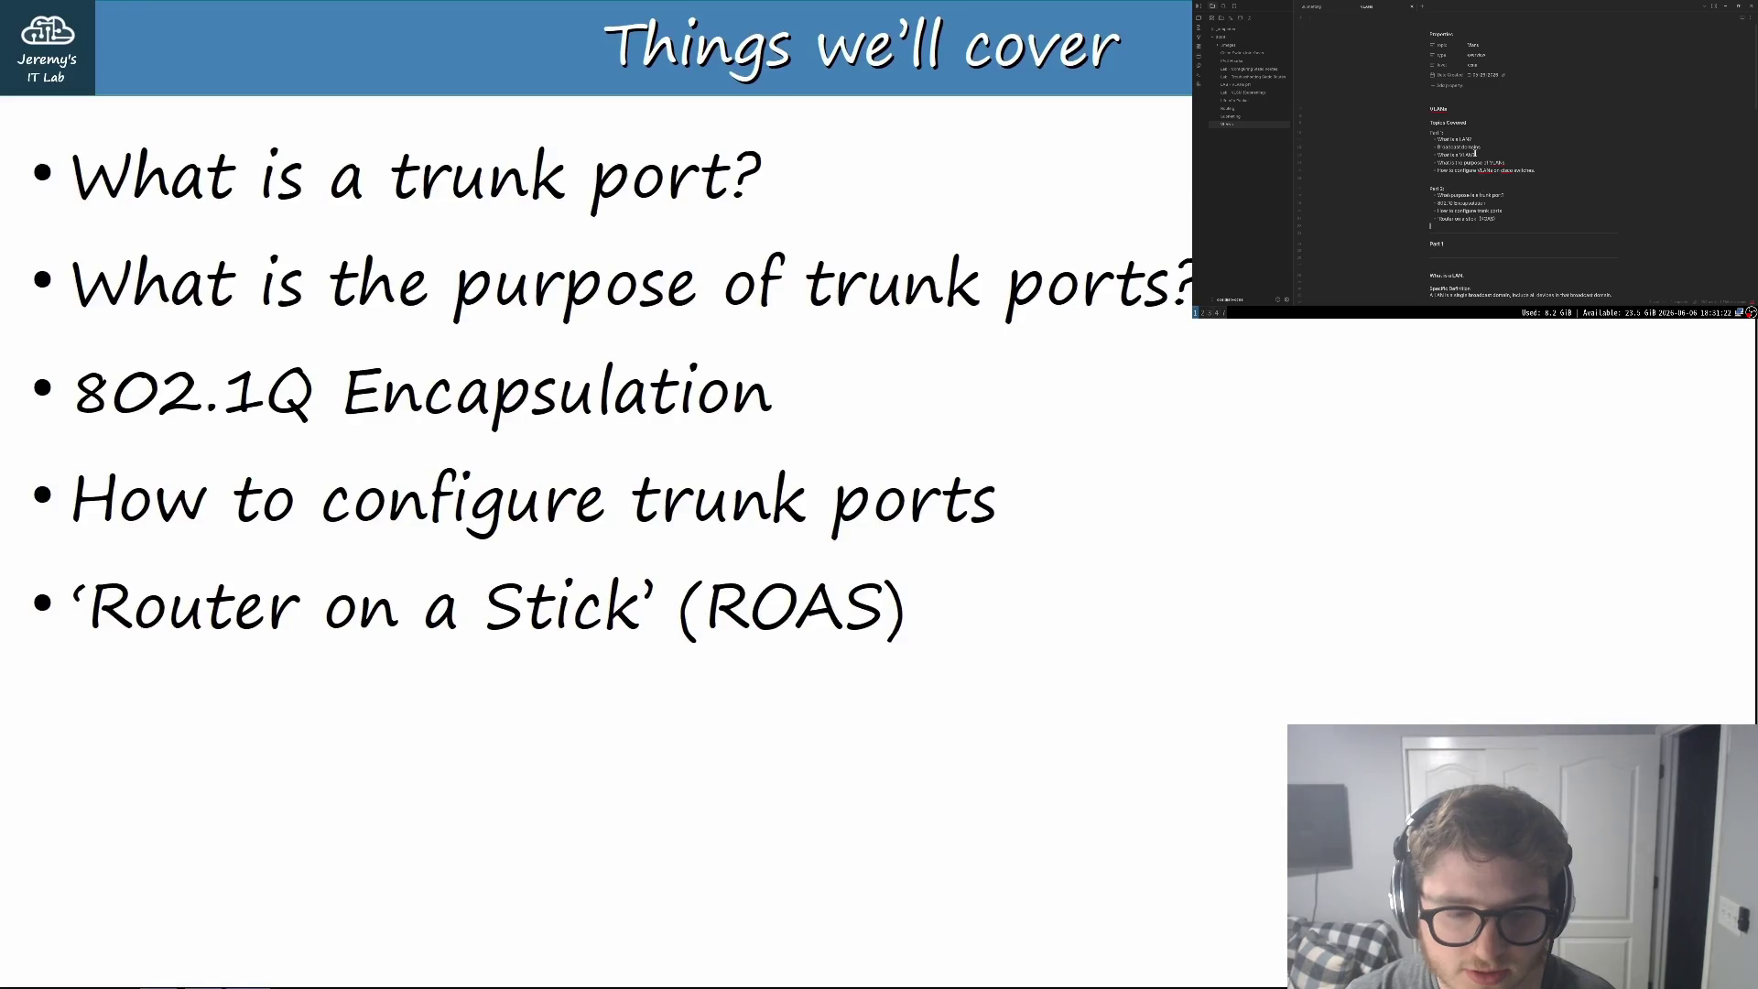
# Clear the selection on the Router-on-a-stick line, leave full-screen video and start a new Firefox tab
pyautogui.hotkey('shift', 'Home')
pyautogui.press('Right')
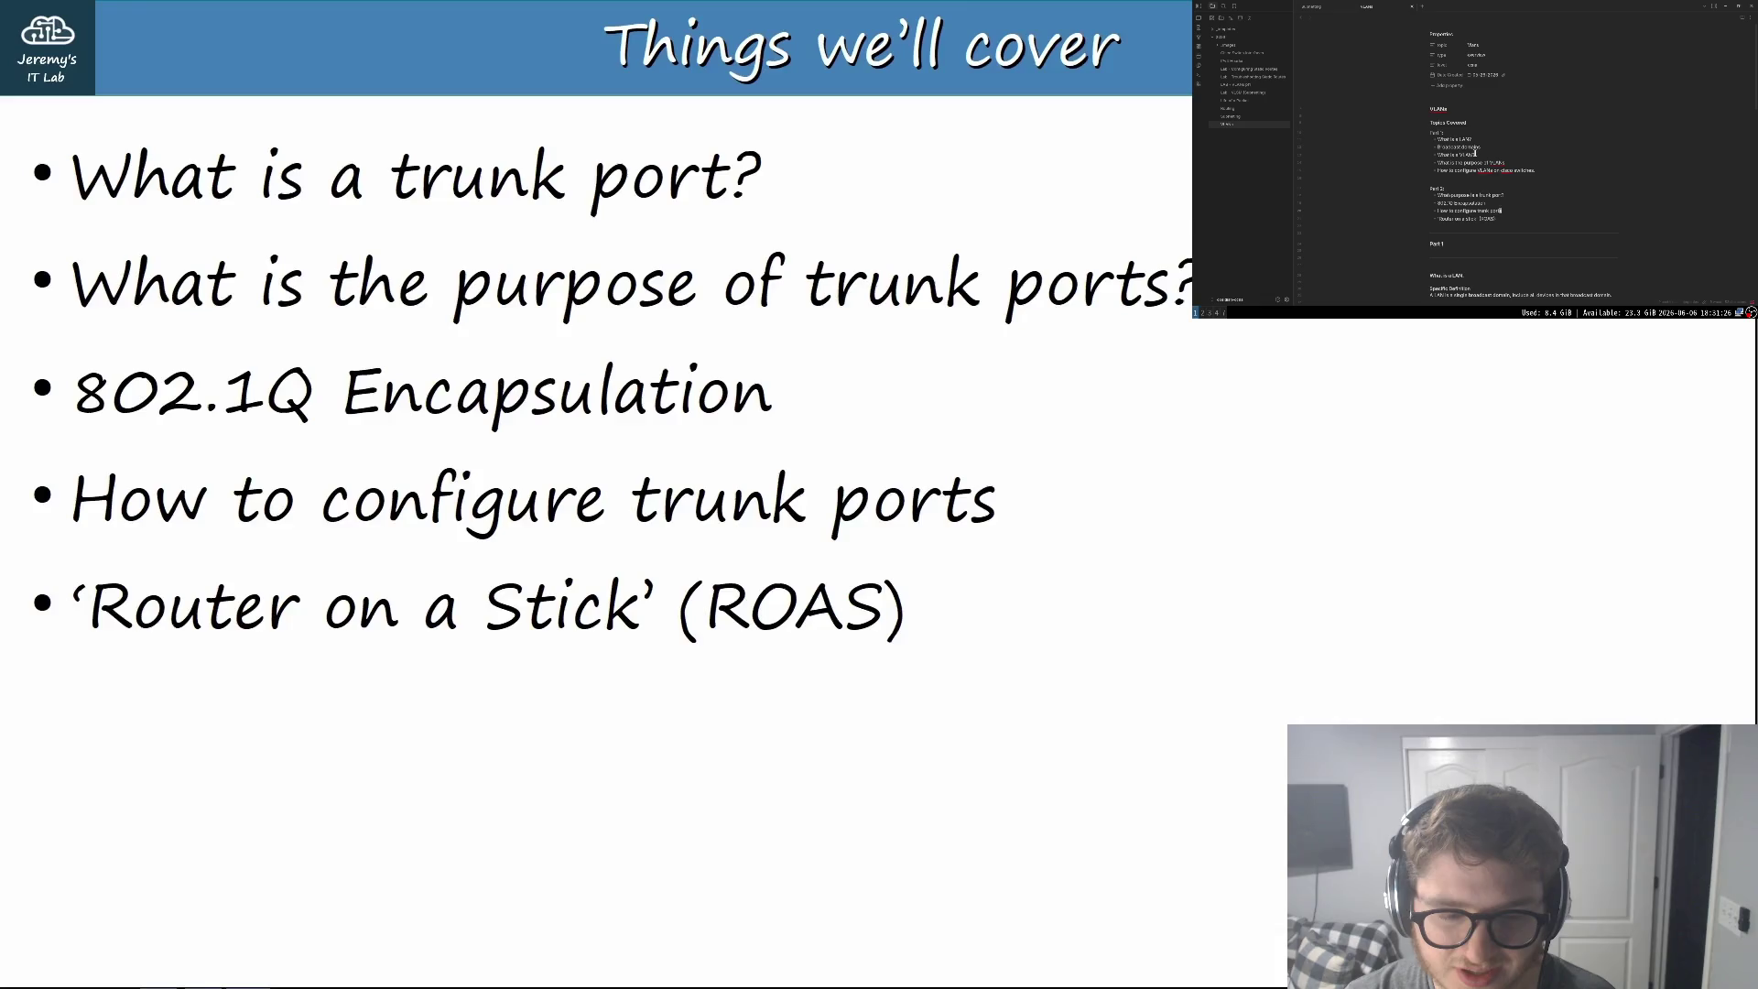
pyautogui.press('Escape')
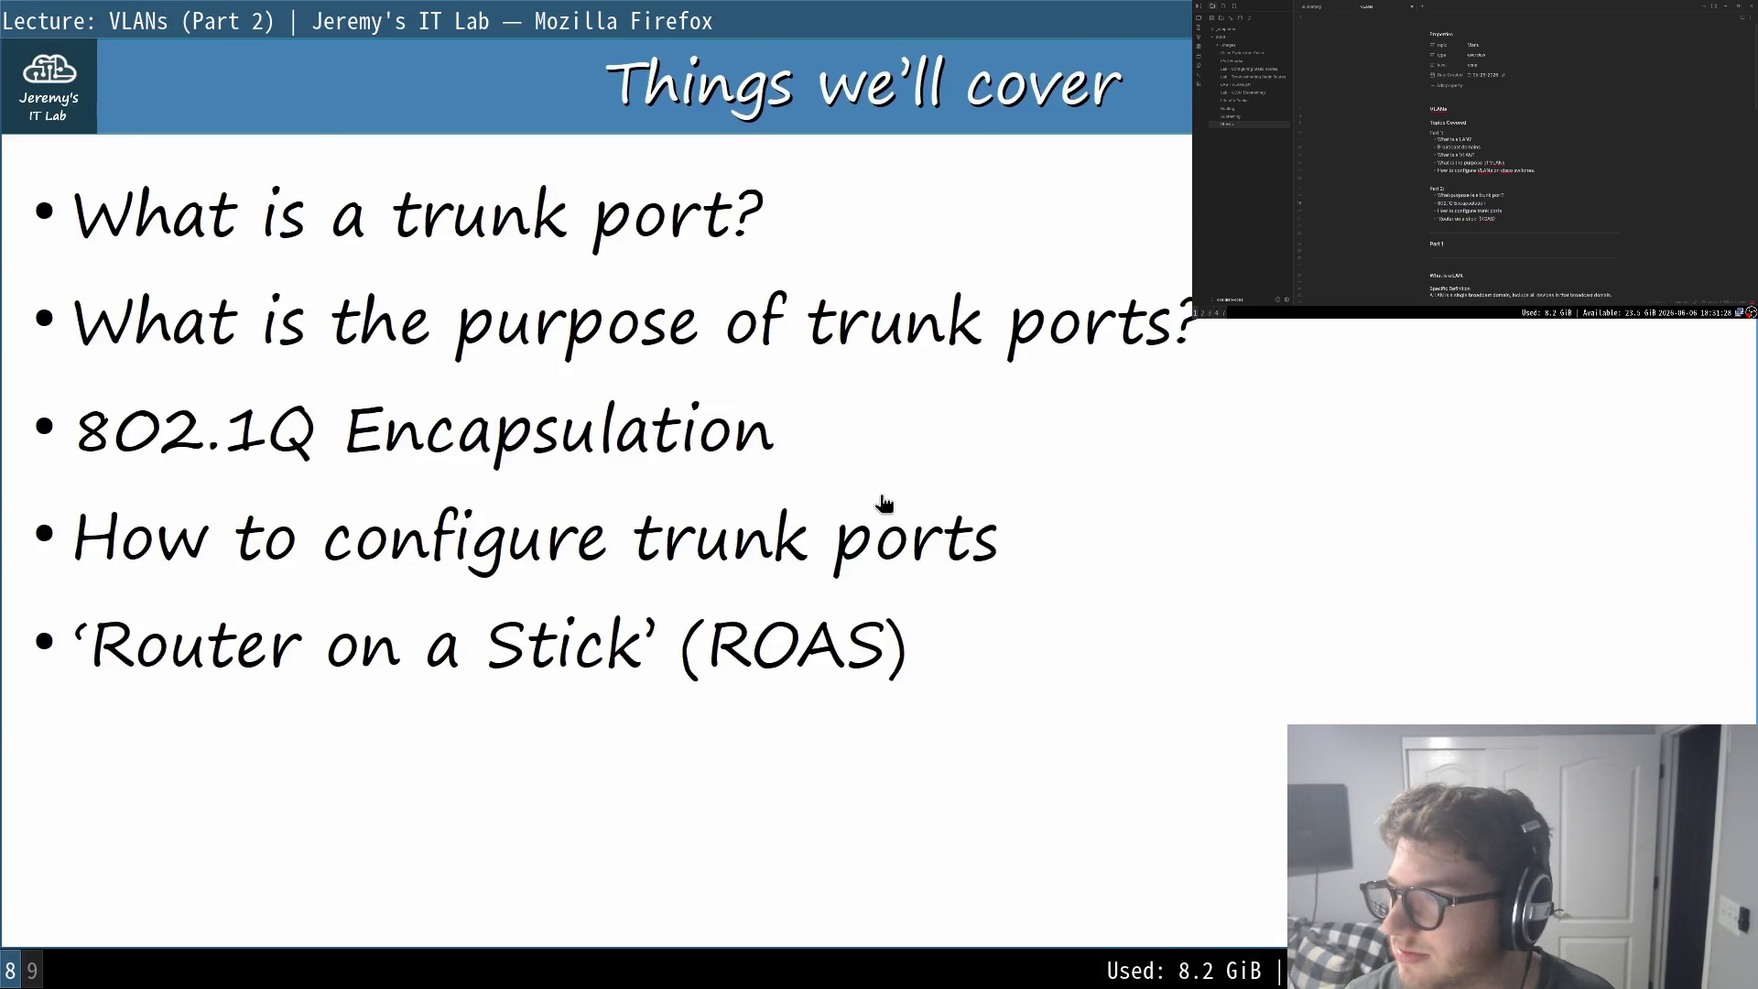
pyautogui.hotkey('ctrl', 't')
pyautogui.write('80')
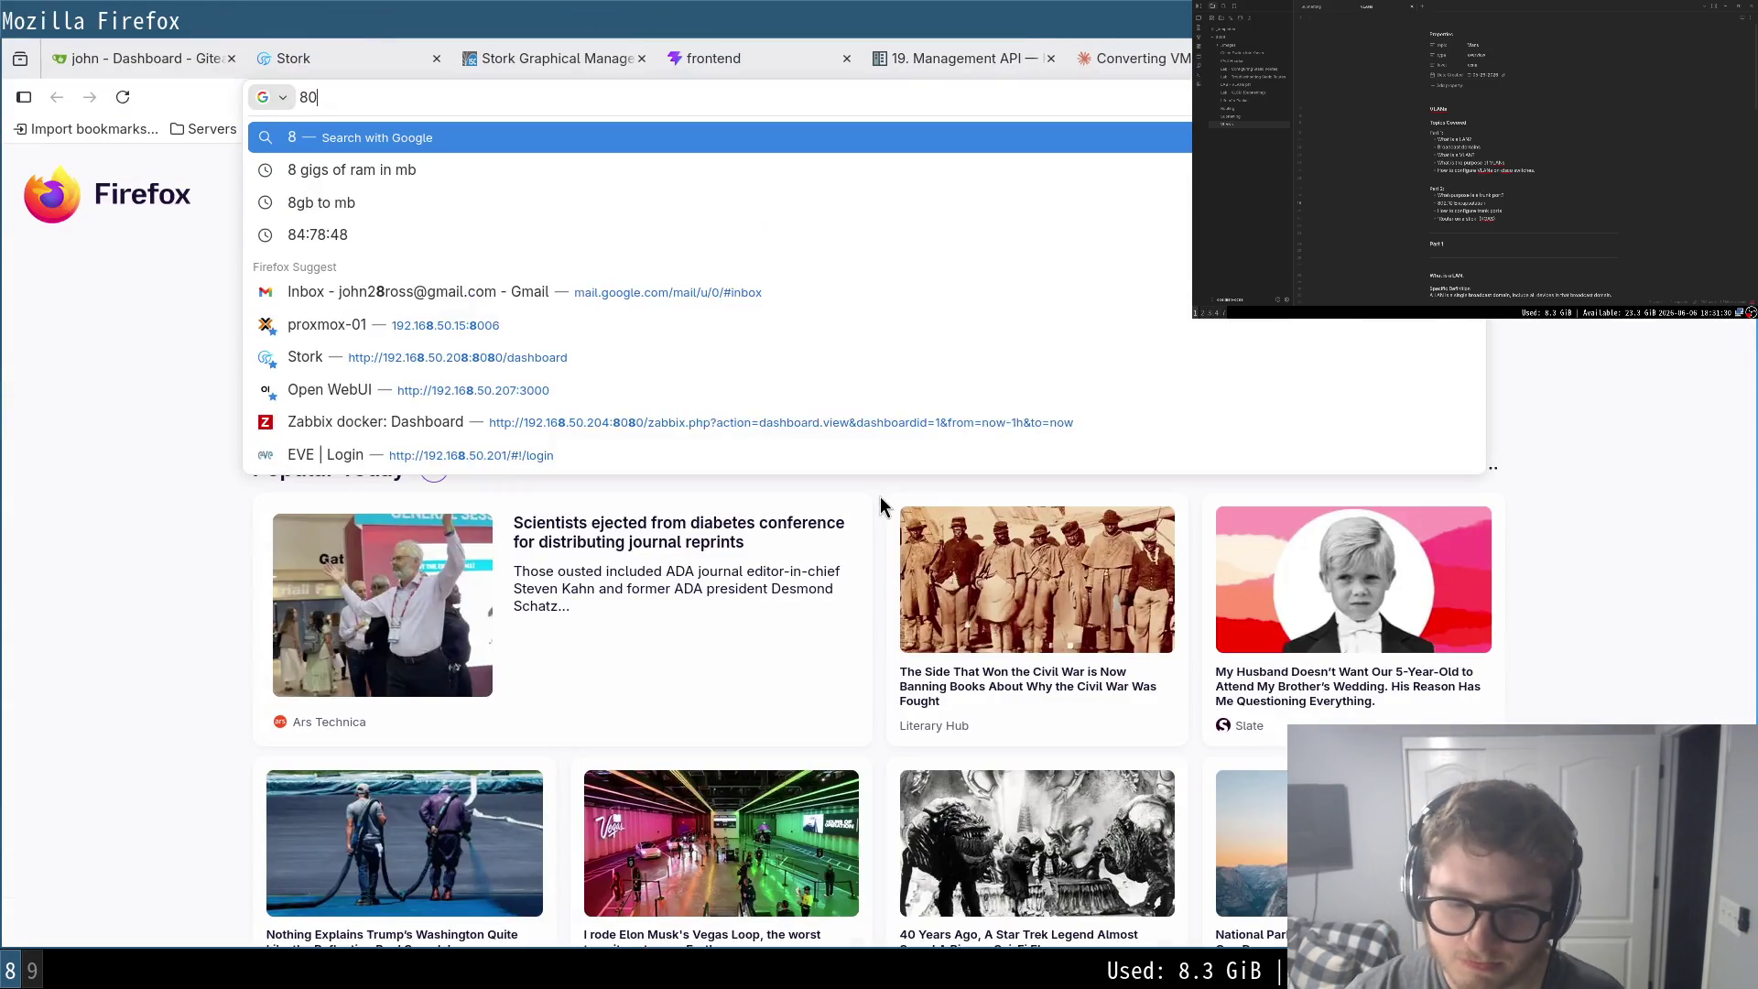
pyautogui.write('2.1')
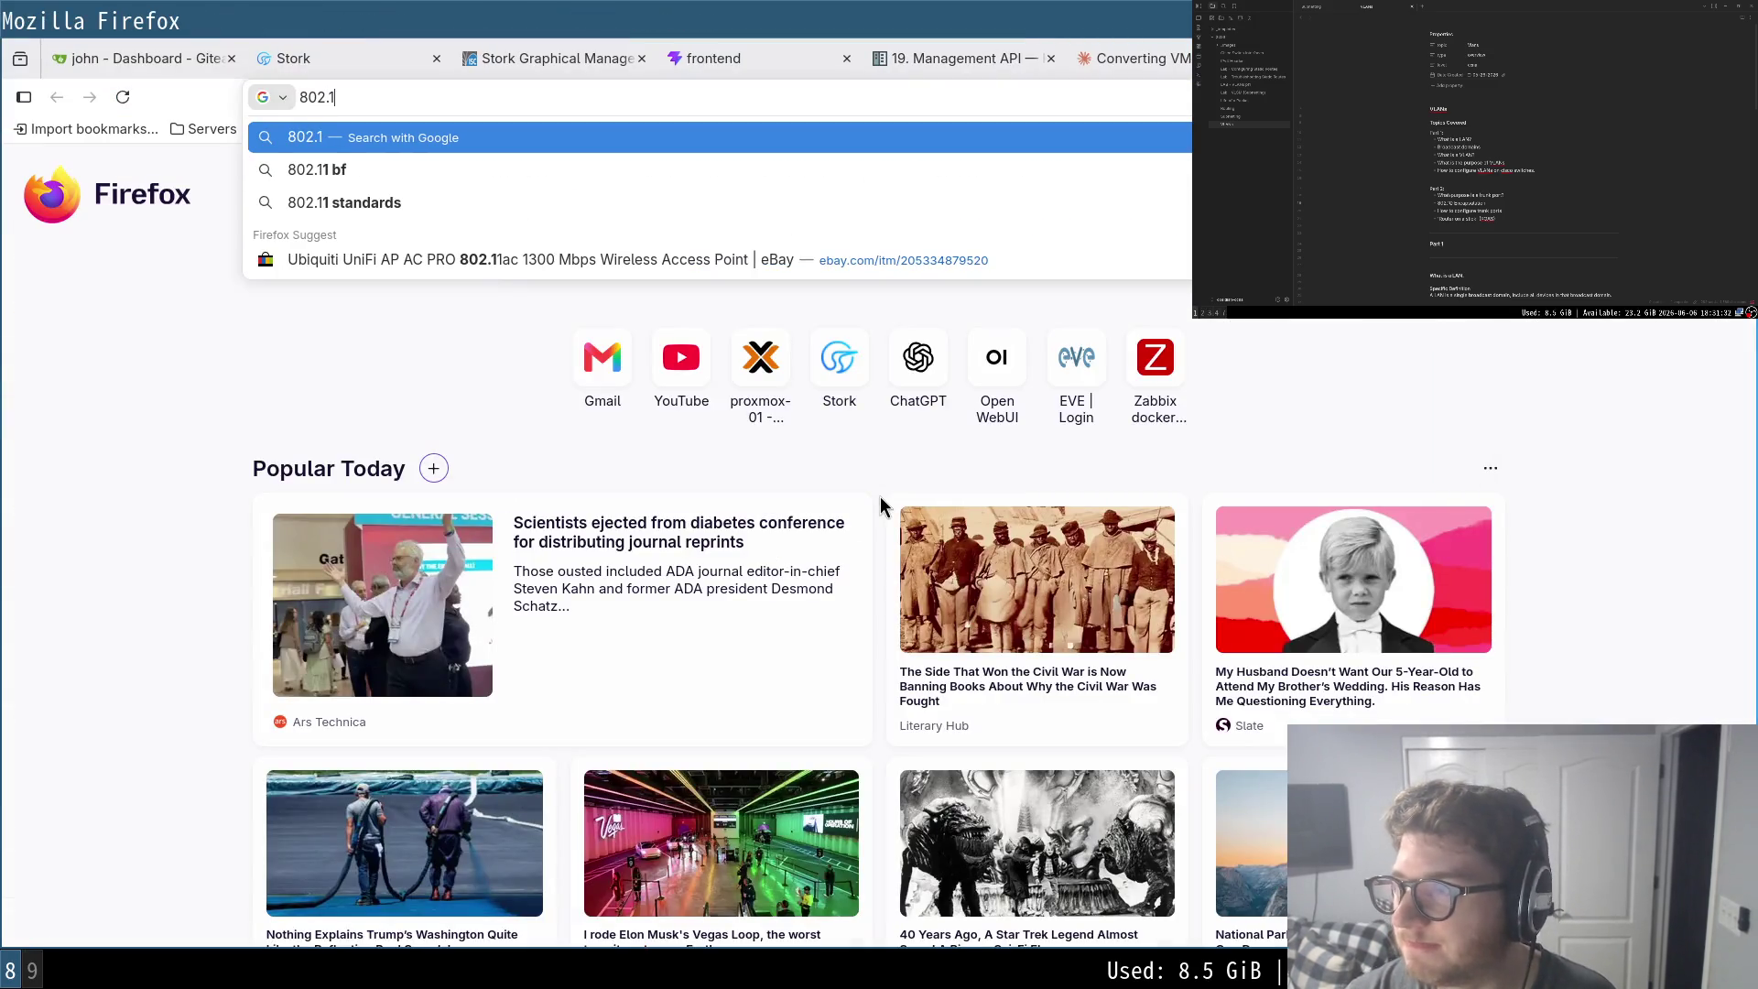
pyautogui.write('Q')
# Search for 802.1Q and open the IEEE 802.1Q Wikipedia article from the results
pyautogui.press('Return')
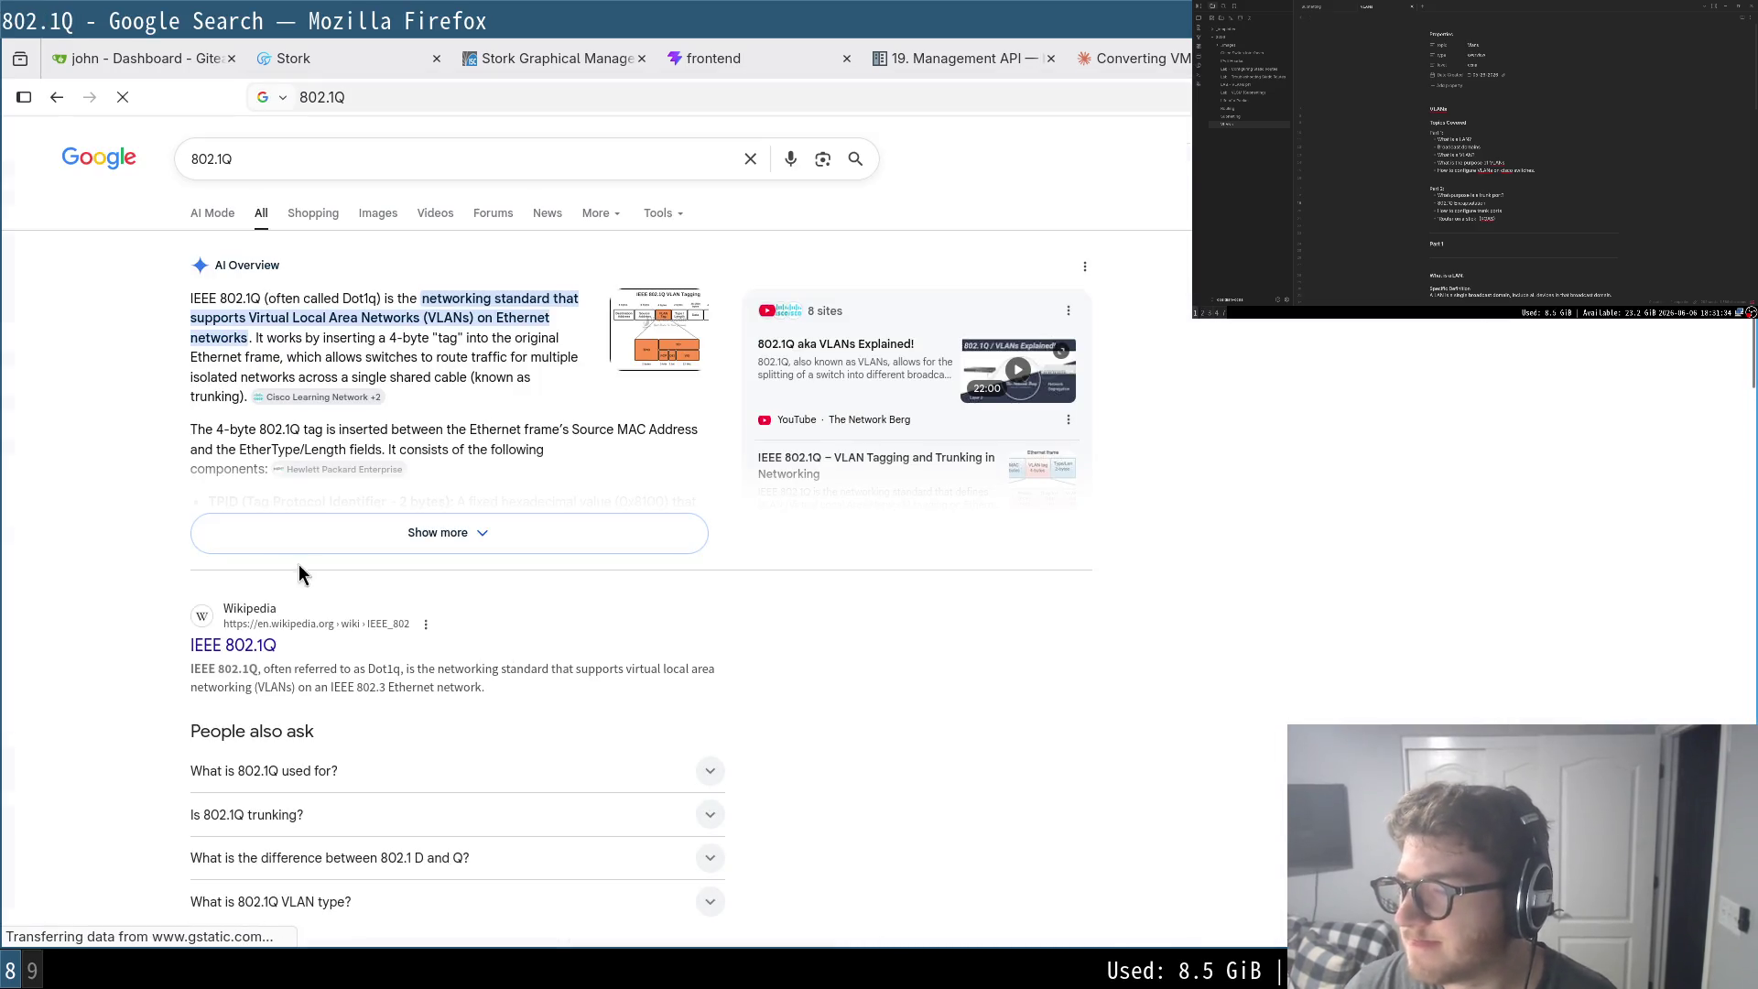
pyautogui.click(253, 644)
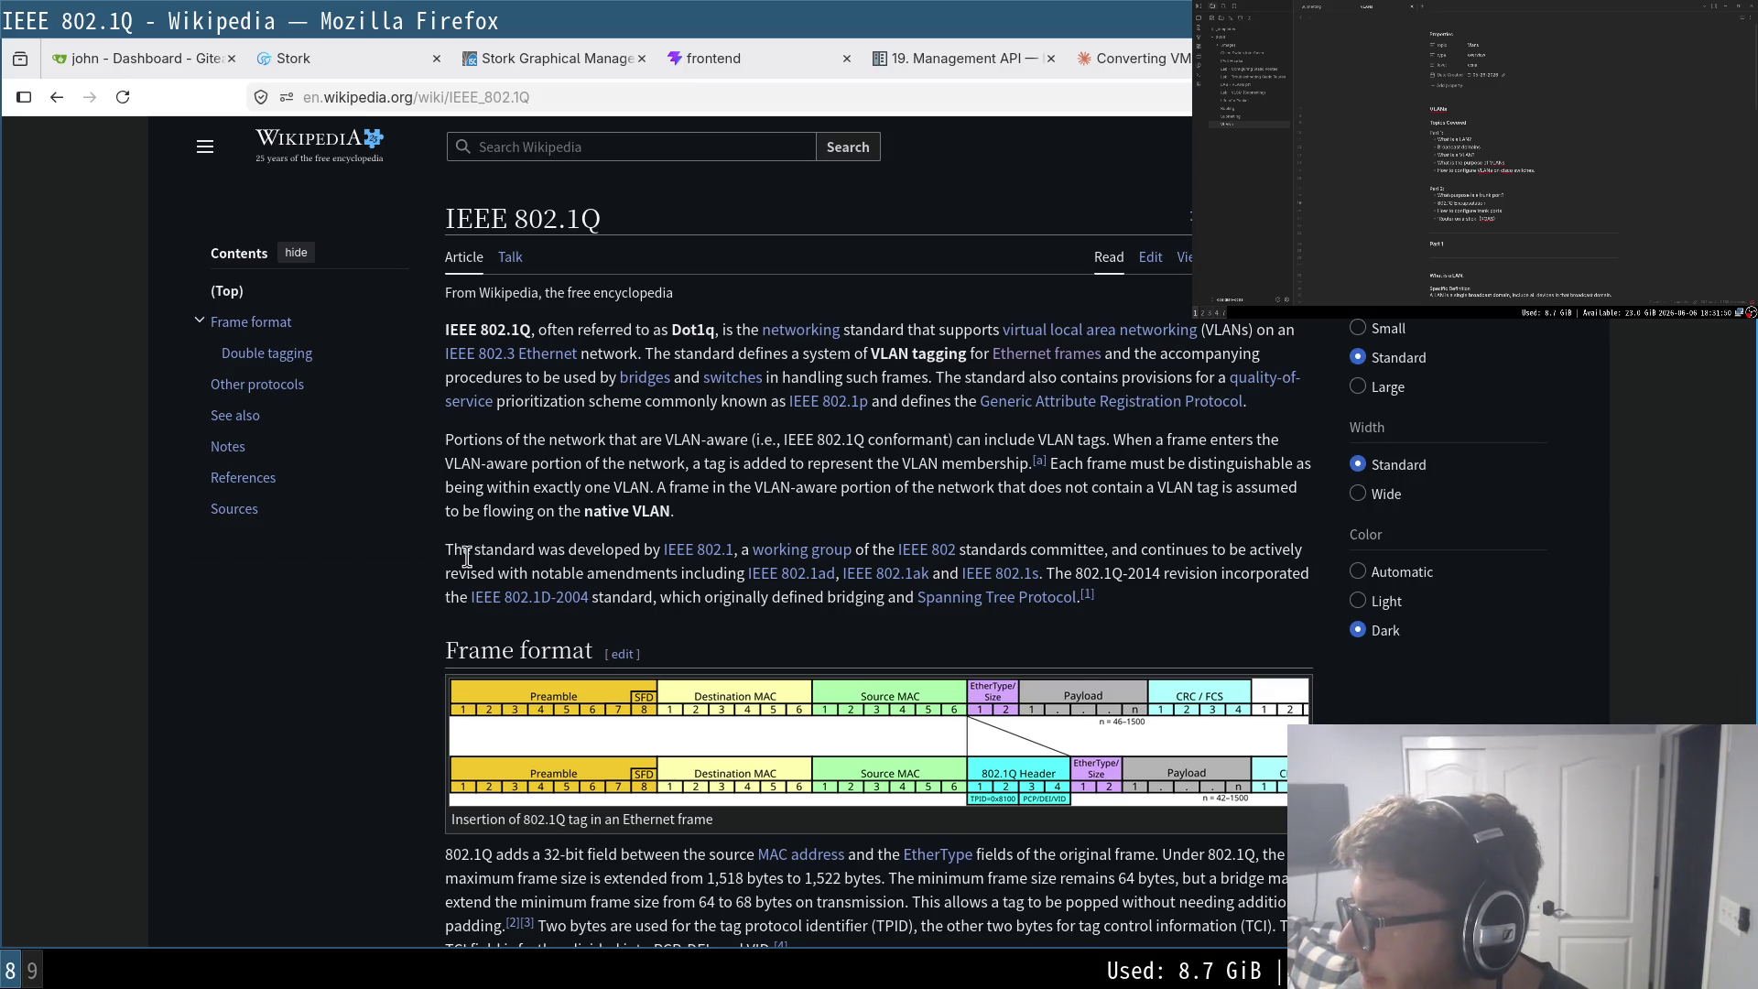
pyautogui.scroll(-1, 468, 557)
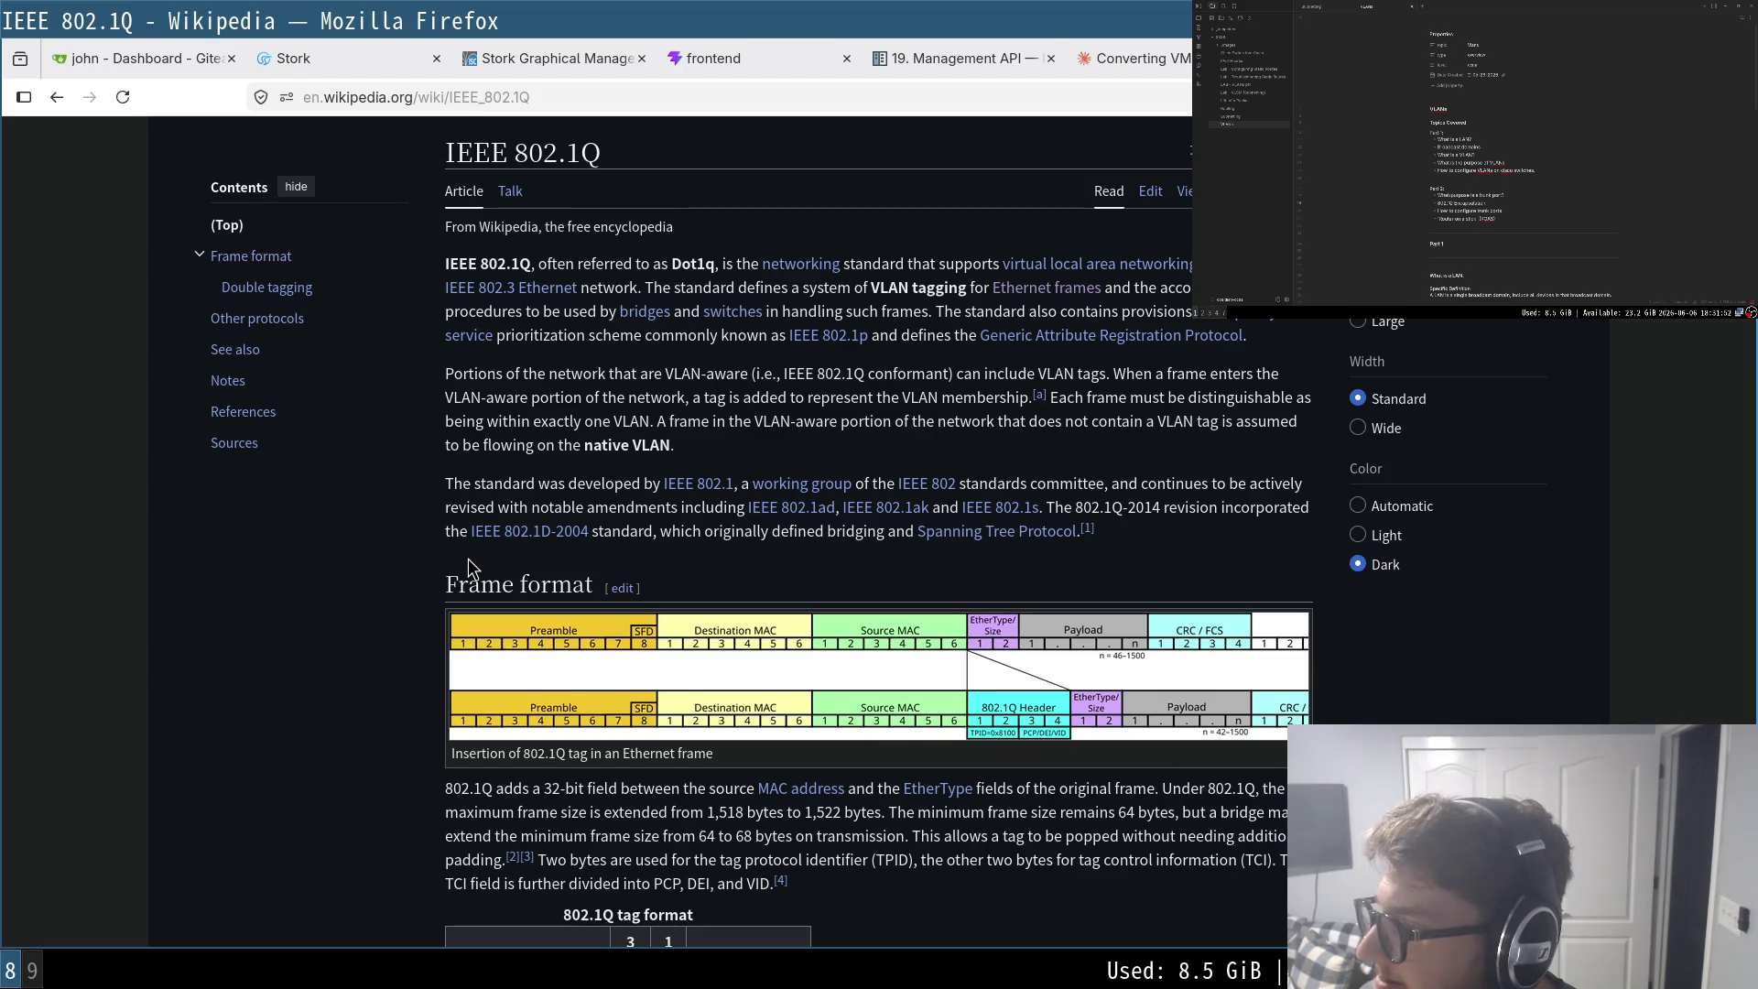
pyautogui.scroll(-2, 469, 560)
pyautogui.scroll(-1, 469, 565)
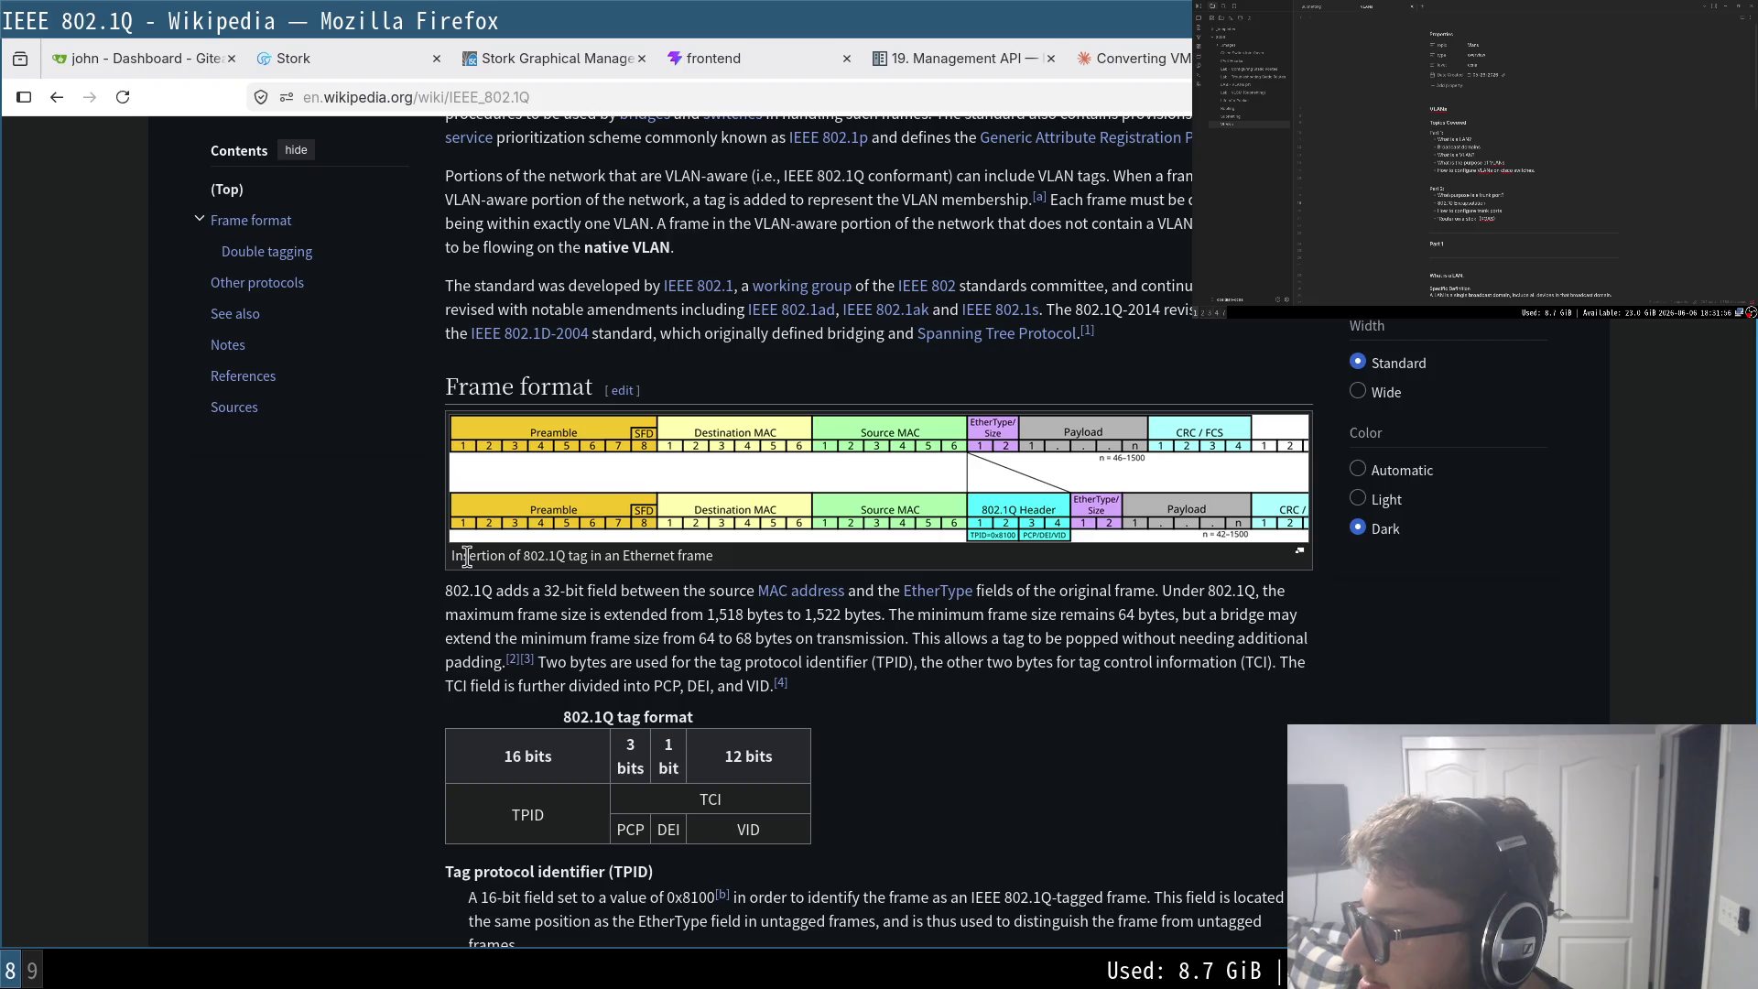
pyautogui.scroll(-1, 467, 556)
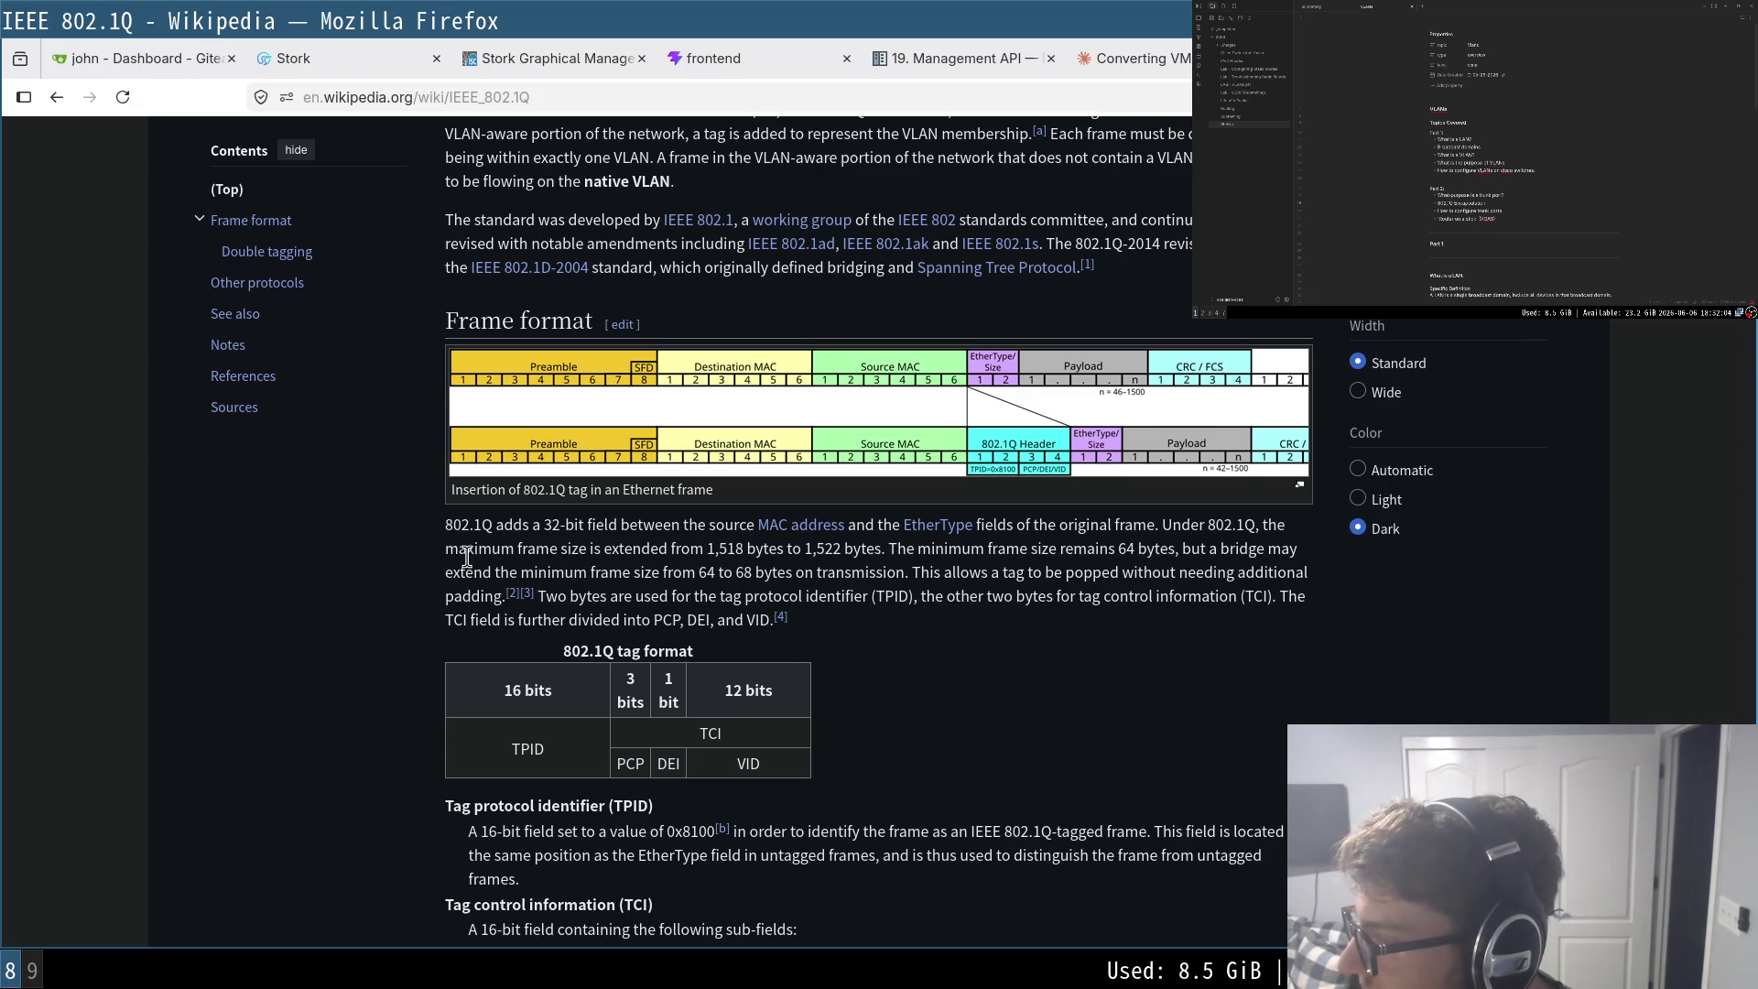
pyautogui.scroll(-1, 467, 556)
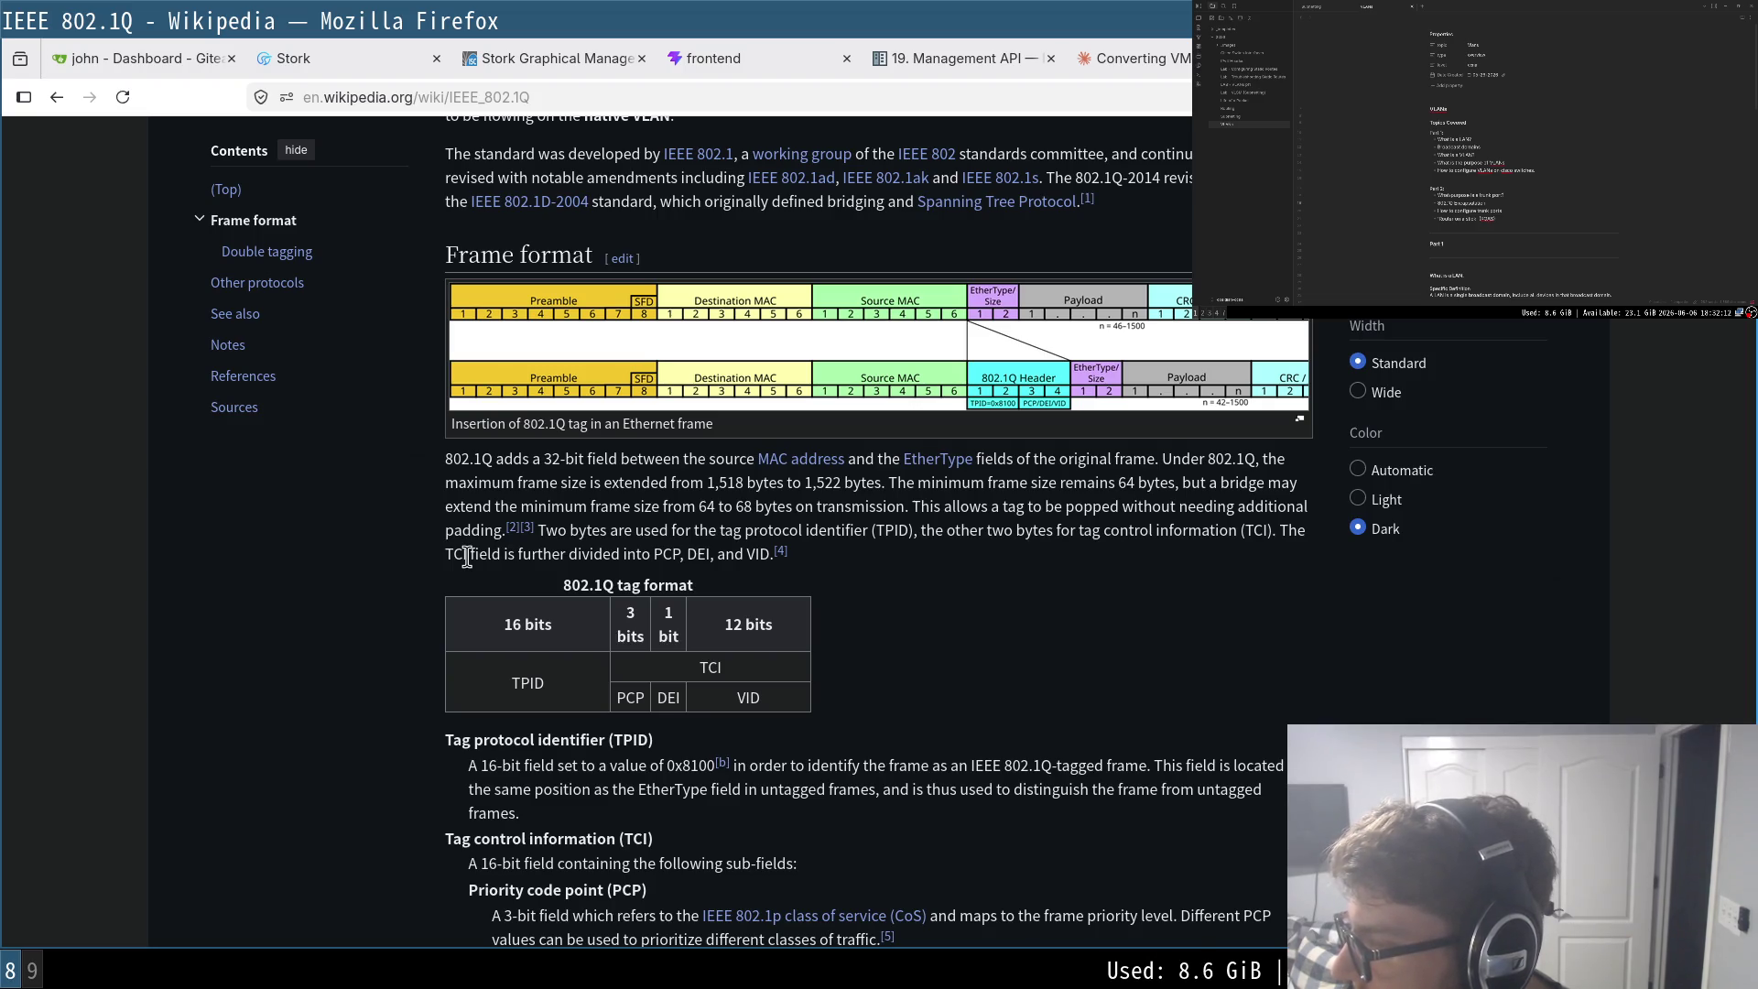
pyautogui.scroll(-1, 467, 557)
pyautogui.scroll(-1, 468, 557)
pyautogui.scroll(-1, 467, 556)
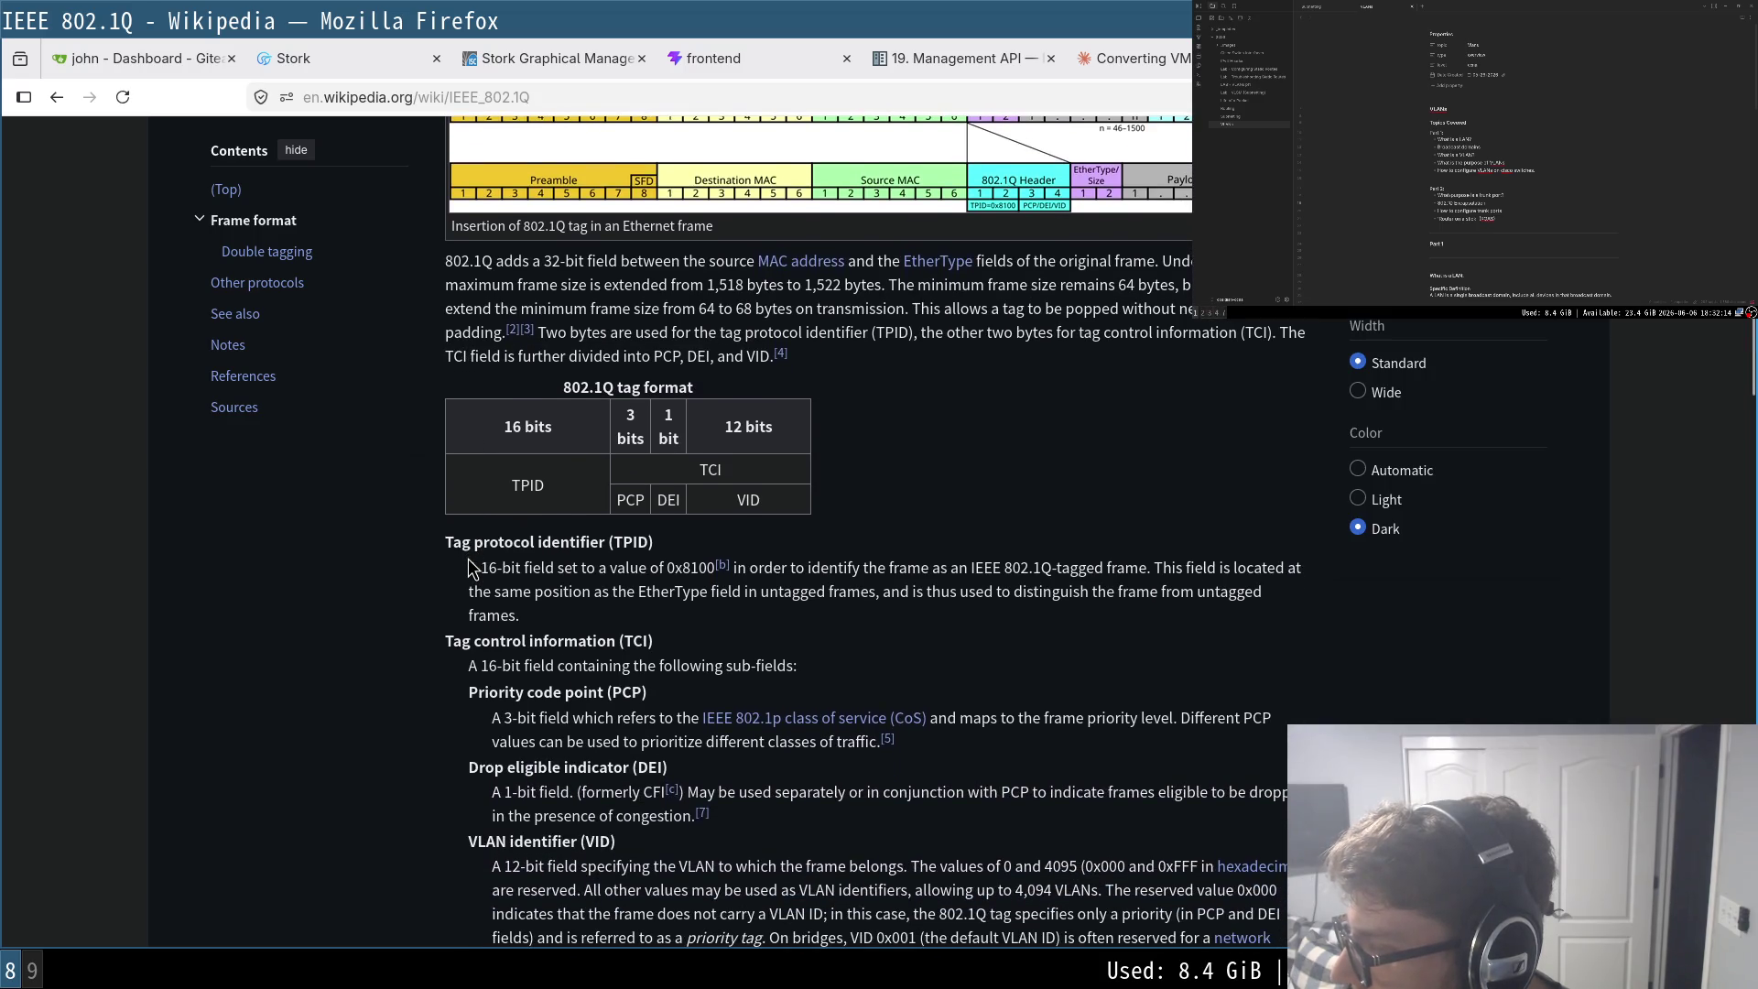
pyautogui.scroll(-1, 467, 557)
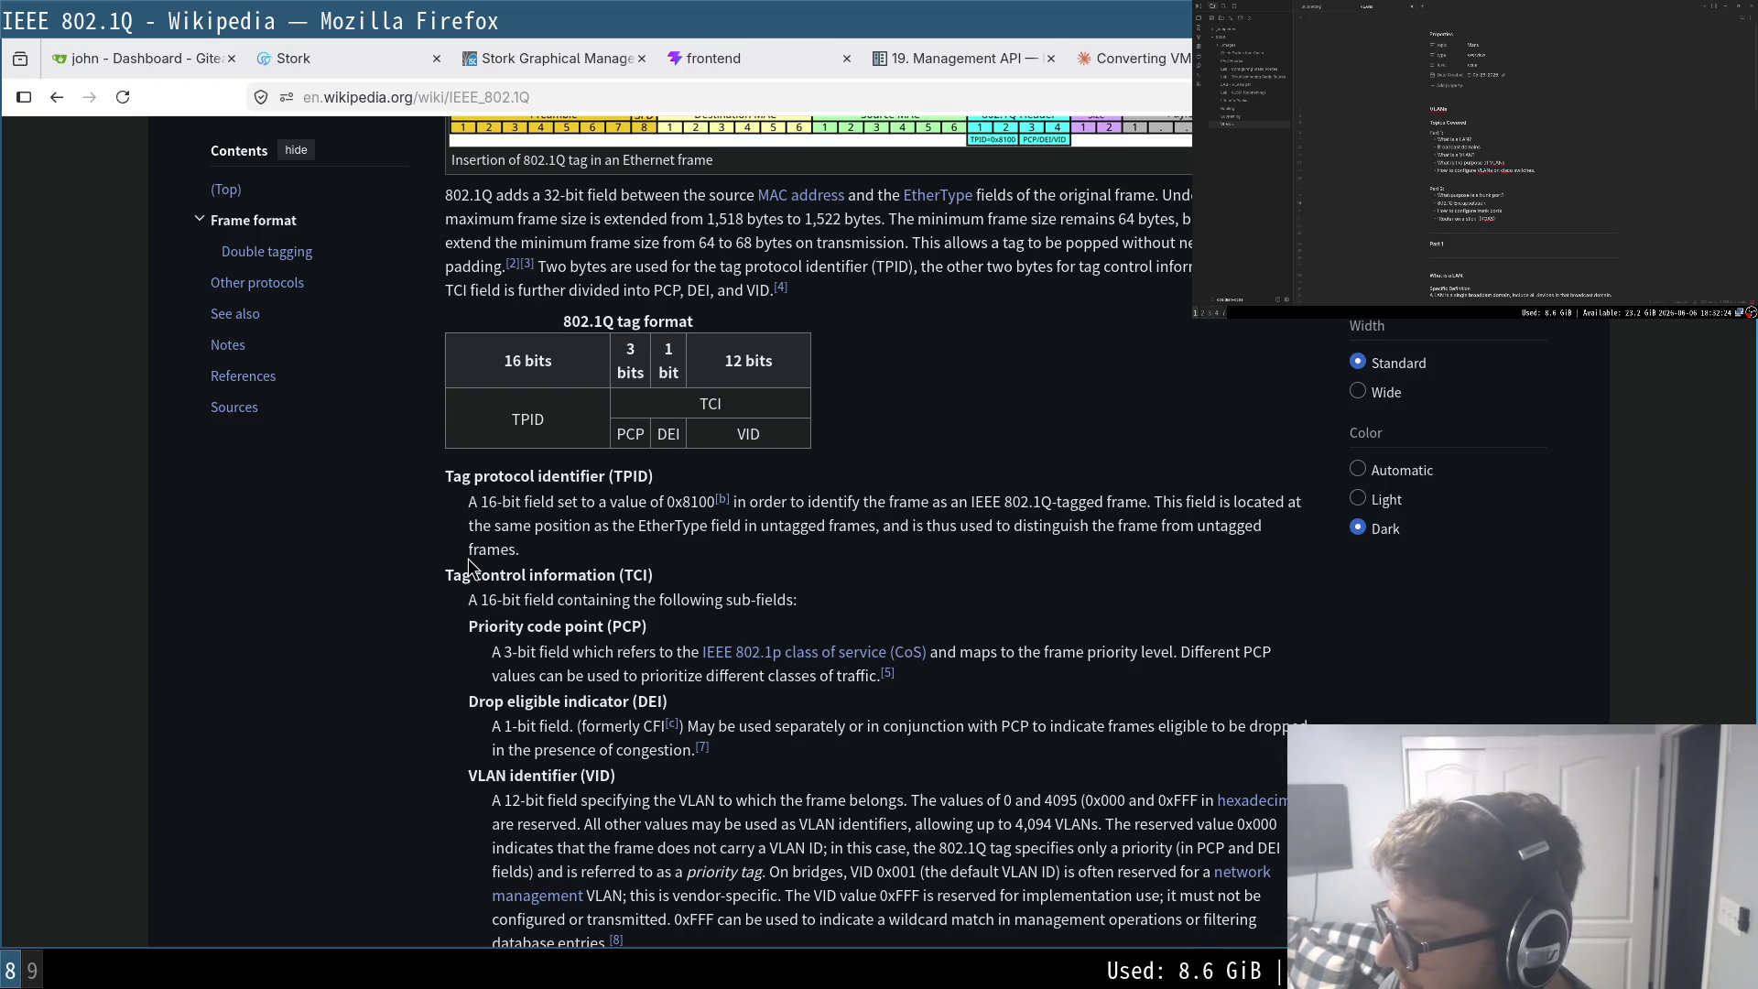
pyautogui.scroll(-1, 469, 564)
pyautogui.scroll(-2, 469, 567)
pyautogui.scroll(-1, 469, 566)
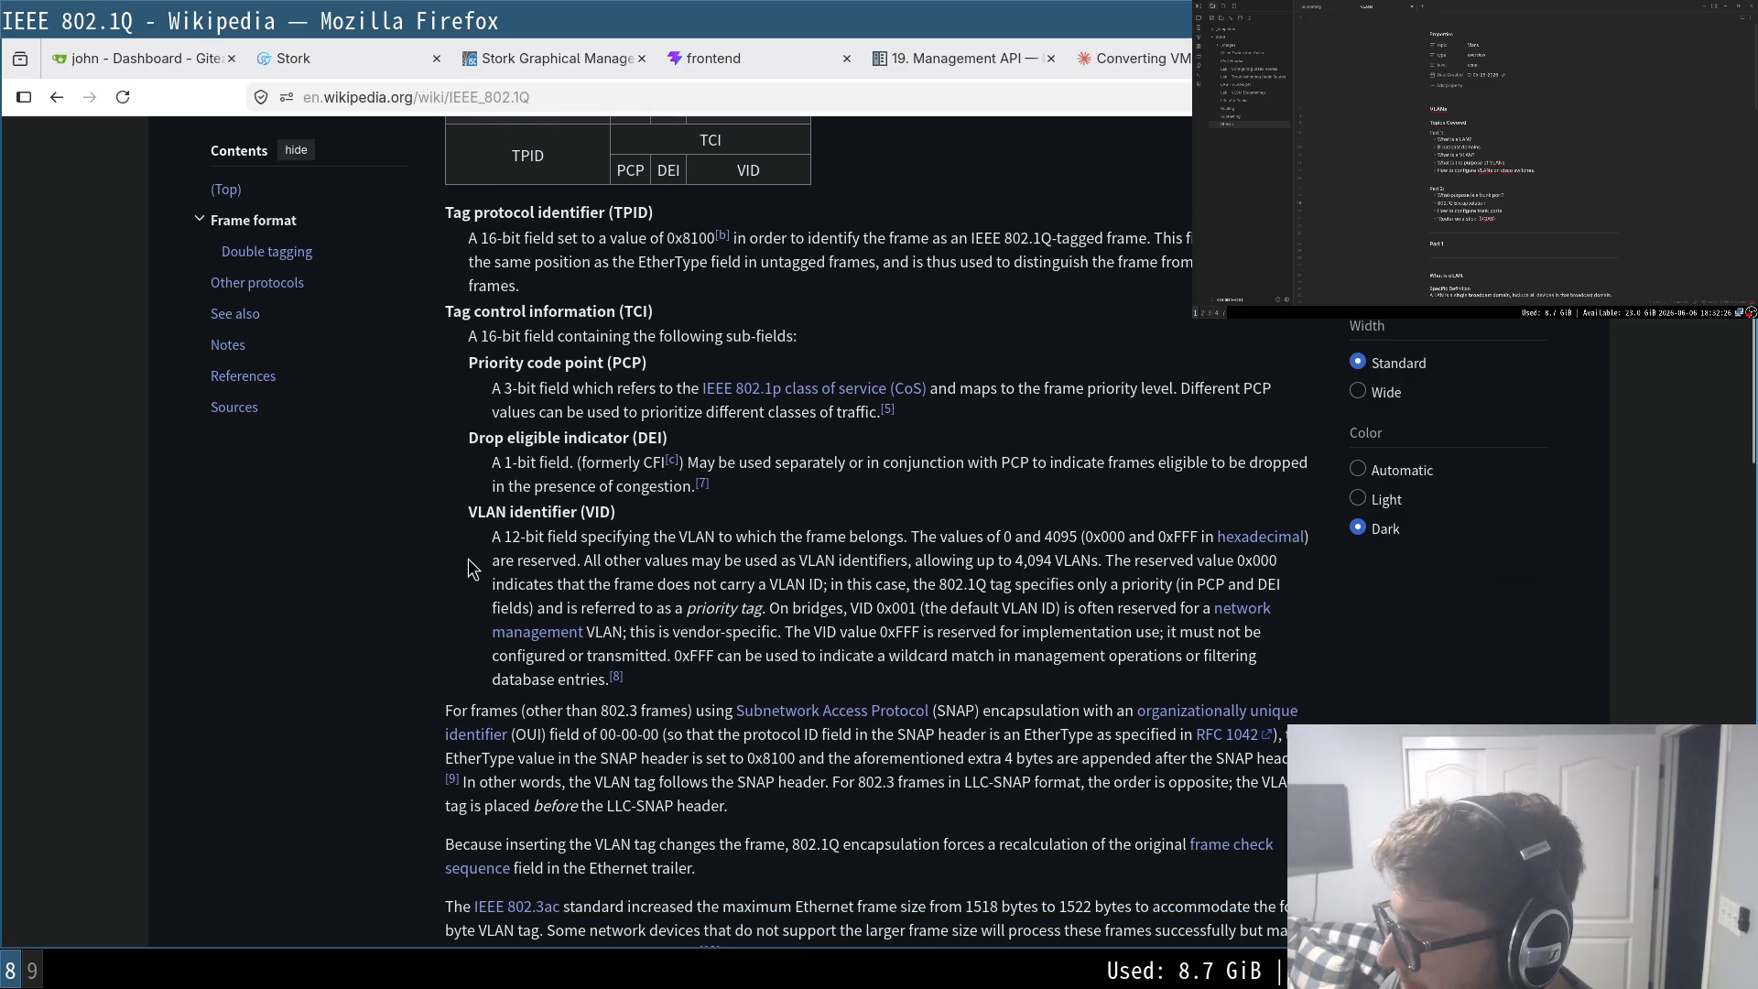
pyautogui.scroll(-2, 468, 558)
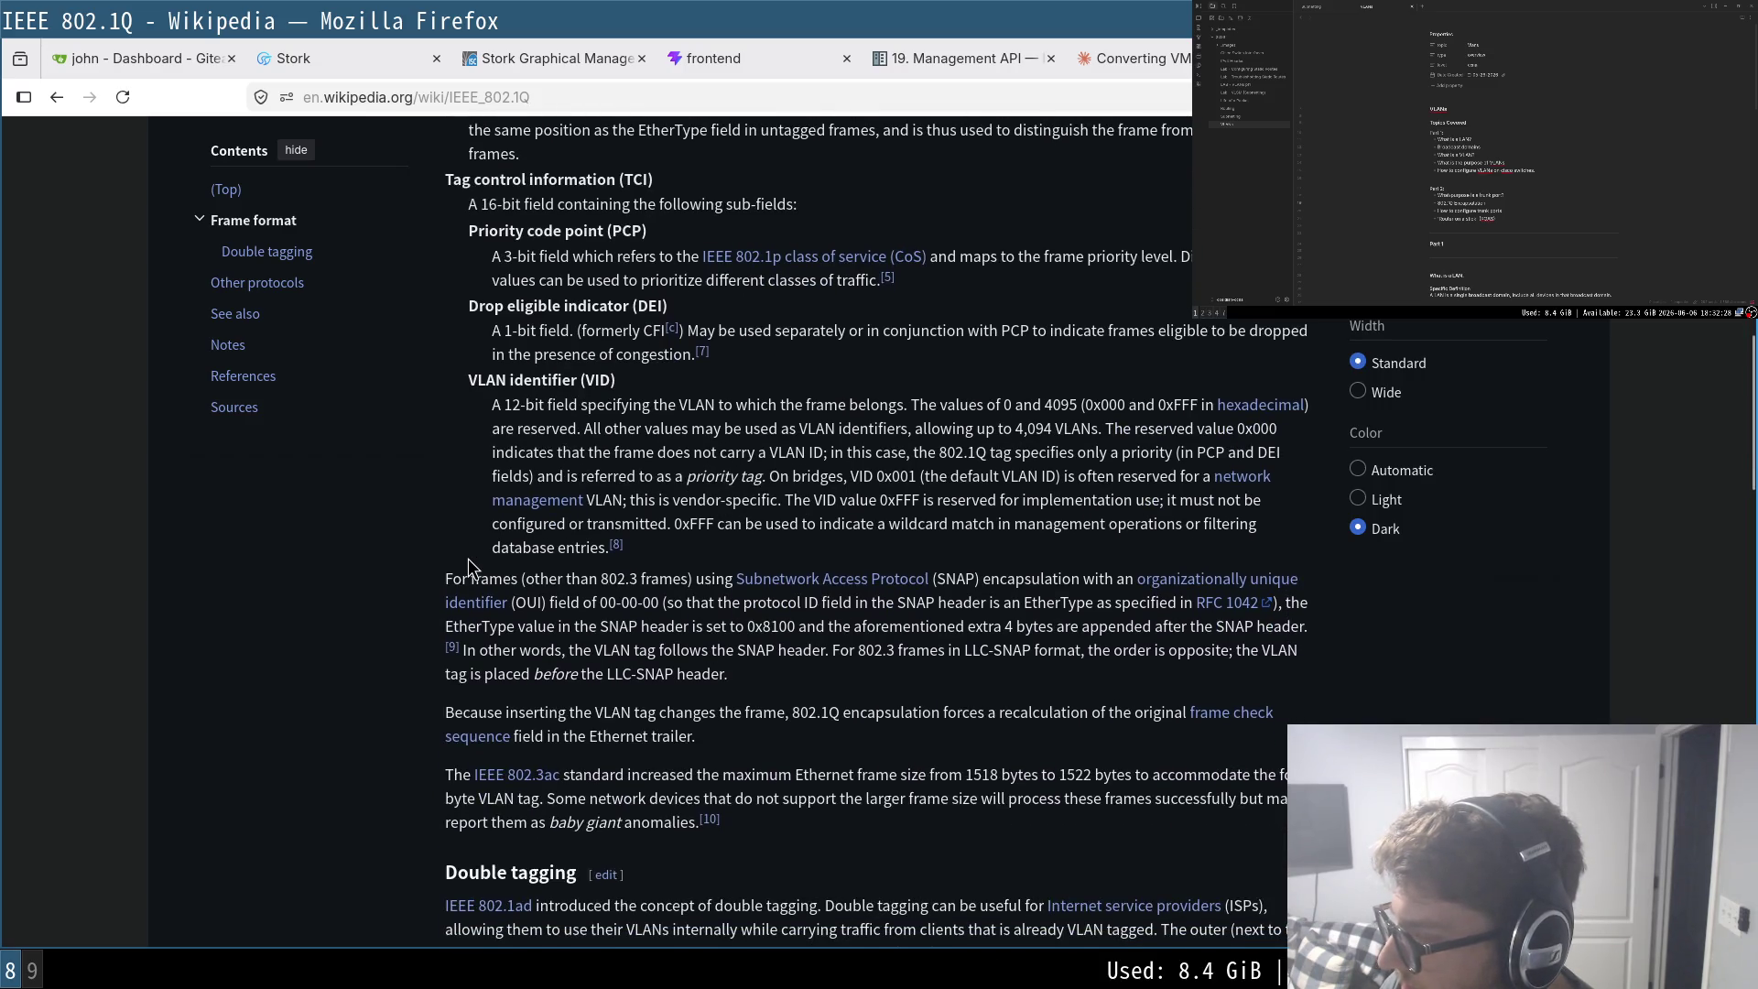
pyautogui.scroll(-2, 469, 559)
pyautogui.scroll(-2, 469, 559)
pyautogui.scroll(-1, 469, 558)
pyautogui.scroll(-2, 468, 559)
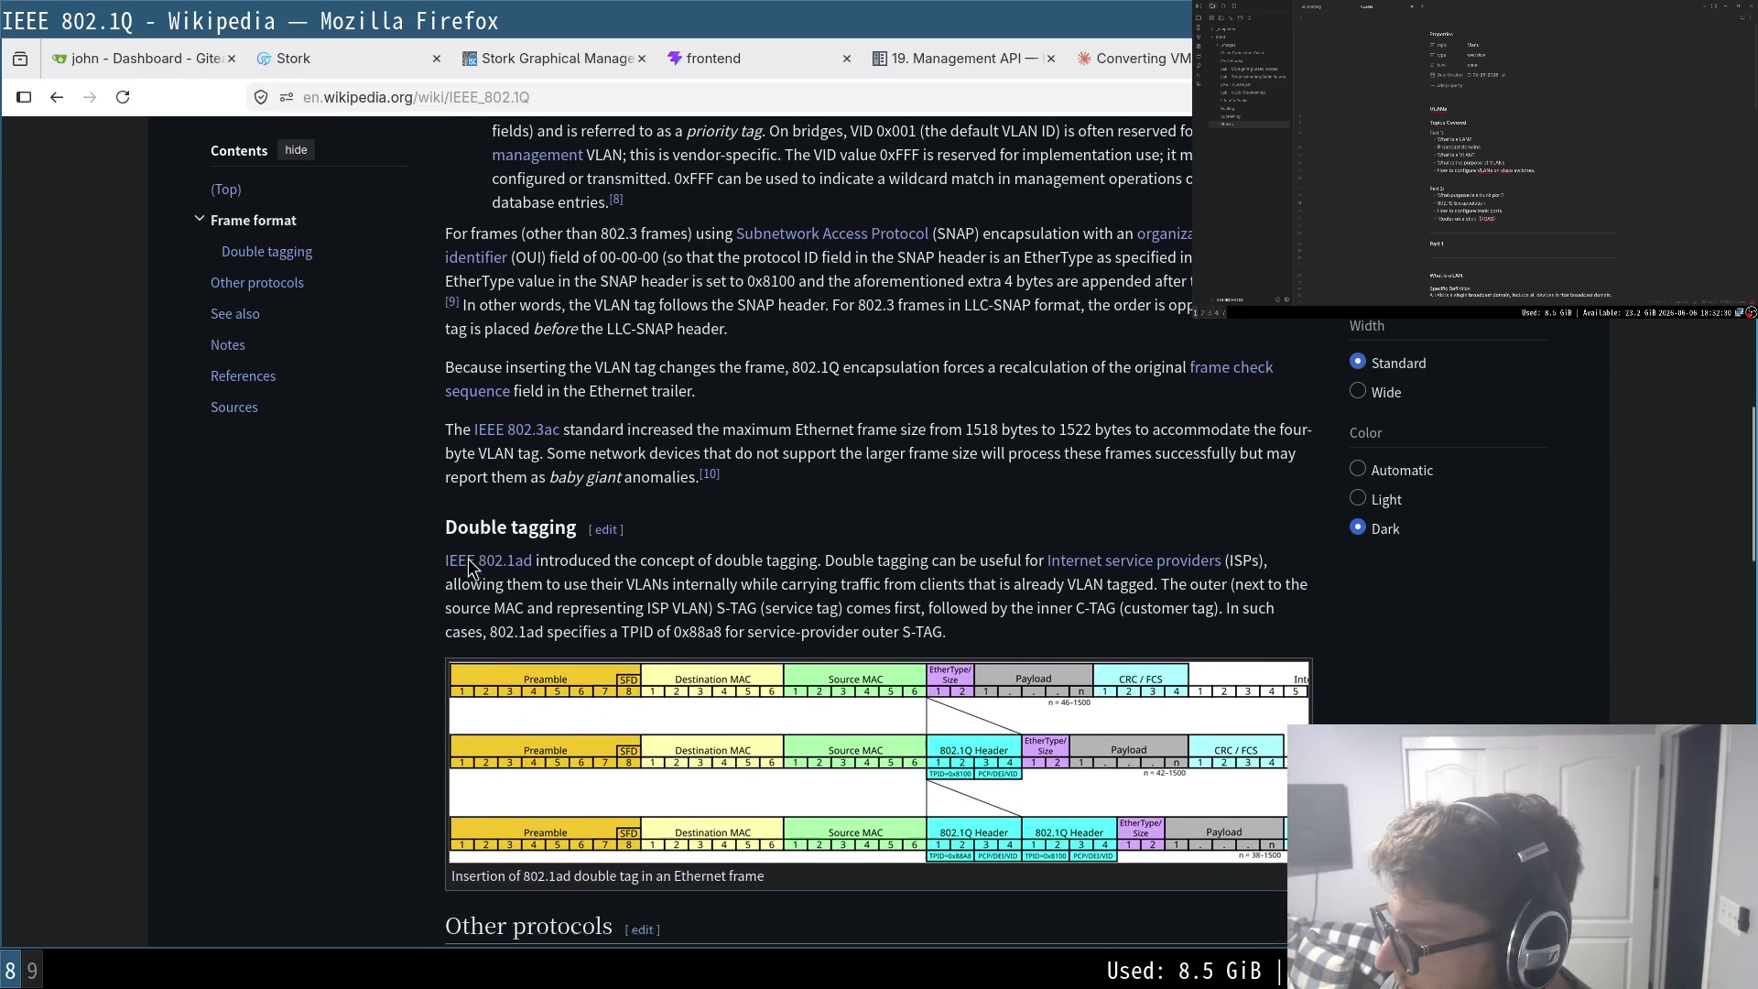
pyautogui.scroll(-2, 469, 560)
pyautogui.scroll(-3, 468, 559)
pyautogui.scroll(-3, 469, 559)
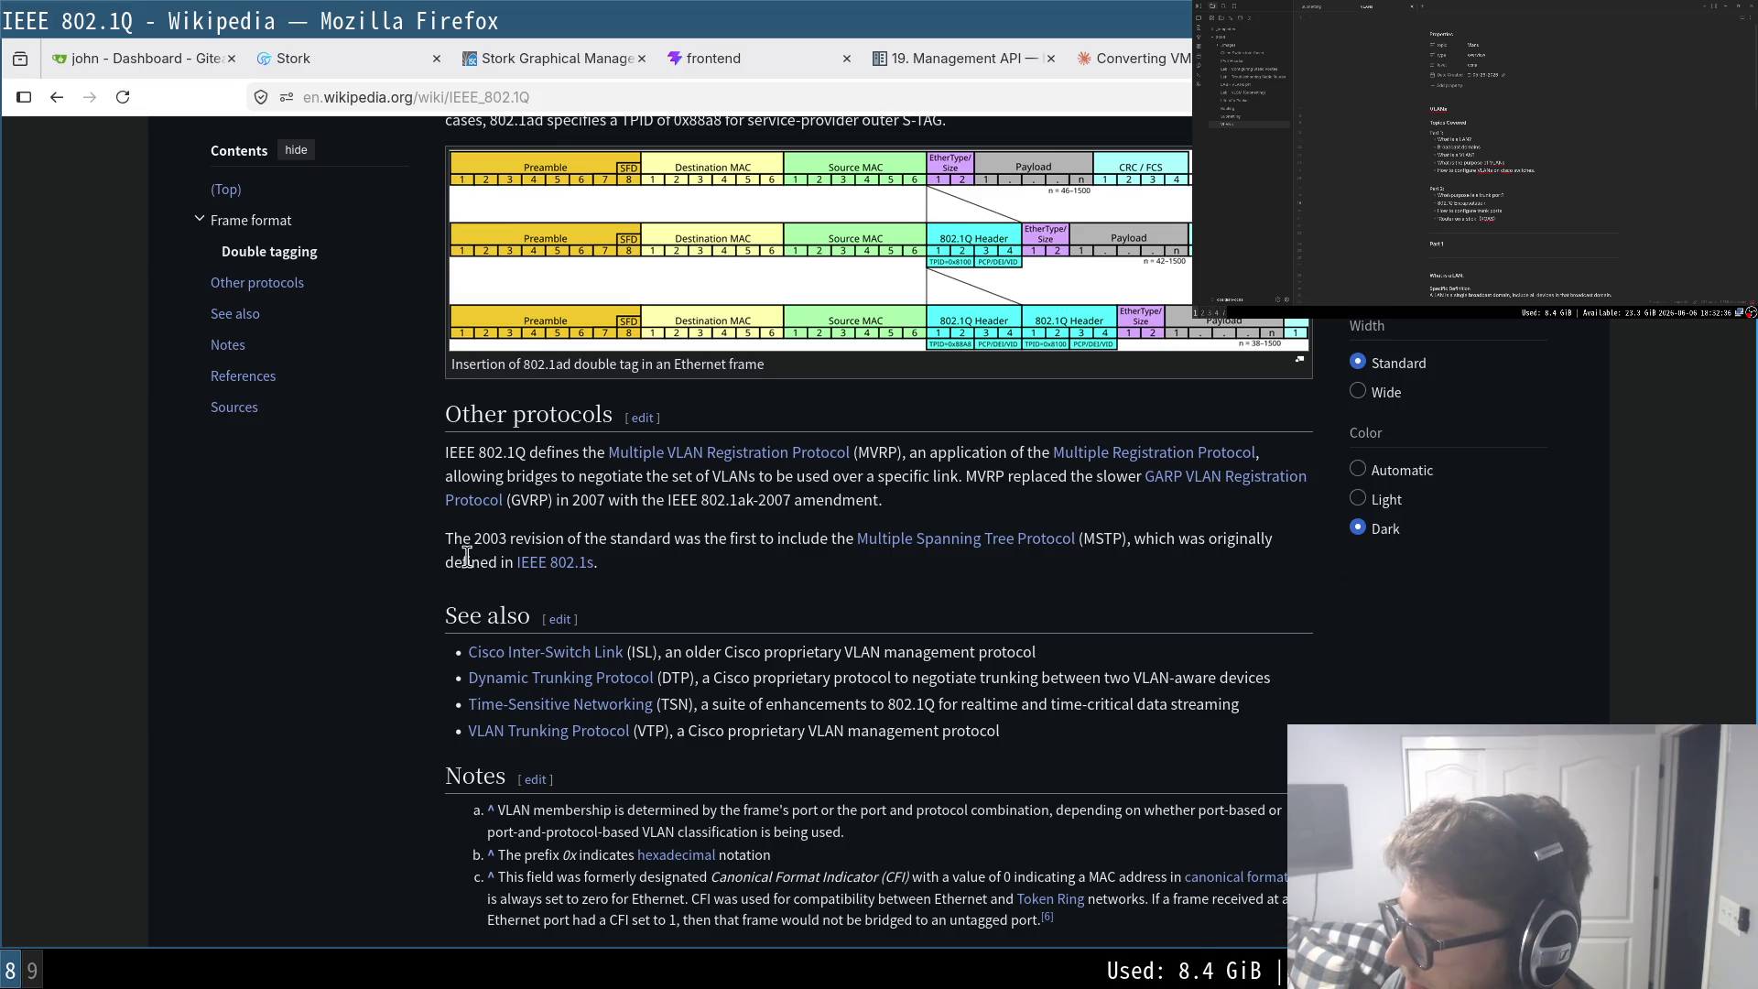
pyautogui.scroll(-1, 468, 559)
pyautogui.scroll(-3, 469, 560)
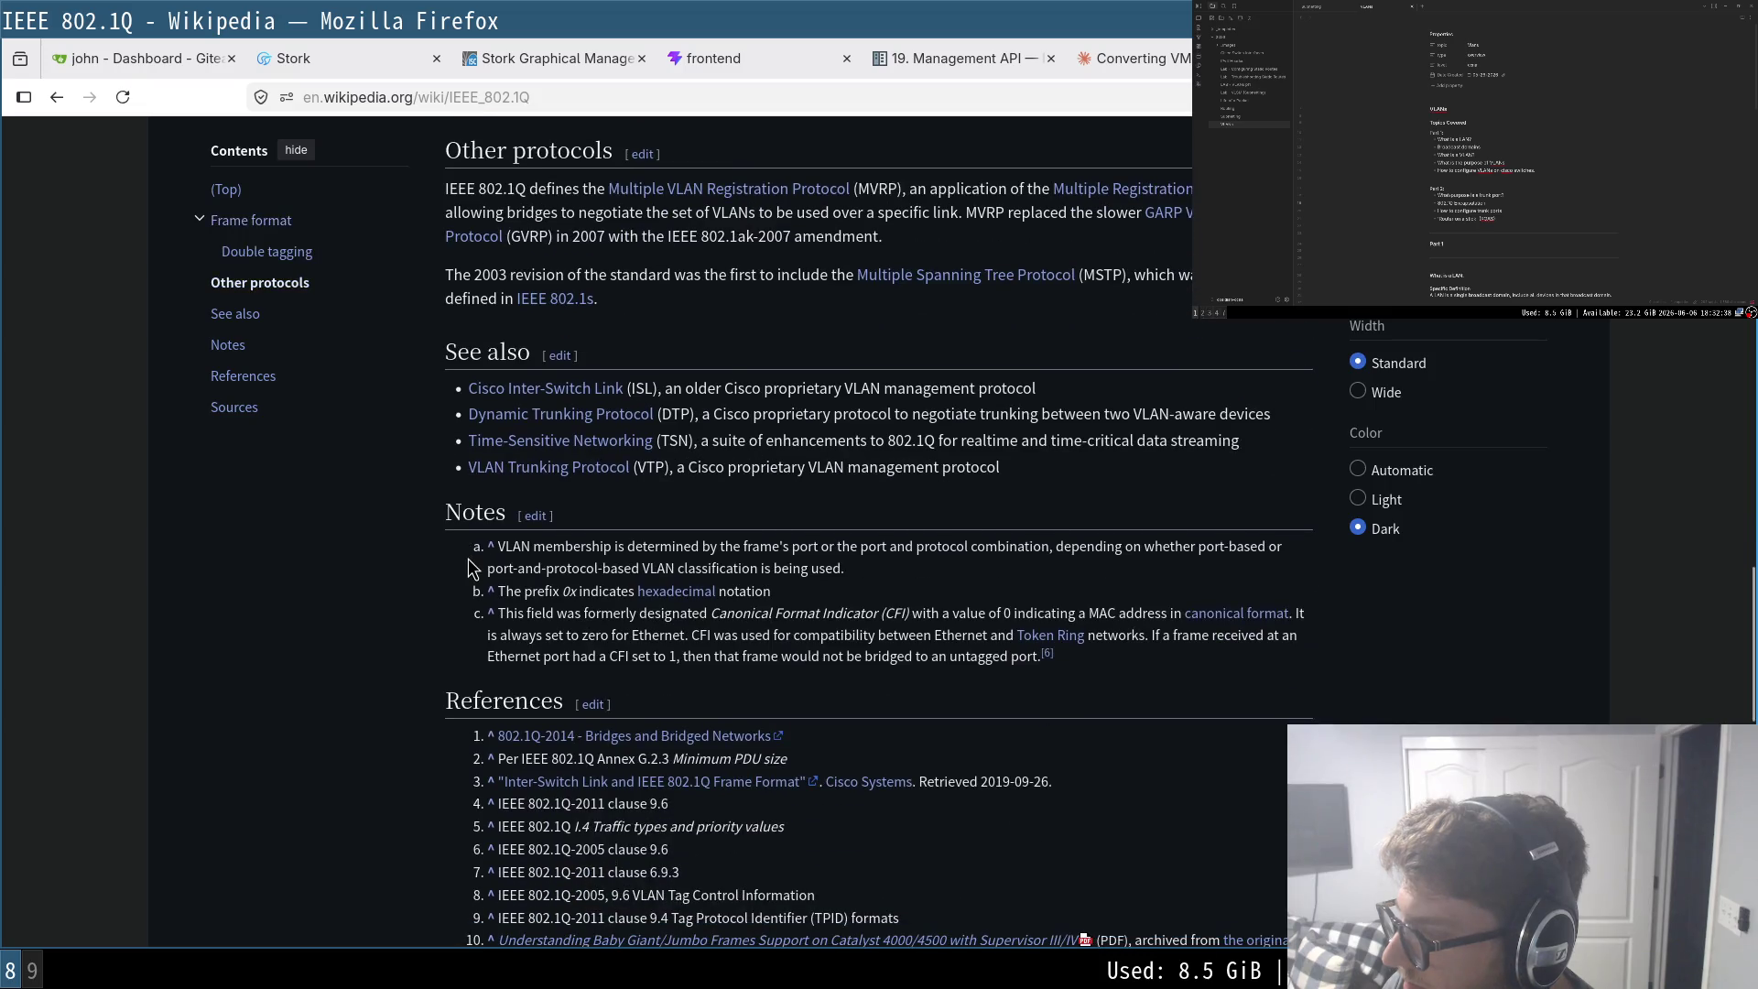
pyautogui.scroll(-1, 469, 559)
pyautogui.scroll(-3, 469, 560)
pyautogui.scroll(-2, 469, 558)
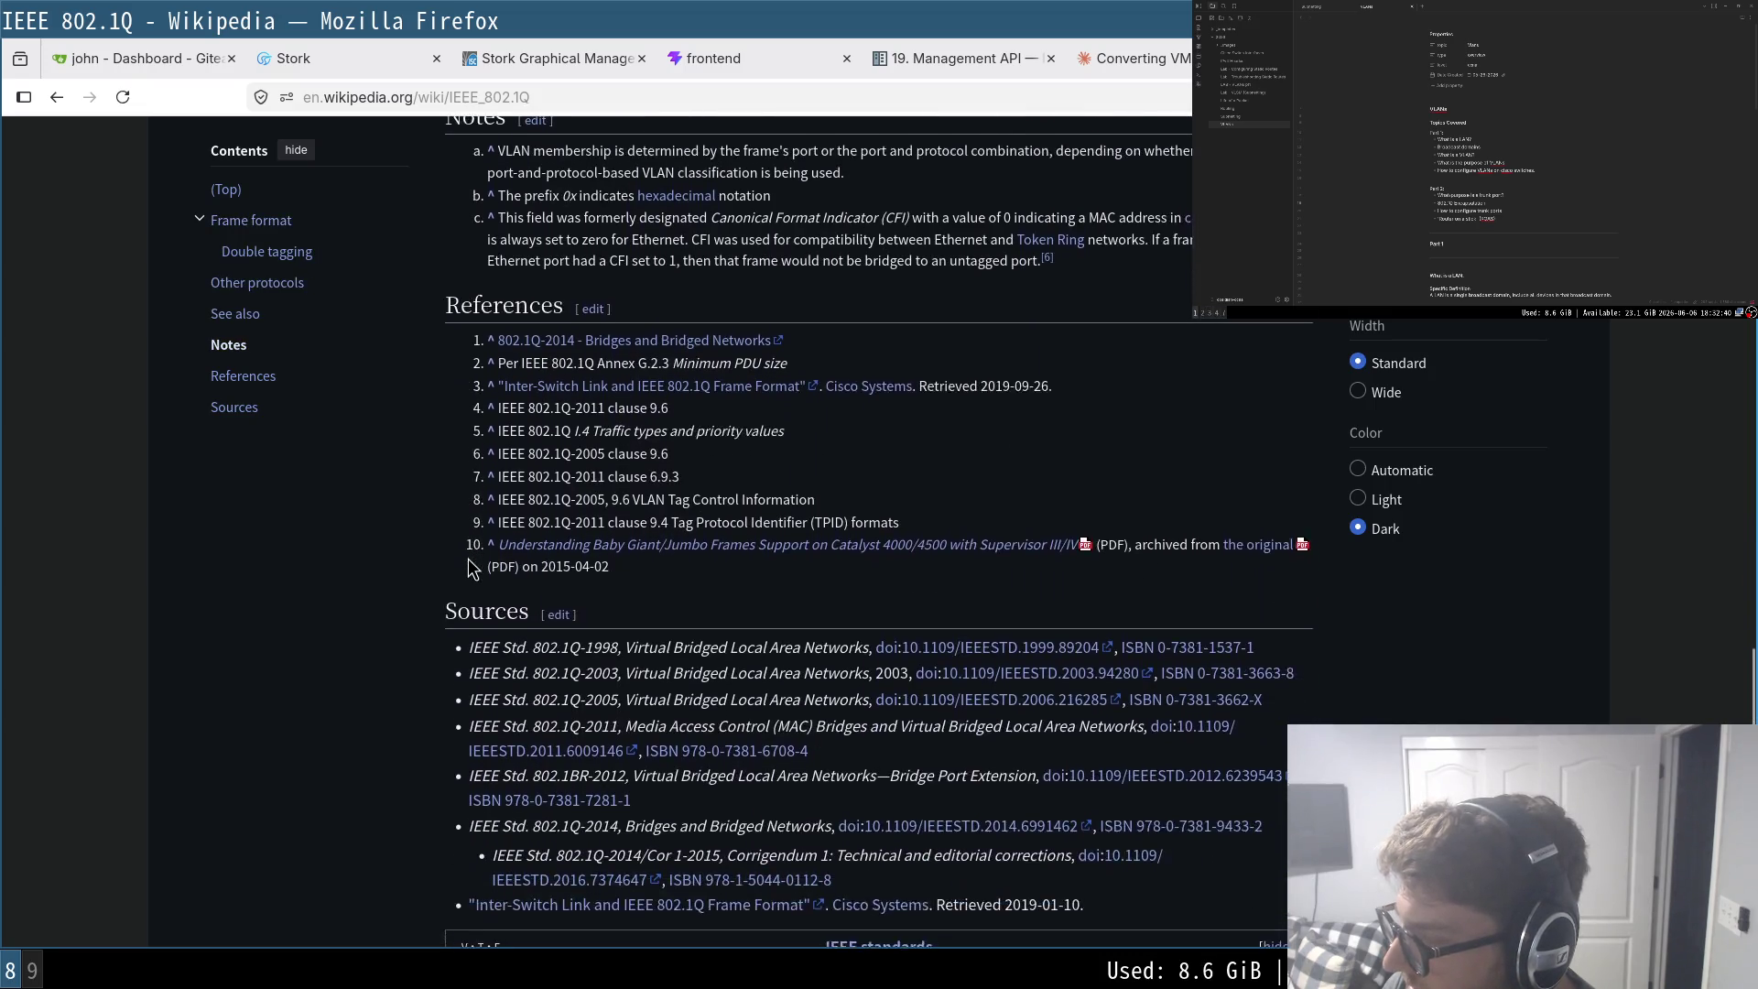
pyautogui.scroll(-2, 468, 559)
pyautogui.scroll(-2, 469, 563)
pyautogui.scroll(-3, 468, 563)
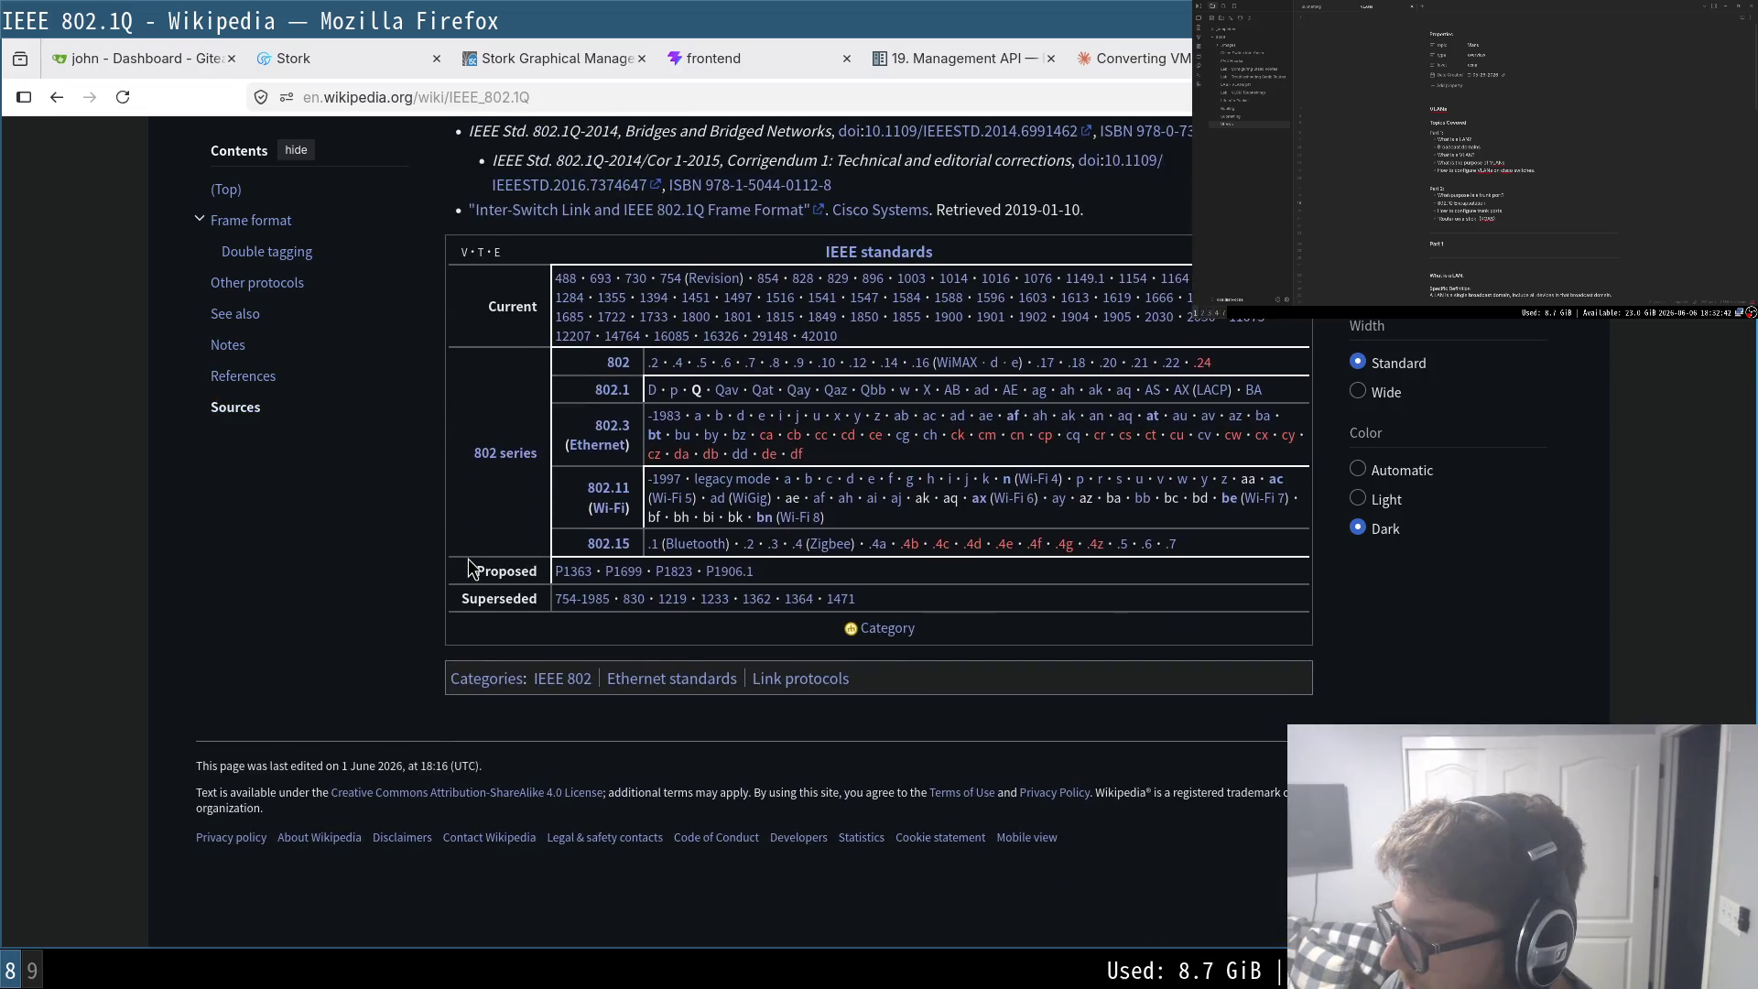
pyautogui.scroll(6, 469, 563)
pyautogui.scroll(10, 469, 564)
pyautogui.scroll(5, 469, 564)
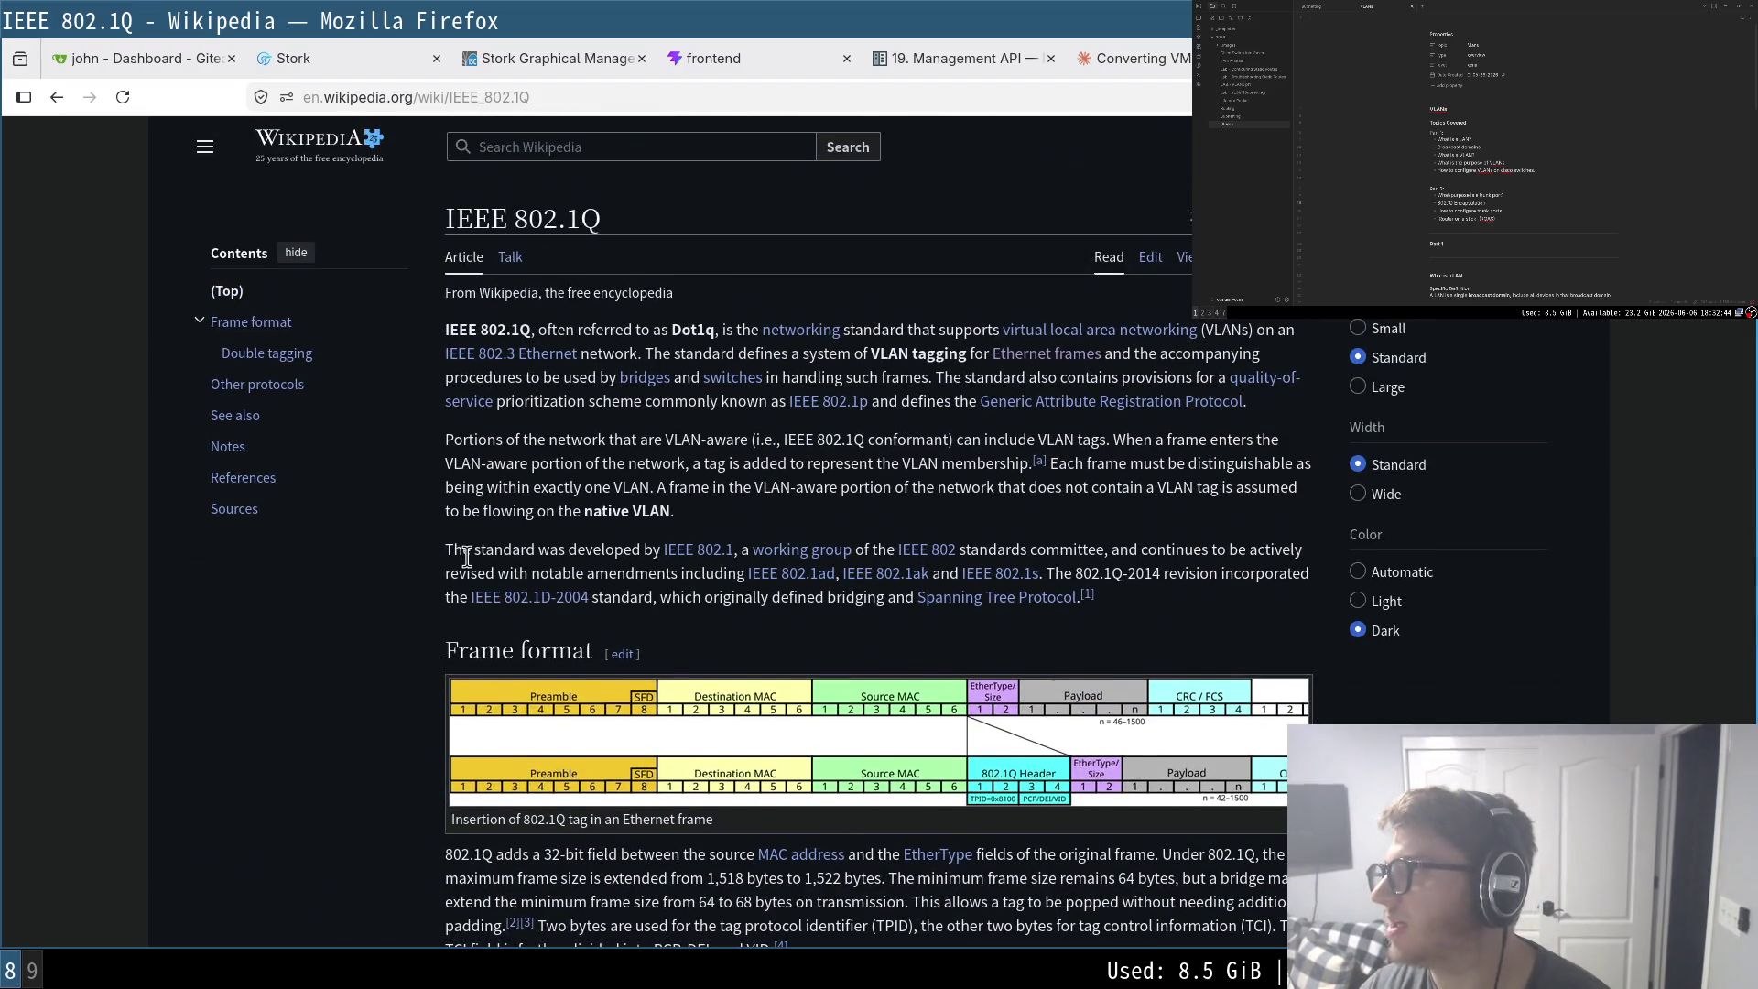
# Close the Wikipedia tab, return to the VLANs Part 2 lecture and play it full screen
pyautogui.hotkey('ctrl', 'w')
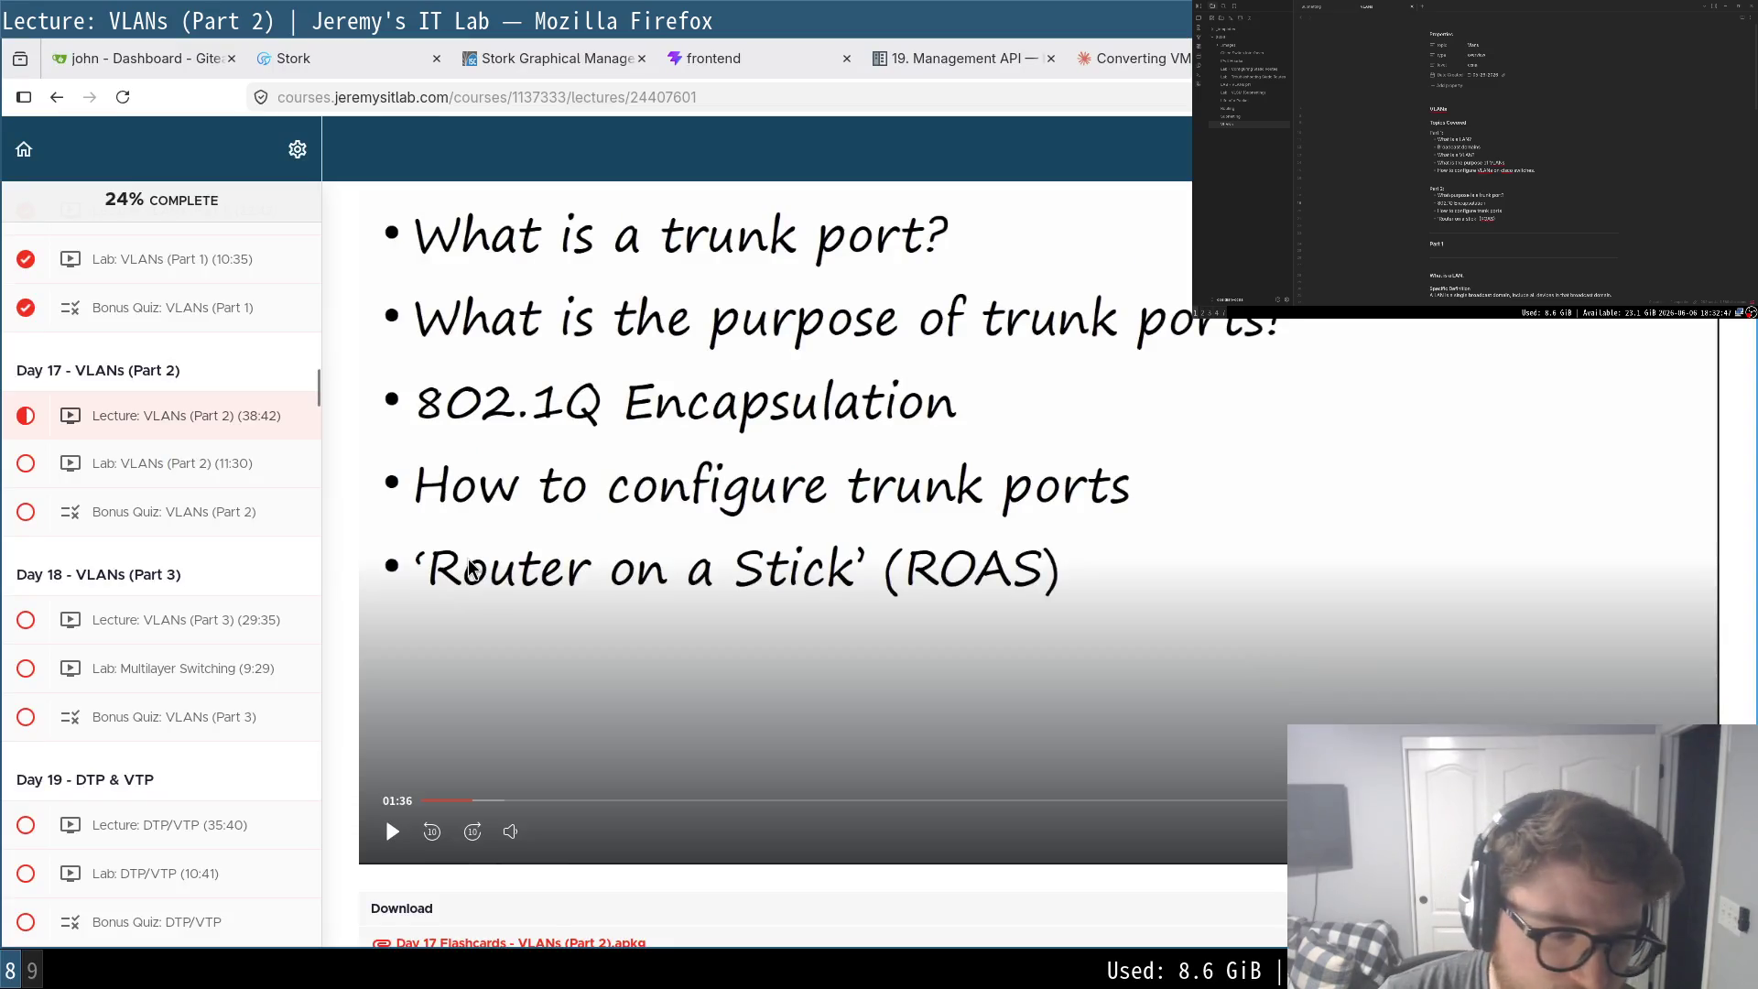
pyautogui.click(384, 815)
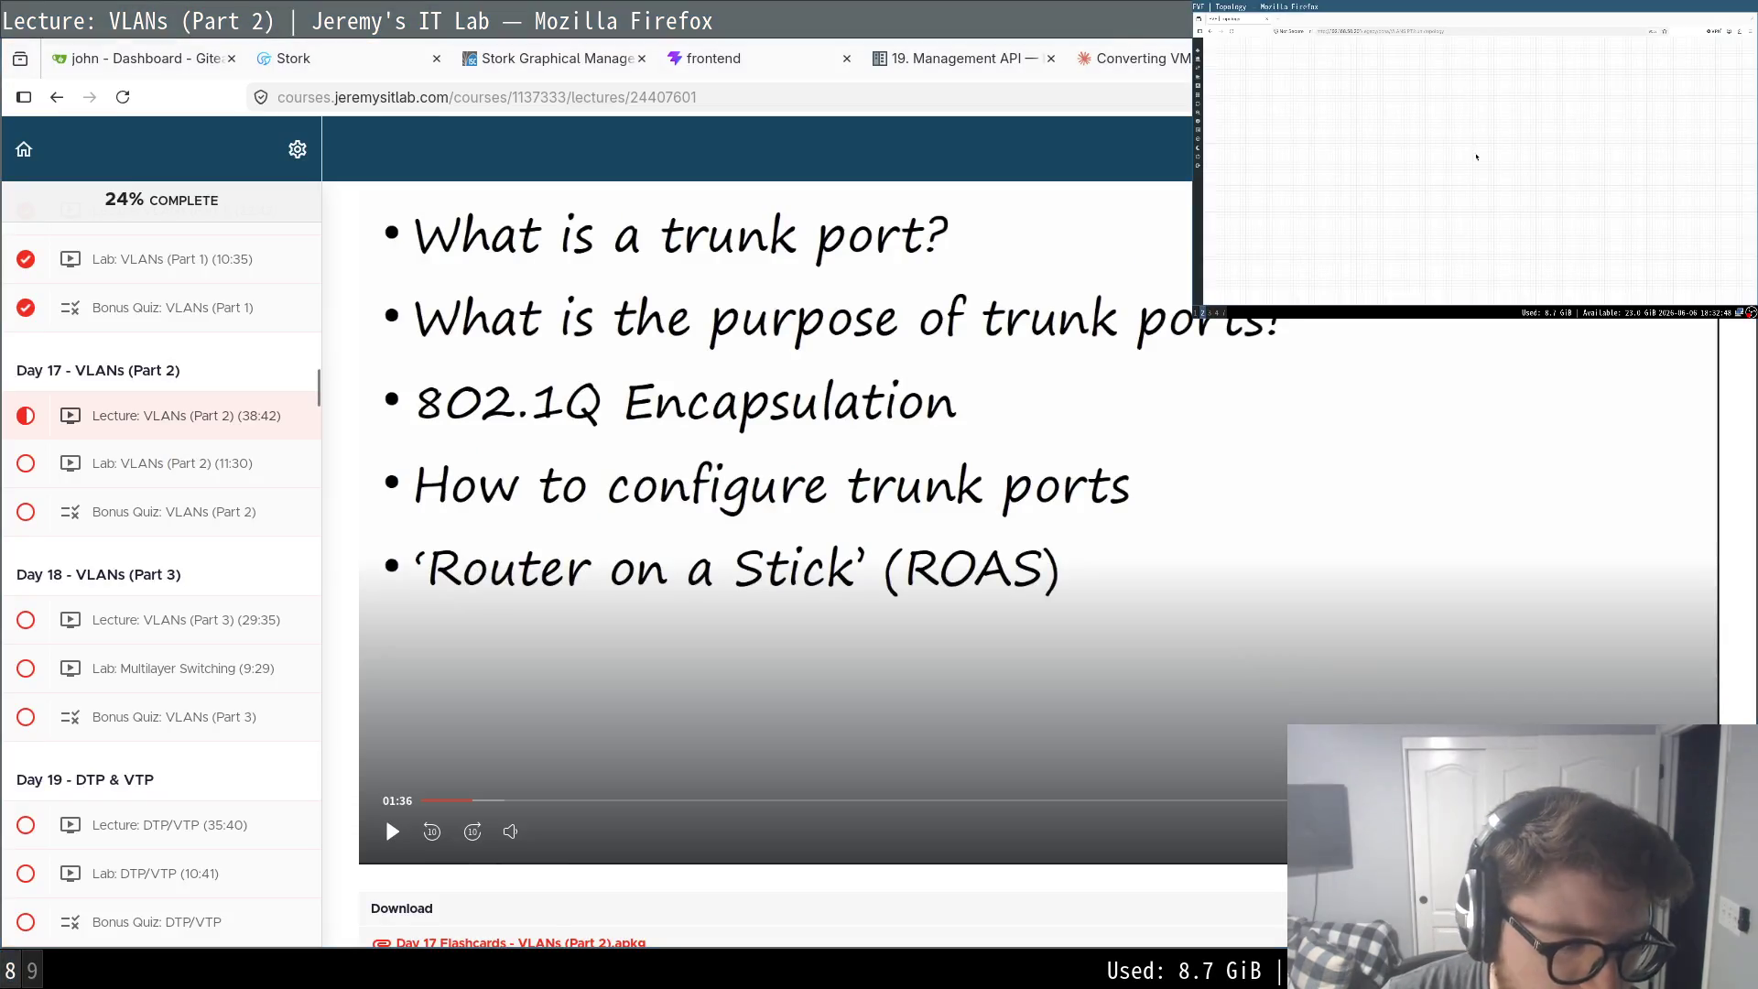
pyautogui.click(384, 815)
pyautogui.press('alt')
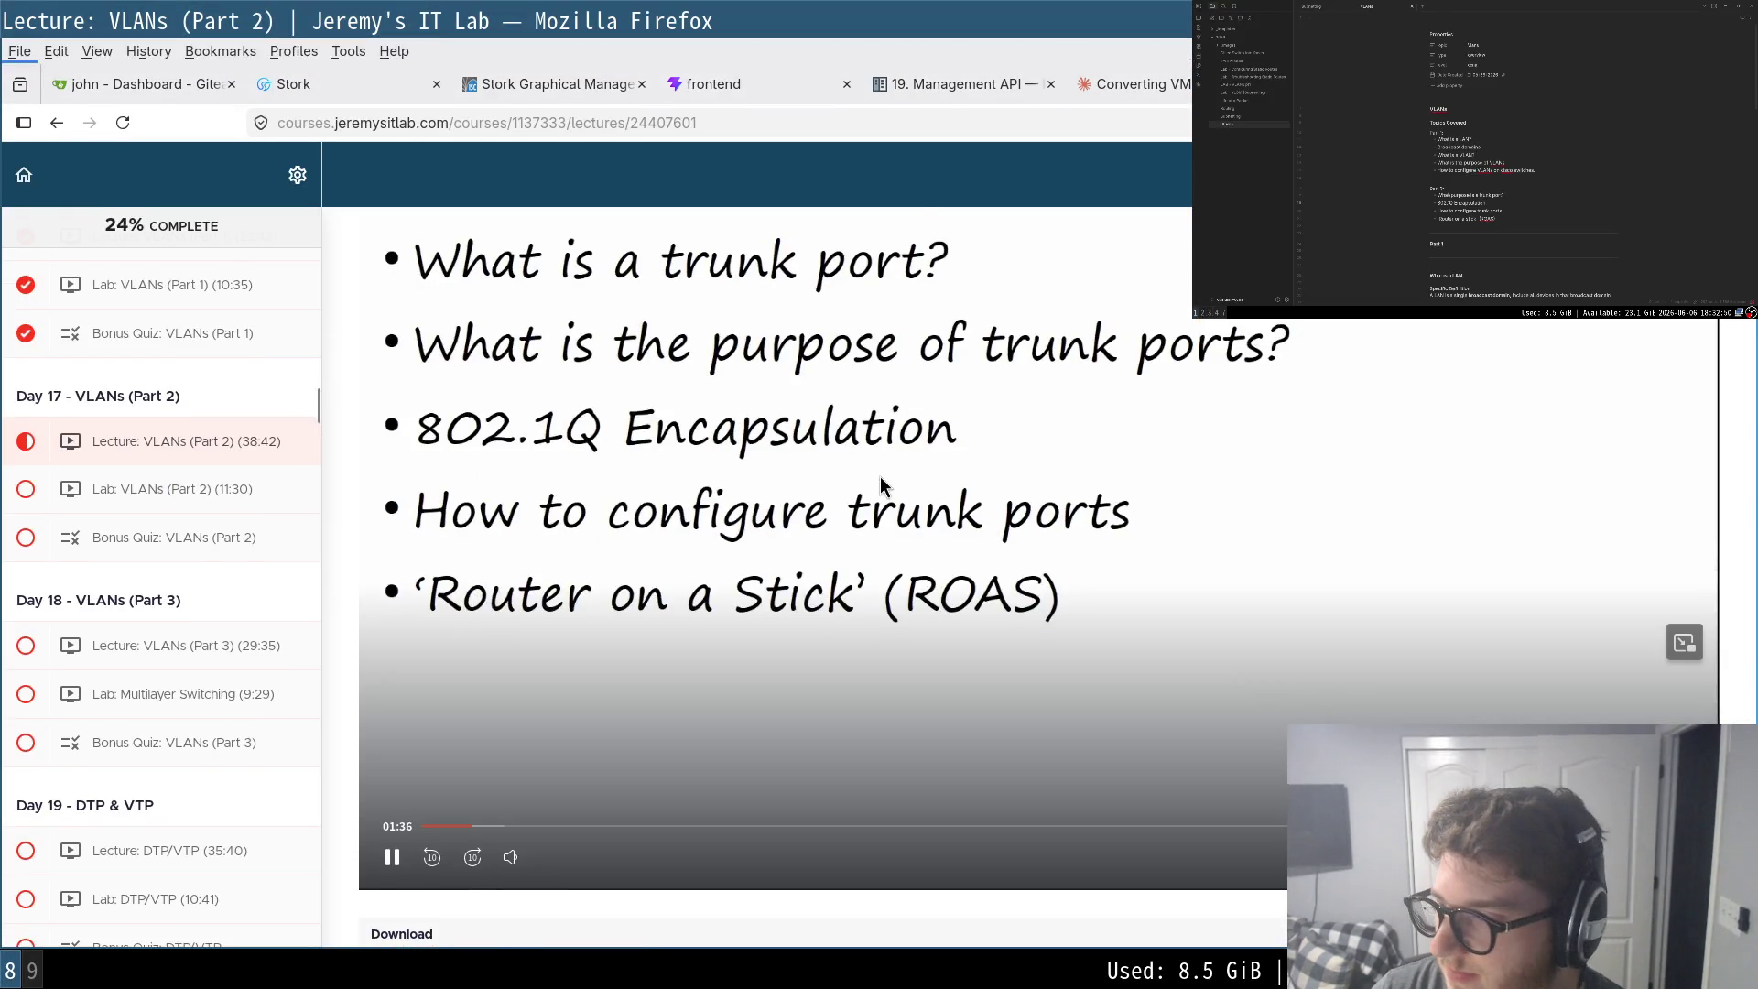
pyautogui.doubleClick(881, 477)
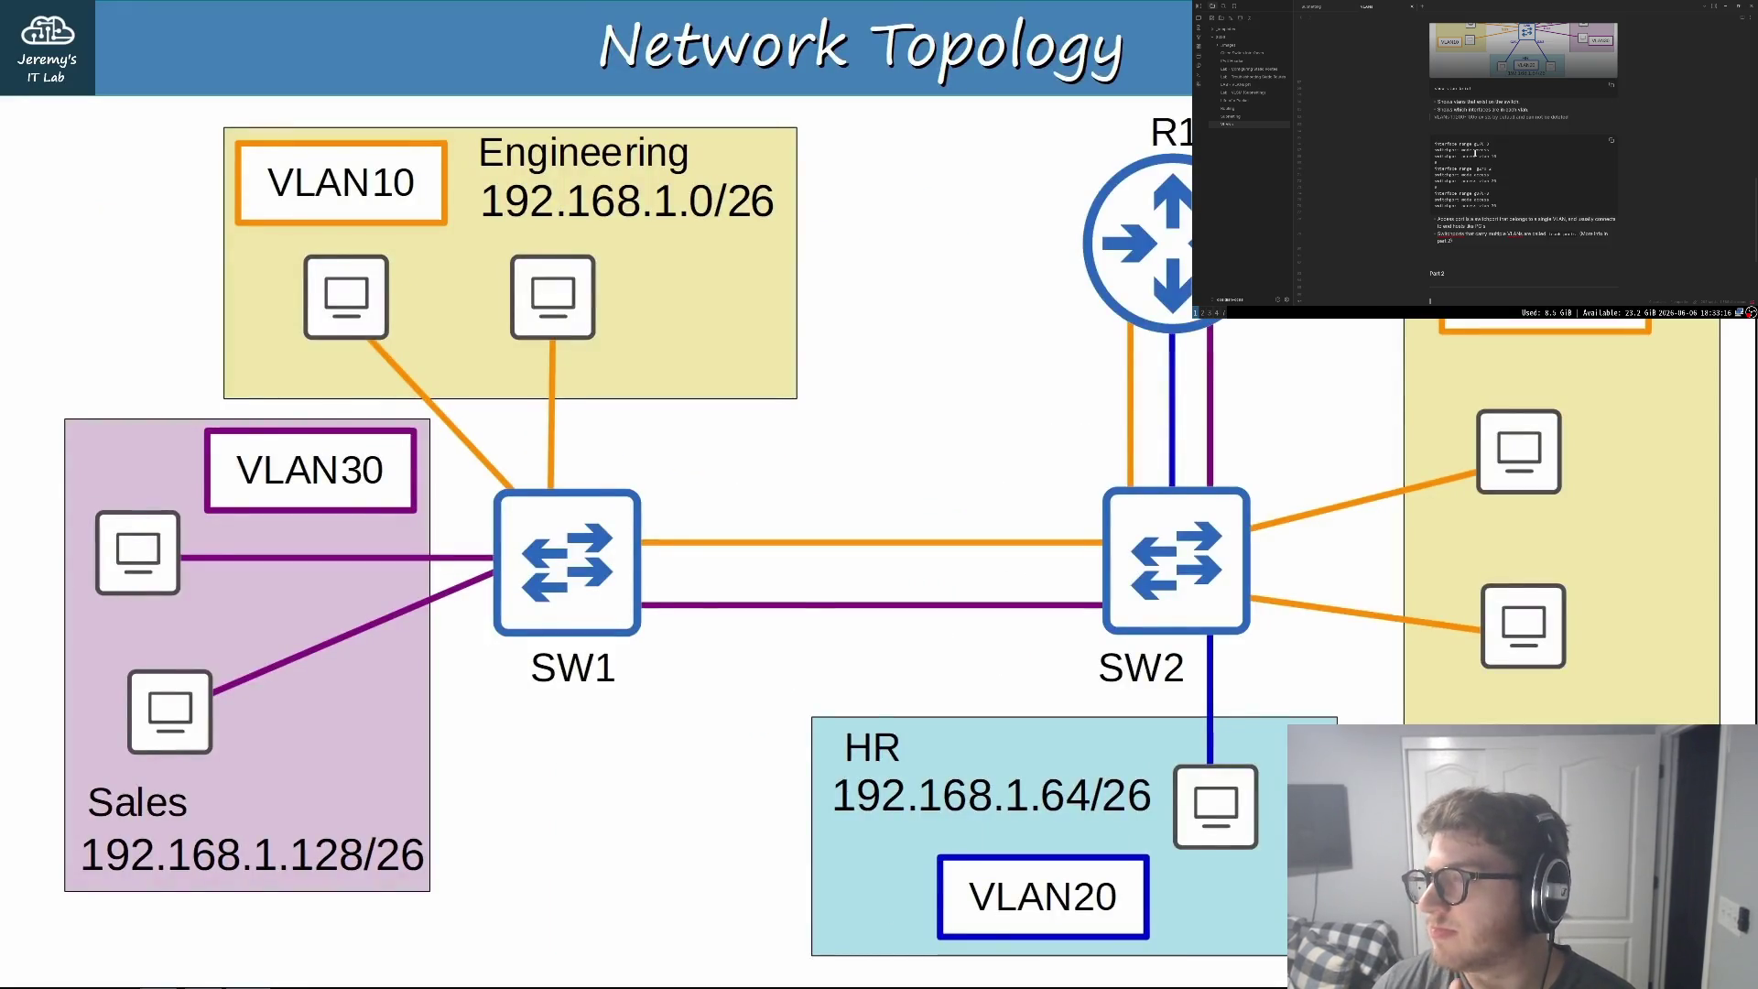
# Play the lecture until it reaches the Network Topology slide and hold there
pyautogui.press('space')
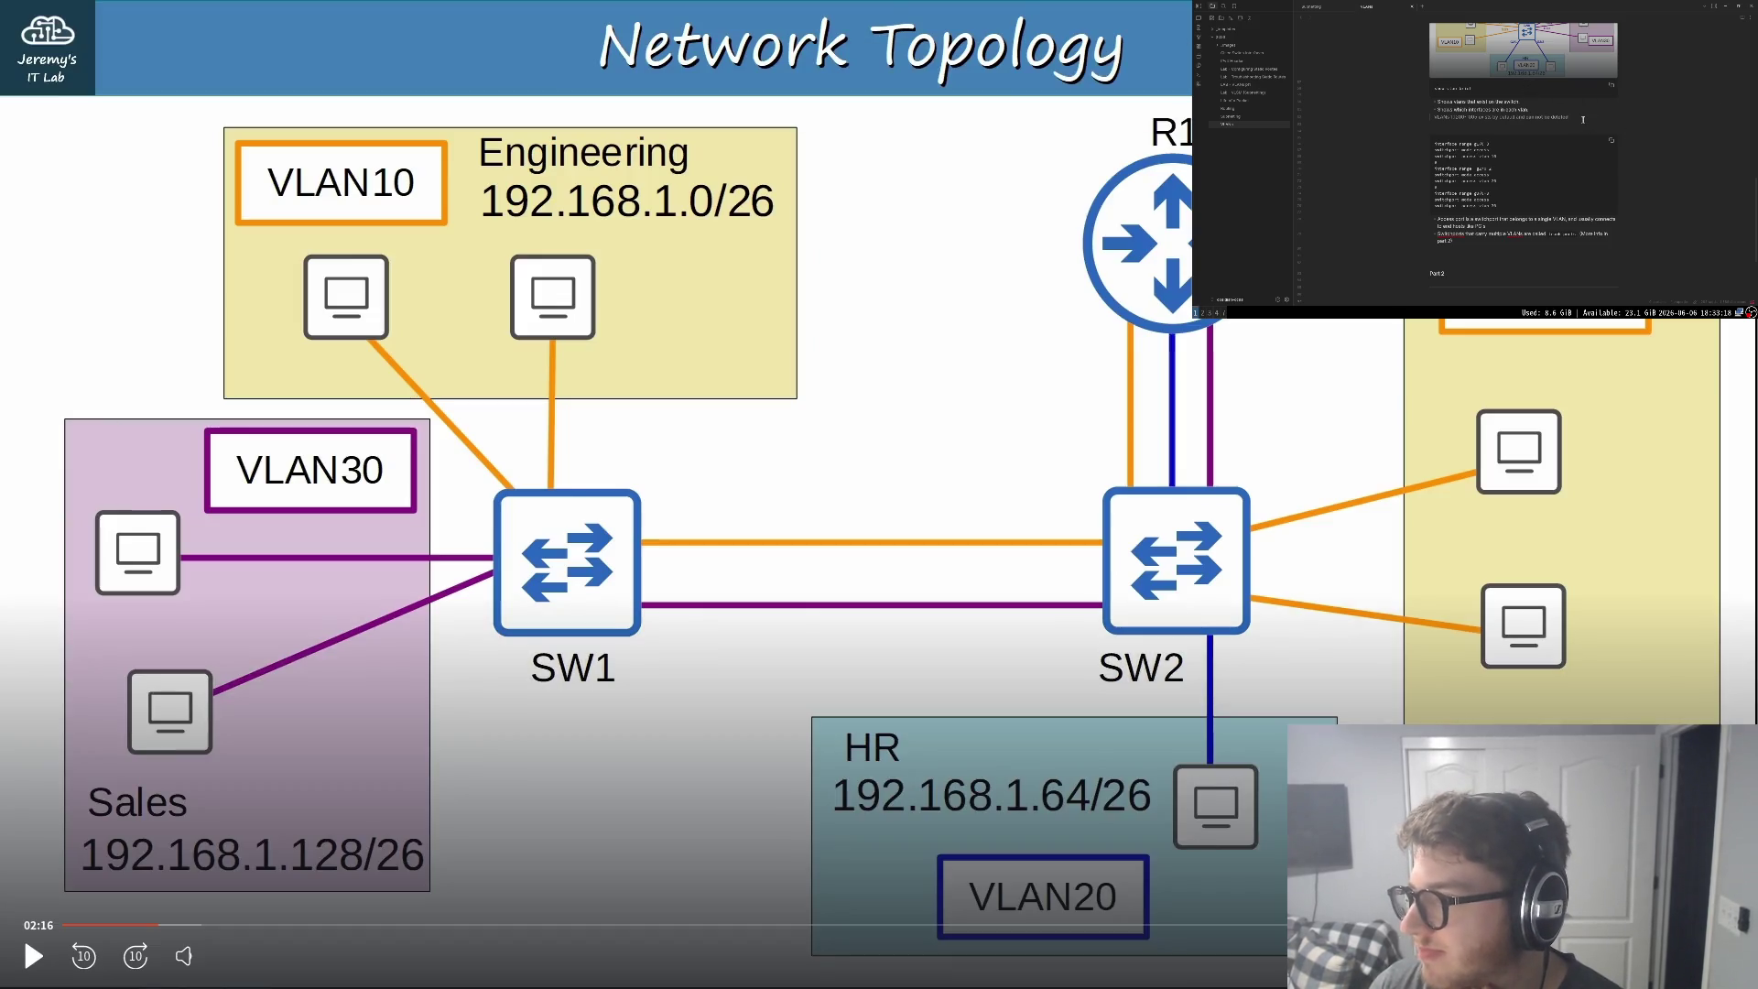
pyautogui.press('space')
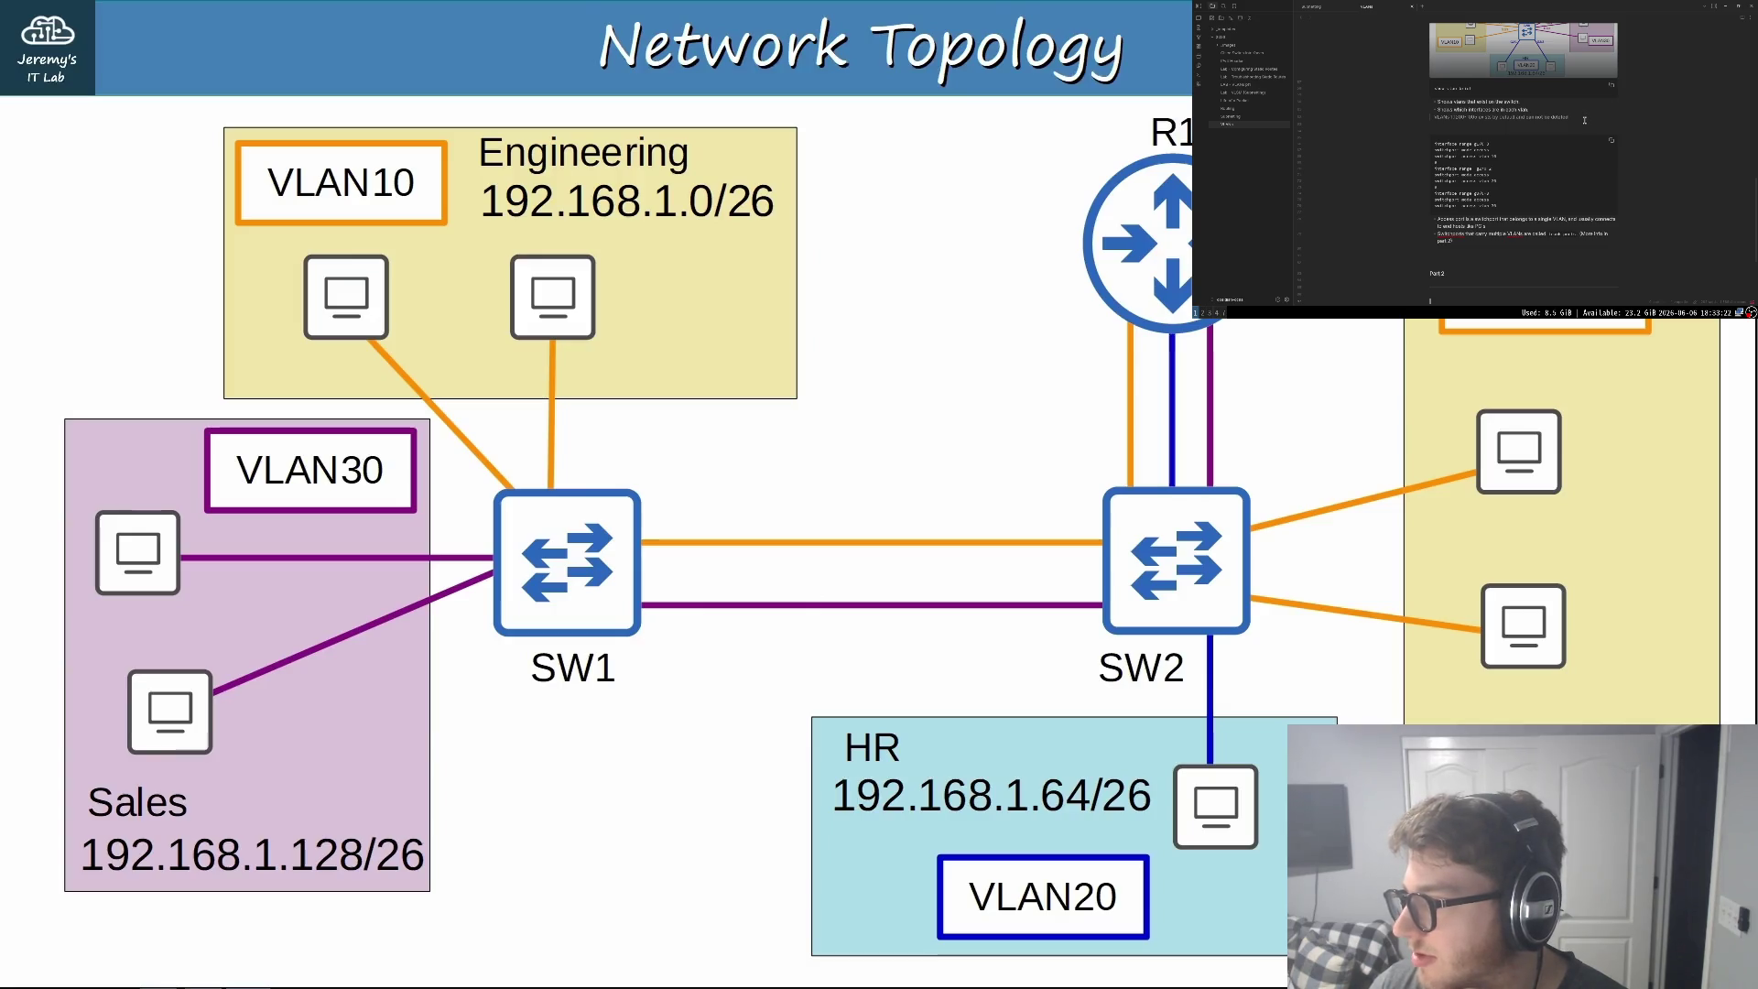
pyautogui.press('f')
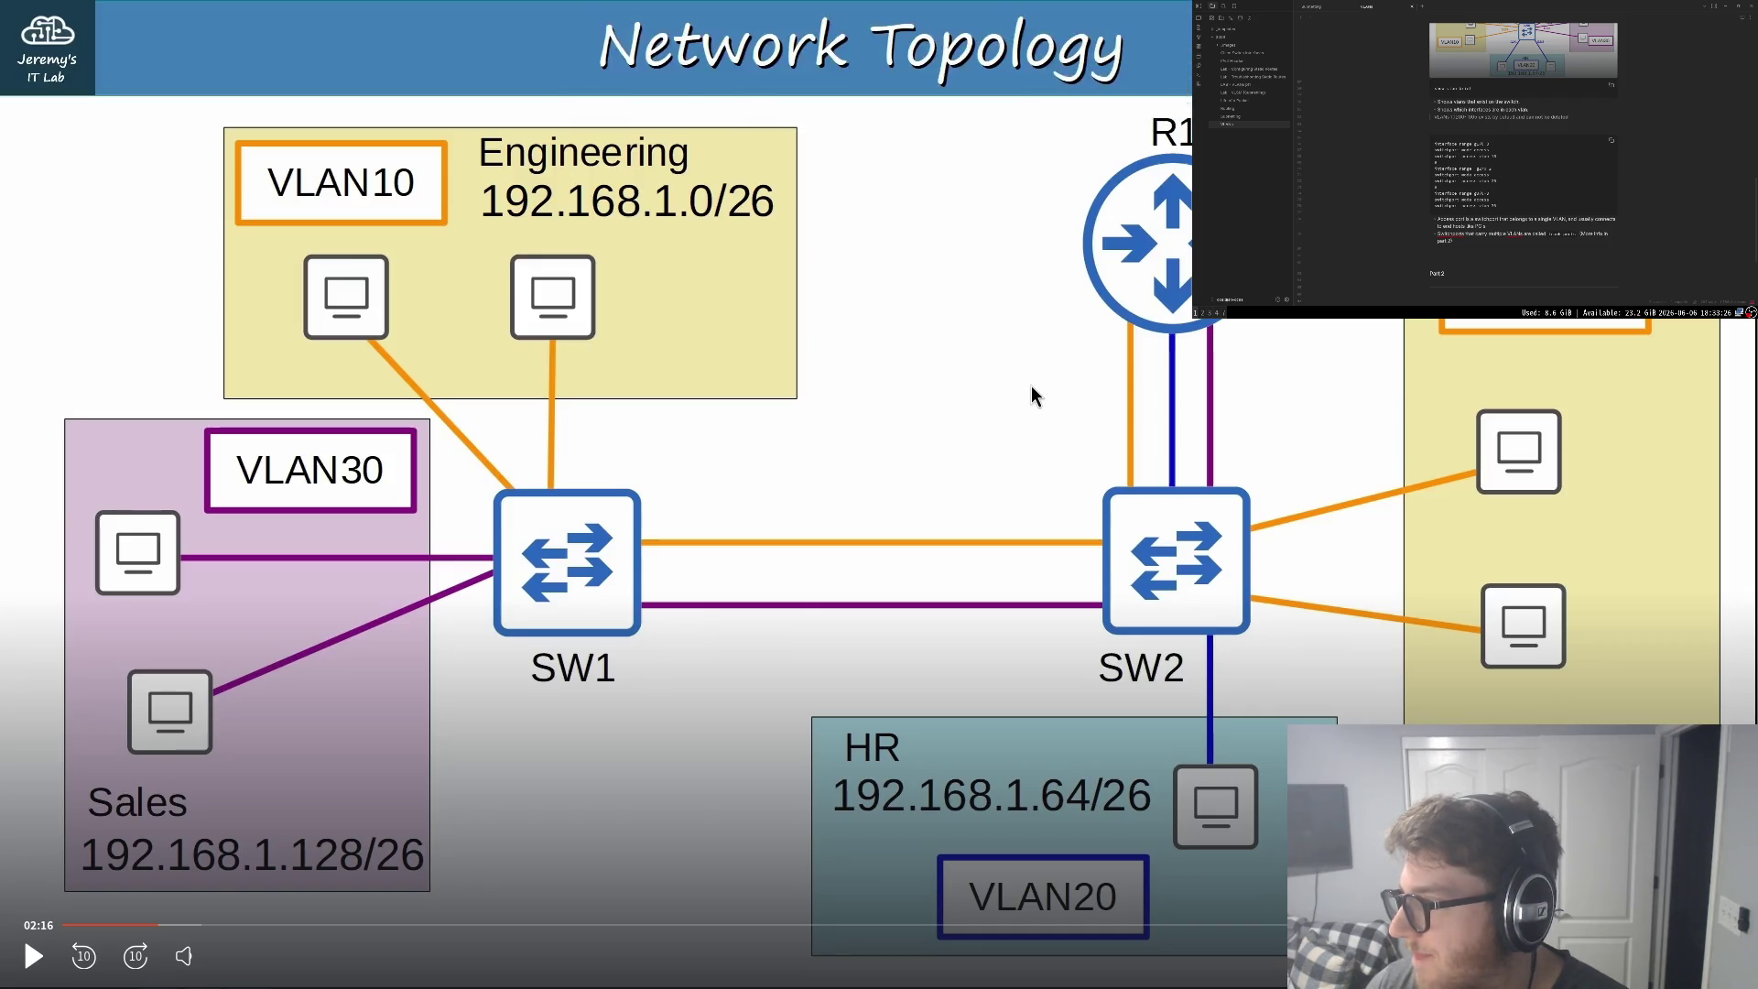
pyautogui.click(1031, 388)
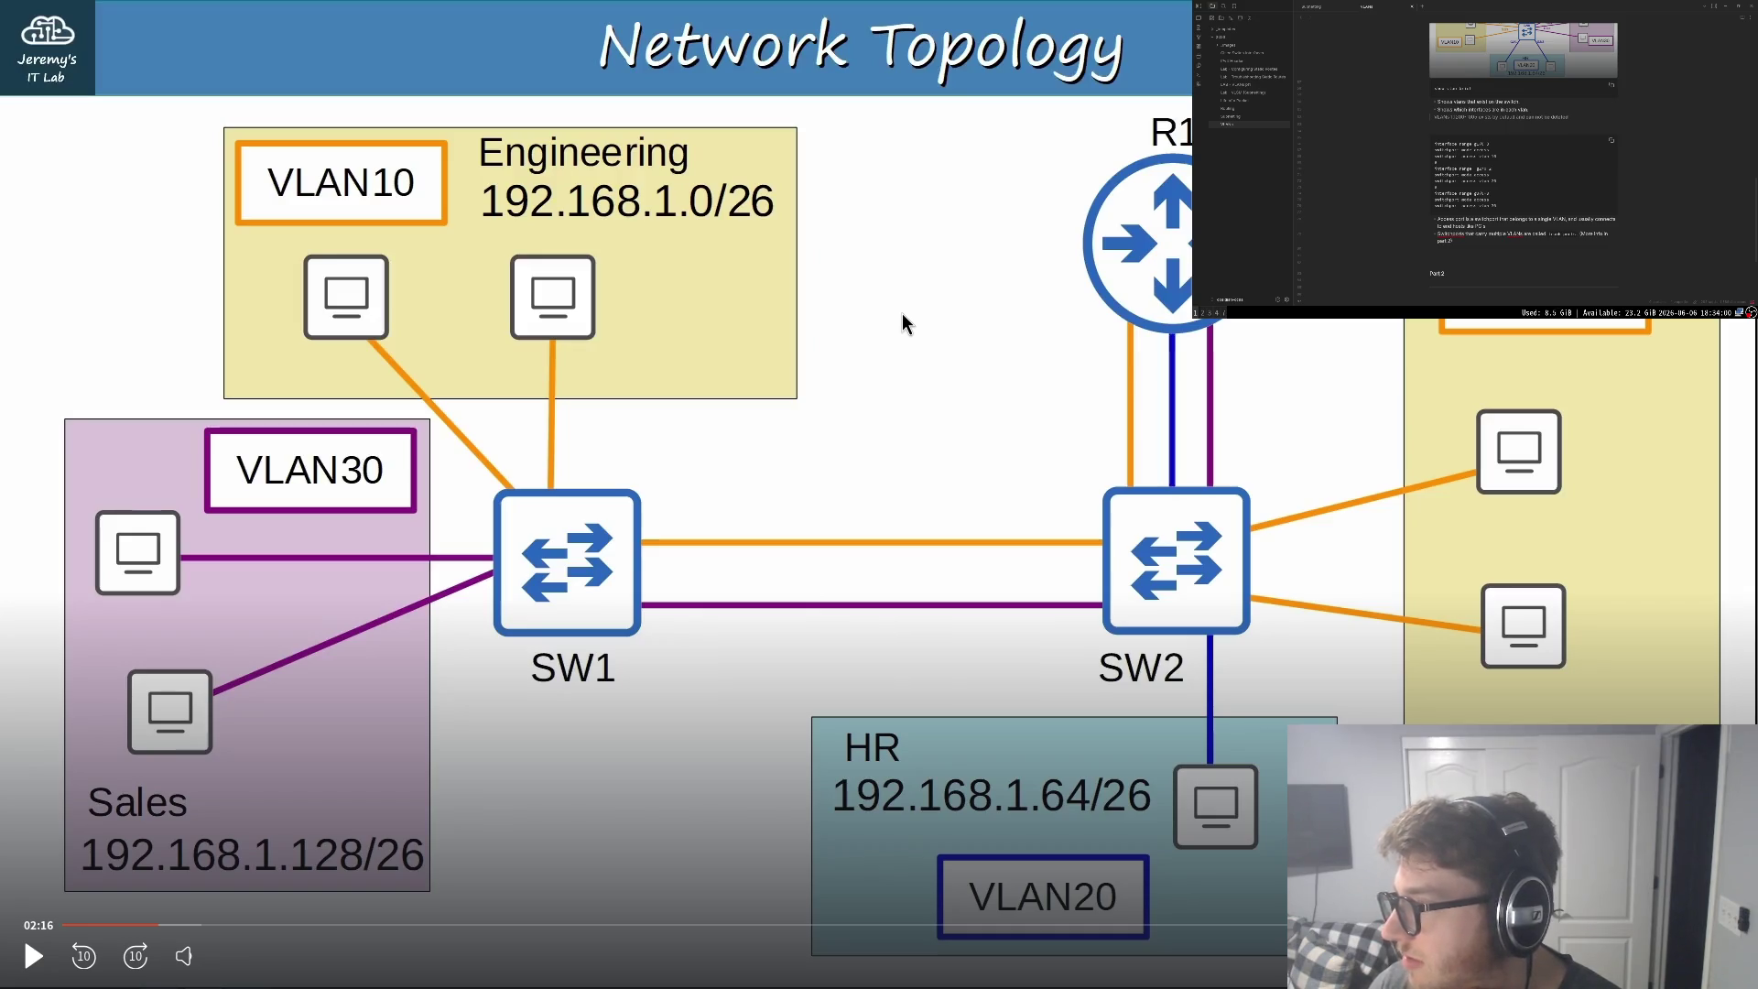
pyautogui.press('space')
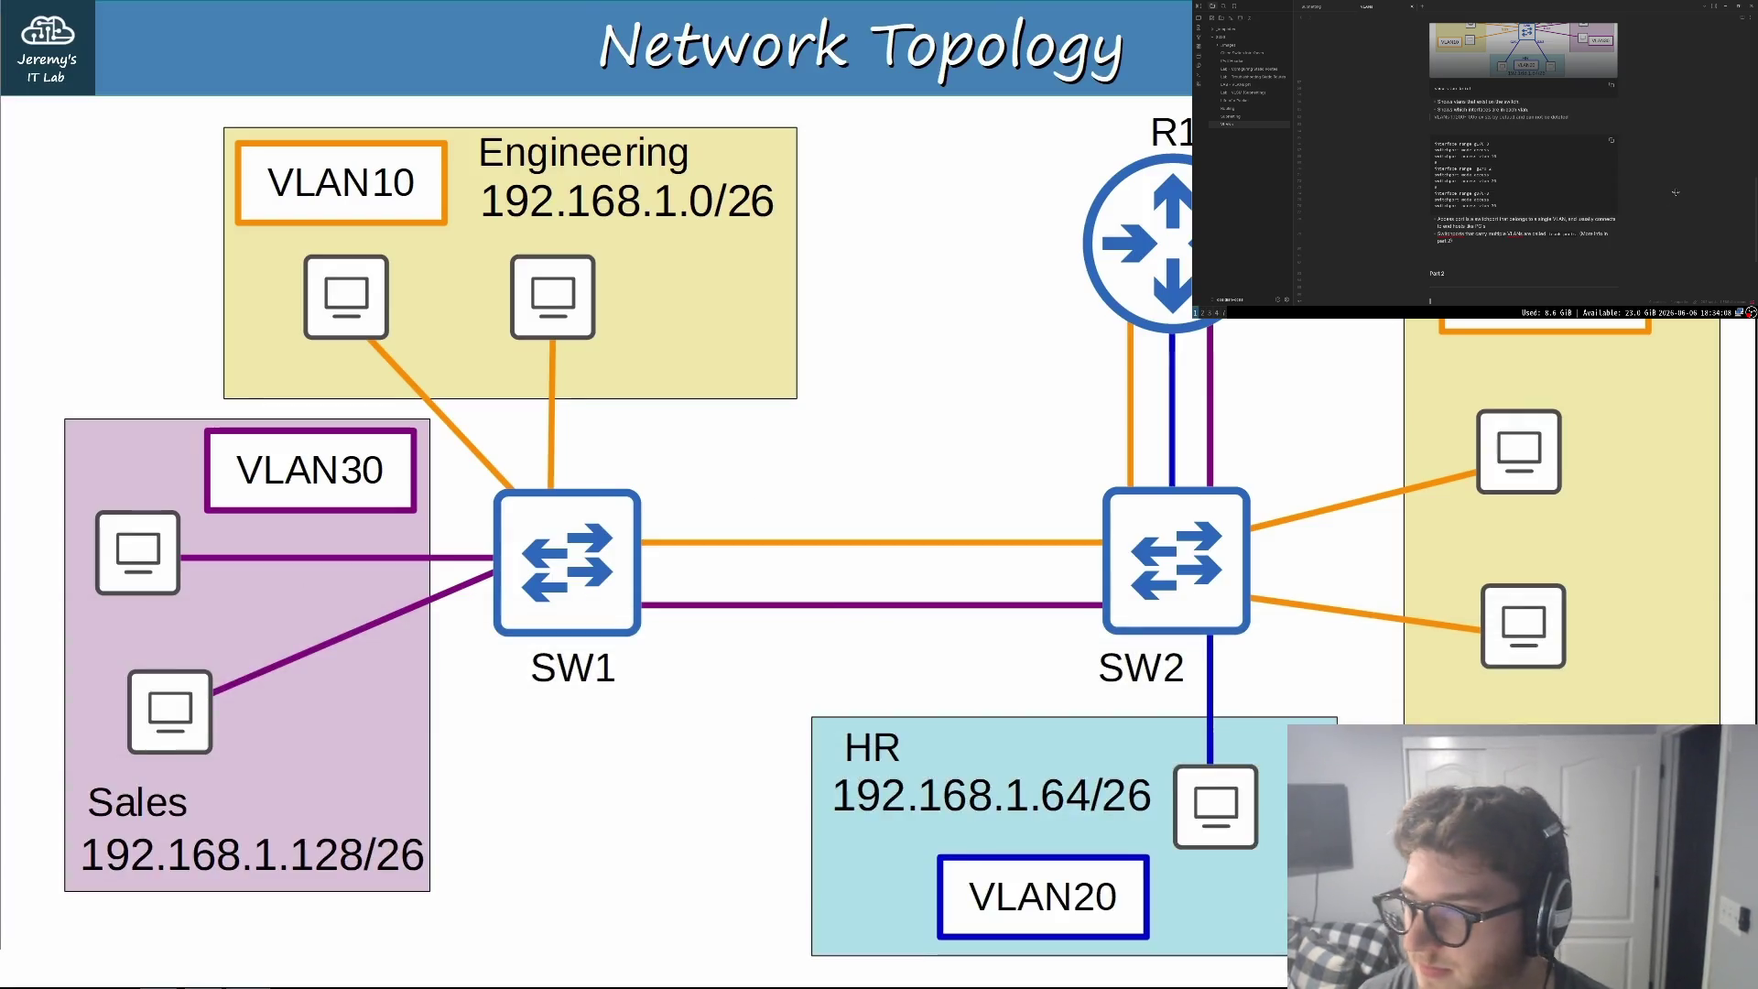
# Capture the Network Topology slide region as a screenshot and launch a terminal beside the notes
pyautogui.moveTo(16, 97); pyautogui.dragTo(1668, 929)
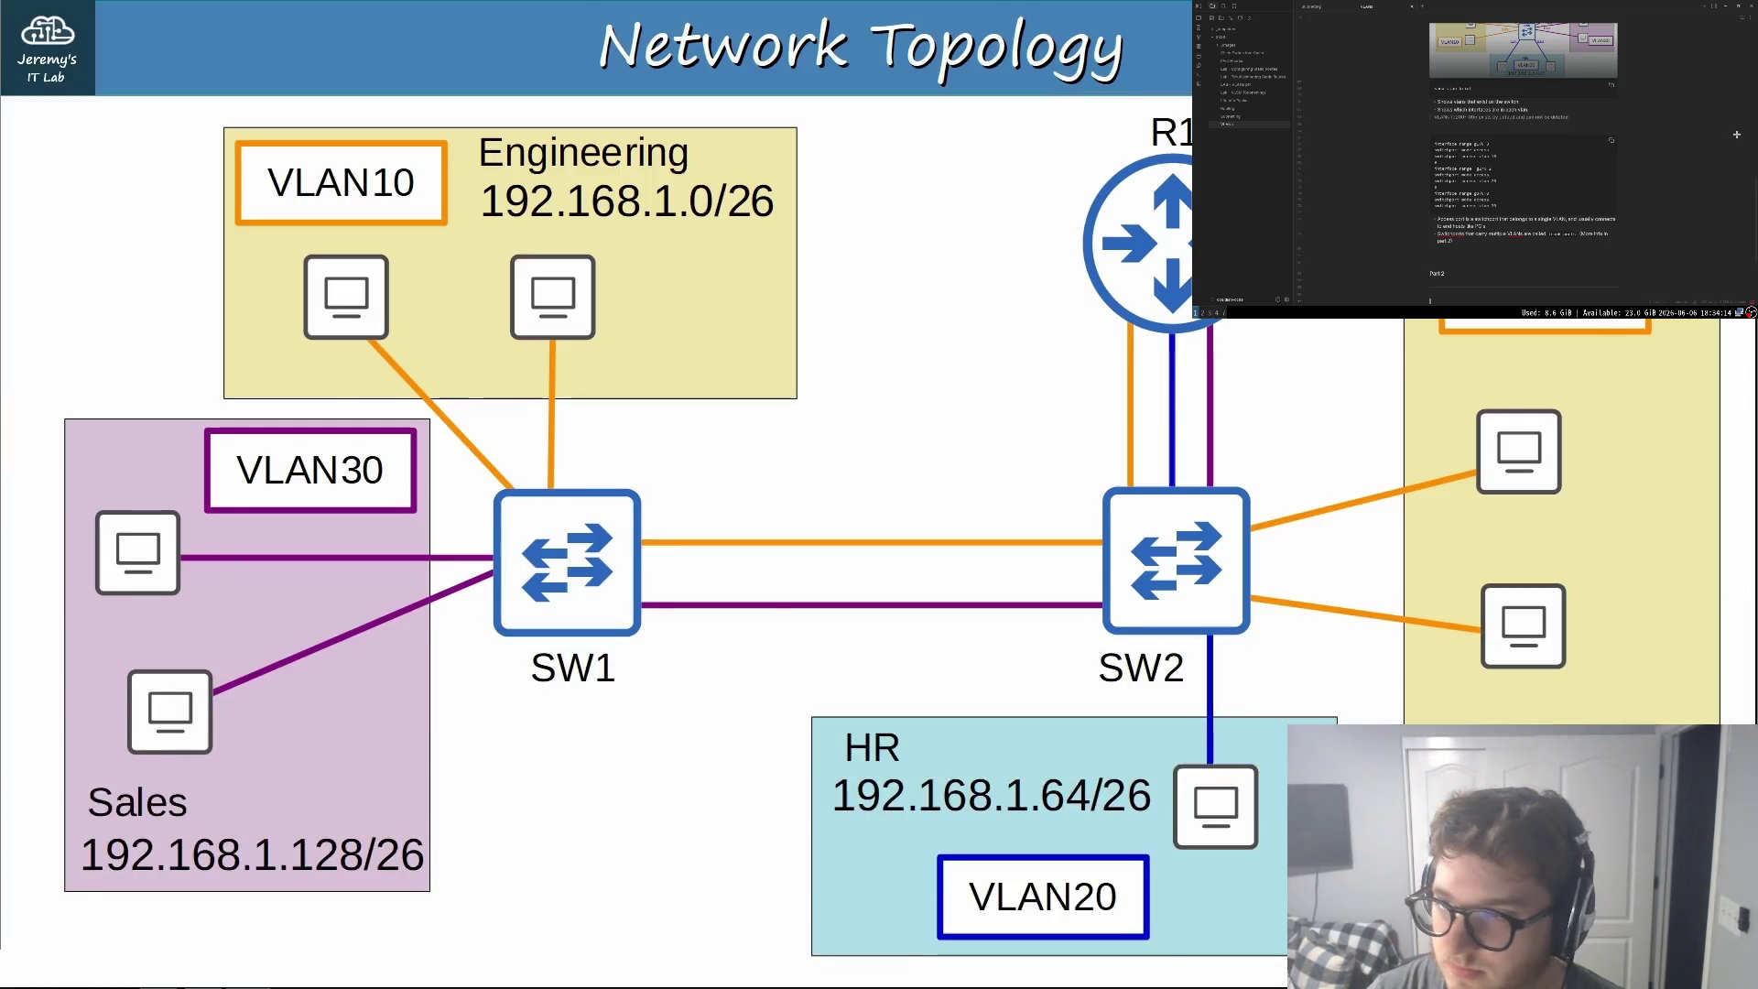
pyautogui.moveTo(17, 99); pyautogui.dragTo(1373, 979)
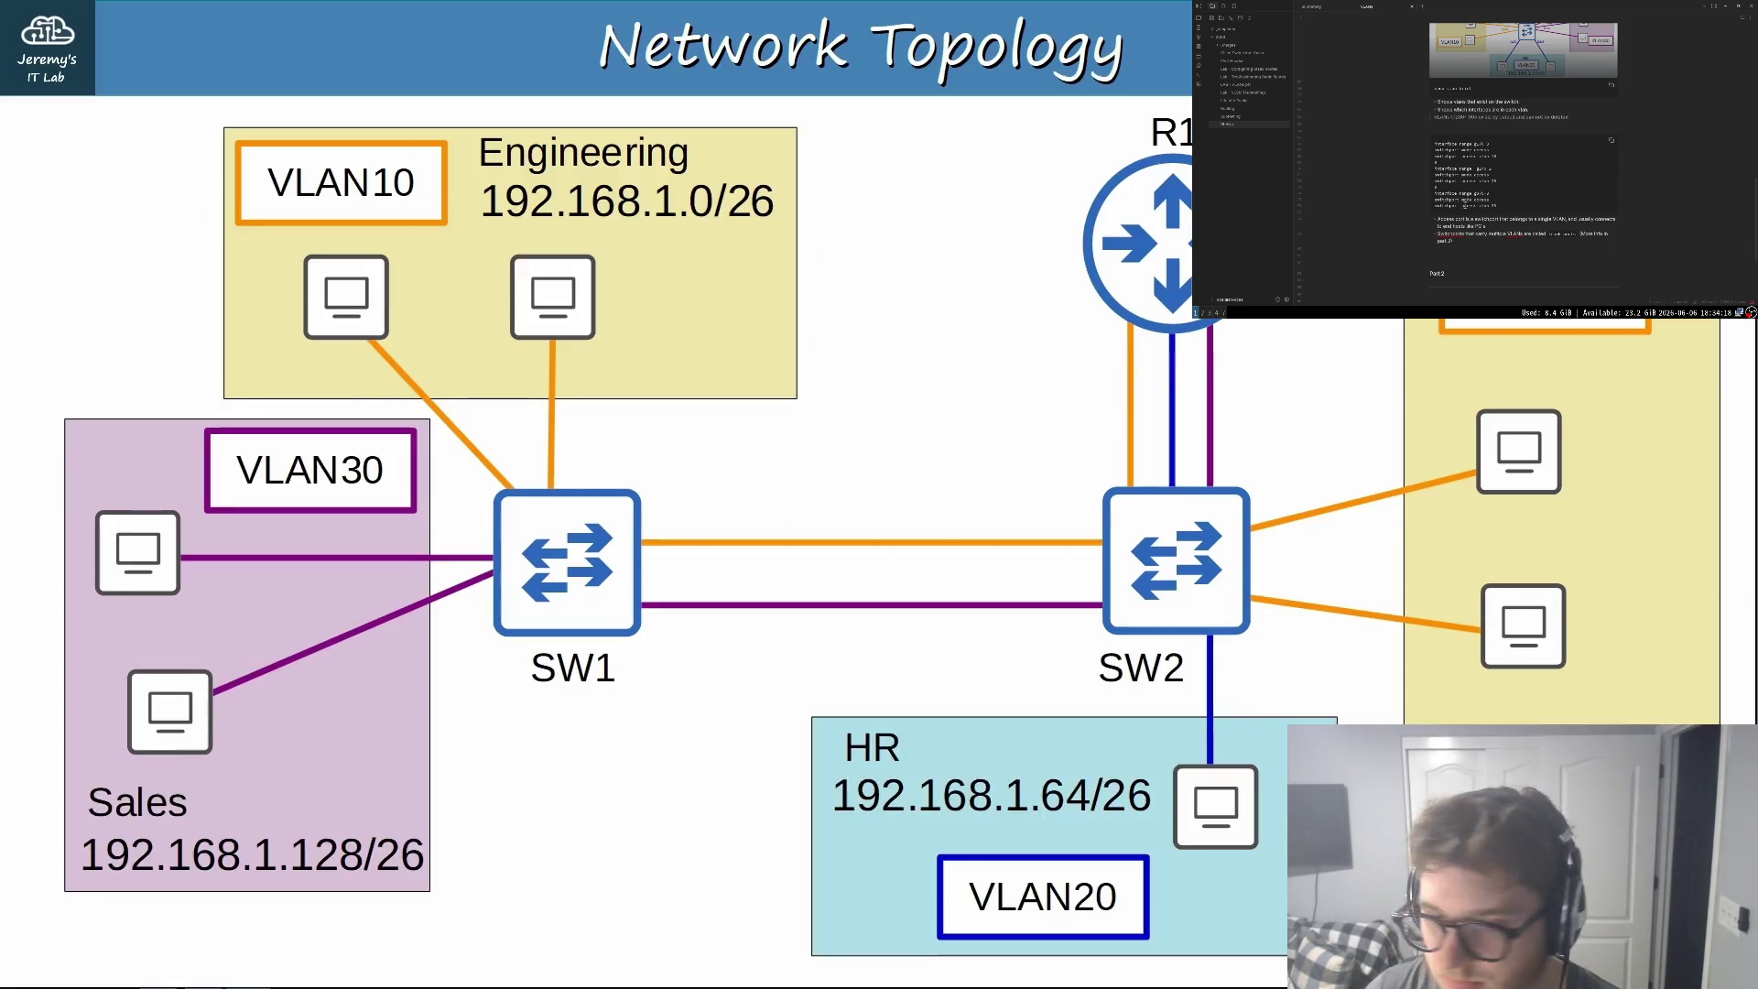
pyautogui.press('super+Return')
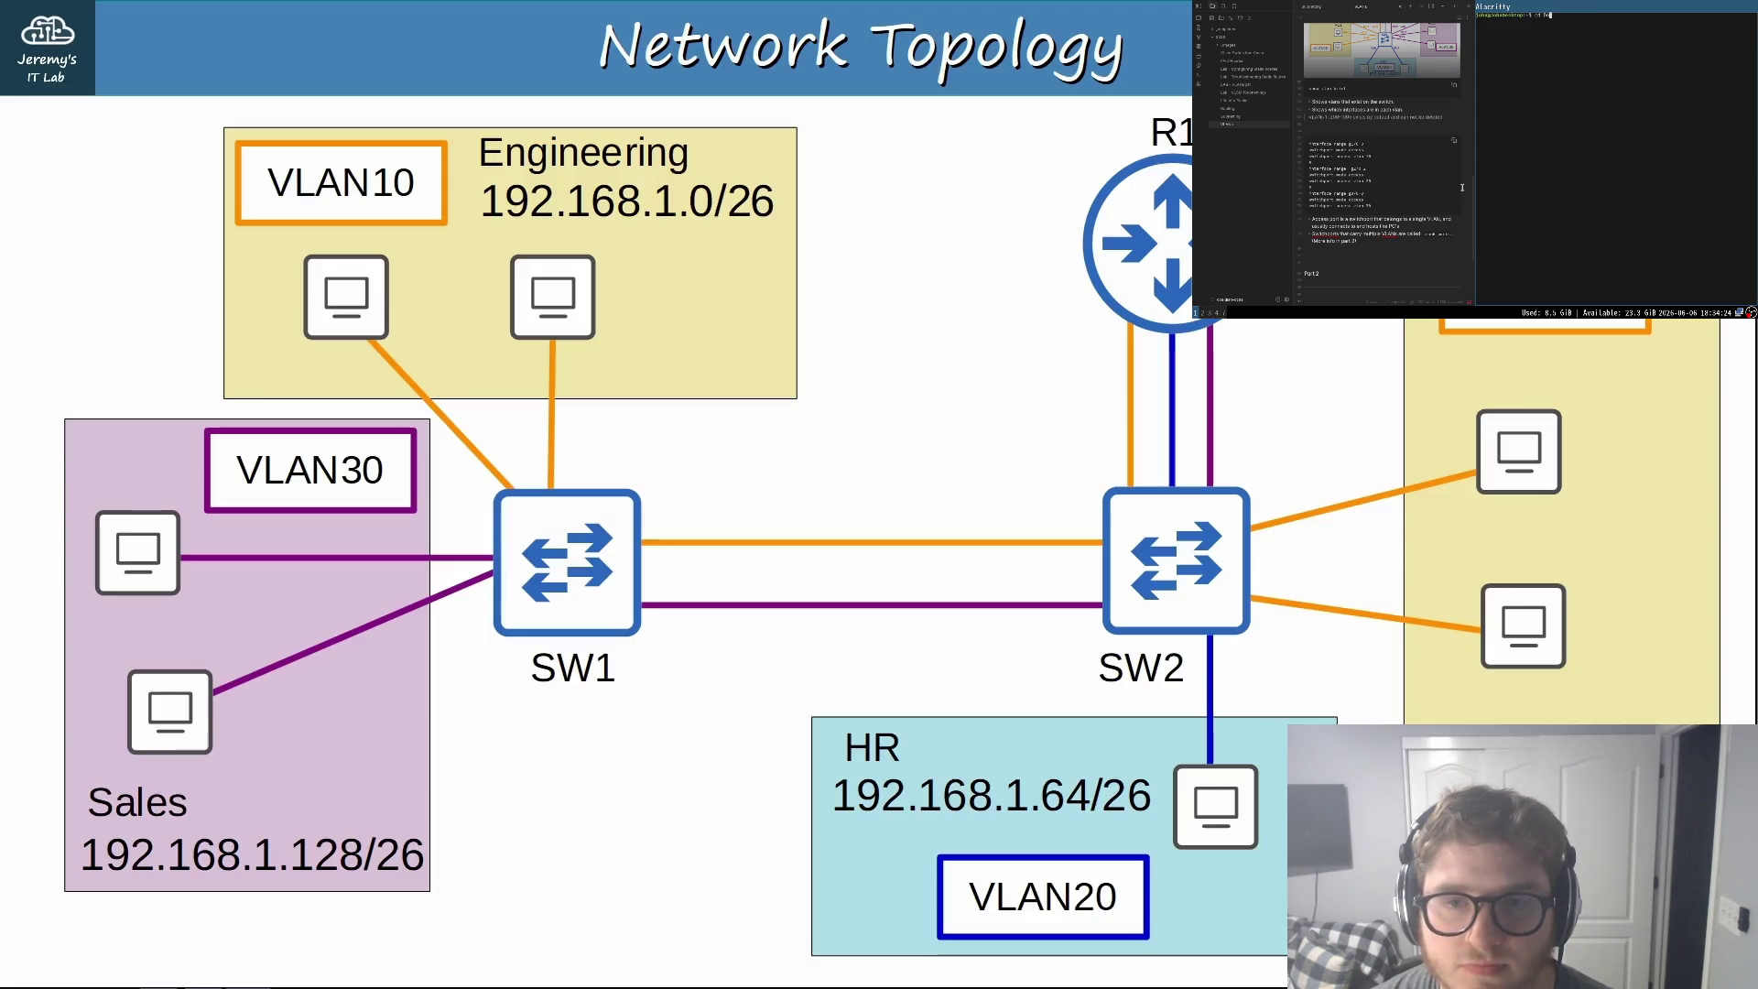
# In the terminal go from Downloads into Screenshots, list its files and run the command on the screenshot
pyautogui.press('Return')
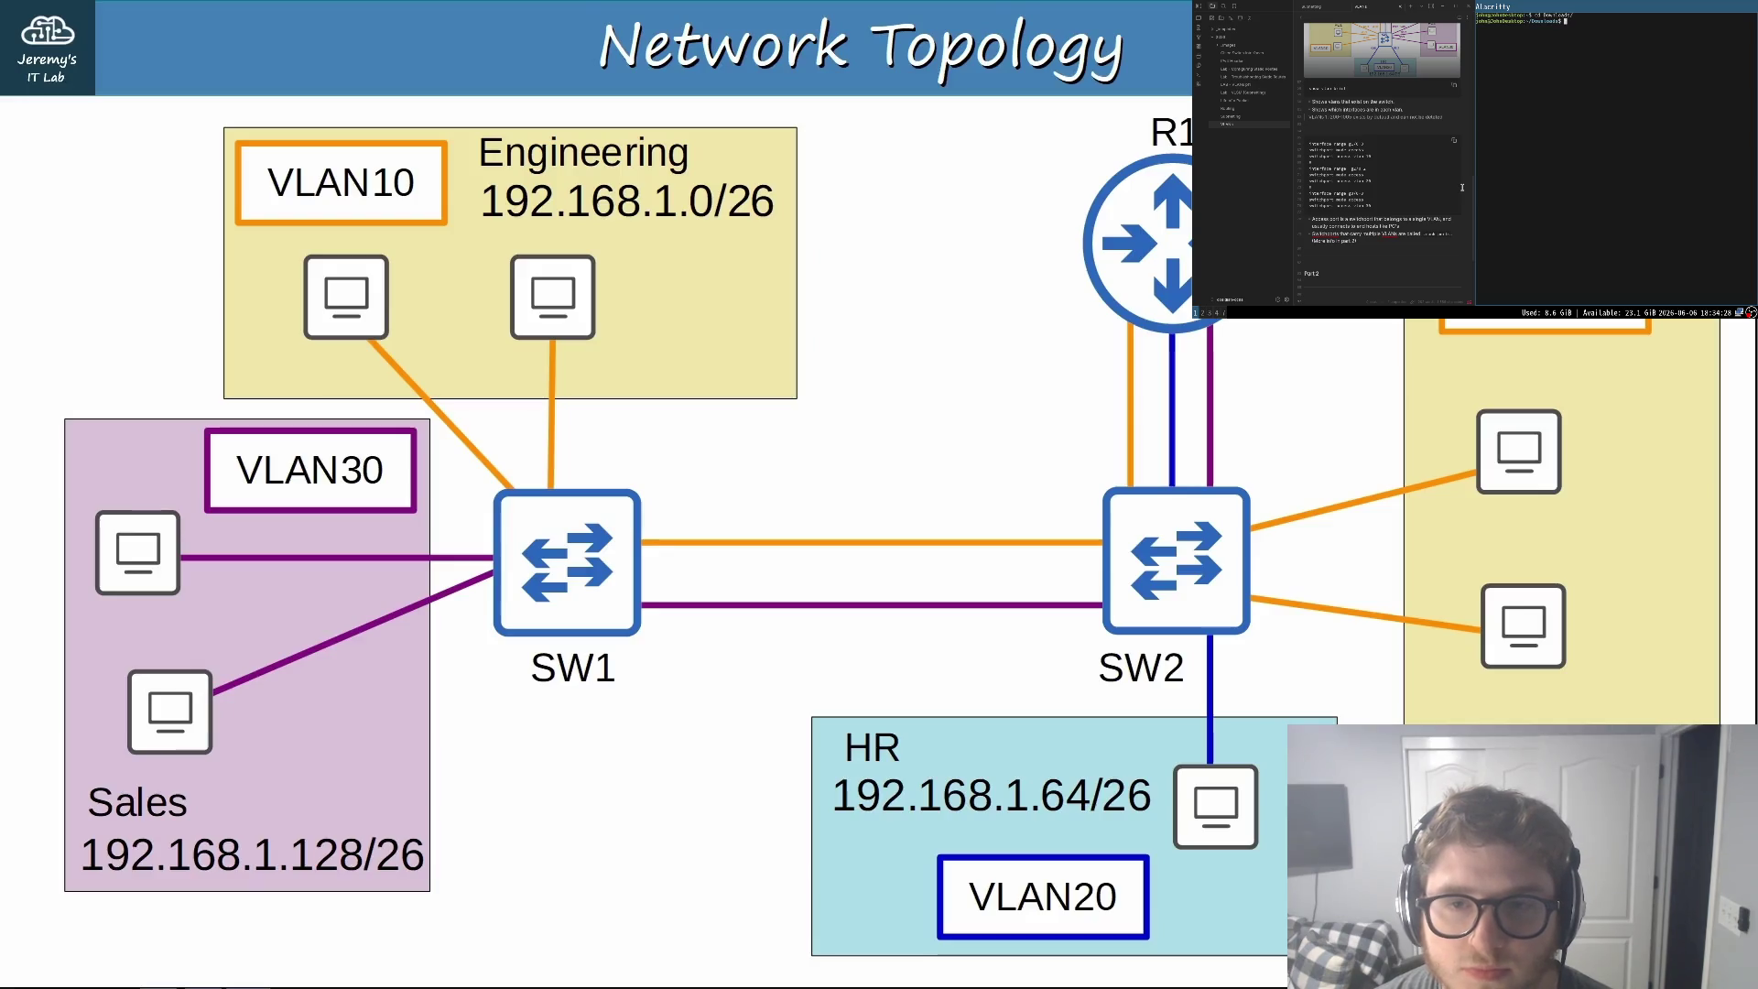
pyautogui.write('cd ls')
pyautogui.press('Return')
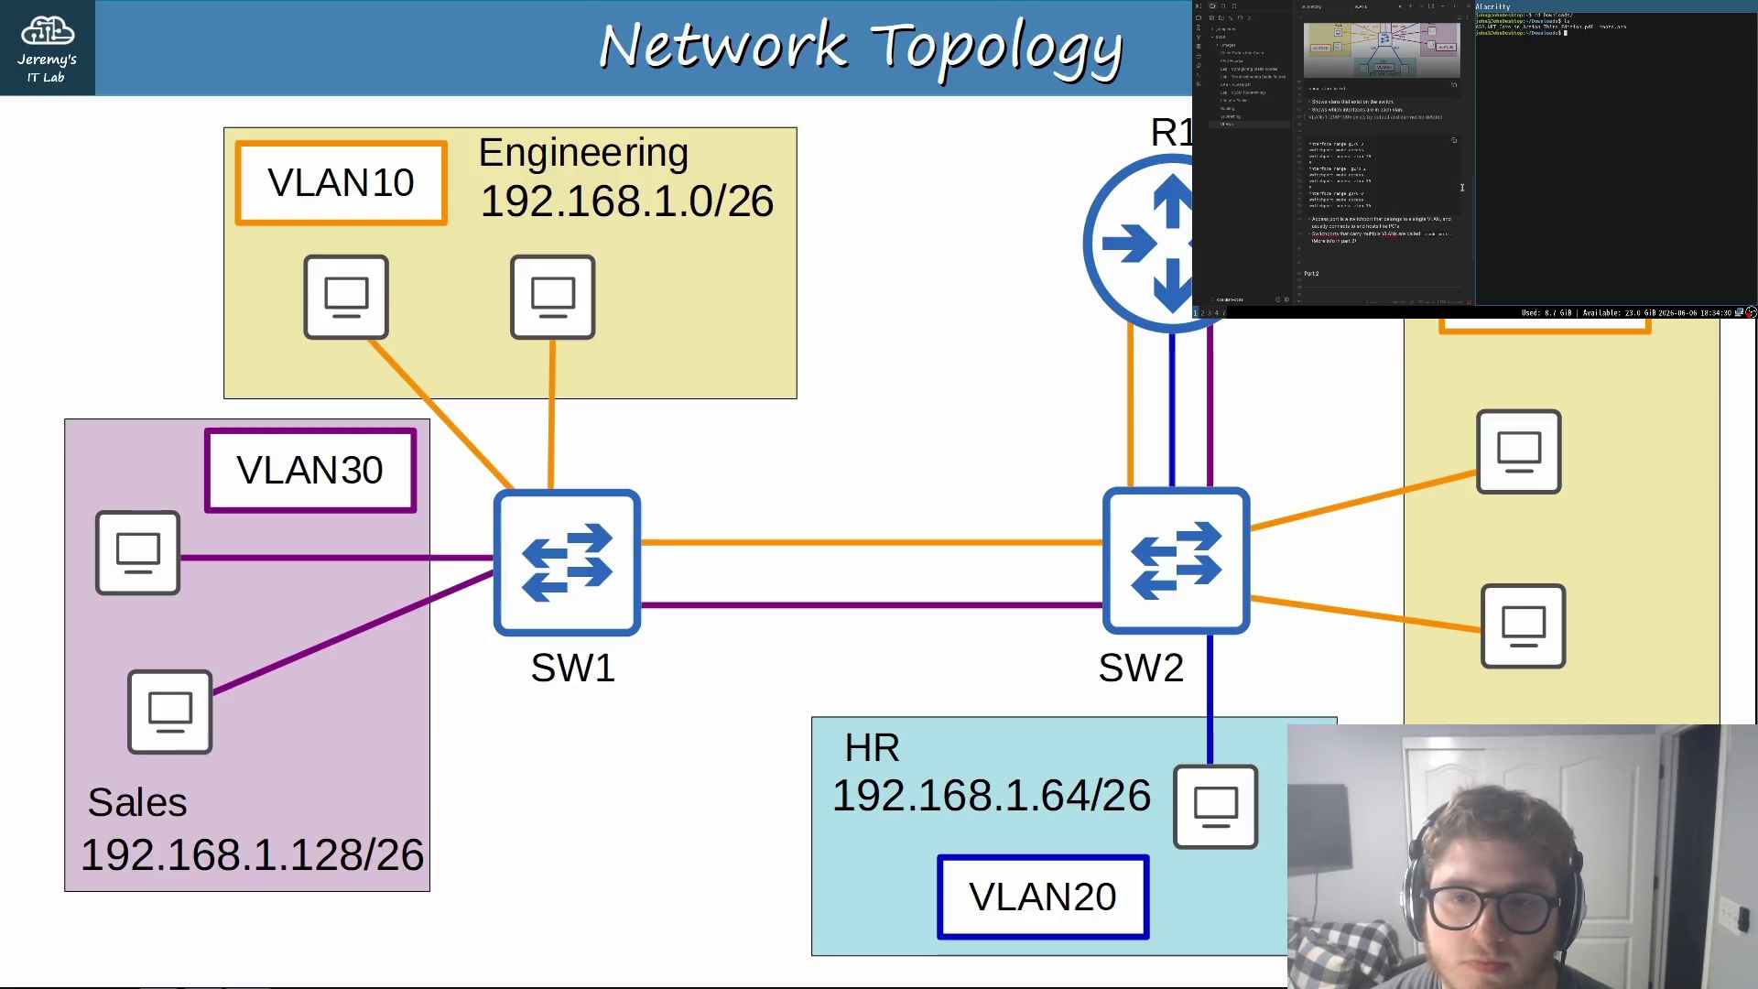
pyautogui.press('Return')
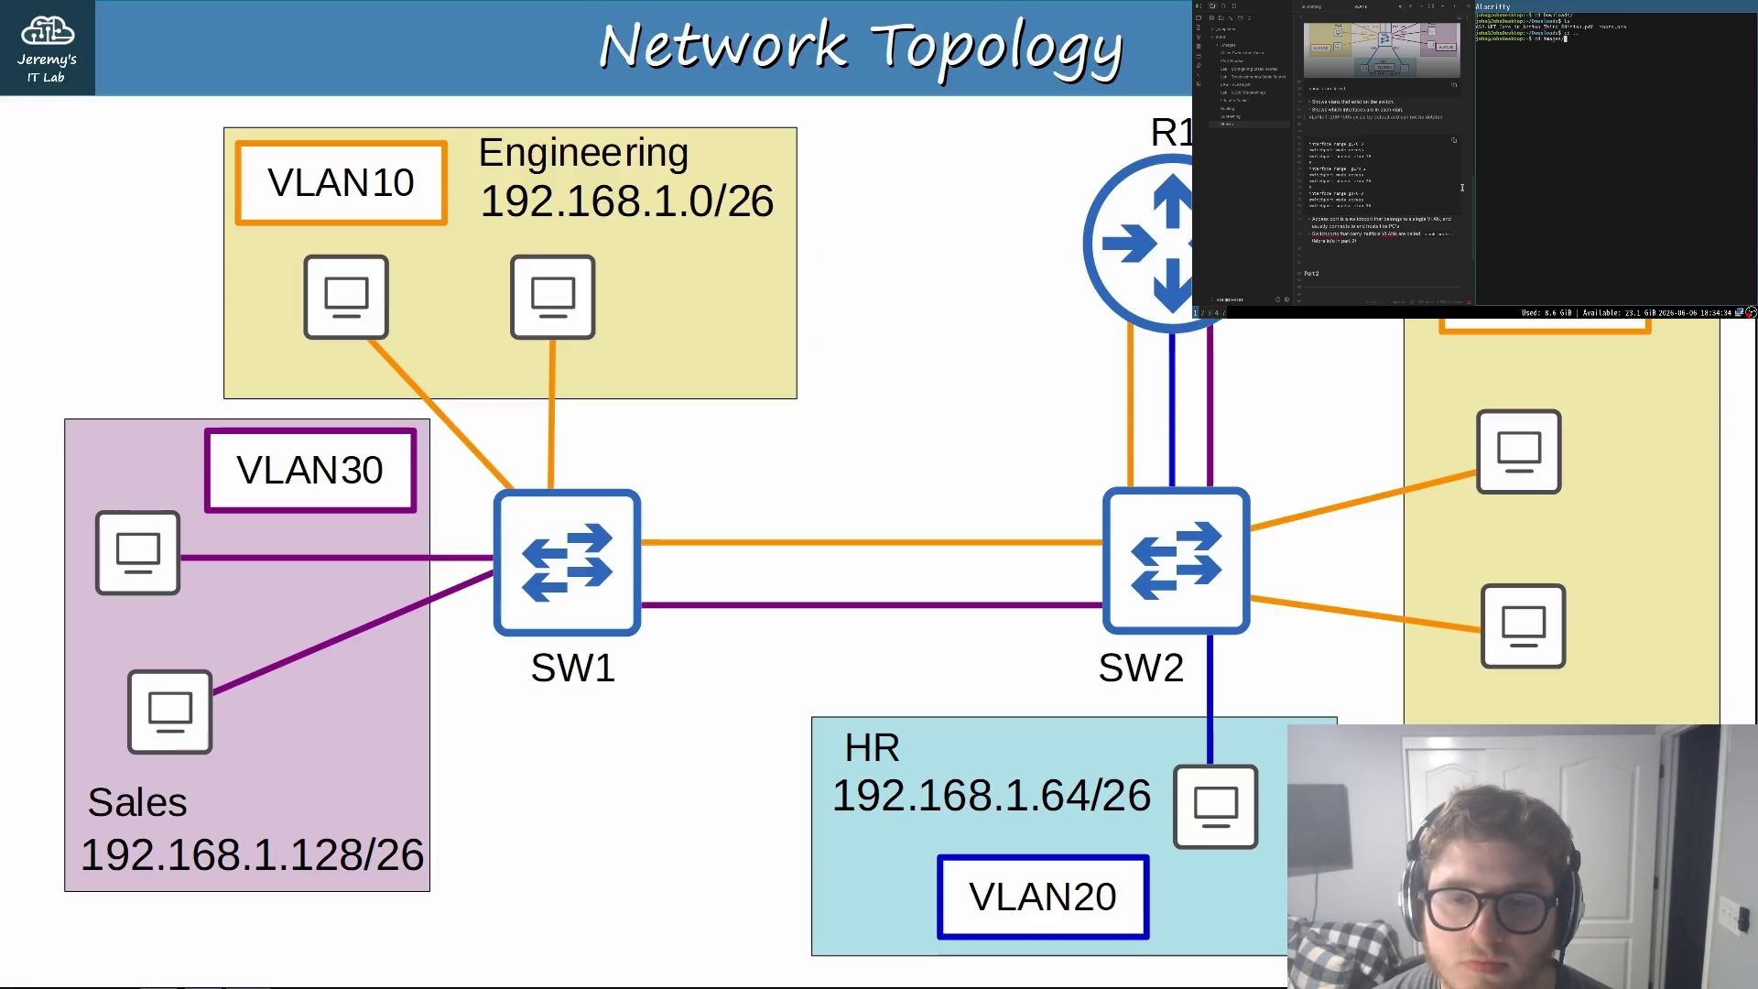
pyautogui.write('Screenshots/')
pyautogui.press('Return')
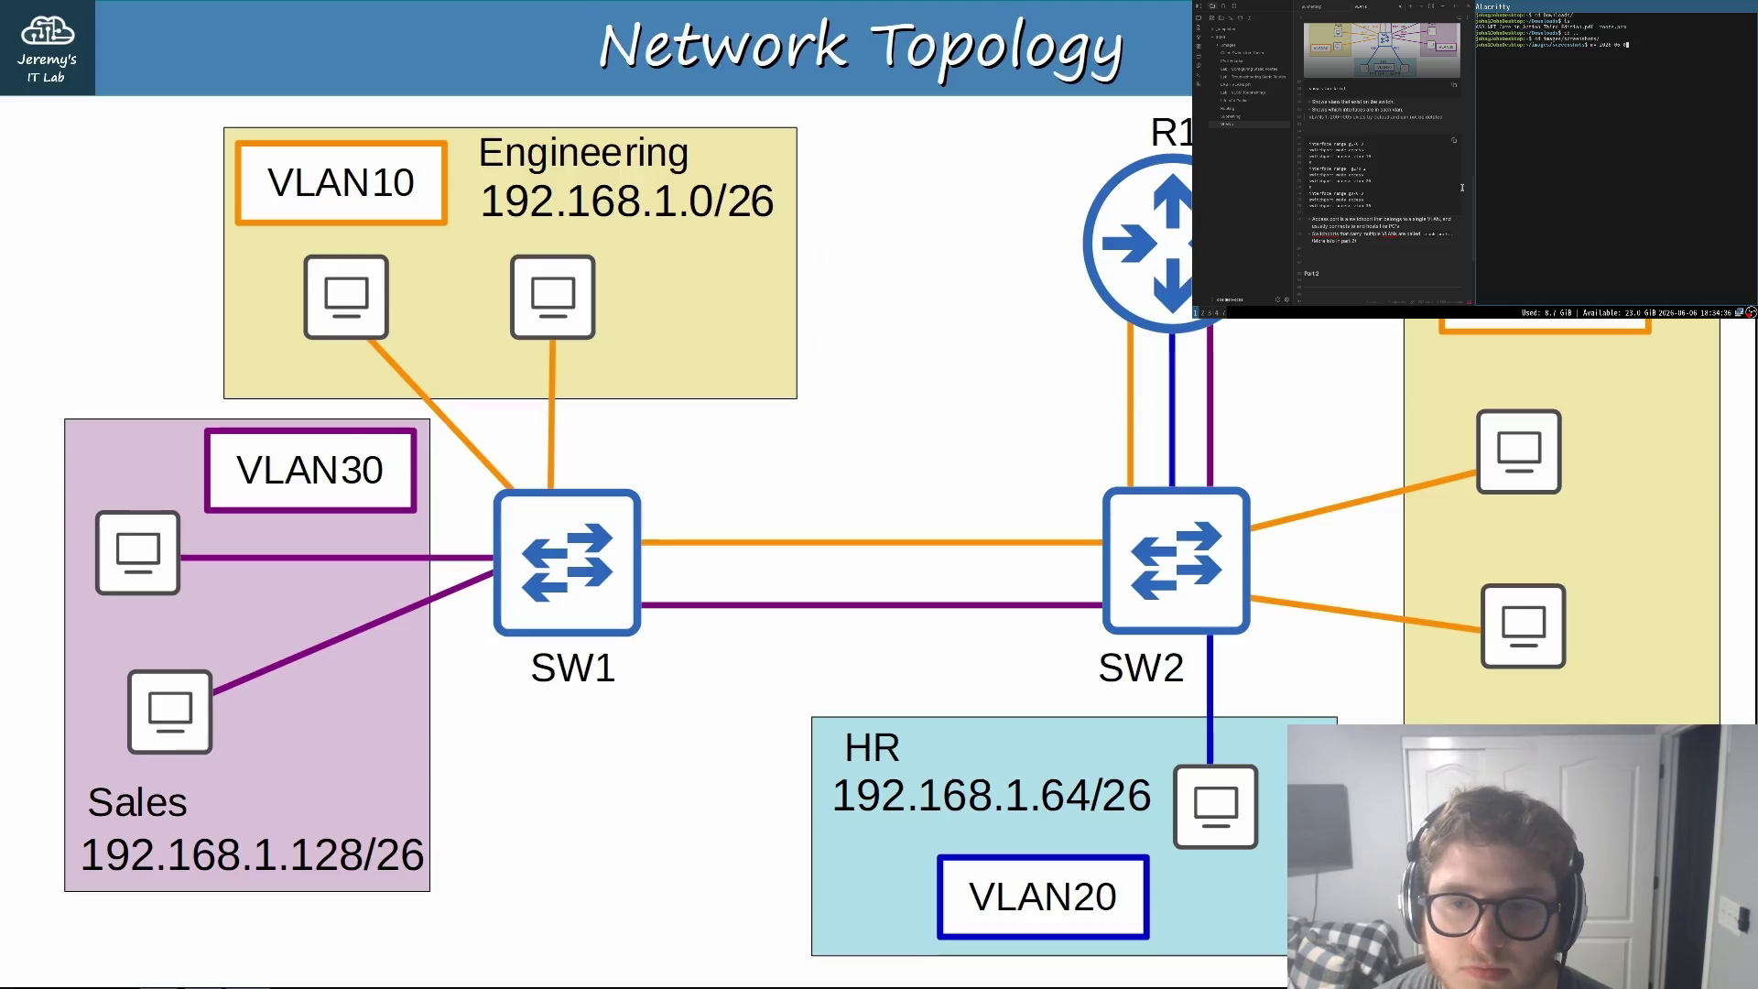
pyautogui.write('ls')
pyautogui.press('Return')
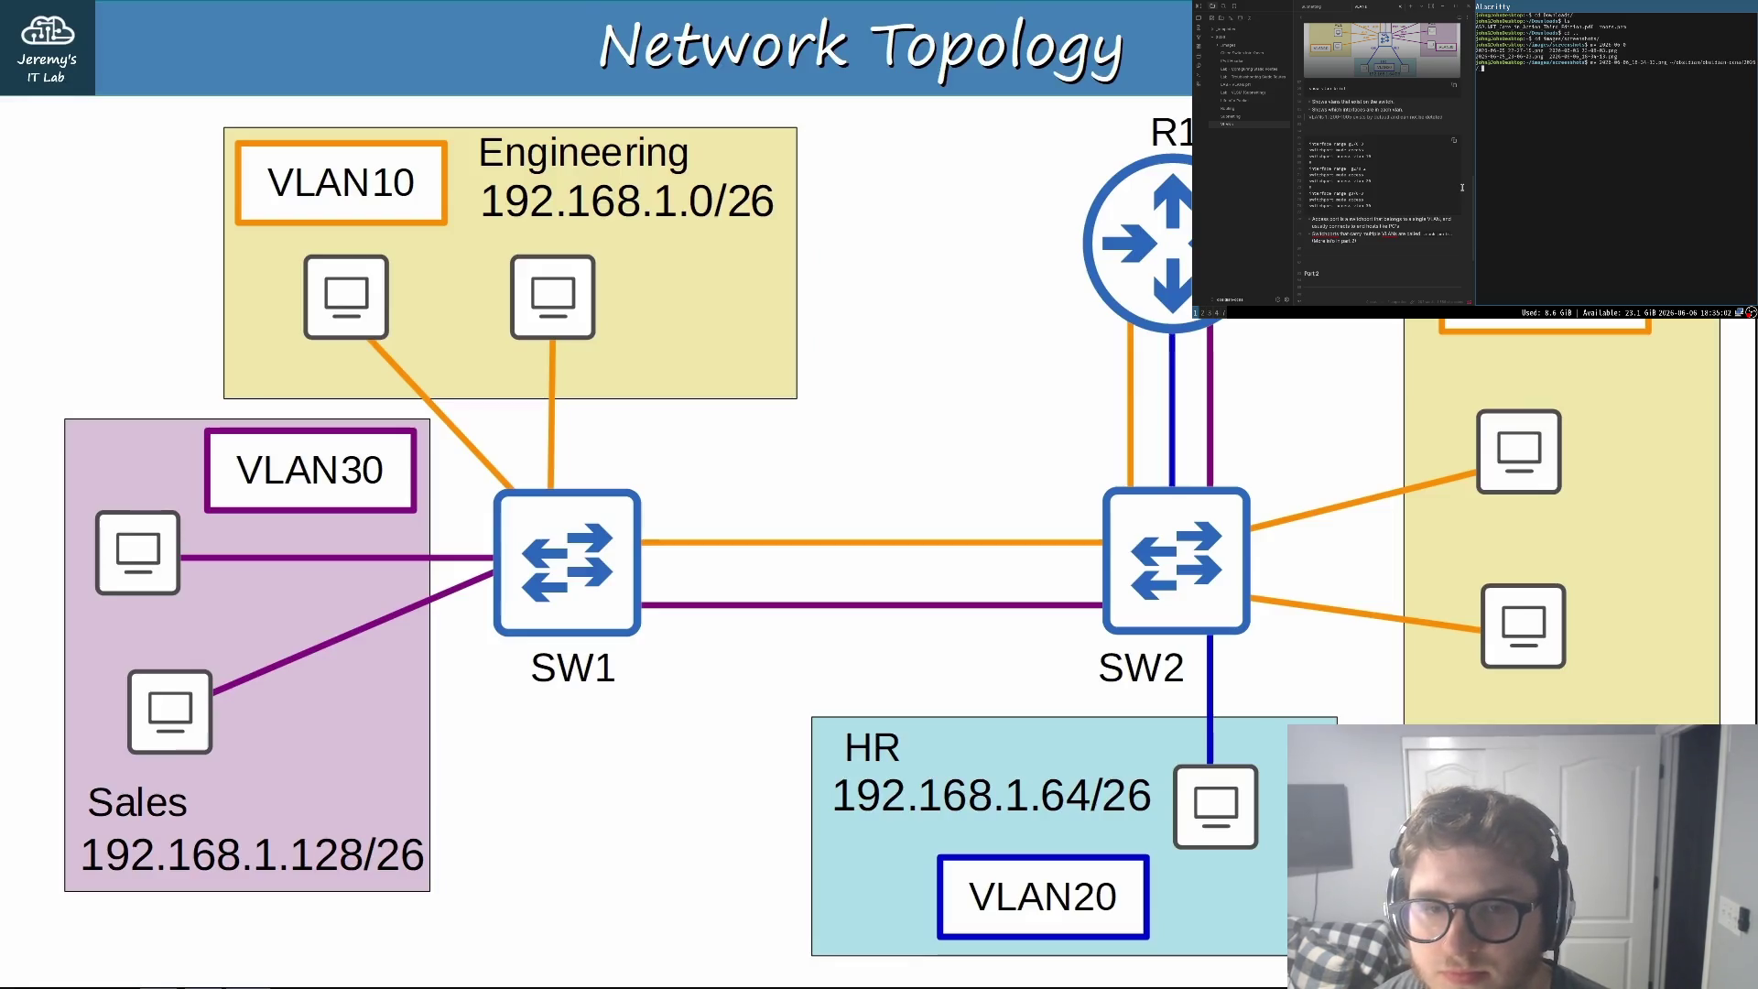
pyautogui.press('Return')
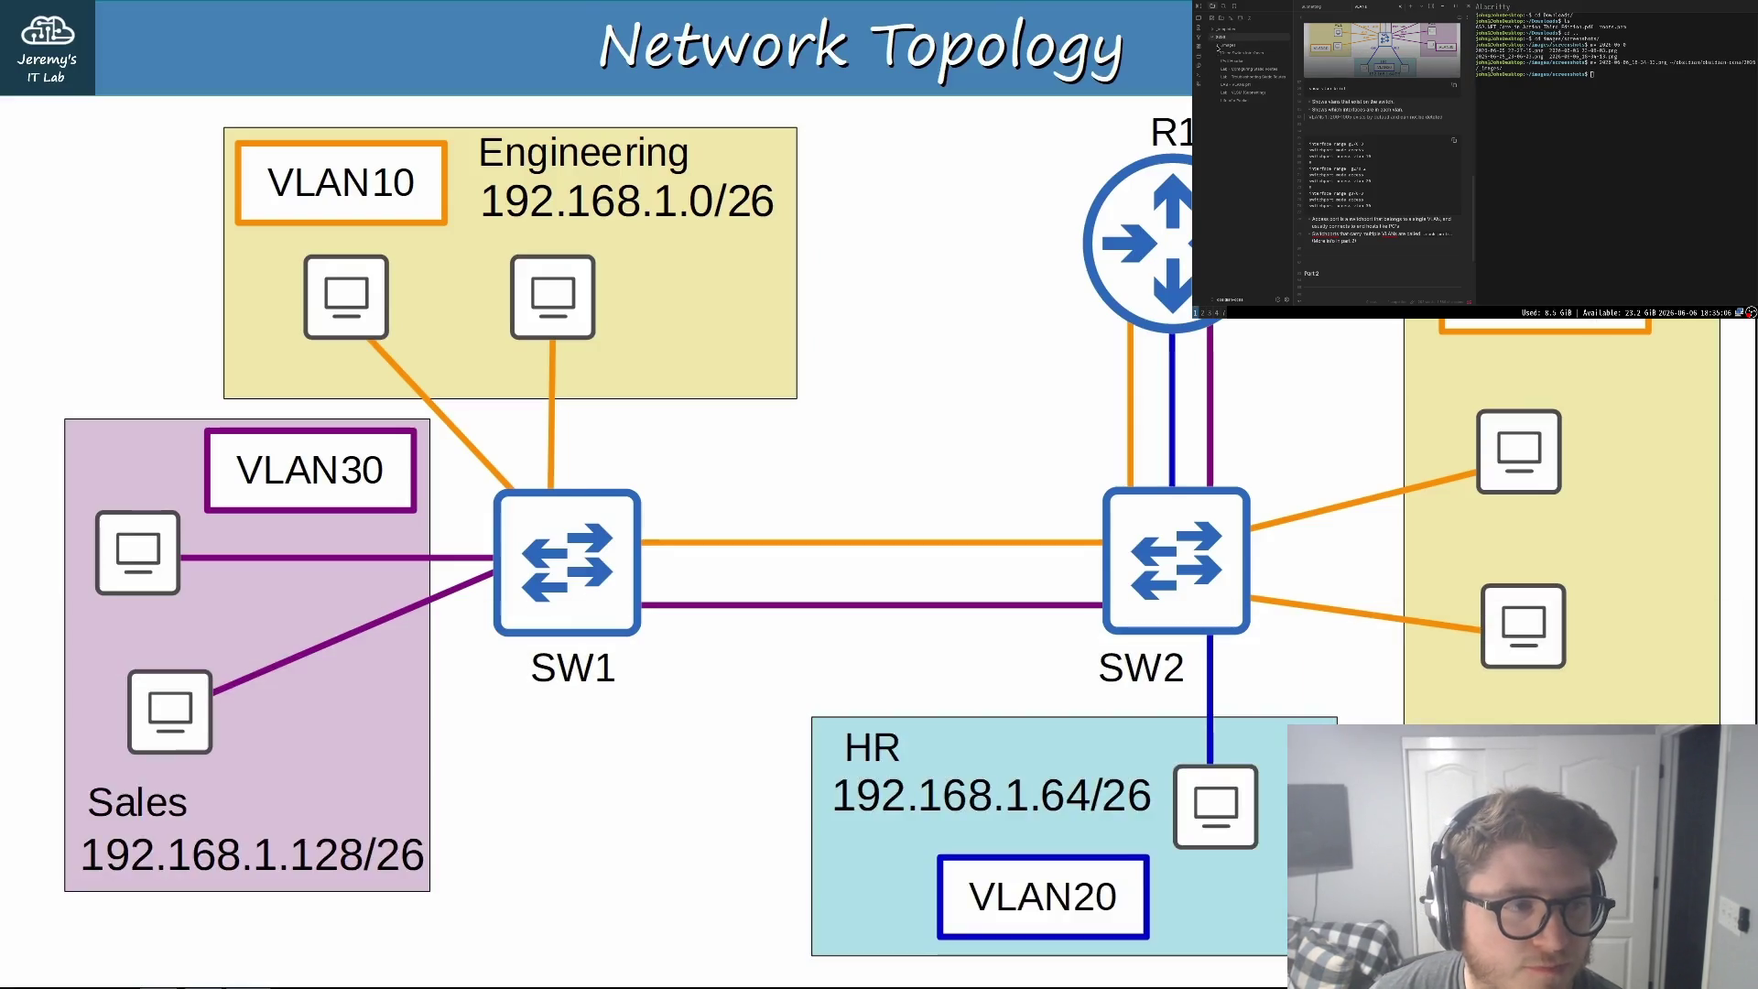
# Locate the topology screenshot in the Obsidian vault file explorer
pyautogui.press('Return')
pyautogui.press('Down')
pyautogui.press('Down')
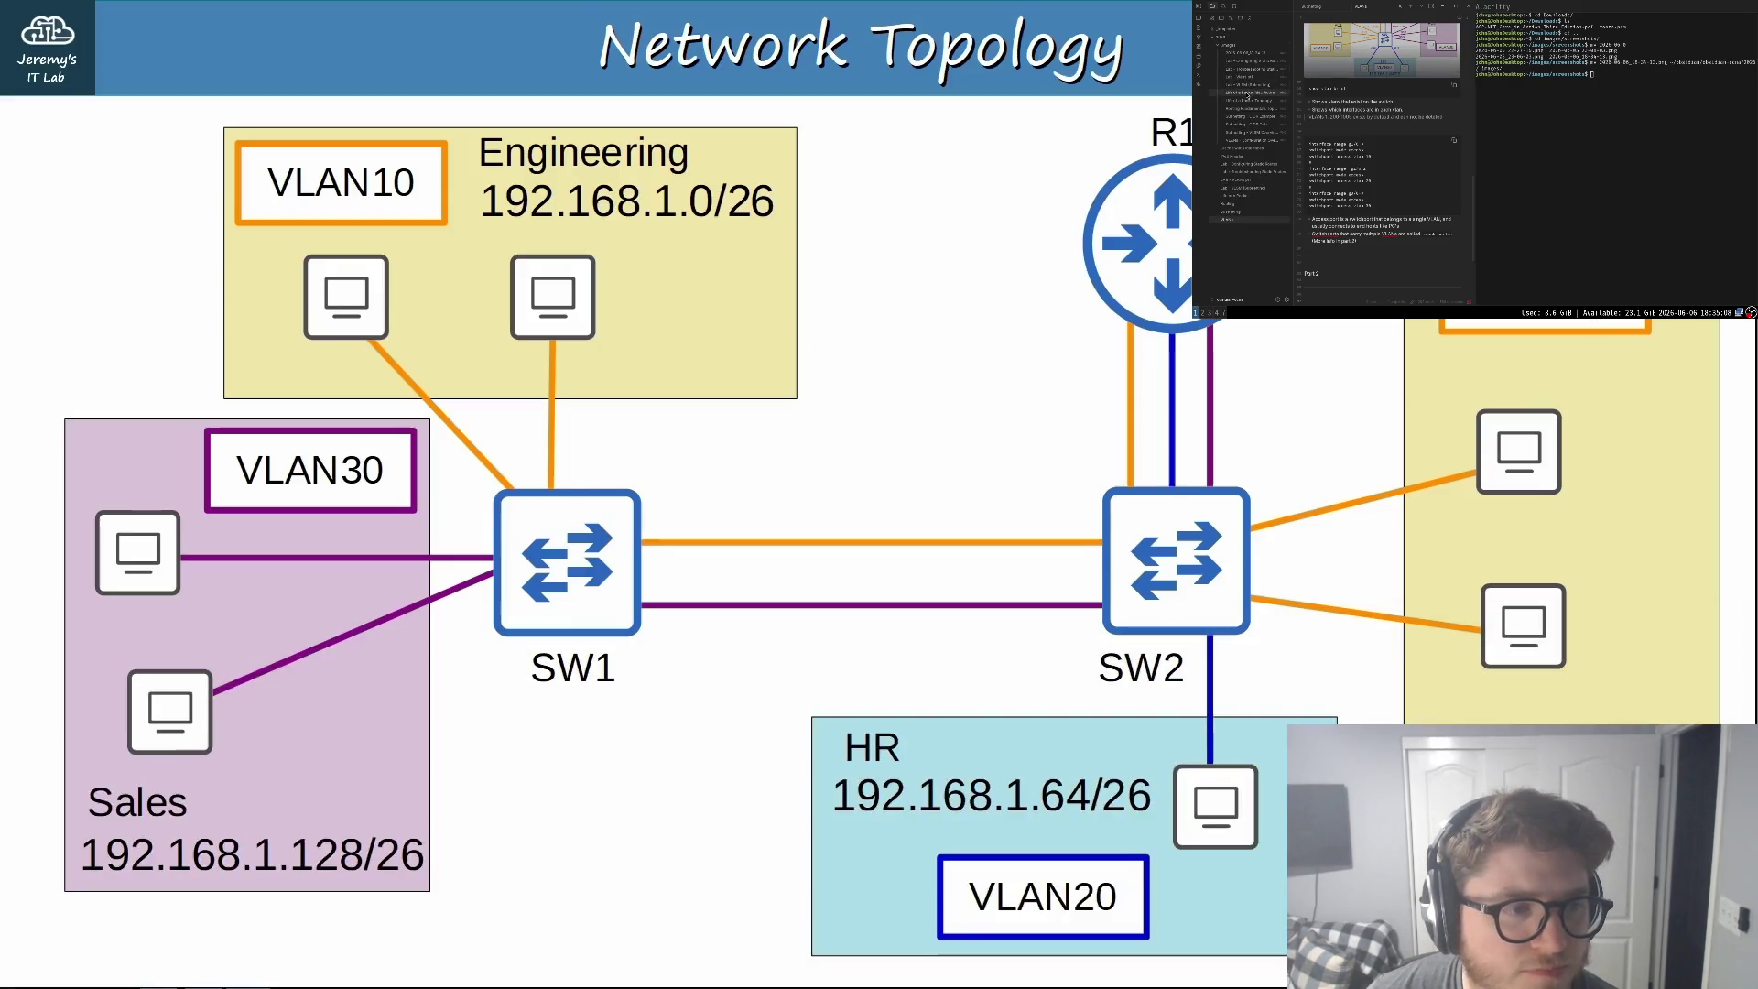
pyautogui.press('Up')
pyautogui.press('Up')
pyautogui.press('Down')
pyautogui.press('Down')
pyautogui.press('Down')
pyautogui.press('Up')
pyautogui.press('Up')
pyautogui.press('Up')
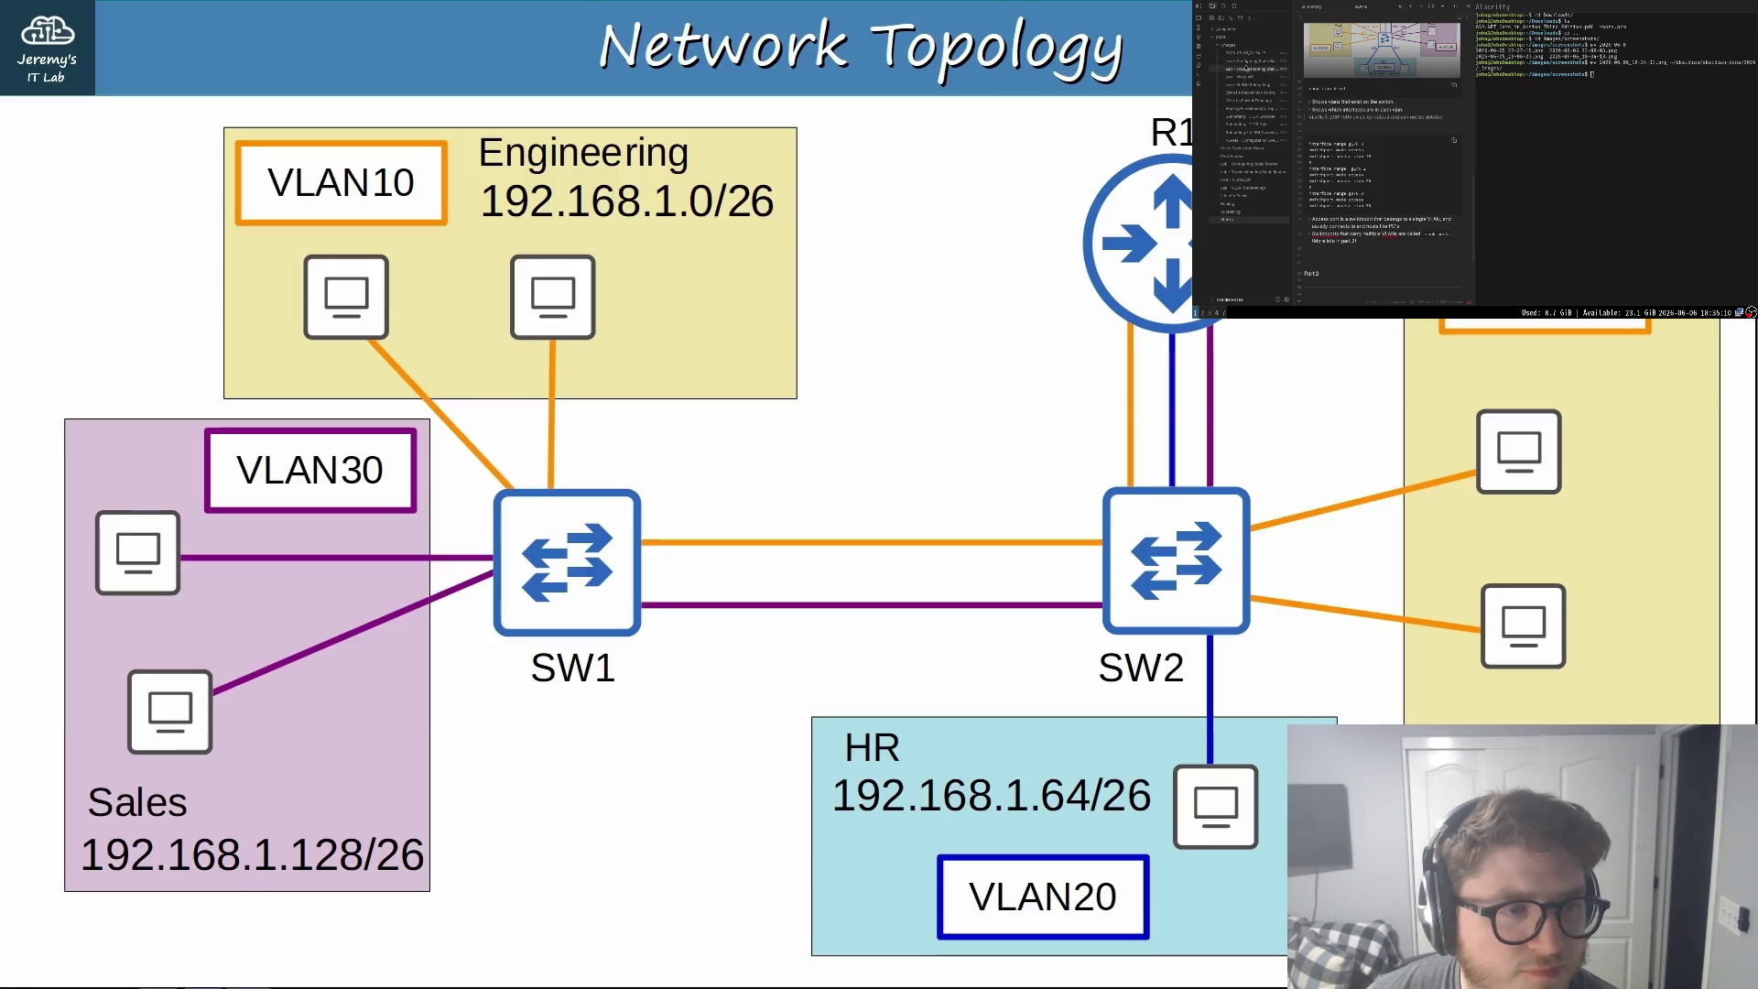
pyautogui.press('Up')
pyautogui.press('Up')
# Embed the topology screenshot under the Part 2 heading and apply a context-menu action to the file
pyautogui.click(1338, 288)
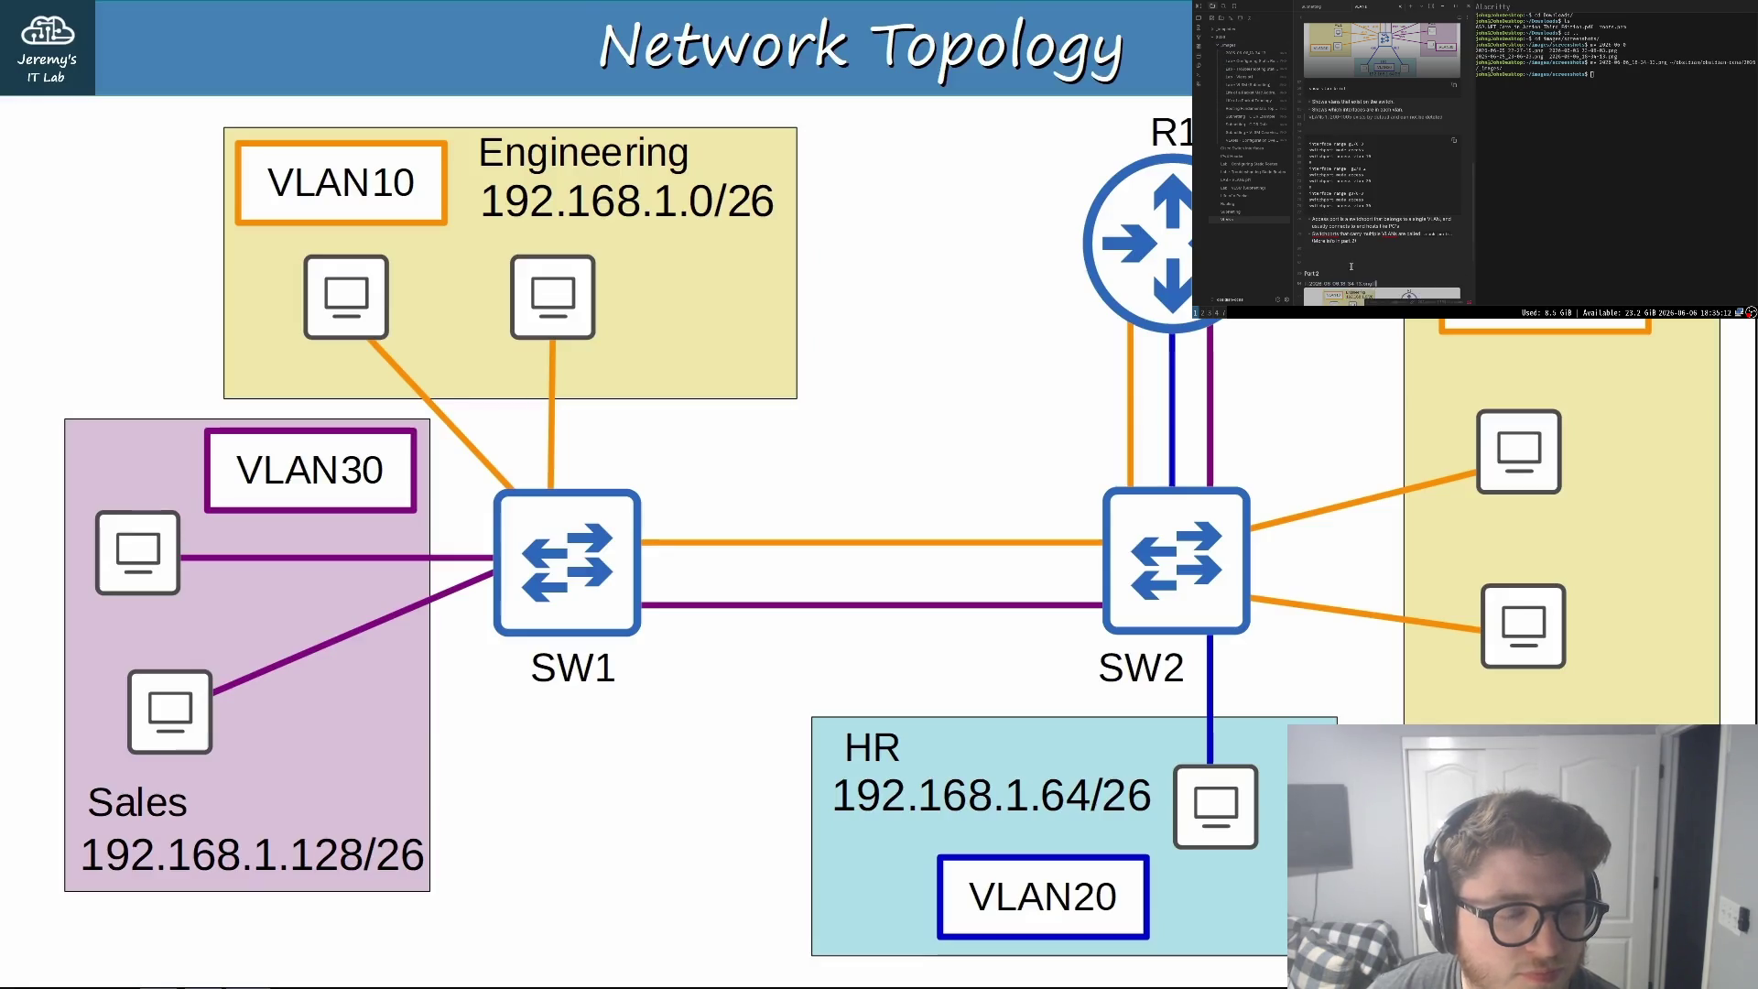
pyautogui.hotkey('ctrl', 'v')
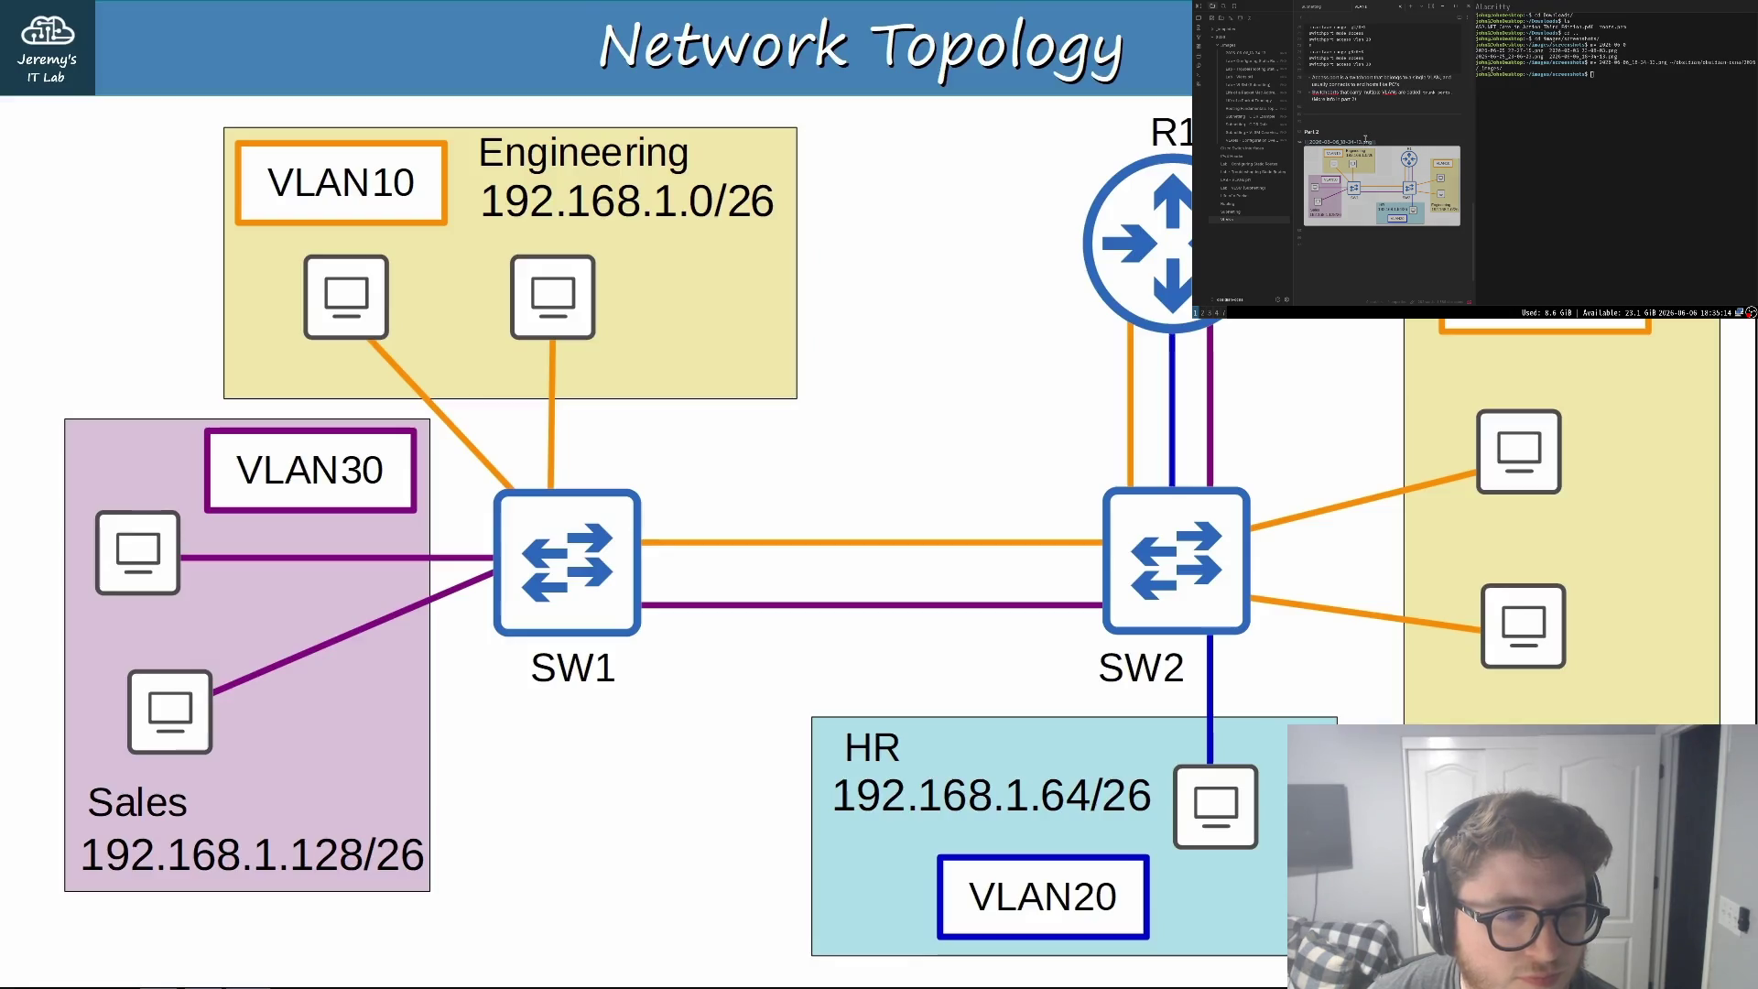
pyautogui.rightClick(1261, 53)
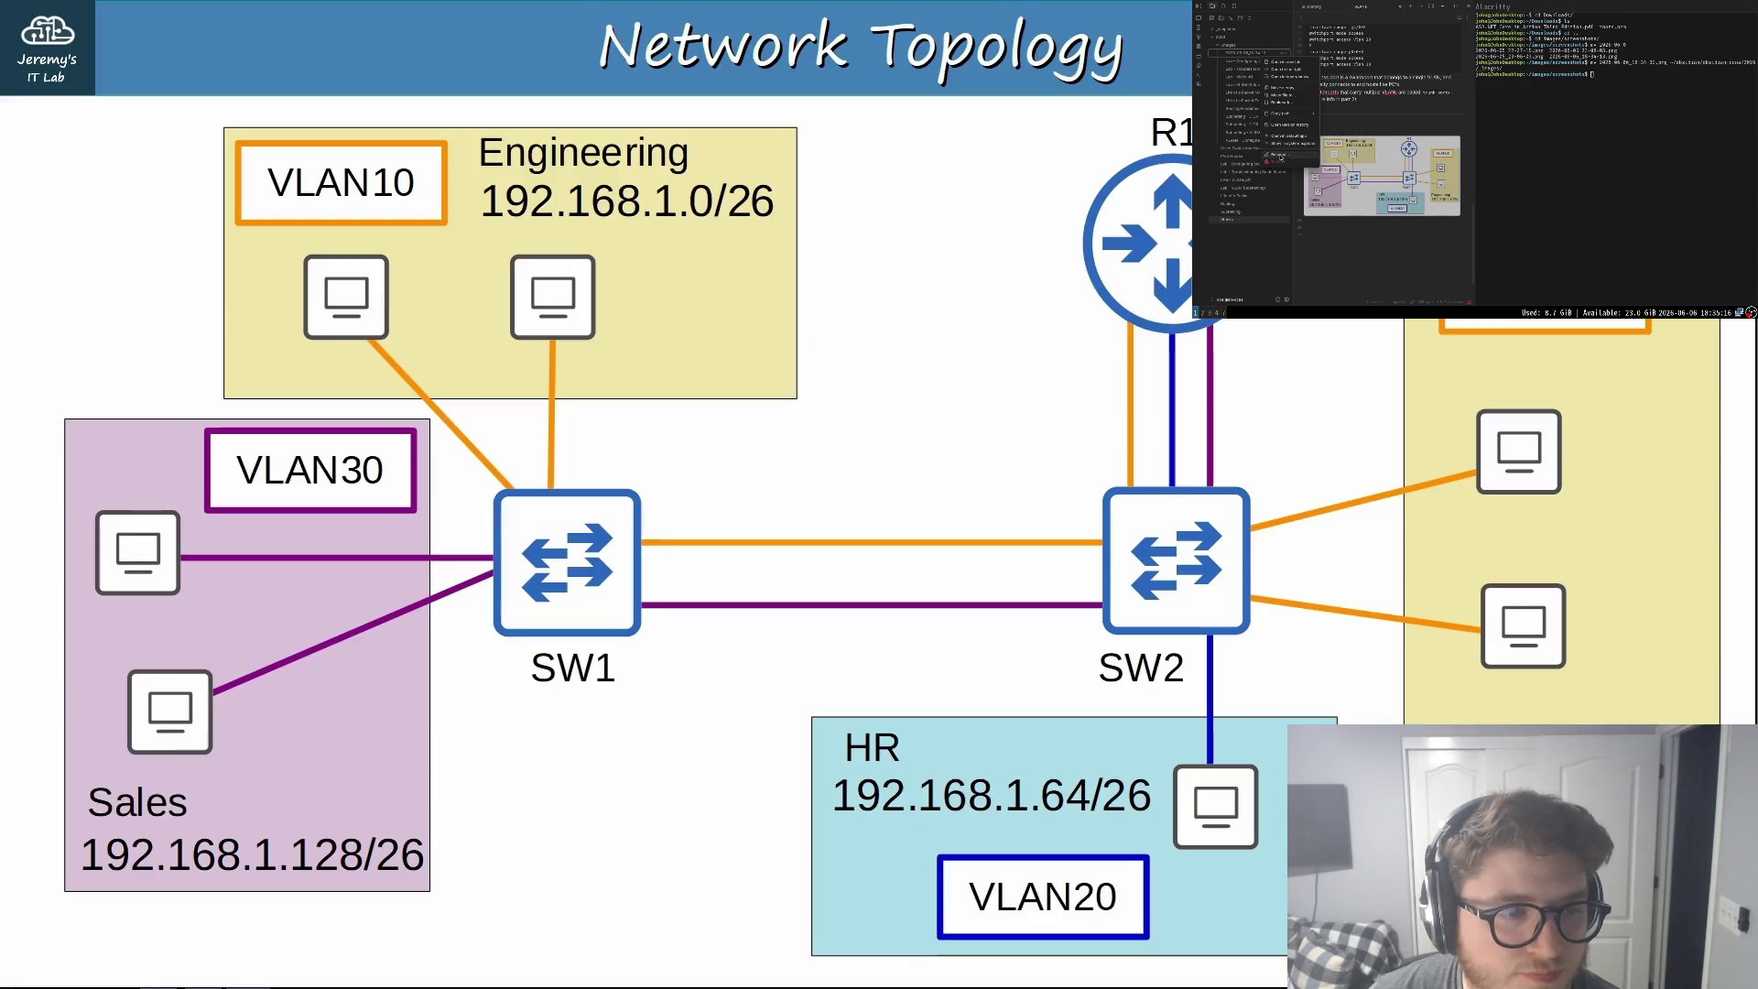
pyautogui.click(1274, 154)
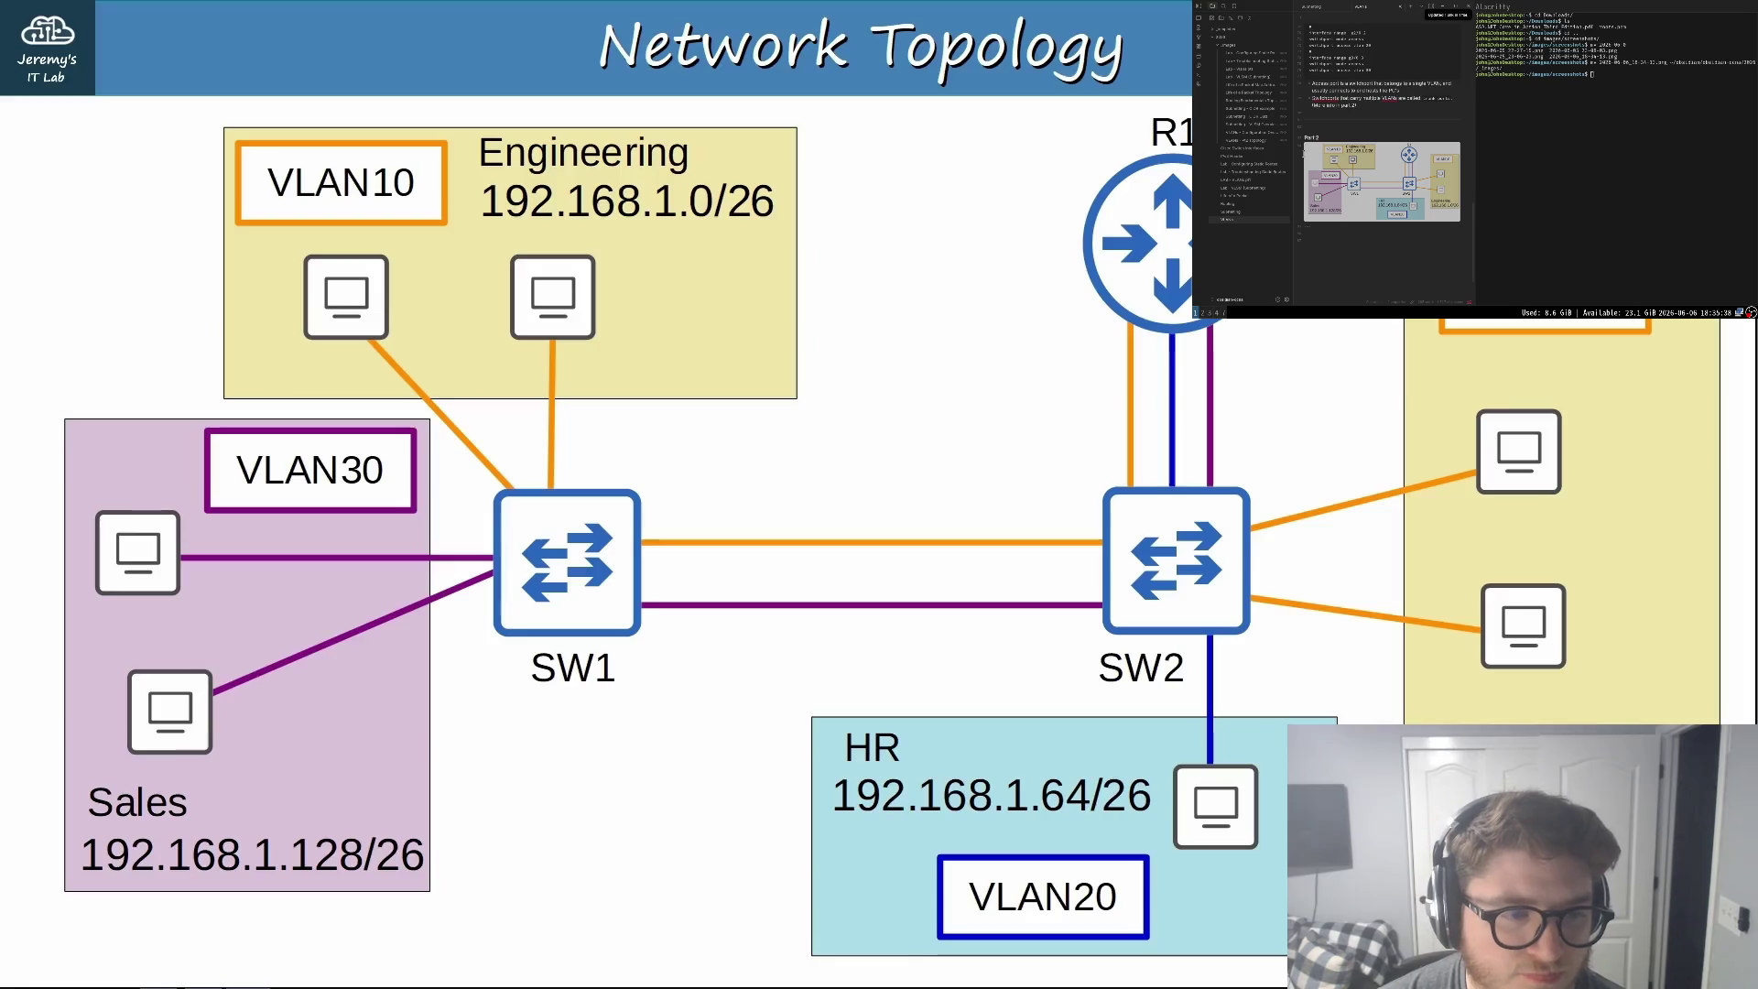
pyautogui.scroll(-2, 1321, 243)
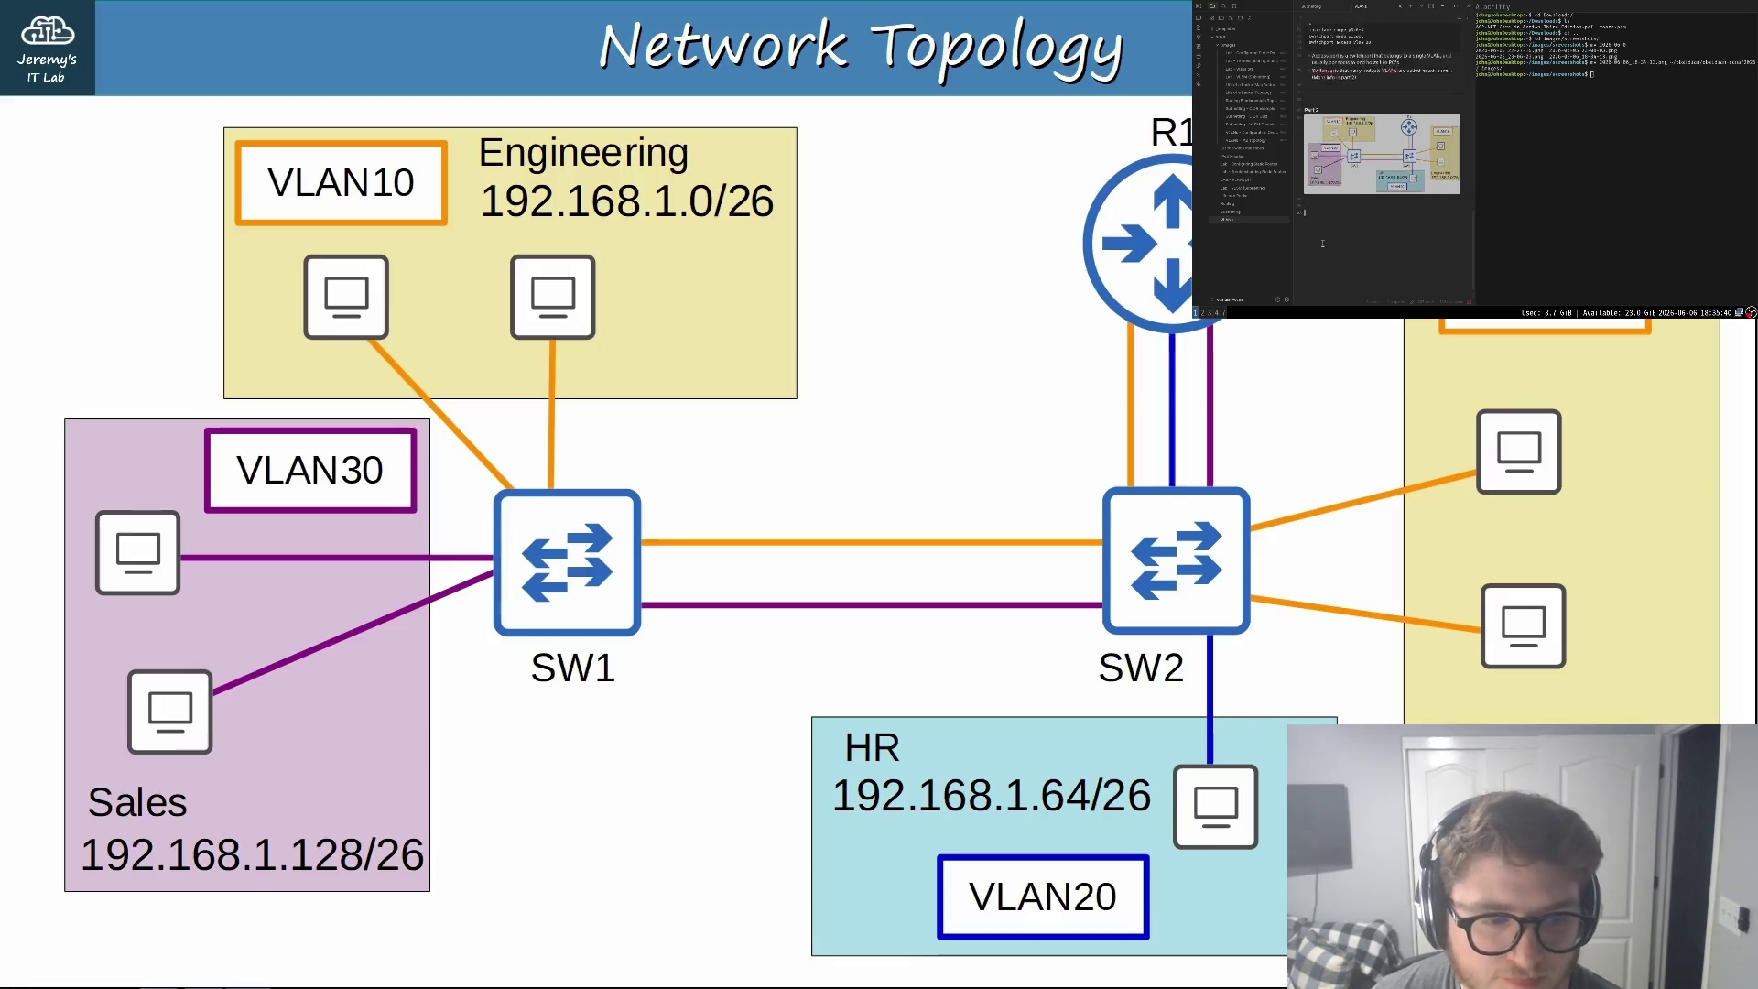
pyautogui.scroll(-2, 1322, 242)
pyautogui.scroll(2, 1322, 243)
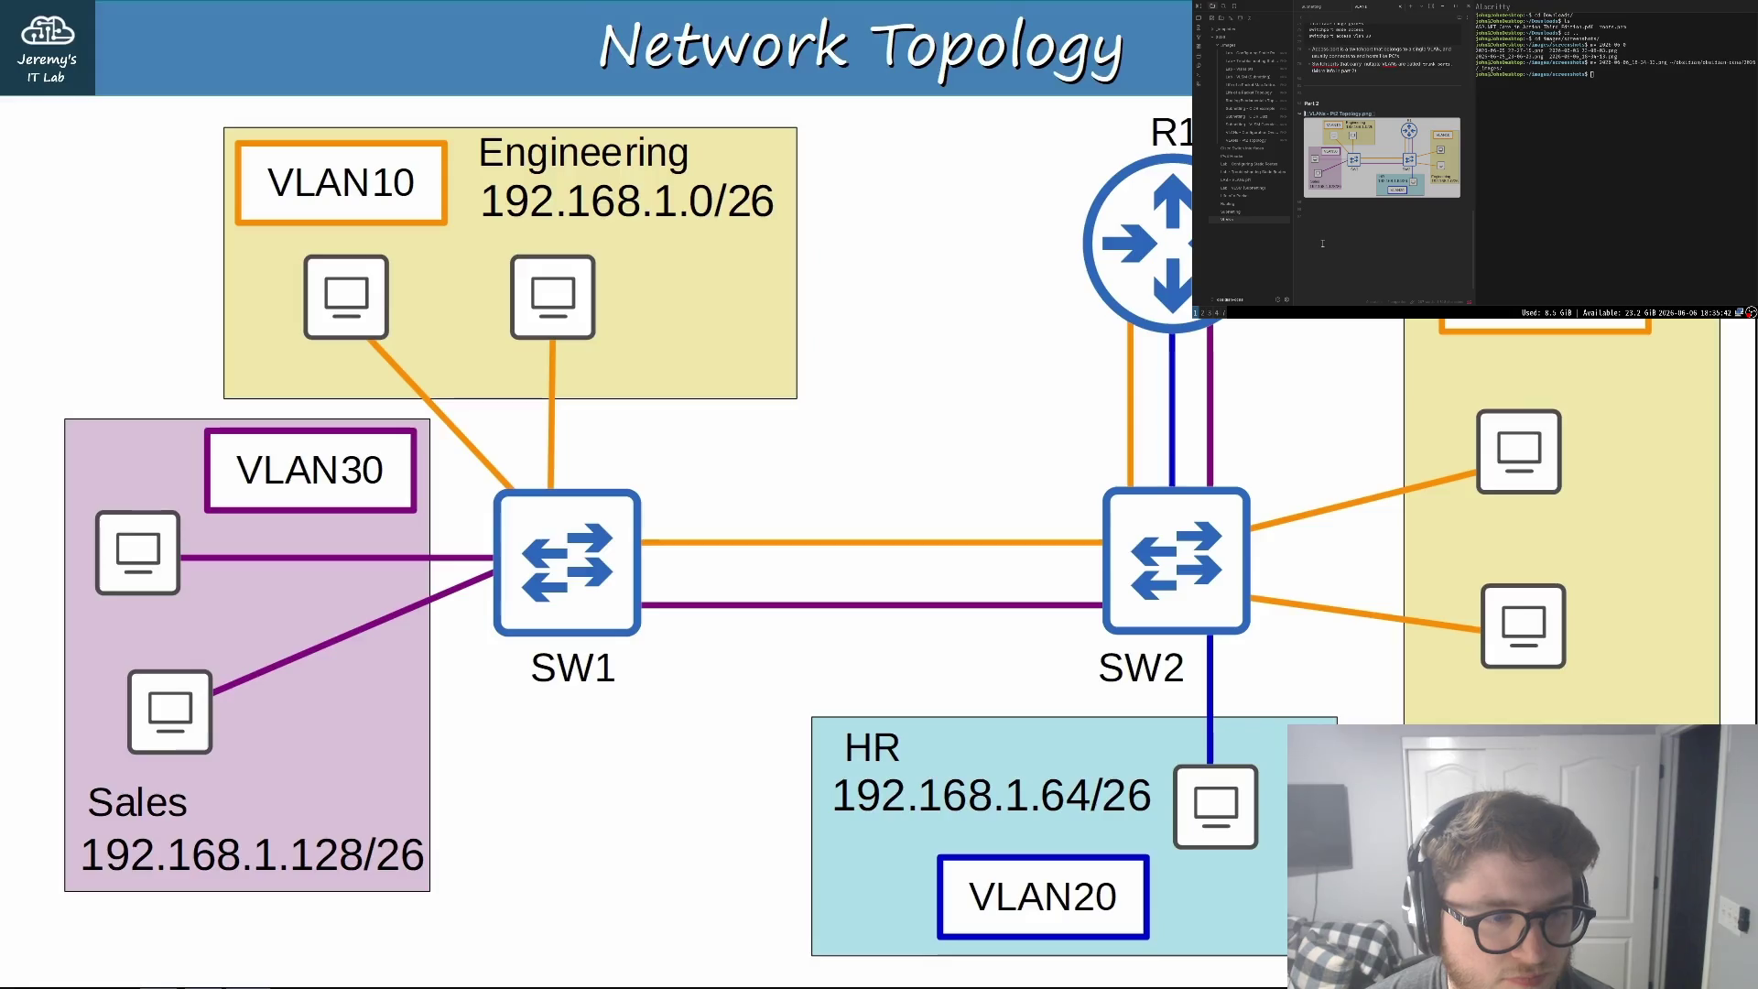
# Re-place the topology image under Part 2 with a blank line and a 'Topology' label above it
pyautogui.hotkey('ctrl', 'z')
pyautogui.hotkey('ctrl', 'v')
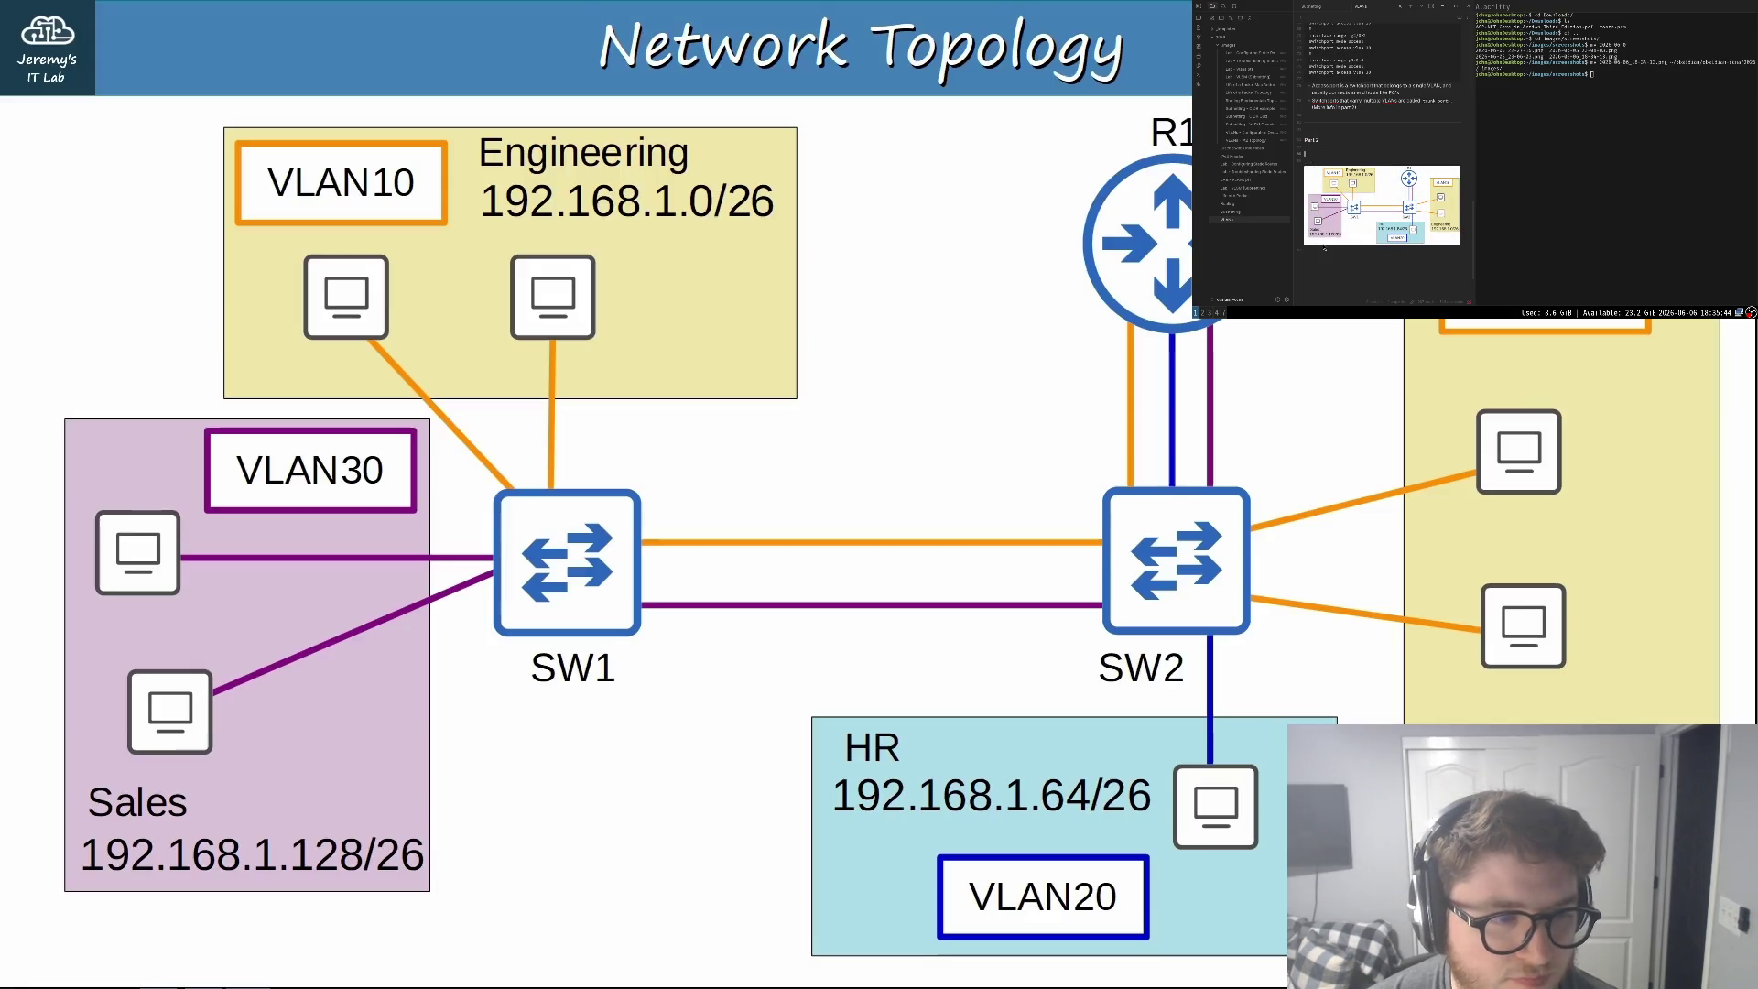
pyautogui.press('Return')
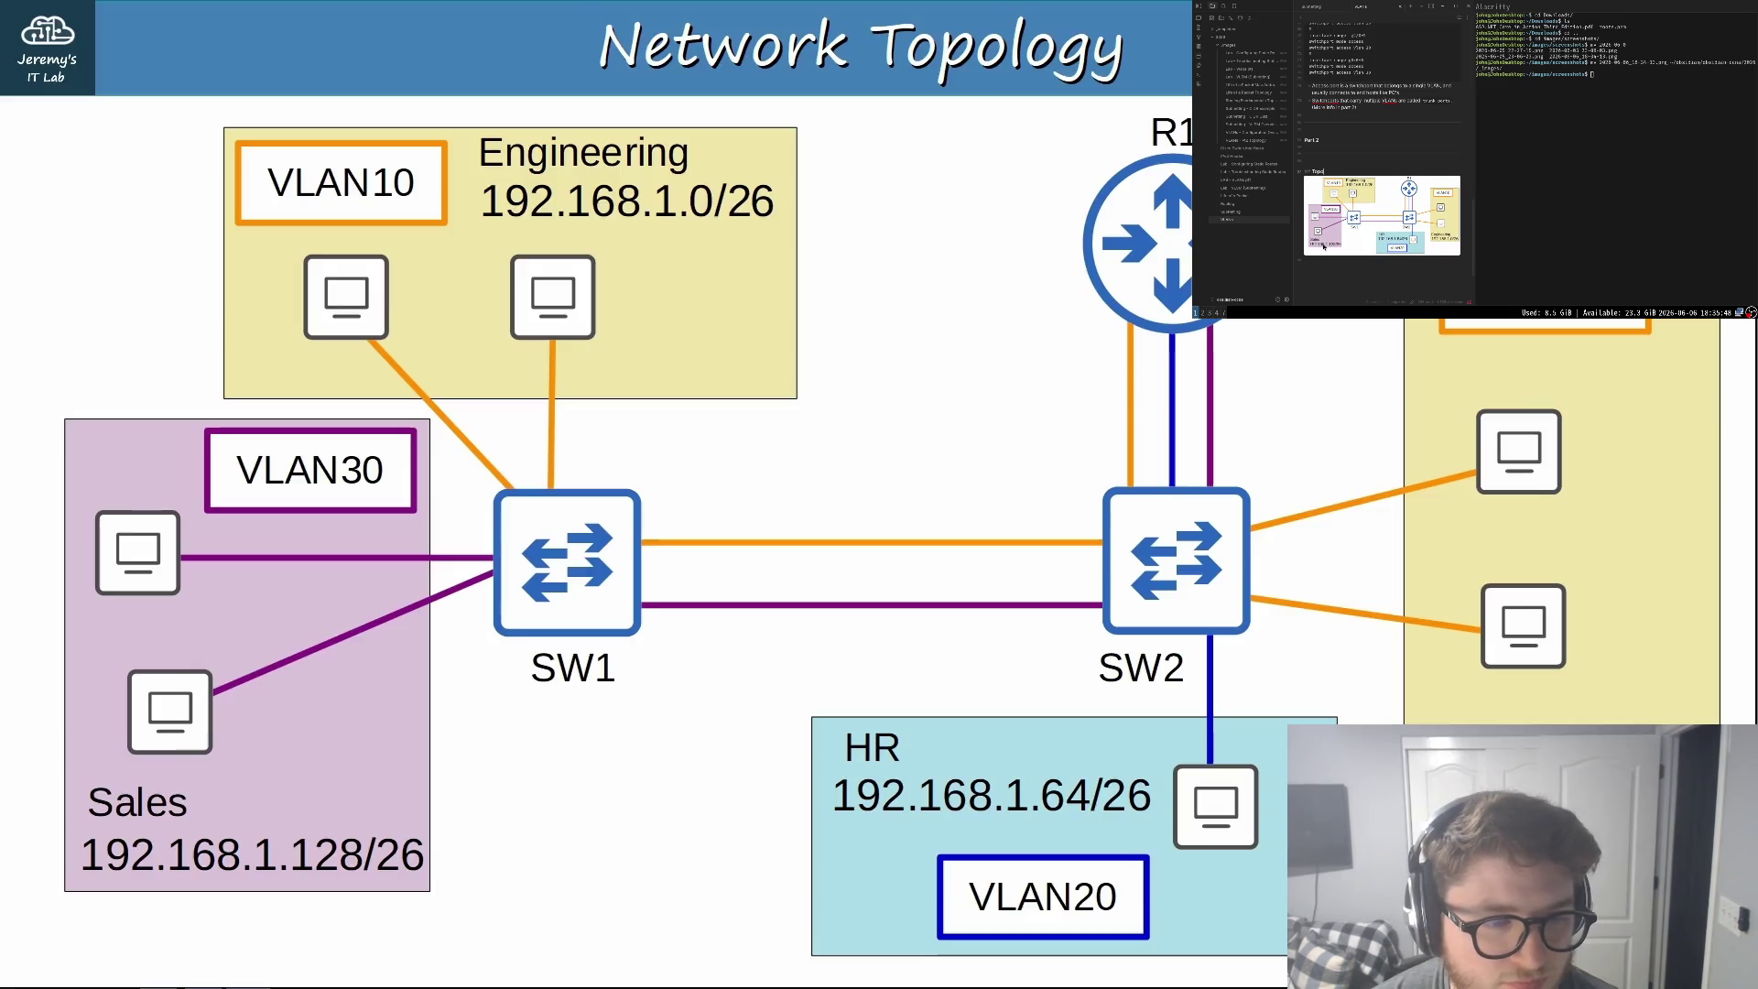
pyautogui.press('Up')
pyautogui.press('Down')
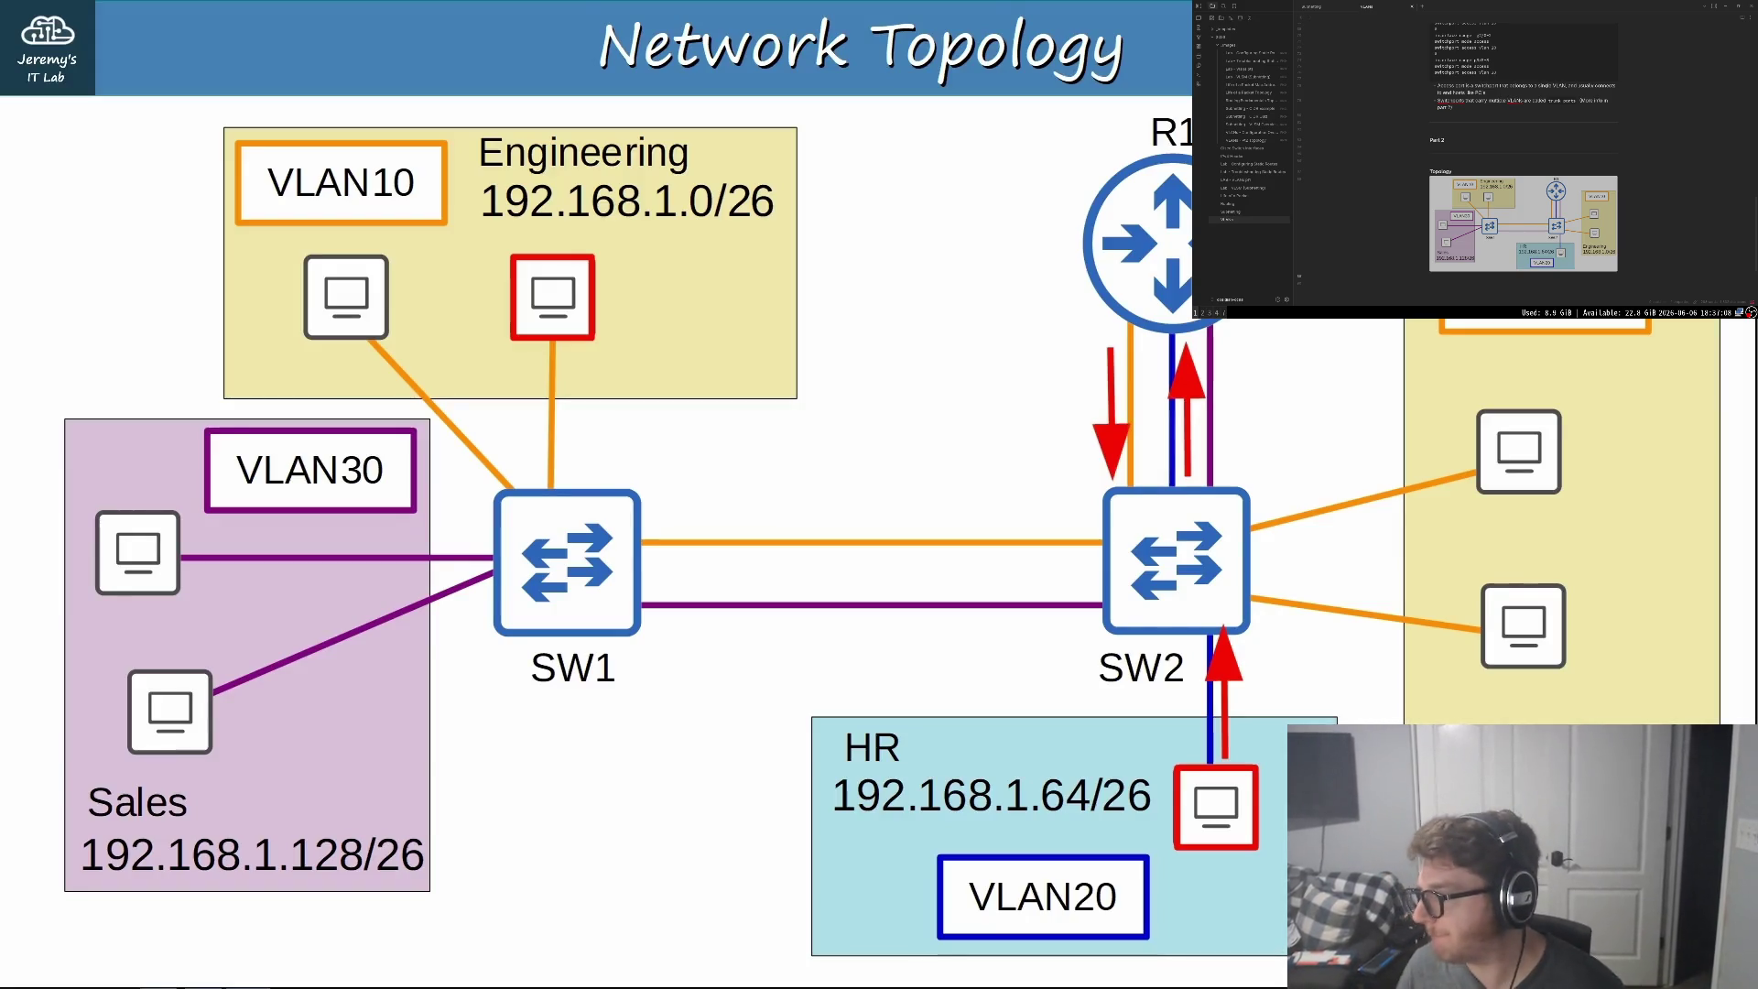
# Skip the lecture forward through the HR-to-Engineering trace toward the Trunk Ports slide
pyautogui.press('Right')
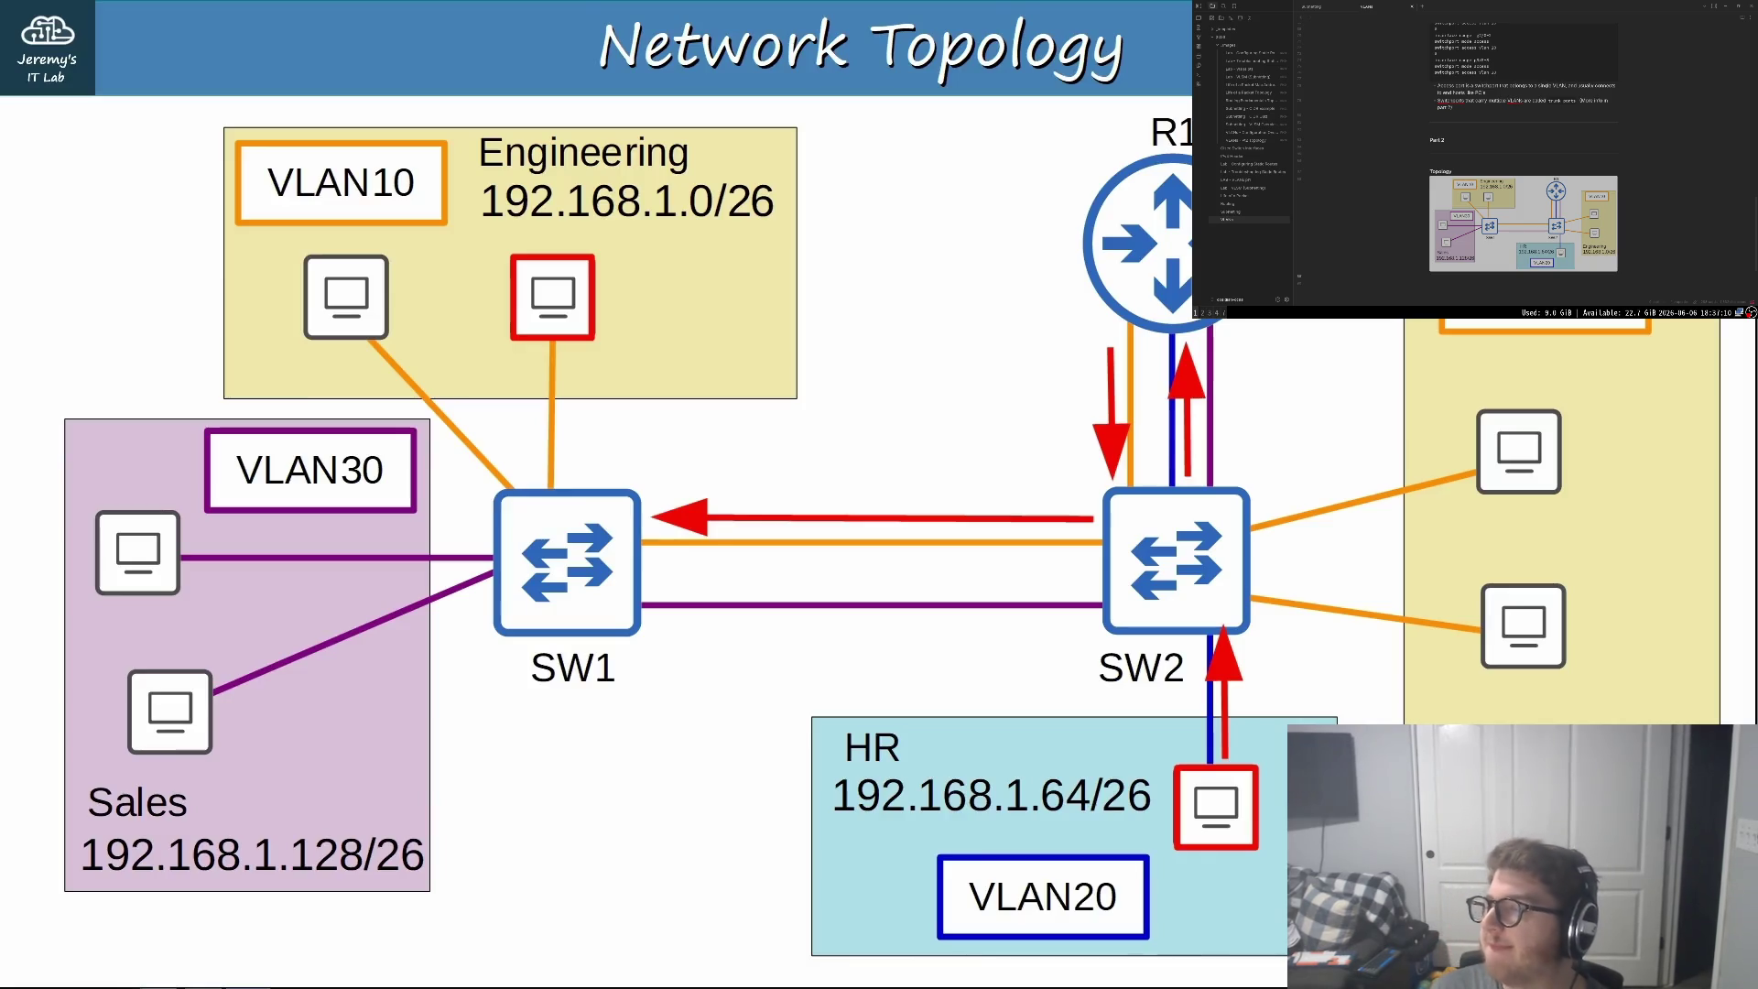
pyautogui.press('Right')
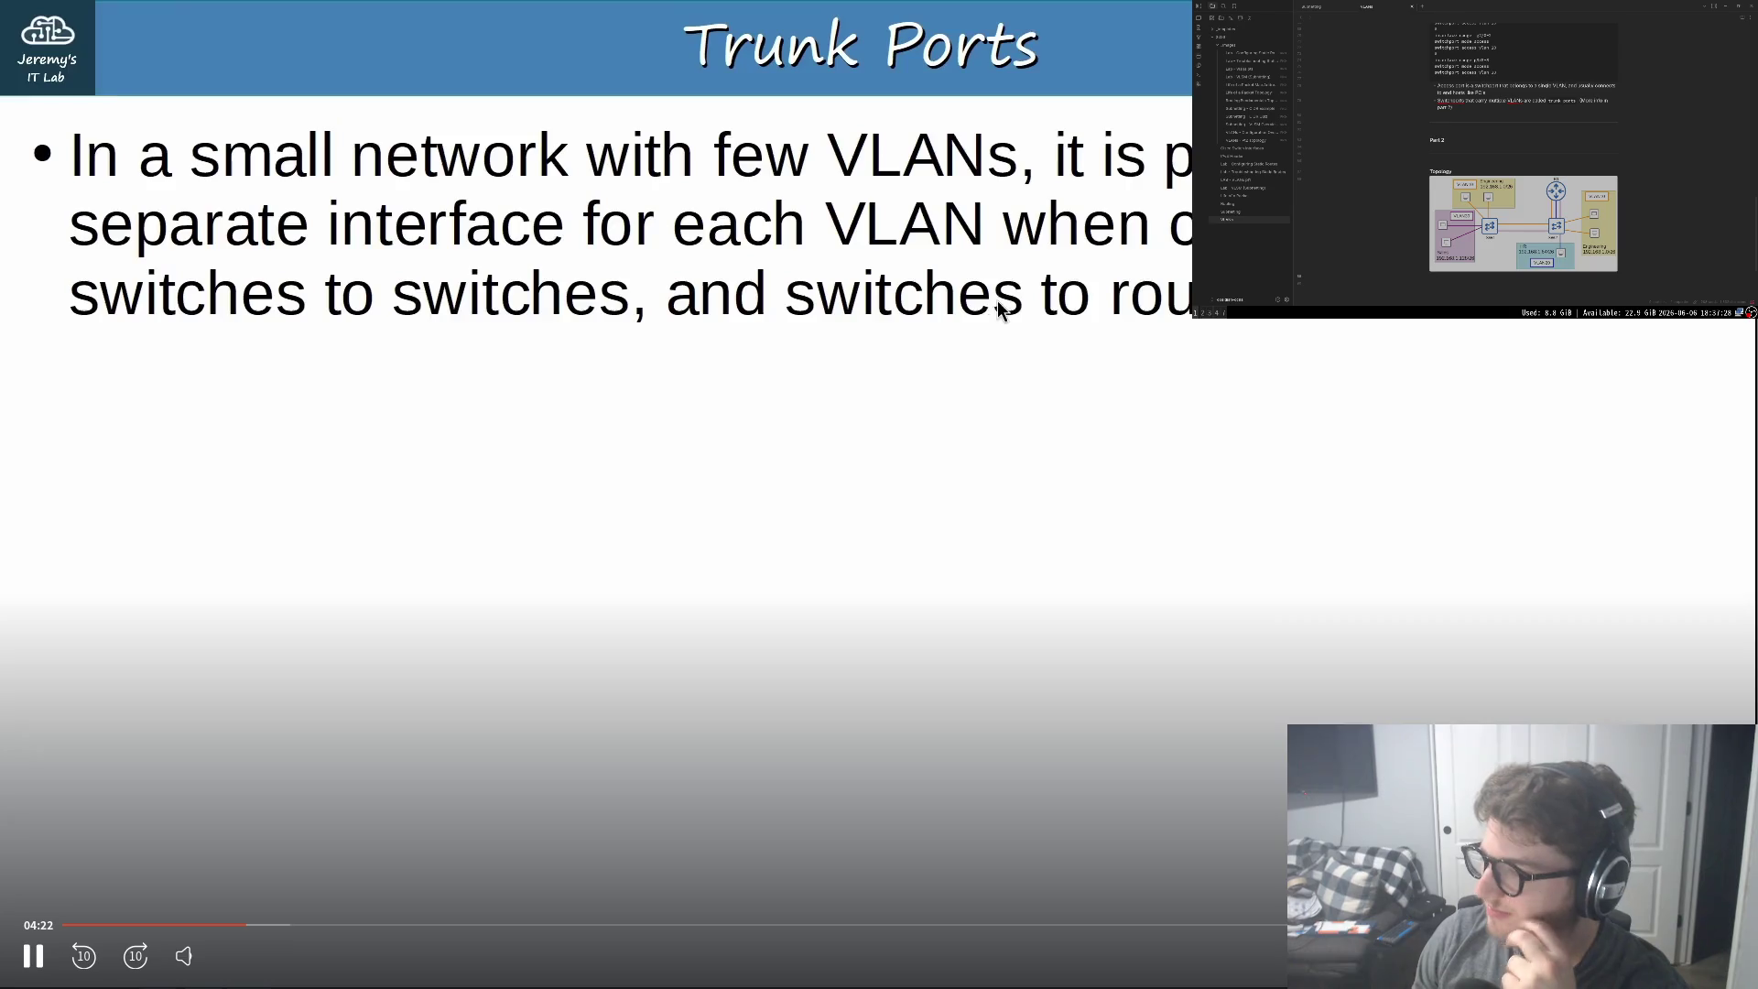
# Pause the lecture and add the Trunk ports bullet on small networks using access ports to connect VLANs between switches and routers
pyautogui.press('space')
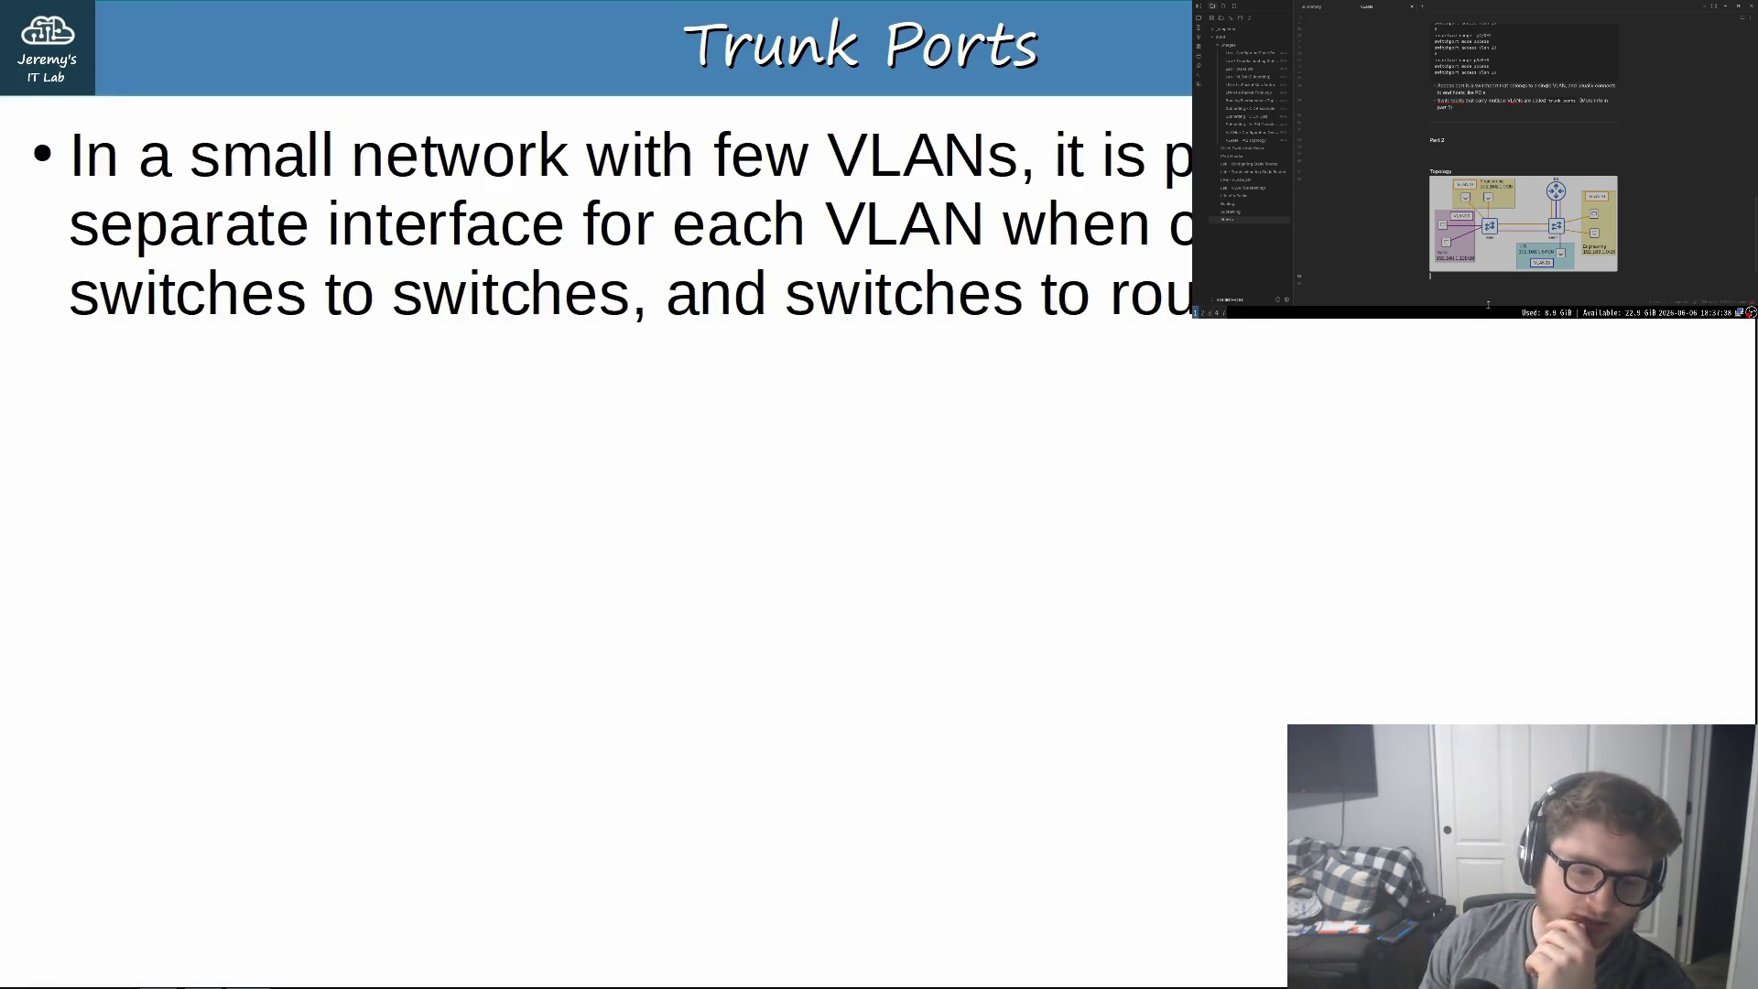
pyautogui.click(1498, 288)
pyautogui.scroll(-2, 1497, 287)
pyautogui.scroll(-2, 1500, 288)
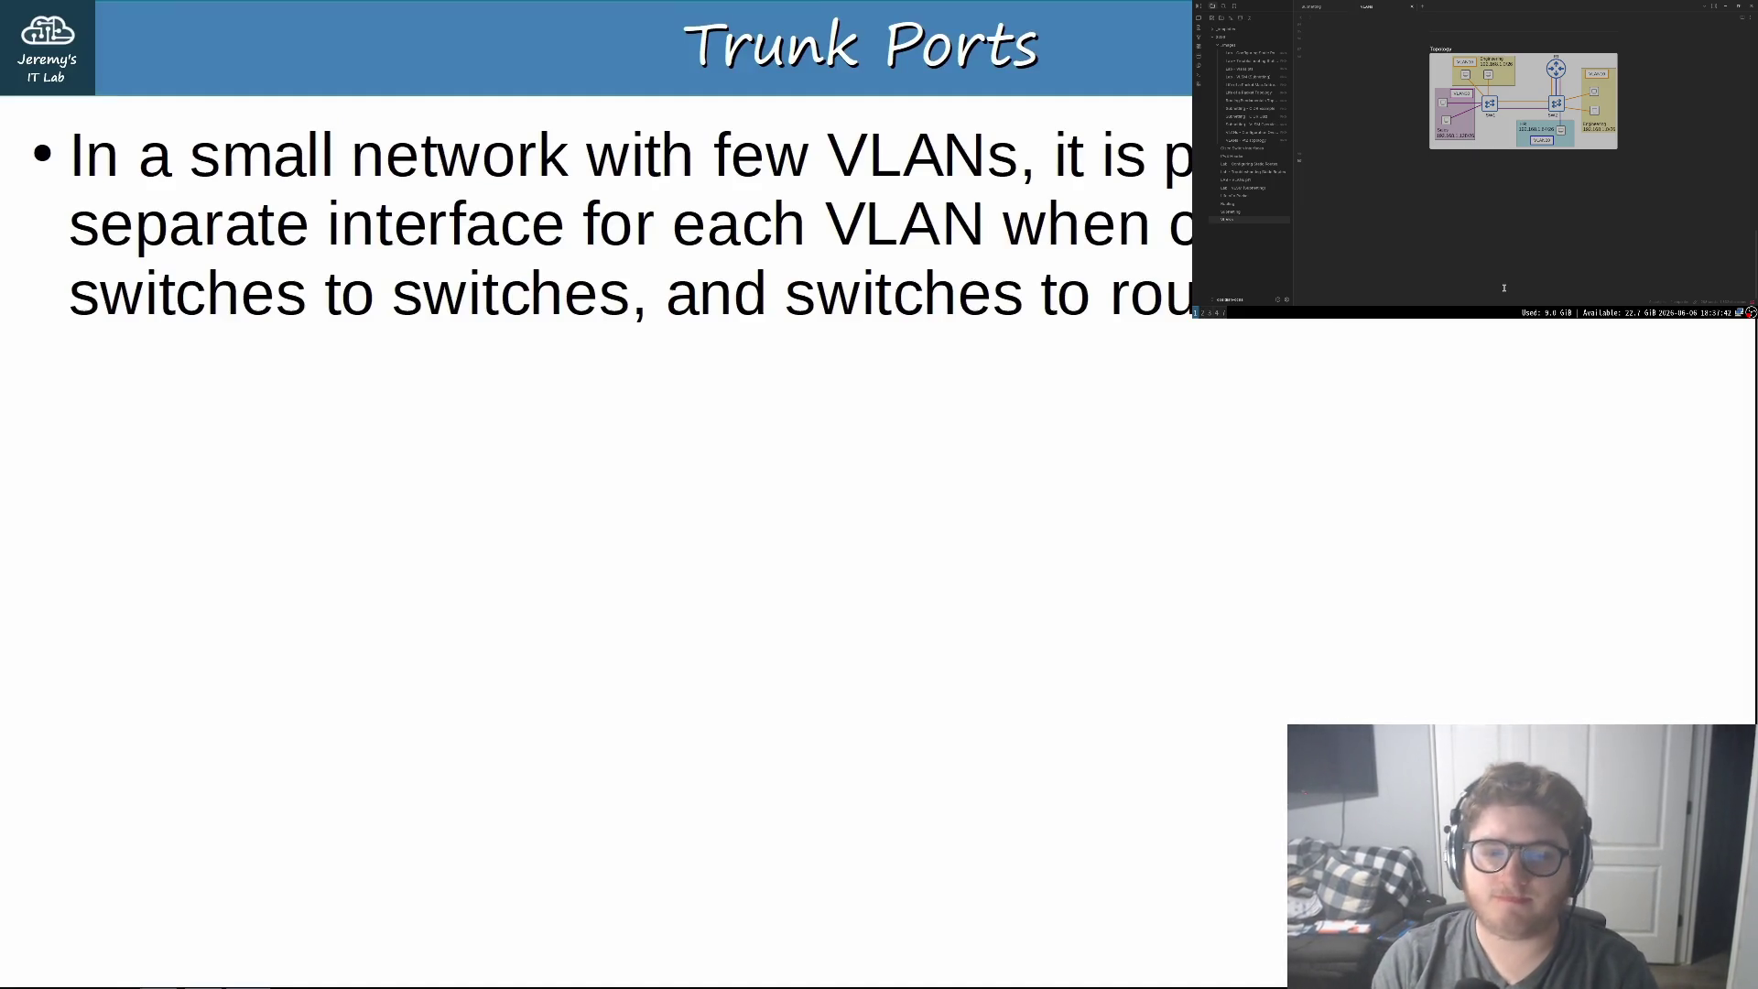
pyautogui.write('- Trun')
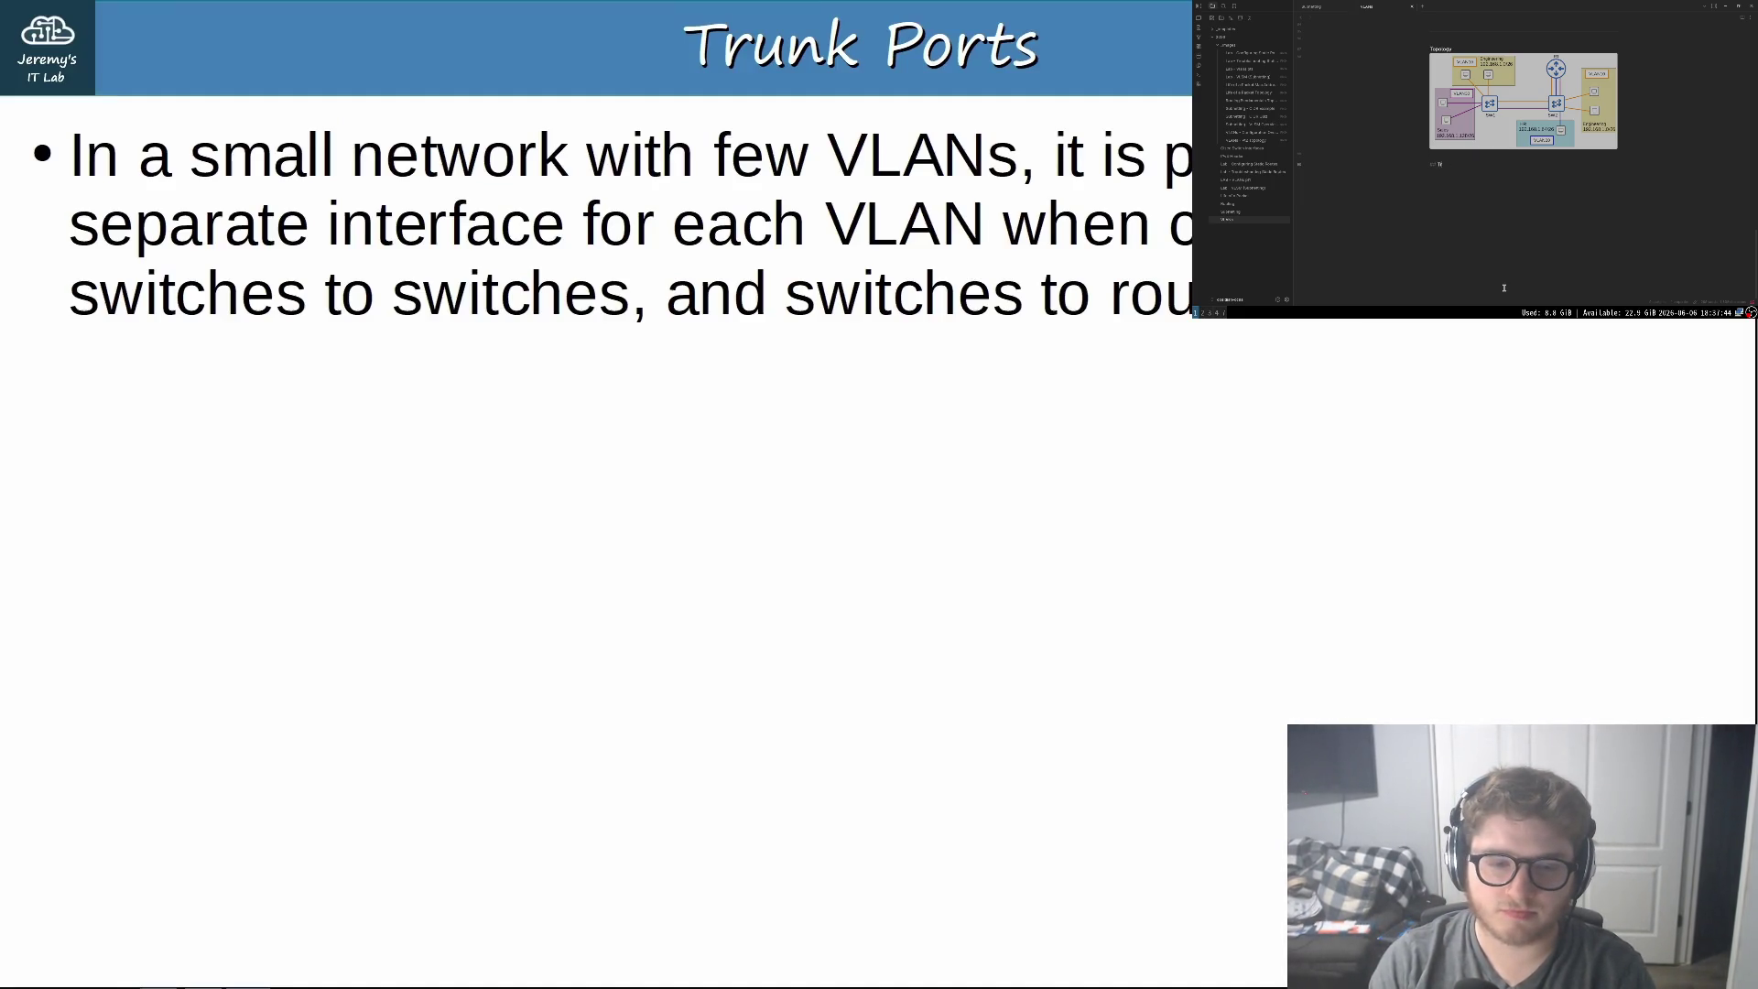
pyautogui.write('k')
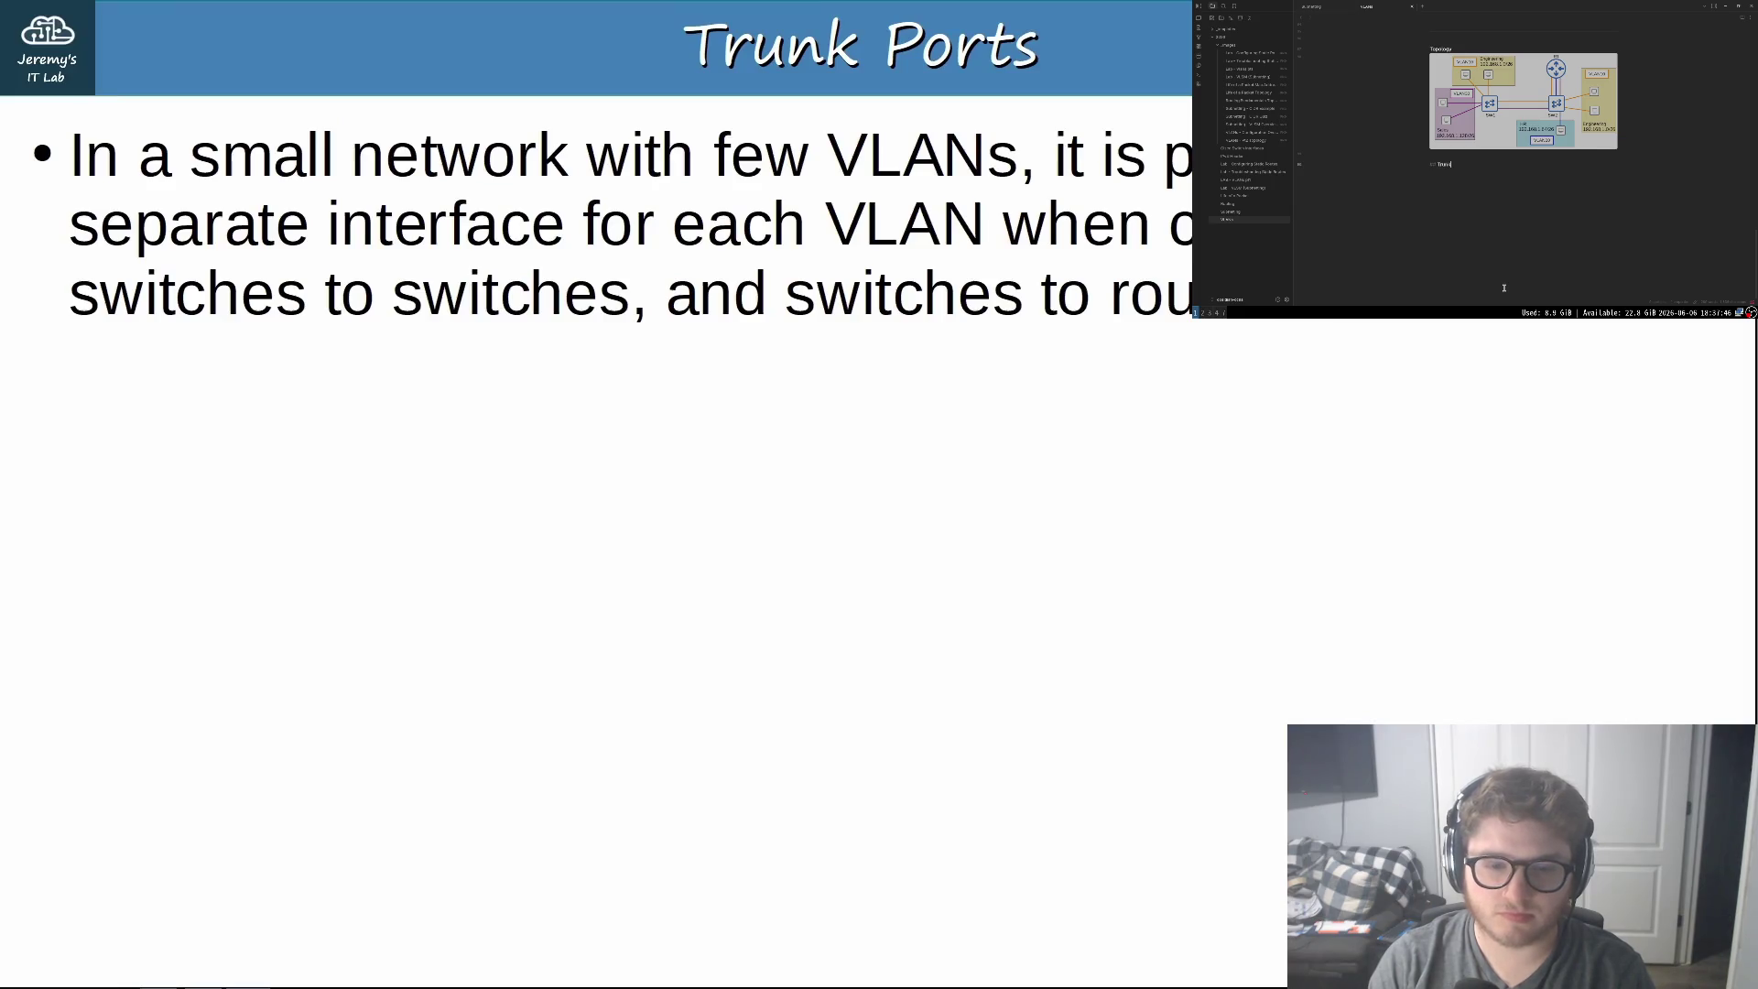
pyautogui.write(' ports')
pyautogui.press('Return')
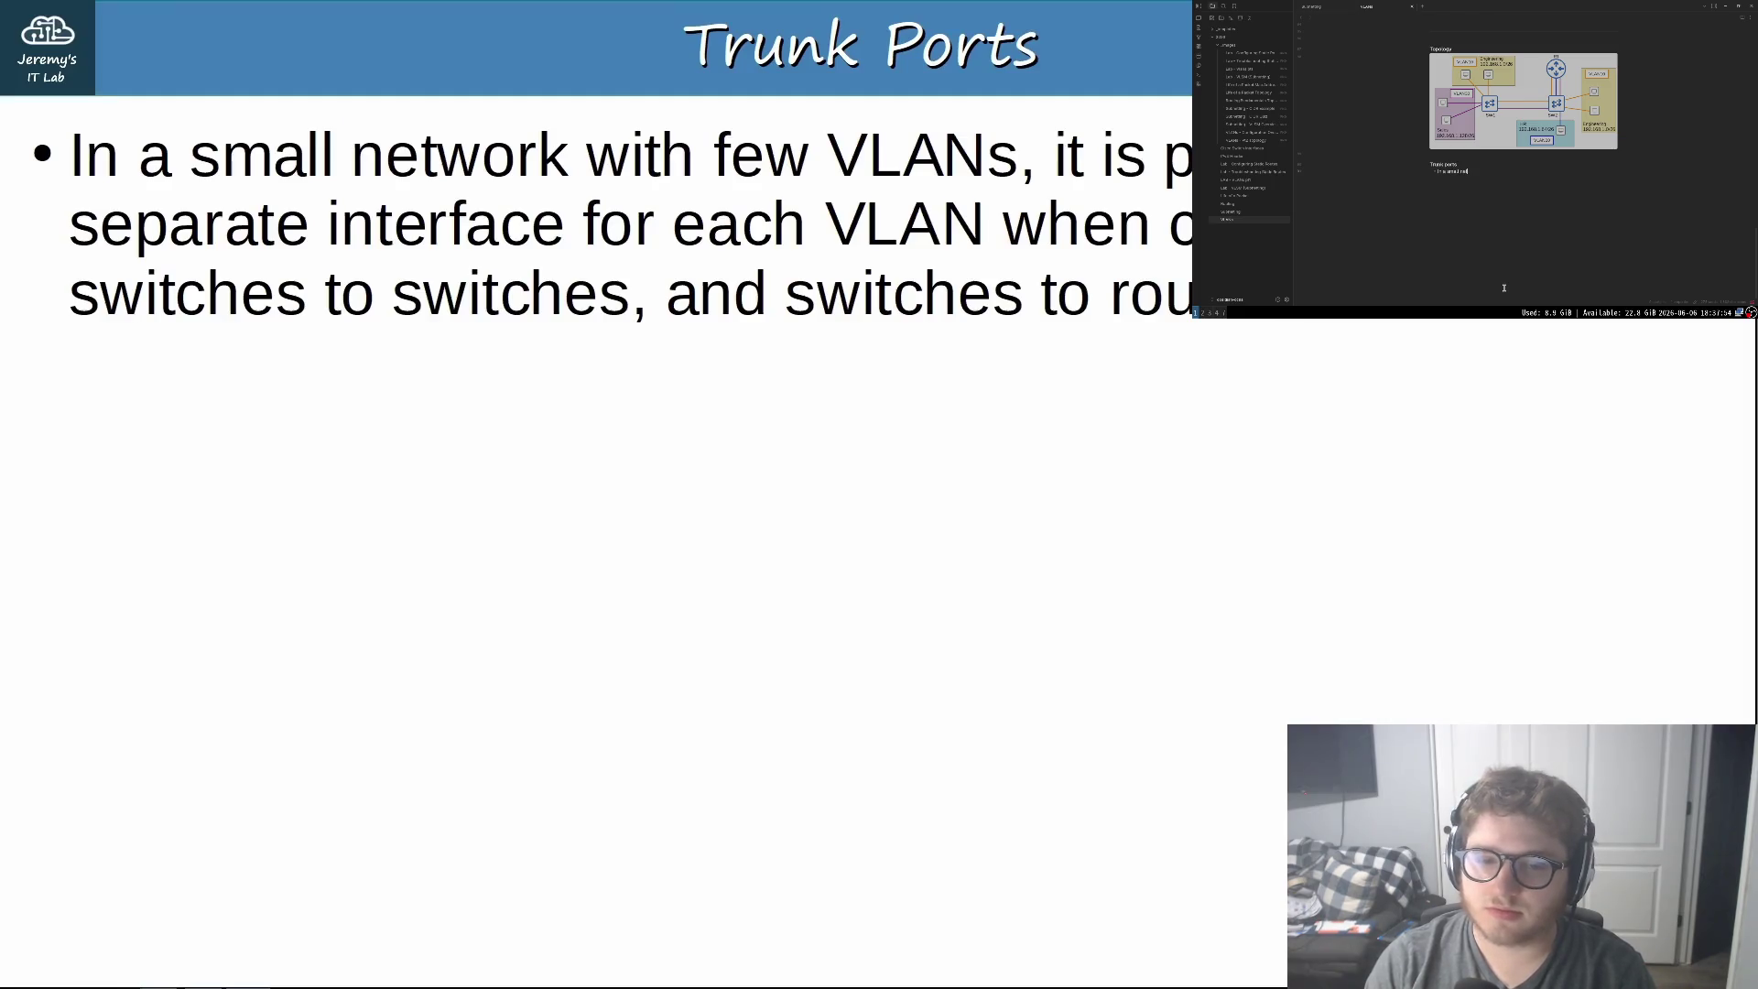
pyautogui.write('frames')
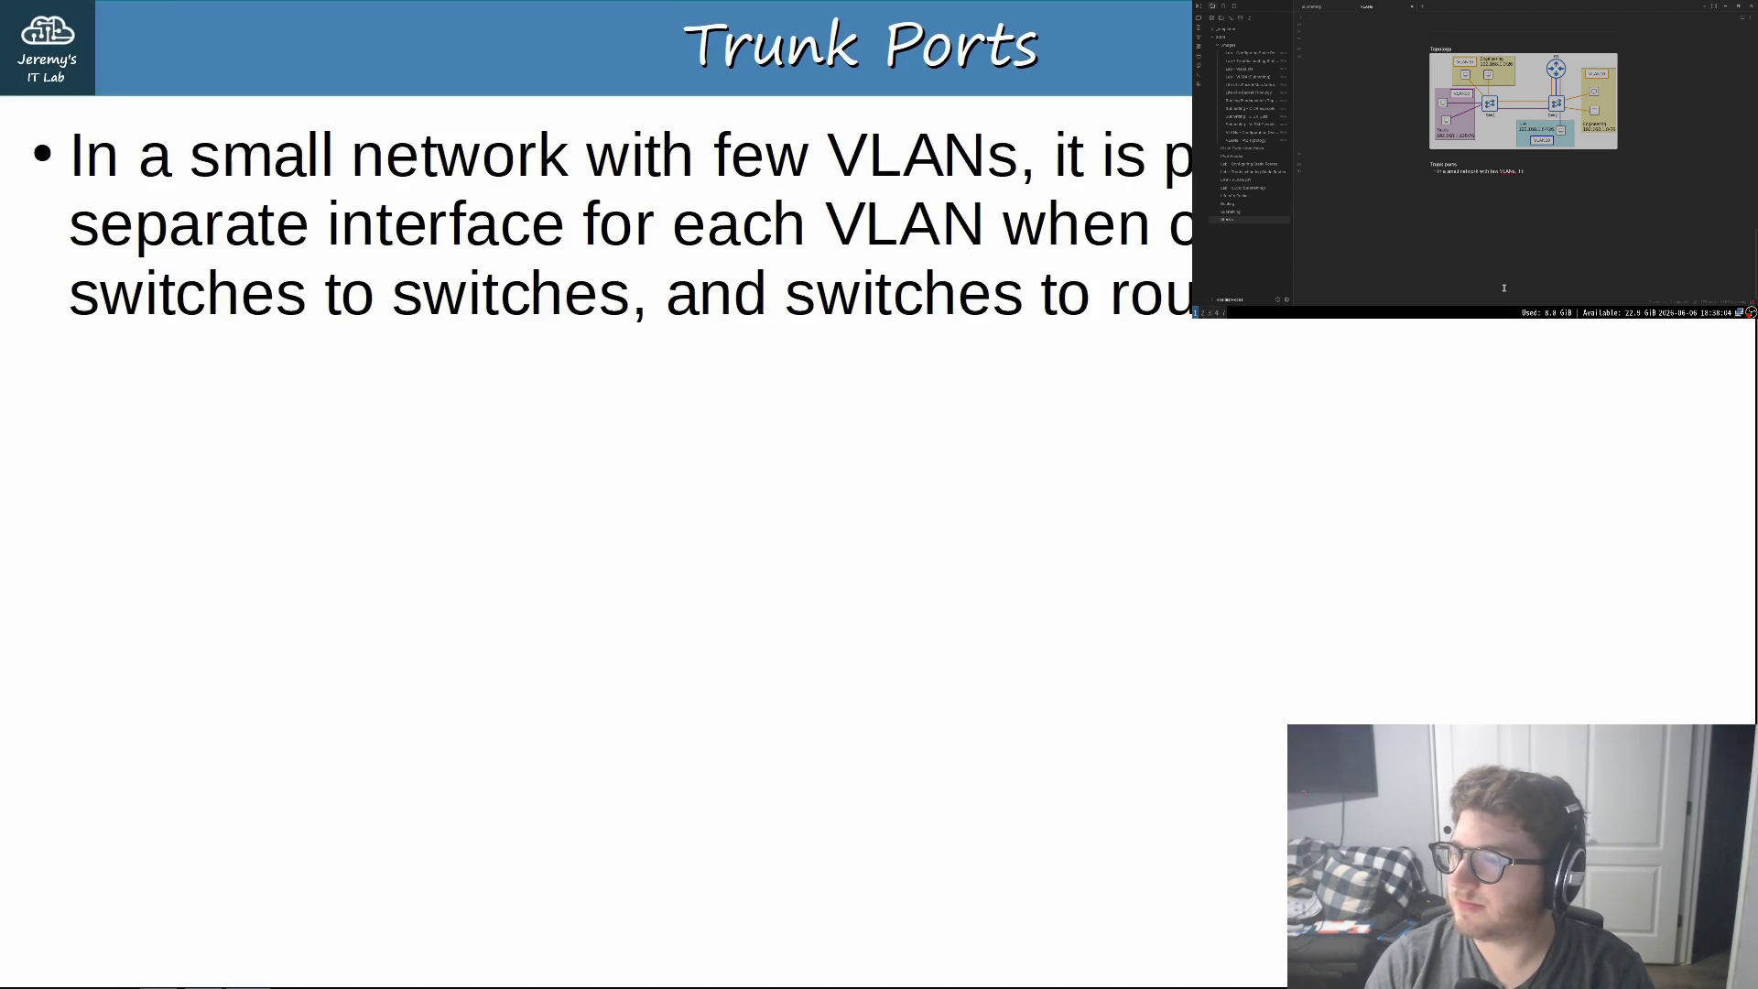
pyautogui.write('it is pos')
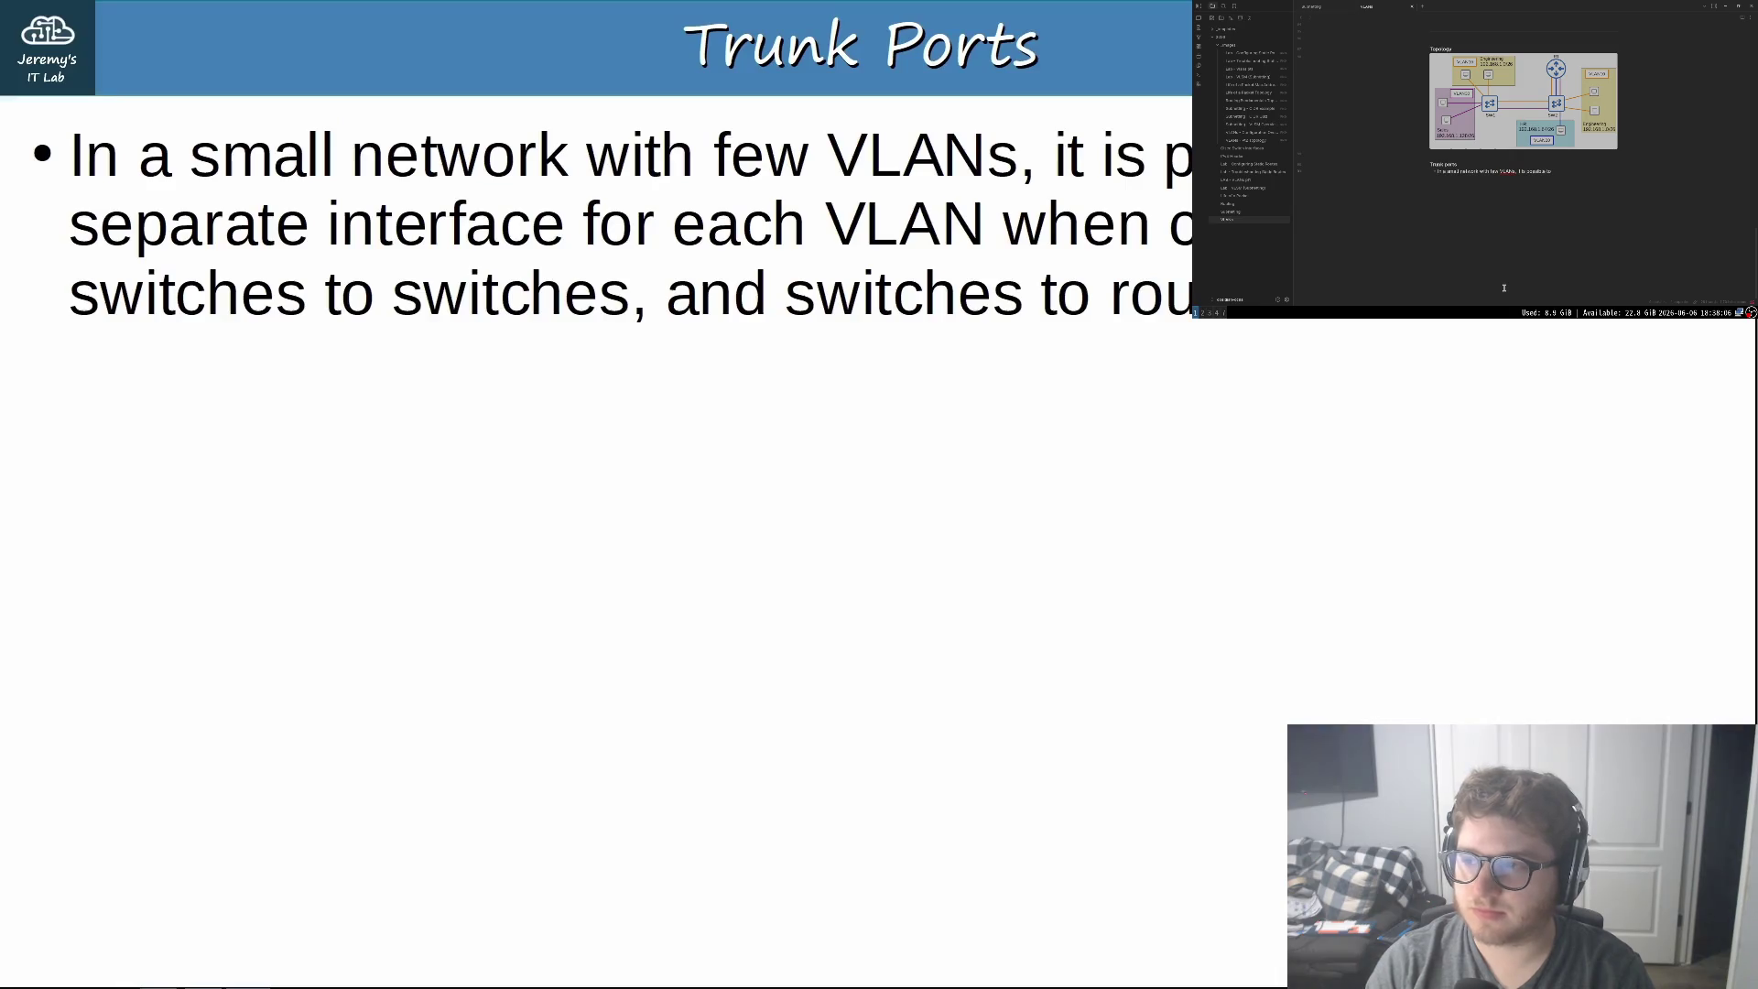
pyautogui.write('sib')
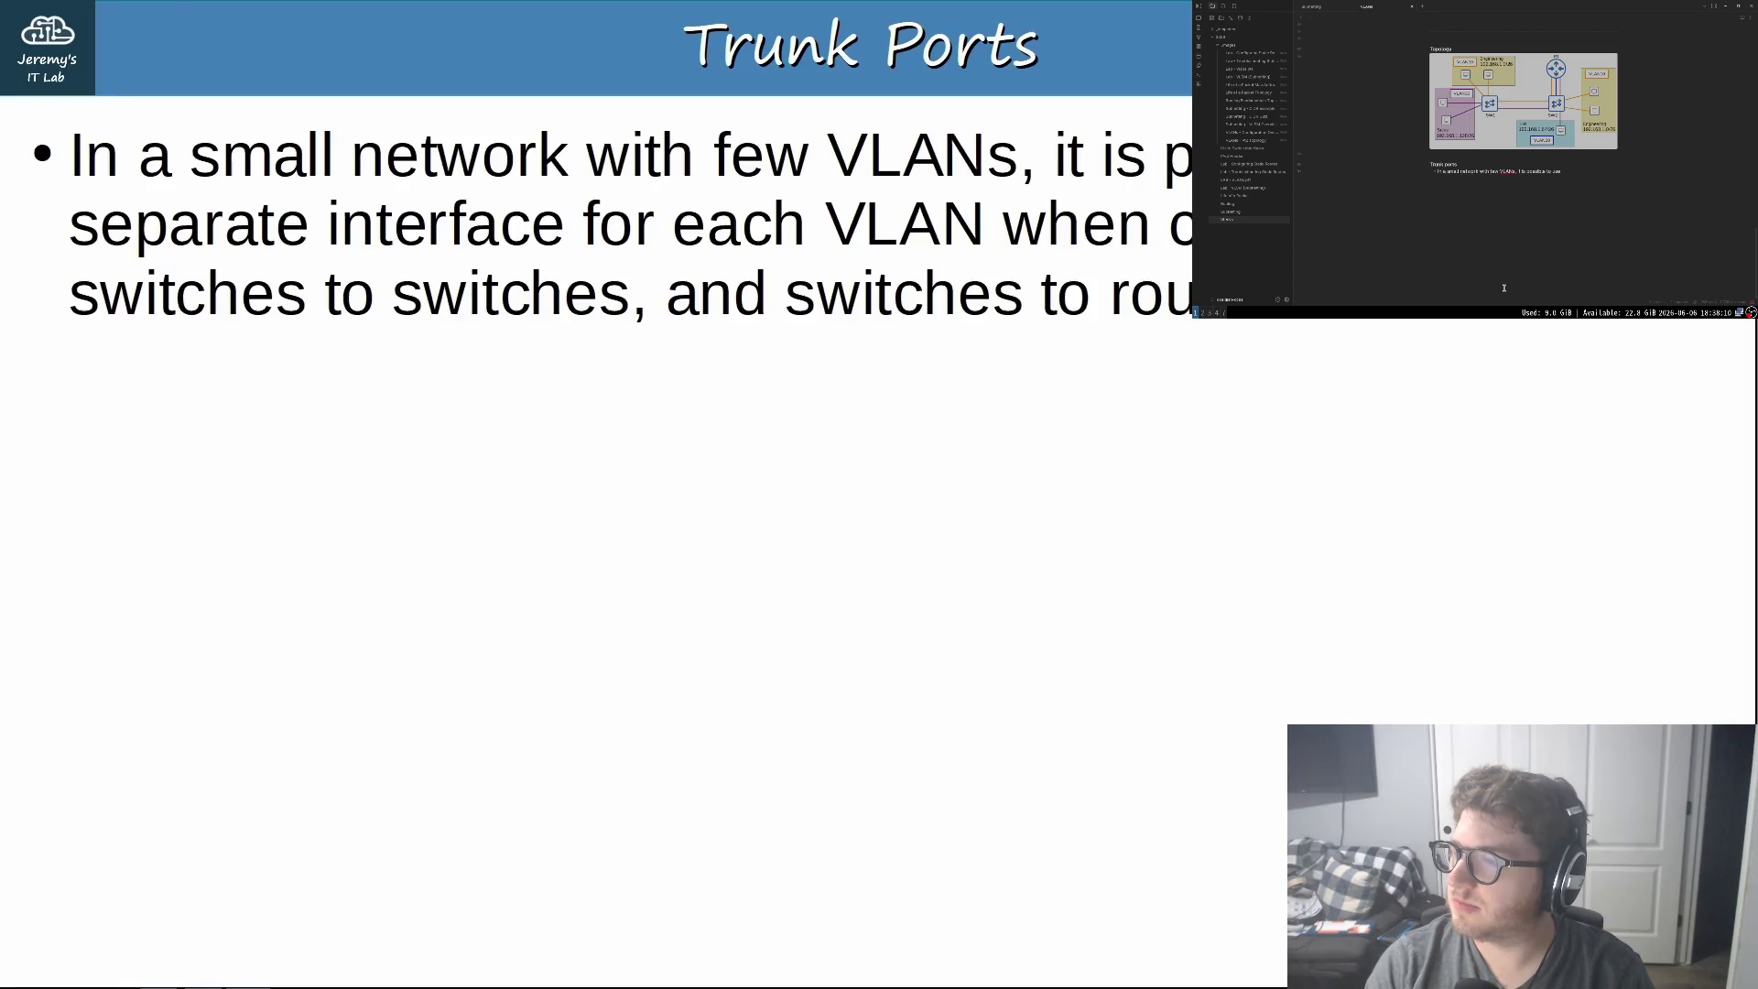
pyautogui.write('le to')
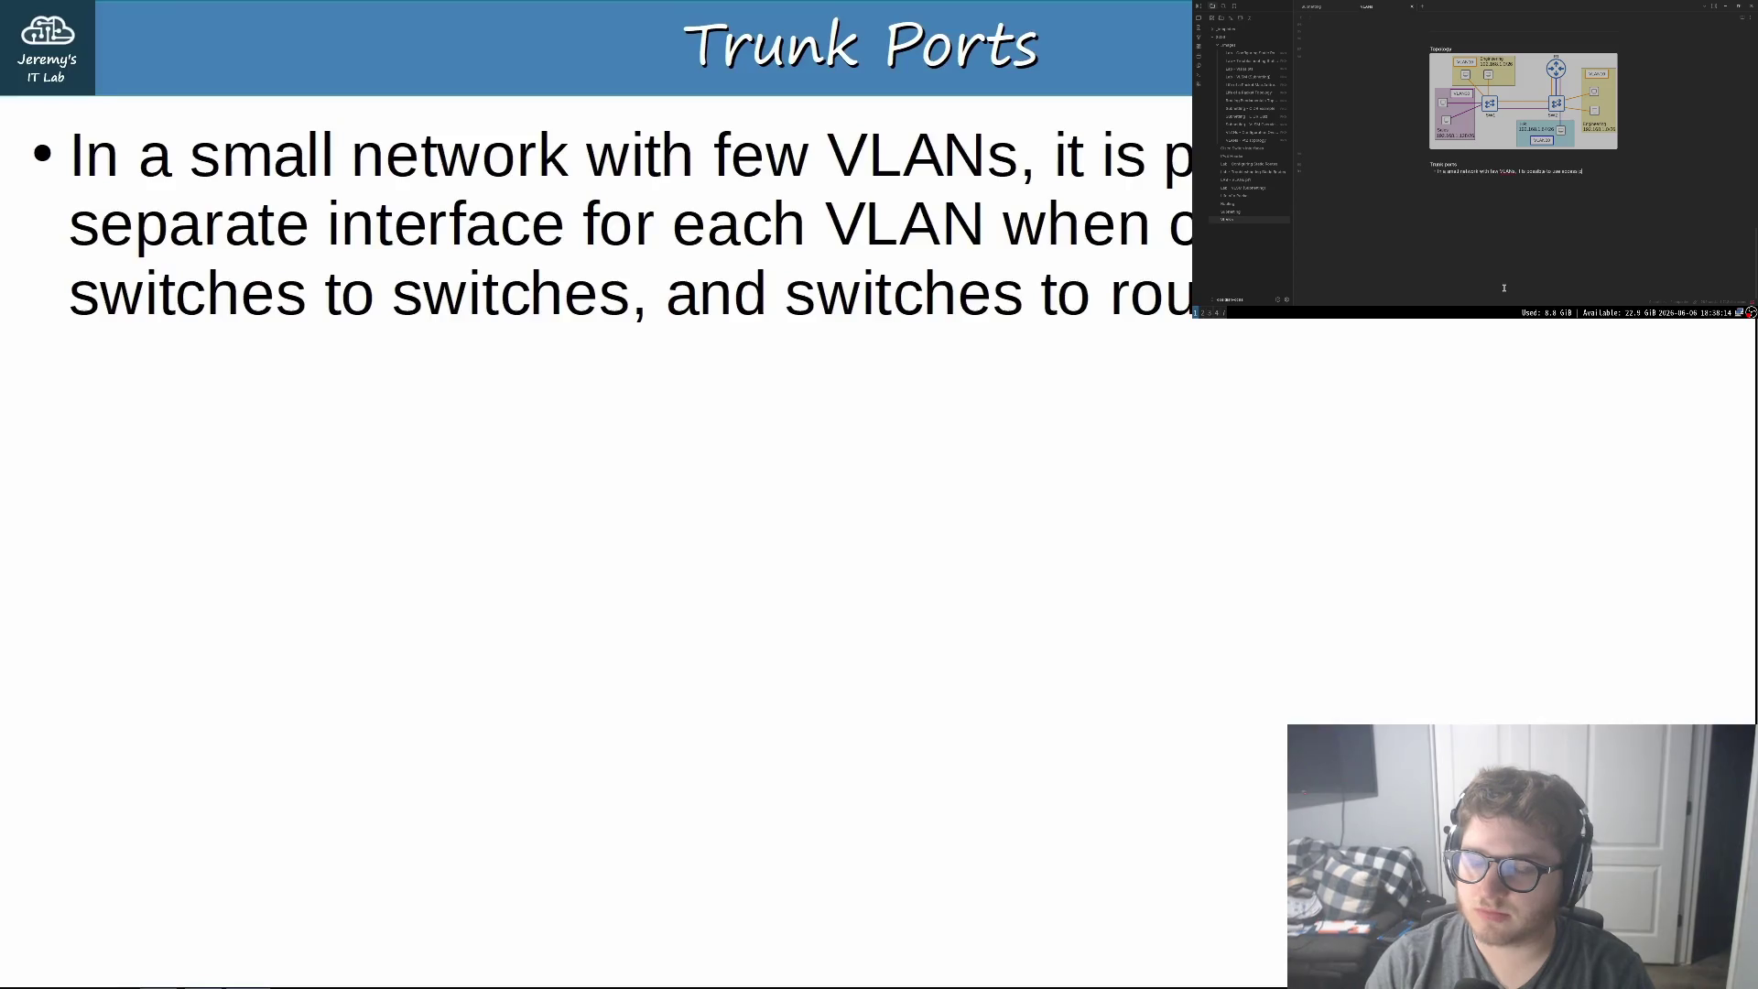
pyautogui.write(' u')
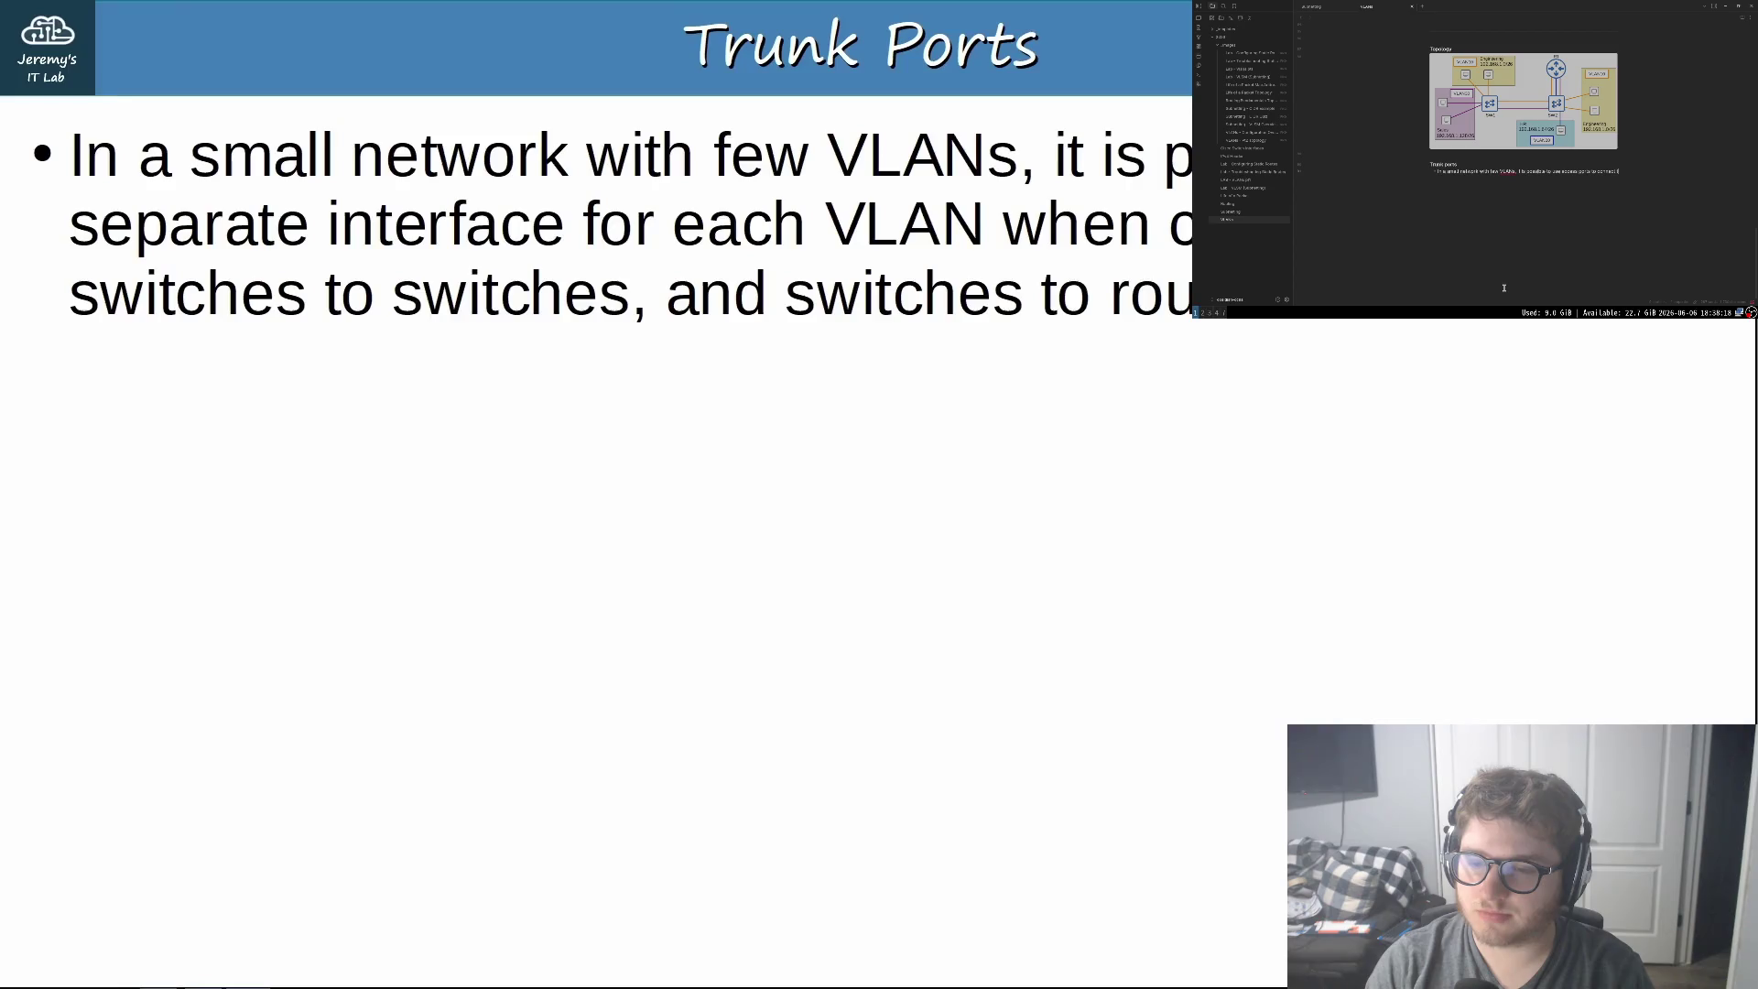
pyautogui.write('ters')
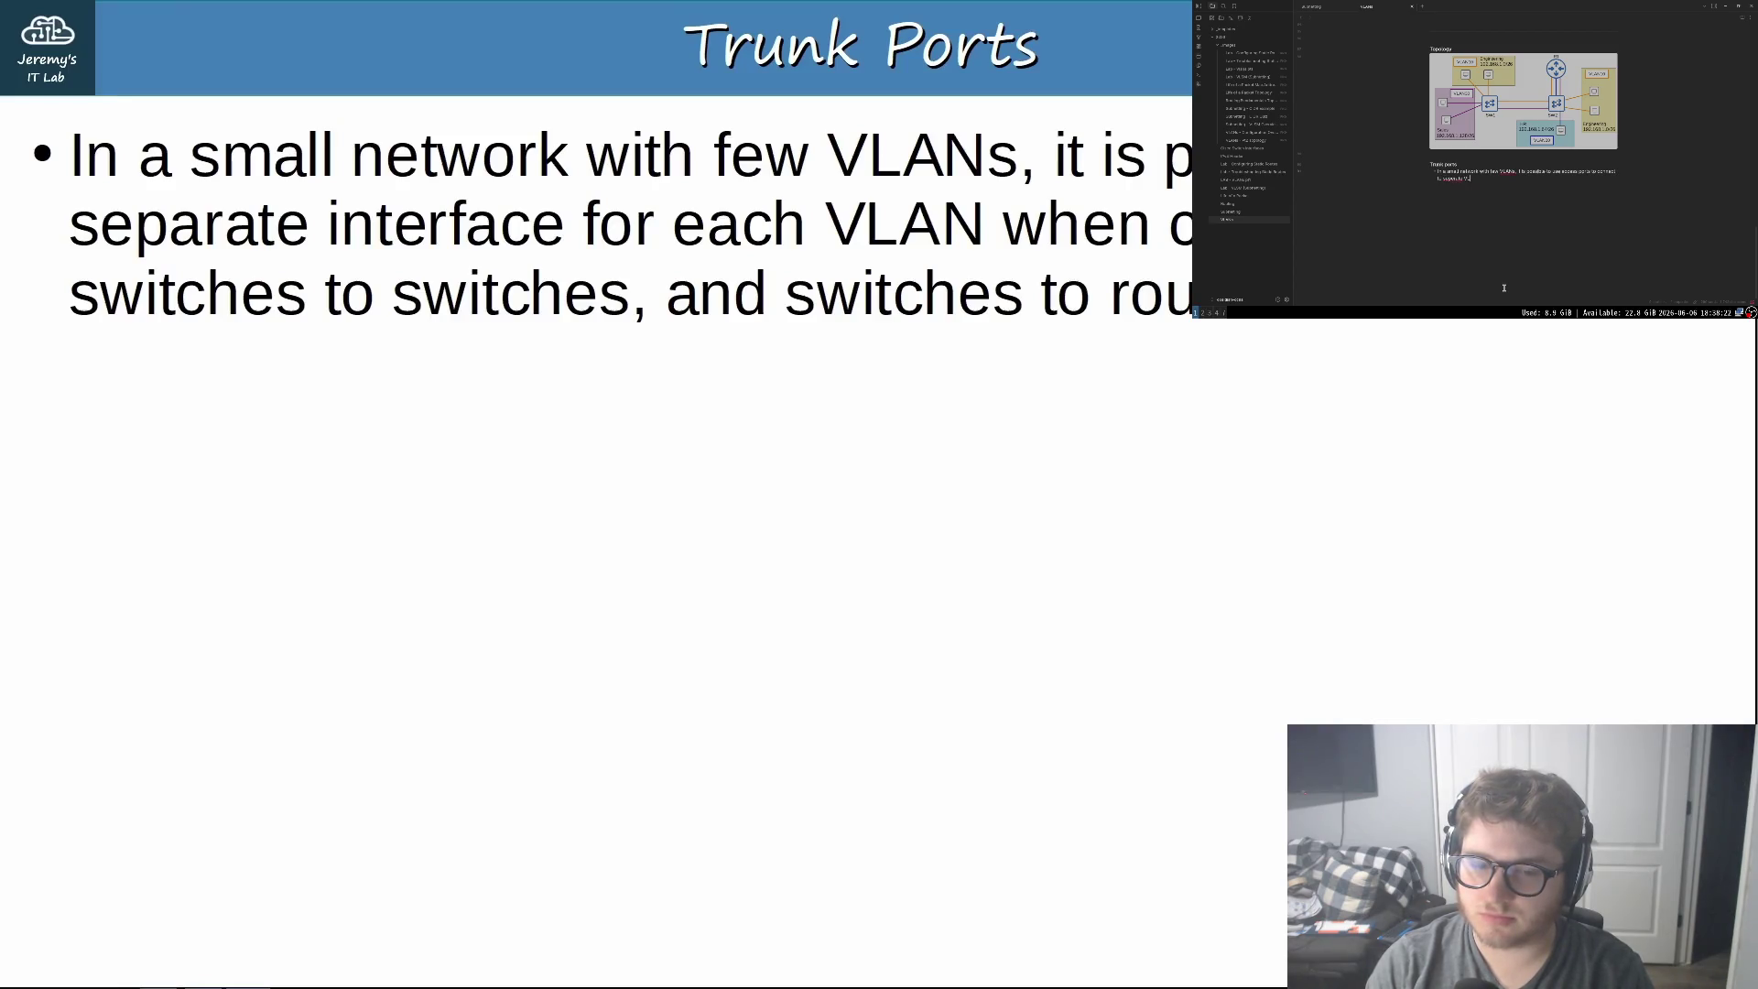
pyautogui.write('hes')
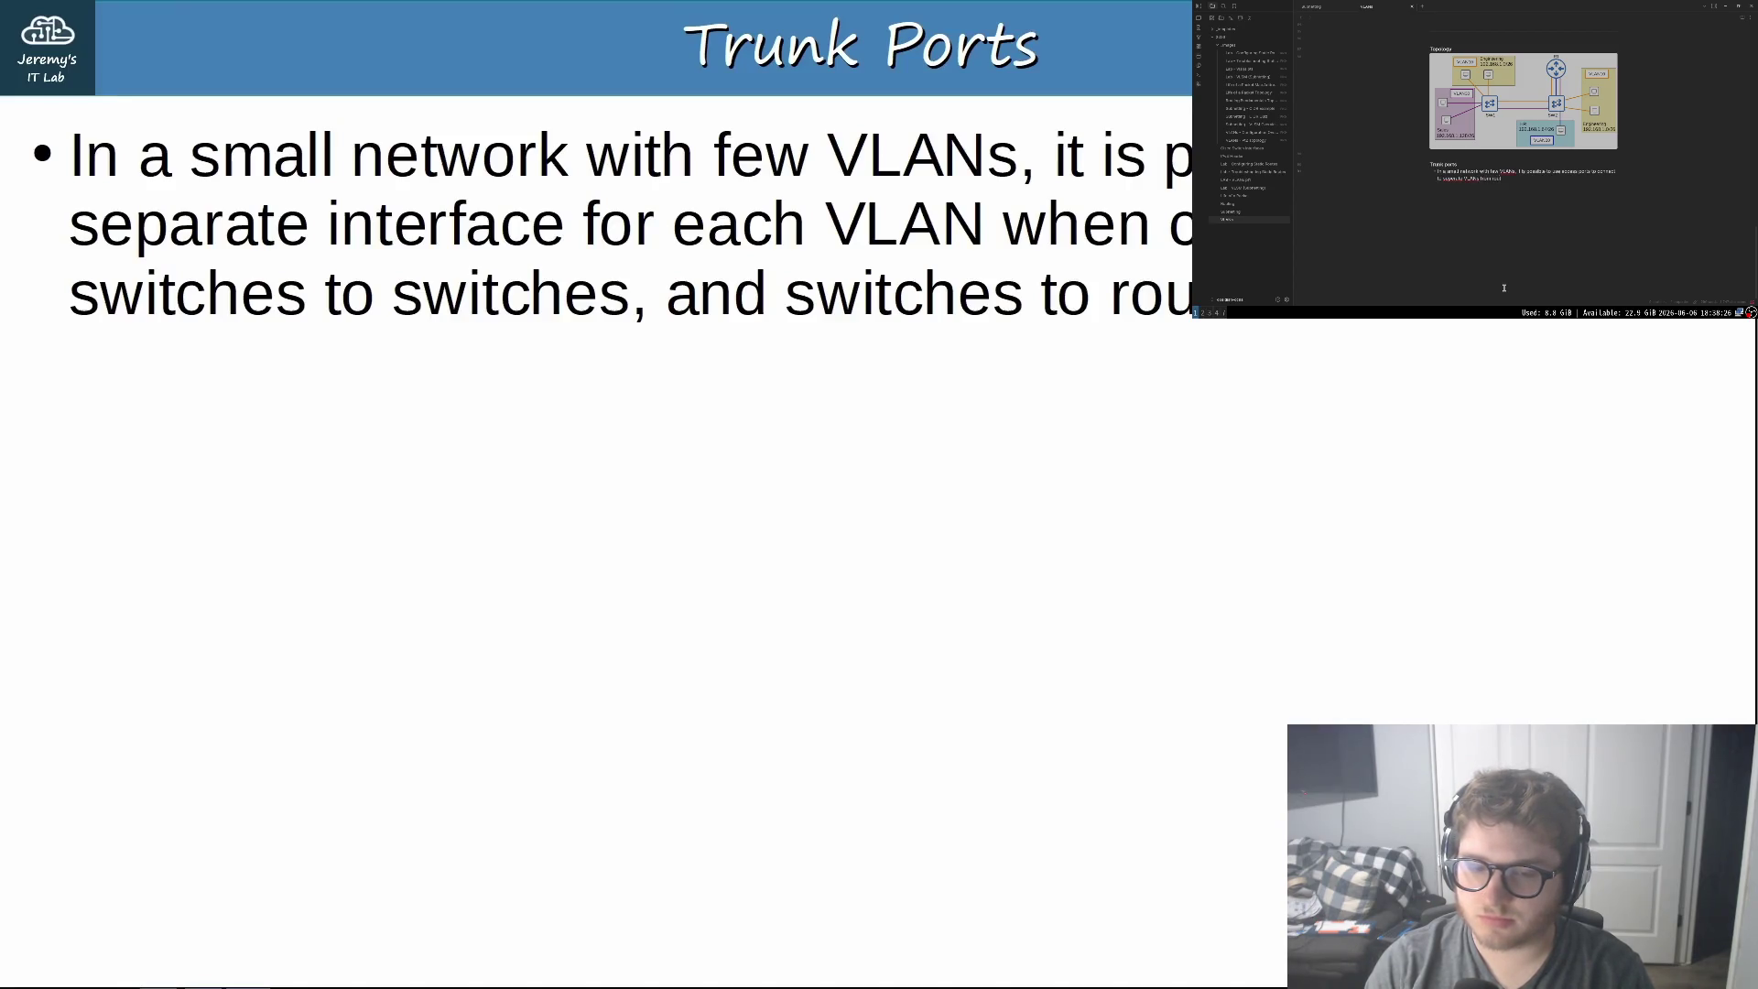
pyautogui.write('s')
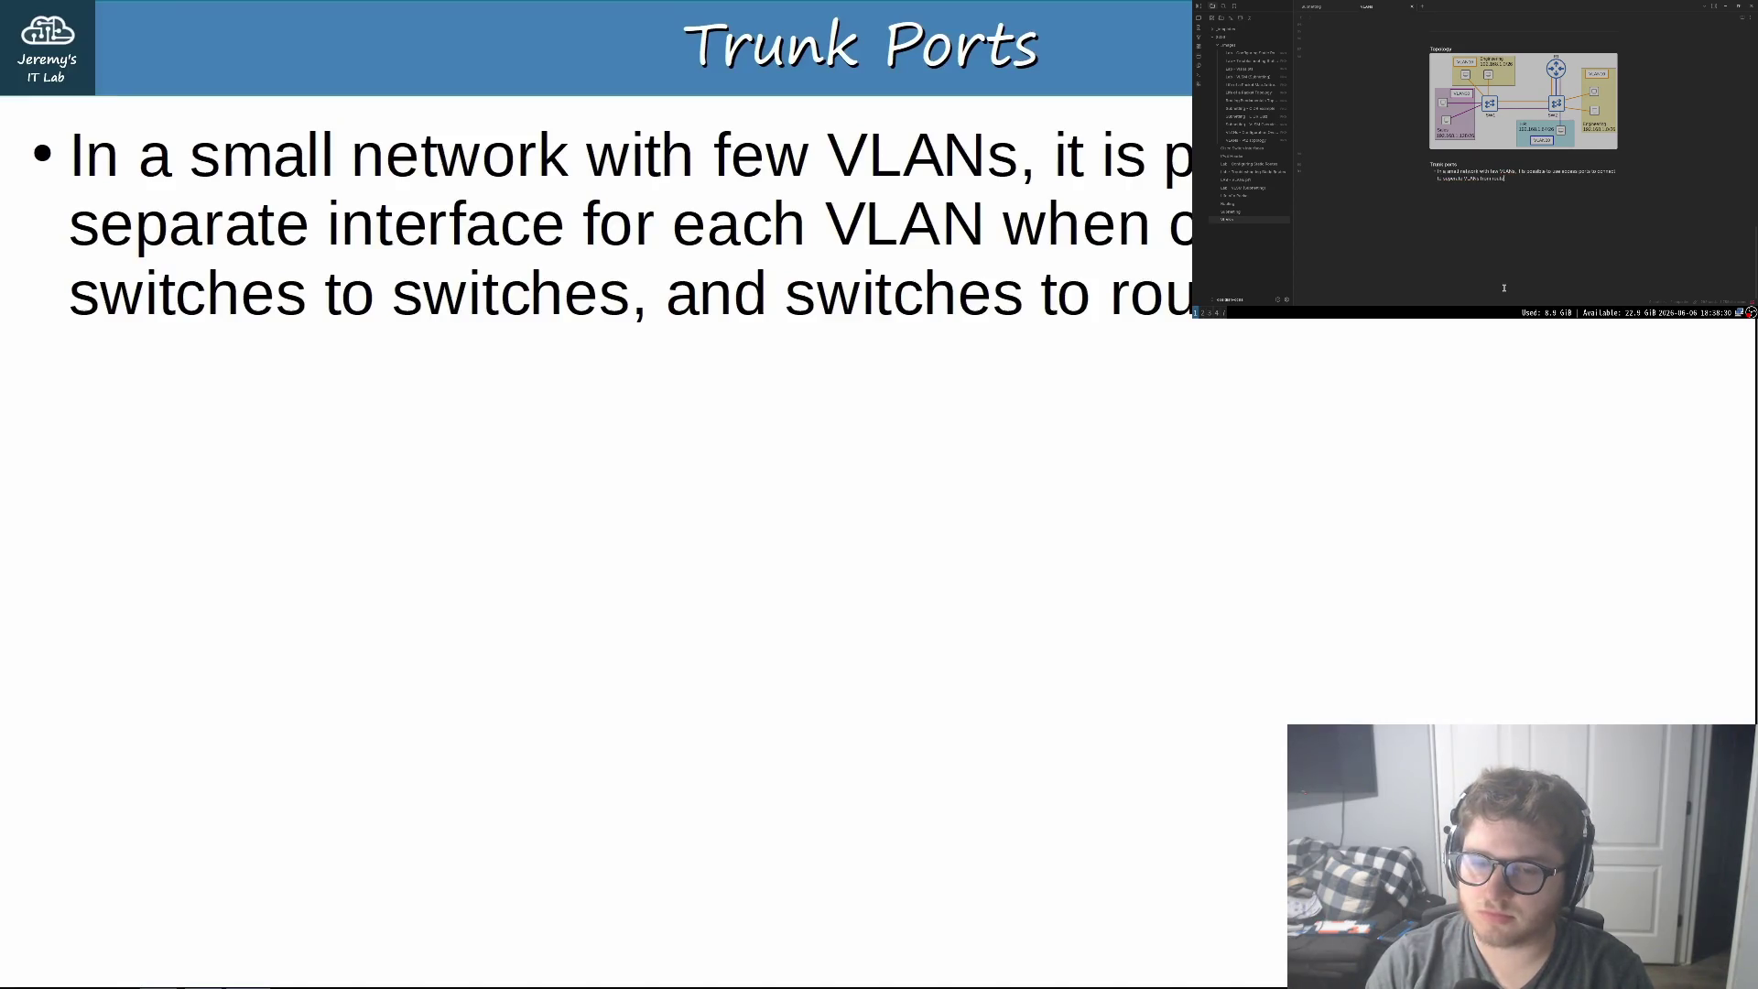
pyautogui.write('po')
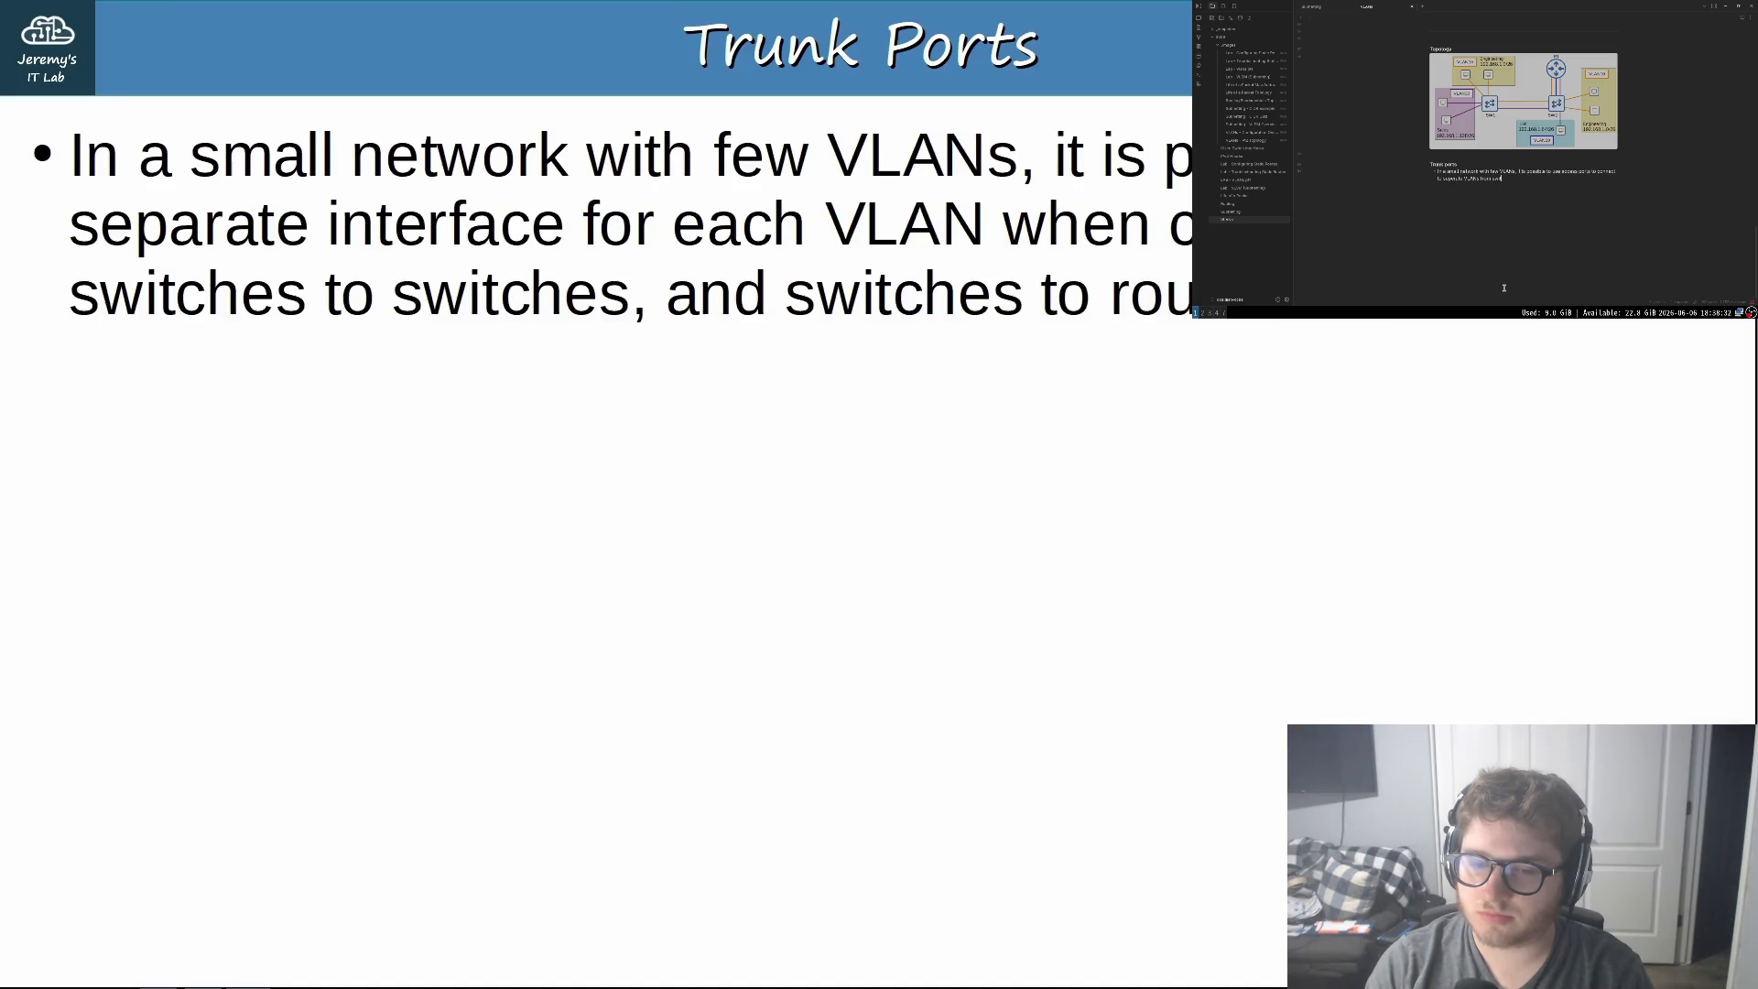
pyautogui.write('rt')
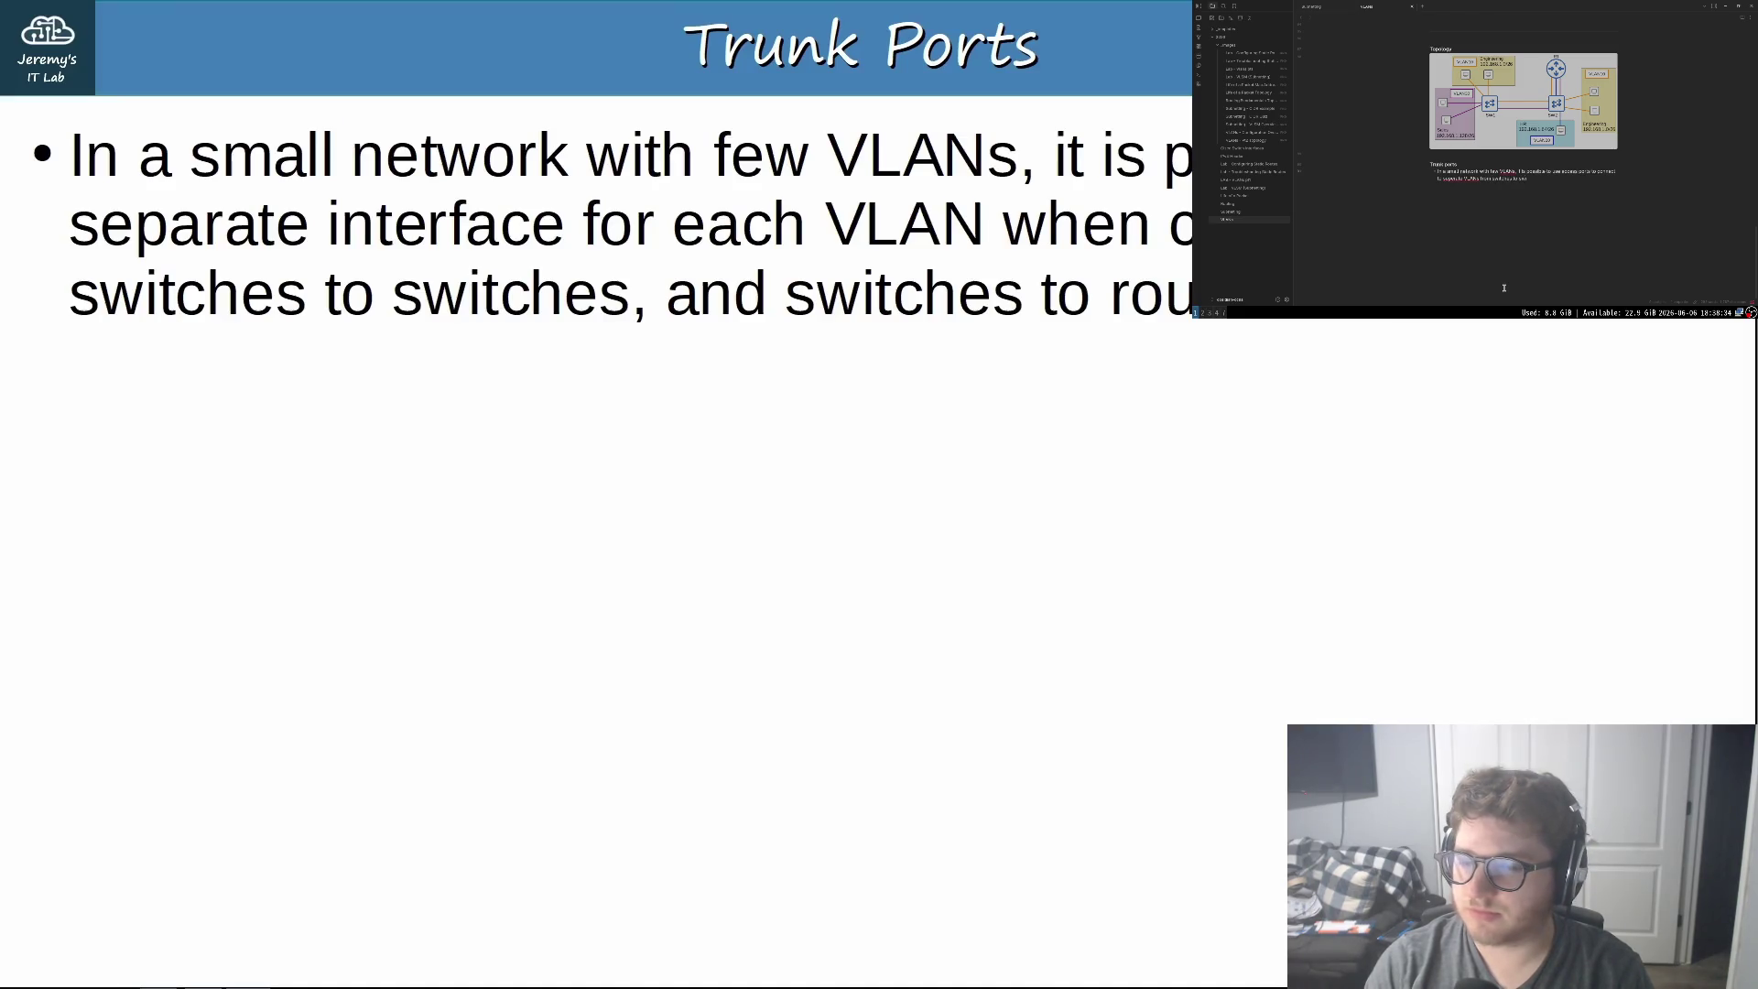
pyautogui.write(' for')
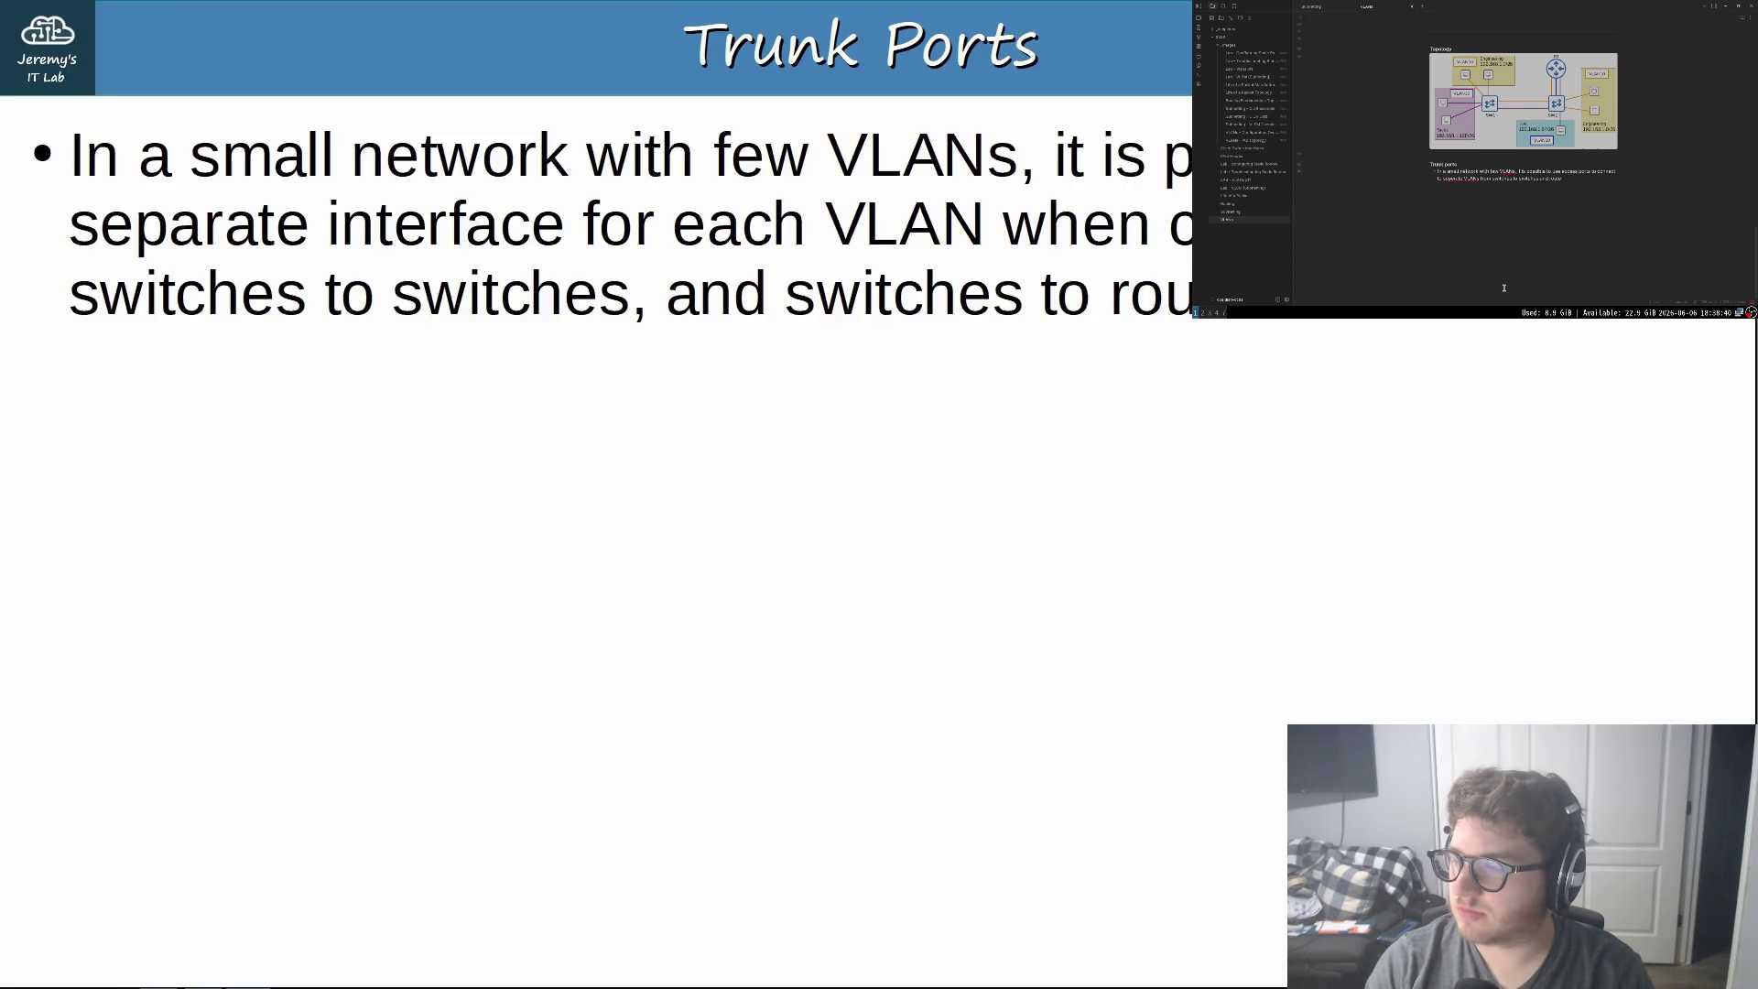
pyautogui.press('BackSpace')
pyautogui.press('BackSpace')
pyautogui.press('BackSpace')
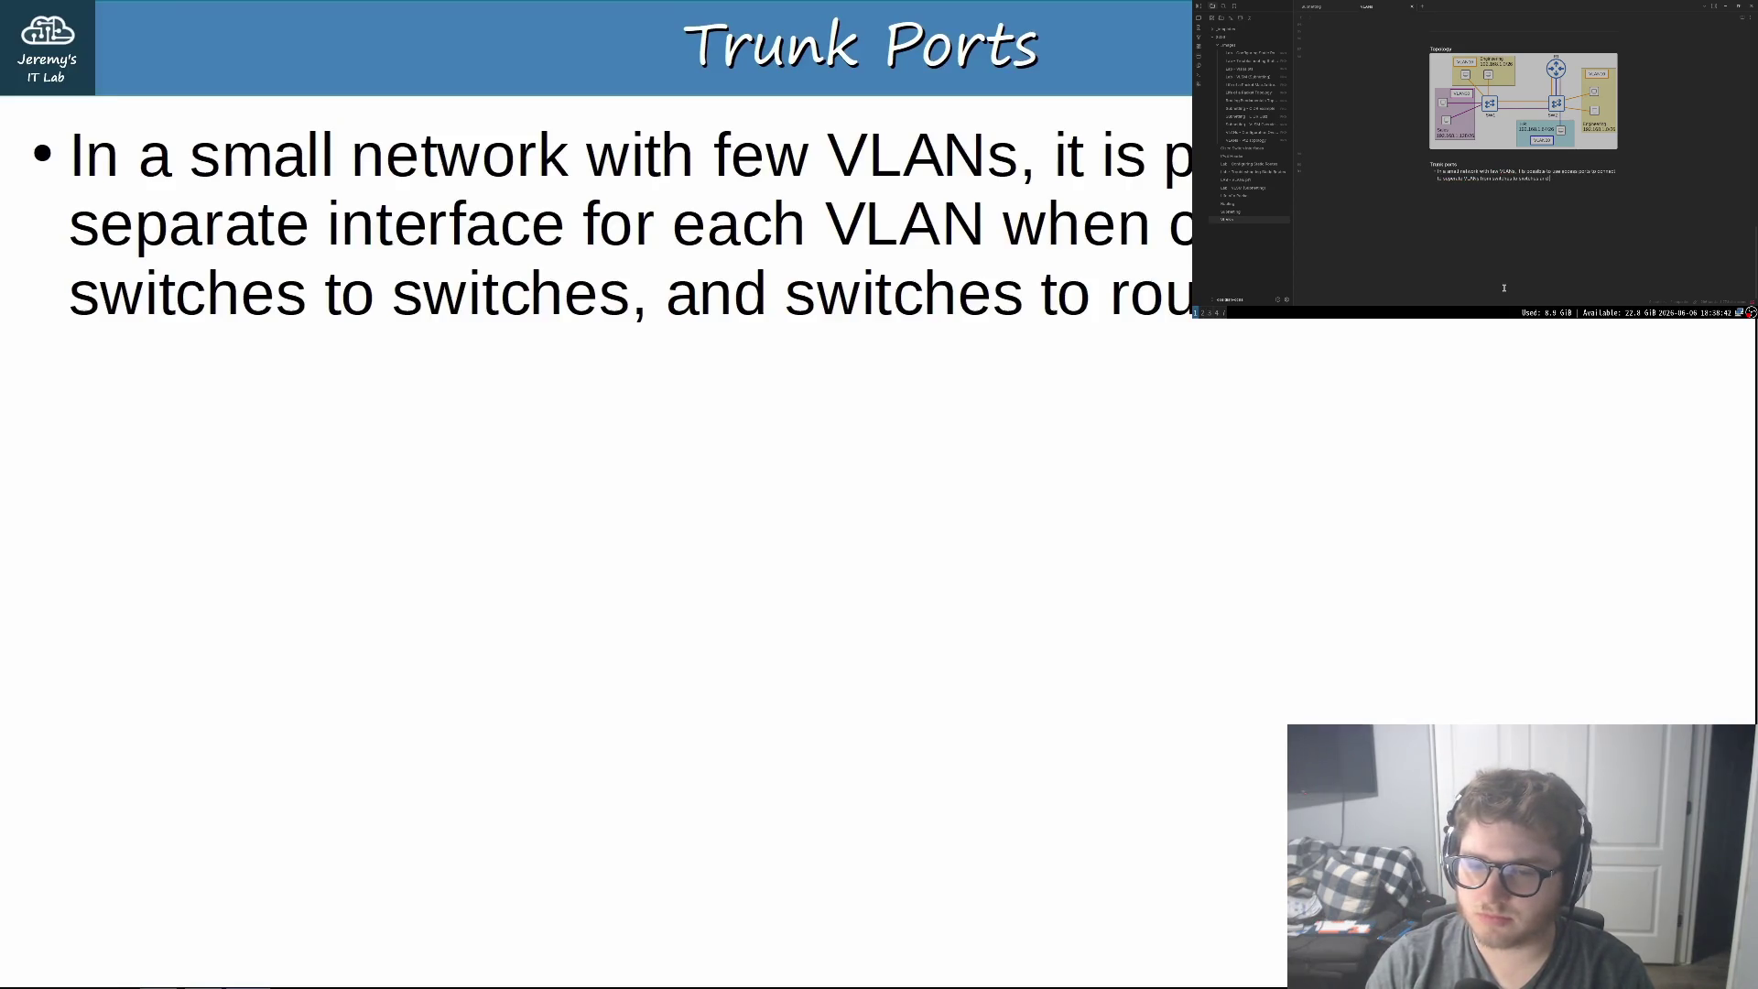
pyautogui.write('to routers')
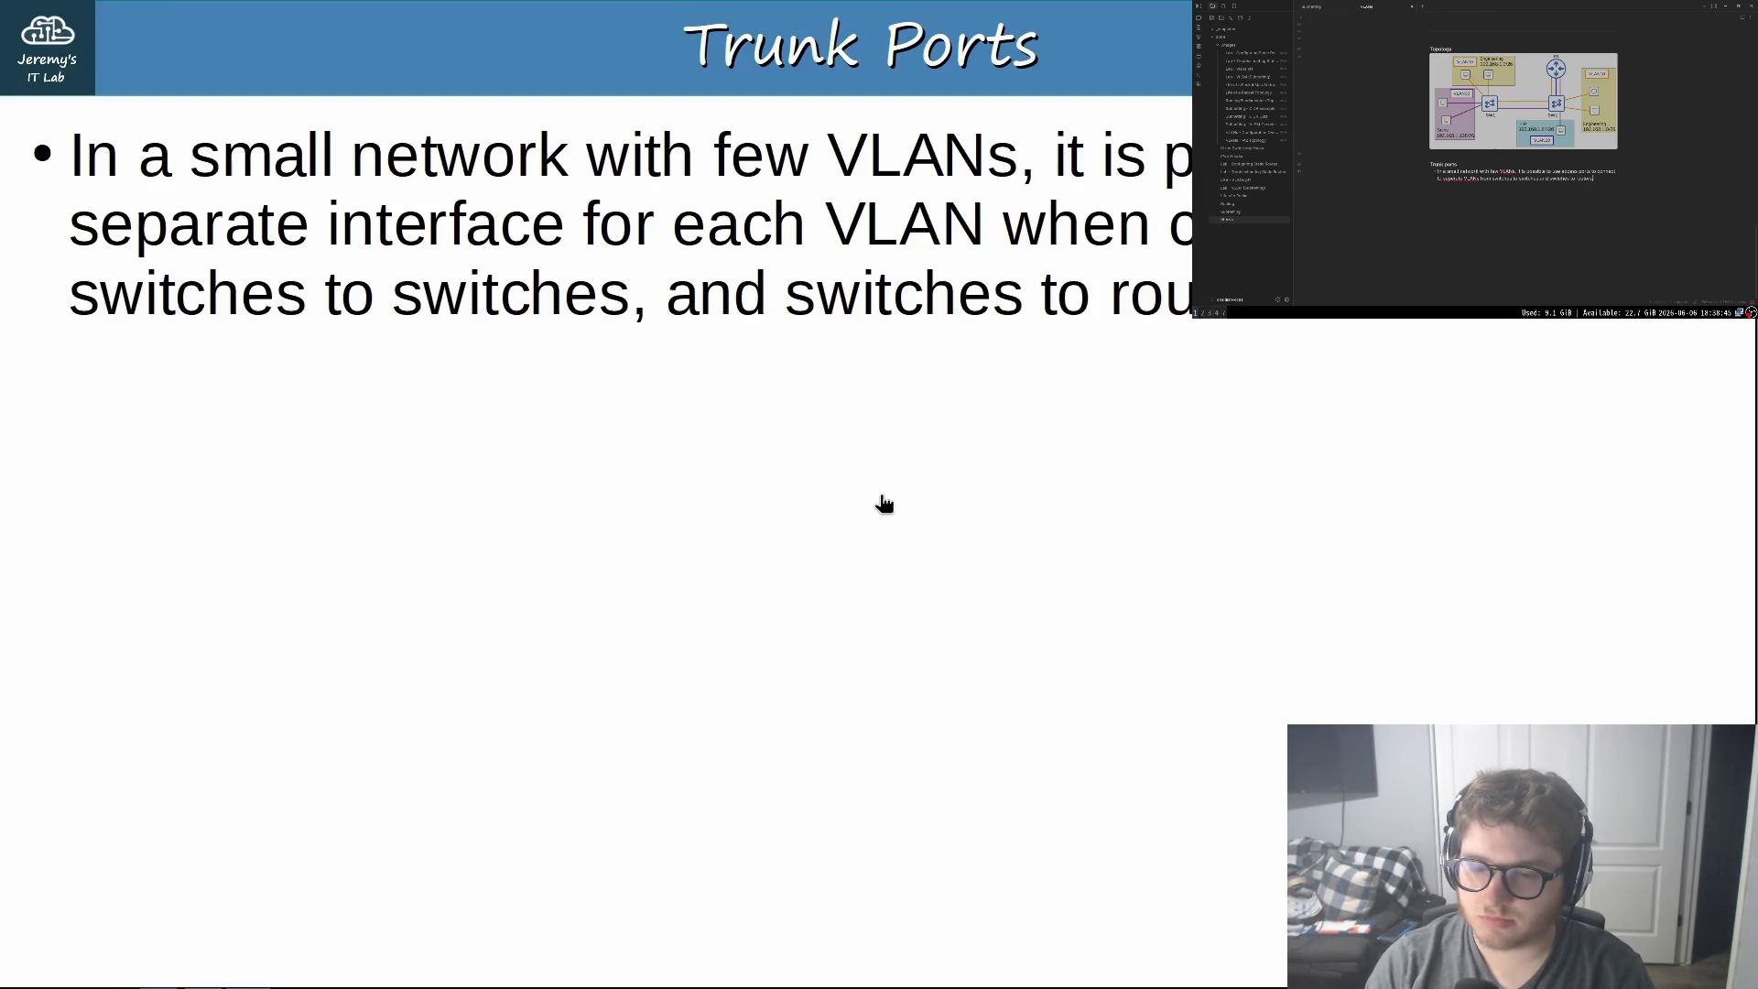
# Play the lecture until the second Trunk Ports bullet appears, pause it and exit full screen
pyautogui.click(881, 495)
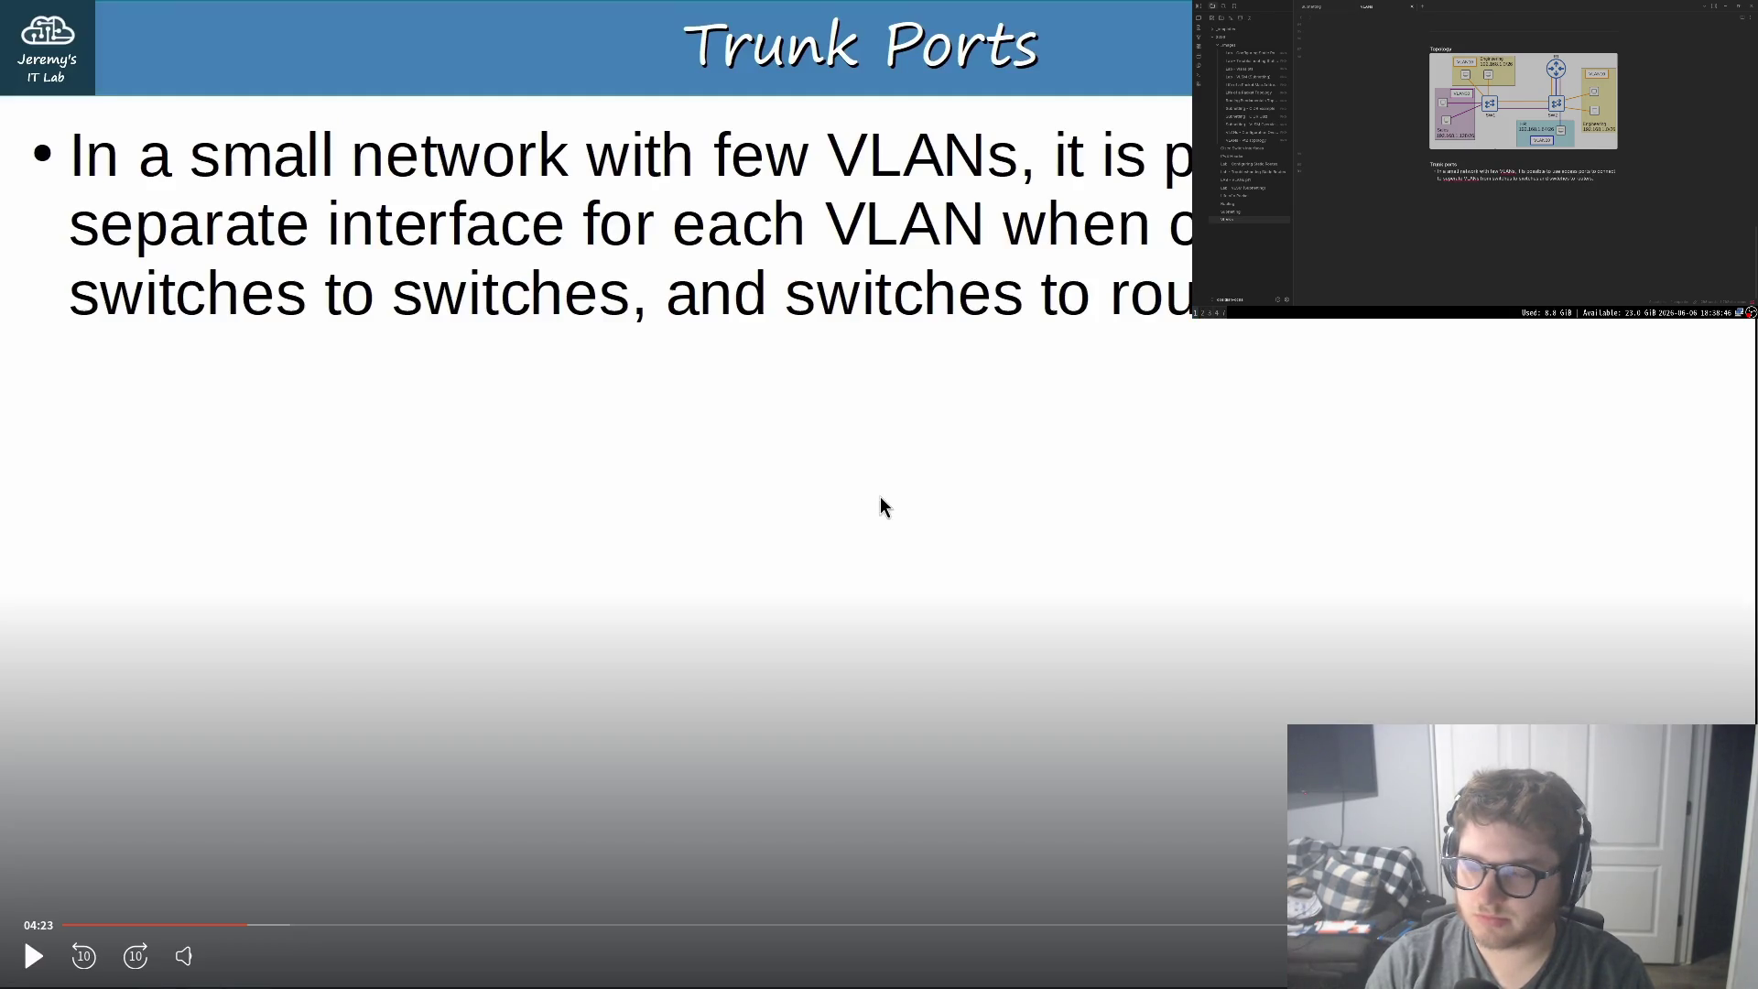
pyautogui.click(883, 505)
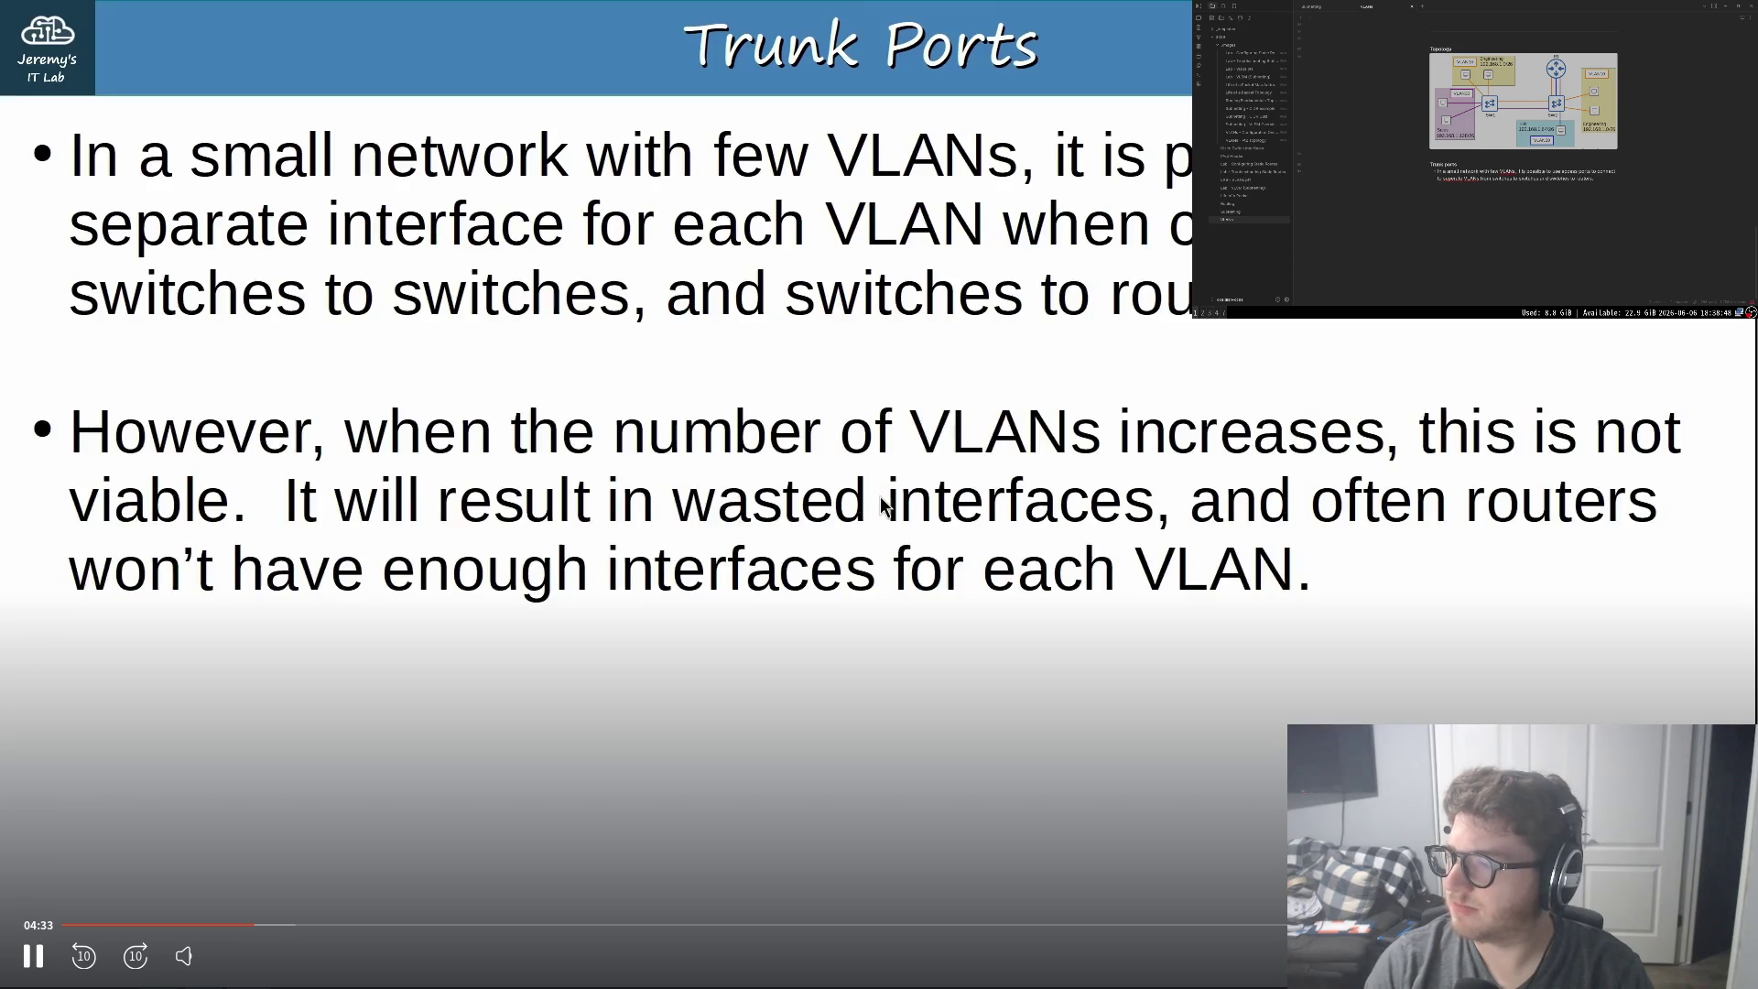
pyautogui.click(883, 506)
pyautogui.click(882, 505)
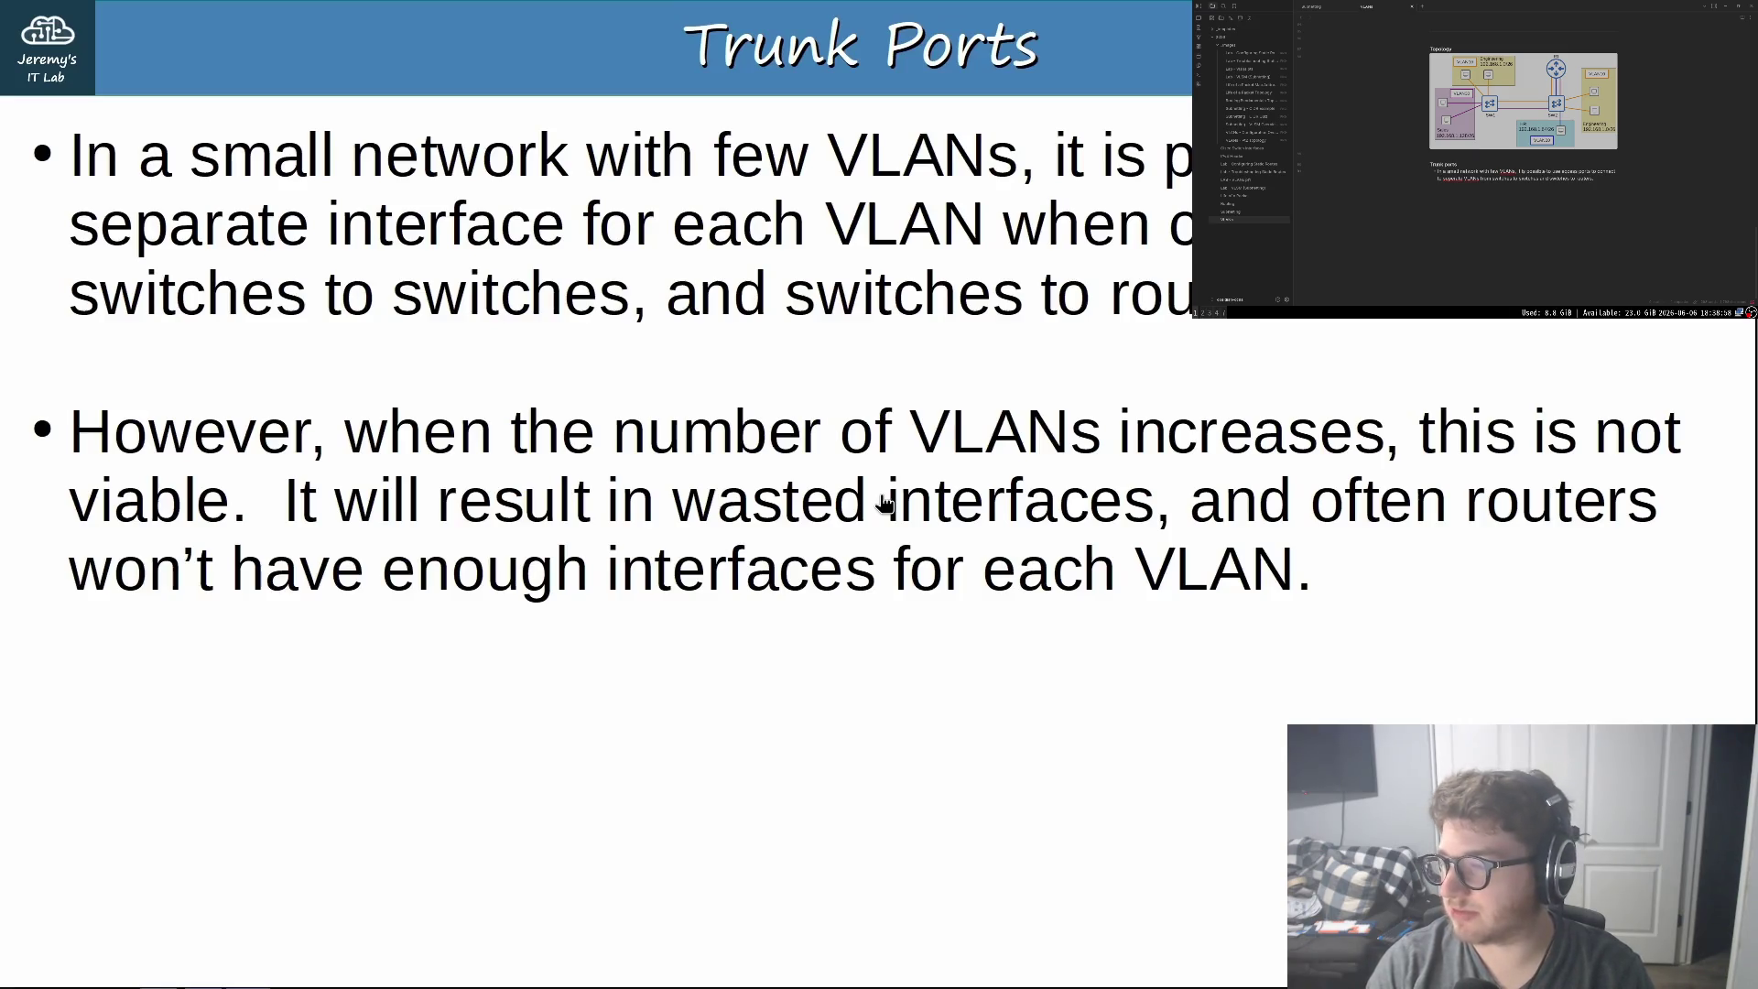
pyautogui.press('space')
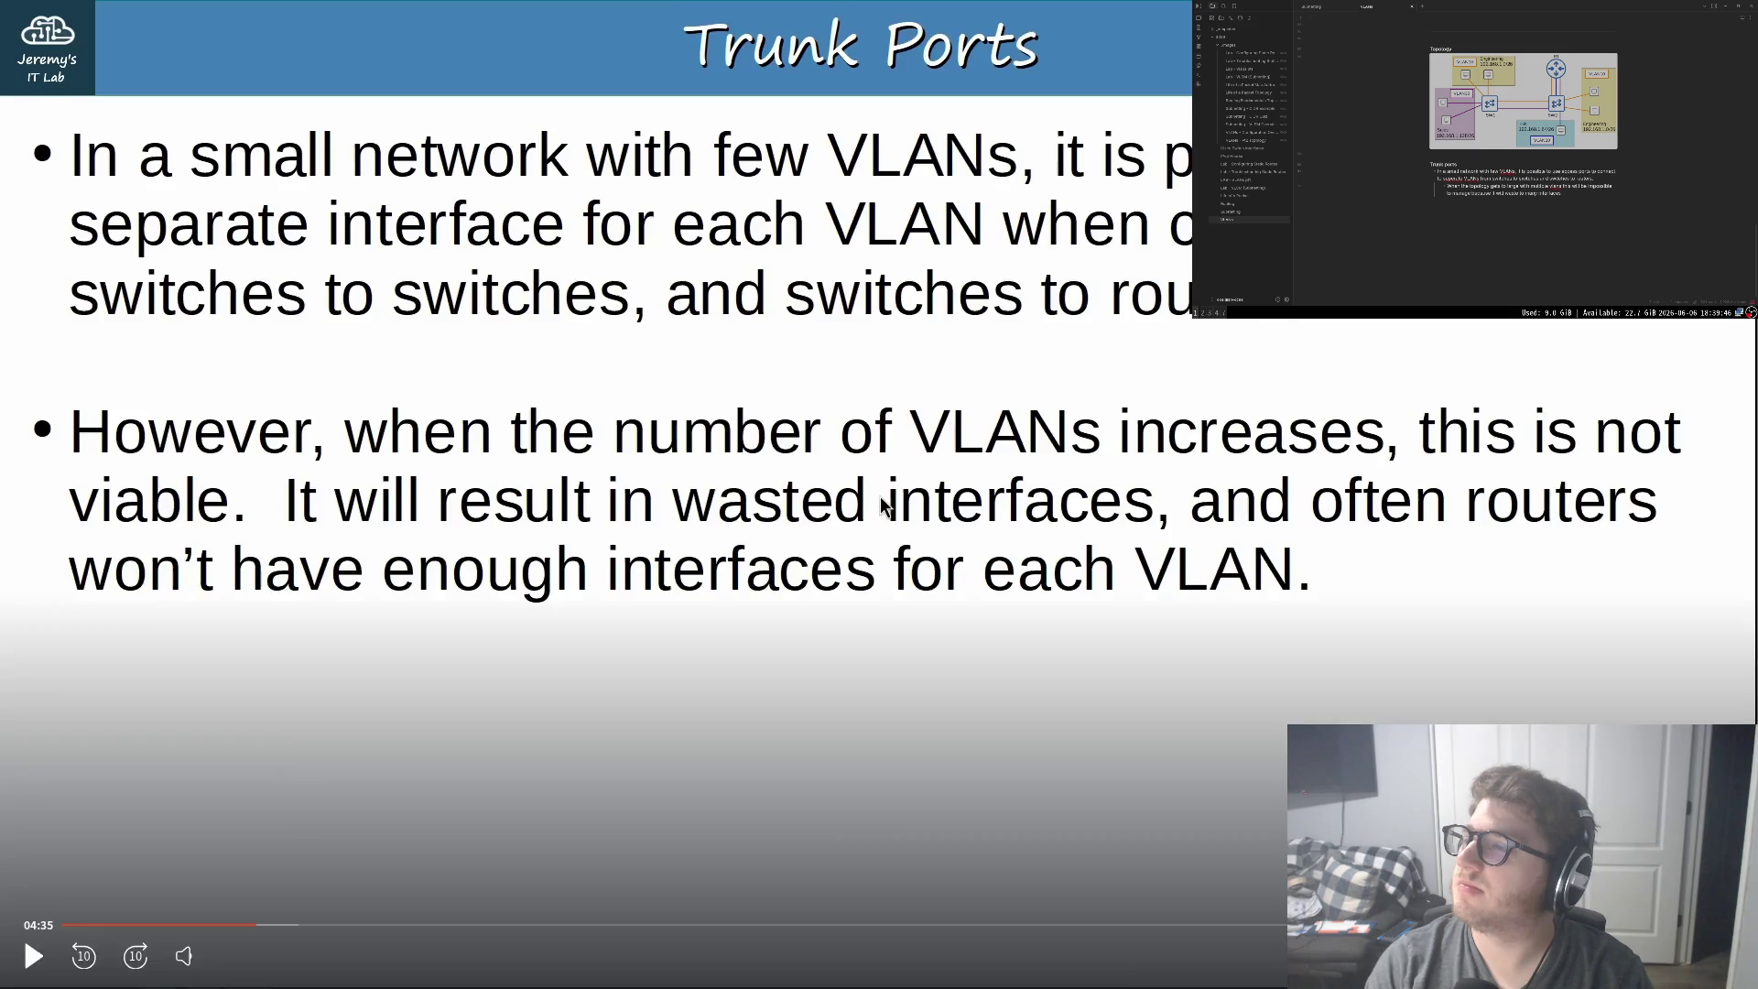
pyautogui.press('Escape')
# Switch the OBS stream from the Swapped scene to the Main scene
pyautogui.press('super+9')
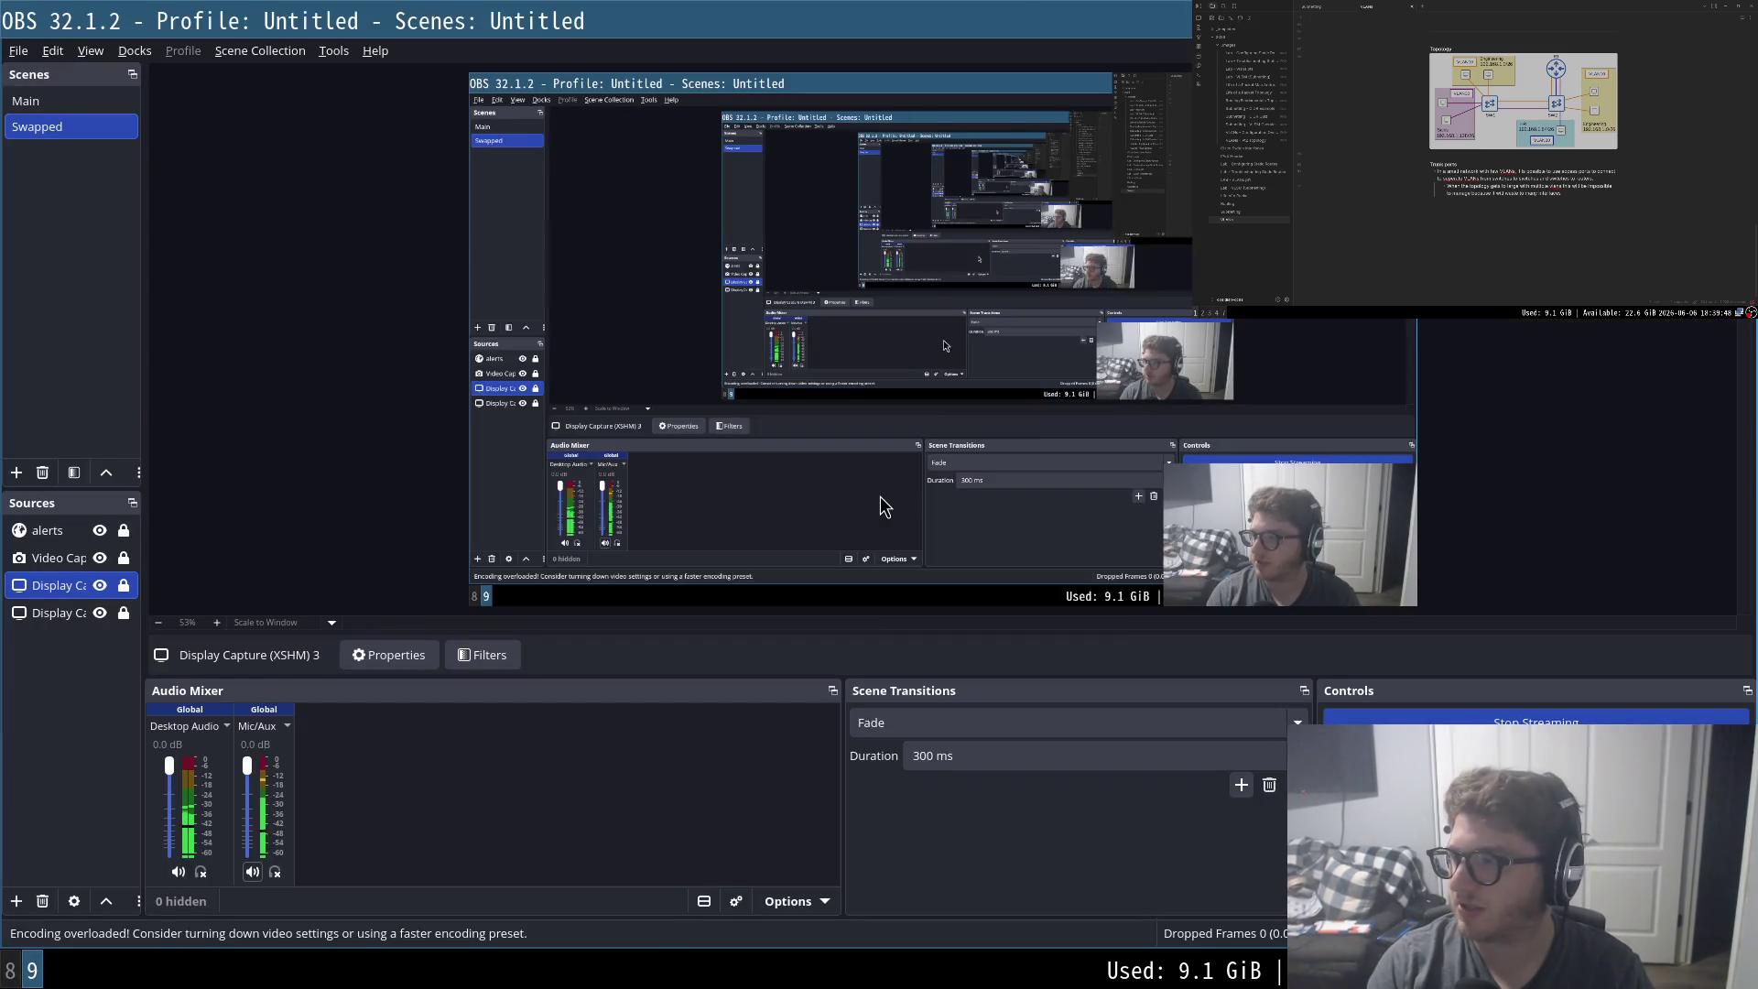
pyautogui.click(24, 101)
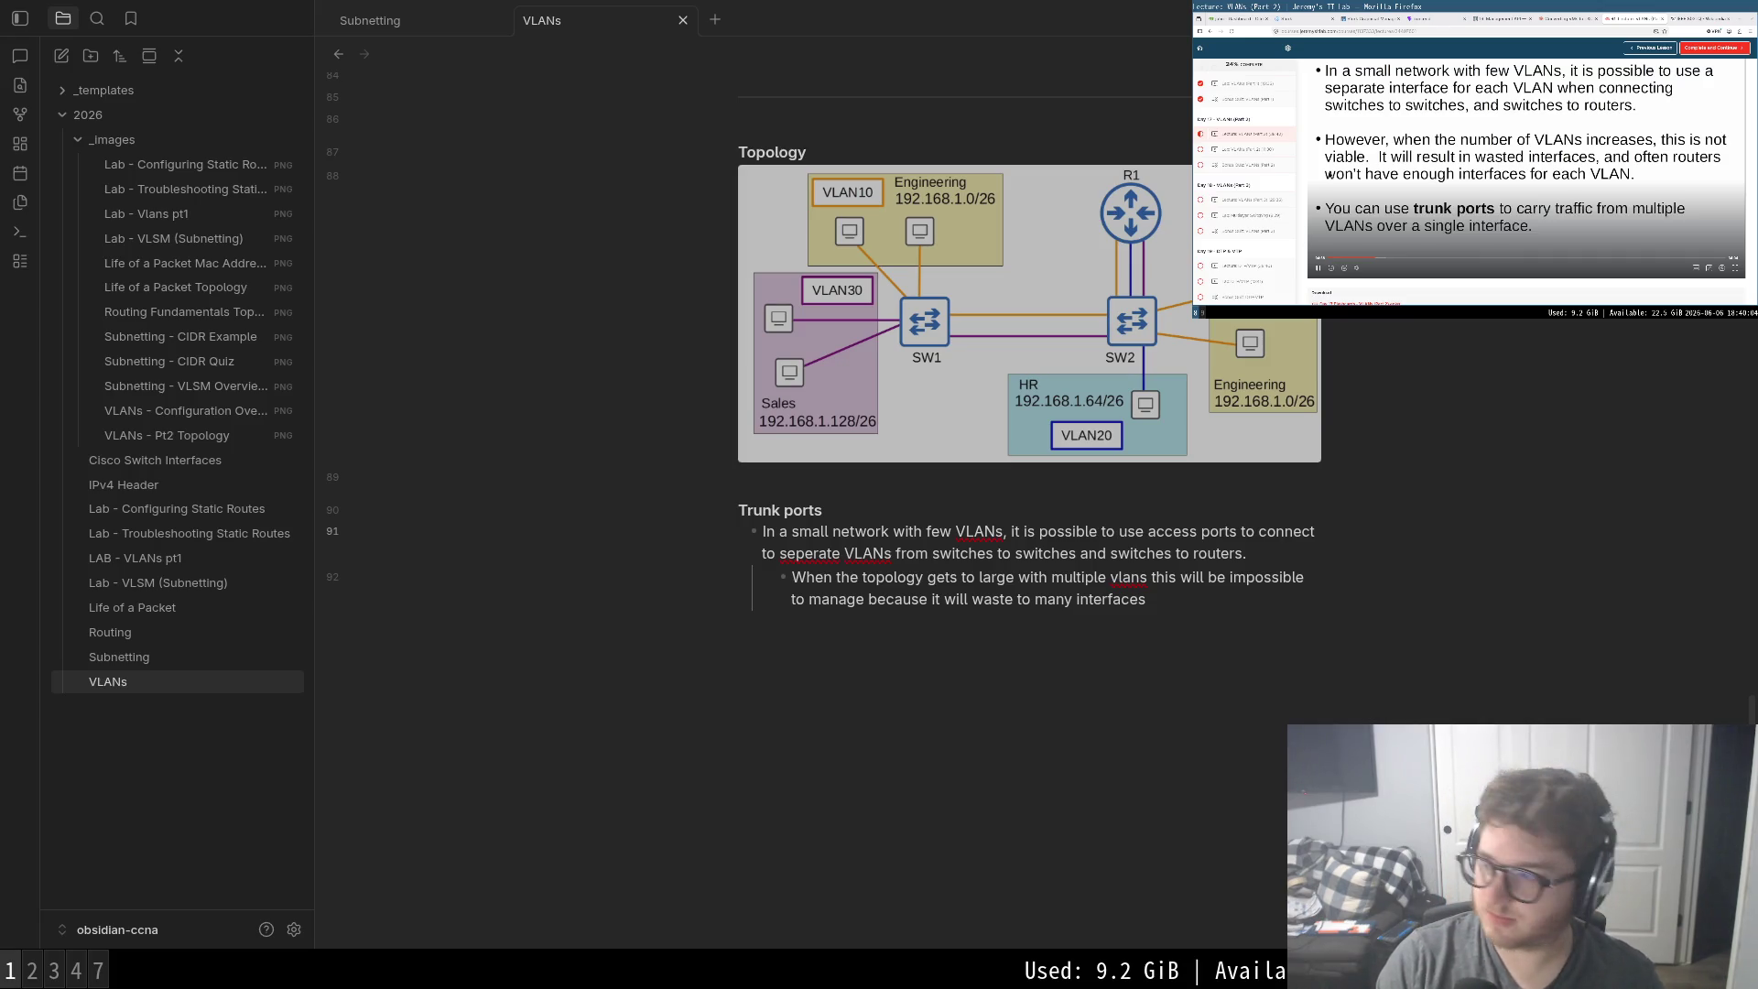
# Pause the lecture and start a new sub-bullet with 'trunk ports' in bold
pyautogui.click(1331, 175)
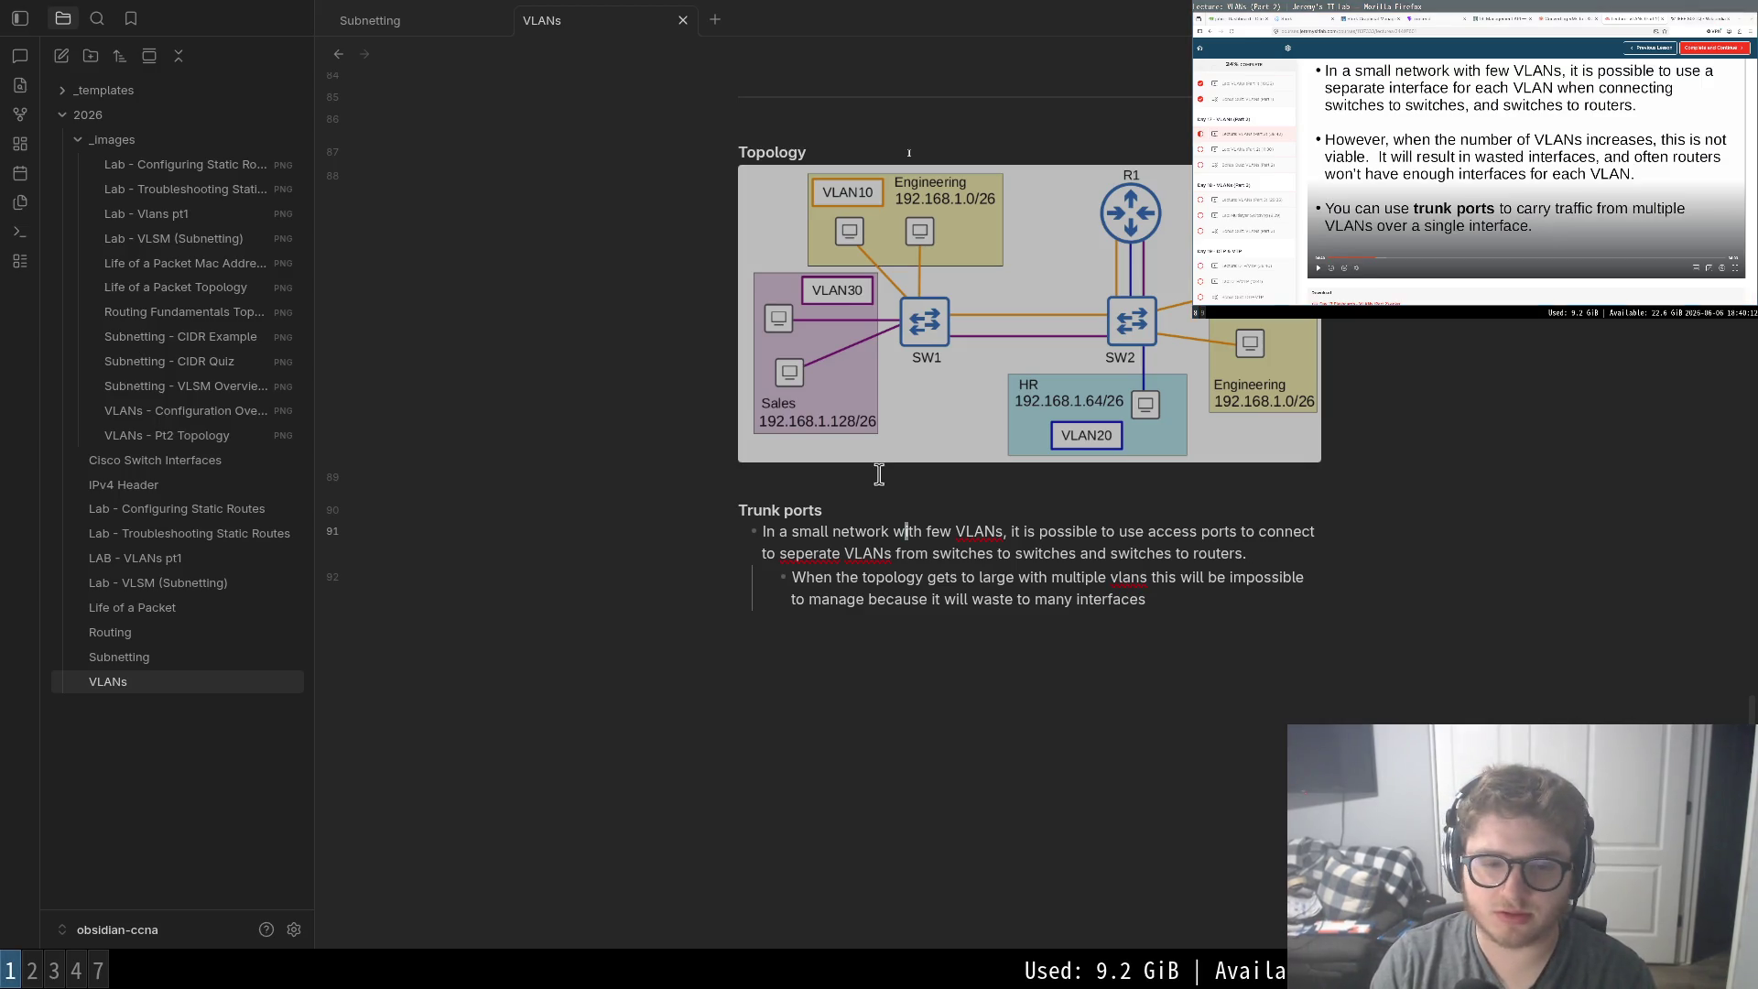
pyautogui.hotkey('ctrl', 'Right')
pyautogui.hotkey('ctrl', 'Right')
pyautogui.hotkey('ctrl', 'Right')
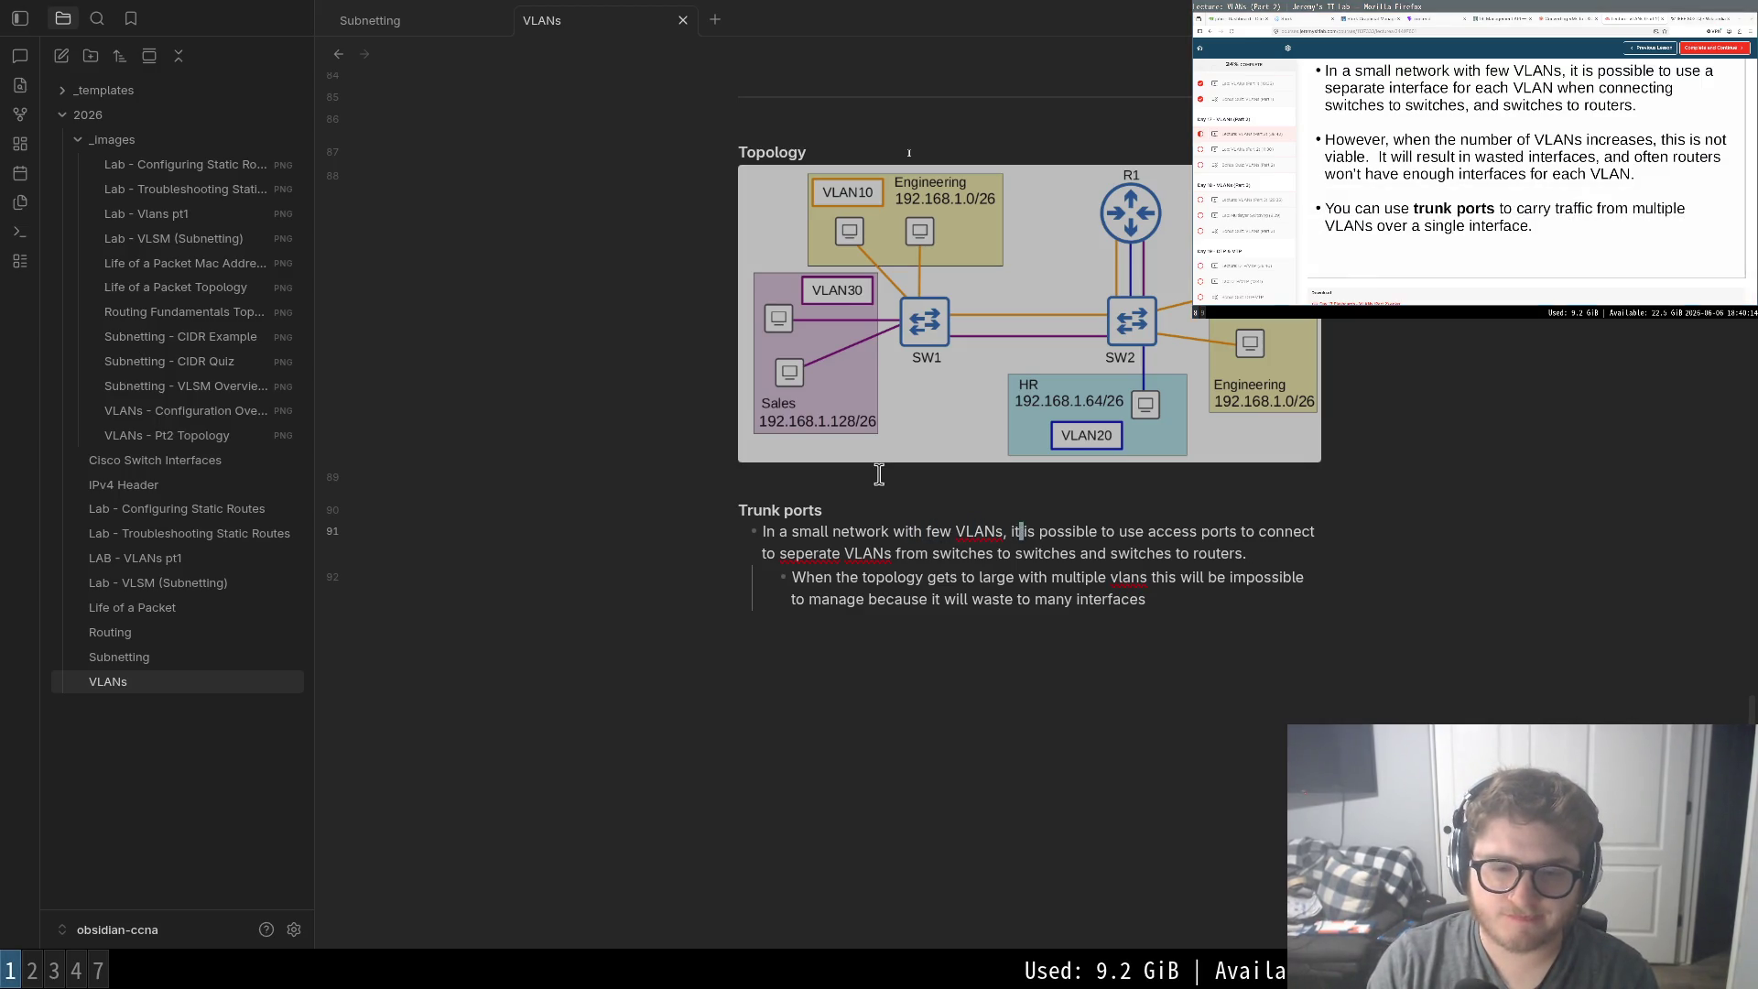
pyautogui.press('Down')
pyautogui.press('End')
pyautogui.press('Return')
pyautogui.press('Return')
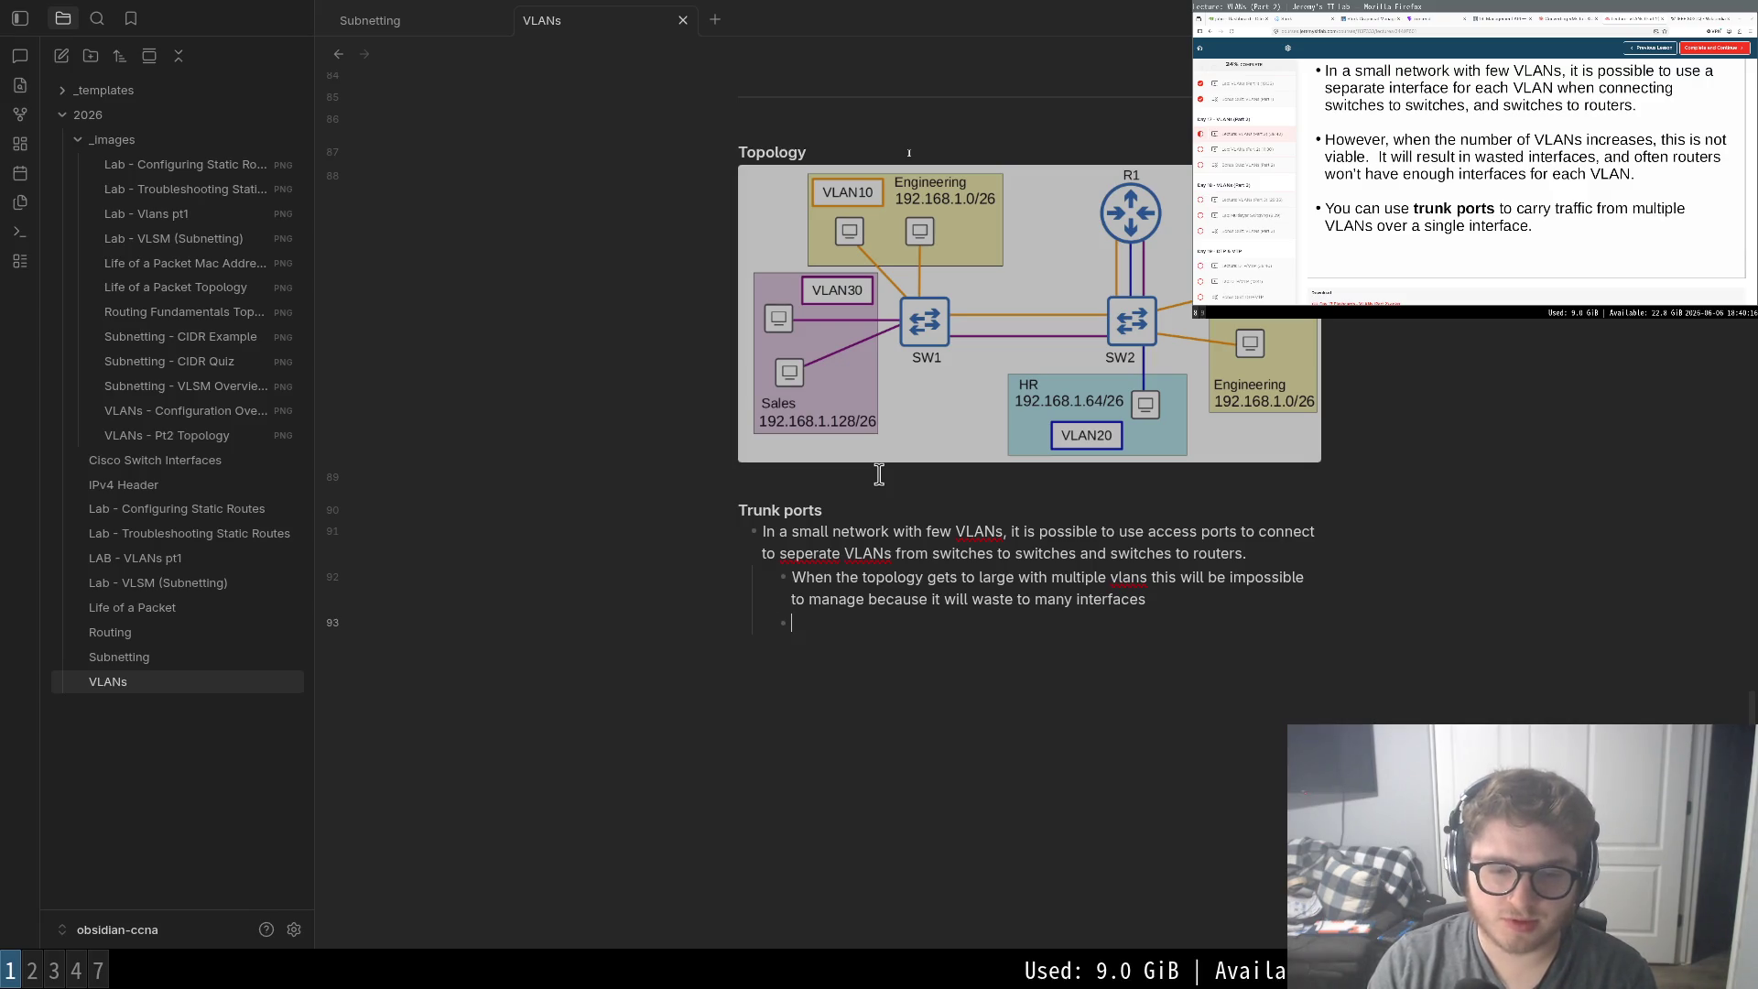
pyautogui.write('You can u')
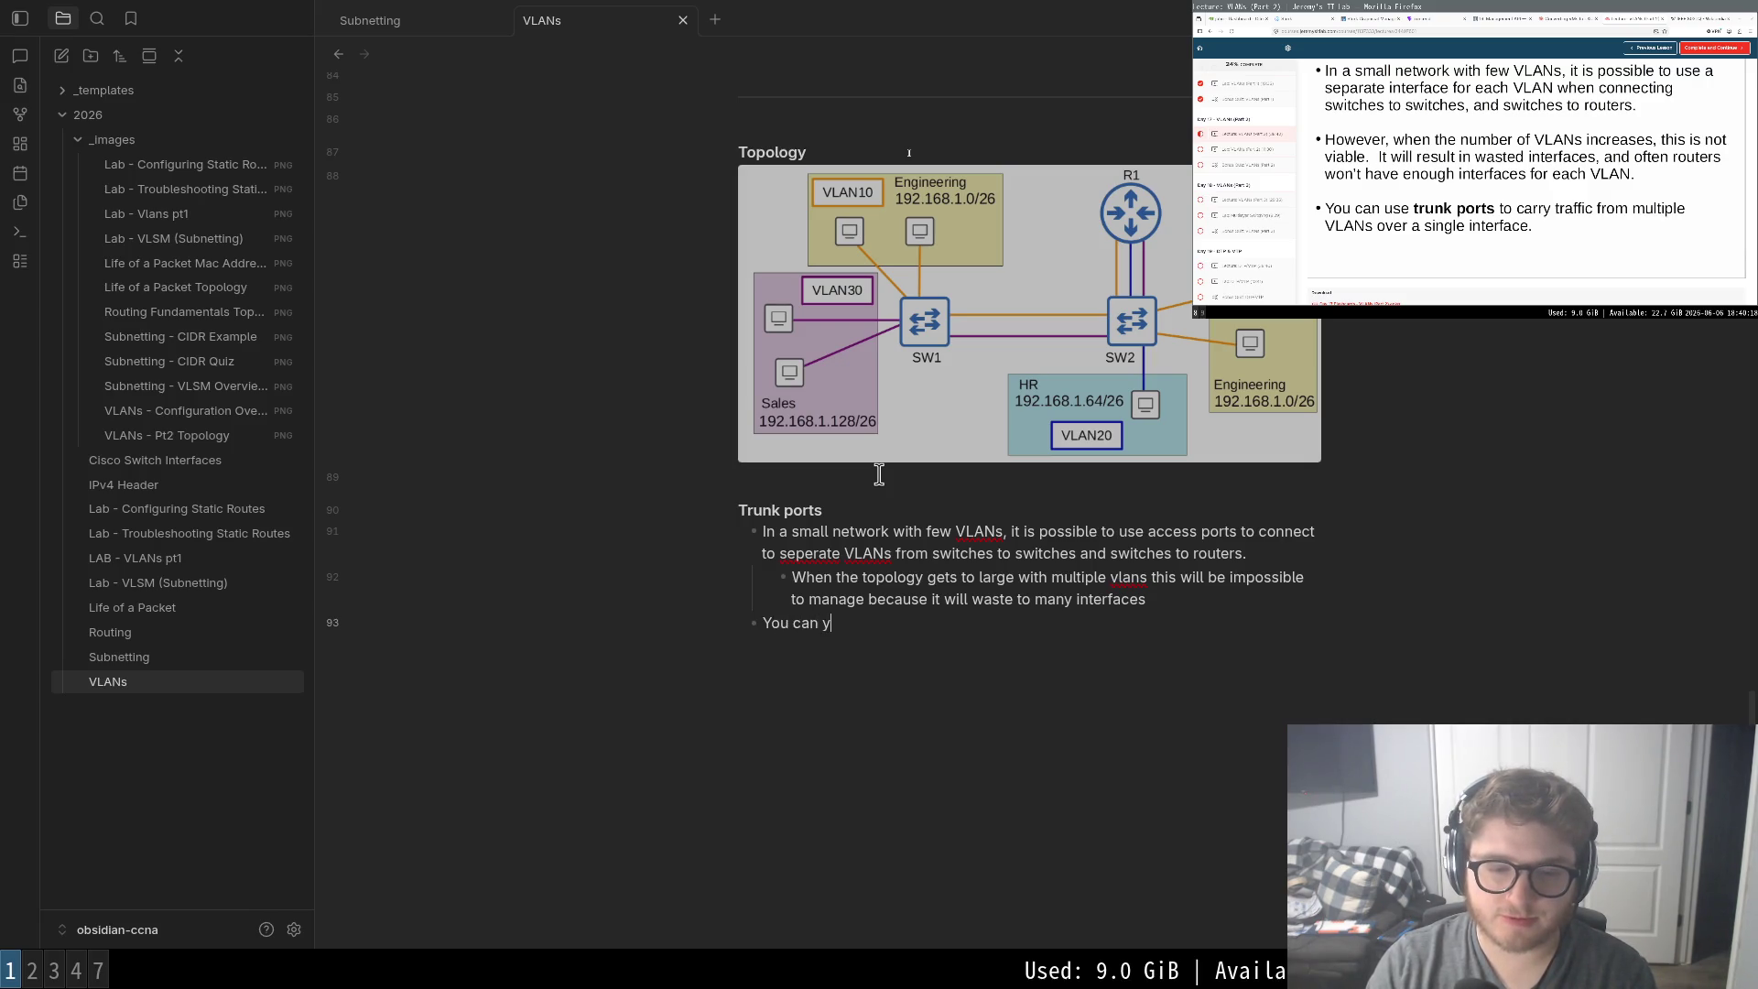
pyautogui.write('se trunk ')
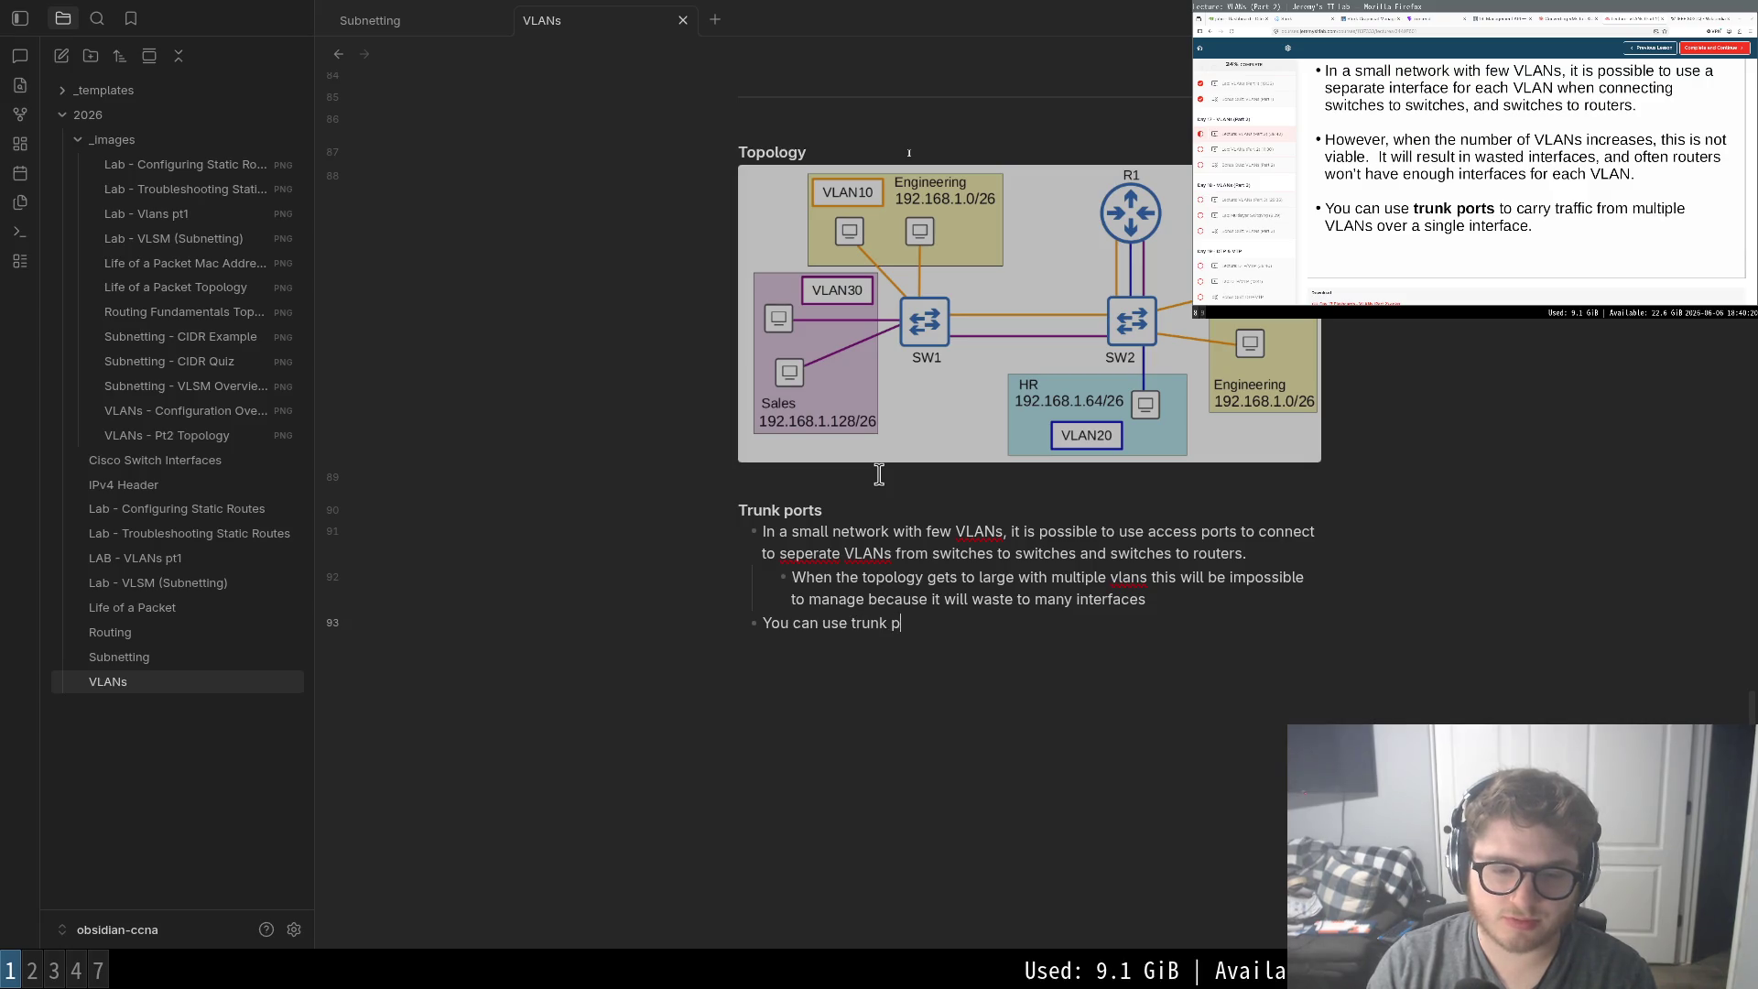
pyautogui.write('ports')
pyautogui.hotkey('shift', 'Left')
pyautogui.hotkey('ctrl', 'shift', 'Left')
pyautogui.hotkey('ctrl', 'shift', 'Left')
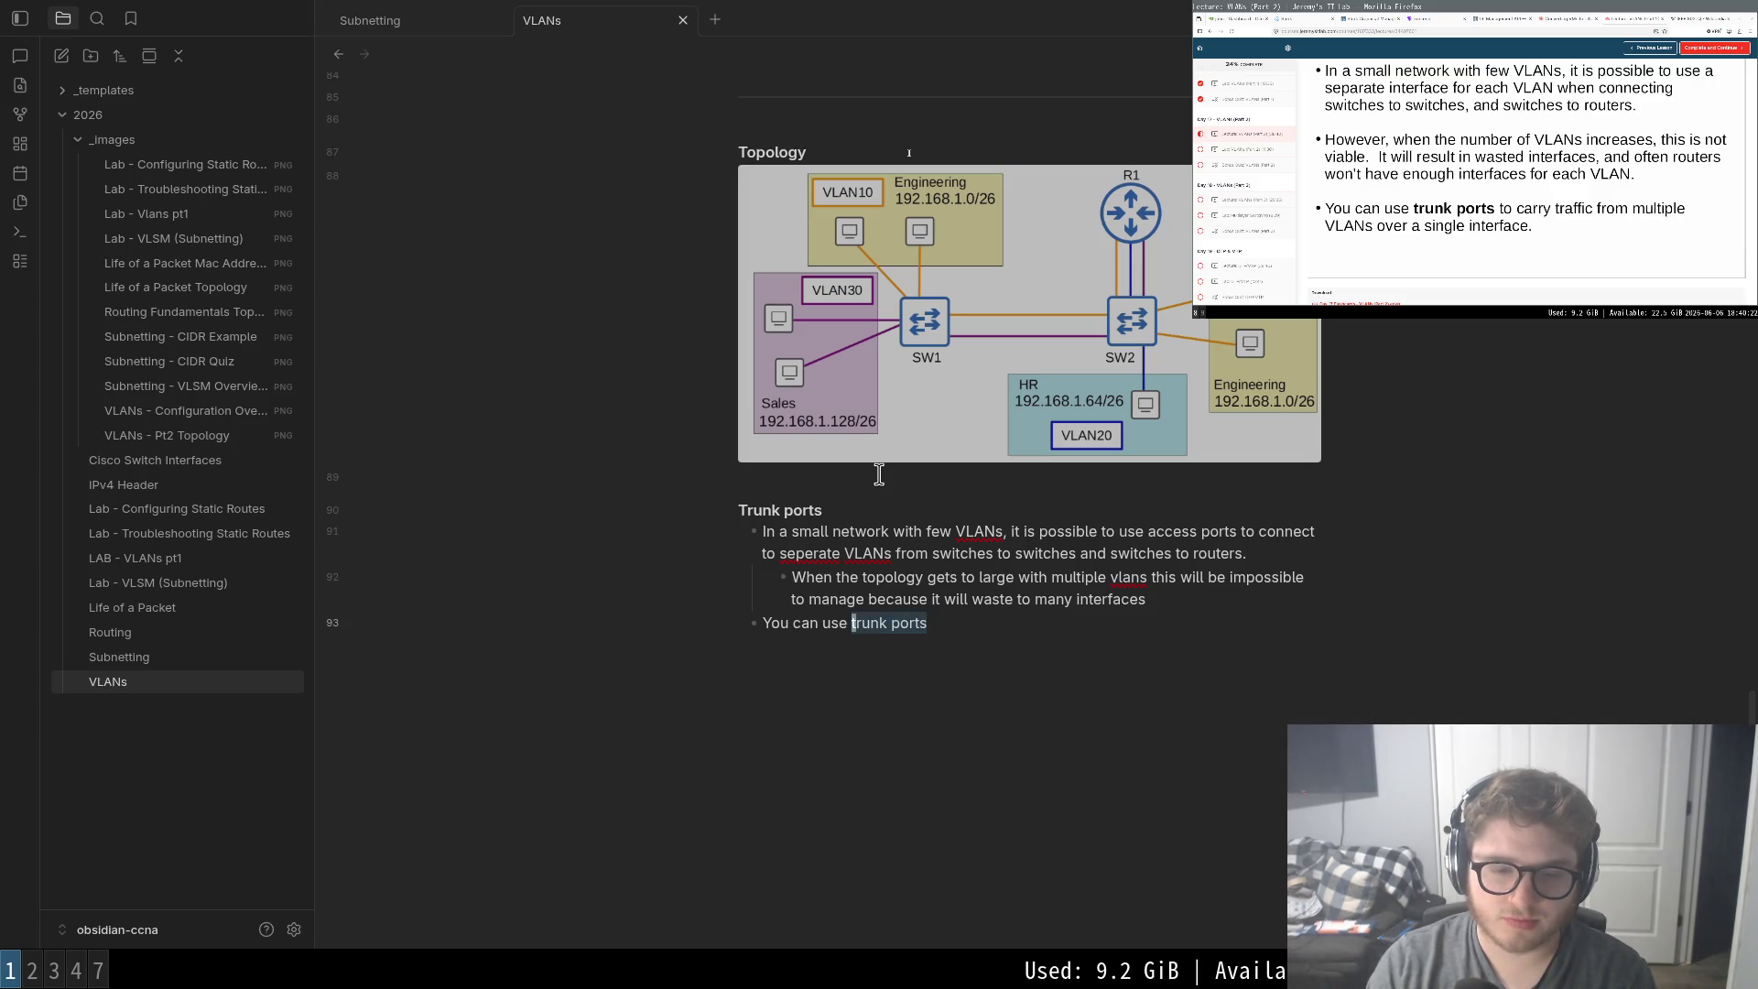
pyautogui.hotkey('ctrl', 'b')
pyautogui.press('End')
pyautogui.write('to')
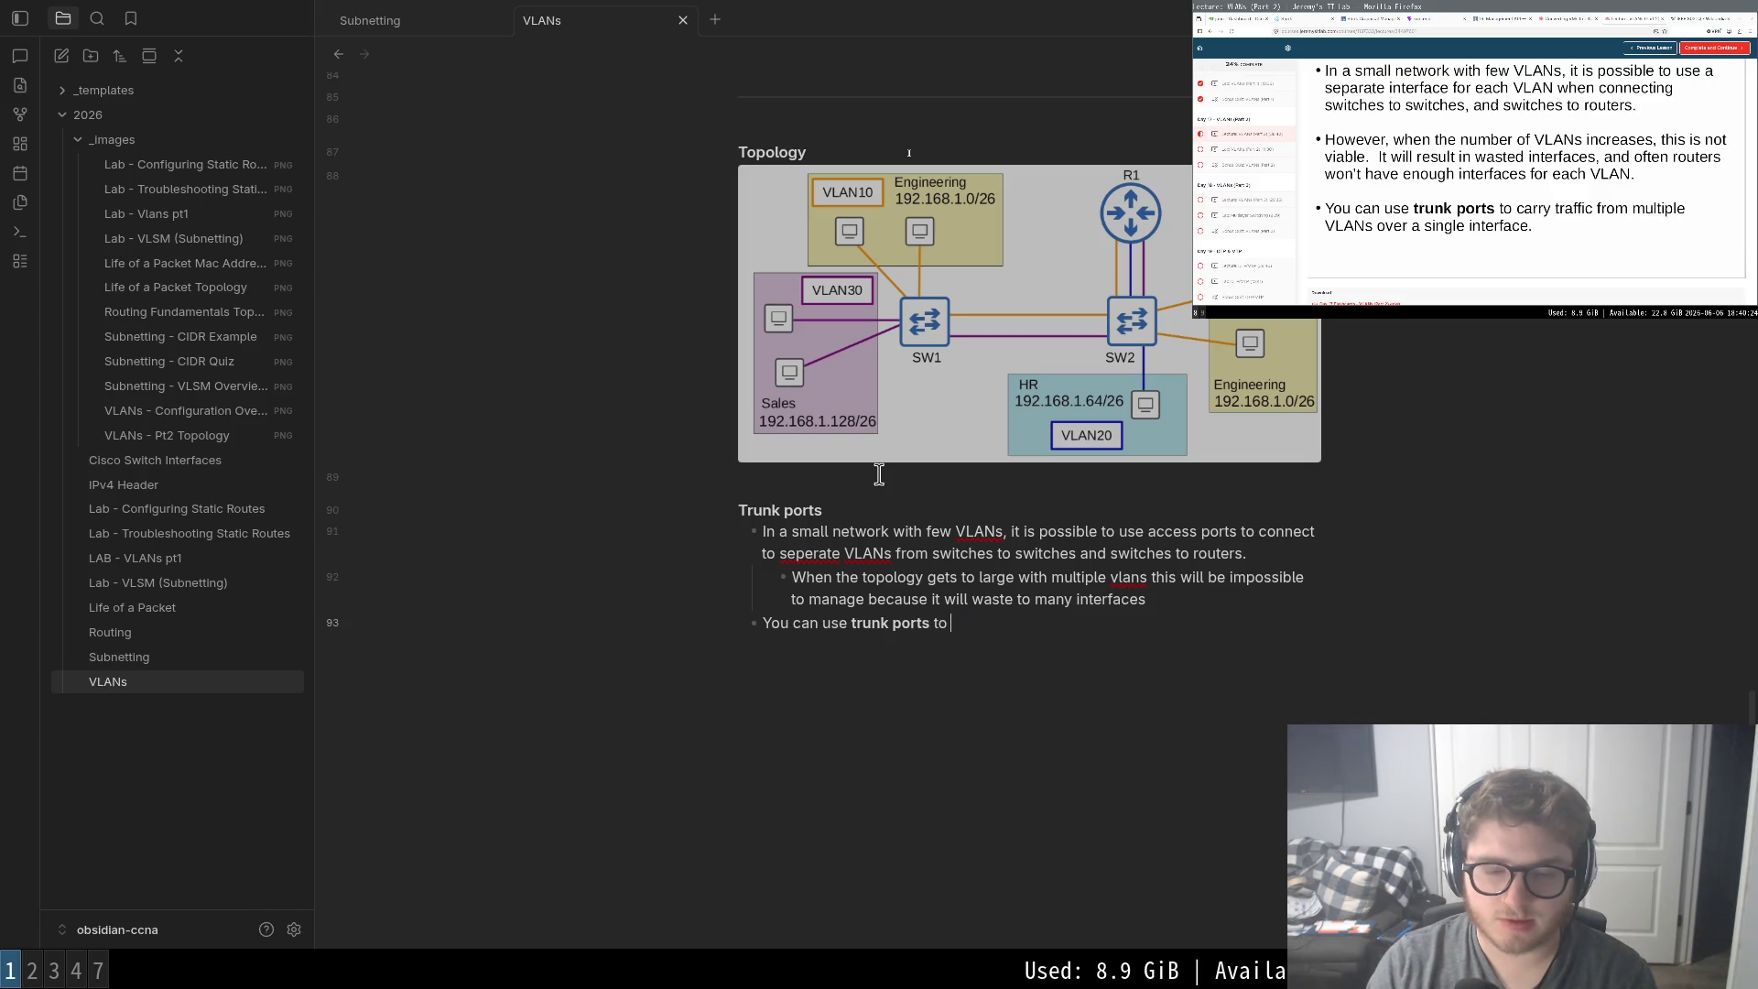
pyautogui.write('carry ')
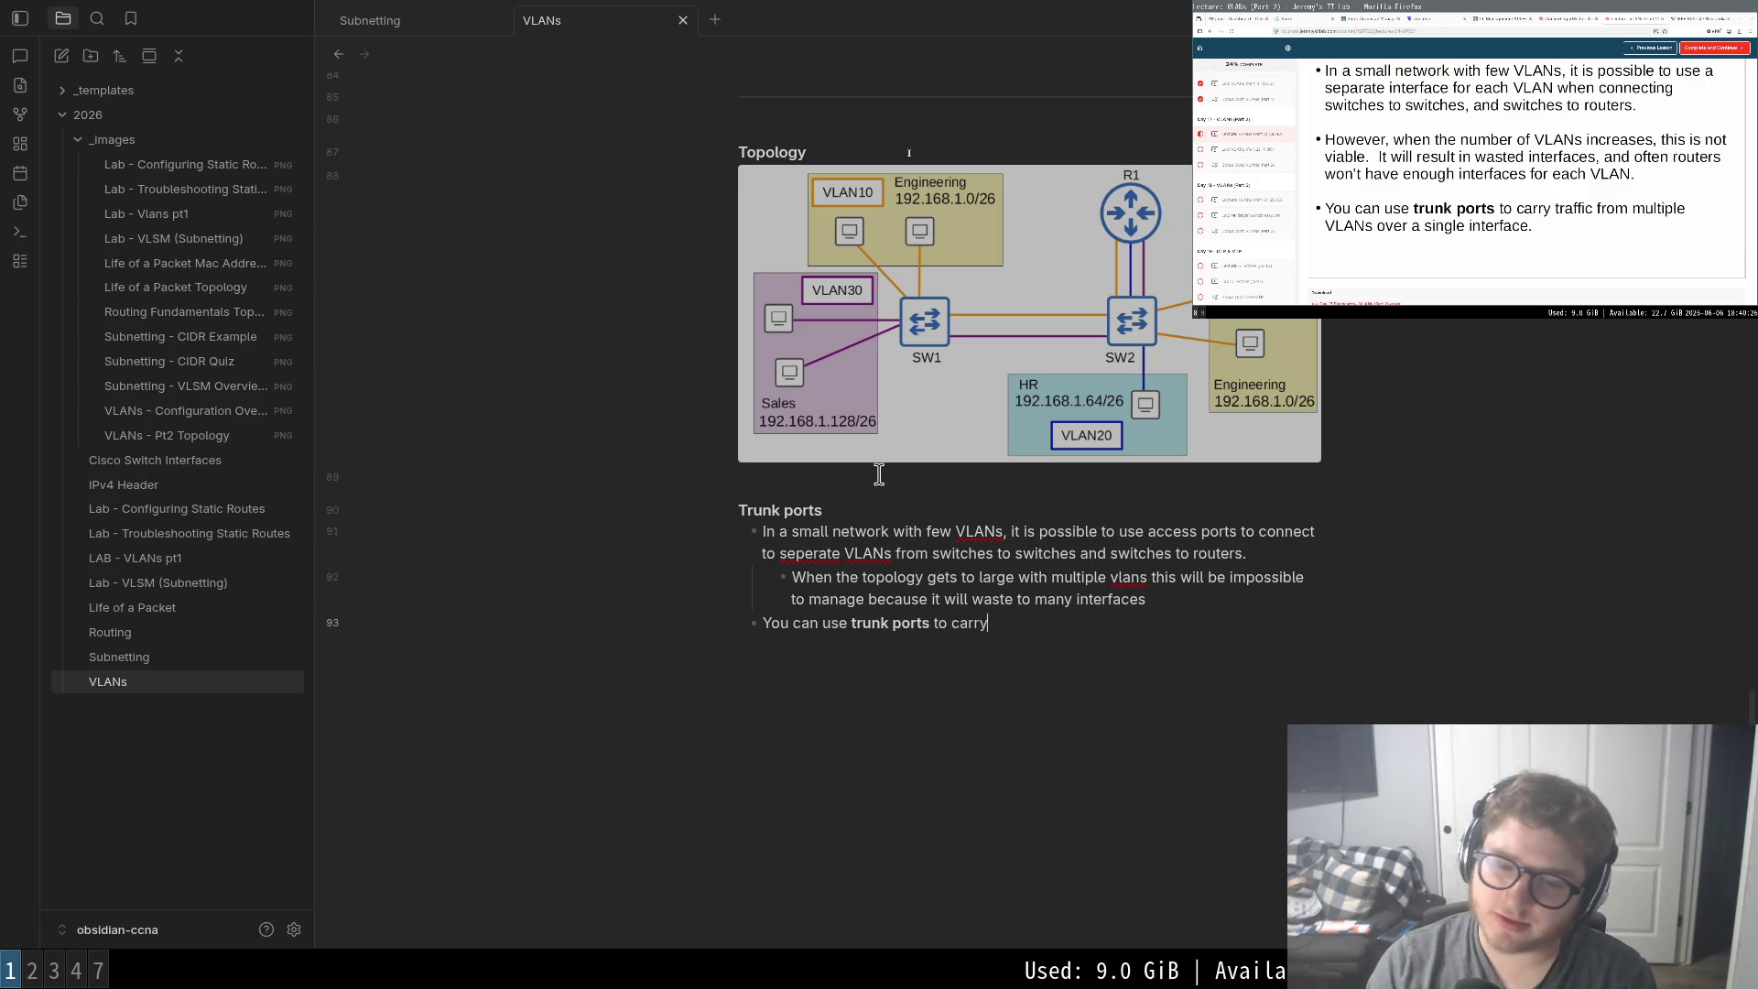
pyautogui.write('traffic th')
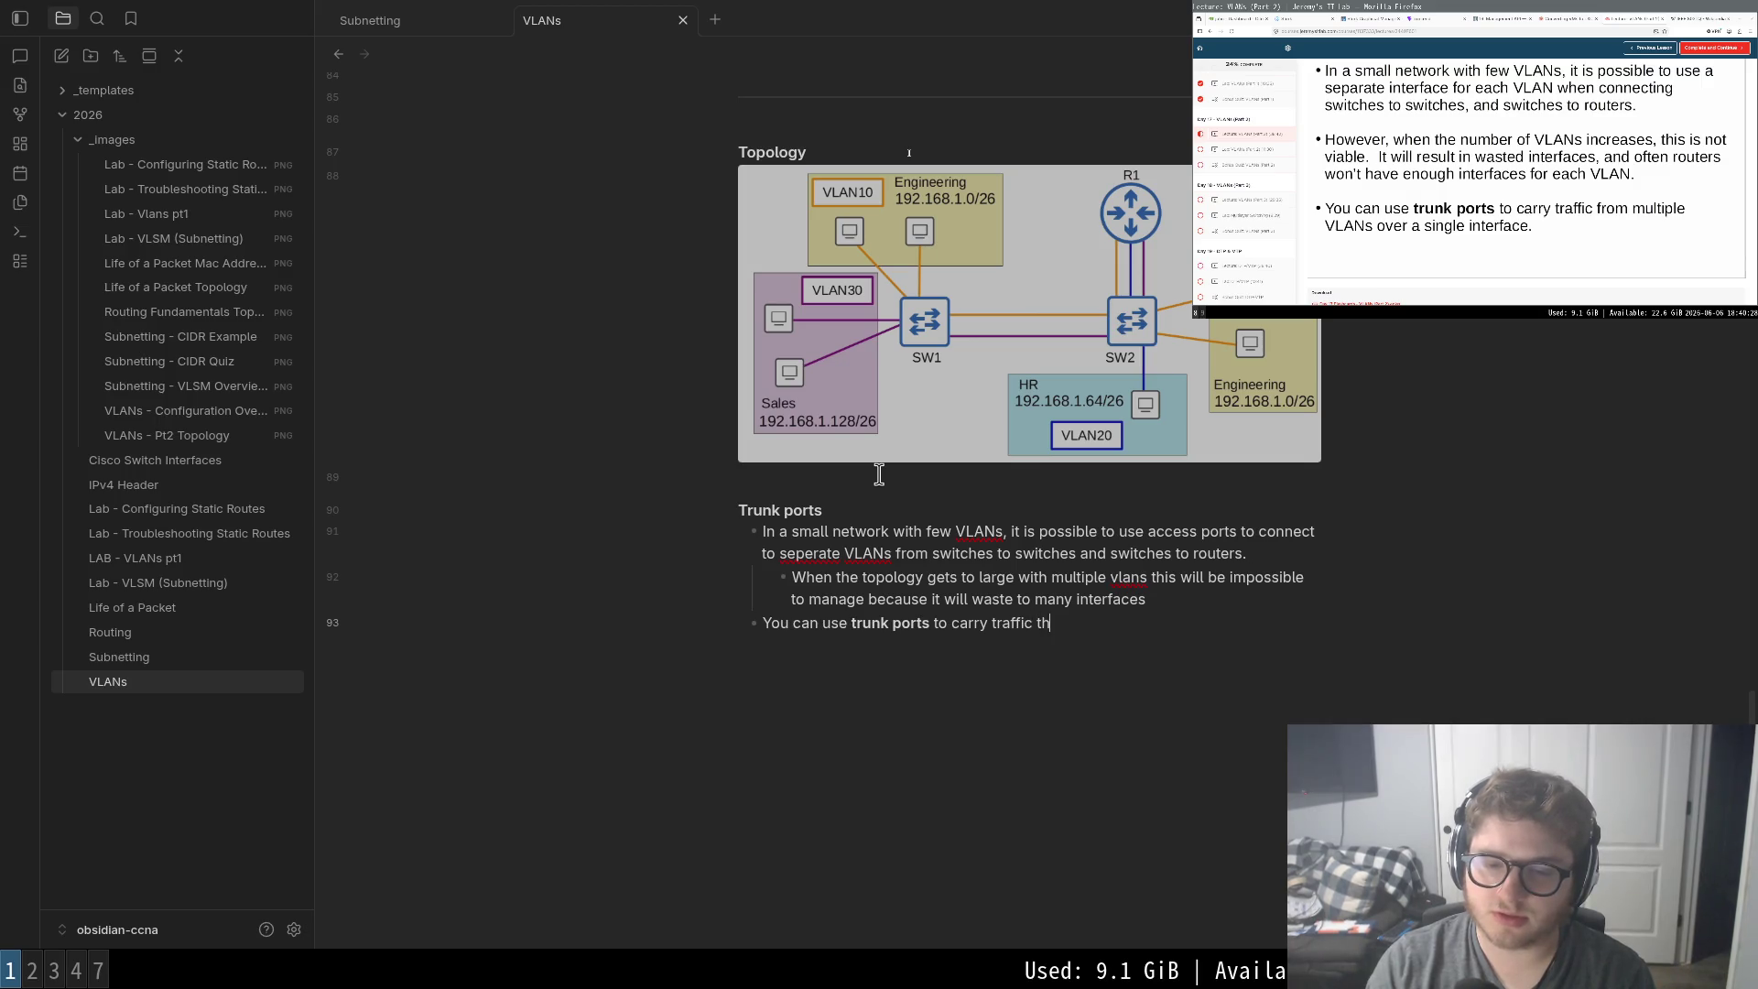
pyautogui.write('ro')
# Write that trunk ports carry traffic from multiple VLANs over one interface, ending with a period
pyautogui.press('BackSpace')
pyautogui.press('BackSpace')
pyautogui.press('BackSpace')
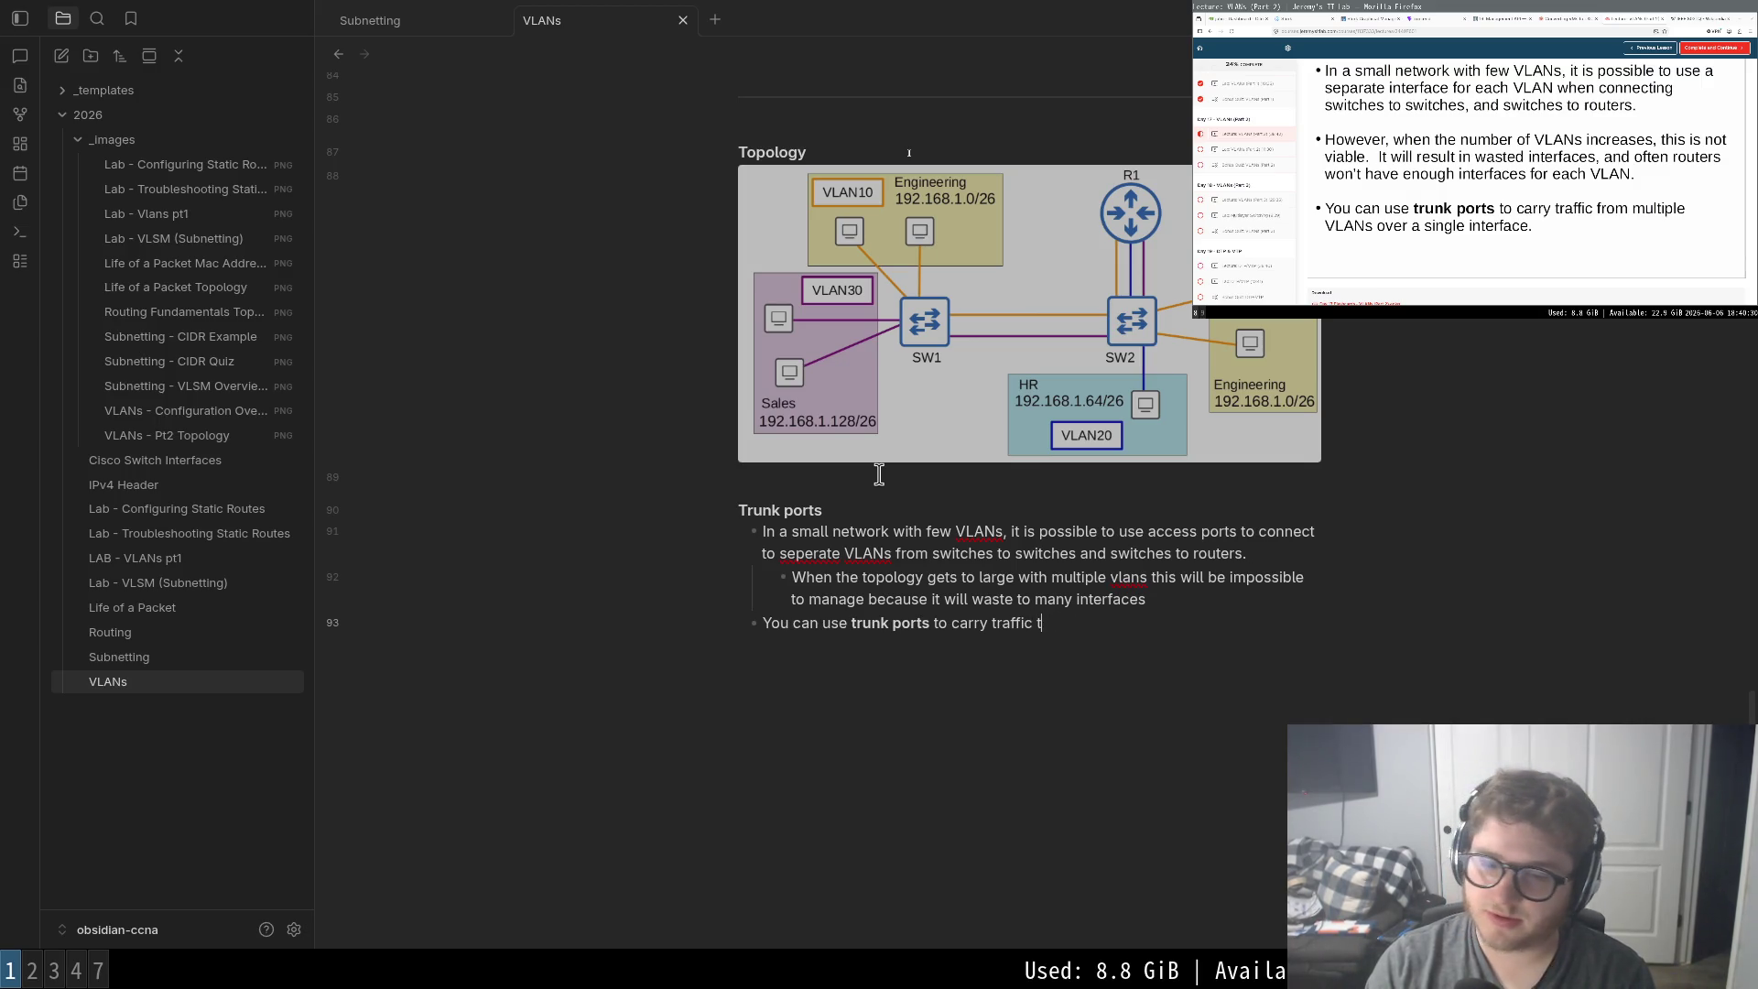
pyautogui.press('BackSpace')
pyautogui.write('fomr')
pyautogui.press('BackSpace')
pyautogui.press('BackSpace')
pyautogui.press('BackSpace')
pyautogui.write('from')
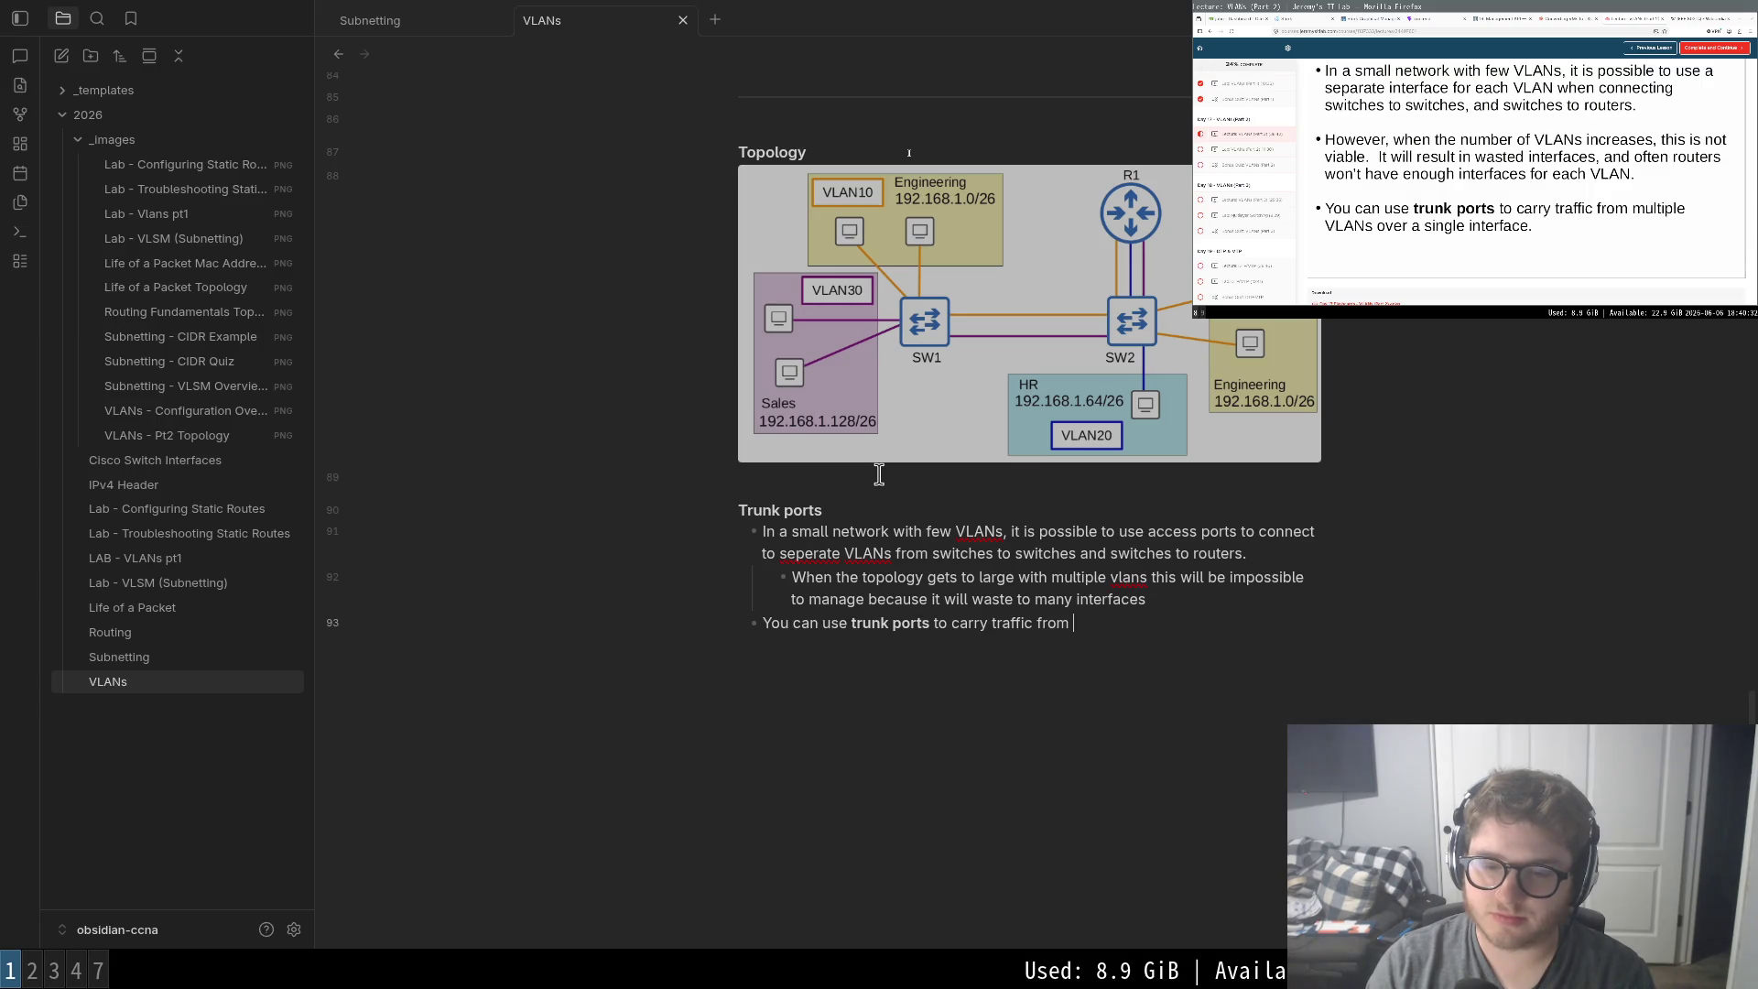
pyautogui.write(' multipl')
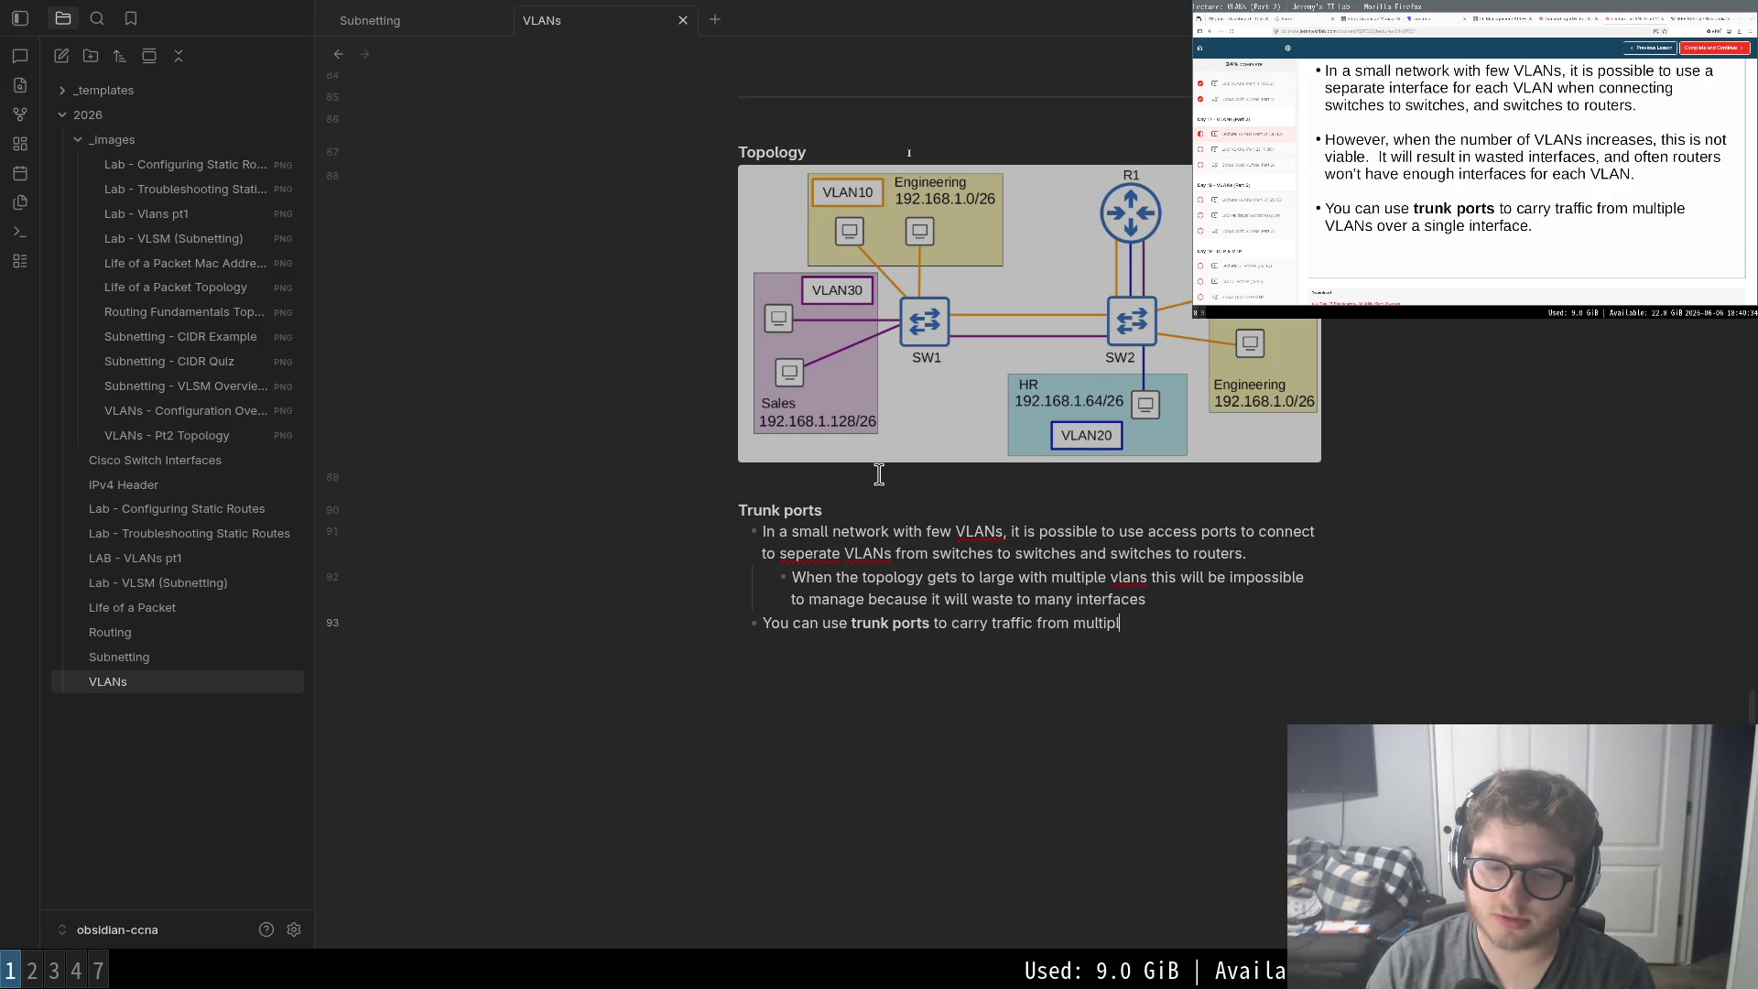
pyautogui.write('e VLAN')
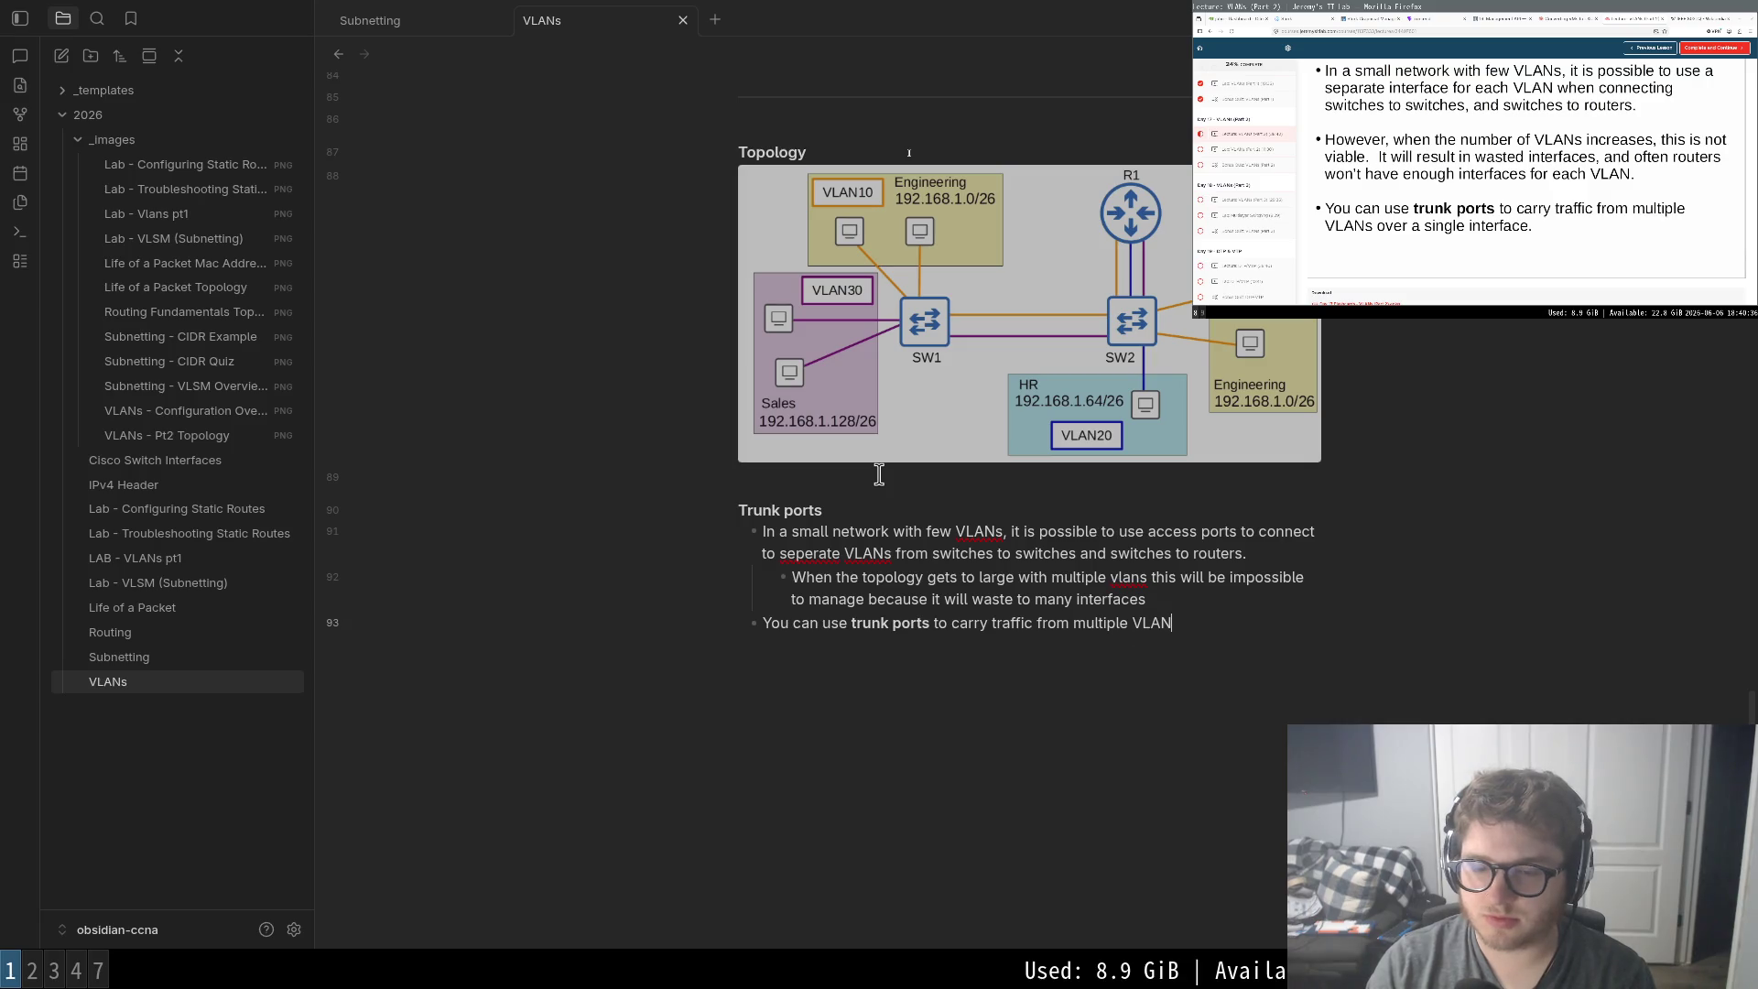
pyautogui.write('s over a')
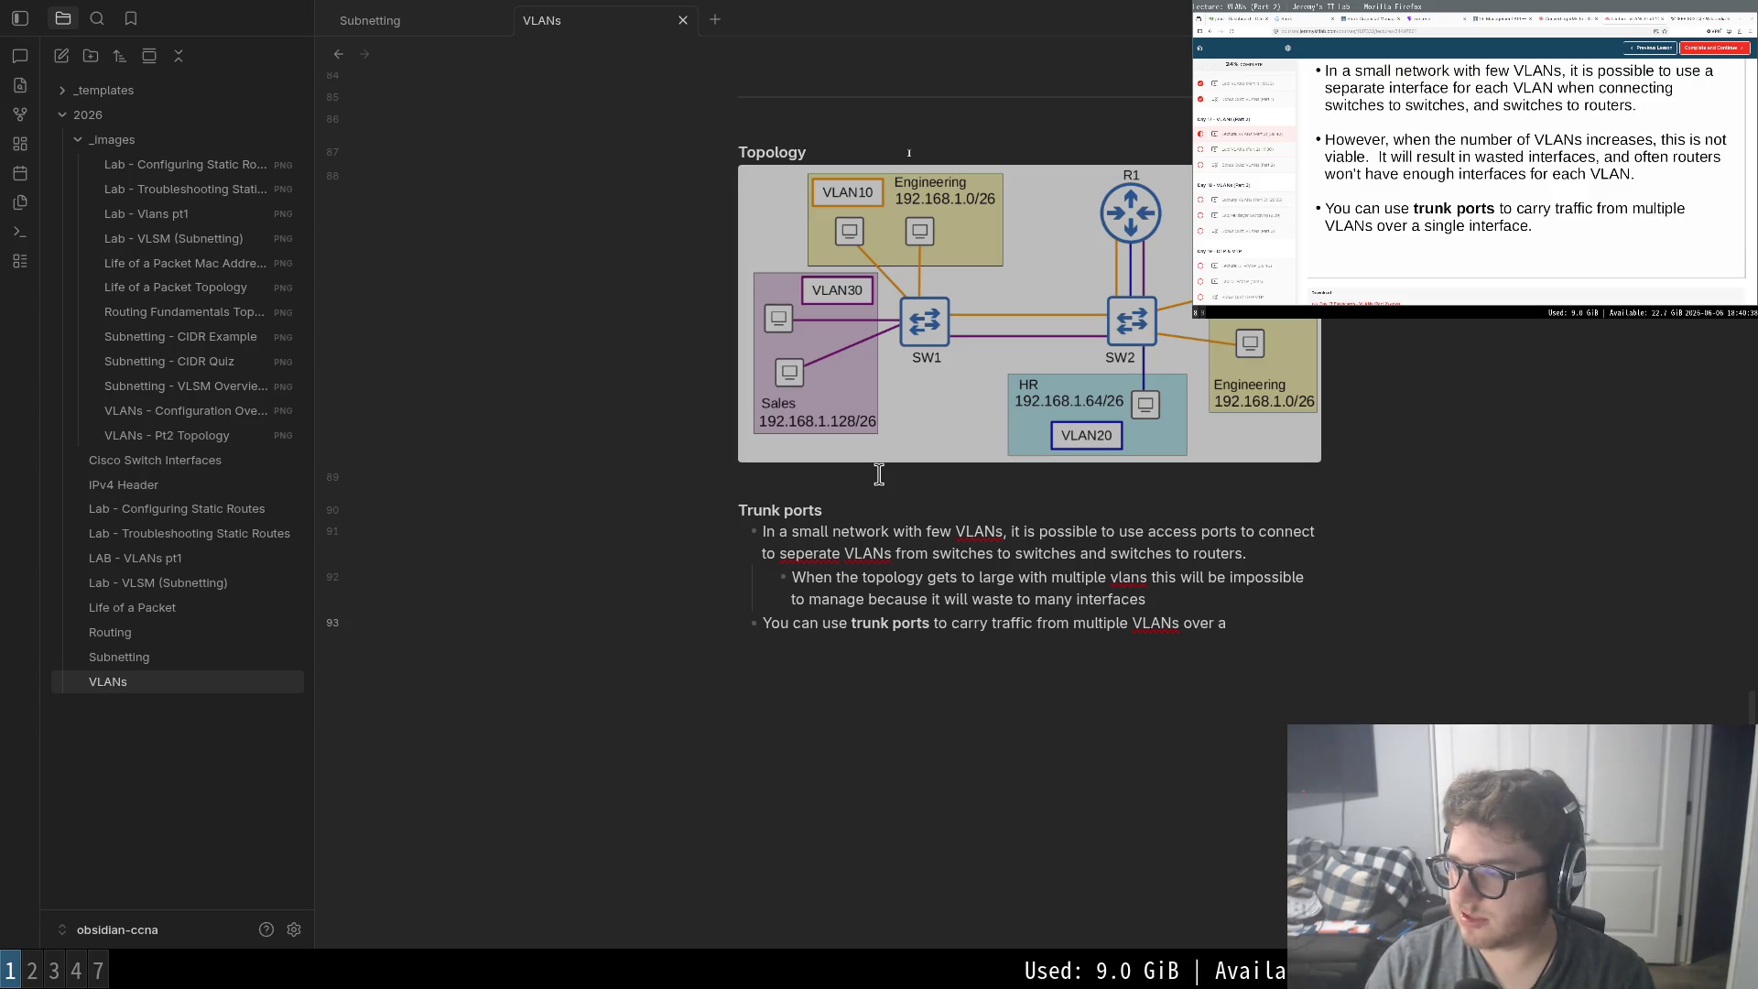
pyautogui.write(' single i')
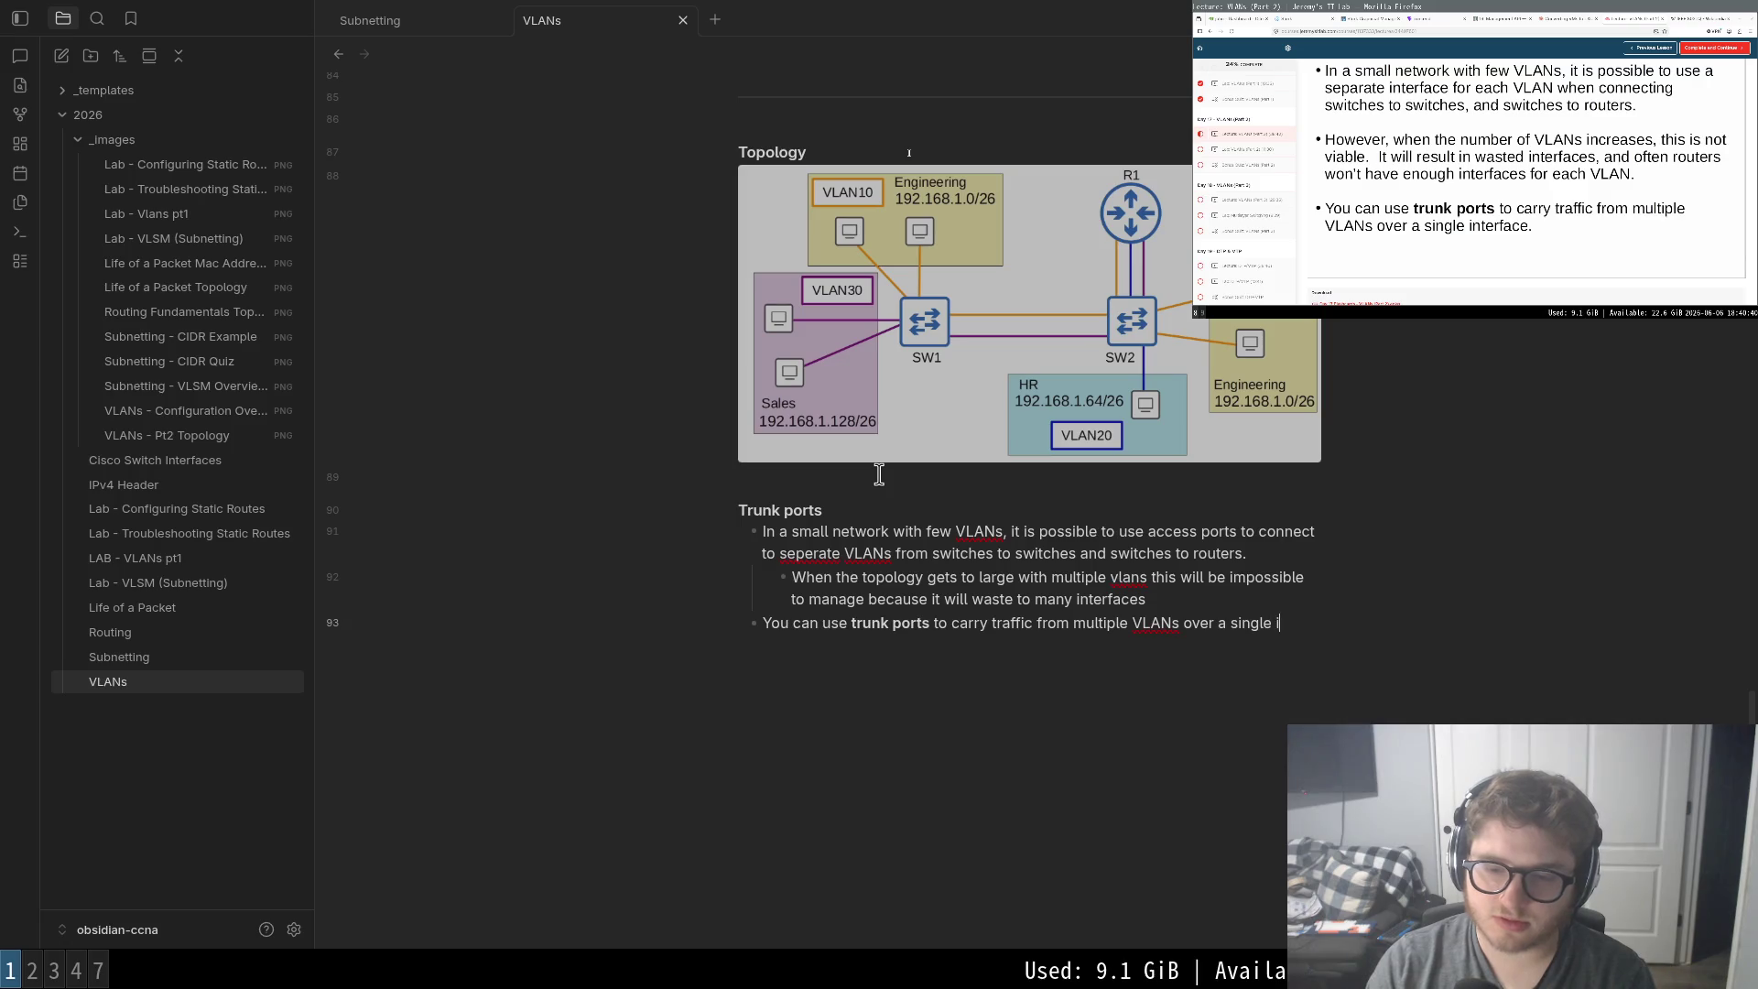
pyautogui.write('nterface')
pyautogui.press('Escape')
pyautogui.write(':')
pyautogui.press('Escape')
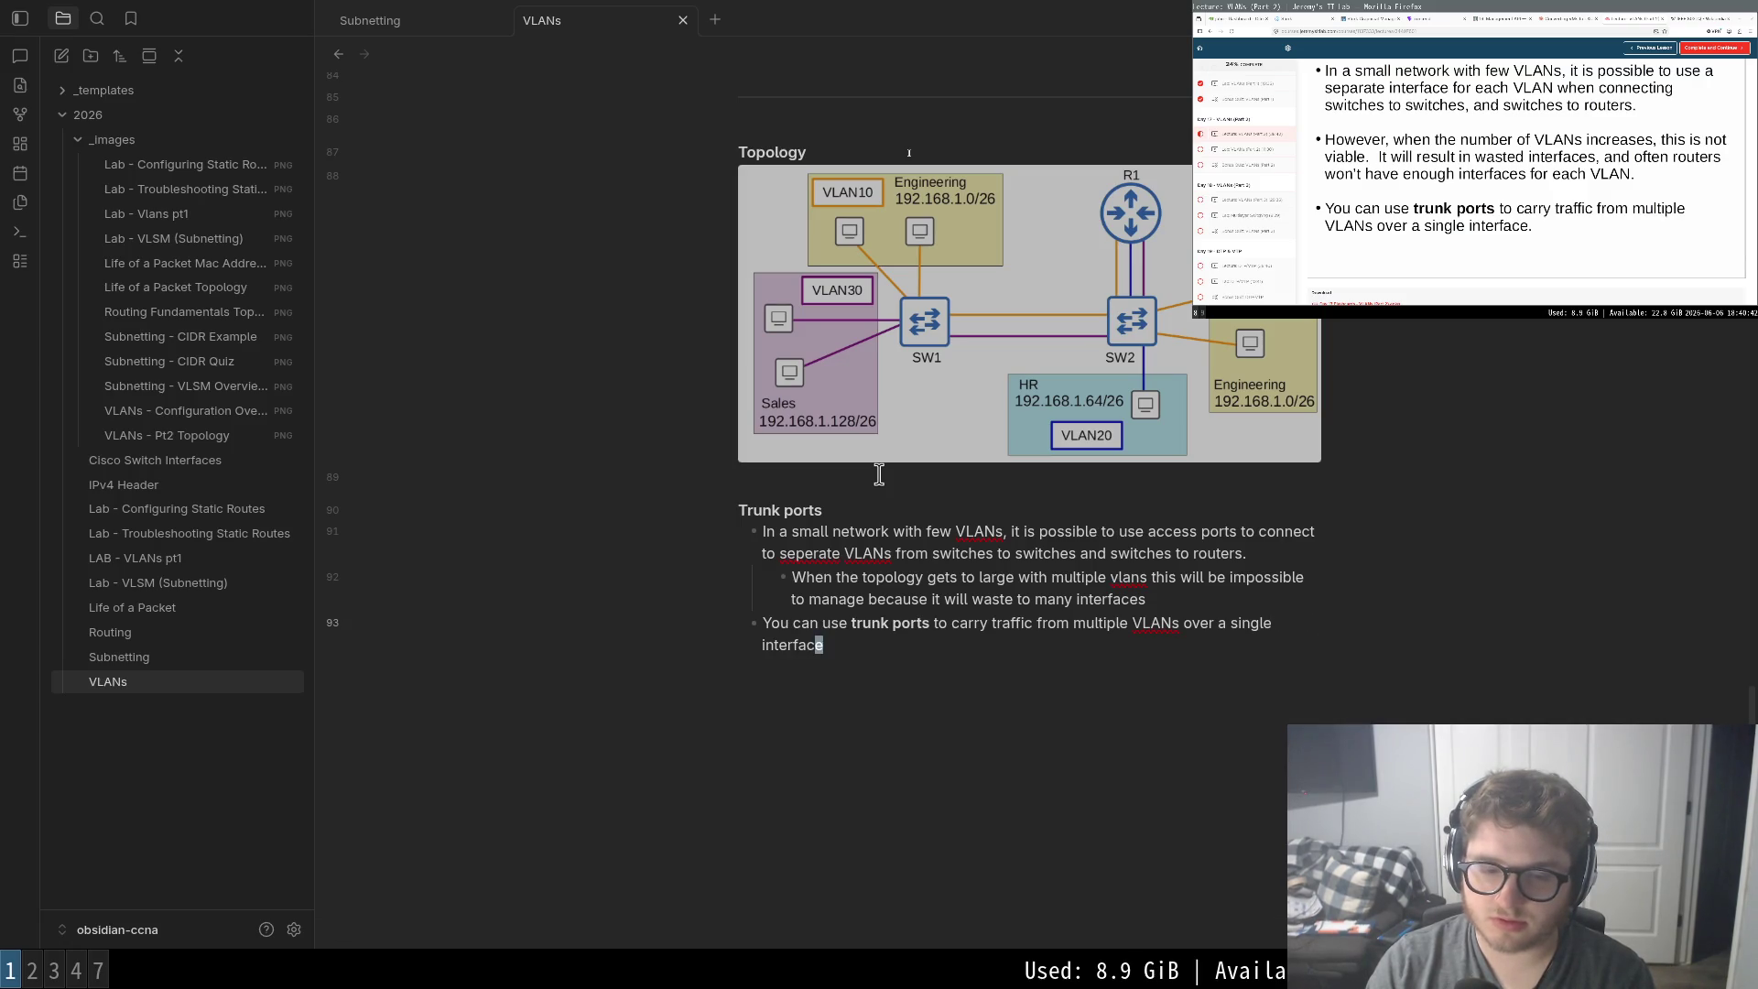
pyautogui.write('.')
pyautogui.press('Up')
pyautogui.press('Up')
pyautogui.press('Down')
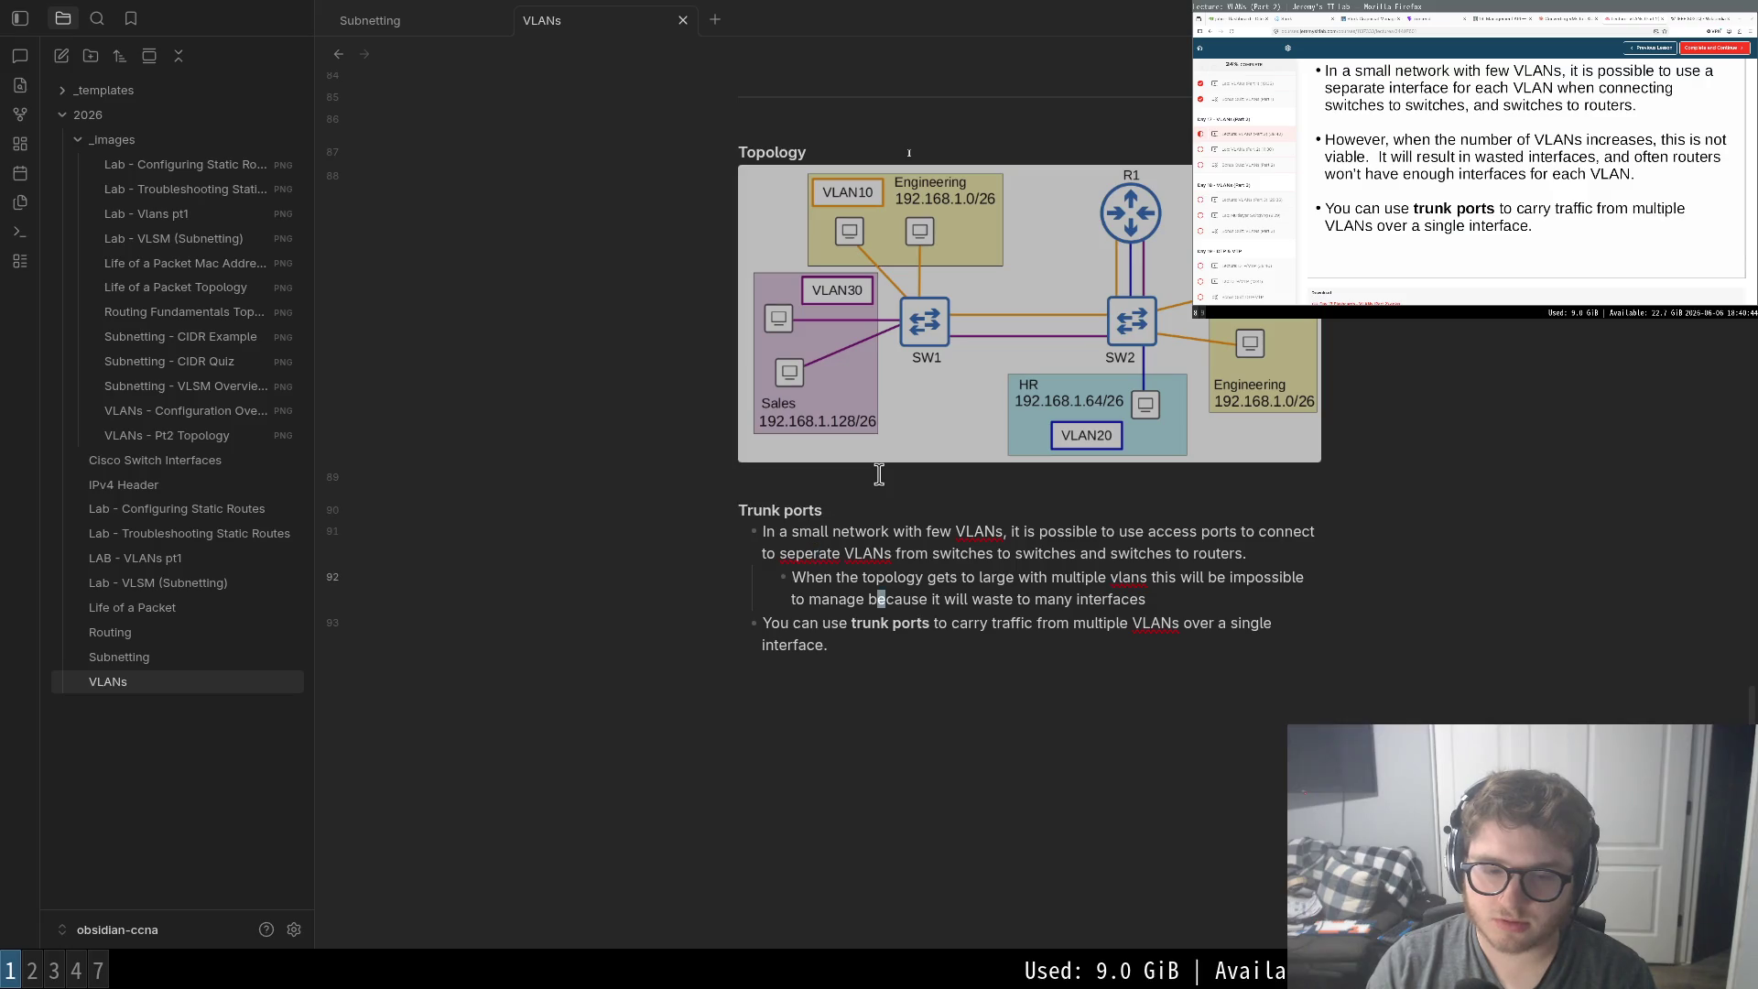
pyautogui.press('End')
pyautogui.write('ace')
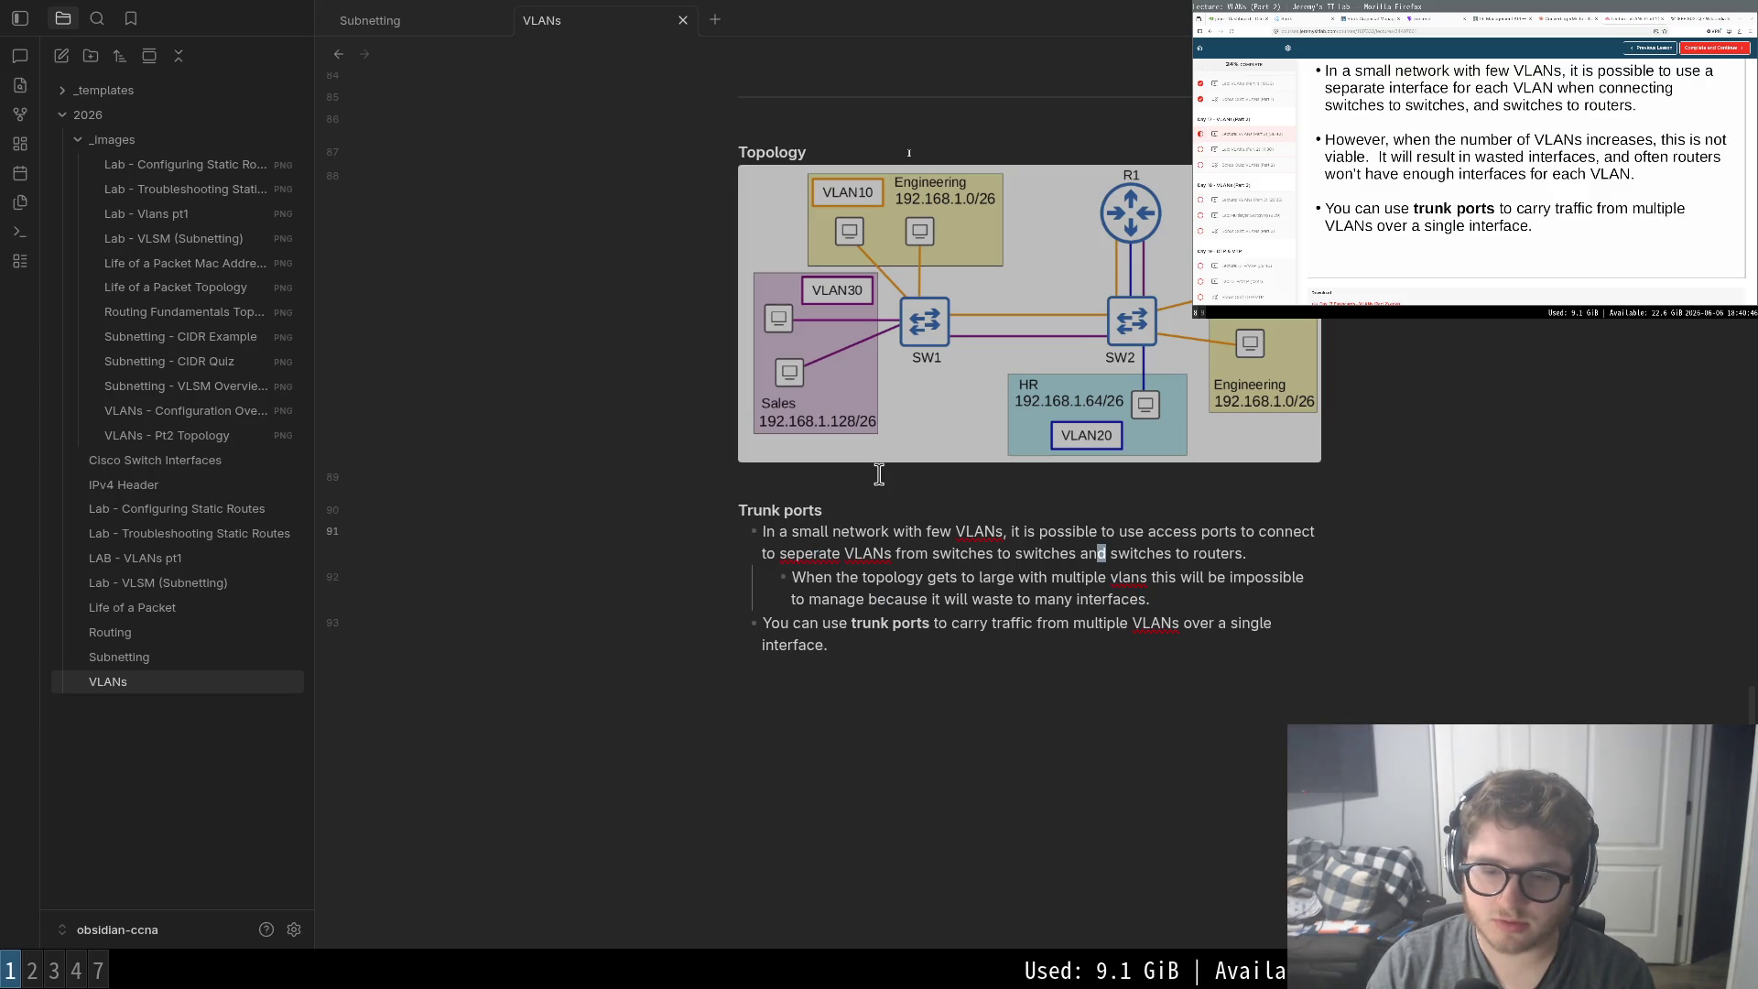
pyautogui.write('.')
pyautogui.press('Escape')
pyautogui.press('Down')
pyautogui.press('Up')
pyautogui.press('Up')
pyautogui.press('Up')
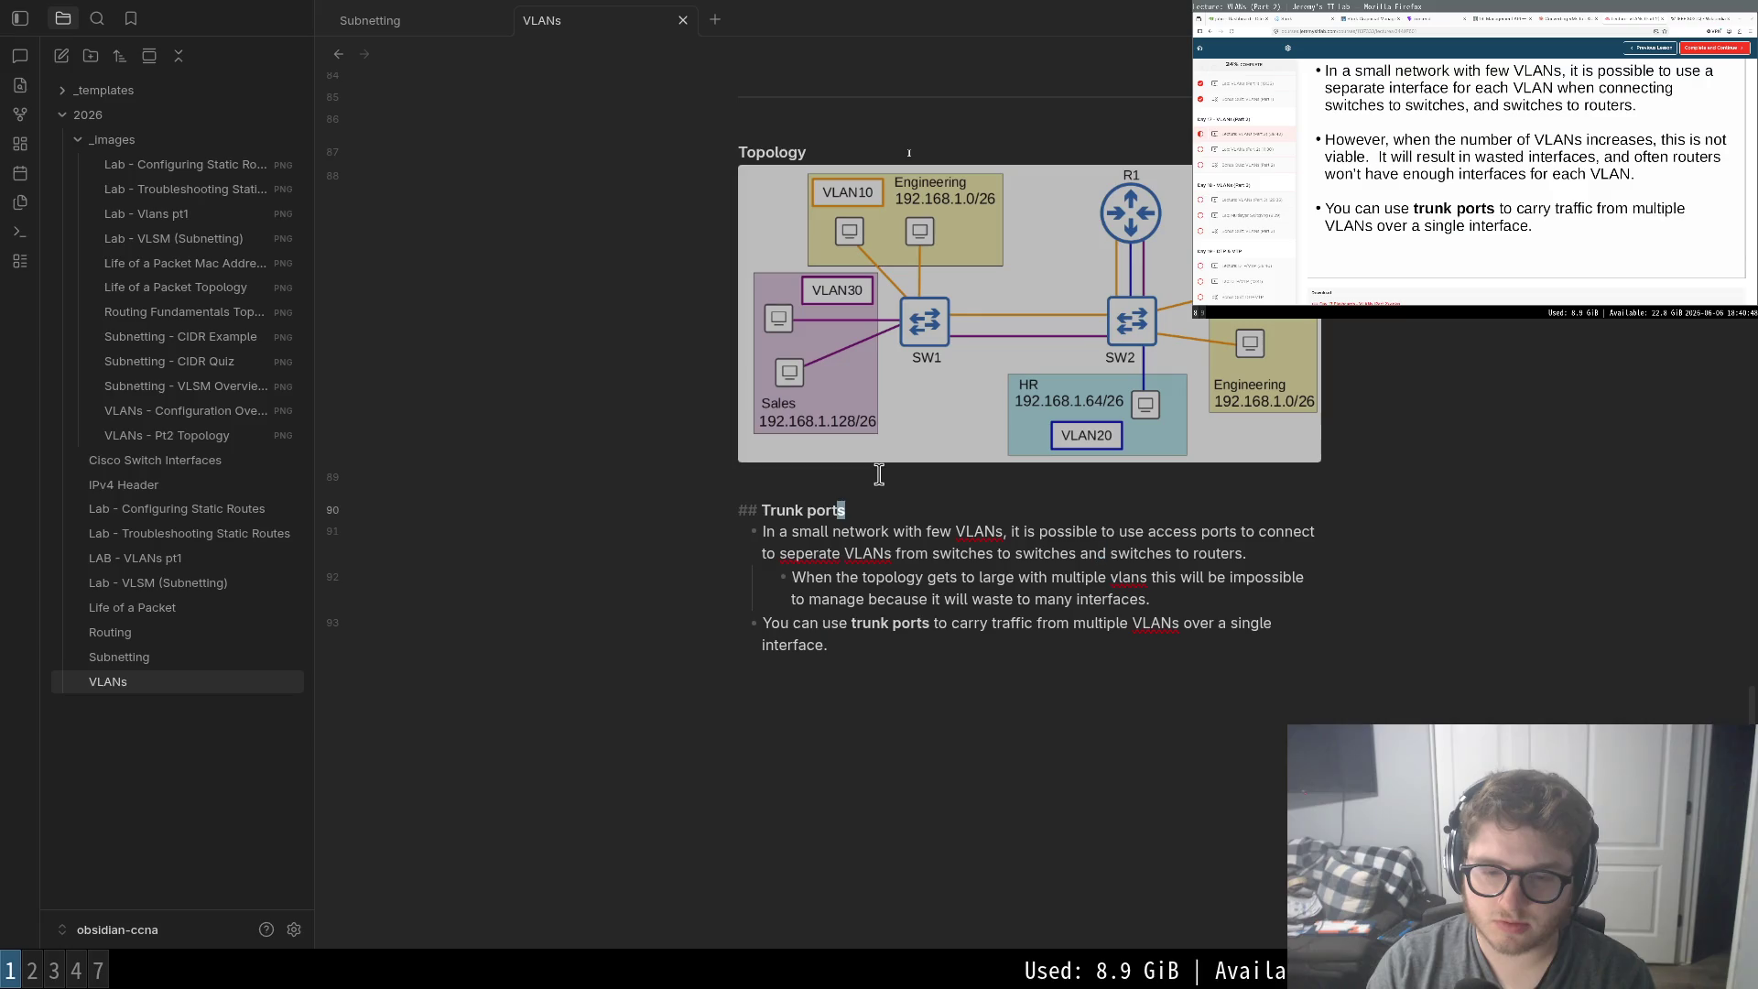
# Correct the misspelled 'seperate' to 'separate' in the first bullet via spelling suggestions
pyautogui.rightClick(795, 554)
pyautogui.click(876, 69)
pyautogui.click(1112, 729)
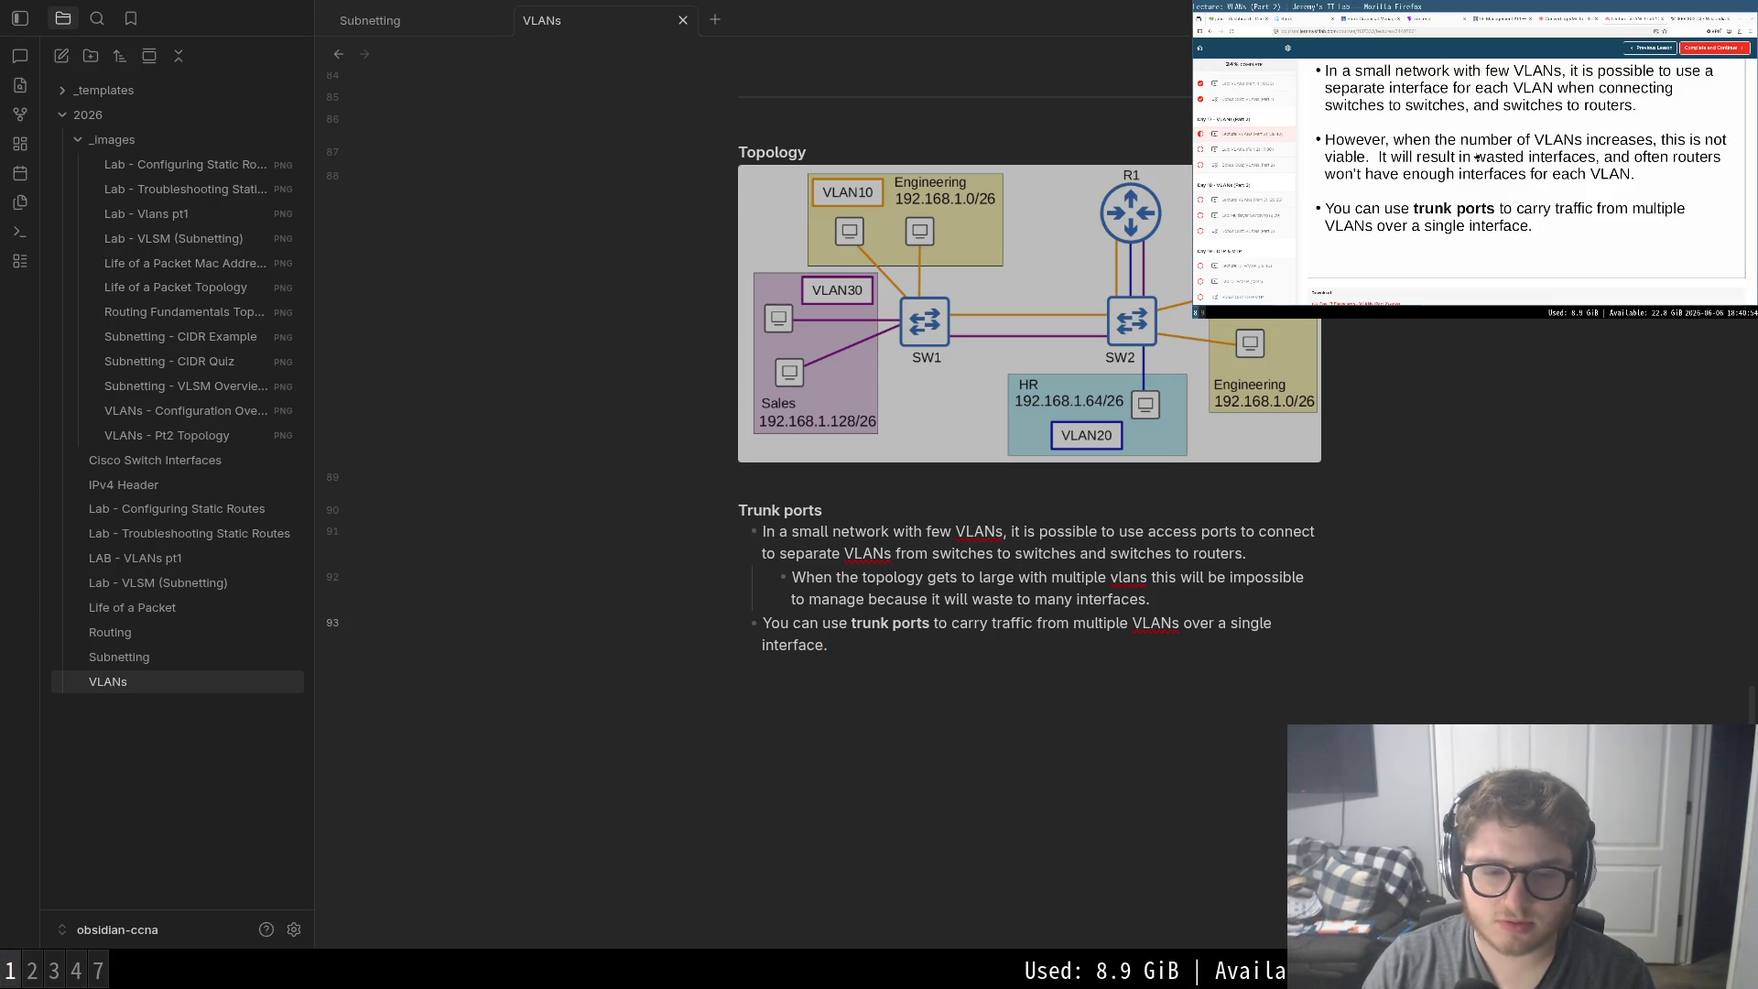
pyautogui.scroll(-5, 1477, 155)
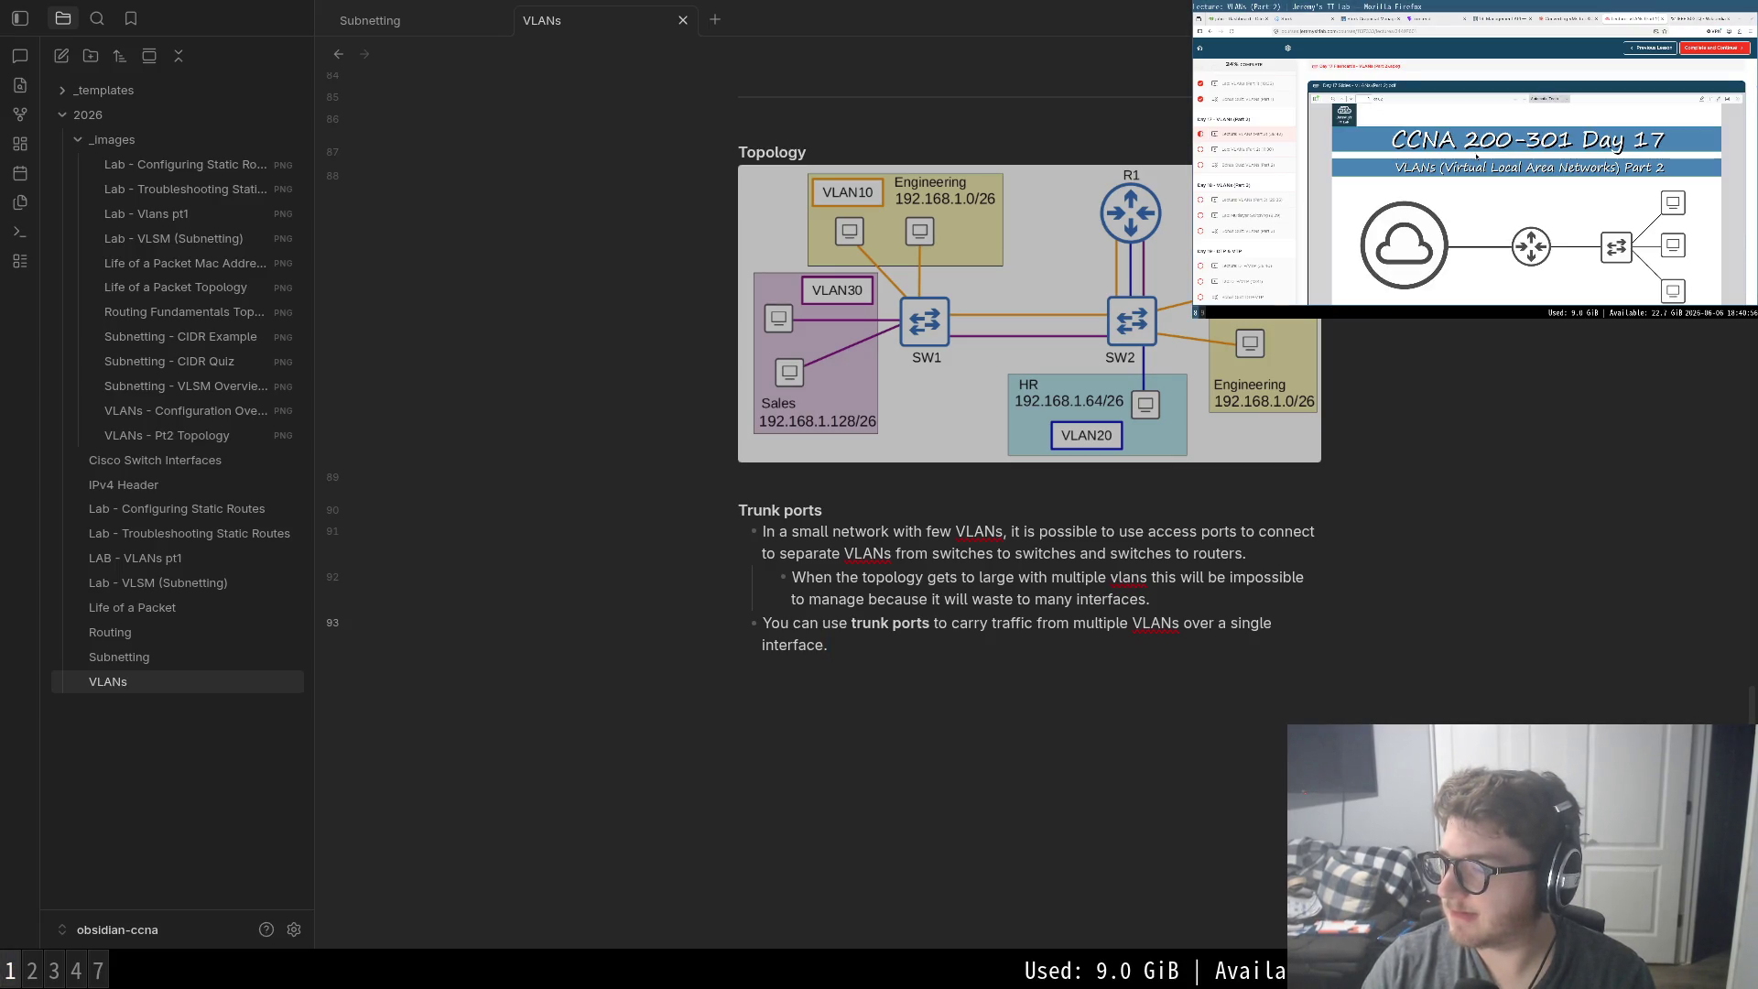
pyautogui.scroll(-5, 1478, 156)
pyautogui.scroll(-1, 1456, 156)
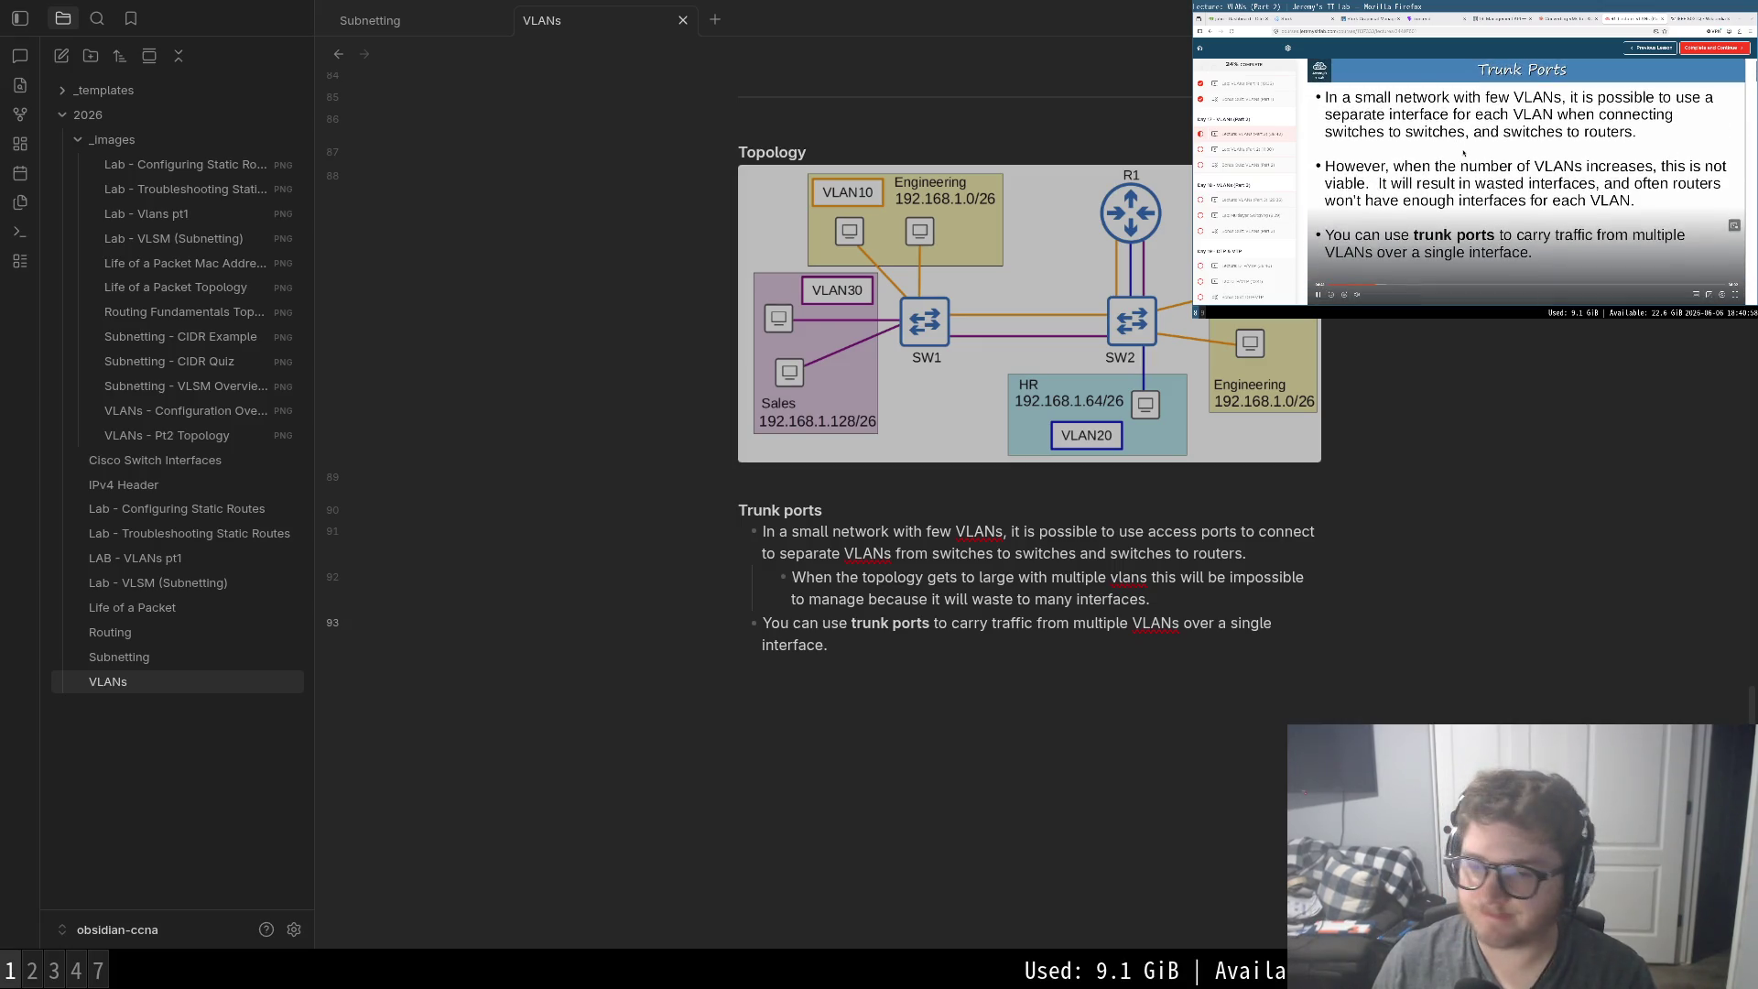
# Show the Trunk Ports lecture slide full screen in Firefox with the video paused
pyautogui.doubleClick(1466, 152)
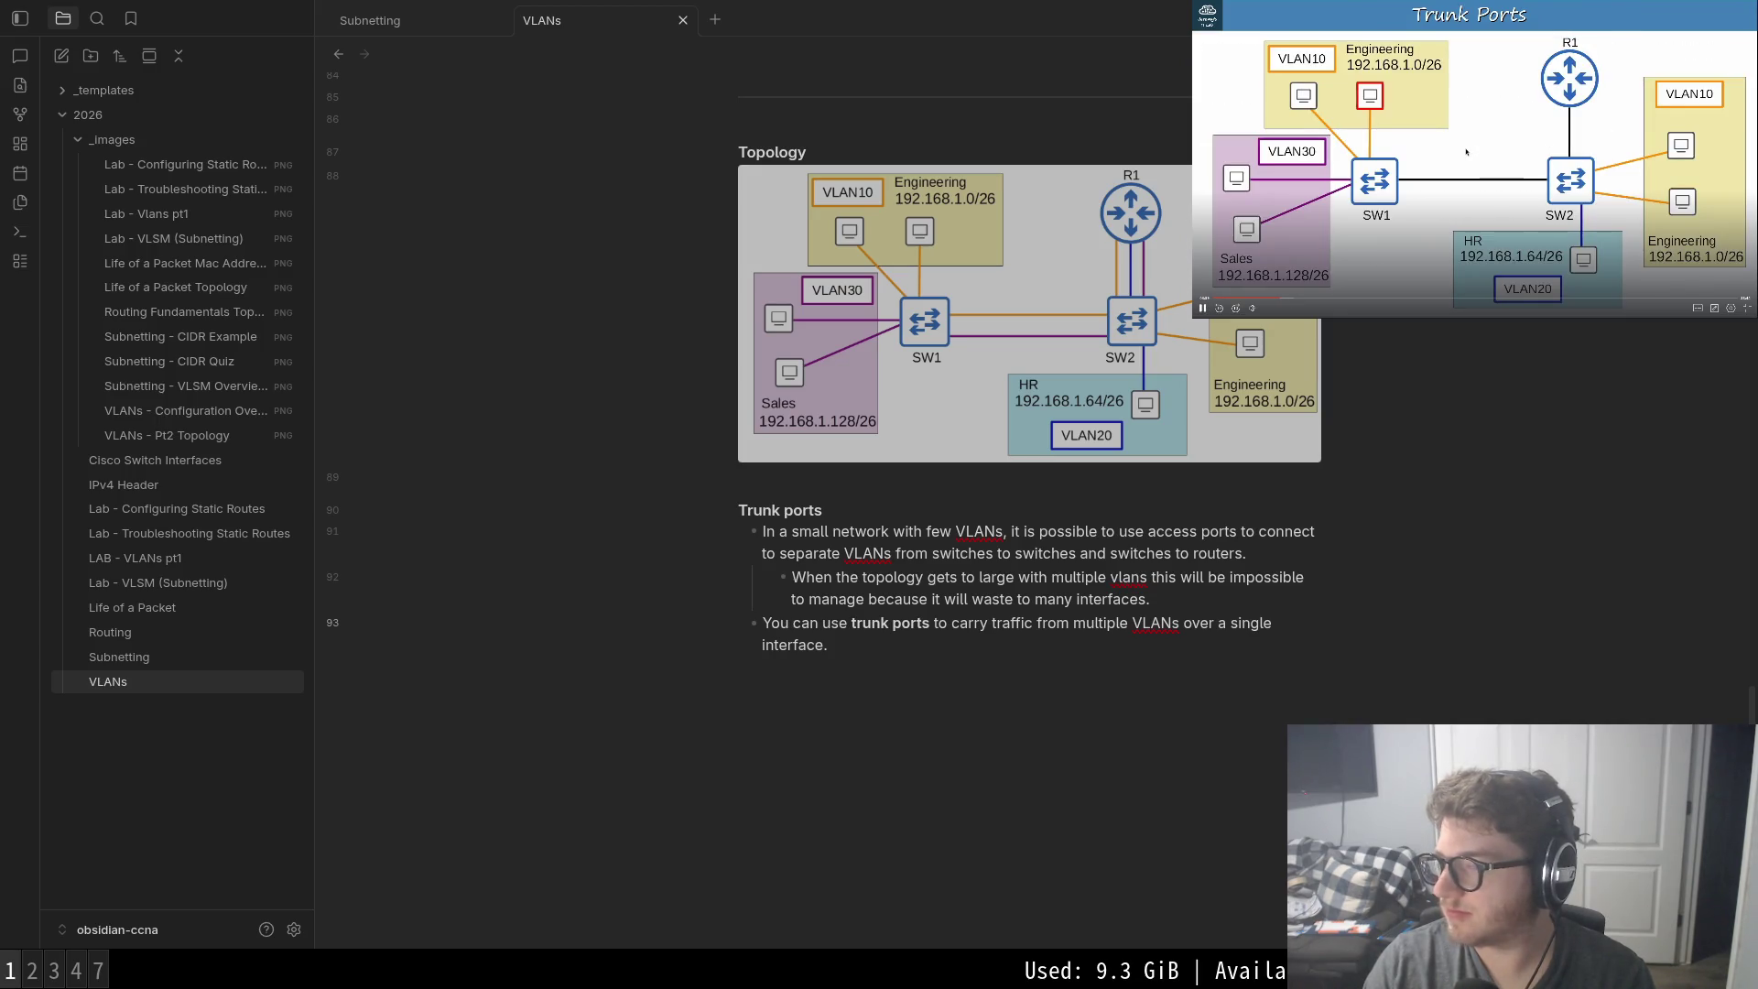
pyautogui.click(1466, 152)
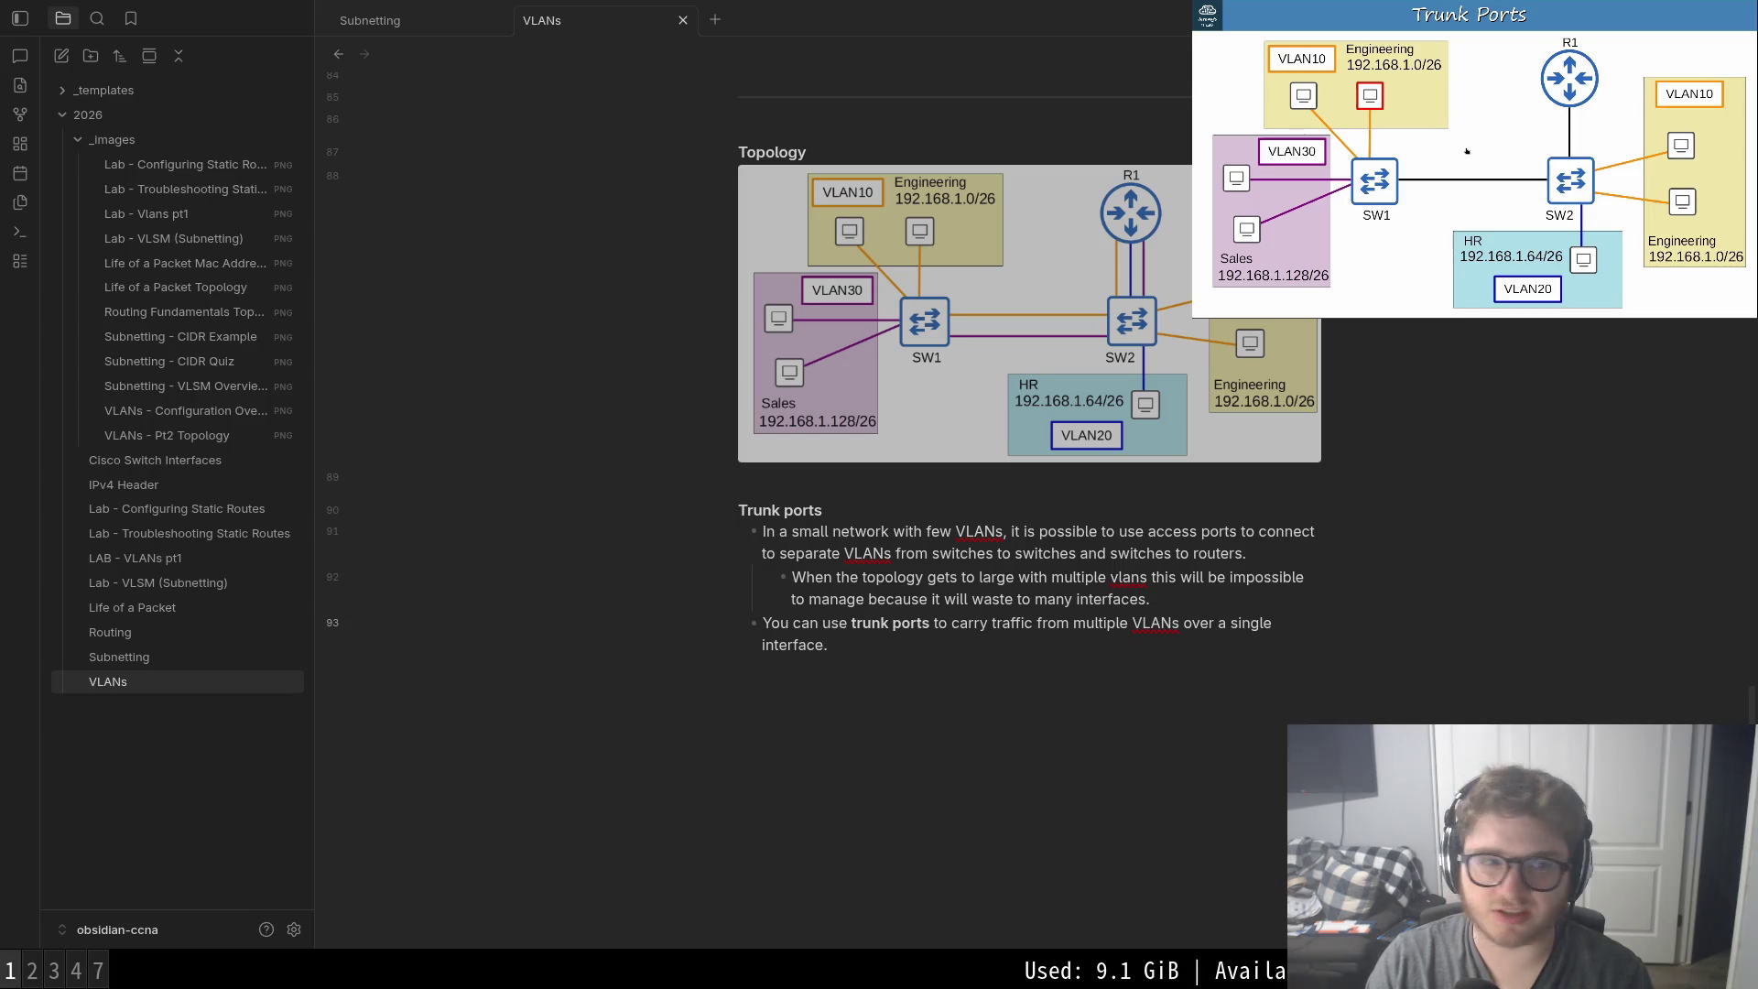
pyautogui.press('Escape')
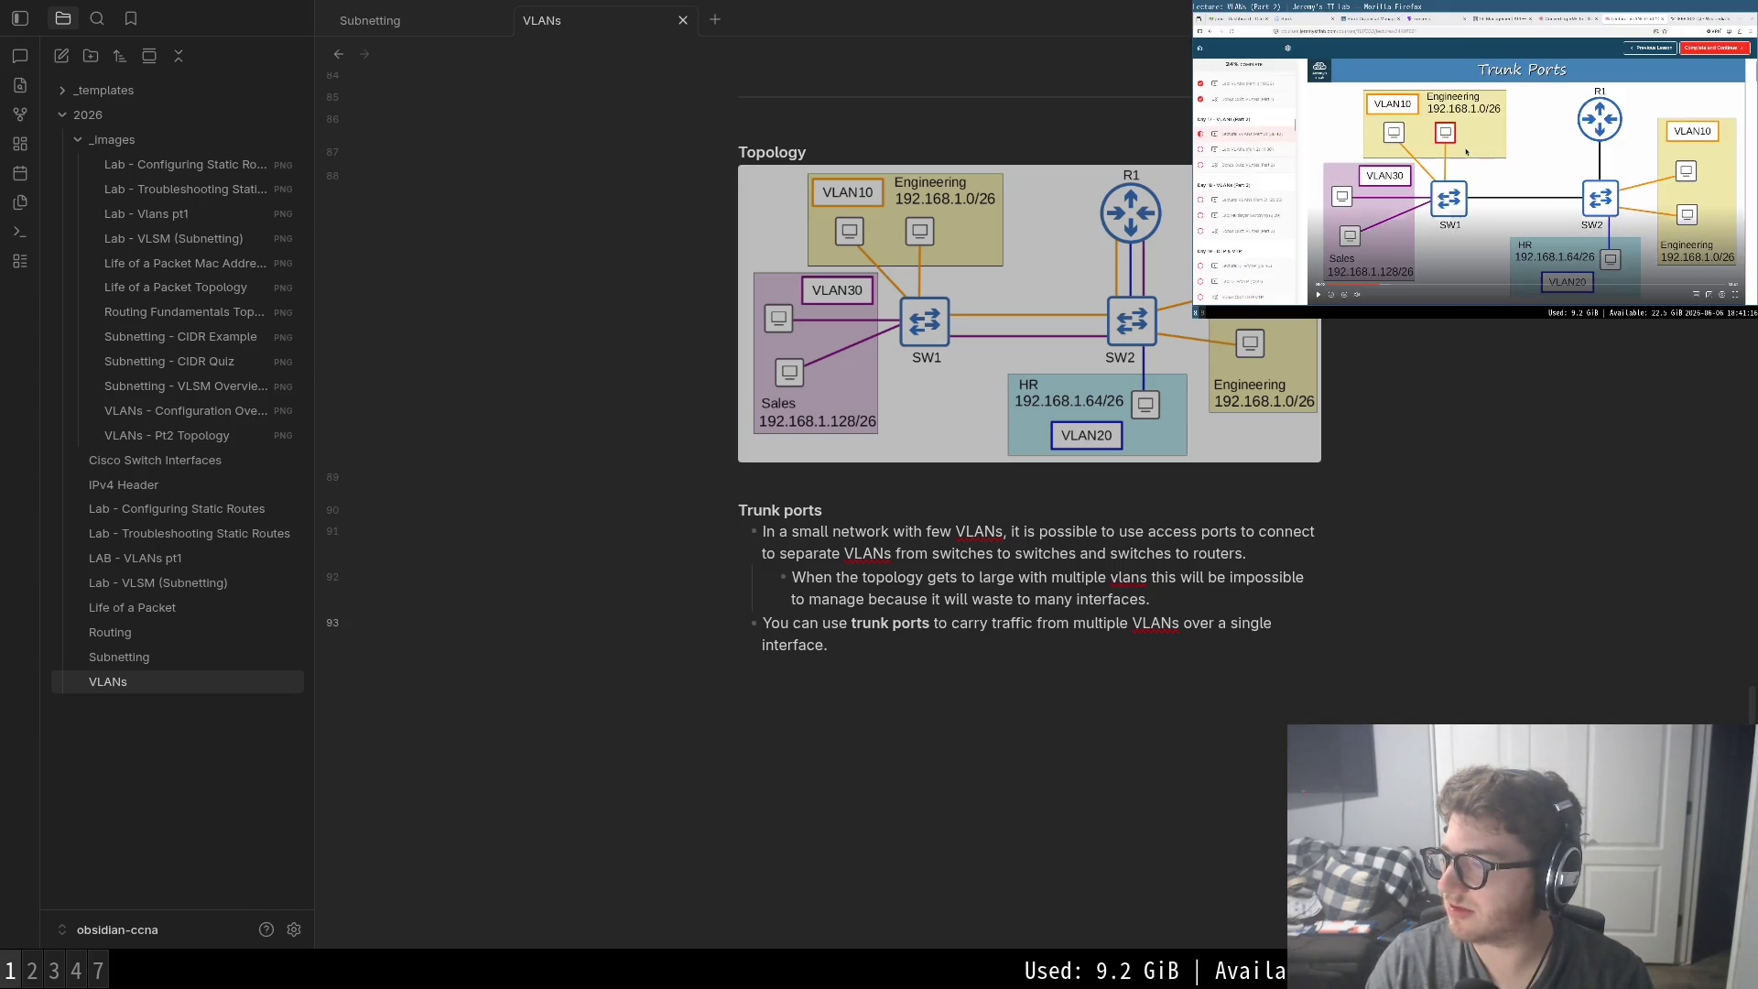
pyautogui.press('f')
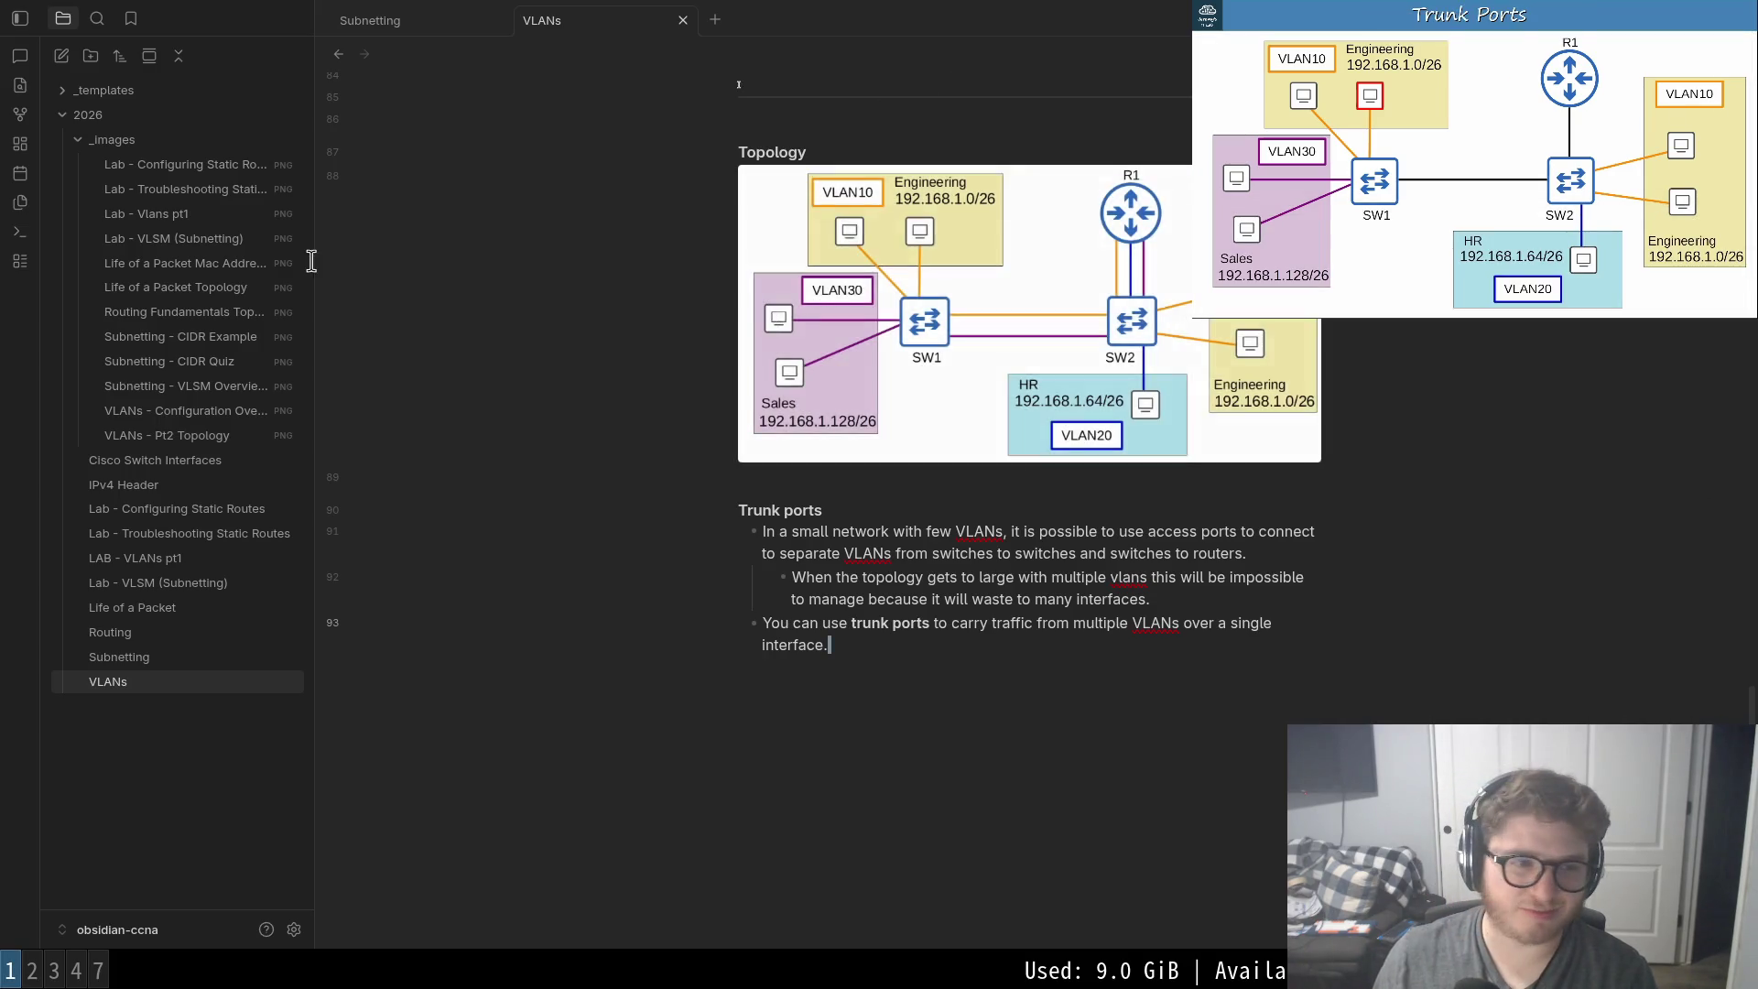
# Rename the VLANs - Pt2 Topology image so its name ends in 'Access'
pyautogui.rightClick(213, 438)
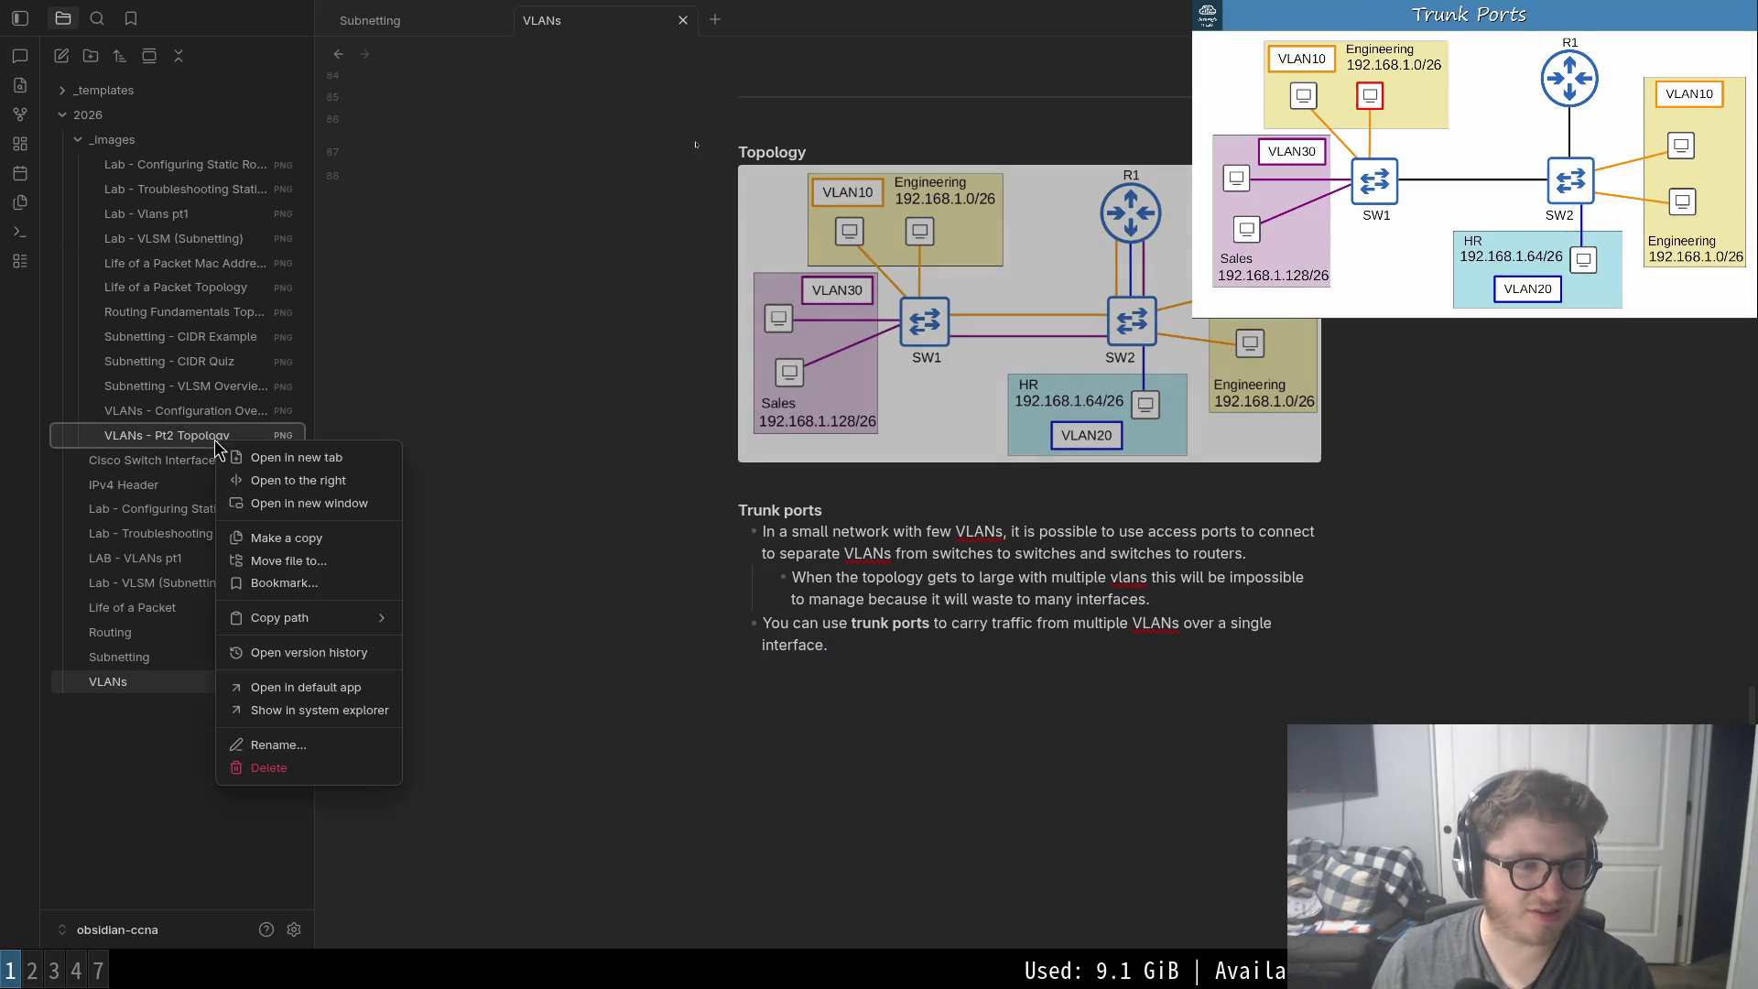
pyautogui.click(276, 744)
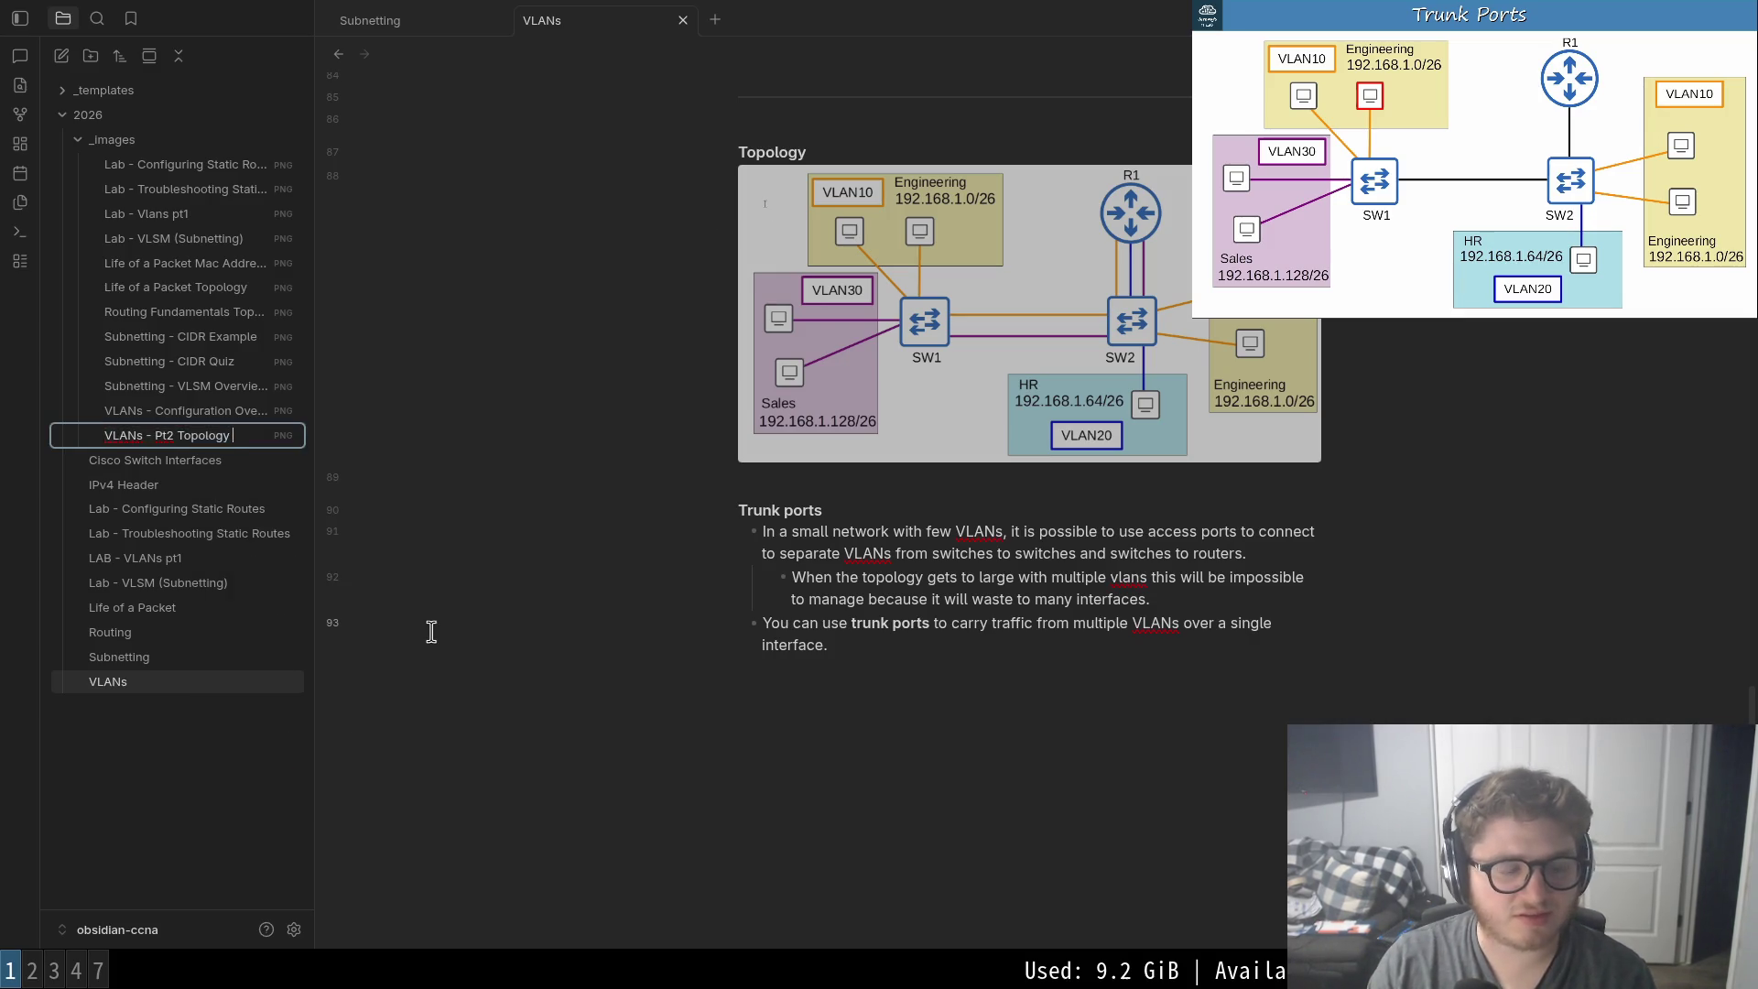
pyautogui.write('Access')
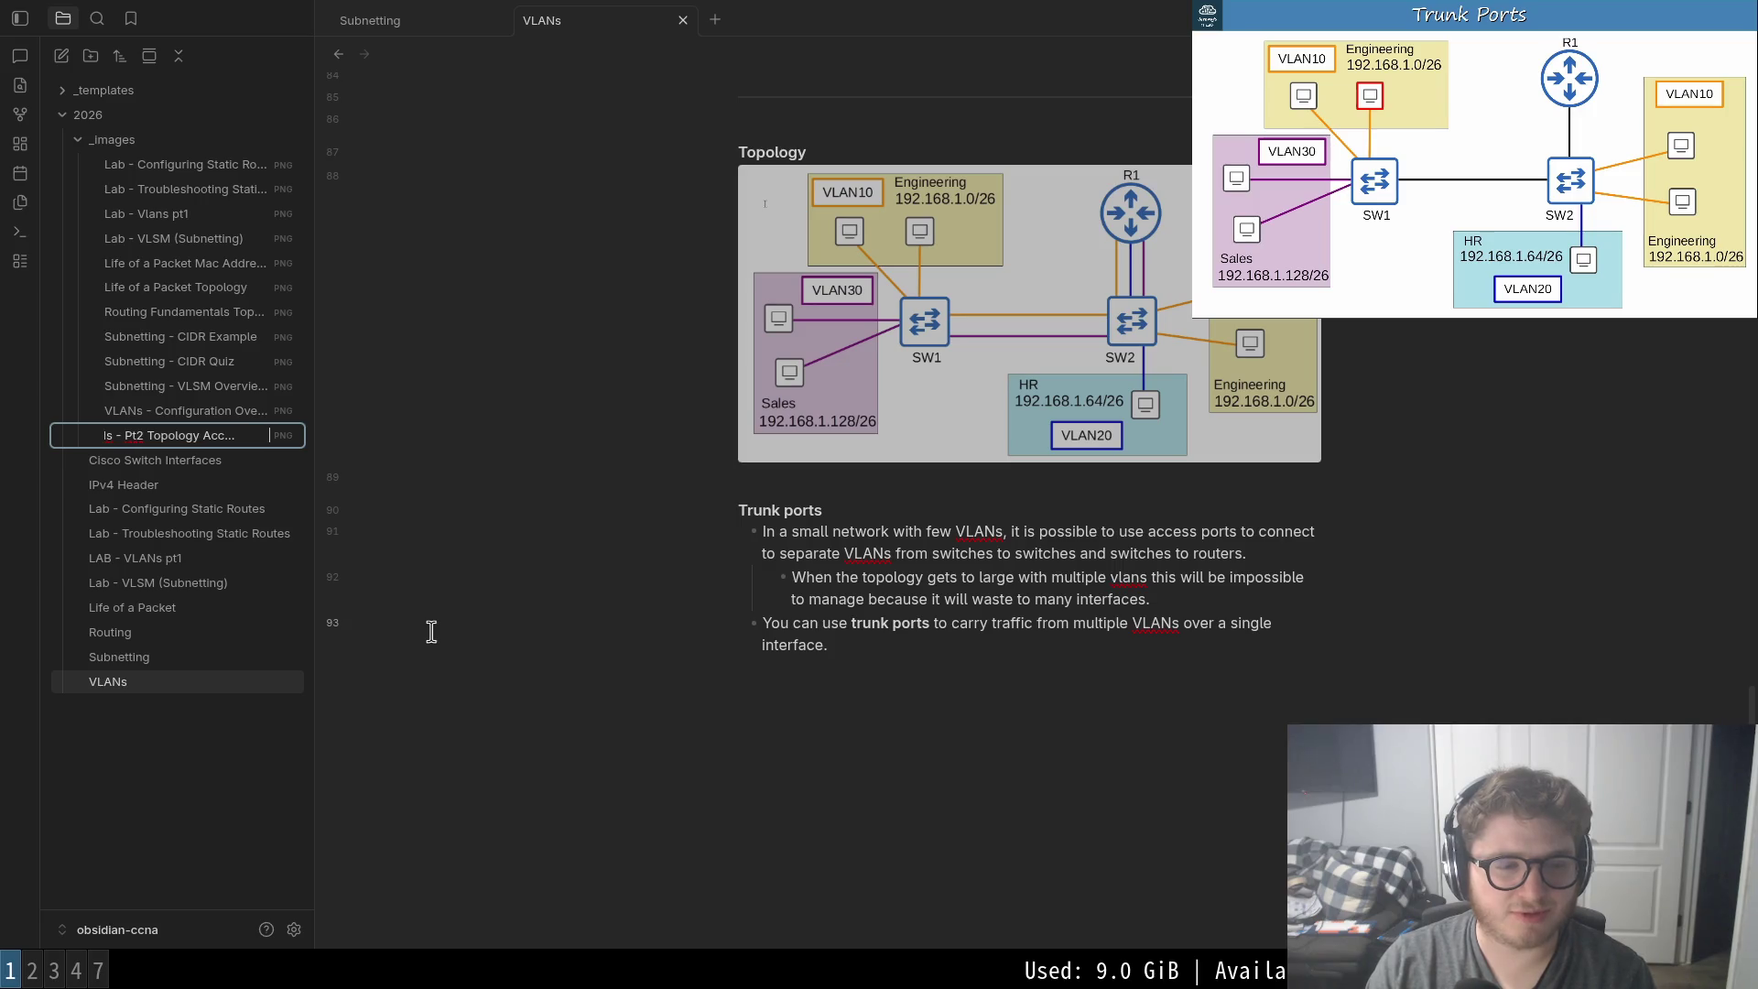
pyautogui.press('Return')
pyautogui.scroll(-2, 429, 630)
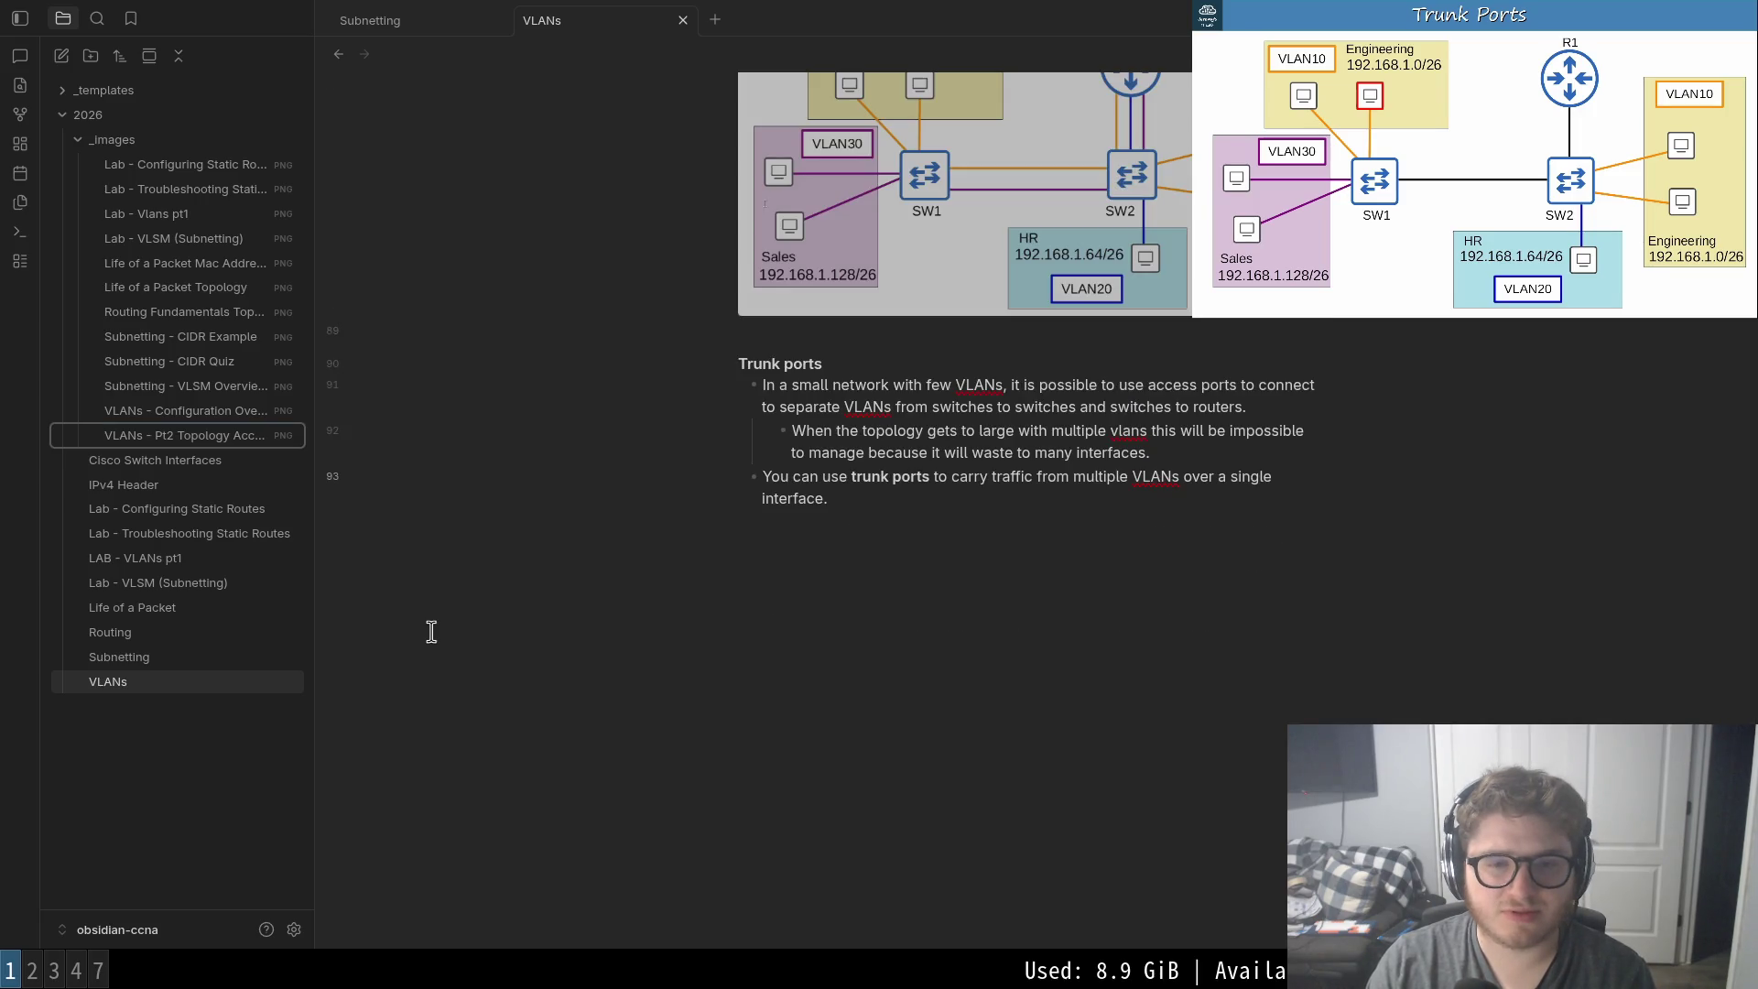
# In a terminal, list the screenshots folder and move the newest screenshot into the vault's _images folder
pyautogui.press('super+2')
pyautogui.press('super+1')
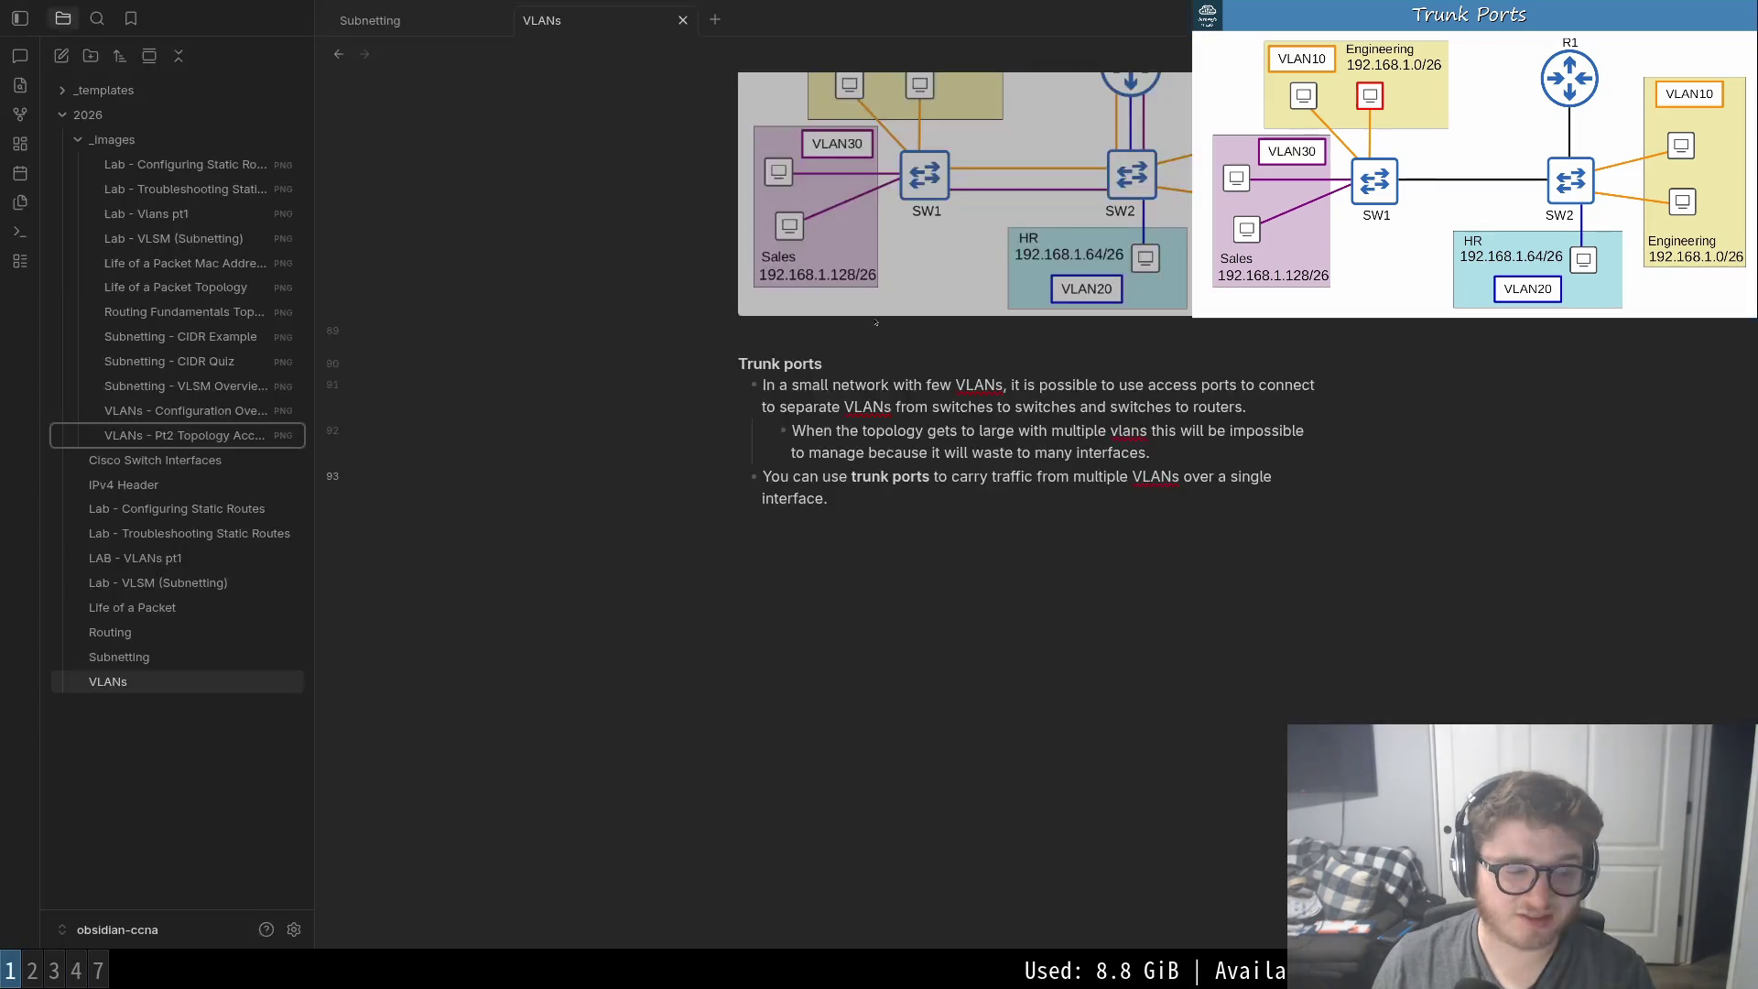
pyautogui.press('super+Return')
pyautogui.write('cd ')
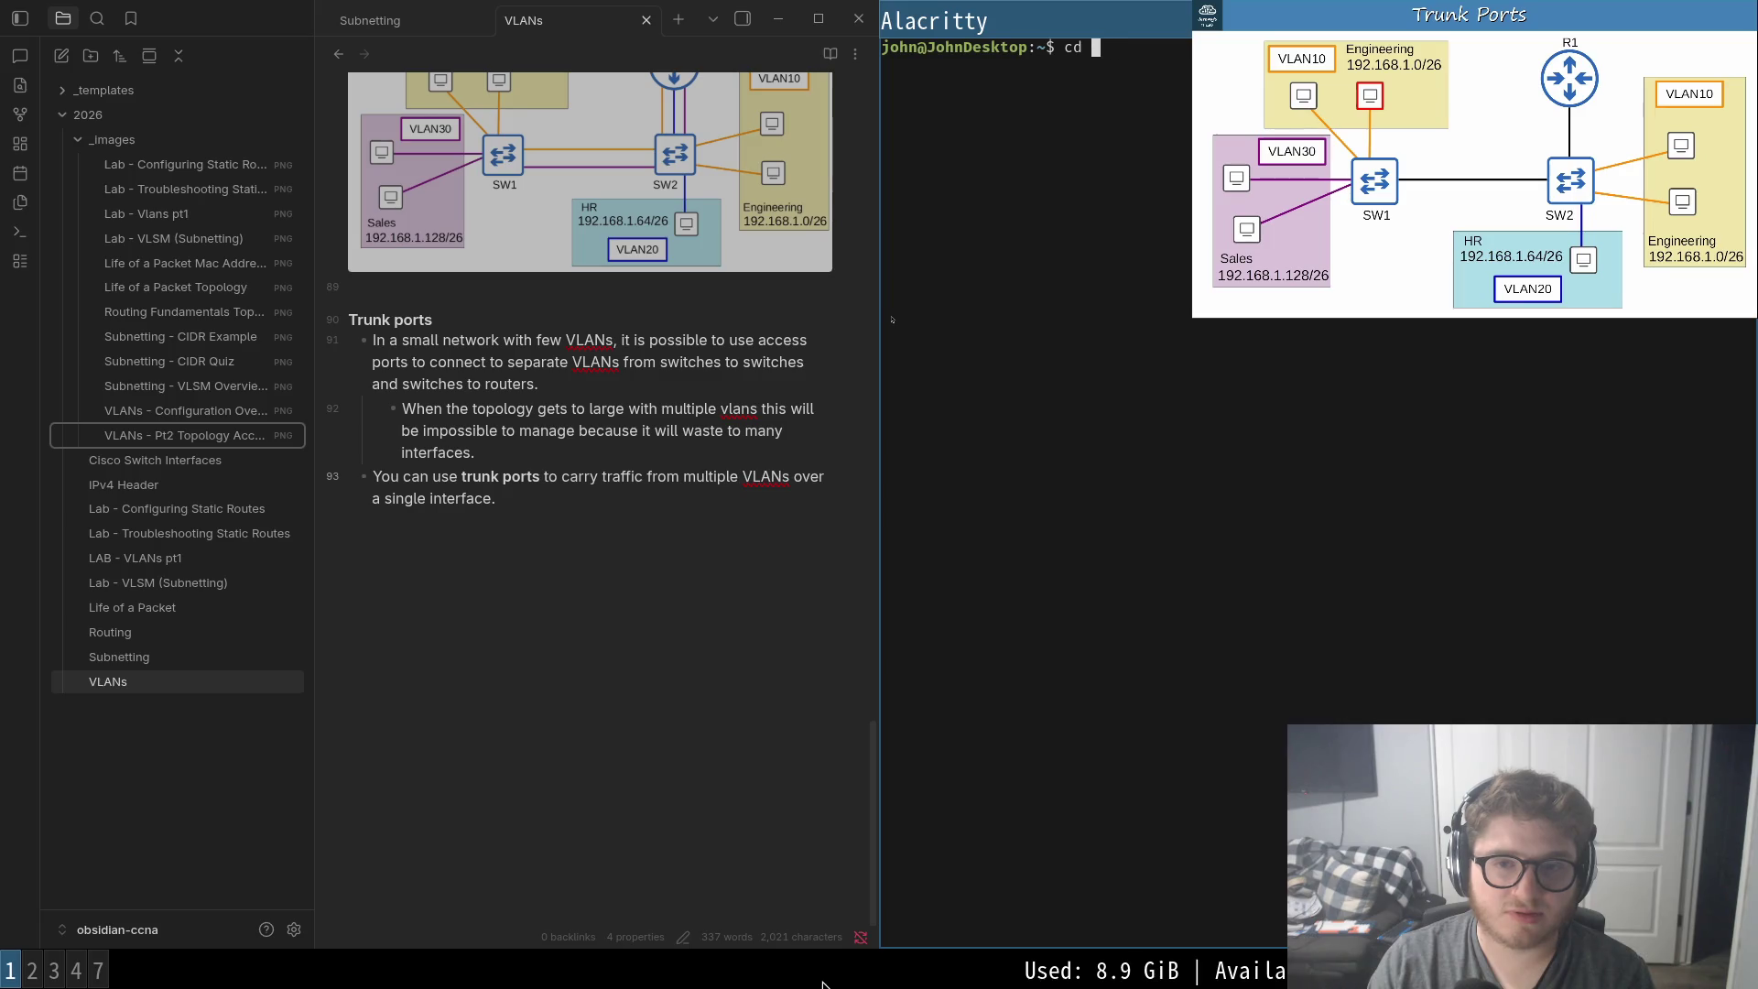
pyautogui.write('i')
pyautogui.press('Tab')
pyautogui.write('s')
pyautogui.press('Tab')
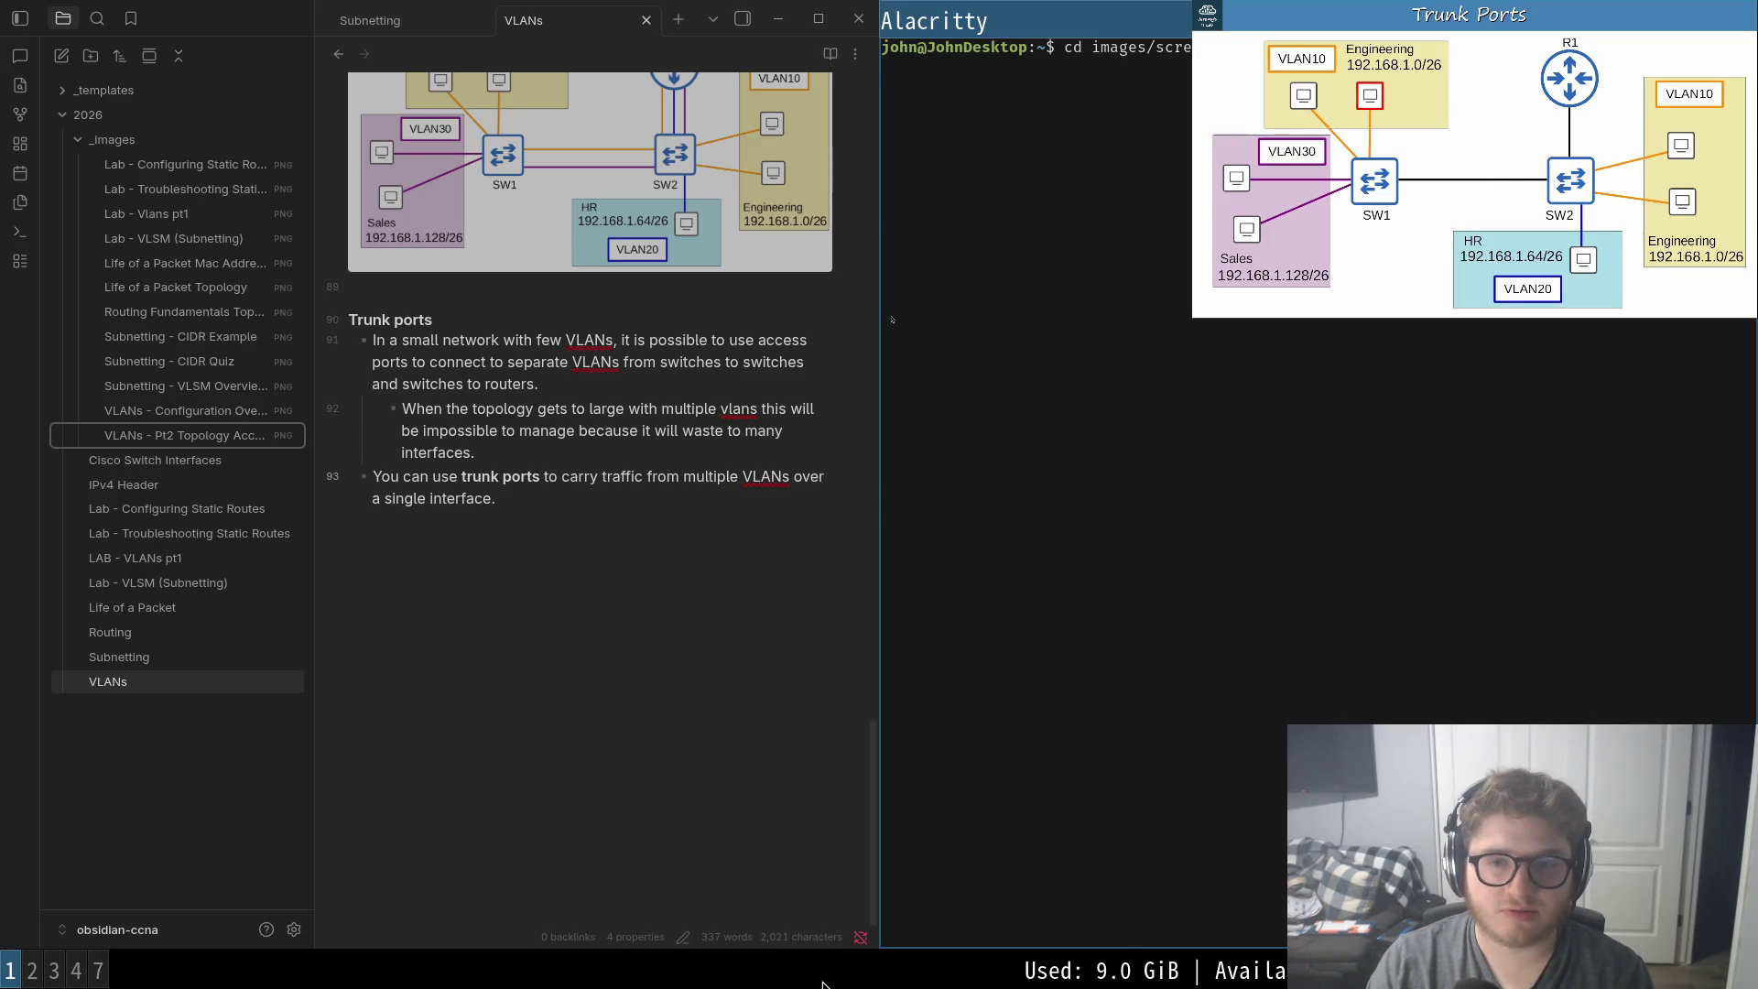
pyautogui.press('Return')
pyautogui.write('ls')
pyautogui.press('Return')
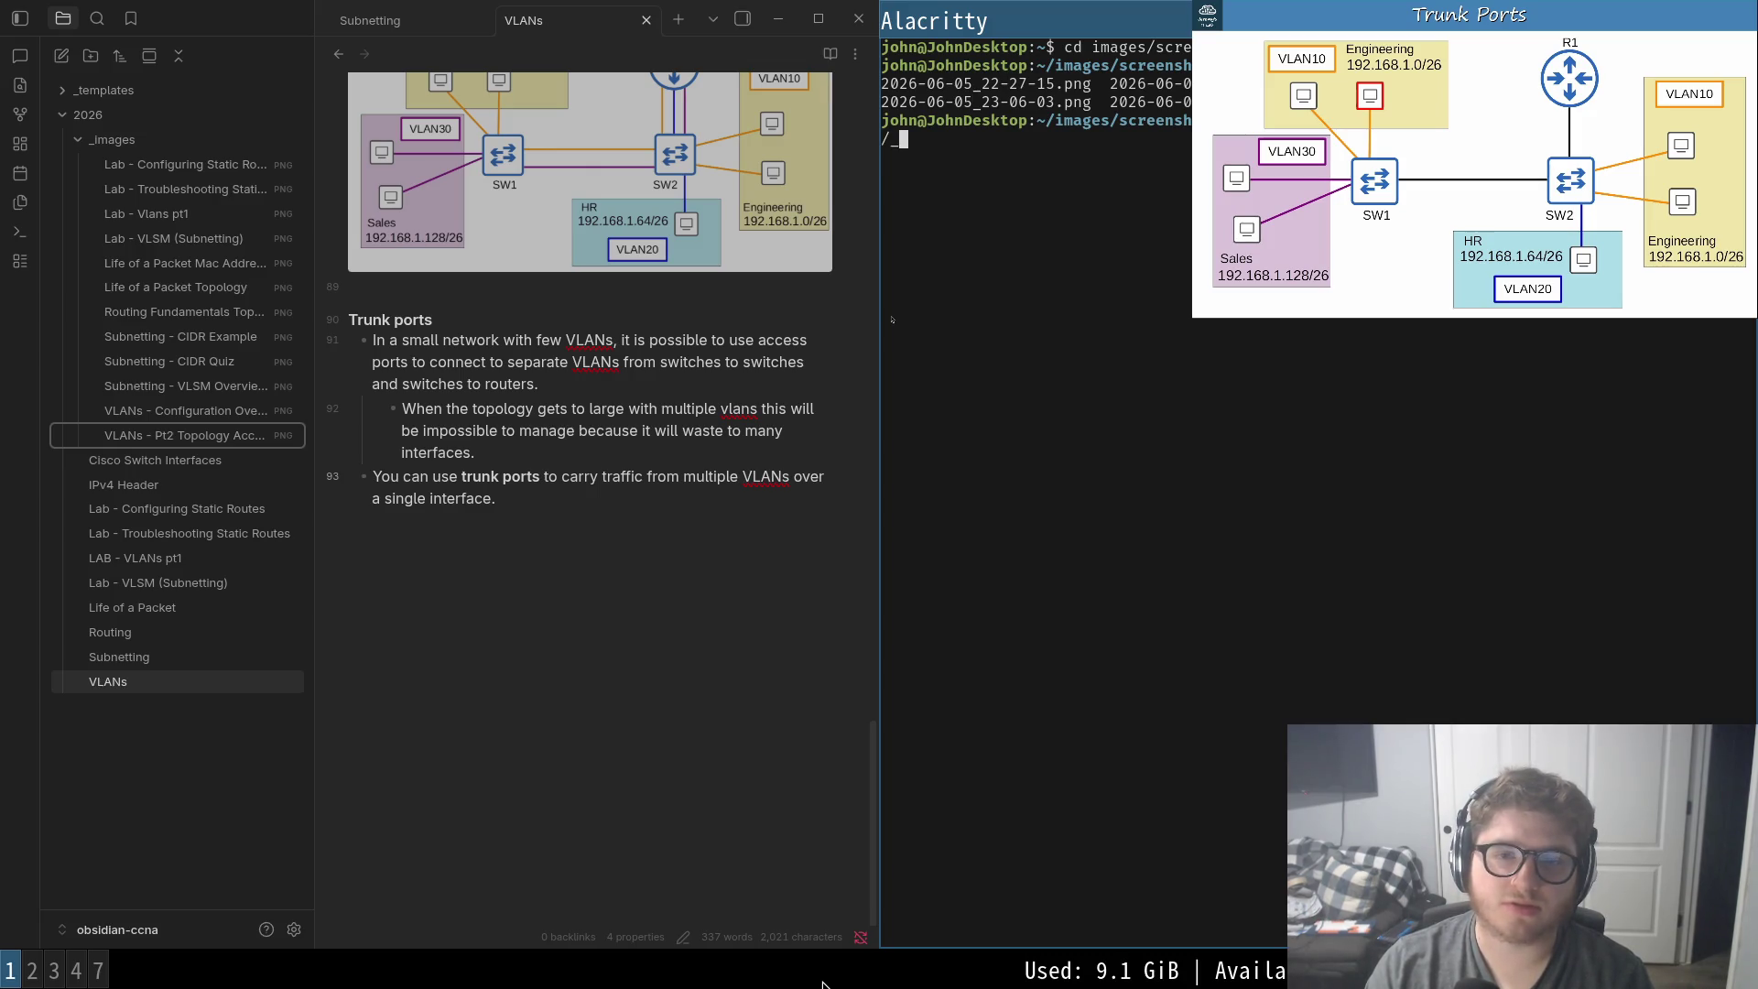
pyautogui.write('/_images/')
pyautogui.press('Return')
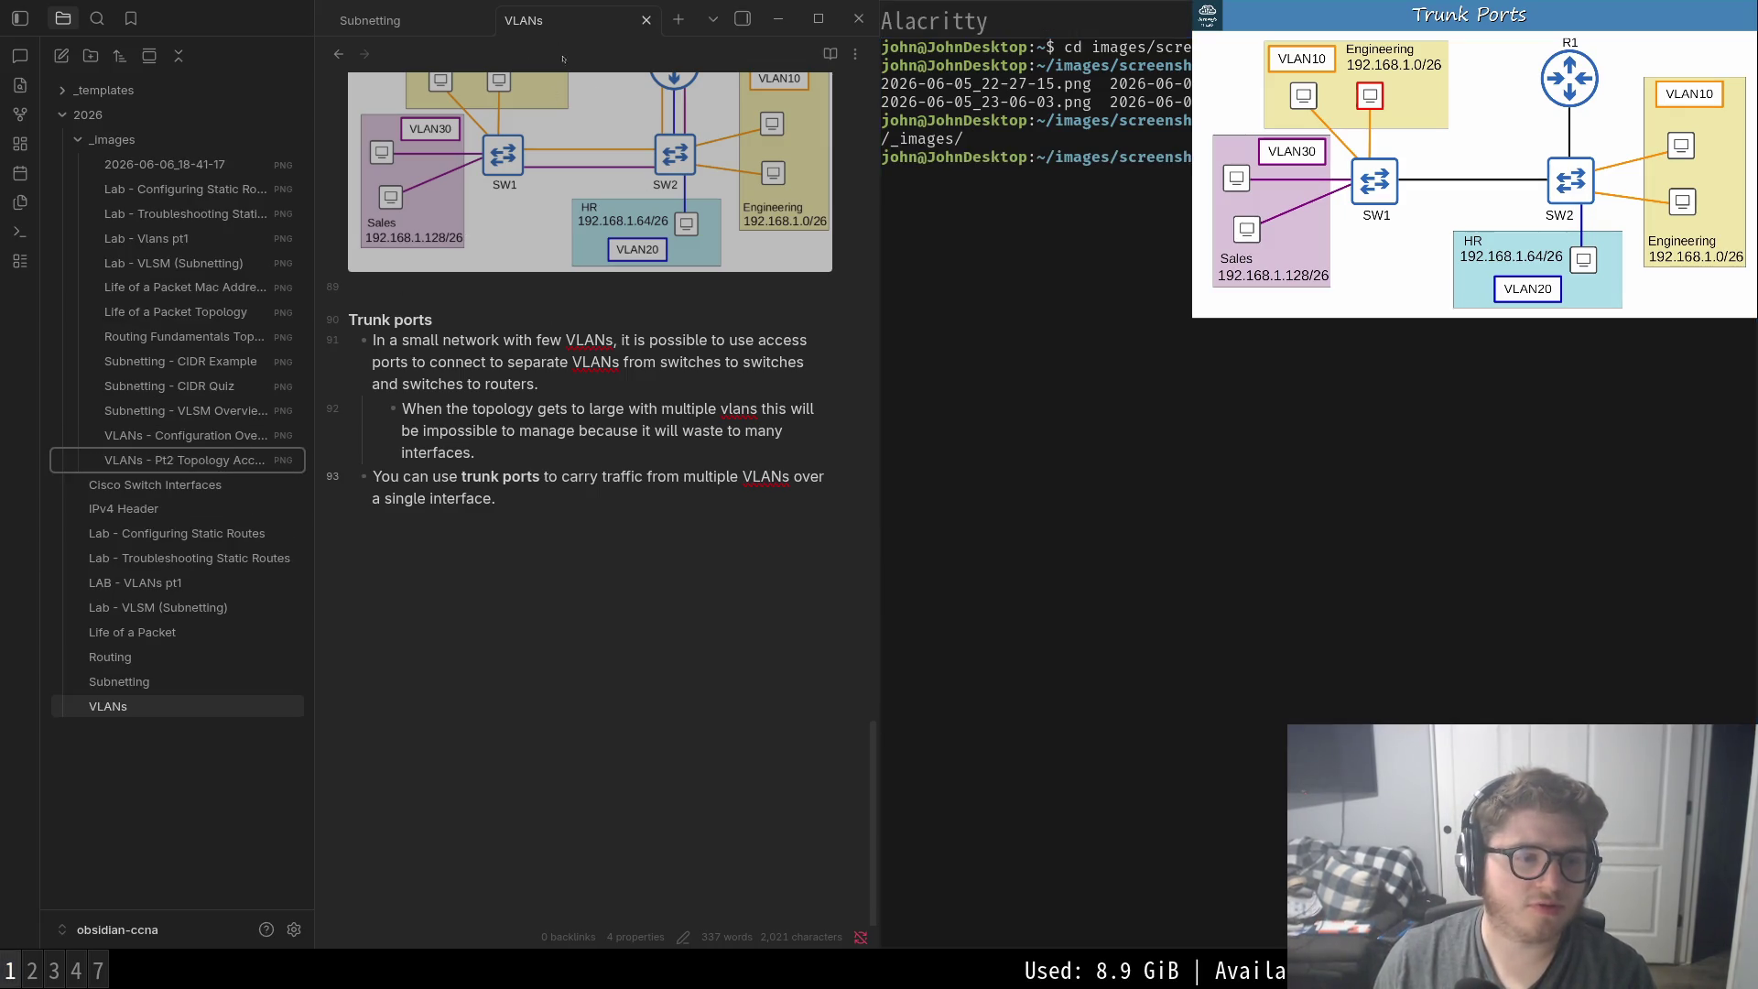
# Rename the new screenshot to 'VLANs - Pt2 Topology Trunk ports', reusing the access image's name
pyautogui.rightClick(131, 463)
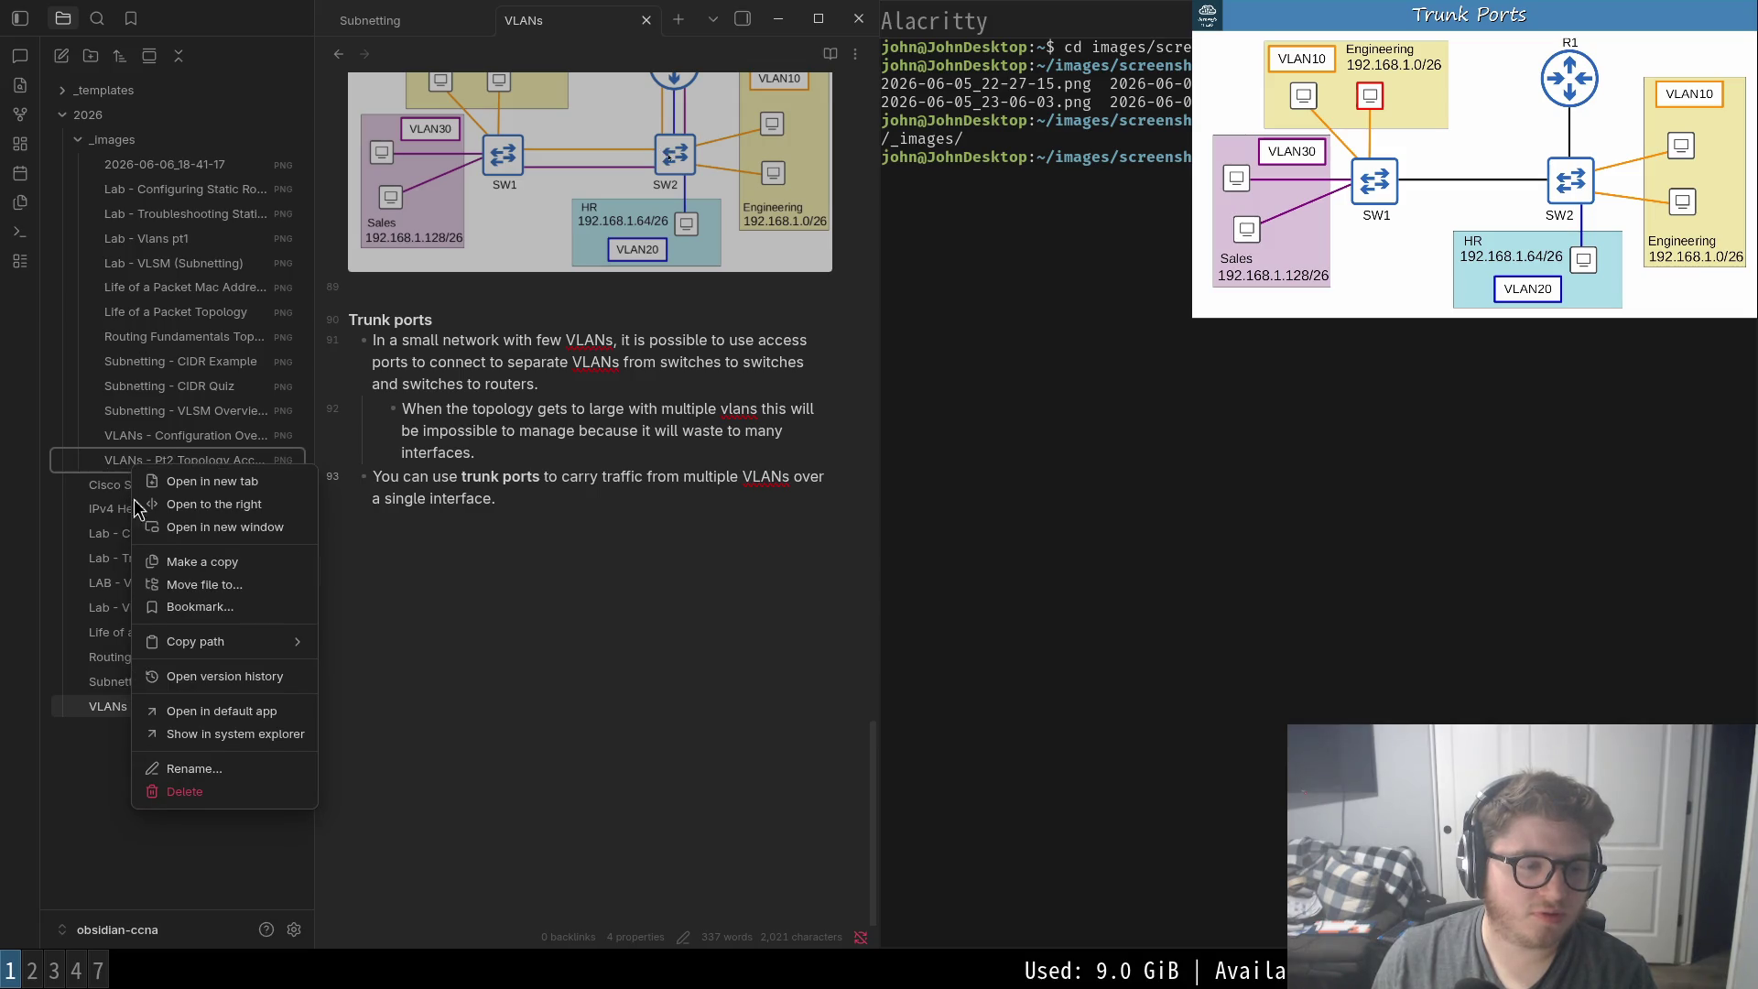
pyautogui.click(189, 764)
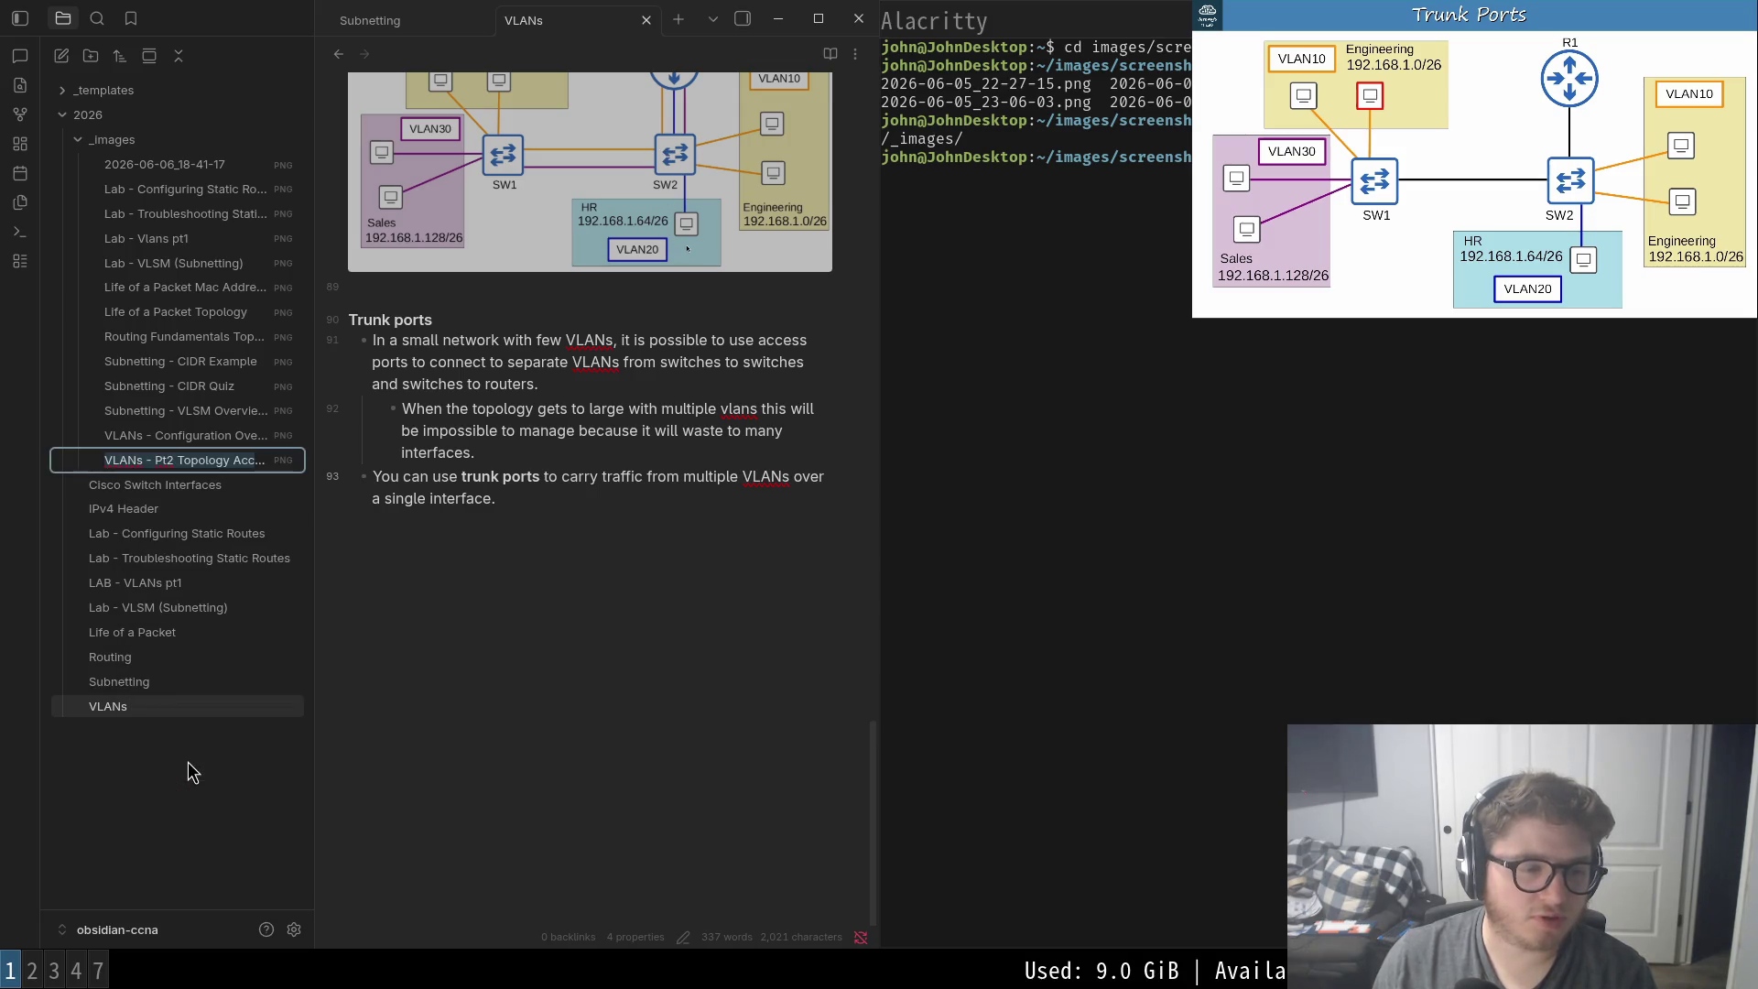
pyautogui.rightClick(166, 167)
pyautogui.click(261, 468)
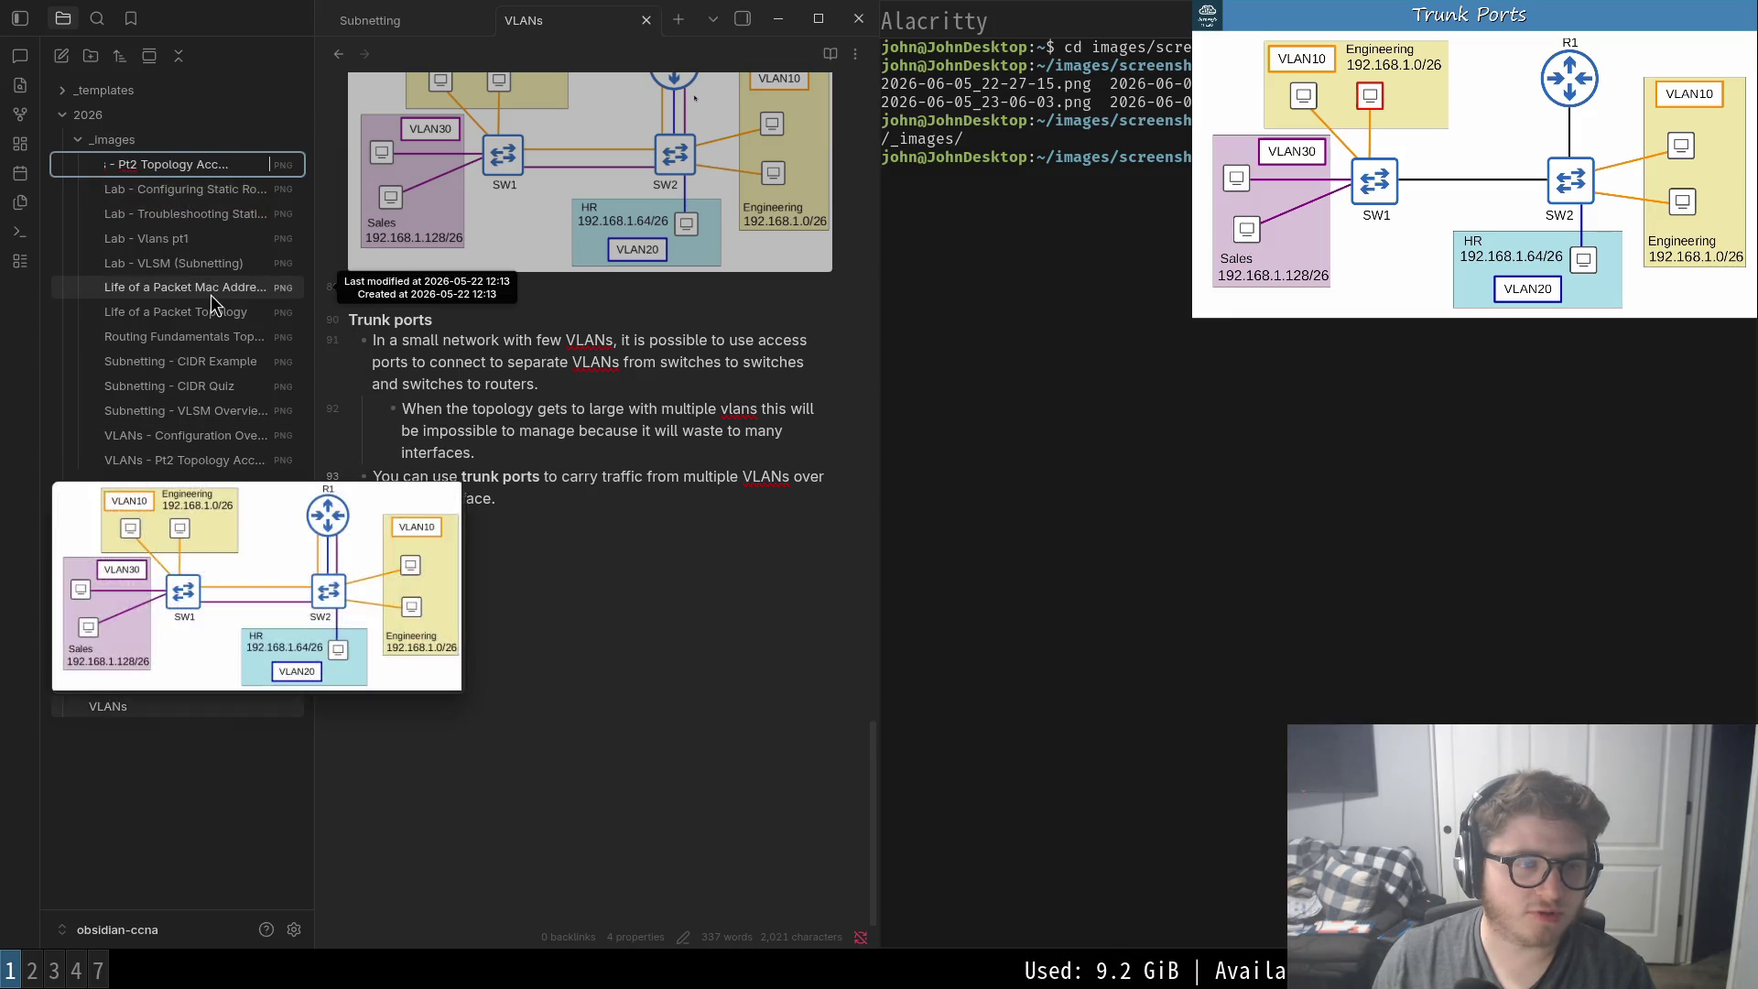
pyautogui.hotkey('ctrl', 'v')
pyautogui.press('BackSpace')
pyautogui.press('BackSpace')
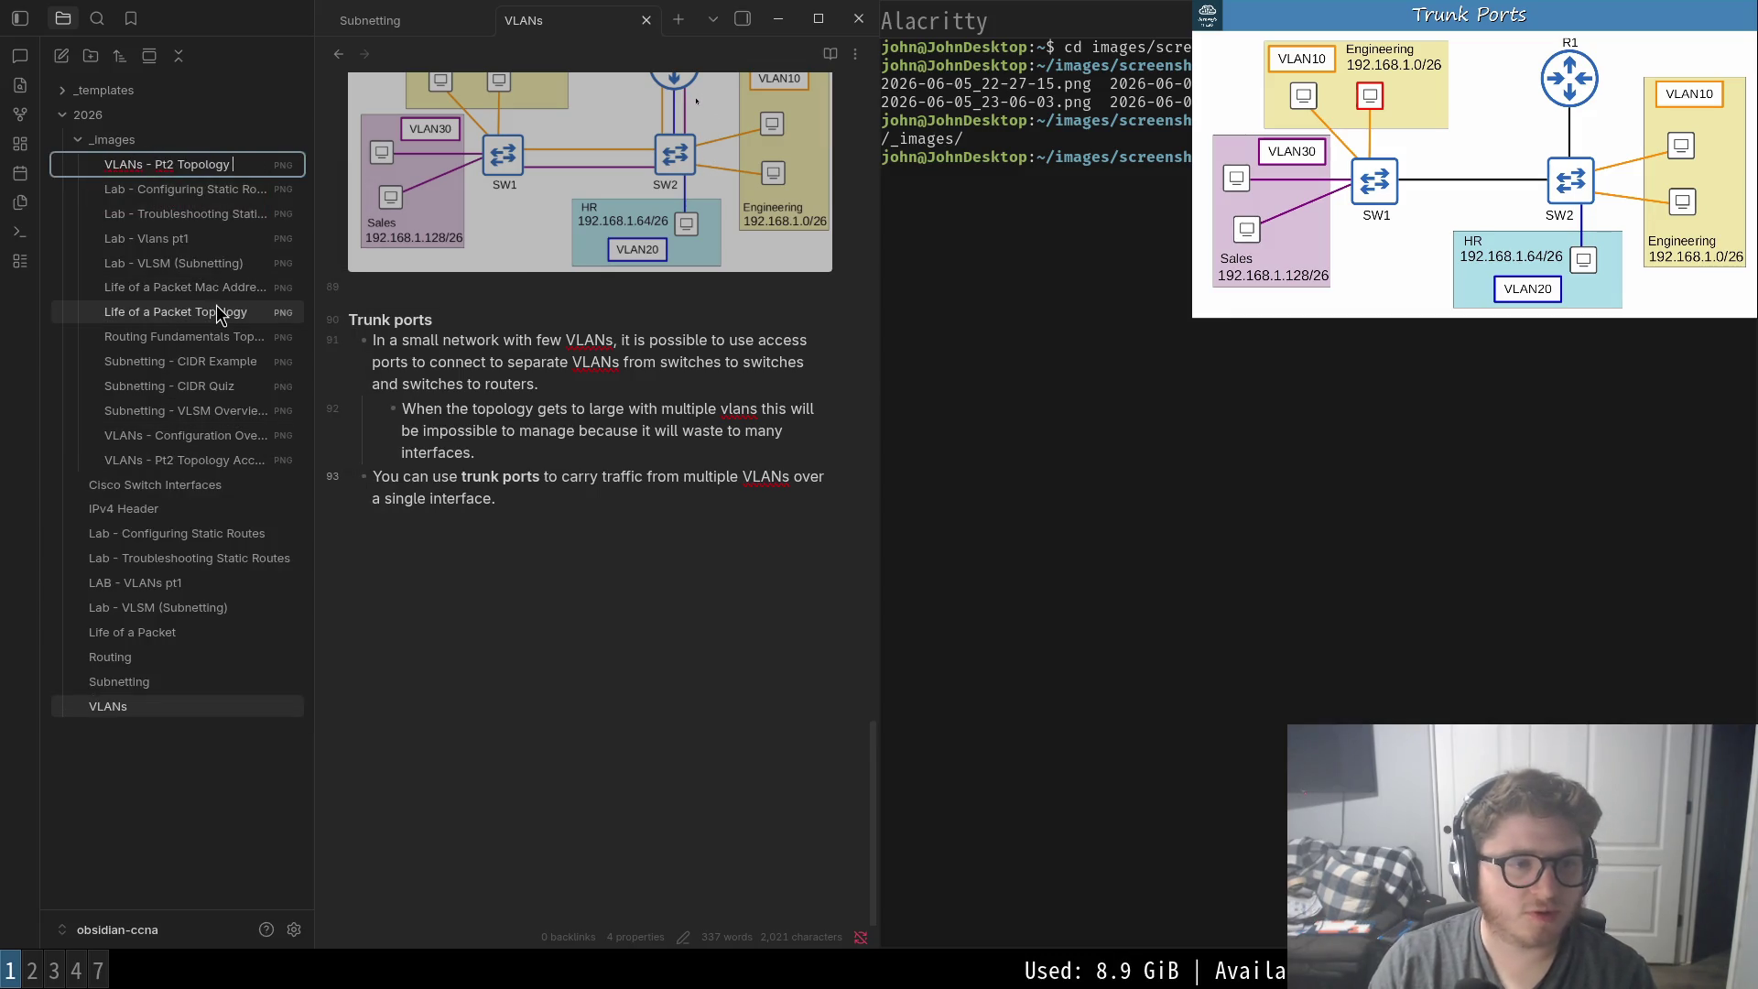
pyautogui.write('Tru')
pyautogui.write(' Ports')
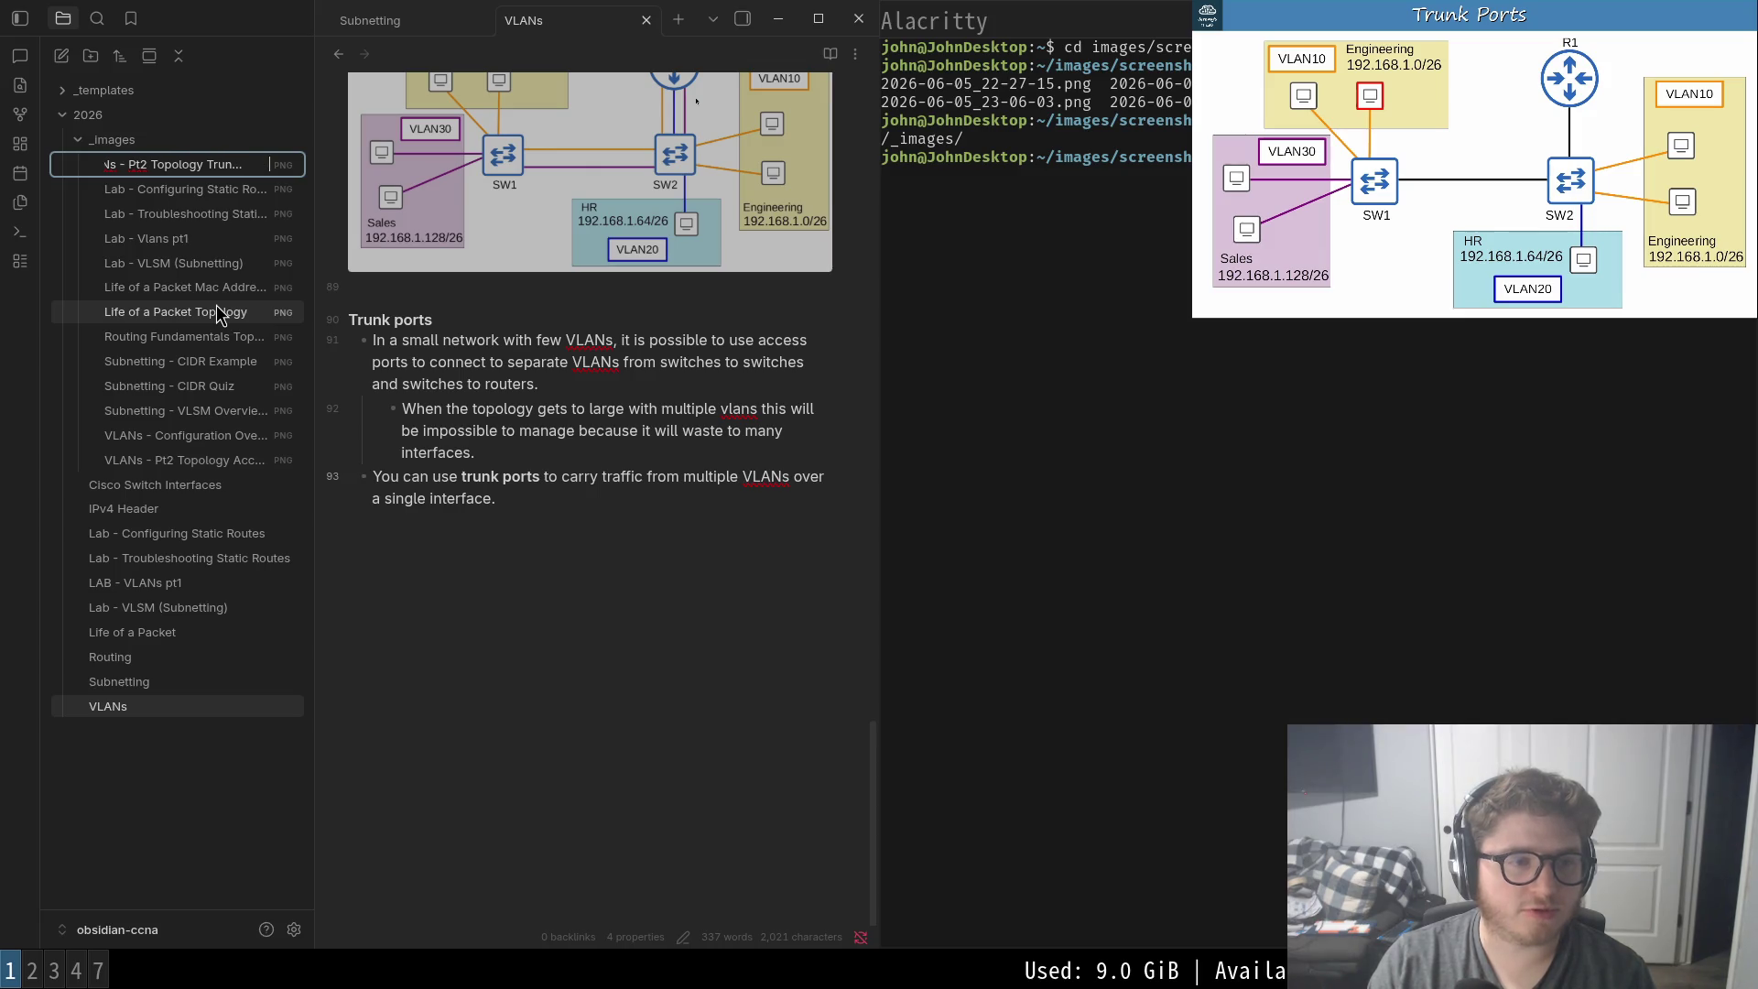
pyautogui.press('Return')
# Embed the trunk ports image on its own line beneath the trunk ports bullets and close the terminal
pyautogui.moveTo(205, 464); pyautogui.dragTo(448, 582)
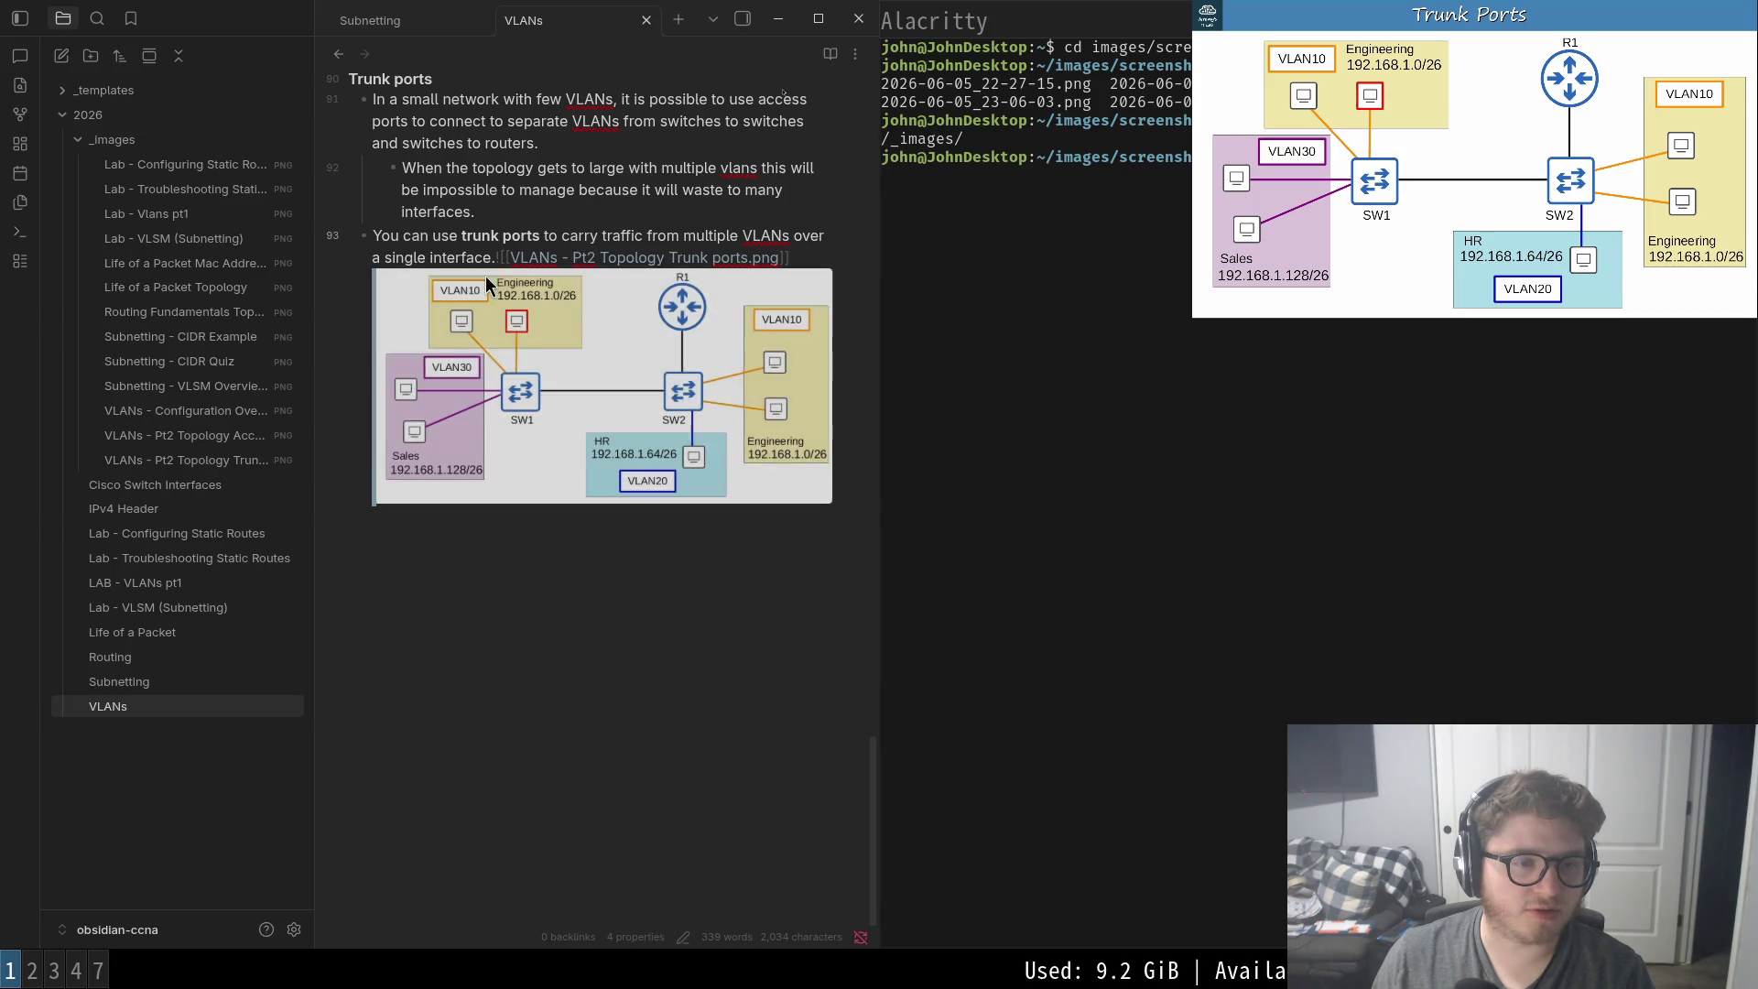
pyautogui.click(552, 256)
pyautogui.press('Return')
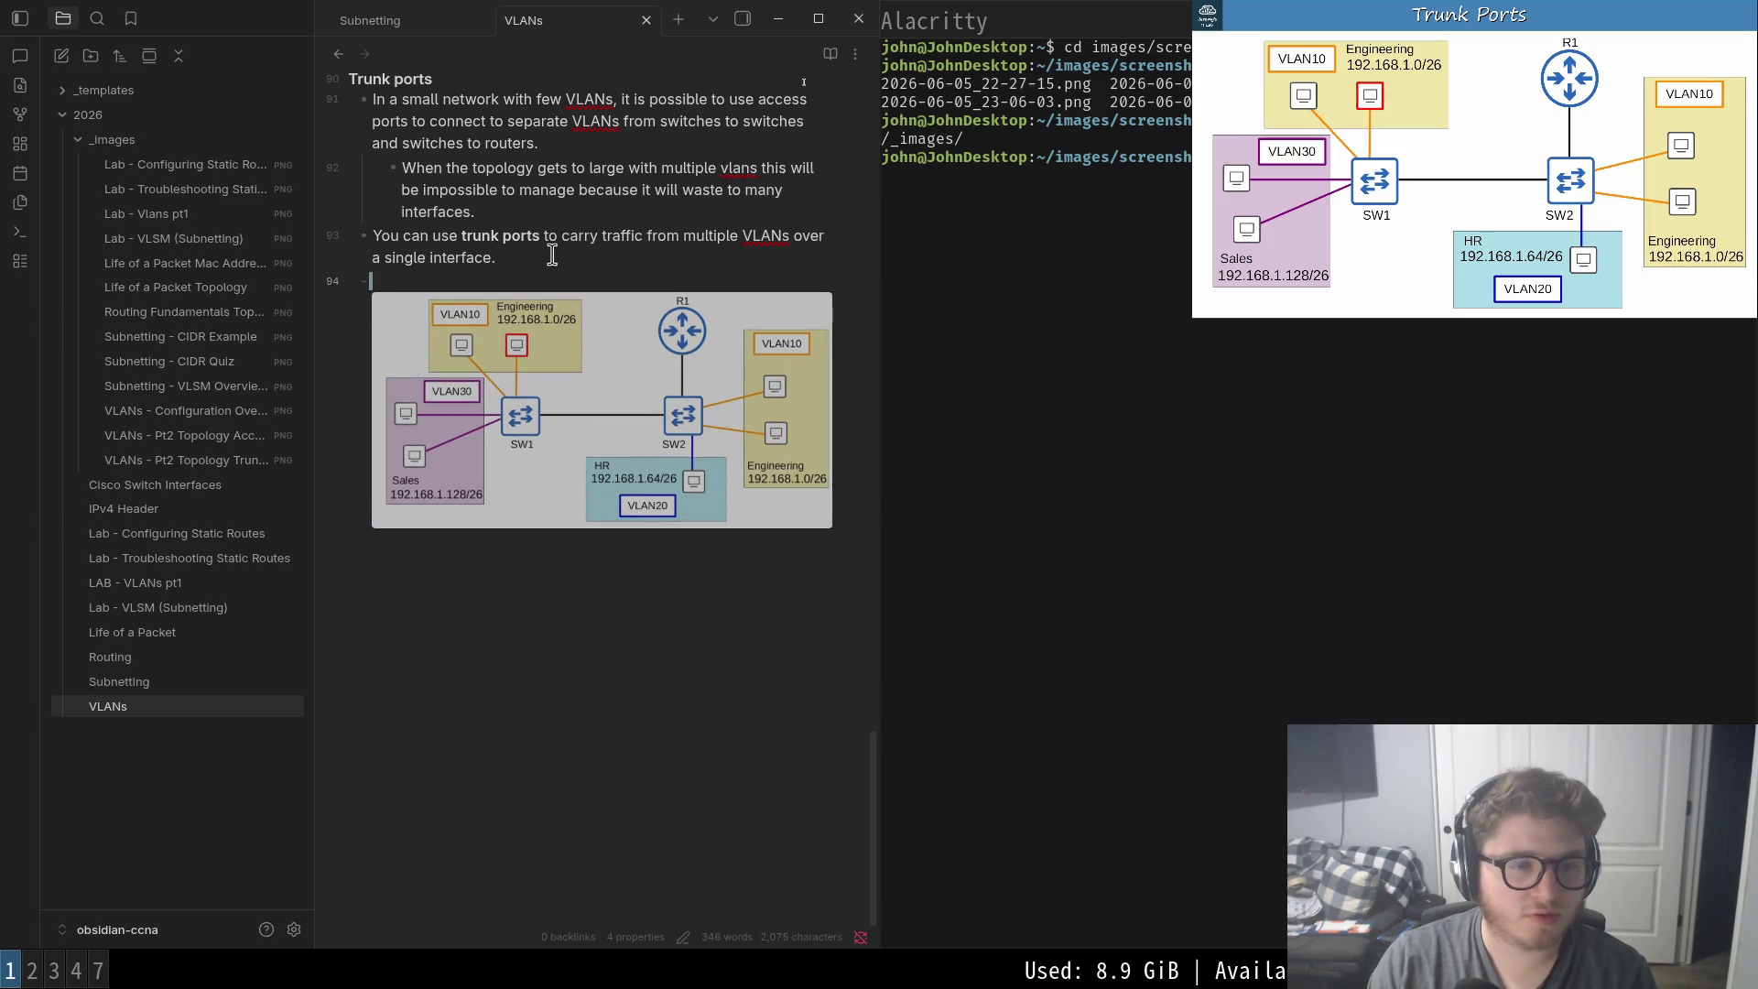
pyautogui.press('End')
pyautogui.press('Return')
pyautogui.press('Up')
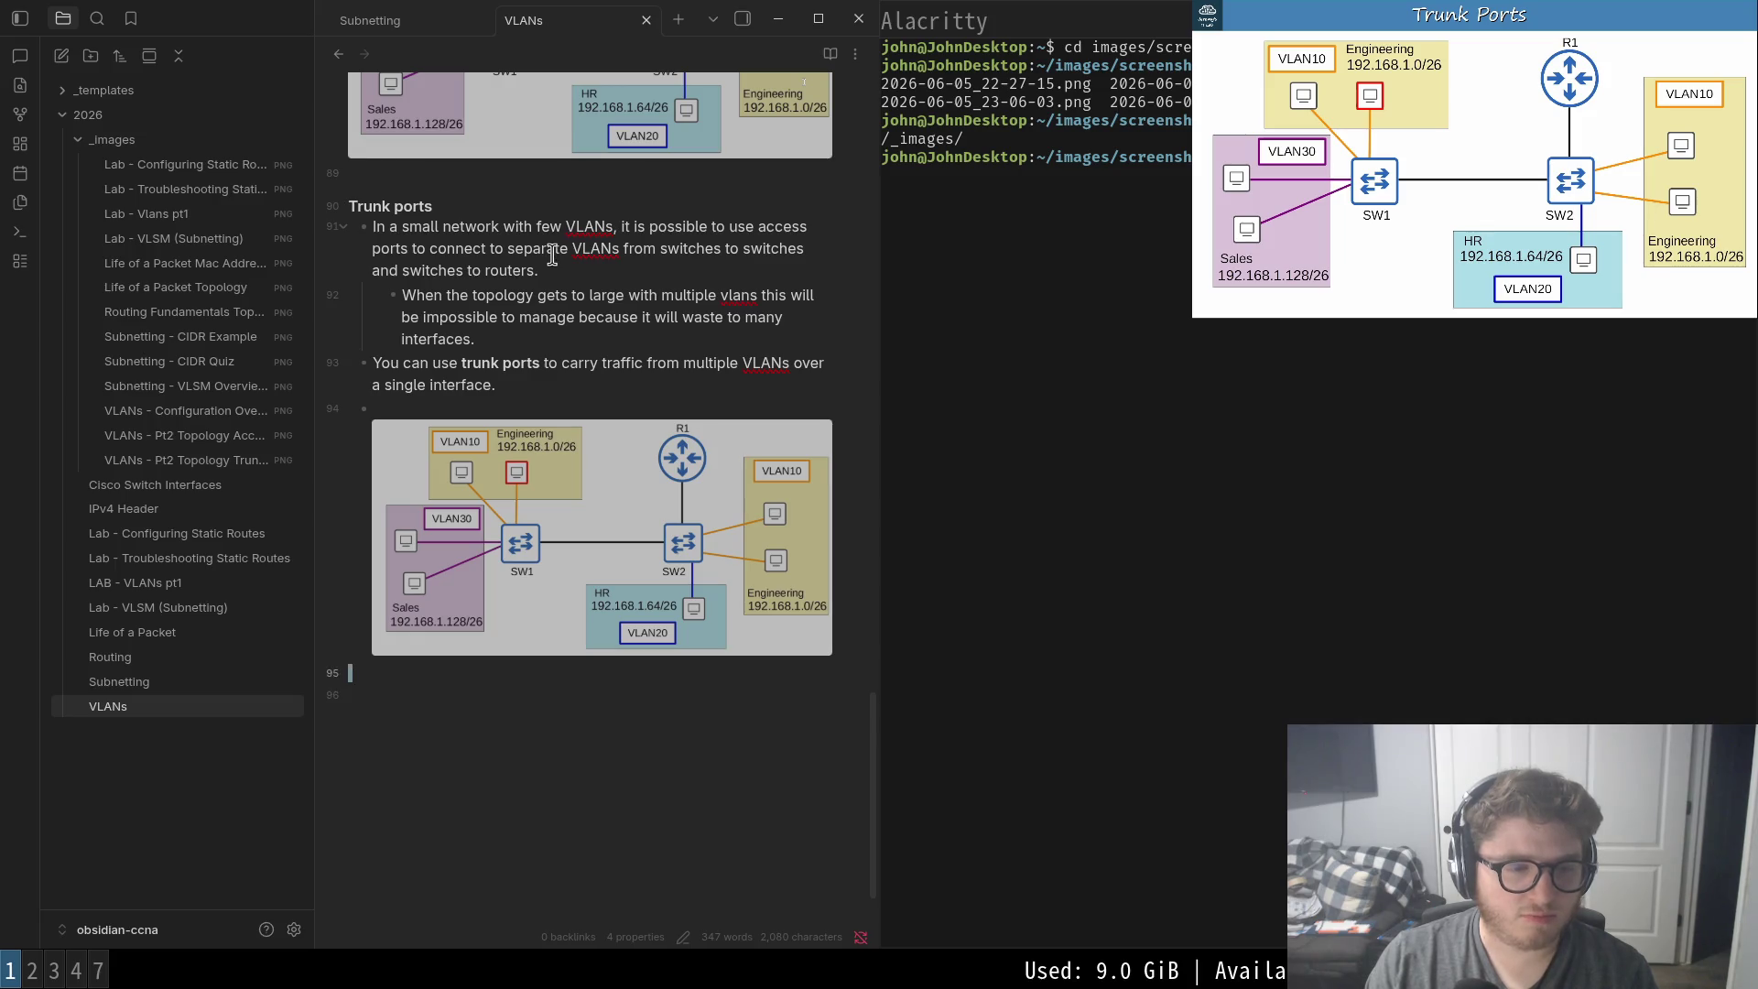
pyautogui.press('Up')
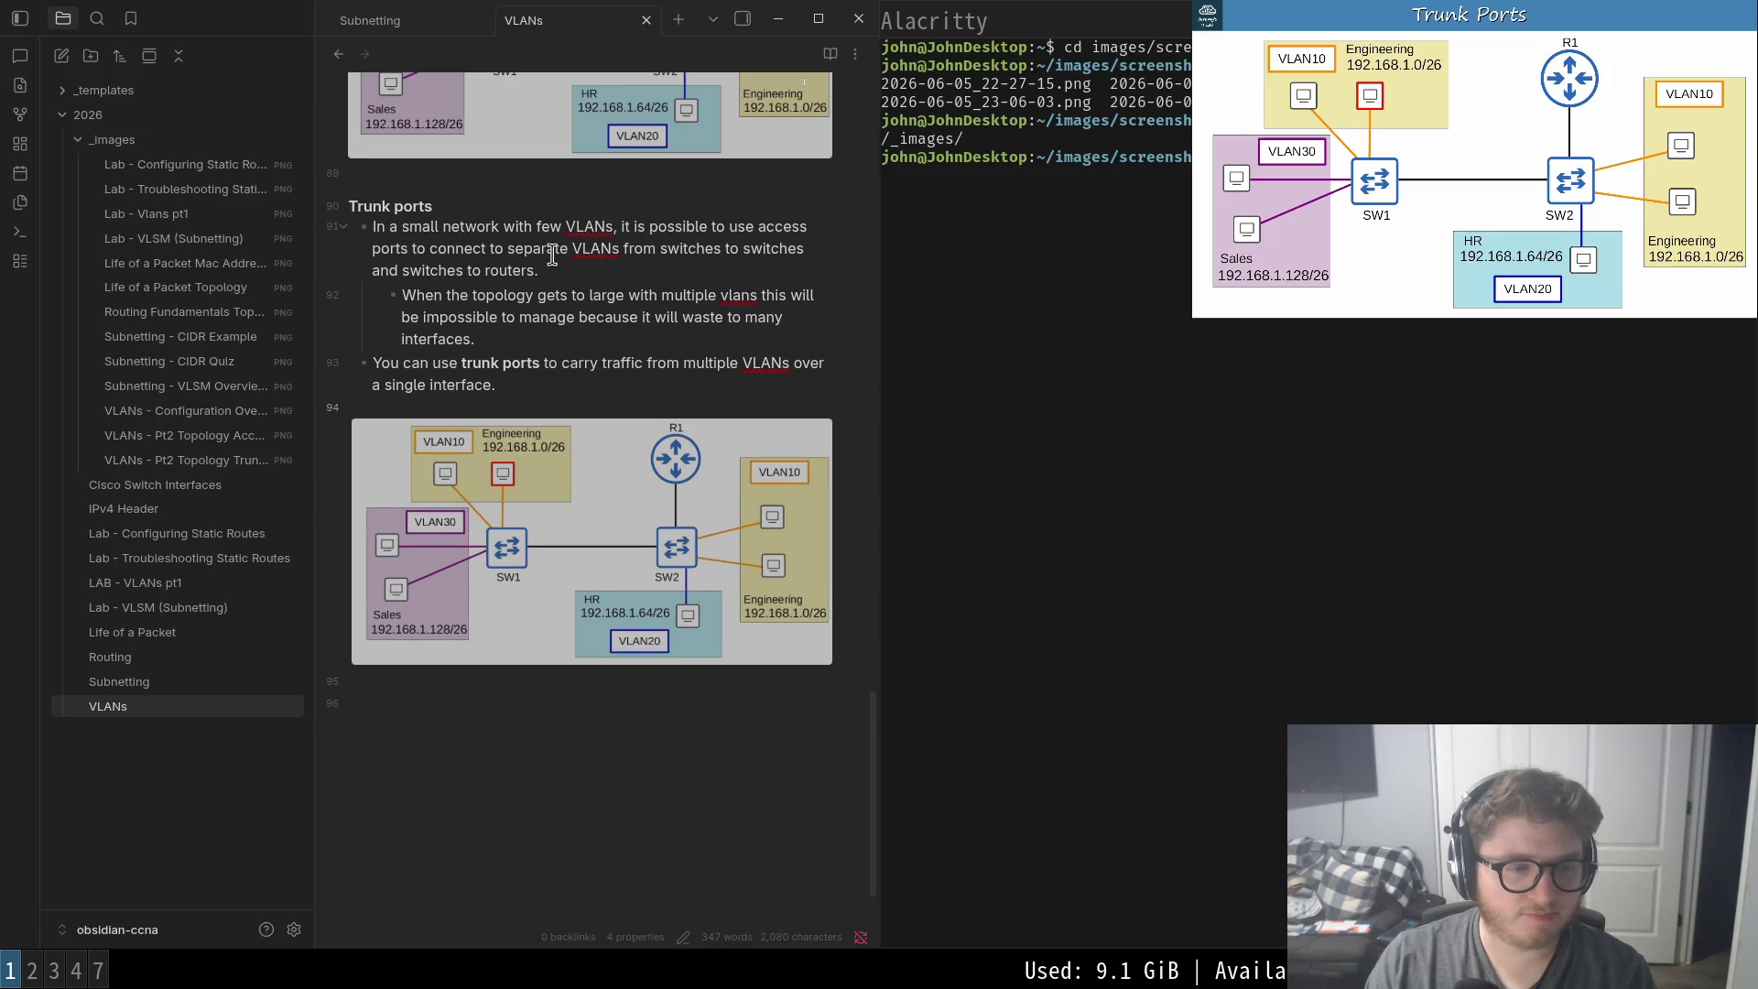
pyautogui.hotkey('ctrl', 'x')
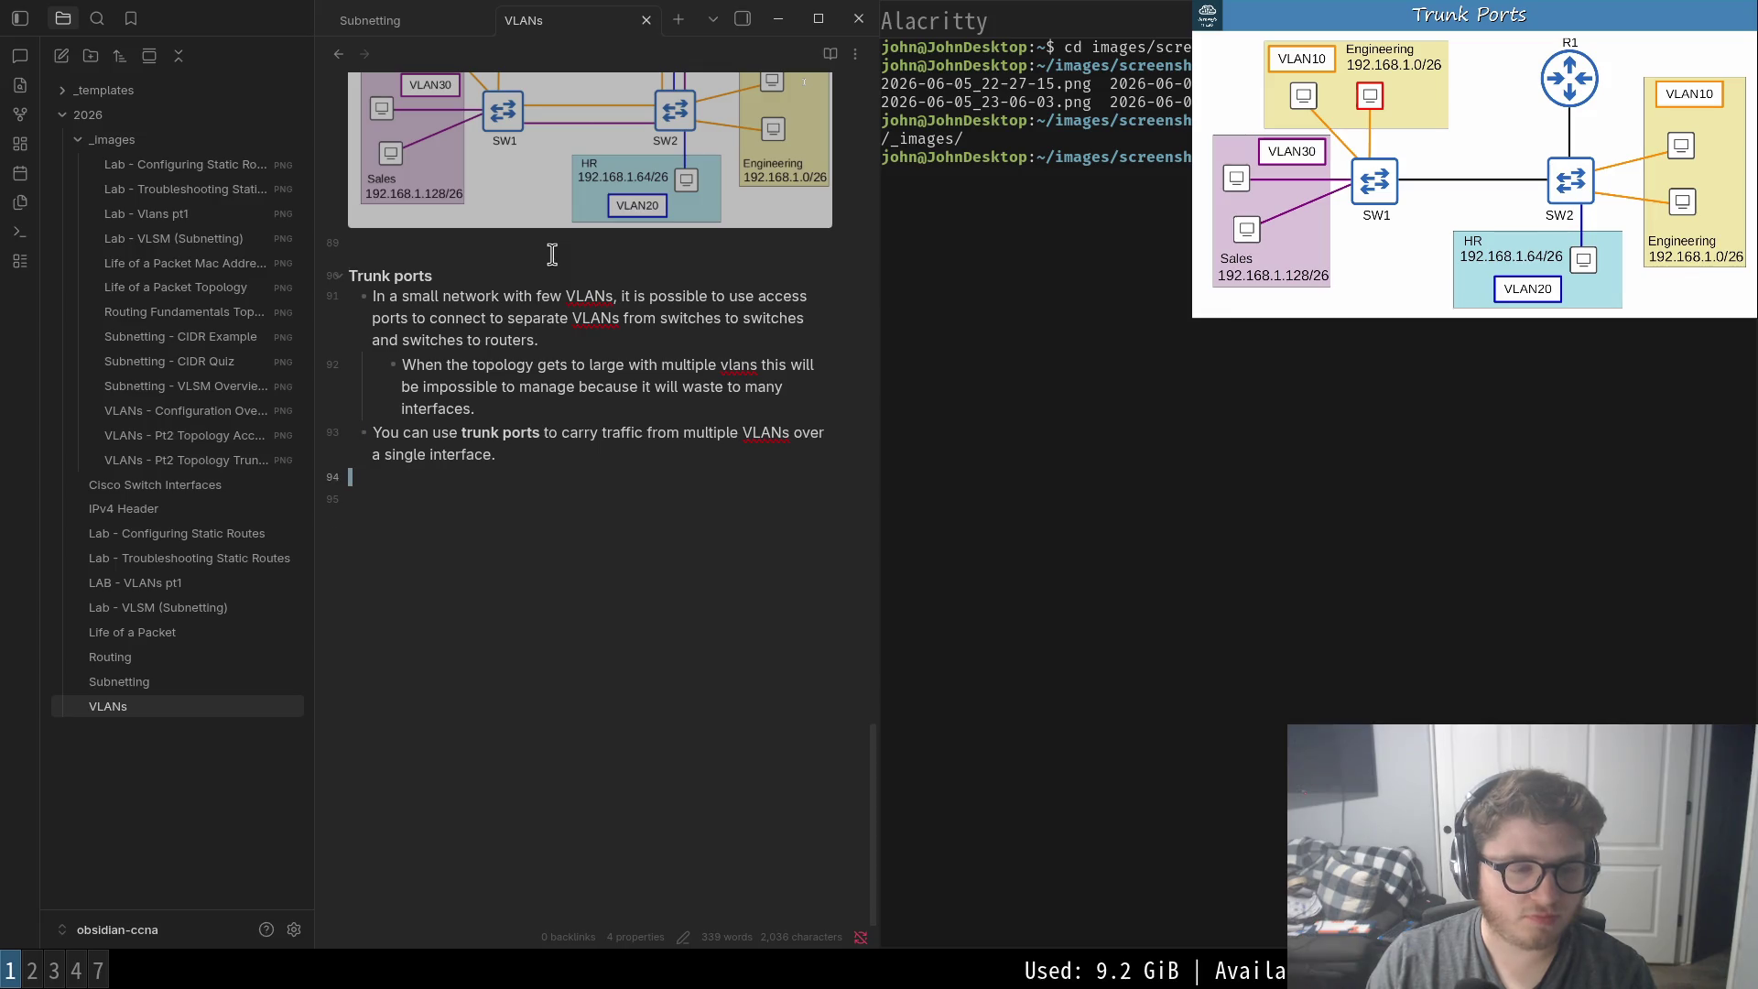
pyautogui.hotkey('ctrl', 'v')
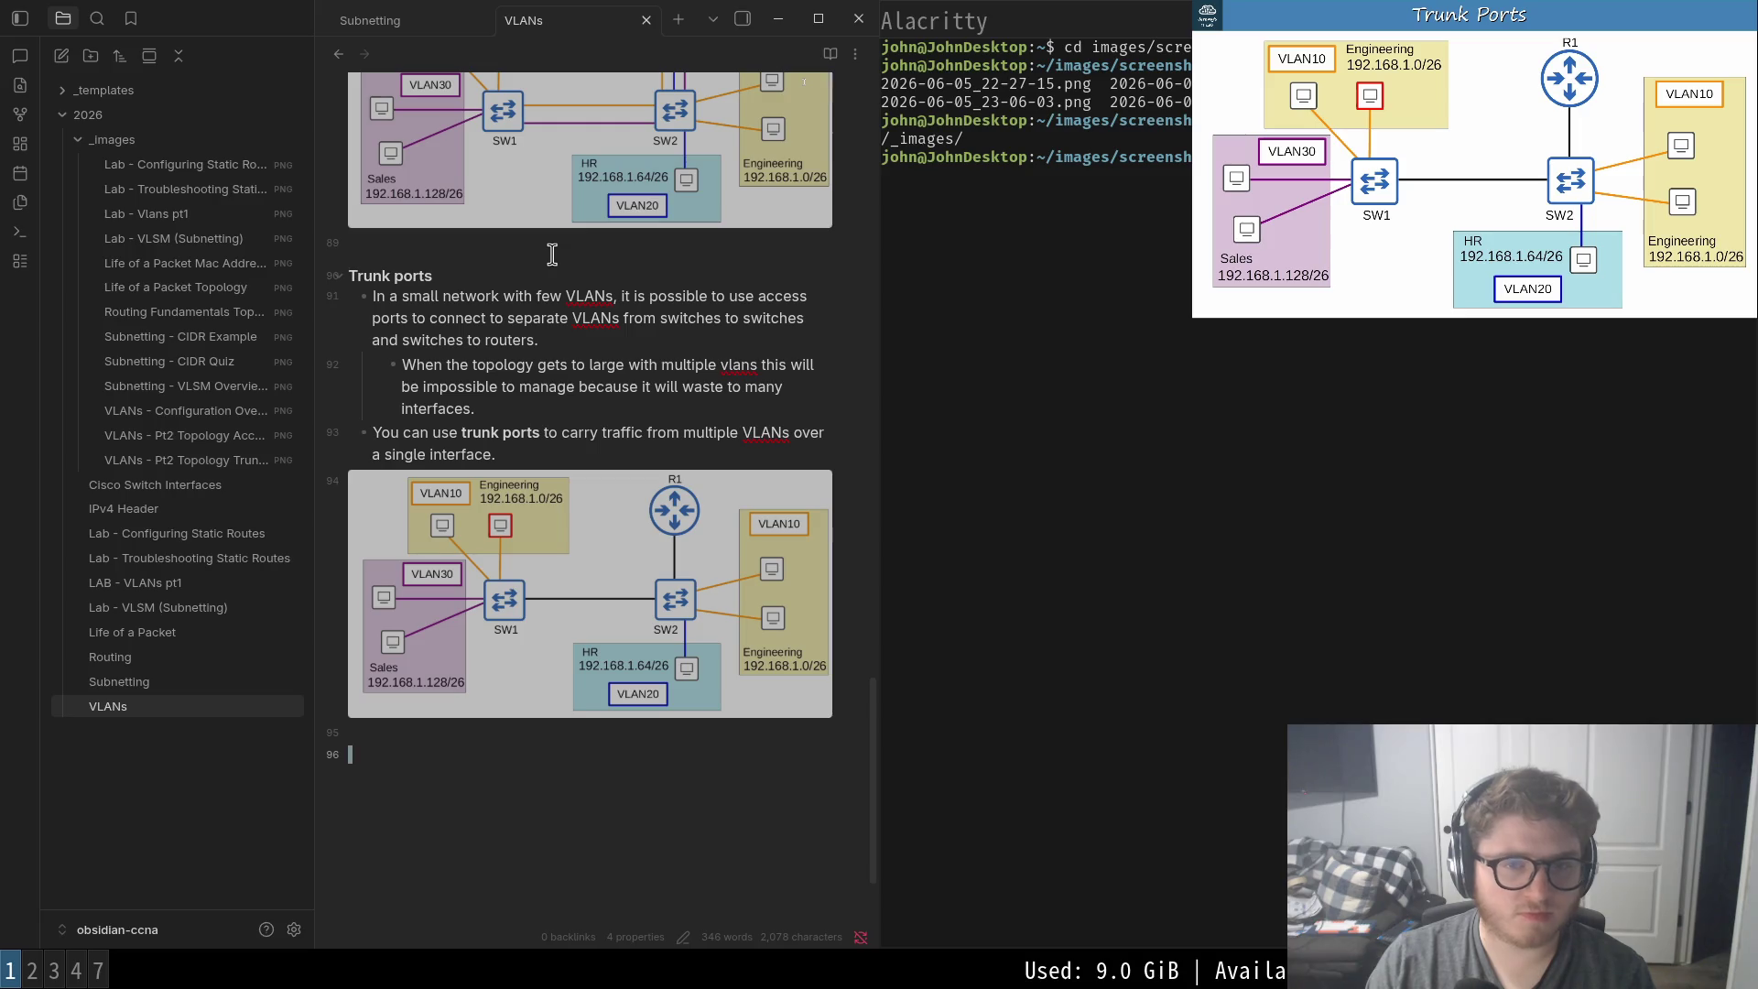
pyautogui.press('super+Right')
pyautogui.press('super+shift+q')
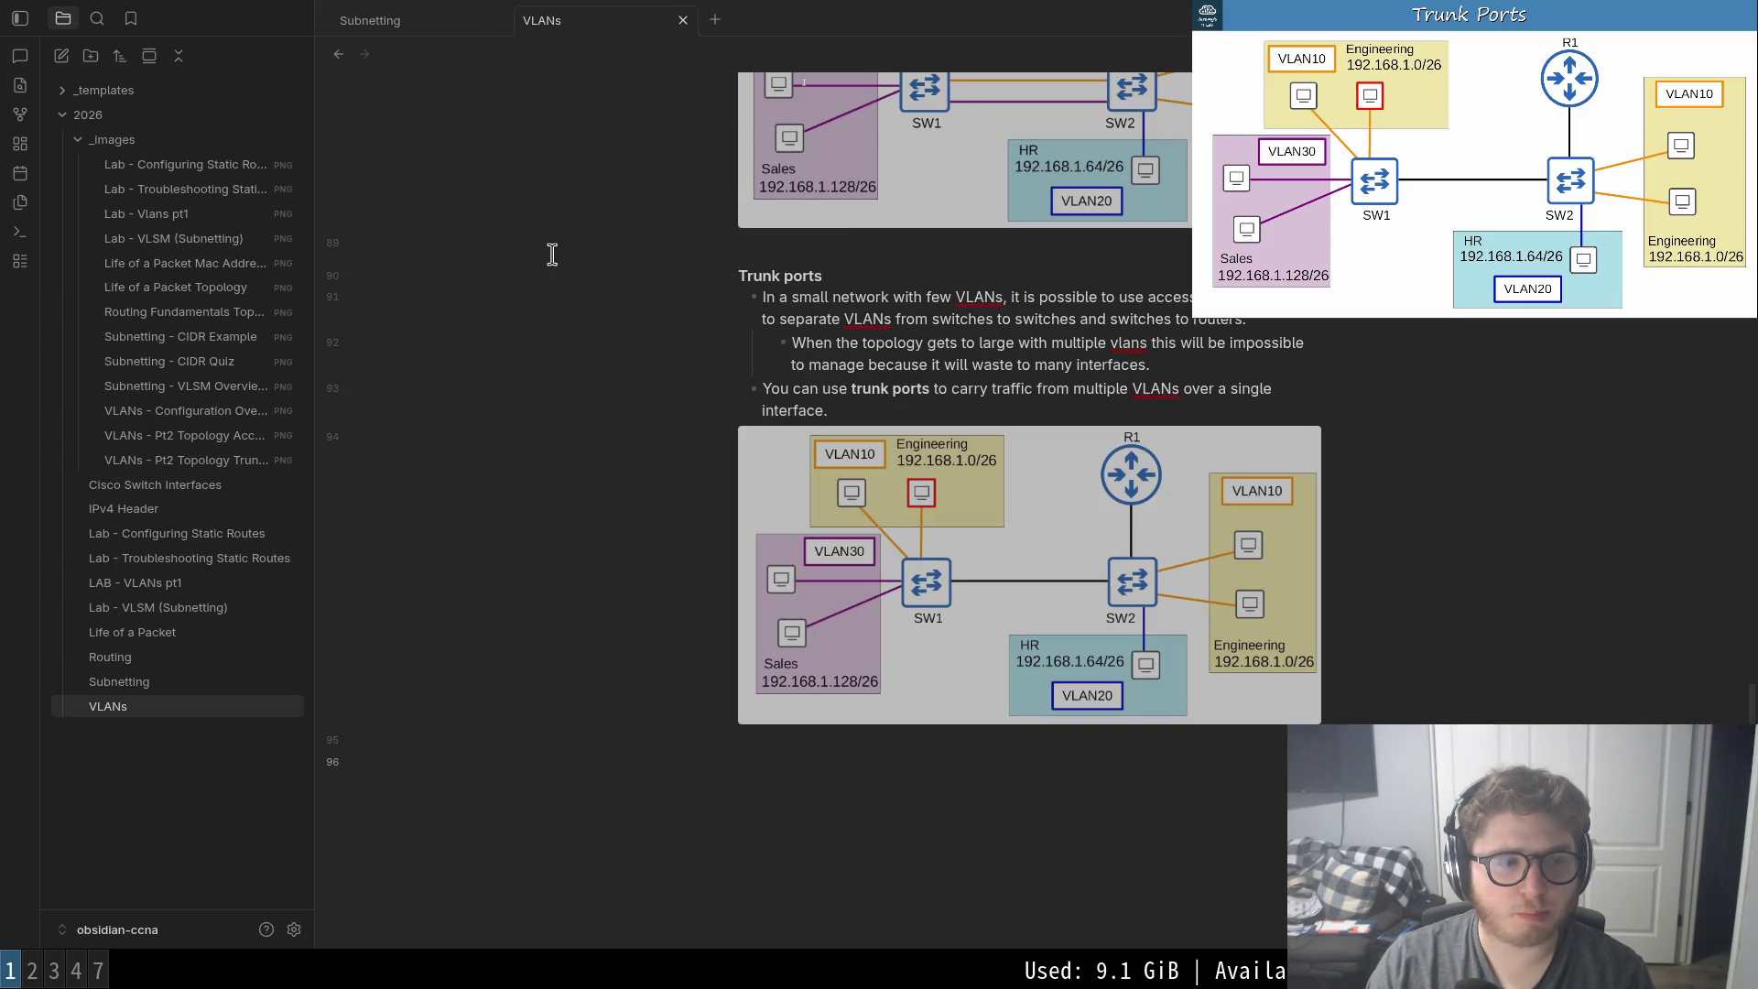
# In Alacritty, change into images/screenshots, then close the terminal so the note fills the screen
pyautogui.press('super+Return')
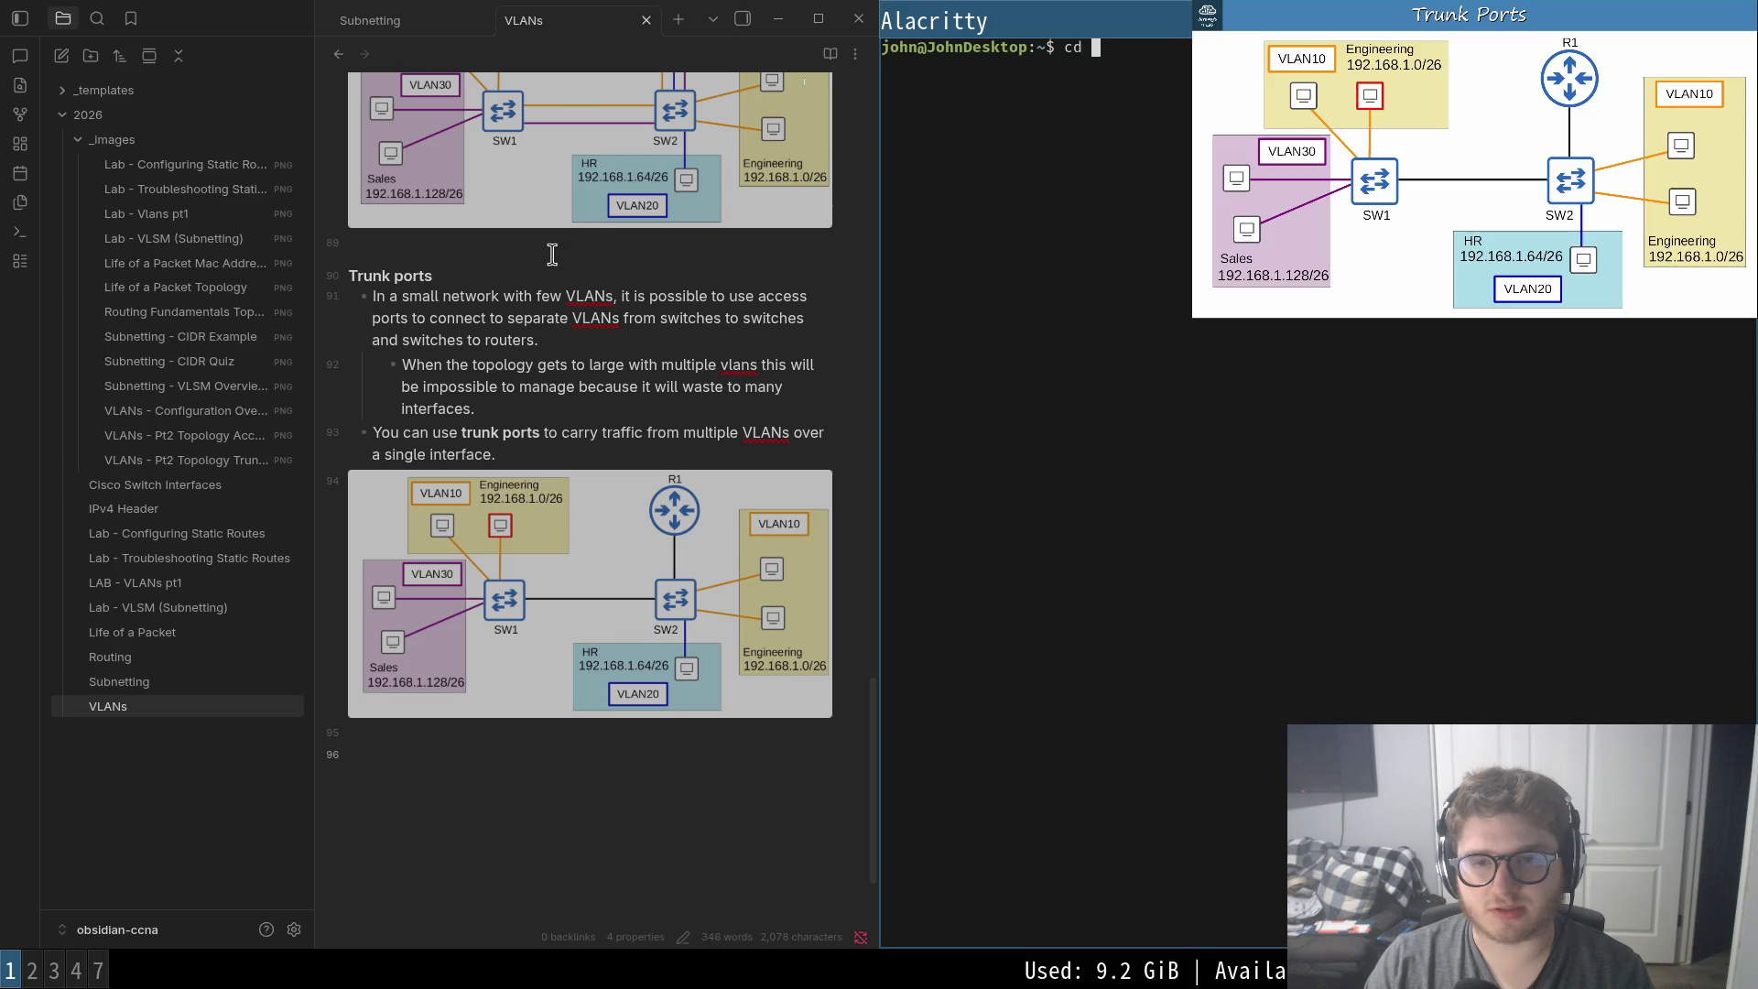
pyautogui.write('cd do')
pyautogui.press('BackSpace')
pyautogui.press('BackSpace')
pyautogui.write('images/')
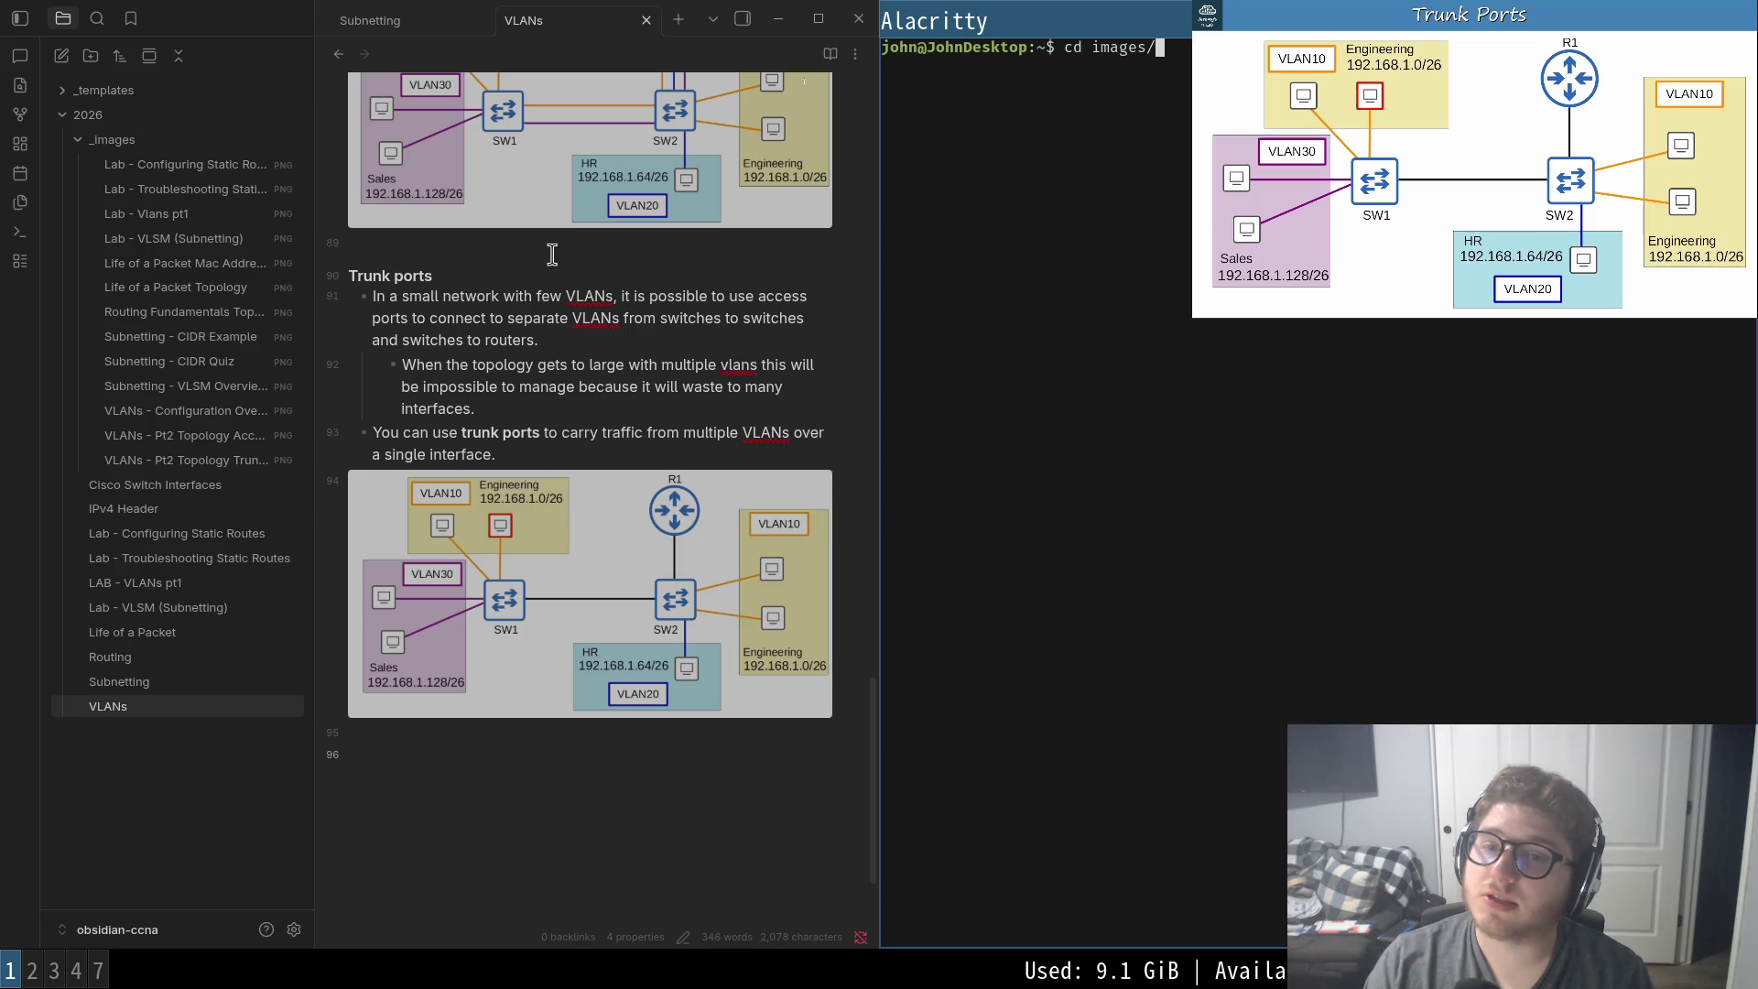
pyautogui.write('scre')
pyautogui.press('Tab')
pyautogui.press('Return')
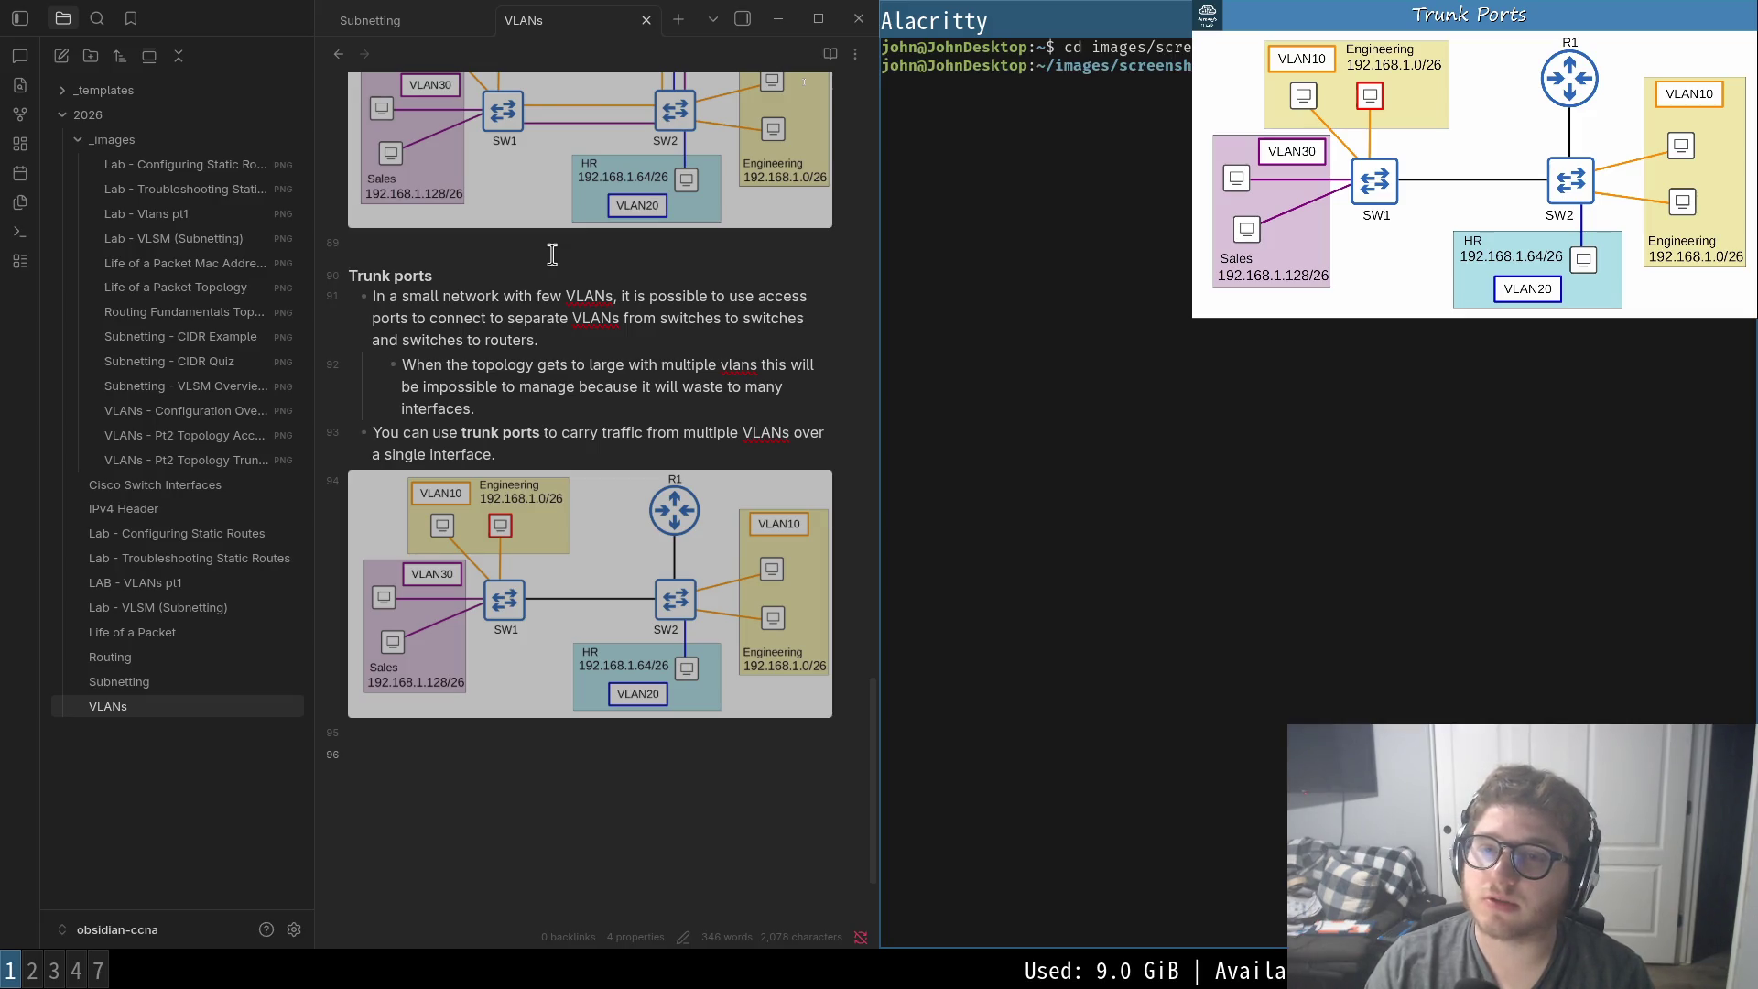
pyautogui.press('Return')
pyautogui.press('Return')
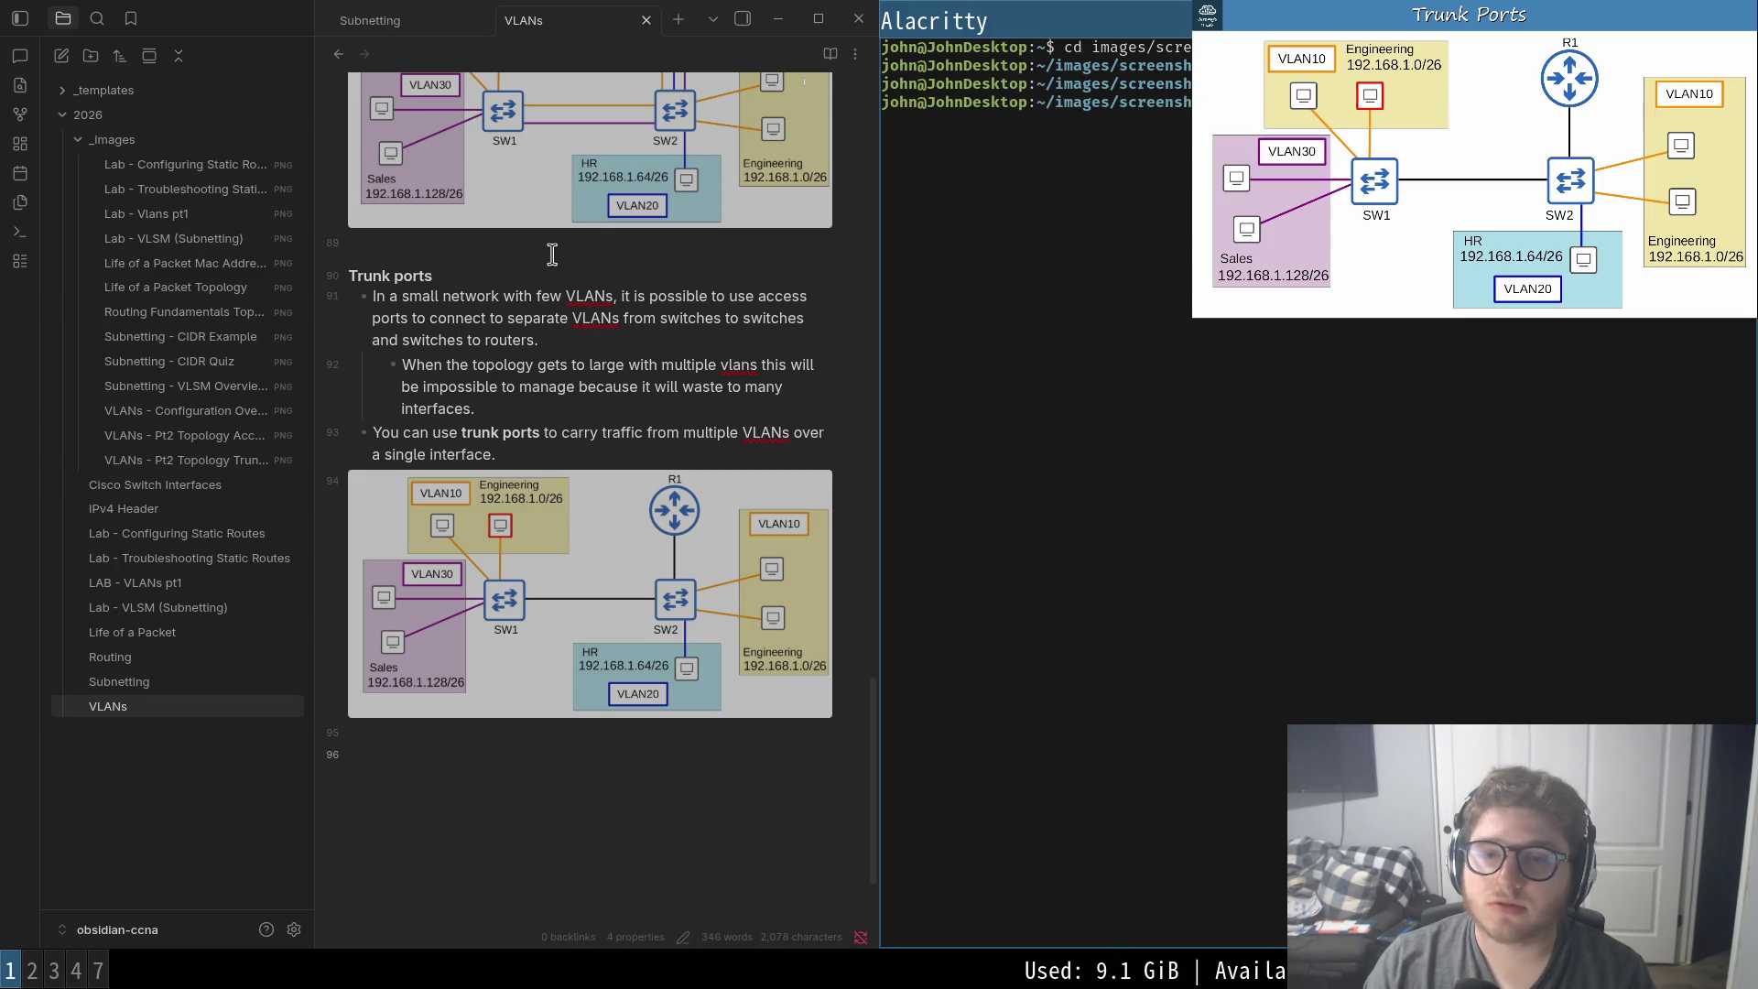
pyautogui.hotkey('ctrl', 'd')
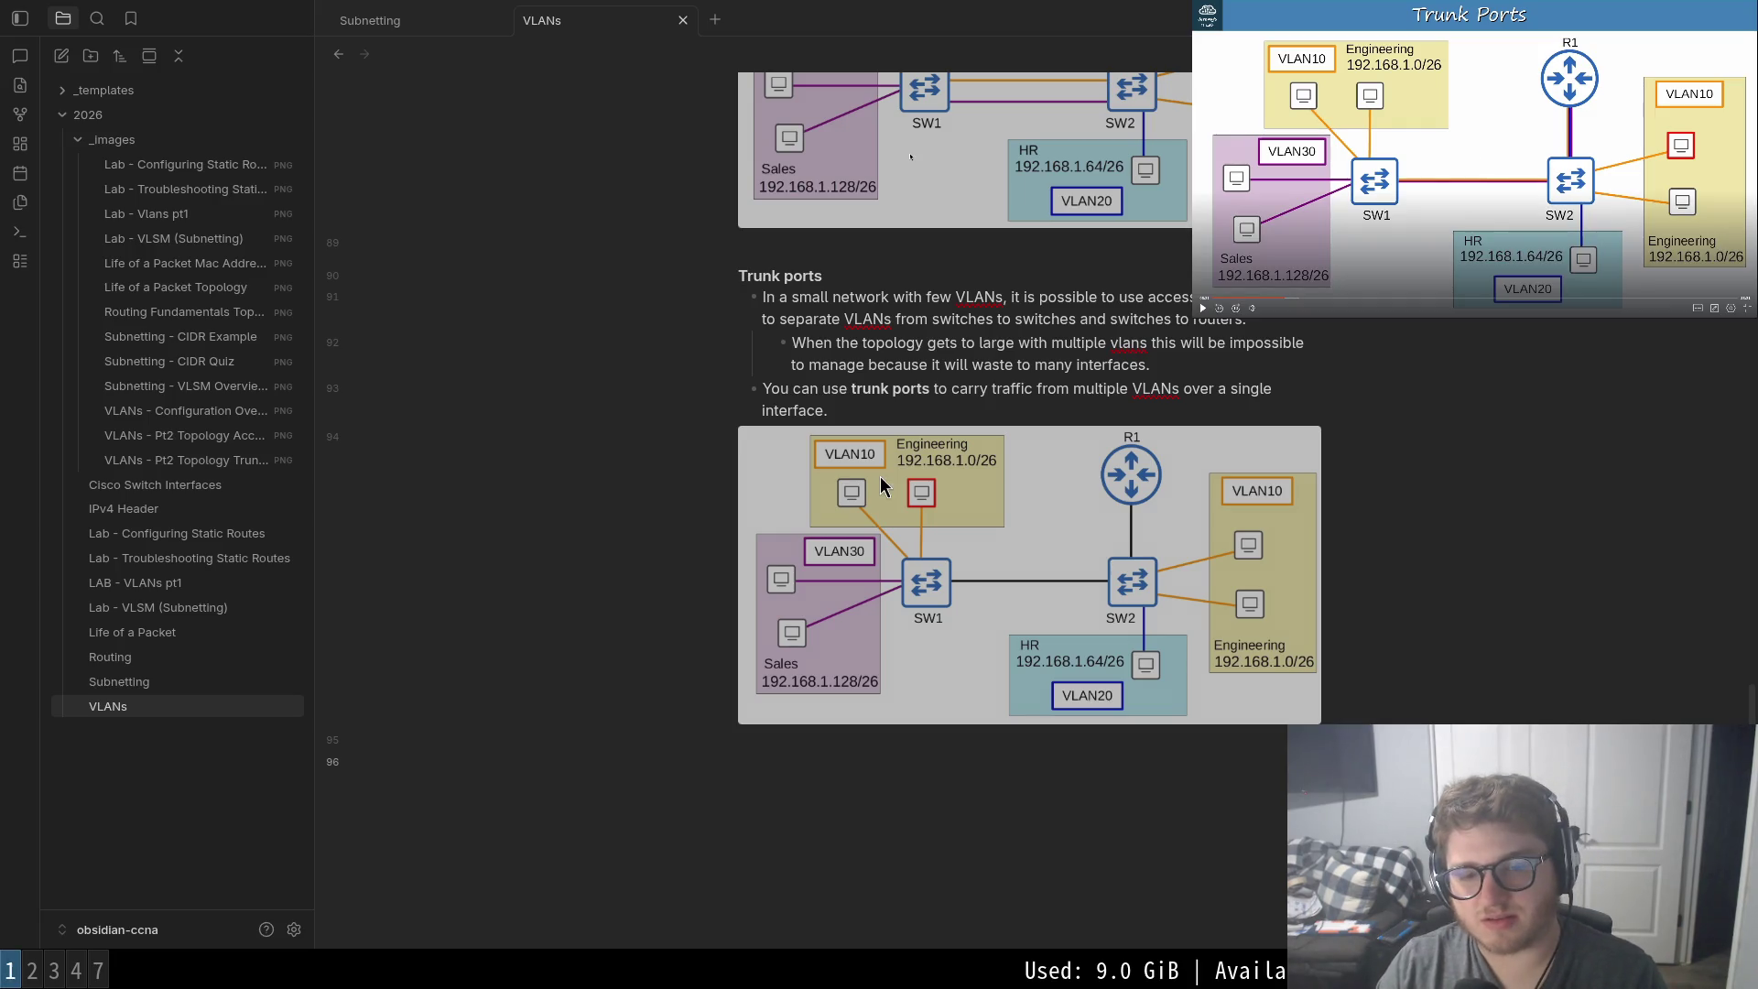
# Add a bullet above the image: 'The following is the same topology but with trunk ports instead of using multiple interfaces for'
pyautogui.press('Up')
pyautogui.press('Up')
pyautogui.press('Return')
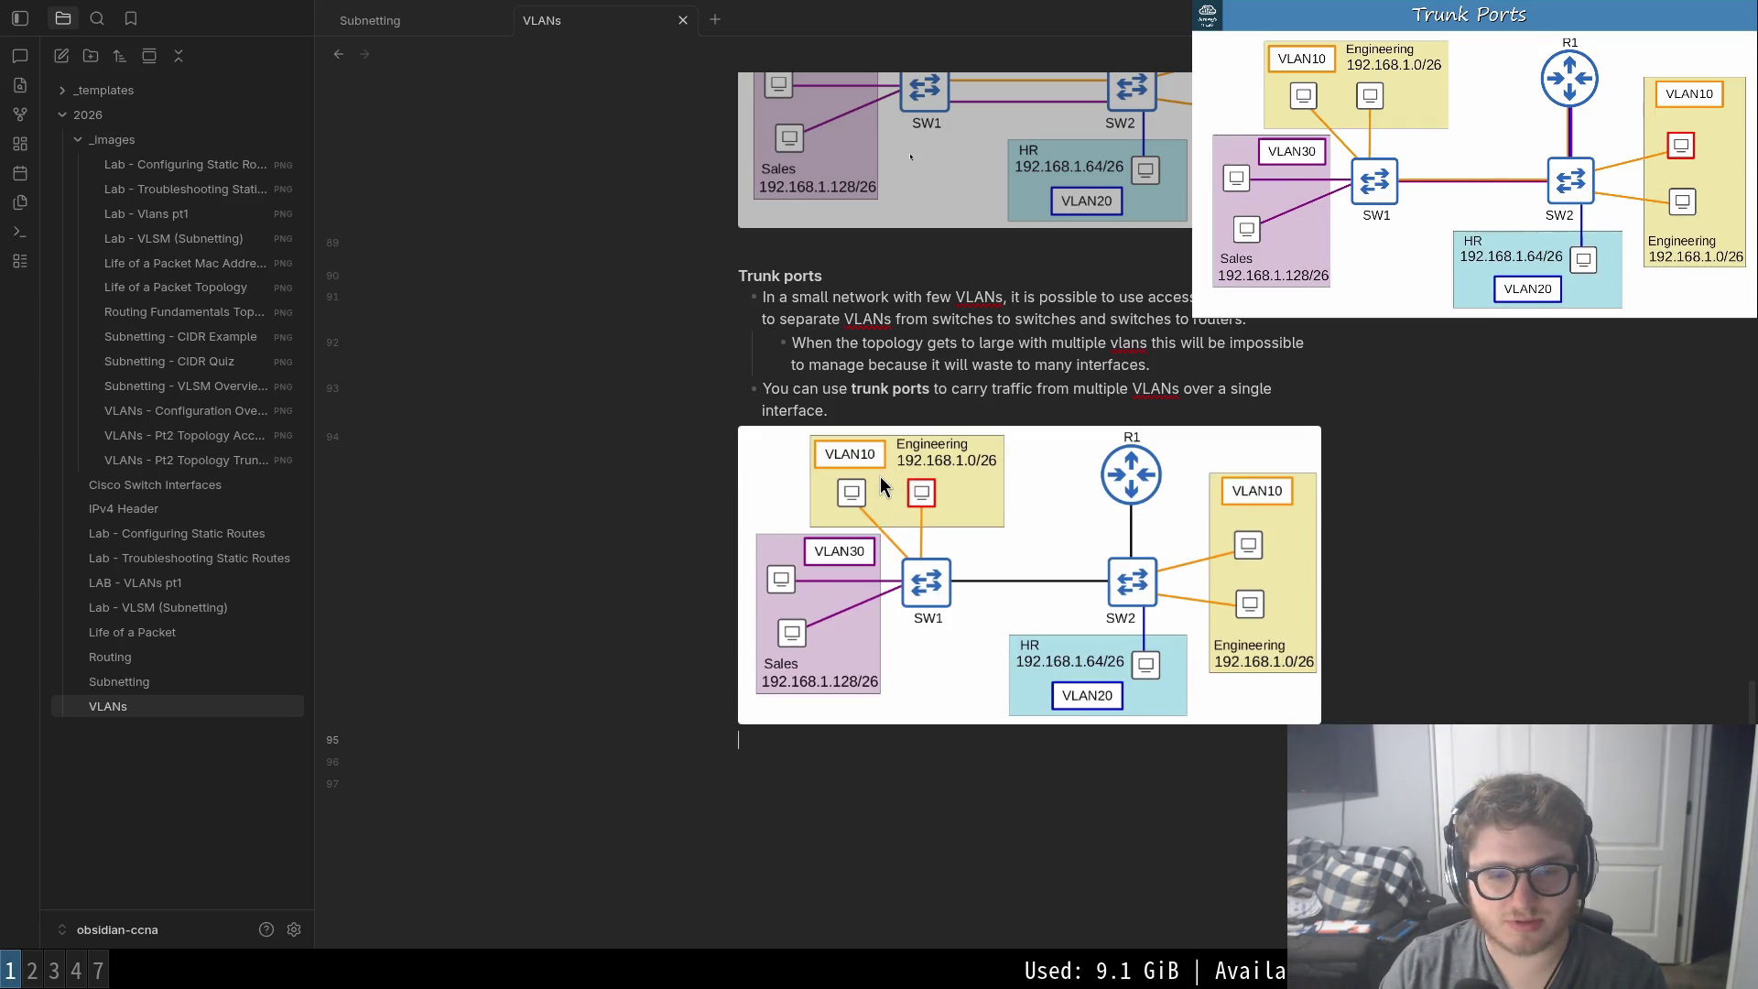
pyautogui.press('Up')
pyautogui.press('Return')
pyautogui.press('Up')
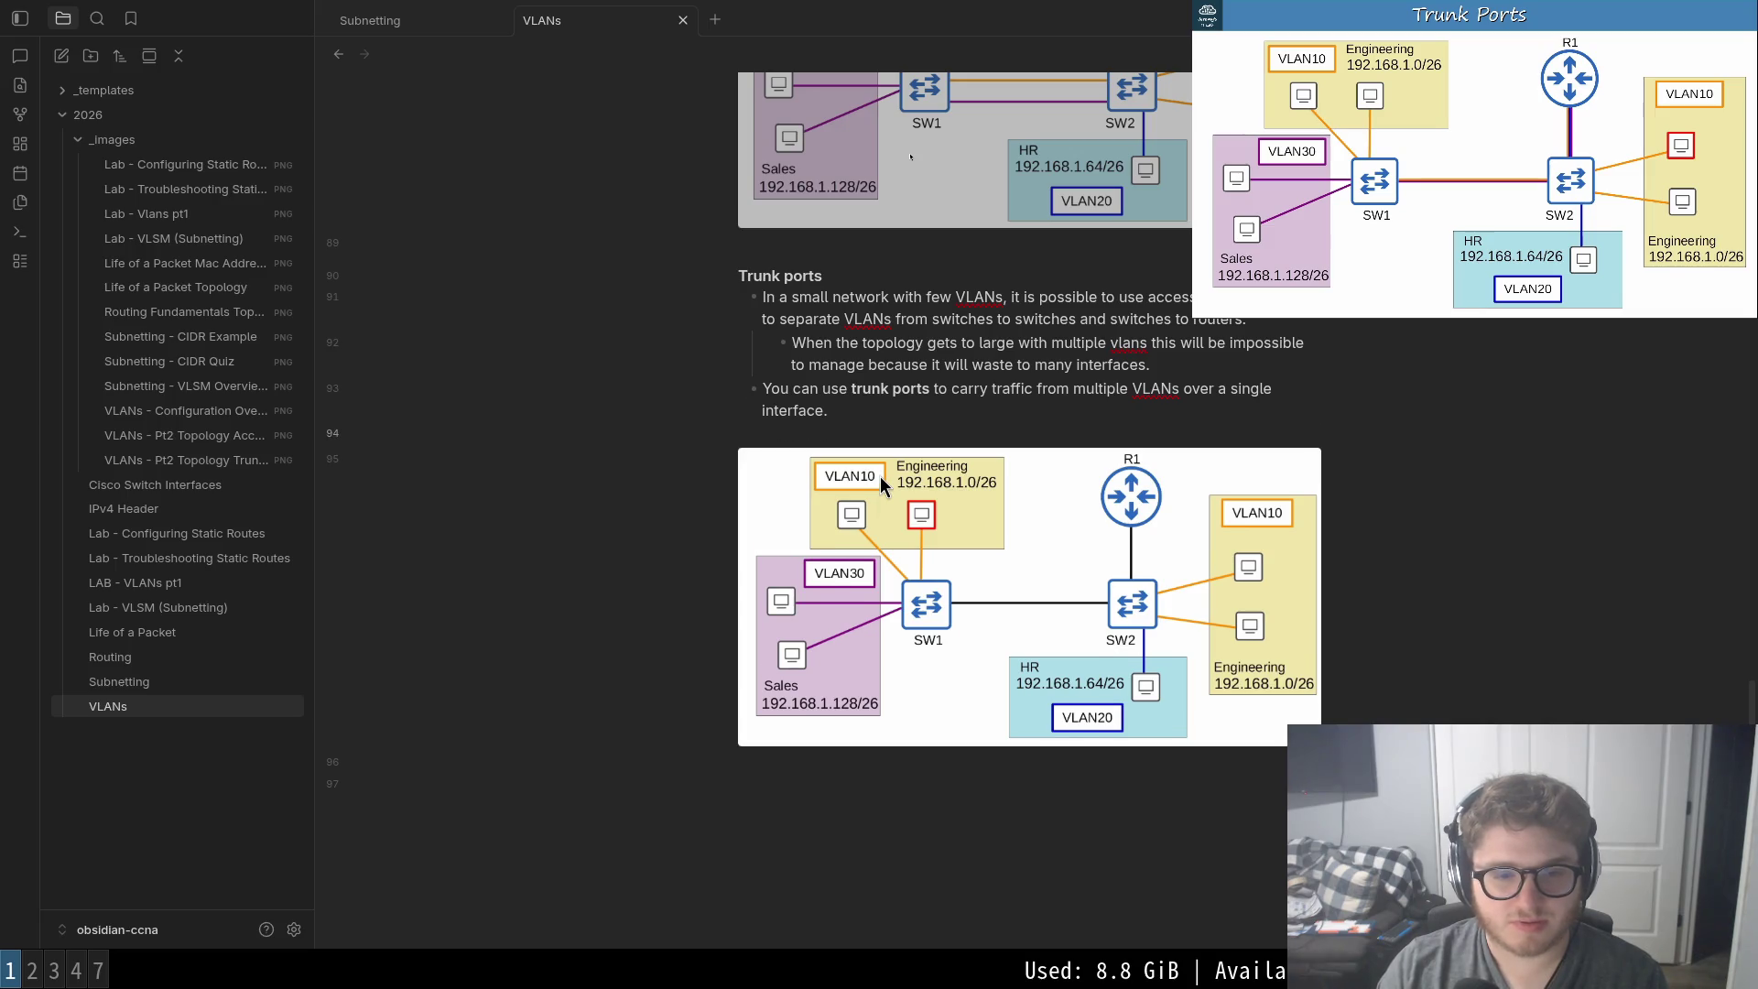
pyautogui.write('- The fol')
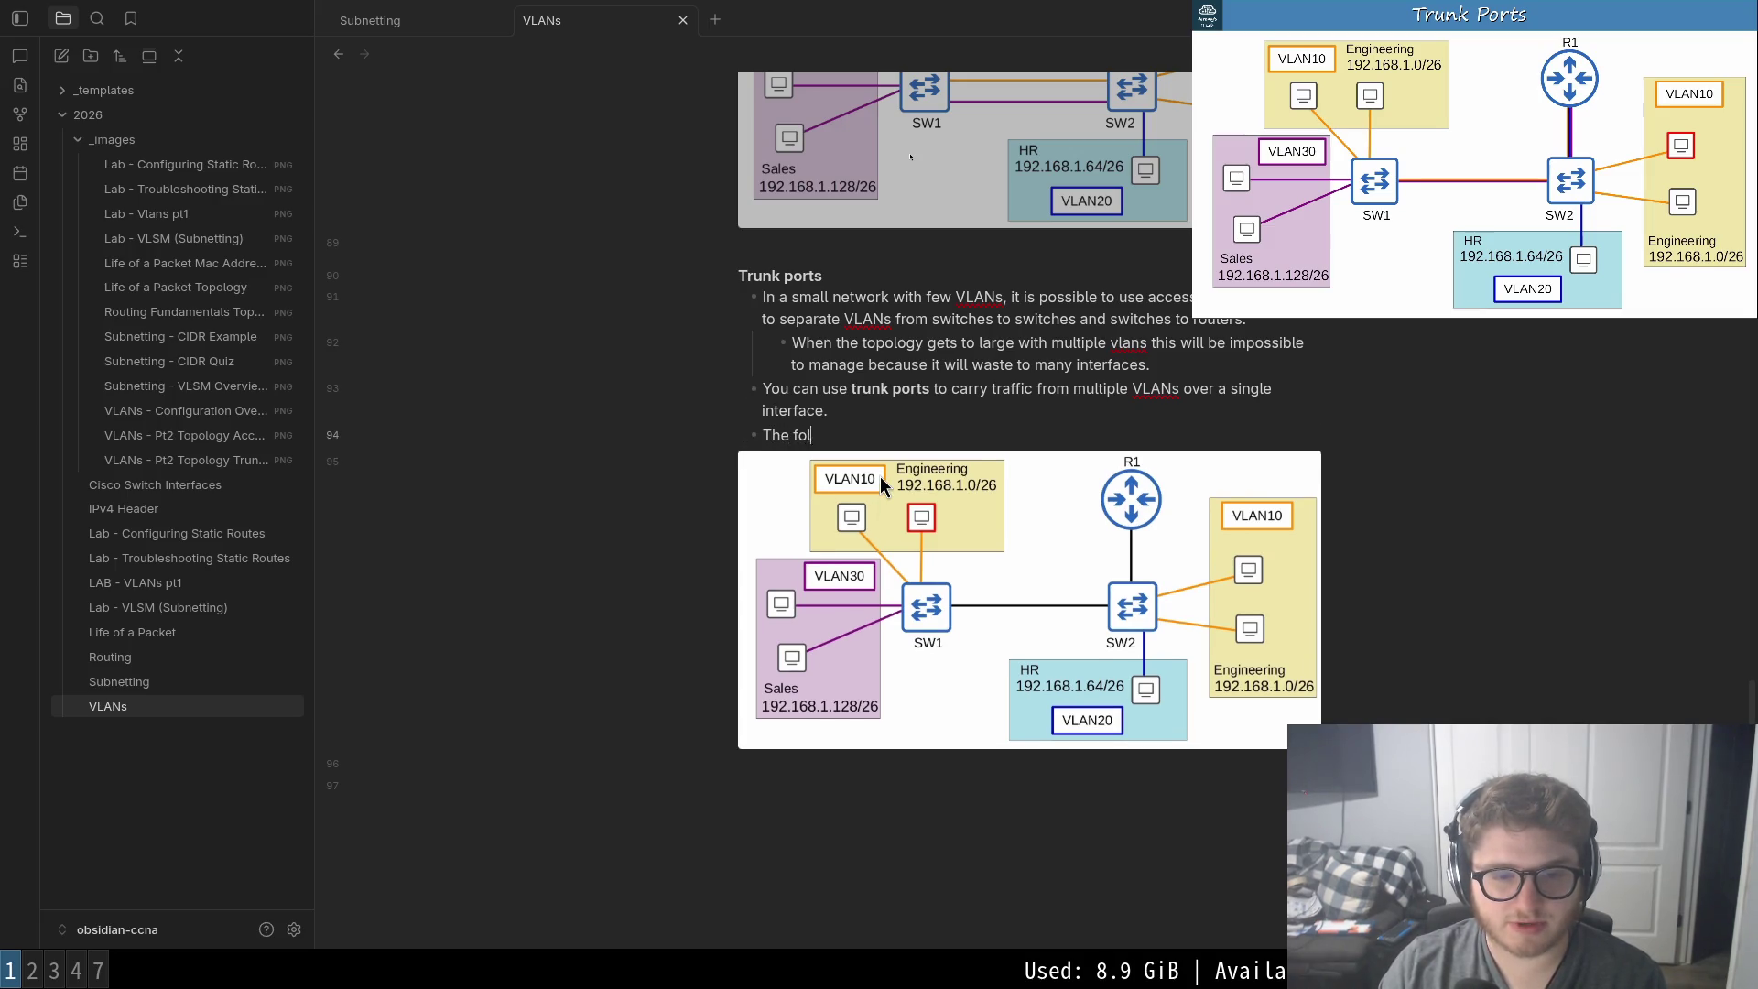
pyautogui.write('liwi')
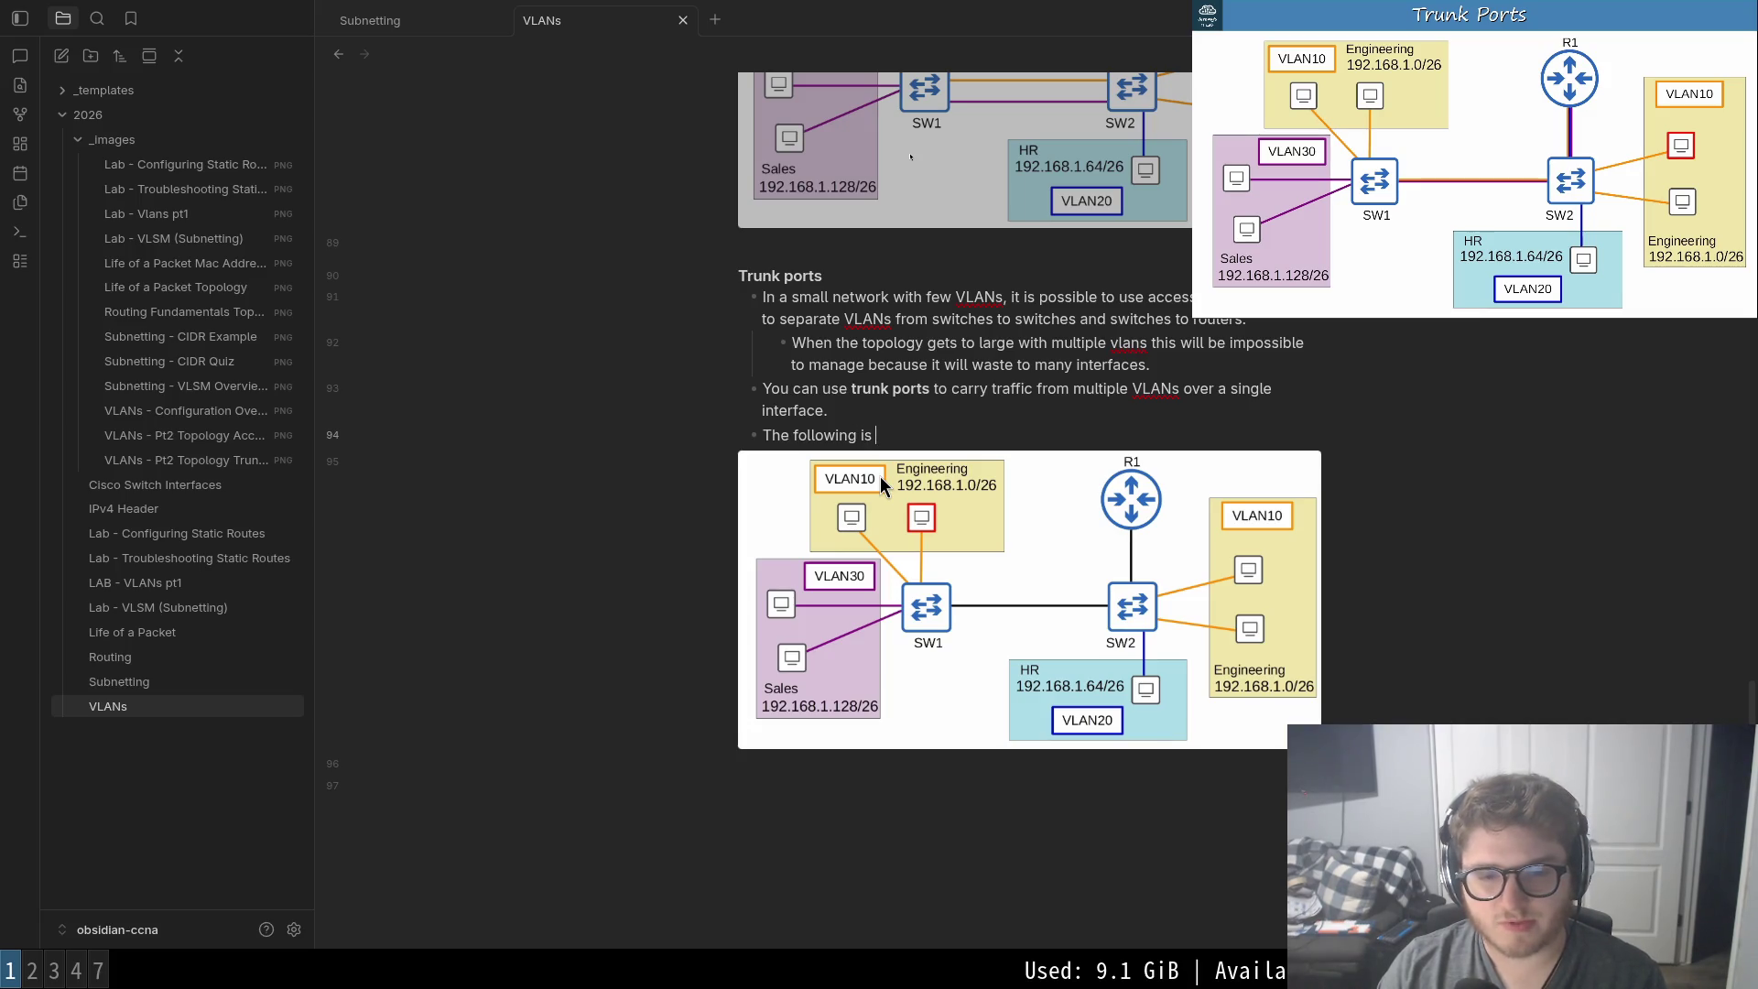
pyautogui.write('same ')
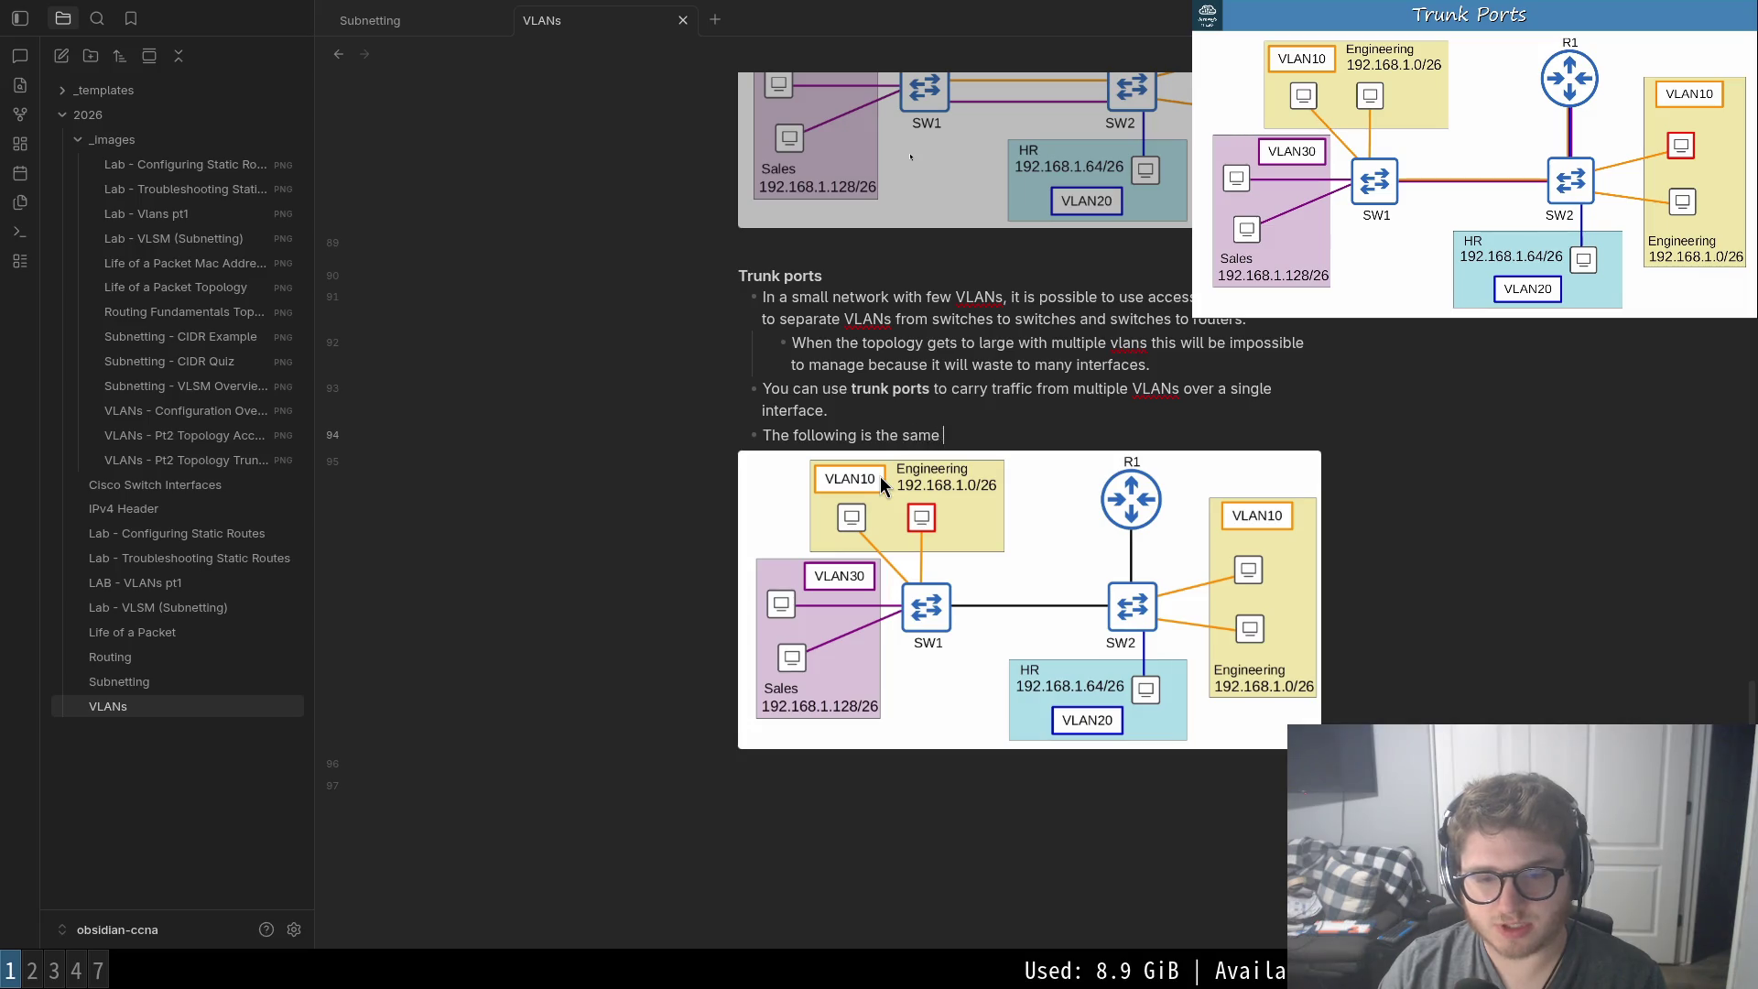
pyautogui.write('topolgy')
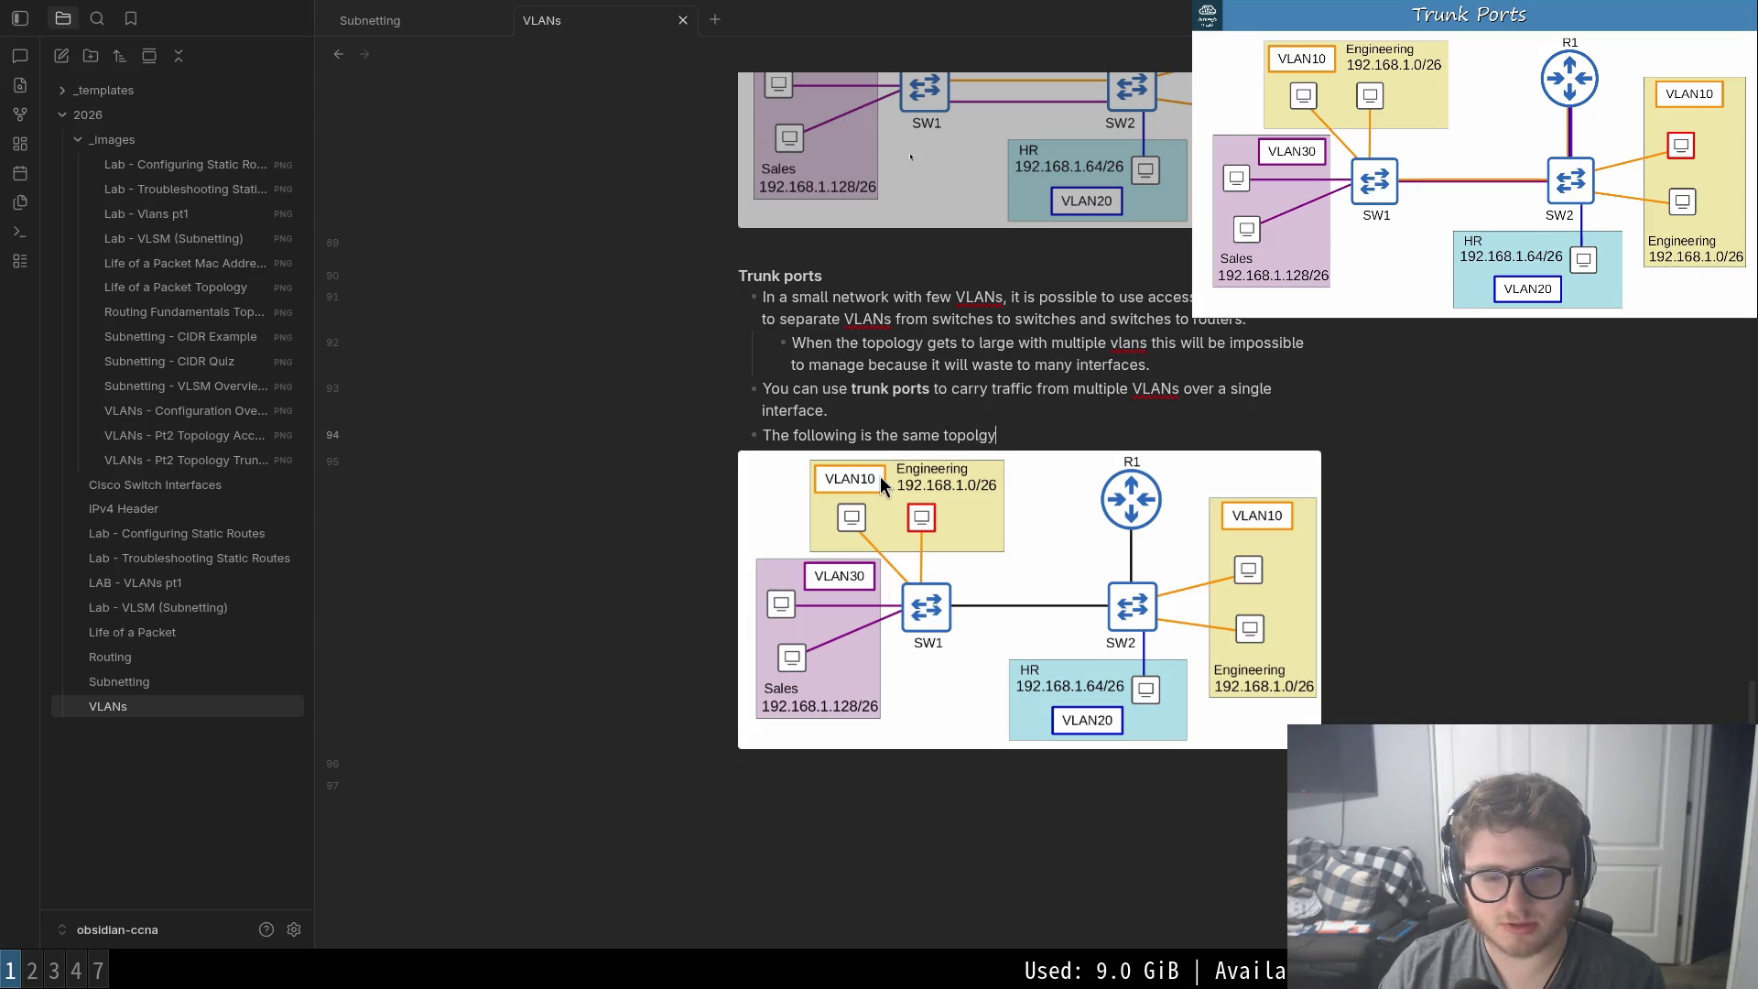
pyautogui.press('BackSpace')
pyautogui.press('BackSpace')
pyautogui.write('ogy')
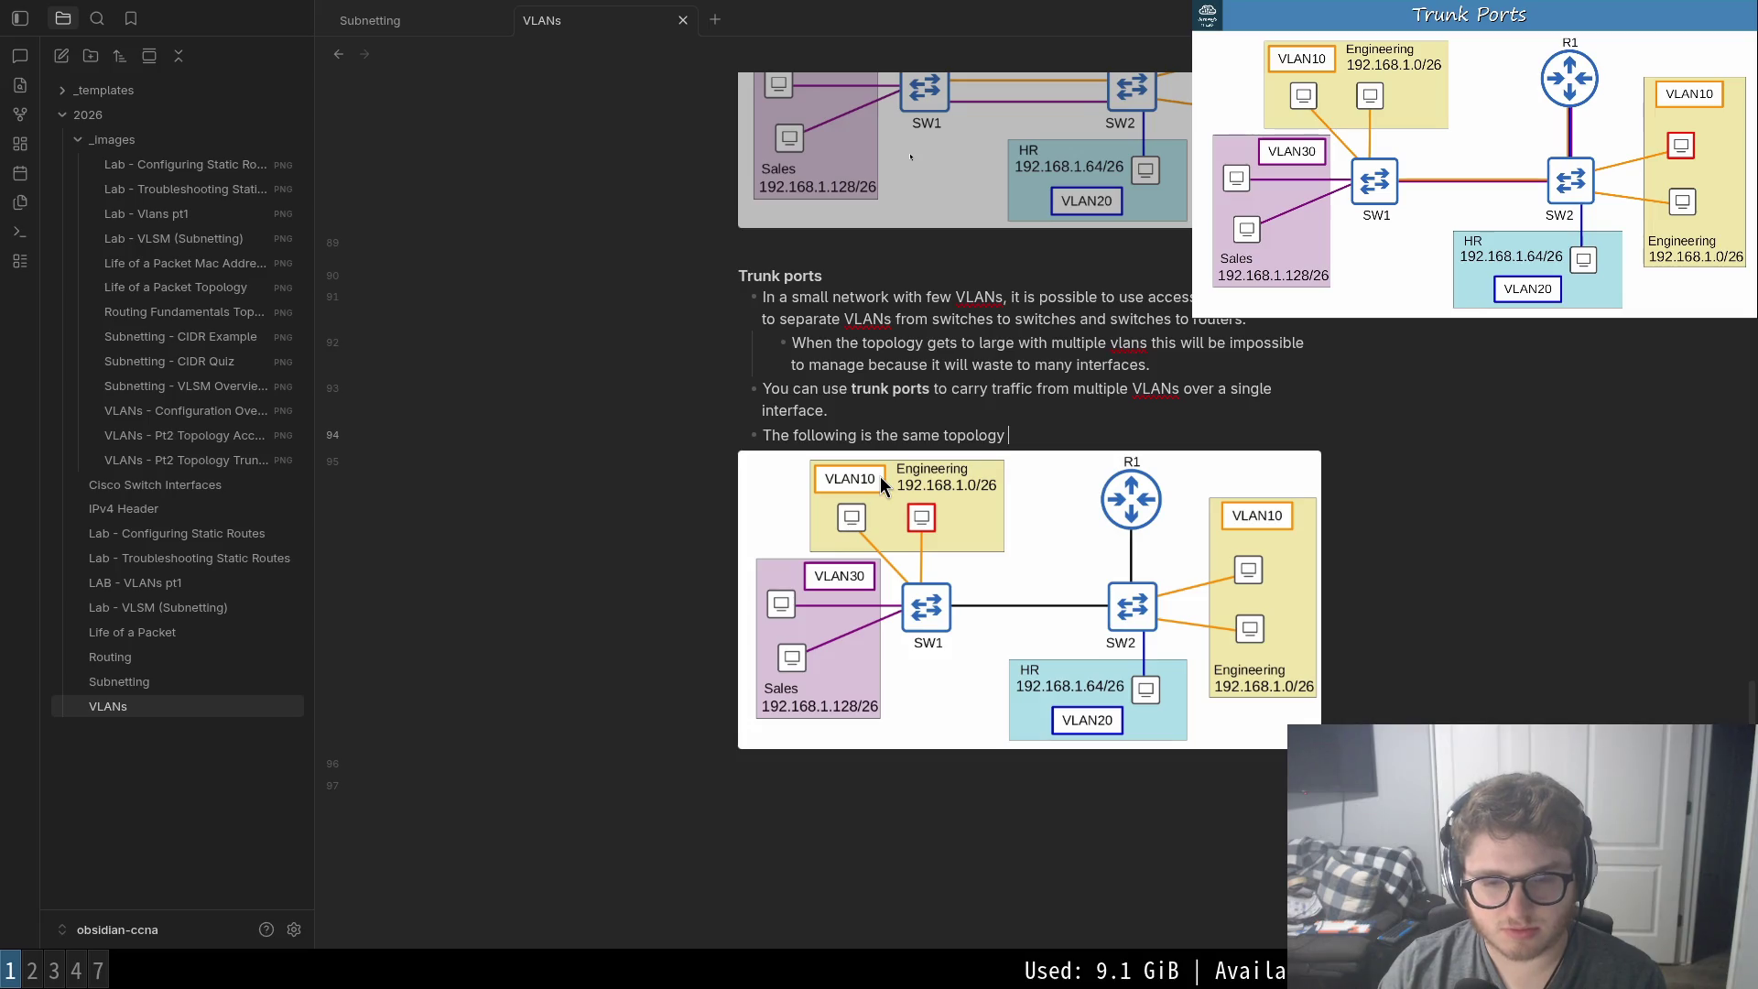
pyautogui.write(' but with trun')
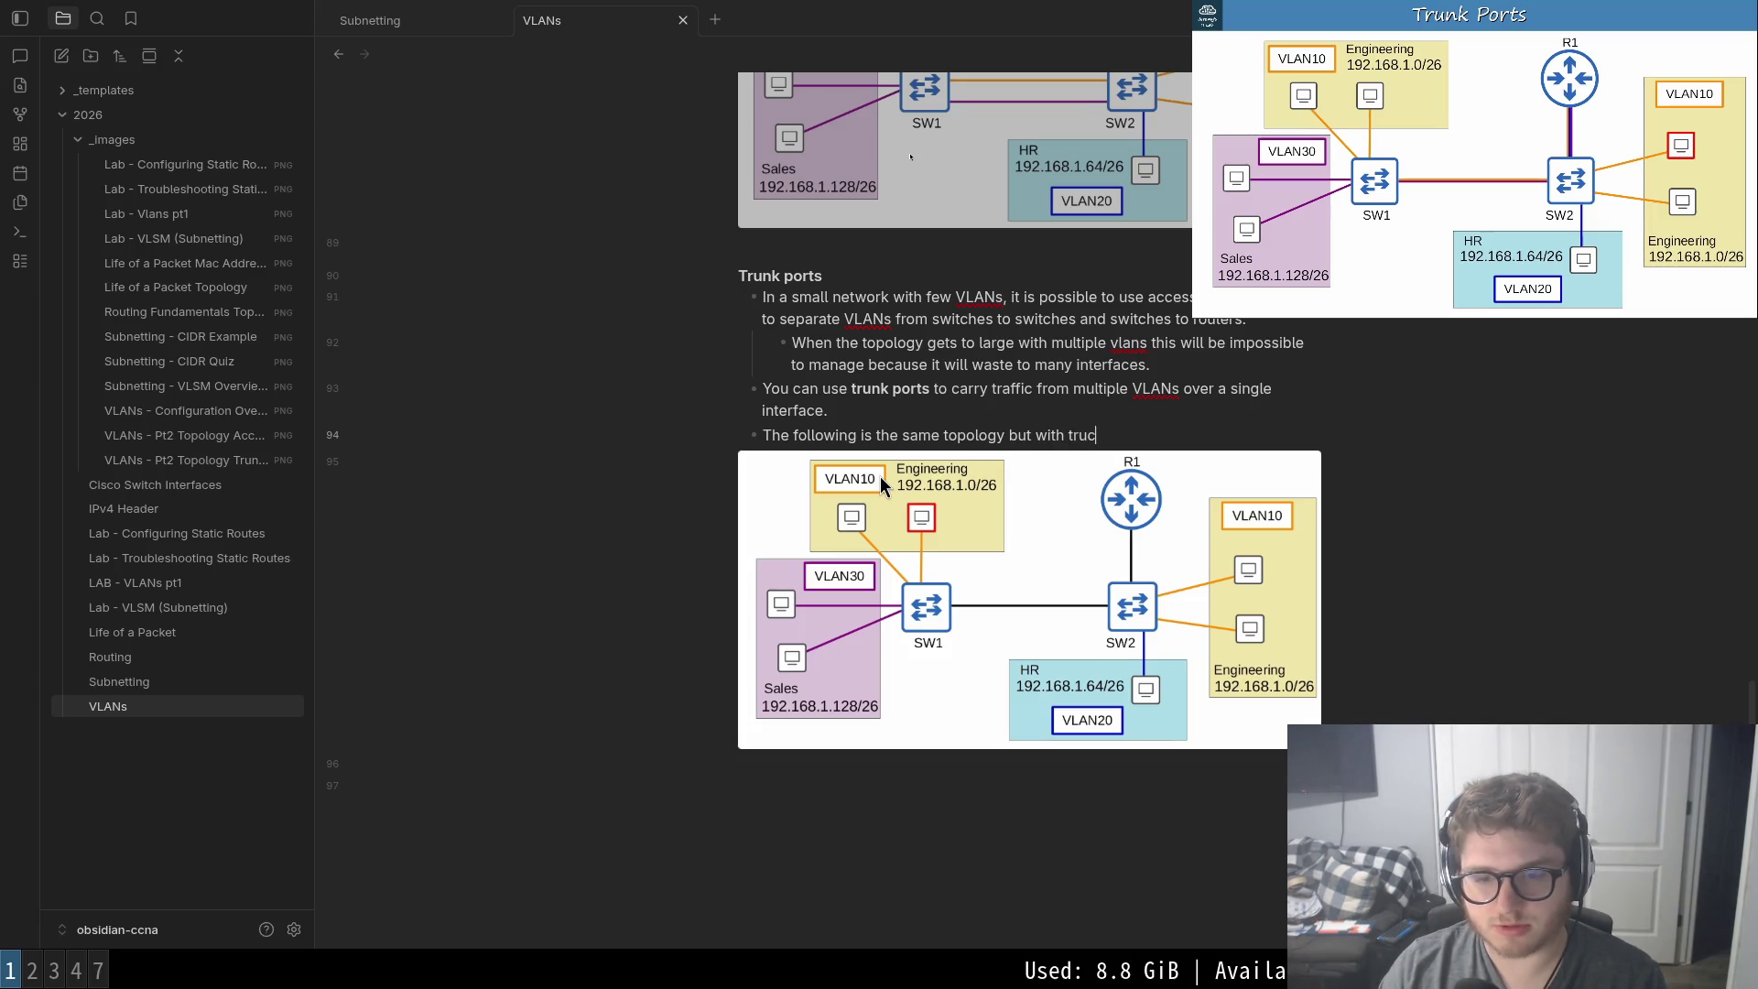
pyautogui.write('k ports')
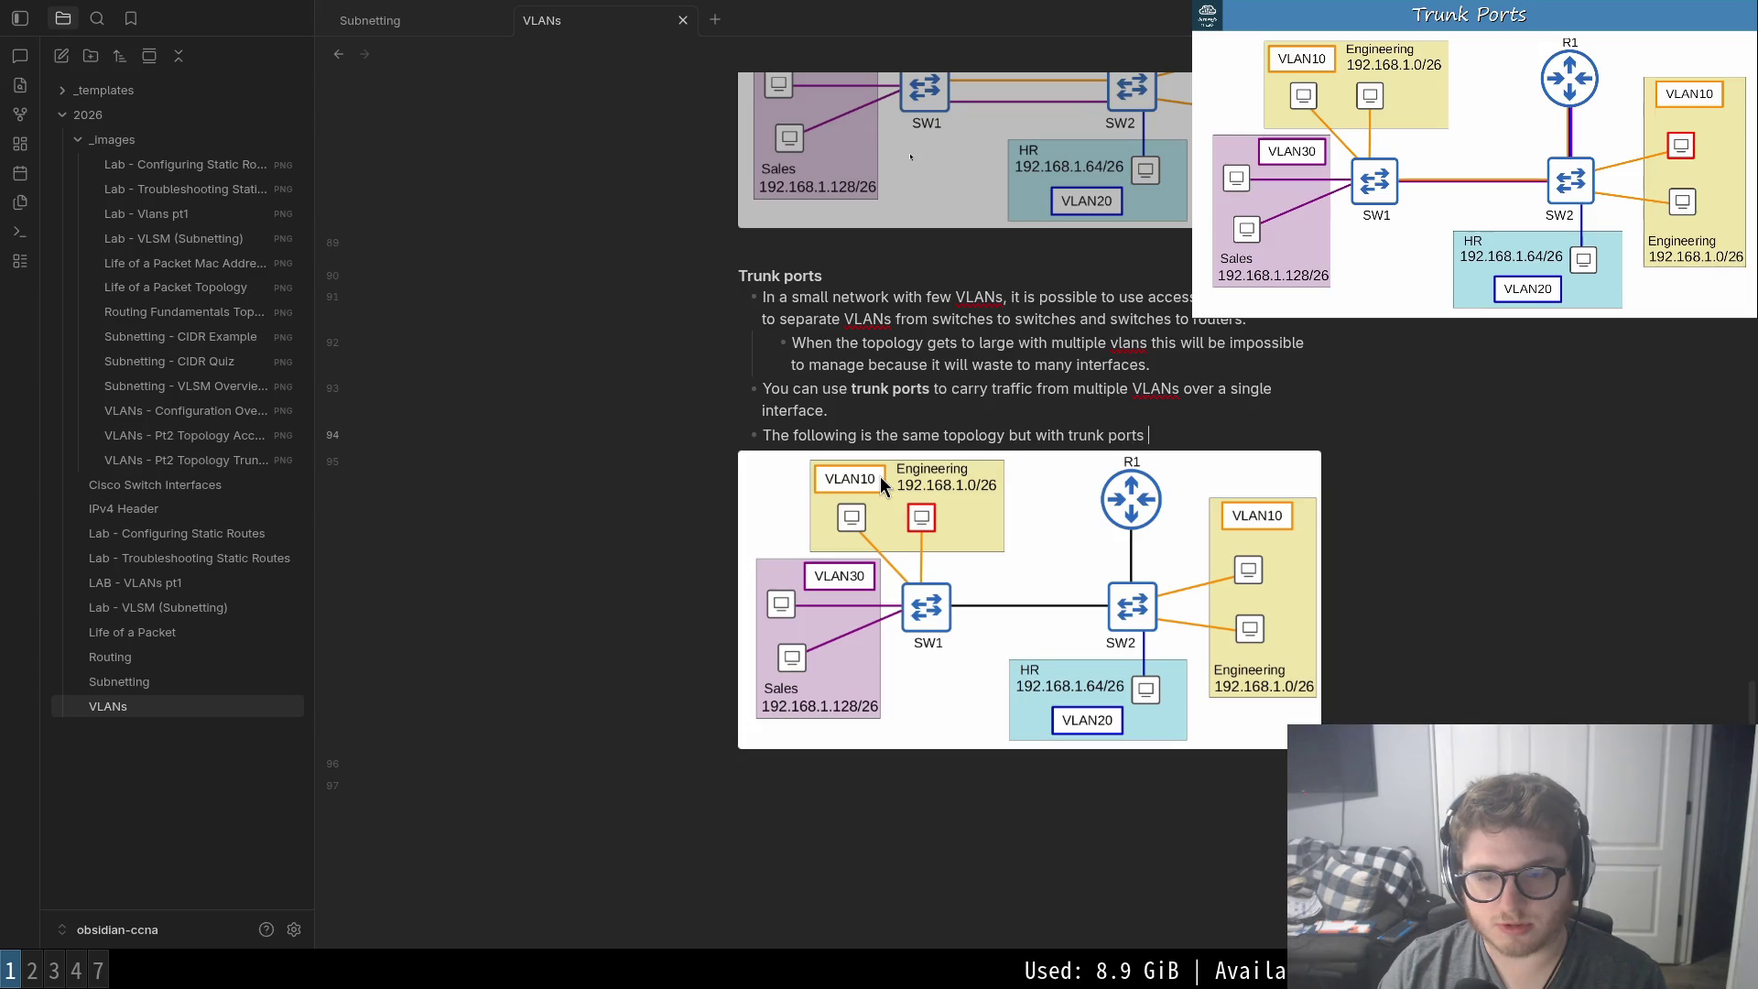
pyautogui.write(' instead ')
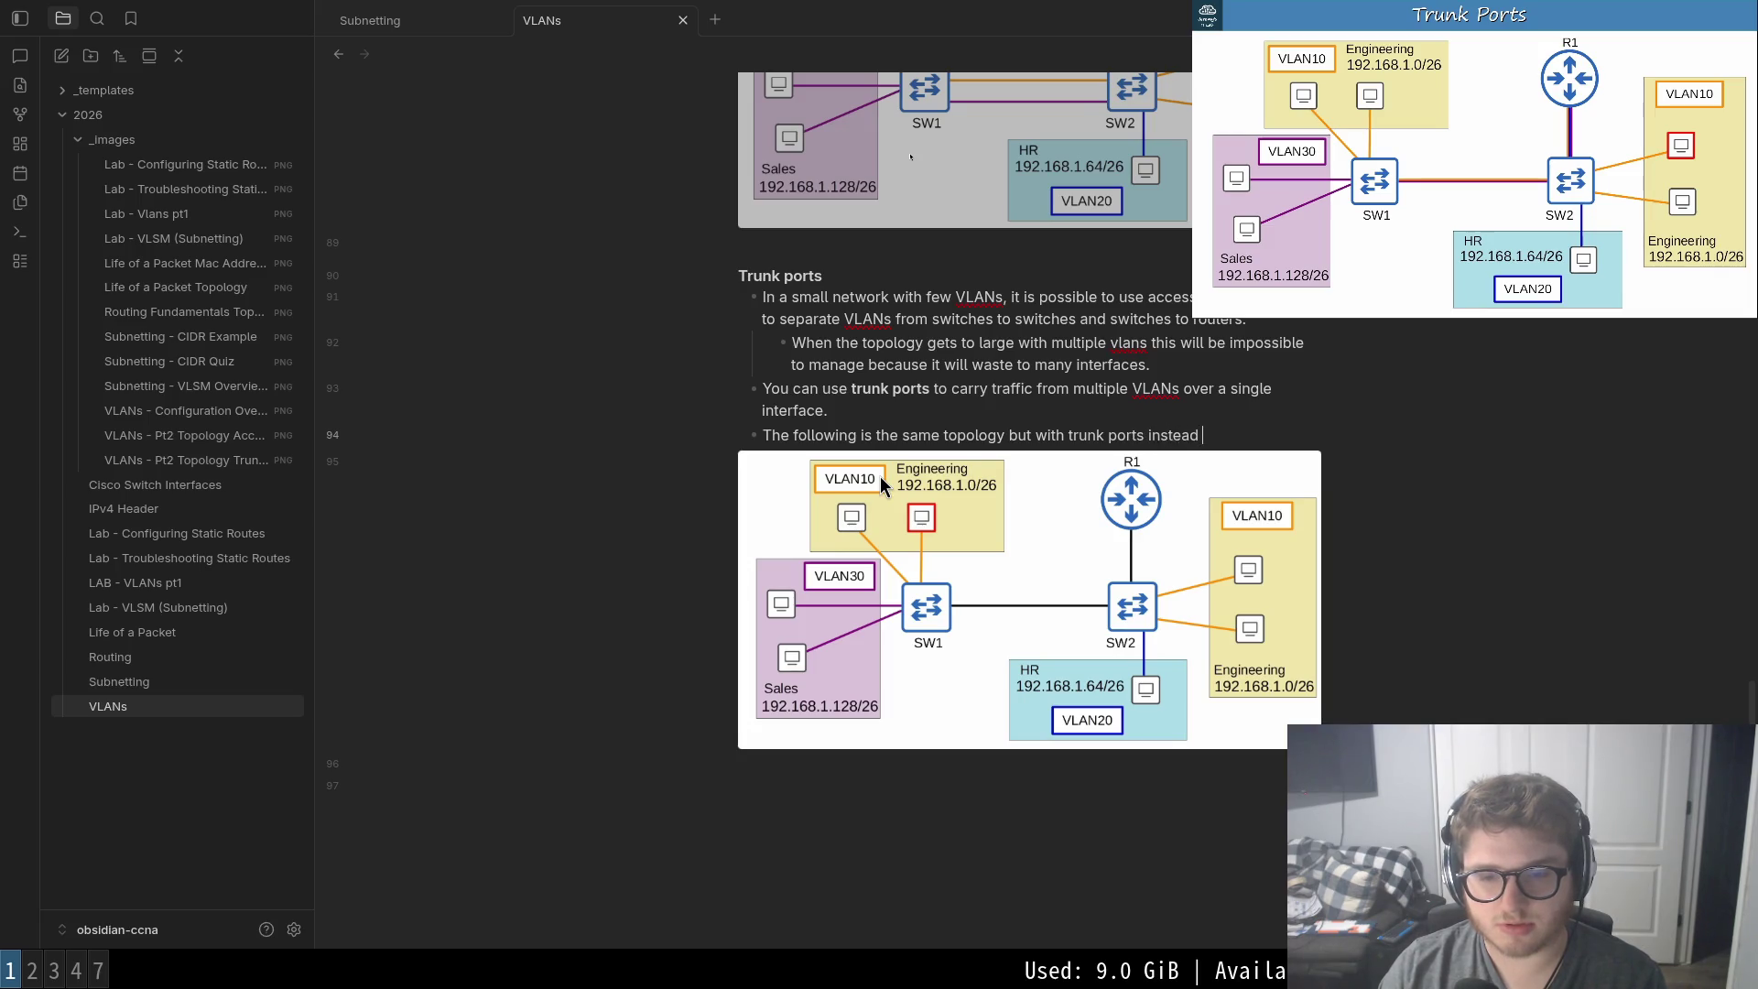
pyautogui.write('of using mult')
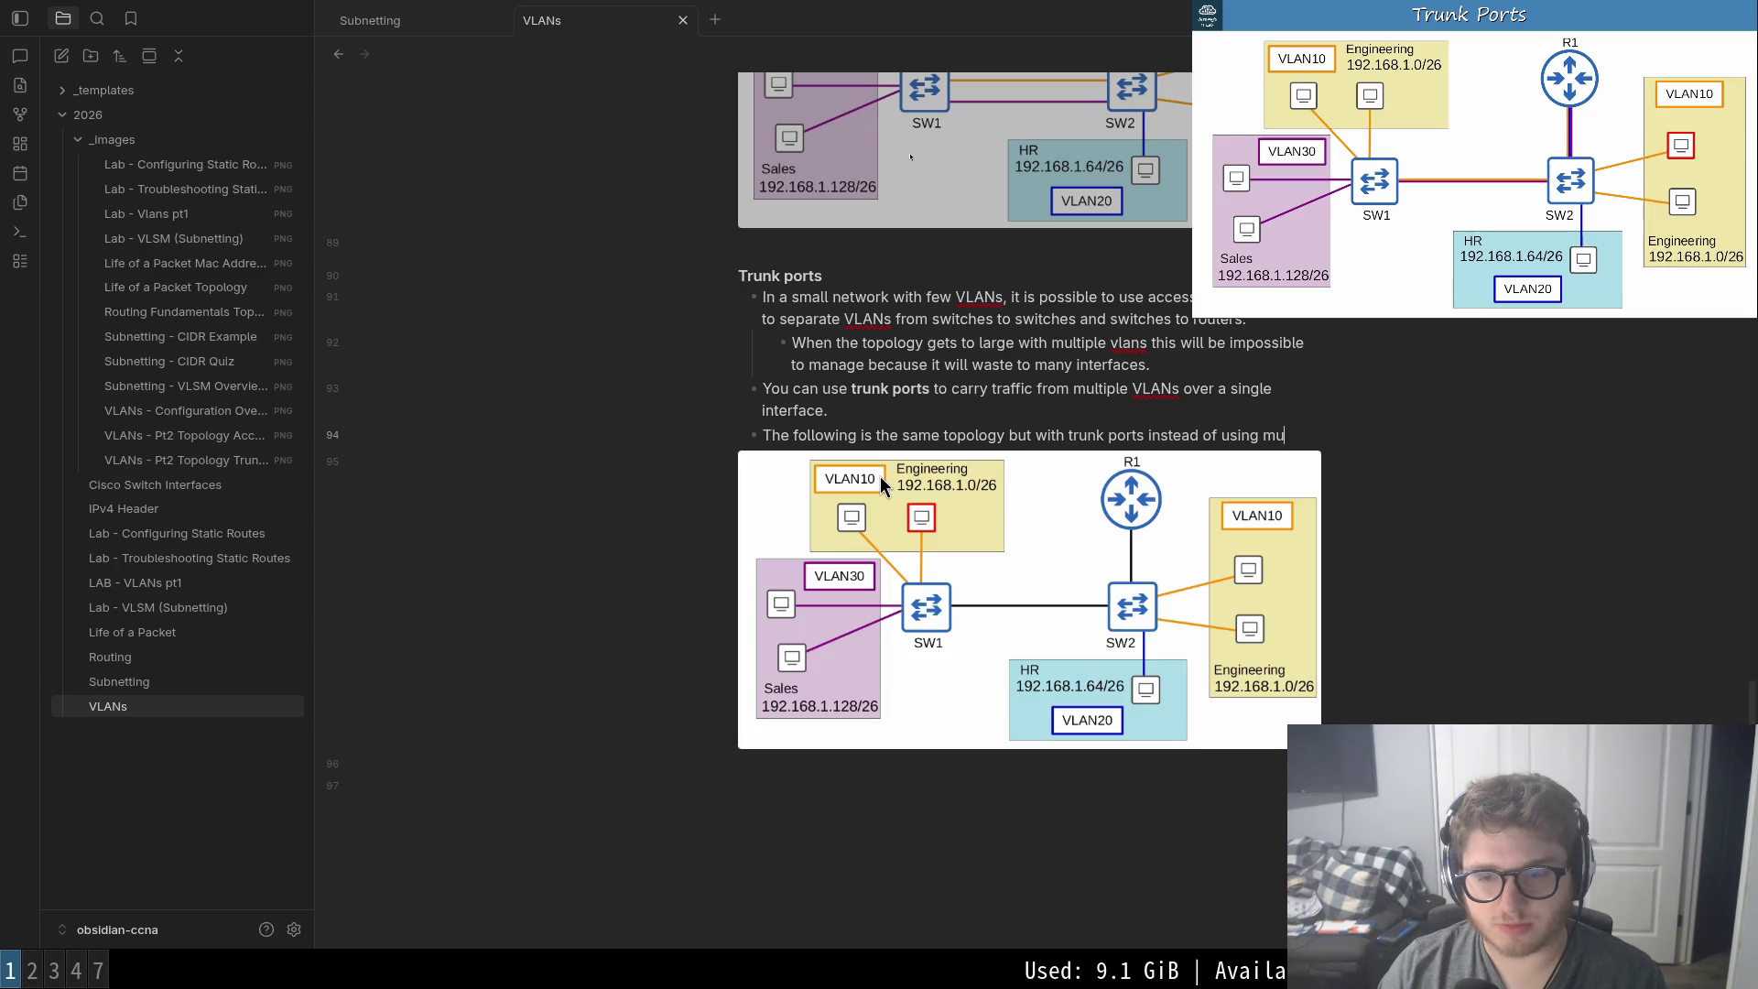
pyautogui.write('iple interfa')
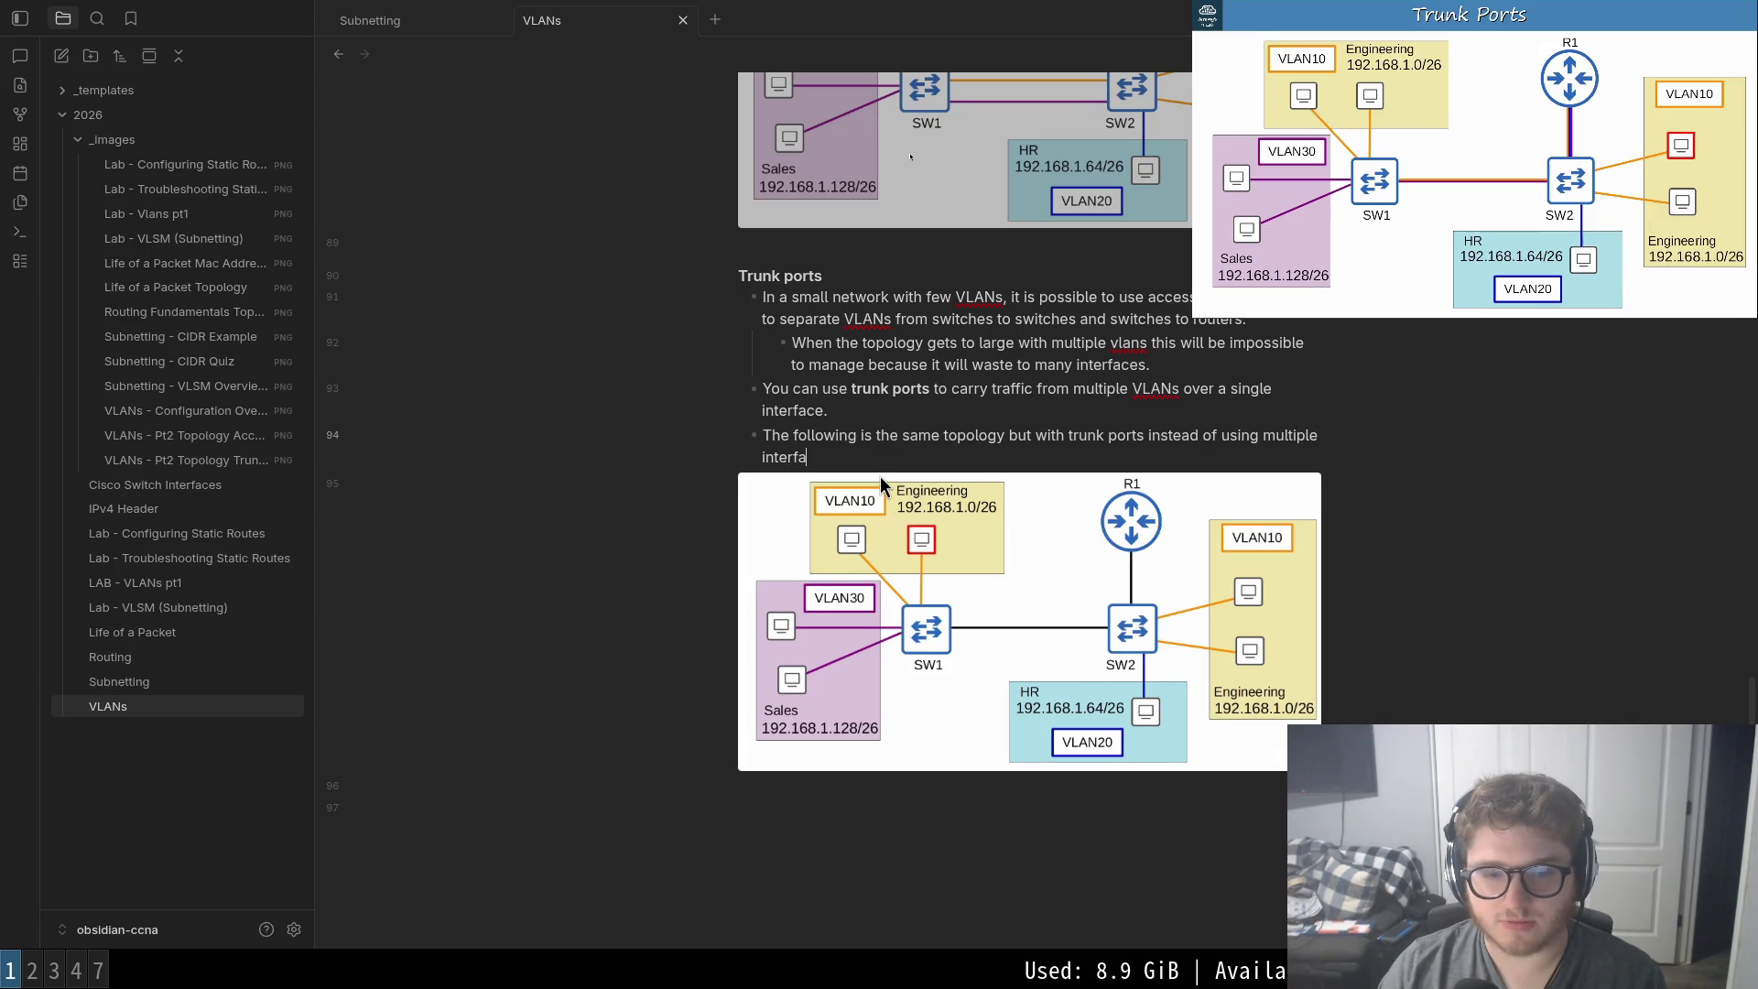
pyautogui.write('cs')
pyautogui.press('BackSpace')
pyautogui.write('es for')
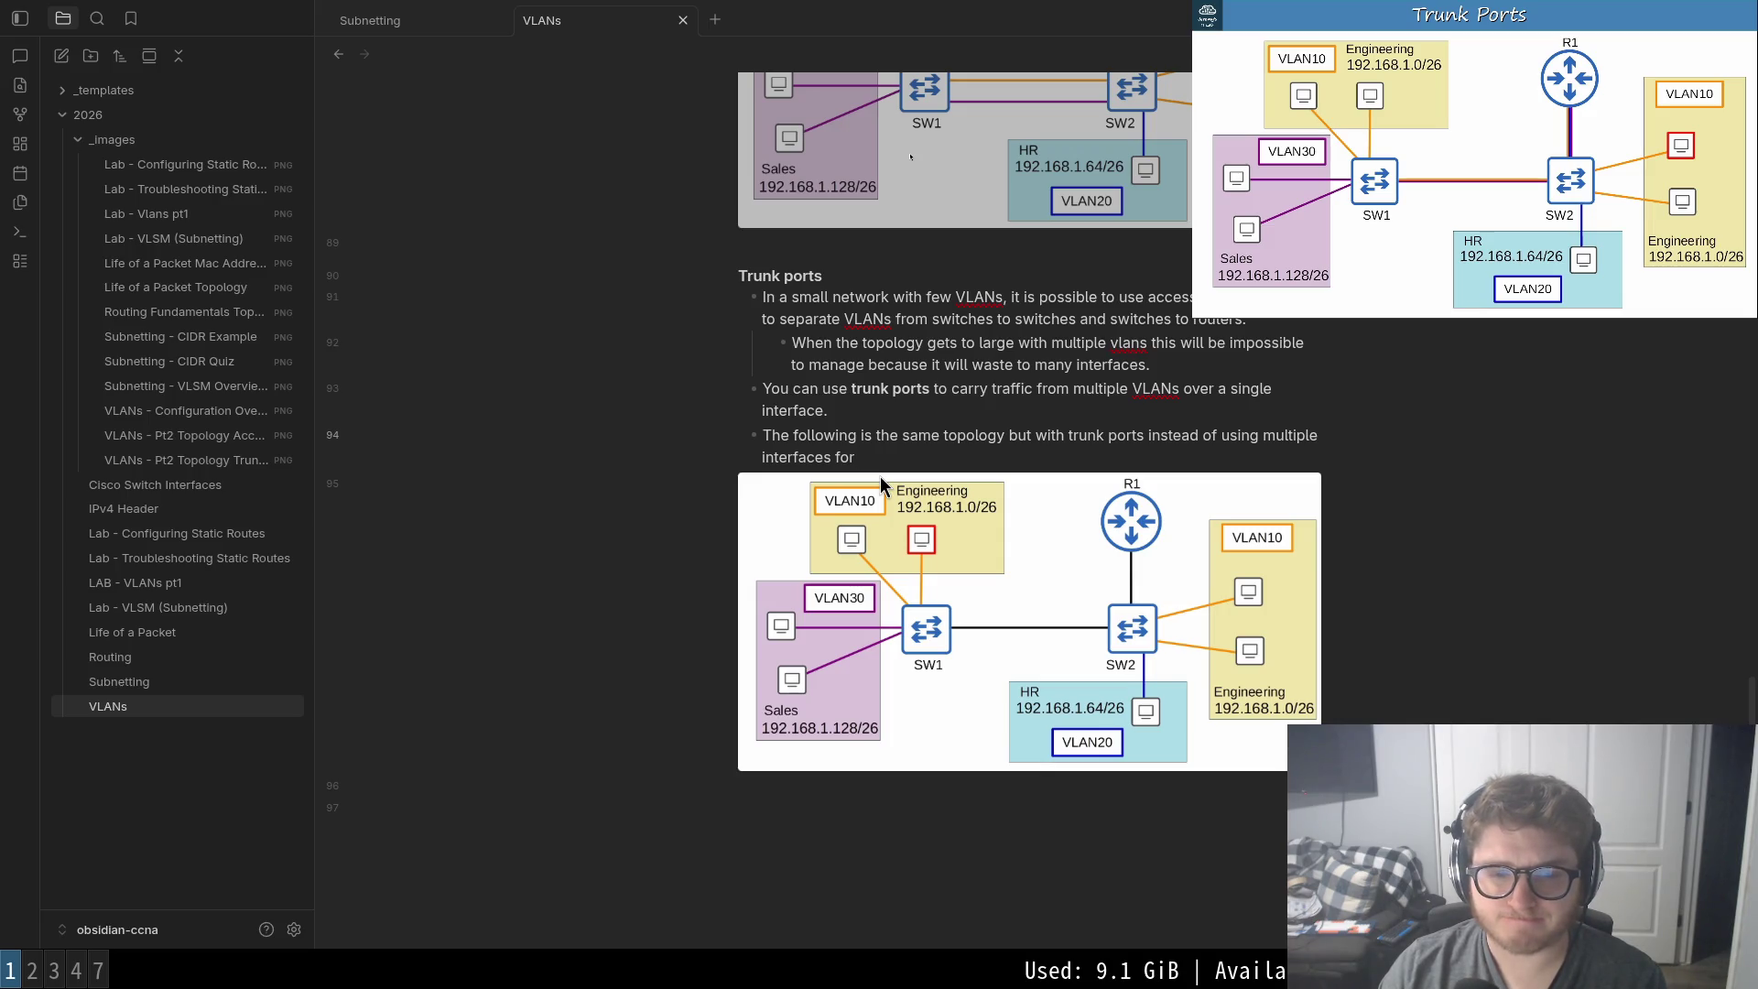
# Leave insert mode, then resume writing at the end of the new bullet
pyautogui.press('Escape')
pyautogui.press('j')
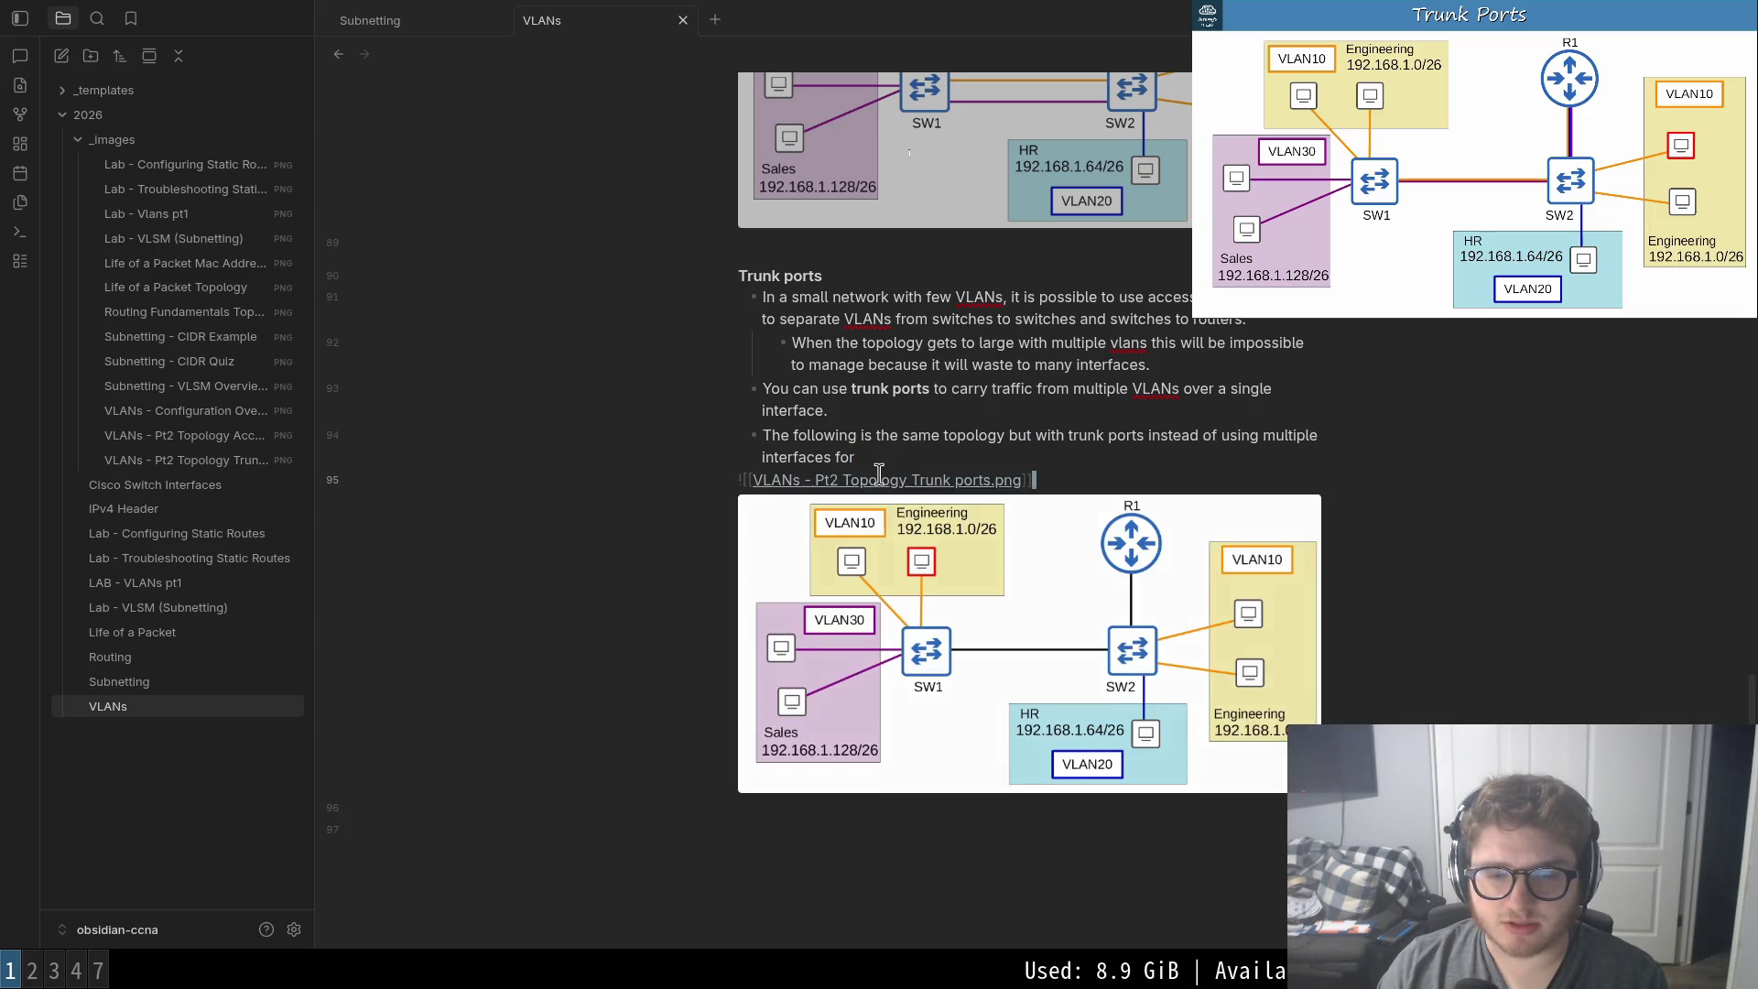
pyautogui.press('k')
pyautogui.hotkey('shift', 'a')
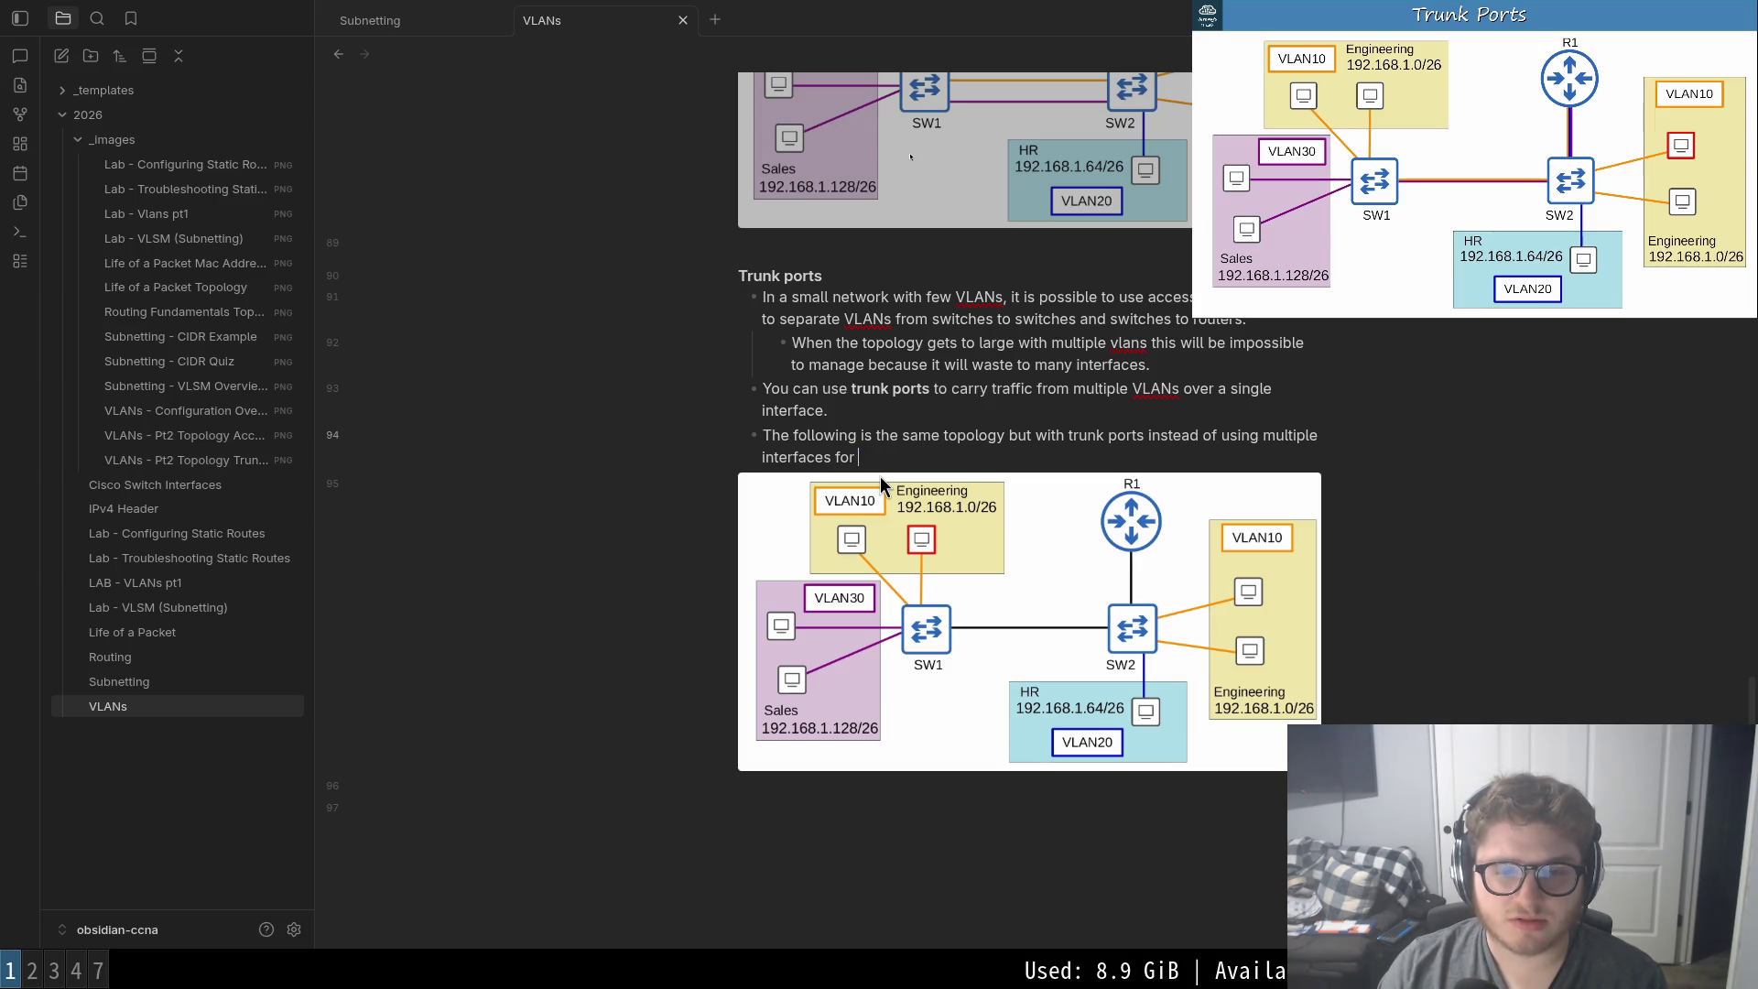
pyautogui.press('Escape')
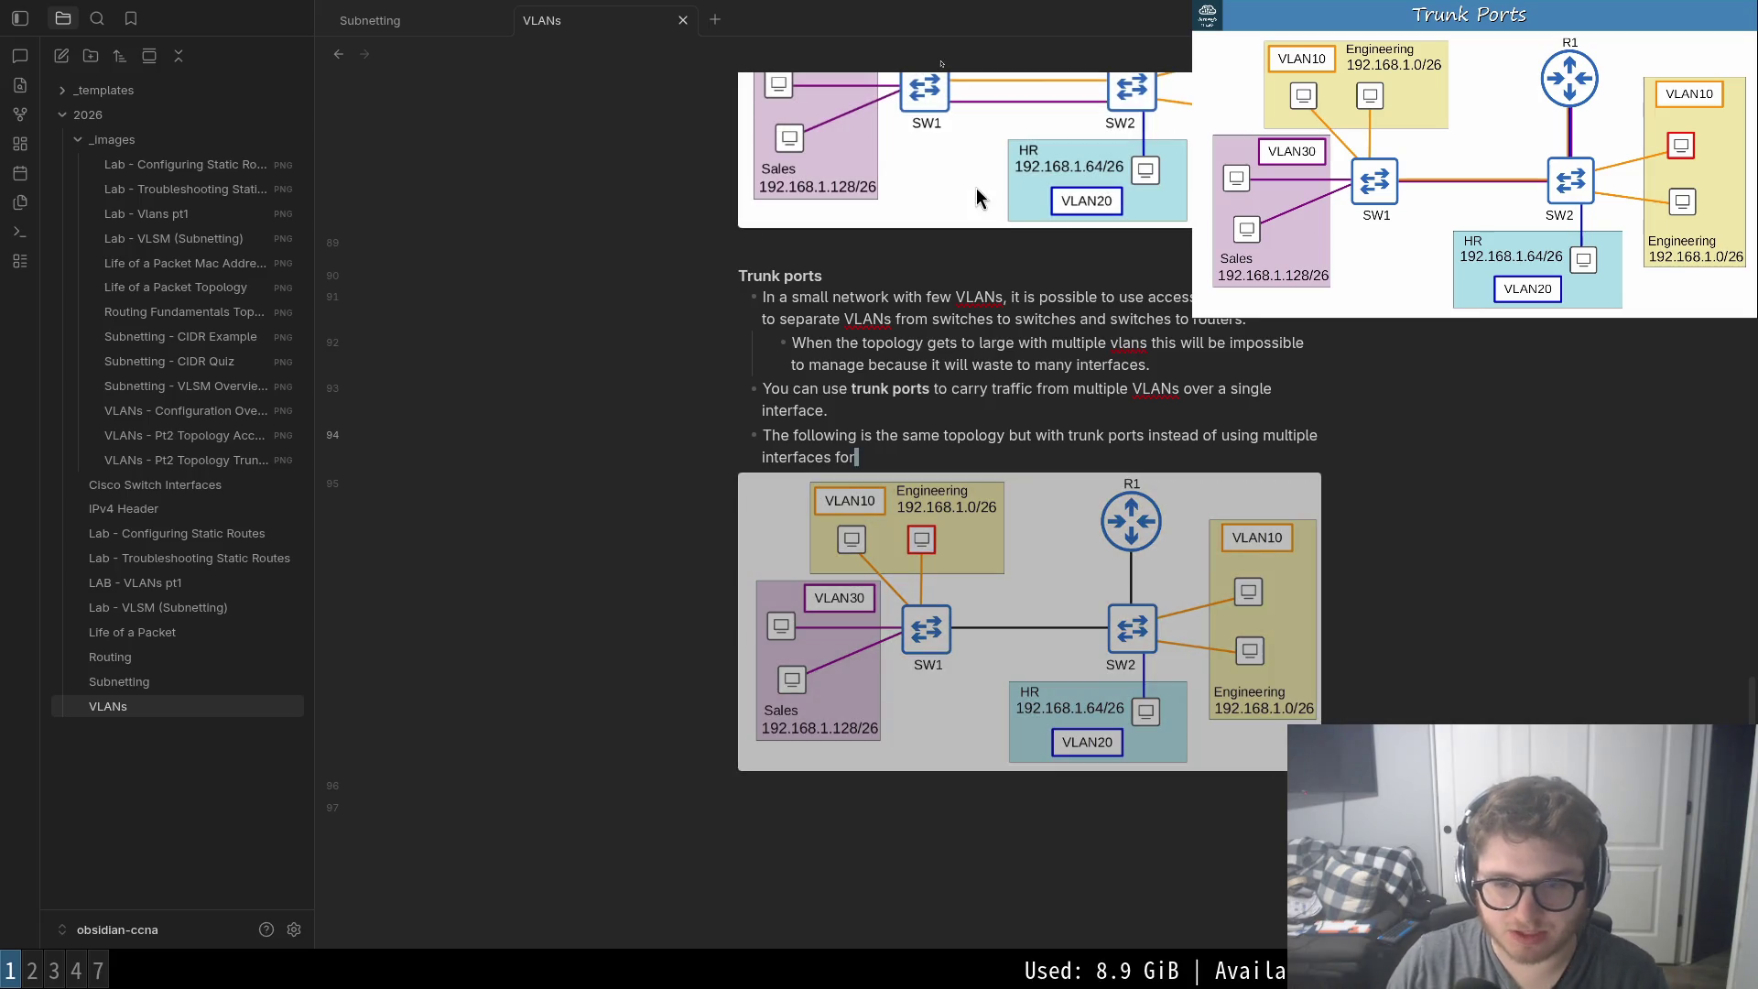
# Capitalise 'vlans' as 'VLANs' in the earlier sub-bullet using vim motions
pyautogui.press('k')
pyautogui.press('k')
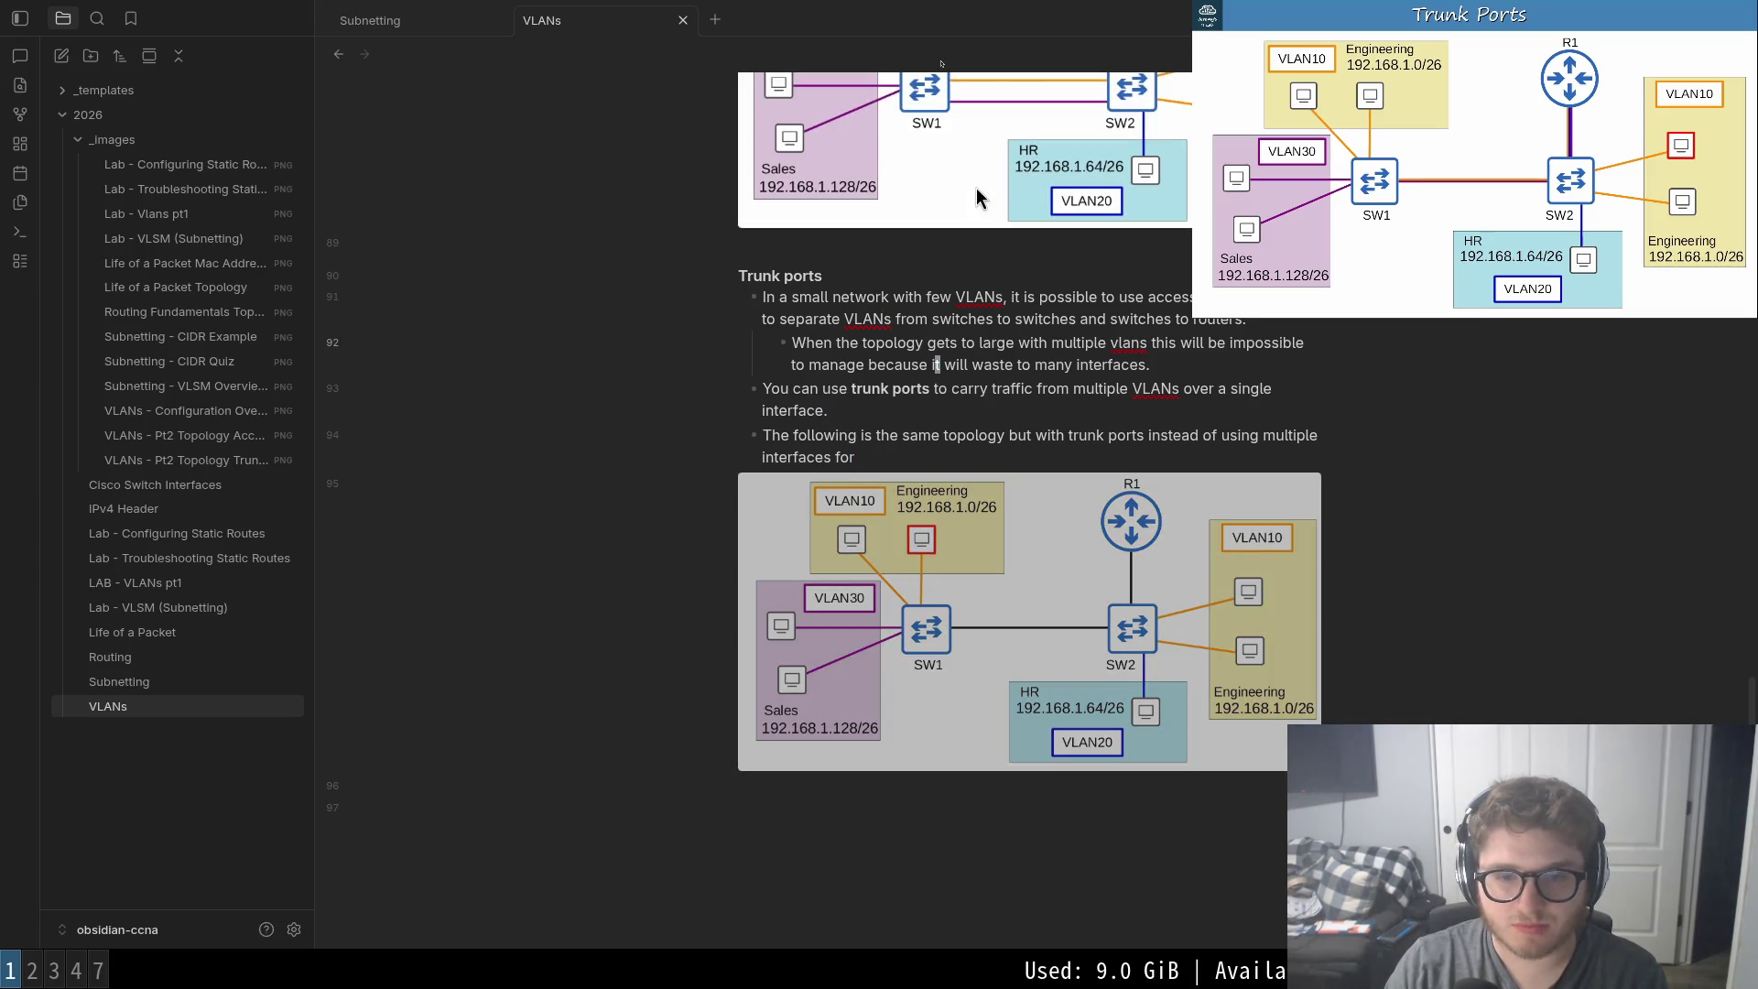
pyautogui.press('0')
pyautogui.press('w')
pyautogui.press('w')
pyautogui.press('w')
pyautogui.press('w')
pyautogui.press('w')
pyautogui.press('w')
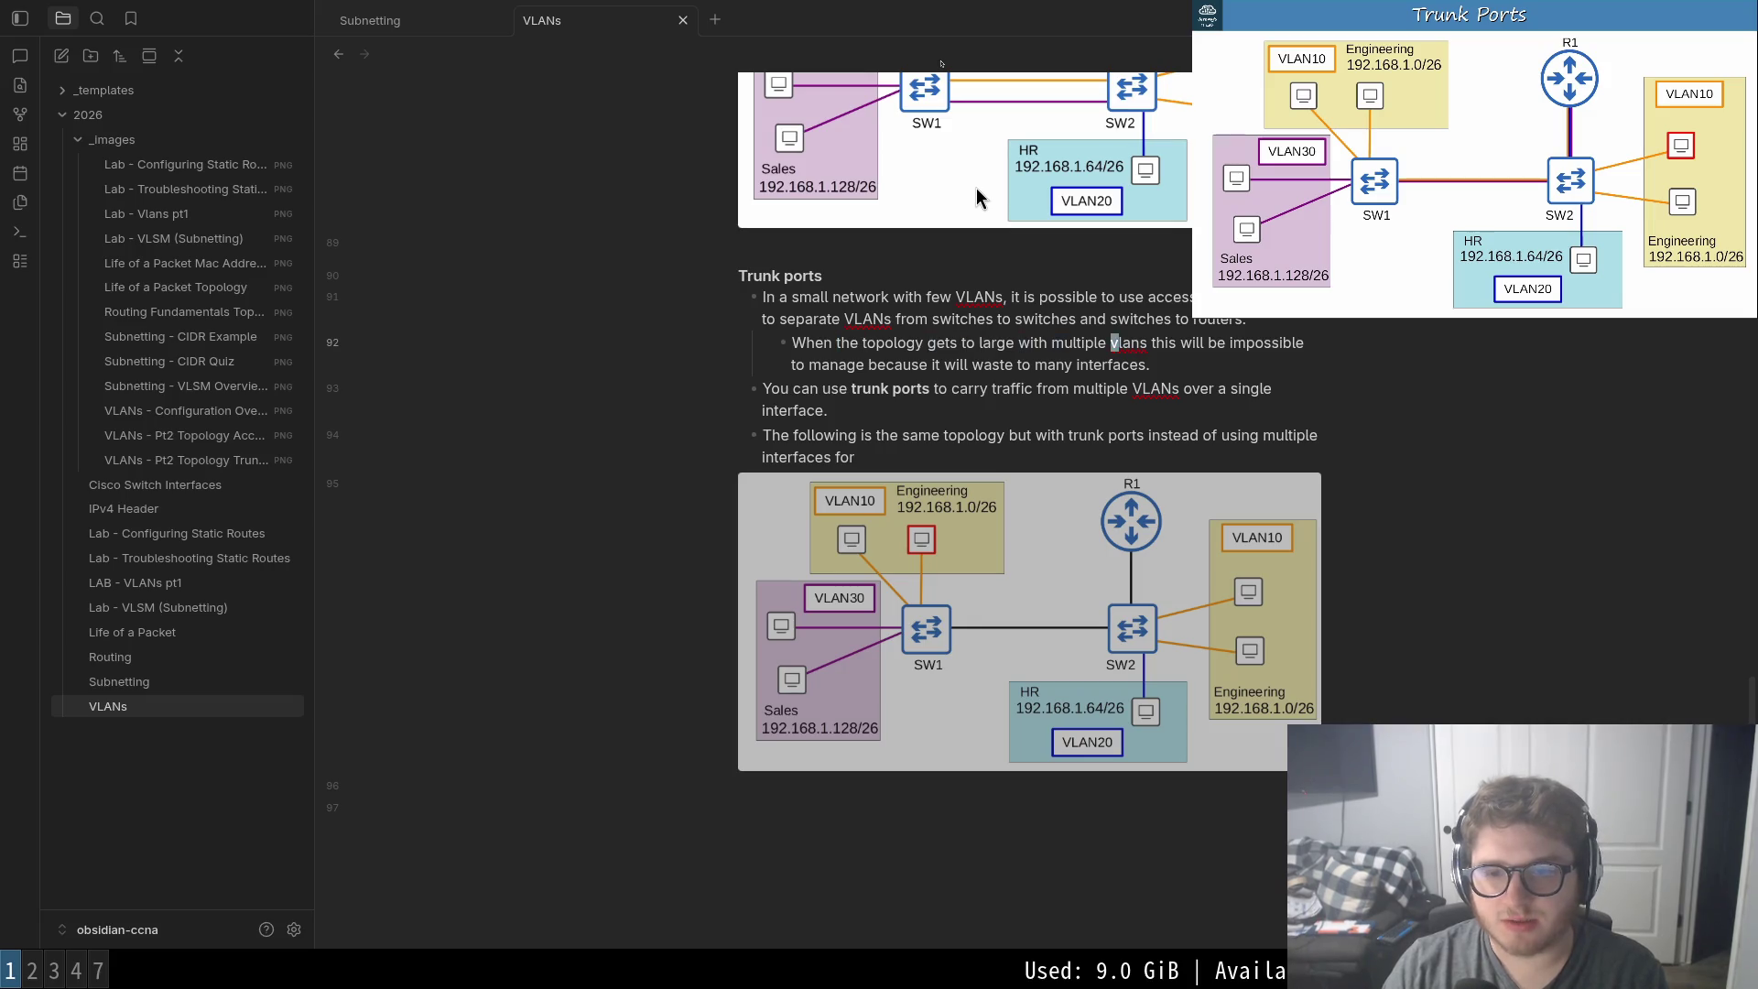
pyautogui.press('w')
pyautogui.press('w')
pyautogui.press('e')
pyautogui.press('h')
pyautogui.press('h')
pyautogui.press('h')
pyautogui.press('h')
pyautogui.write('sV')
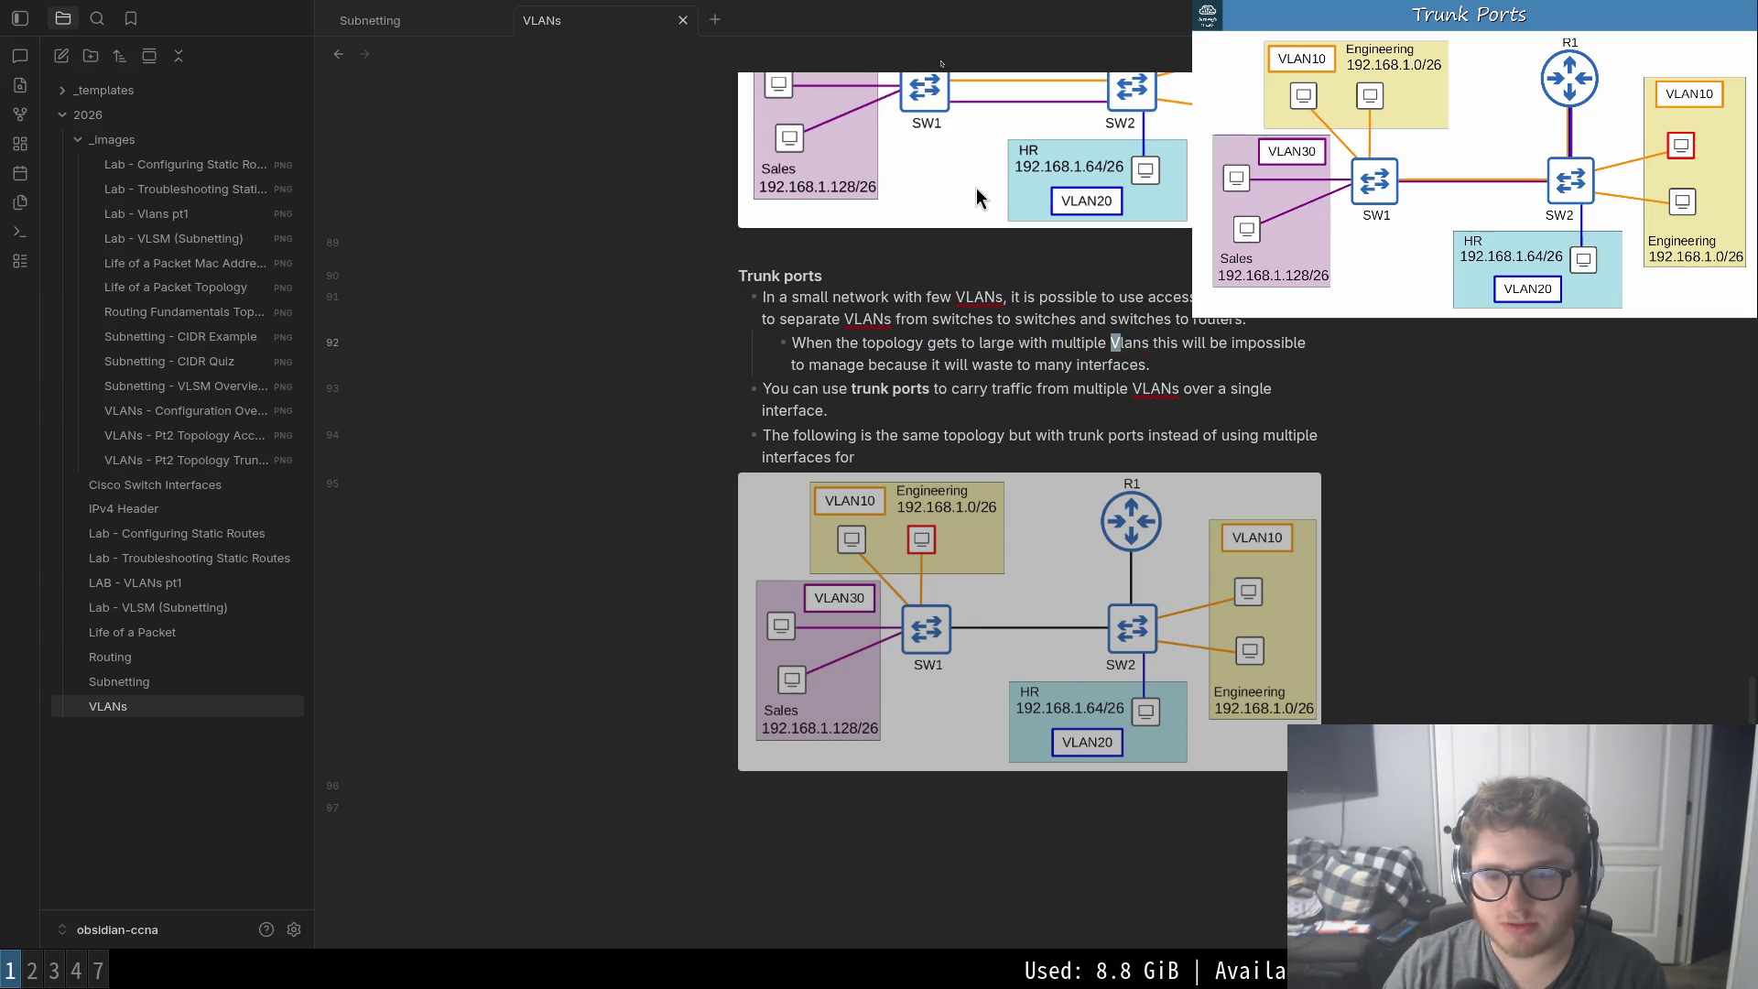
pyautogui.press('Escape')
pyautogui.write('lsL')
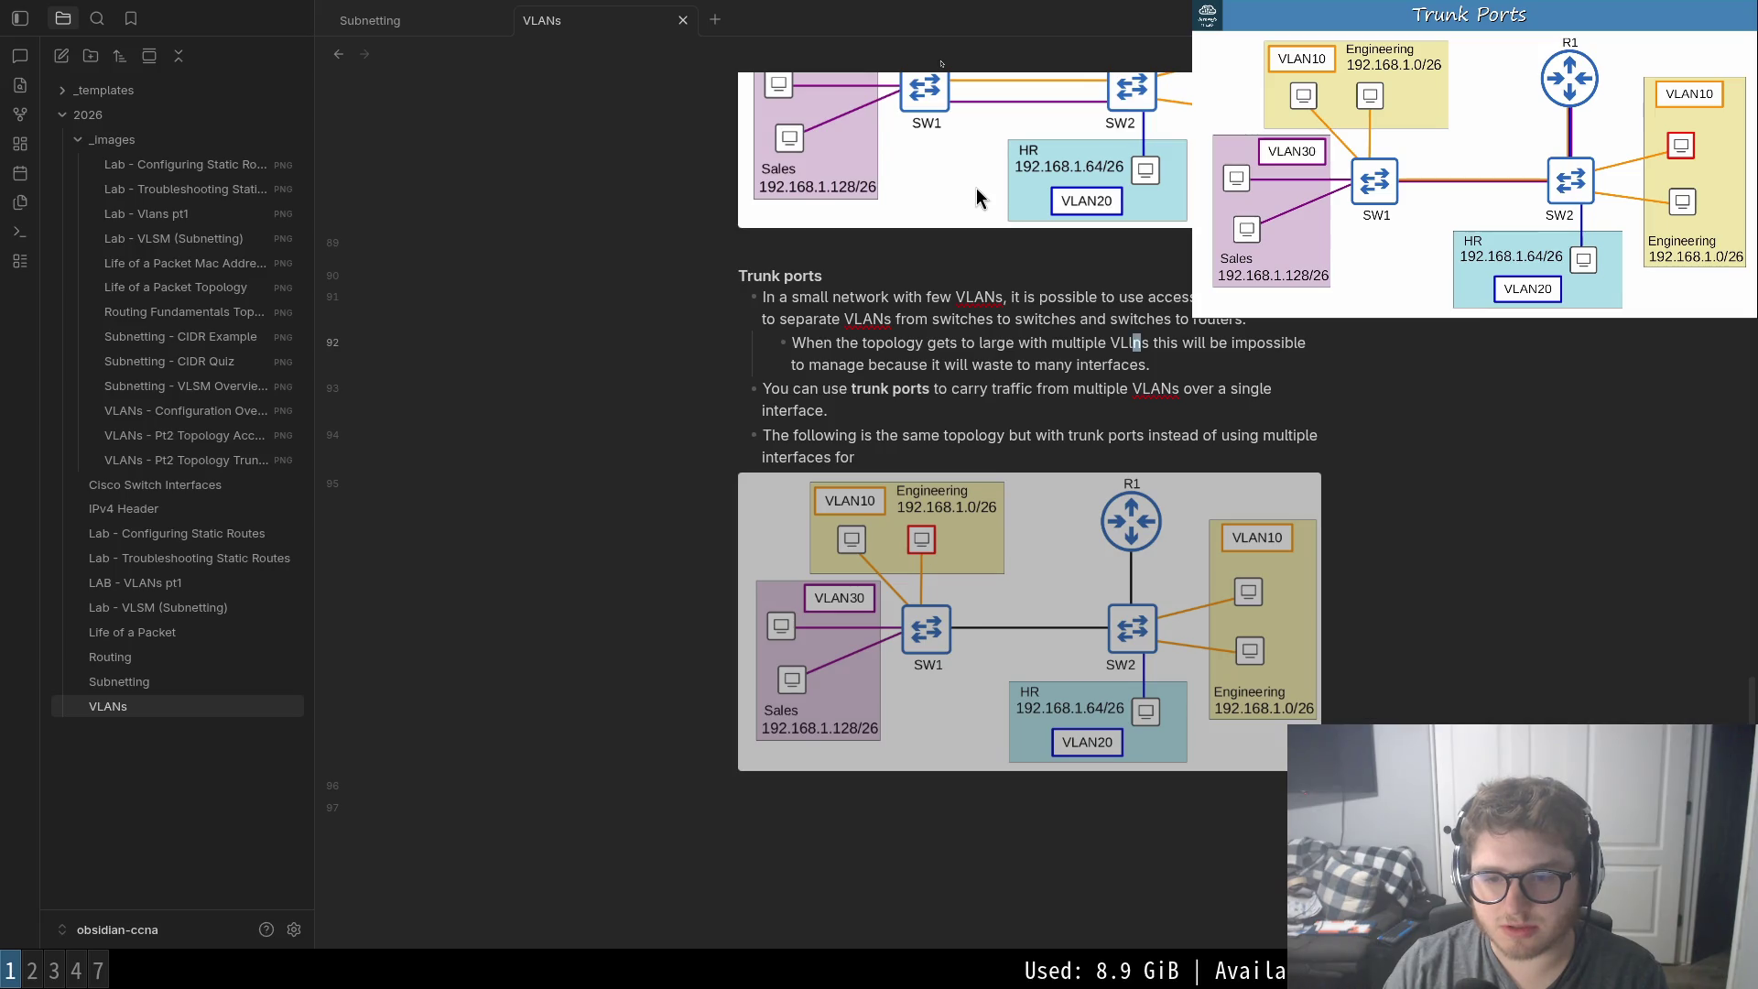
pyautogui.press('Escape')
pyautogui.write('lrA')
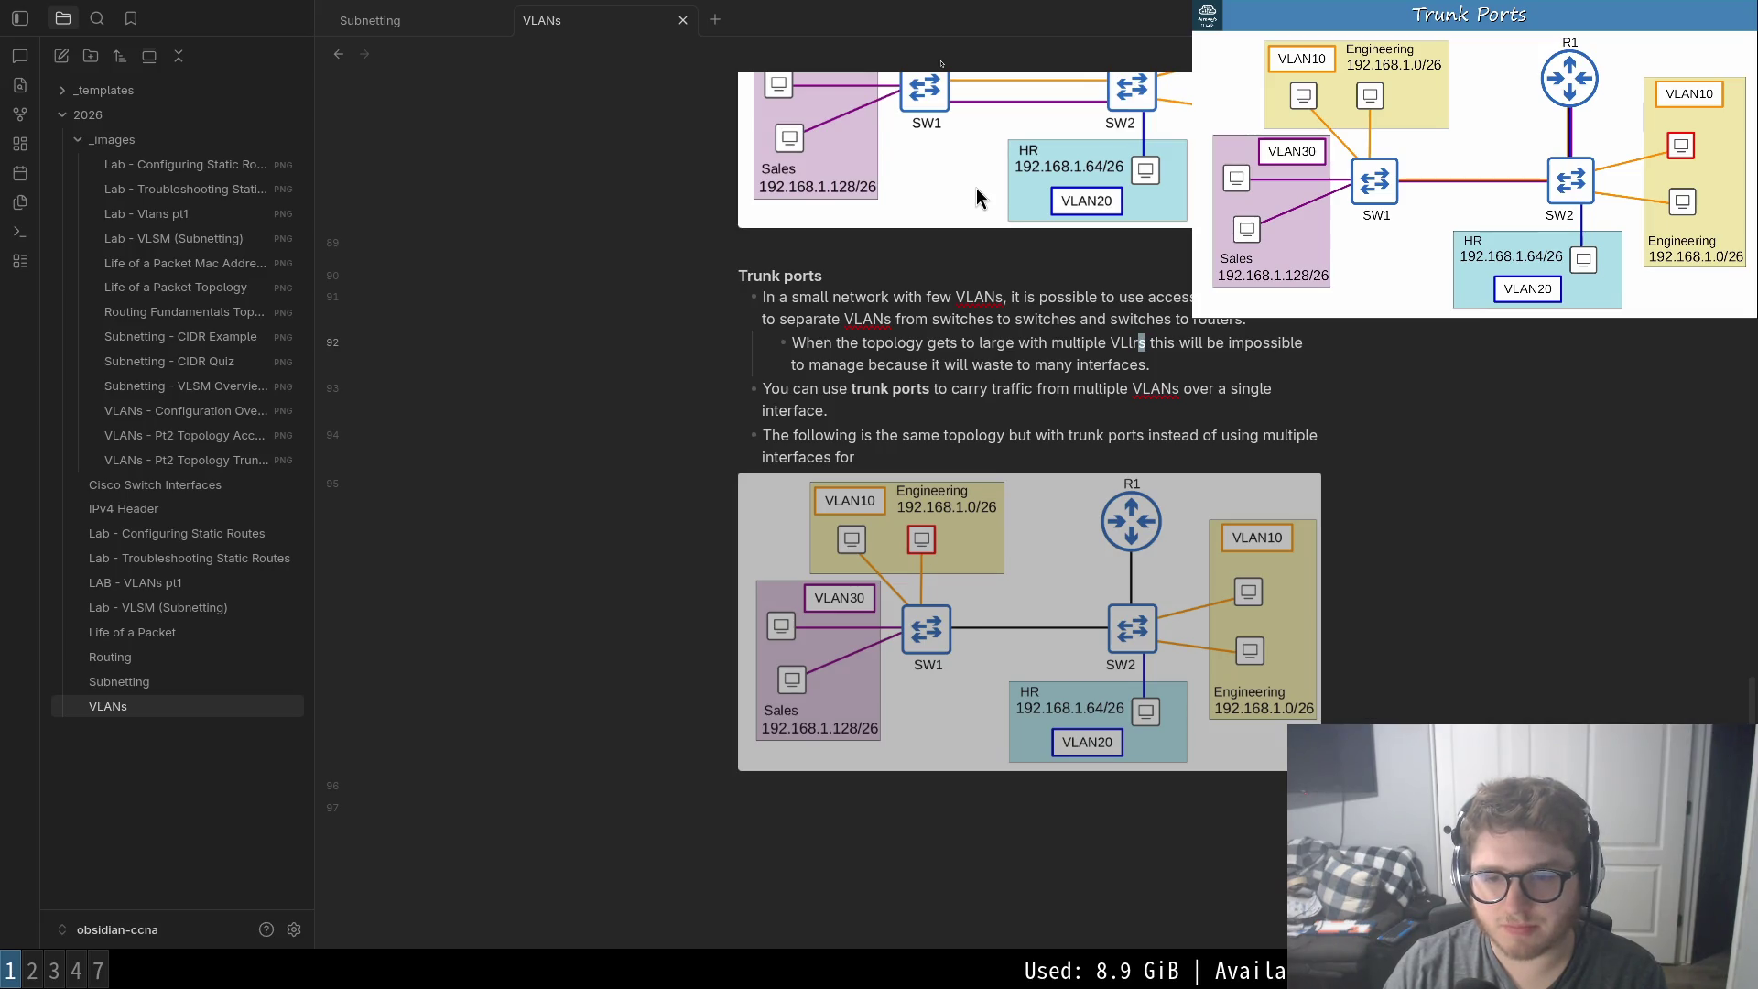
pyautogui.write('lrN')
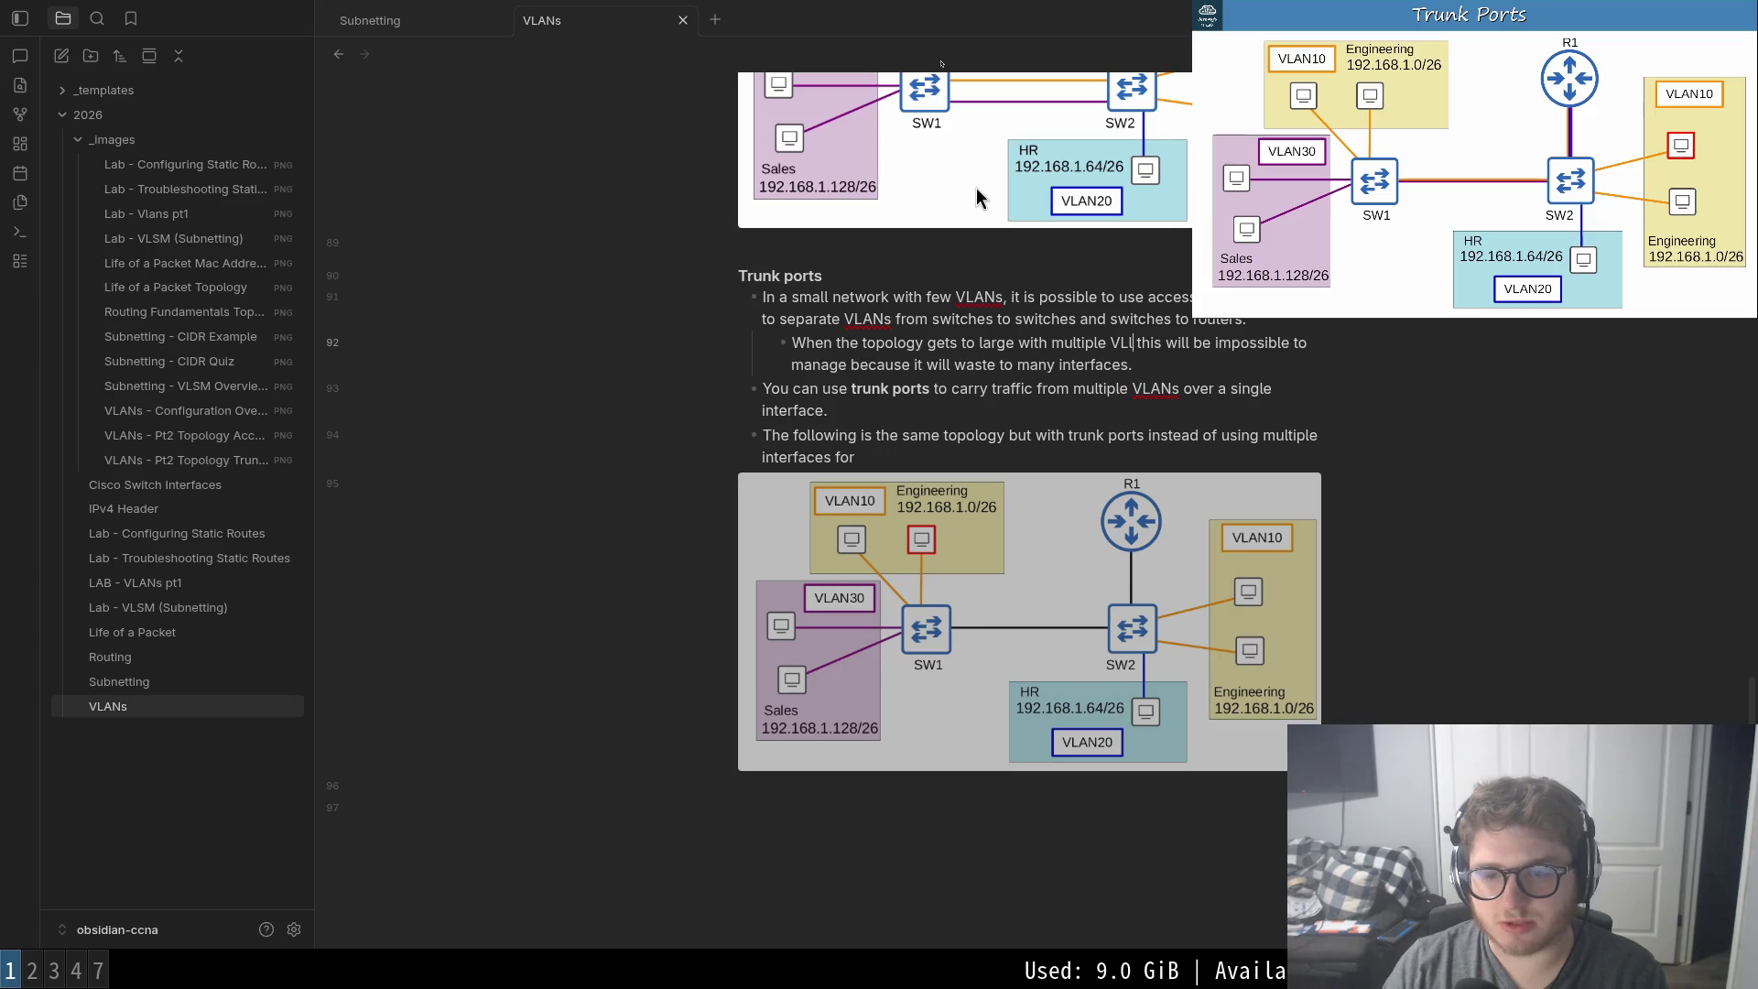
pyautogui.write('ls')
pyautogui.write('s')
pyautogui.press('Escape')
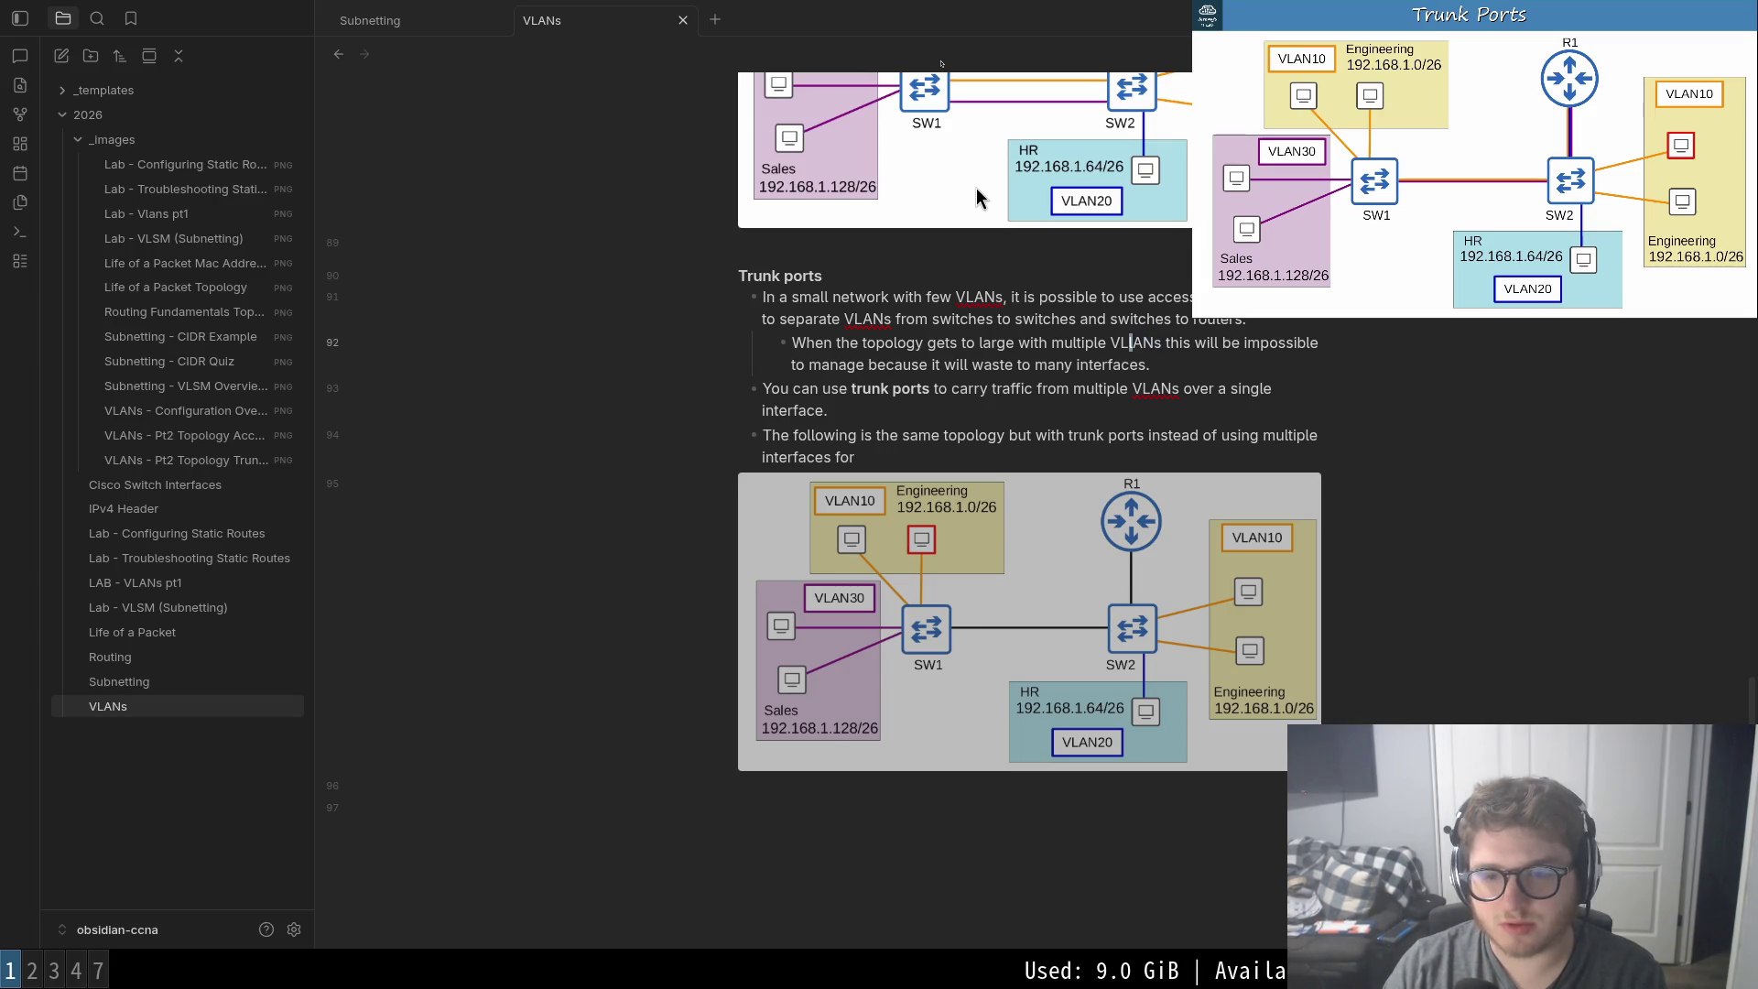
# Finish the new bullet with 'access ports' and move the caret to the empty line below the diagram
pyautogui.press('j')
pyautogui.press('j')
pyautogui.press('j')
pyautogui.press('j')
pyautogui.press('k')
pyautogui.press('k')
pyautogui.press('k')
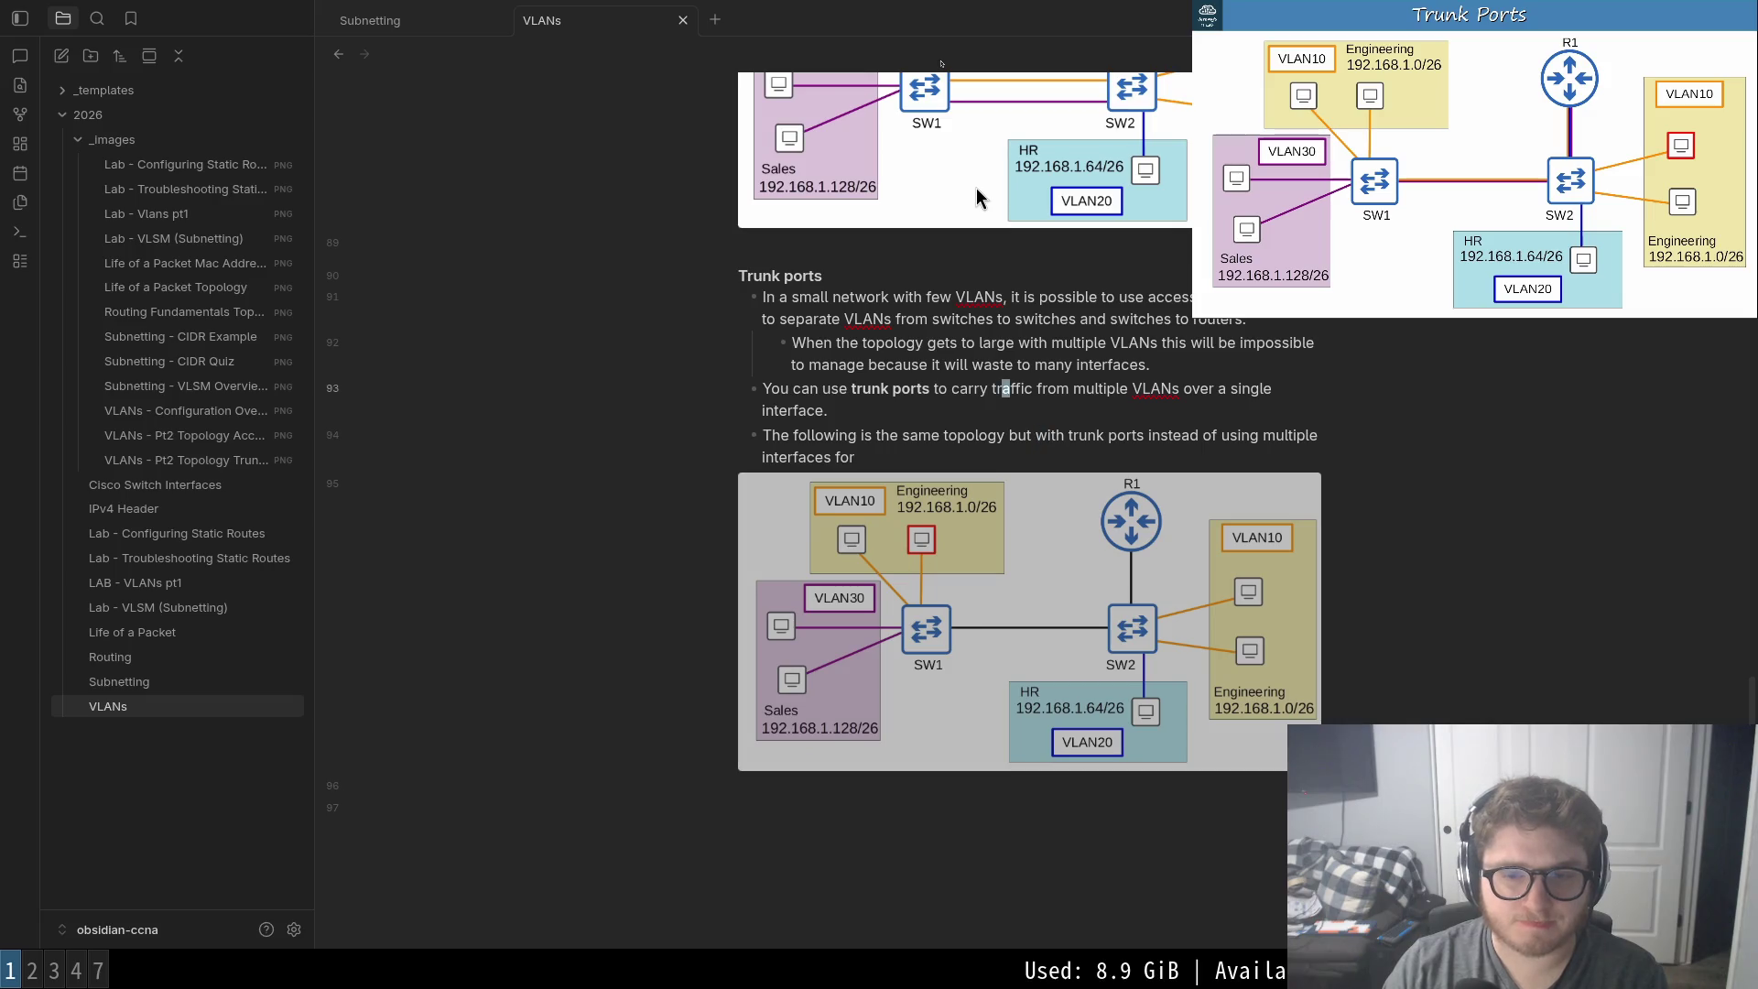
pyautogui.press('j')
pyautogui.press('j')
pyautogui.press('k')
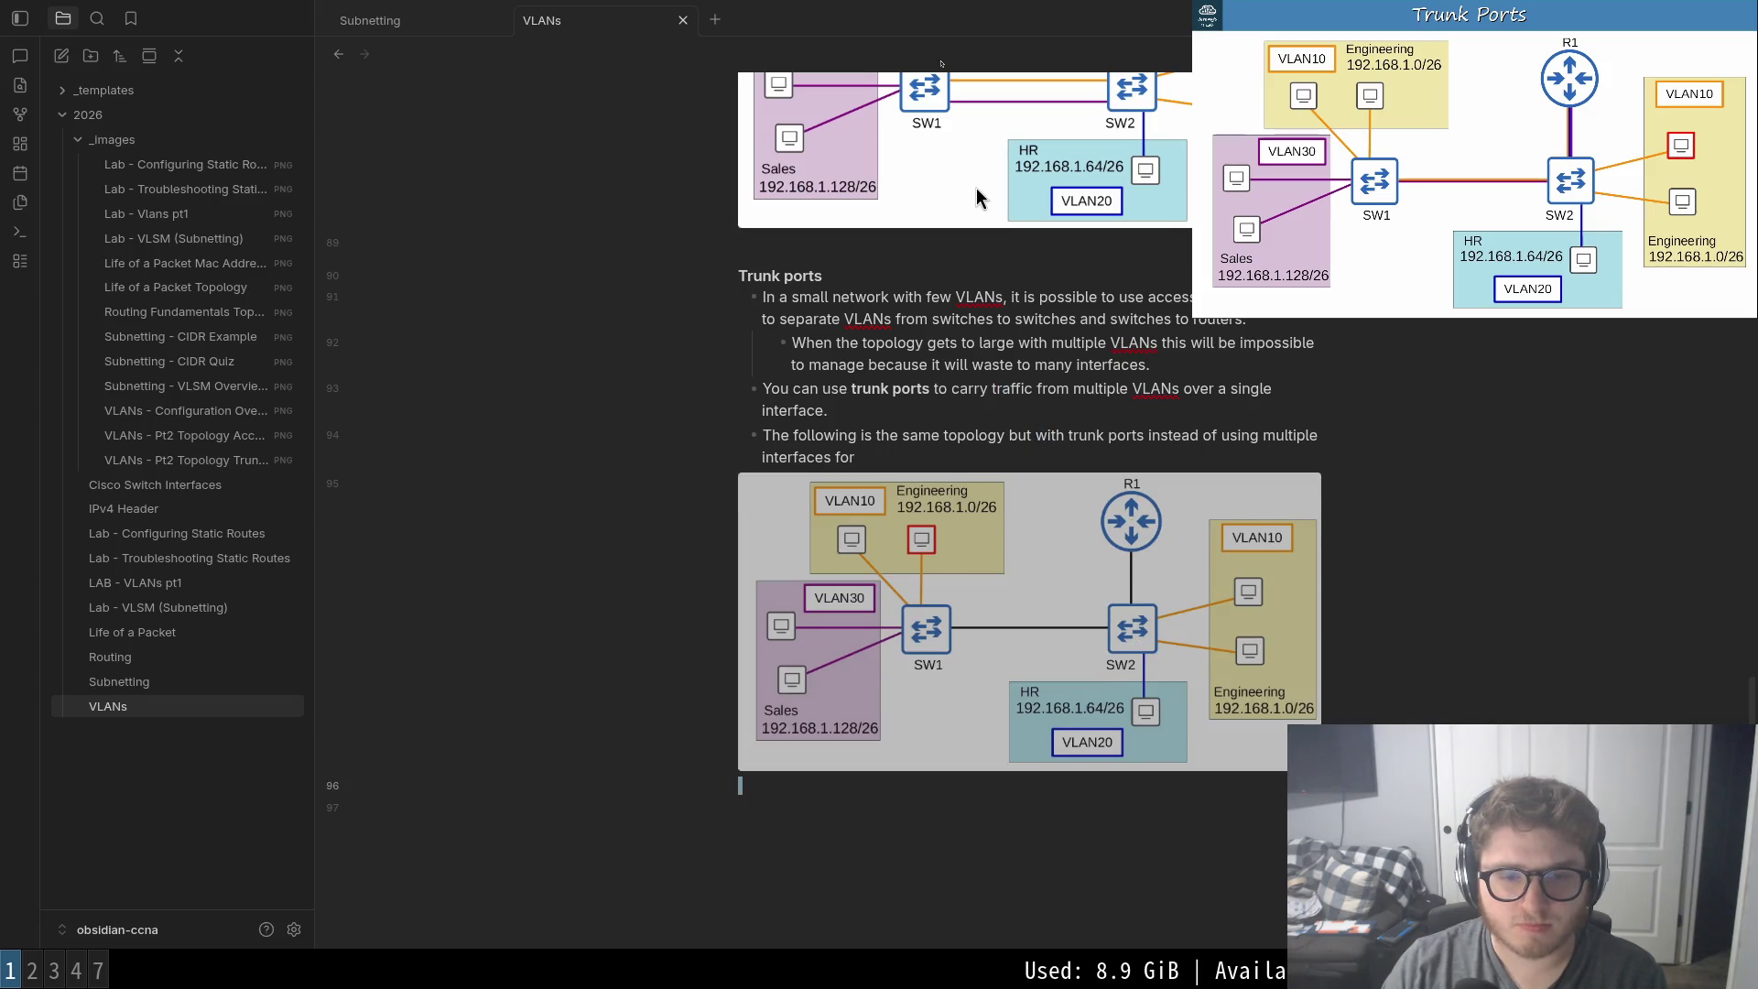
pyautogui.press('j')
pyautogui.press('k')
pyautogui.hotkey('shift', 'a')
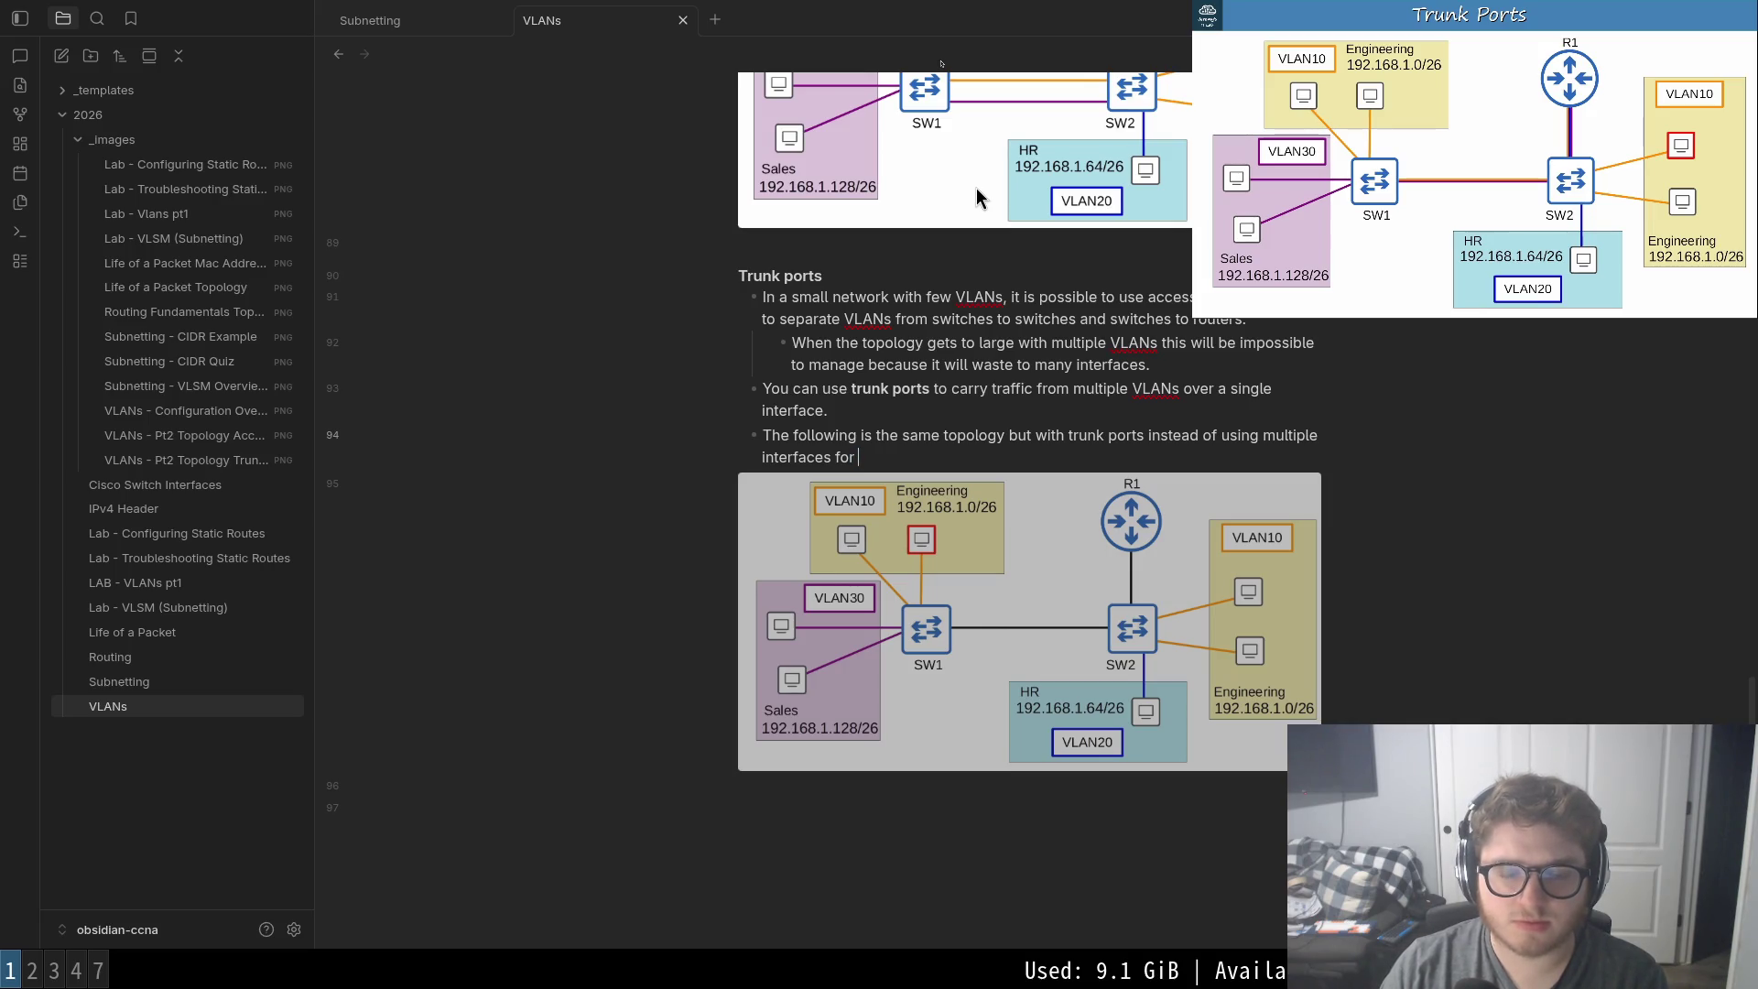
pyautogui.write('access po')
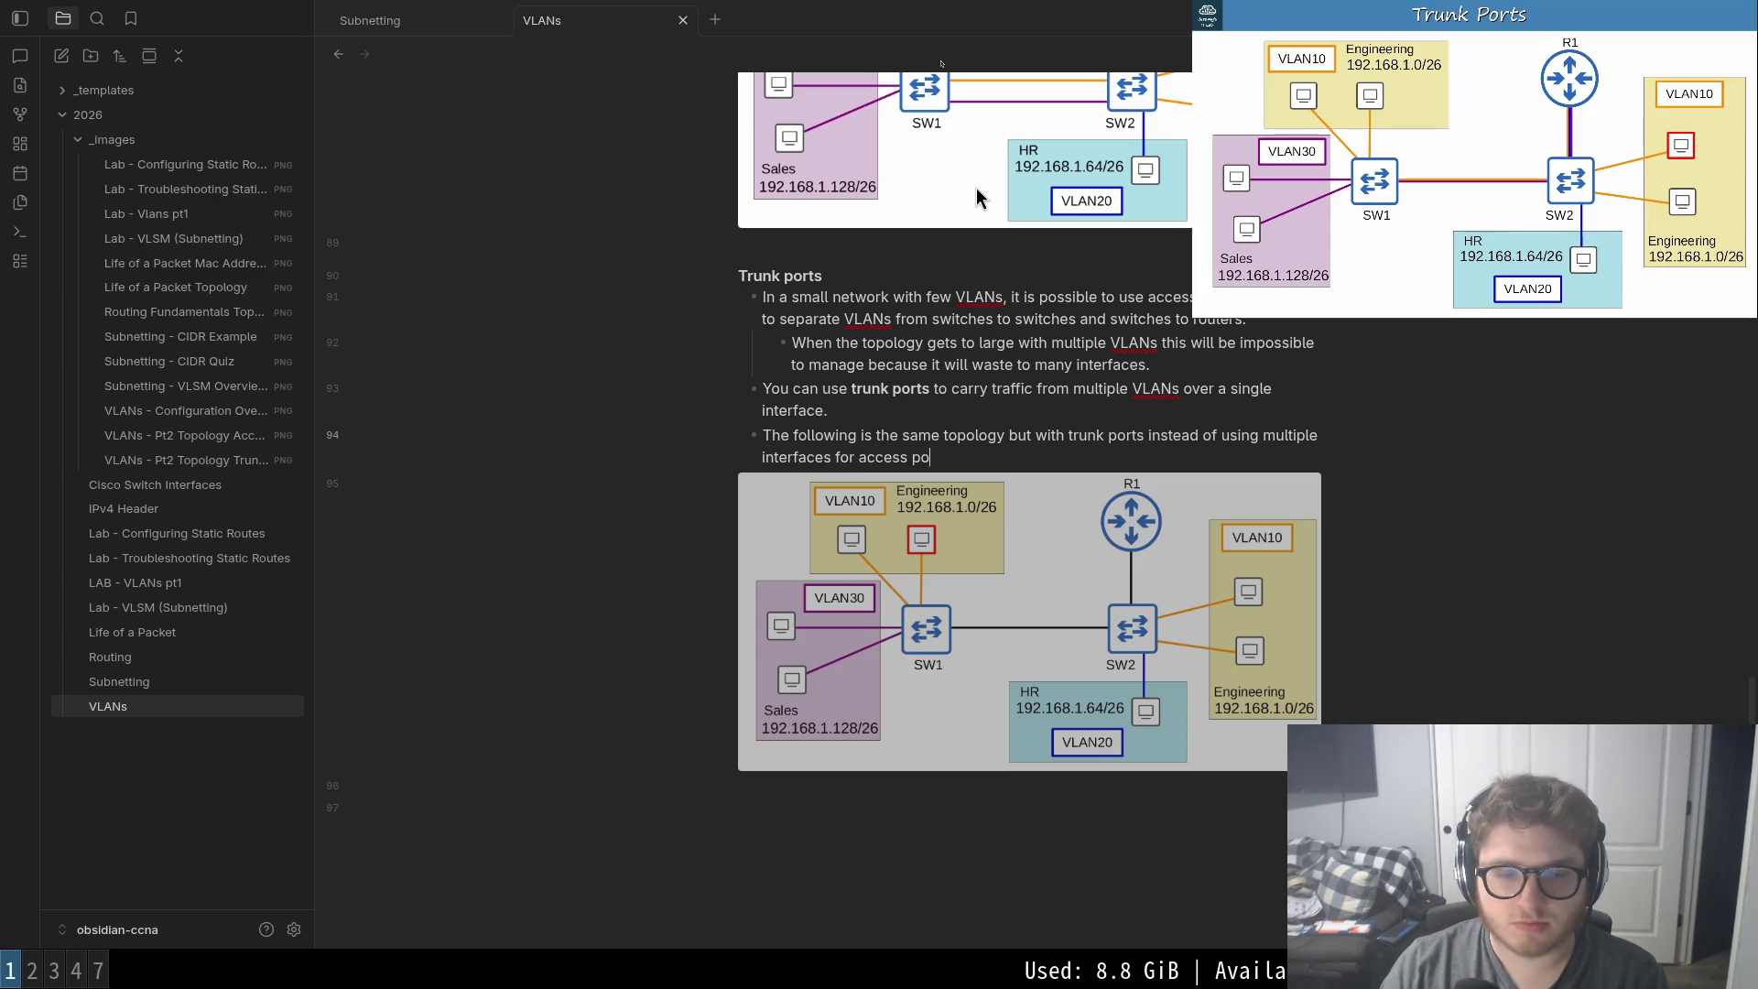
pyautogui.write('rts')
pyautogui.press('Escape')
pyautogui.press(':')
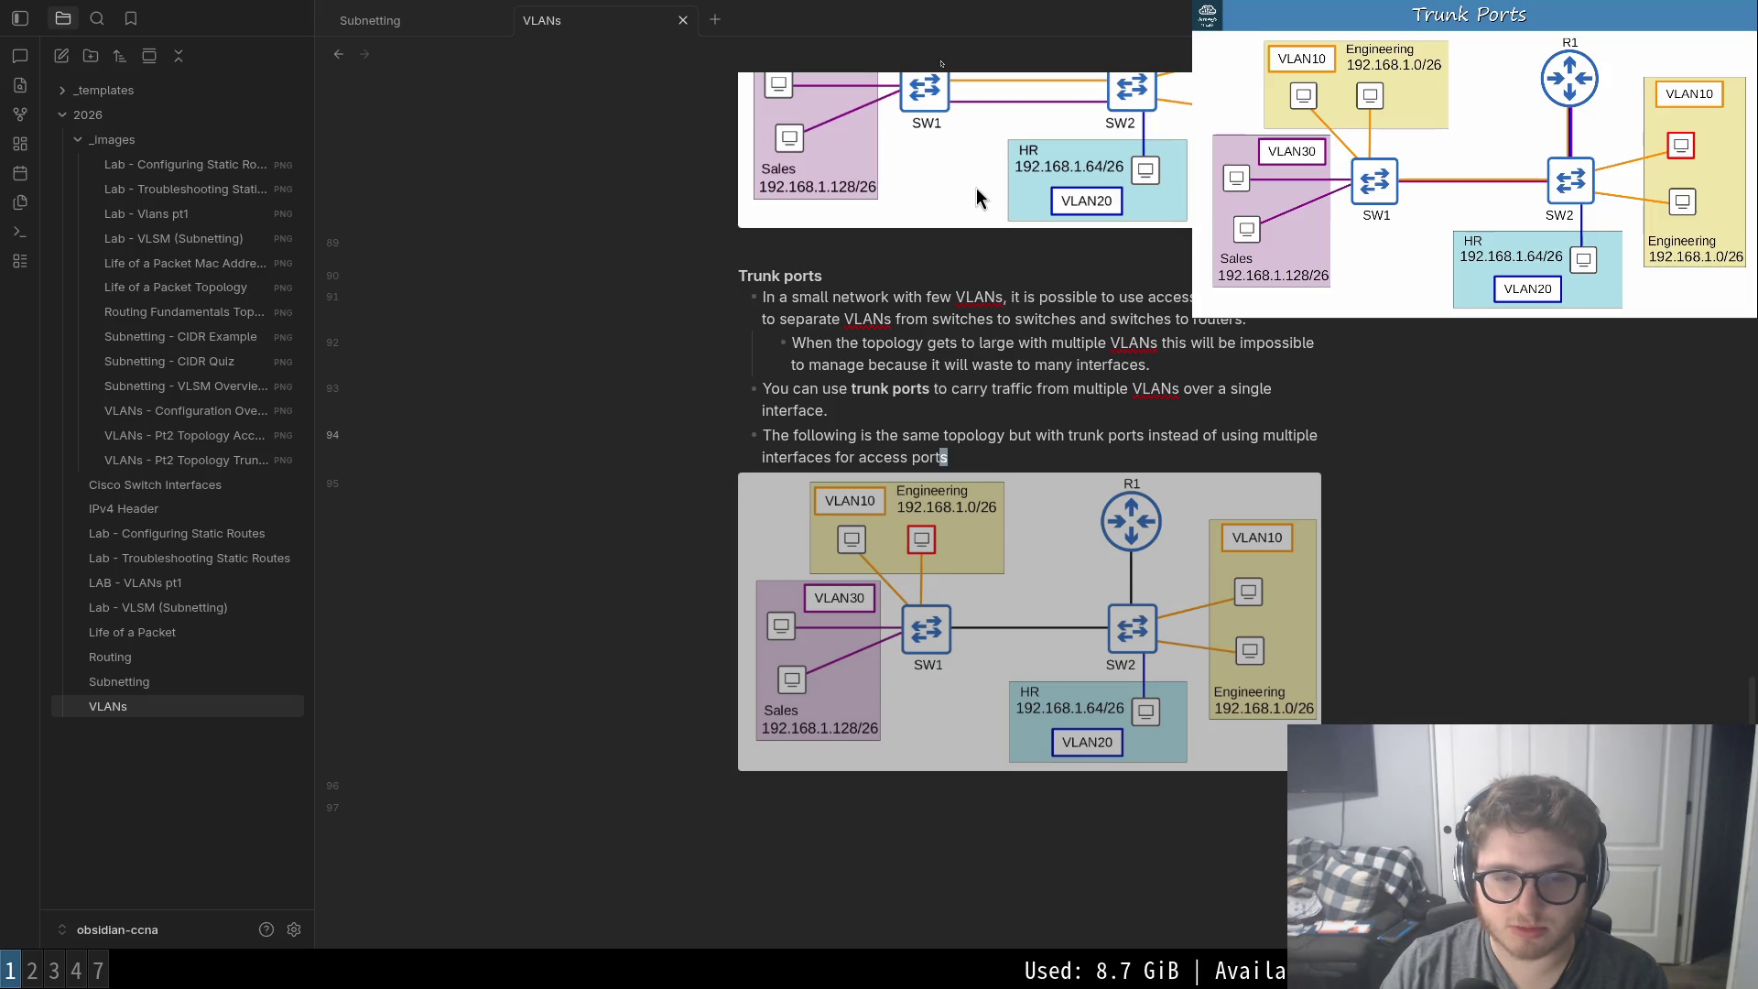
pyautogui.press('b')
pyautogui.press('b')
pyautogui.press('j')
pyautogui.press('j')
pyautogui.press('k')
pyautogui.press('j')
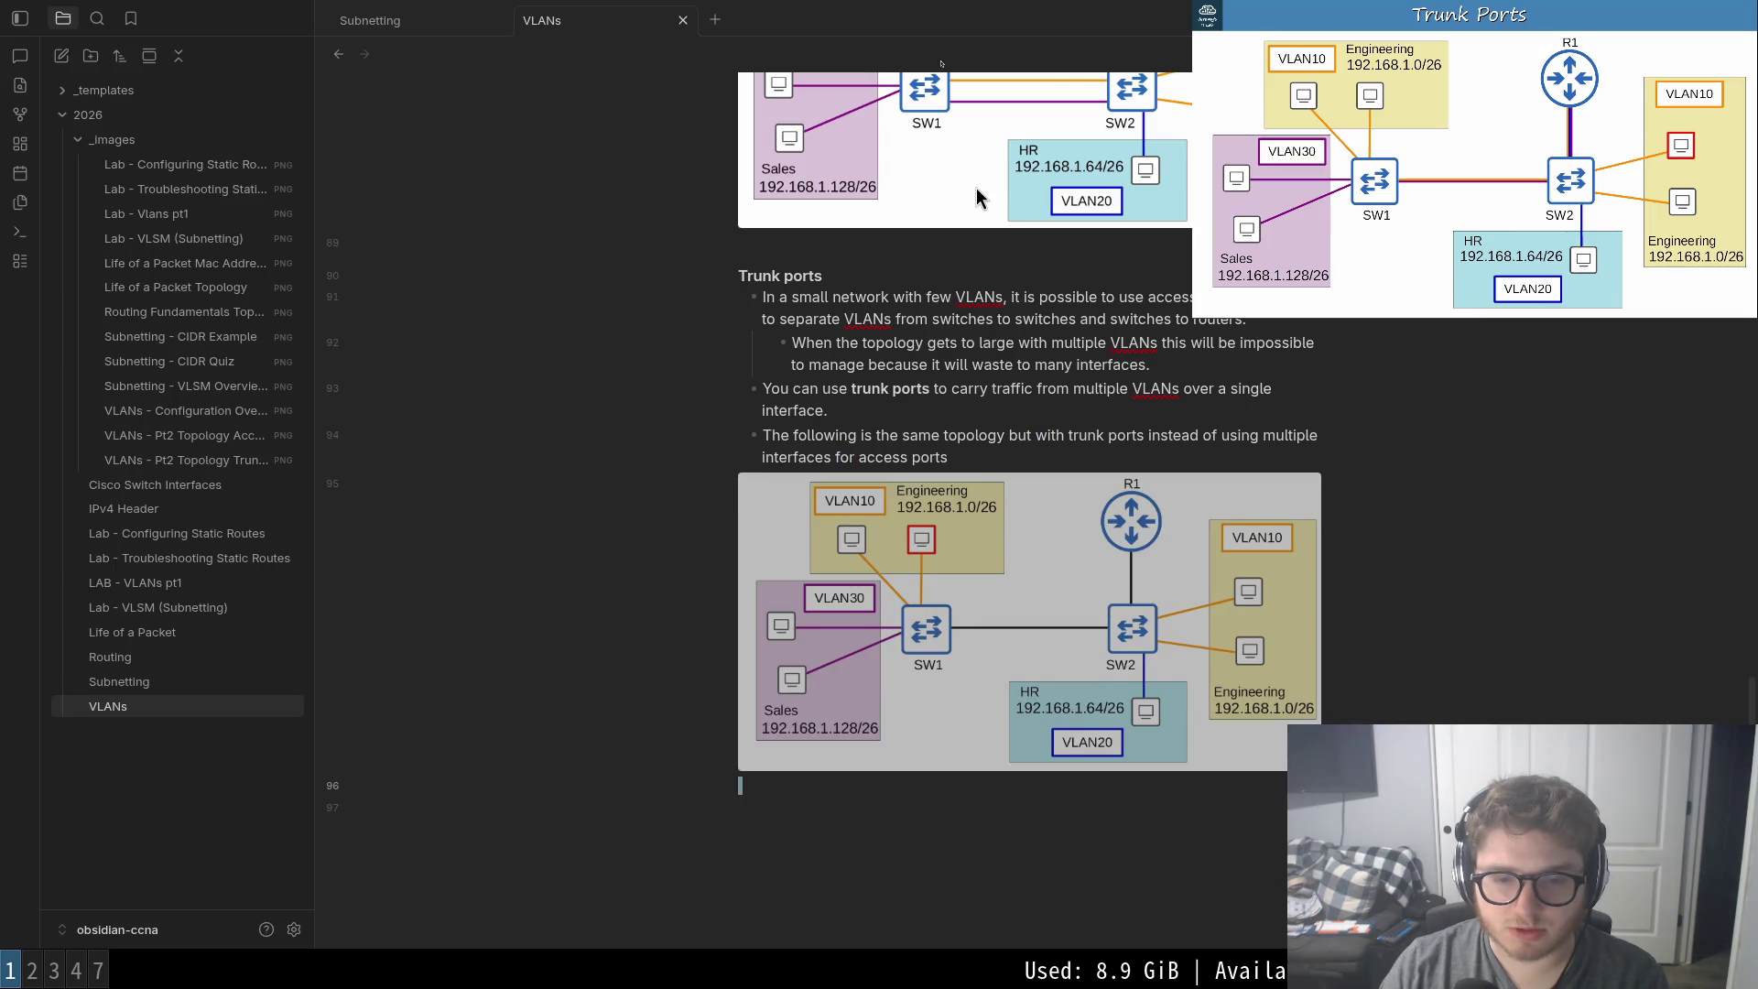
pyautogui.press('j')
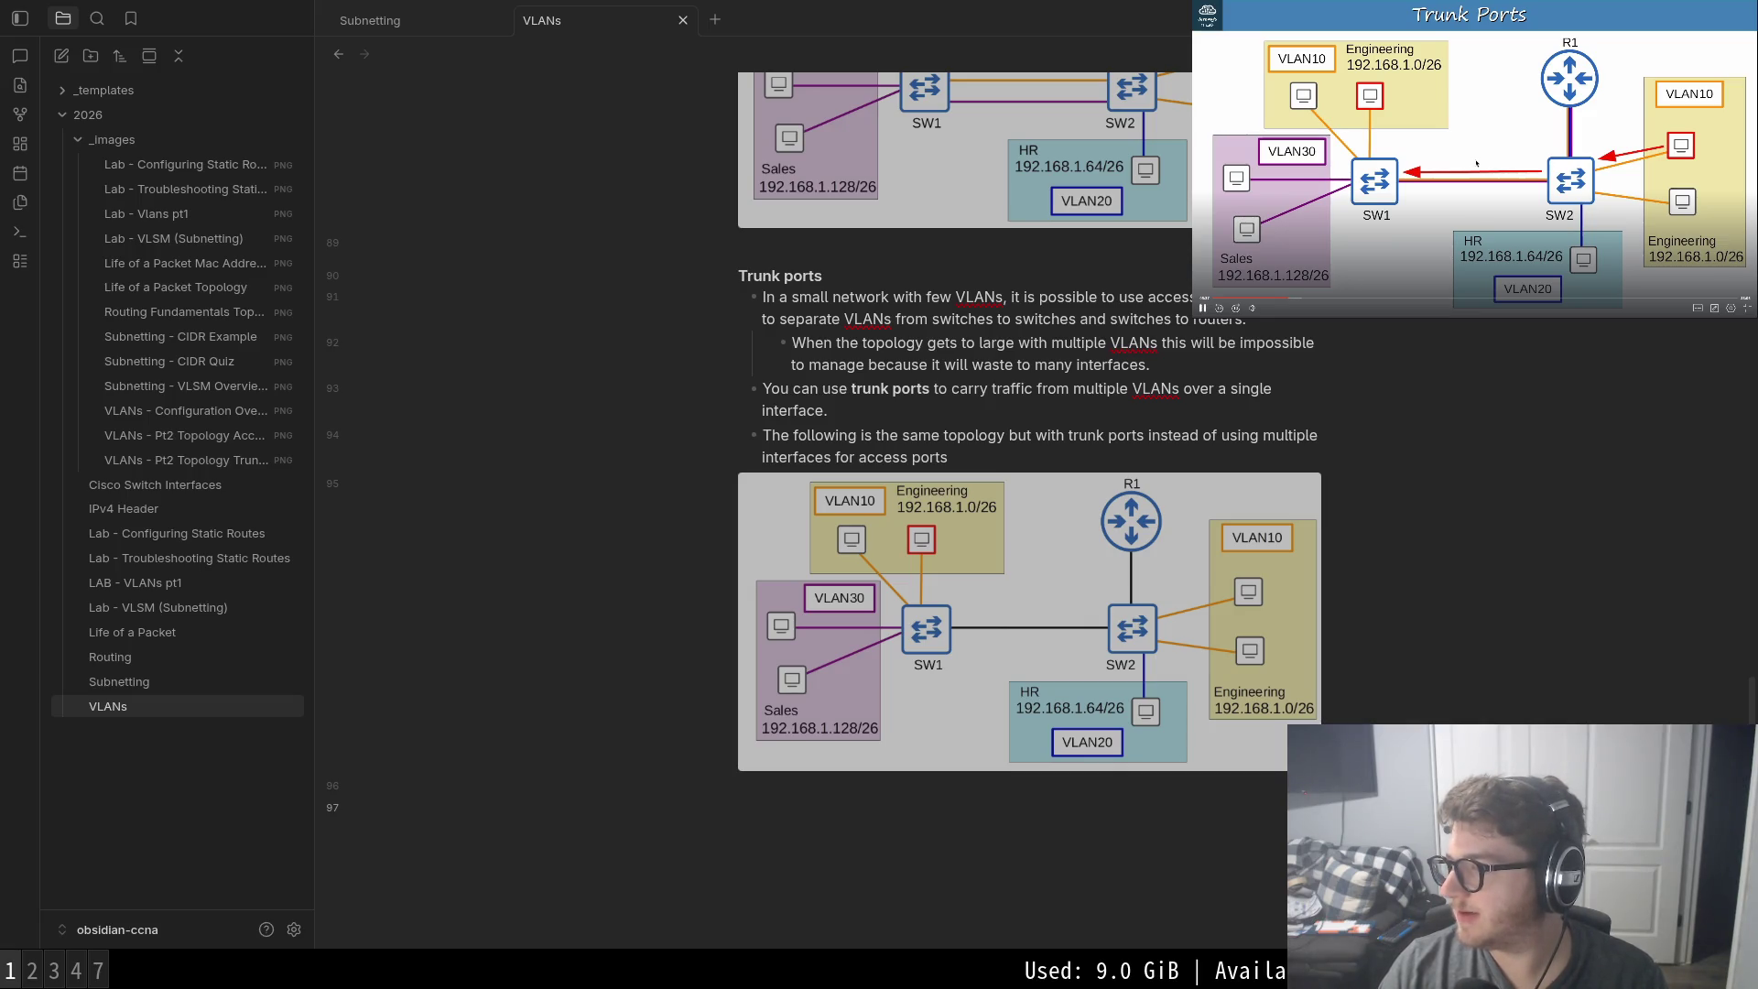
pyautogui.click(1477, 165)
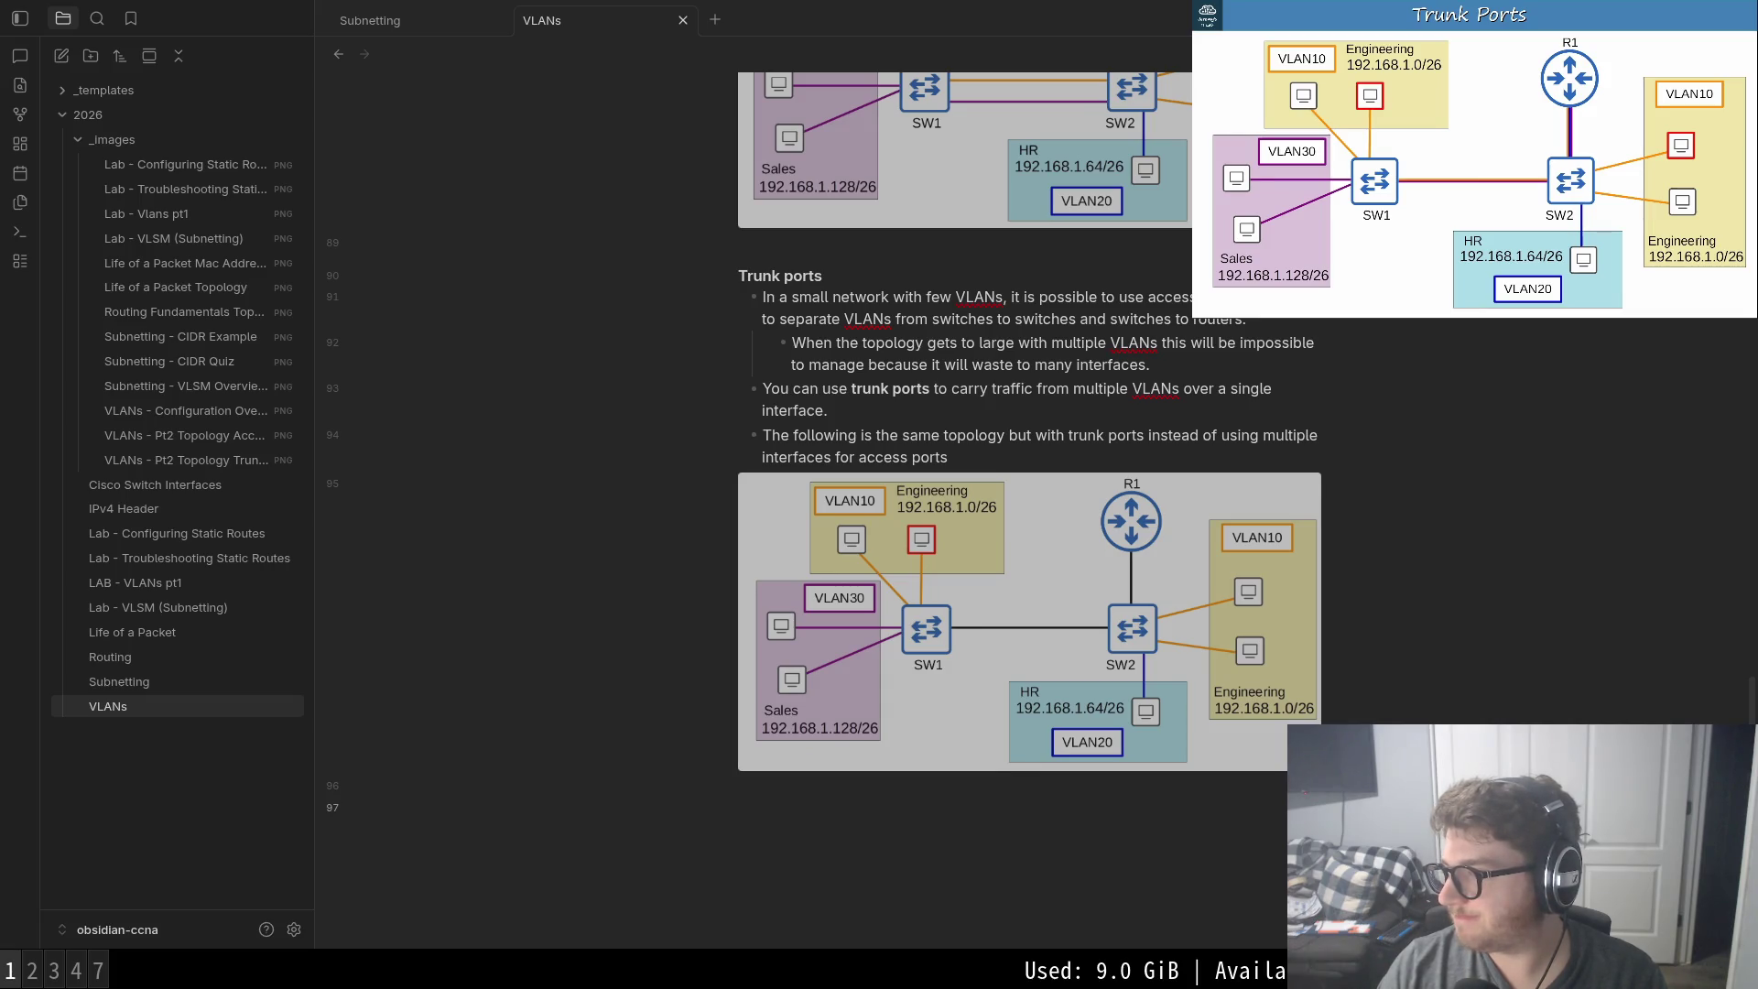
pyautogui.click(1477, 163)
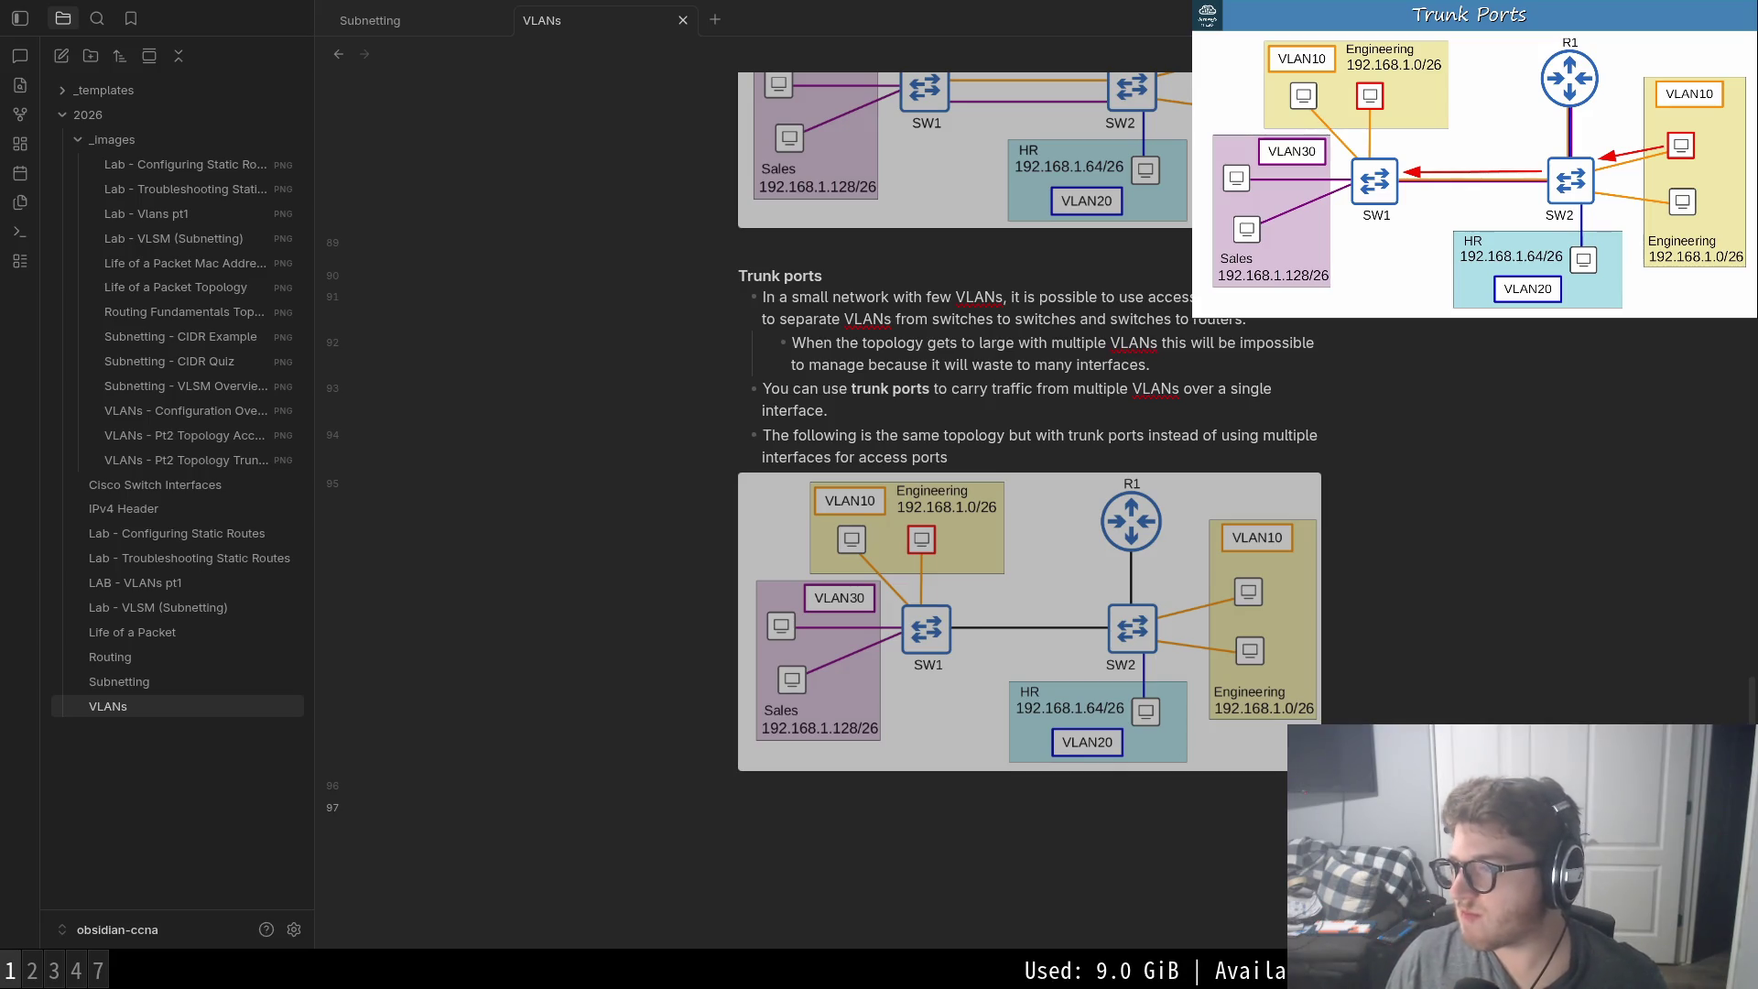
pyautogui.click(1378, 201)
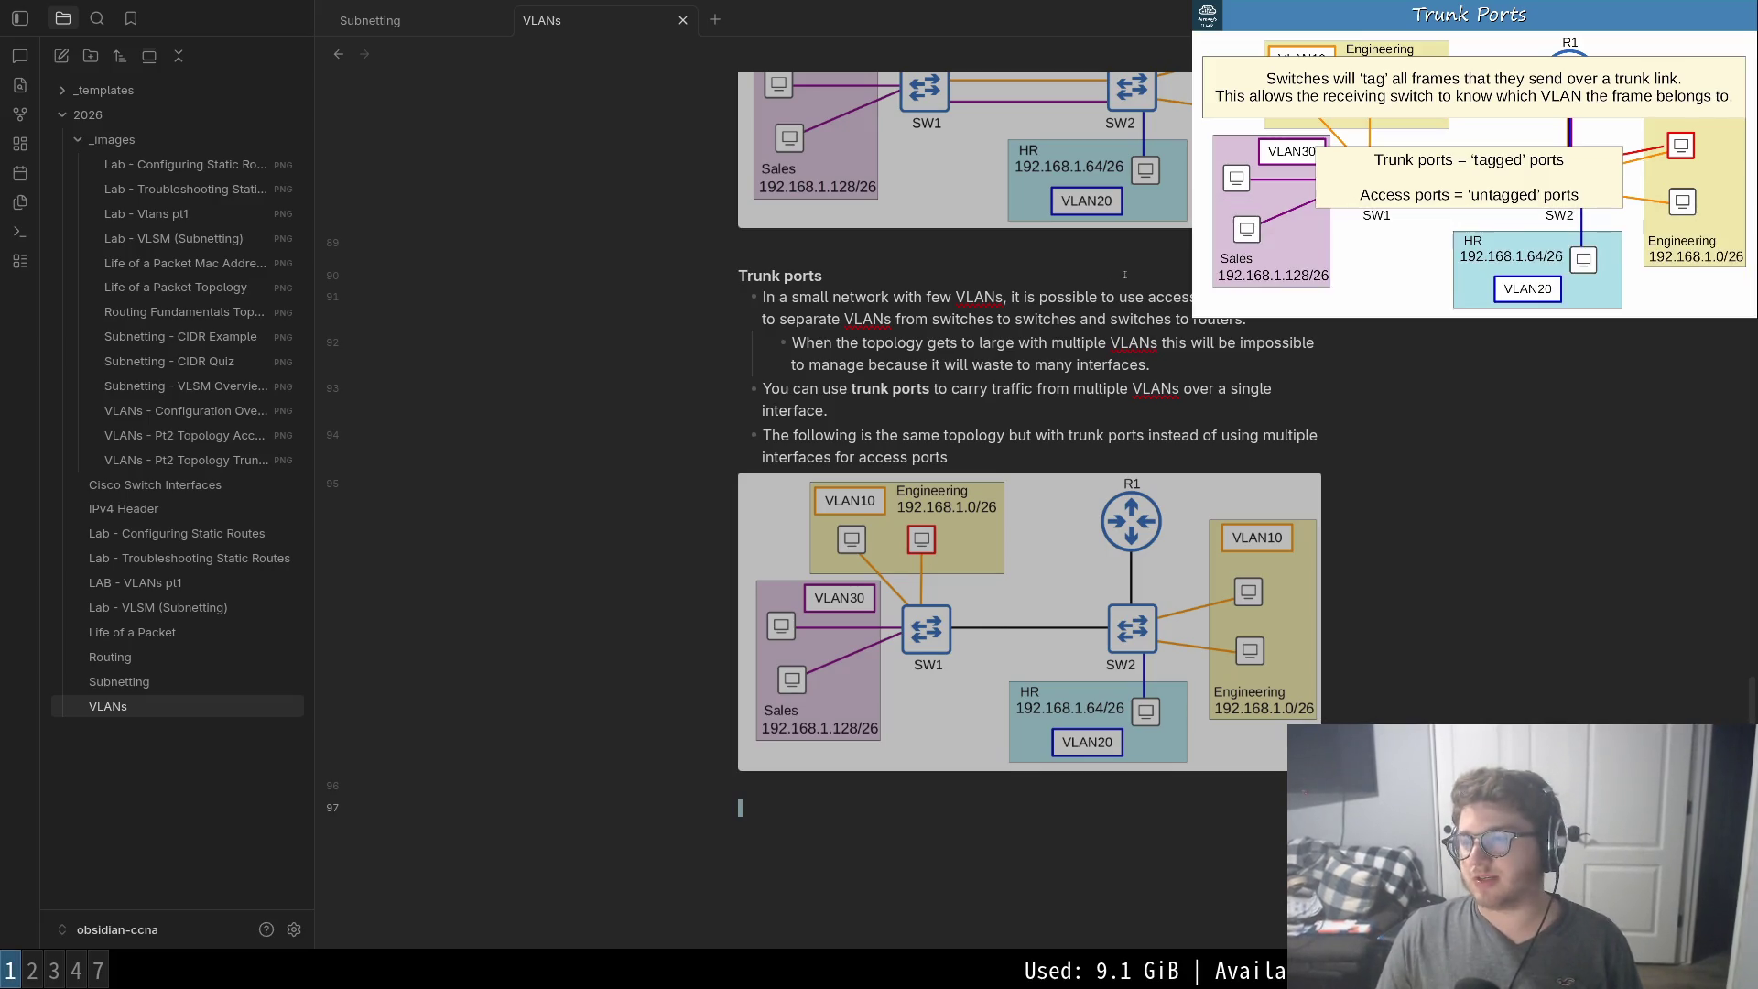
pyautogui.scroll(-2, 965, 748)
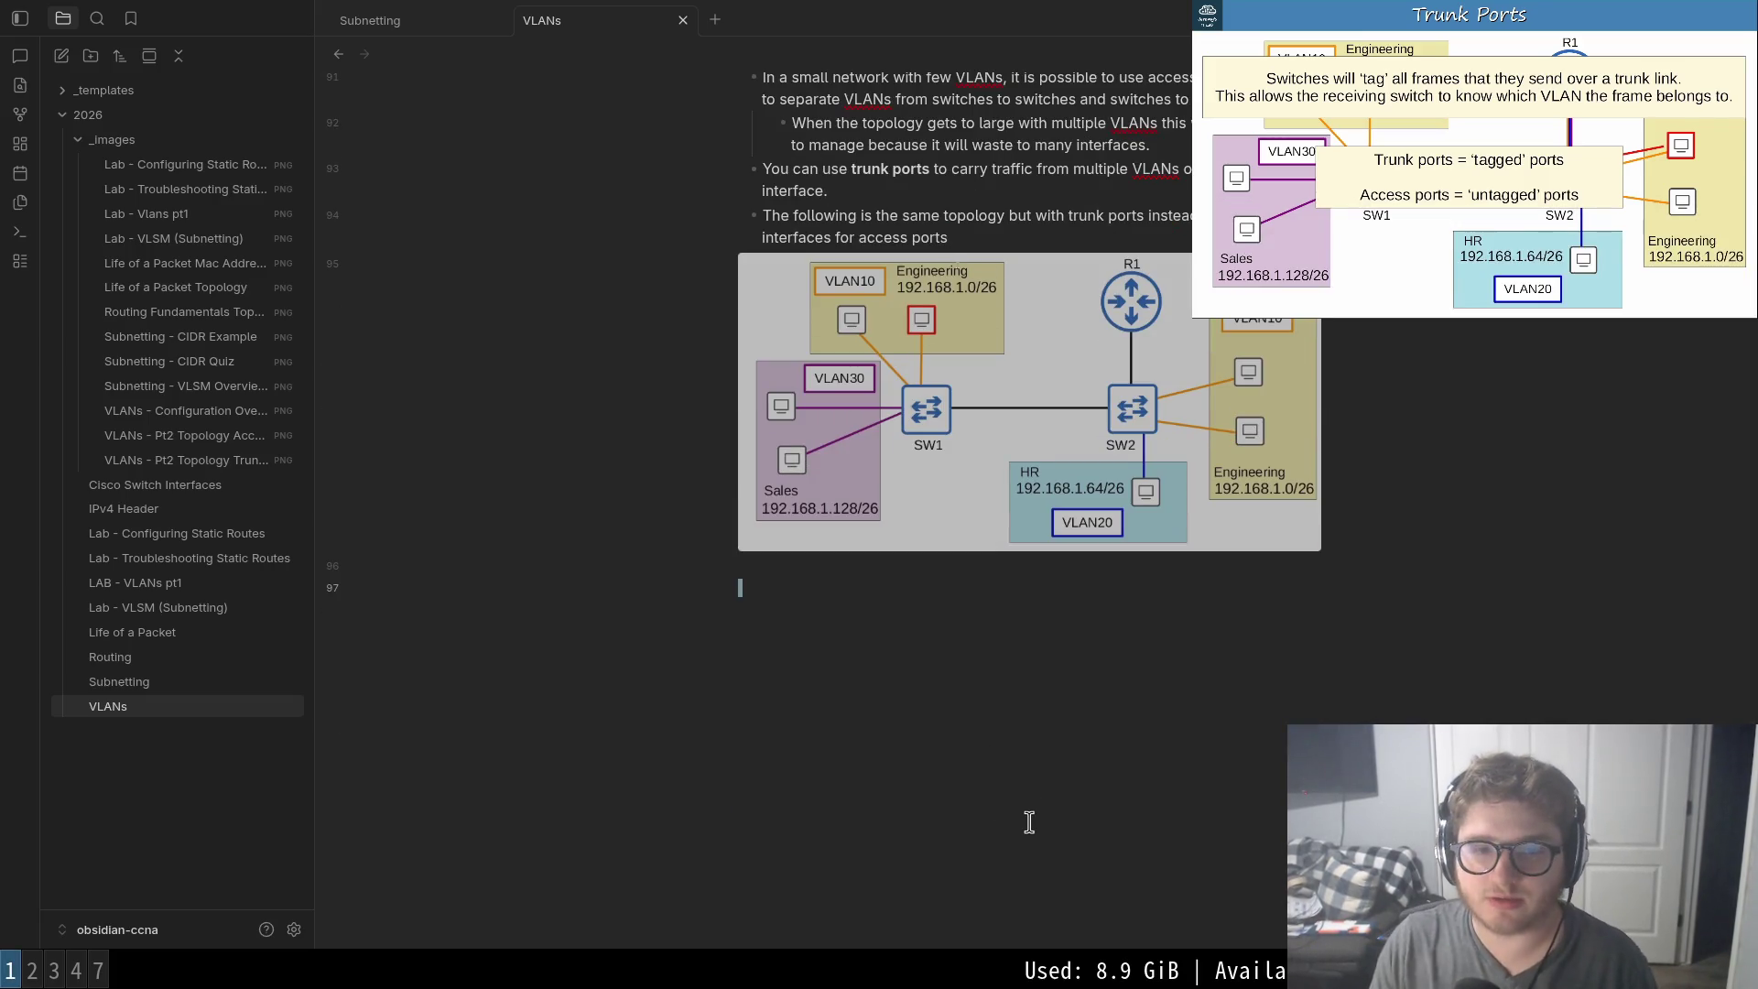
# Under the diagram write a quote block: Trunk ports = 'tagged ports' and Access Ports = 'untagged ports'
pyautogui.press('Return')
pyautogui.write('-')
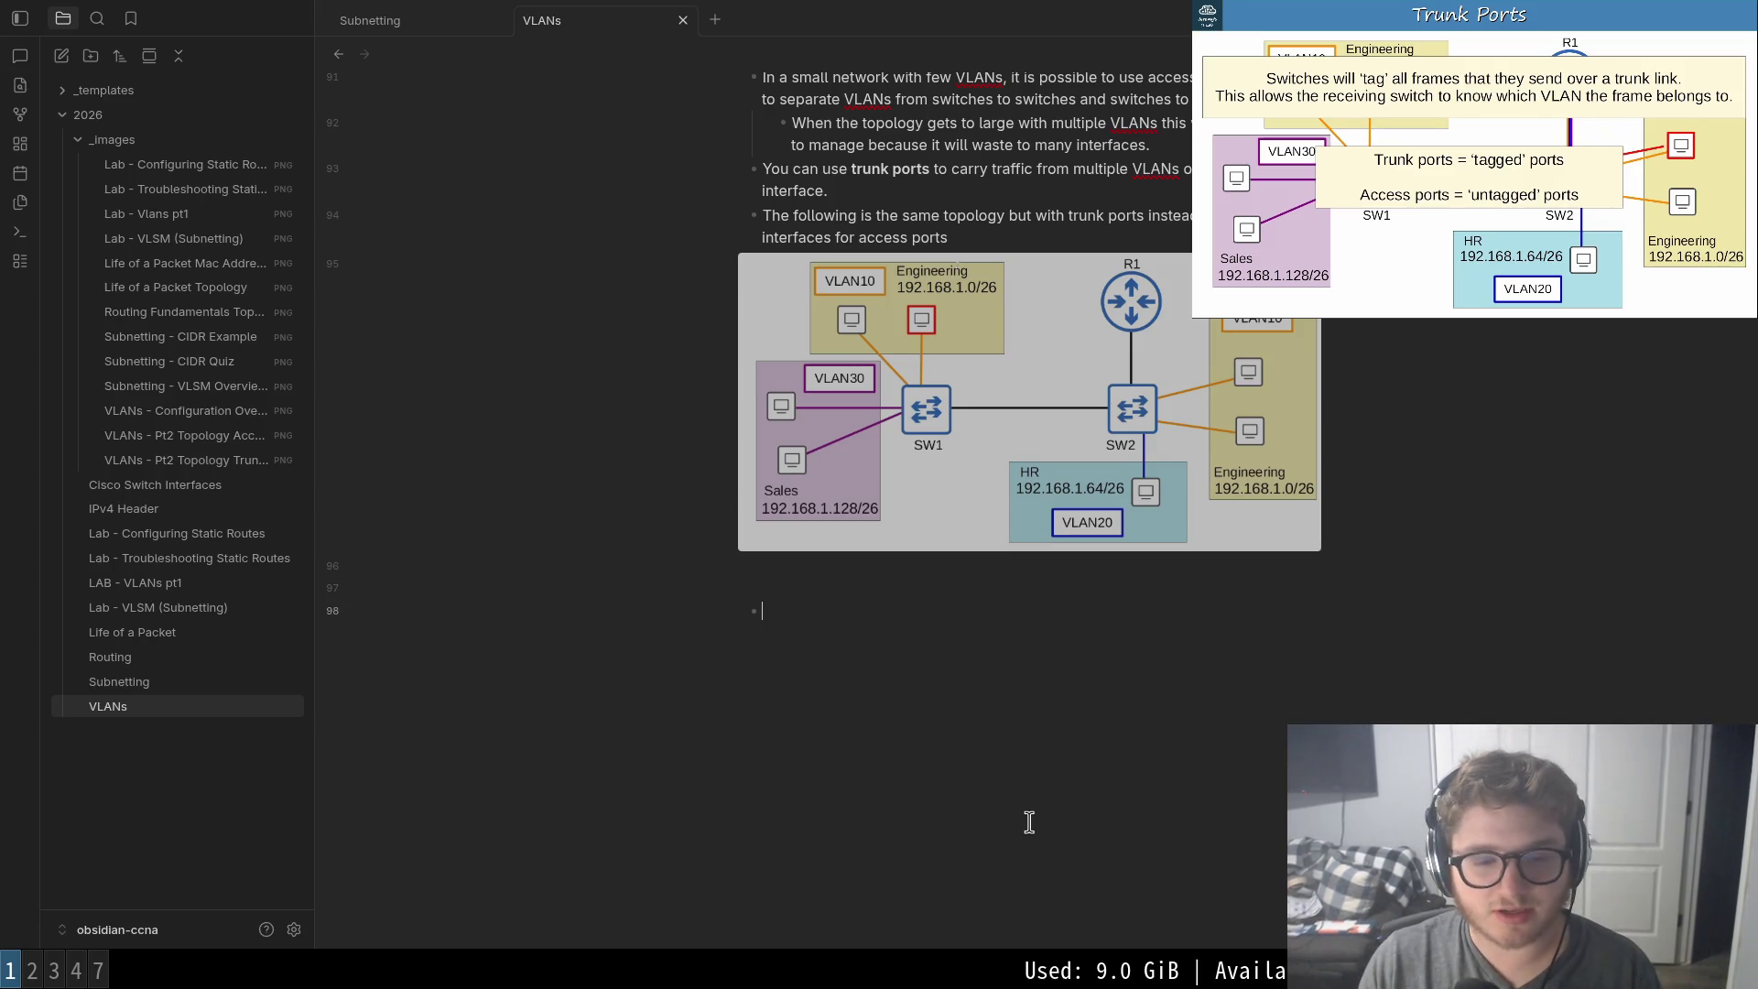
pyautogui.press('BackSpace')
pyautogui.press('BackSpace')
pyautogui.write('-')
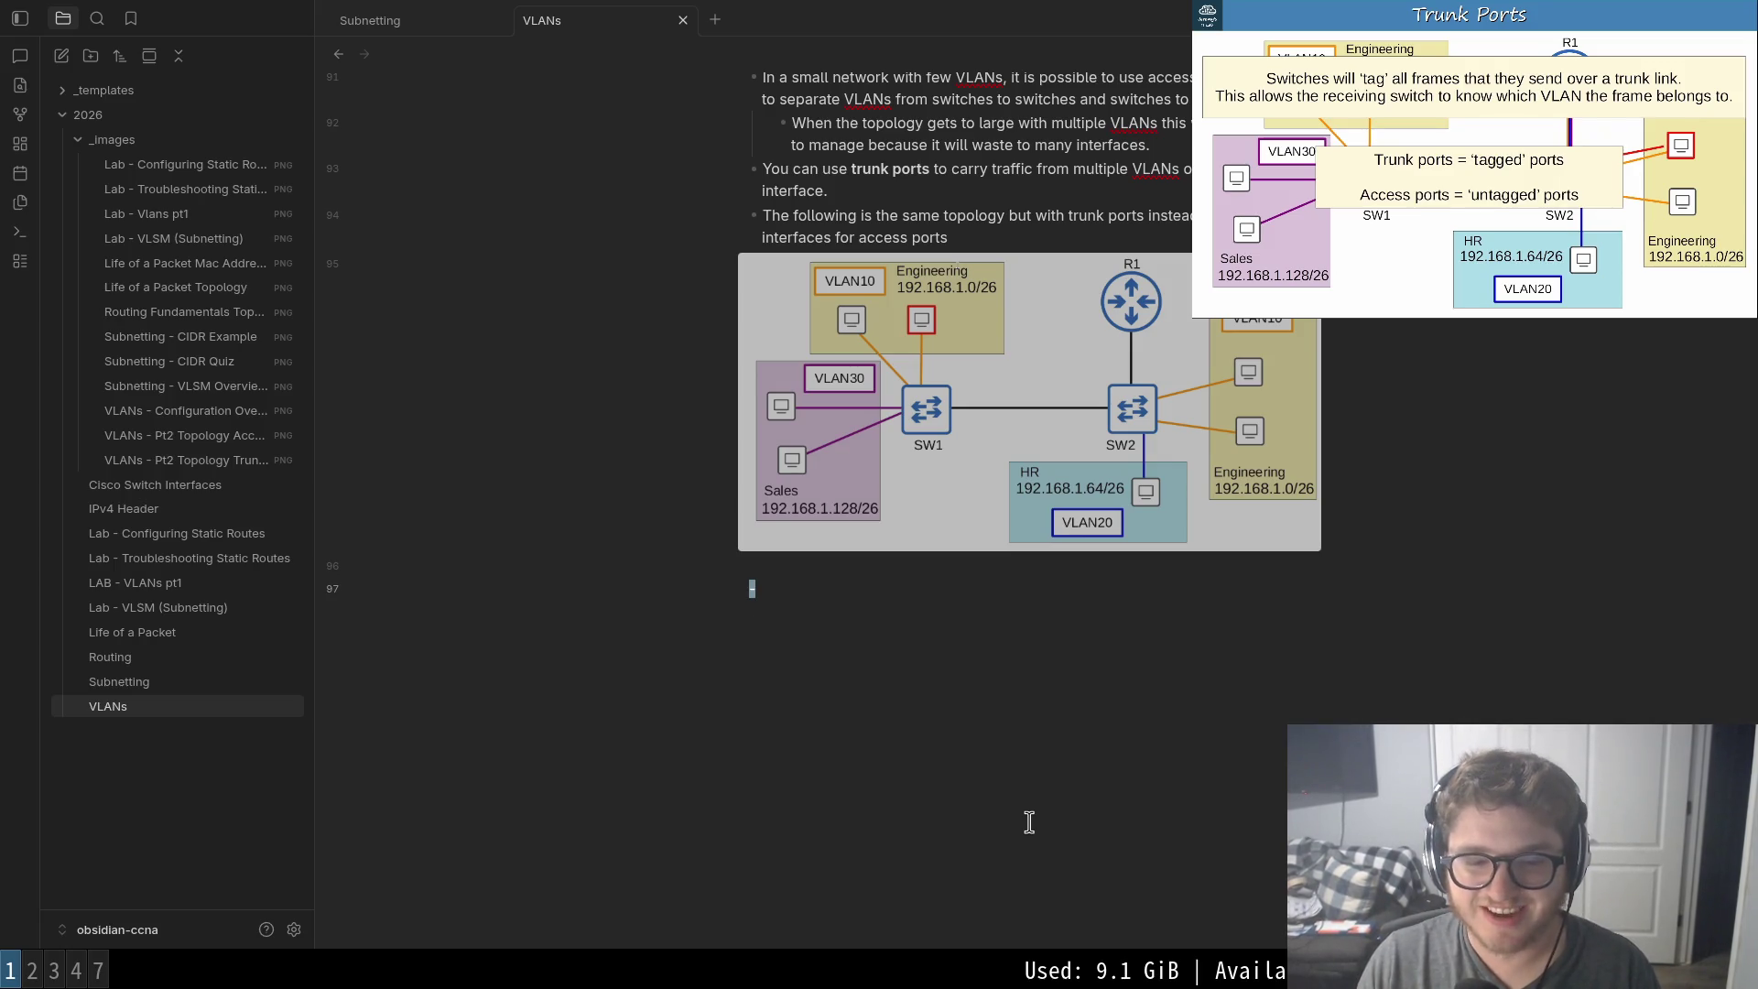
pyautogui.press('Up')
pyautogui.press('Down')
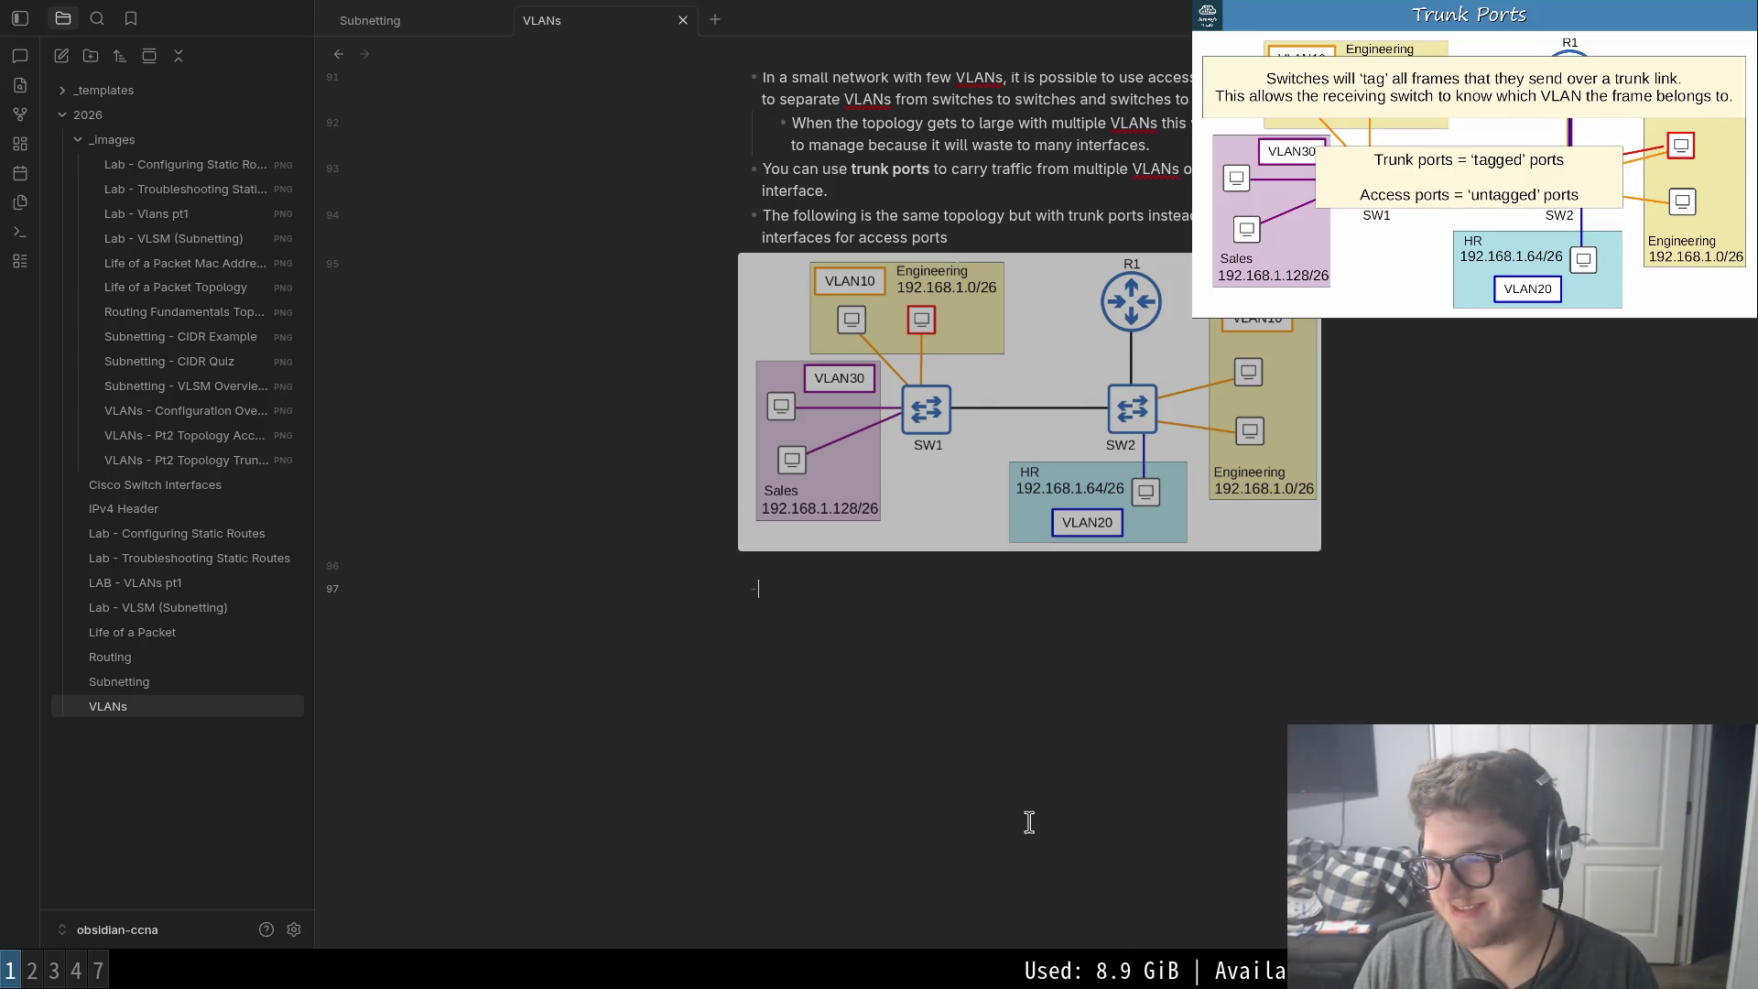
pyautogui.press('BackSpace')
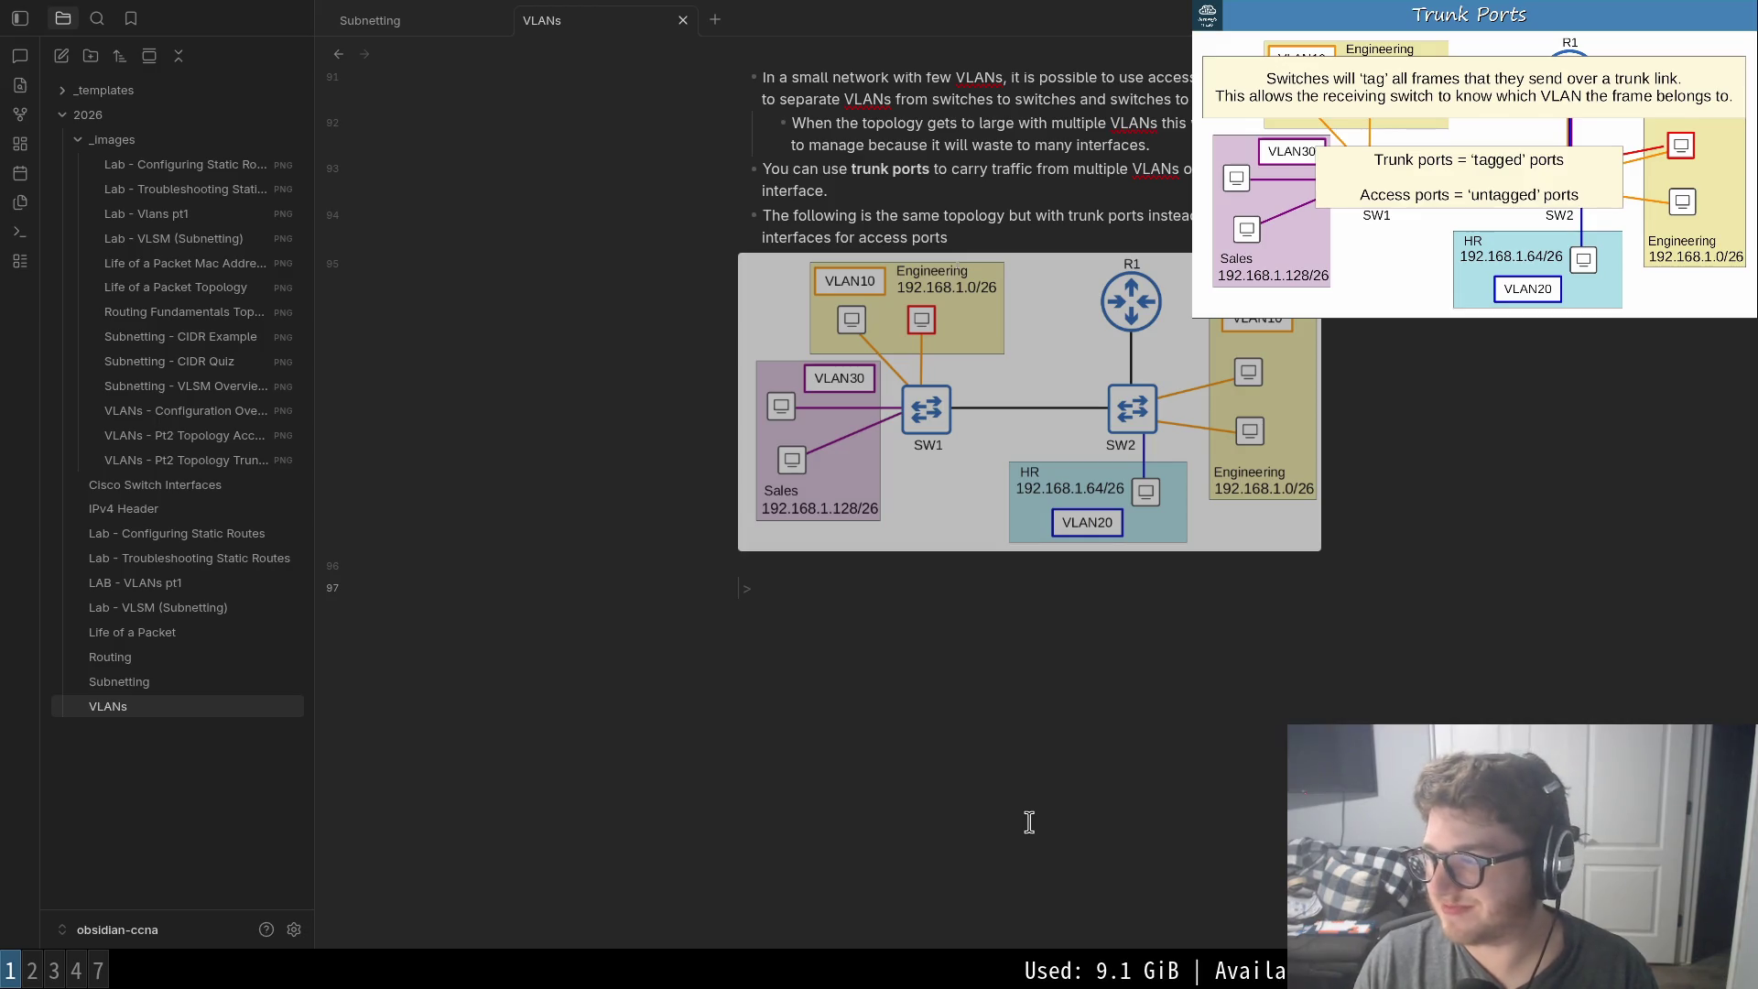
pyautogui.write('Trunk ports = ')
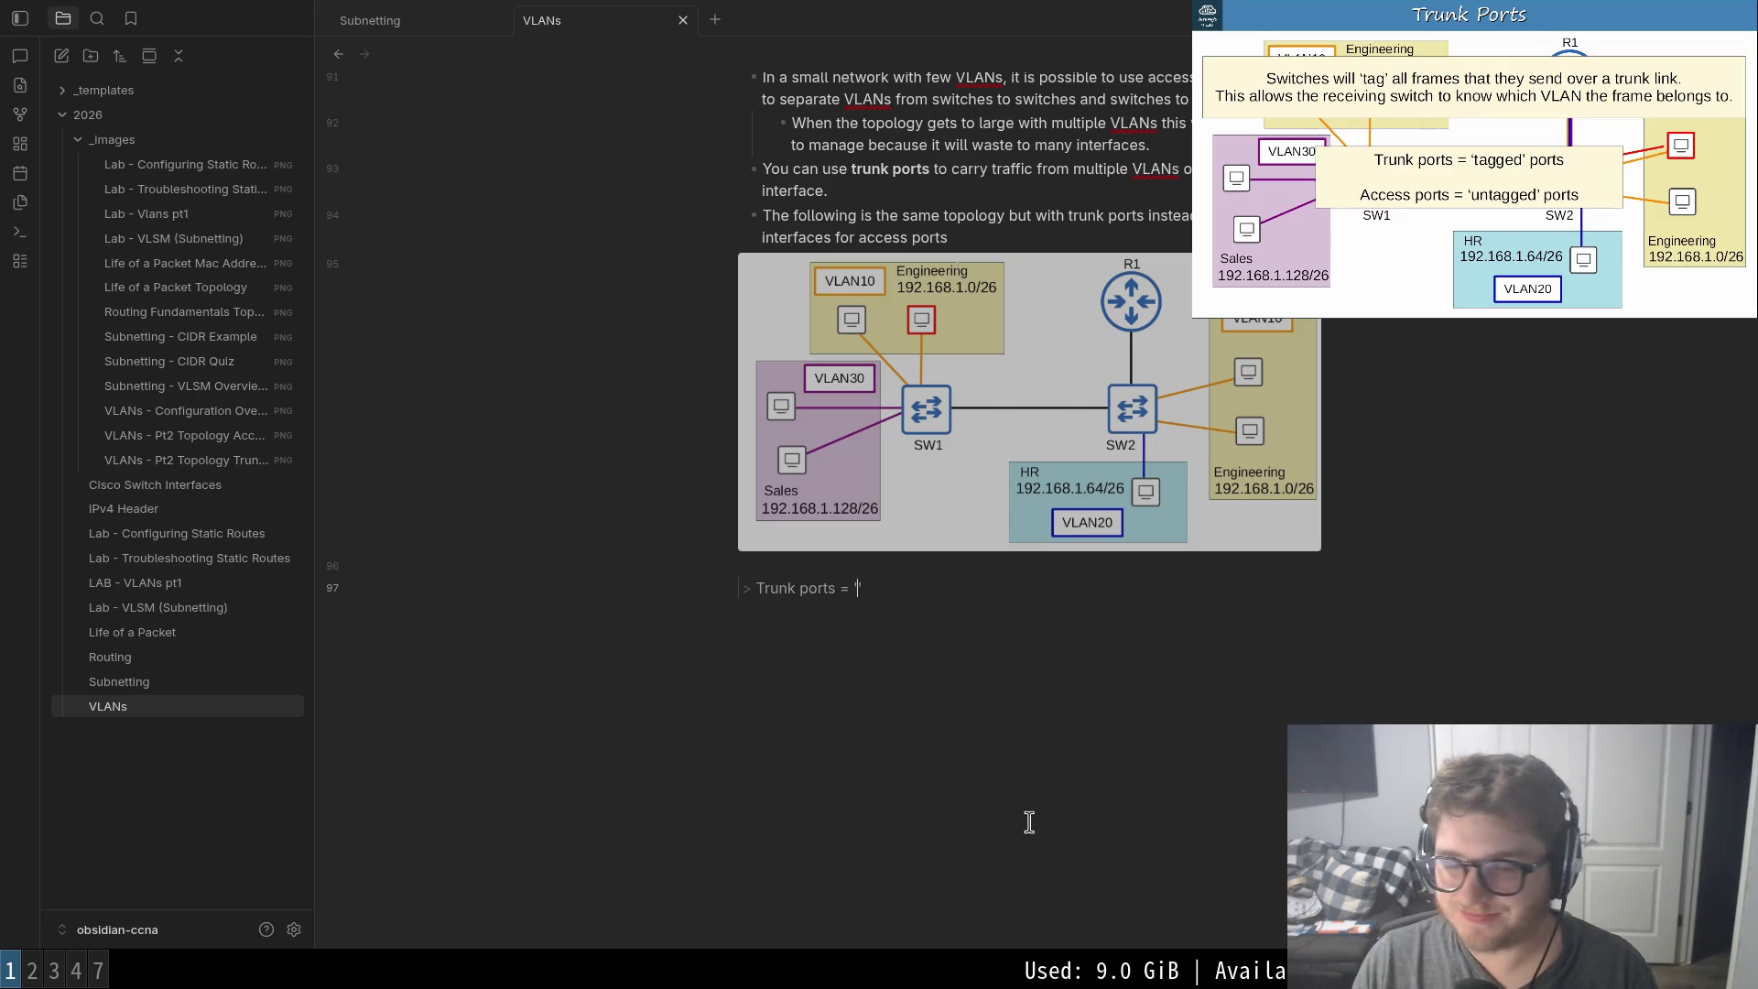
pyautogui.write("'tagged ports'")
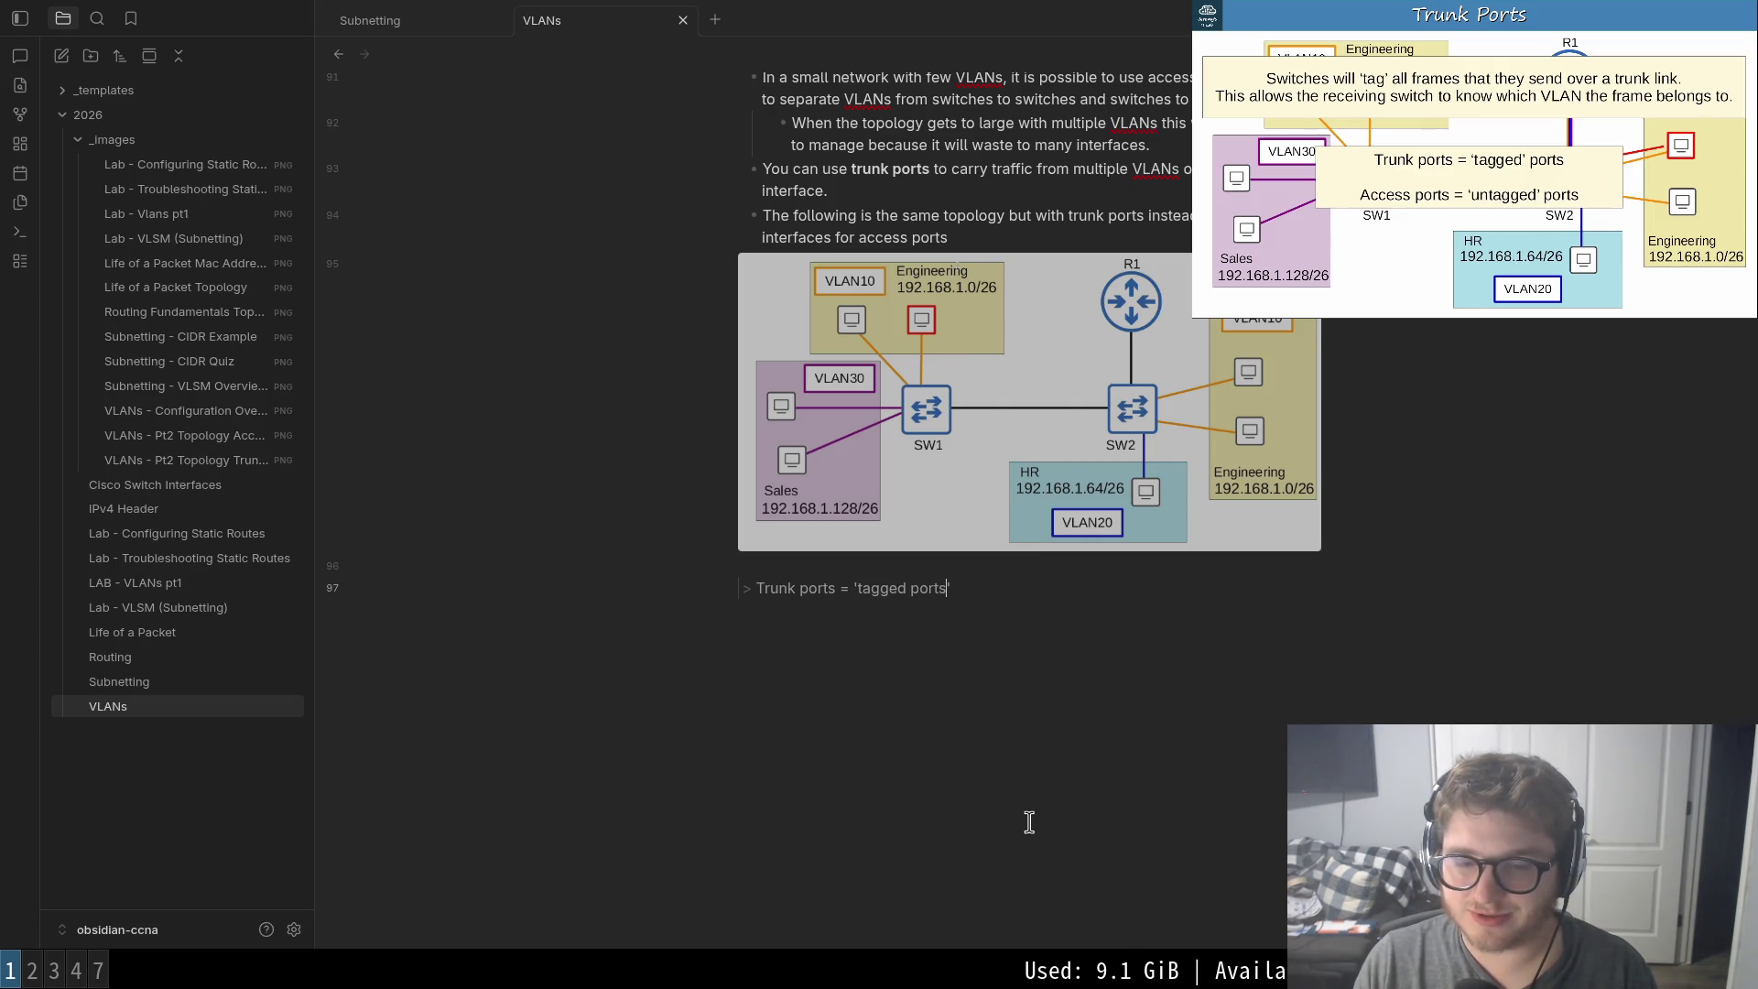
pyautogui.press('Return')
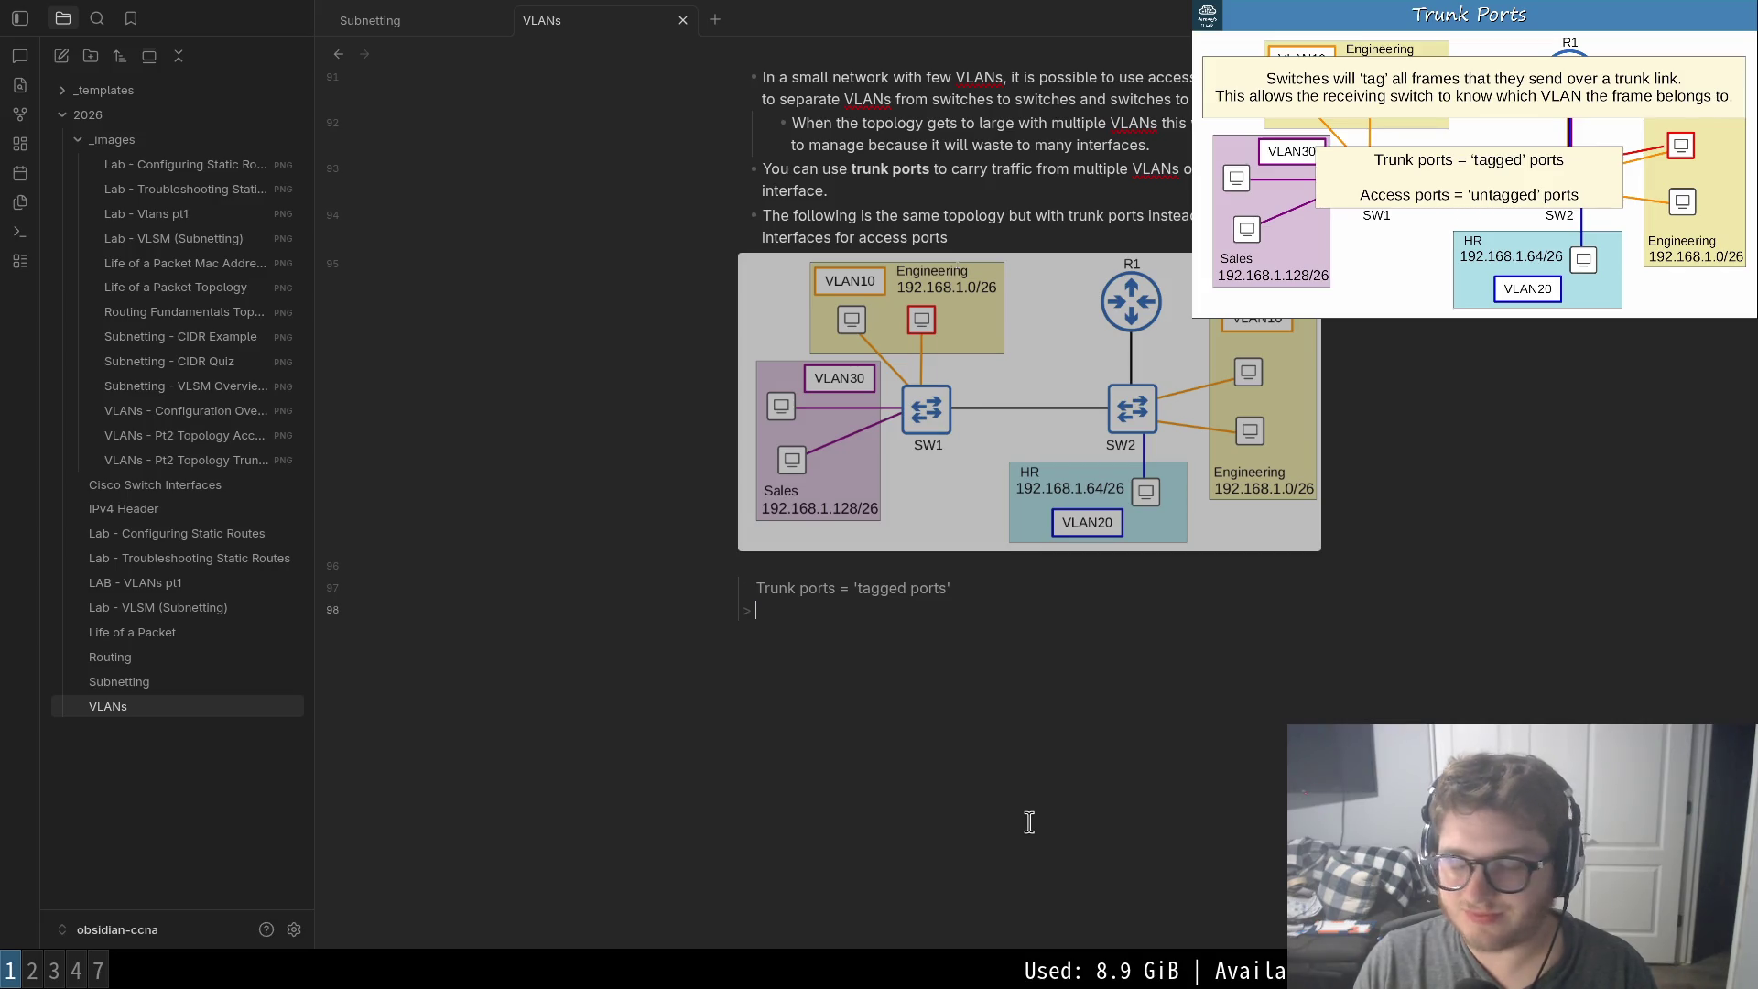
pyautogui.write('Access')
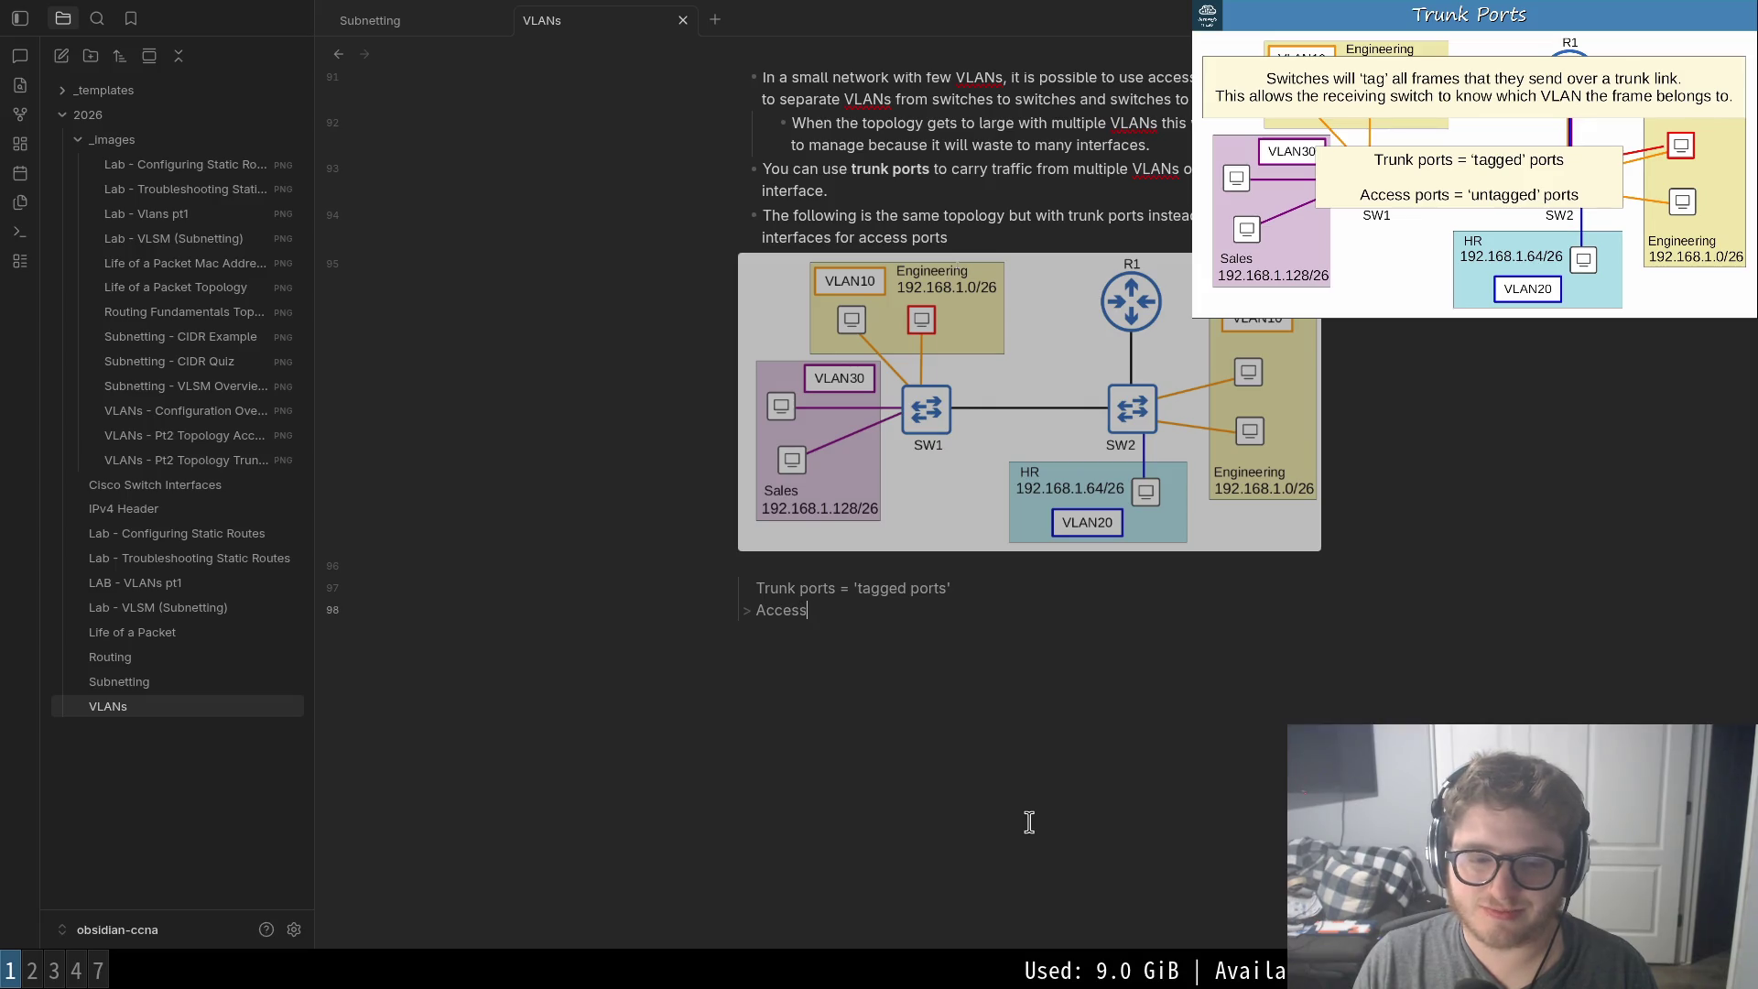
pyautogui.write(' Port')
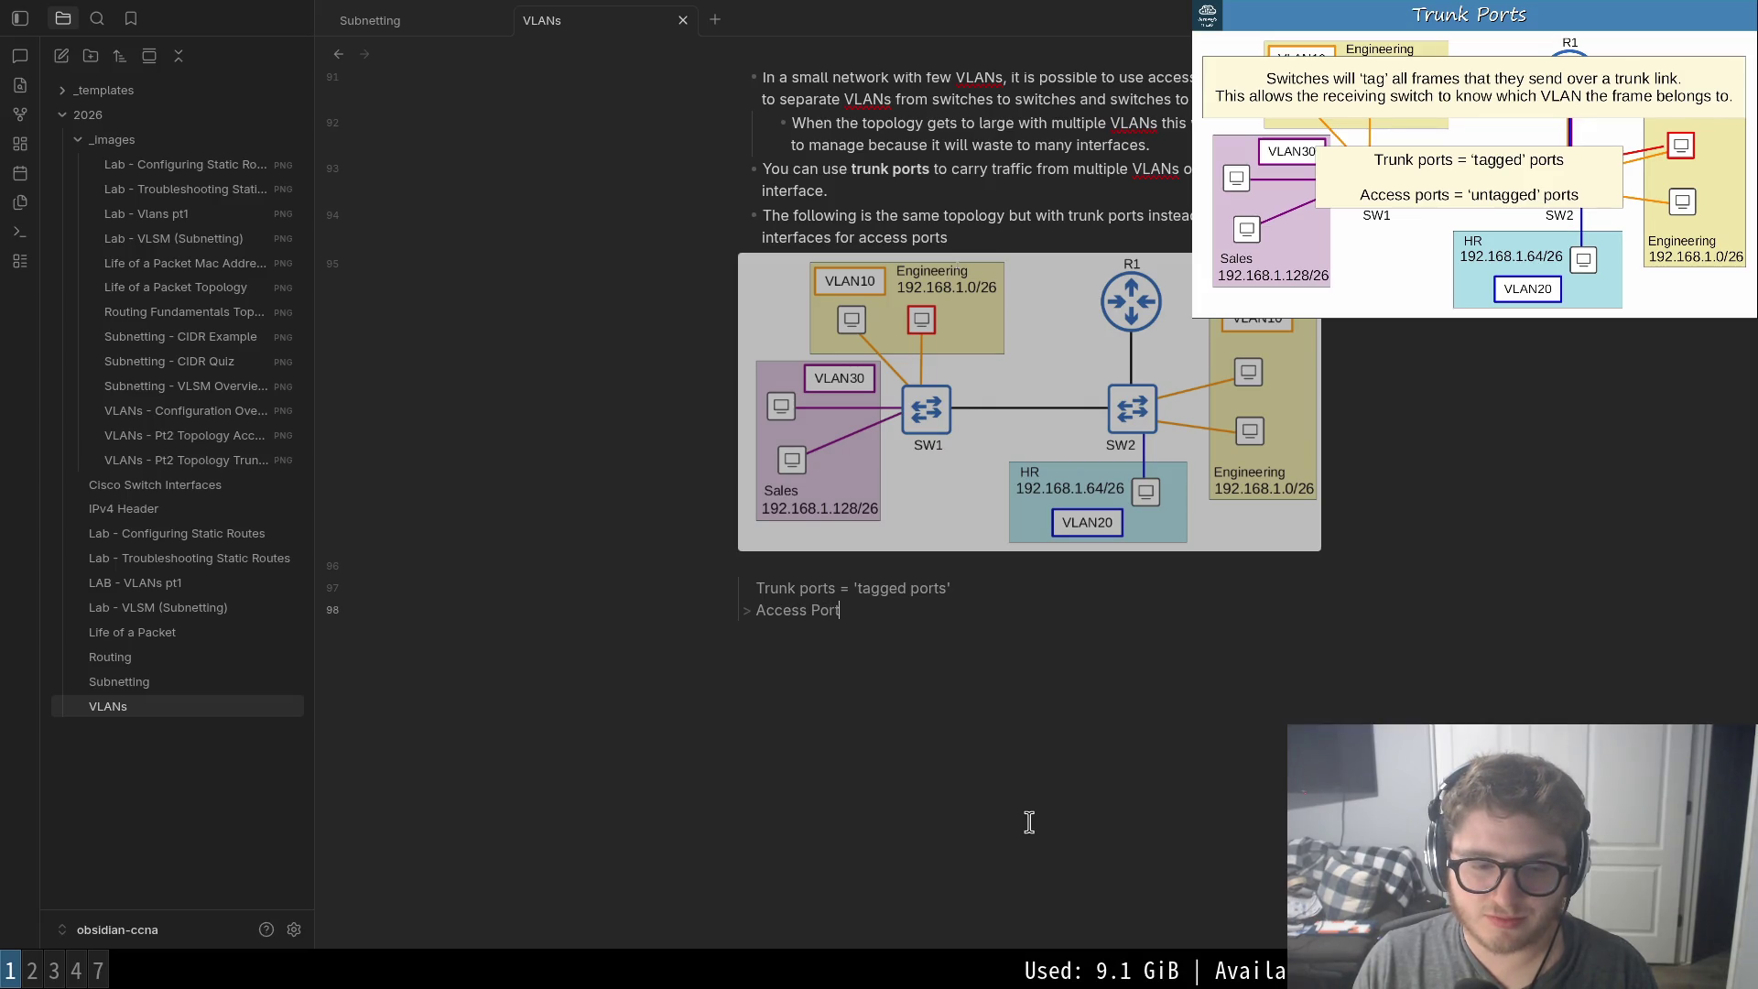
pyautogui.write('s =')
# Pad both lines with spaces so the equals signs line up
pyautogui.press('Up')
pyautogui.press('Left')
pyautogui.press('Left')
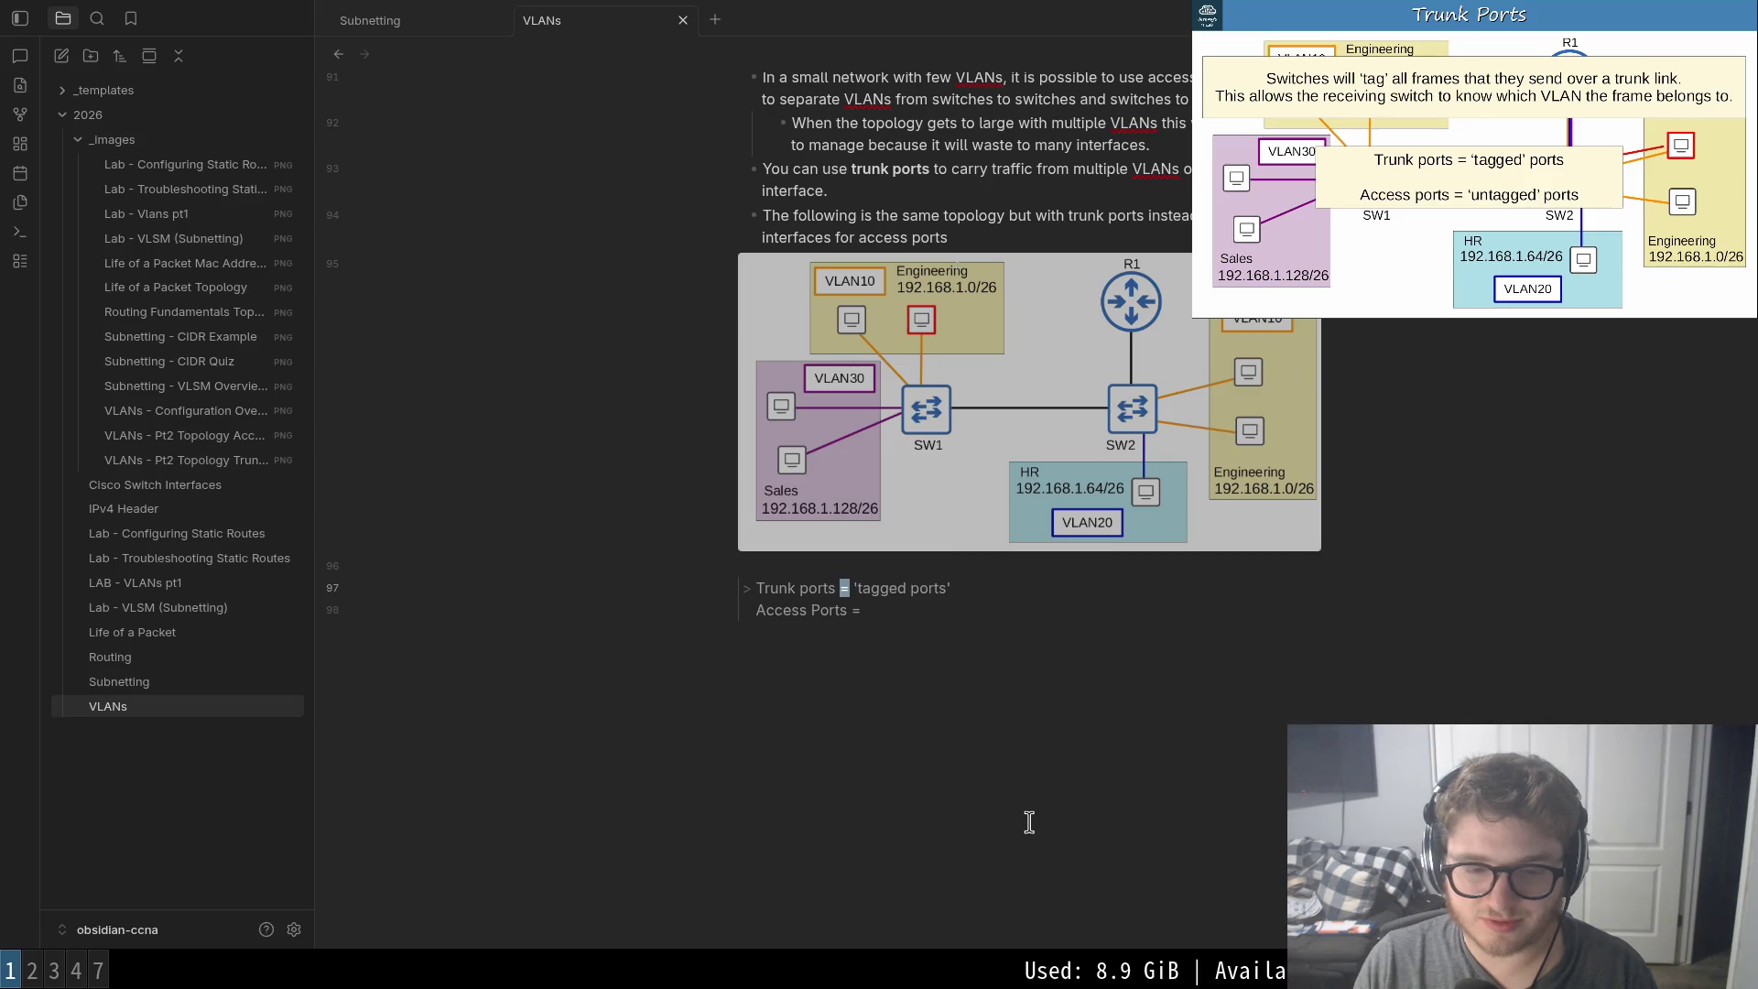
pyautogui.press('Left')
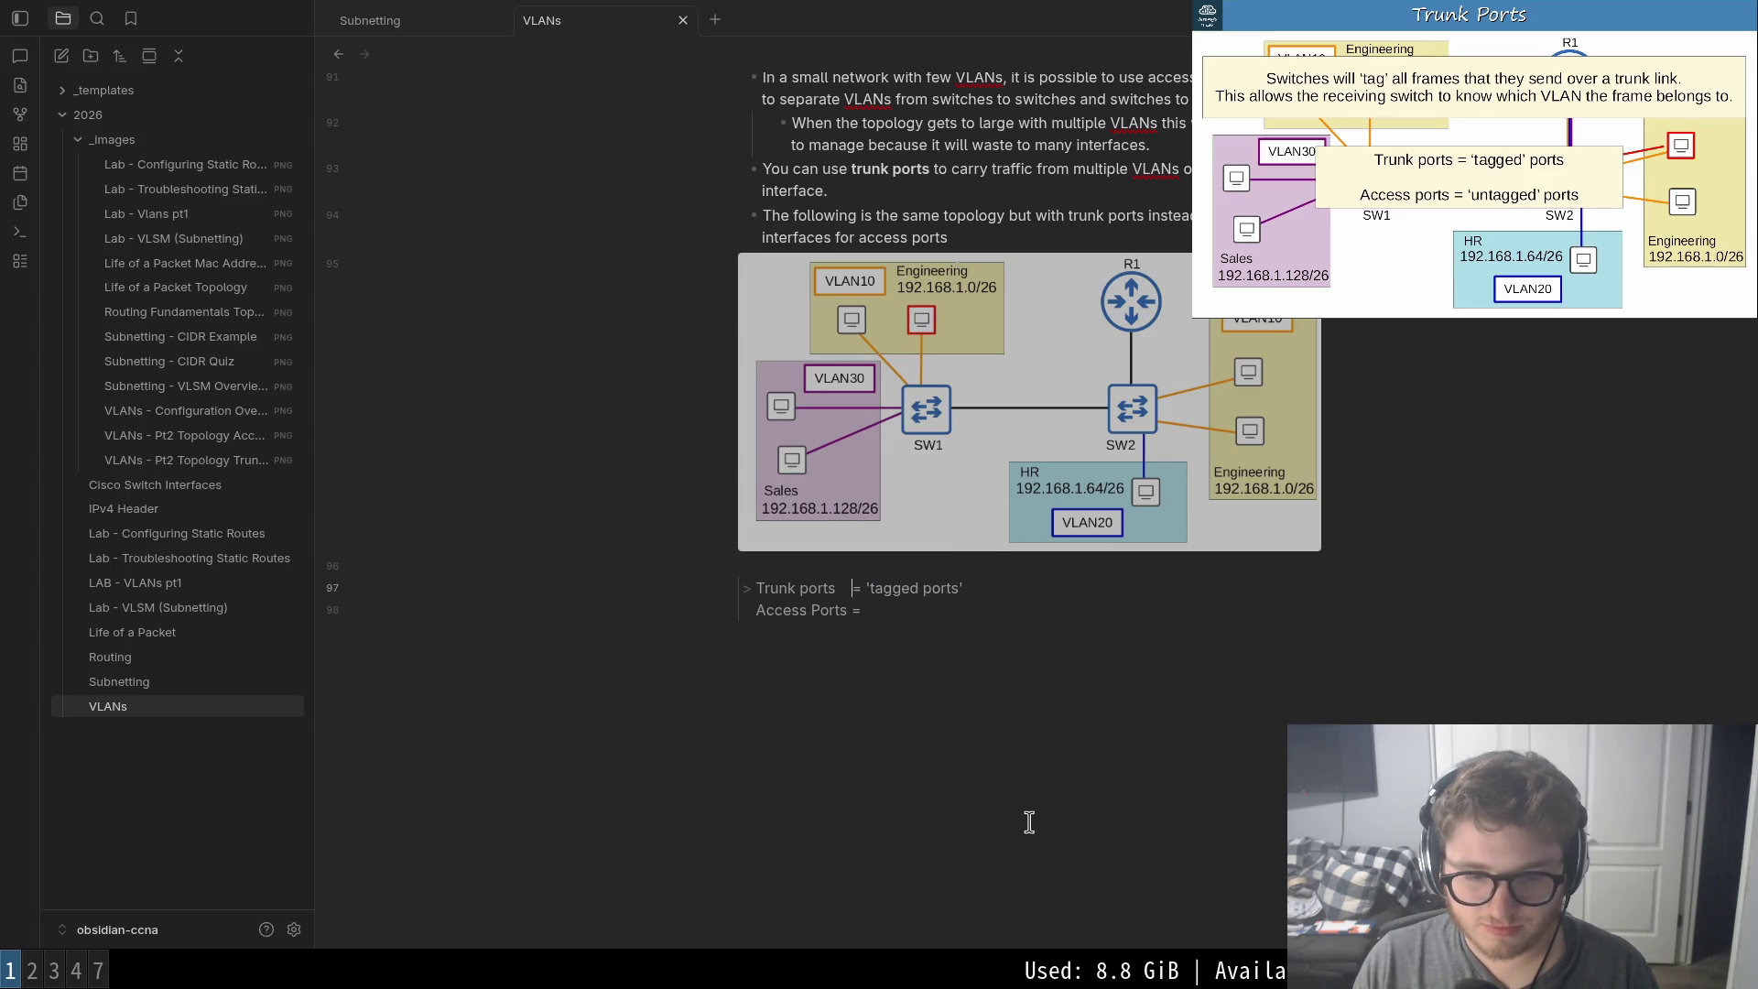
pyautogui.press('Up')
pyautogui.press('Down')
pyautogui.press('Down')
pyautogui.press('End')
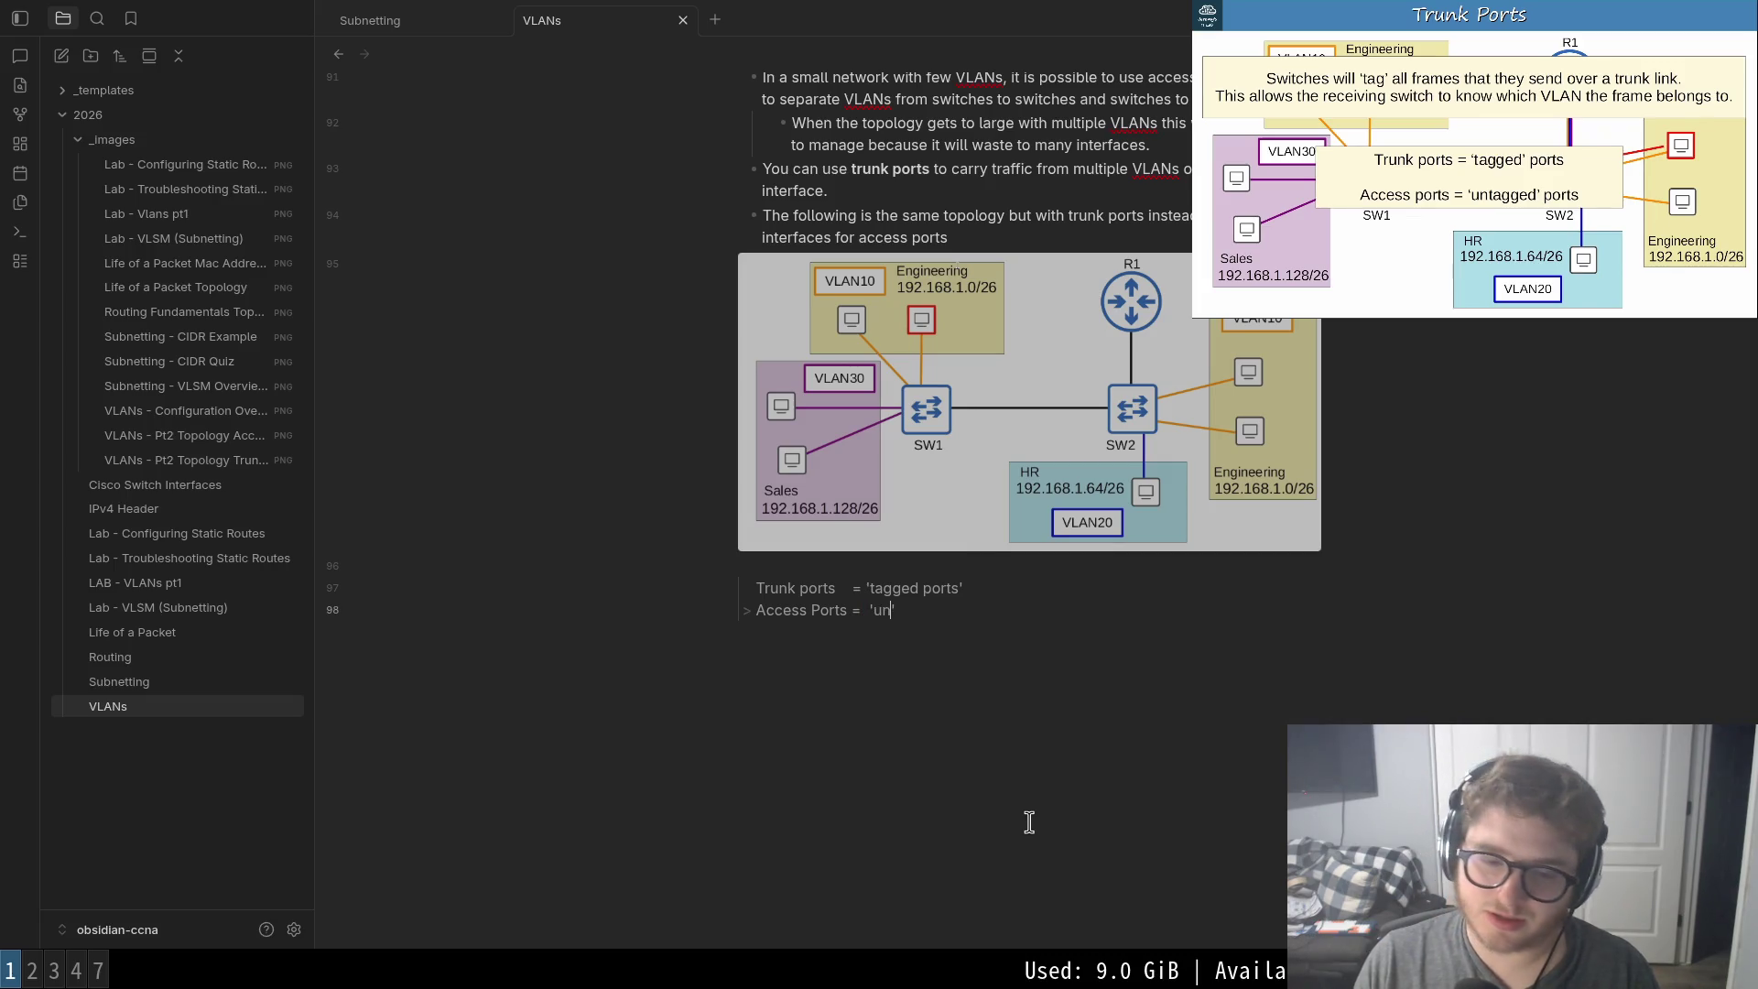
pyautogui.write("'untagged ports'")
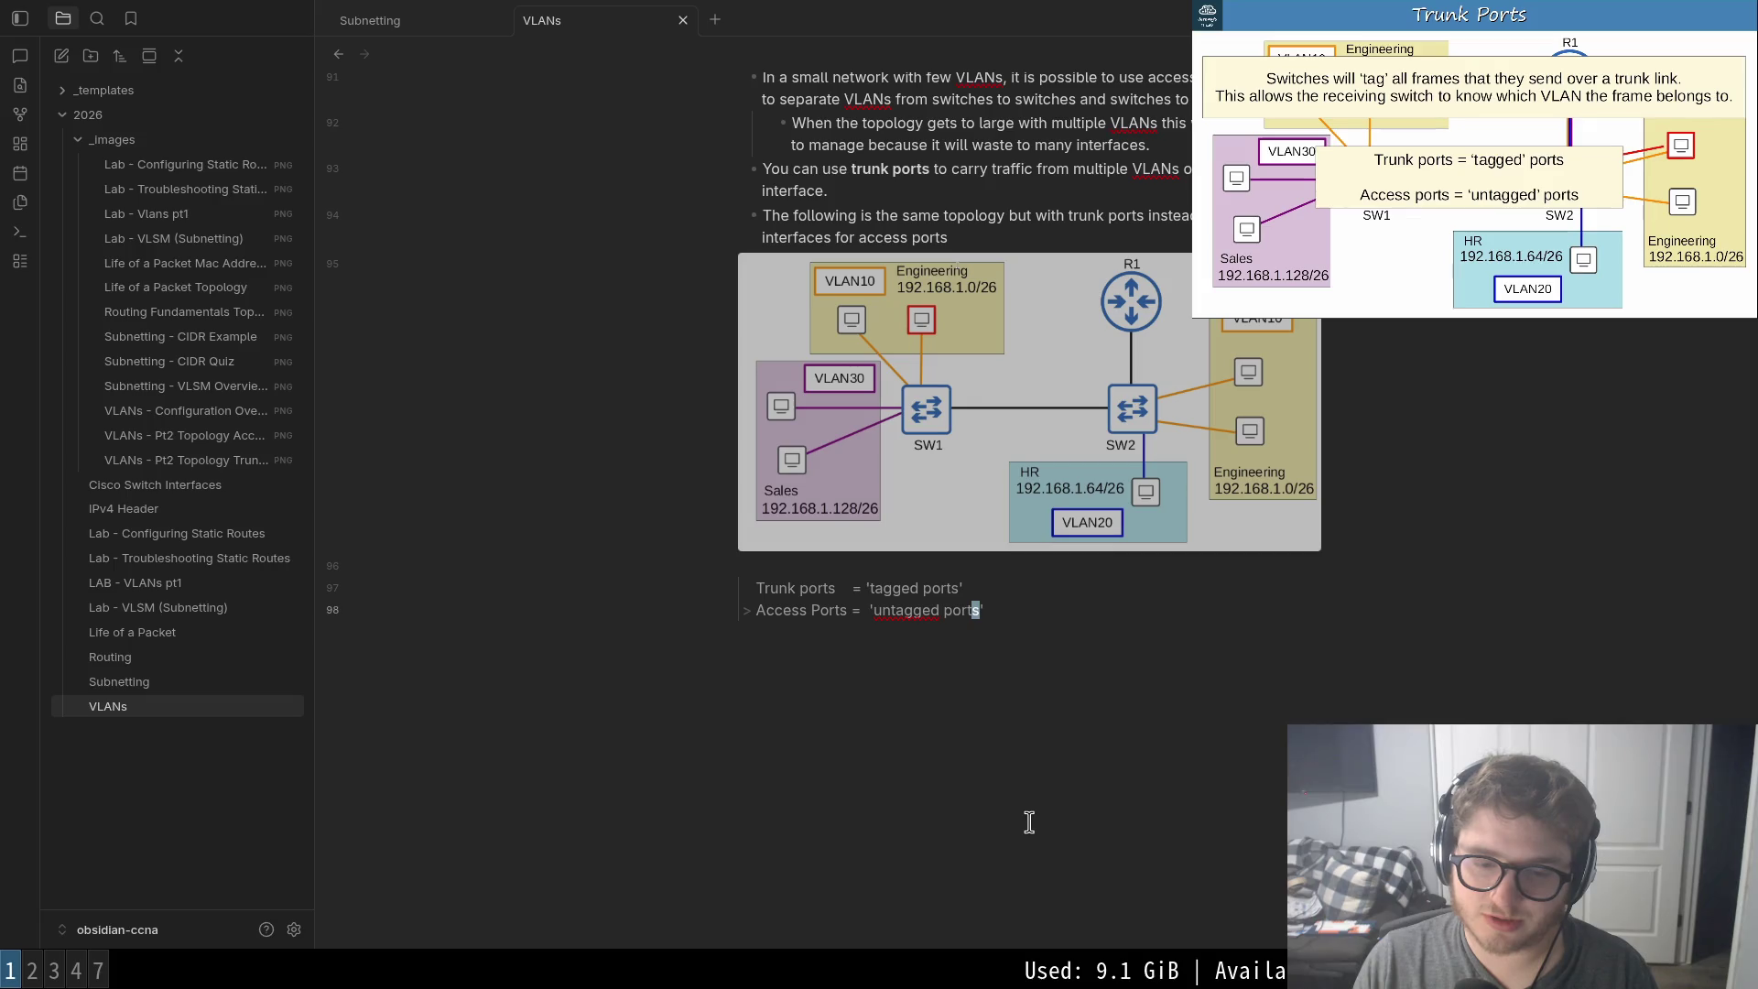
pyautogui.write("'")
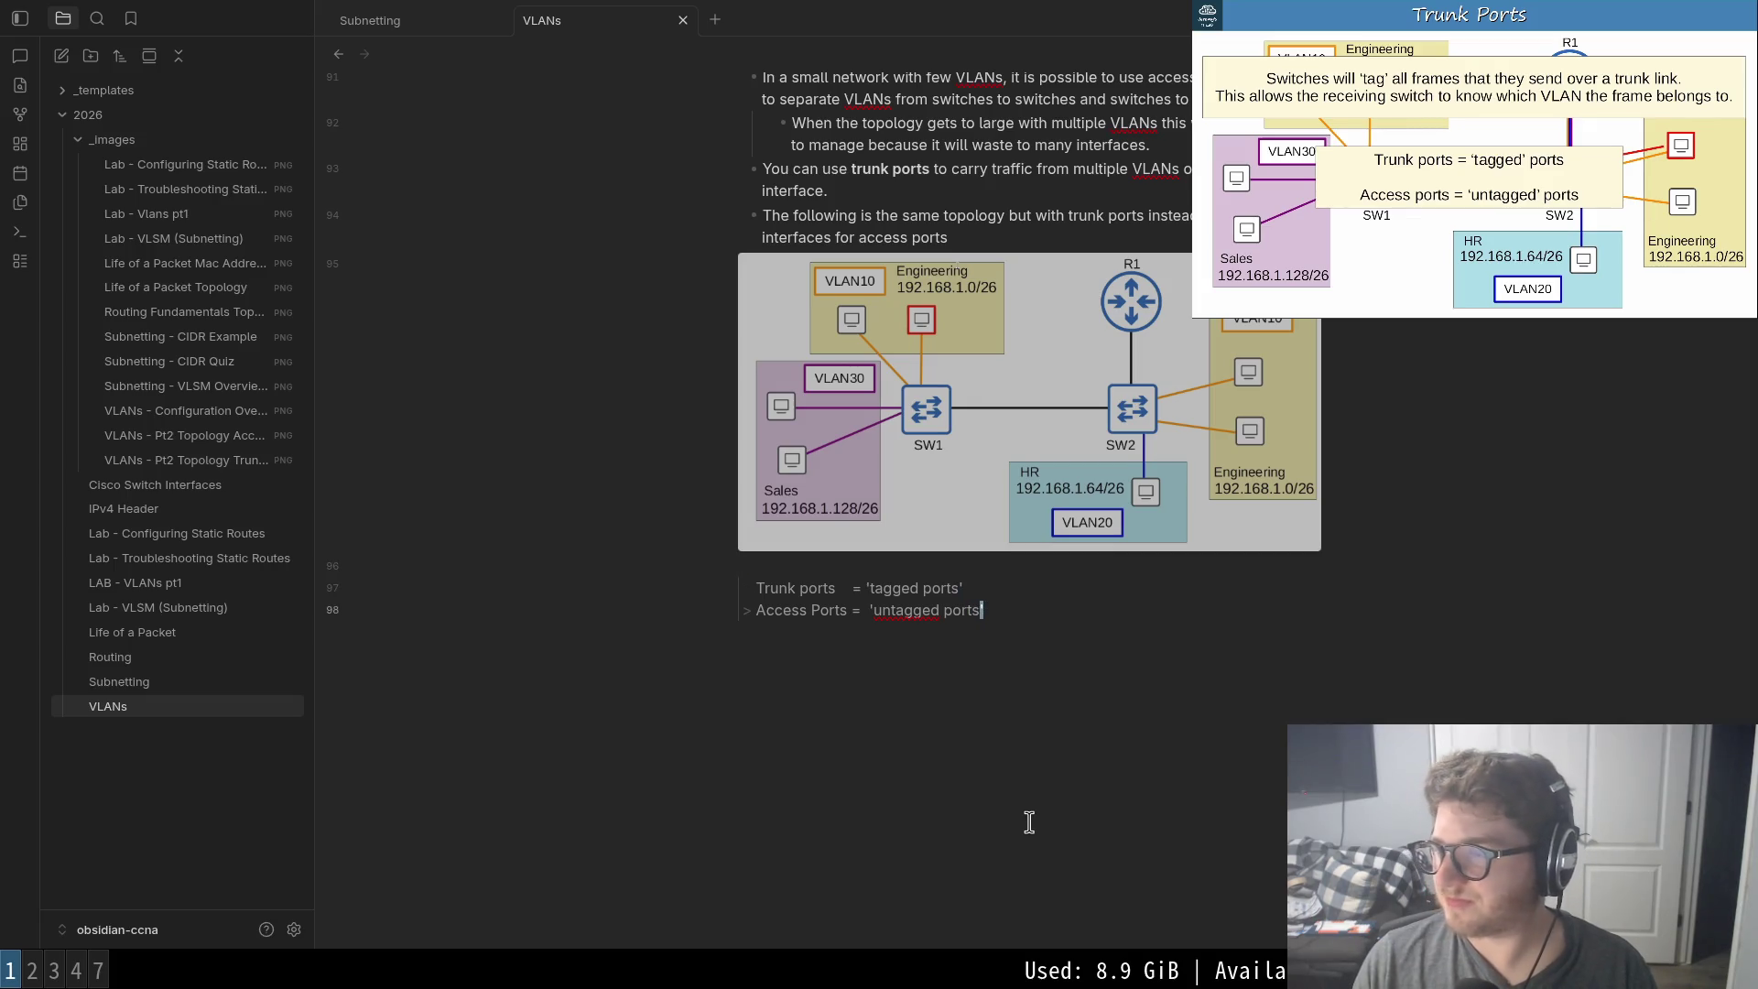
# Above the port lines, write that switches tag trunk frames so the receiver knows which VLAN the frame belongs to, with a blank line after
pyautogui.press('Up')
pyautogui.press('Up')
pyautogui.press('Return')
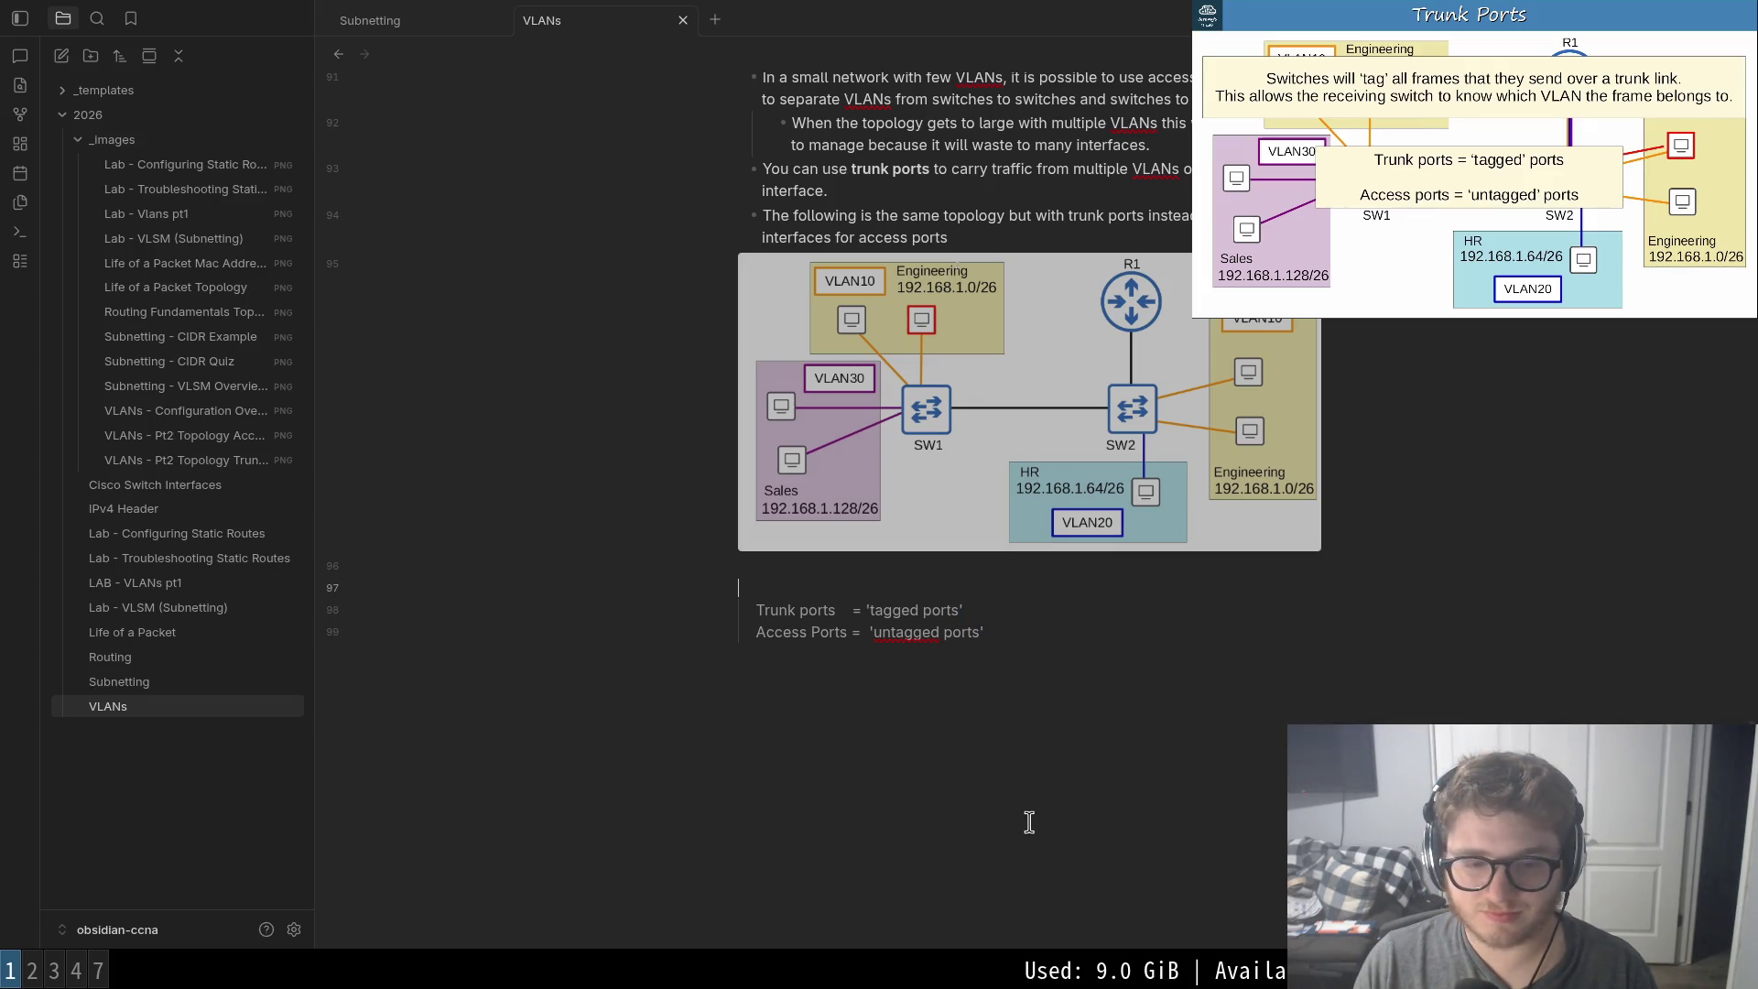
pyautogui.write("Switches will '")
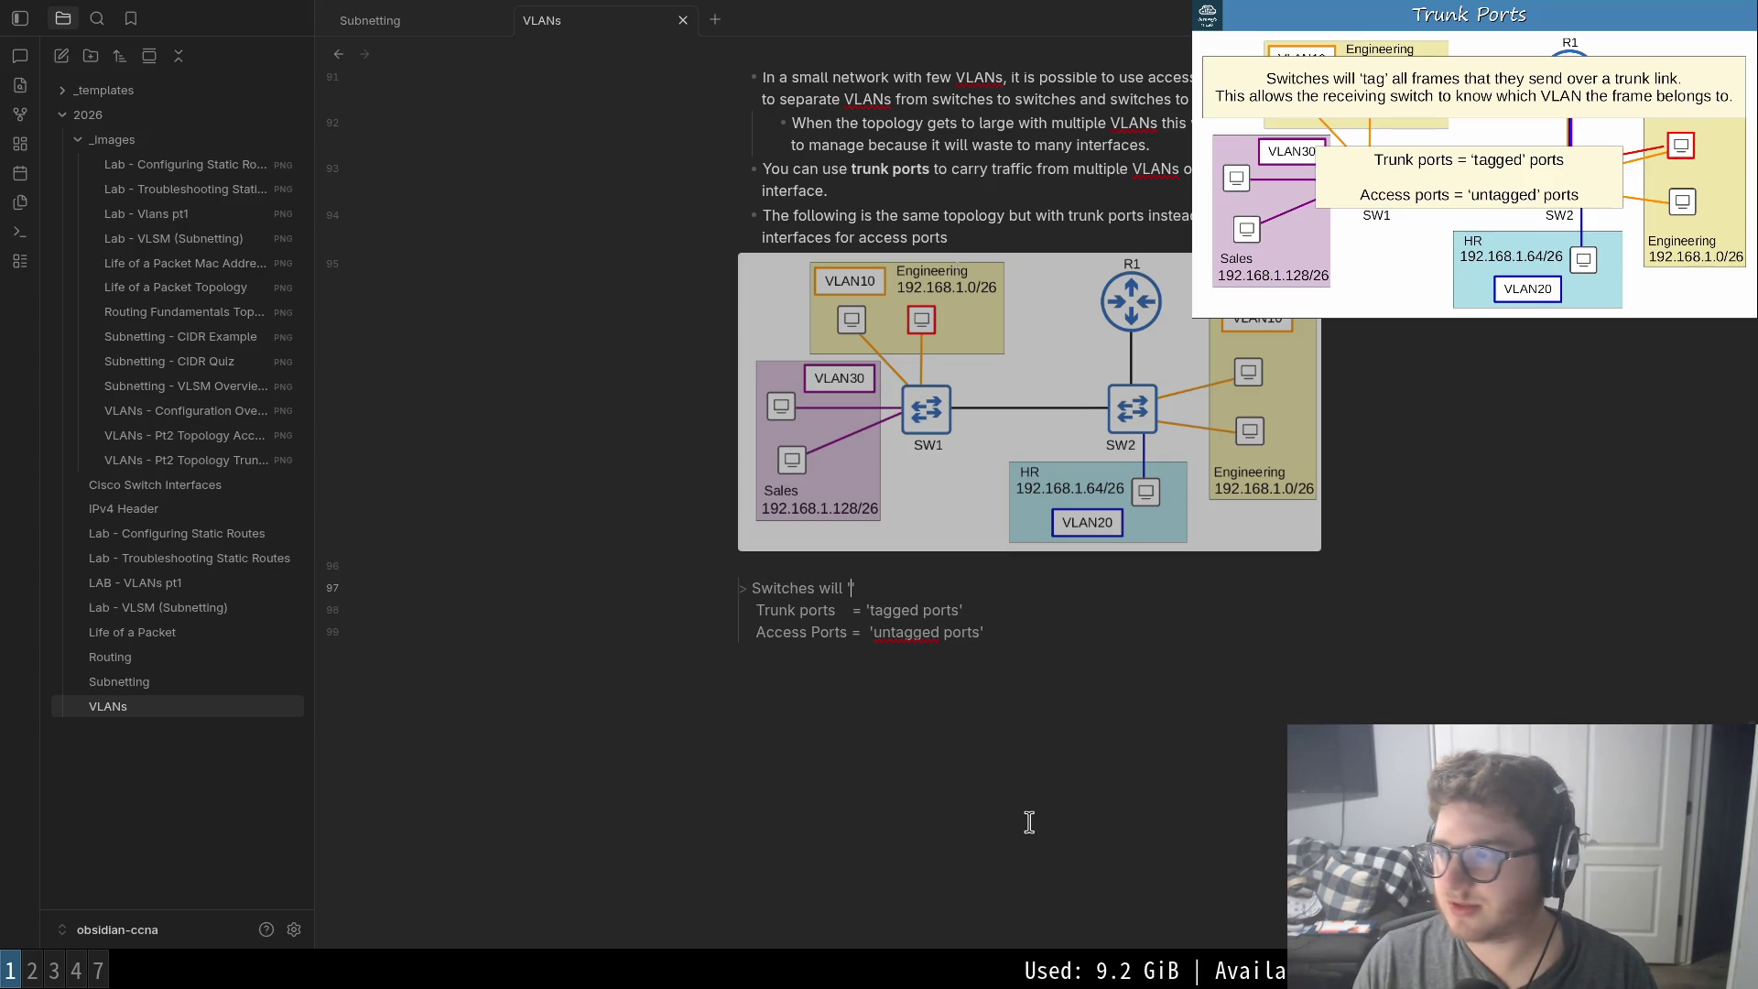
pyautogui.write("tag' all f")
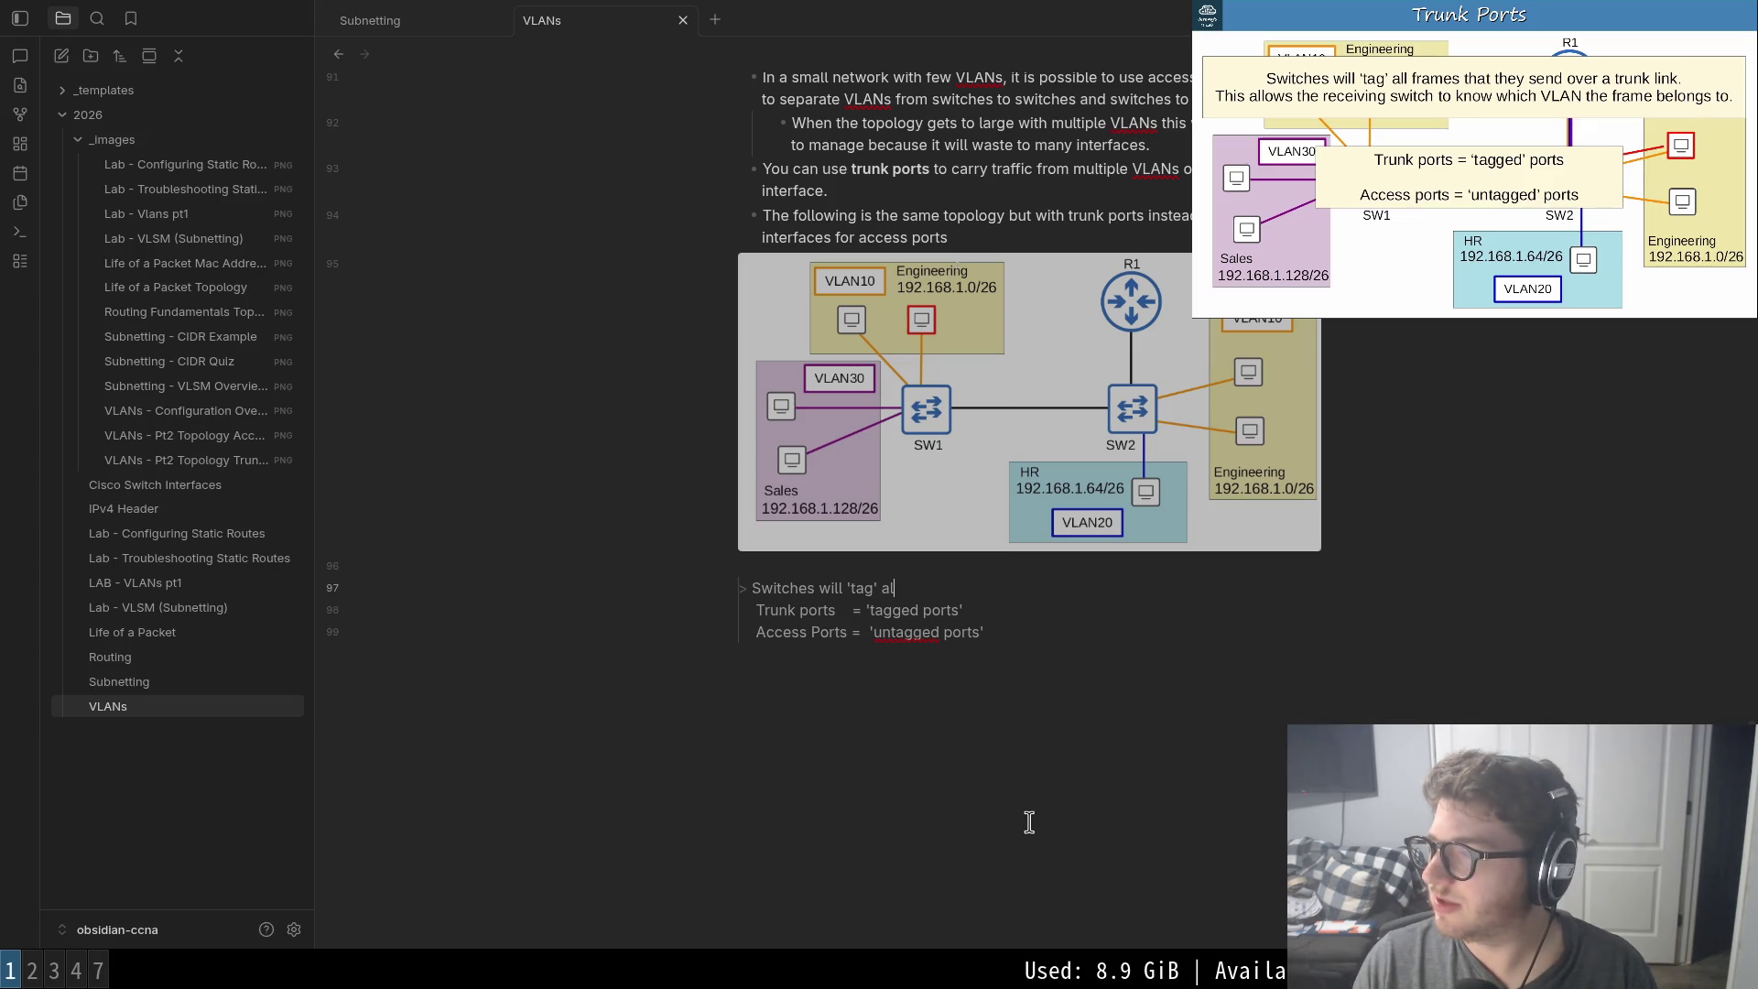
pyautogui.write('rames that t')
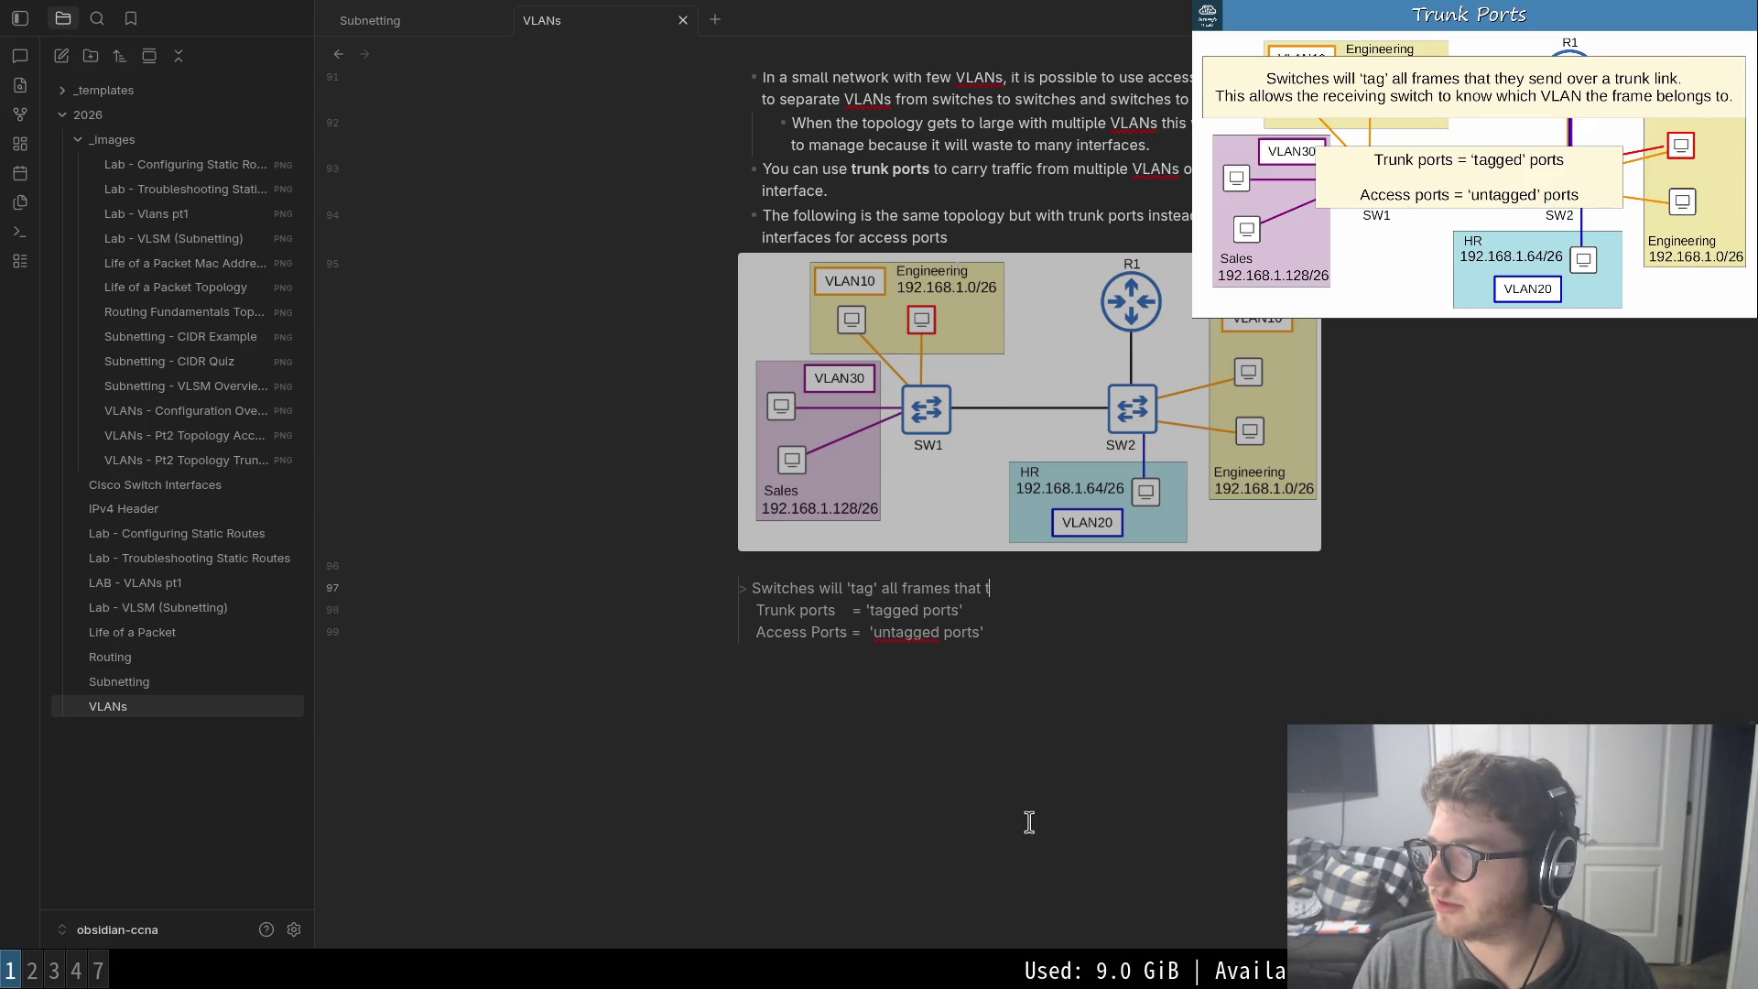
pyautogui.write('hey send over a trunk ')
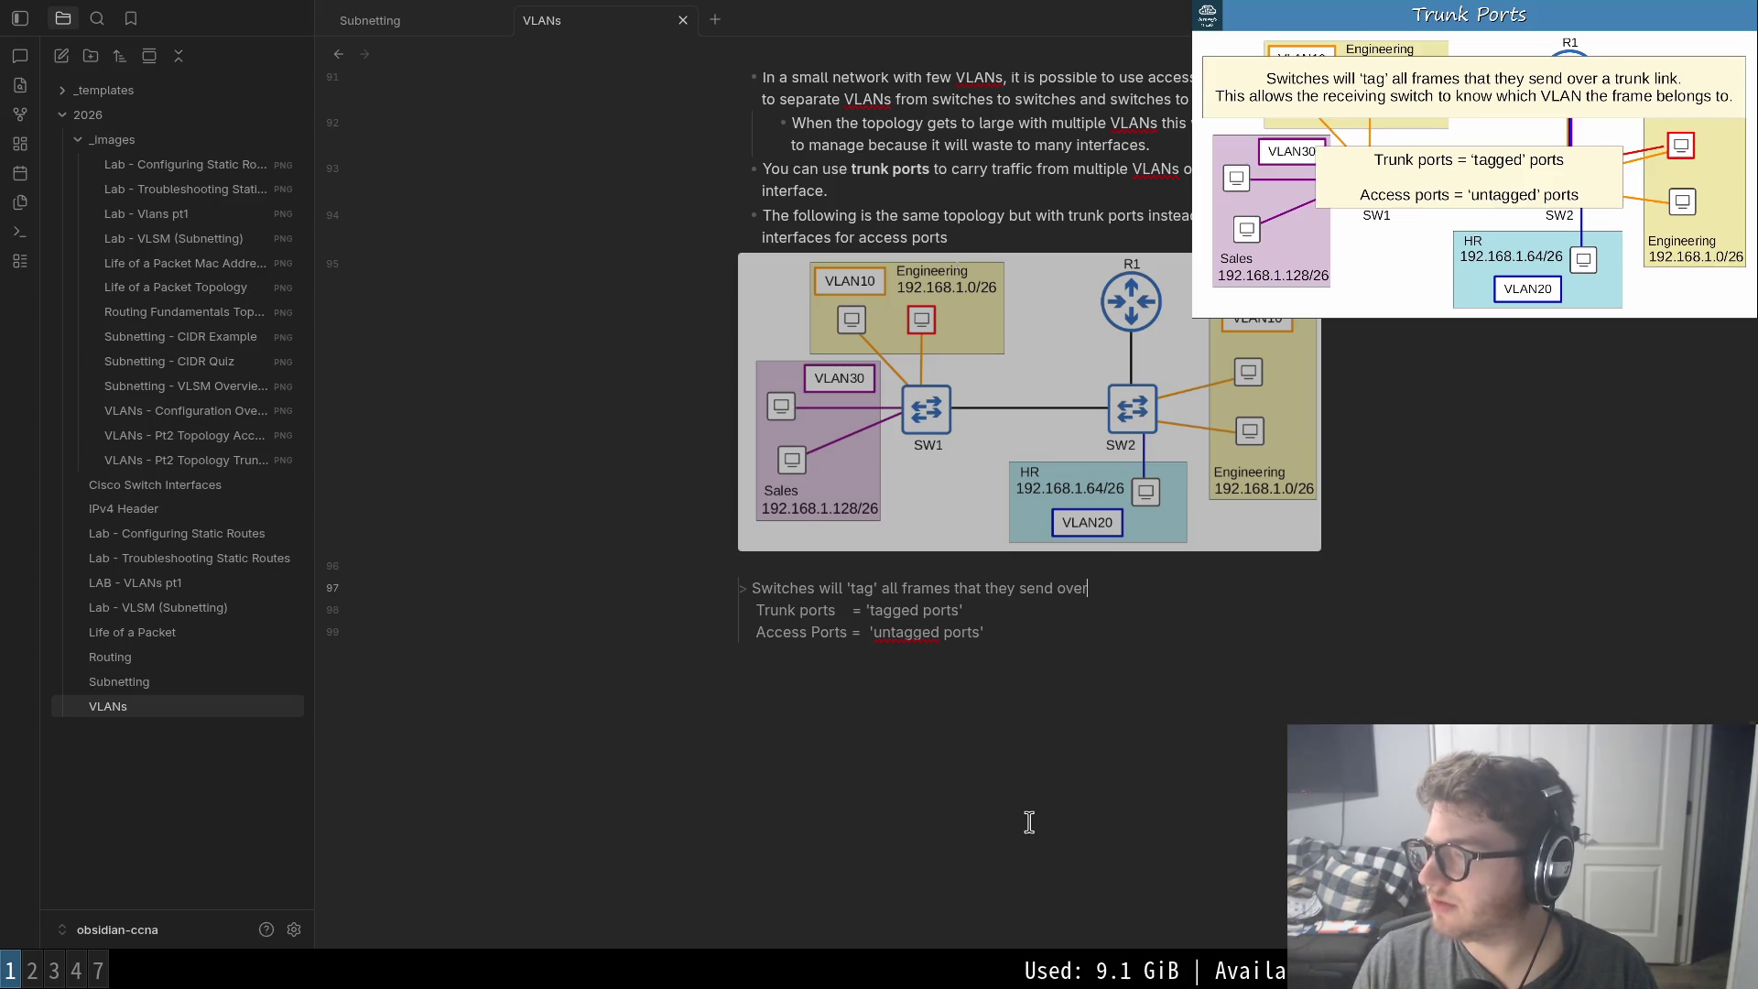
pyautogui.write('lin')
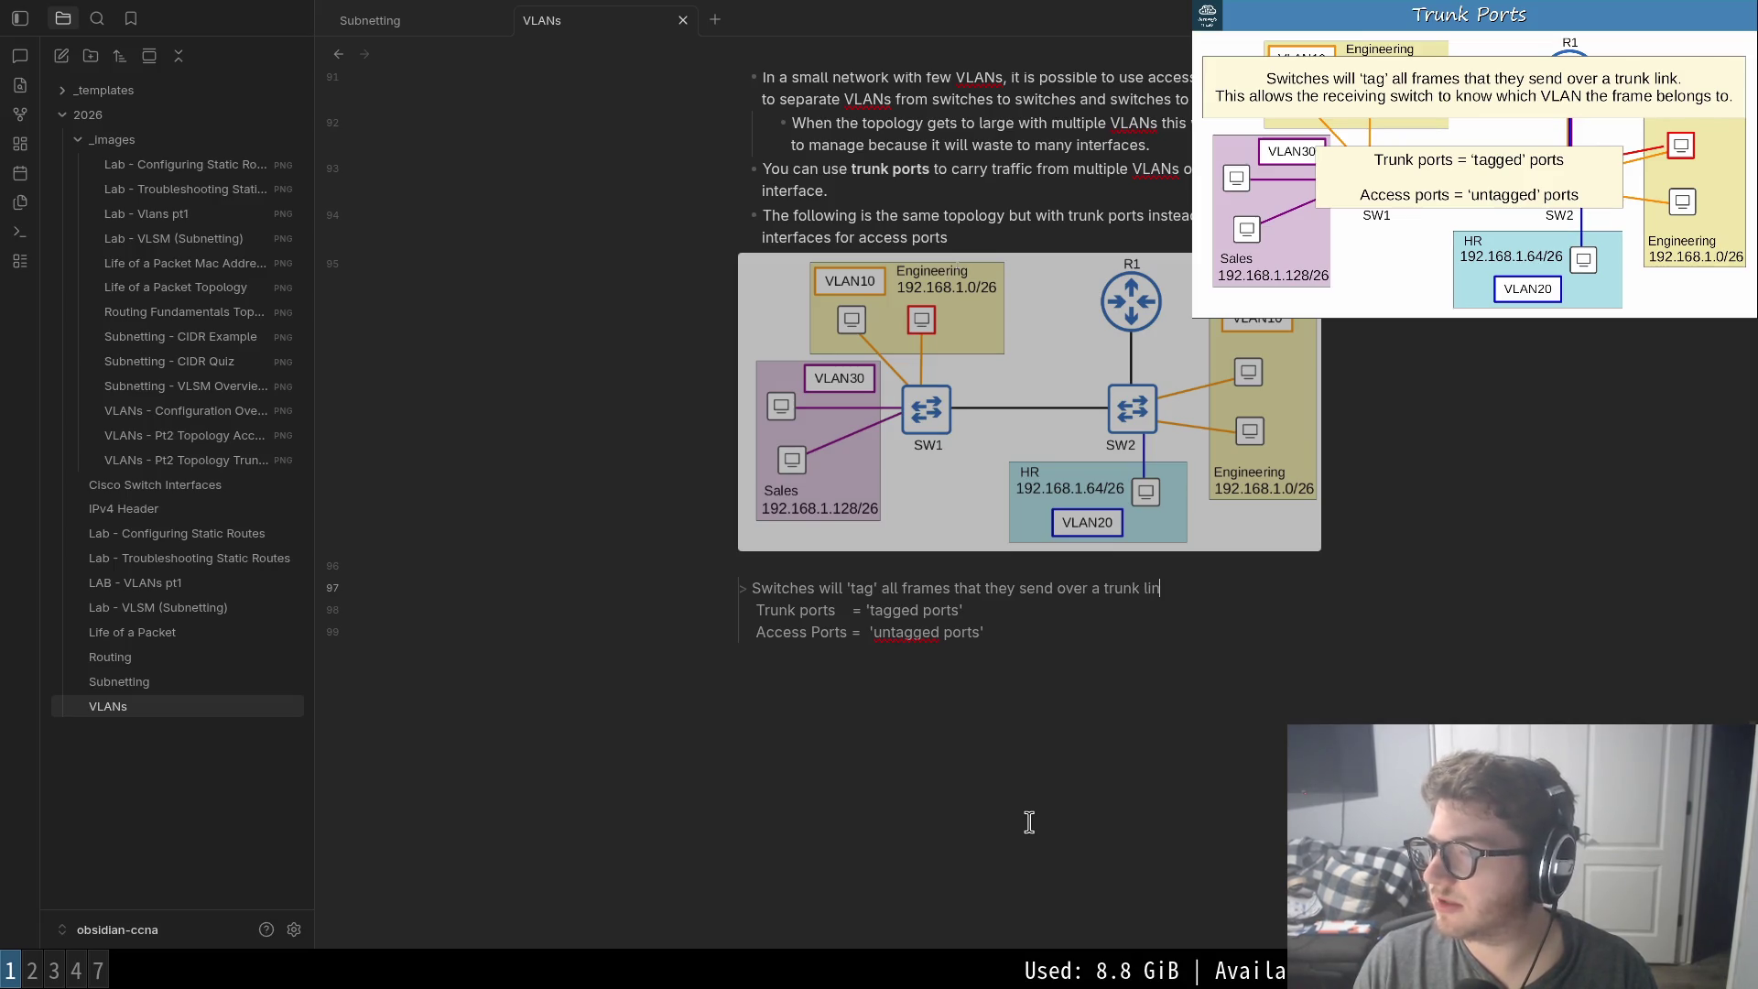
pyautogui.write('k.')
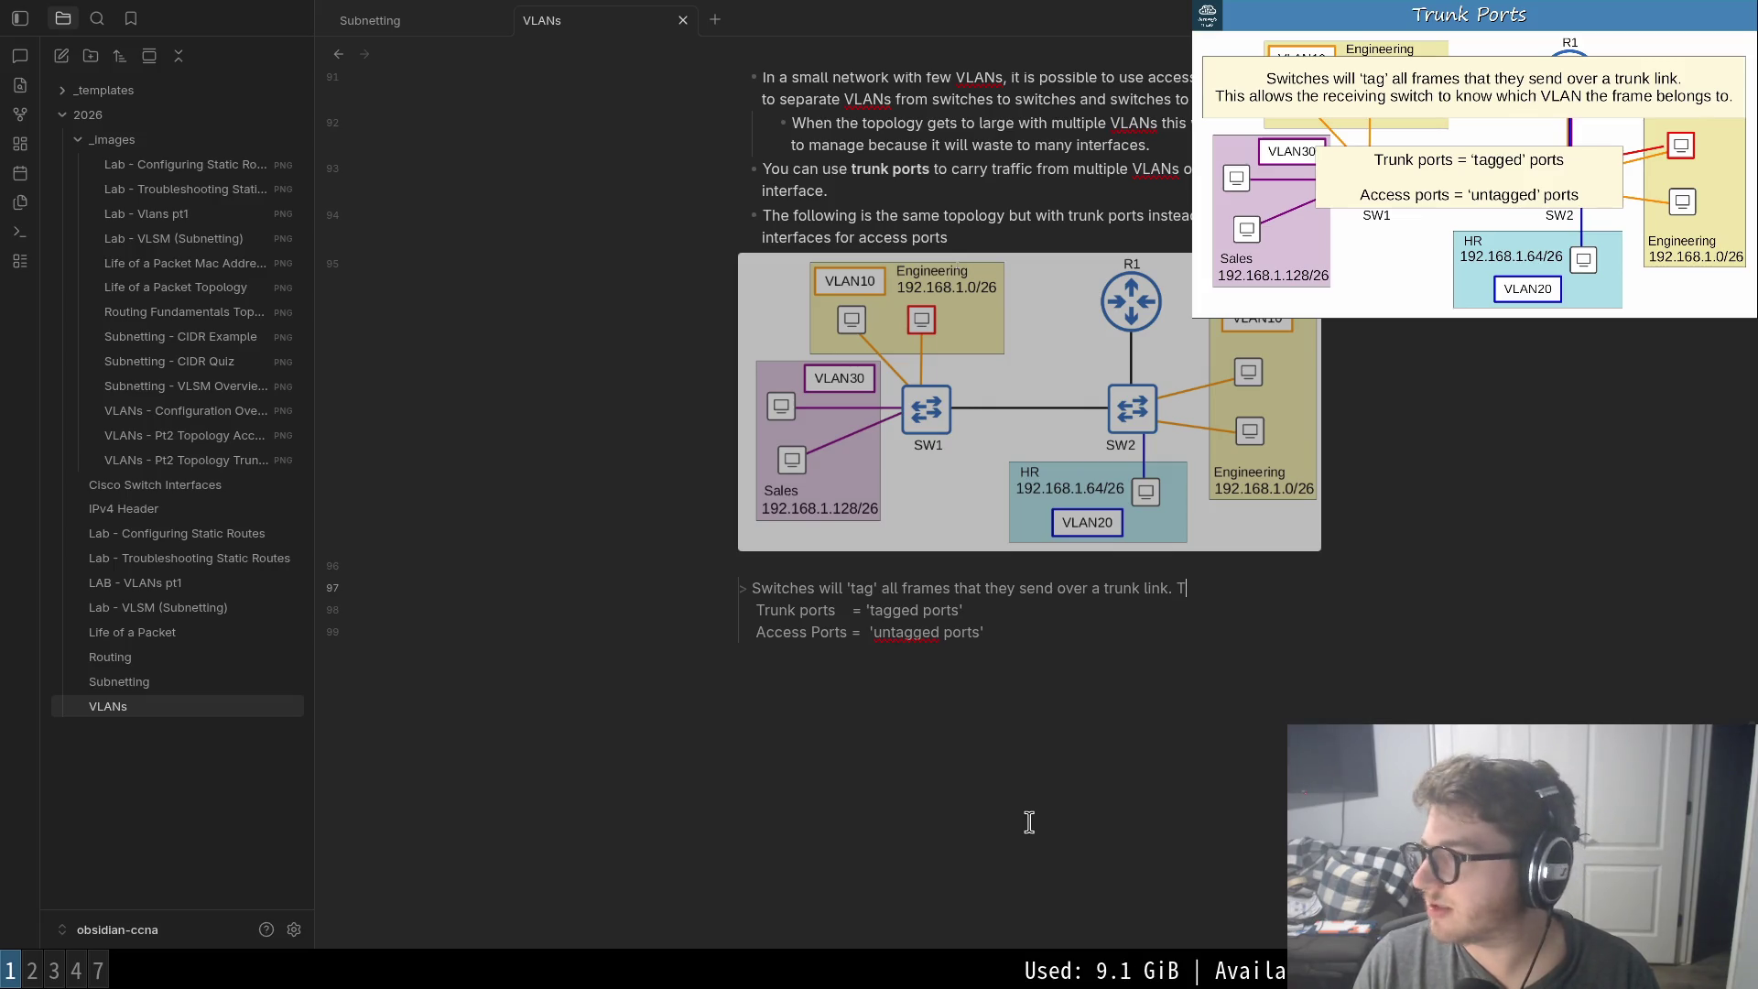
pyautogui.write('This allows')
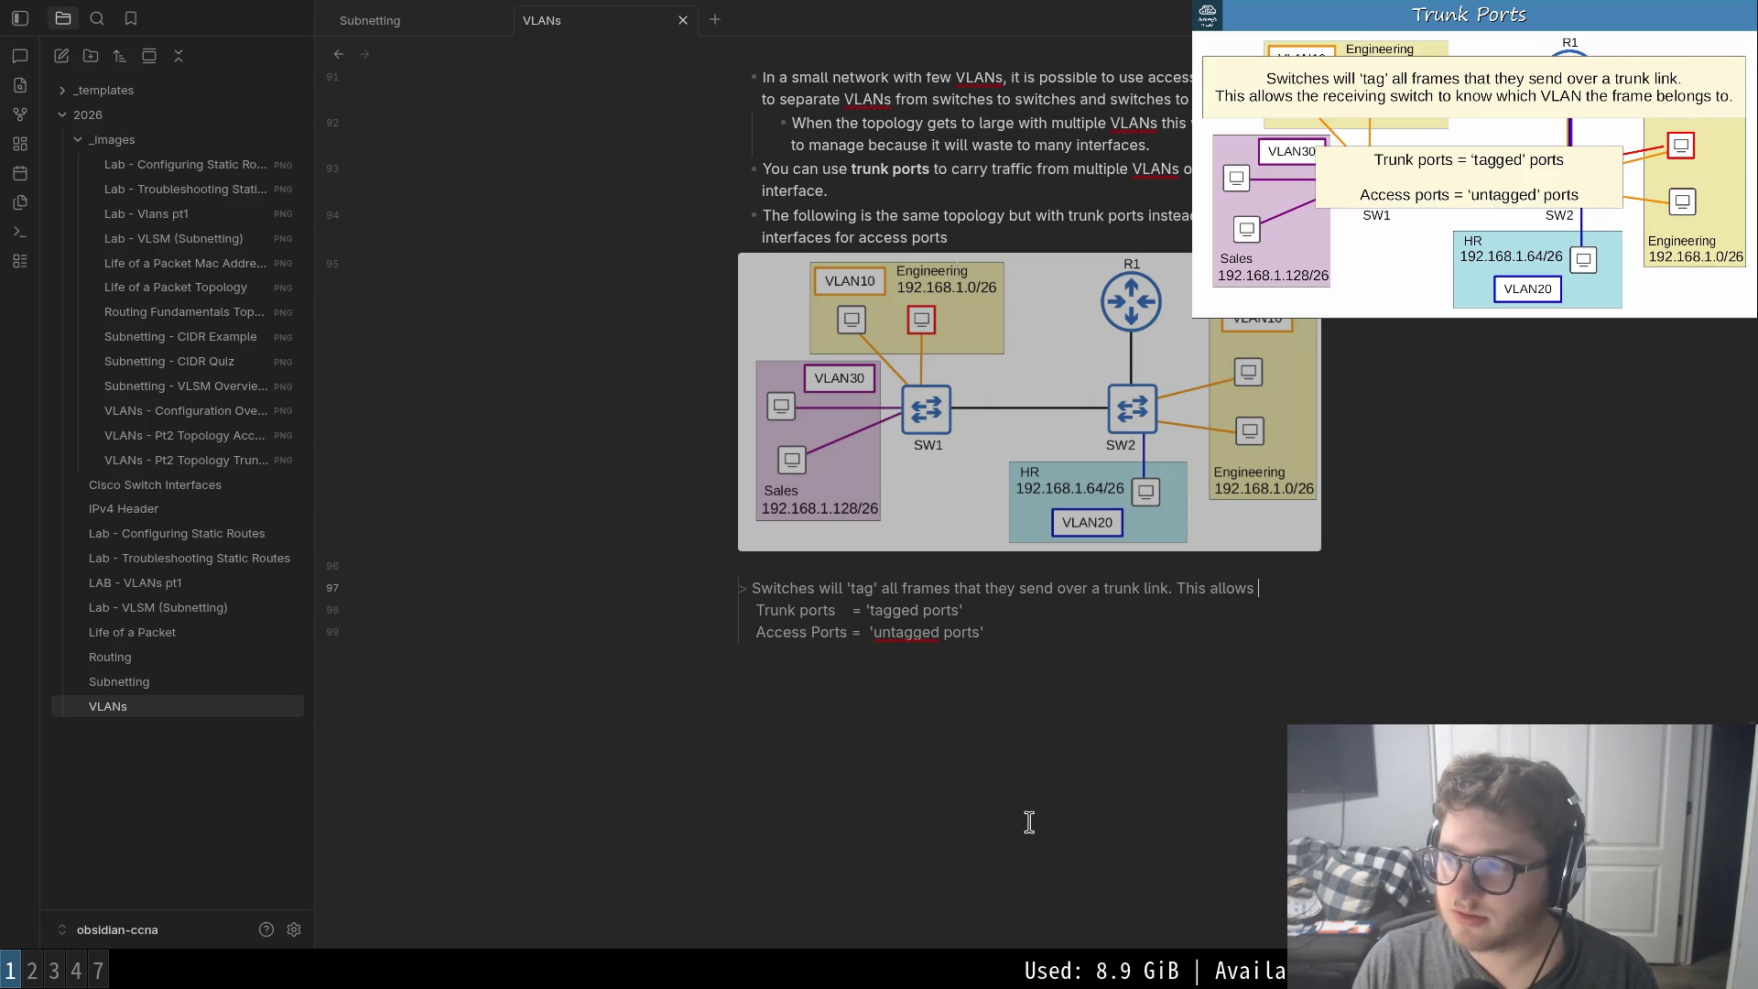
pyautogui.write(' the rece')
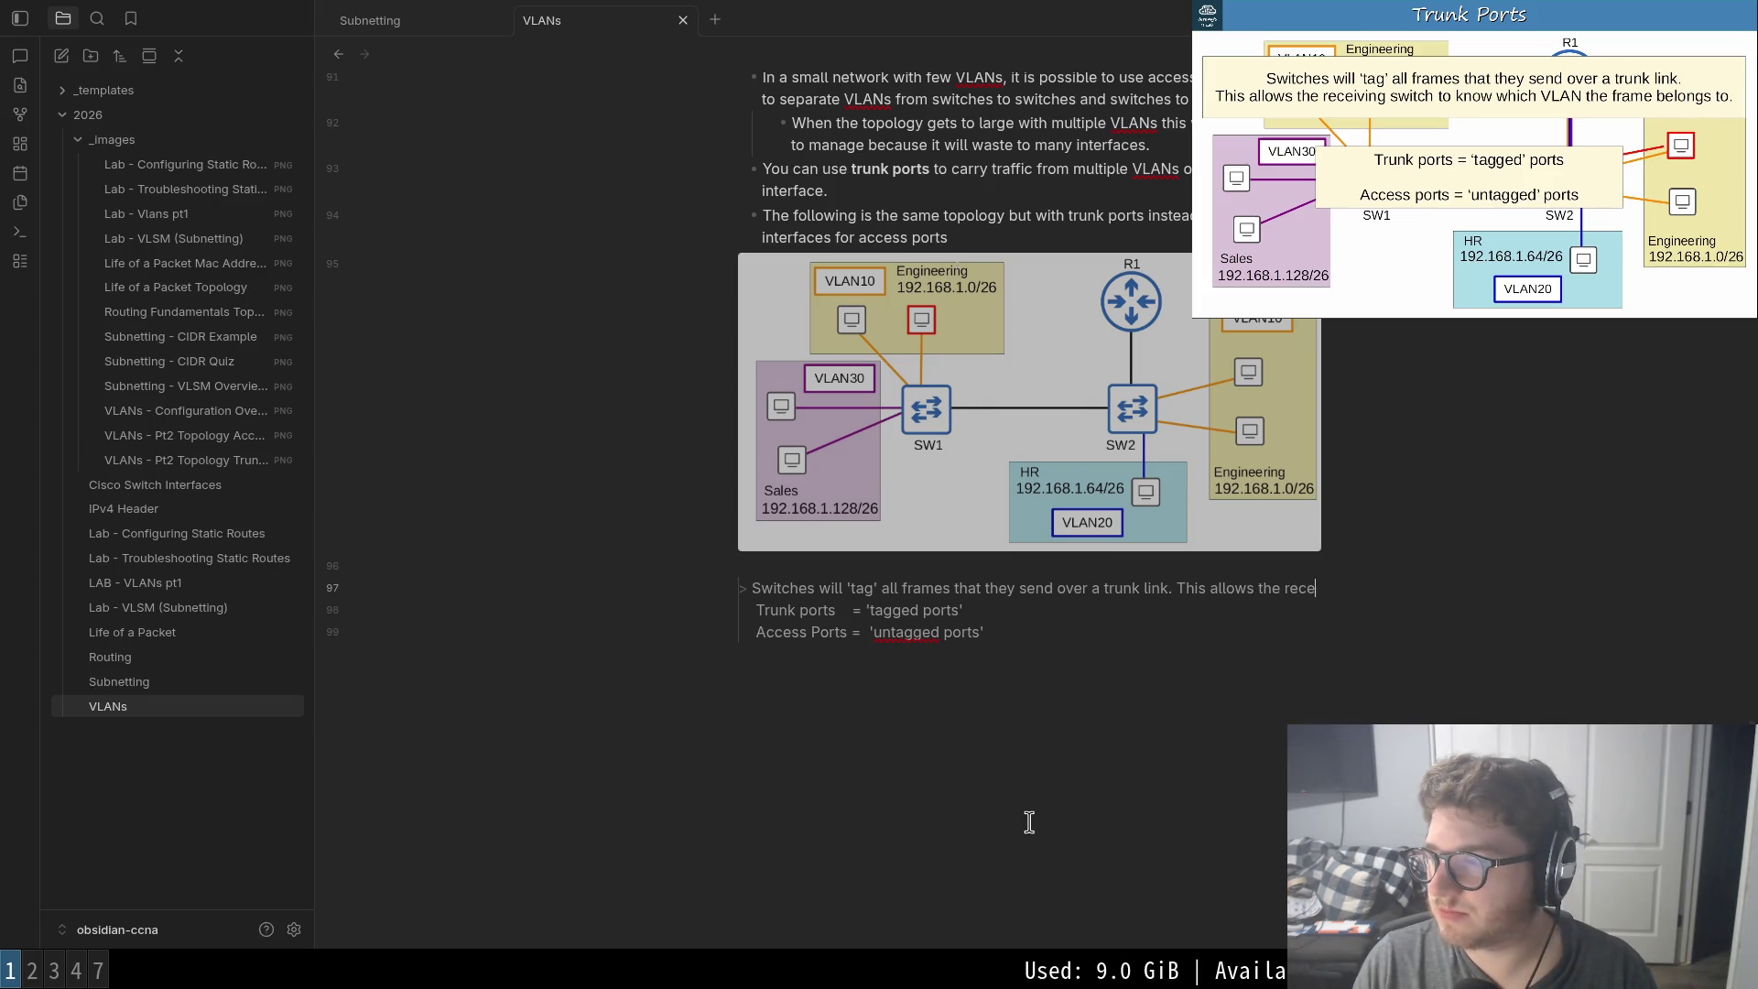
pyautogui.write('ivingswitch')
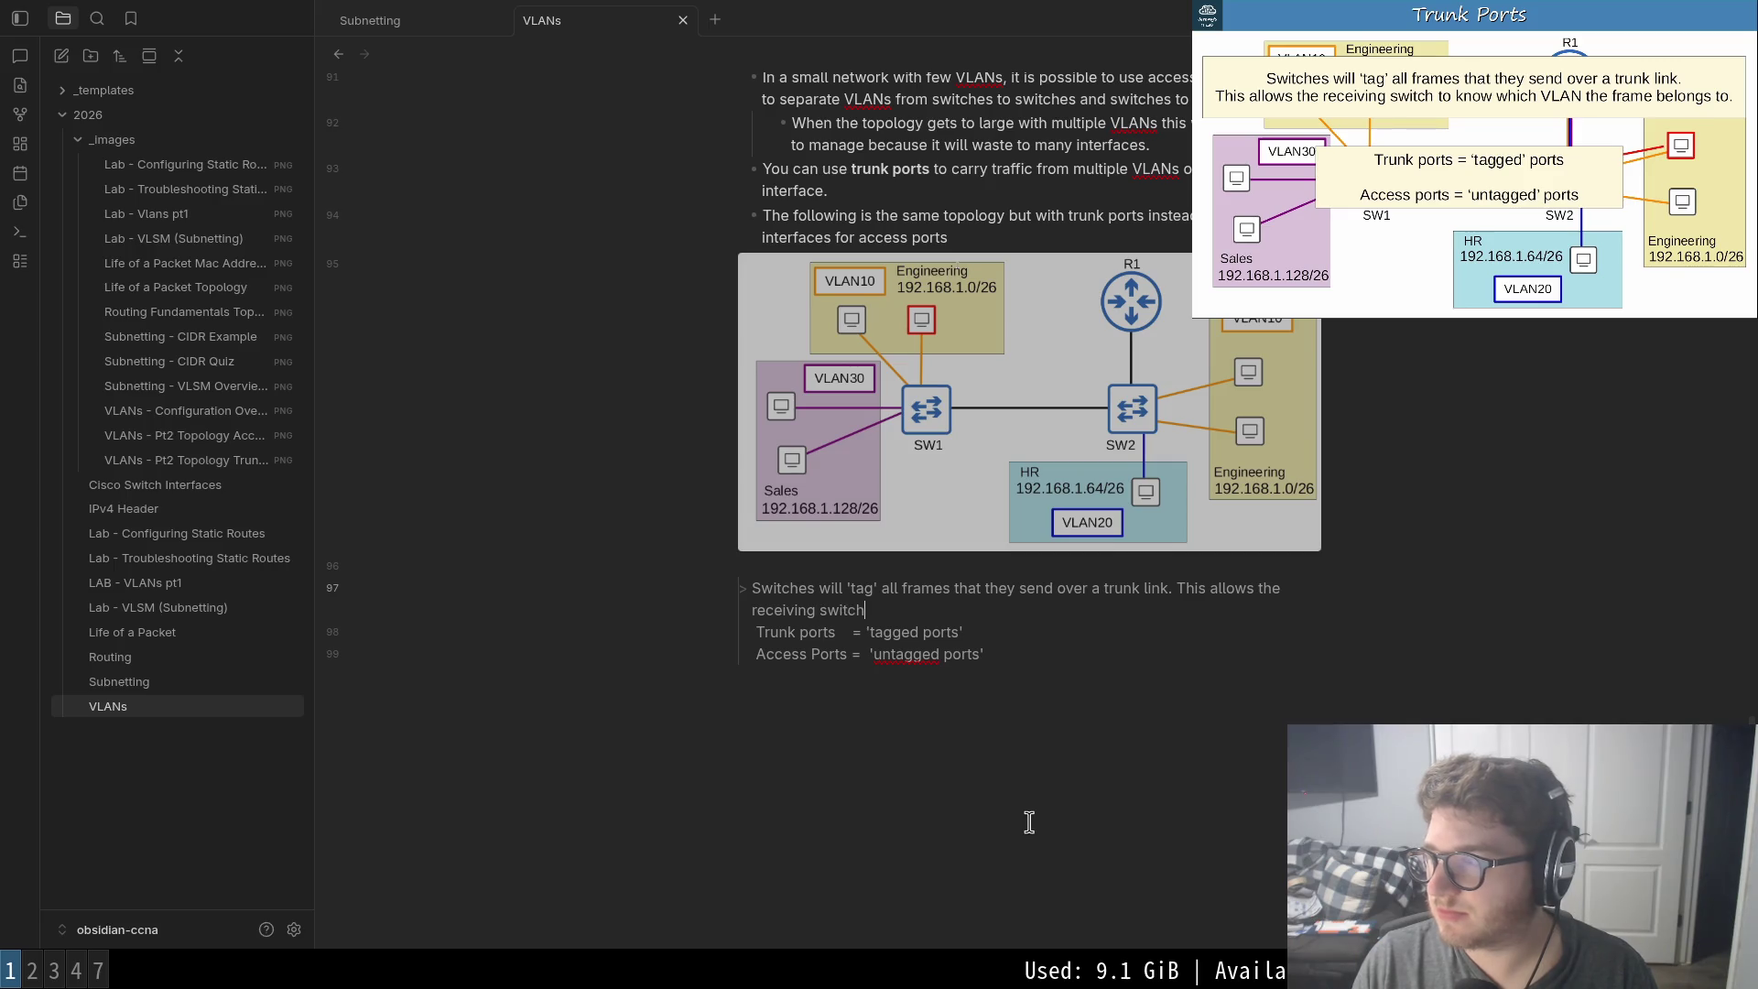
pyautogui.write(' to know which')
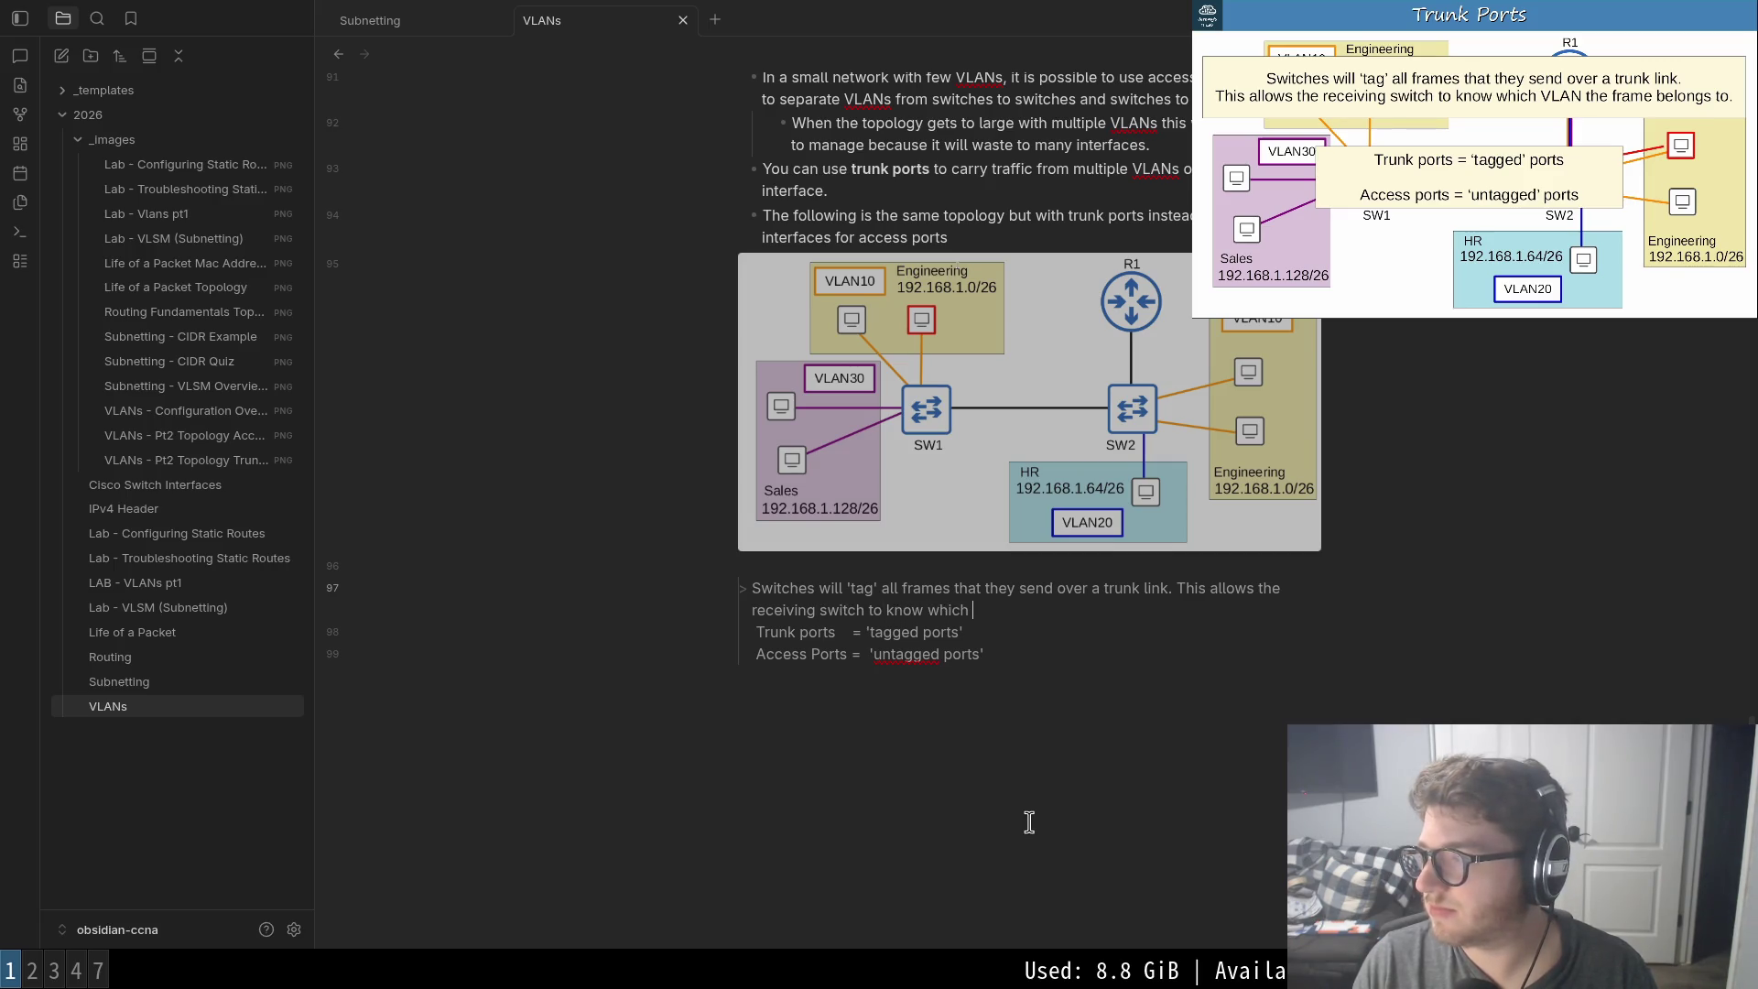
pyautogui.write(' VLAN ')
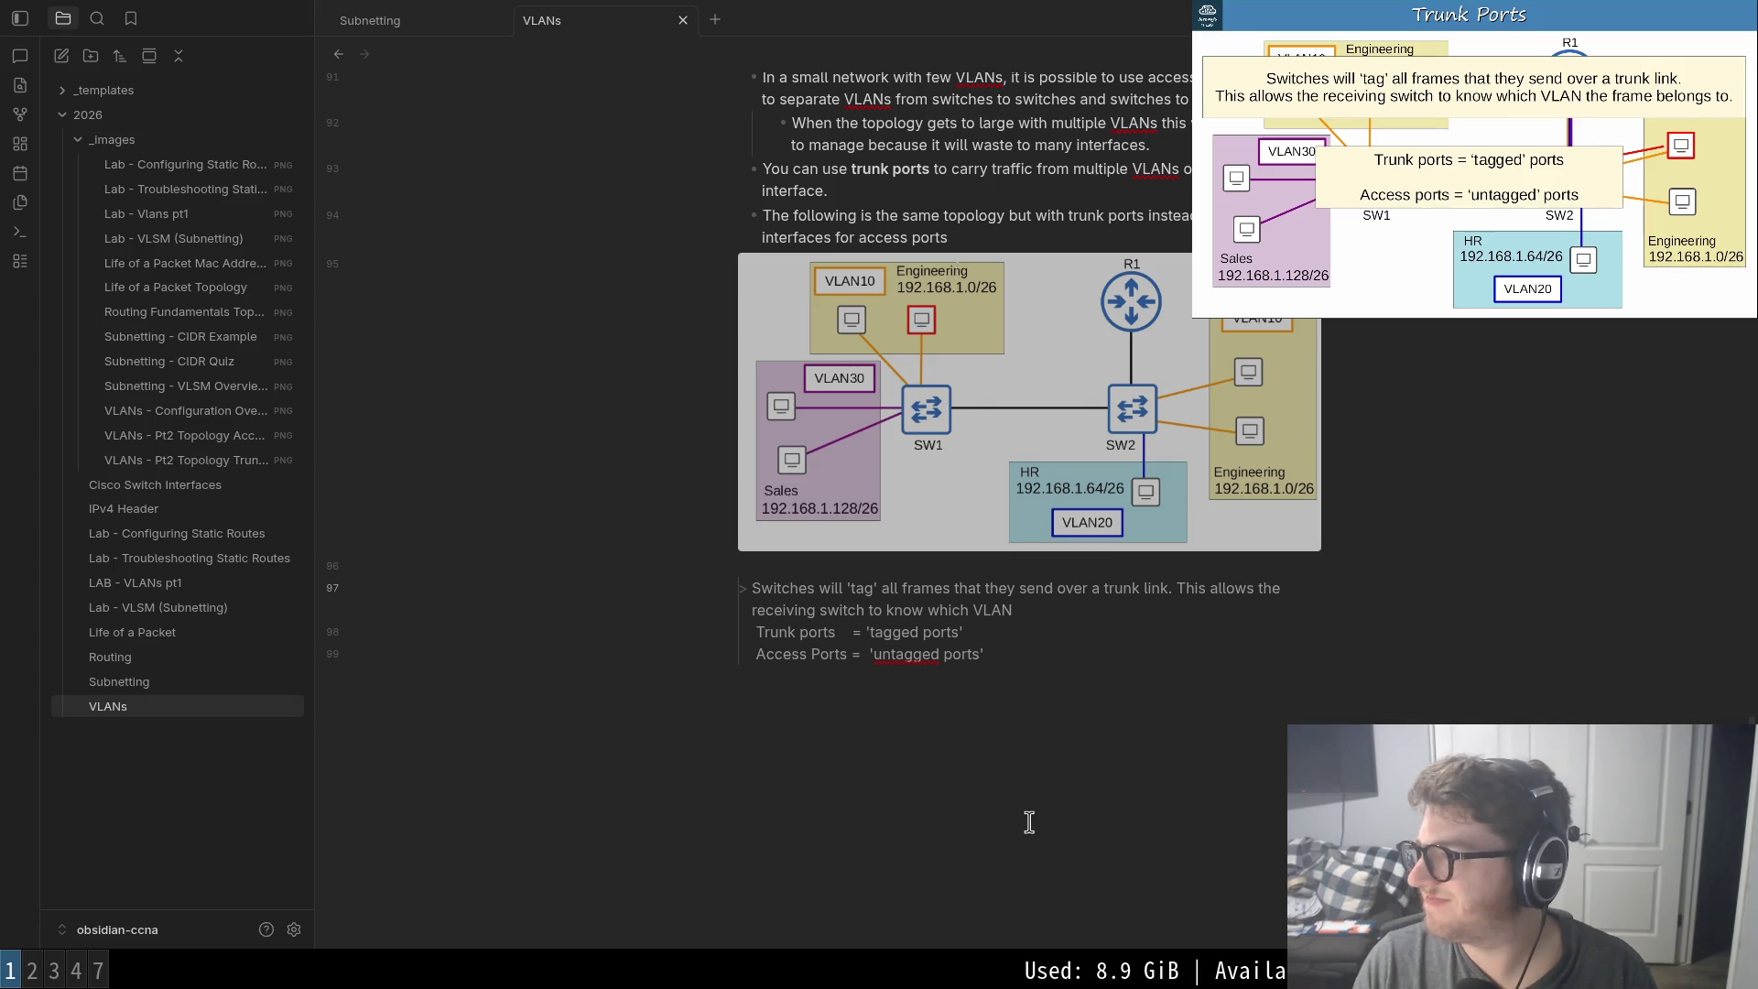
pyautogui.write('the frame belo')
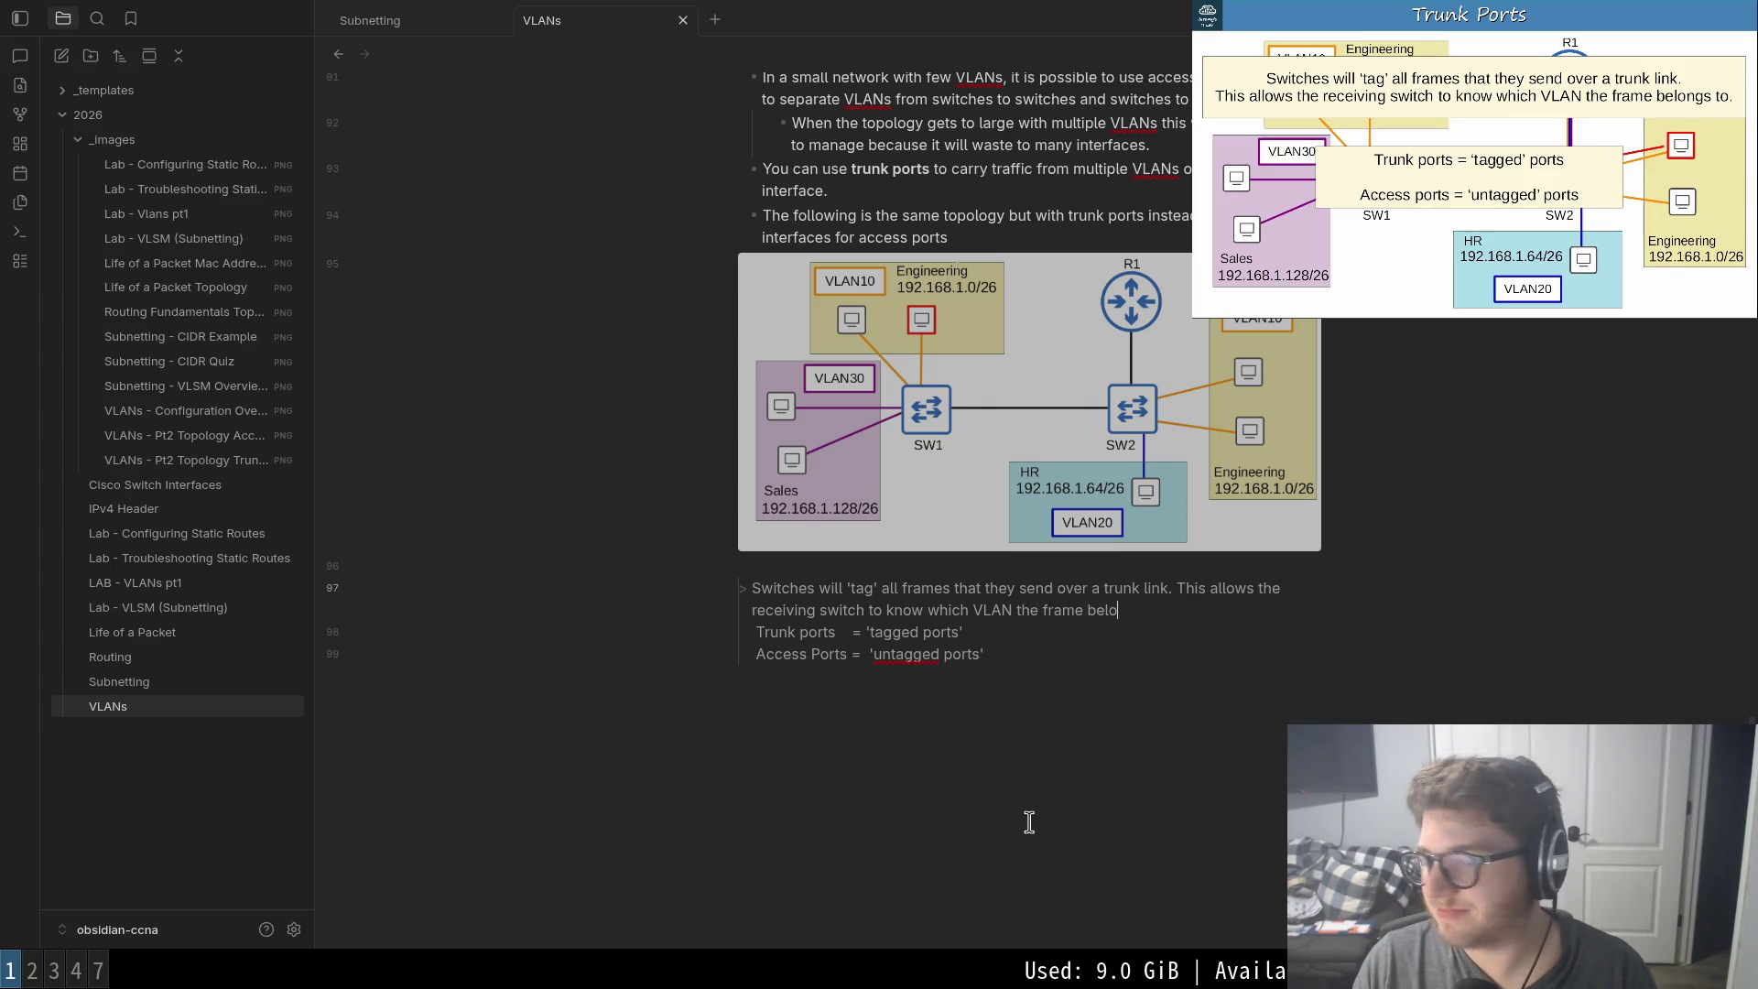
pyautogui.write('ngs to ')
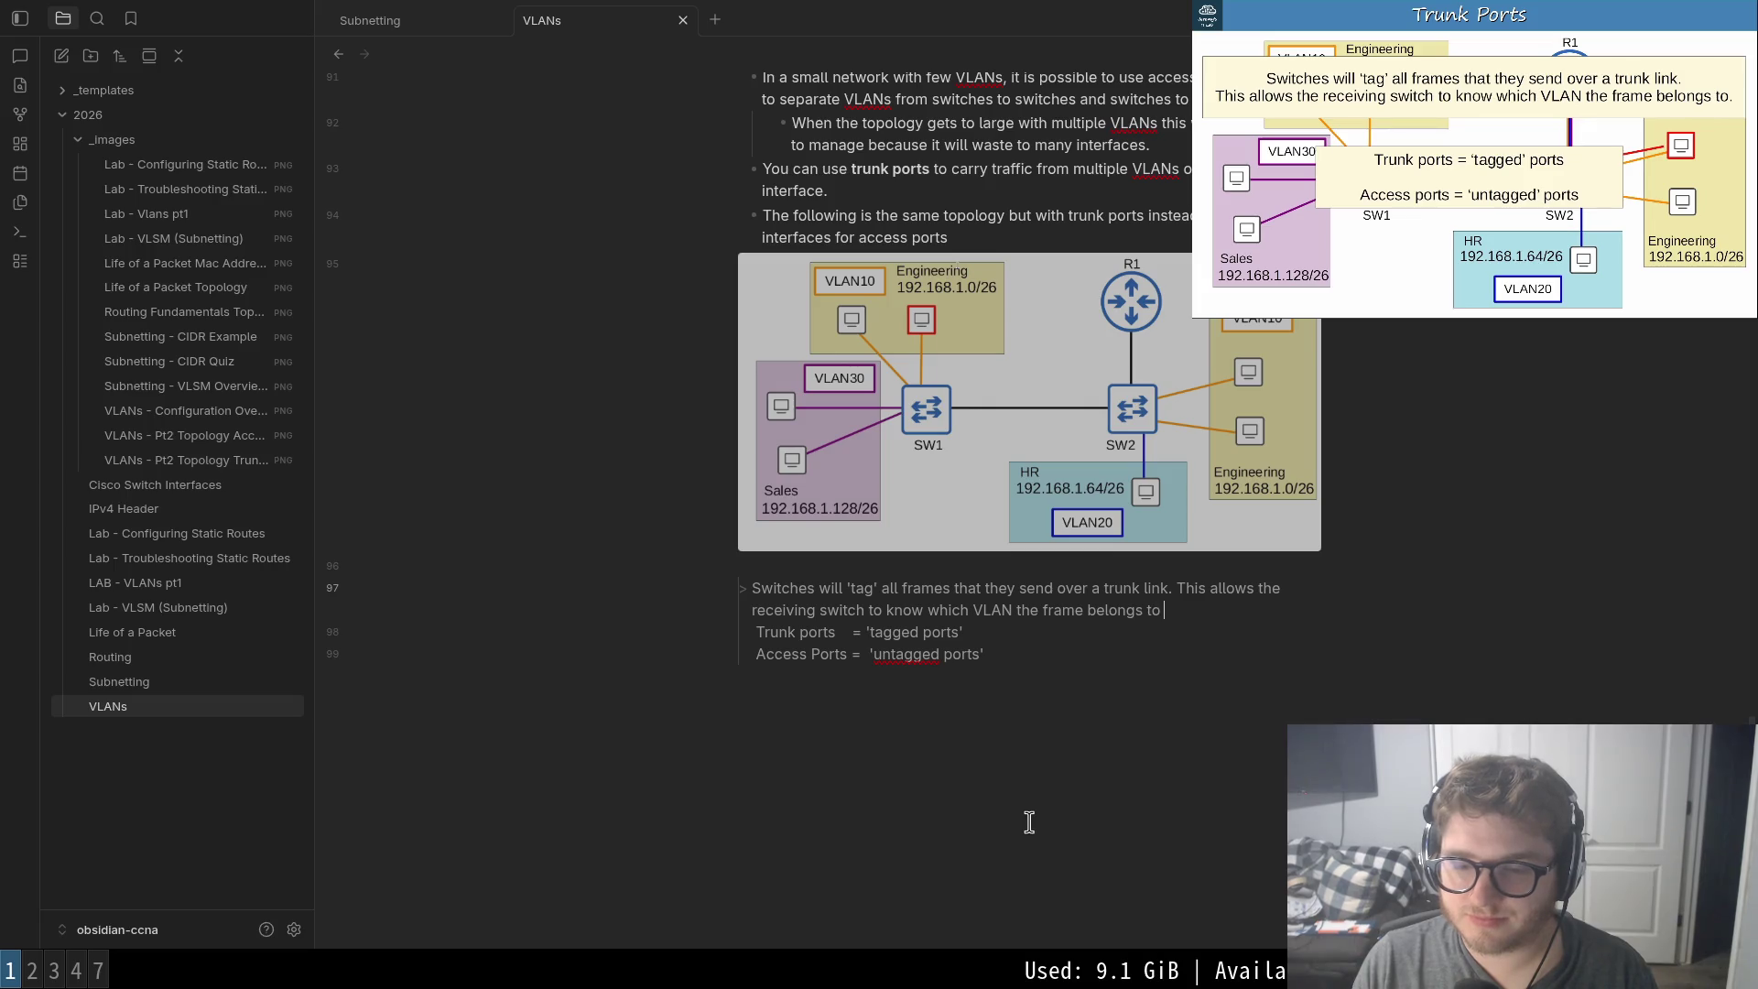
pyautogui.write('.')
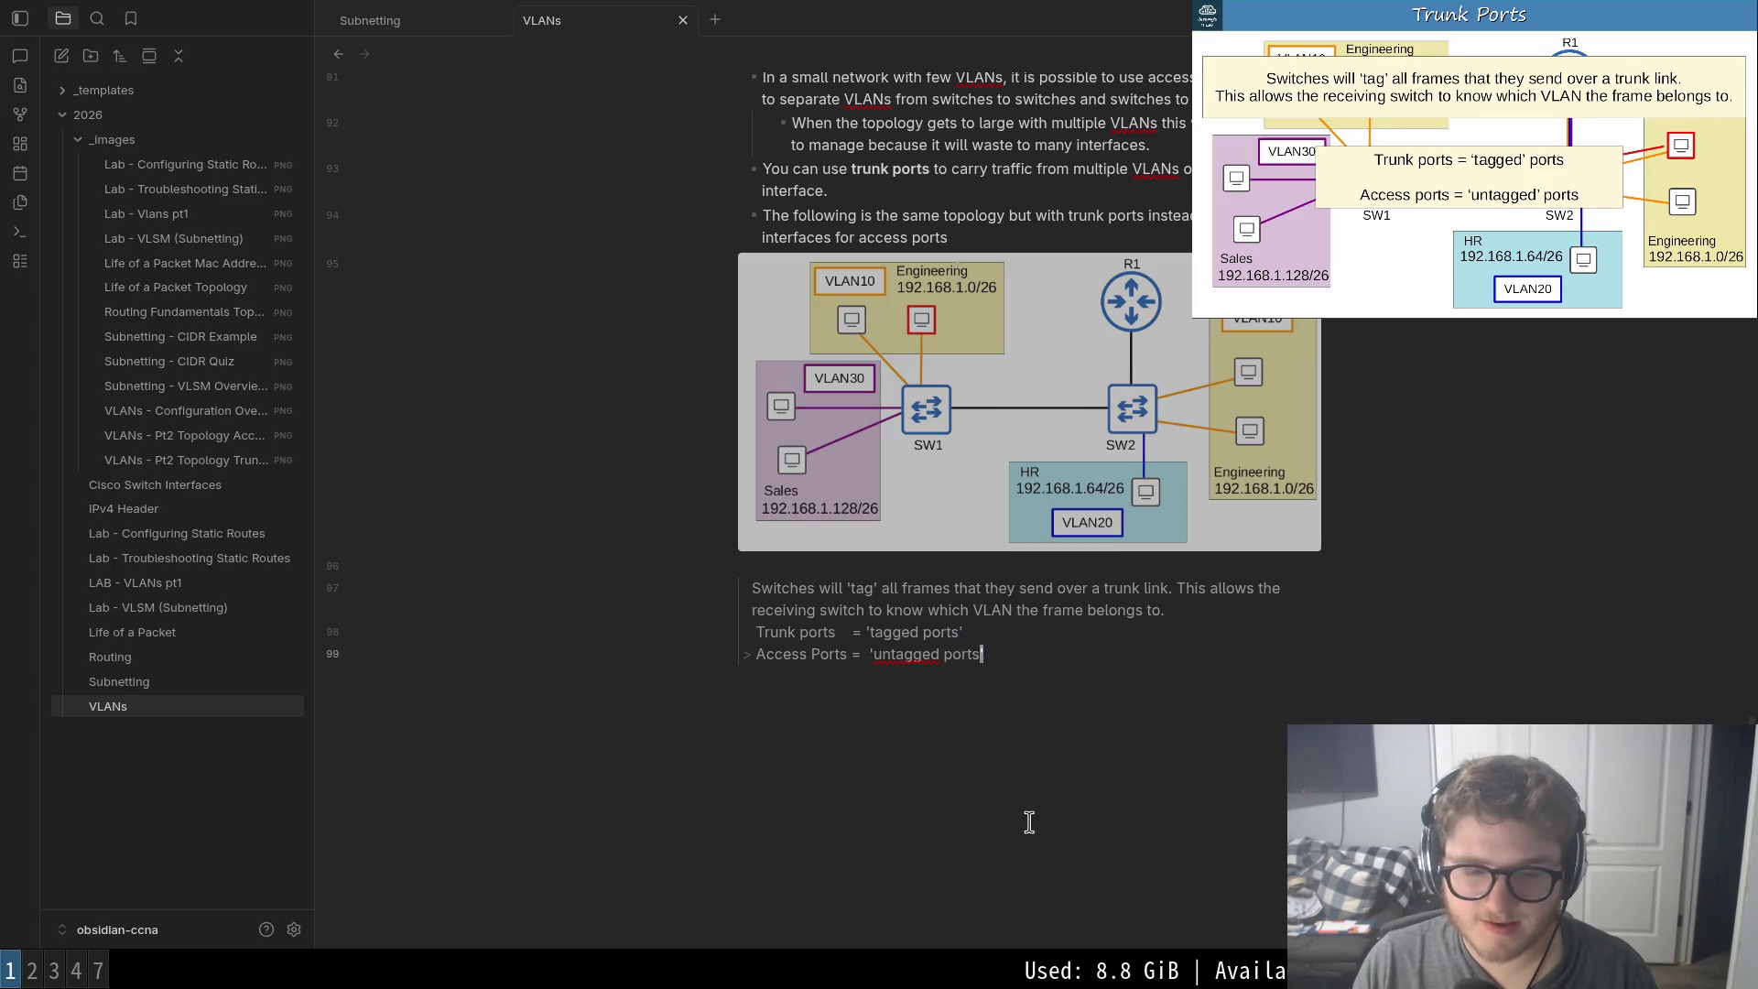
pyautogui.press('Down')
pyautogui.press('Home')
pyautogui.press('Return')
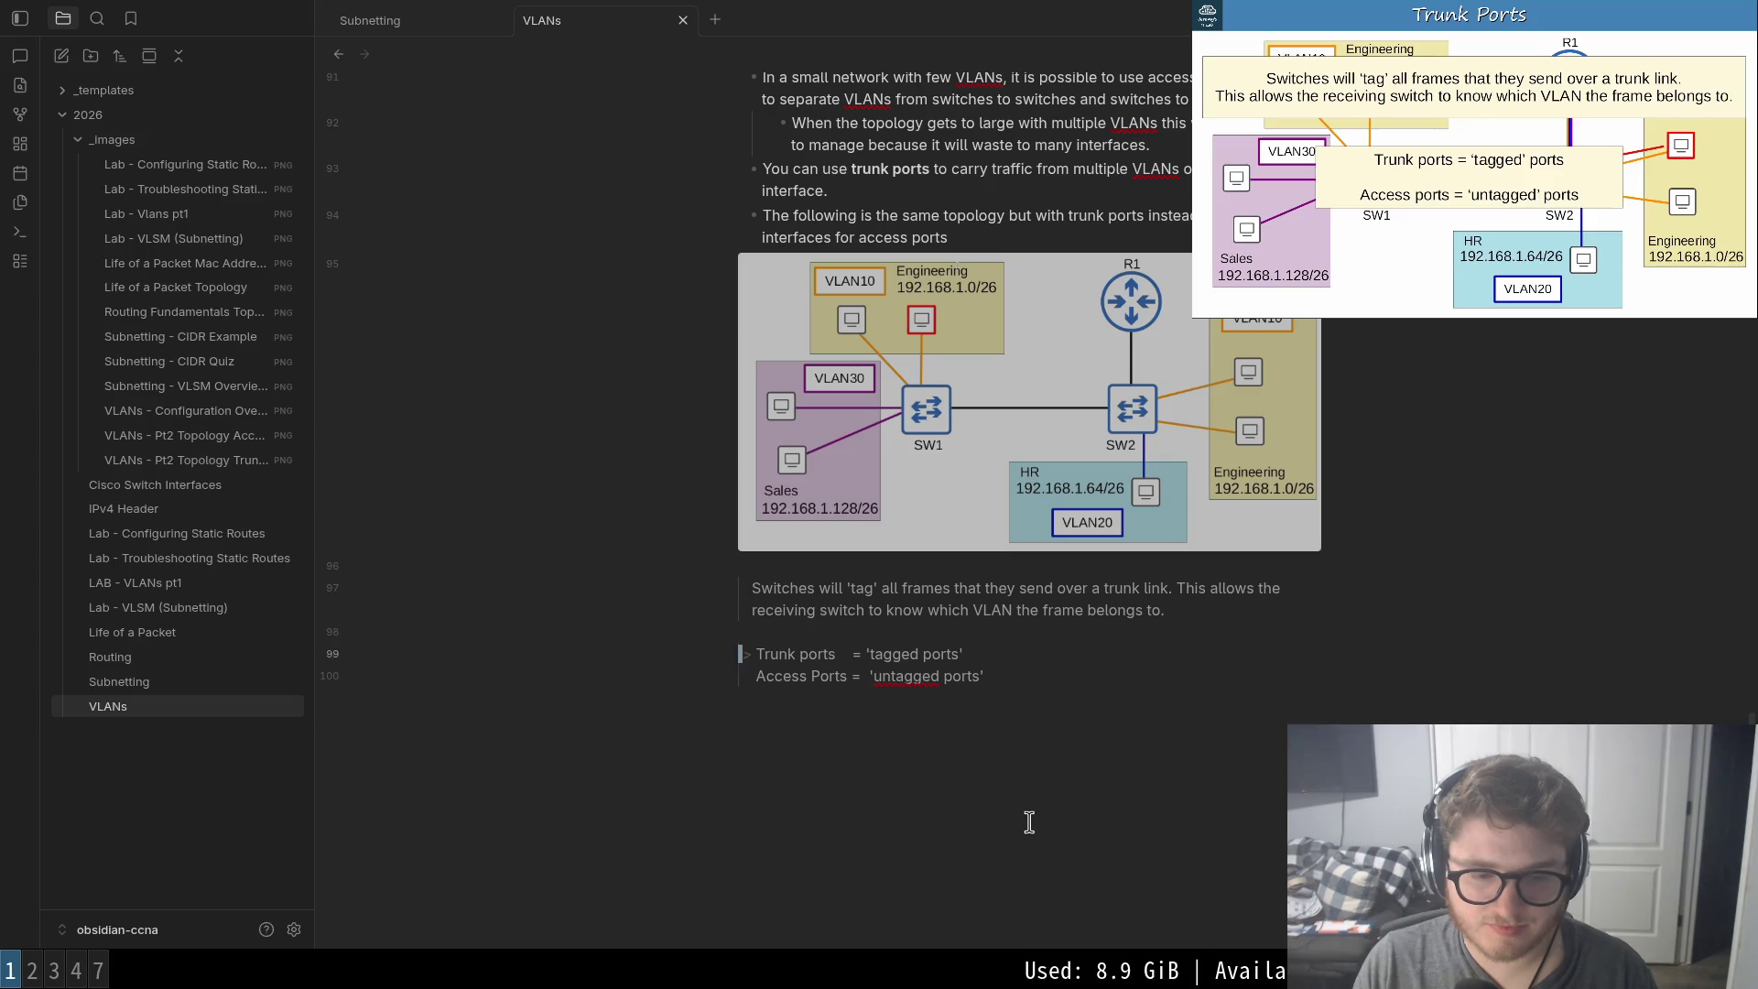
pyautogui.press('Up')
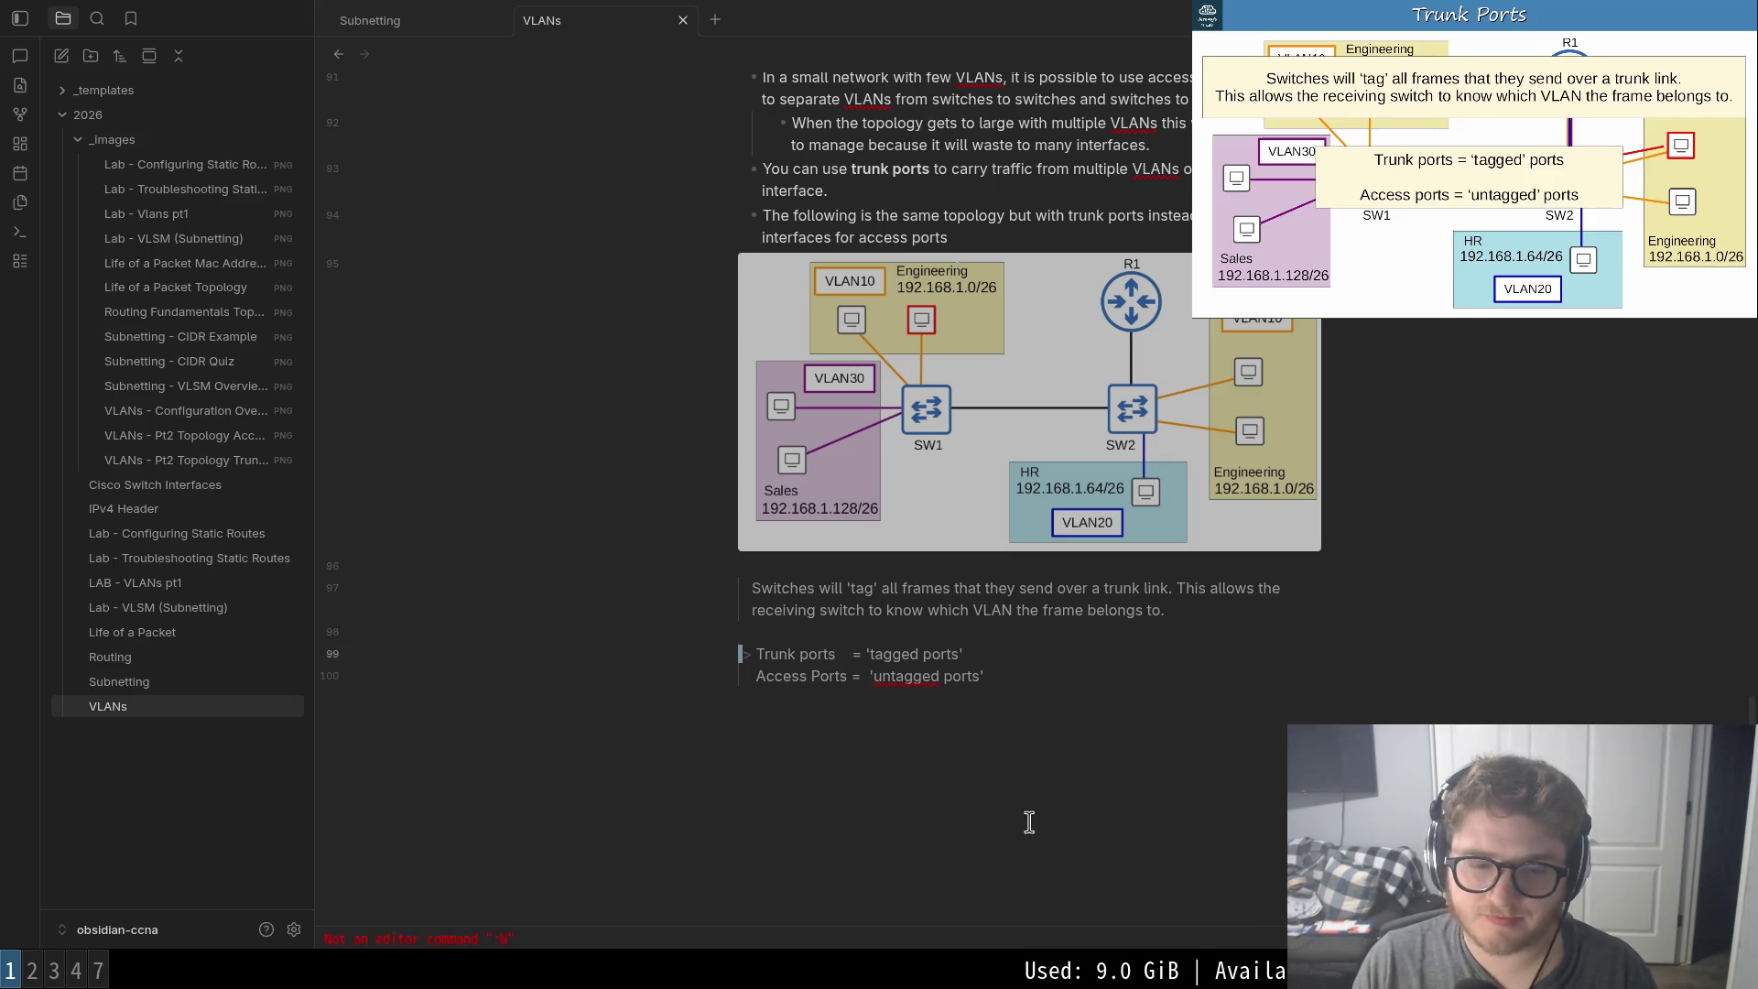
# Wrap the Trunk ports label in a green <span style="color:green"> … </span> tag
pyautogui.press('Escape')
pyautogui.press('j')
pyautogui.press(':')
pyautogui.press('Escape')
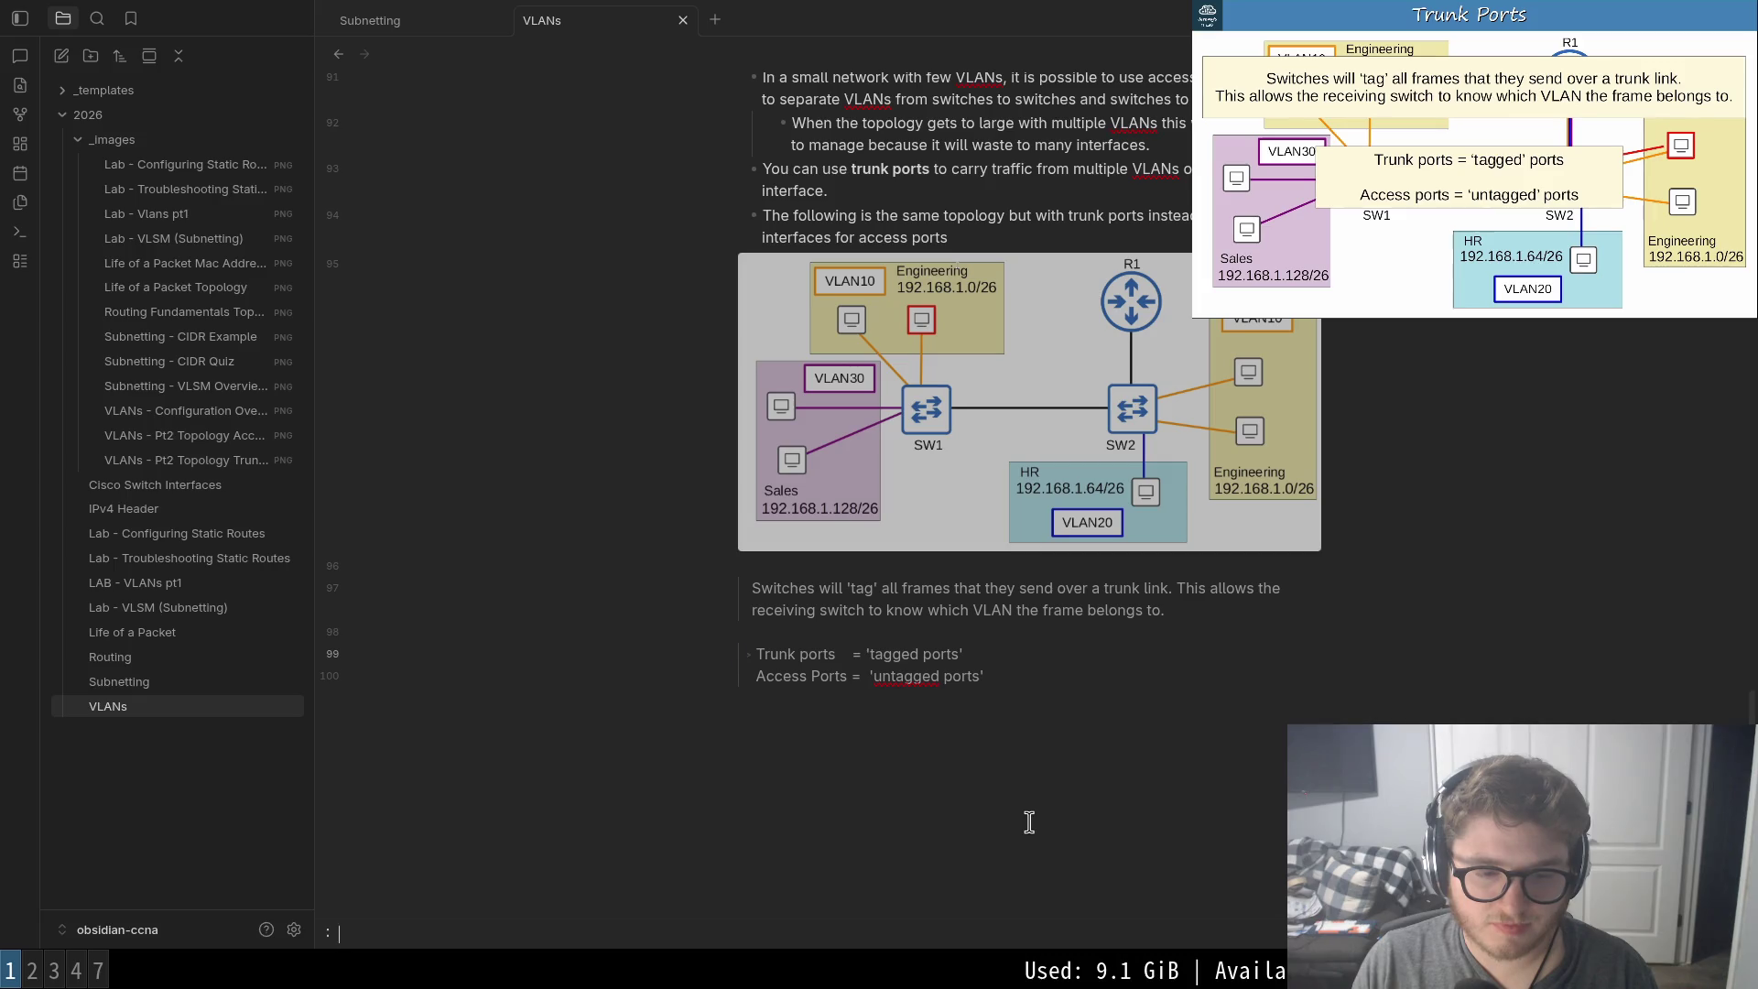
pyautogui.write('wi<')
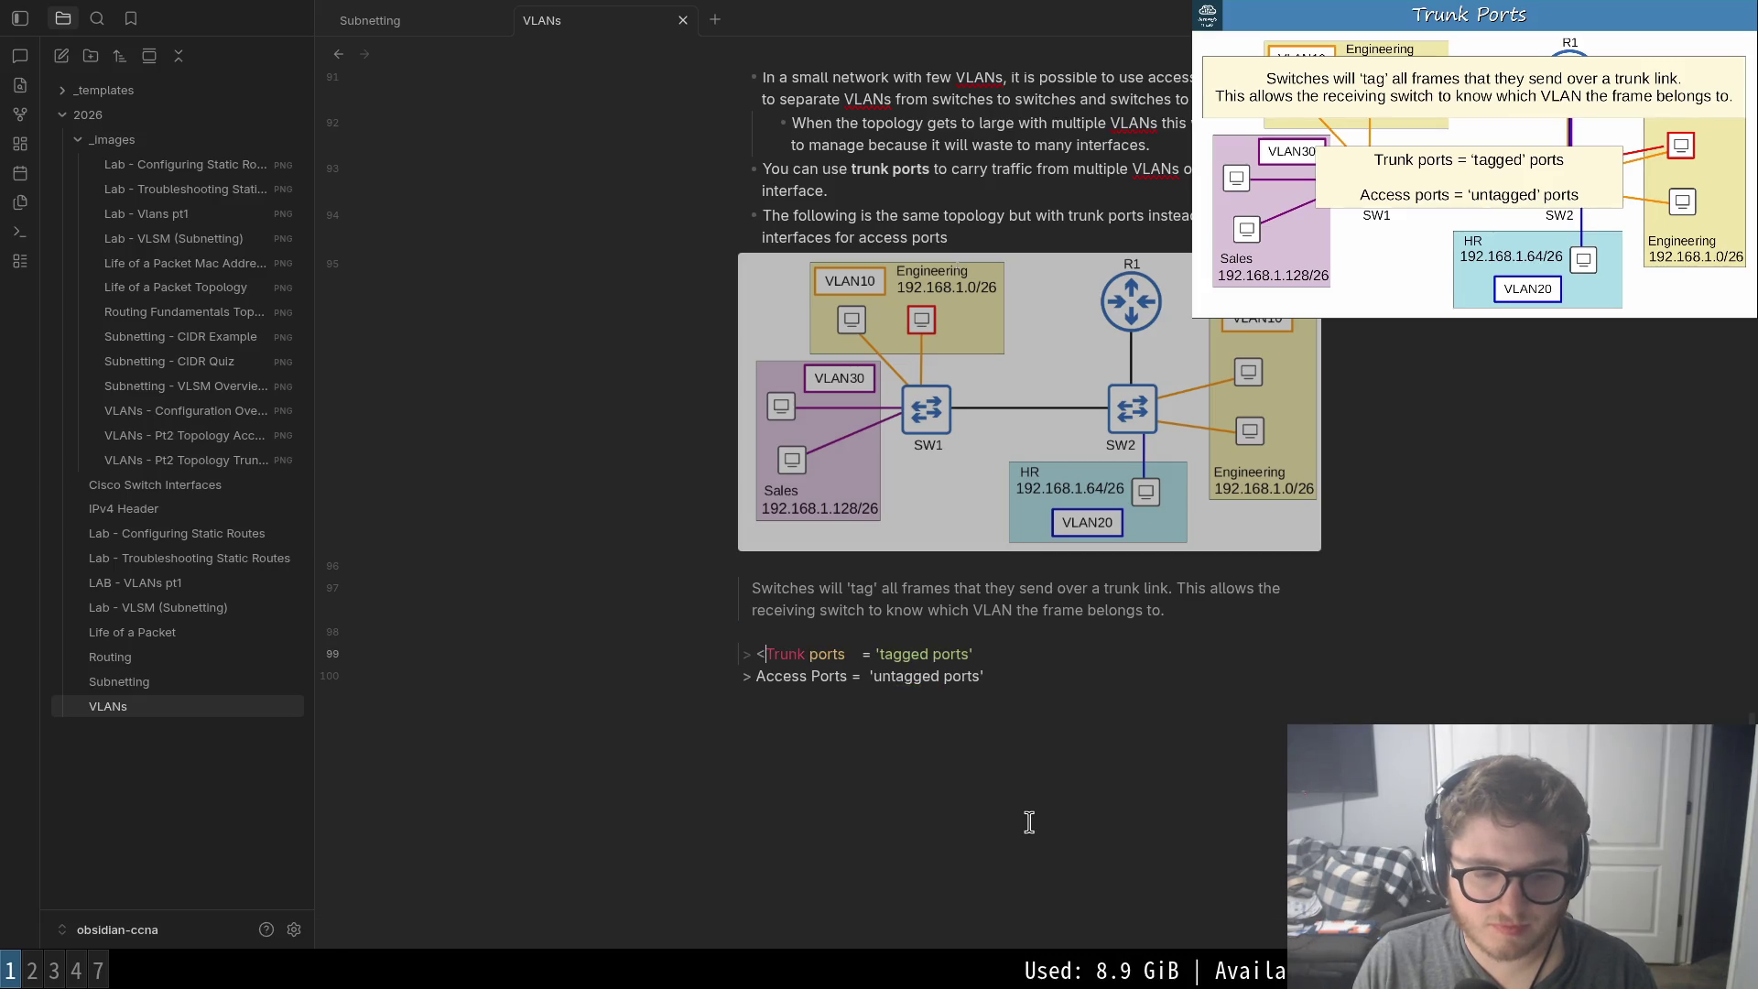
pyautogui.write('span')
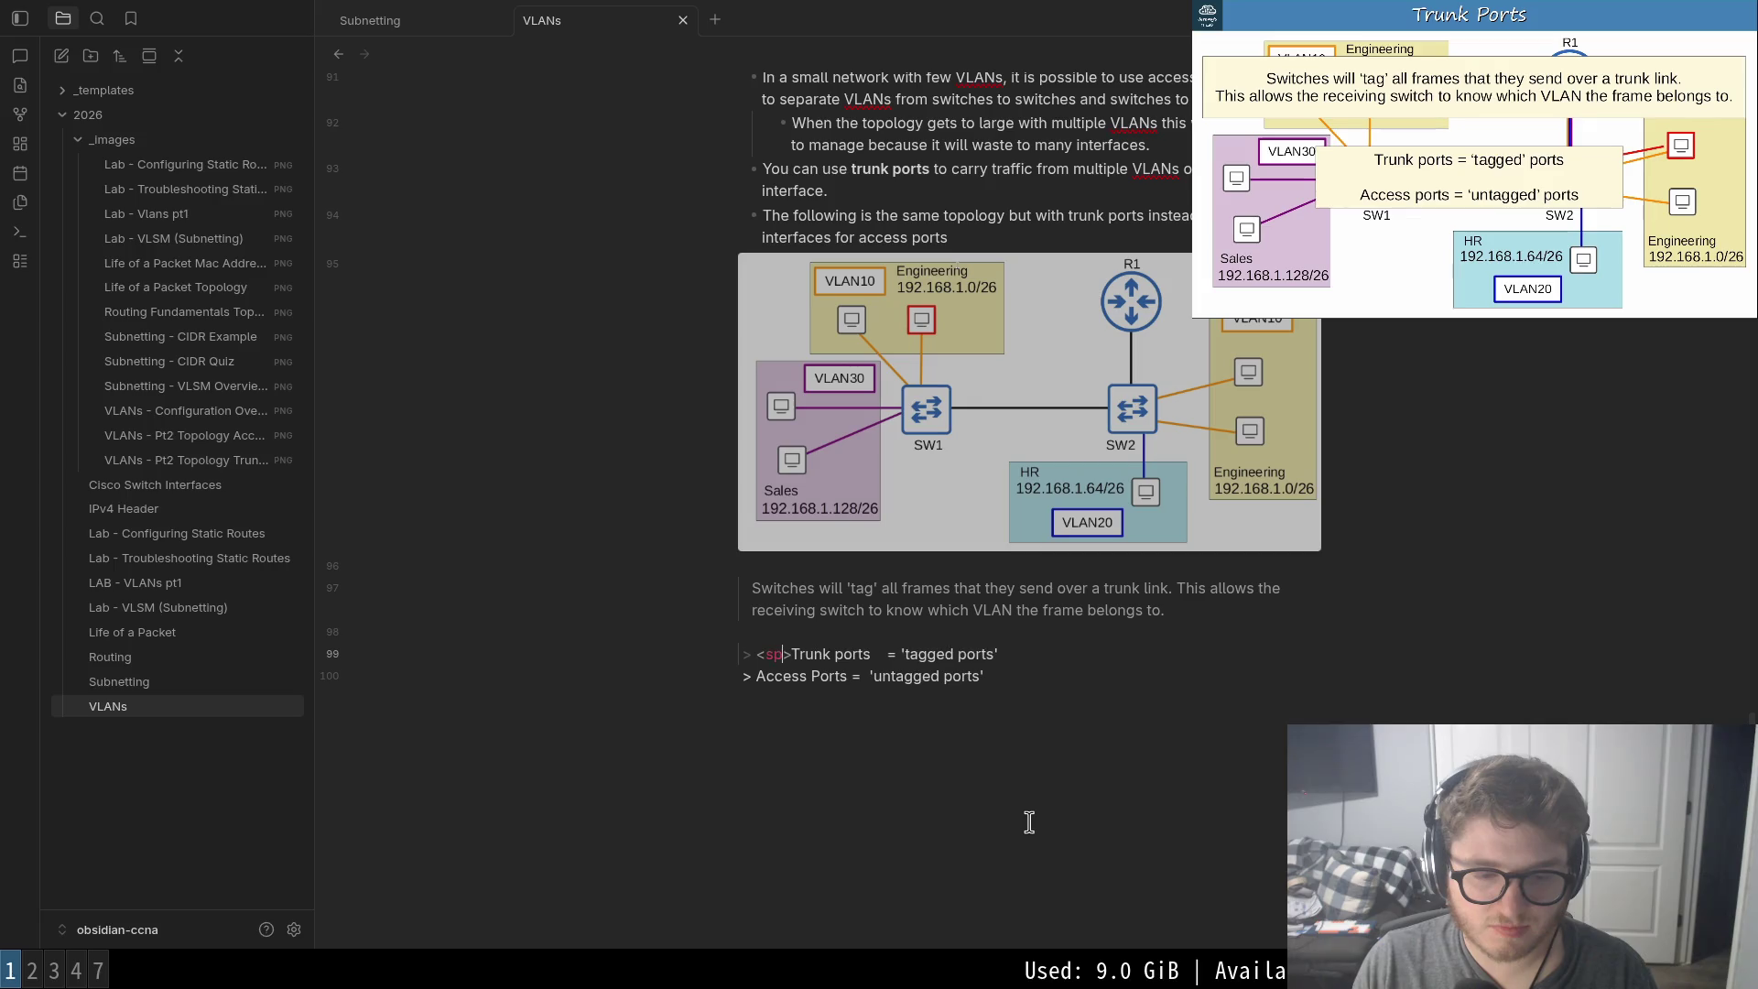
pyautogui.write('>')
pyautogui.press('Left')
pyautogui.write('s')
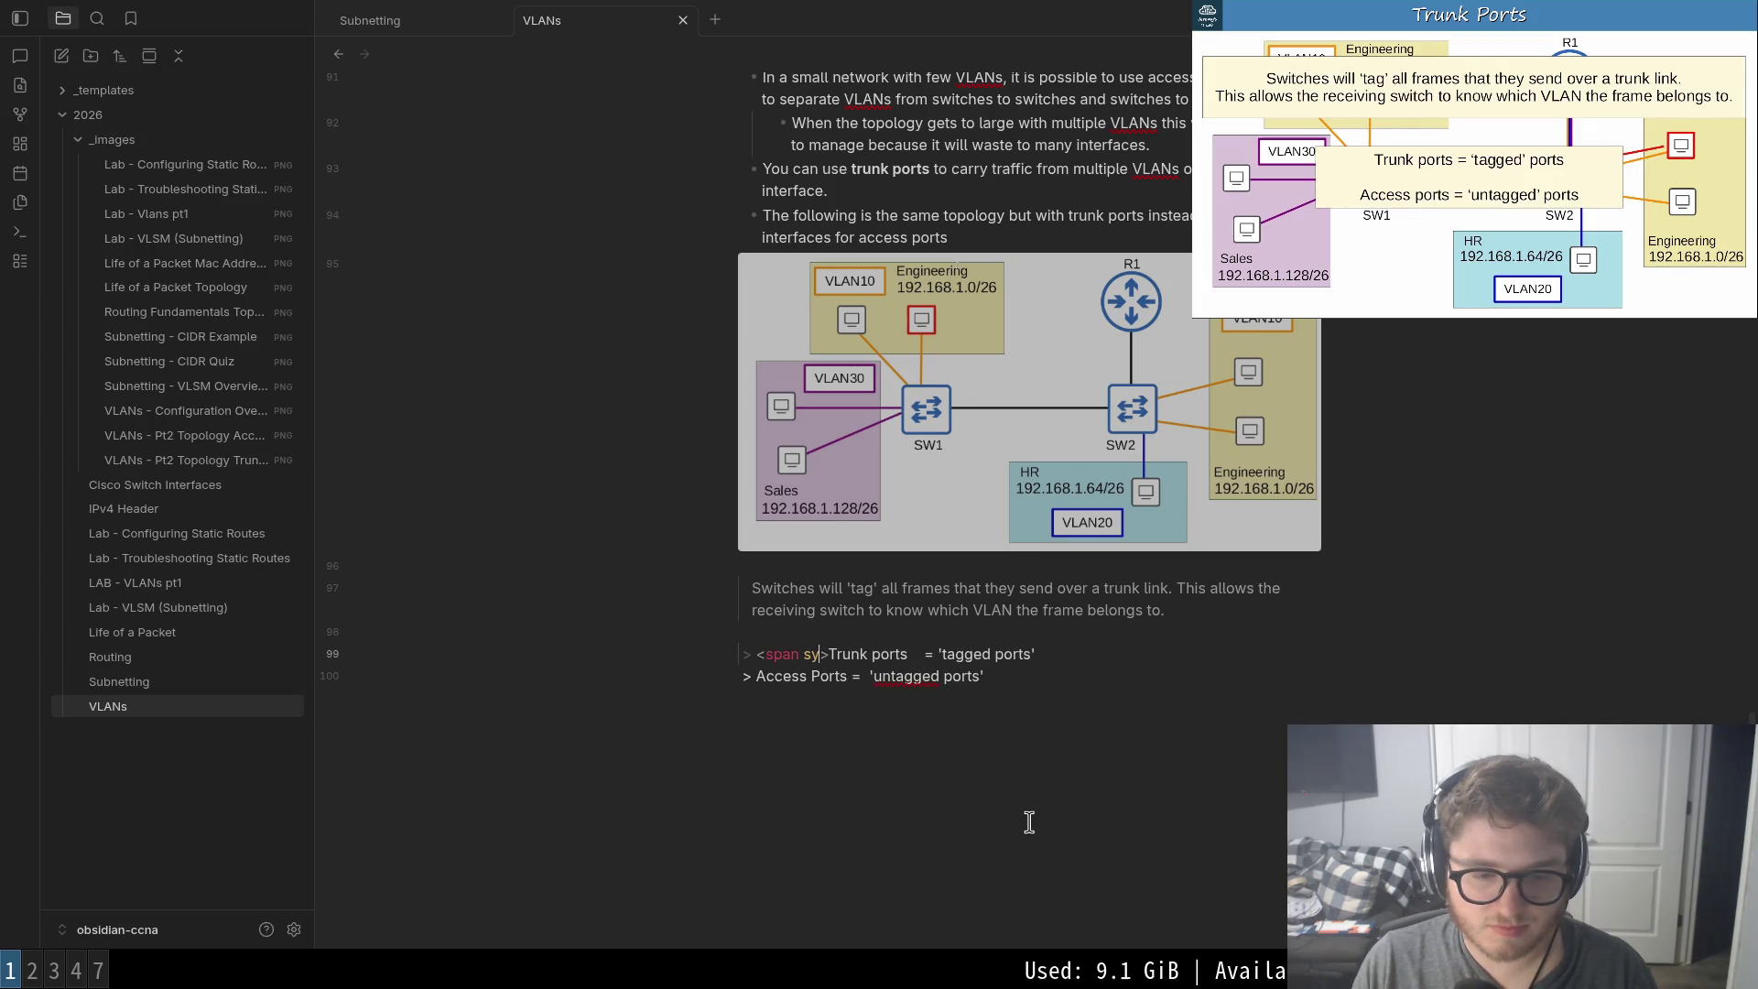
pyautogui.write('tyle')
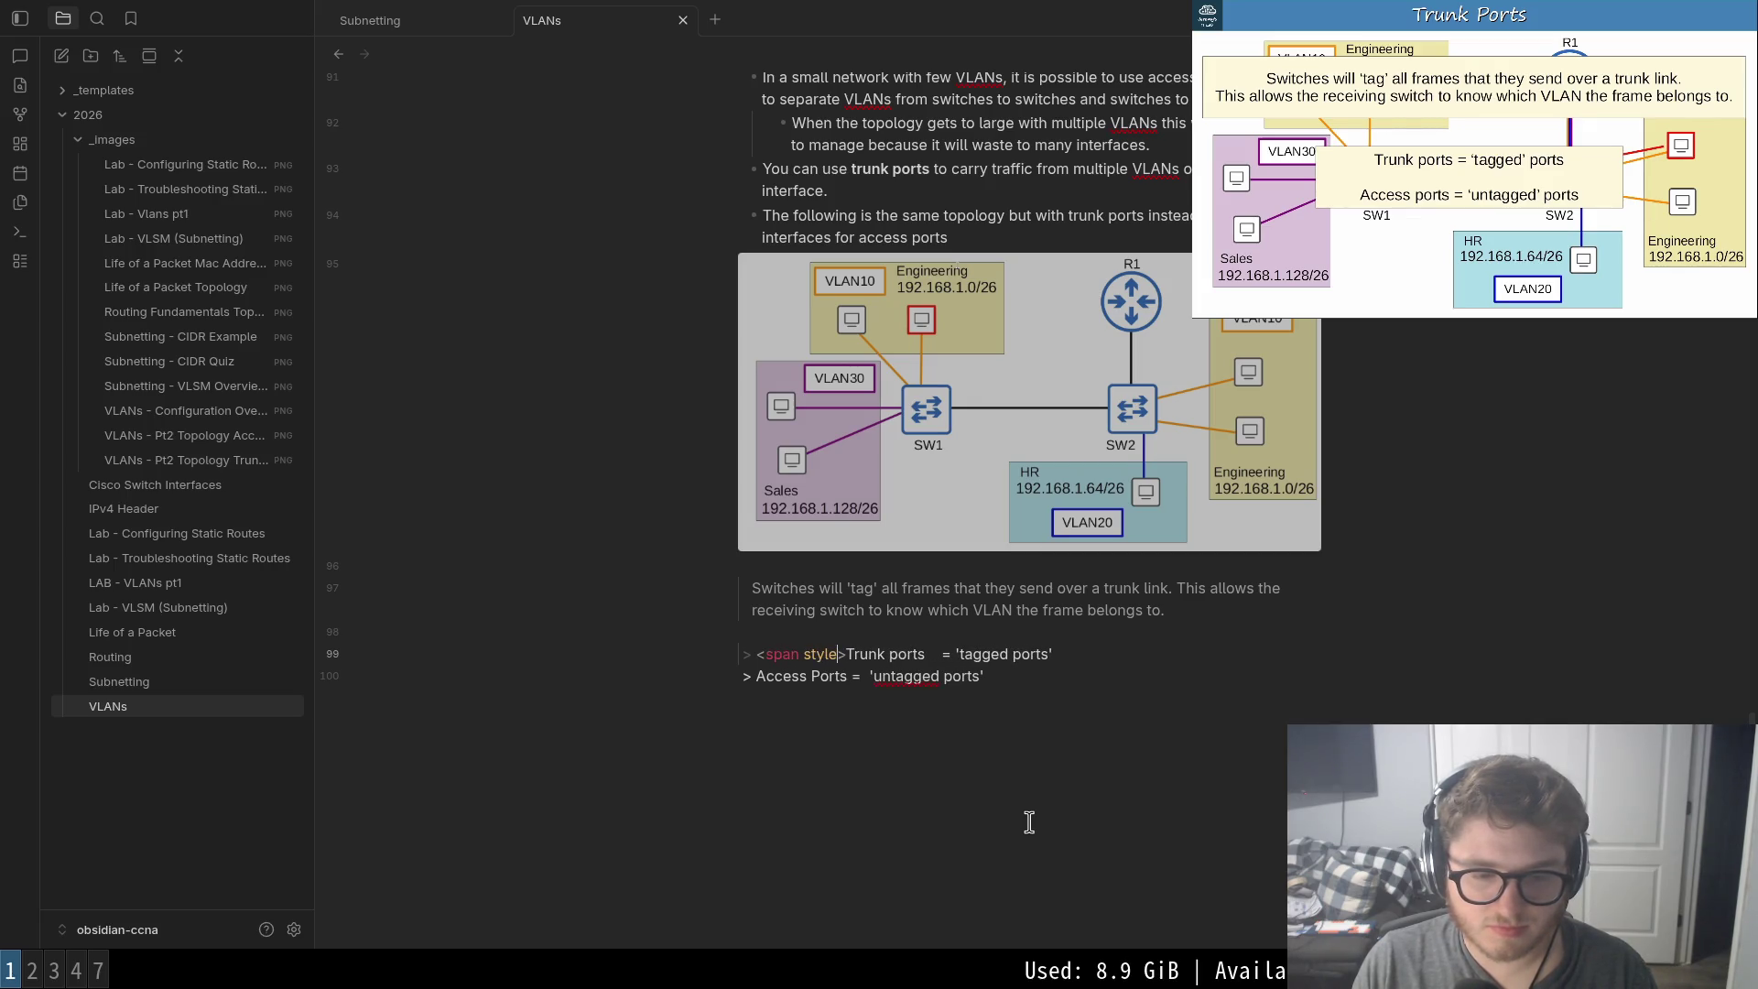
pyautogui.write('="')
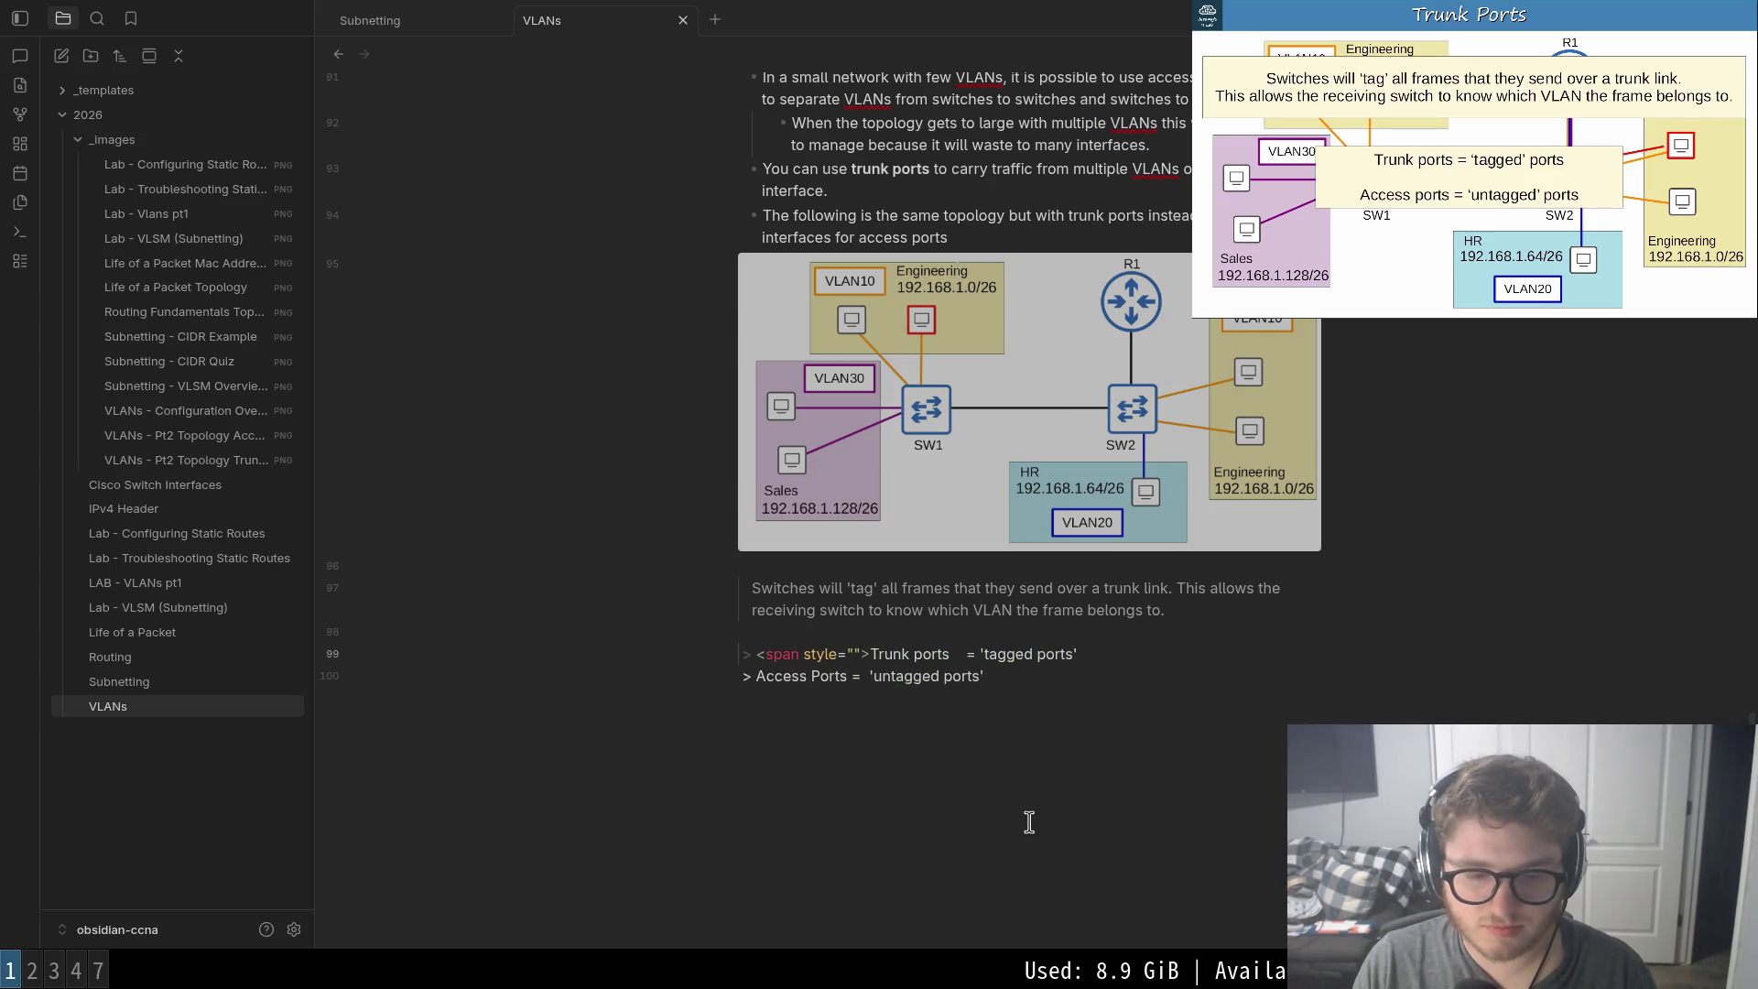
pyautogui.write('color')
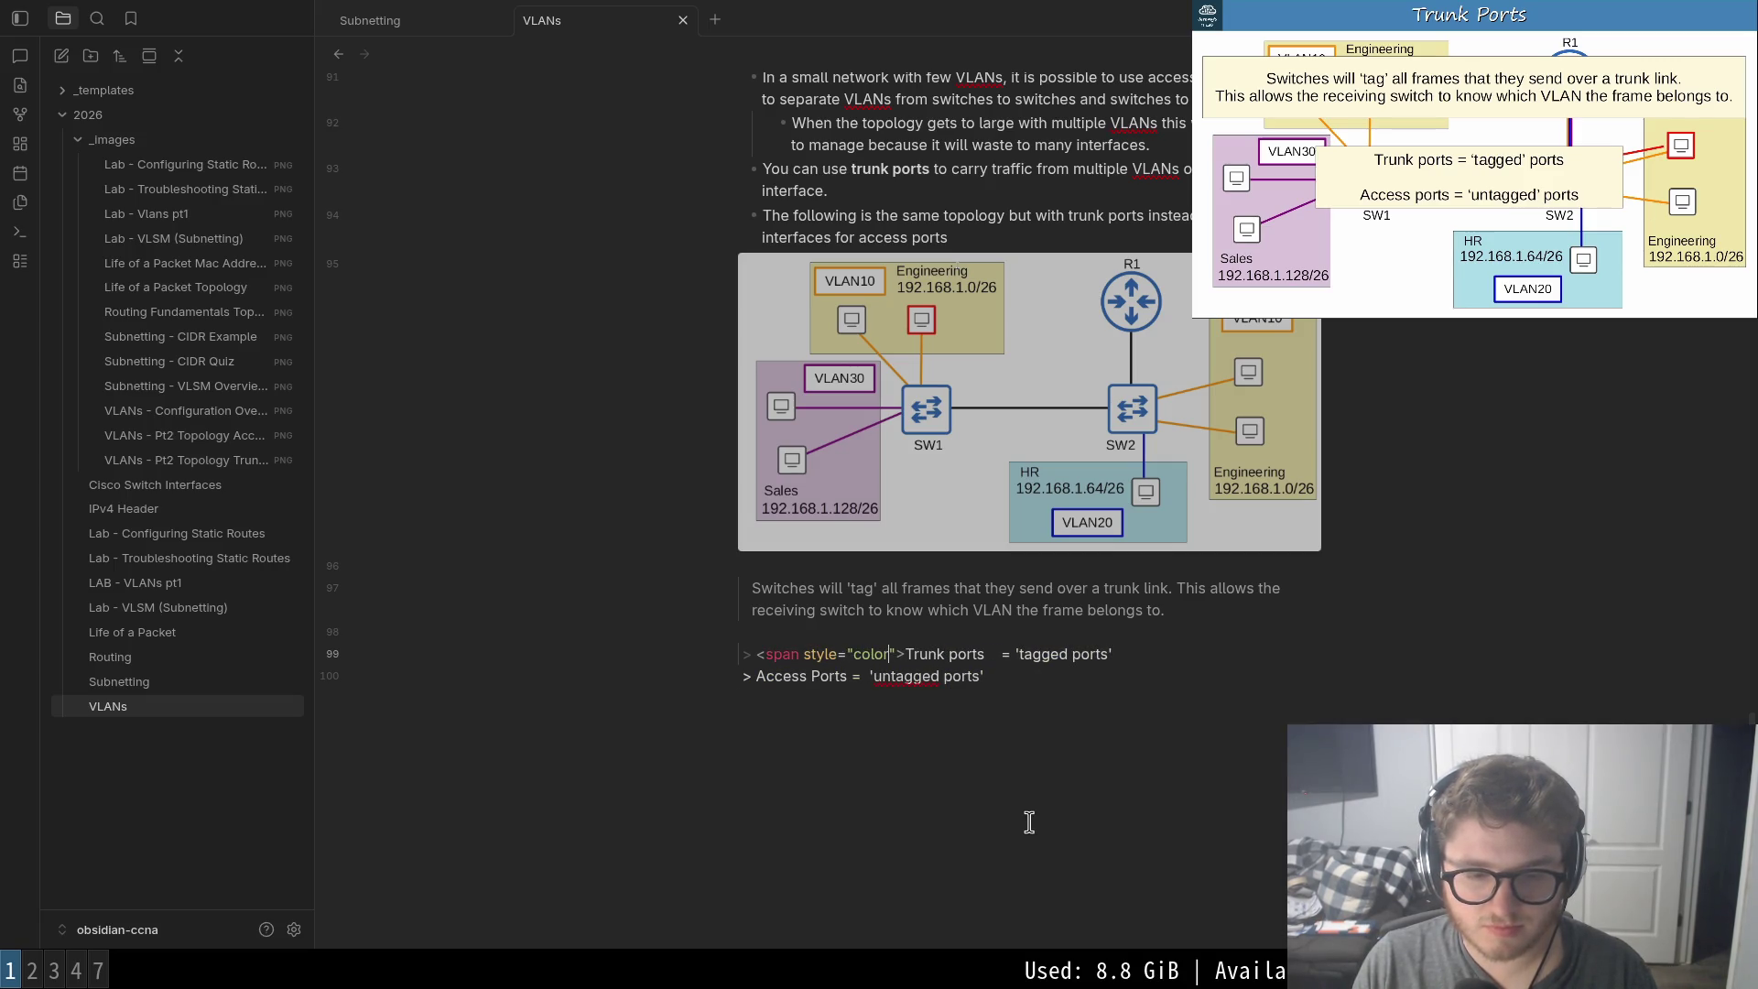
pyautogui.write(':')
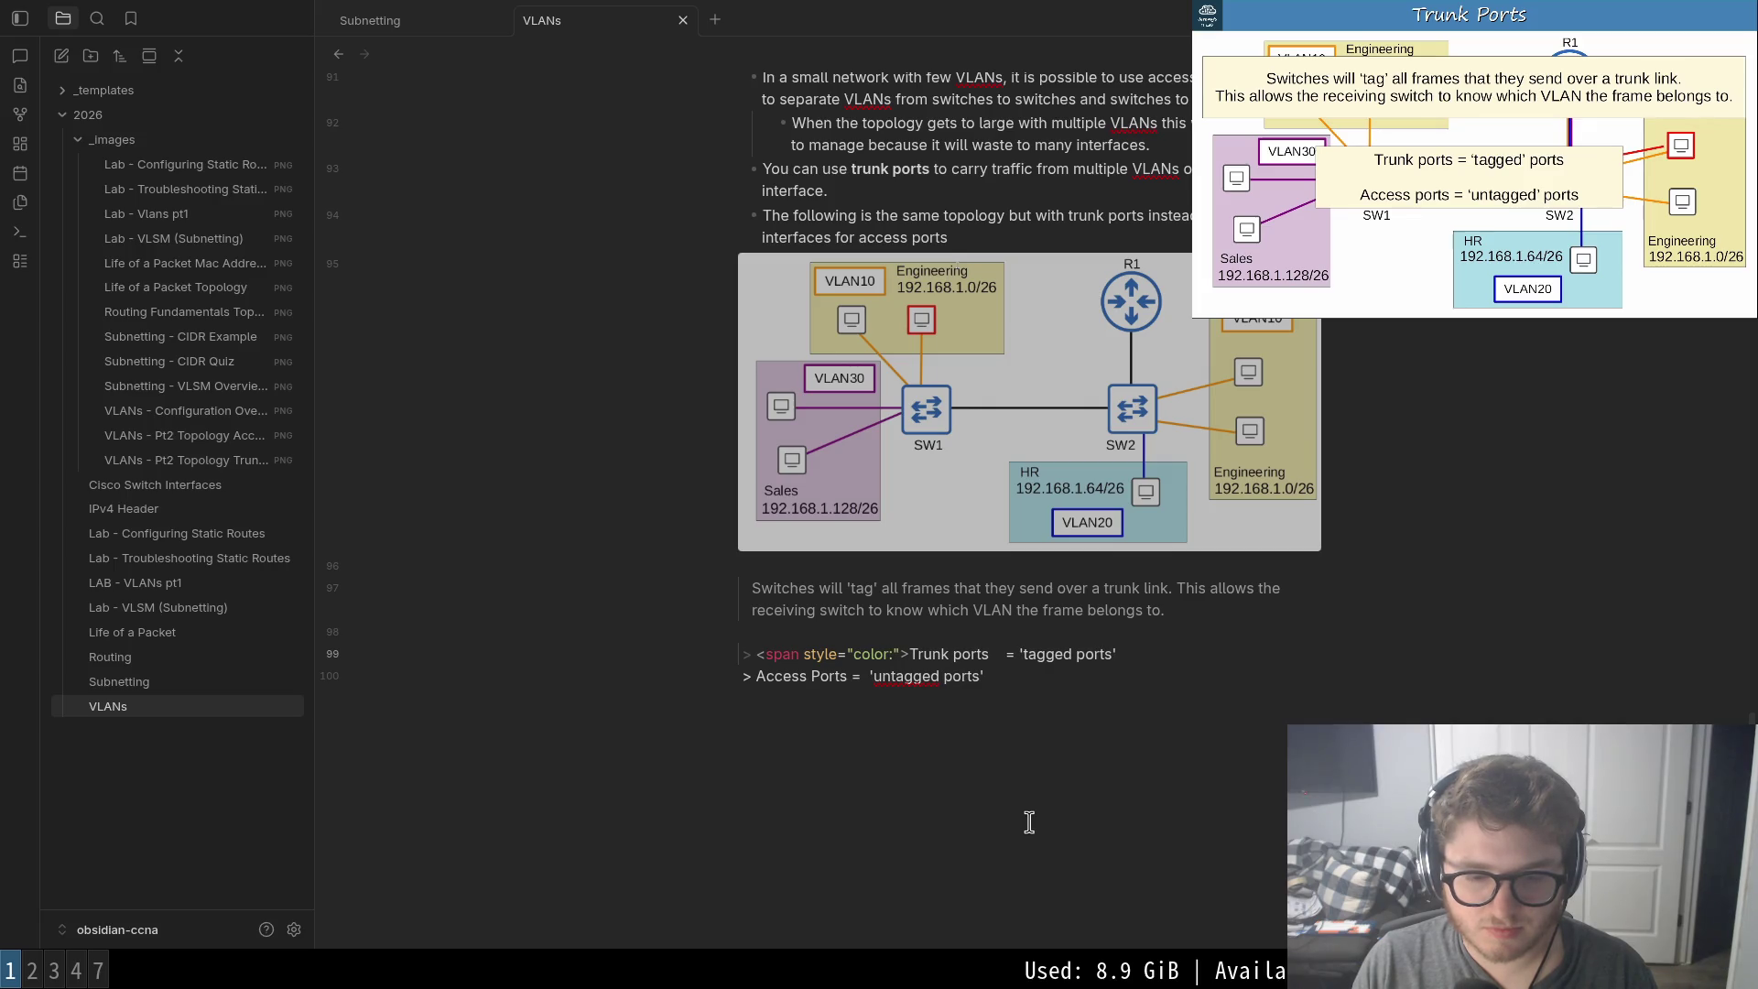
pyautogui.write('green')
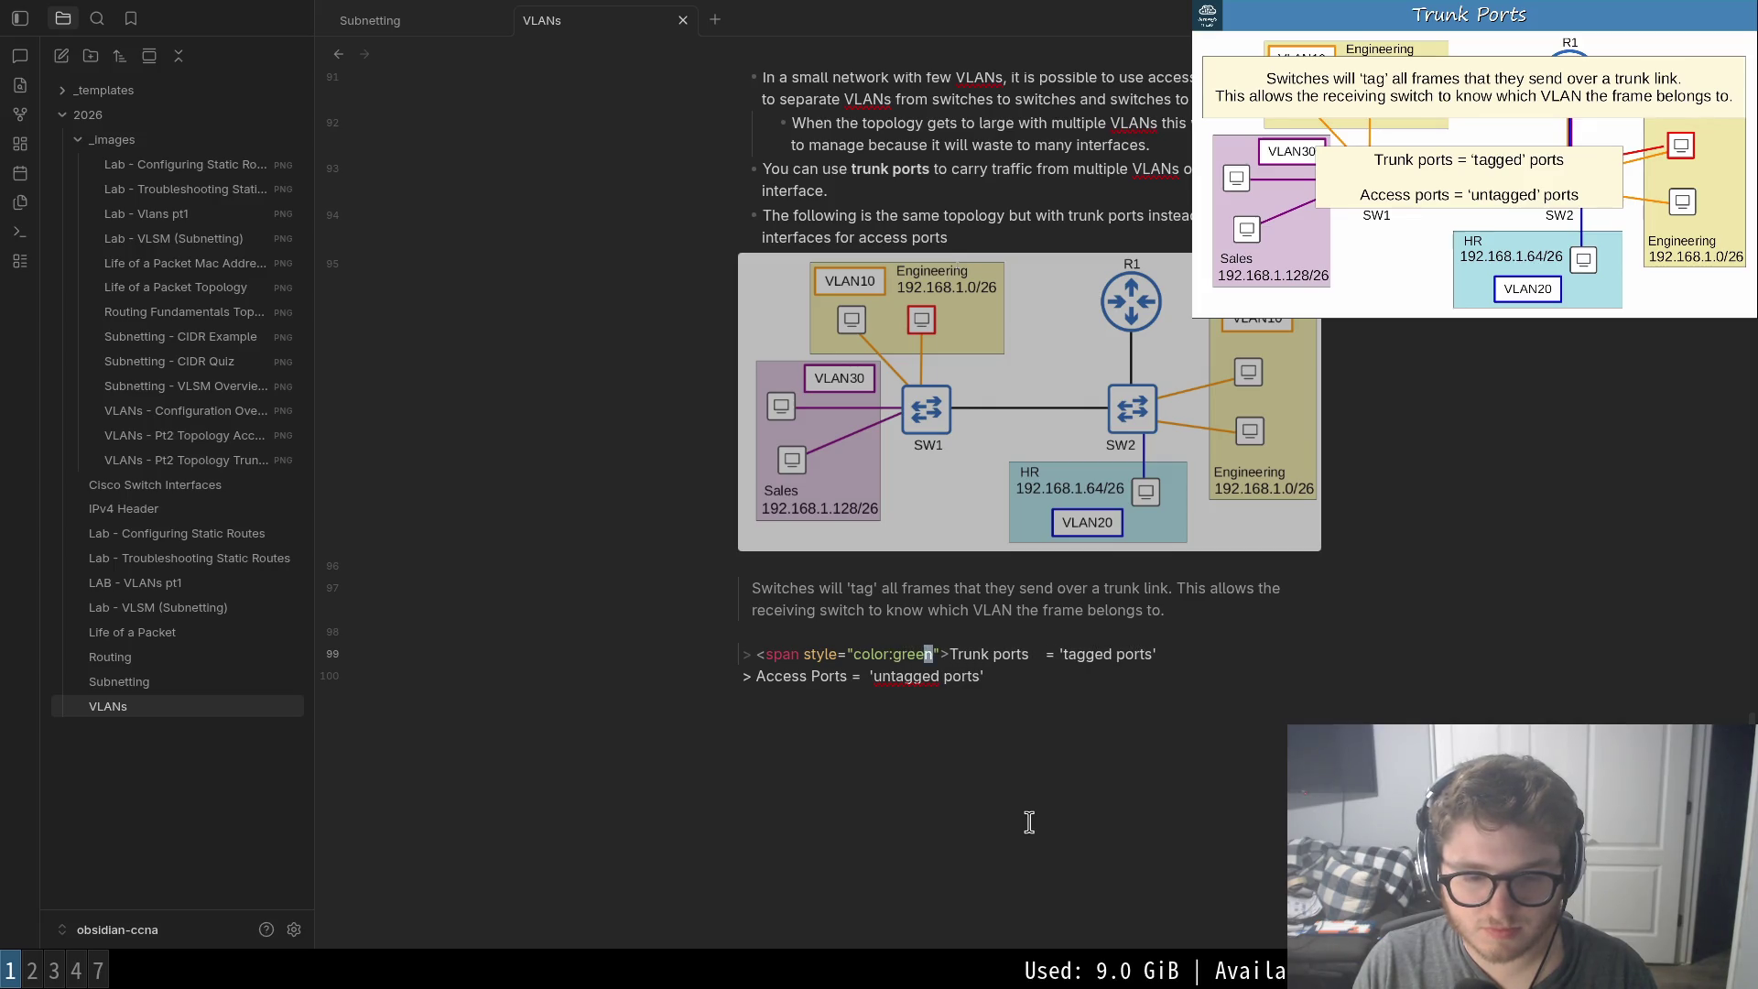
pyautogui.press('Right')
pyautogui.press('Right')
pyautogui.press('Right')
pyautogui.press('Right')
pyautogui.press('Right')
pyautogui.press('Right')
pyautogui.write('a</')
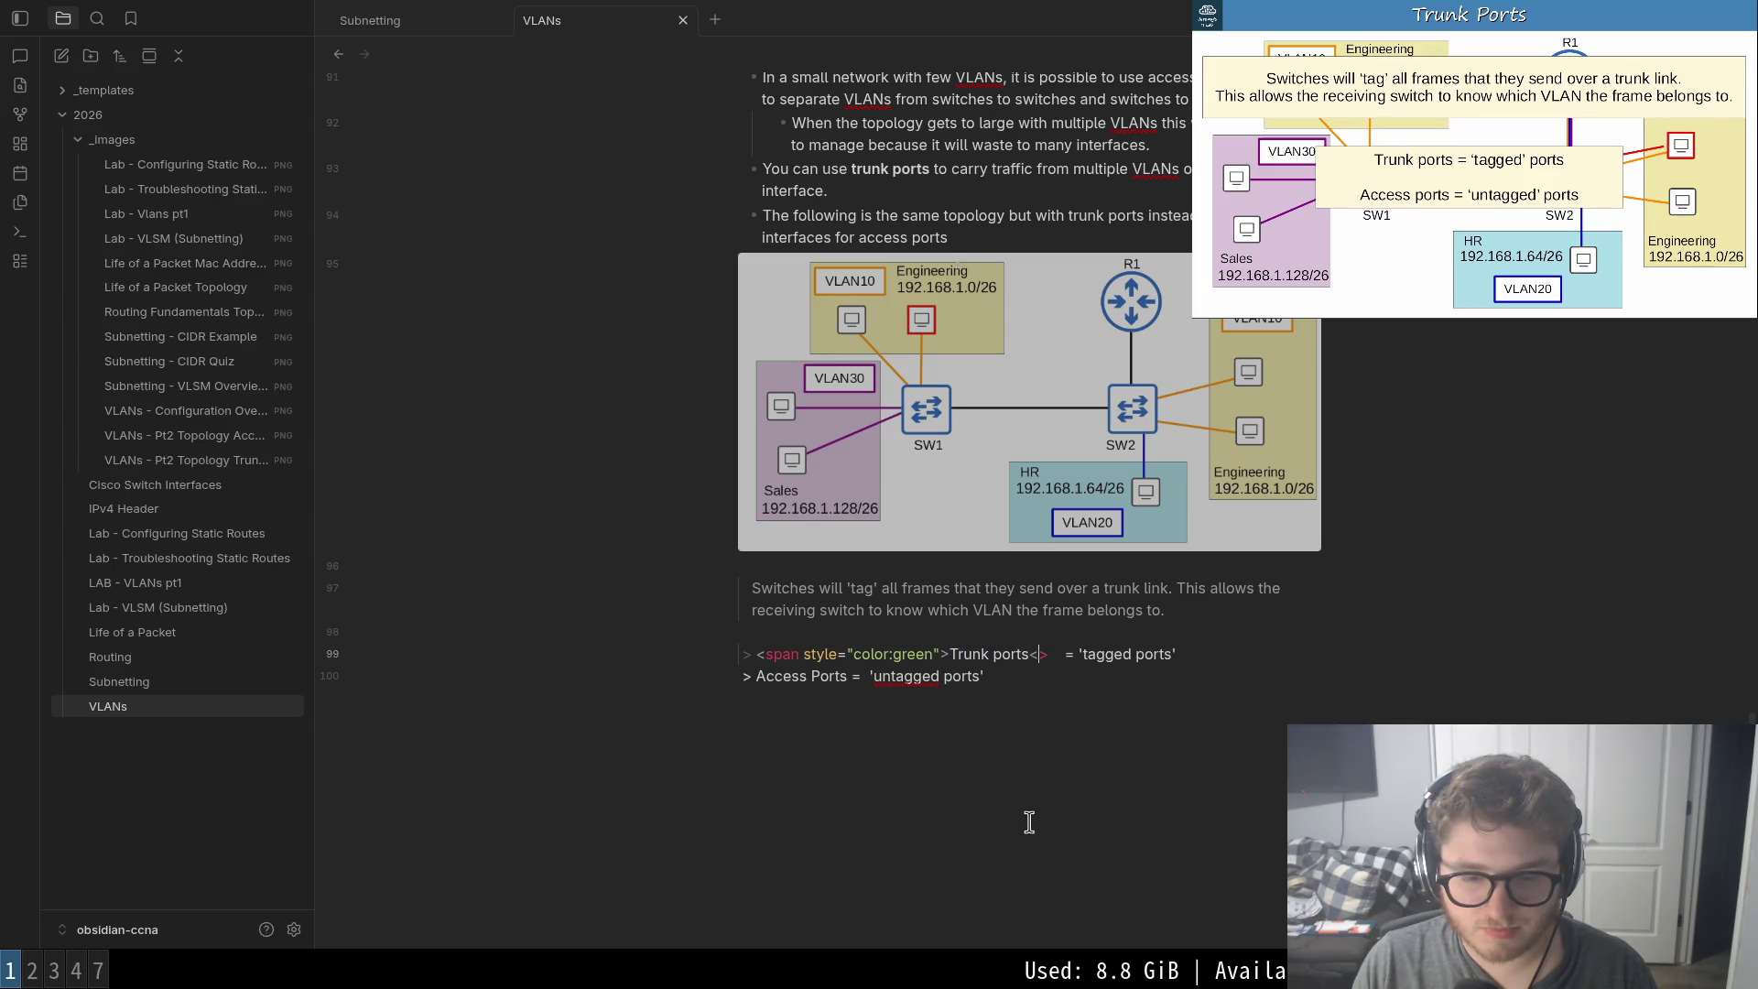
pyautogui.write('span')
pyautogui.press('Escape')
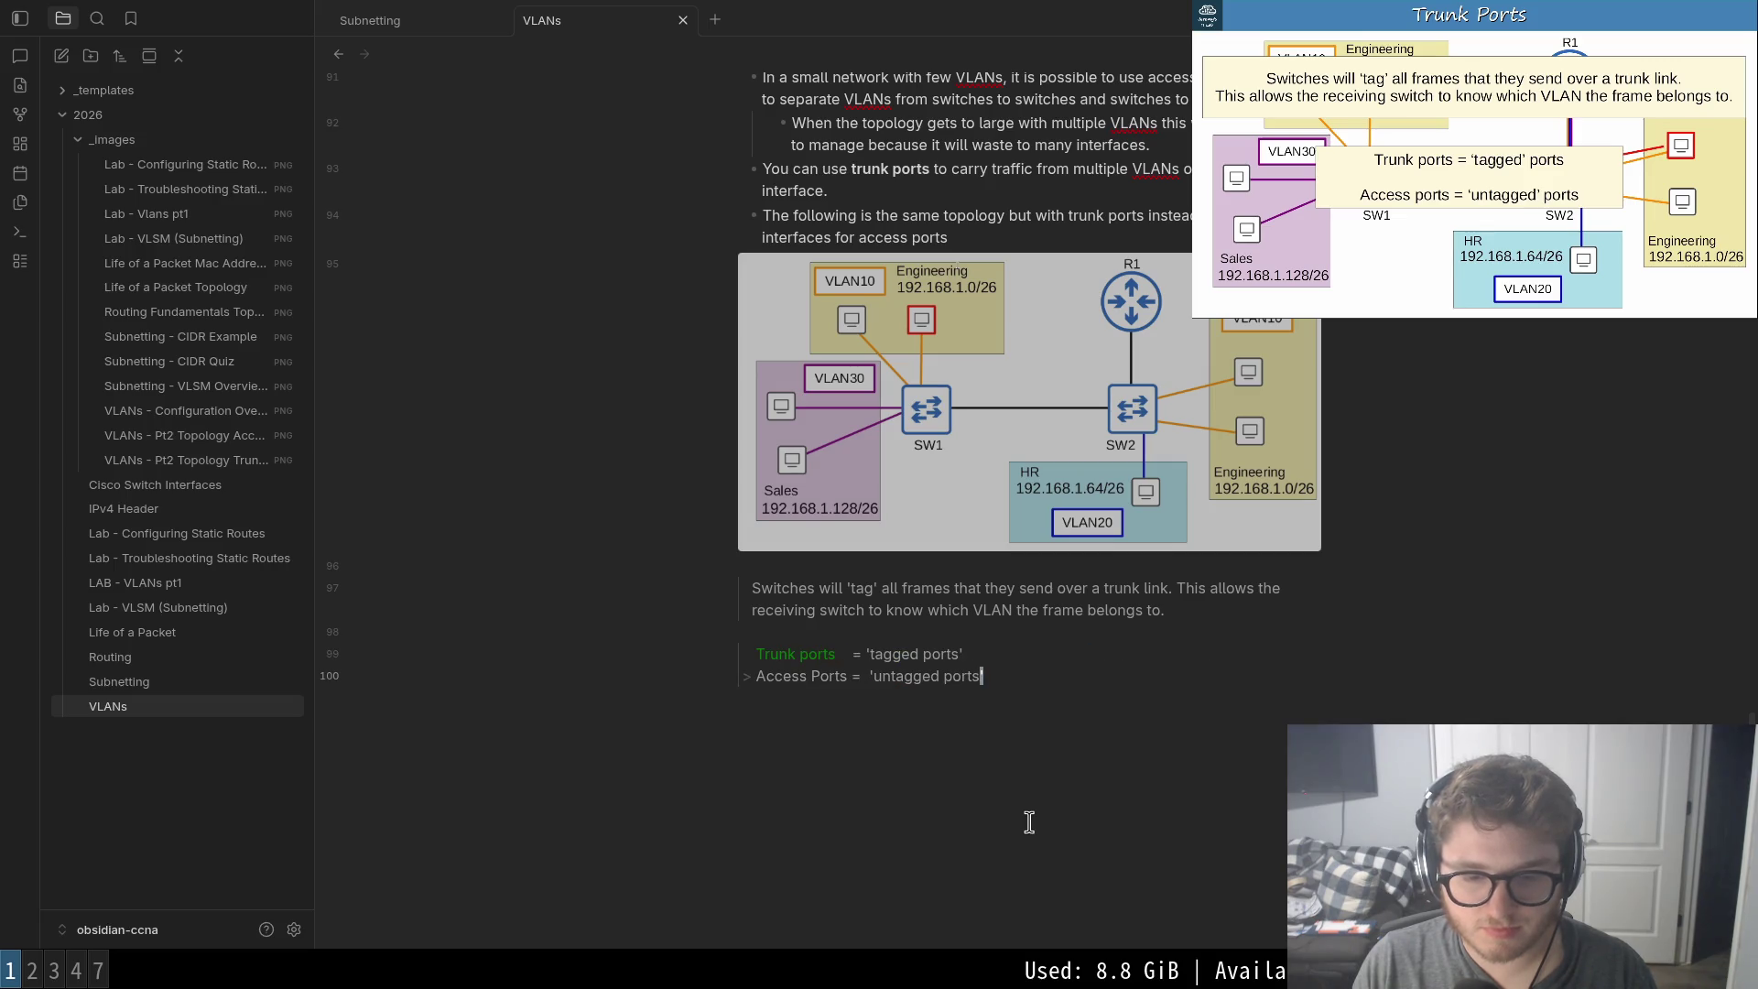
# Add a blank line below Access Ports and return to the green opening tag on the Trunk ports line
pyautogui.press('h')
pyautogui.press('b')
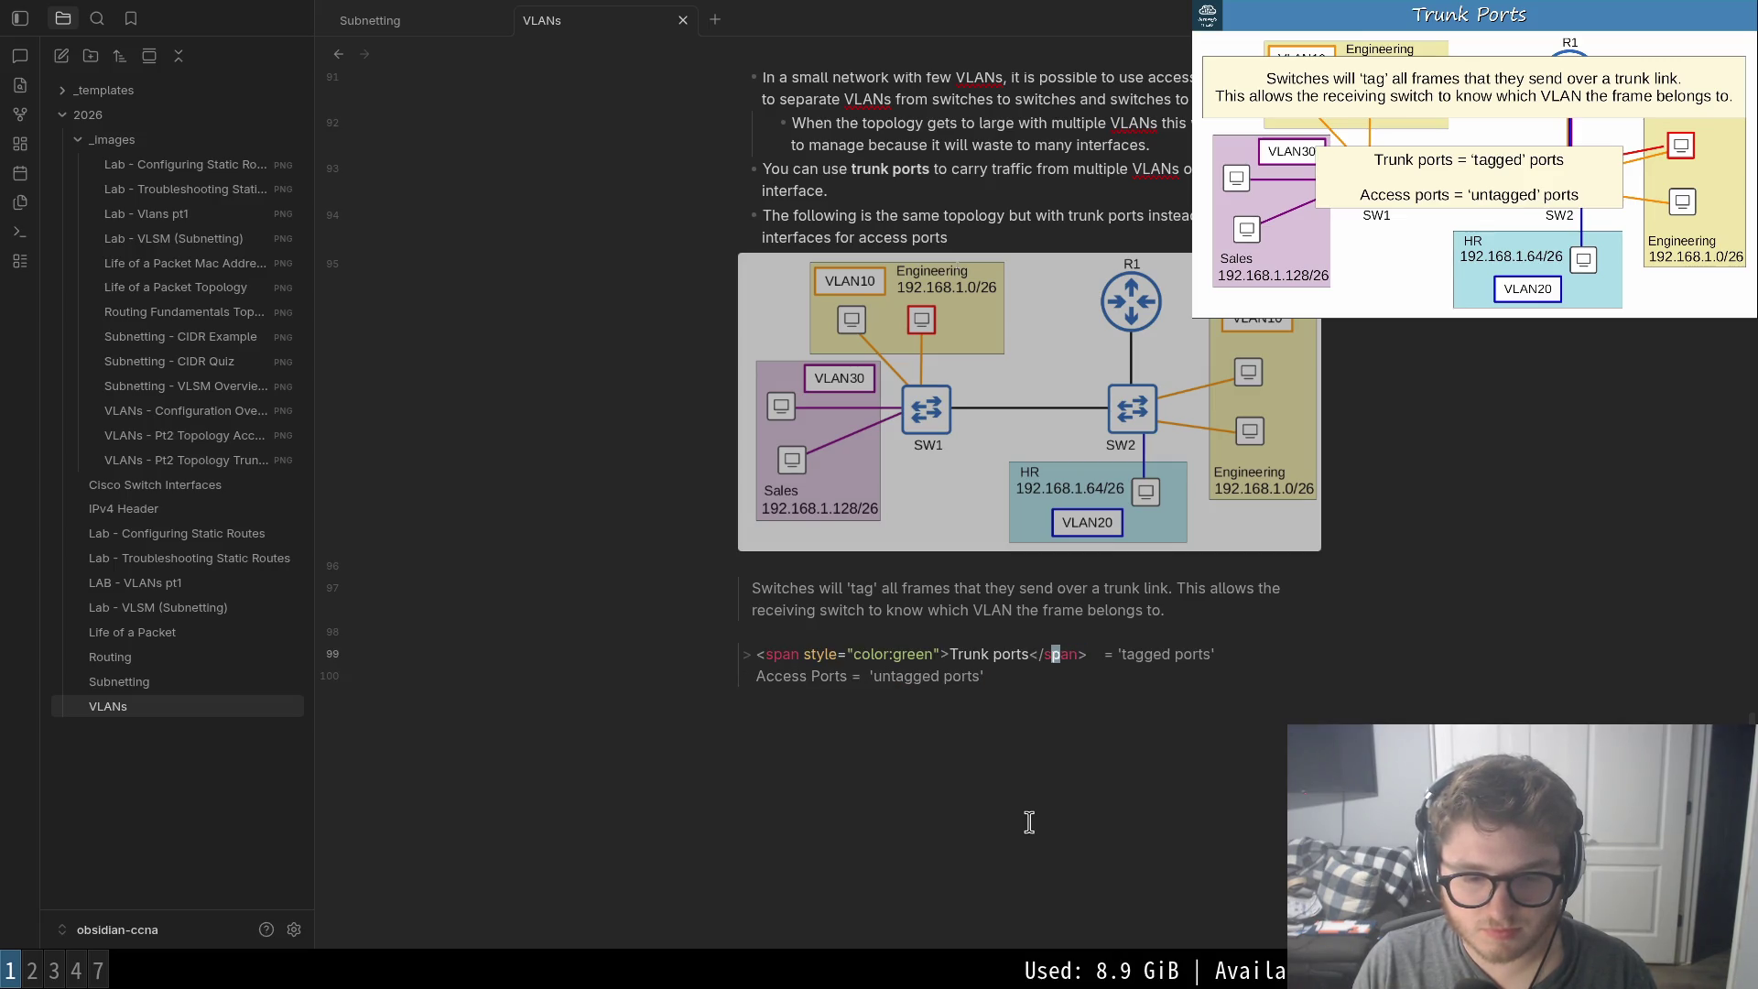
pyautogui.press('h')
pyautogui.press('h')
pyautogui.press('h')
pyautogui.press('v')
pyautogui.press('h')
pyautogui.press('h')
pyautogui.press('h')
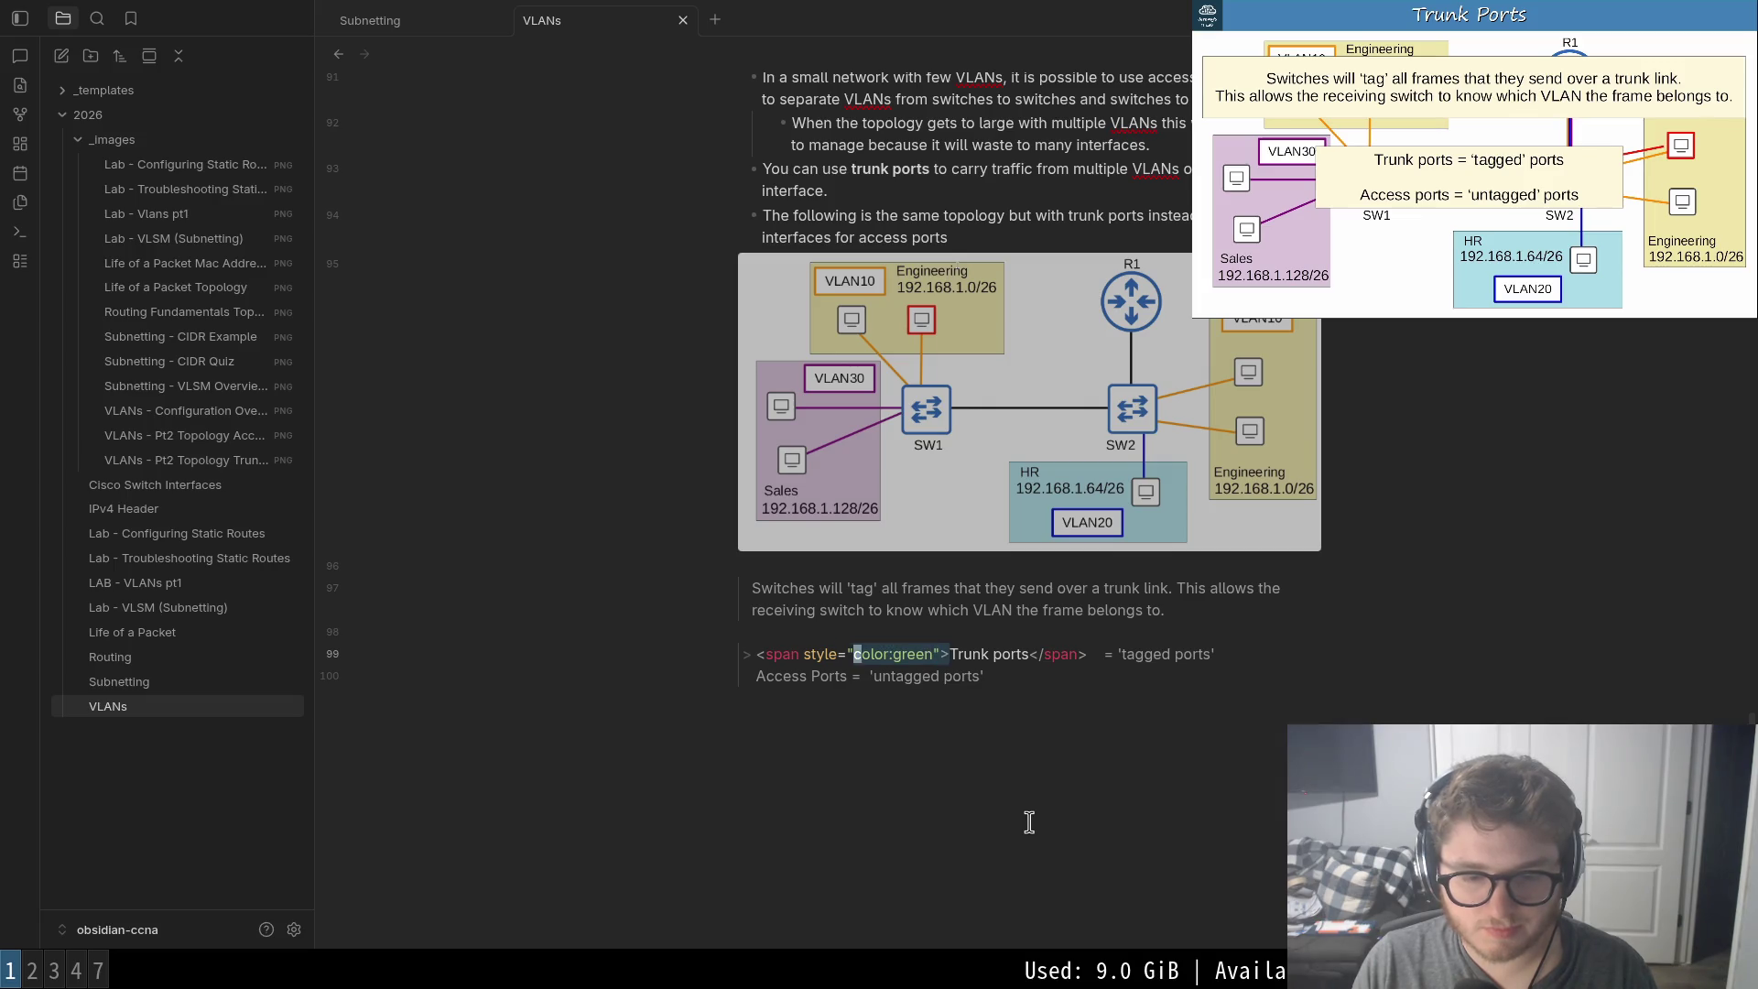
pyautogui.press('h')
pyautogui.press('h')
pyautogui.press('h')
pyautogui.press('Escape')
pyautogui.press('j')
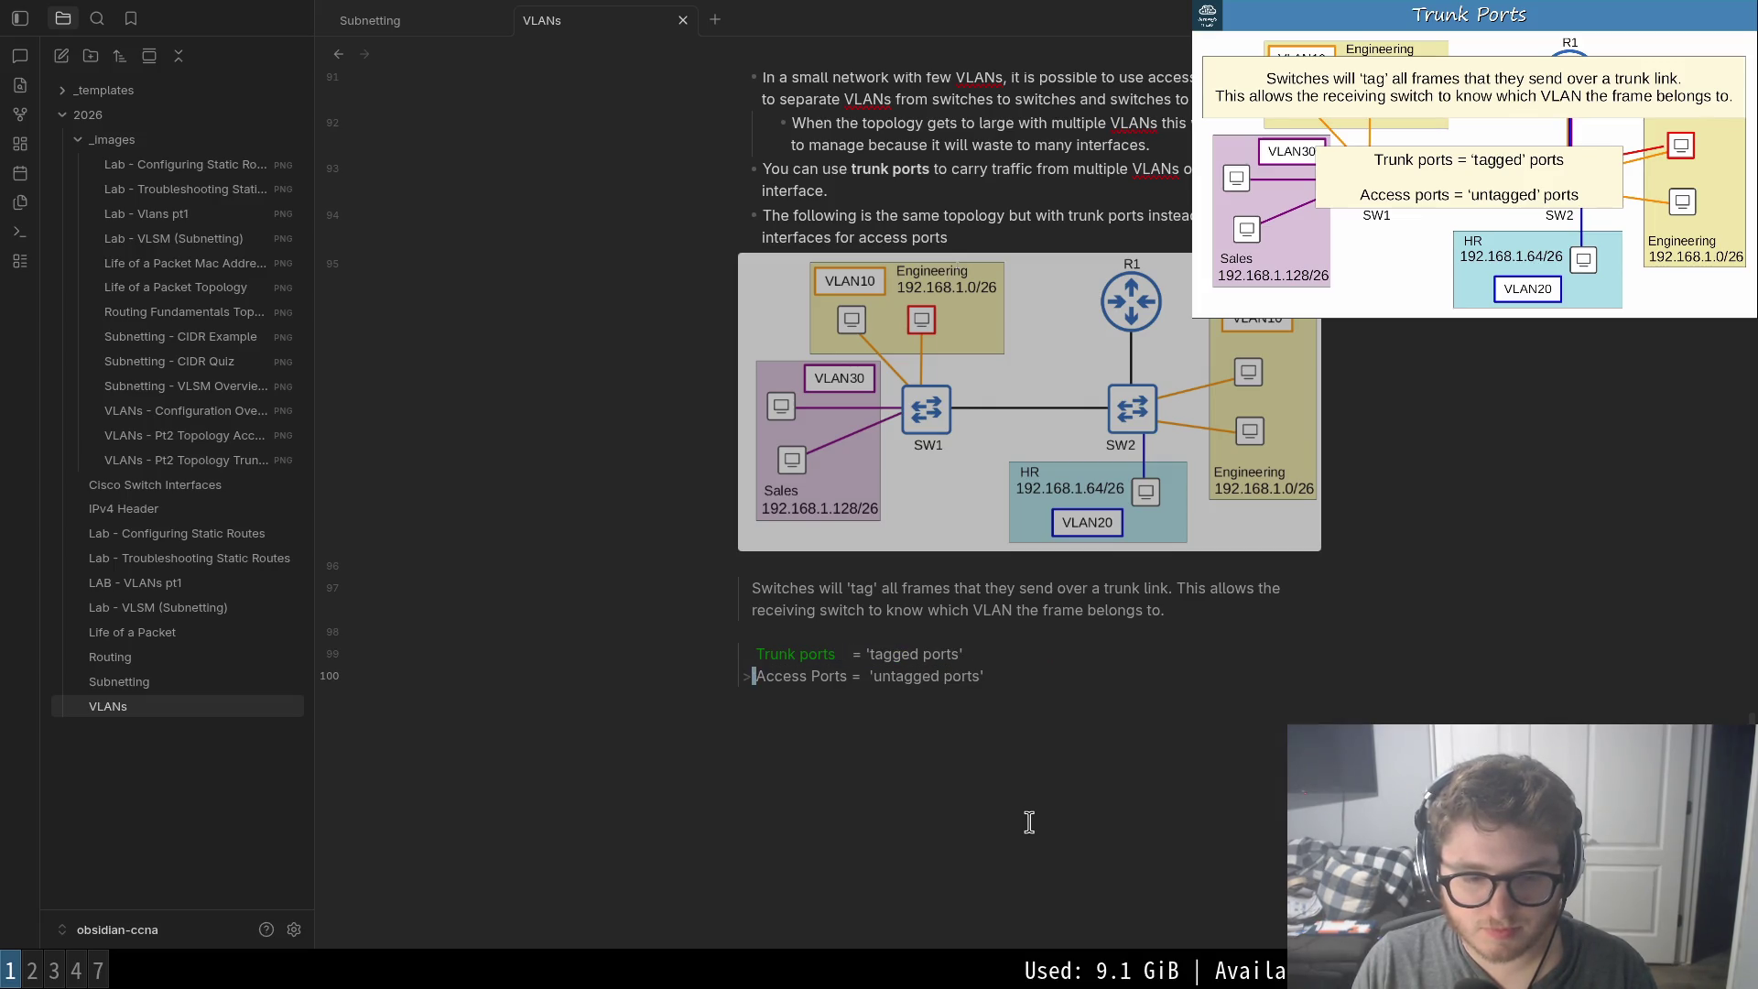
pyautogui.press('o')
pyautogui.press('Escape')
pyautogui.press('k')
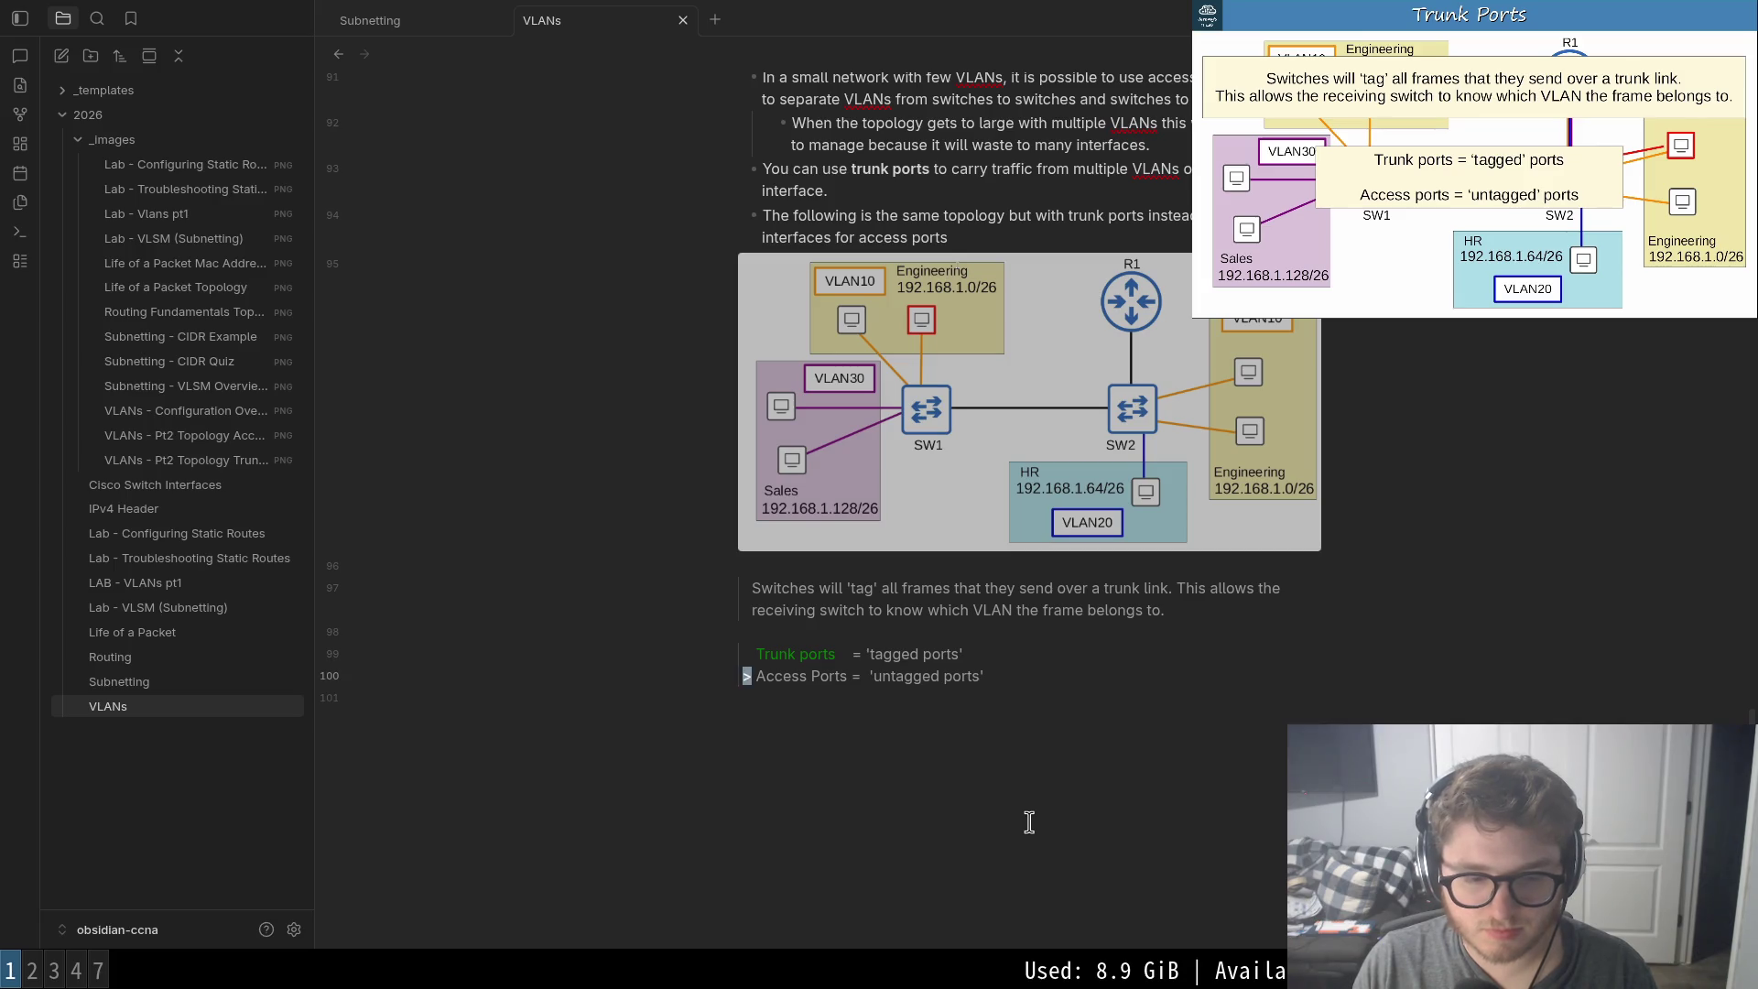
pyautogui.press('k')
pyautogui.press('k')
pyautogui.press('j')
# Yank the green opening tag, paste it before Access Ports and close it with </span> so both labels are green
pyautogui.press('v')
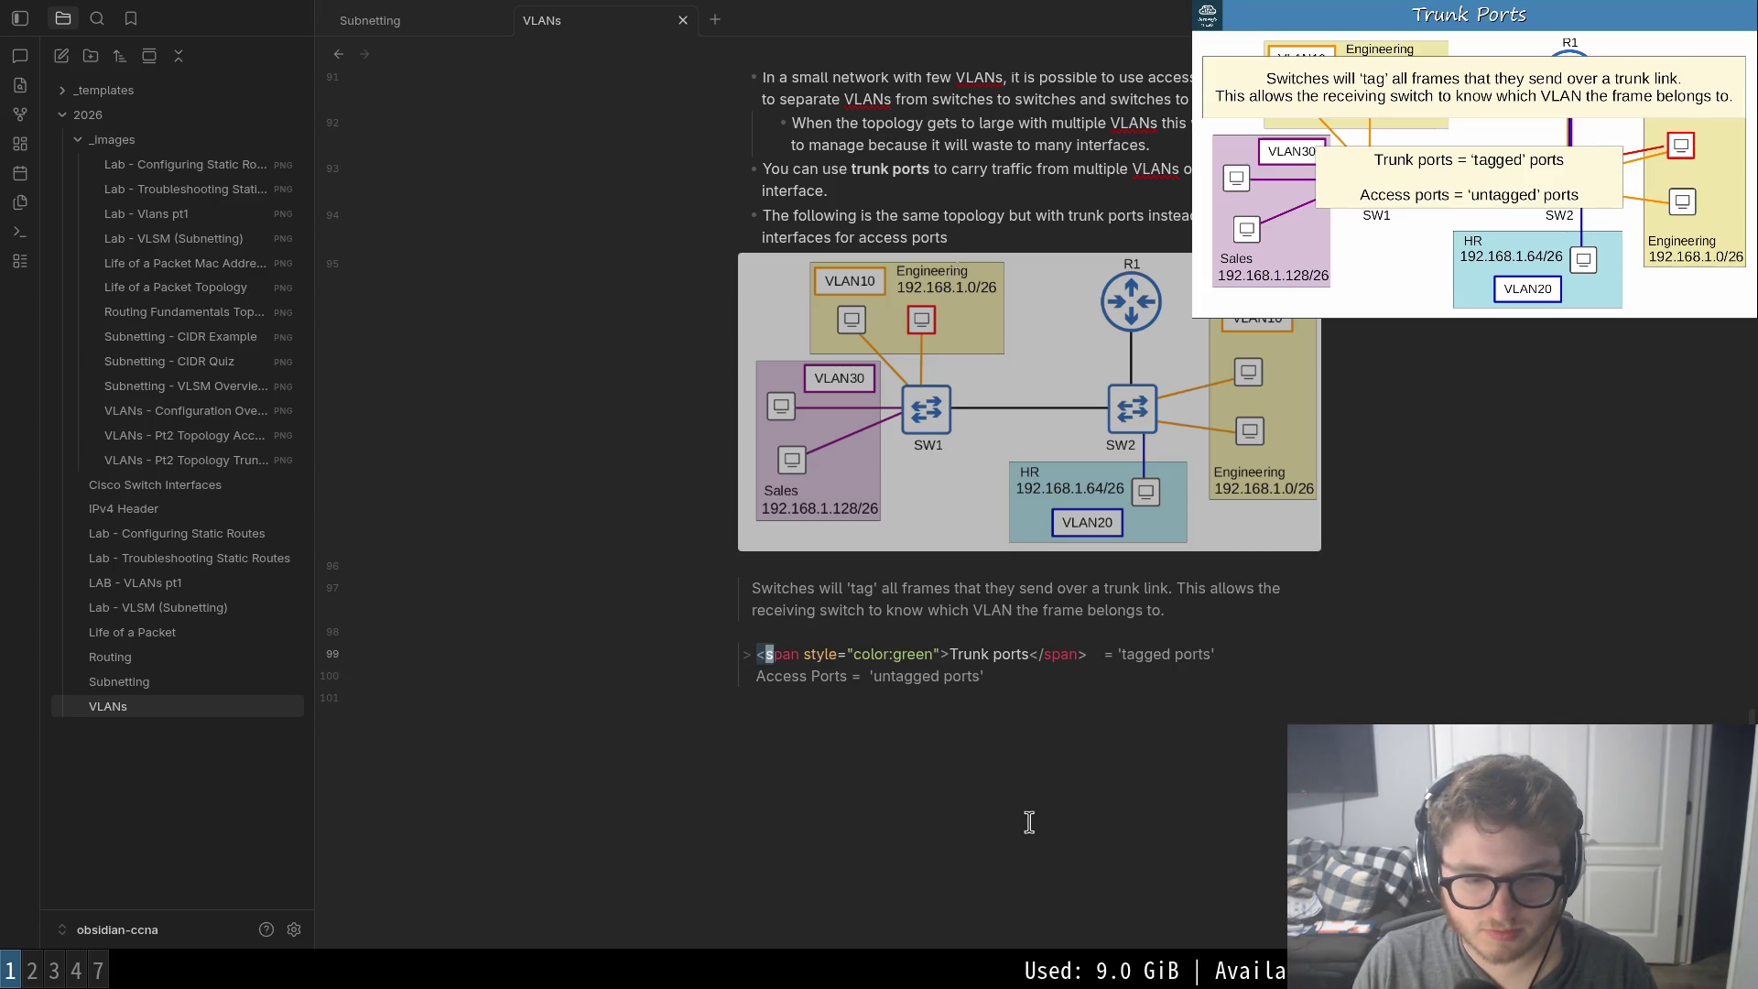
pyautogui.press('w')
pyautogui.press('w')
pyautogui.press('w')
pyautogui.press('e')
pyautogui.press('e')
pyautogui.press('y')
pyautogui.press('j')
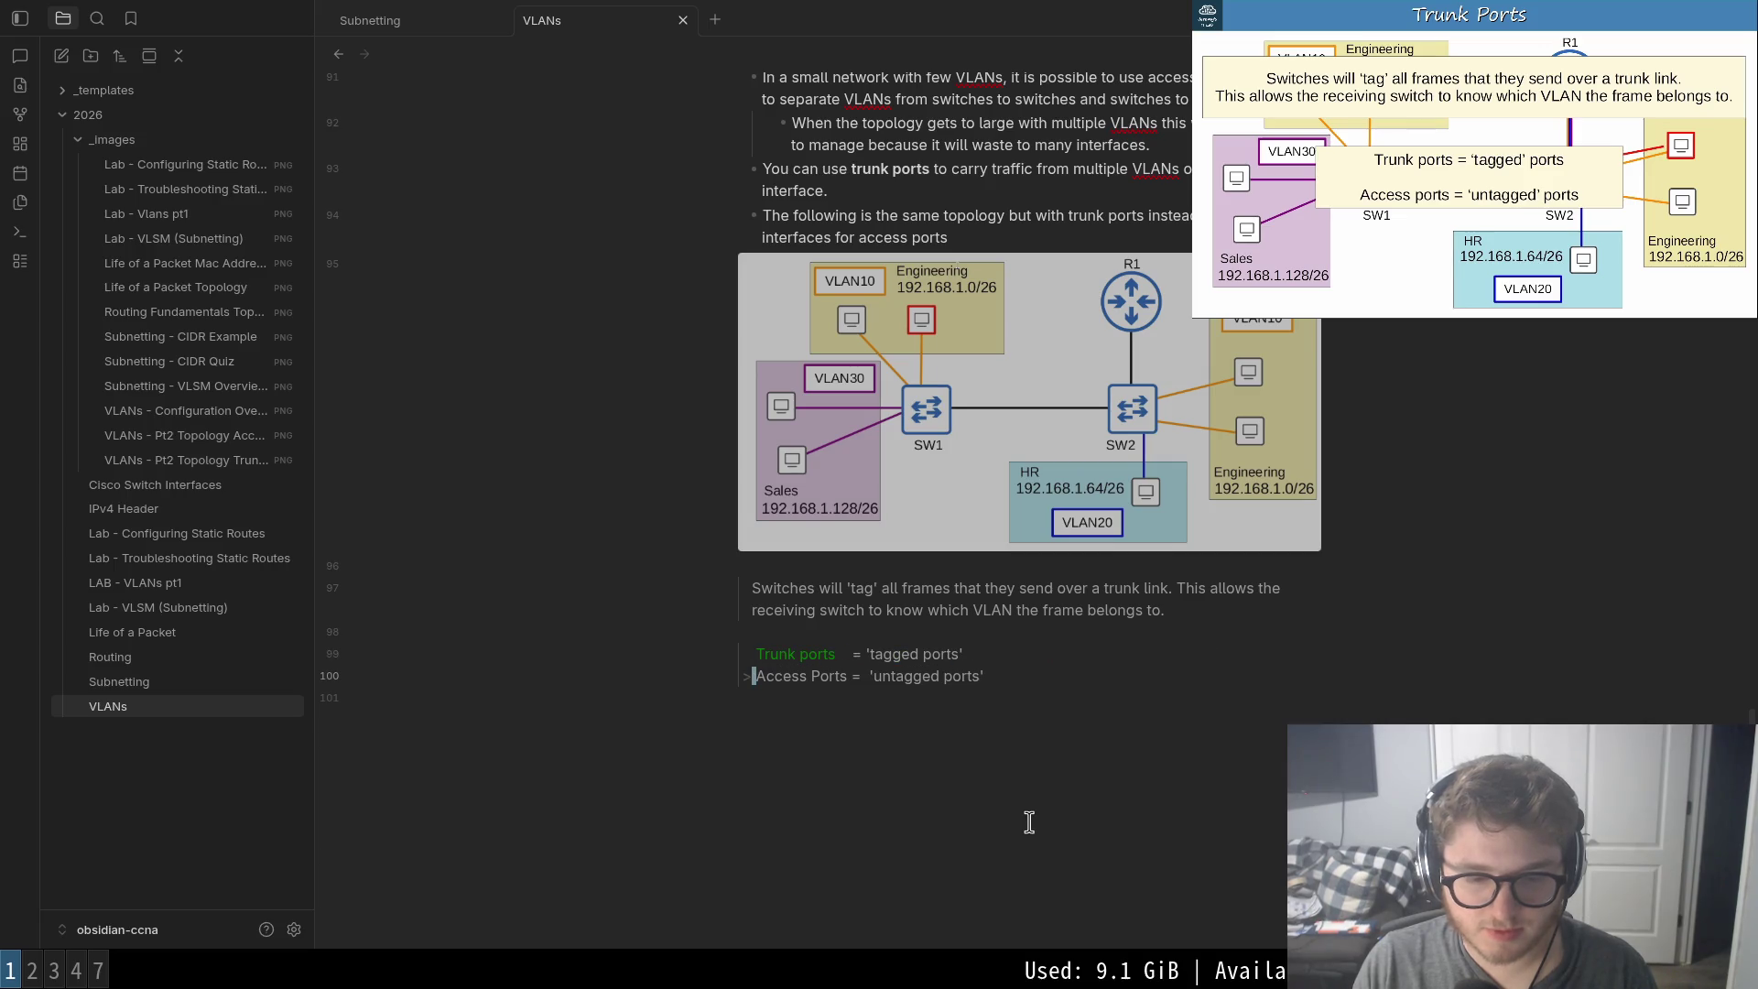
pyautogui.hotkey('shift', 'p')
pyautogui.press('l')
pyautogui.press('l')
pyautogui.press('l')
pyautogui.press('l')
pyautogui.press('l')
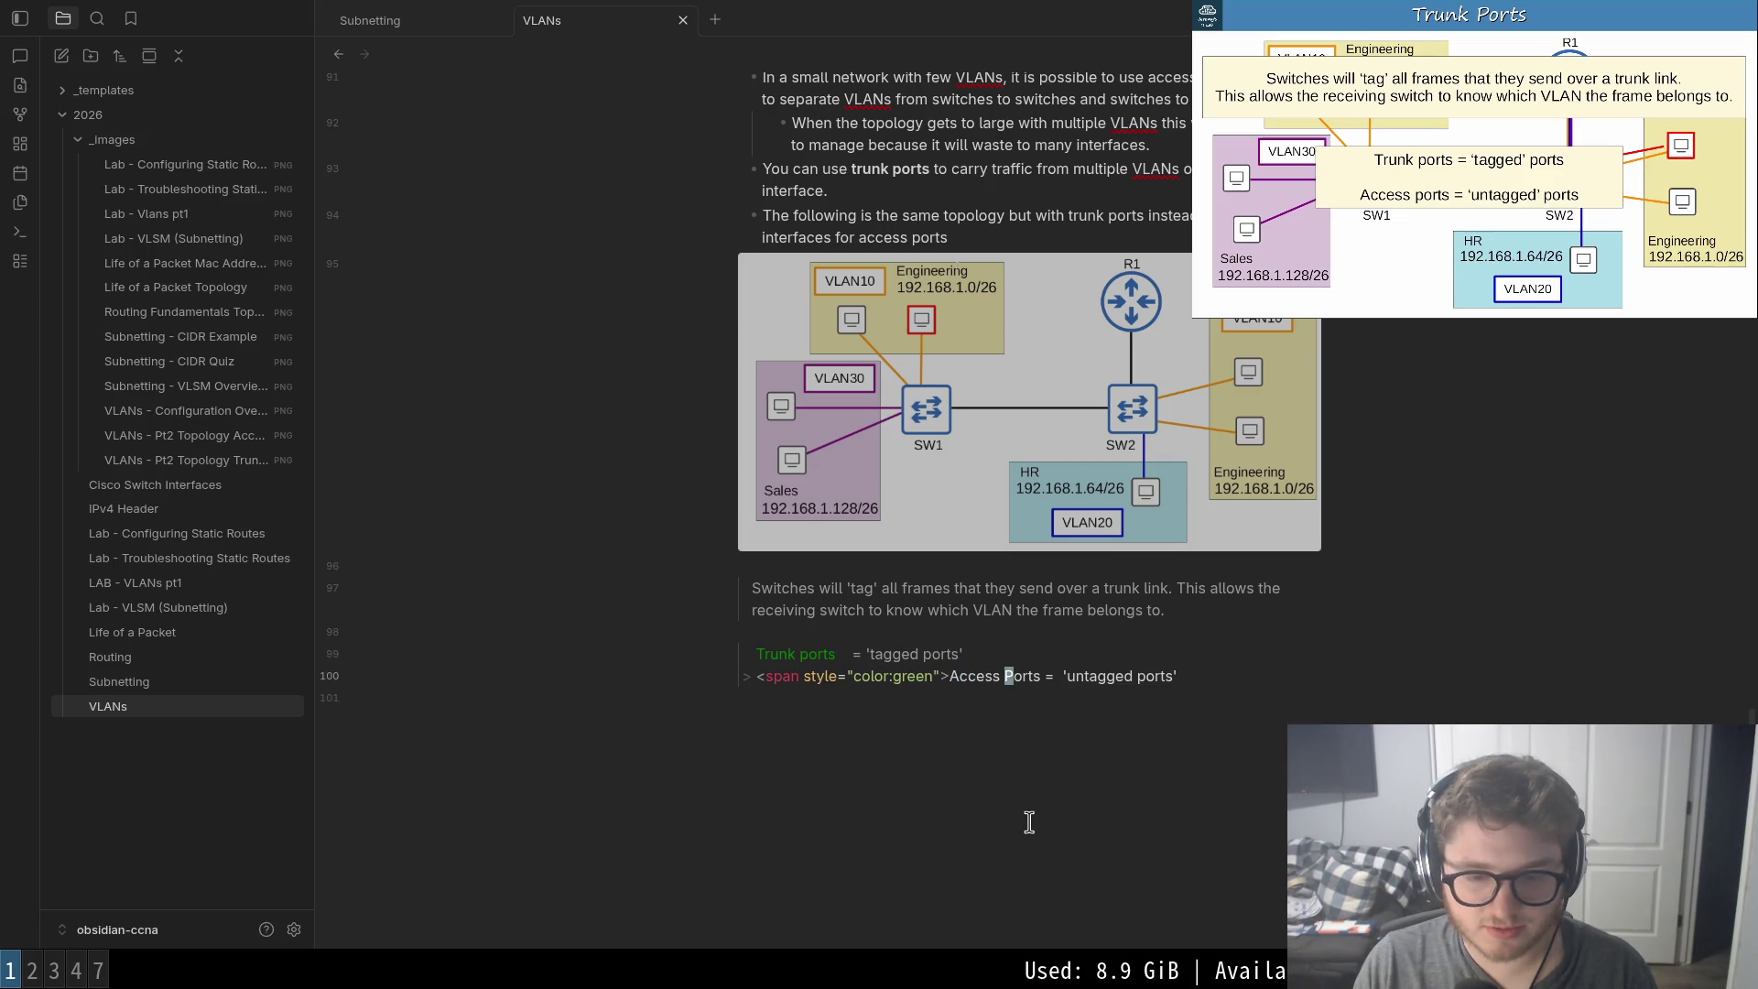
pyautogui.press('l')
pyautogui.press('l')
pyautogui.press('l')
pyautogui.write('a</sp')
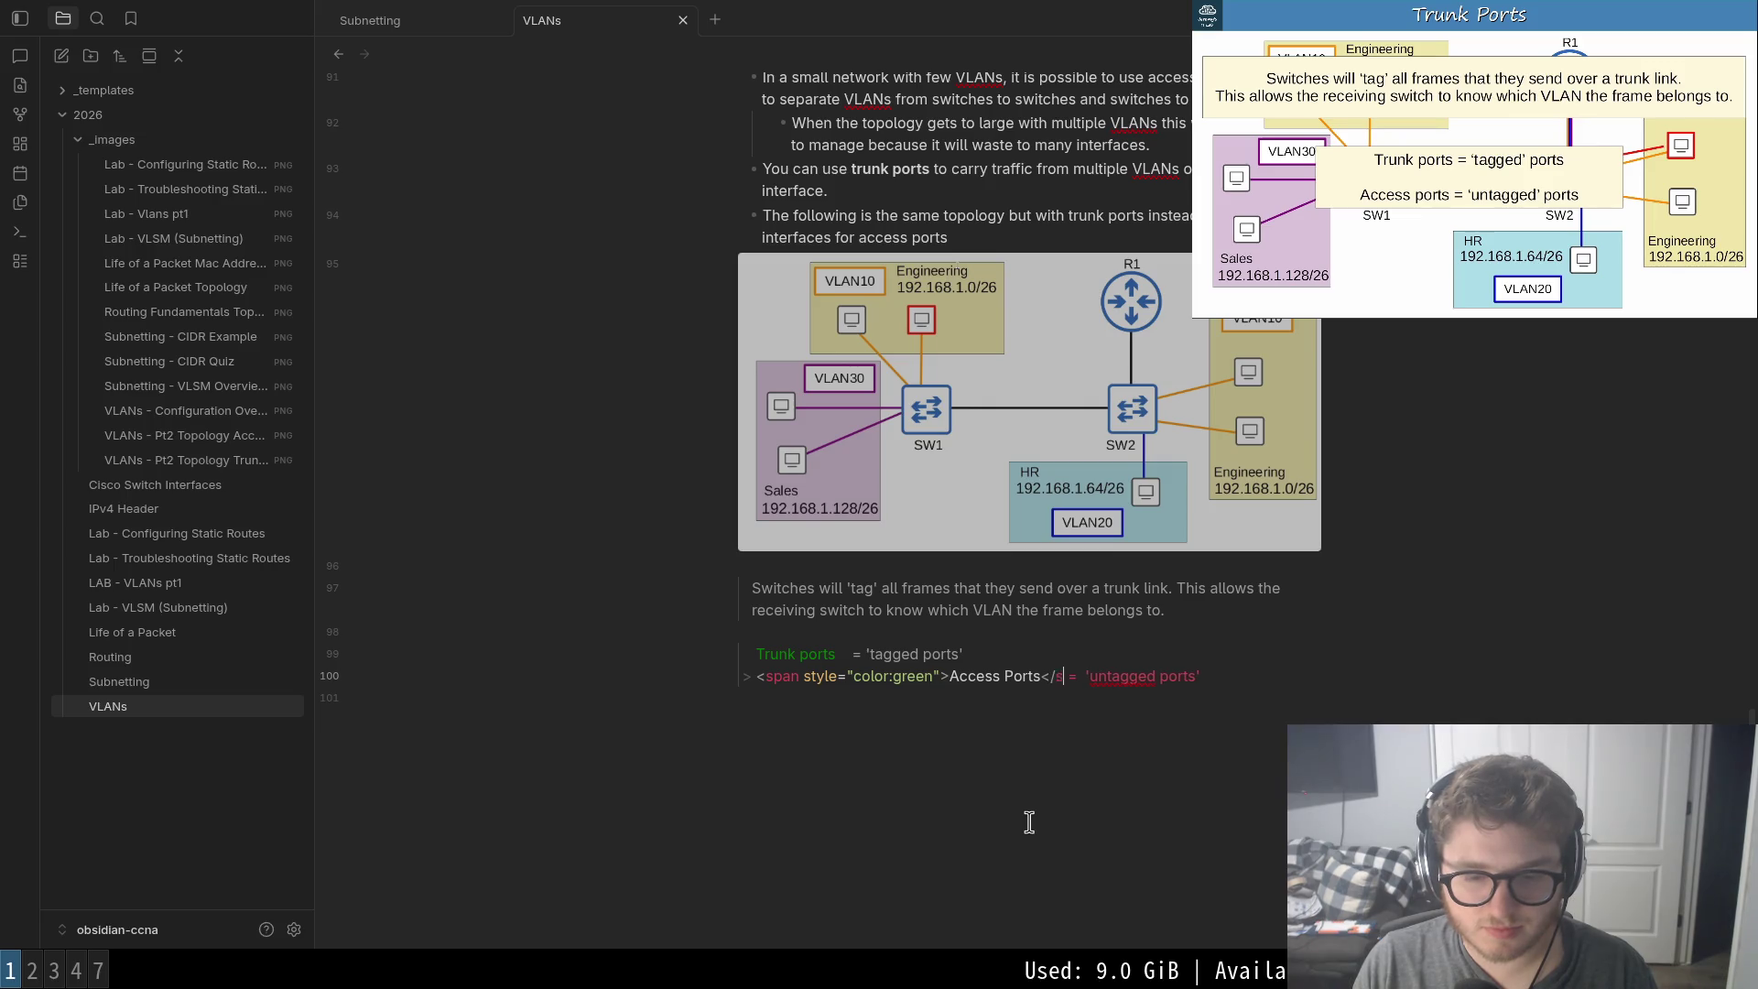
pyautogui.write('an>')
pyautogui.press('Escape')
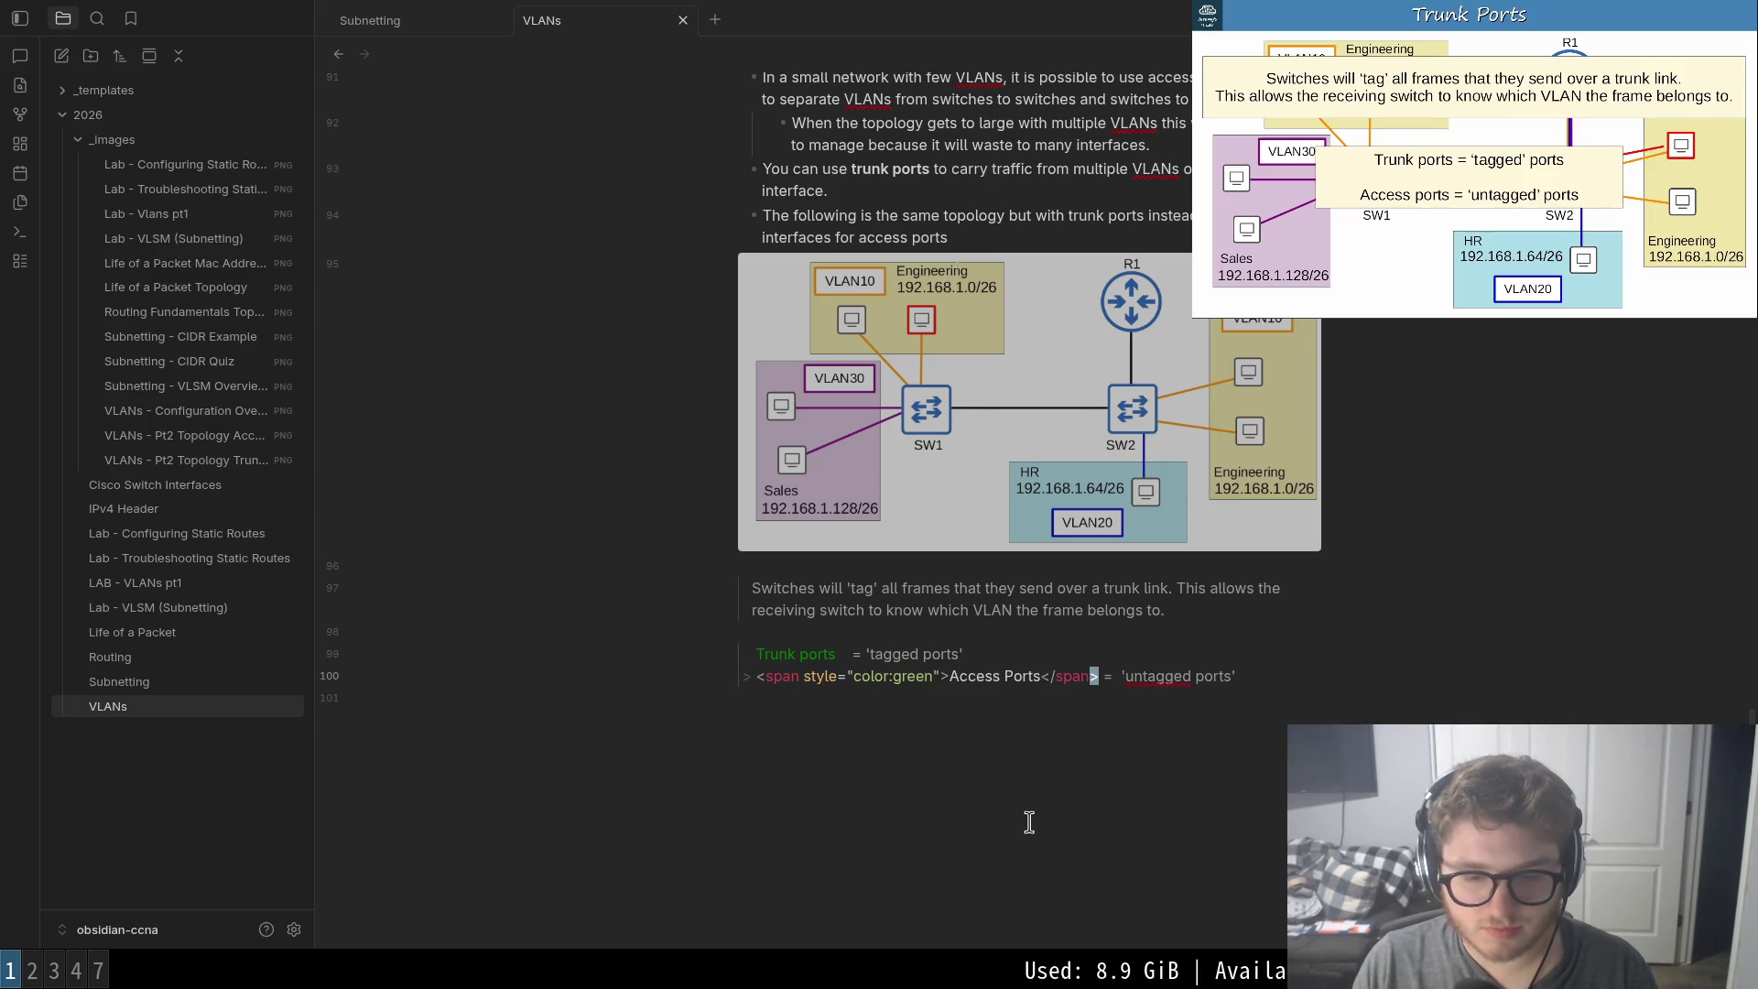
pyautogui.press('k')
pyautogui.press('l')
pyautogui.press('l')
pyautogui.press('l')
pyautogui.press('l')
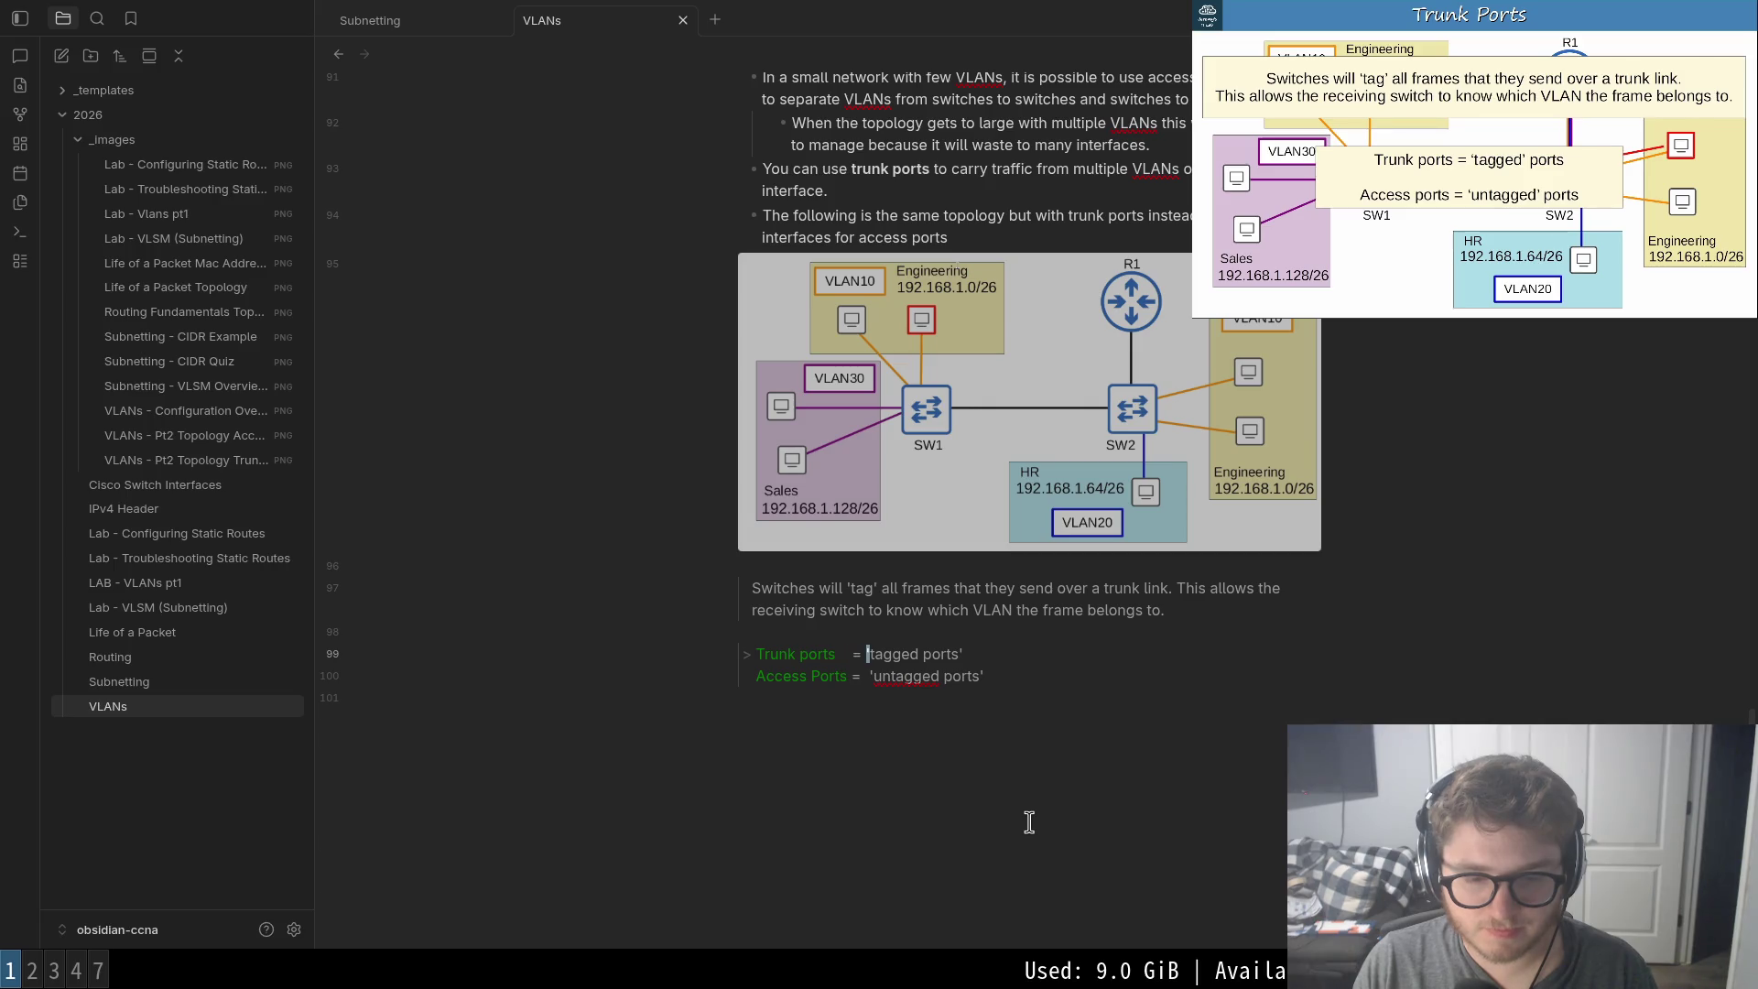
pyautogui.write('<')
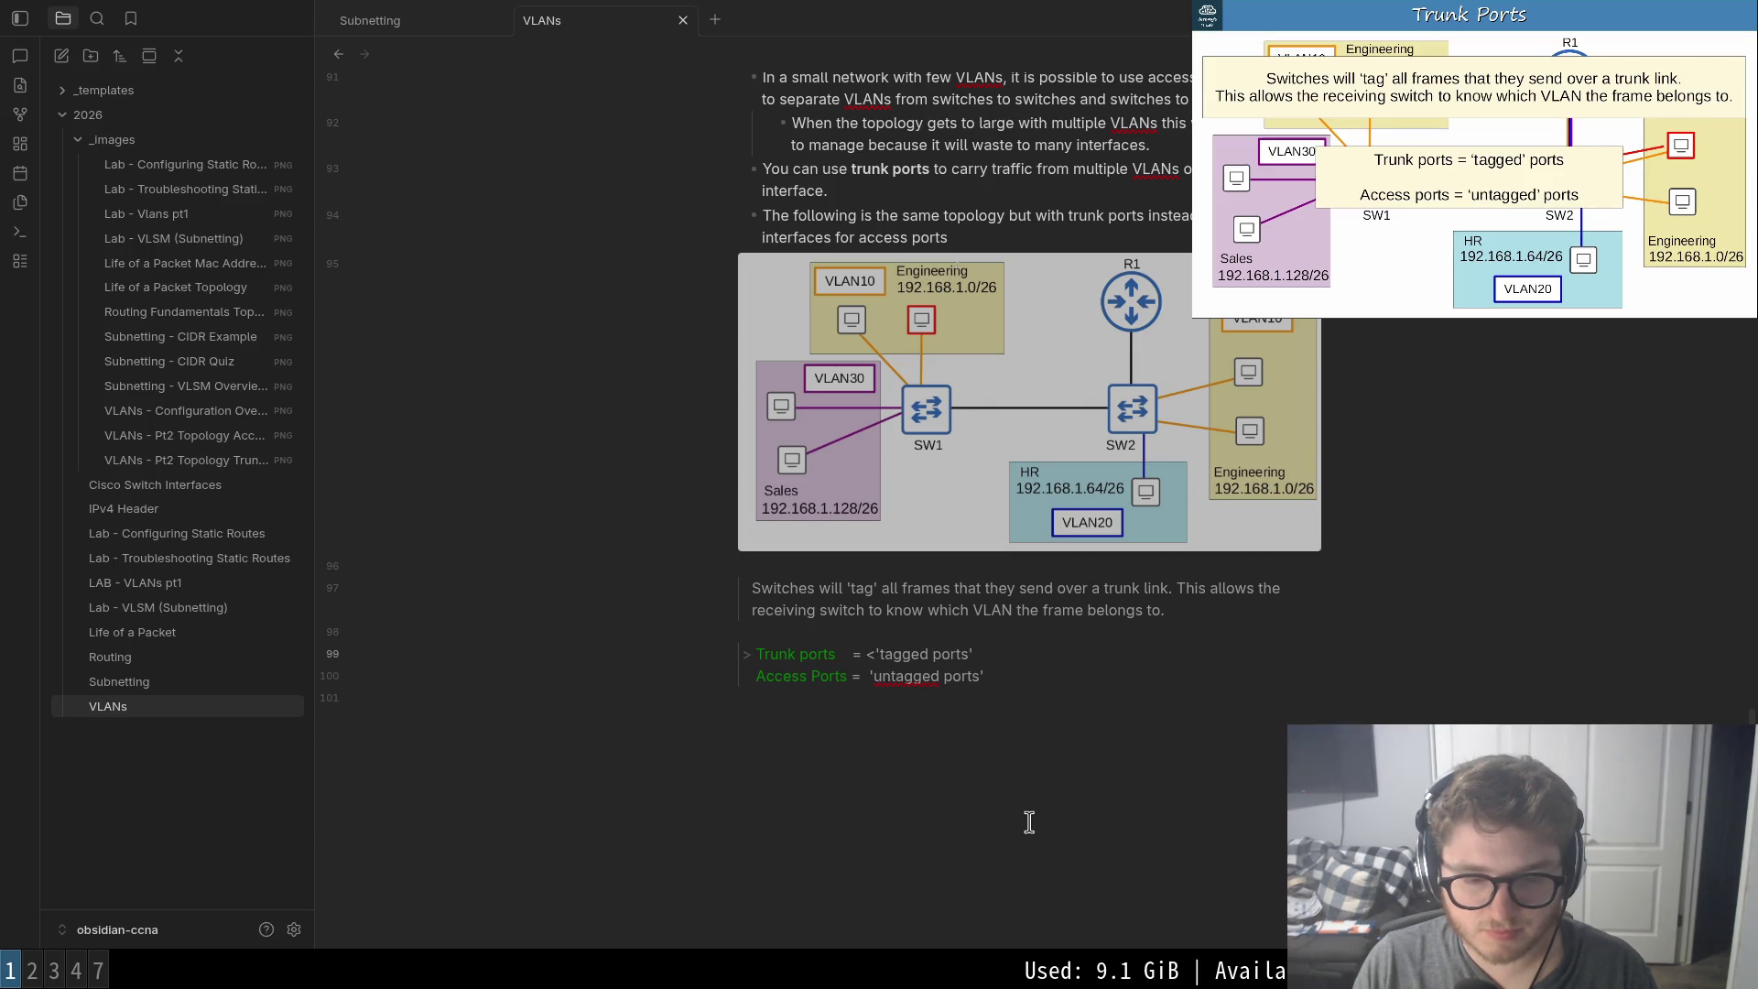
pyautogui.write('span>')
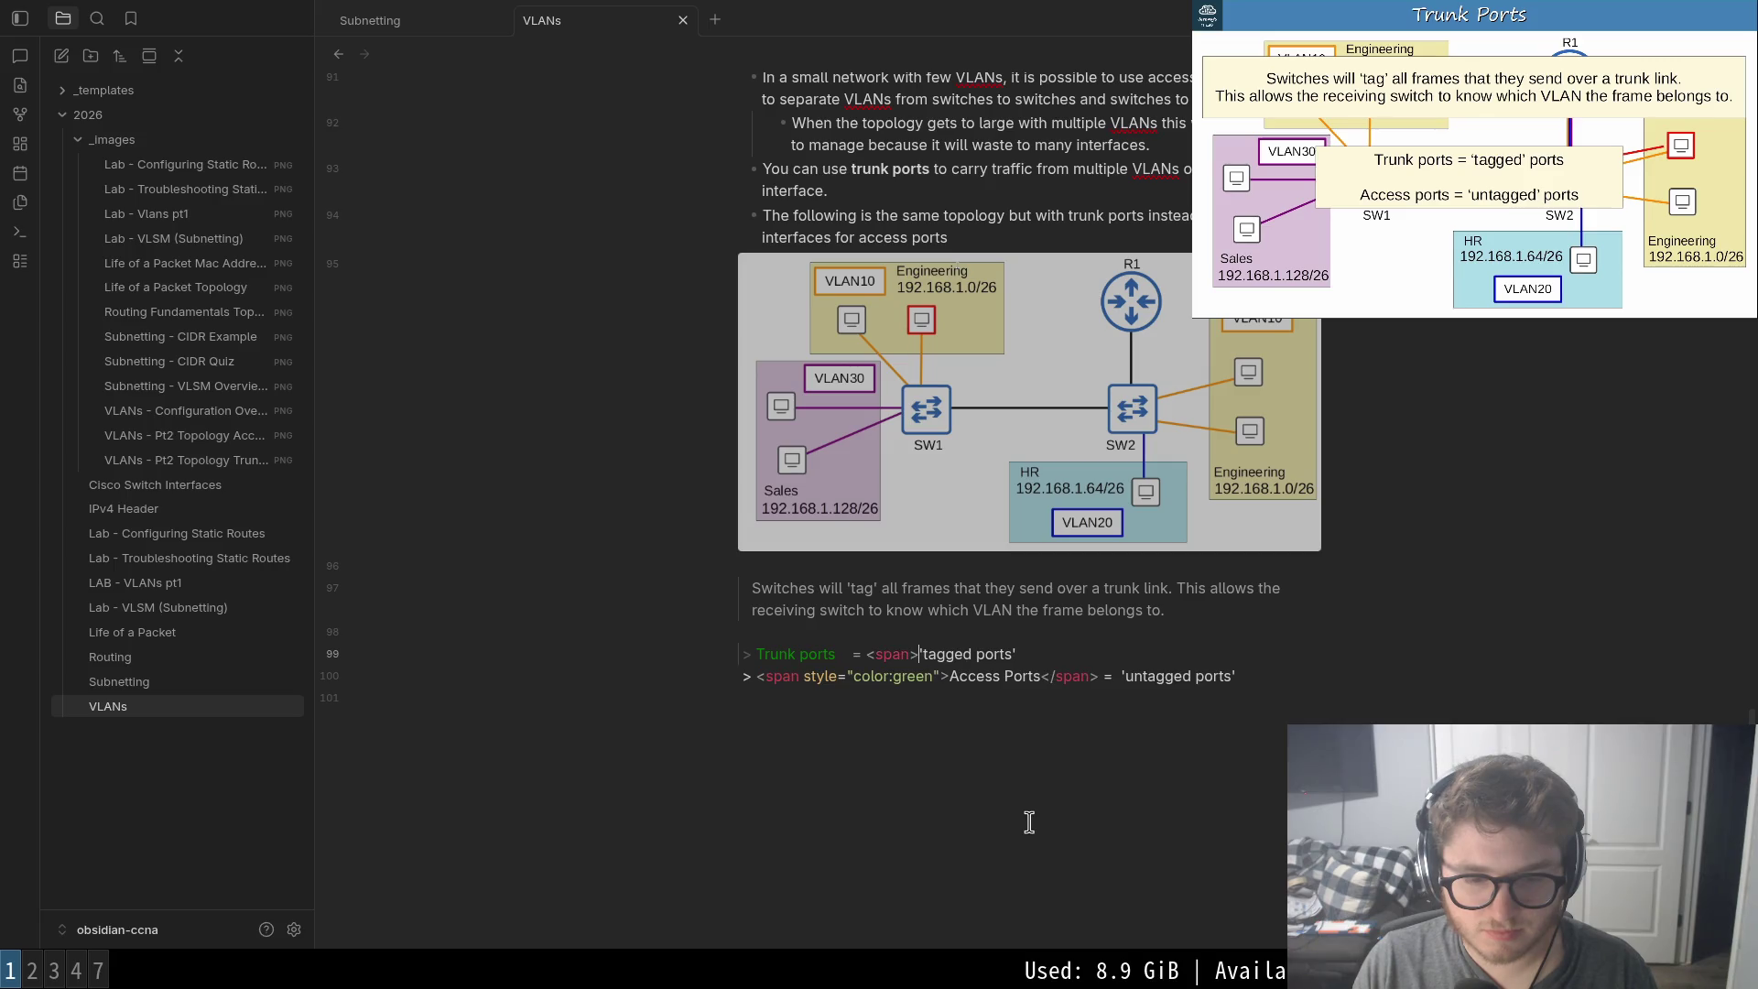
pyautogui.write(' sy')
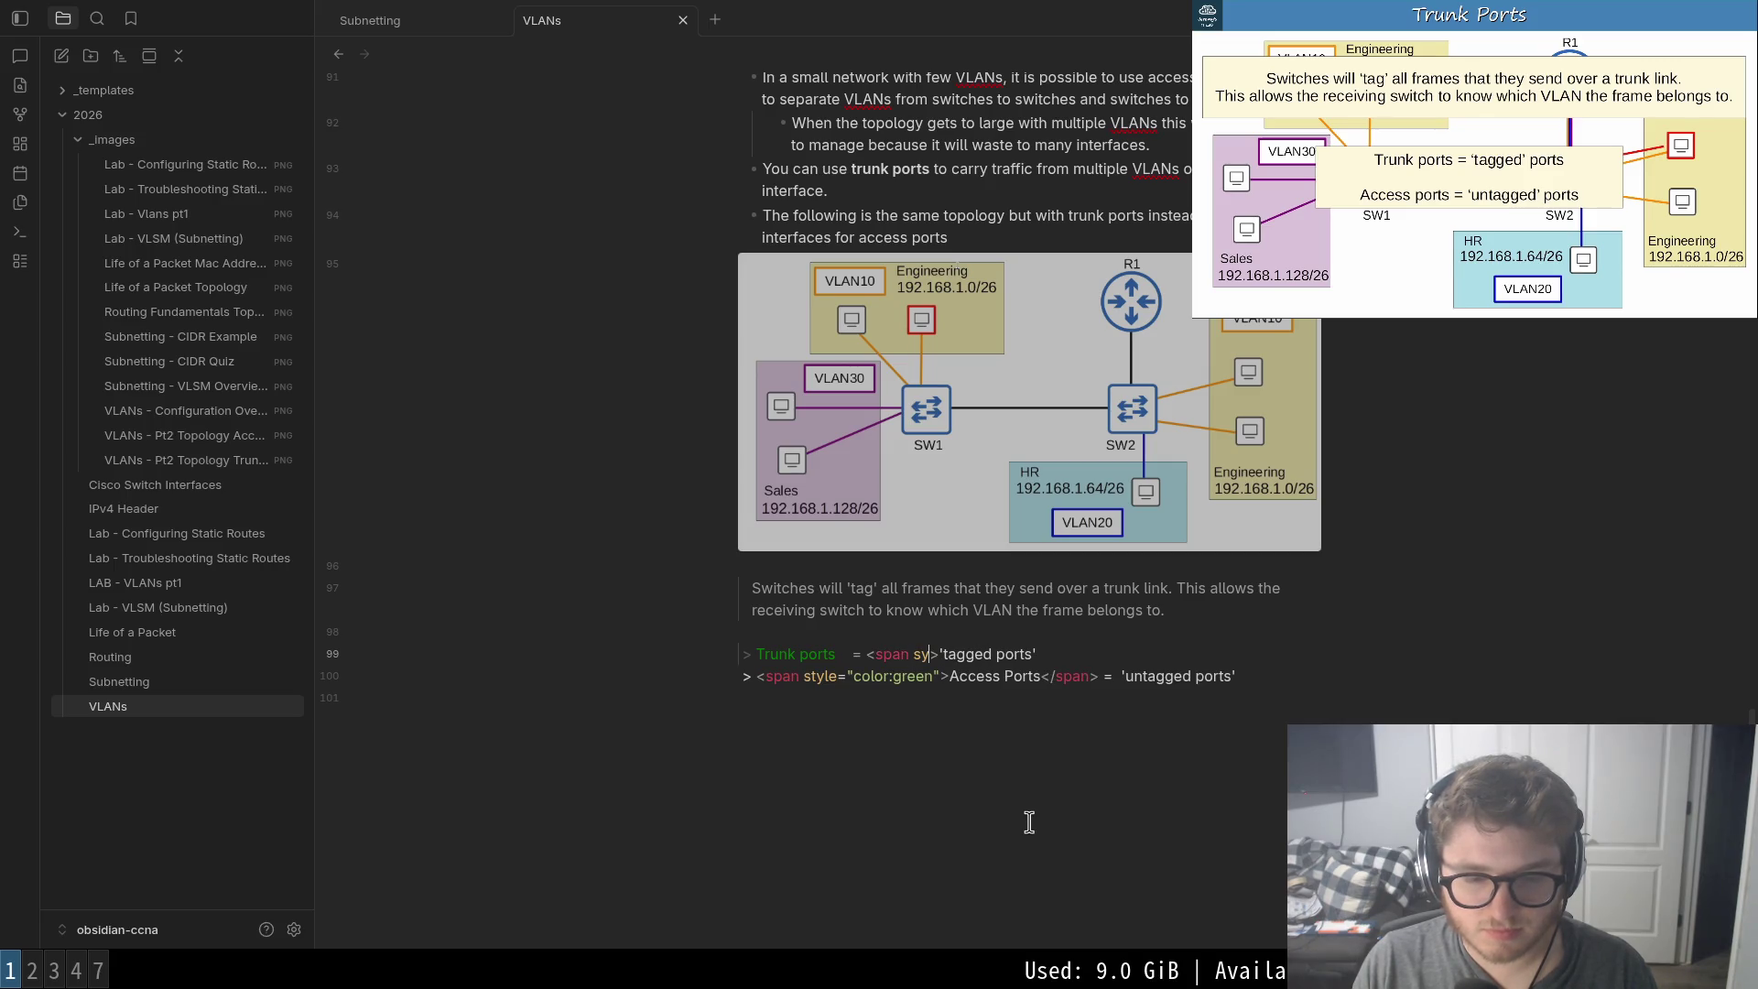
pyautogui.write('le=""')
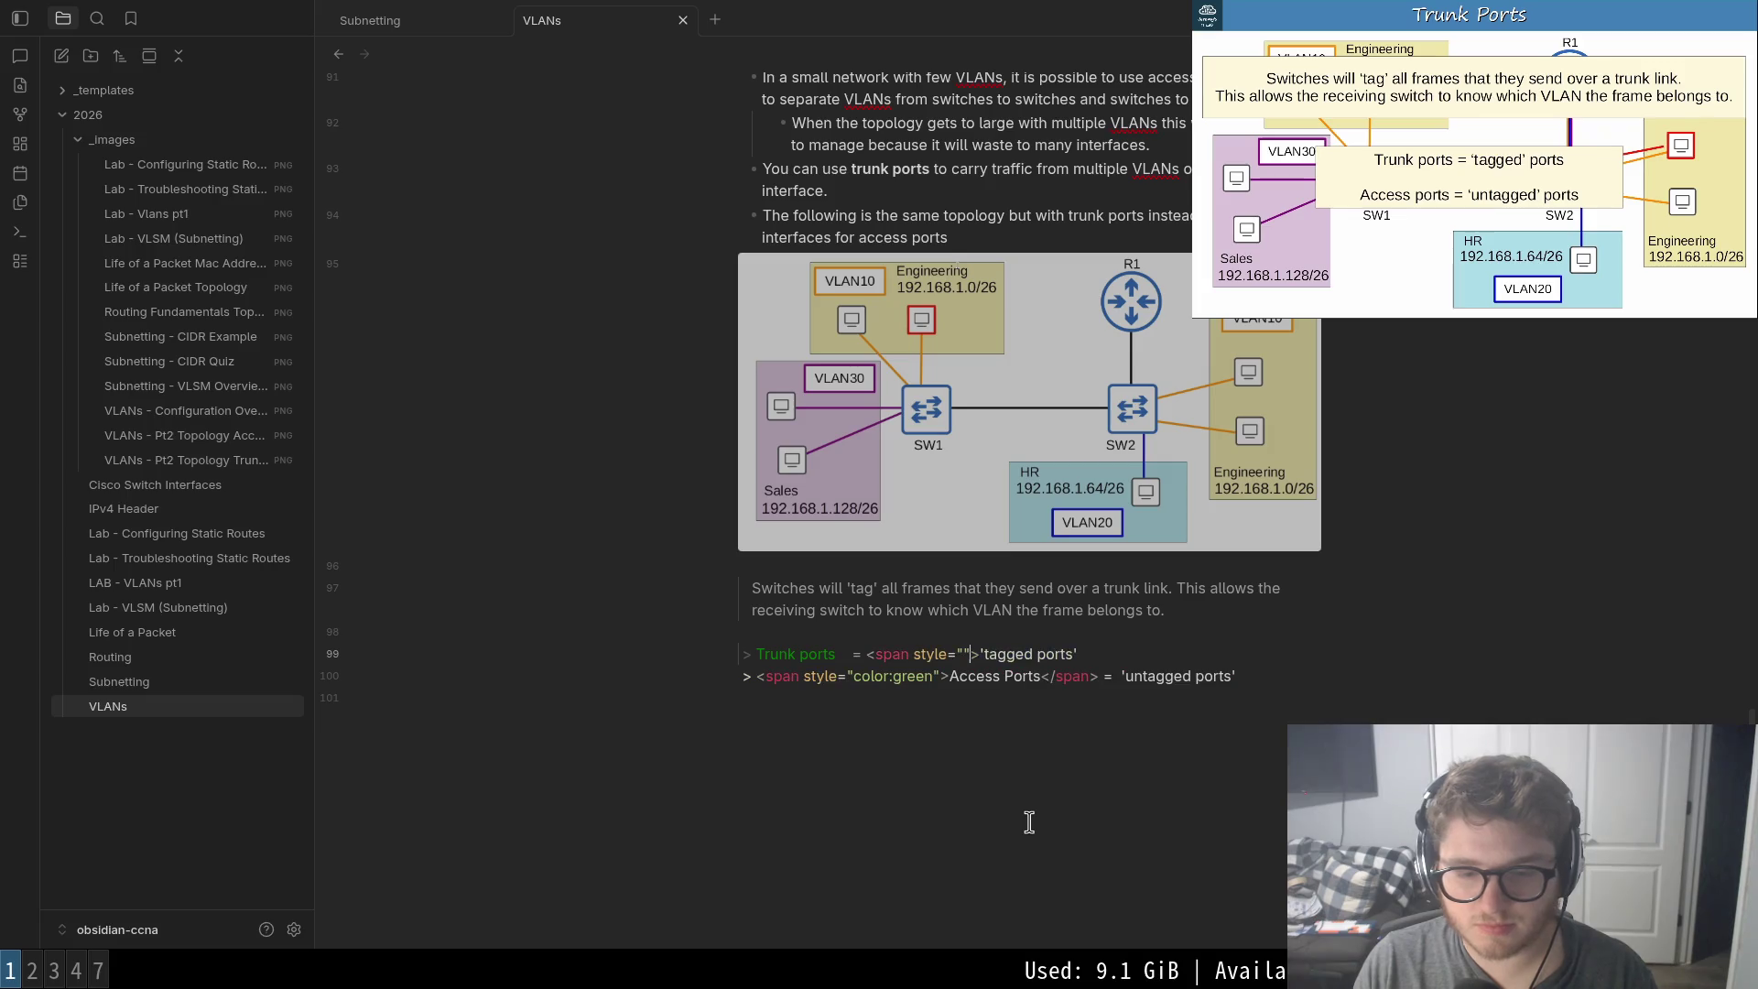
pyautogui.write('color:')
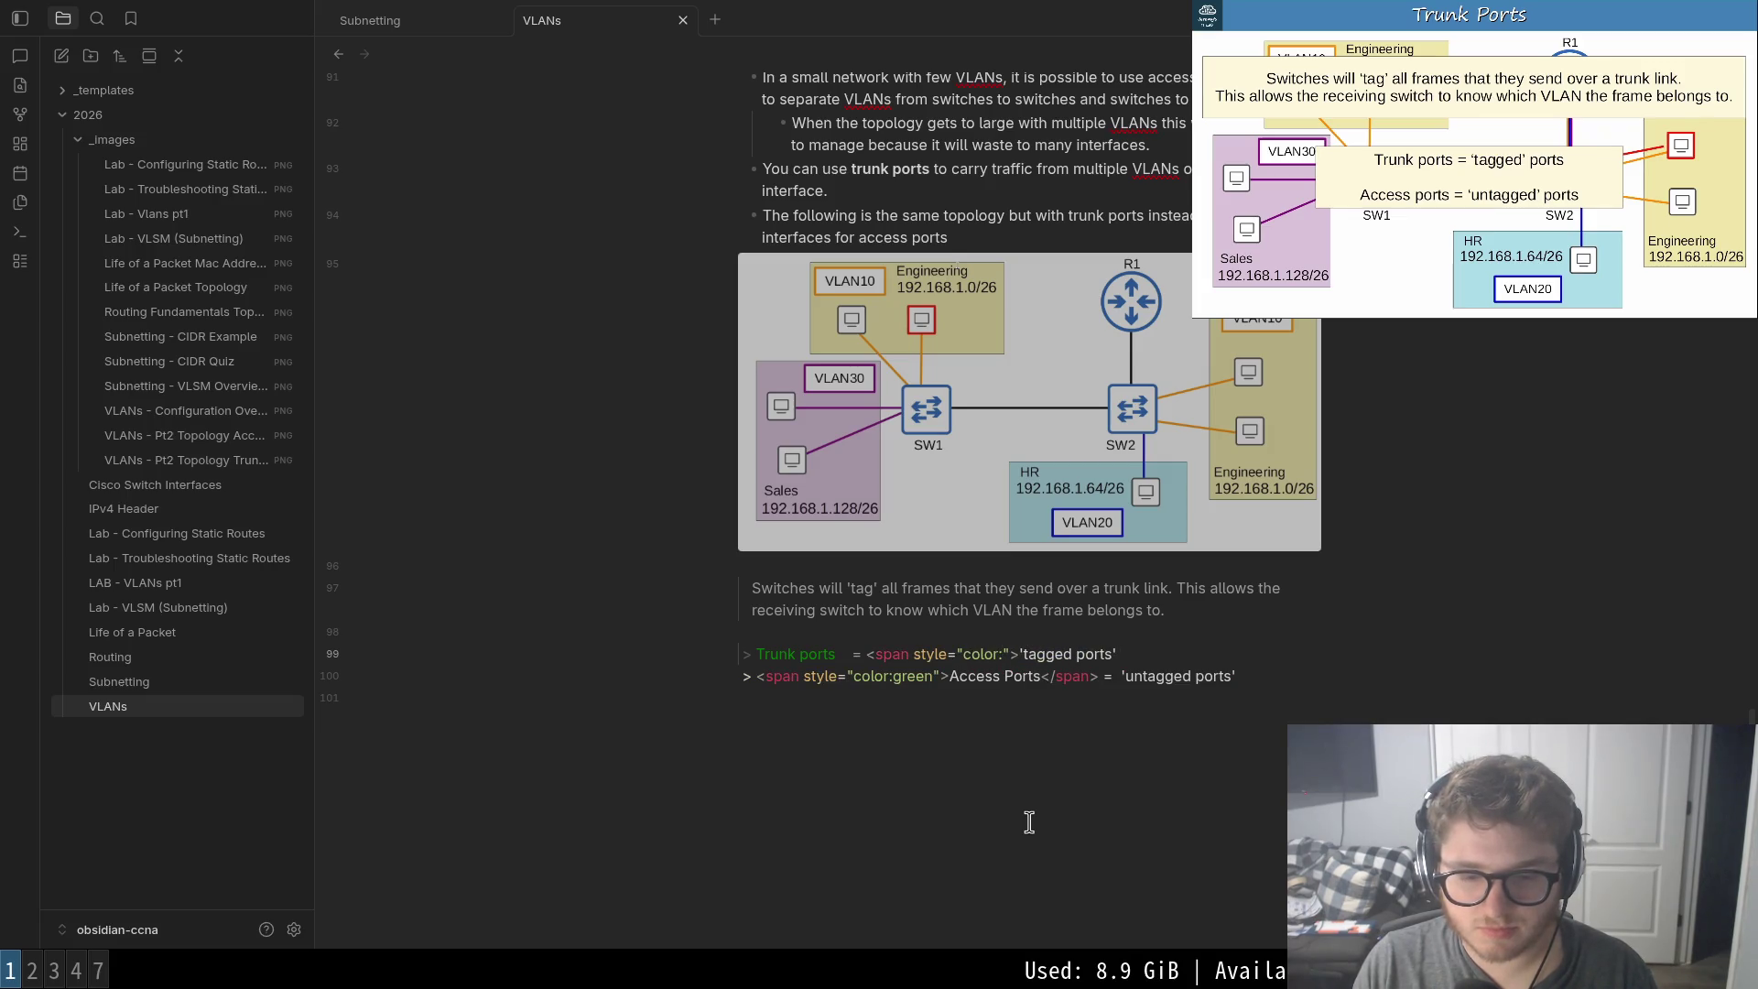
pyautogui.write('yellow;')
# Wrap 'tagged ports' in a yellow span and paste the yellow opening tag around 'untagged ports'
pyautogui.press('Right')
pyautogui.press('Right')
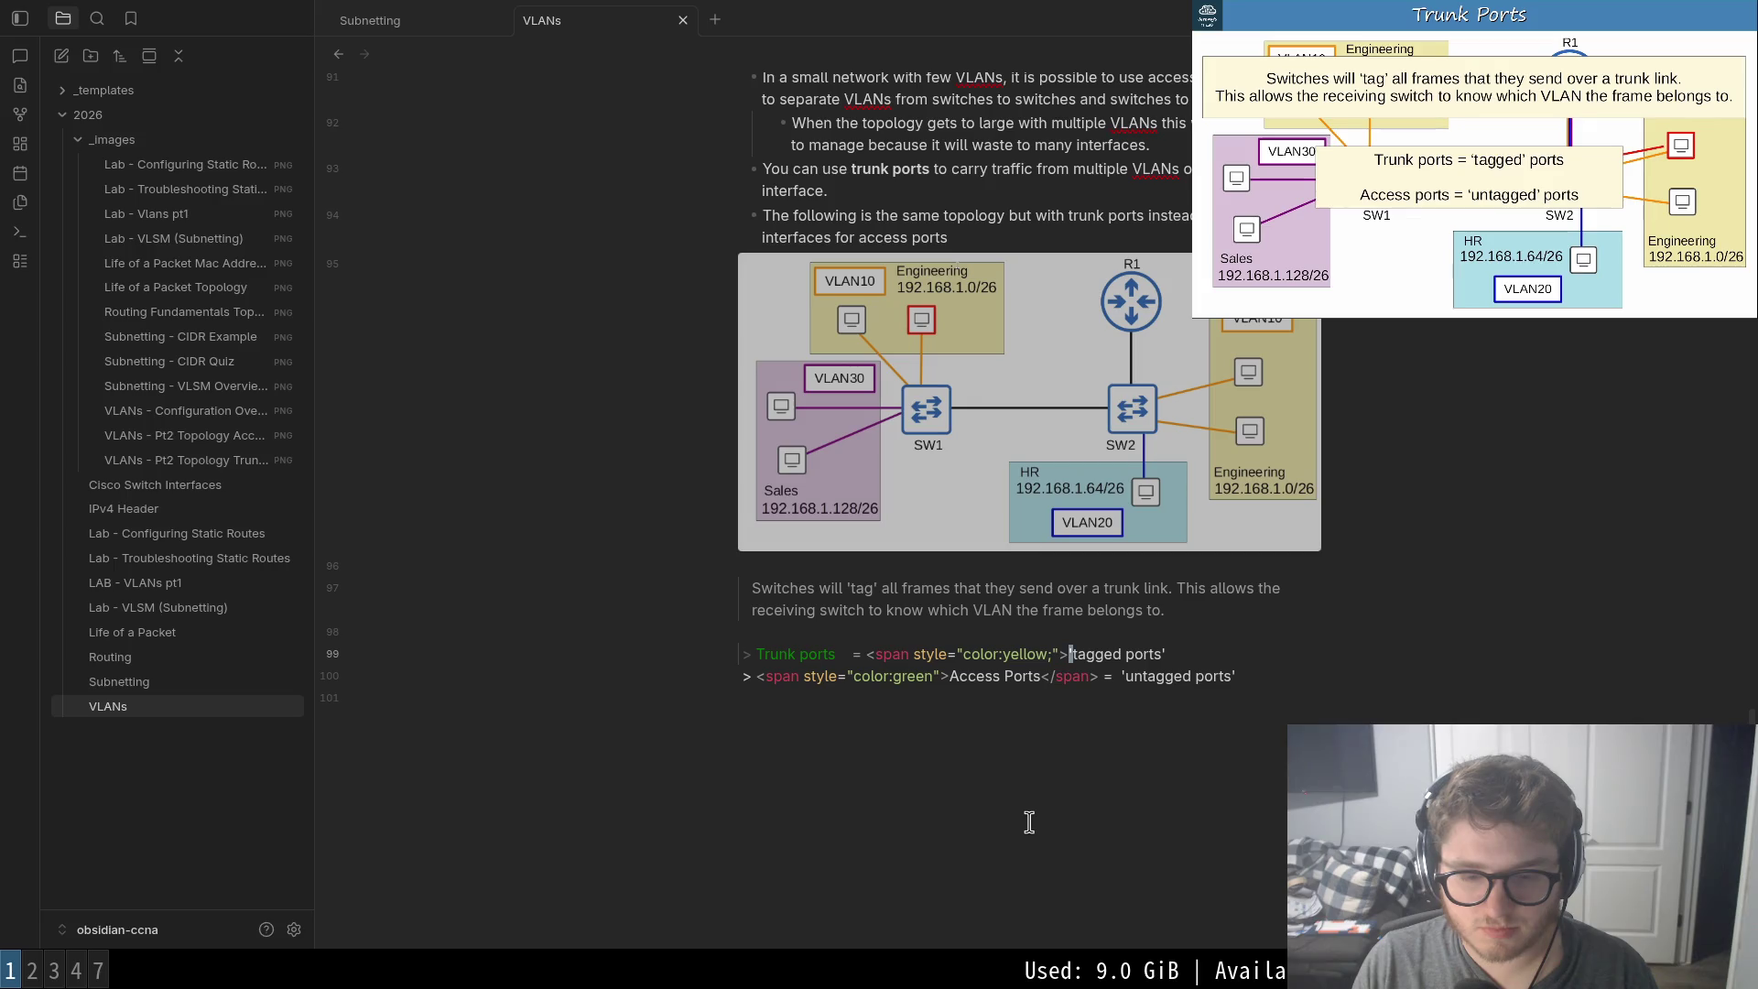
pyautogui.write('<')
pyautogui.write('</')
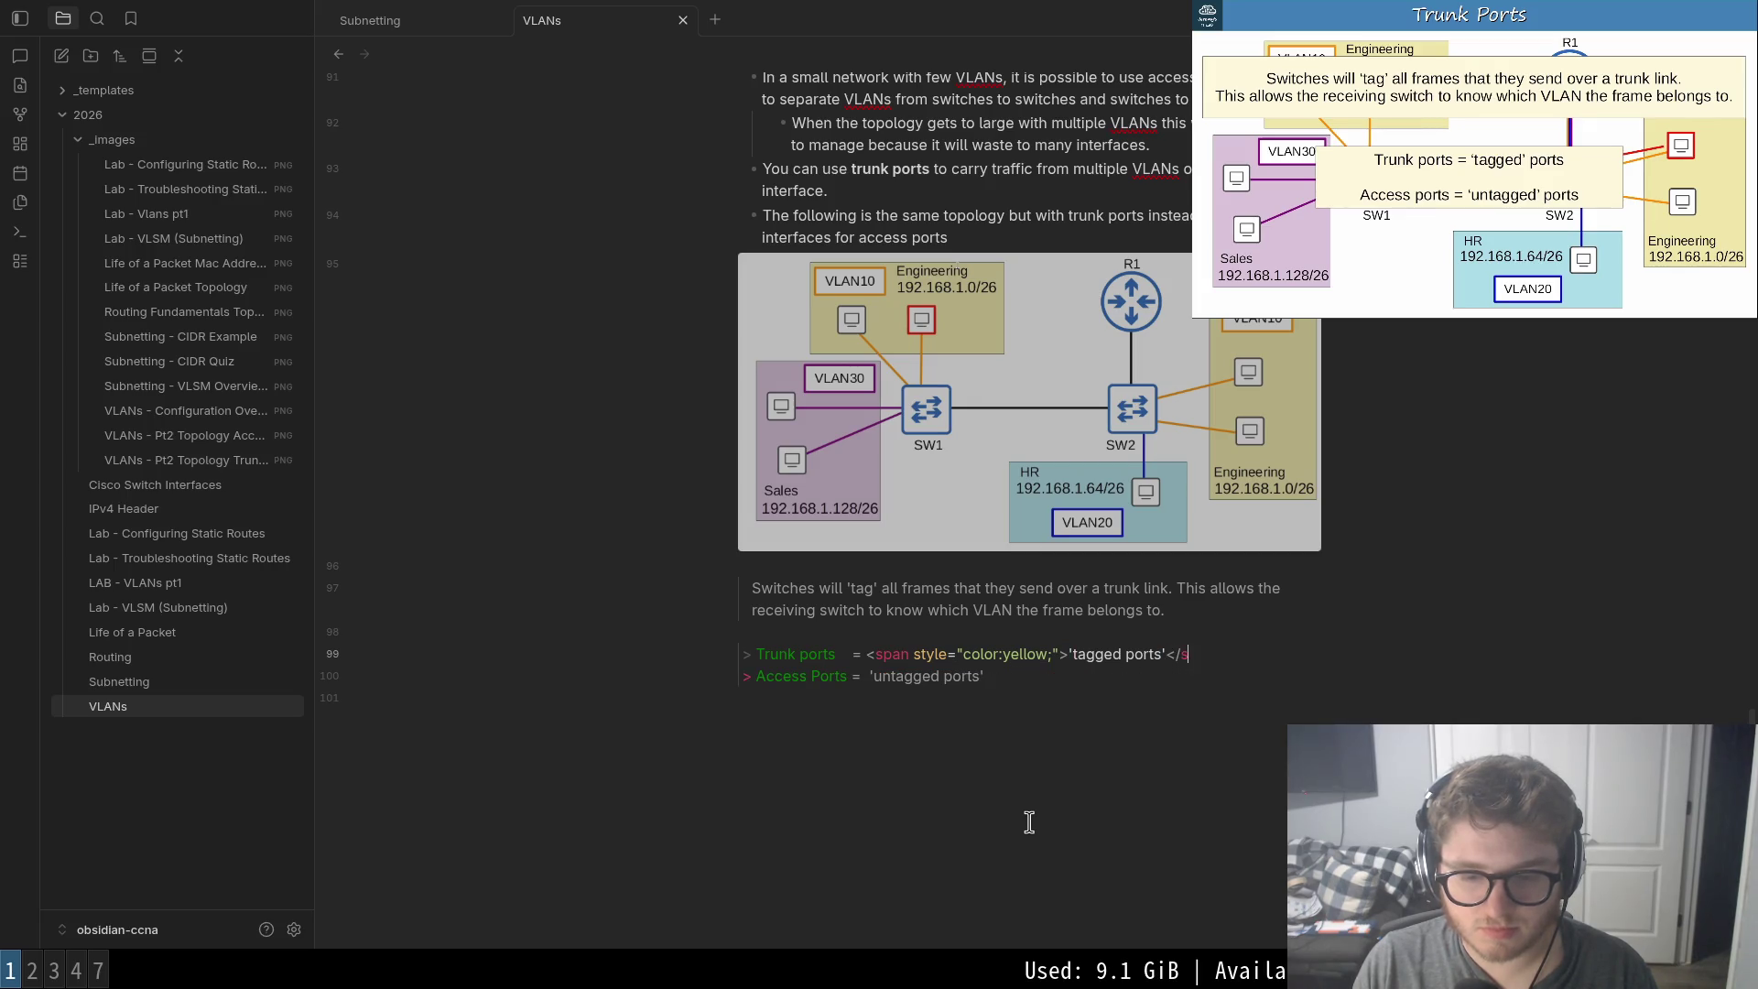
pyautogui.write('span')
pyautogui.press('Left')
pyautogui.press('Left')
pyautogui.press('Left')
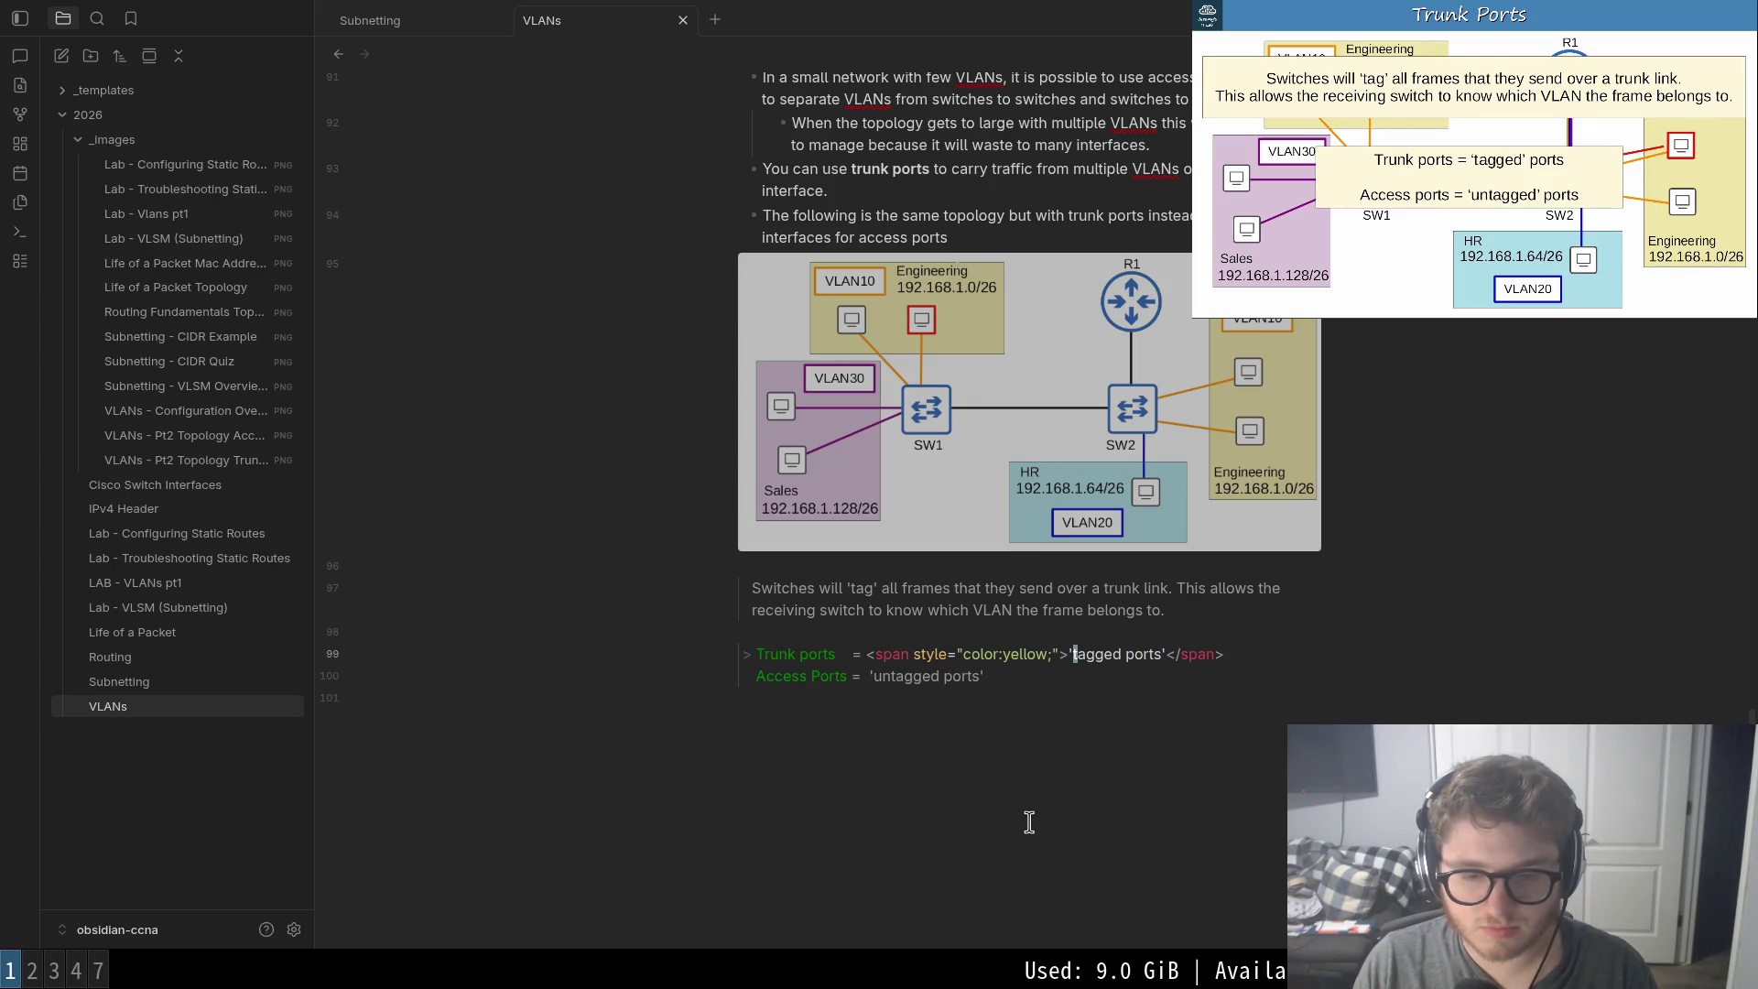
pyautogui.press('Left')
pyautogui.press('Left')
pyautogui.press('Left')
pyautogui.hotkey('shift', 'Left')
pyautogui.hotkey('shift', 'Left')
pyautogui.hotkey('shift', 'Left')
pyautogui.hotkey('shift', 'Left')
pyautogui.hotkey('shift', 'Left')
pyautogui.hotkey('shift', 'Left')
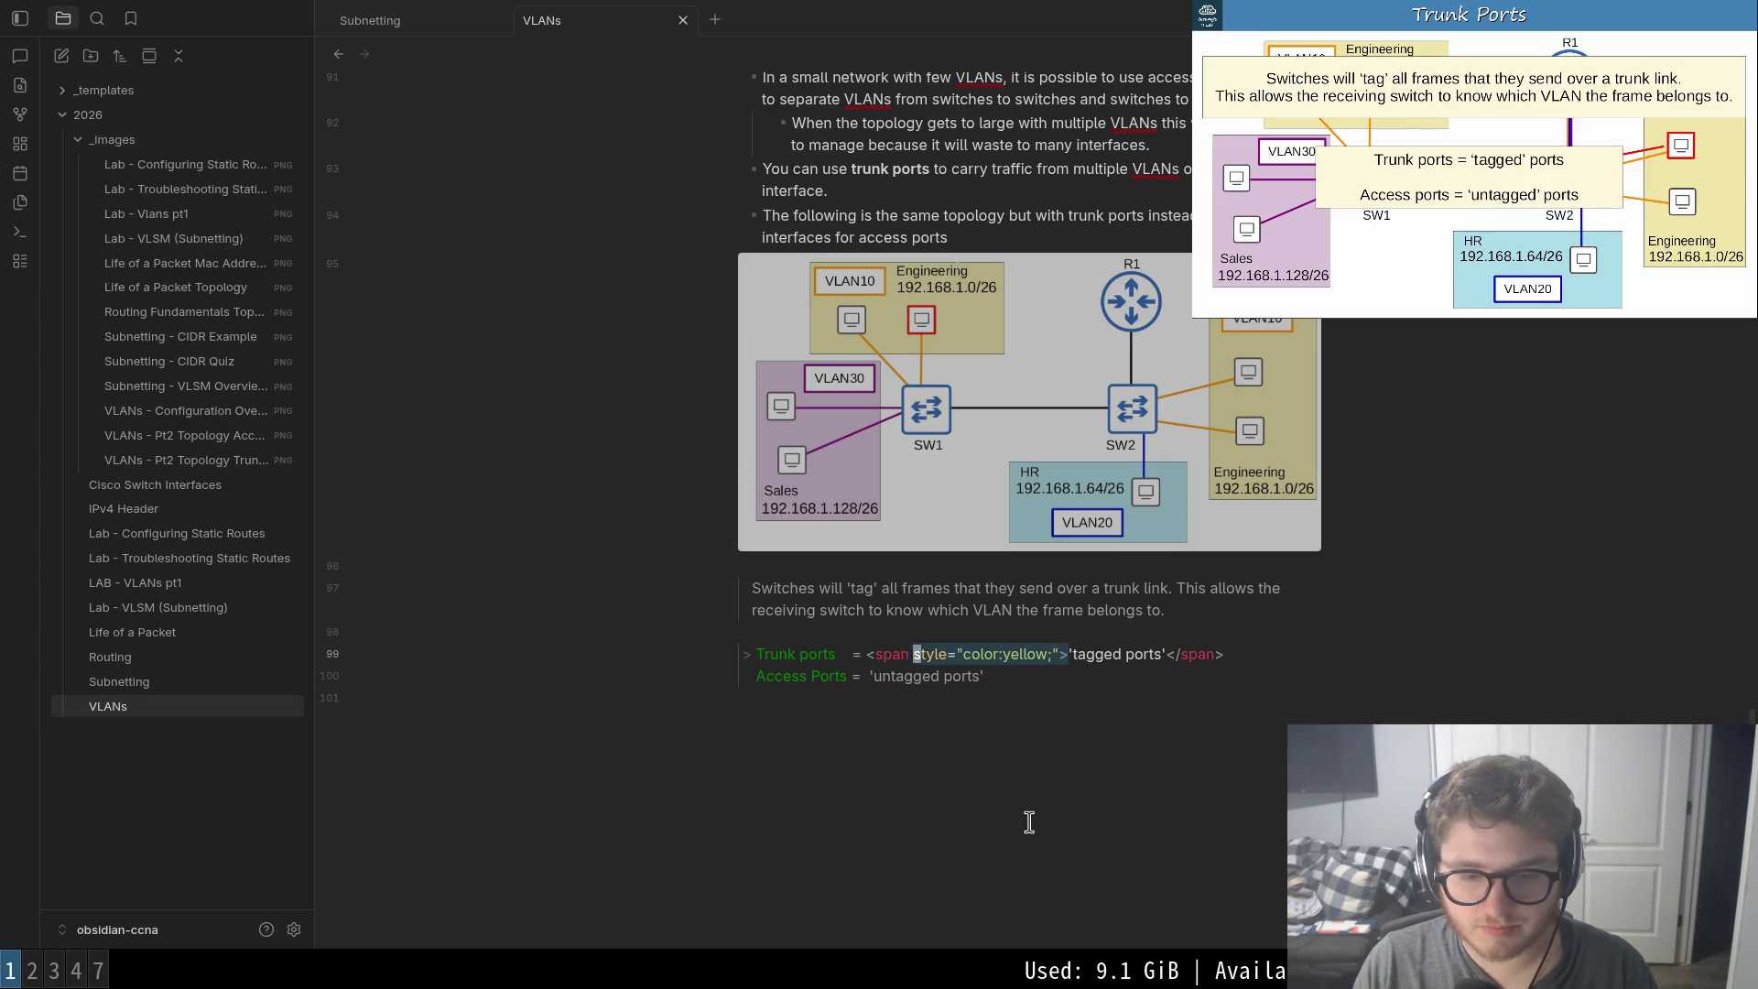
pyautogui.hotkey('shift', 'Left')
pyautogui.hotkey('shift', 'Left')
pyautogui.hotkey('shift', 'Left')
pyautogui.hotkey('ctrl', 'c')
pyautogui.press('Down')
pyautogui.press('Left')
pyautogui.hotkey('ctrl', 'v')
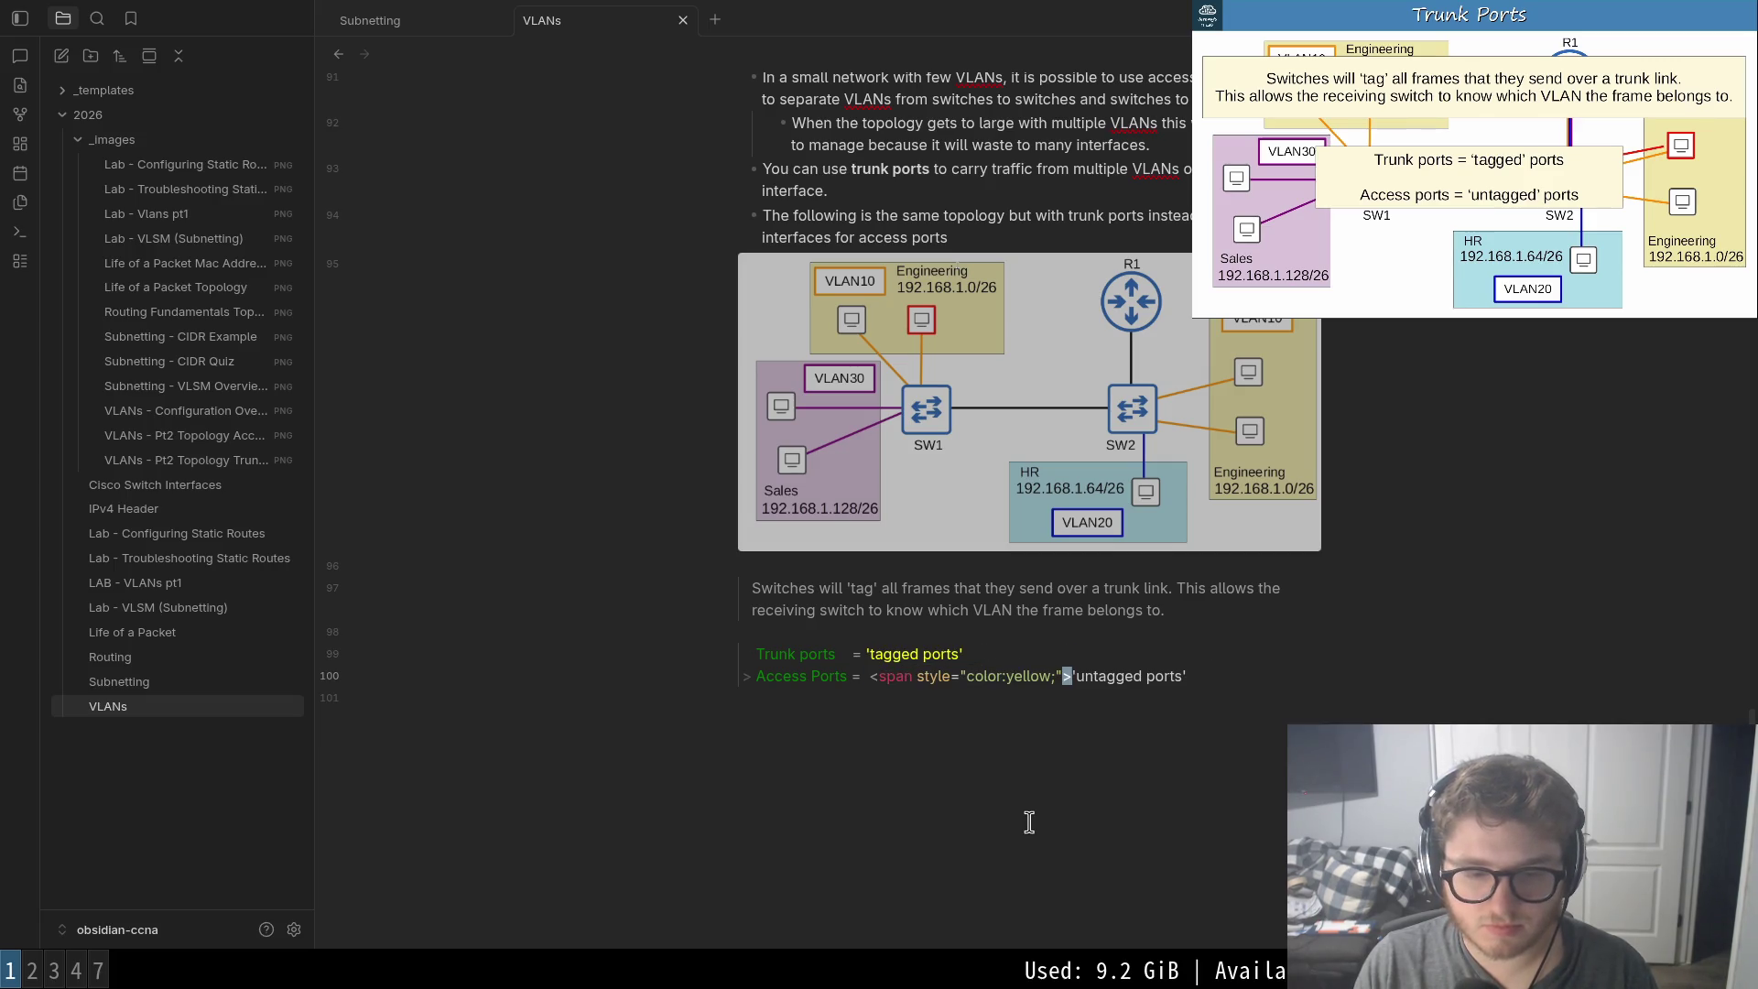
pyautogui.press('End')
pyautogui.hotkey('ctrl', 'v')
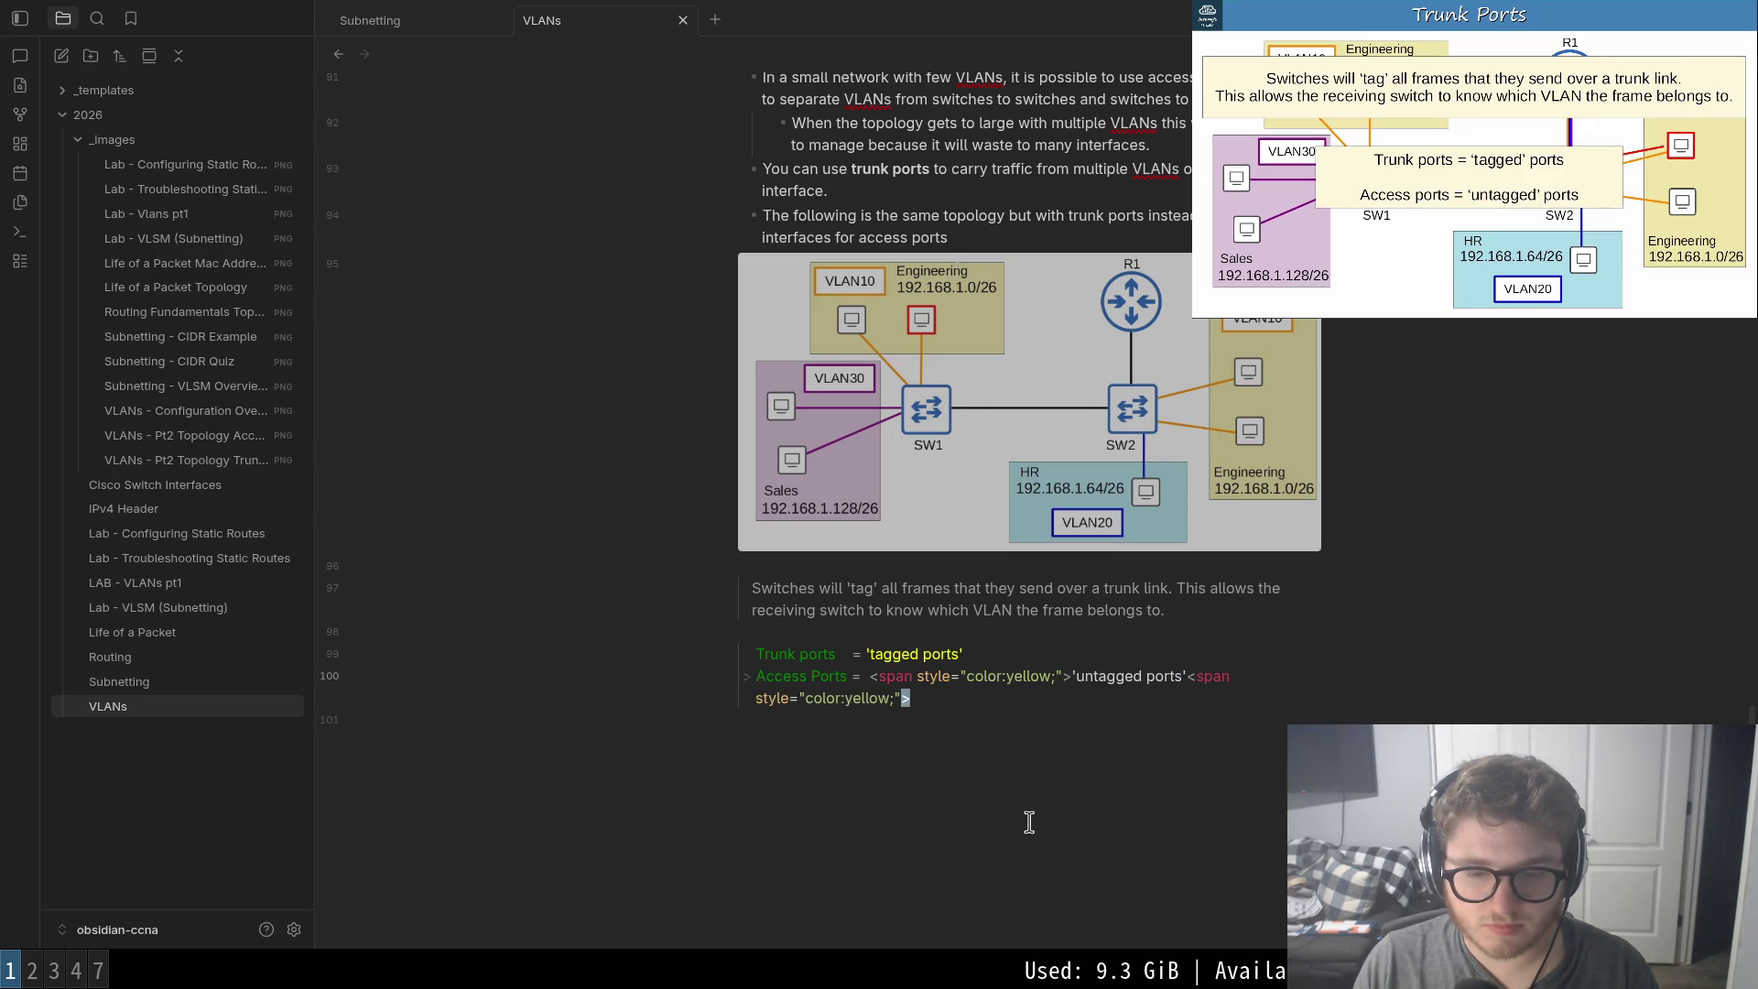
# Turn the pasted tag after 'untagged ports' into a closing </span> so both values render yellow
pyautogui.hotkey('shift', 'Left')
pyautogui.hotkey('shift', 'Left')
pyautogui.hotkey('shift', 'Left')
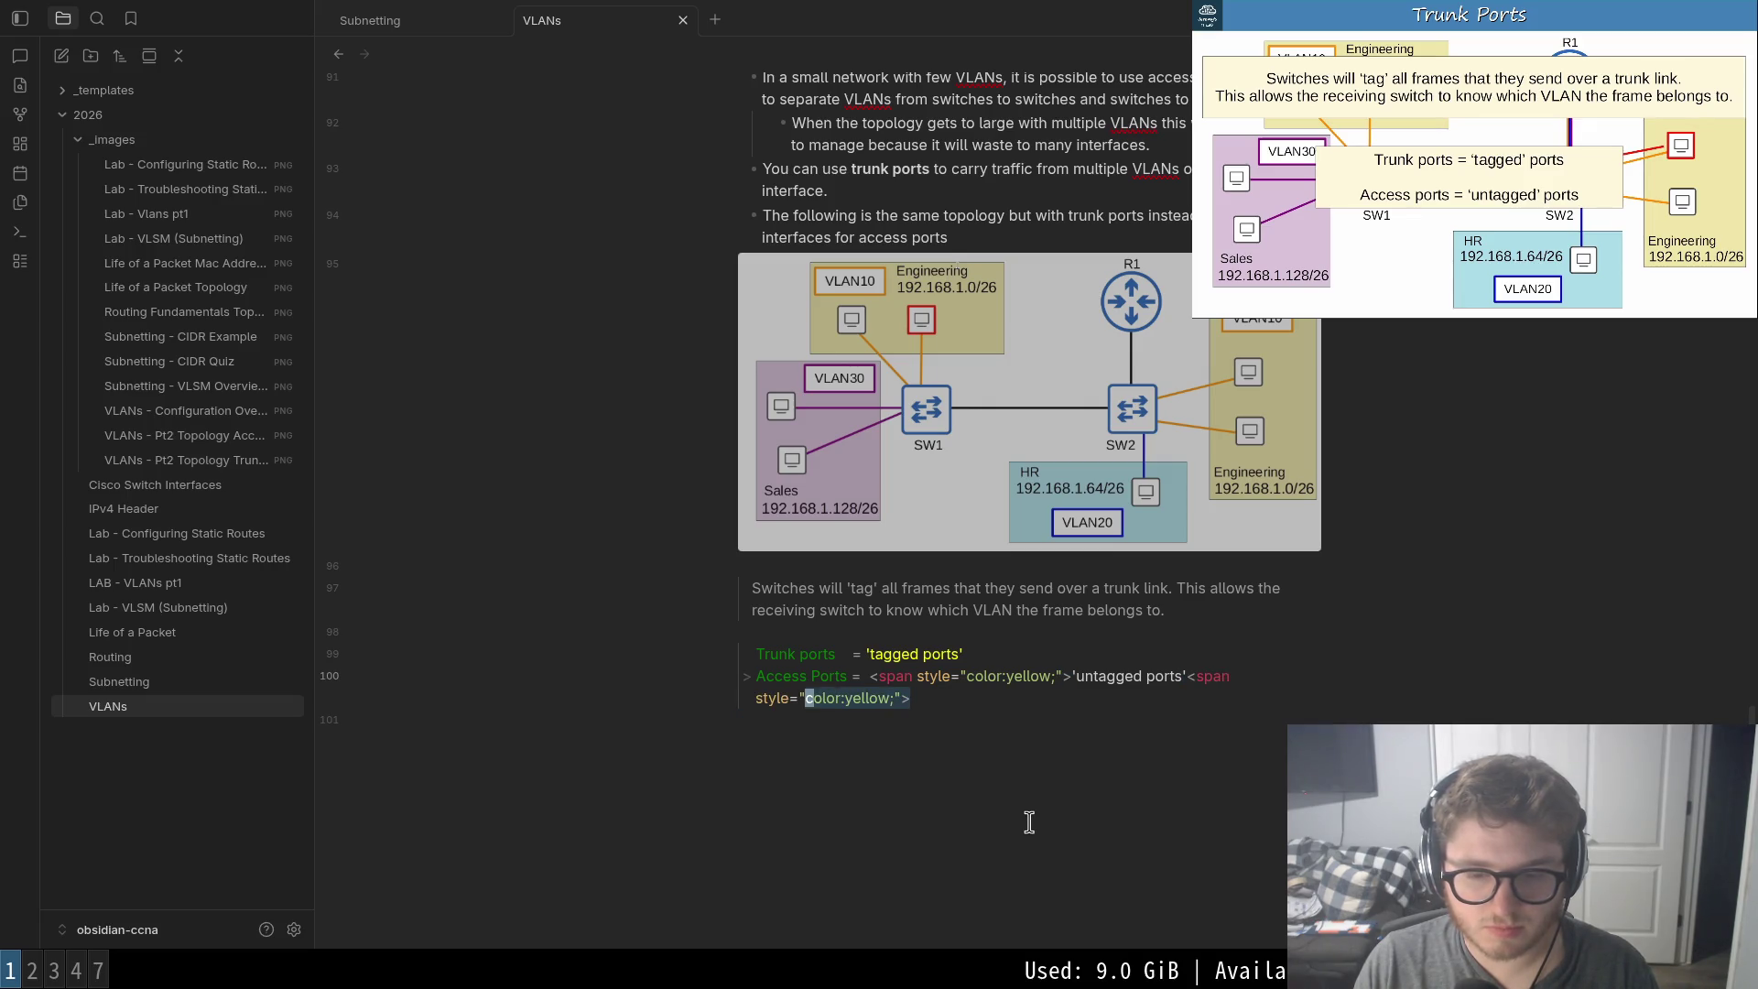
pyautogui.hotkey('shift', 'Left')
pyautogui.hotkey('shift', 'Left')
pyautogui.hotkey('shift', 'Left')
pyautogui.hotkey('shift', 'Right')
pyautogui.hotkey('shift', 'Right')
pyautogui.hotkey('shift', 'Right')
pyautogui.hotkey('shift', 'Right')
pyautogui.press('BackSpace')
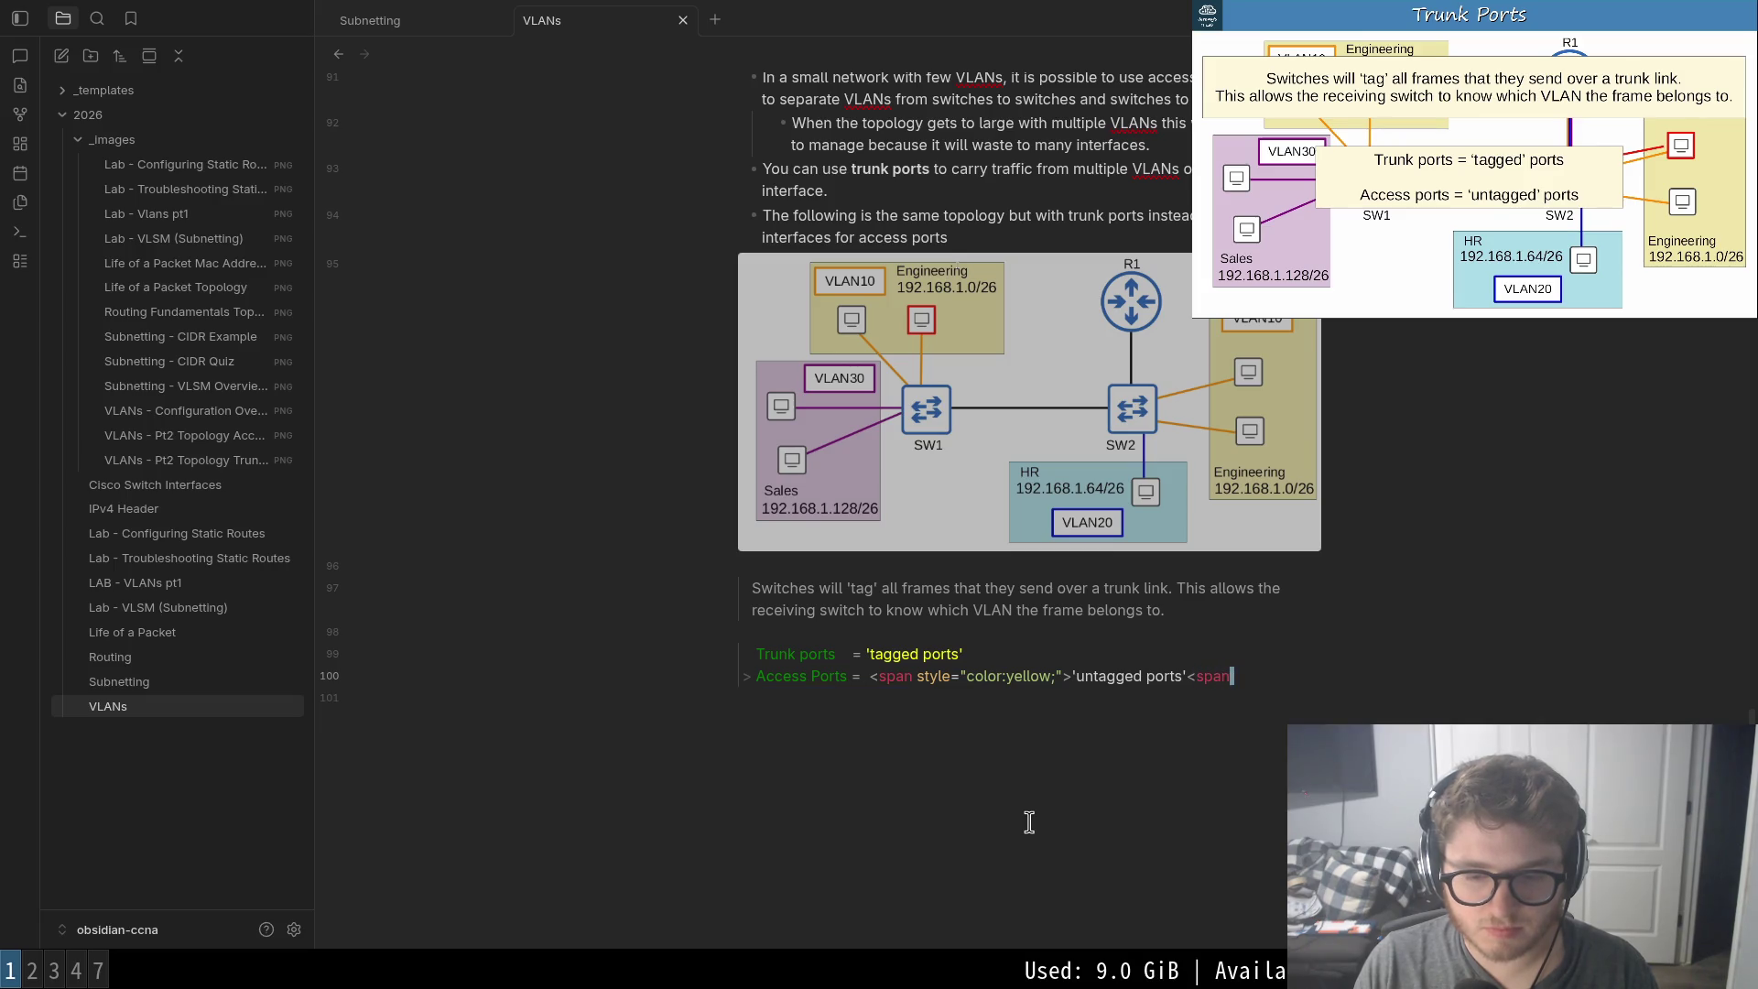
pyautogui.write('>')
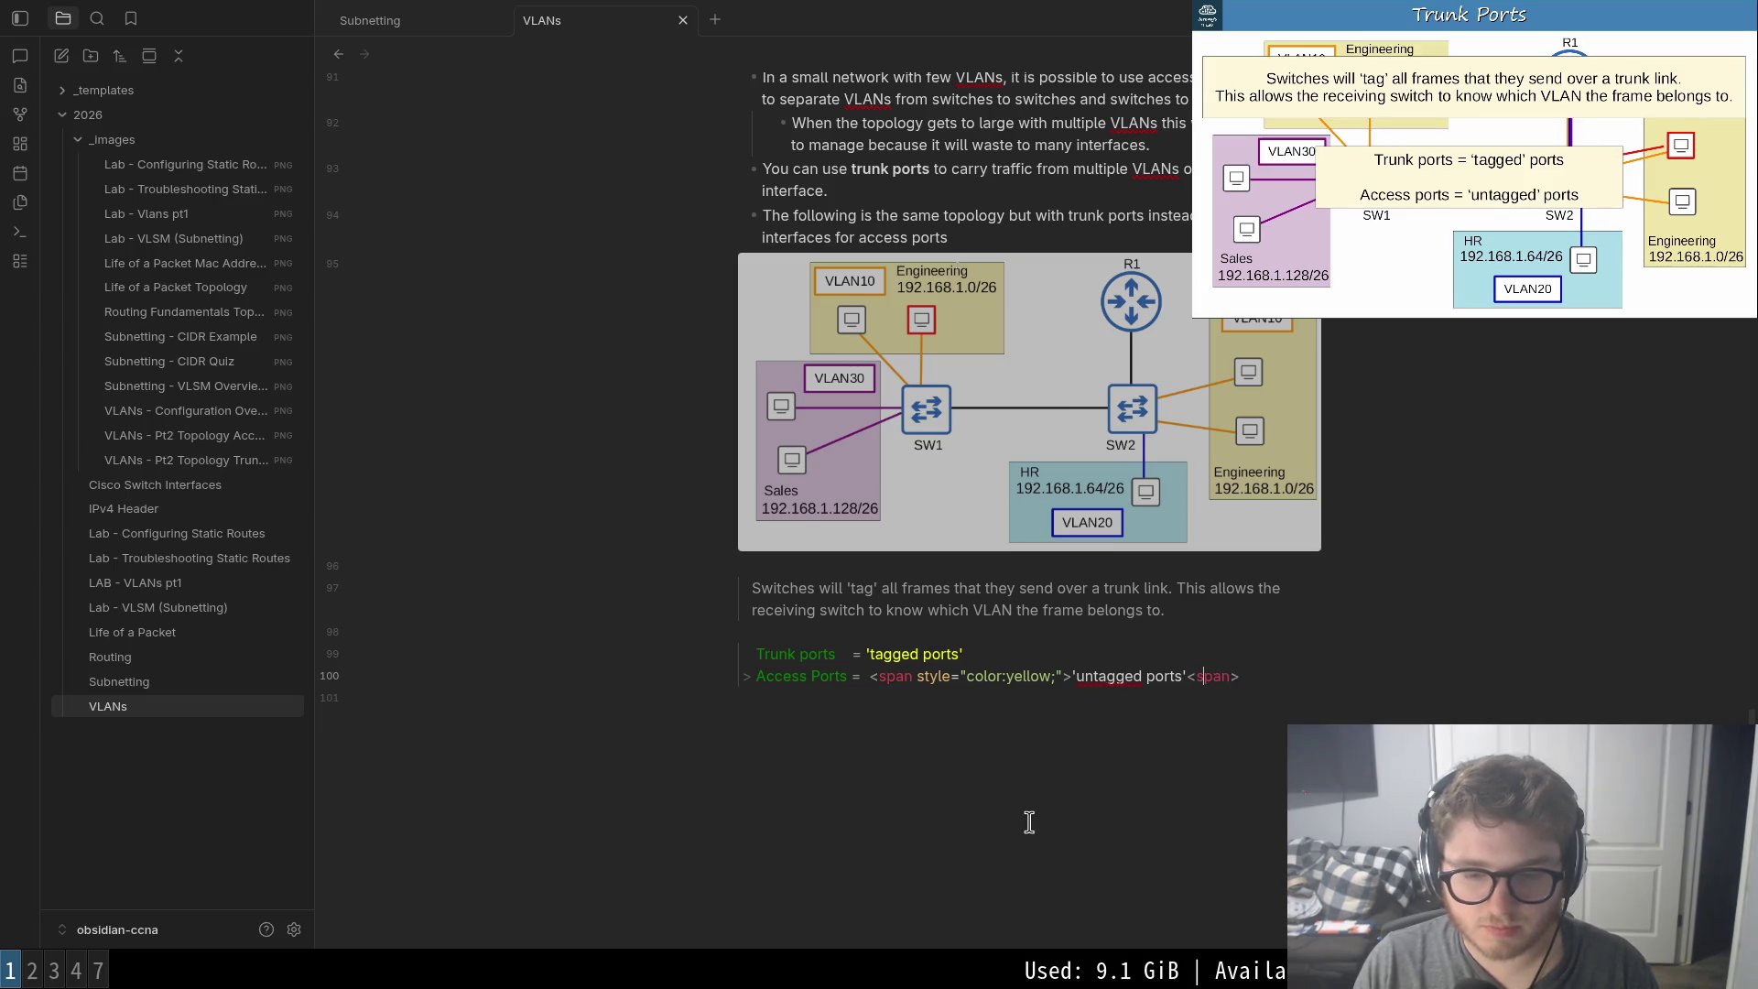
pyautogui.press('Left')
pyautogui.press('Left')
pyautogui.press('Left')
pyautogui.write('/')
pyautogui.press('Up')
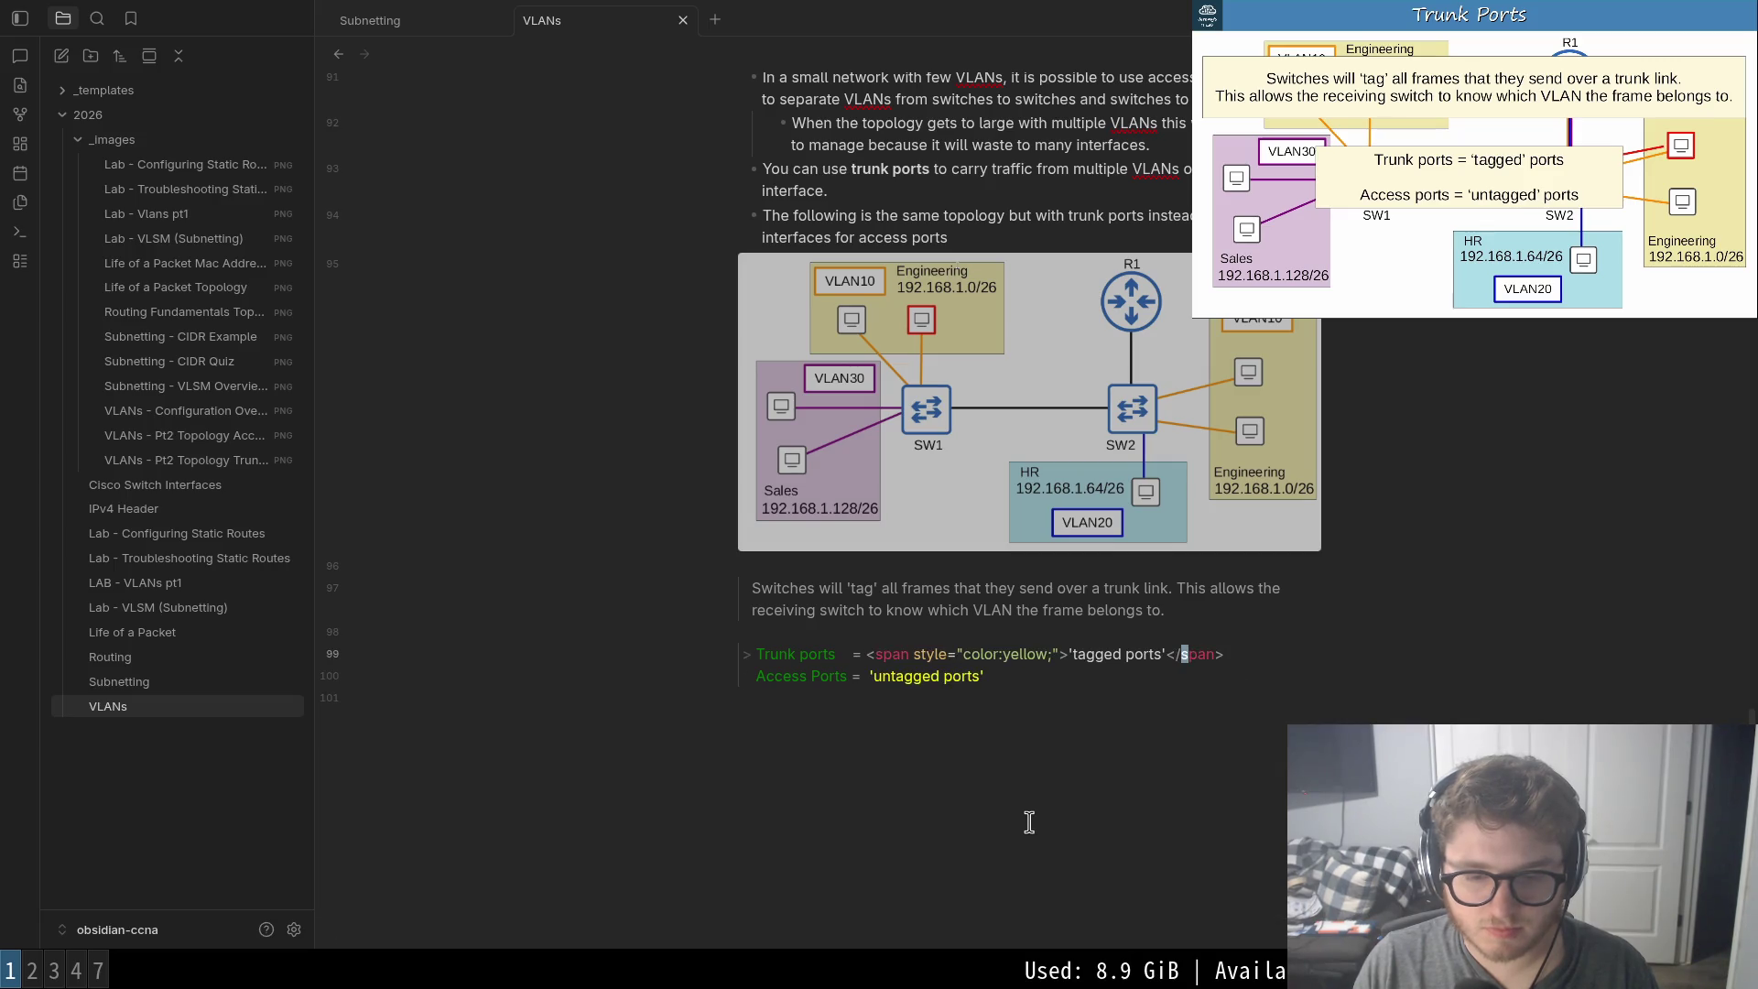
pyautogui.press('Up')
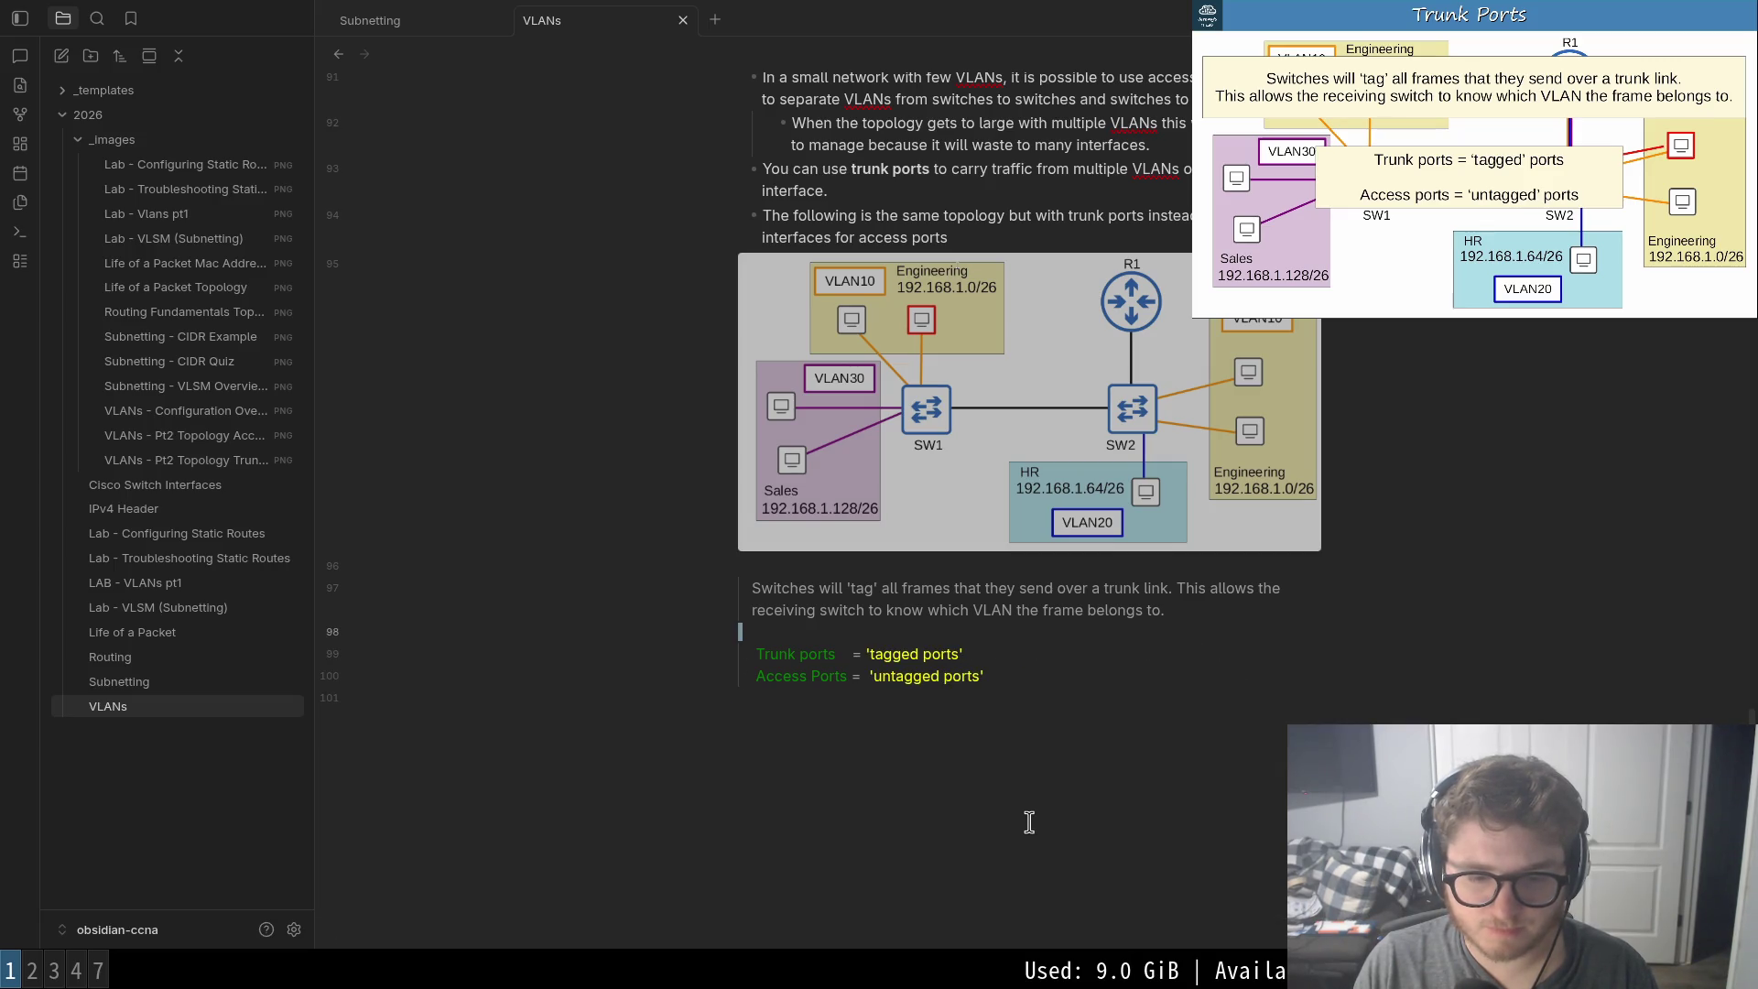
pyautogui.press('Down')
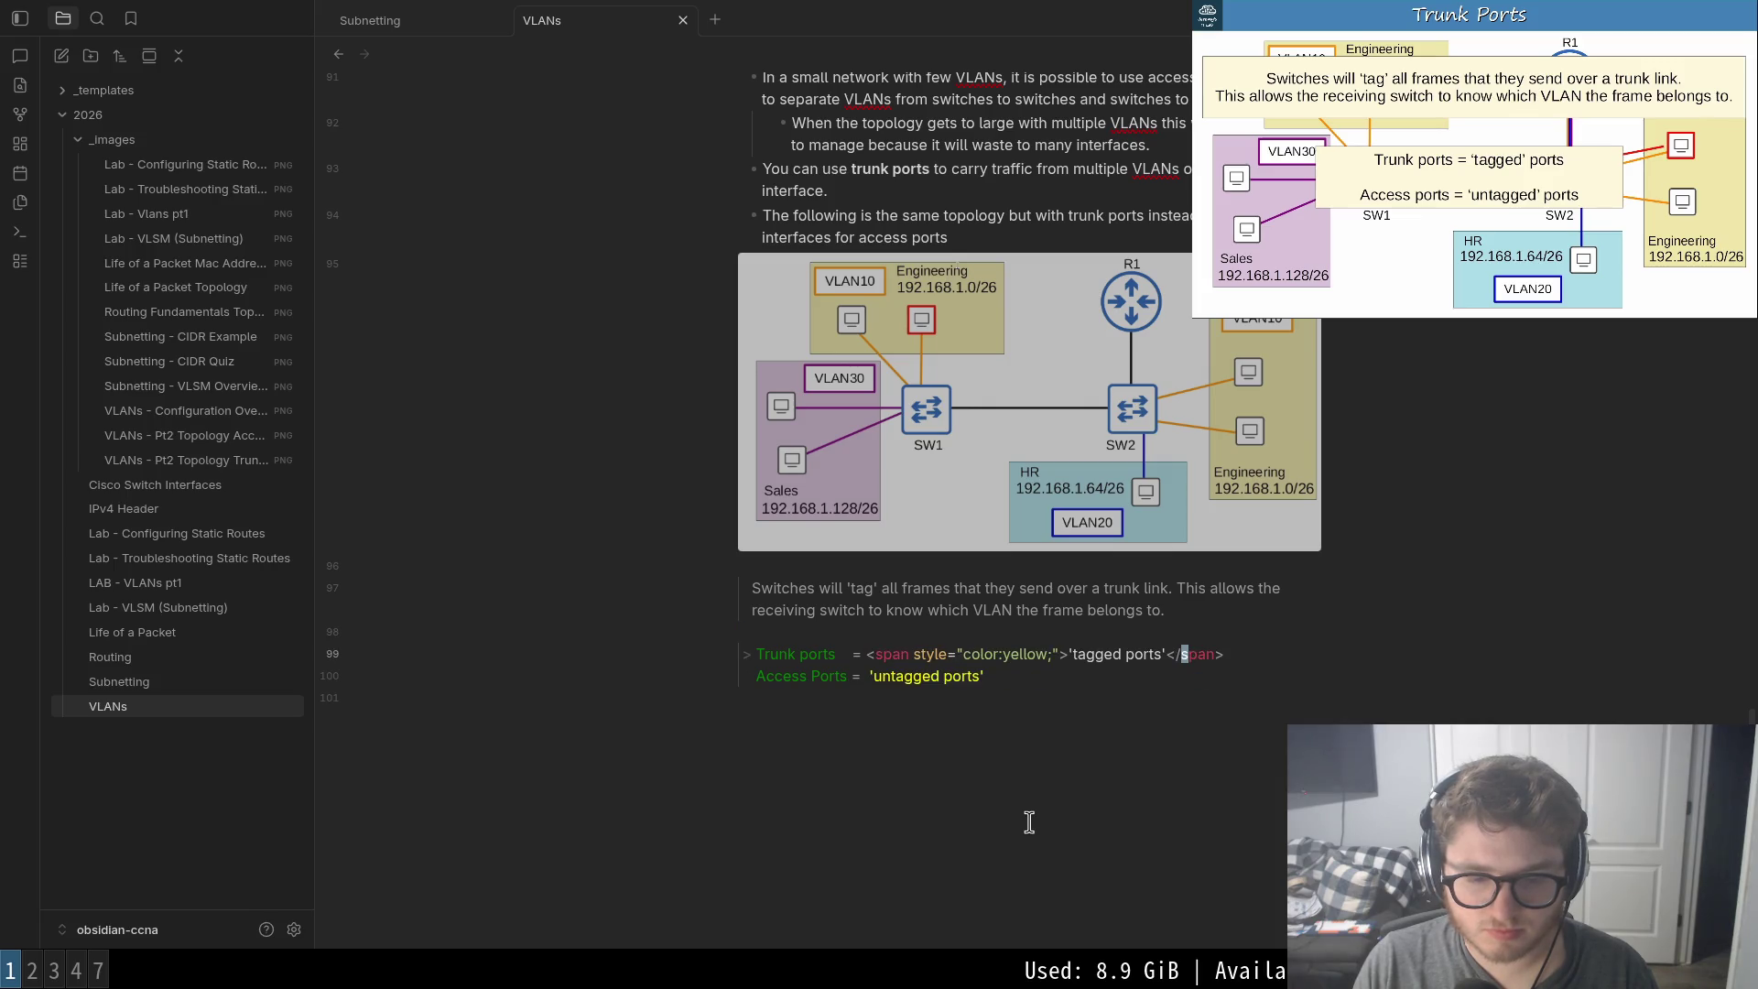
pyautogui.press('b')
pyautogui.press('b')
pyautogui.press('b')
pyautogui.press('b')
pyautogui.press('b')
pyautogui.press('b')
pyautogui.press('b')
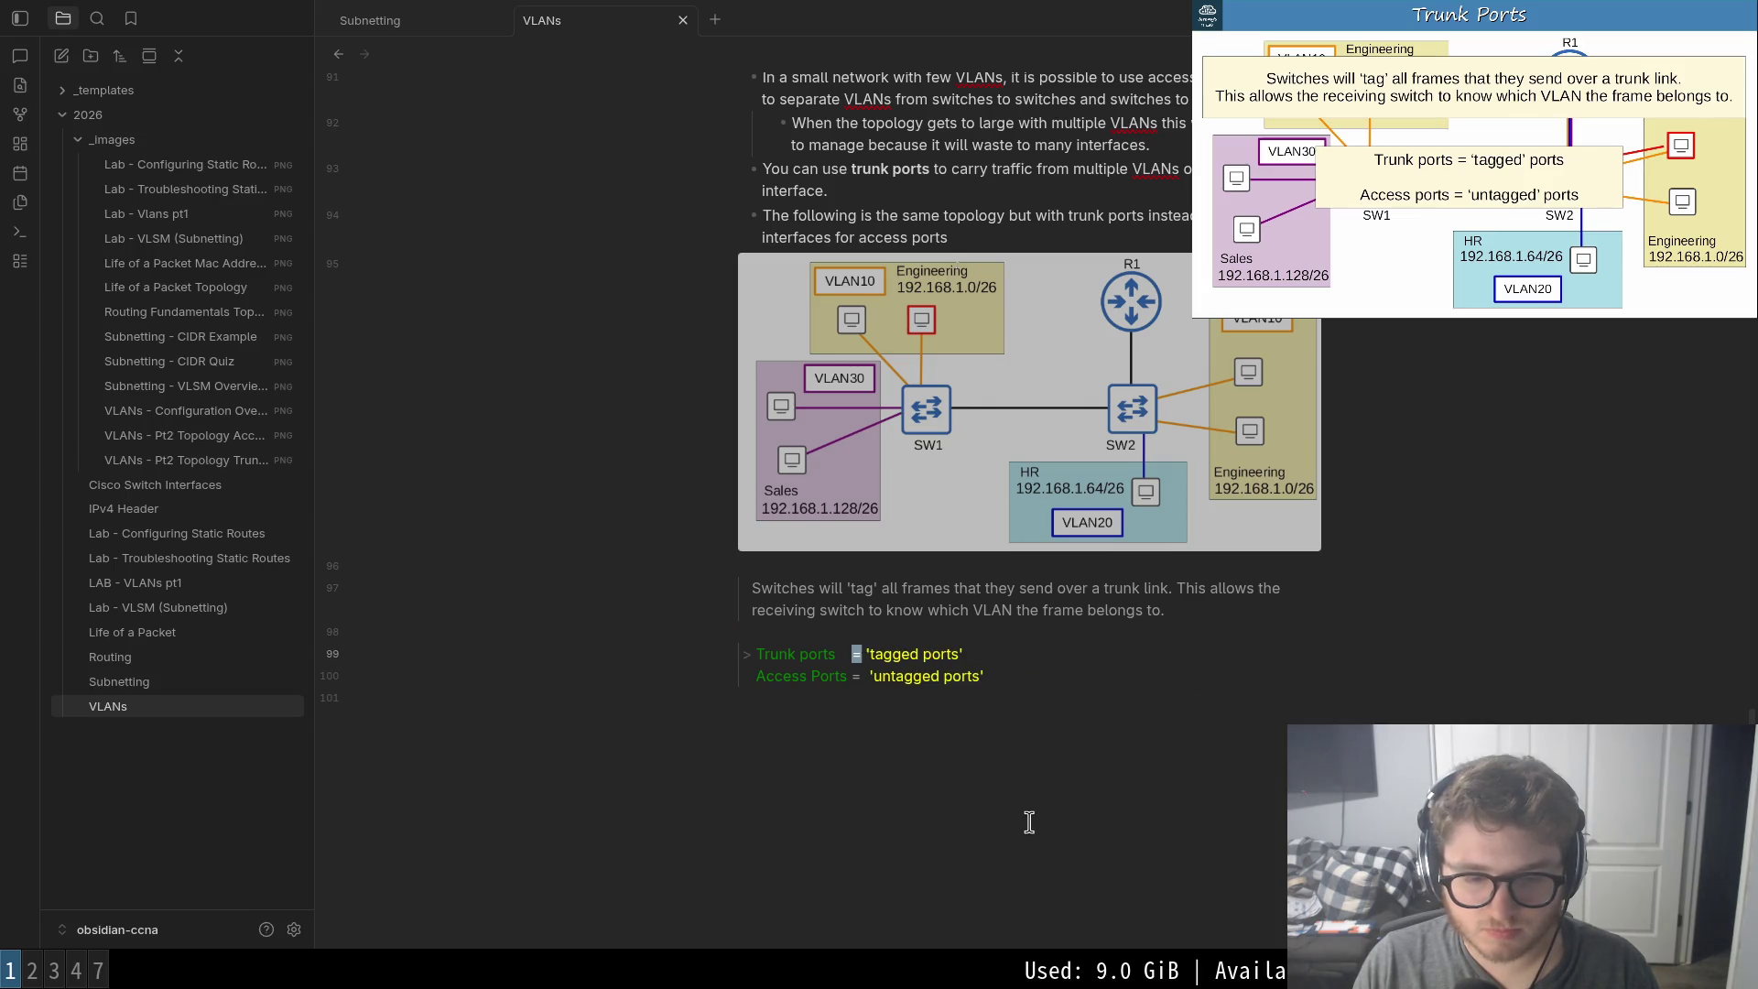
pyautogui.press('b')
pyautogui.press('b')
pyautogui.press('l')
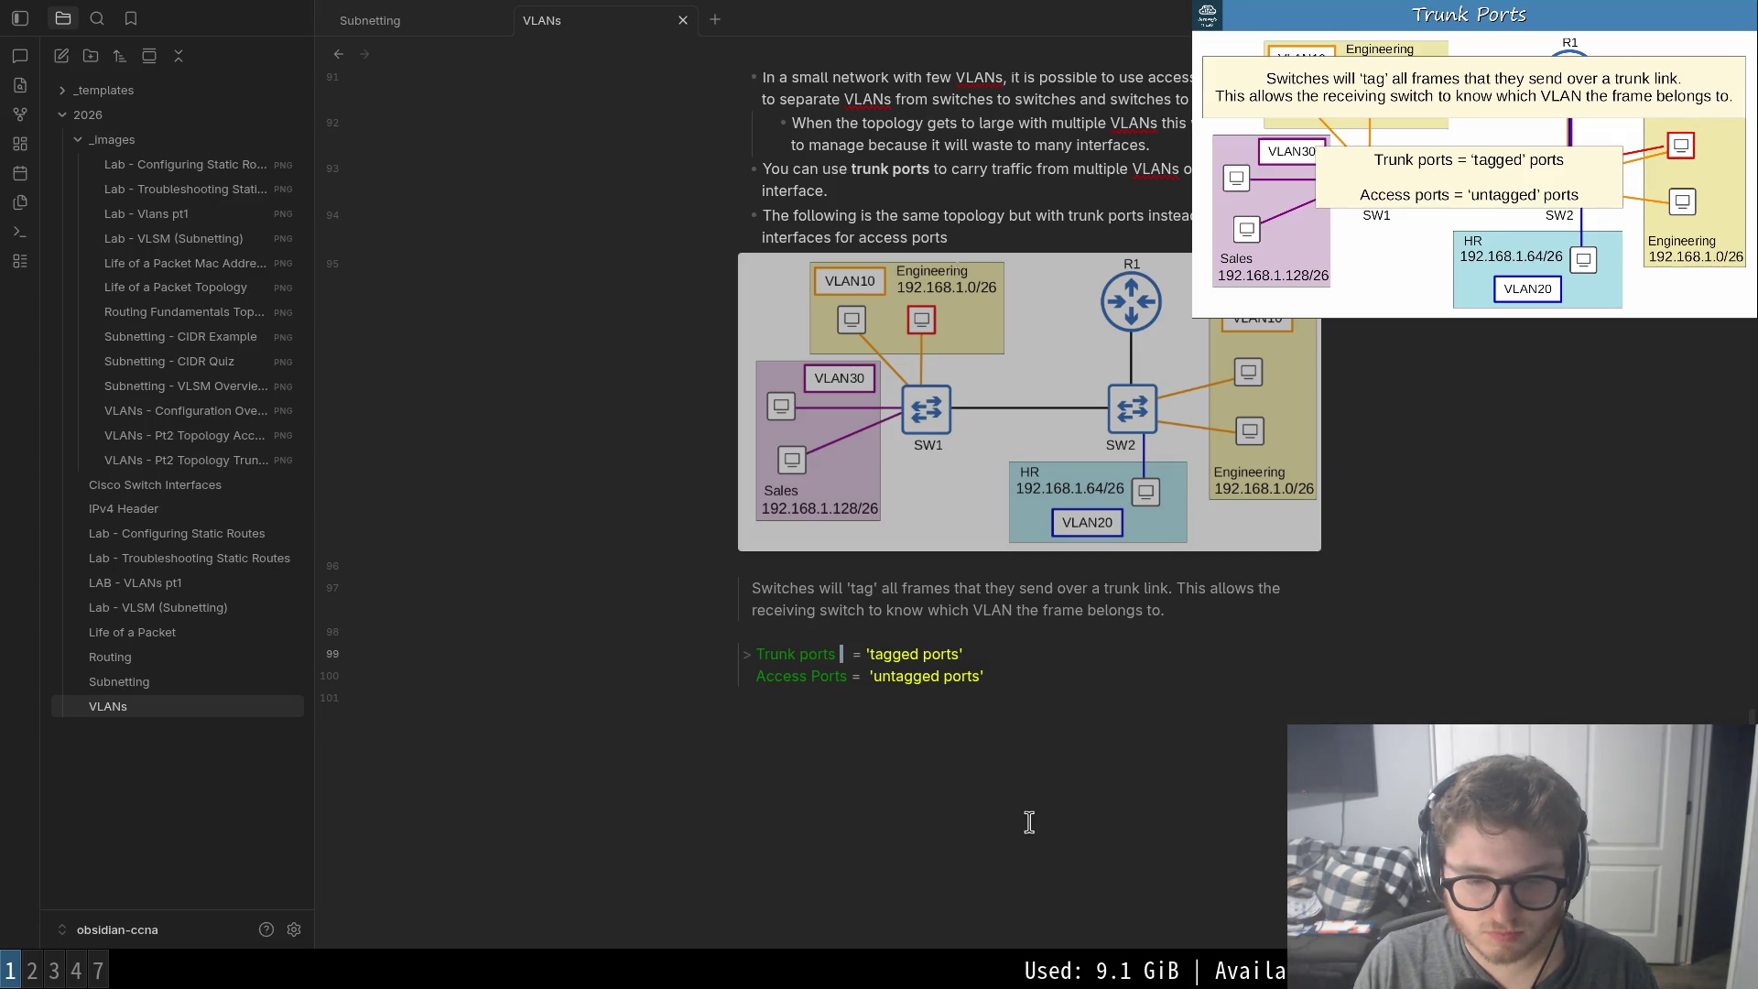
# Delete the blank line above the port lines and prefix the Switches sentence with 'Note: '
pyautogui.press('j')
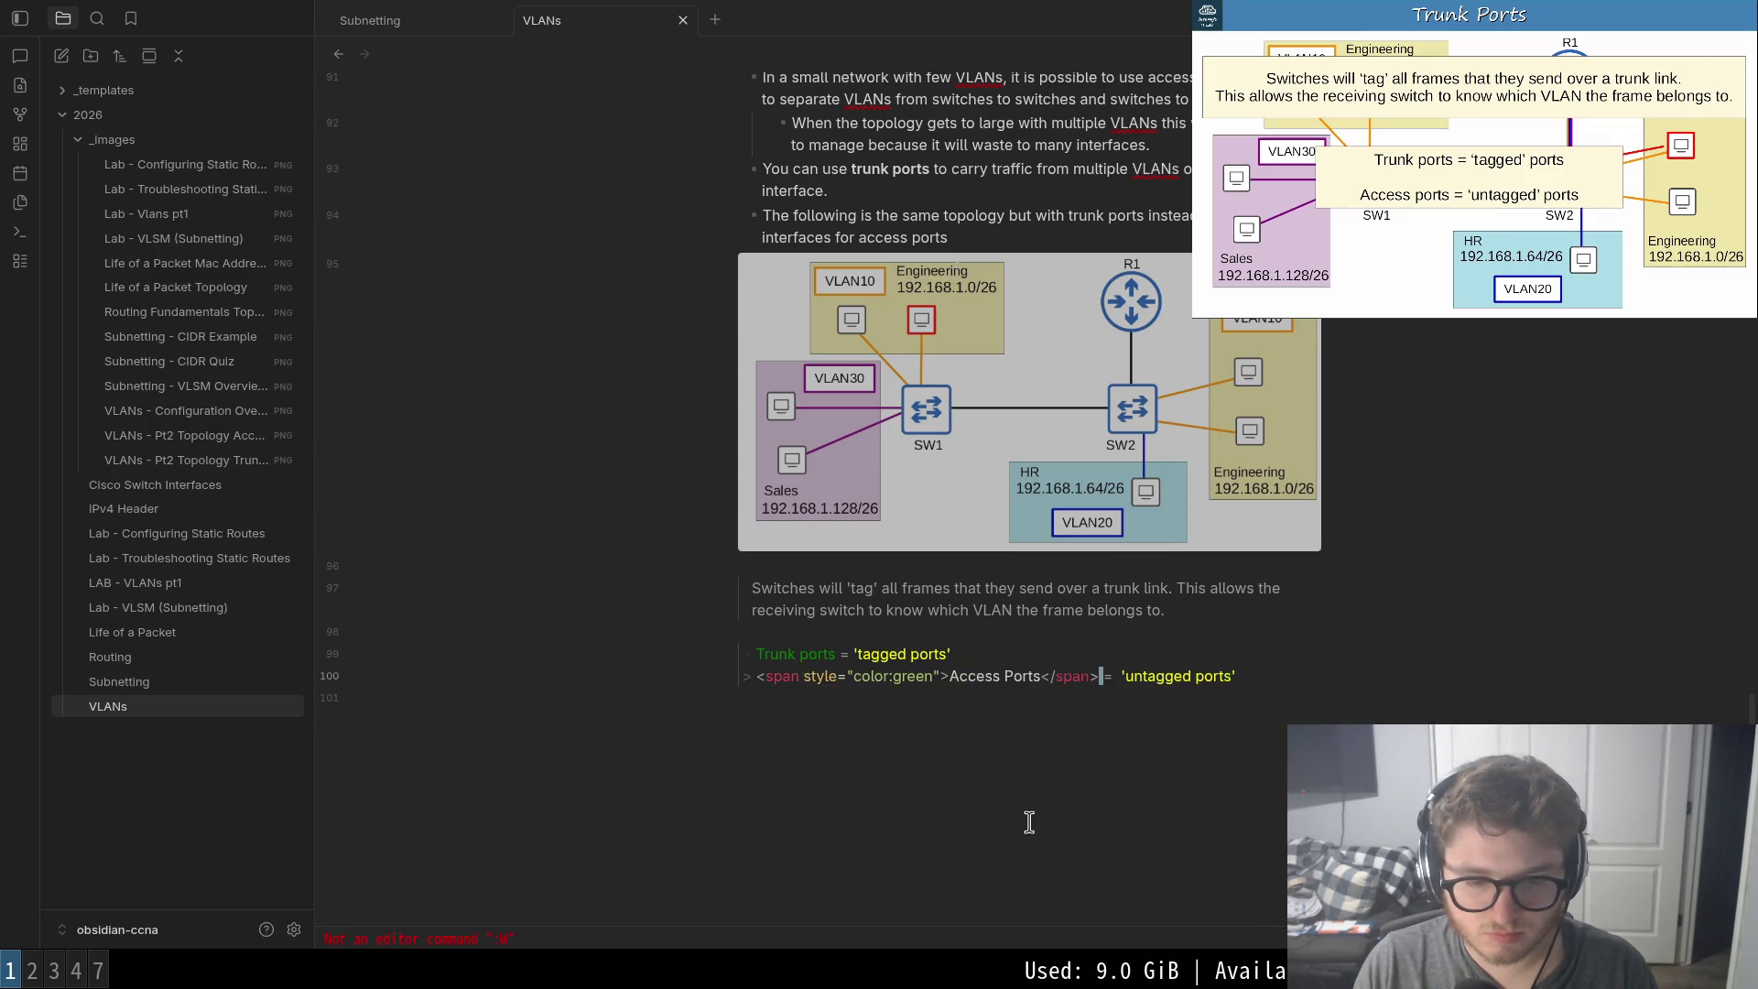
pyautogui.press('k')
pyautogui.press('k')
pyautogui.press('k')
pyautogui.write(':w')
pyautogui.press('Return')
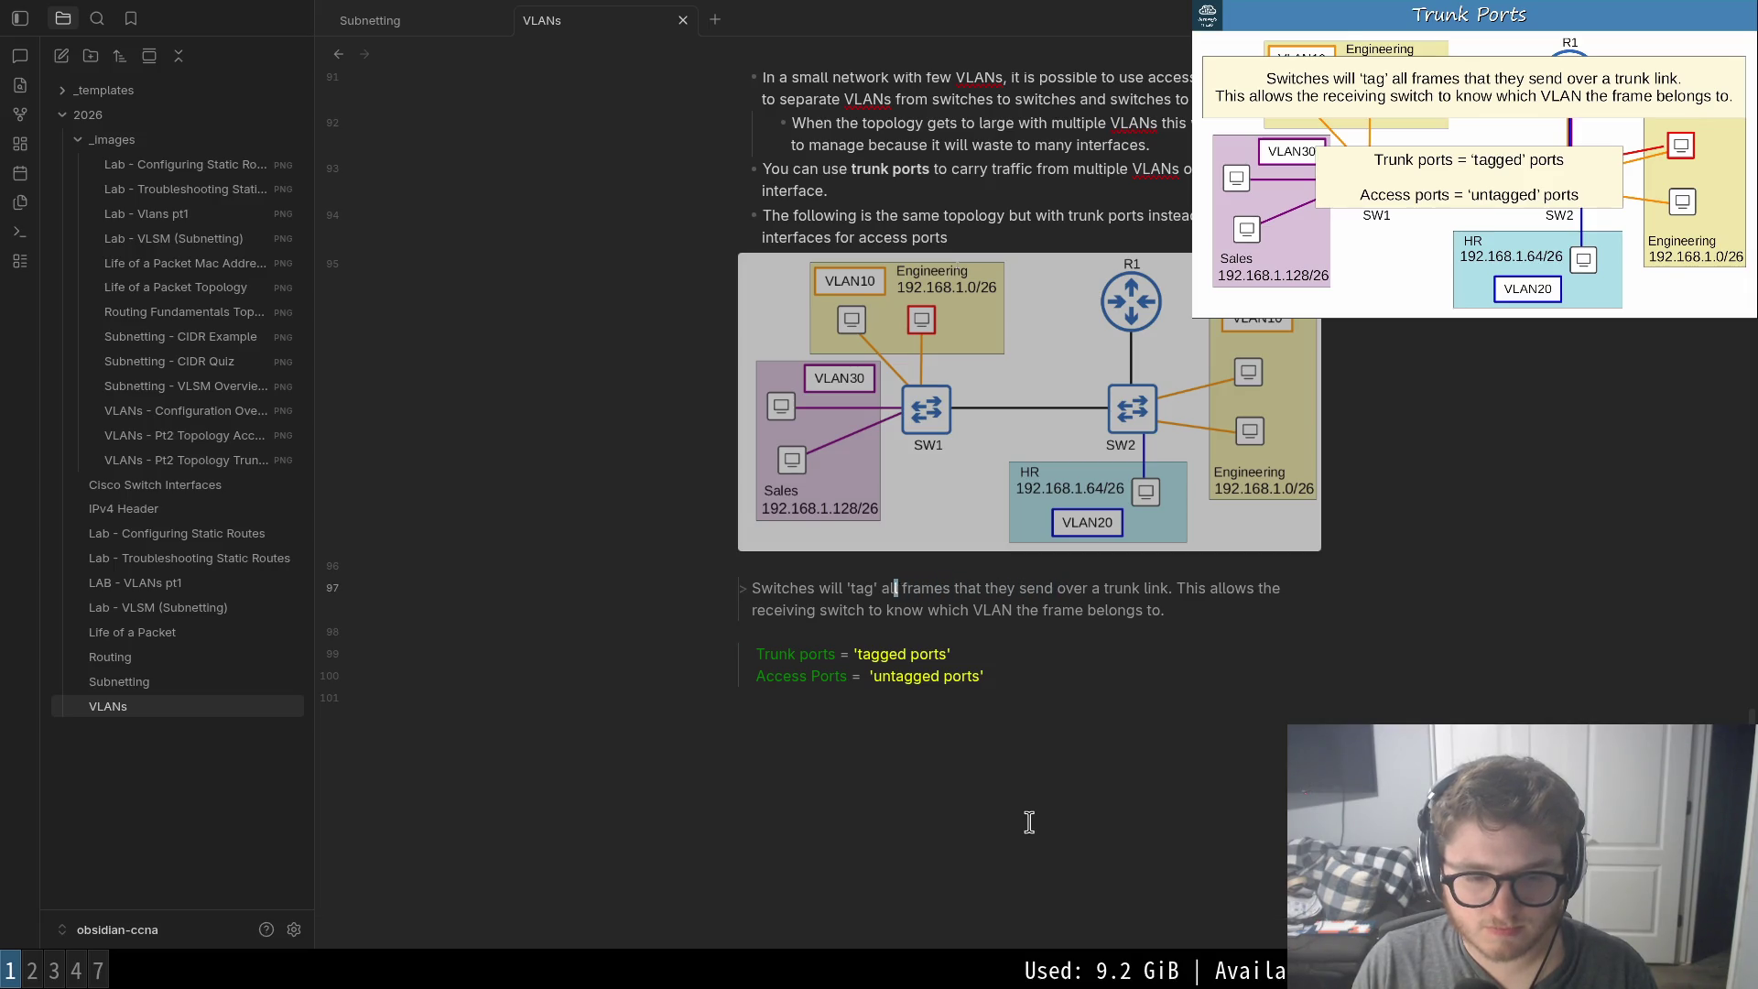
pyautogui.press('b')
pyautogui.press('b')
pyautogui.press('b')
pyautogui.press('b')
pyautogui.press('b')
pyautogui.press('b')
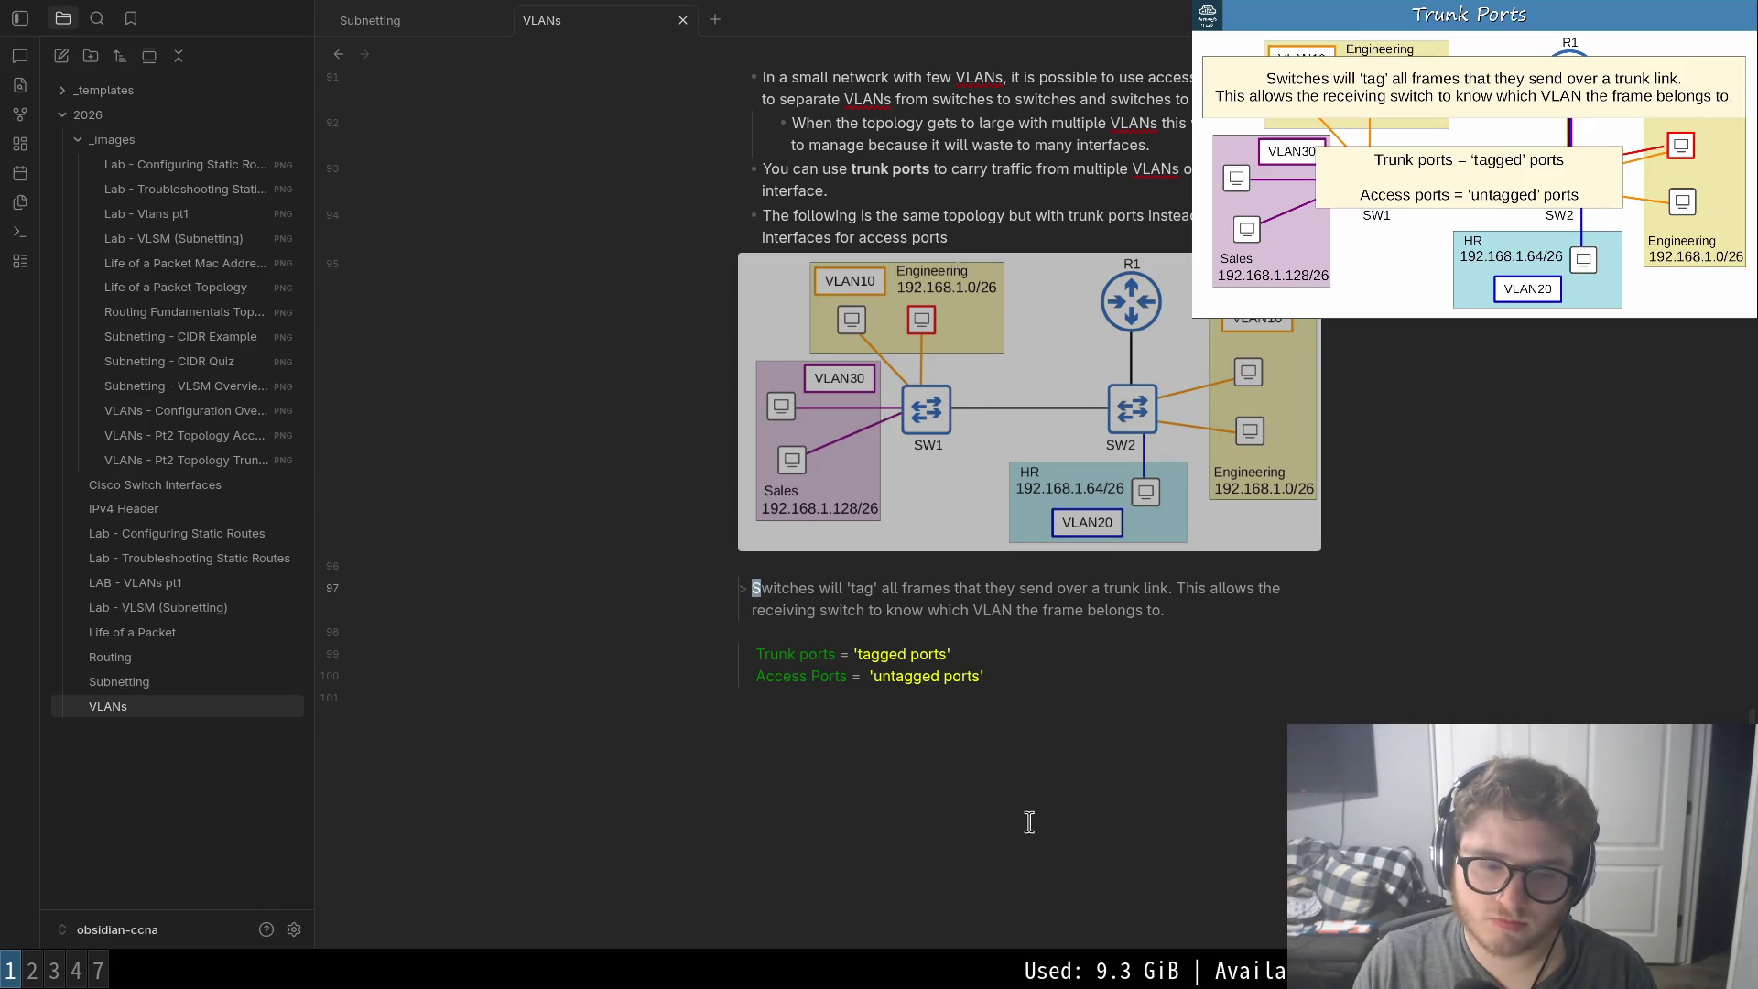
pyautogui.press('j')
pyautogui.press('j')
pyautogui.press('i')
pyautogui.press('BackSpace')
pyautogui.press('Up')
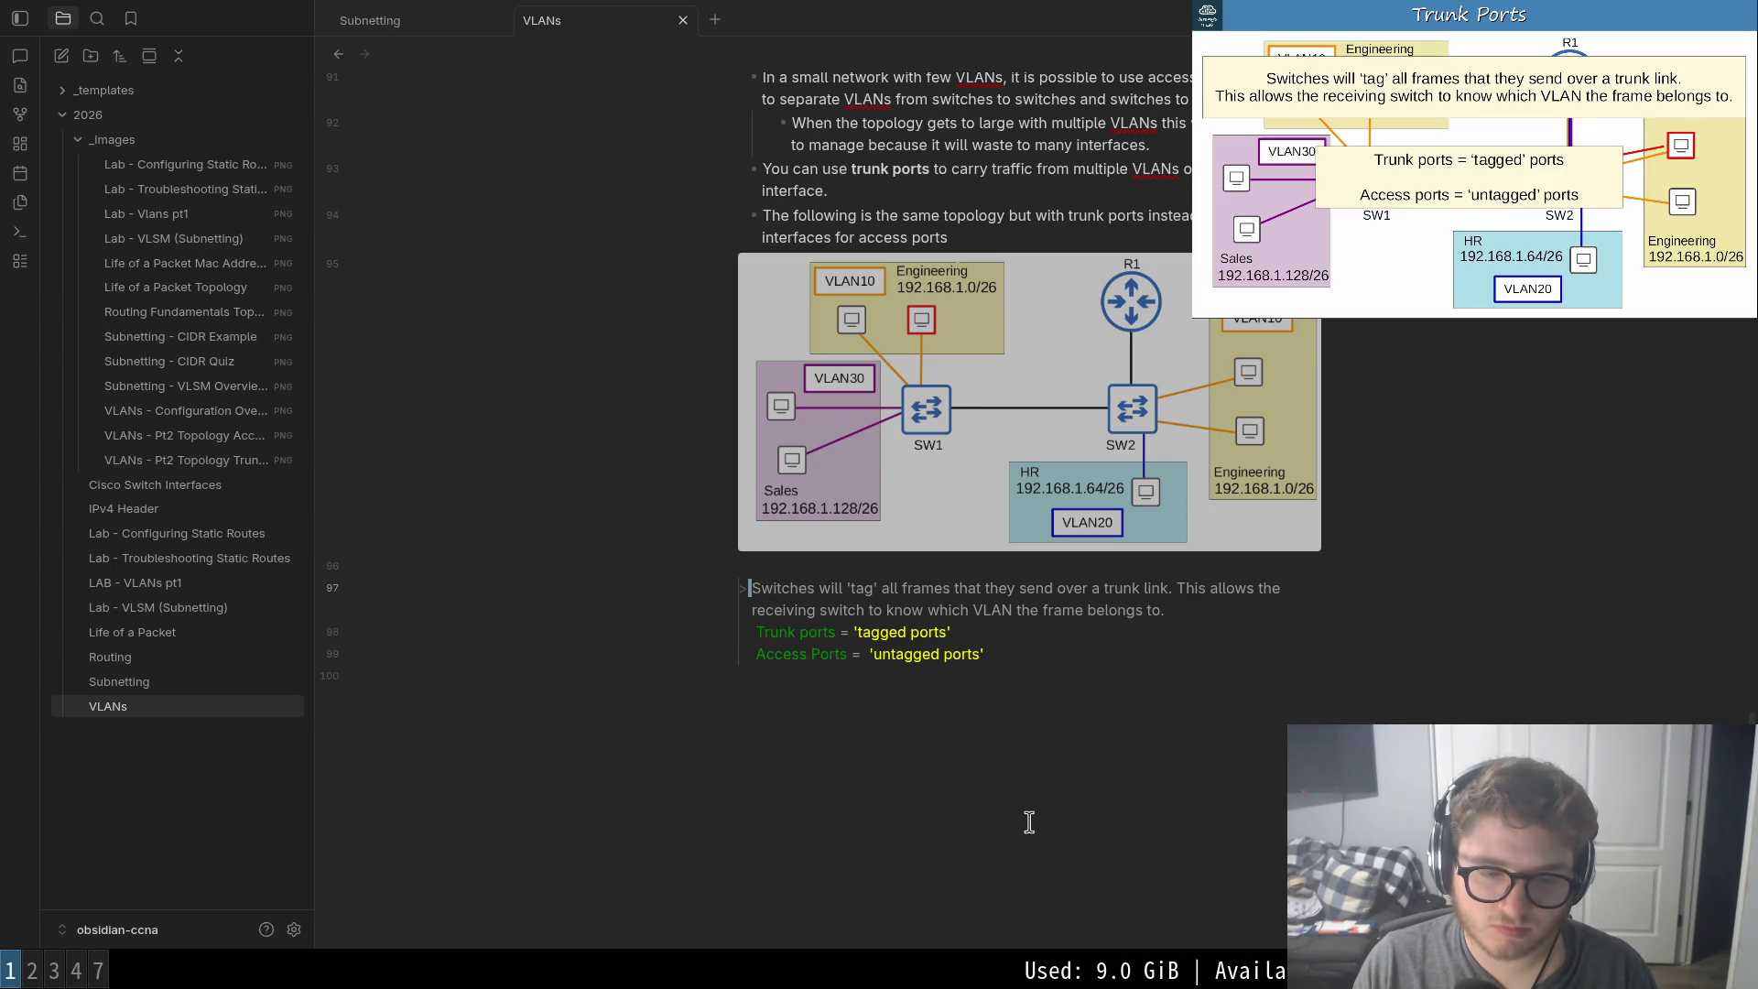
pyautogui.write('Note:')
pyautogui.press('Escape')
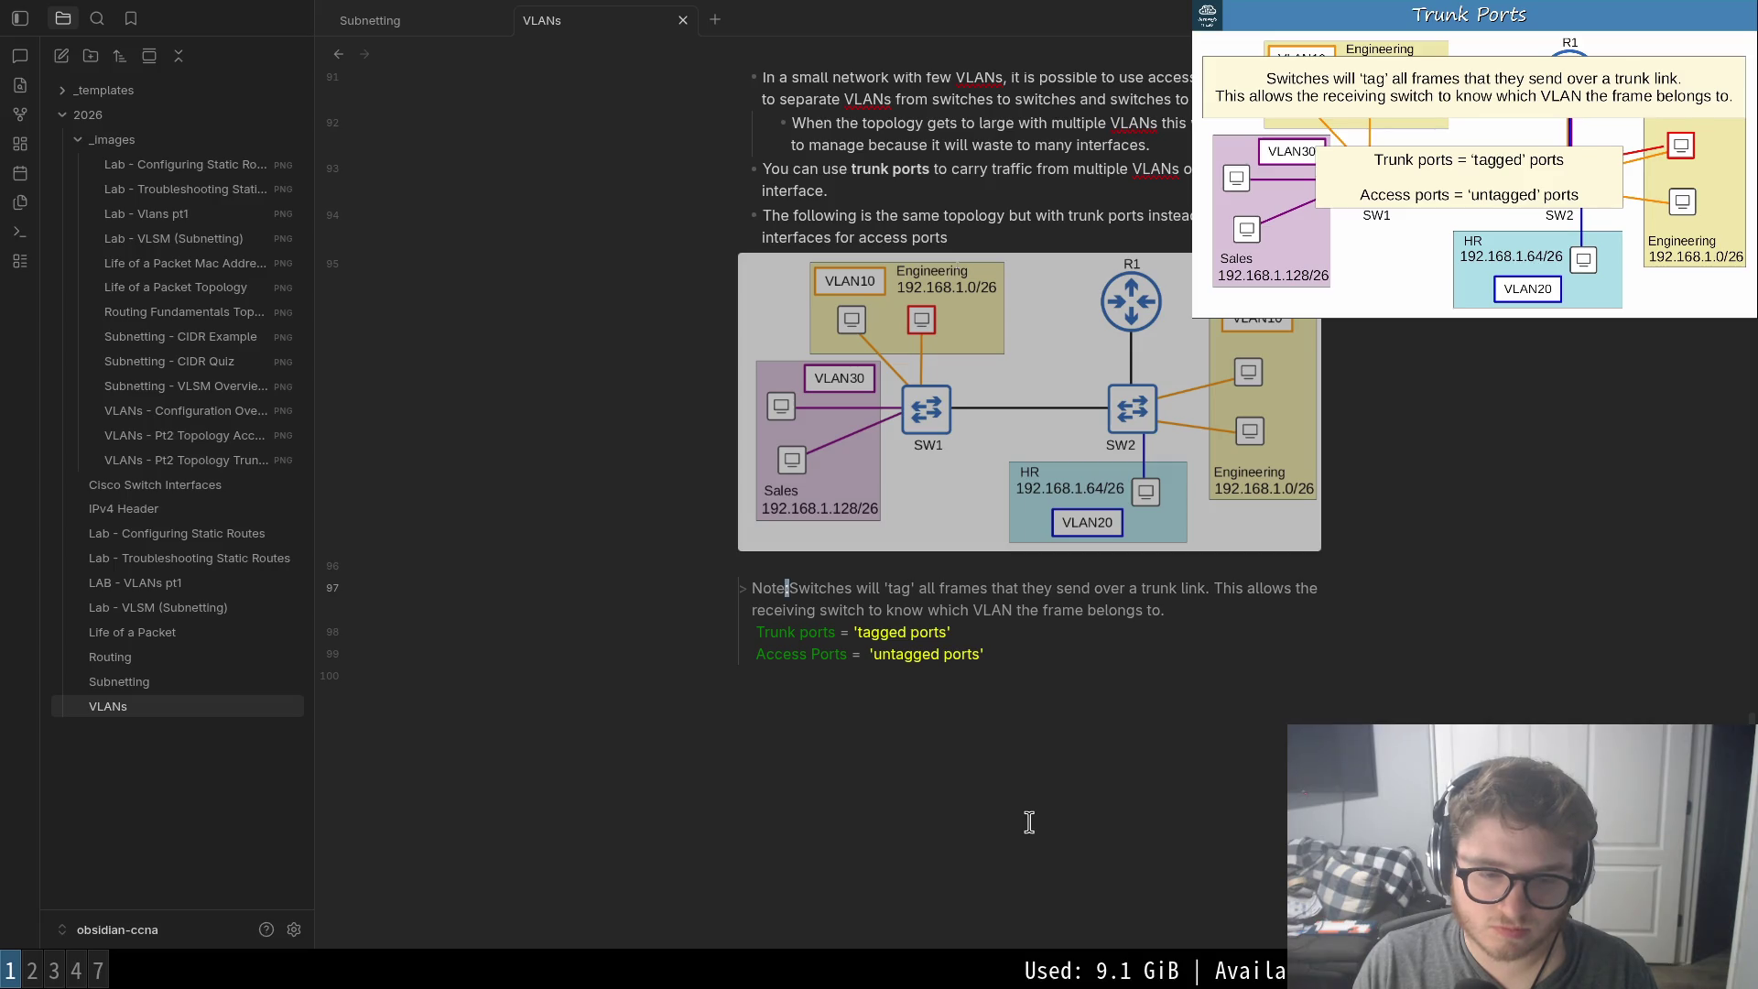
pyautogui.press('i')
pyautogui.press('Escape')
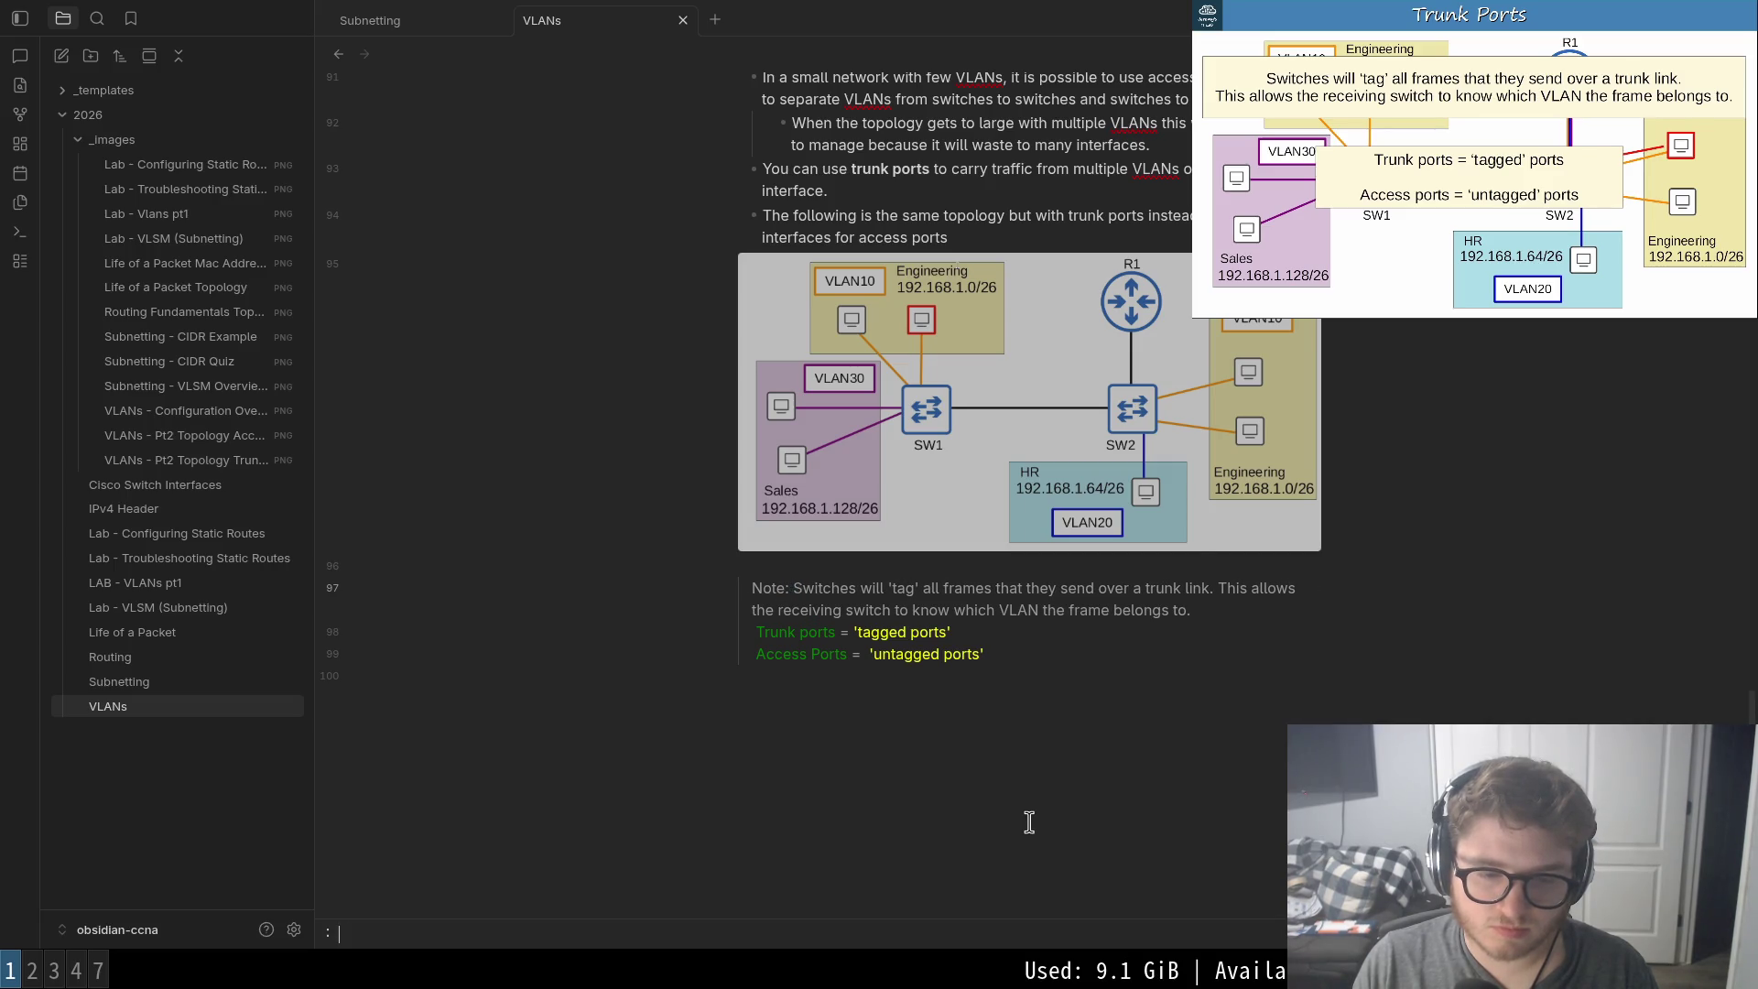
pyautogui.press('j')
pyautogui.press('j')
pyautogui.press('j')
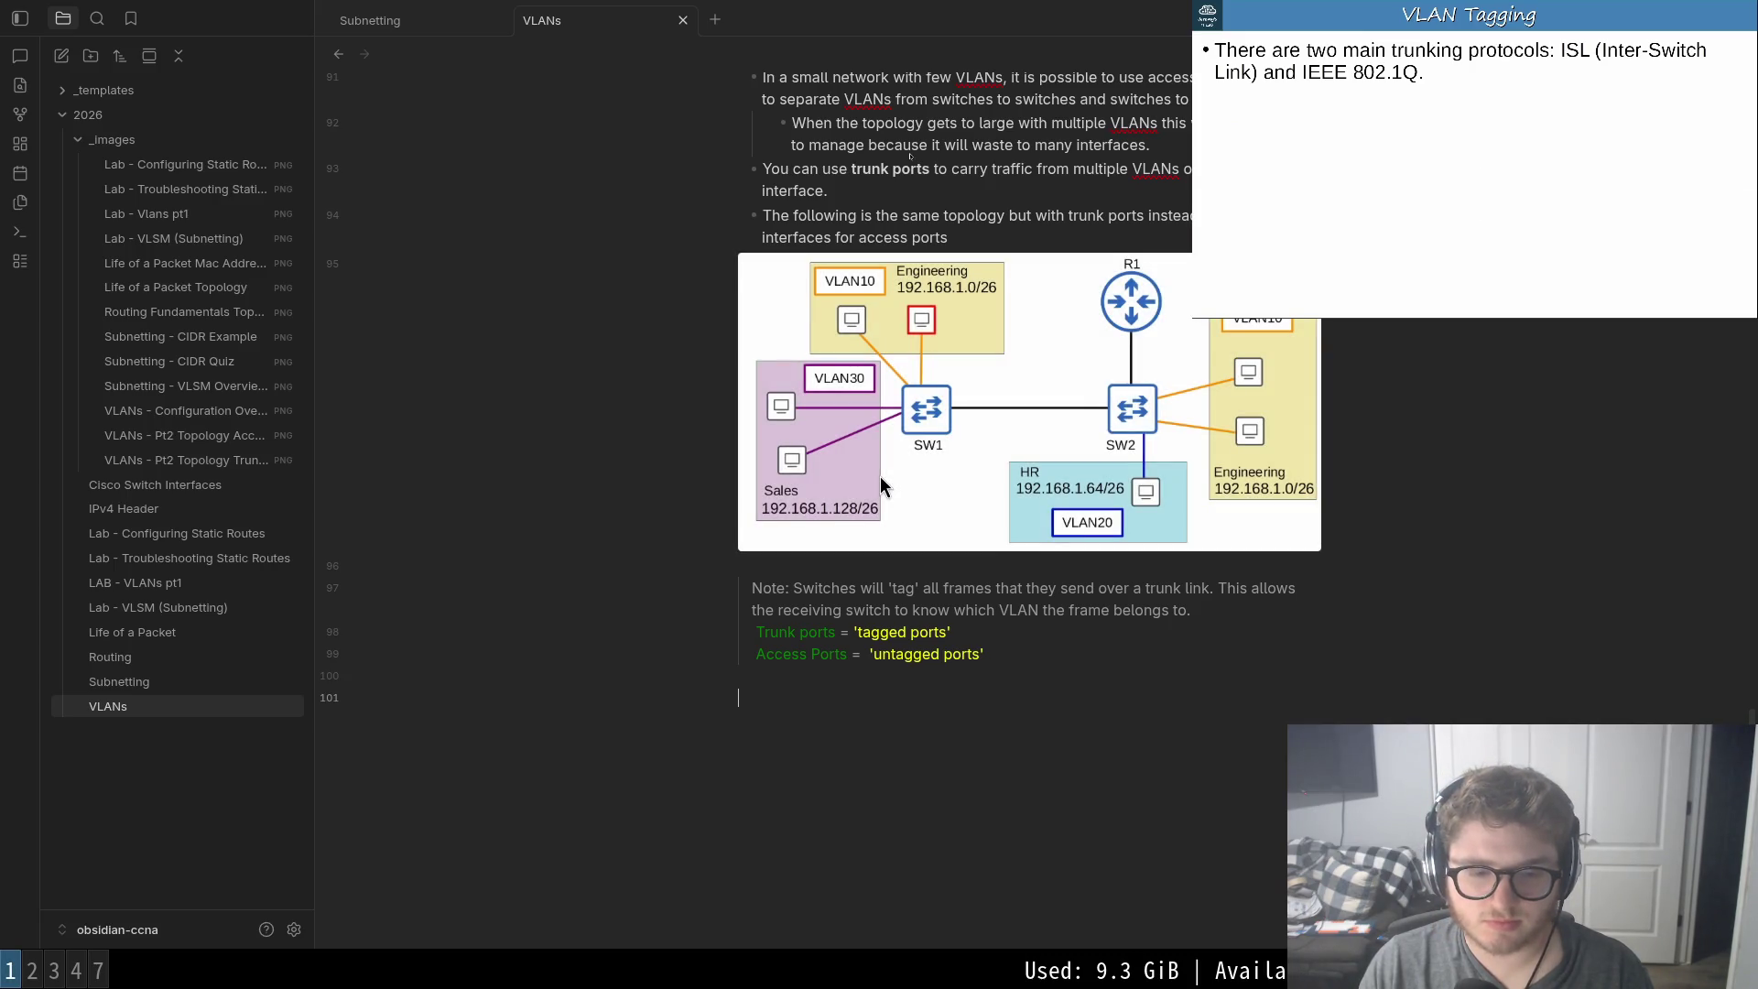
pyautogui.write('## VLAN')
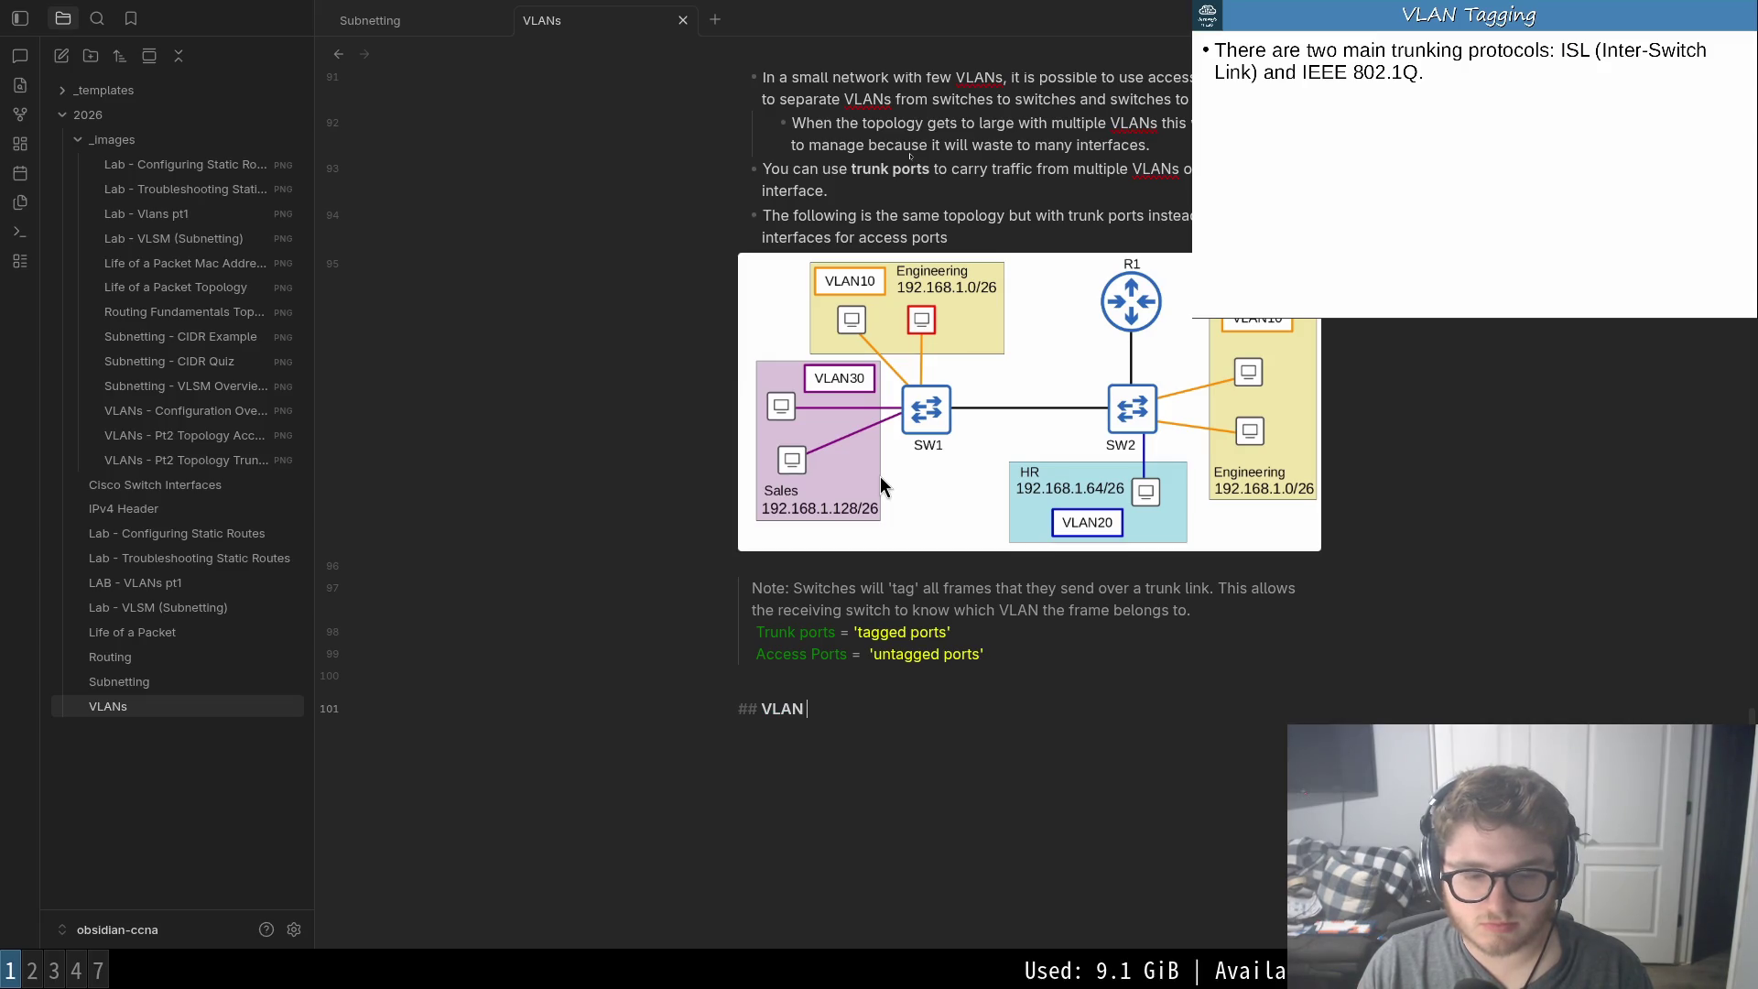
pyautogui.write(' Taggings')
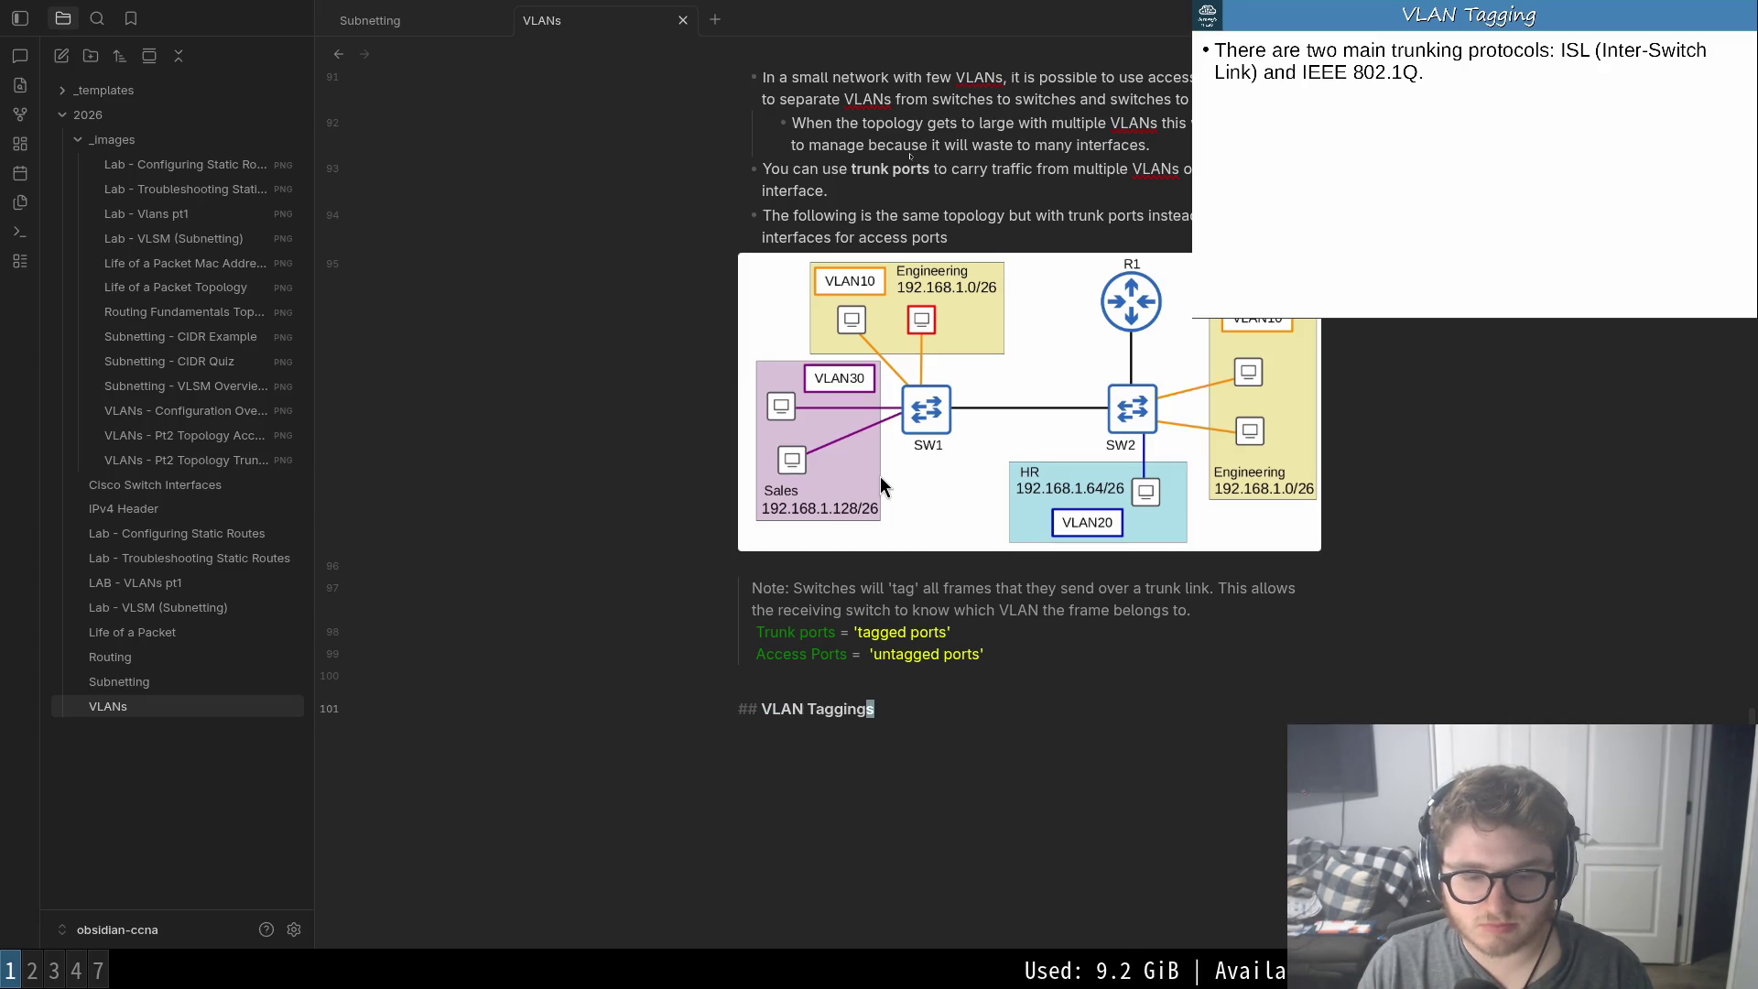
# Fix the VLAN Tagging heading's trailing s and start a new line beneath it
pyautogui.press('BackSpace')
pyautogui.press('Escape')
pyautogui.press('o')
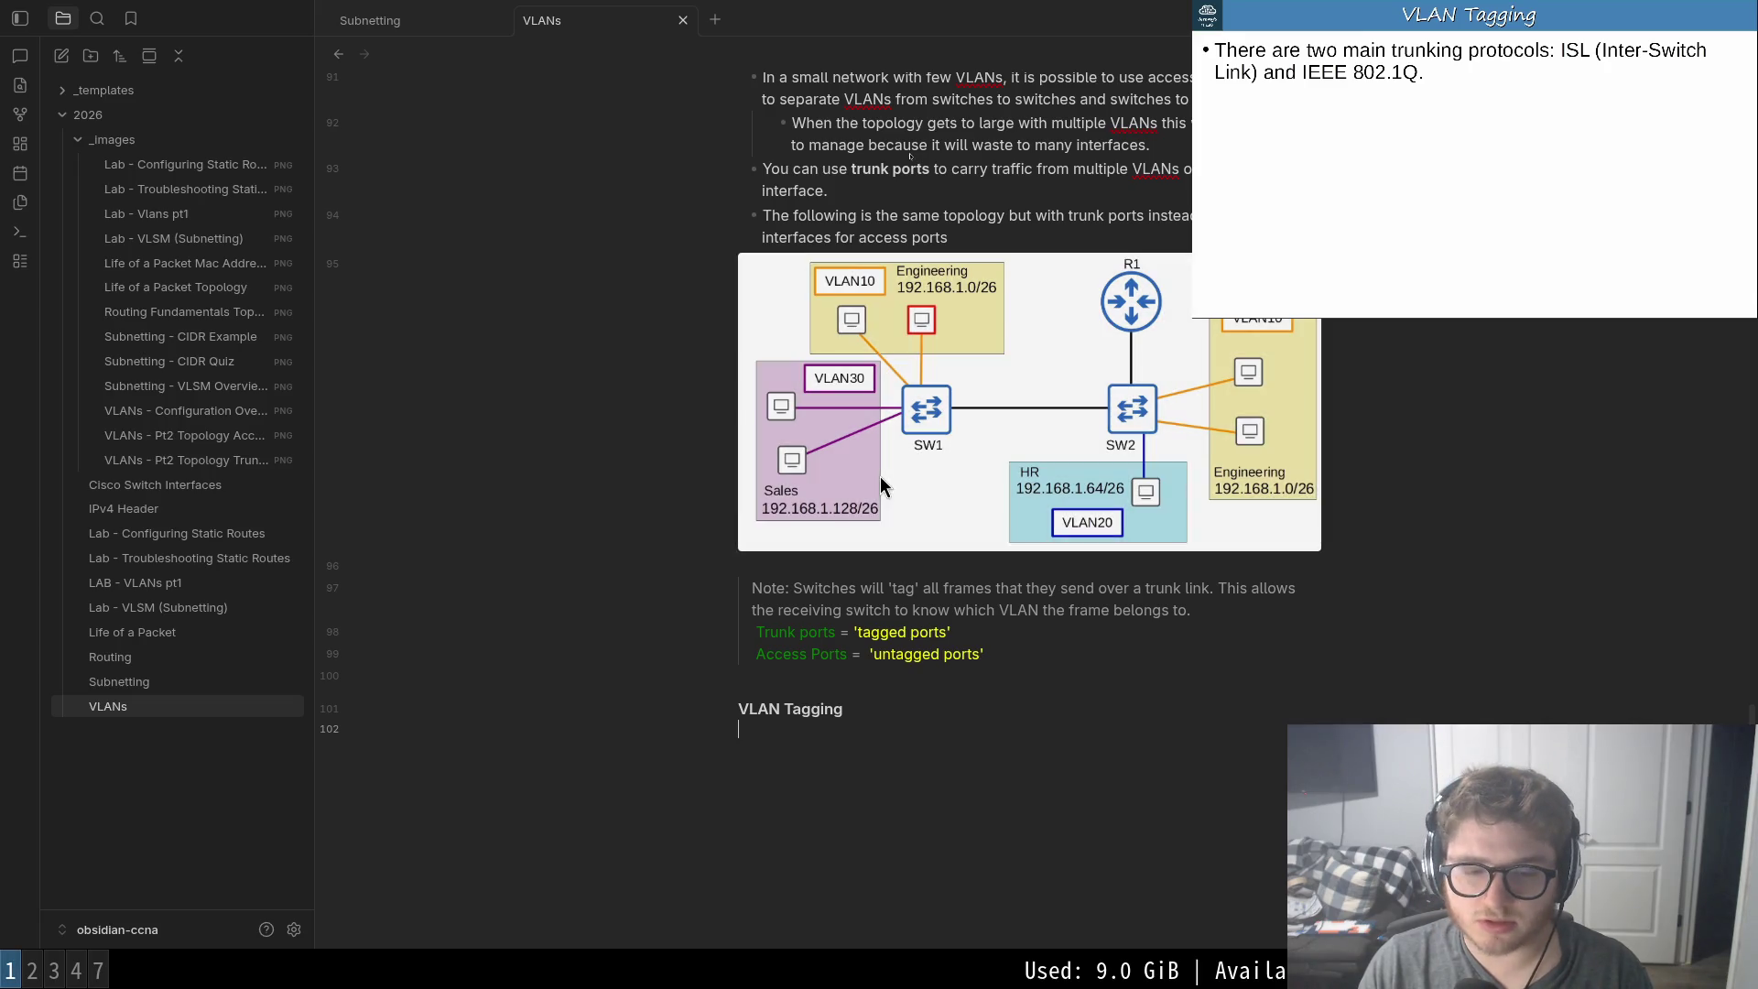
pyautogui.write('> ')
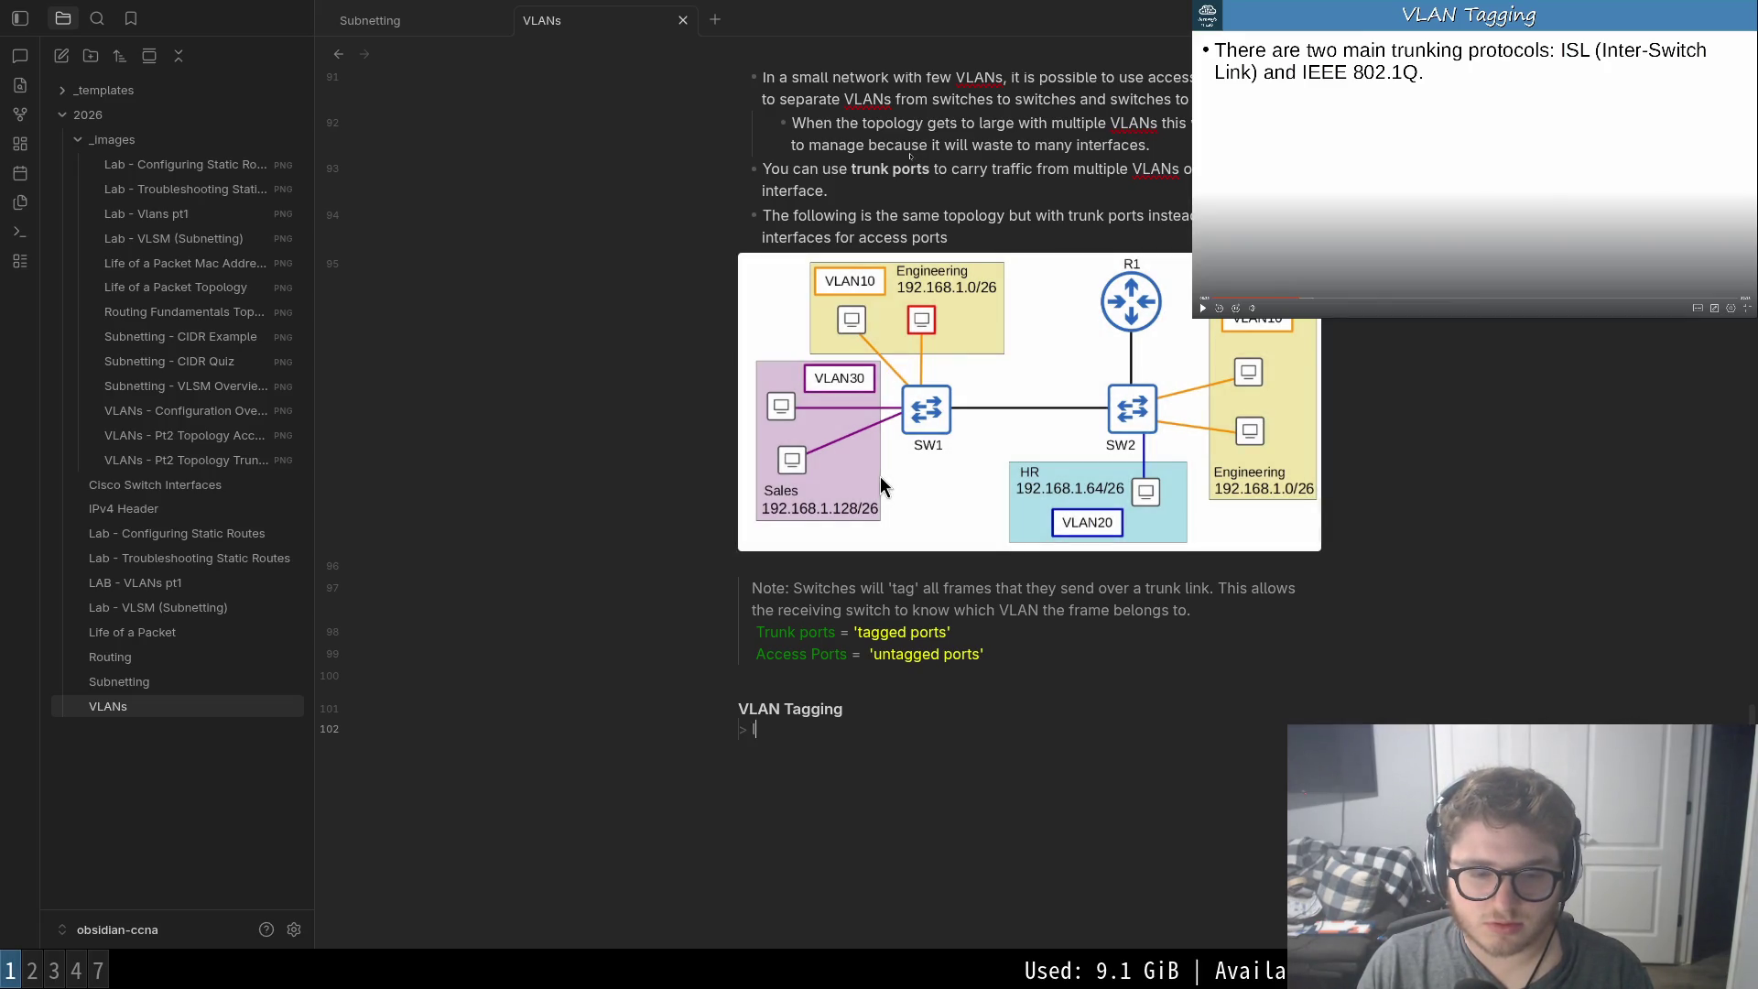
pyautogui.write('ISL')
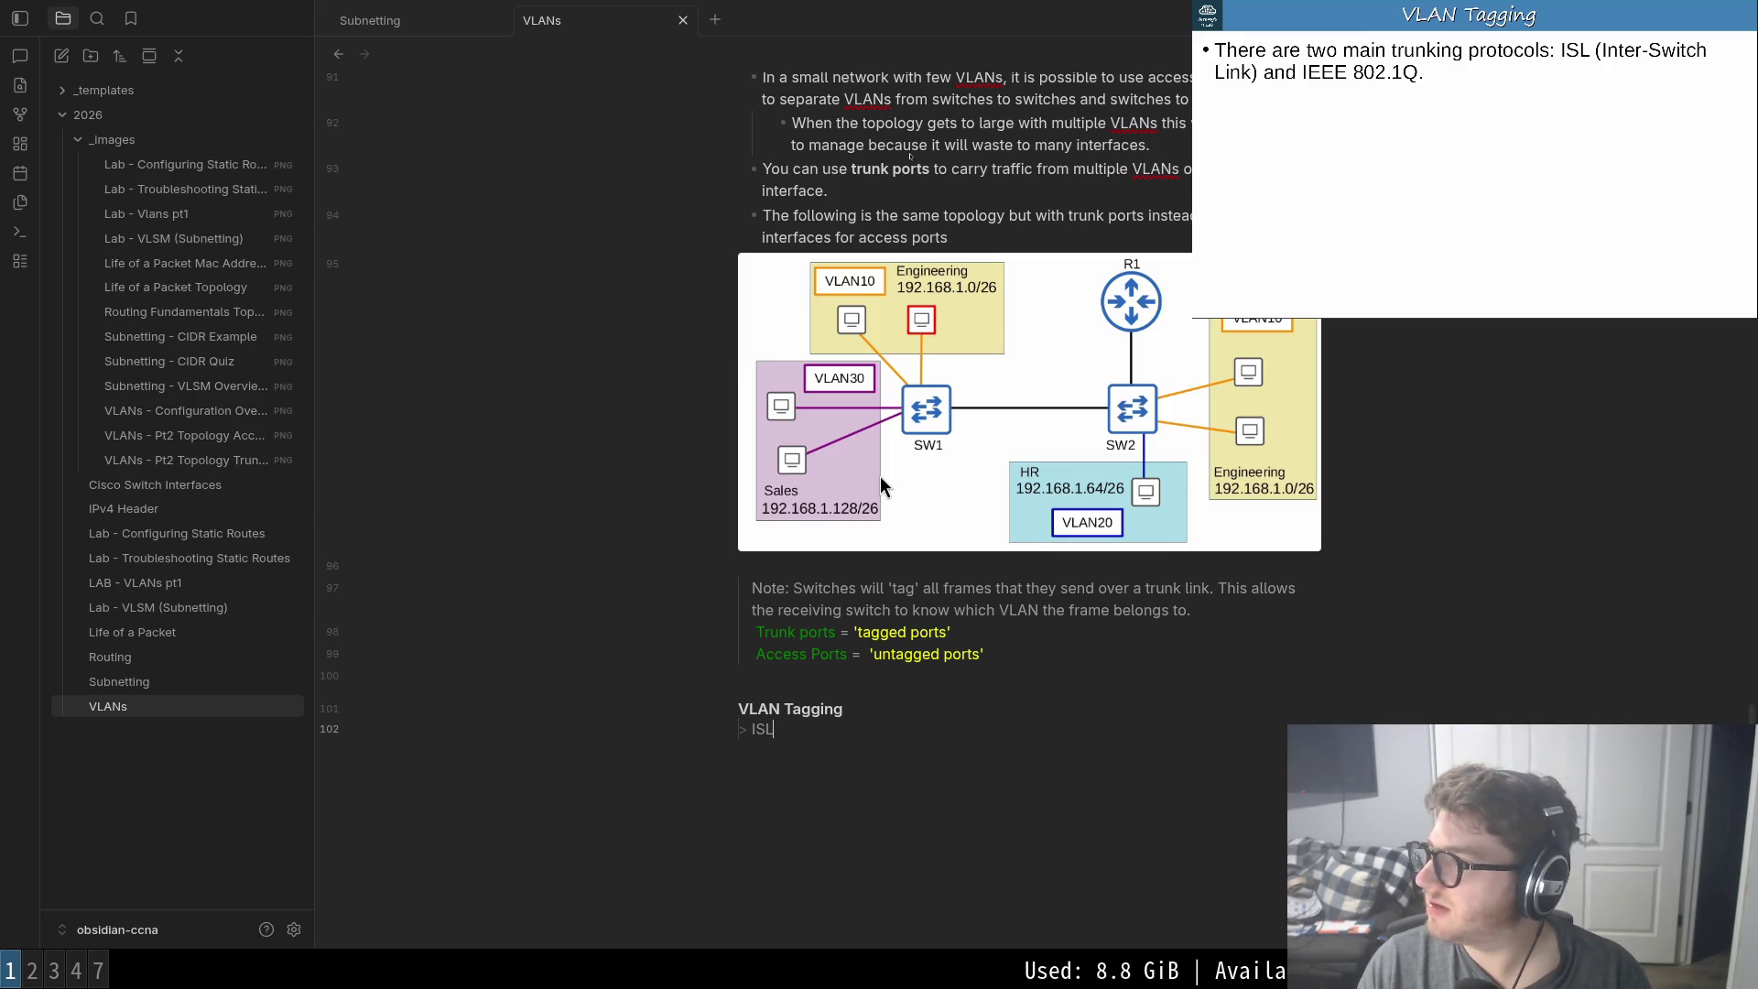
pyautogui.write(' (')
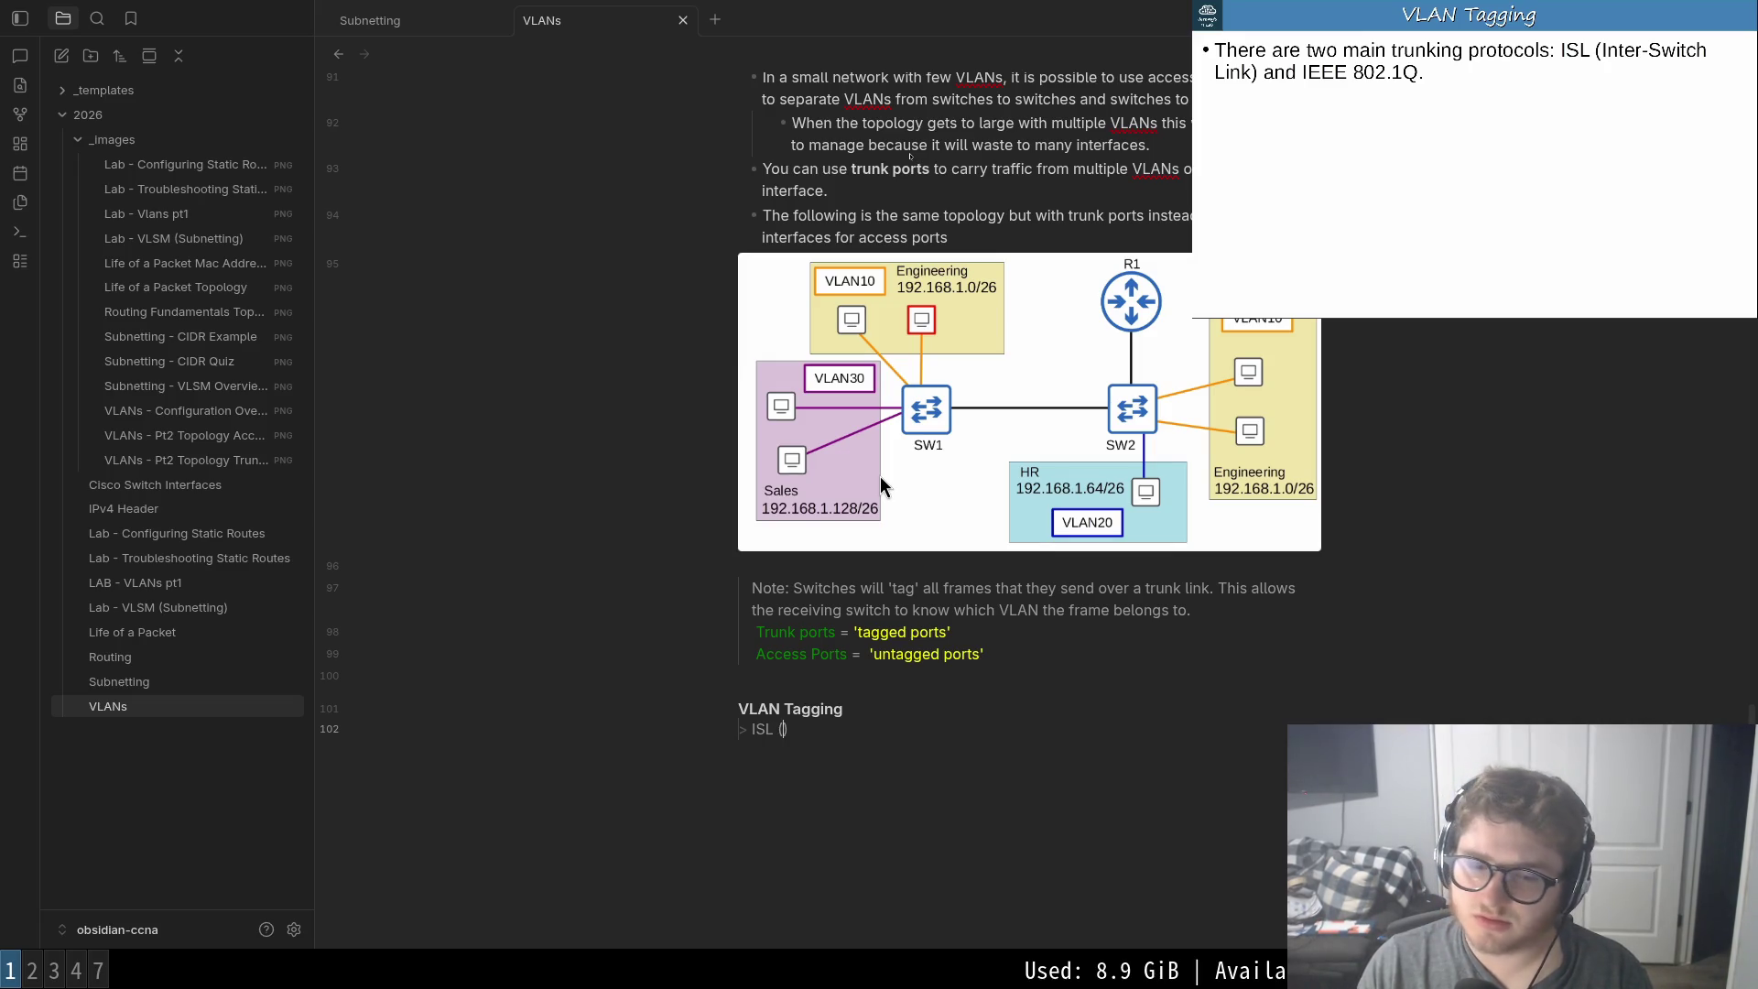
pyautogui.write('Inter swi')
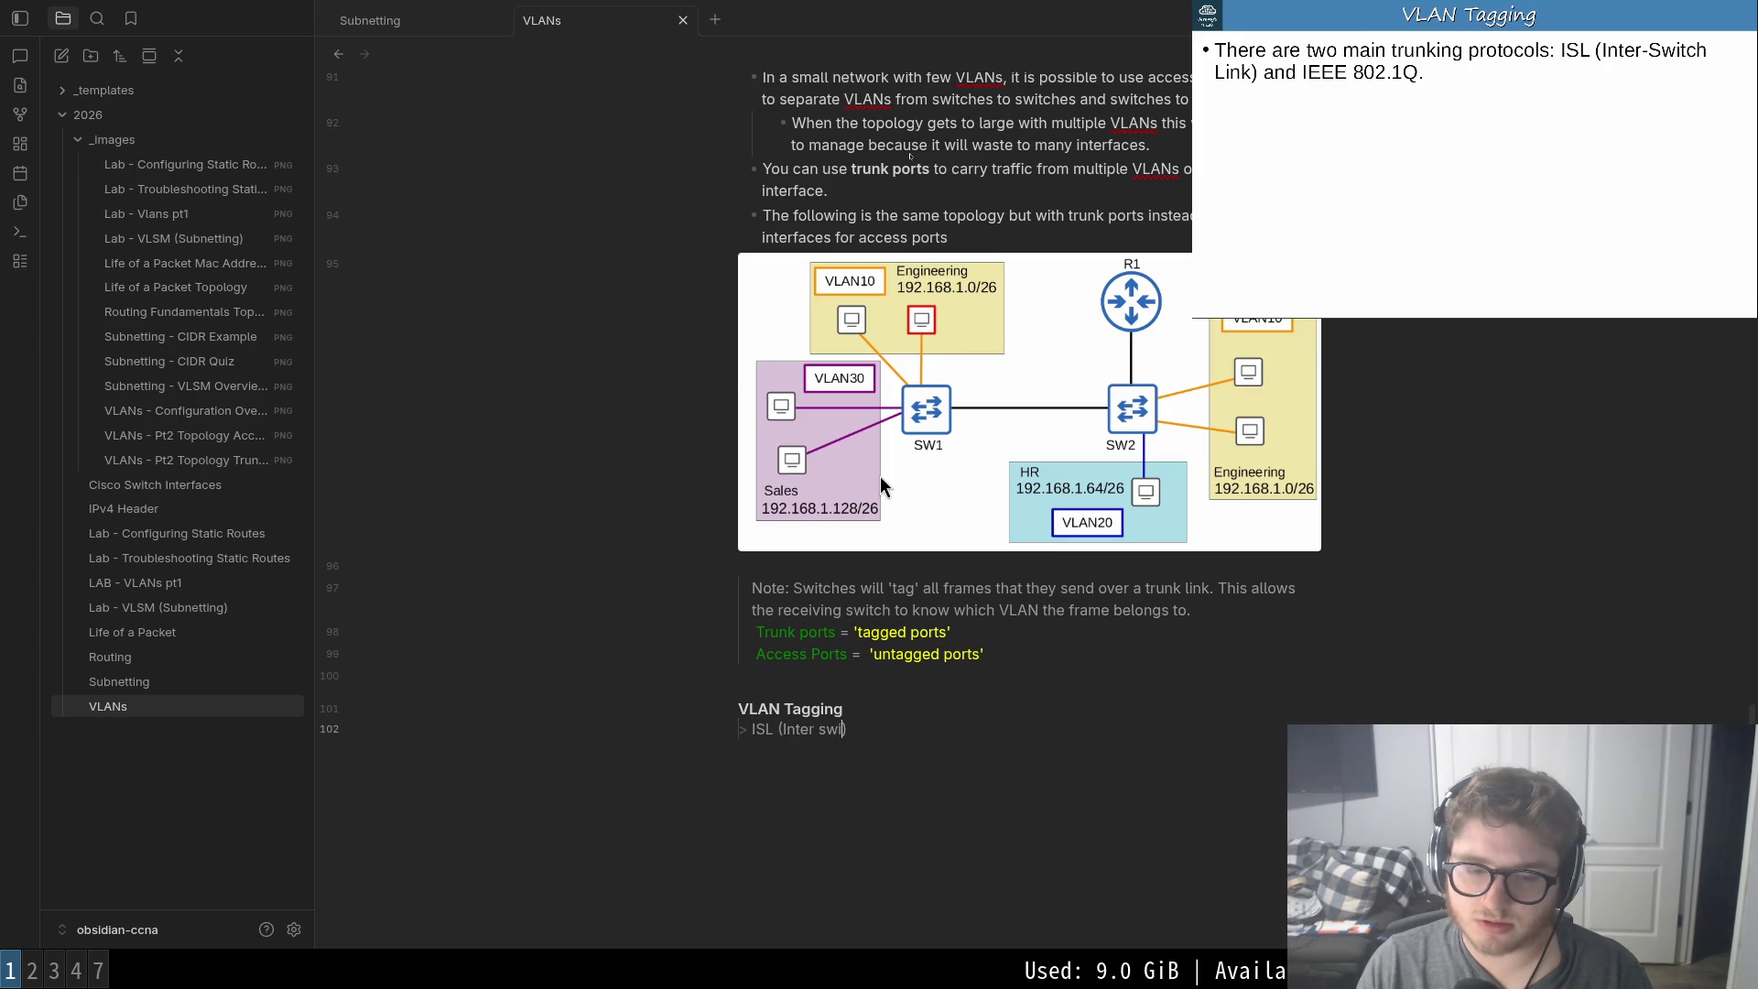
pyautogui.write('tch link')
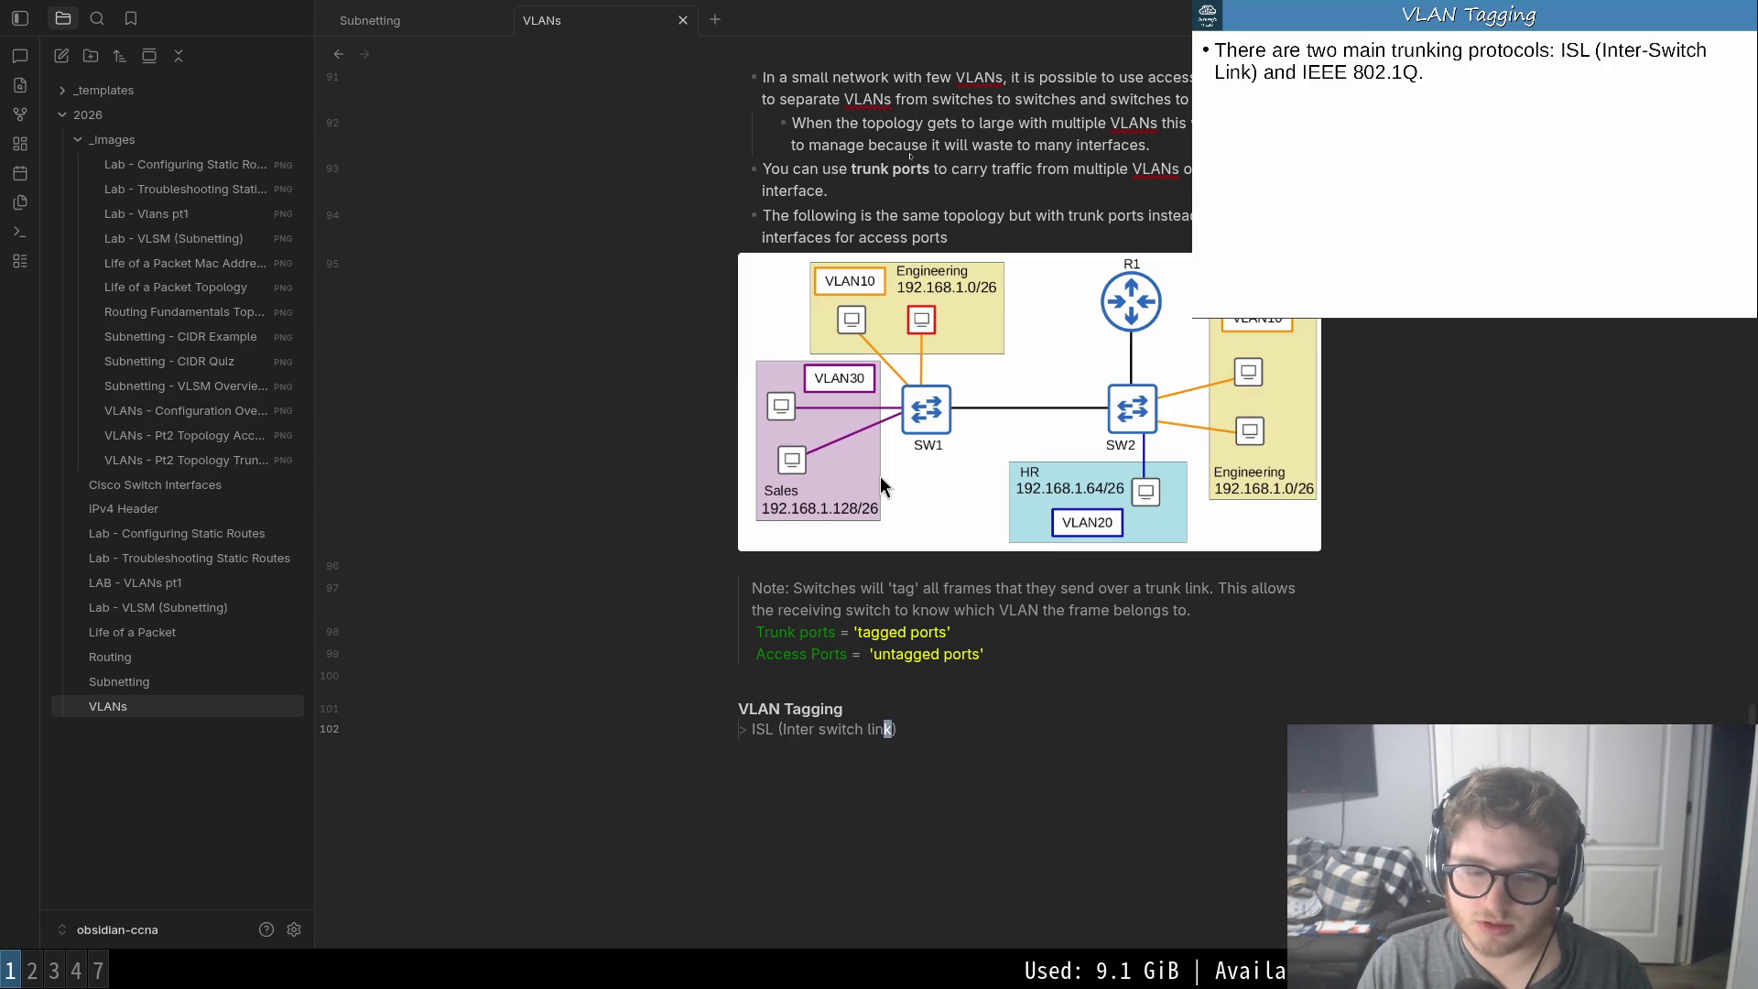
pyautogui.write('bbr')
# Capitalize Switch and Link in the ISL entry, then clear the line to rewrite it
pyautogui.hotkey('shift', 's')
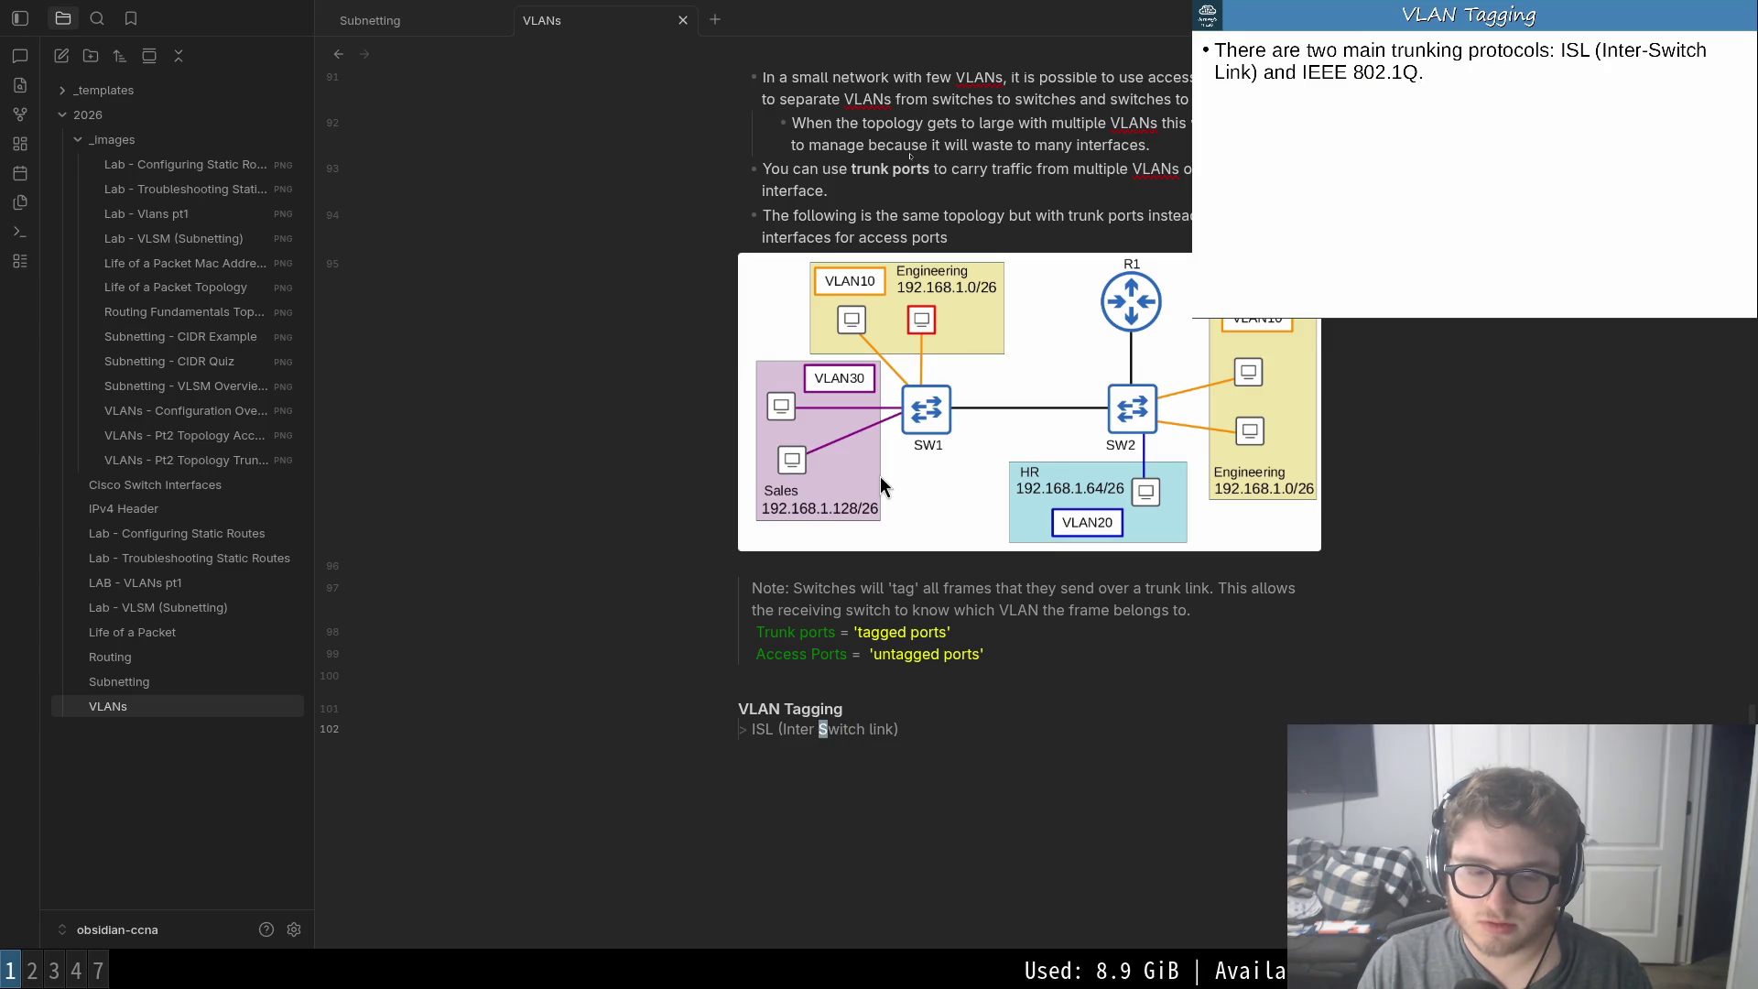
pyautogui.press('l')
pyautogui.press('l')
pyautogui.press('l')
pyautogui.press('l')
pyautogui.press('l')
pyautogui.press('l')
pyautogui.press('r')
pyautogui.hotkey('shift', 'l')
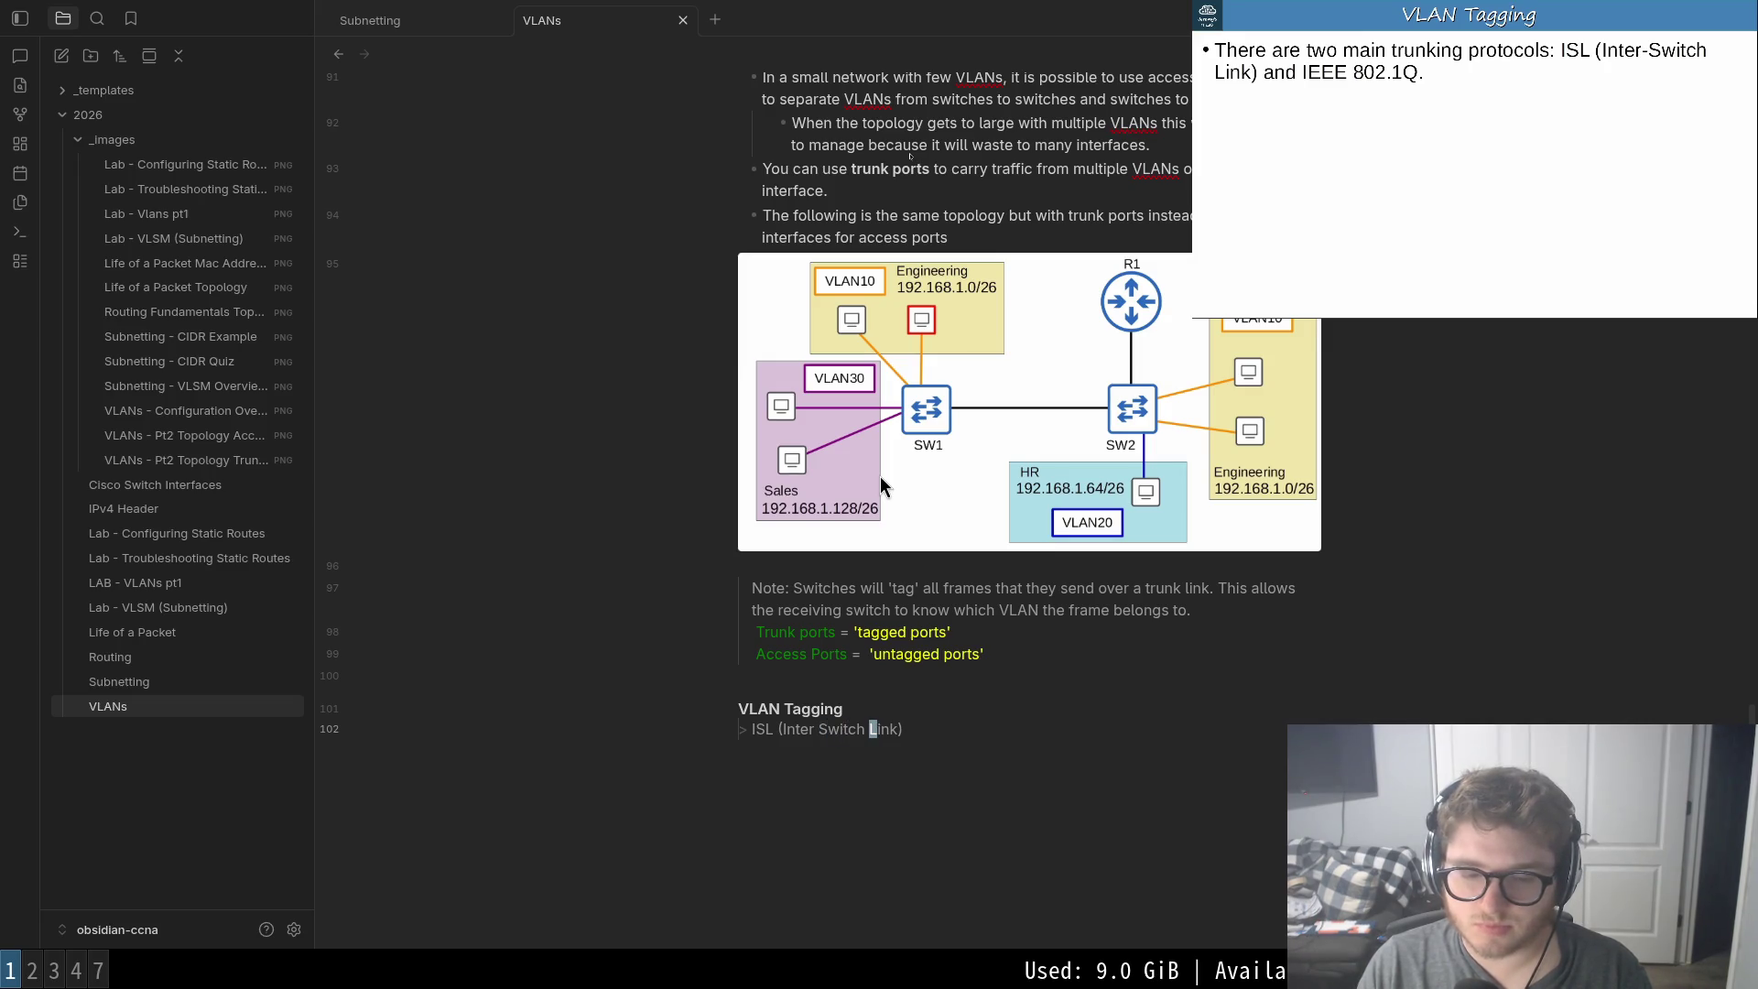
pyautogui.press('k')
pyautogui.press('k')
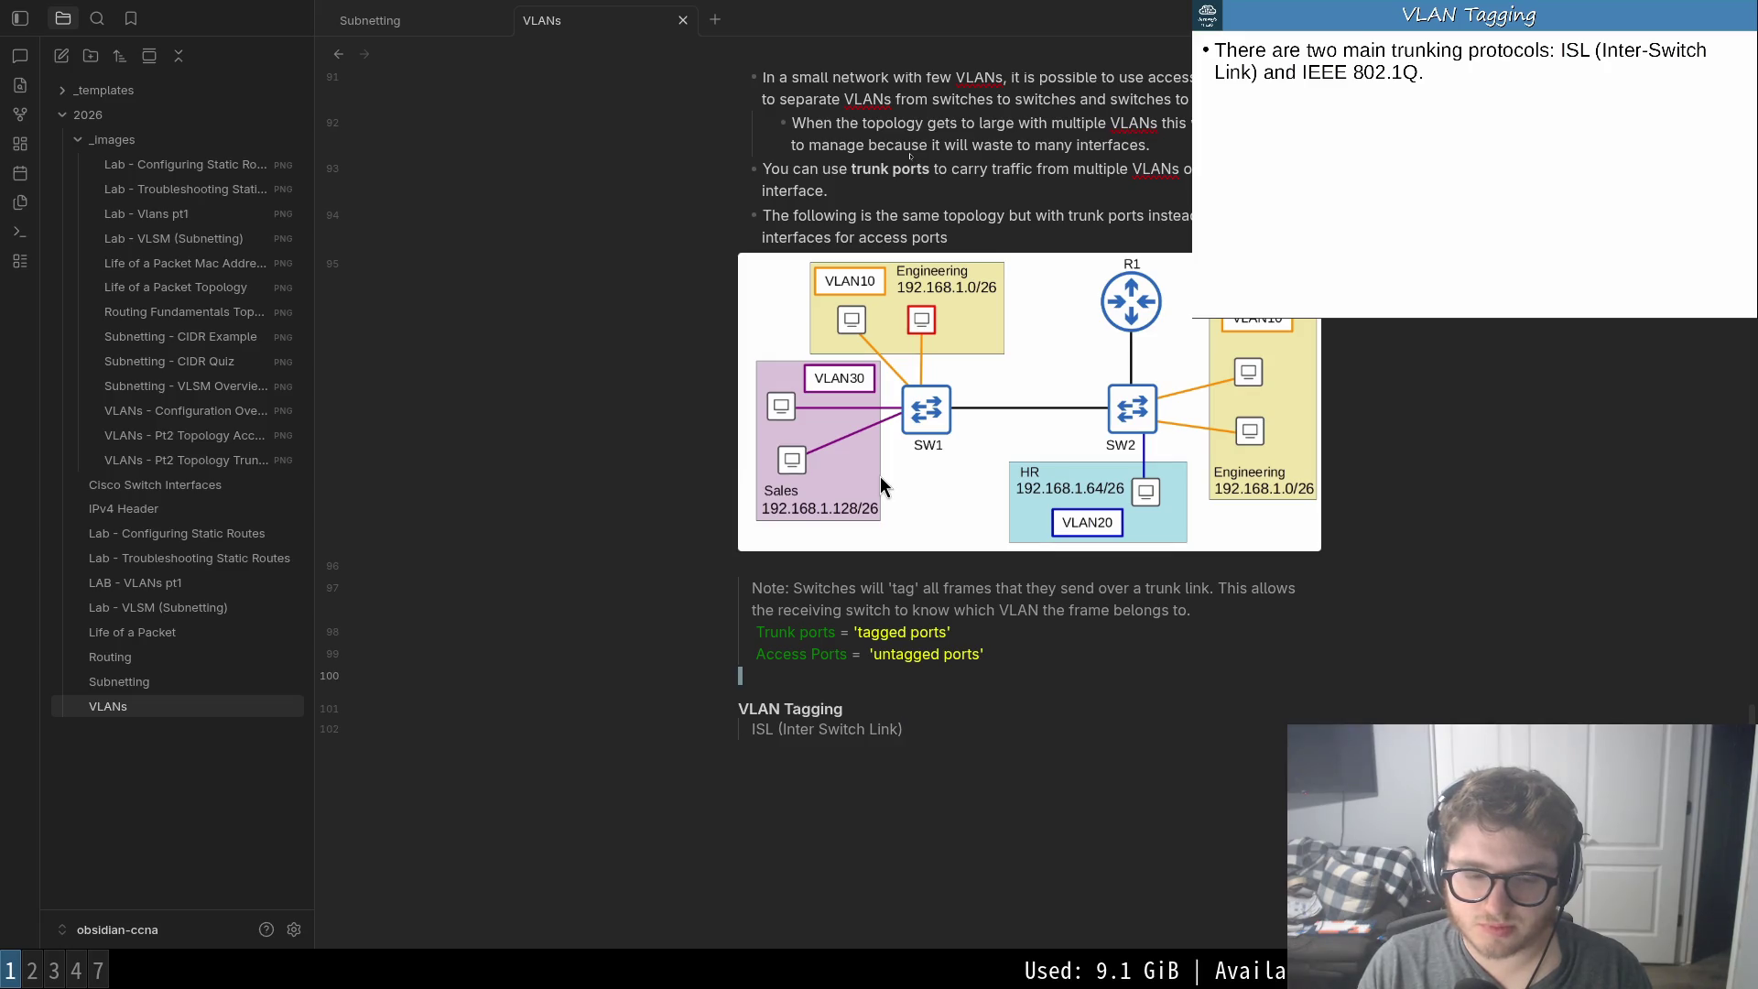
pyautogui.press('j')
pyautogui.press('j')
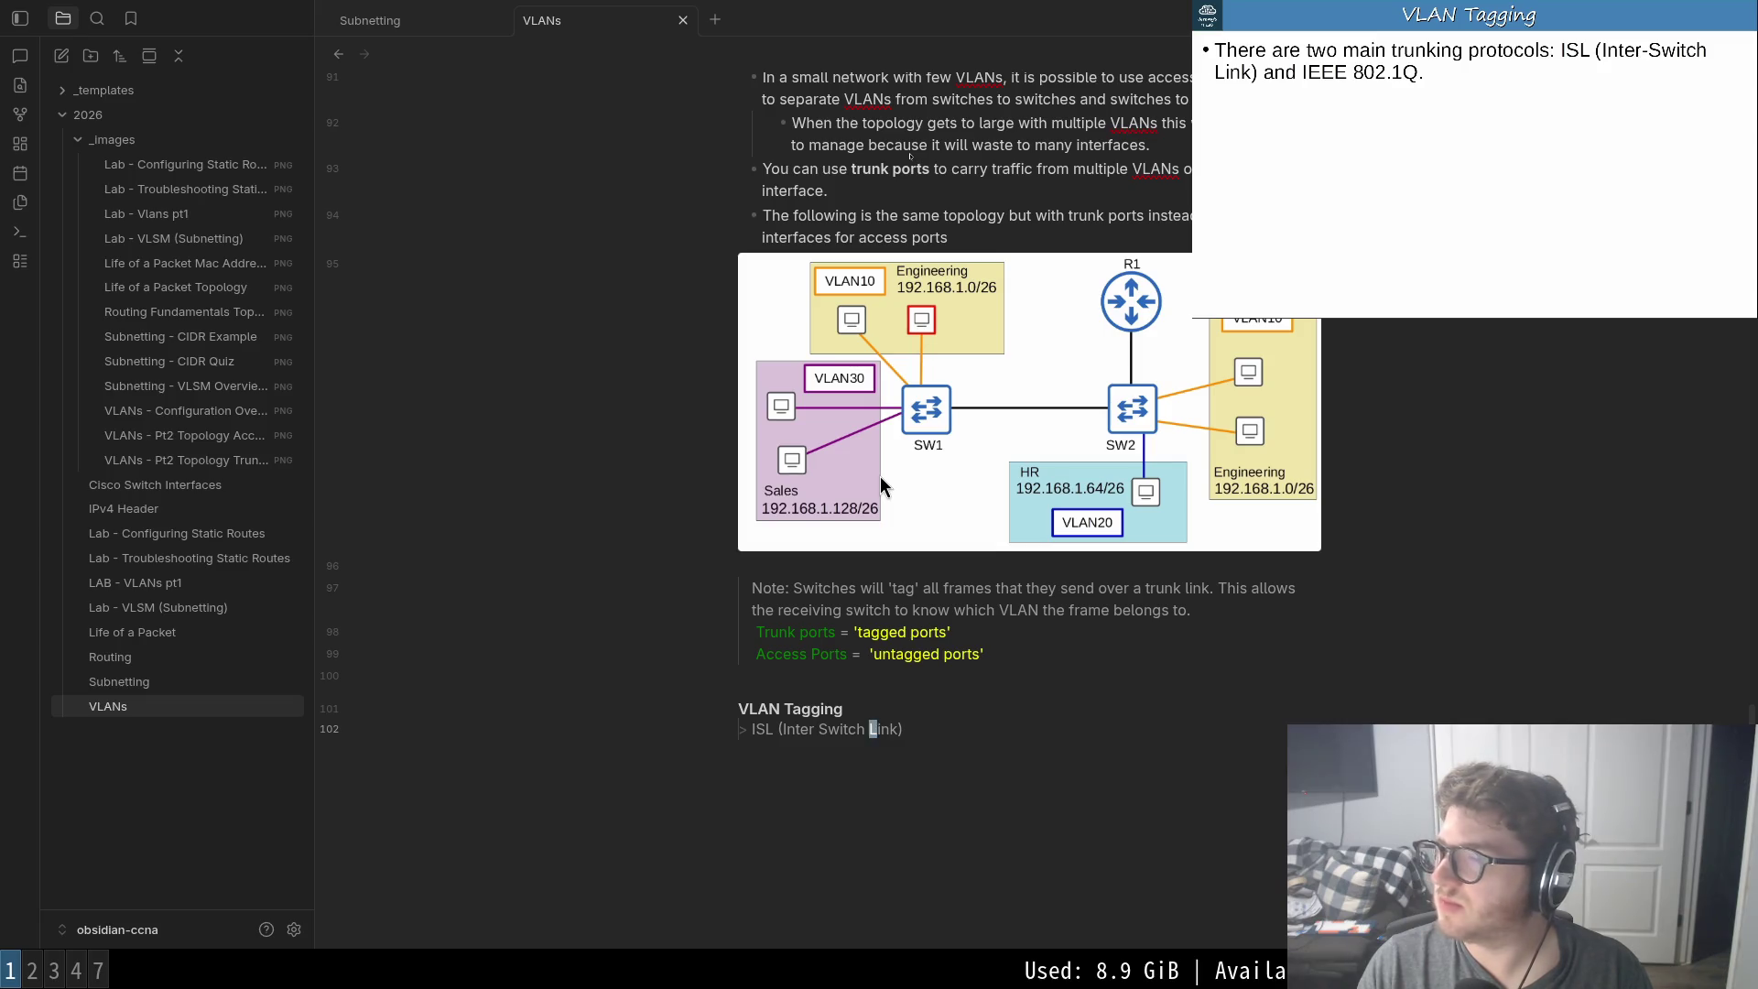
pyautogui.press('c')
pyautogui.press('c')
pyautogui.write('There ')
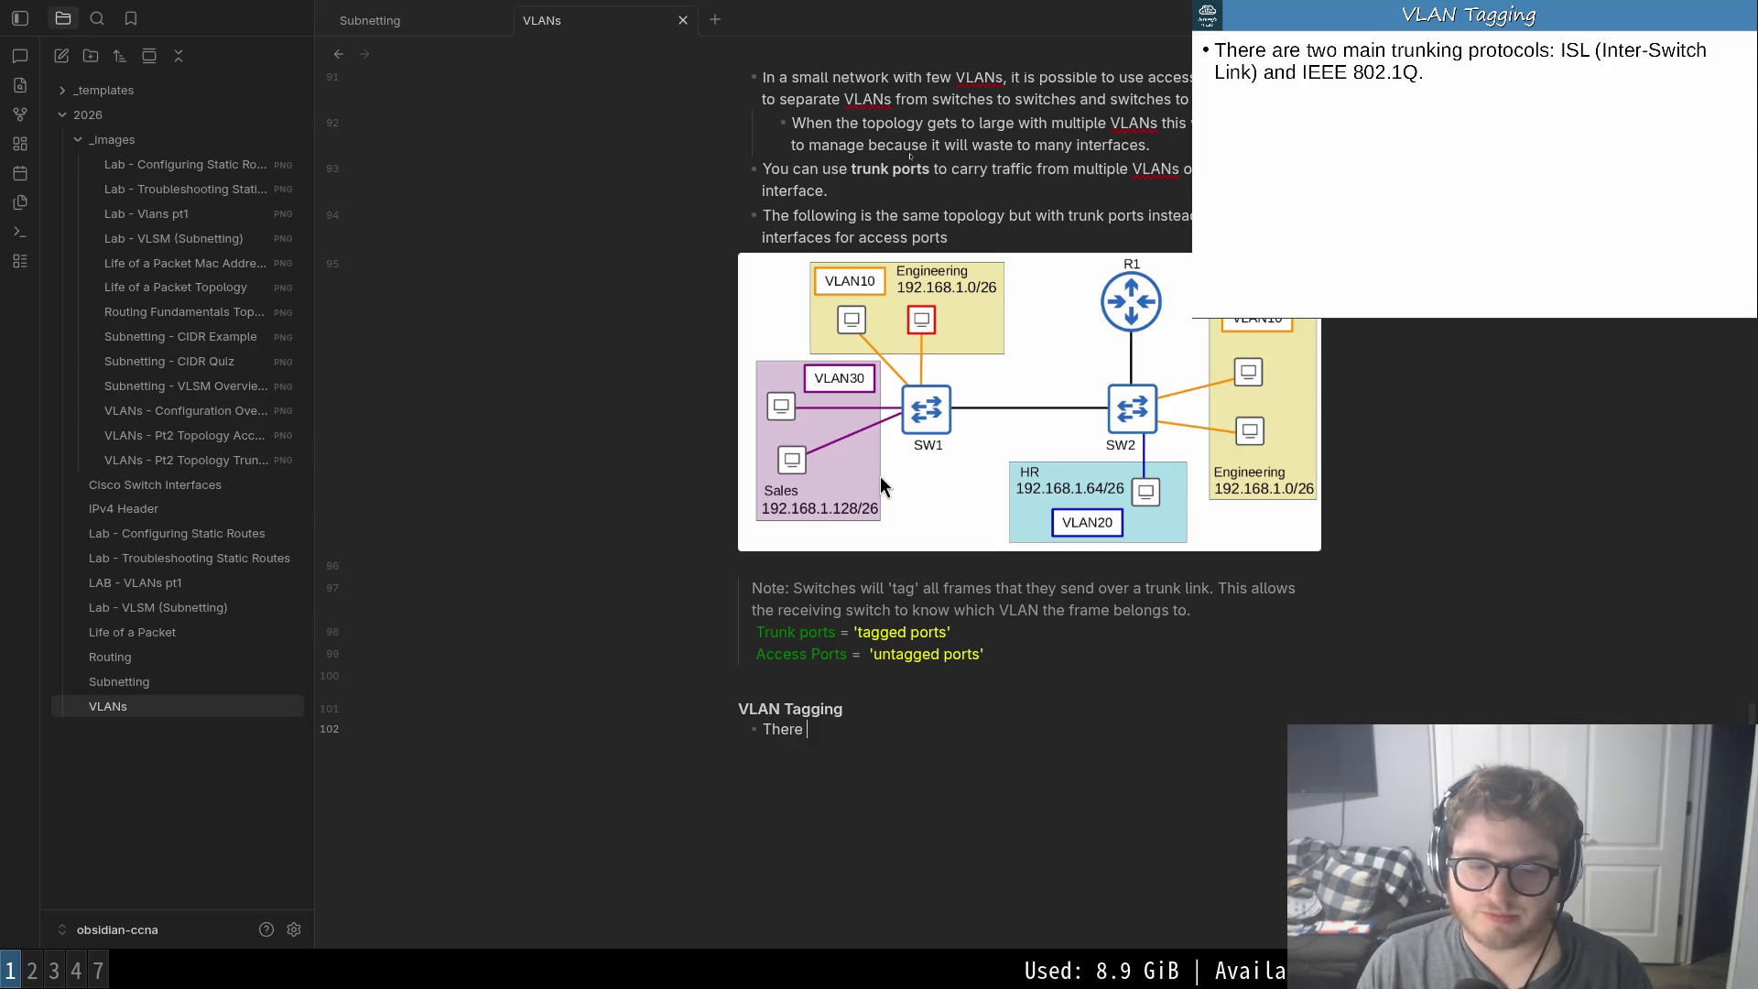
pyautogui.write('are two main')
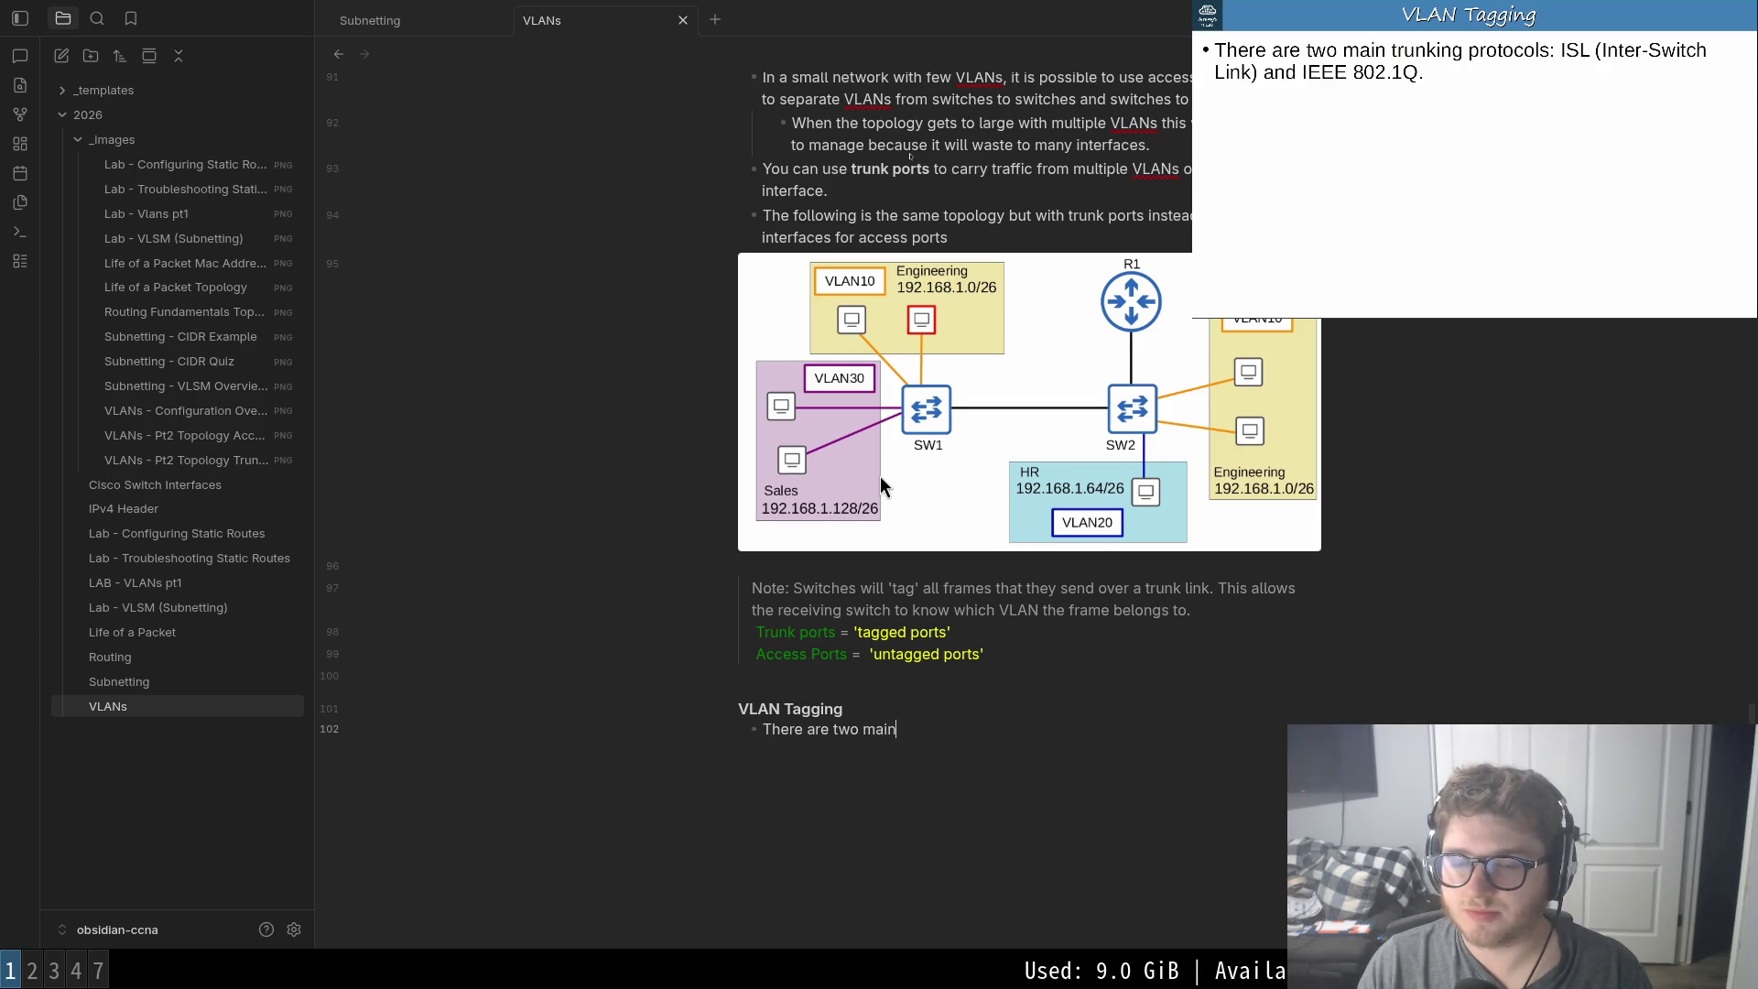
pyautogui.write(' trunki')
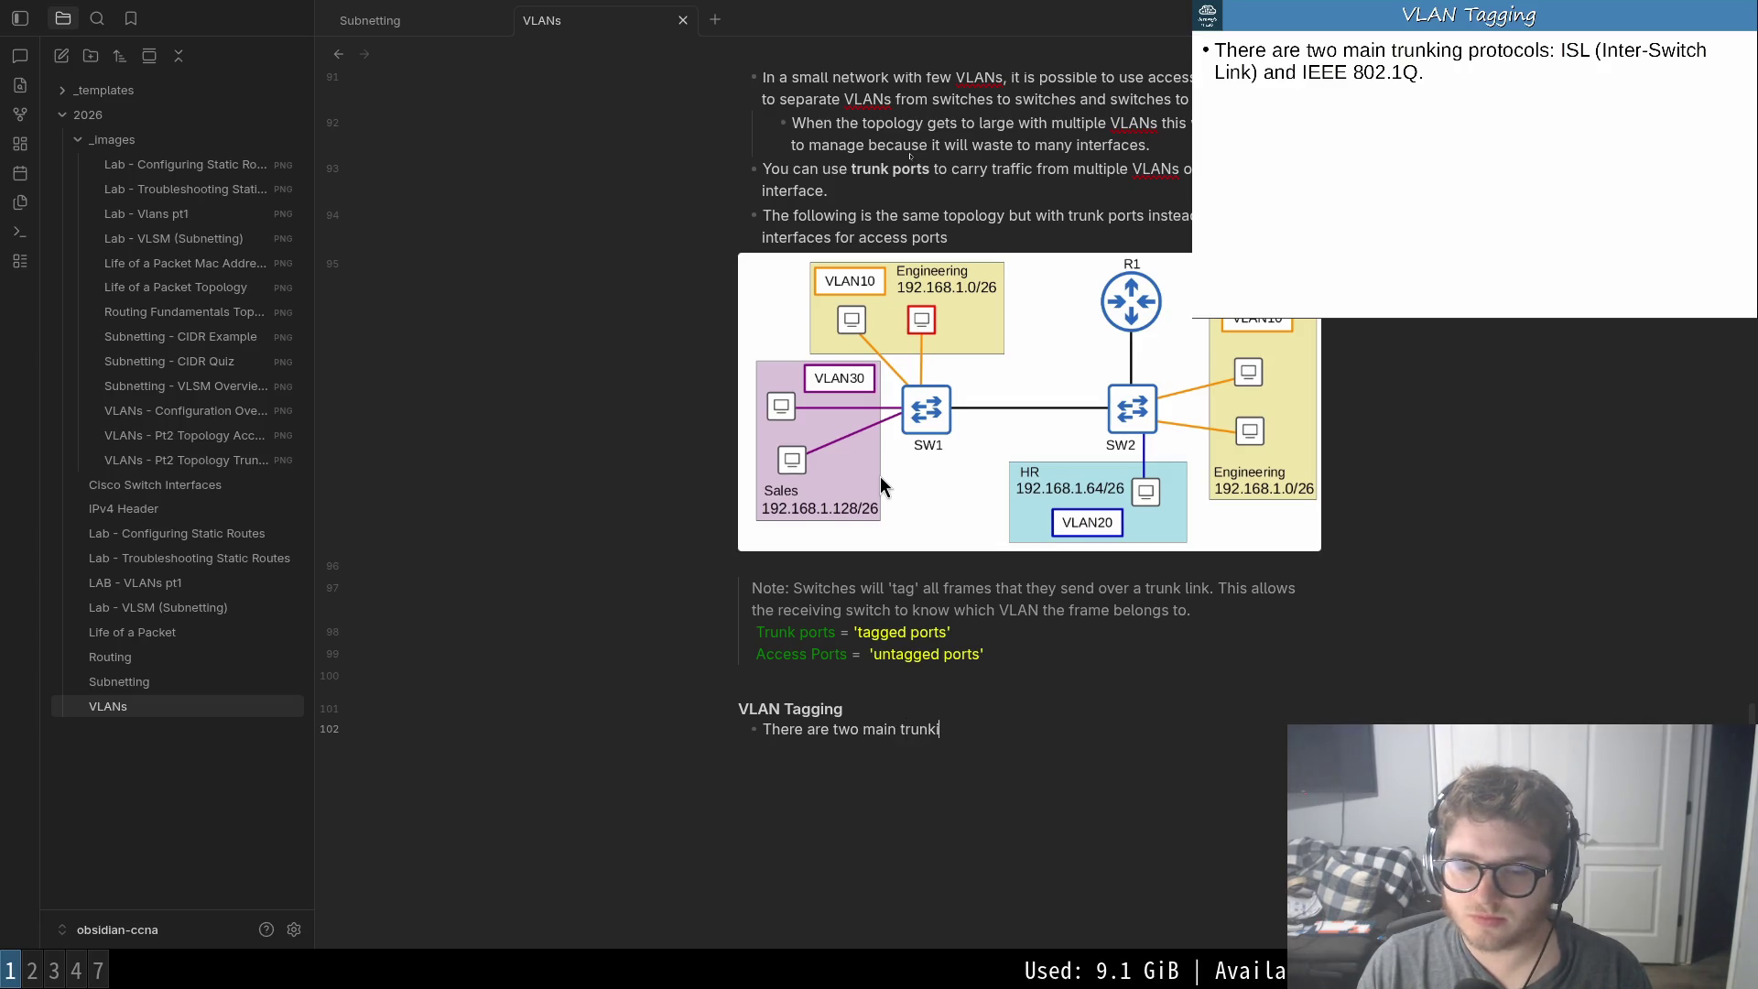
pyautogui.write('ng proto')
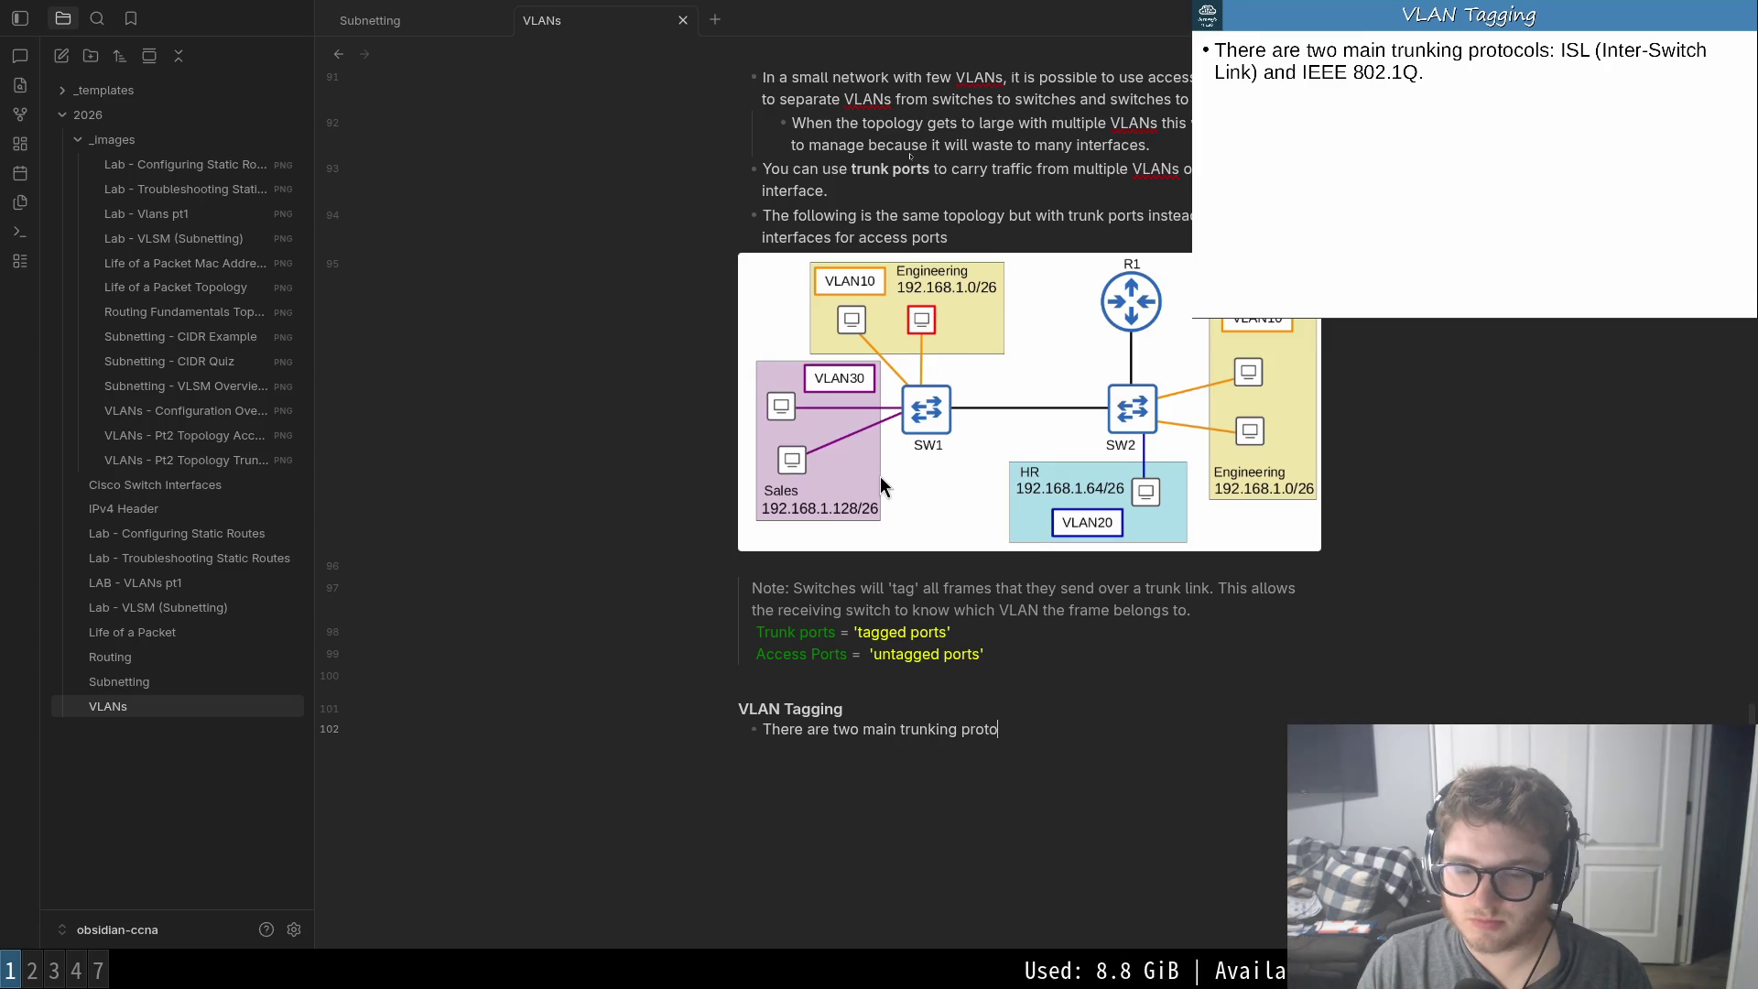
pyautogui.write('cals')
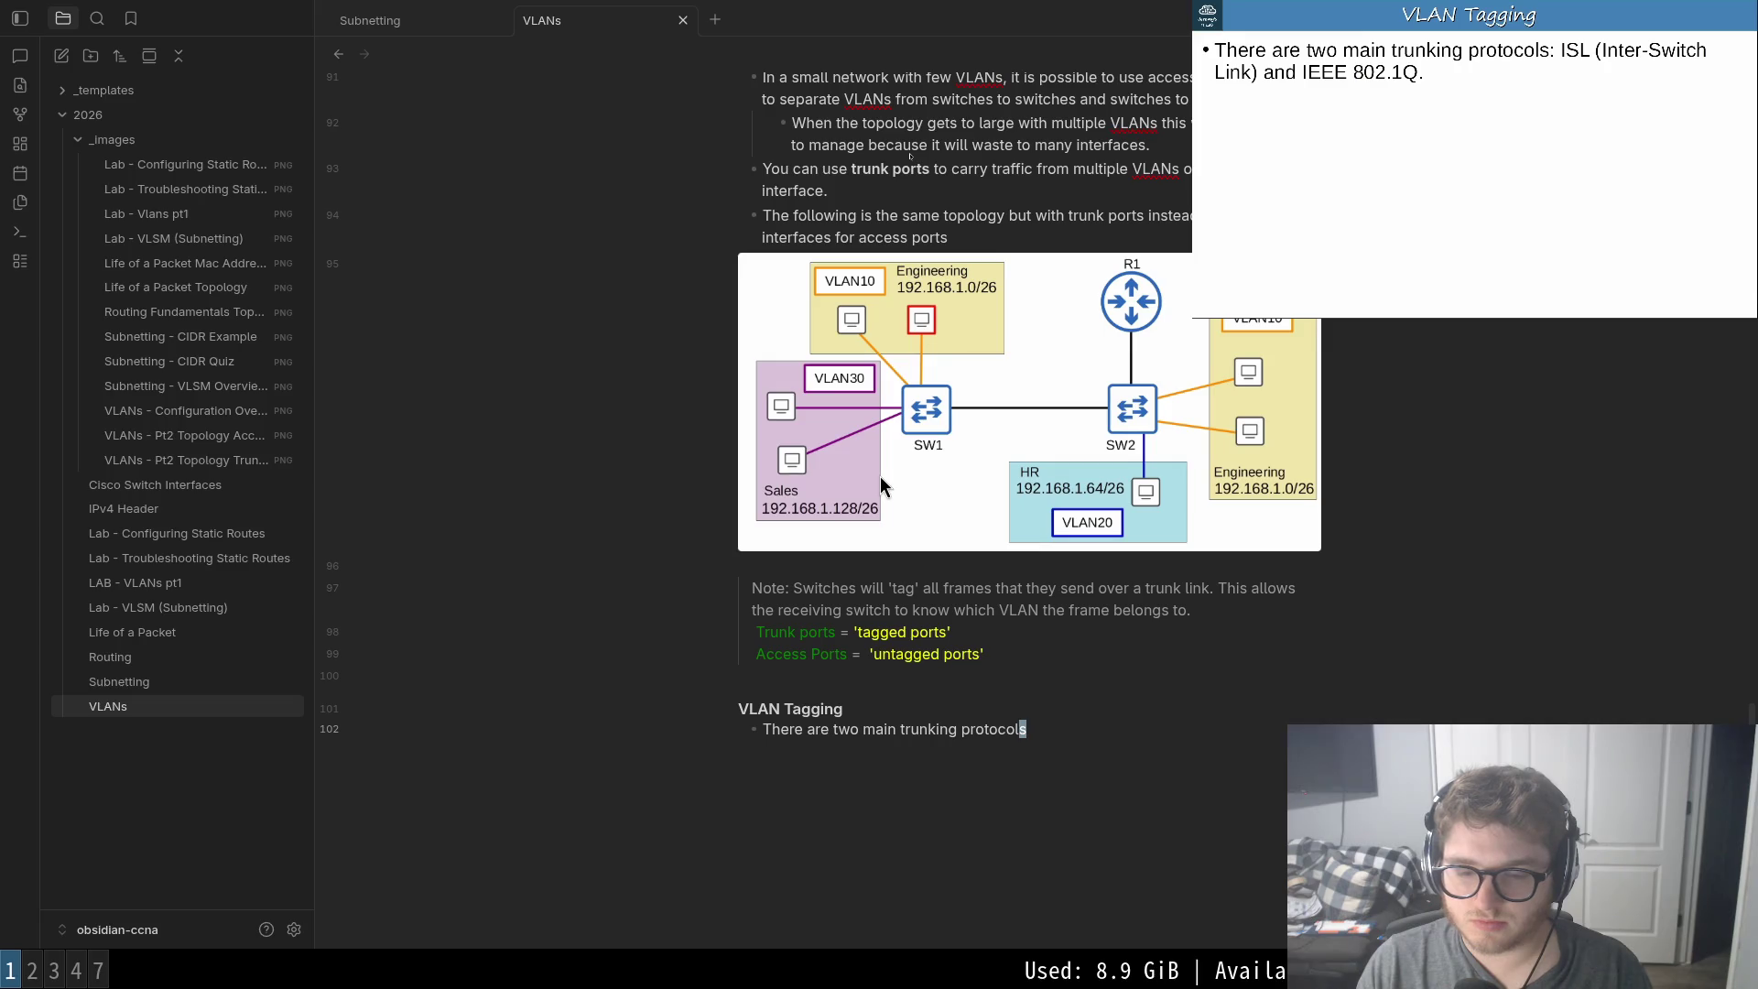
# Add the 'two main trunking protocols' sentence with an indented item '1. ISL (Inter-Switch Link)'
pyautogui.press('Return')
pyautogui.press('Return')
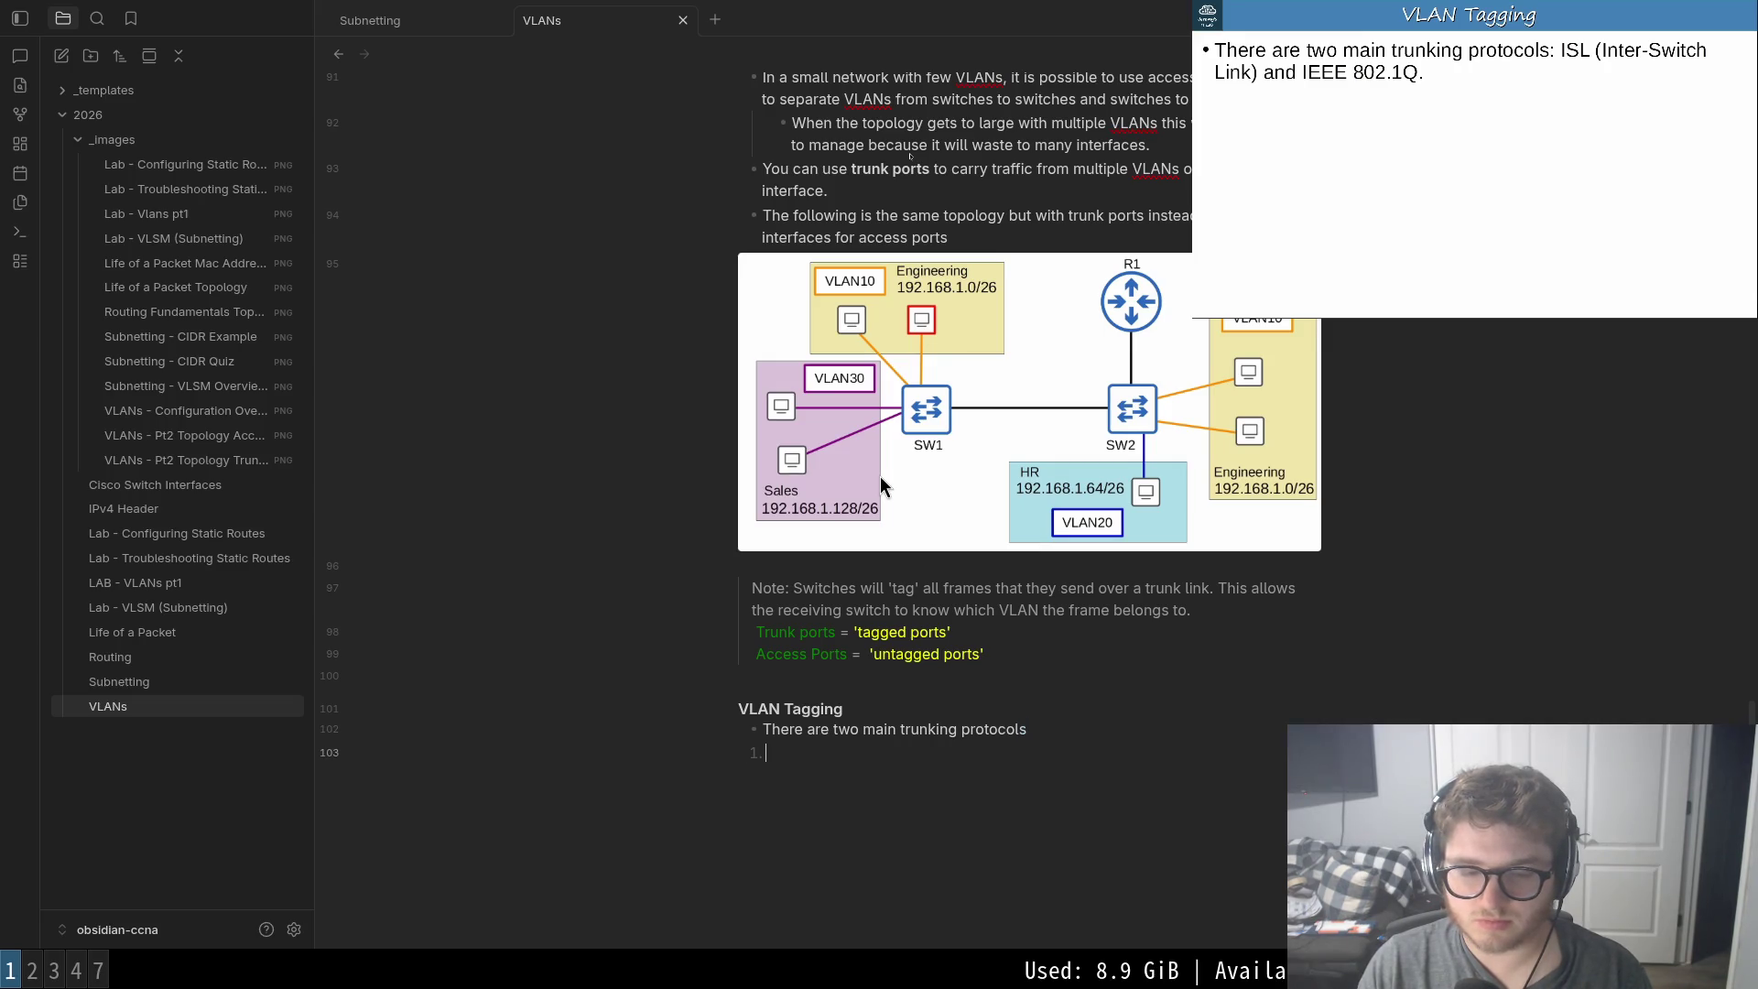
pyautogui.press('Tab')
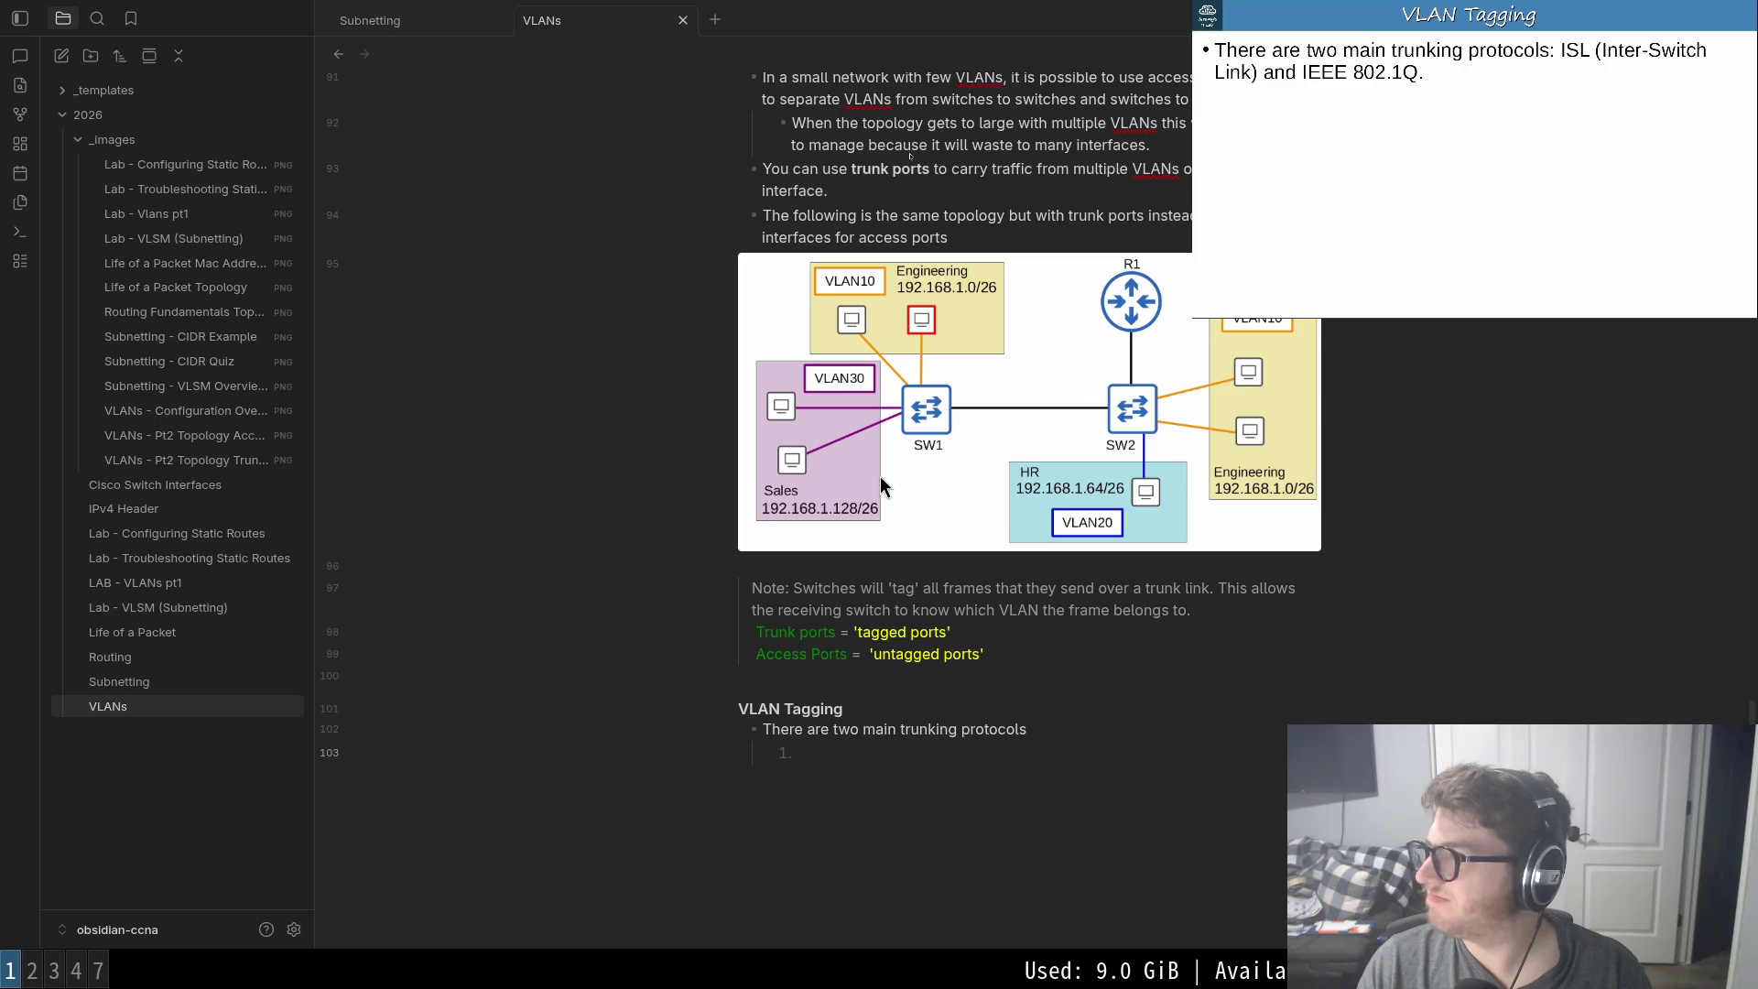
pyautogui.write('ISL (')
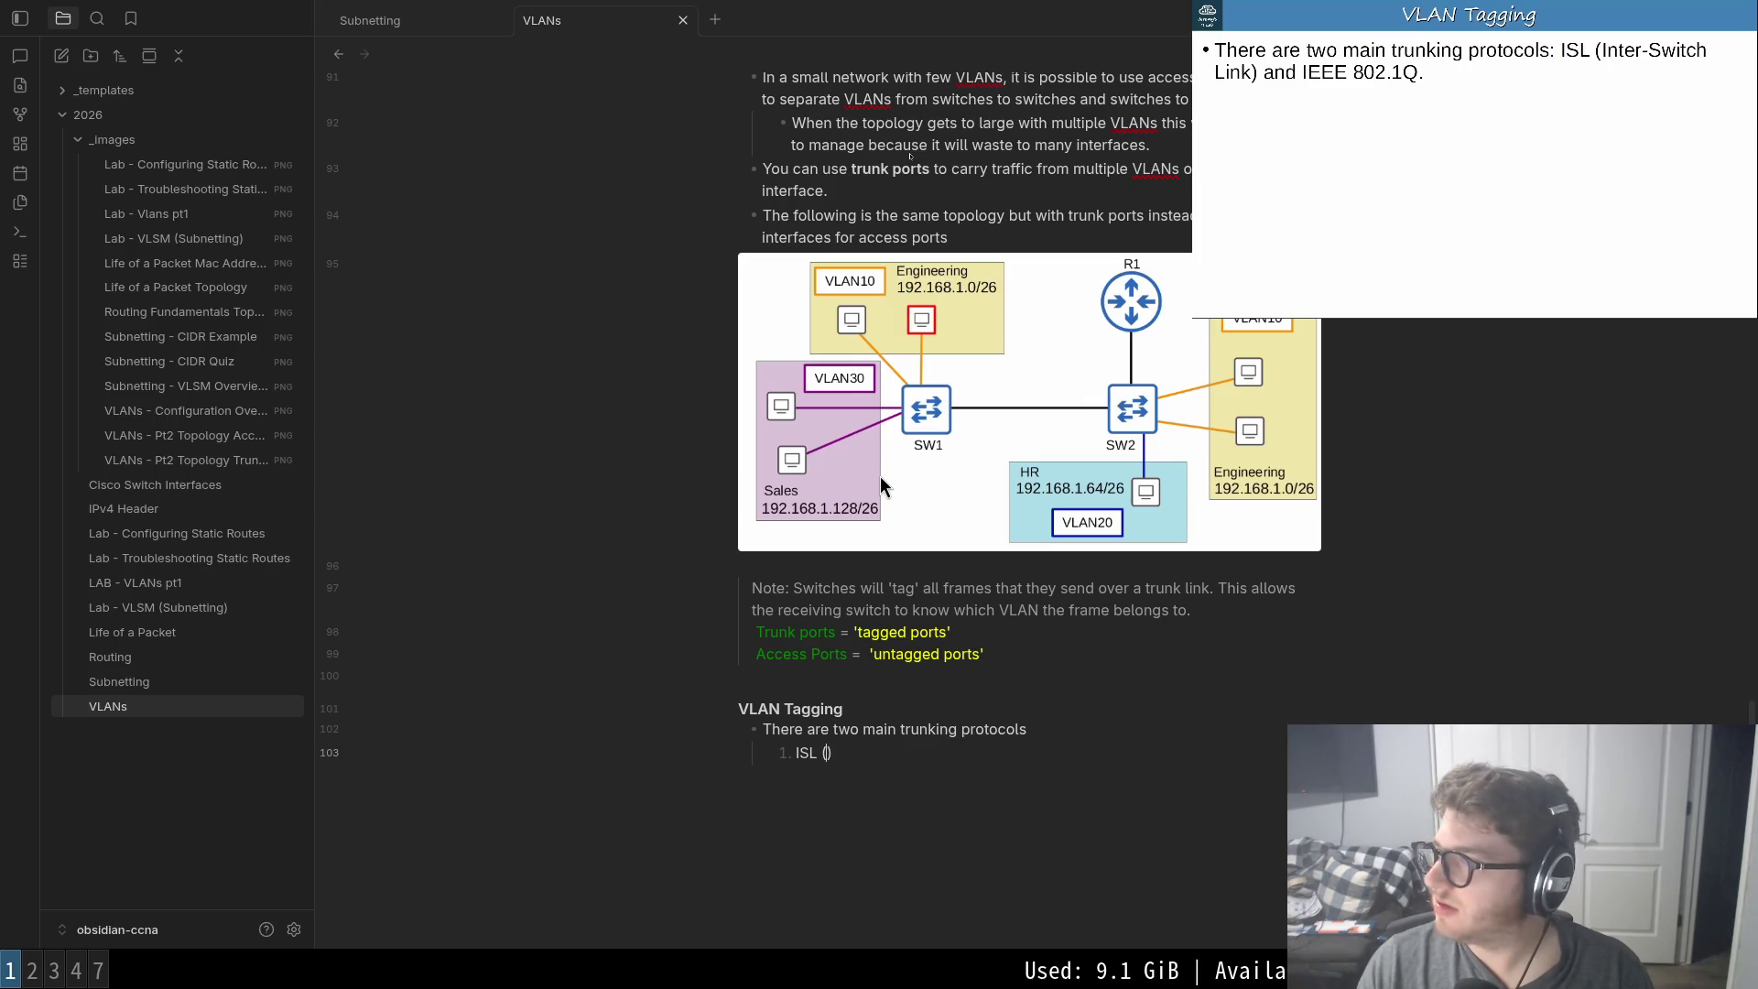
pyautogui.write('Inter Switch ')
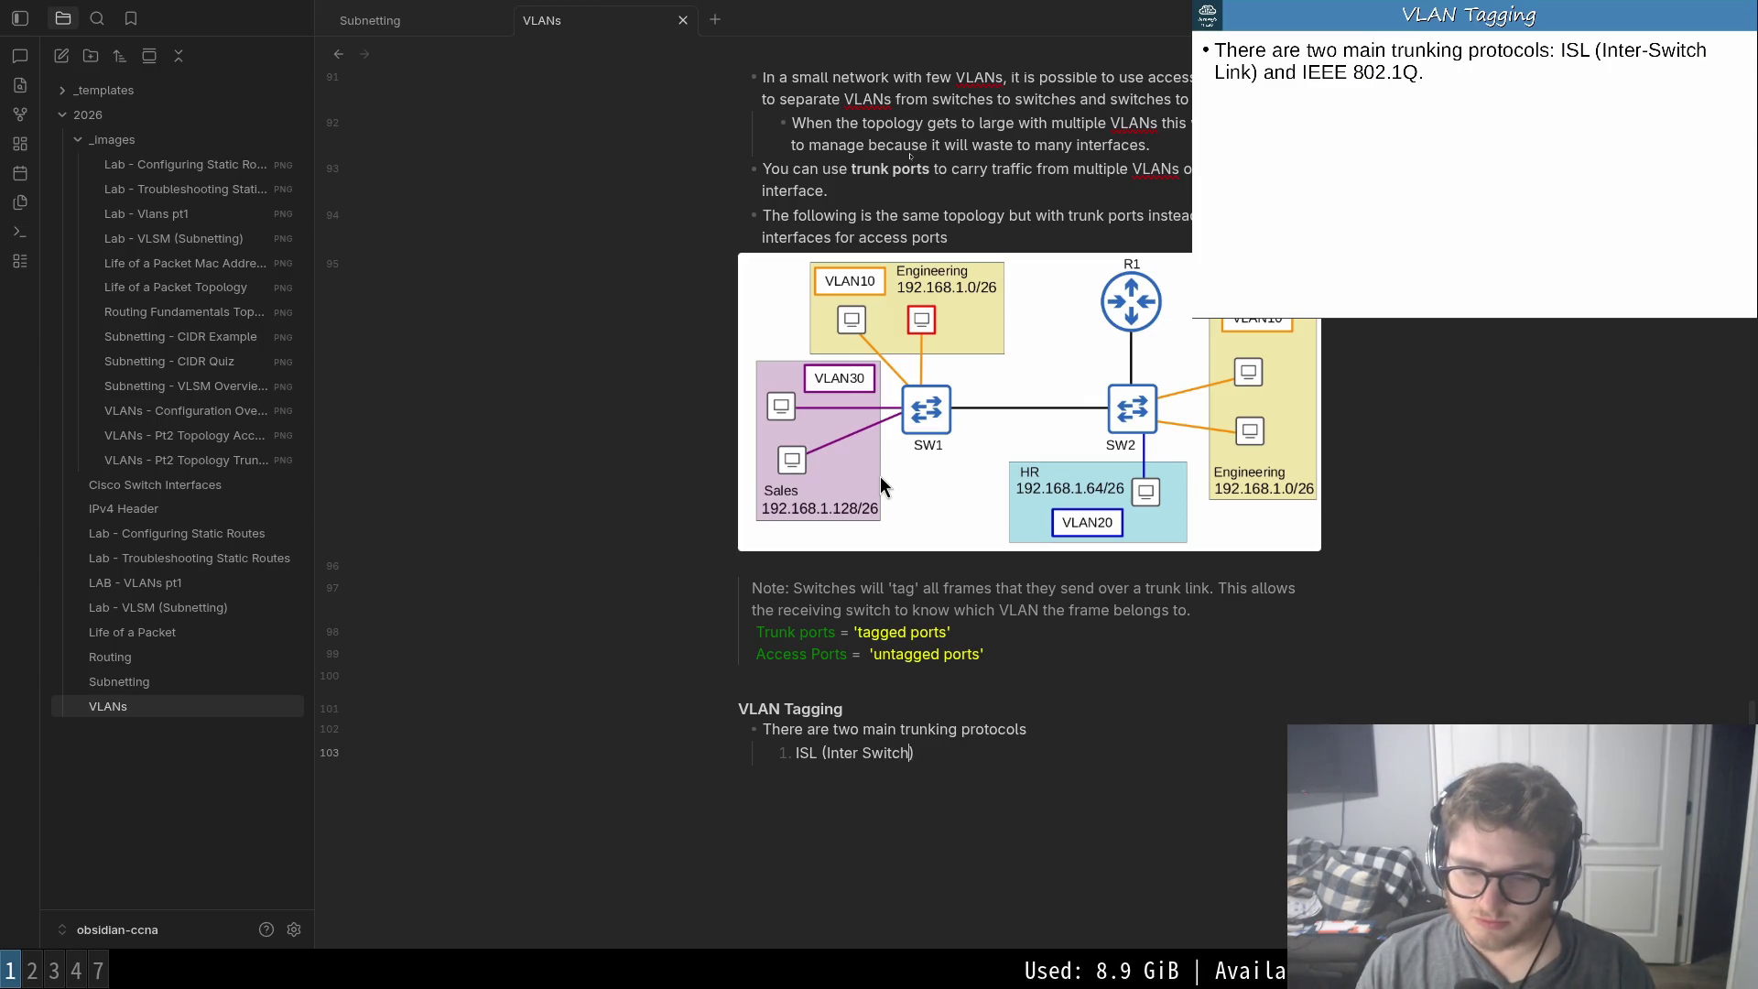
pyautogui.write('Link')
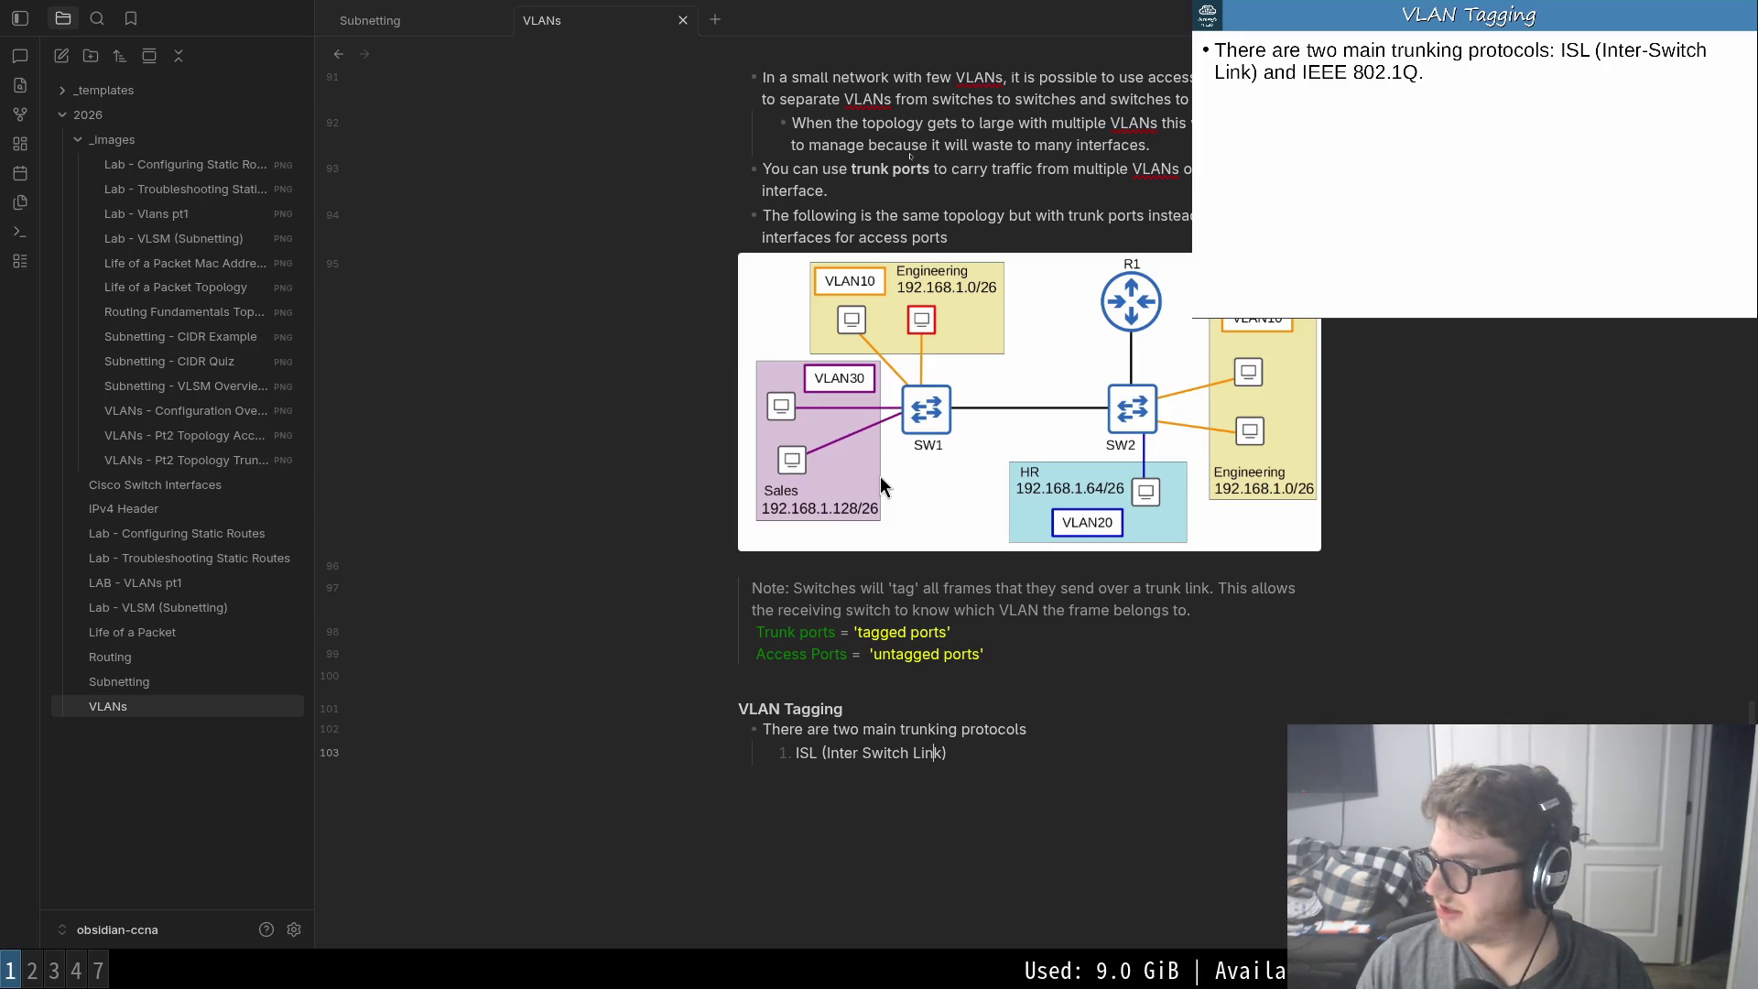
pyautogui.press('BackSpace')
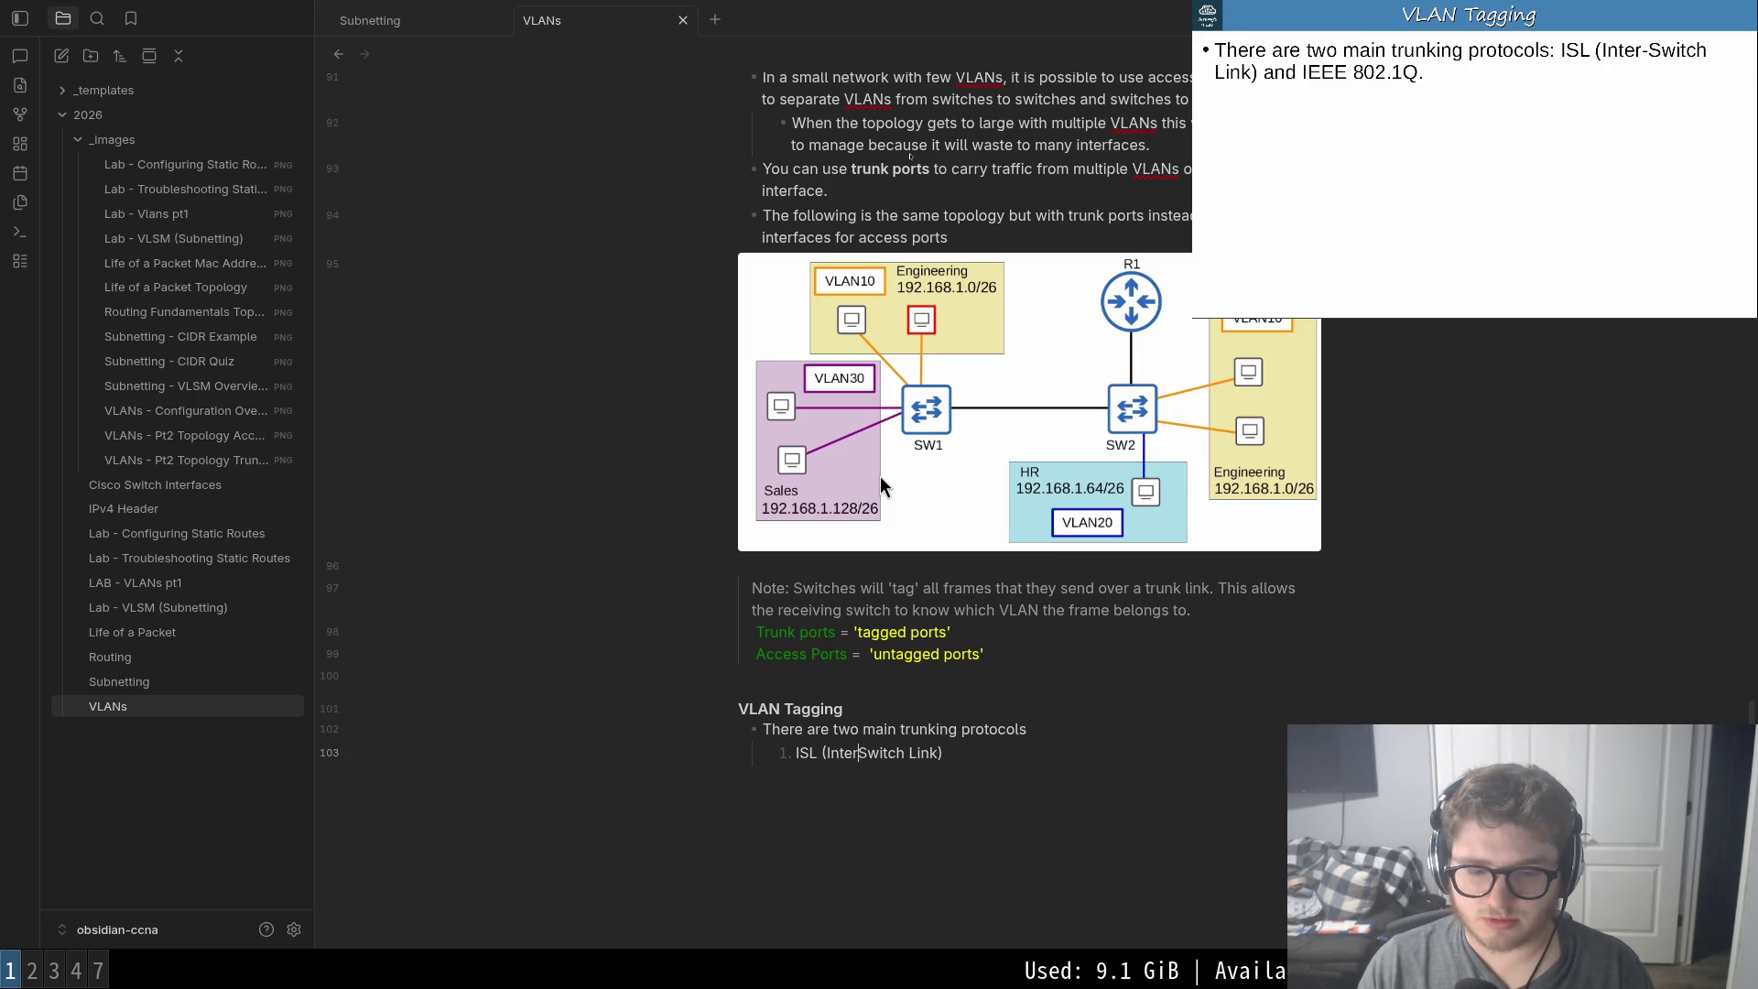
pyautogui.write('-')
pyautogui.press('Right')
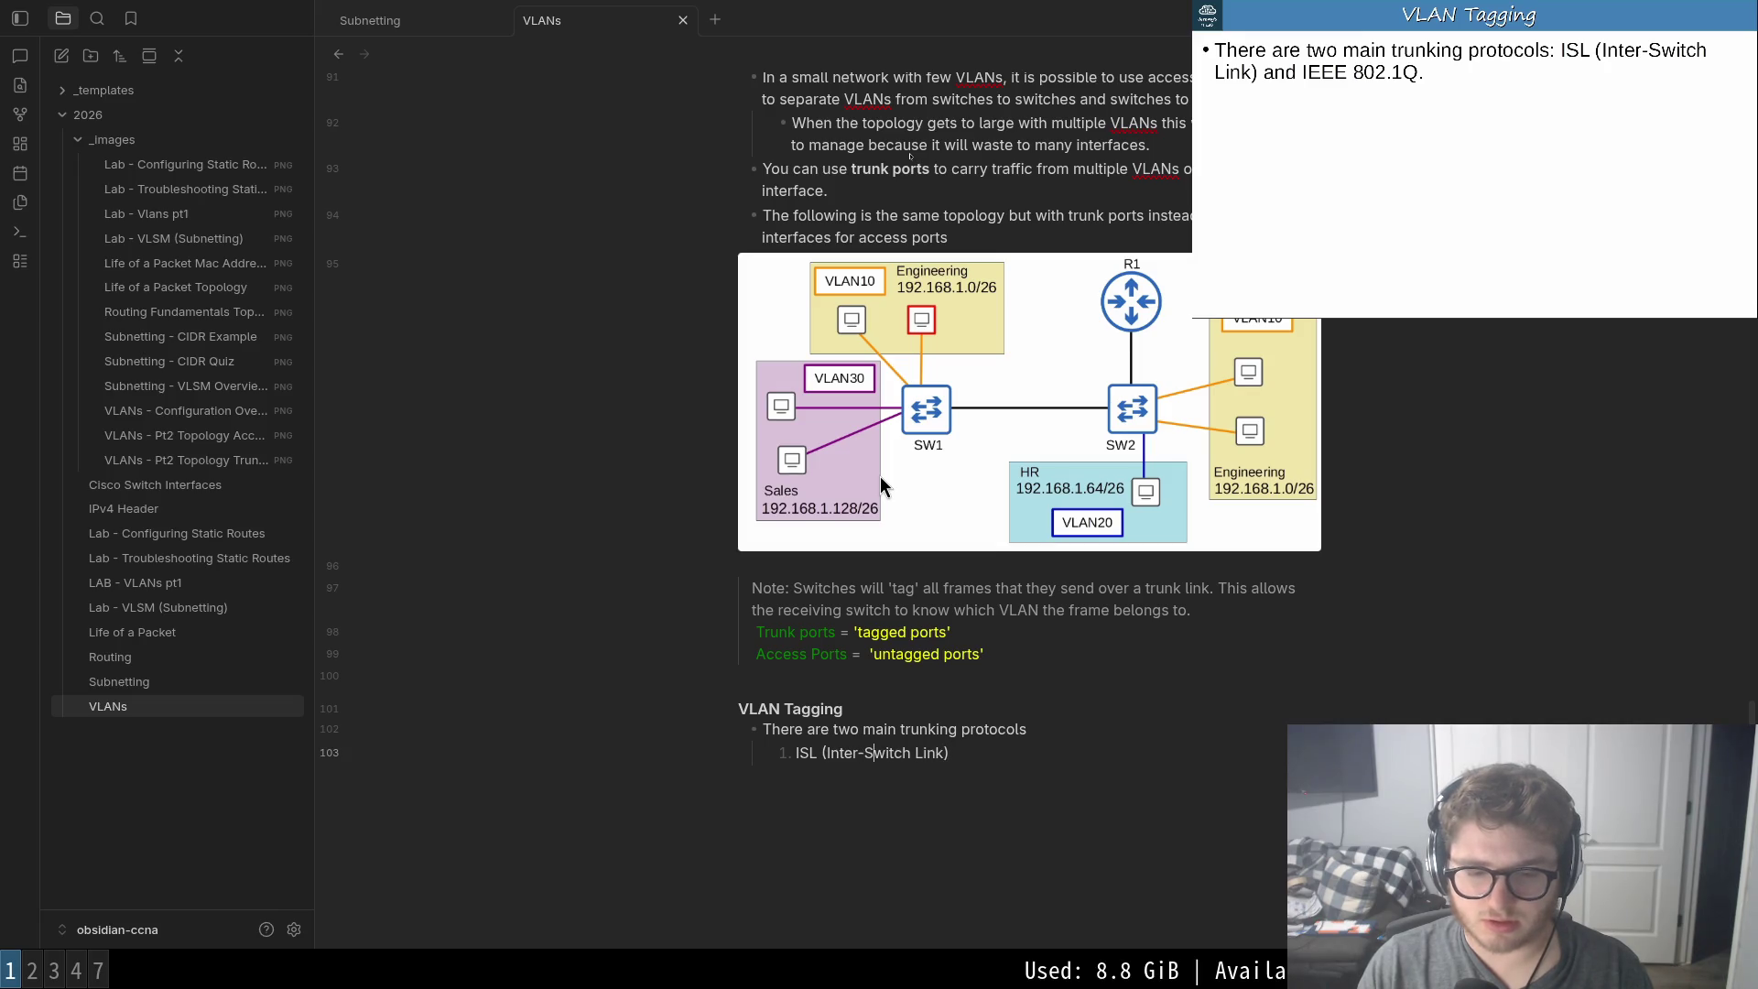
pyautogui.press('End')
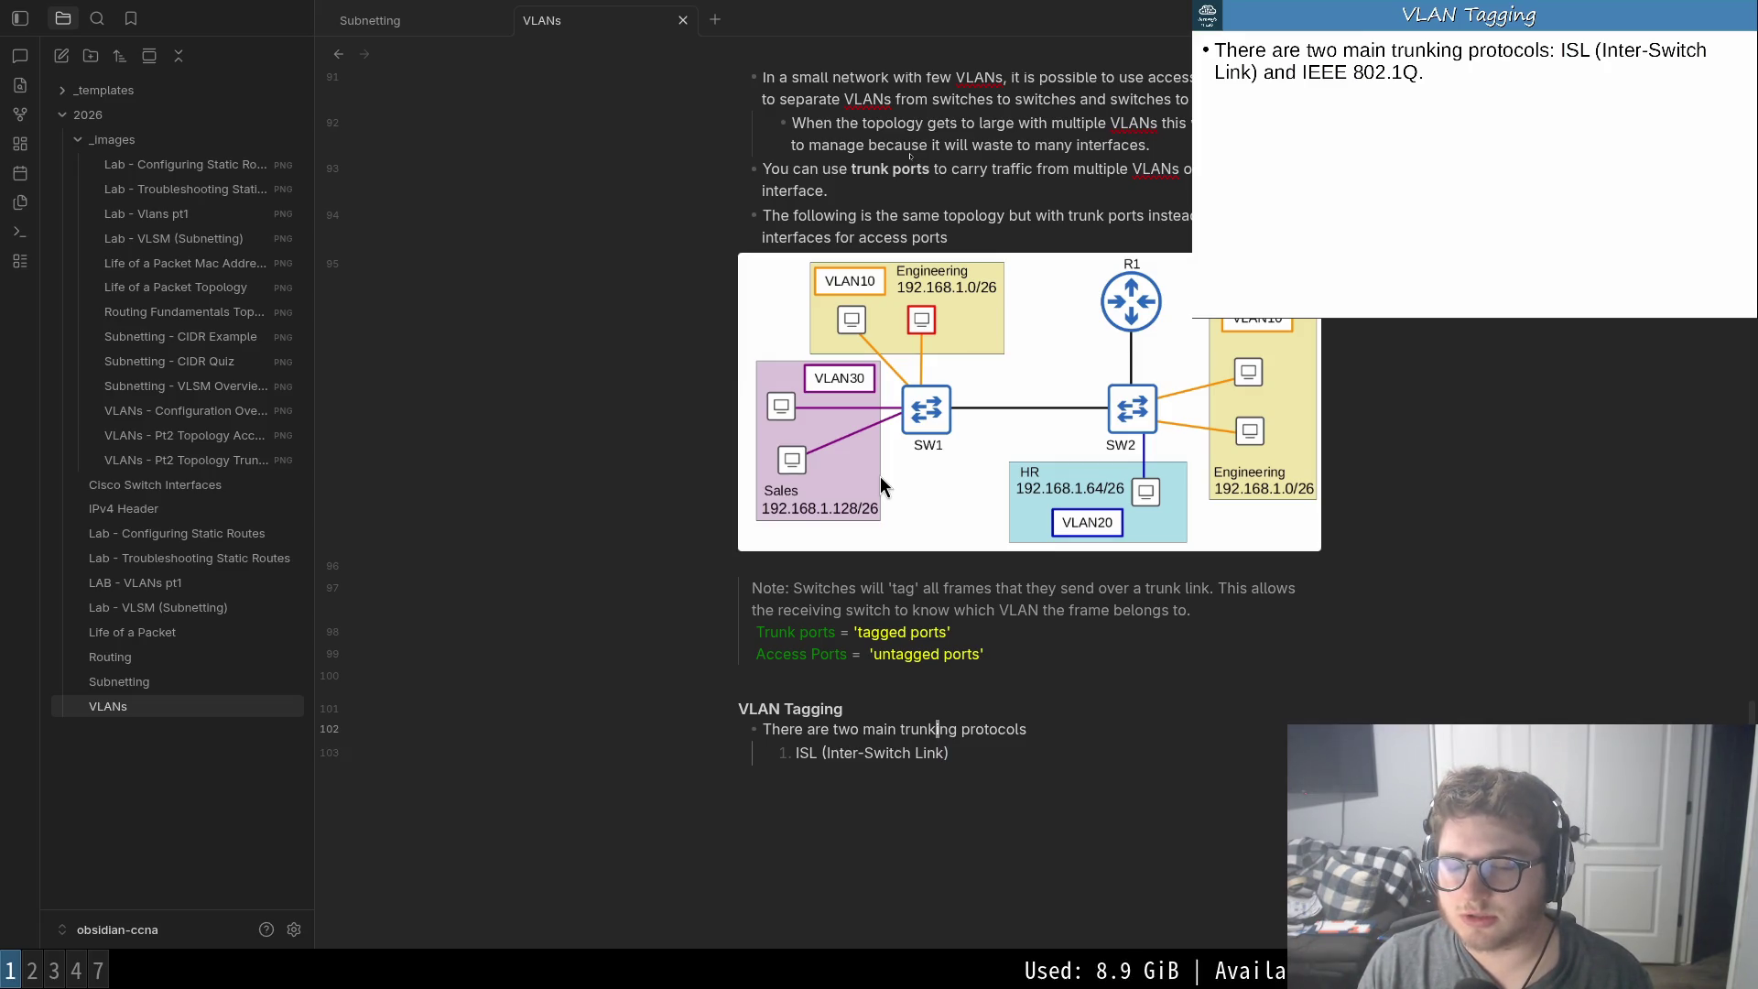
# Add the second numbered item '2. IEEE 802.1Q' under the sentence
pyautogui.press('Up')
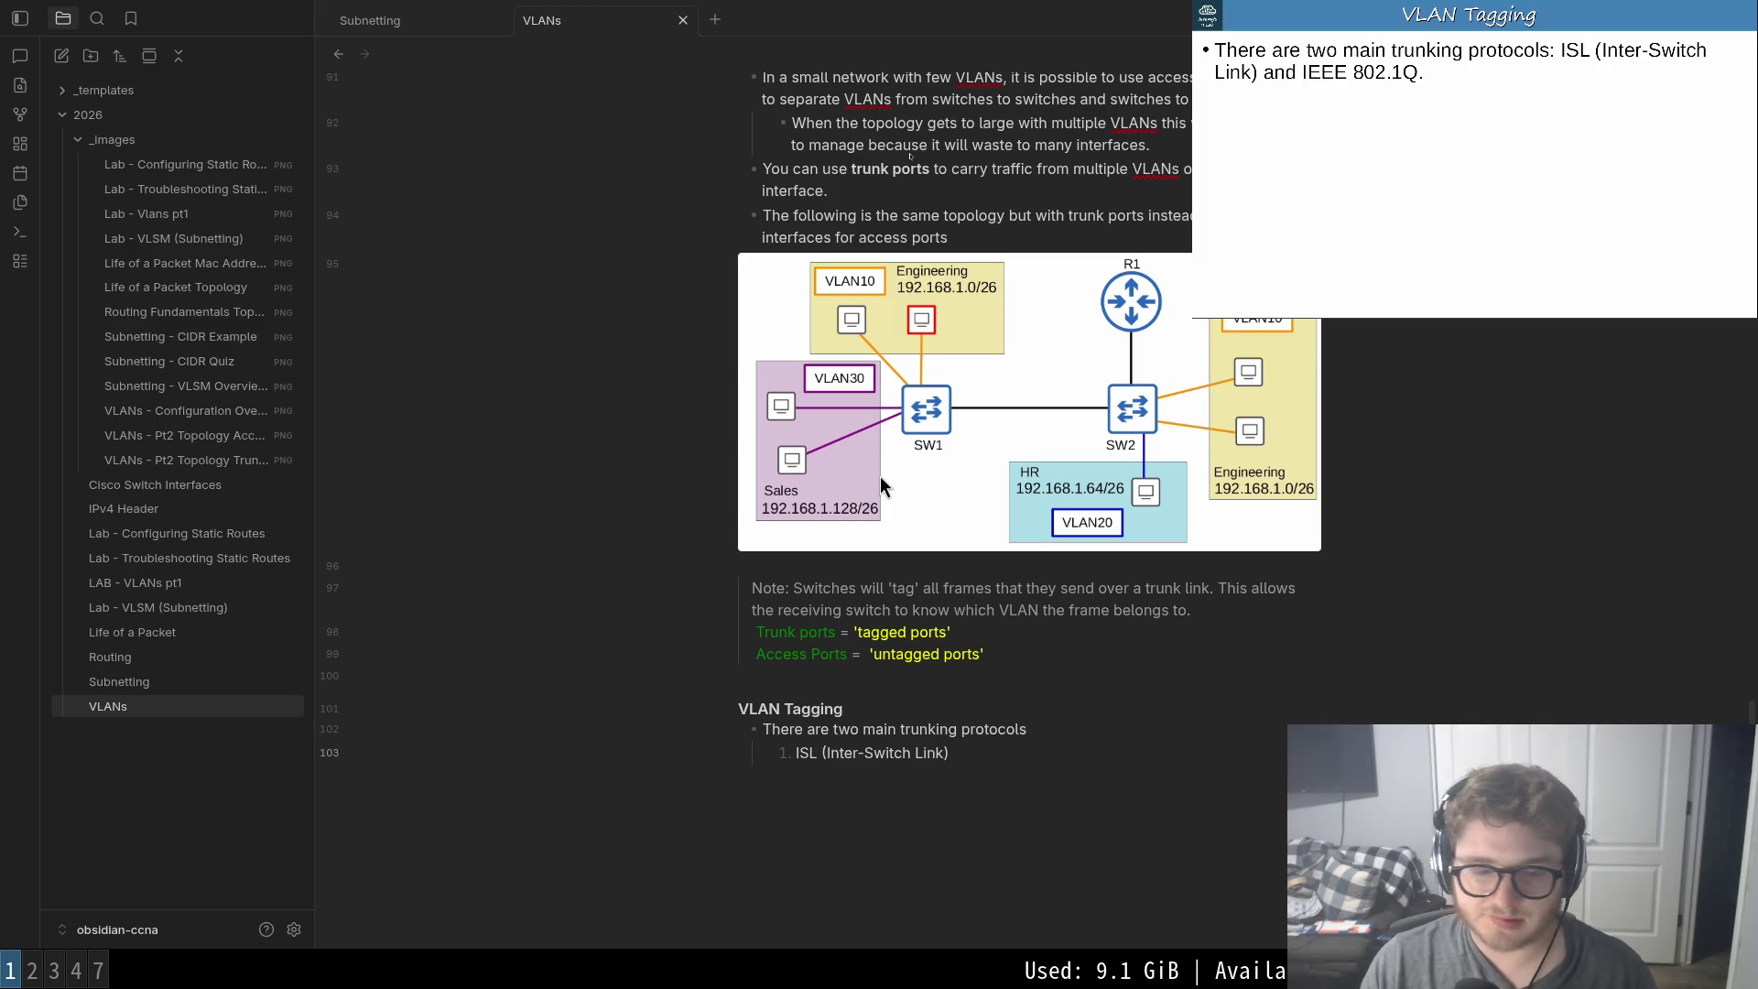
pyautogui.press('Return')
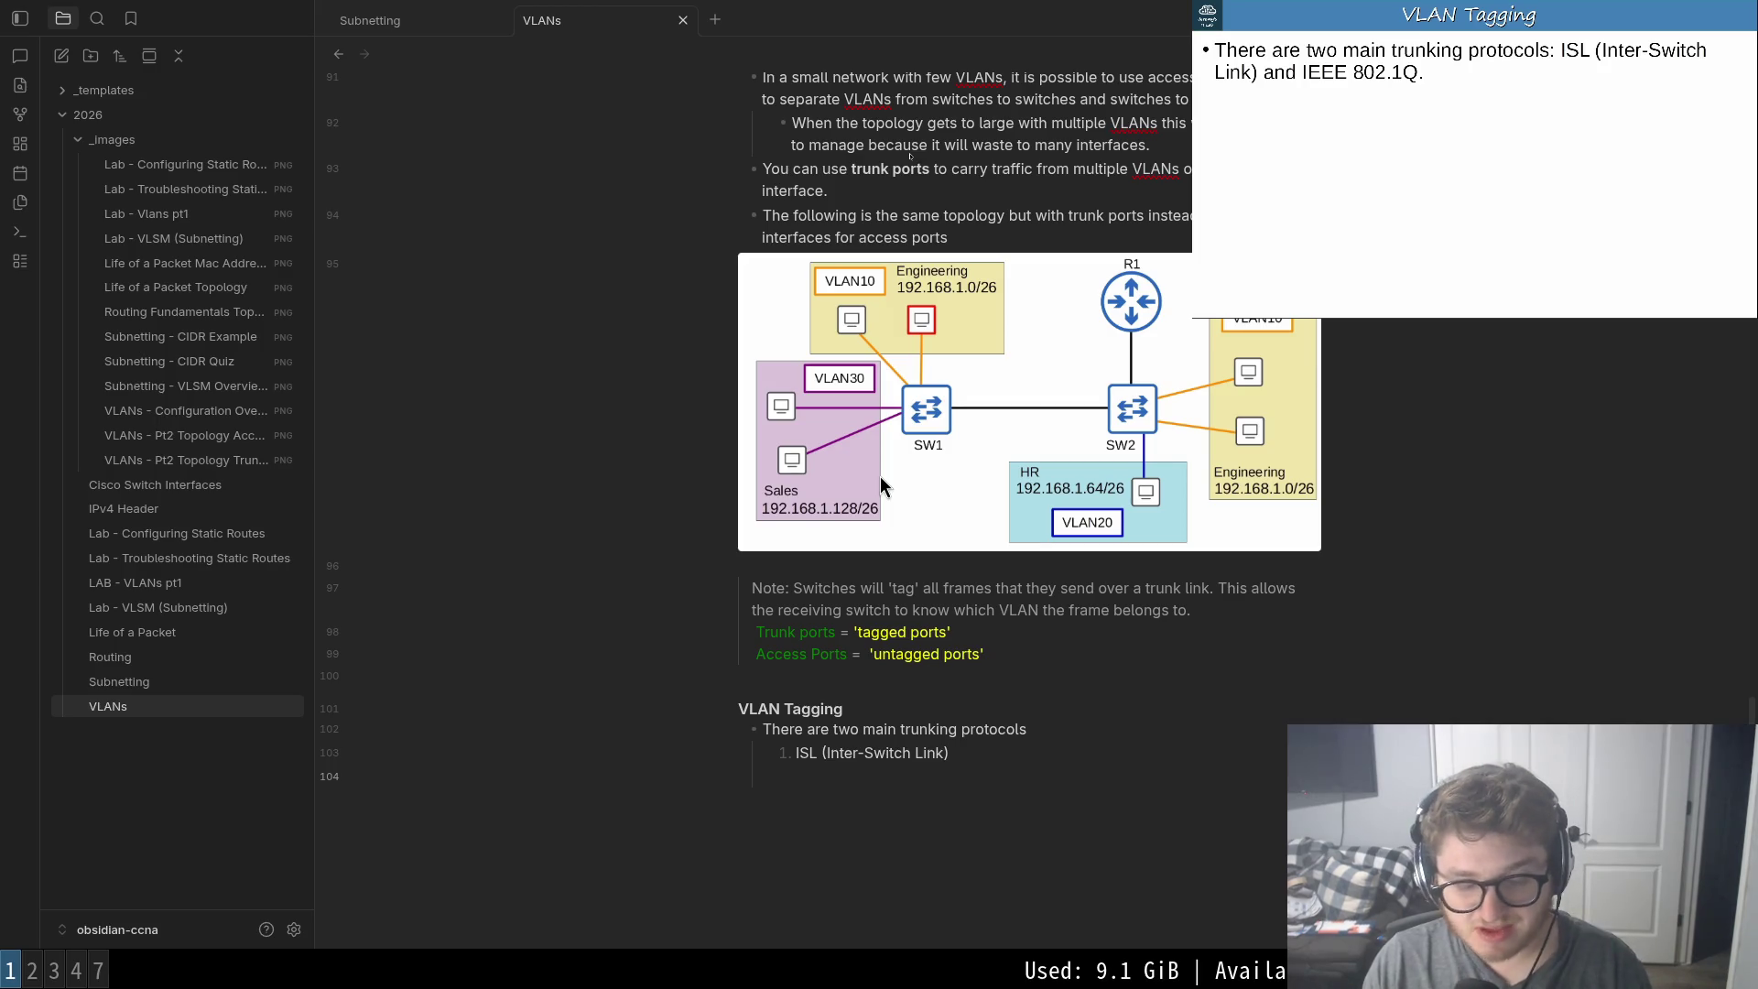
pyautogui.press('Tab')
pyautogui.write('2. IEEE 802.1Q')
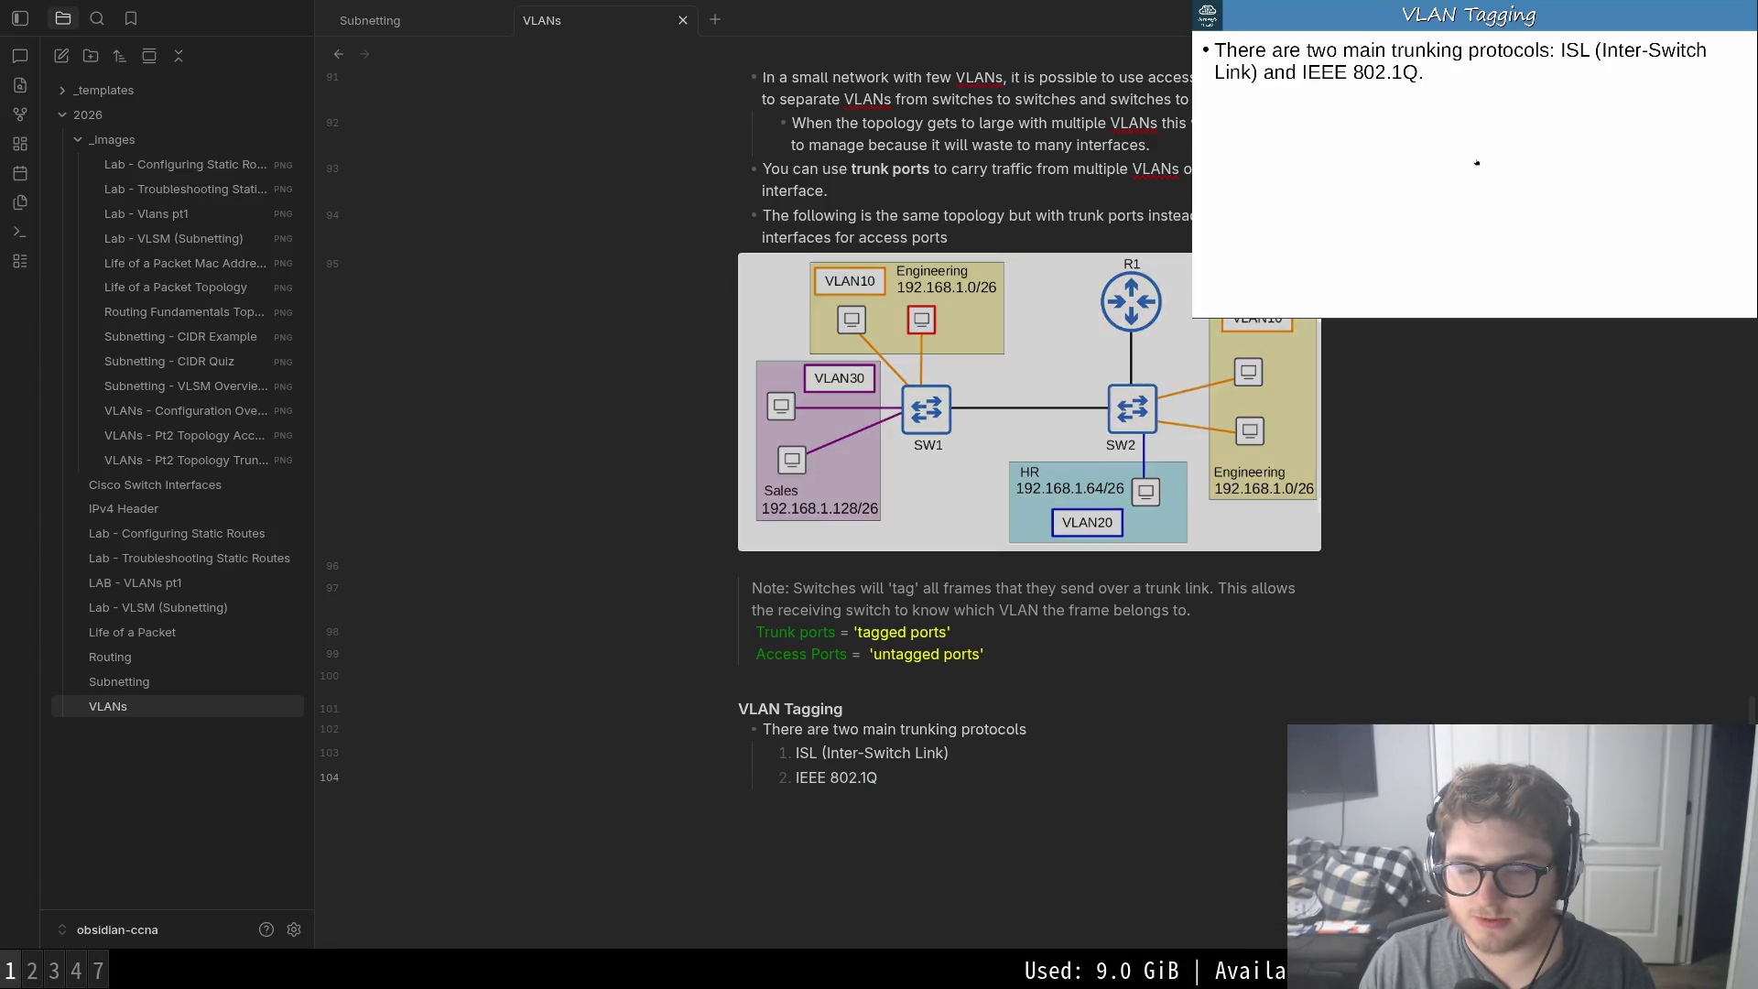
# Search Google for 'isl inter switch link' in a new tab and expand the AI overview answer
pyautogui.hotkey('ctrl', 't')
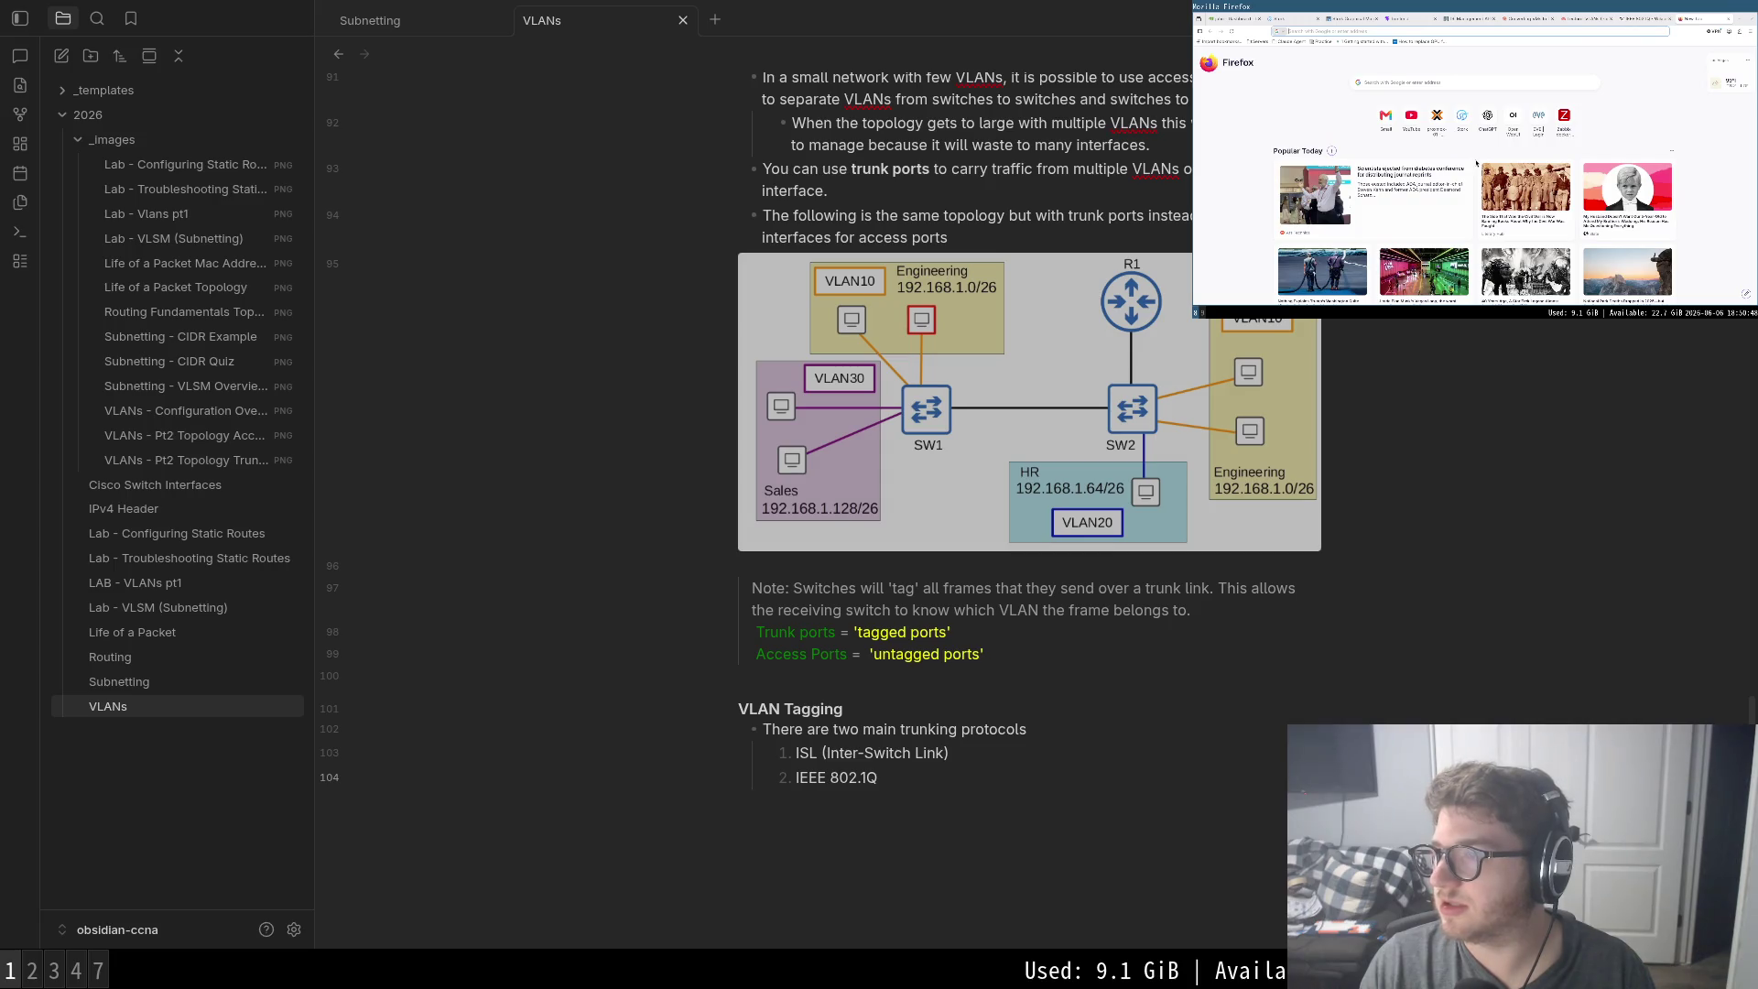
pyautogui.write('isl')
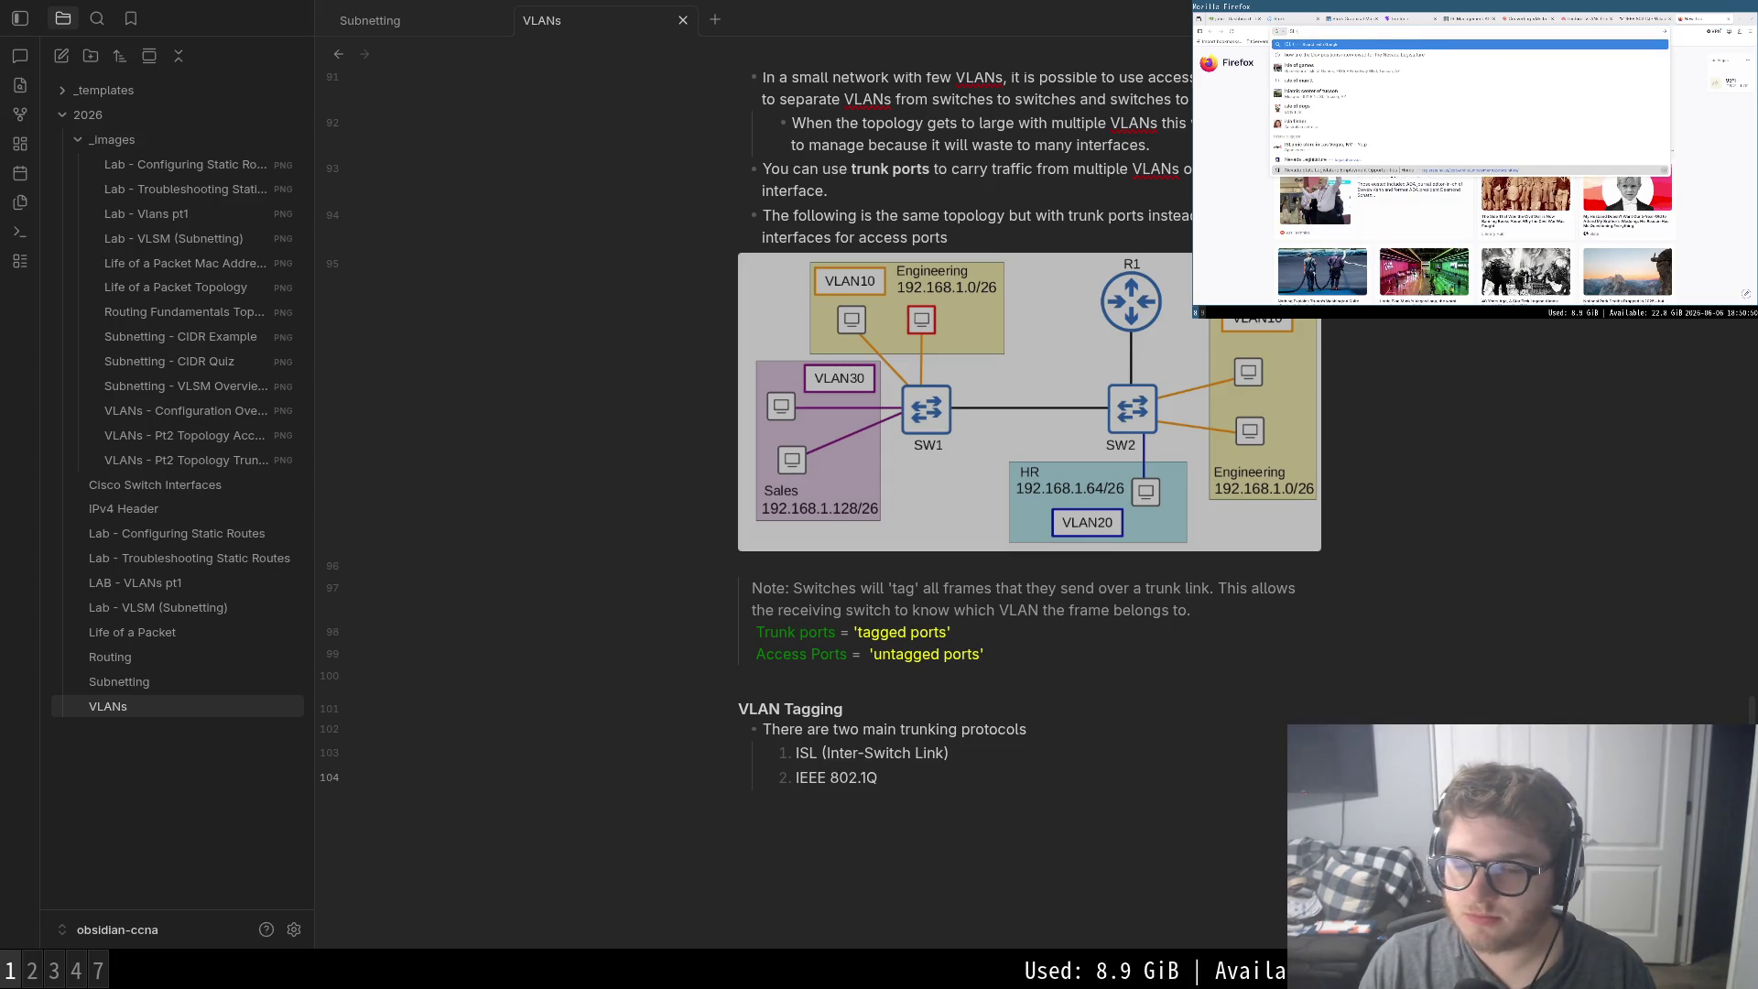
pyautogui.write(' vs')
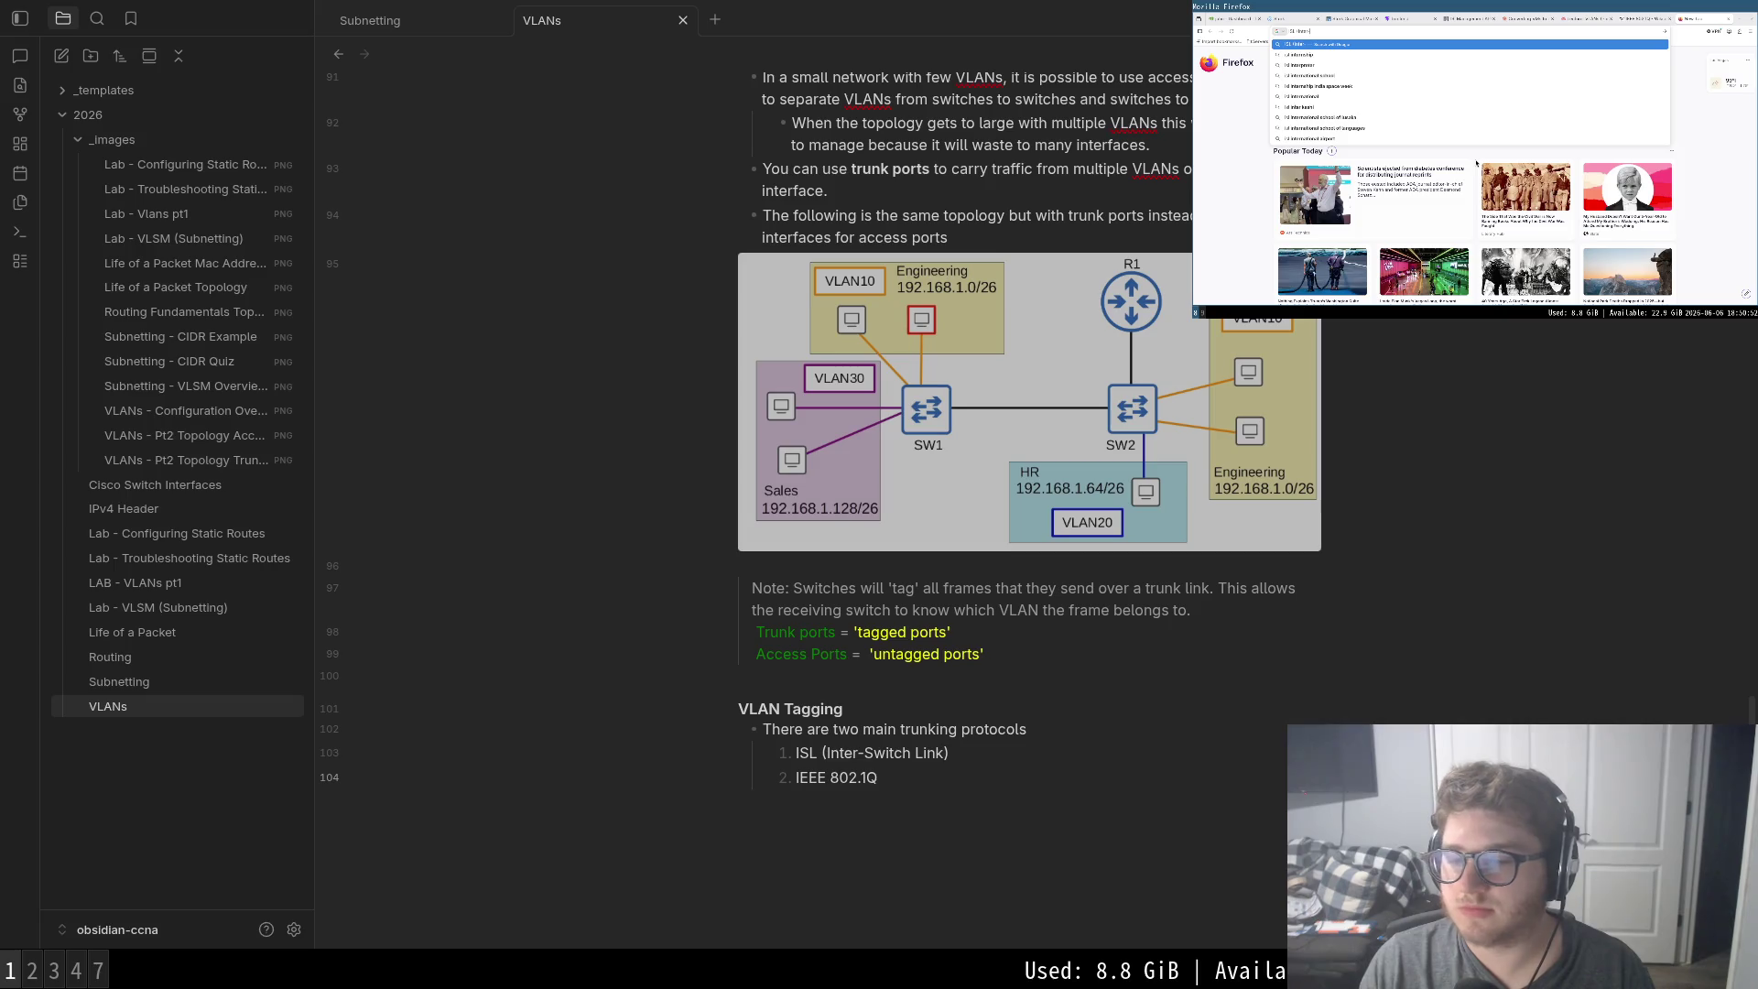
pyautogui.write(' switch link')
pyautogui.press('Return')
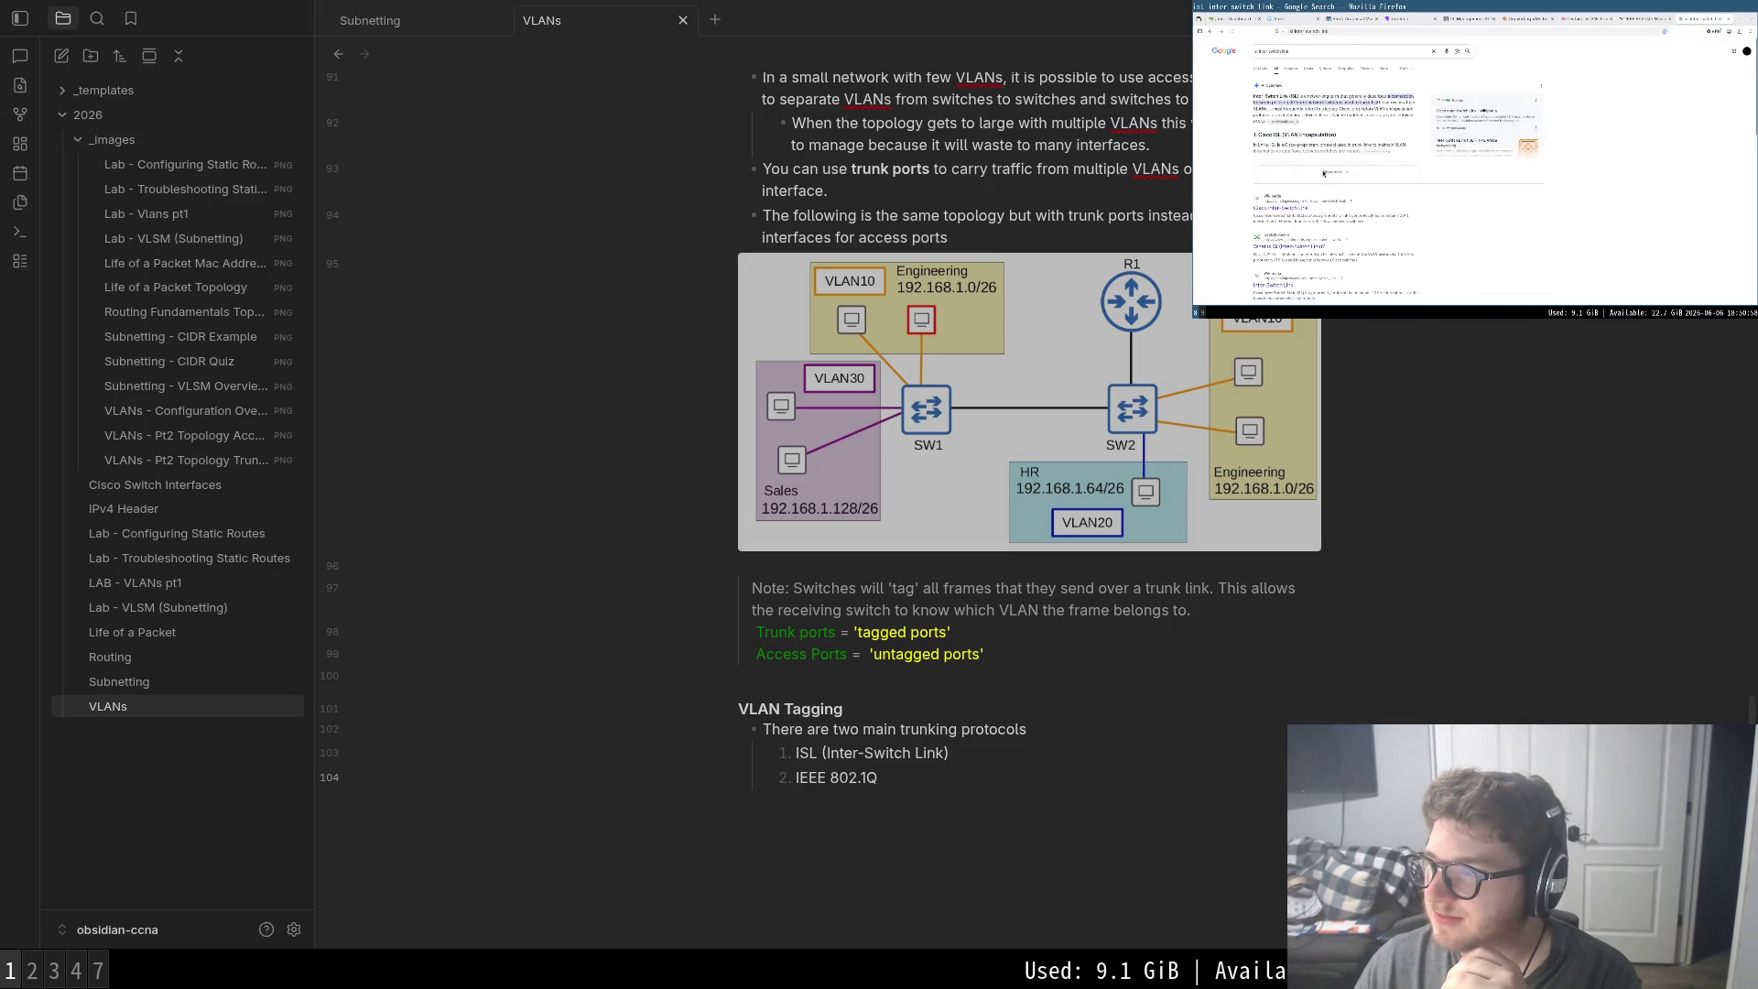
pyautogui.click(1299, 172)
pyautogui.scroll(-3, 1313, 155)
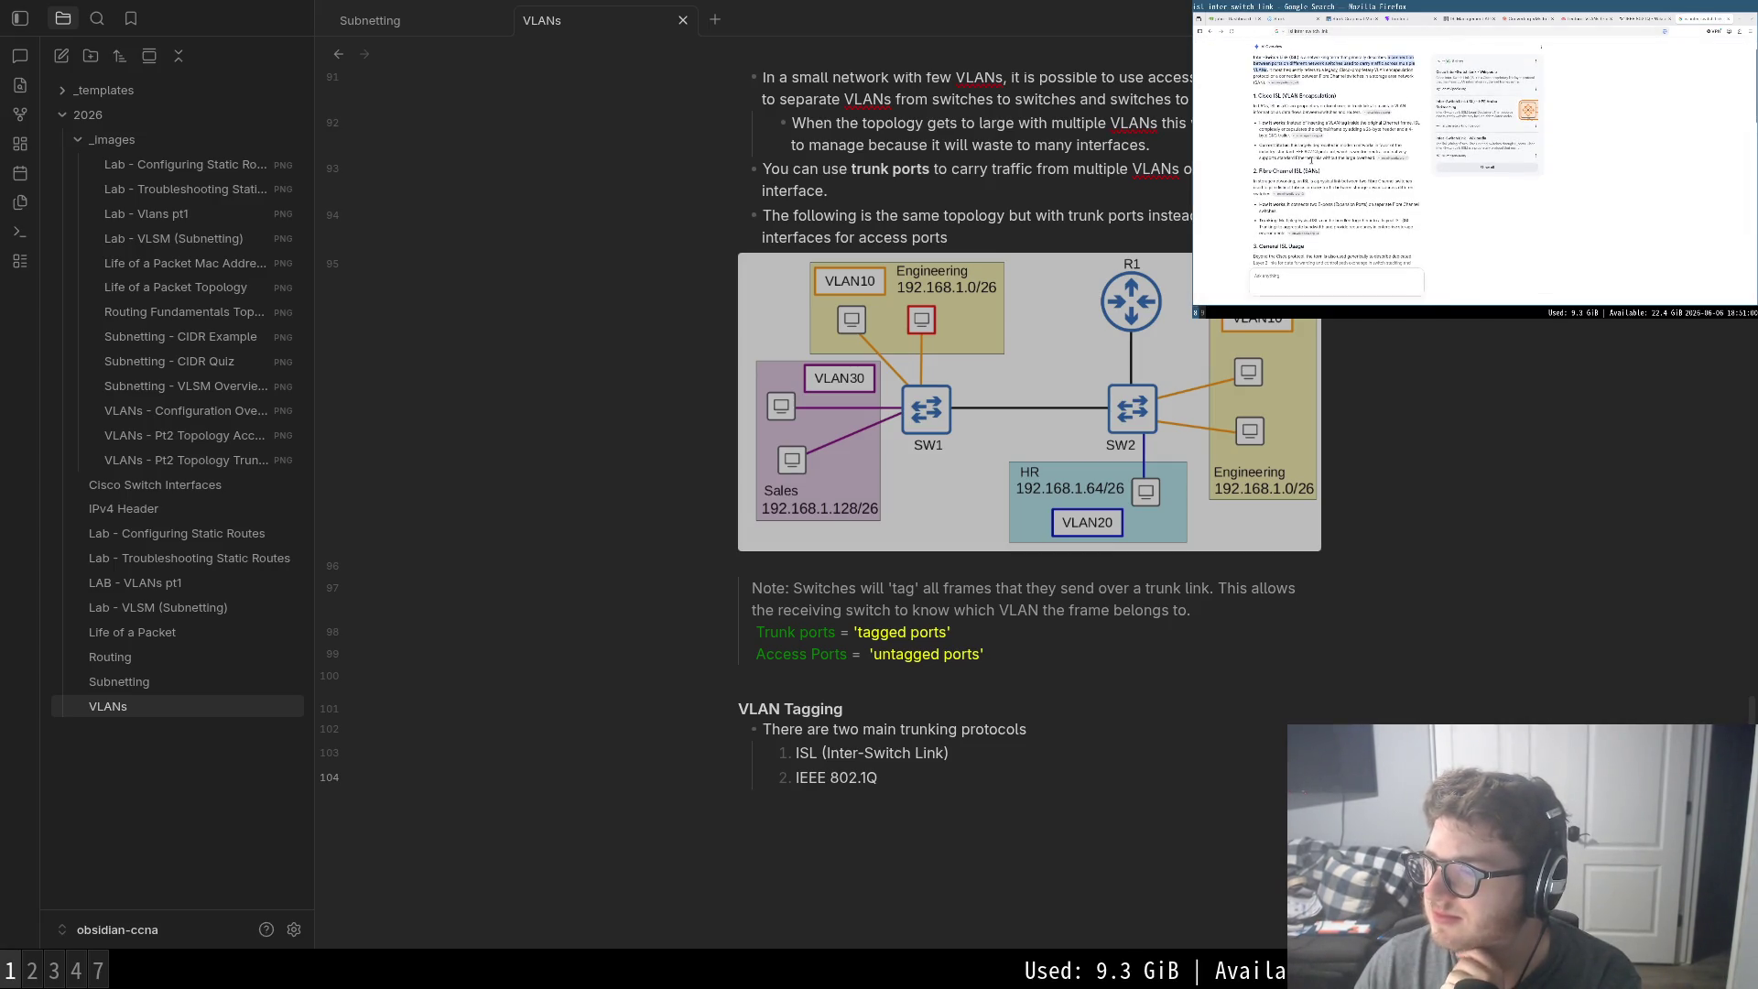
pyautogui.scroll(-2, 1312, 160)
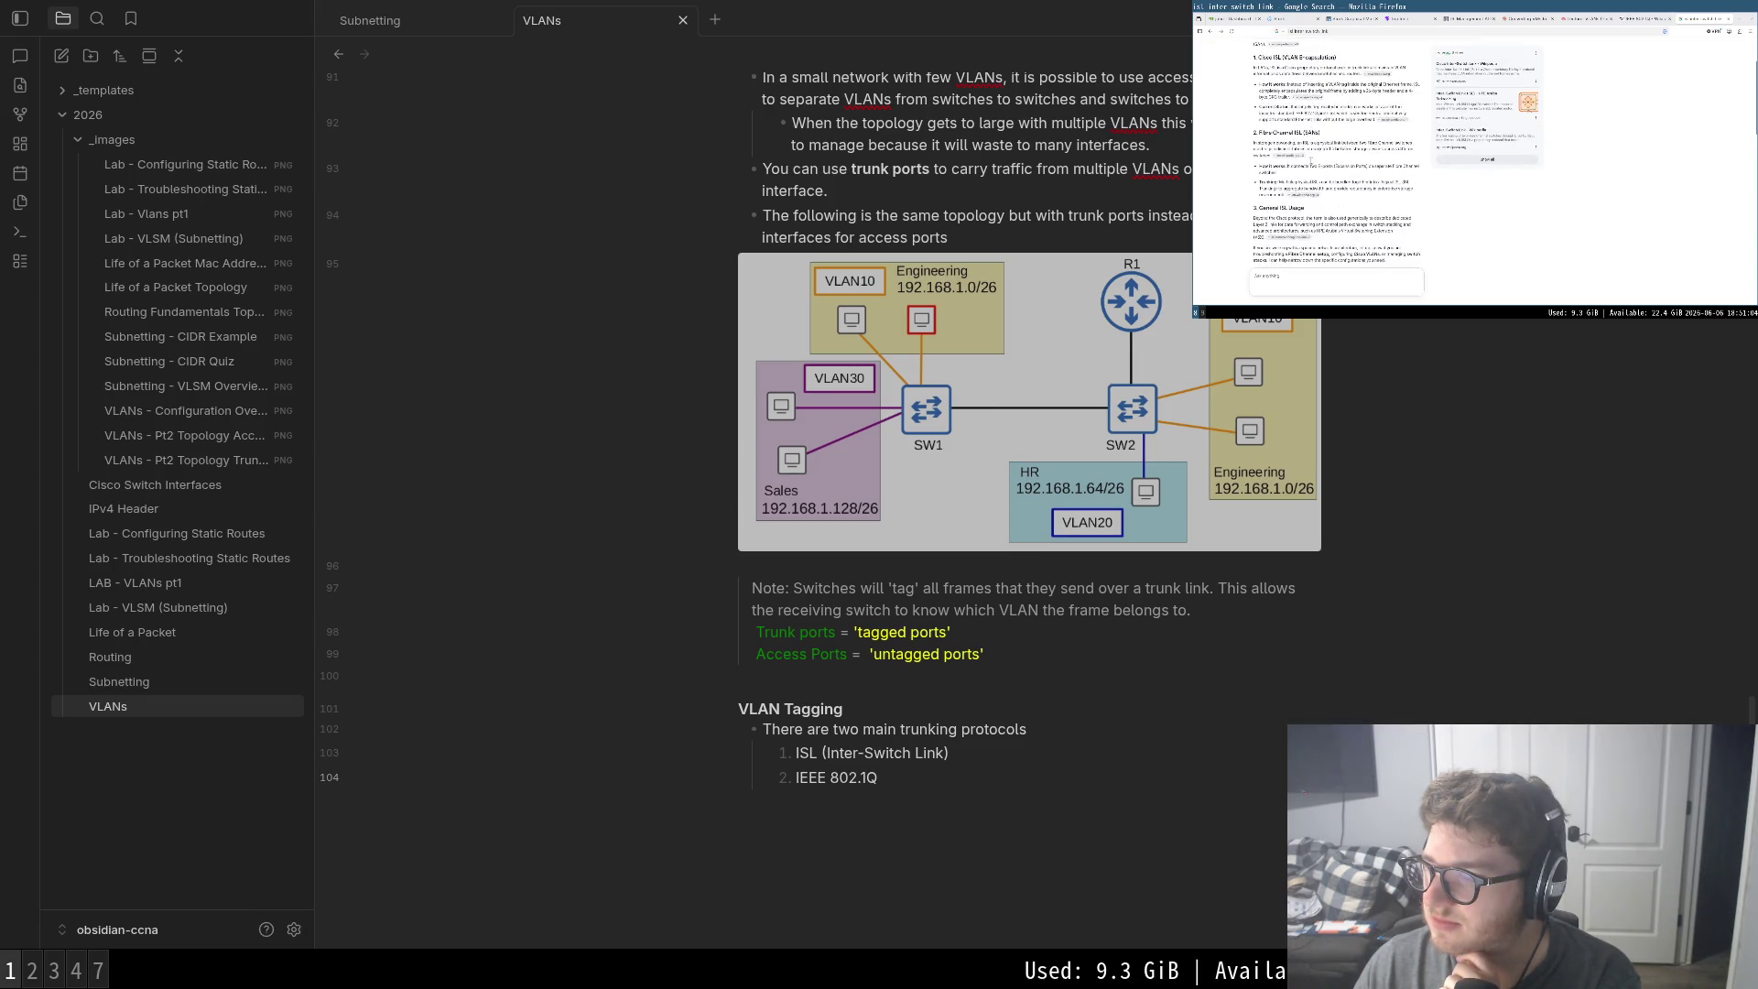
pyautogui.scroll(-2, 1302, 160)
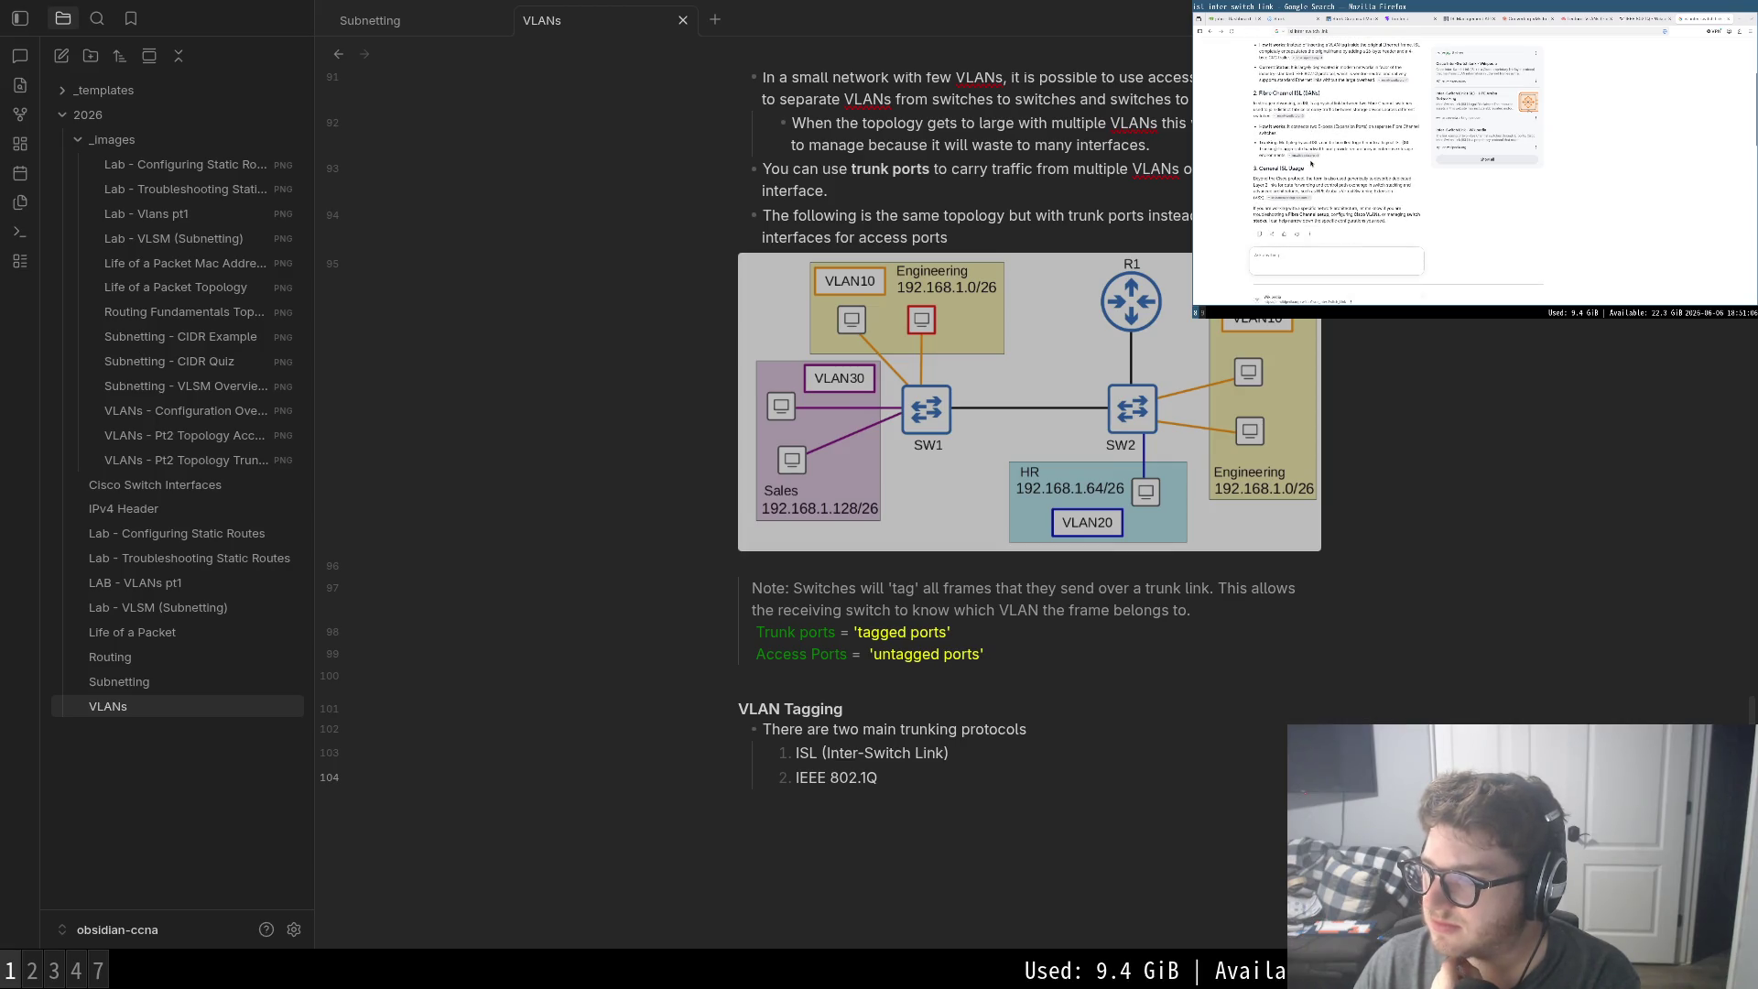
pyautogui.scroll(3, 1309, 166)
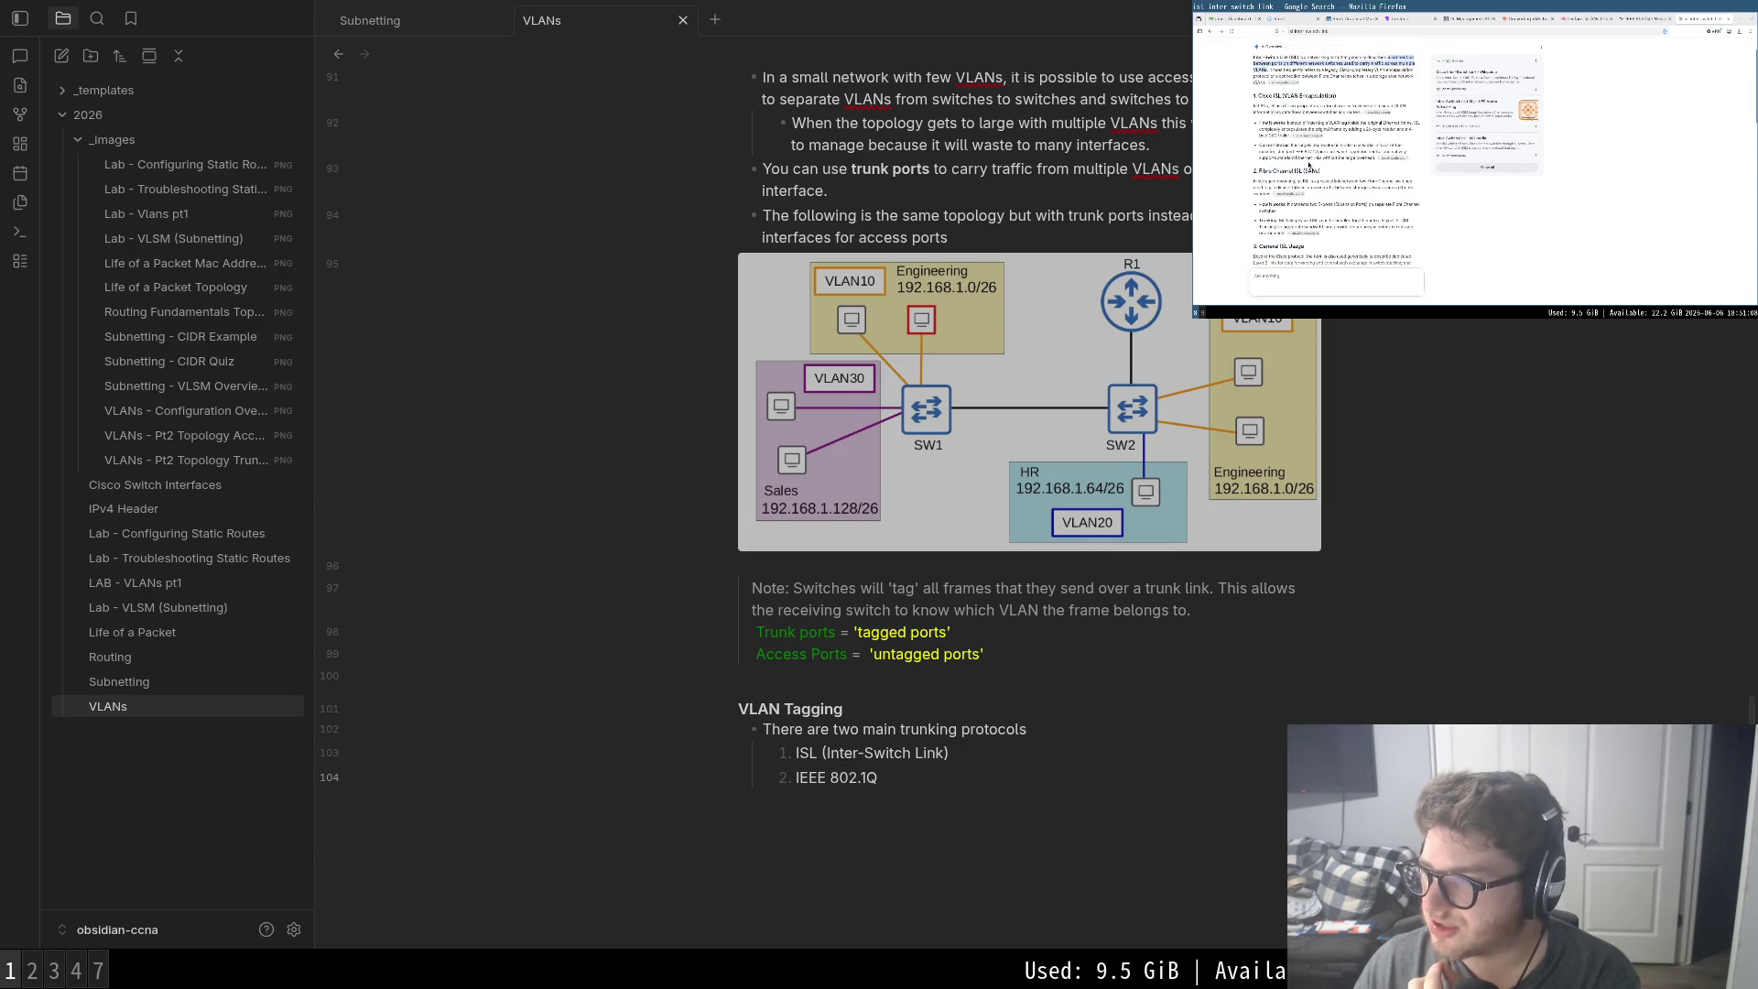
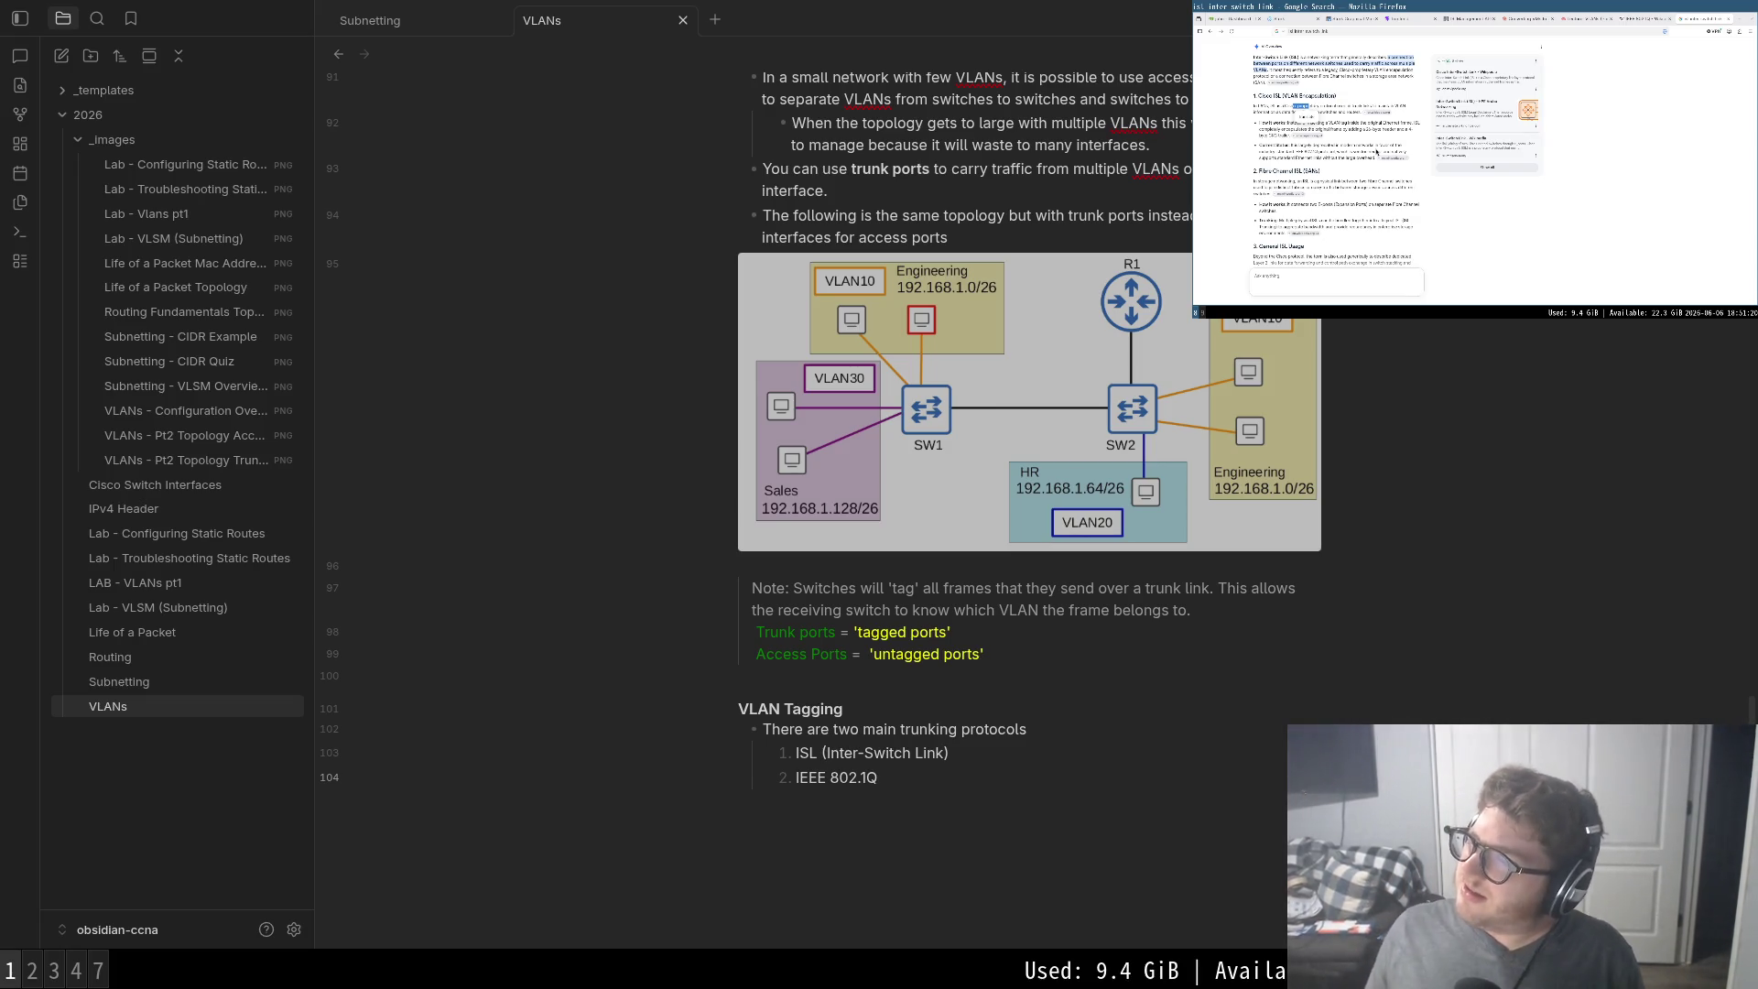
pyautogui.scroll(2, 1373, 166)
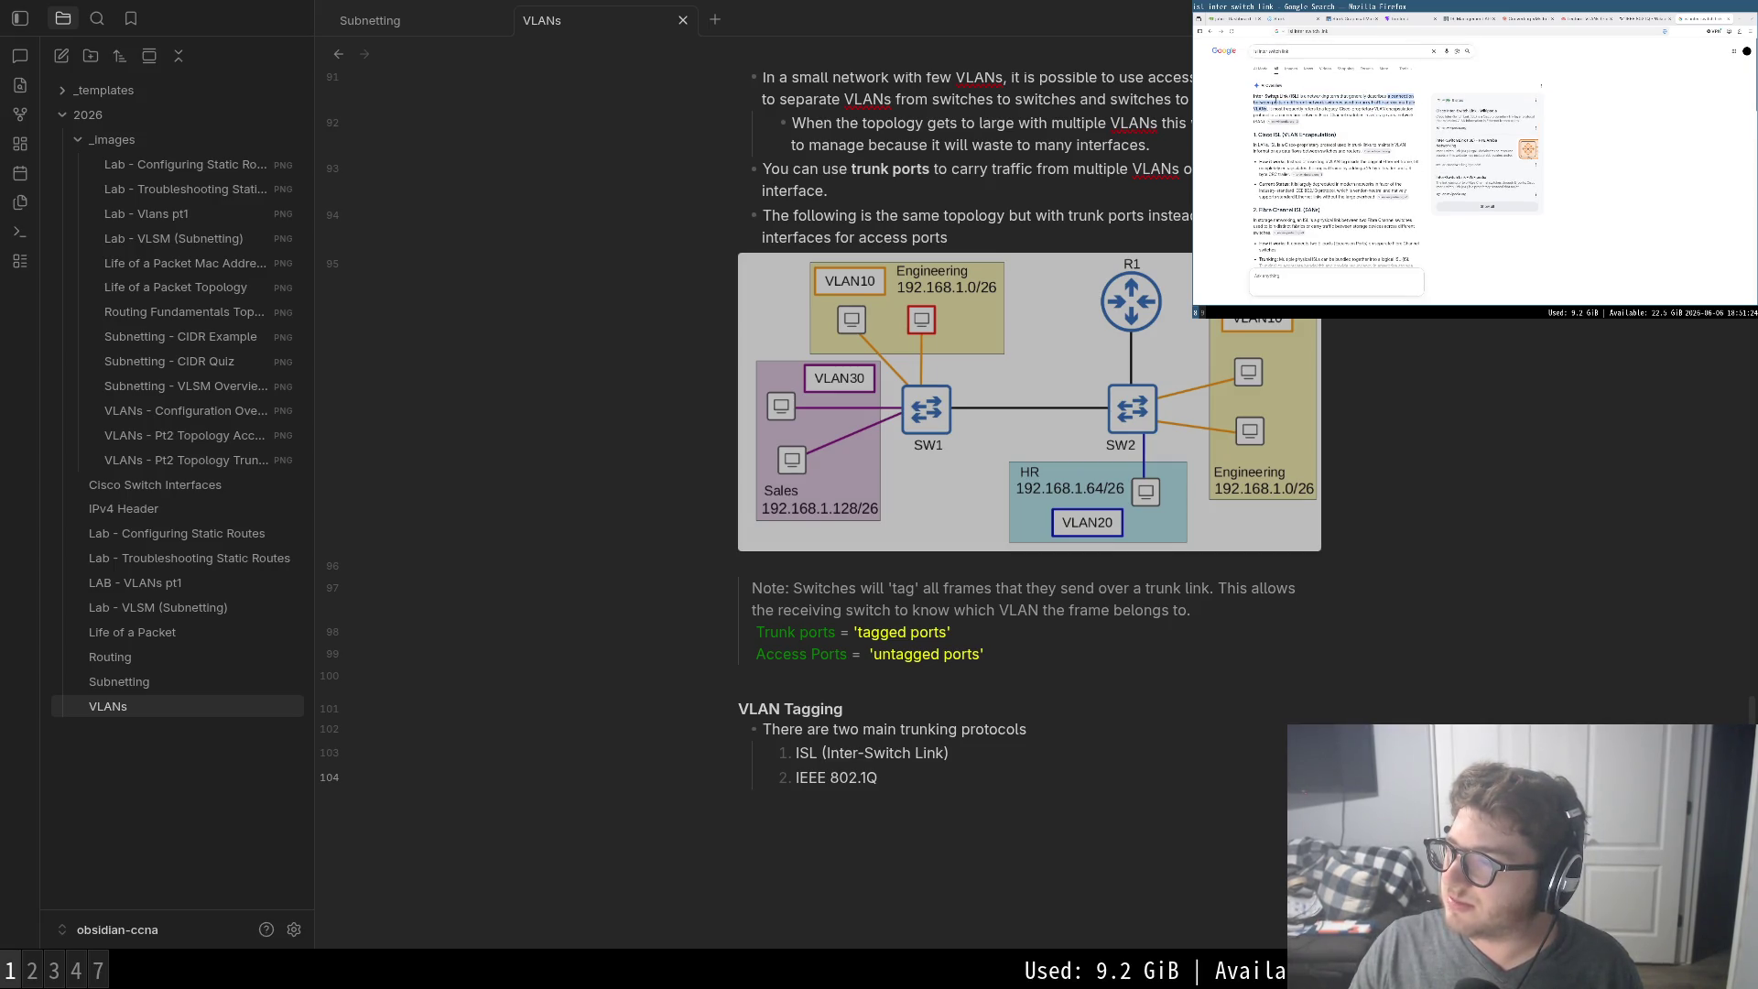
# Read the trunking answer, highlighting passages, then begin a follow-up question about ISL
pyautogui.moveTo(1390, 97); pyautogui.dragTo(1334, 105)
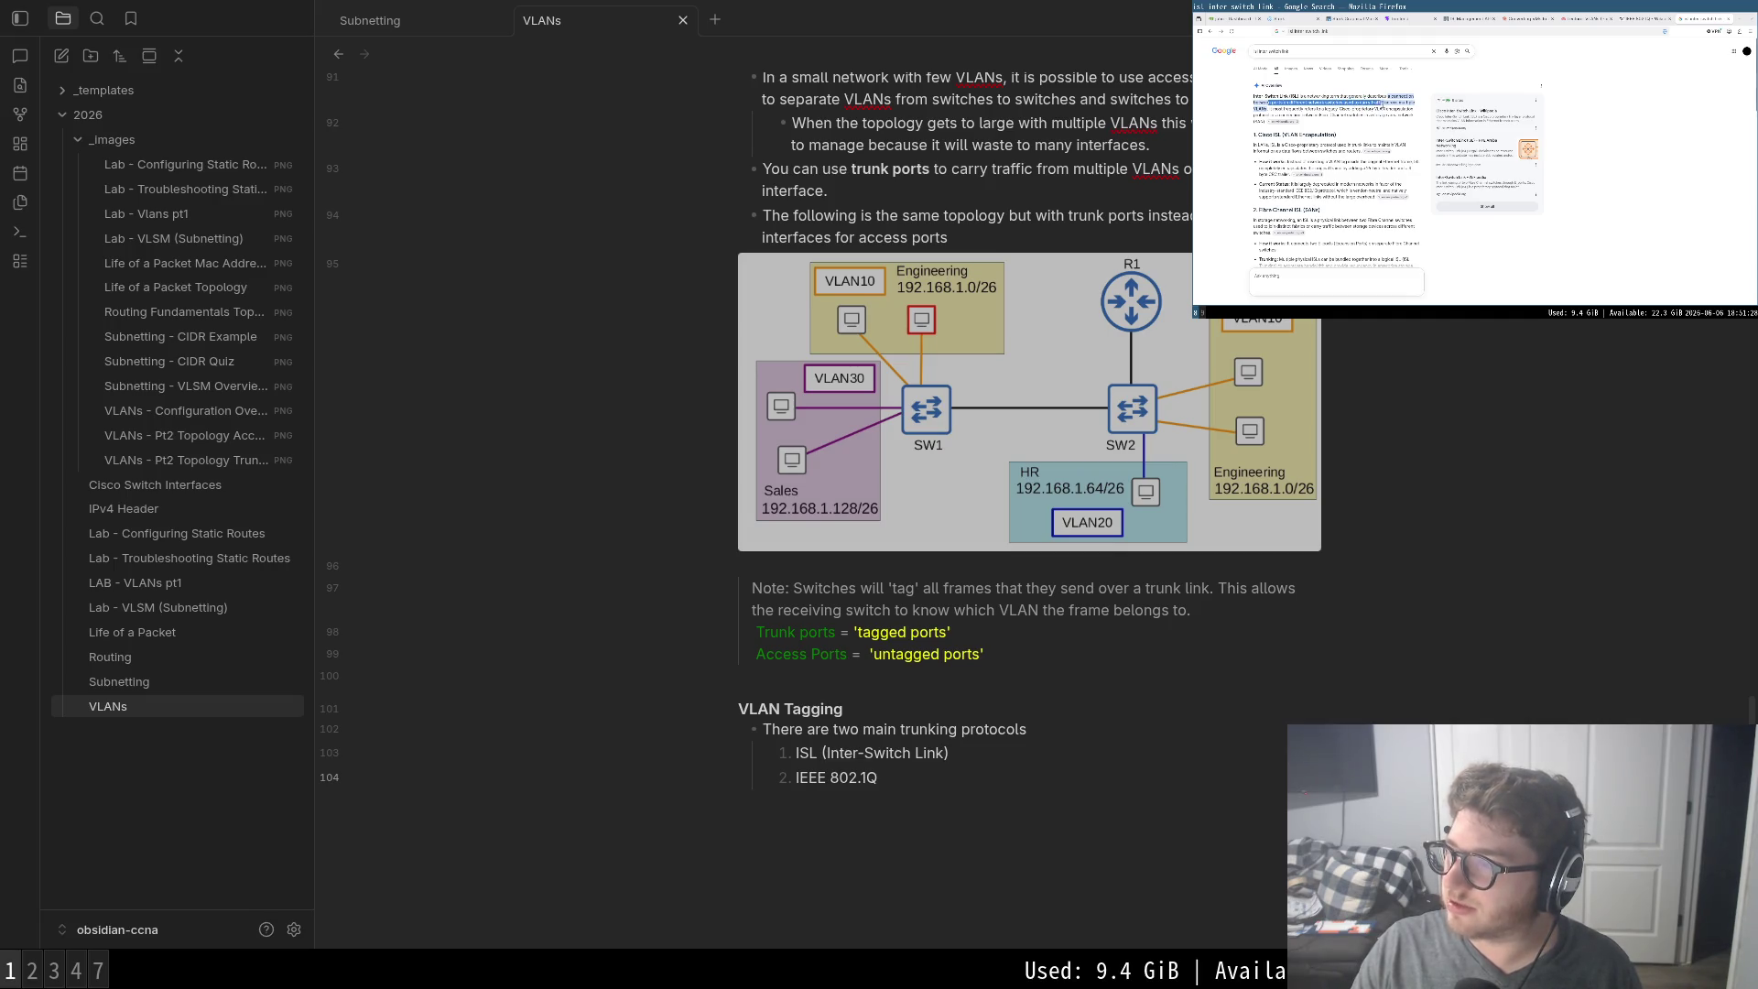
pyautogui.moveTo(1271, 113); pyautogui.dragTo(1292, 113)
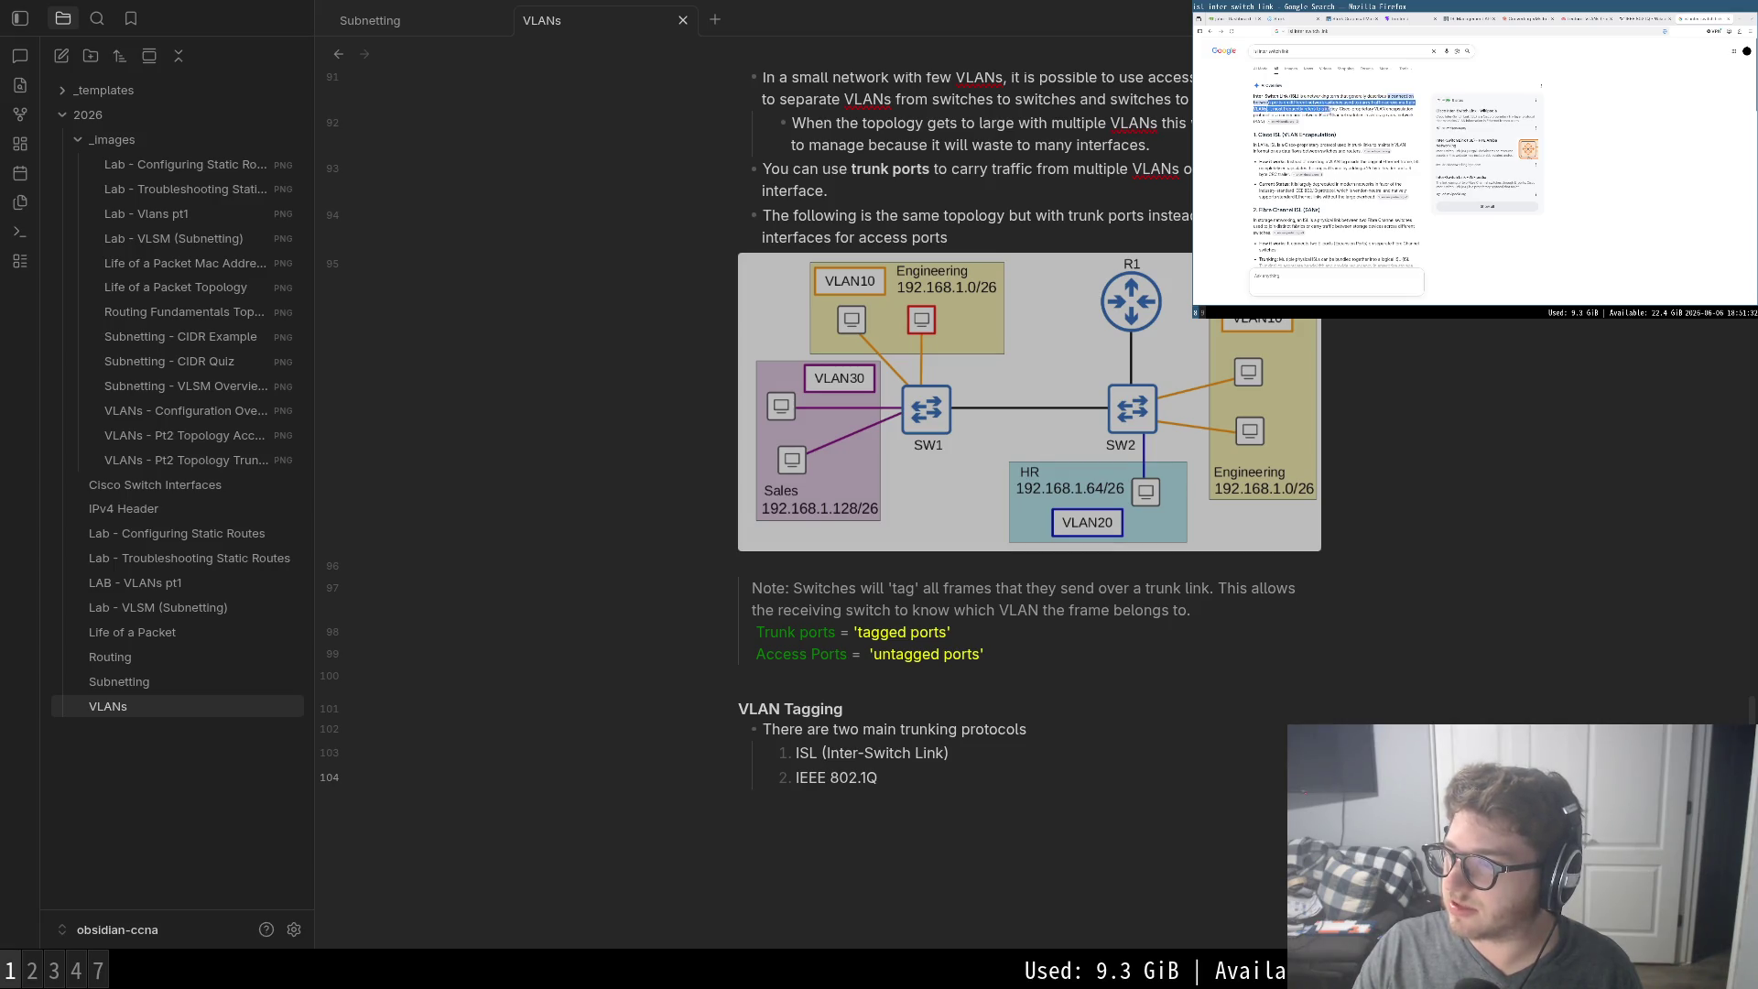
pyautogui.moveTo(1339, 114); pyautogui.dragTo(1388, 109)
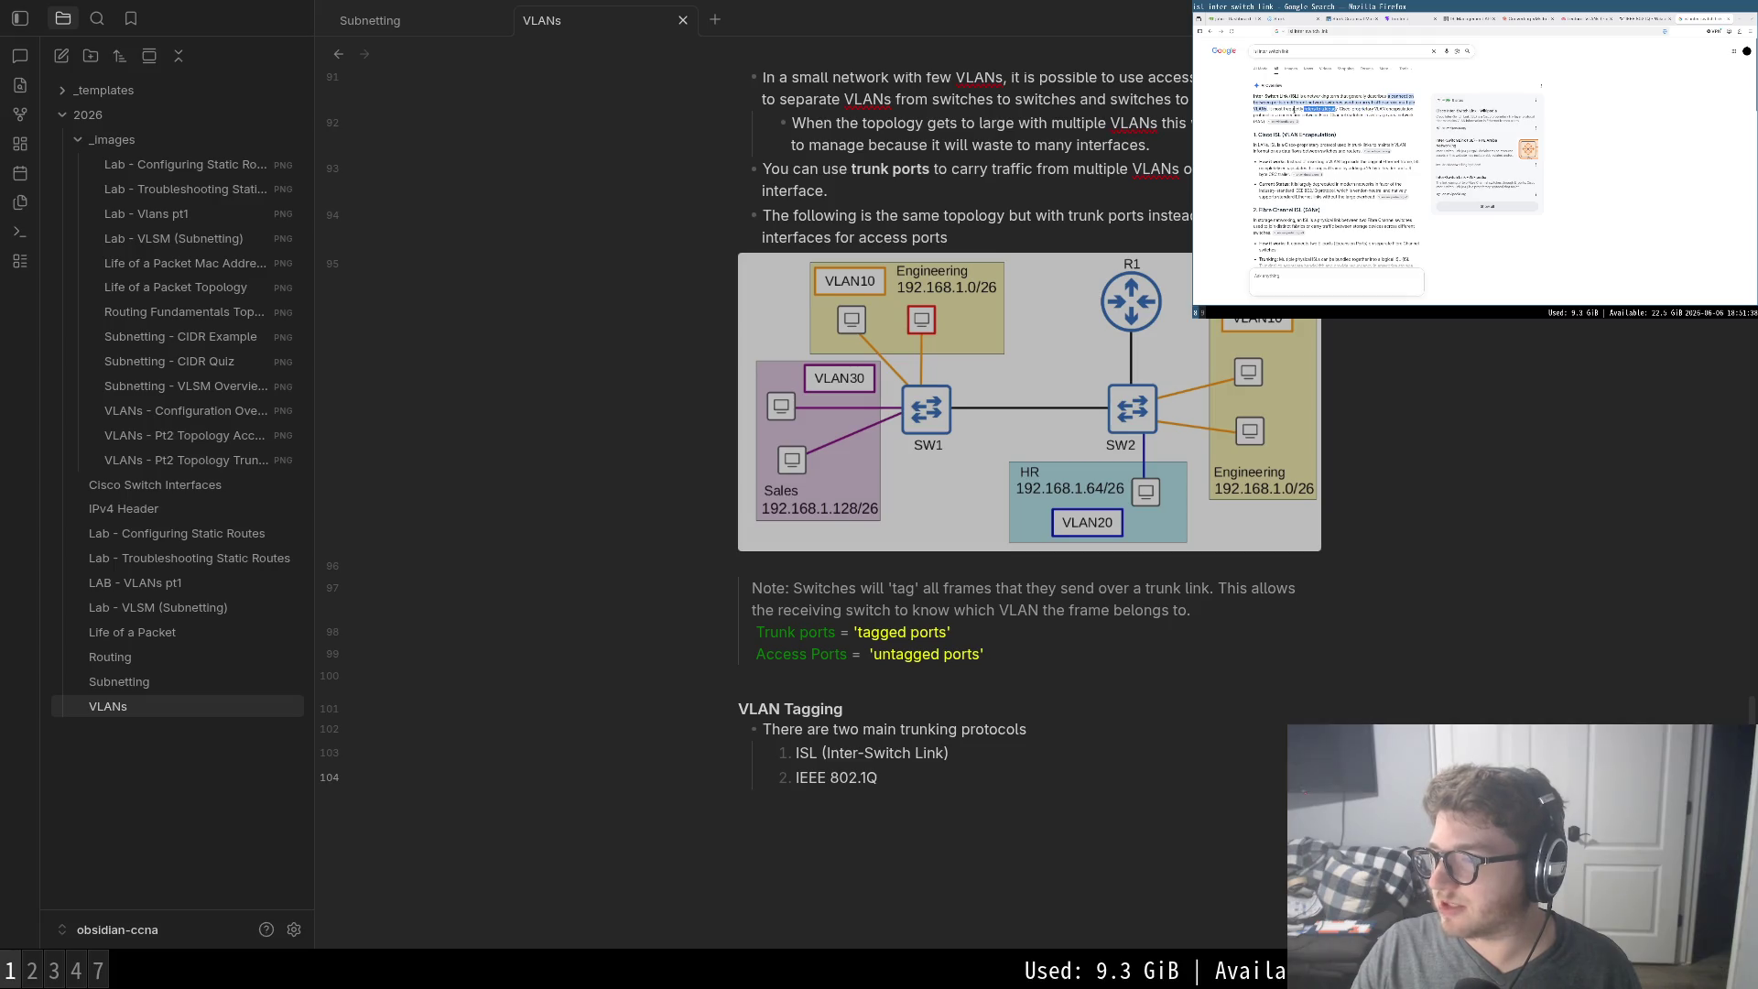
pyautogui.moveTo(1340, 108)
pyautogui.mouseDown()
pyautogui.moveTo(1292, 115)
pyautogui.moveTo(1330, 117)
pyautogui.mouseUp()
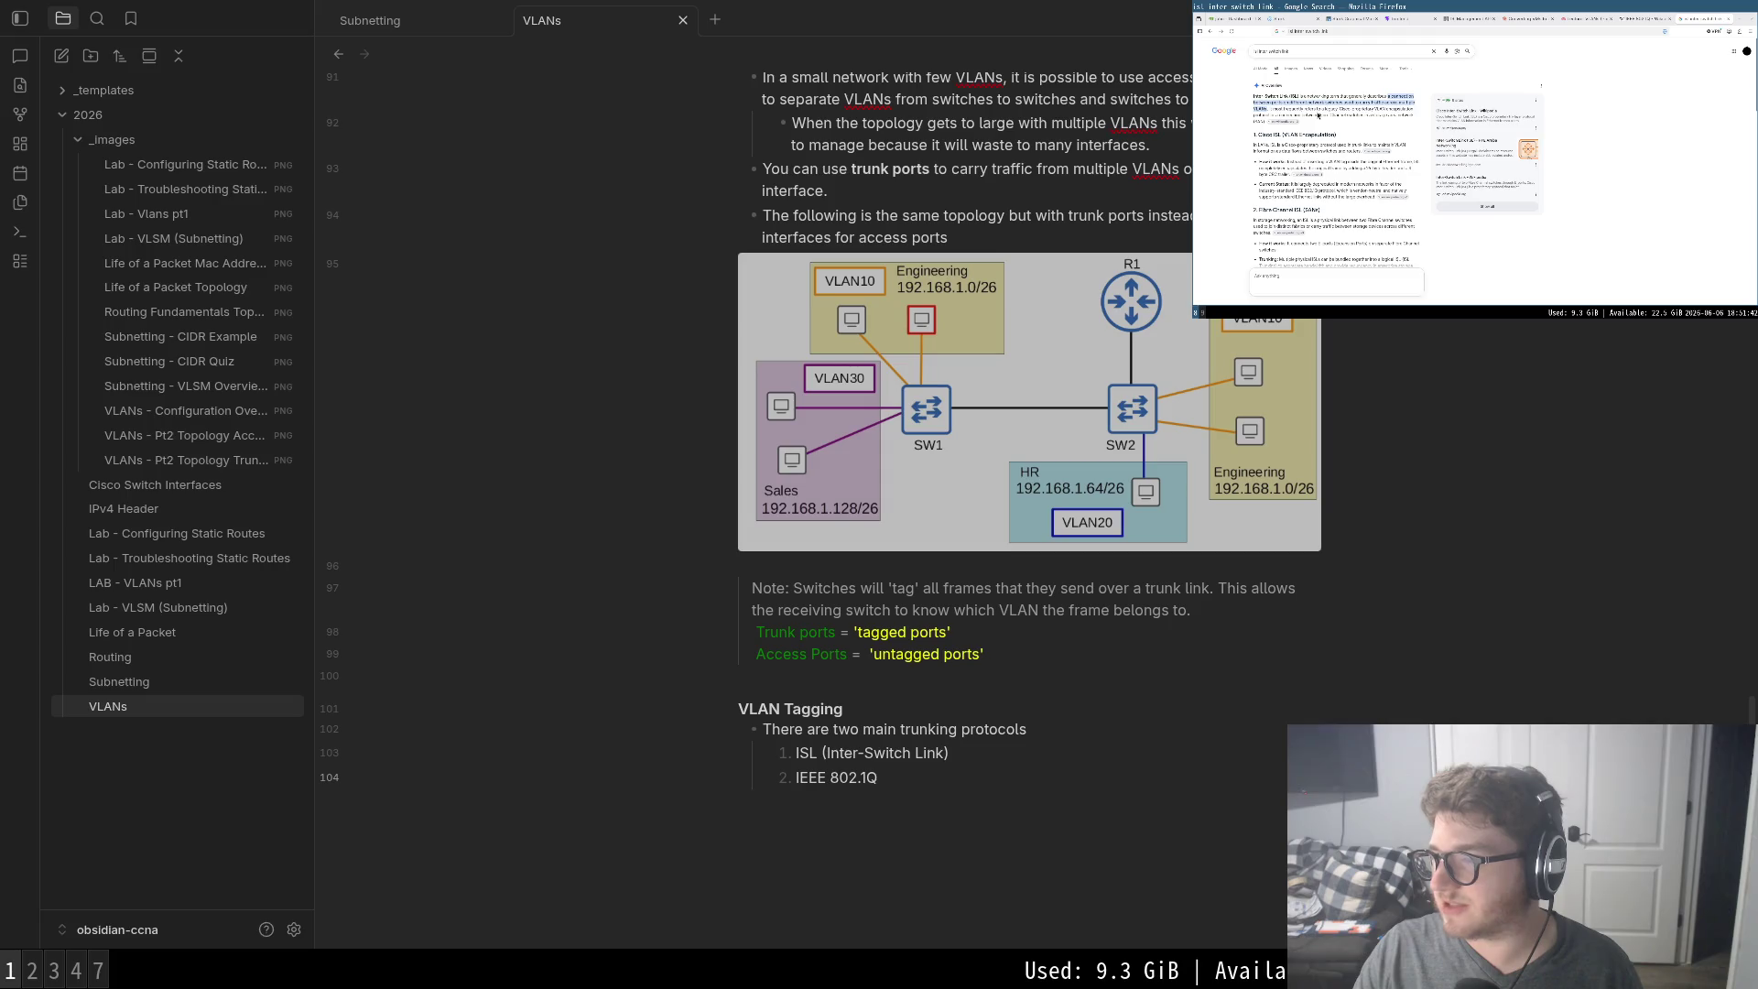
pyautogui.moveTo(1330, 117); pyautogui.dragTo(1319, 114)
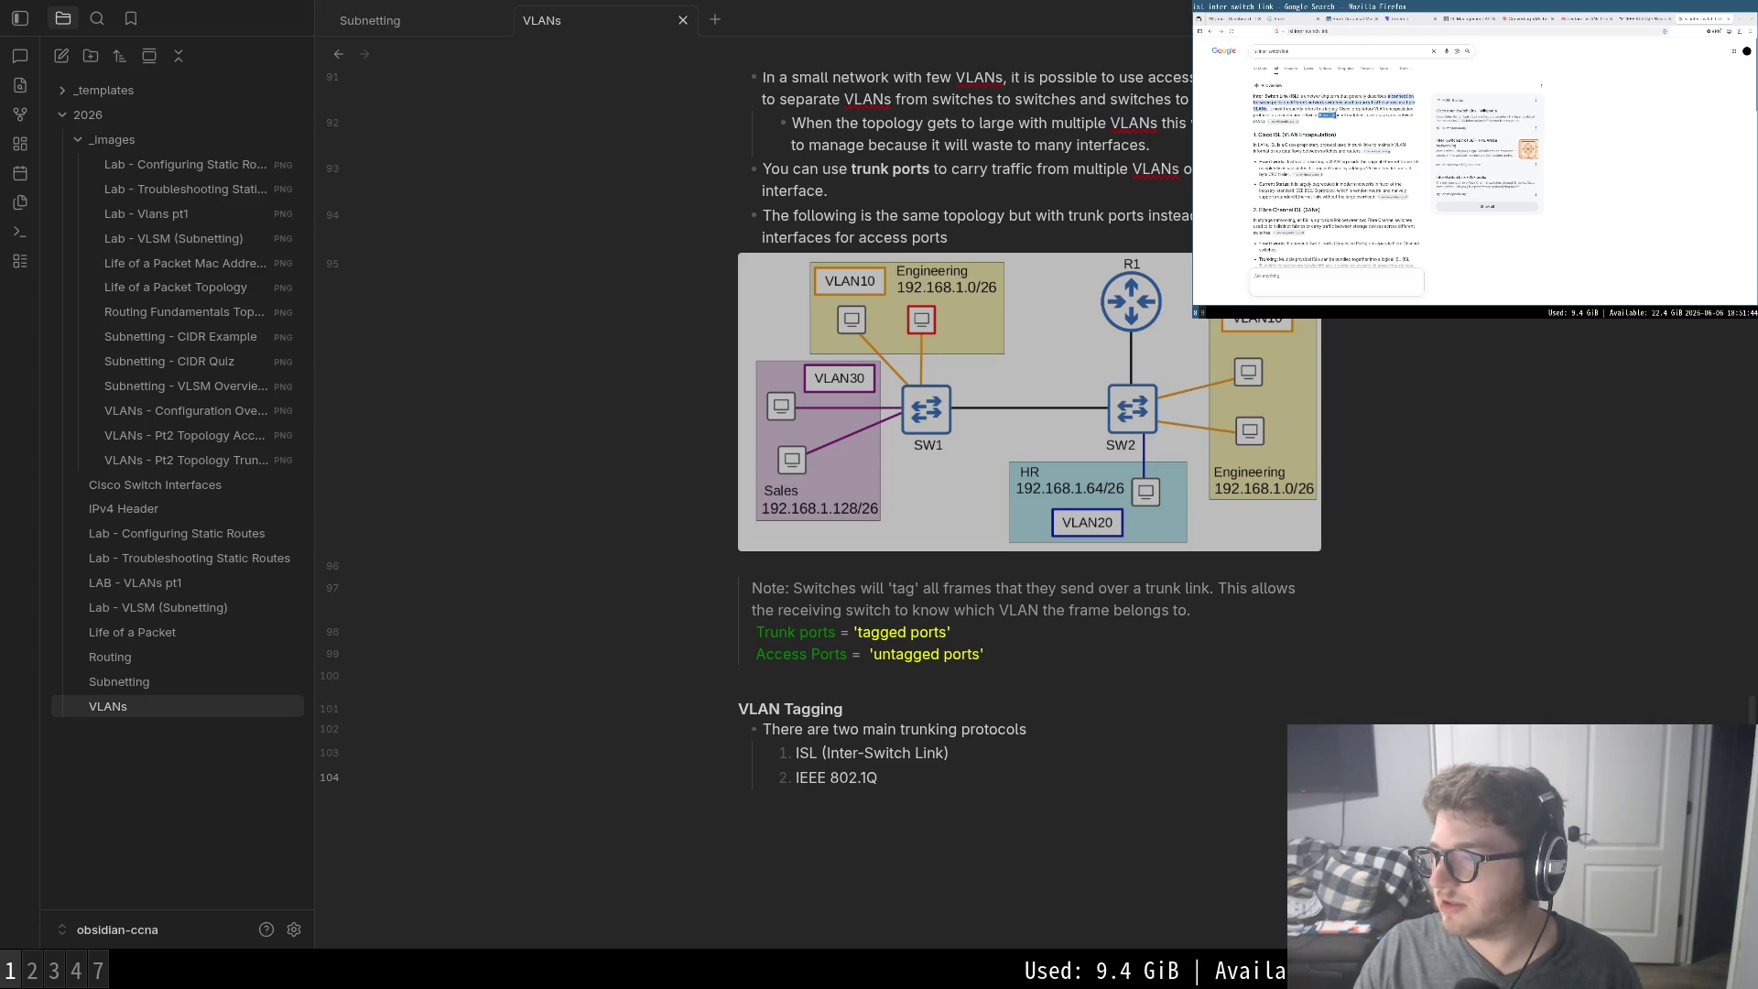
pyautogui.scroll(-3, 1328, 115)
pyautogui.scroll(-1, 1318, 183)
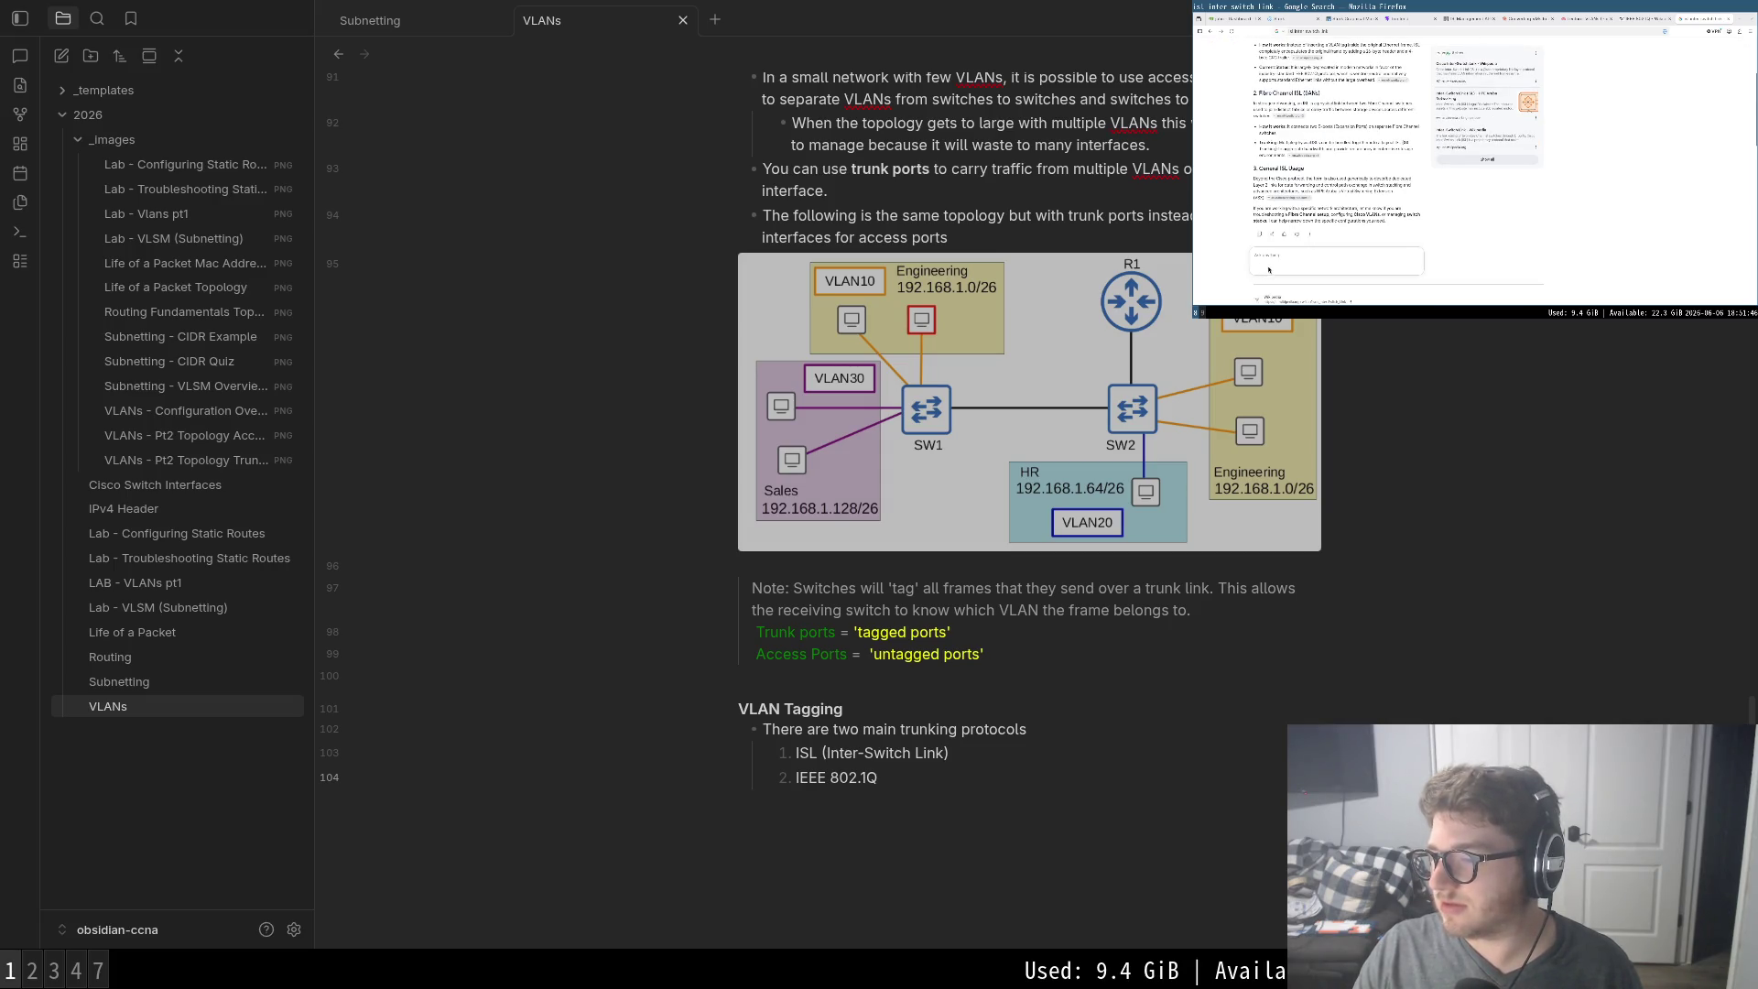
pyautogui.click(1285, 262)
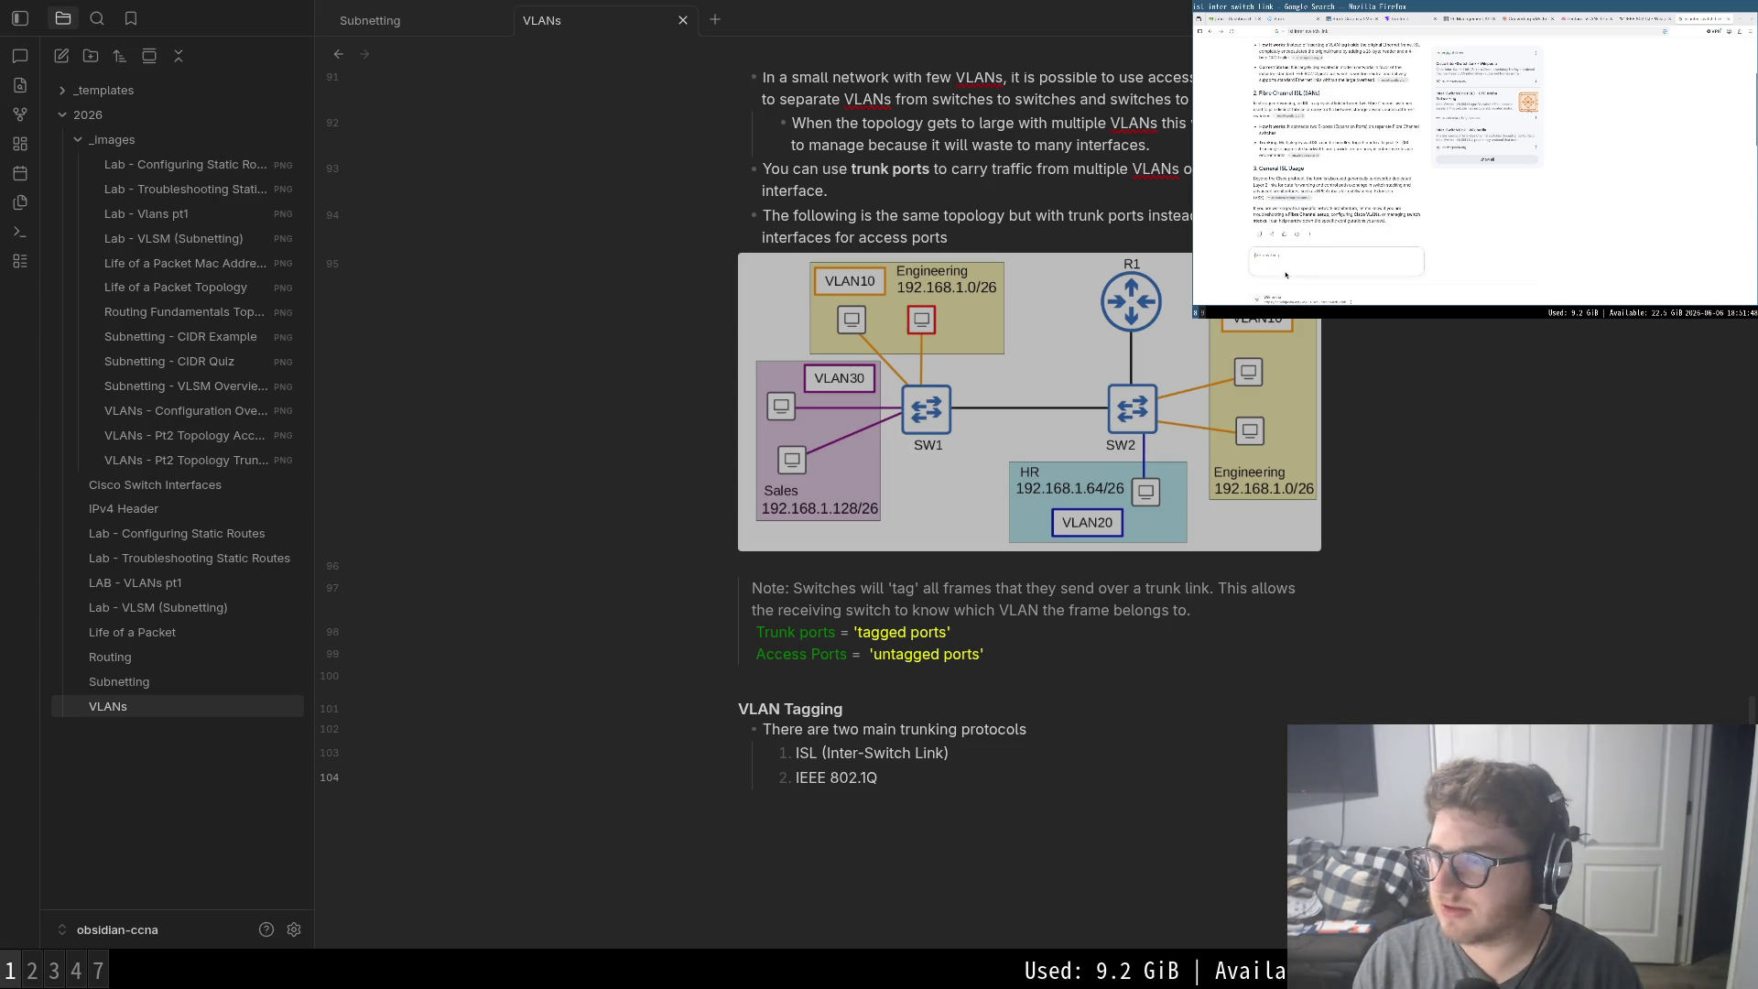
pyautogui.write('What')
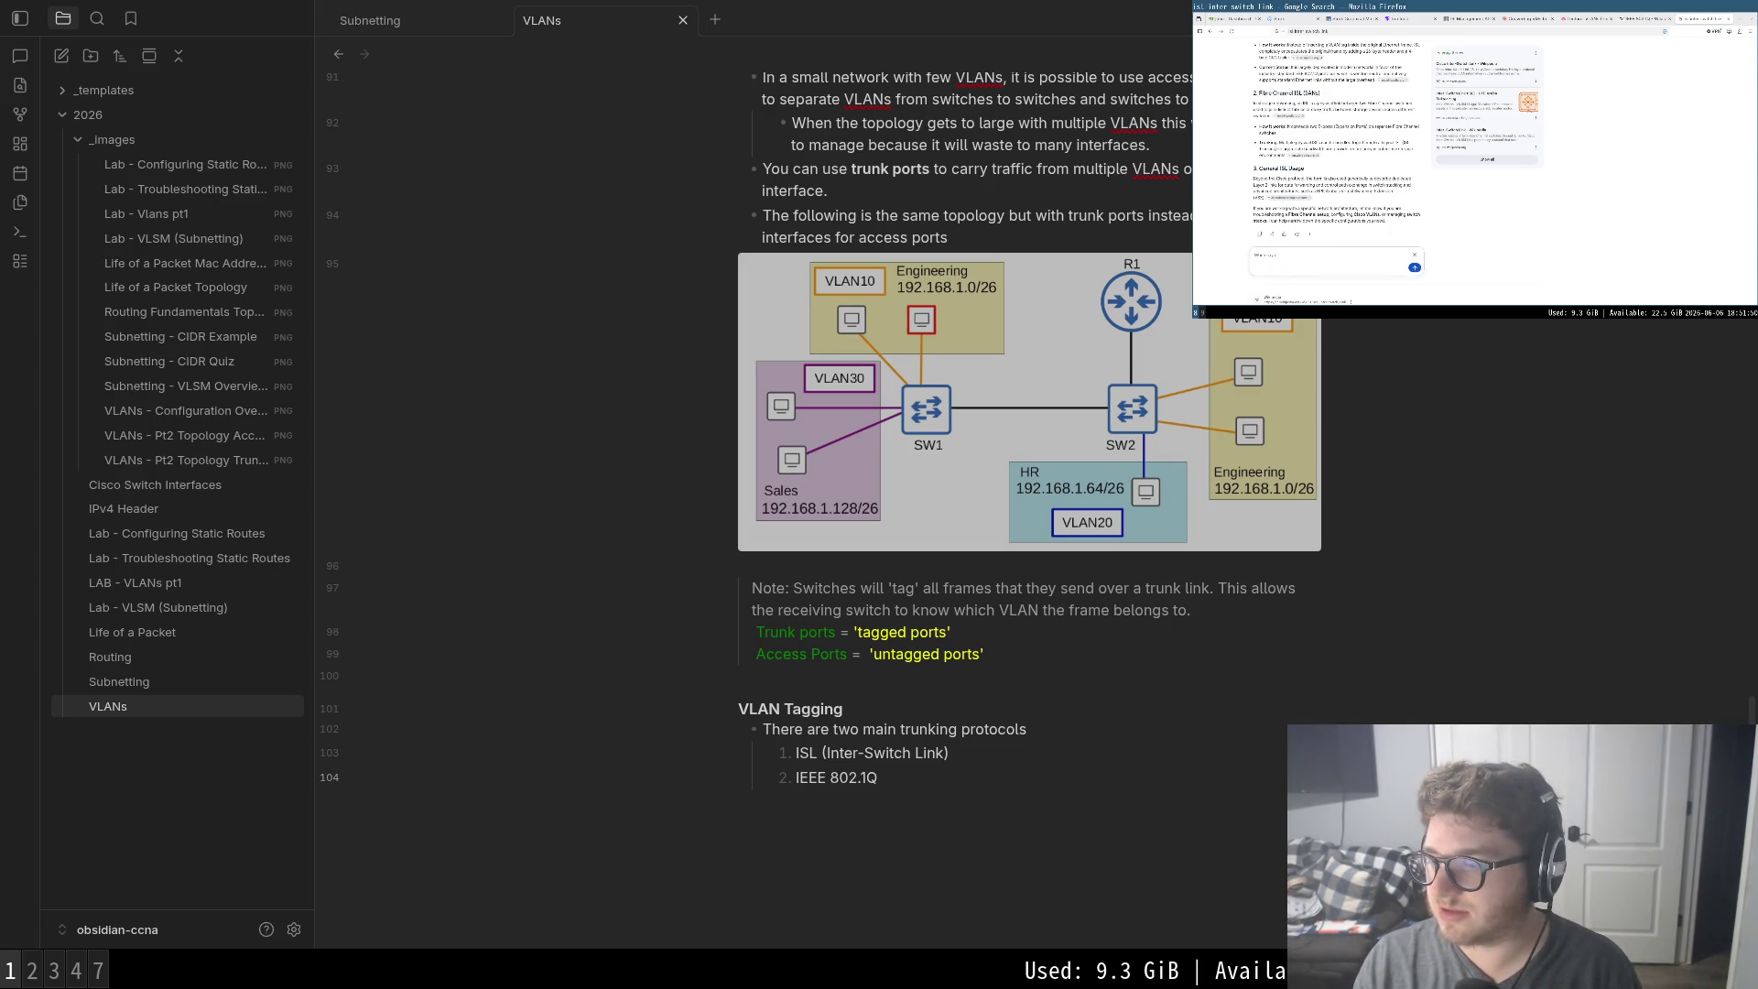
pyautogui.write('s isl')
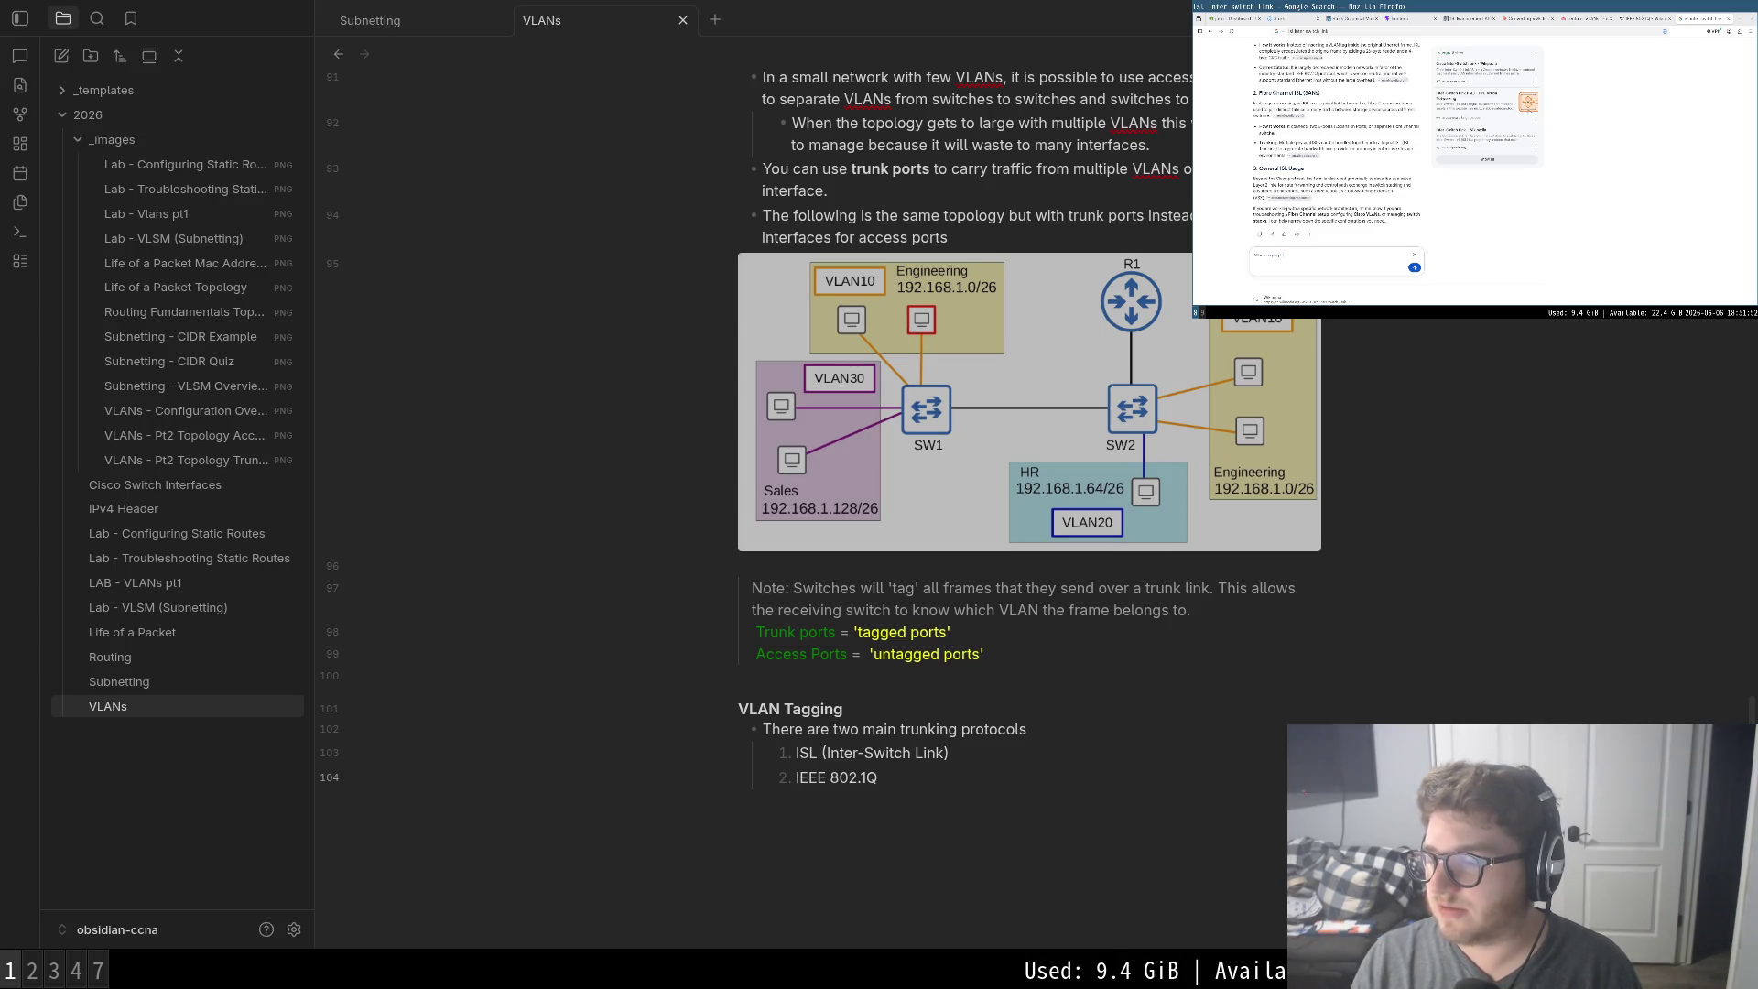
pyautogui.write(' vs')
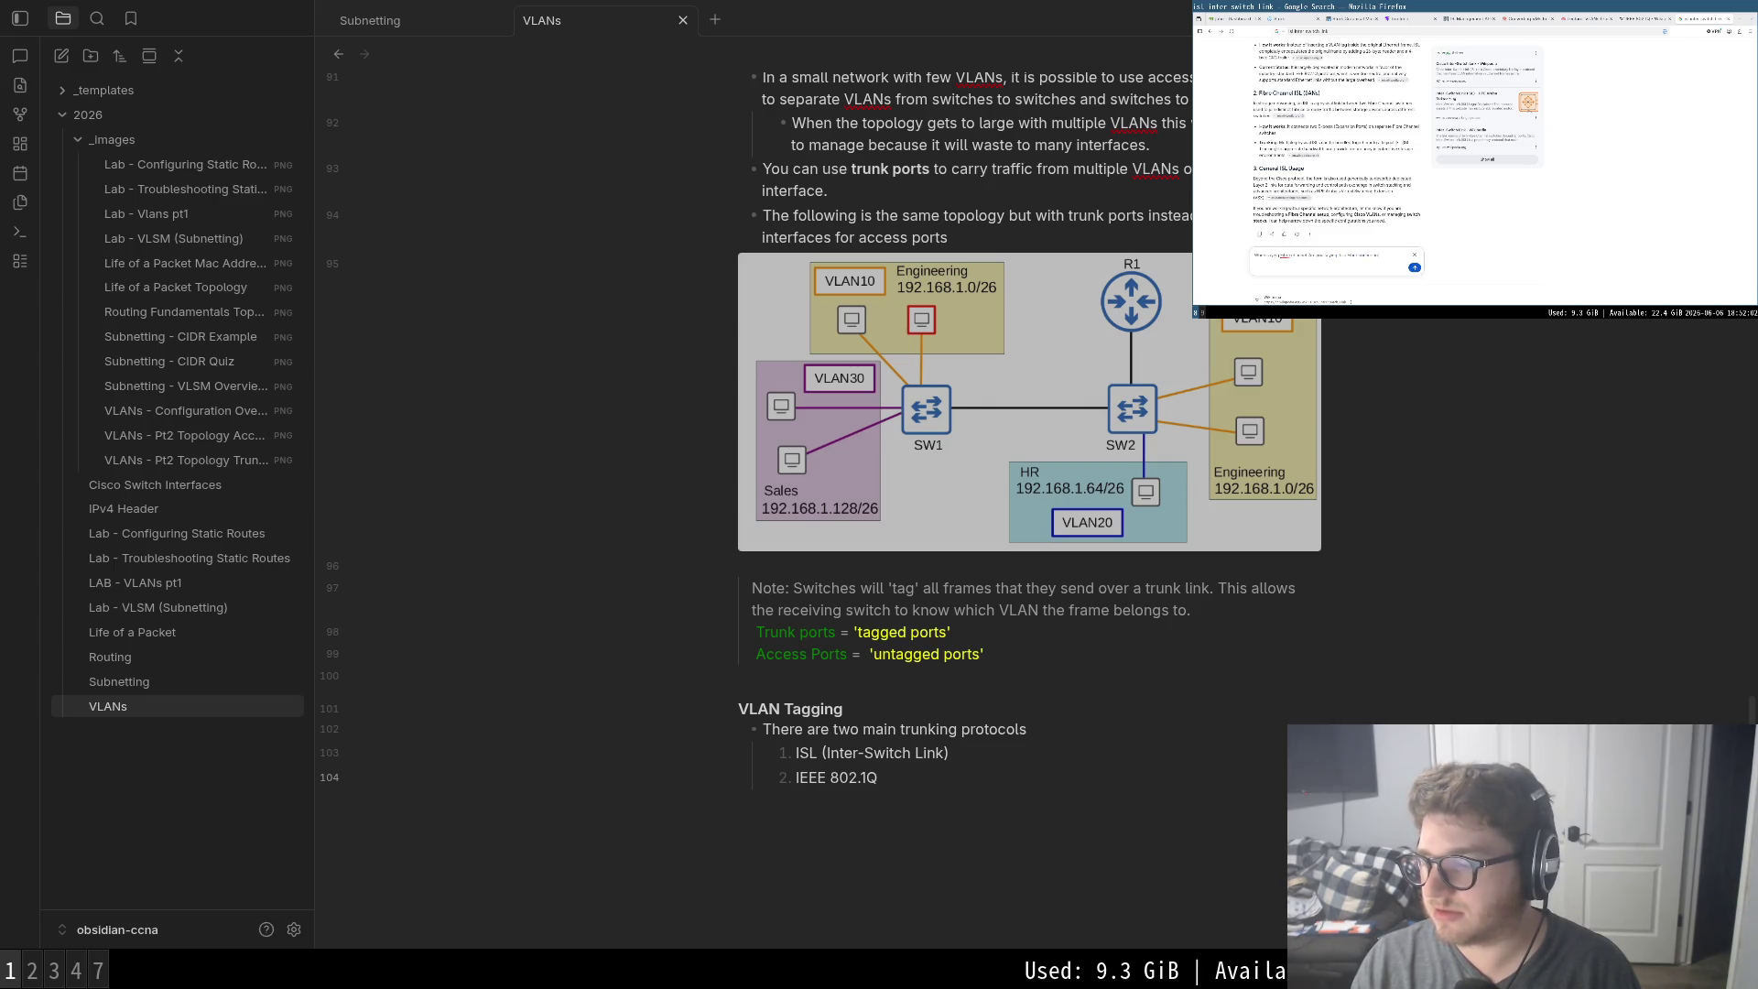
# Send the ISL question and skim the first bullet of the resulting answer
pyautogui.press('Return')
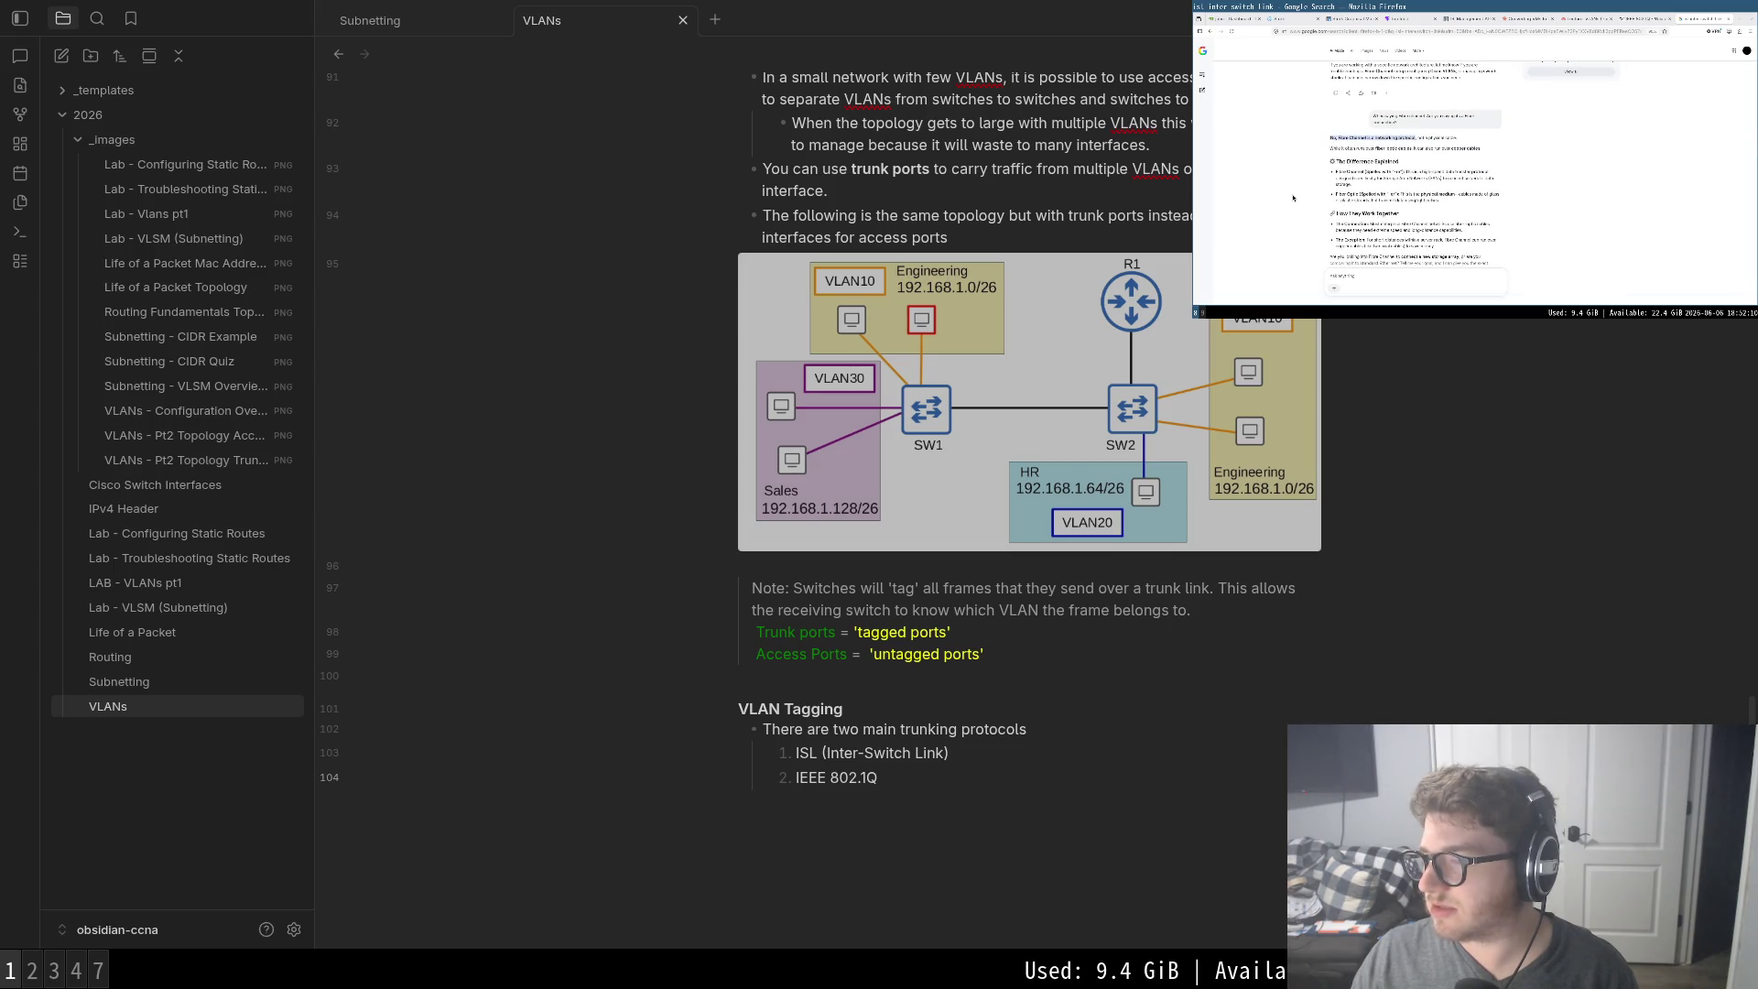
pyautogui.scroll(-2, 1293, 196)
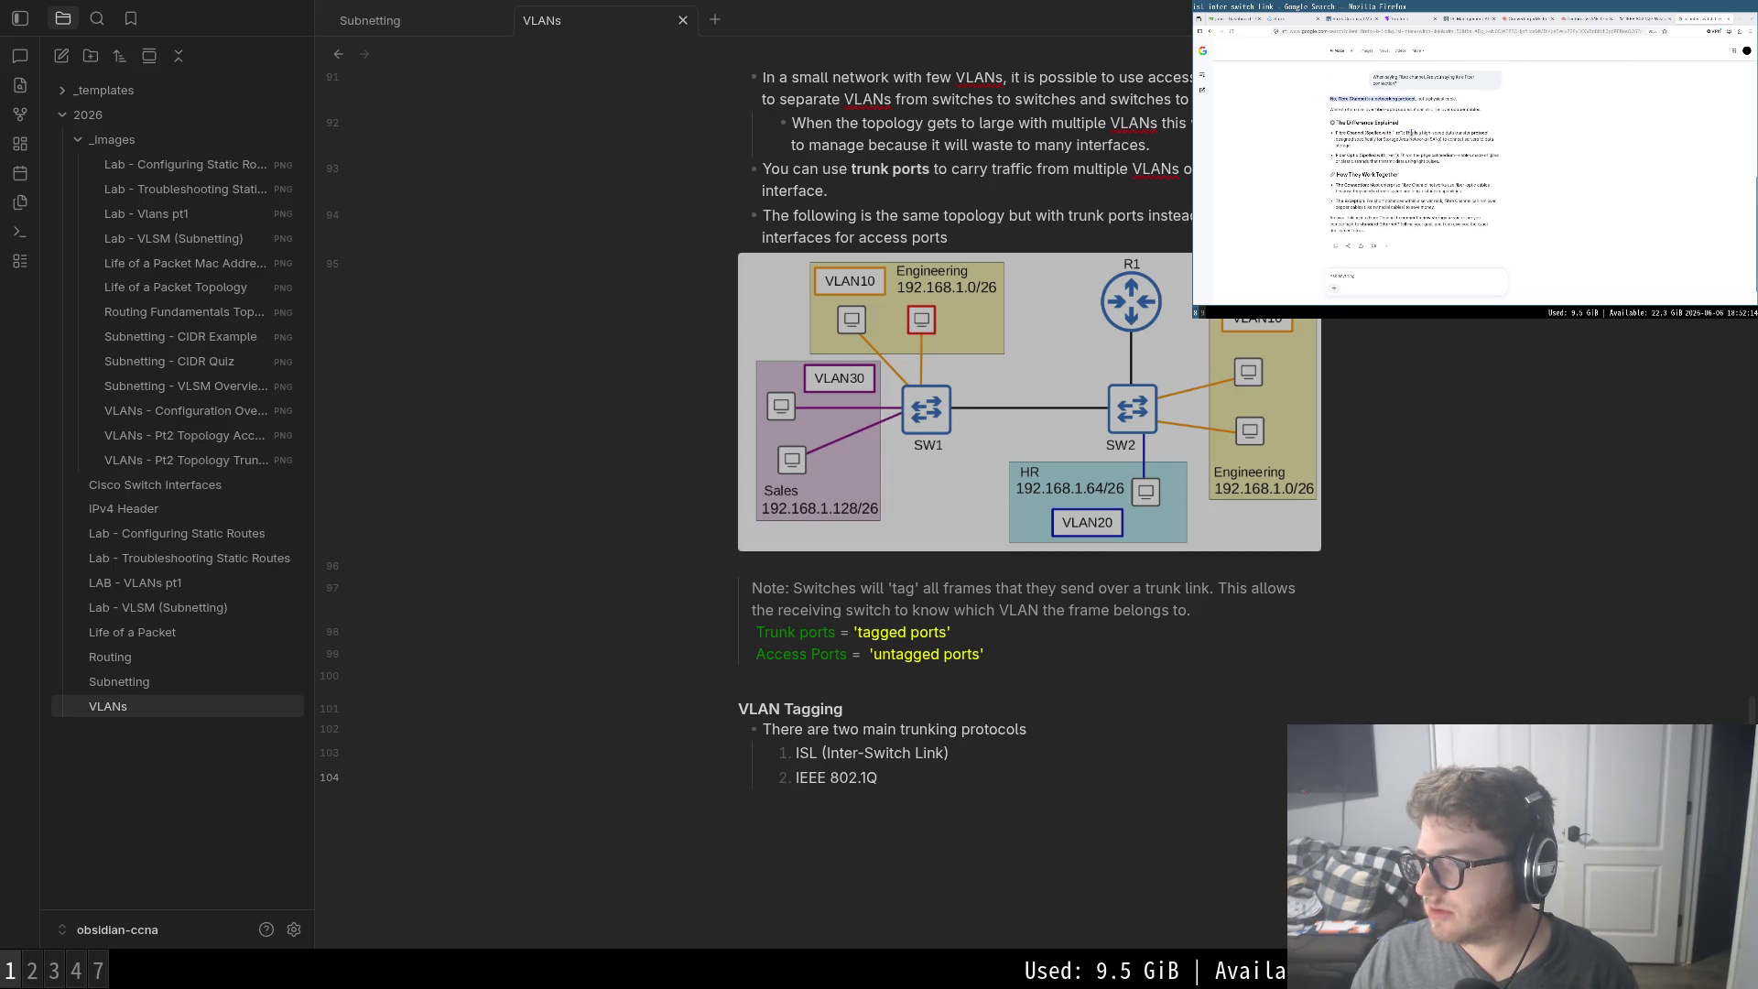
pyautogui.moveTo(1408, 133); pyautogui.dragTo(1421, 141)
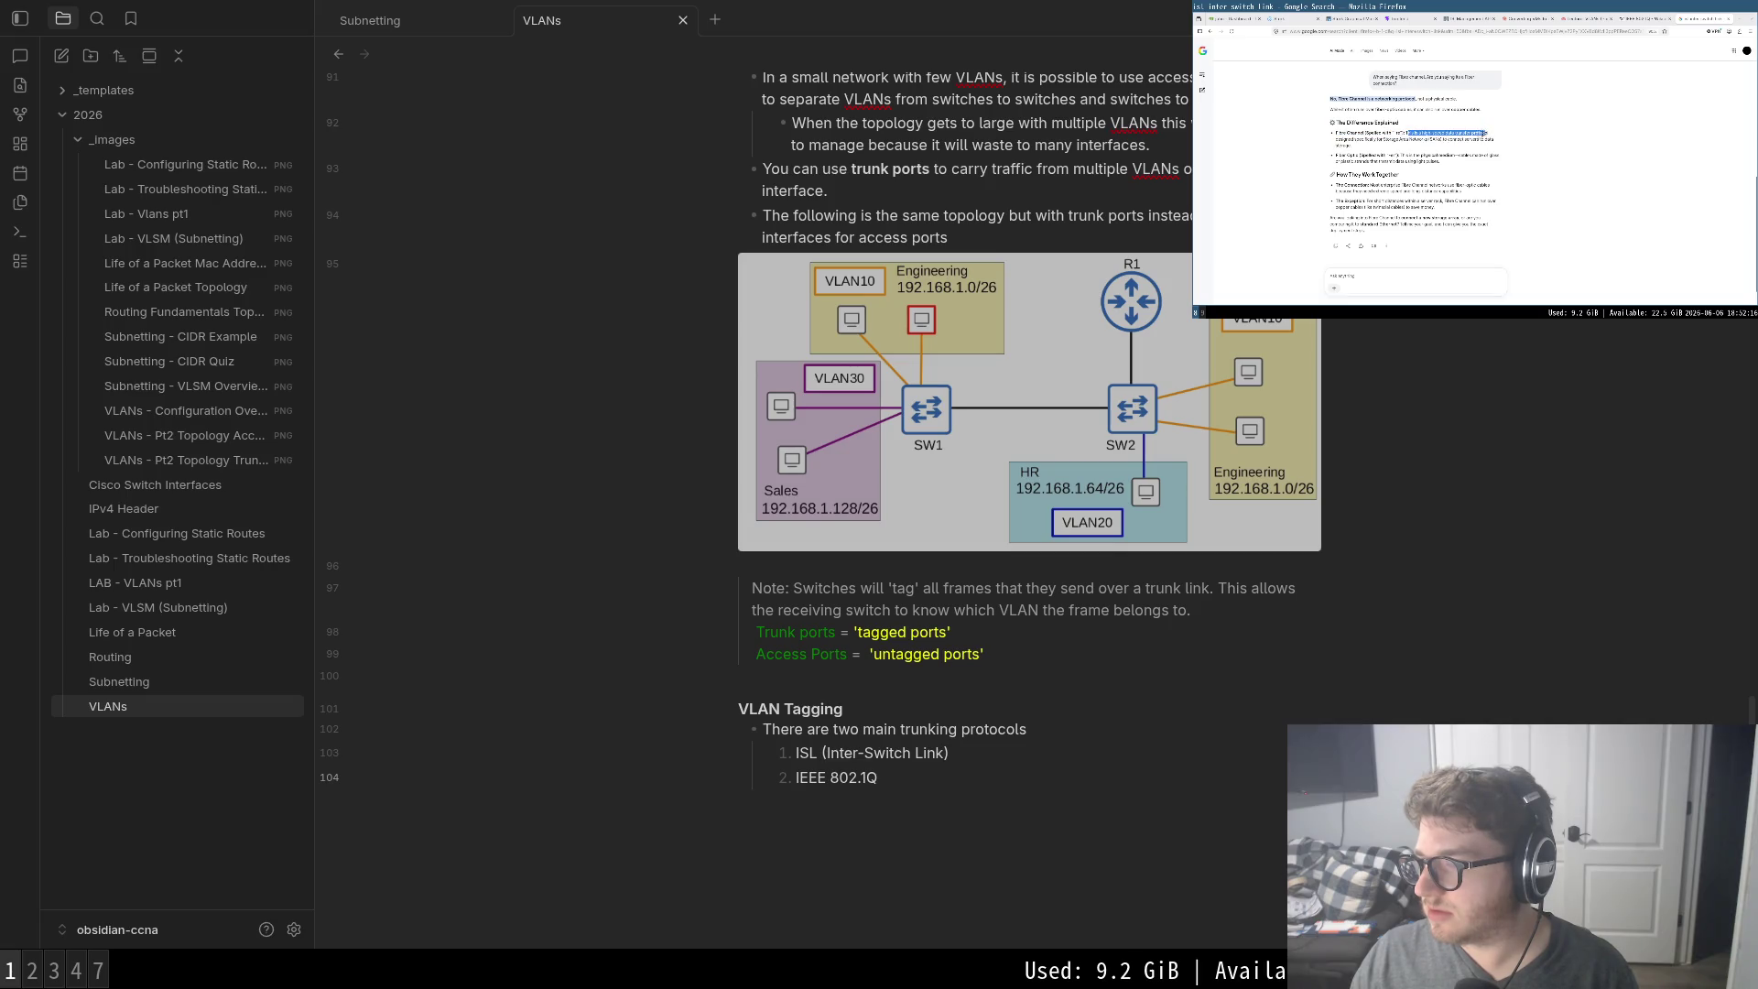
pyautogui.click(1401, 151)
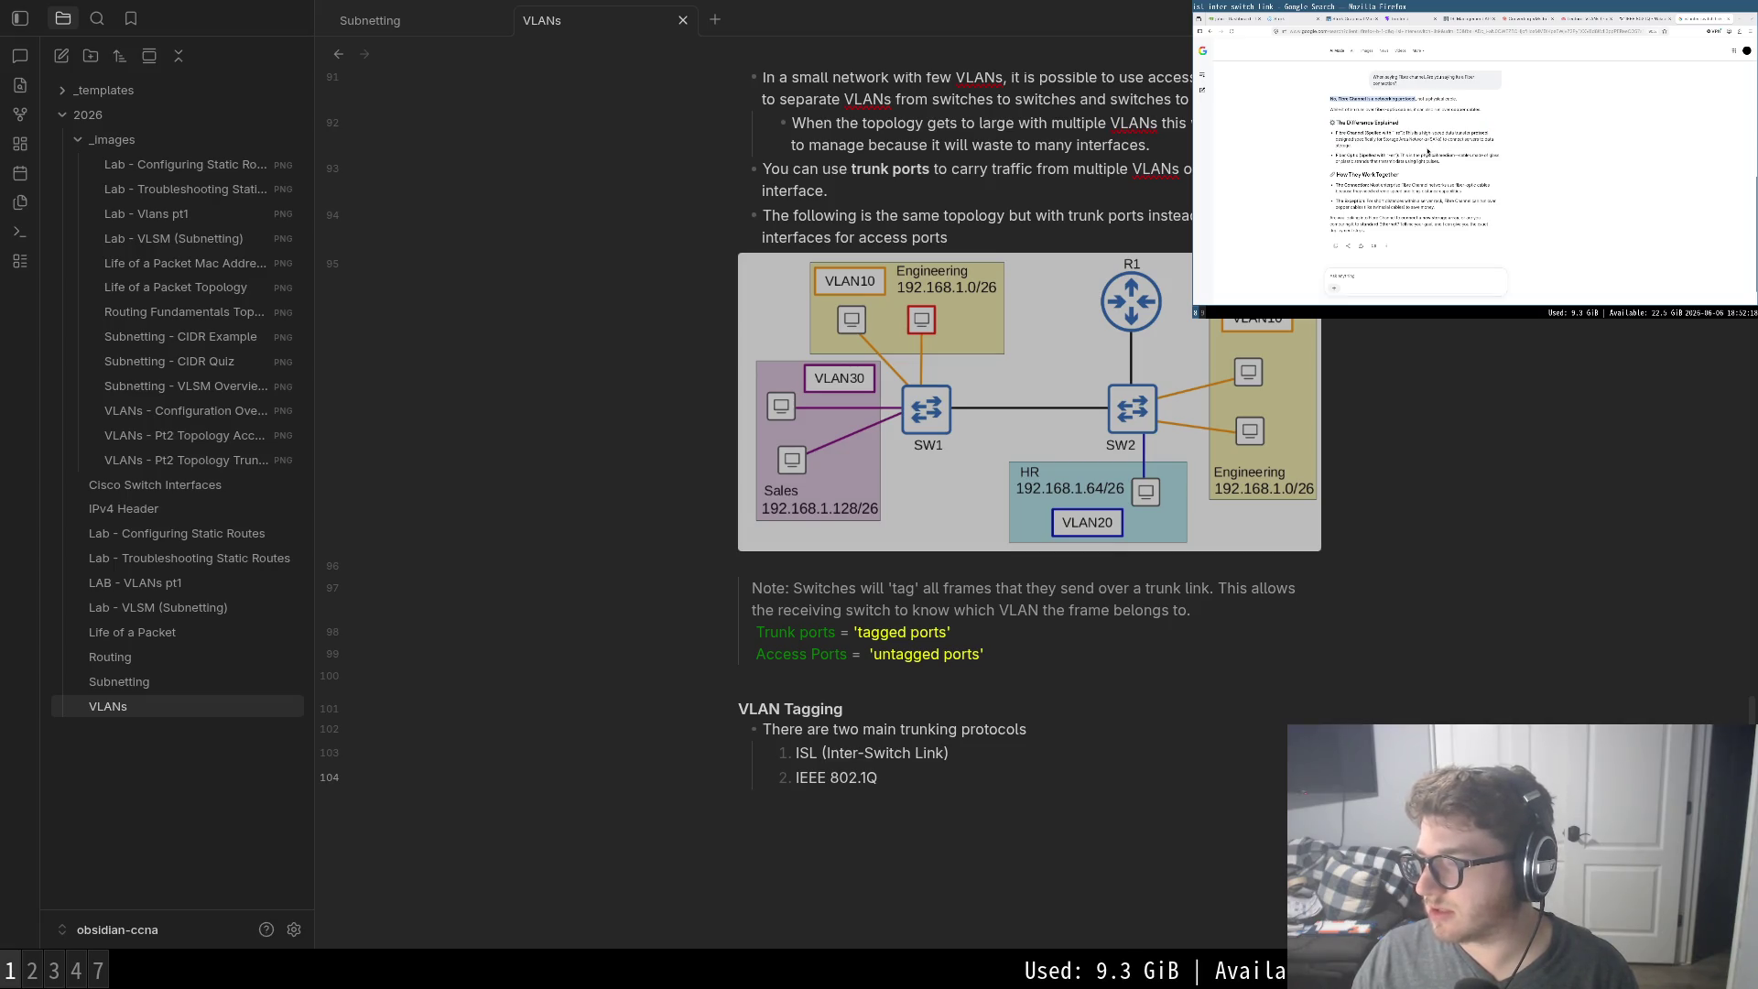
pyautogui.click(1373, 269)
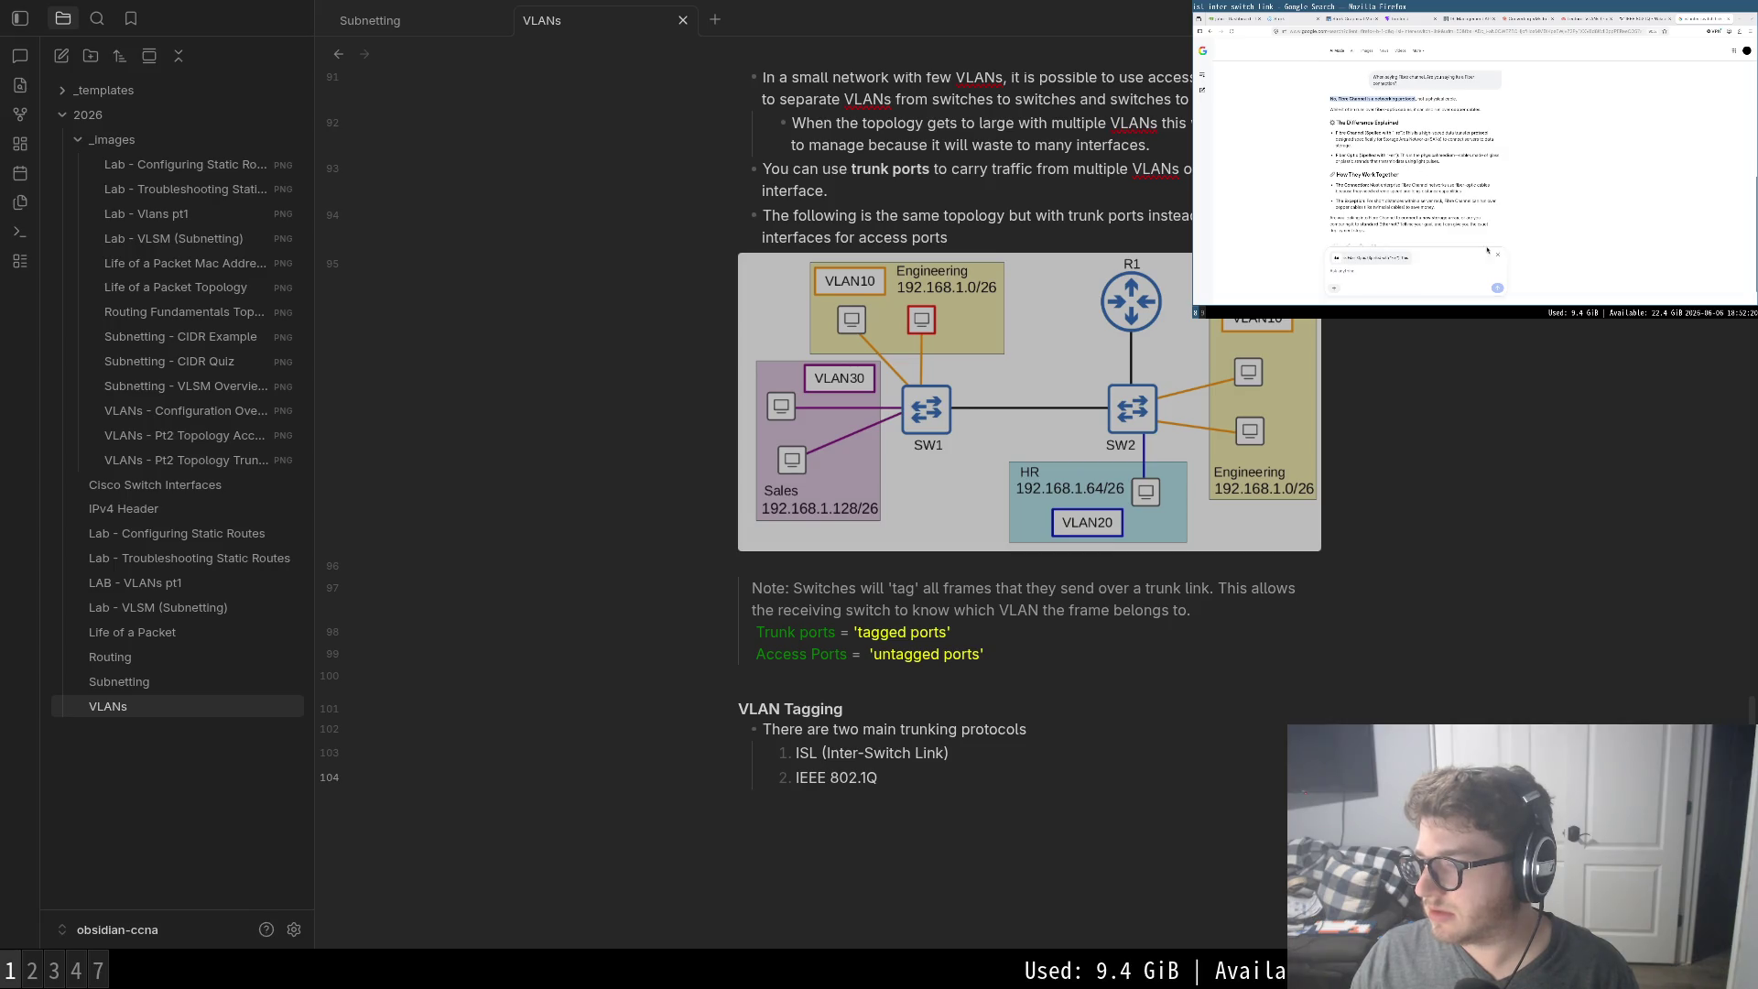
# Review the 'How They Work Together' bullets while drafting the ISL vs 802.1Q question
pyautogui.moveTo(1365, 186); pyautogui.dragTo(1446, 192)
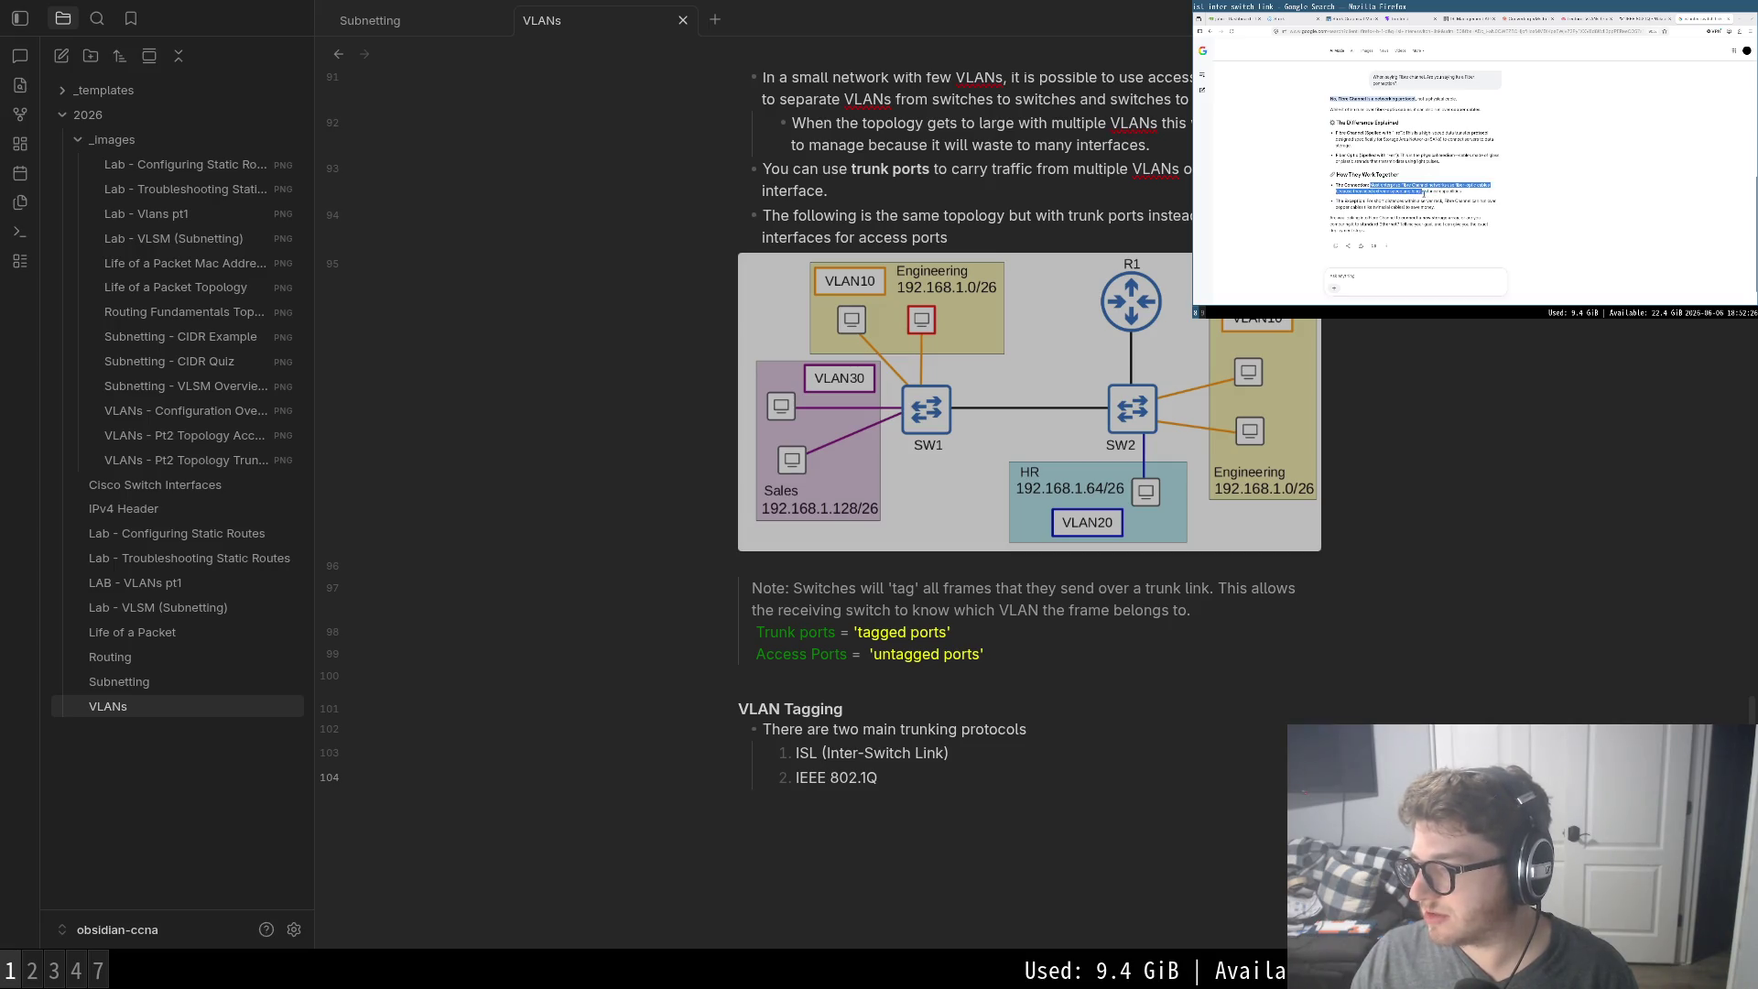
pyautogui.moveTo(1369, 184); pyautogui.dragTo(1435, 203)
pyautogui.click(1432, 216)
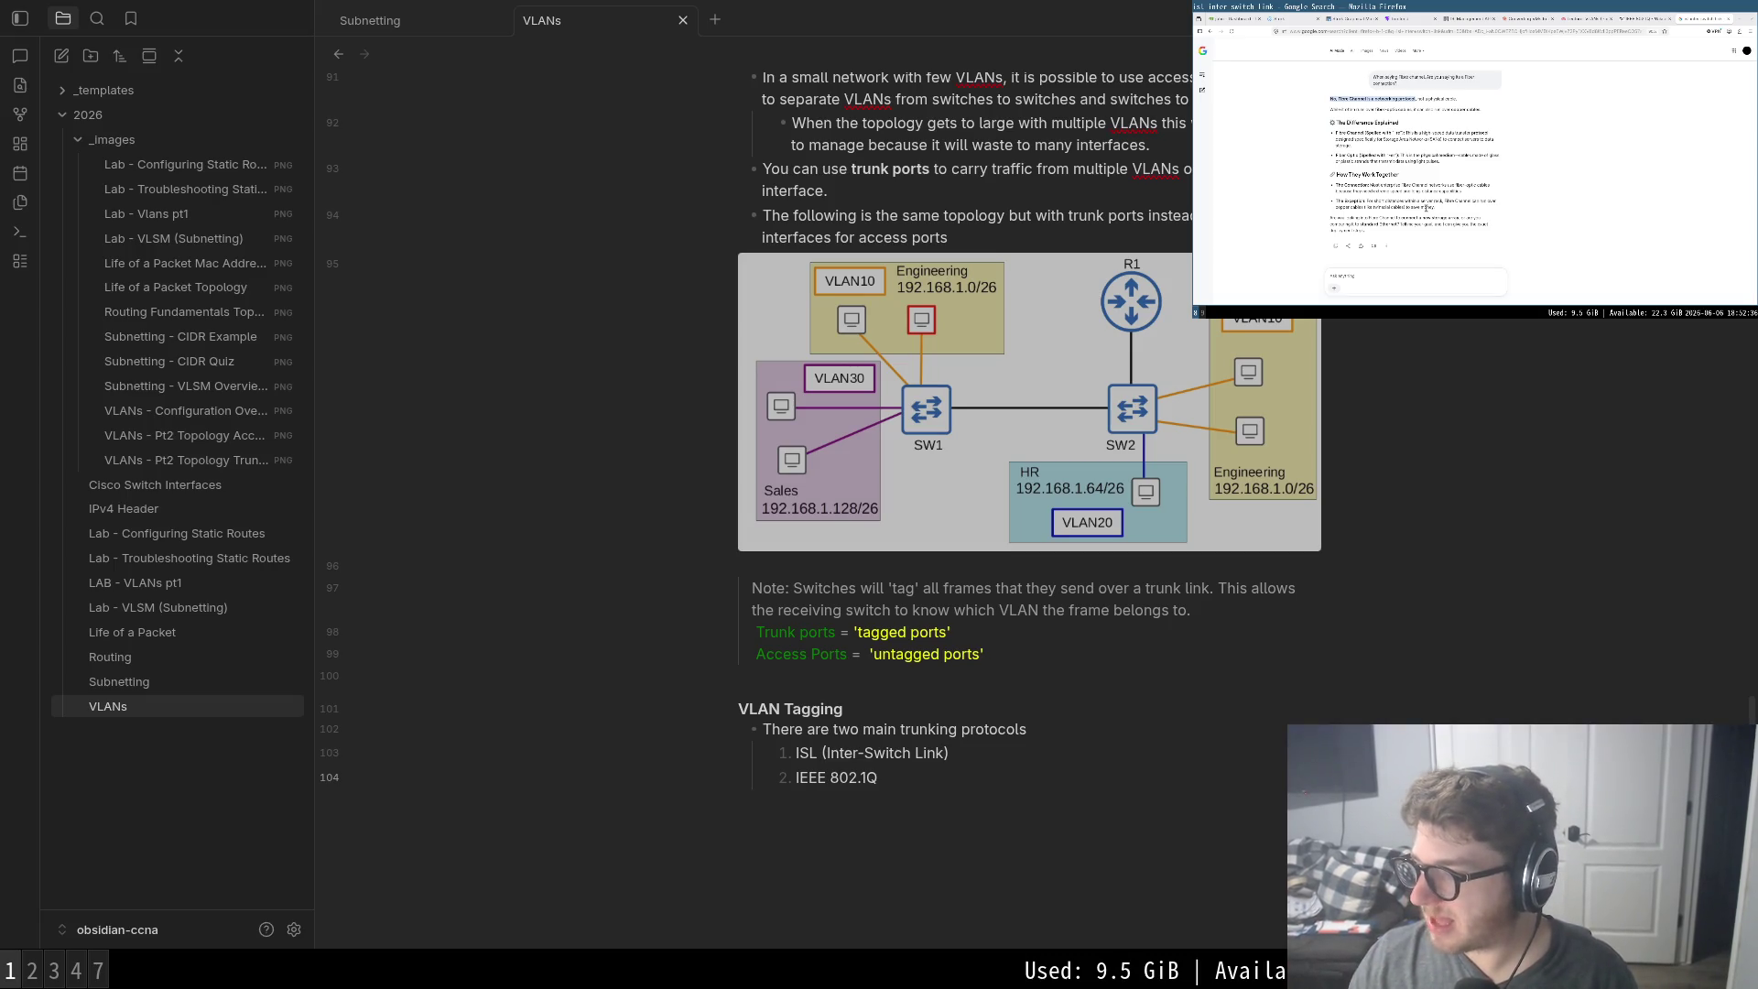
pyautogui.moveTo(1438, 208); pyautogui.dragTo(1333, 199)
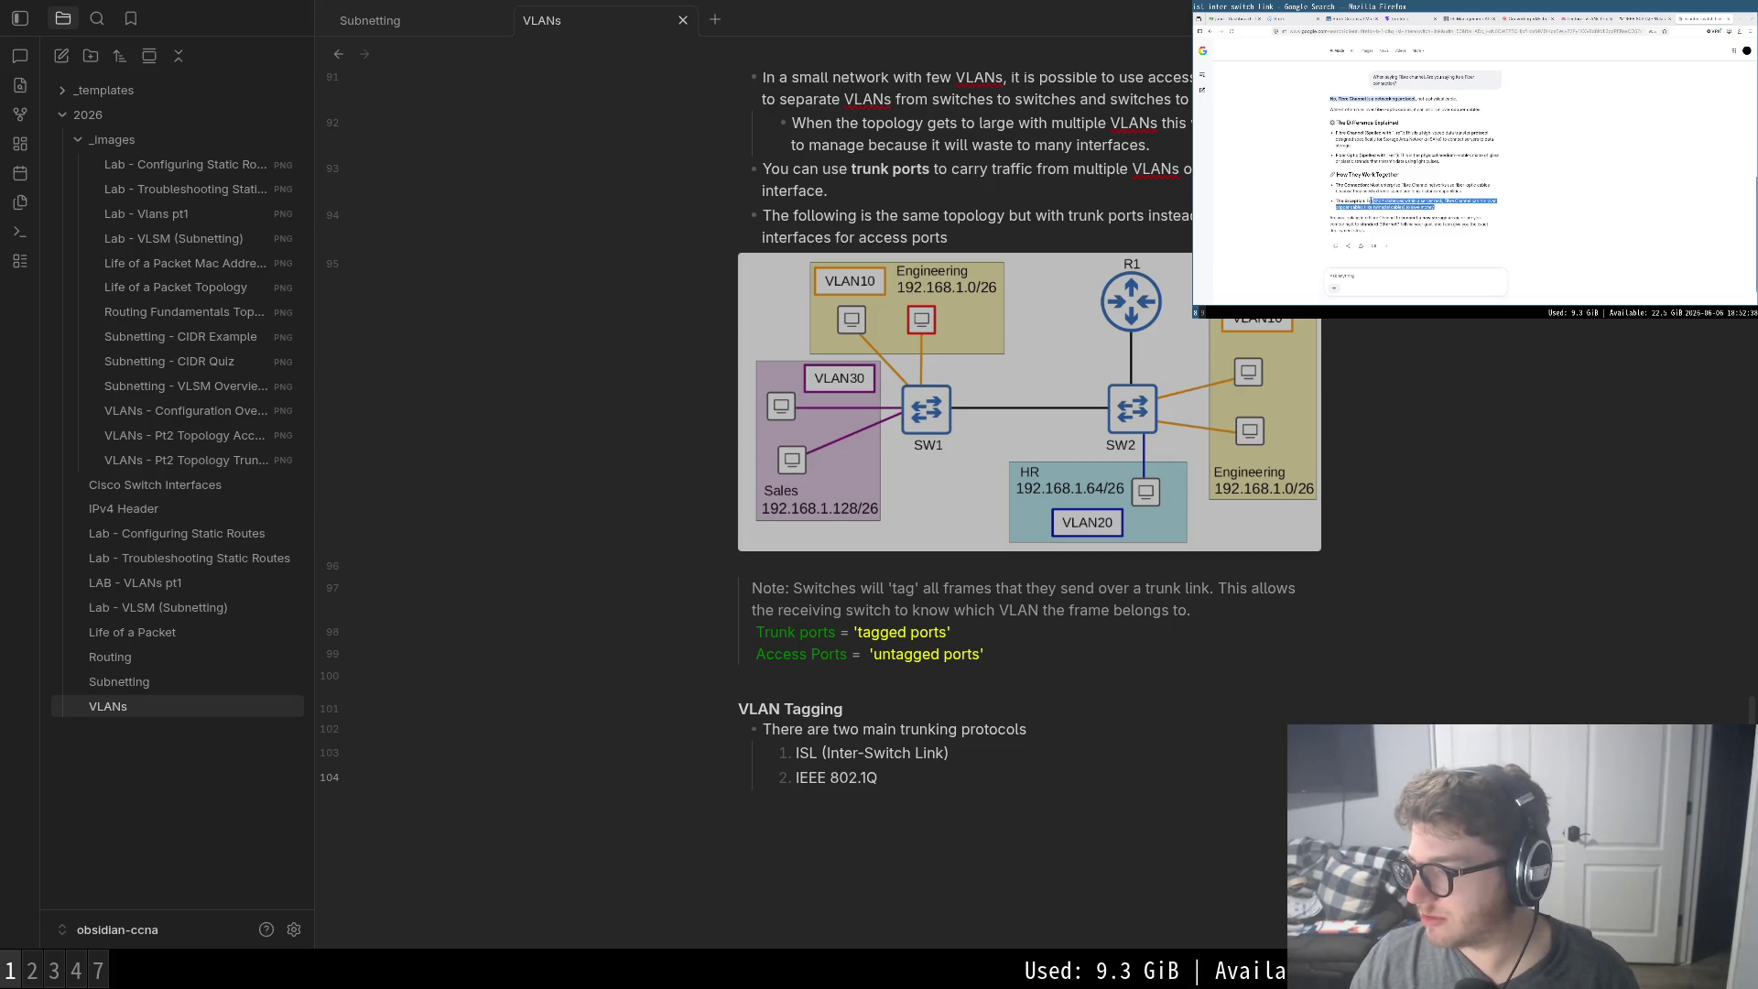
pyautogui.click(1396, 276)
pyautogui.write('what is the difference between isl and 802.1q')
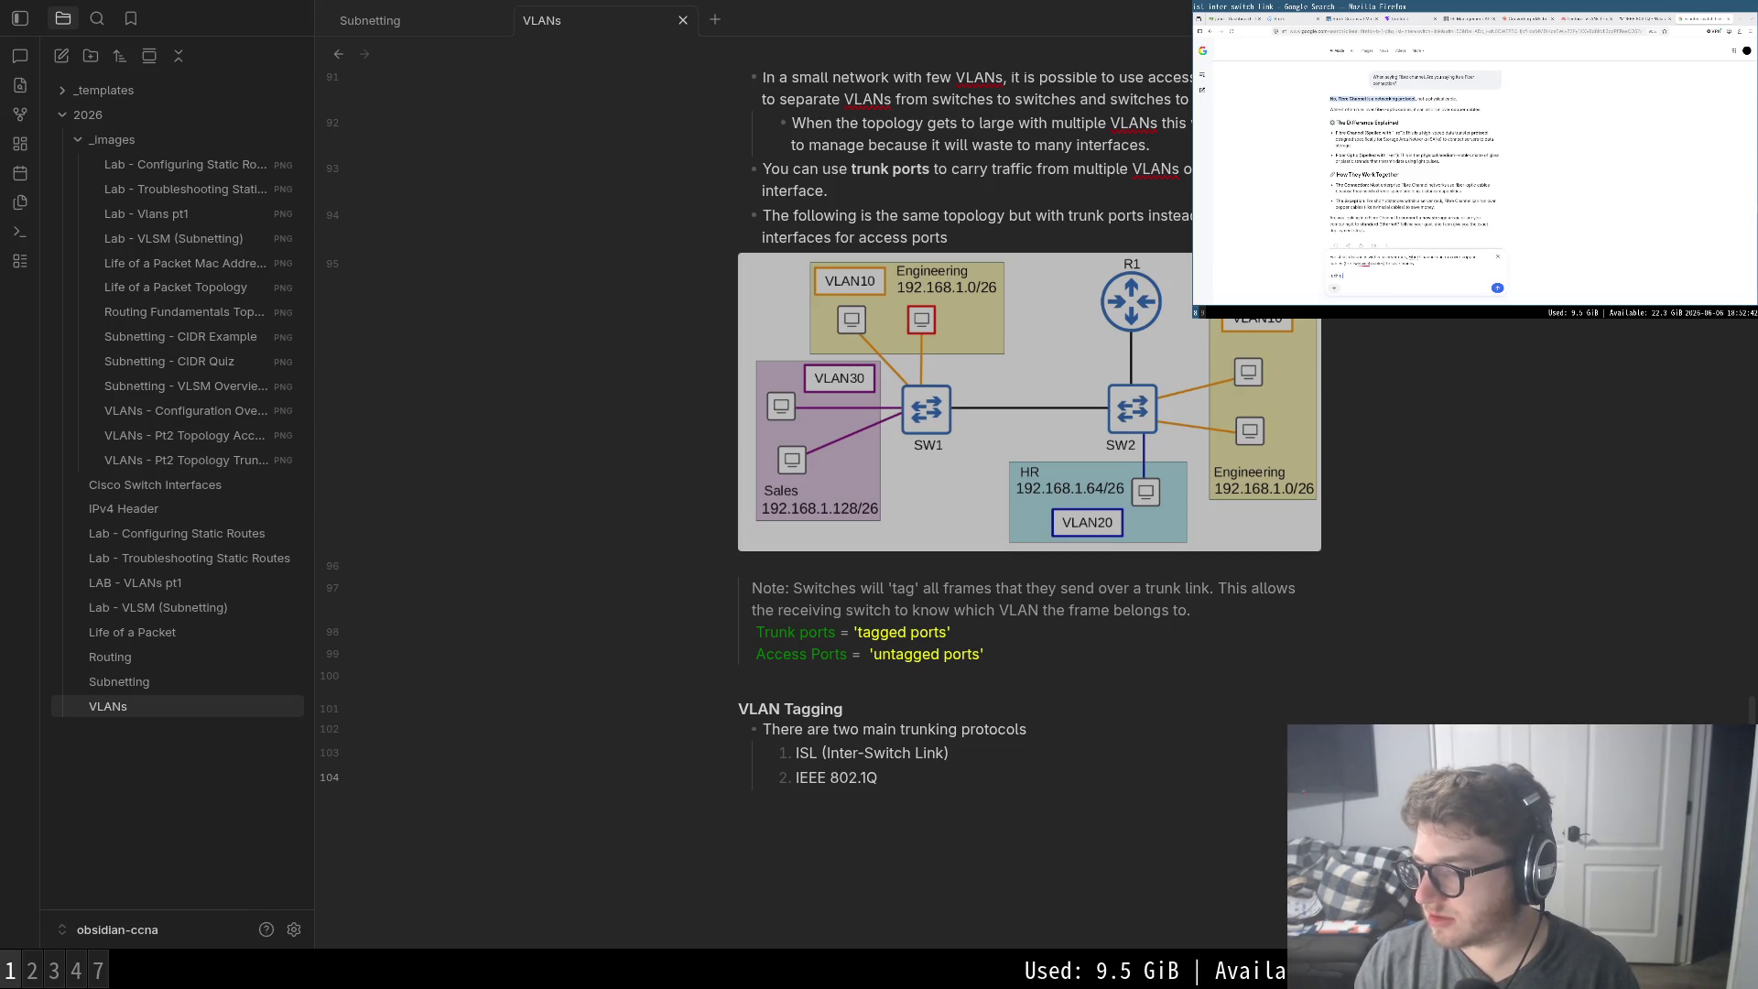
pyautogui.write('.1q')
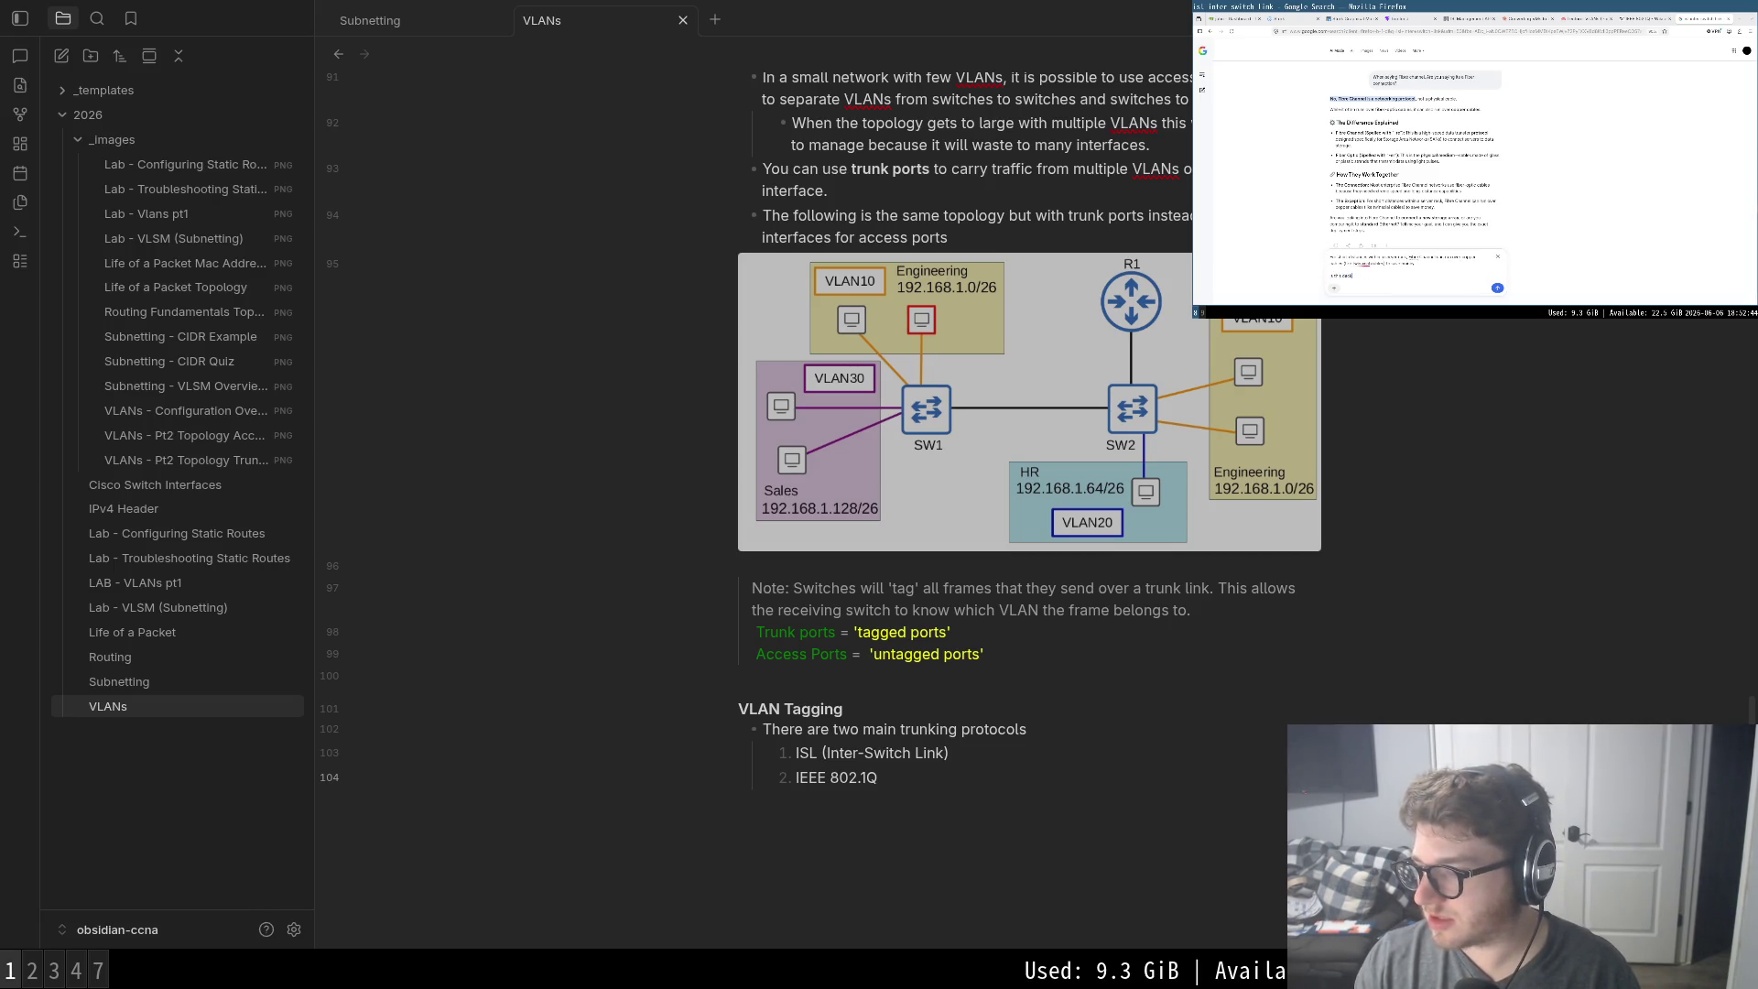
pyautogui.write('?')
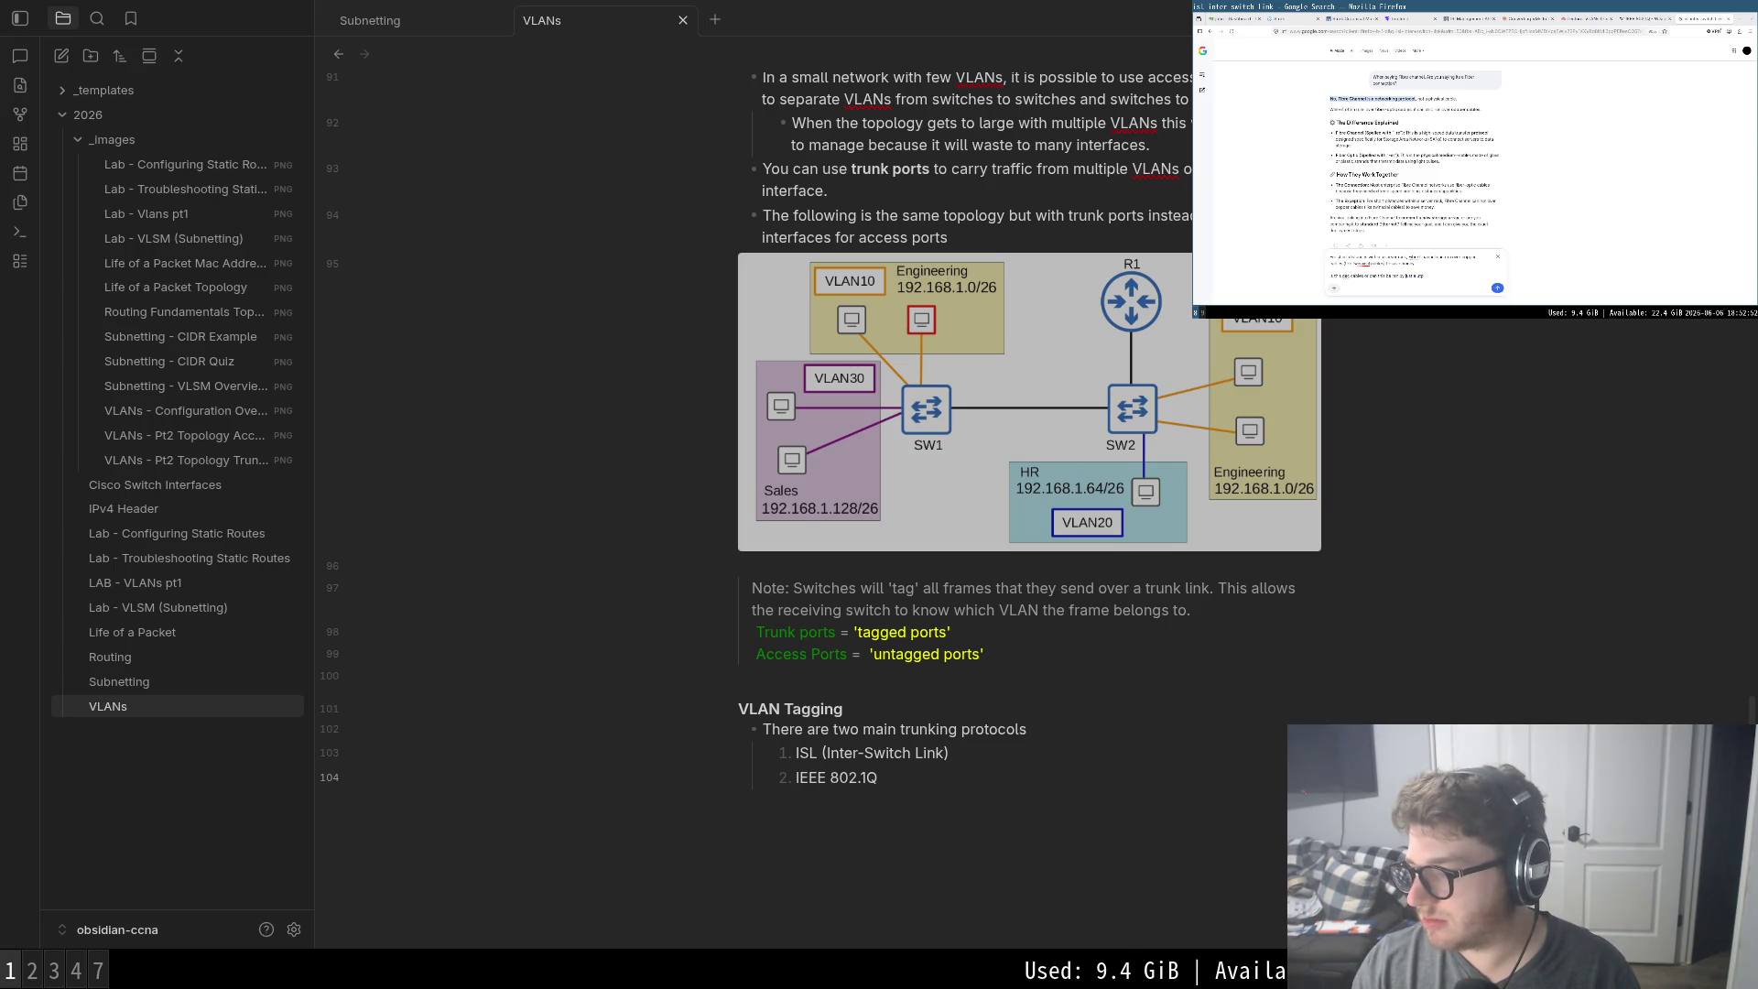
pyautogui.write('ing is')
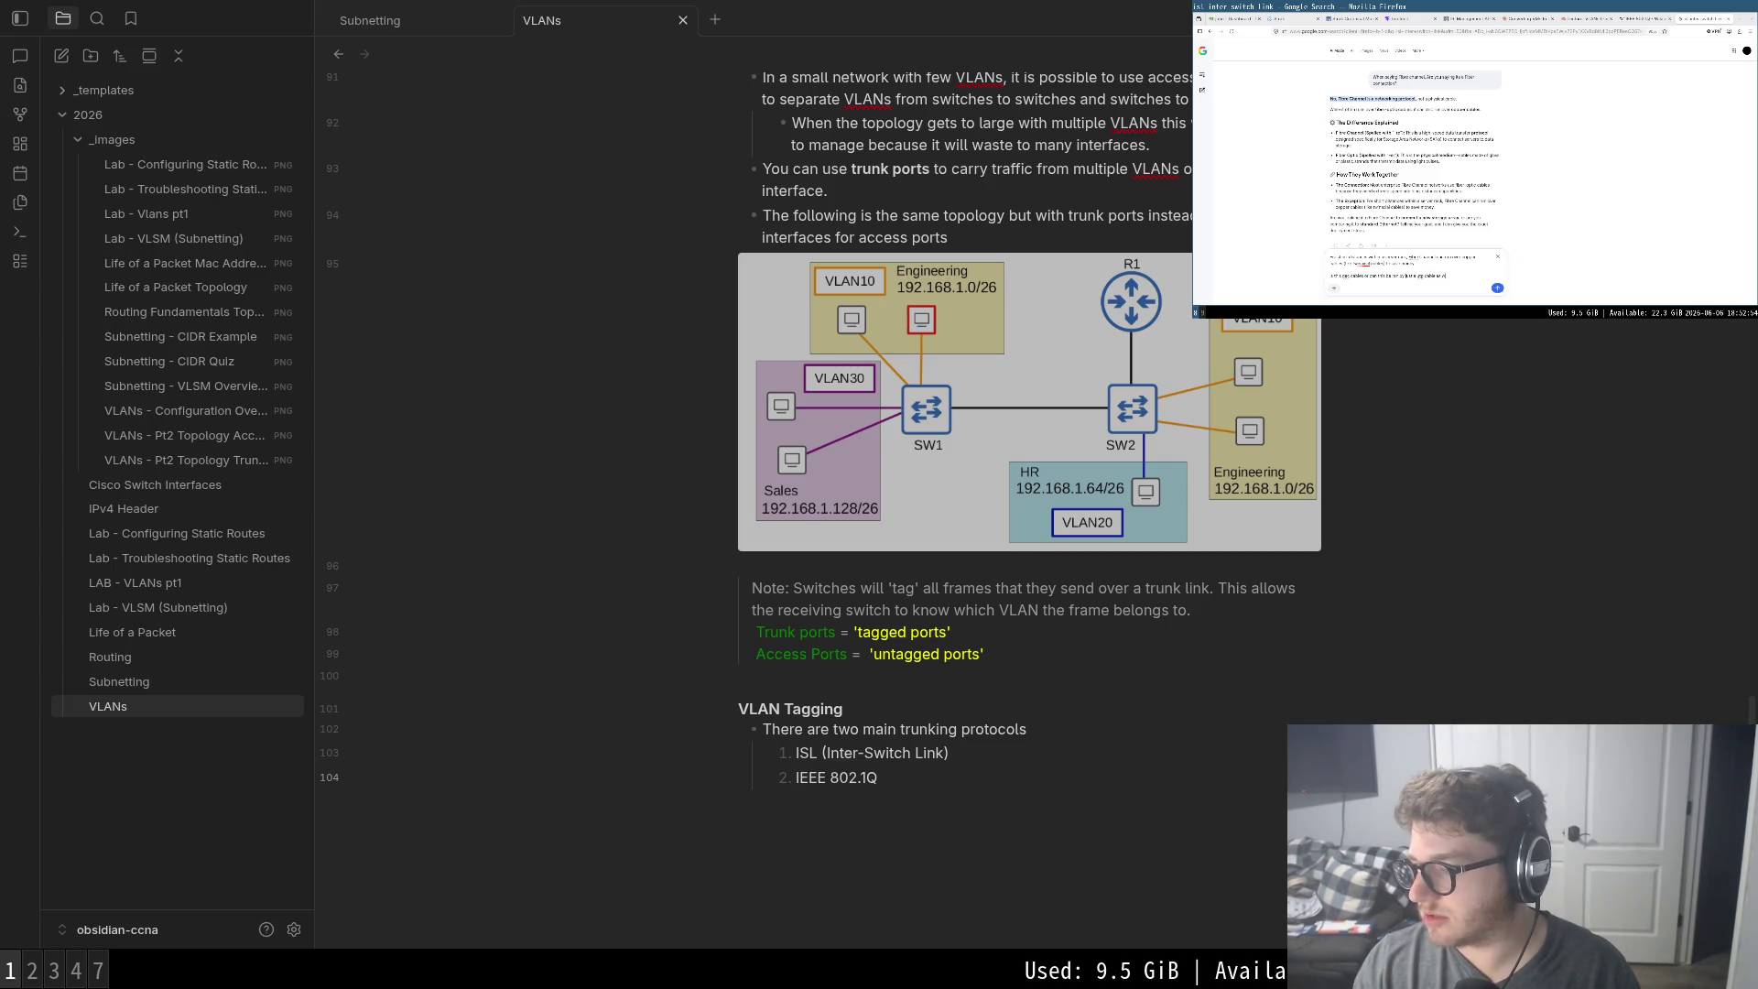
# Send the ISL versus 802.1Q question and submit a further follow-up beneath its answer
pyautogui.press('Return')
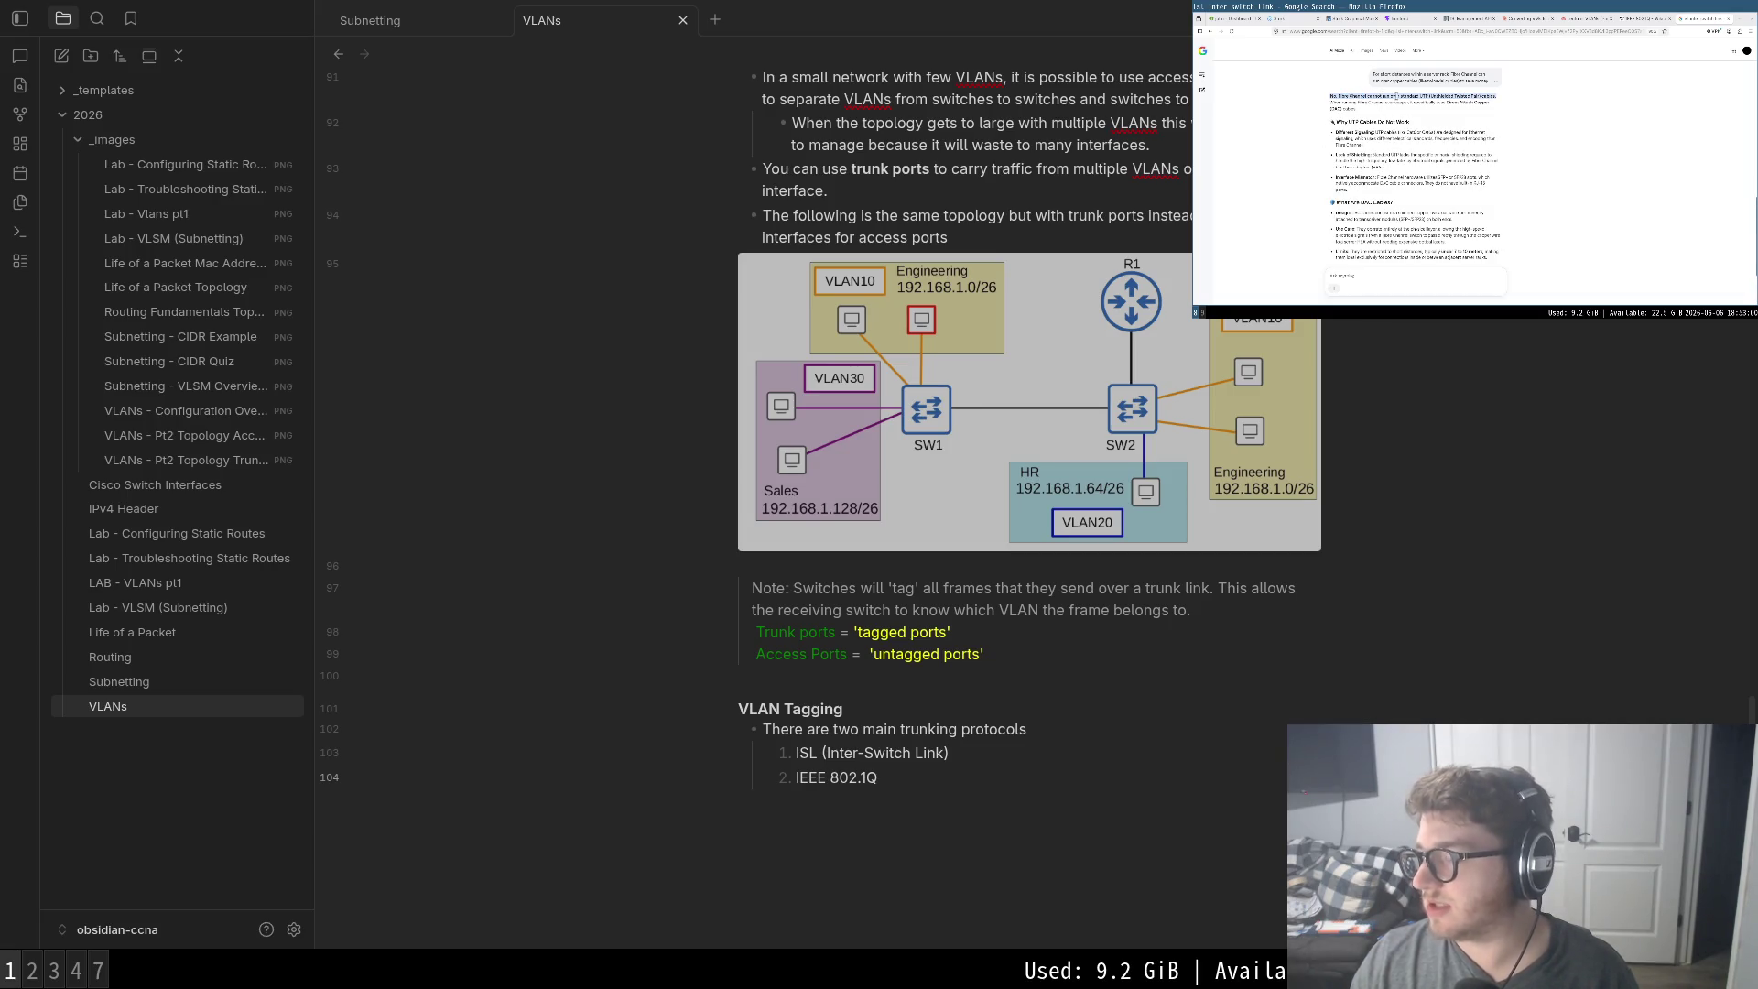
pyautogui.moveTo(1395, 97); pyautogui.dragTo(1443, 97)
pyautogui.click(1286, 134)
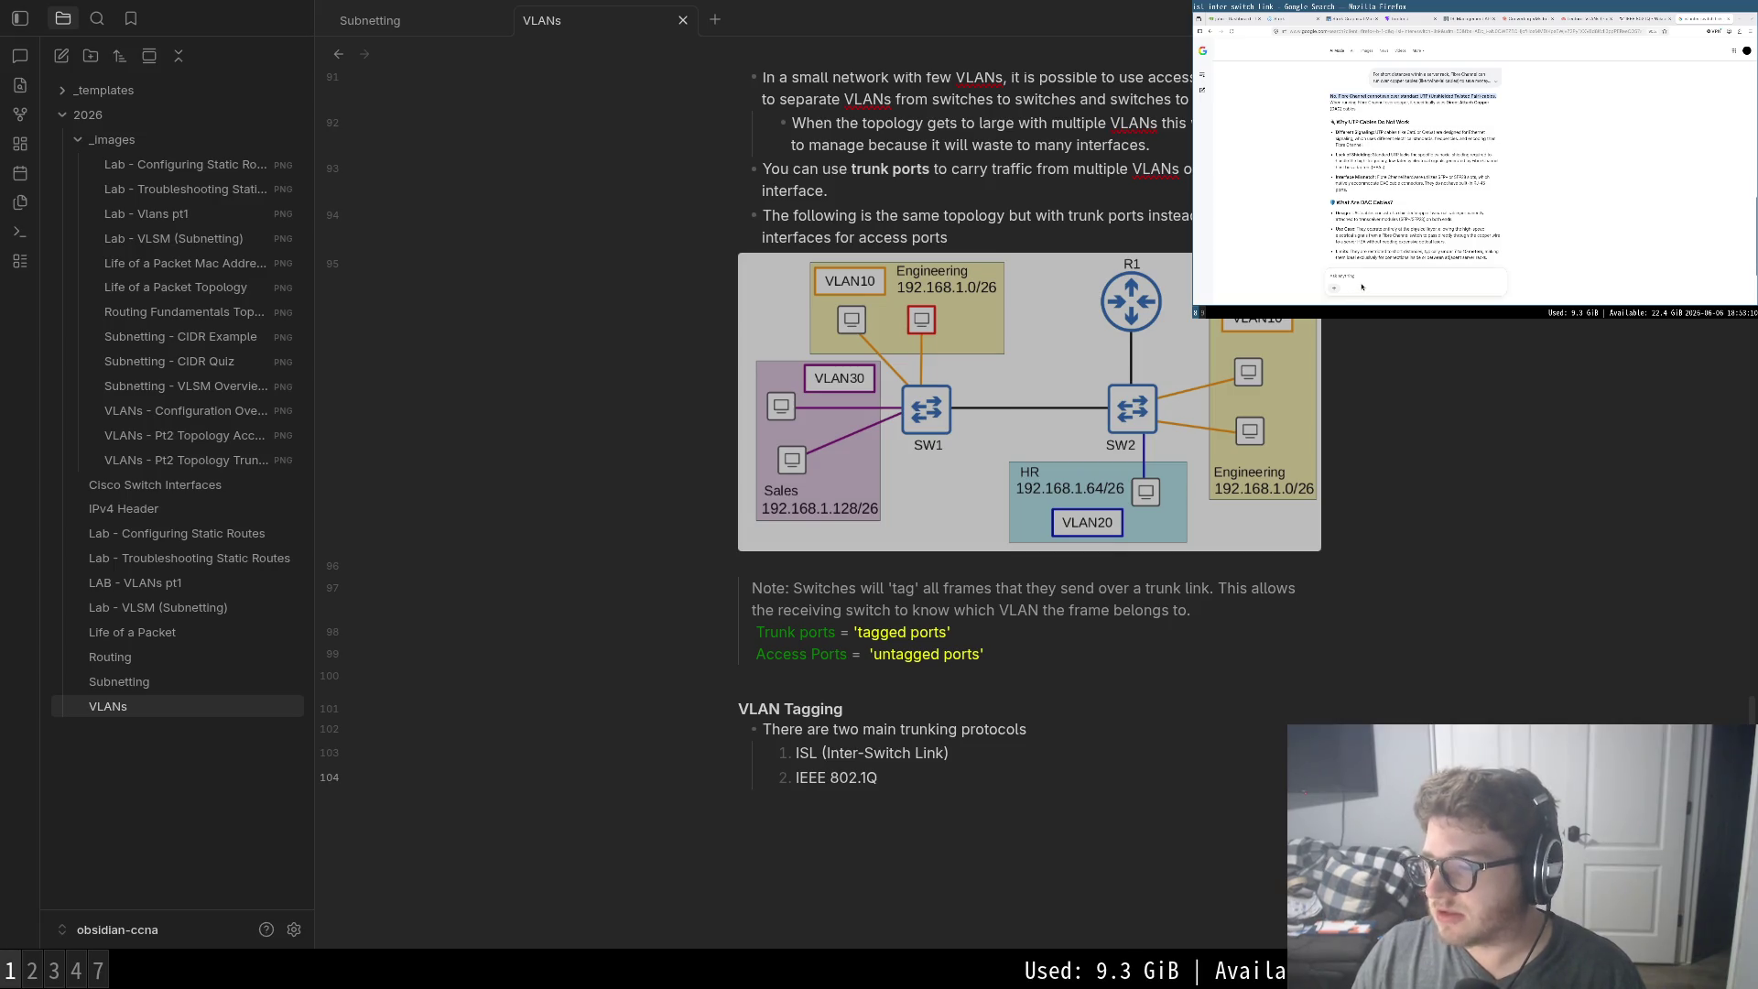
pyautogui.write('Exa')
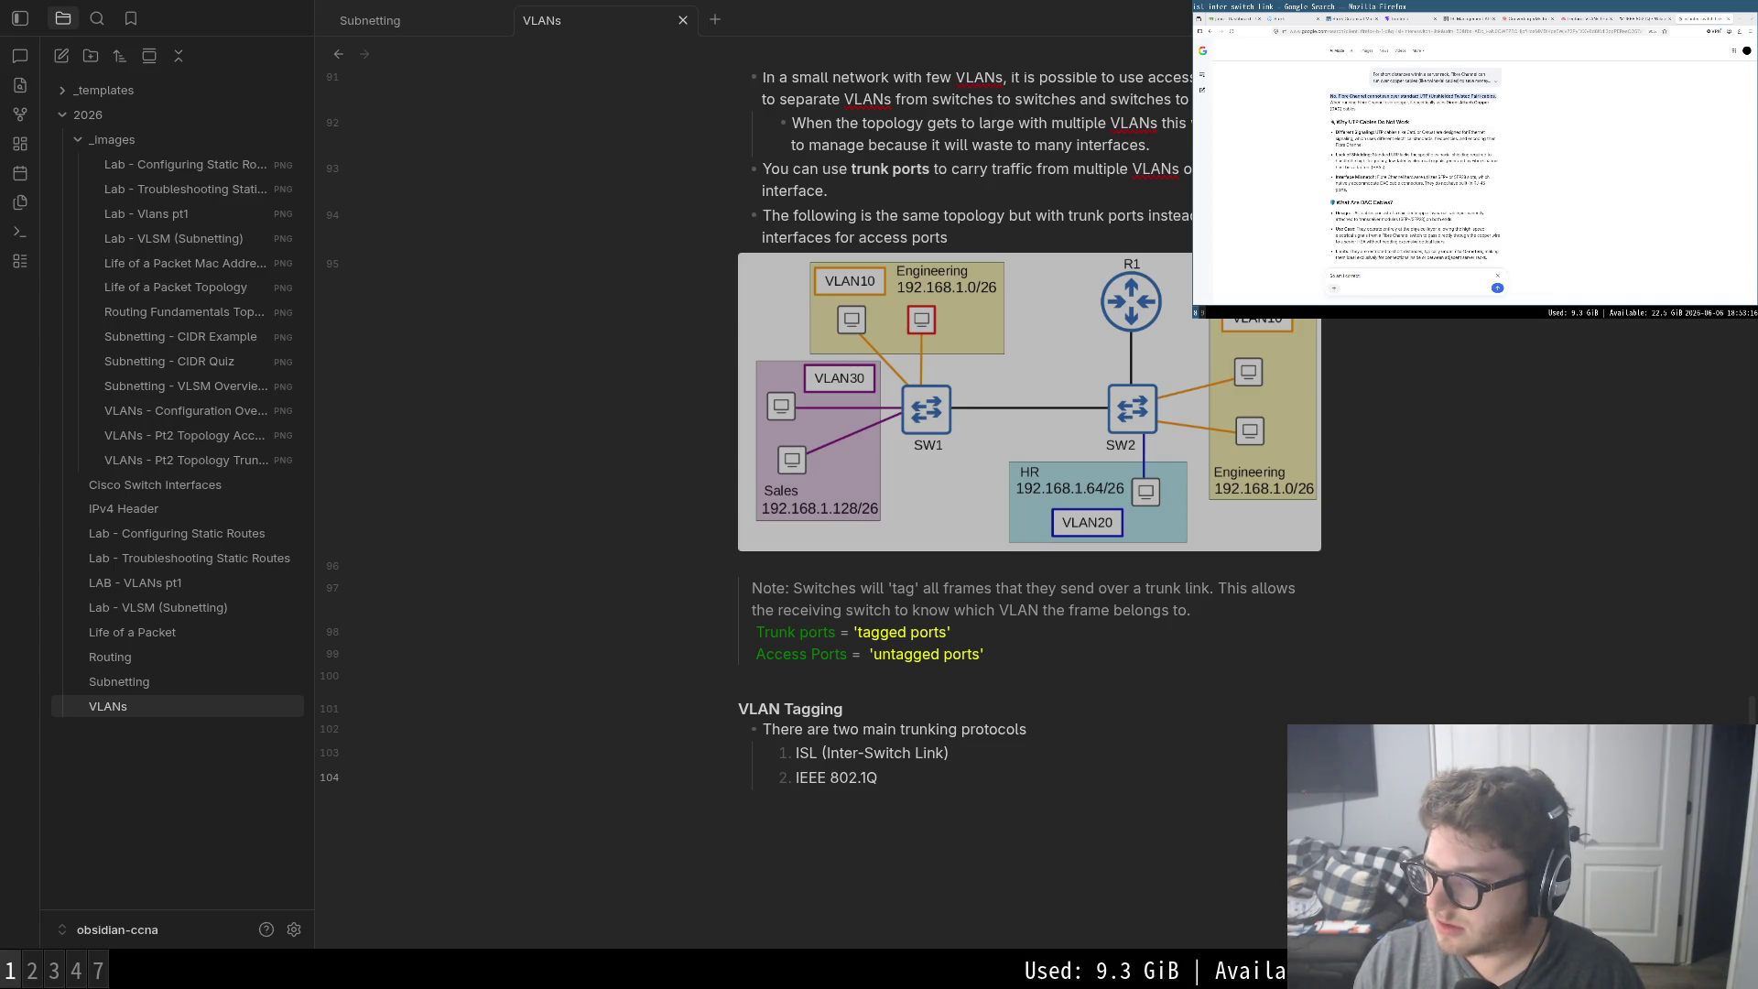
pyautogui.write('?')
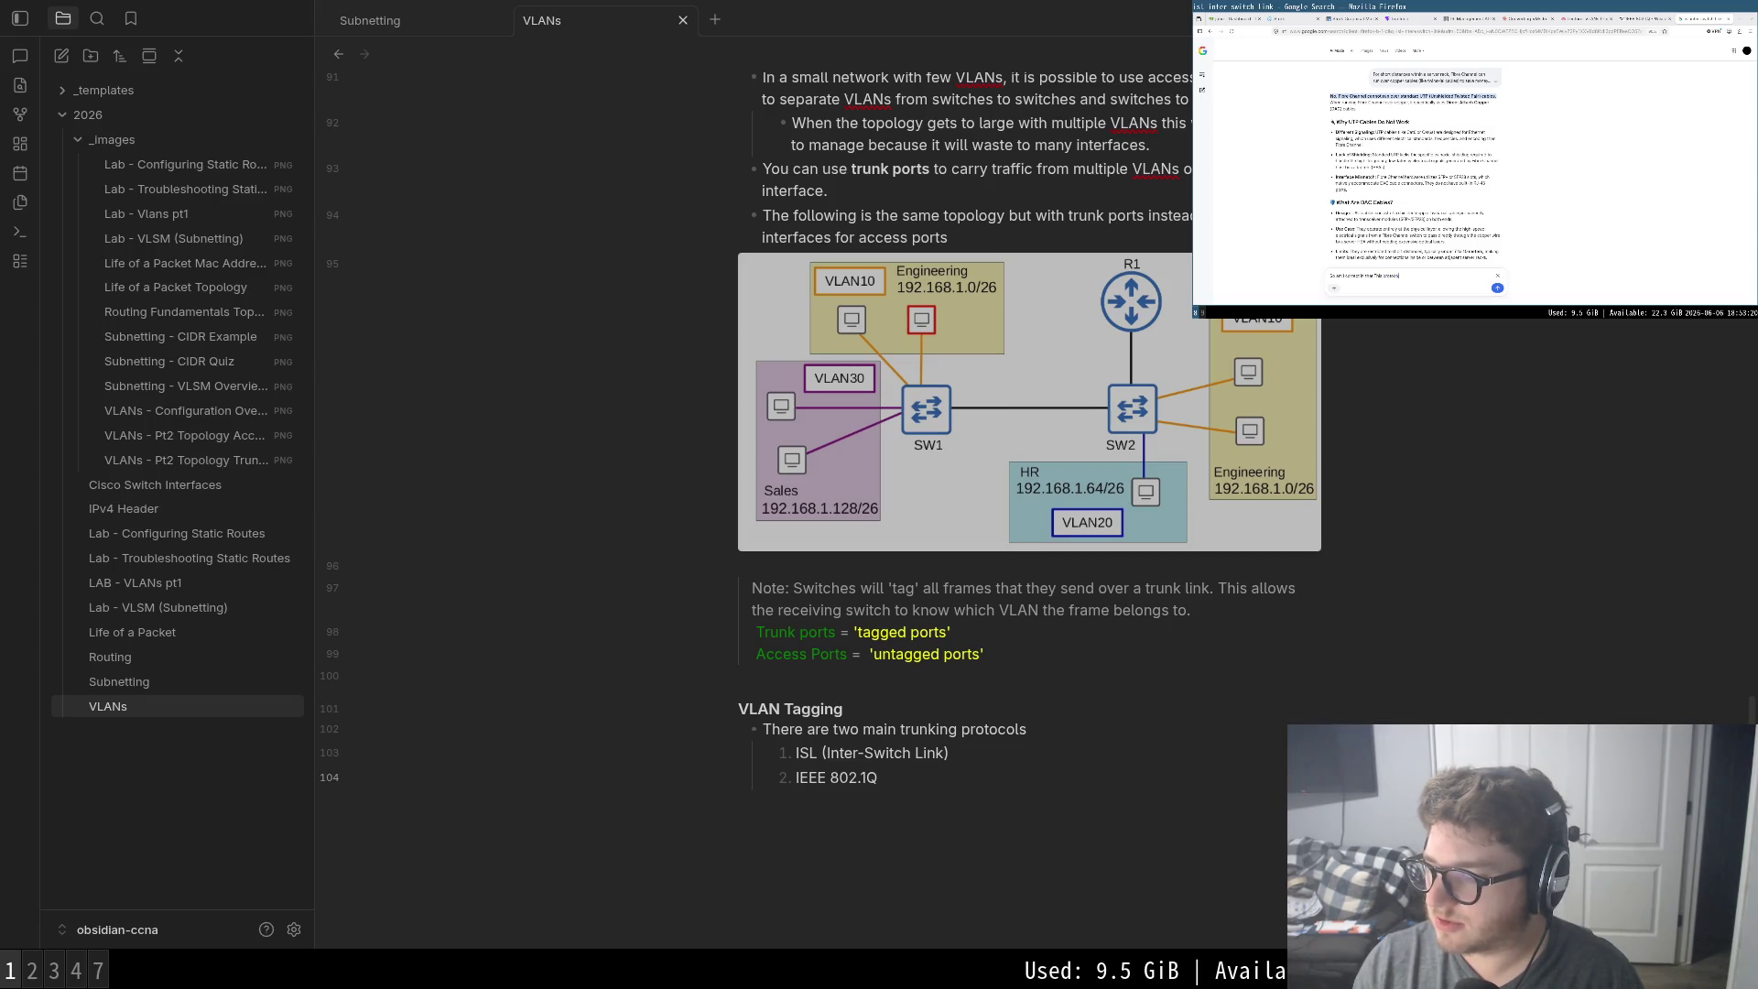
pyautogui.write(' or ')
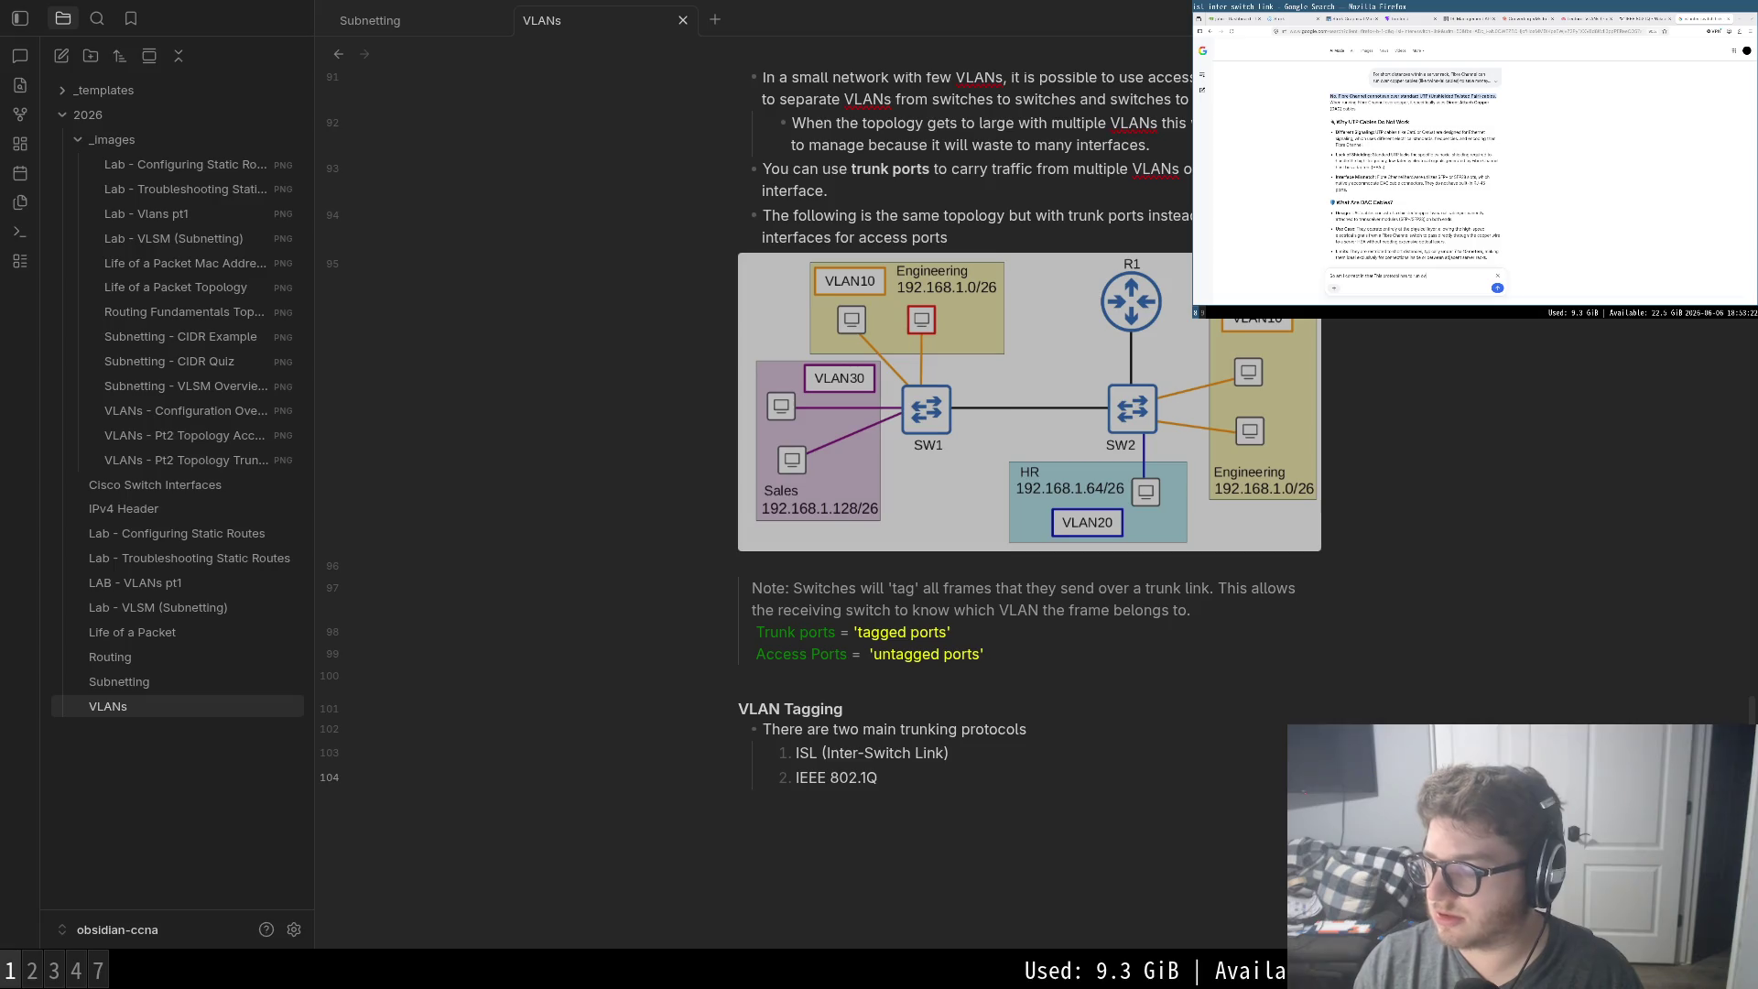
pyautogui.write('e')
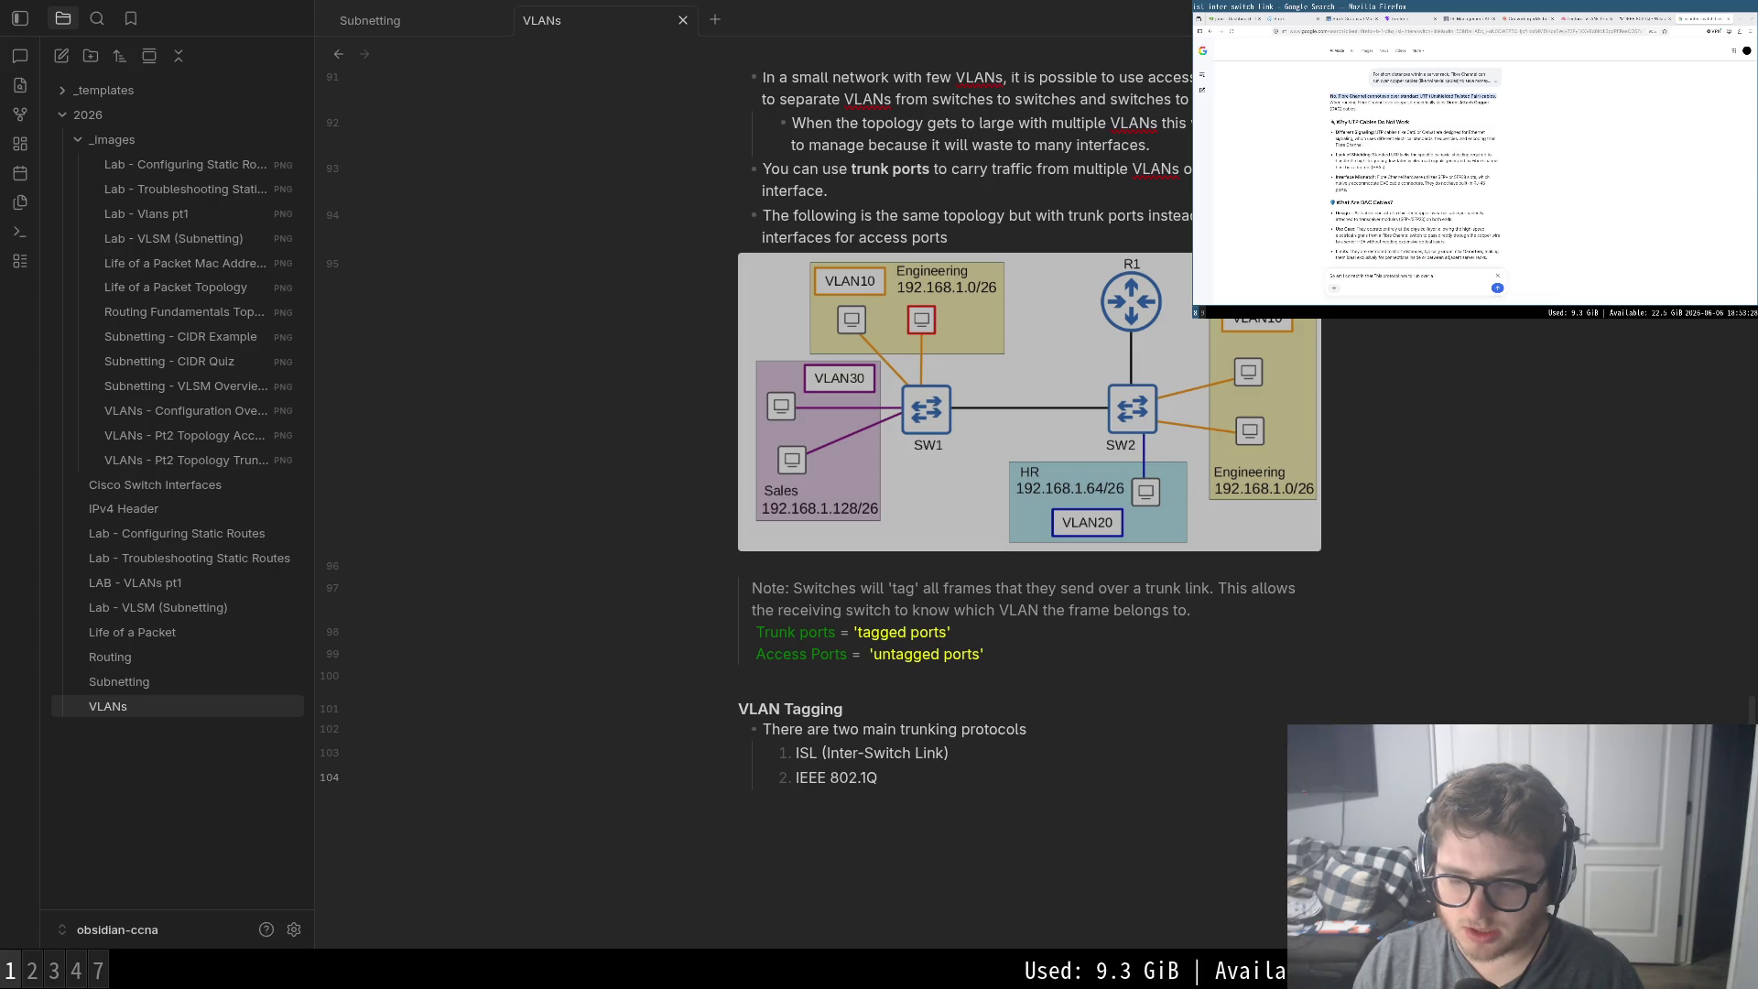
pyautogui.write('rts')
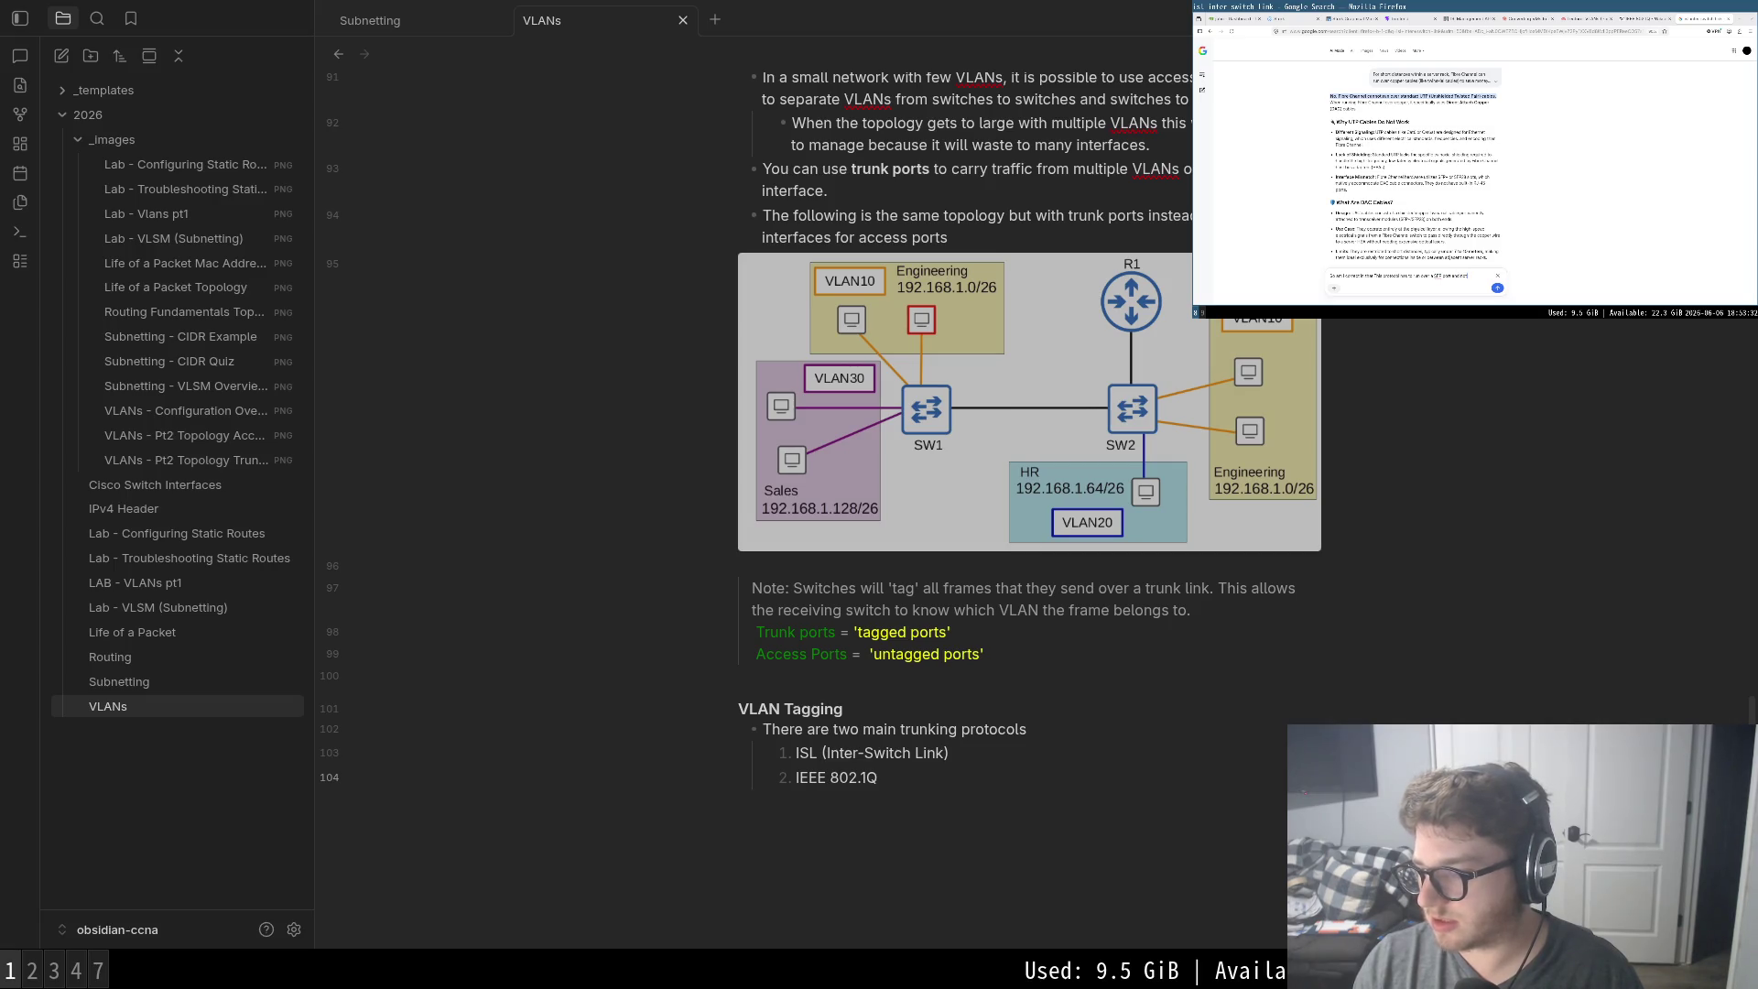
pyautogui.write('ts')
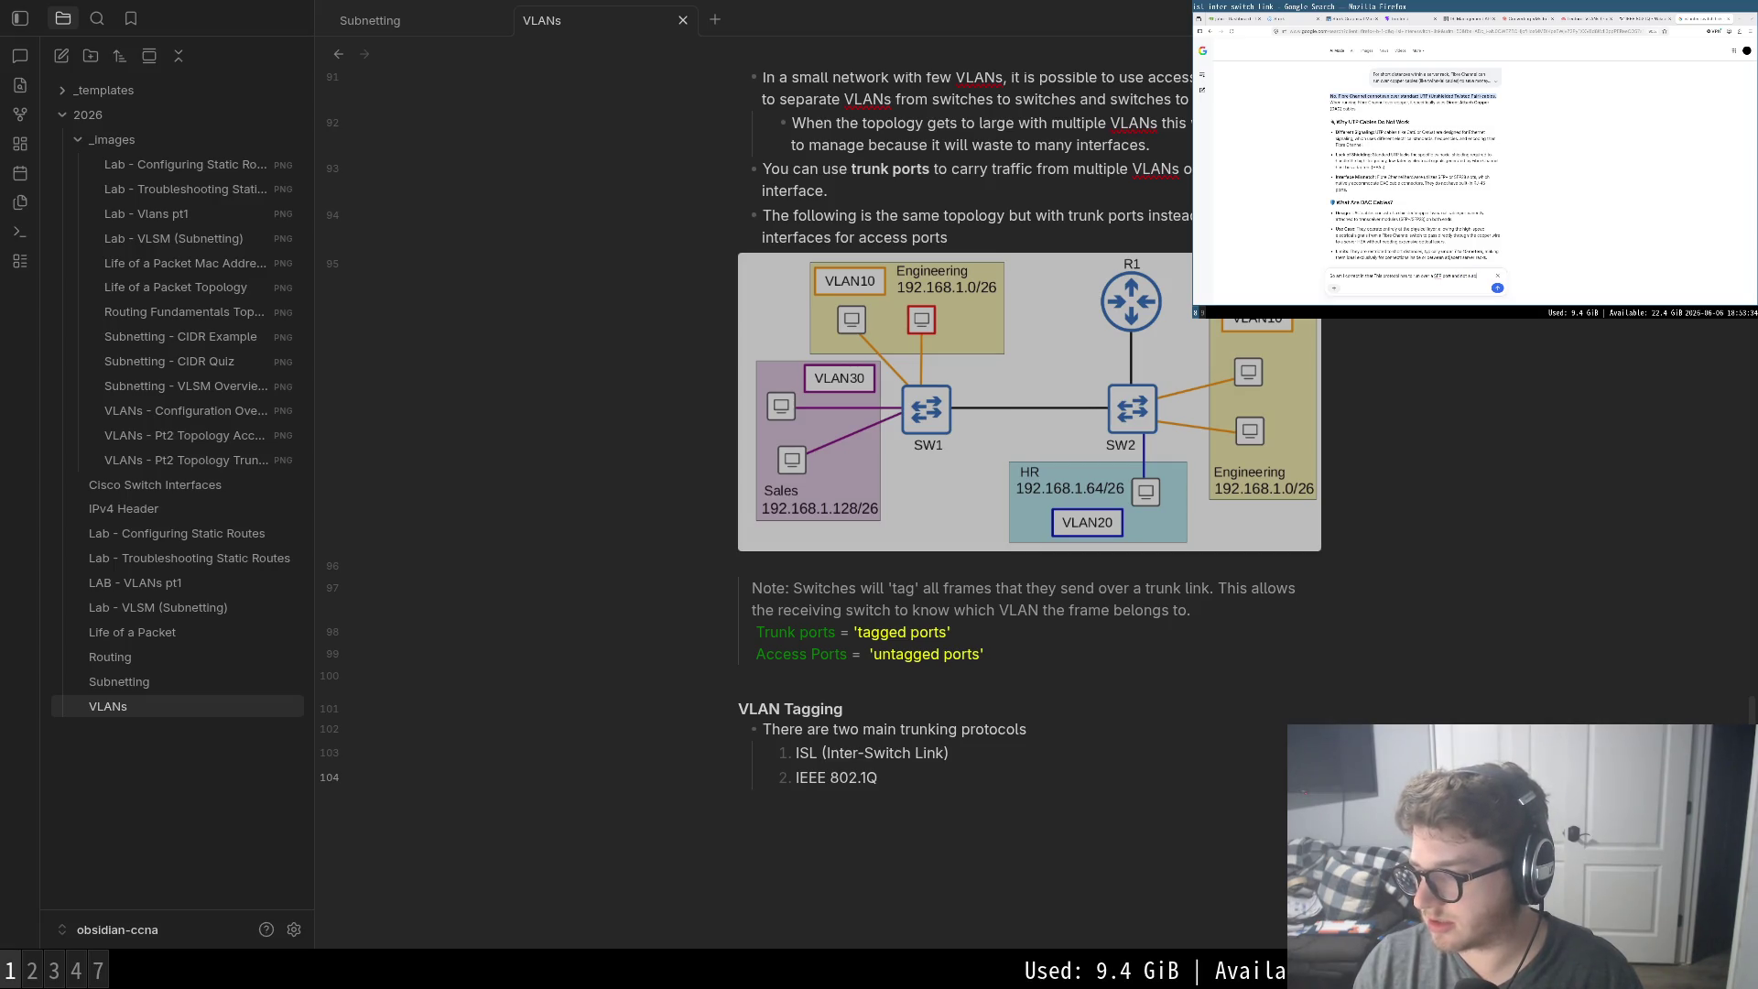
pyautogui.write(' frames')
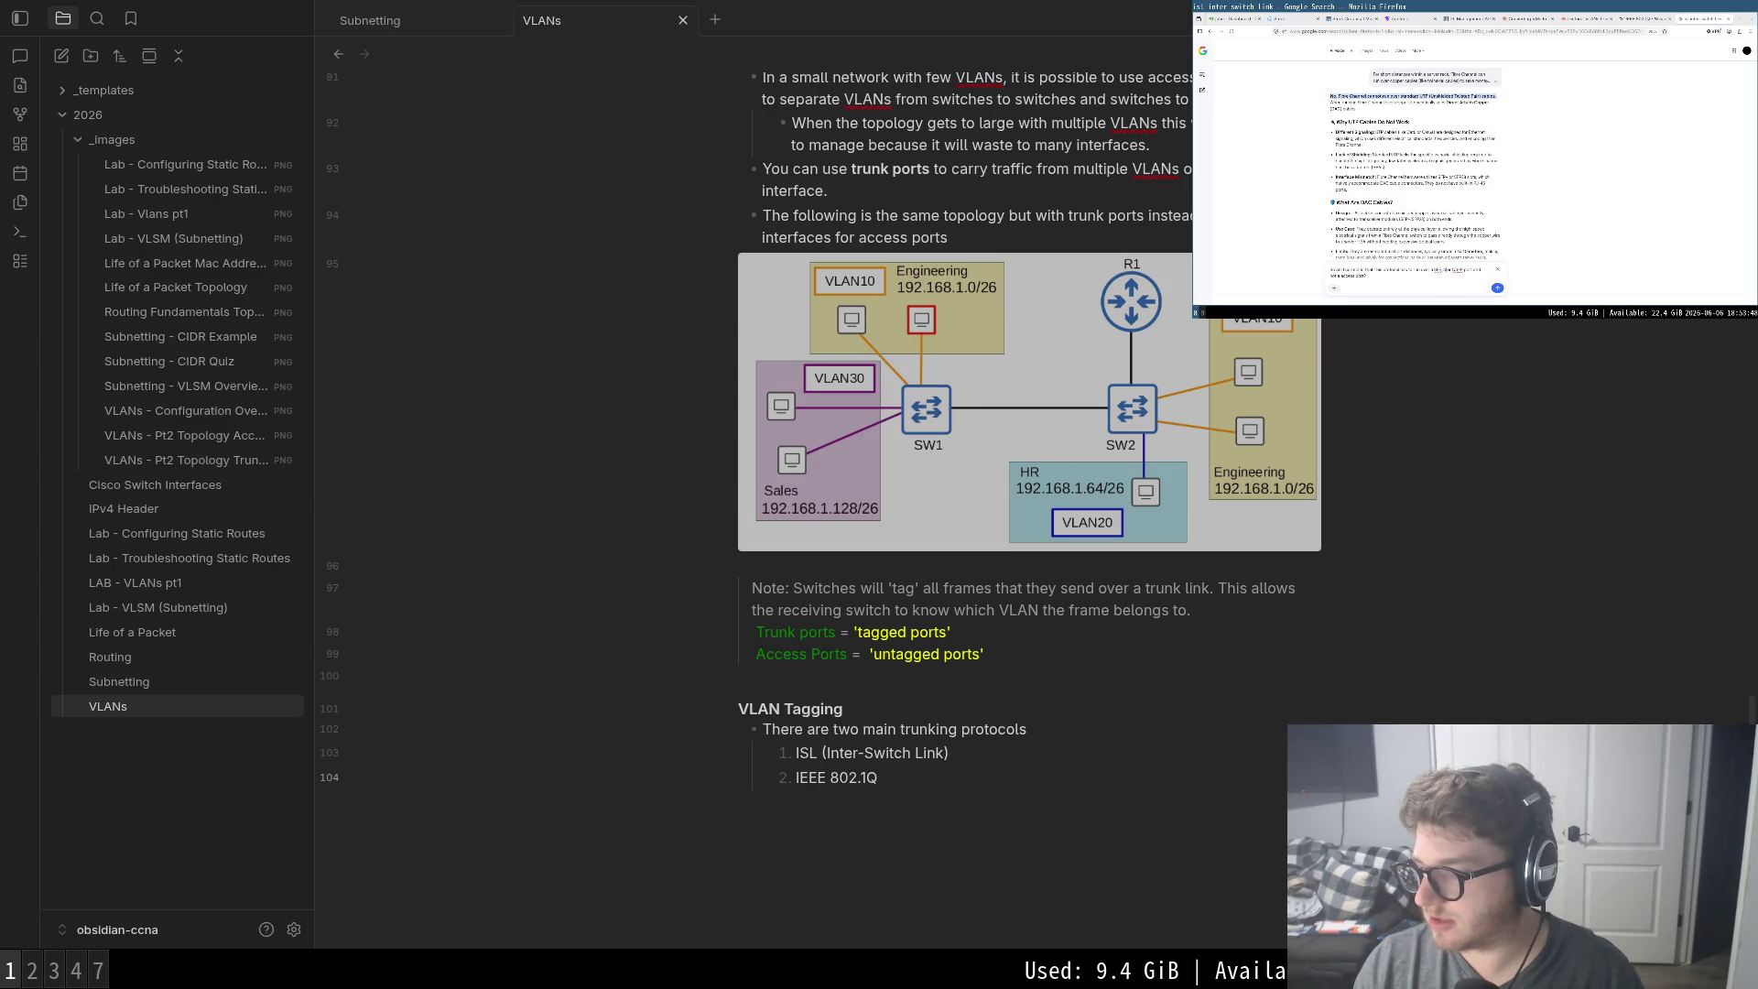
pyautogui.write('any')
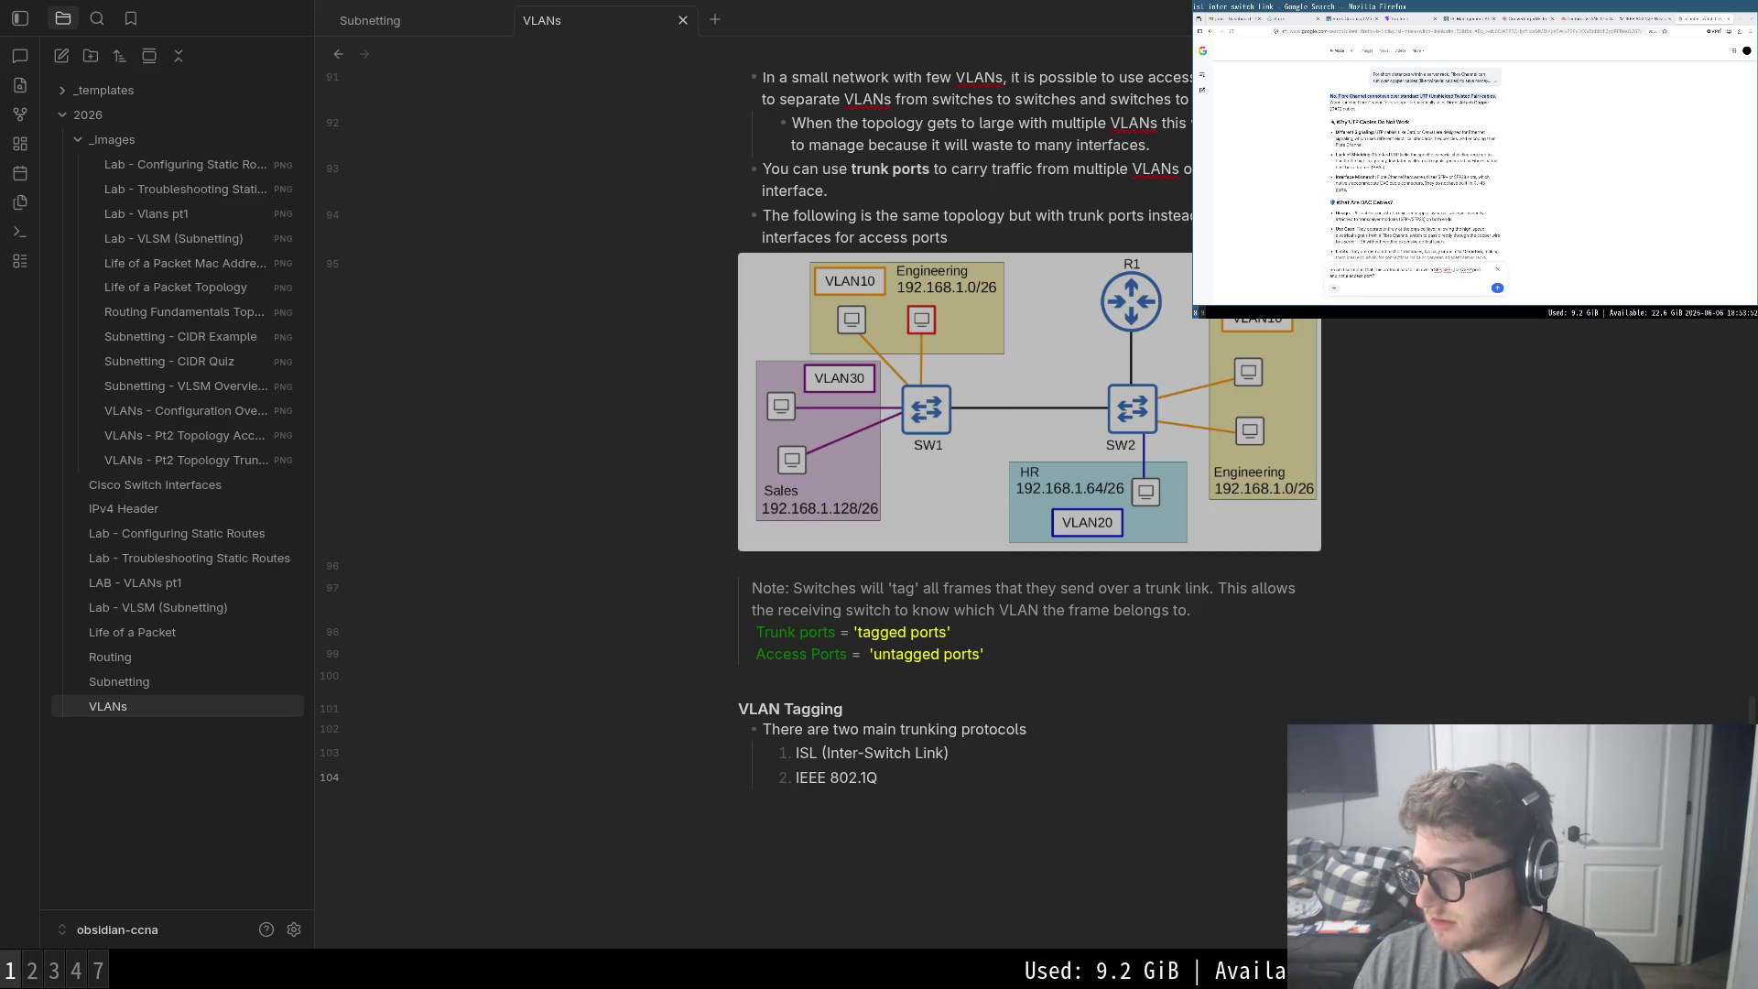
pyautogui.press('Return')
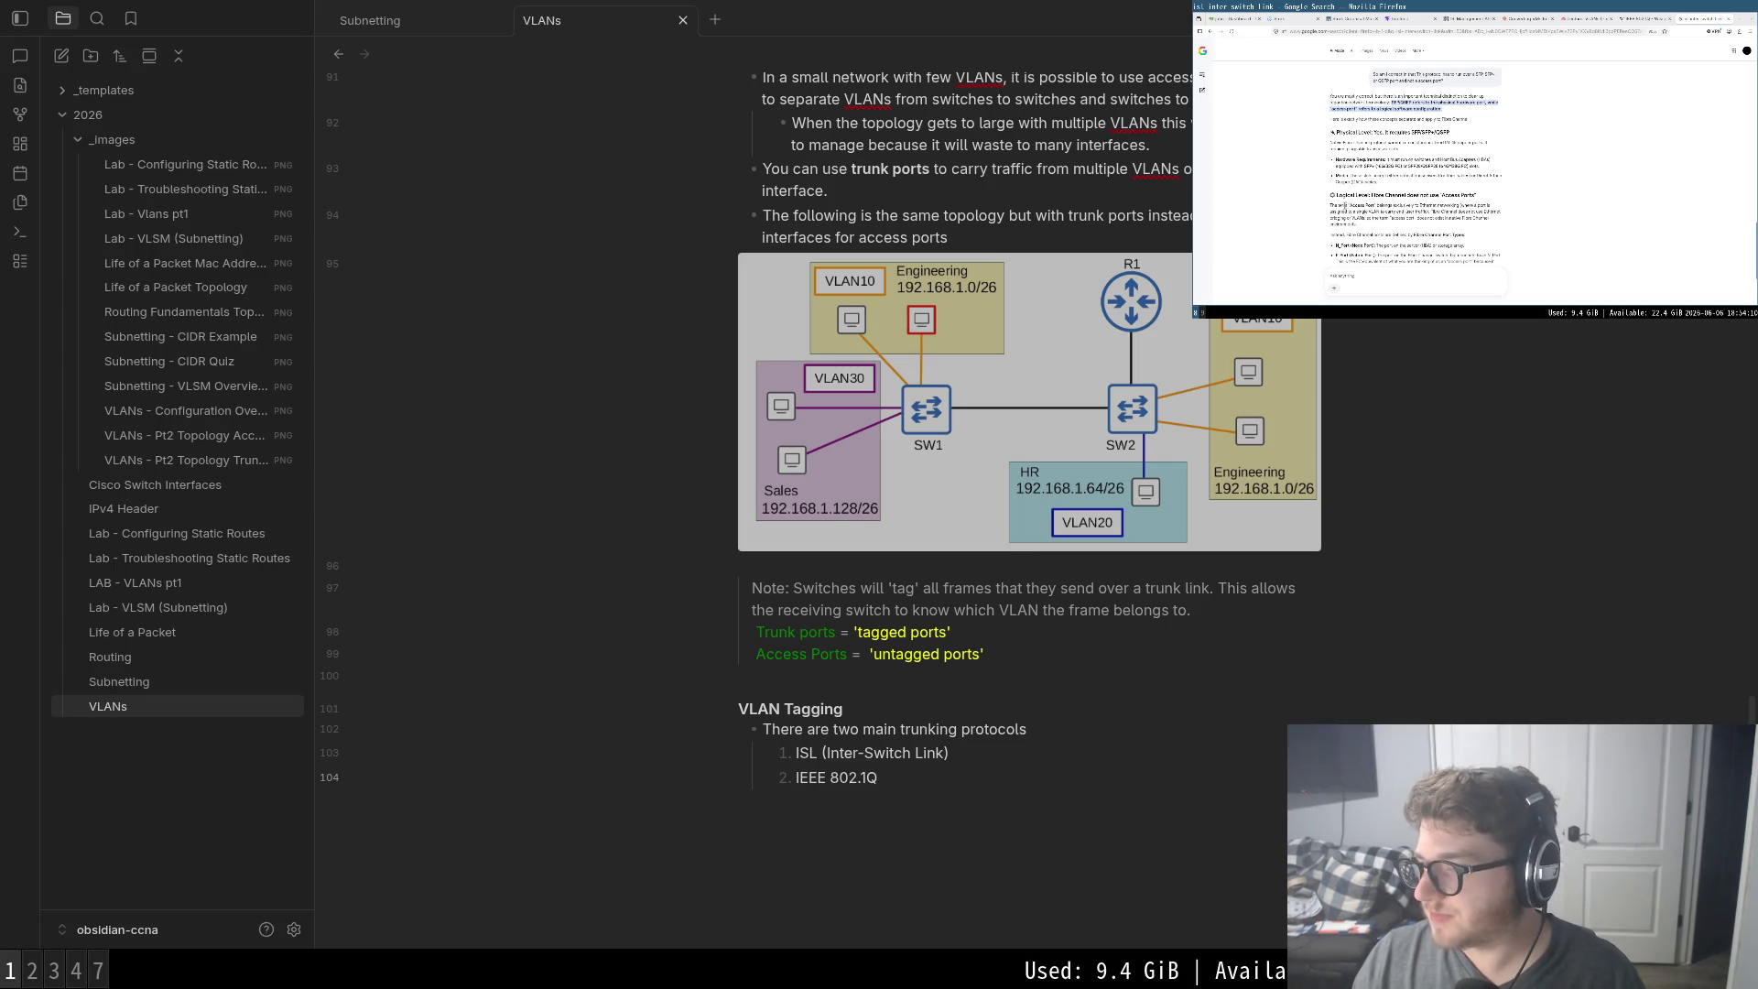
# Read the follow-up reply, selecting several paragraphs, and return to the Cisco ISL section
pyautogui.moveTo(1330, 202)
pyautogui.mouseDown()
pyautogui.moveTo(1377, 227)
pyautogui.moveTo(1320, 138)
pyautogui.mouseUp()
pyautogui.scroll(-2, 1435, 236)
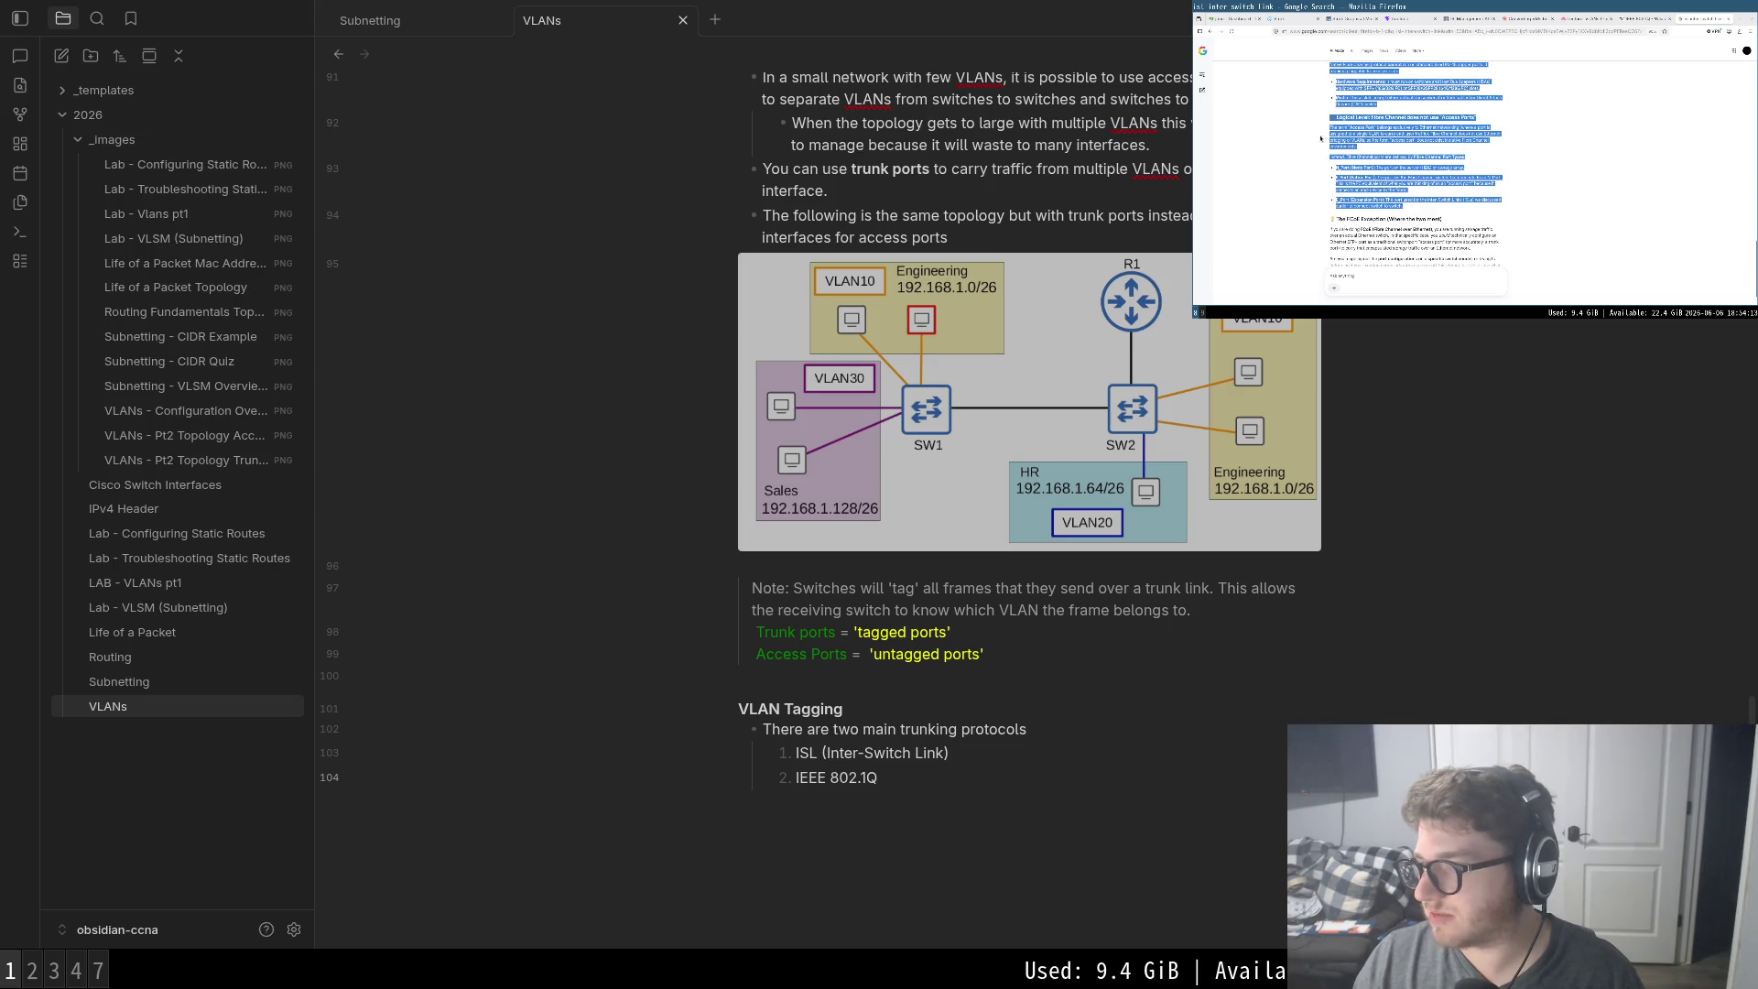
pyautogui.click(1440, 212)
pyautogui.scroll(-1, 1440, 213)
pyautogui.scroll(-5, 1408, 199)
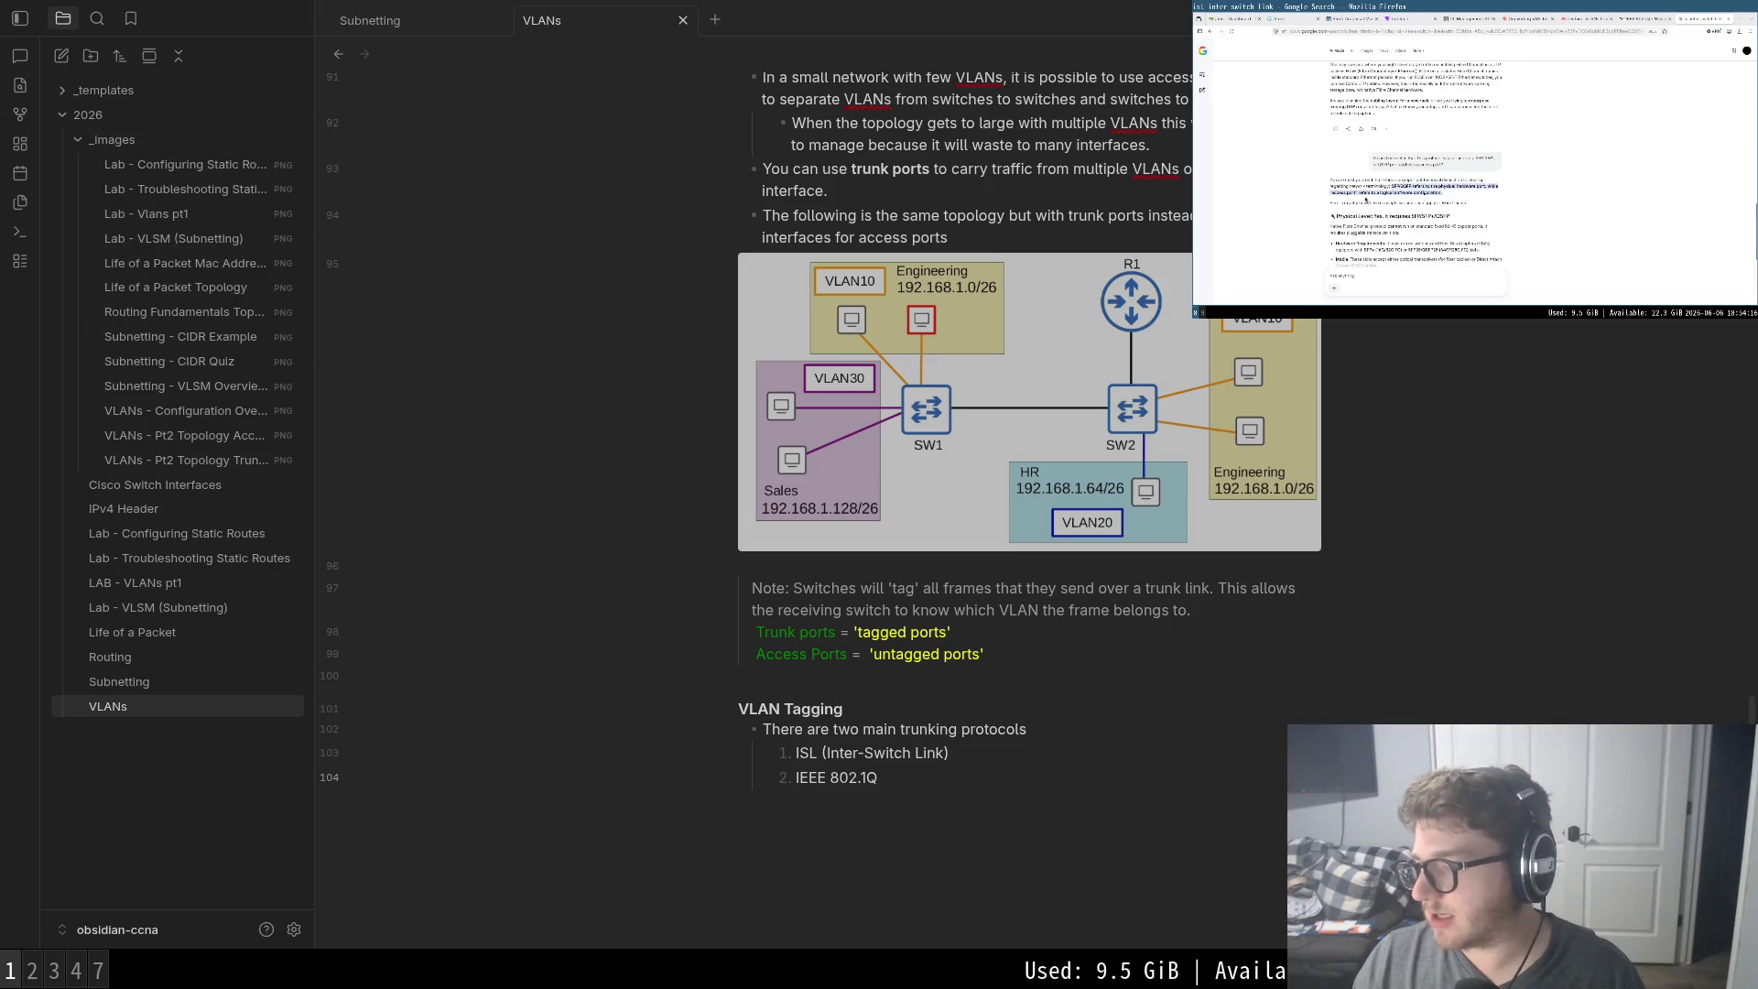
pyautogui.scroll(2, 1337, 172)
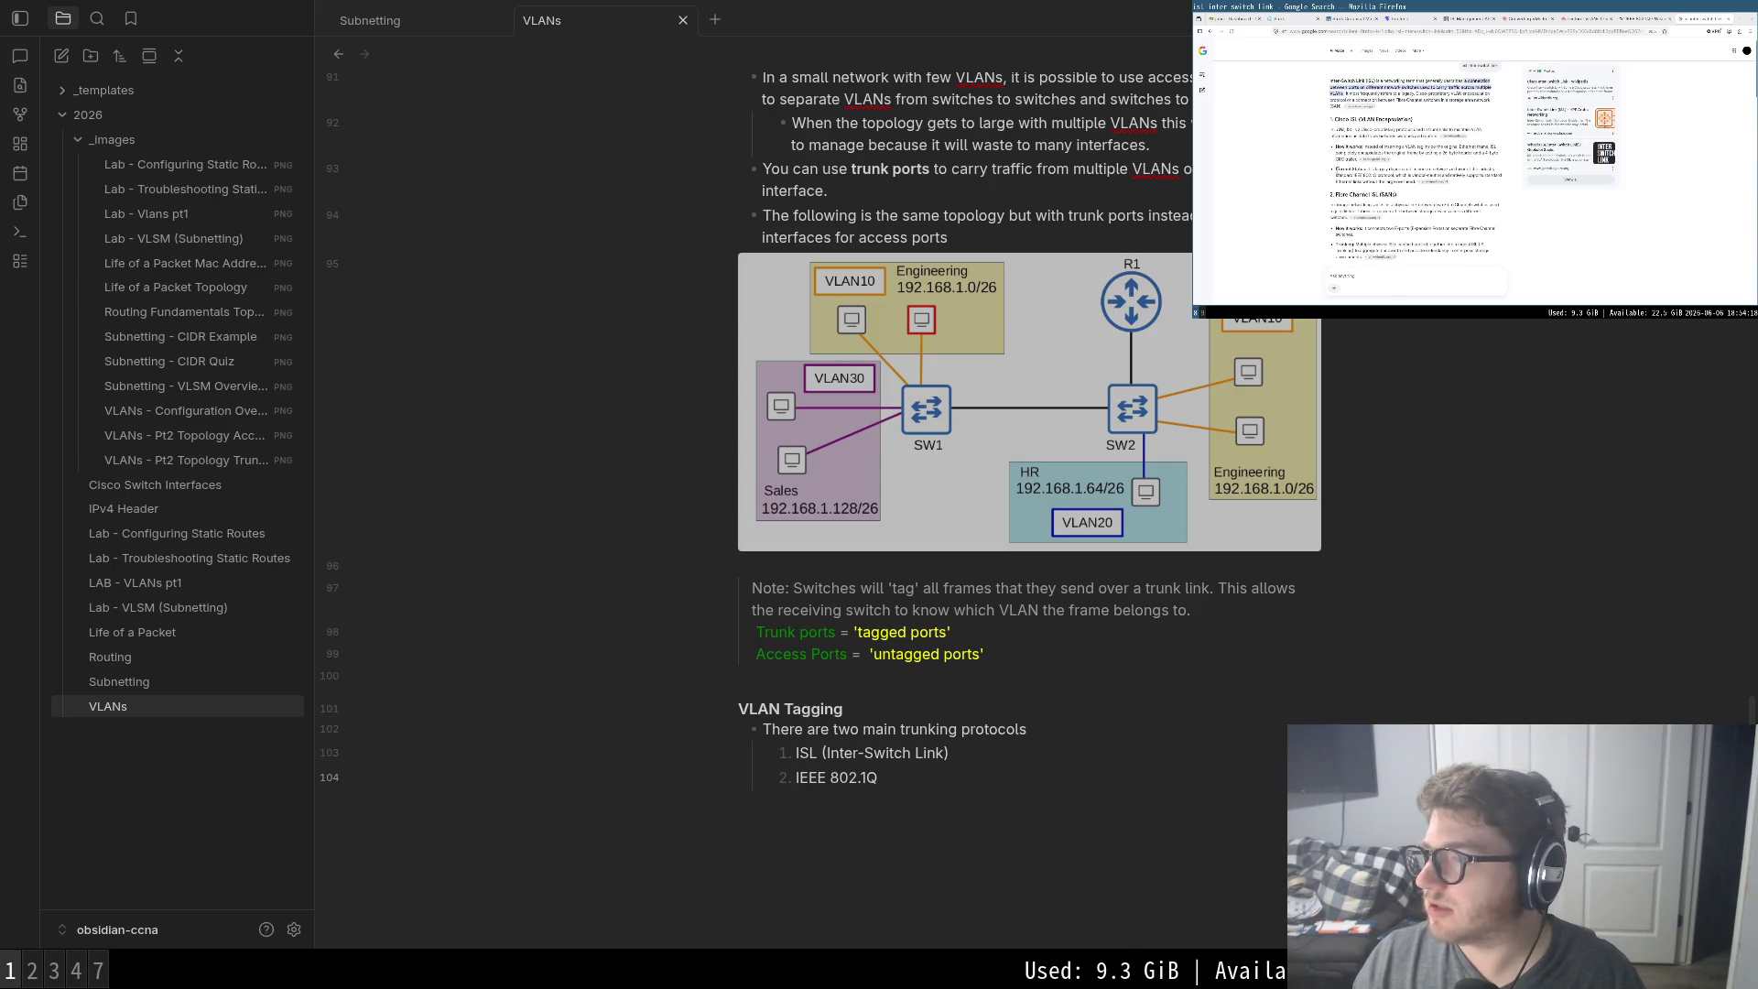
pyautogui.scroll(2, 1337, 172)
pyautogui.scroll(2, 1339, 173)
pyautogui.scroll(2, 1339, 175)
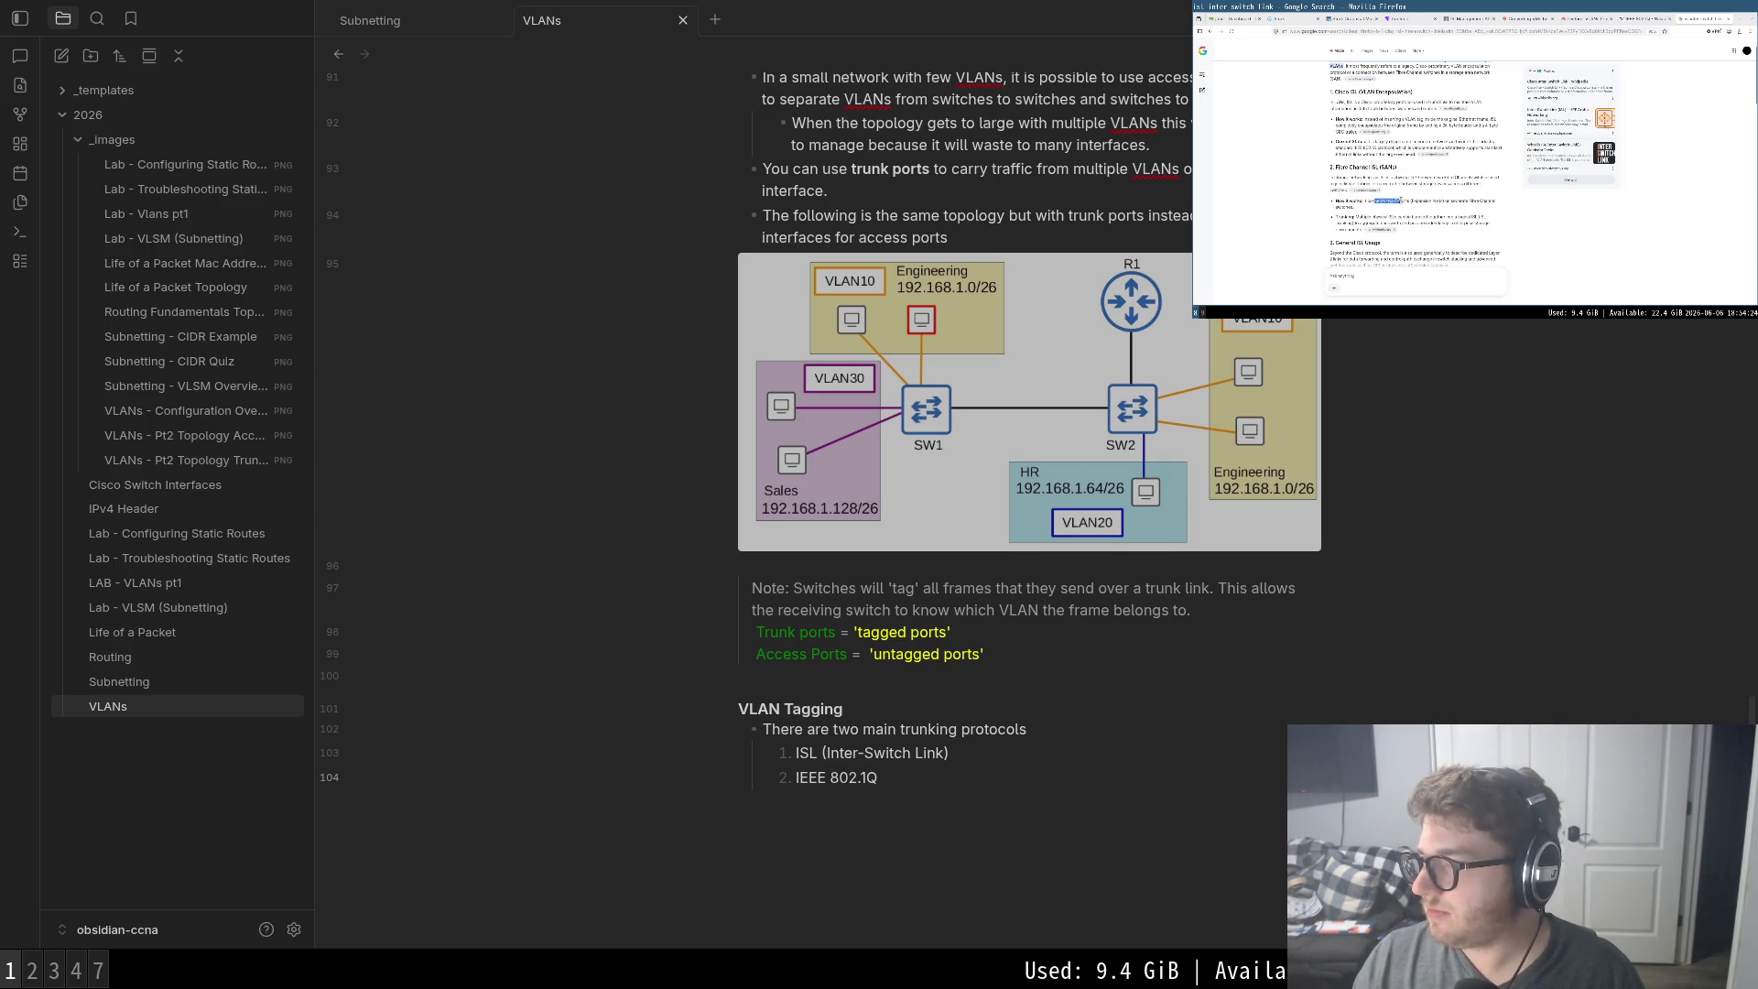
pyautogui.scroll(2, 1412, 199)
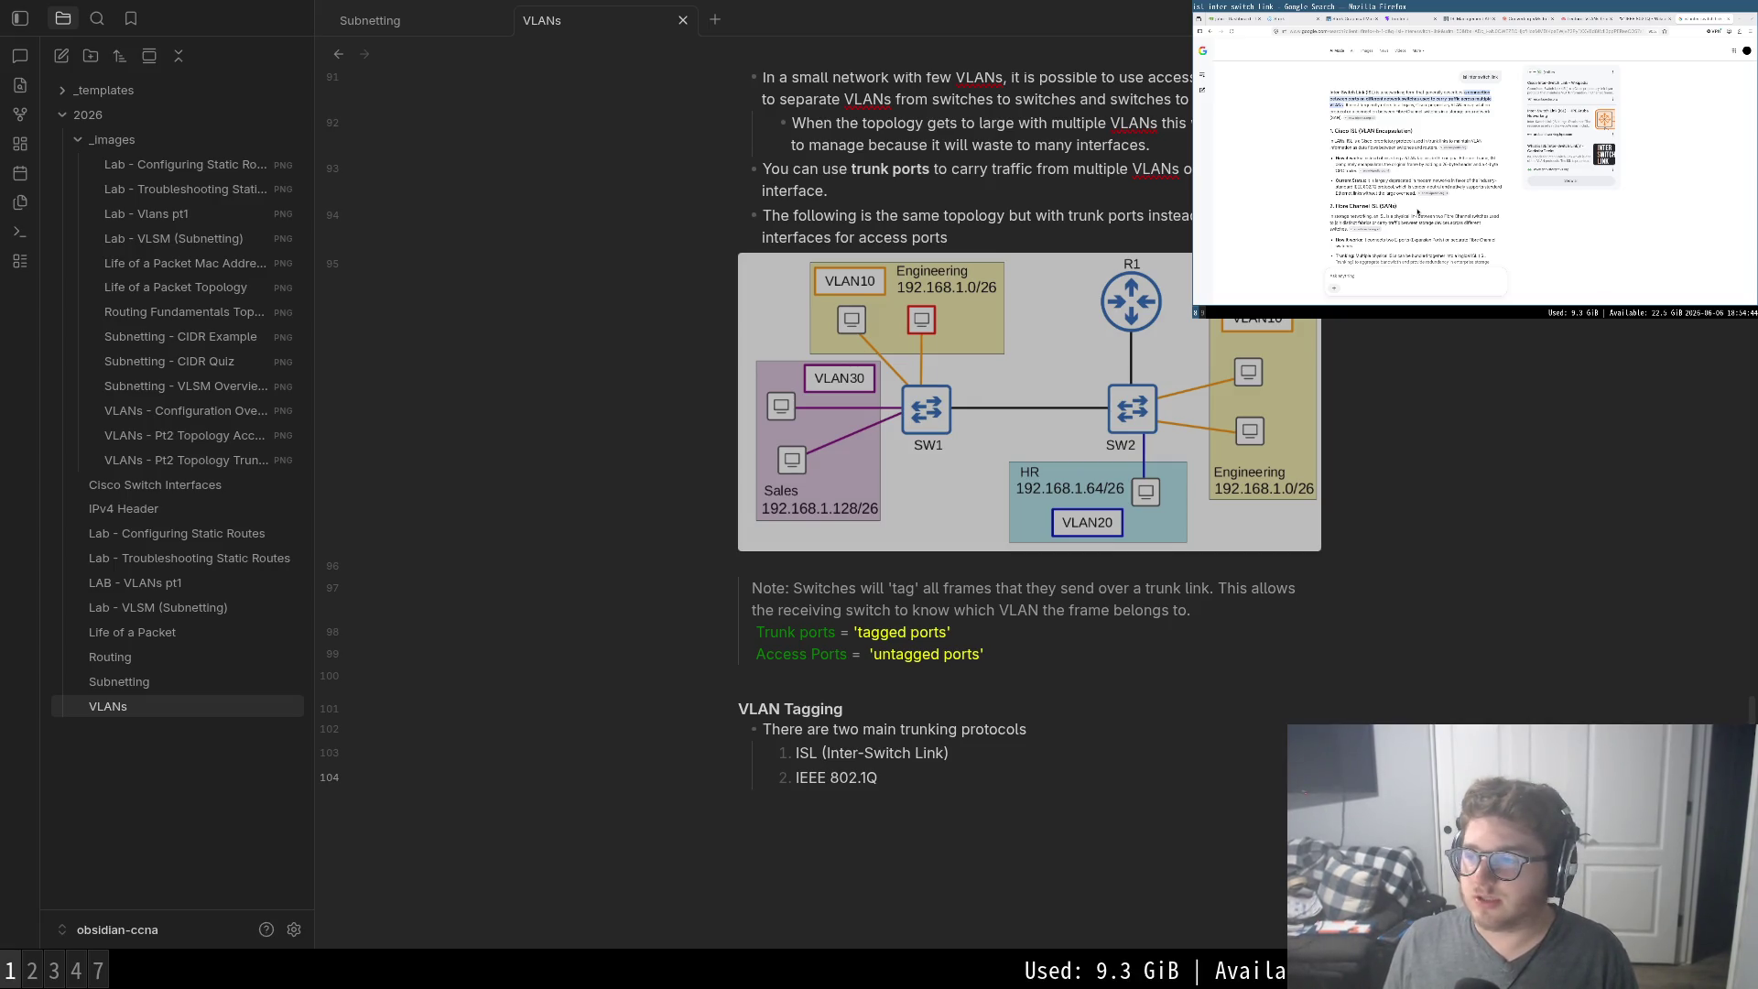
# Paste the 'Cisco ISL (VLAN Encapsulation)' heading into the question box and start a second line
pyautogui.doubleClick(1344, 132)
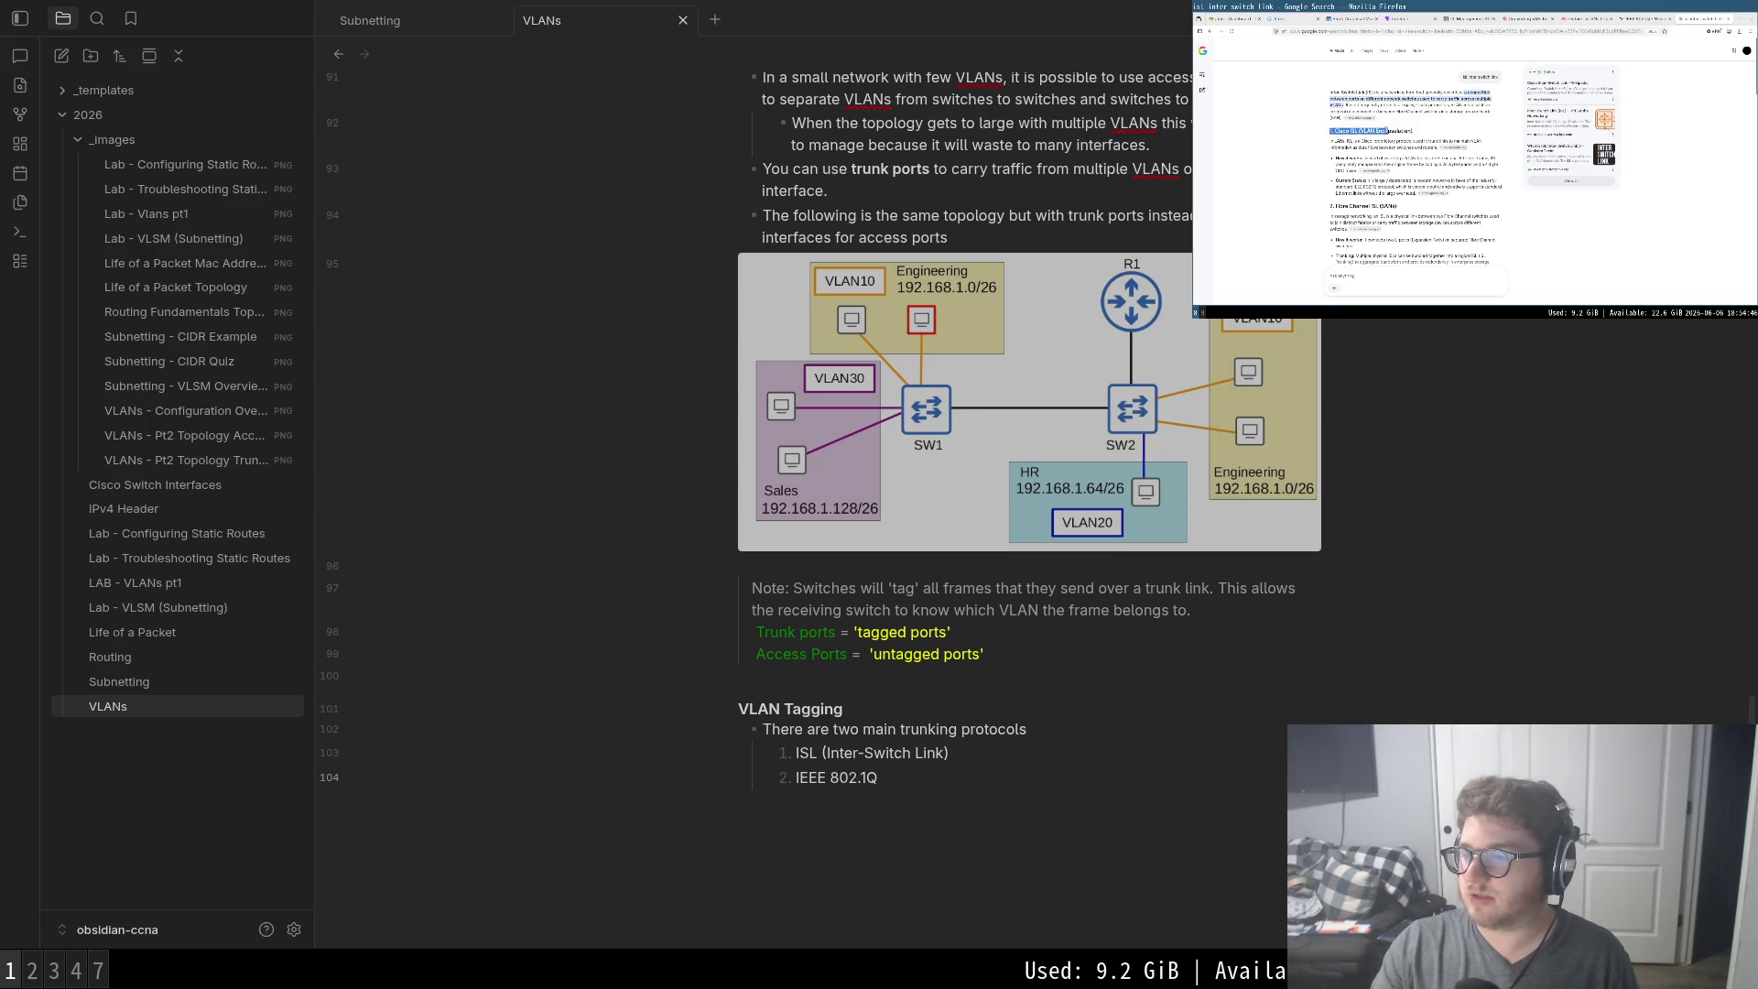
pyautogui.click(1415, 132)
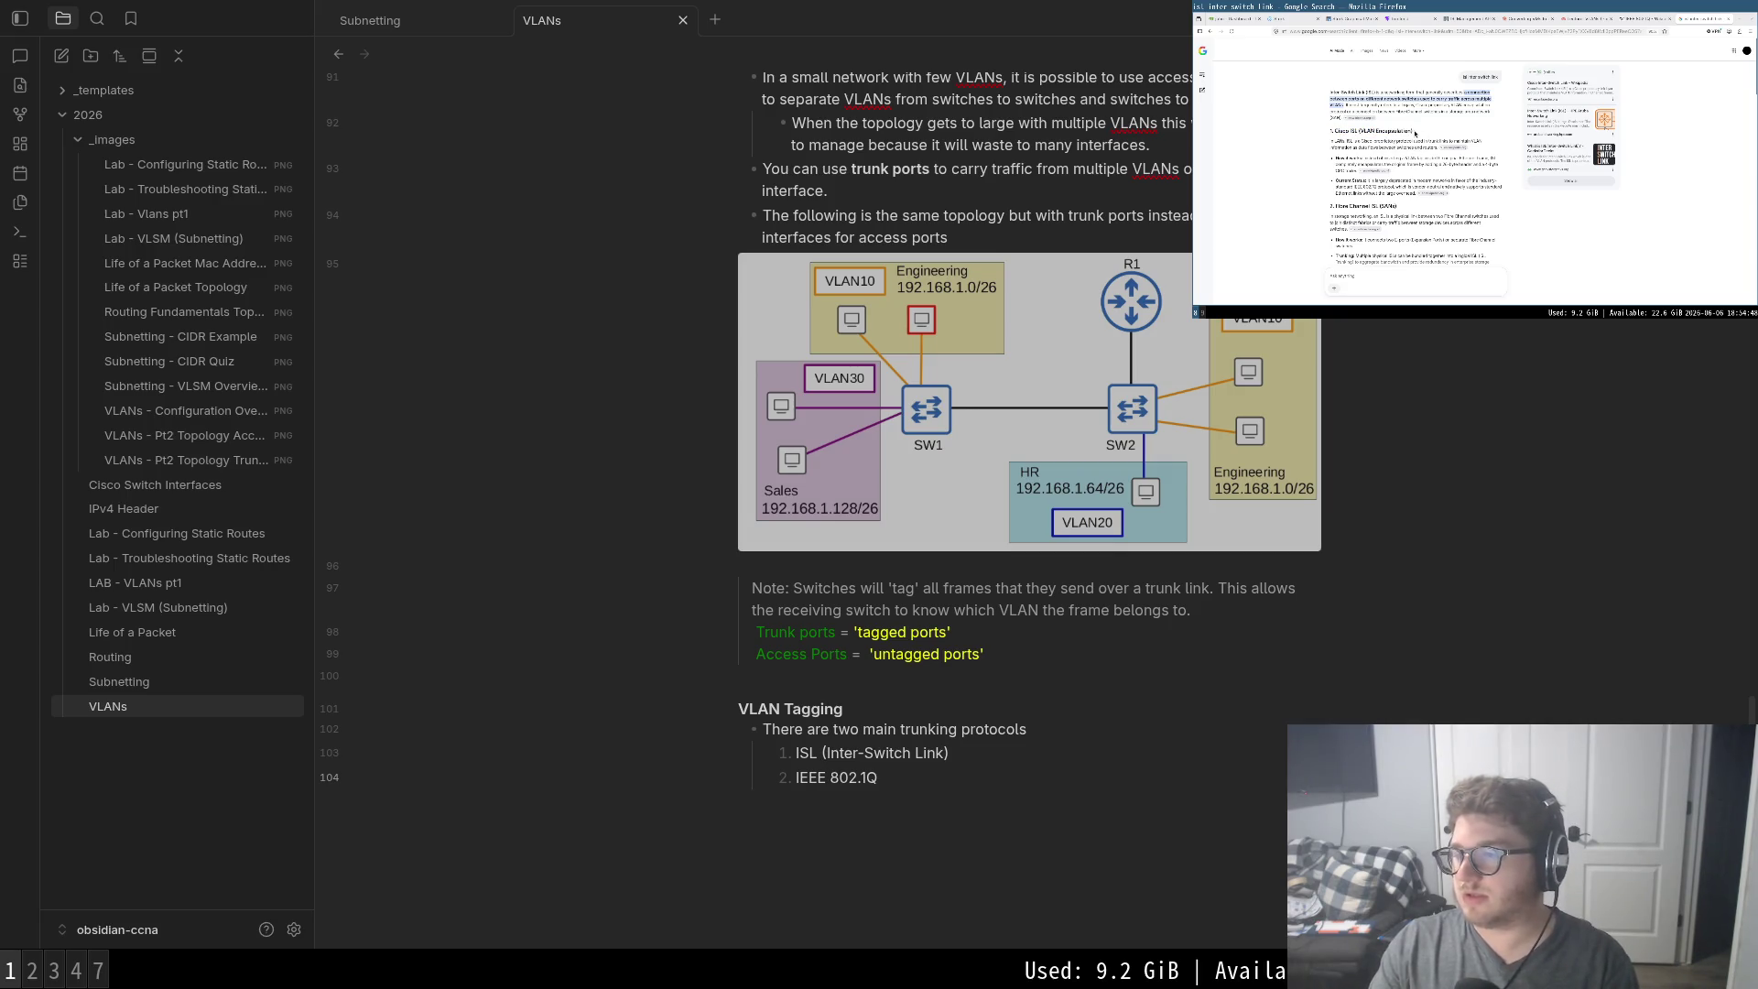
pyautogui.moveTo(1415, 132); pyautogui.dragTo(1330, 132)
pyautogui.hotkey('ctrl', 'c')
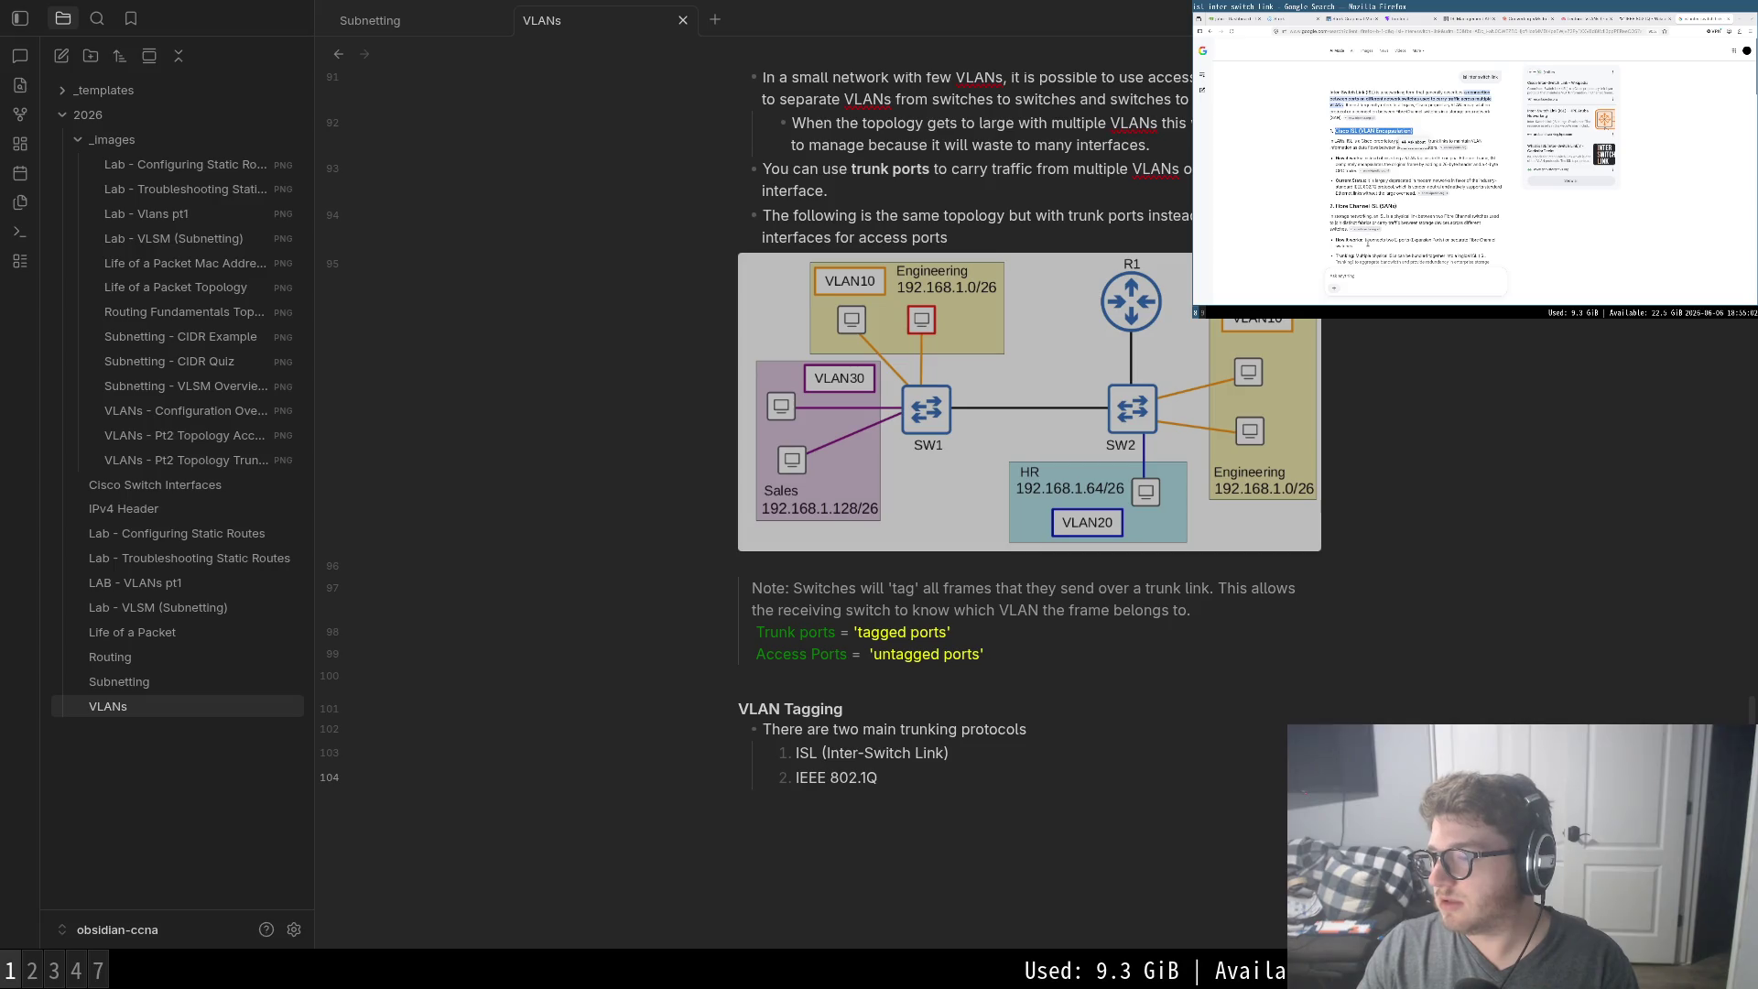
pyautogui.click(1440, 273)
pyautogui.hotkey('ctrl', 'v')
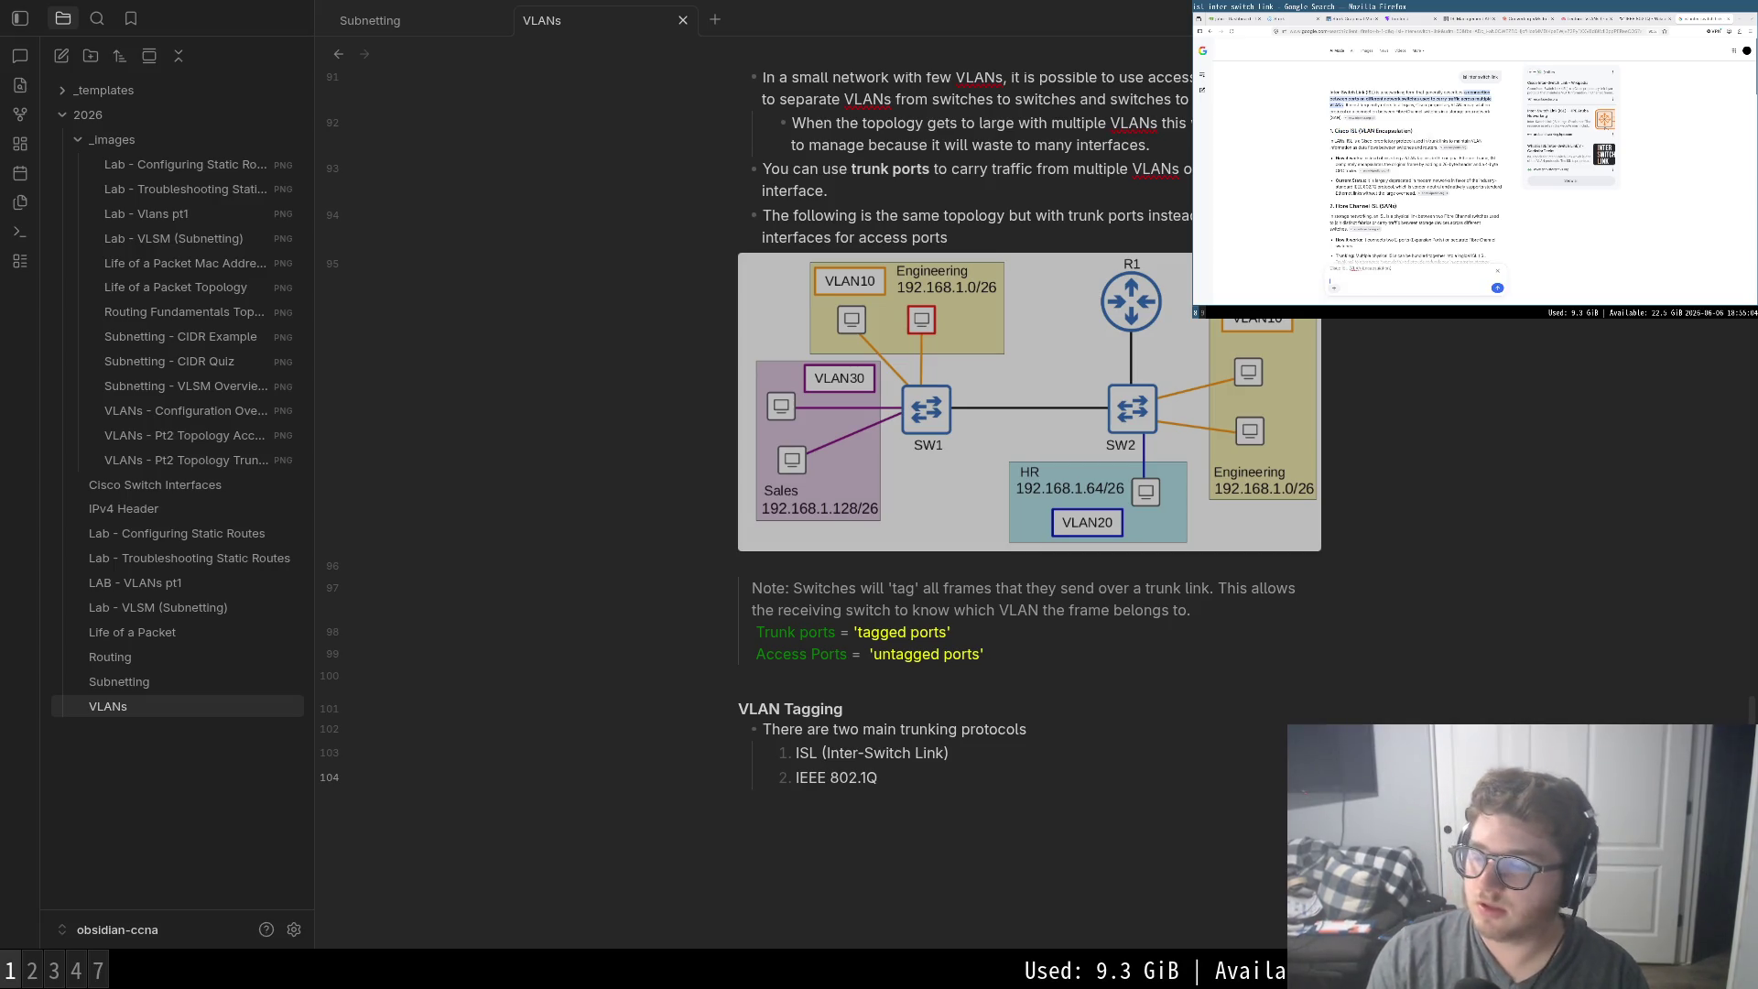
pyautogui.hotkey('shift', 'Return')
pyautogui.write('vs 802')
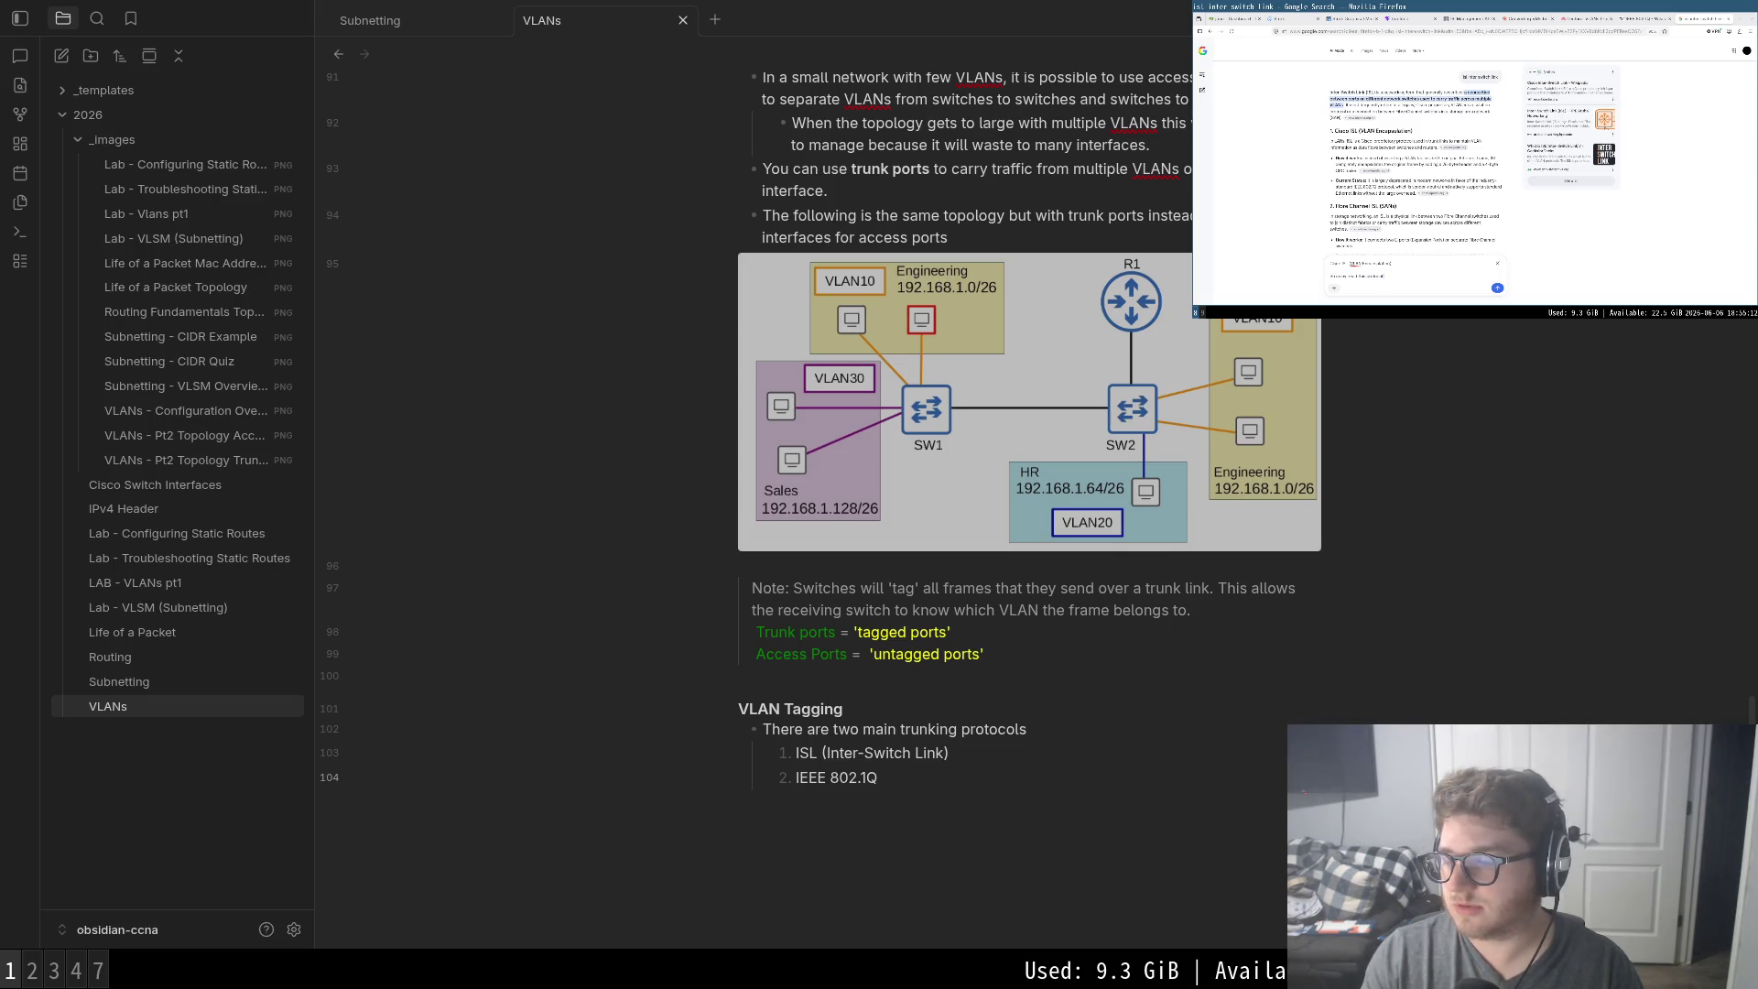
pyautogui.write('.1Q')
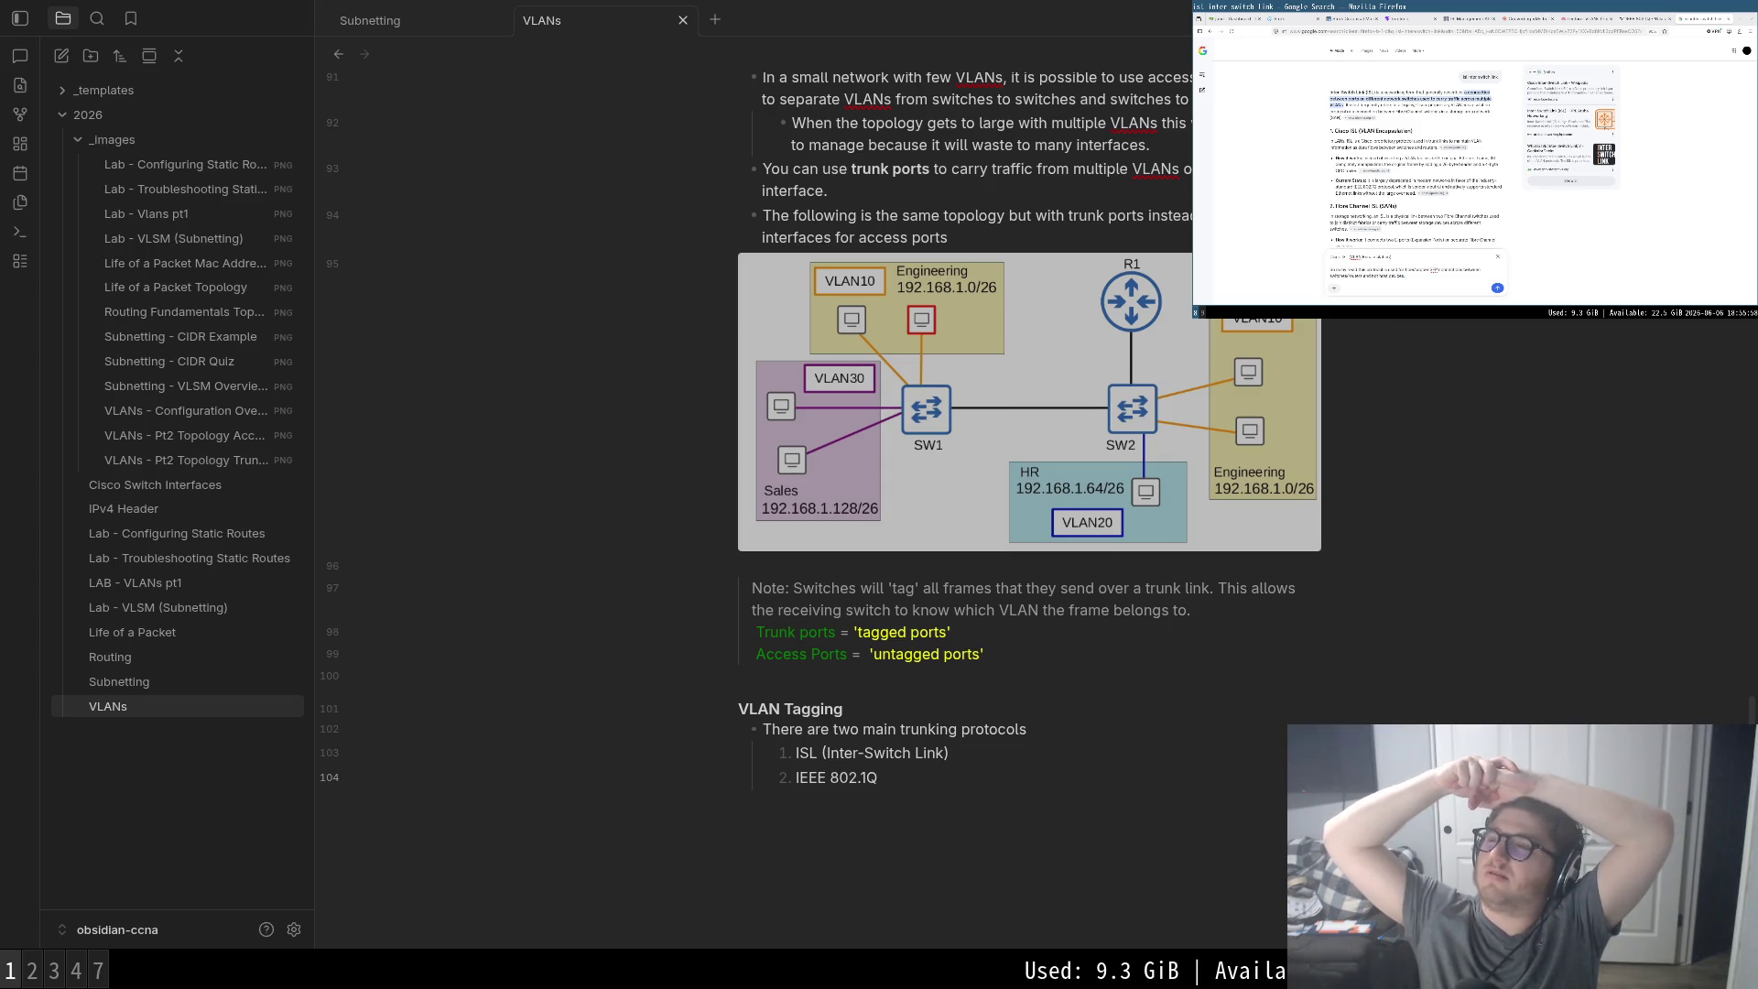
# Play the VLAN Tagging lecture full screen and start a nested bullet under IEEE 802.1Q
pyautogui.click(1587, 19)
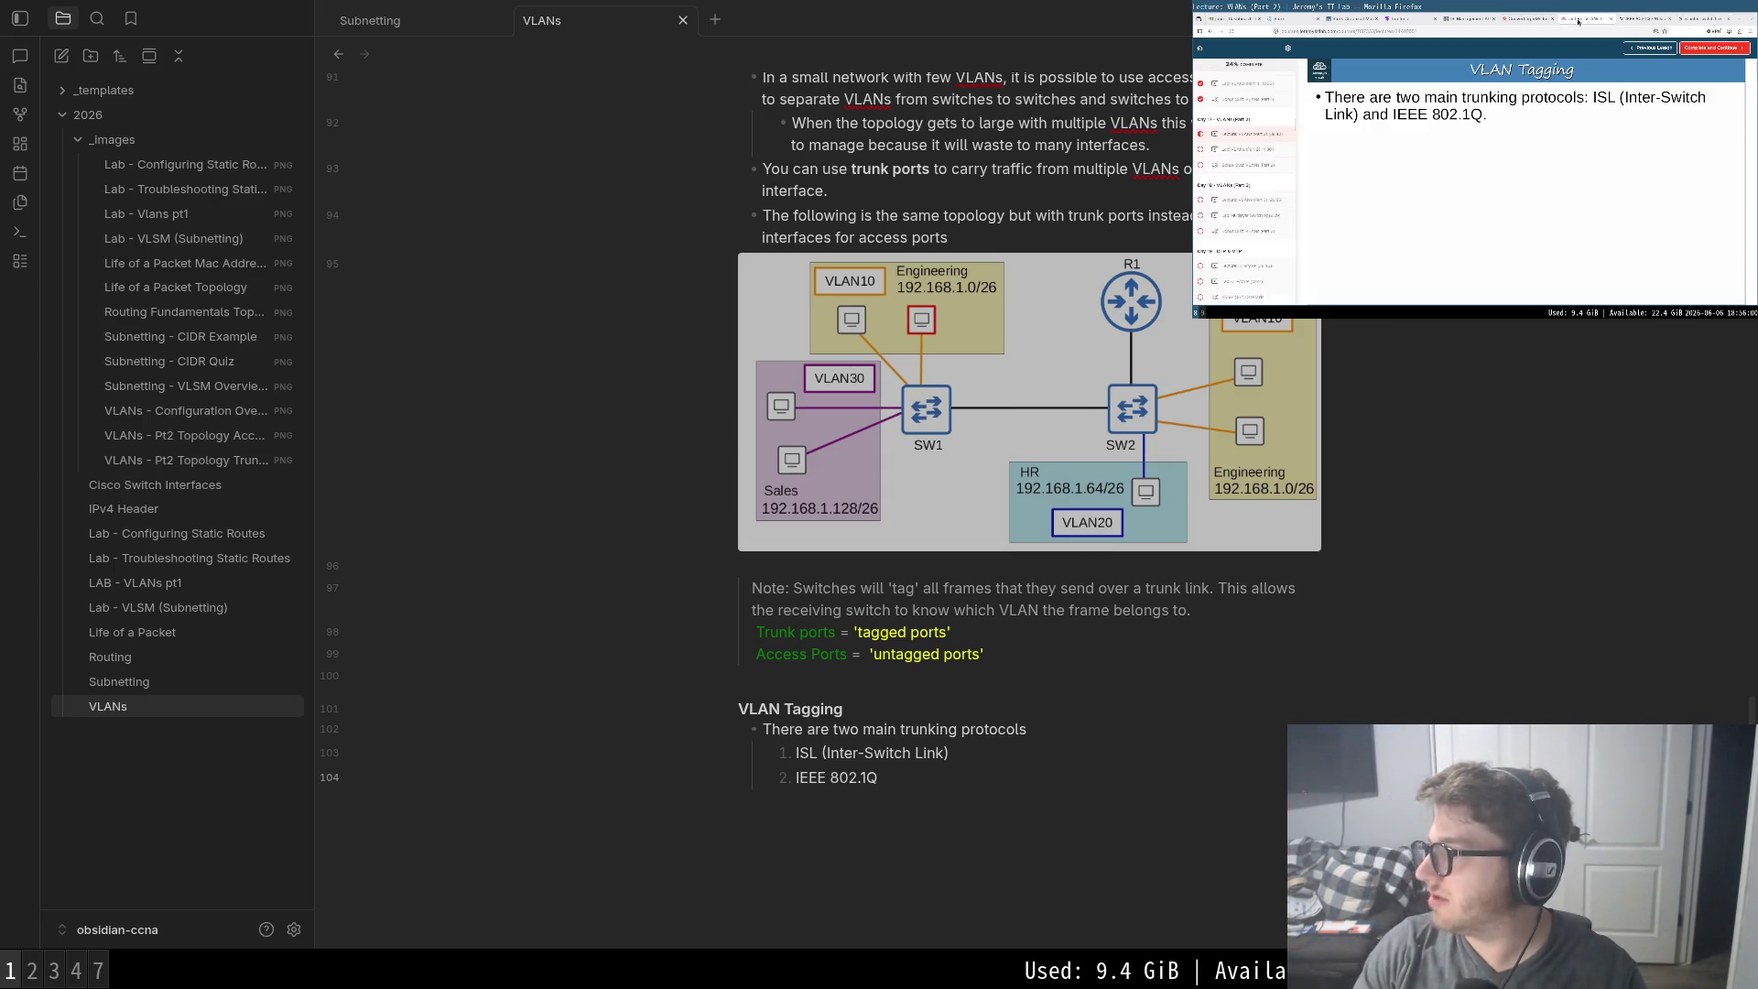
pyautogui.doubleClick(1292, 216)
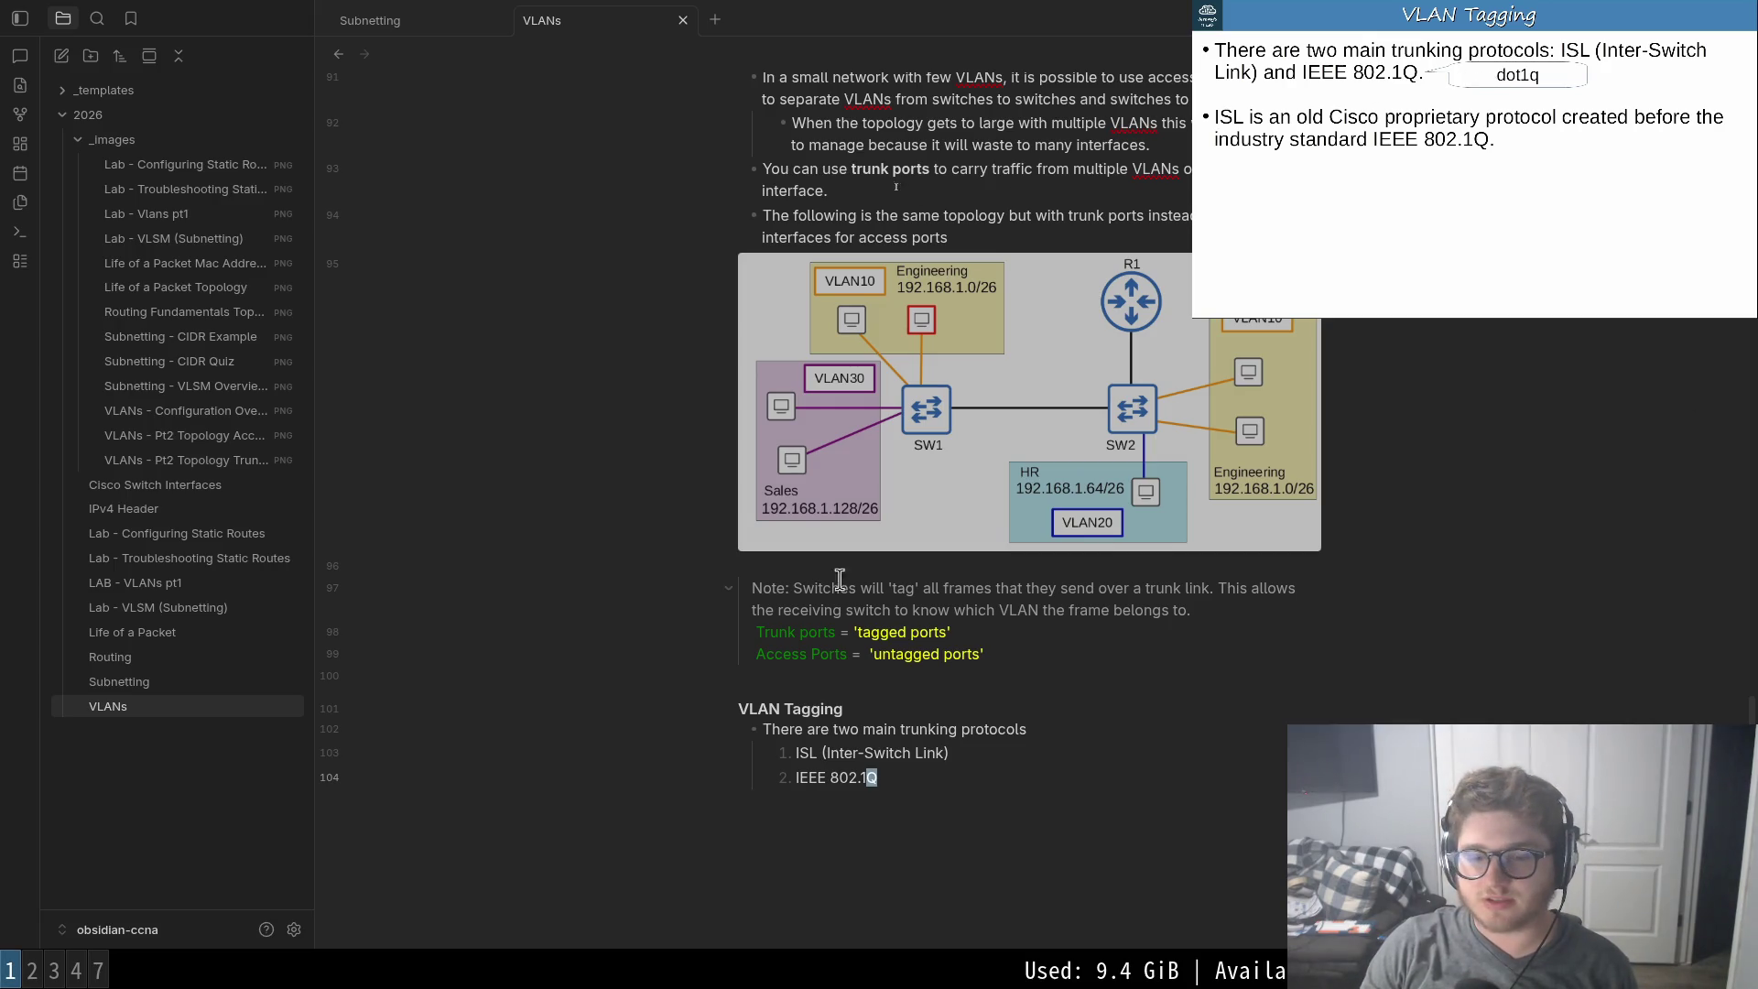
pyautogui.press('a')
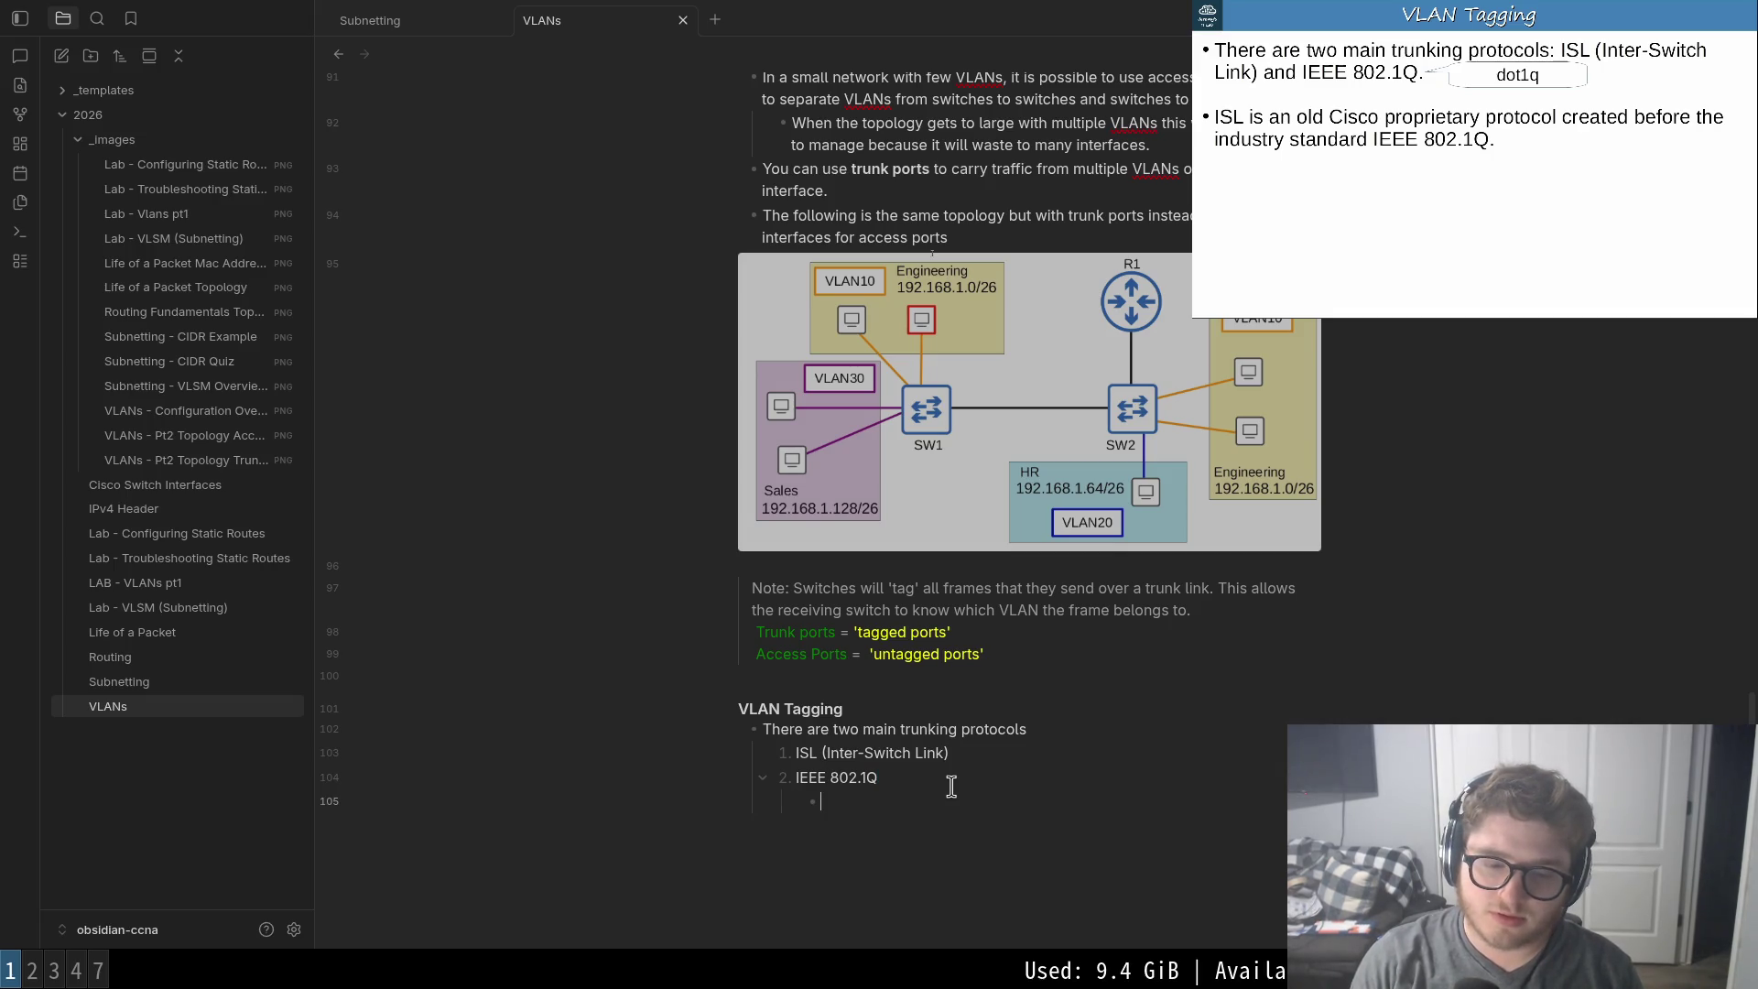
pyautogui.press('Return')
pyautogui.press('Tab')
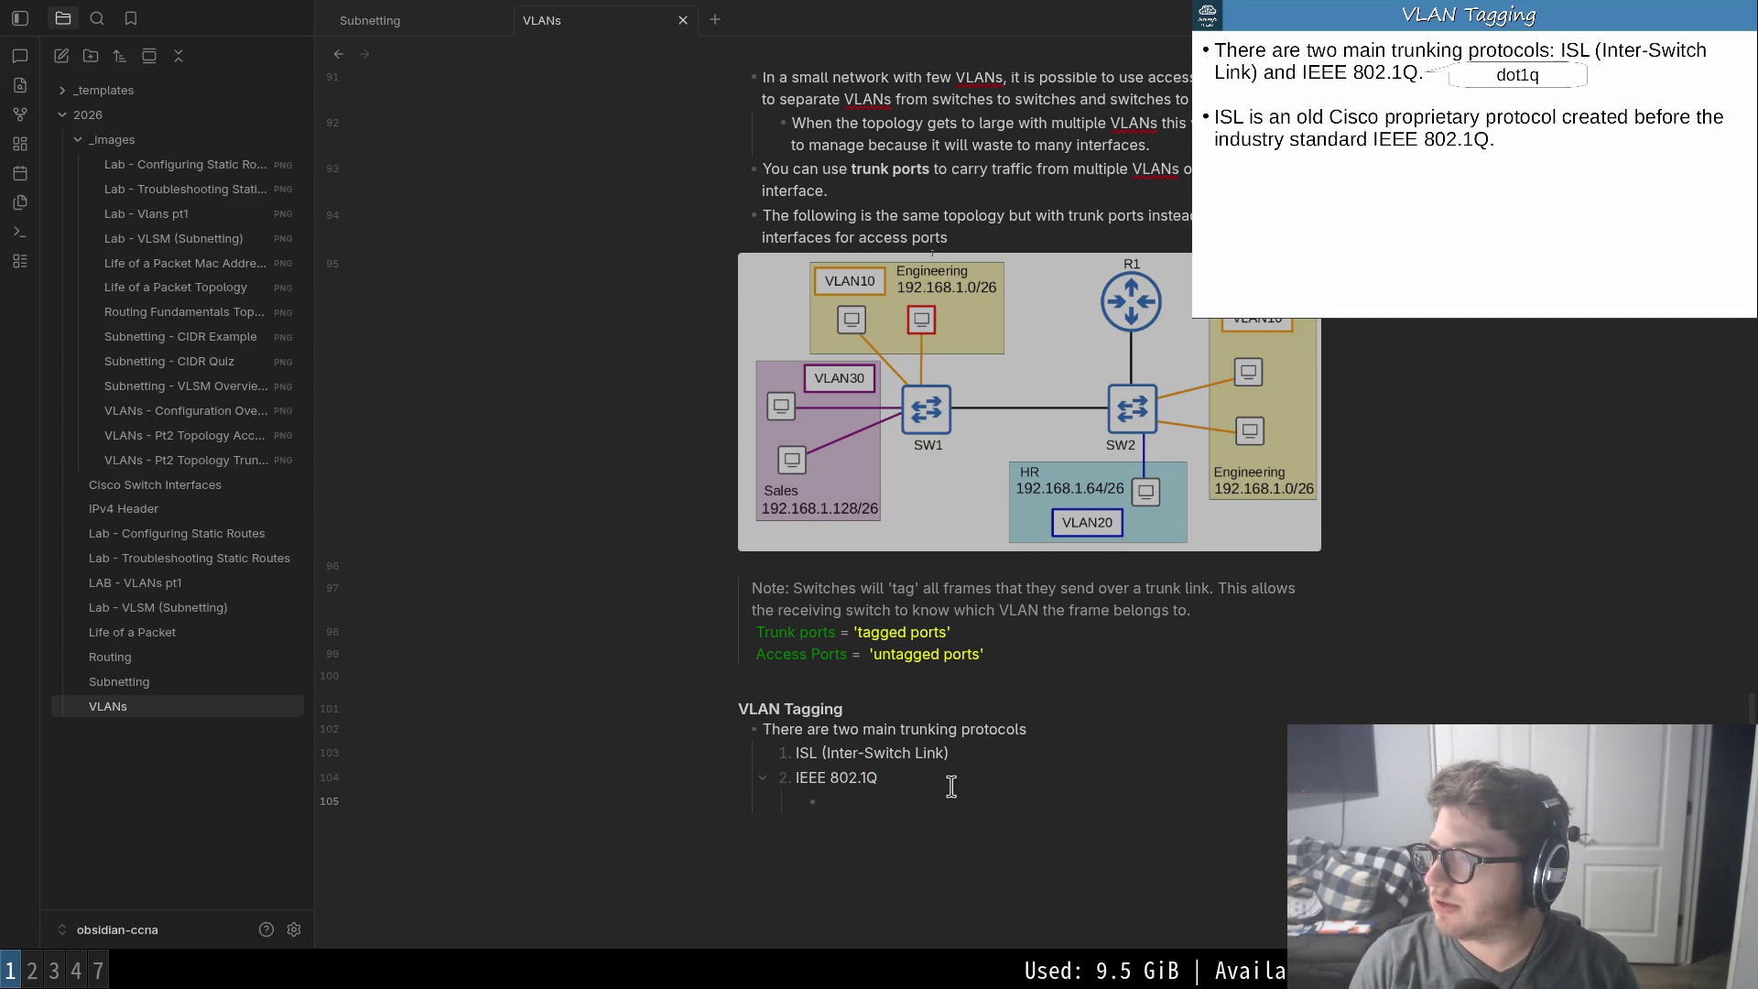
pyautogui.write('ALso')
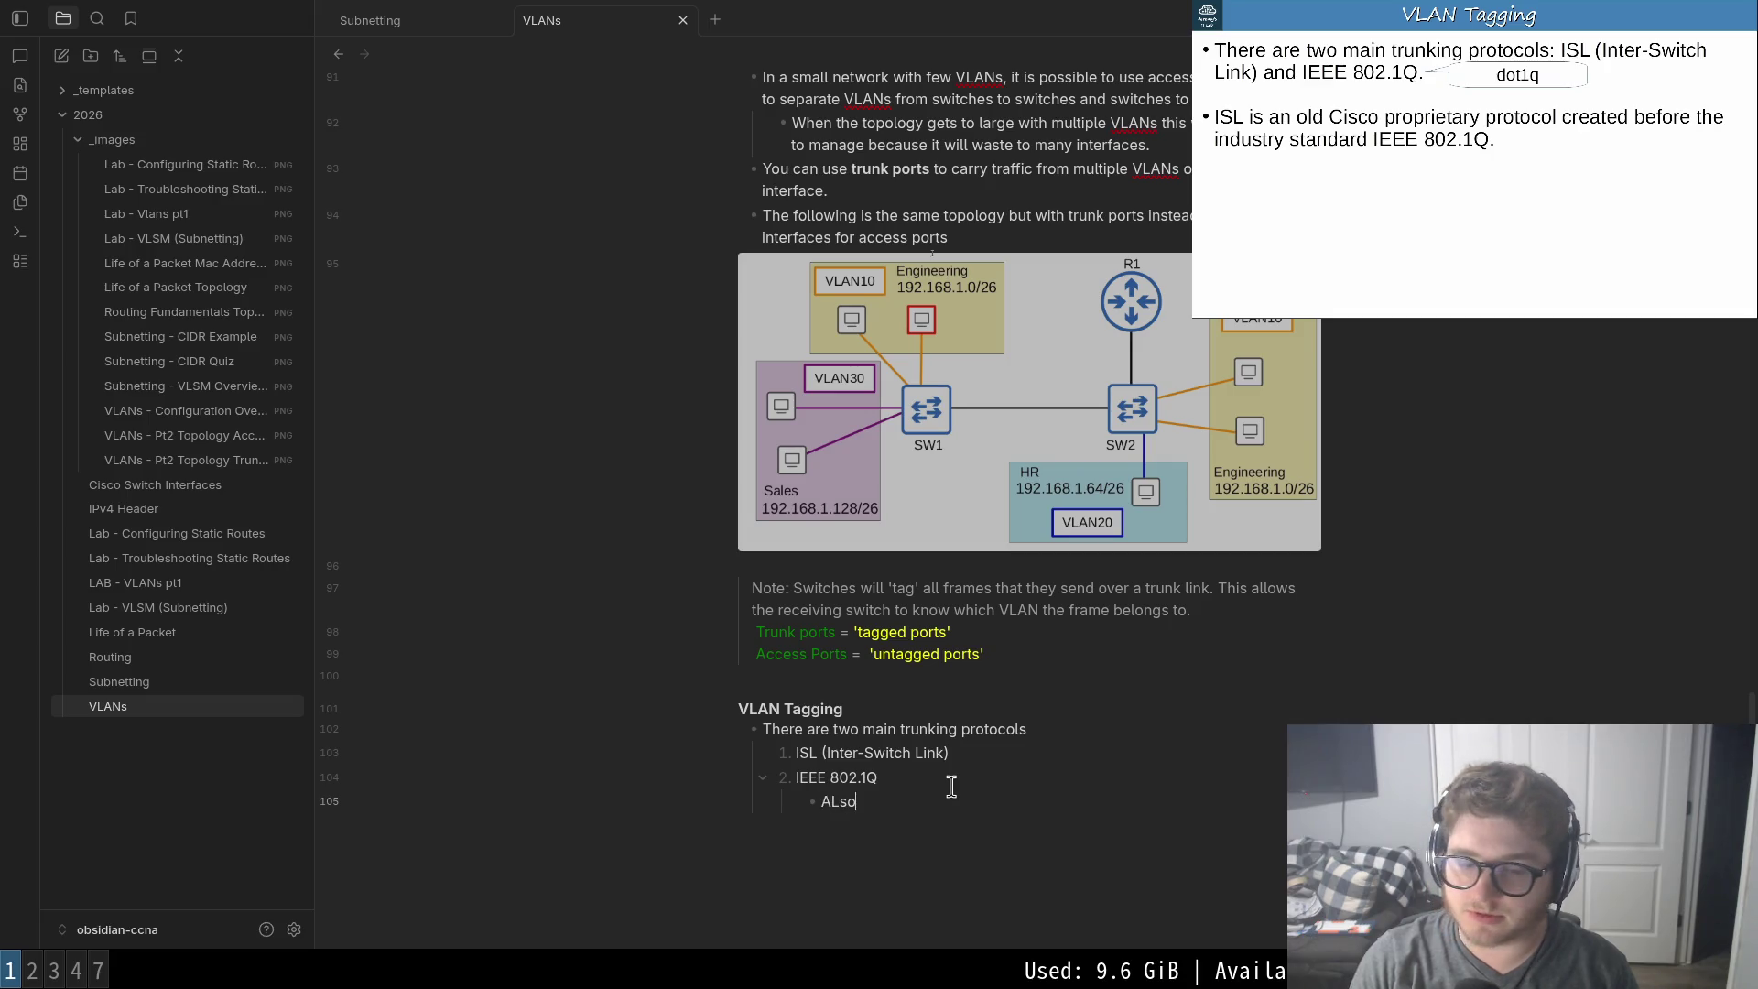
pyautogui.write('so known as')
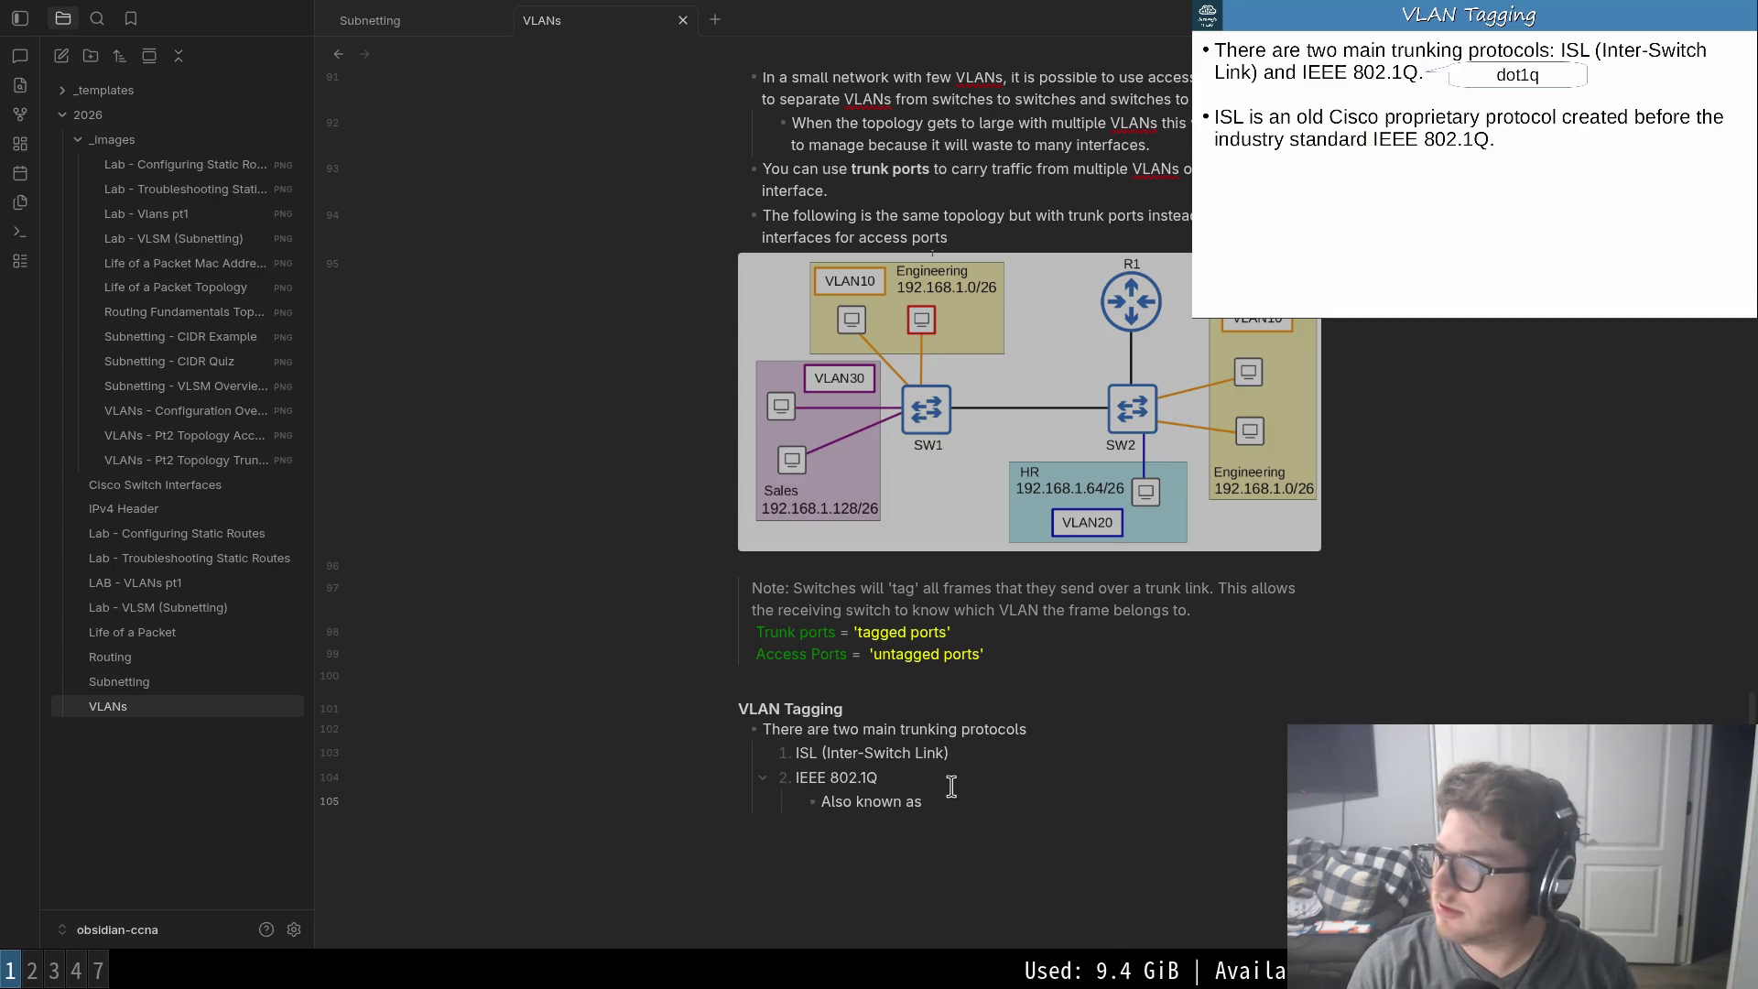
pyautogui.write(' dot1q')
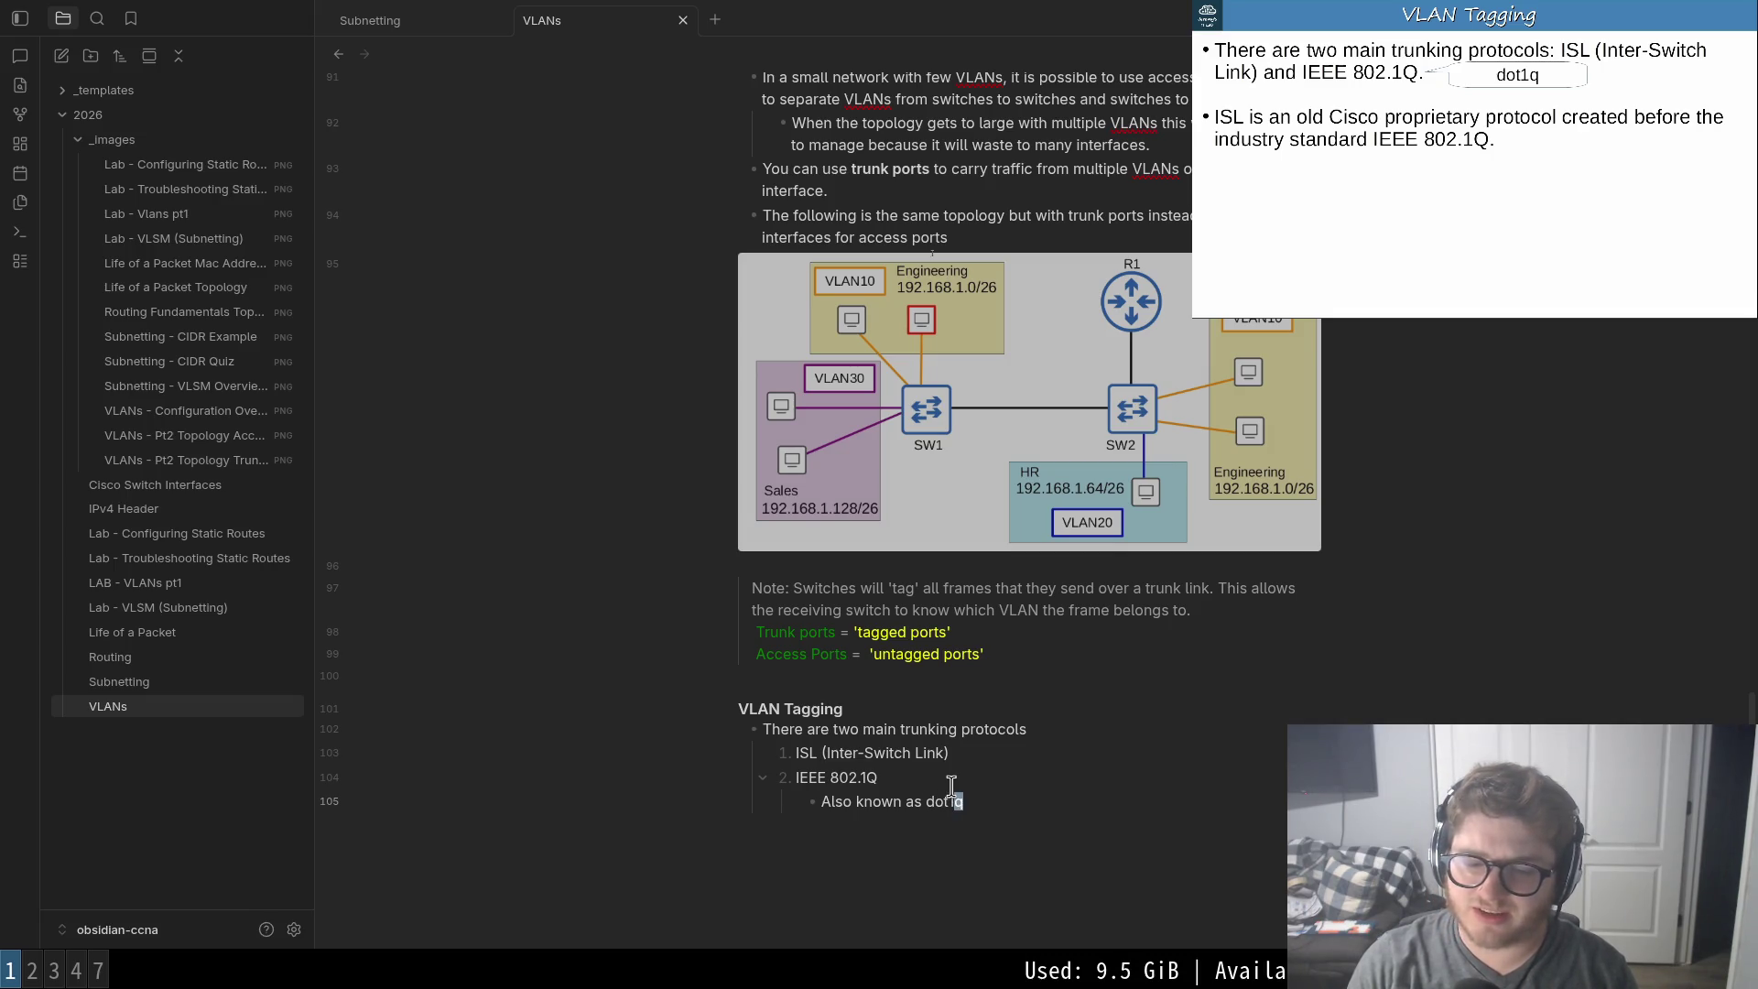
# From a new terminal on workspace 5, run ssh to the switch at 192.168.50.224
pyautogui.press('super+4')
pyautogui.press('super+5')
pyautogui.press('super+Return')
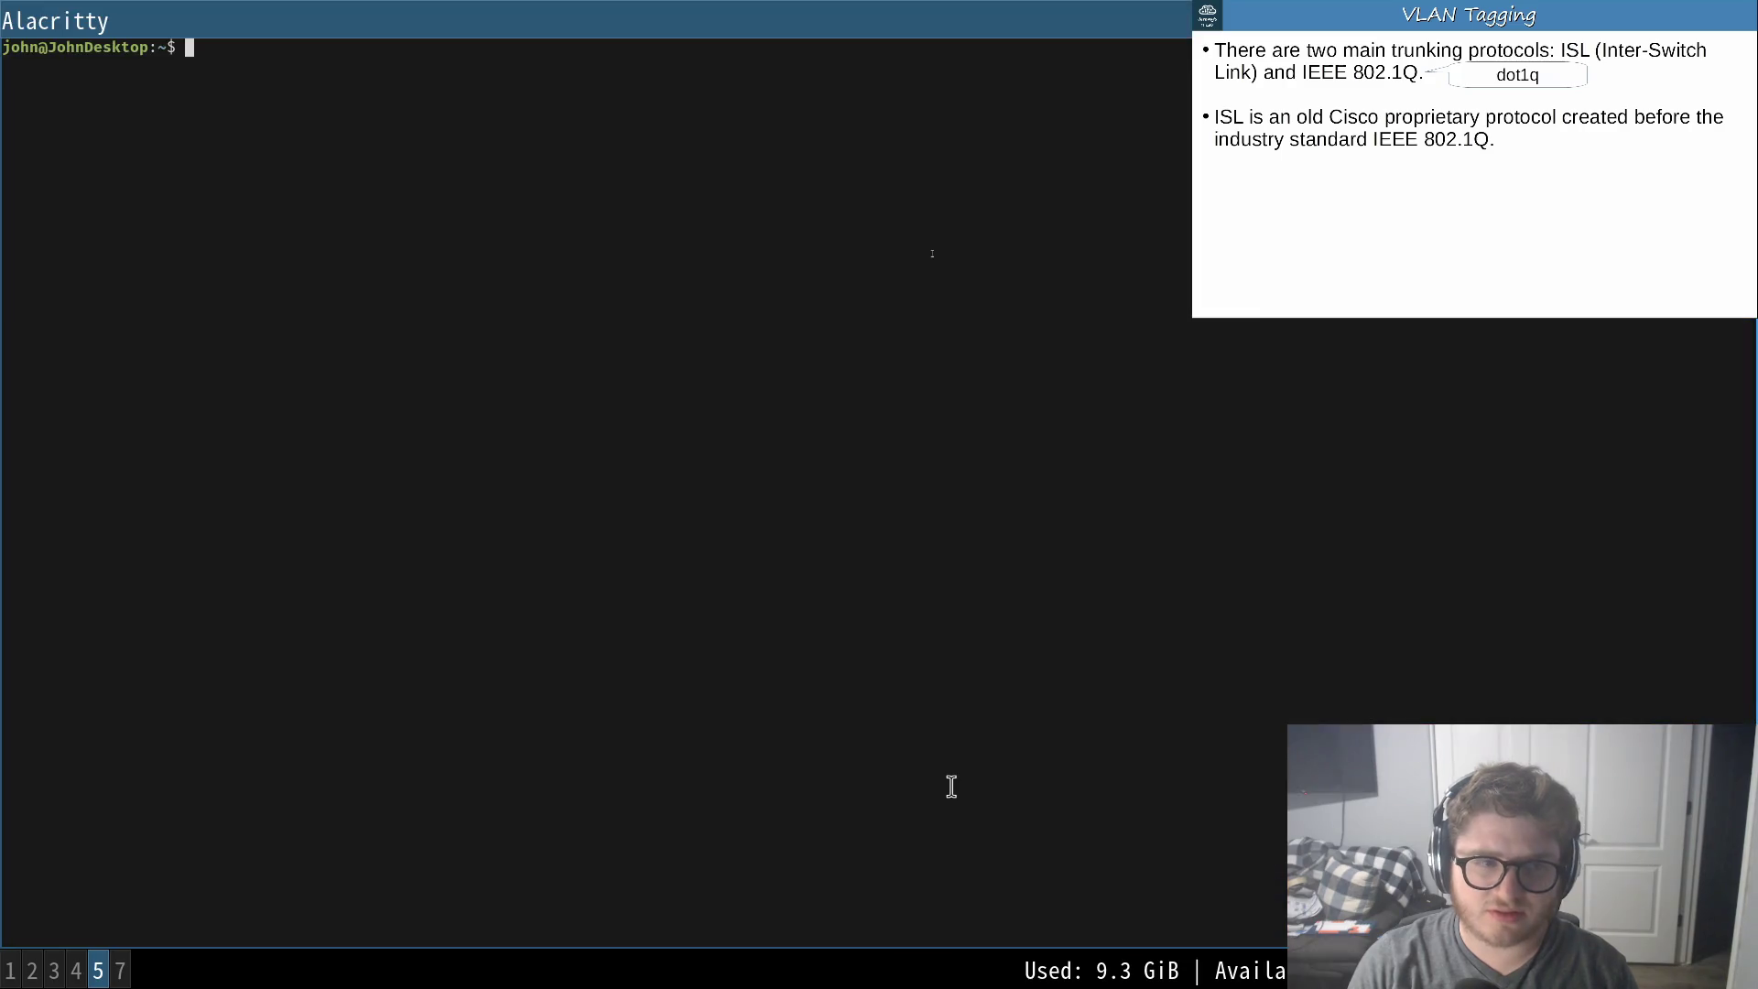
pyautogui.write('ssh john')
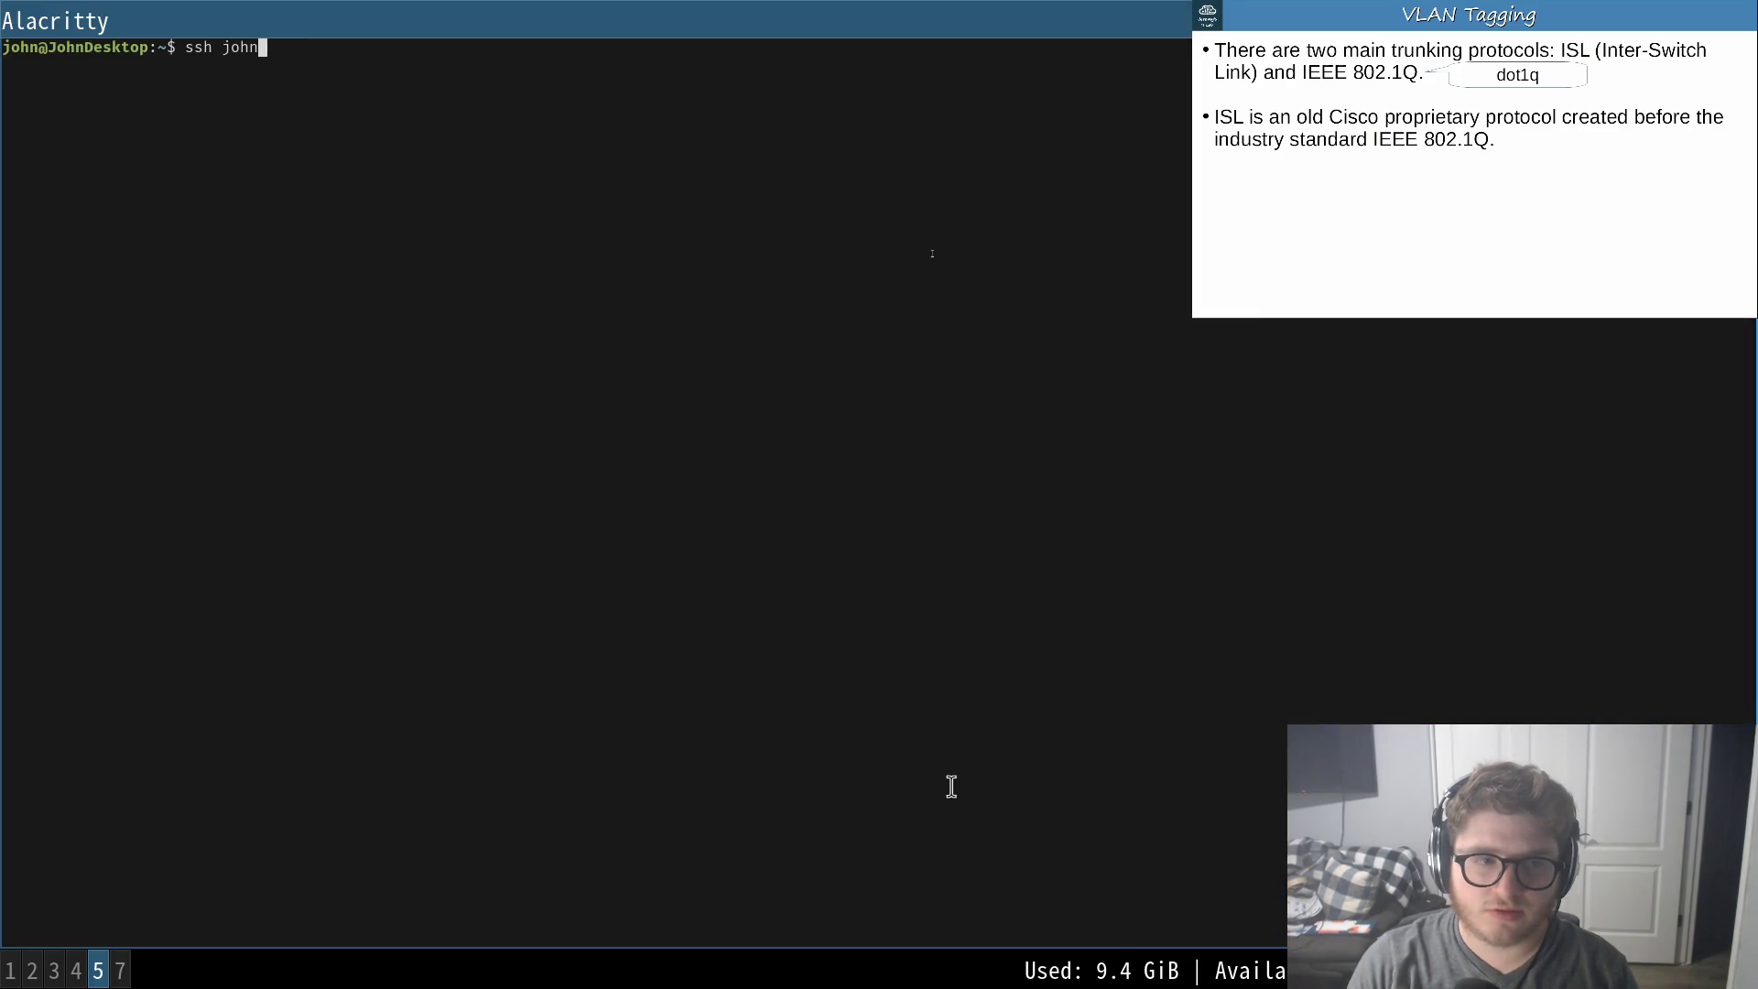
pyautogui.press('BackSpace')
pyautogui.press('BackSpace')
pyautogui.press('BackSpace')
pyautogui.write('john@192.1')
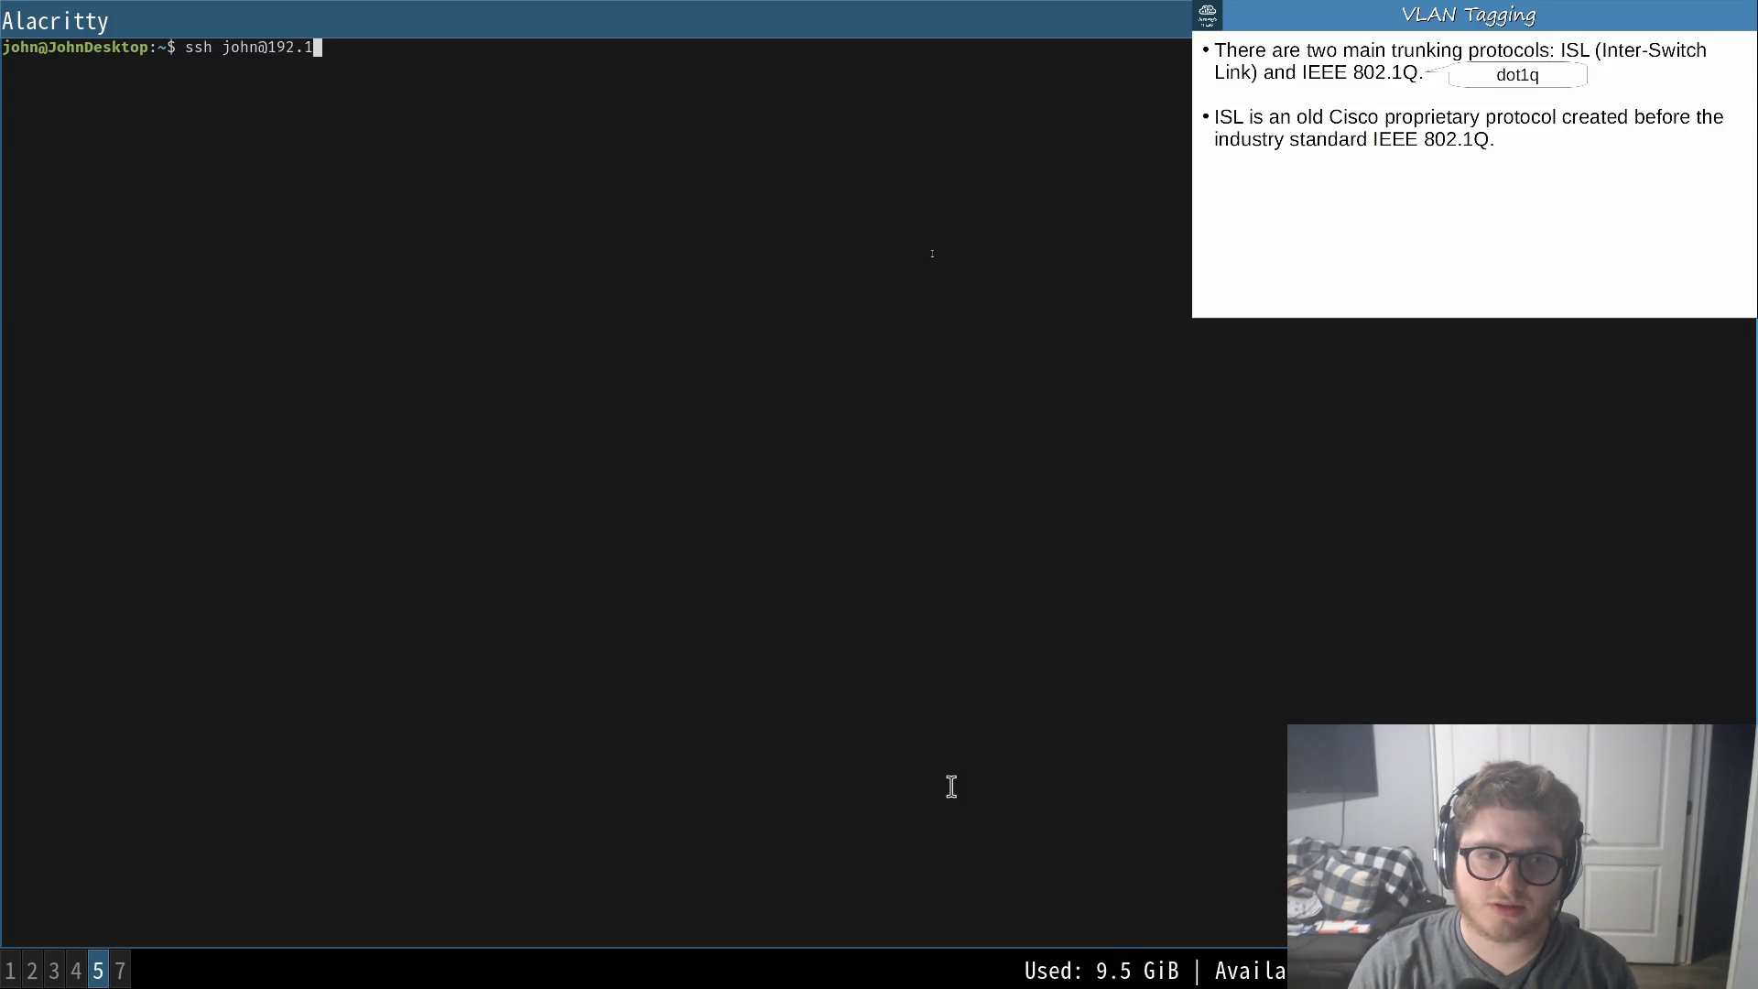
pyautogui.write('68.50.22')
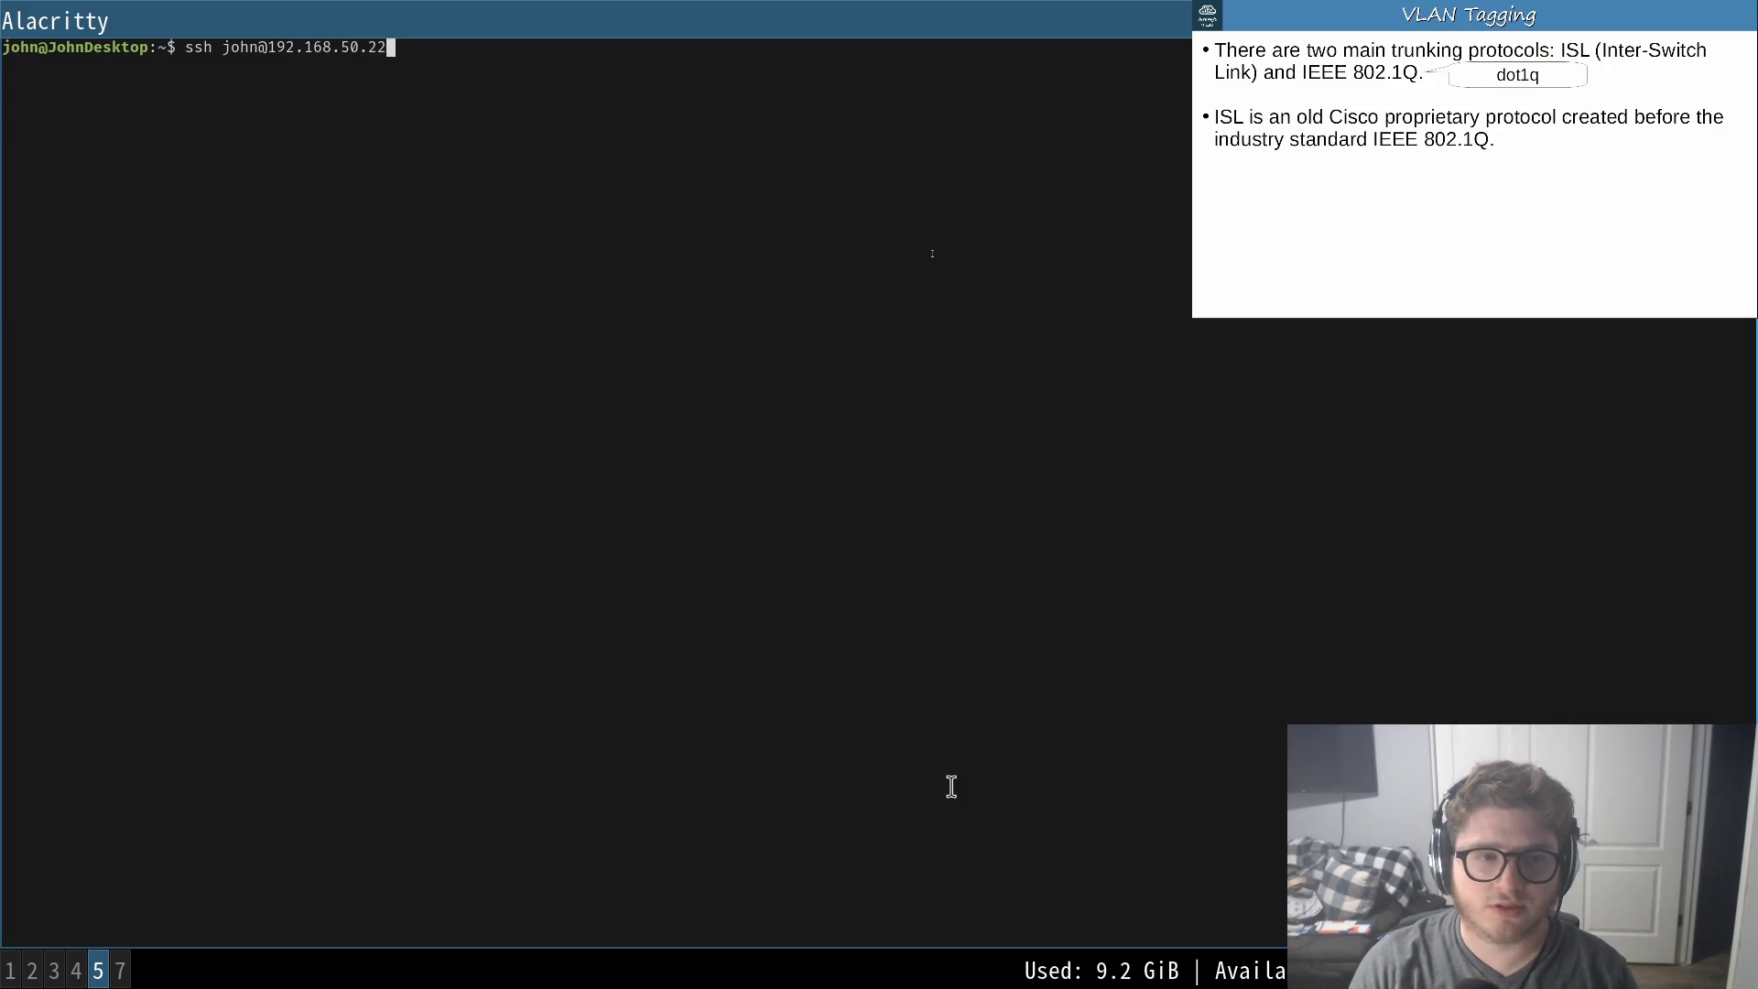
pyautogui.write('4')
pyautogui.press('Return')
pyautogui.write('yes')
# Accept the switch's host key and enter the login password across several attempts
pyautogui.press('Return')
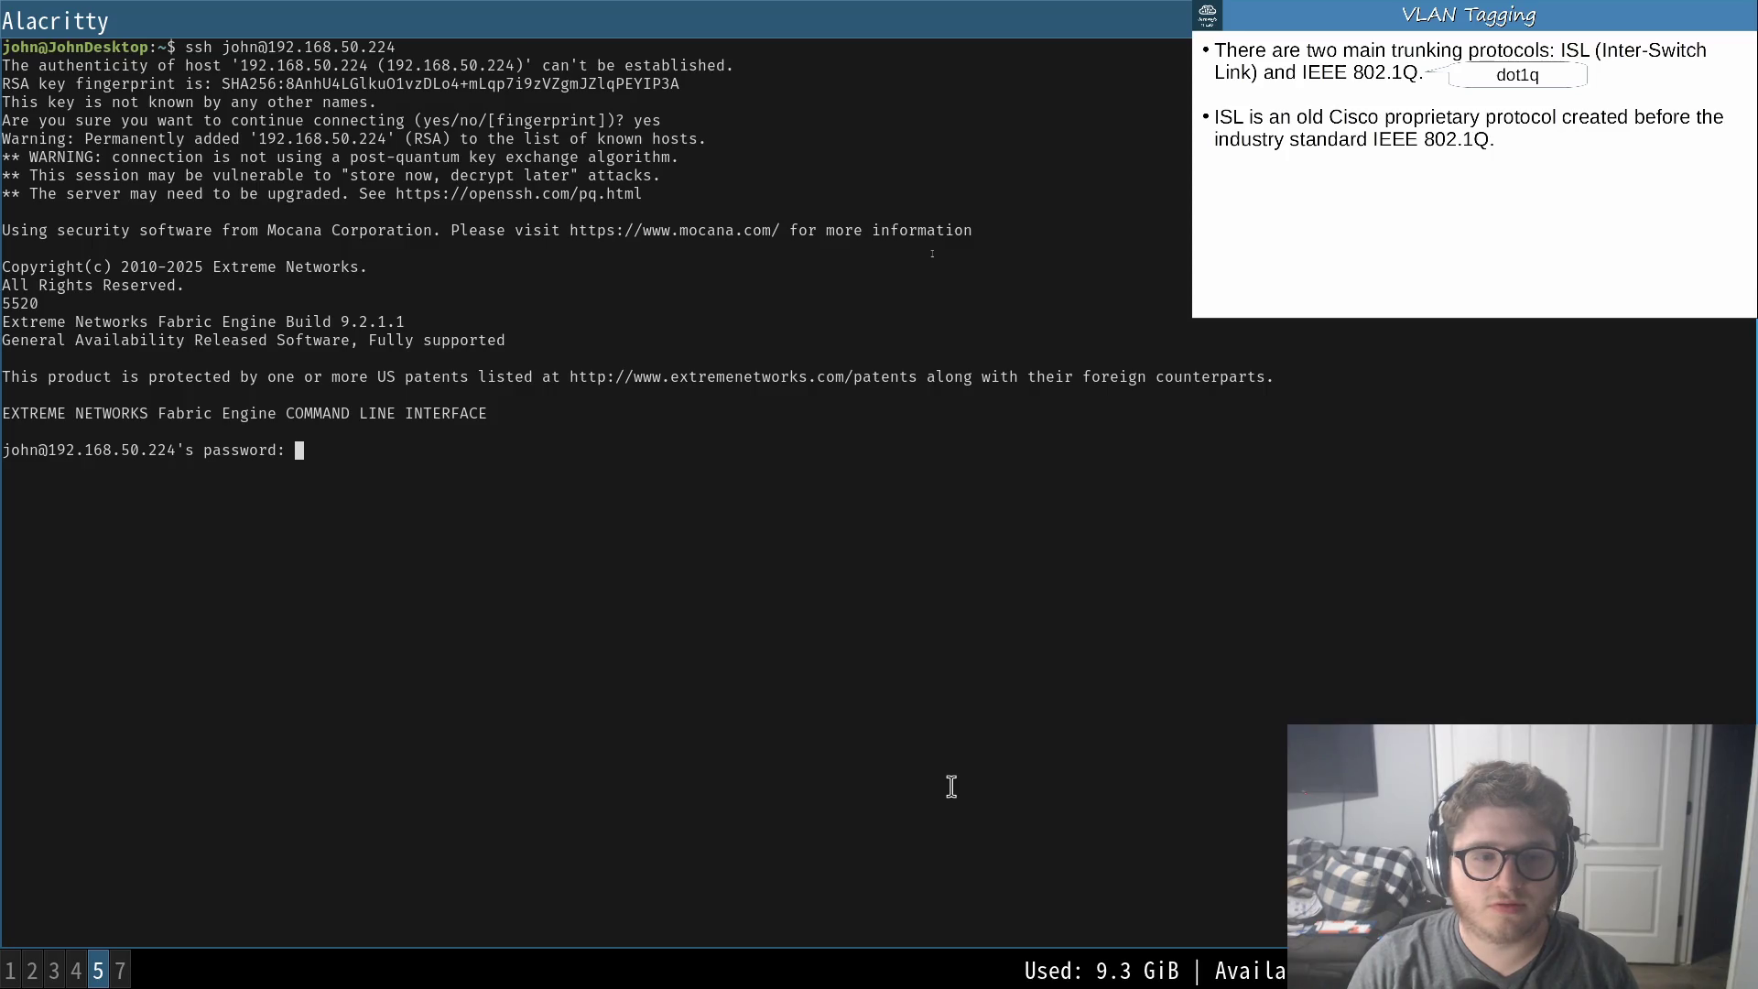
pyautogui.press('Return')
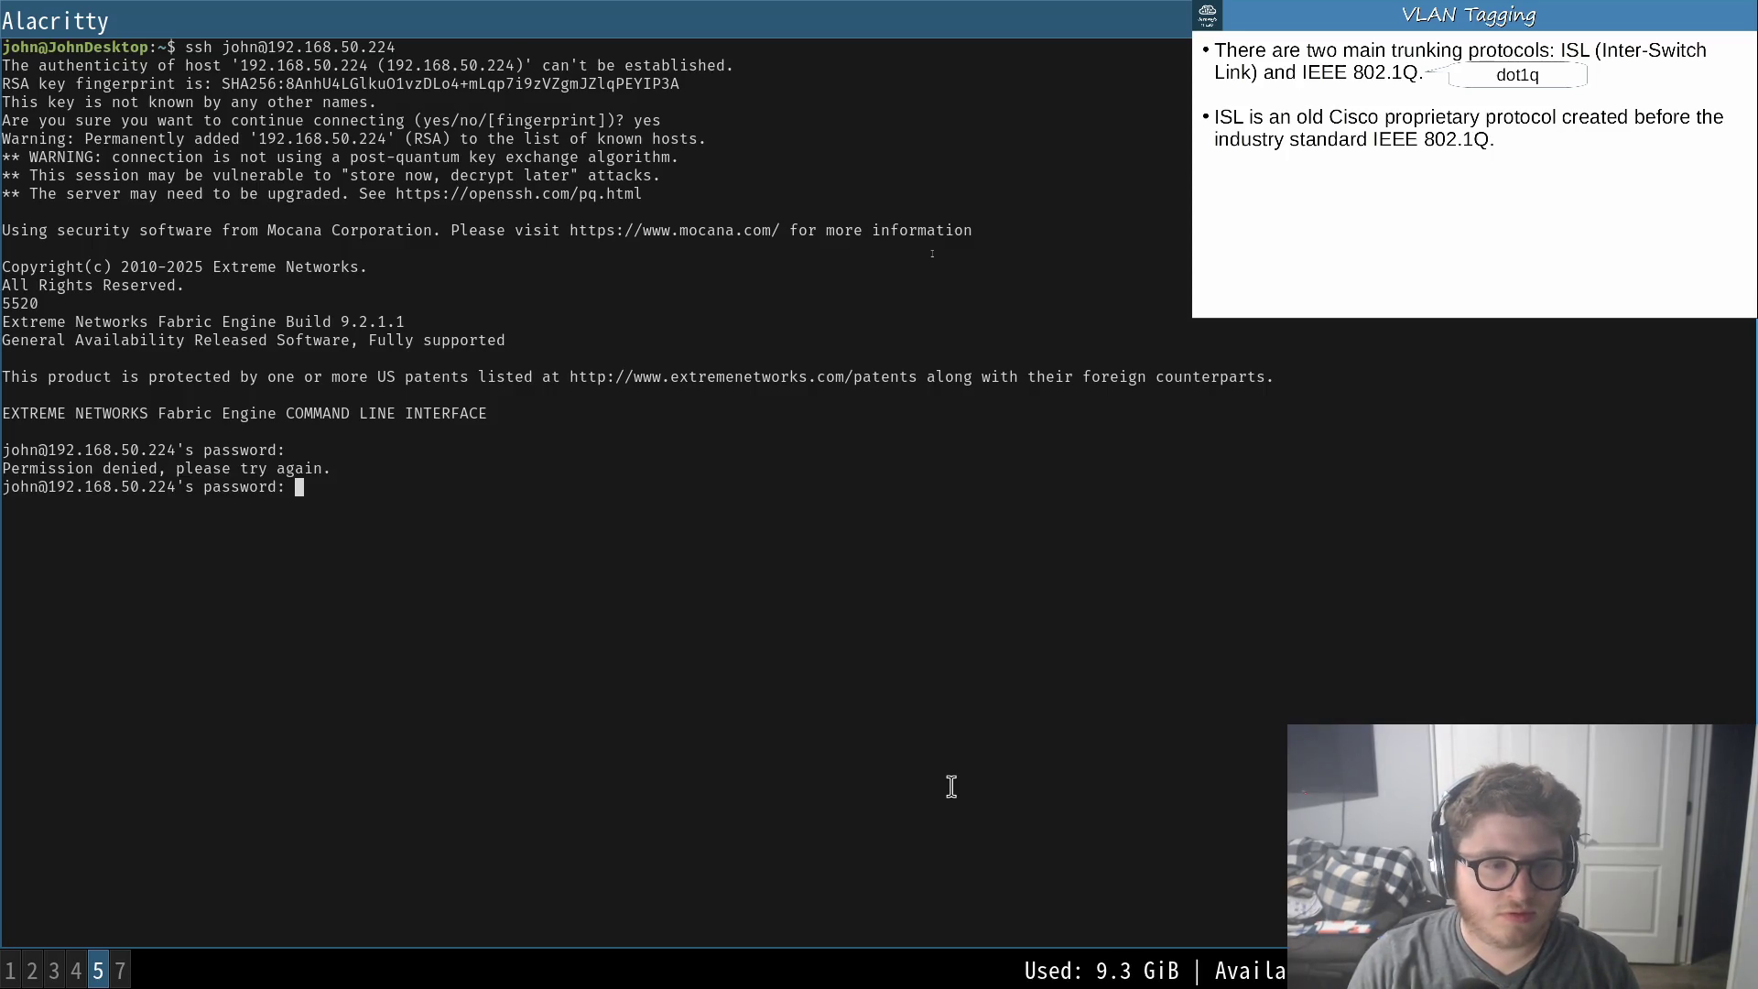
pyautogui.press('Return')
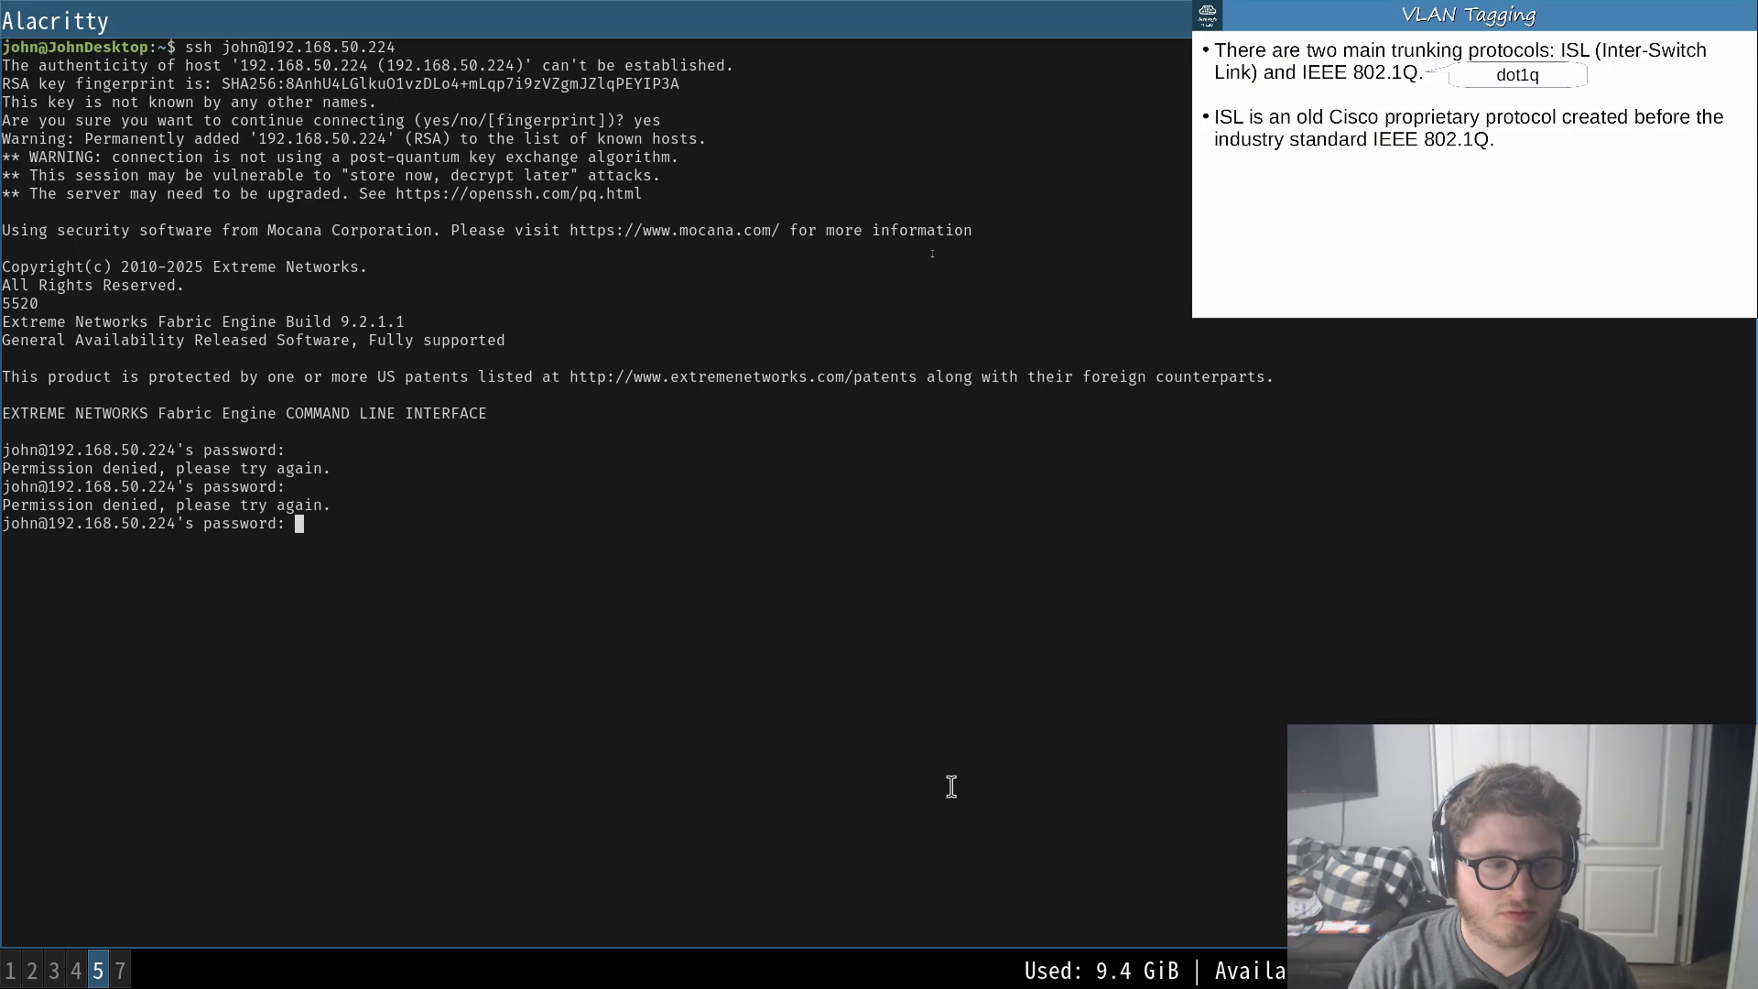
pyautogui.press('Return')
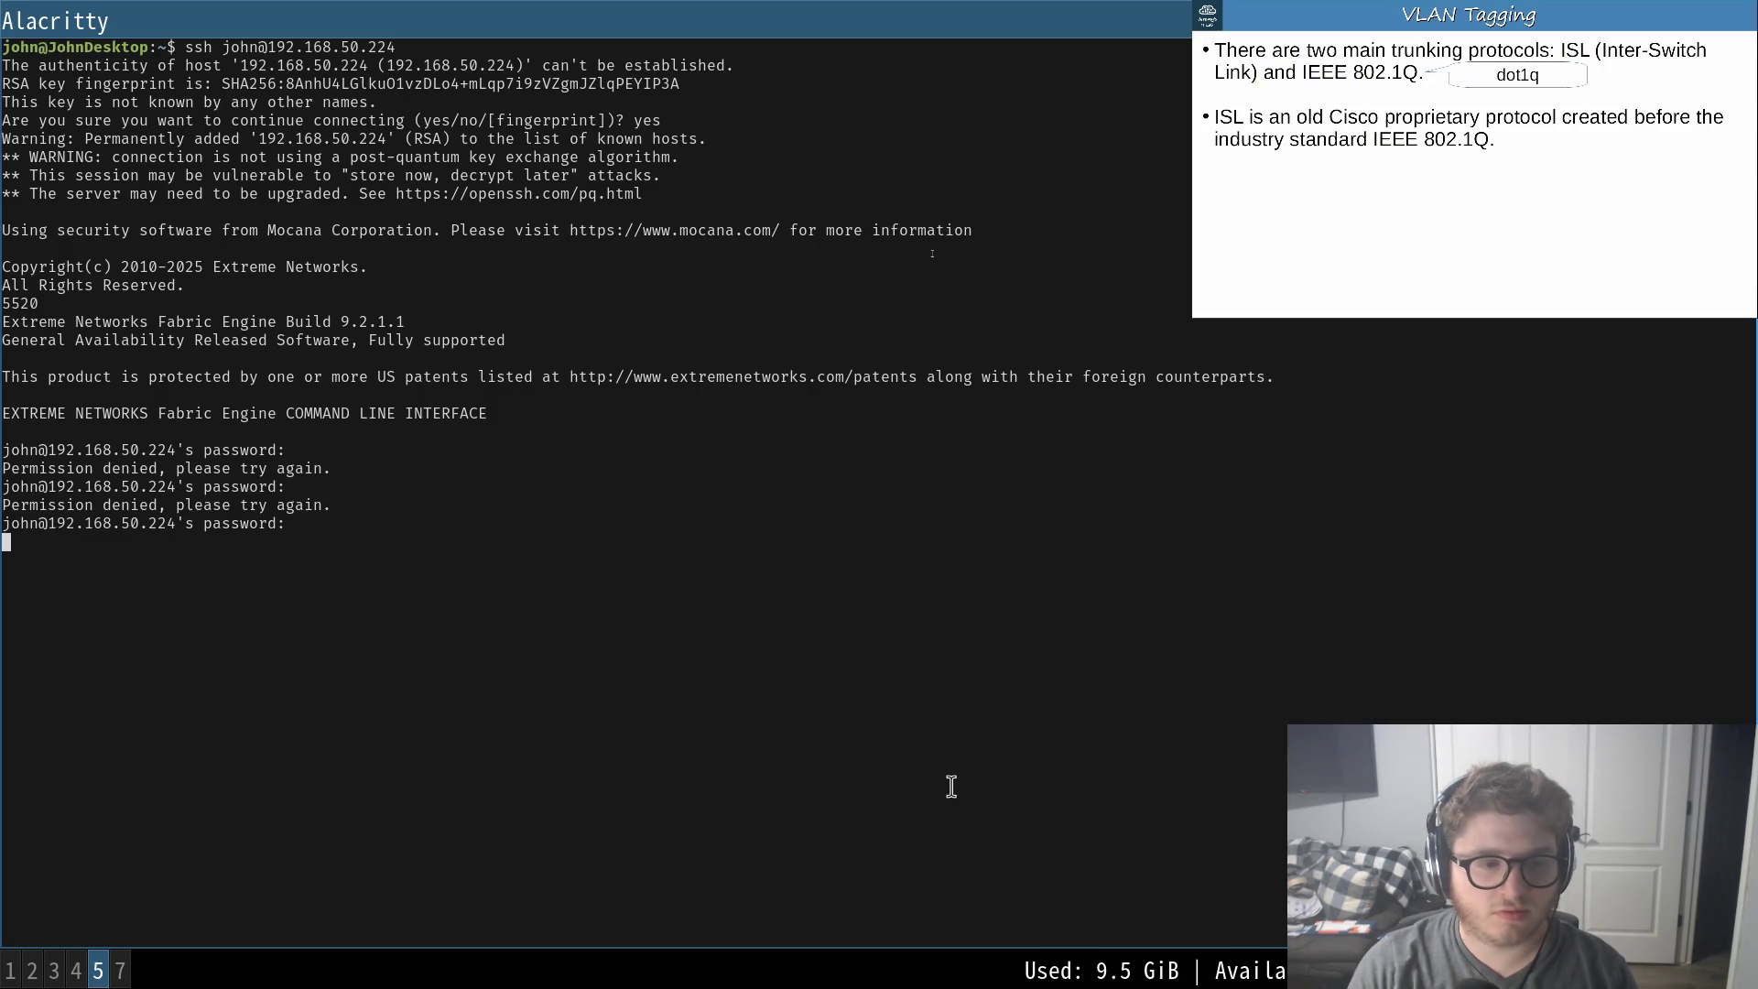
pyautogui.write('en')
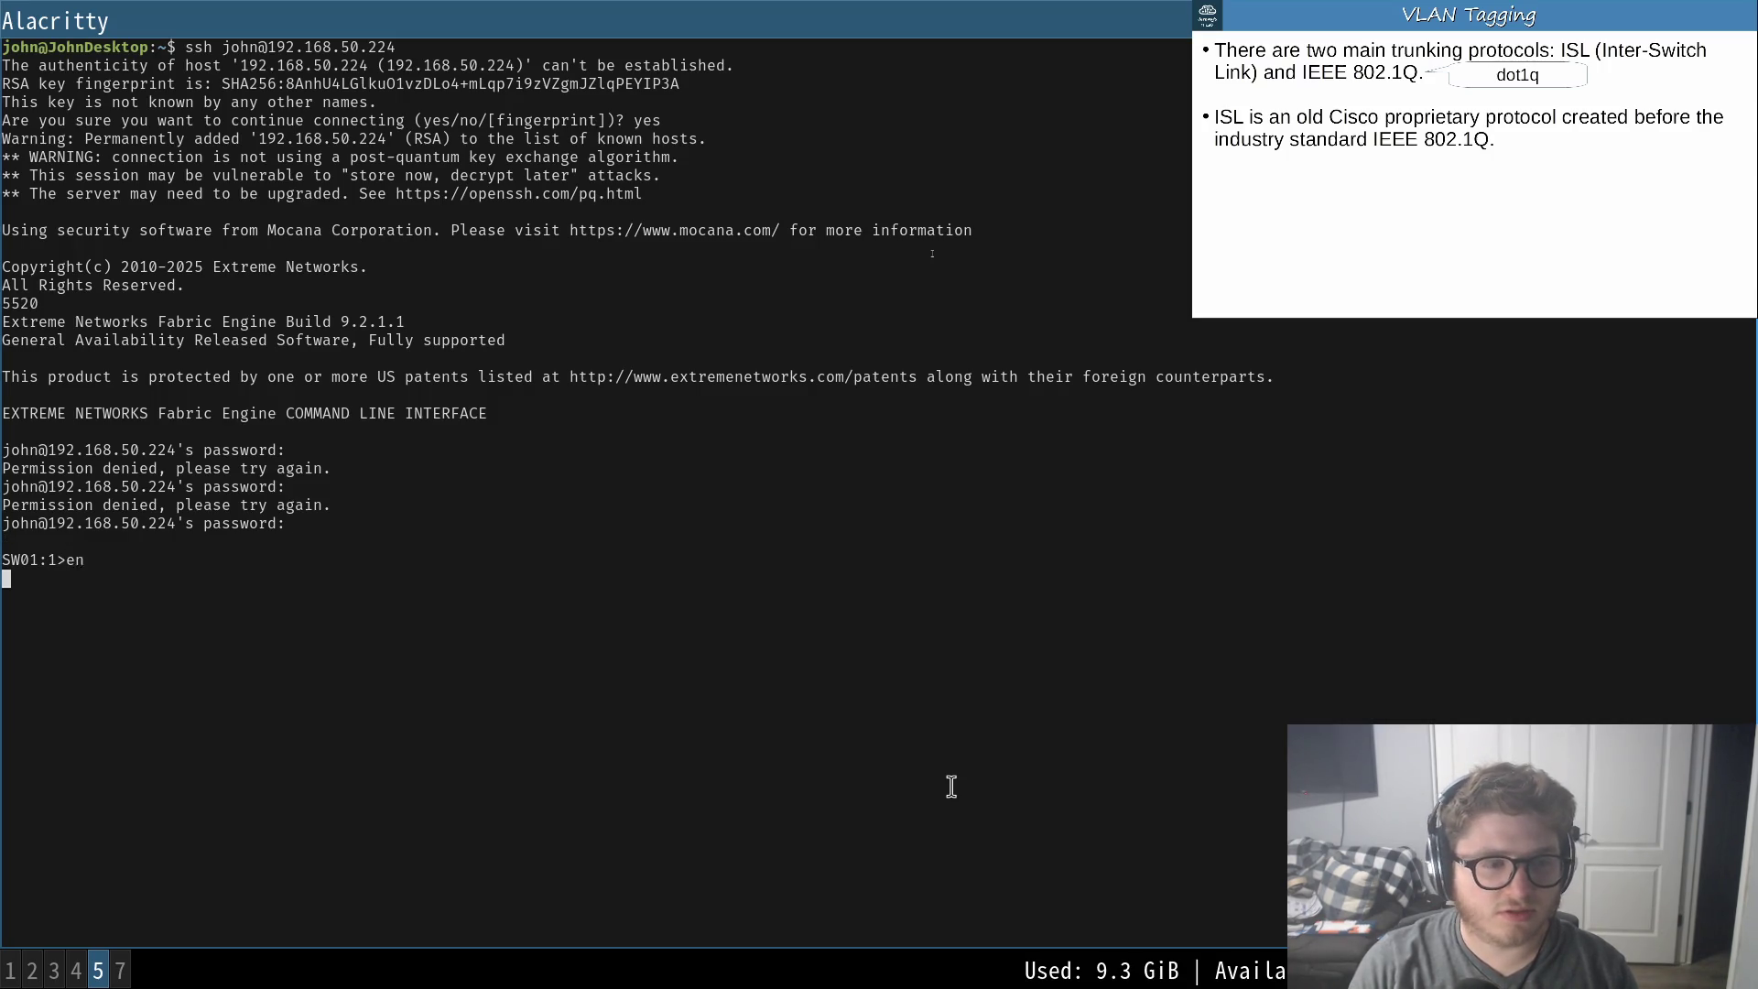
# Enter global configuration mode and try selecting interface gigabitEthernet 0/1
pyautogui.press('Return')
pyautogui.write('conf t')
pyautogui.press('Return')
pyautogui.write('?')
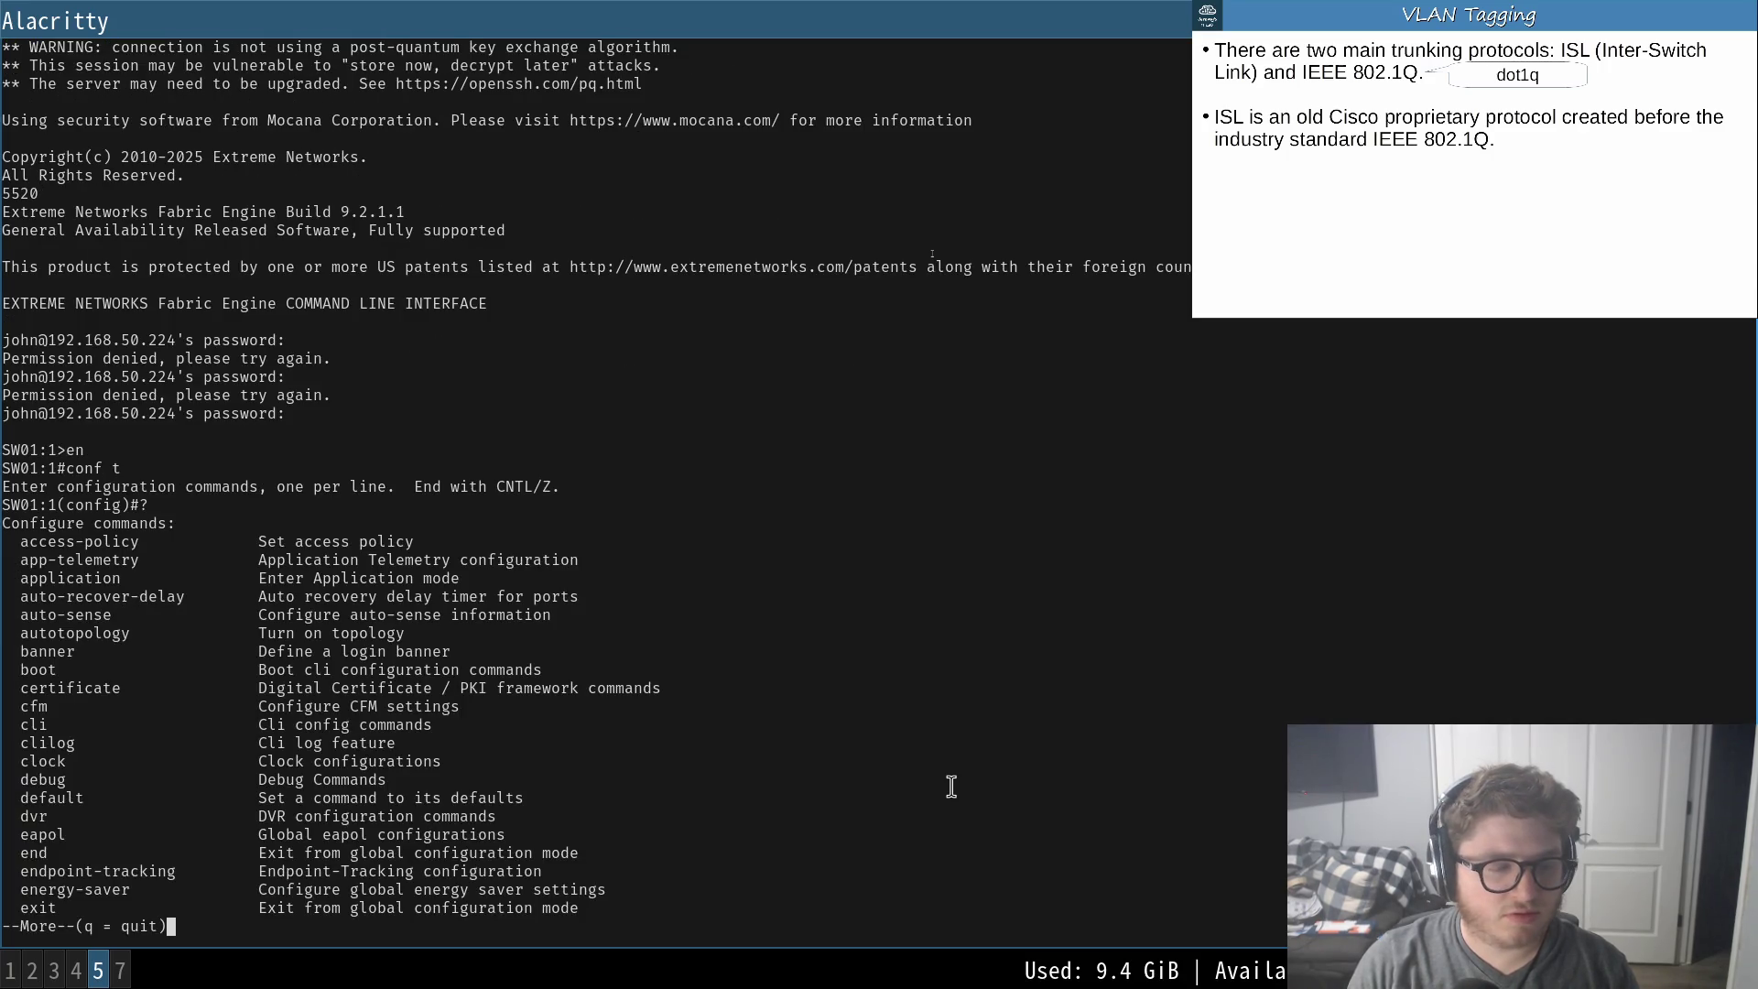
pyautogui.press('space')
pyautogui.press('space')
pyautogui.write('in')
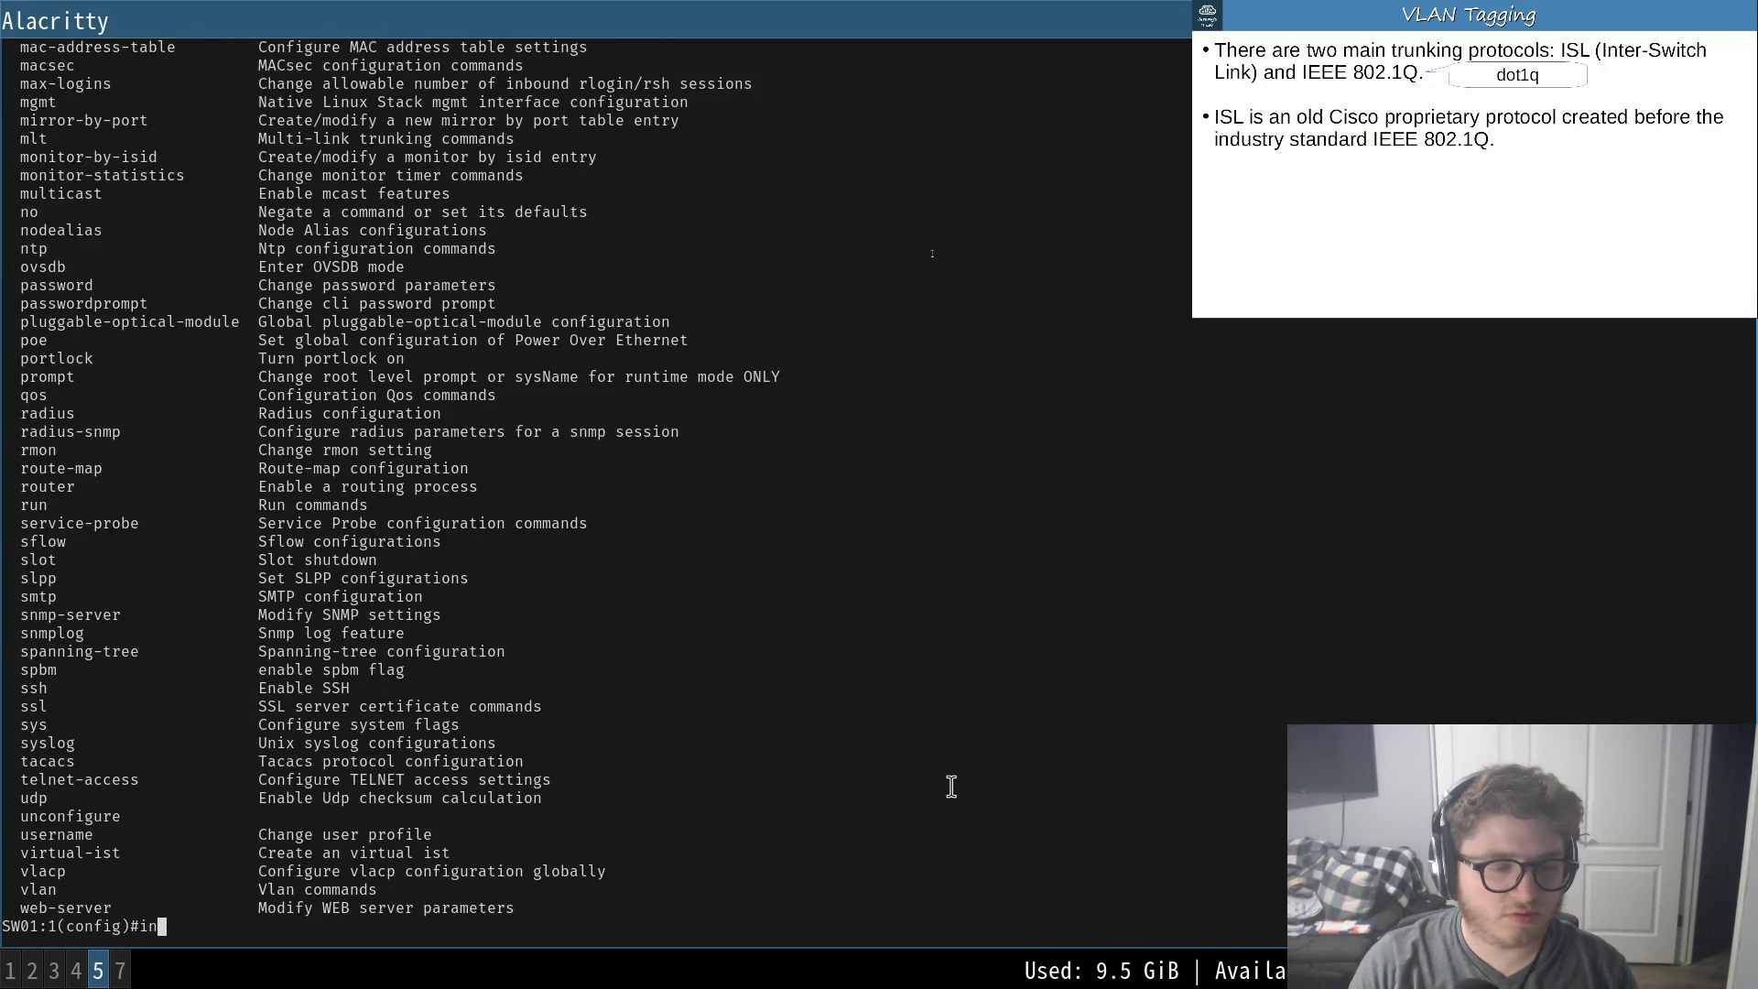
pyautogui.write('t gig0/1')
pyautogui.press('Return')
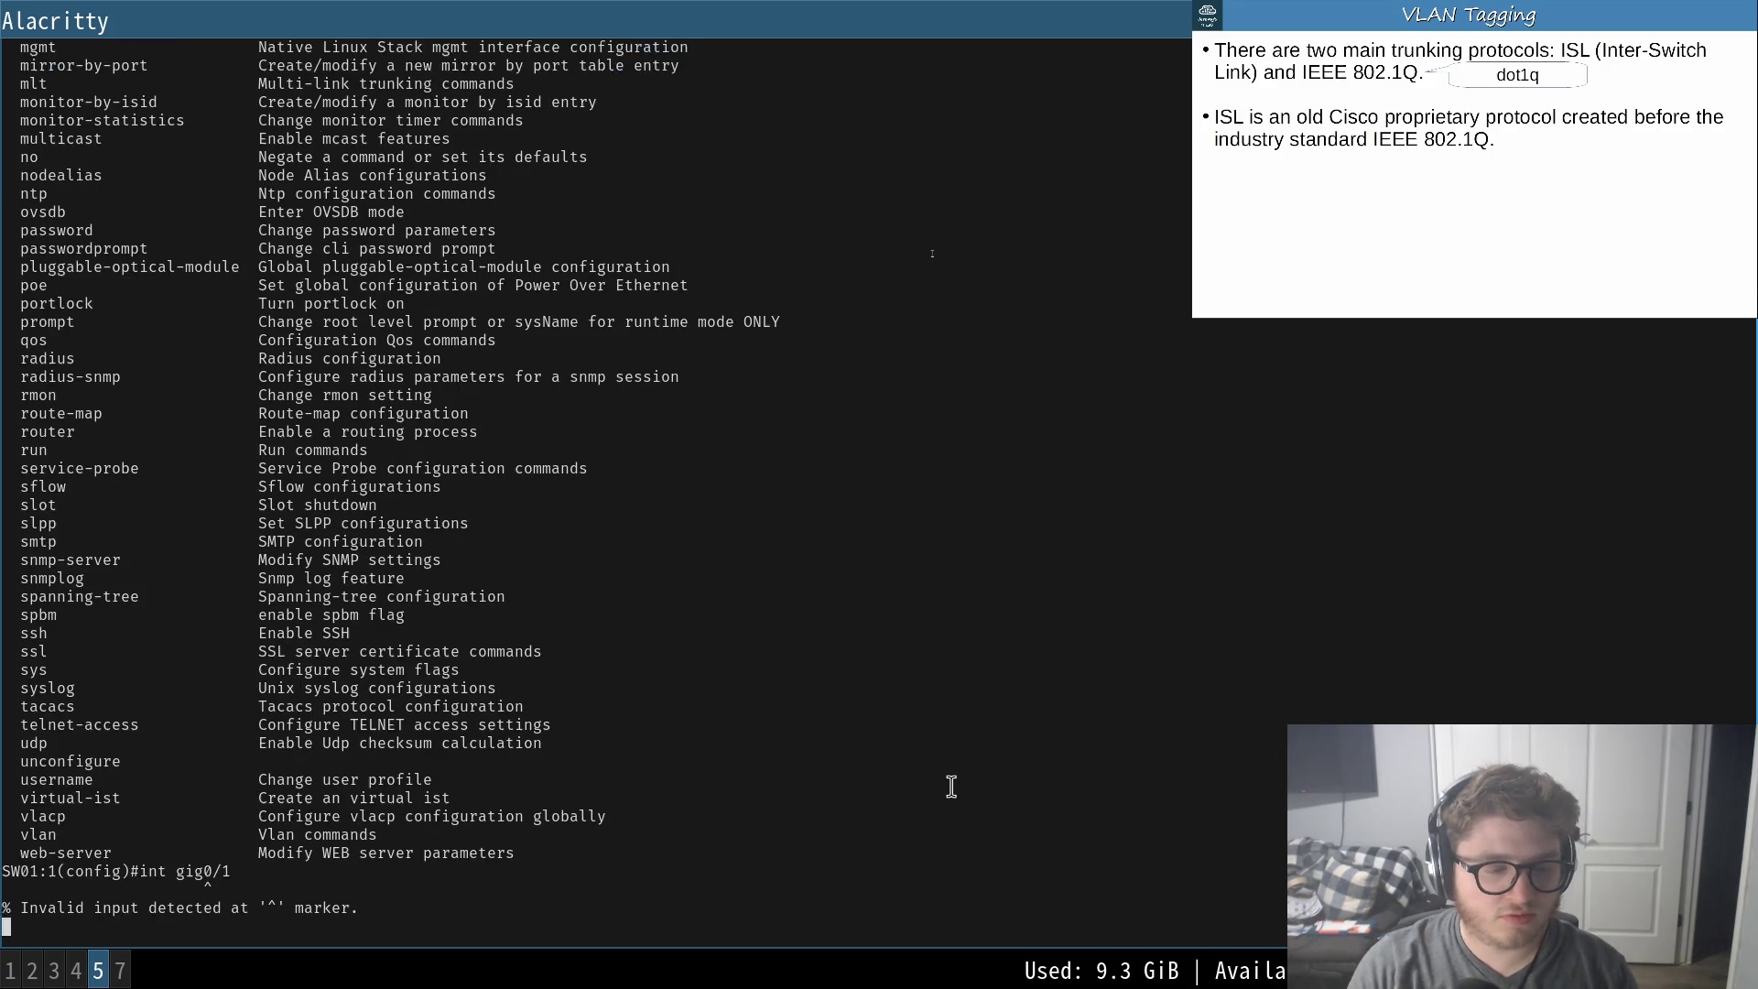
pyautogui.press('Up')
pyautogui.press('BackSpace')
pyautogui.press('BackSpace')
pyautogui.press('BackSpace')
pyautogui.press('BackSpace')
pyautogui.press('BackSpace')
pyautogui.press('BackSpace')
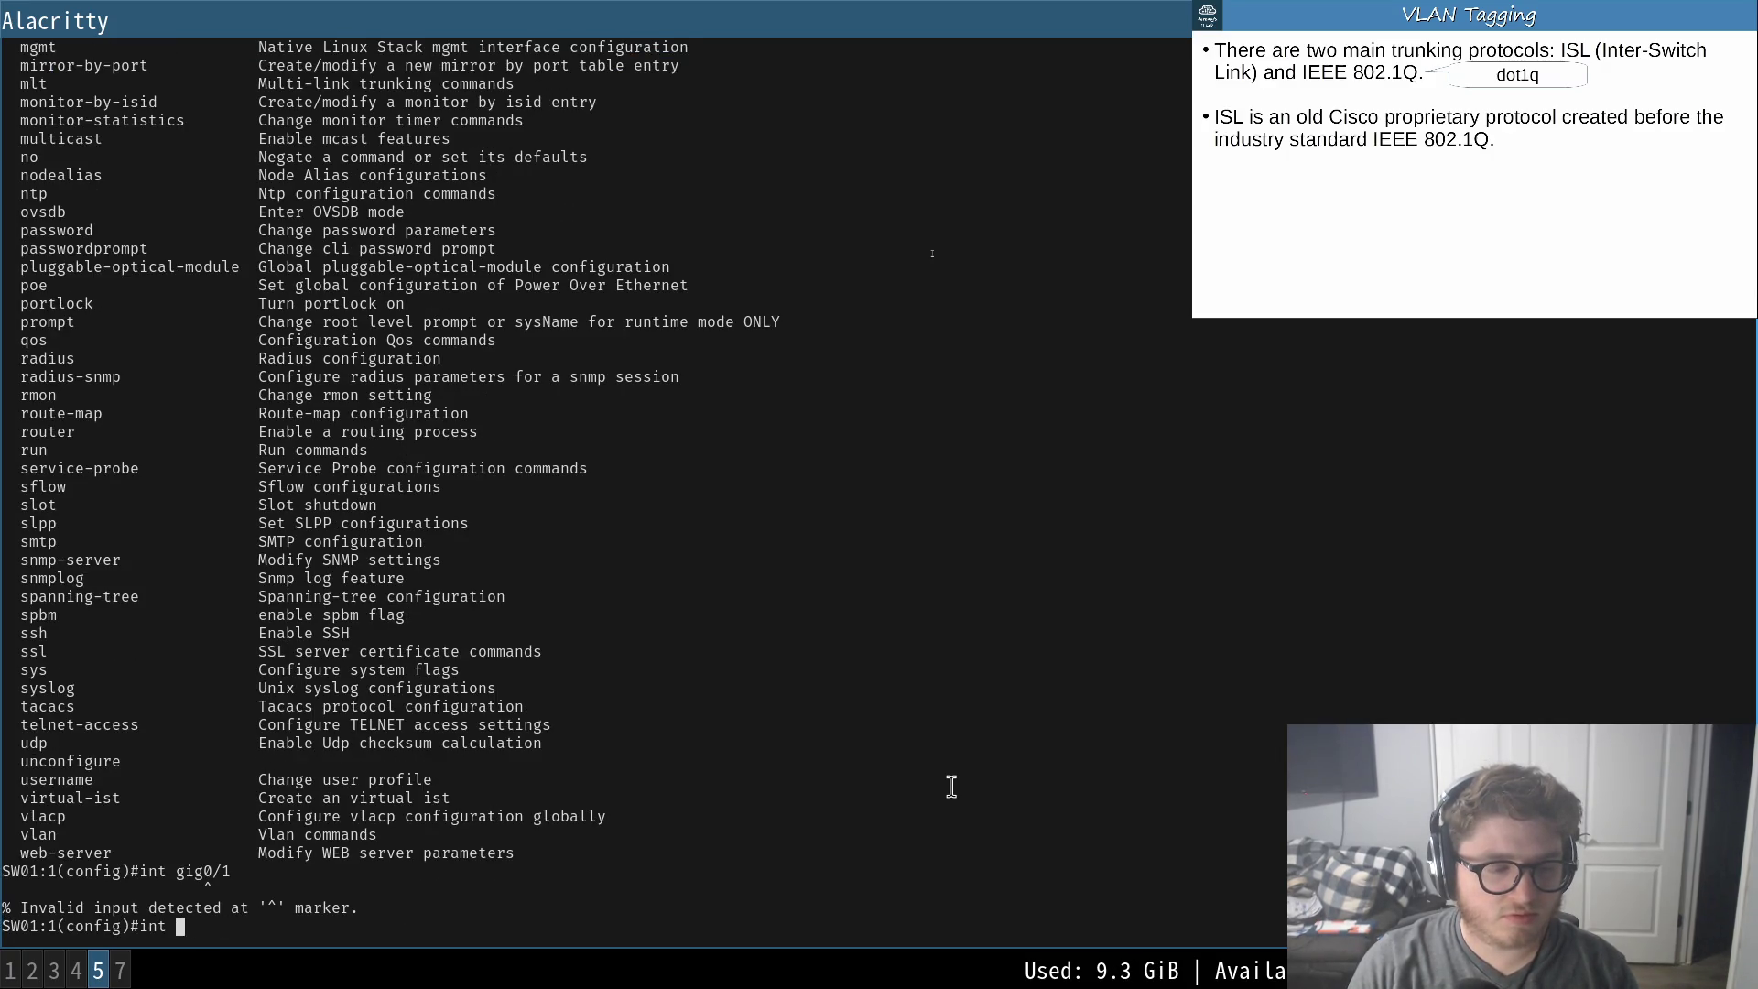
pyautogui.write('?')
pyautogui.write('gig')
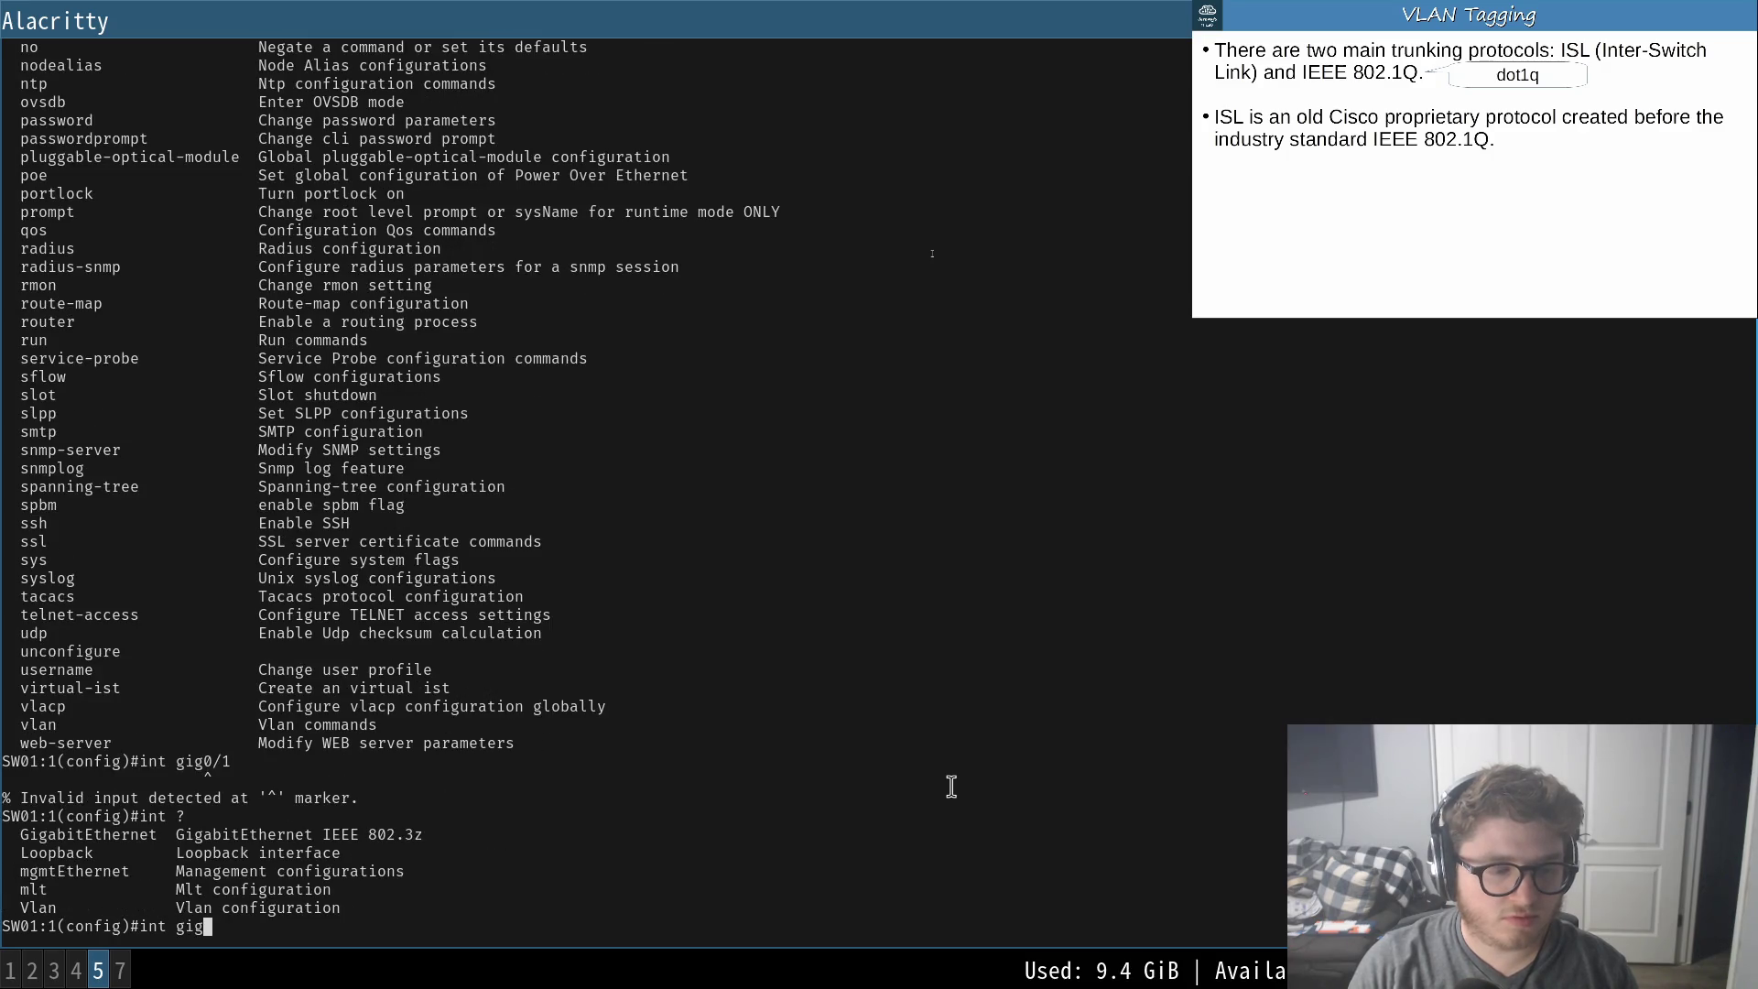
pyautogui.press('Tab')
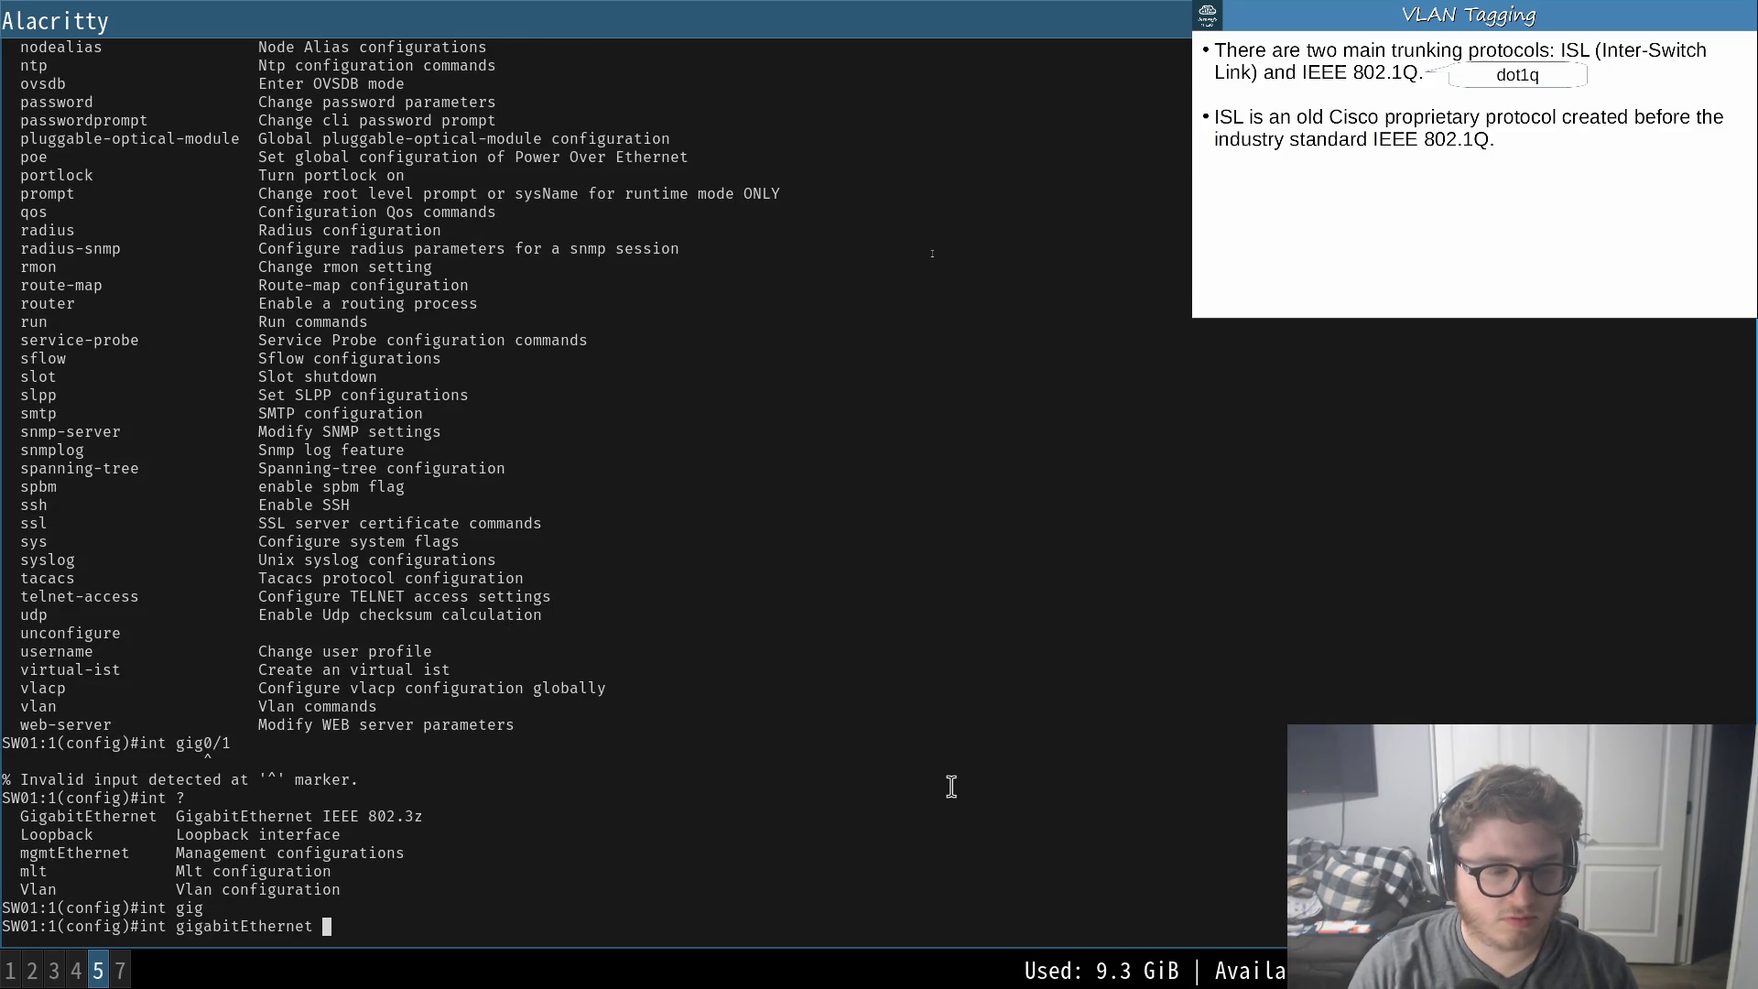
pyautogui.write('0/1')
pyautogui.press('Return')
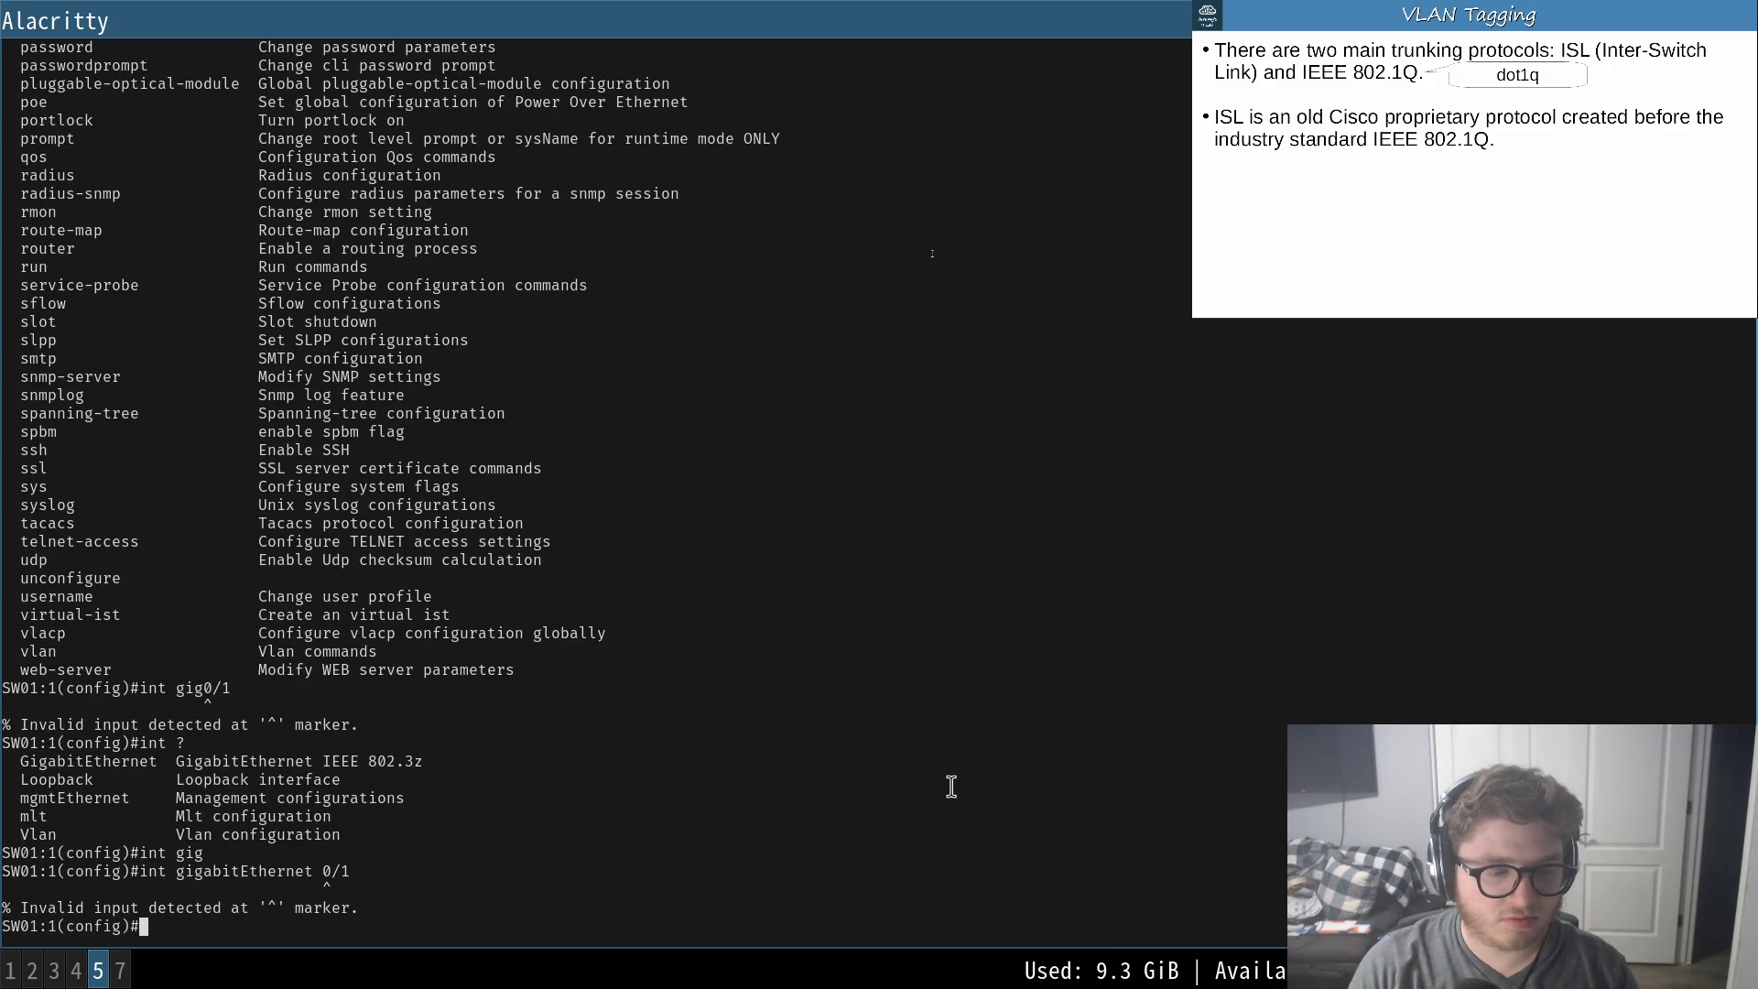
pyautogui.write('int gig')
# Try port 1/0, then run 'show int gigabitEthernet' to list the port table
pyautogui.press('Tab')
pyautogui.write('1/0')
pyautogui.press('Return')
pyautogui.write('int gig')
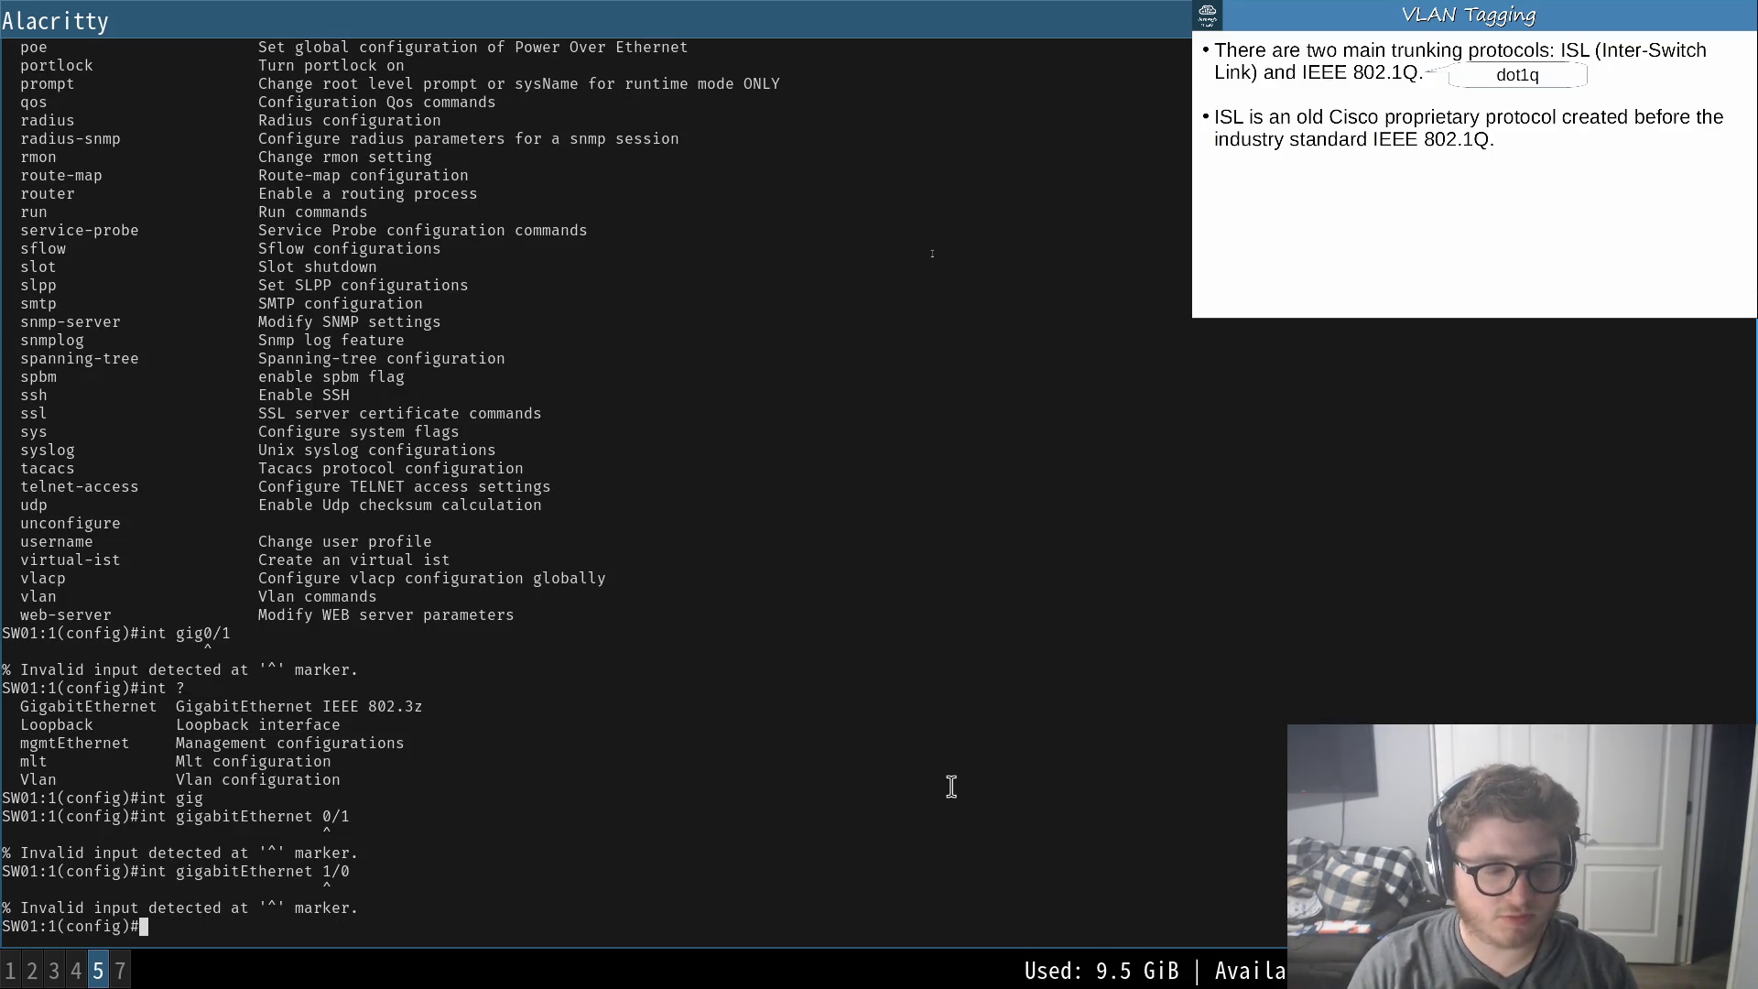
pyautogui.press('Tab')
pyautogui.write('1')
pyautogui.press('BackSpace')
pyautogui.write('?')
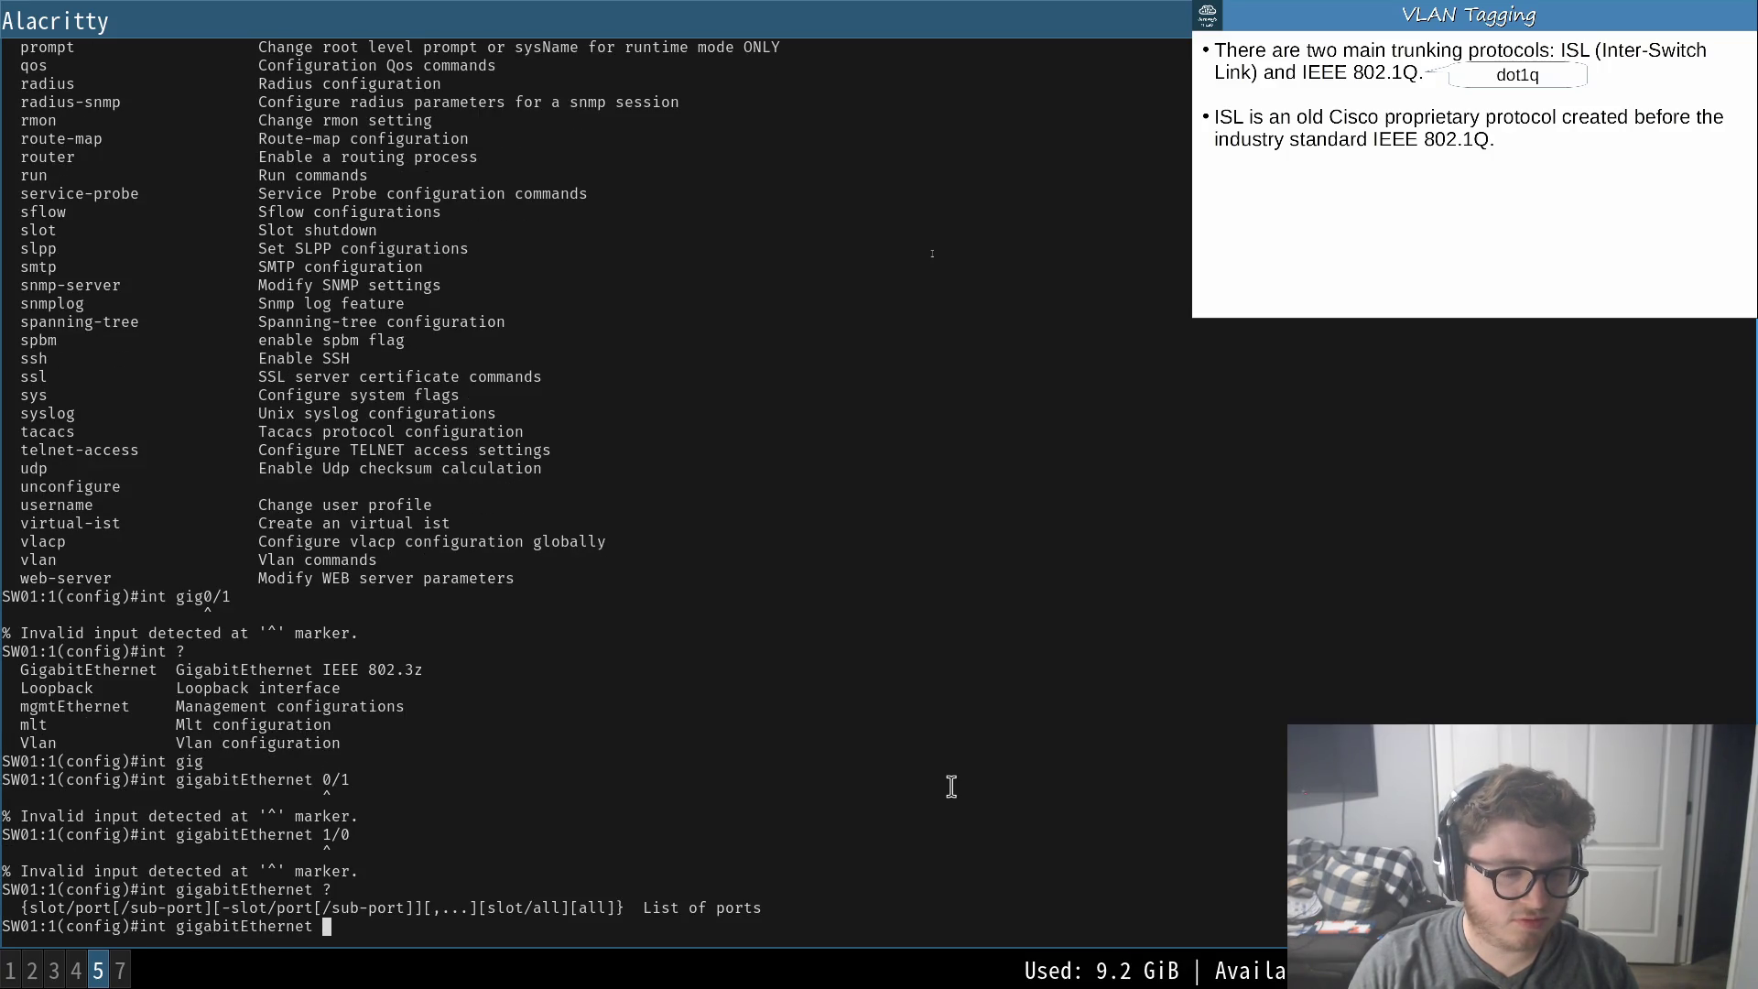
pyautogui.press('BackSpace')
pyautogui.press('BackSpace')
pyautogui.press('BackSpace')
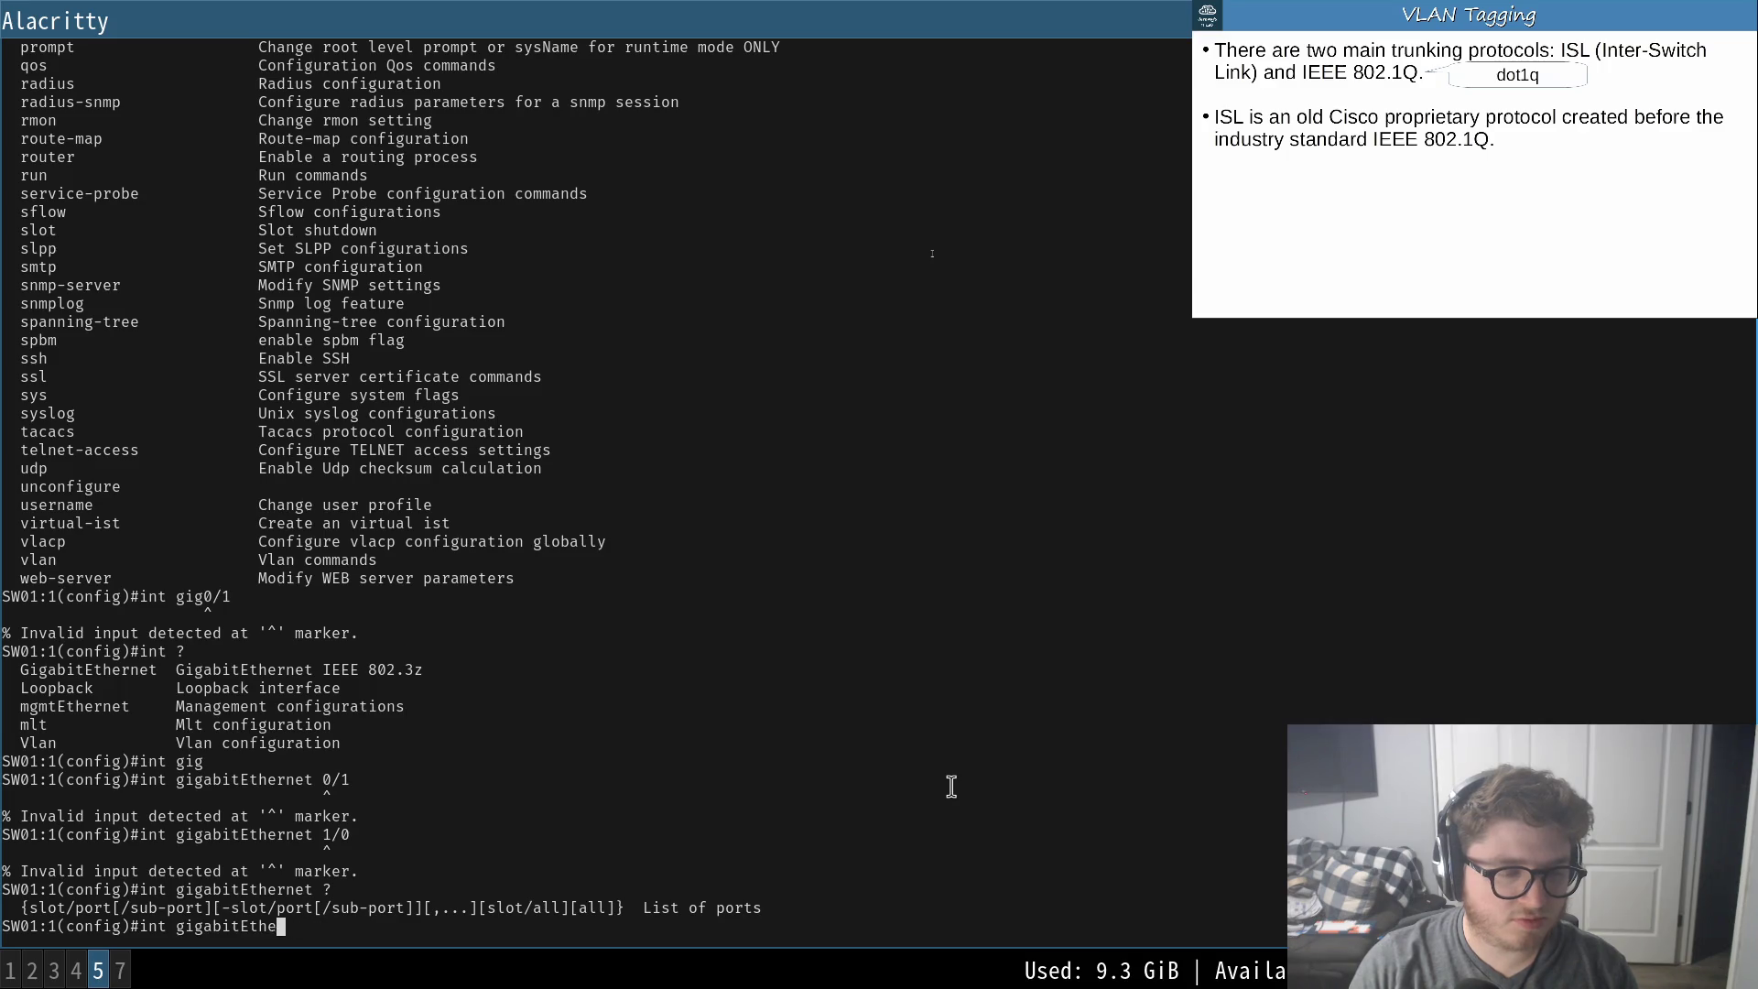
pyautogui.press('BackSpace')
pyautogui.press('BackSpace')
pyautogui.press('BackSpace')
pyautogui.press('BackSpace')
pyautogui.press('BackSpace')
pyautogui.press('BackSpace')
pyautogui.write('show int gi')
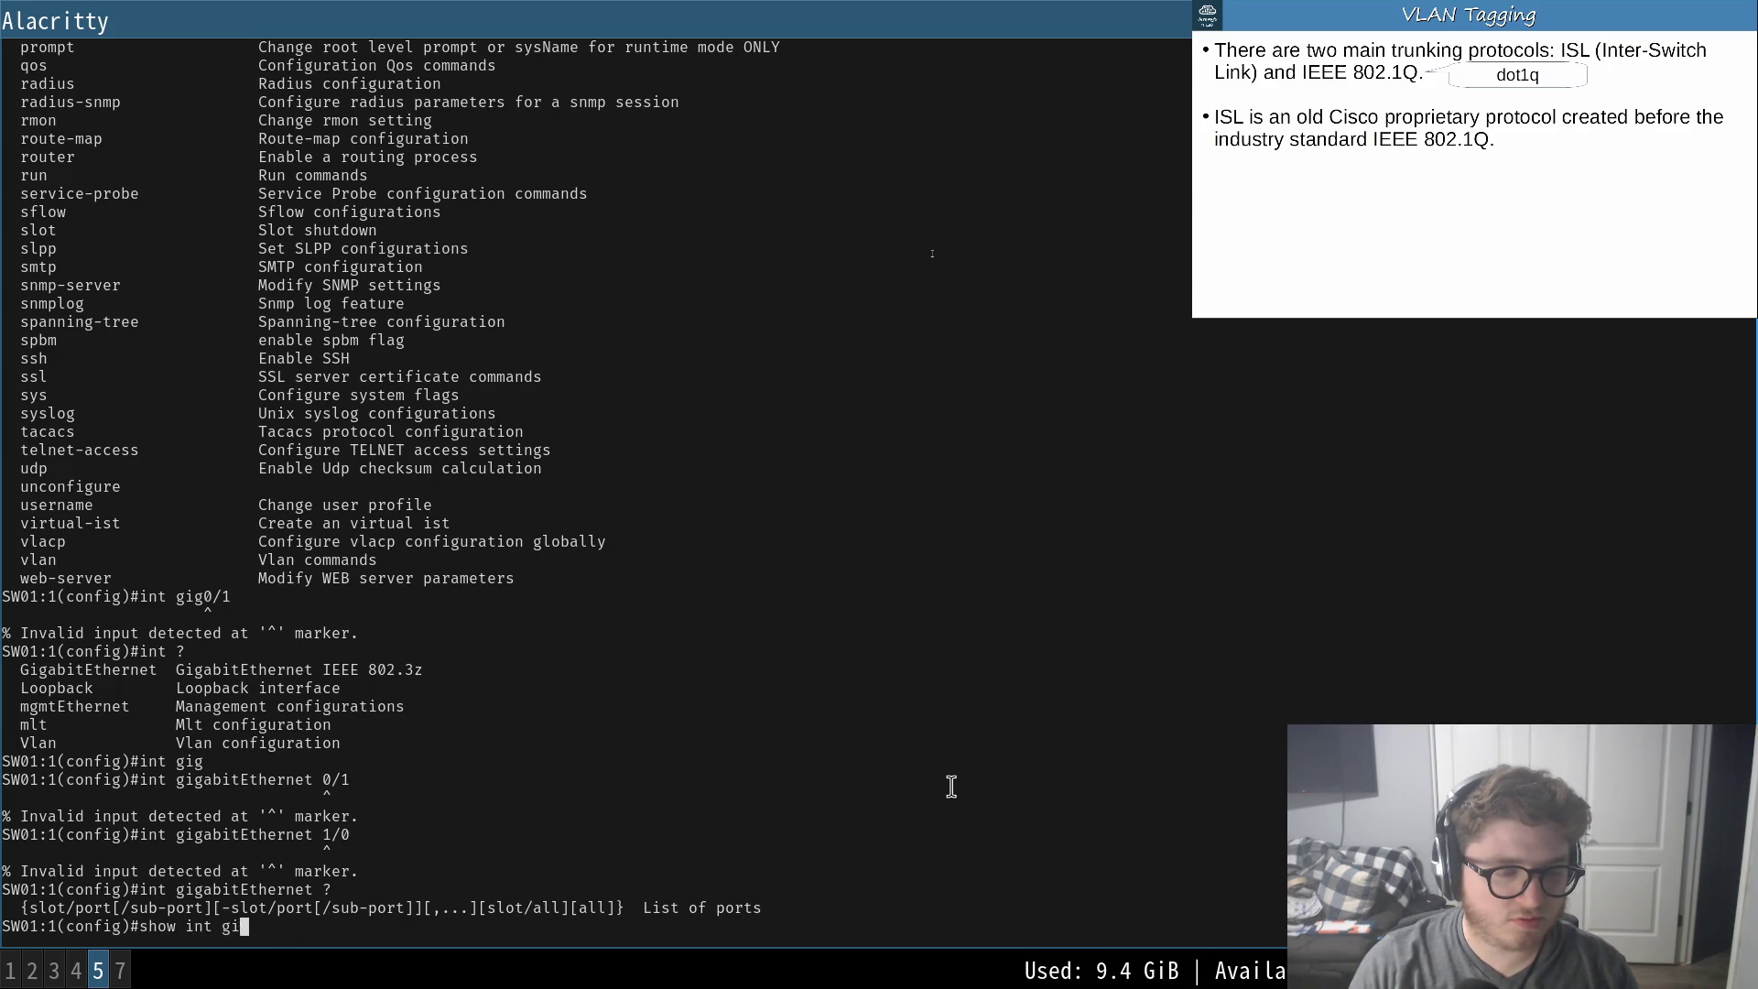
pyautogui.write('g')
pyautogui.press('Tab')
pyautogui.press('Return')
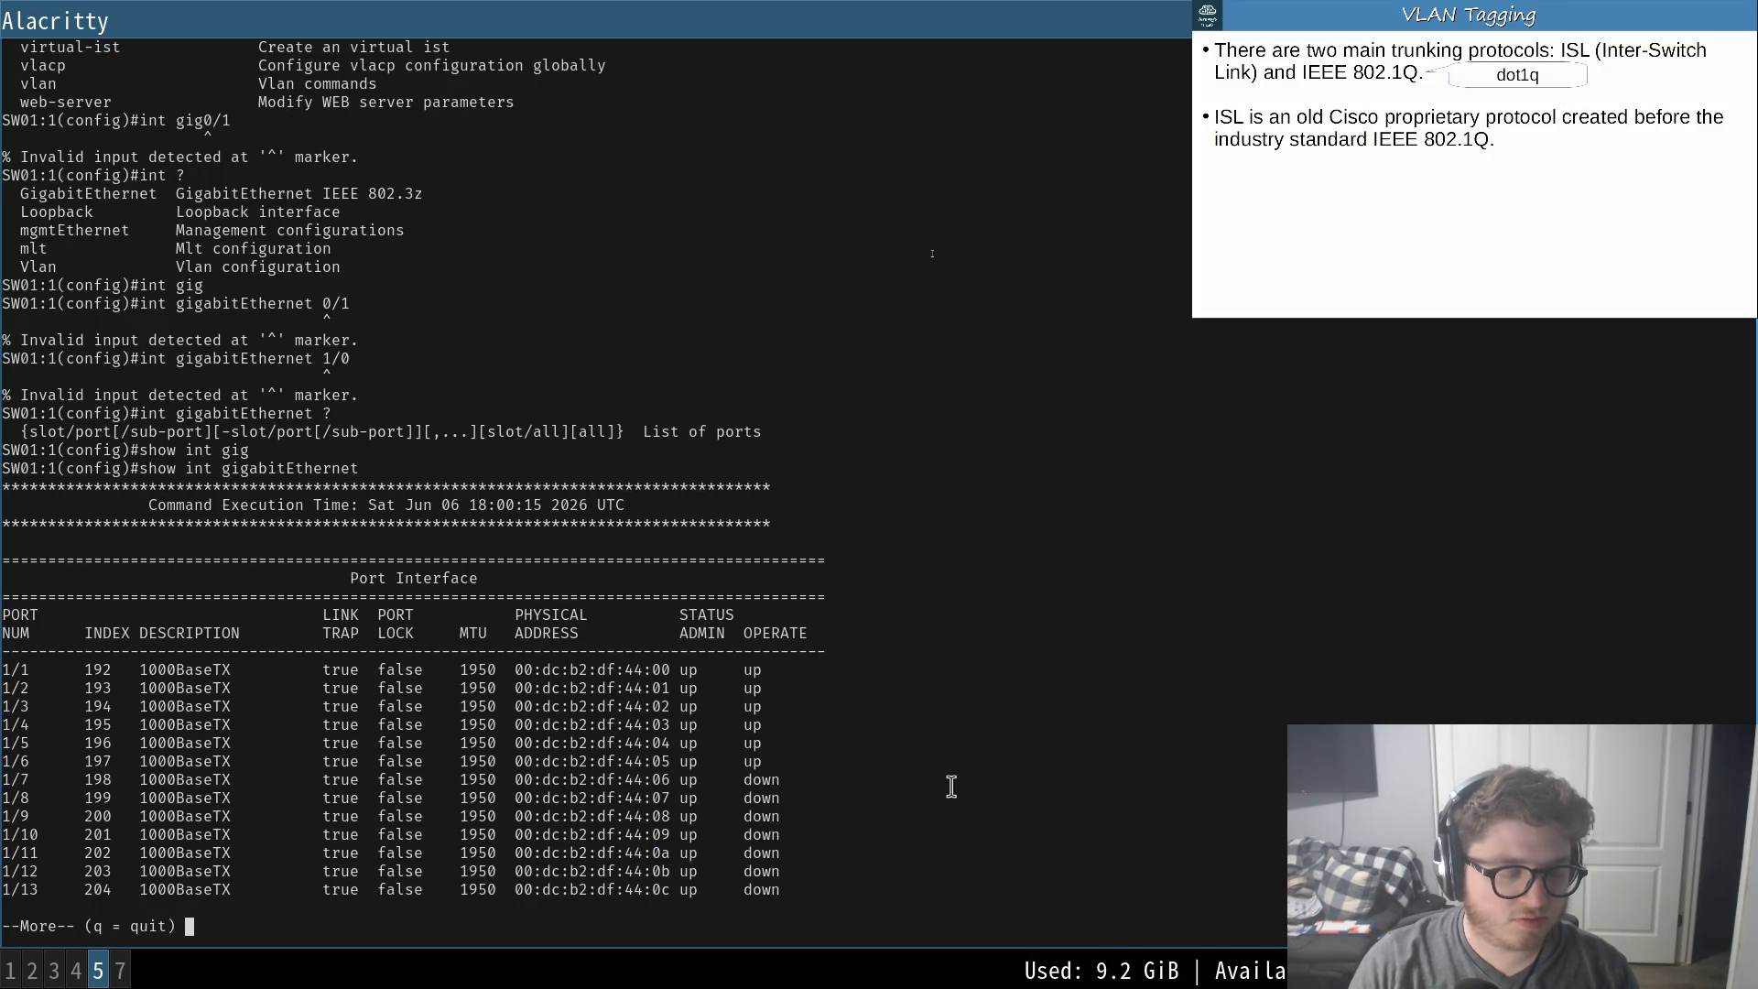
pyautogui.press('q')
# Enter interface configuration mode for gigabitEthernet 1/1 on SW01
pyautogui.press('Up')
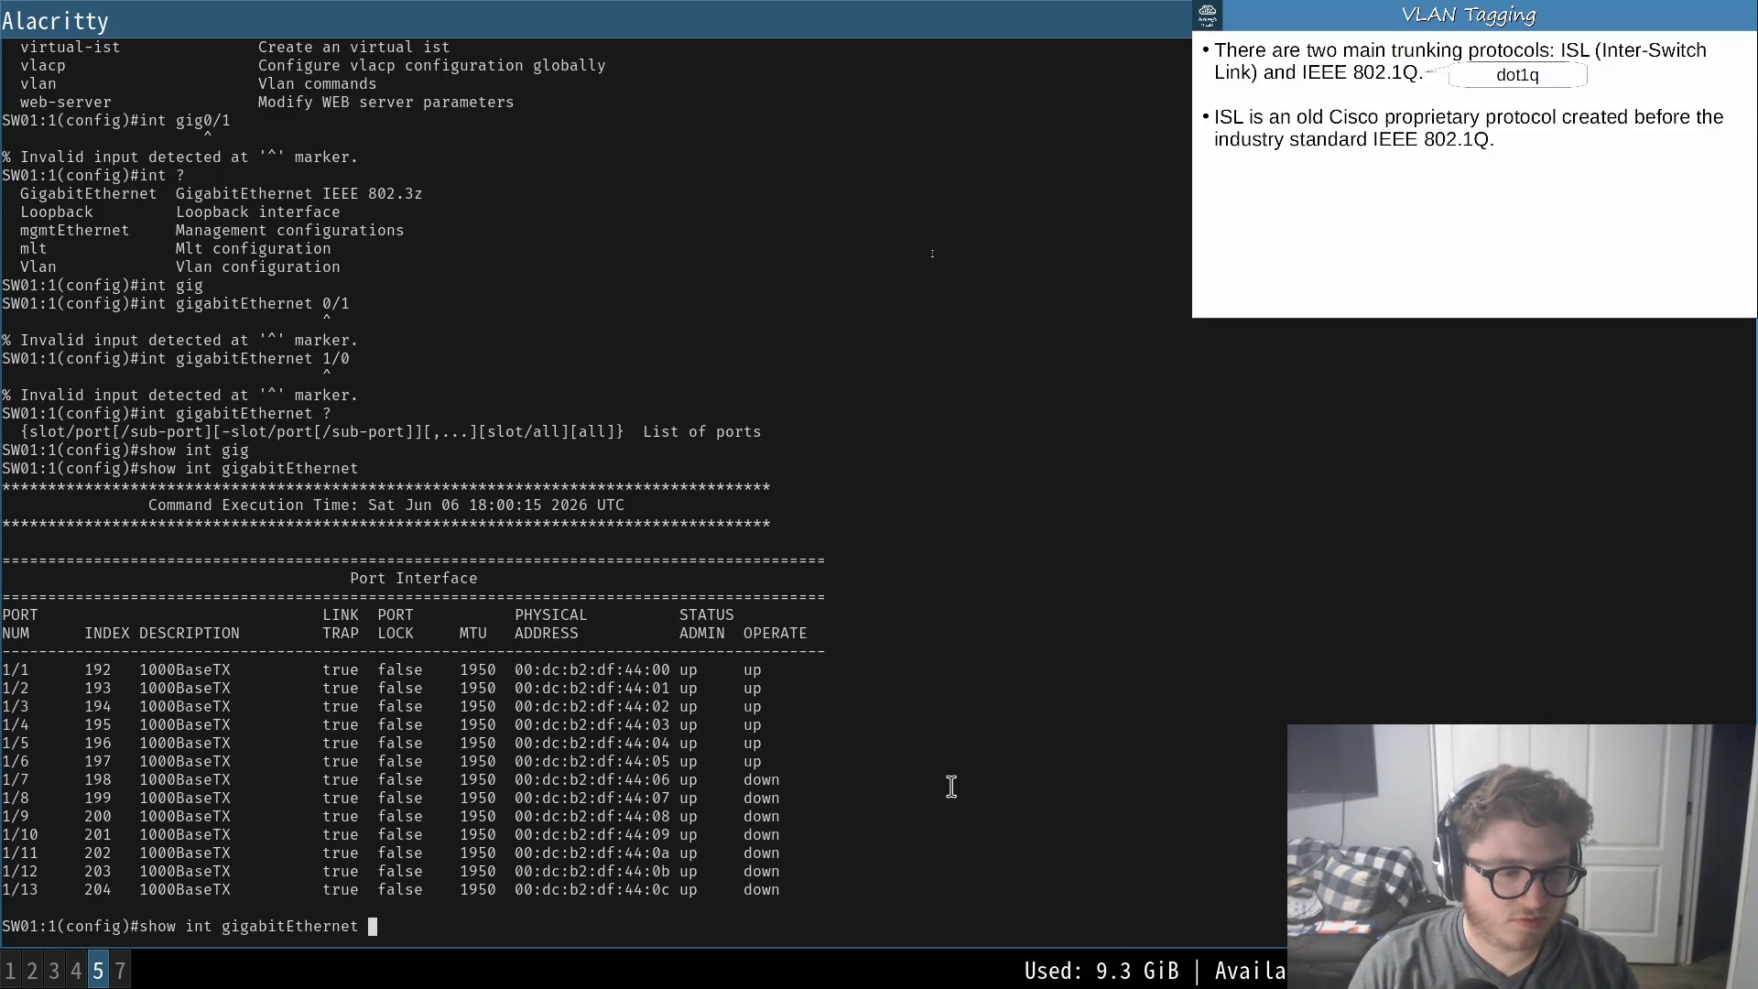
pyautogui.press('Up')
pyautogui.press('BackSpace')
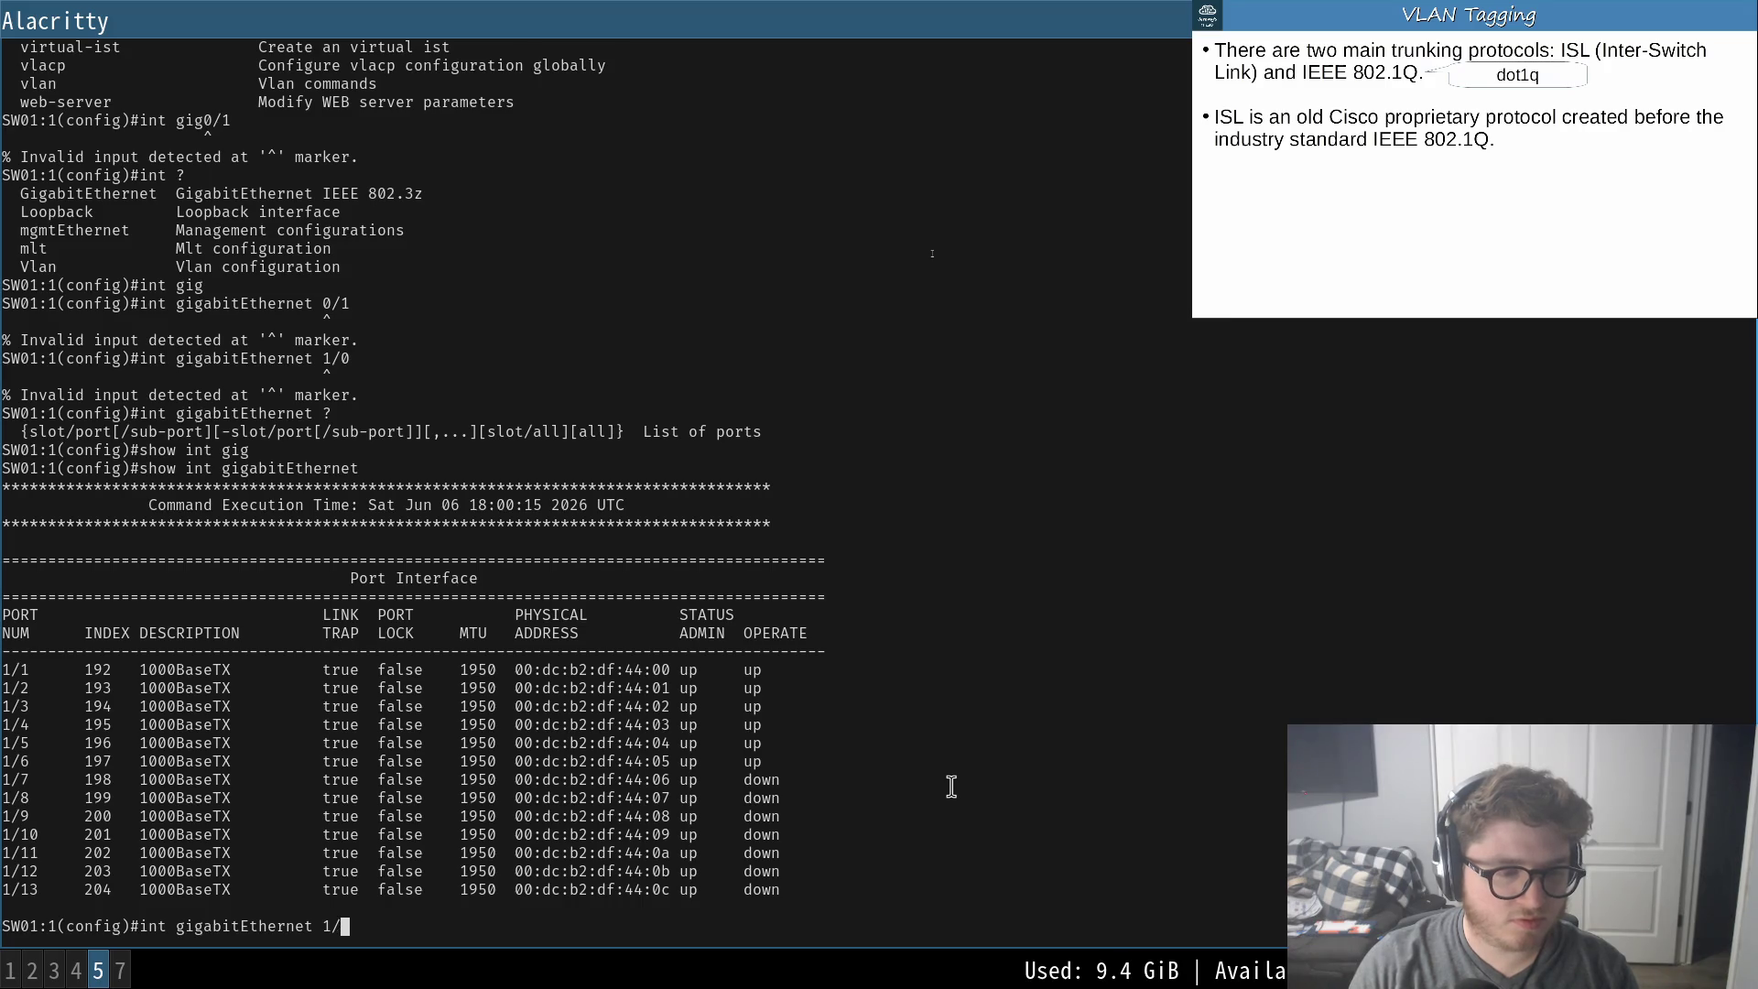
pyautogui.write('1')
pyautogui.press('Return')
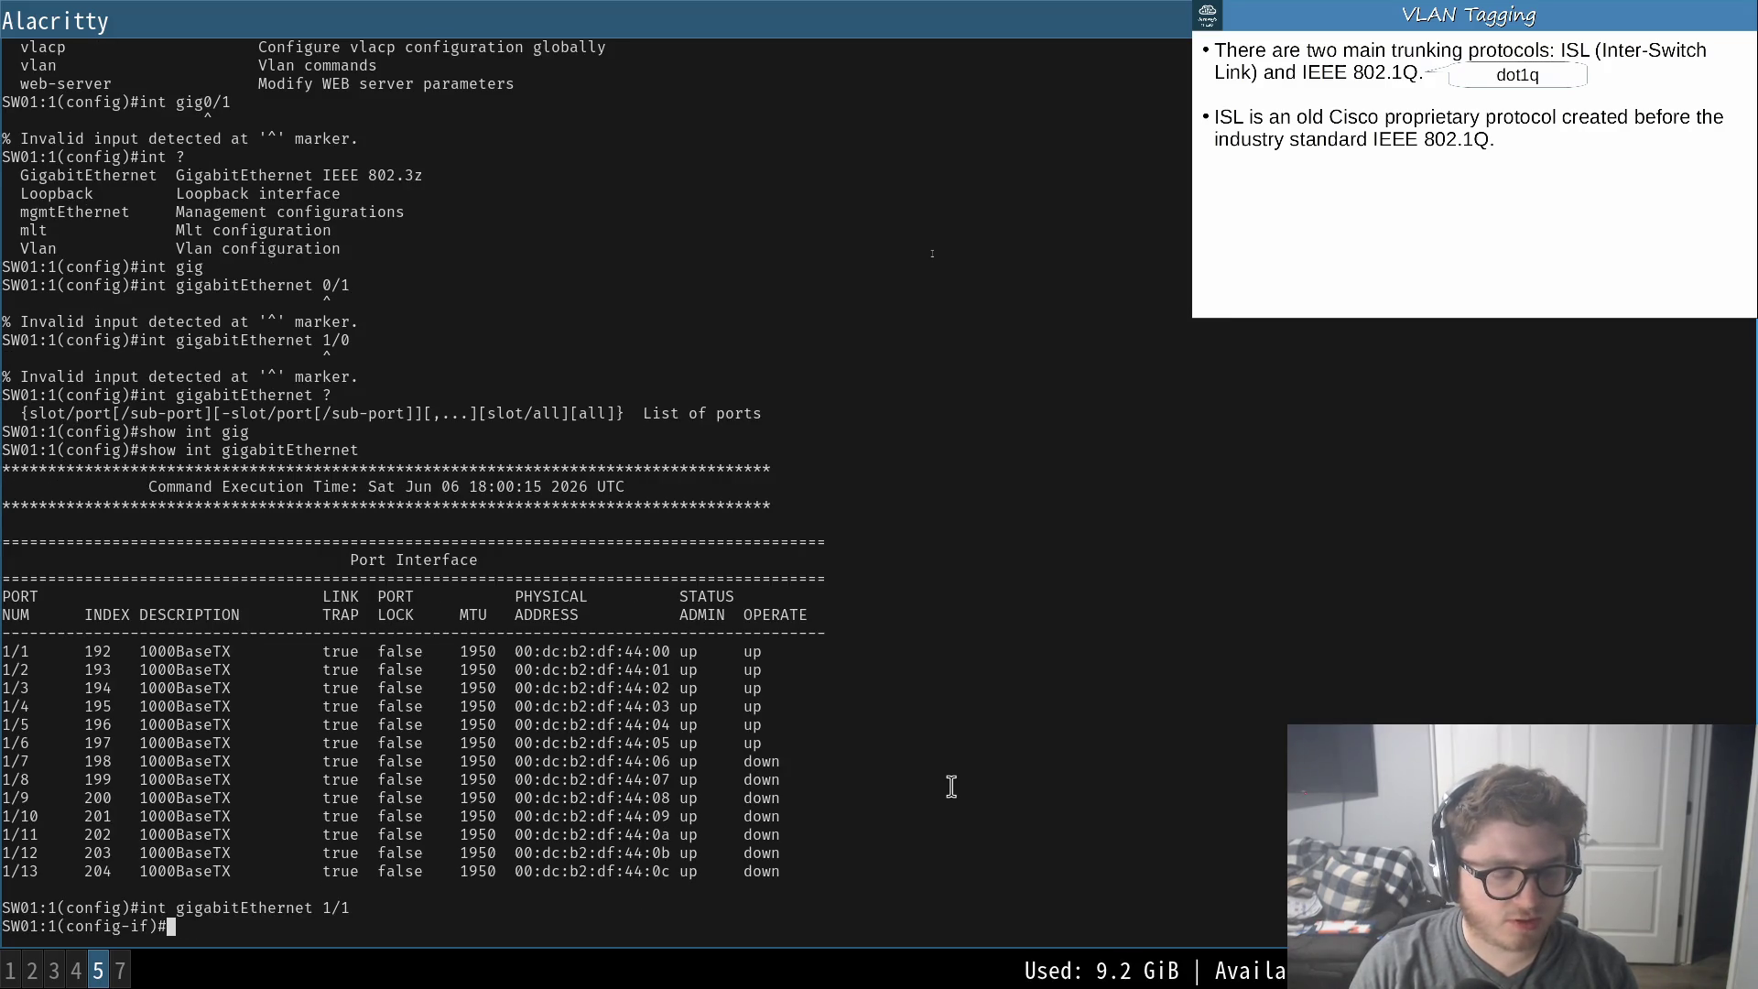
pyautogui.write('?')
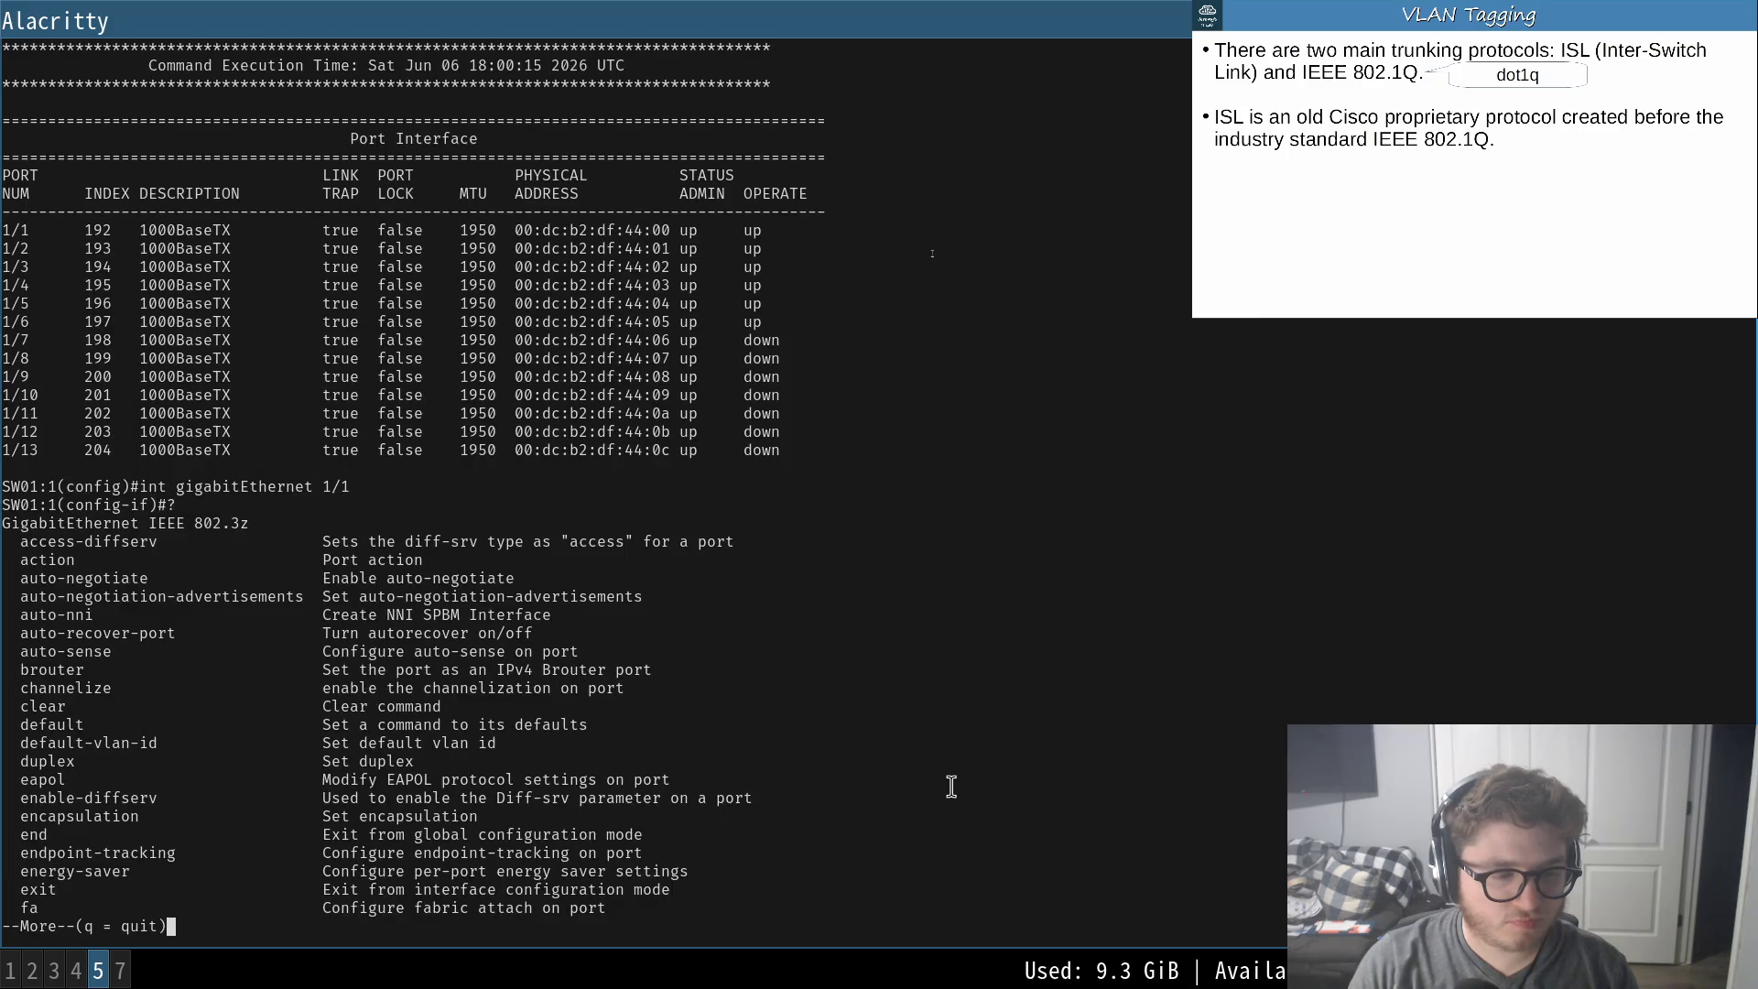
# Page through the config-if '?' help and read entries from auto-negotiate to tagged-frames-discard
pyautogui.press('space')
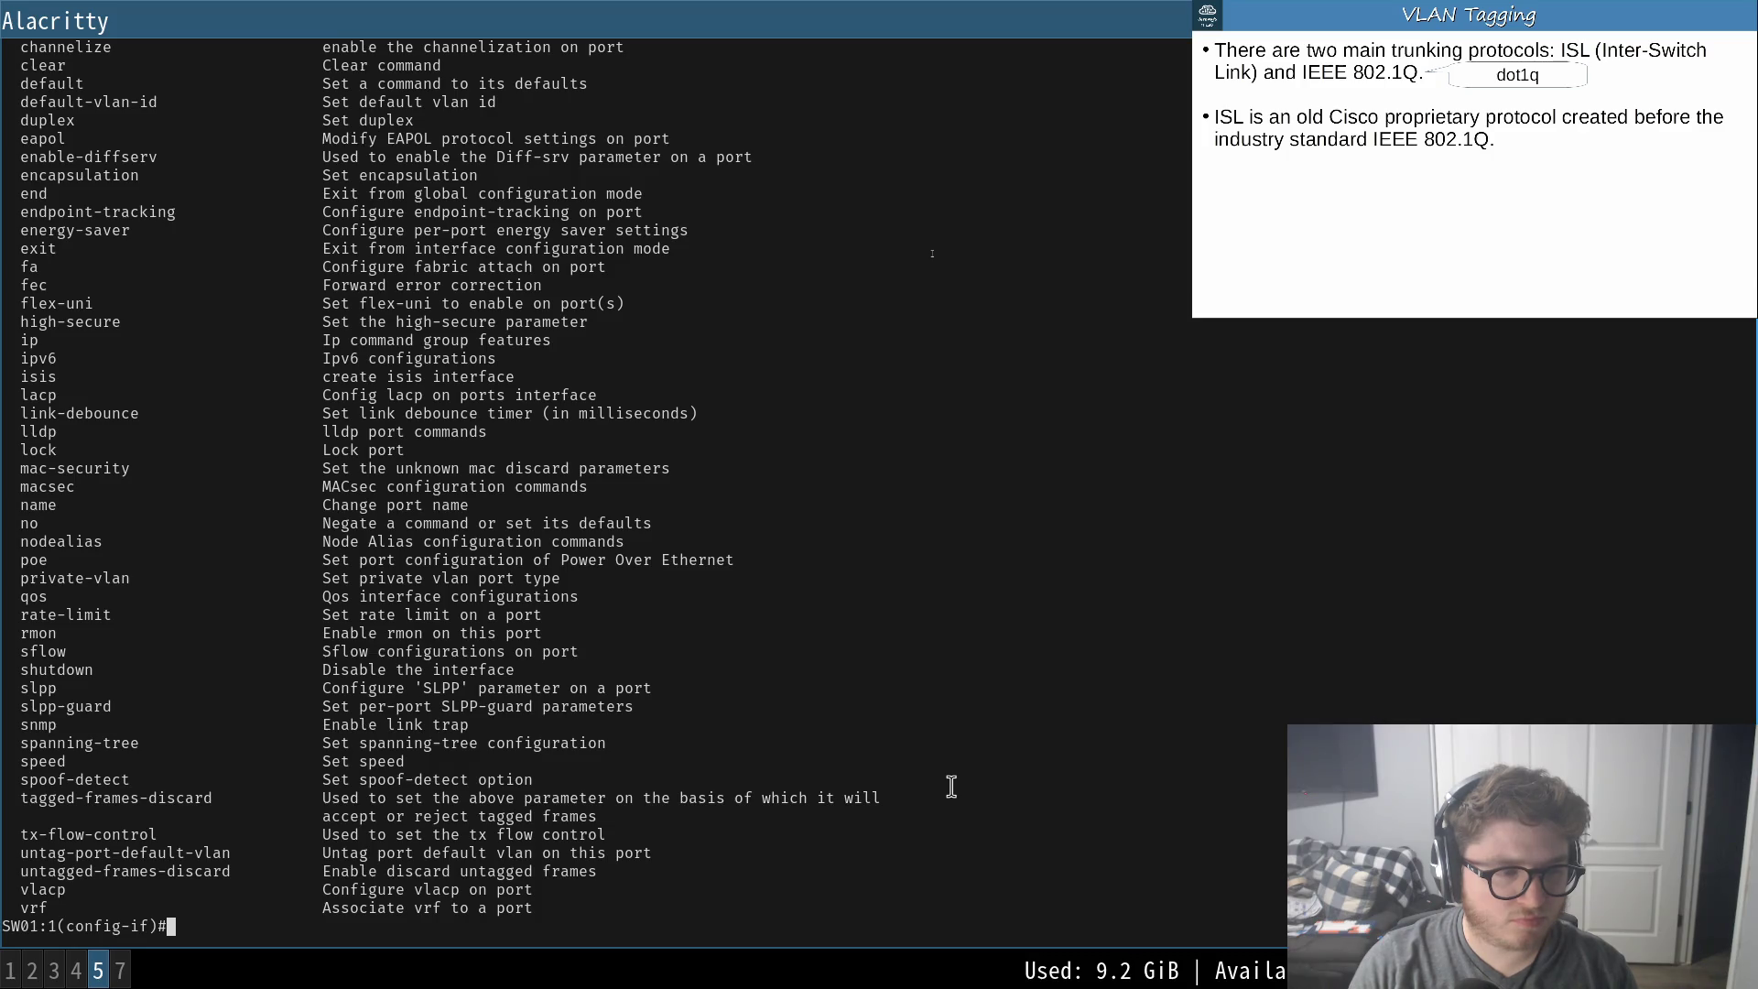
pyautogui.scroll(1, 181, 538)
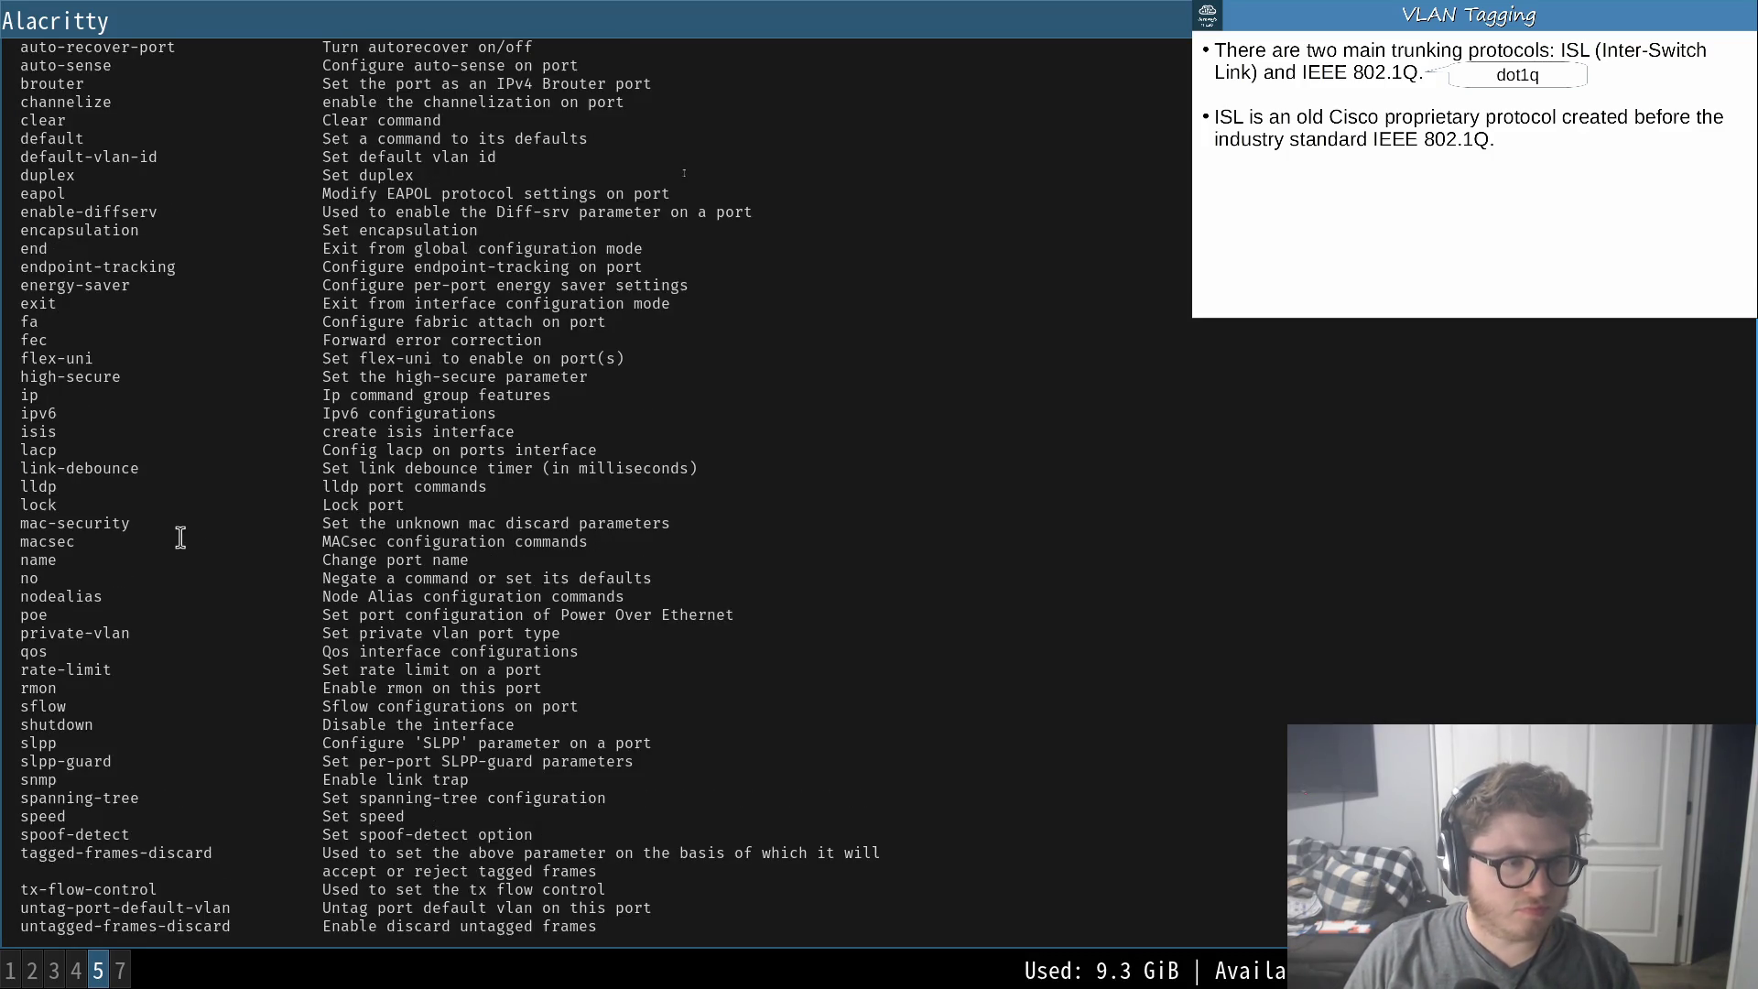
pyautogui.scroll(1, 123, 496)
pyautogui.scroll(1, 77, 426)
pyautogui.scroll(2, 102, 285)
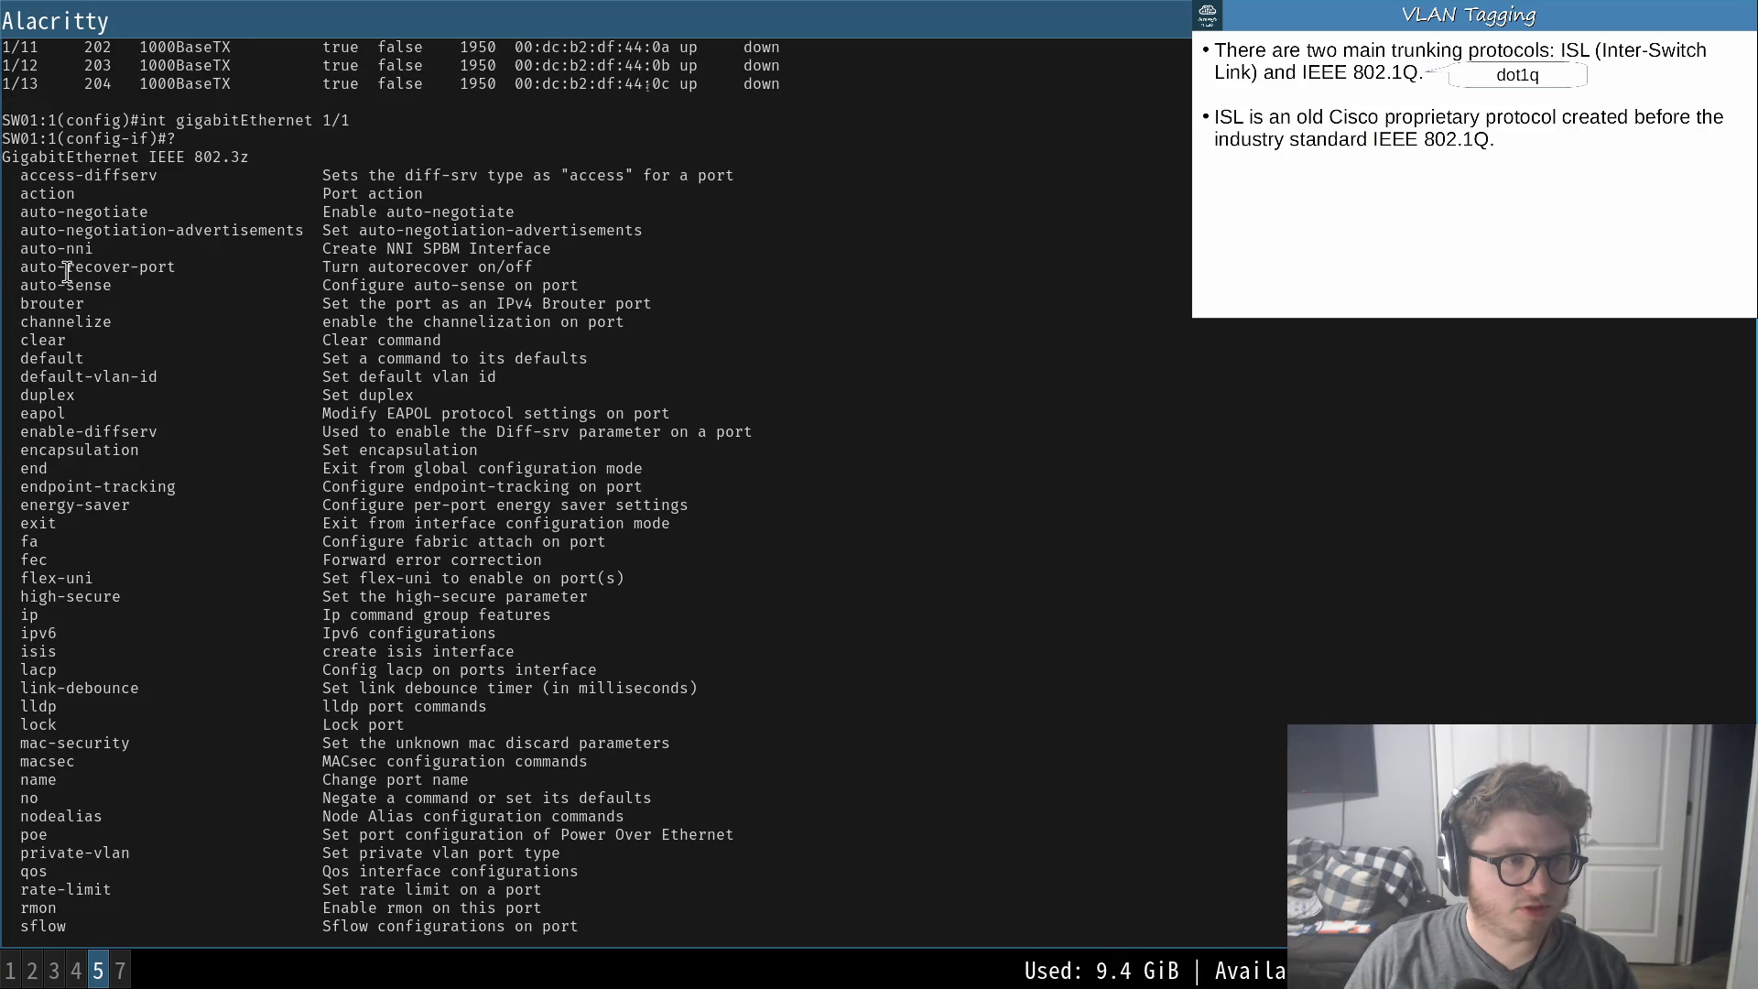
pyautogui.moveTo(21, 212)
pyautogui.mouseDown()
pyautogui.moveTo(121, 620)
pyautogui.moveTo(114, 760)
pyautogui.mouseUp()
pyautogui.scroll(-1, 114, 760)
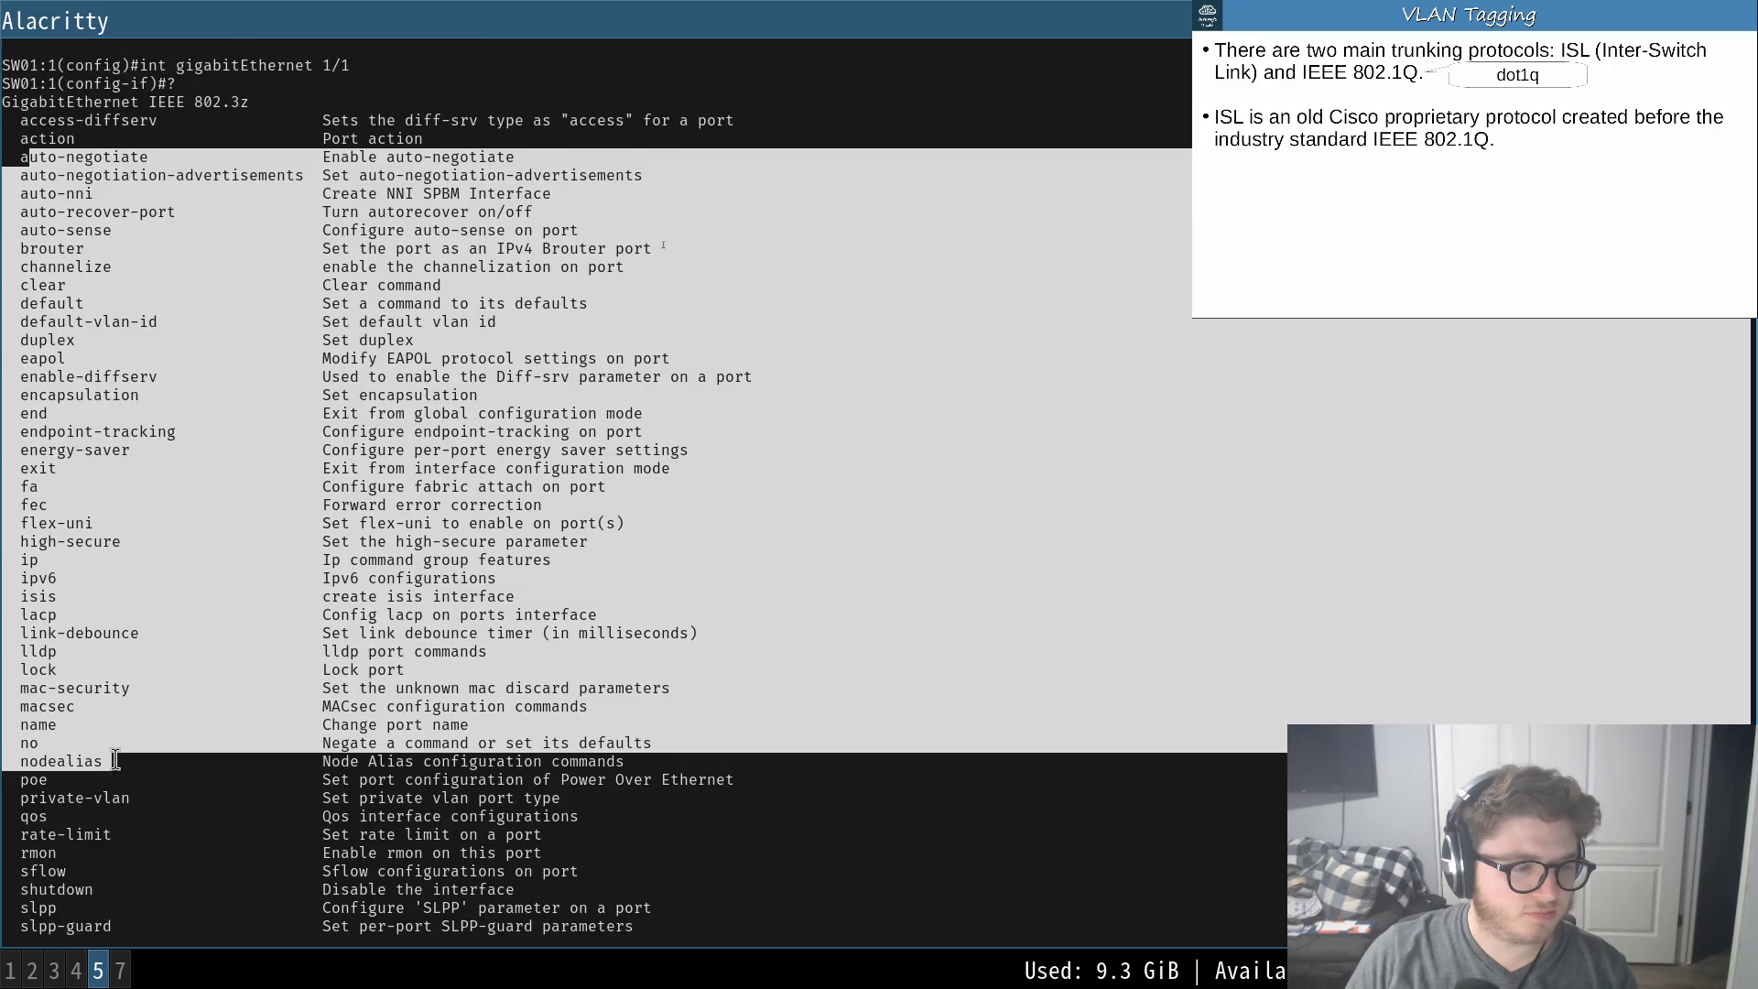
pyautogui.scroll(-1, 114, 760)
pyautogui.scroll(-1, 114, 760)
pyautogui.scroll(-1, 113, 760)
pyautogui.scroll(-1, 114, 759)
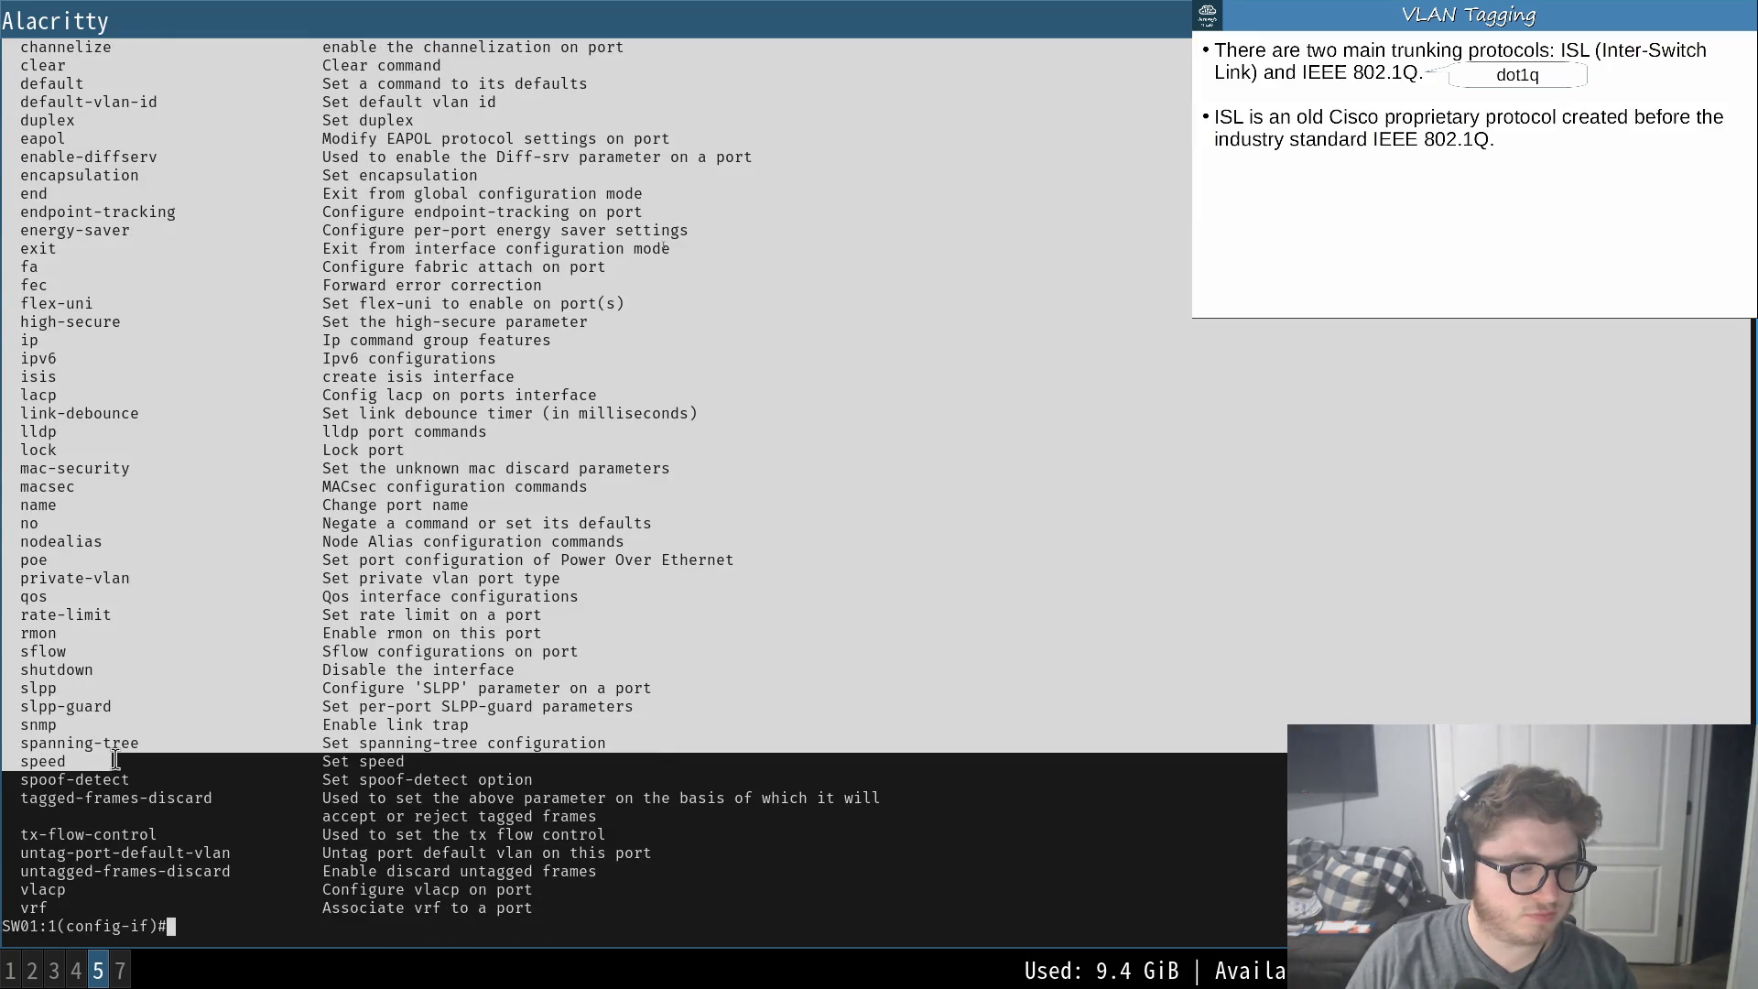
pyautogui.moveTo(113, 759)
pyautogui.mouseDown()
pyautogui.moveTo(145, 816)
pyautogui.moveTo(193, 849)
pyautogui.moveTo(591, 860)
pyautogui.mouseUp()
pyautogui.click(591, 860)
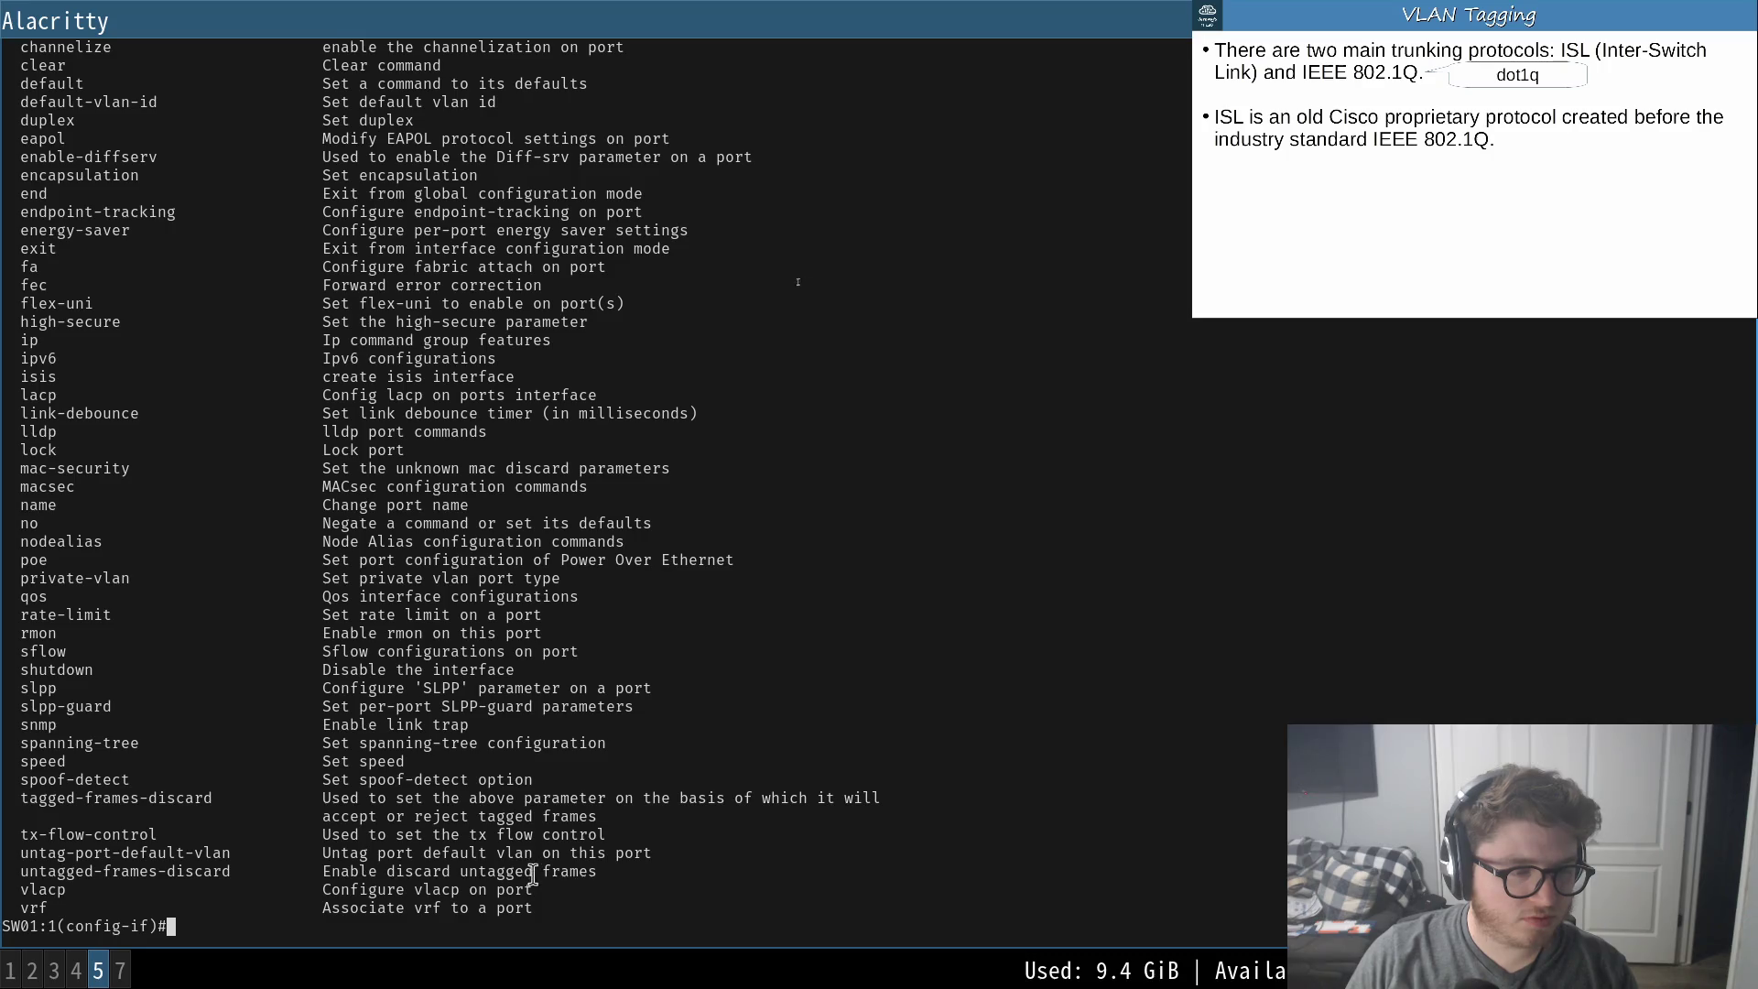
pyautogui.moveTo(20, 802)
pyautogui.mouseDown()
pyautogui.moveTo(753, 785)
pyautogui.moveTo(855, 813)
pyautogui.mouseUp()
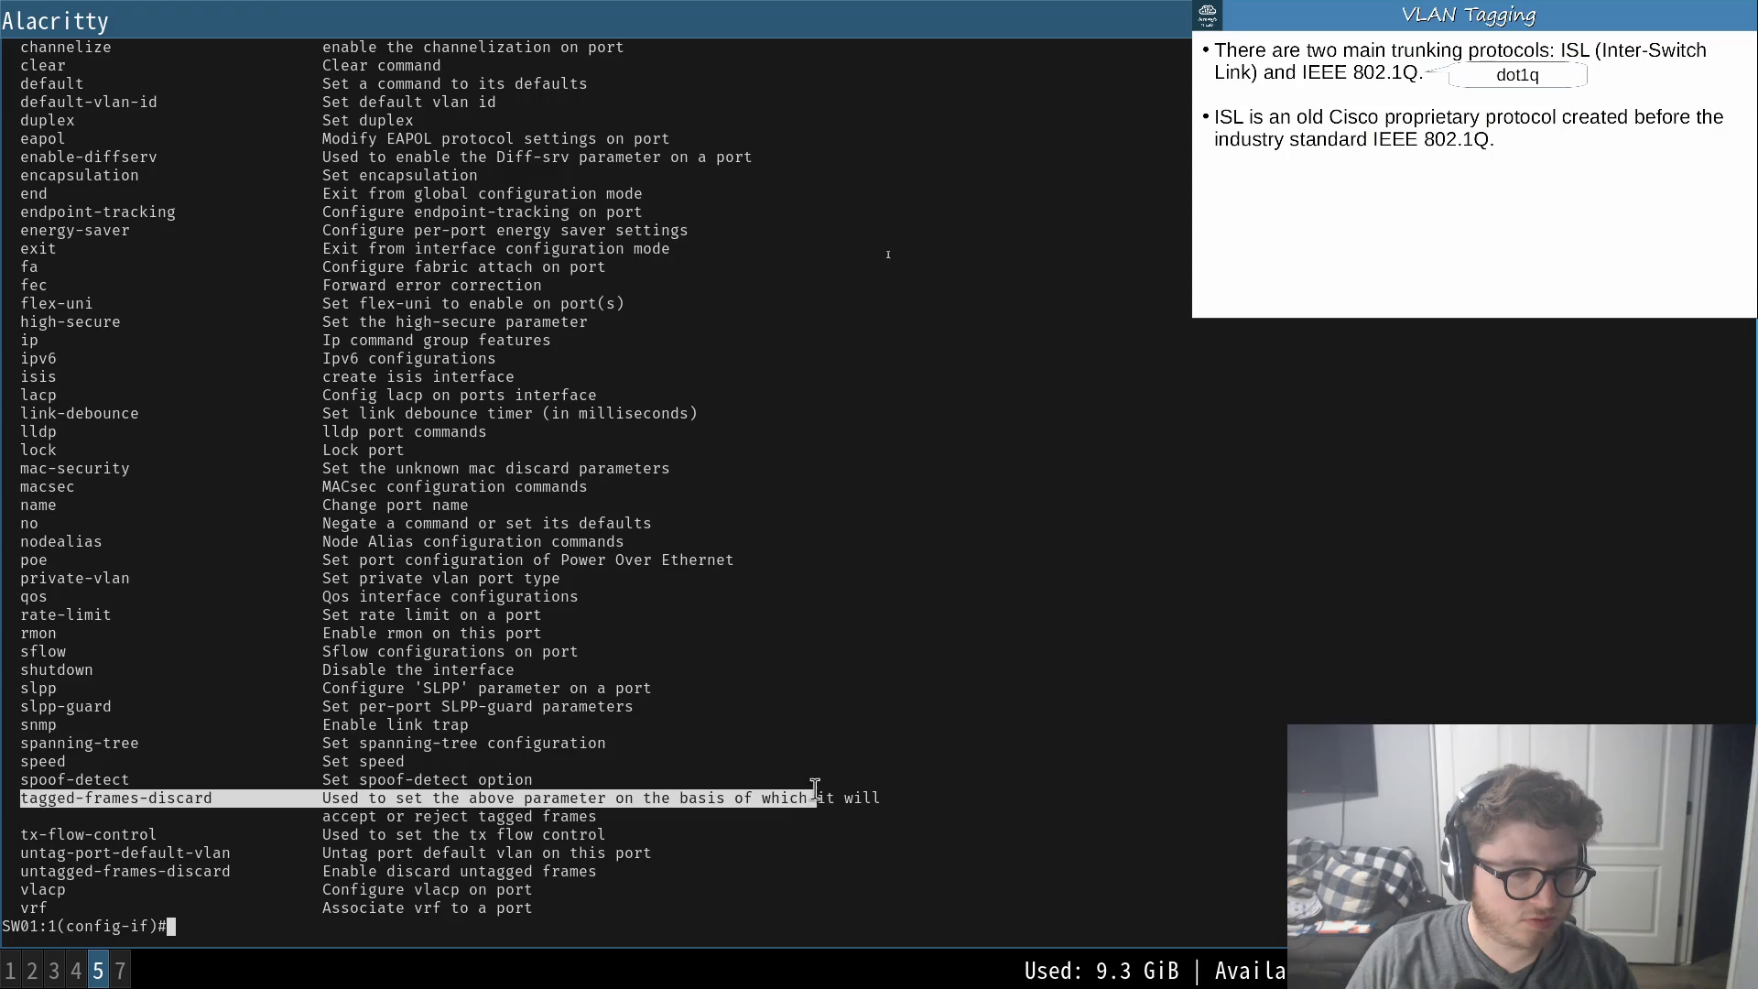
pyautogui.click(854, 813)
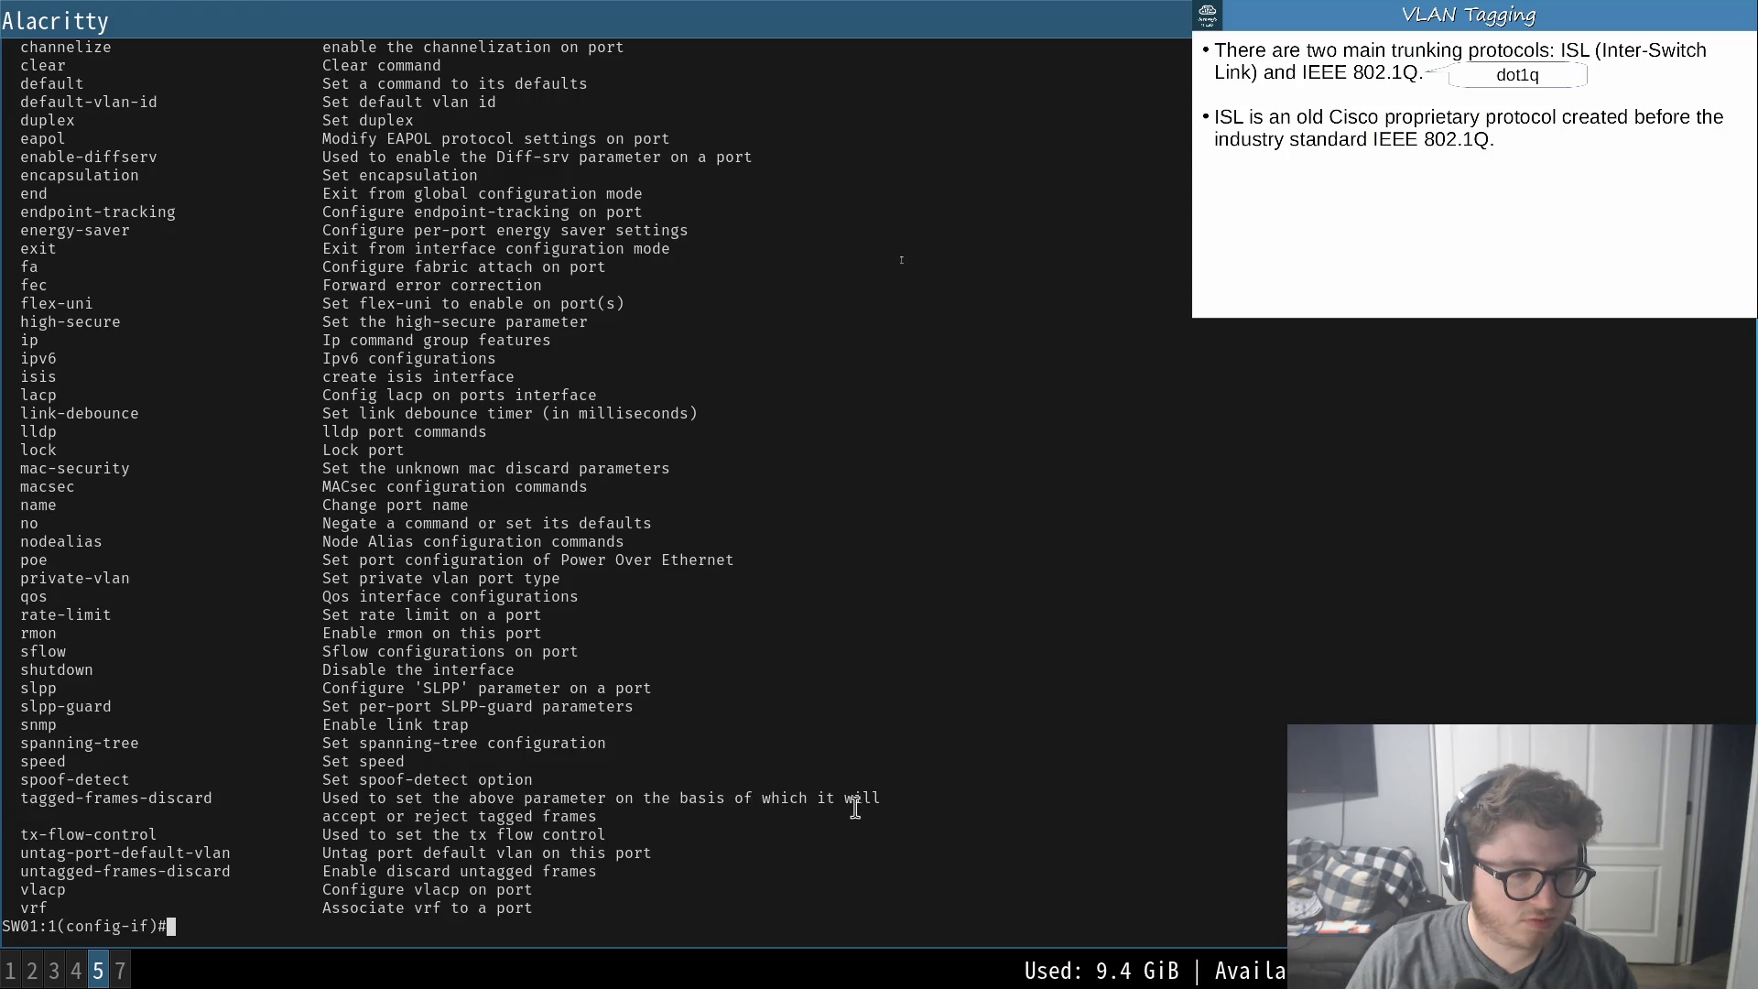
pyautogui.write('tagg')
# Query 'tagged-frames-discard port ?' to show its enable/port options and port-list syntax
pyautogui.press('Tab')
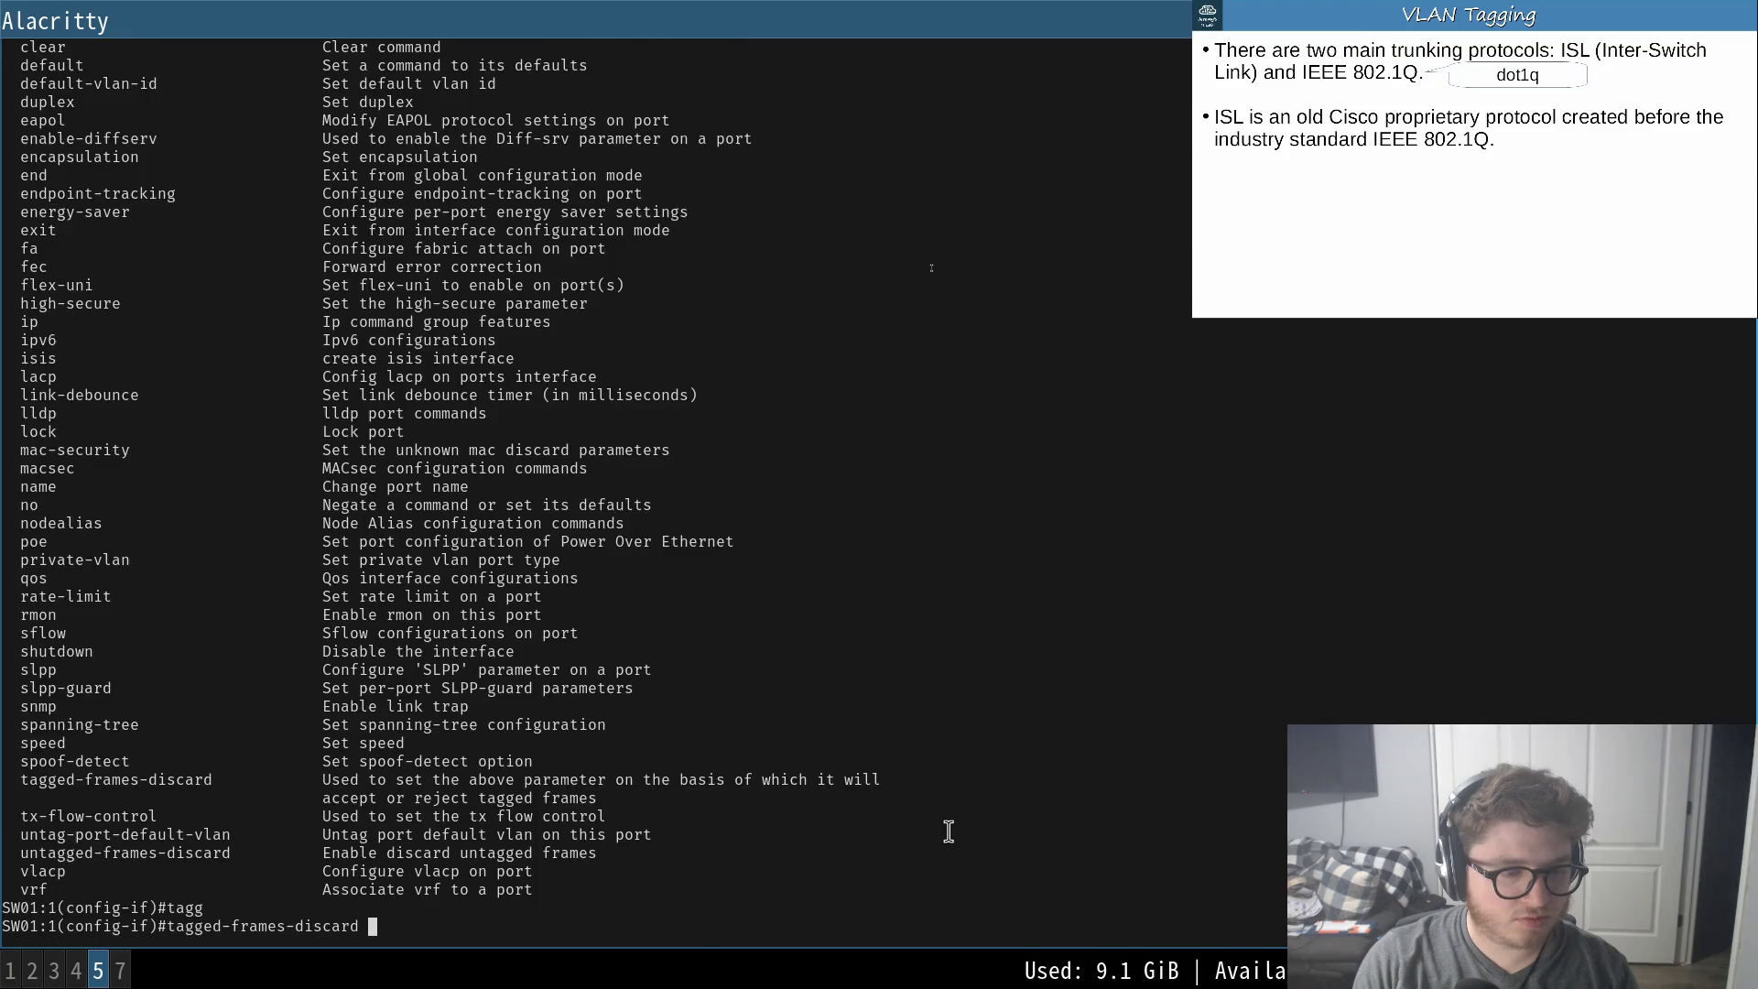
pyautogui.write('?por')
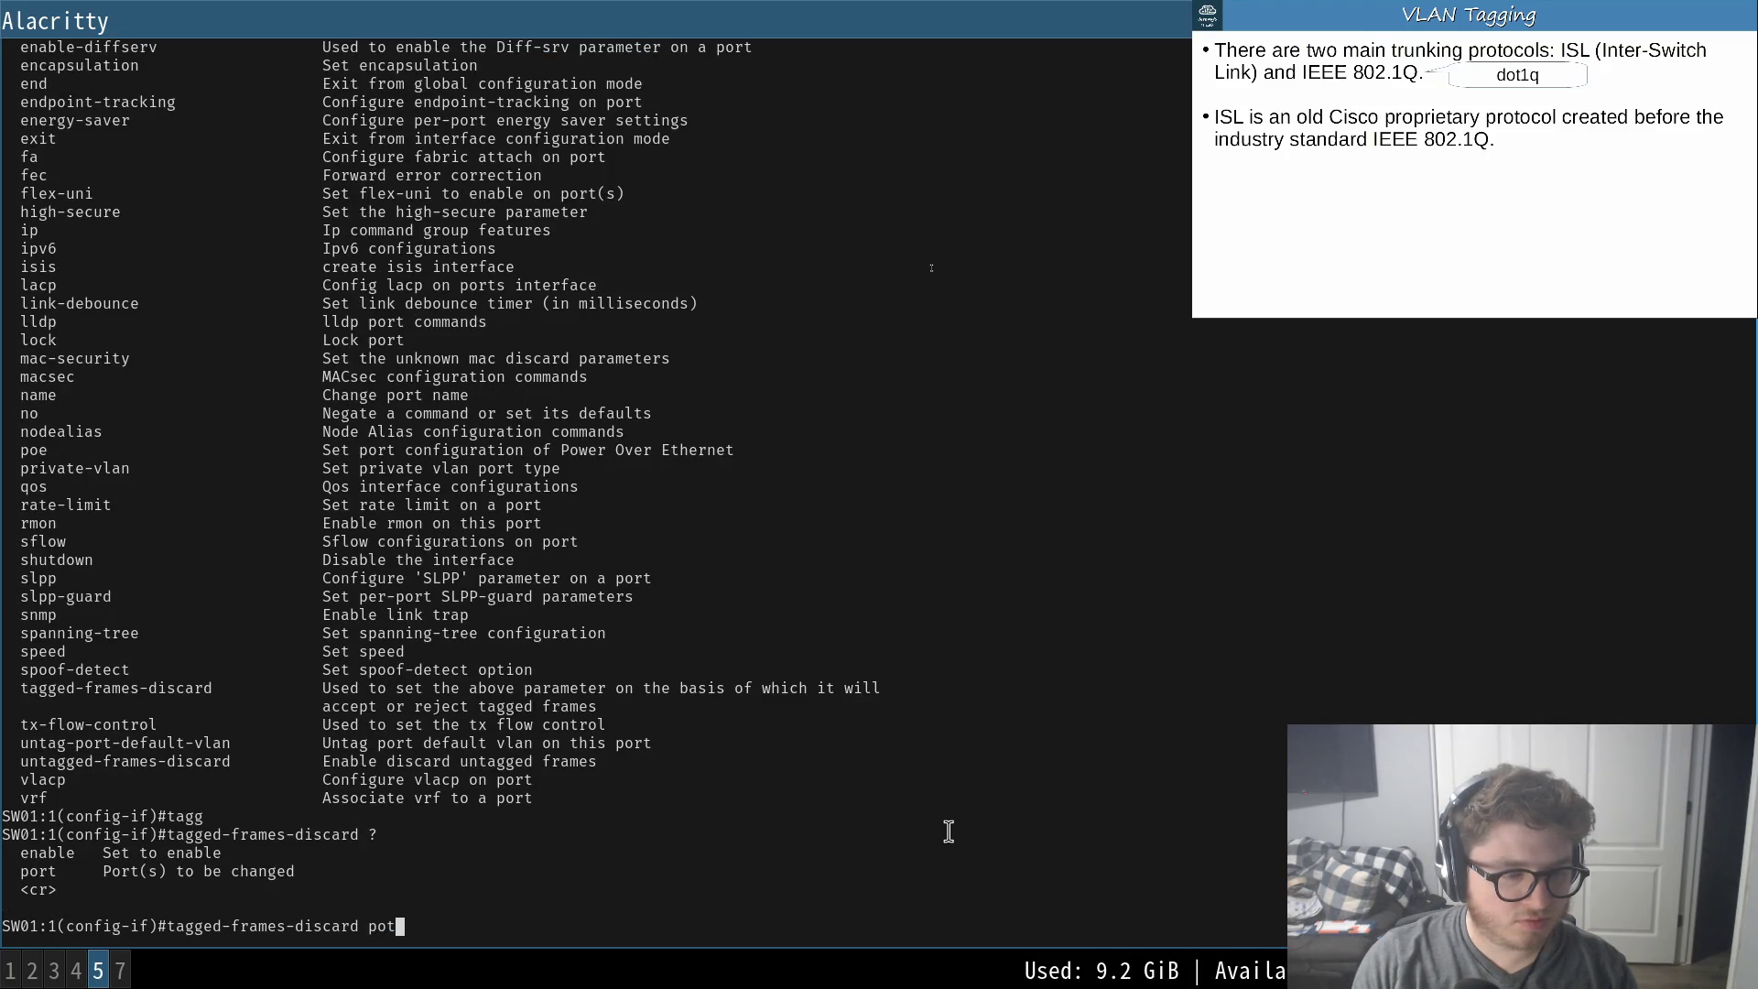
pyautogui.write('?')
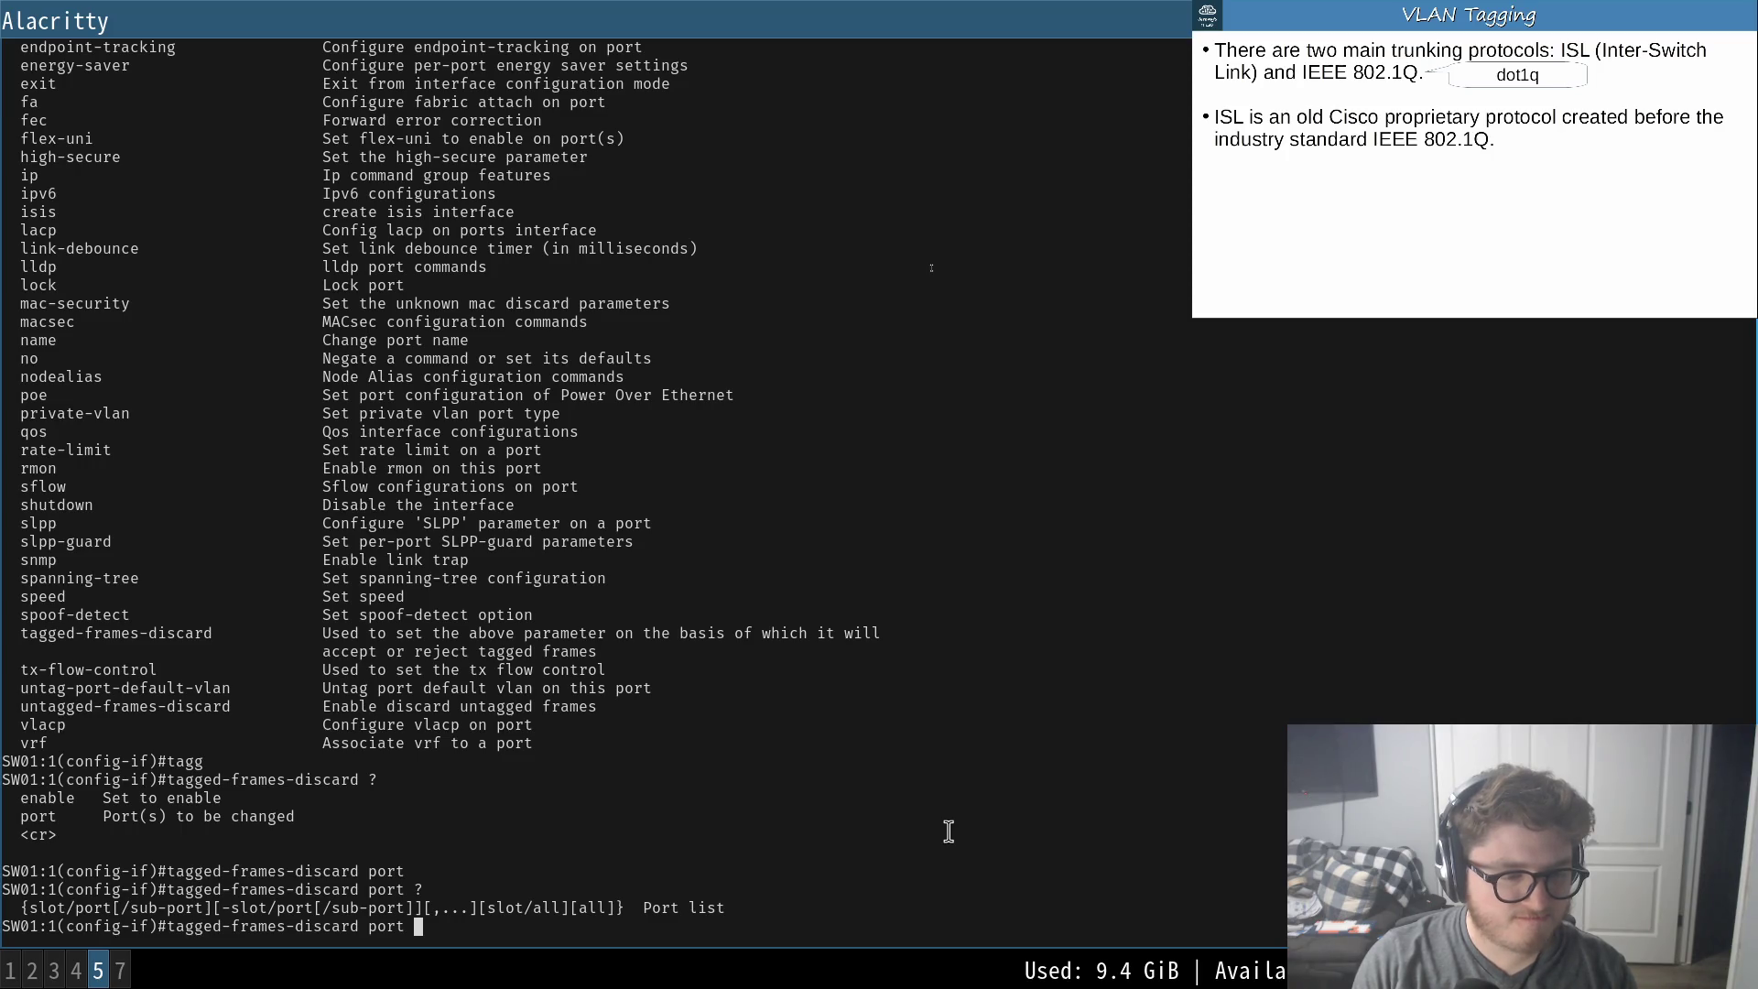
pyautogui.press('BackSpace')
pyautogui.press('BackSpace')
pyautogui.press('BackSpace')
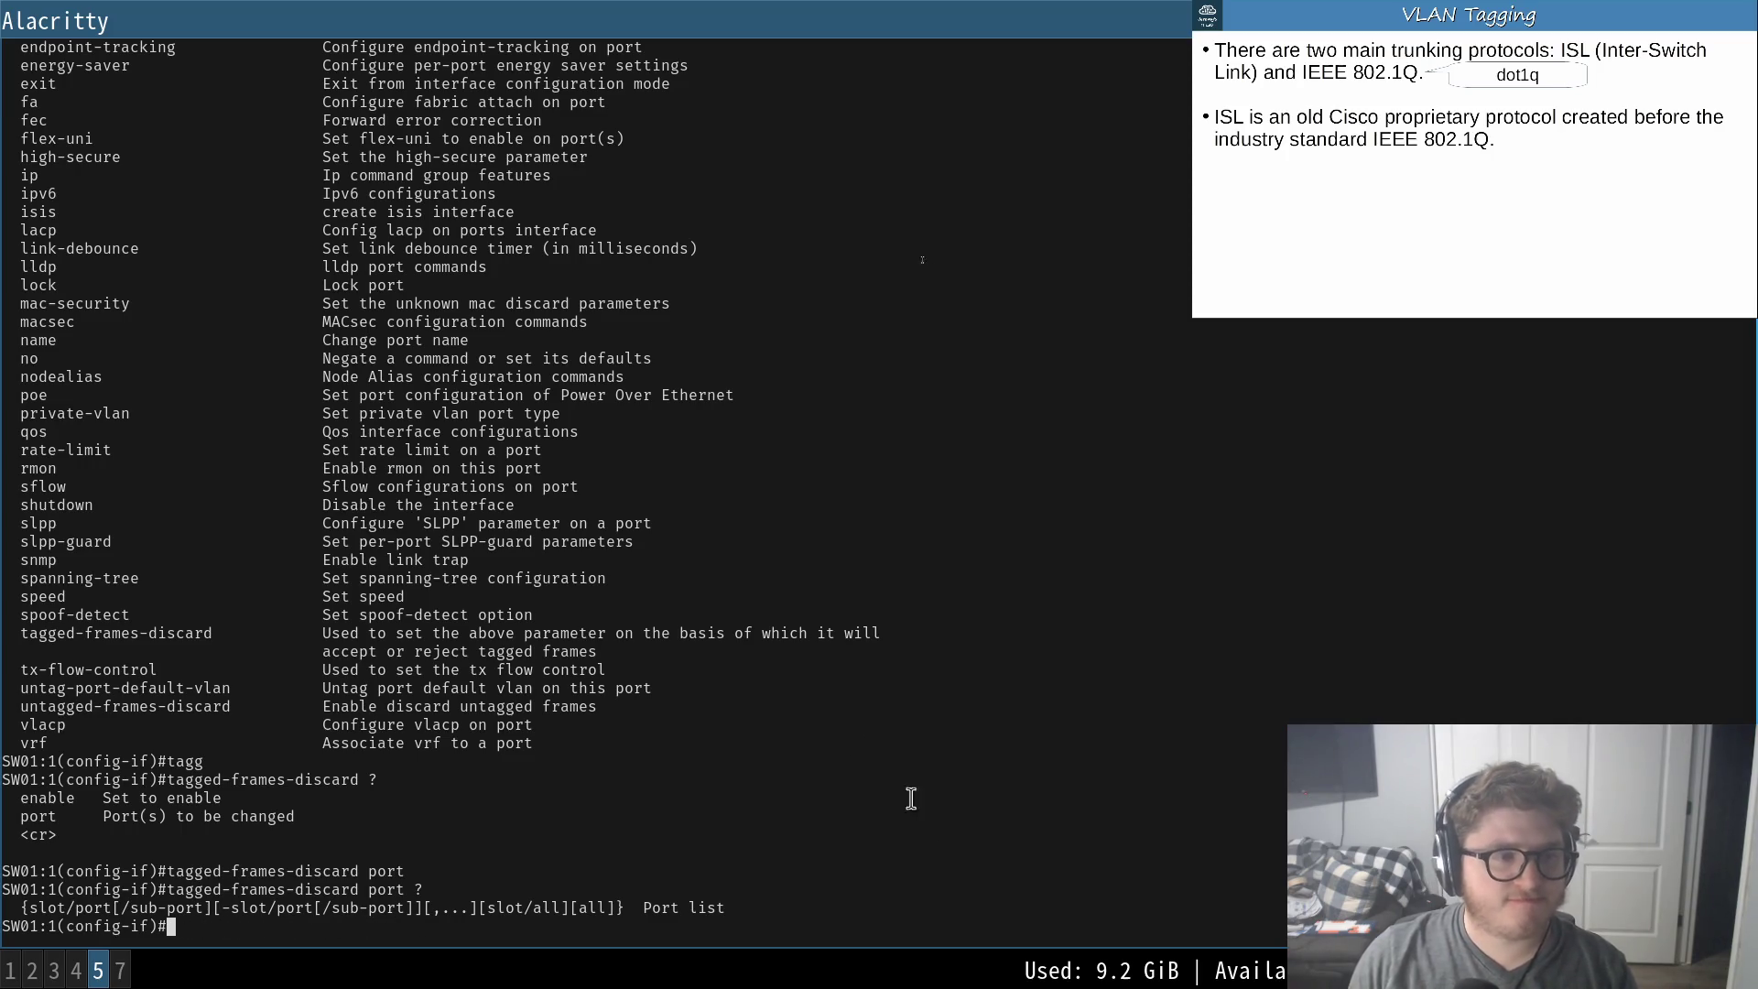
pyautogui.scroll(1, 328, 324)
pyautogui.scroll(2, 328, 325)
pyautogui.scroll(1, 327, 325)
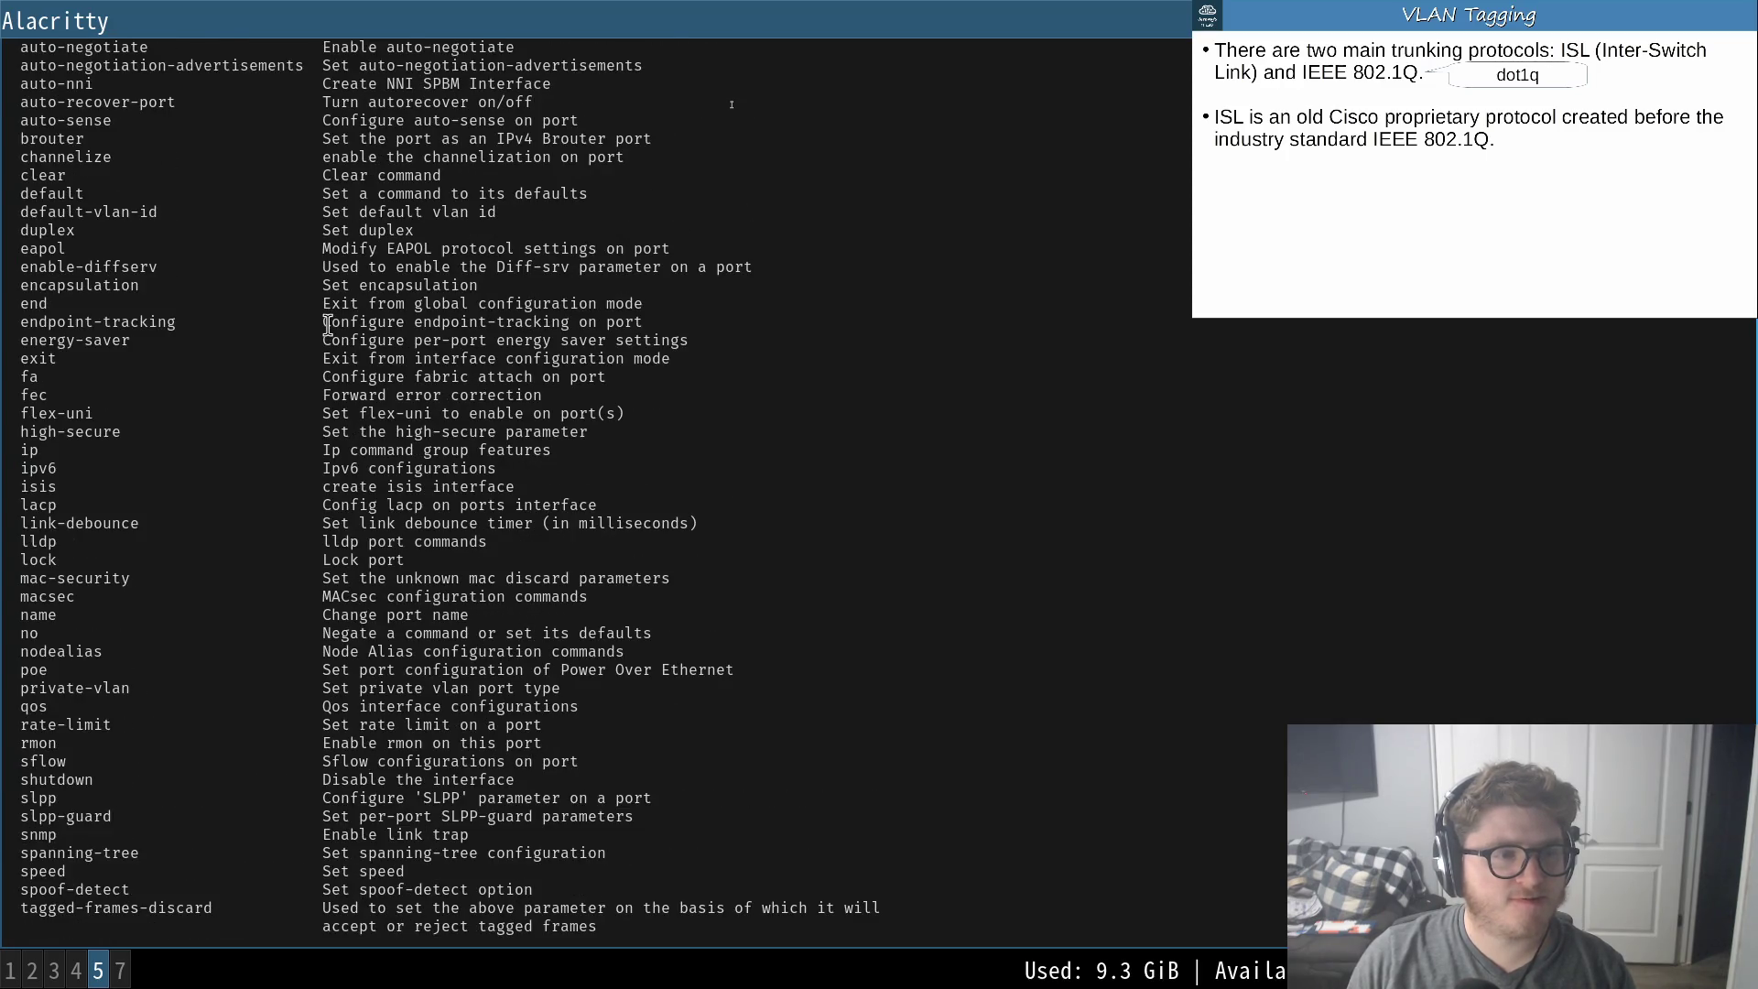
pyautogui.scroll(1, 326, 324)
pyautogui.scroll(2, 324, 324)
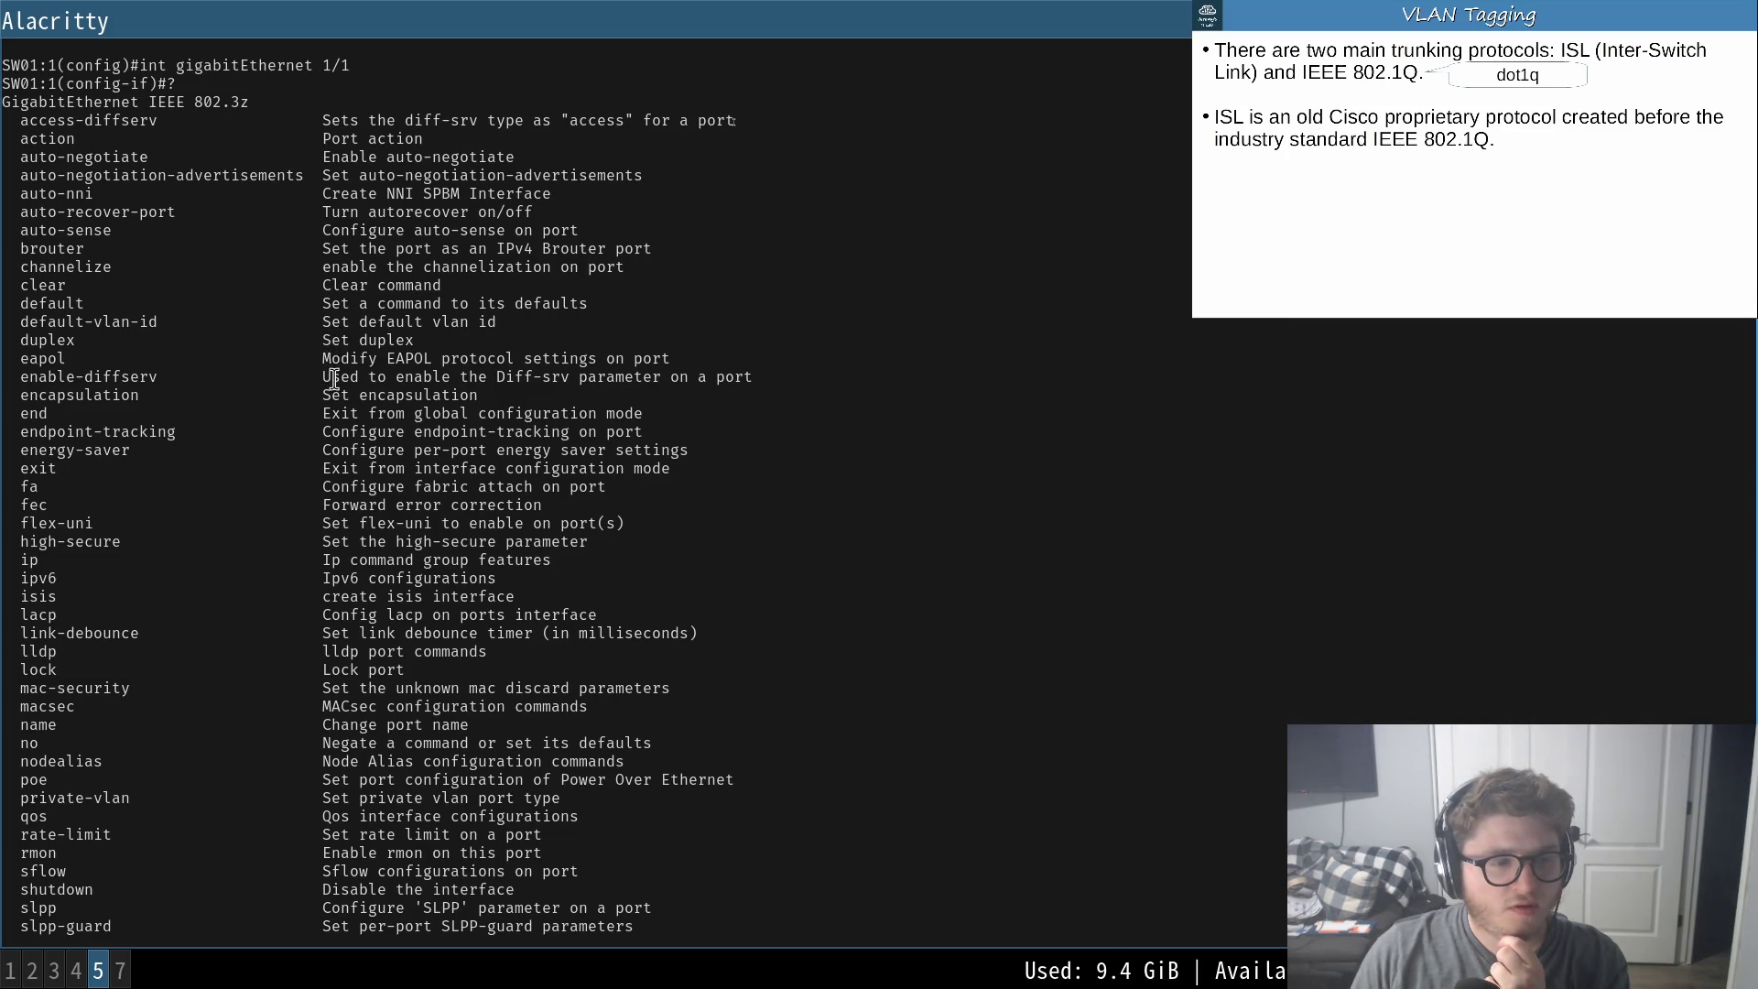
pyautogui.scroll(-1, 332, 380)
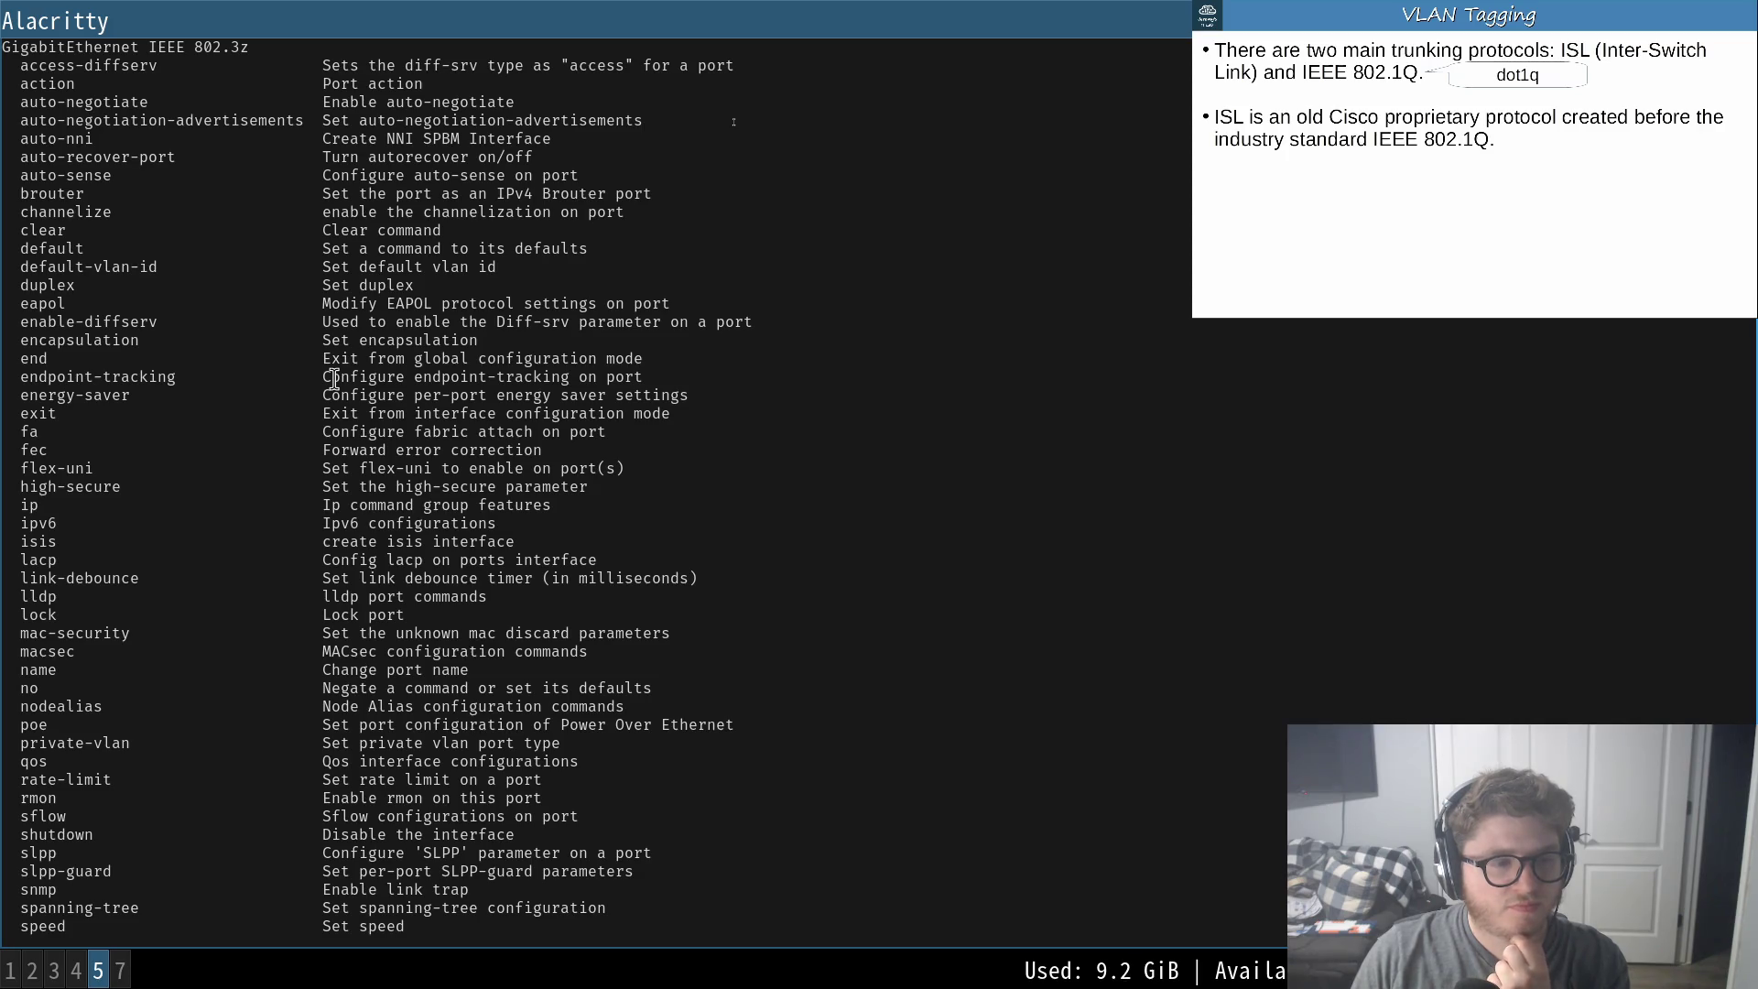
pyautogui.scroll(-1, 332, 379)
pyautogui.scroll(-1, 333, 380)
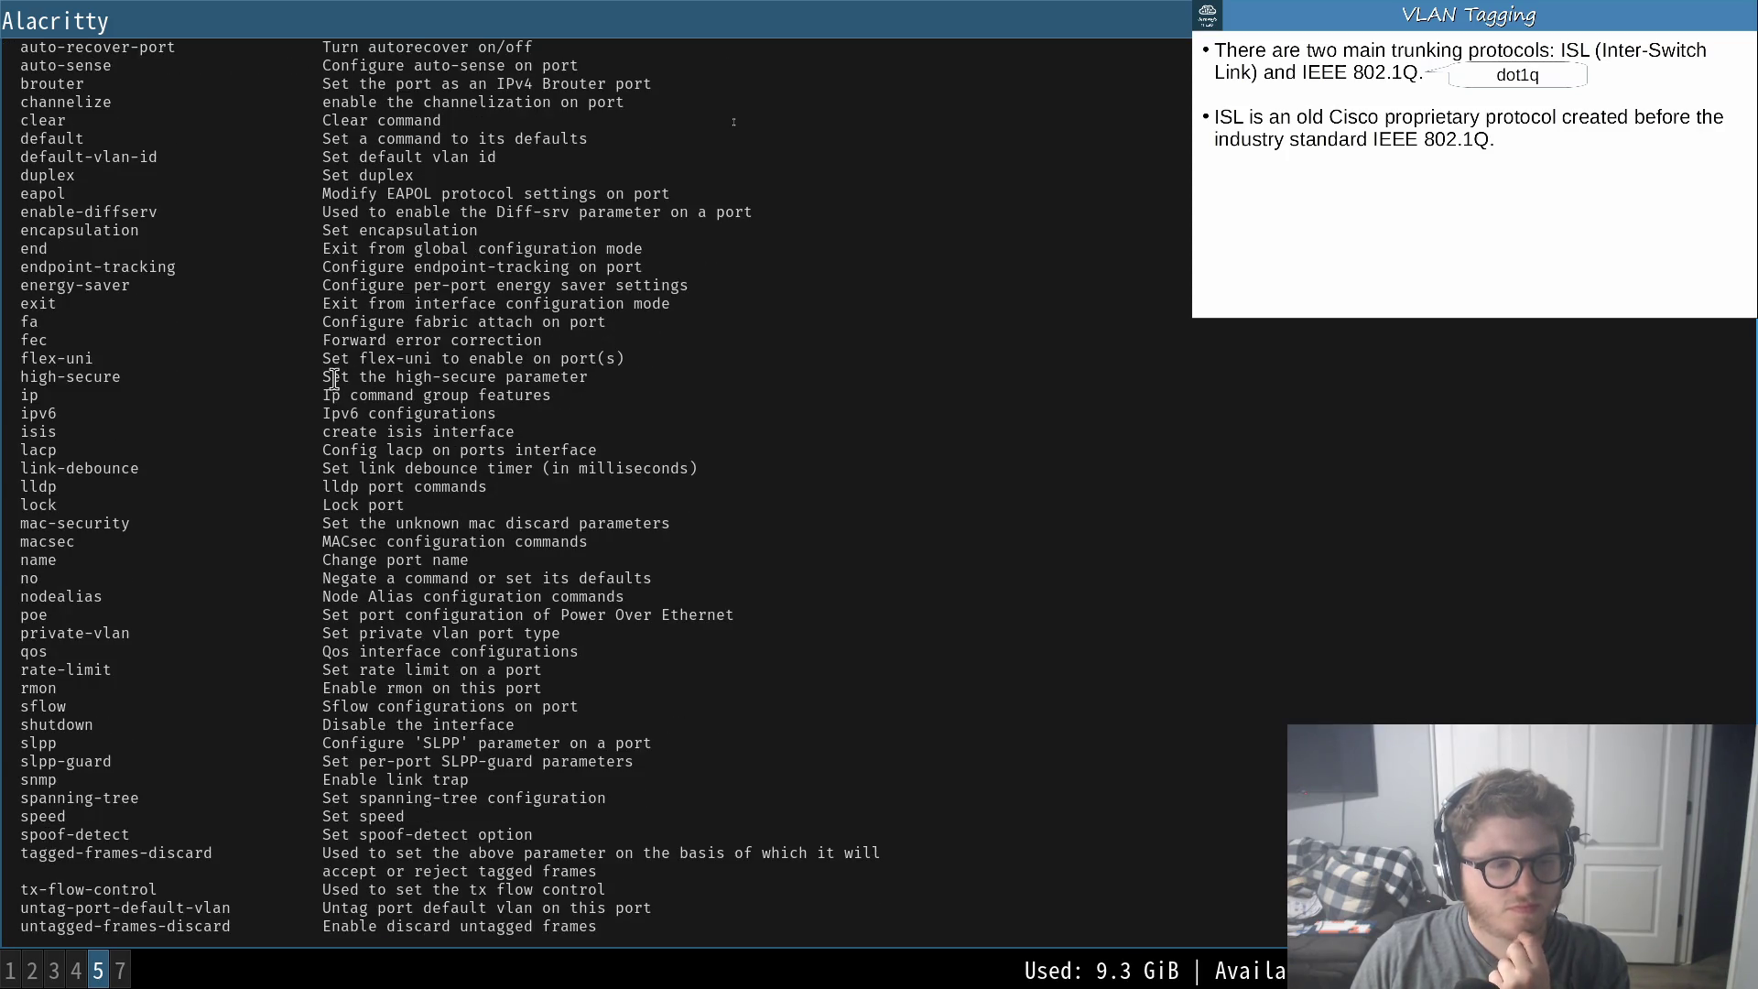
pyautogui.scroll(-1, 332, 380)
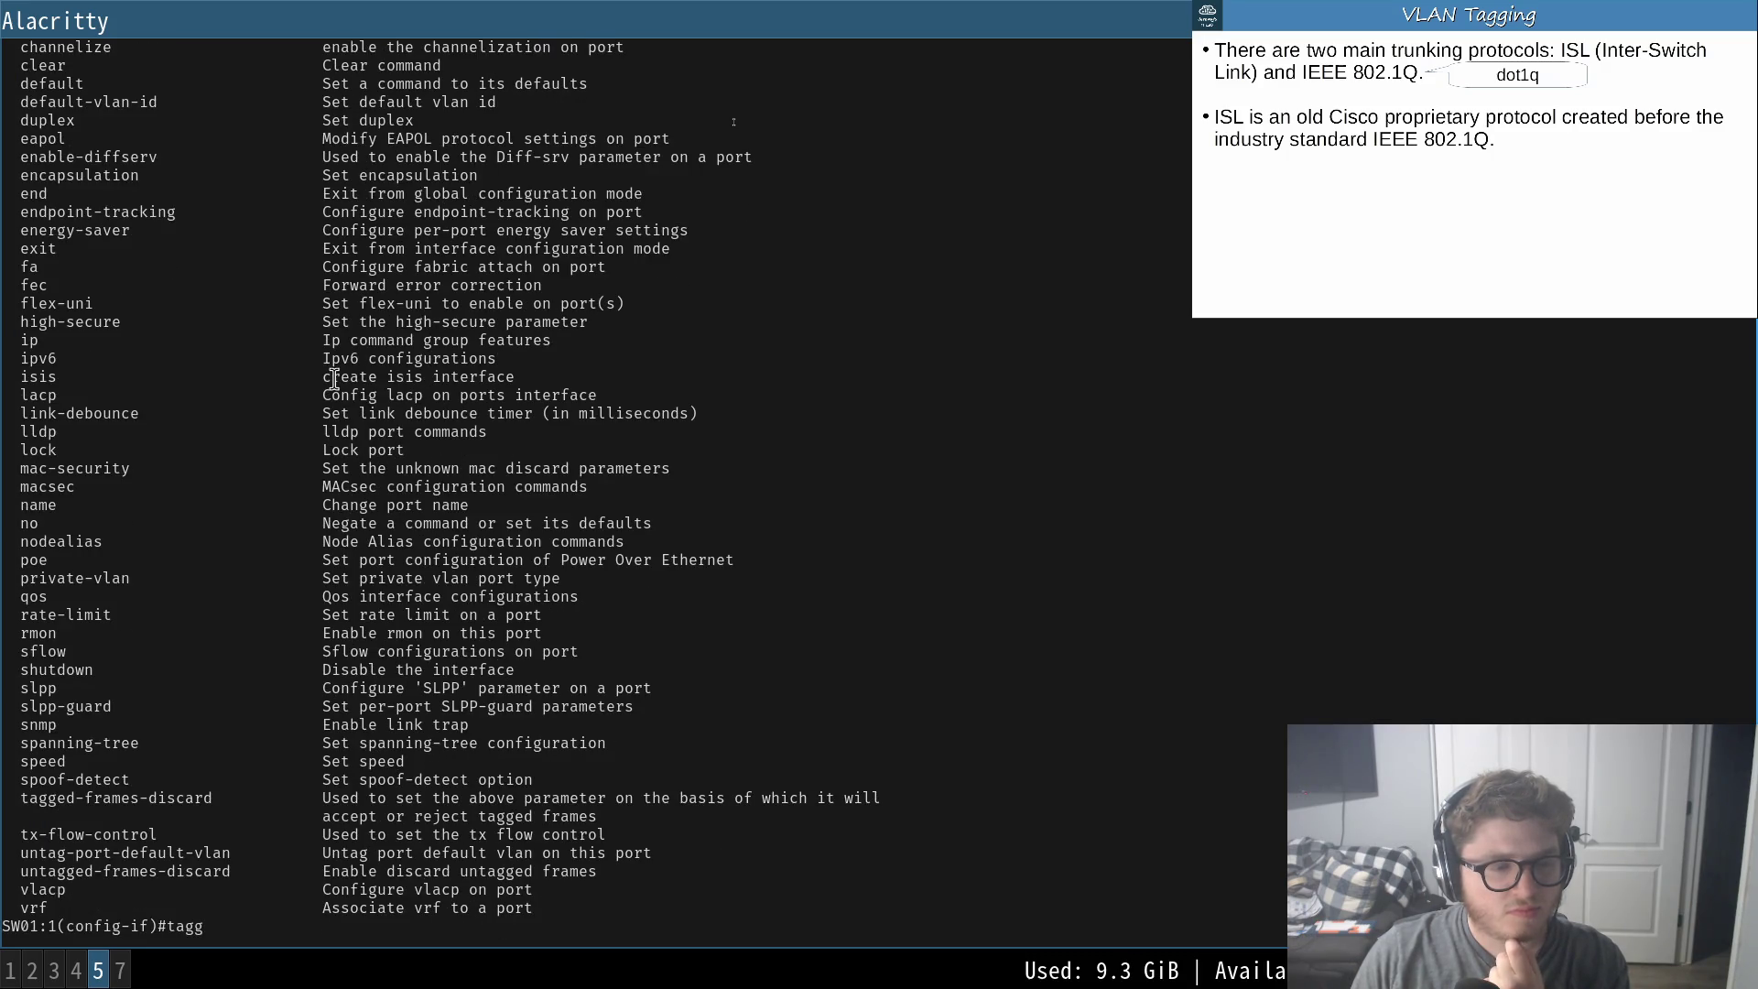
pyautogui.press('Tab')
pyautogui.write('?')
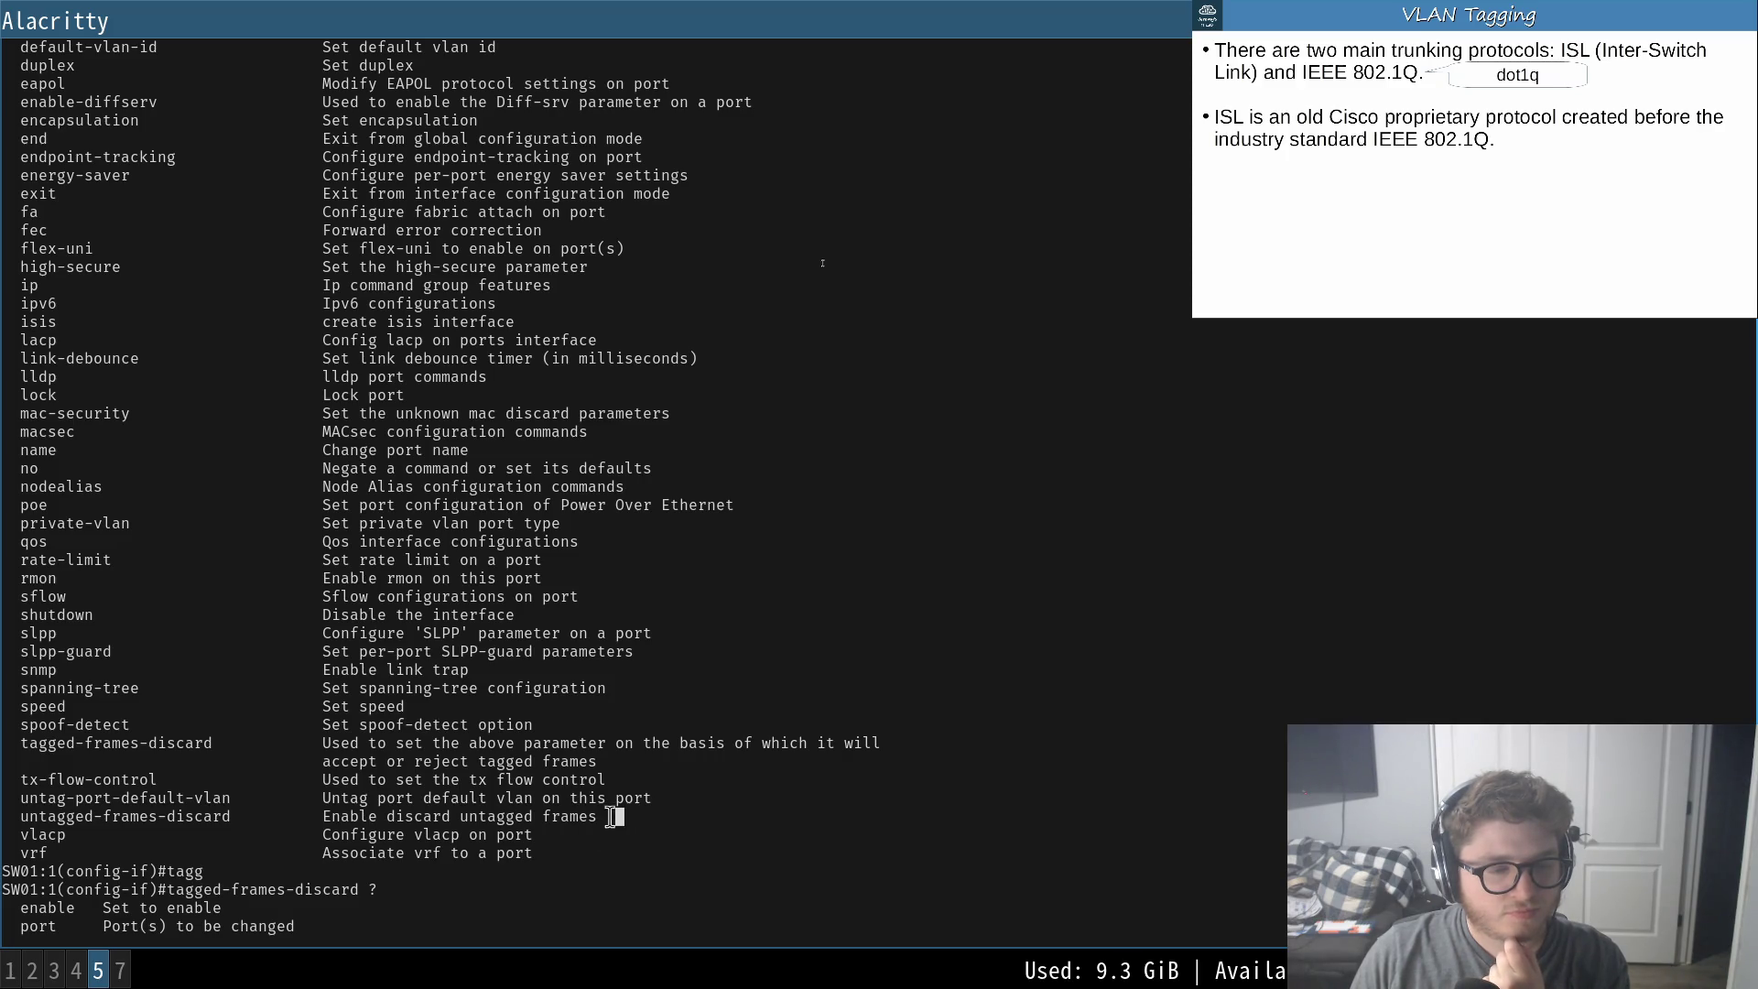
# Read the untagged-frames-discard and untag-port-default-vlan descriptions, then clear the prompt
pyautogui.moveTo(614, 816); pyautogui.dragTo(46, 817)
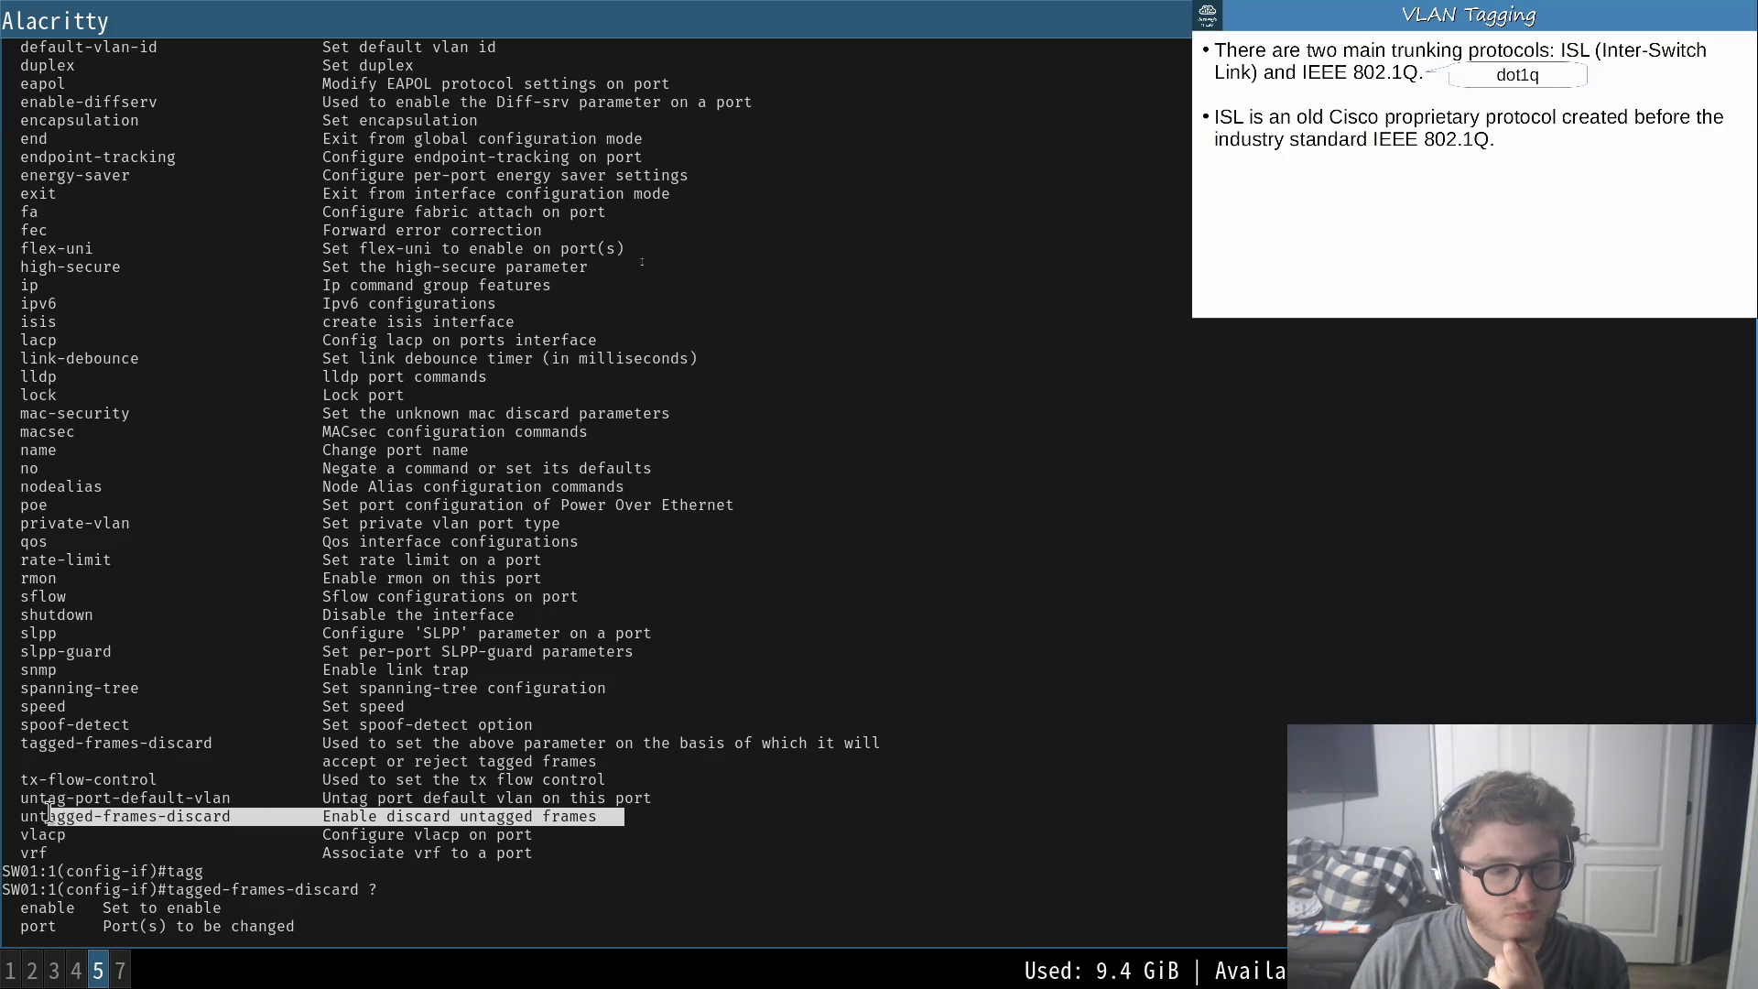
pyautogui.moveTo(46, 817)
pyautogui.mouseDown()
pyautogui.moveTo(8, 796)
pyautogui.moveTo(11, 741)
pyautogui.mouseUp()
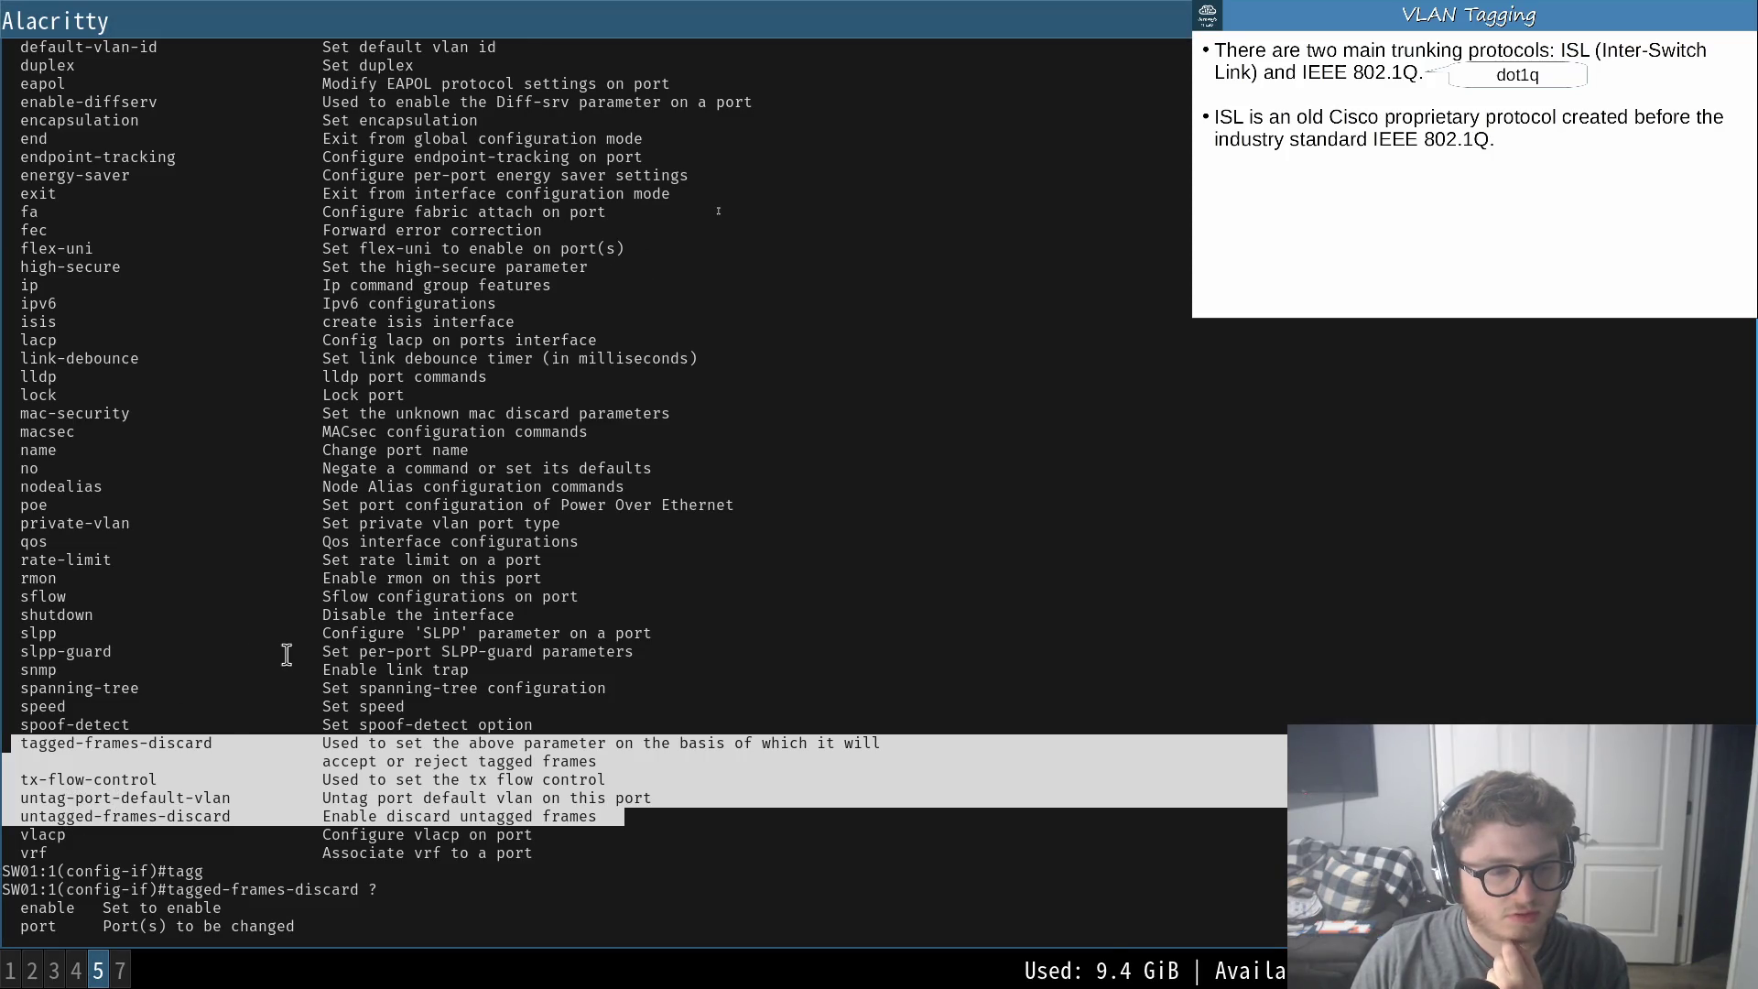
pyautogui.moveTo(616, 817)
pyautogui.mouseDown()
pyautogui.moveTo(462, 815)
pyautogui.moveTo(17, 741)
pyautogui.mouseUp()
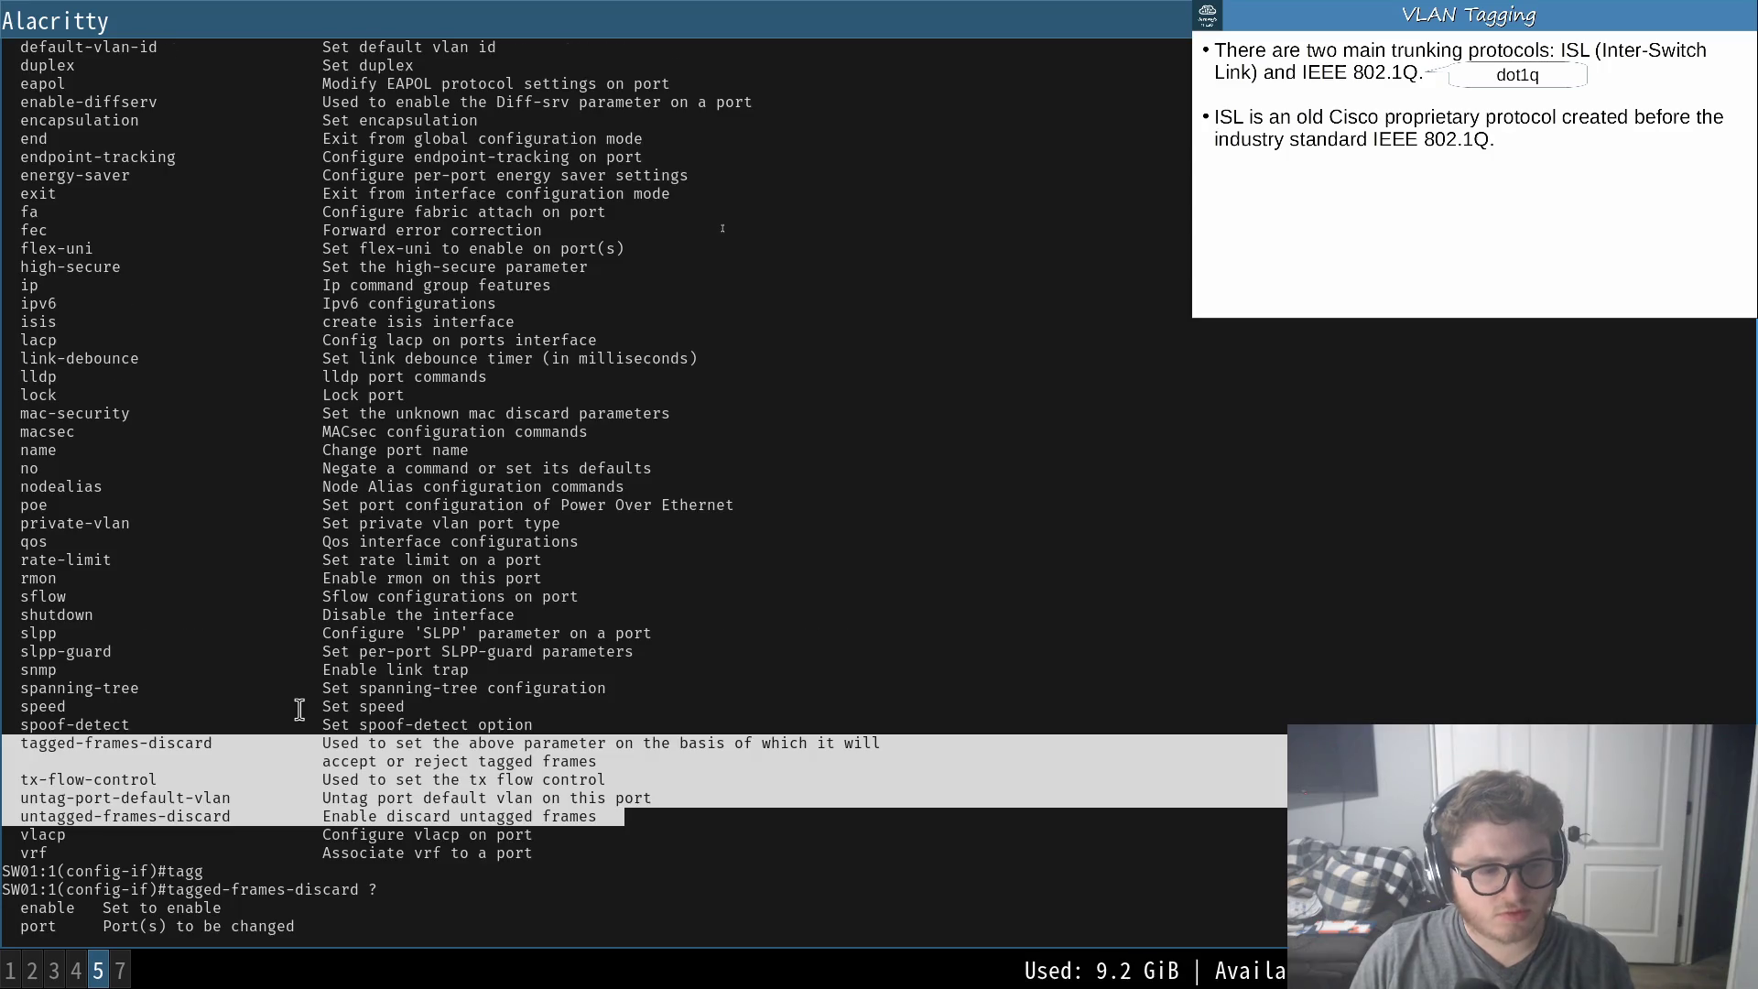
pyautogui.write('q')
pyautogui.press('BackSpace')
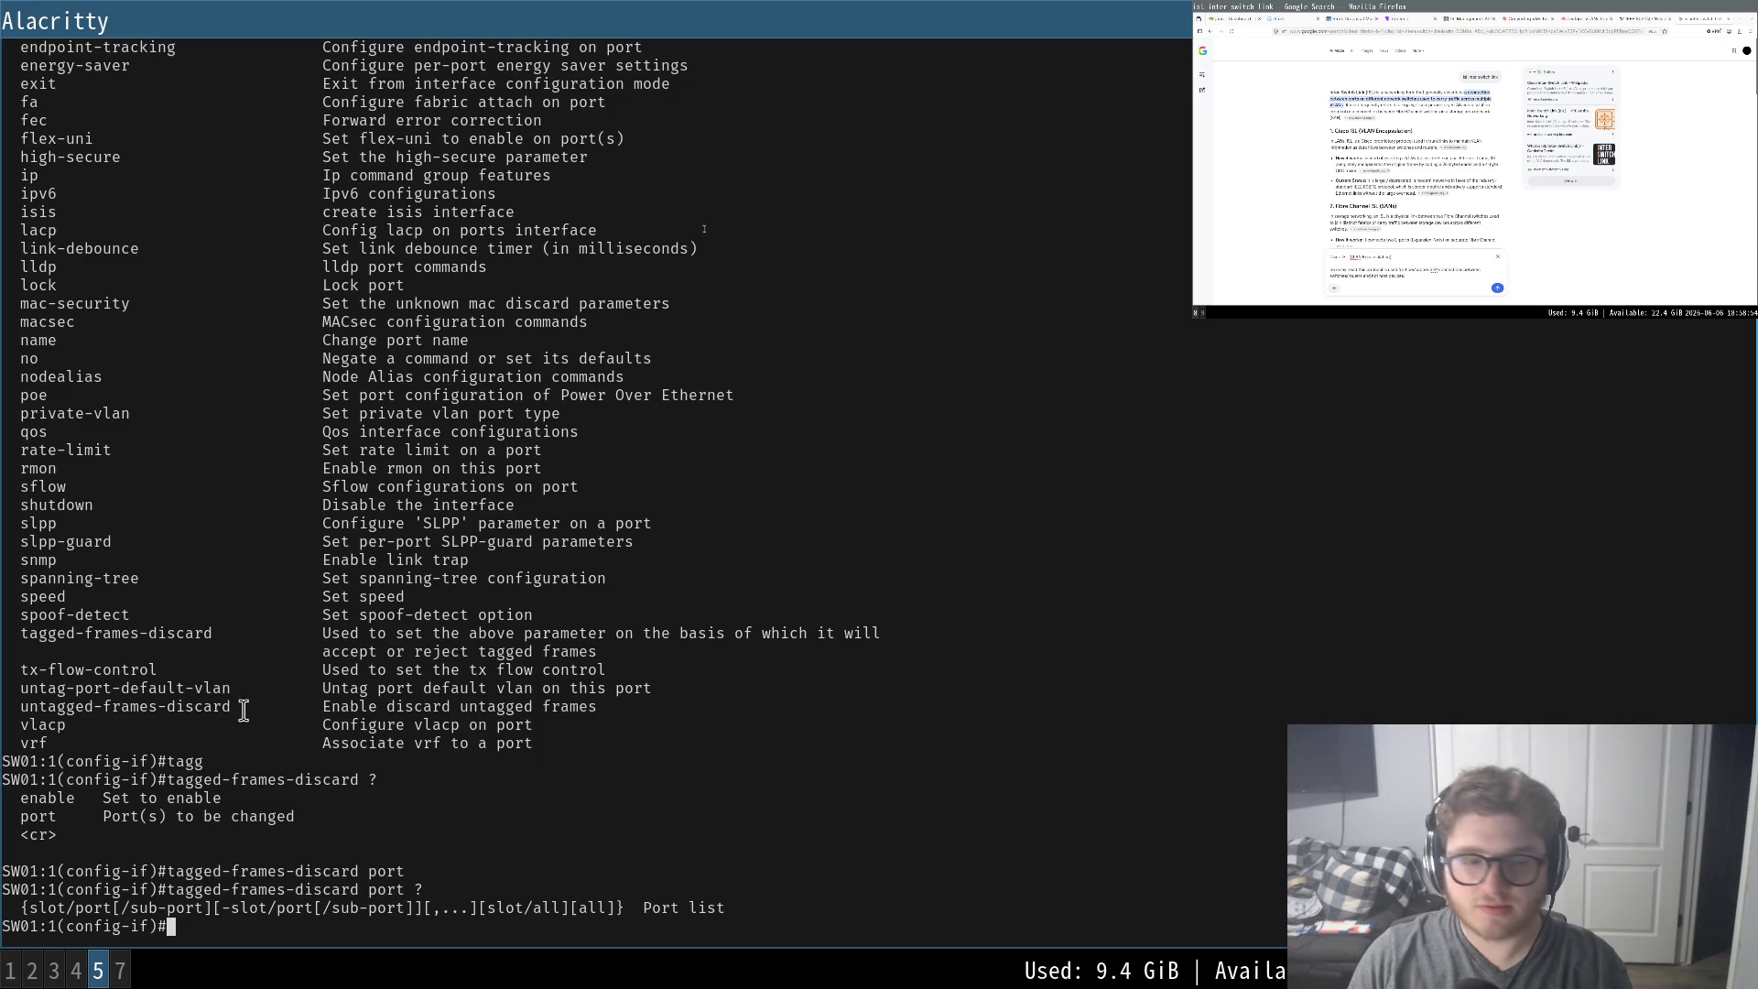
# Ask Google about the tagged and untagged frame option lines pasted from the terminal
pyautogui.moveTo(614, 708); pyautogui.dragTo(205, 660)
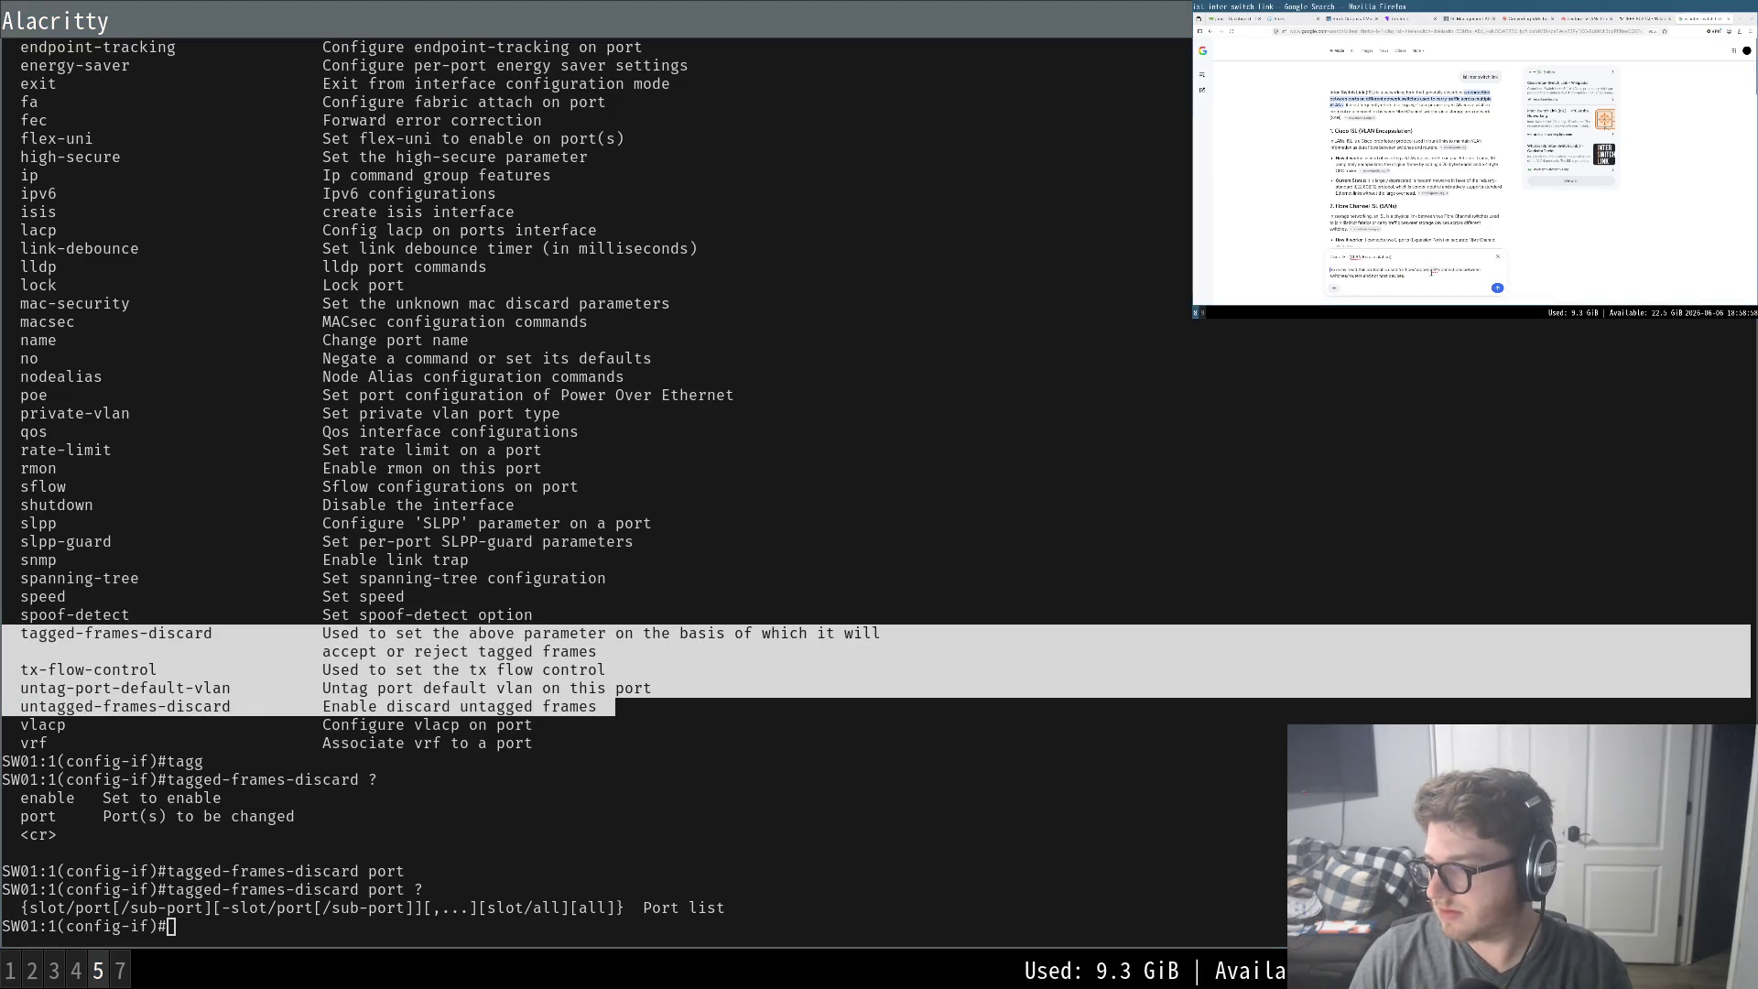
pyautogui.middleClick(1408, 292)
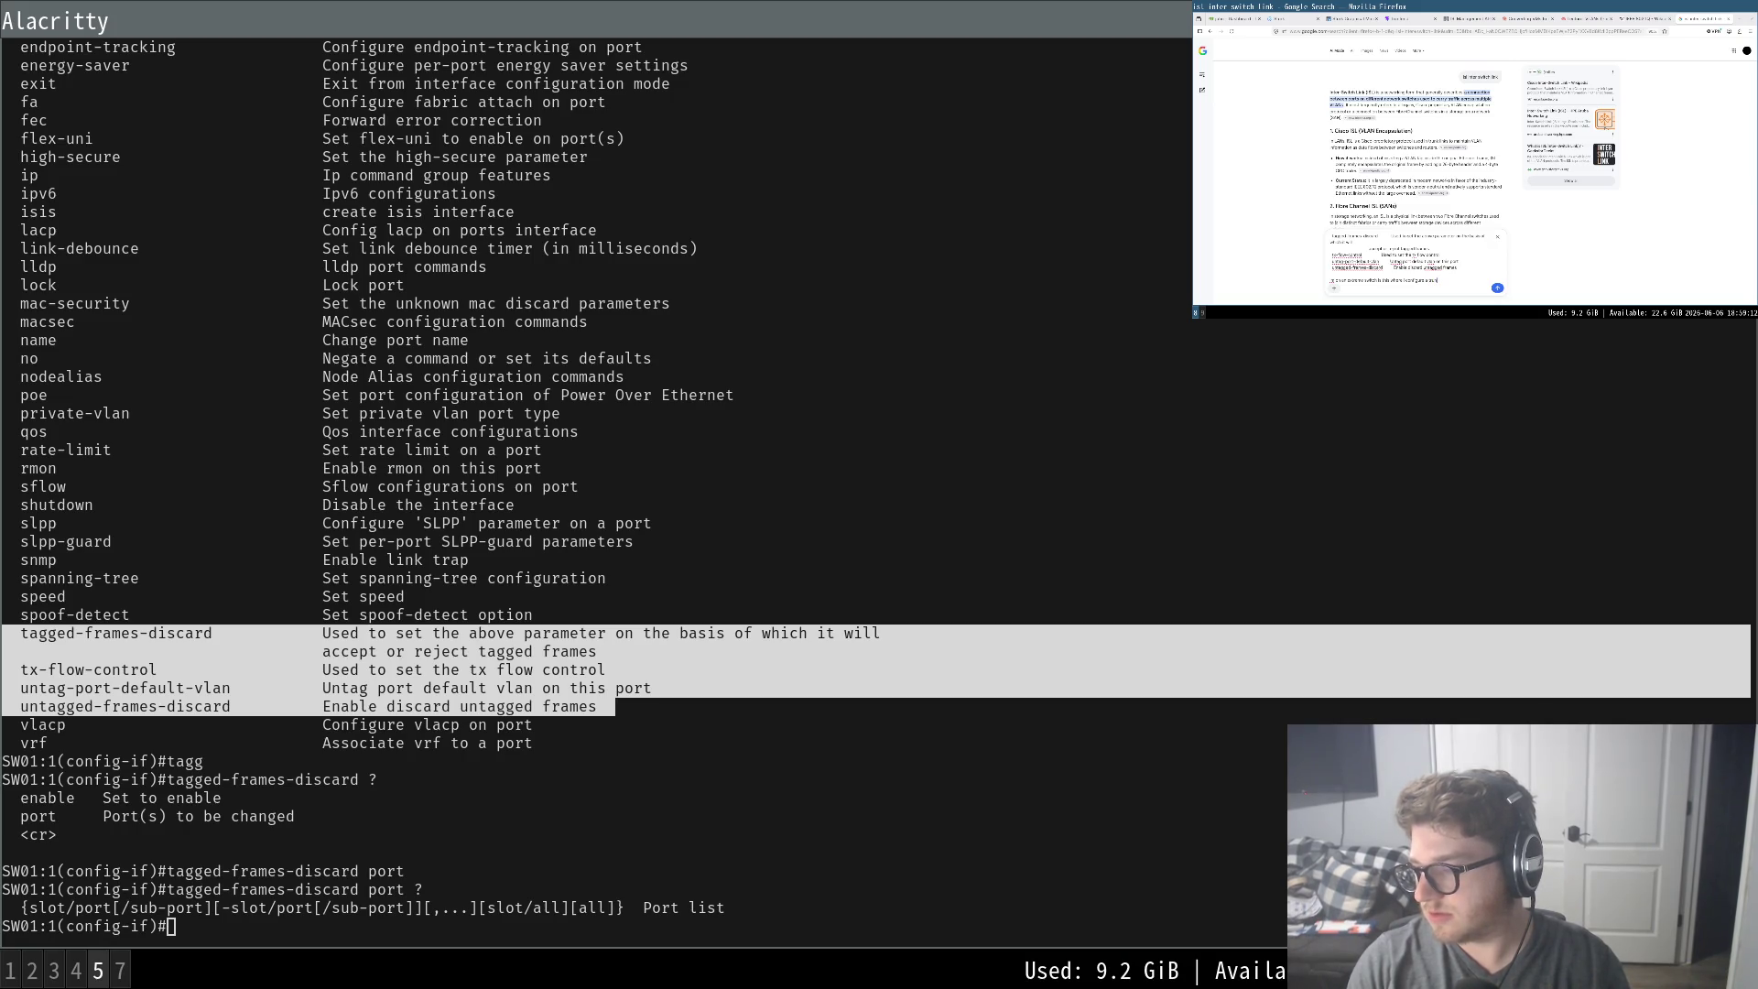
pyautogui.press('Return')
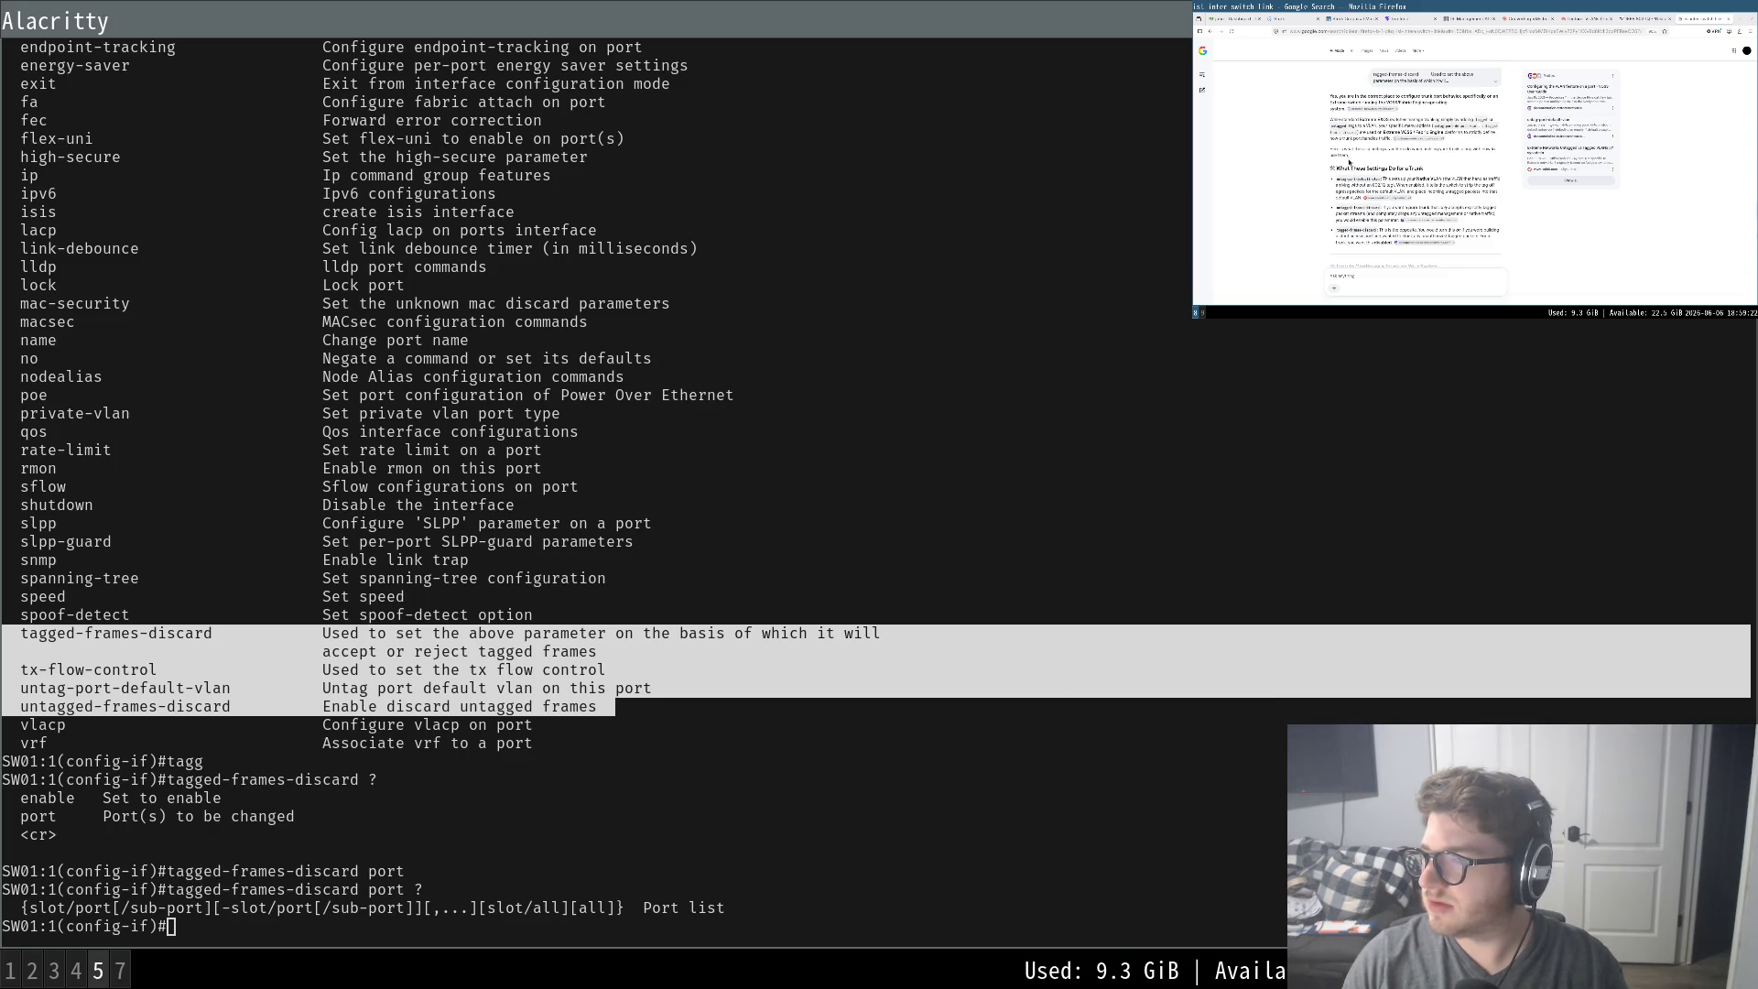
# Read through the AI answer, highlighting and clearing several passages about ISL
pyautogui.click(1344, 116)
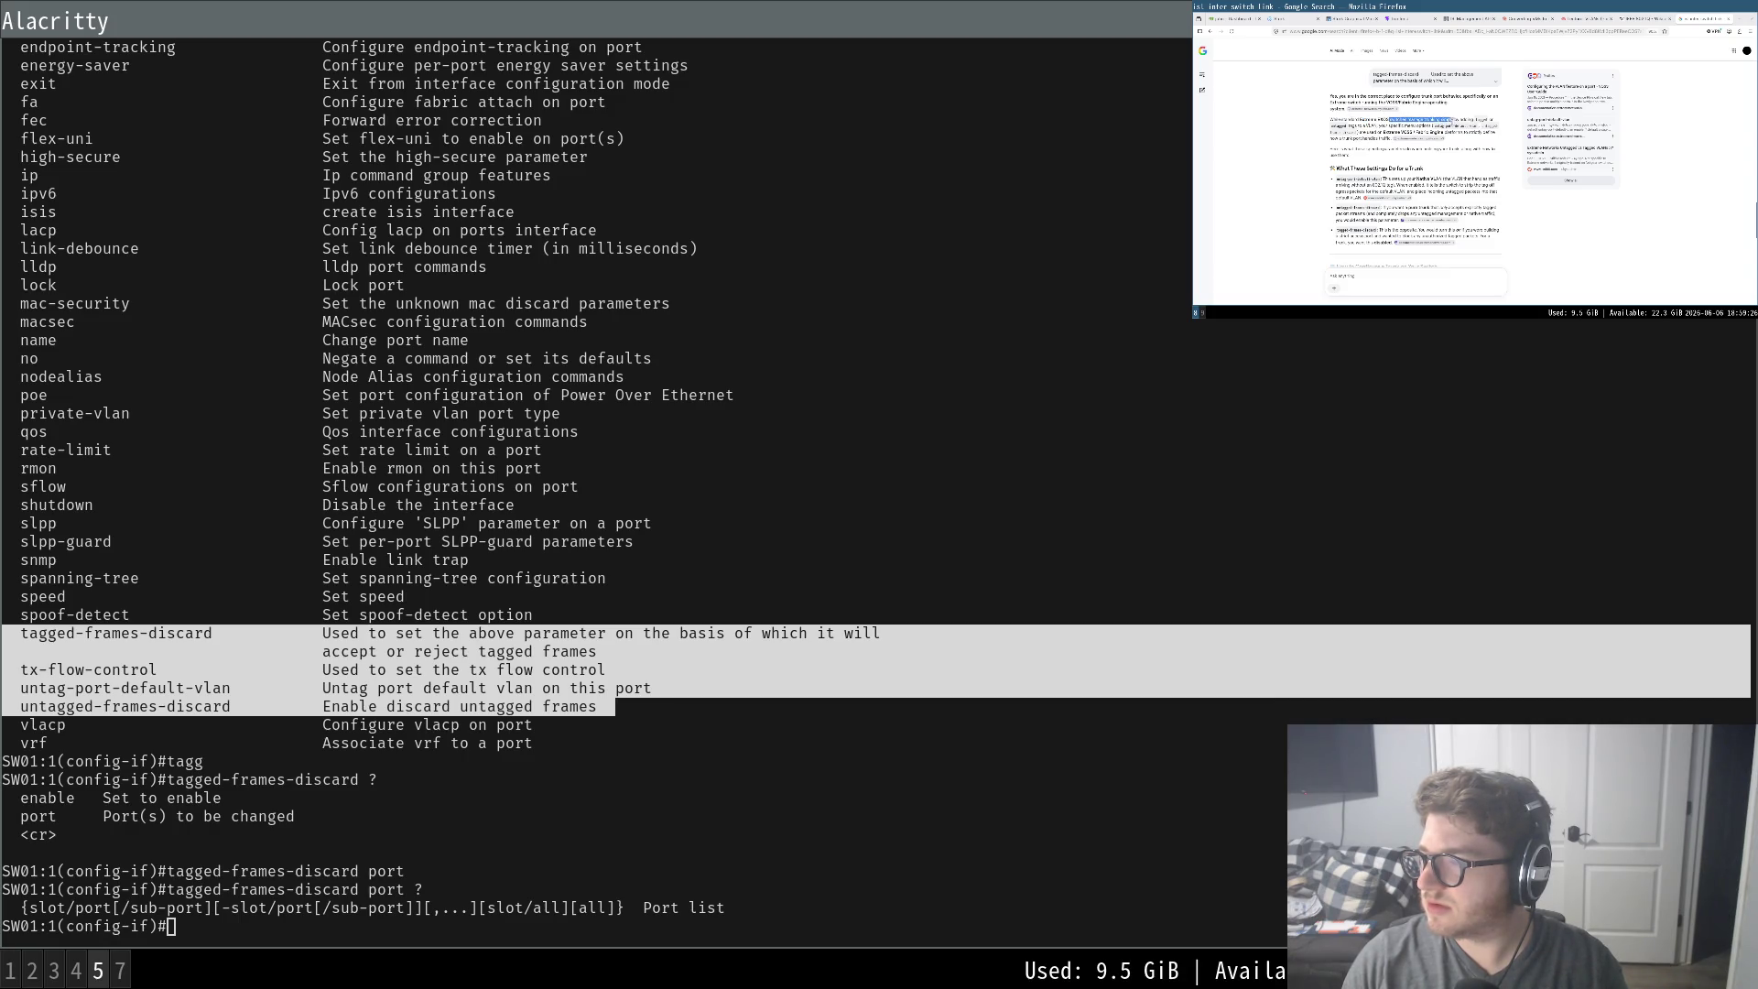
pyautogui.moveTo(1424, 121); pyautogui.dragTo(1488, 123)
pyautogui.click(1487, 125)
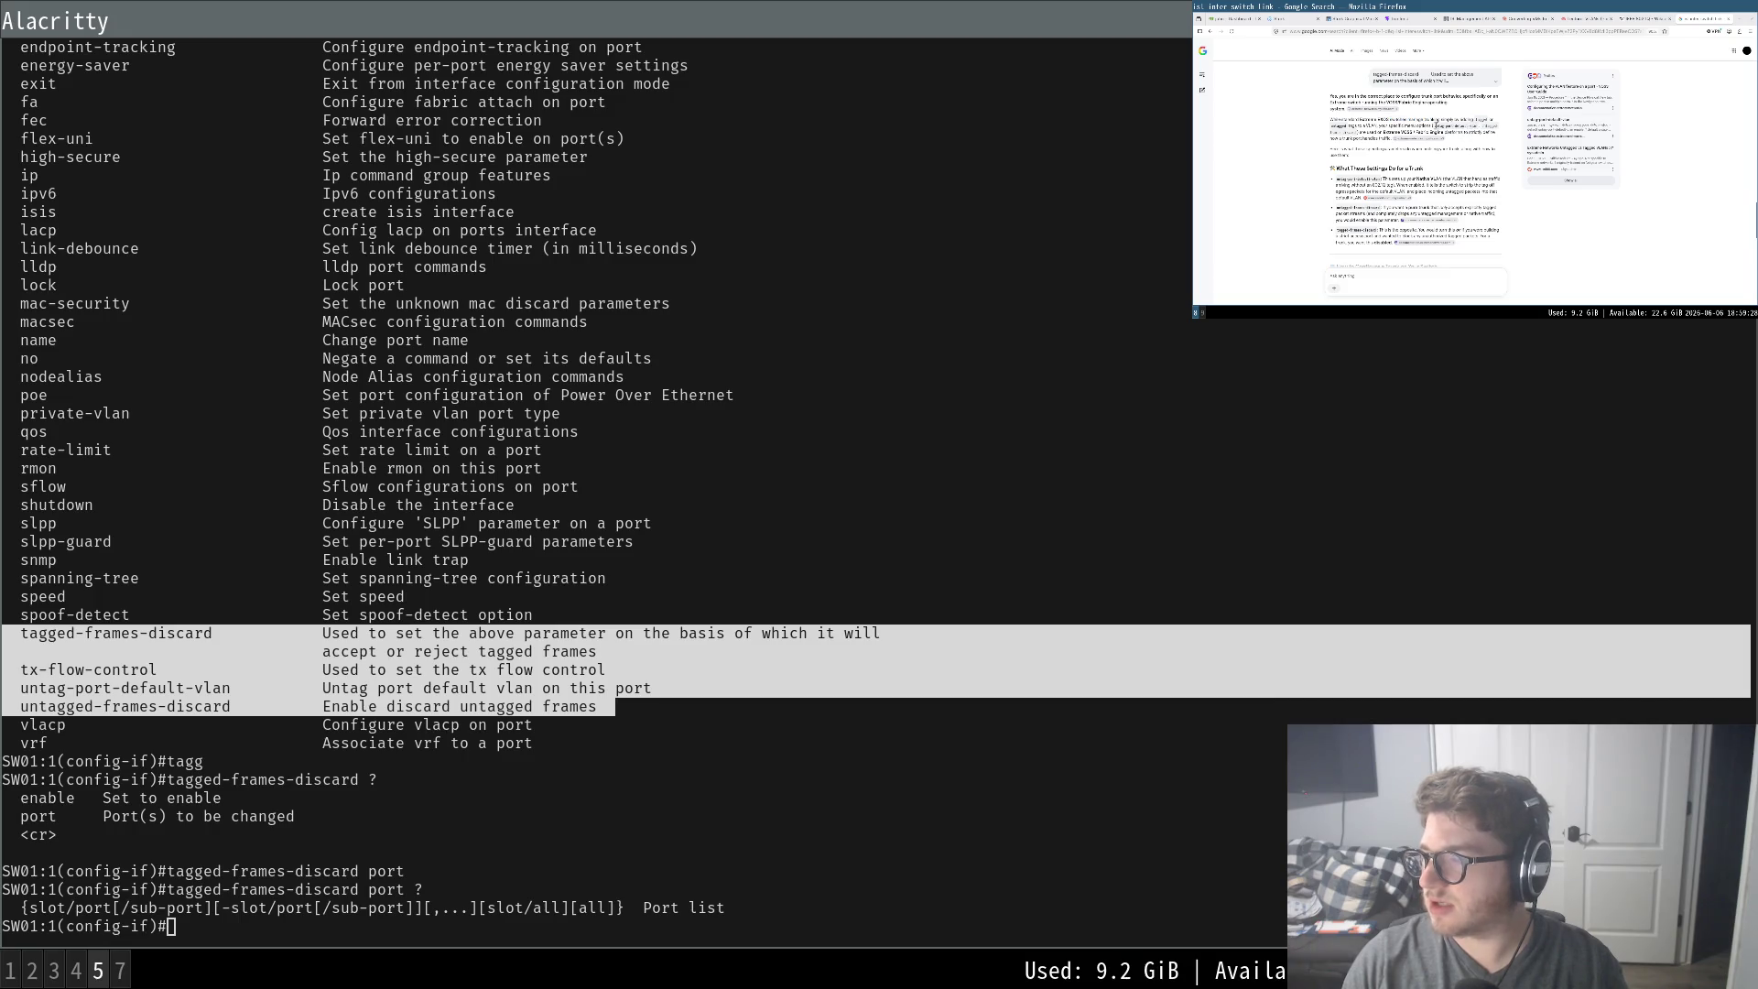
pyautogui.moveTo(1332, 118); pyautogui.dragTo(1487, 143)
pyautogui.click(1487, 144)
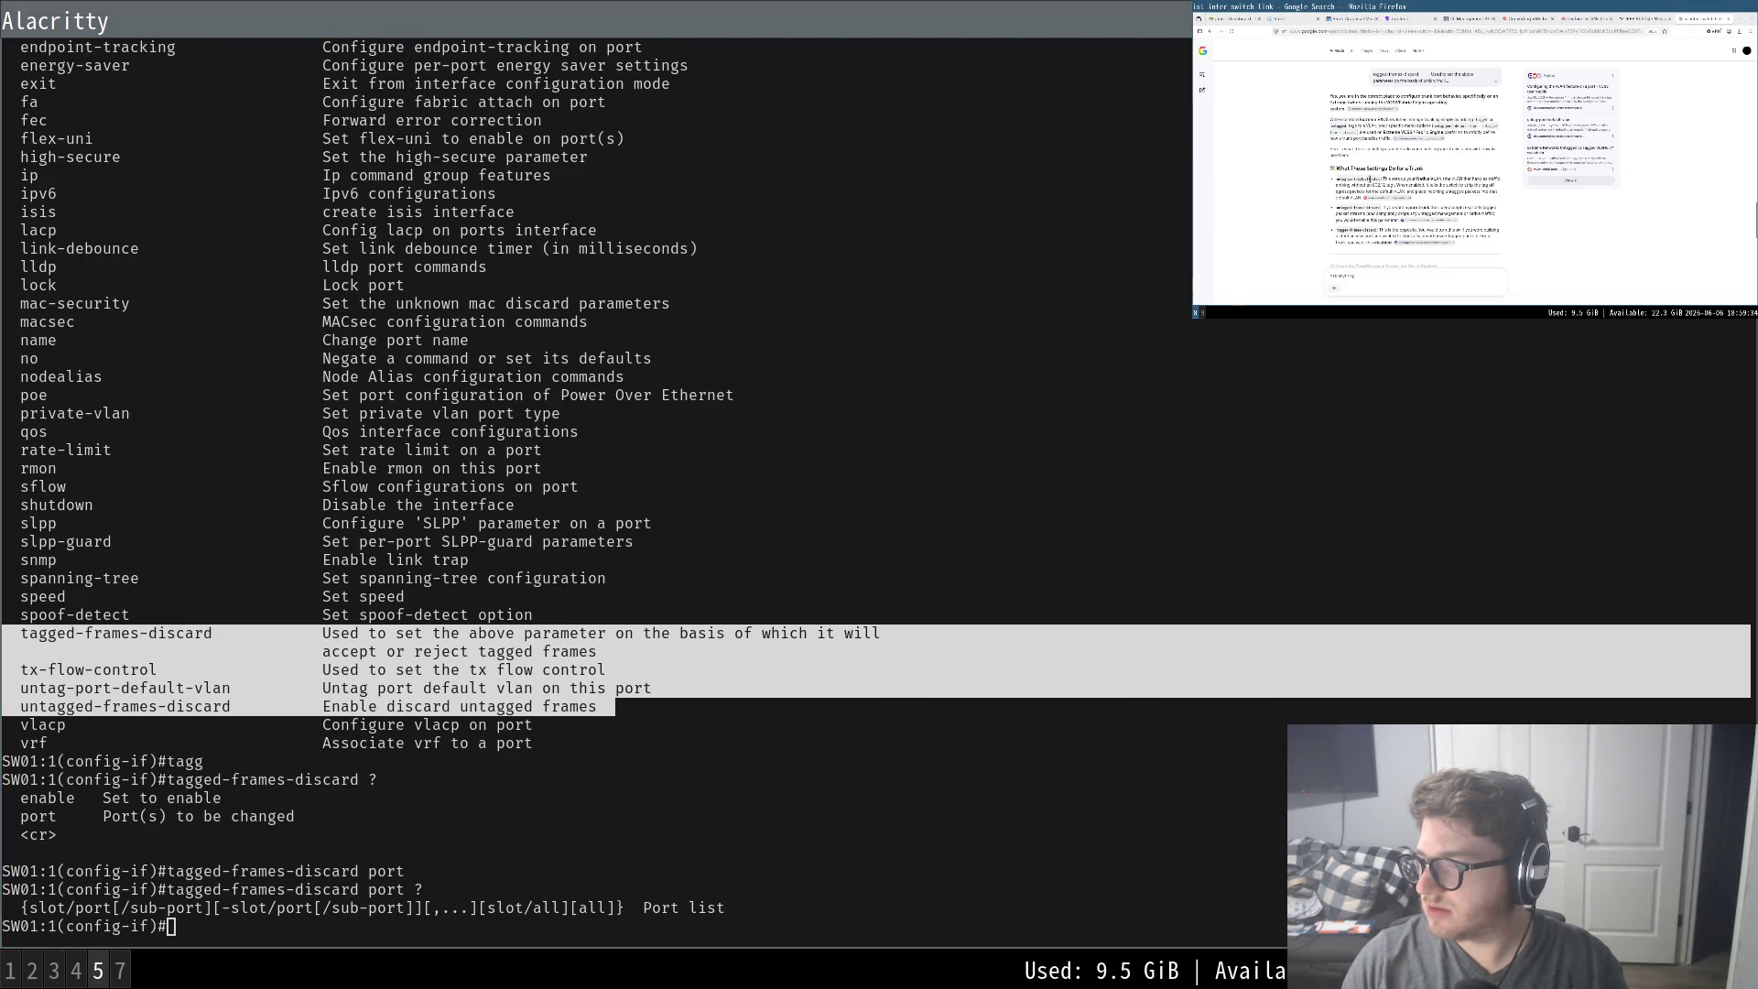
pyautogui.moveTo(1339, 179)
pyautogui.mouseDown()
pyautogui.moveTo(1436, 187)
pyautogui.moveTo(1409, 192)
pyautogui.mouseUp()
pyautogui.click(1360, 200)
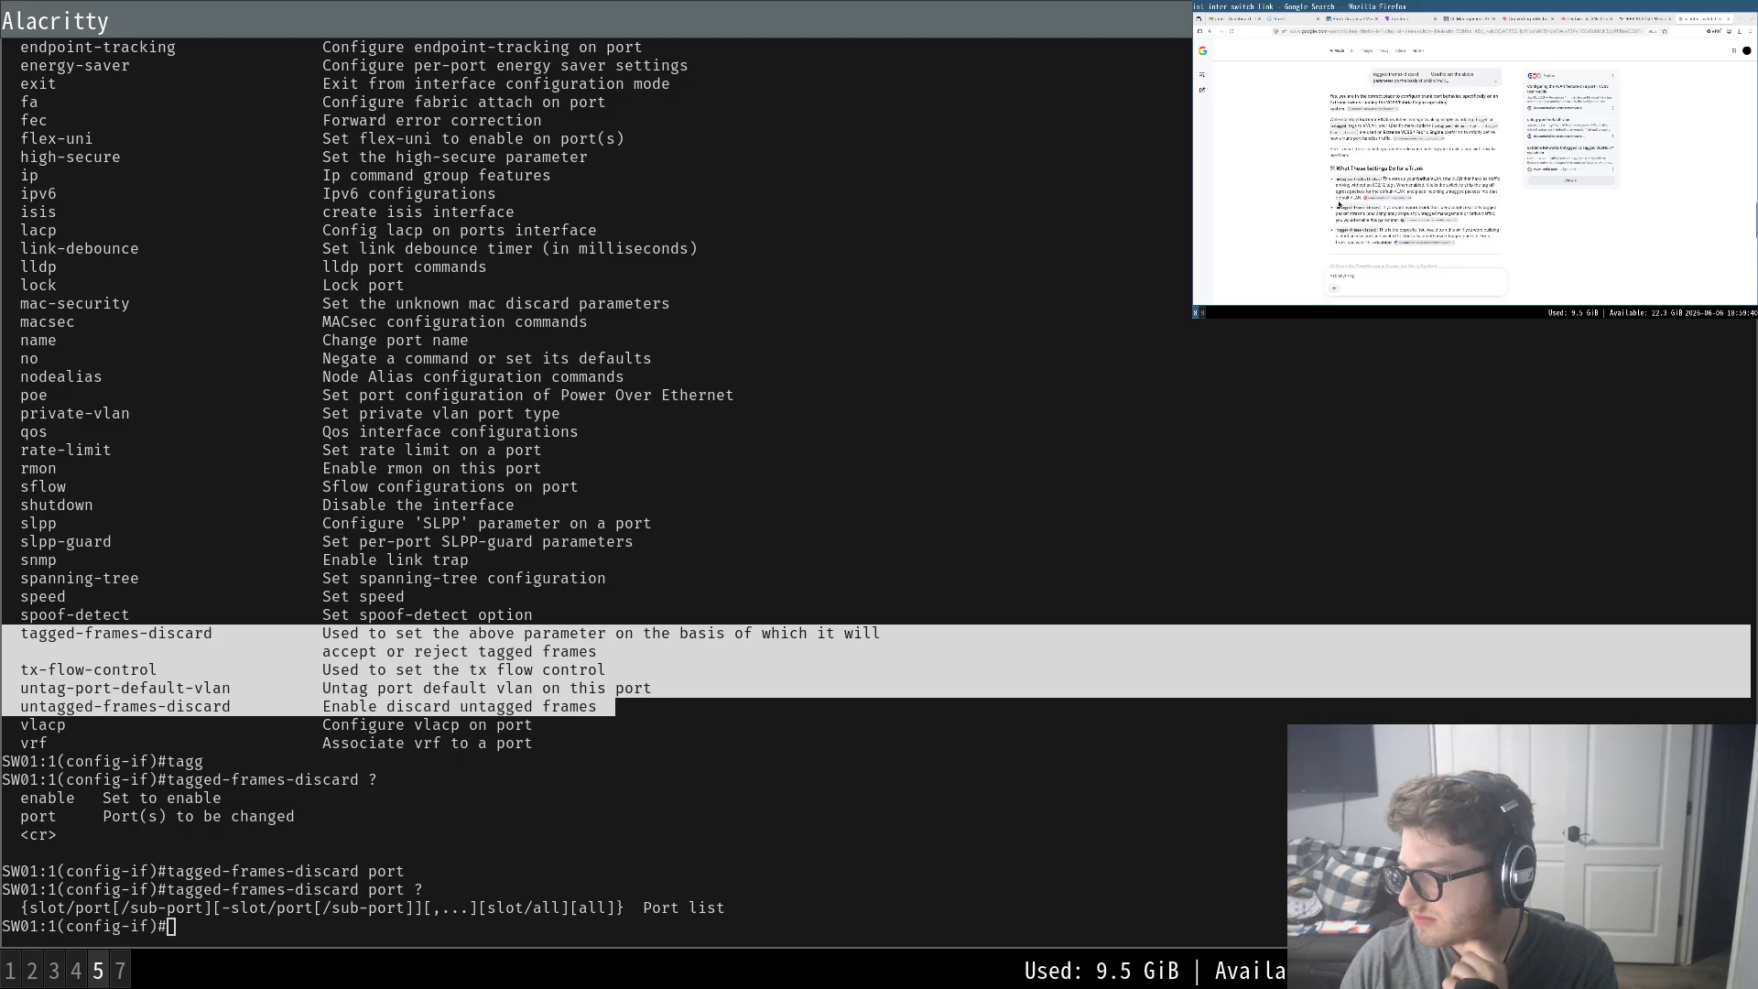
pyautogui.moveTo(1349, 200); pyautogui.dragTo(1335, 182)
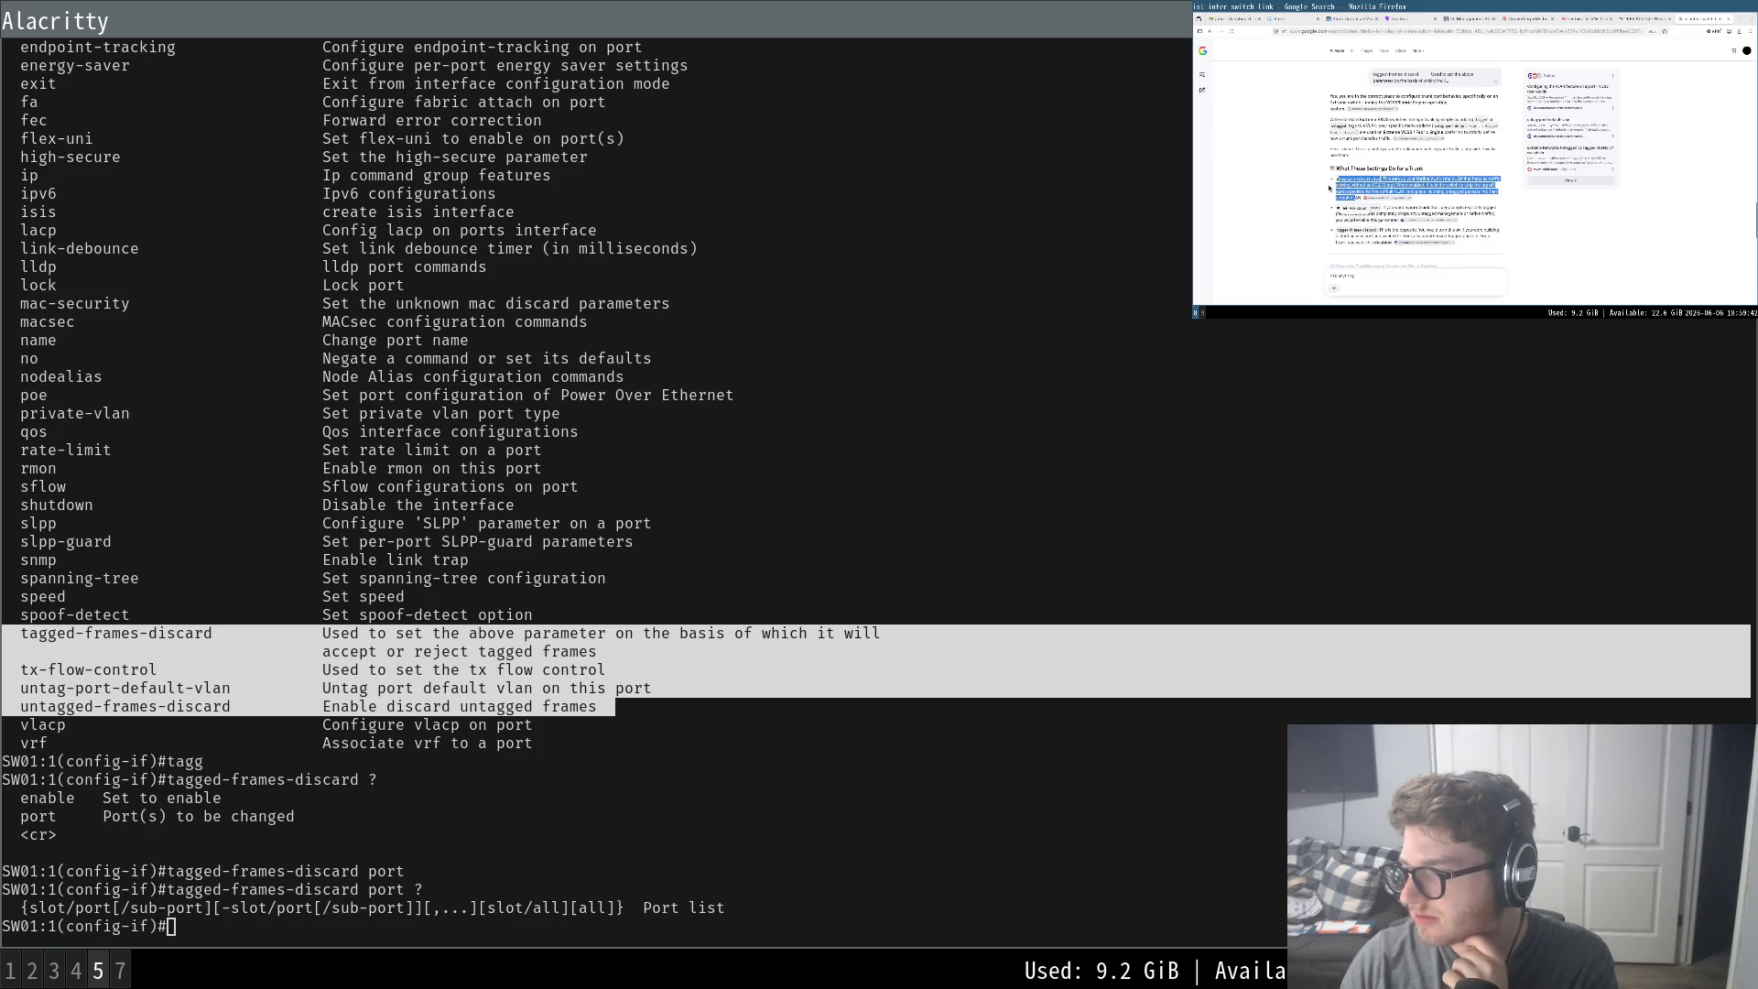
pyautogui.click(1326, 190)
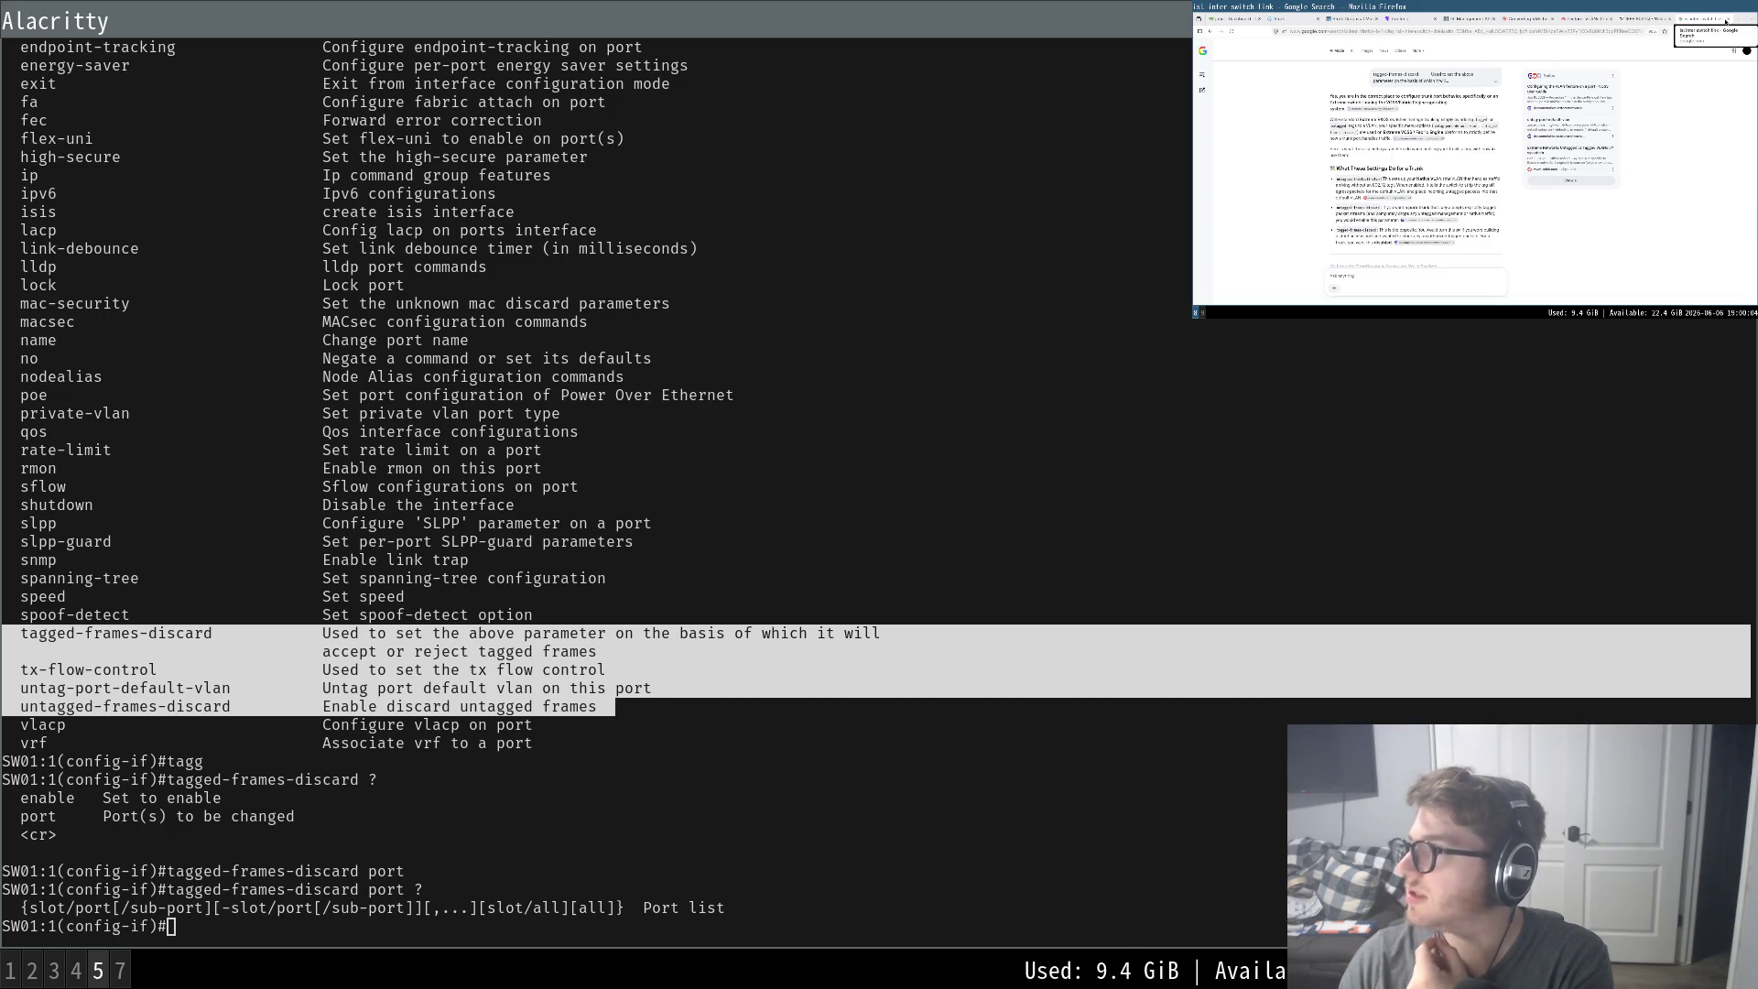
# Play the full-screen VLANs Part 2 lecture until the IEEE 802.1Q bullet appears, then pause it
pyautogui.click(1727, 19)
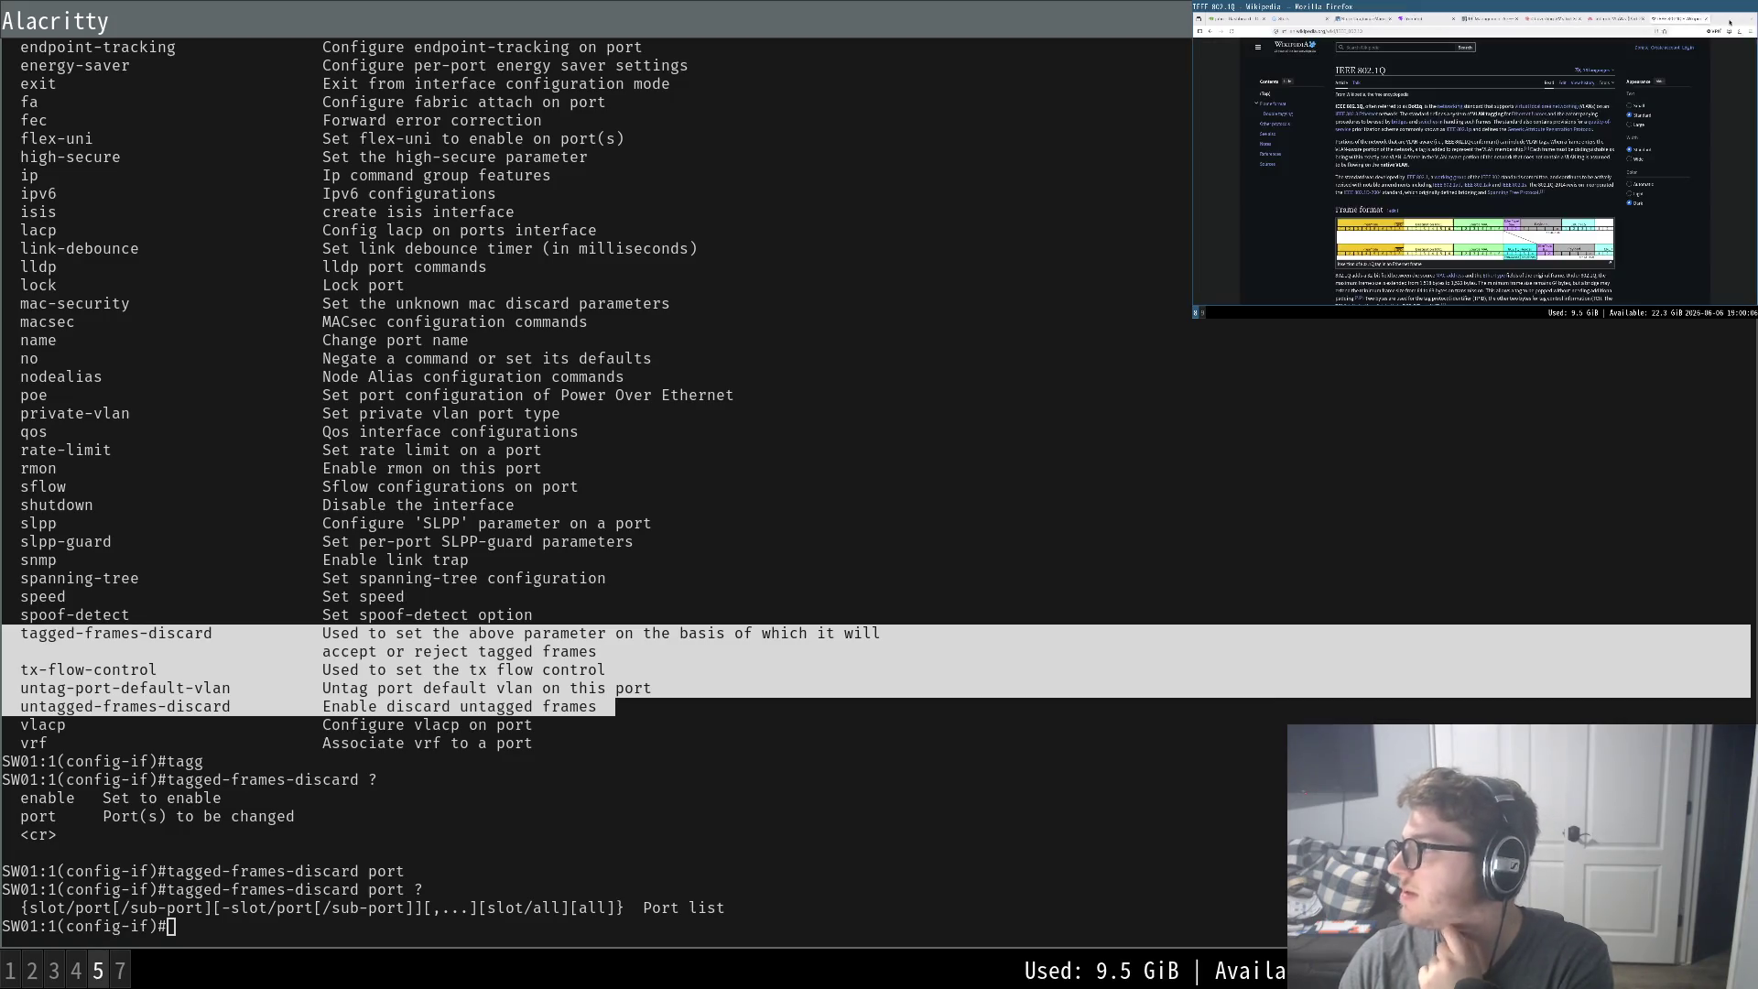
pyautogui.click(1635, 17)
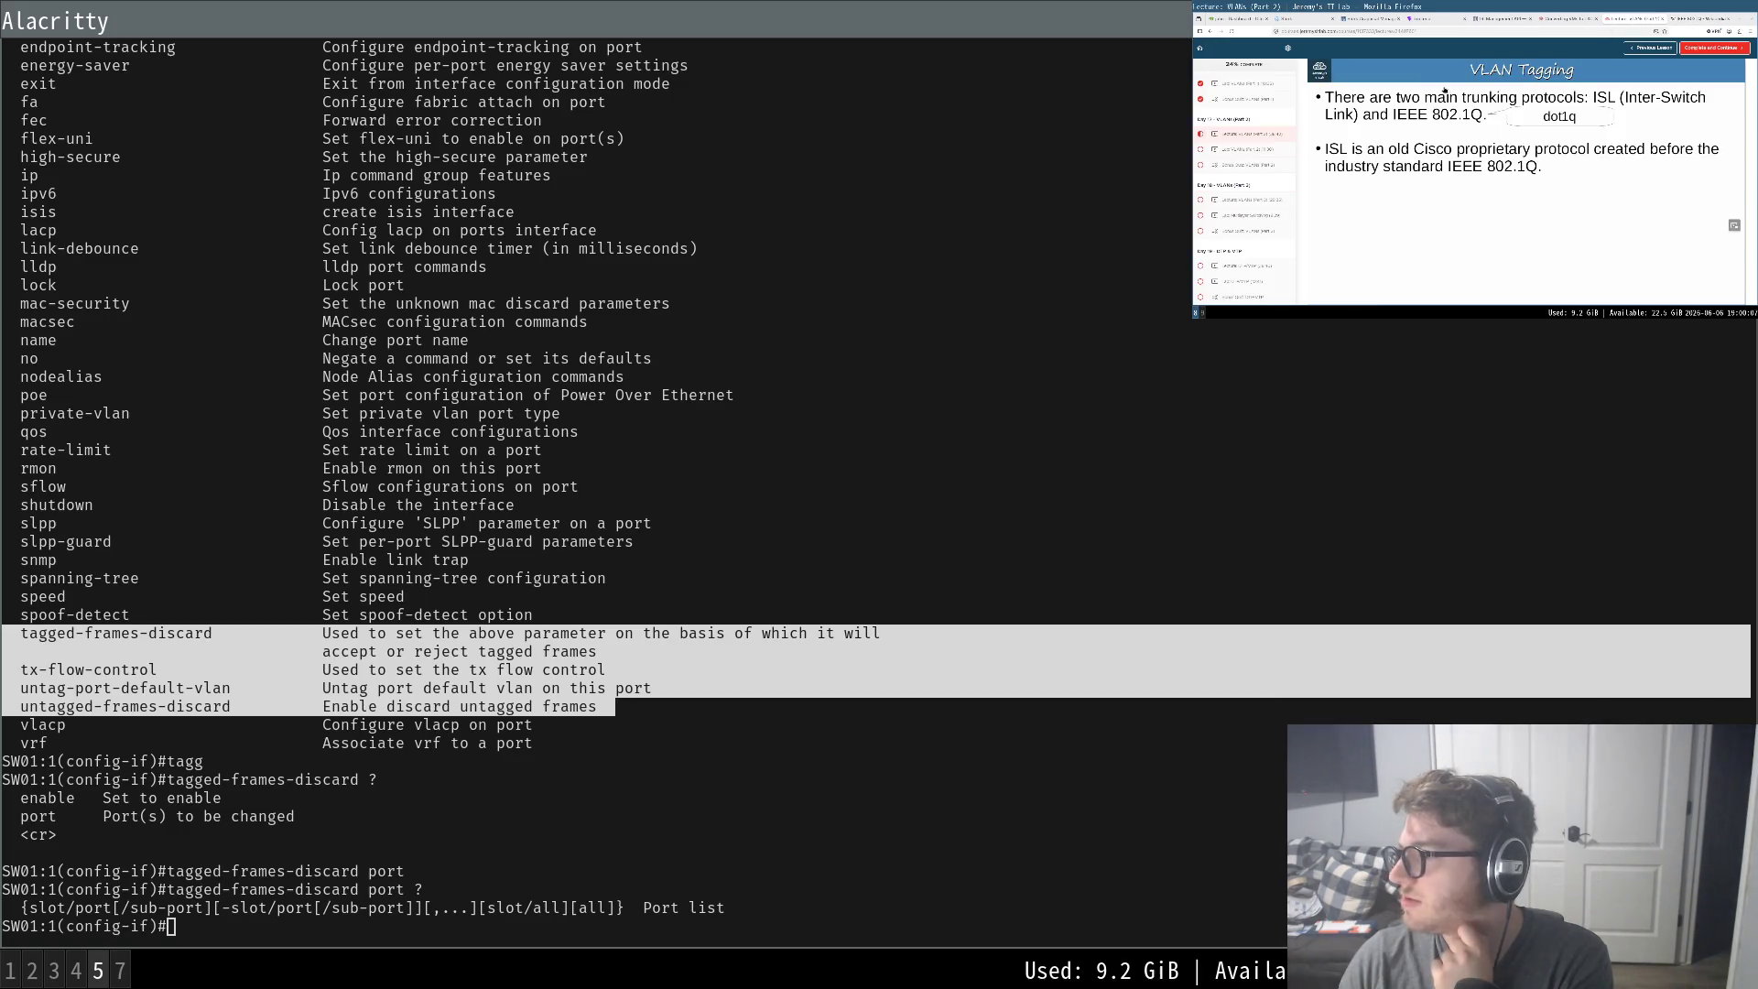
pyautogui.doubleClick(1438, 162)
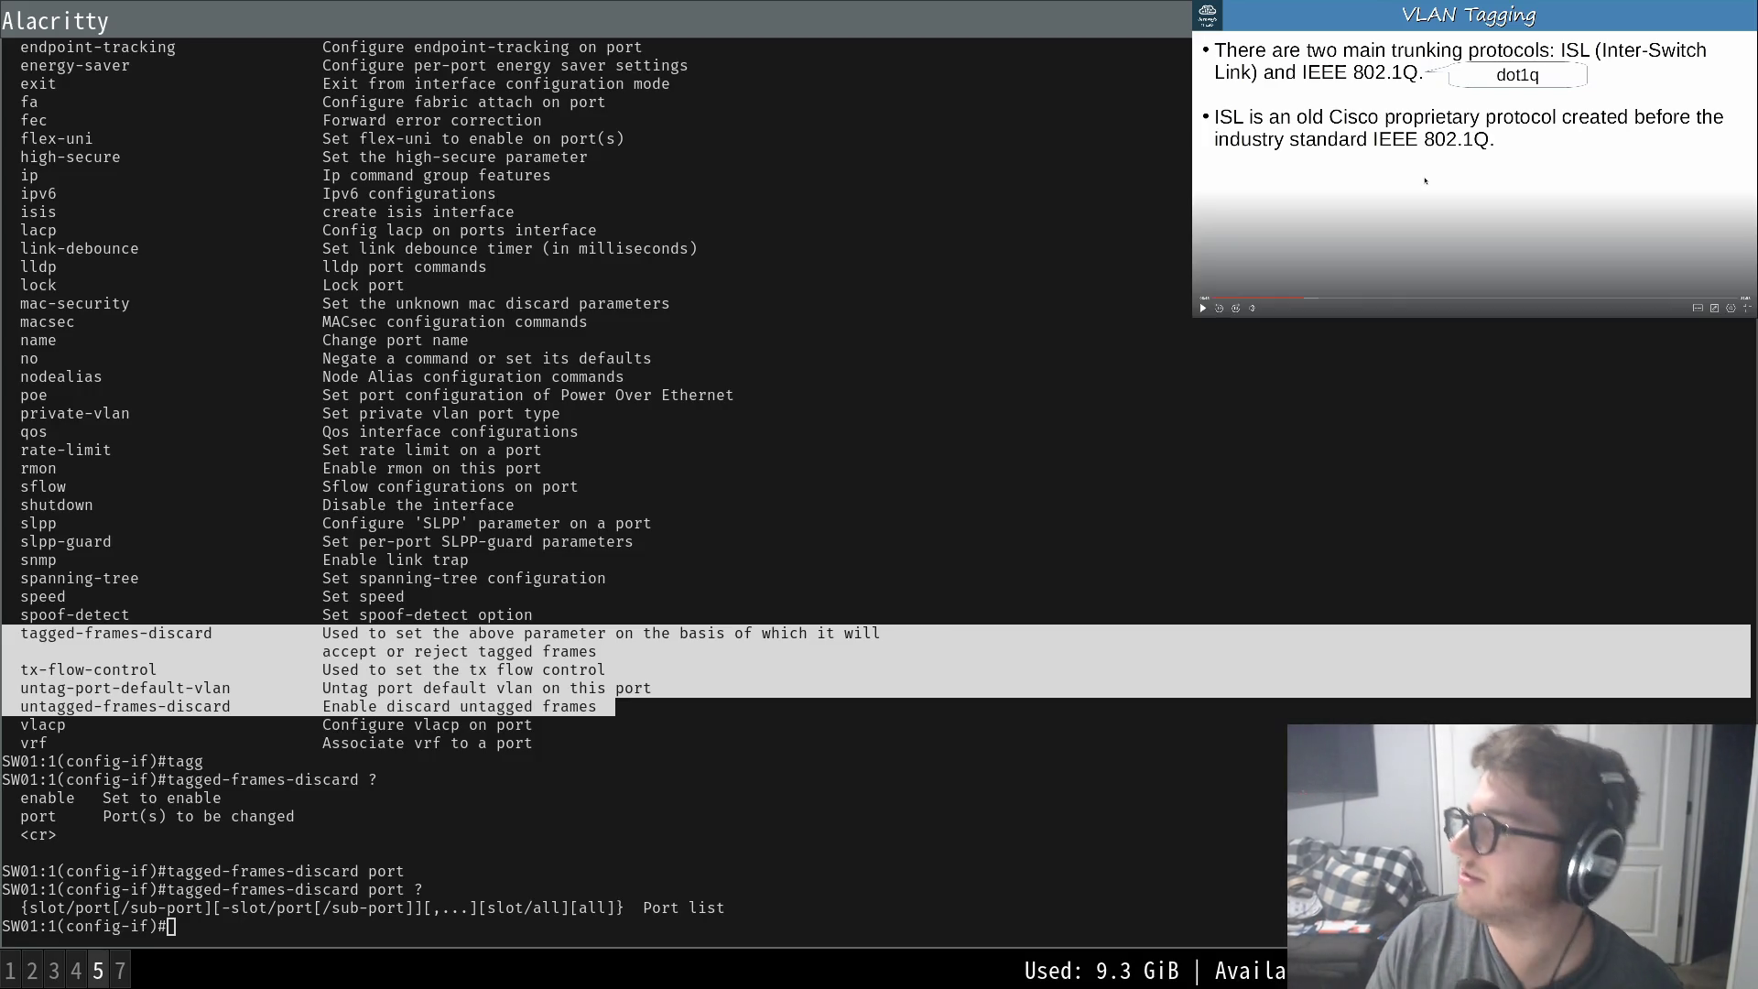
pyautogui.press('space')
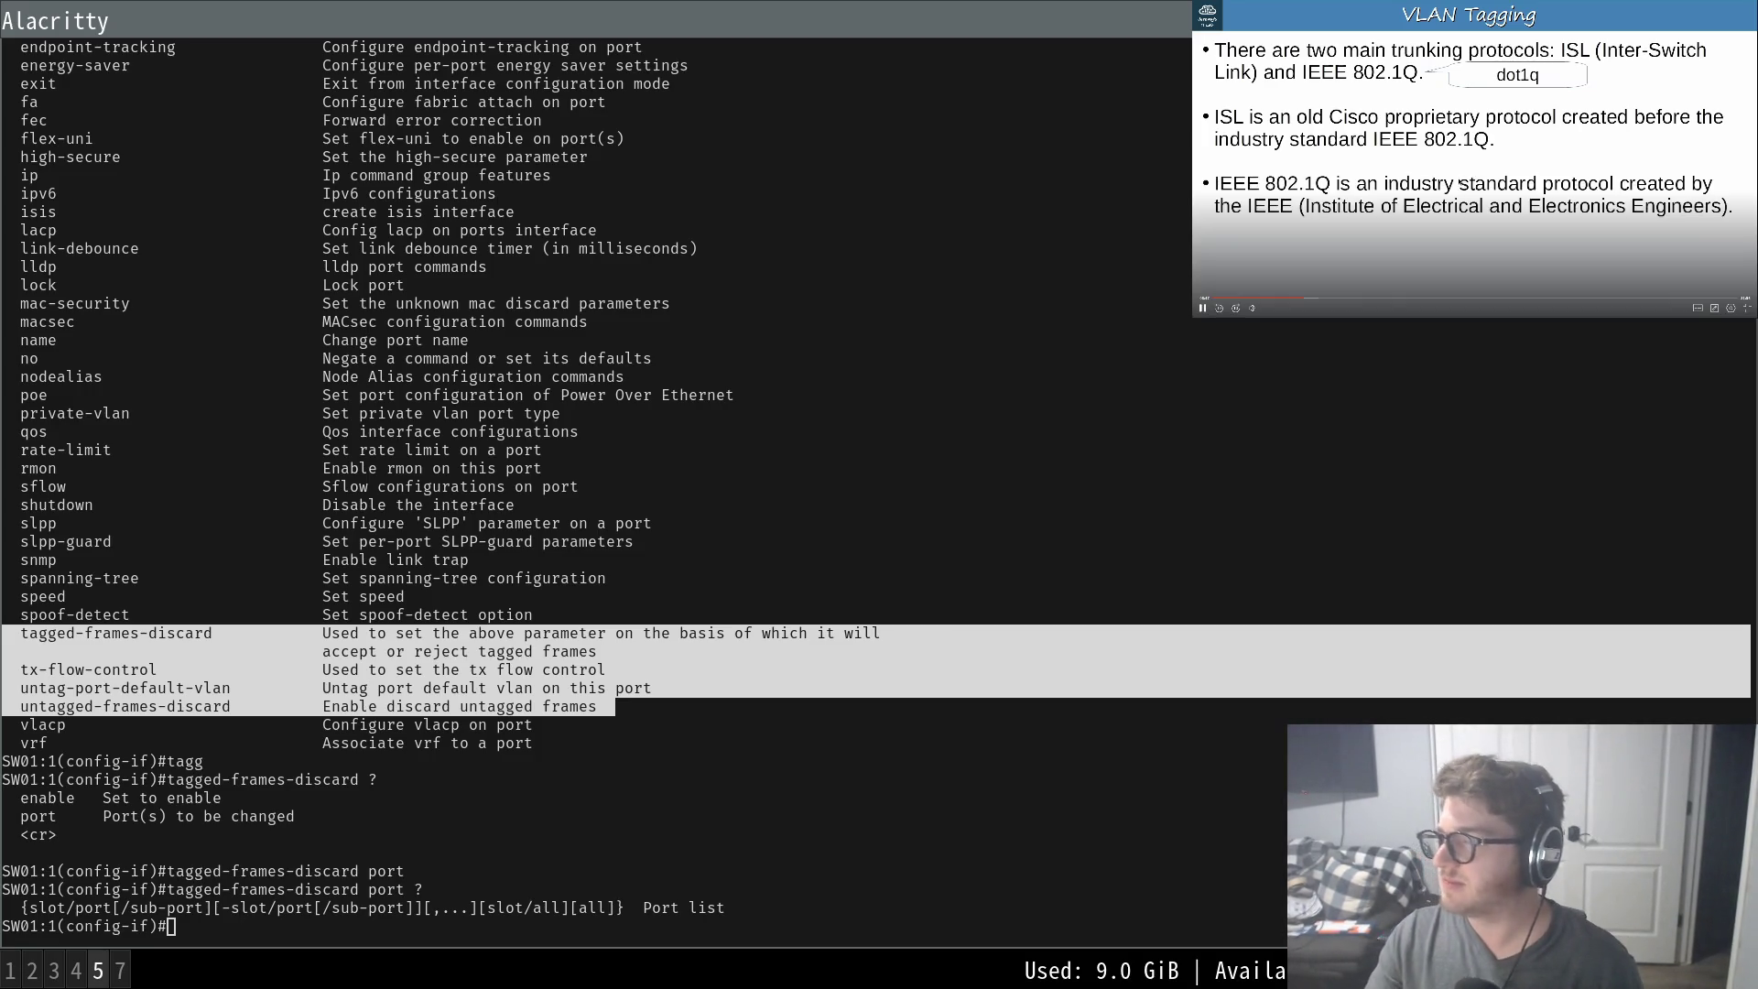
pyautogui.press('space')
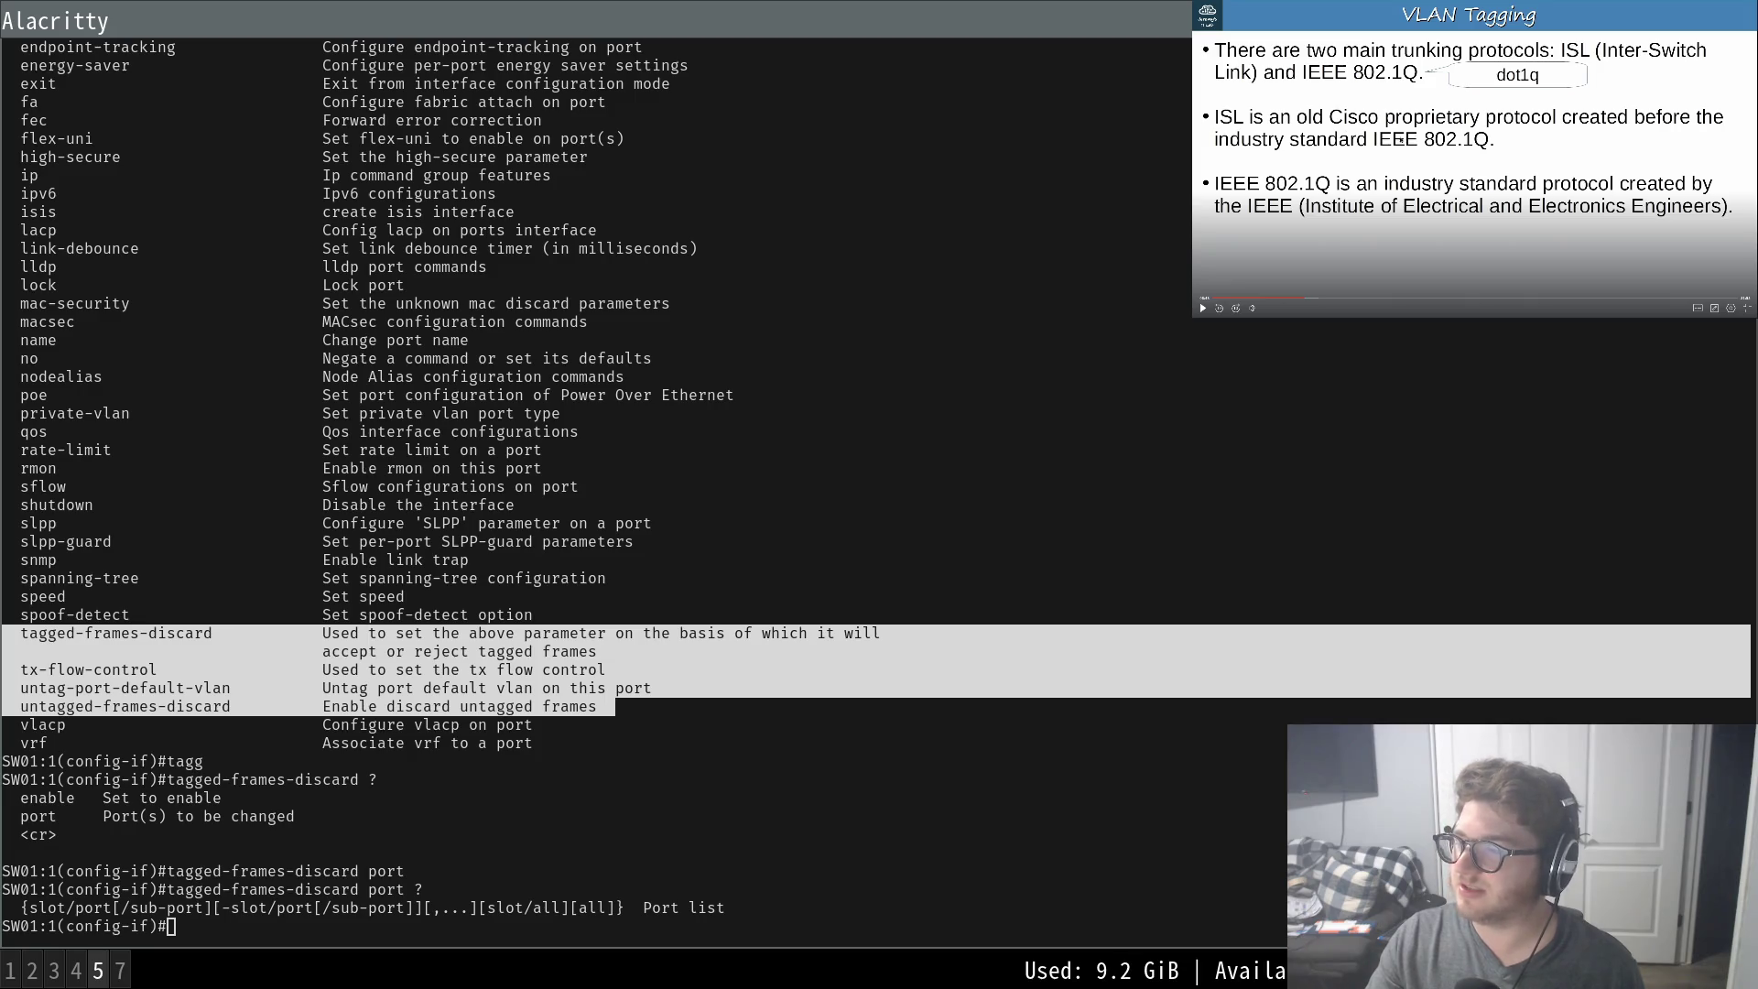
# Return to workspace 1 with the Obsidian VLANs note
pyautogui.click(961, 759)
pyautogui.press('super+3')
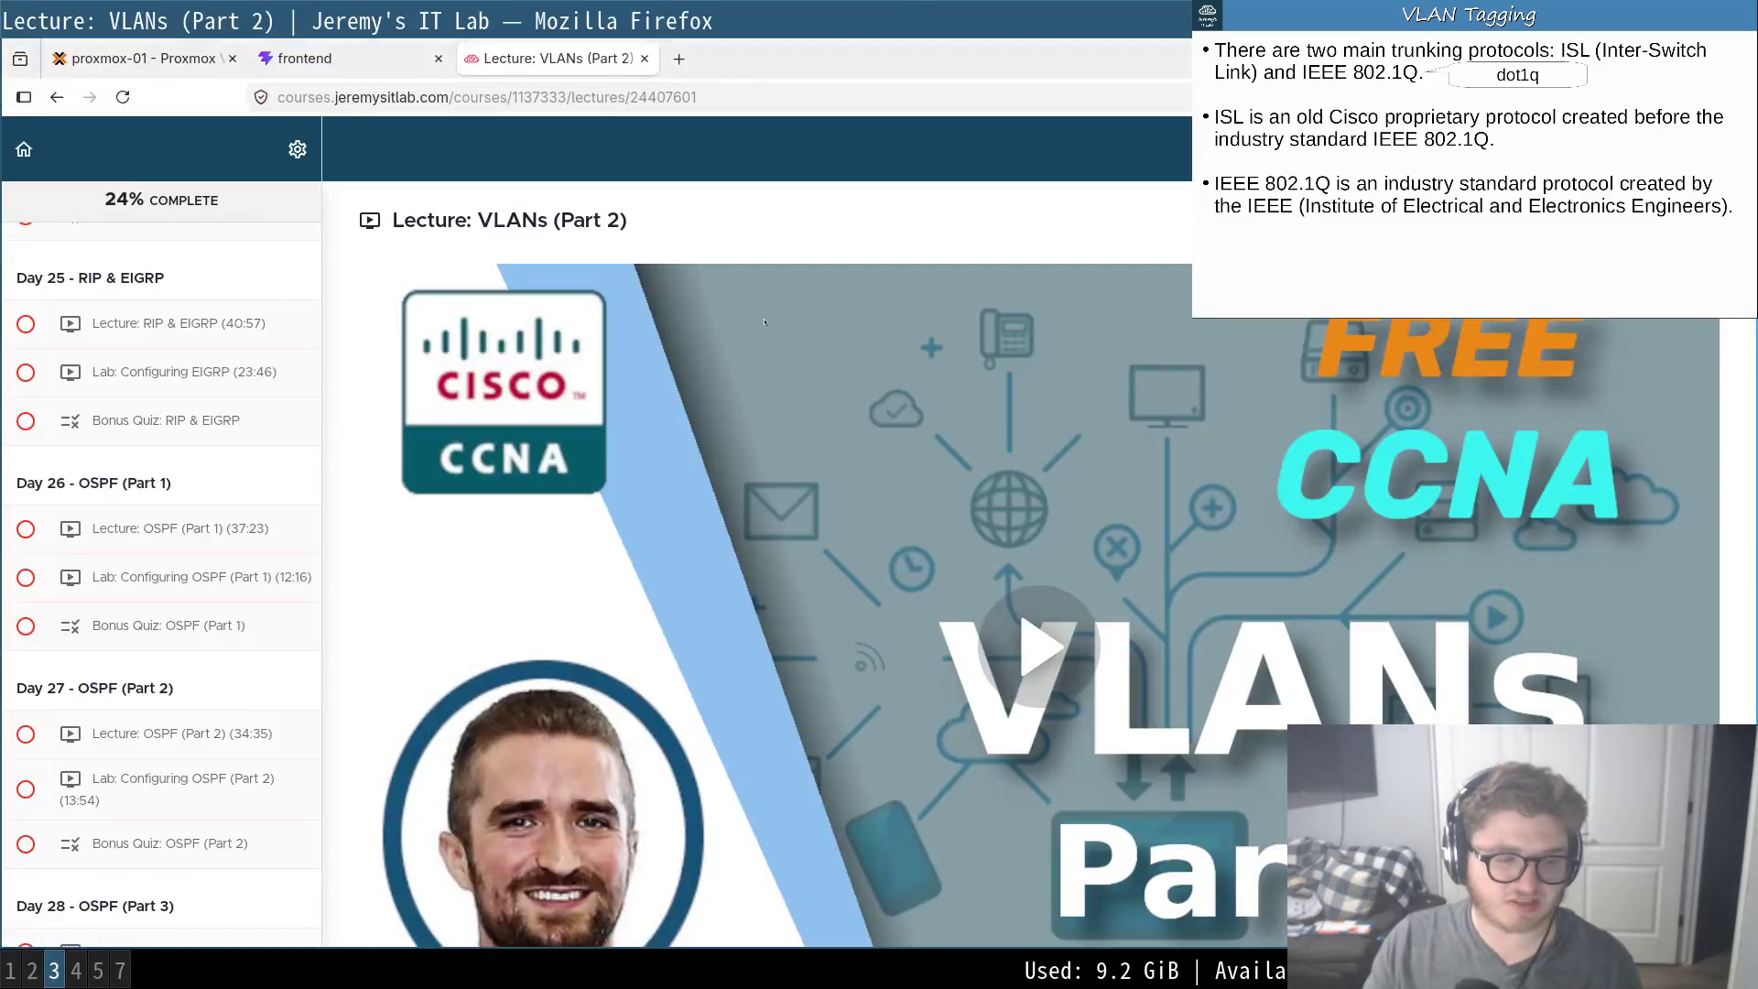
pyautogui.press('super+1')
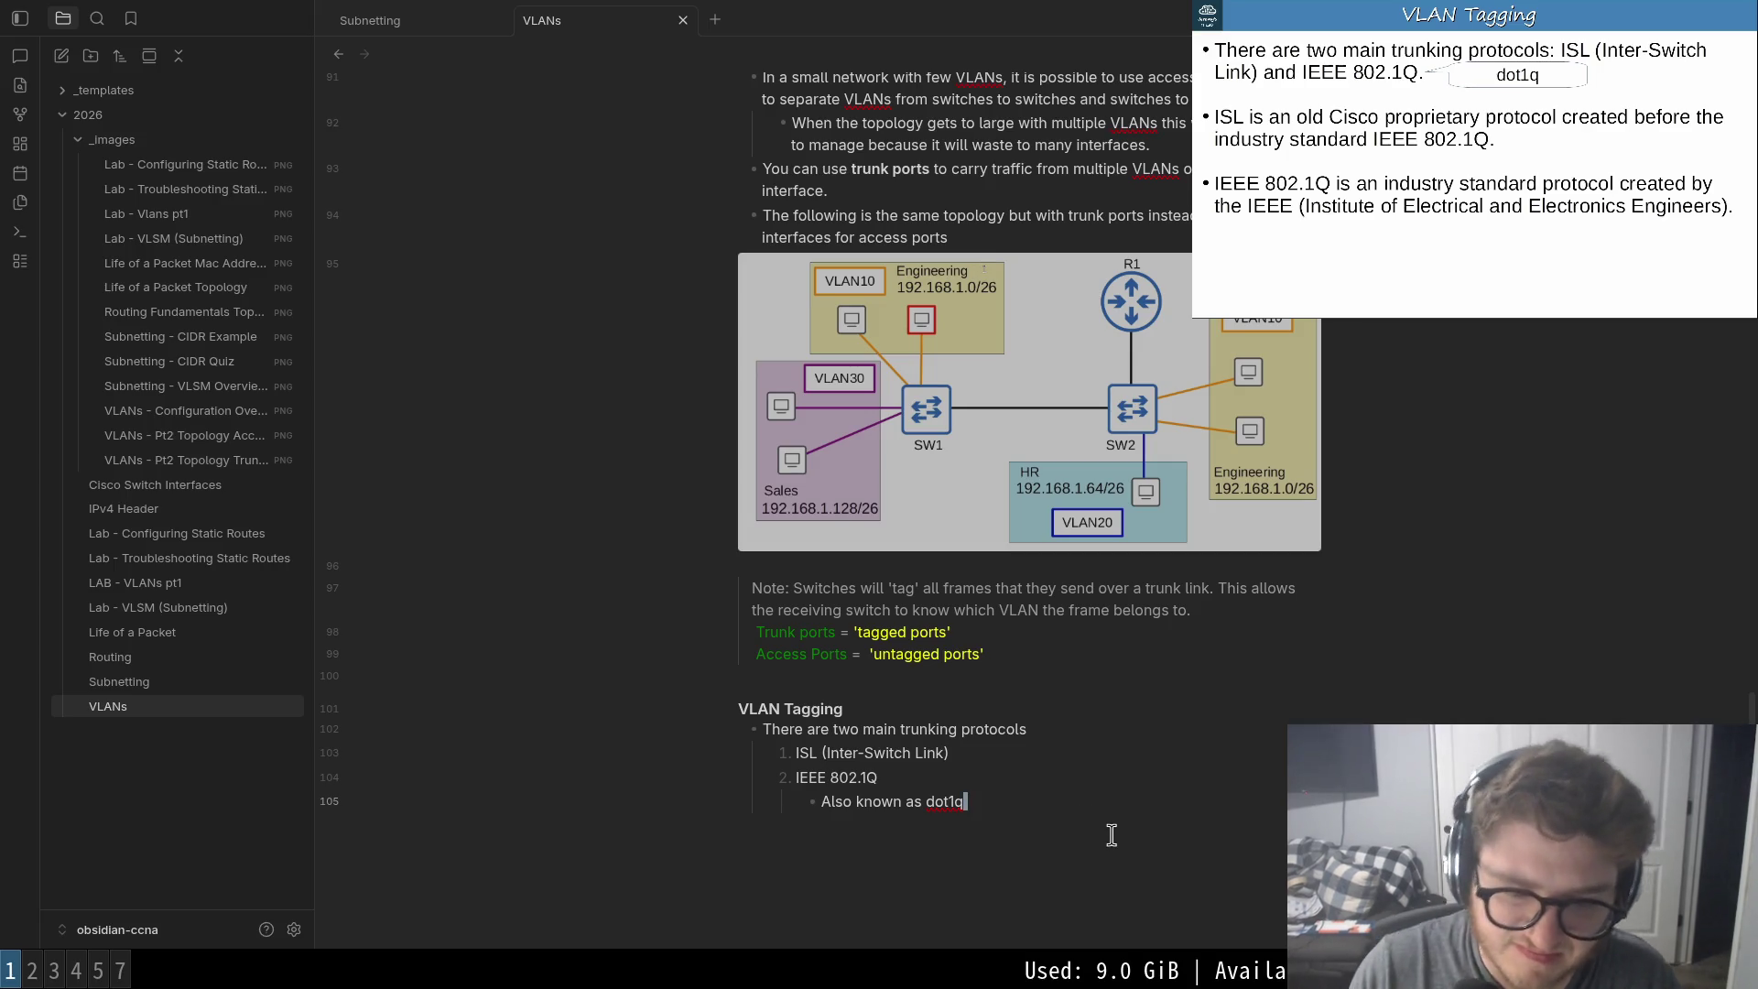
# Write the bullet that IEEE 802.1Q is an industry standard protocol by the IEEE, correcting Electronics
pyautogui.press('Return')
pyautogui.press('Return')
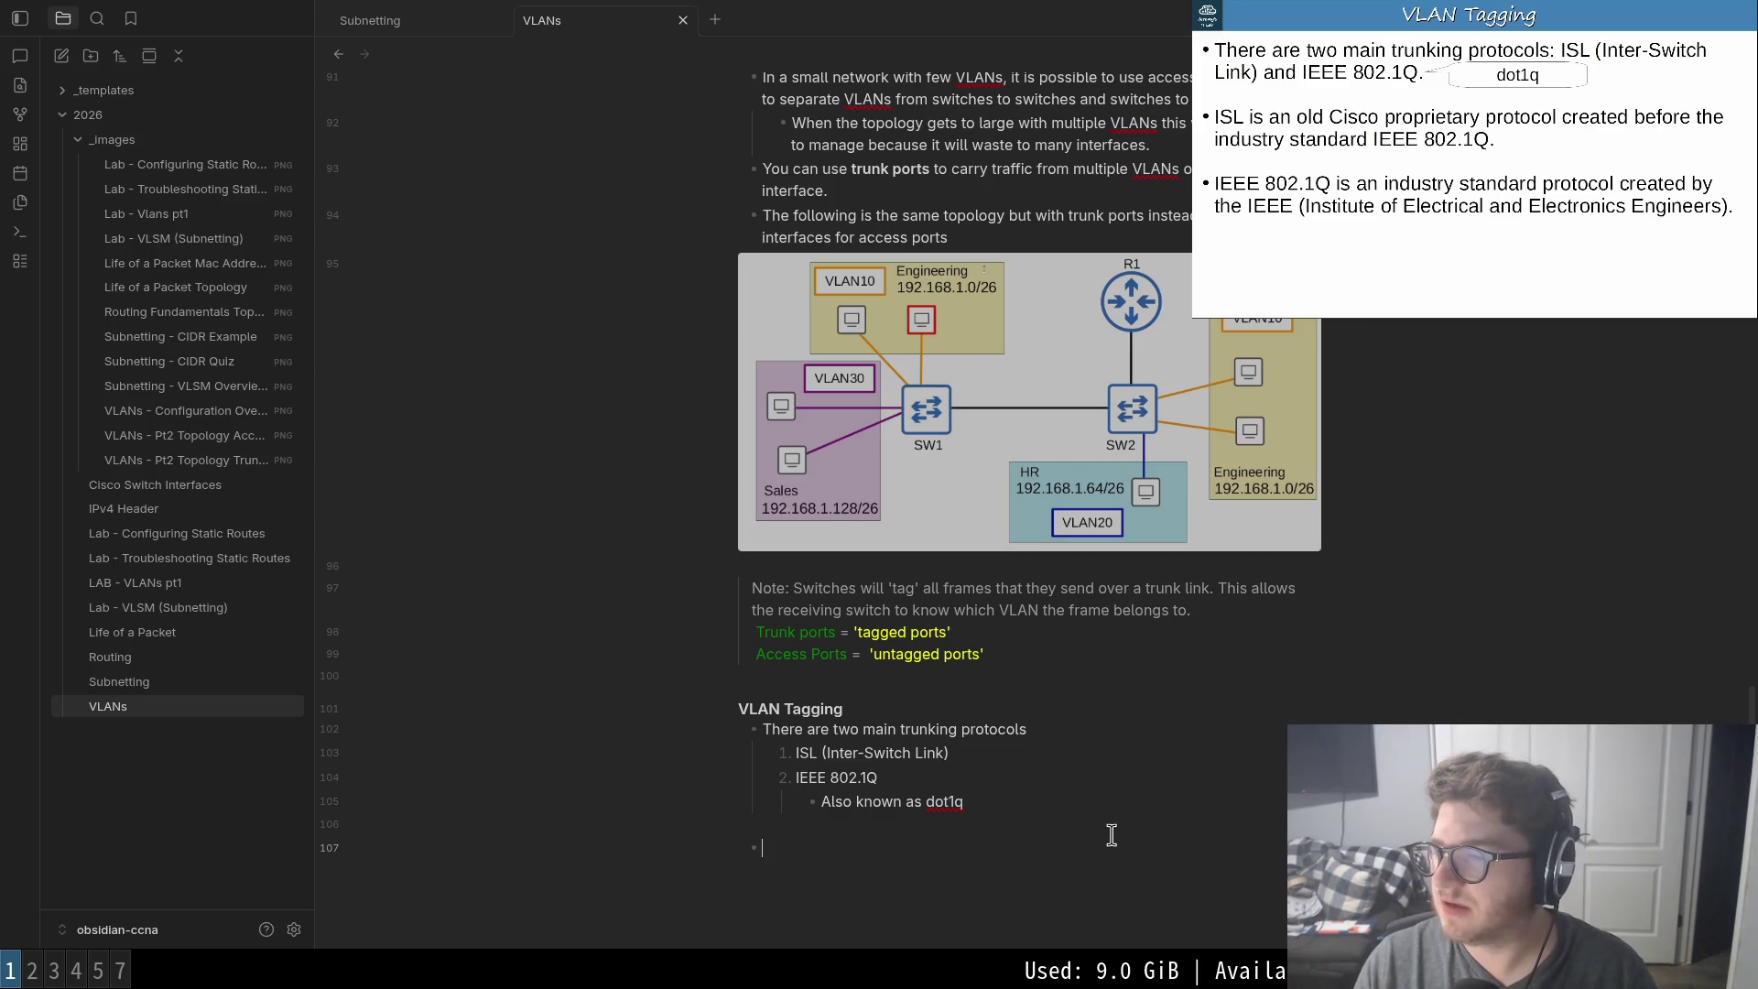
pyautogui.write('ISL is')
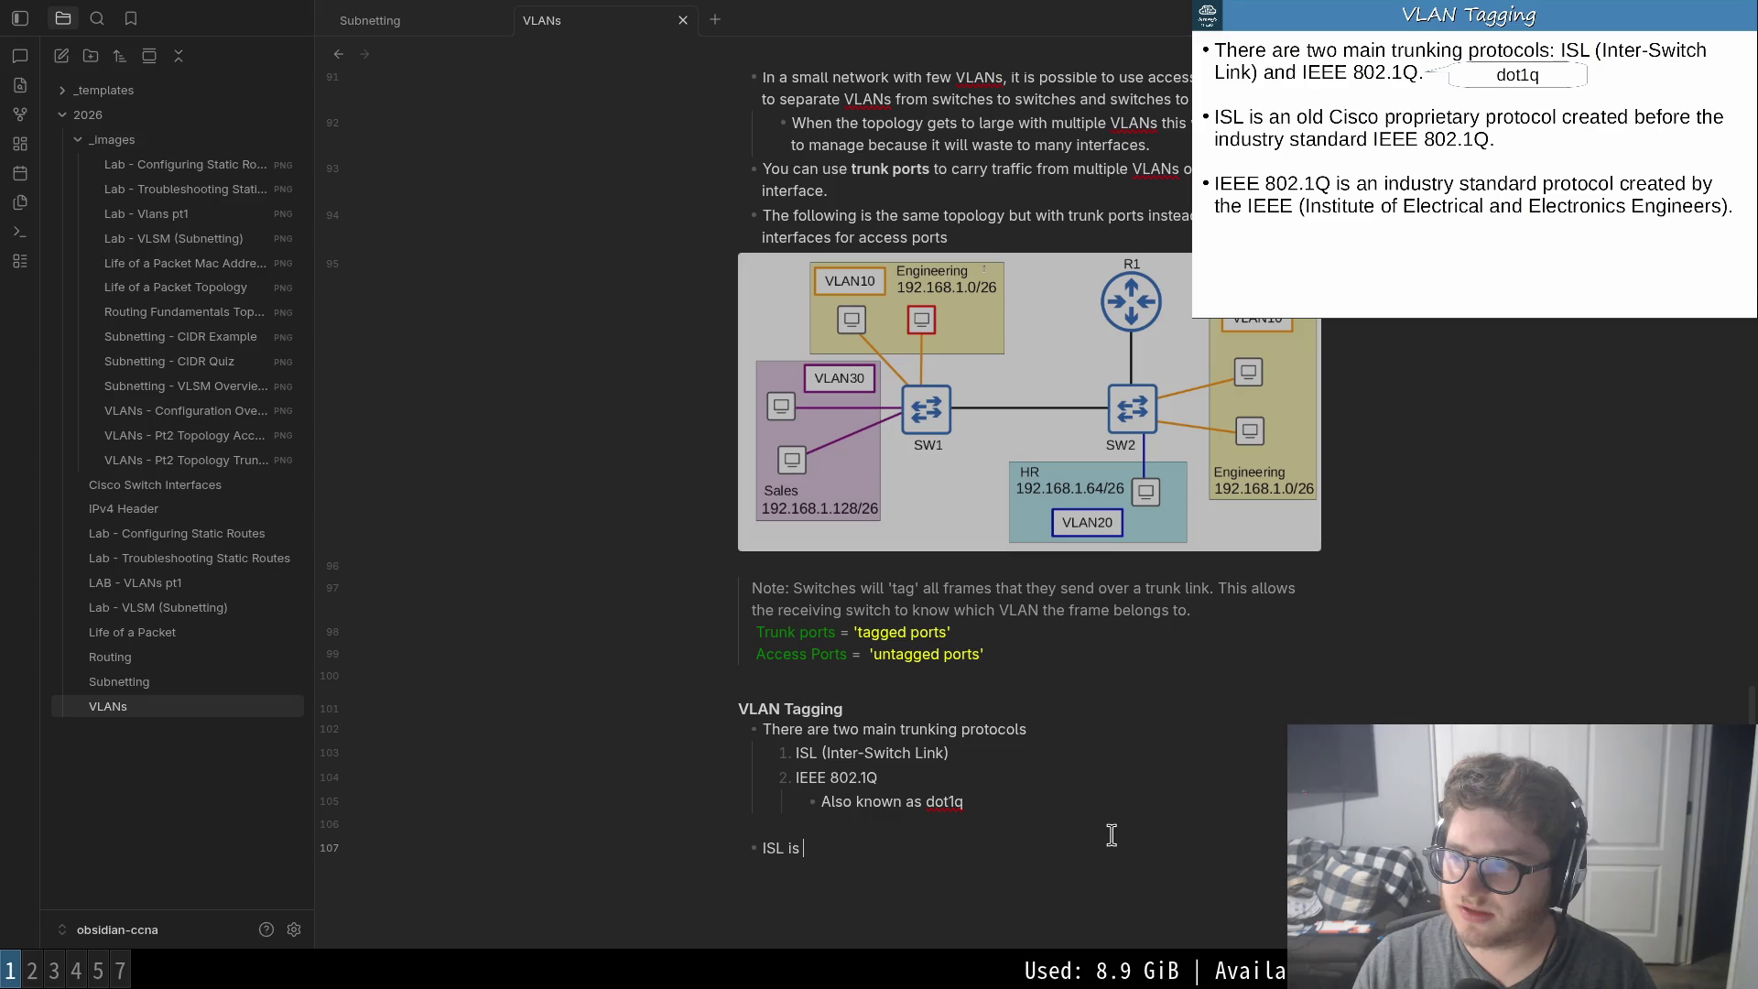
pyautogui.write(' an old Cis')
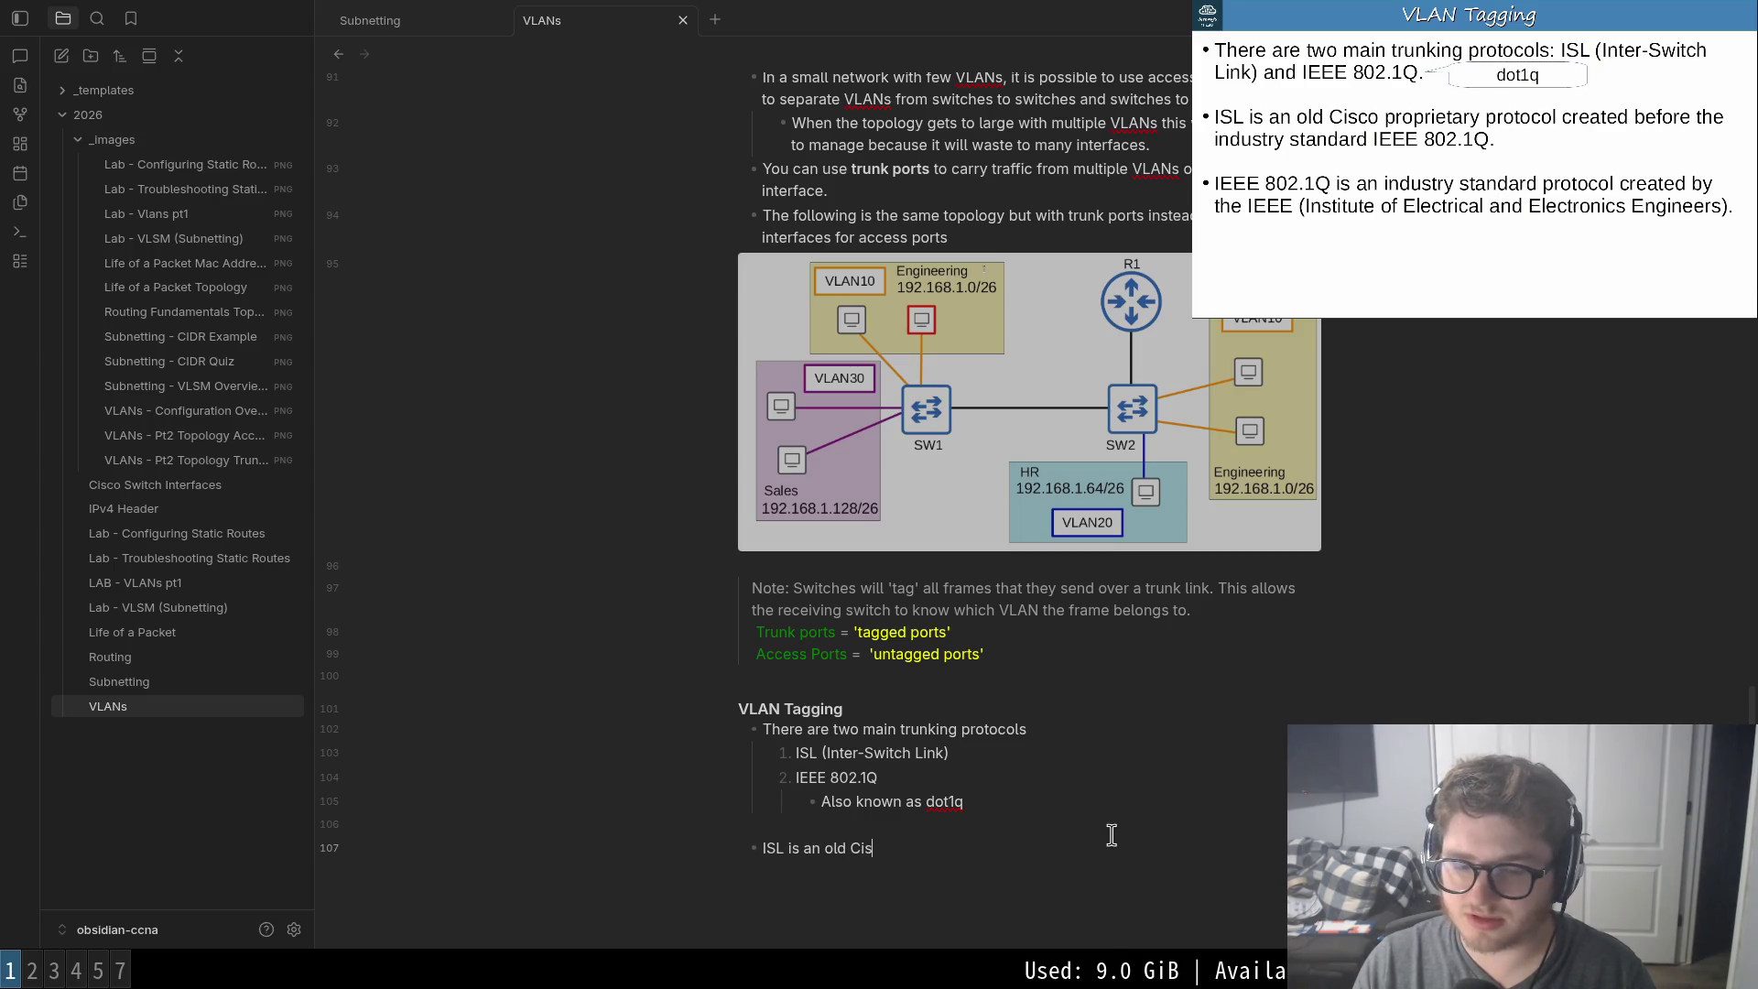
pyautogui.write('p')
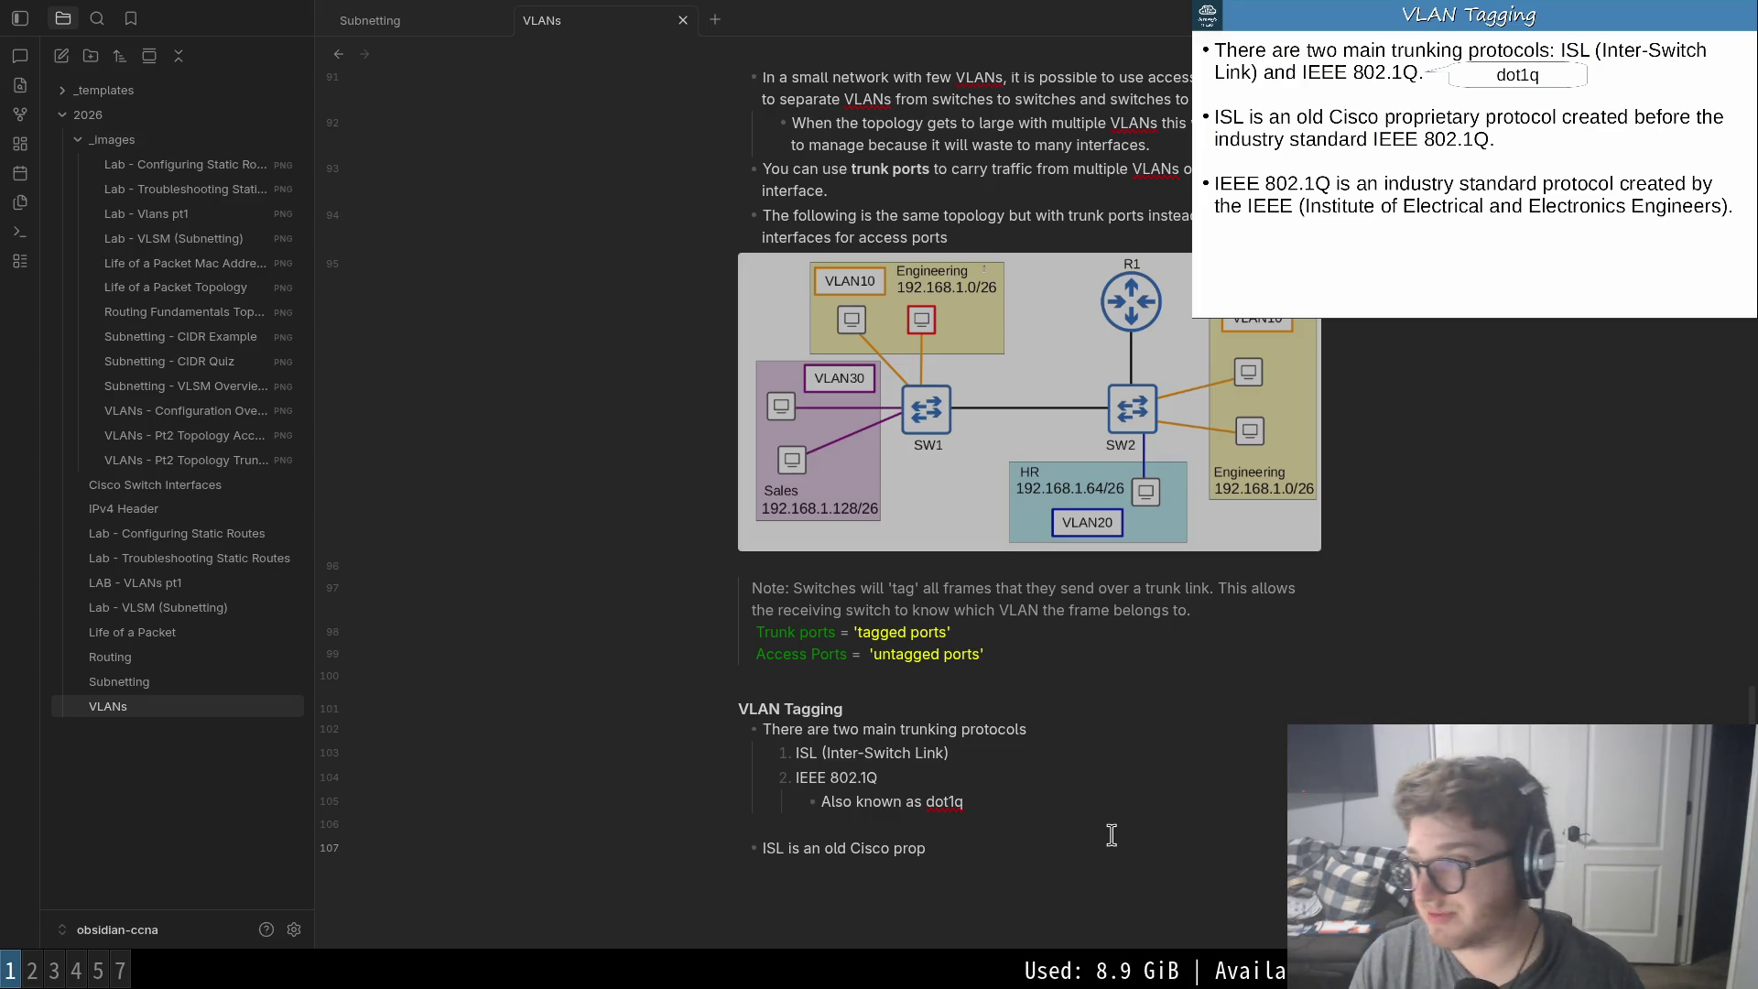
pyautogui.write('rotrie')
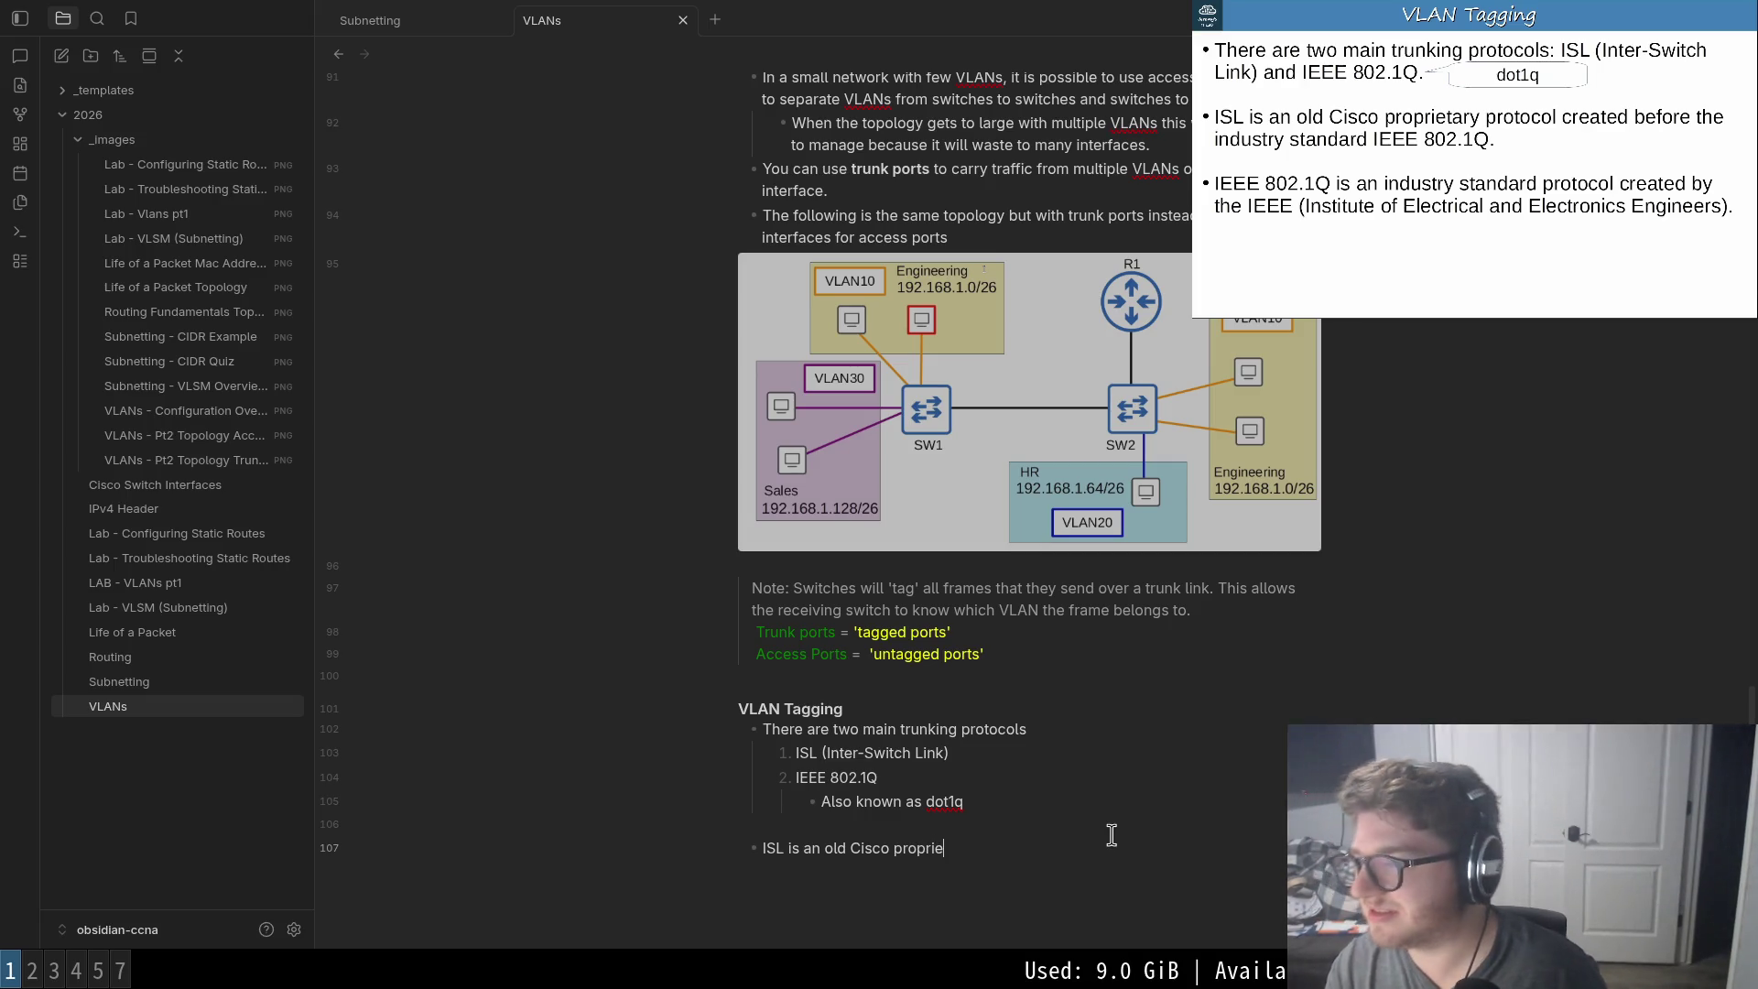
pyautogui.write('tary')
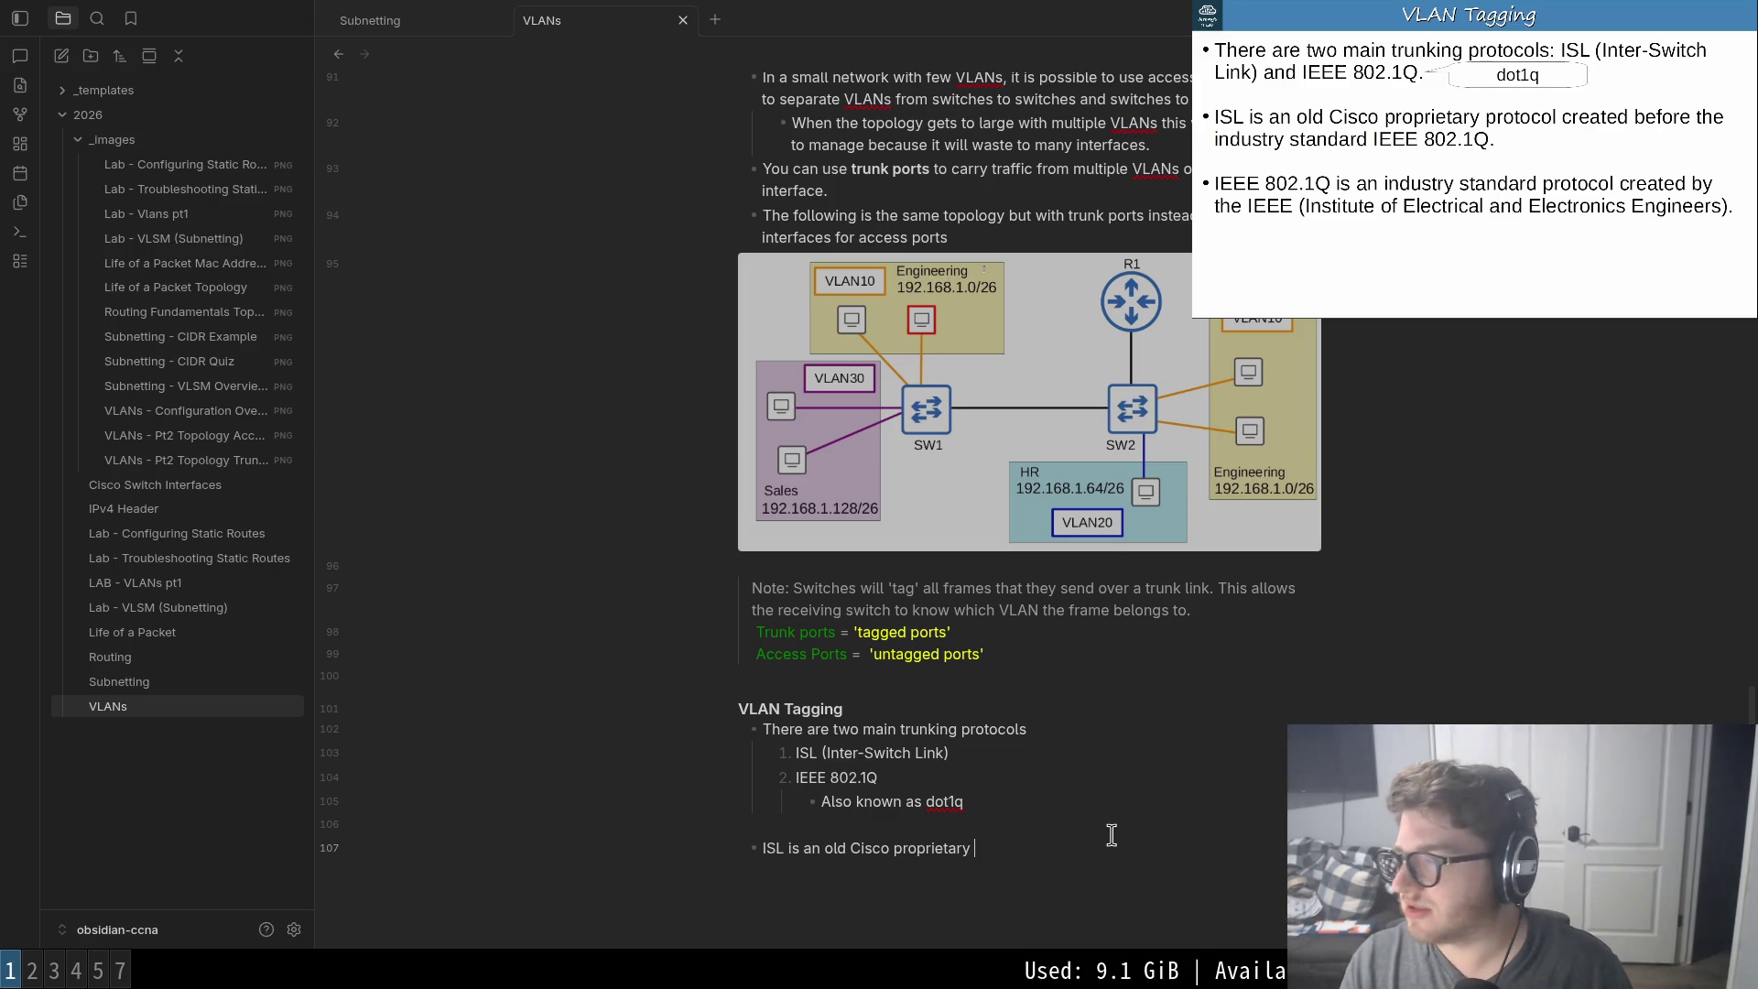
pyautogui.write(' proto')
pyautogui.write('ol')
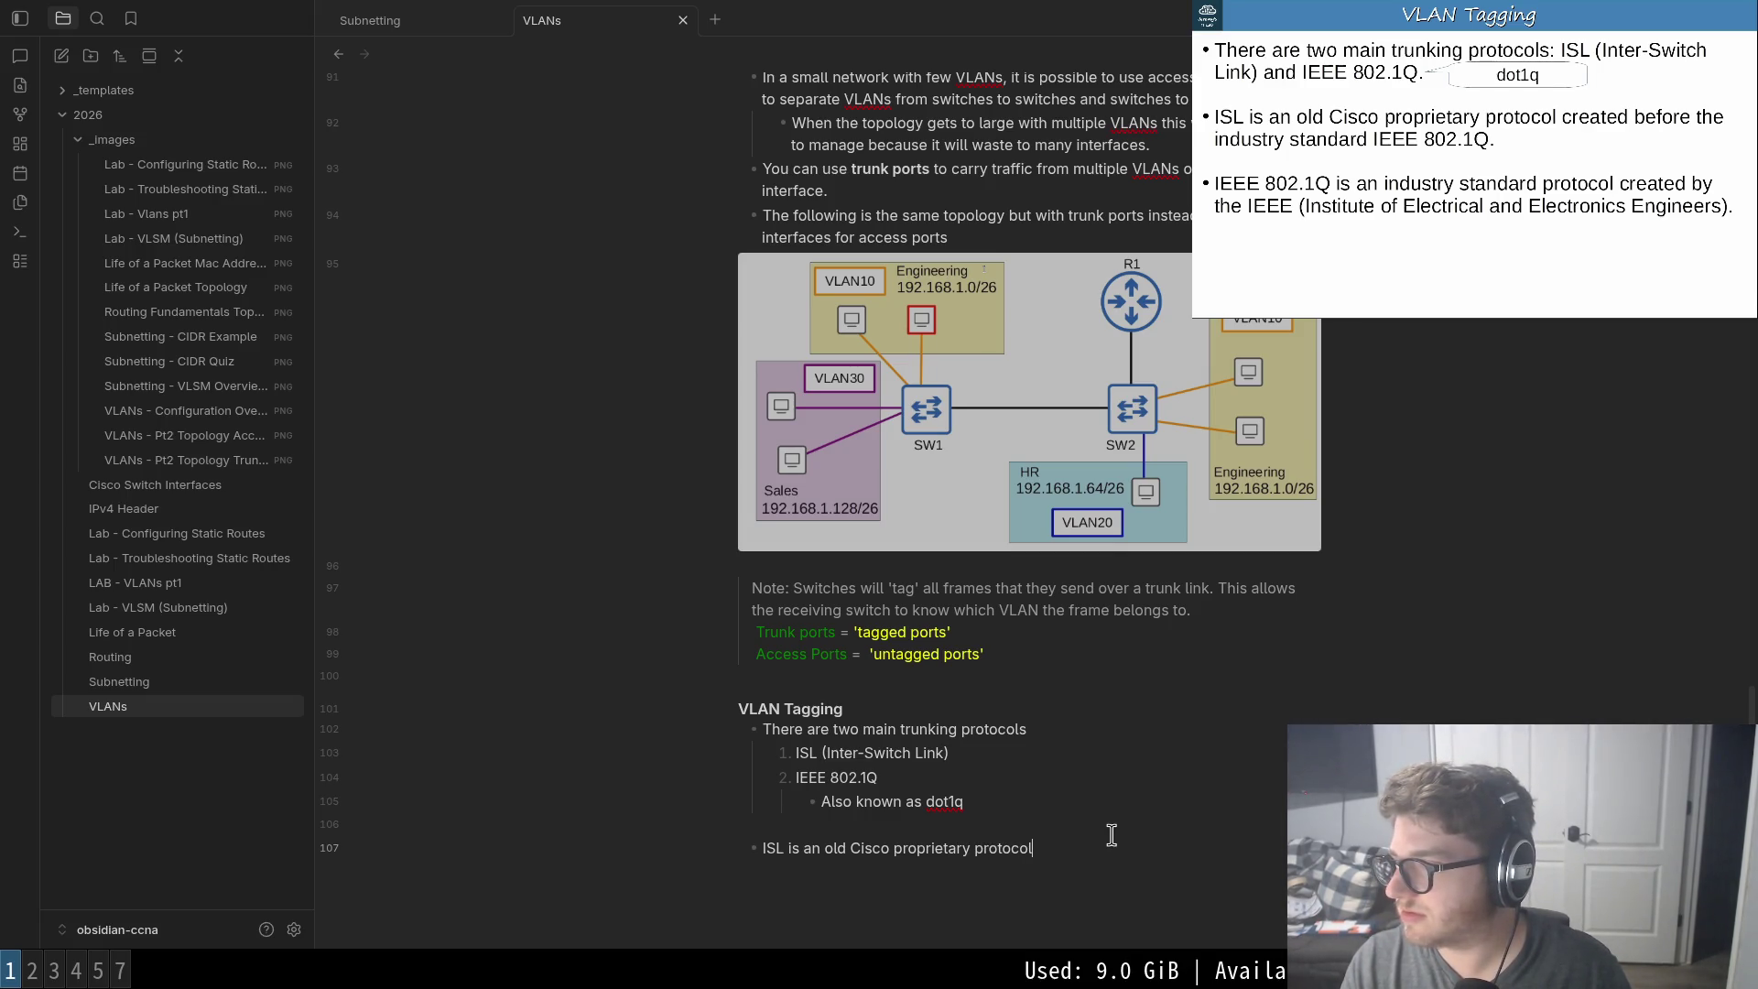
pyautogui.write(' created be')
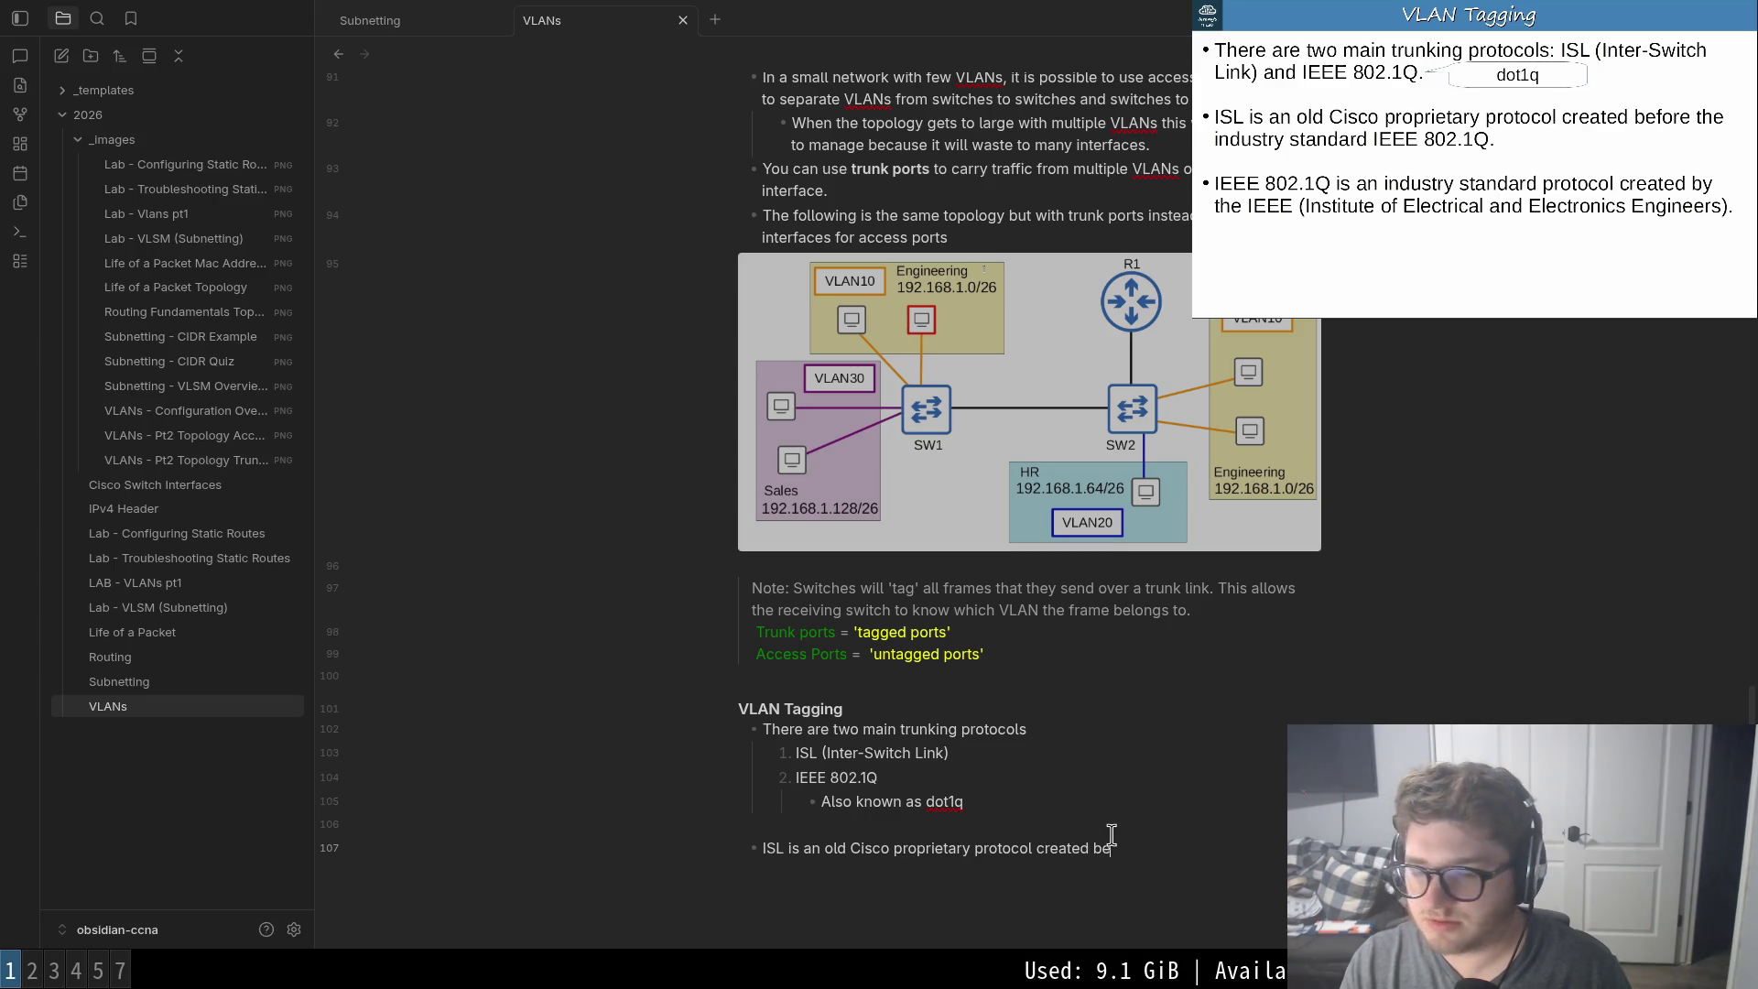
pyautogui.write('fore ')
pyautogui.write('n')
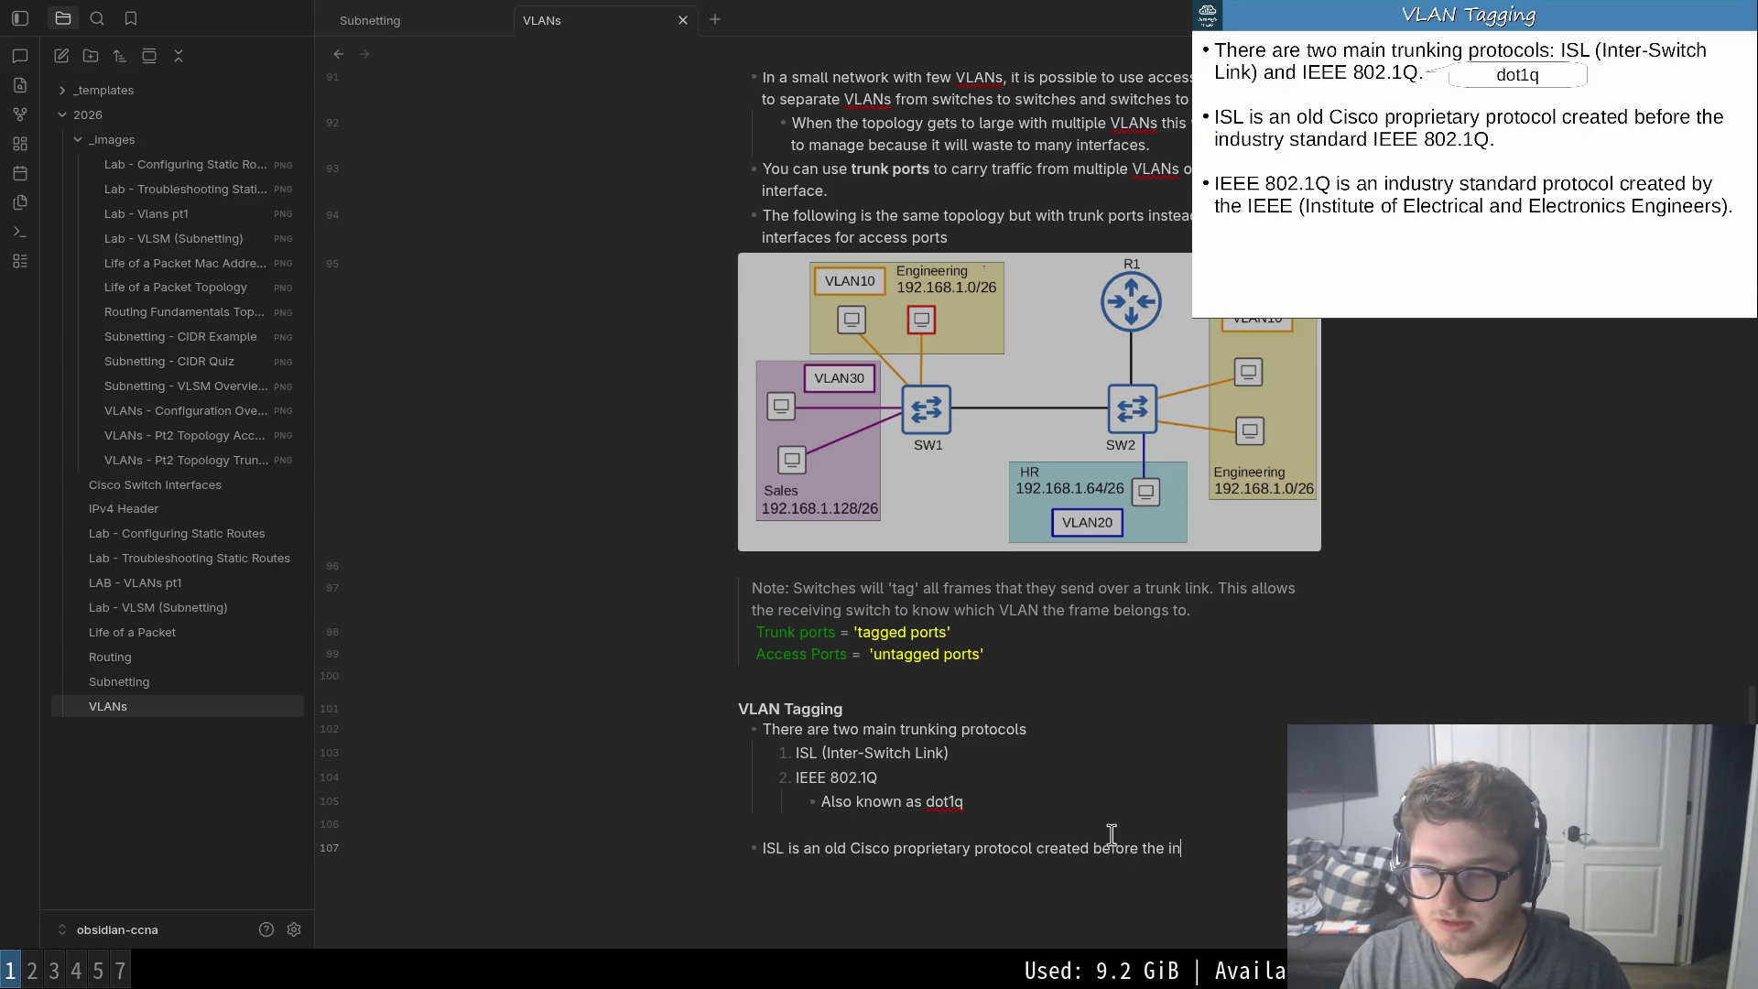
pyautogui.write('ry')
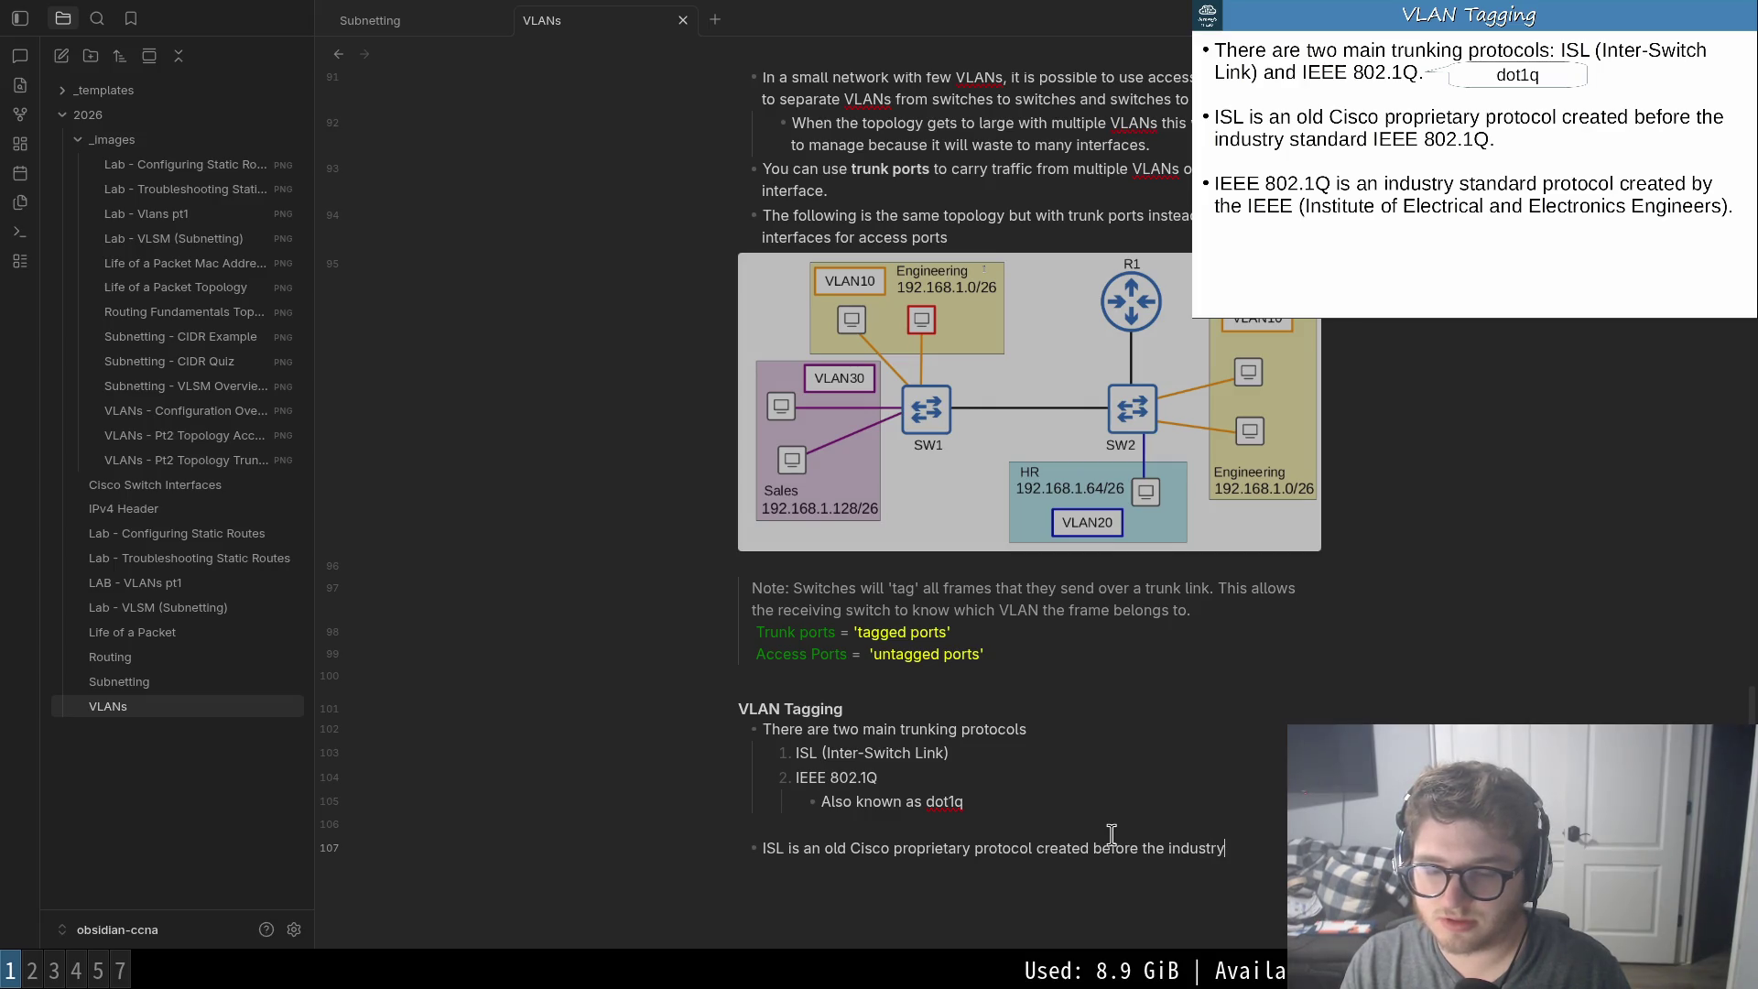
pyautogui.write('dard')
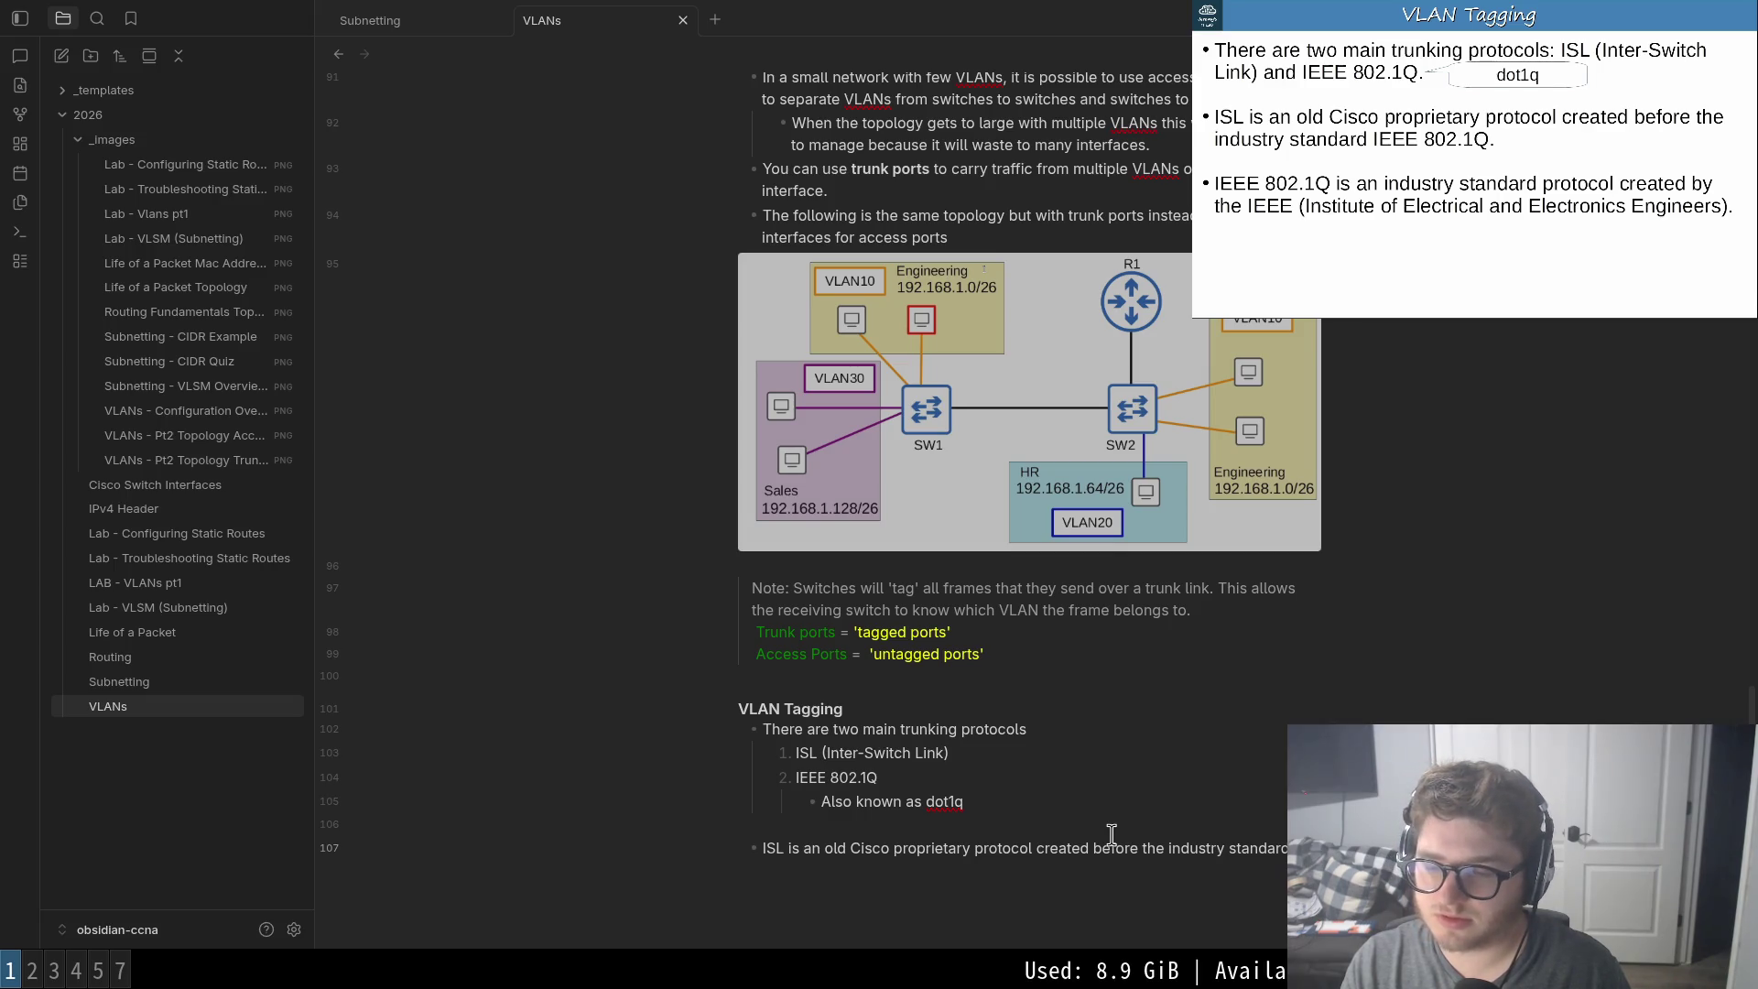
pyautogui.write(' IEEE 8')
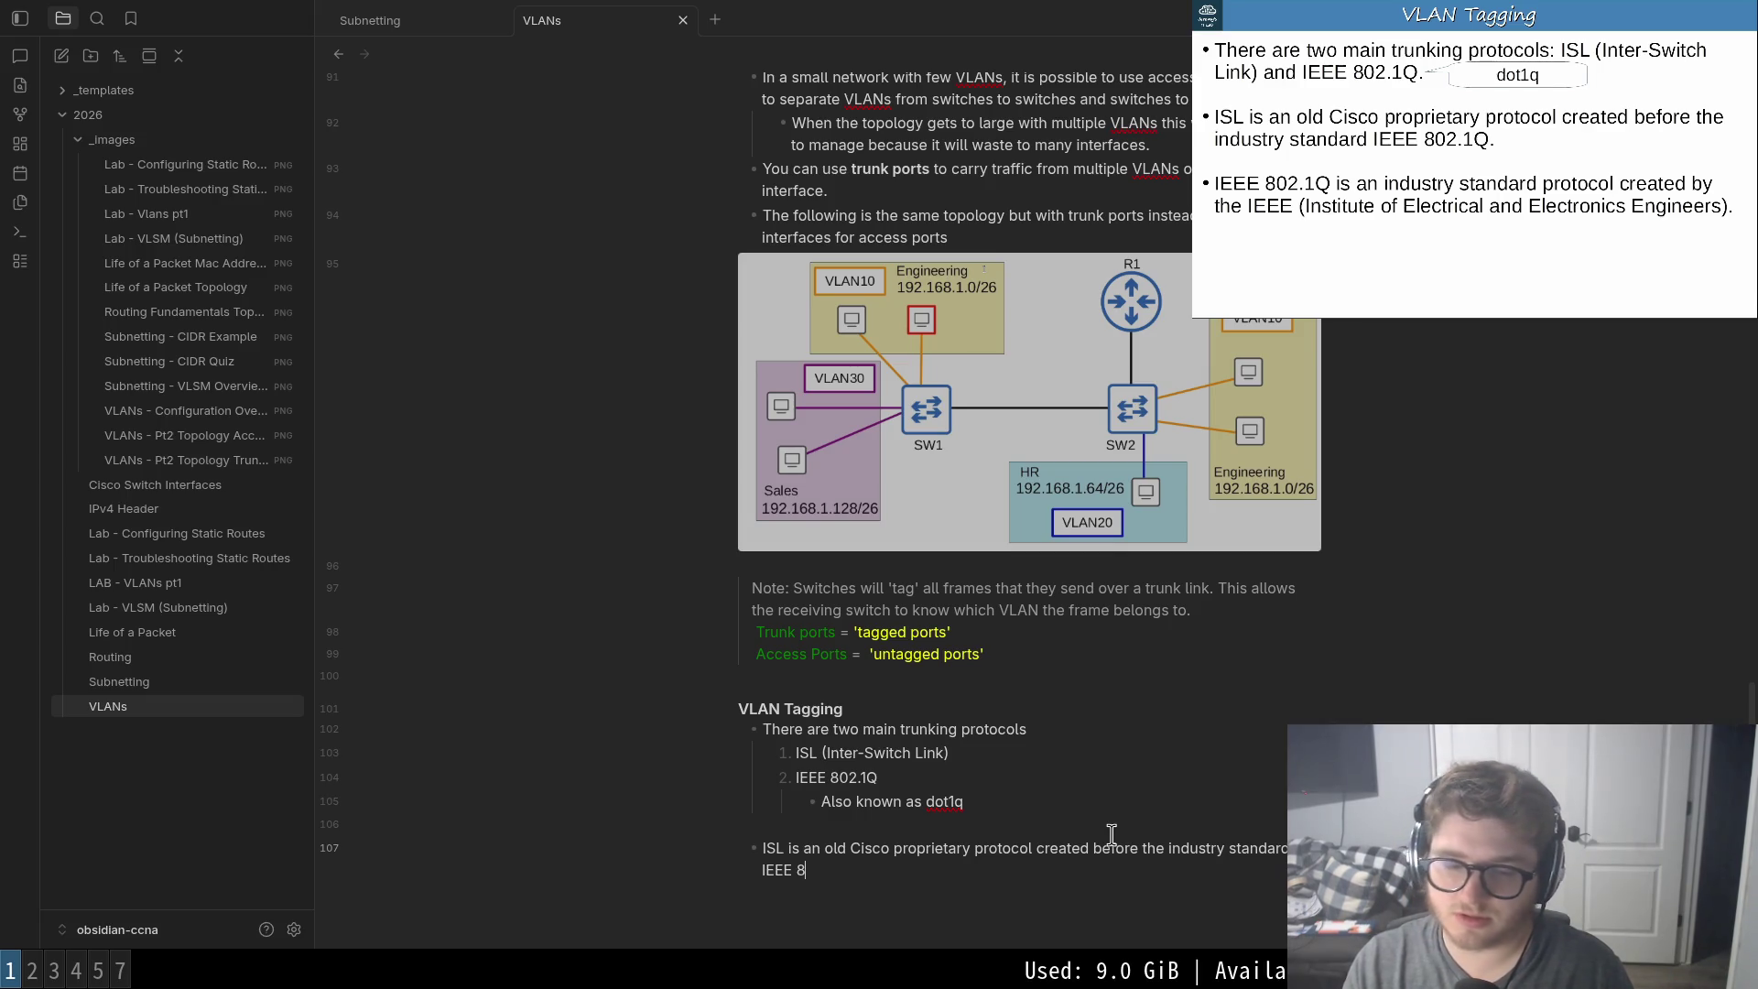
pyautogui.write('02')
pyautogui.write('Q')
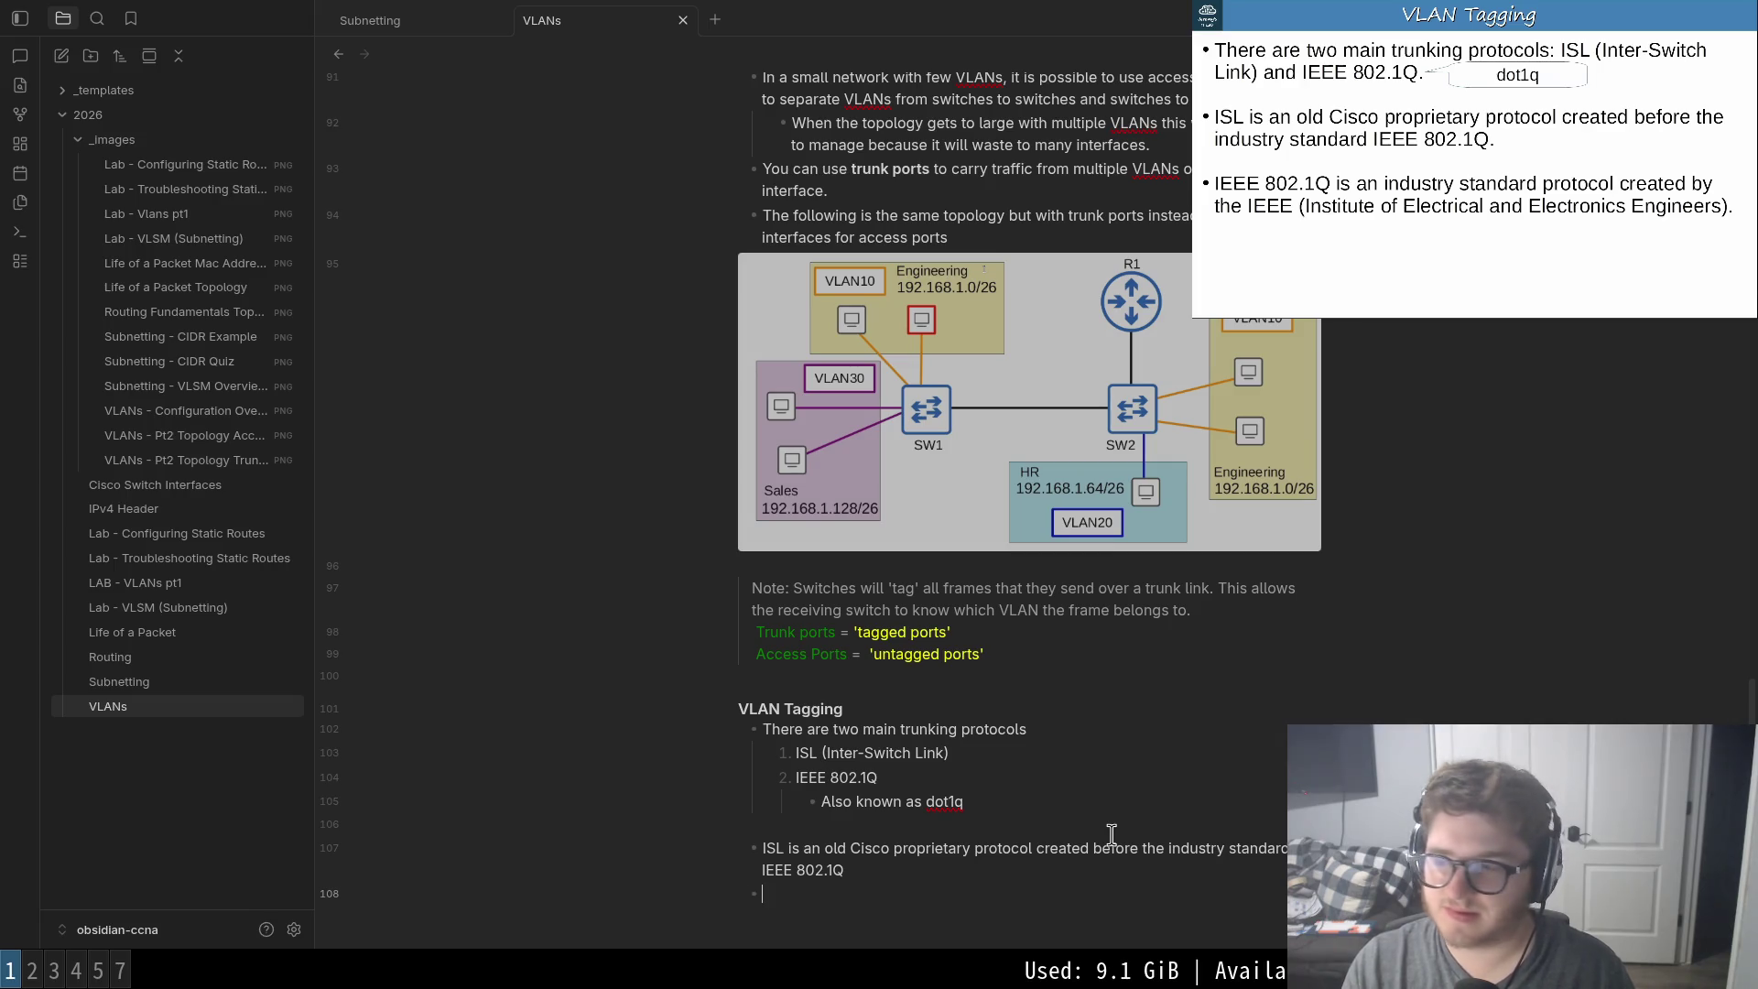
pyautogui.write('- IE is')
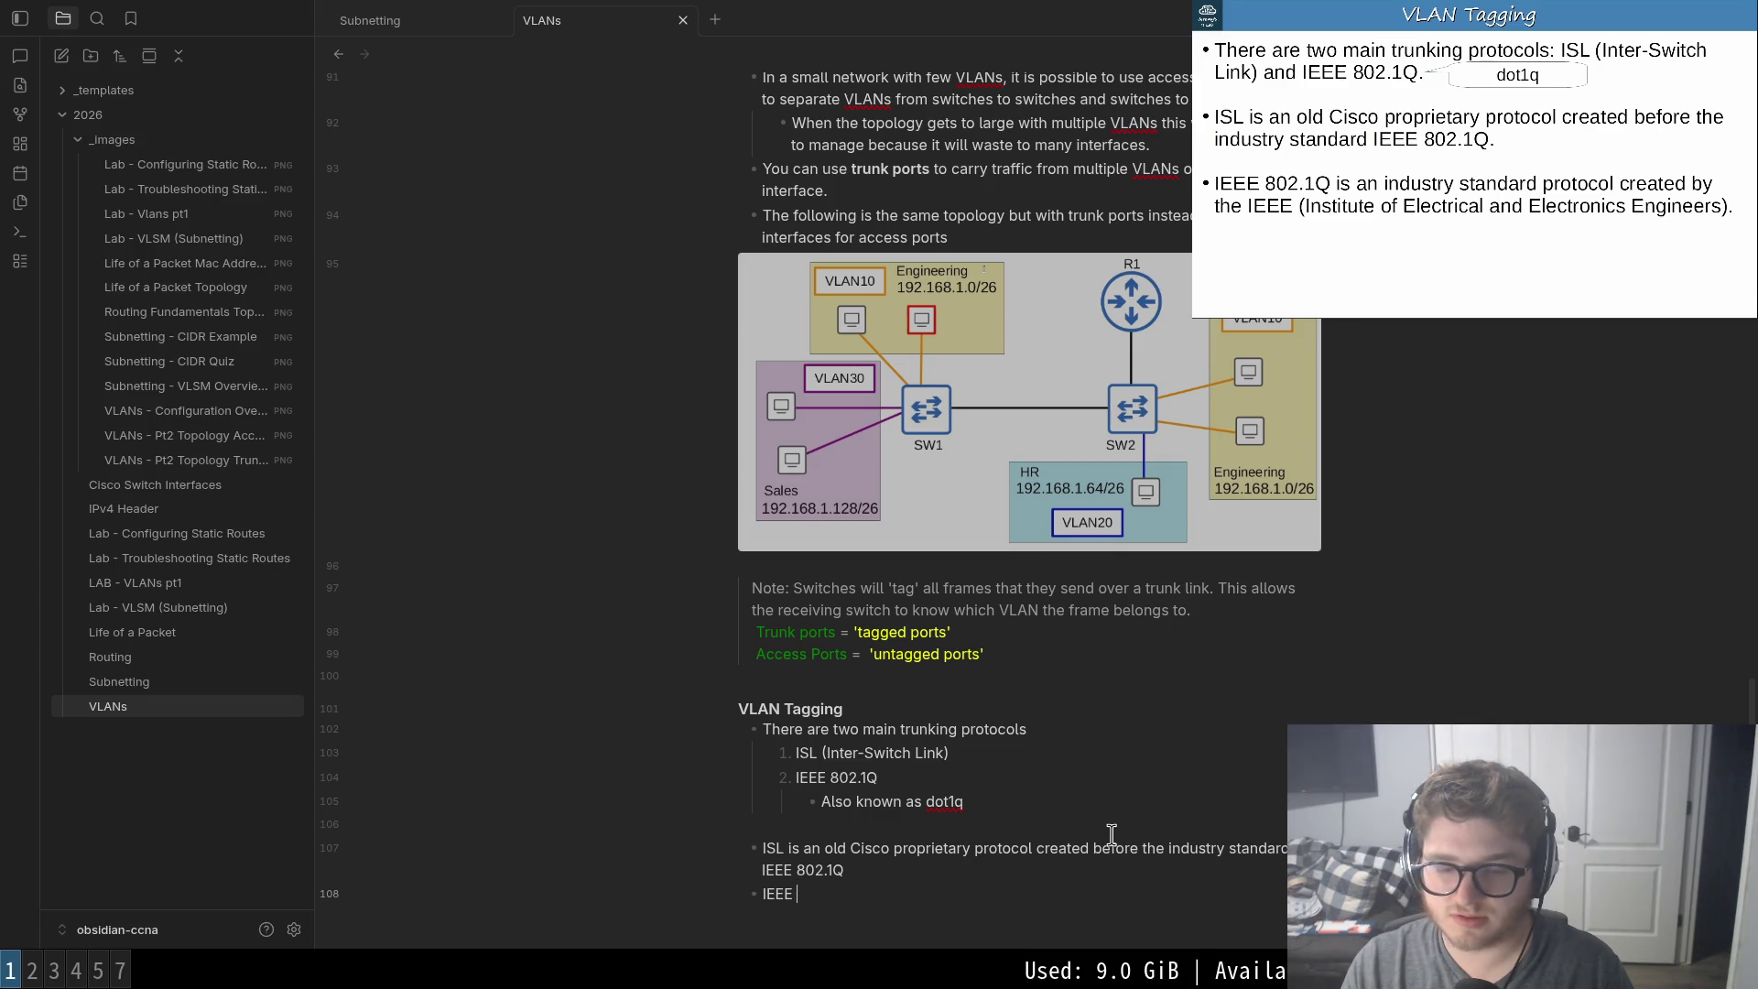
pyautogui.write('02')
pyautogui.write('Q ')
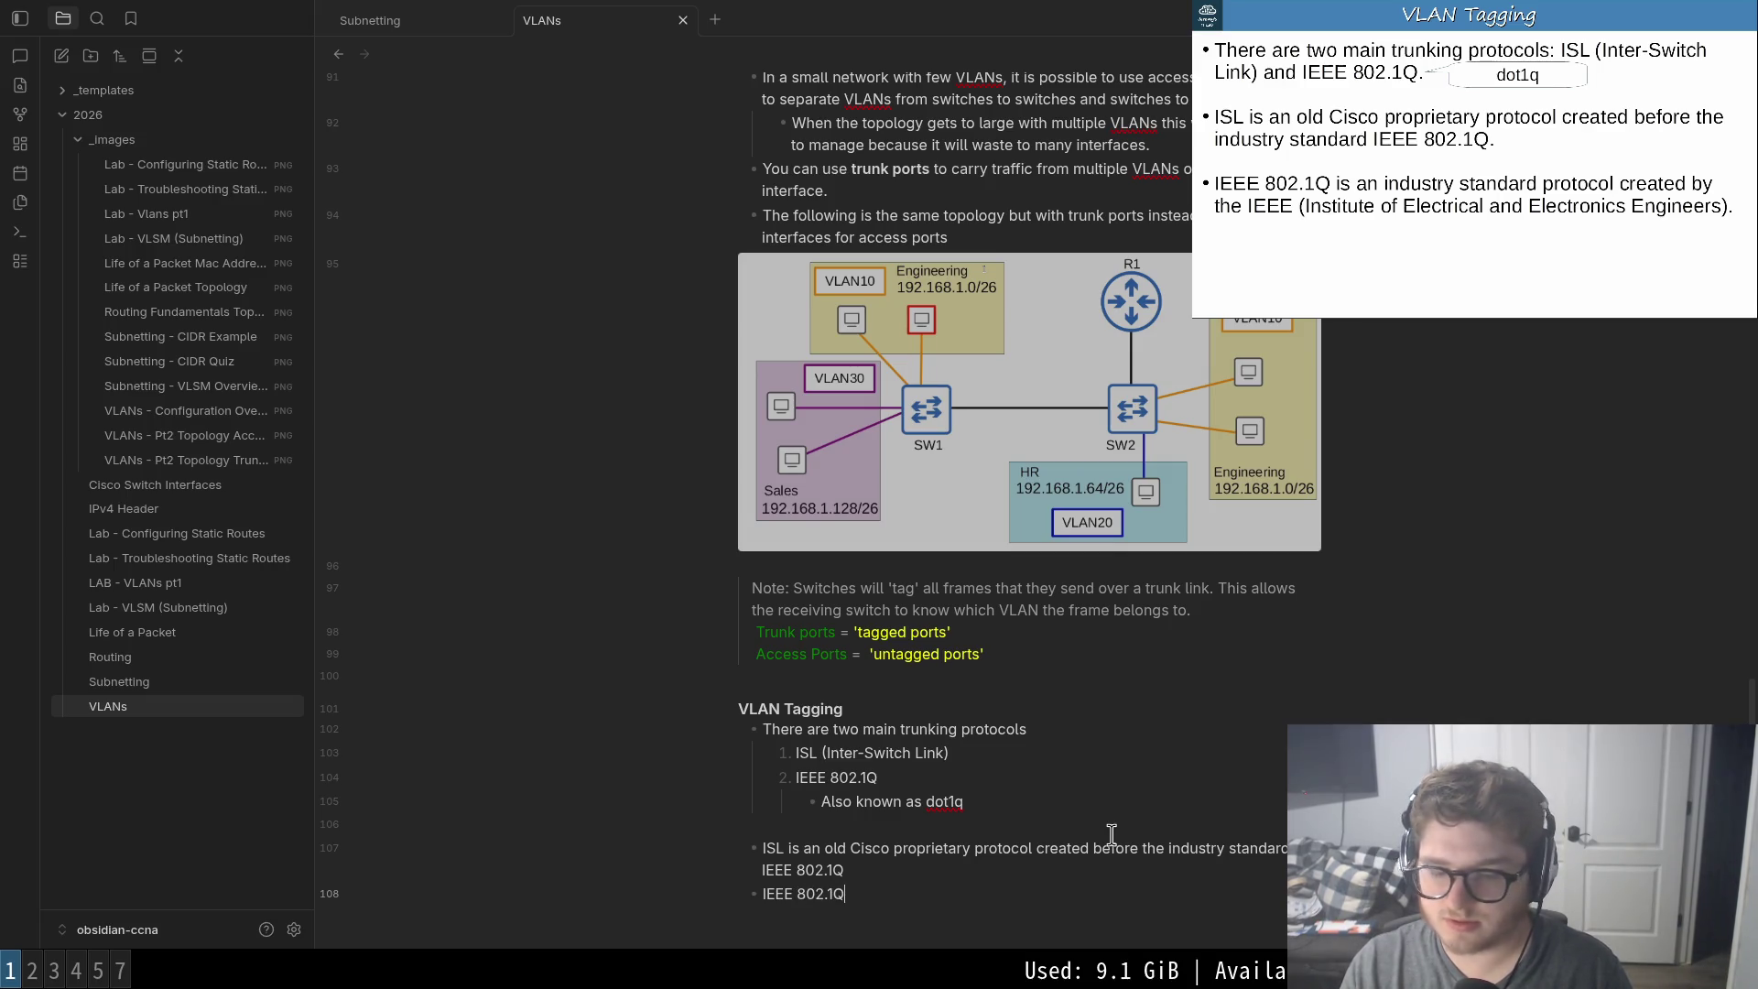
pyautogui.write('is an')
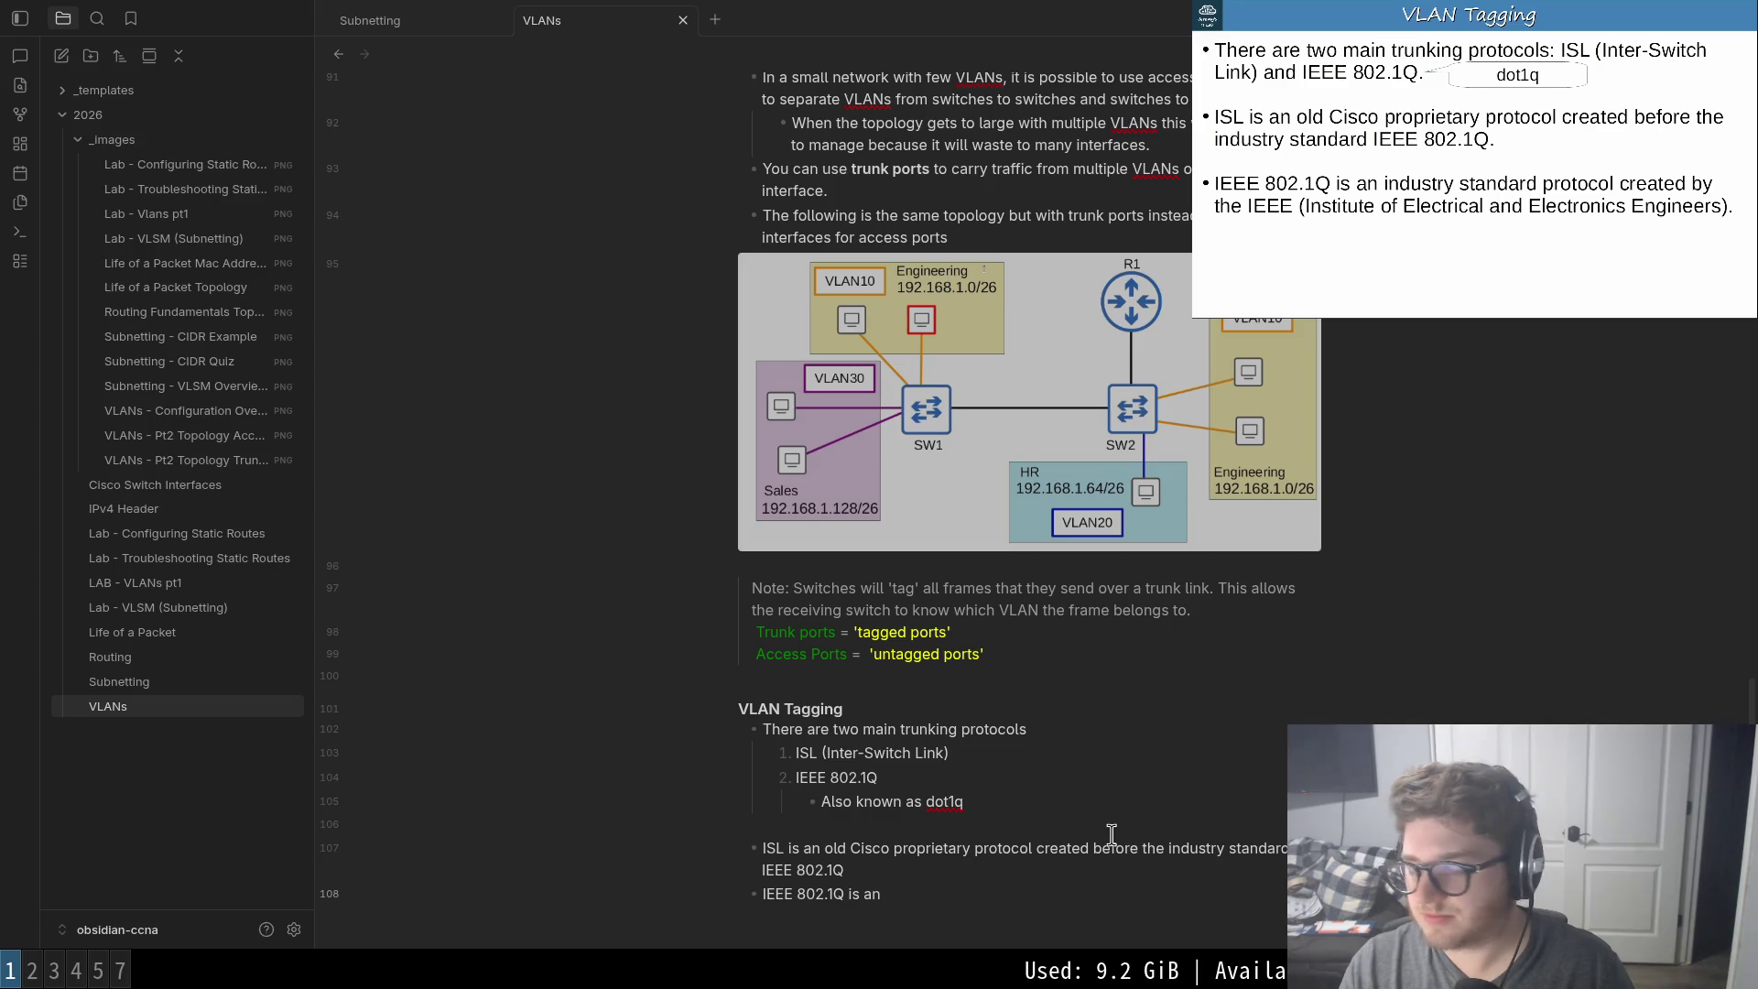
pyautogui.press('BackSpace')
pyautogui.press('BackSpace')
pyautogui.press('BackSpace')
pyautogui.write('str')
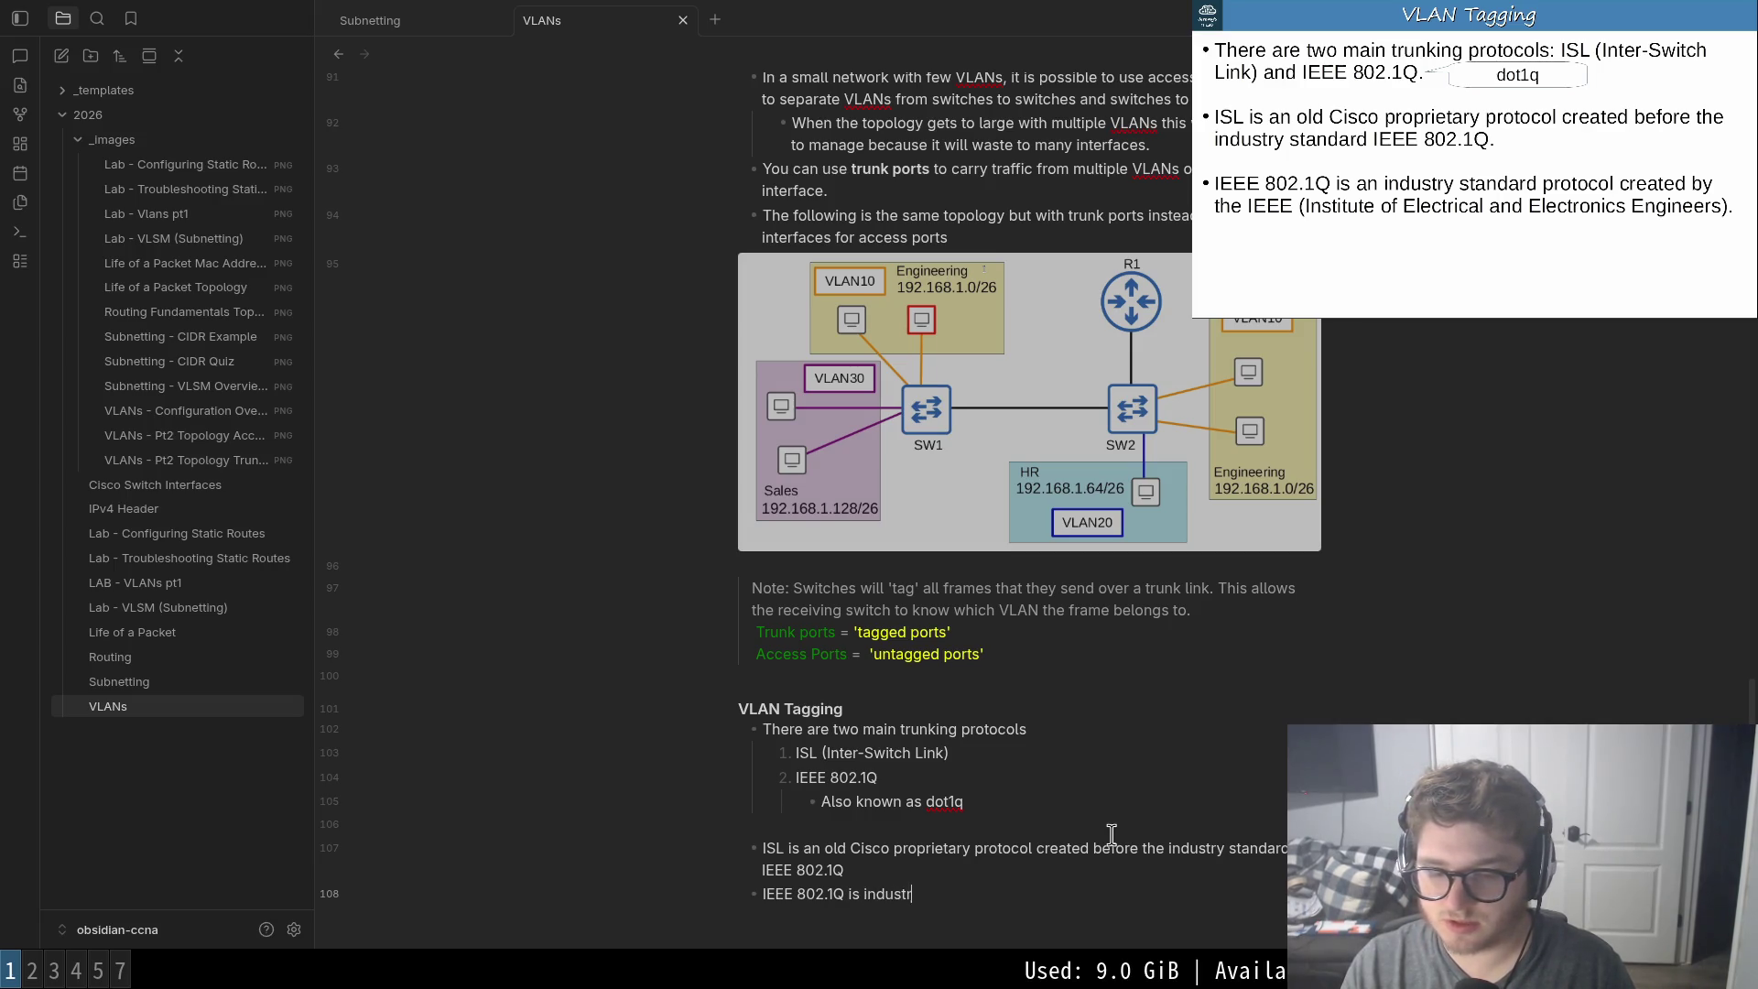
pyautogui.write('tandard')
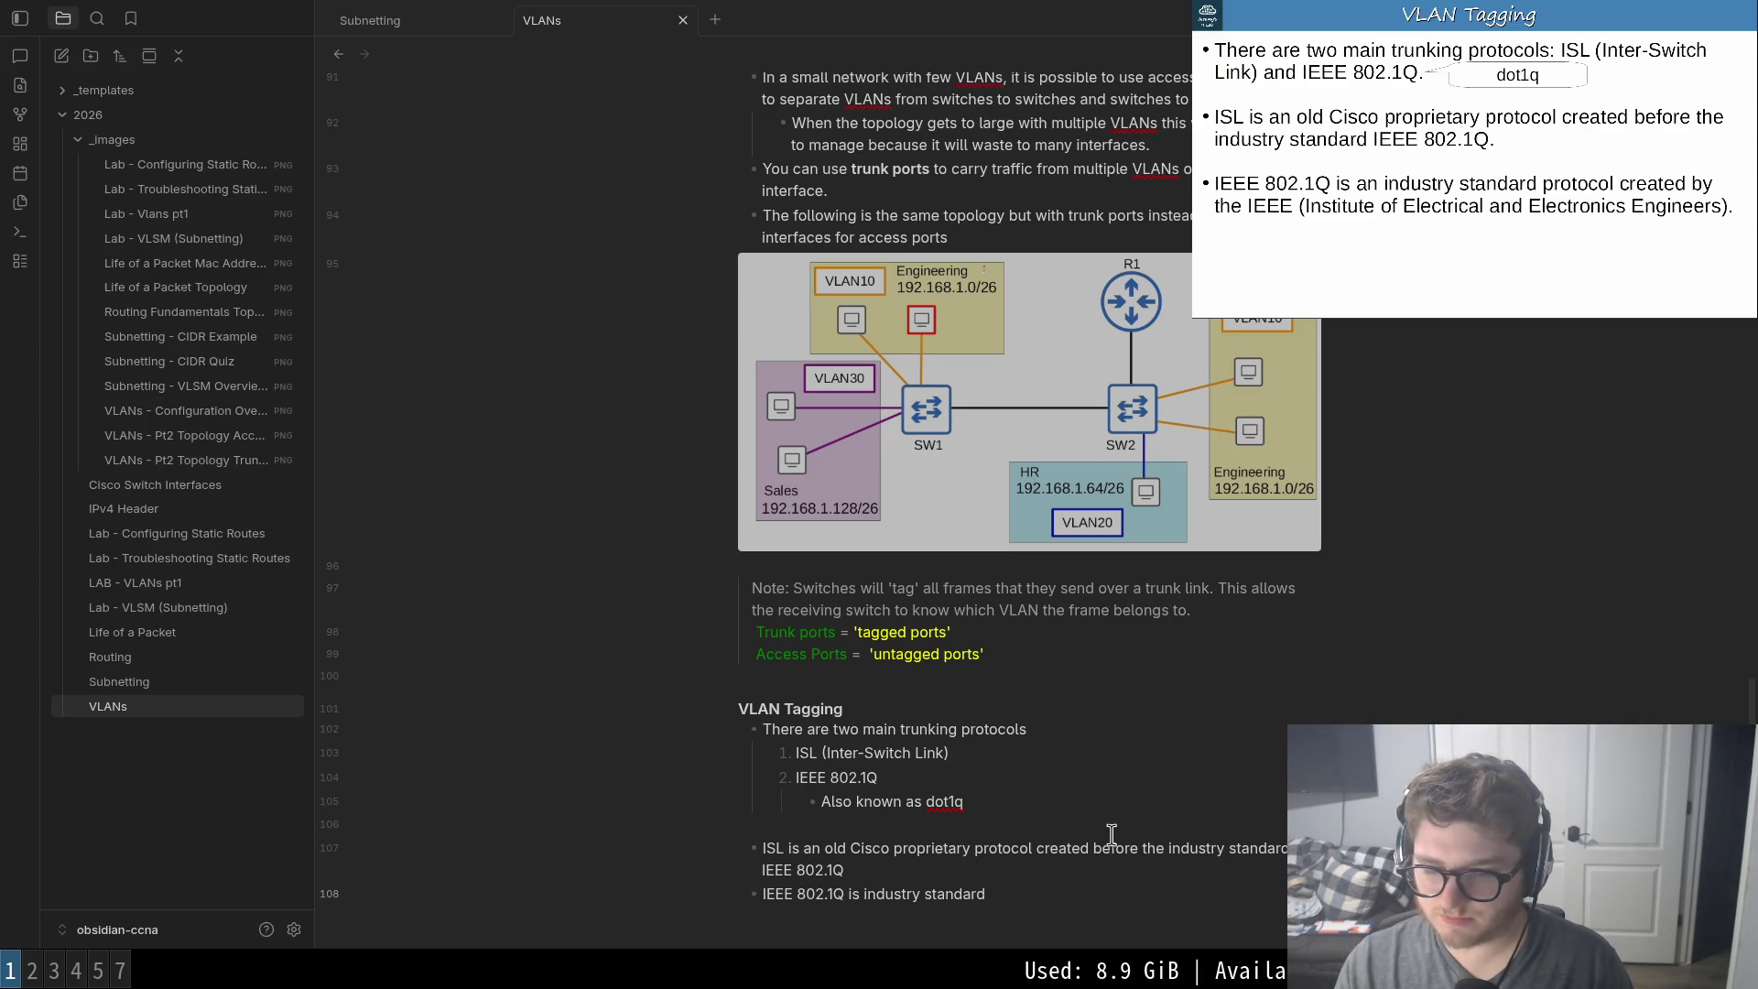
pyautogui.write('oto')
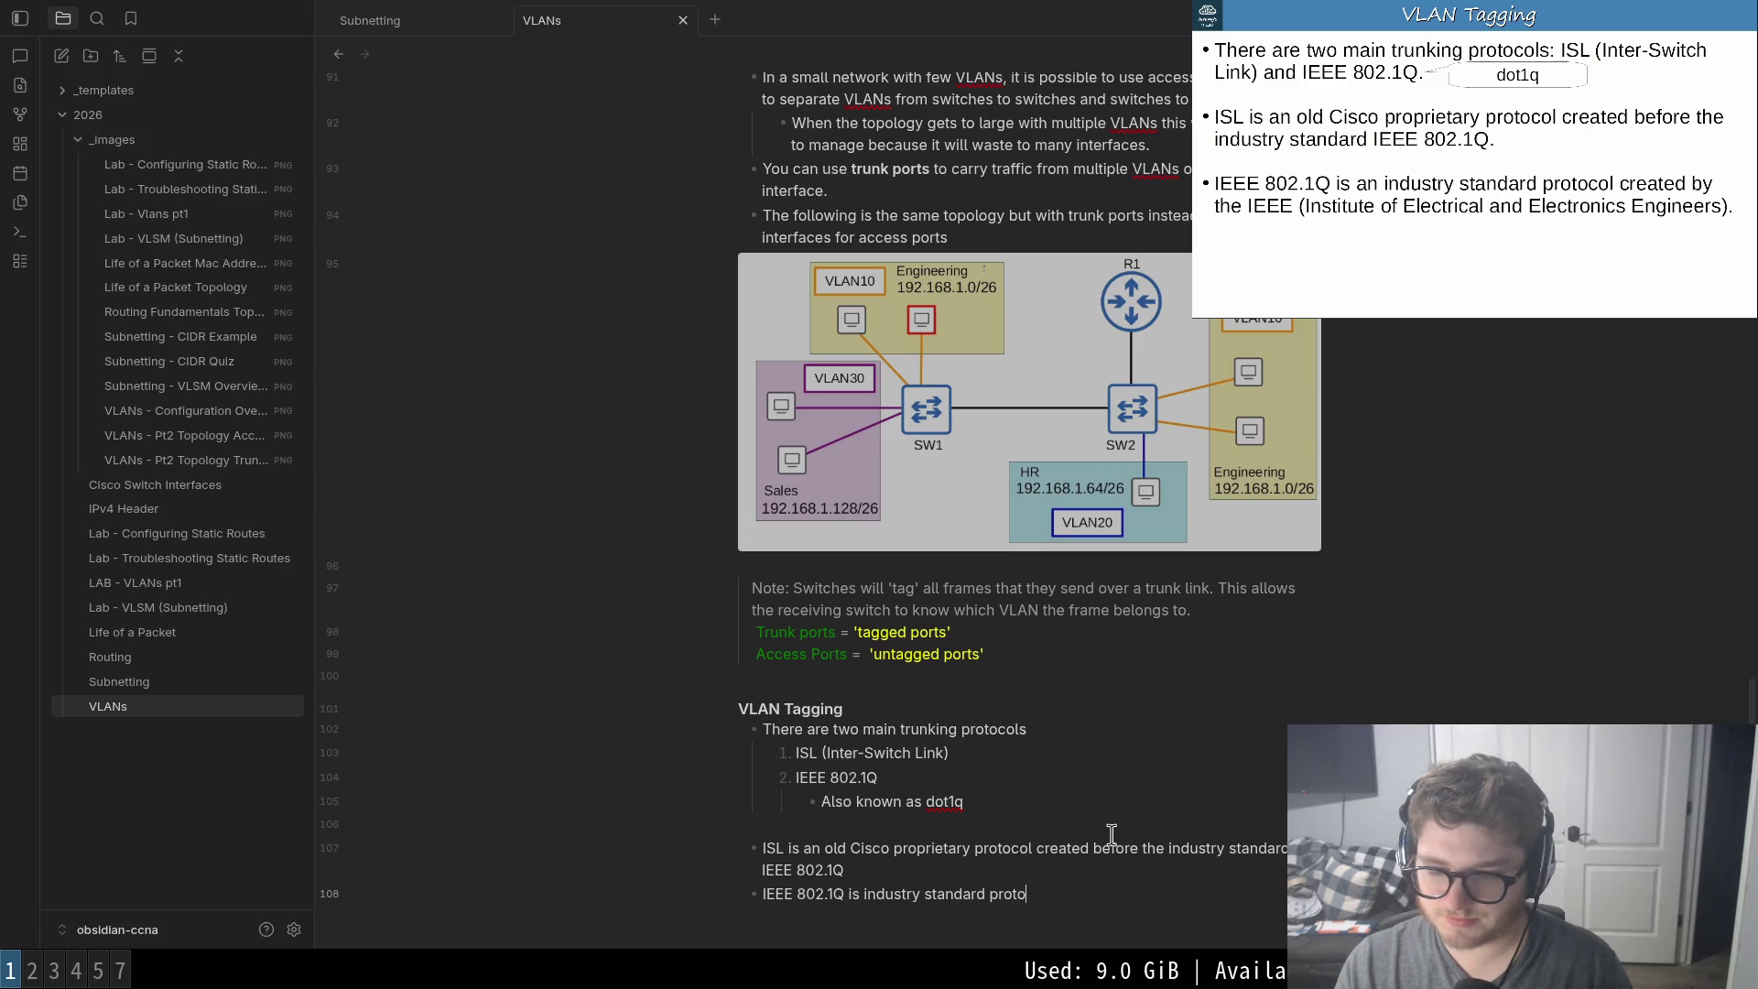
pyautogui.write('col cr')
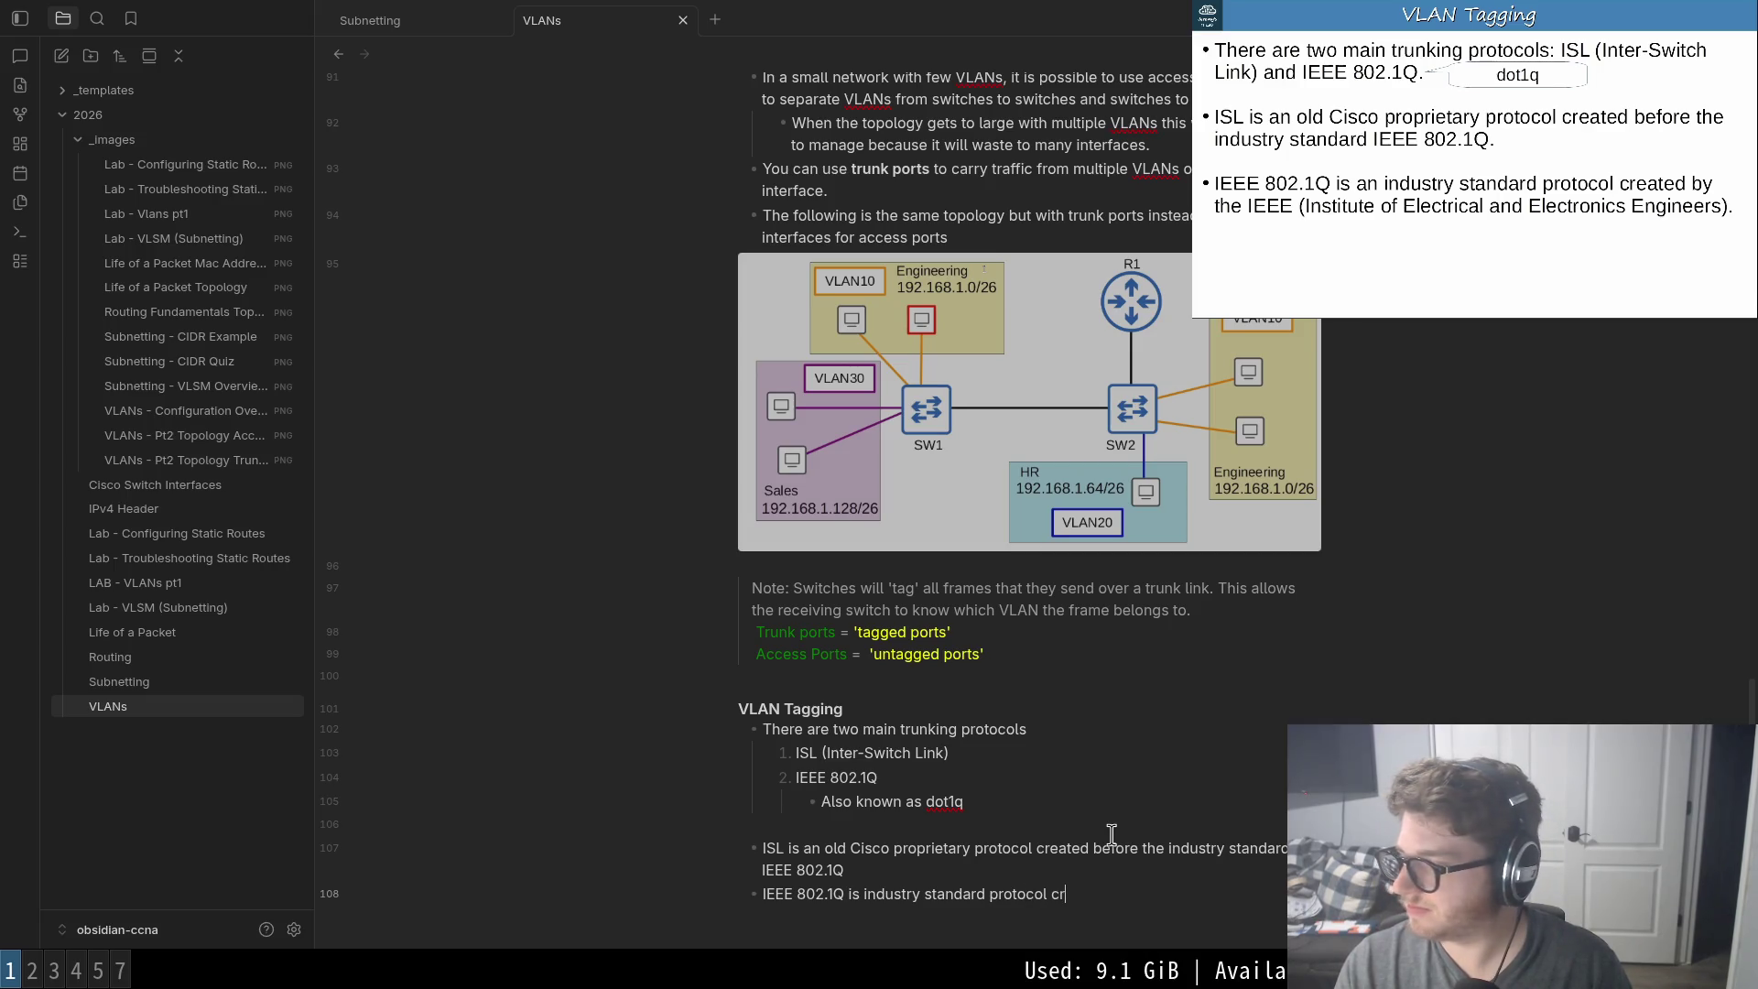
pyautogui.write('eated by the ')
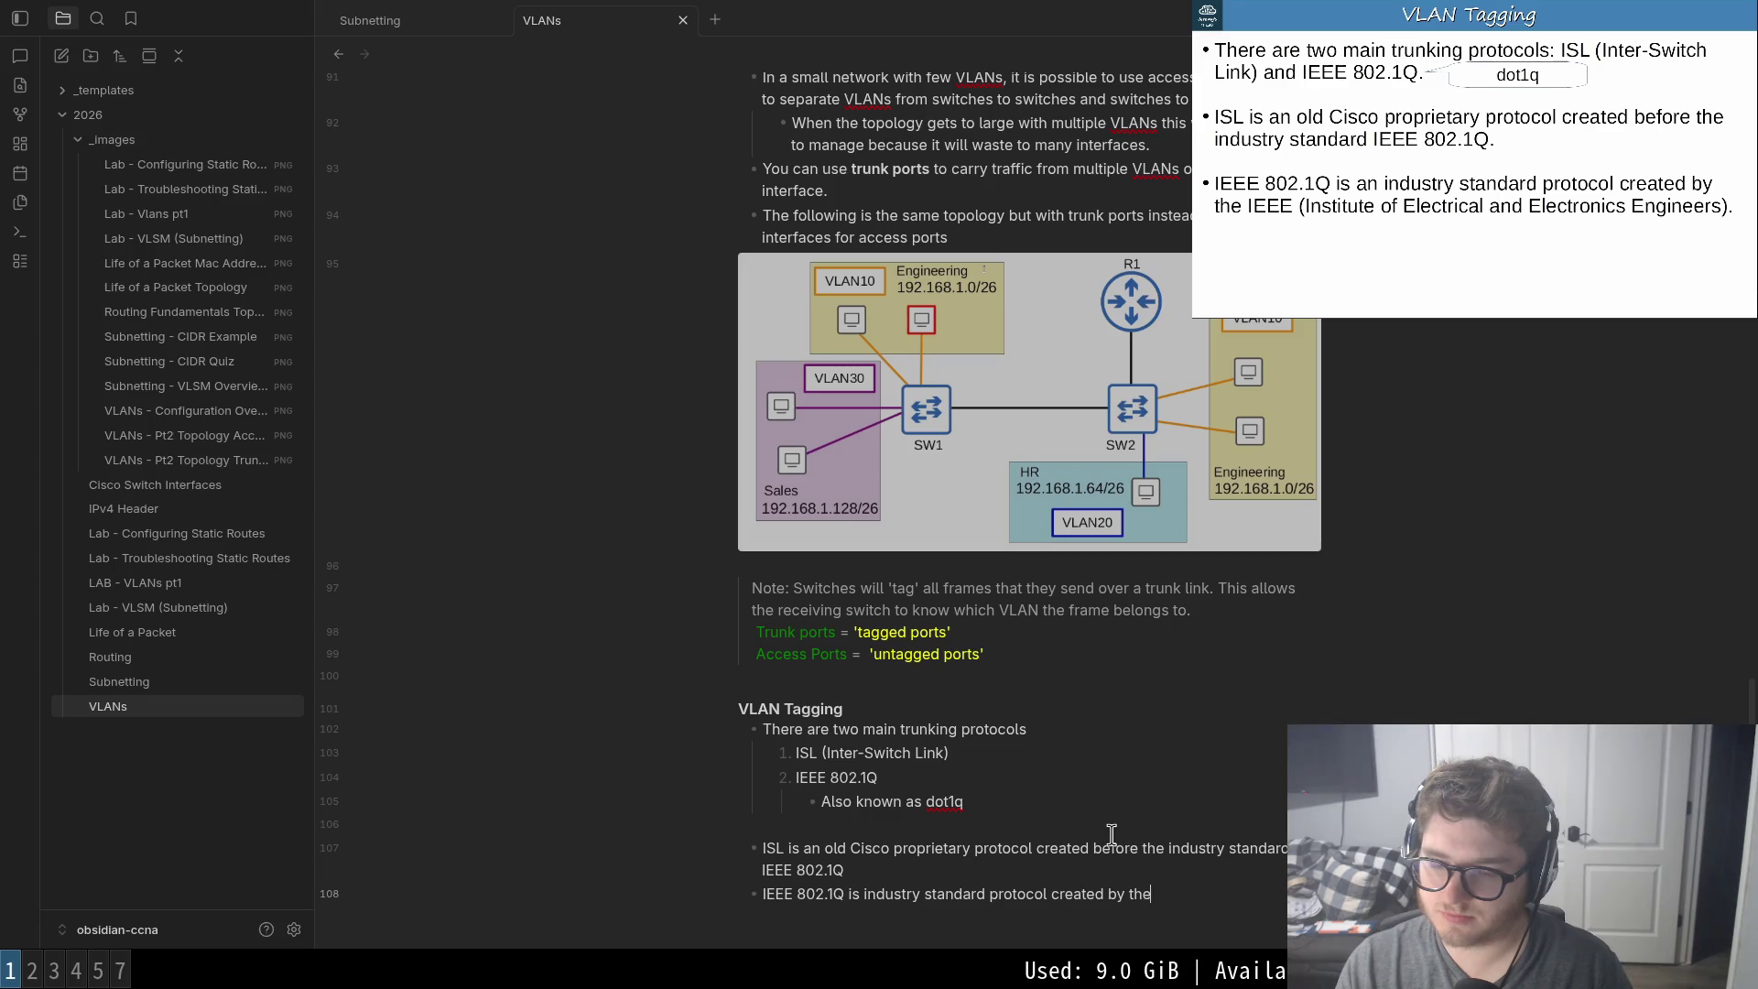
pyautogui.write('IEEE')
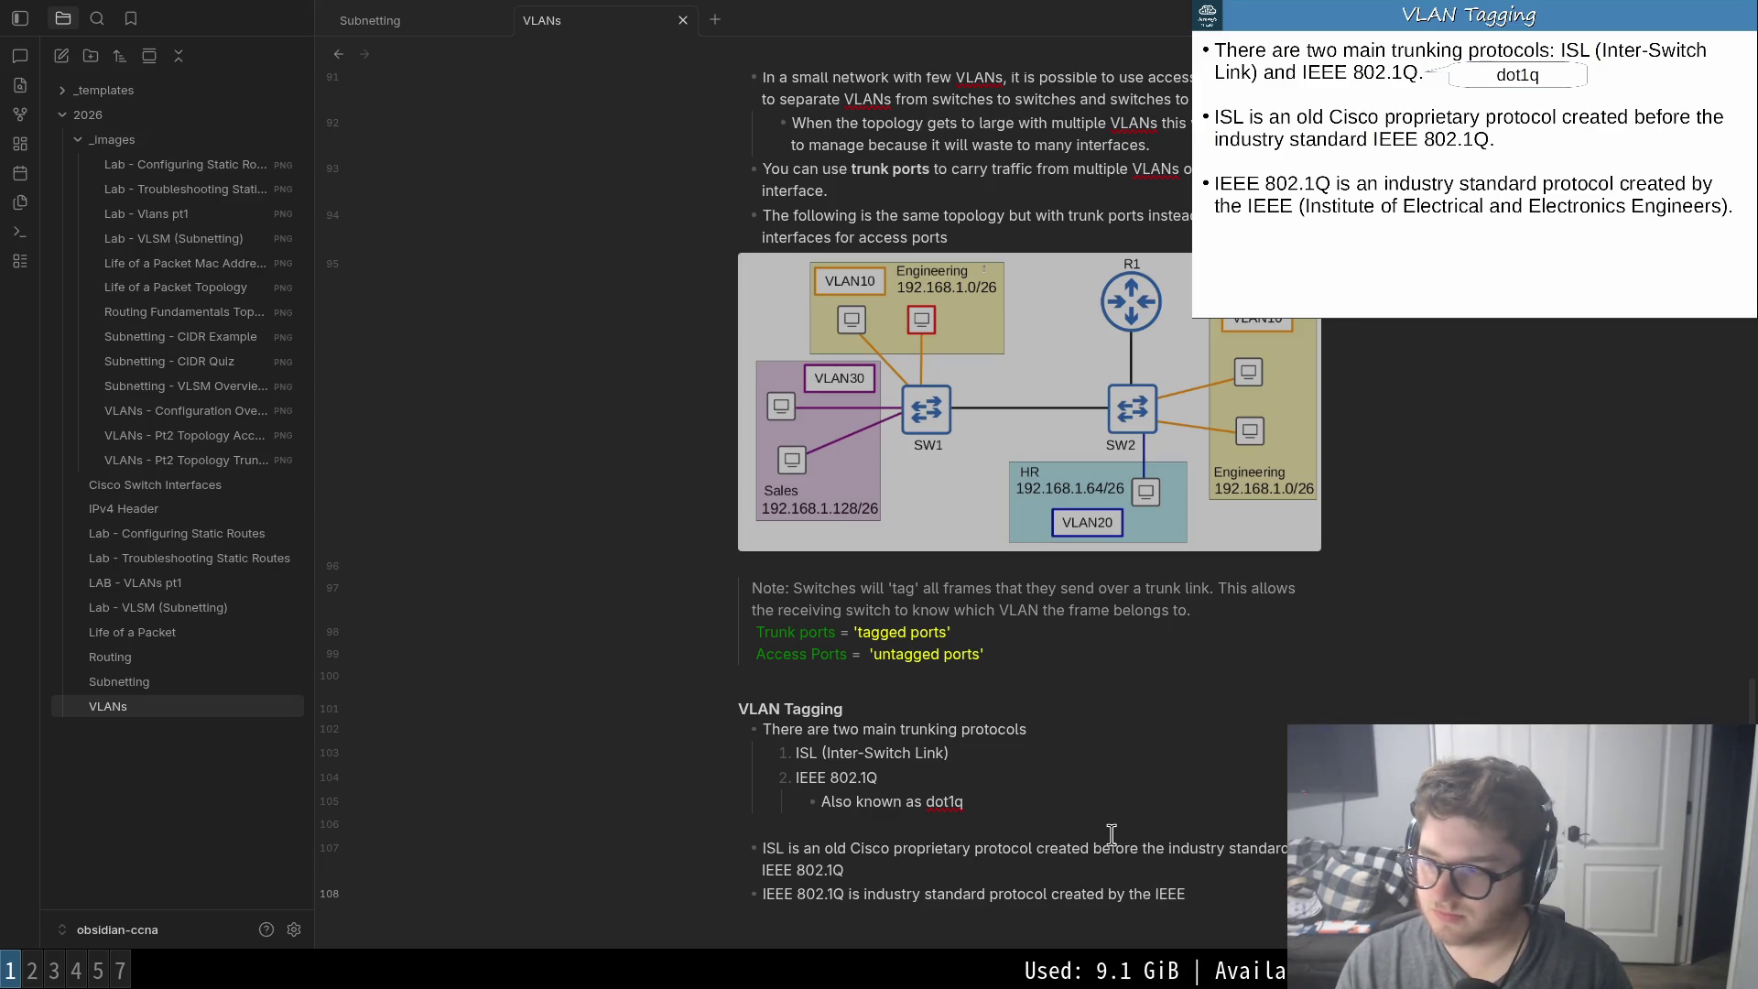
pyautogui.write(' (')
pyautogui.write('Instit')
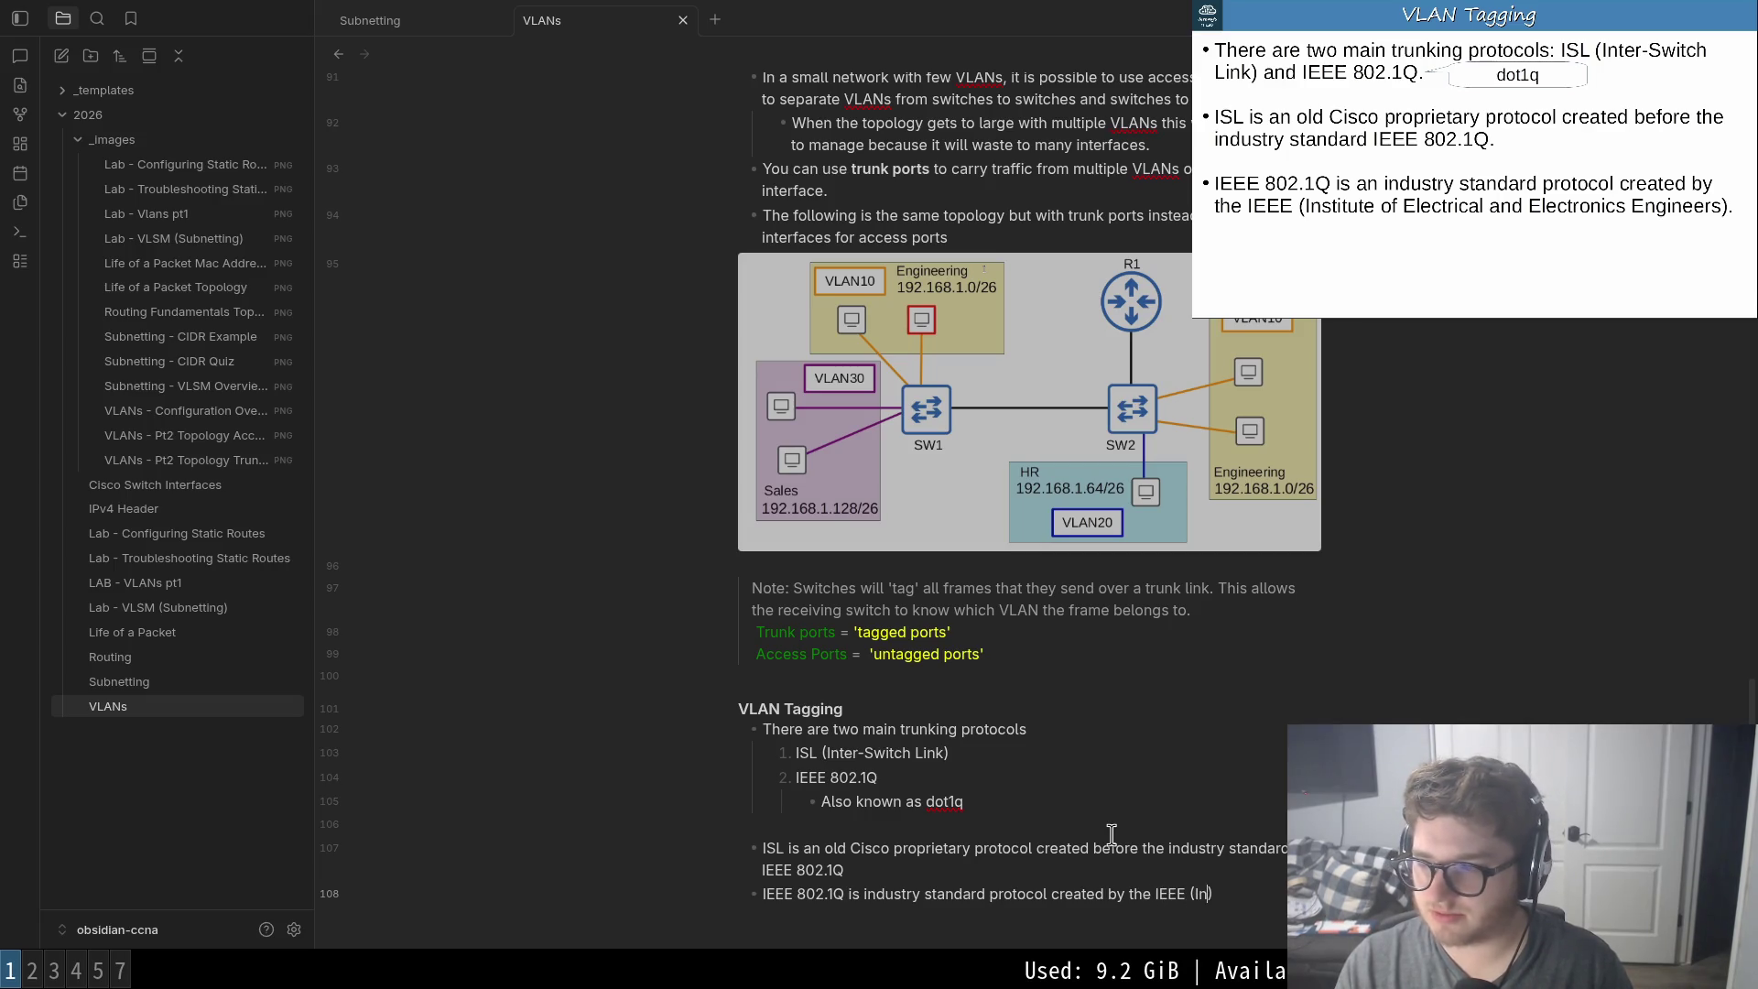
pyautogui.write('ute')
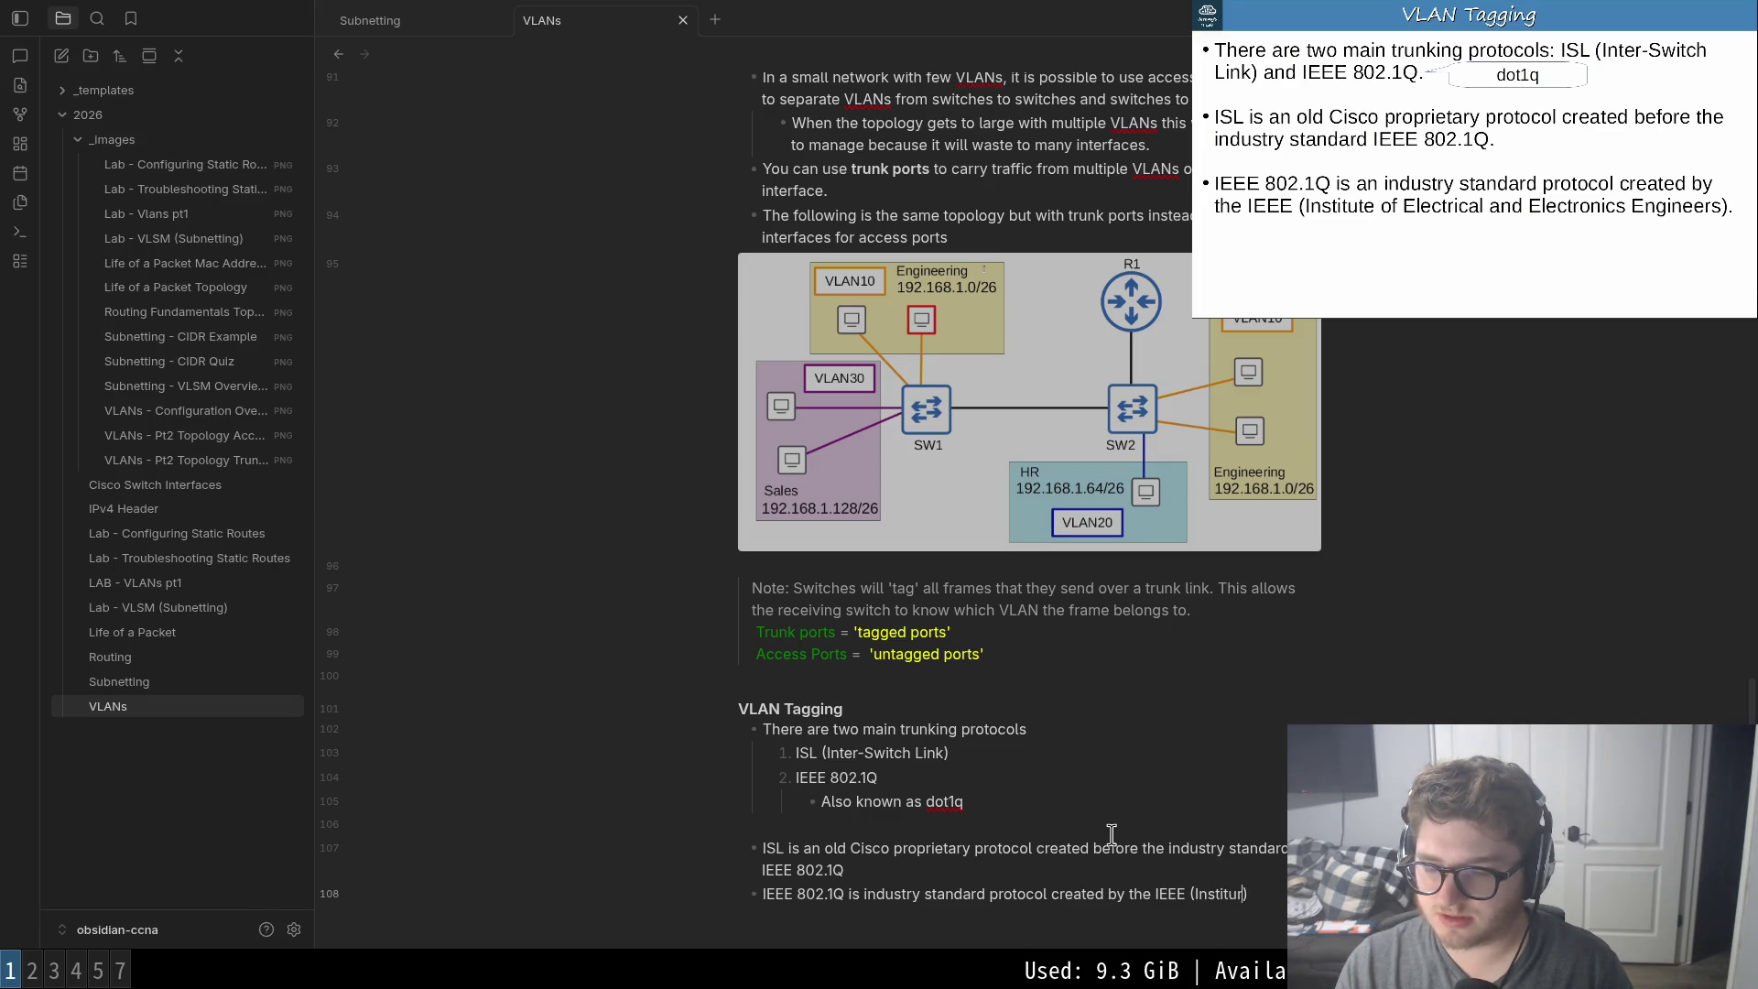
pyautogui.write(' of El')
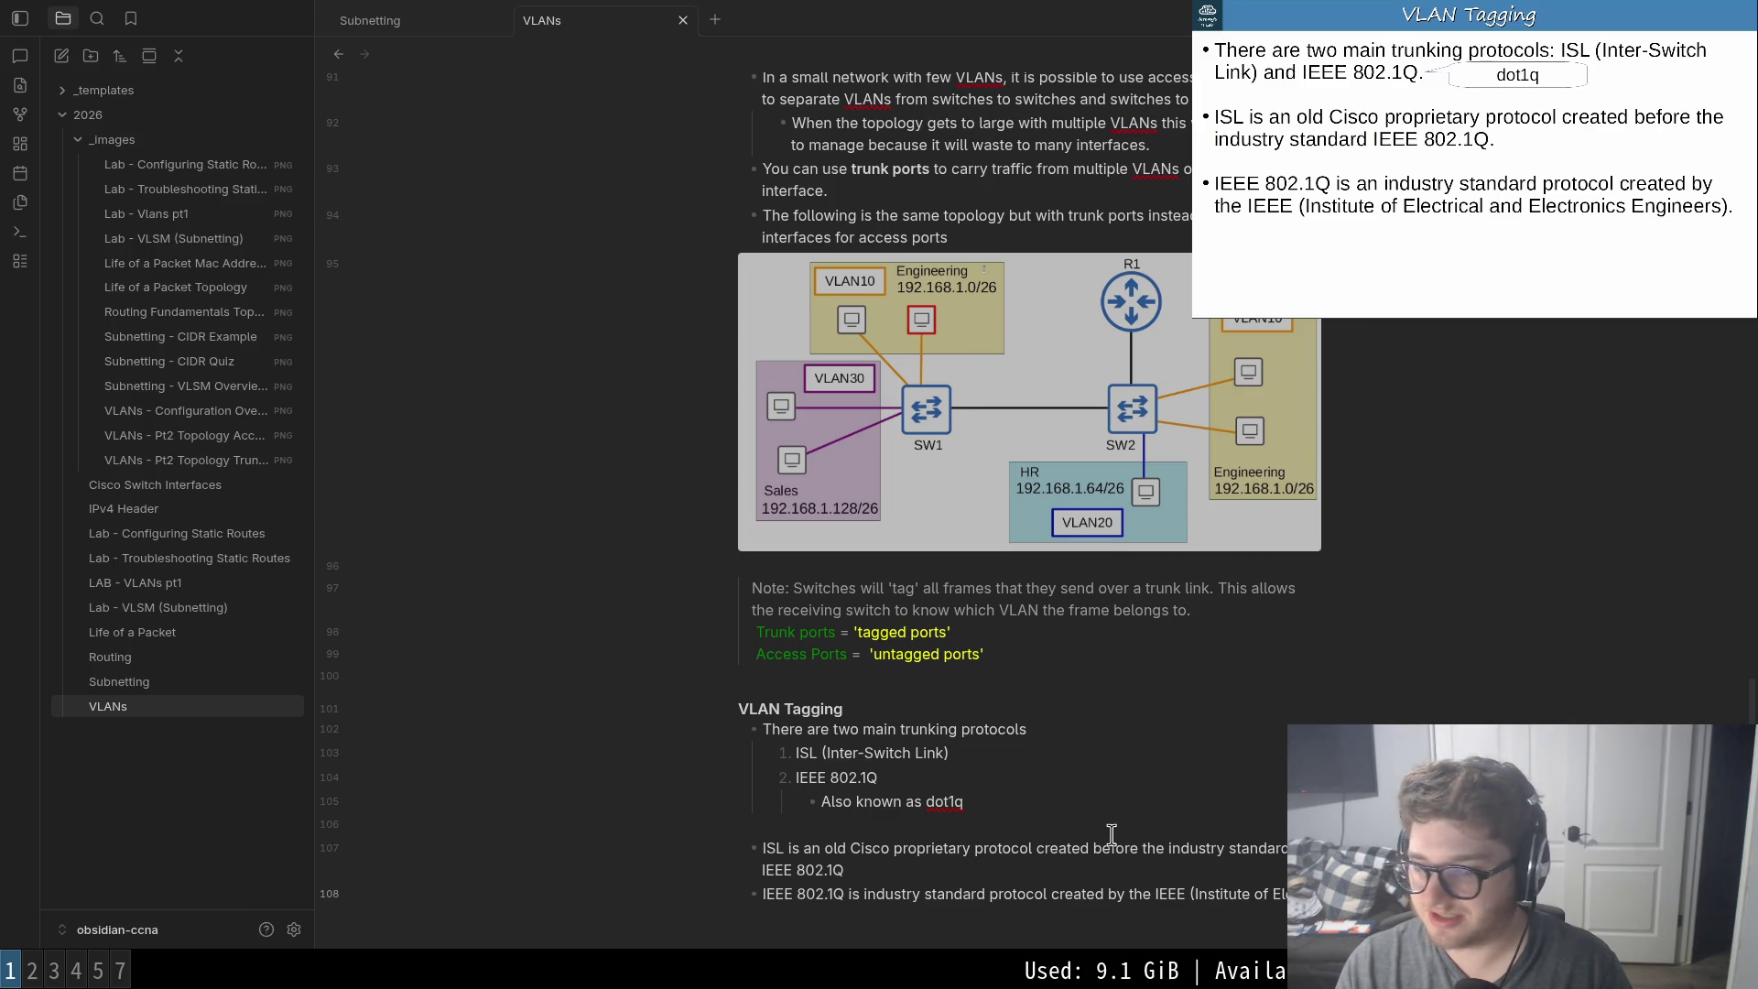
pyautogui.write('ec')
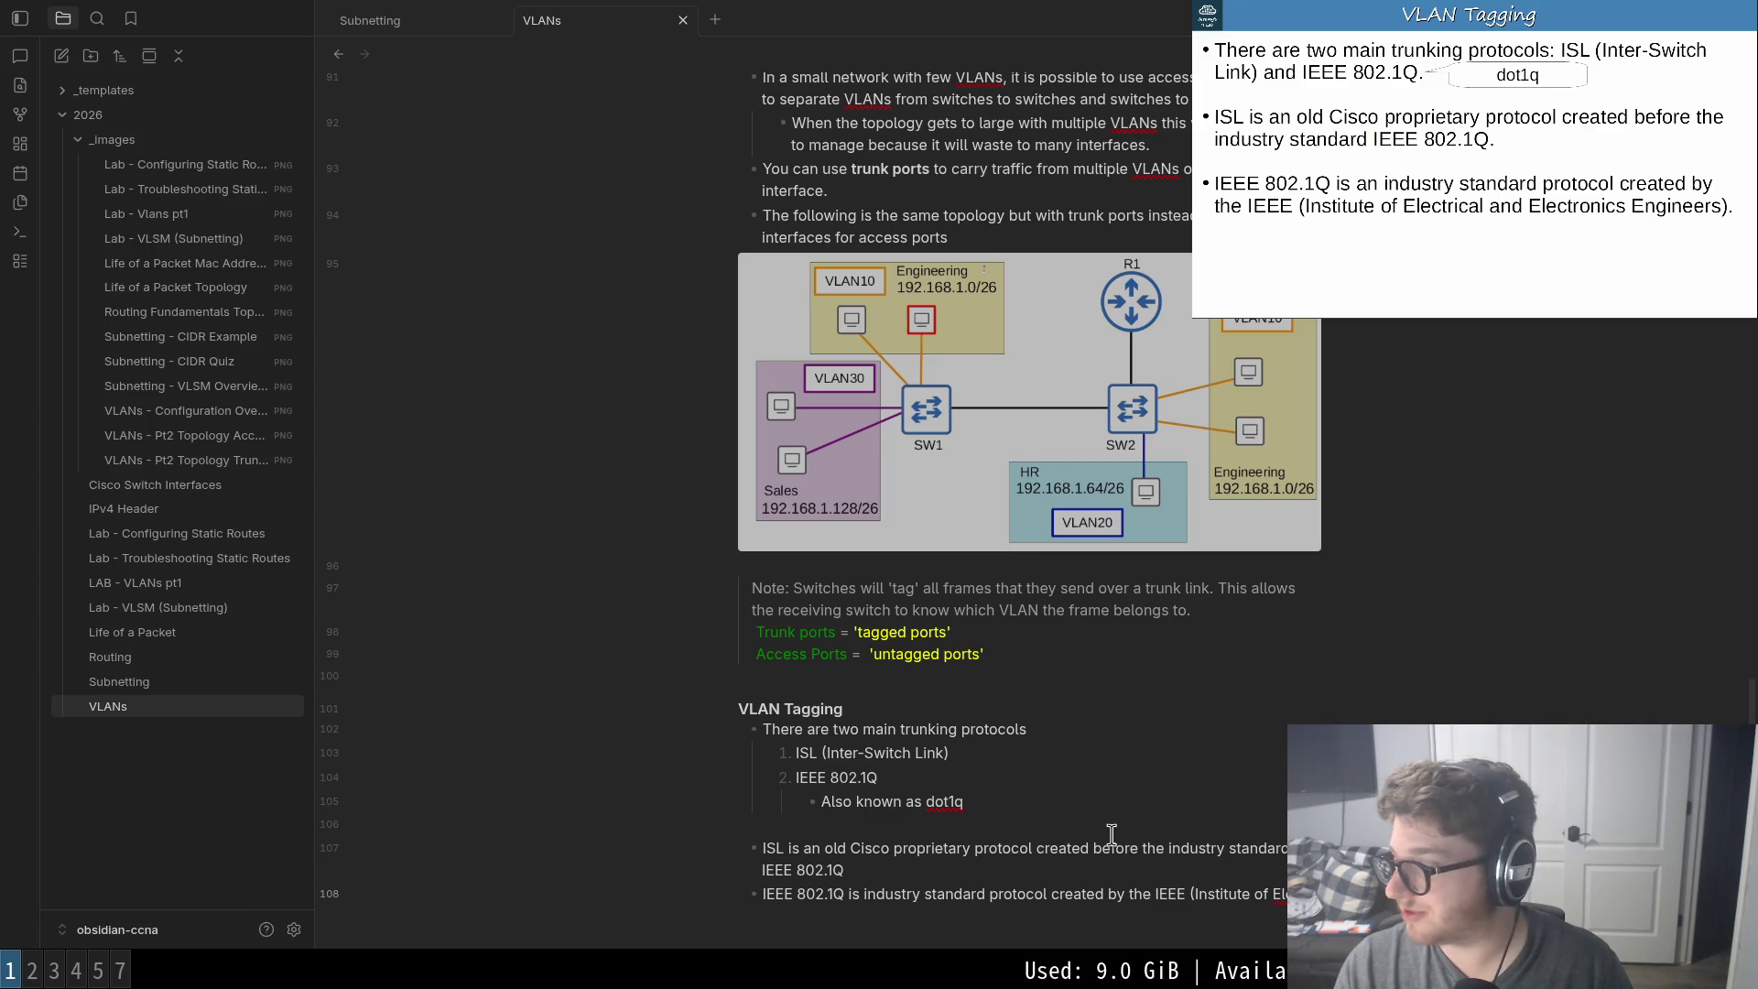
pyautogui.write('tre')
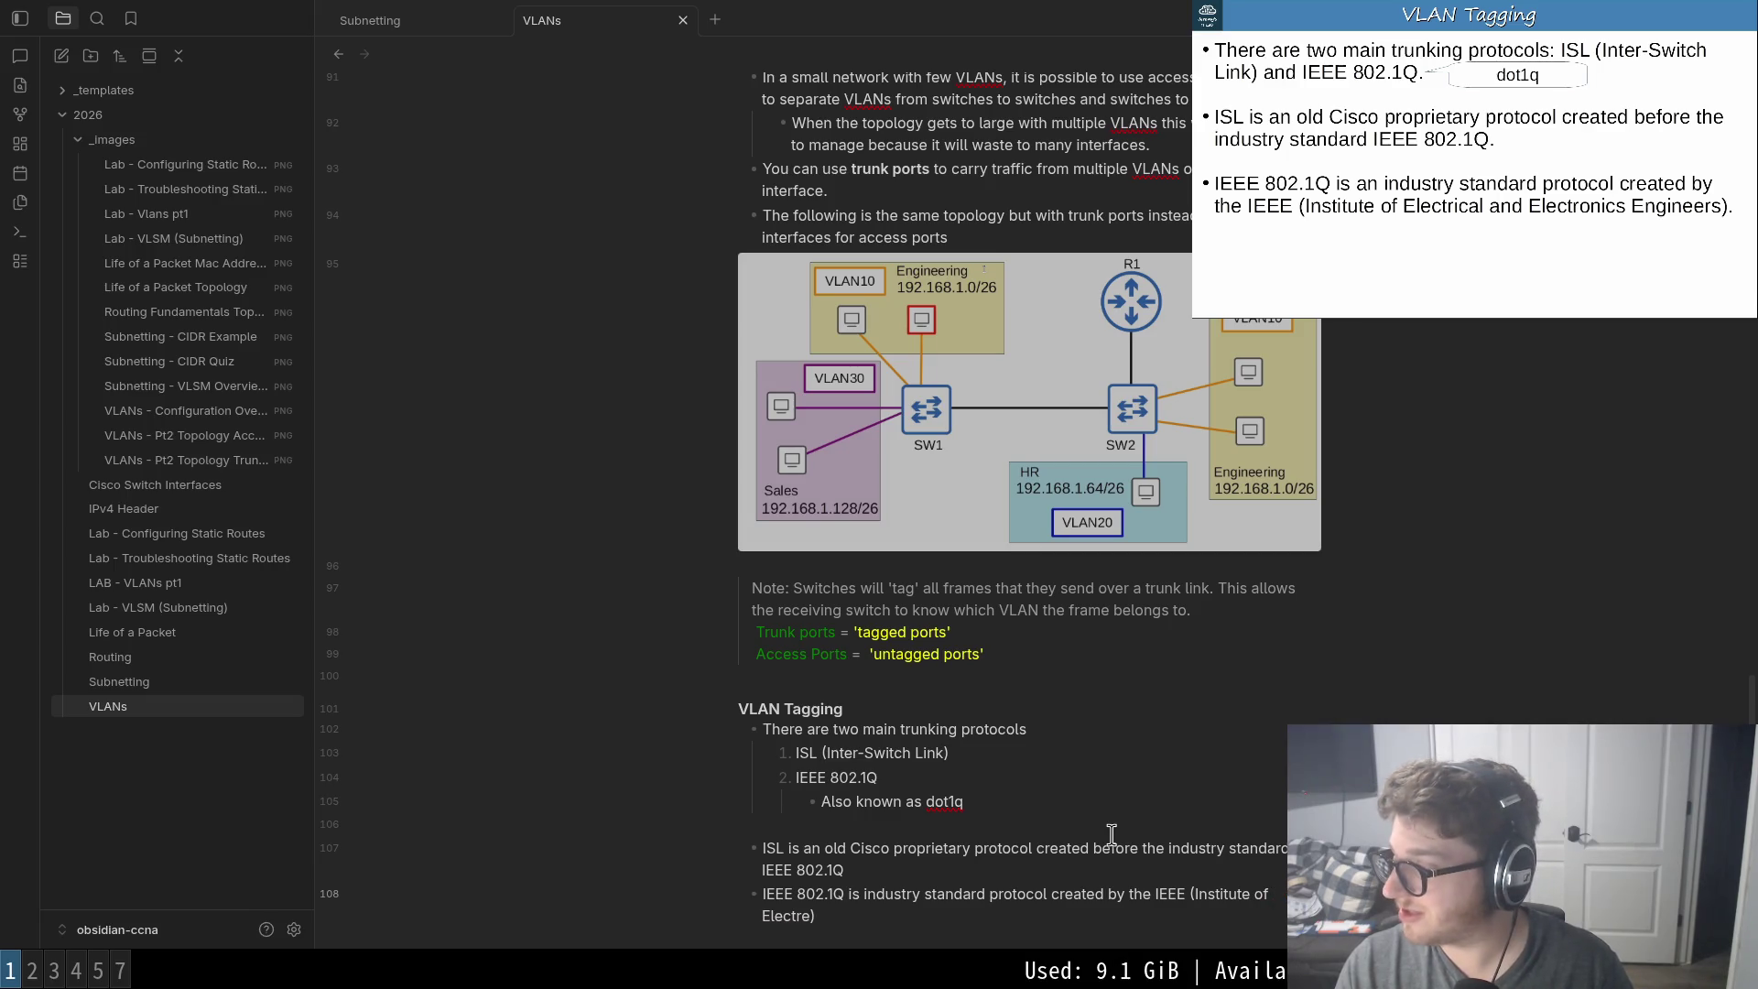
pyautogui.write('nics Eng')
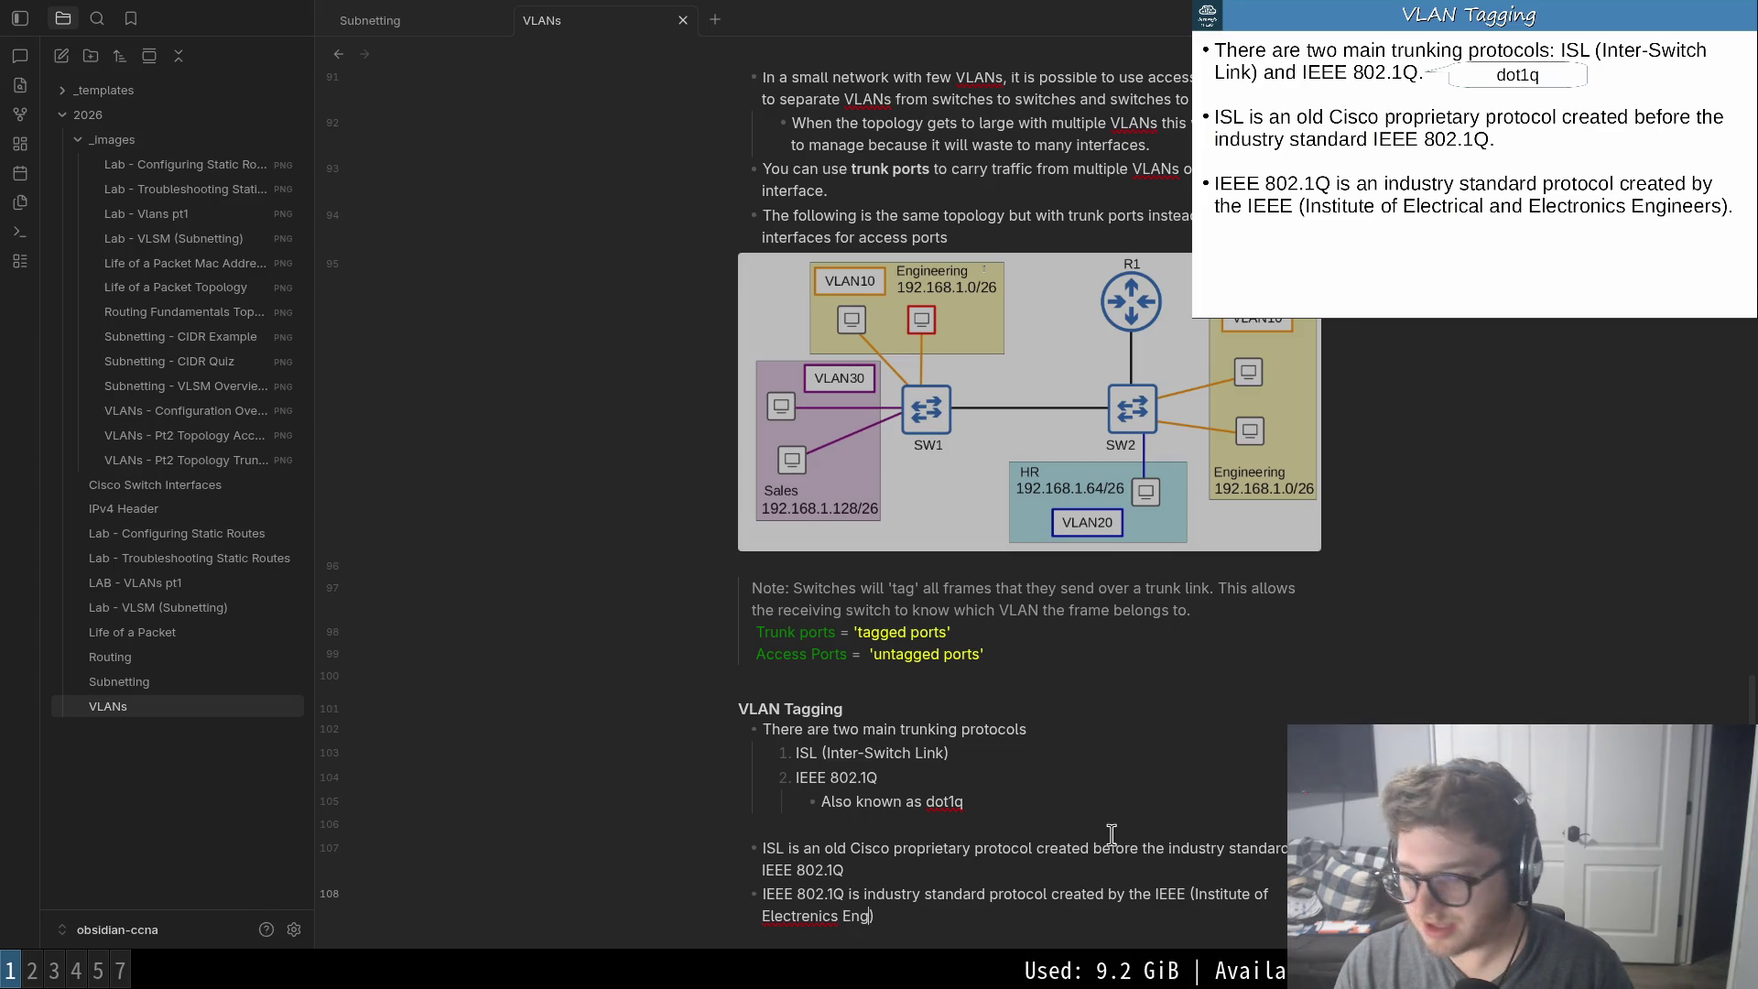
pyautogui.write('inee')
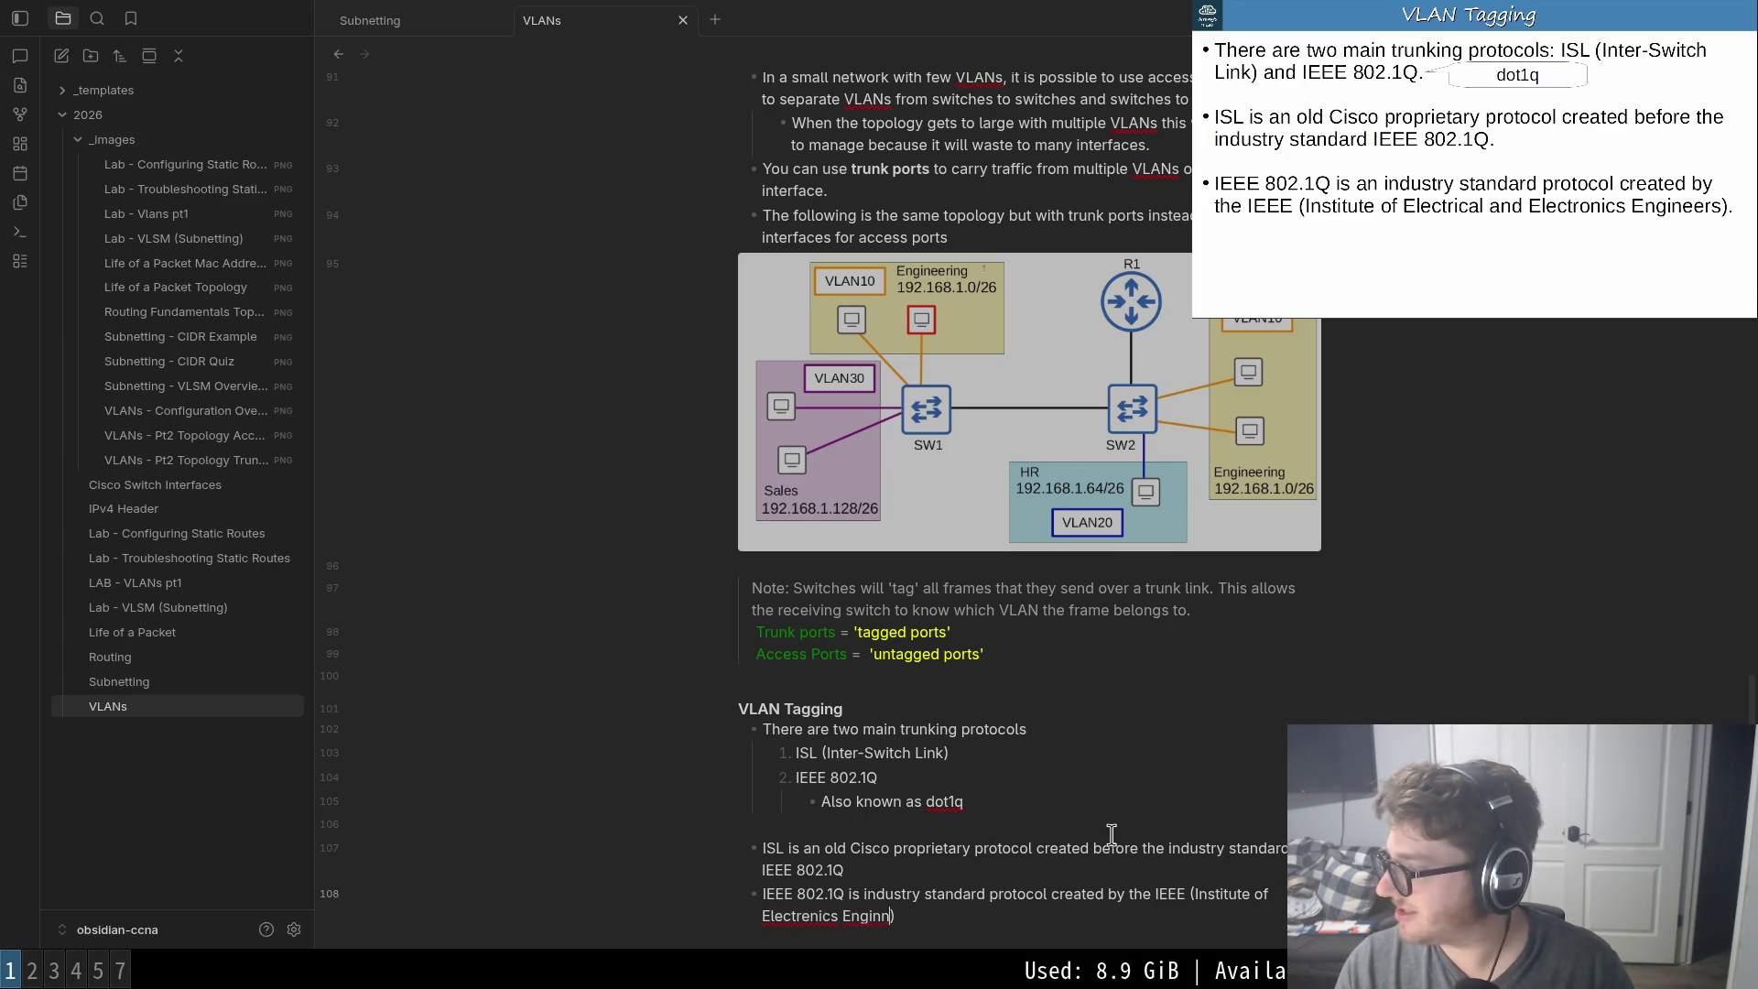
pyautogui.write('rs')
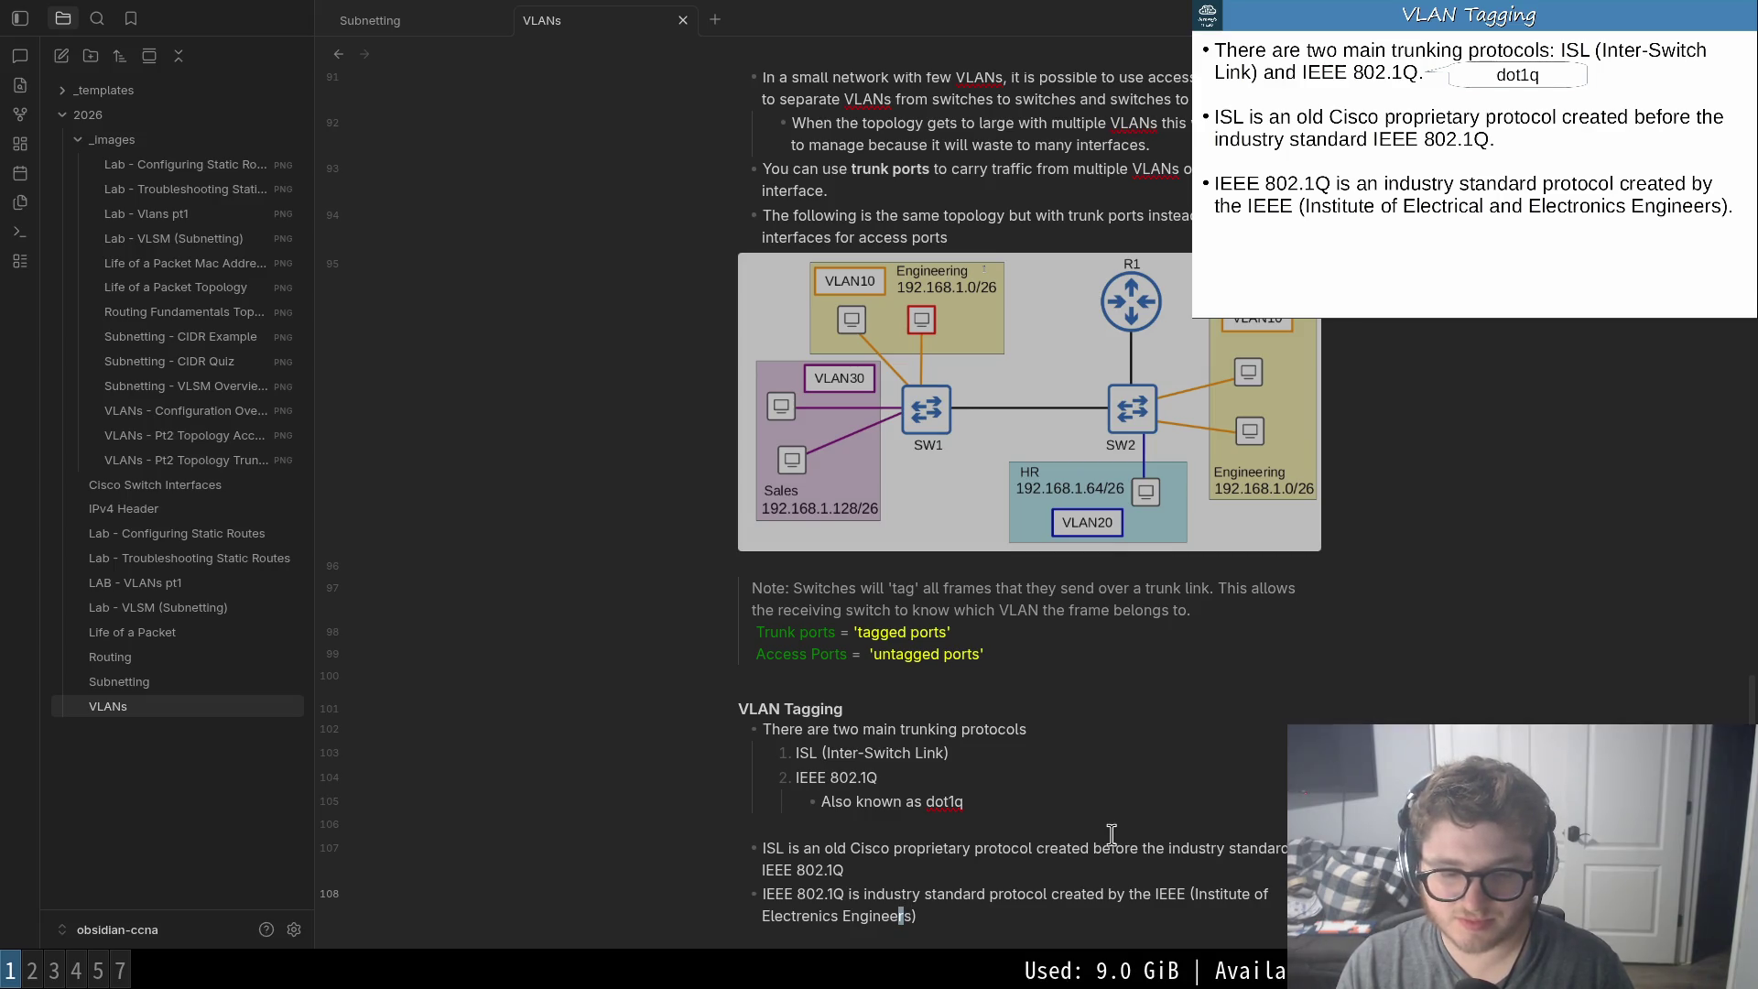
pyautogui.press('Left')
pyautogui.press('Left')
pyautogui.press('Left')
pyautogui.press('Left')
pyautogui.press('Left')
pyautogui.press('Left')
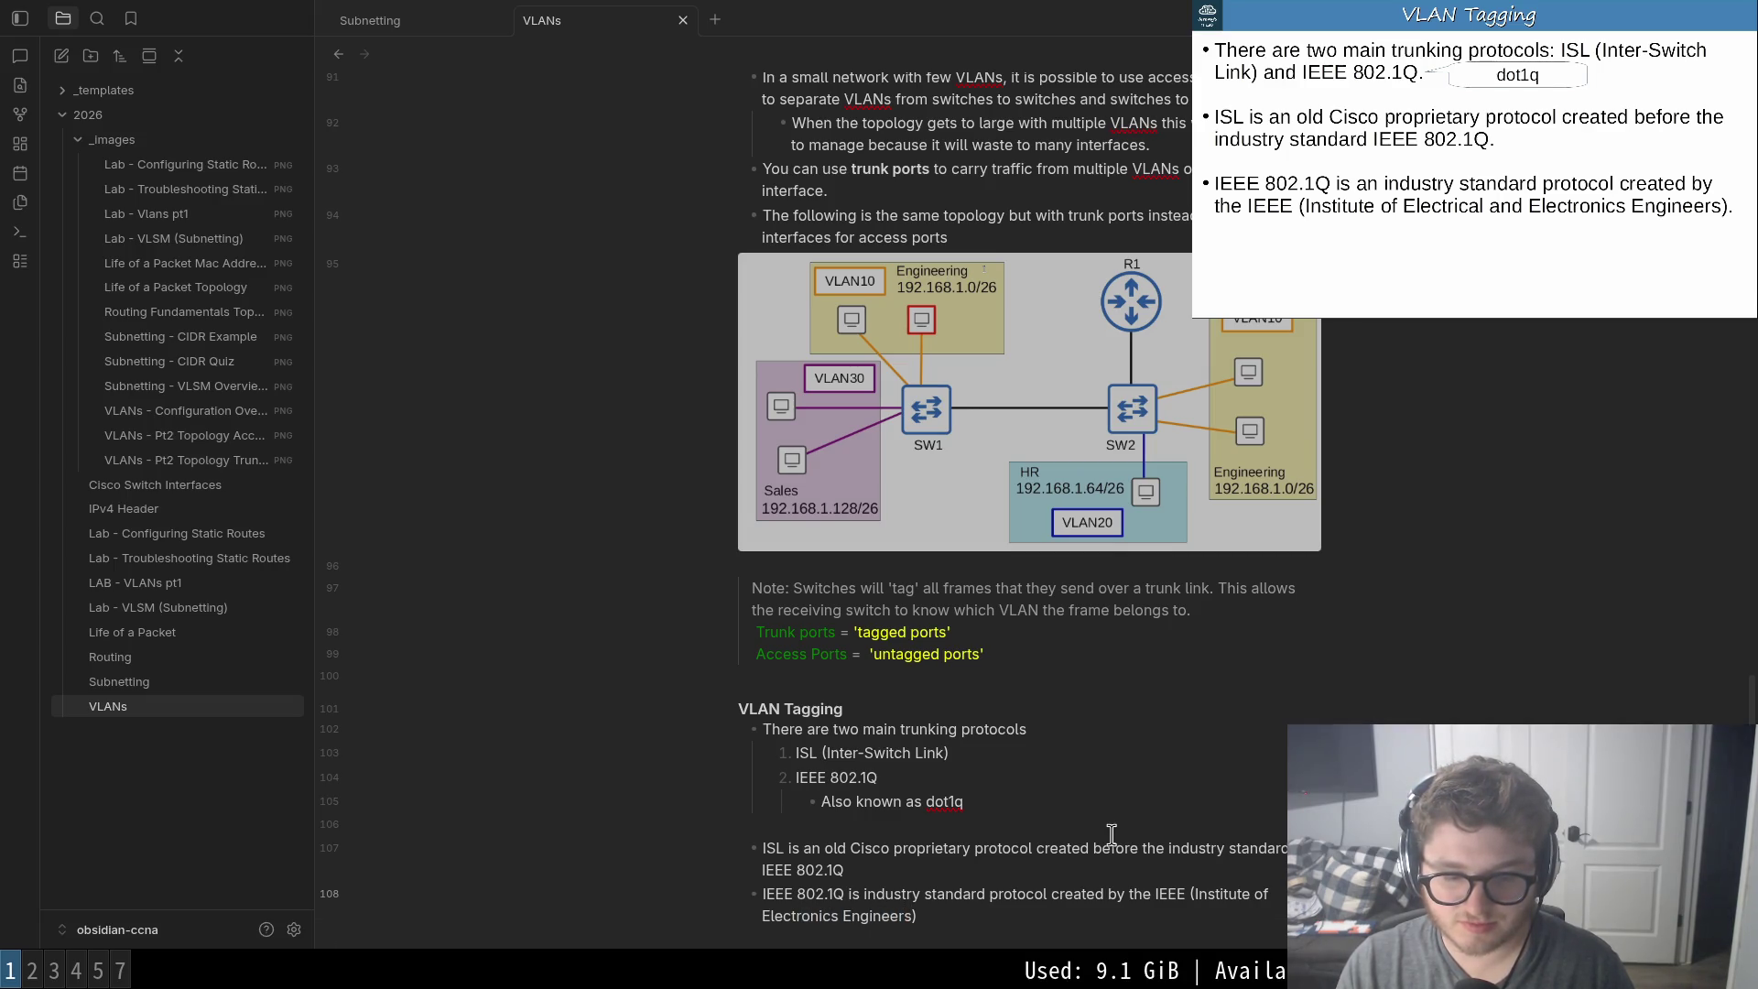
pyautogui.hotkey('shift', 'Right')
pyautogui.write('o')
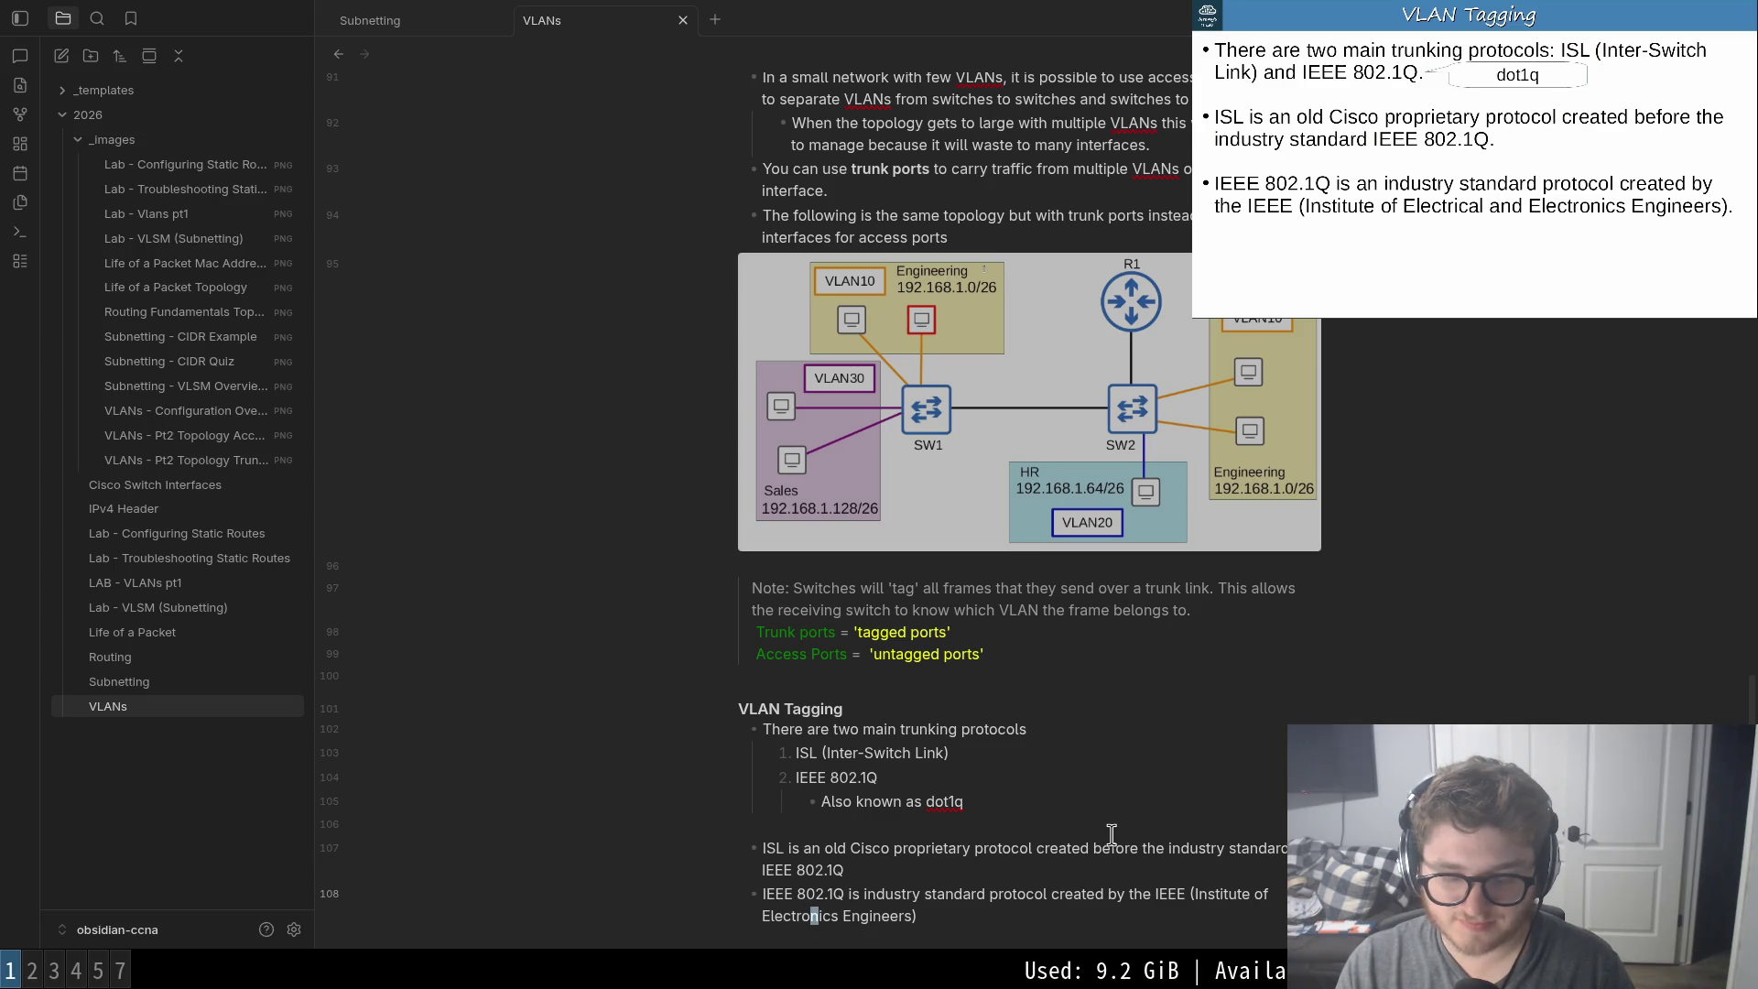
pyautogui.press('Right')
pyautogui.press('Right')
pyautogui.press('Right')
pyautogui.press('Right')
pyautogui.press('Right')
pyautogui.press('Right')
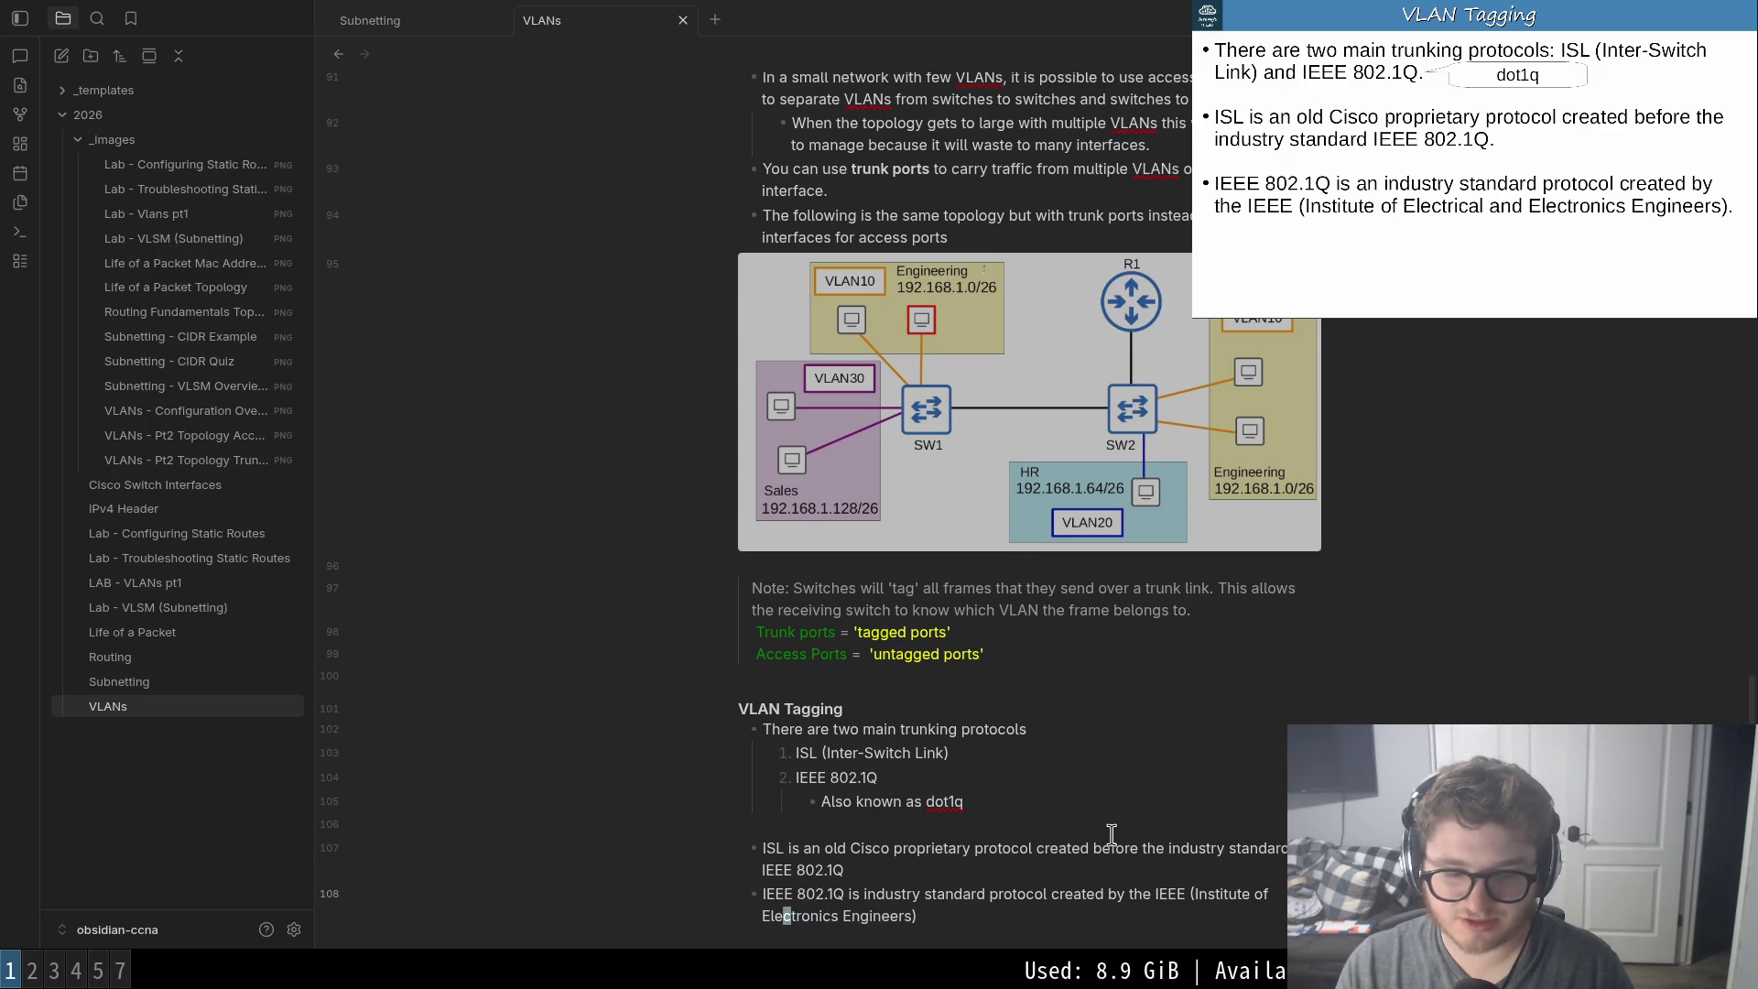
# Reread the bullet, insert 'Electrical and' into the IEEE expansion and check the ISL bullet above
pyautogui.press('Left')
pyautogui.press('Left')
pyautogui.press('Left')
pyautogui.press('Left')
pyautogui.press('Left')
pyautogui.press('Left')
pyautogui.press('Left')
pyautogui.press('Left')
pyautogui.press('Left')
pyautogui.press('Left')
pyautogui.press('Left')
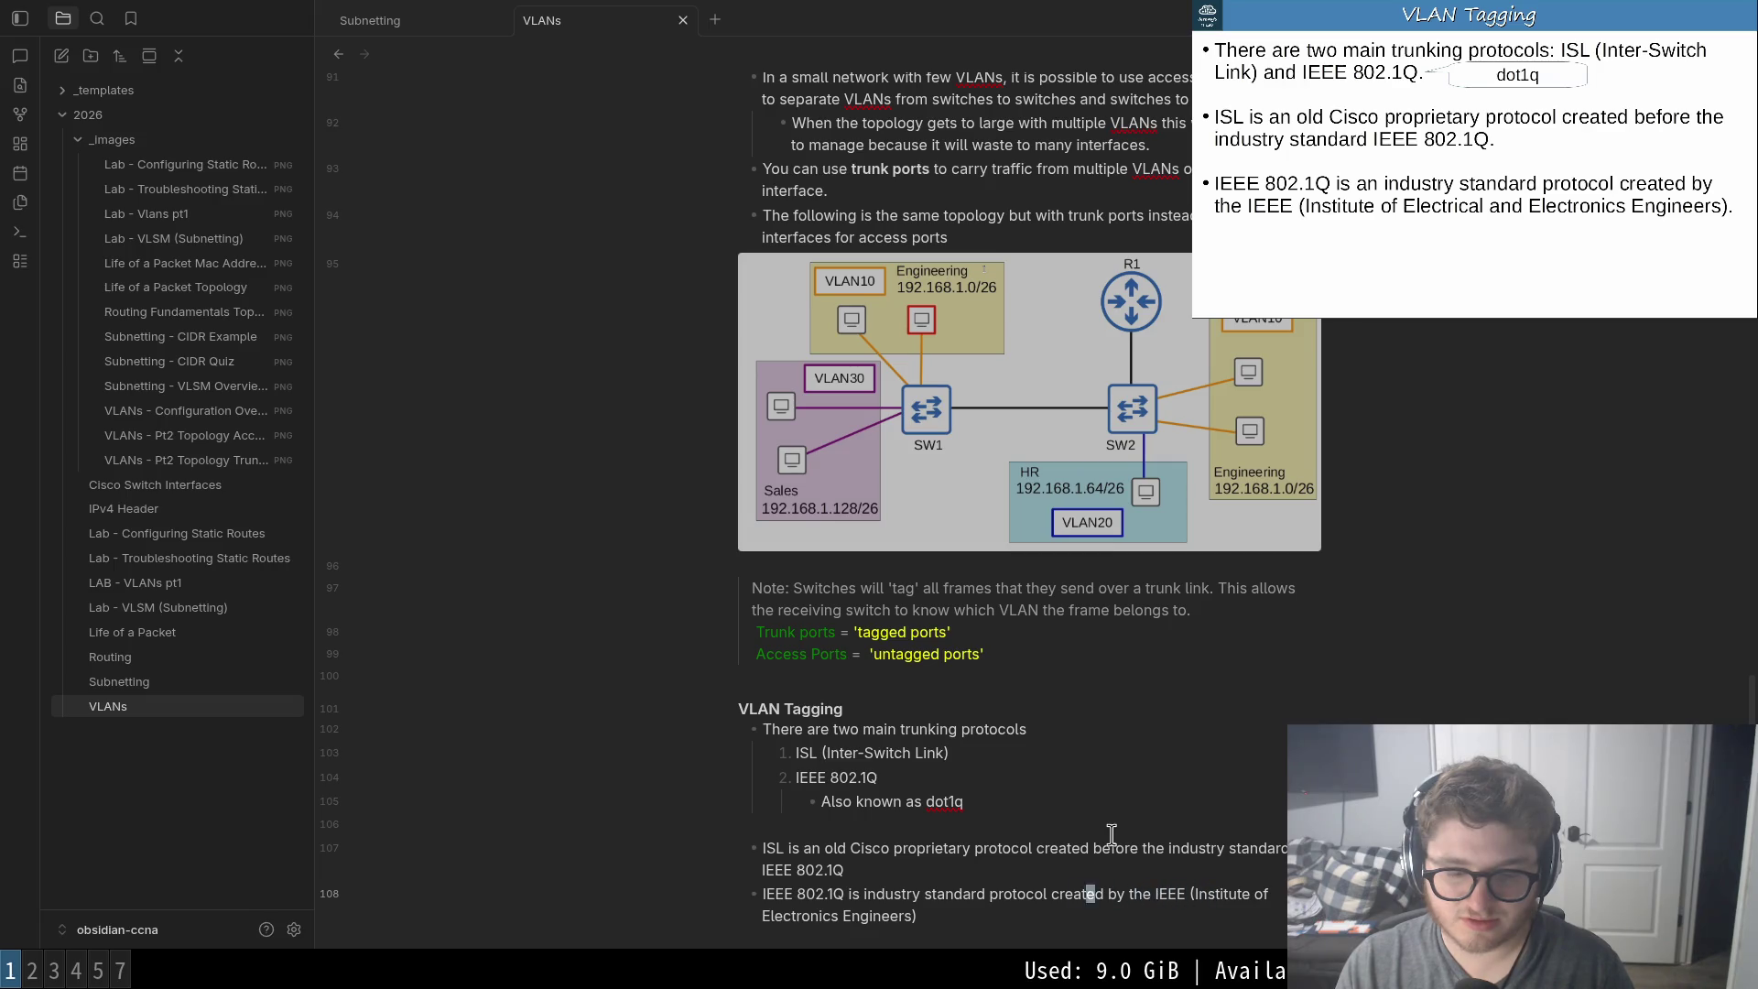
pyautogui.press('Left')
pyautogui.press('Left')
pyautogui.press('Left')
pyautogui.press('Left')
pyautogui.press('Left')
pyautogui.press('Left')
pyautogui.press('Left')
pyautogui.press('Left')
pyautogui.press('Left')
pyautogui.press('Left')
pyautogui.press('Left')
pyautogui.press('Left')
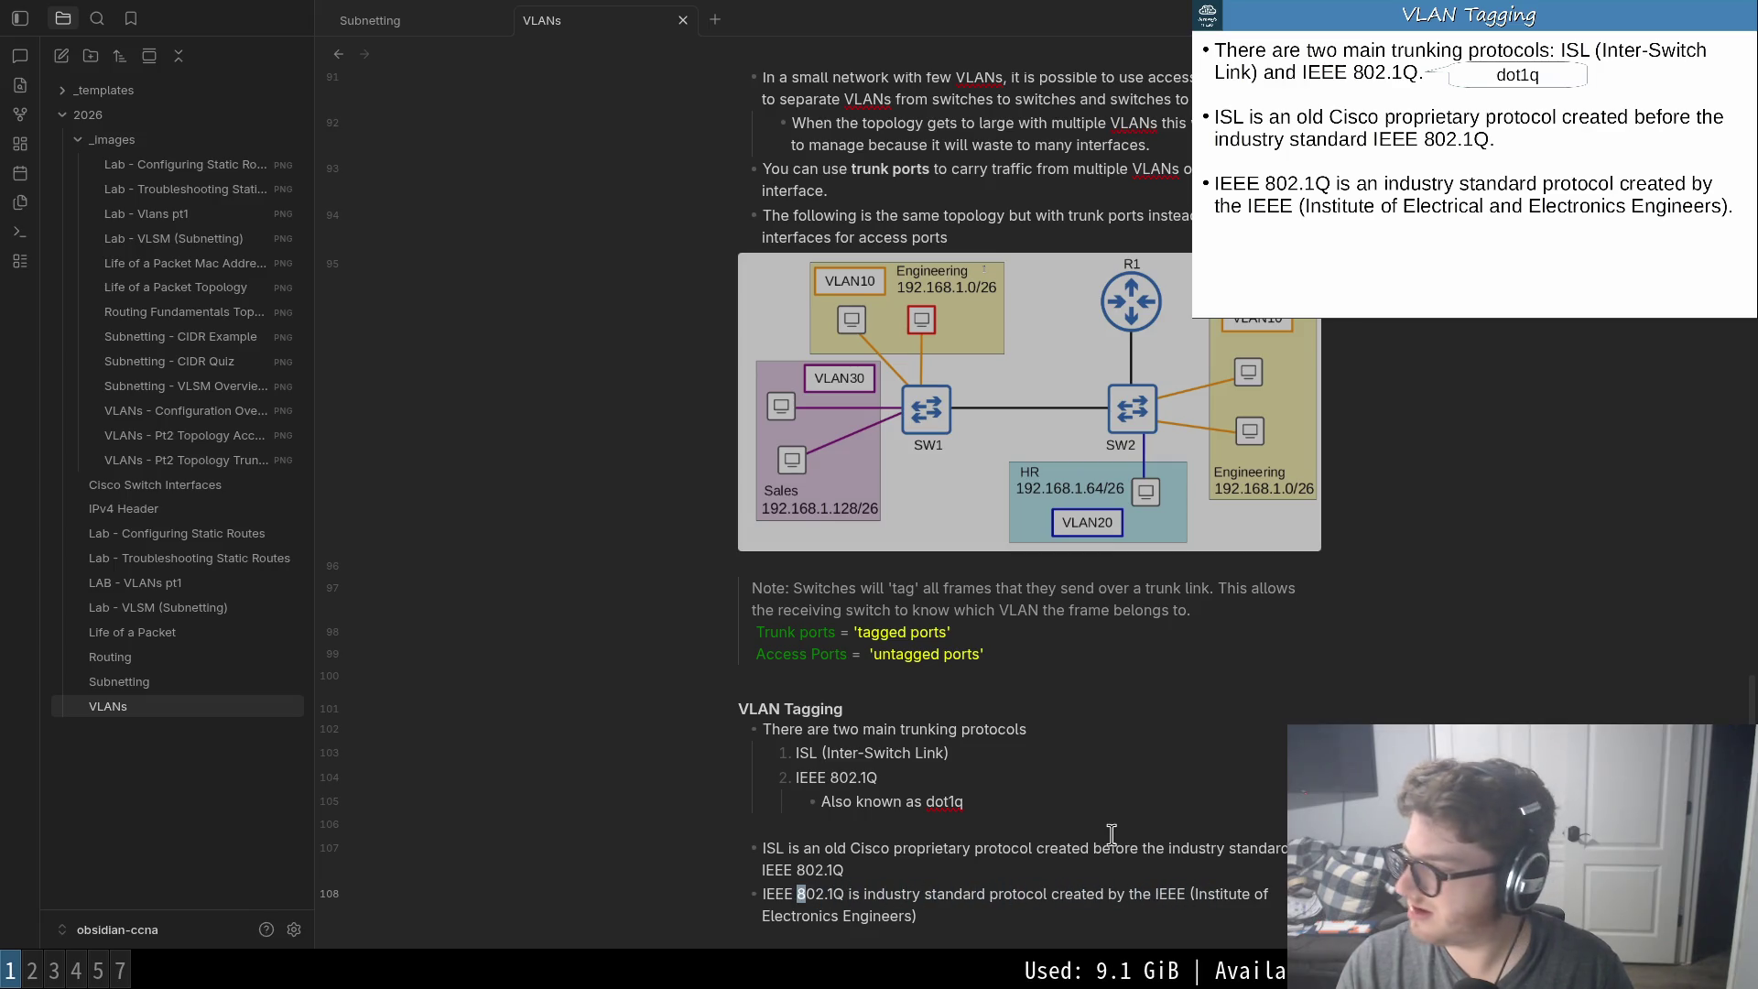
pyautogui.press('Right')
pyautogui.press('Right')
pyautogui.press('Right')
pyautogui.press('Right')
pyautogui.press('Right')
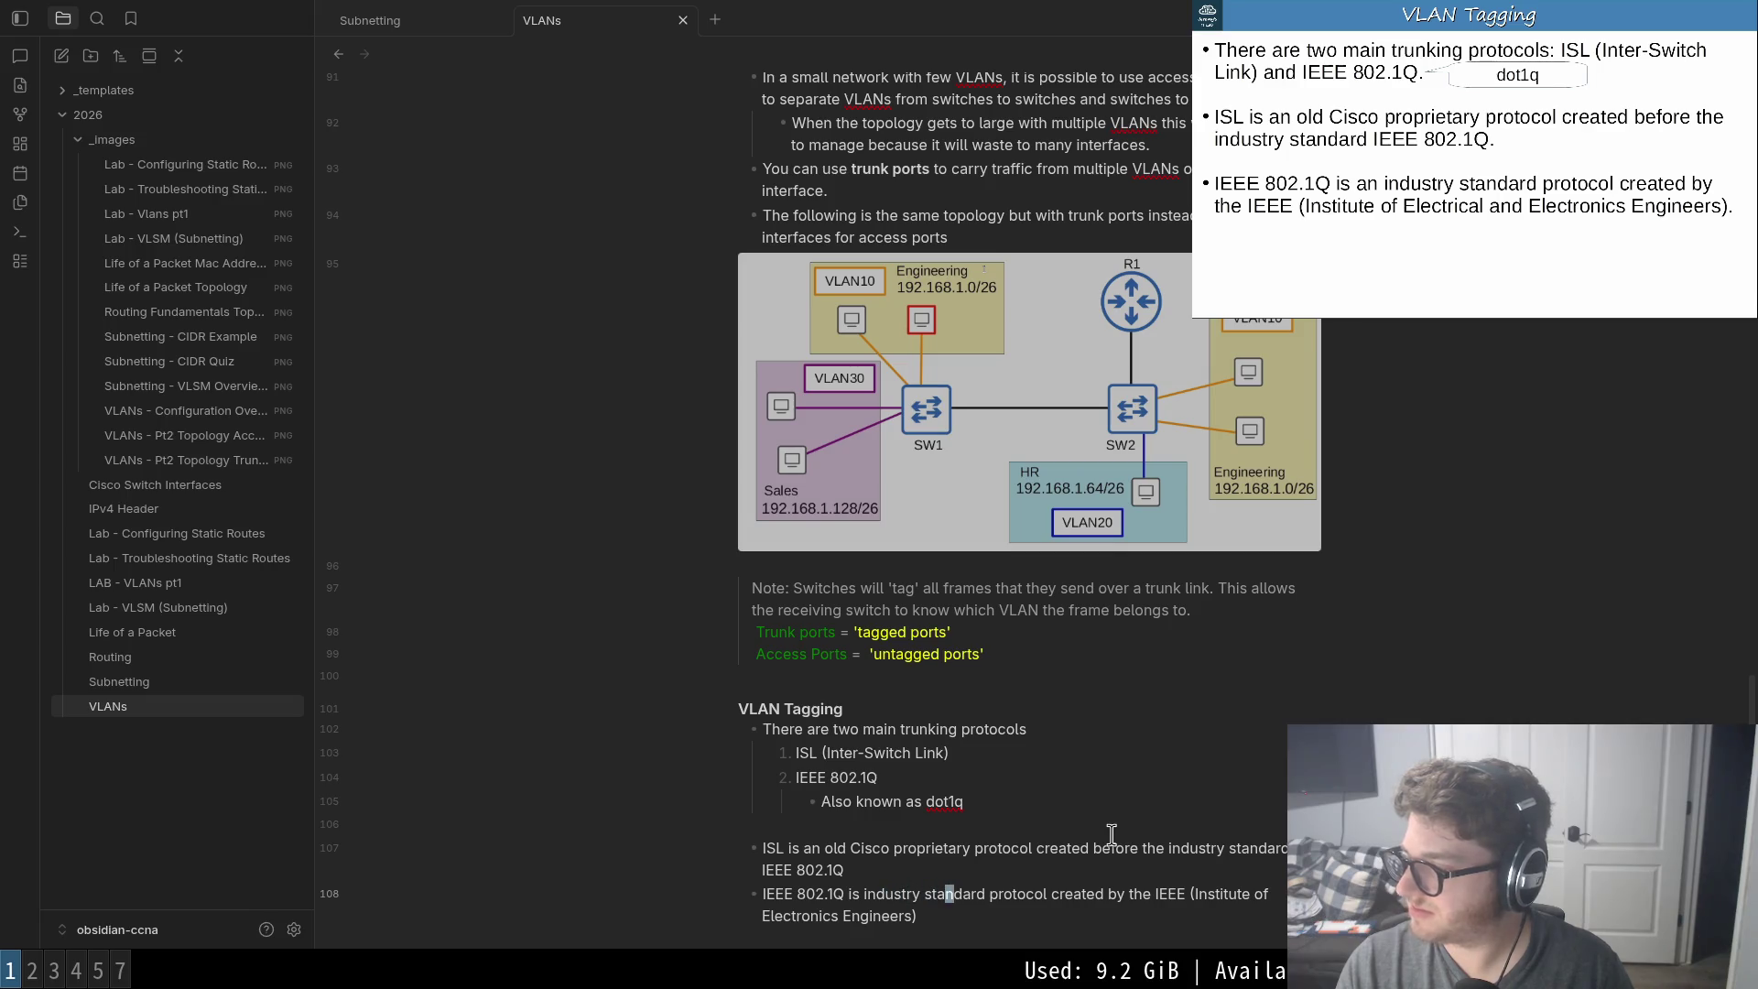
pyautogui.press('Right')
pyautogui.press('Right')
pyautogui.press('Right')
pyautogui.press('Right')
pyautogui.press('Right')
pyautogui.press('Right')
pyautogui.press('Right')
pyautogui.press('Right')
pyautogui.press('Right')
pyautogui.press('Right')
pyautogui.press('Right')
pyautogui.press('Right')
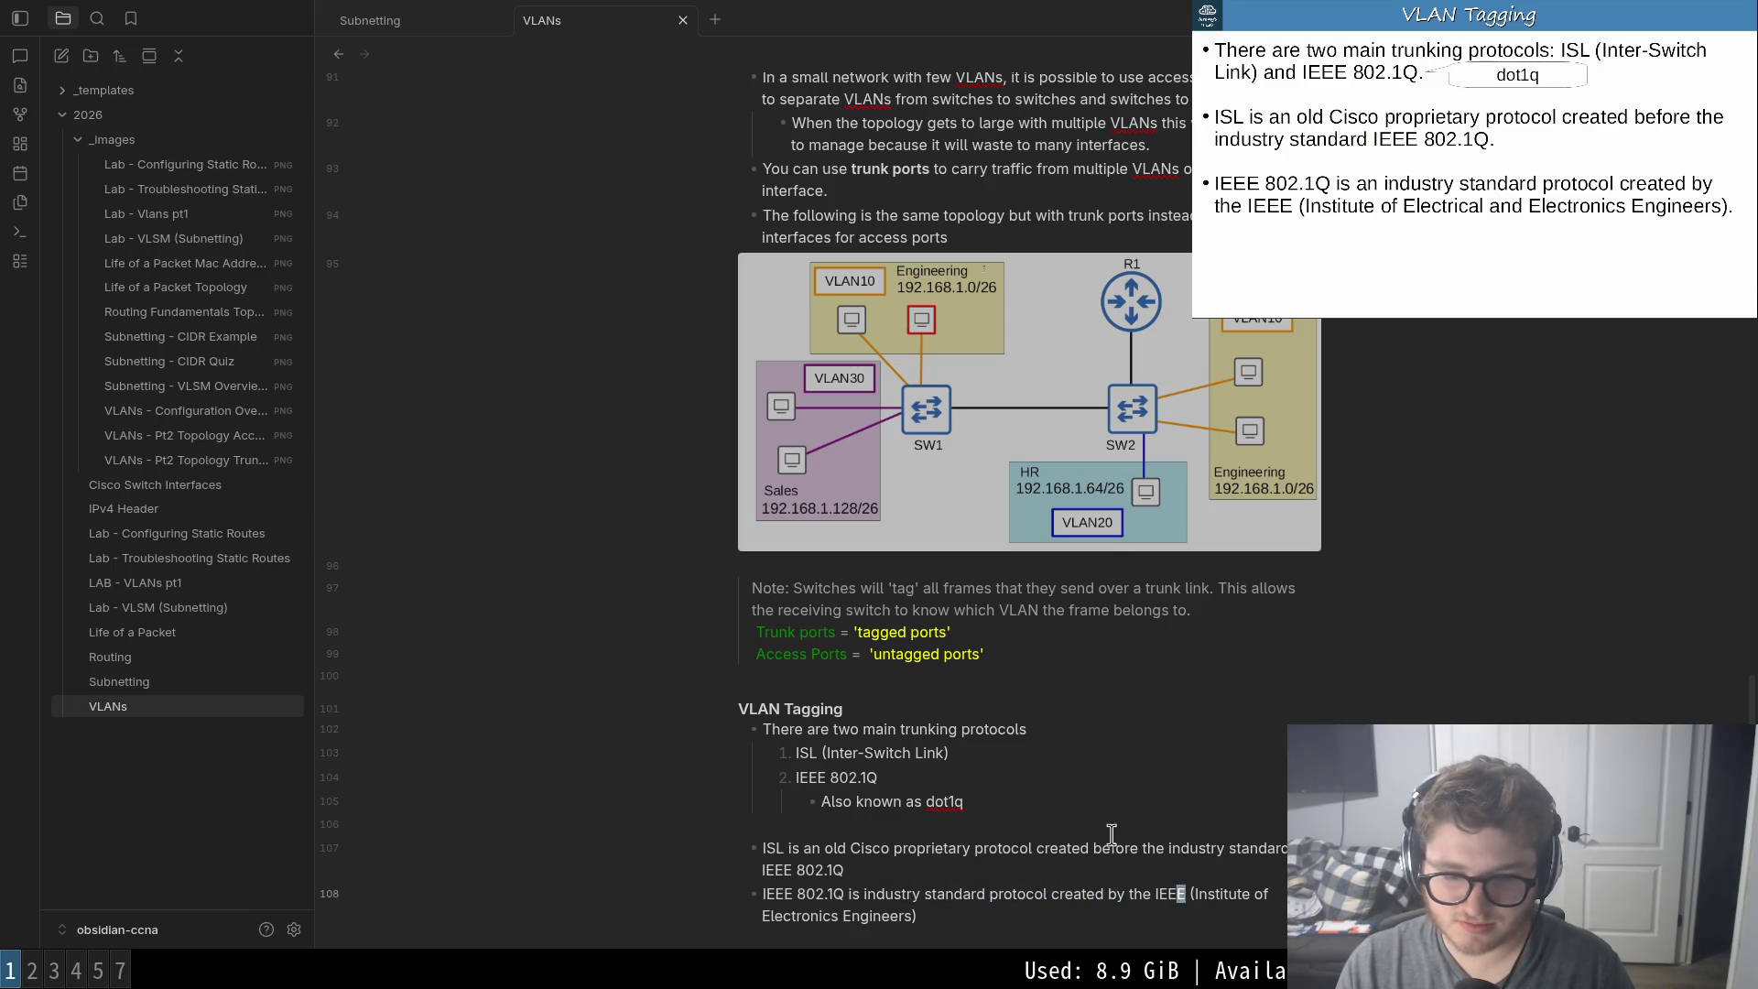
pyautogui.press('Right')
pyautogui.press('Right')
pyautogui.press('Right')
pyautogui.press('Right')
pyautogui.press('Right')
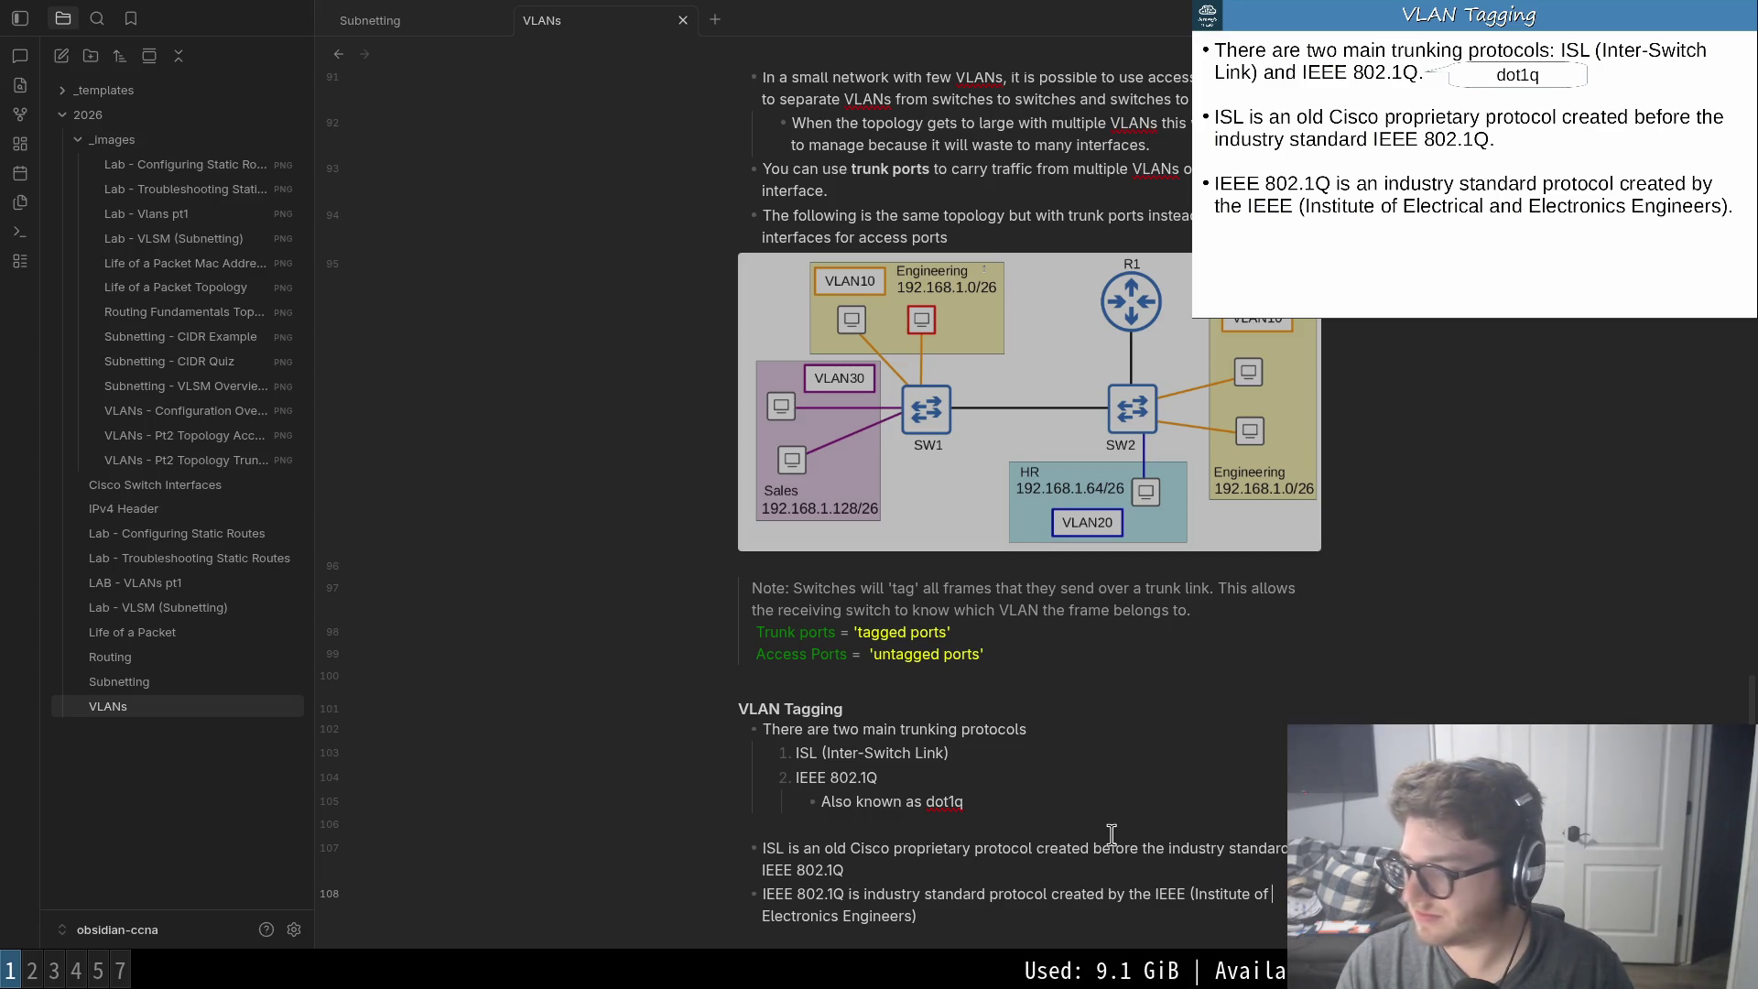
pyautogui.write('El')
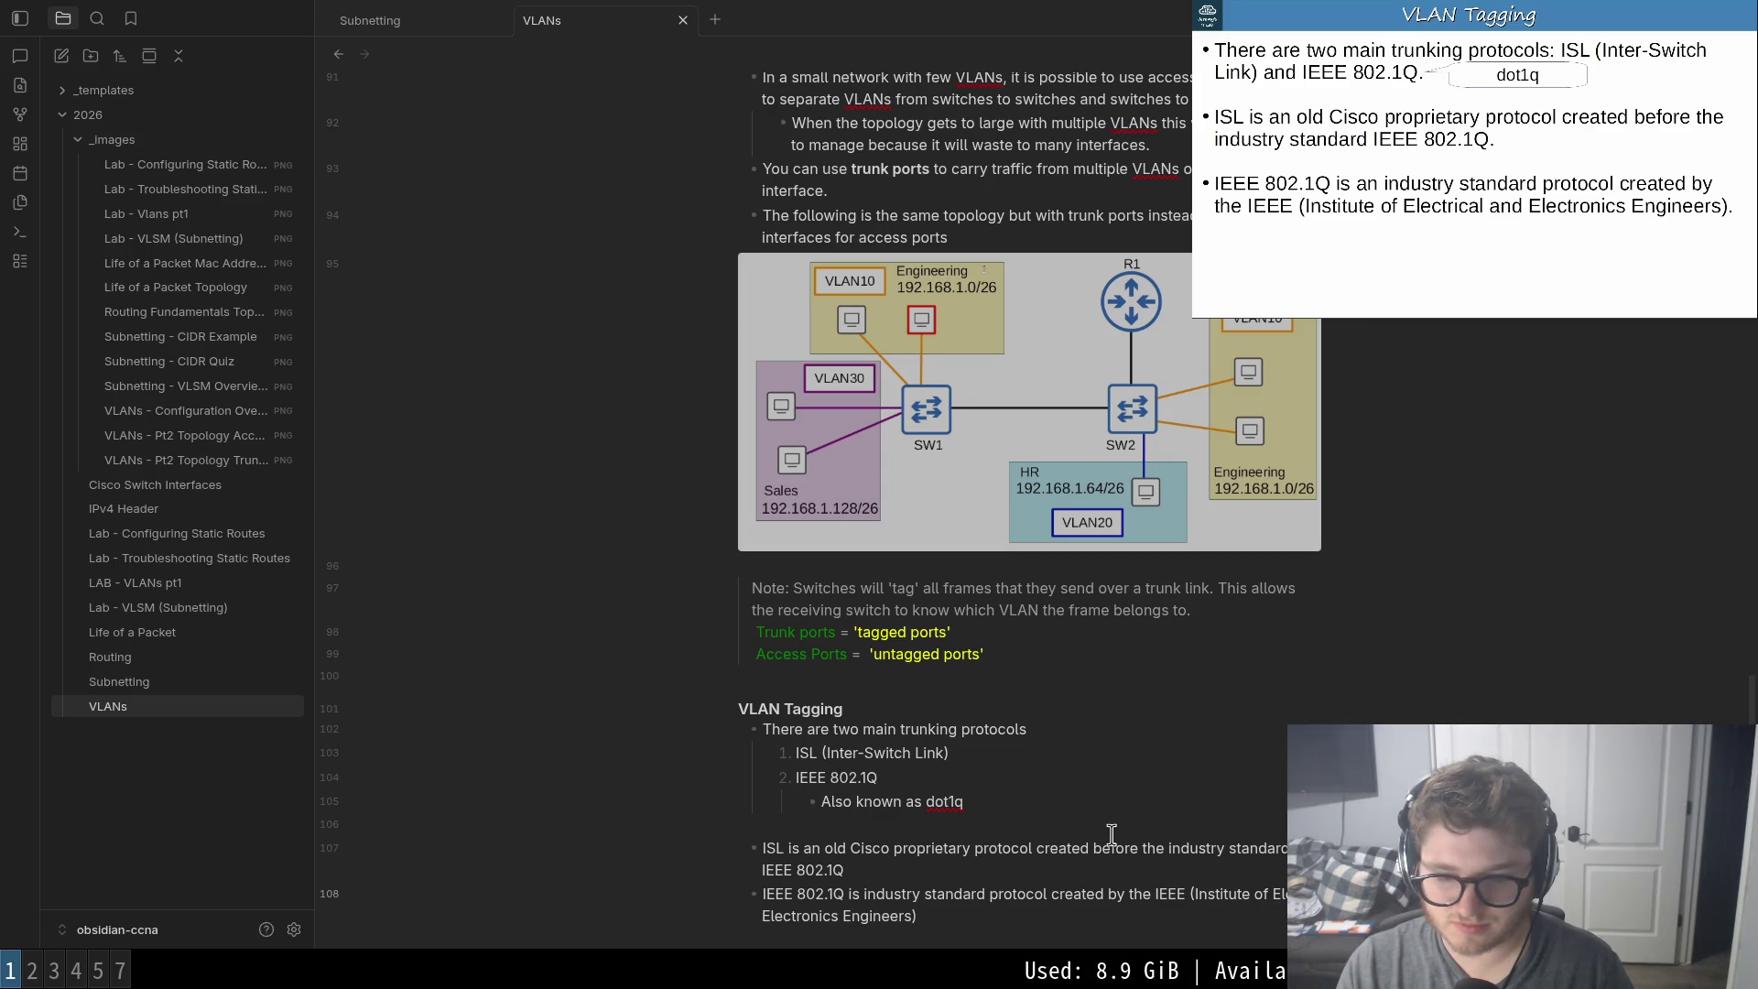
pyautogui.write('ectrical ')
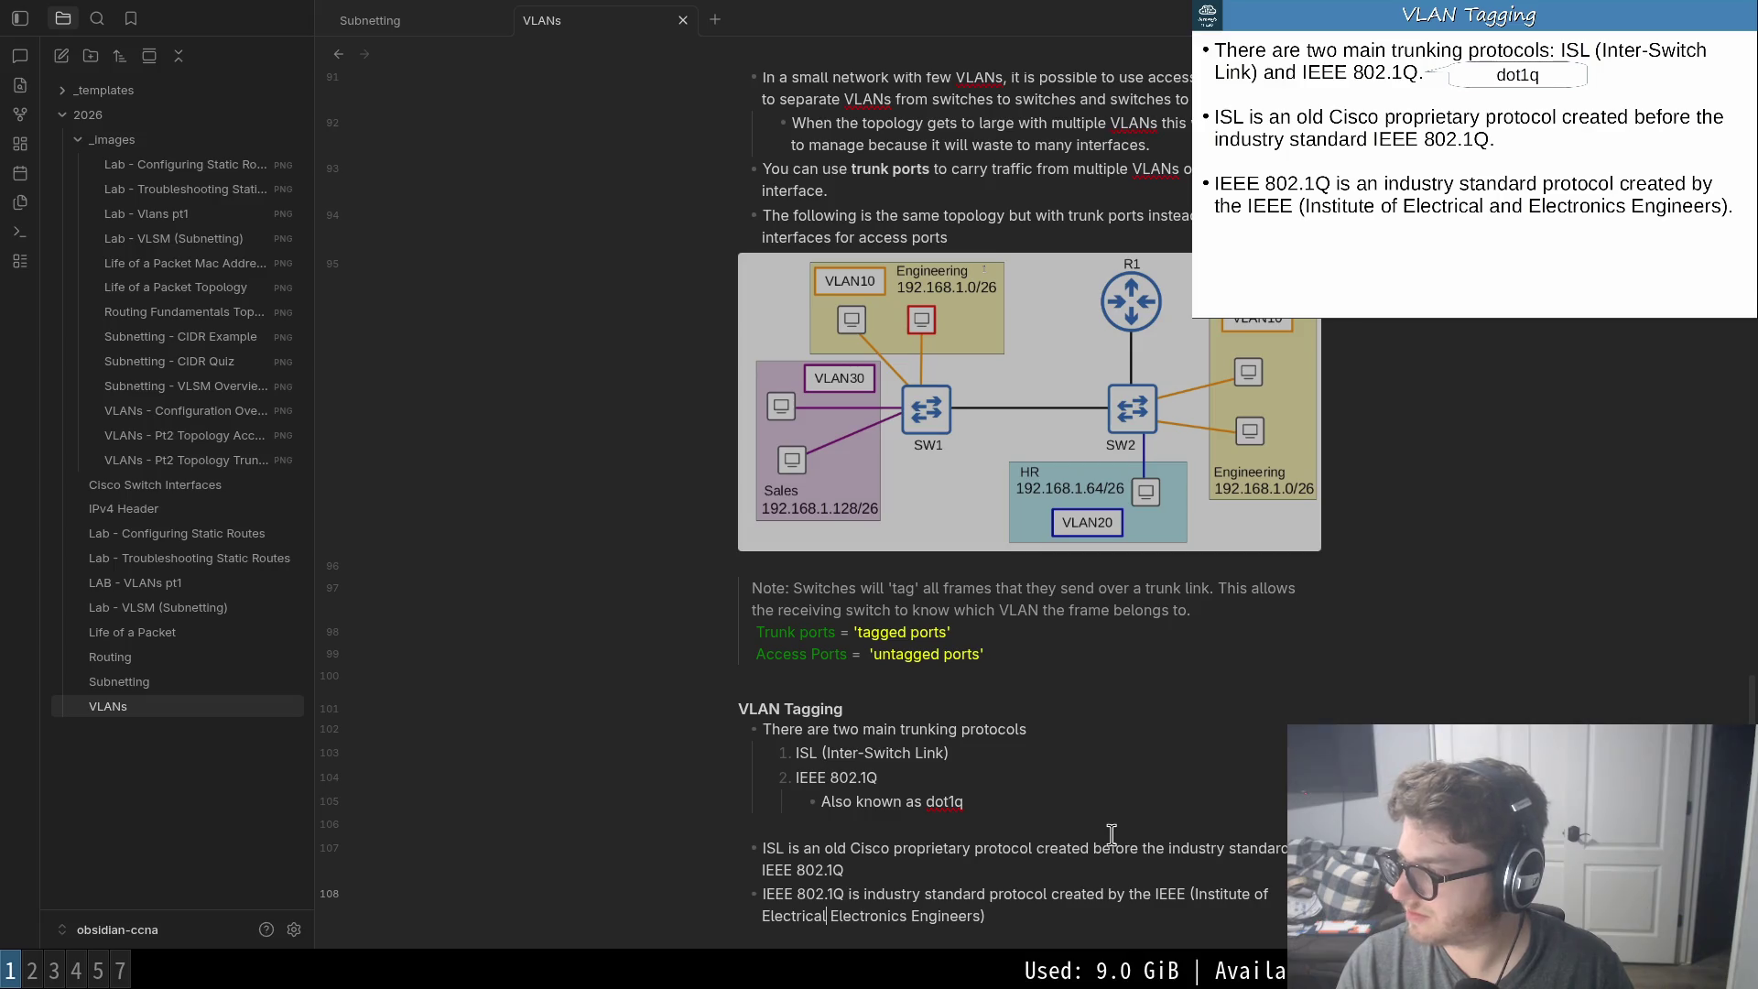
pyautogui.write('and')
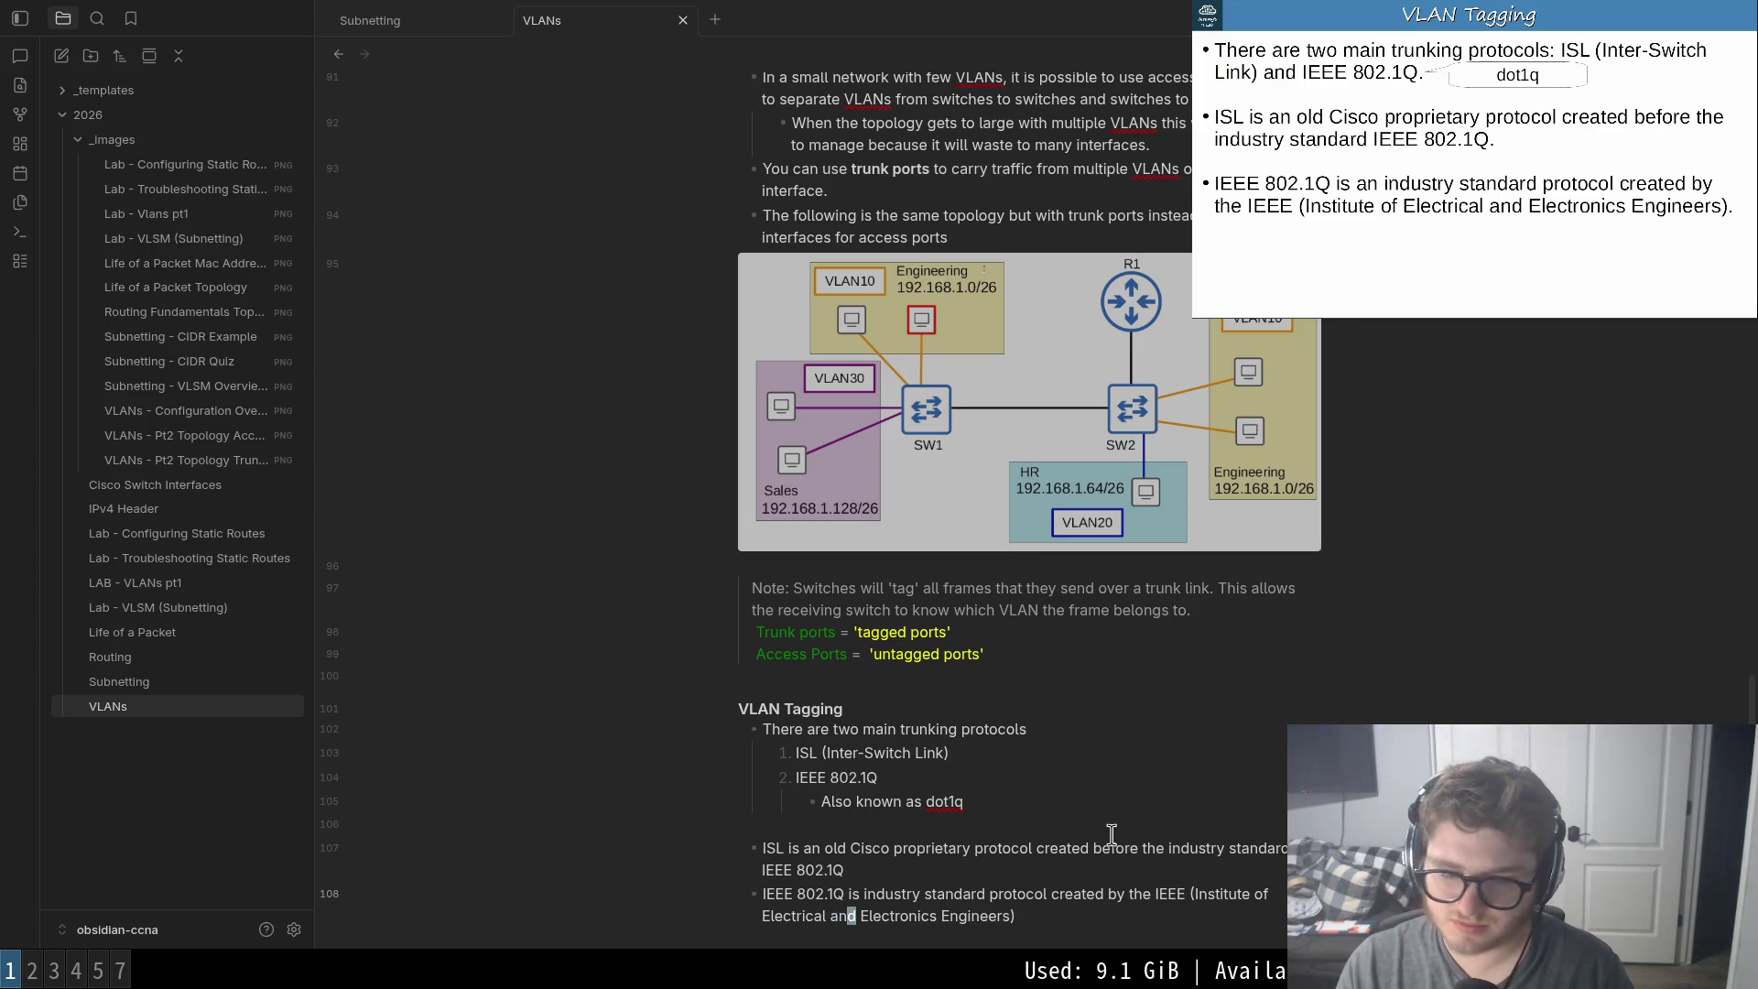
pyautogui.press('End')
pyautogui.press('Escape')
pyautogui.press('k')
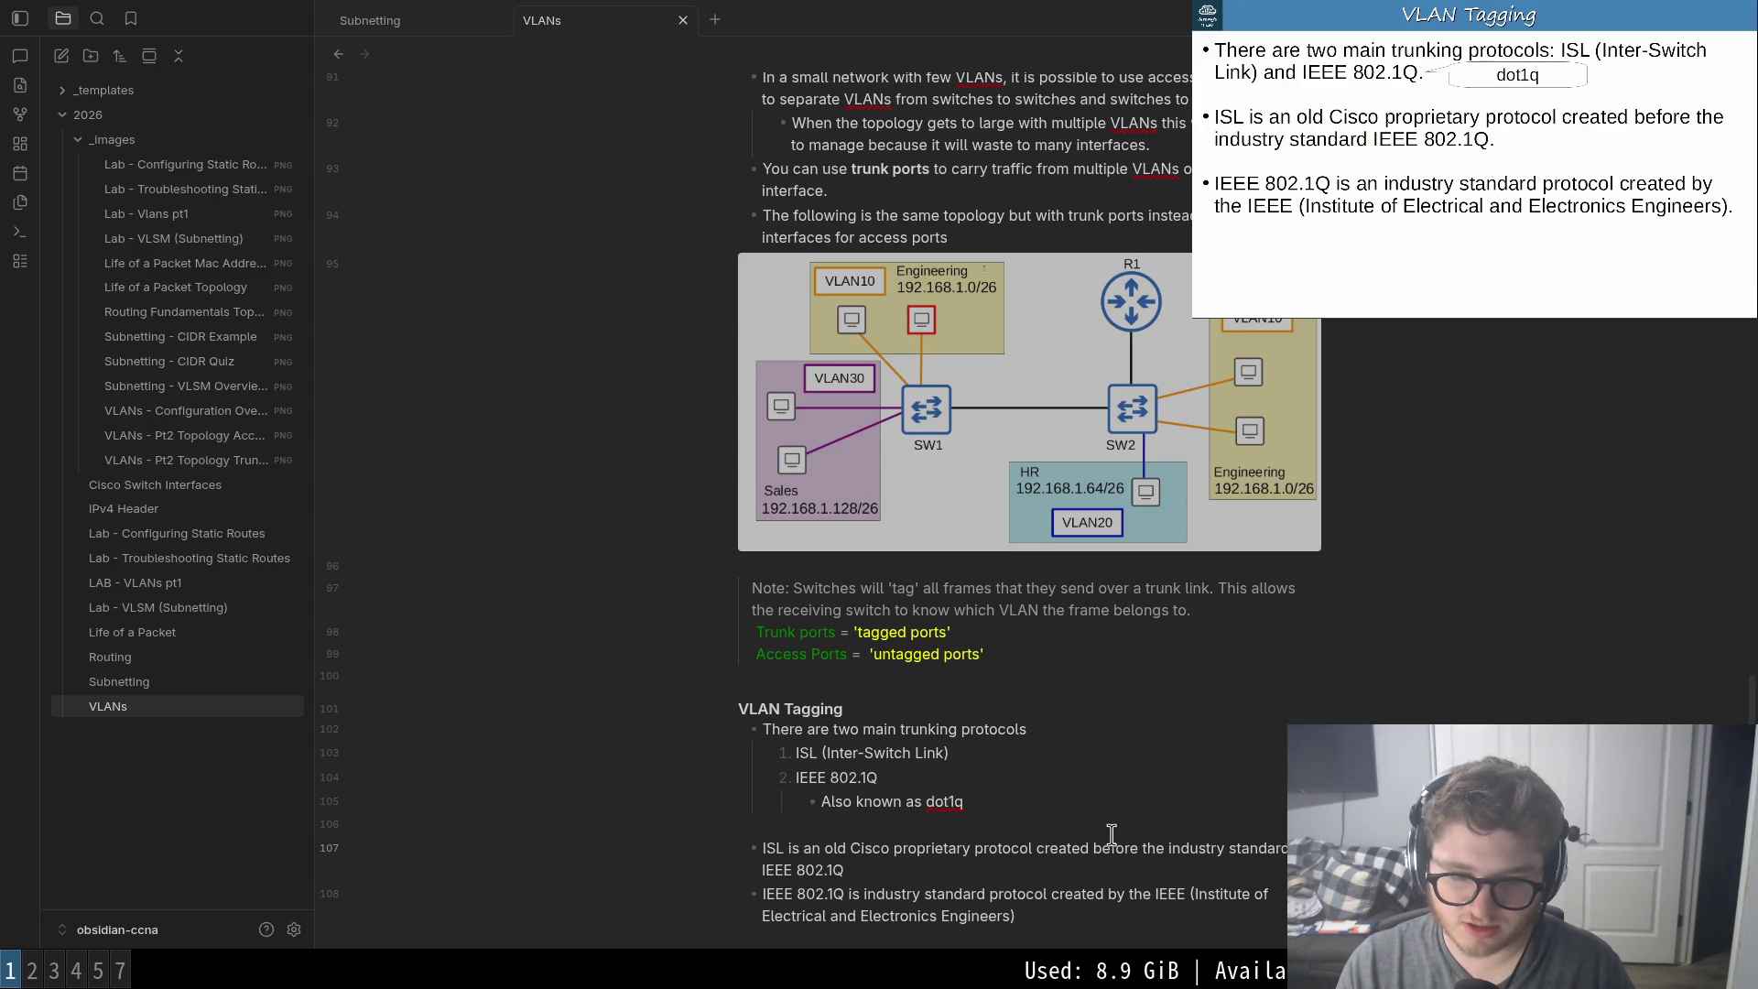
pyautogui.press('j')
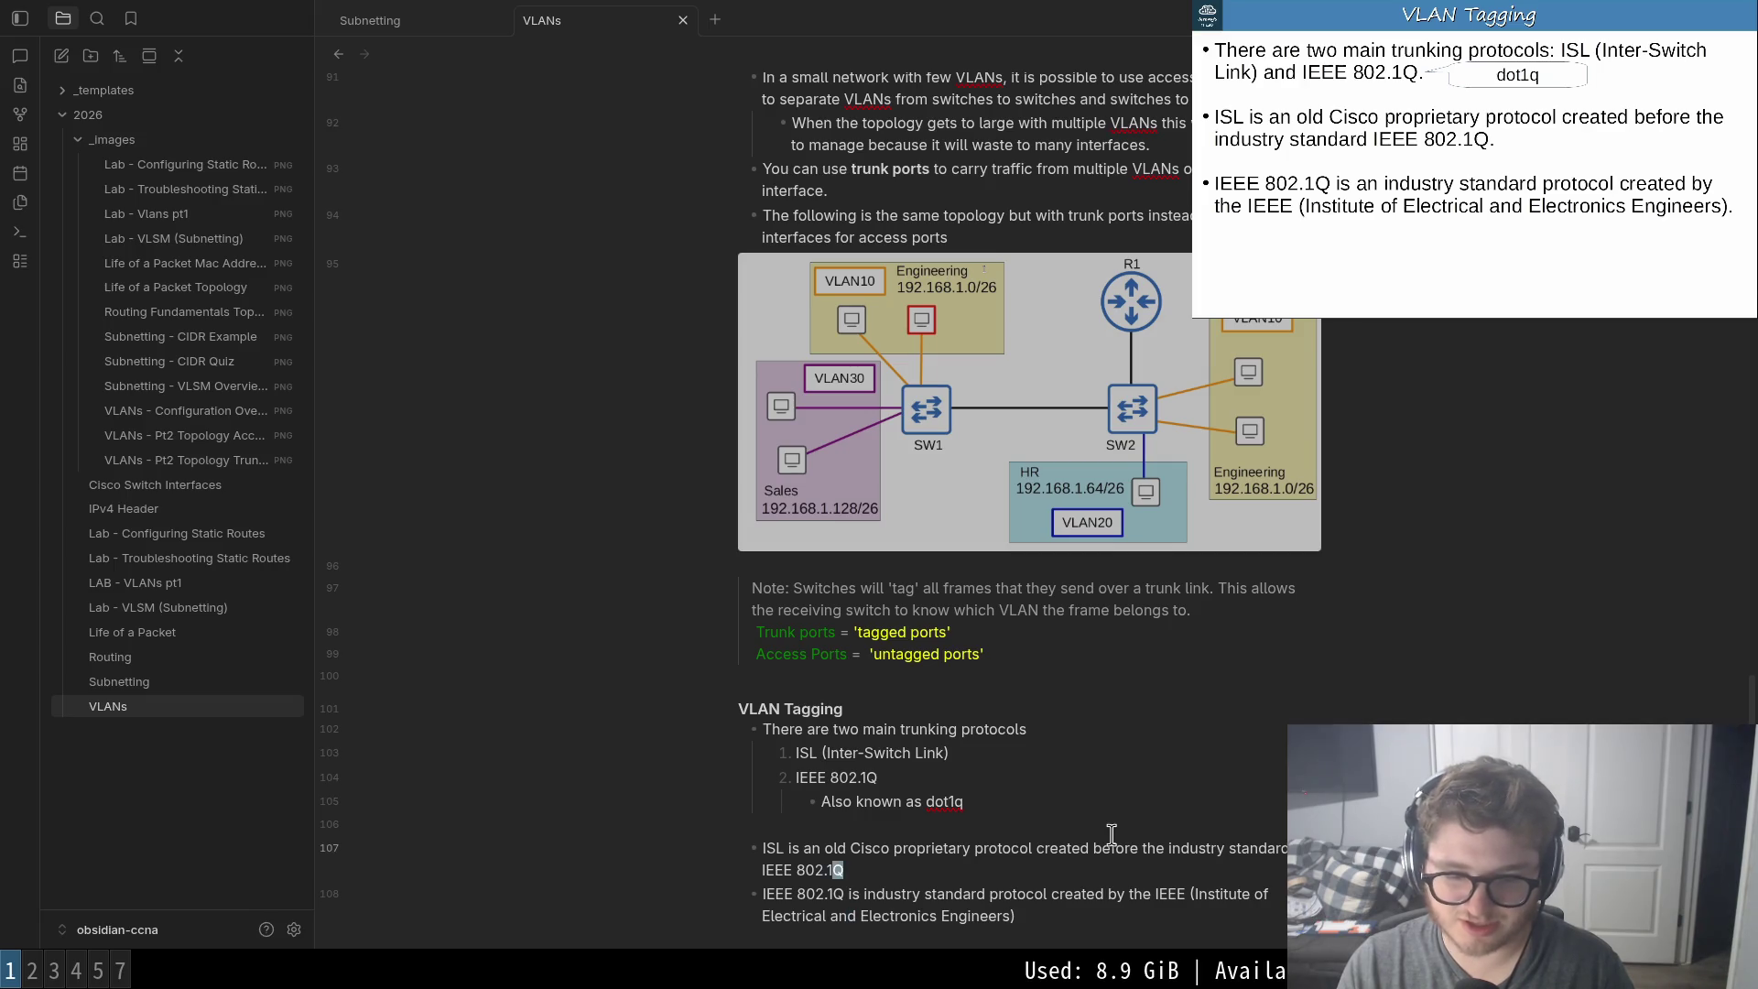
# Add a bullet that ISL is almost NEVER used in the real world, with NEVER in bold
pyautogui.hotkey('shift', 'a')
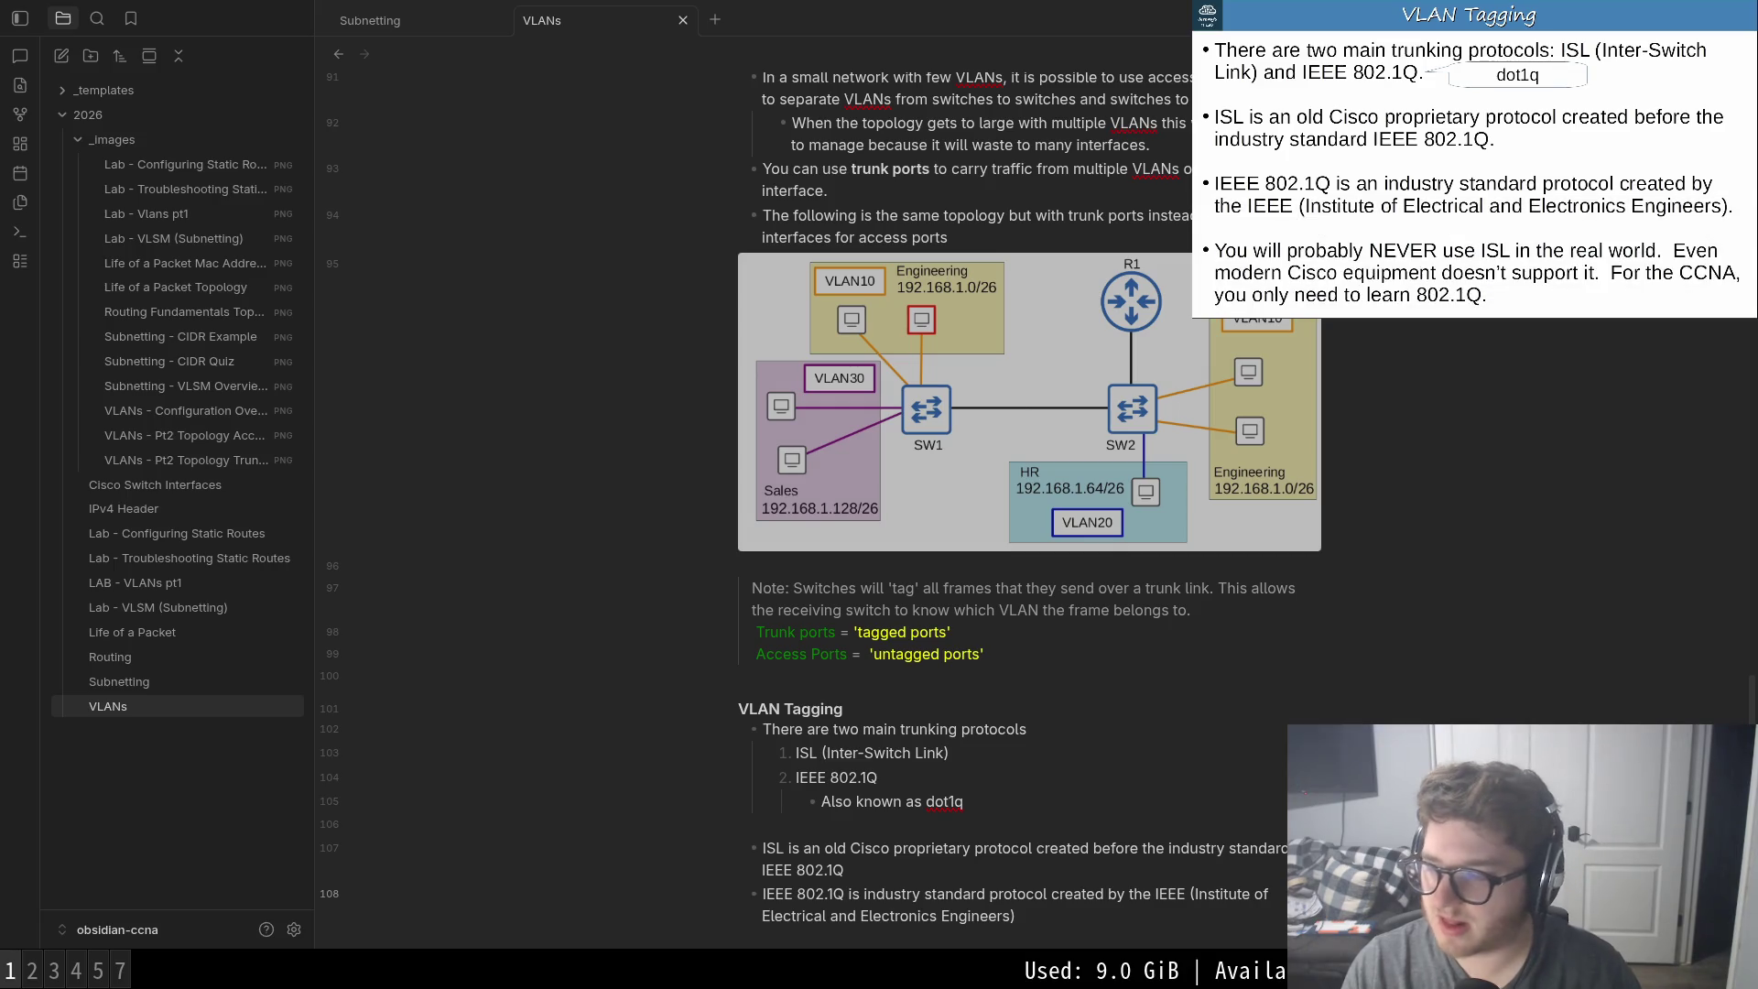
pyautogui.click(1477, 162)
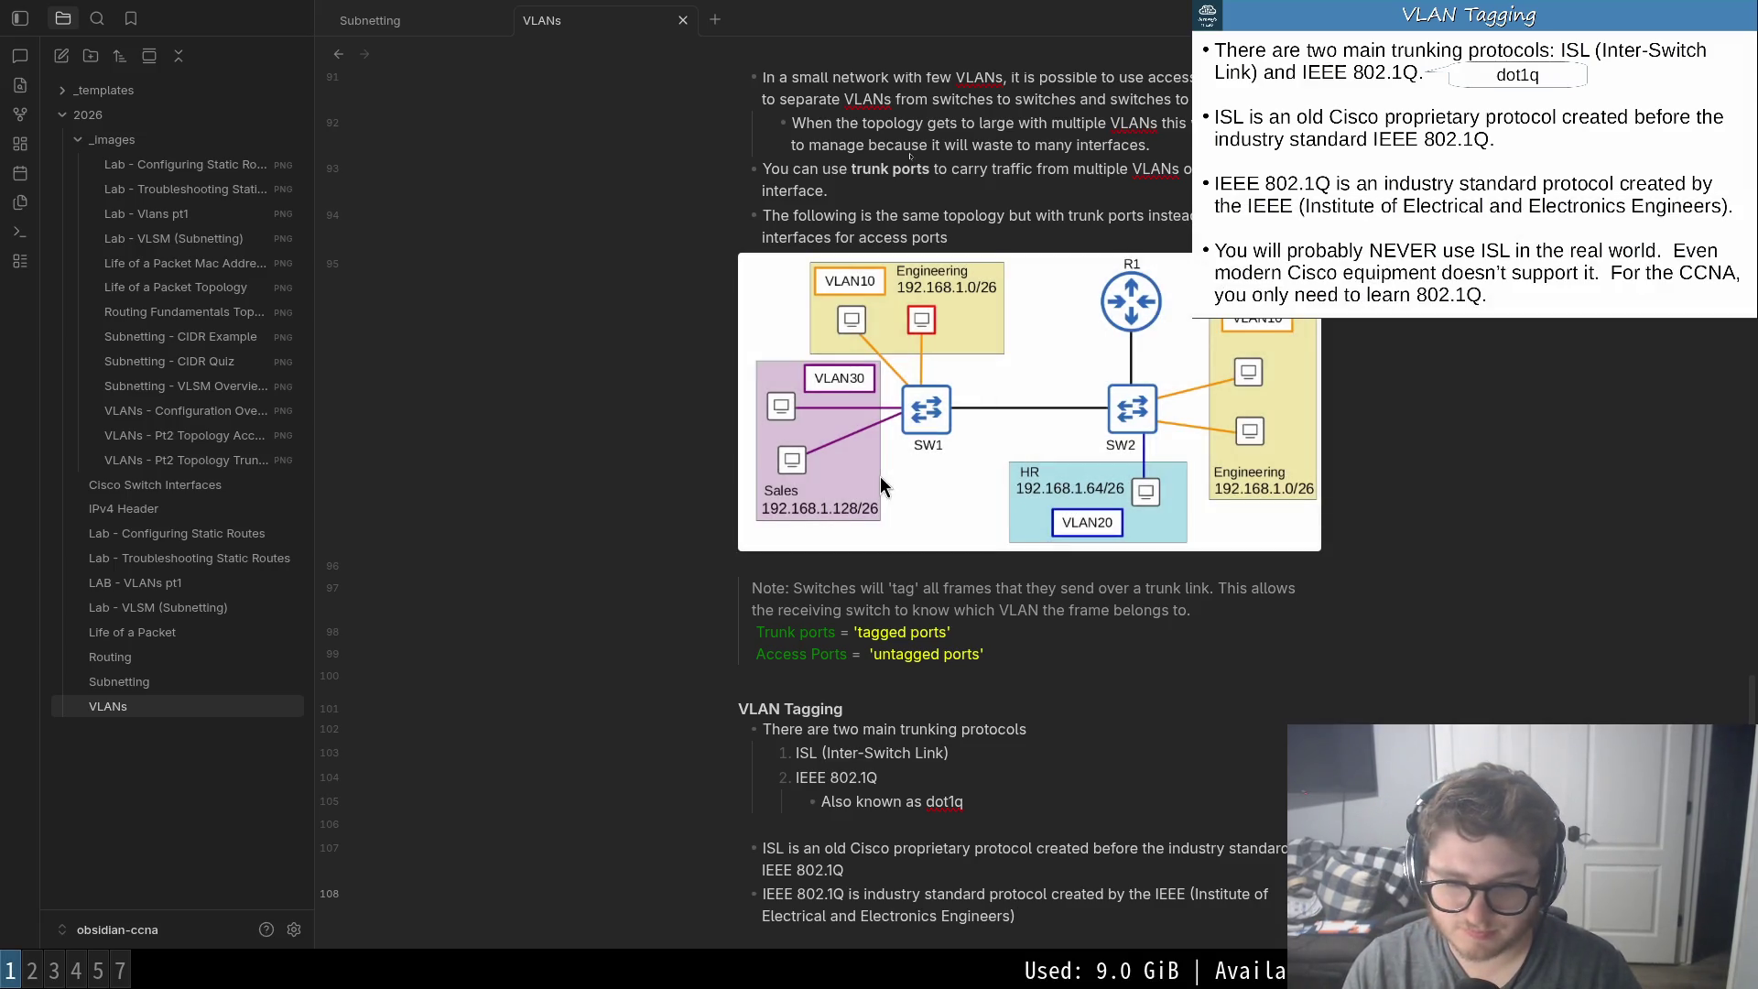
pyautogui.press('Return')
pyautogui.write('-\\')
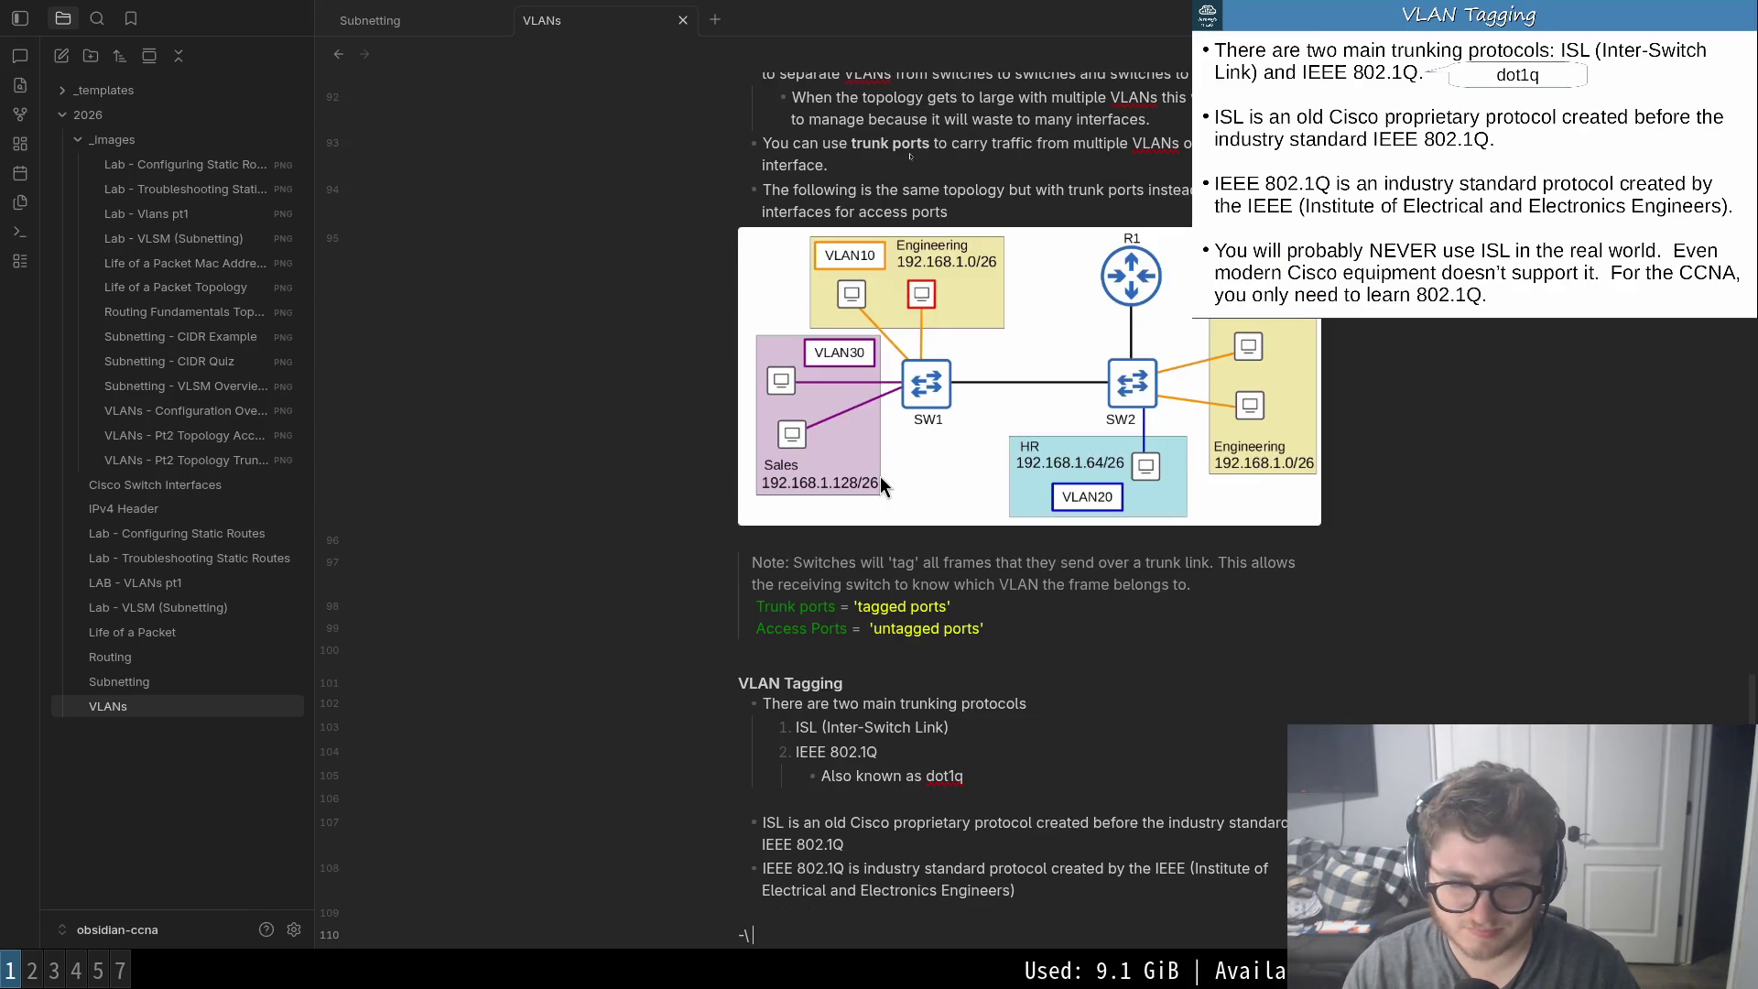
pyautogui.write(' You')
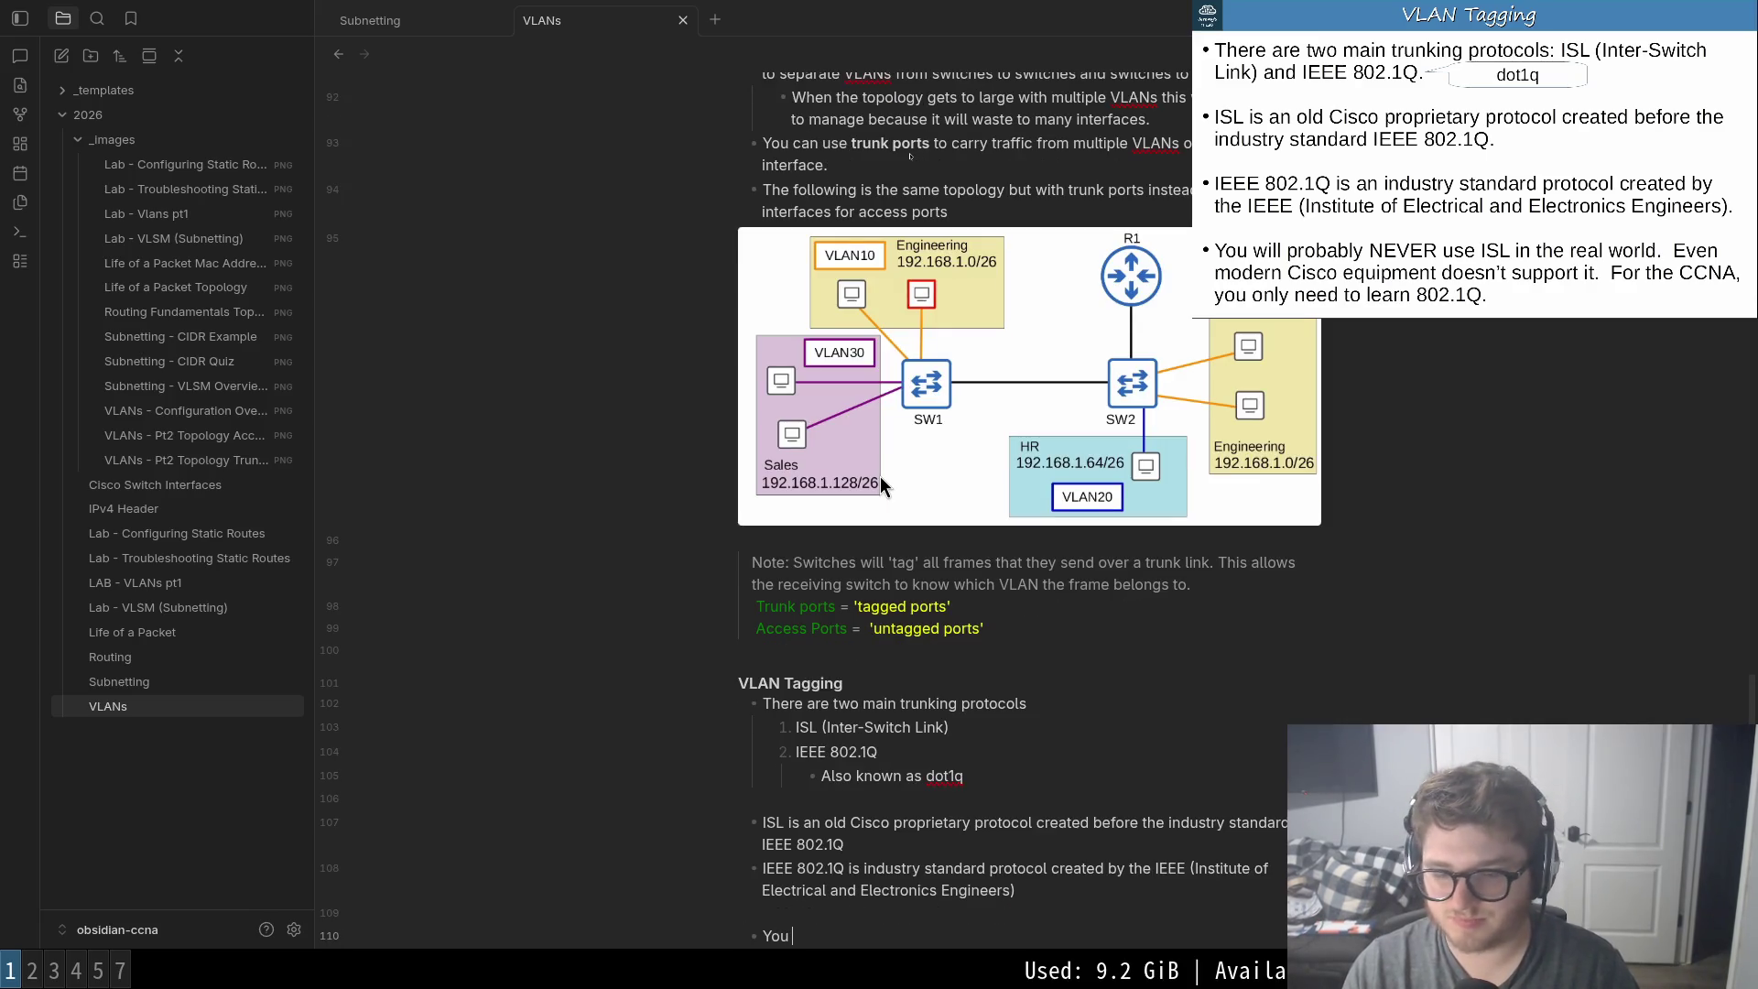
pyautogui.write(' wil')
pyautogui.write('obably')
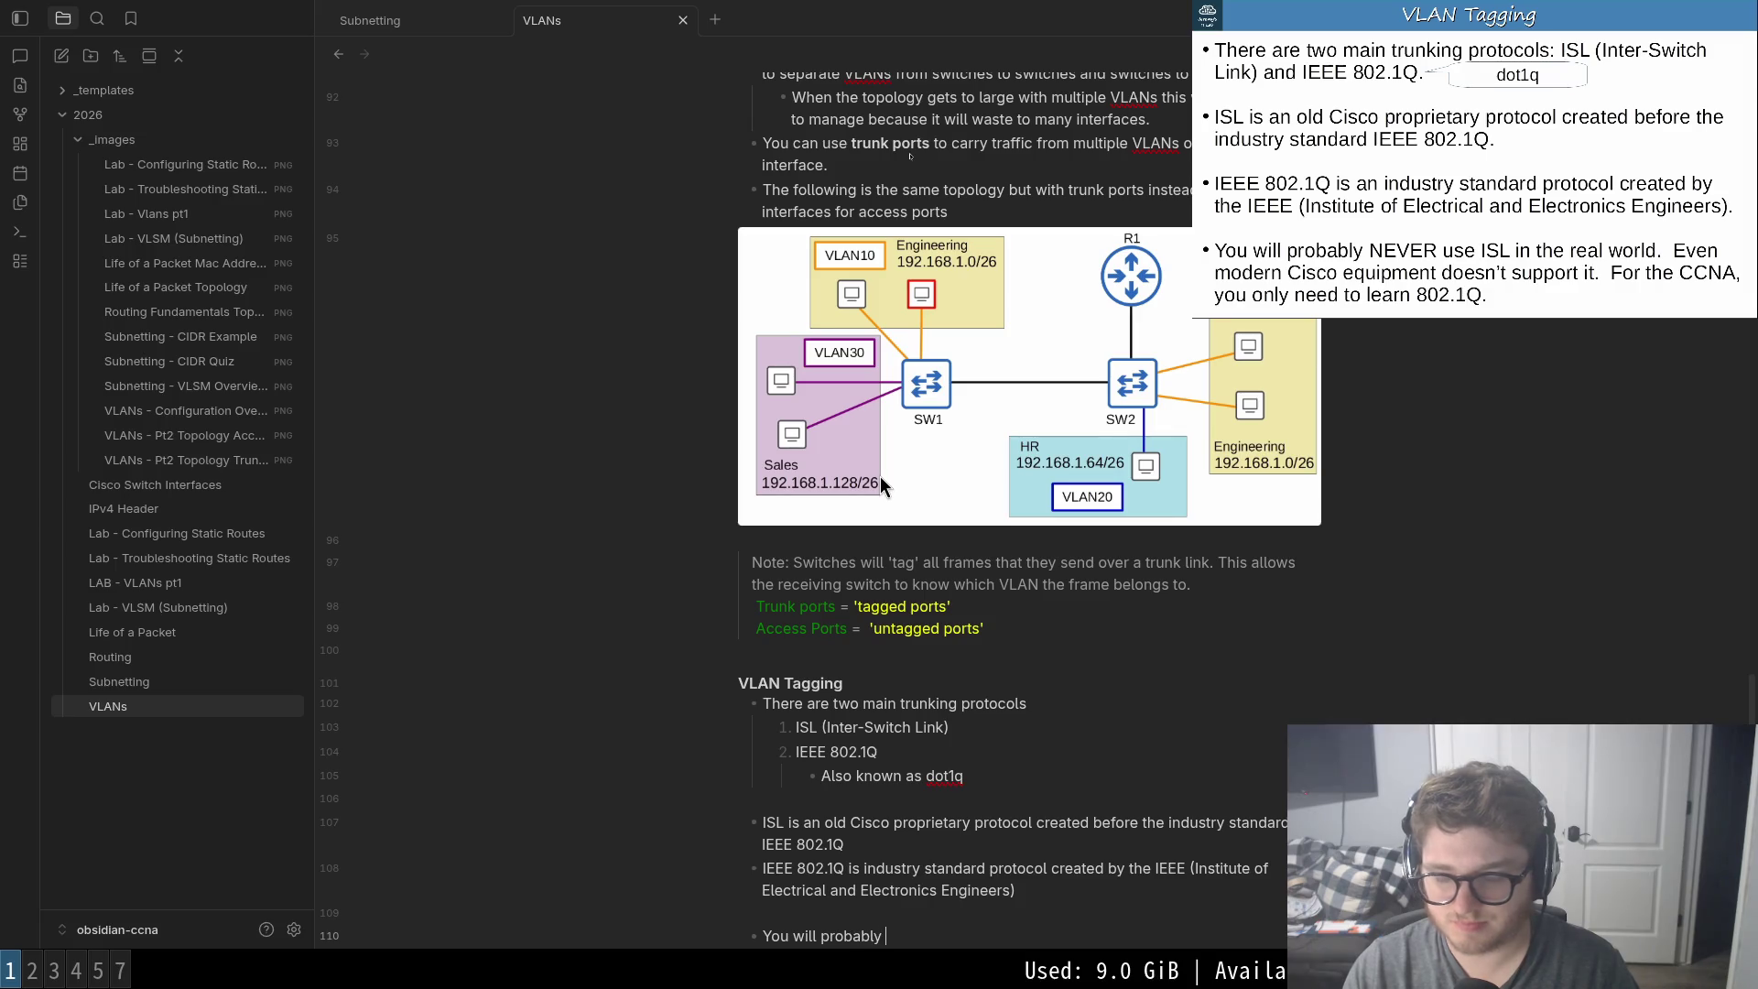
pyautogui.write(' nev')
pyautogui.press('BackSpace')
pyautogui.press('BackSpace')
pyautogui.press('BackSpace')
pyautogui.press('BackSpace')
pyautogui.write('N')
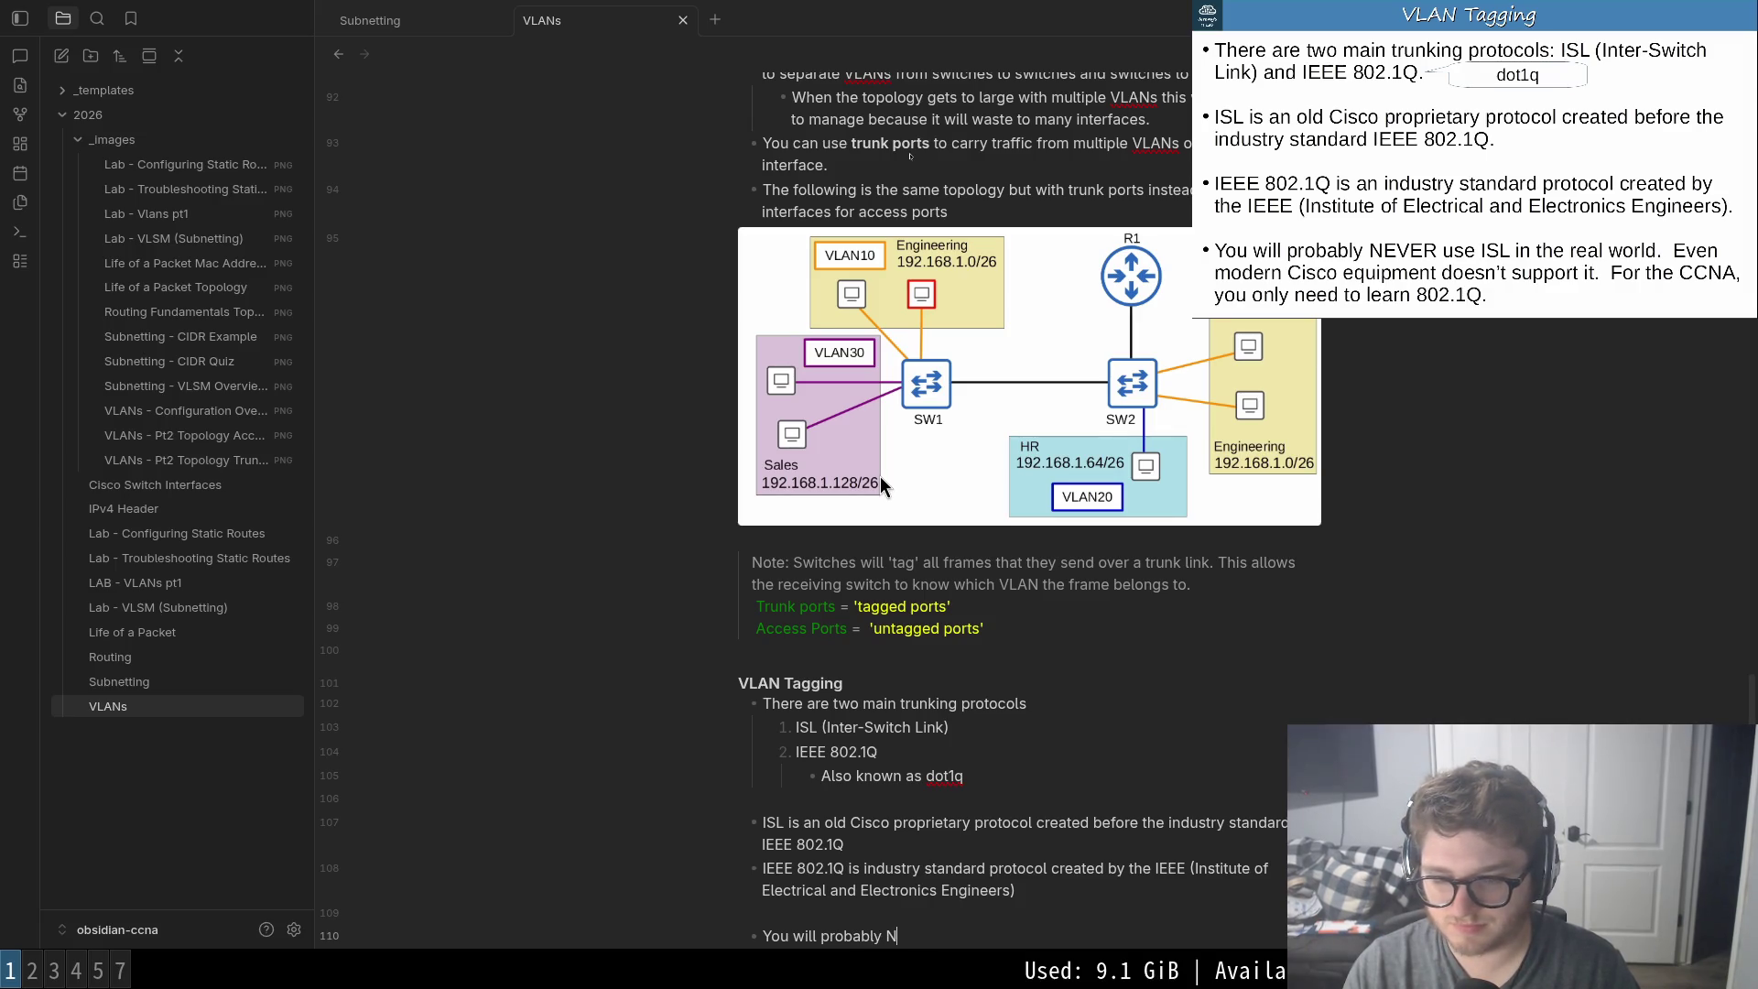
pyautogui.write('EVER')
pyautogui.hotkey('ctrl', 'shift', 'Left')
pyautogui.hotkey('ctrl', 'b')
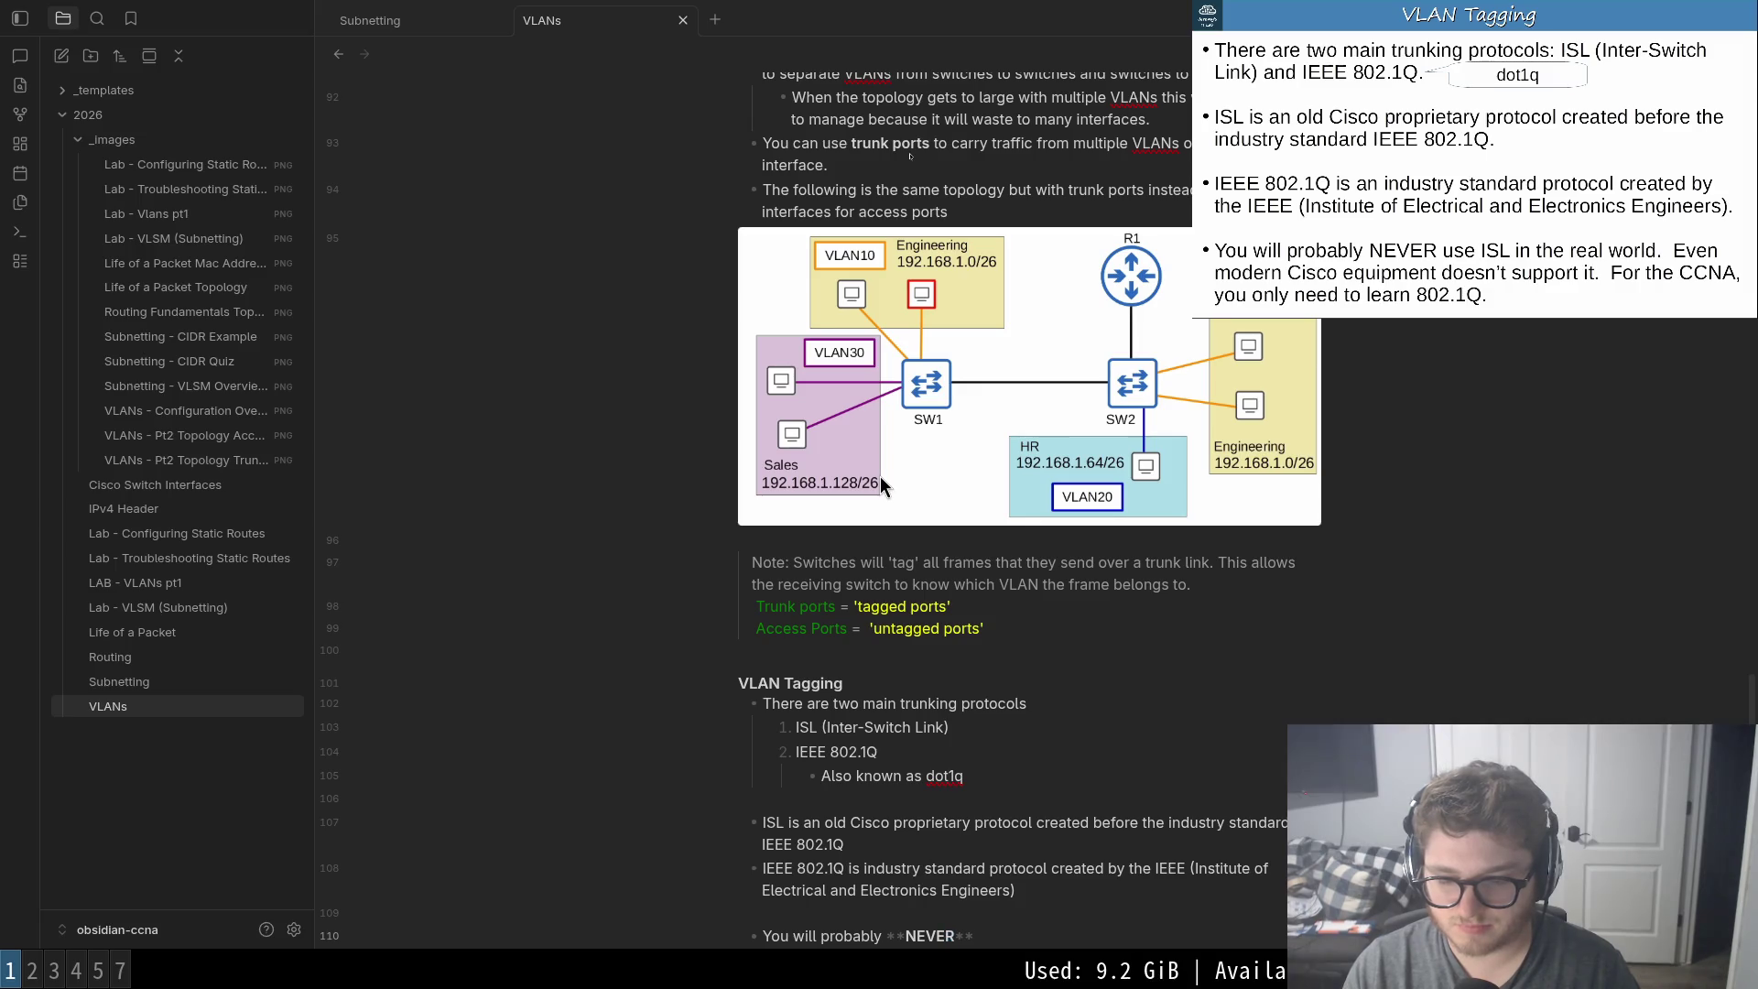
pyautogui.write('use ISL ')
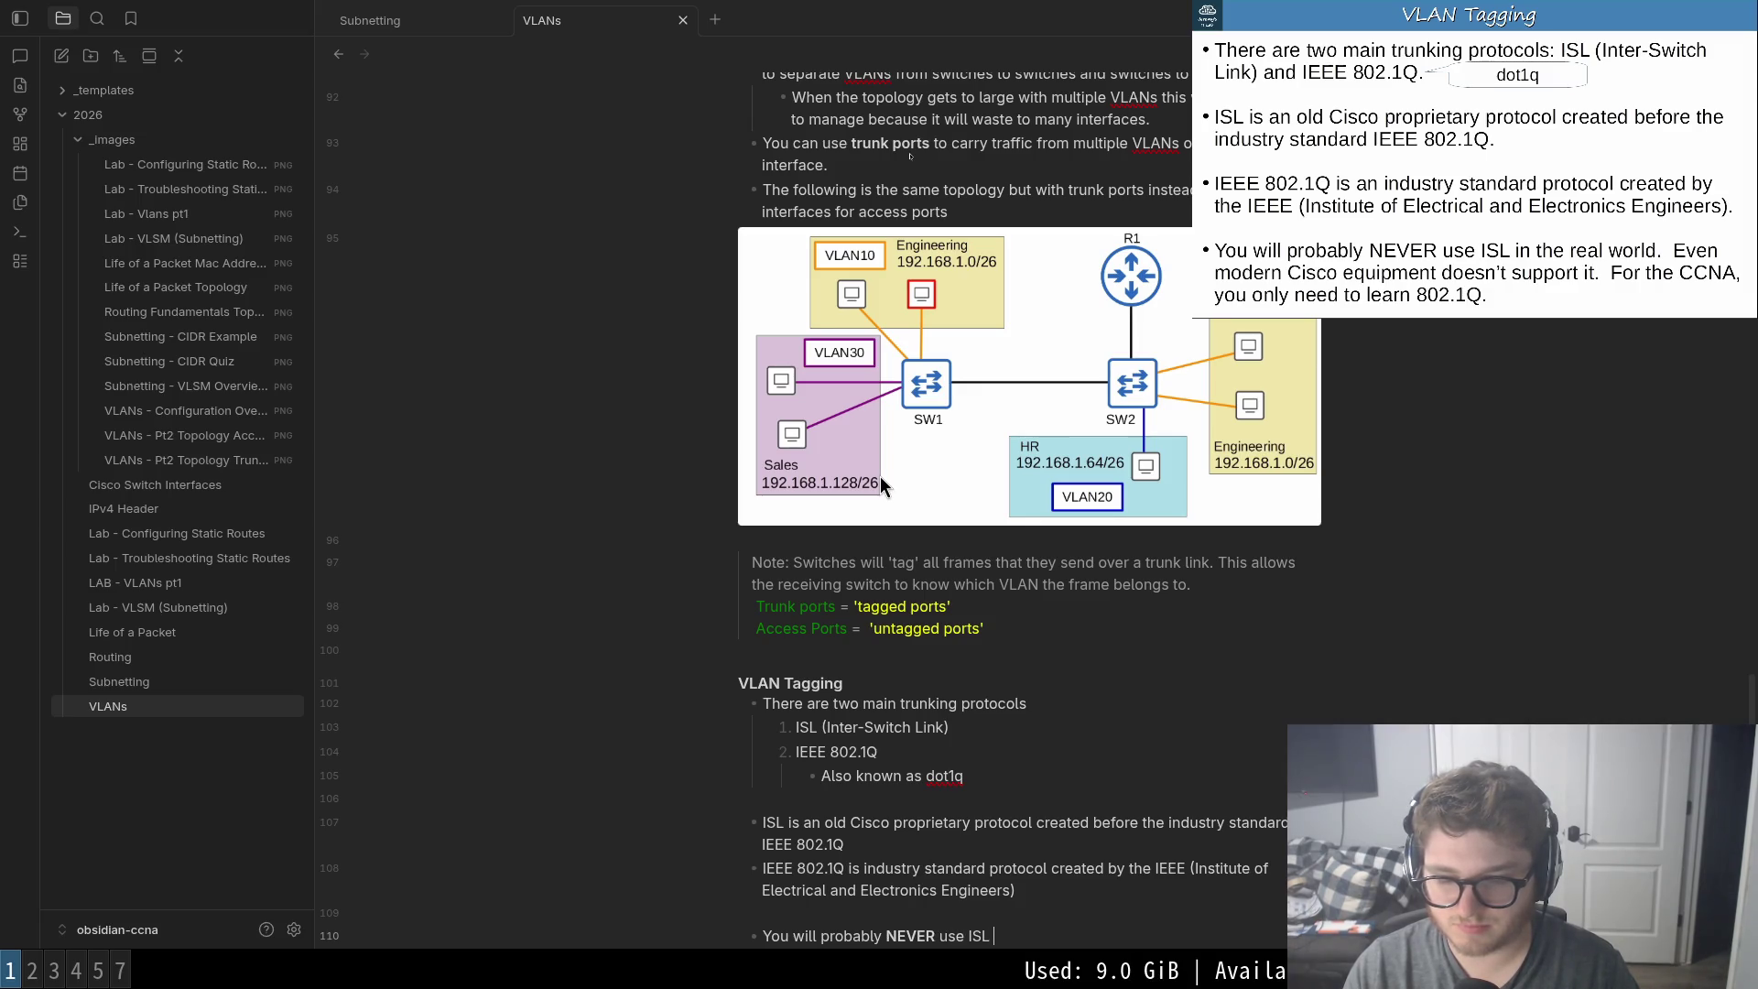
pyautogui.write(' the real world')
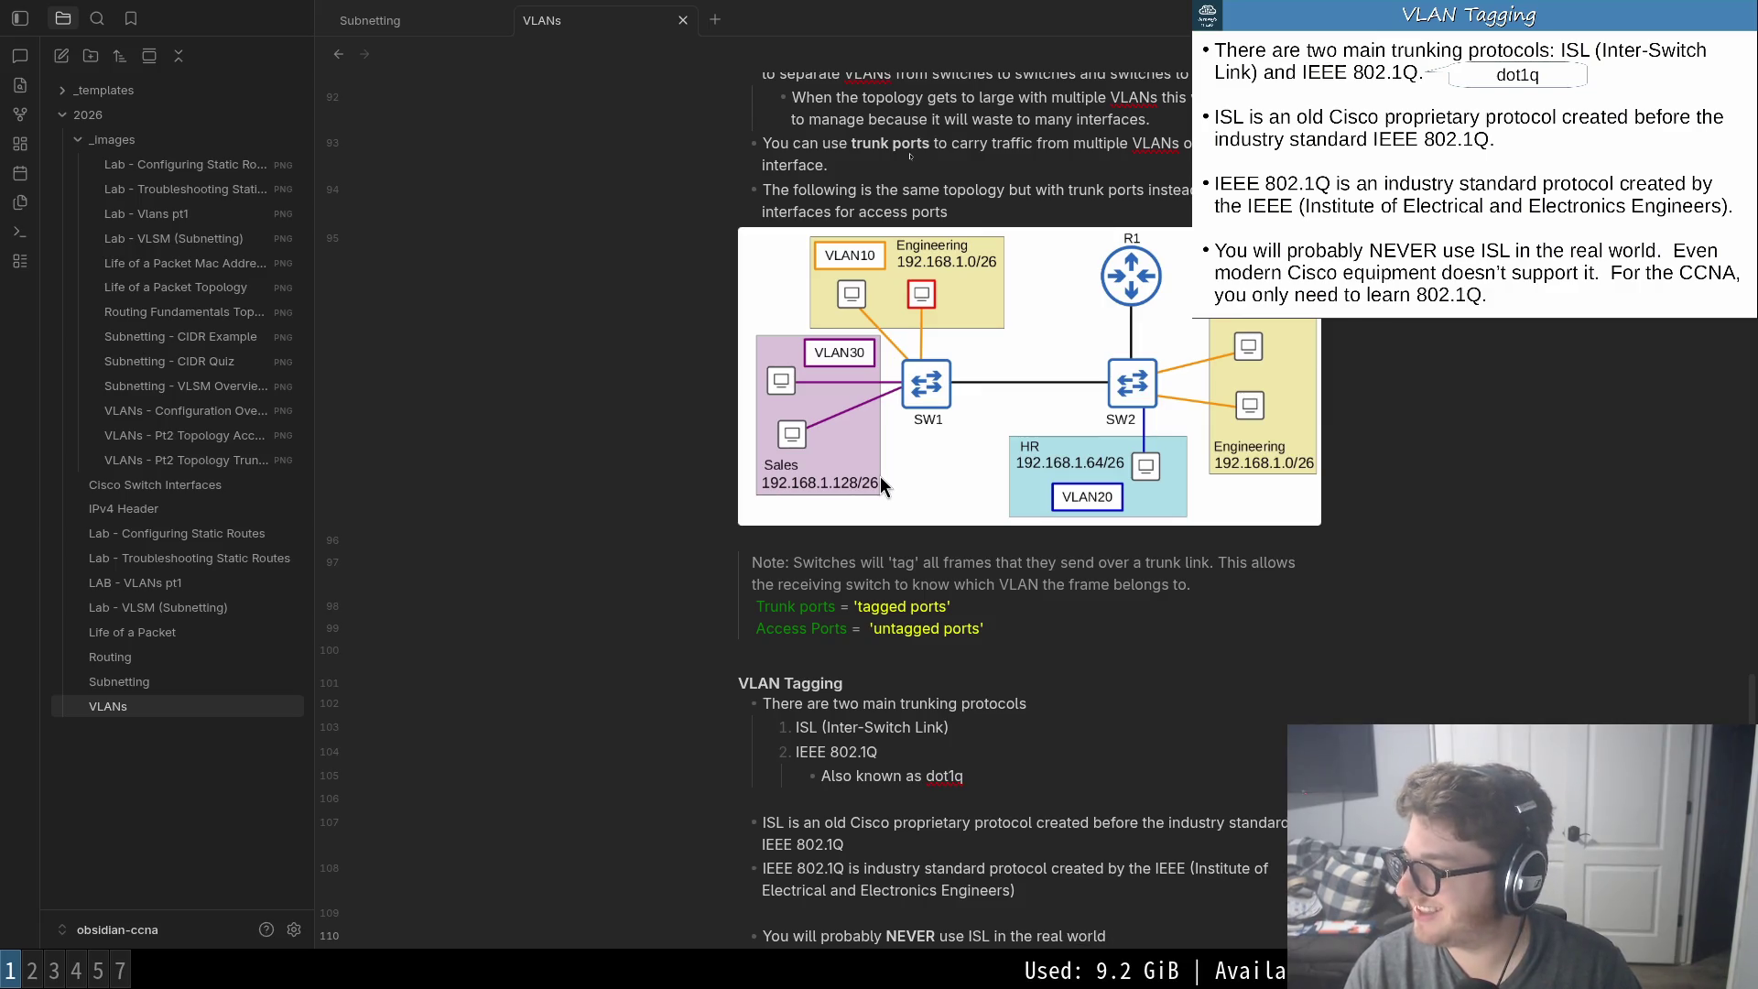
pyautogui.write('.')
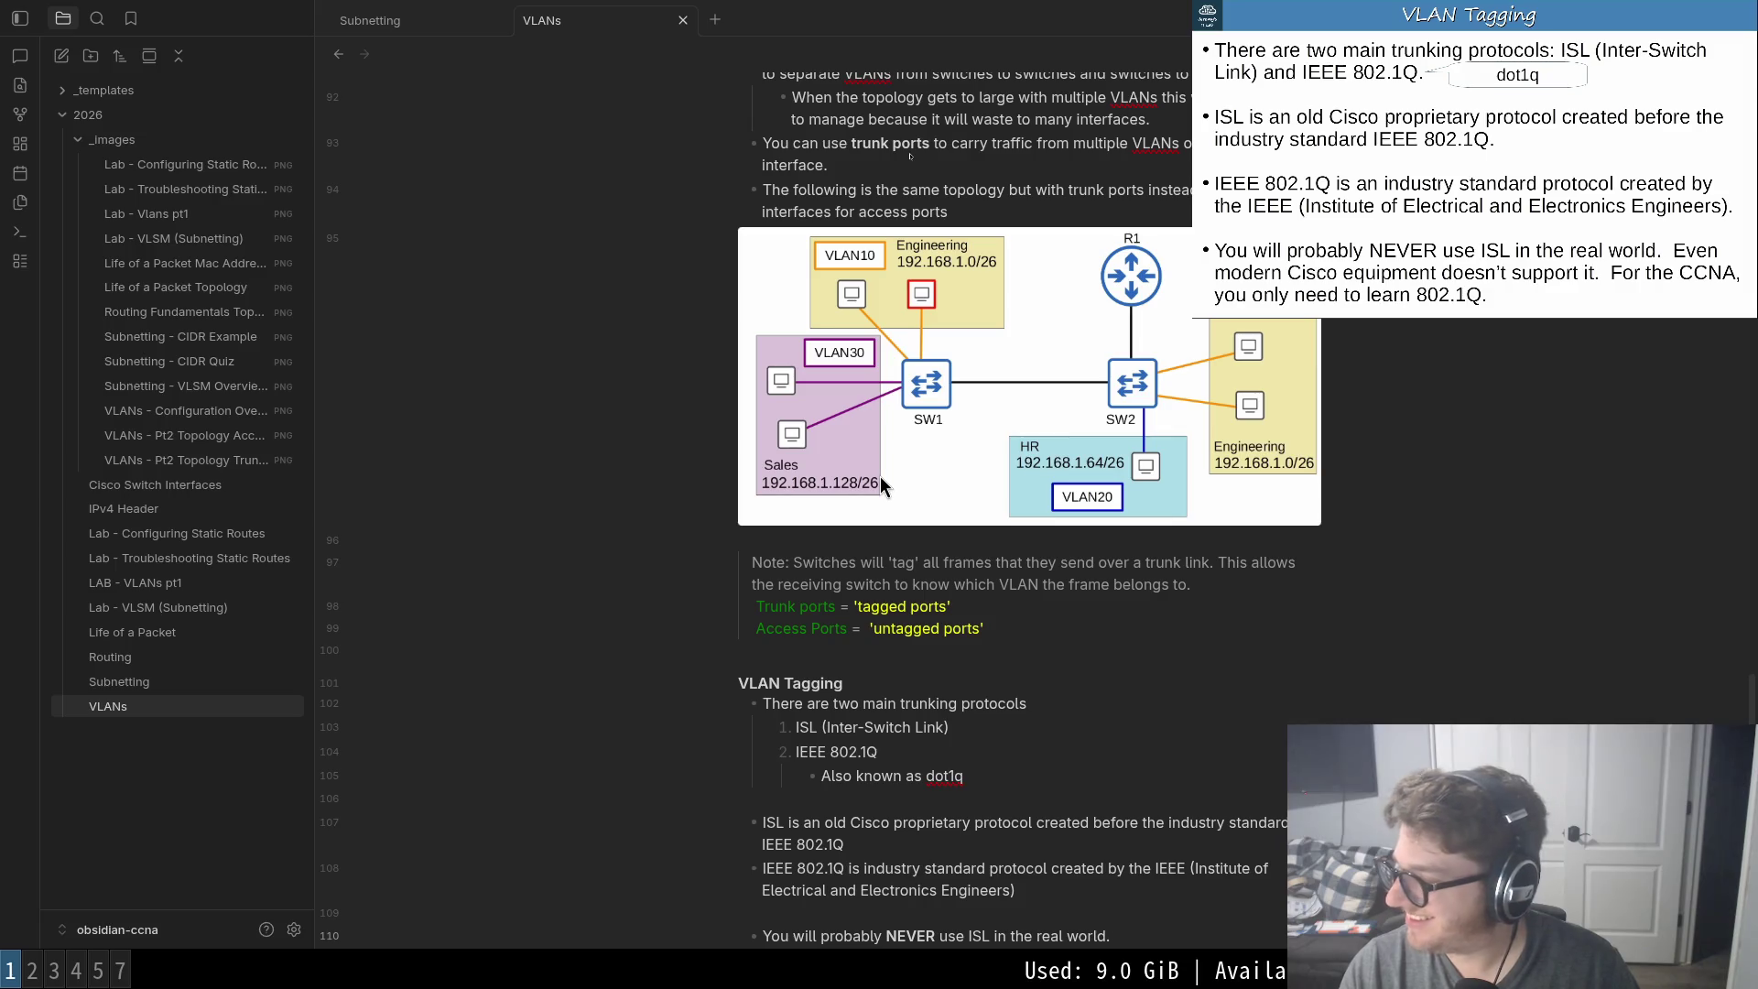
pyautogui.write(' Even modern')
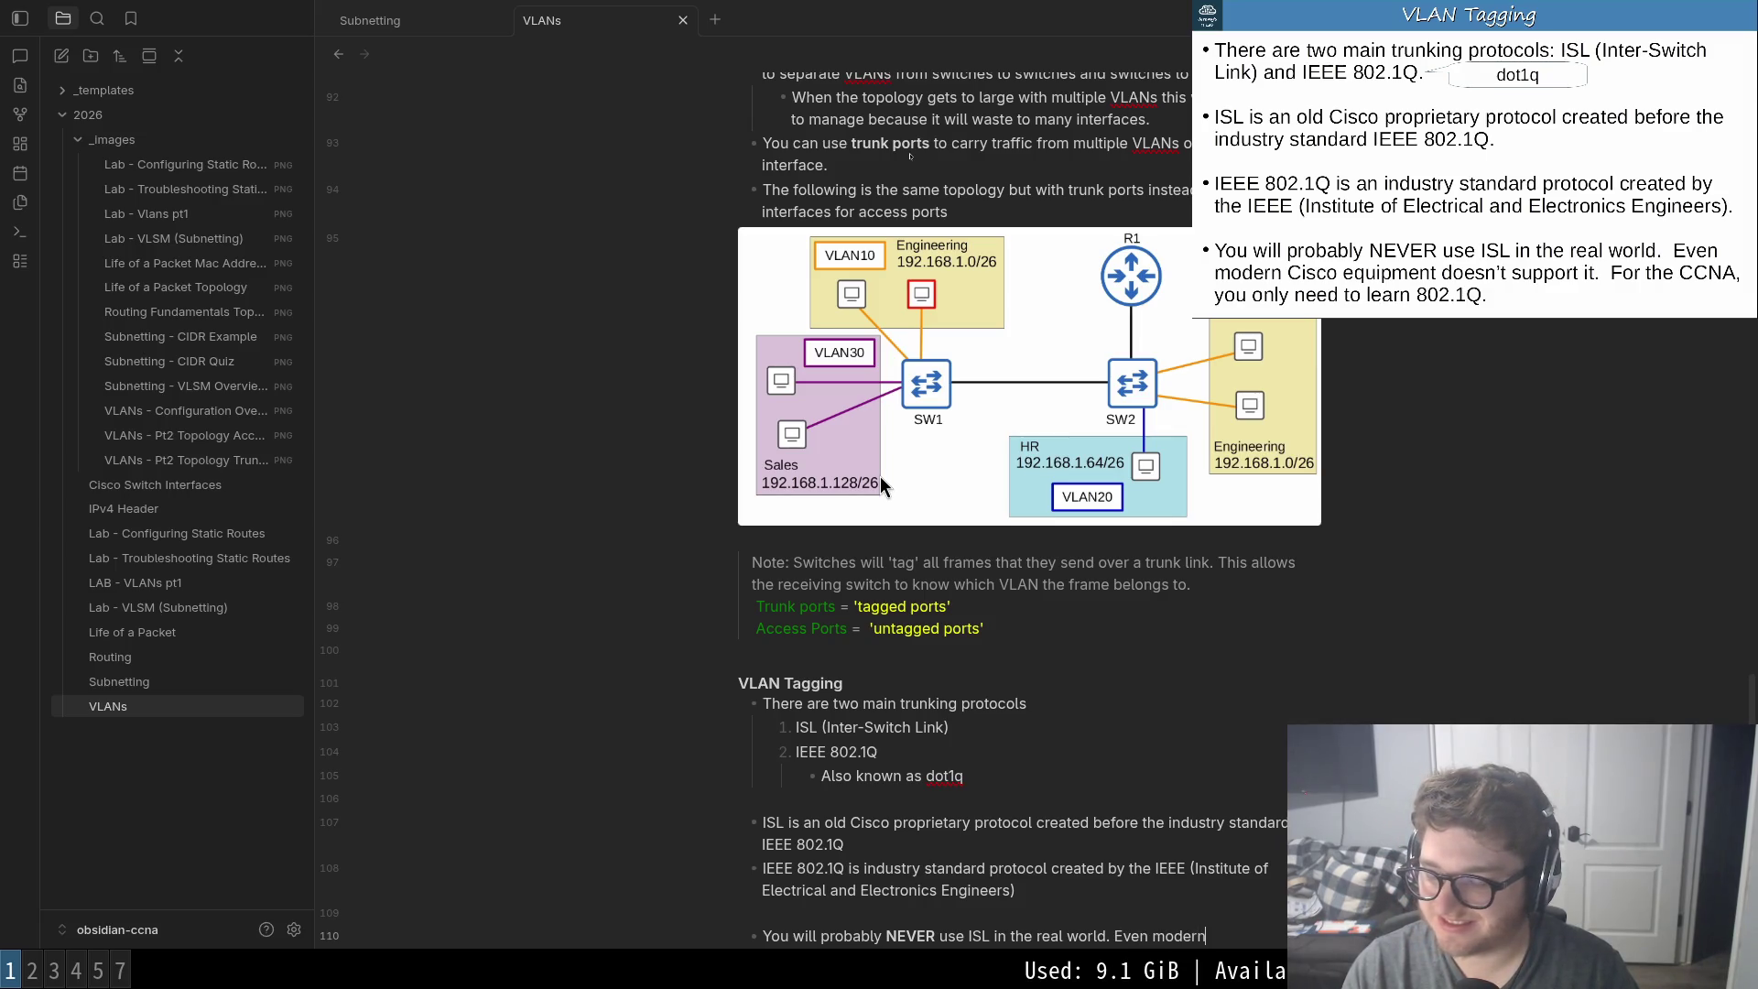
pyautogui.write('Cisco')
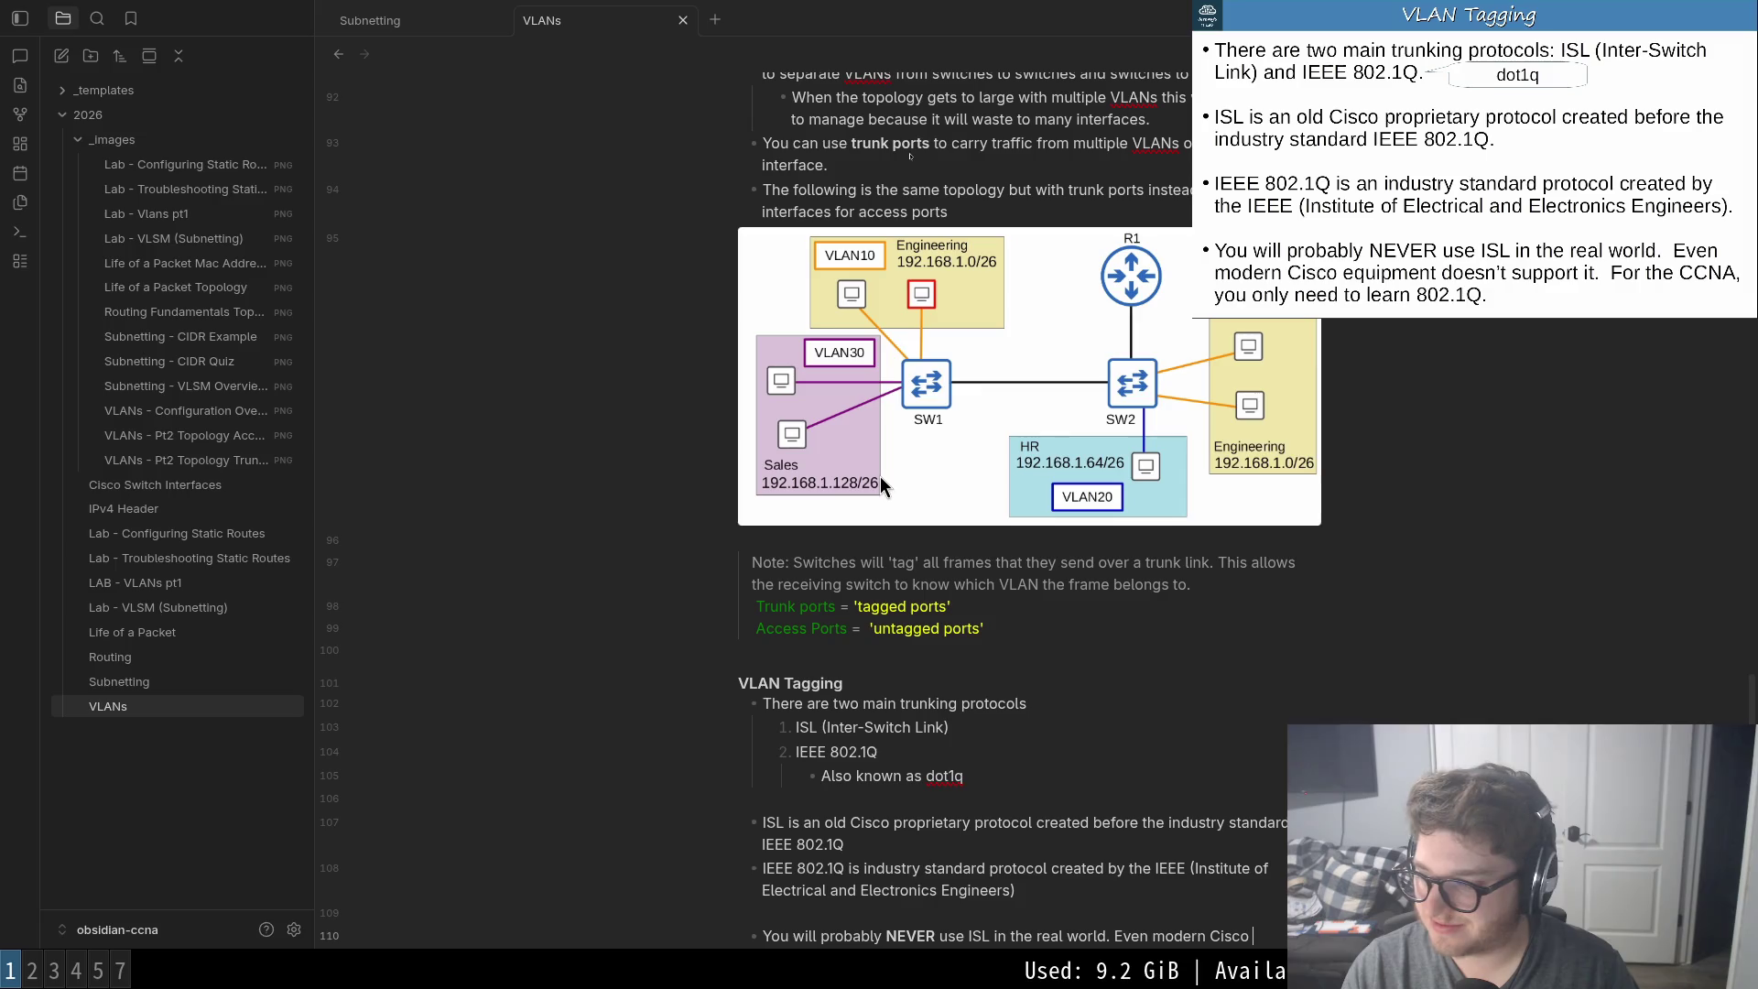
pyautogui.write('quip')
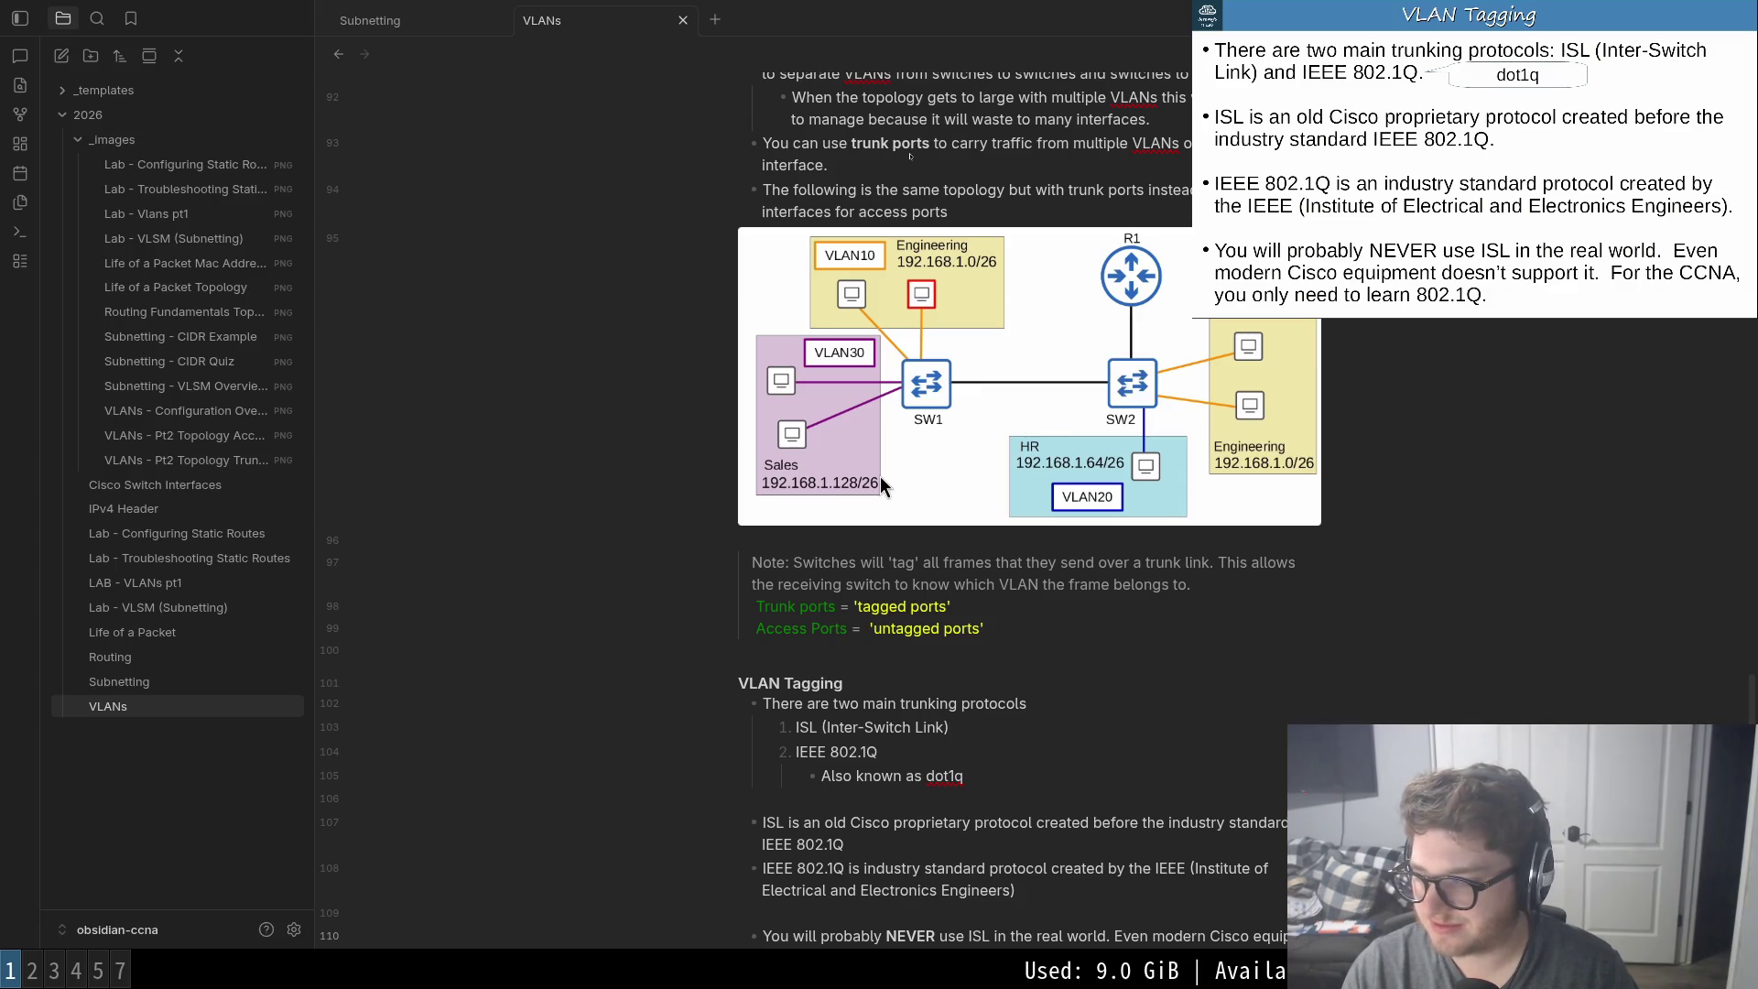
pyautogui.write('ment doesn')
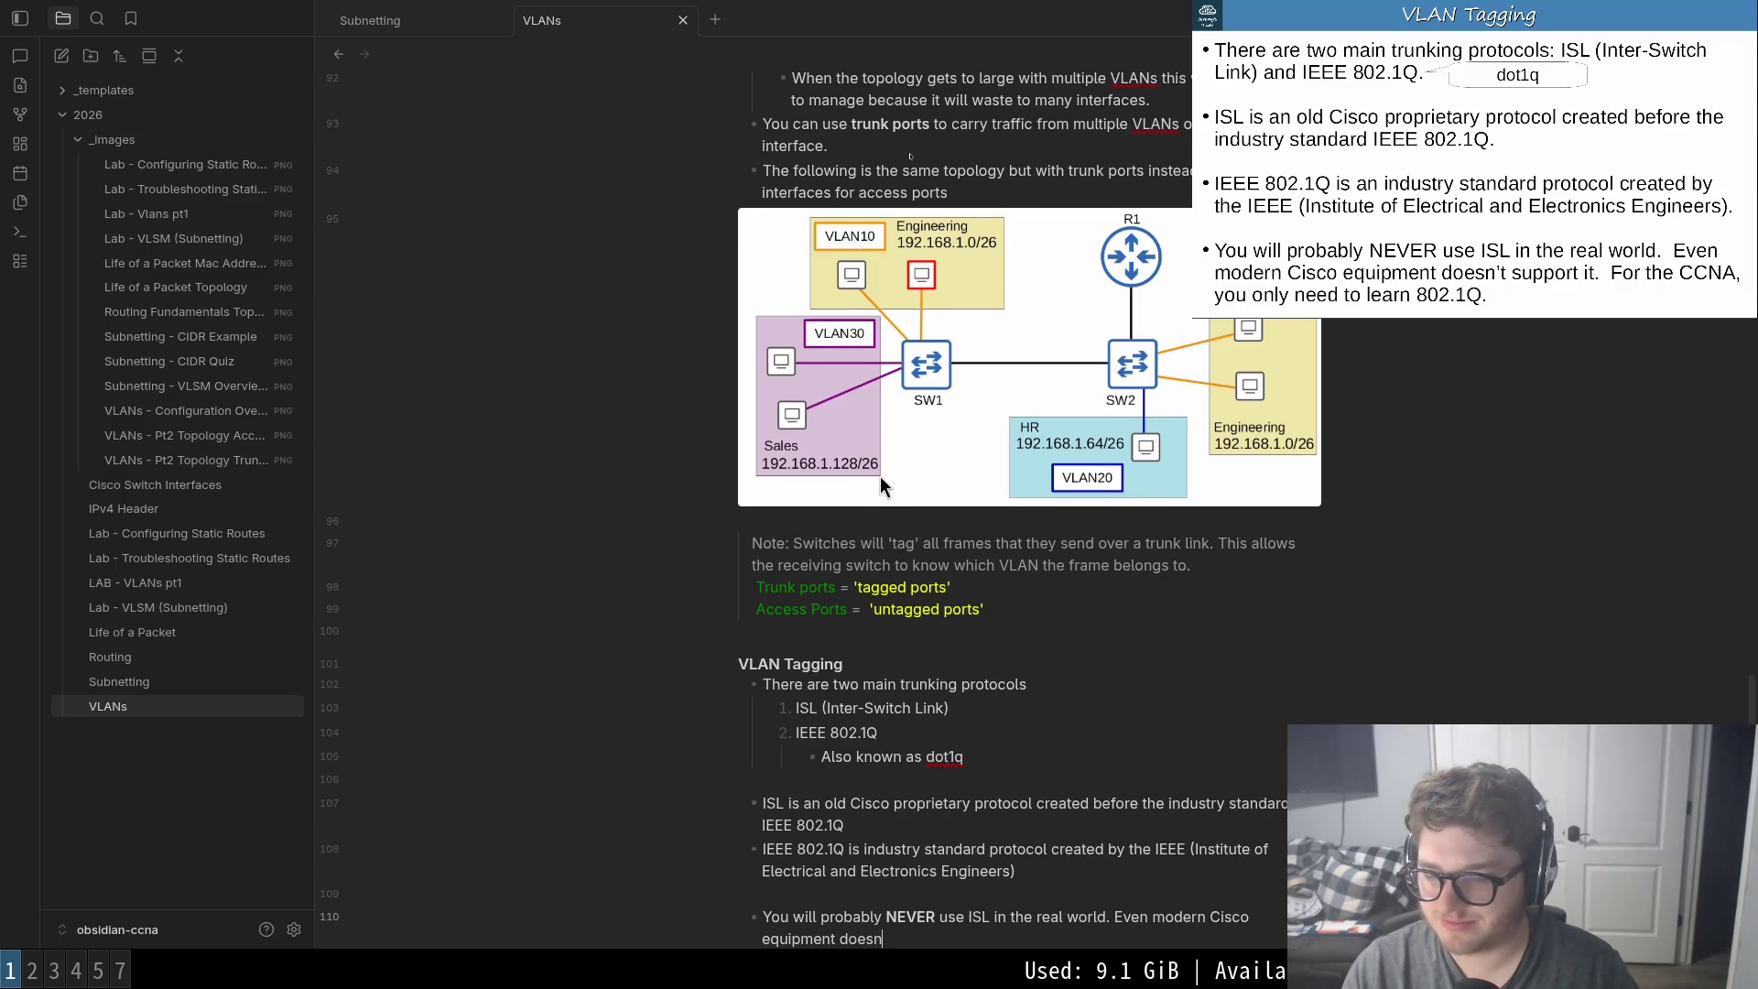
pyautogui.write(' sup')
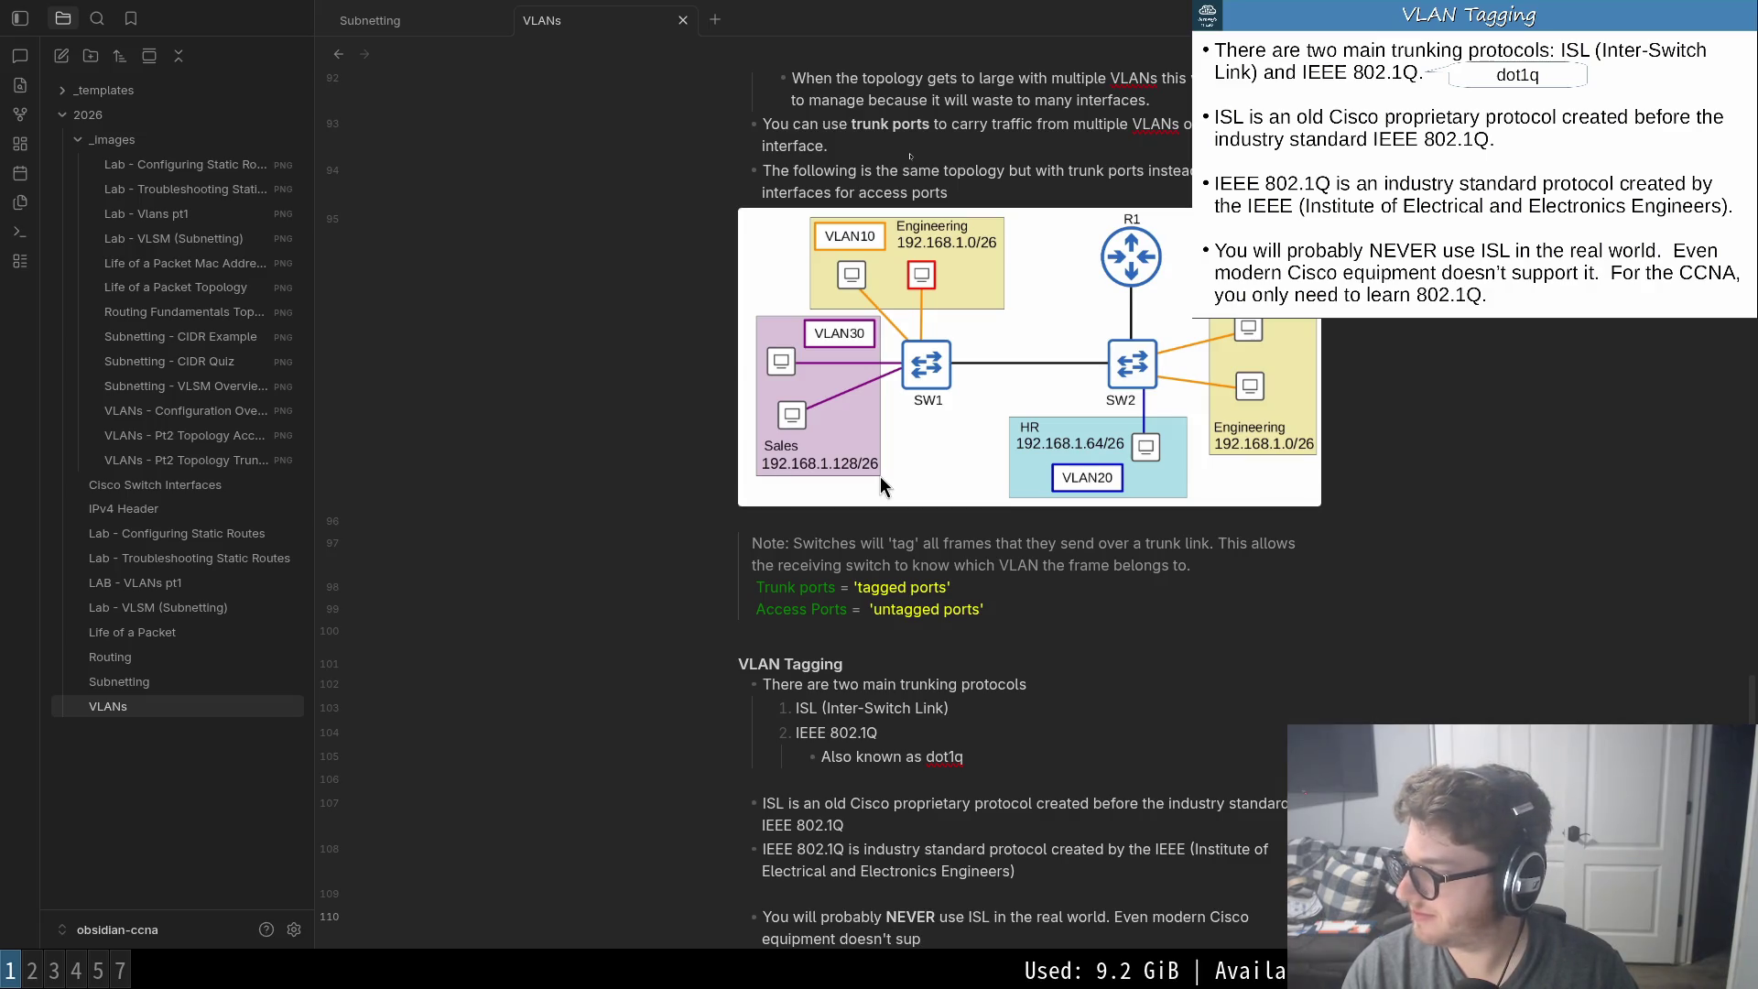
pyautogui.write('p')
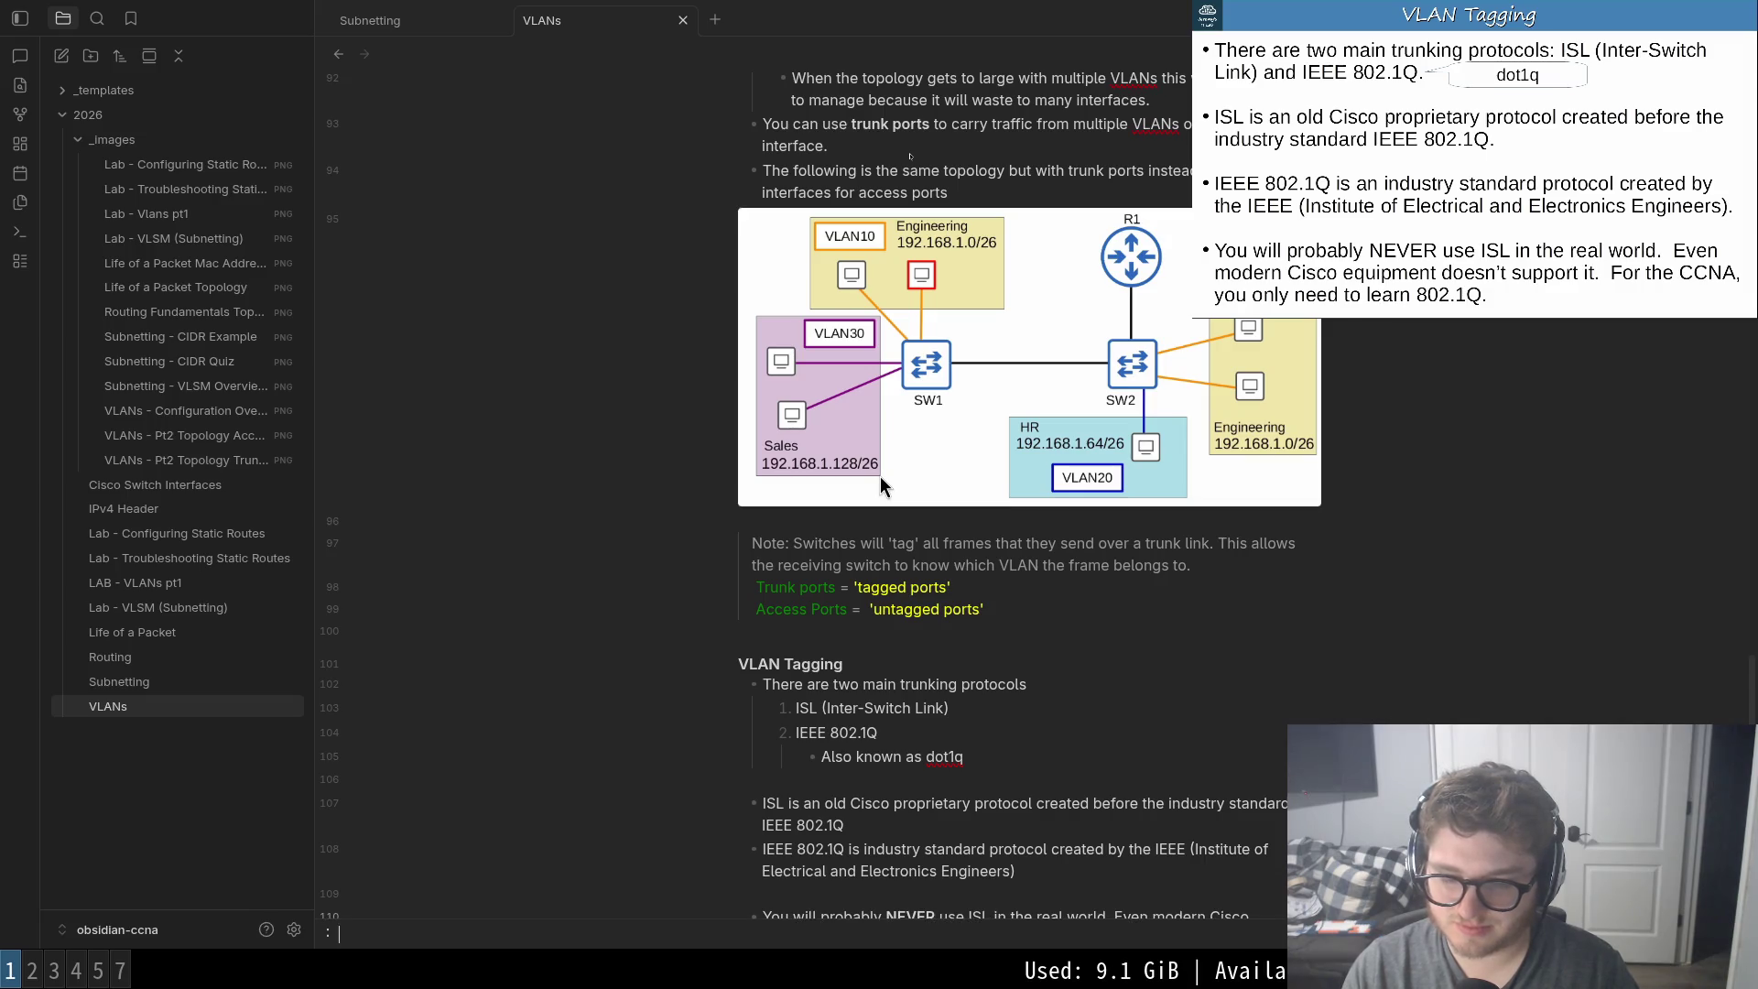
# Finish the sentence that modern Cisco equipment doesn't support it and leave insert mode
pyautogui.press('BackSpace')
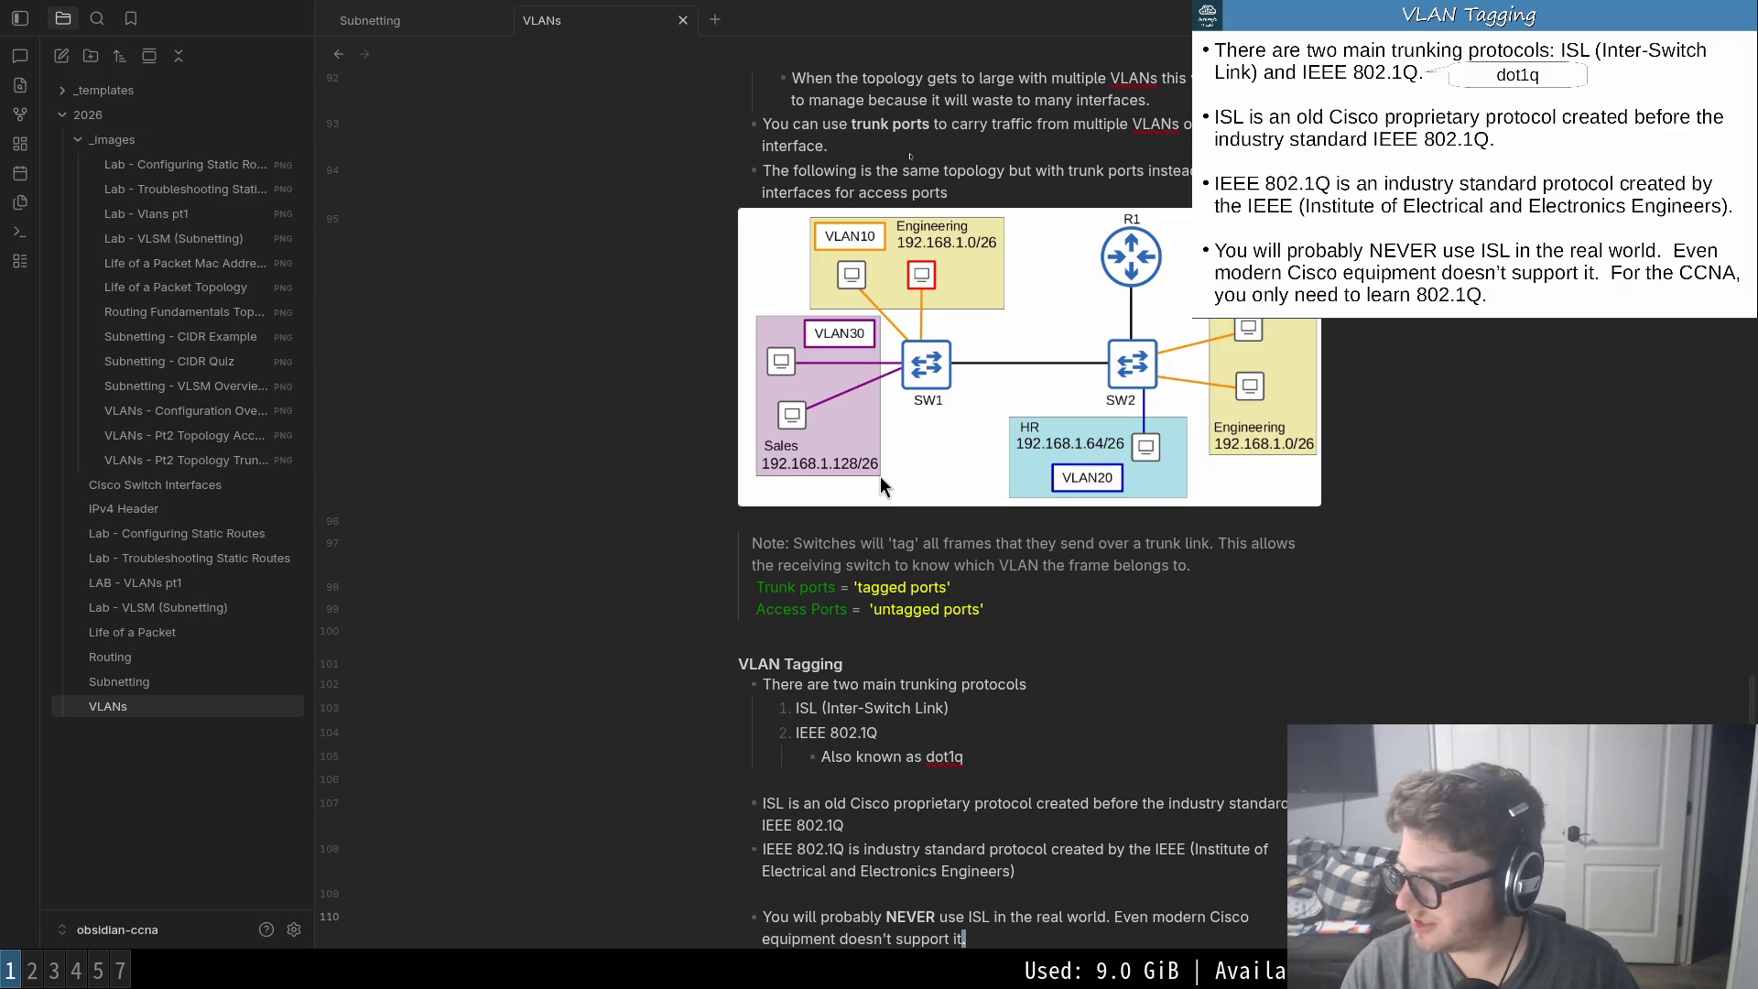
pyautogui.write('.')
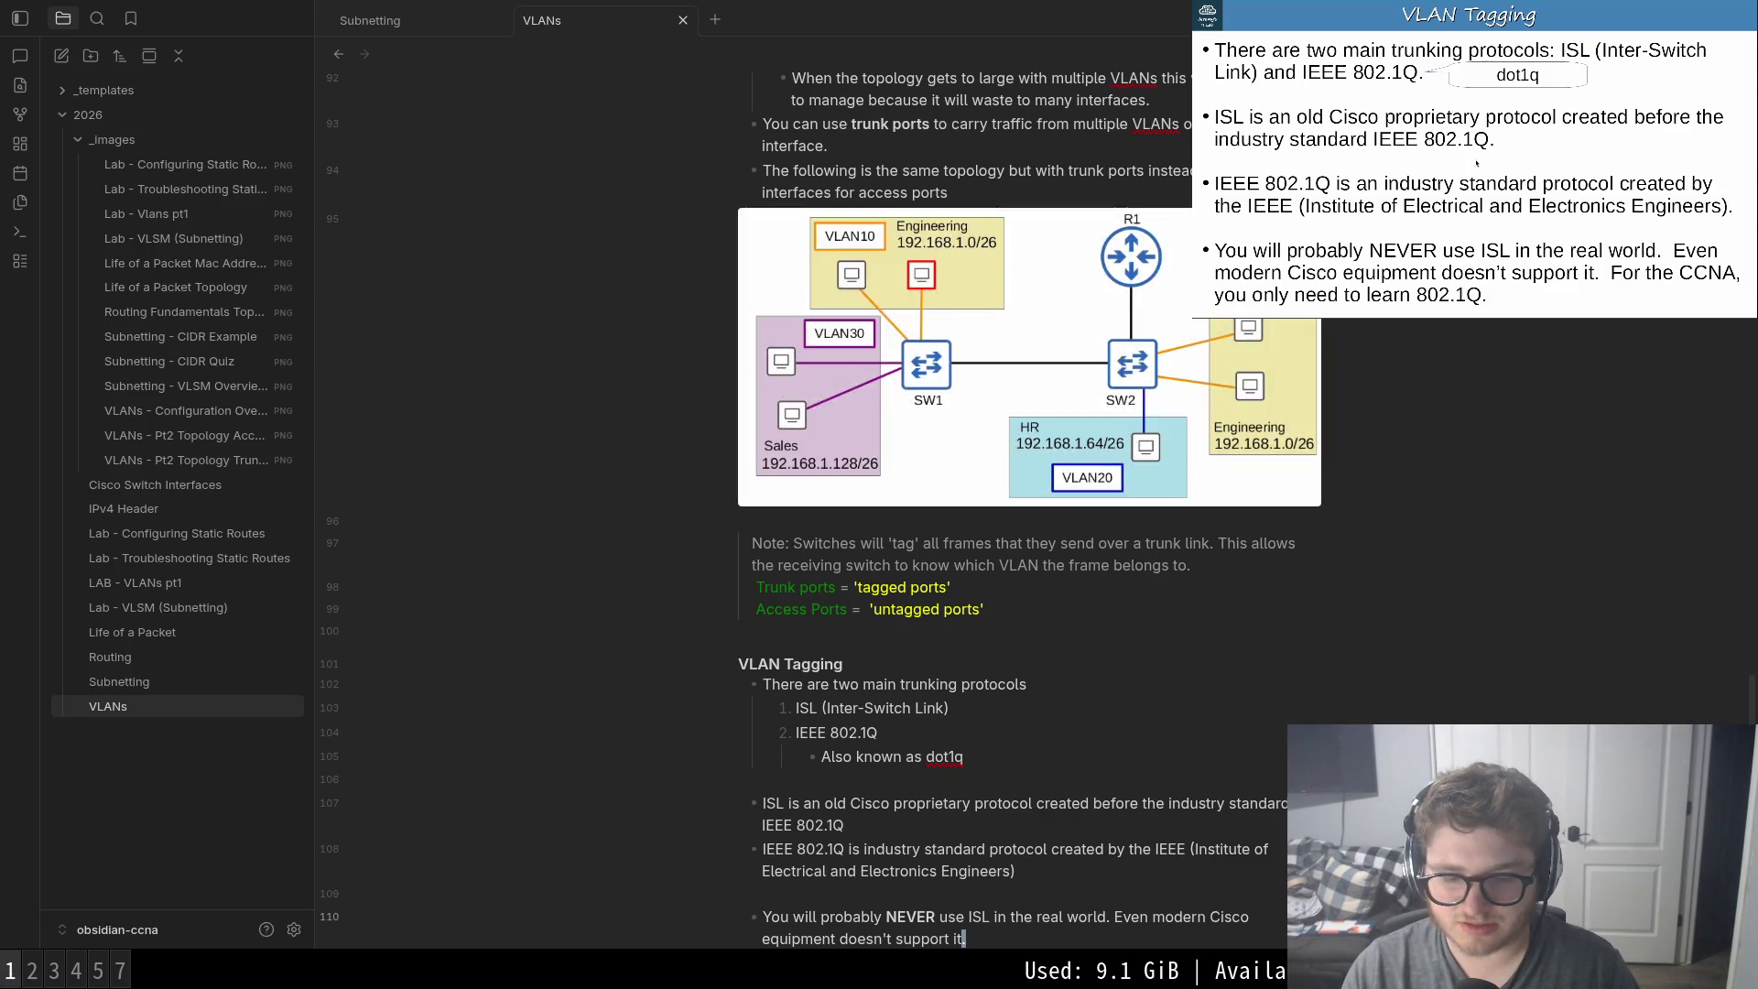
pyautogui.press('Up')
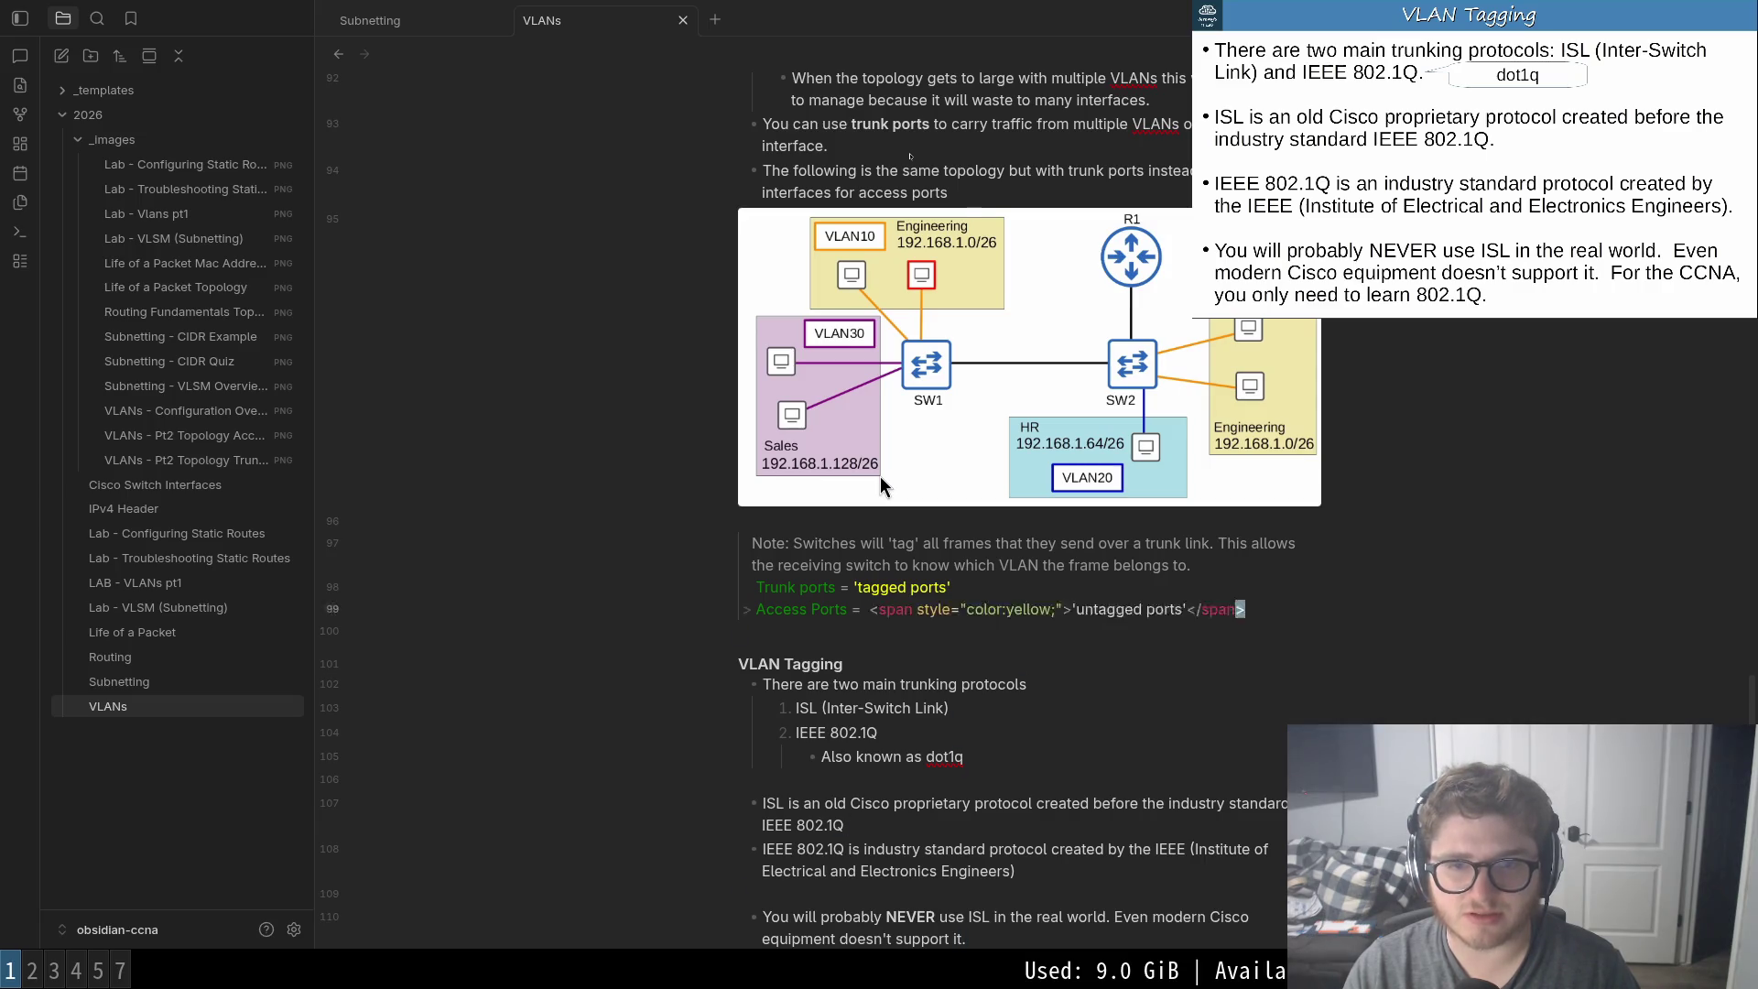
pyautogui.scroll(5, 880, 477)
pyautogui.press('Down')
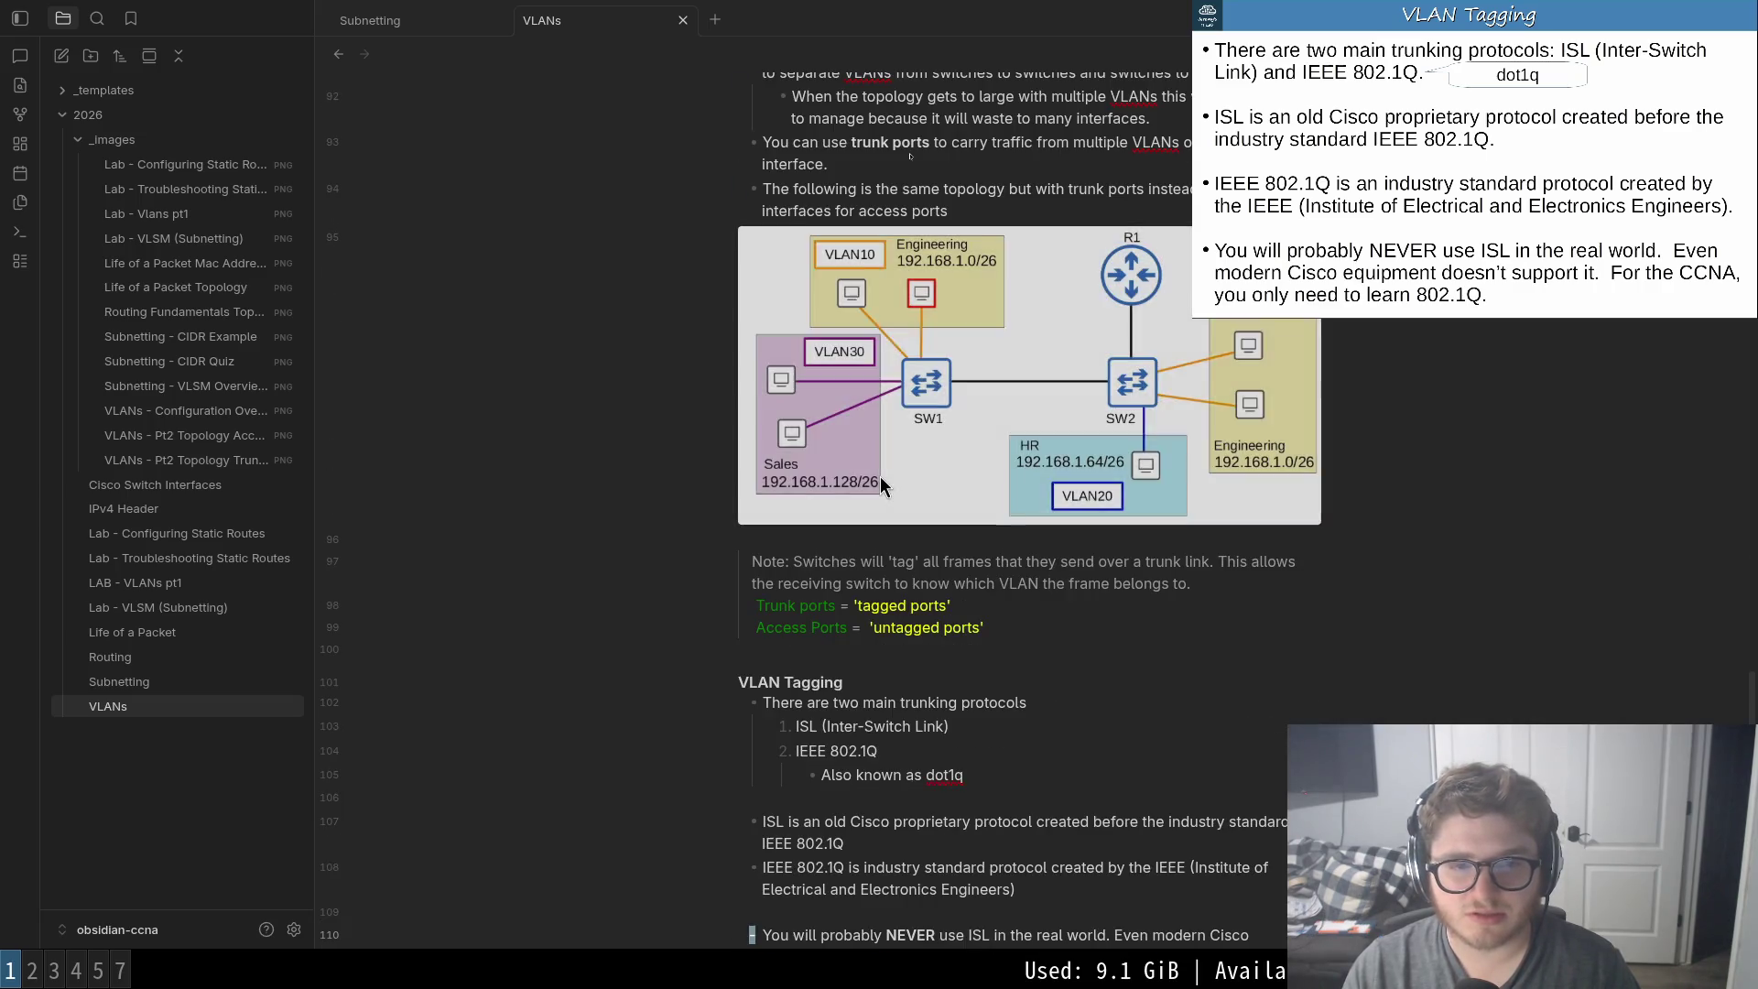
pyautogui.press('Down')
pyautogui.press('Down')
pyautogui.write(':w')
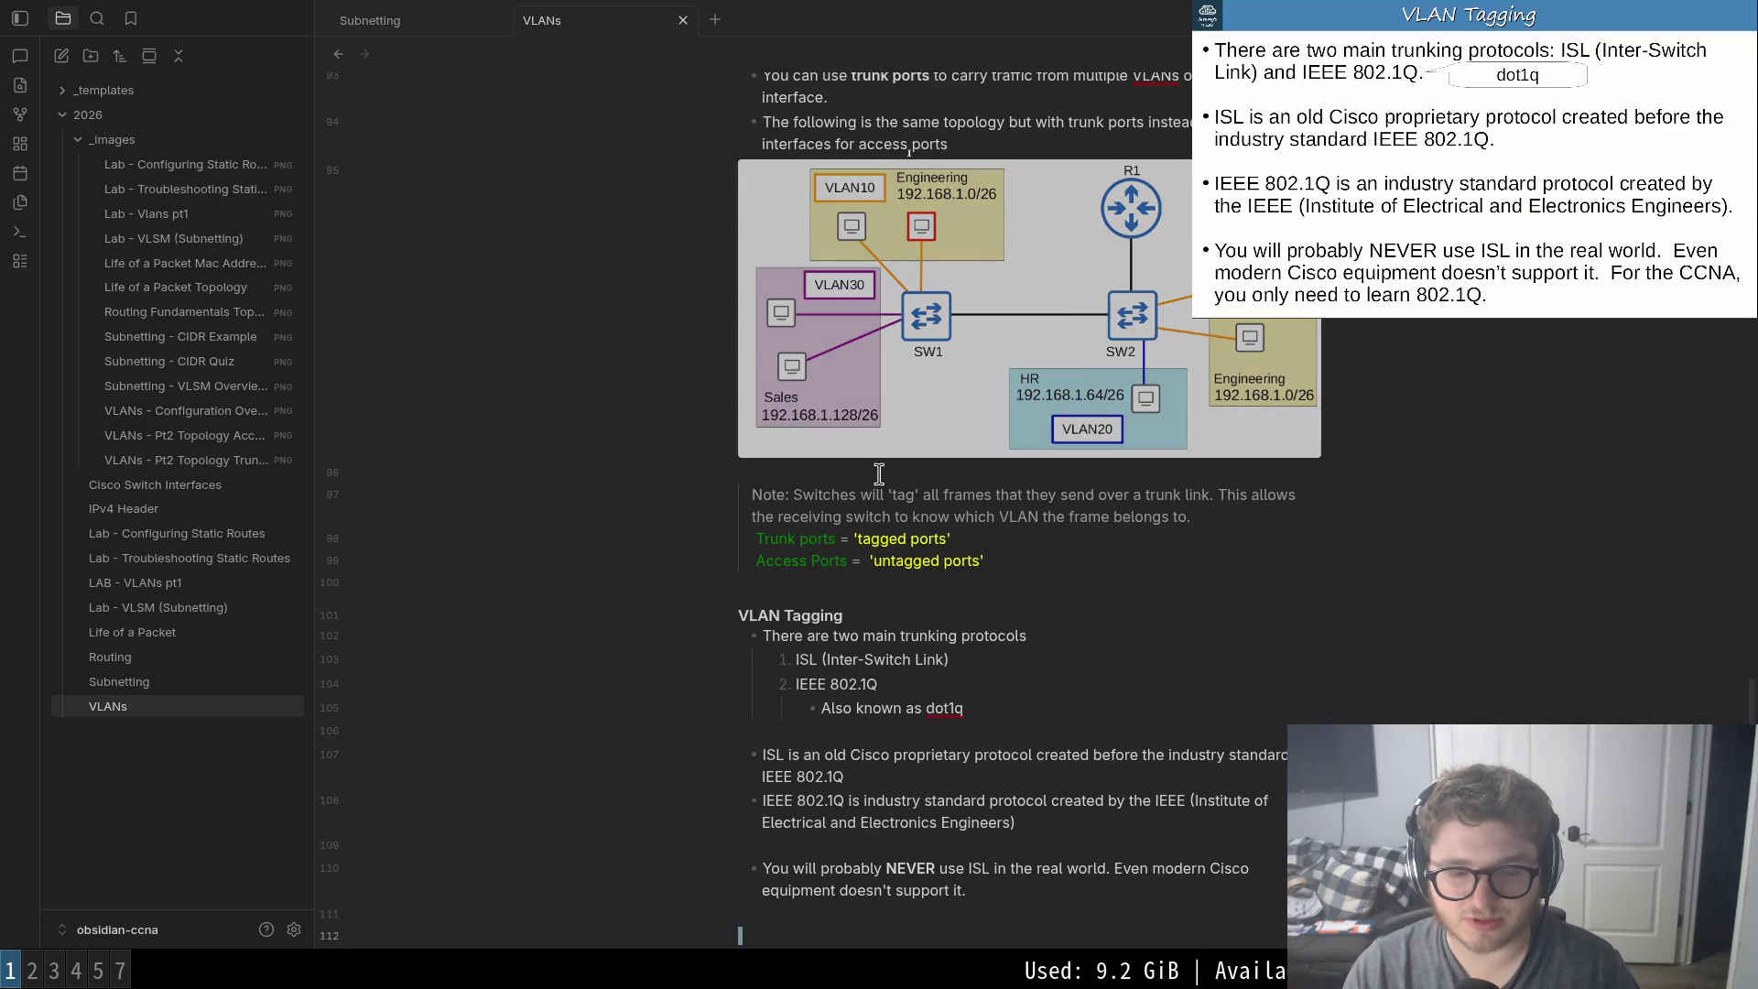
# Run the save command, then advance the lecture to its Ethernet Frame diagram and pause there
pyautogui.press('Return')
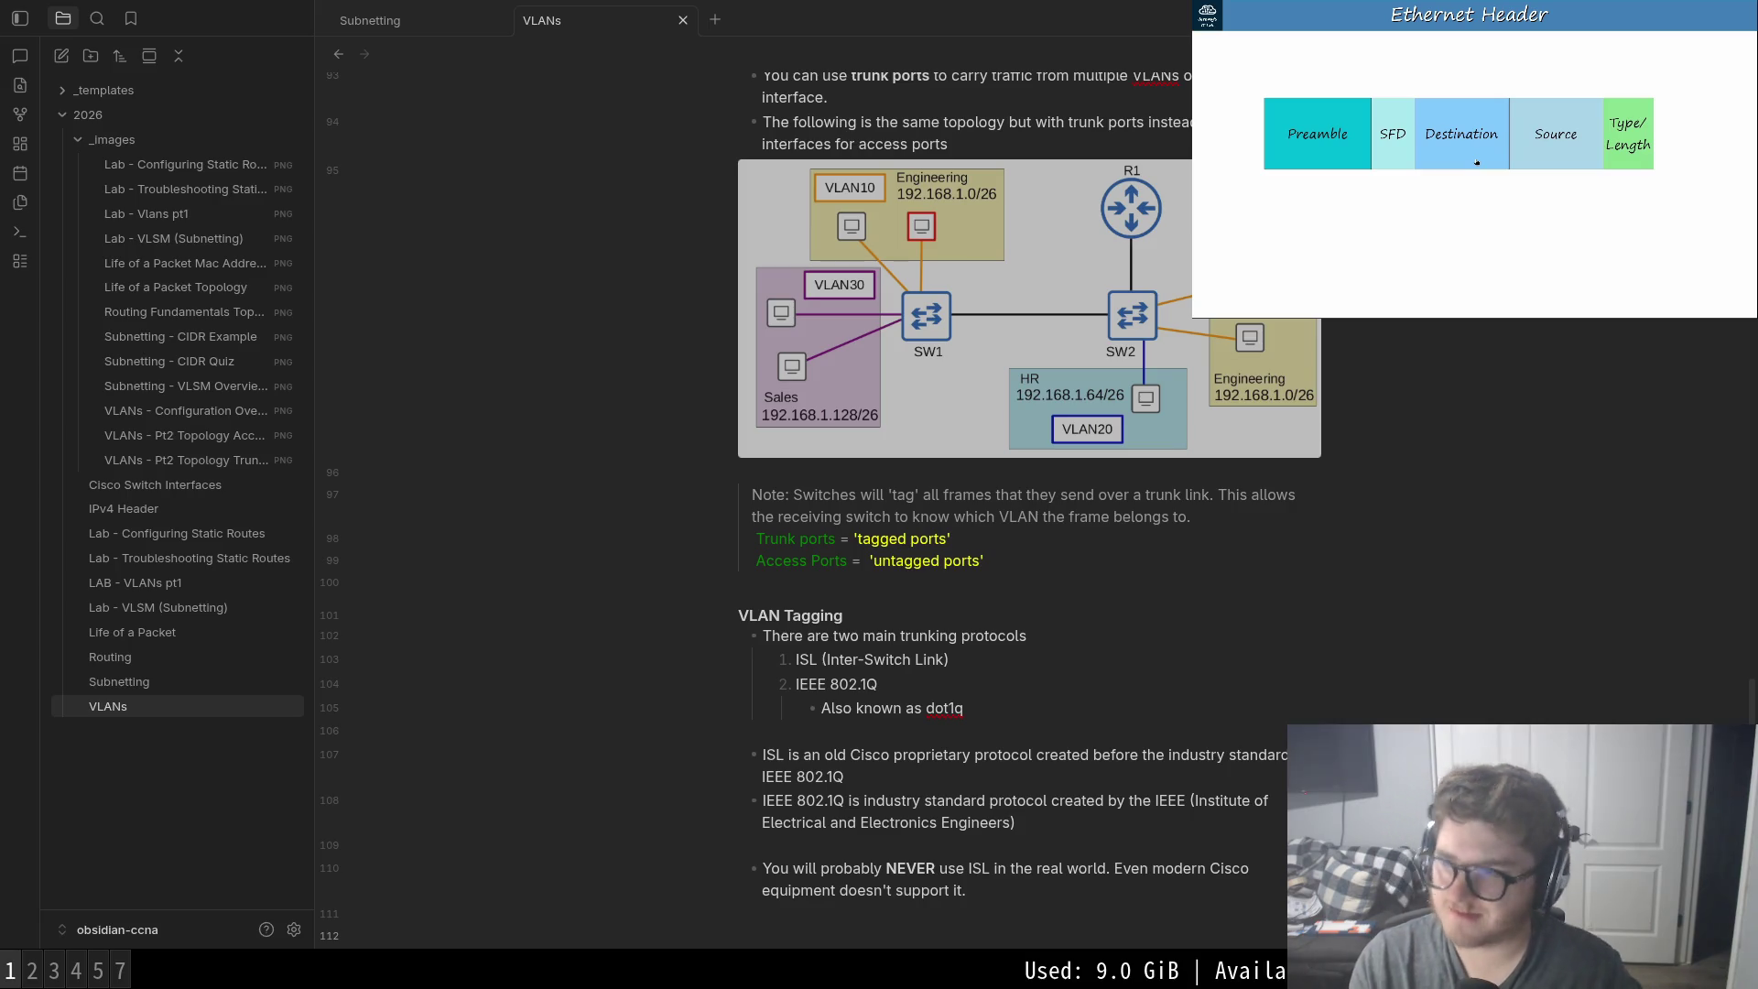
pyautogui.click(1477, 162)
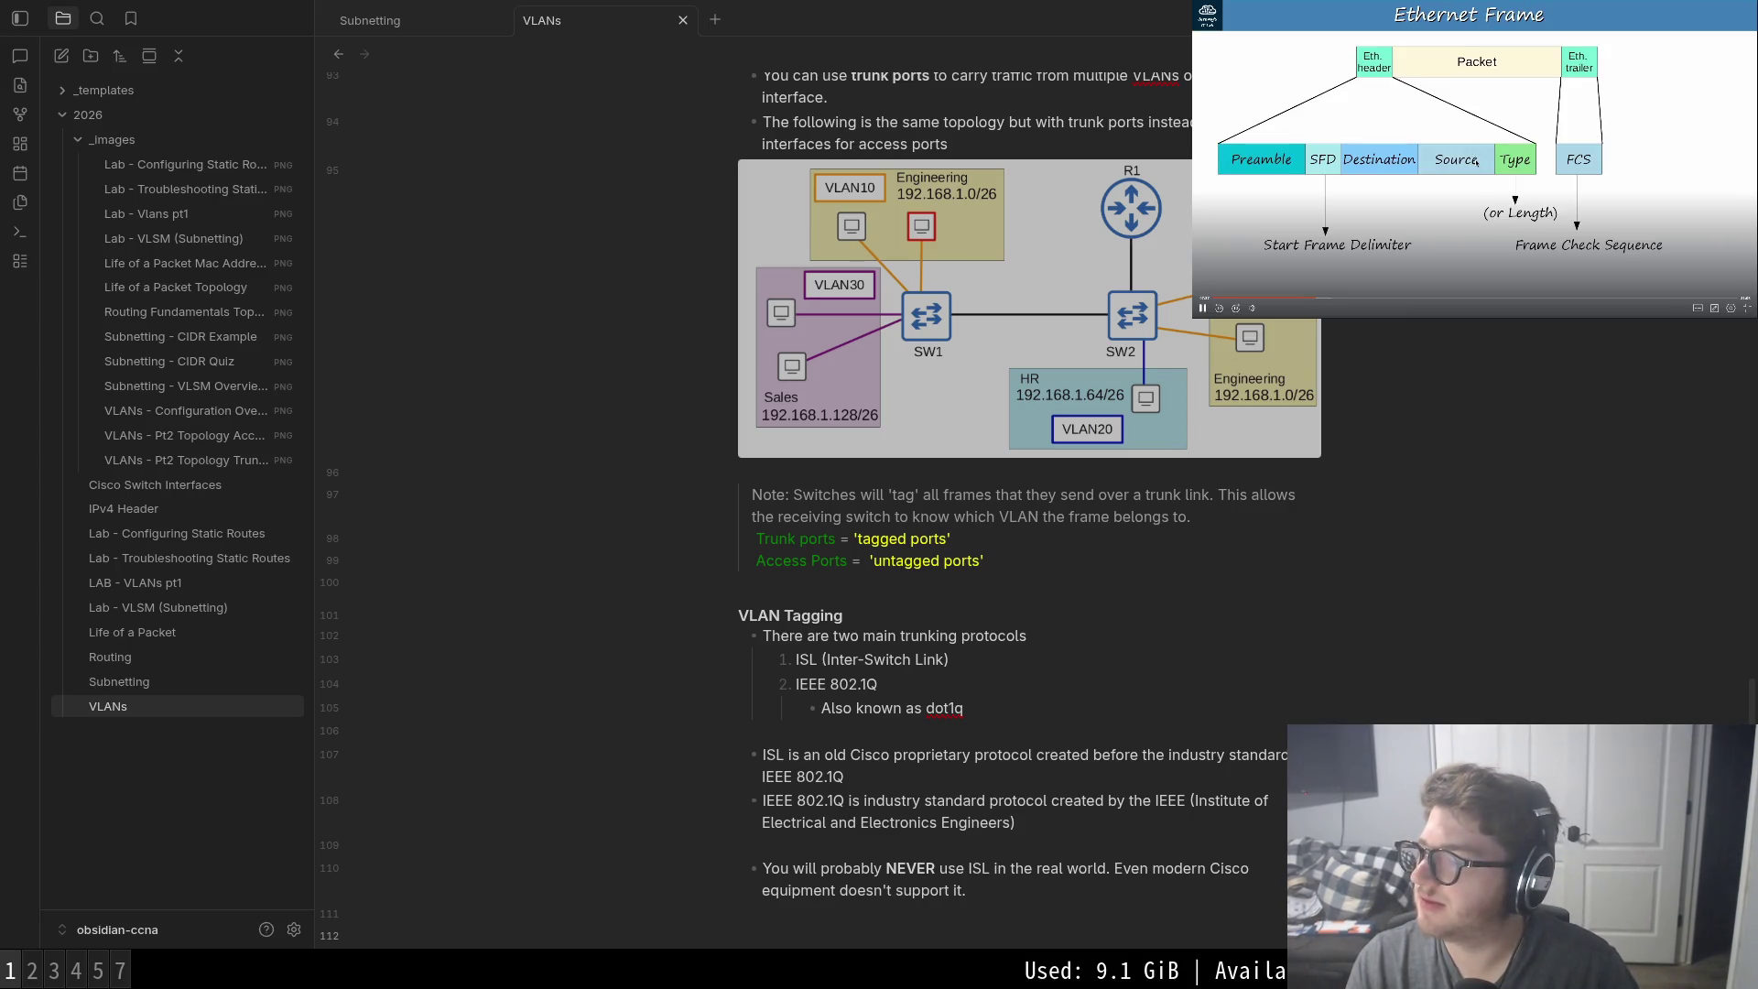
pyautogui.click(1477, 161)
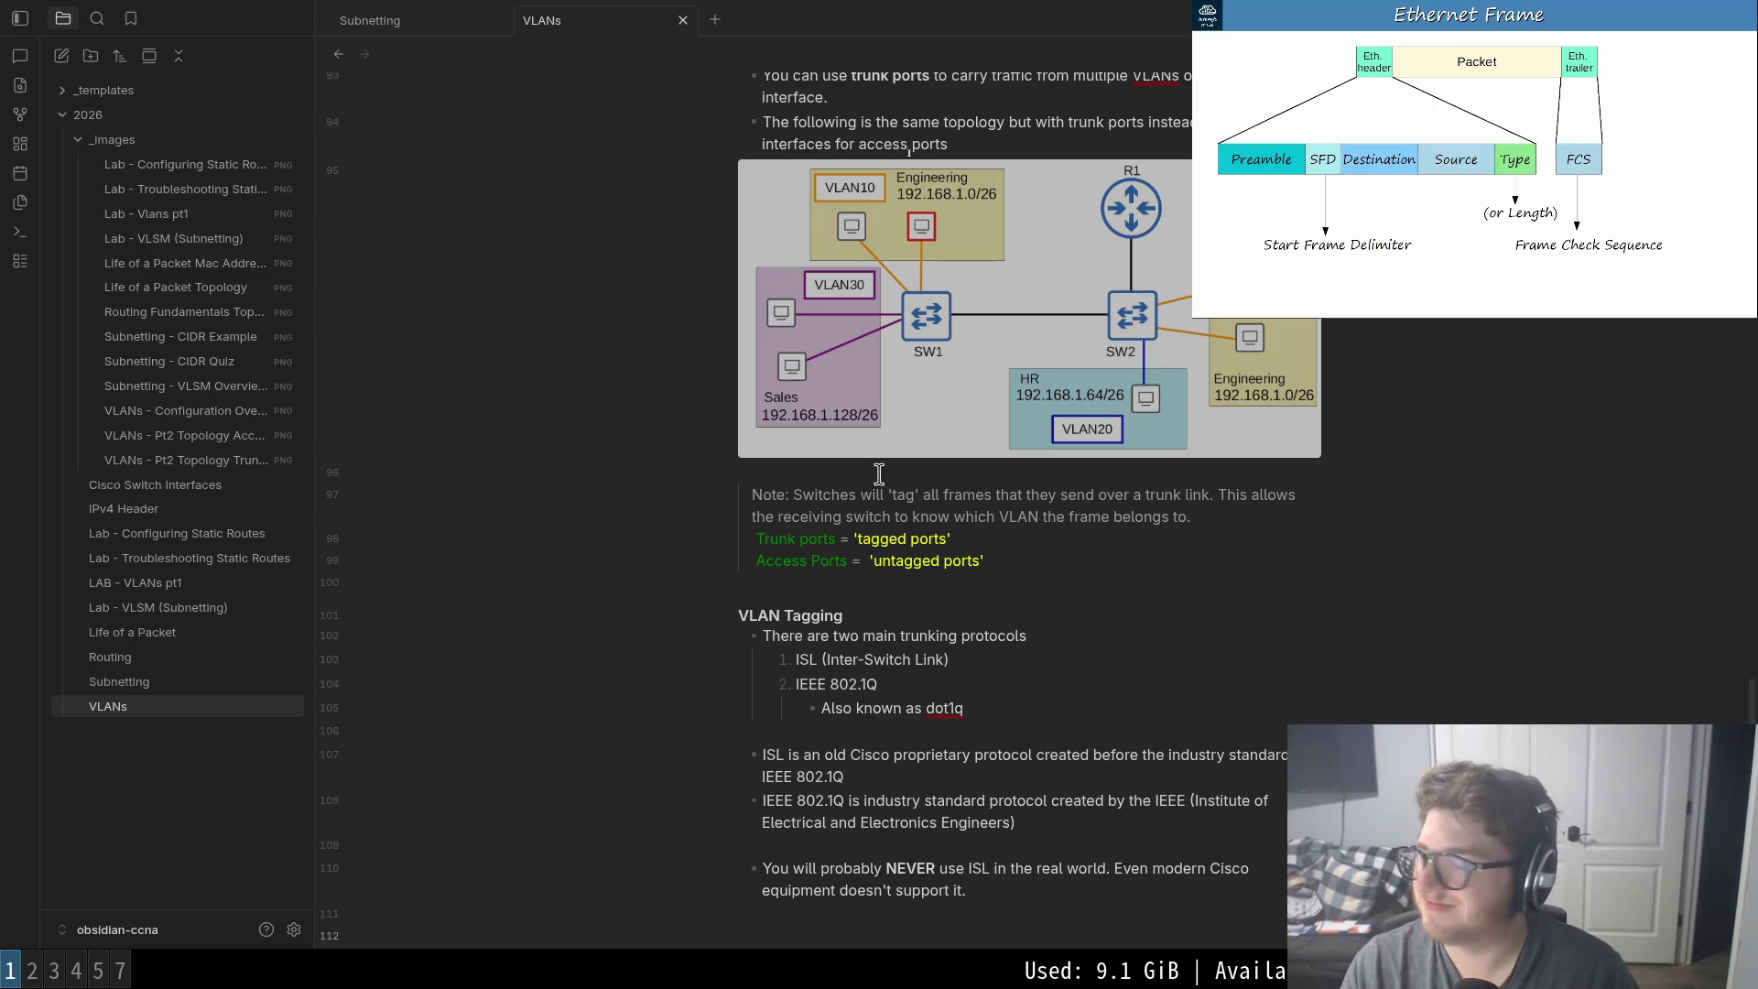
pyautogui.write('# Ether')
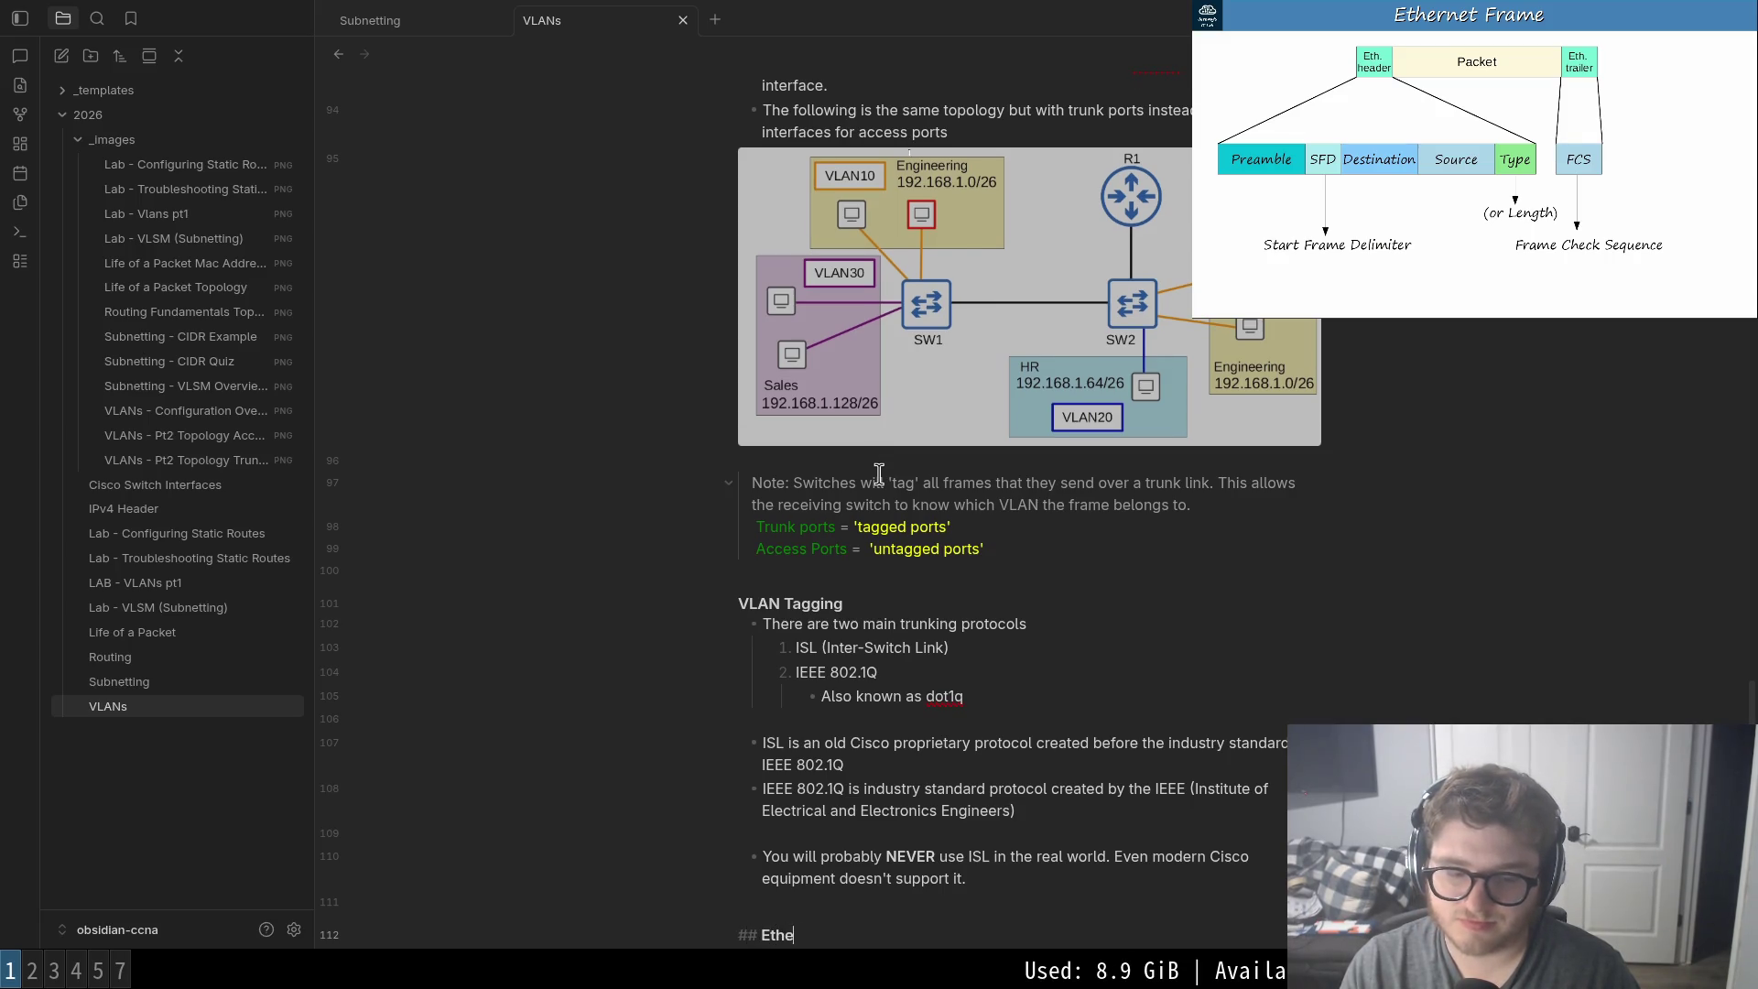
pyautogui.write('net Fram')
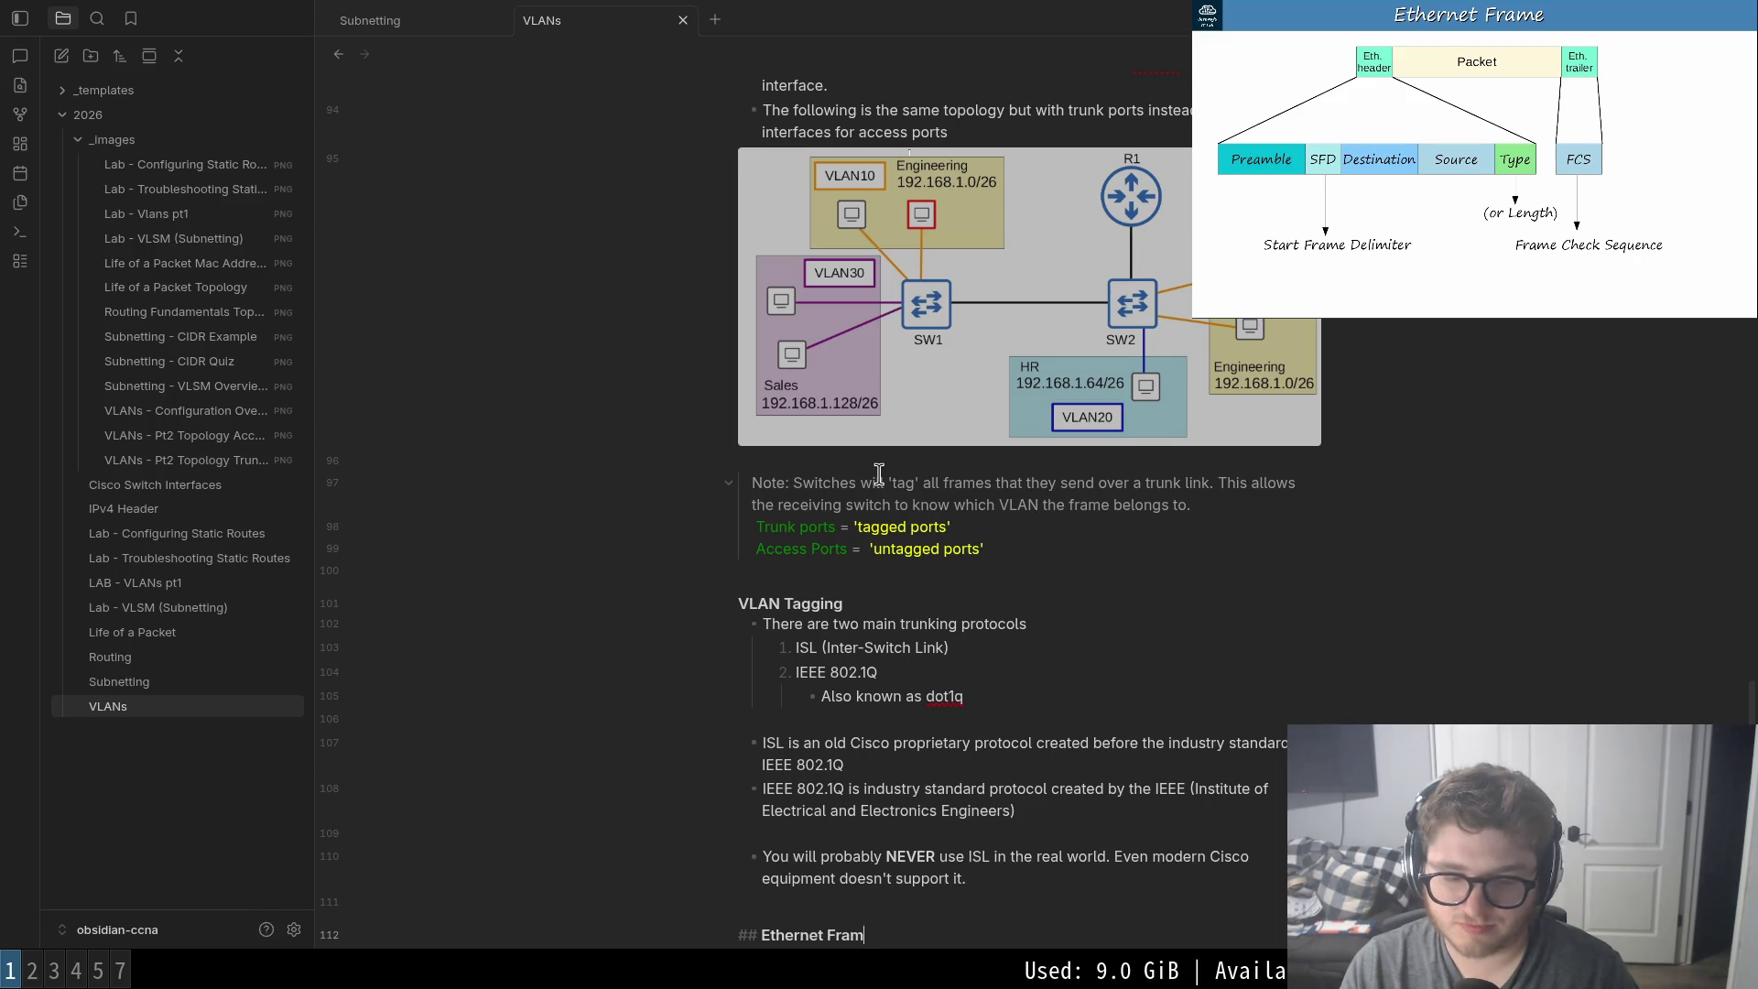
pyautogui.write('e')
# Under the Ethernet Frame heading, write that dot1q (802.1Q) is inserted between the ethernet header, then start a new bullet
pyautogui.press('Return')
pyautogui.write('- ')
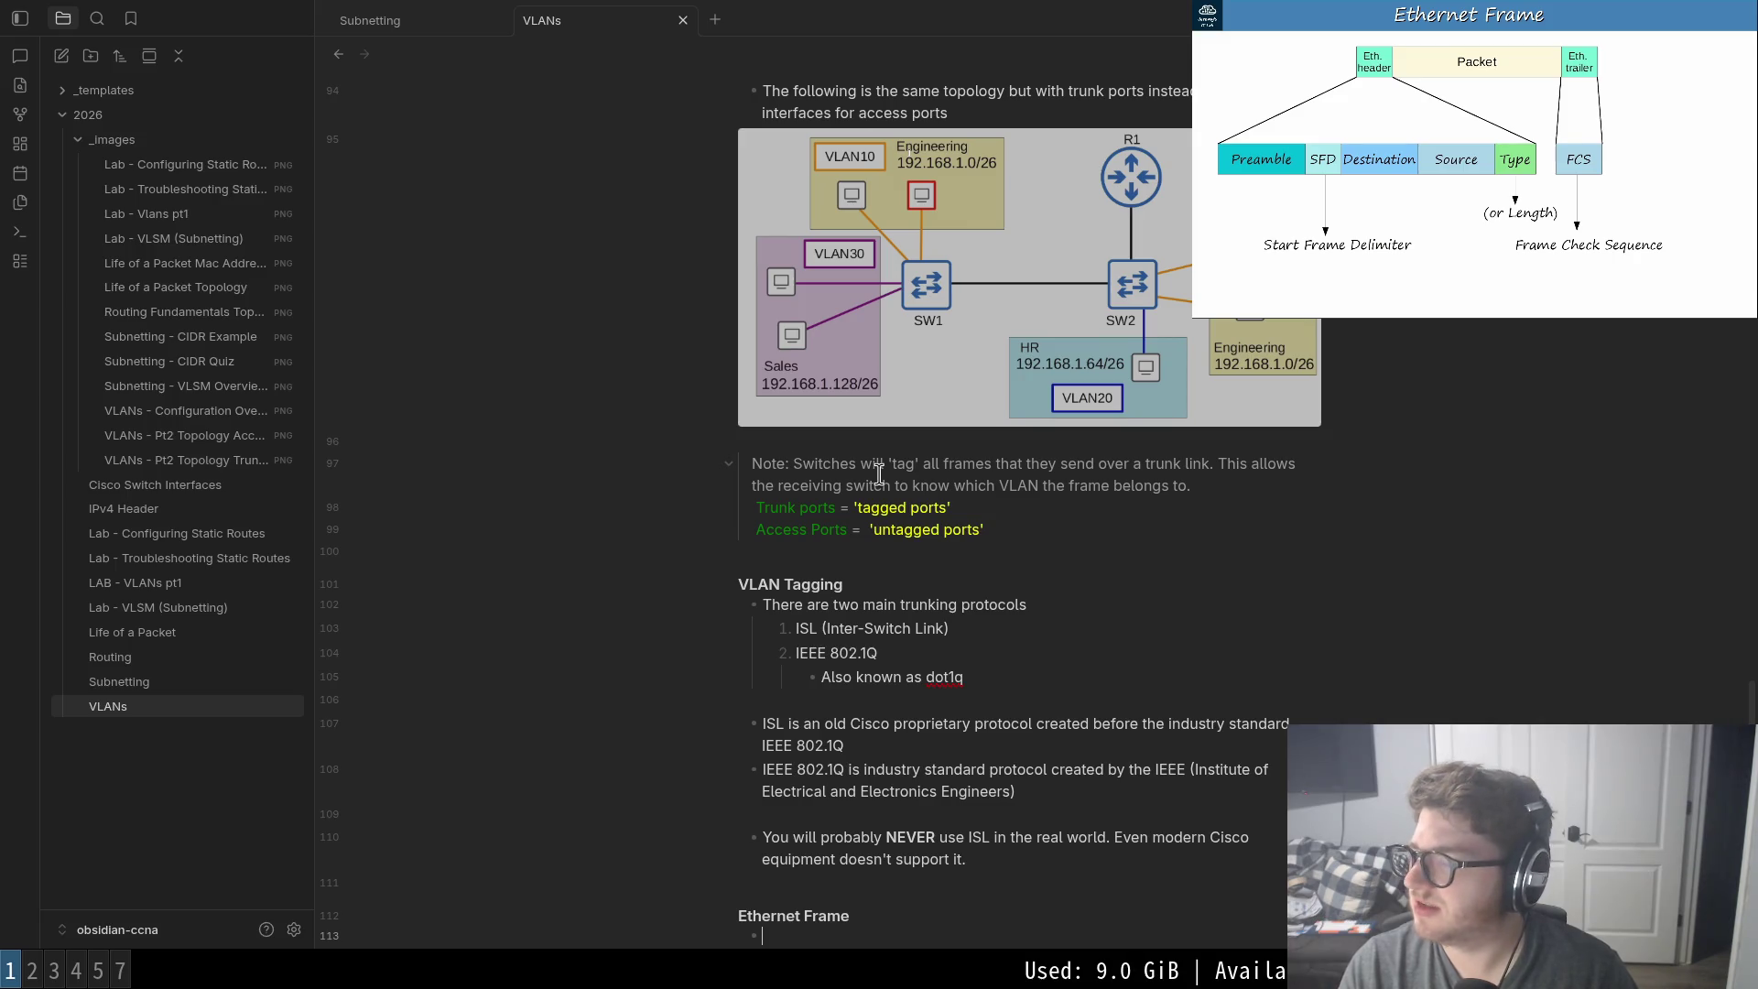
pyautogui.write('The ')
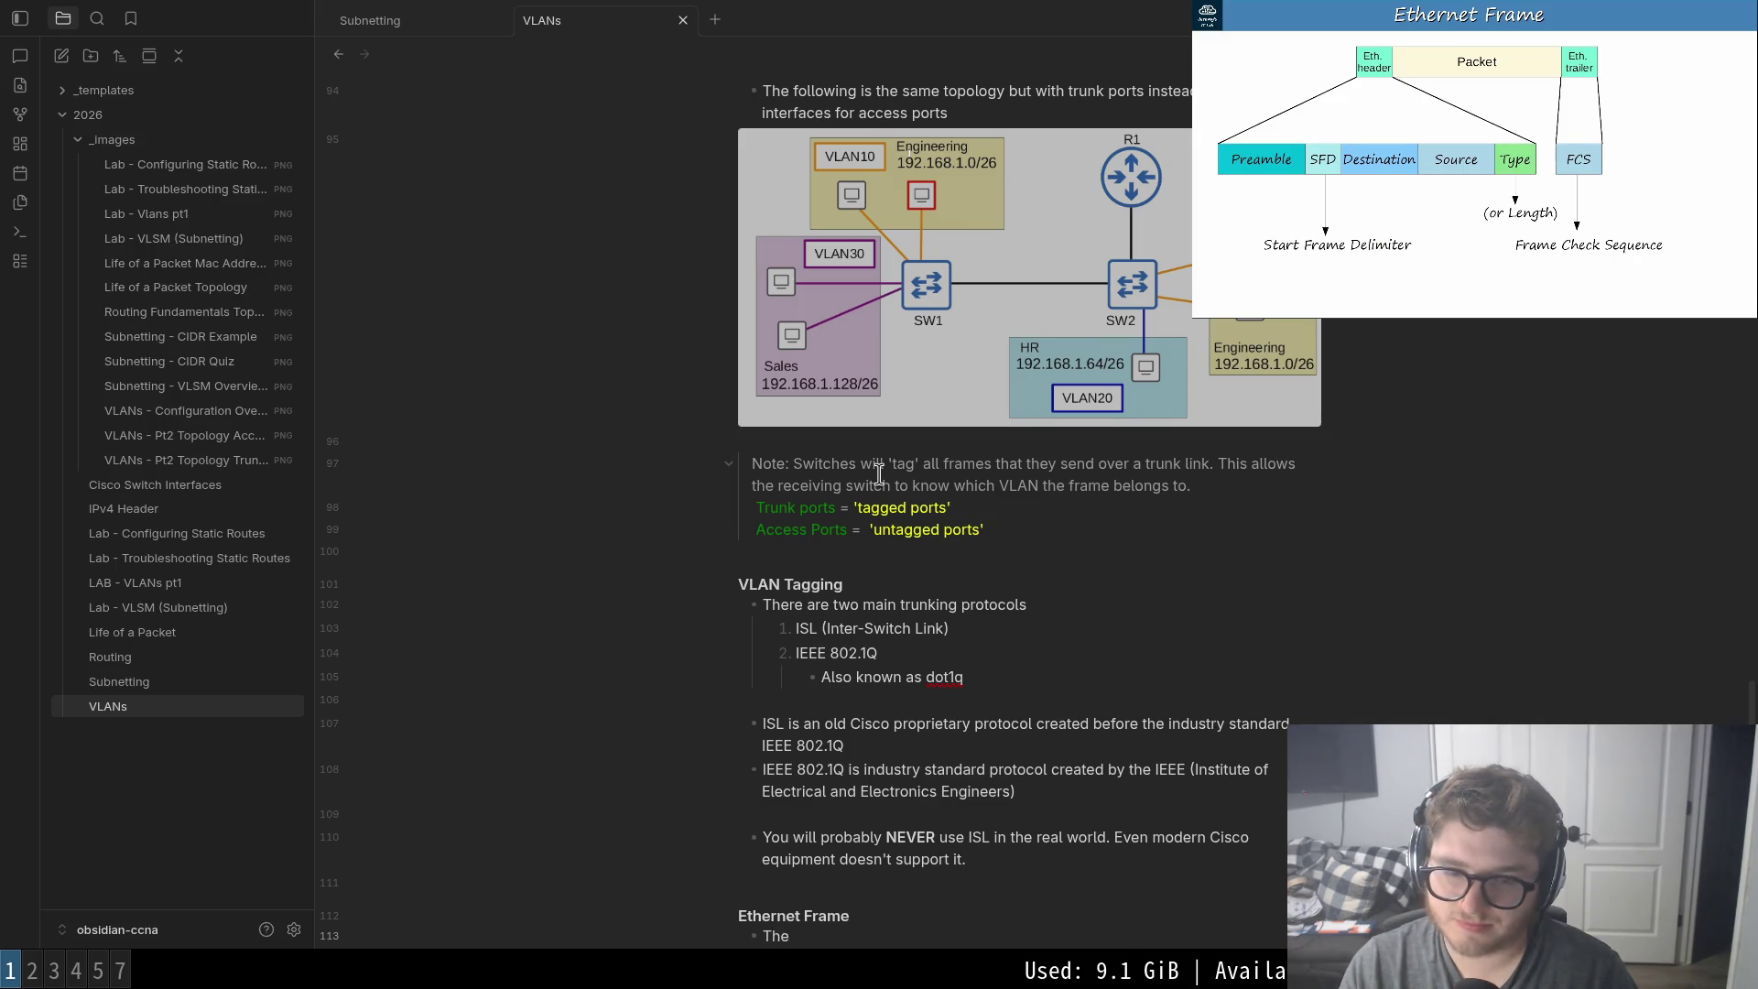
pyautogui.write('dot1q')
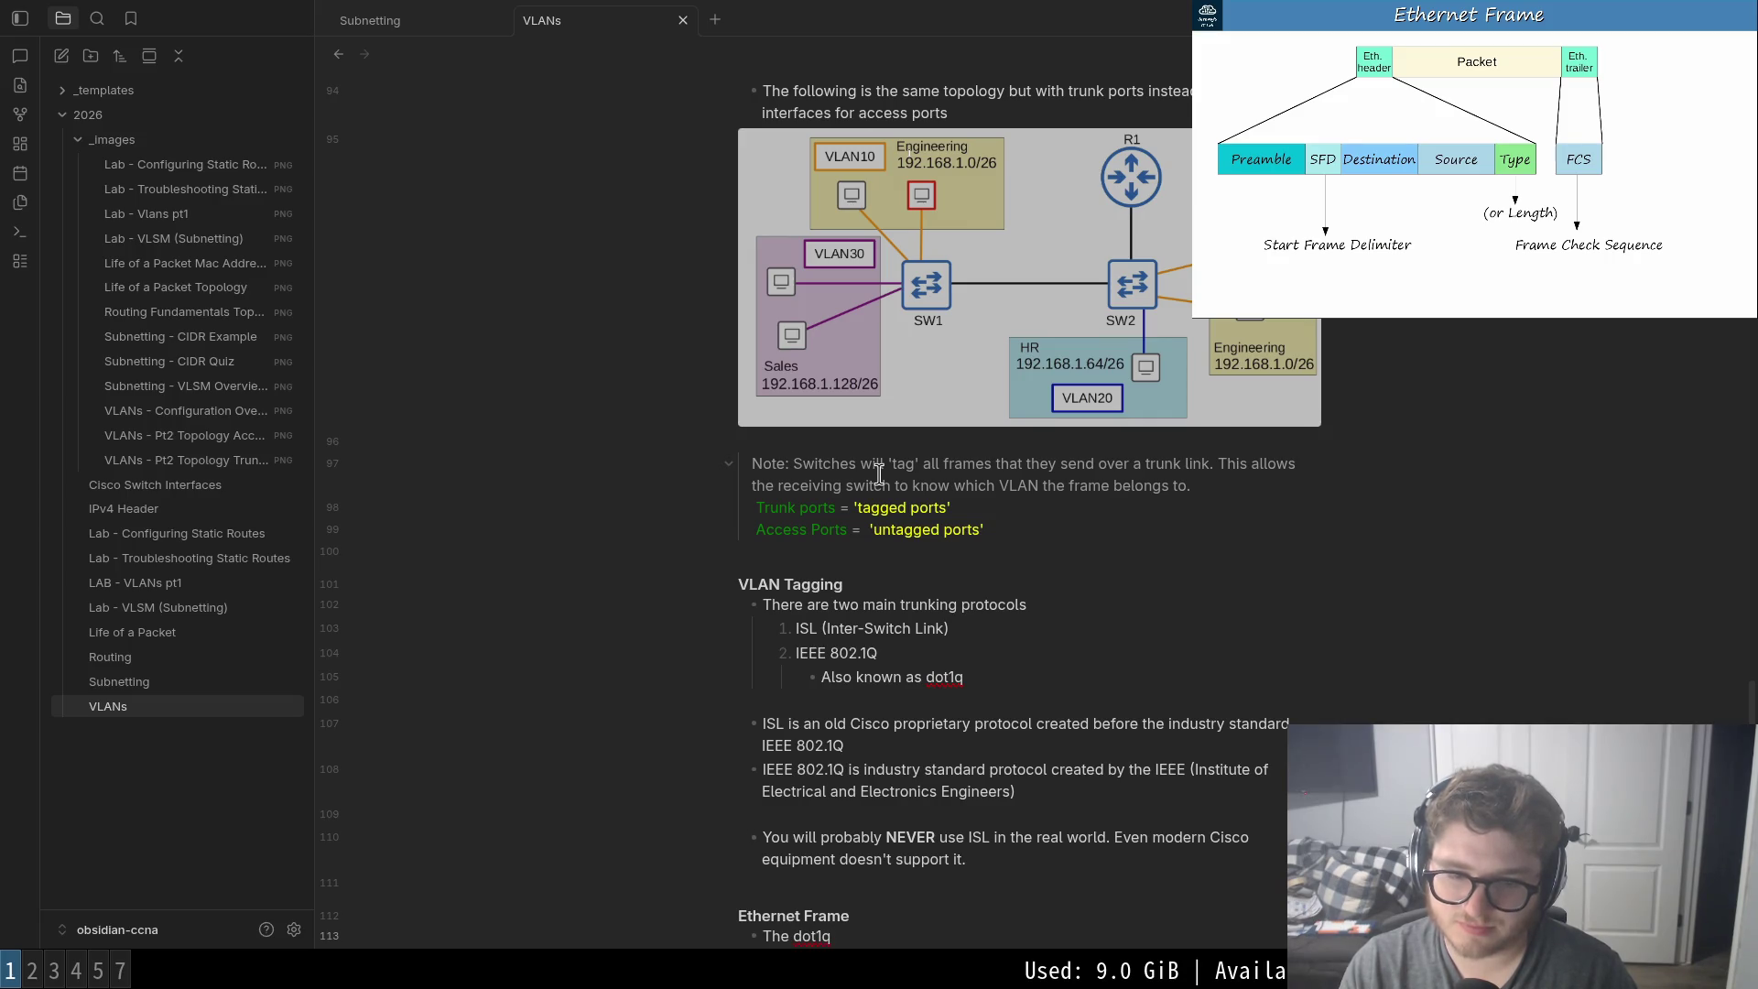
pyautogui.write(' (802')
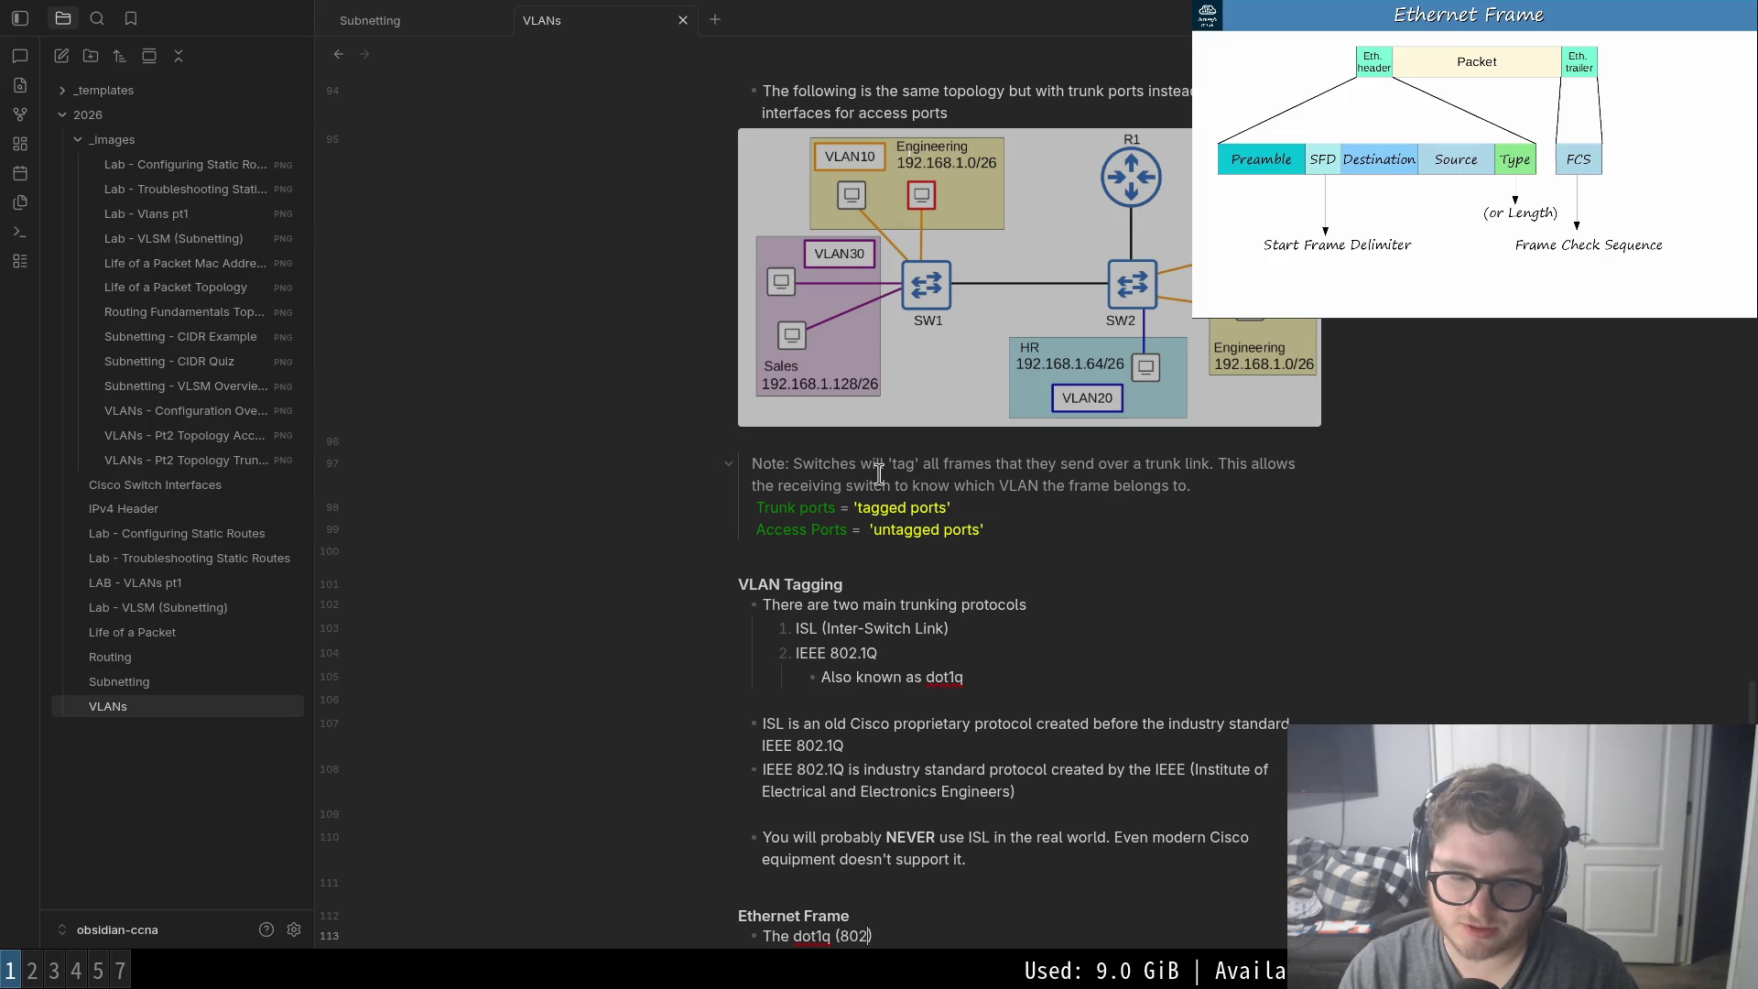
pyautogui.write('.1Q')
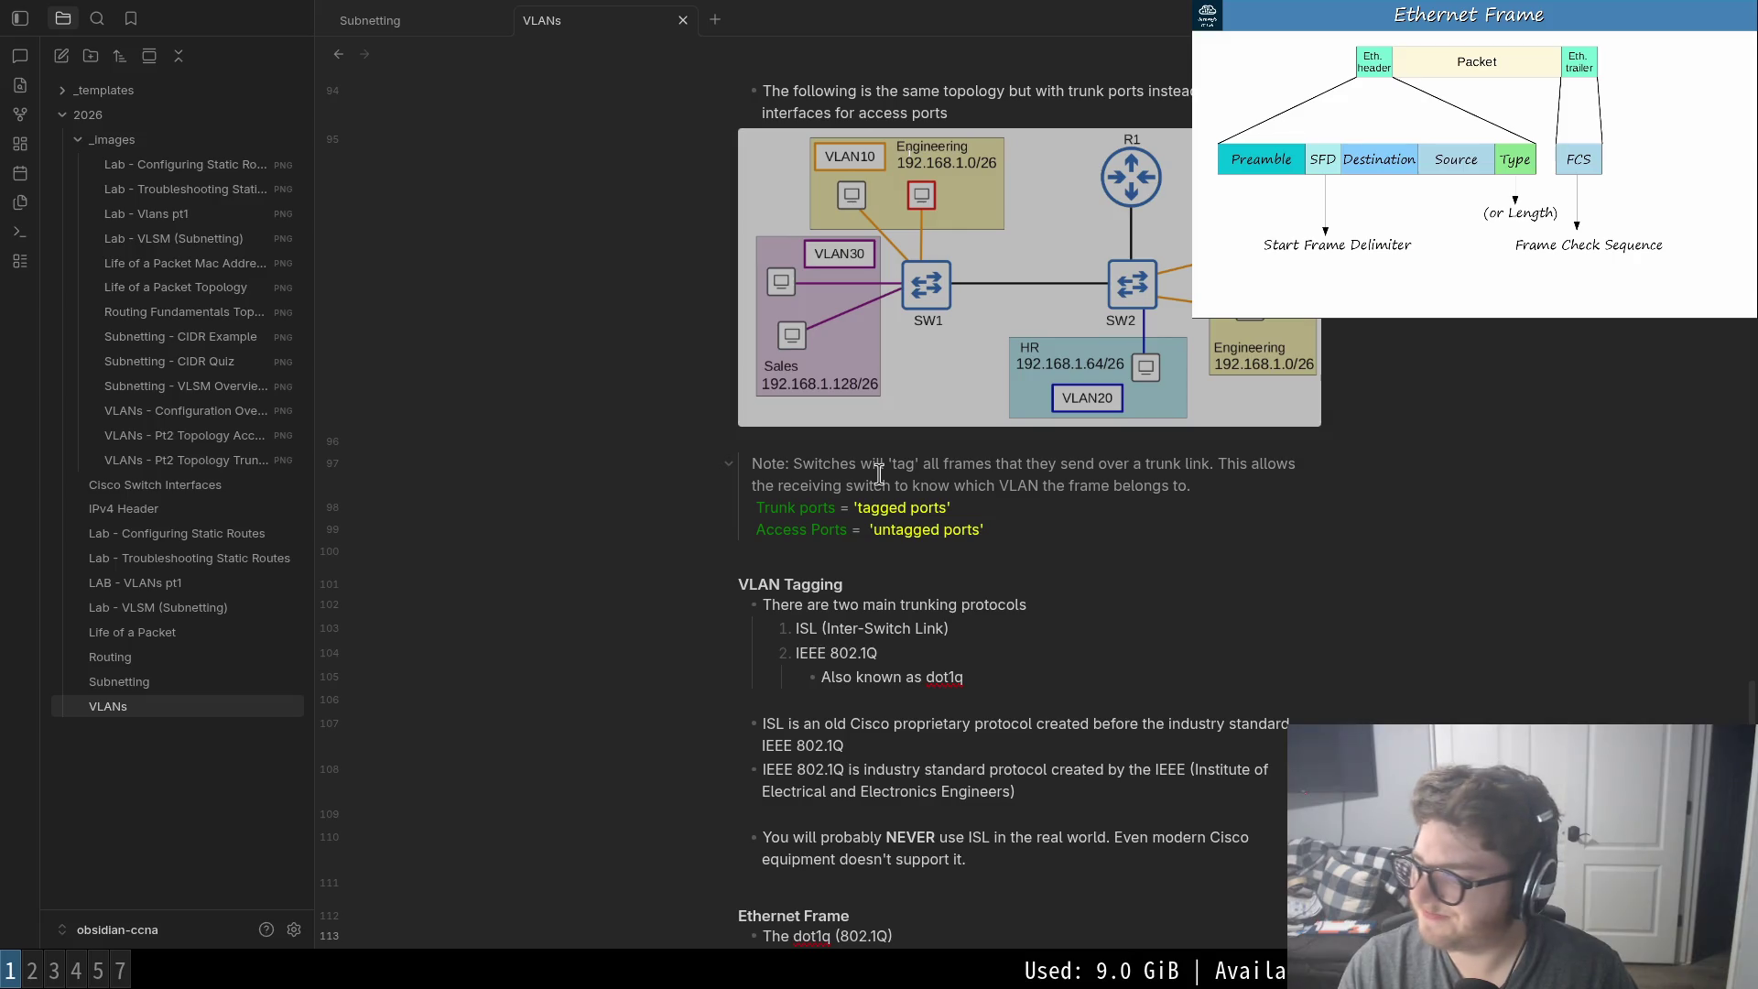
pyautogui.write('is')
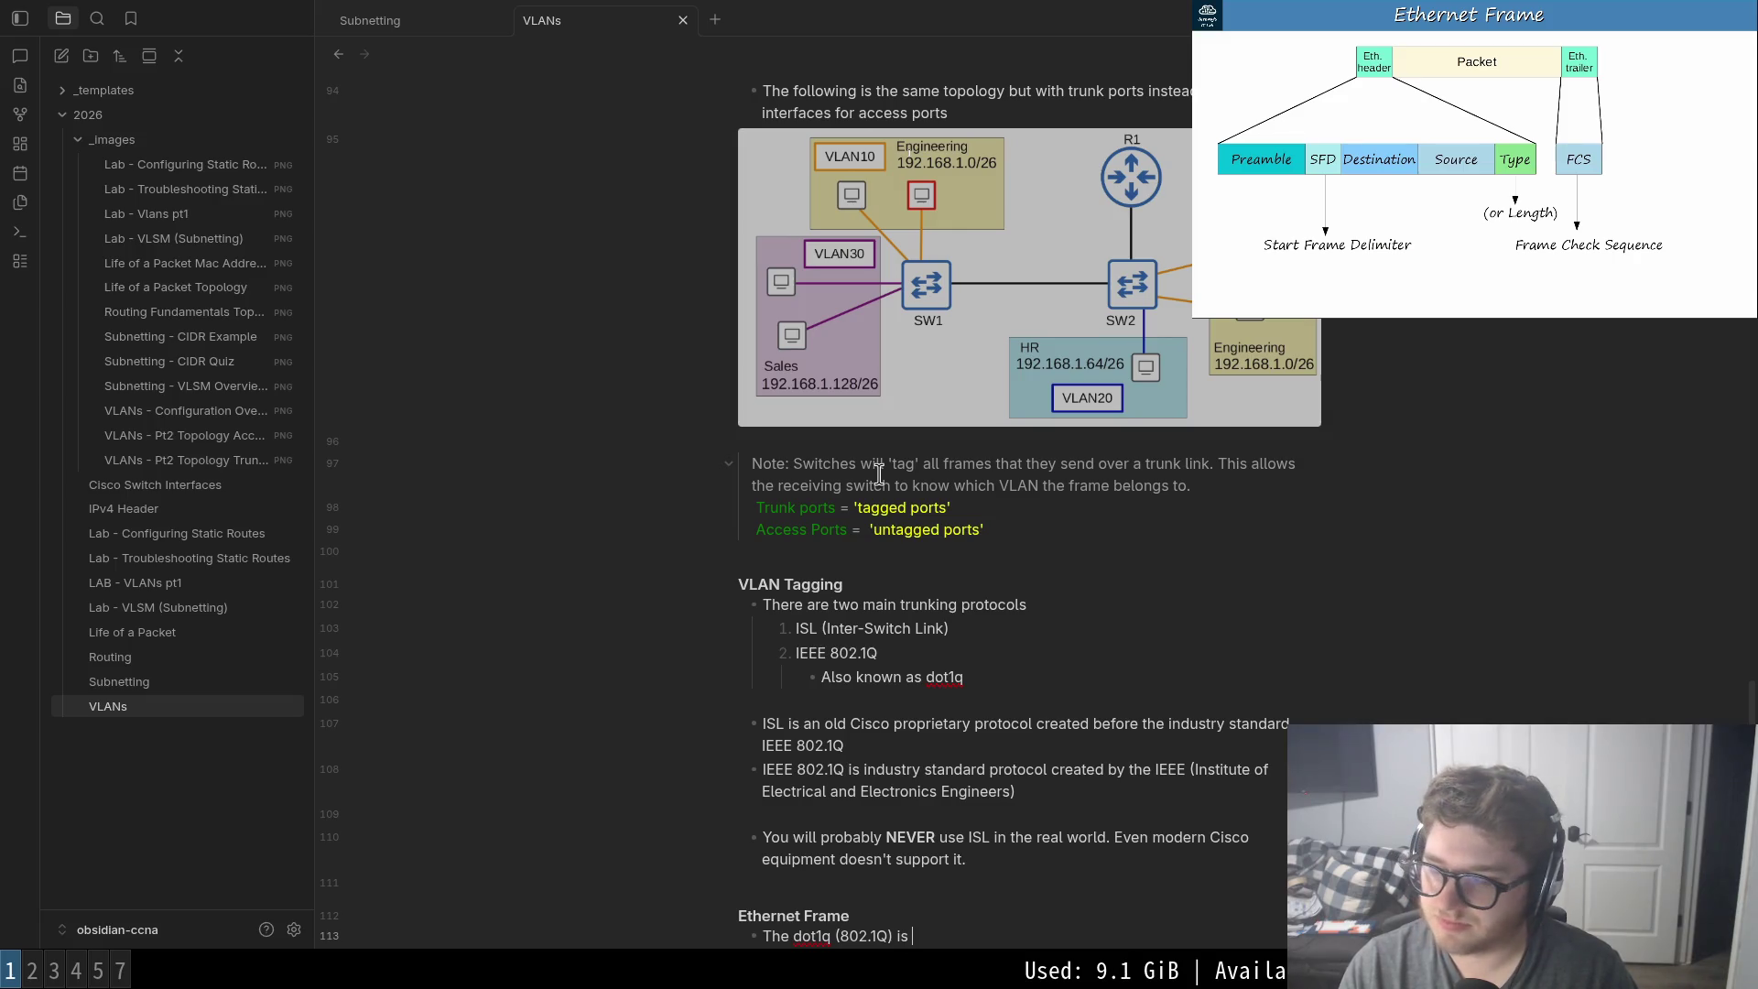
pyautogui.write(' in betwee')
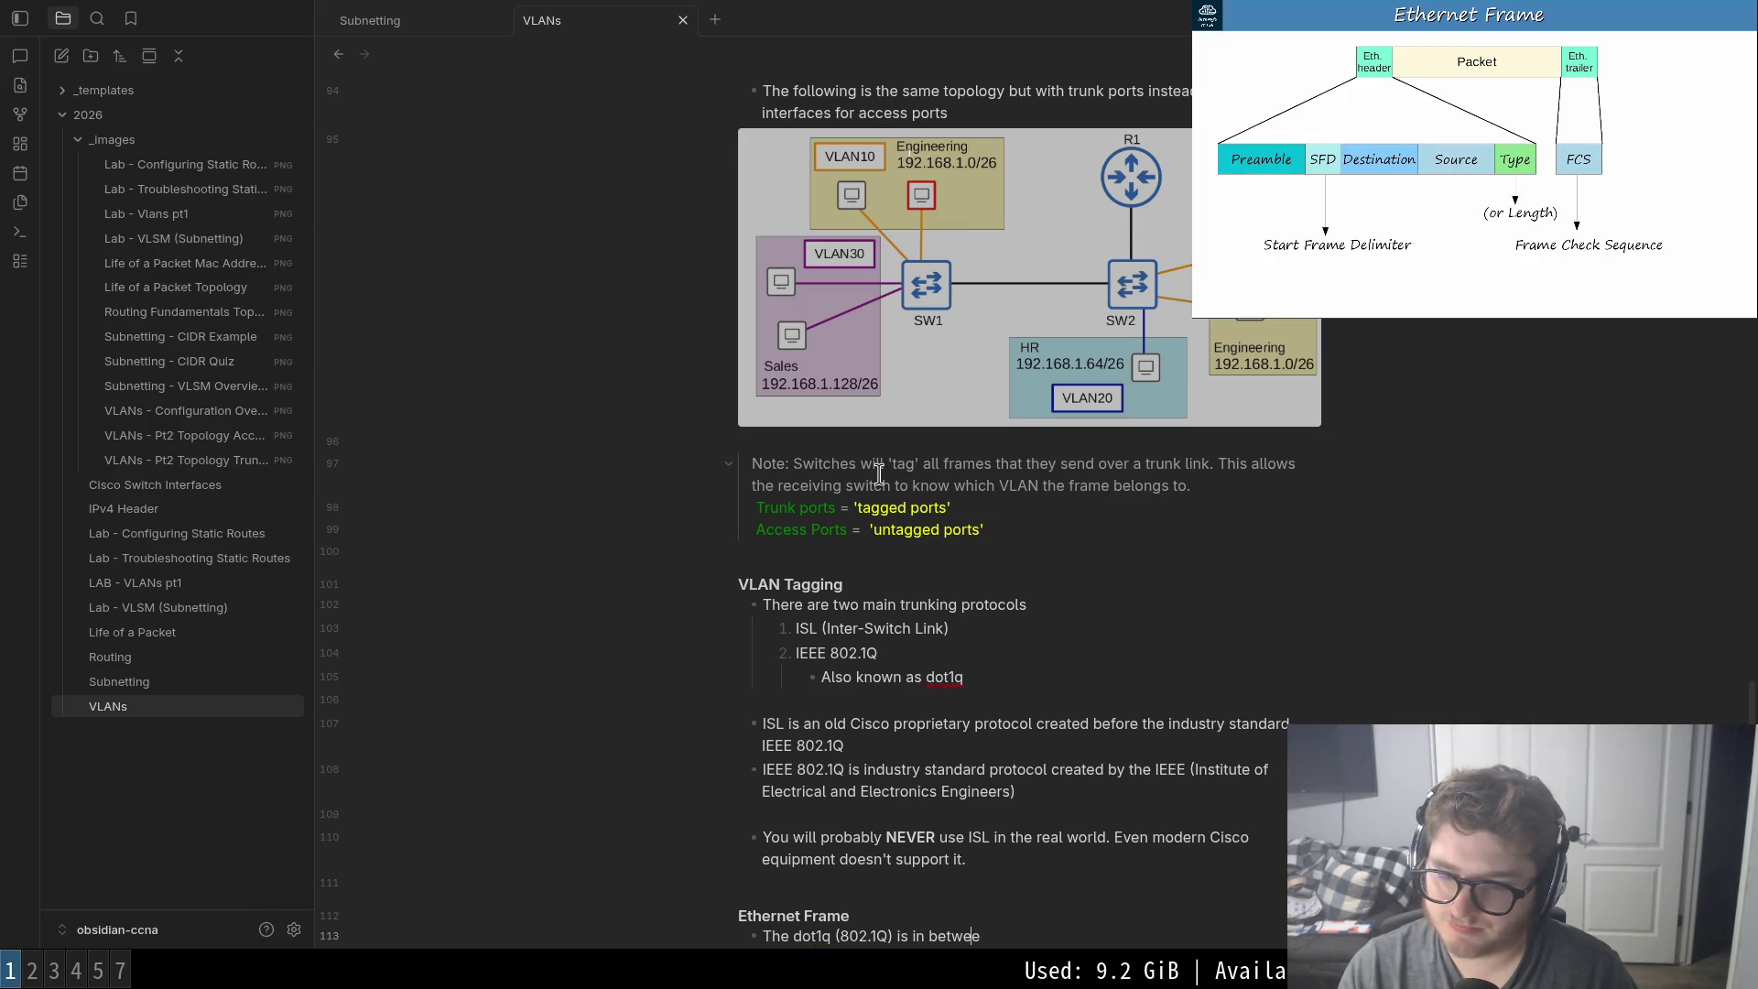
pyautogui.write('ser')
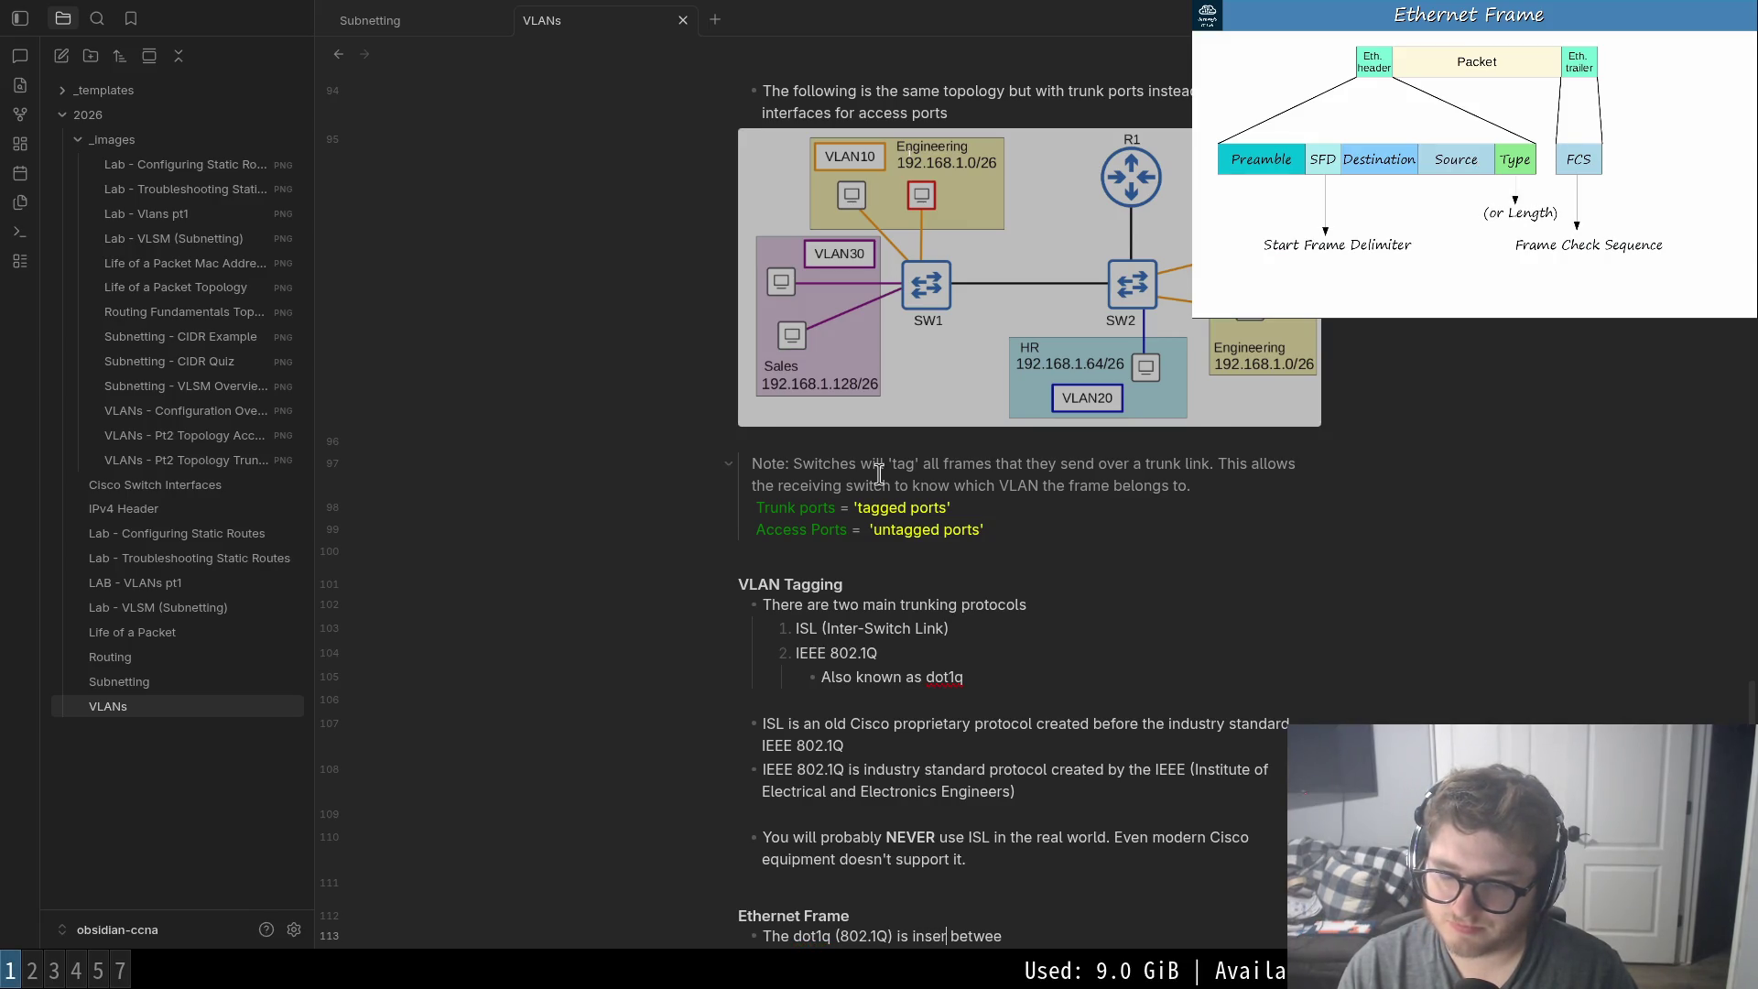
pyautogui.write('ted')
pyautogui.press('BackSpace')
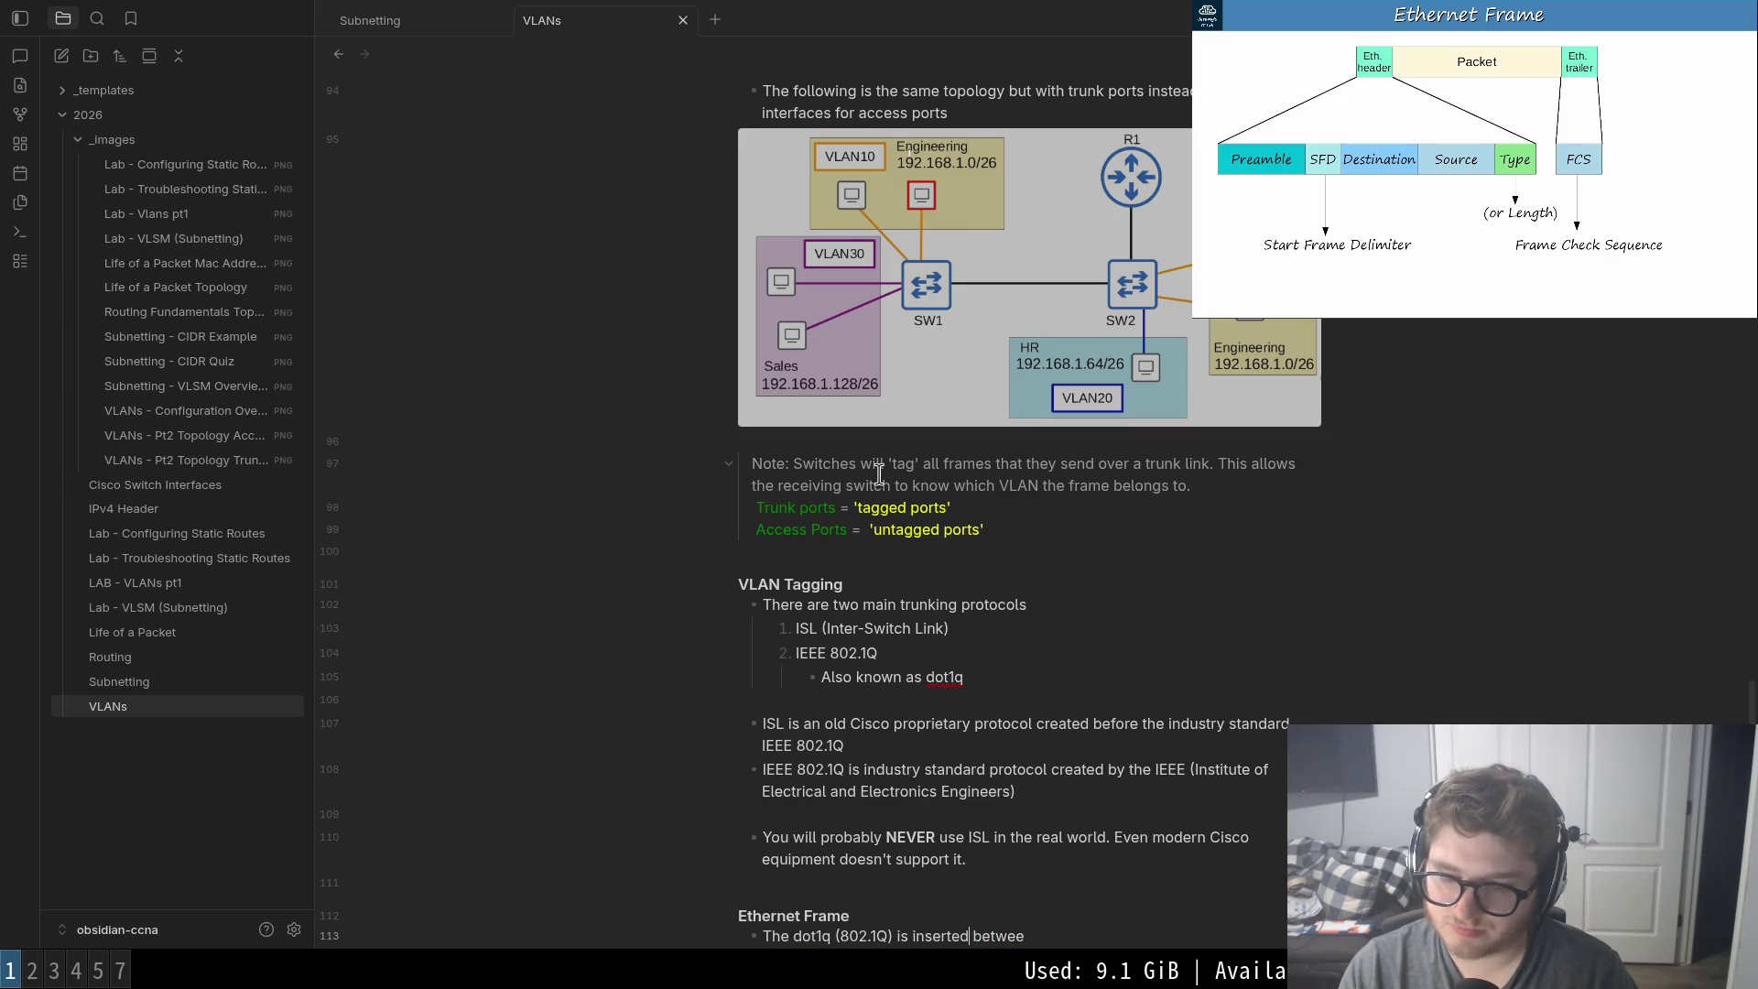
pyautogui.write('the')
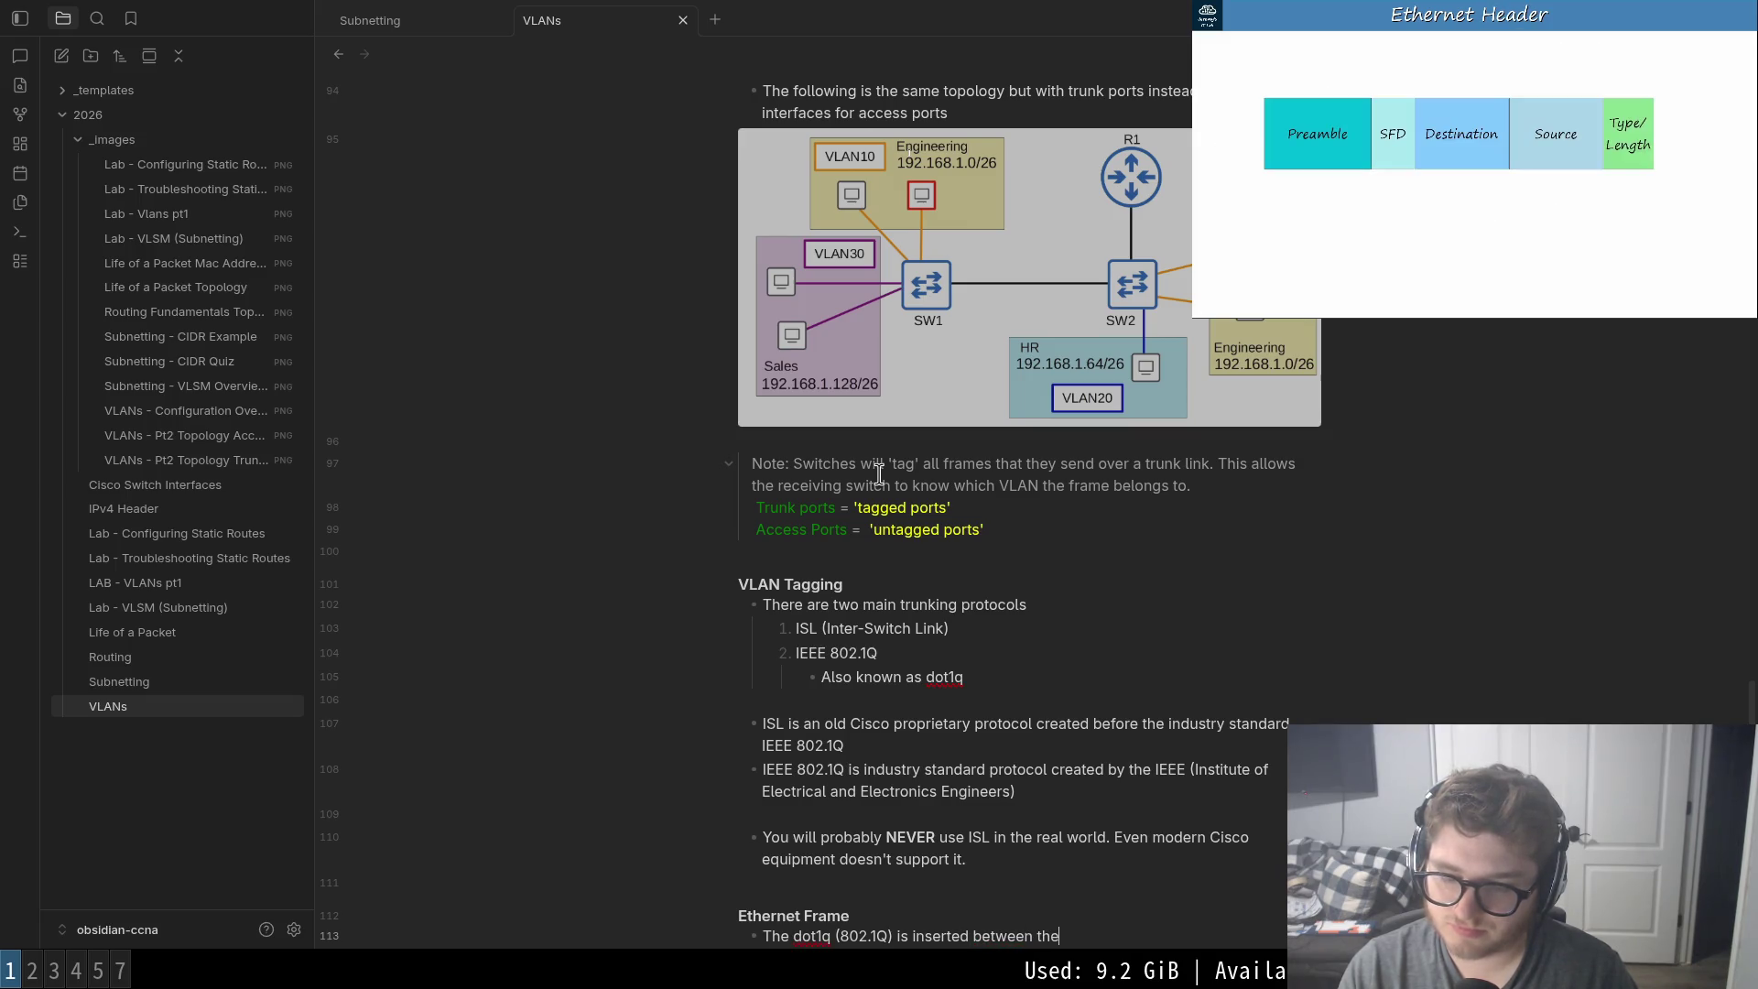
pyautogui.press('BackSpace')
pyautogui.press('BackSpace')
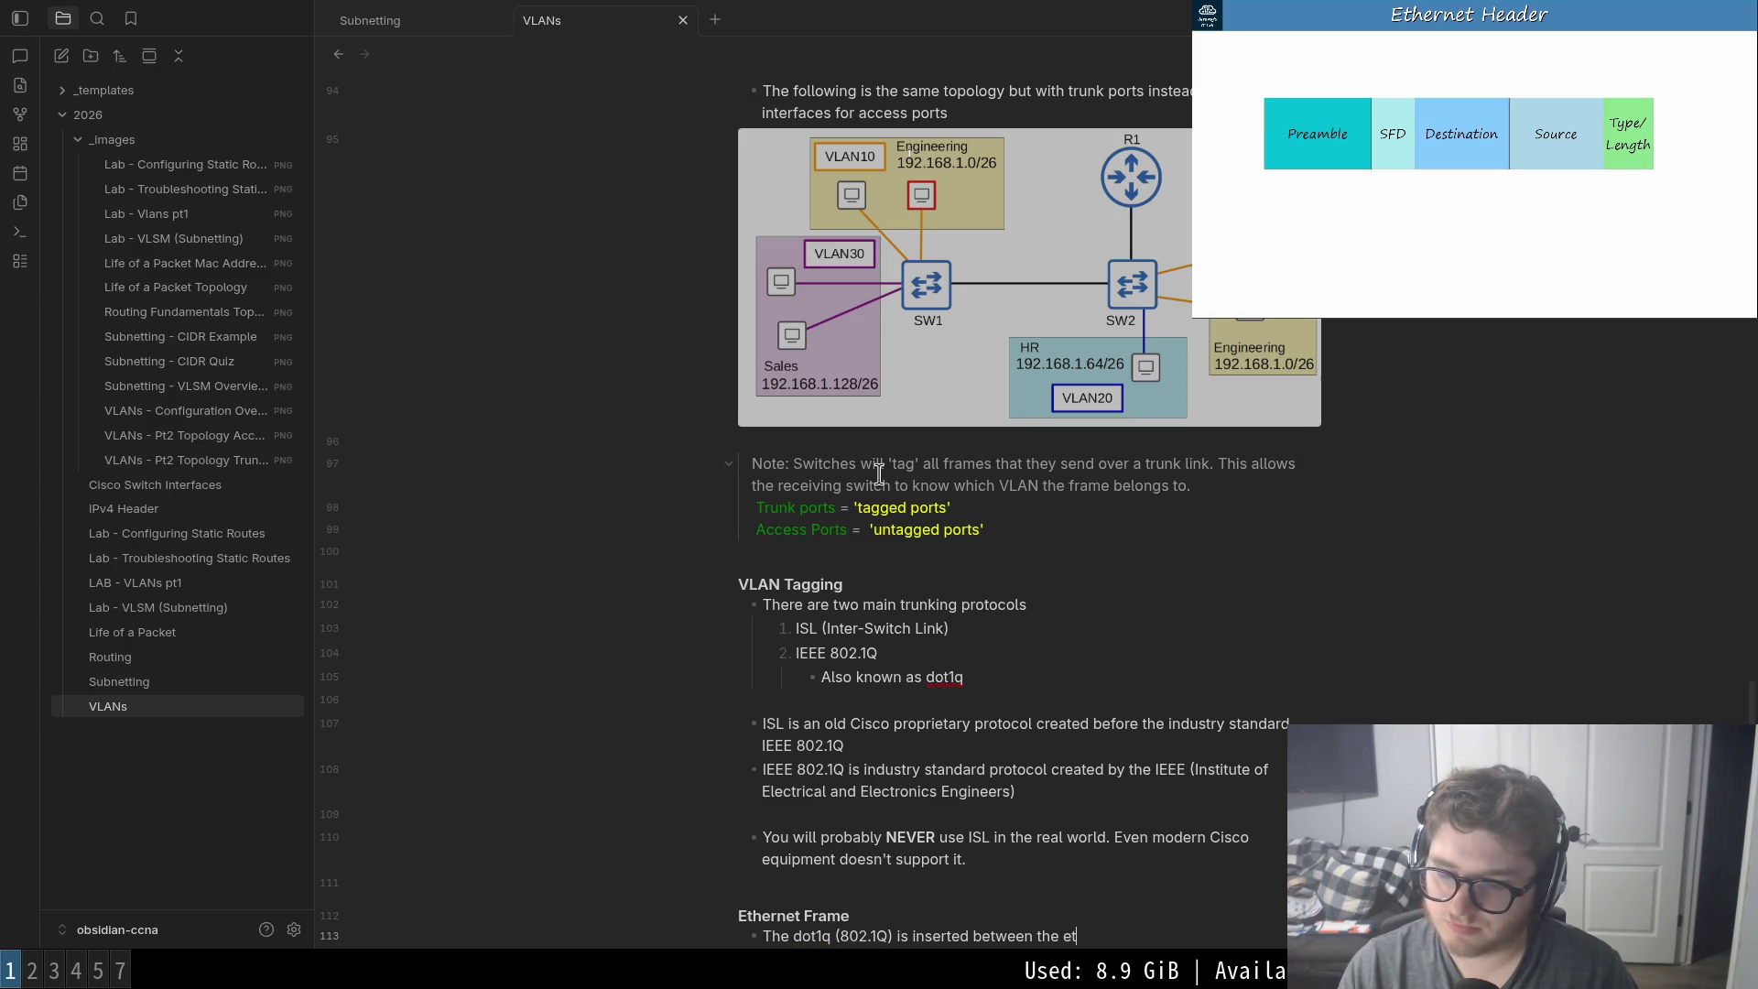
pyautogui.write('header.')
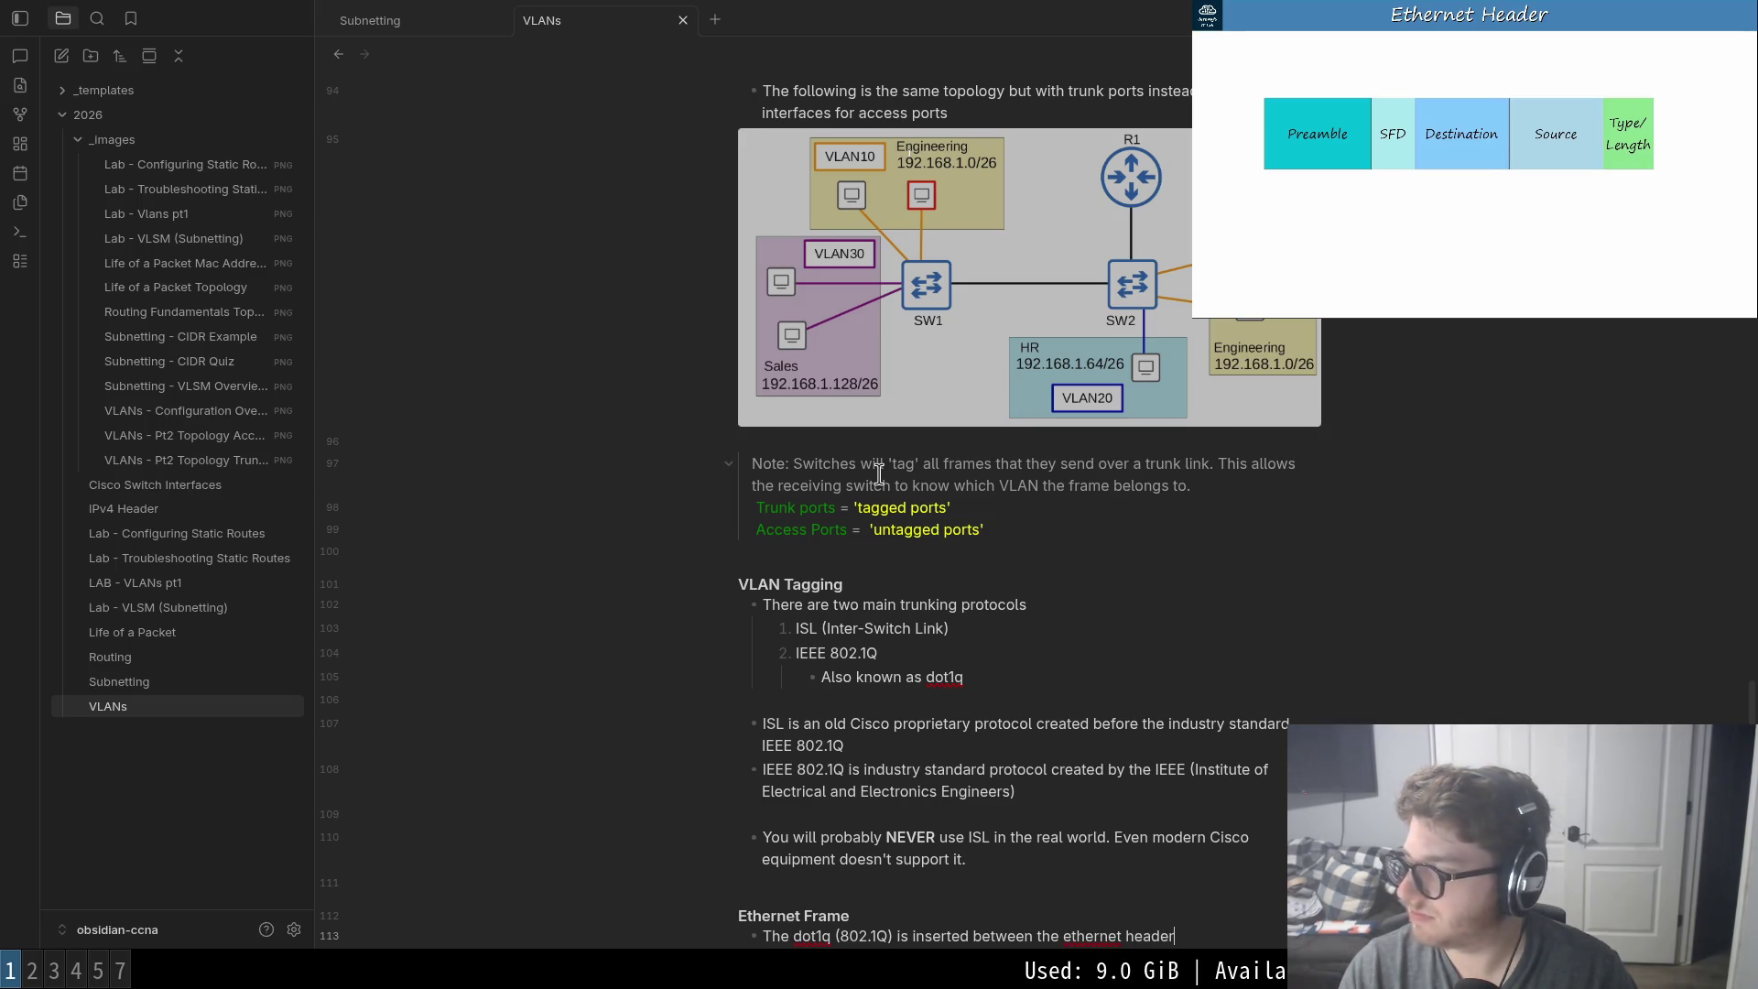
pyautogui.press('Return')
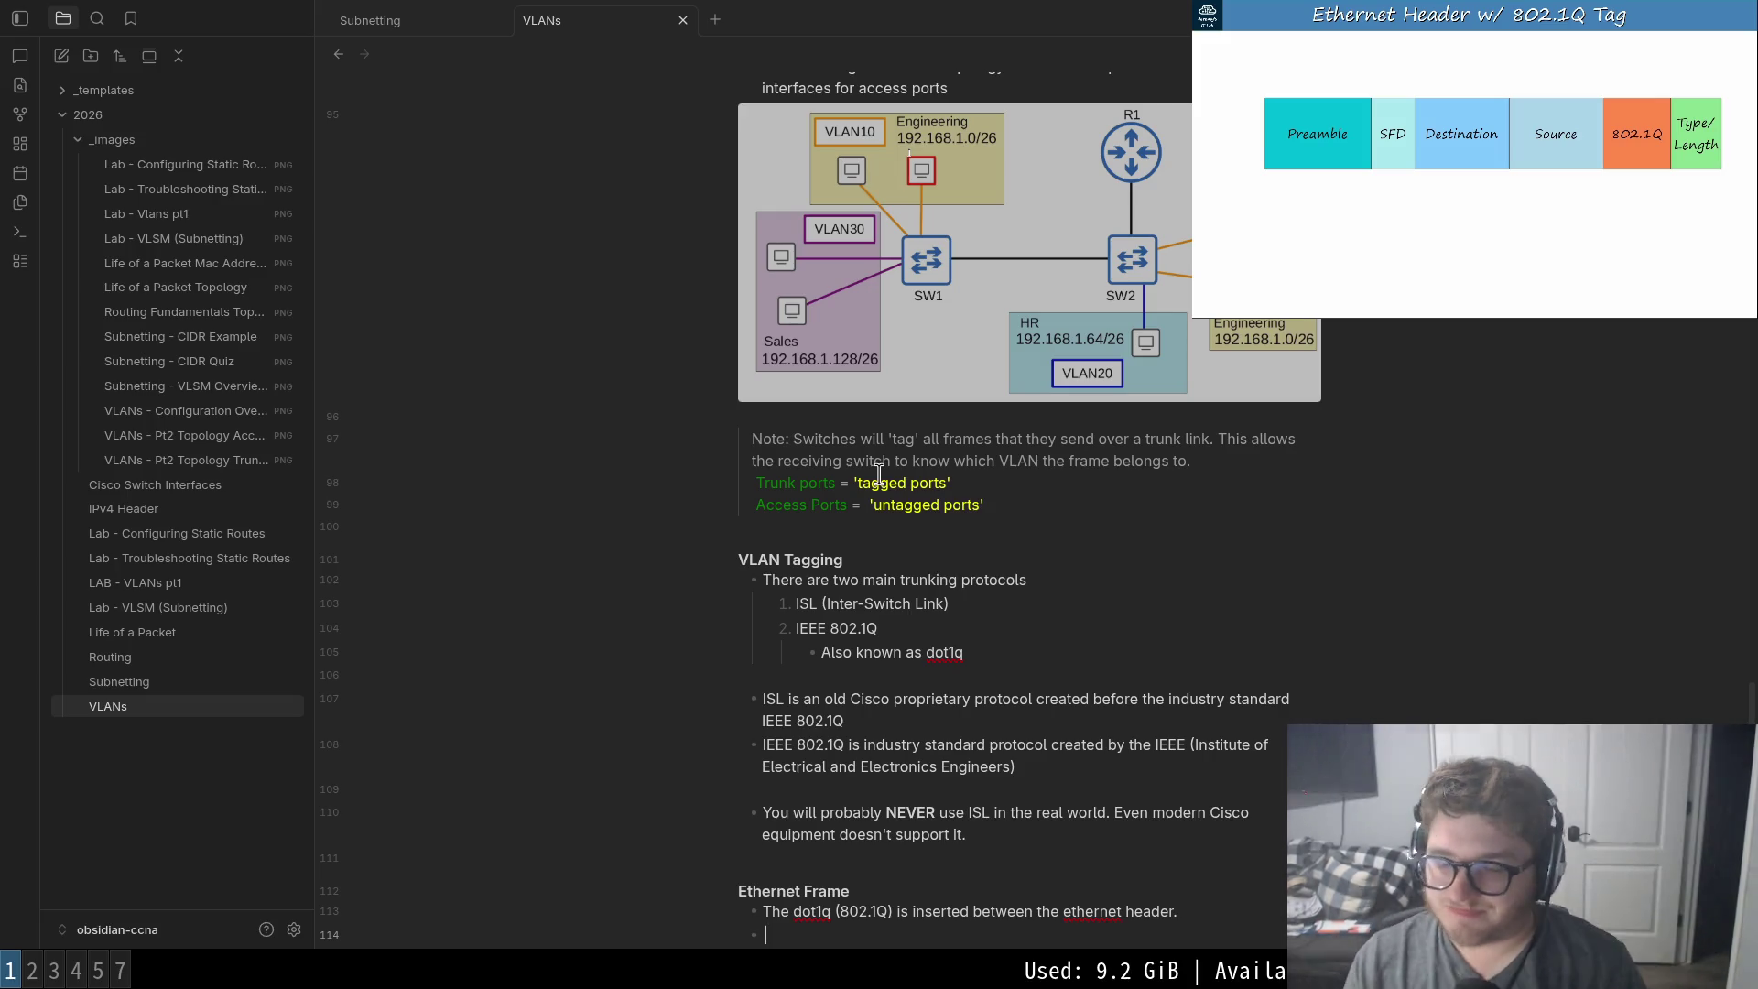
# Replace the empty bullet with an HTML span wrapping Preamble in a dark-blue colour style
pyautogui.press('BackSpace')
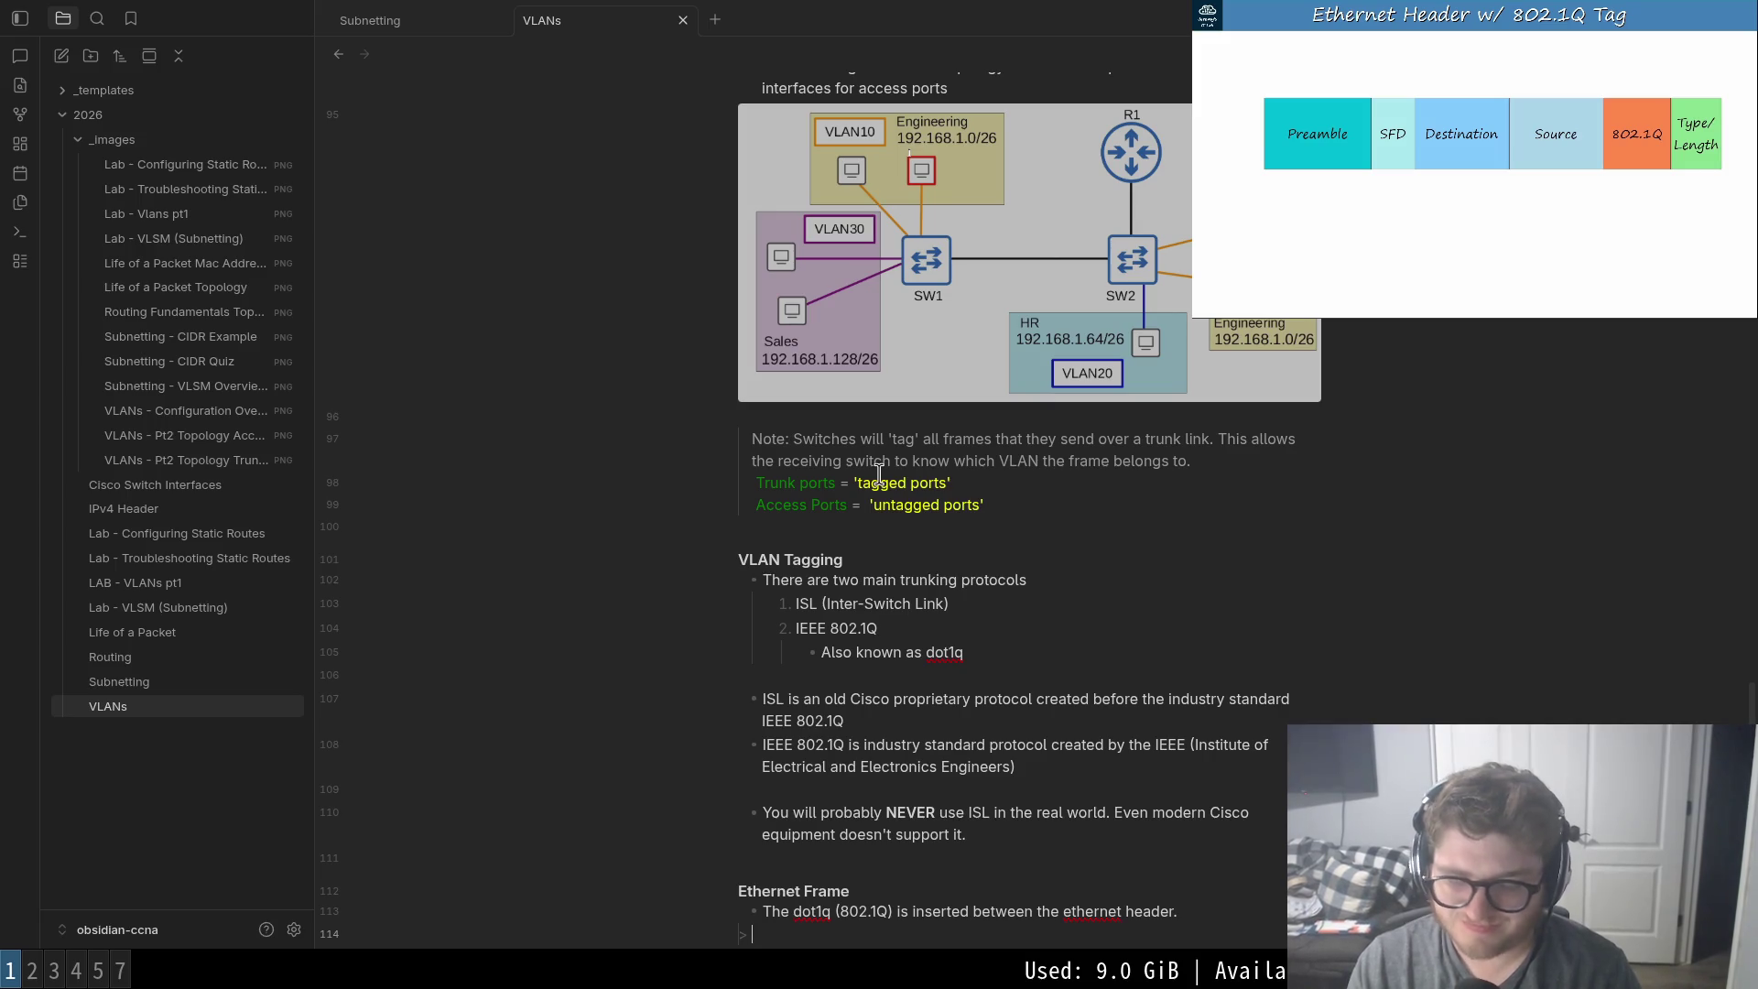
pyautogui.write('pan <>')
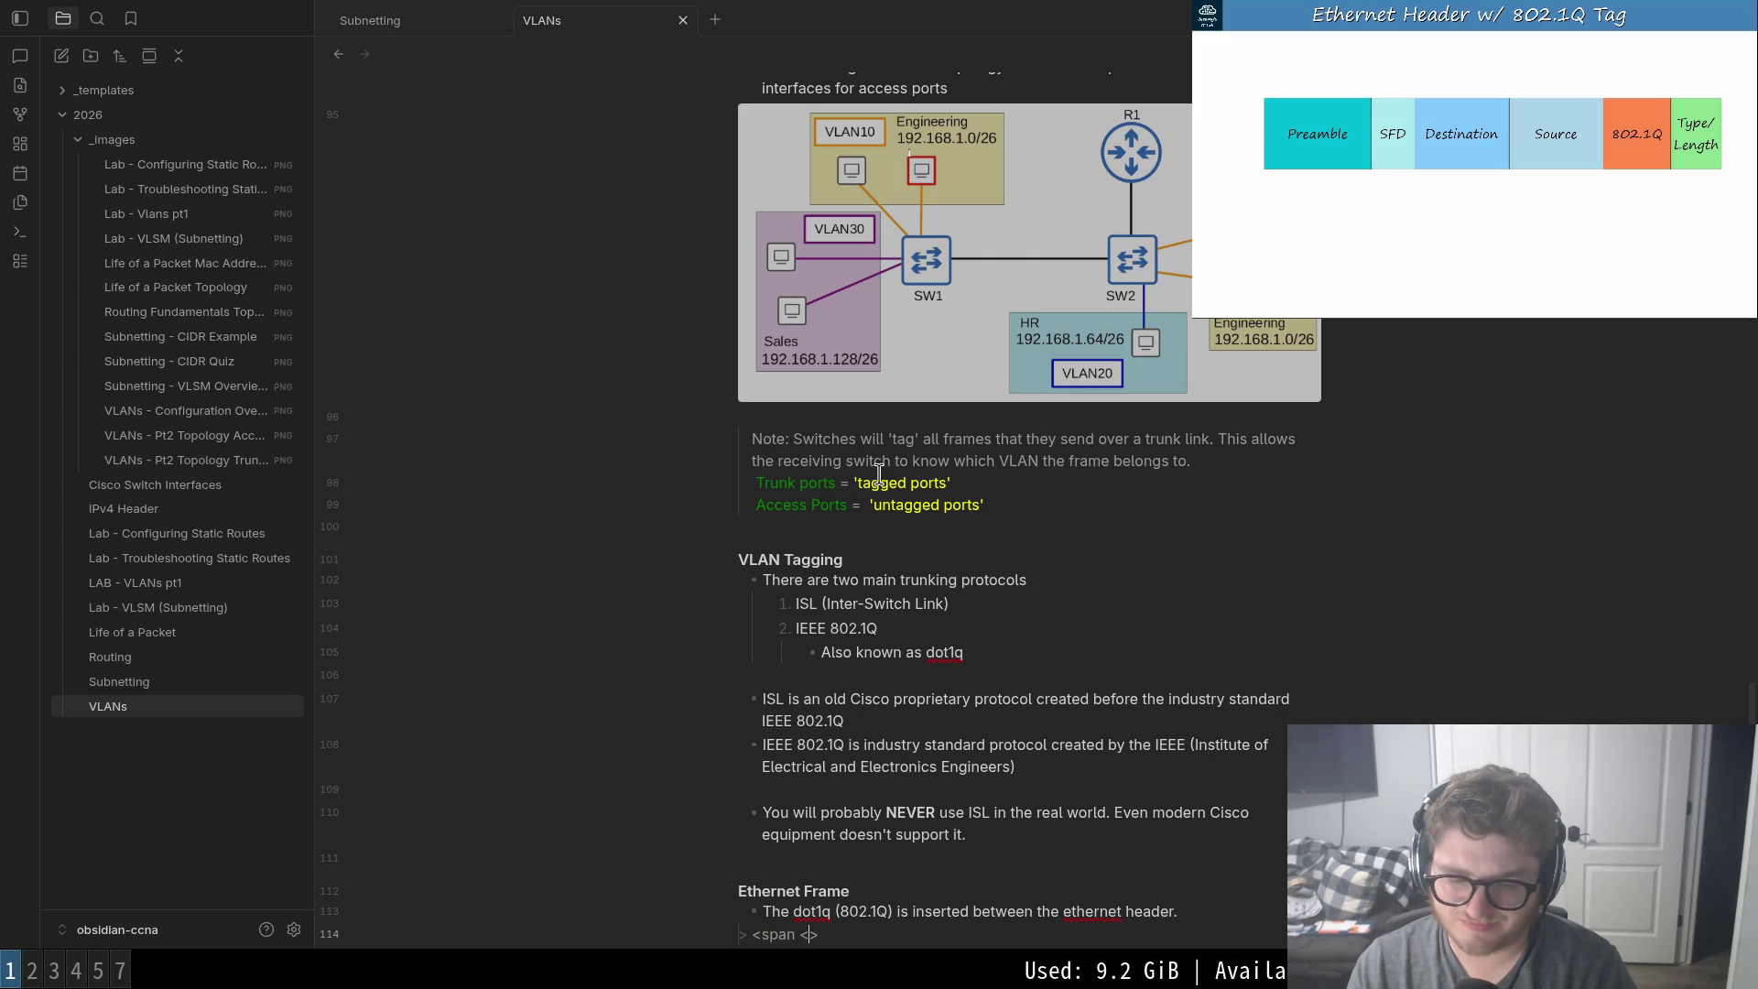
pyautogui.write(' t')
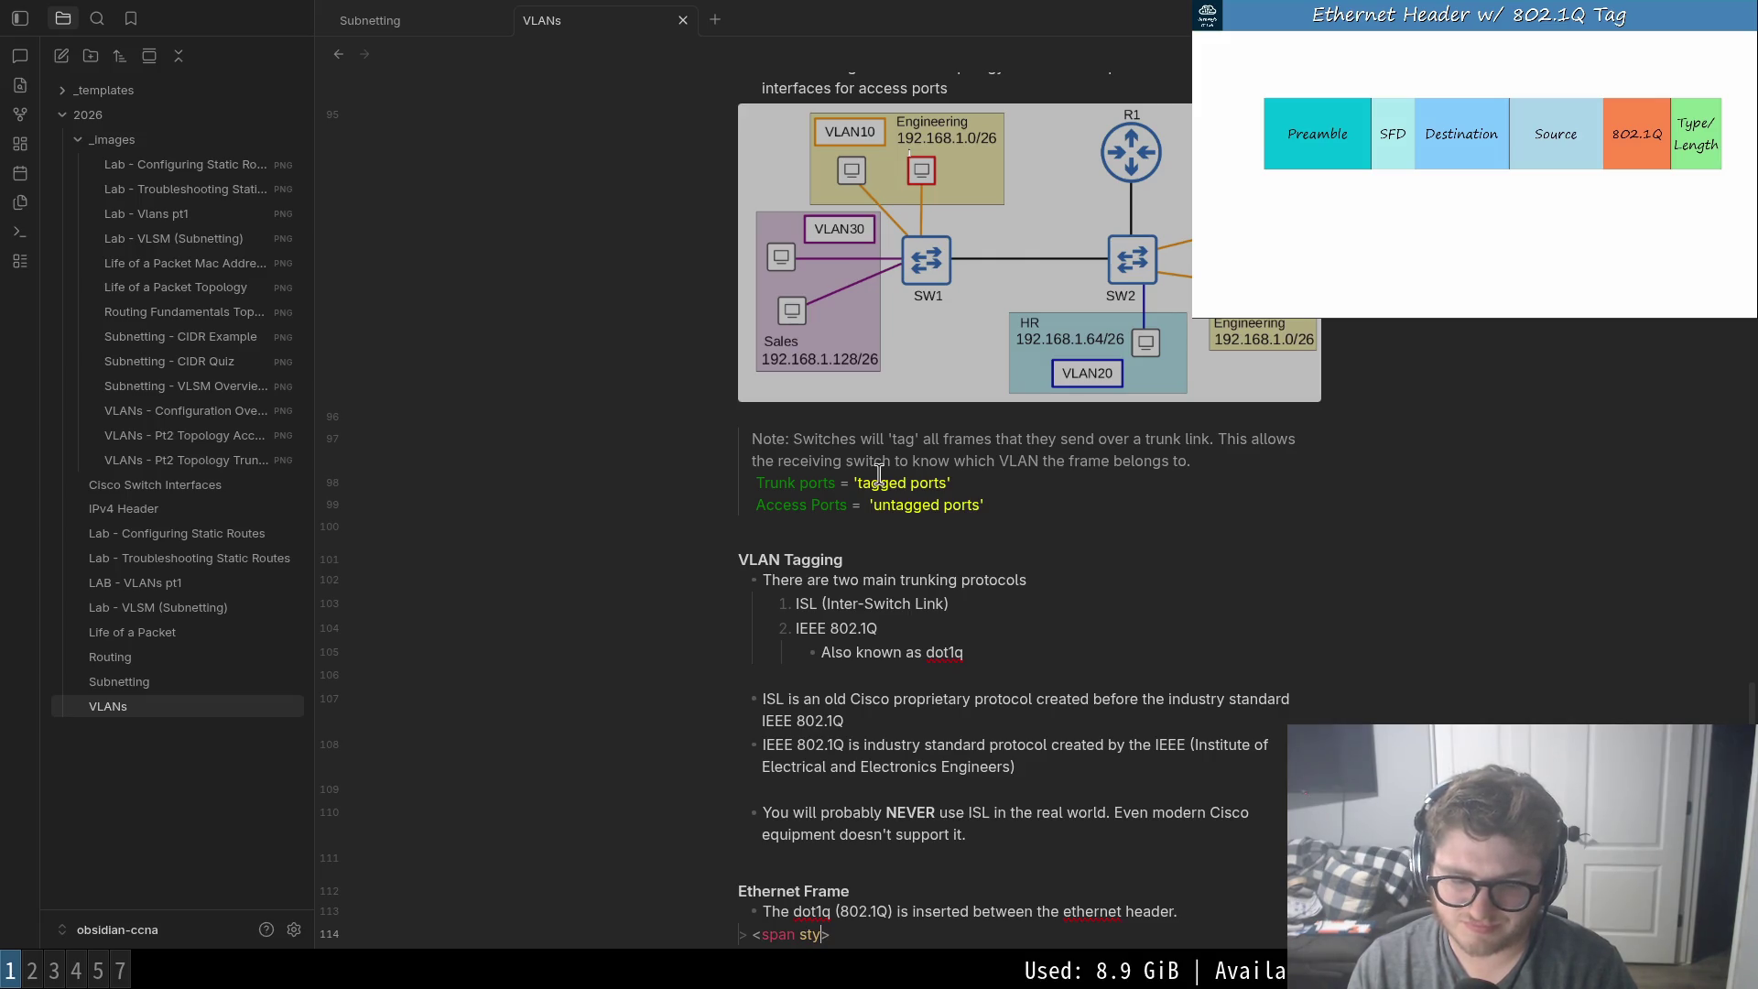
pyautogui.write('=""')
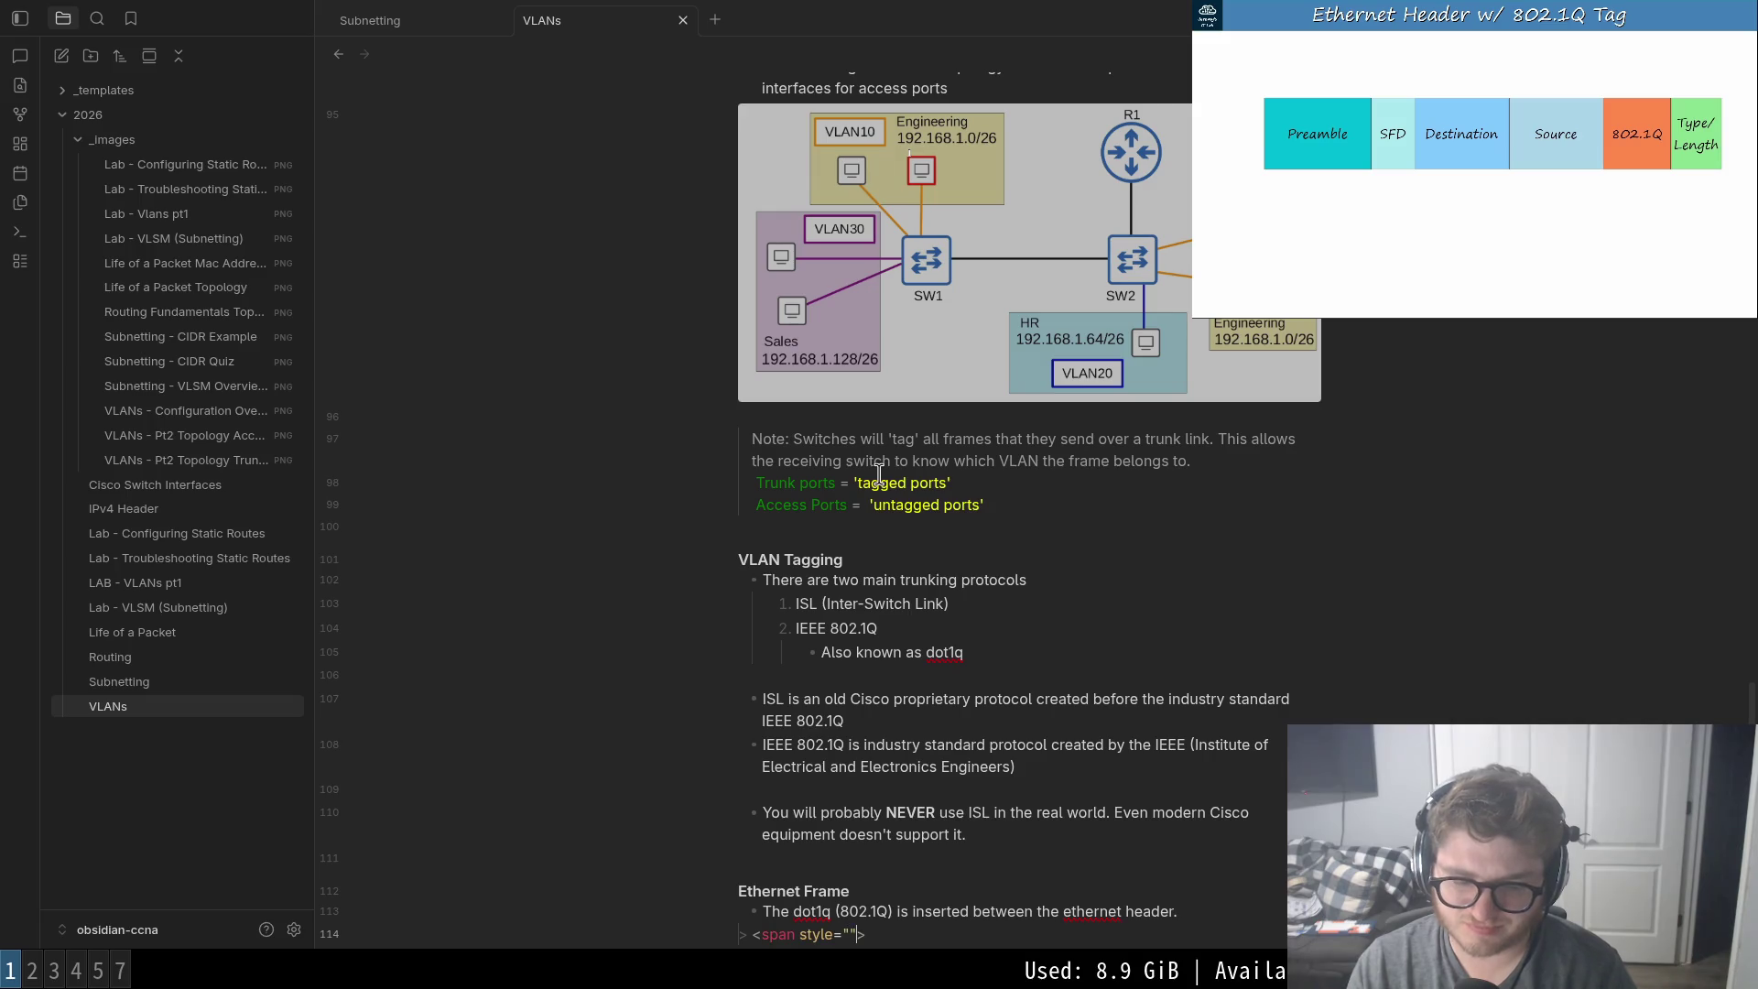
pyautogui.write('color')
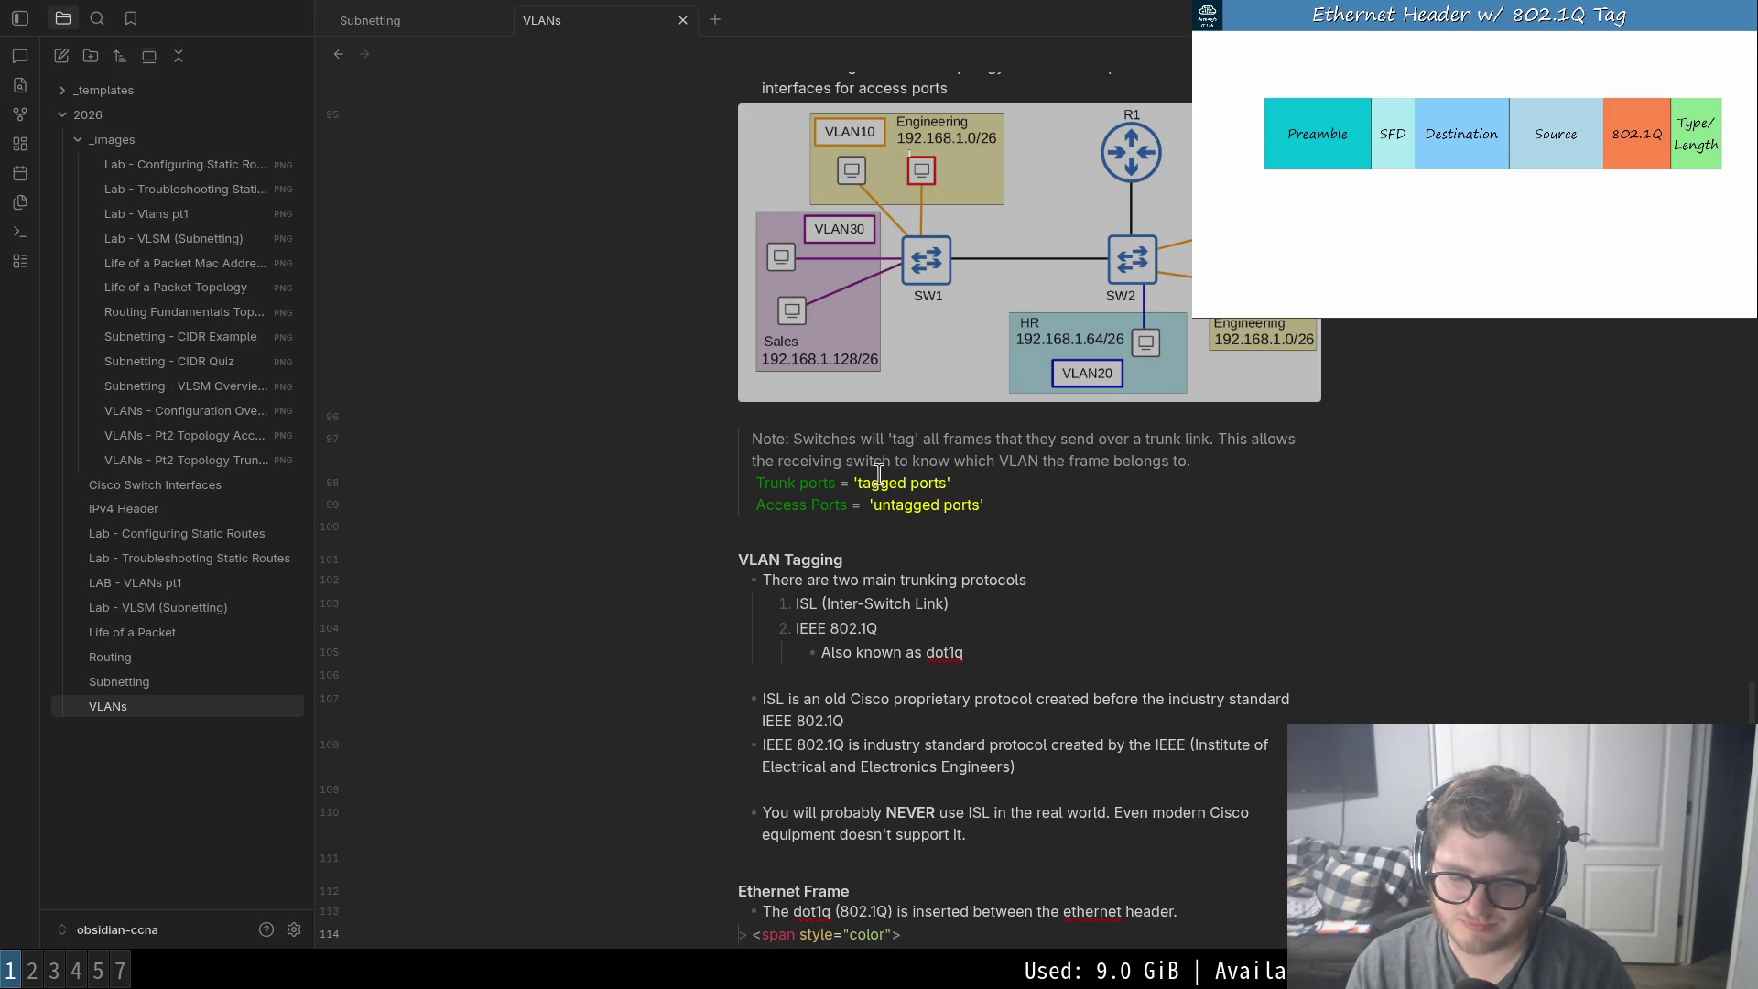
pyautogui.write('=')
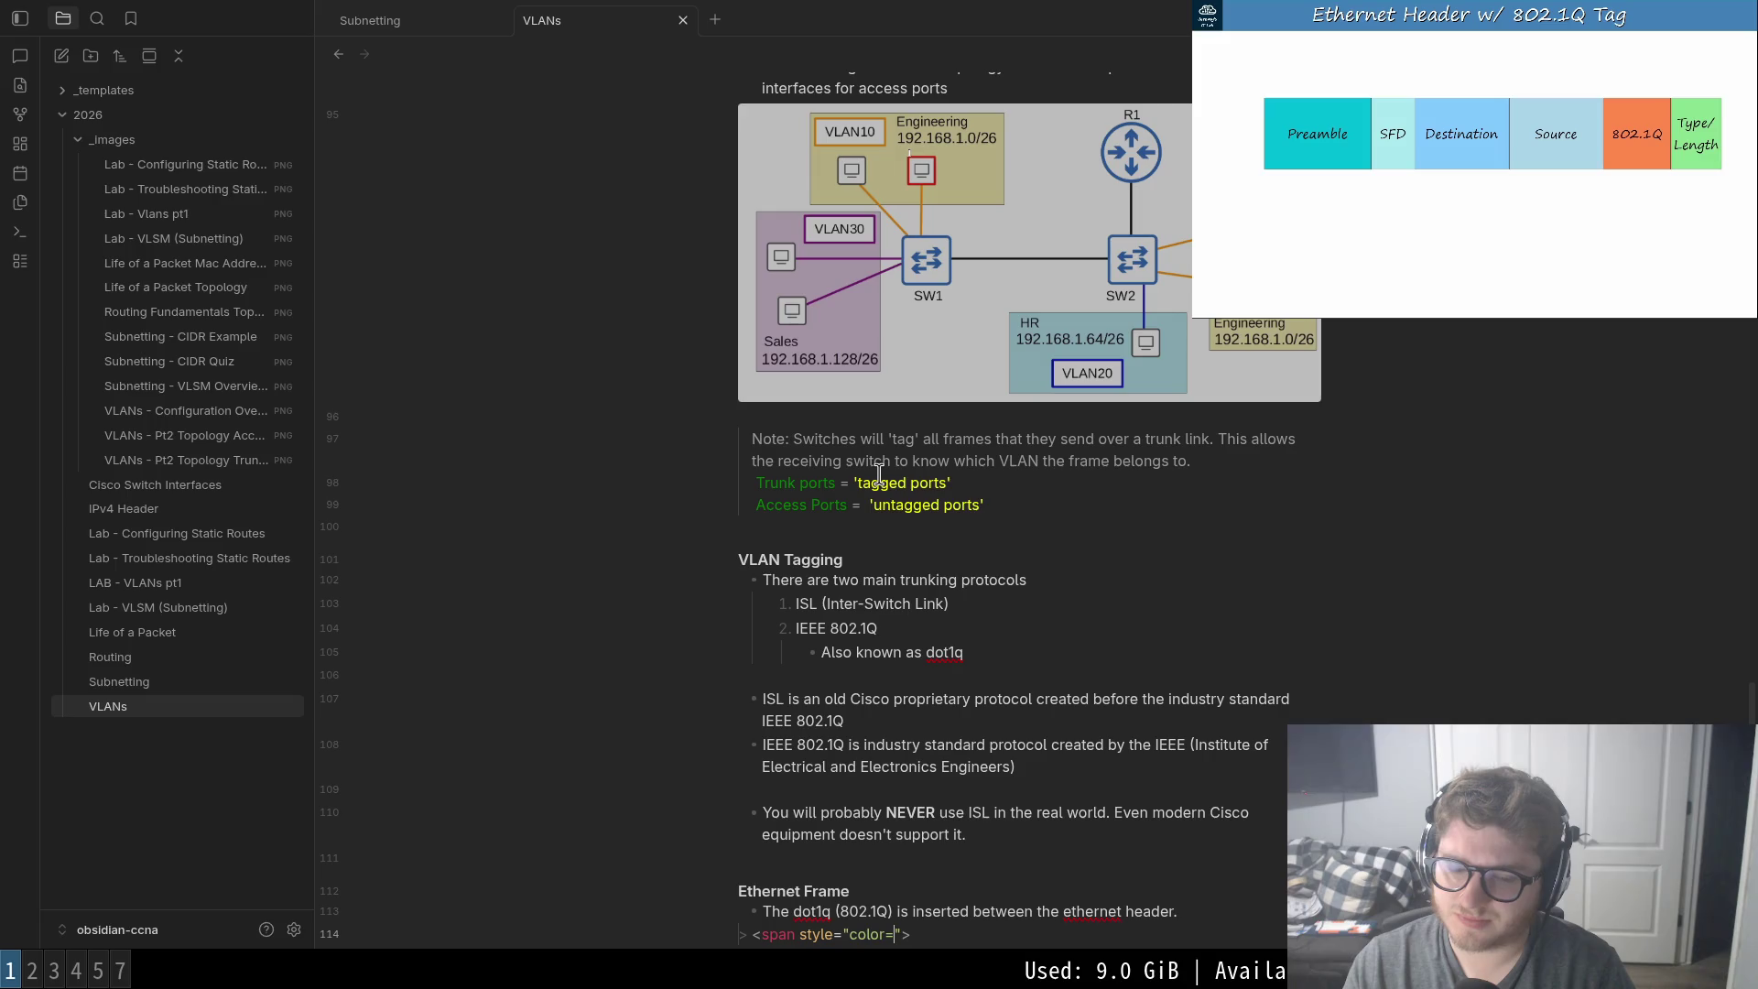
pyautogui.write('k-b')
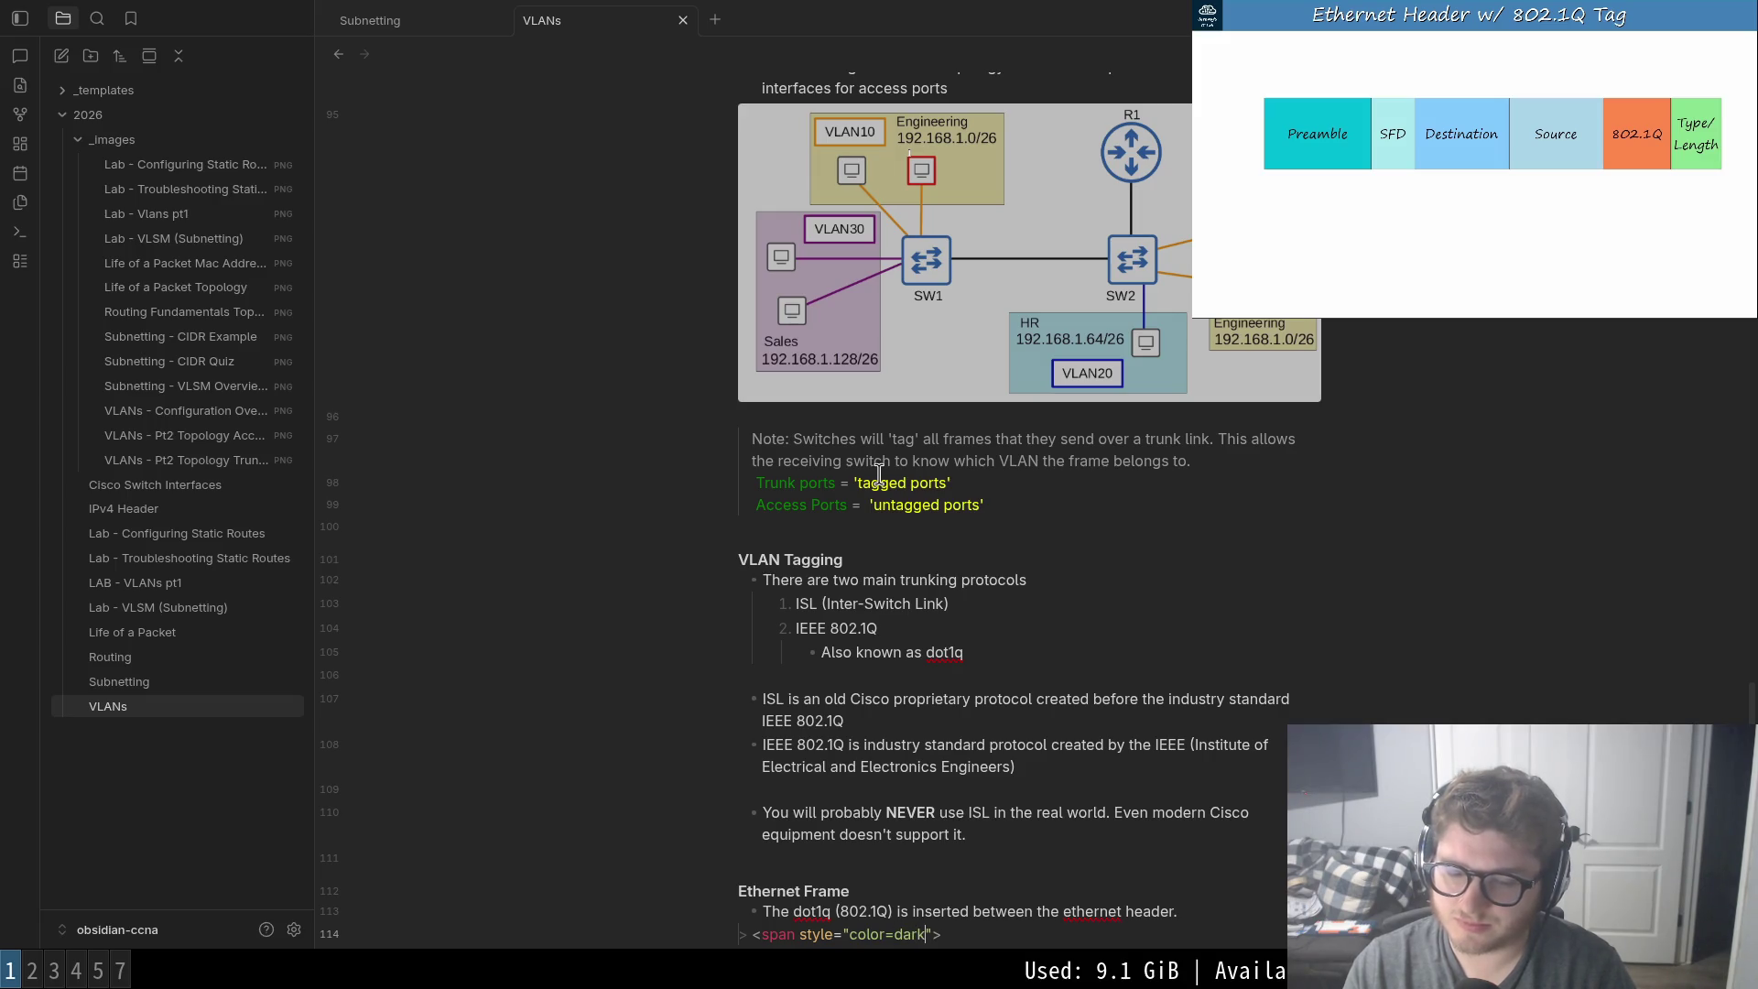
pyautogui.write('lue">')
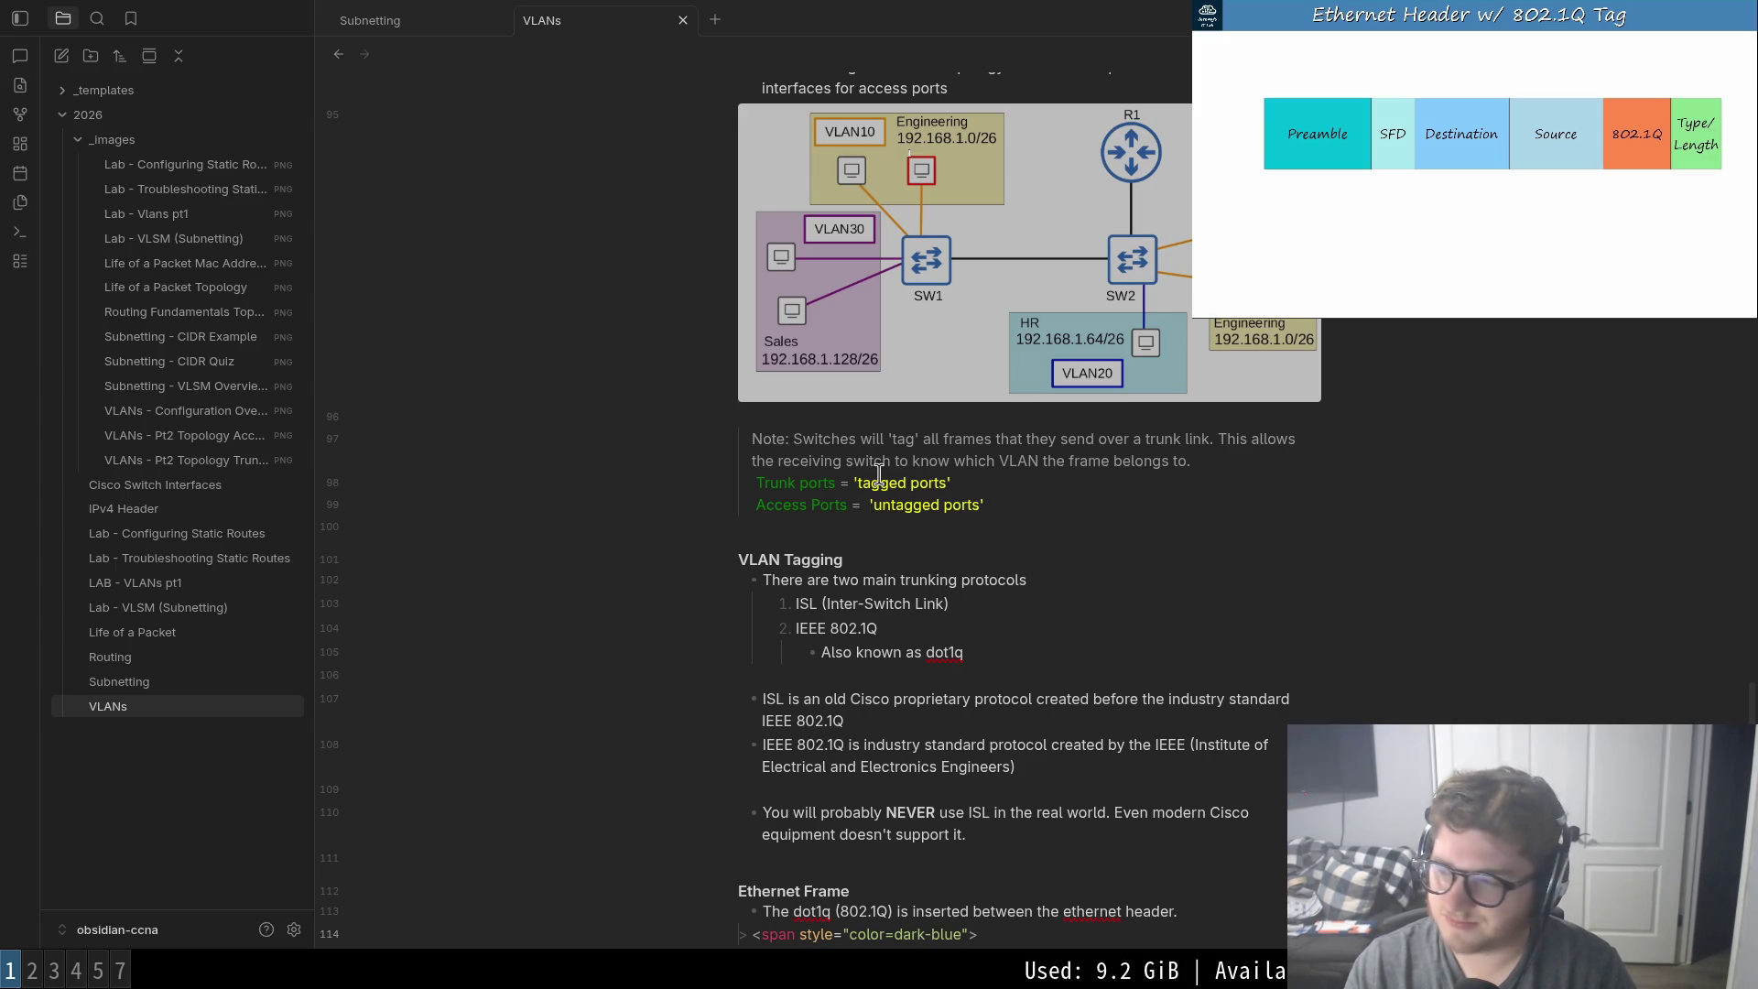
pyautogui.write('Preamble')
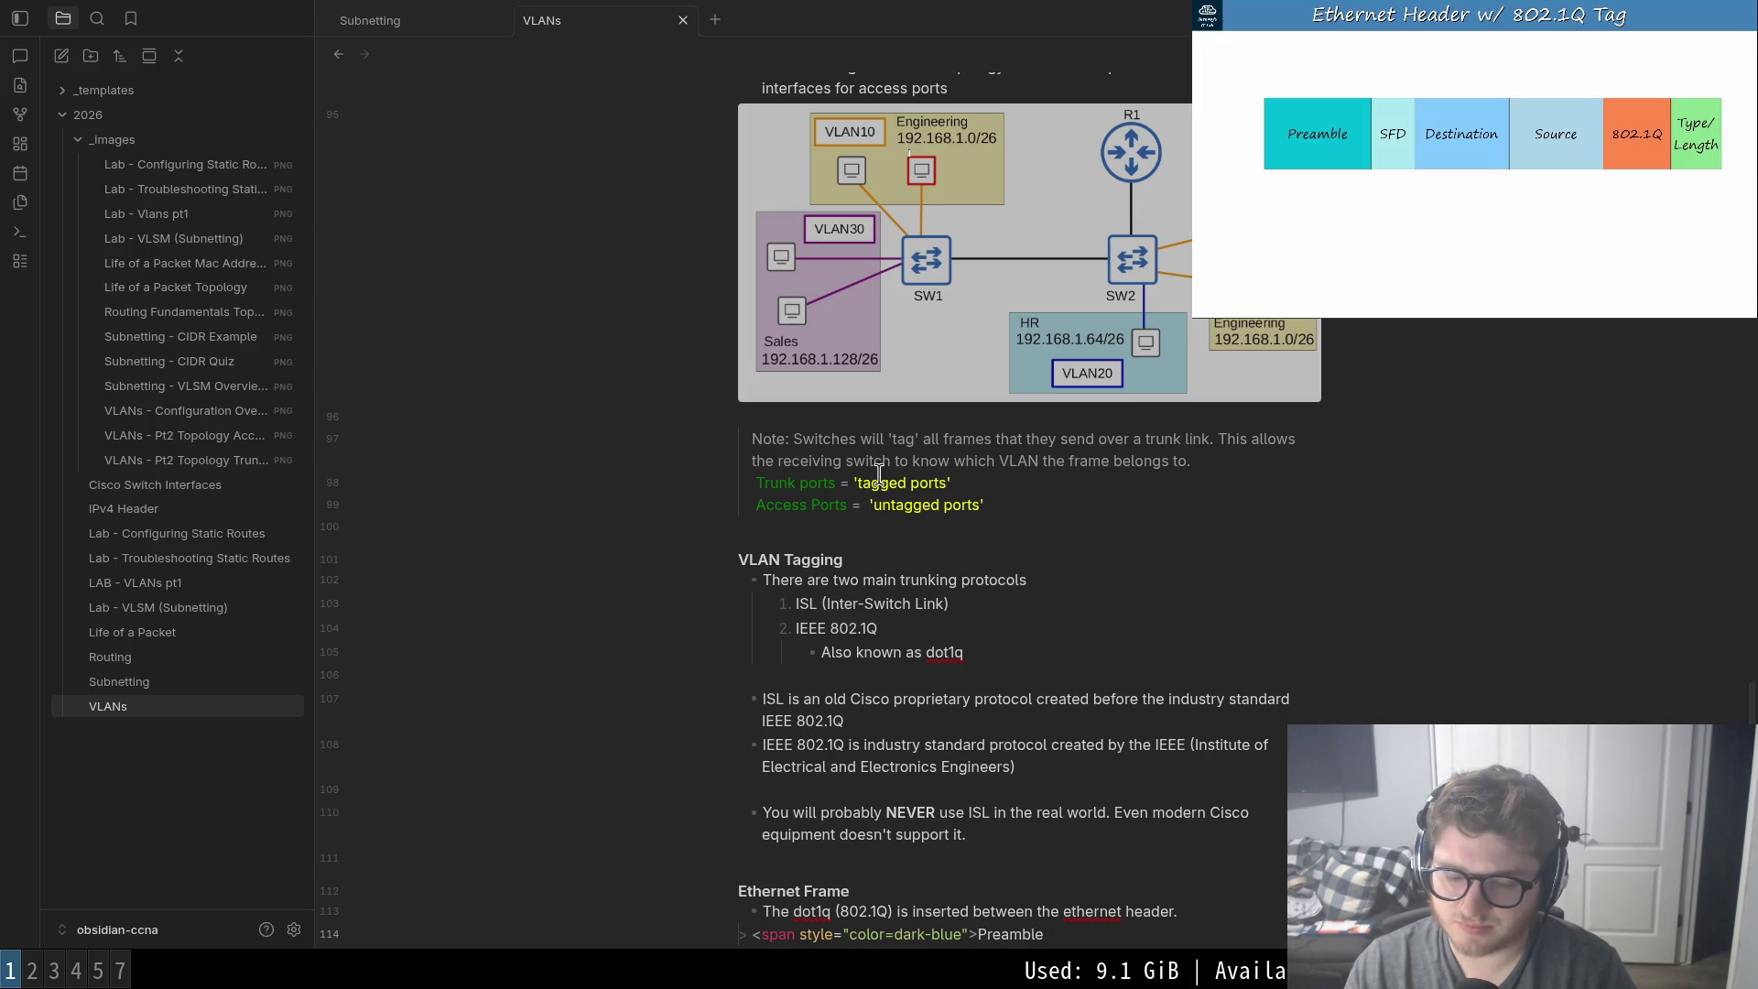
pyautogui.hotkey('ctrl', 'Left')
pyautogui.hotkey('ctrl', 'Left')
pyautogui.hotkey('ctrl', 'Left')
pyautogui.hotkey('ctrl', 'Left')
pyautogui.hotkey('ctrl', 'Left')
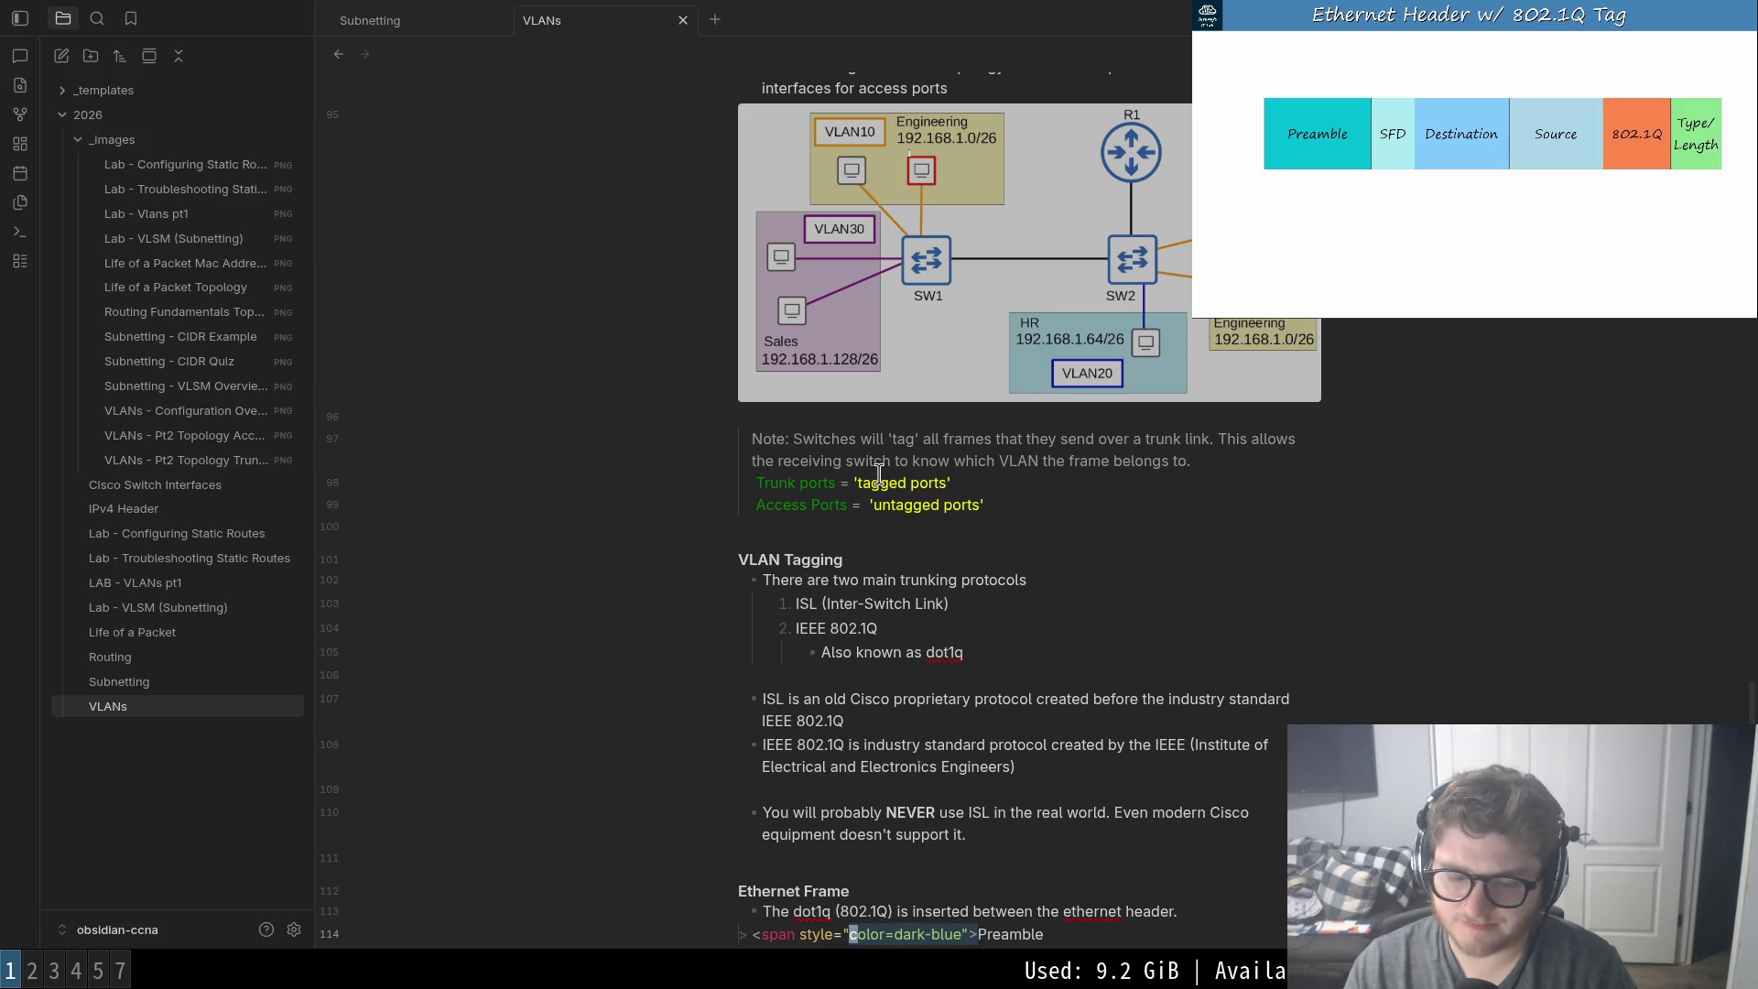
pyautogui.hotkey('ctrl', 'Left')
pyautogui.hotkey('ctrl', 'Left')
pyautogui.hotkey('ctrl', 'Left')
pyautogui.press('End')
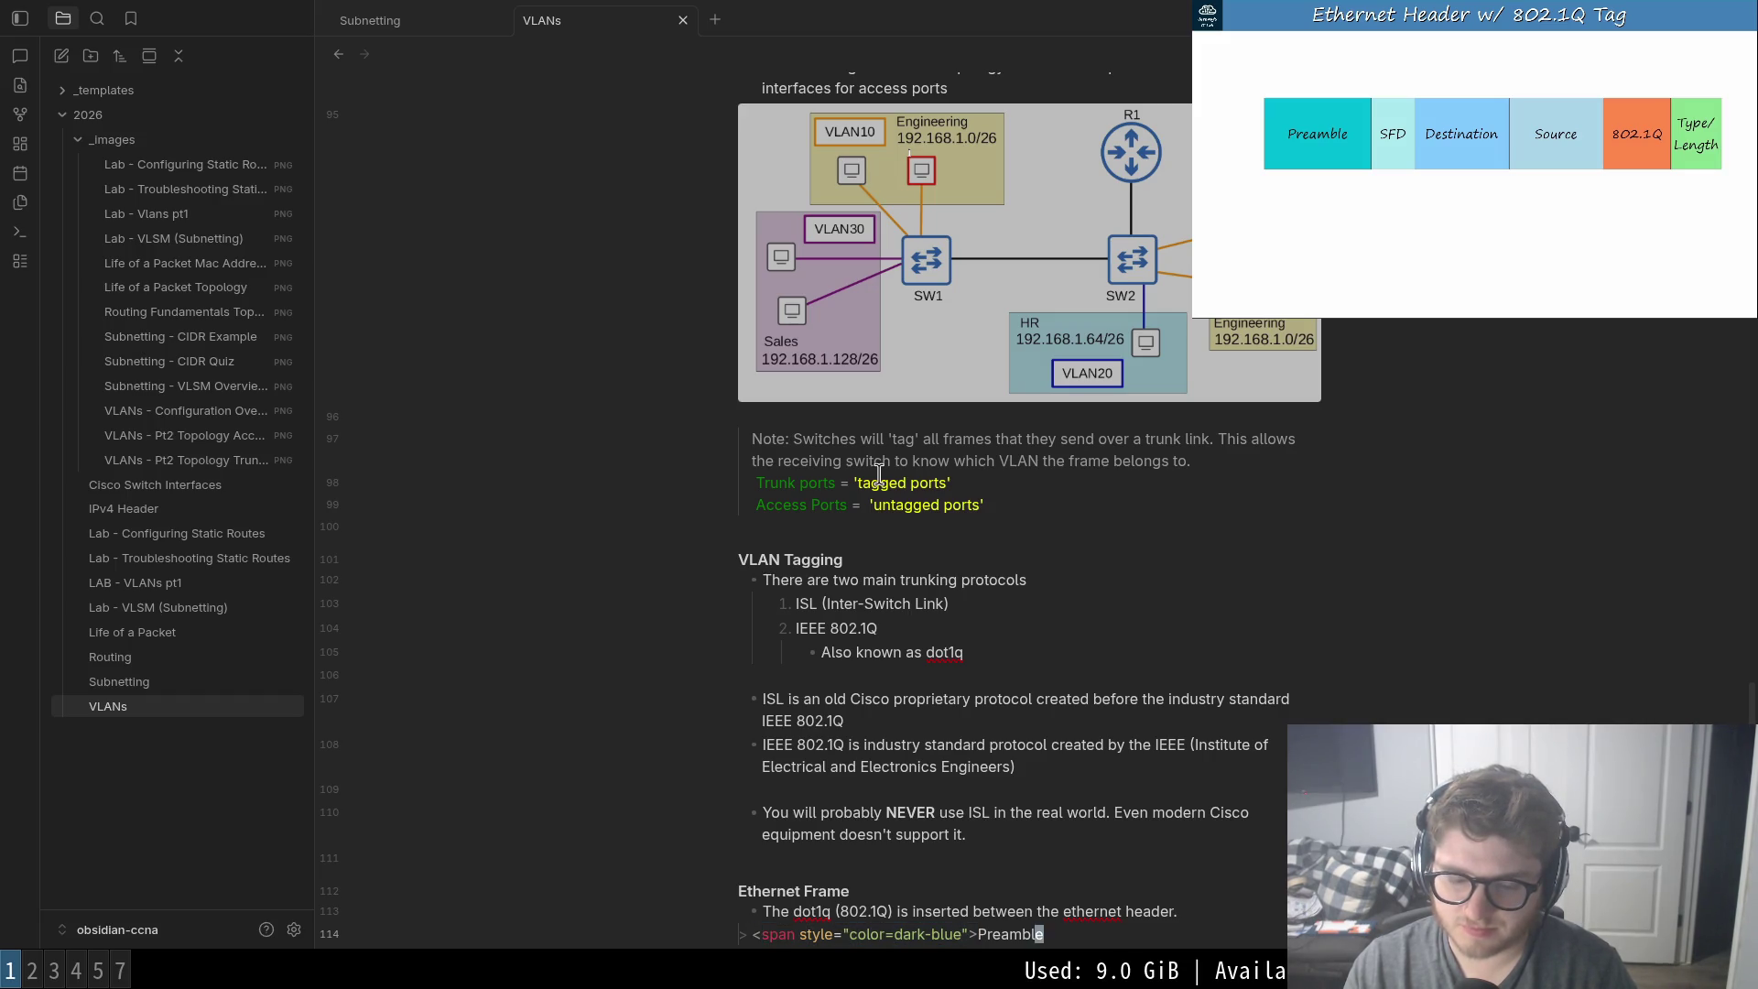
pyautogui.write('/span')
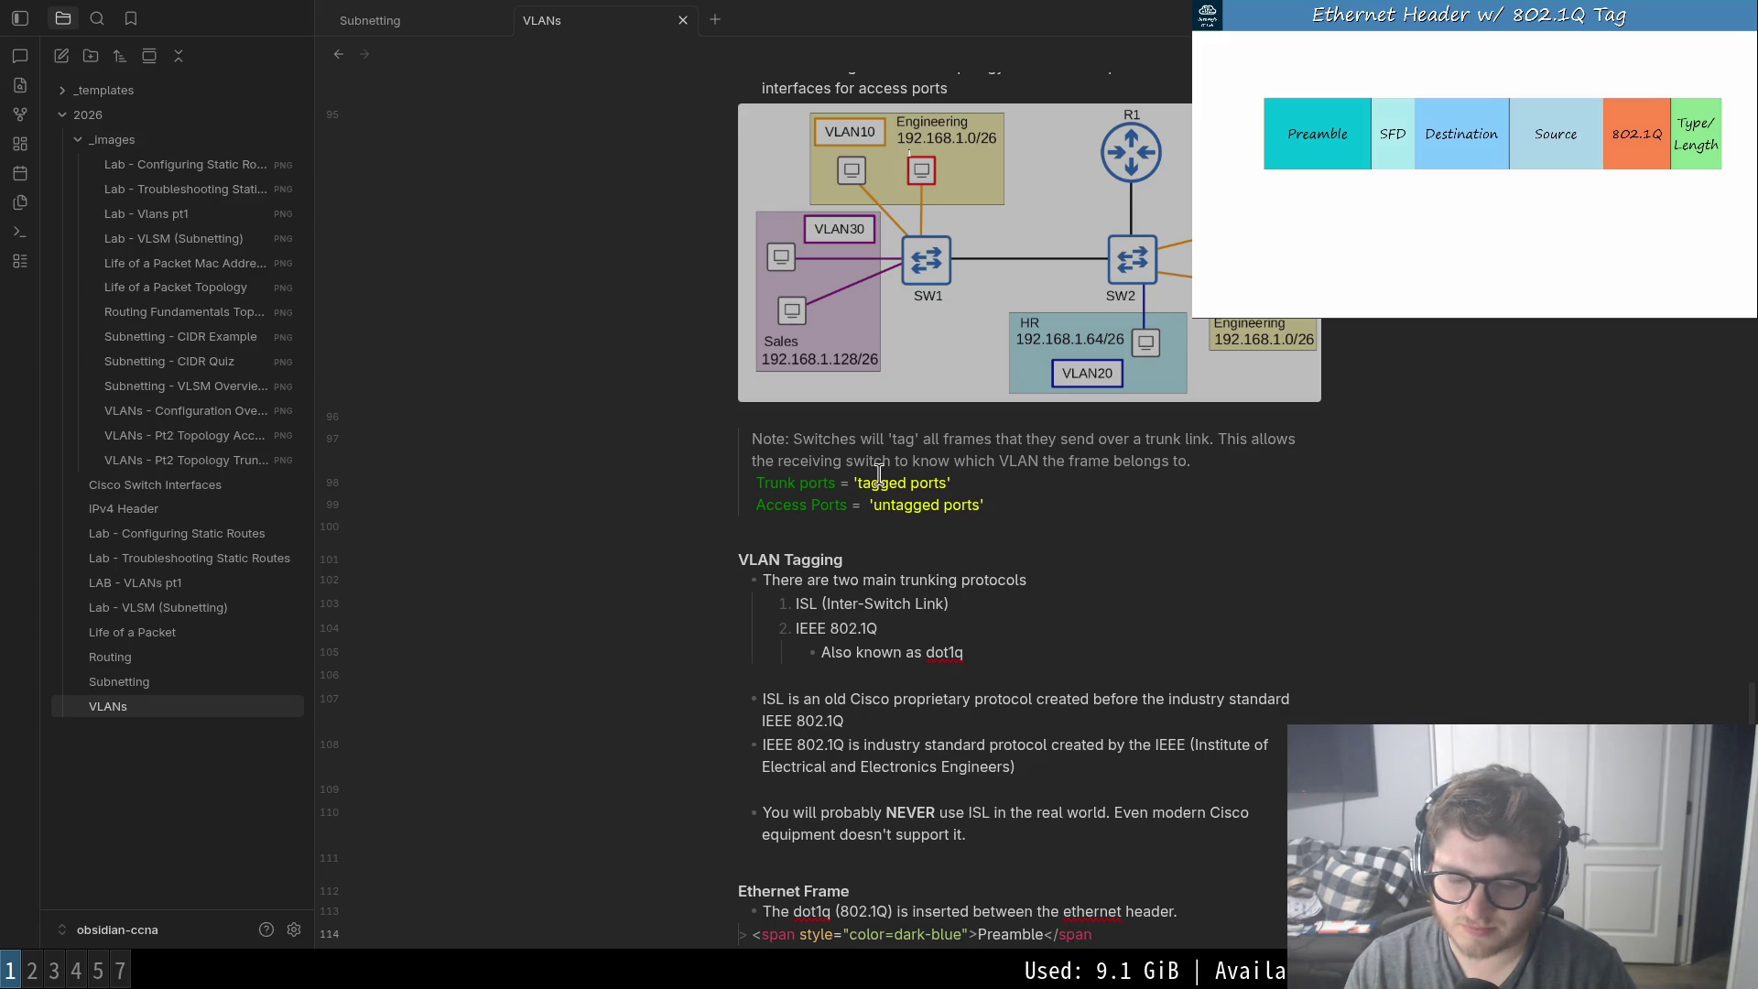
pyautogui.write('> Preamble')
pyautogui.press('Escape')
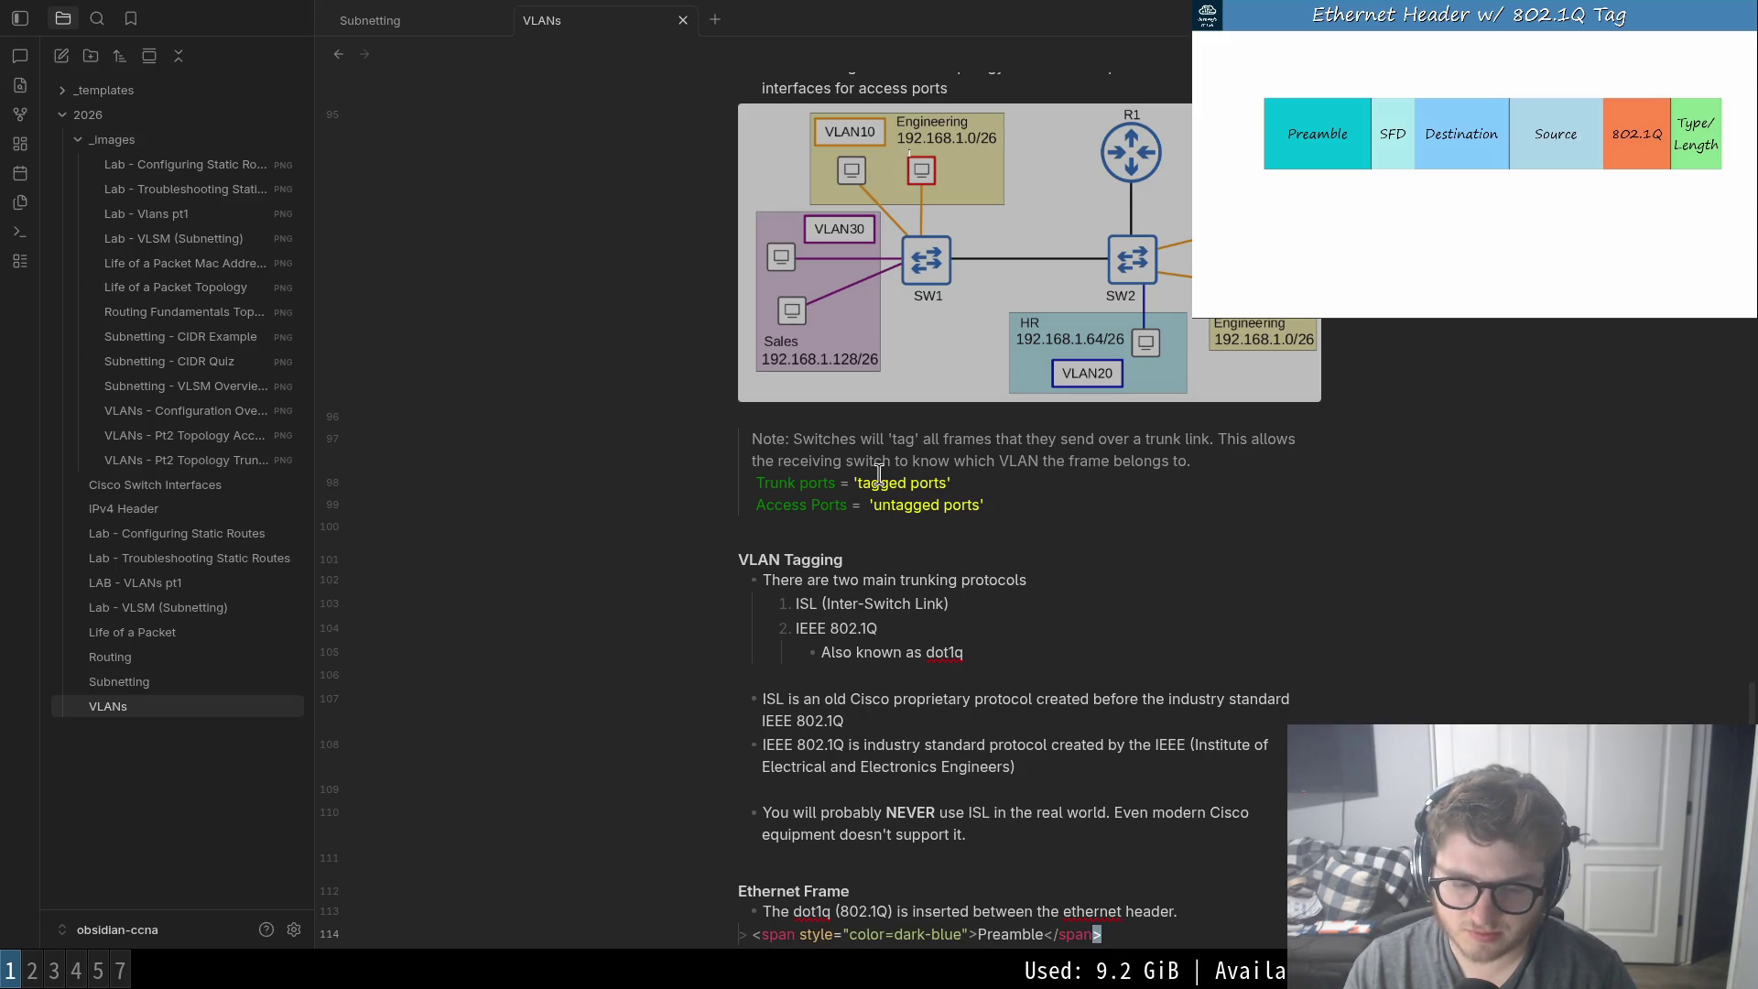
# Experiment with removing and restoring 'dark-' in the span's colour value
pyautogui.press('h')
pyautogui.press('h')
pyautogui.press('h')
pyautogui.press('h')
pyautogui.press('h')
pyautogui.press('h')
pyautogui.press('l')
pyautogui.press('b')
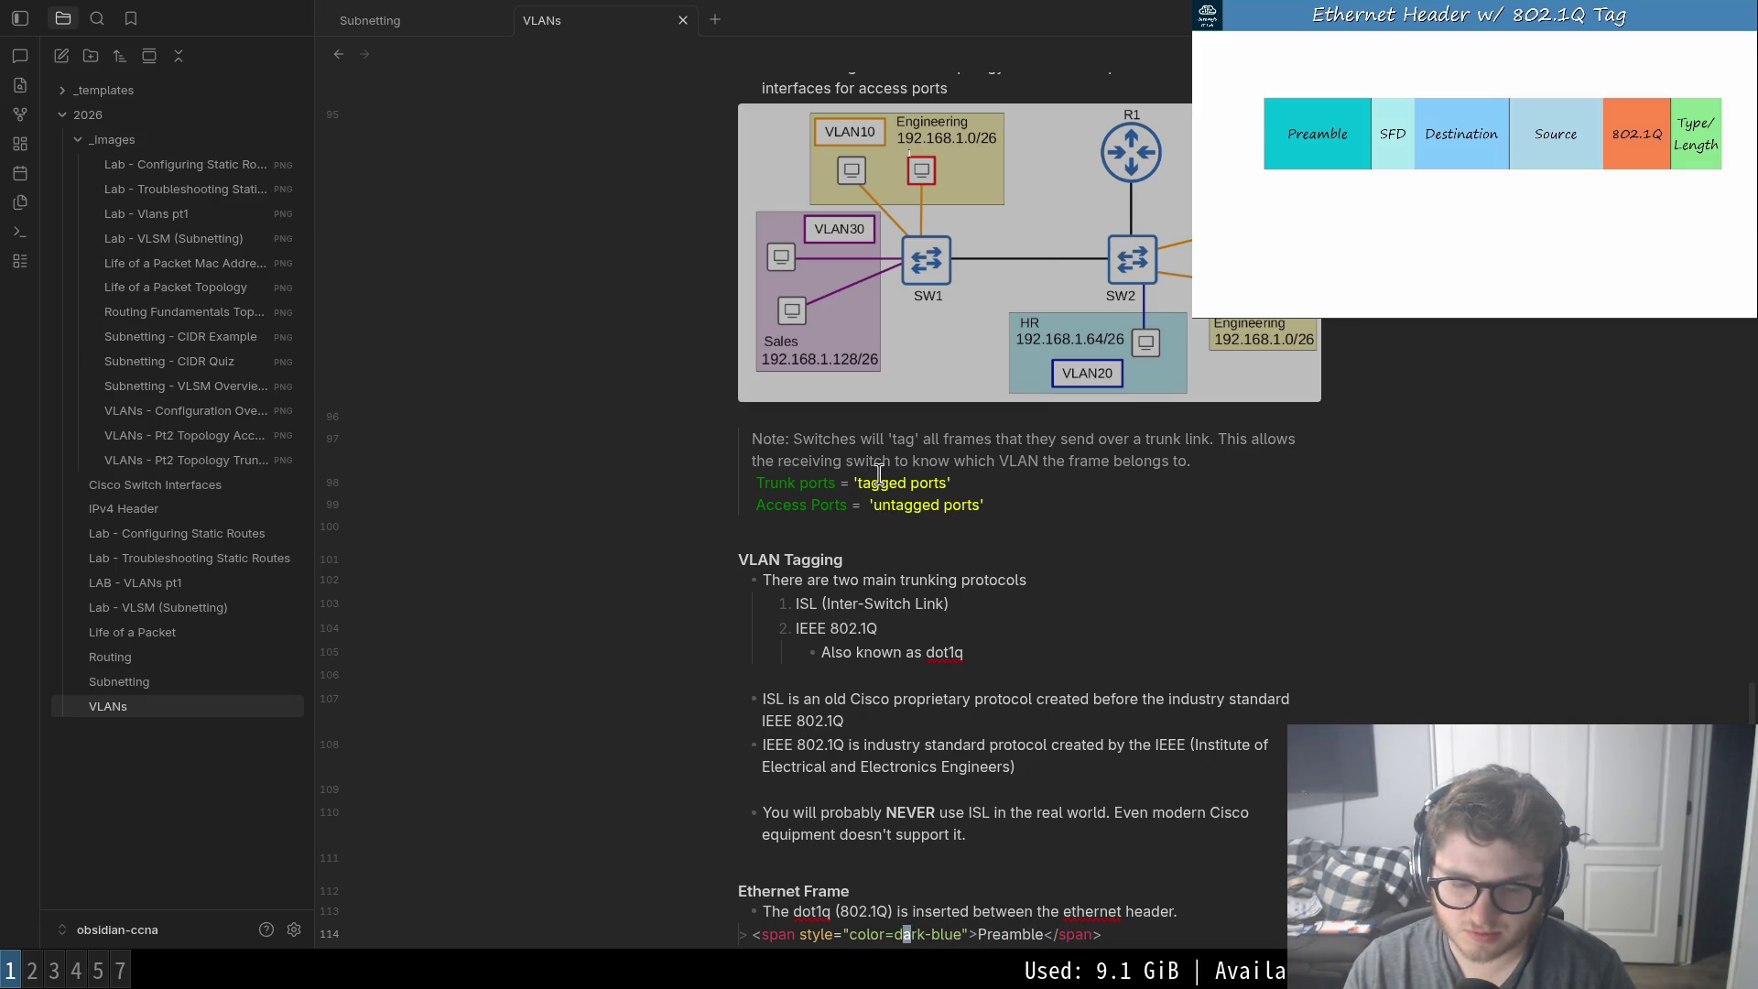
pyautogui.press('d')
pyautogui.press('w')
pyautogui.write('xA')
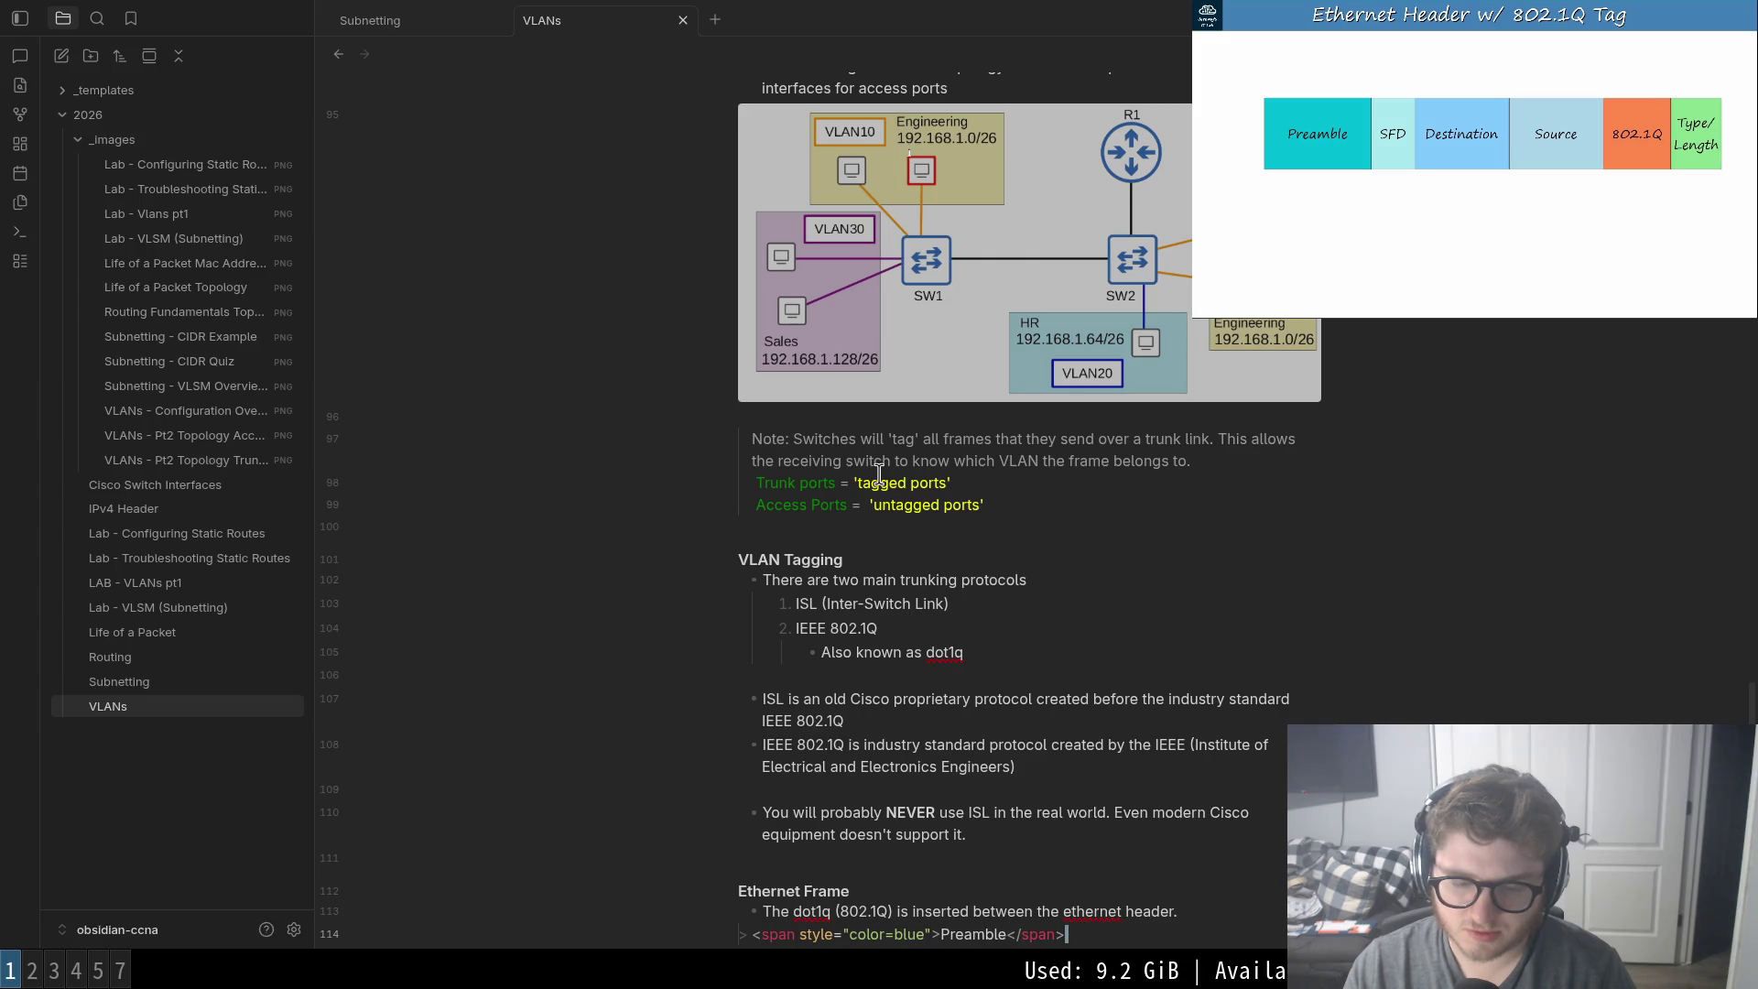
pyautogui.press('BackSpace')
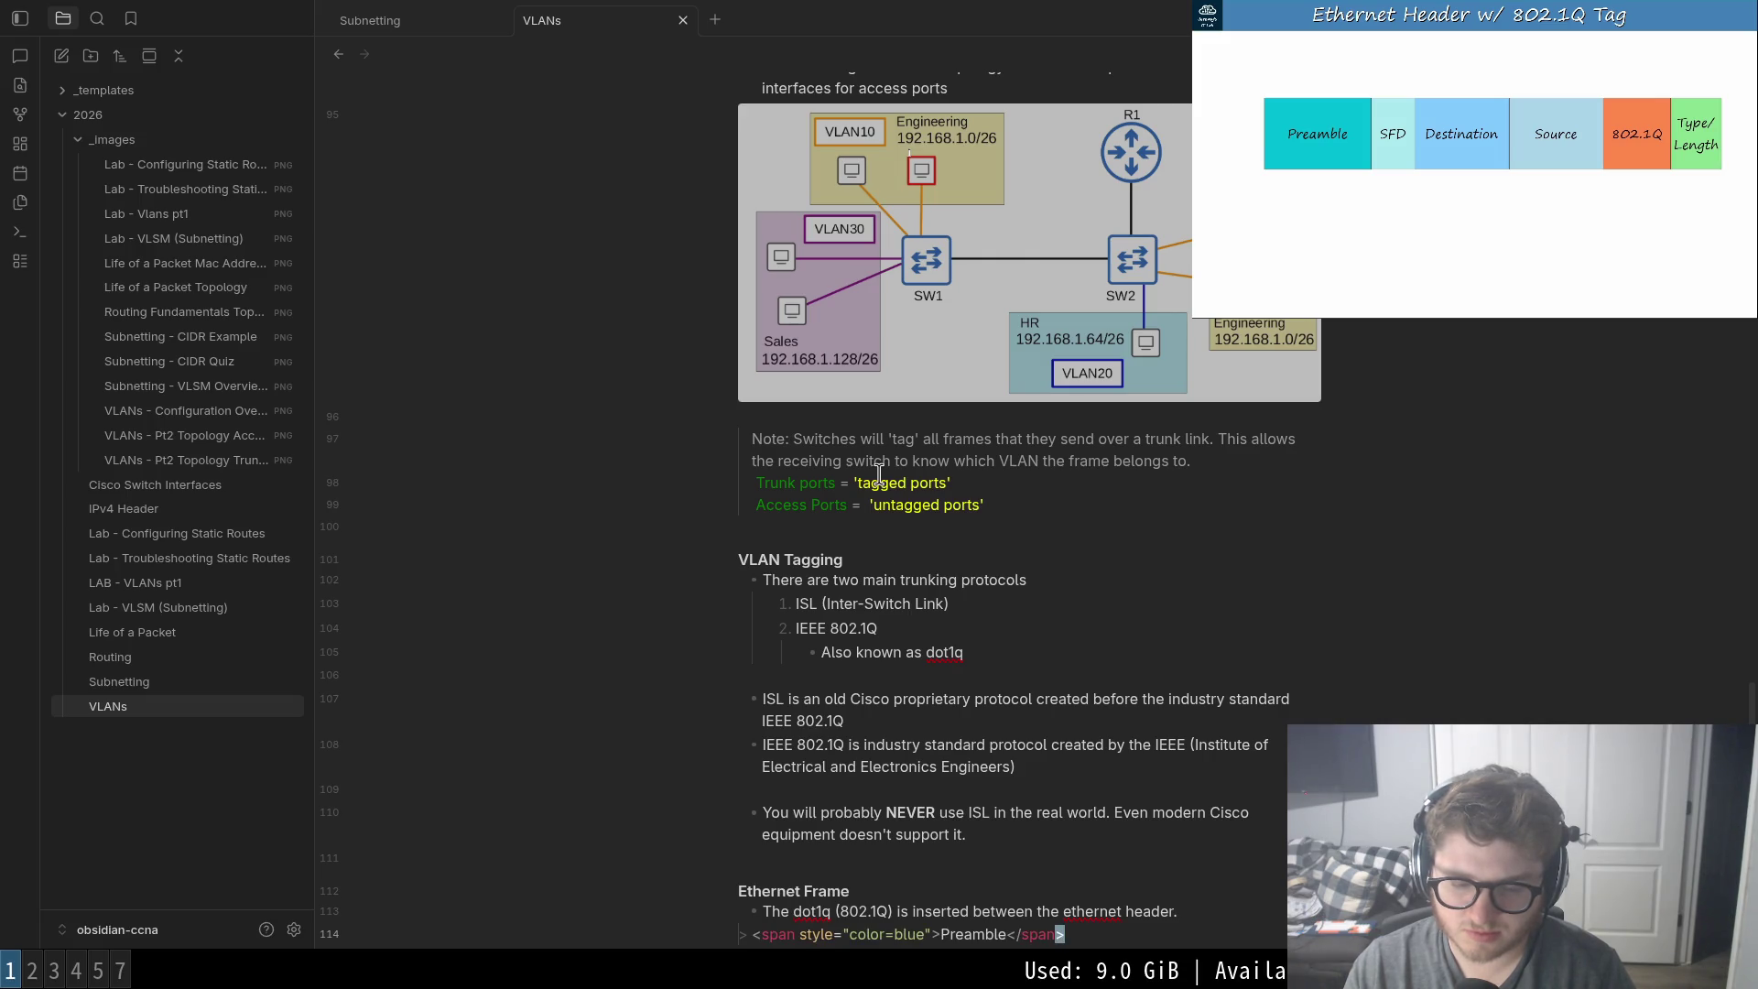
pyautogui.press('Escape')
pyautogui.press('h')
pyautogui.press('h')
pyautogui.press('h')
pyautogui.press('h')
pyautogui.press('h')
pyautogui.press('h')
pyautogui.press('h')
pyautogui.press('h')
pyautogui.press('h')
pyautogui.press('k')
pyautogui.press('j')
pyautogui.press('k')
pyautogui.press('j')
pyautogui.press('l')
pyautogui.press('l')
pyautogui.press('l')
pyautogui.write('idark-')
pyautogui.press('Escape')
pyautogui.write('hr:')
# Add the semicolon after the colour and settle on plain blue so Preamble renders blue
pyautogui.press('e')
pyautogui.press('e')
pyautogui.write('a;')
pyautogui.press('Escape')
pyautogui.press('l')
pyautogui.press('l')
pyautogui.press('w')
pyautogui.press('w')
pyautogui.press('w')
pyautogui.press('w')
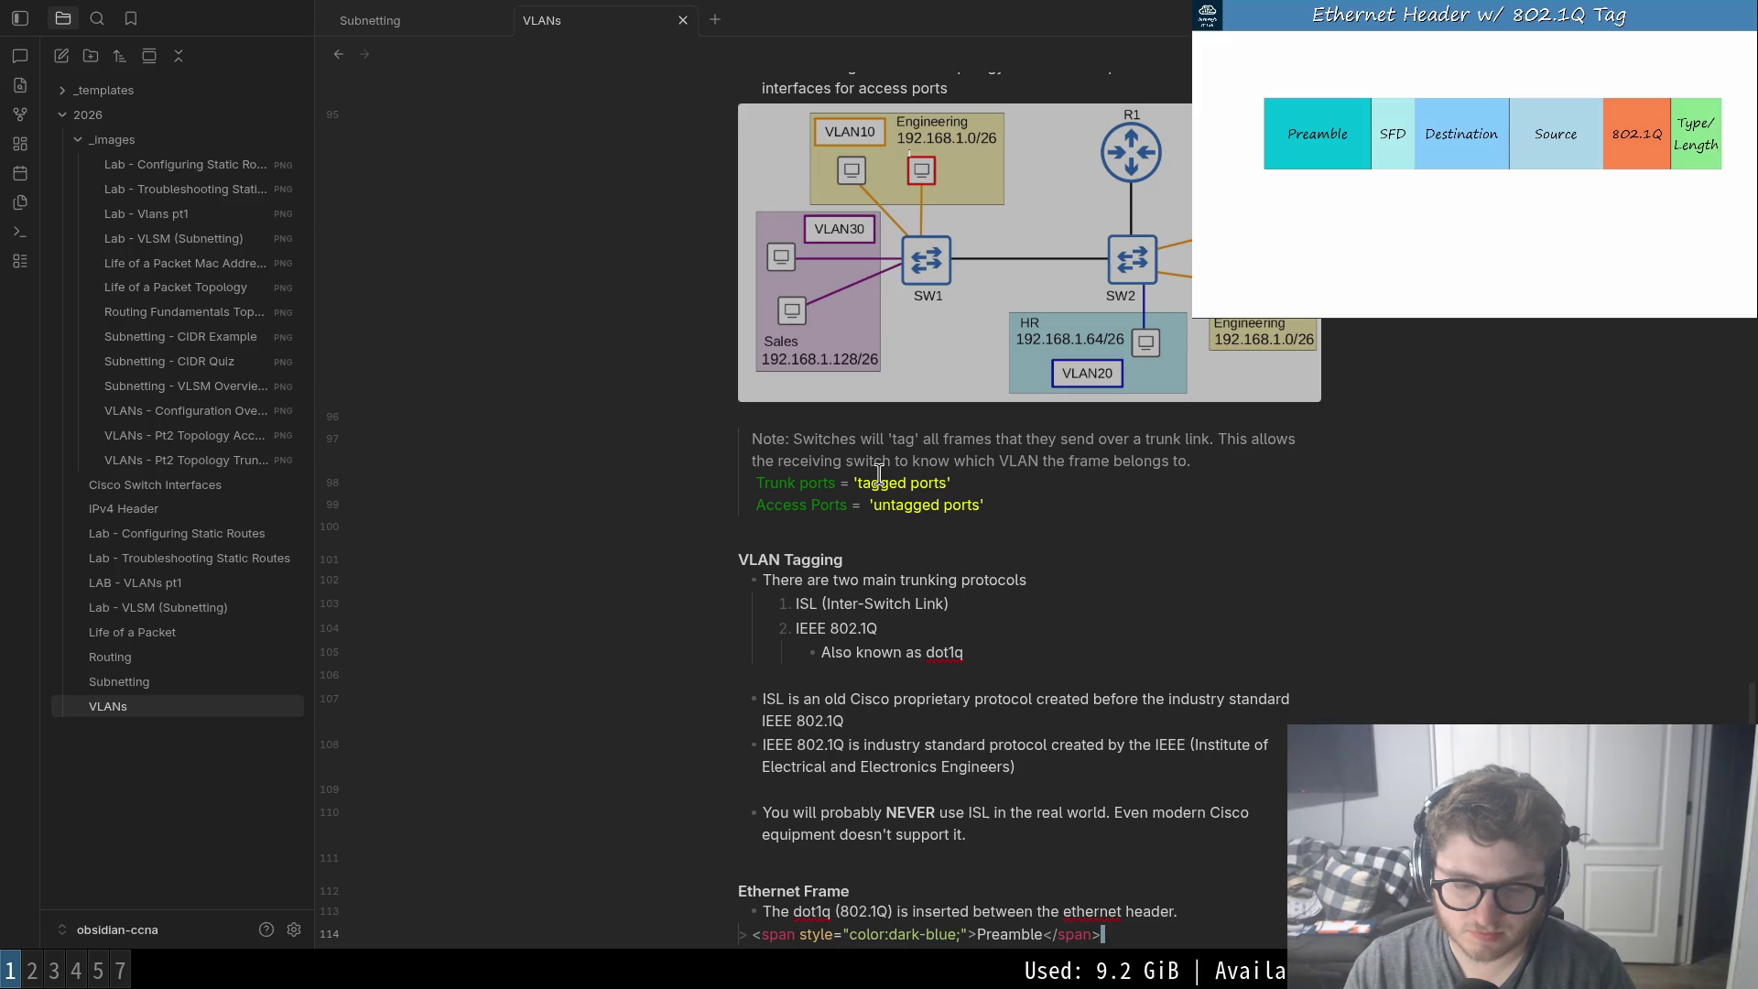
pyautogui.press('a')
pyautogui.press('Escape')
pyautogui.press('b')
pyautogui.press('b')
pyautogui.press('b')
pyautogui.press('b')
pyautogui.press('b')
pyautogui.press('b')
pyautogui.press('d')
pyautogui.press('w')
pyautogui.press('x')
pyautogui.hotkey('shift', 'a')
pyautogui.write('> Preamble >')
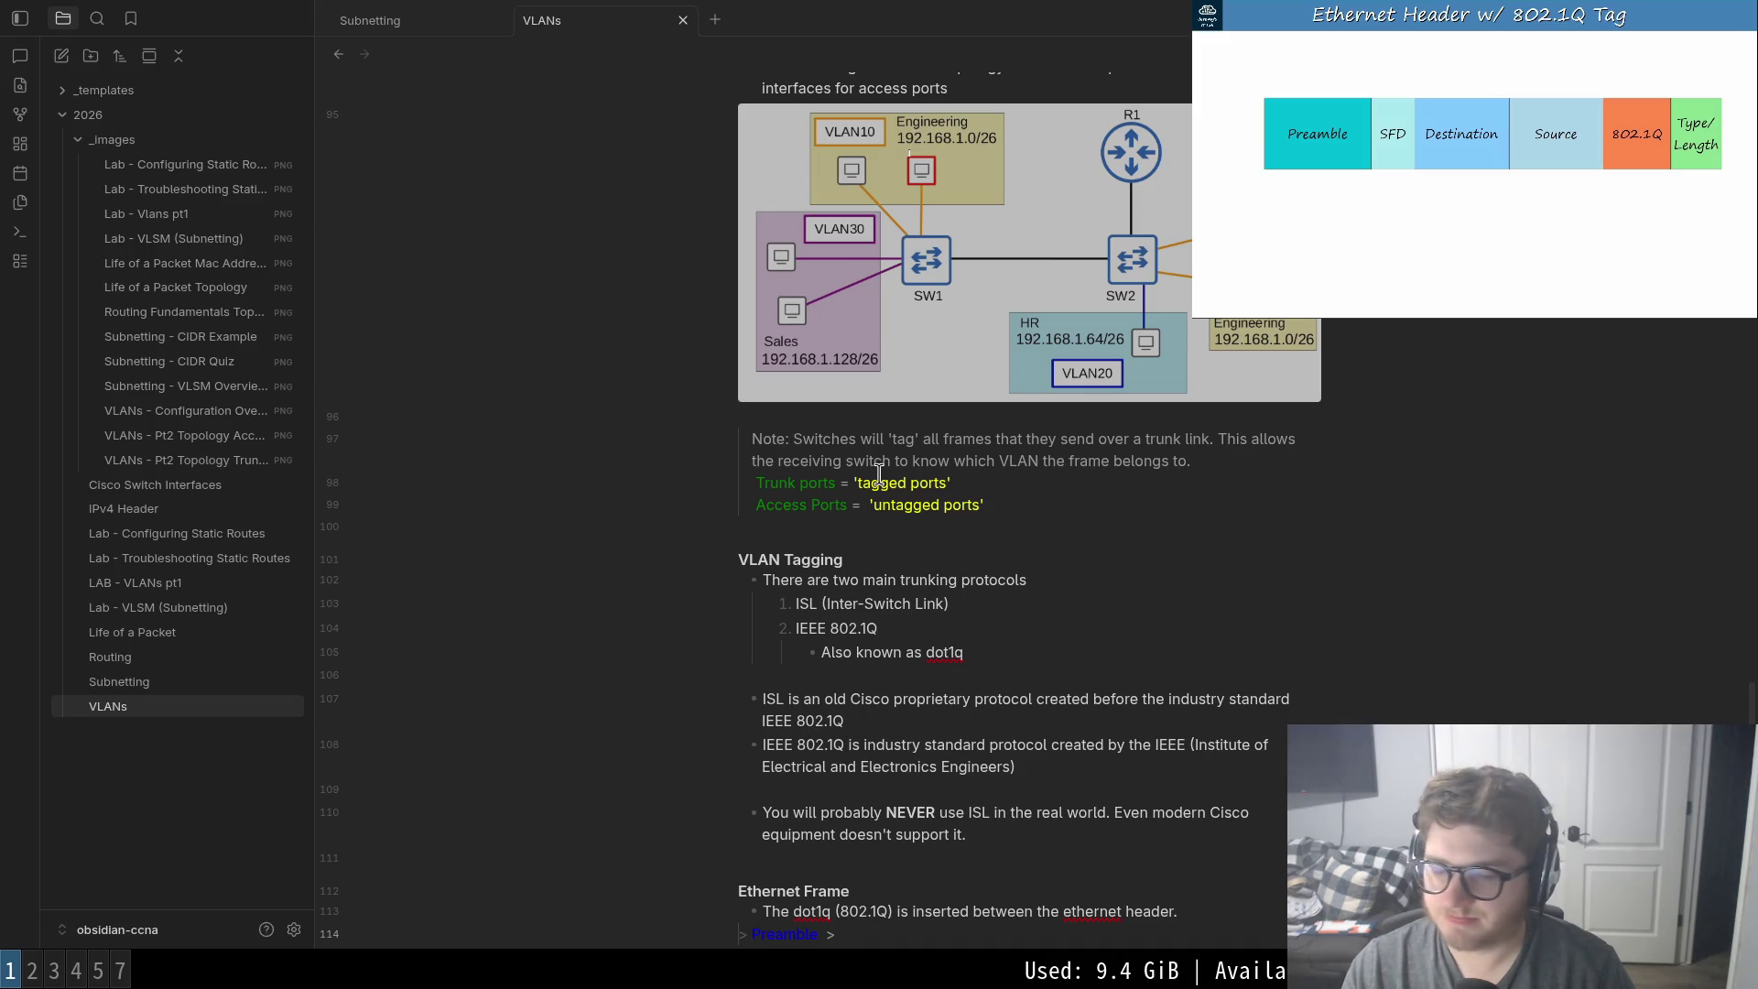
# Paste a second span after 'Preamble >' and edit it into a pink SFD field
pyautogui.press('Left')
pyautogui.press('Left')
pyautogui.press('Left')
pyautogui.press('Left')
pyautogui.press('Left')
pyautogui.press('Left')
pyautogui.press('Left')
pyautogui.press('Left')
pyautogui.press('Left')
pyautogui.press('Left')
pyautogui.press('Left')
pyautogui.press('Left')
pyautogui.press('Left')
pyautogui.press('Left')
pyautogui.press('Left')
pyautogui.press('Left')
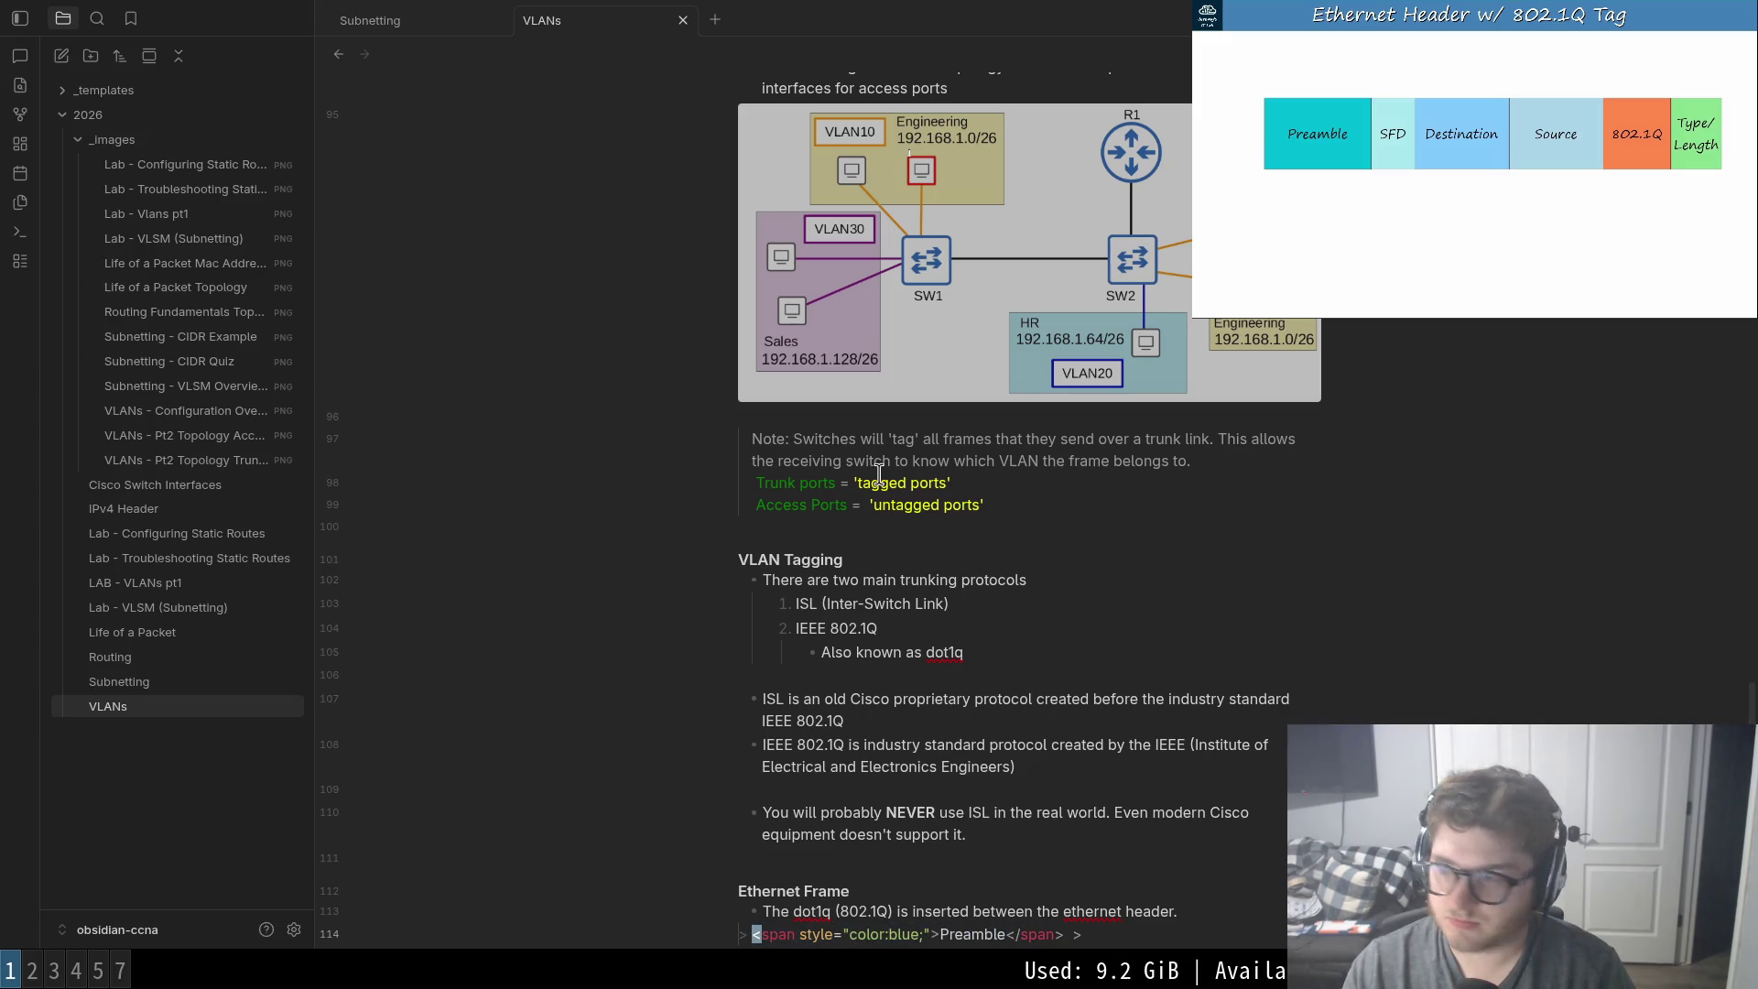
pyautogui.press('End')
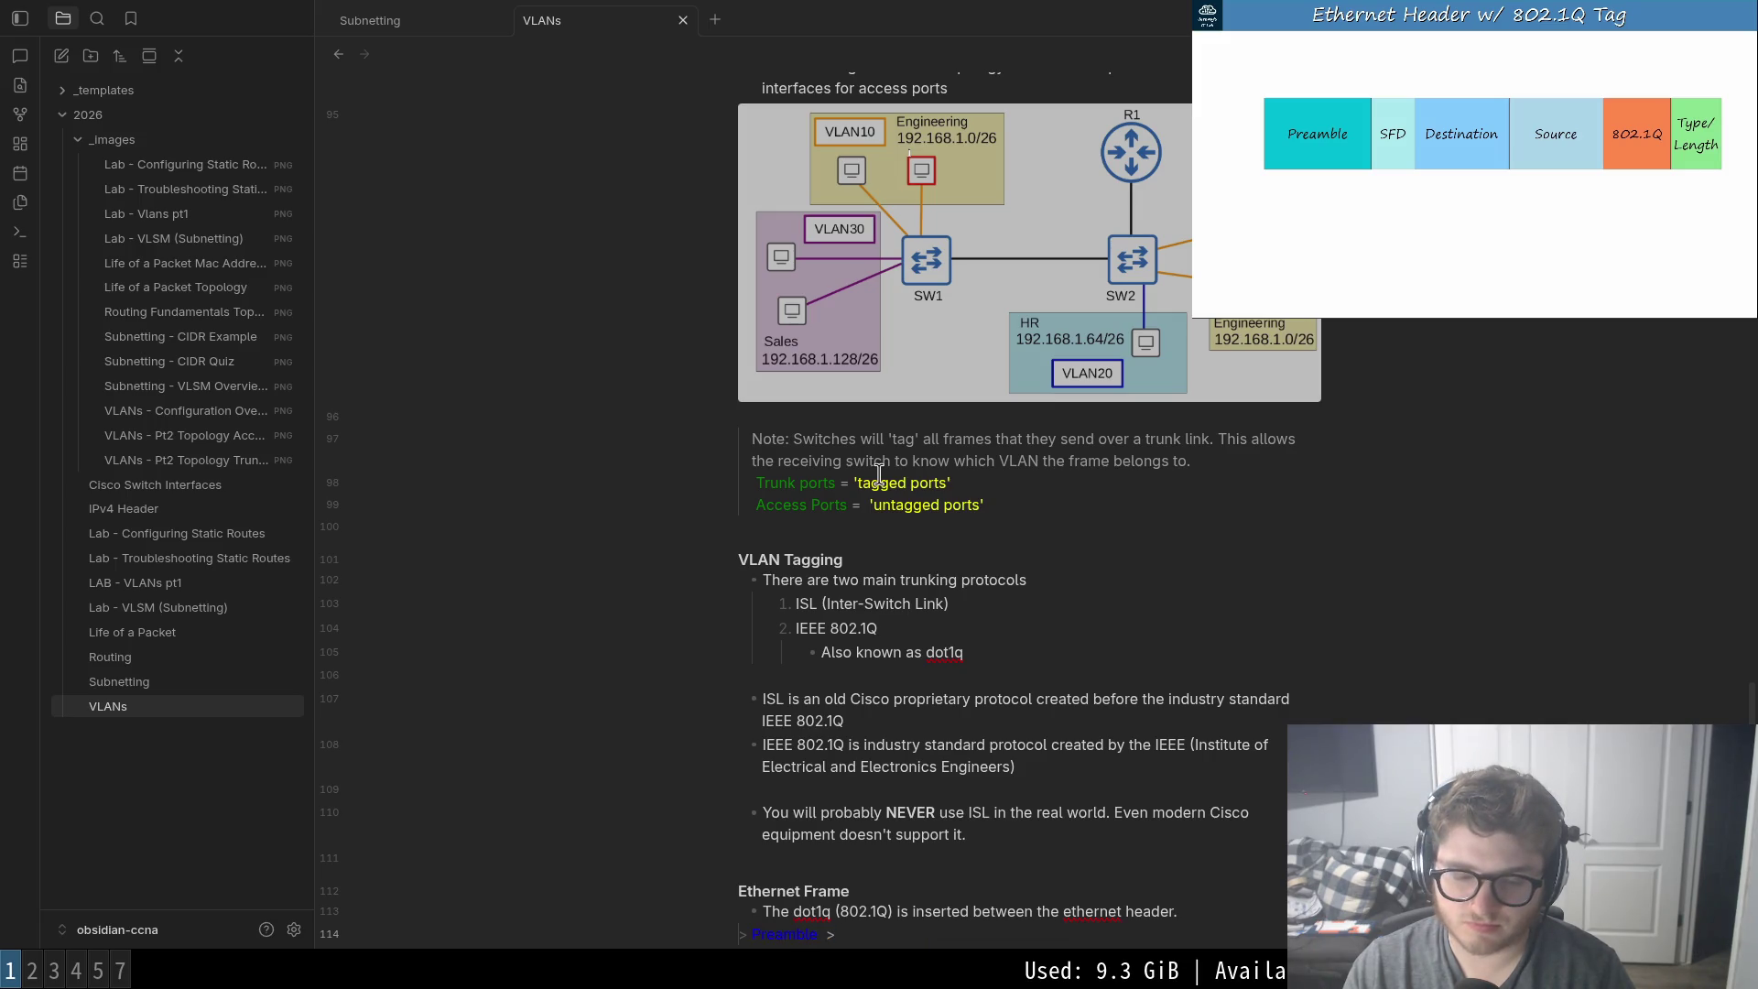
pyautogui.write('<span style="color:blue;">')
pyautogui.press('Left')
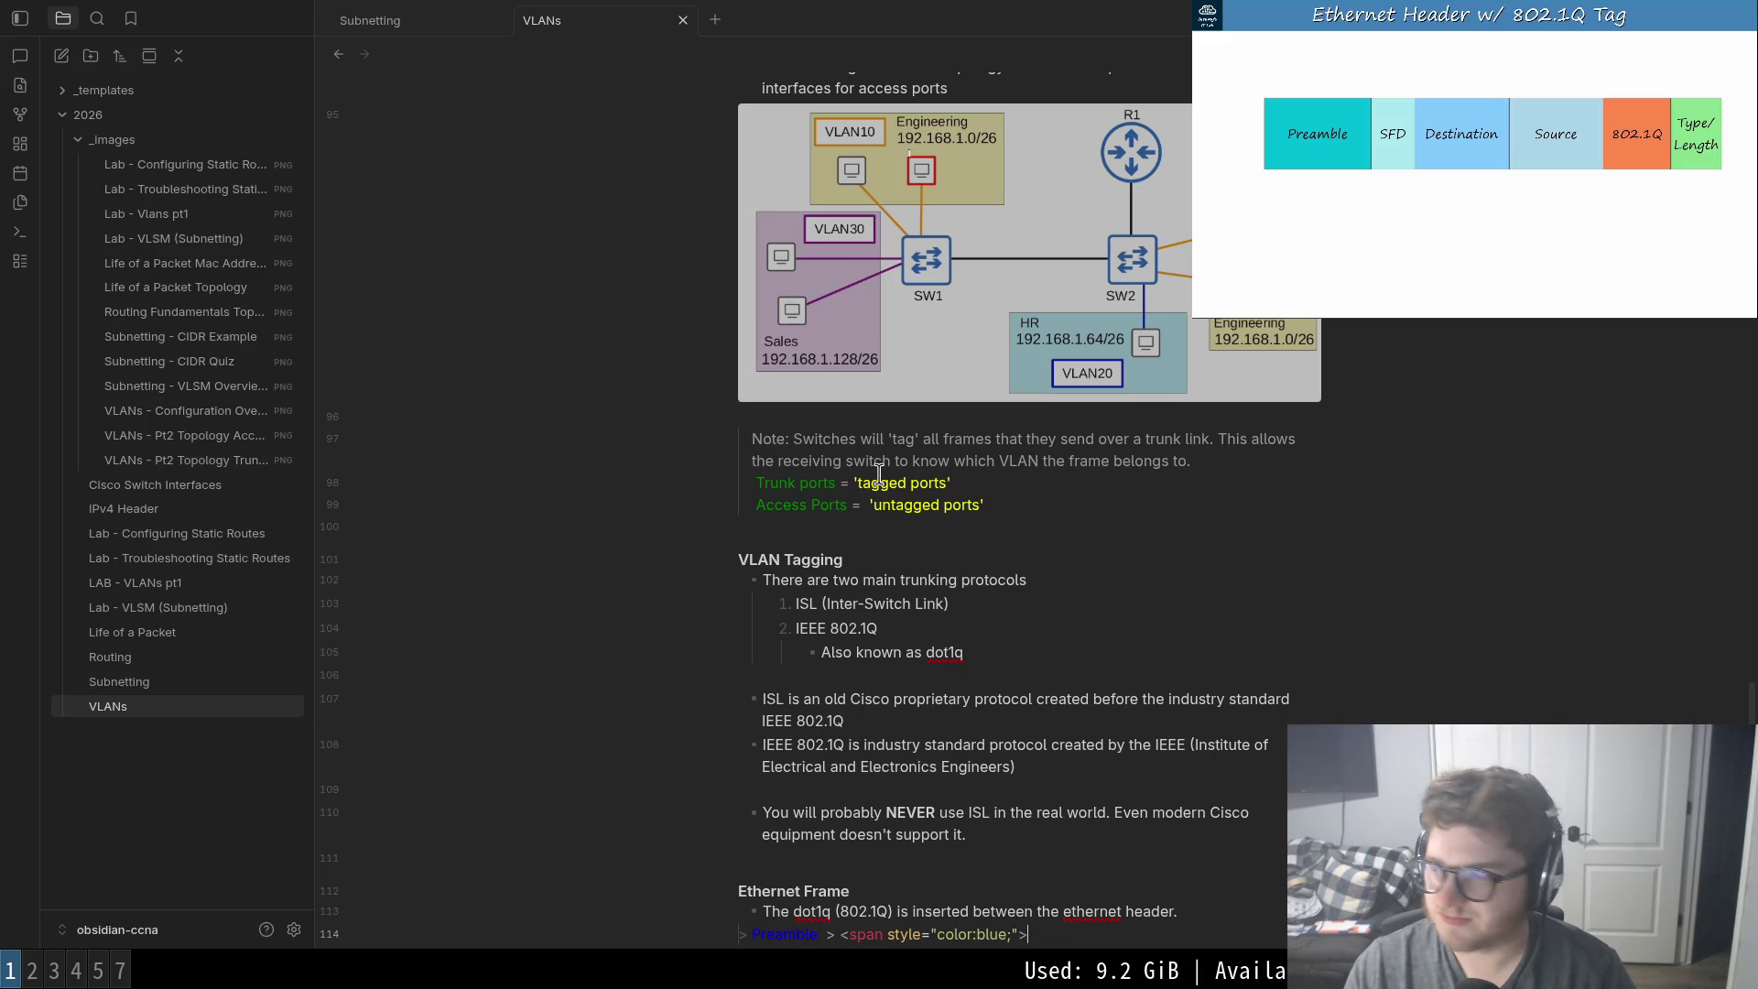
pyautogui.press('Left')
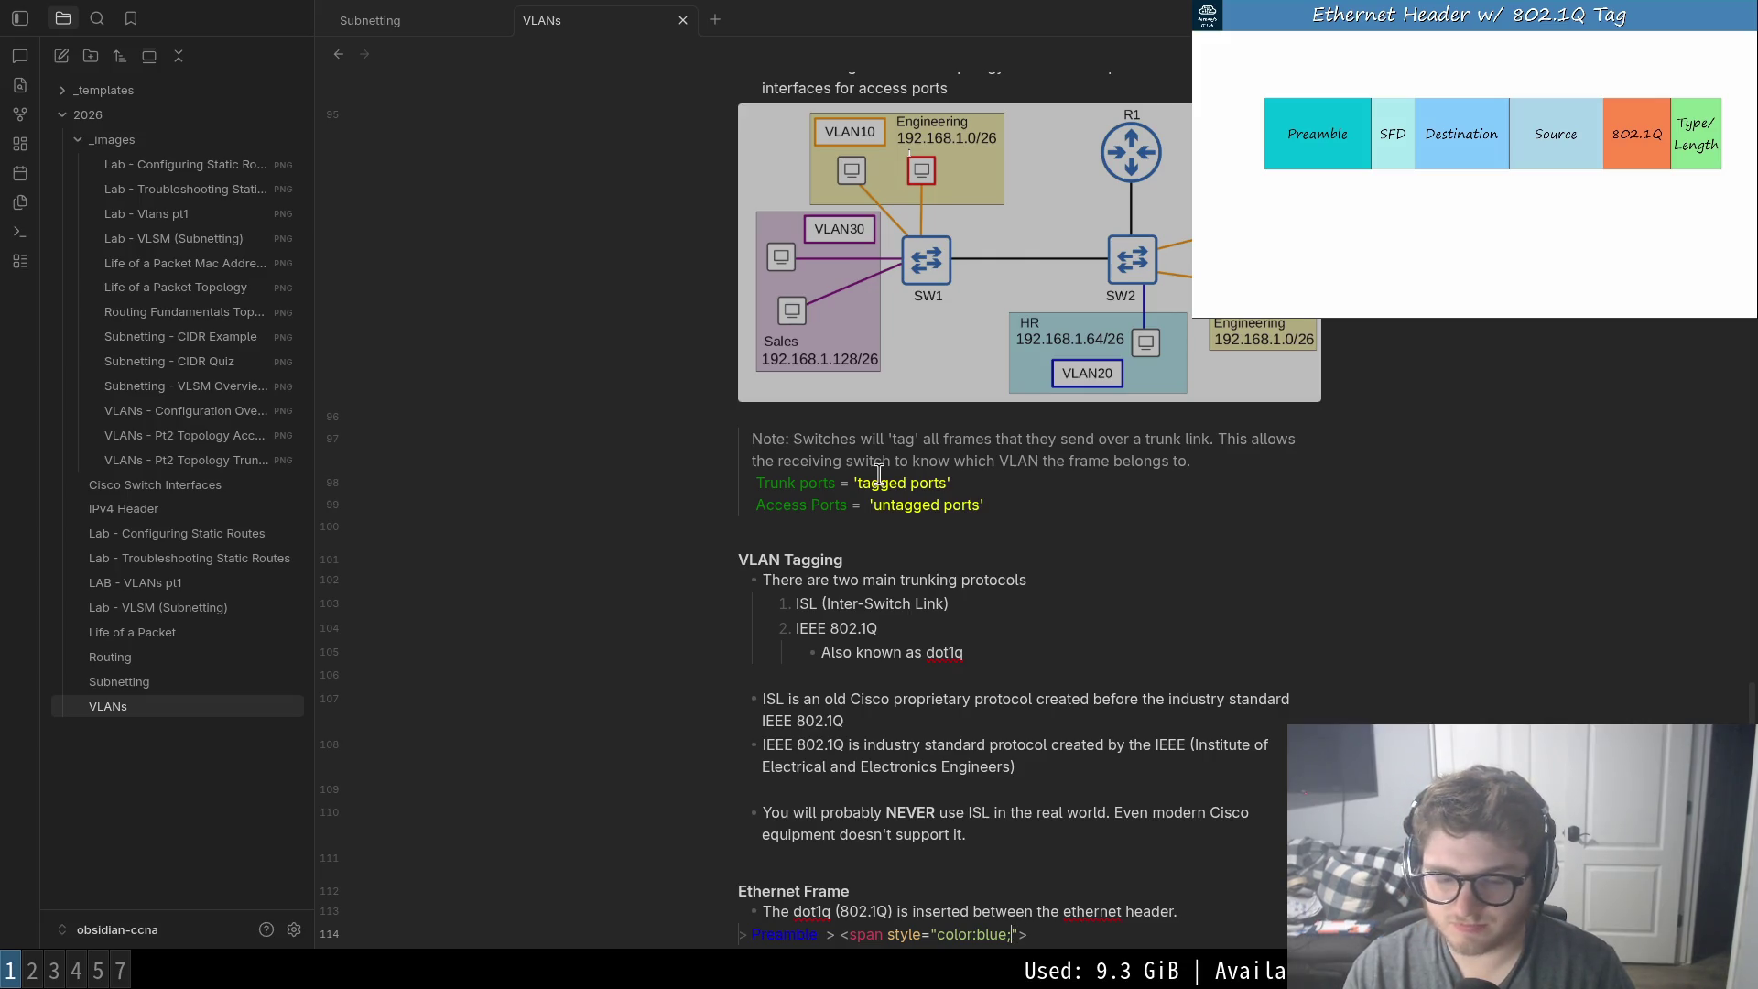
pyautogui.write('light-blue')
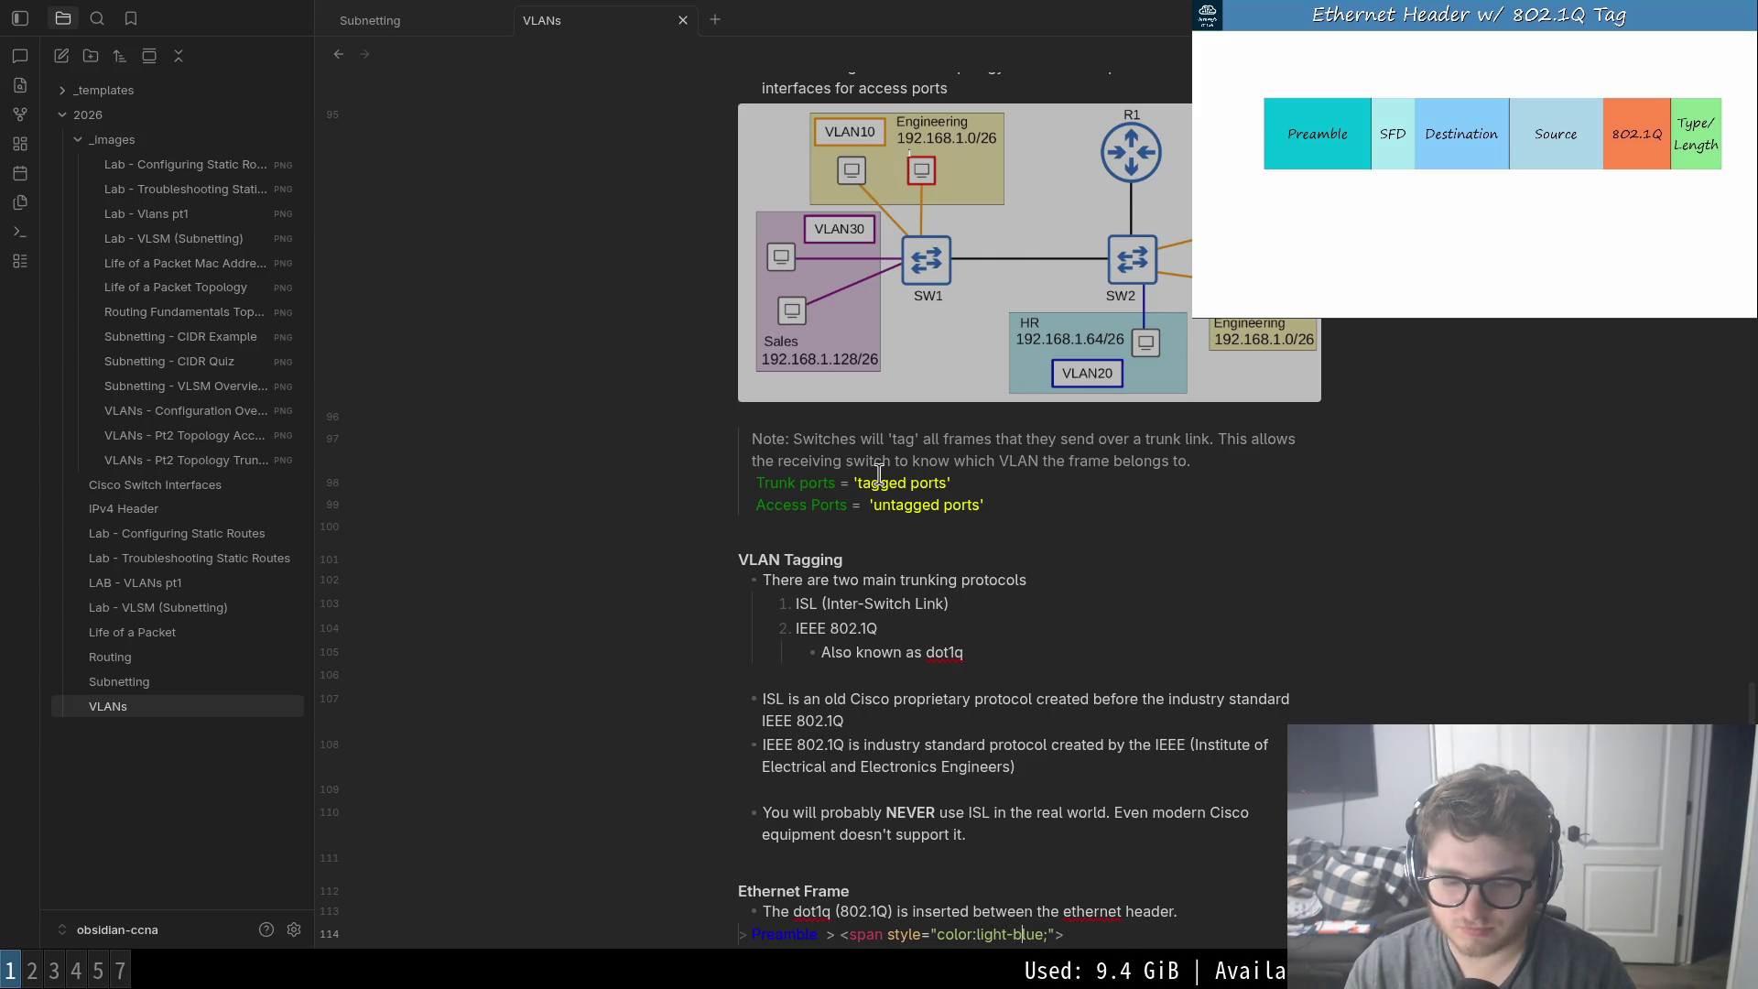
pyautogui.write(';')
pyautogui.press('End')
pyautogui.write('SFD')
pyautogui.write(' >')
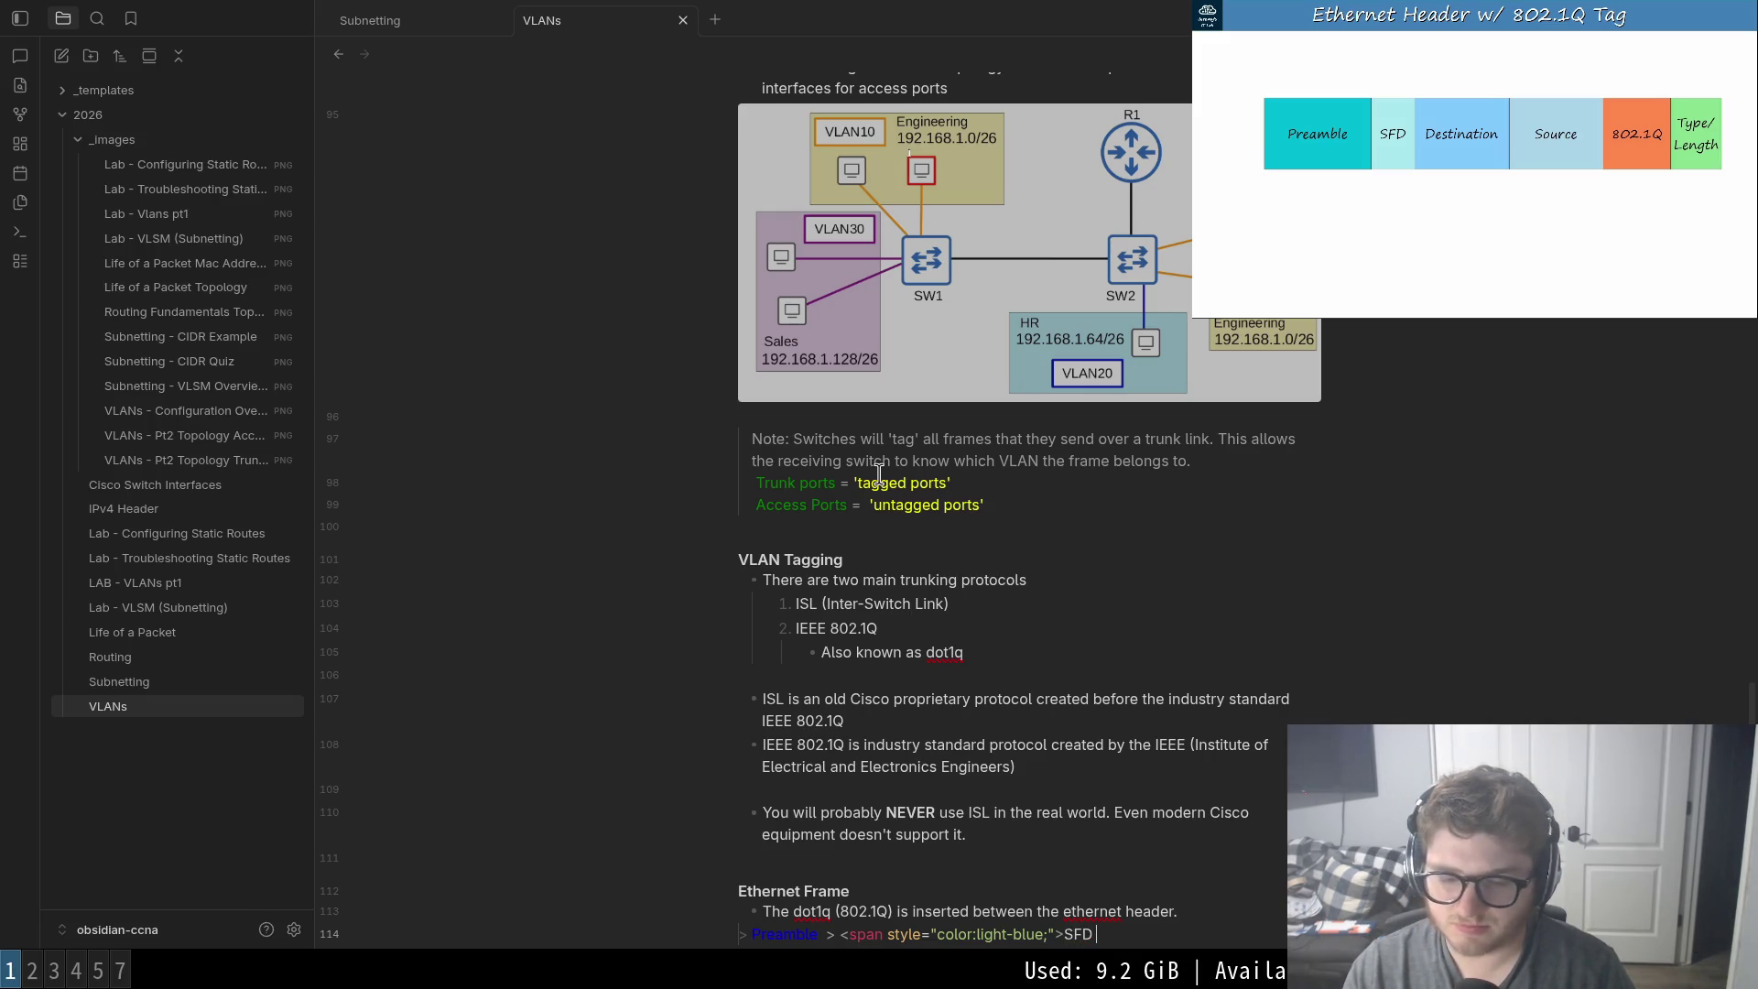
pyautogui.write('>')
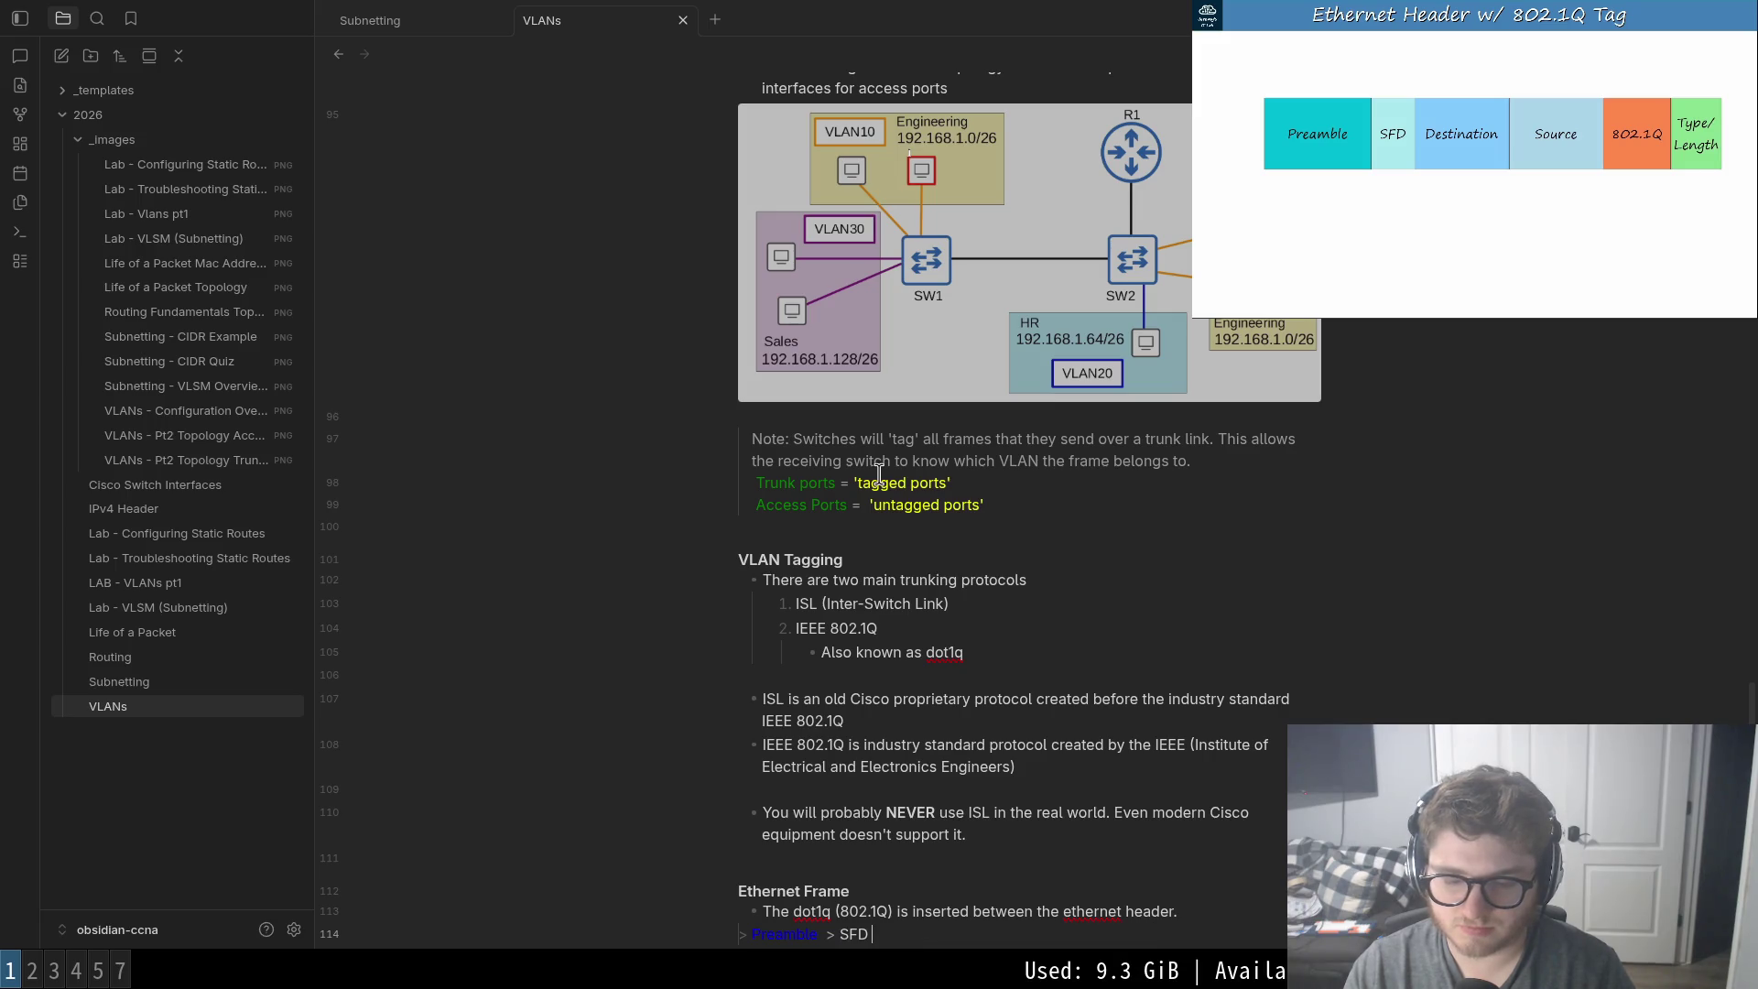
pyautogui.write('</span>')
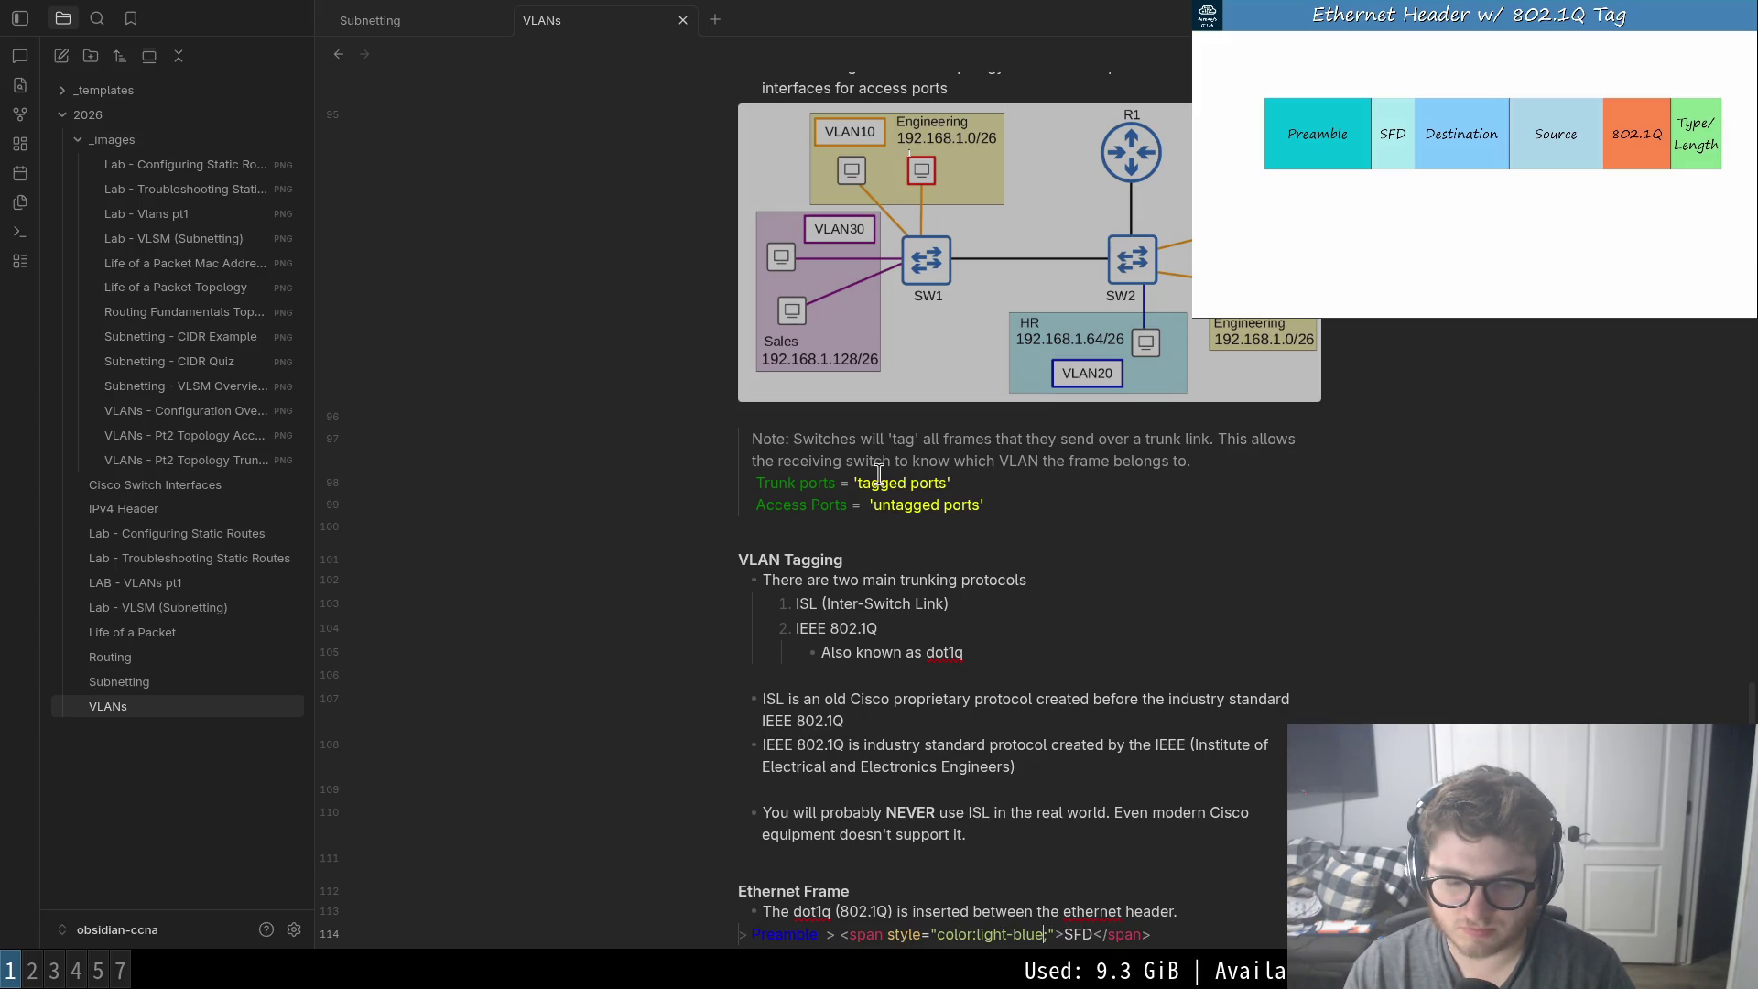
pyautogui.press('BackSpace')
pyautogui.press('BackSpace')
pyautogui.press('BackSpace')
pyautogui.press('BackSpace')
pyautogui.press('BackSpace')
pyautogui.press('BackSpace')
pyautogui.press('BackSpace')
pyautogui.press('BackSpace')
pyautogui.press('BackSpace')
pyautogui.press('BackSpace')
pyautogui.write('pink')
pyautogui.press('End')
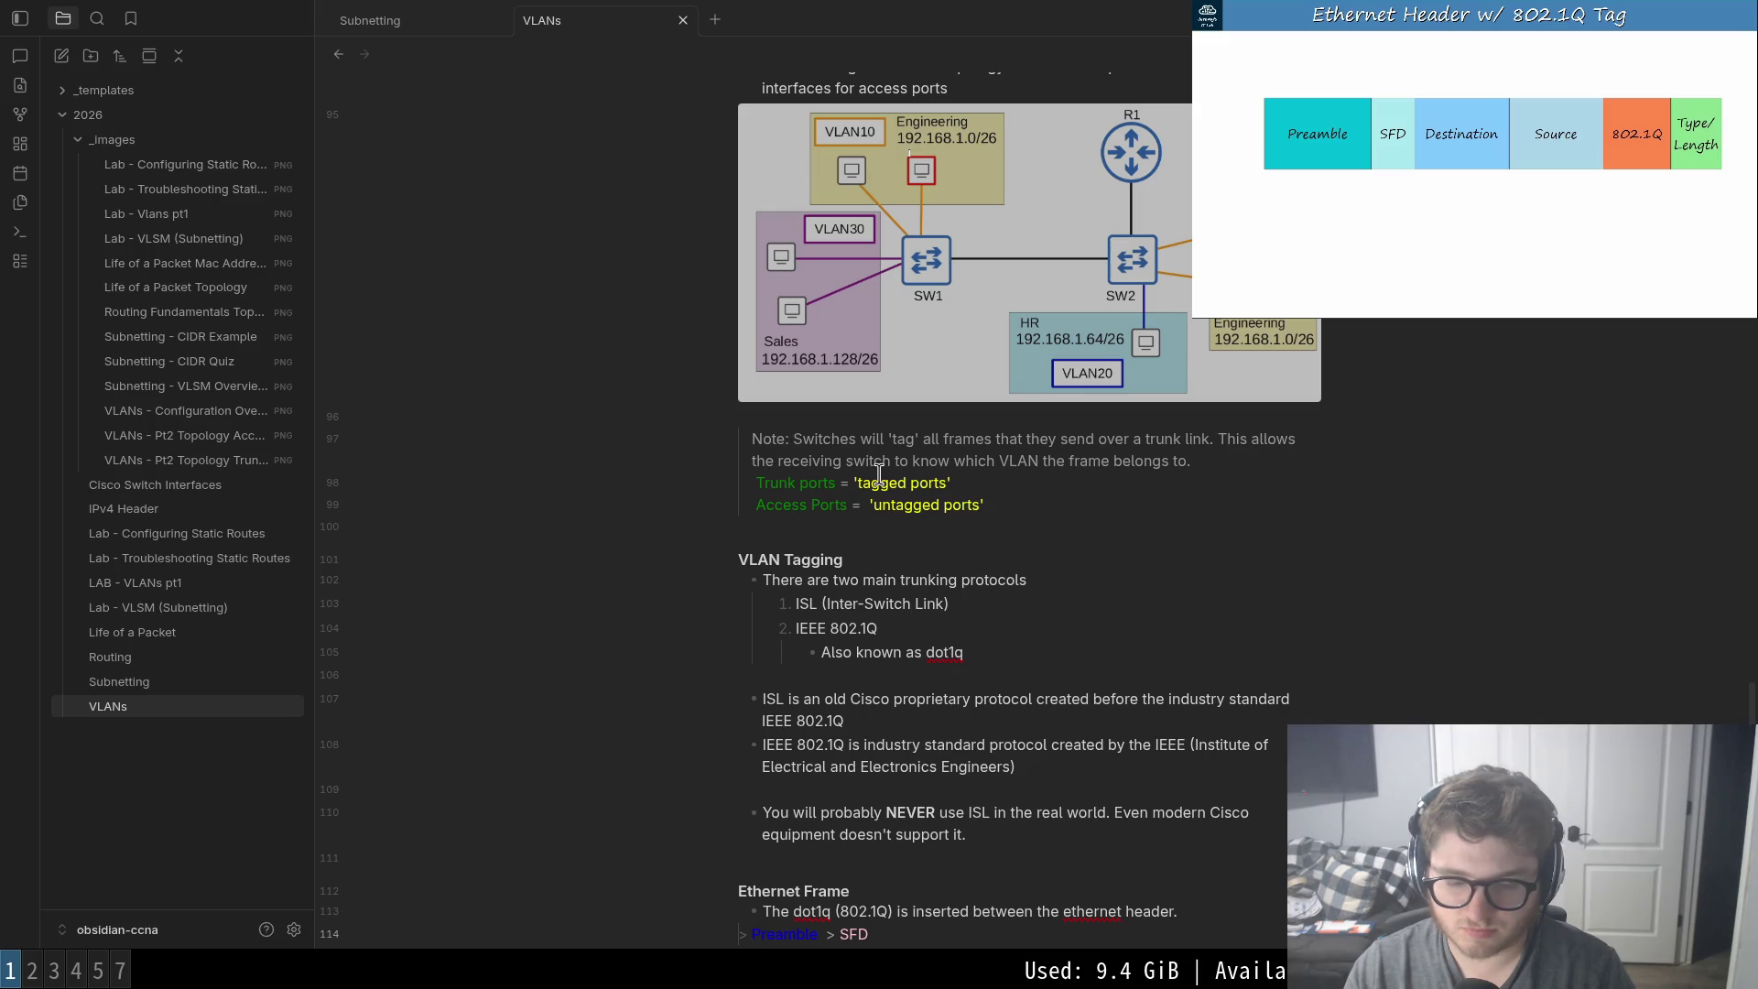
pyautogui.write('<')
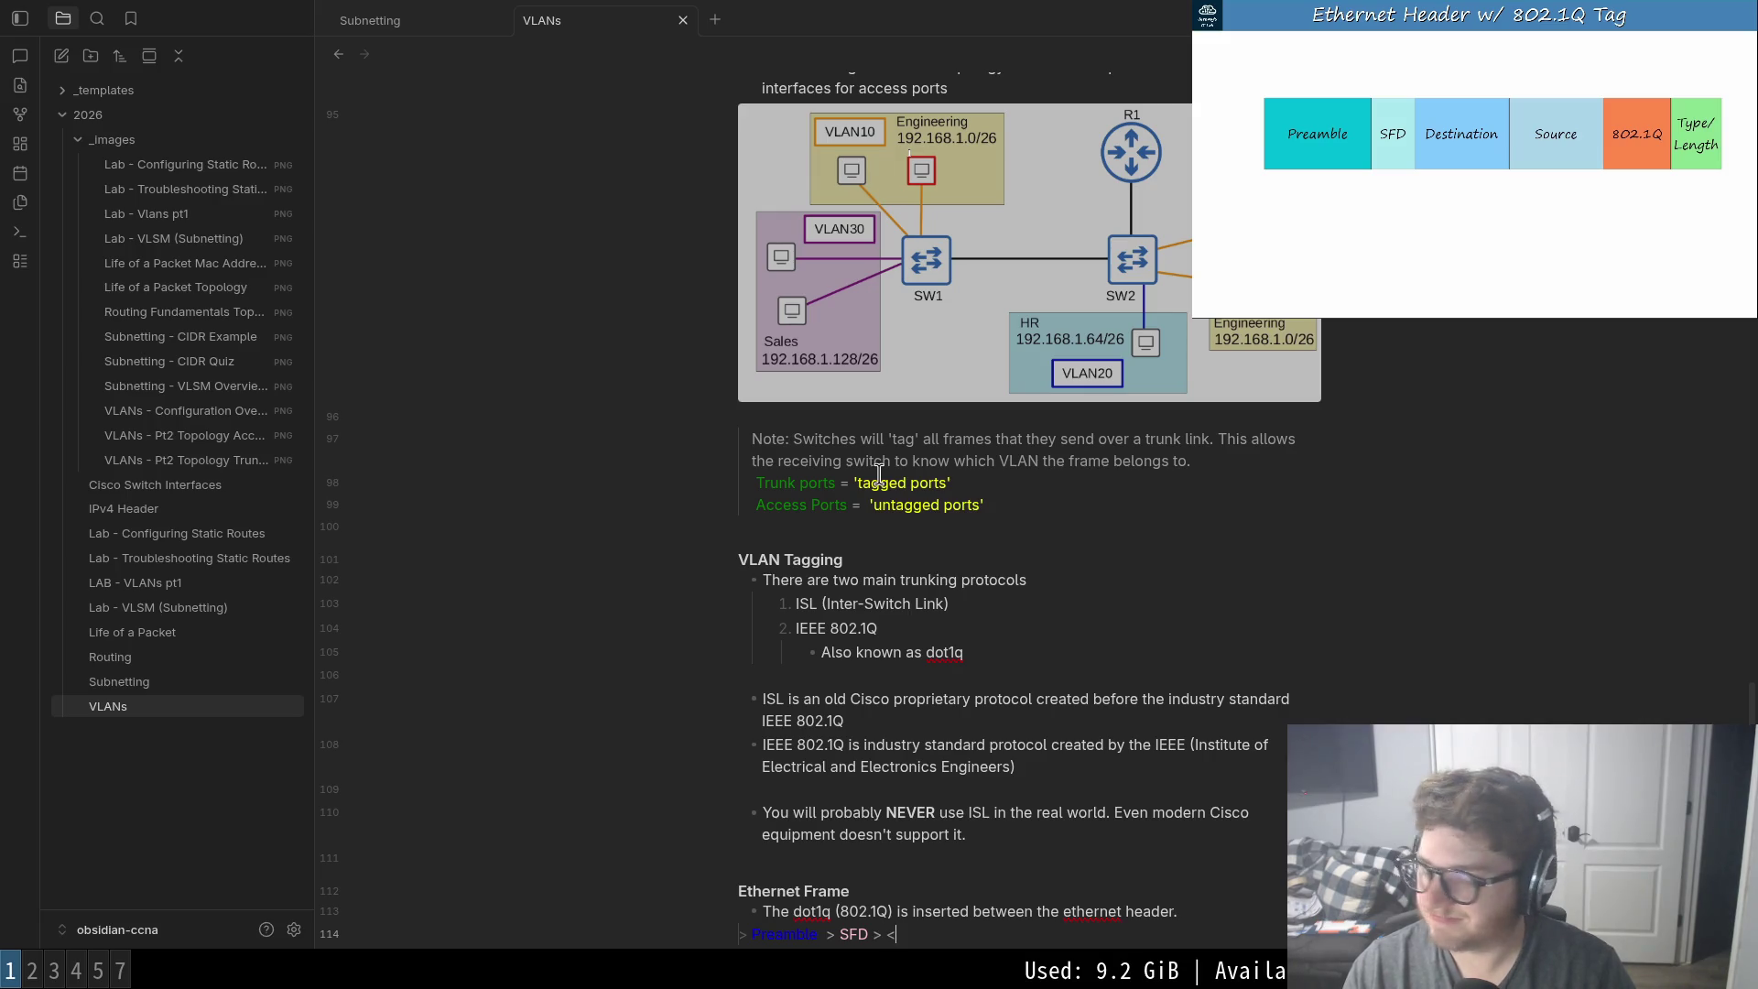
pyautogui.write('span style="color:blue;"></sp>')
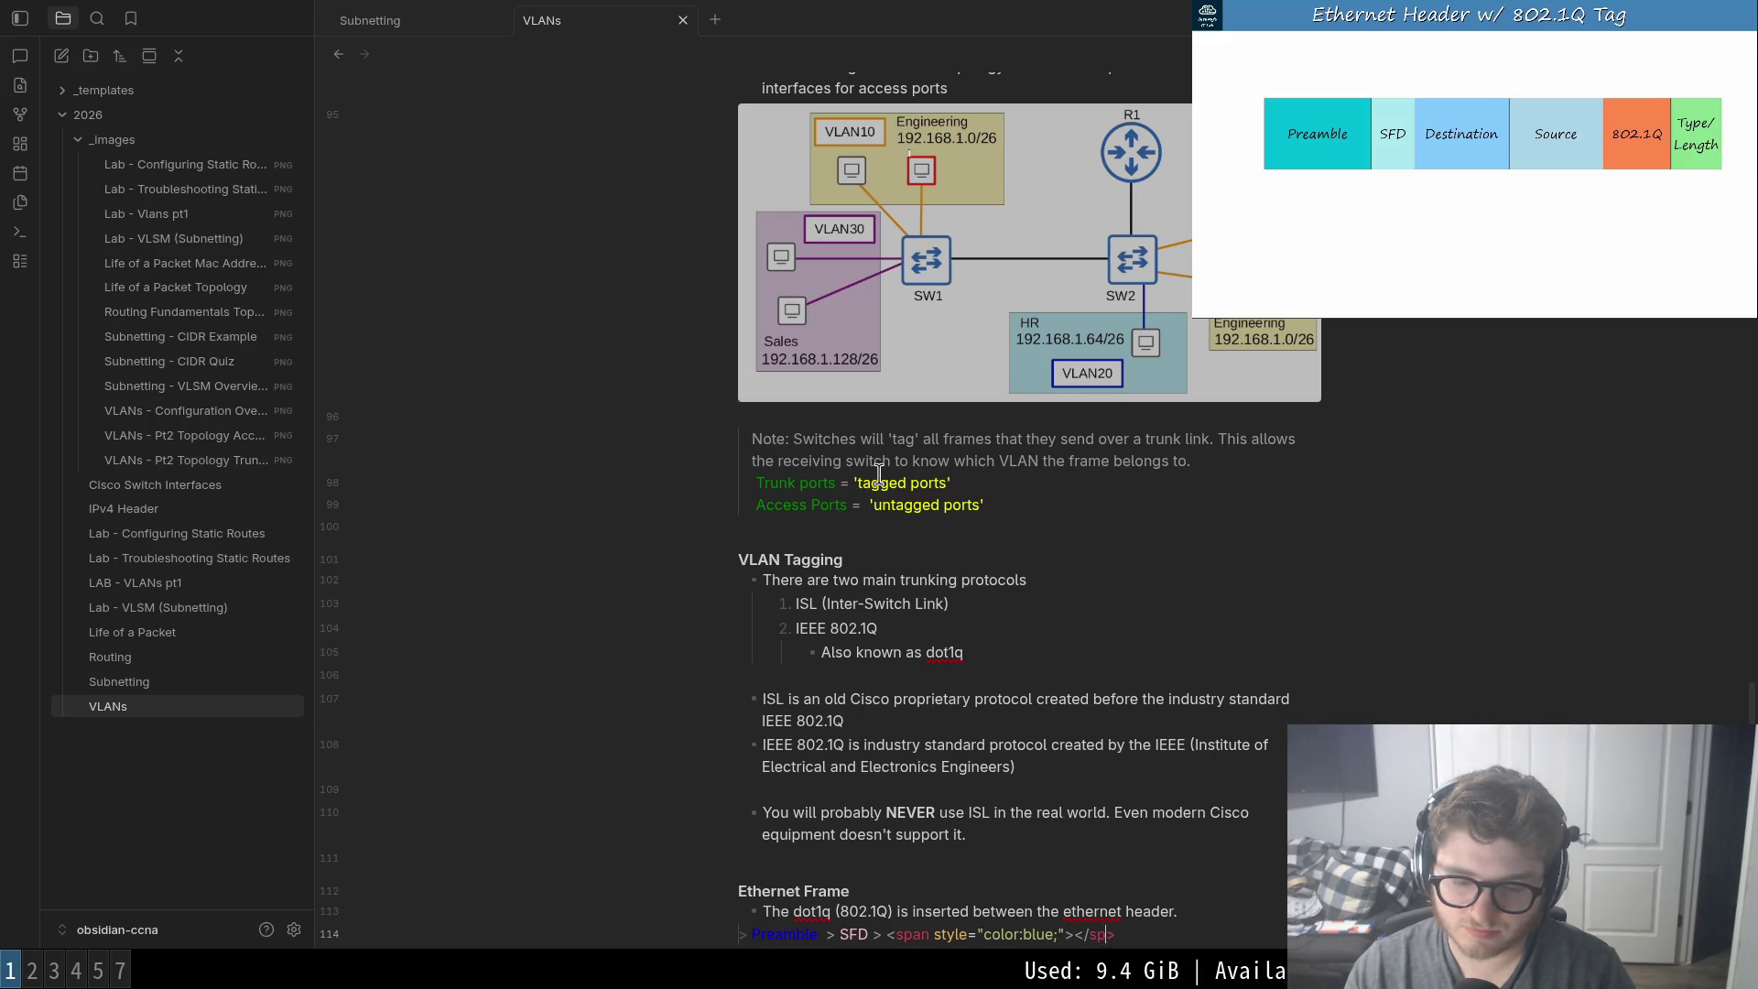
# Add a purple Destination span after SFD, fixing its label and semicolon
pyautogui.press('b')
pyautogui.press('b')
pyautogui.press('b')
pyautogui.write('cw')
pyautogui.write('purple')
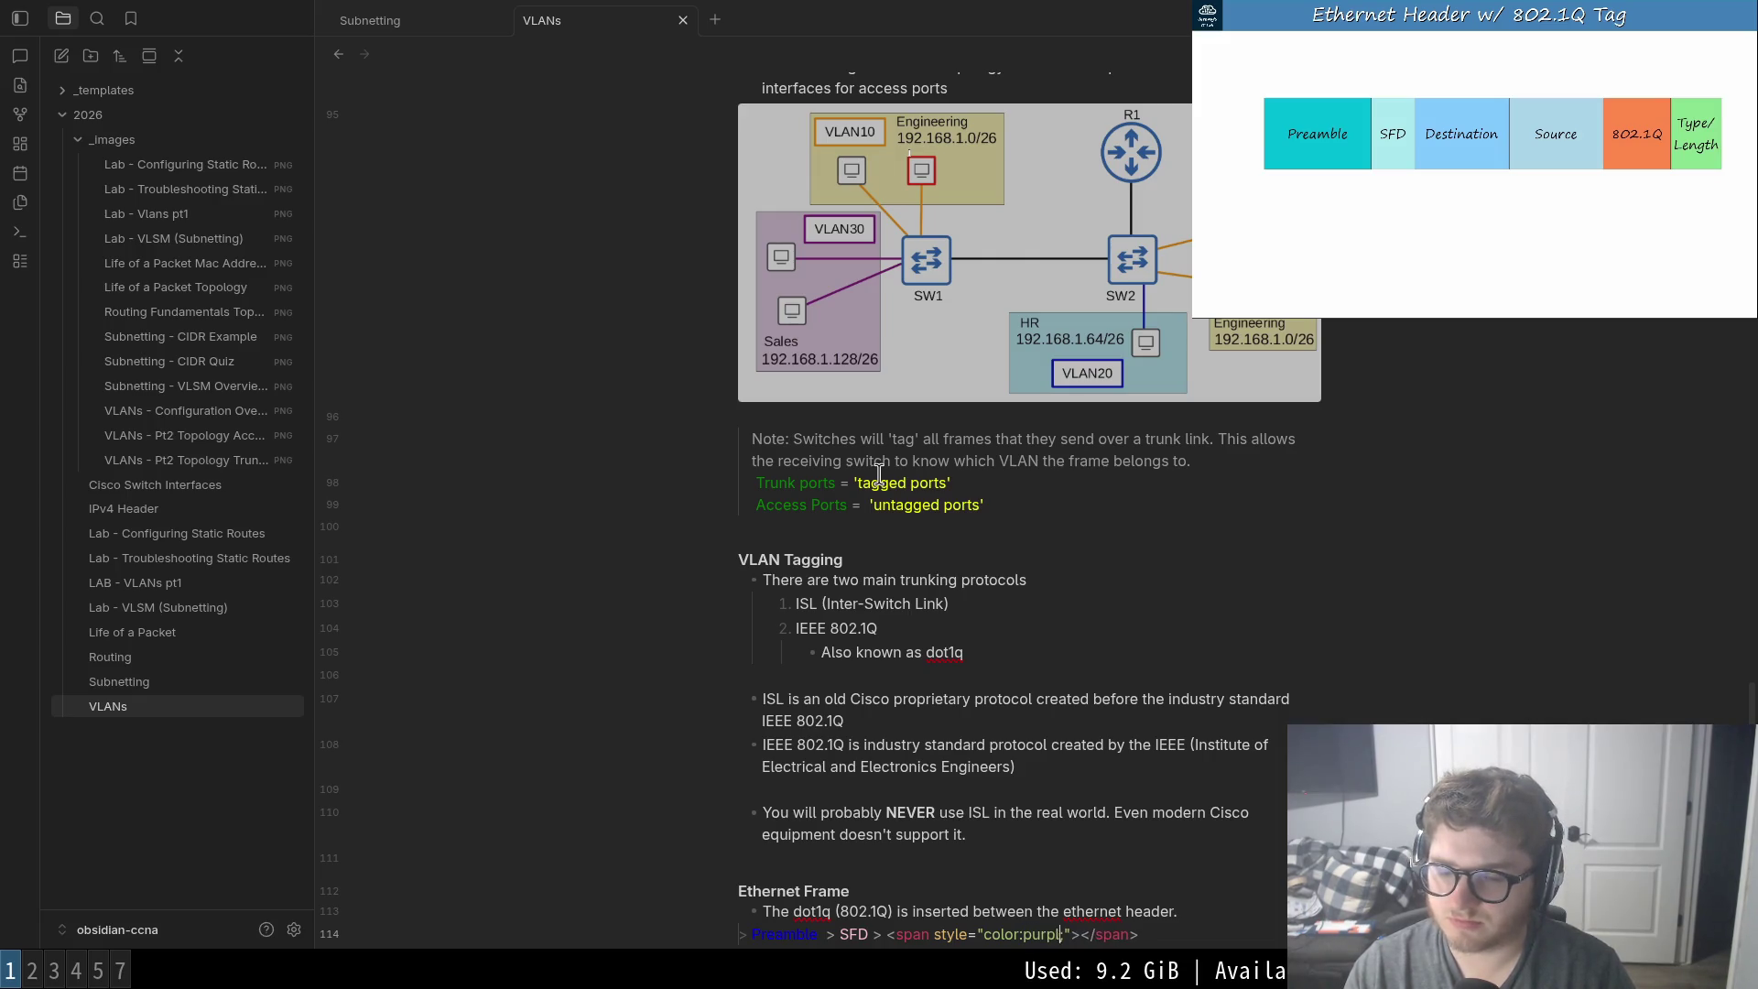
pyautogui.write(';')
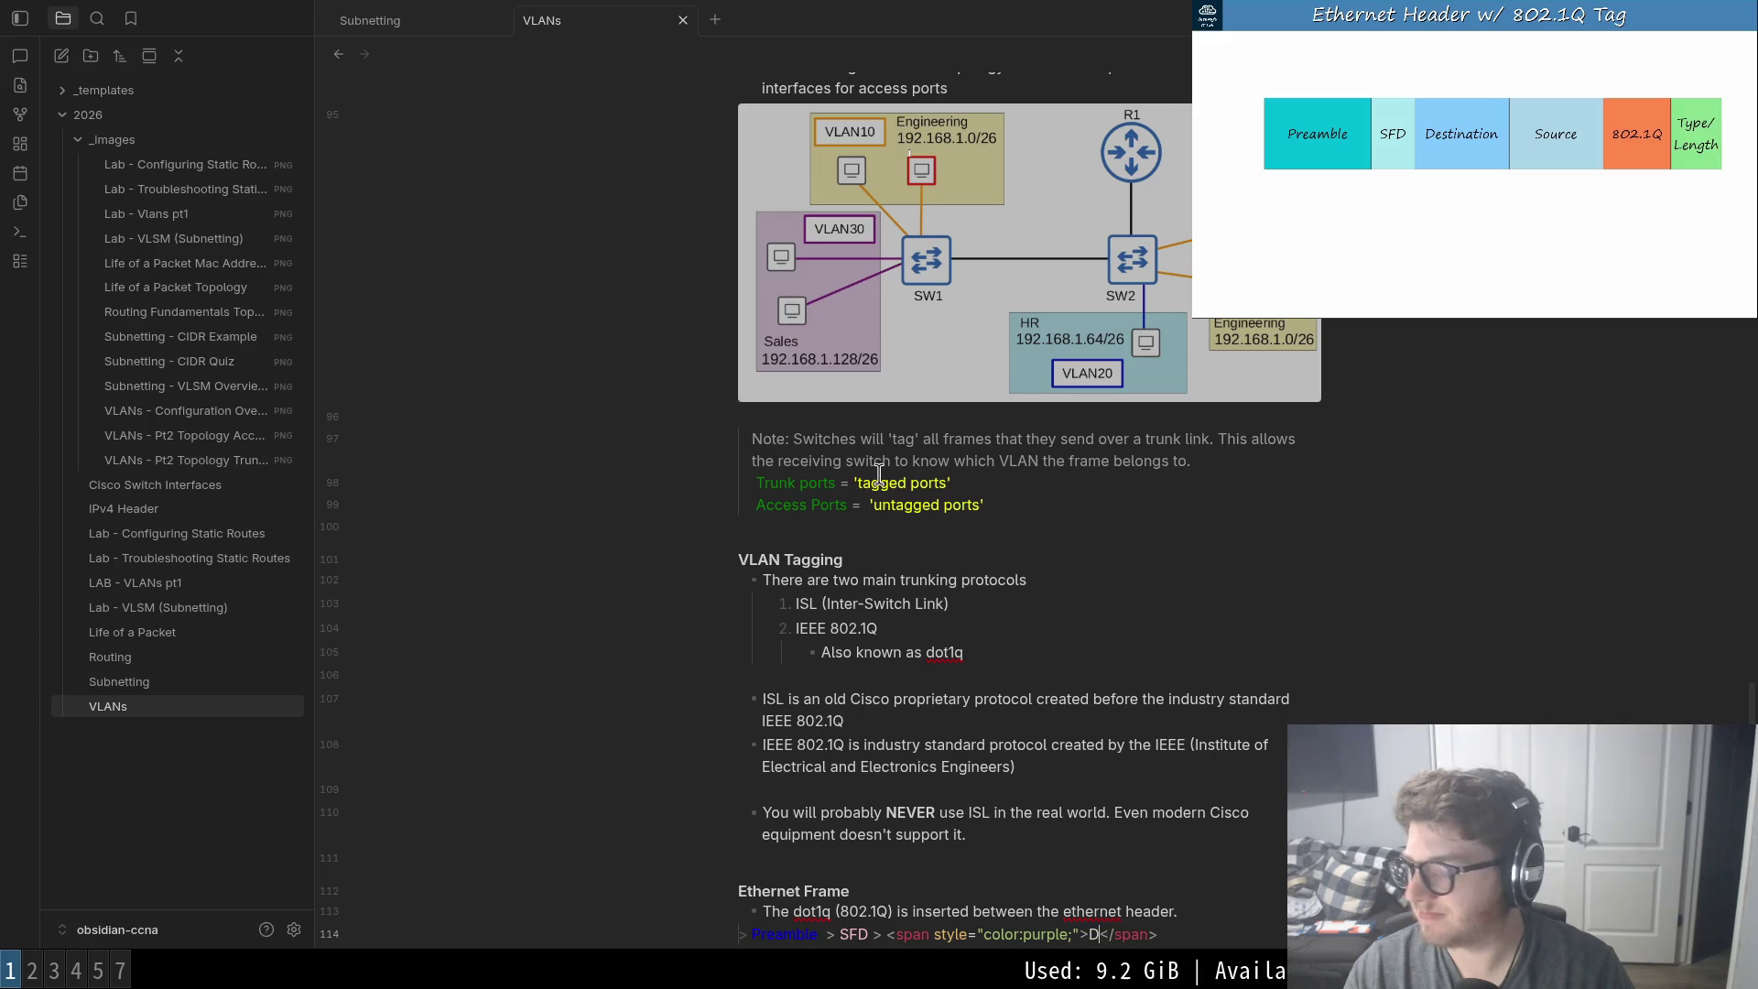
pyautogui.press('Right')
pyautogui.press('Right')
pyautogui.write('Desiination')
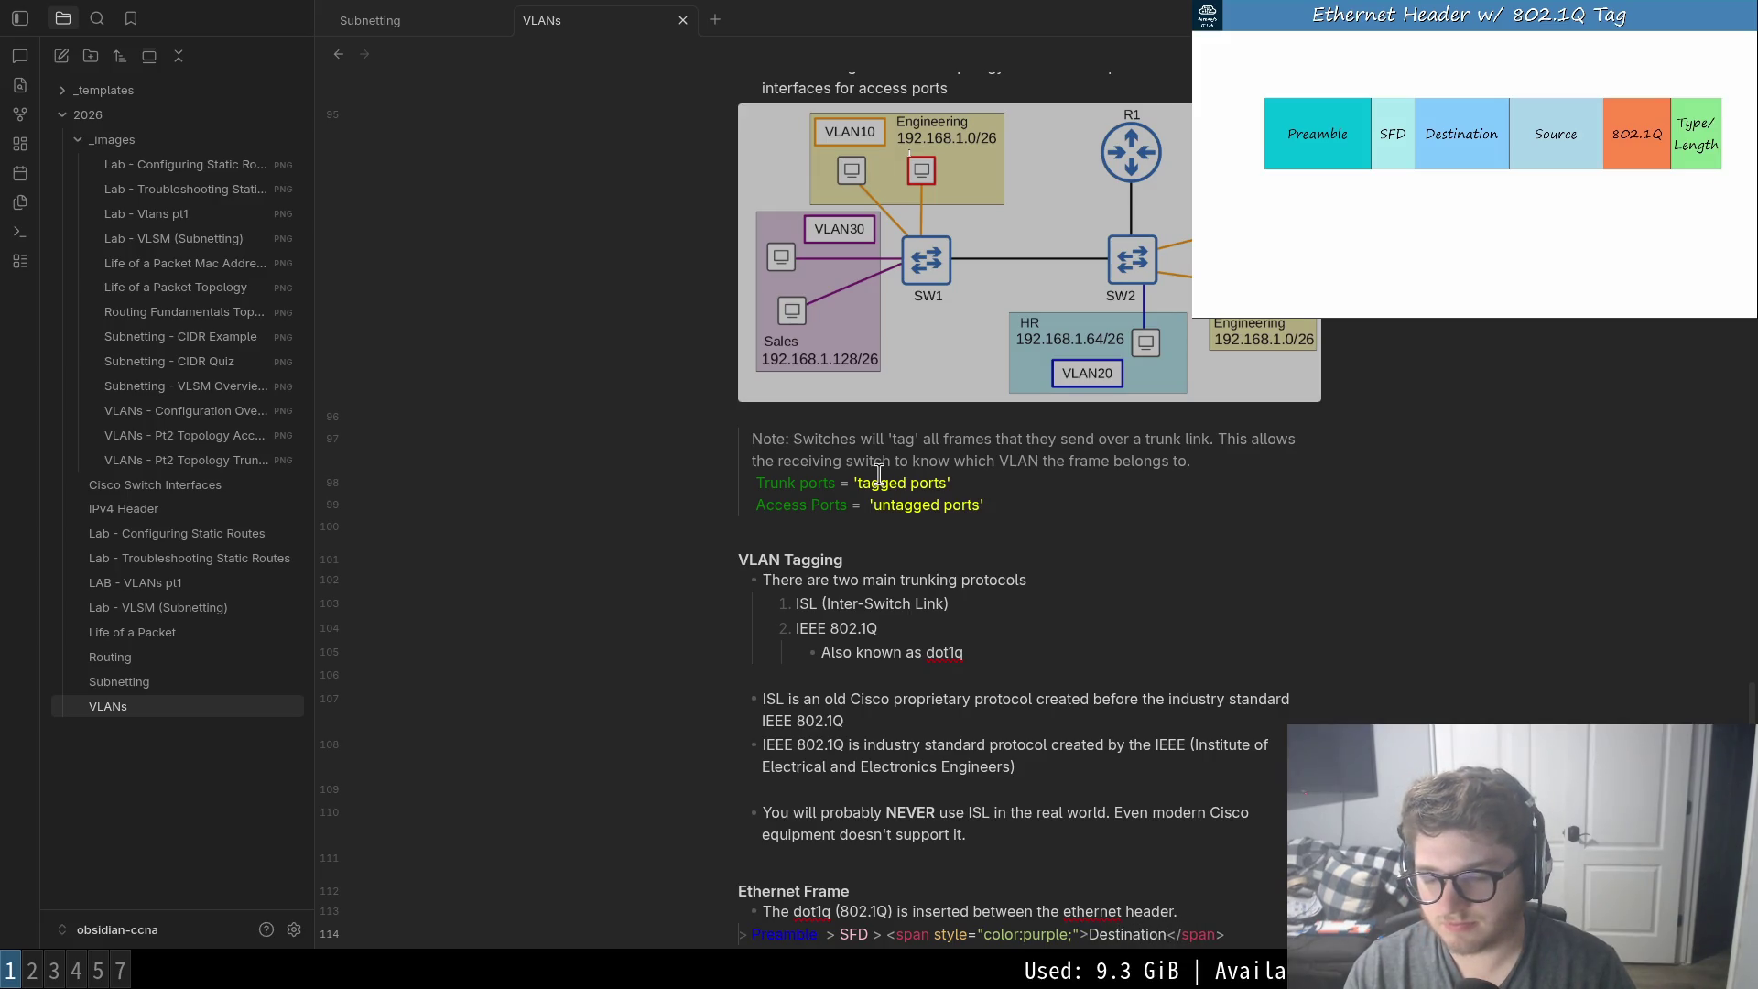
pyautogui.press('End')
pyautogui.write('>')
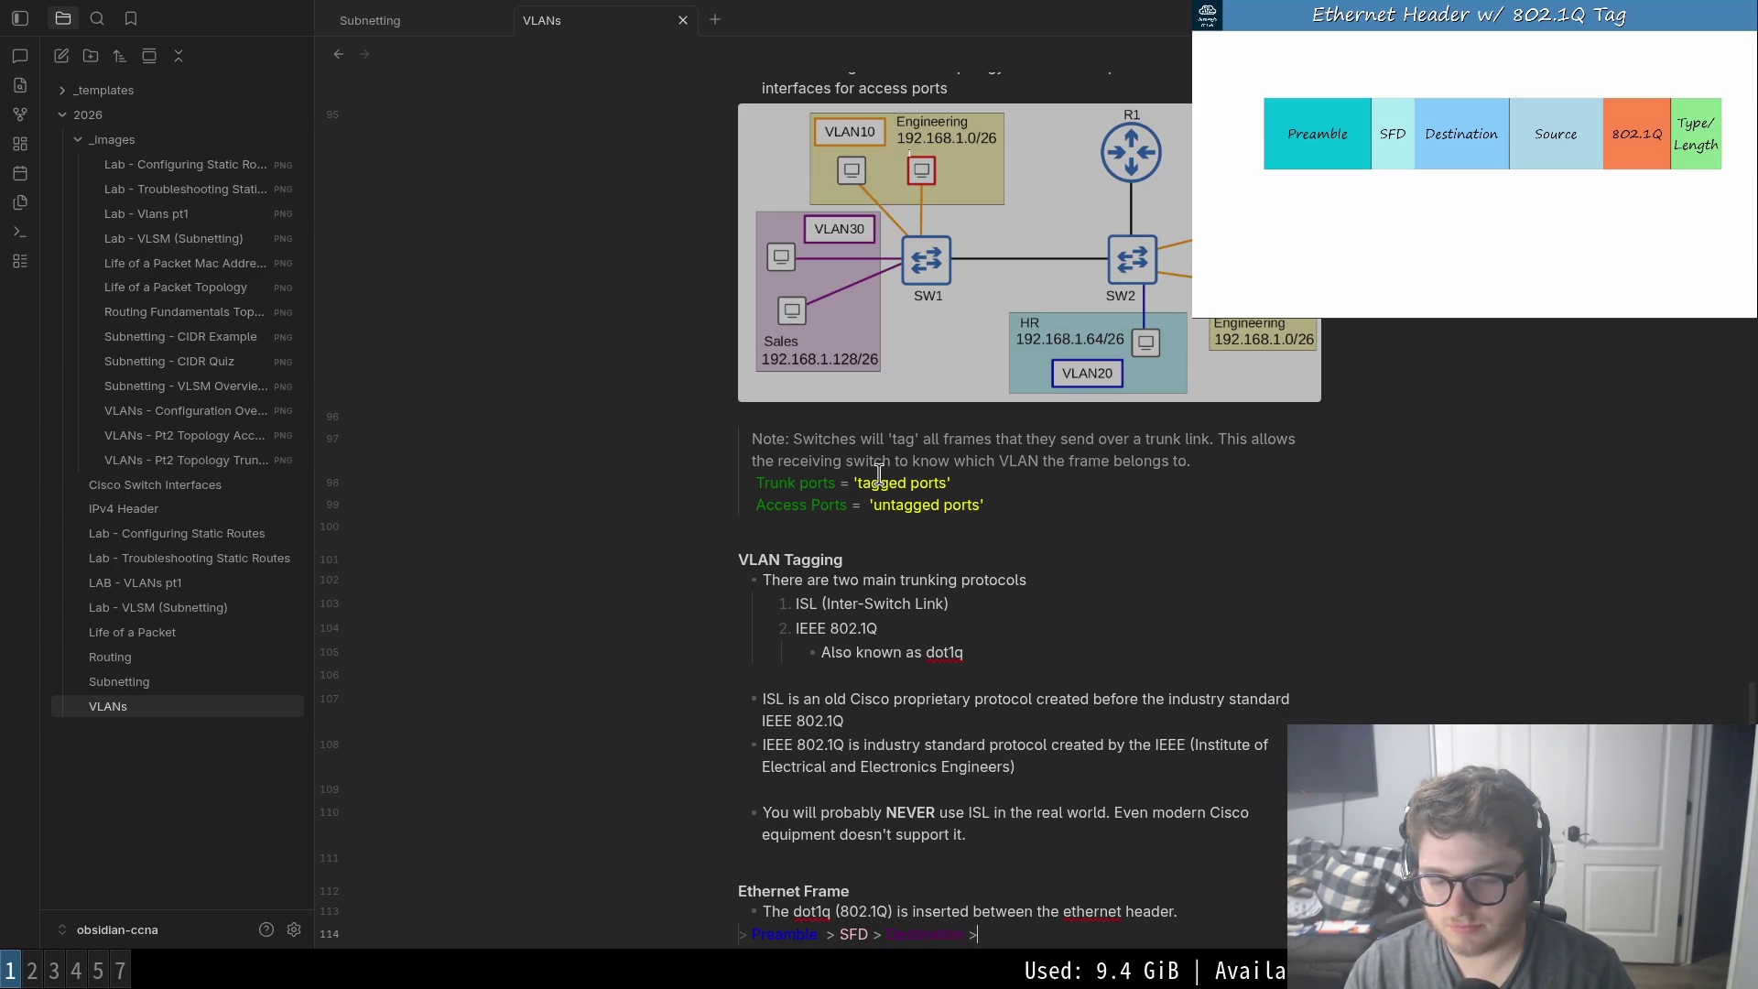
pyautogui.write(' blu')
pyautogui.press('BackSpace')
pyautogui.press('BackSpace')
pyautogui.press('BackSpace')
pyautogui.write('>')
pyautogui.press('Left')
pyautogui.press('Left')
pyautogui.press('Left')
pyautogui.press('Left')
pyautogui.press('Left')
pyautogui.press('Left')
pyautogui.press('Left')
pyautogui.press('Left')
pyautogui.press('Left')
pyautogui.write(';')
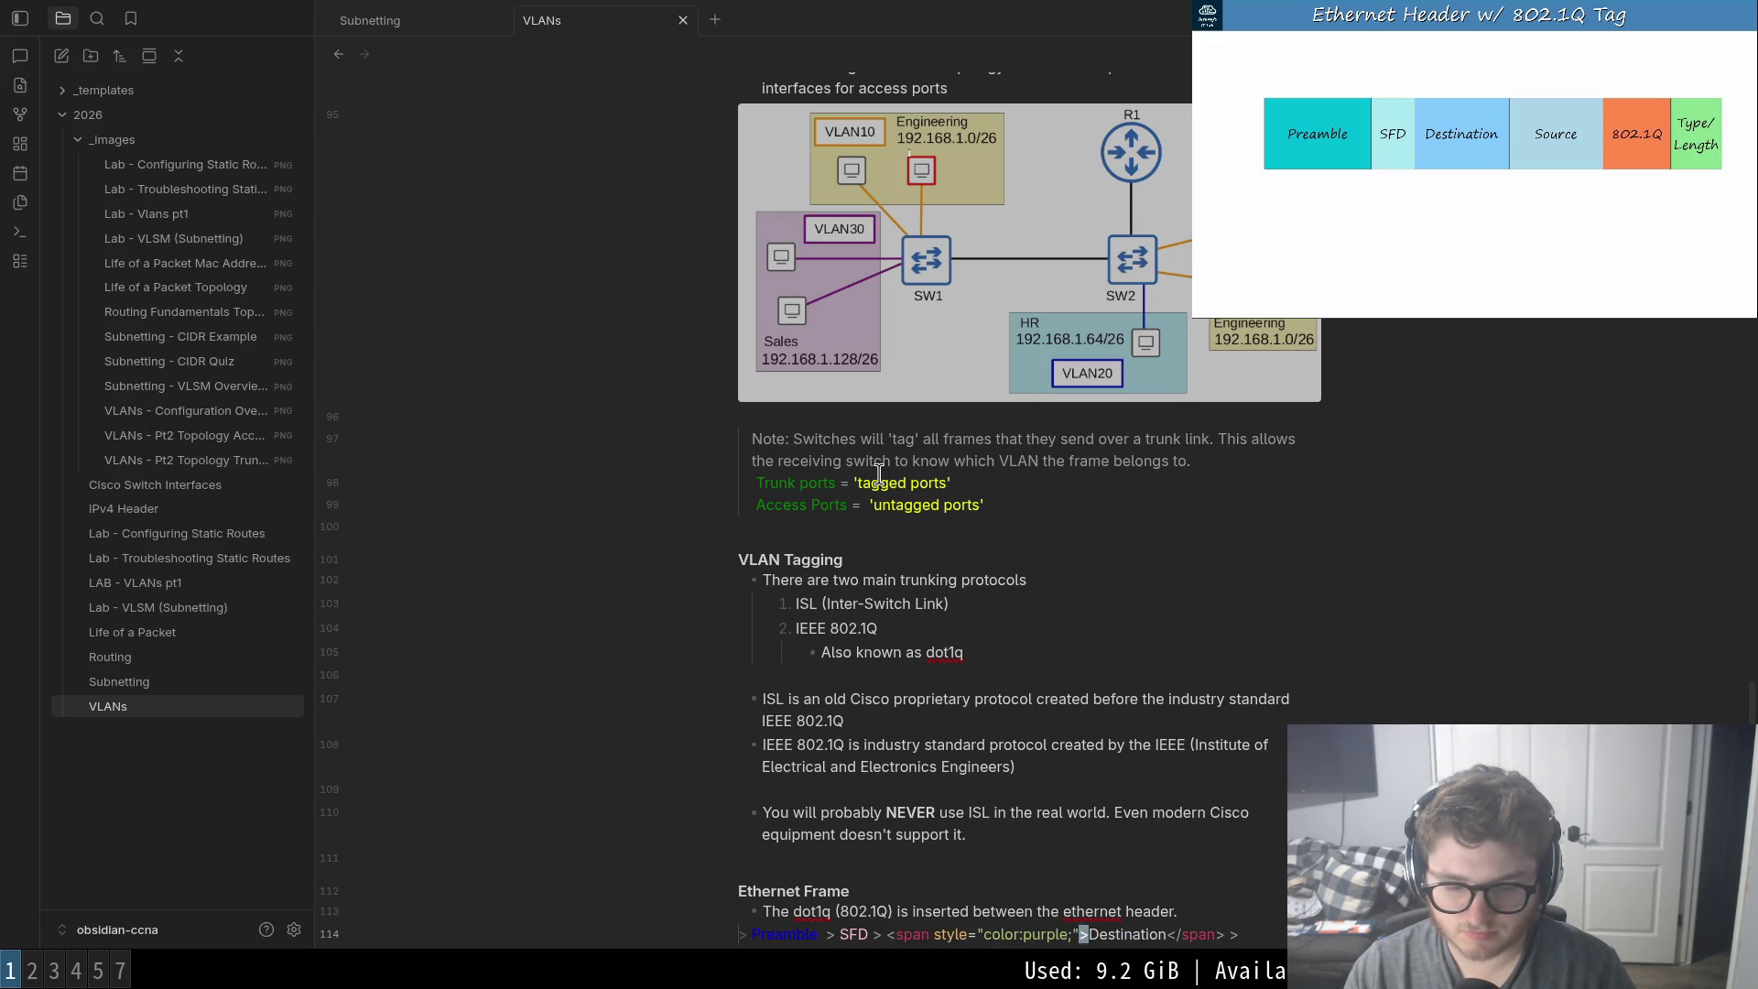
pyautogui.press('Left')
pyautogui.press('Left')
pyautogui.press('Left')
pyautogui.press('Left')
pyautogui.press('Left')
pyautogui.press('Left')
pyautogui.press('End')
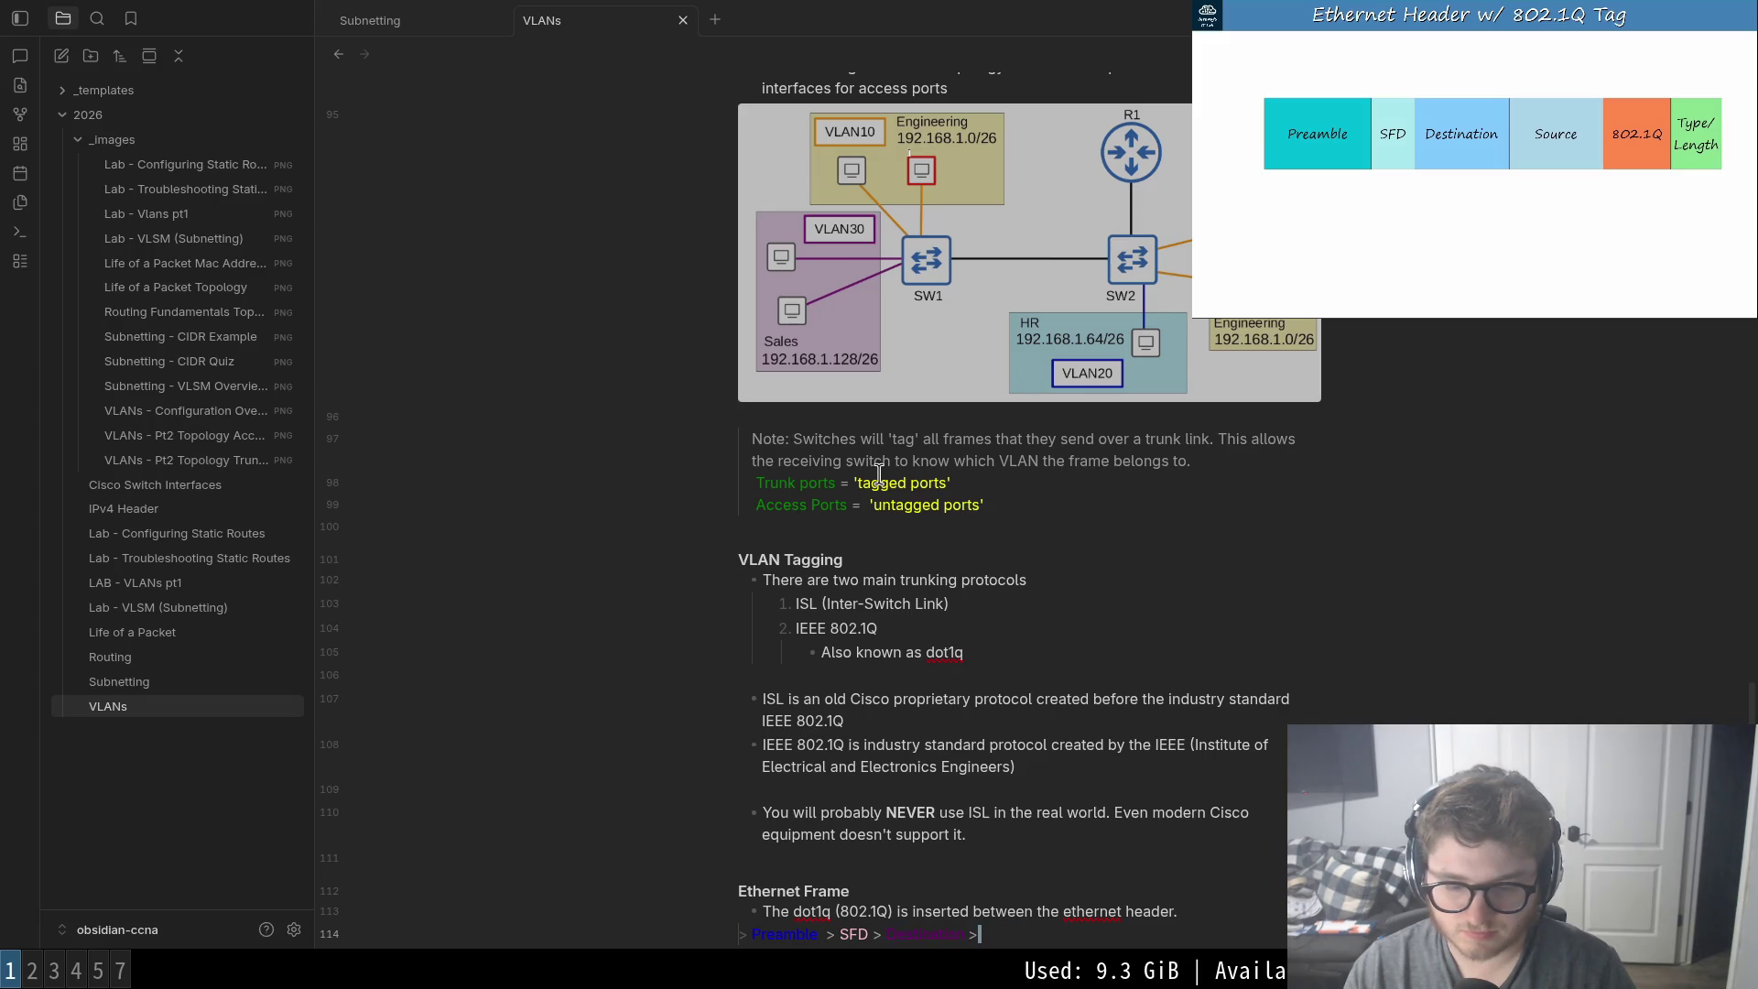
# Add a green Source span next on the header line
pyautogui.write('<span style="color:purple;">')
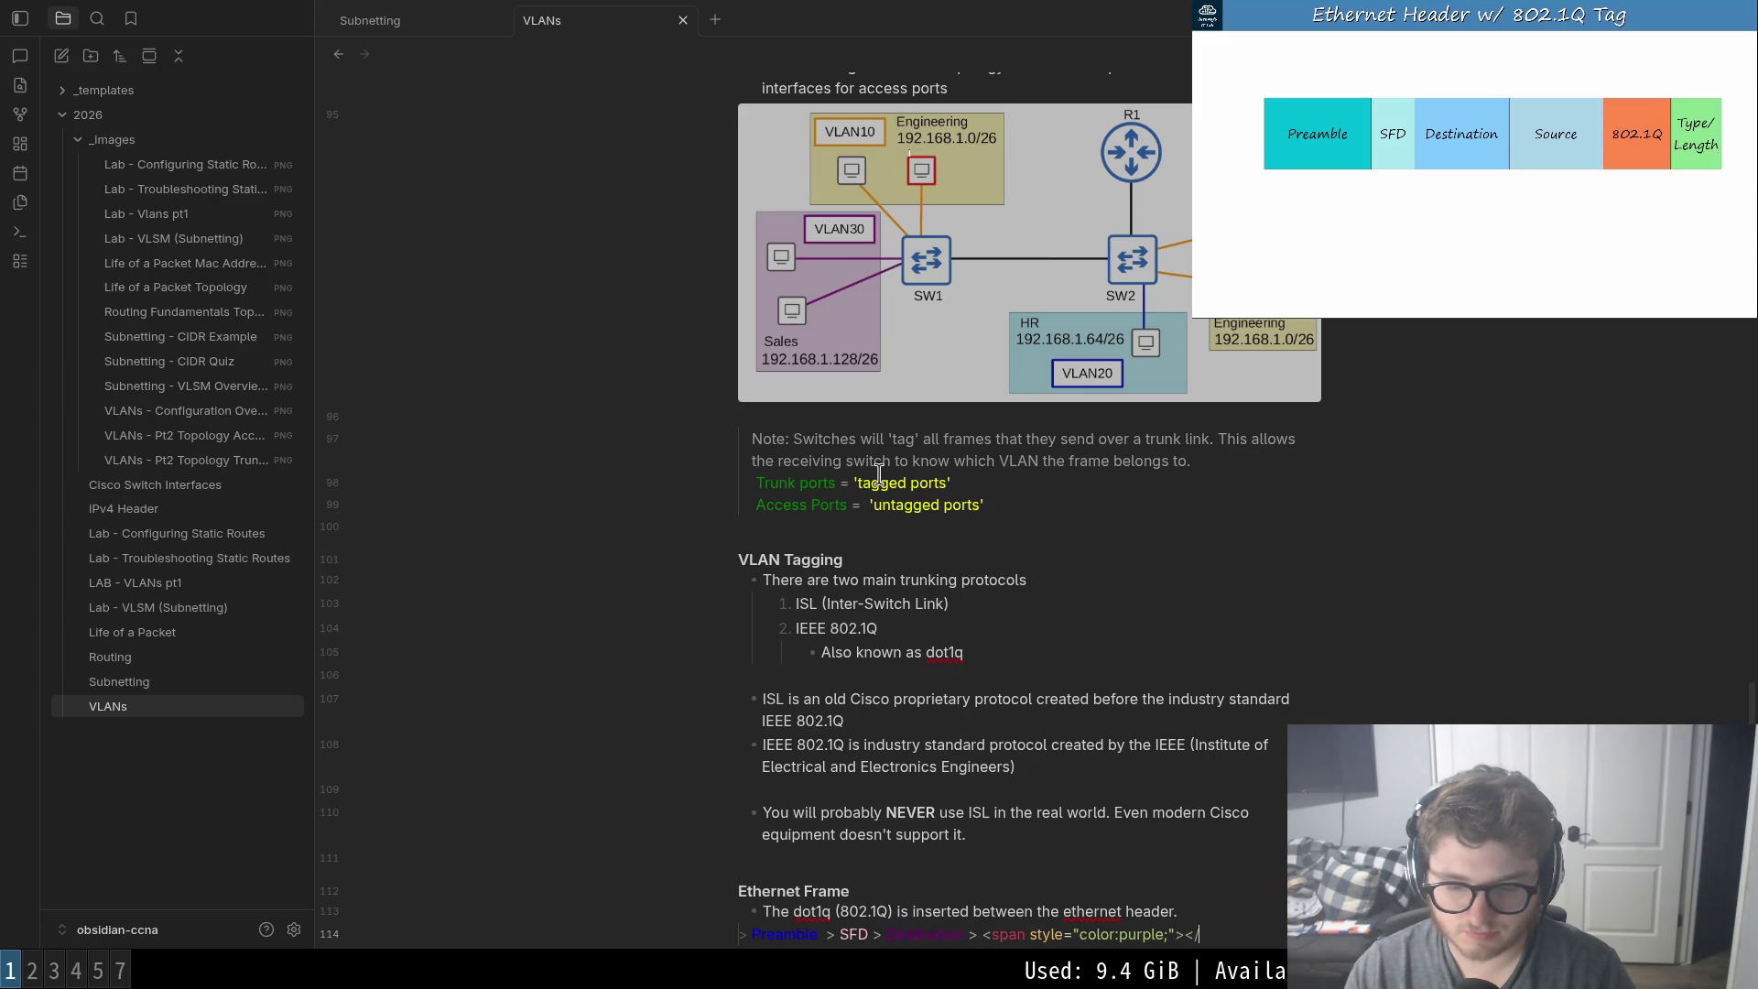
pyautogui.write('</span')
pyautogui.write('u')
pyautogui.write('bbbdw')
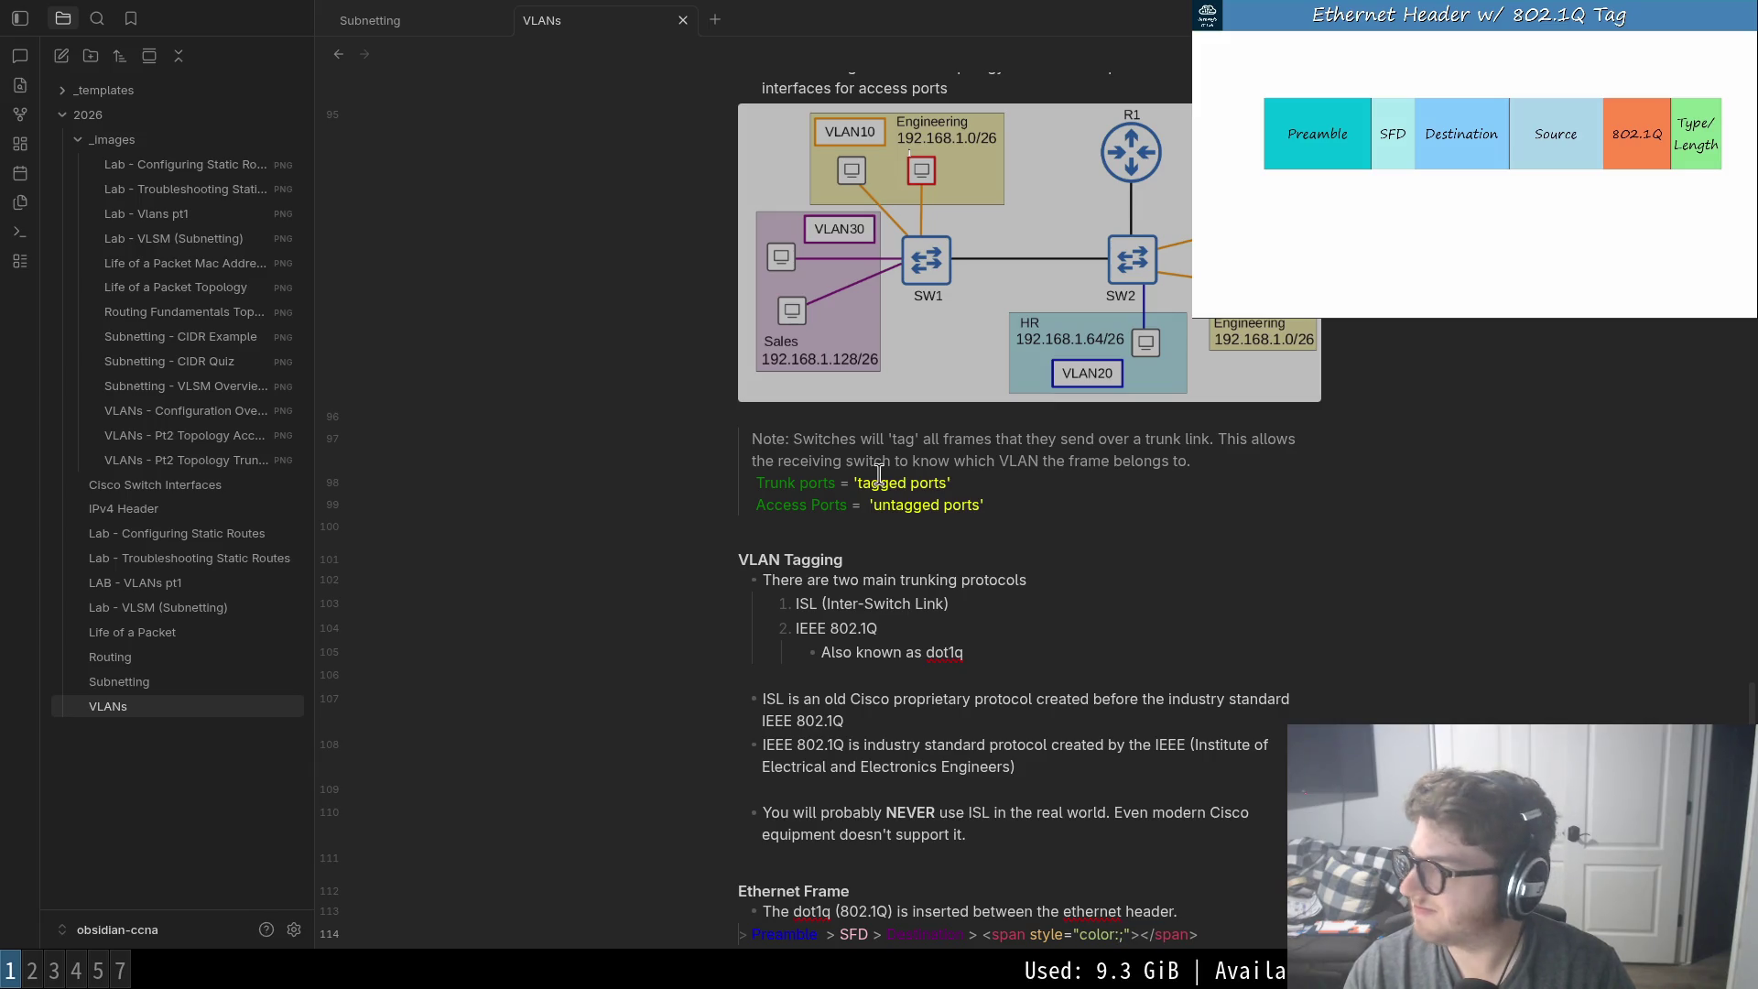
pyautogui.write('iSource')
pyautogui.write('b')
pyautogui.write('dw')
pyautogui.write('green')
pyautogui.press('Escape')
pyautogui.press('l')
pyautogui.press('l')
pyautogui.press('l')
pyautogui.write('iSource')
pyautogui.press('Escape')
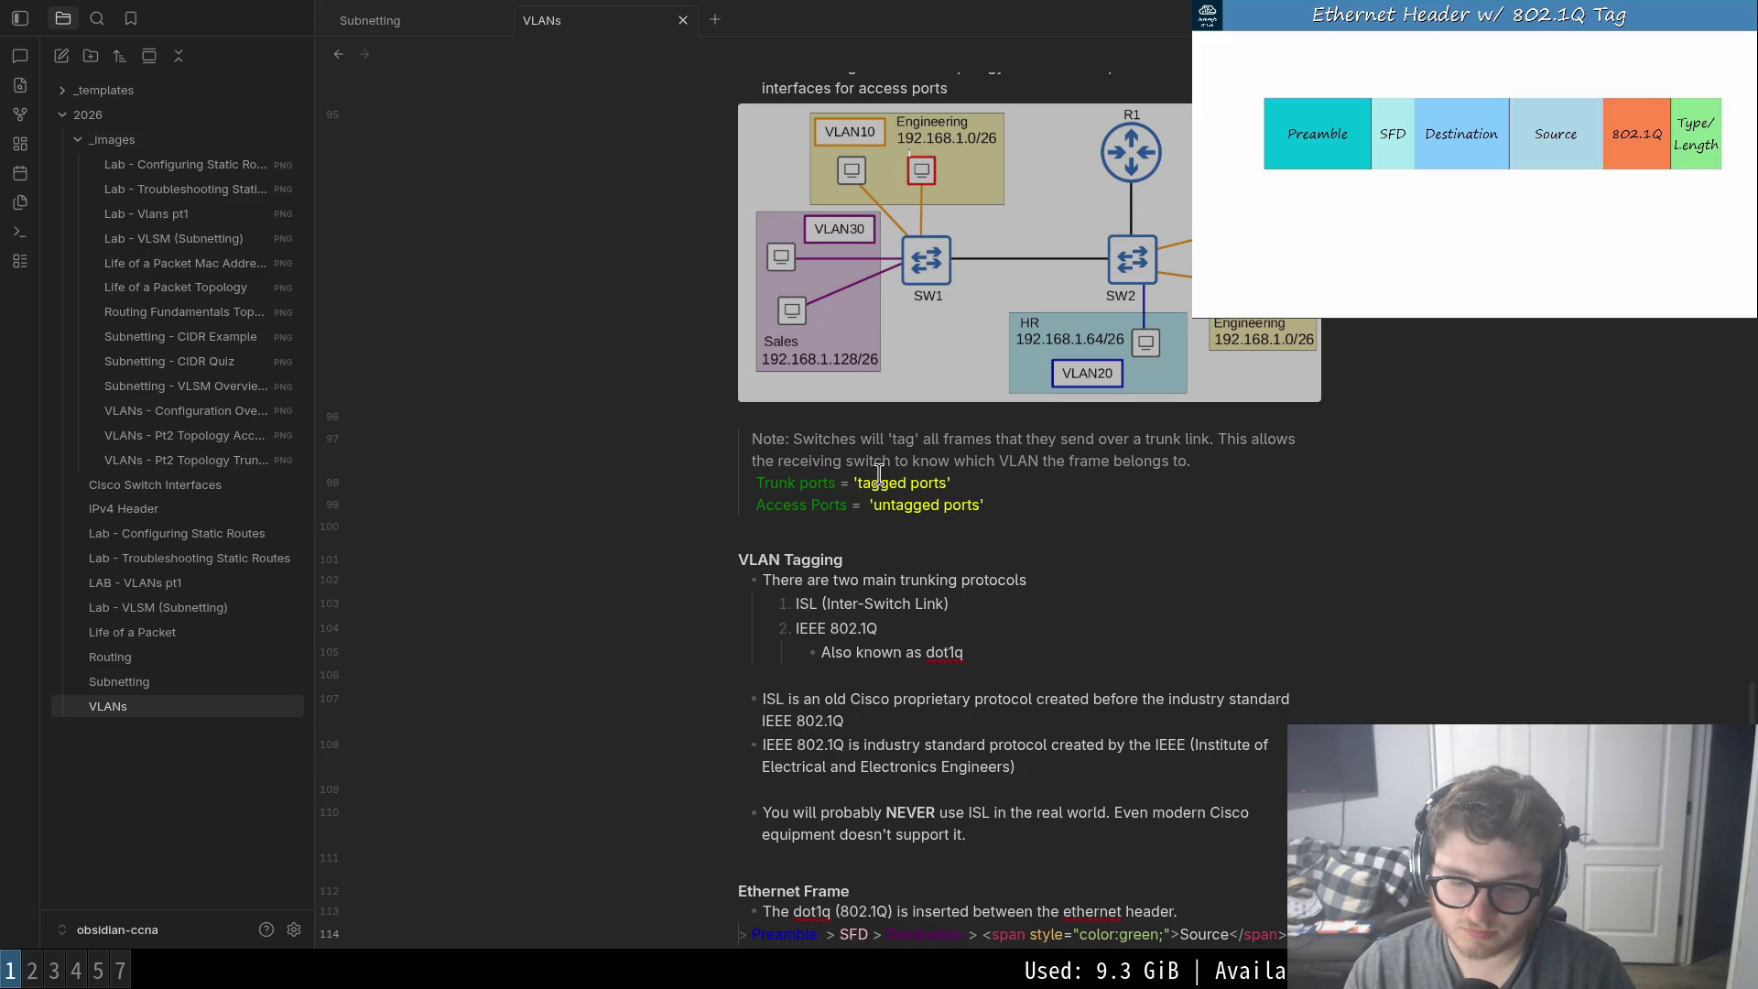
pyautogui.press('b')
pyautogui.press('b')
pyautogui.press('b')
pyautogui.press('b')
pyautogui.press('b')
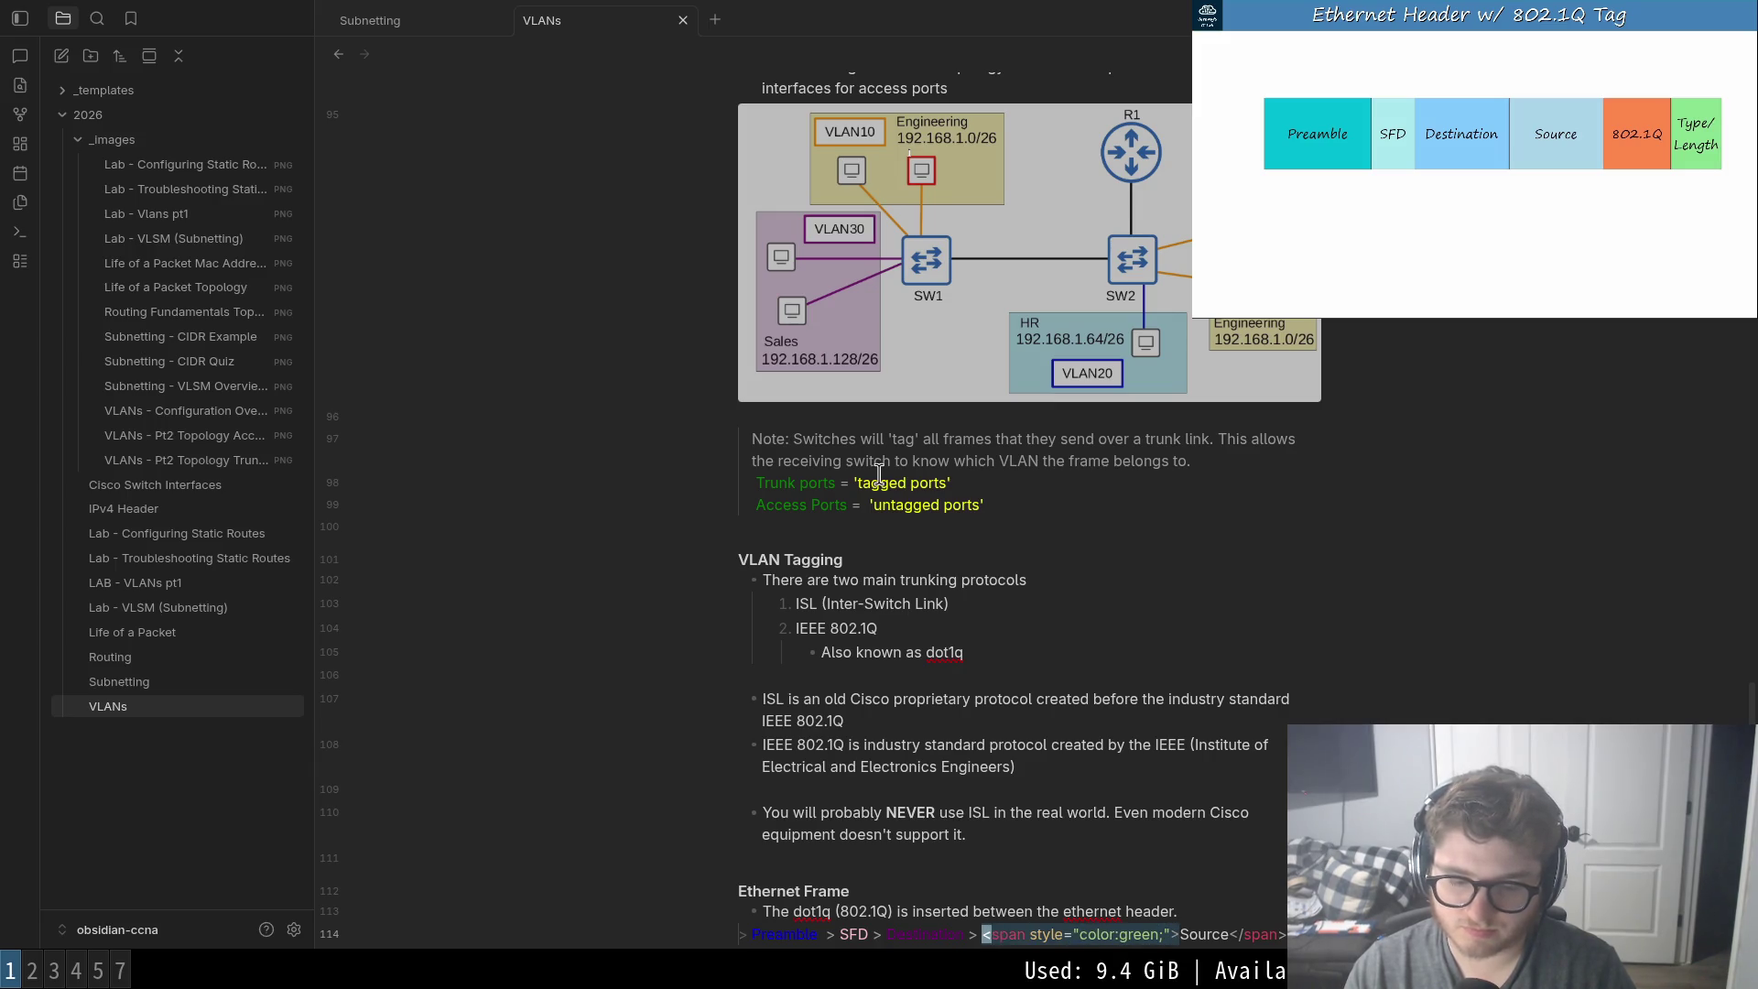
pyautogui.write('$a >')
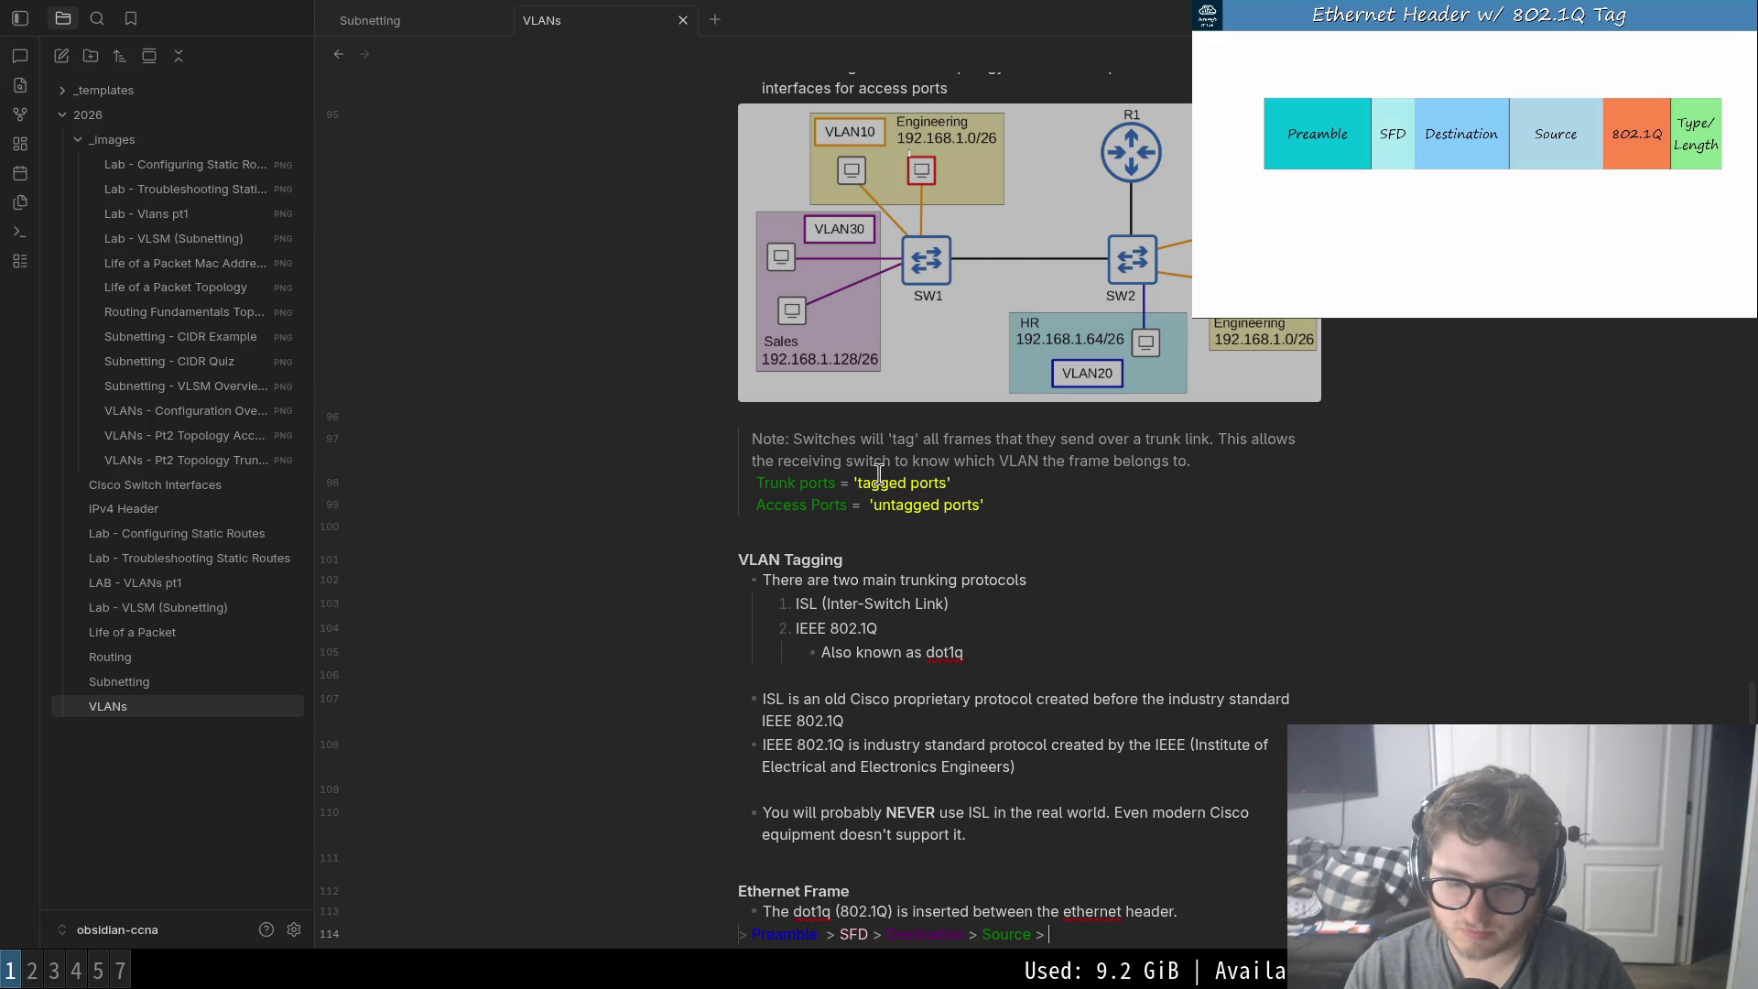
pyautogui.write('<span style="color:green;">')
# Add an orange 802.1Q span and correct its style so it renders
pyautogui.press('Escape')
pyautogui.press('h')
pyautogui.press('h')
pyautogui.press('x')
pyautogui.write('diw')
pyautogui.write('nge;')
pyautogui.press('Escape')
pyautogui.write('A</')
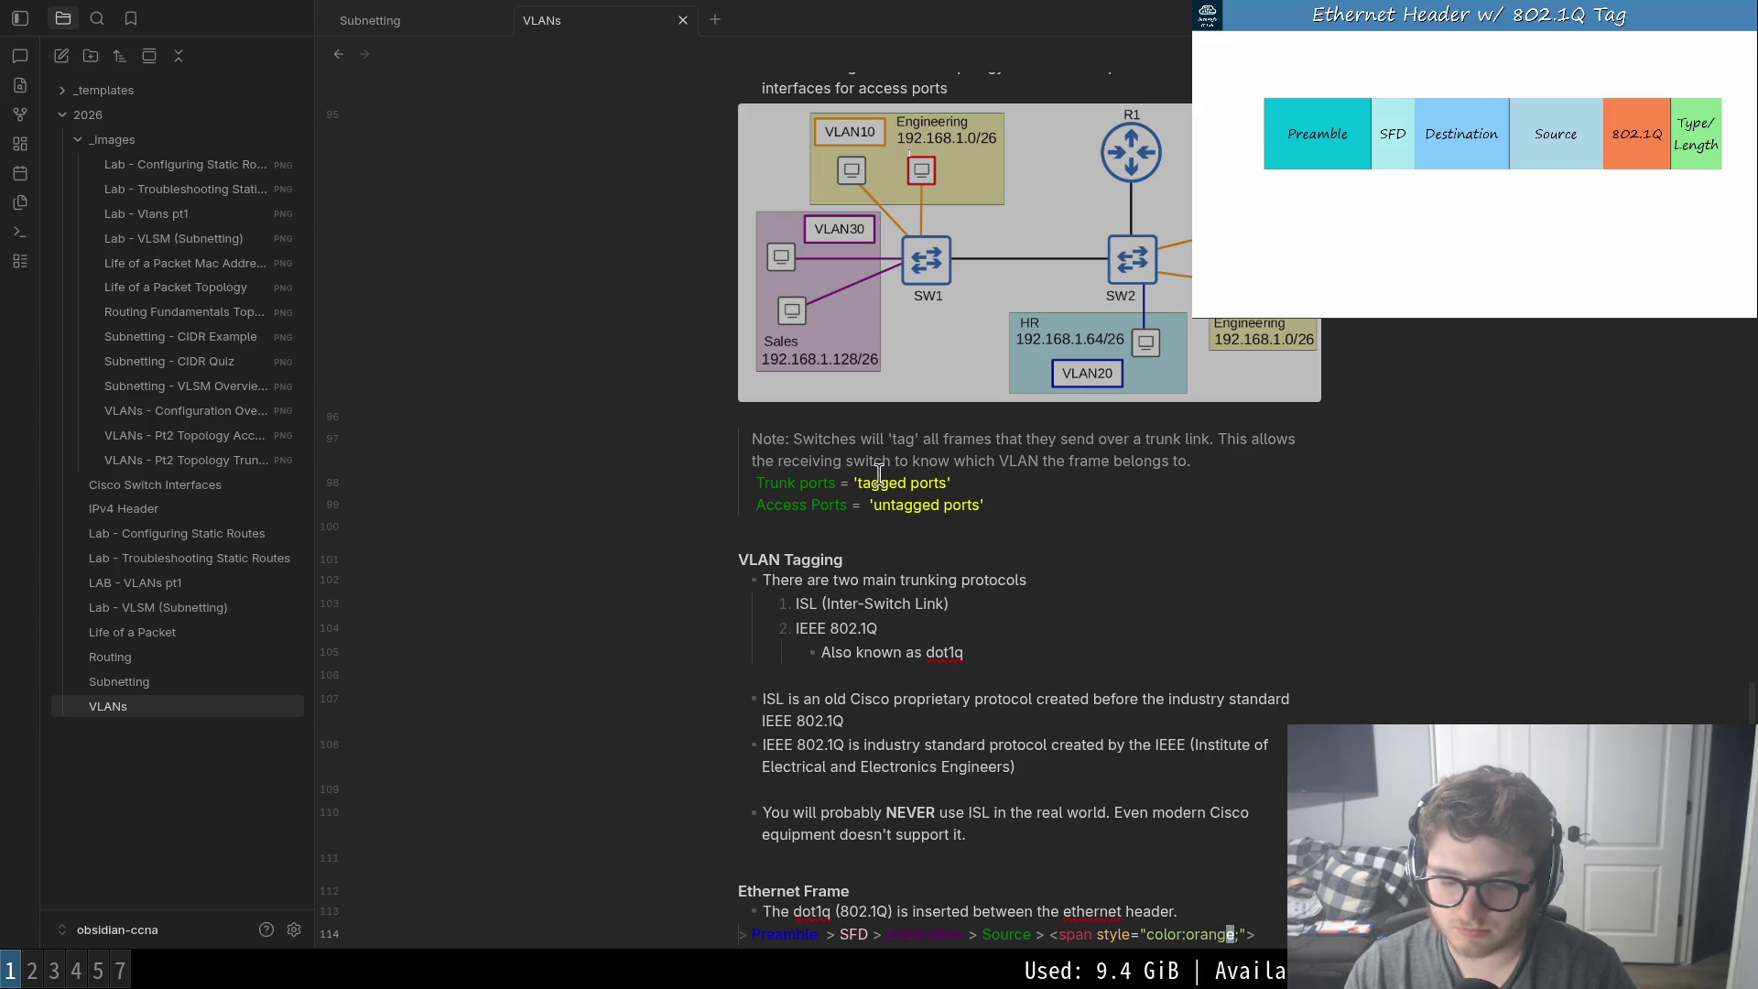
pyautogui.write('sp')
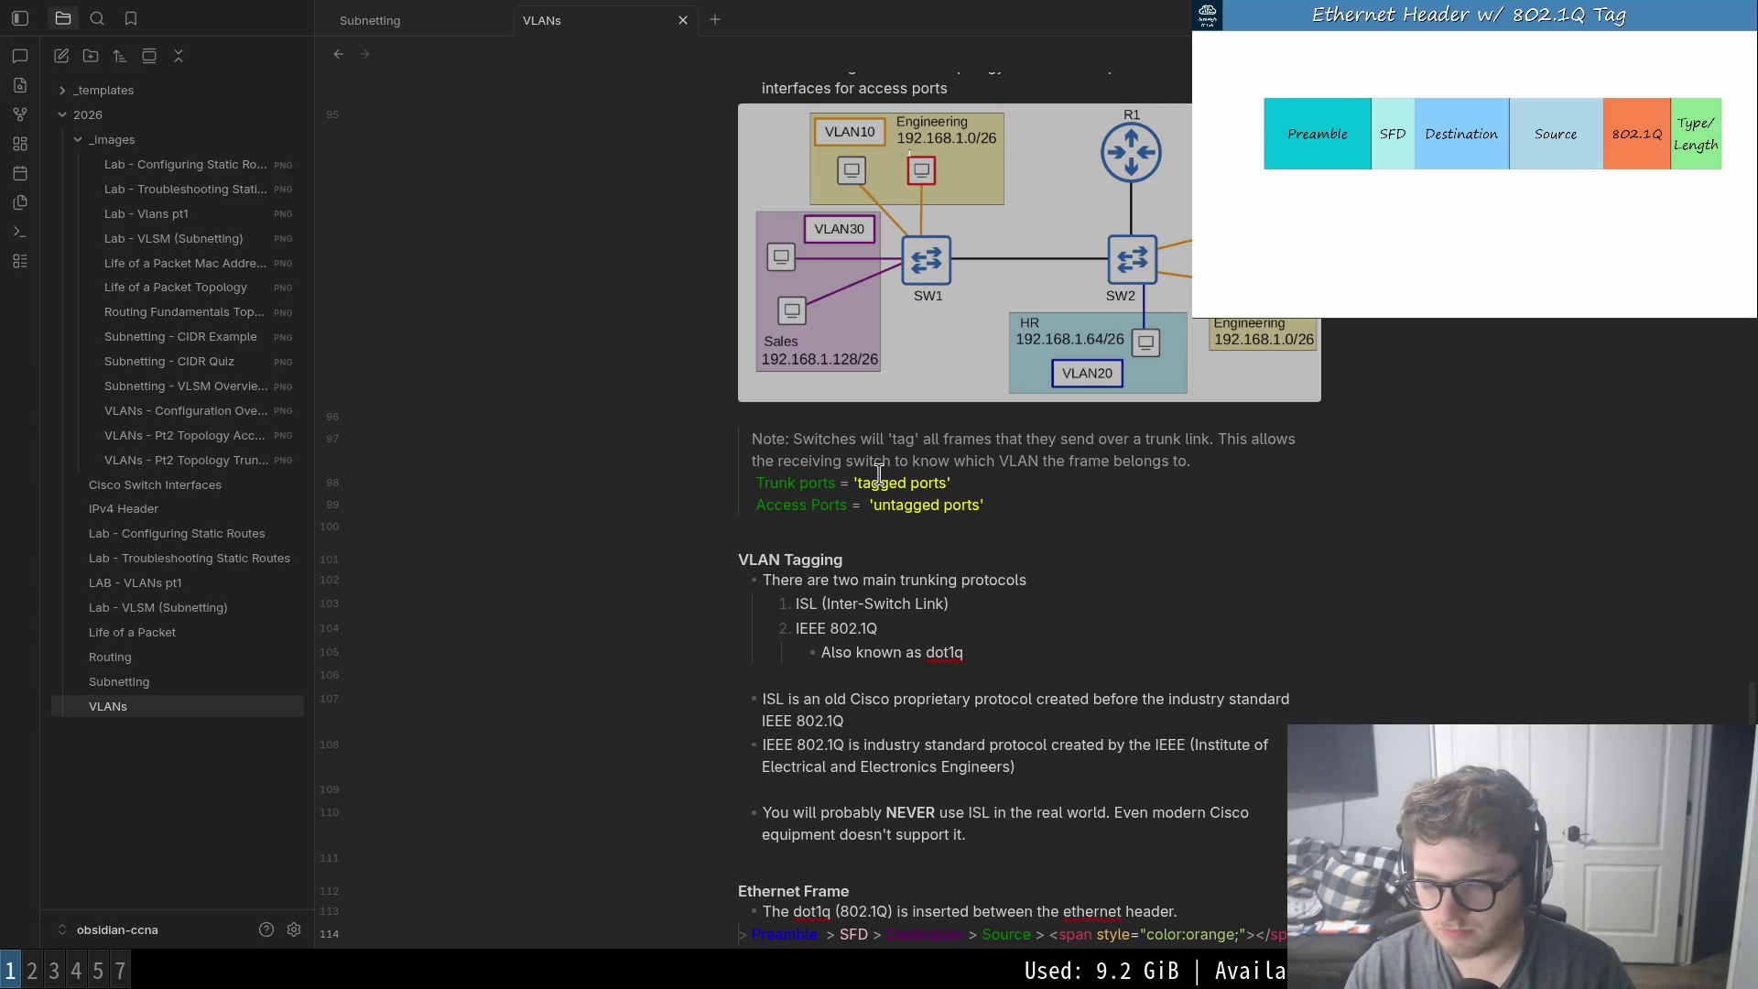
pyautogui.write('la')
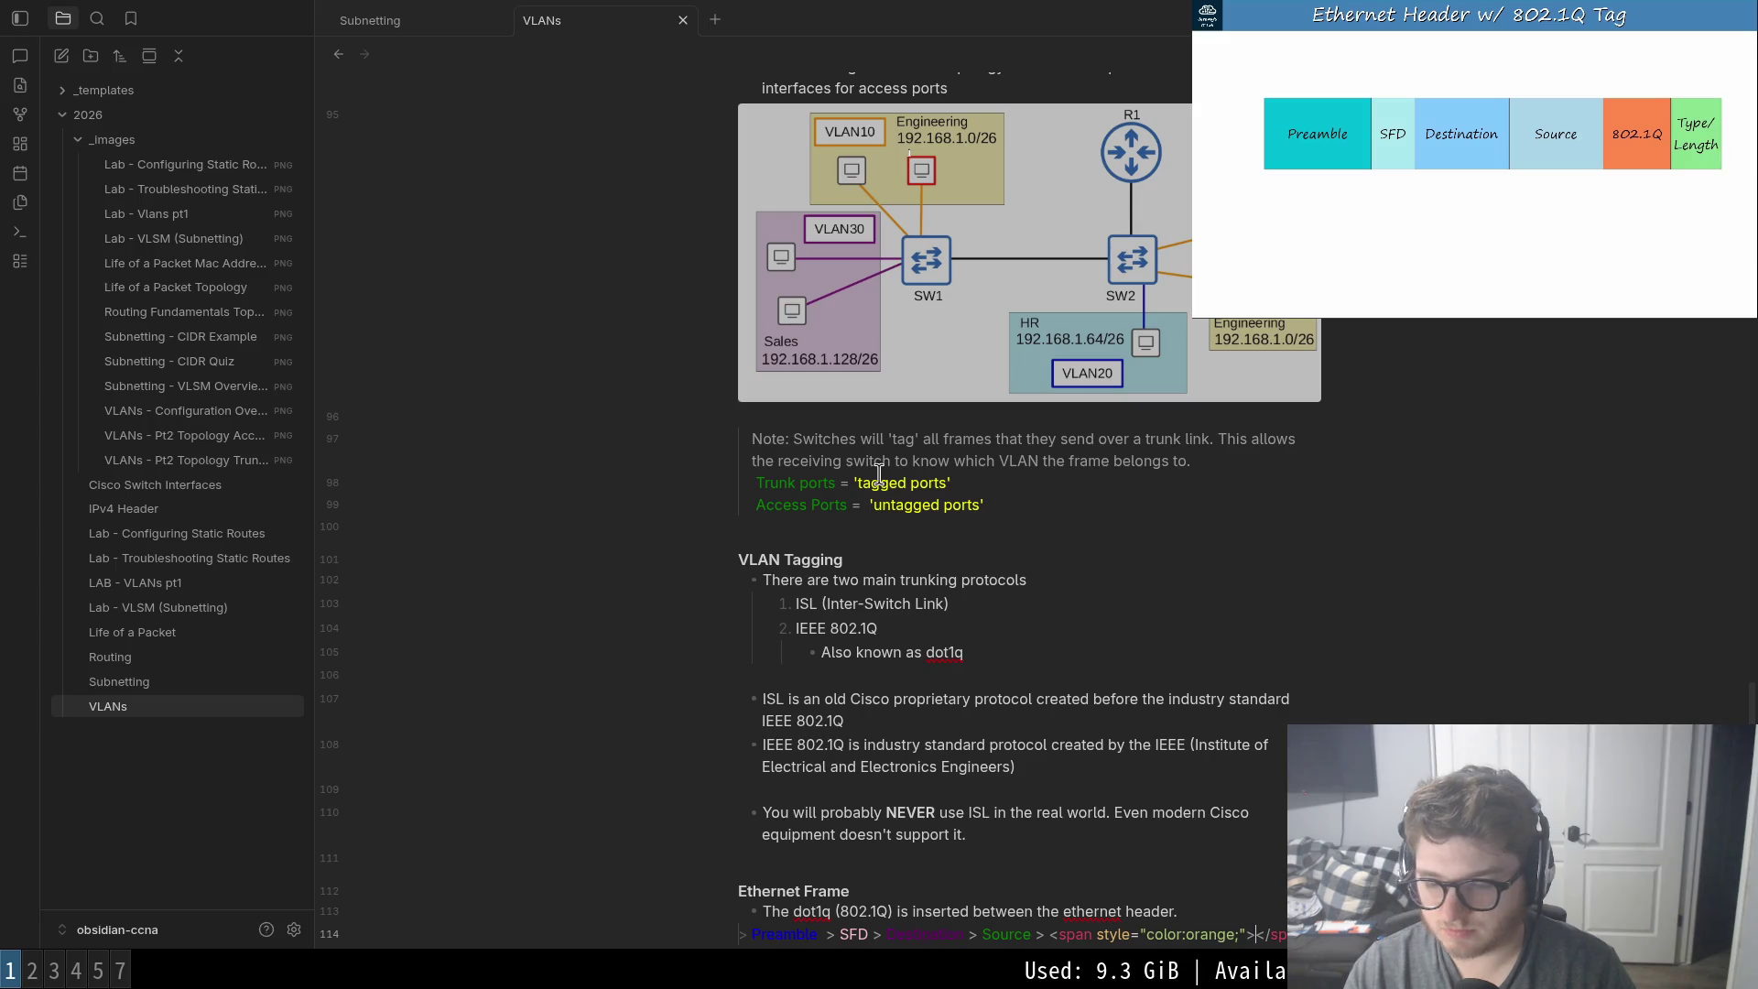
pyautogui.write('802.1')
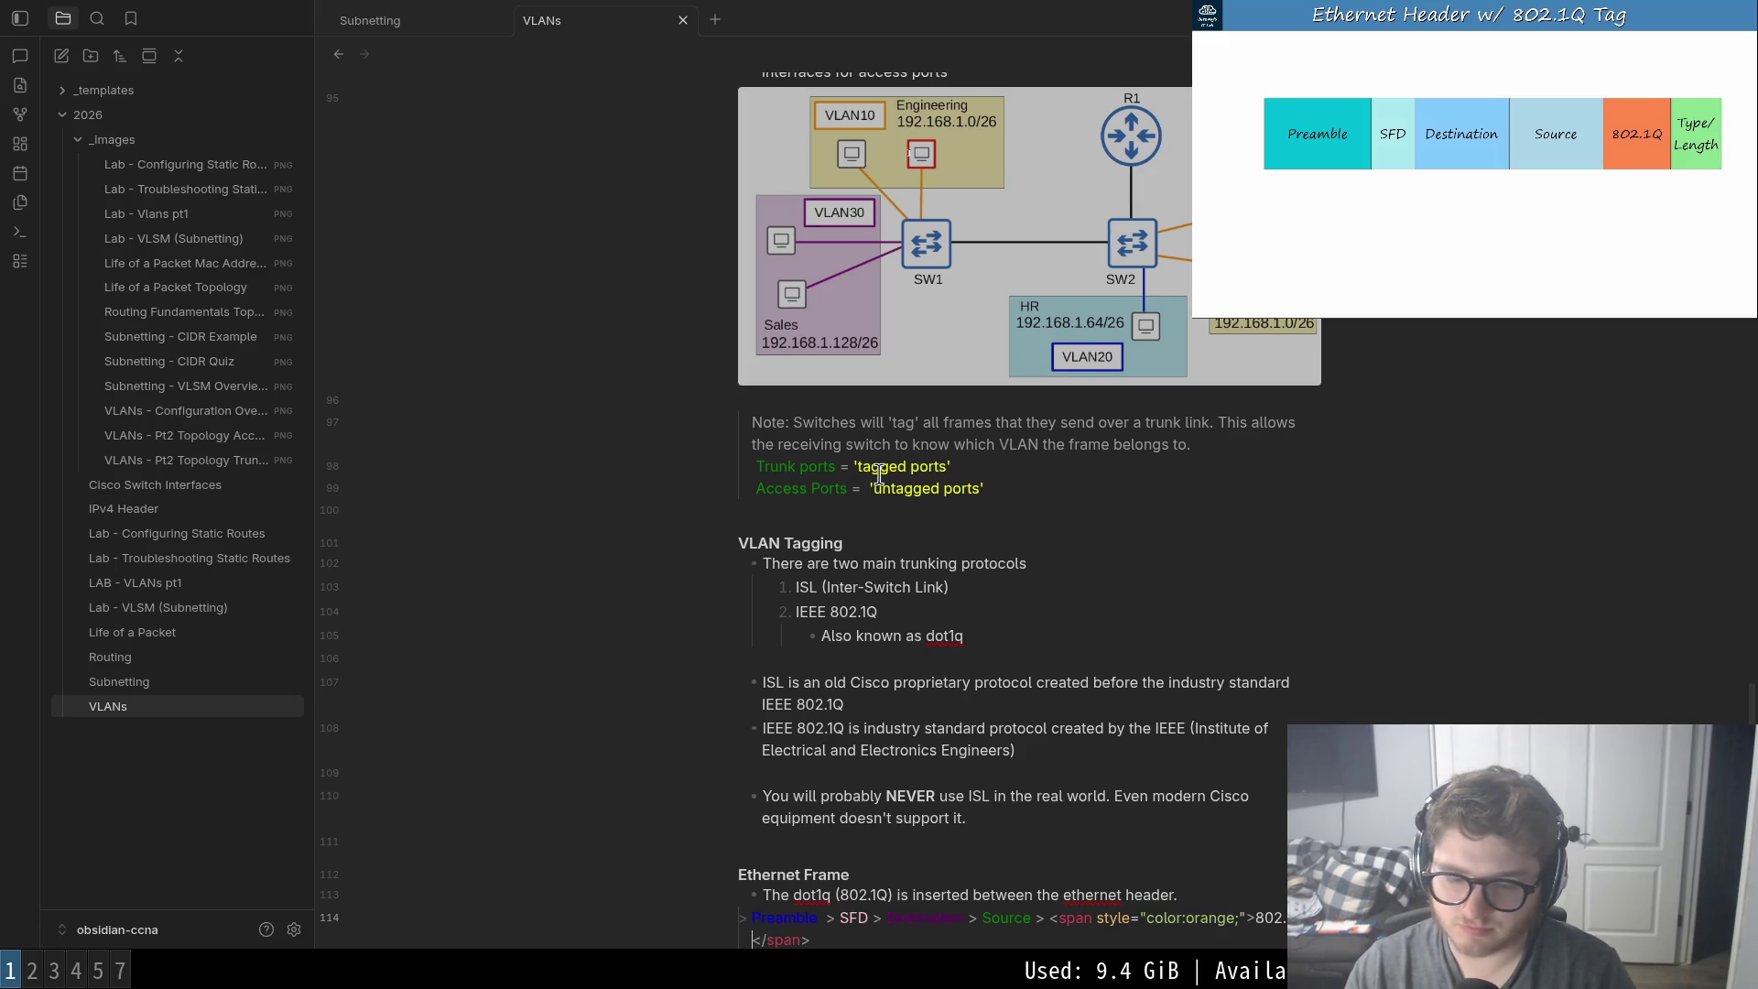
pyautogui.write('Q')
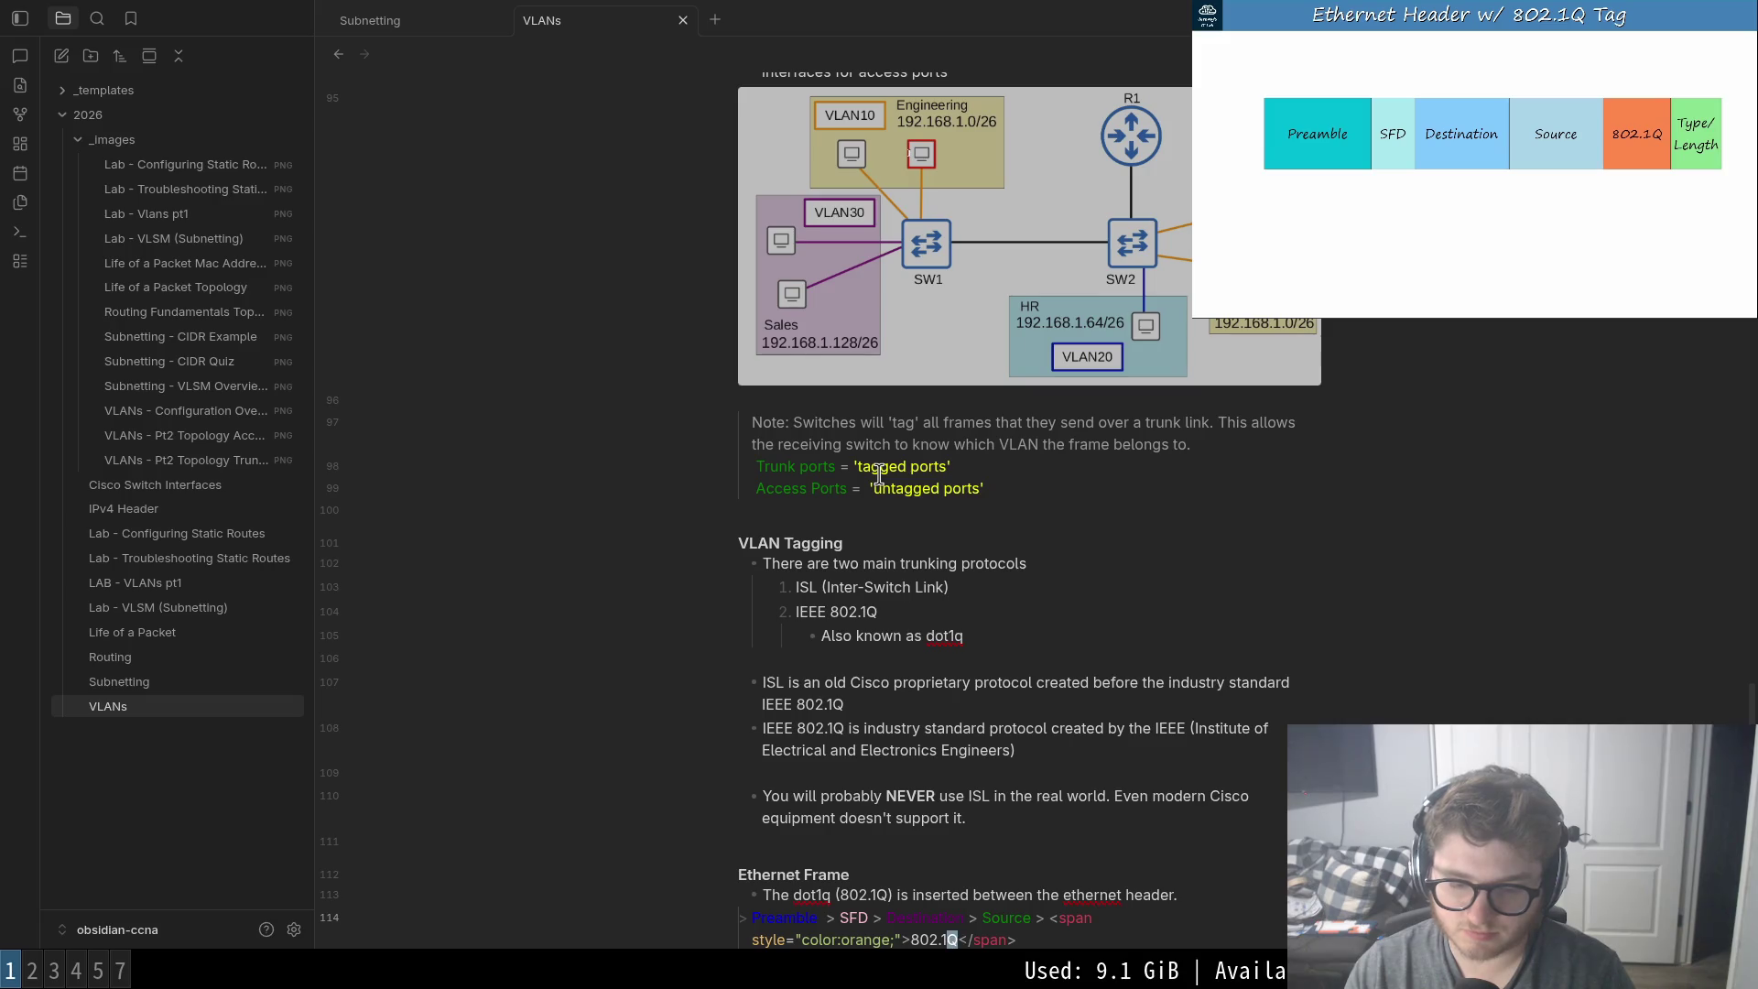
pyautogui.press('Left')
pyautogui.press('Left')
pyautogui.press('Left')
pyautogui.write(';')
pyautogui.hotkey('ctrl', 'Left')
pyautogui.hotkey('ctrl', 'Left')
pyautogui.hotkey('ctrl', 'Left')
pyautogui.hotkey('ctrl', 'Left')
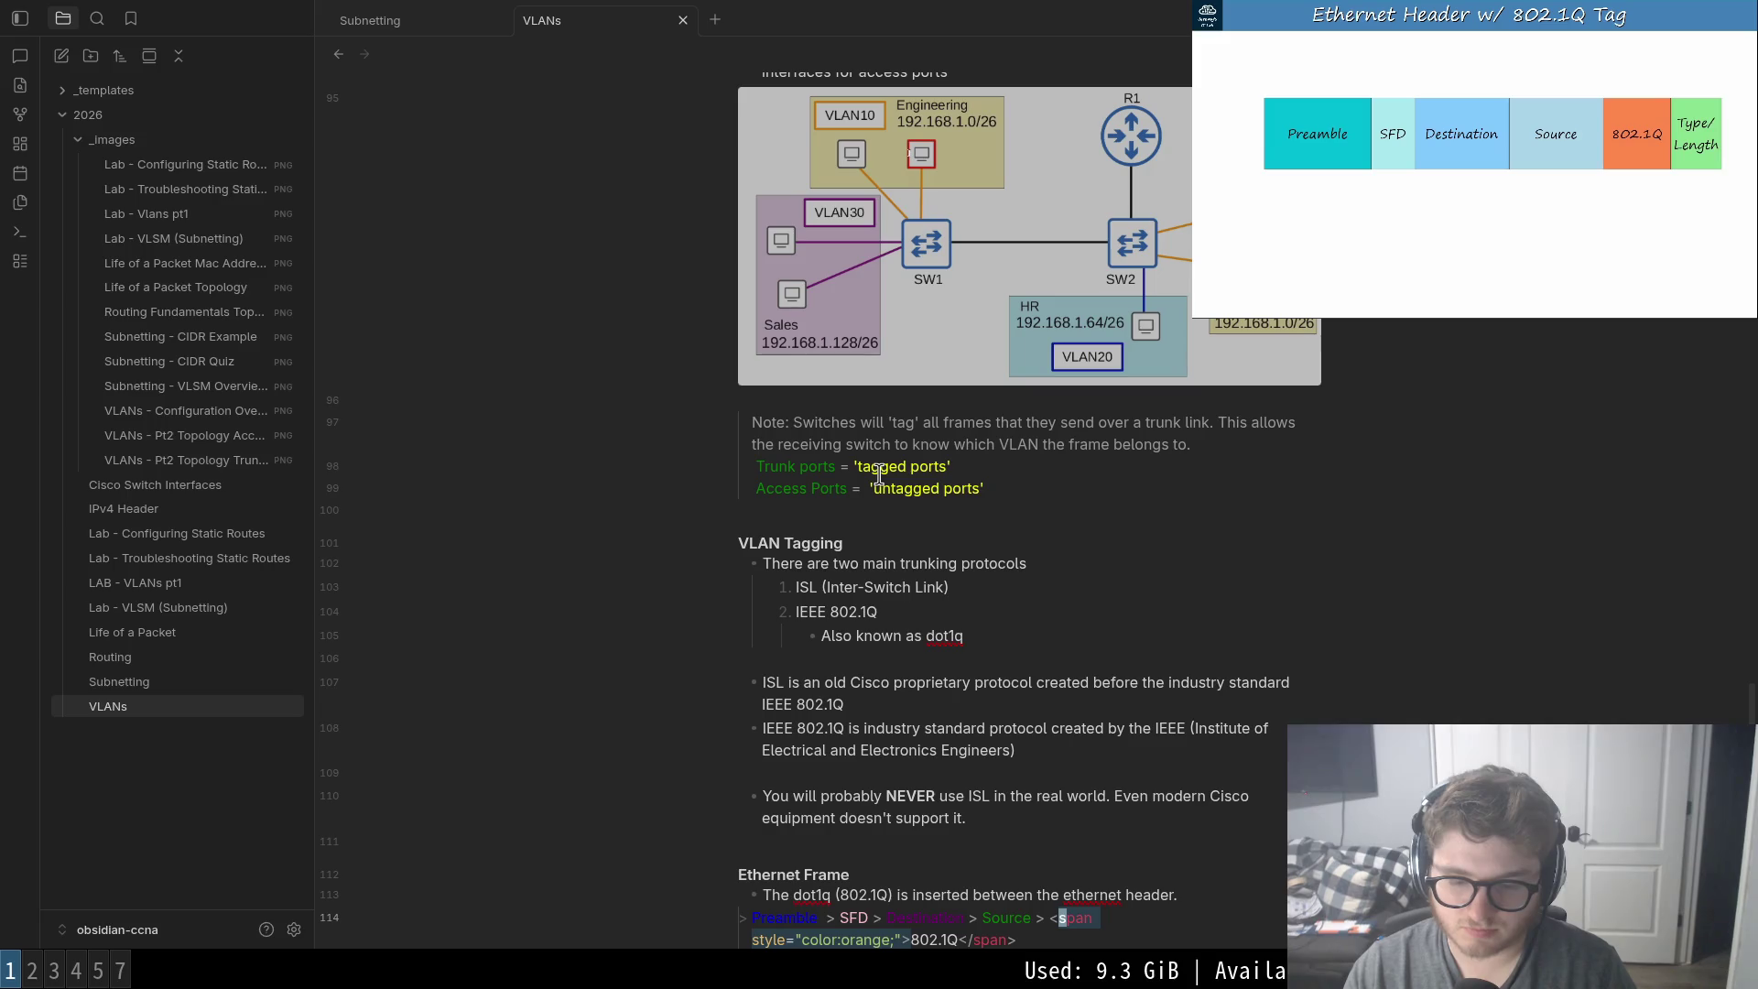
pyautogui.press('Left')
pyautogui.press('End')
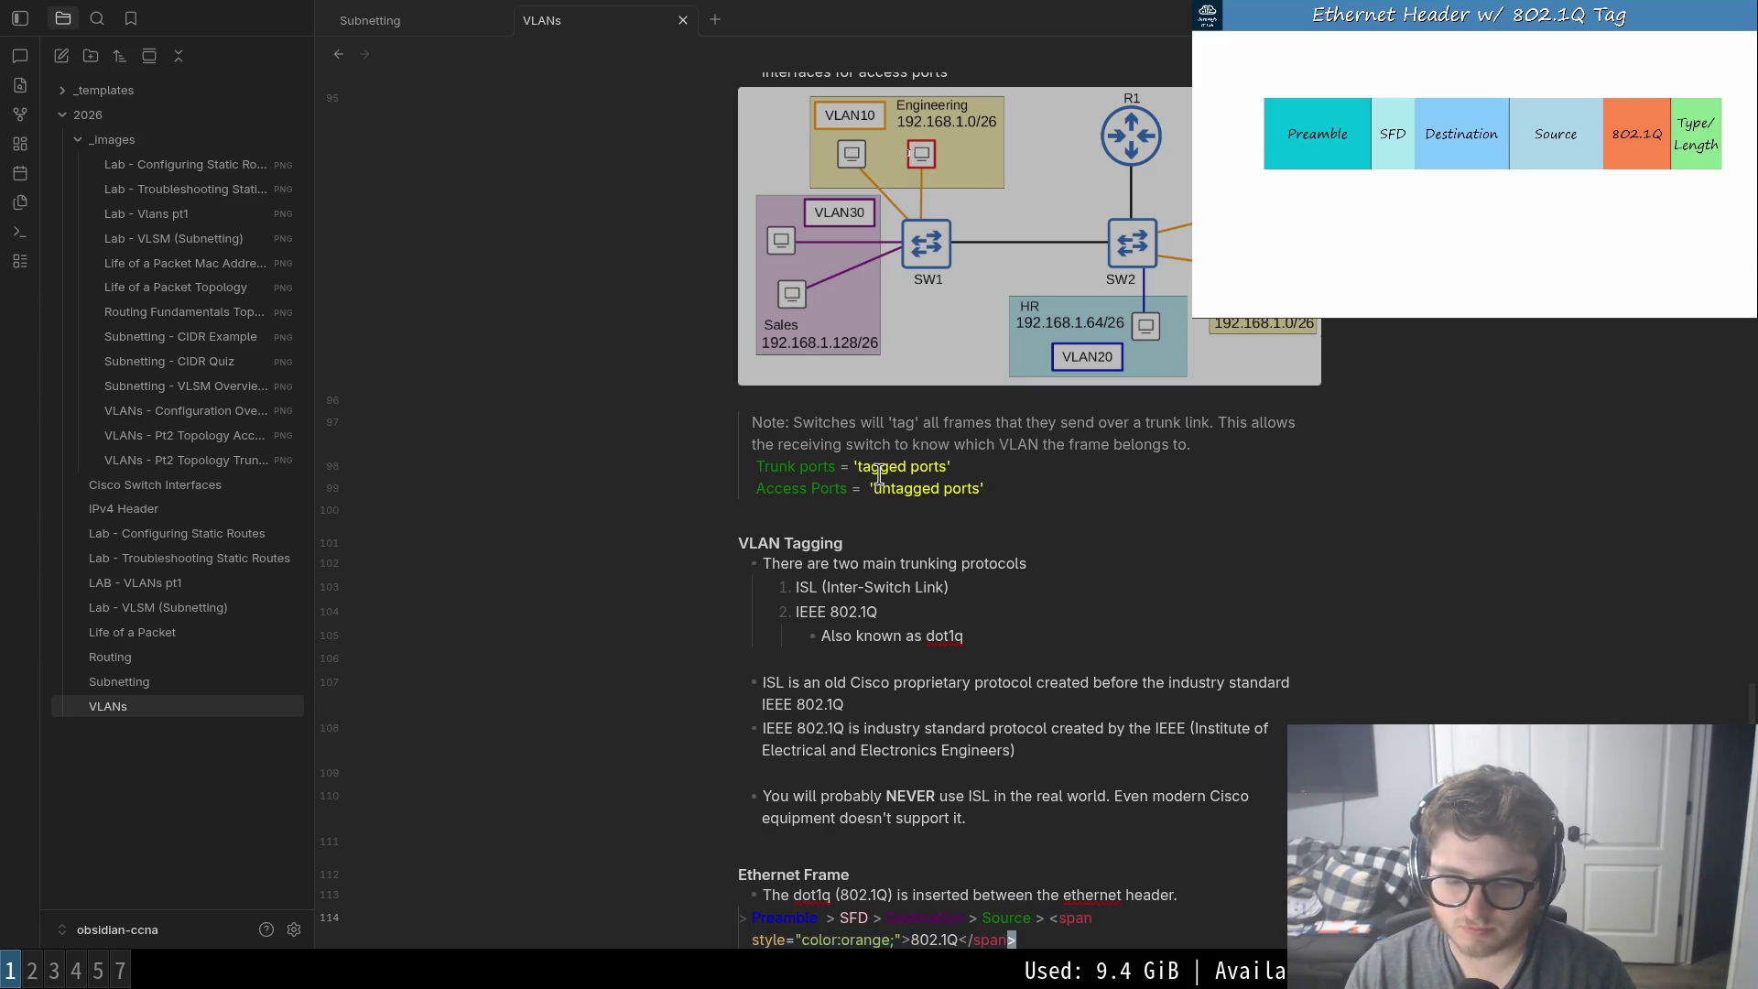
pyautogui.write('>')
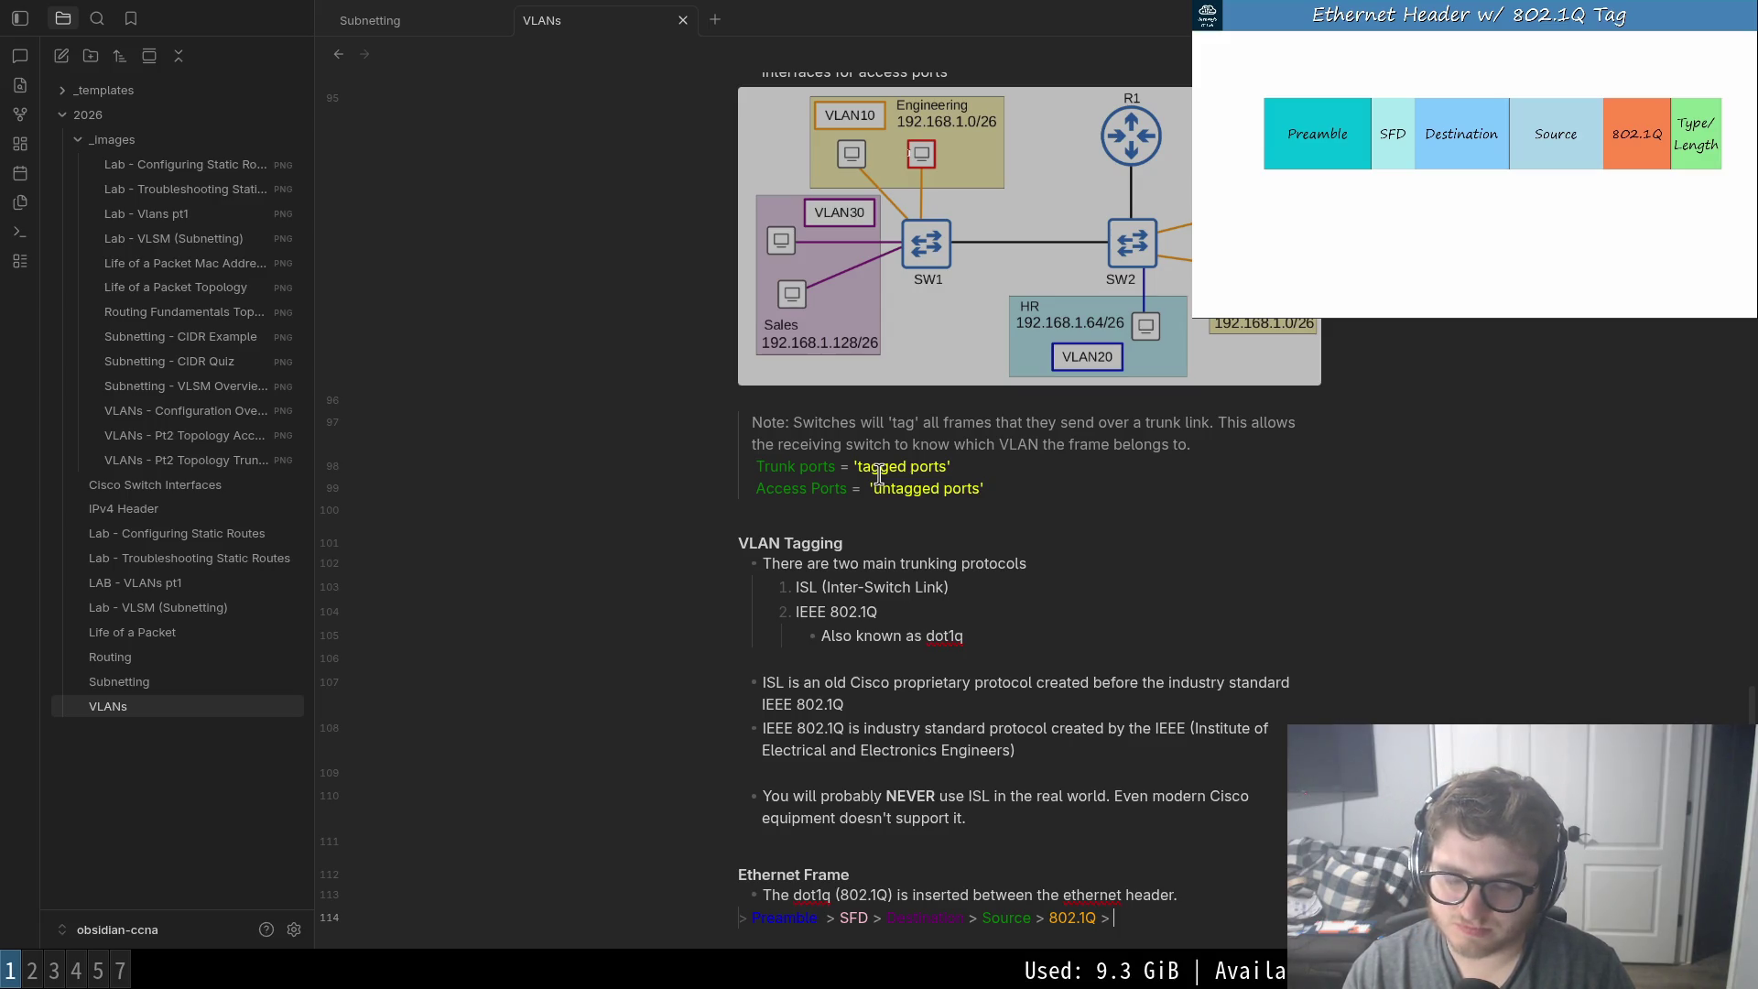
# Paste a final span, give it a turquoise colour and the Type/Length label
pyautogui.hotkey('ctrl', 'v')
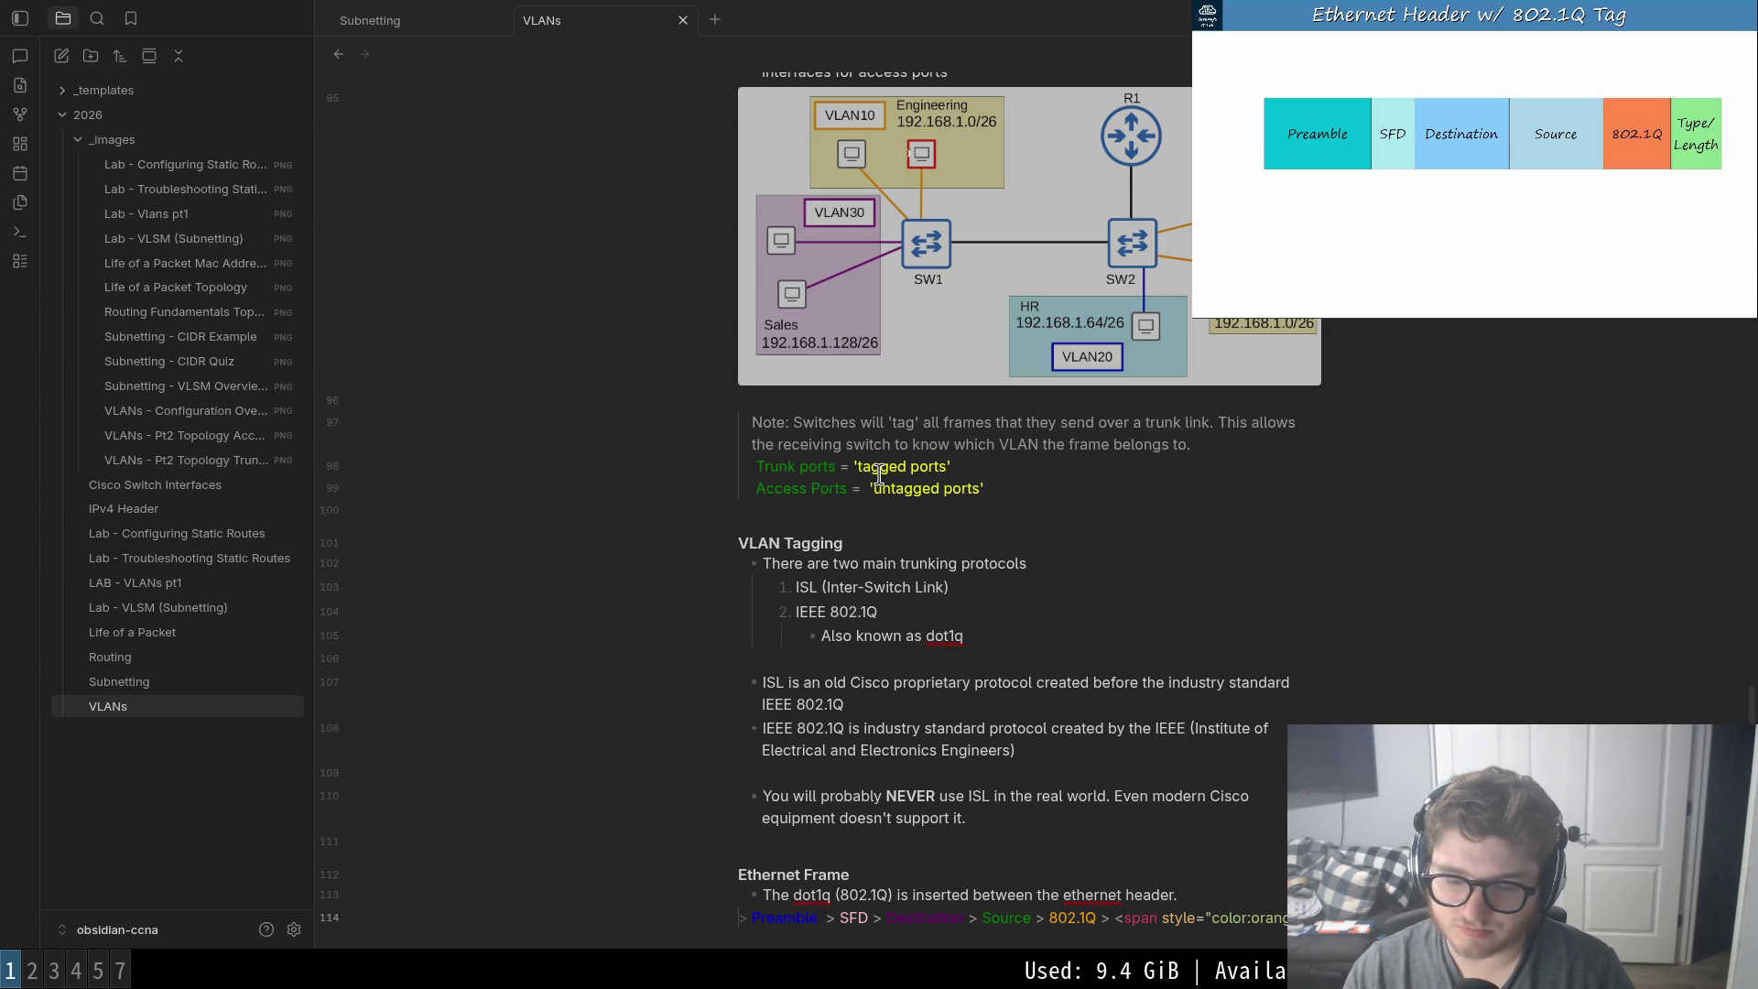
pyautogui.press('c')
pyautogui.press('w')
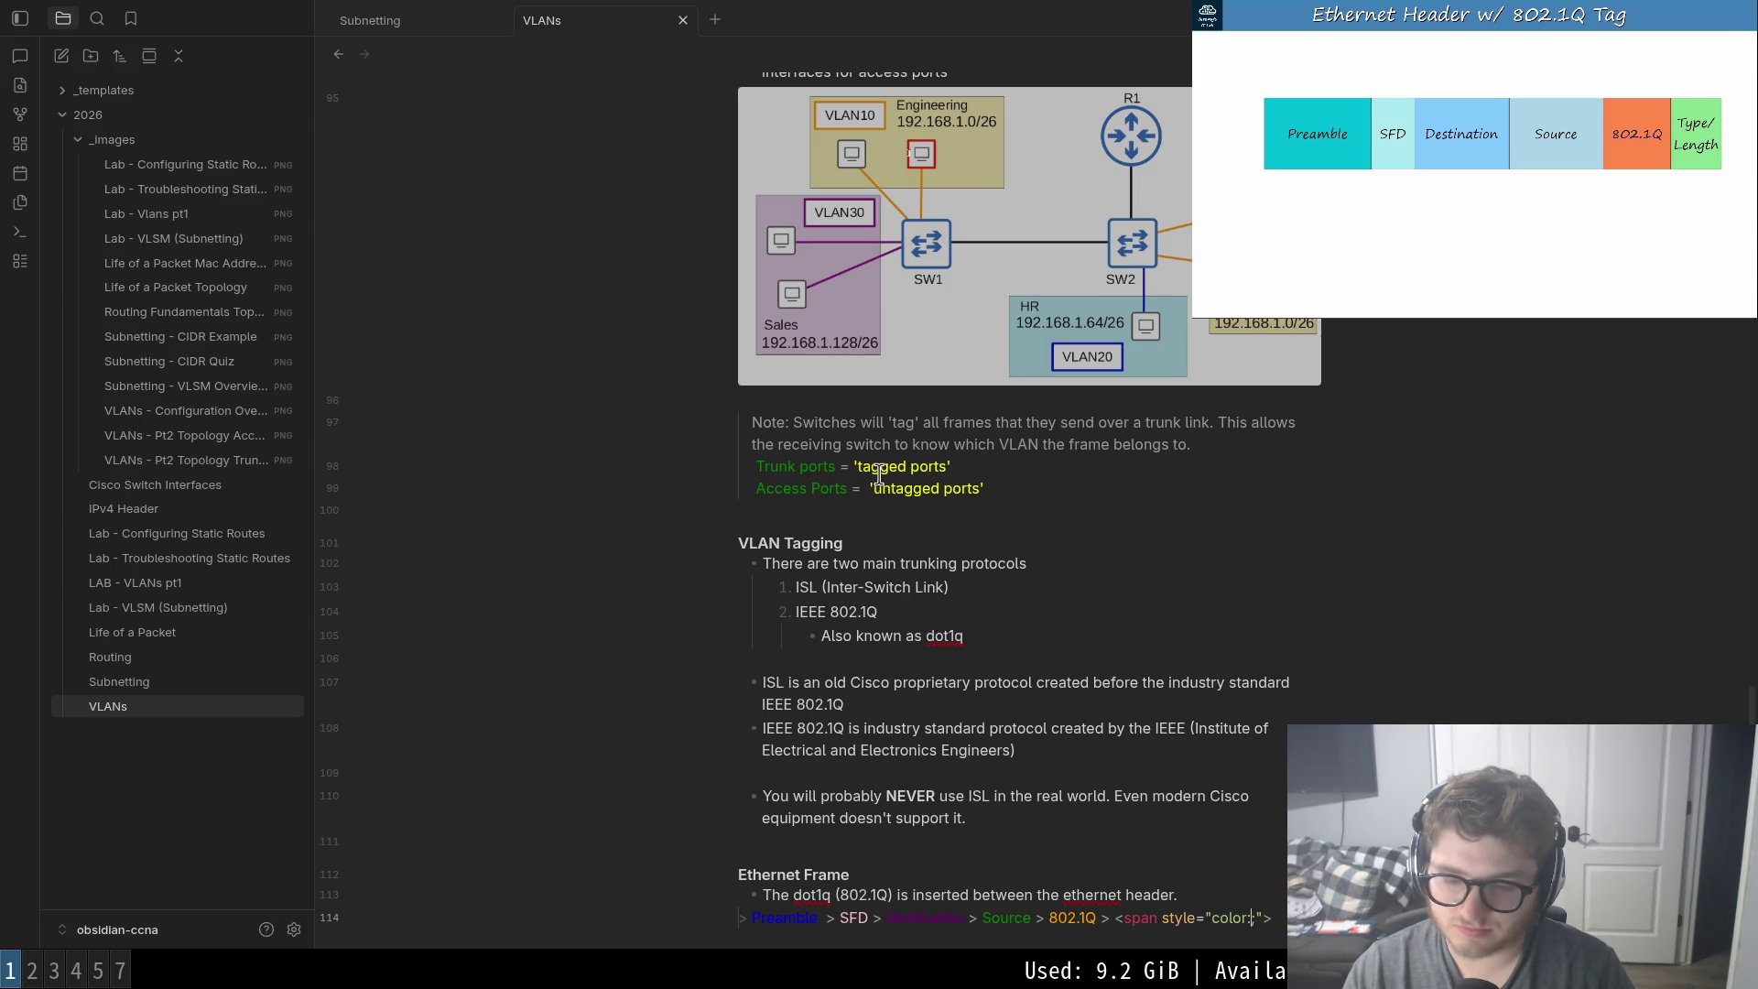
pyautogui.write(':')
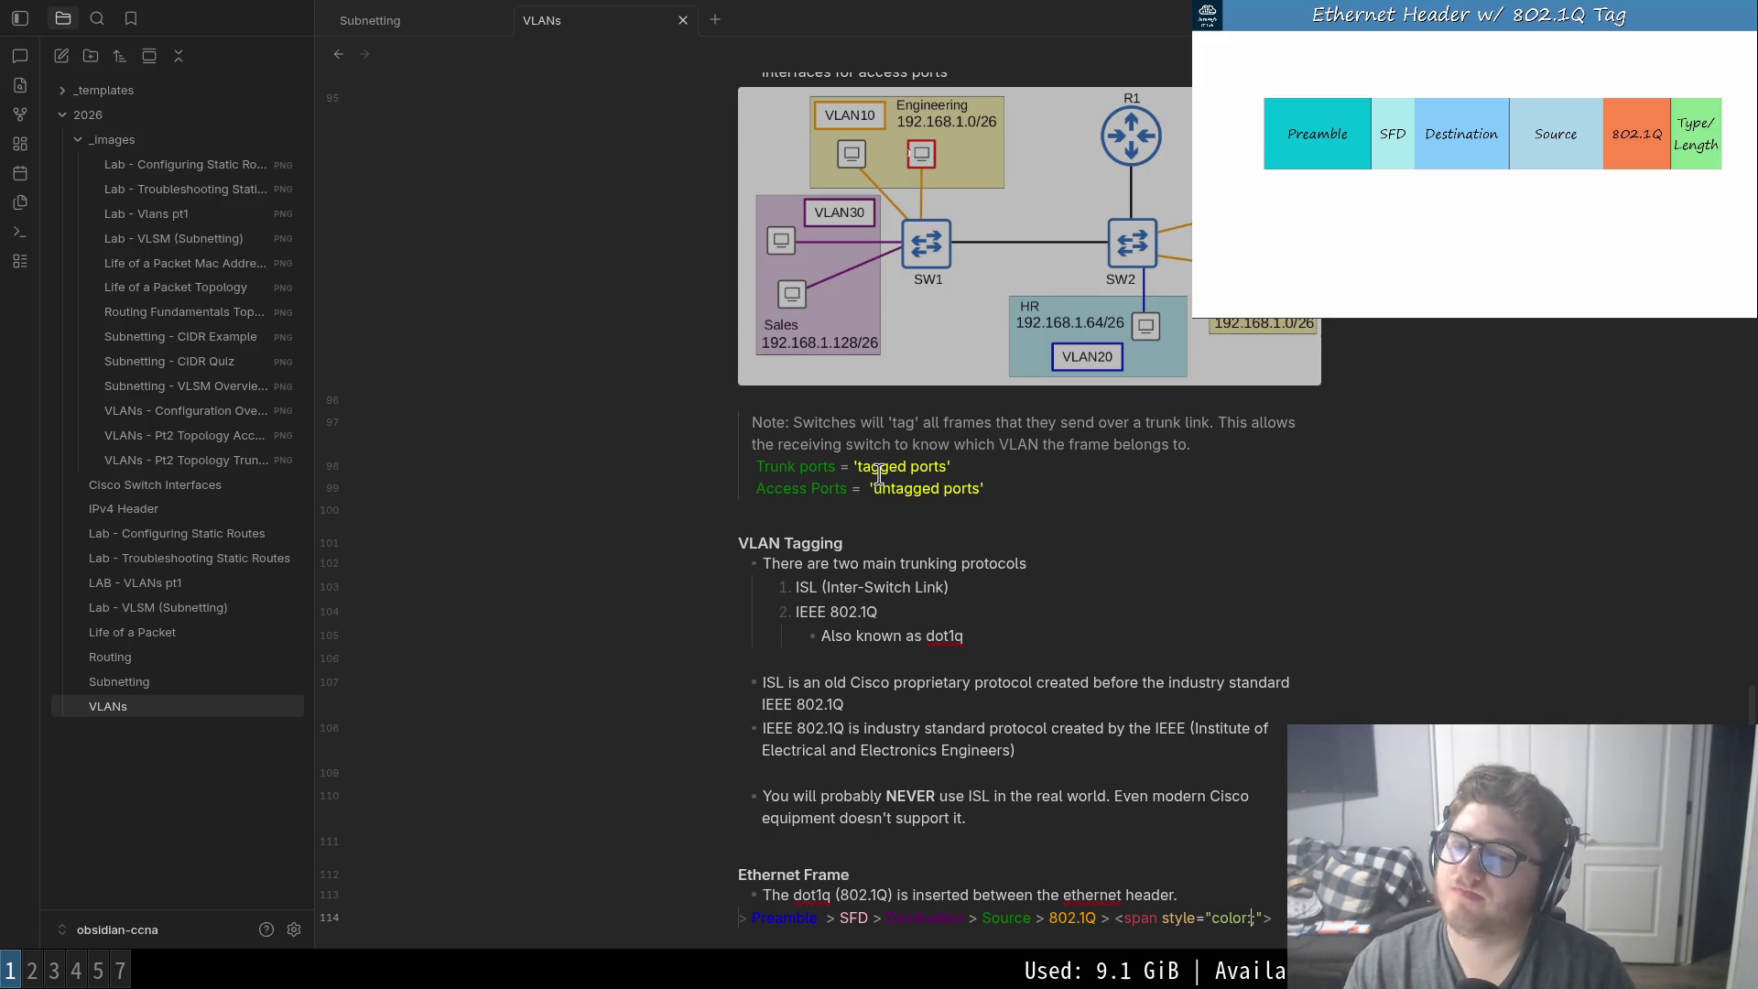
pyautogui.write('turqo')
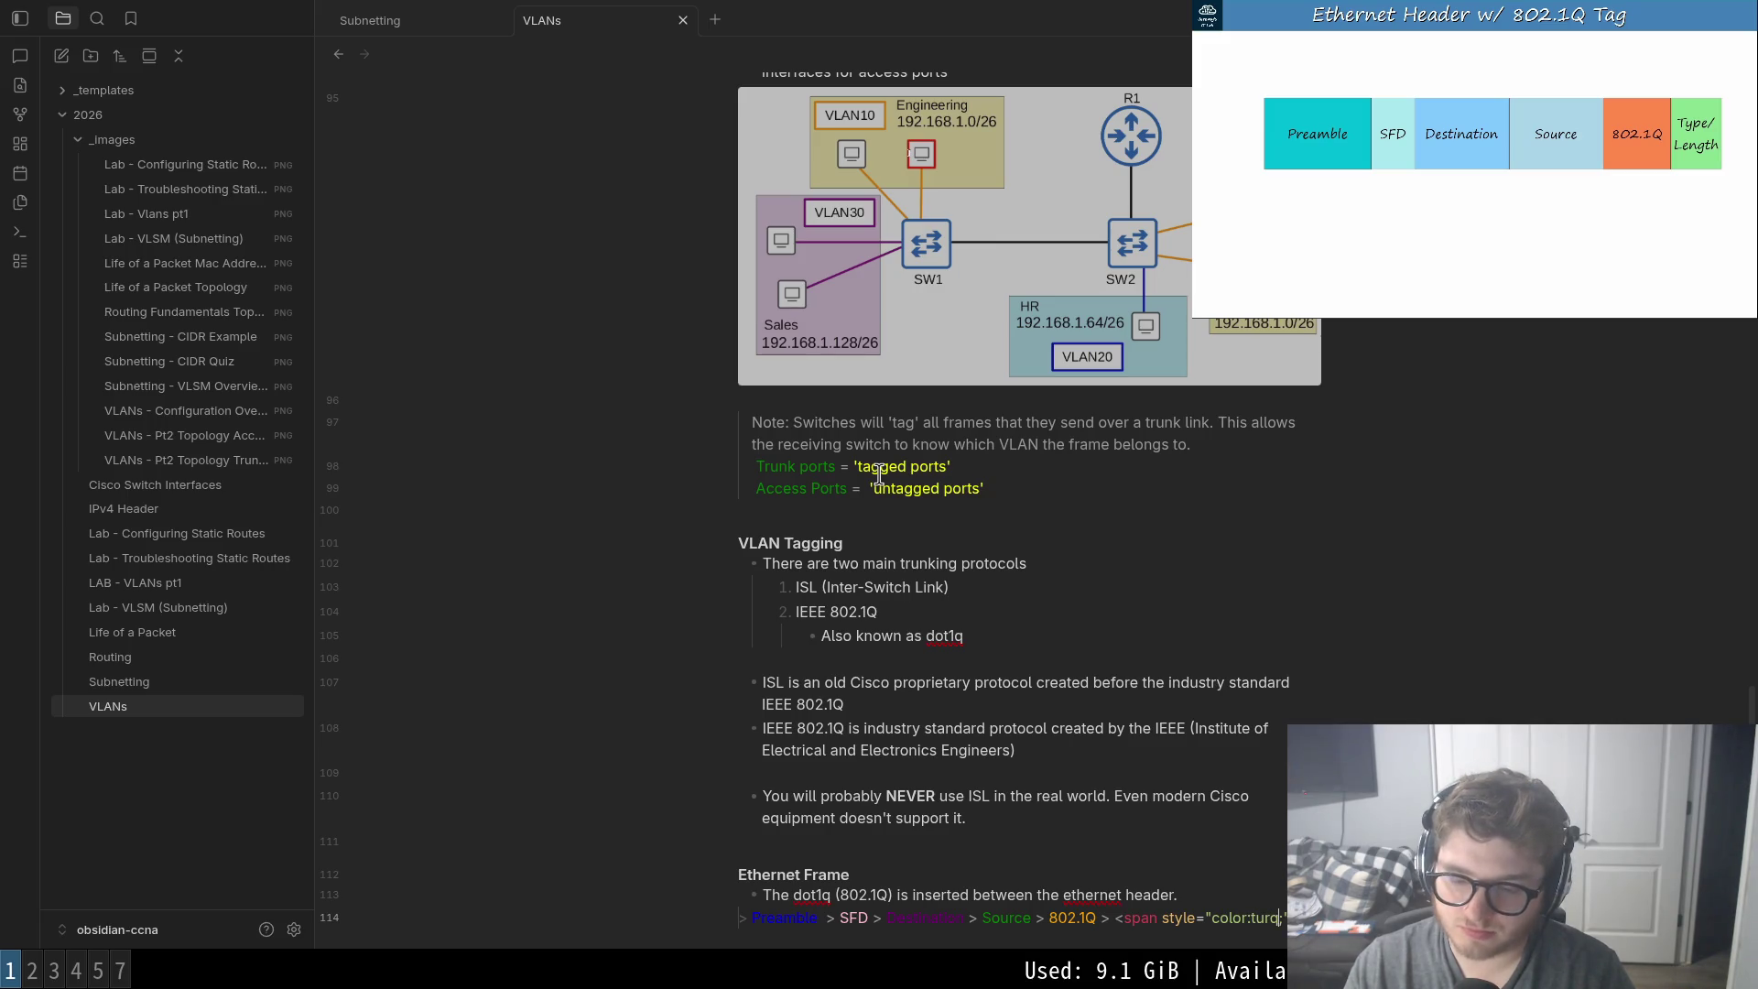
pyautogui.write('ise;"></span>')
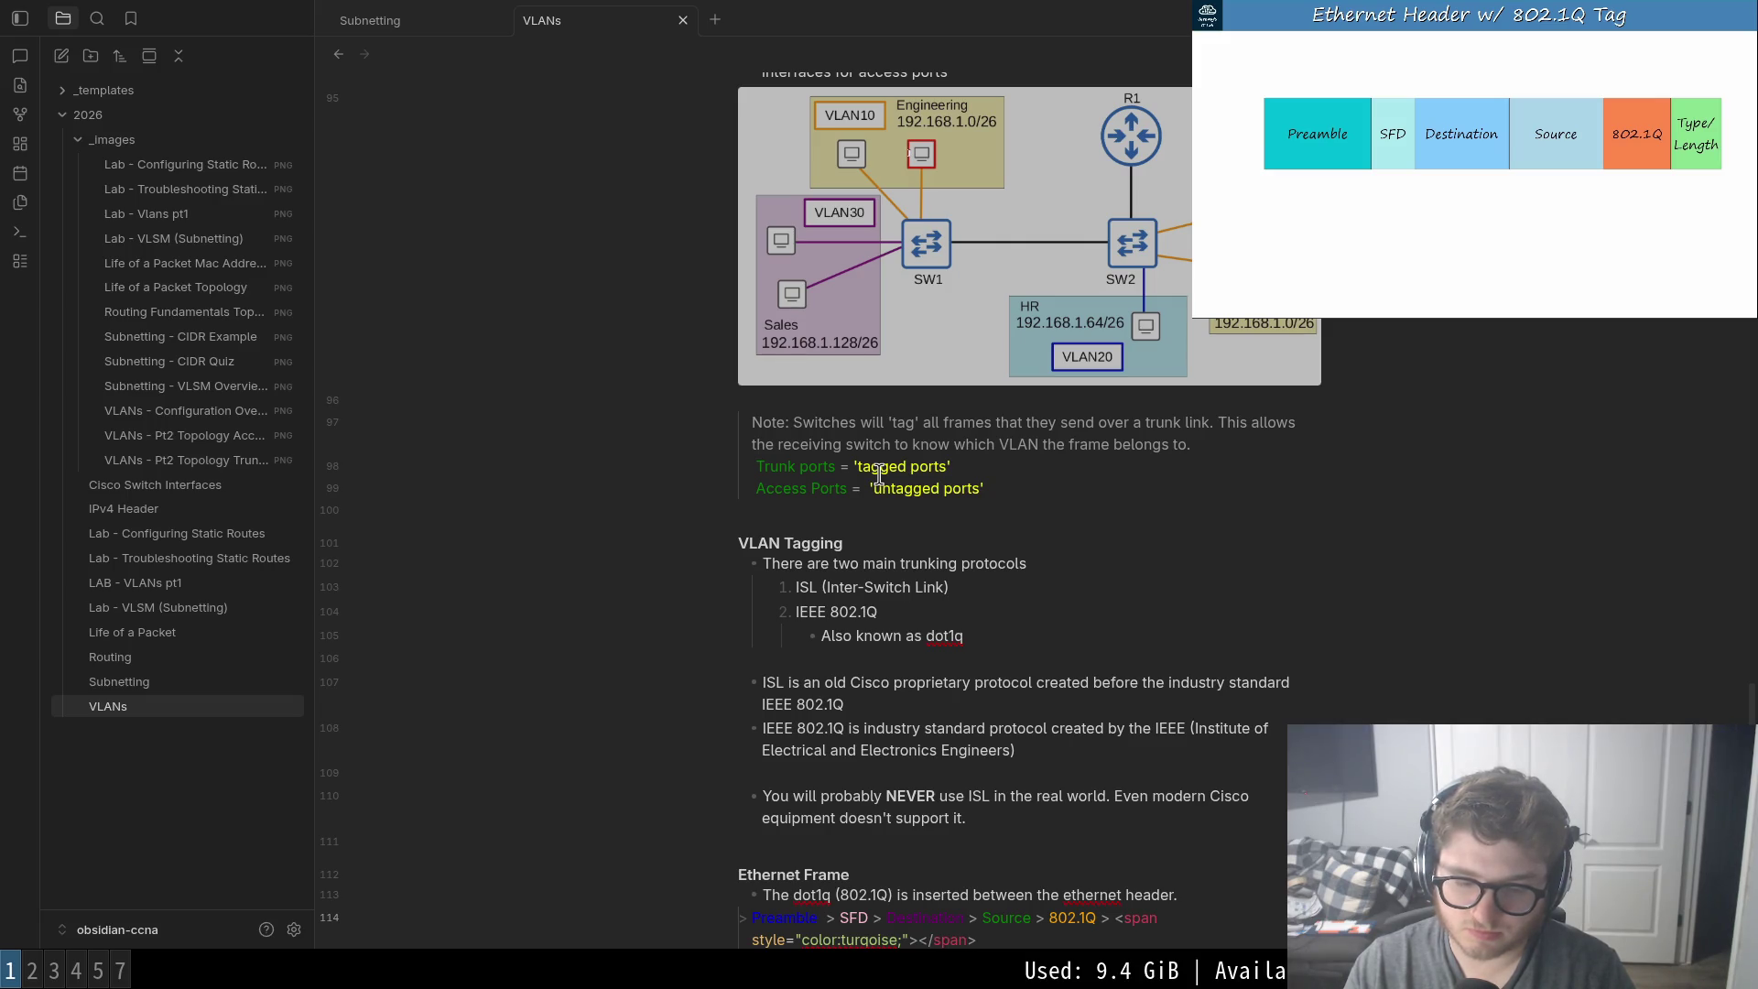
pyautogui.rightClick(865, 942)
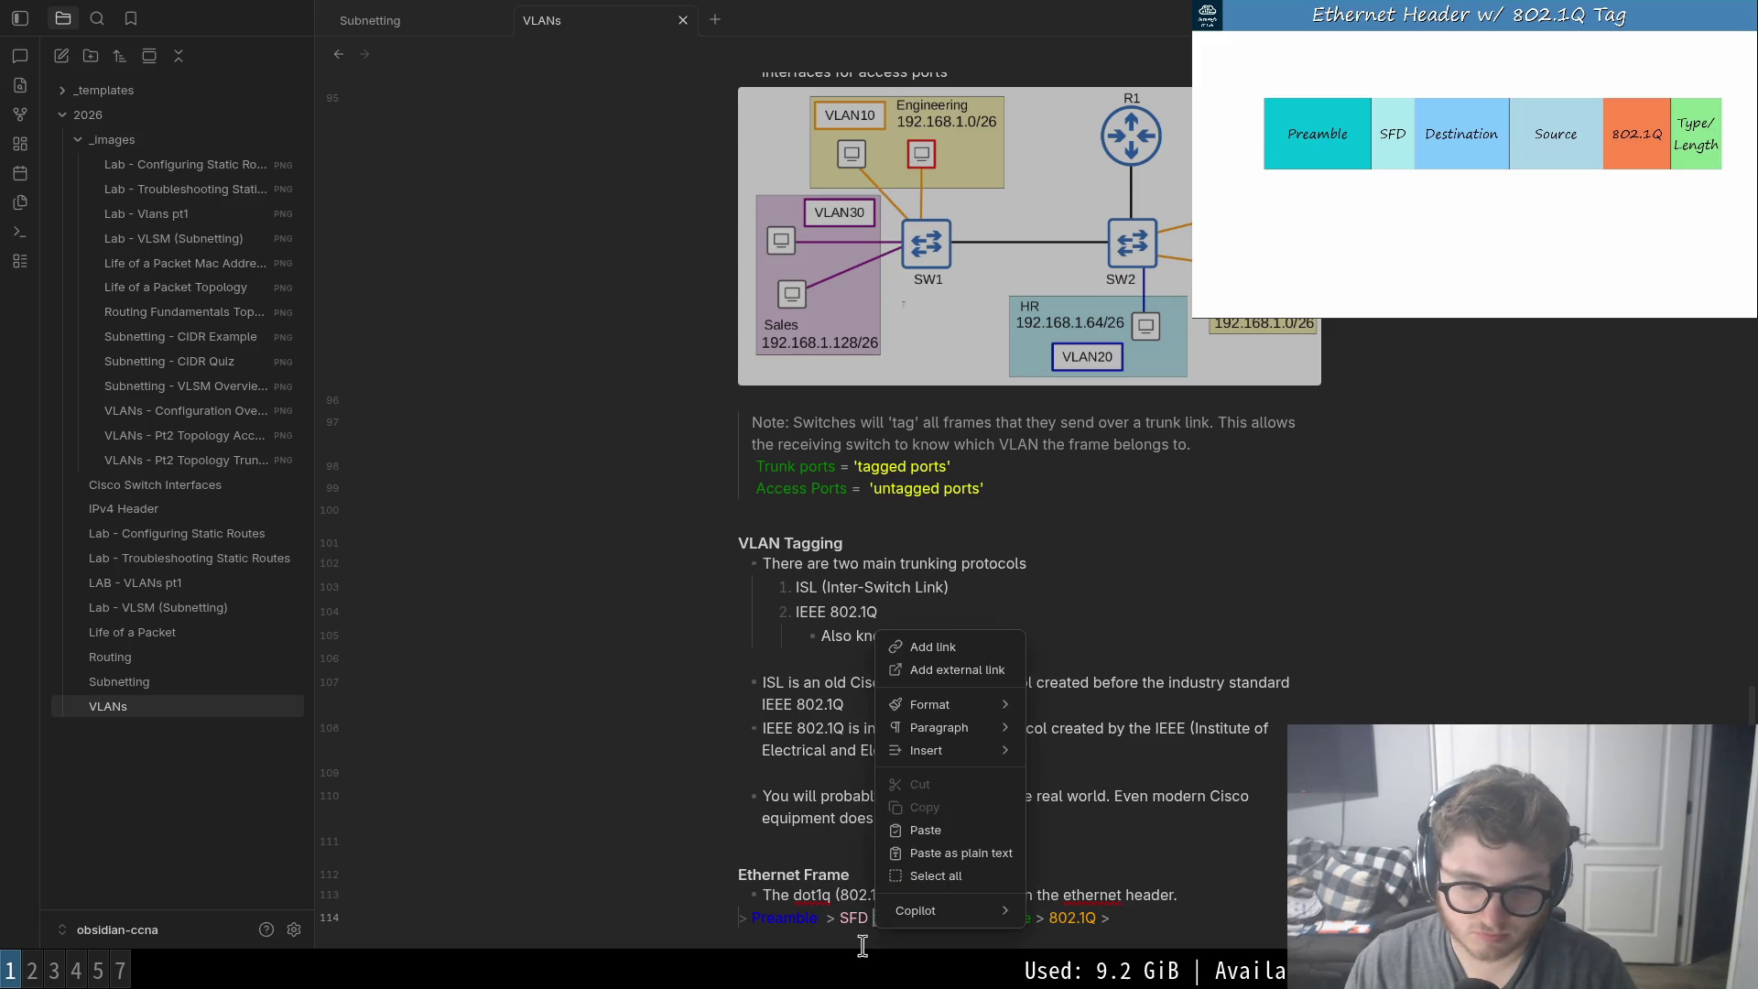
pyautogui.moveTo(920, 922)
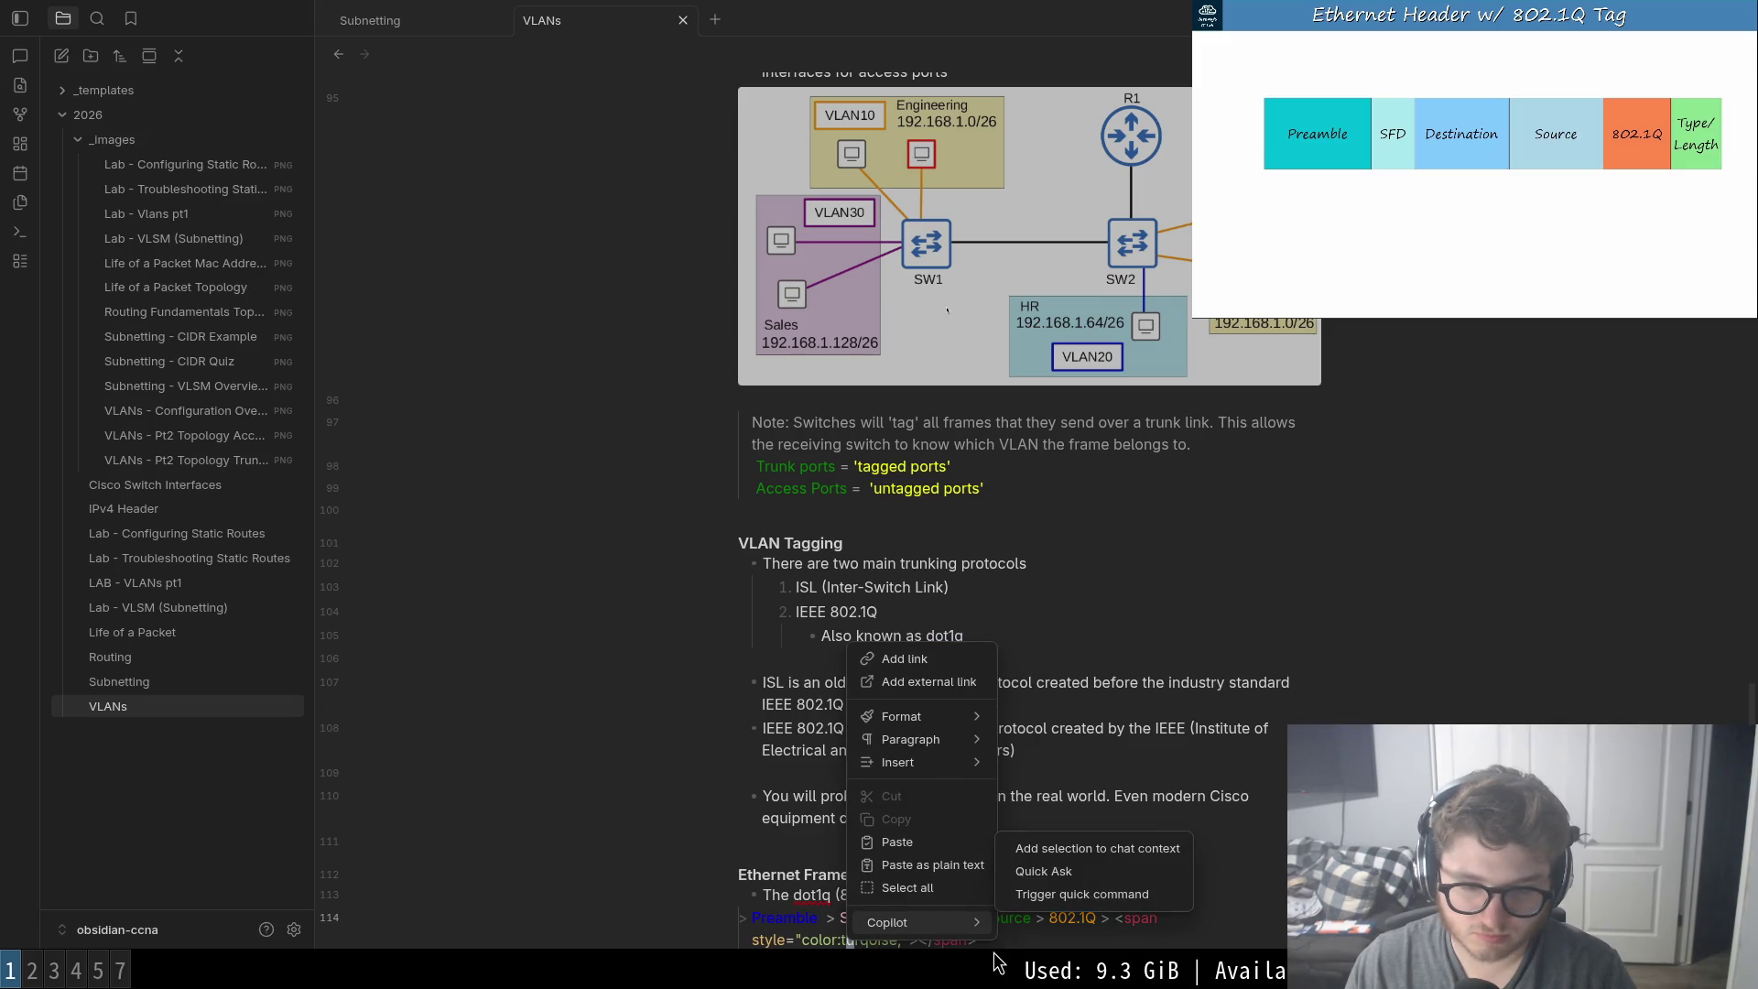
pyautogui.press('Escape')
pyautogui.press('Right')
pyautogui.press('Right')
pyautogui.press('Right')
pyautogui.write('Tp')
pyautogui.press('BackSpace')
pyautogui.write('ype/len')
pyautogui.press('BackSpace')
pyautogui.press('BackSpace')
pyautogui.press('BackSpace')
pyautogui.write('Length')
pyautogui.press('Escape')
pyautogui.press('$')
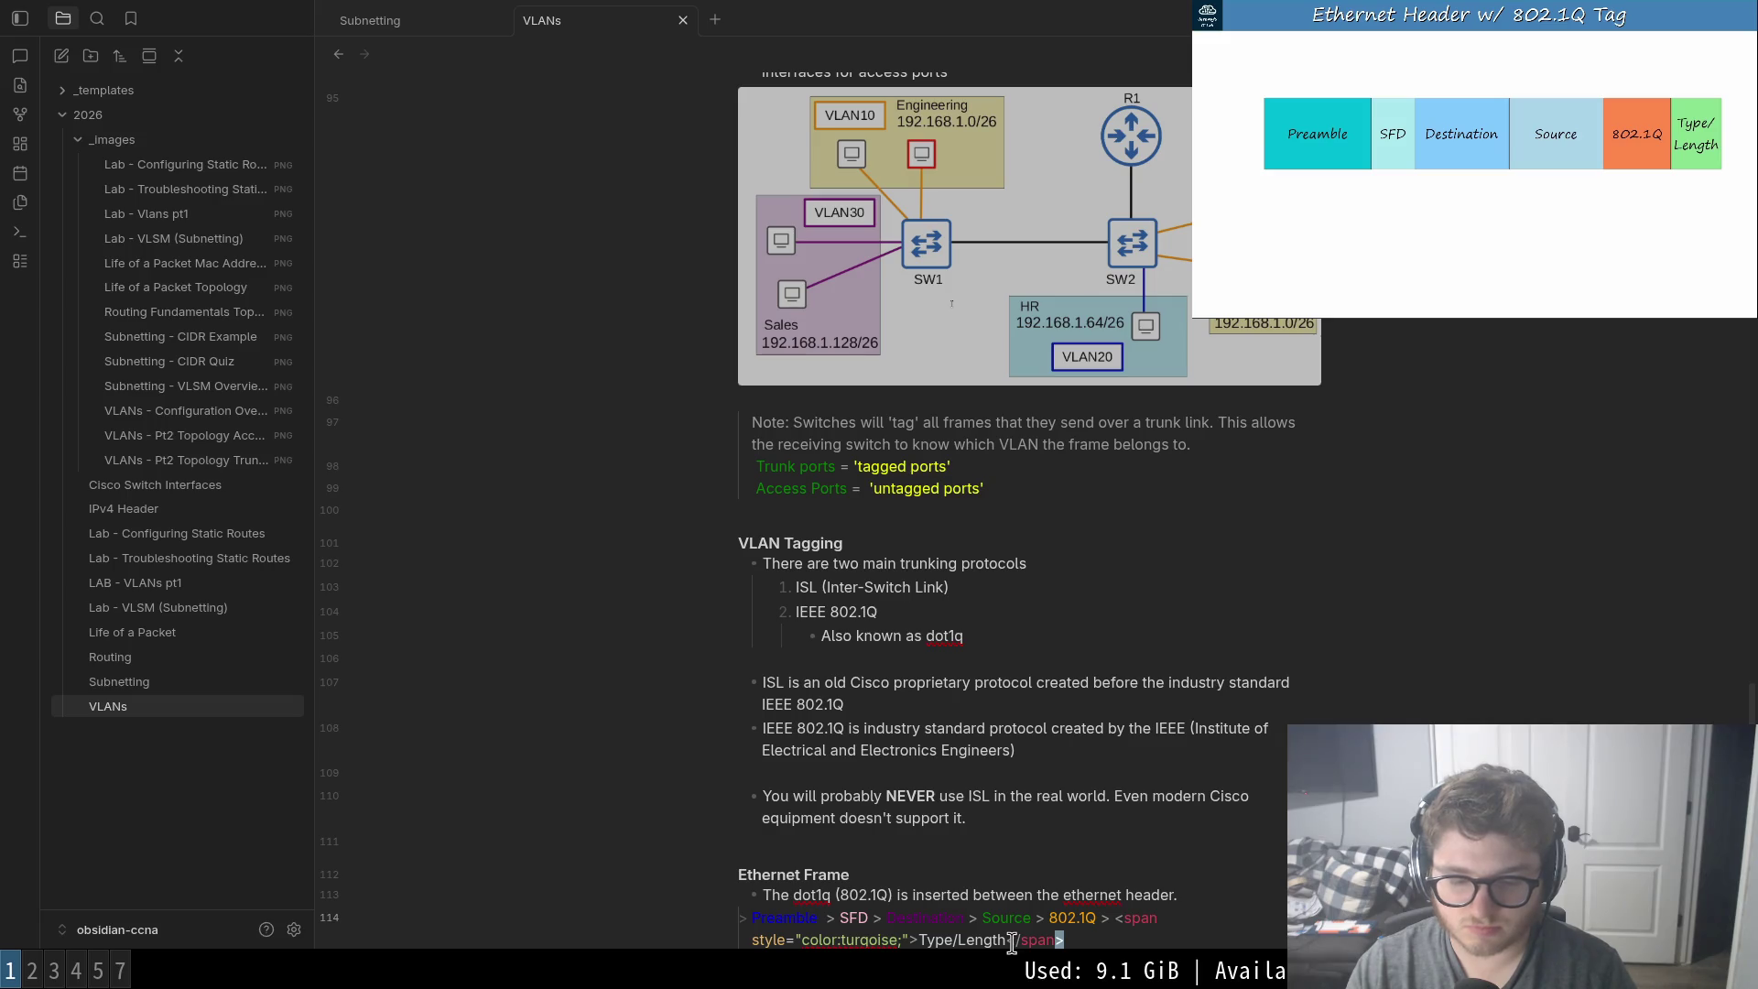
pyautogui.press('o')
# Replace the misspelled turquoise with yellow so Type/Length renders, then start a new line
pyautogui.press('Escape')
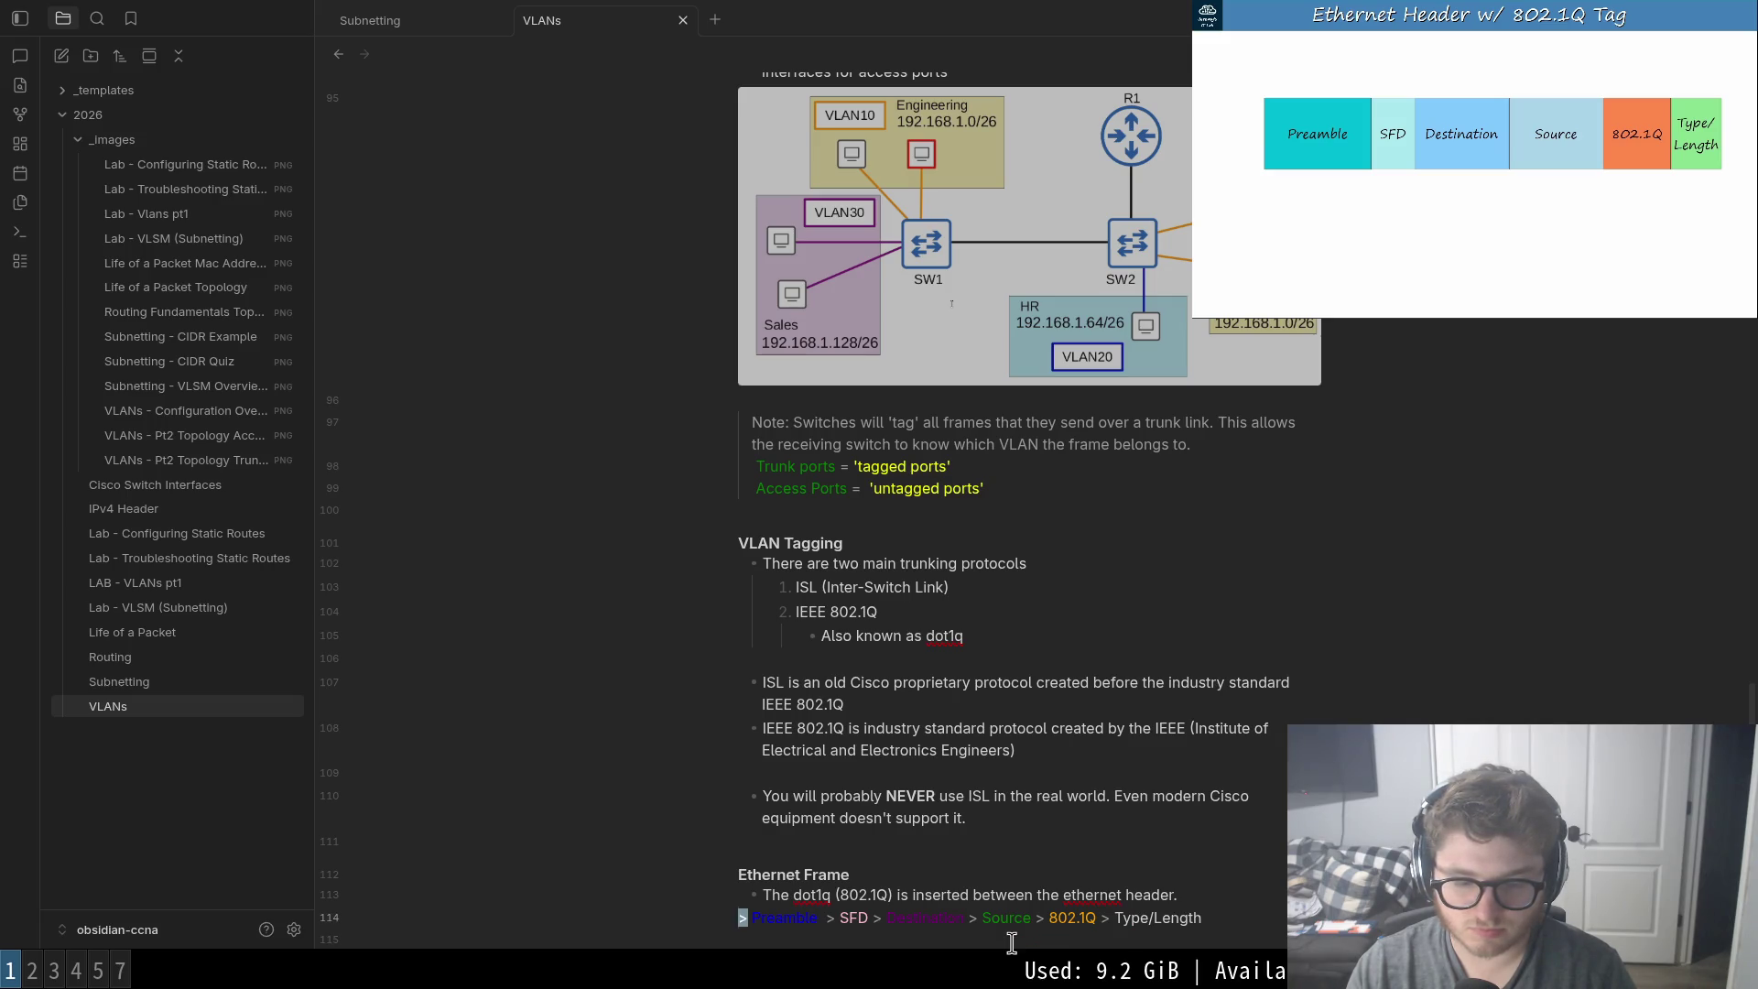
pyautogui.press('u')
pyautogui.press('h')
pyautogui.press('h')
pyautogui.press('h')
pyautogui.press('b')
pyautogui.press('b')
pyautogui.press('b')
pyautogui.press('b')
pyautogui.press('c')
pyautogui.press('t')
pyautogui.press('"')
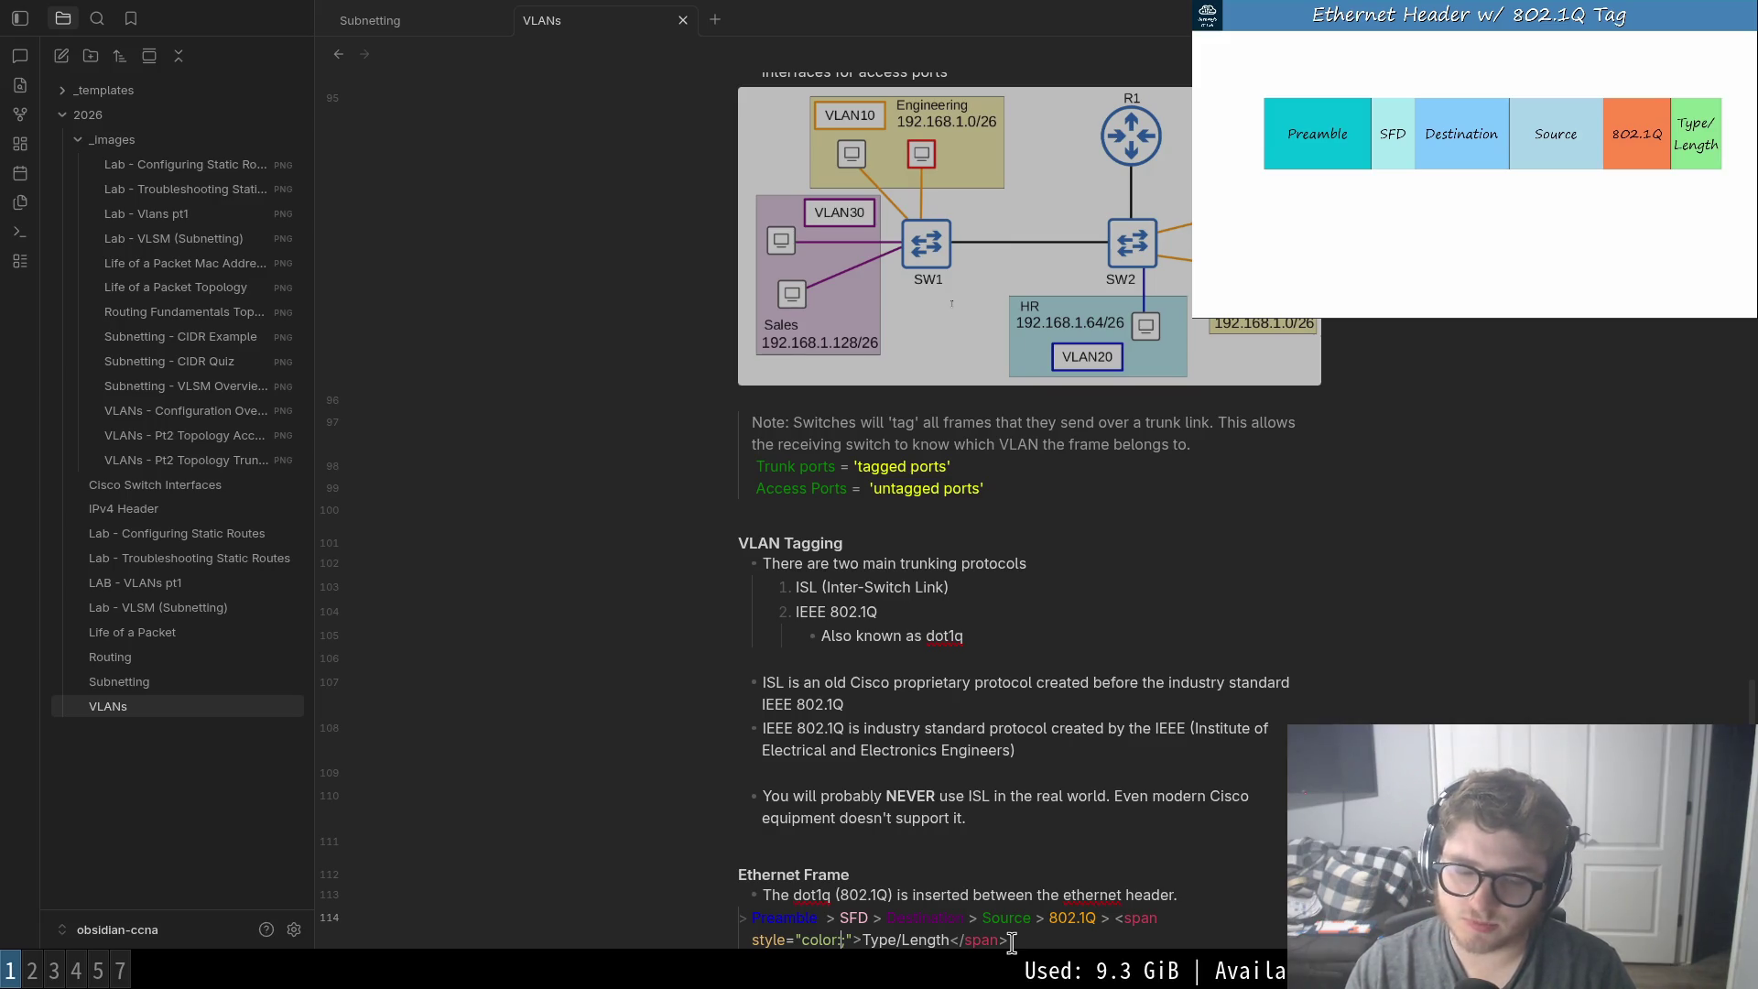
pyautogui.write(';')
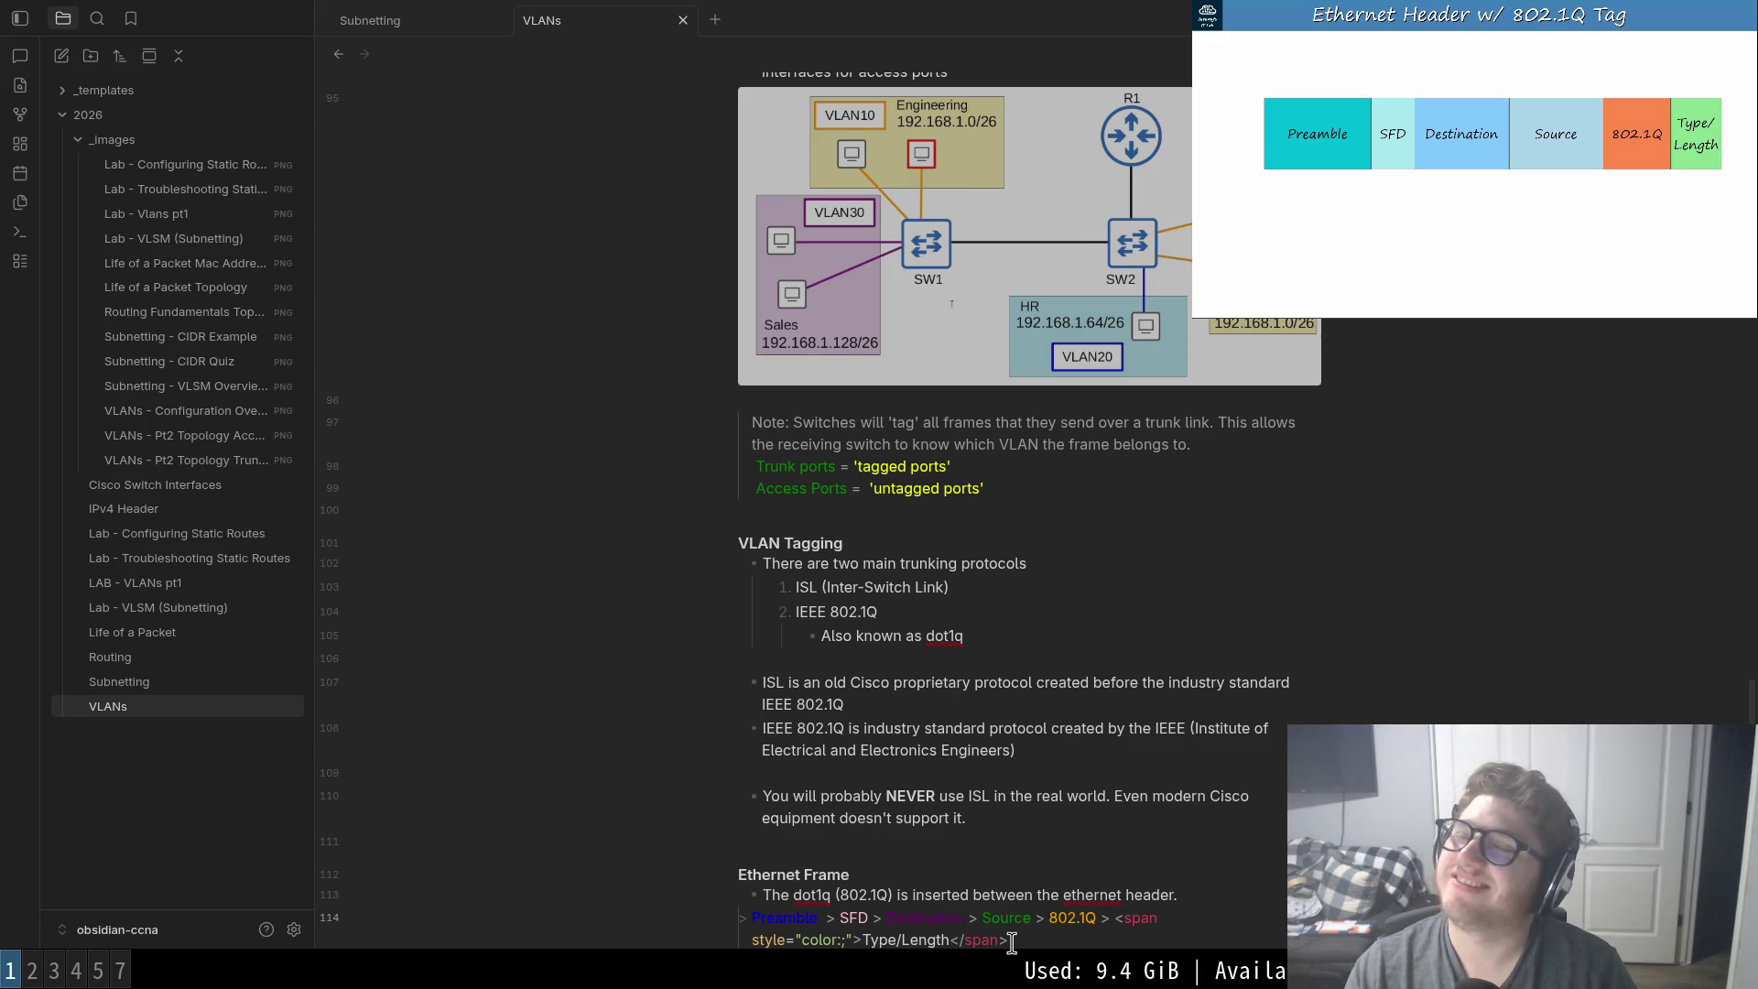
pyautogui.write('yellow')
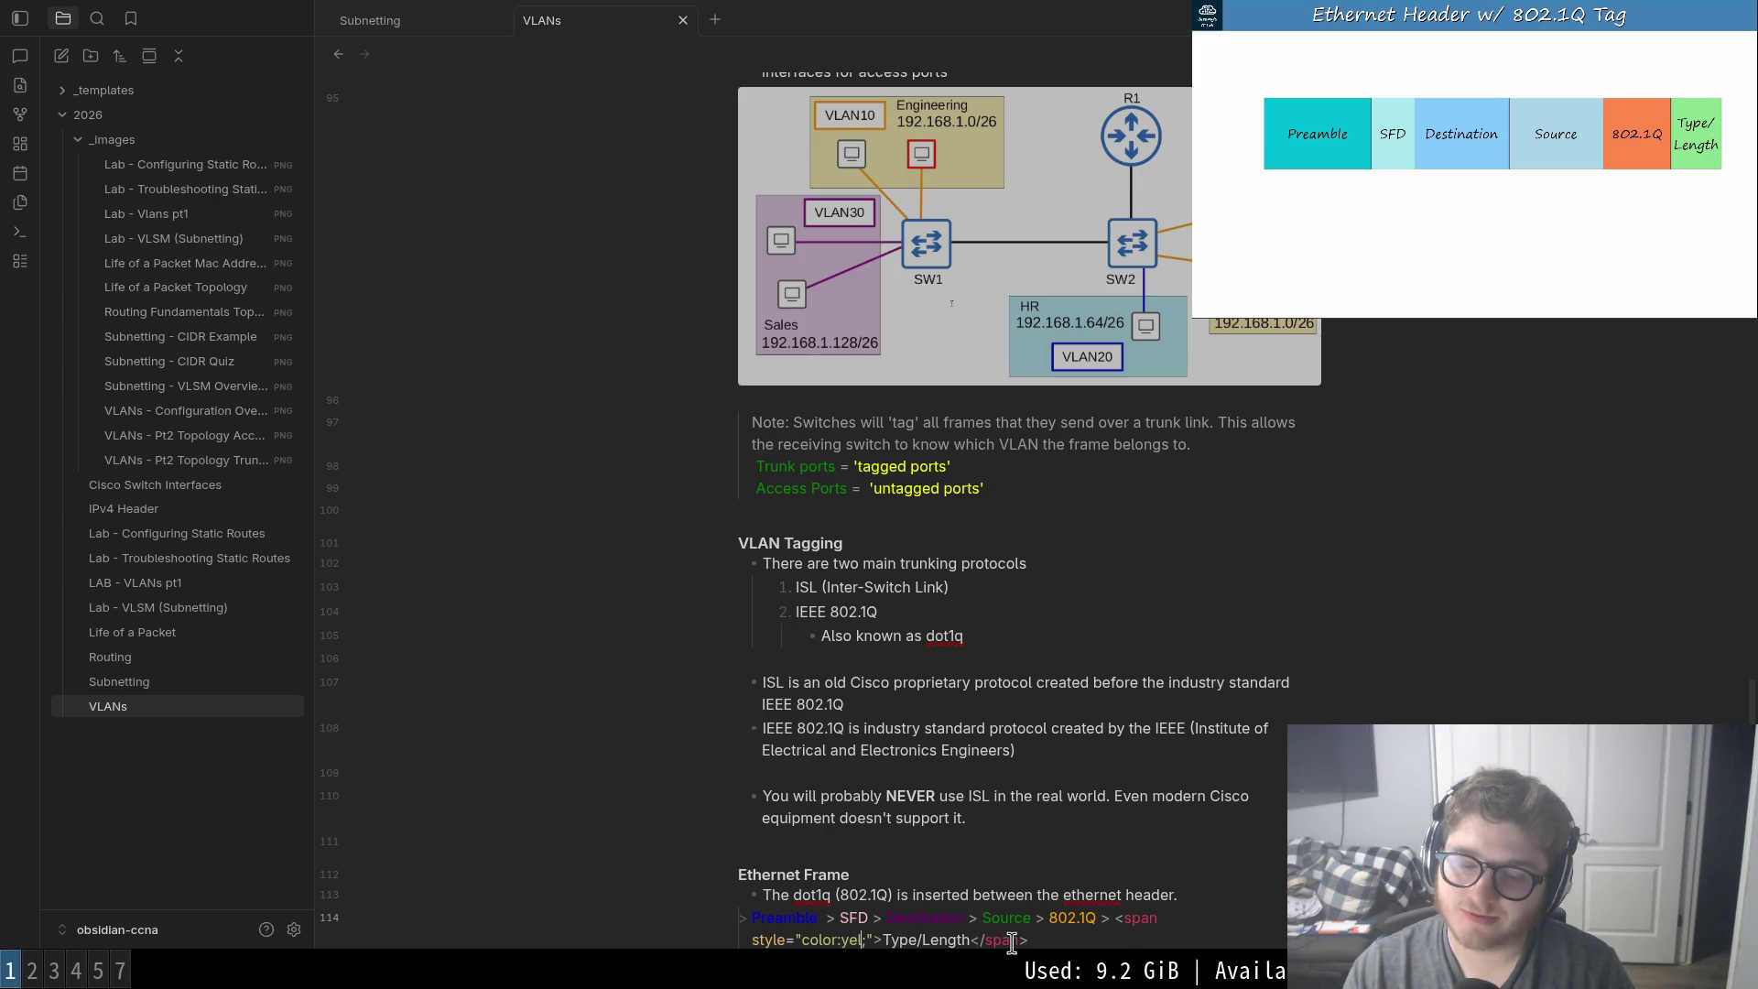
pyautogui.press('Return')
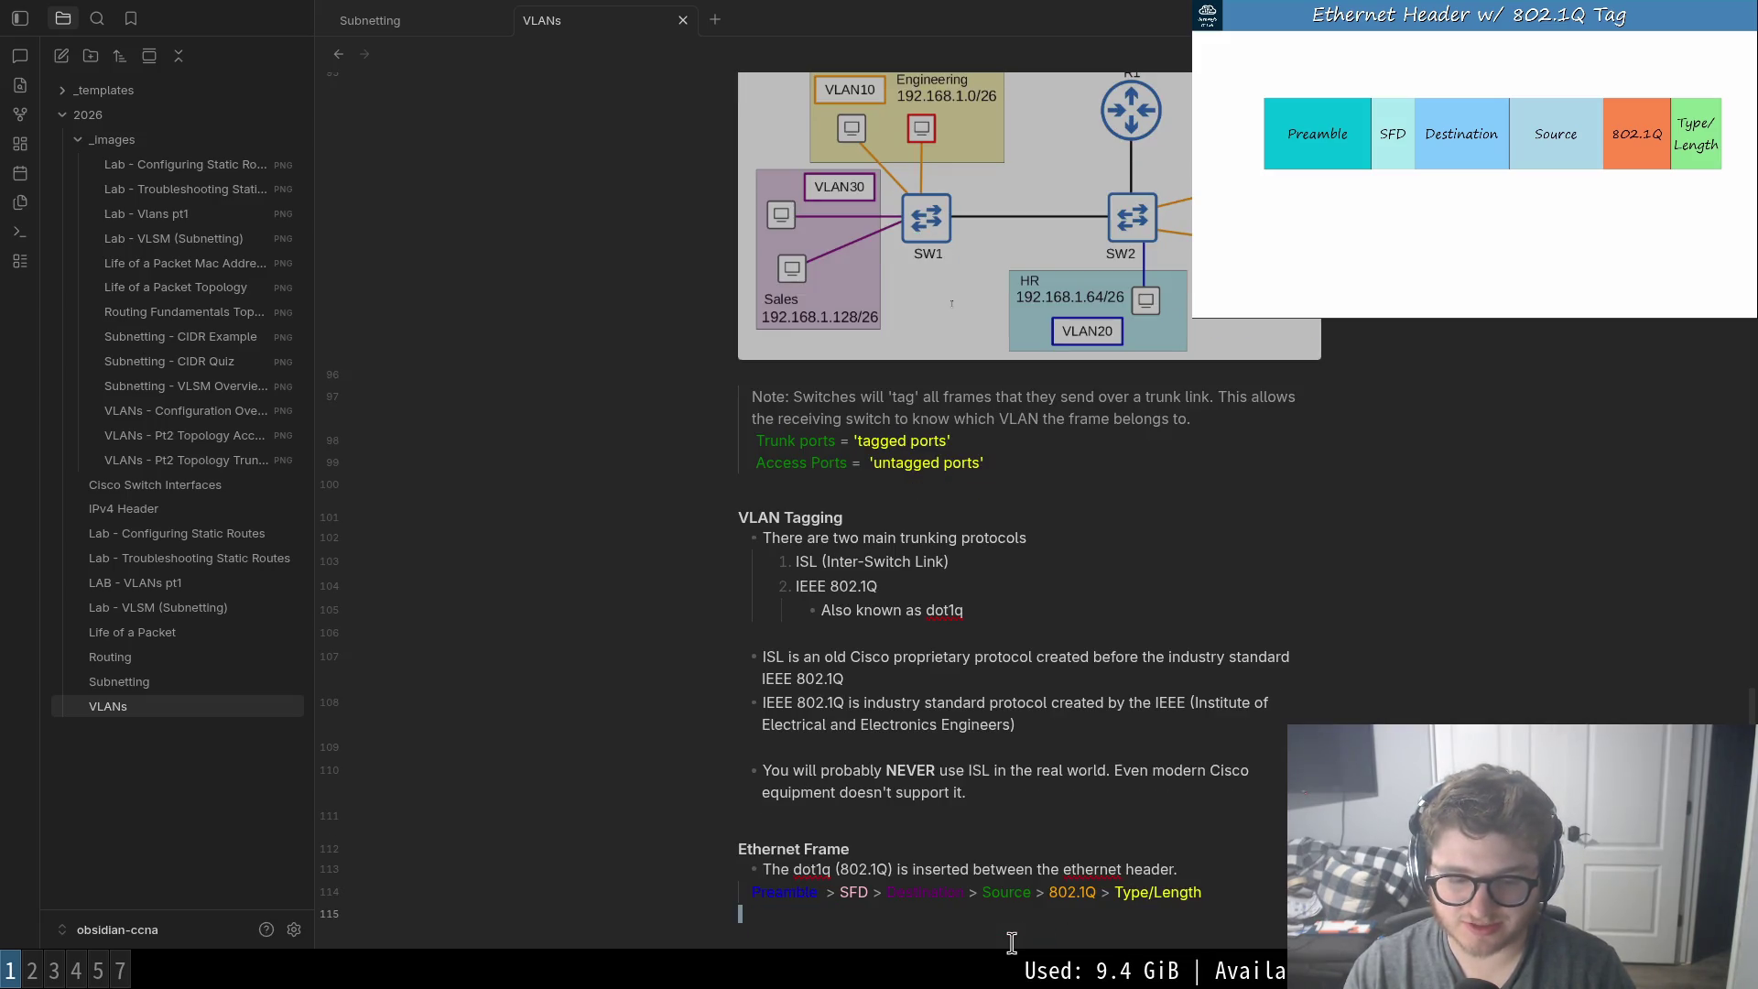
pyautogui.scroll(-5, 970, 503)
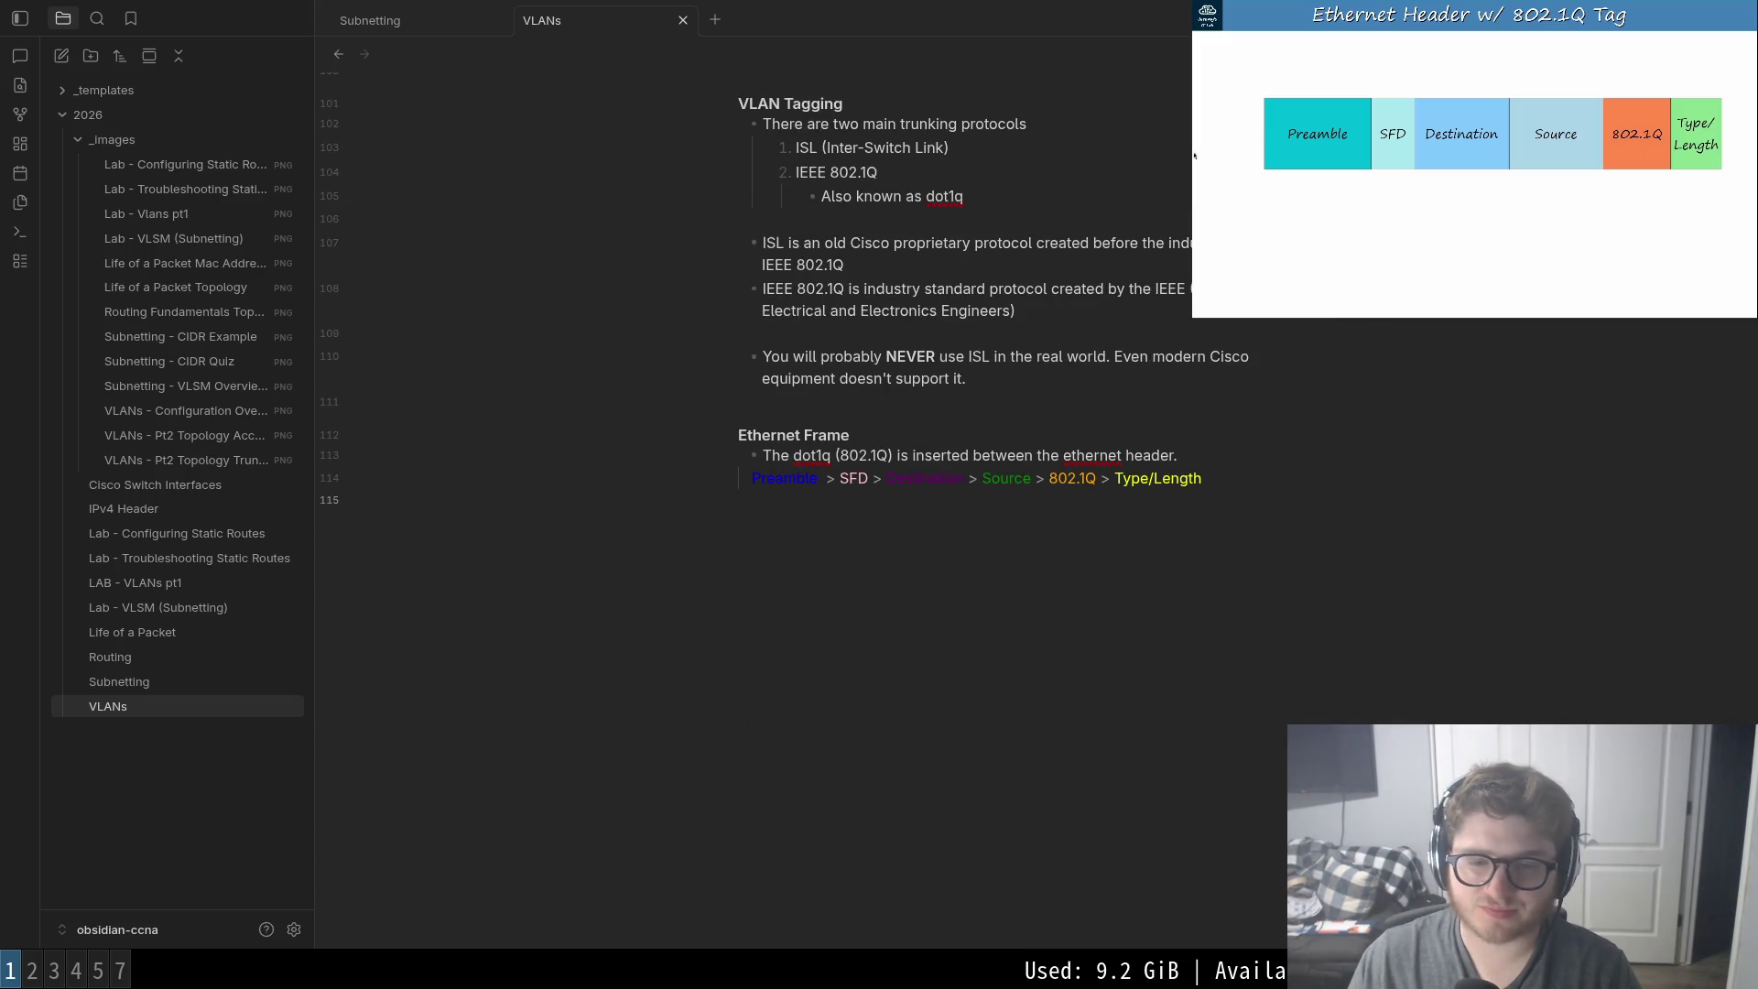
# Pause the lesson video and clear the stray character and the started 802.1Q line below the header
pyautogui.click(1339, 135)
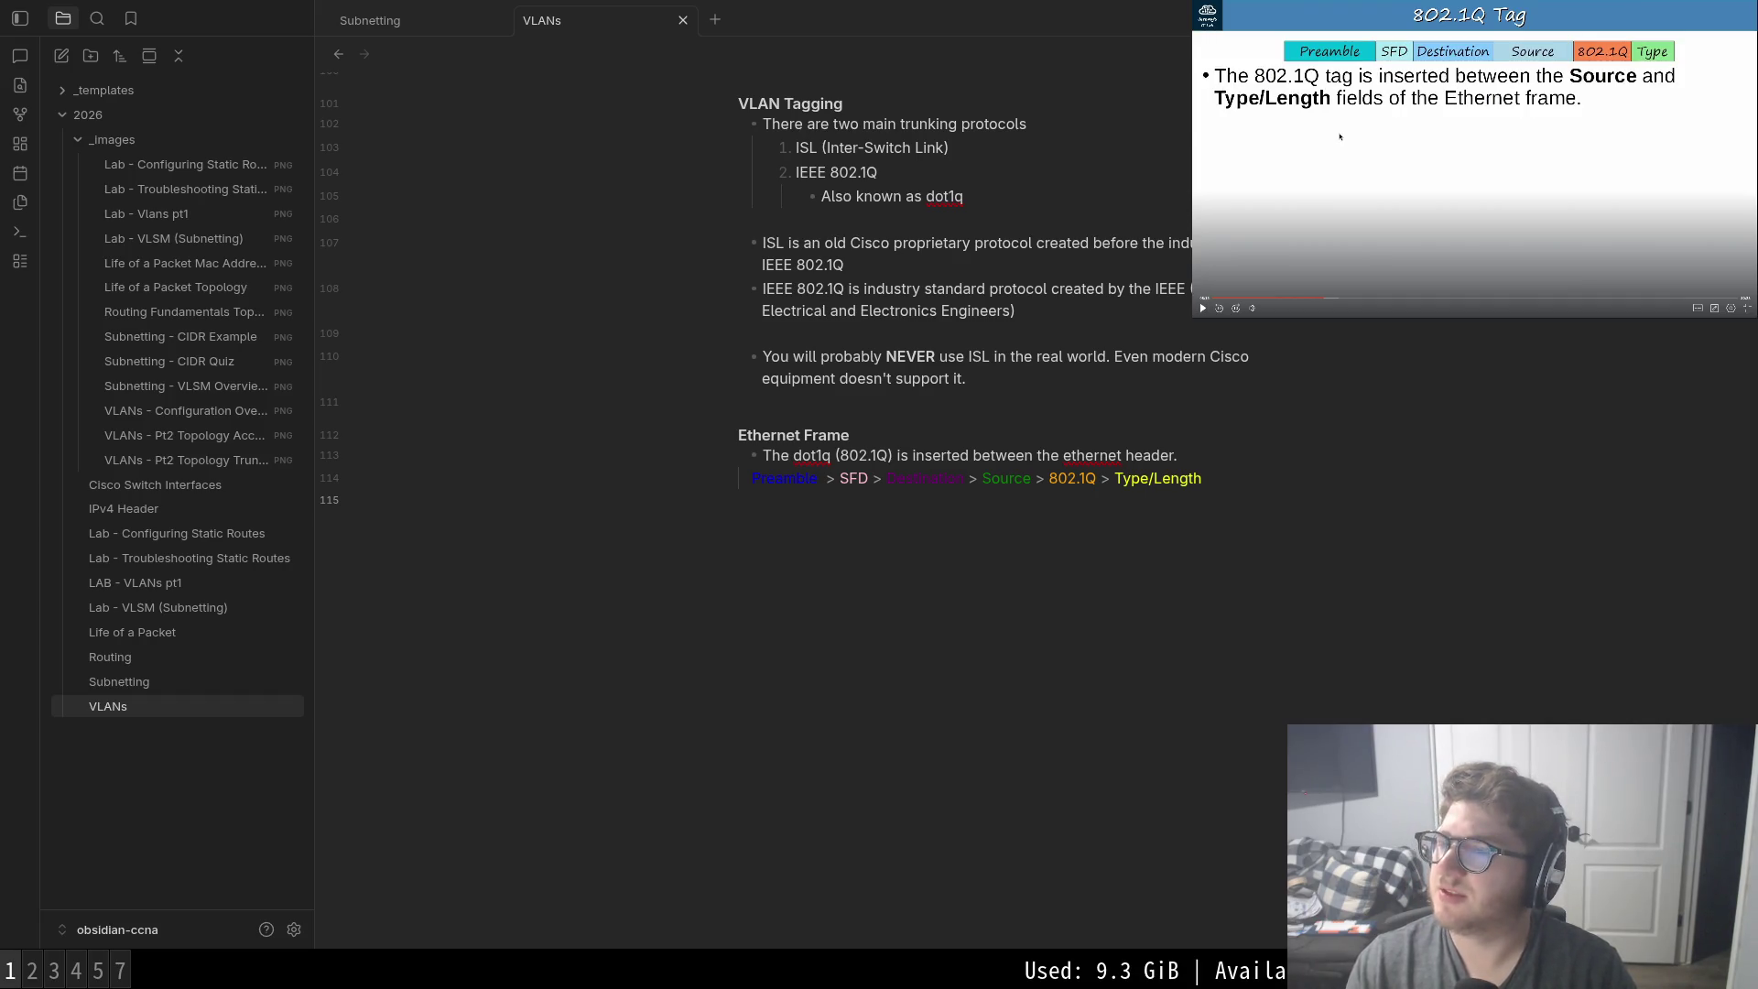
pyautogui.write('-')
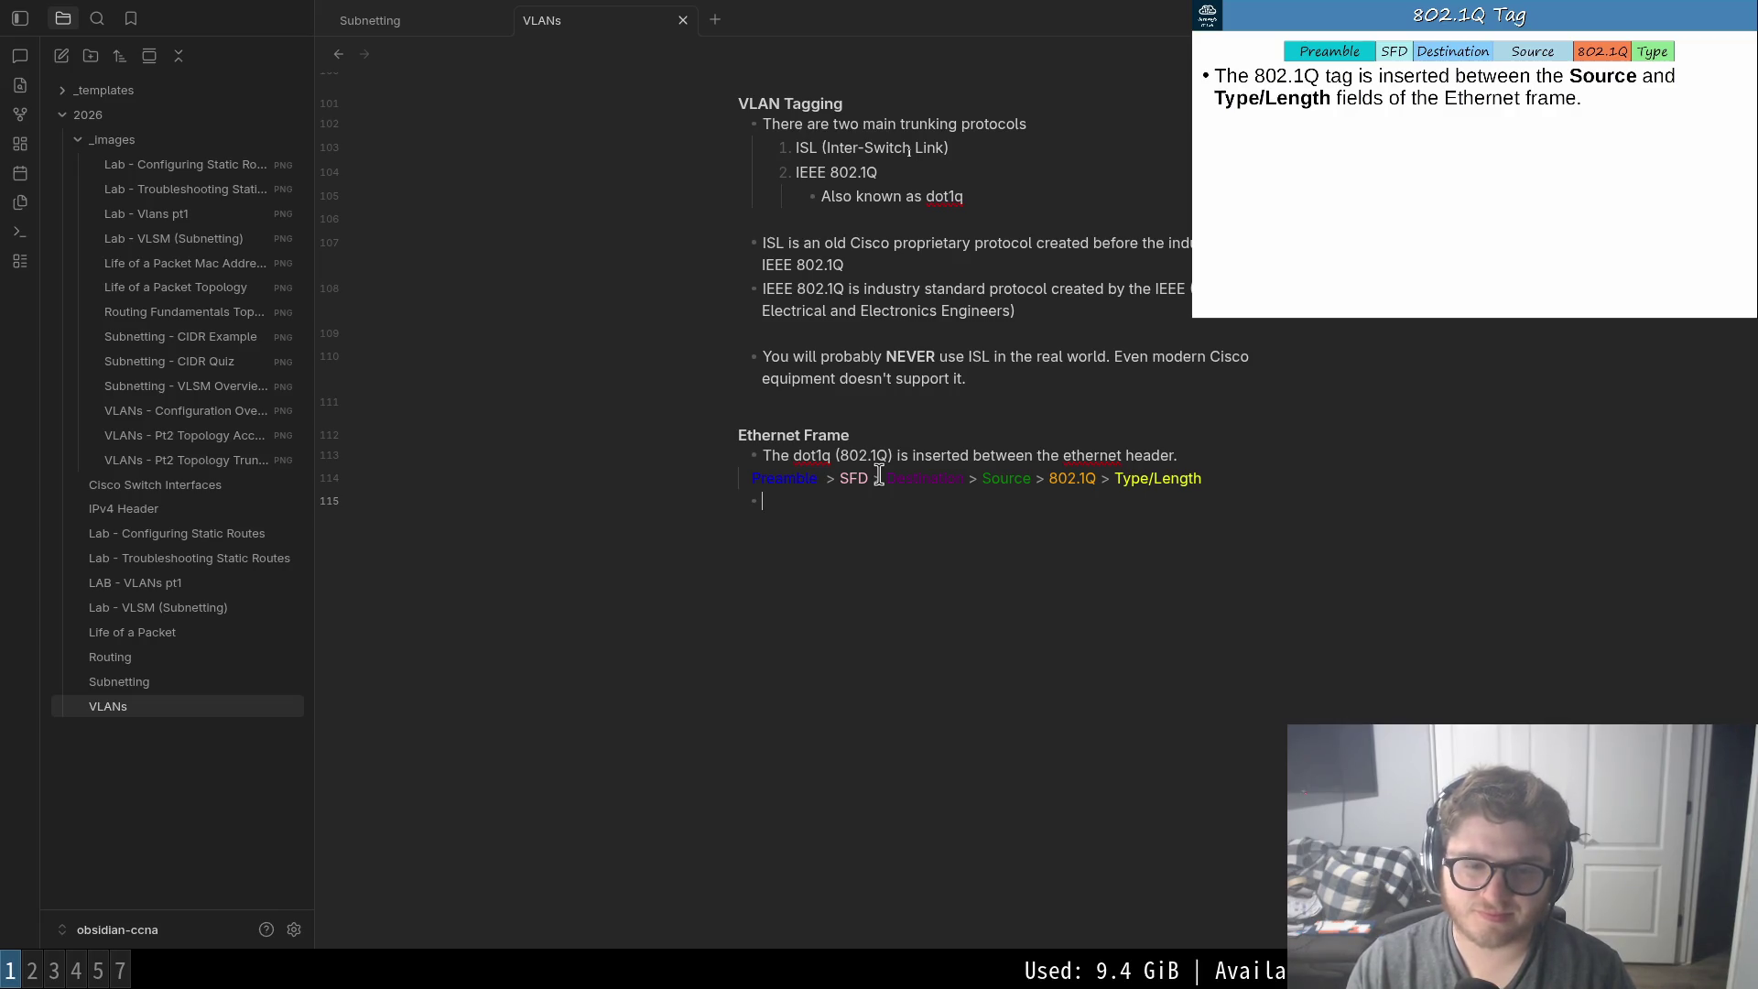
pyautogui.press('Down')
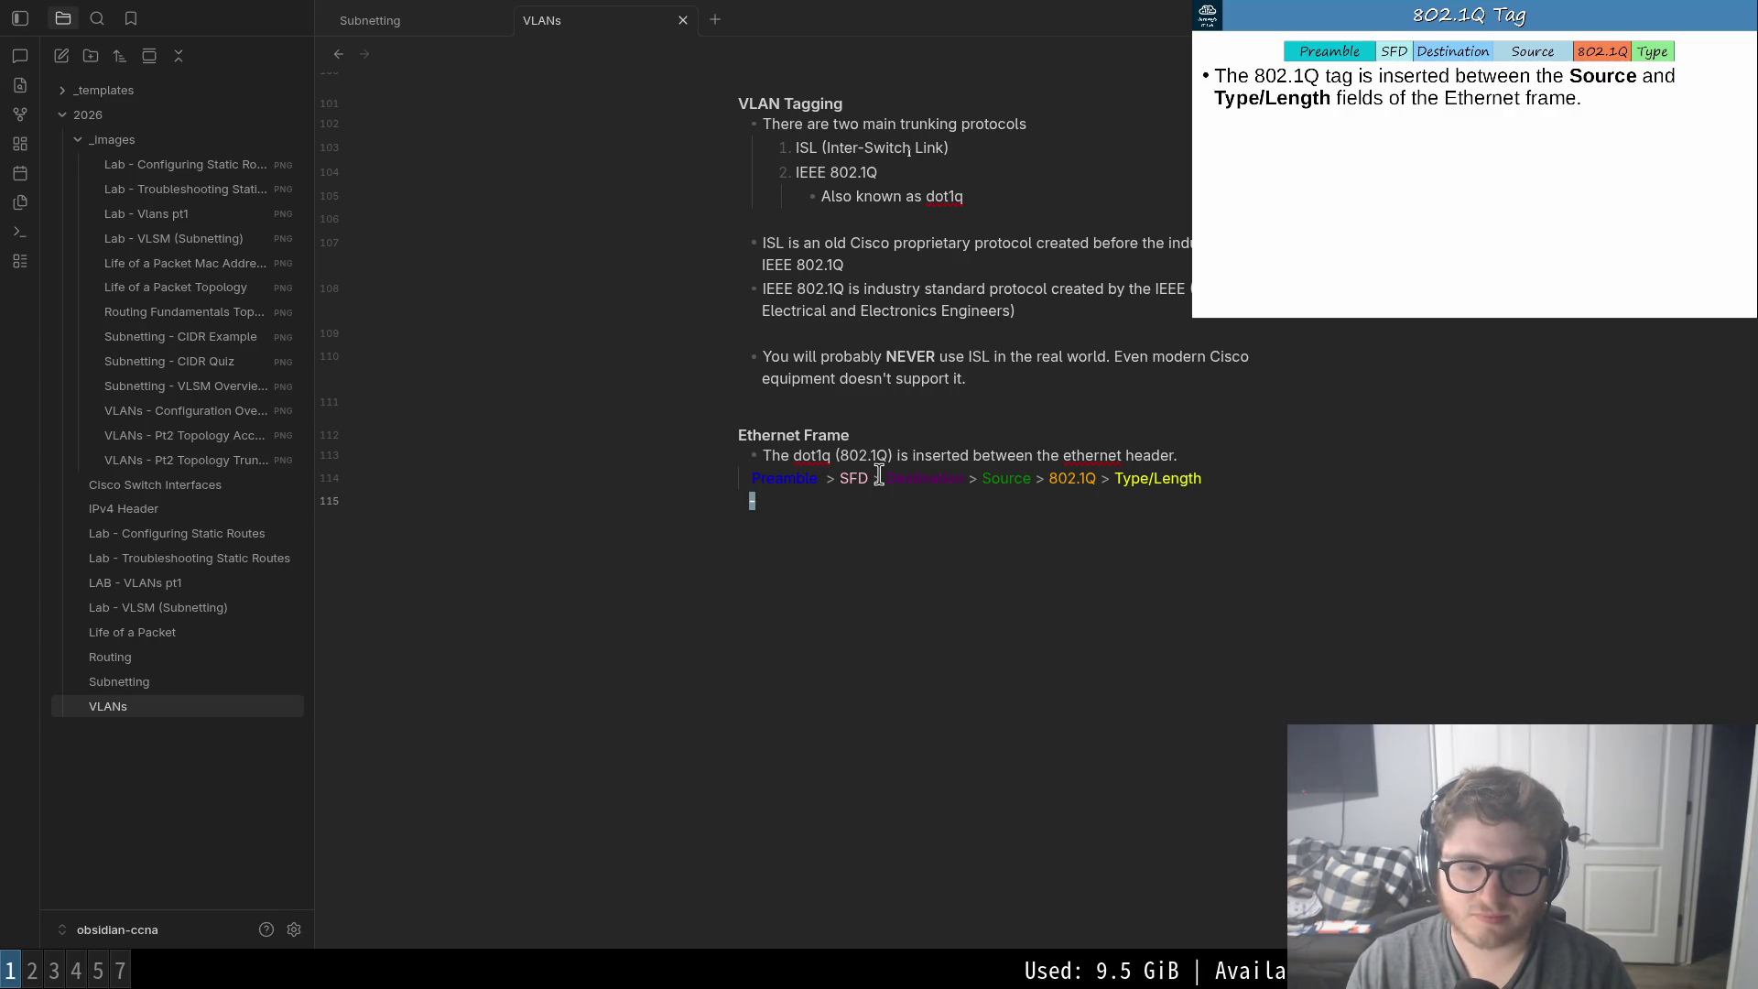
pyautogui.press('Down')
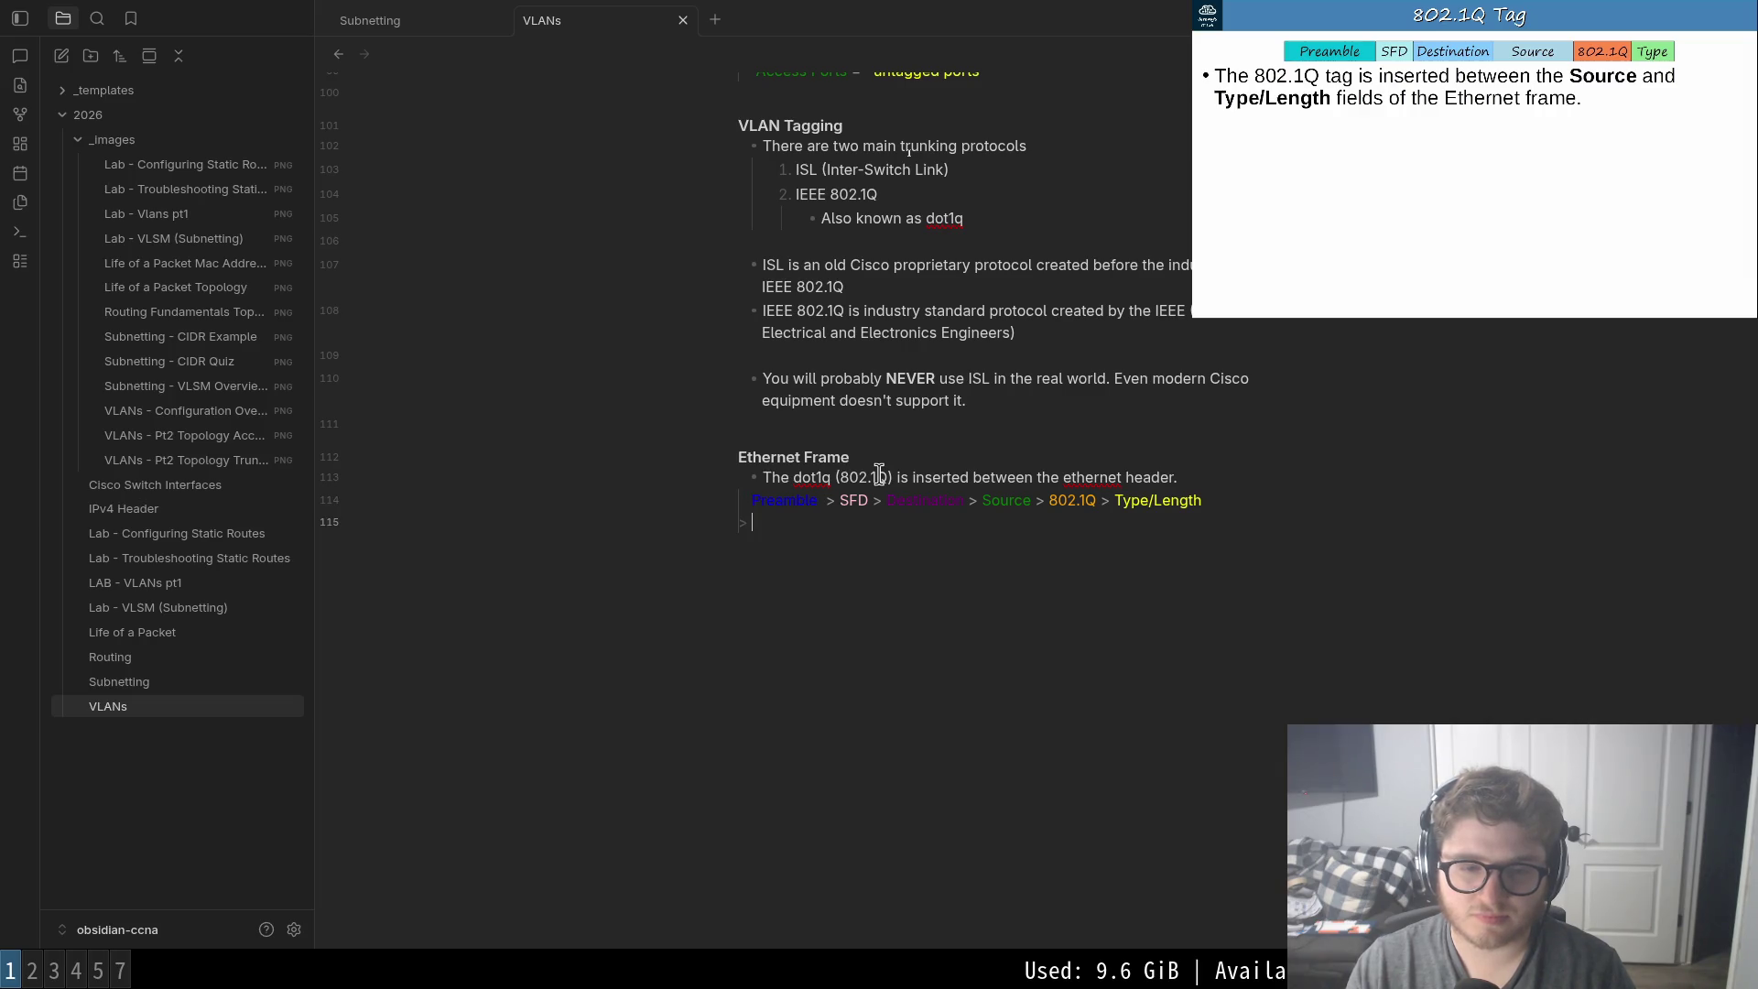
pyautogui.press('BackSpace')
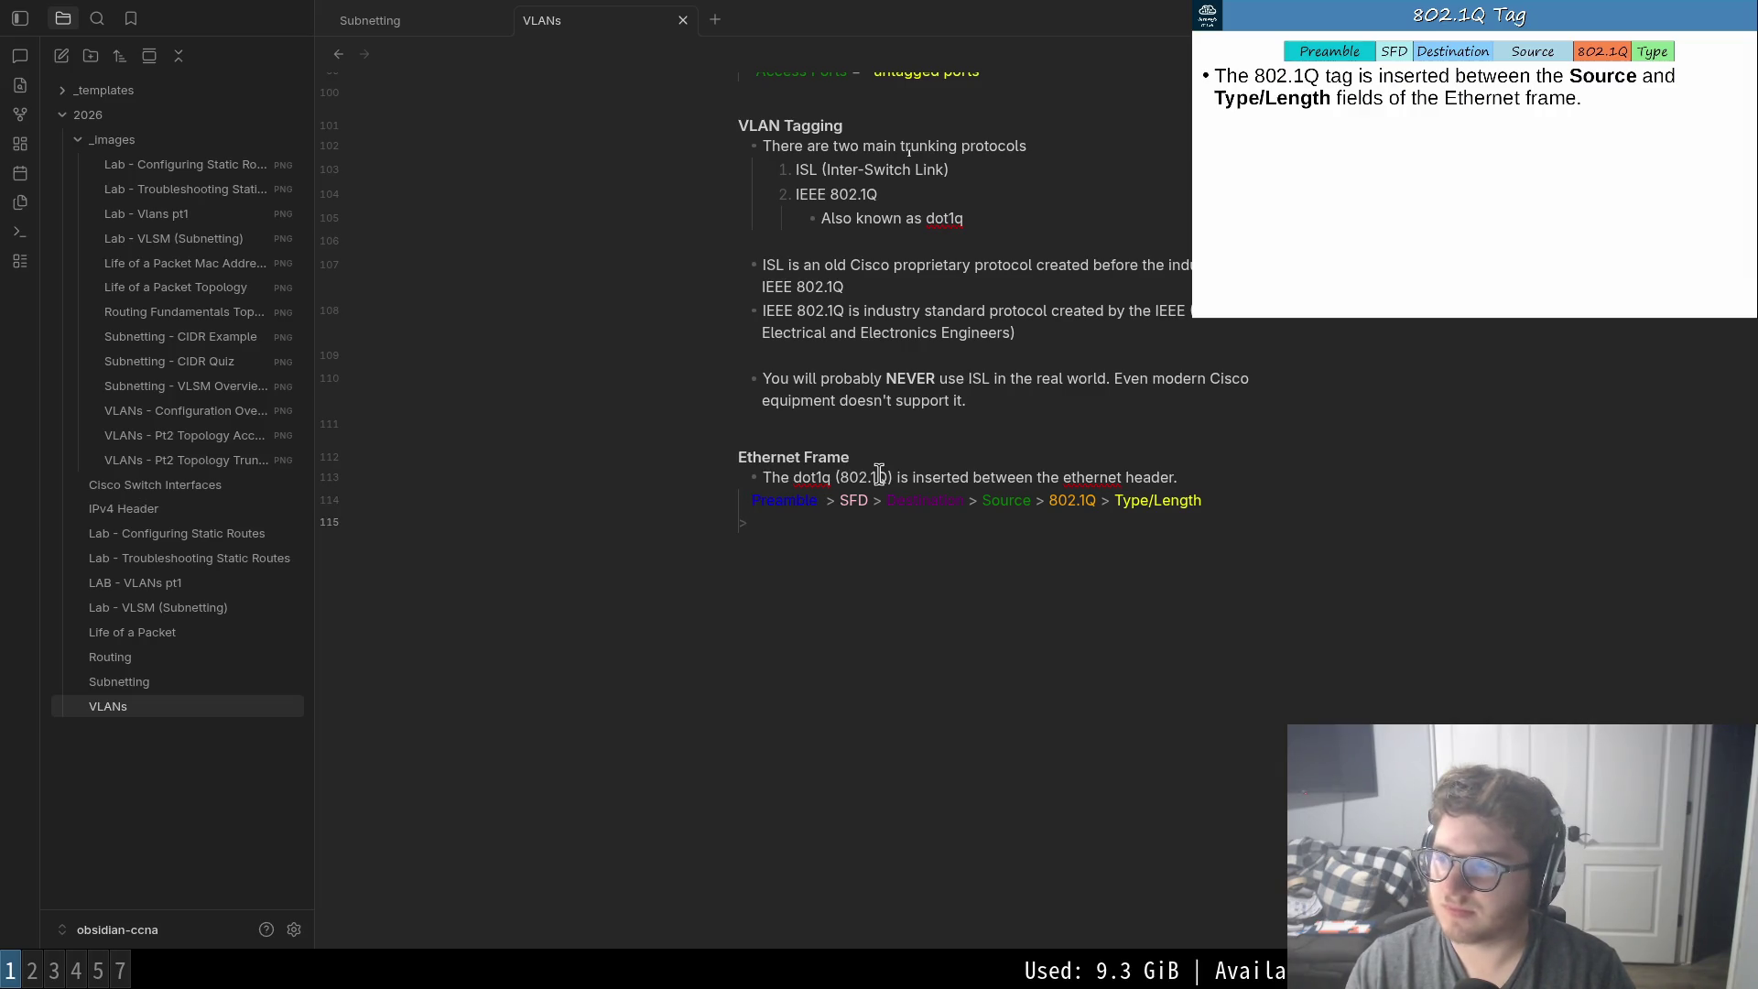
pyautogui.write('802.1Q')
pyautogui.press('Up')
pyautogui.press('Down')
pyautogui.press('Up')
pyautogui.press('Home')
pyautogui.press('Down')
pyautogui.press('BackSpace')
pyautogui.press('BackSpace')
pyautogui.press('BackSpace')
pyautogui.press('BackSpace')
pyautogui.press('BackSpace')
pyautogui.press('BackSpace')
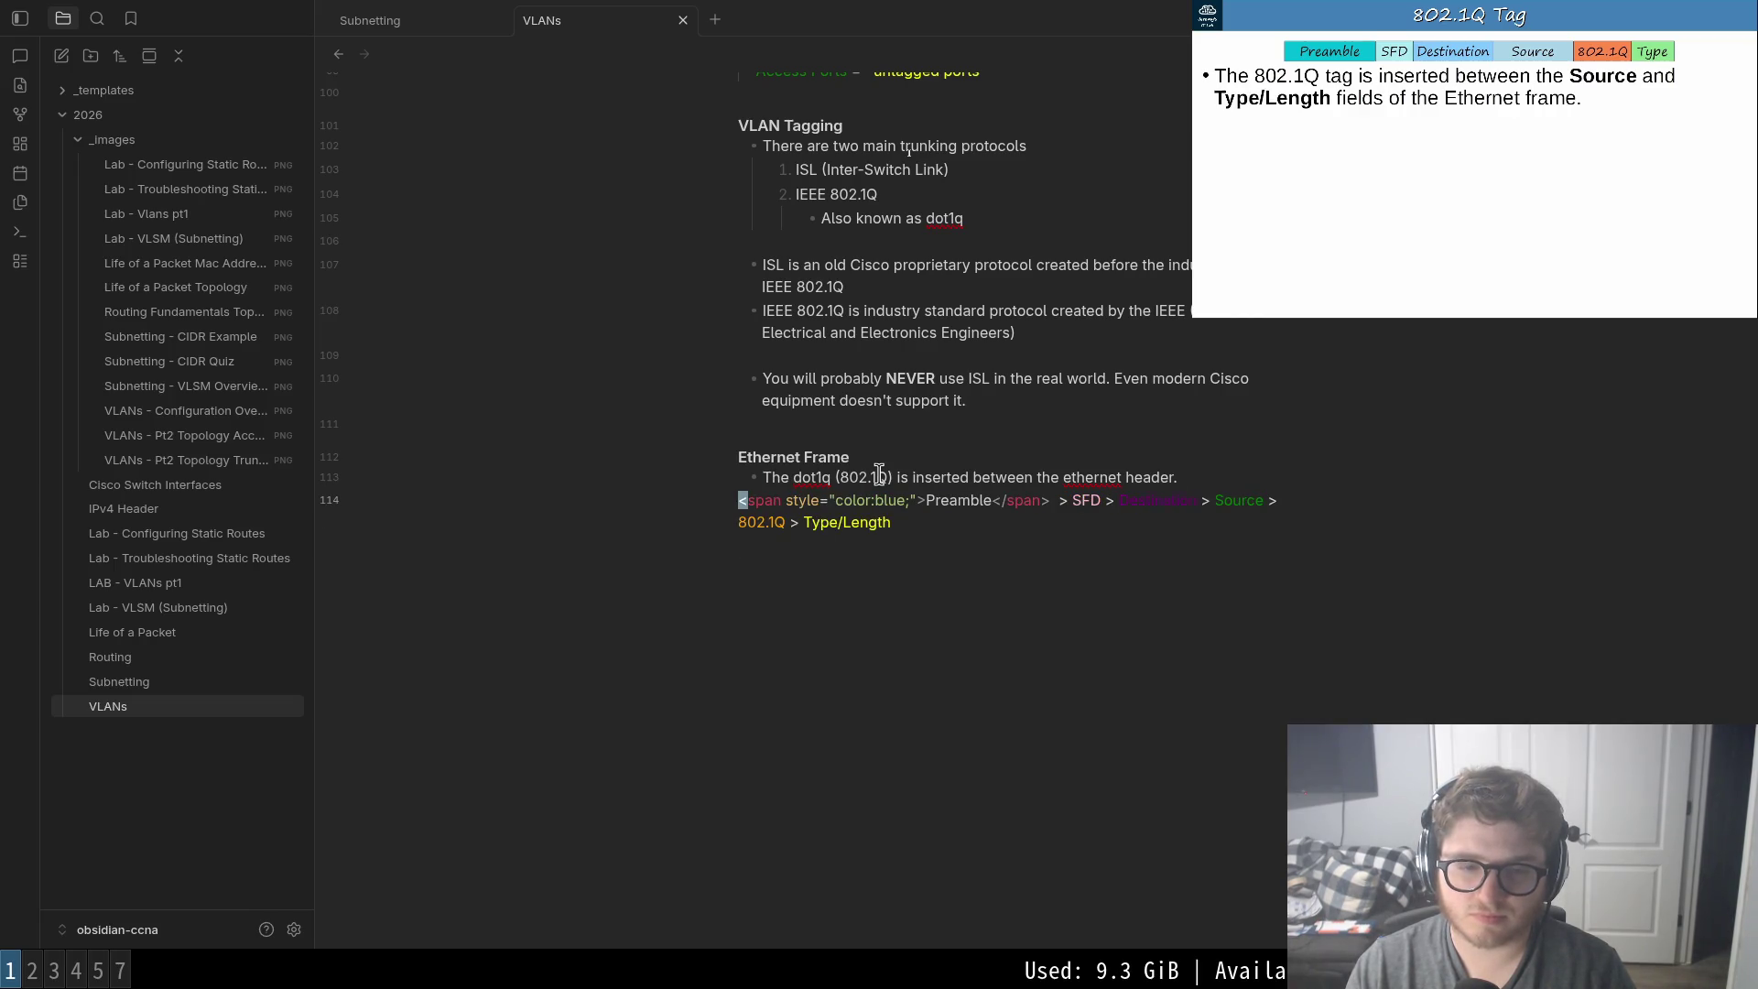
pyautogui.press('End')
pyautogui.press('Return')
pyautogui.write('- The')
# Cut the colour-coded header line and paste it directly under Ethernet Frame, above the dot1q bullet
pyautogui.press('Up')
pyautogui.press('Home')
pyautogui.press('Return')
pyautogui.press('Down')
pyautogui.press('End')
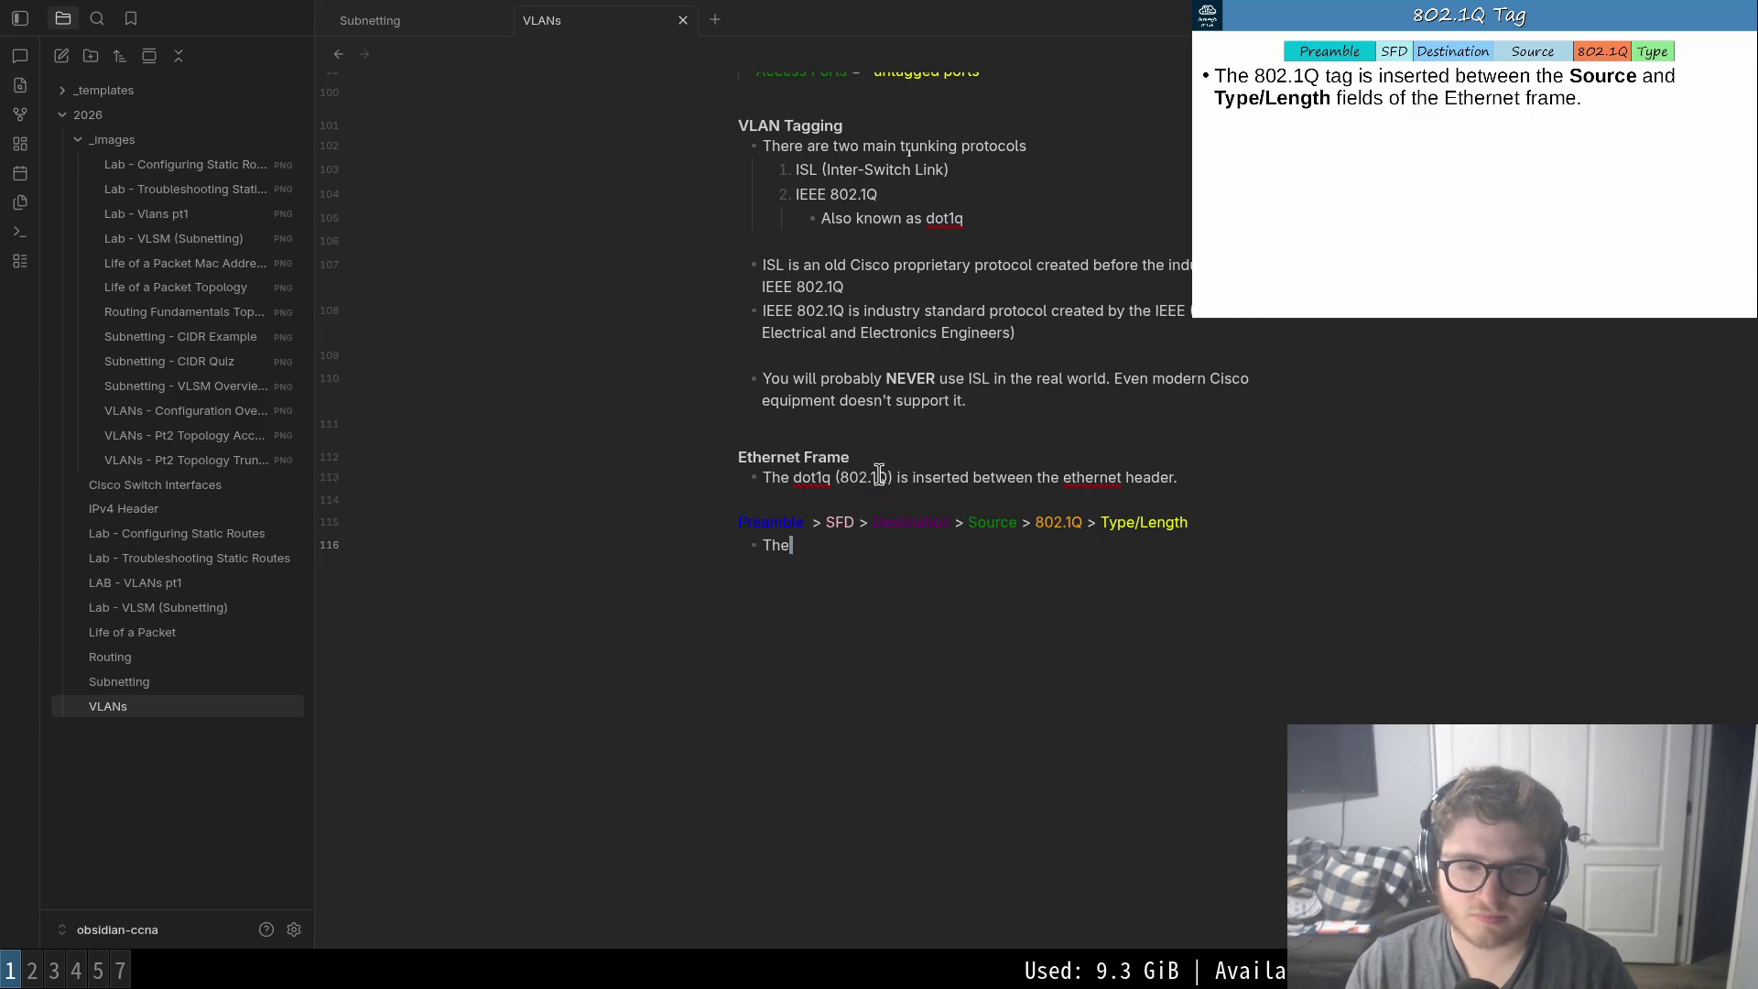
pyautogui.press('Up')
pyautogui.press('Up')
pyautogui.press('Down')
pyautogui.press('Down')
pyautogui.press('End')
pyautogui.press('Up')
pyautogui.press('Home')
pyautogui.hotkey('ctrl', 'x')
pyautogui.press('Up')
pyautogui.press('Up')
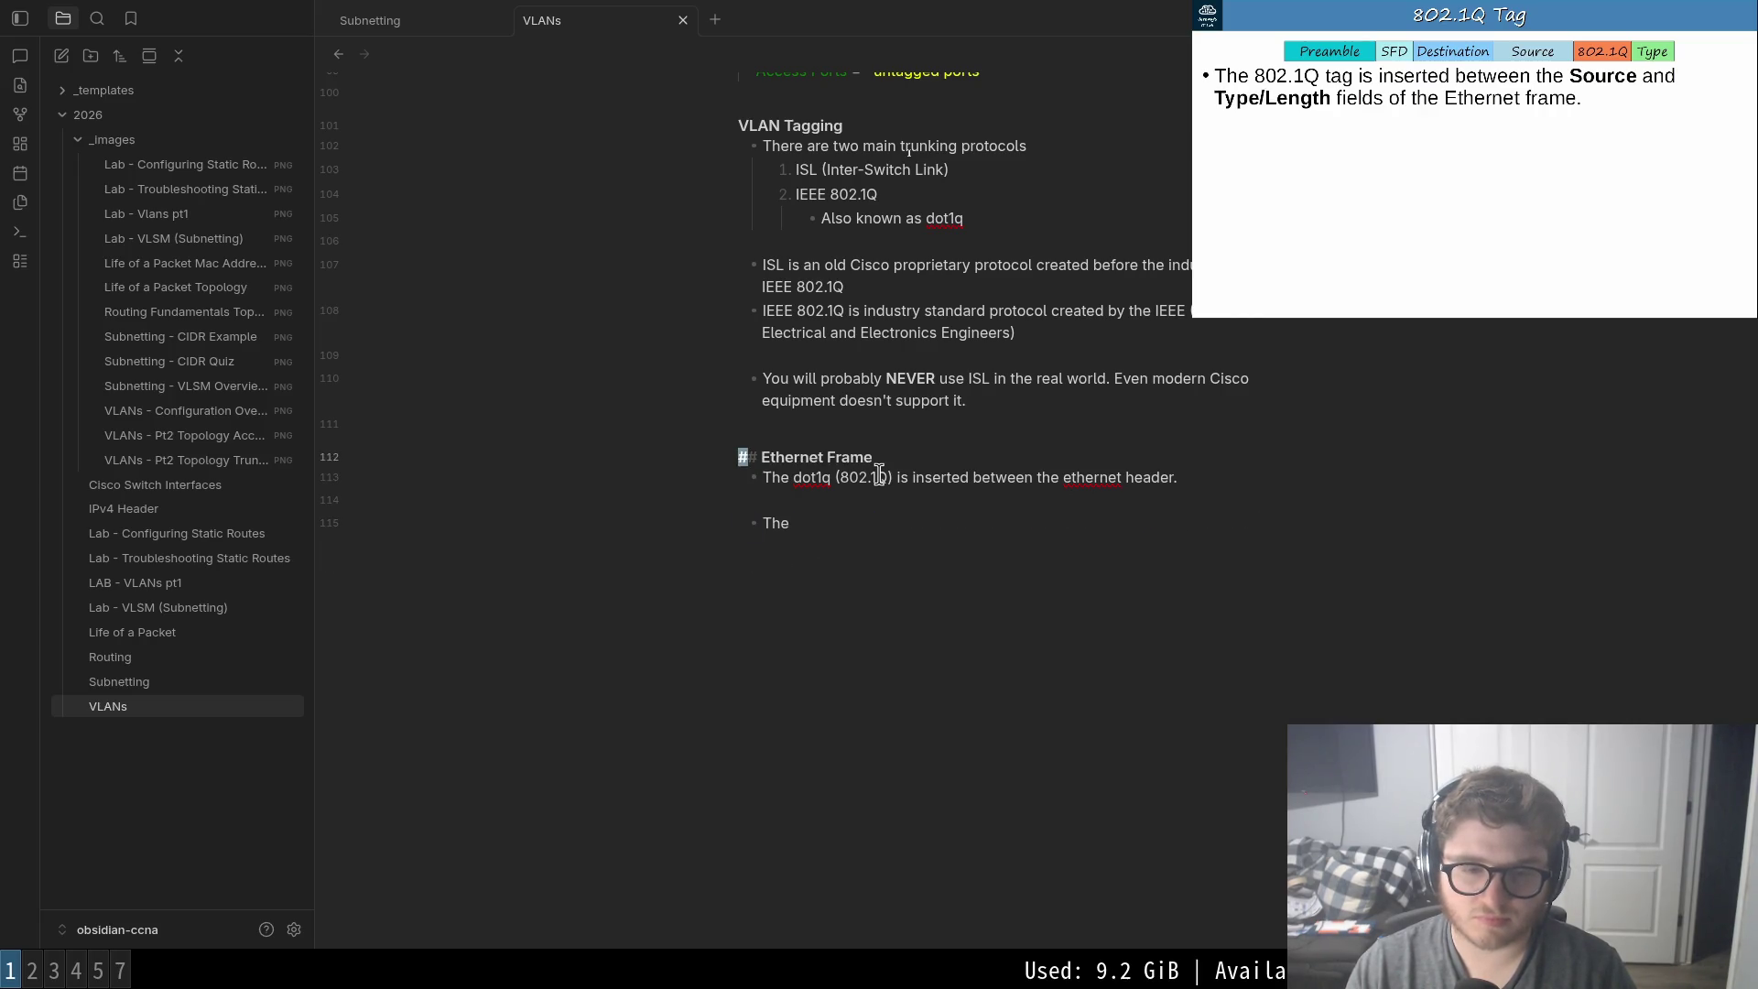
pyautogui.hotkey('ctrl', 'v')
pyautogui.press('Down')
pyautogui.press('Down')
# Remove the unfinished 'The' bullet and the old dot1q bullet
pyautogui.hotkey('ctrl', 'x')
pyautogui.press('Up')
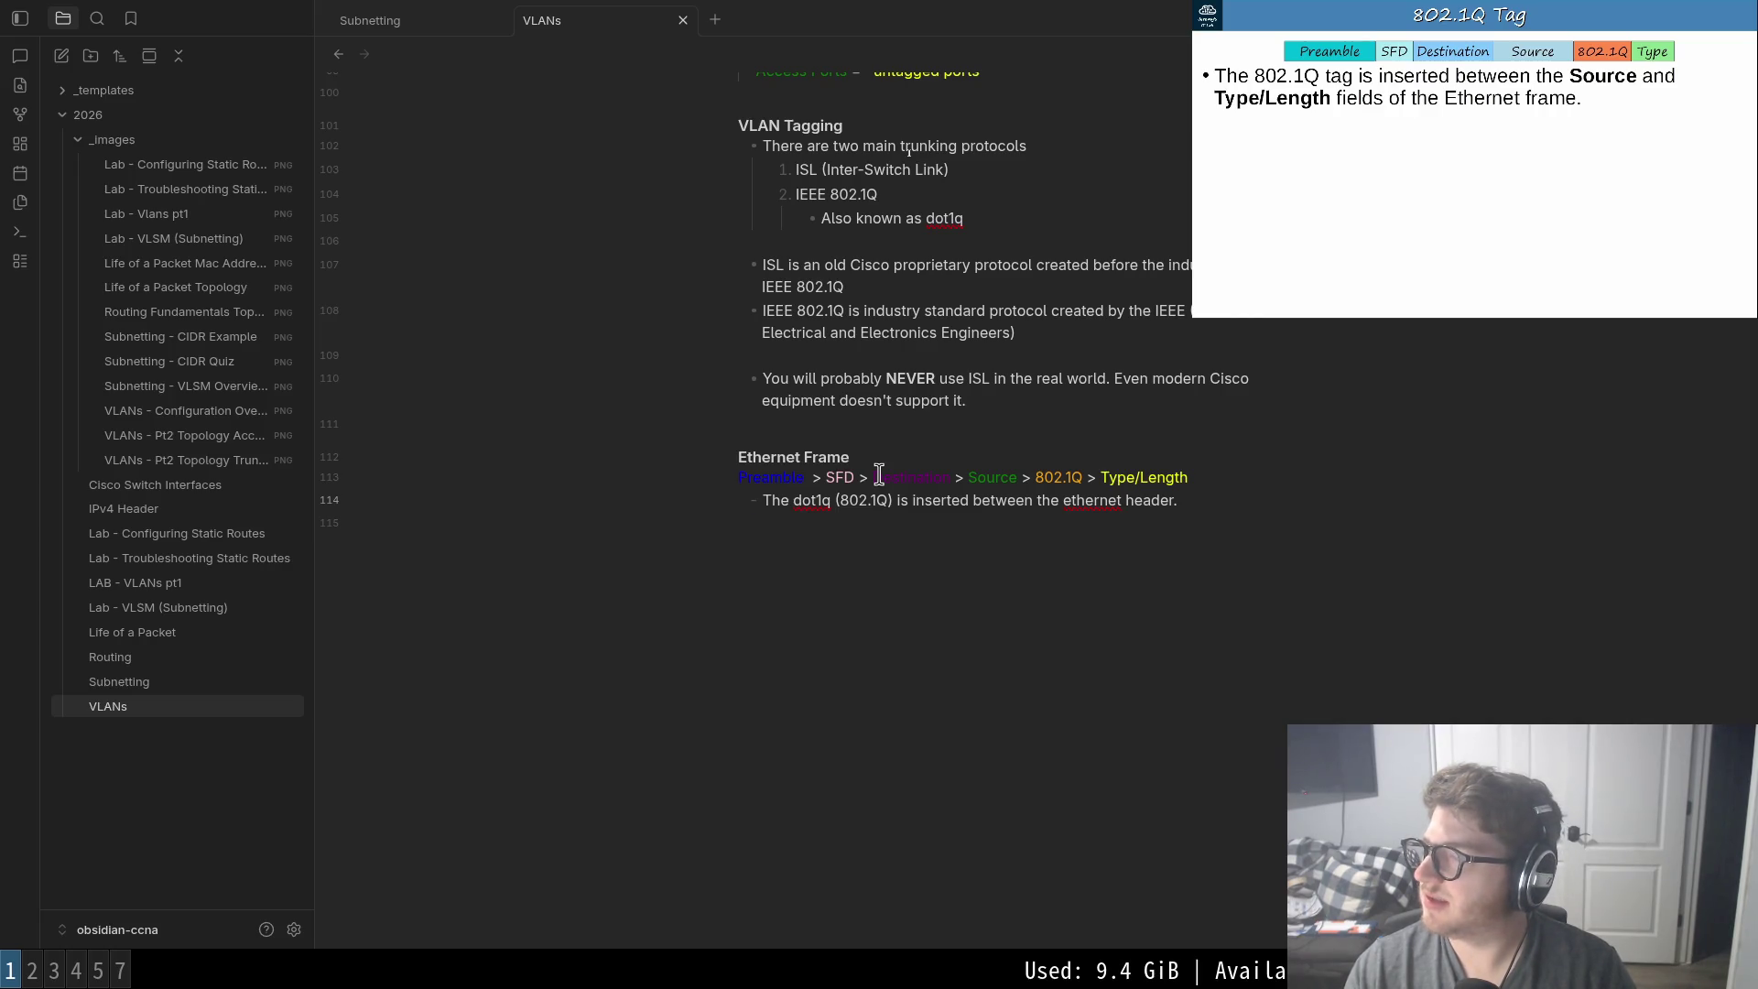
pyautogui.hotkey('ctrl', 'x')
pyautogui.press('Up')
pyautogui.press('Down')
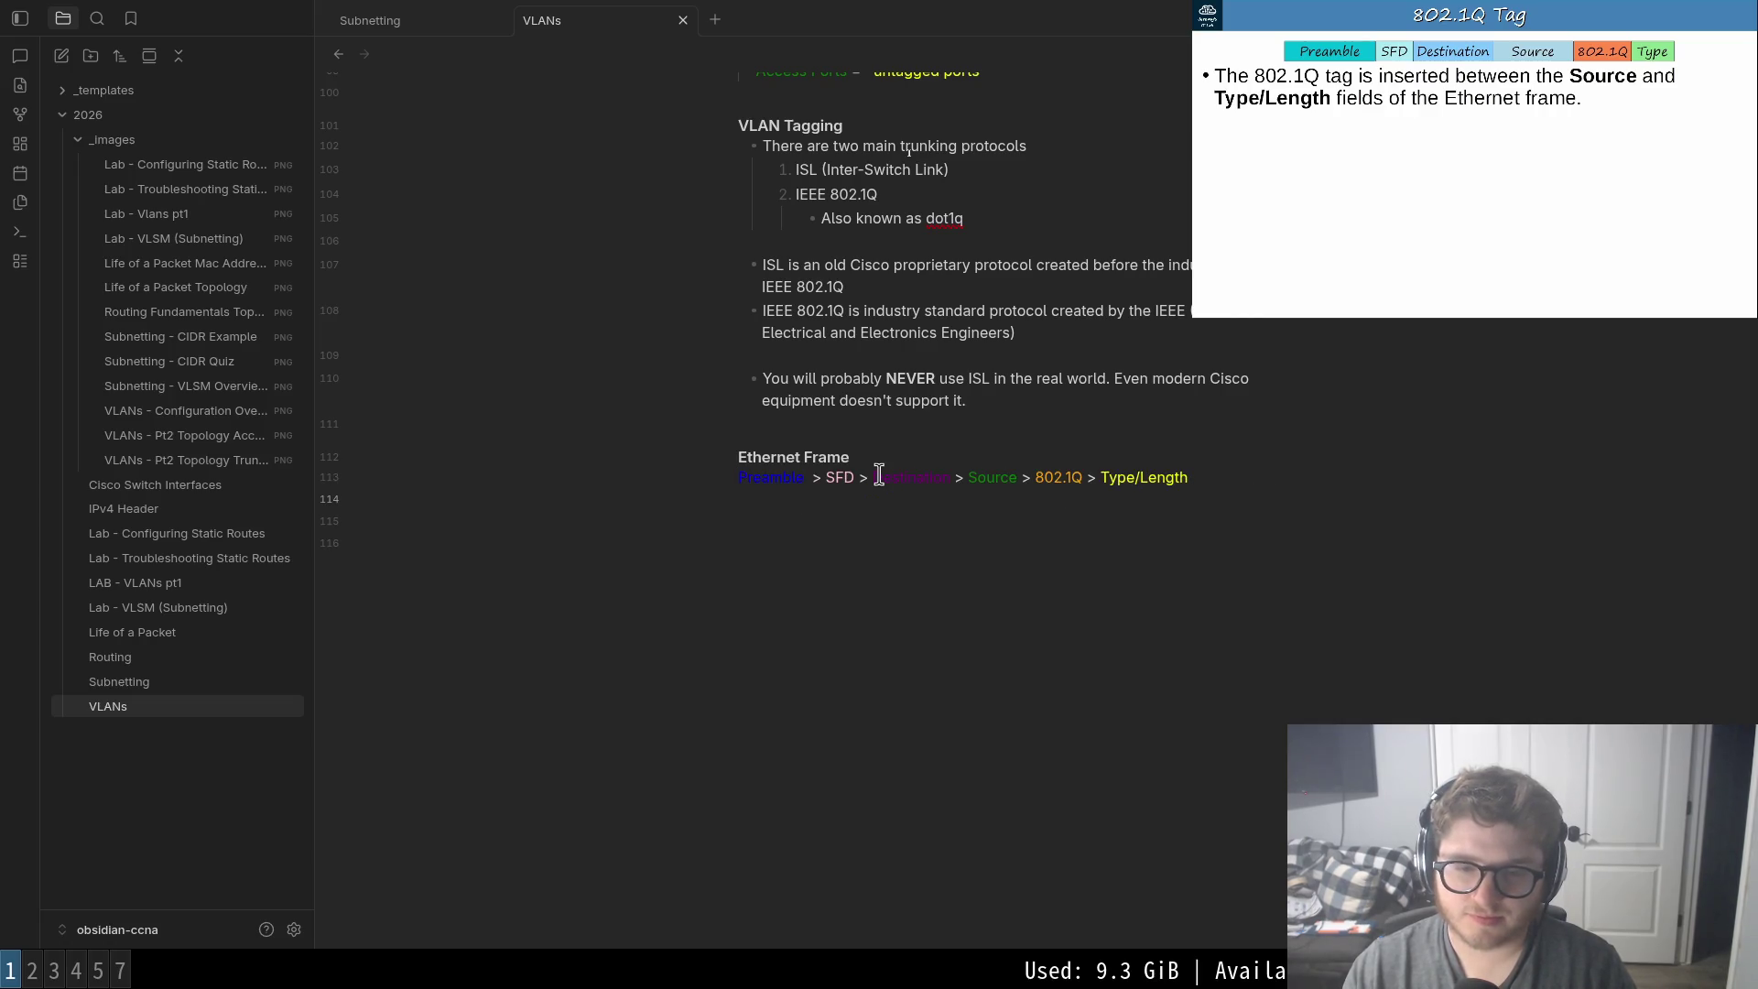
pyautogui.write('802.1Q tag is inserted')
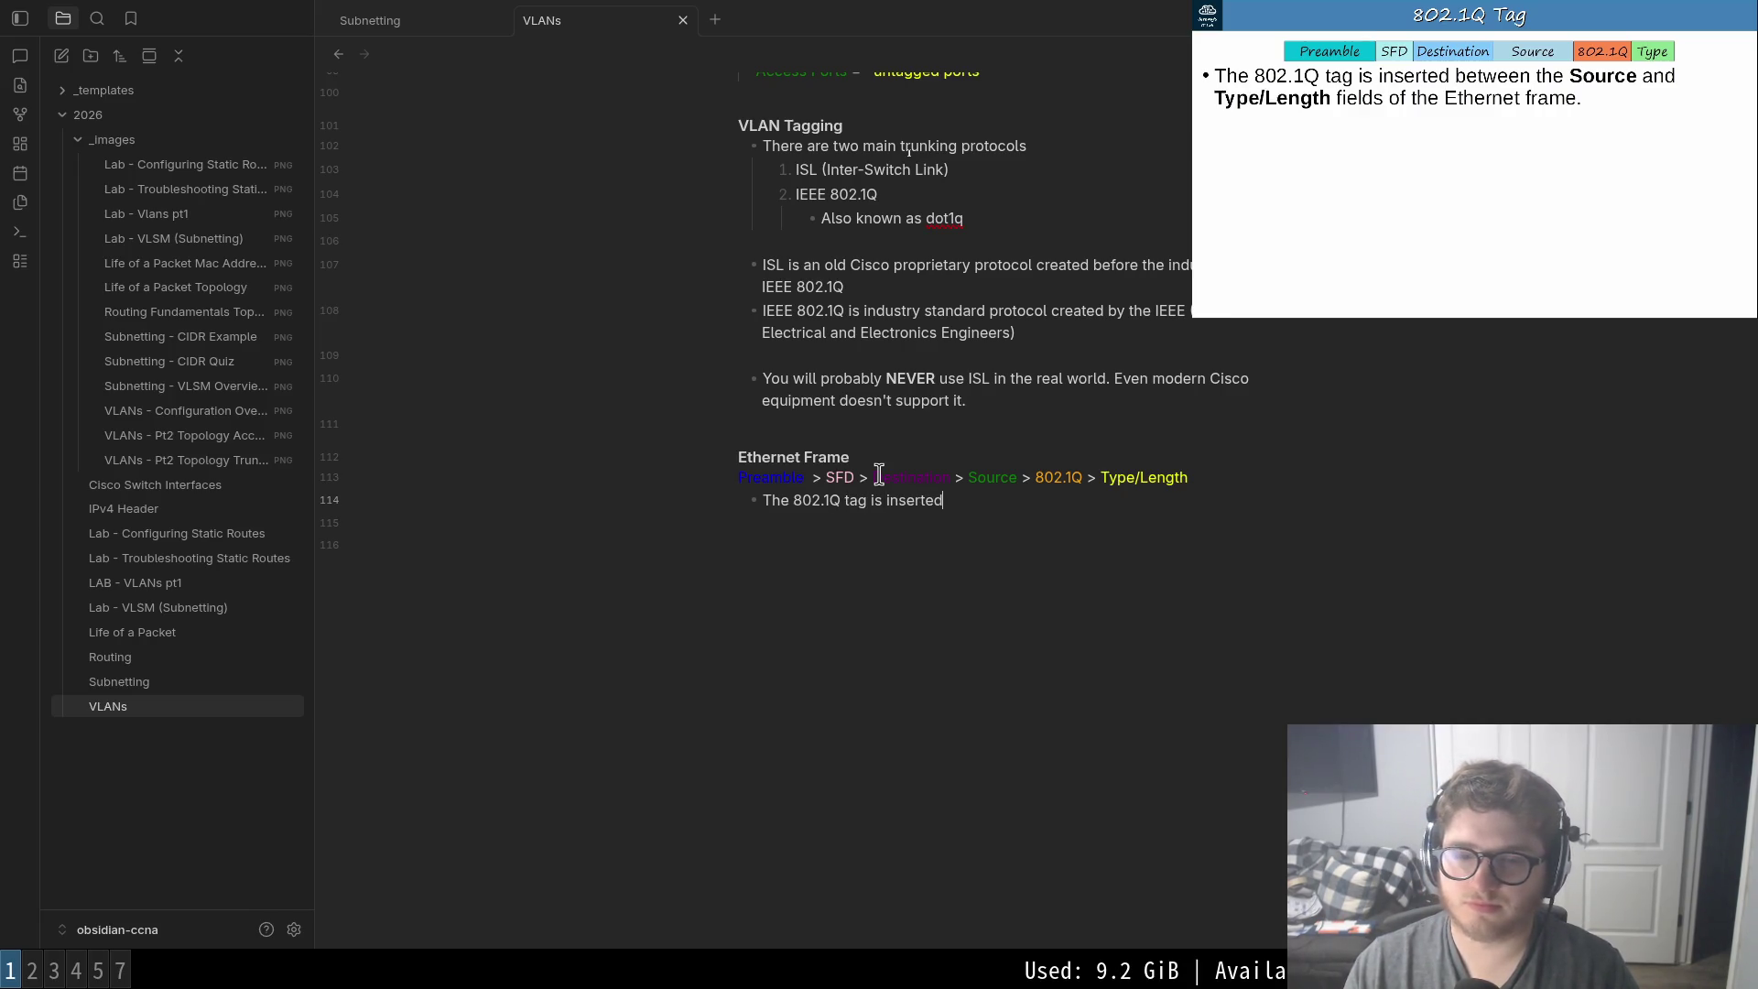
pyautogui.write(' between the Source and Type/')
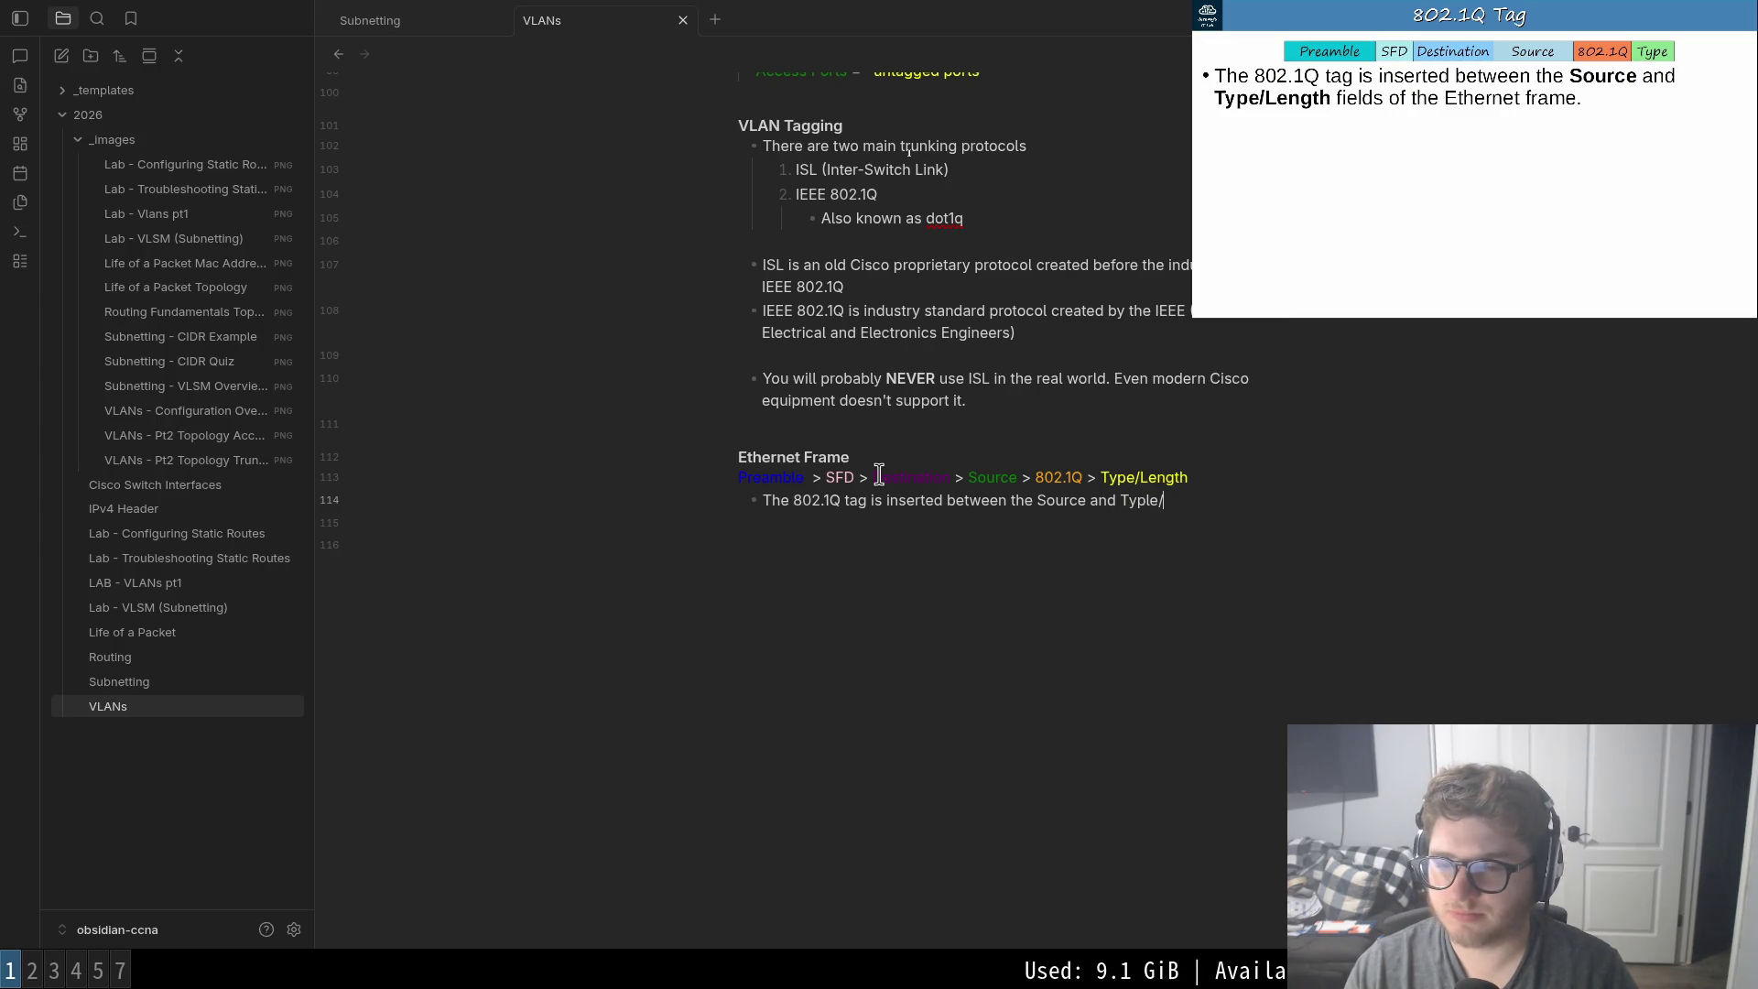
pyautogui.write('Length fie')
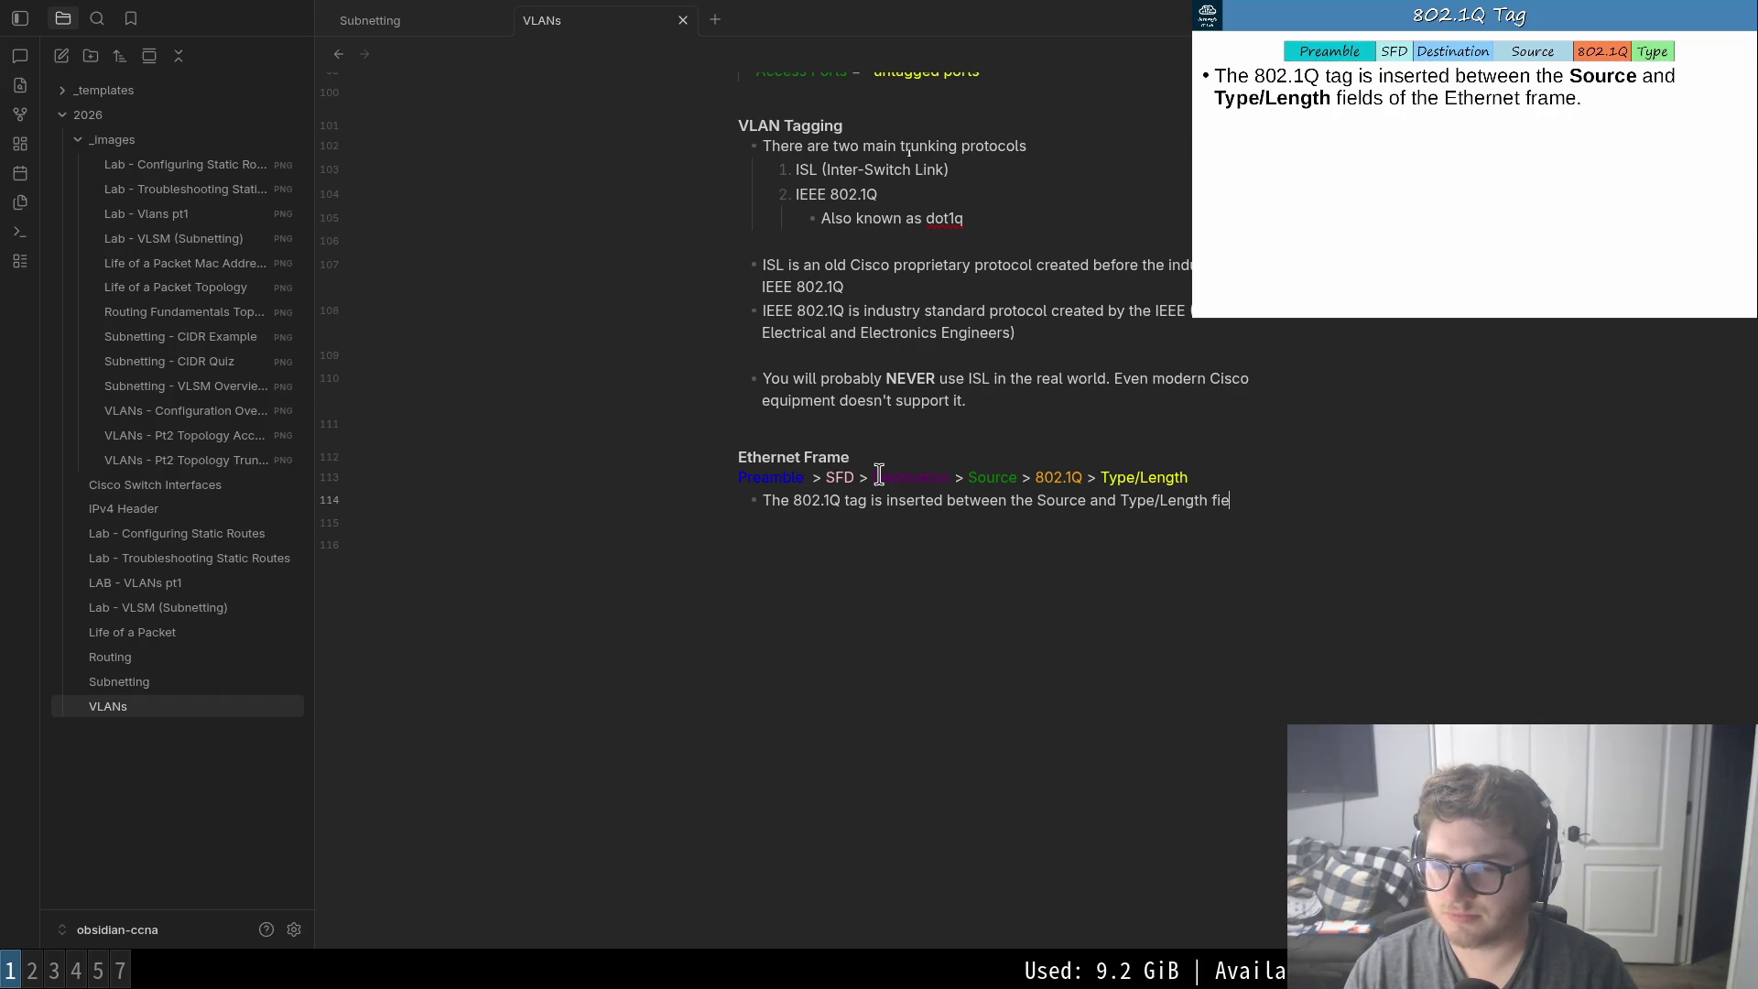
pyautogui.write('lds of t')
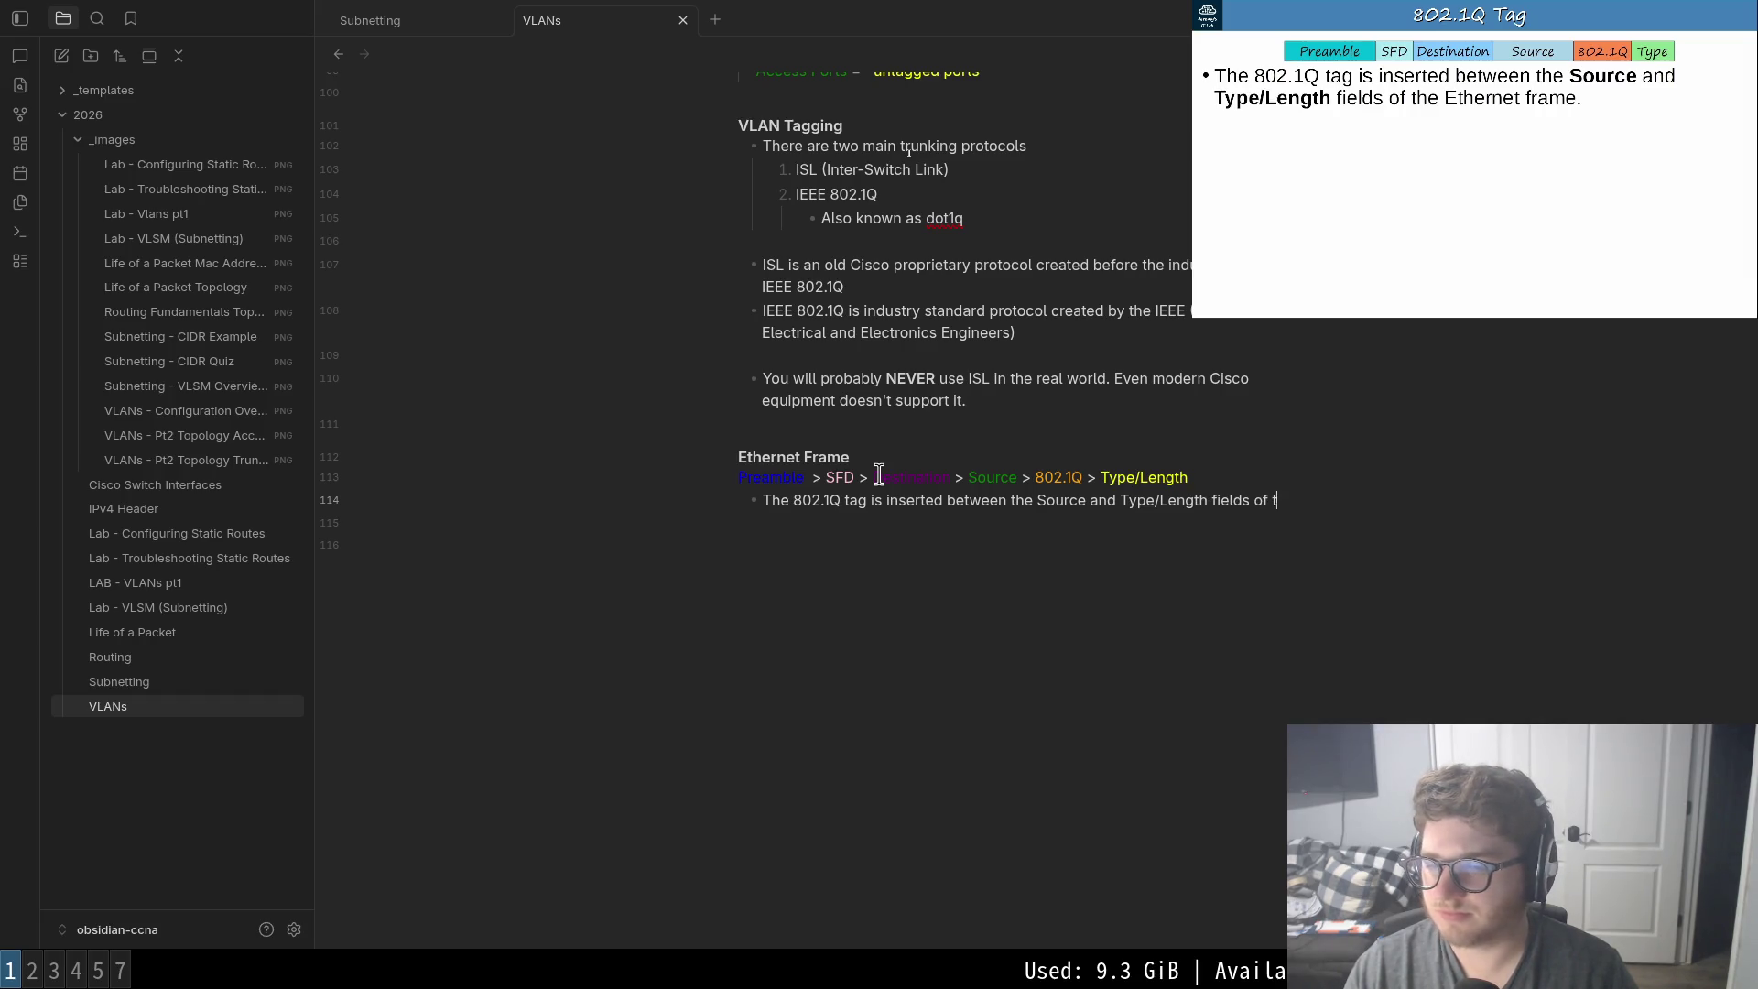
pyautogui.write('he Ethernet')
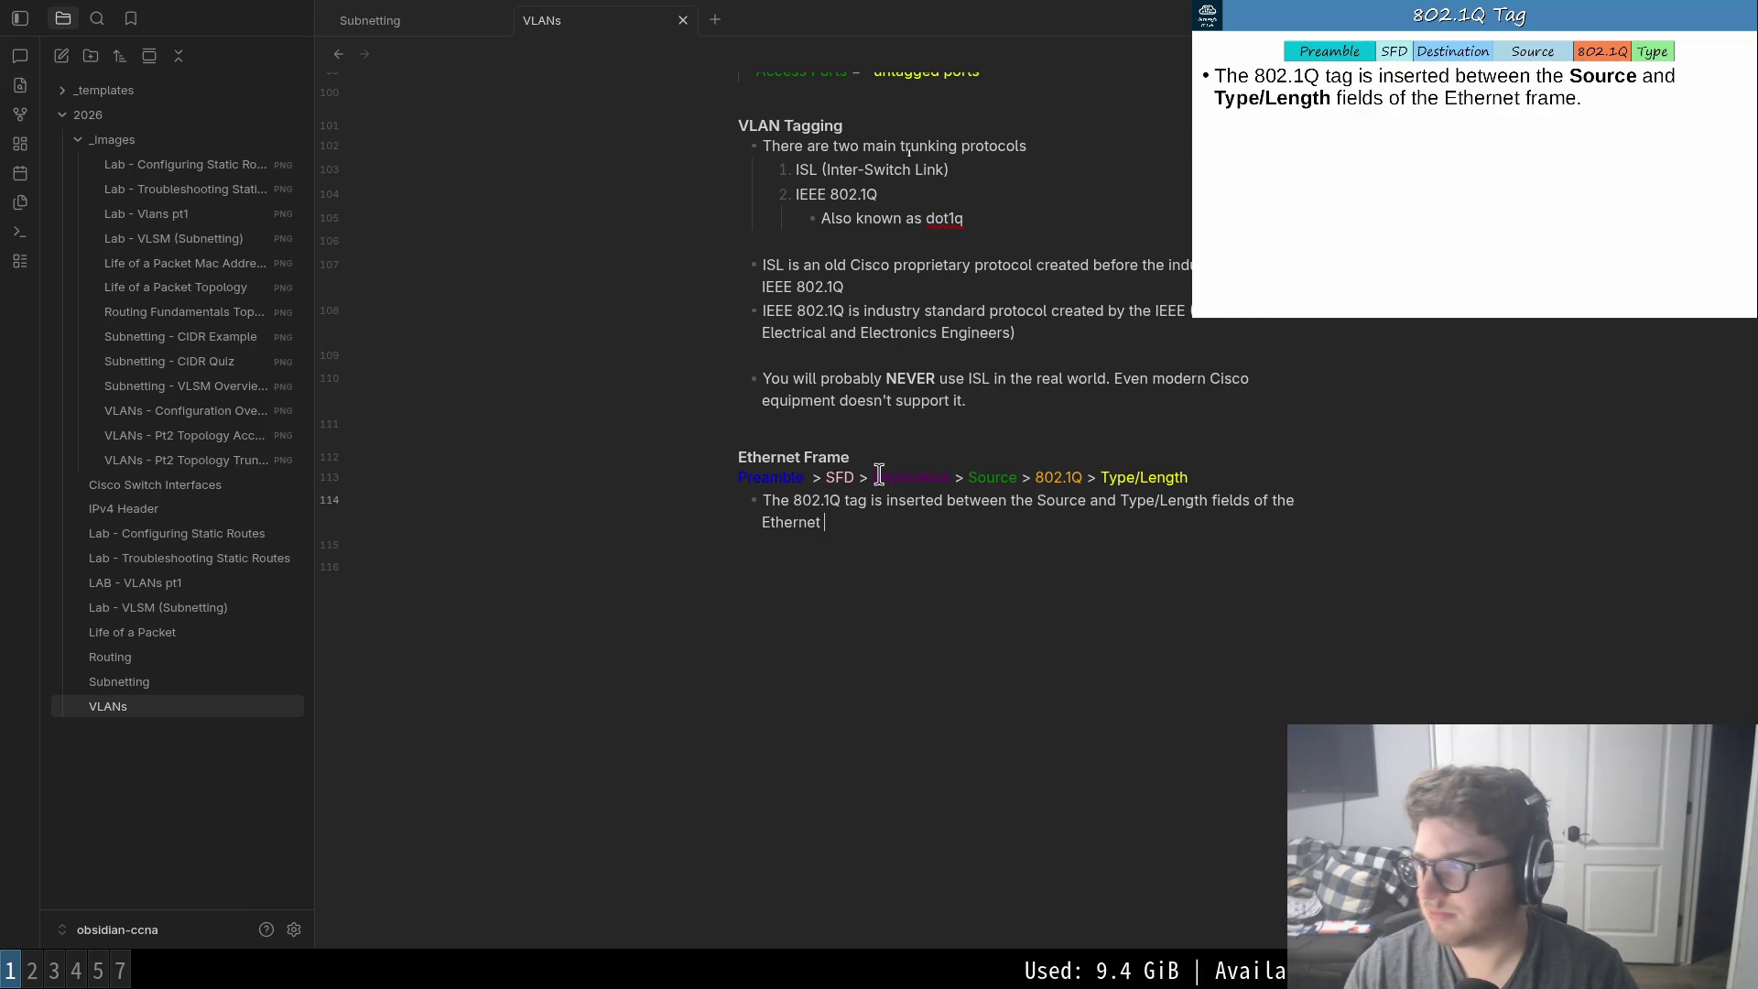
pyautogui.write(' frame')
# Finish the 802.1Q placement bullet, resume the video and tidy the blank line before the 4-byte (32-bit) bullet
pyautogui.press('Return')
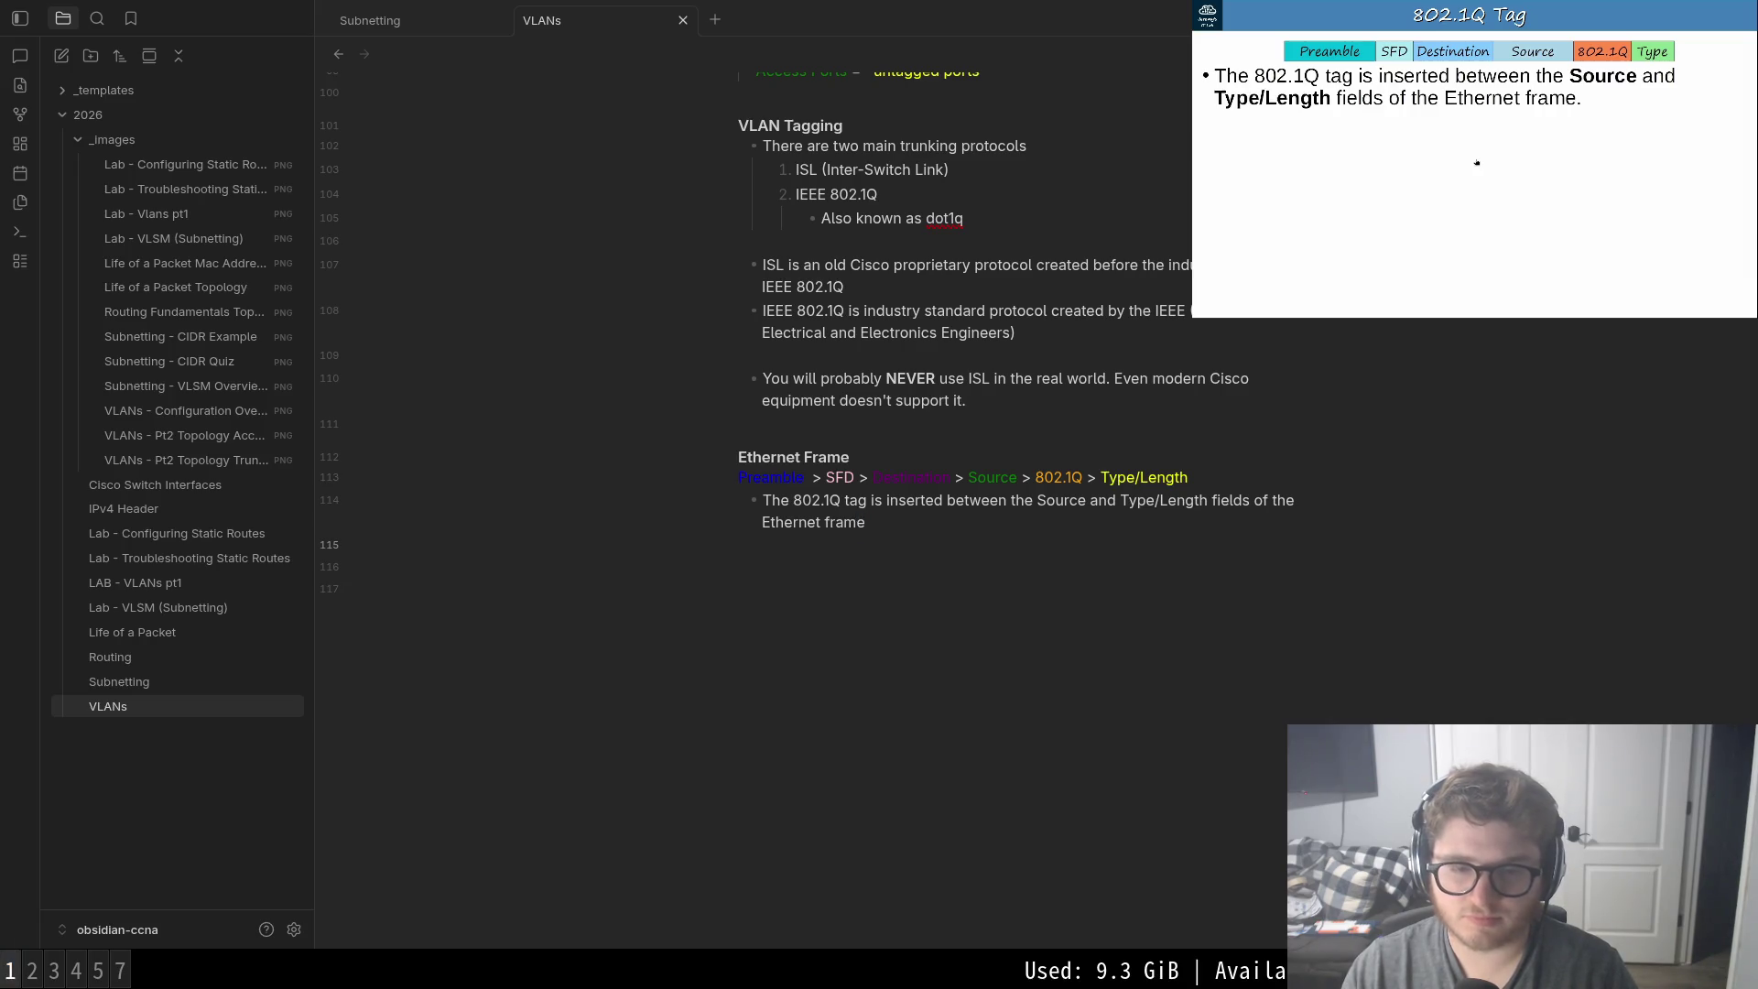
pyautogui.click(1477, 163)
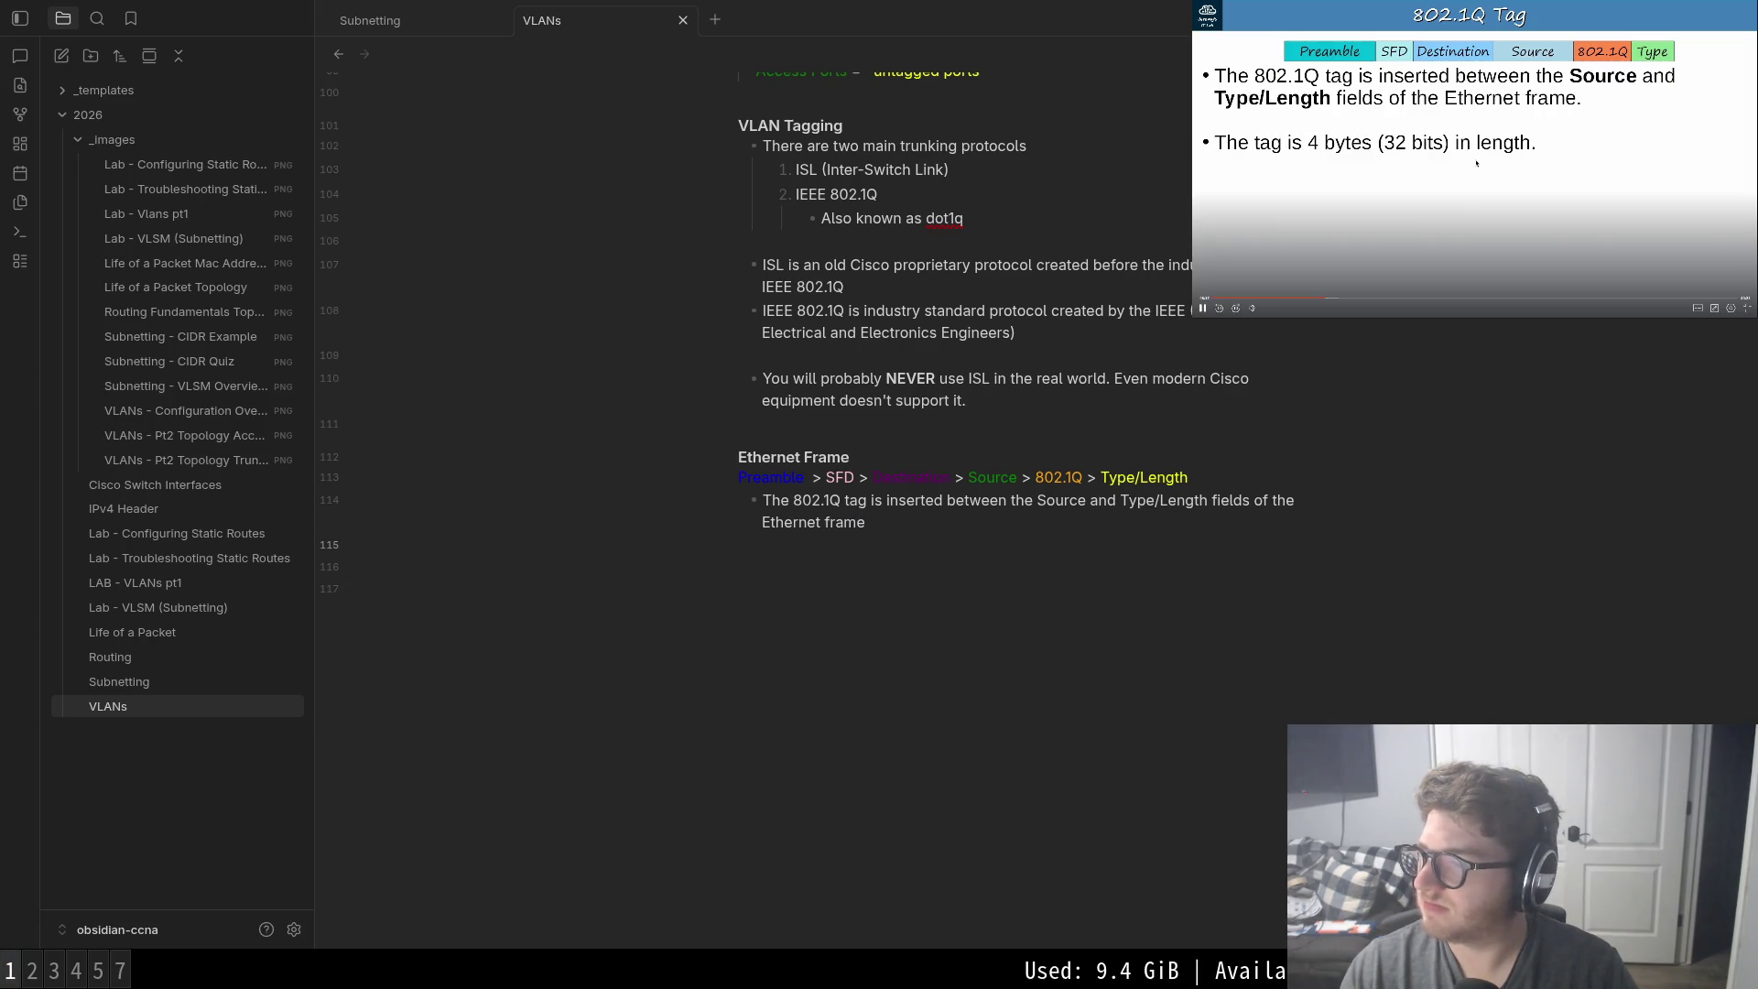
pyautogui.write('- ')
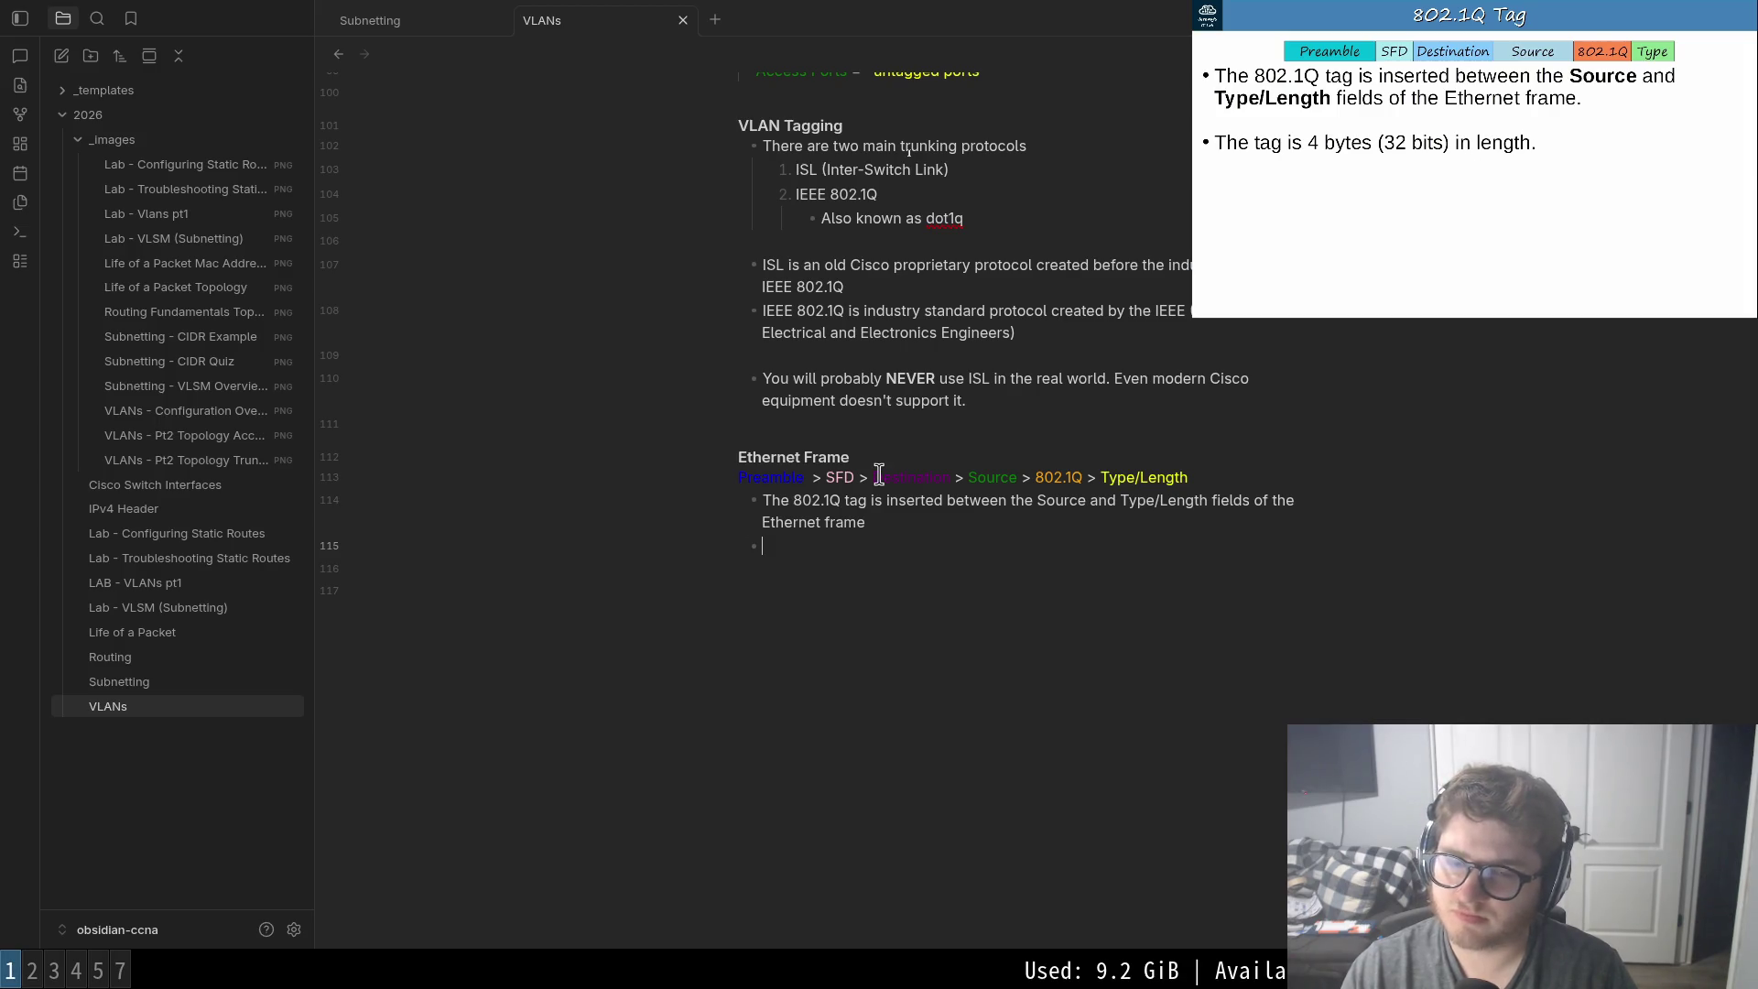
pyautogui.write('tag is 4r')
pyautogui.write('tes')
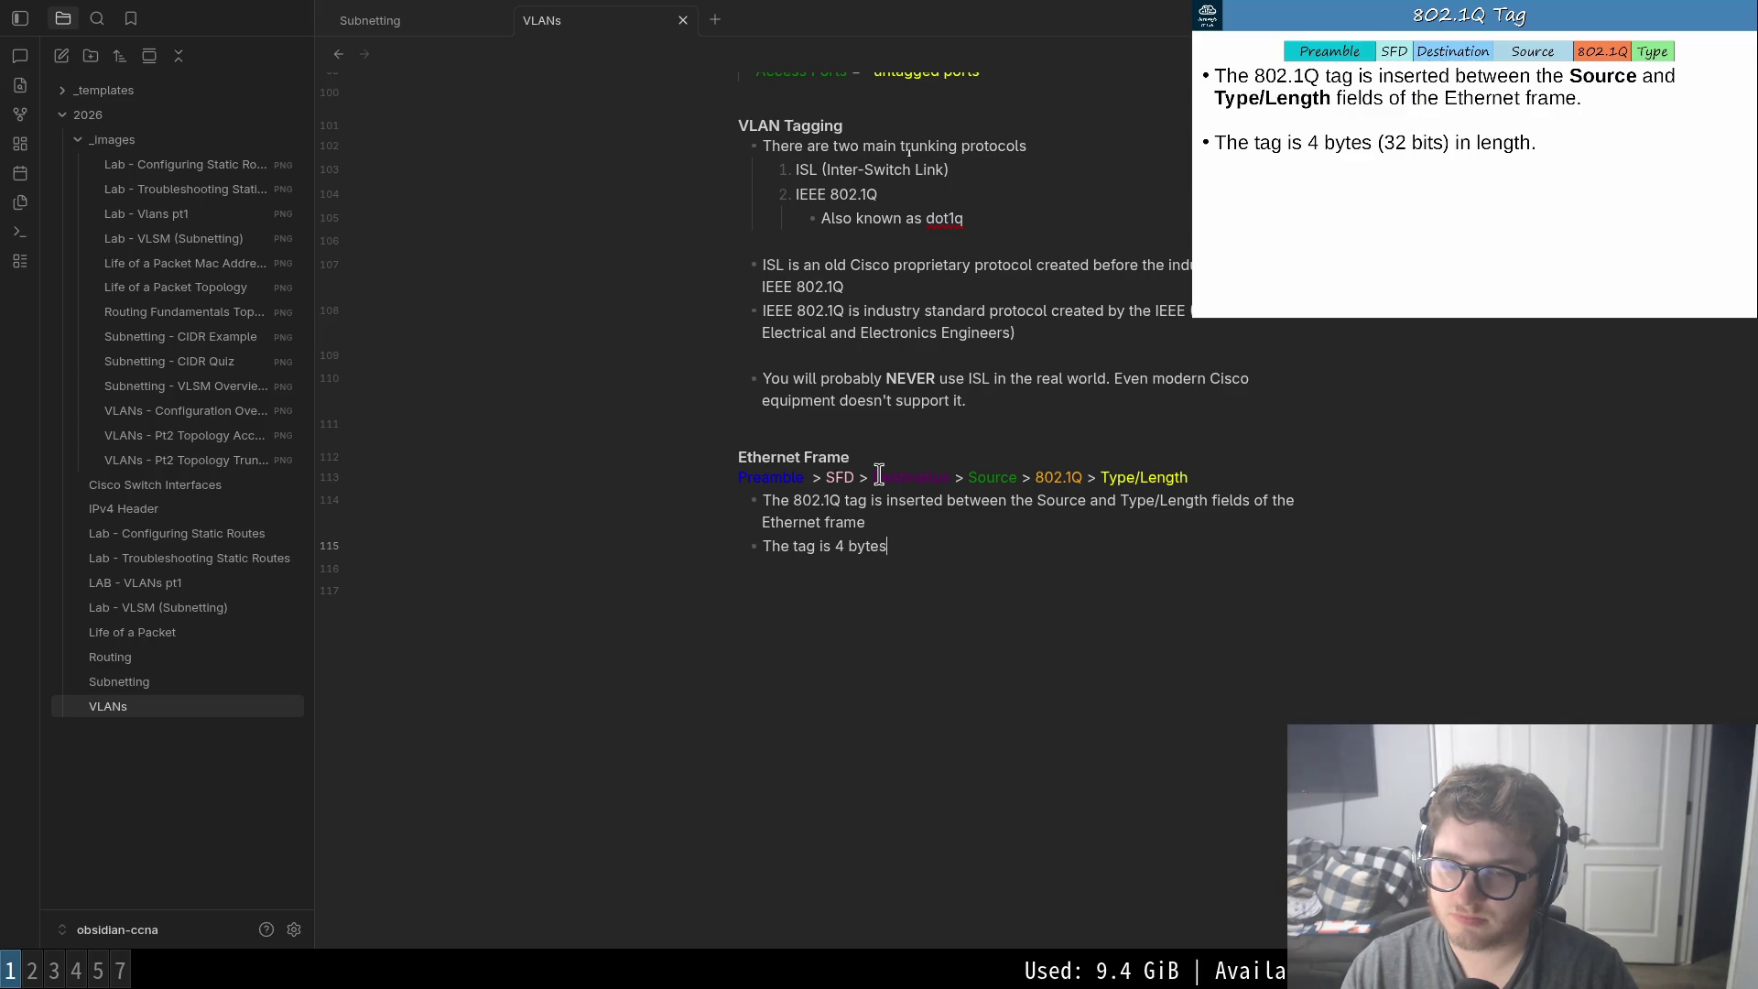
pyautogui.write(' (32 bits')
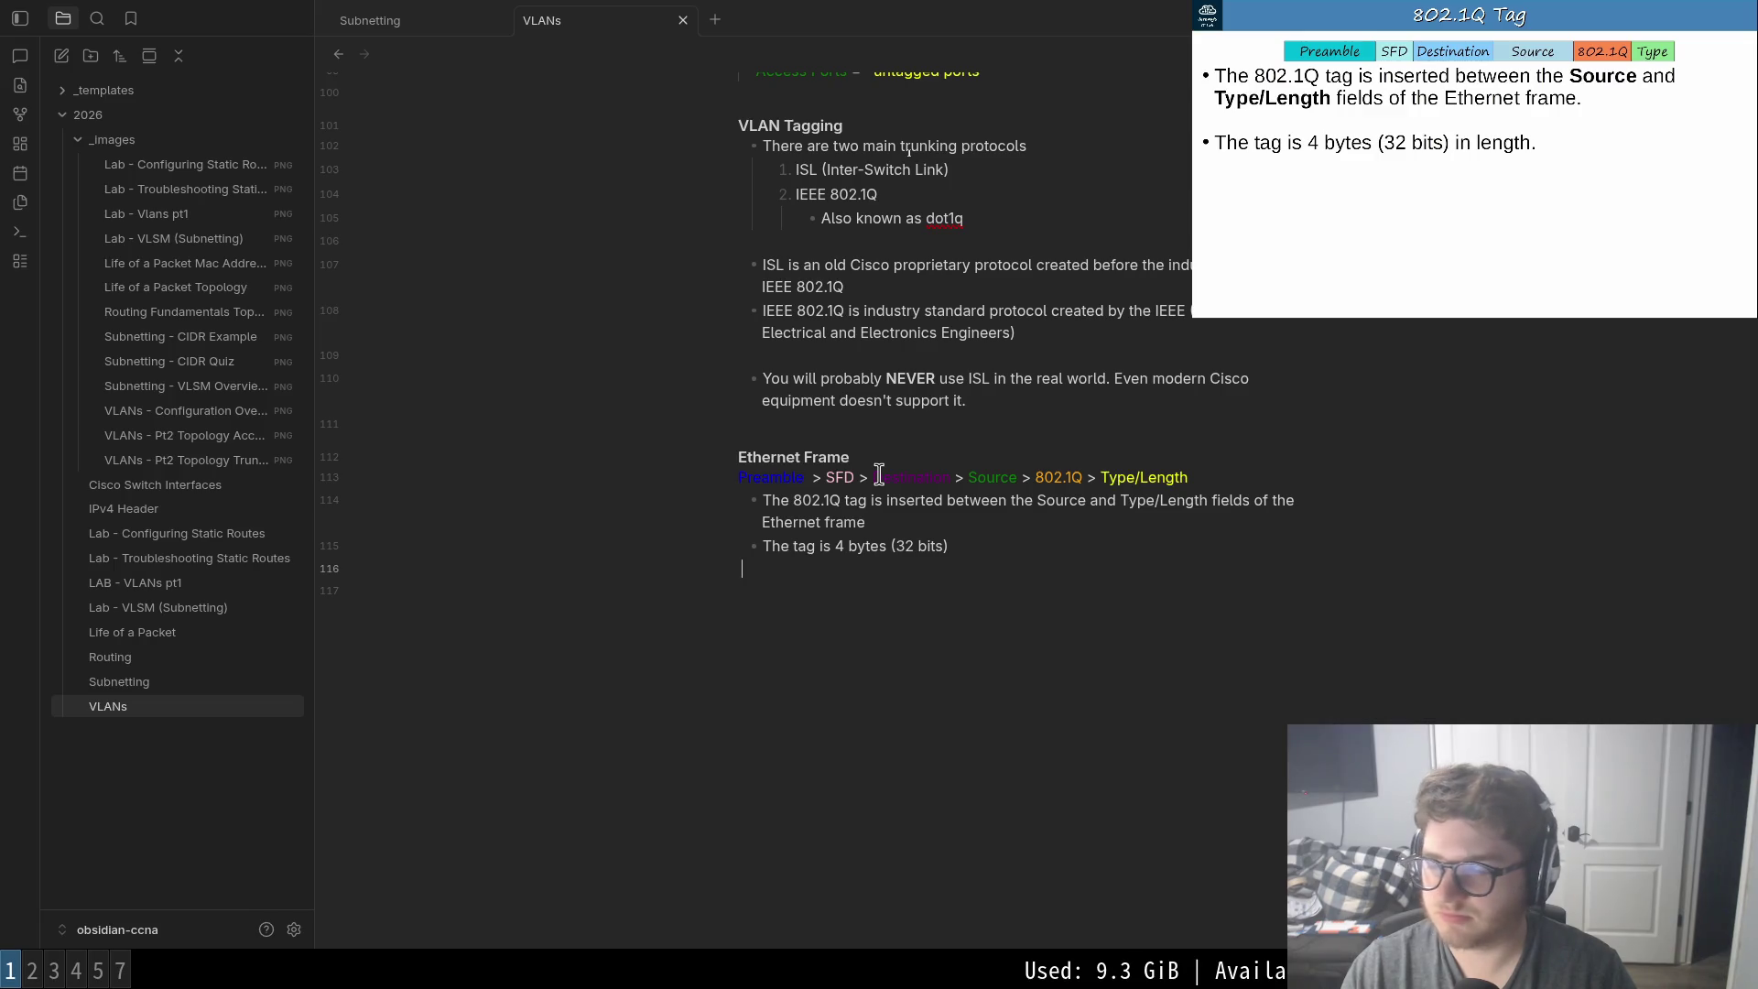
pyautogui.press('BackSpace')
pyautogui.write('in length.')
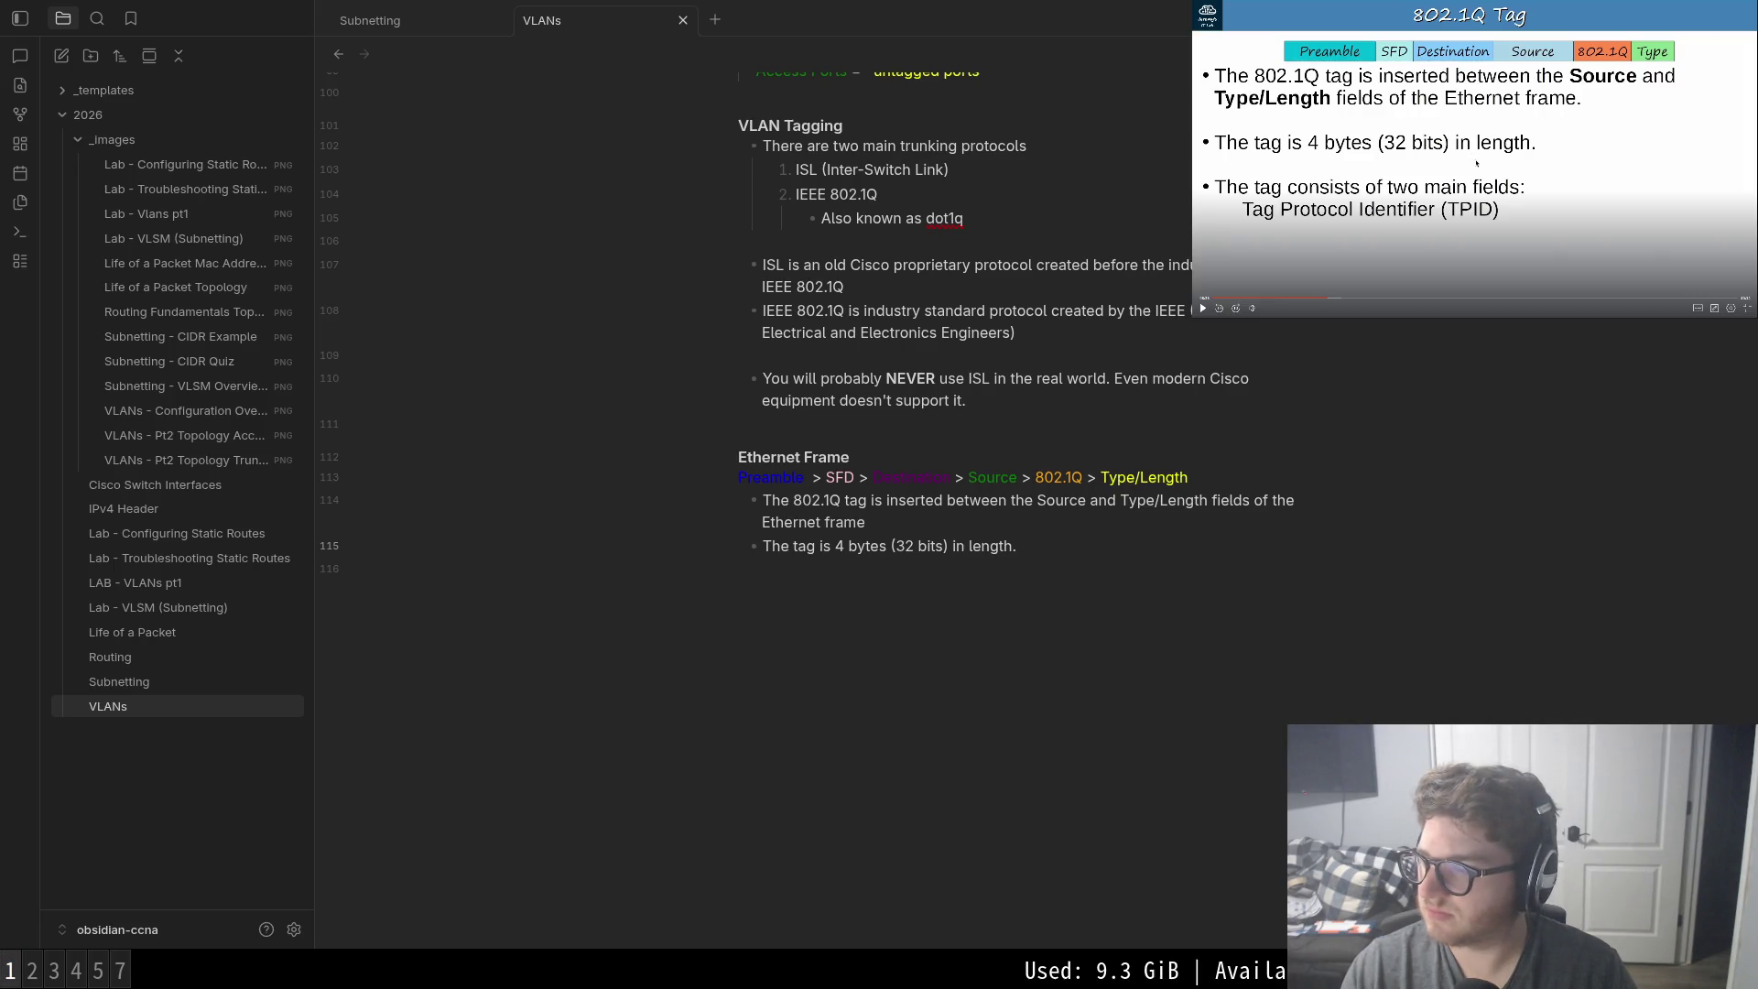
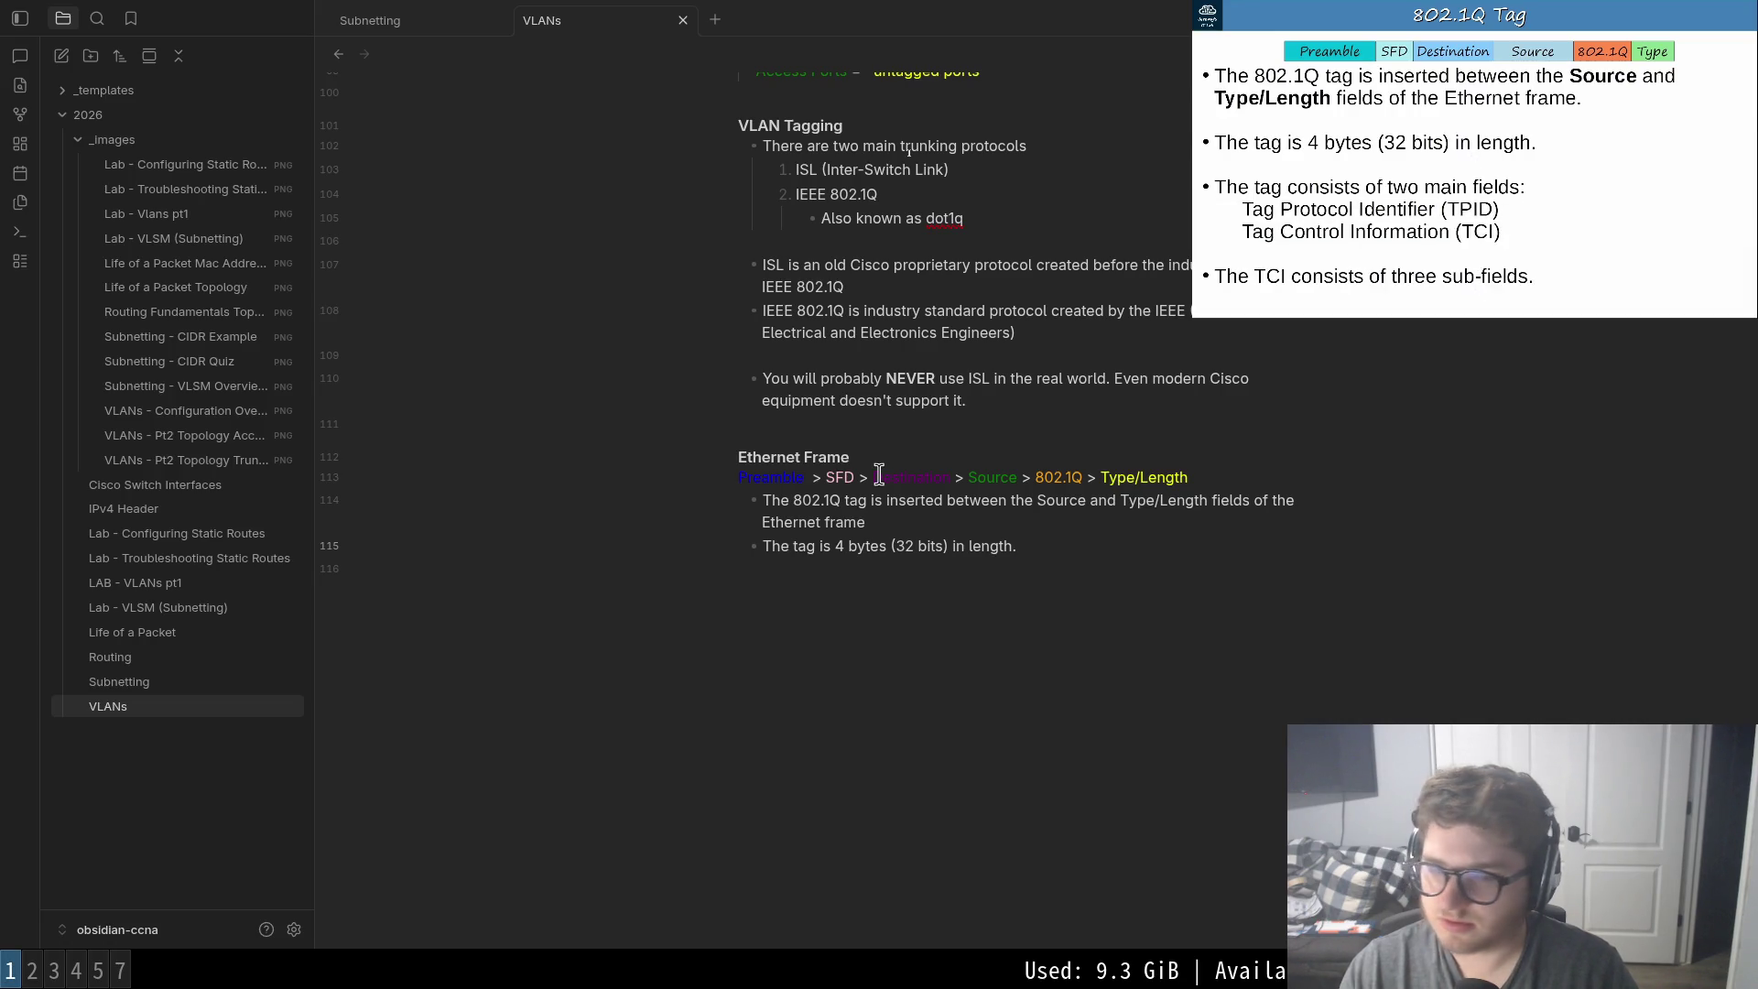
# Add a bullet 'Tag consists of 2 main fields' and start an indented sub-list under it
pyautogui.press('Return')
pyautogui.press('Return')
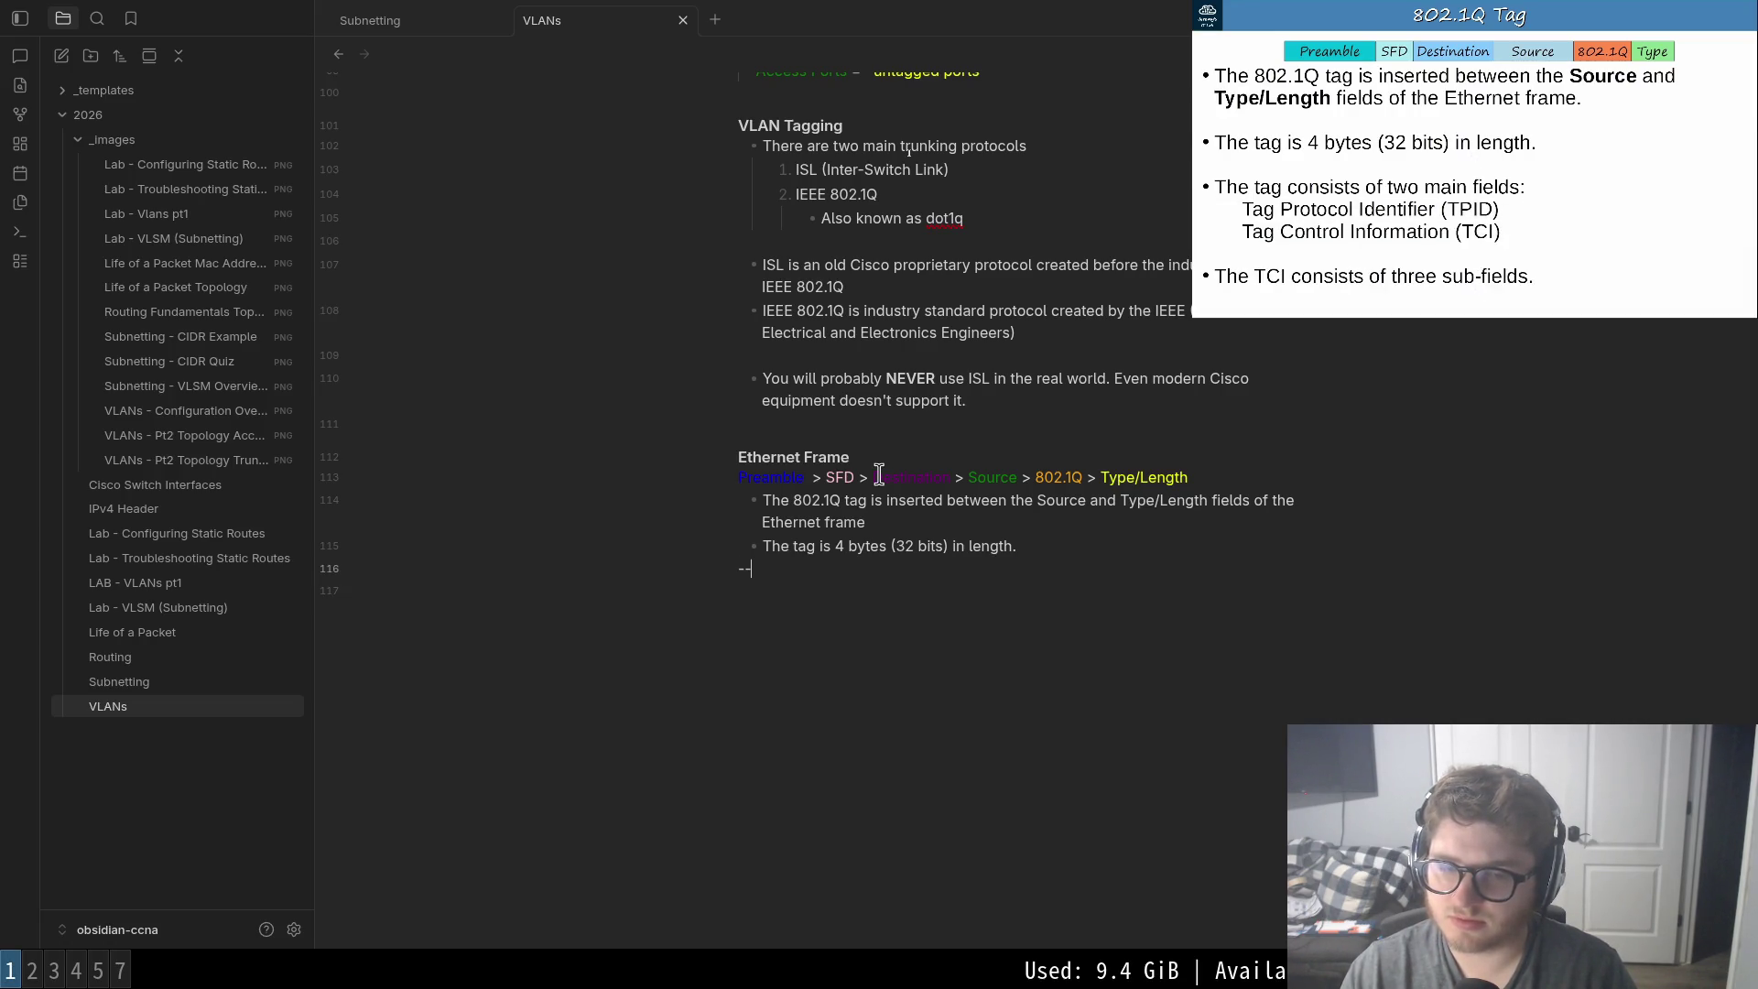
pyautogui.write('C')
pyautogui.press('BackSpace')
pyautogui.write('Tag consists of 2 main fields')
pyautogui.press('Return')
pyautogui.press('Return')
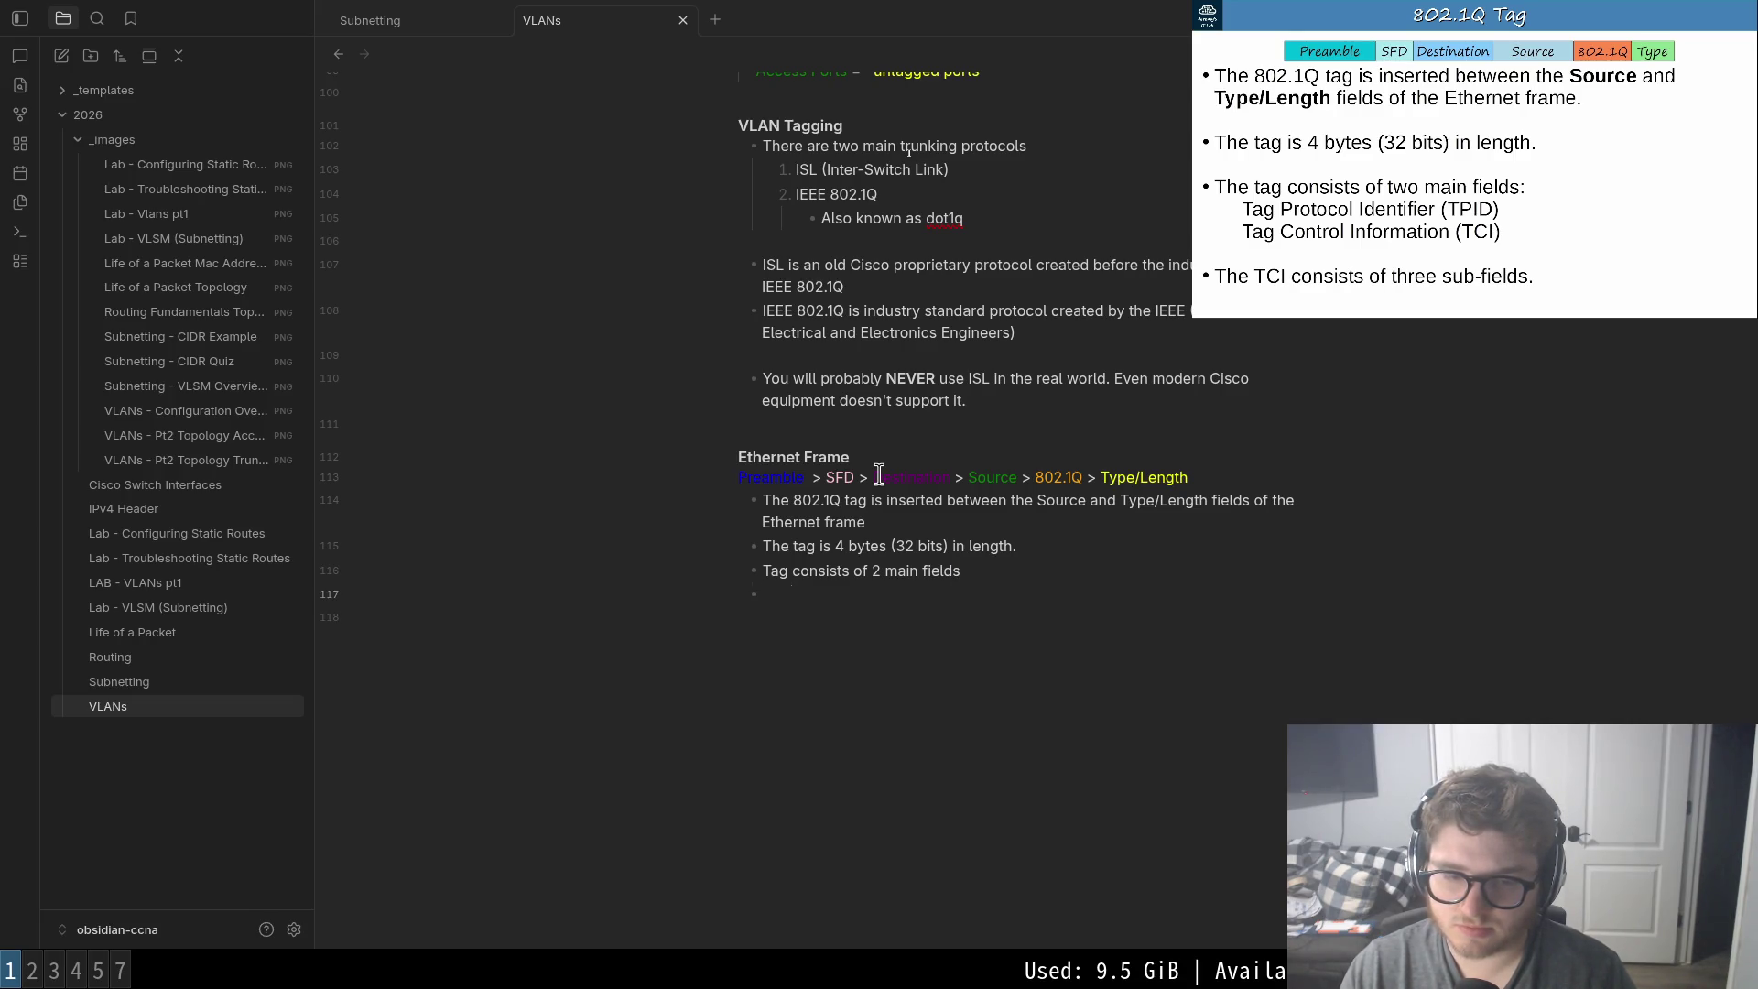
pyautogui.press('Escape')
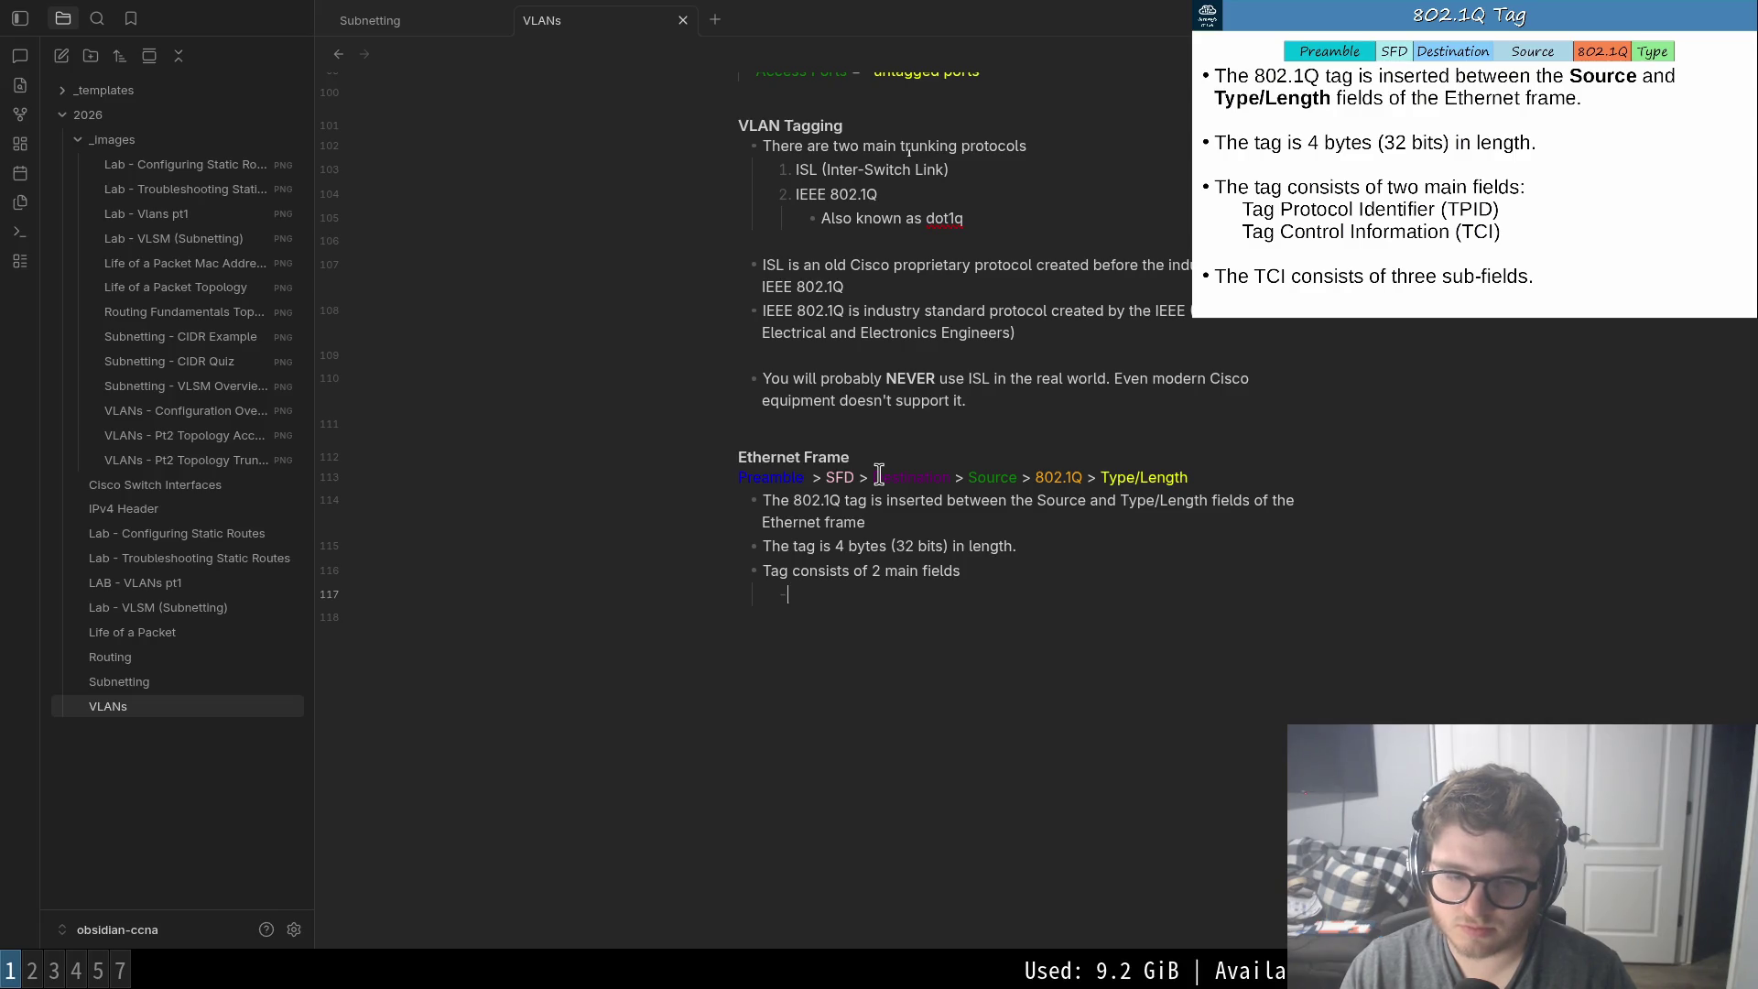
pyautogui.write('2.')
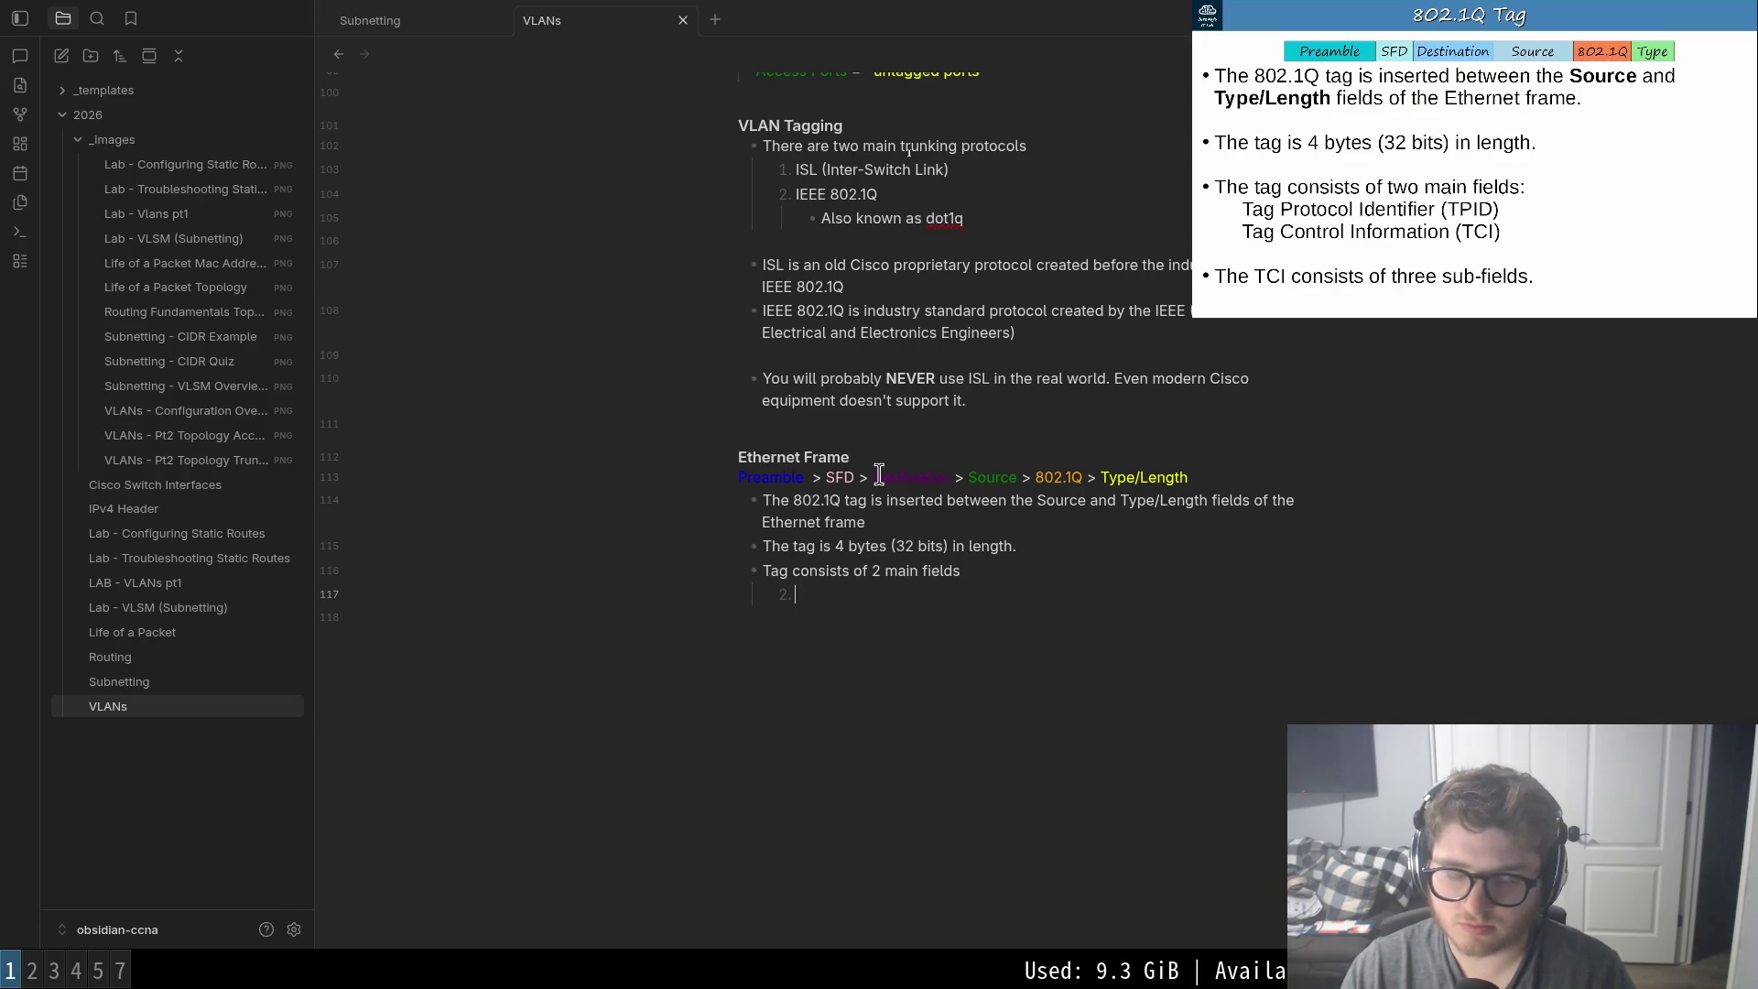
# List the numbered sub-items '1. Tag Protocol Identifier (TPID)' and '2. Tag Control Information (TCI)'
pyautogui.press('BackSpace')
pyautogui.write('1')
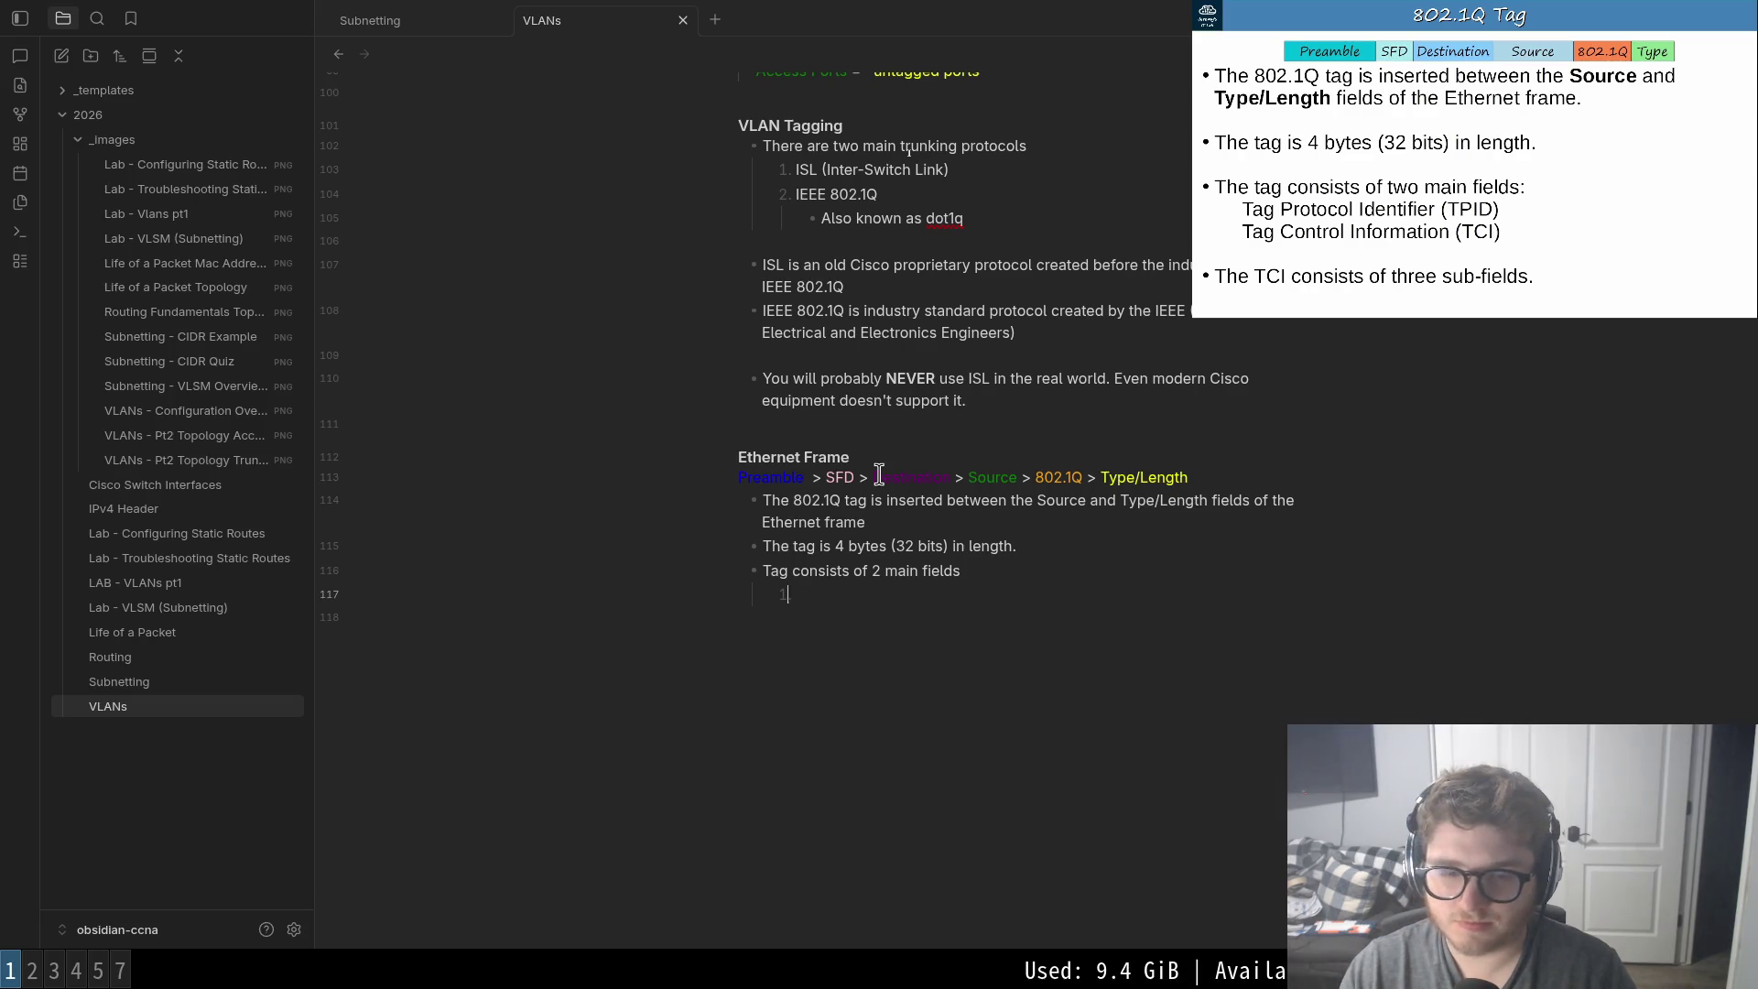
pyautogui.write('. Tag ')
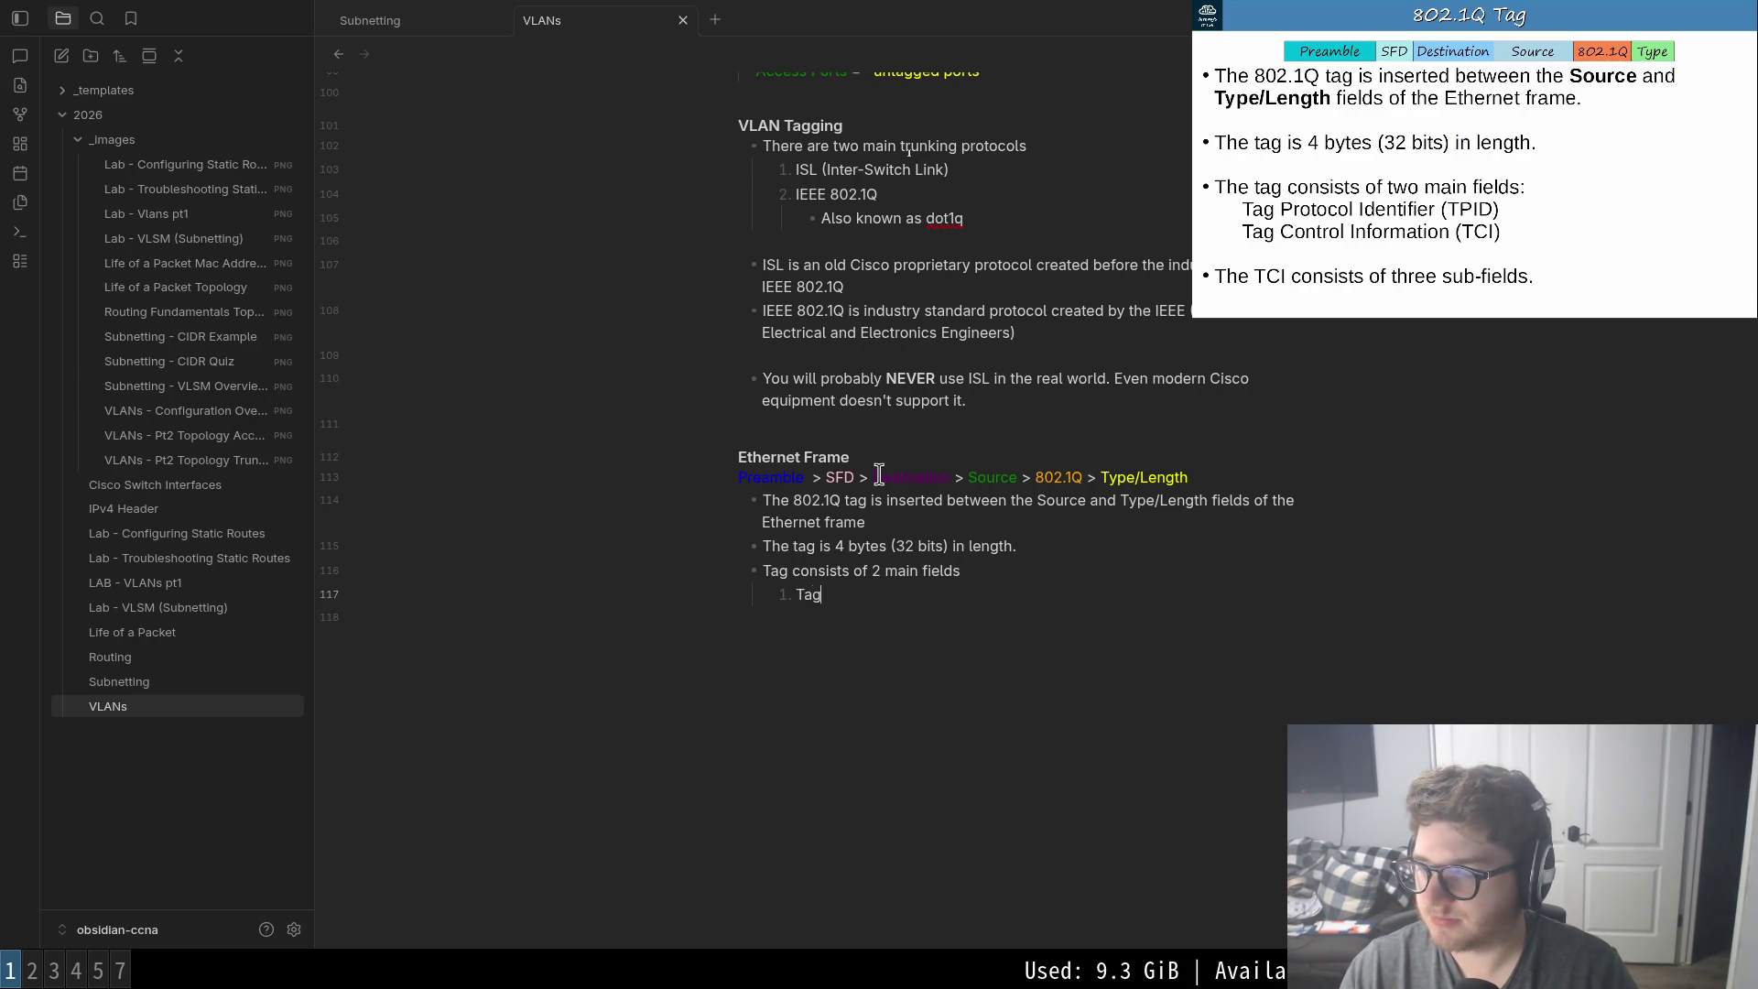
pyautogui.write('Protocal')
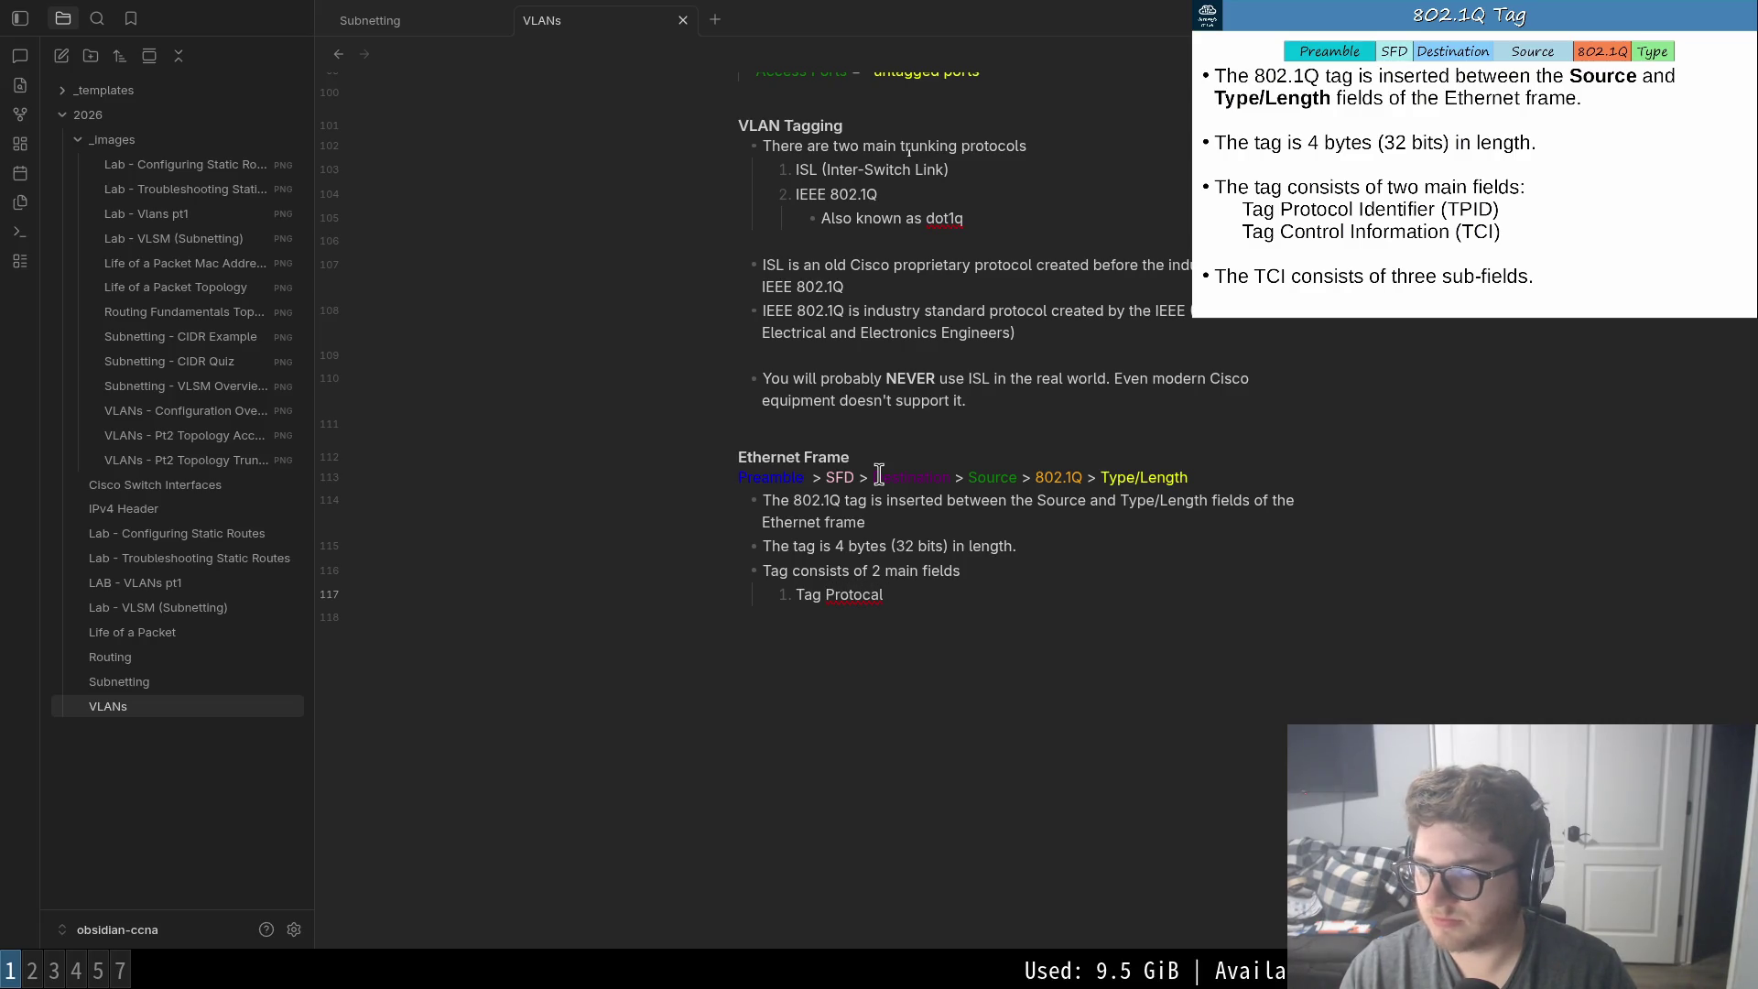
pyautogui.write(' Identifier')
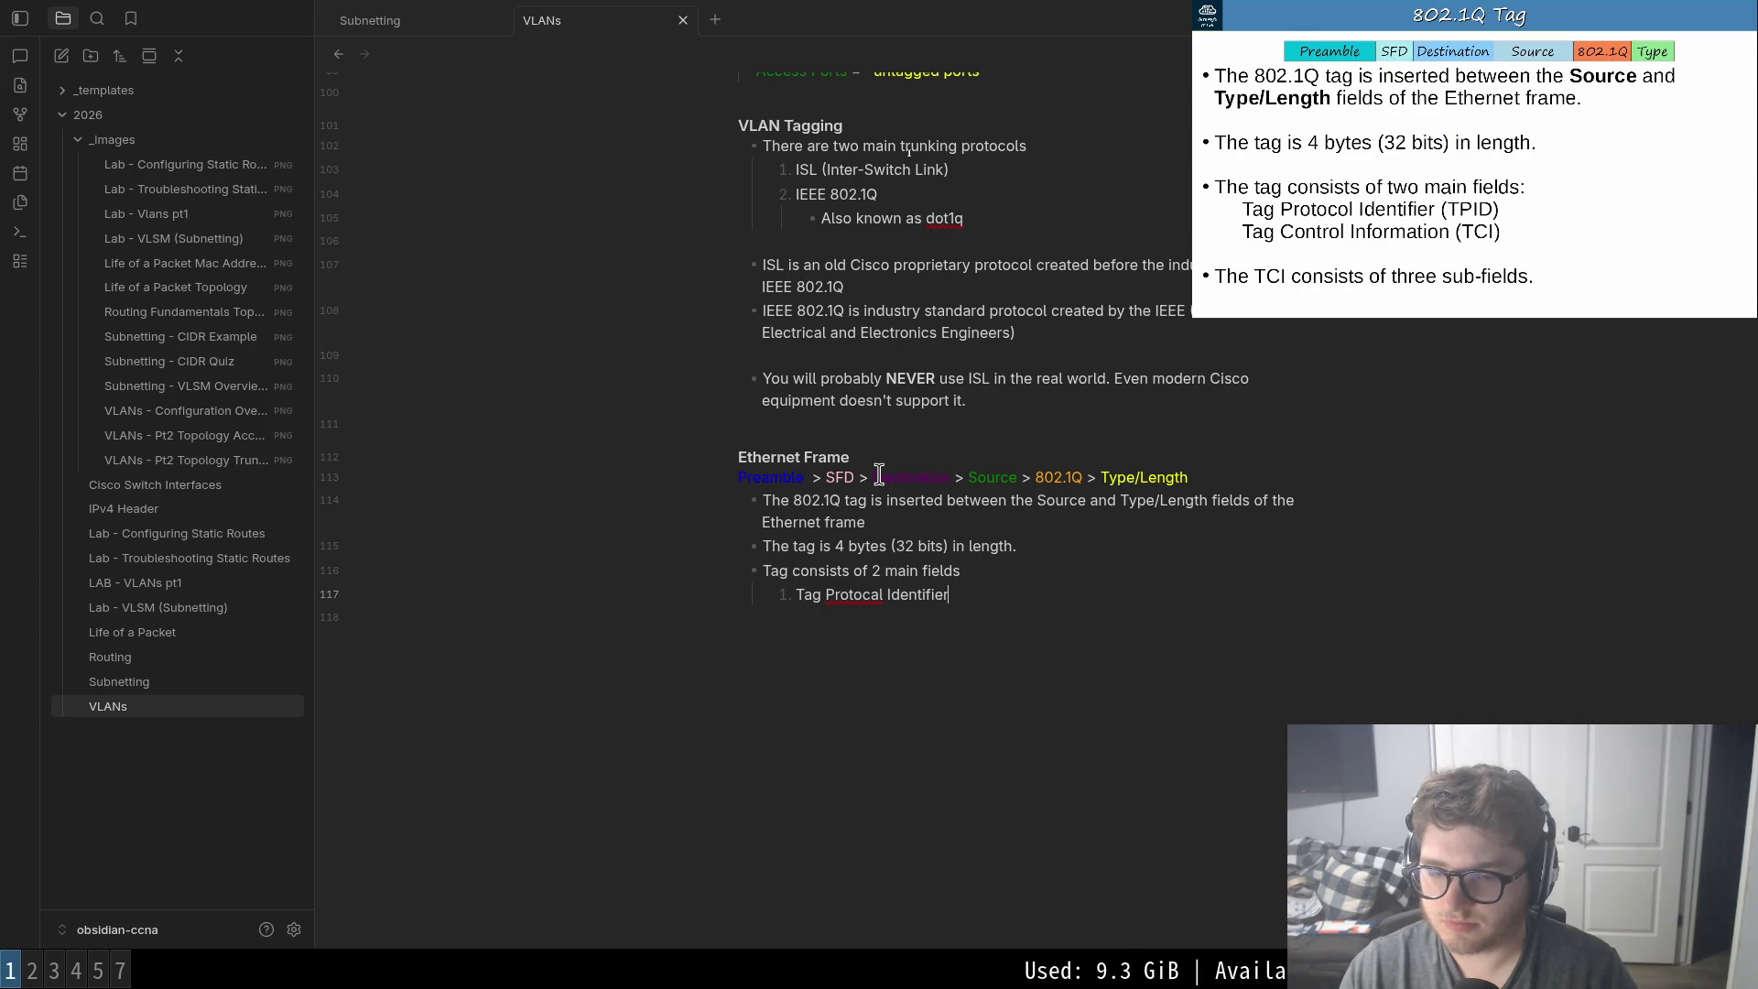
pyautogui.write(' (TP')
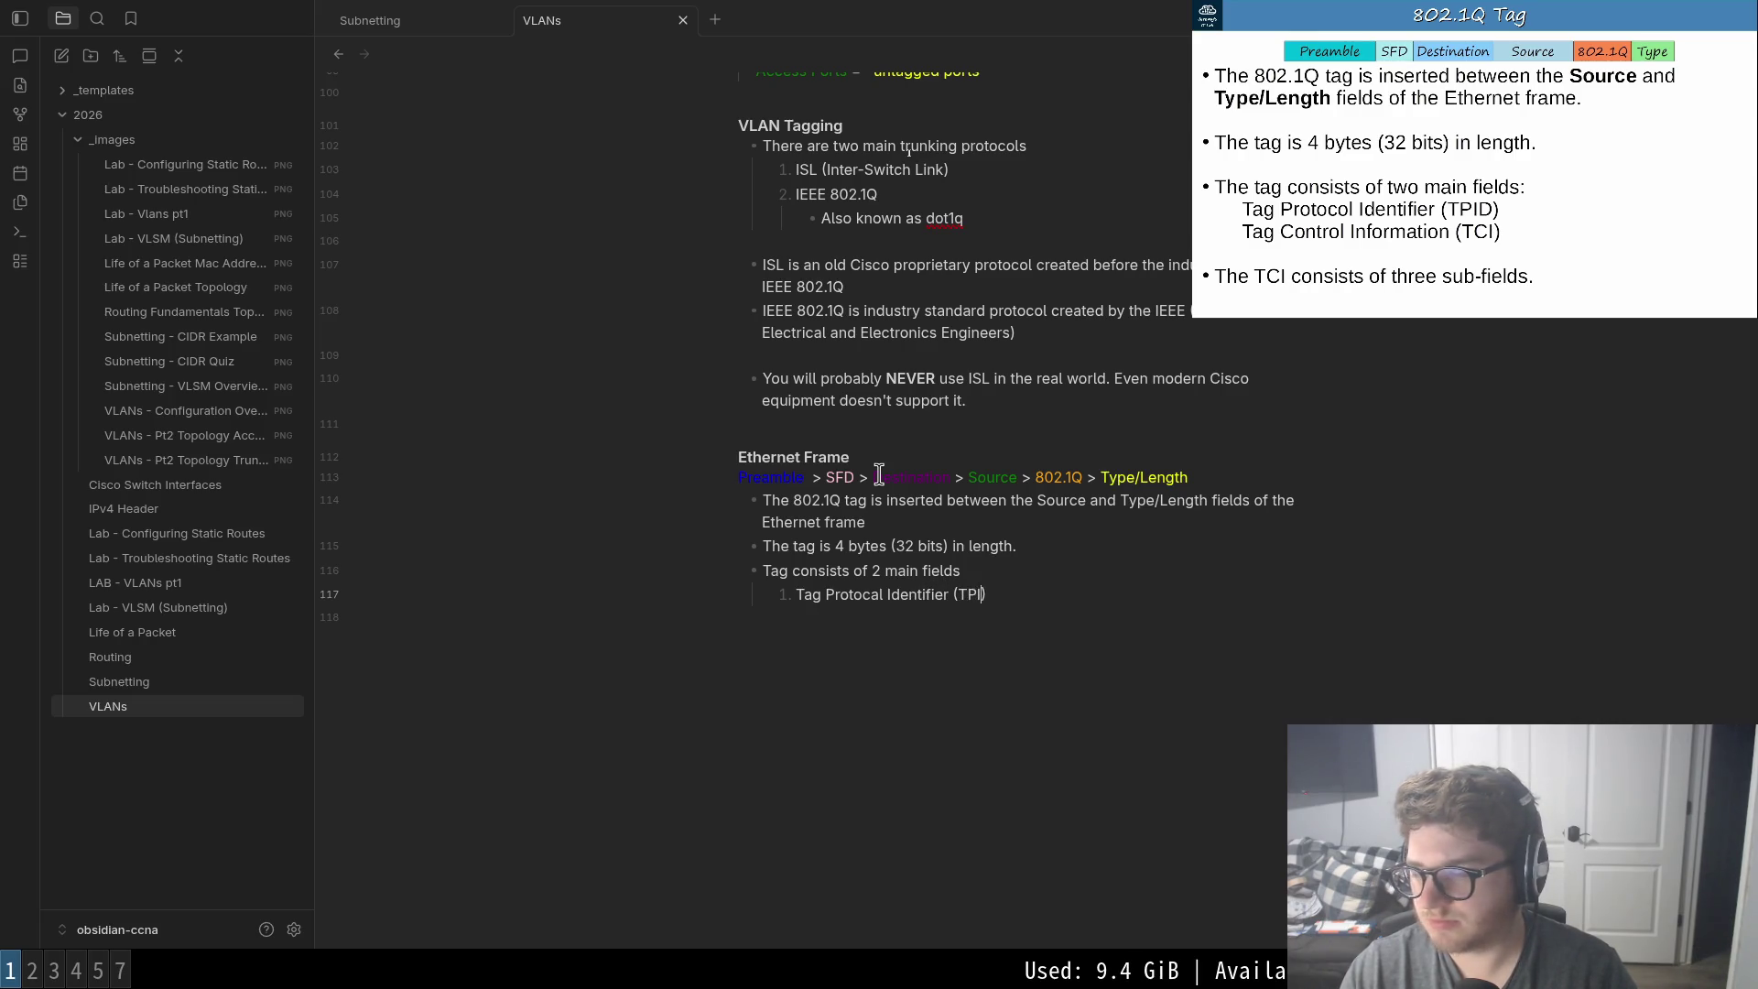
pyautogui.write('ID) 2.')
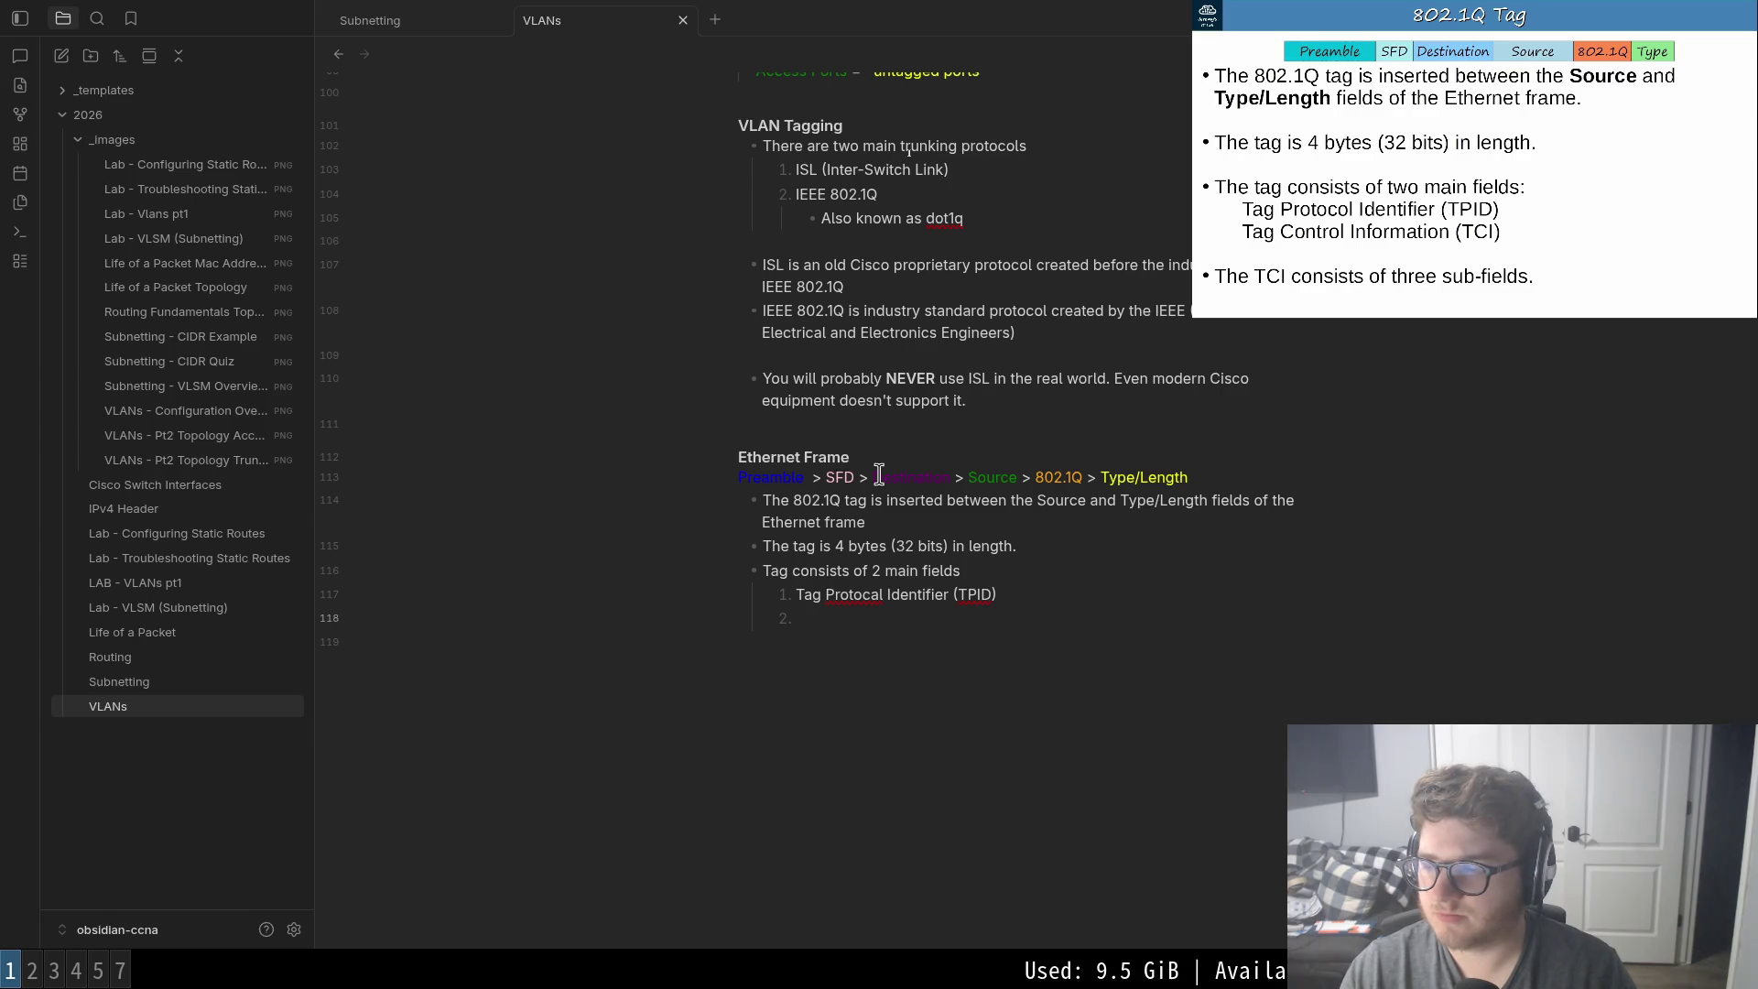
pyautogui.write(' Tag Control Inform')
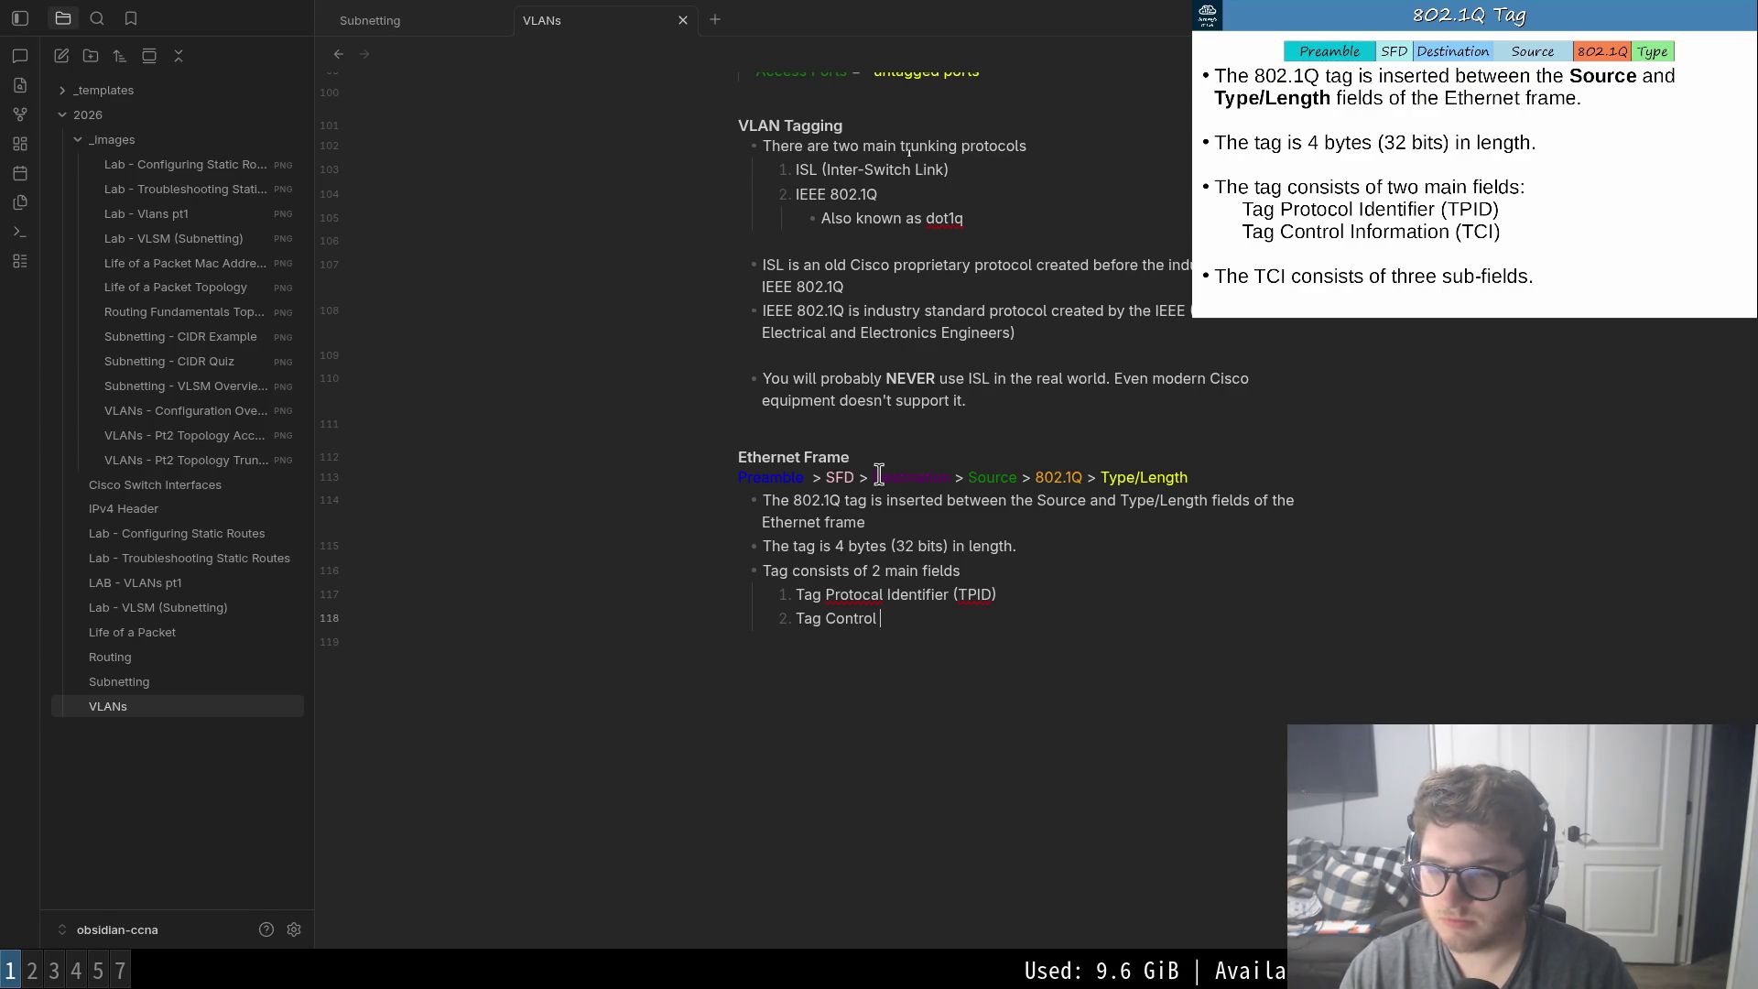
pyautogui.write('atio')
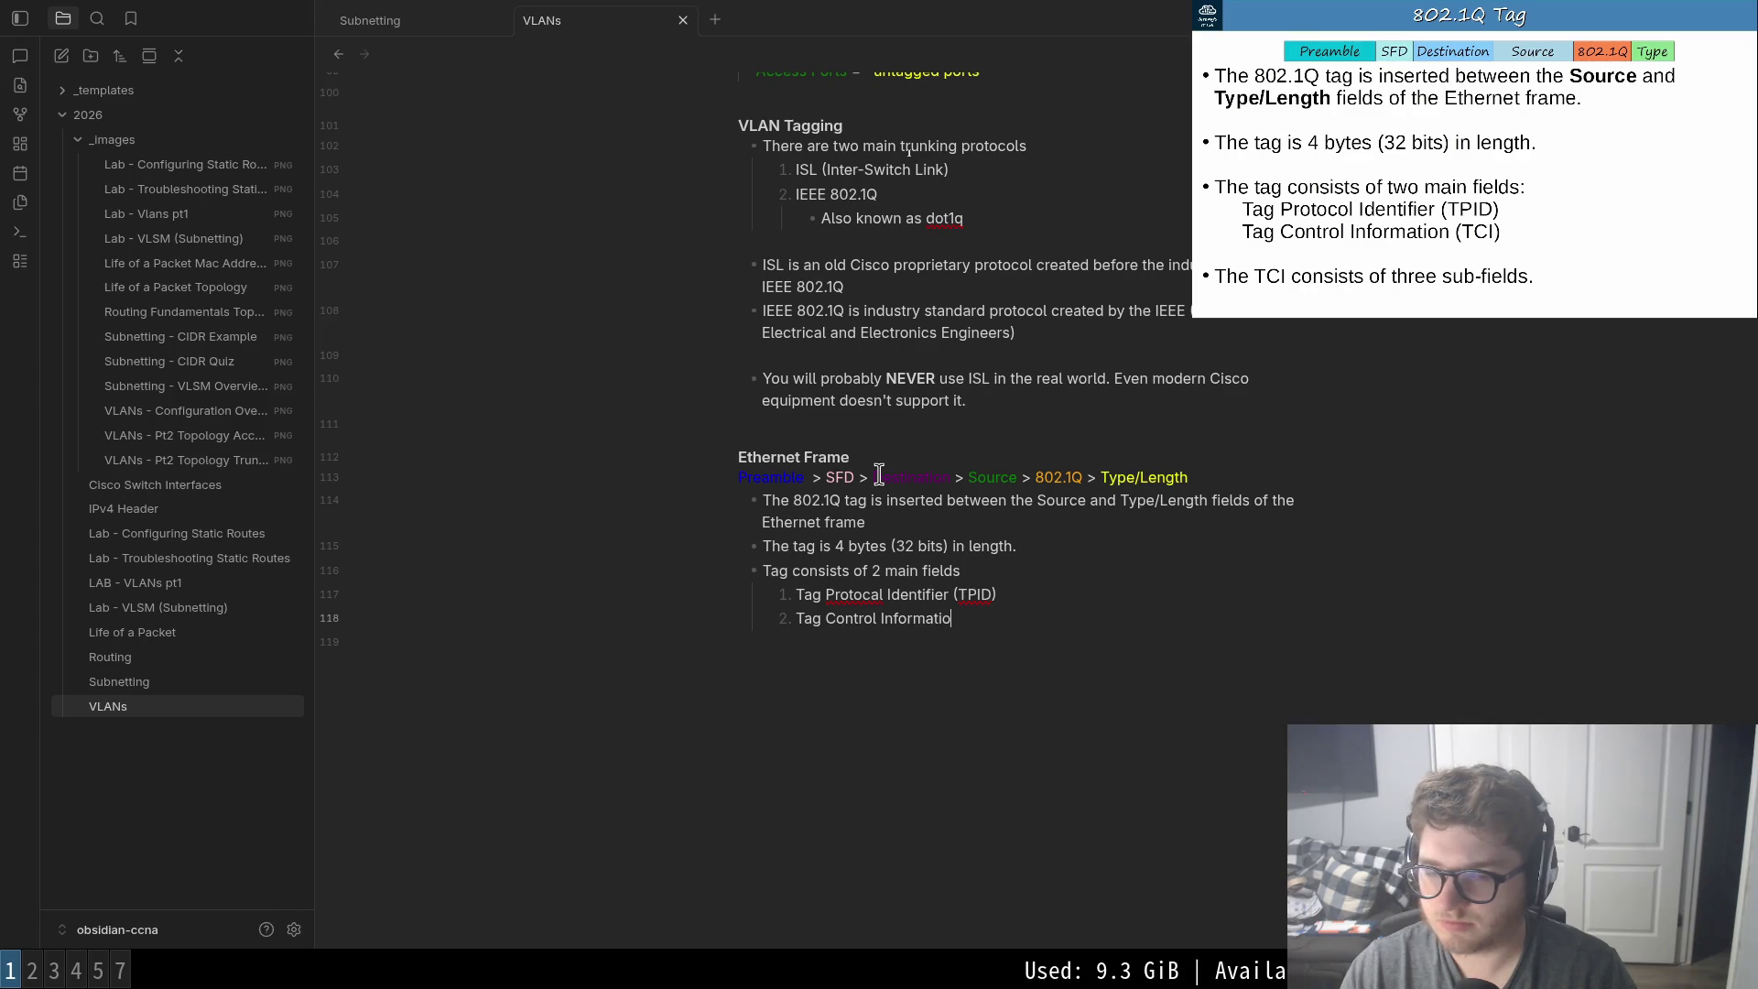
pyautogui.write('n (TCI')
pyautogui.press('Up')
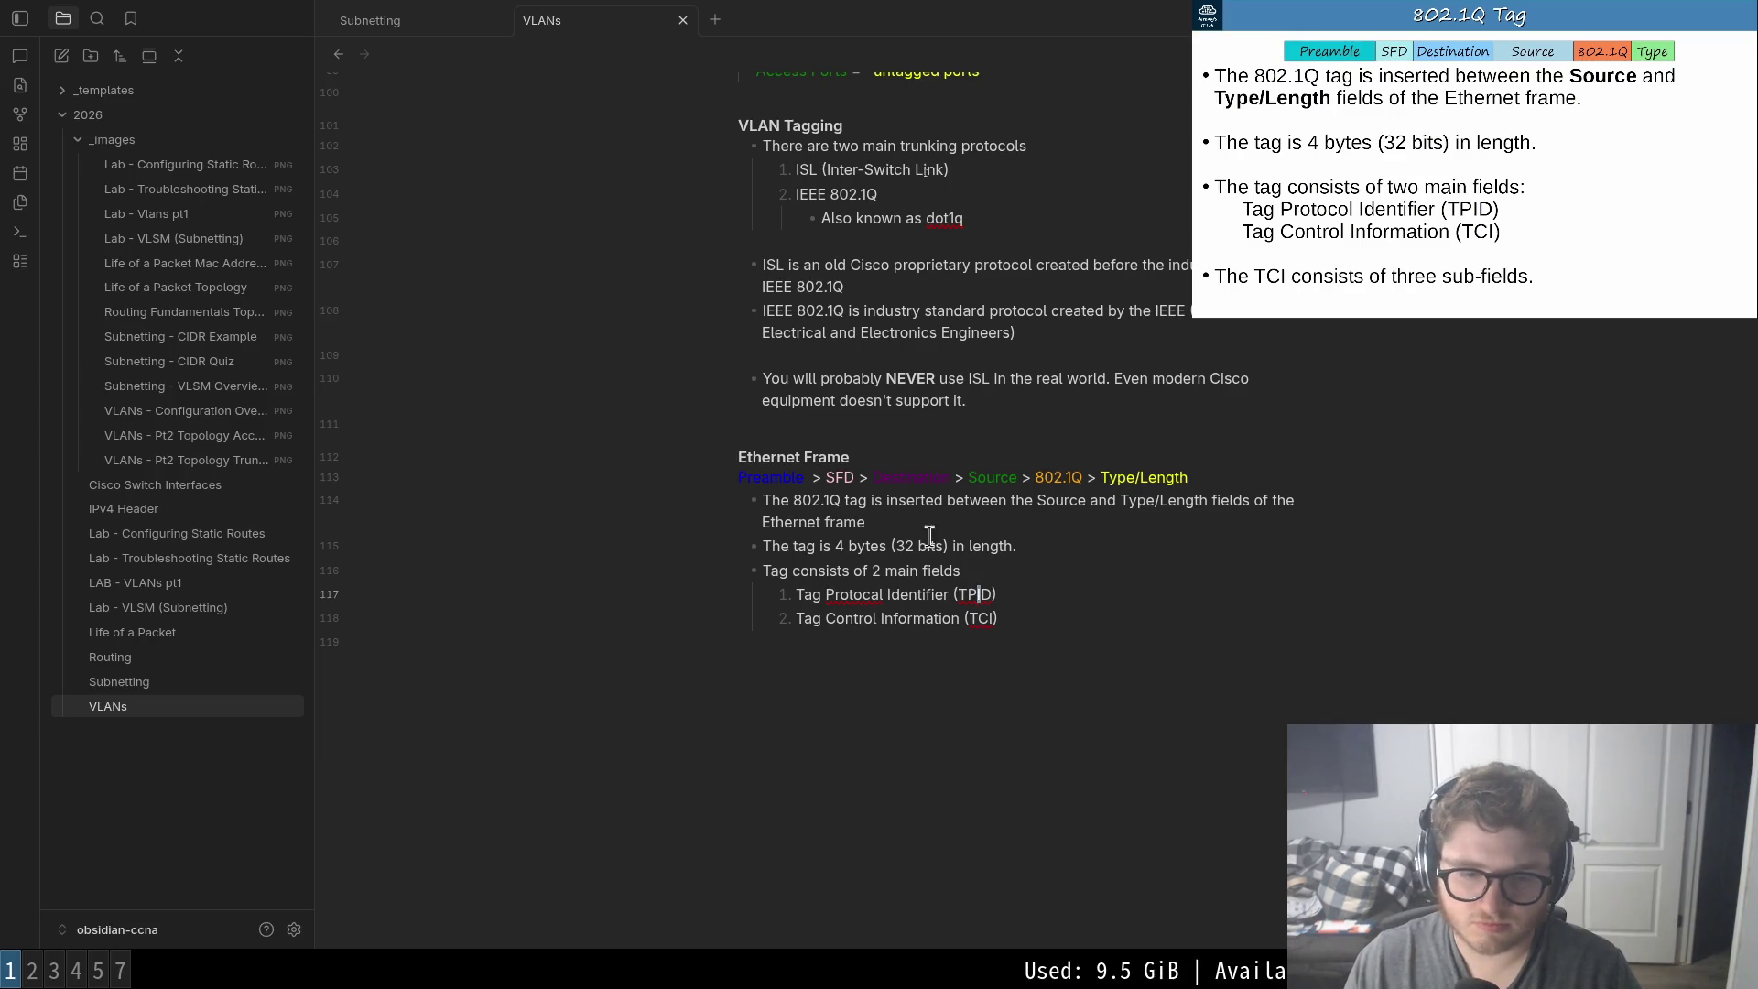
pyautogui.press('Down')
pyautogui.press('Down')
pyautogui.press('Return')
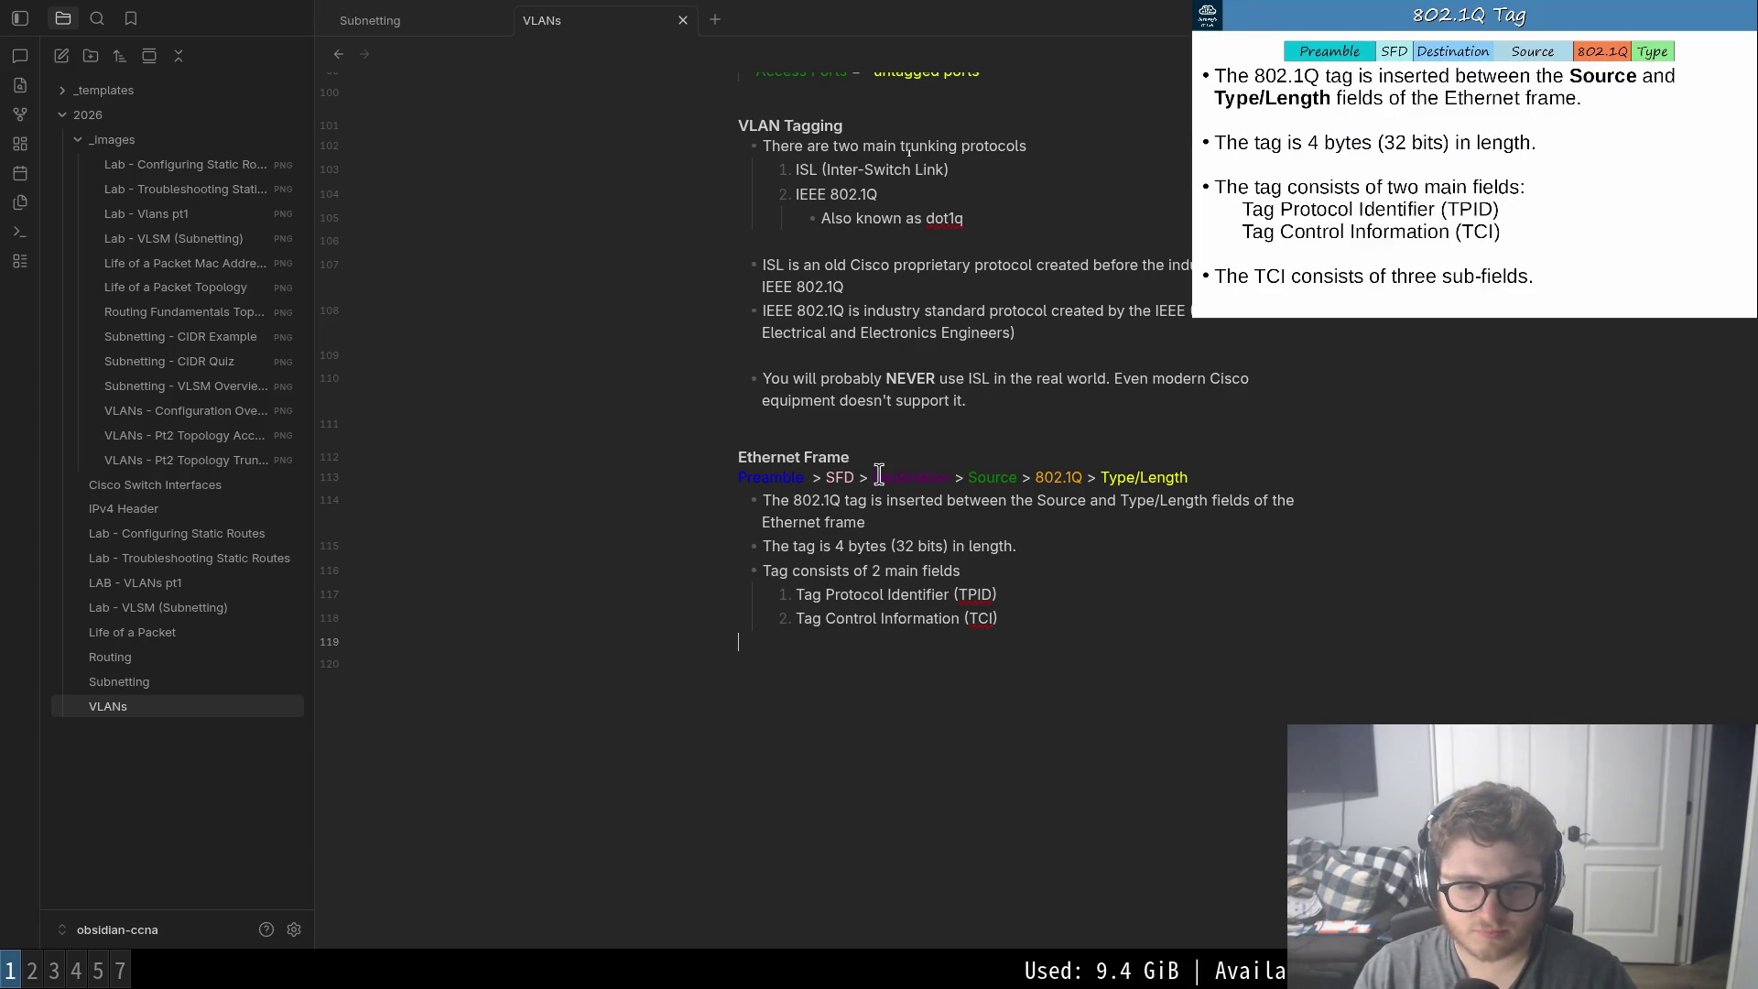
pyautogui.write('- ')
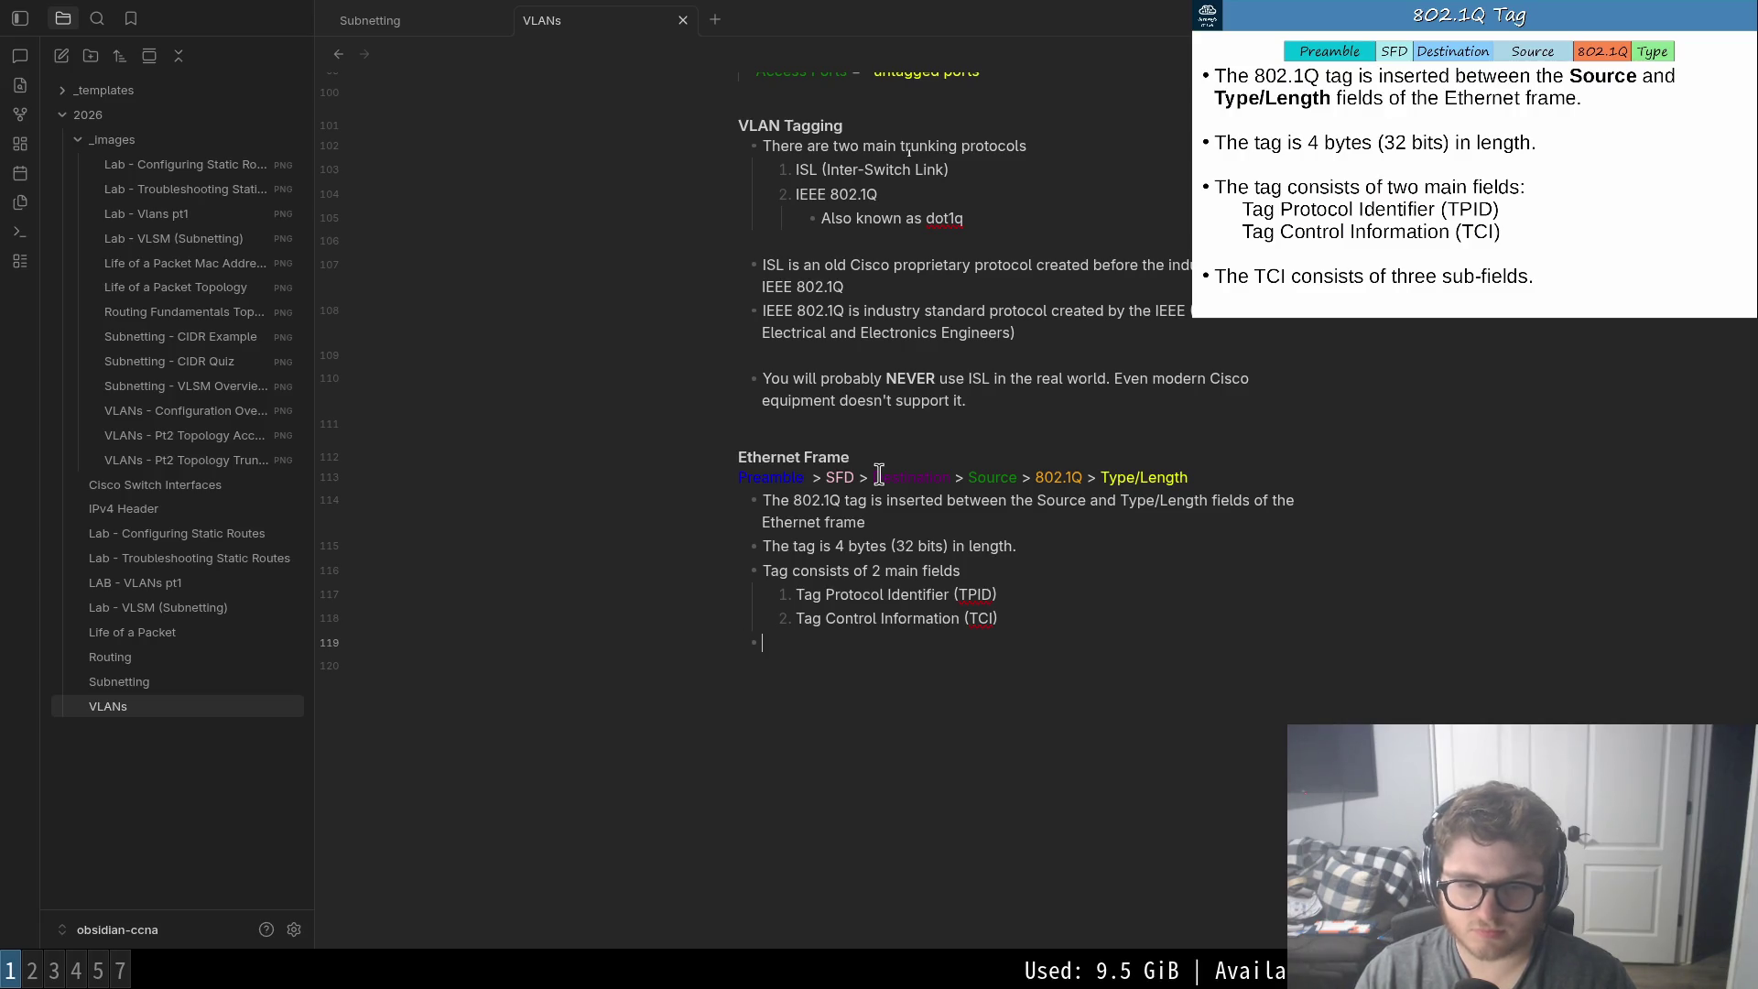
pyautogui.write('e TCI')
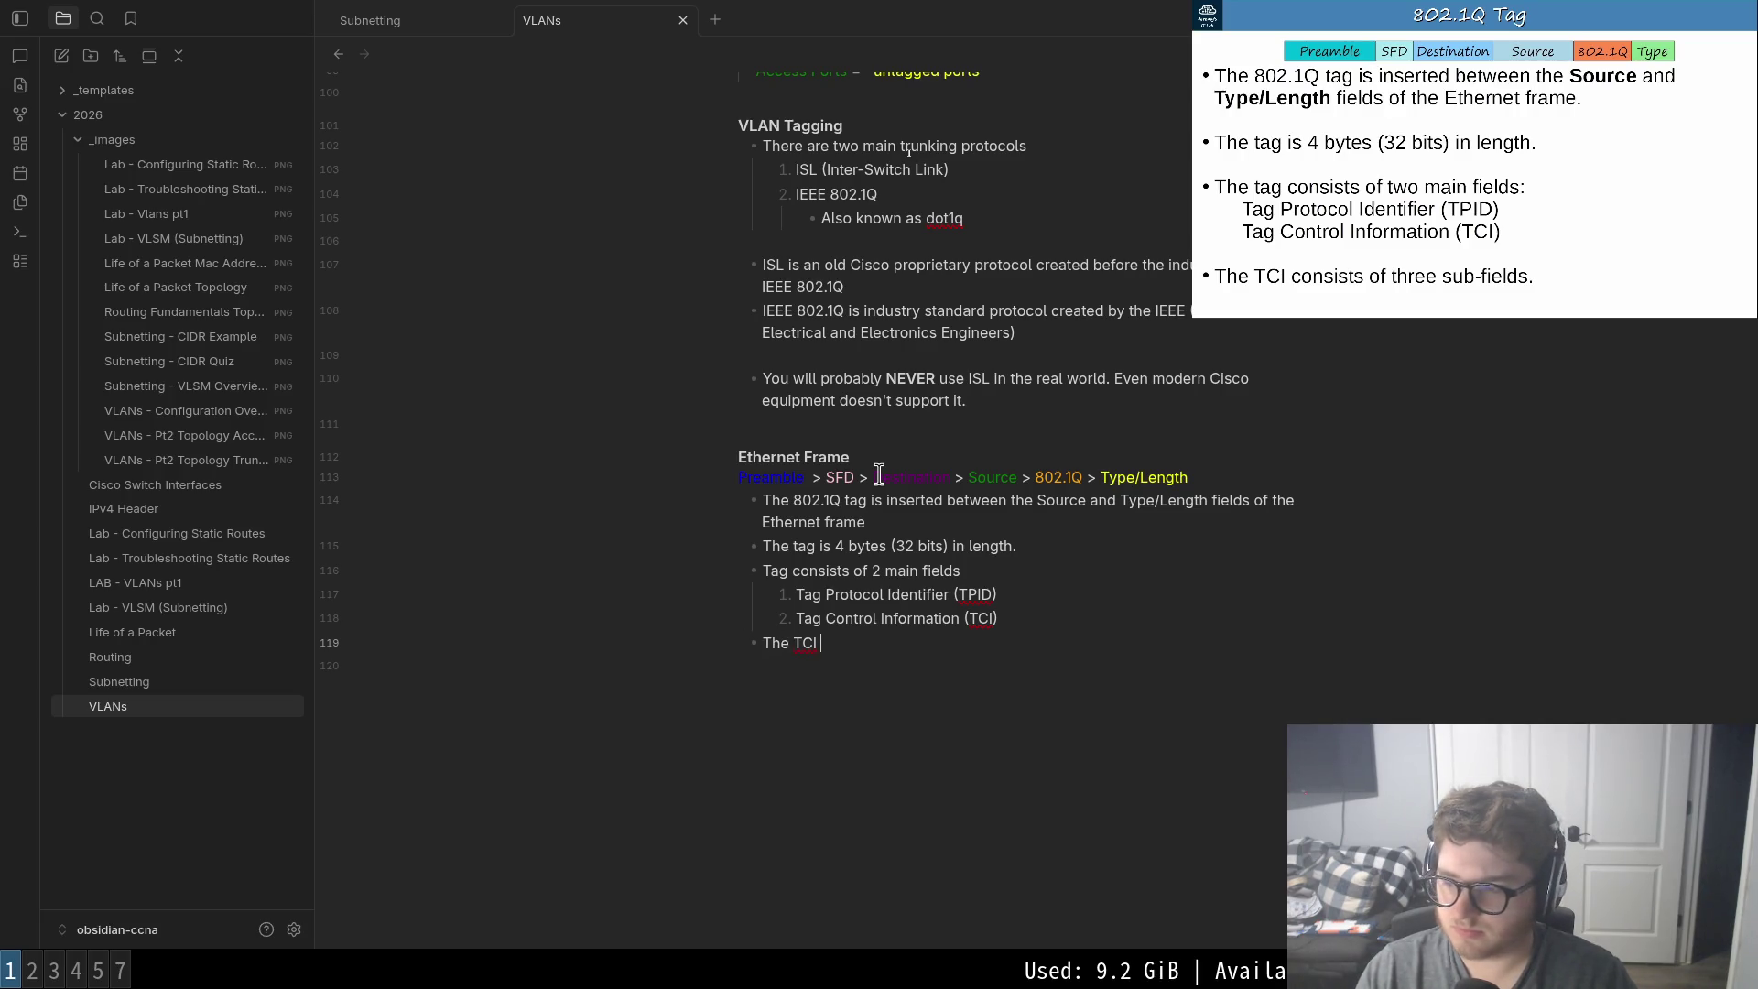
pyautogui.write('s of three su')
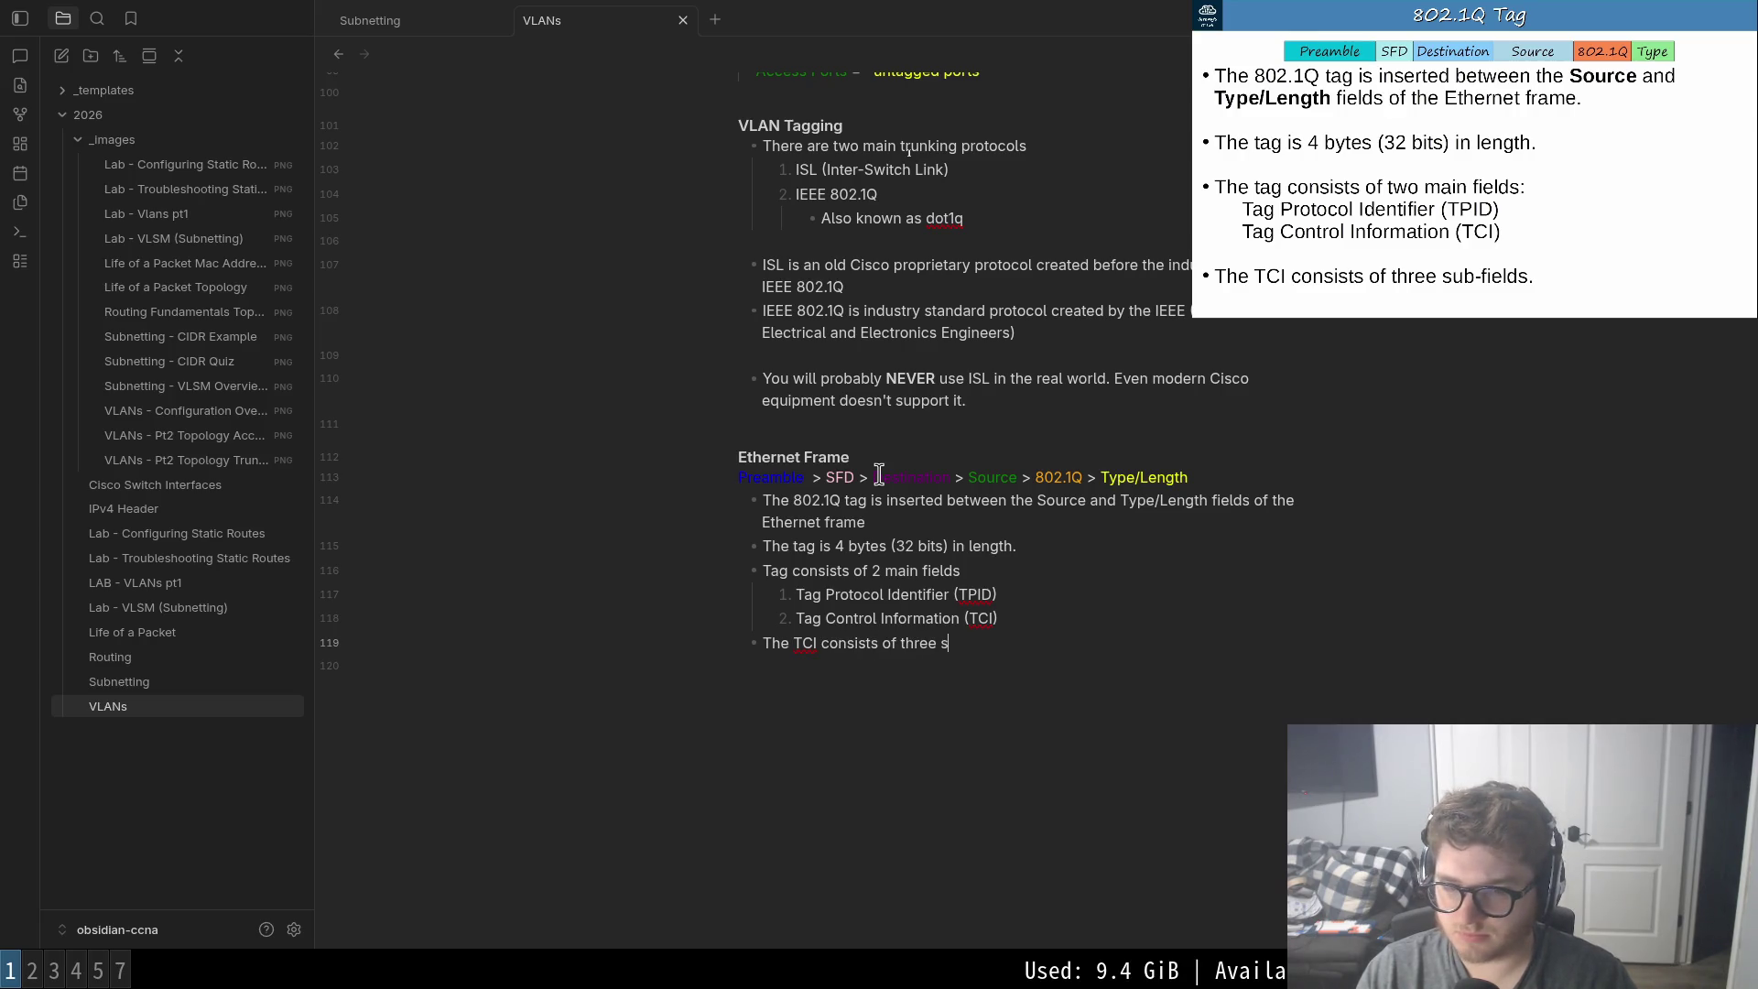
pyautogui.write('b-f')
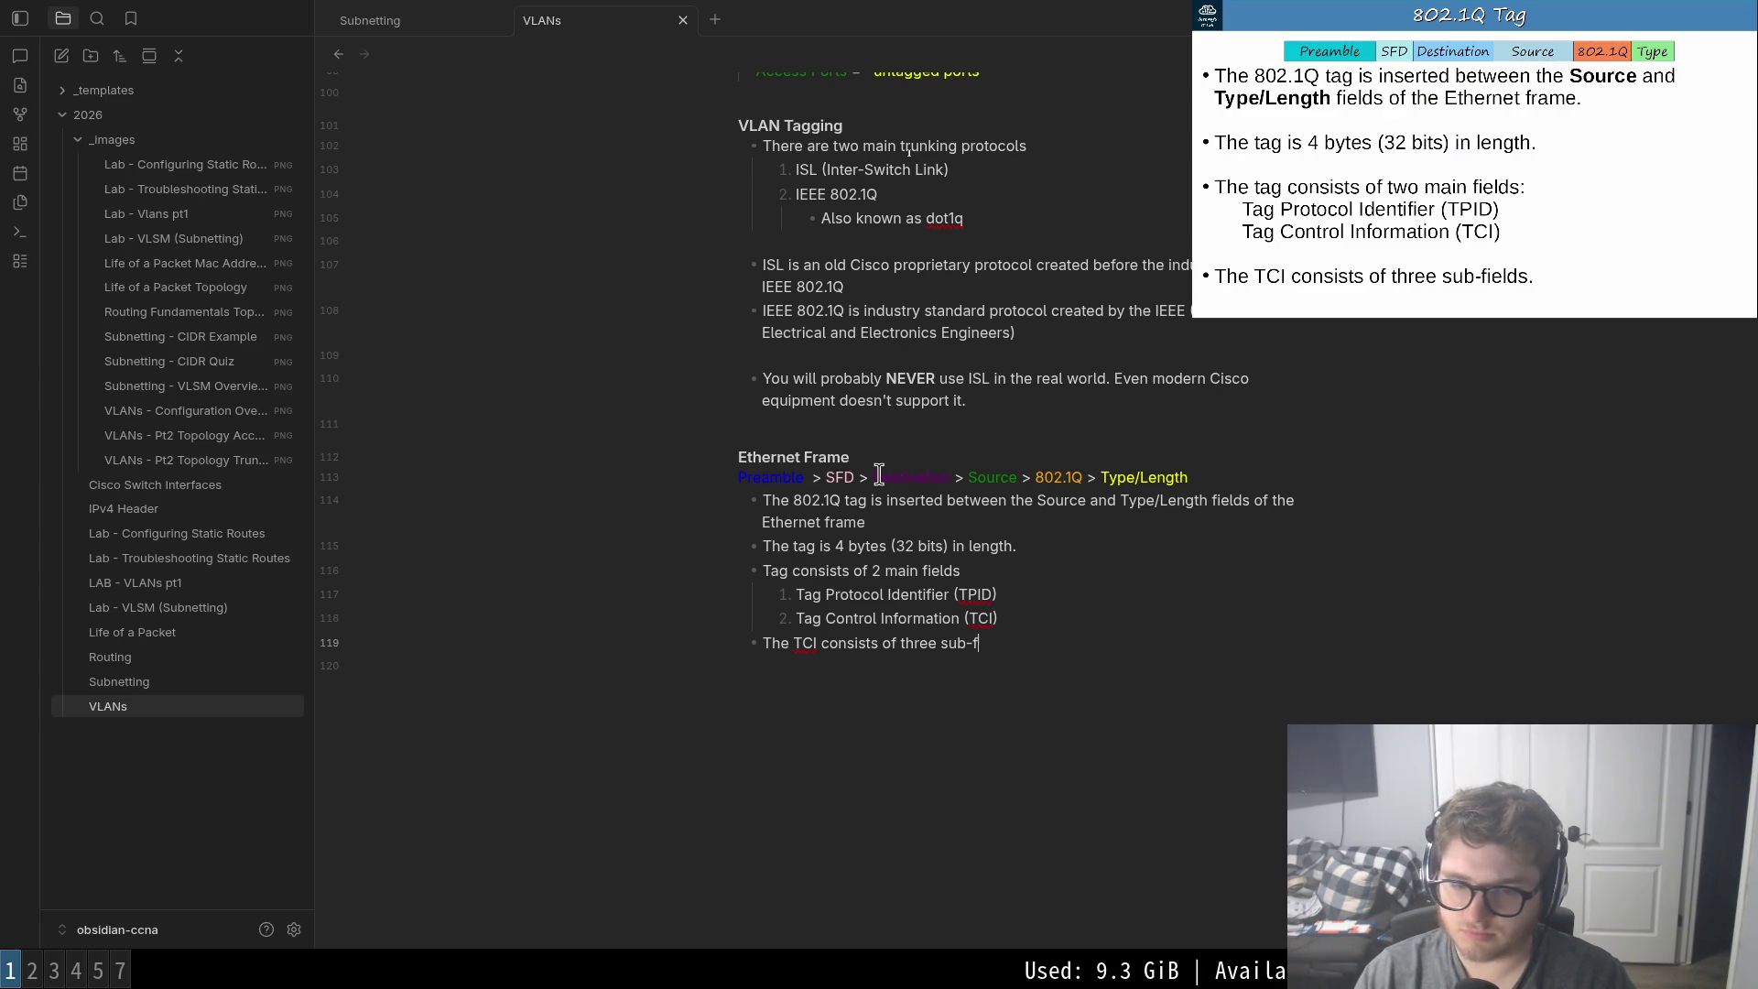
pyautogui.write('eilds')
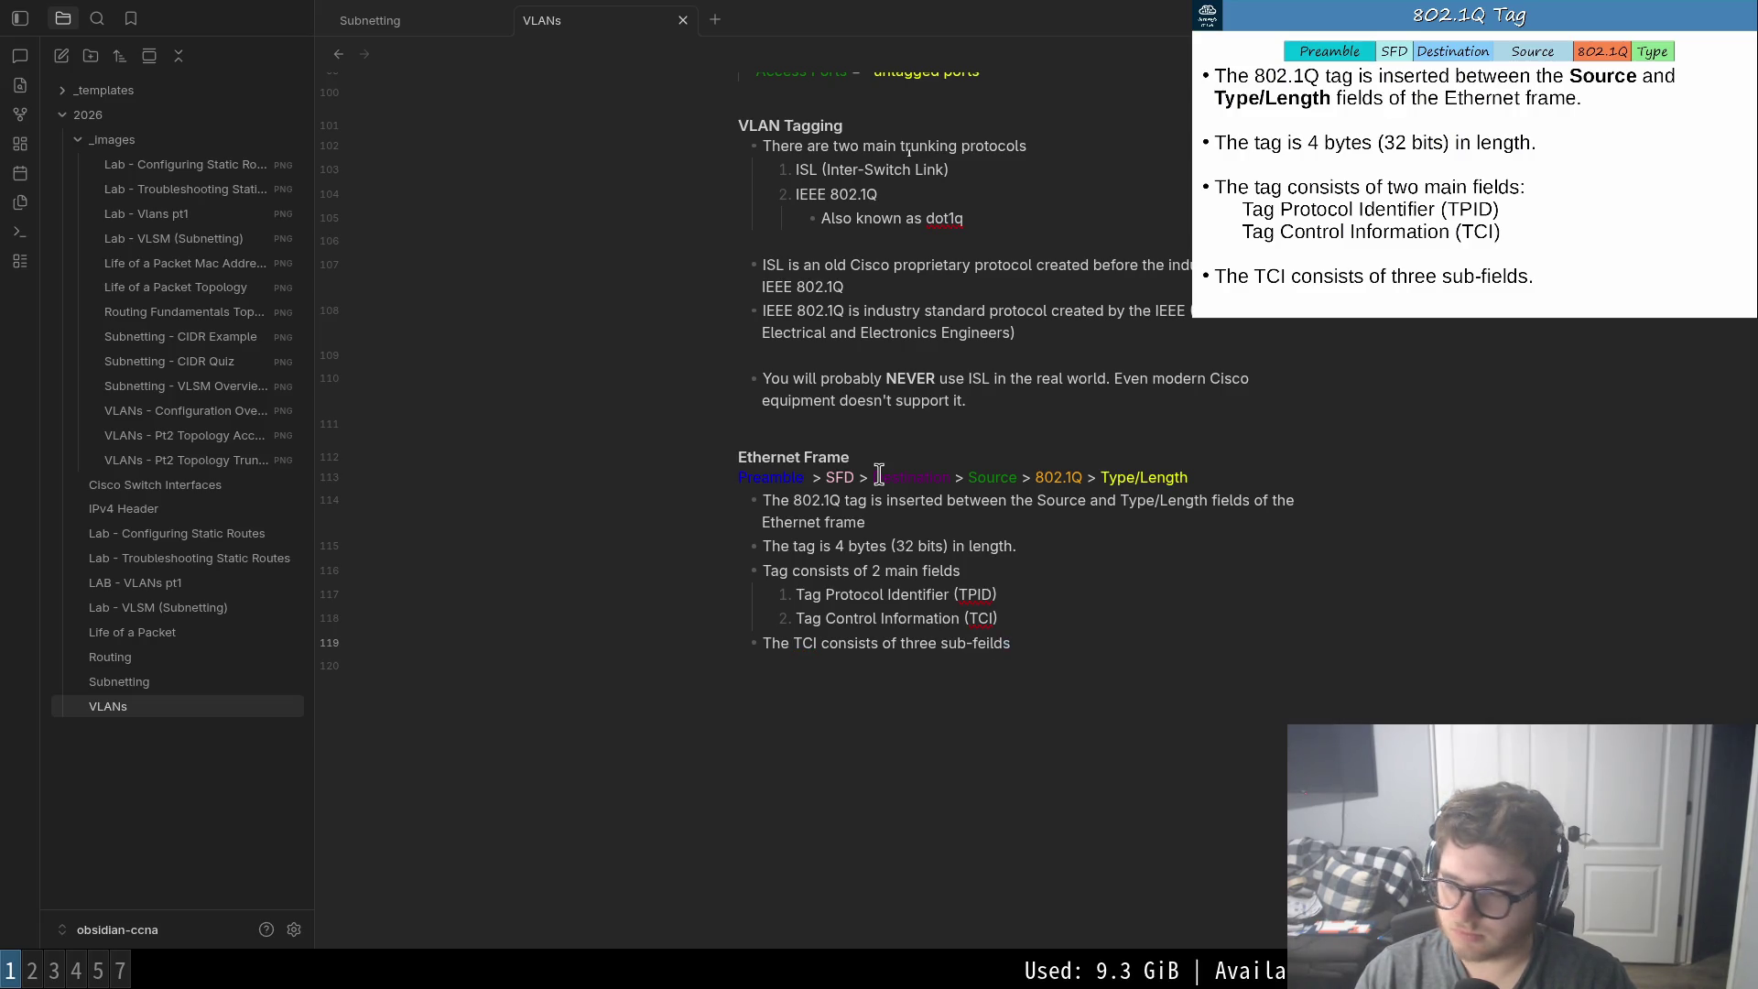
# Write the bullet '- The TCI consists of three sub-fields', correcting the misspelling
pyautogui.press('BackSpace')
pyautogui.press('BackSpace')
pyautogui.press('BackSpace')
pyautogui.write('ields')
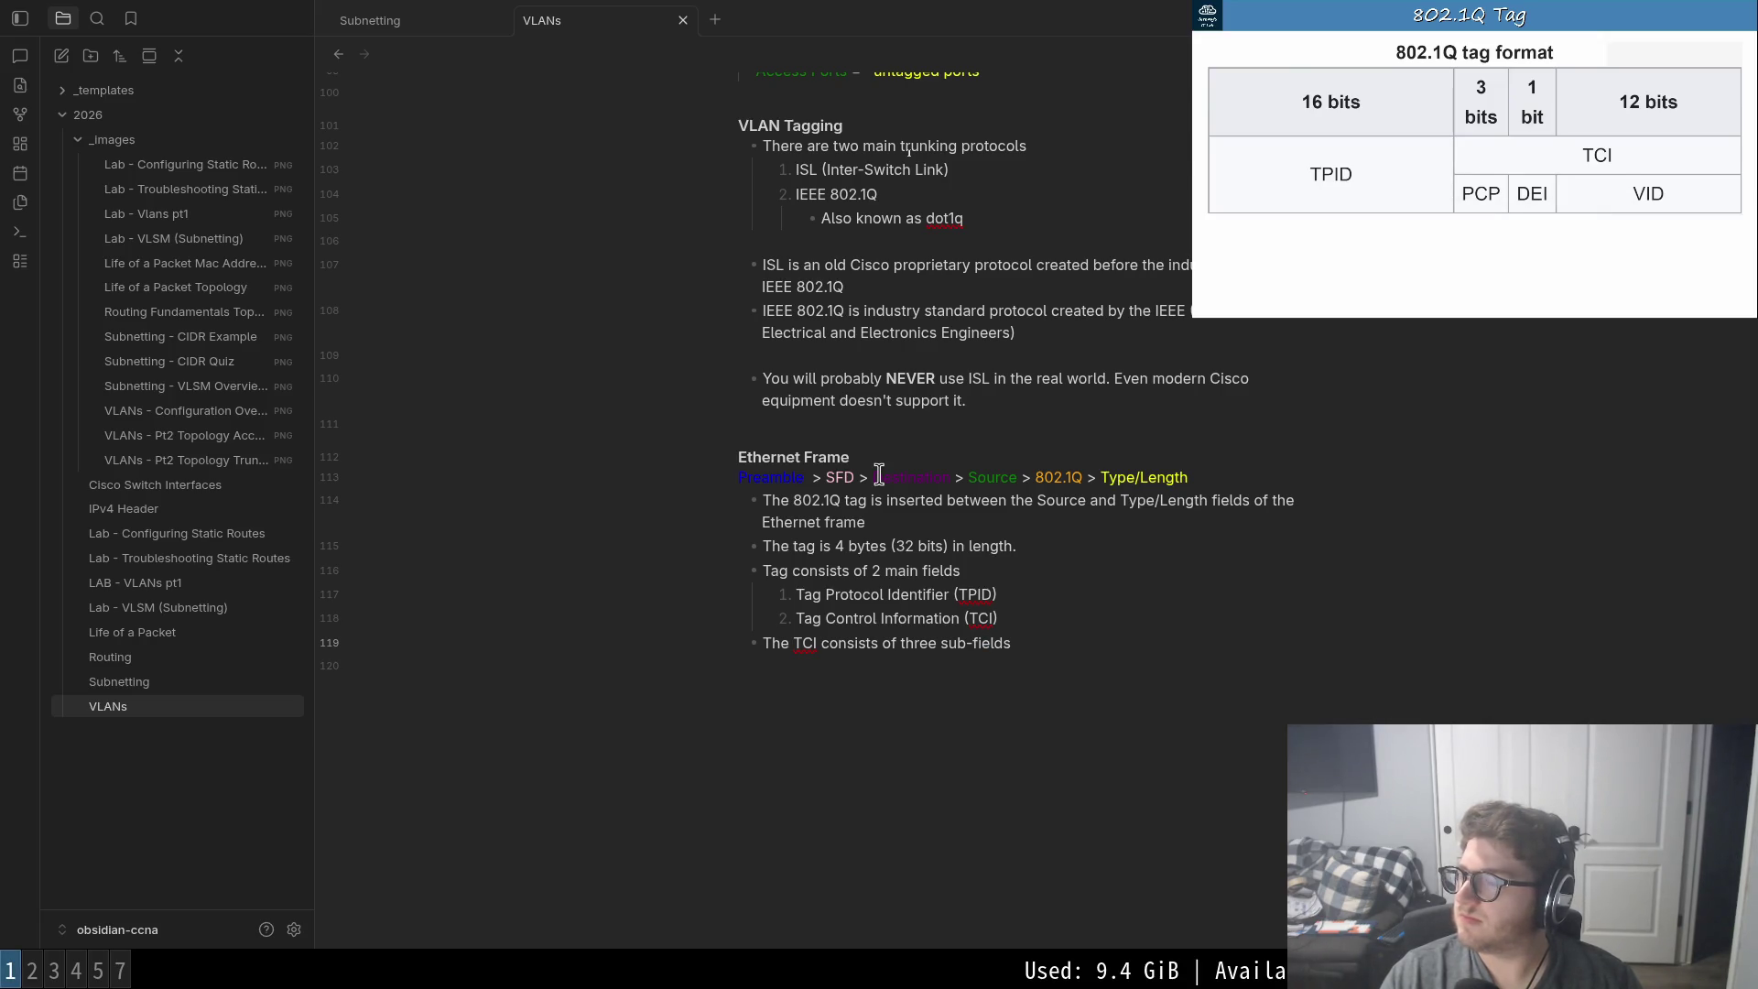
# Start a markdown table with header cells 16 bits, 3 bits, 1 bit and 12 bits plus a separator row
pyautogui.press('Return')
pyautogui.press('Return')
pyautogui.press('Return')
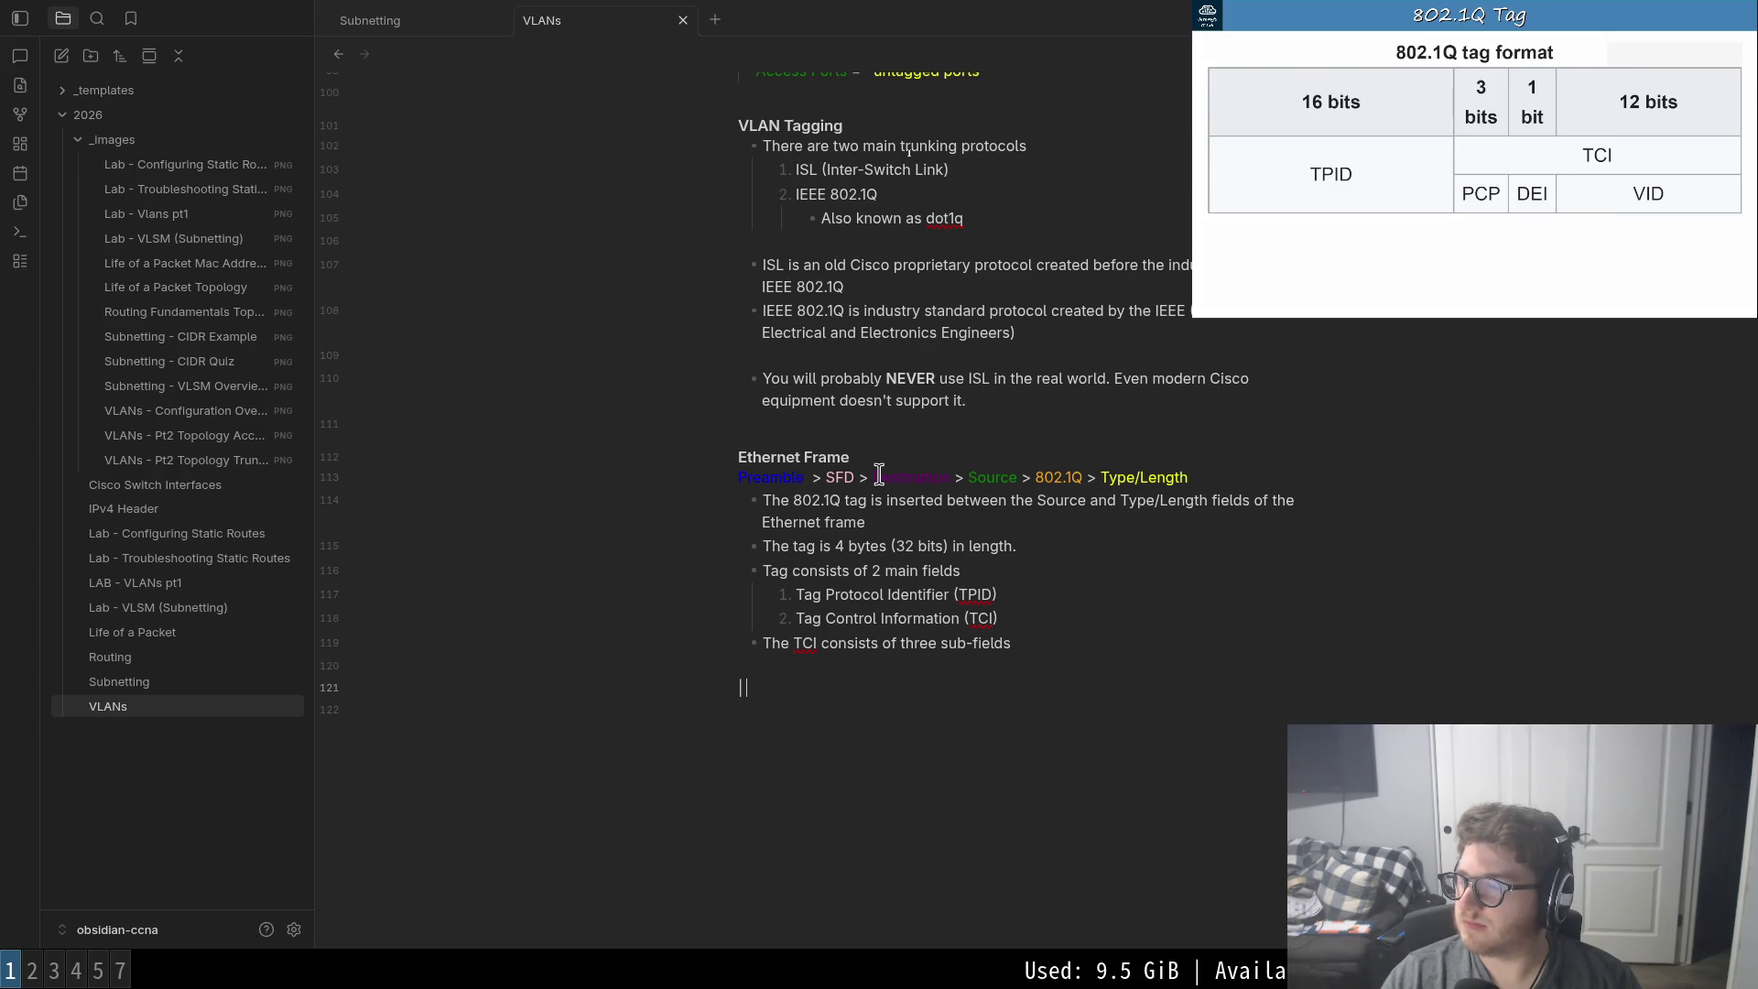
pyautogui.write('| 16 | bits')
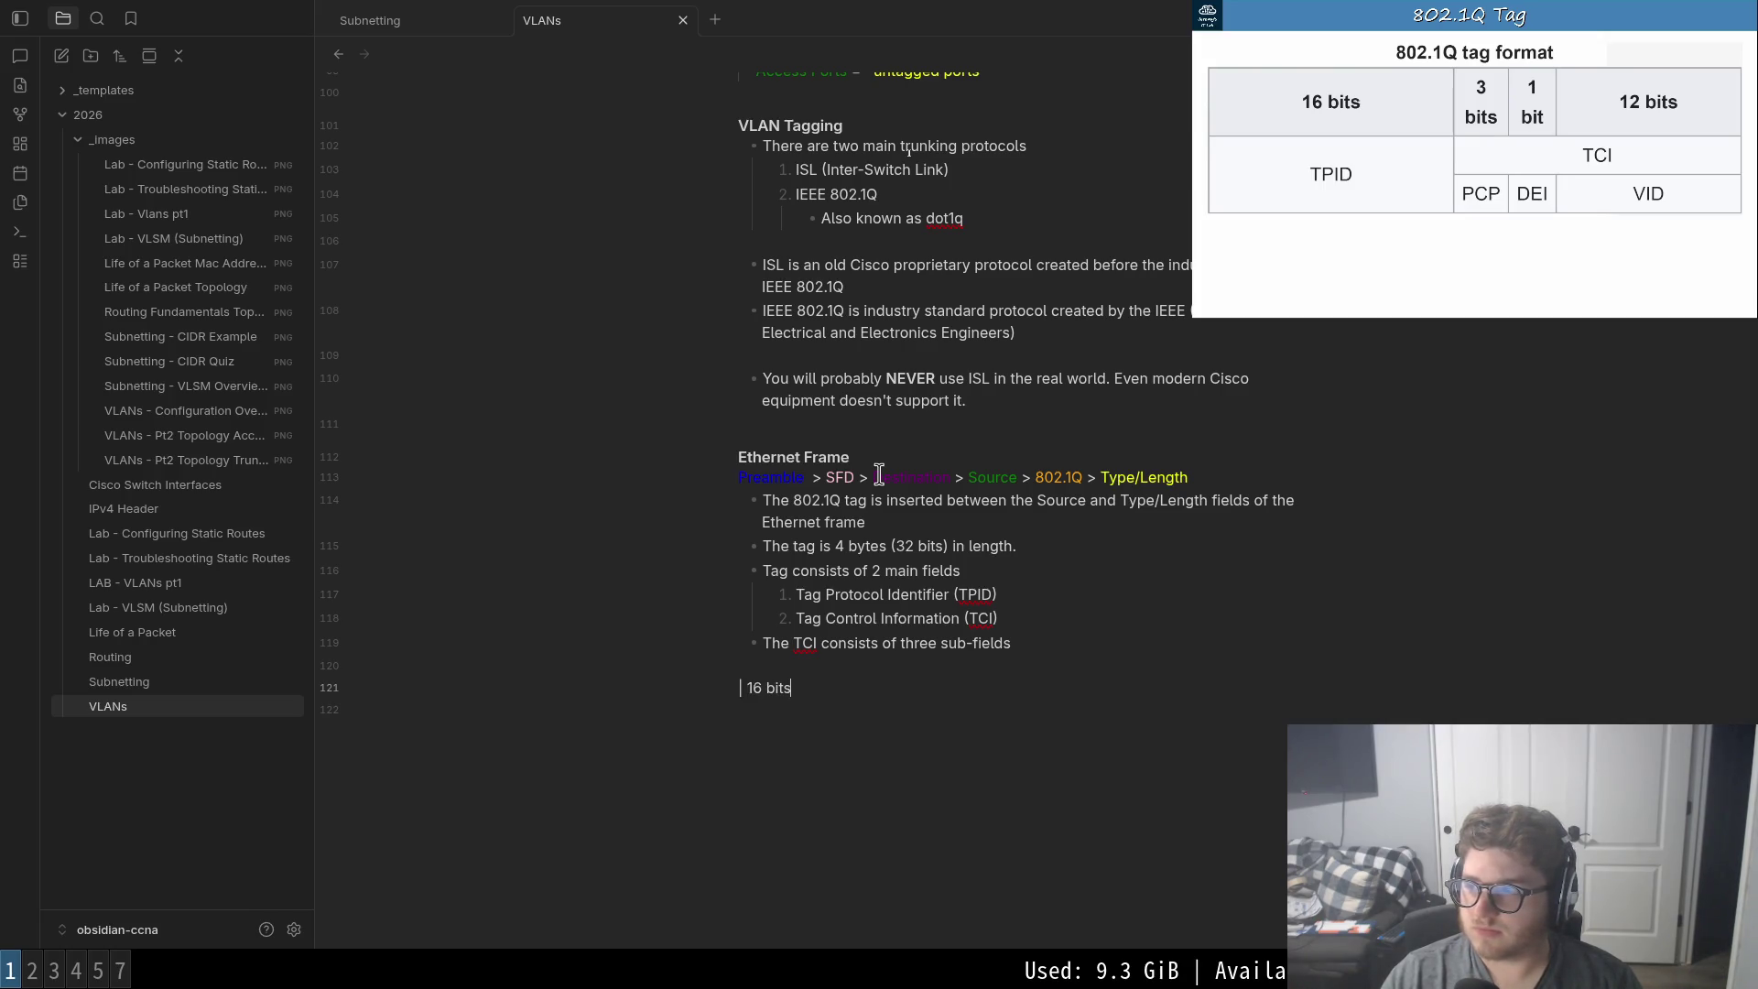
pyautogui.write(' 3 bits |')
pyautogui.write(' 1 bit |')
pyautogui.write(' 12 bit')
pyautogui.write('s |')
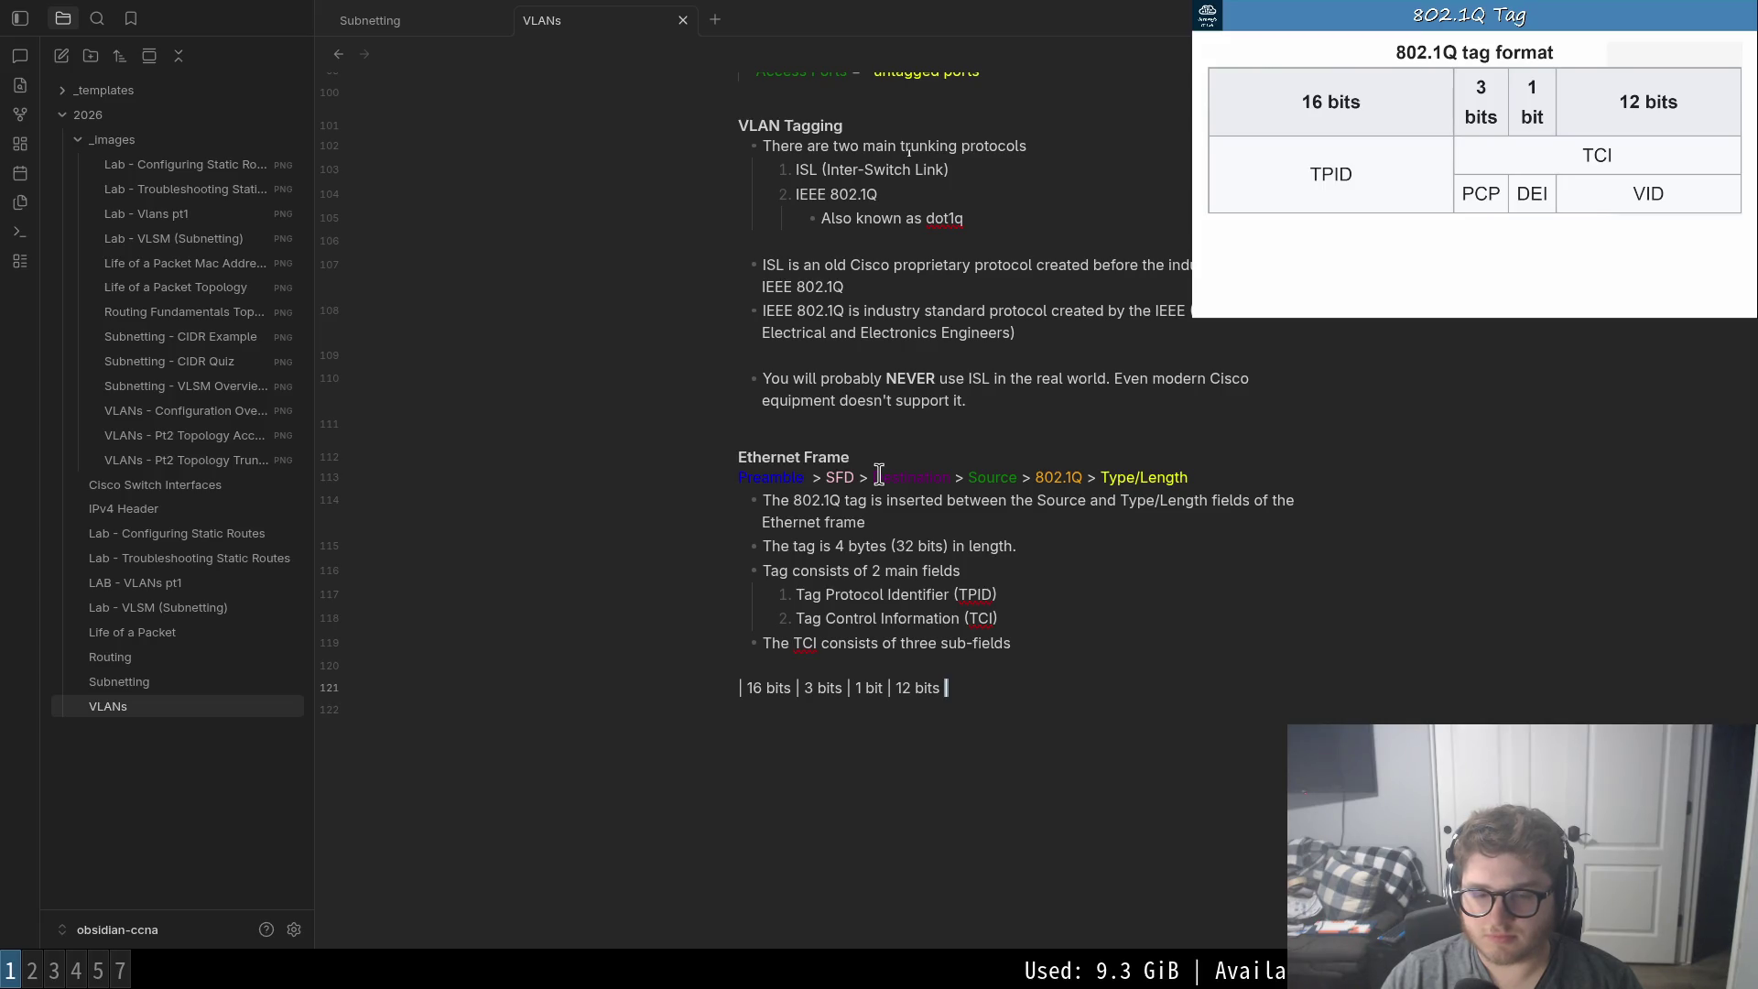
pyautogui.press('Return')
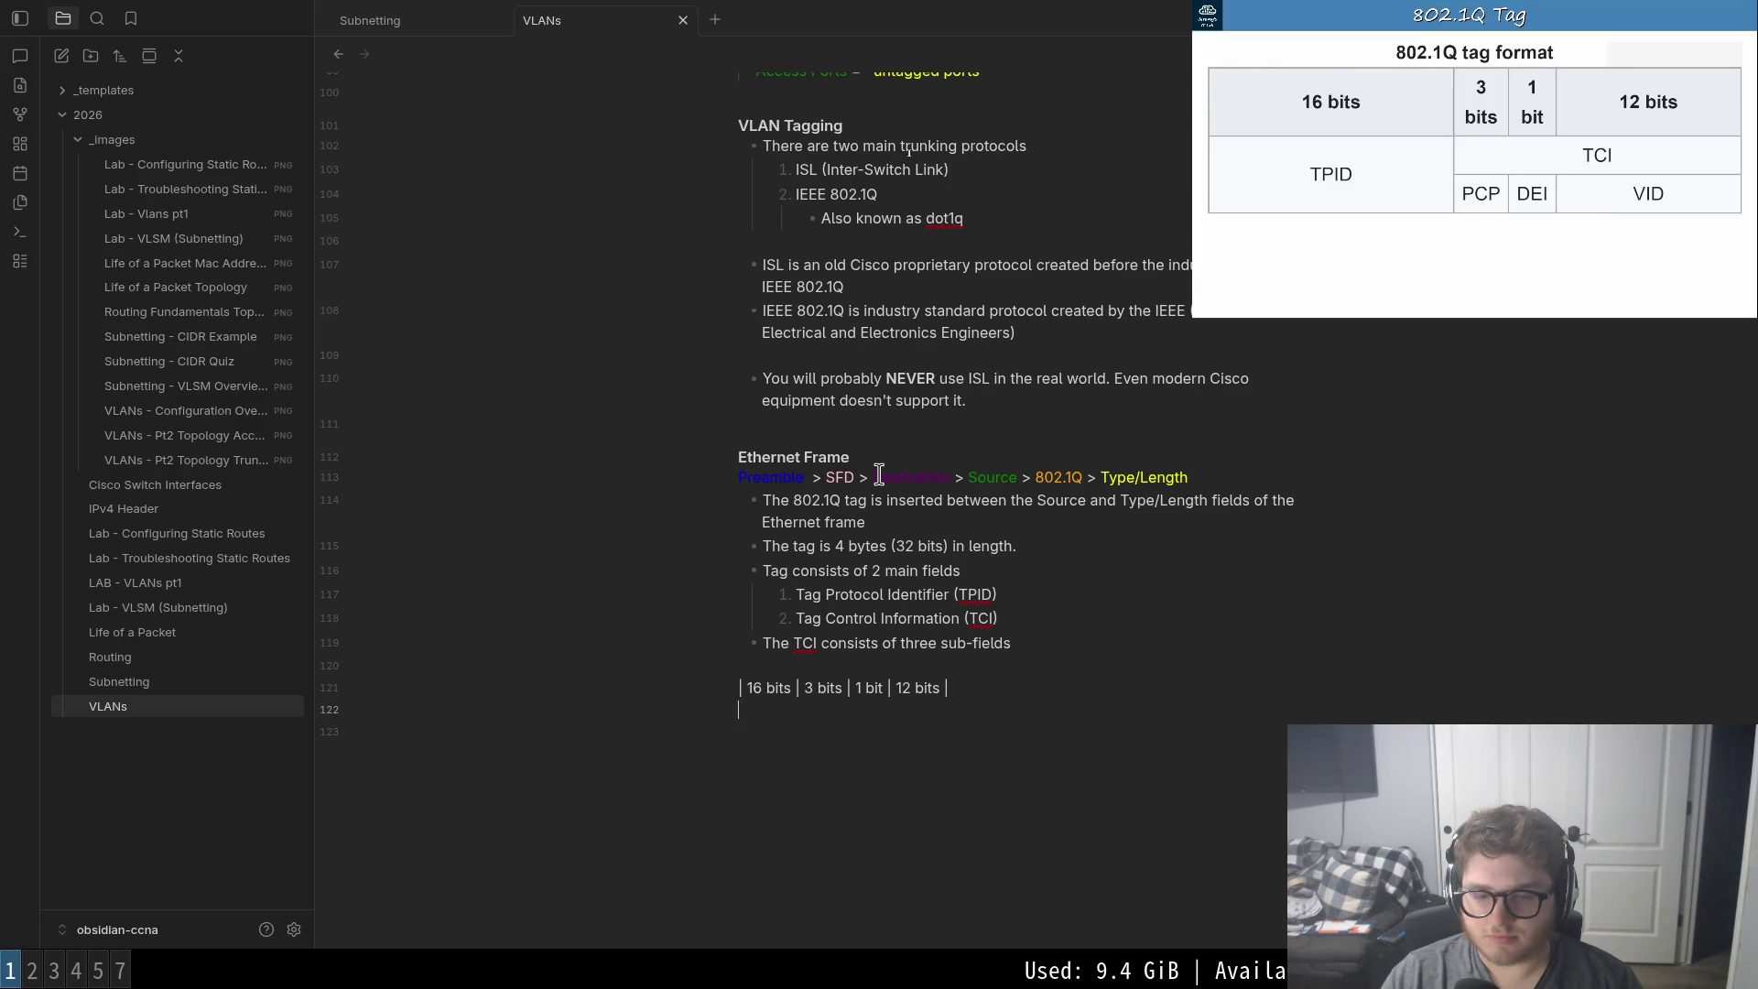
pyautogui.write('-')
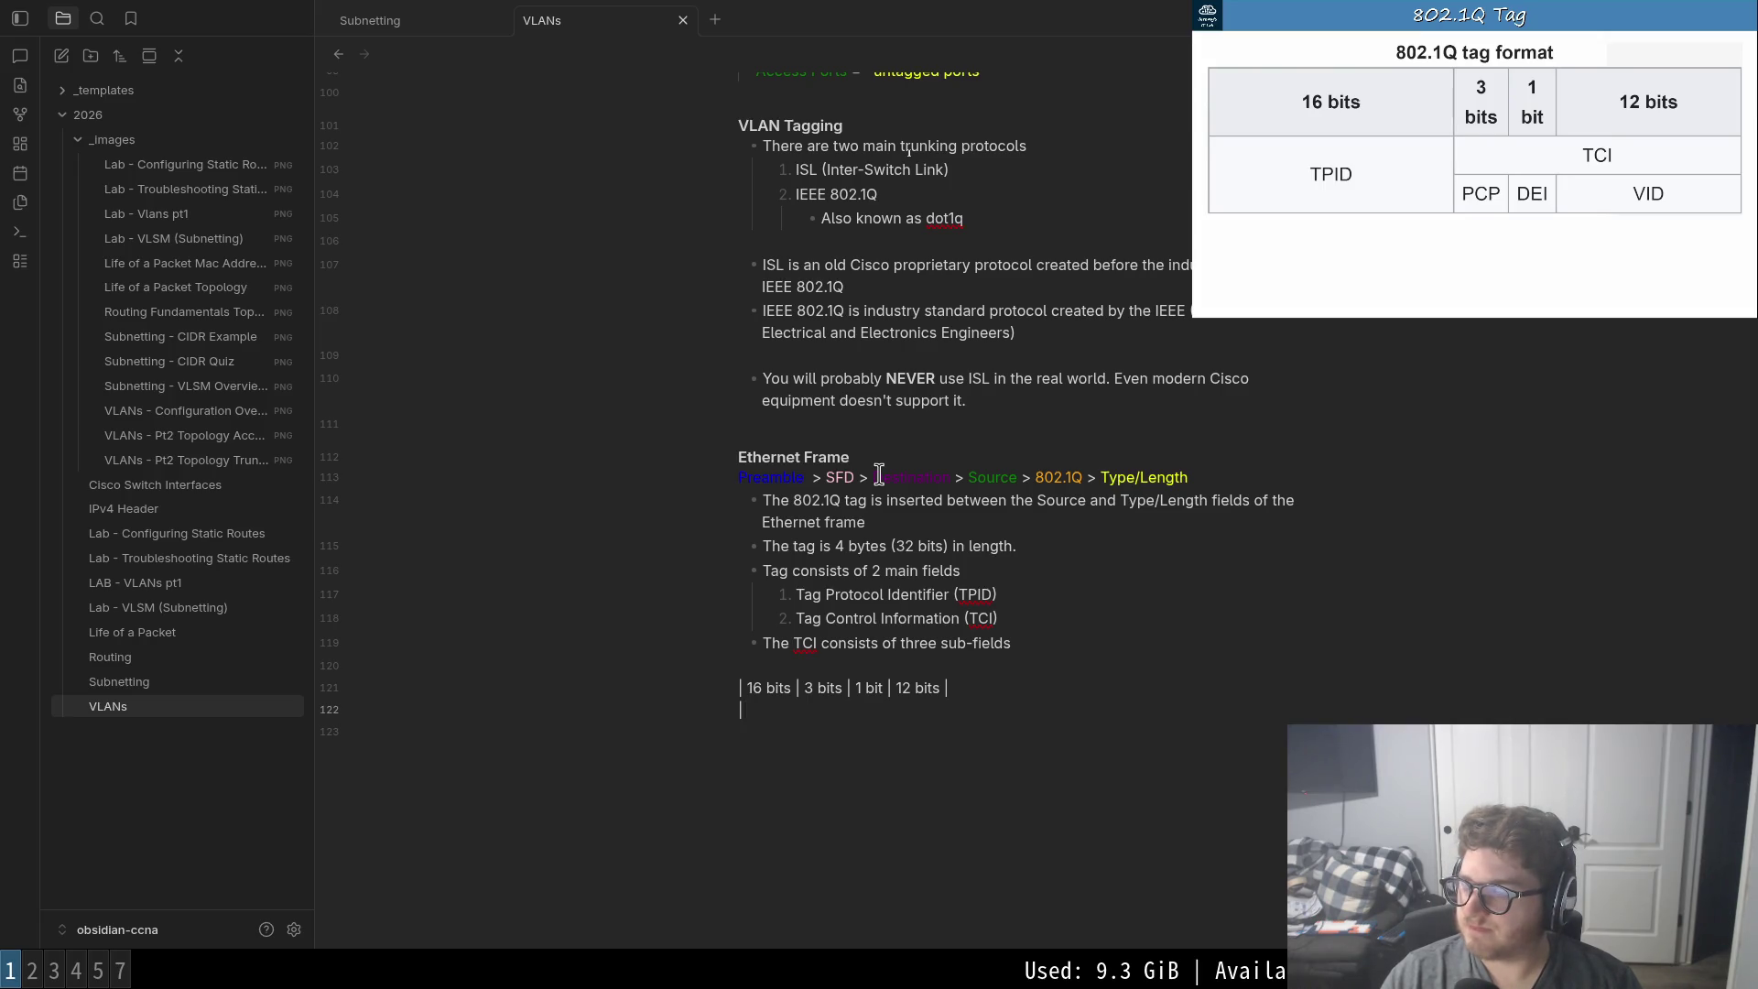
pyautogui.write(' --')
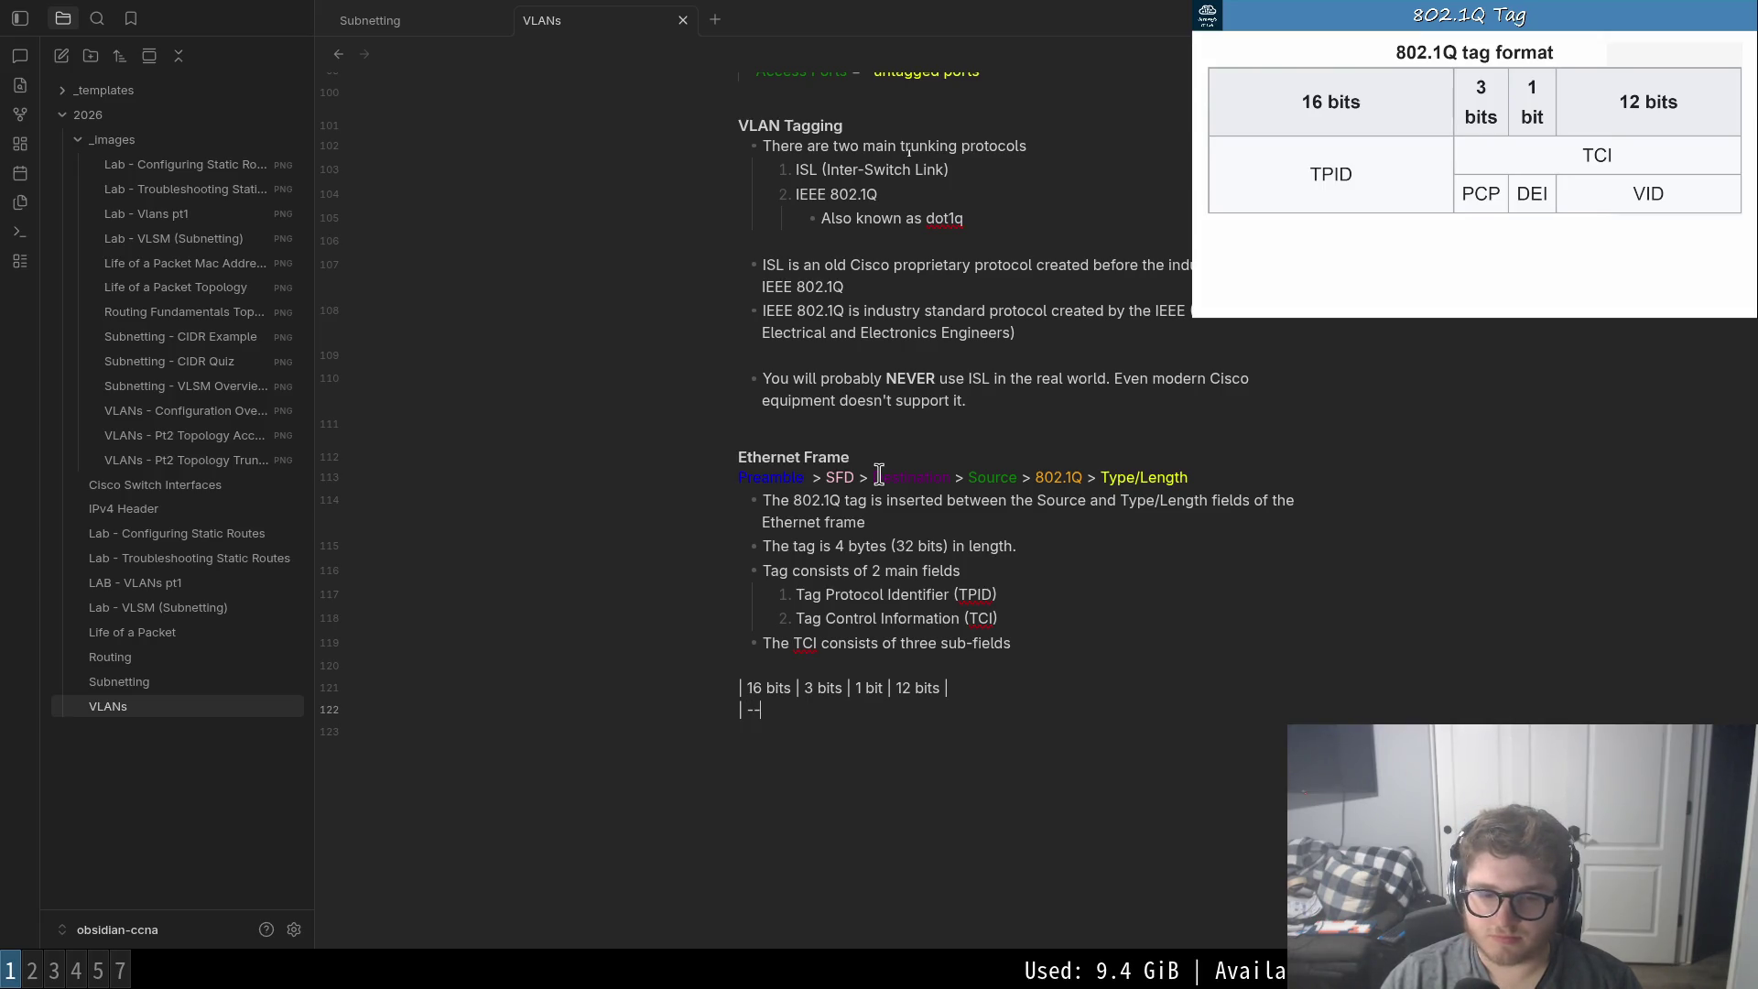
pyautogui.write('----')
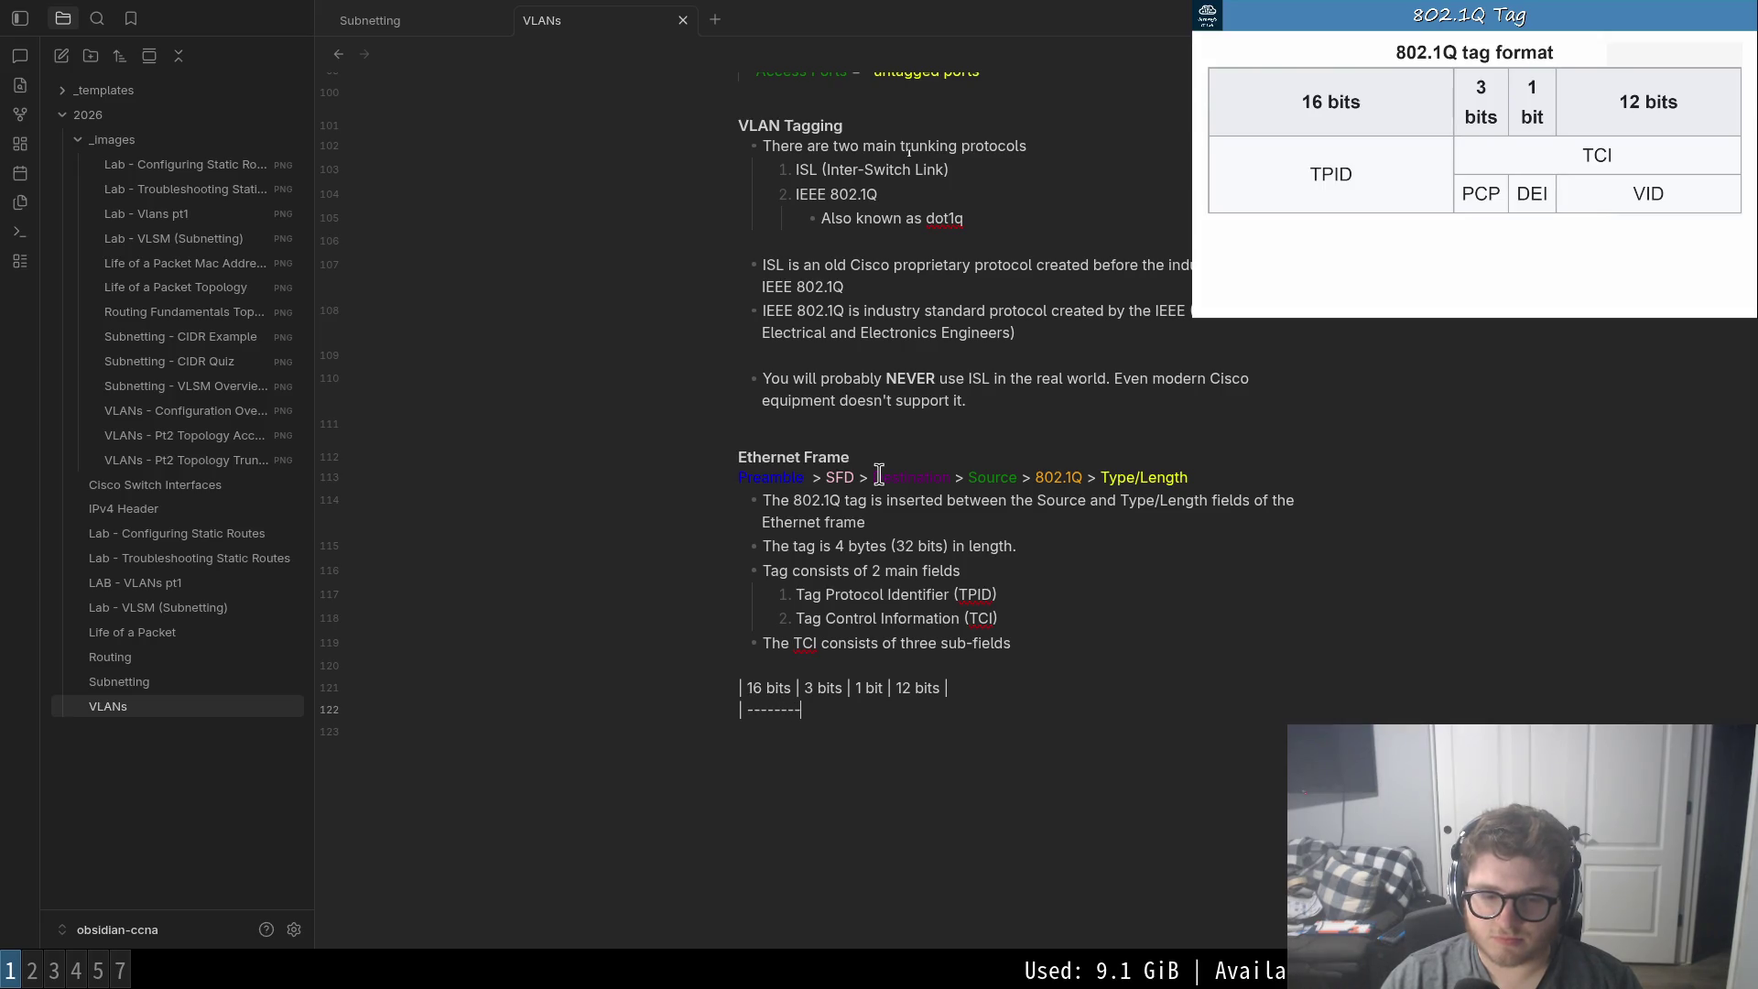
pyautogui.press('Return')
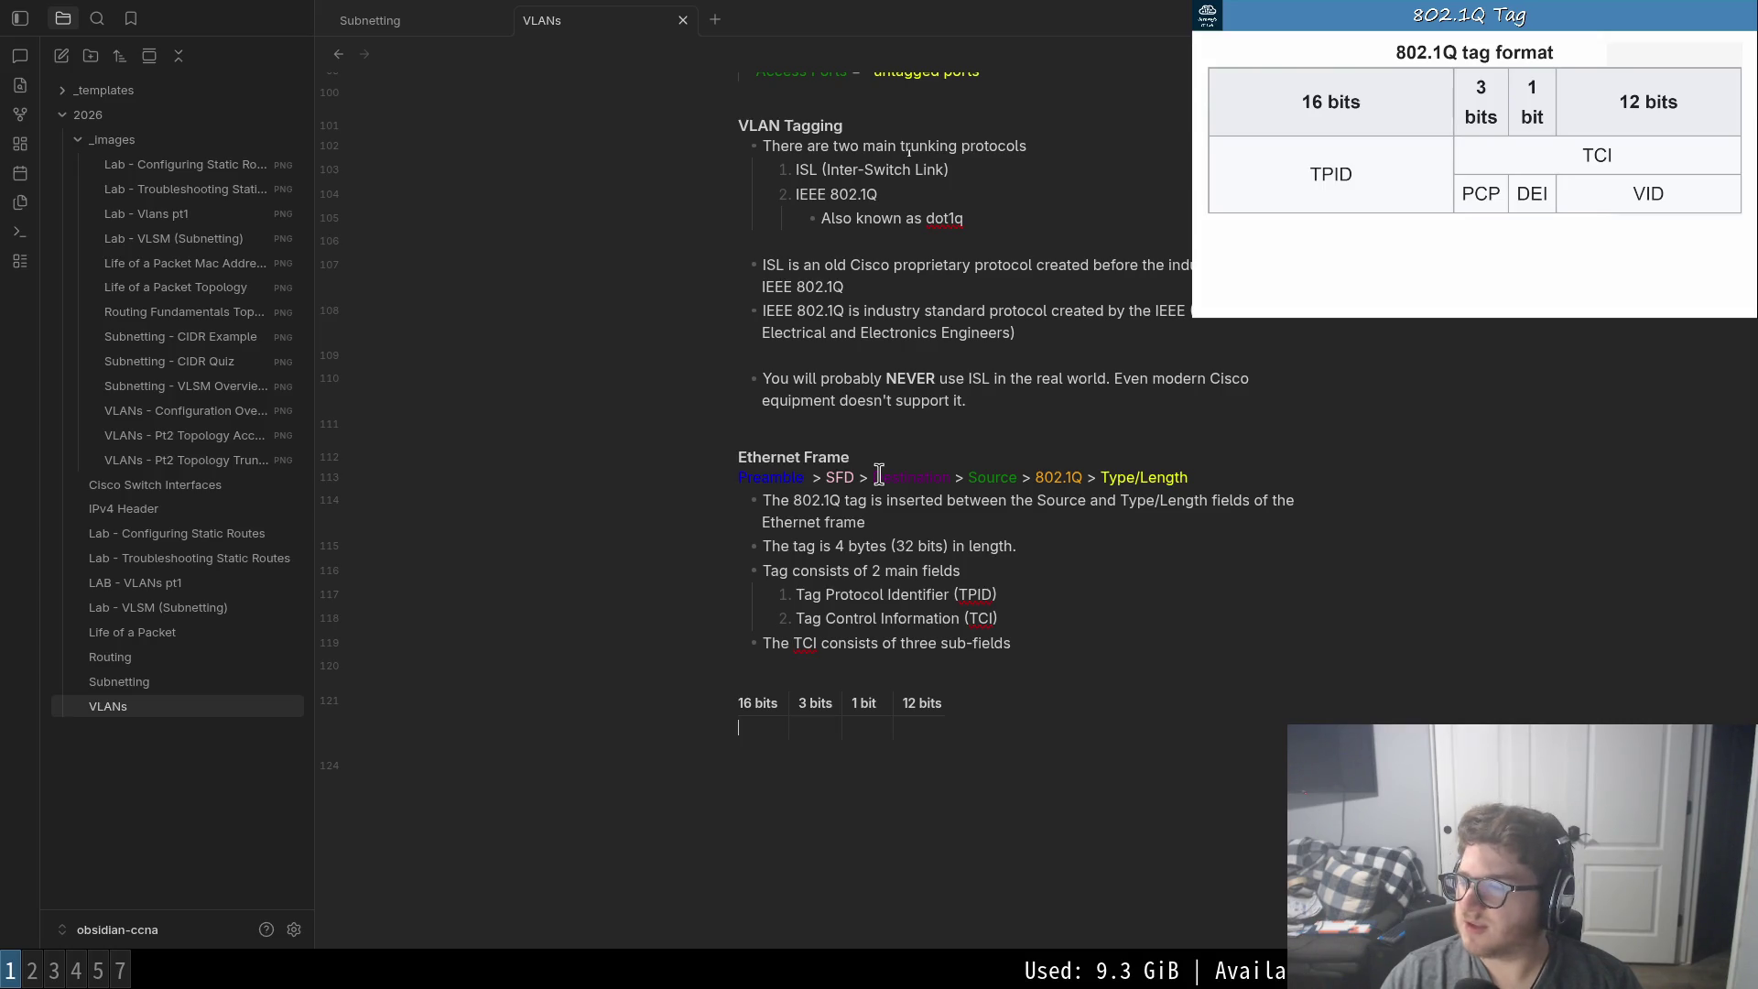
pyautogui.write('TPID')
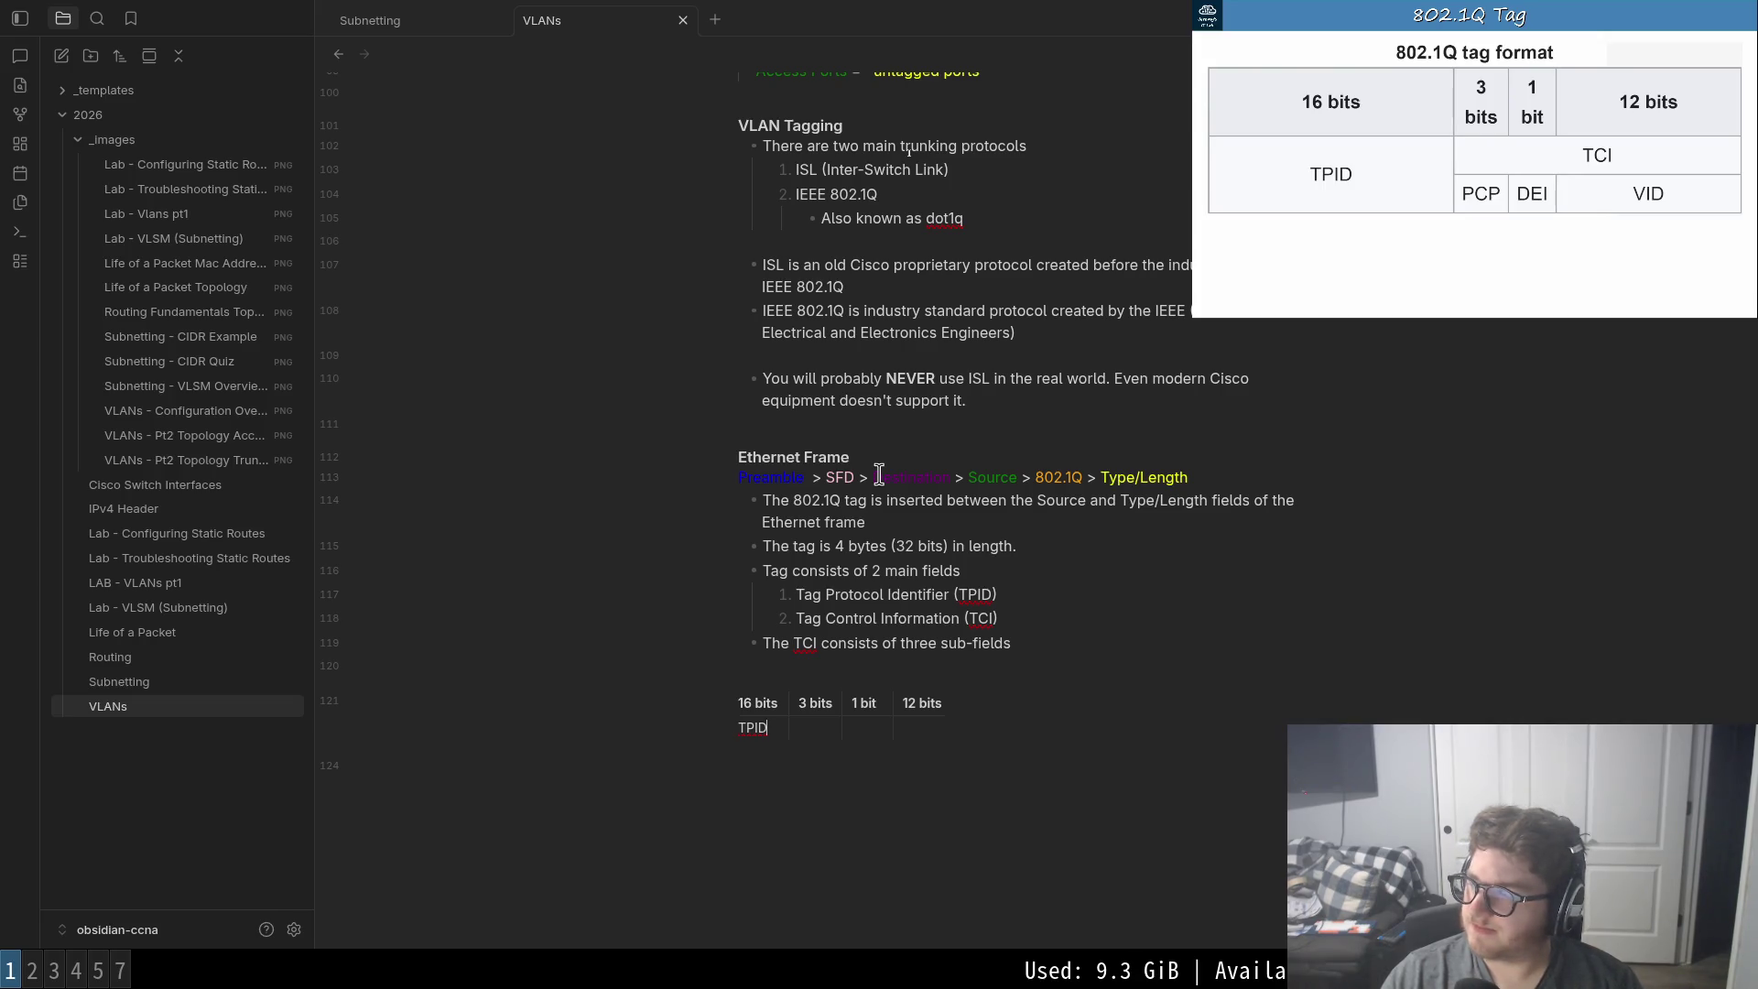
# Move between the table cells, filling a few of the bit-field entries
pyautogui.press('Tab')
pyautogui.write('TCI')
pyautogui.press('Tab')
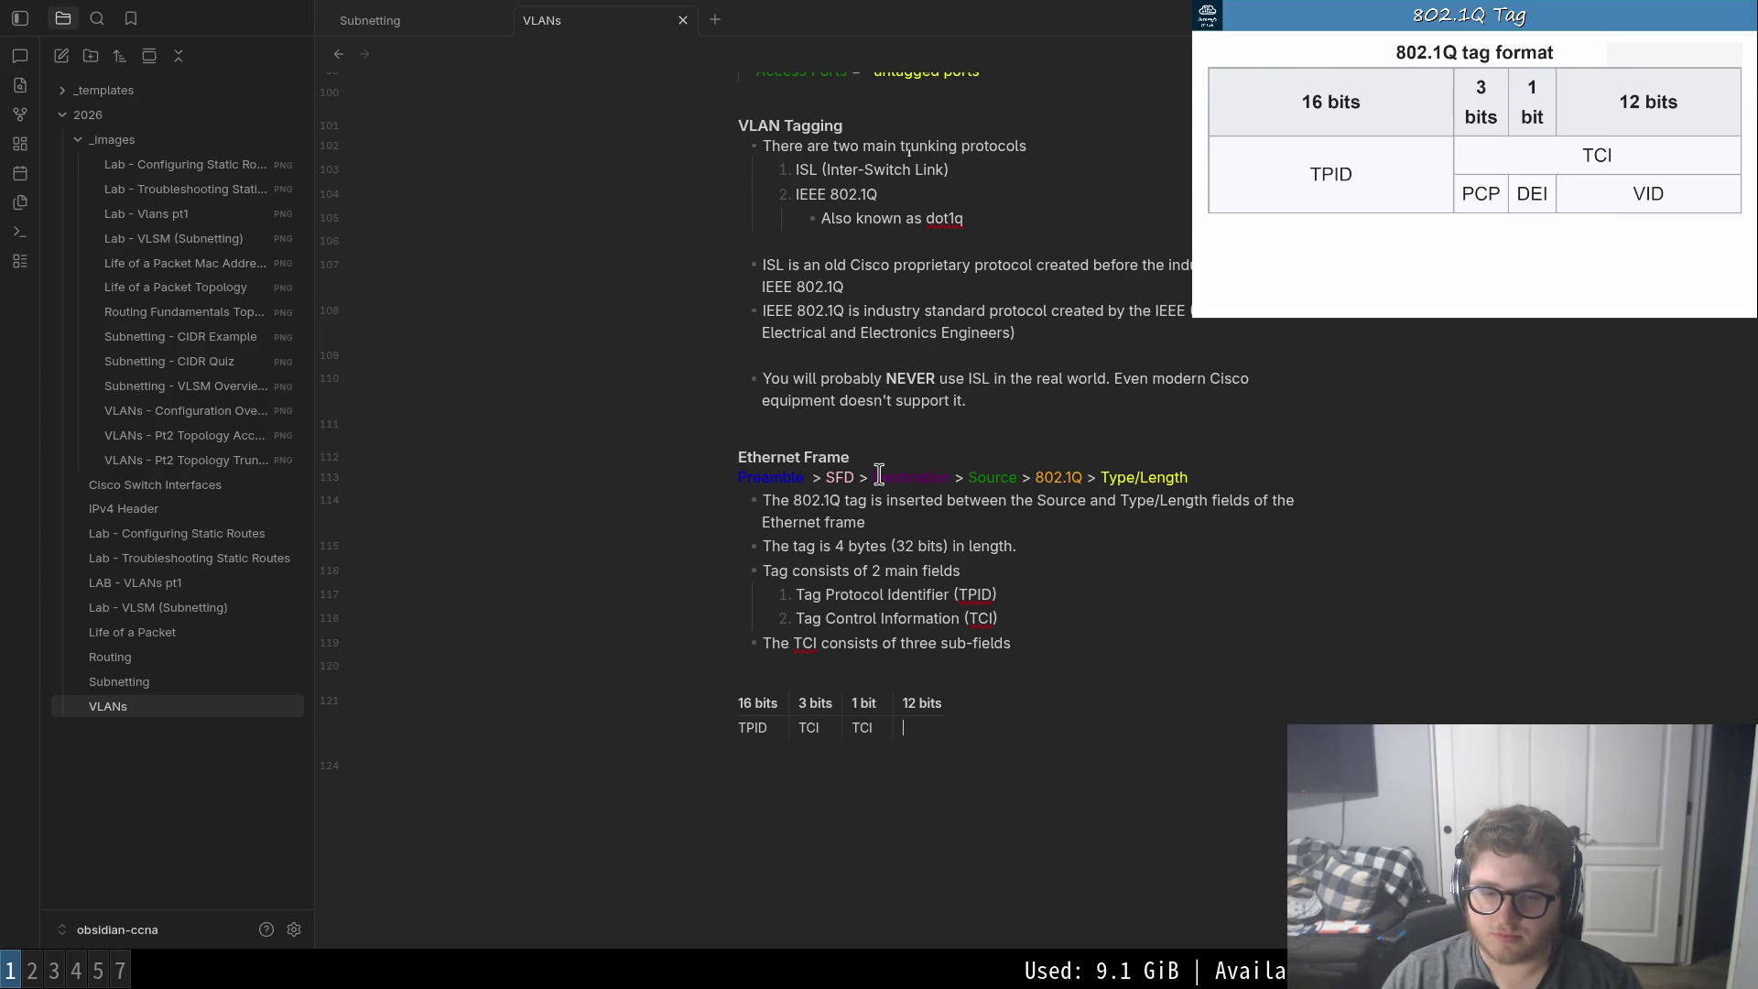
pyautogui.press('Up')
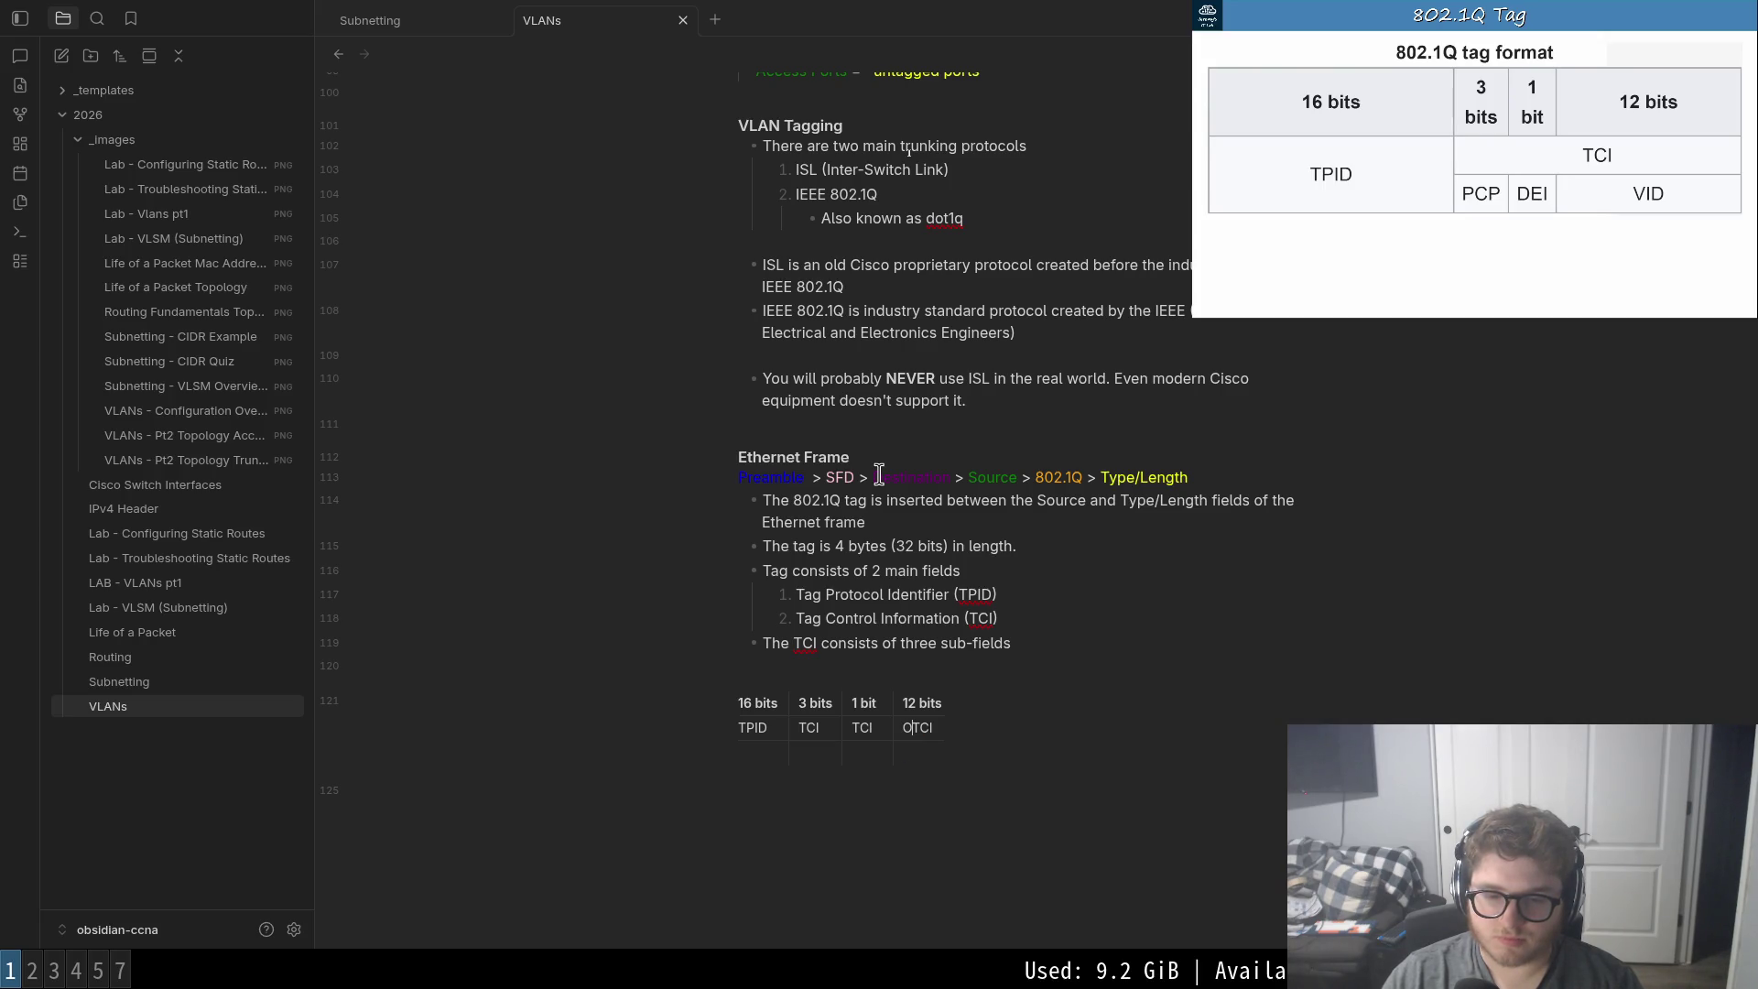
pyautogui.press('Tab')
pyautogui.press('Tab')
pyautogui.press('Up')
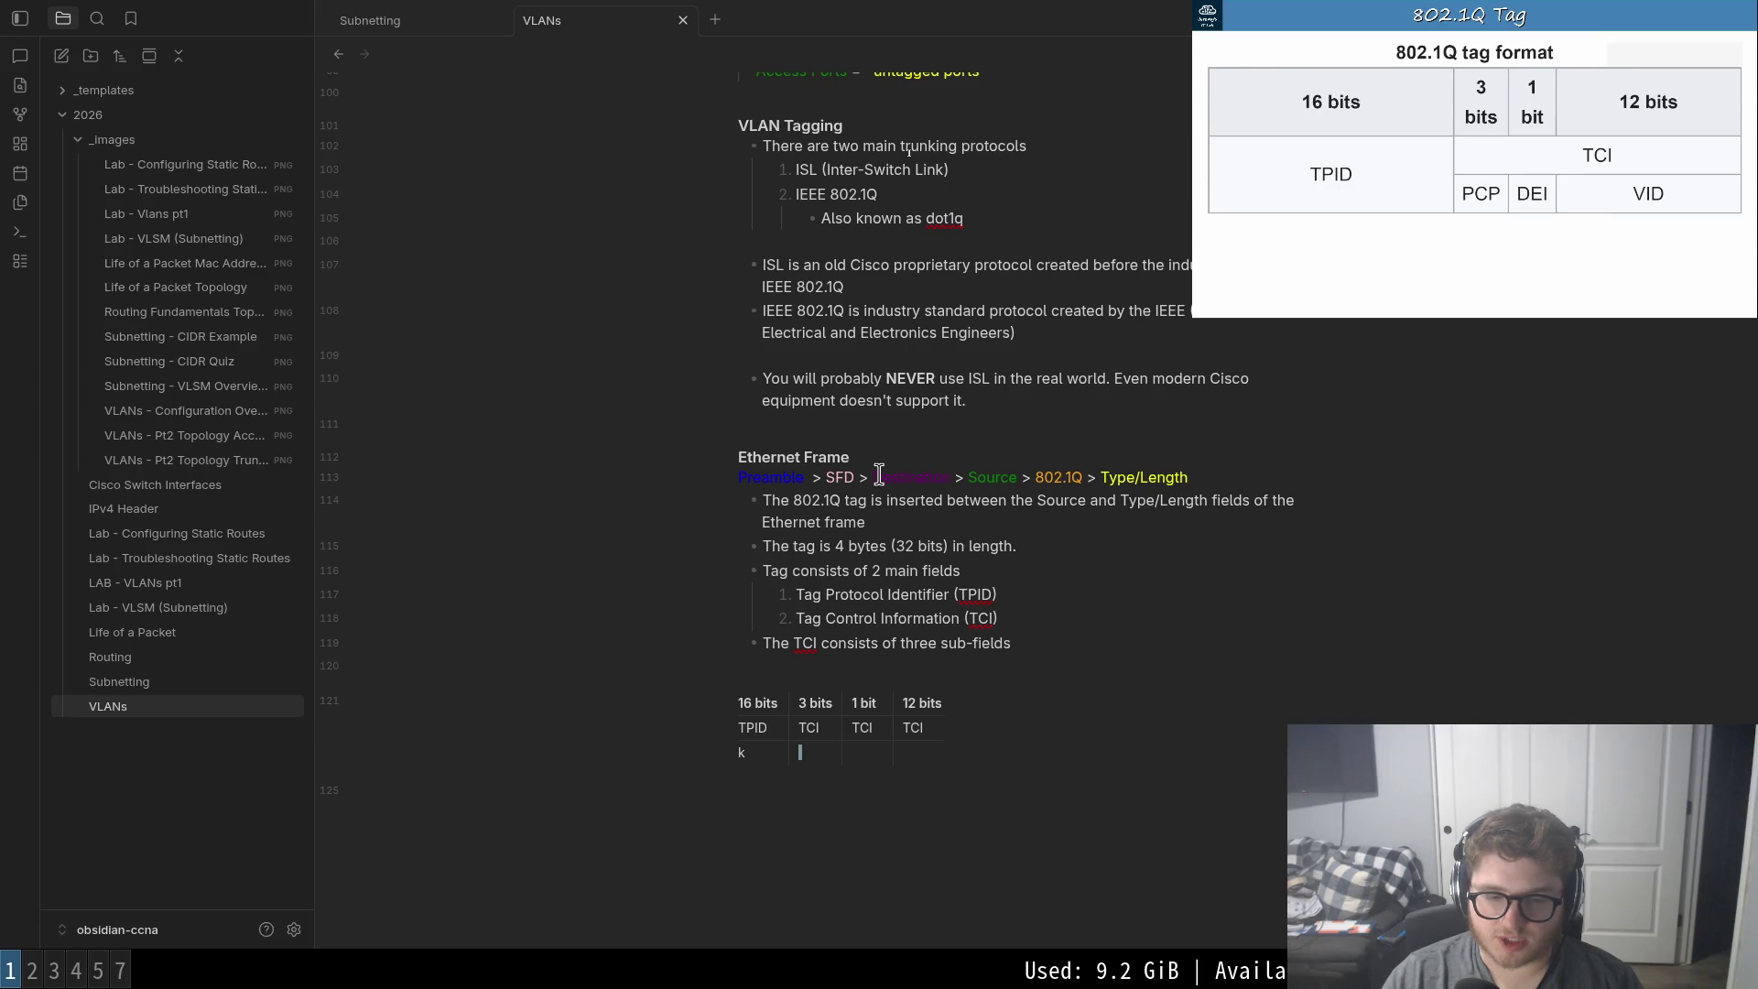
# Delete the whole bit-field table so the note ends at the TCI bullet, then bring up a terminal
pyautogui.press('Down')
pyautogui.press('Up')
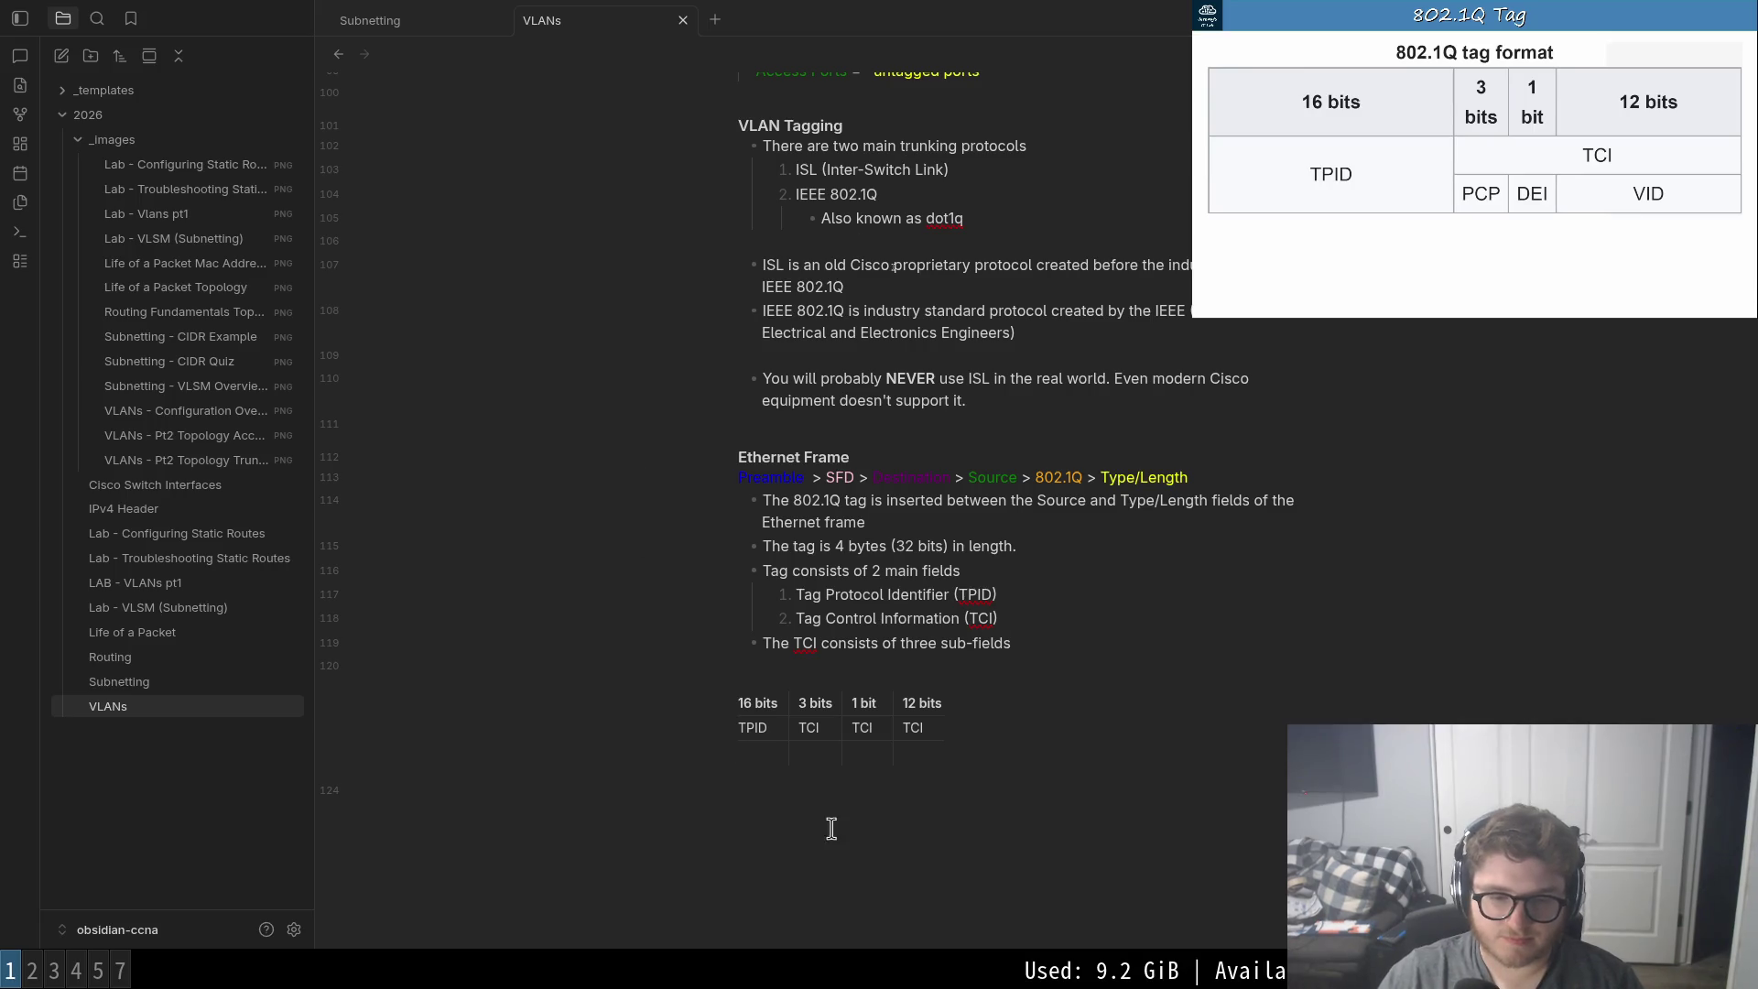
pyautogui.press('Down')
pyautogui.hotkey('shift', 'Up')
pyautogui.hotkey('shift', 'Up')
pyautogui.hotkey('shift', 'Up')
pyautogui.press('BackSpace')
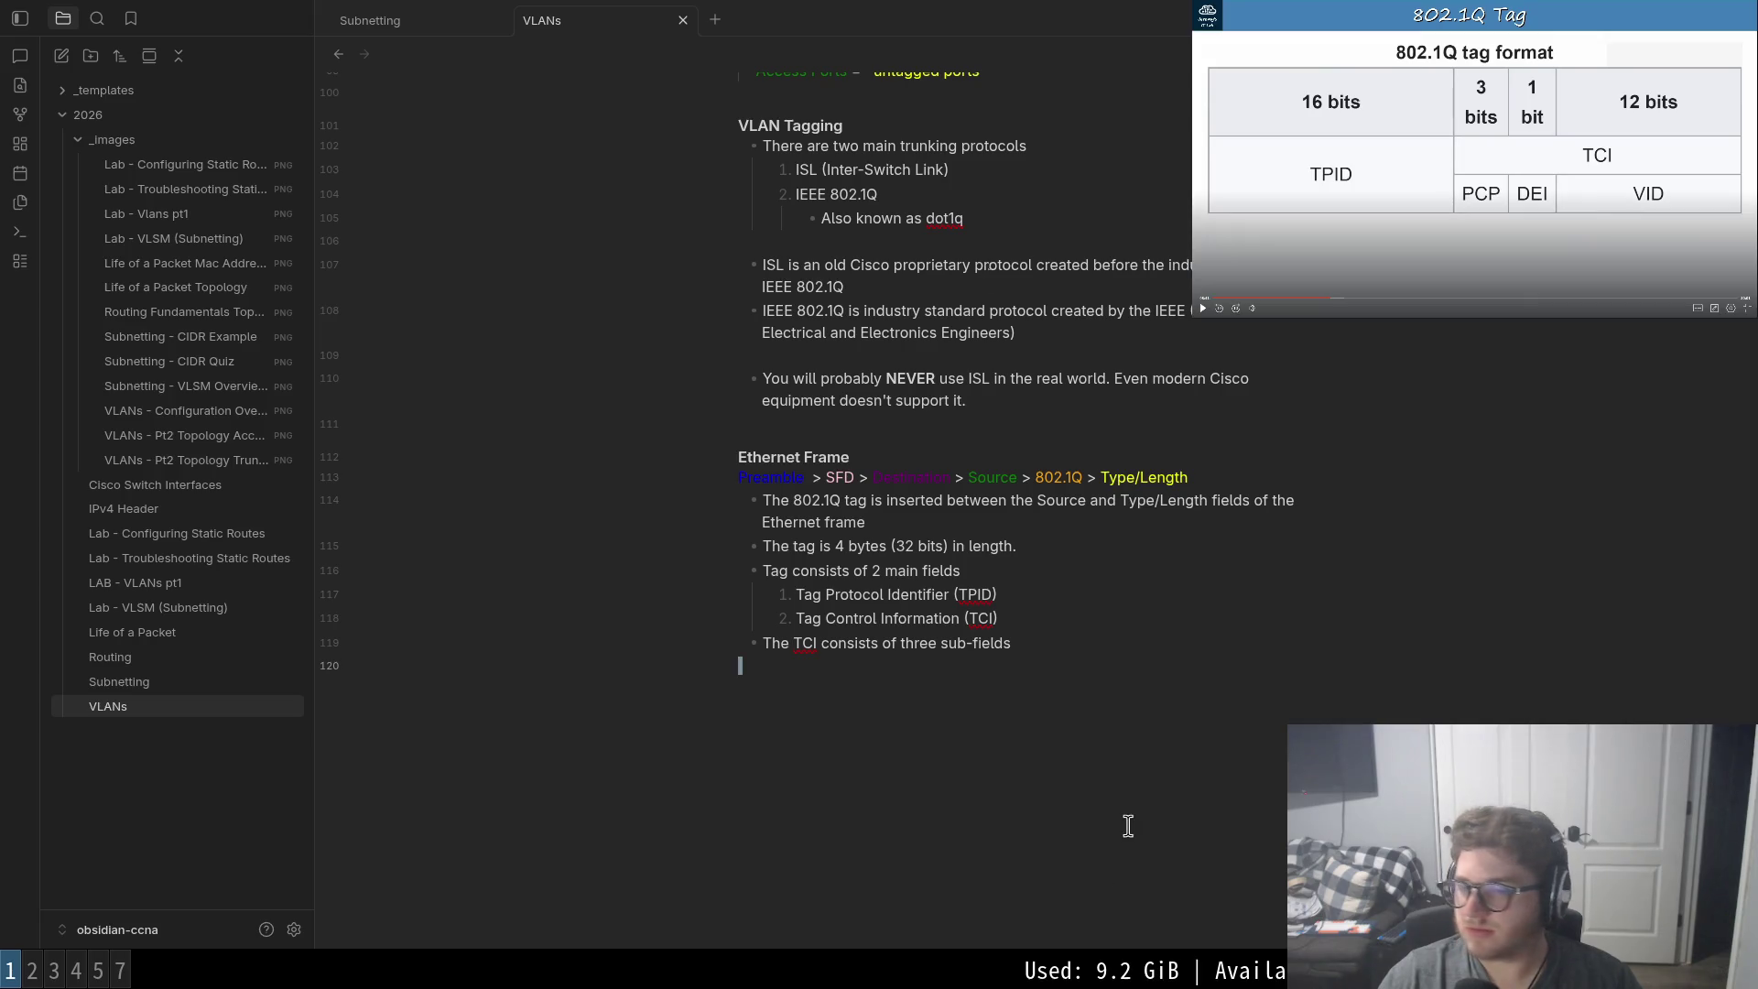
pyautogui.press('super+Return')
pyautogui.write('mv ')
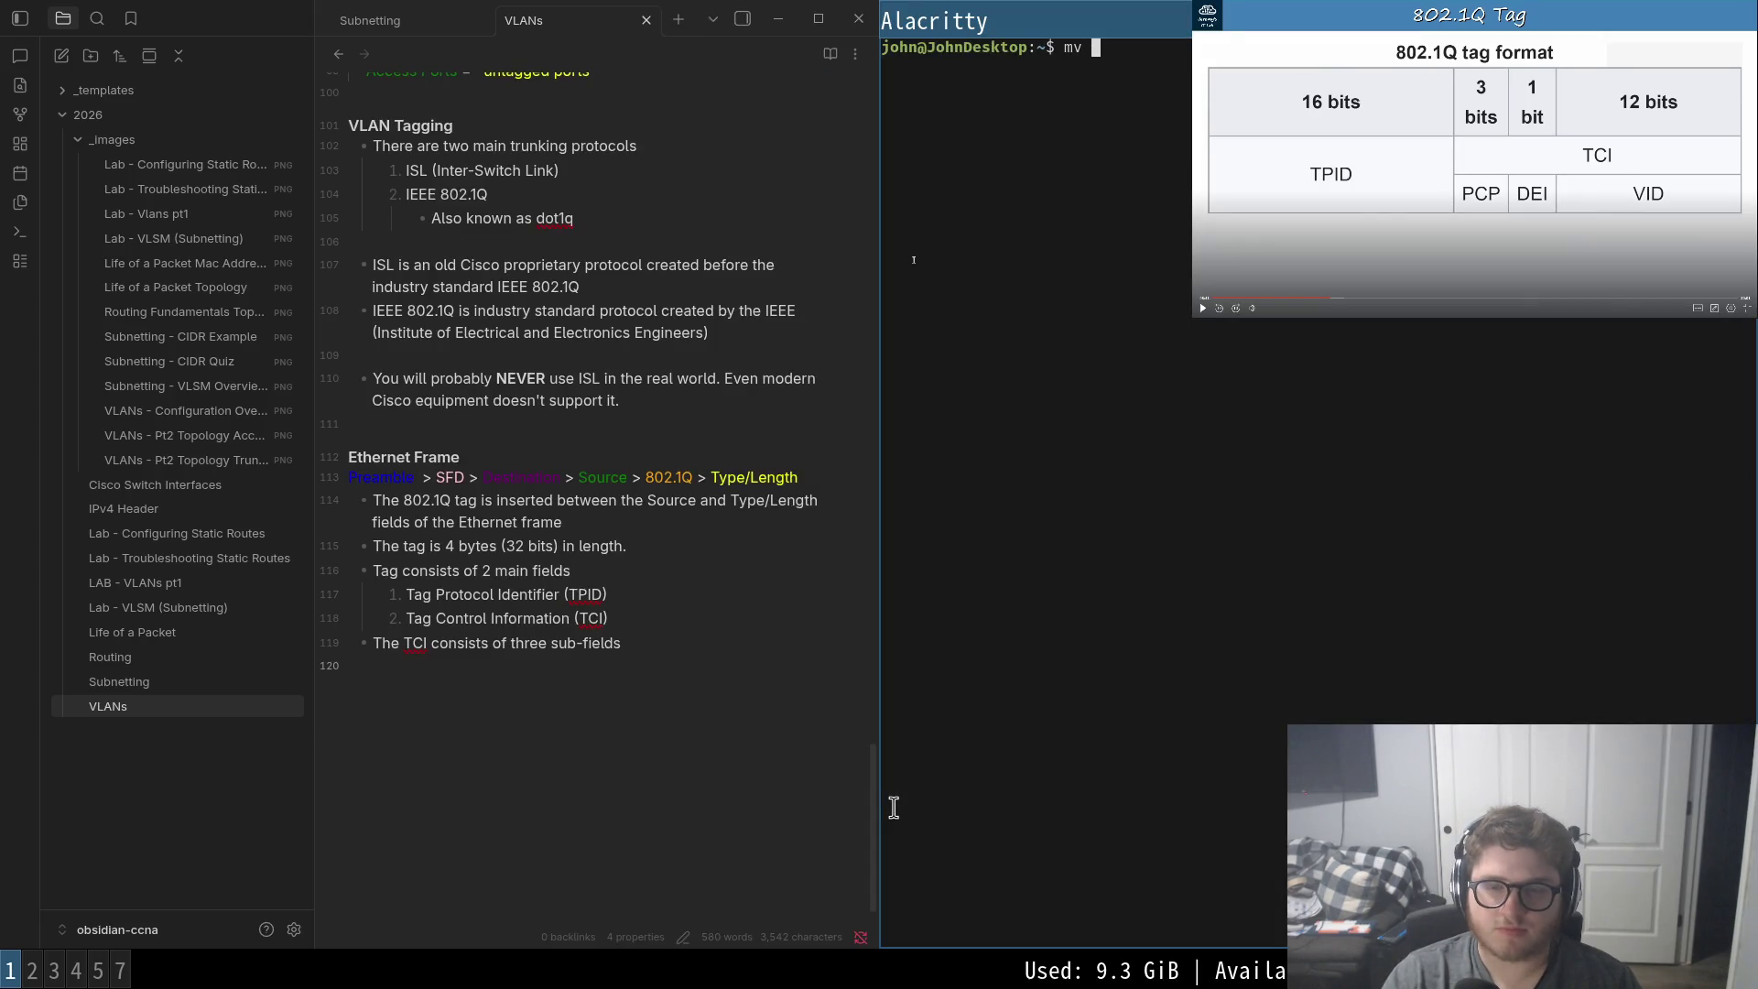
pyautogui.write('im')
# Run mv to move the captured screenshot into the vault's images folder and drag it into the note
pyautogui.press('Tab')
pyautogui.write('scre')
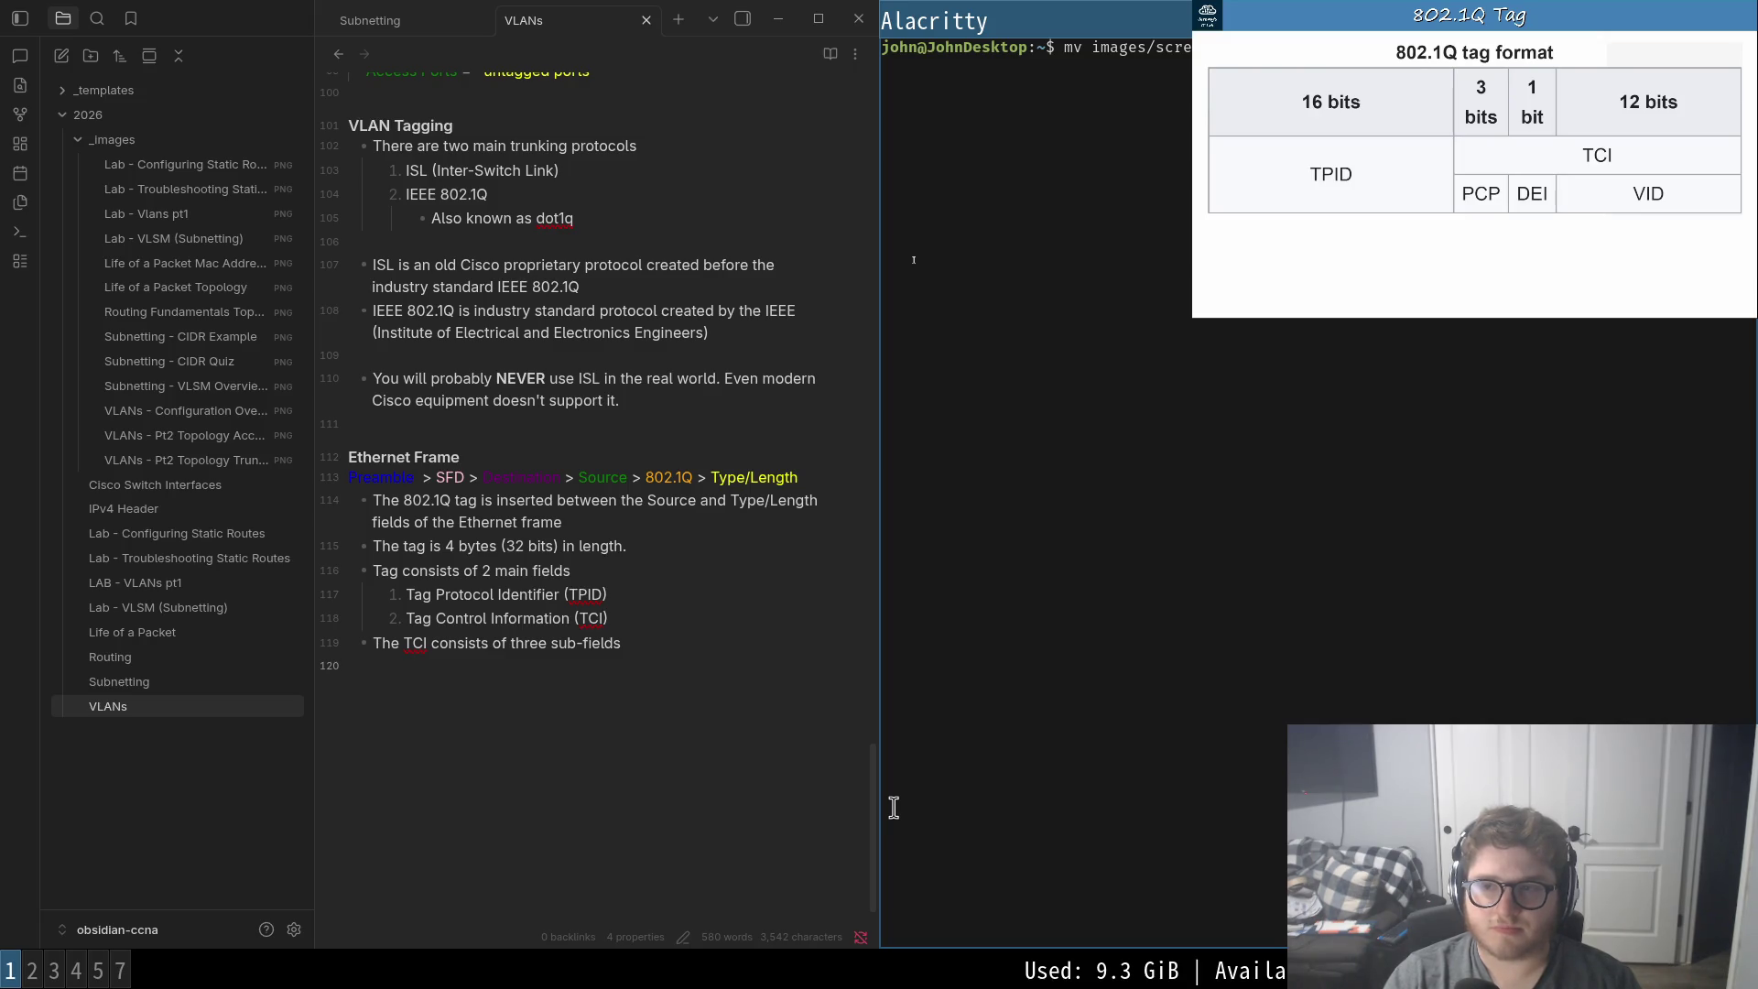
pyautogui.write('images/')
pyautogui.press('Return')
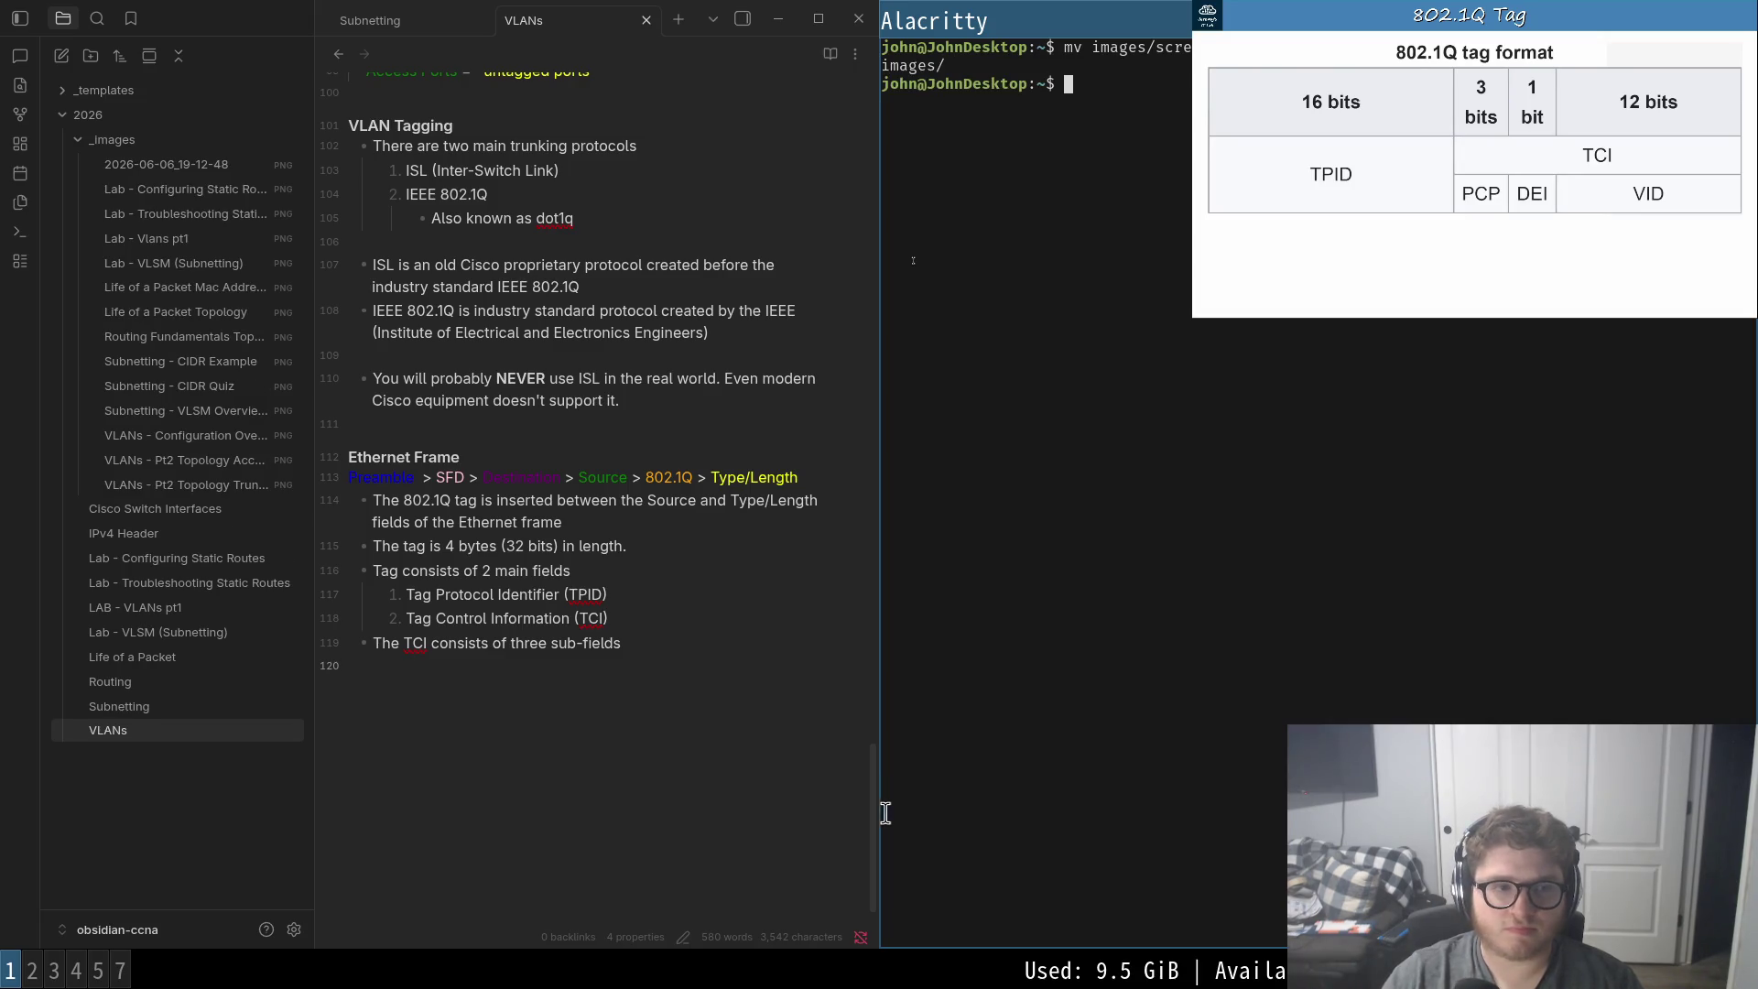
pyautogui.moveTo(165, 164)
pyautogui.mouseDown()
pyautogui.moveTo(588, 605)
pyautogui.moveTo(453, 741)
pyautogui.mouseUp()
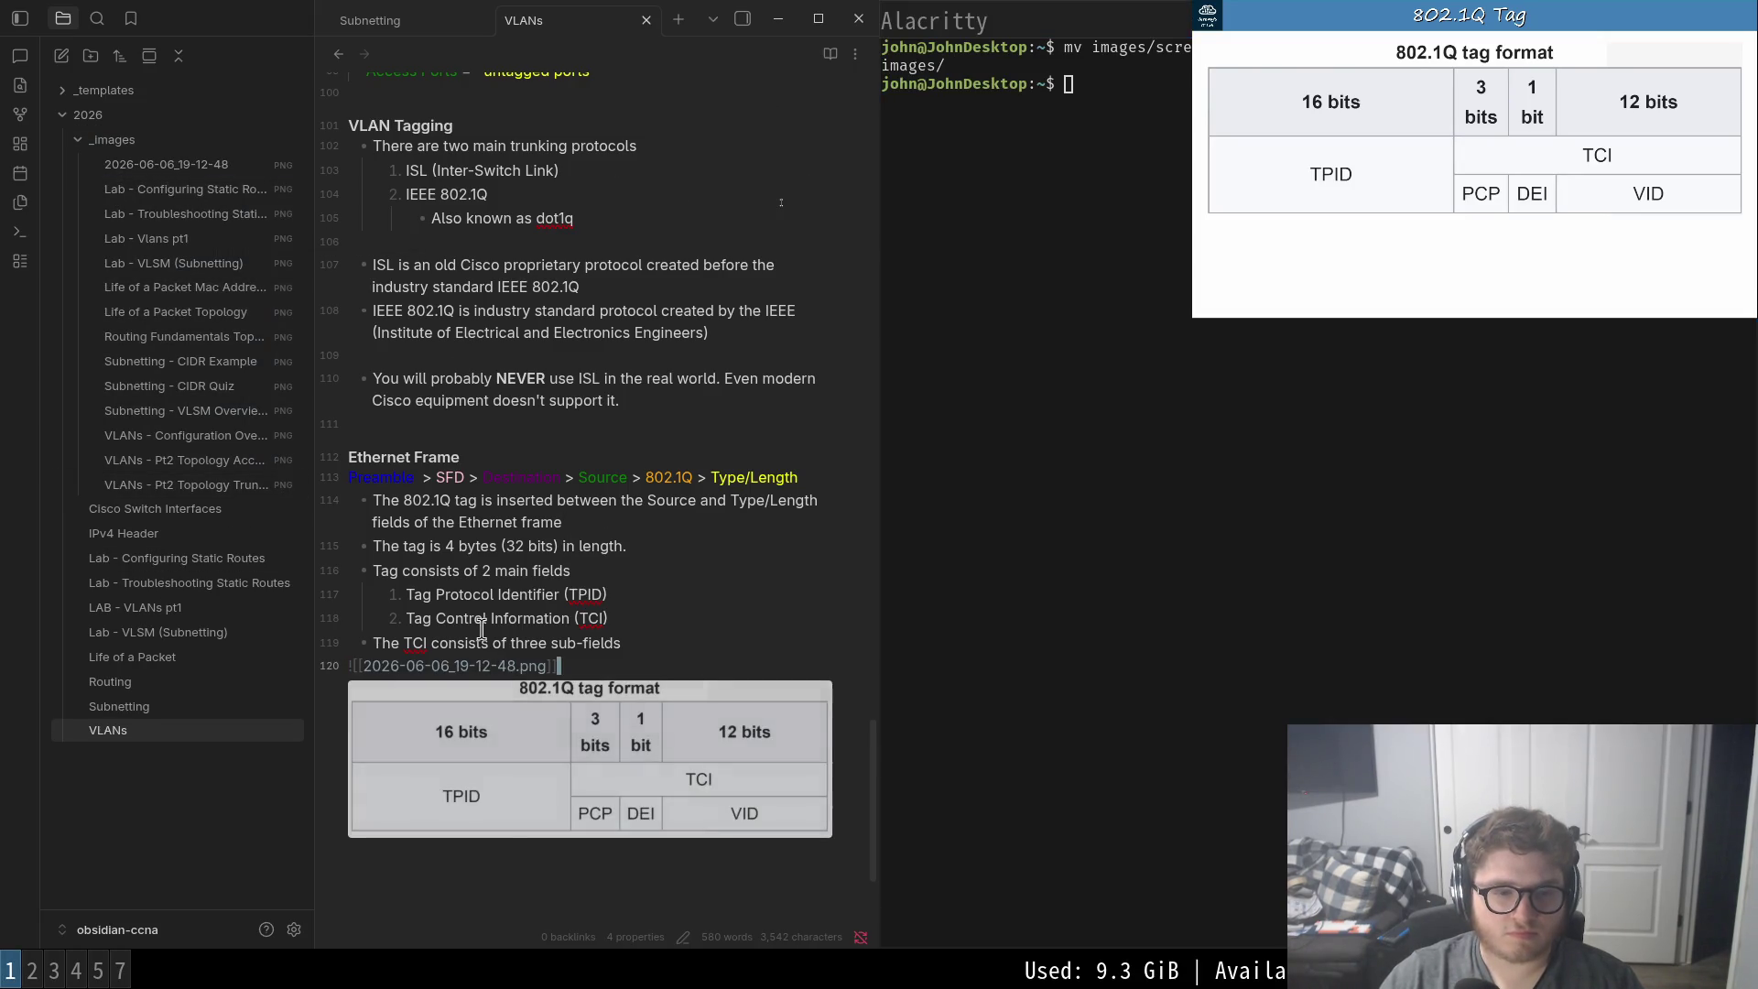
# Rename the embedded screenshot to 'VLANS - Pt2 802.1Q Tag Format' and return to the note
pyautogui.rightClick(184, 169)
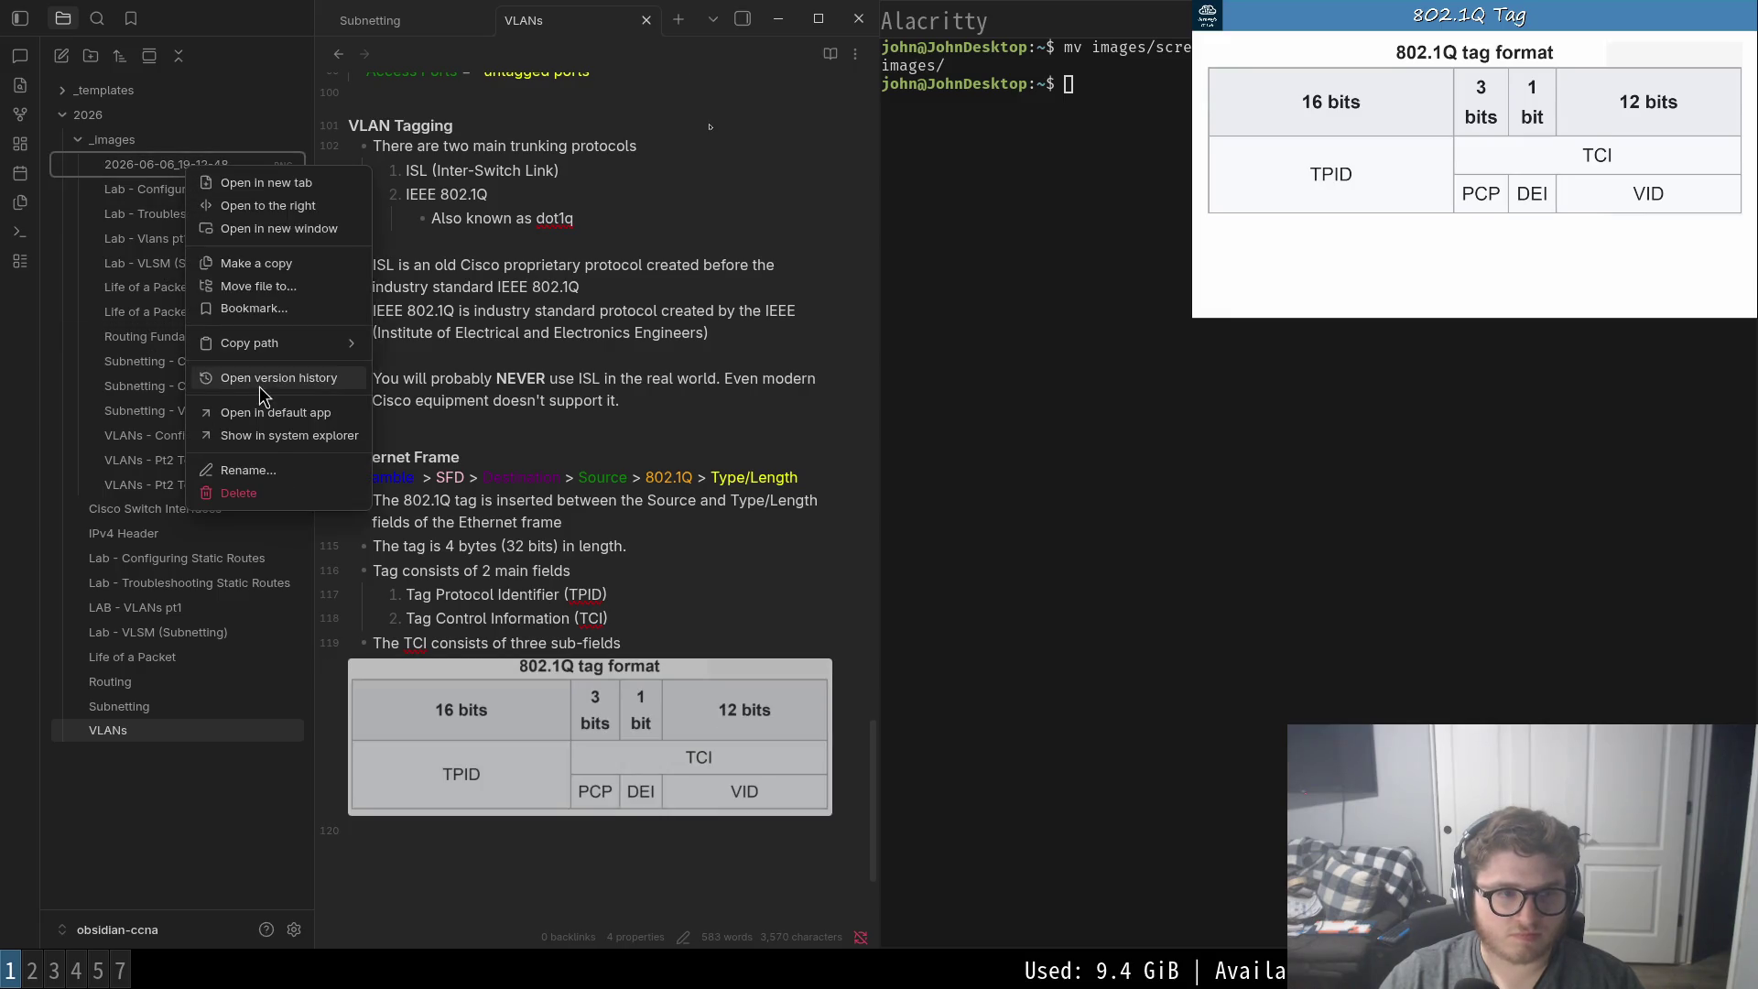
pyautogui.click(297, 472)
pyautogui.write('VLANS - p')
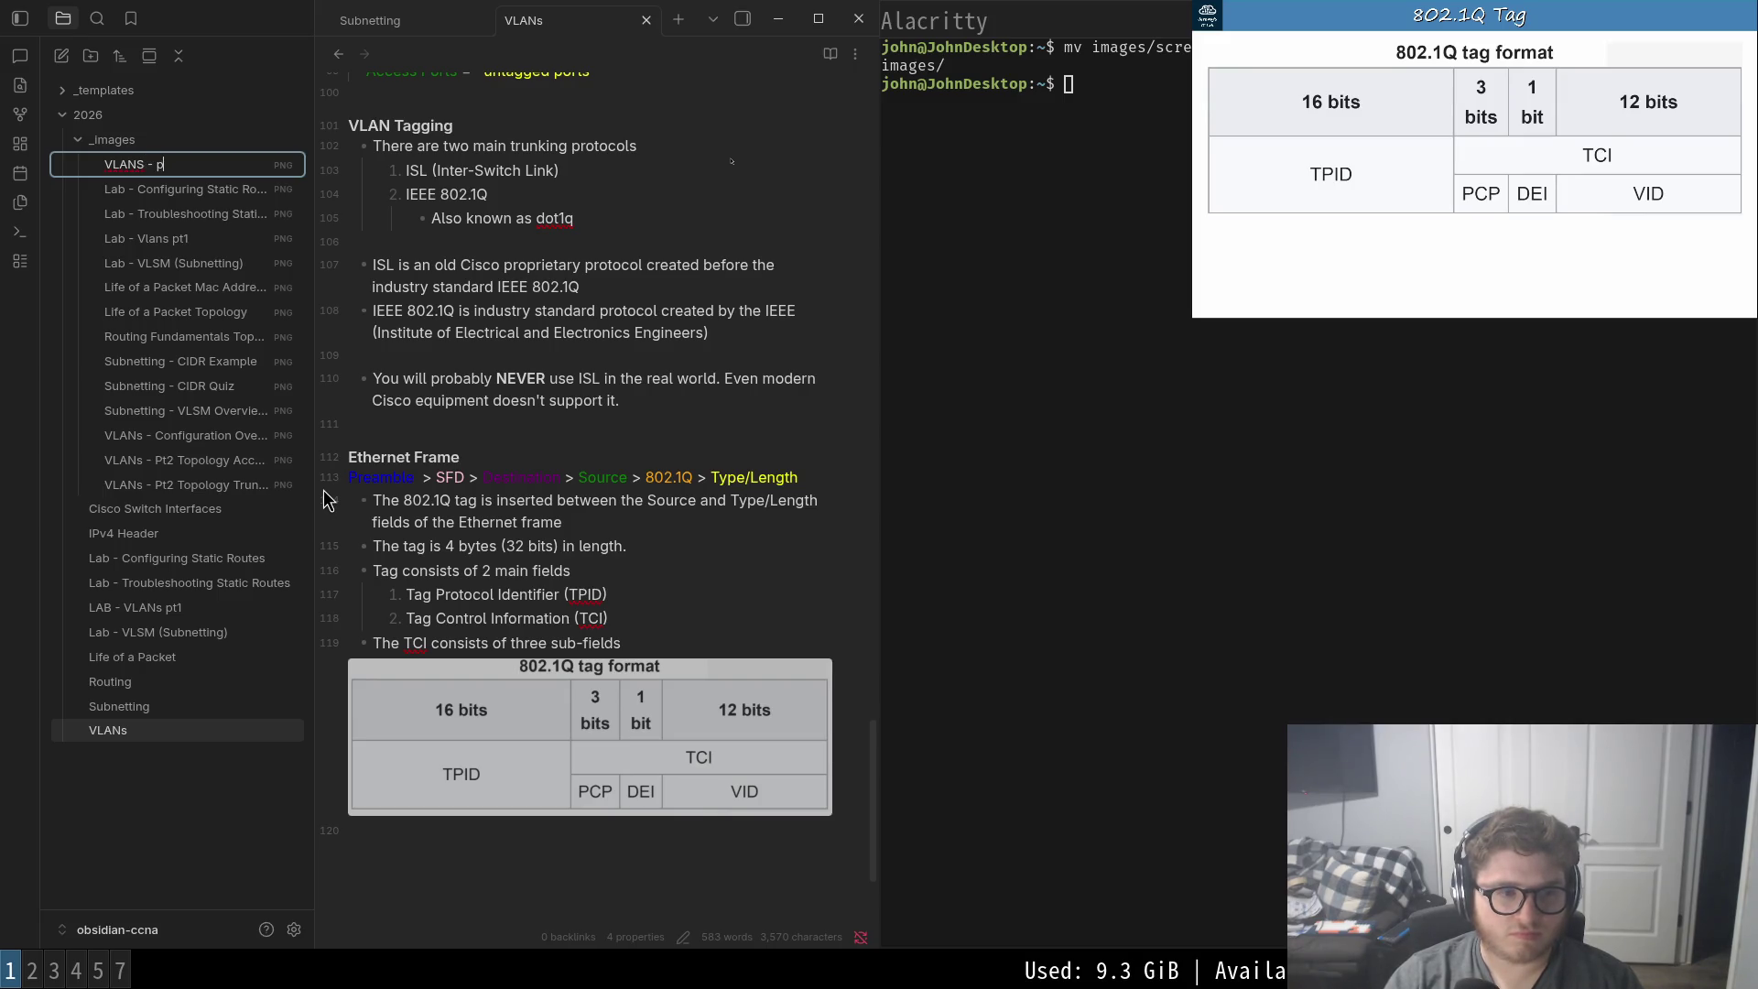
pyautogui.write('2')
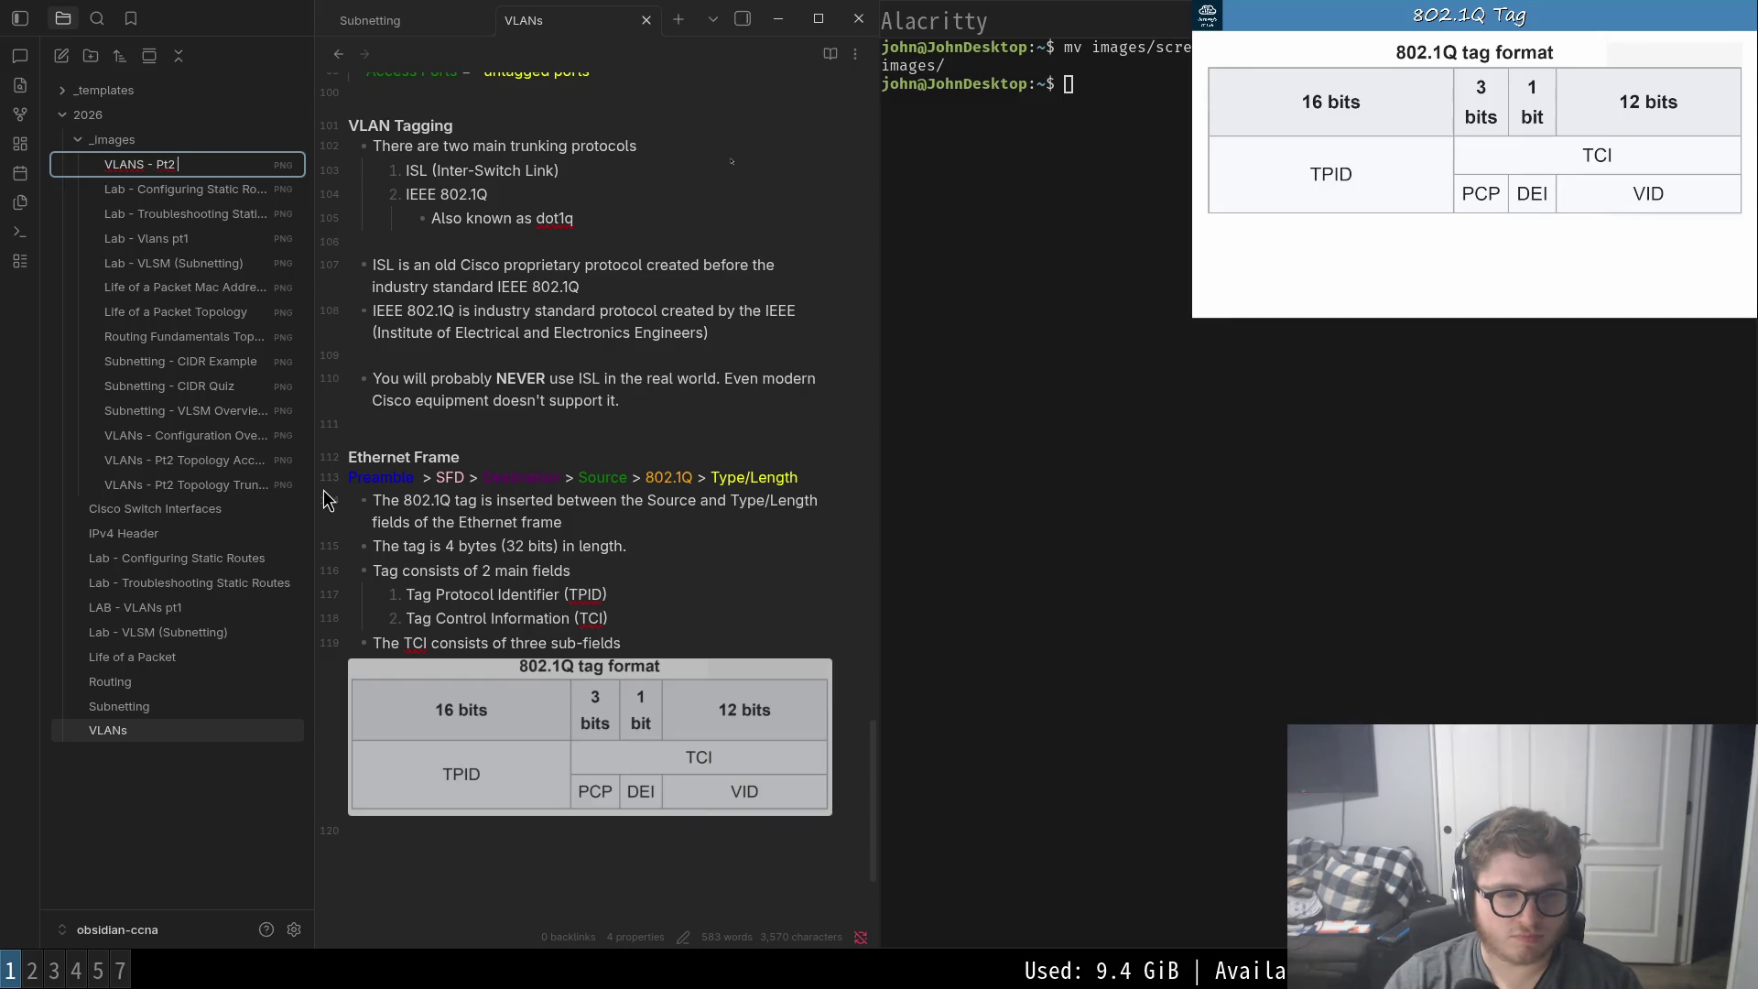
pyautogui.write(' 802')
pyautogui.write('Q')
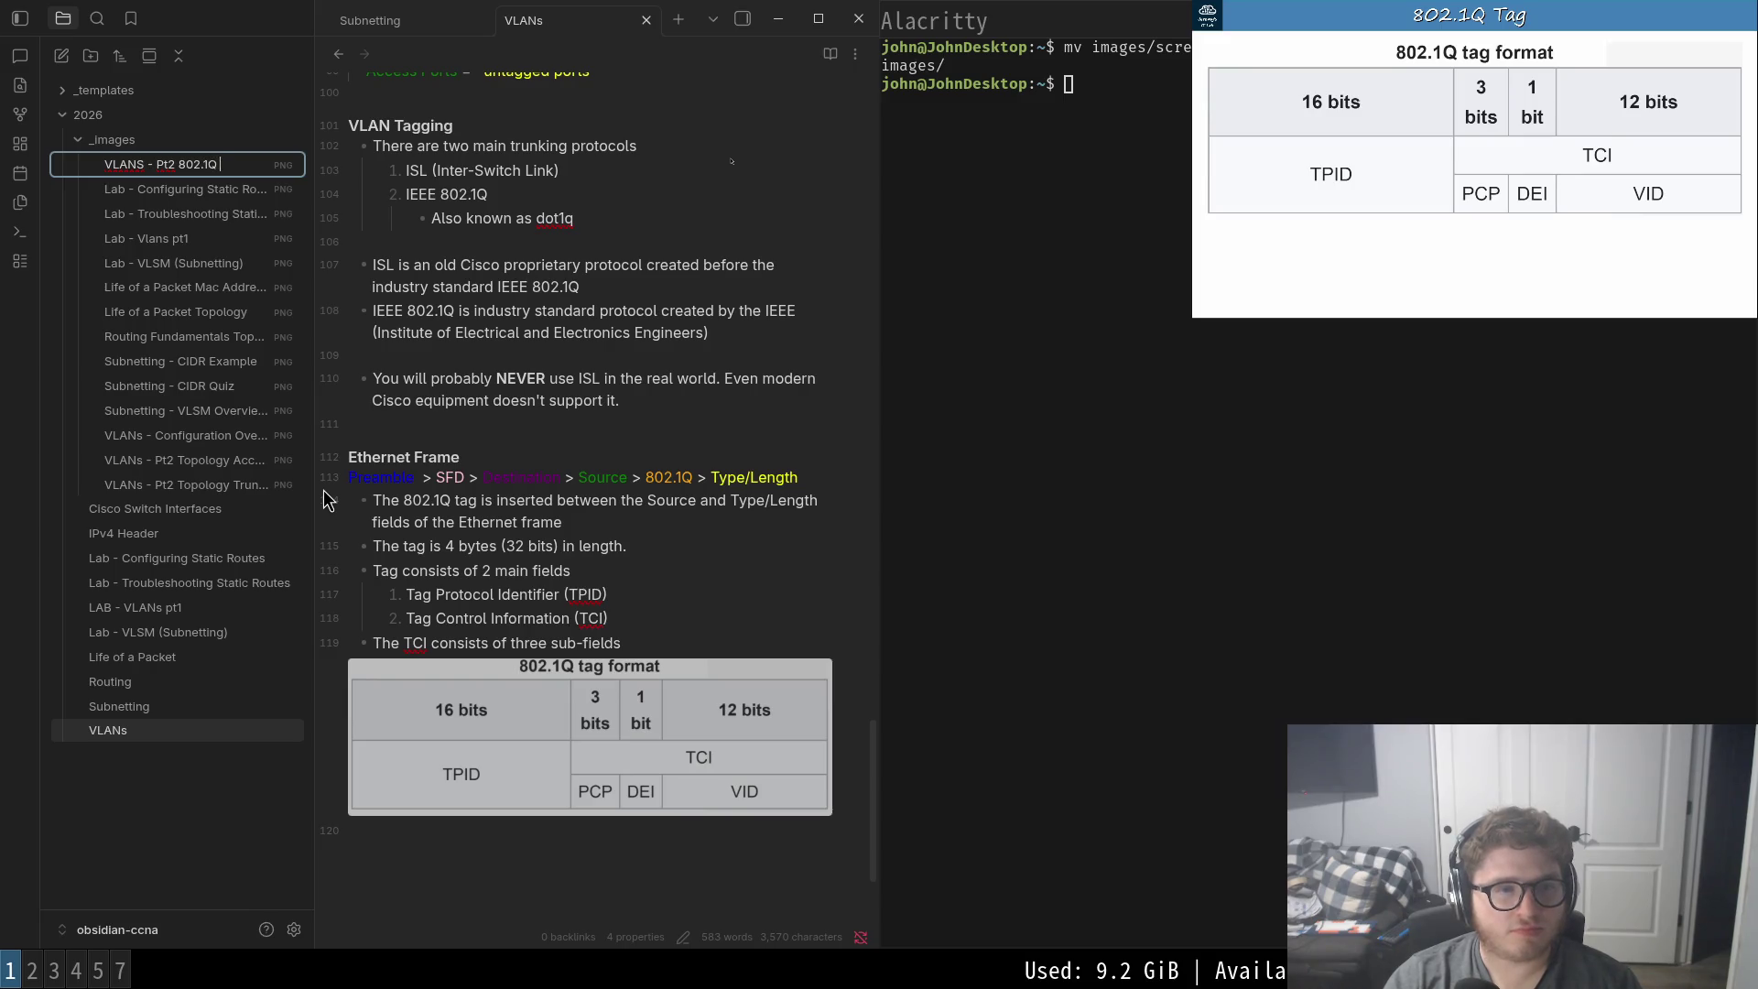
pyautogui.write('g')
pyautogui.write(' f')
pyautogui.write(' Format')
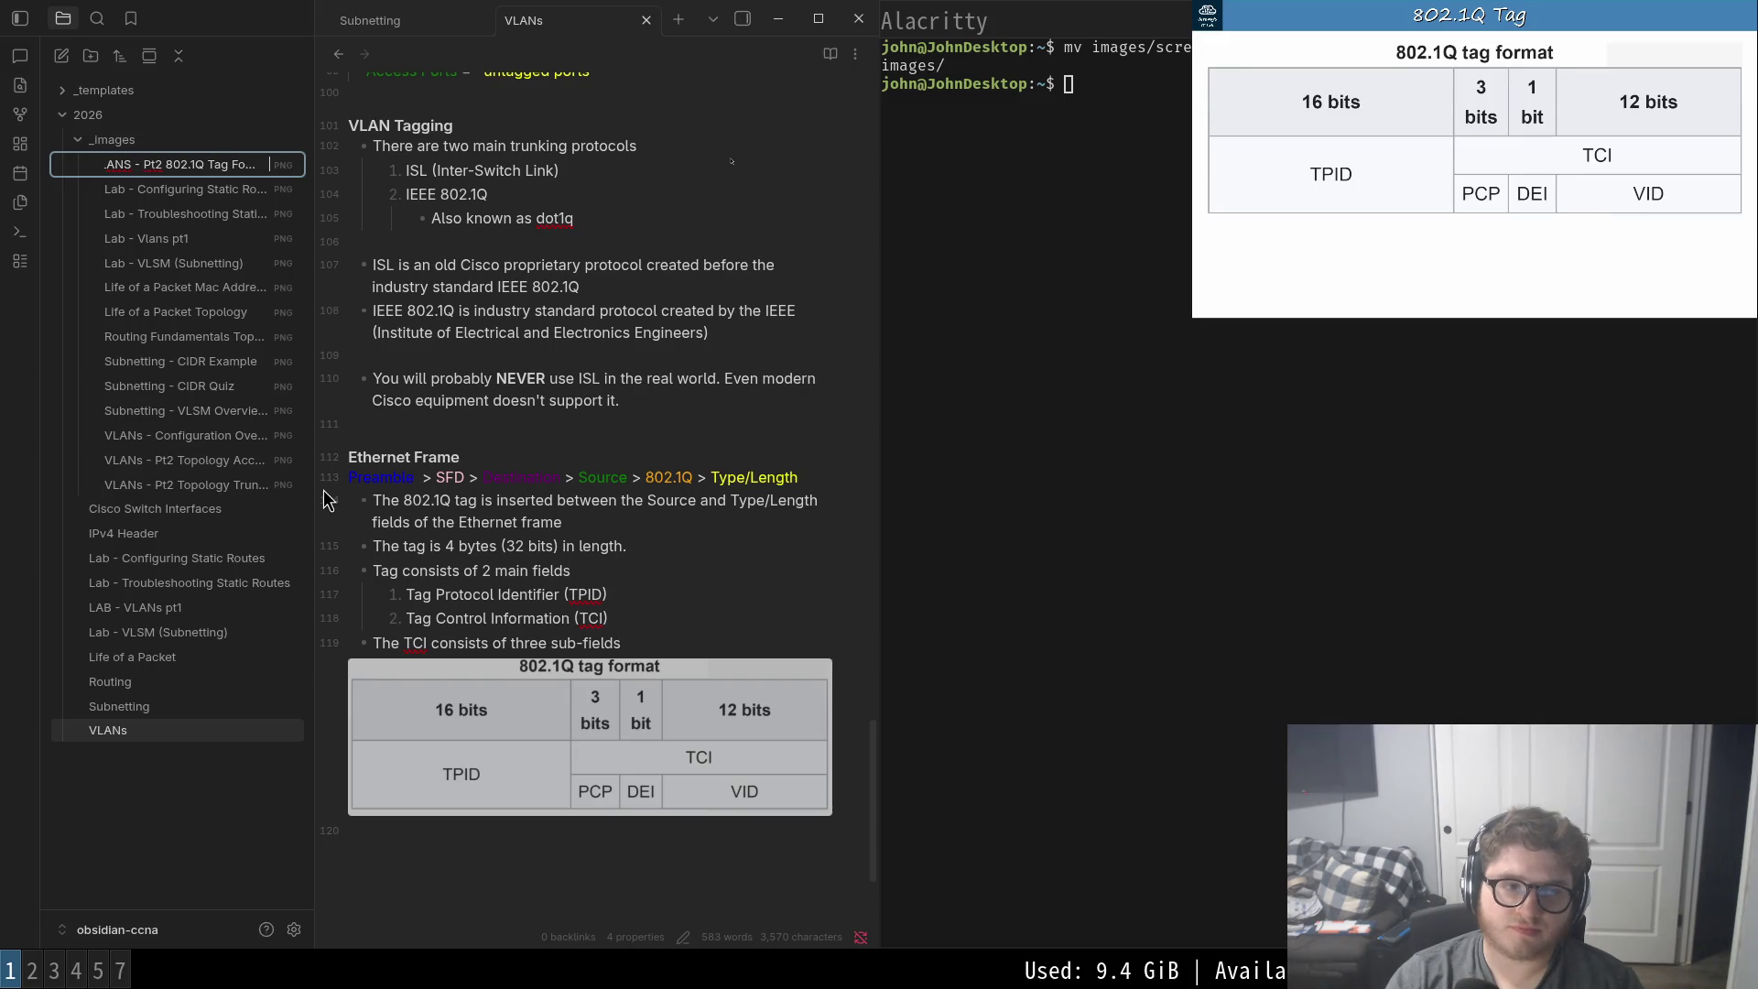
pyautogui.press('Return')
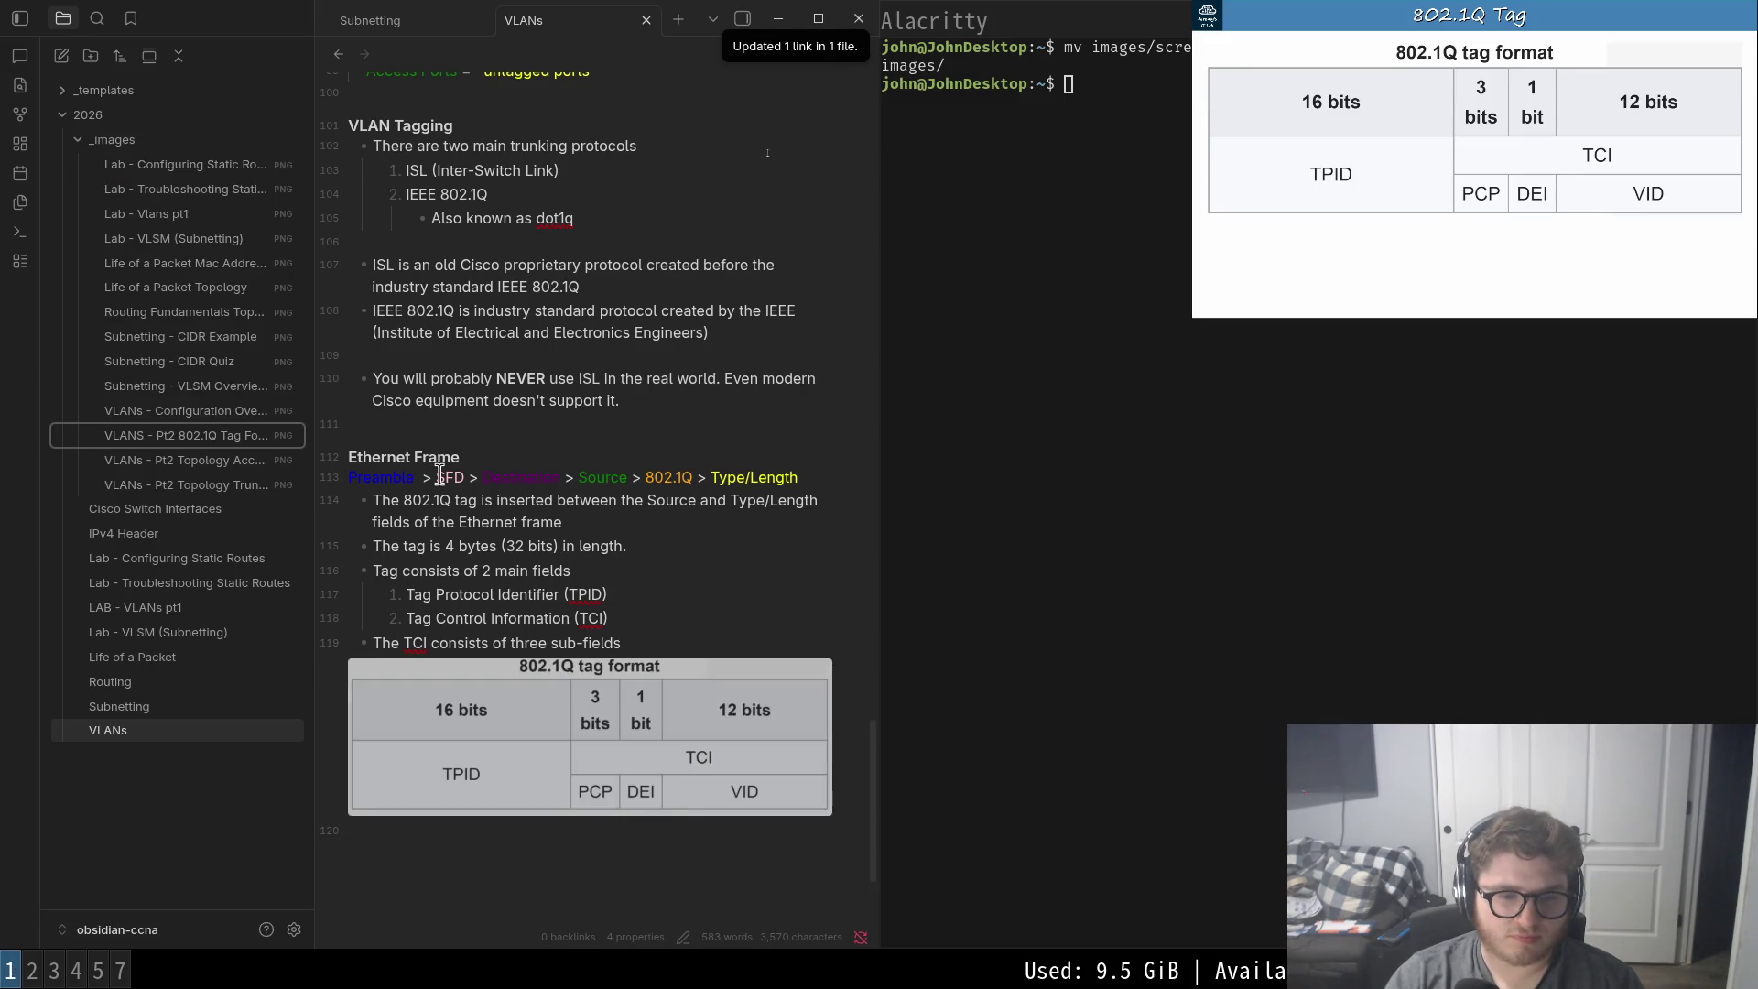
pyautogui.scroll(-3, 544, 610)
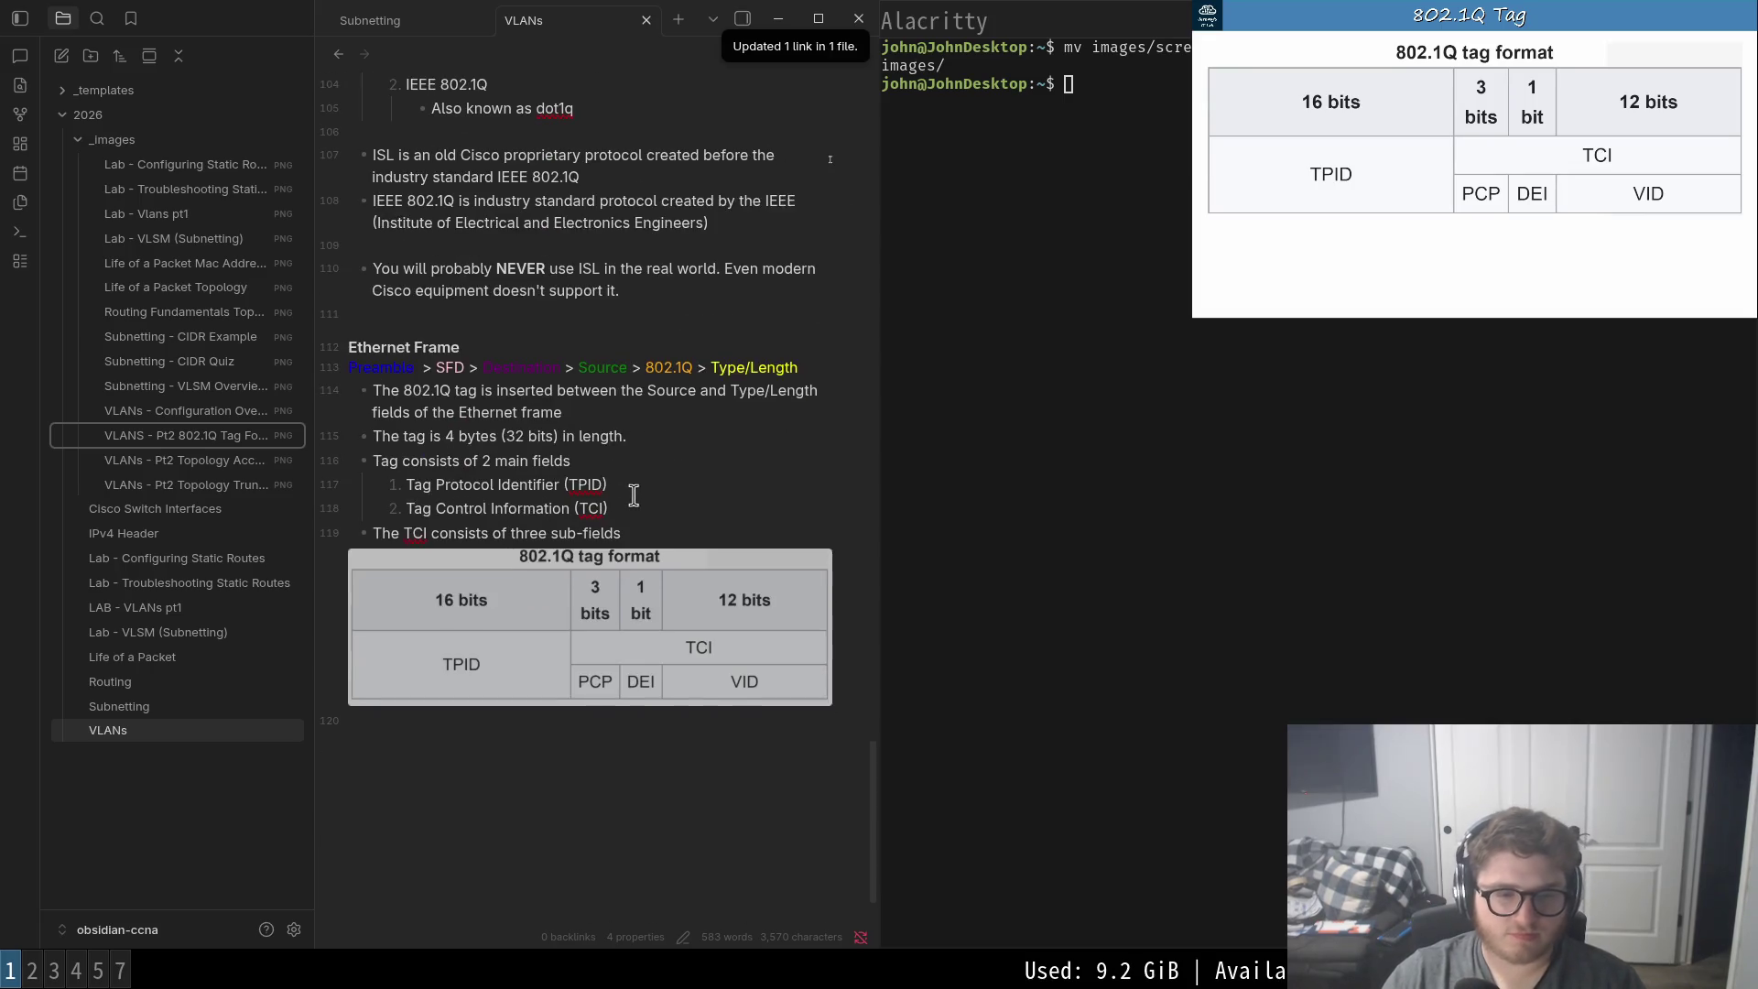
pyautogui.click(545, 610)
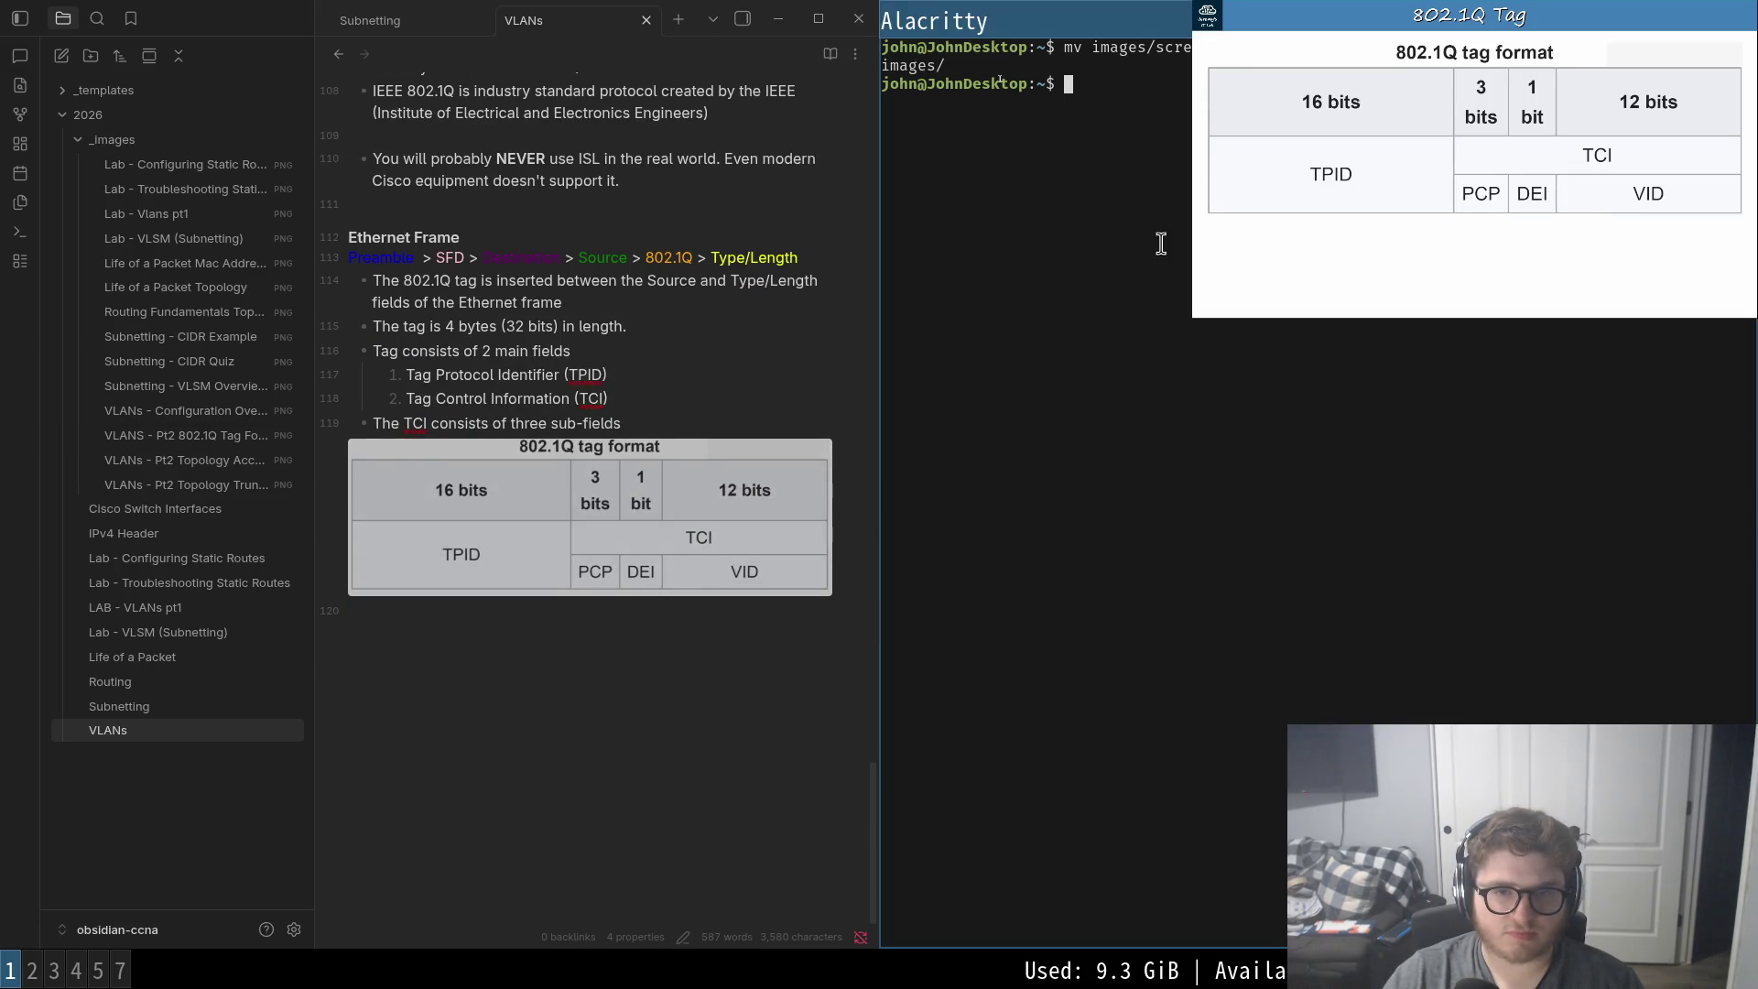
# Close the terminal and move off the embed line so the tag format image renders inline
pyautogui.press('super+shift+q')
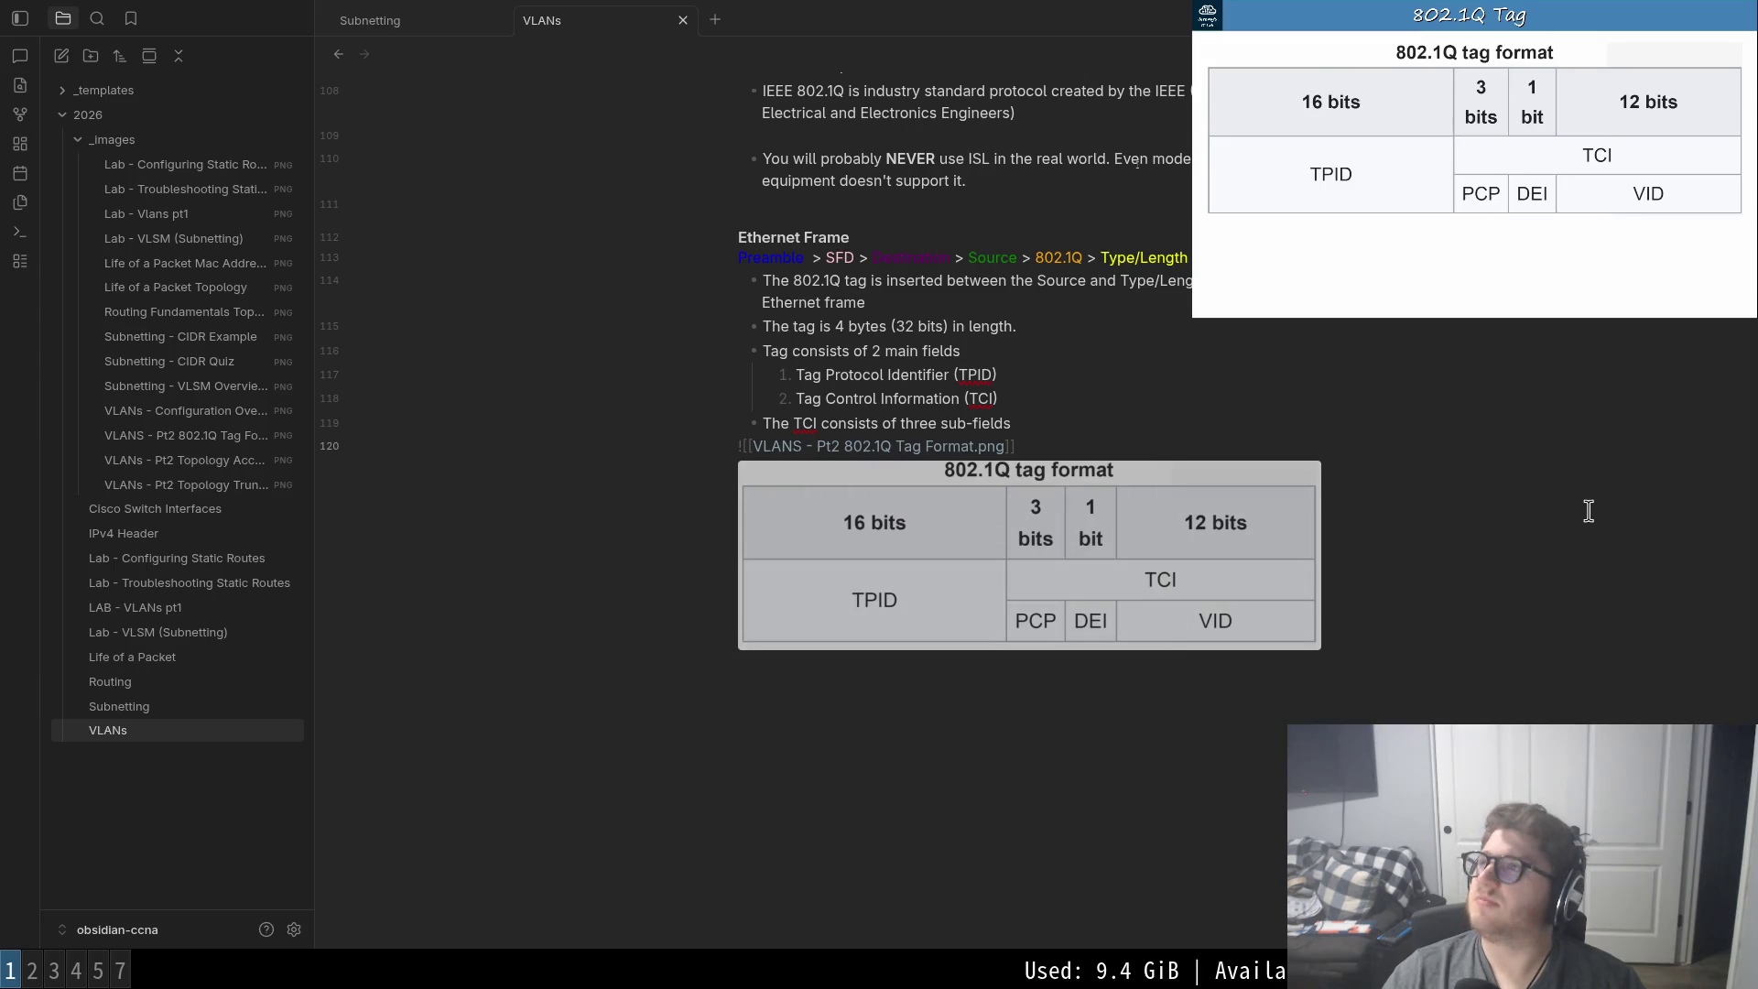
pyautogui.scroll(-2, 1580, 515)
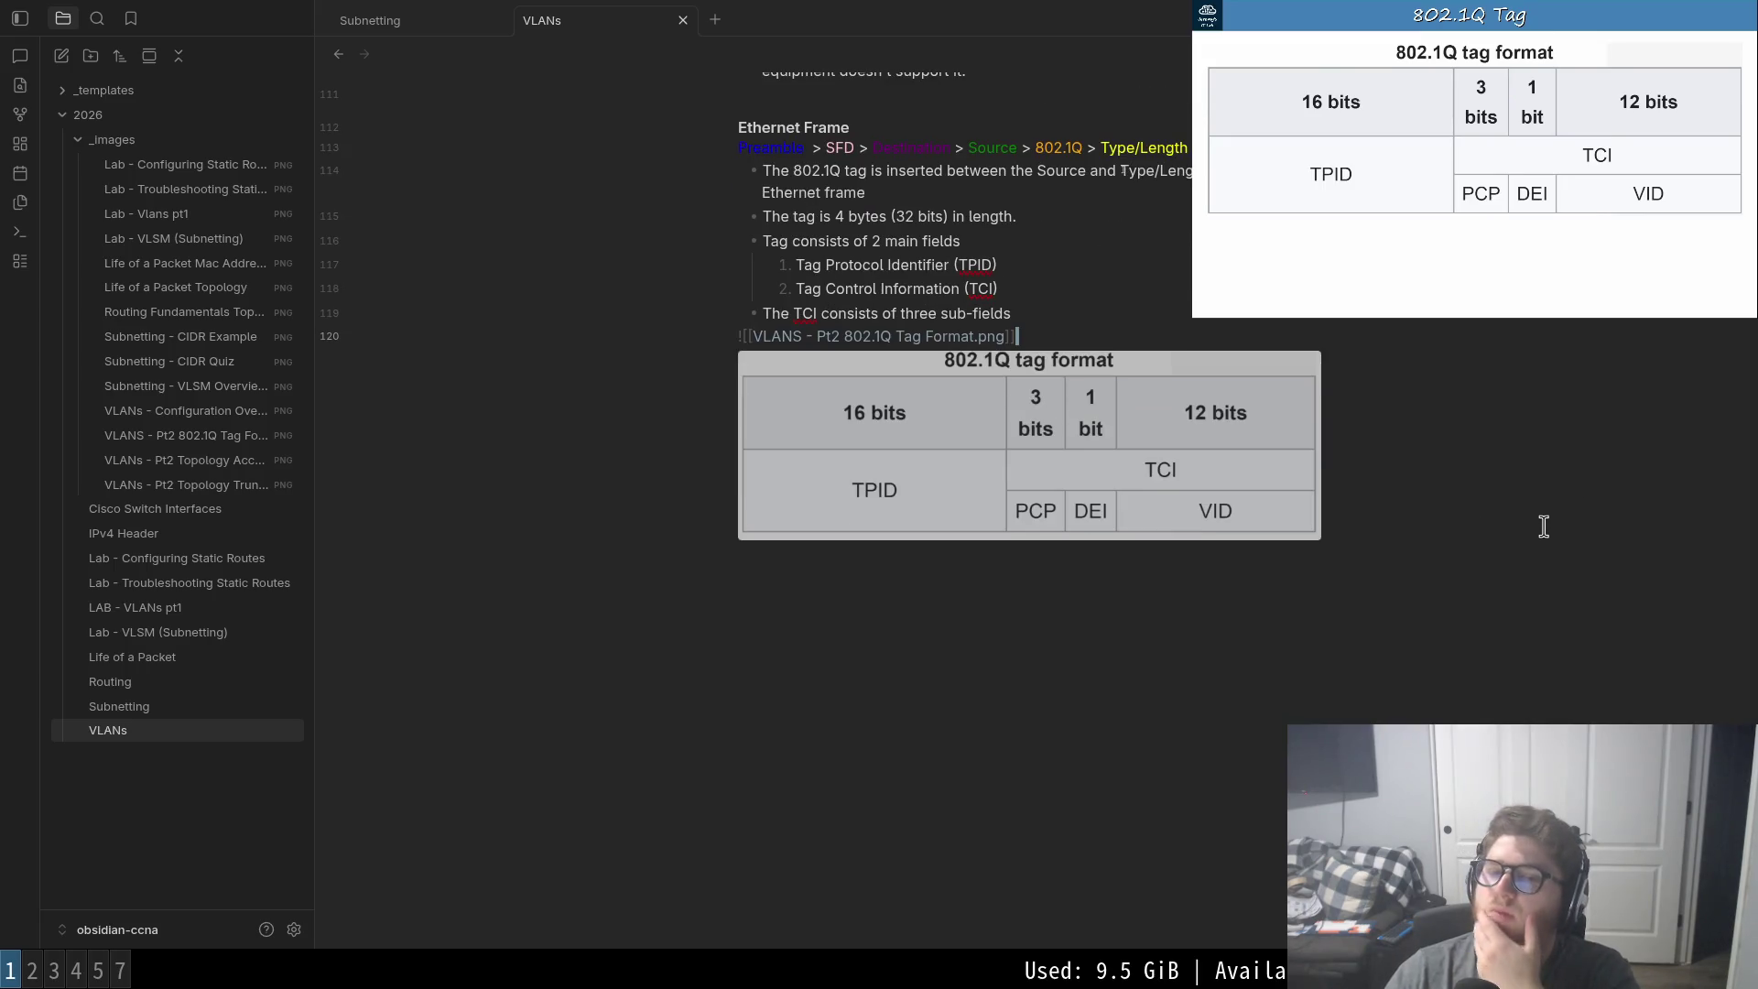
pyautogui.press('Up')
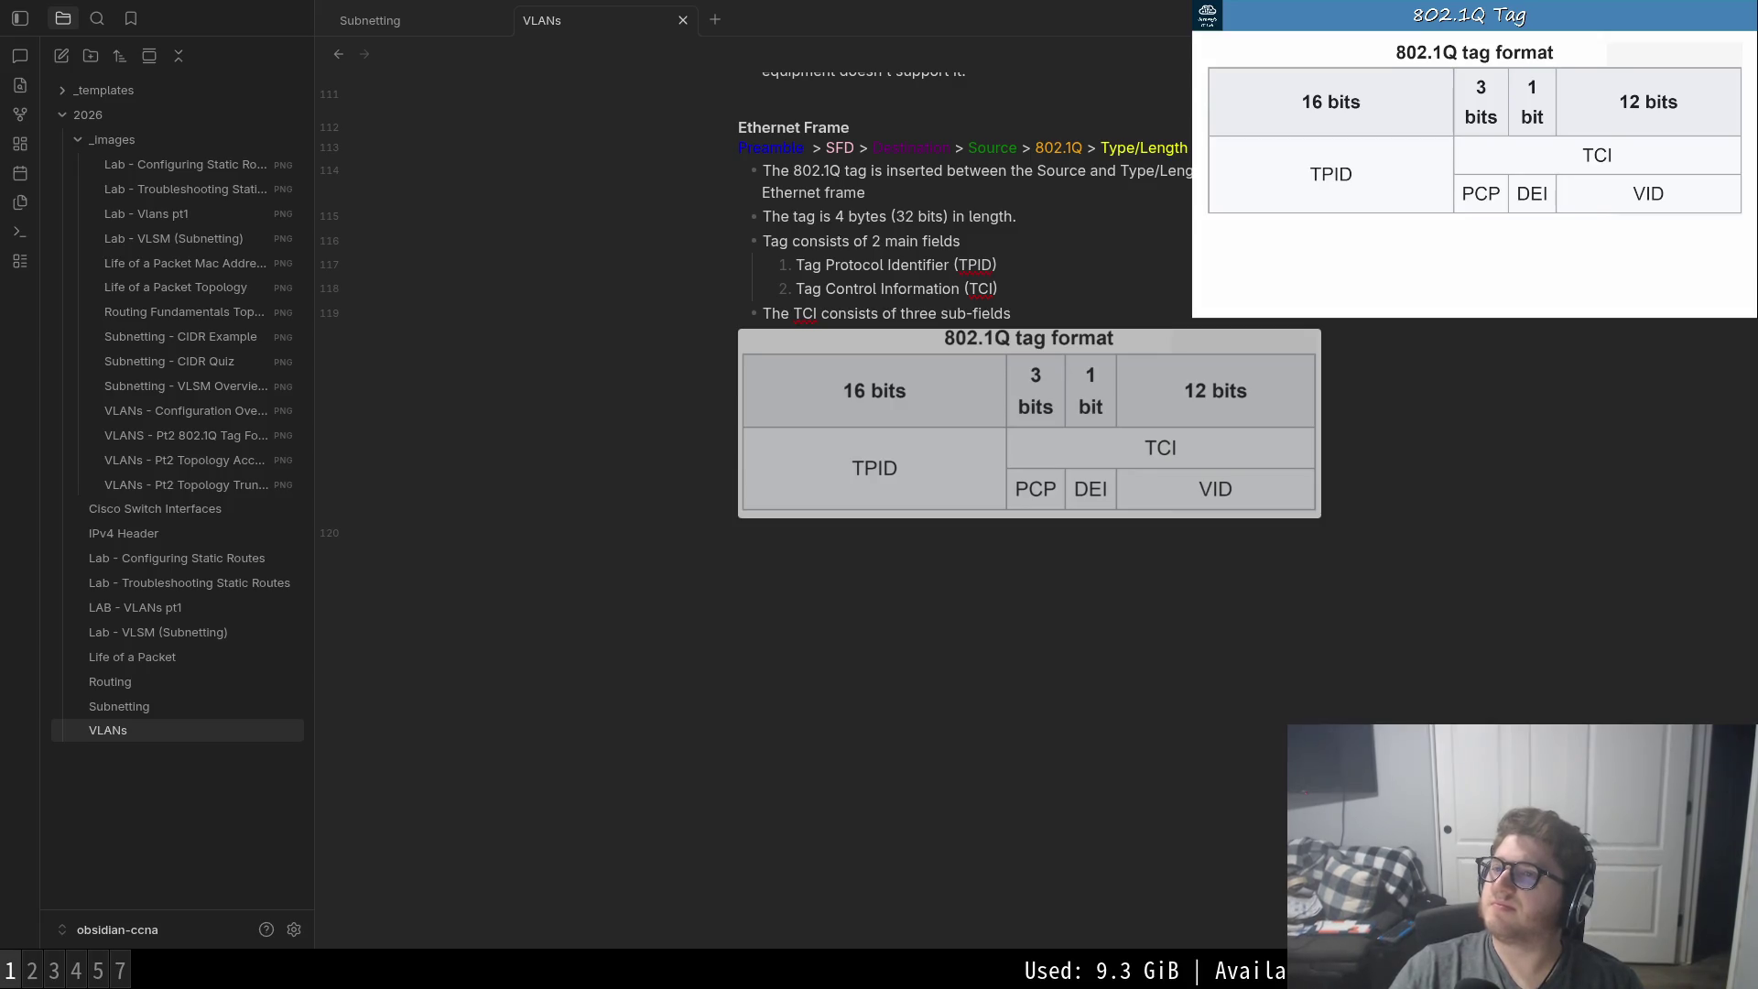
pyautogui.scroll(1, 1262, 470)
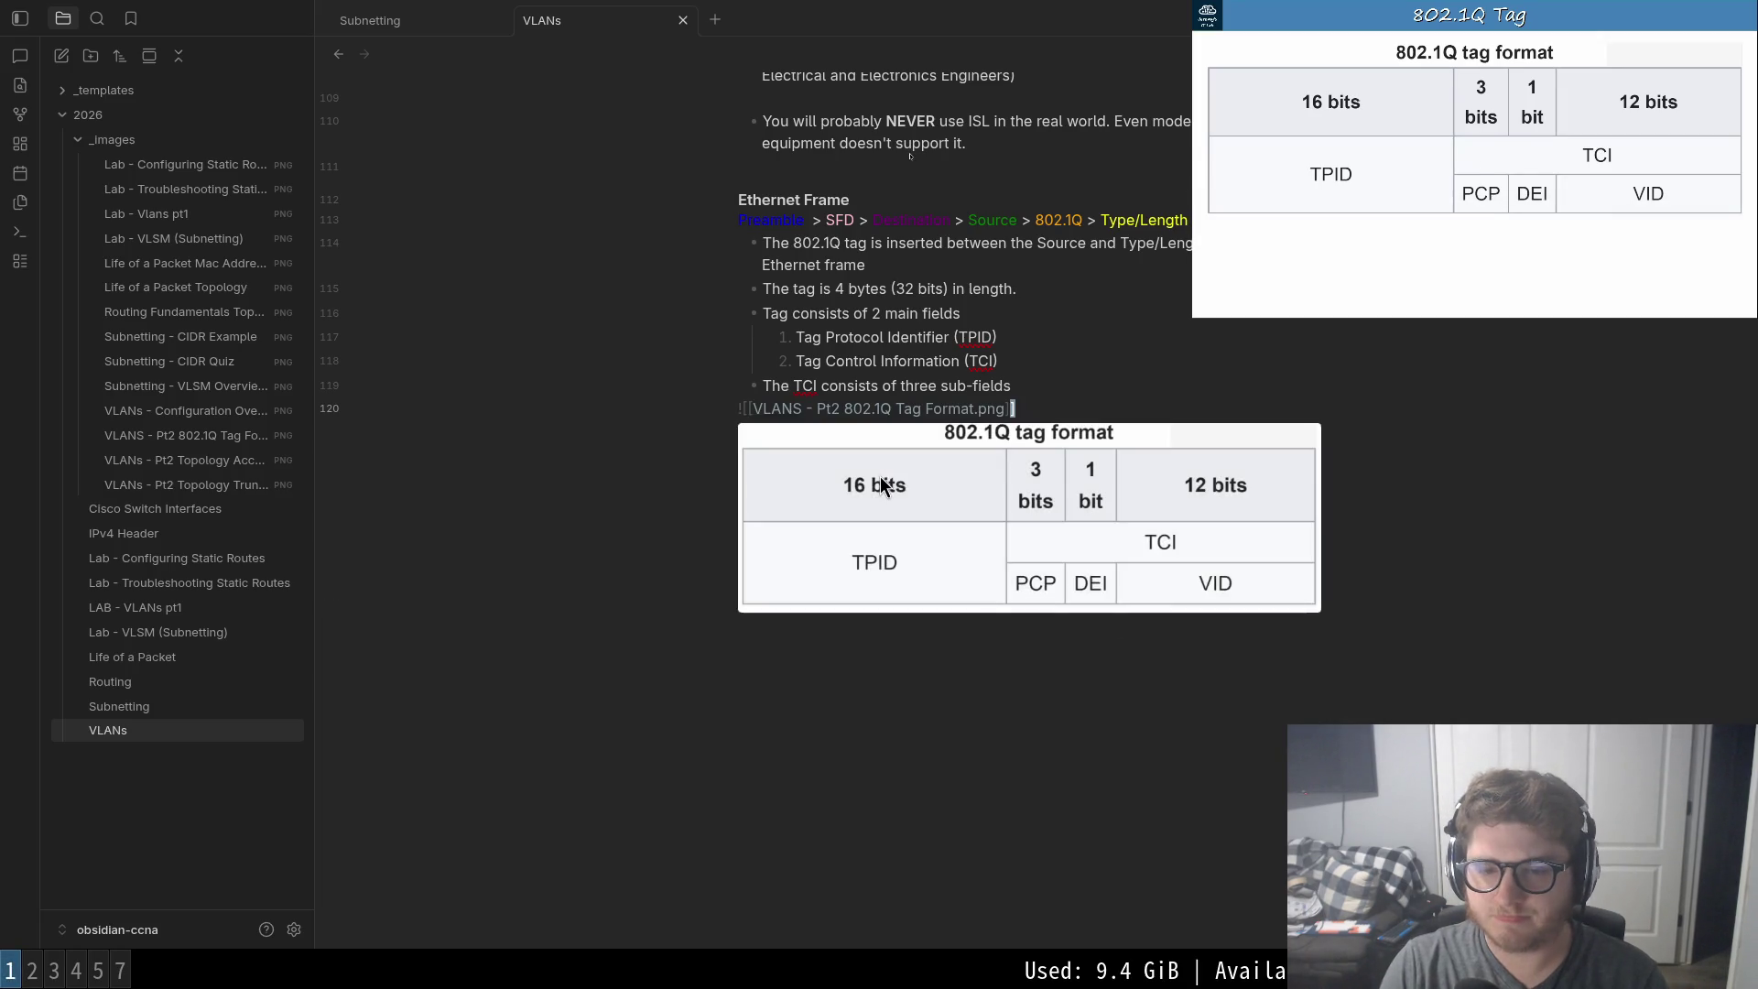
# Start a blank line below the ![[VLANS - Pt2 802.1Q Tag Format.png]] embed
pyautogui.press('Return')
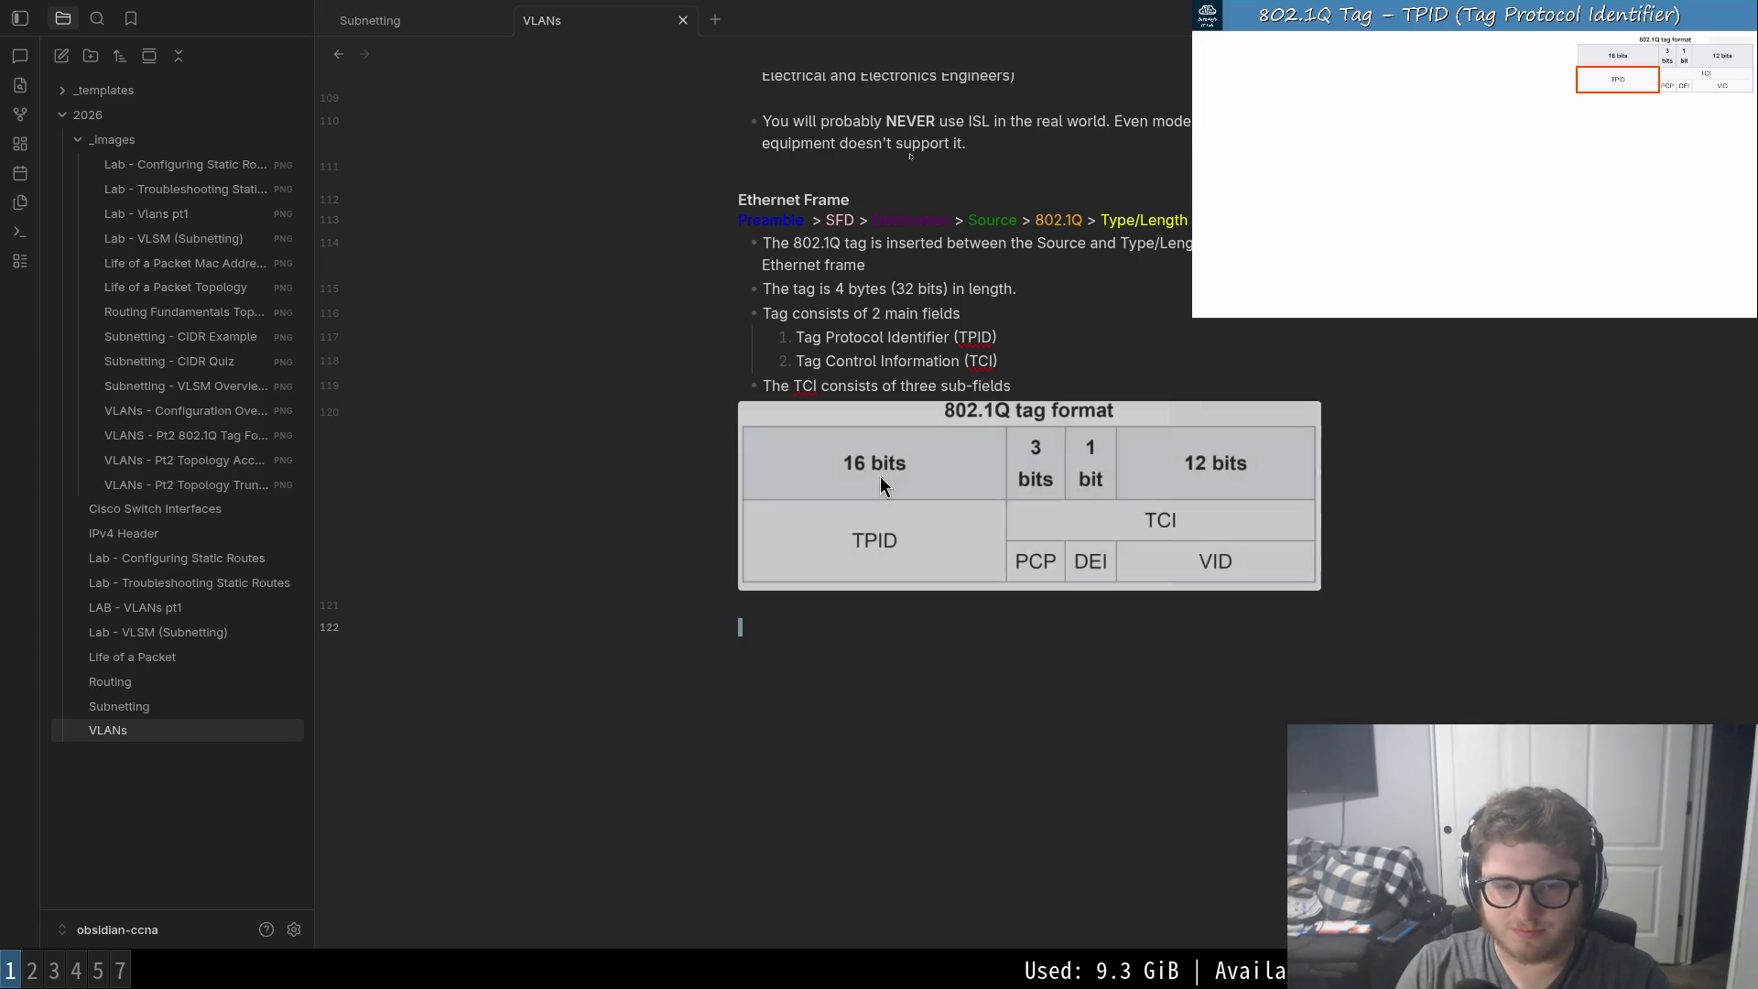
# Write a '## TPID Field' heading below the tag format image, with a new line after it
pyautogui.press('Up')
pyautogui.press('Up')
pyautogui.press('Up')
pyautogui.press('Up')
pyautogui.hotkey('ctrl', 'End')
pyautogui.press('Up')
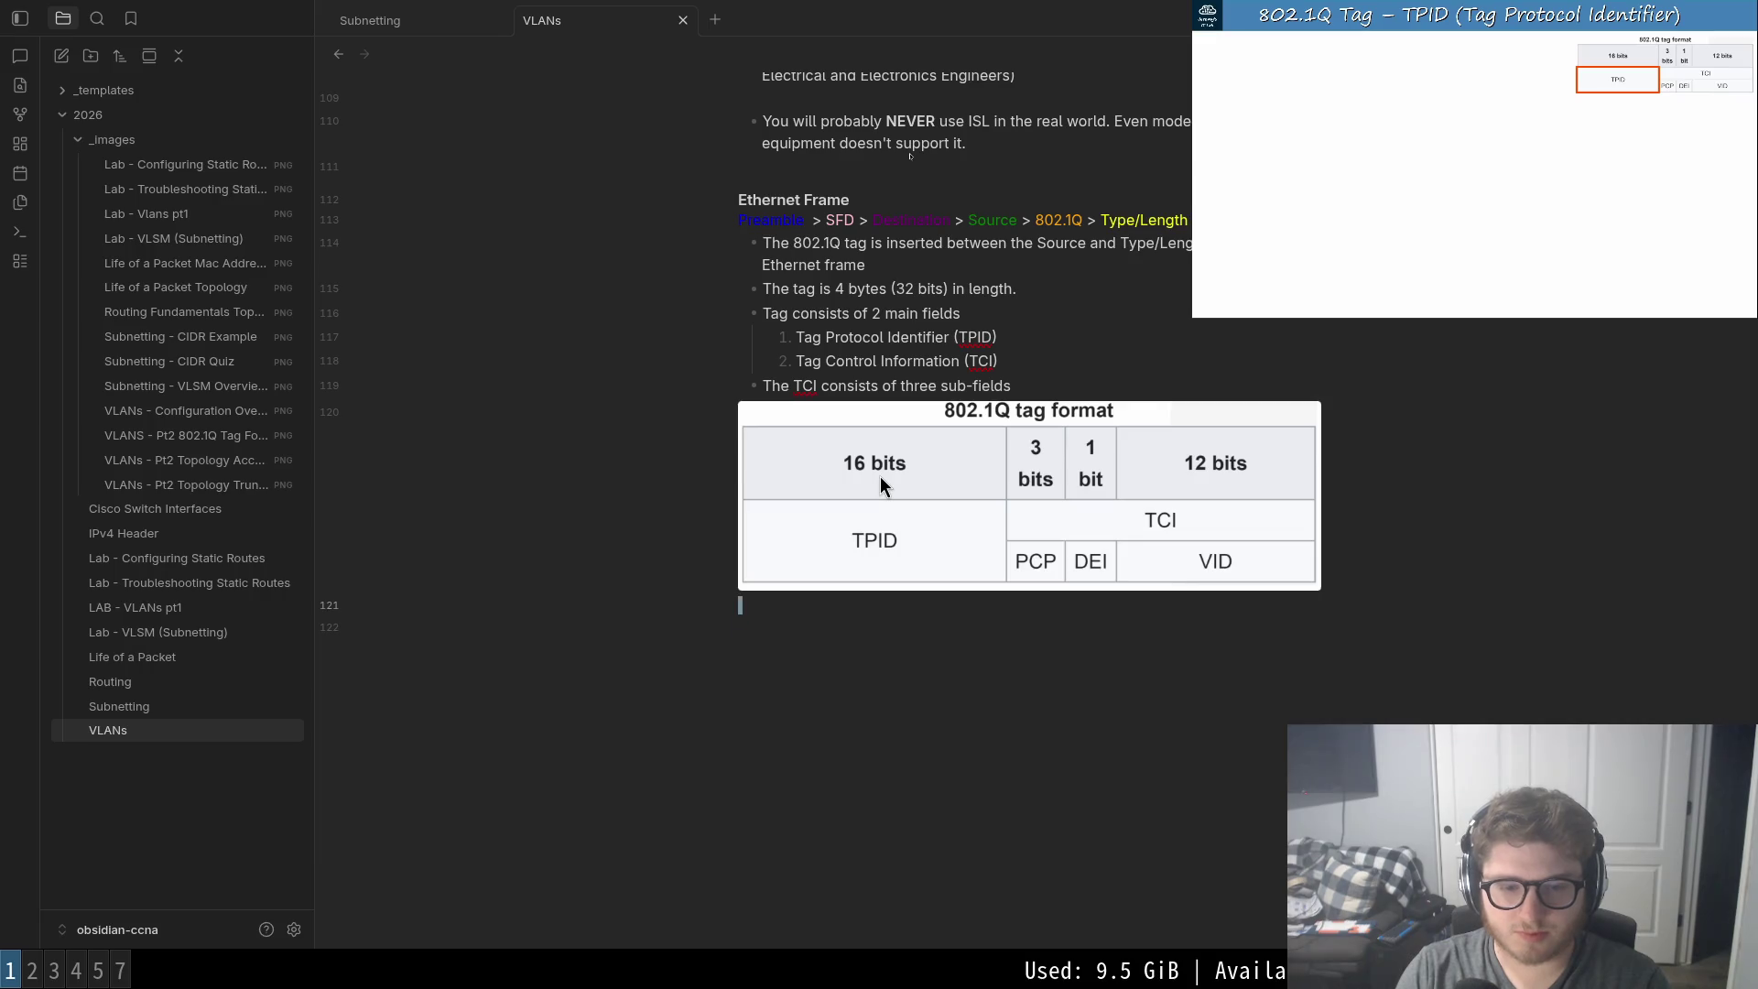
pyautogui.write('###')
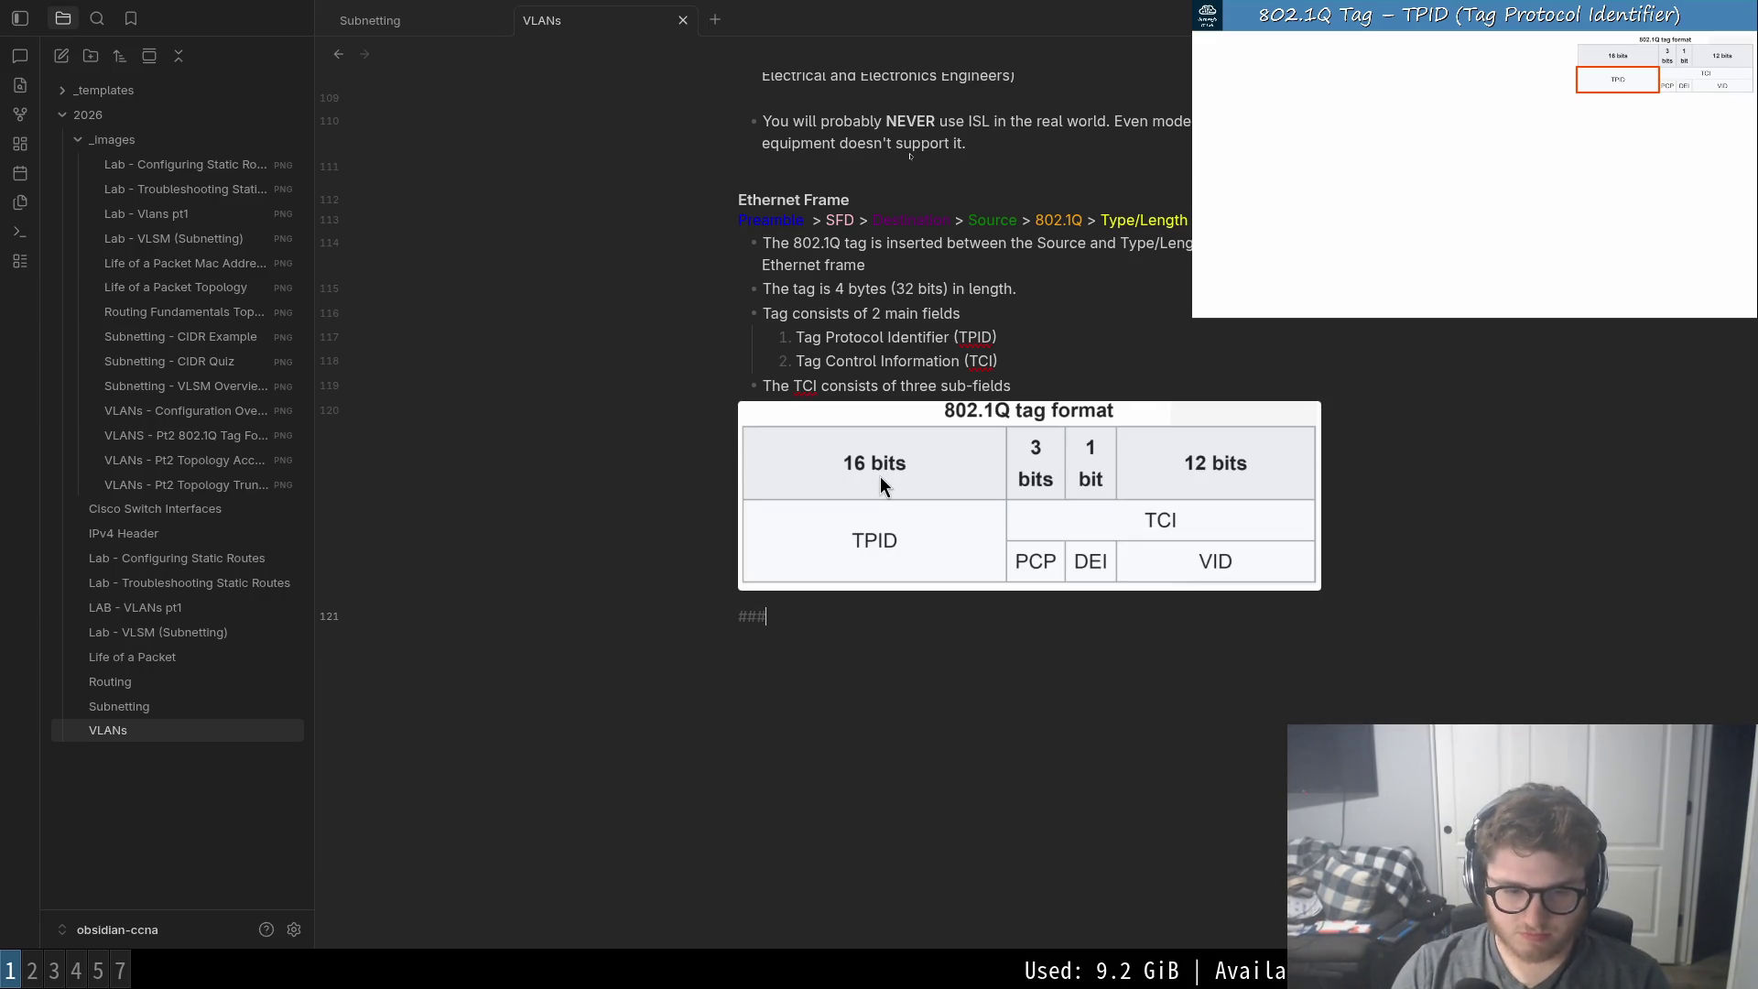
pyautogui.write('T')
pyautogui.press('BackSpace')
pyautogui.write('P')
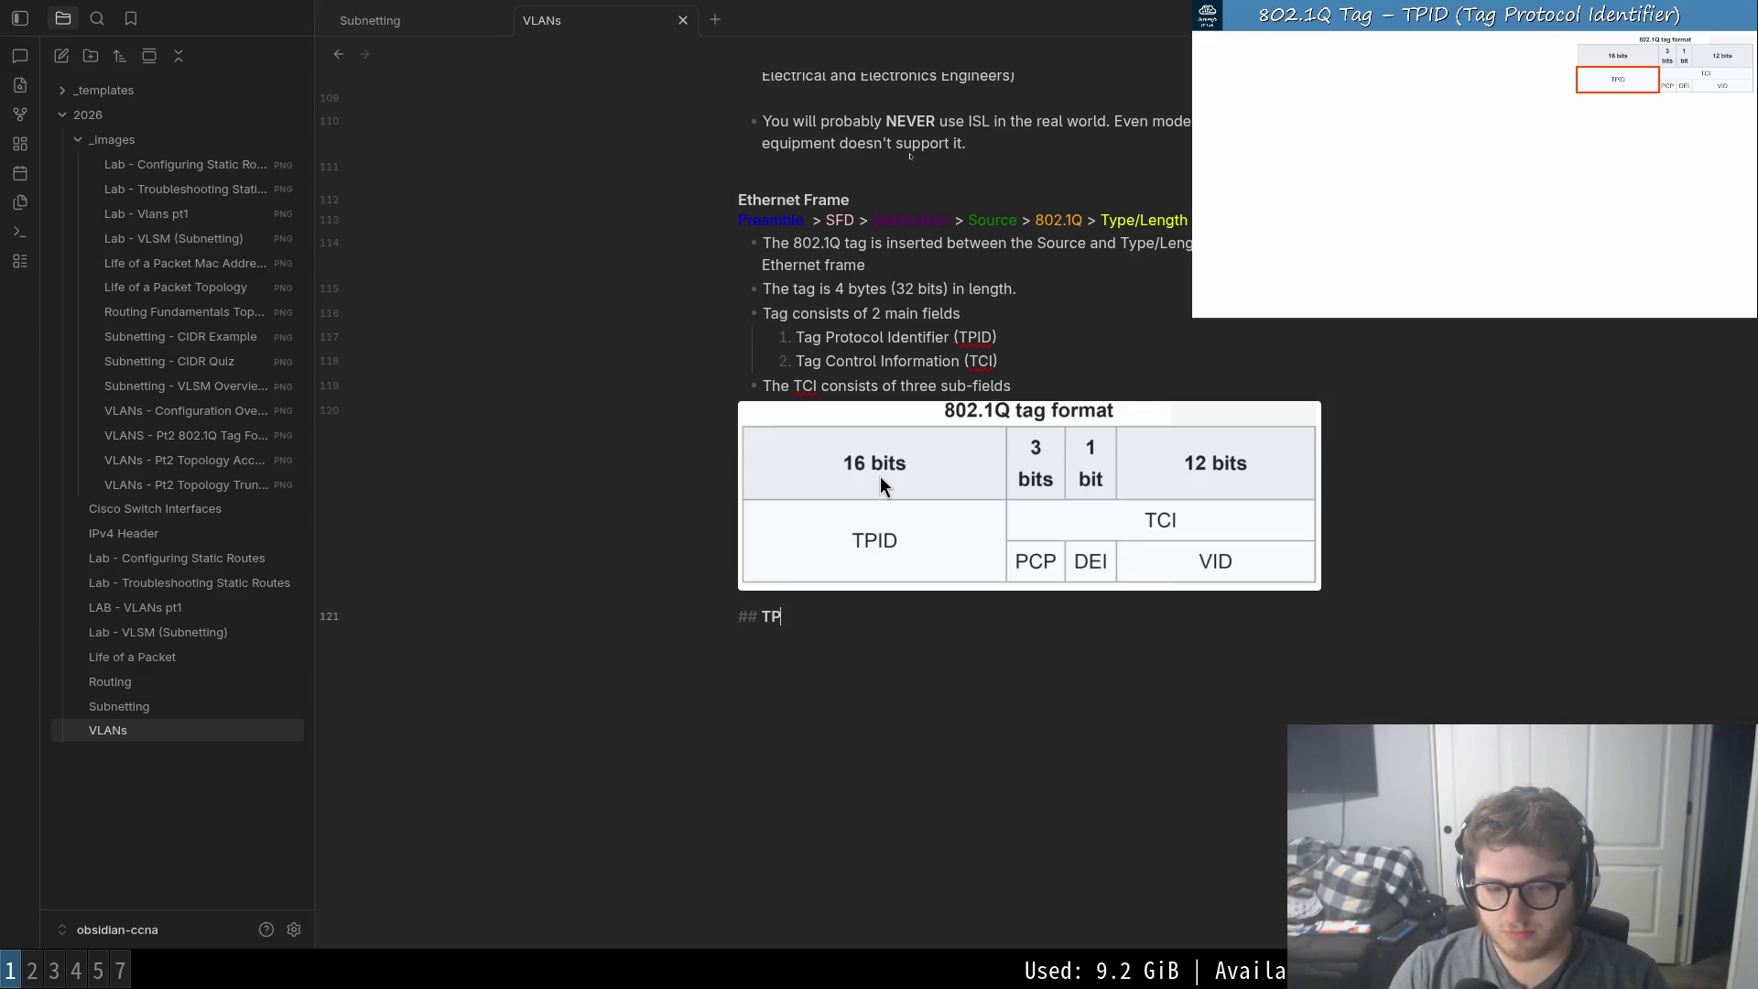
pyautogui.write('Field')
pyautogui.press('BackSpace')
pyautogui.press('BackSpace')
pyautogui.press('BackSpace')
pyautogui.write('ield')
pyautogui.press('Return')
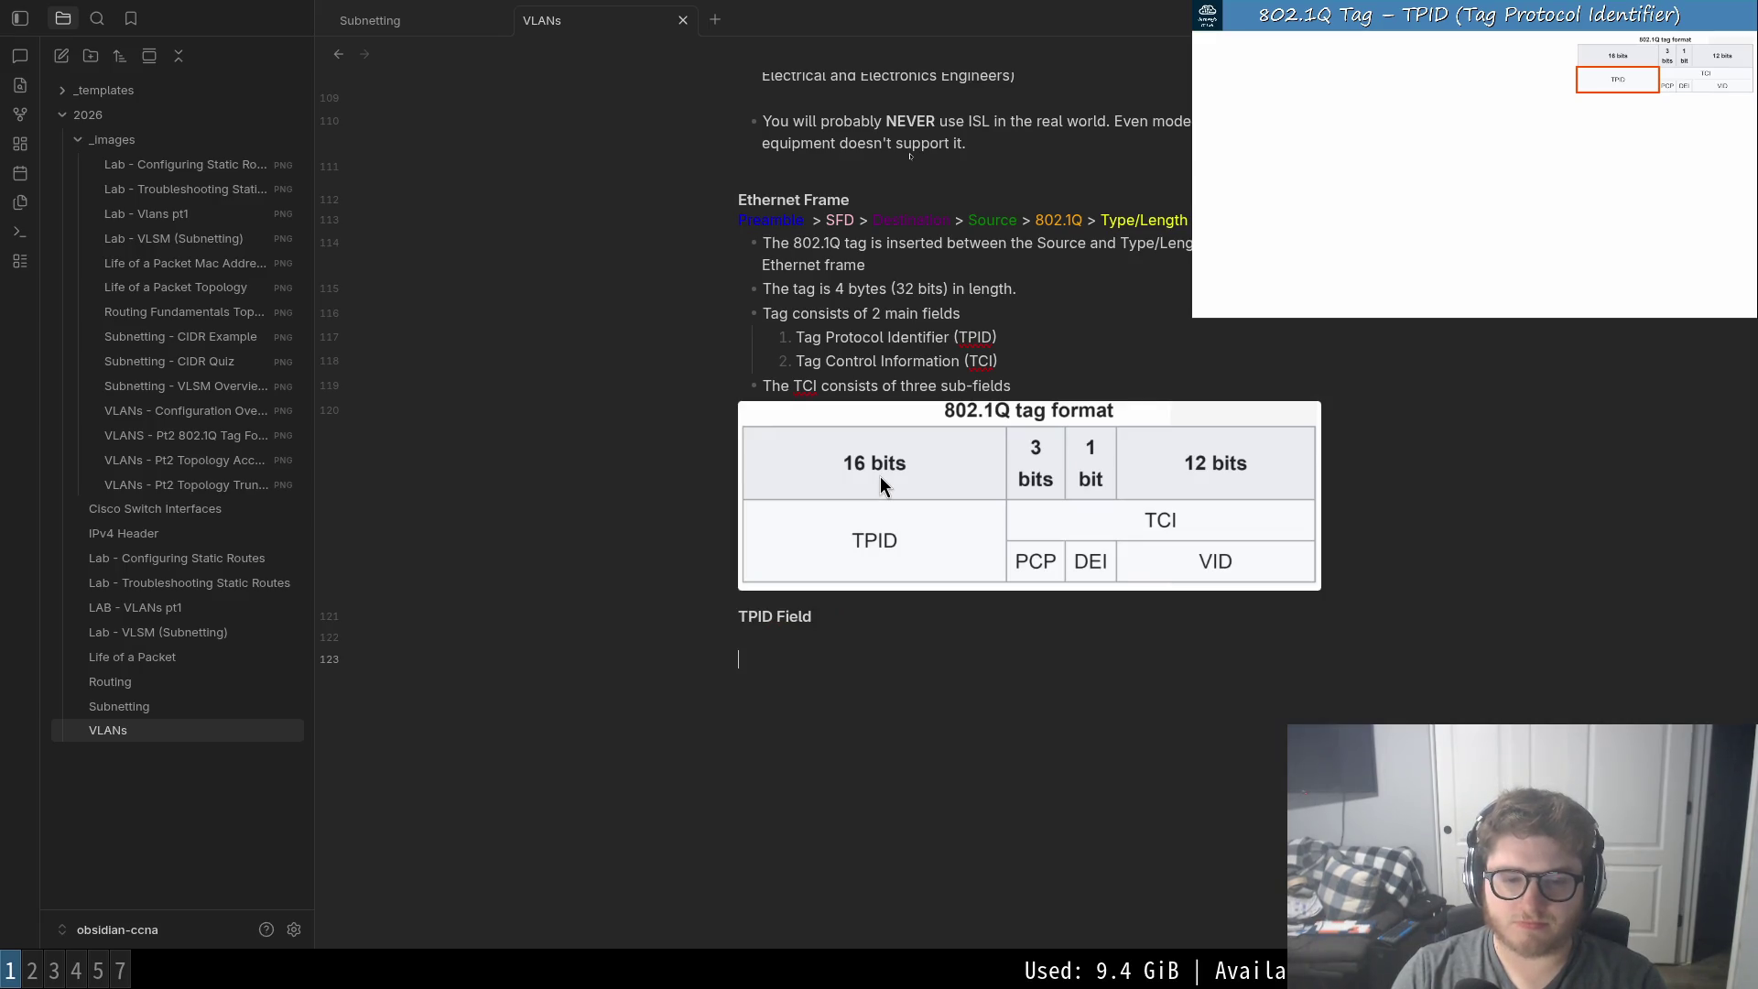
# Write 'Length: 16 bits (2 bytes)' under the TPID heading and tidy stray characters on the line
pyautogui.click(1477, 163)
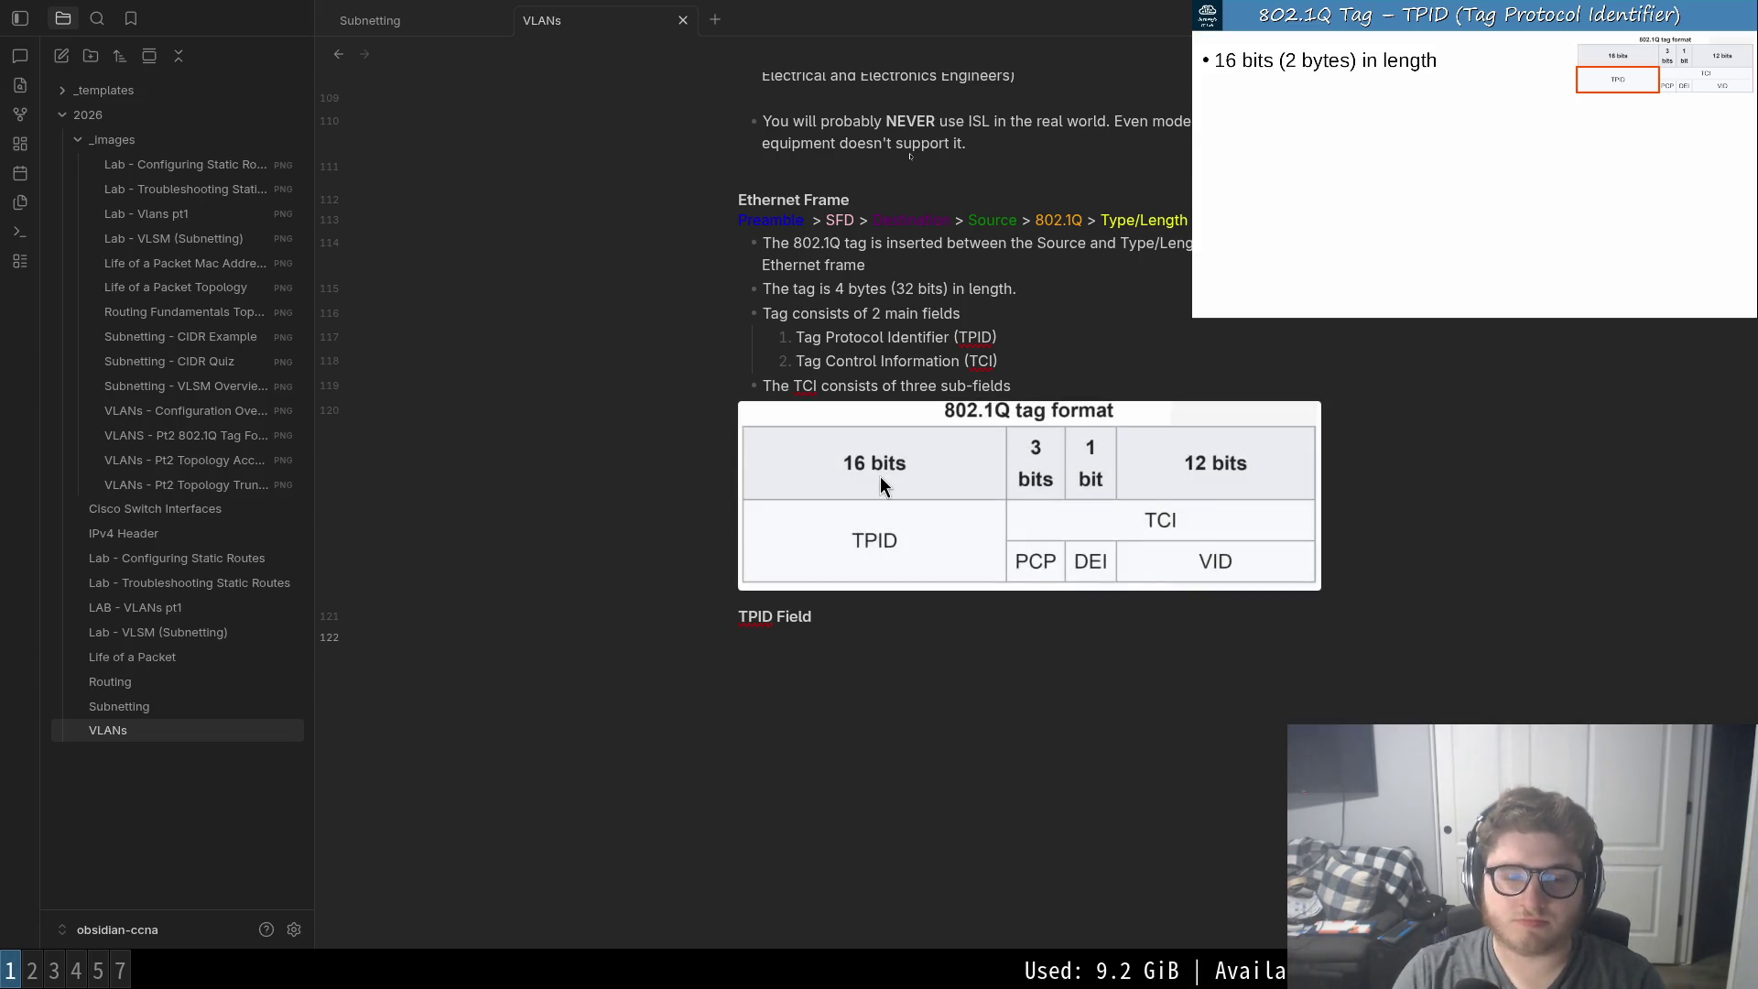
pyautogui.write('- L')
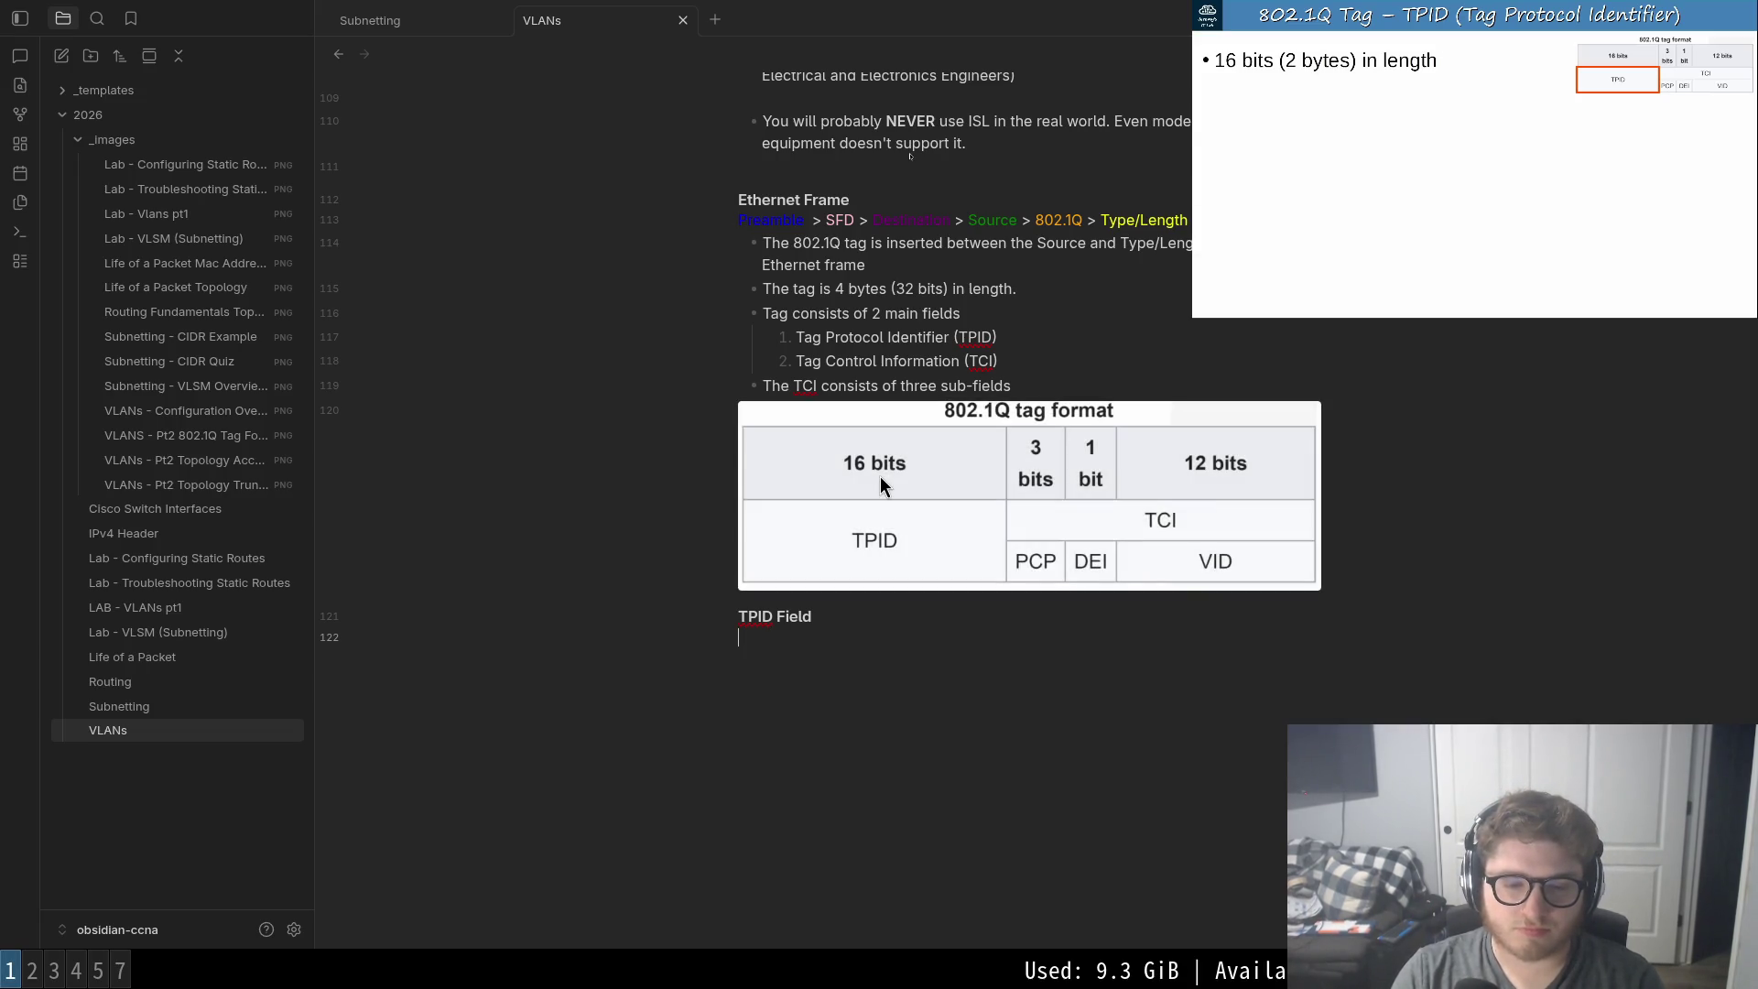
pyautogui.write('ength')
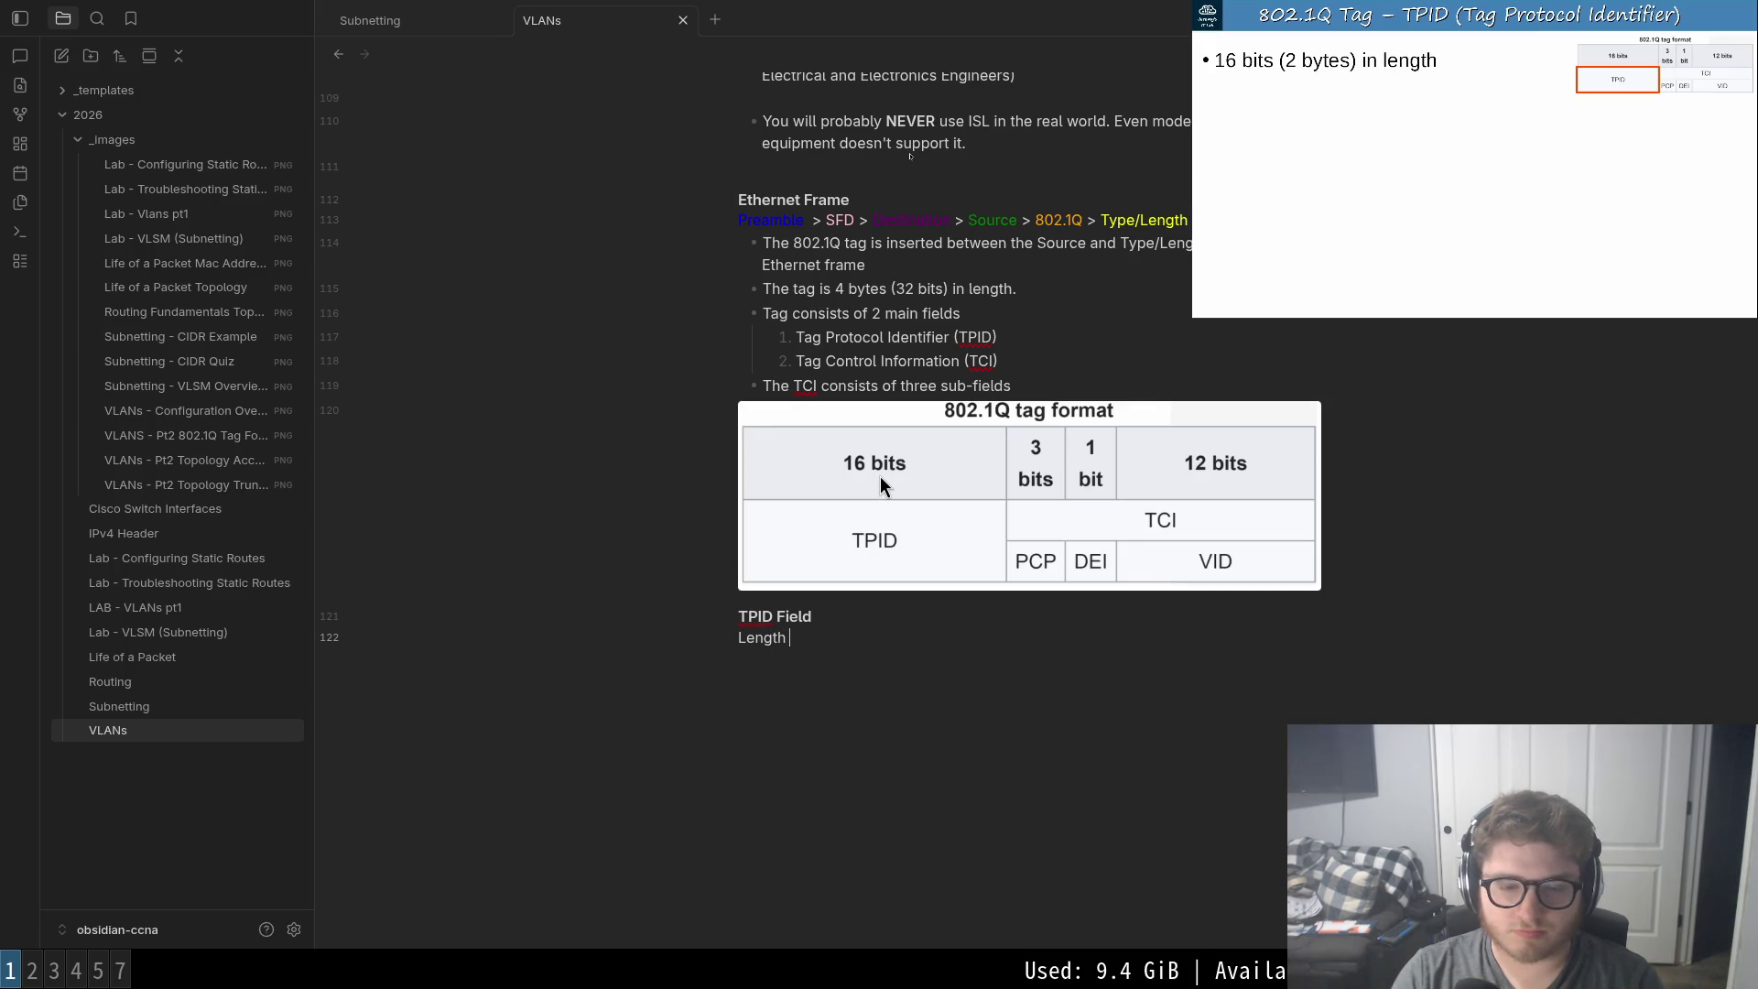
pyautogui.write('1')
pyautogui.write(' bit')
pyautogui.write('2 by')
pyautogui.write('es')
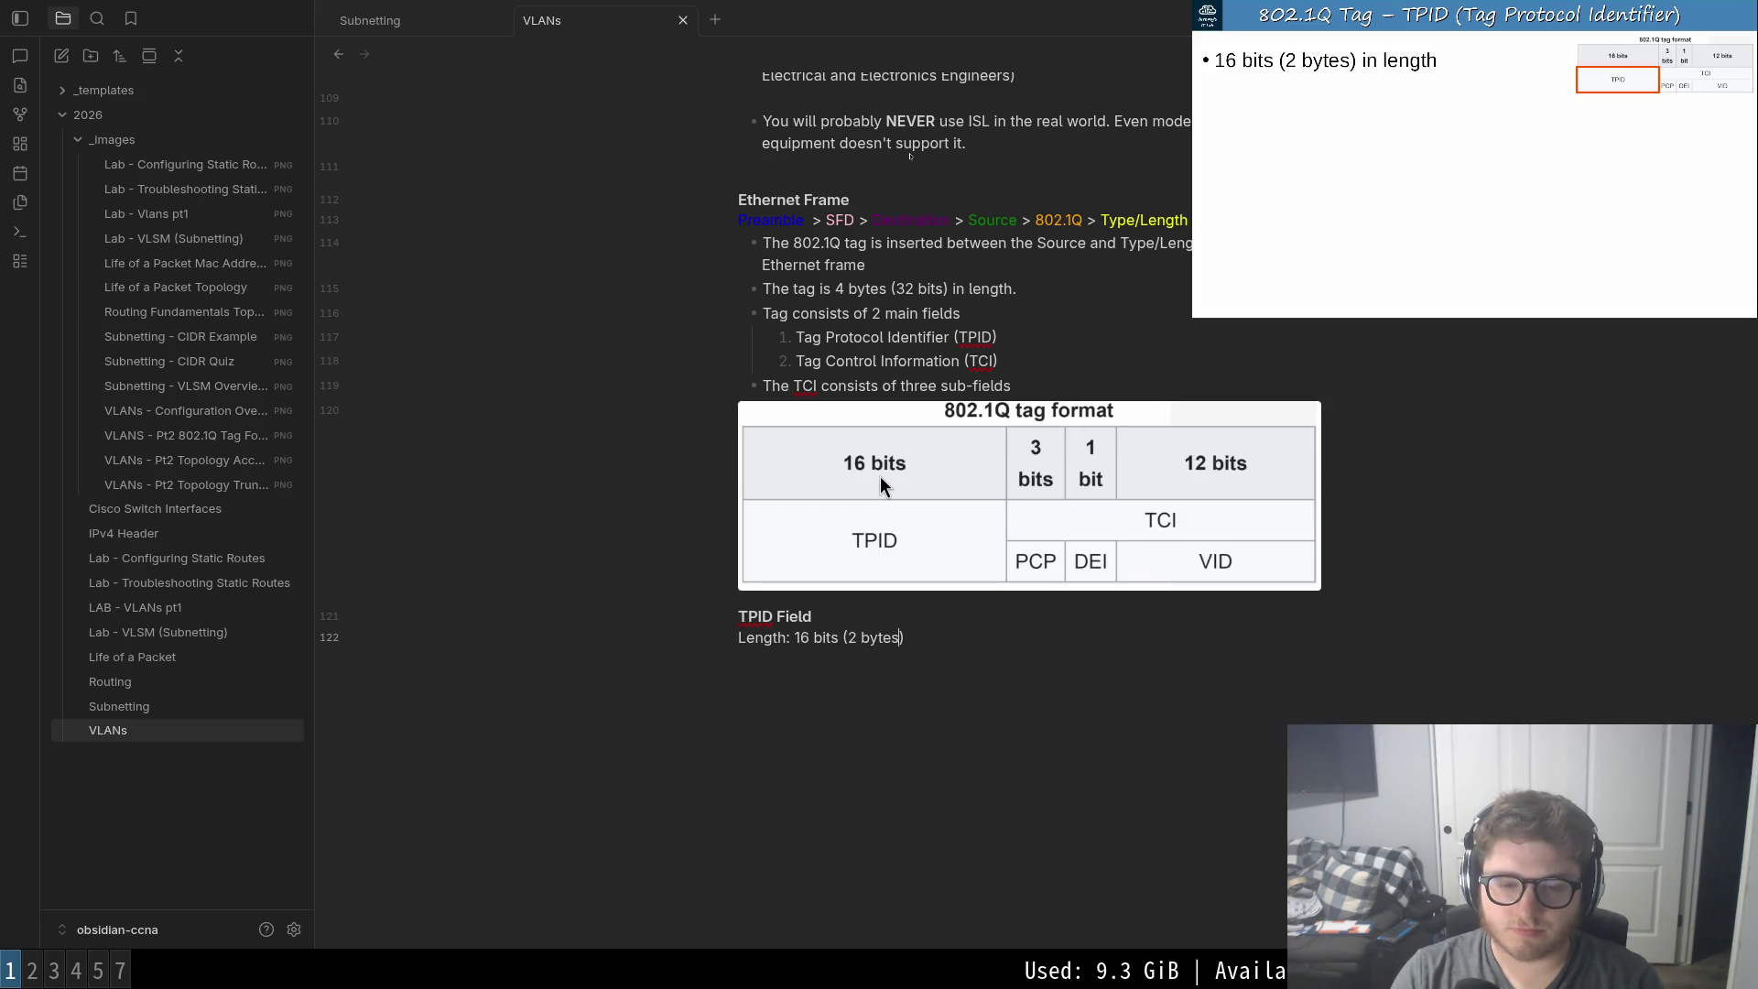
pyautogui.write(')')
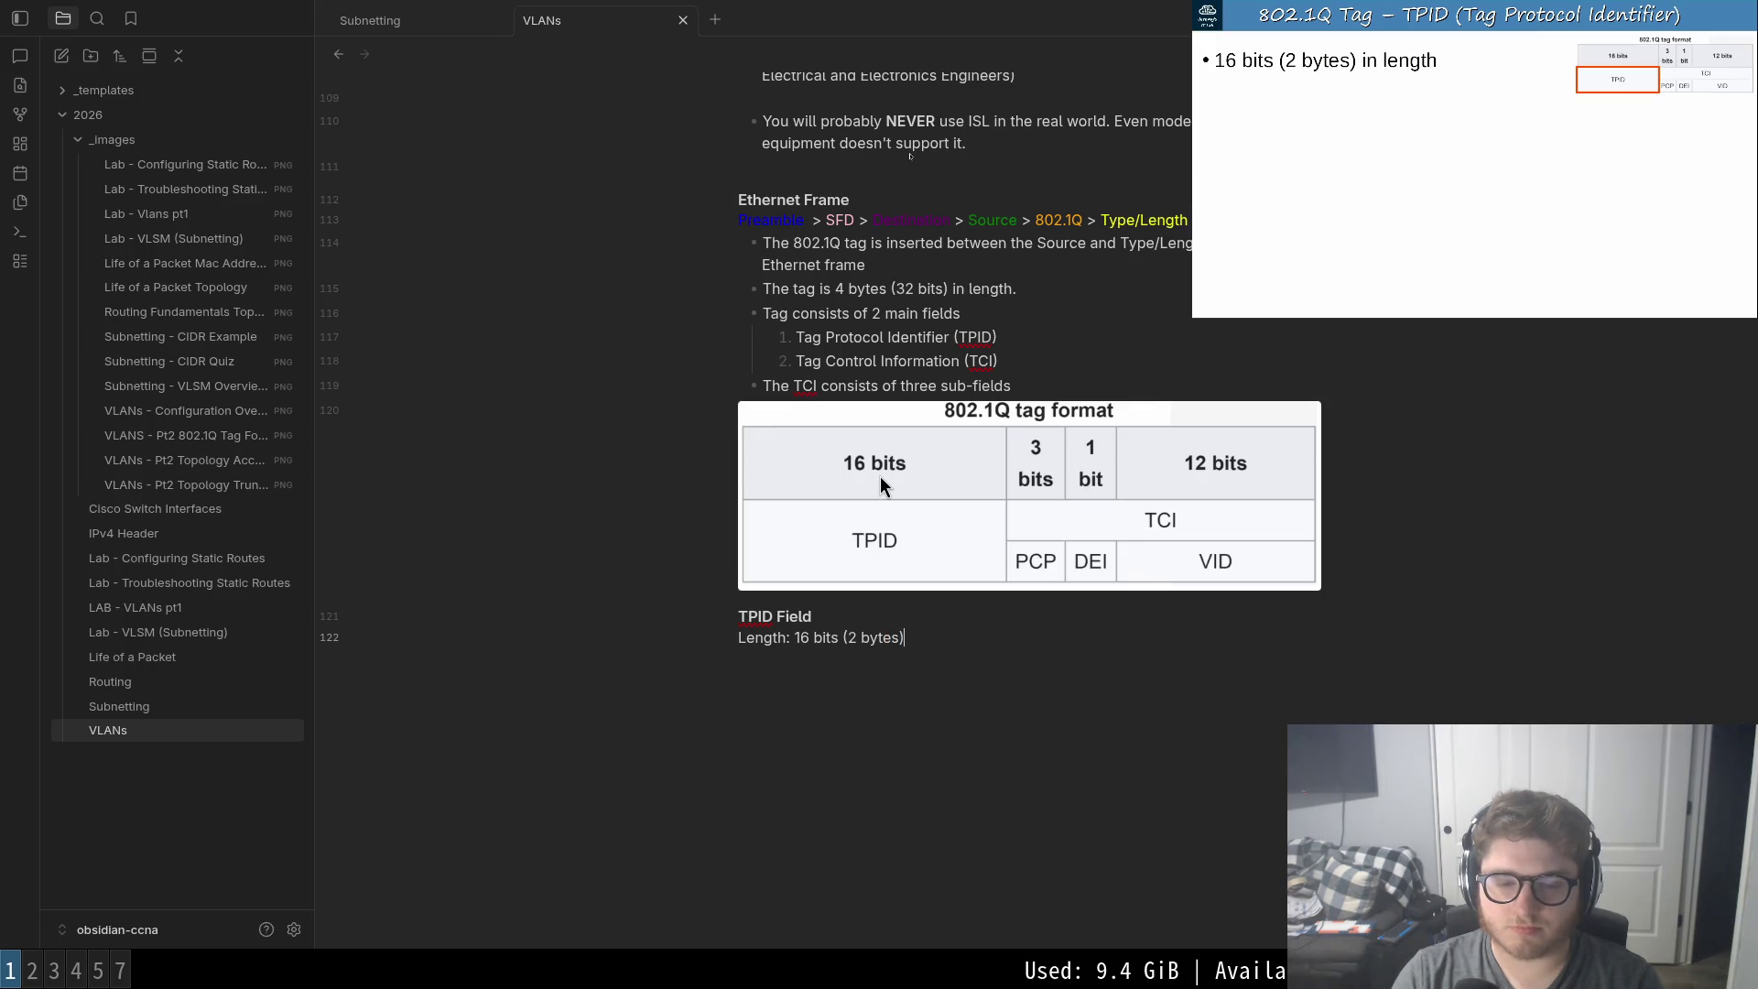
pyautogui.write('o')
pyautogui.press('Up')
pyautogui.press('Home')
pyautogui.press('Down')
pyautogui.press('End')
pyautogui.press('Left')
pyautogui.press('Left')
pyautogui.press('Left')
pyautogui.press('BackSpace')
pyautogui.press('Delete')
pyautogui.press('Delete')
pyautogui.press('Delete')
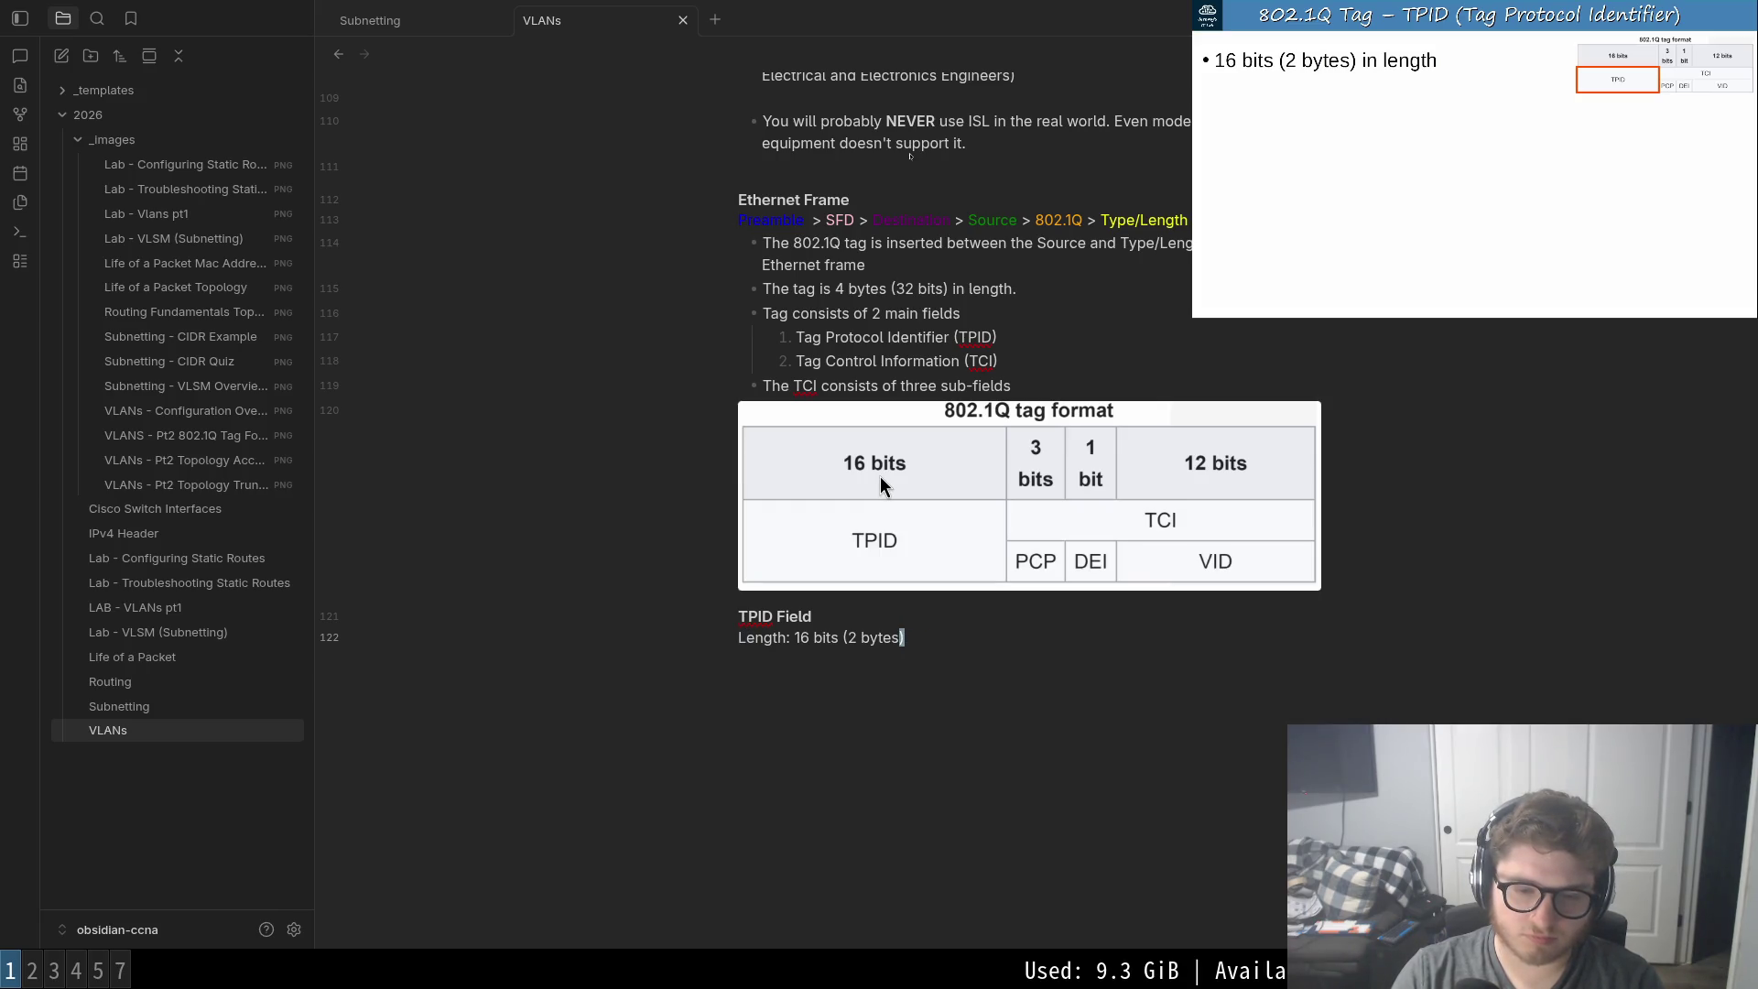
# Bold the 'Length:' label and start a new line below it
pyautogui.press('Home')
pyautogui.write('**')
pyautogui.hotkey('ctrl', 'Right')
pyautogui.press('Right')
pyautogui.write('**')
pyautogui.press('End')
pyautogui.press('Return')
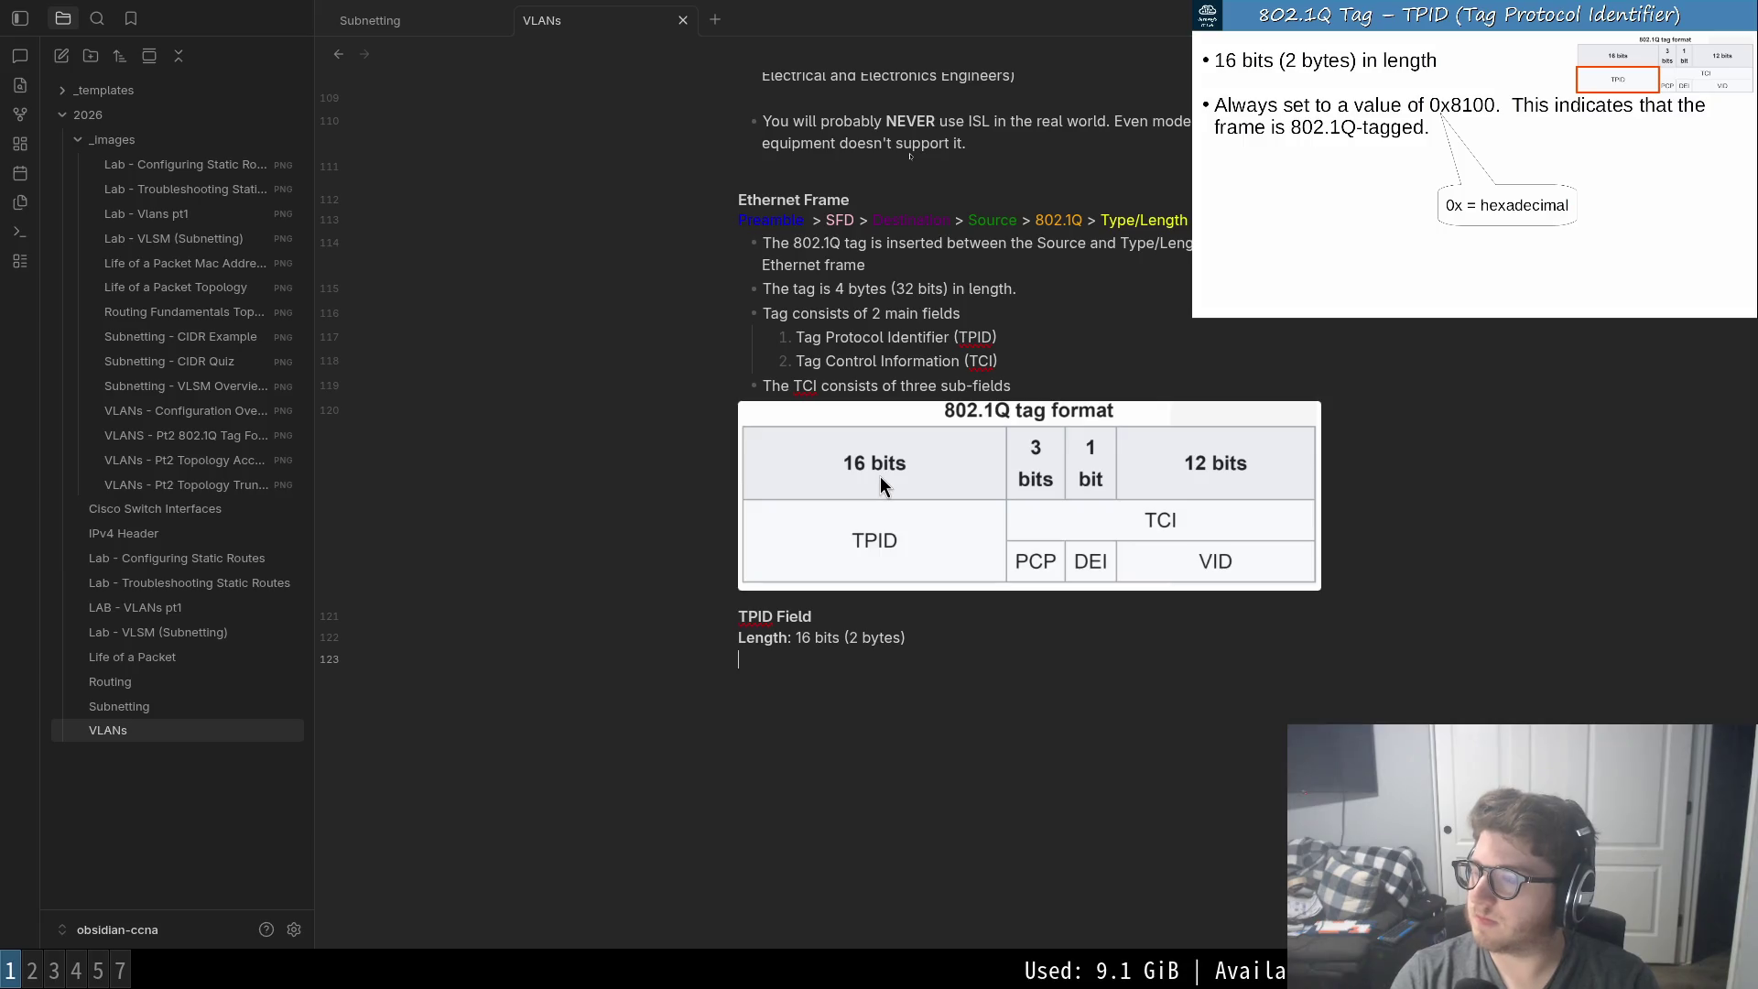
pyautogui.write('0')
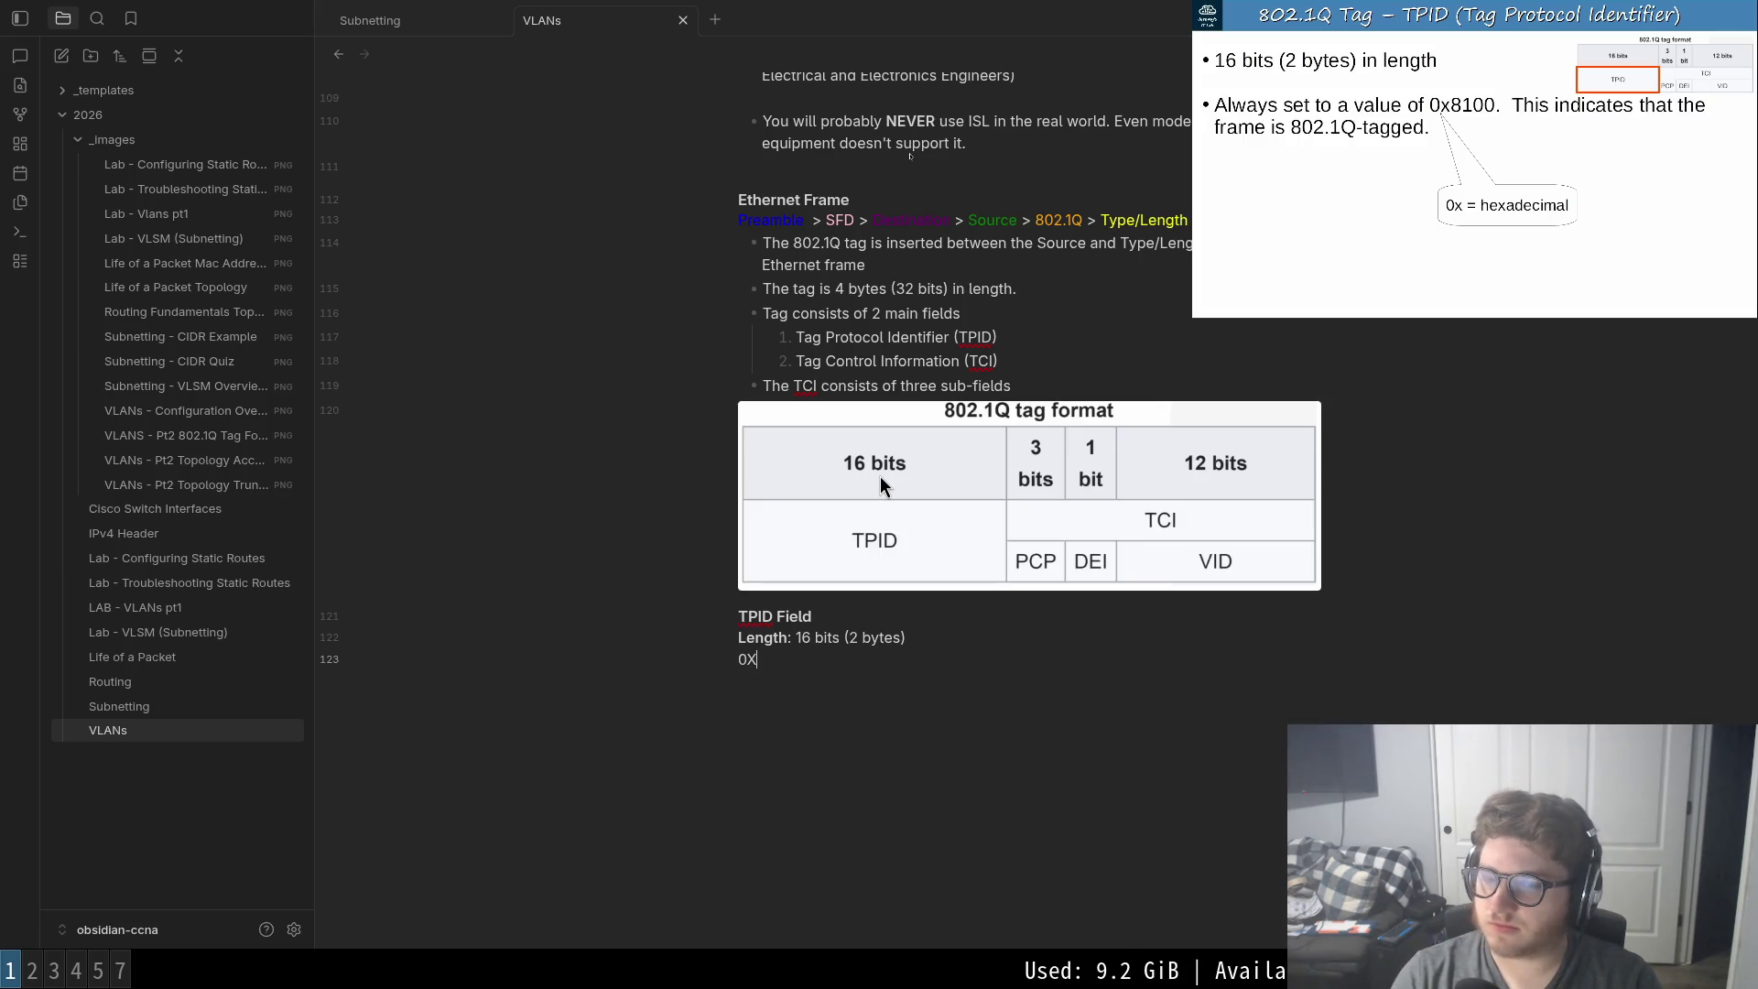
pyautogui.write('x8100')
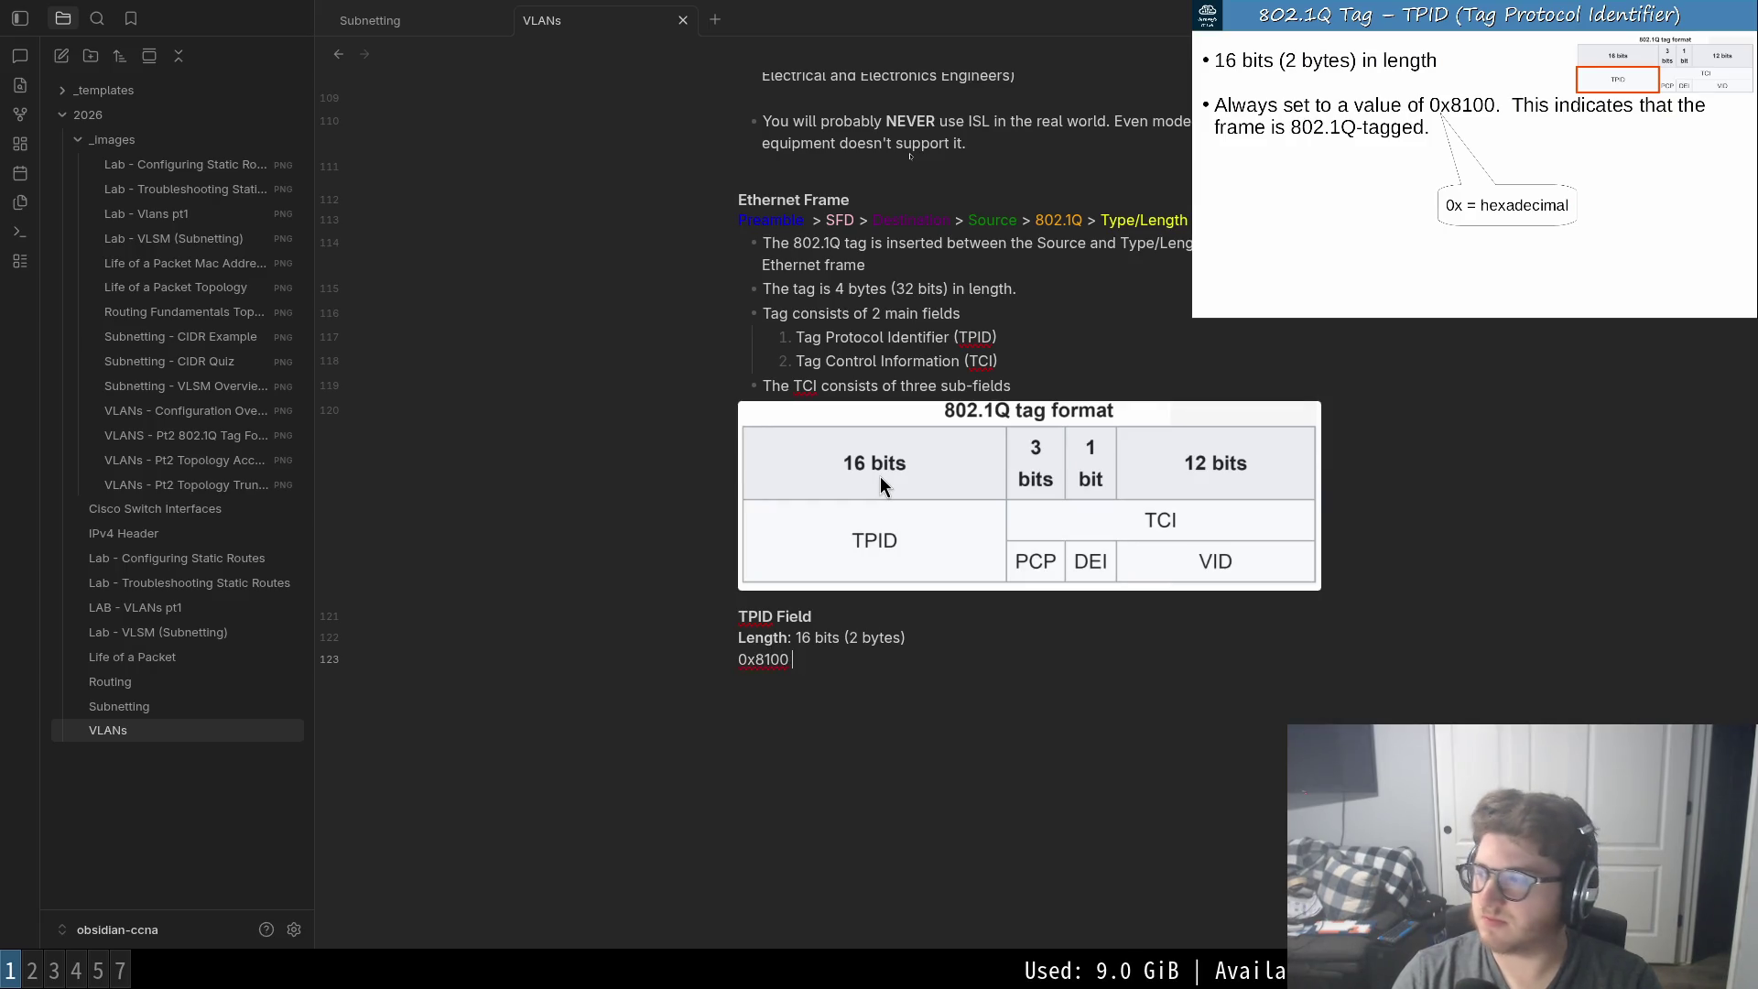
pyautogui.write(' inditaces')
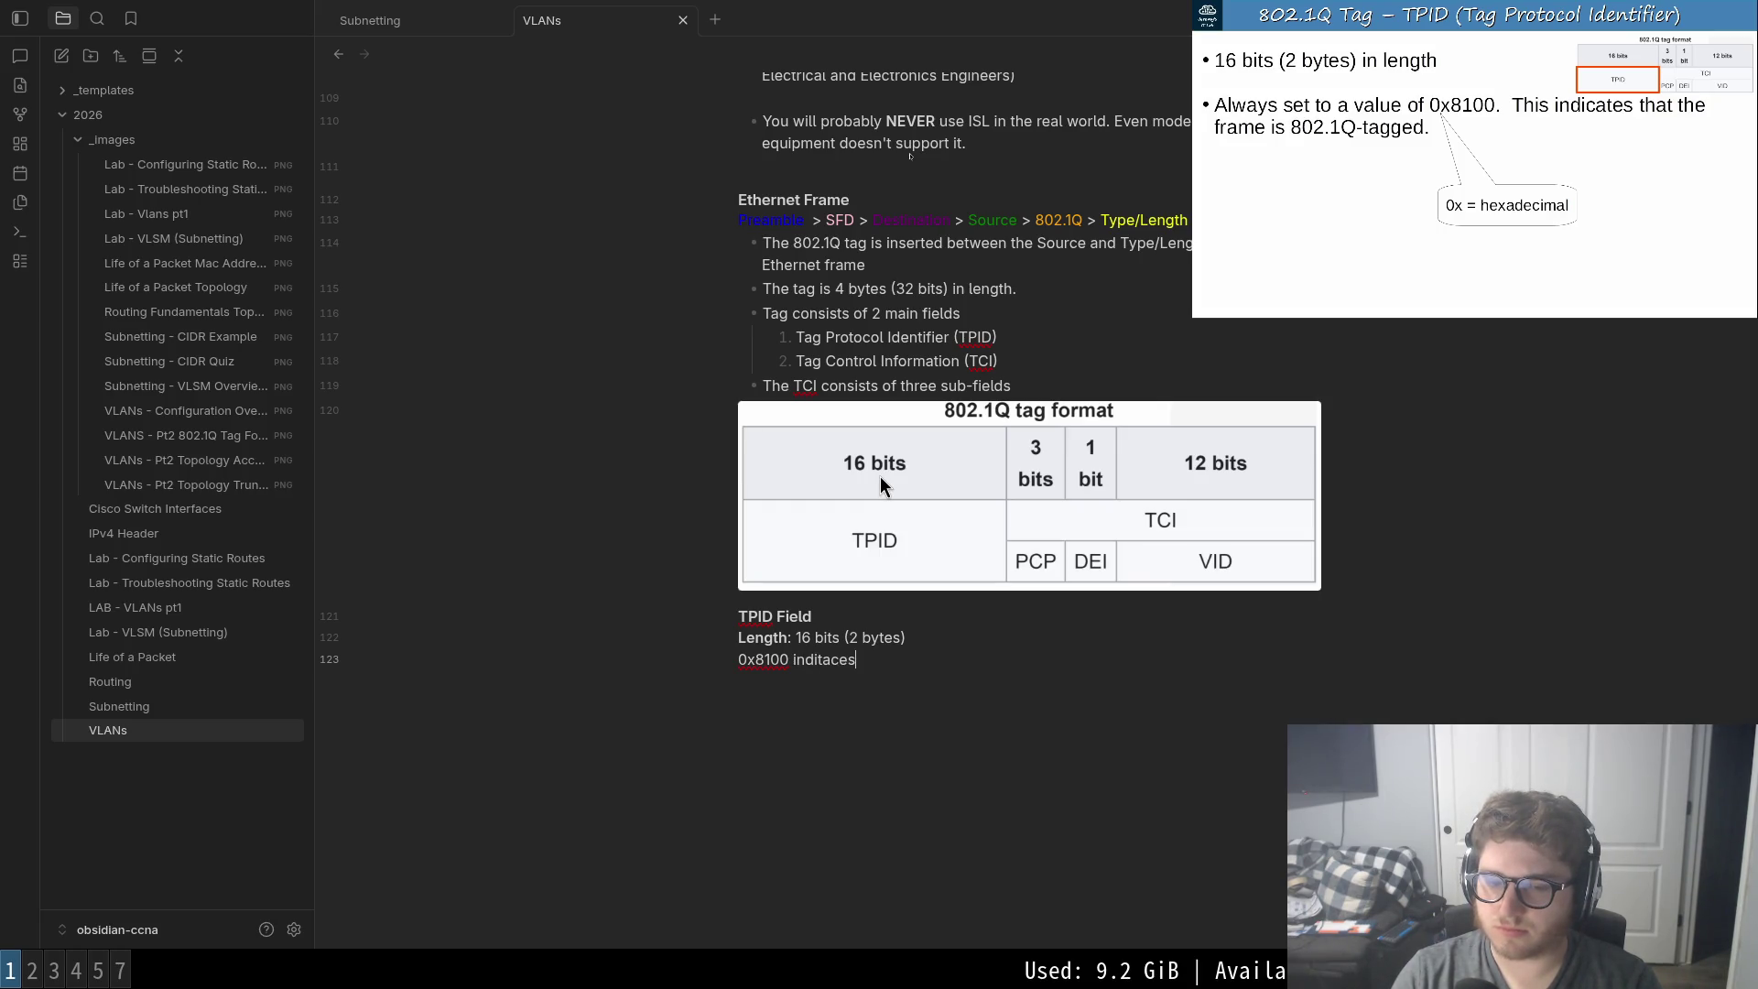
# Write '0x8100 indicates that the frame is 802.1Q-tagged', correcting 'indicates' via spell-check
pyautogui.press('BackSpace')
pyautogui.press('BackSpace')
pyautogui.write('ctates')
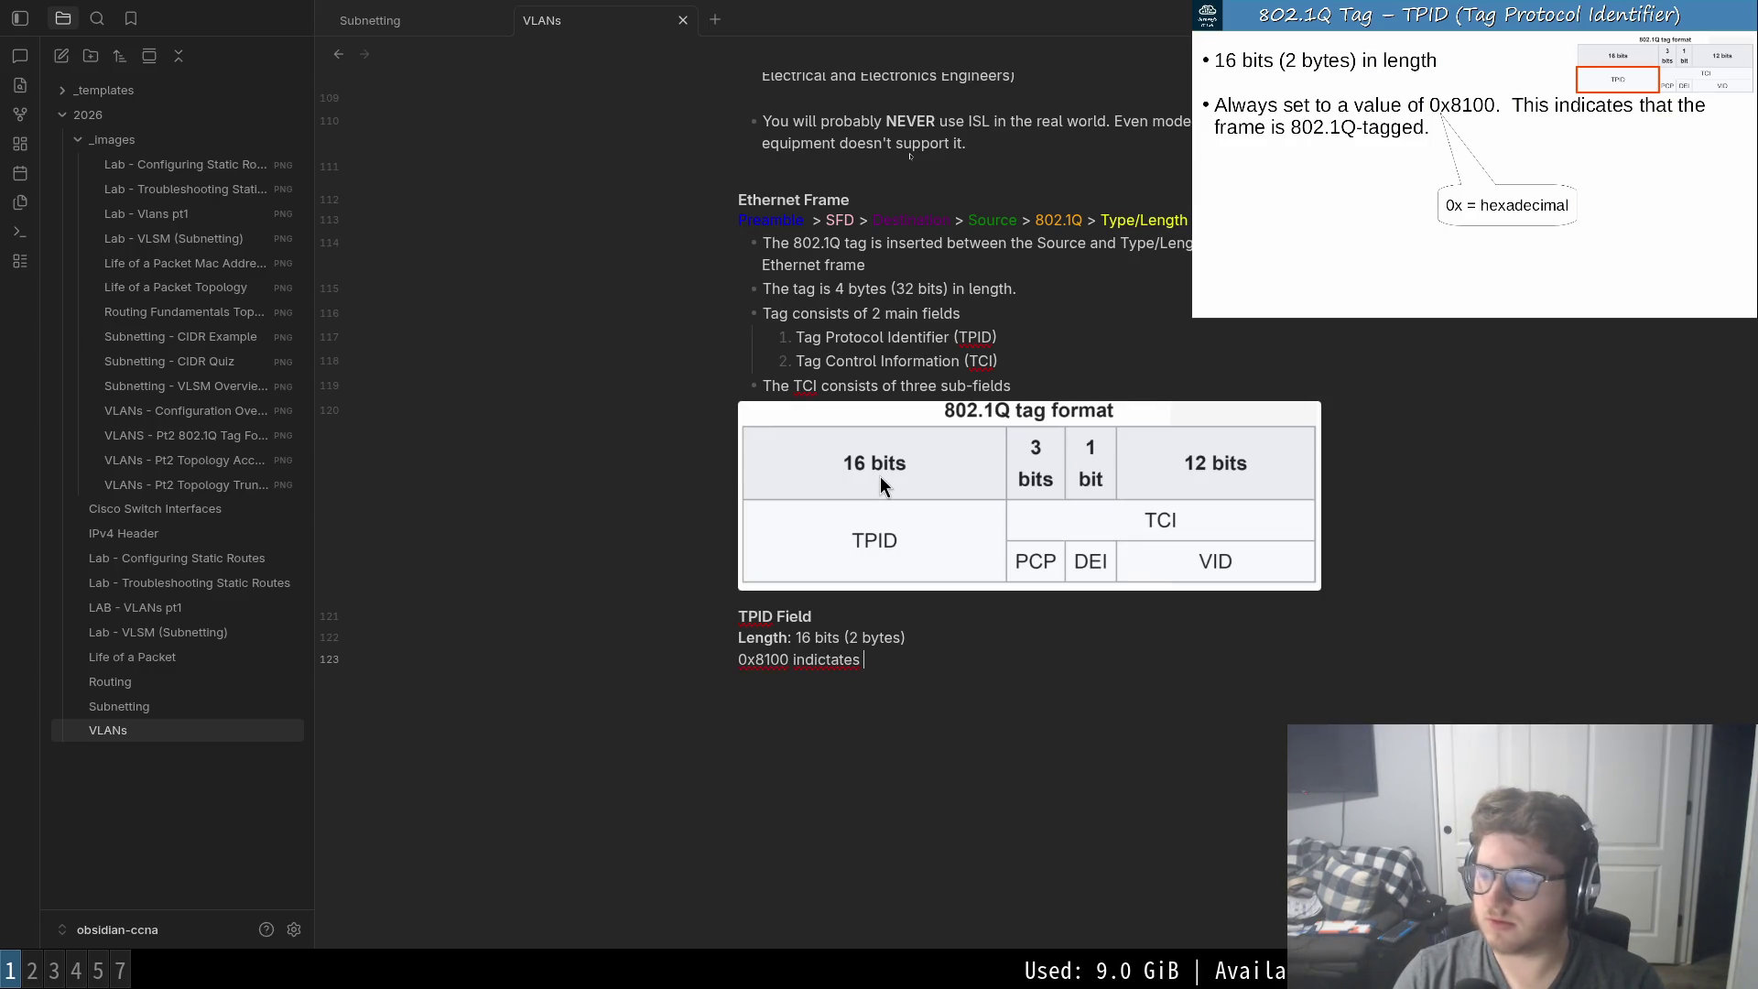
pyautogui.rightClick(824, 660)
pyautogui.click(859, 172)
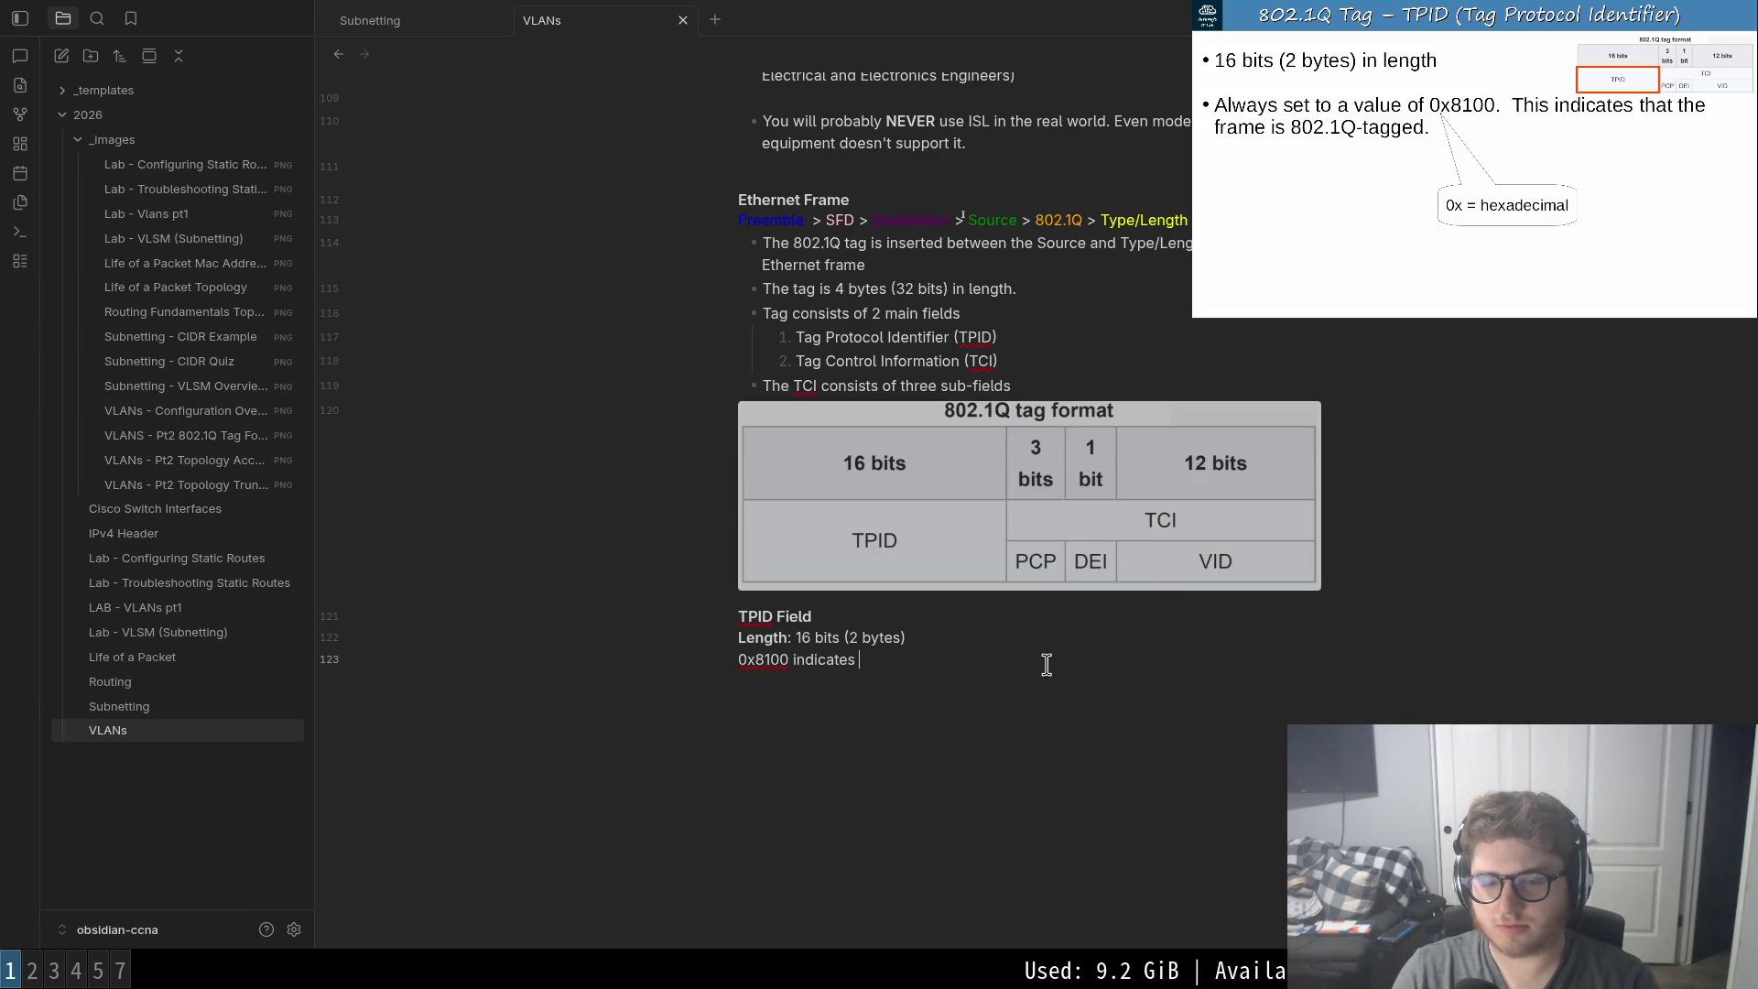
pyautogui.write('that the')
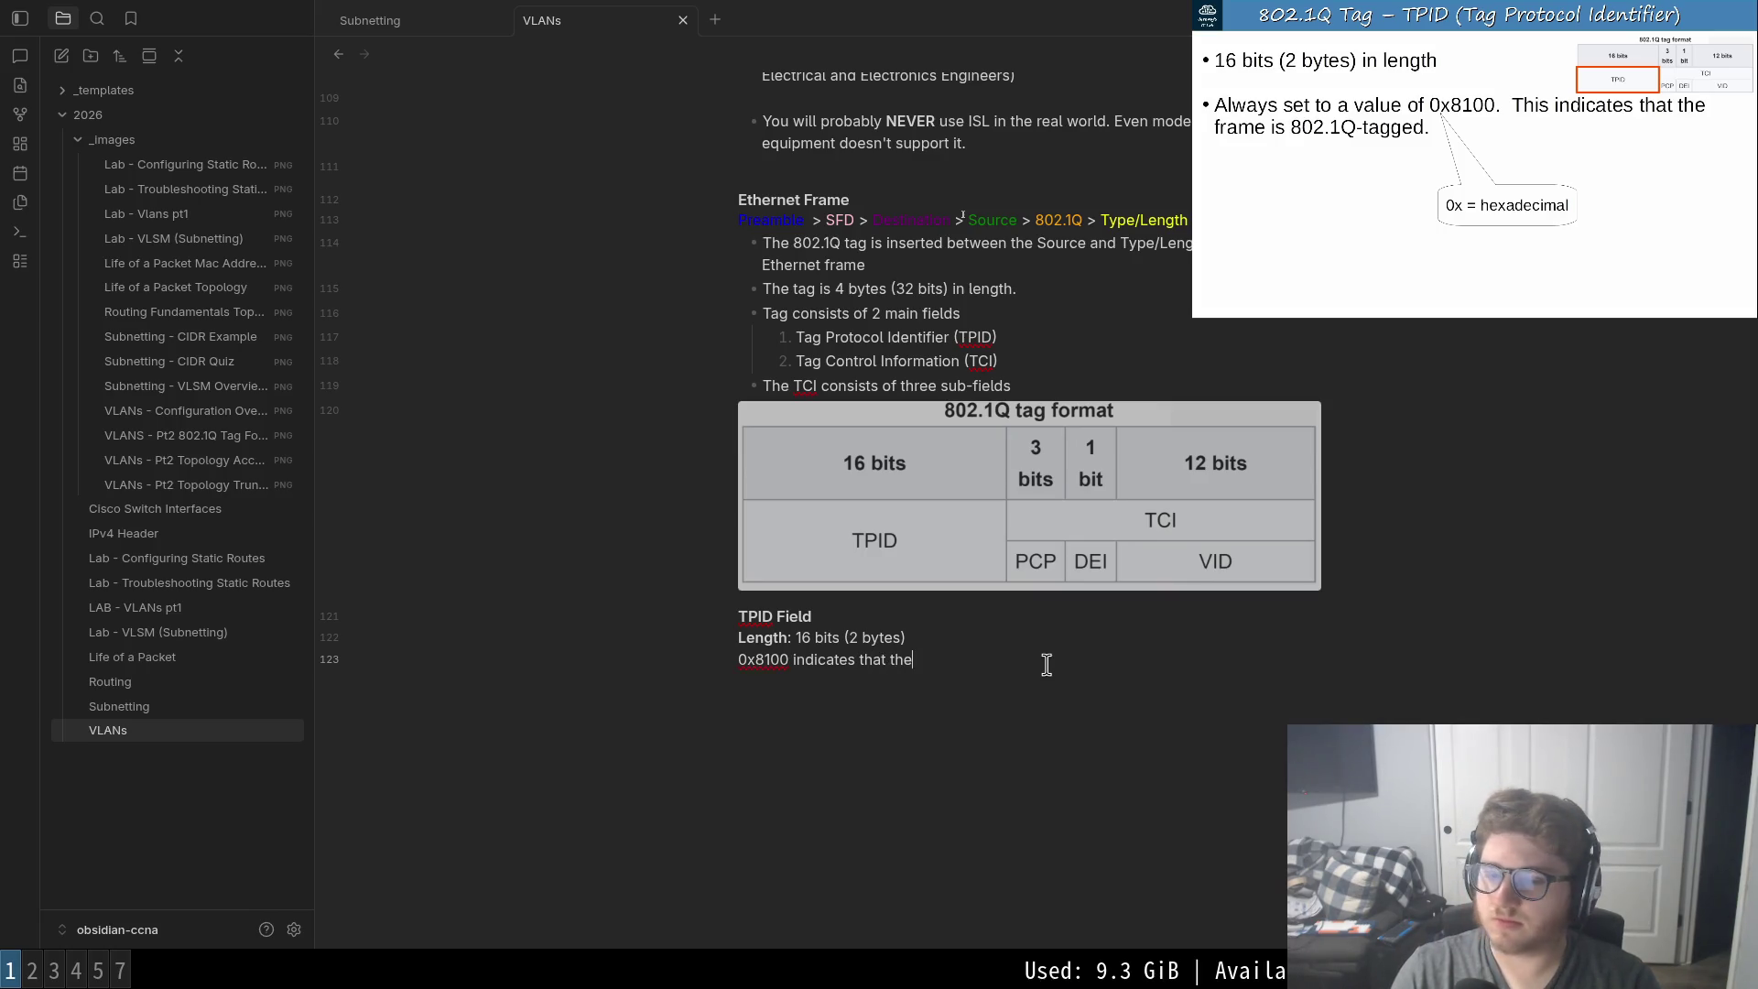
pyautogui.write(' frame is 802.1Q')
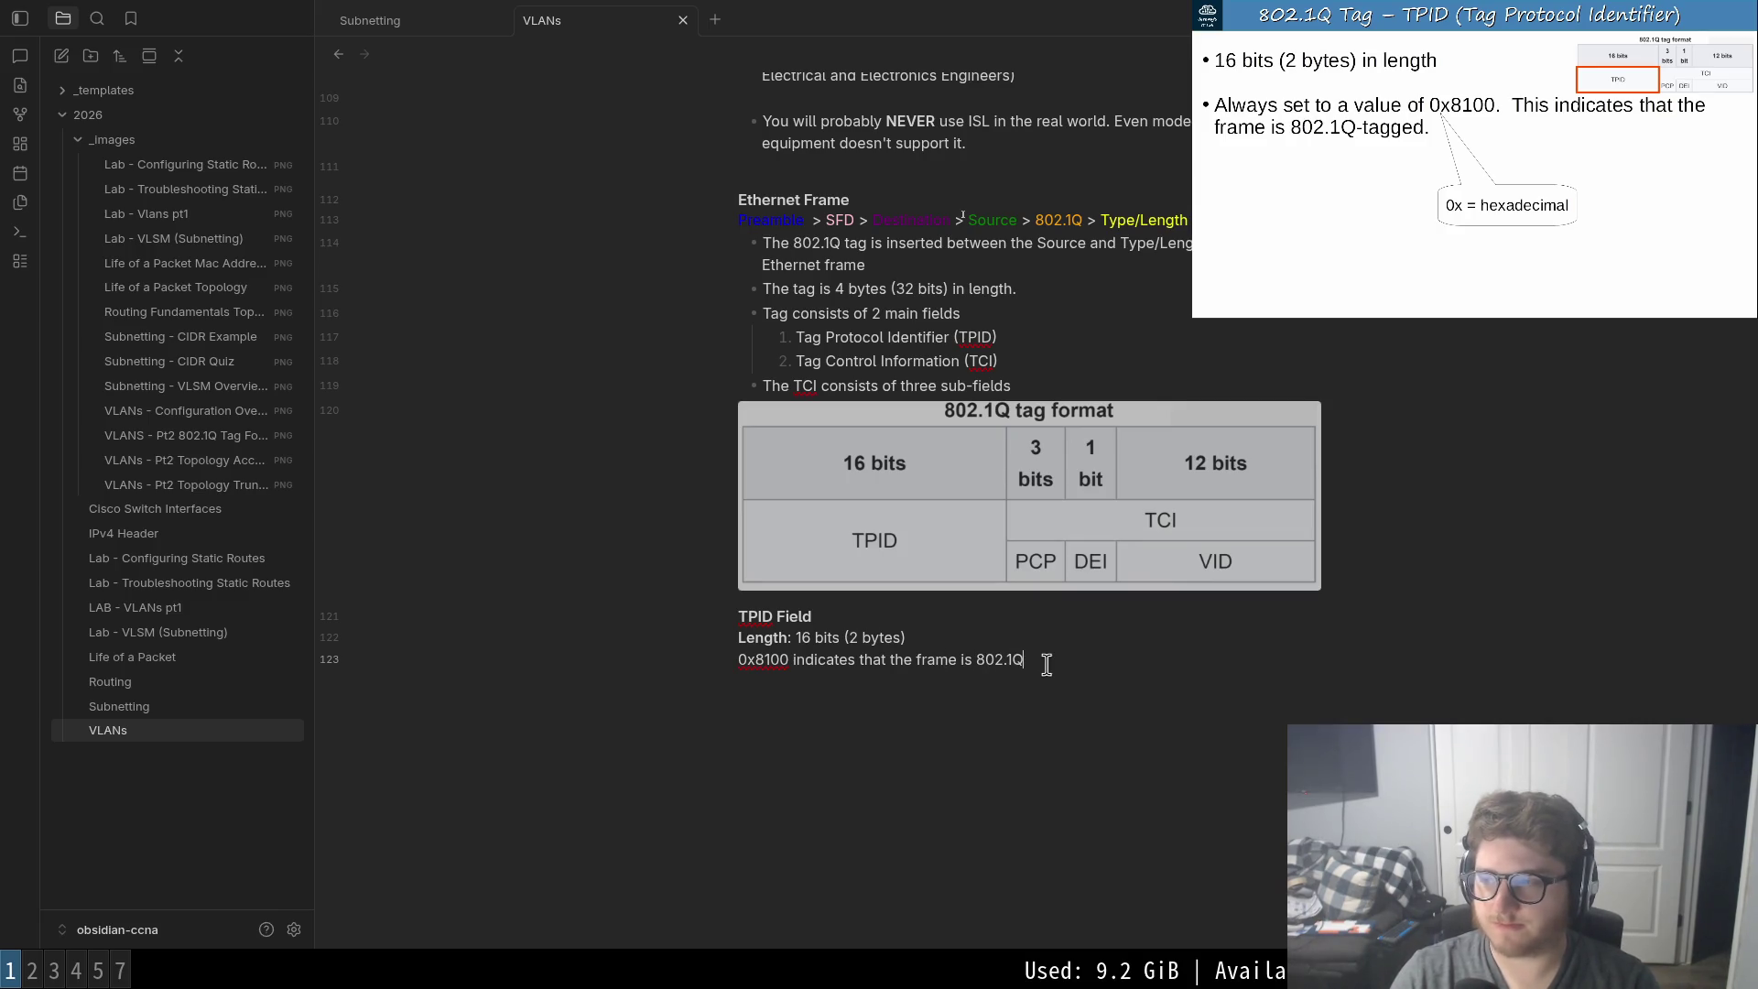
pyautogui.write('-tagged')
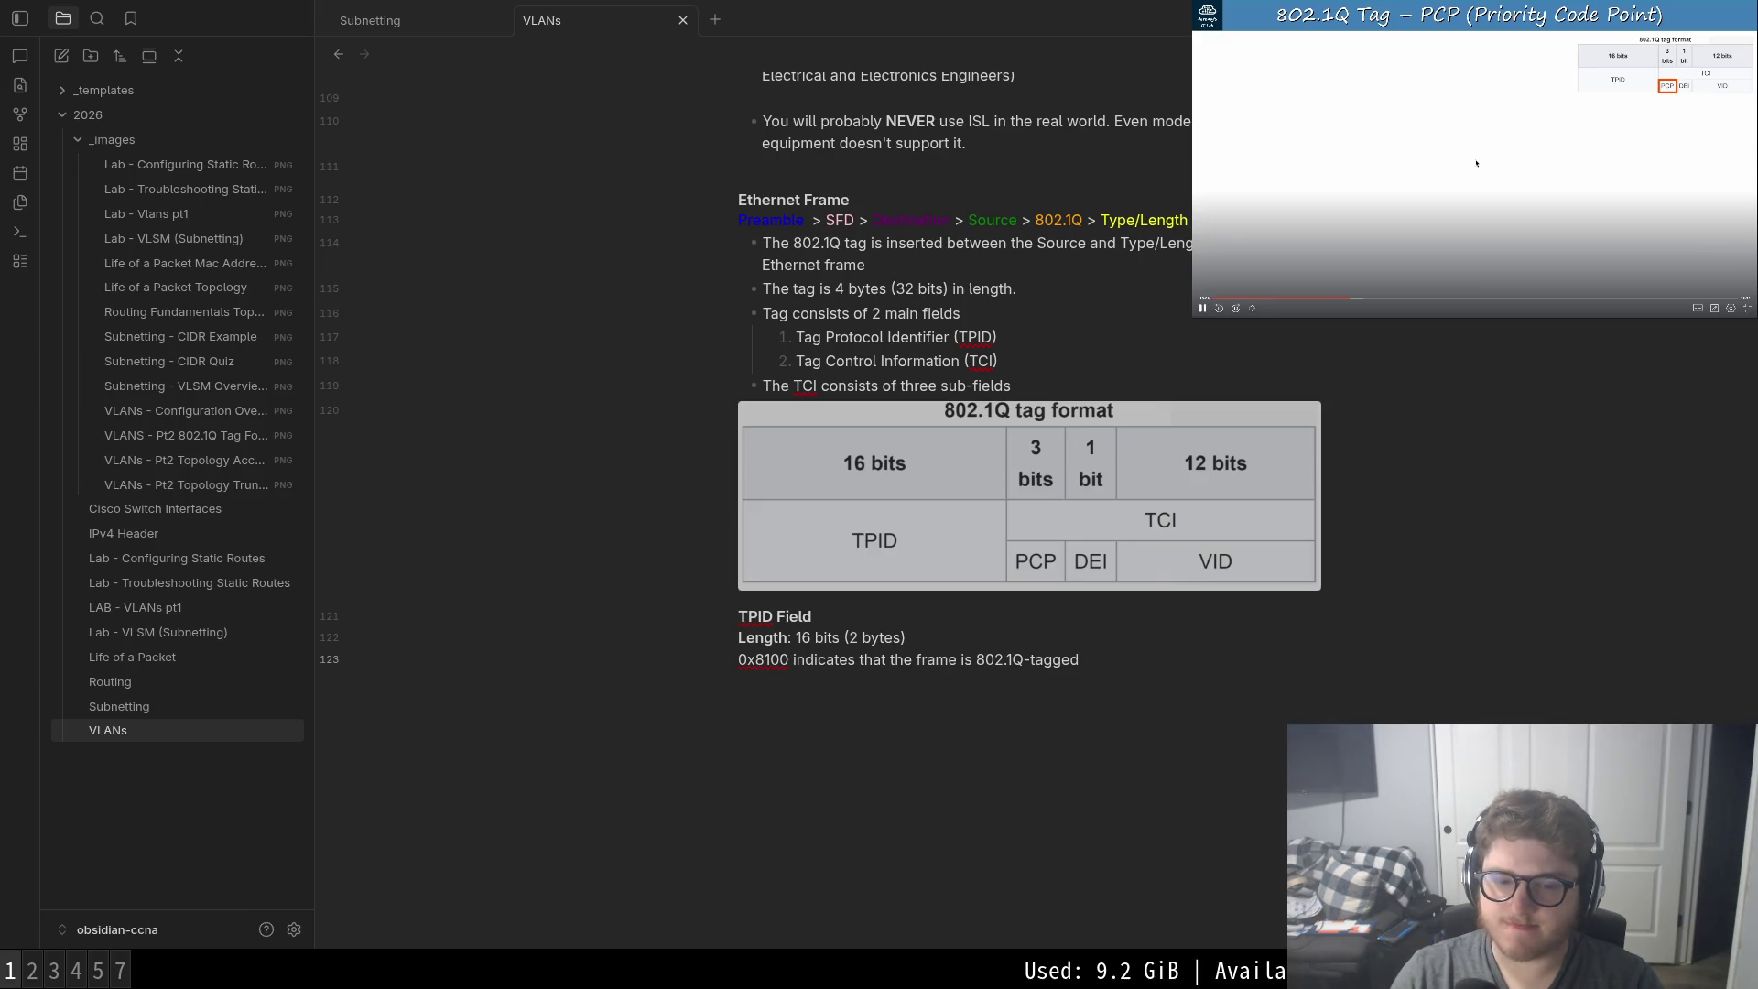
# Add a '## PCP (Priority Code Point)' heading on a new line, fixing typos
pyautogui.press('Return')
pyautogui.write('##')
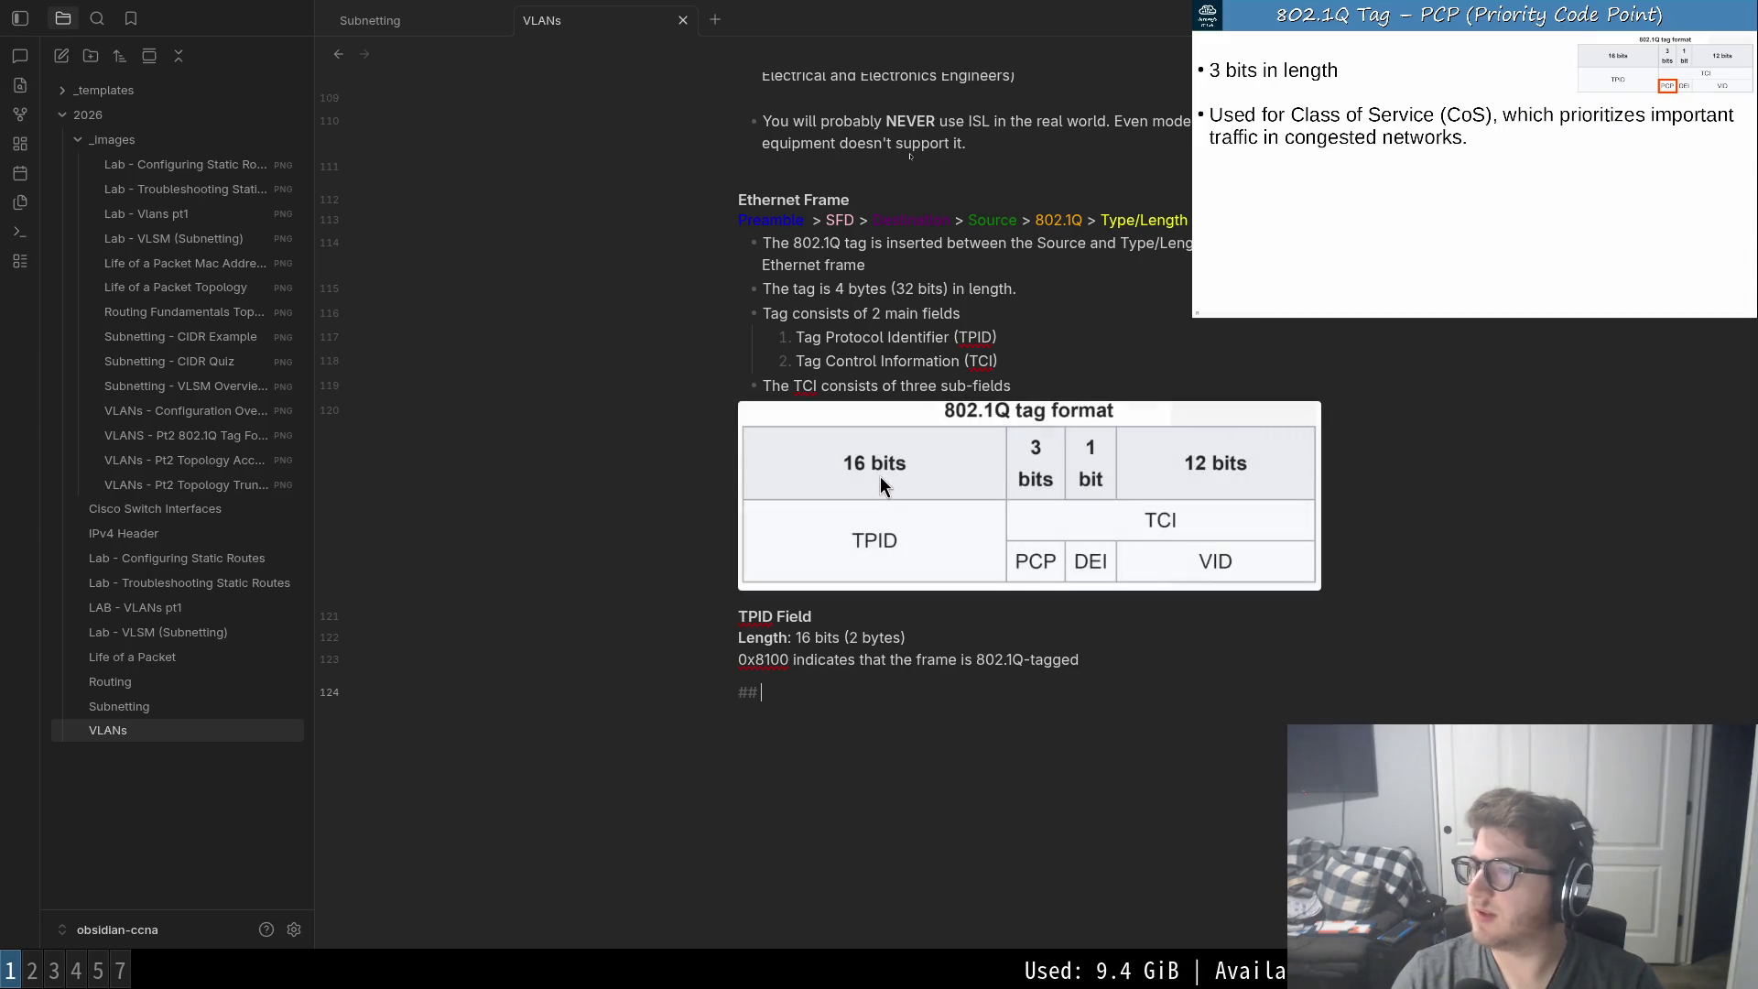
pyautogui.write(' PCP')
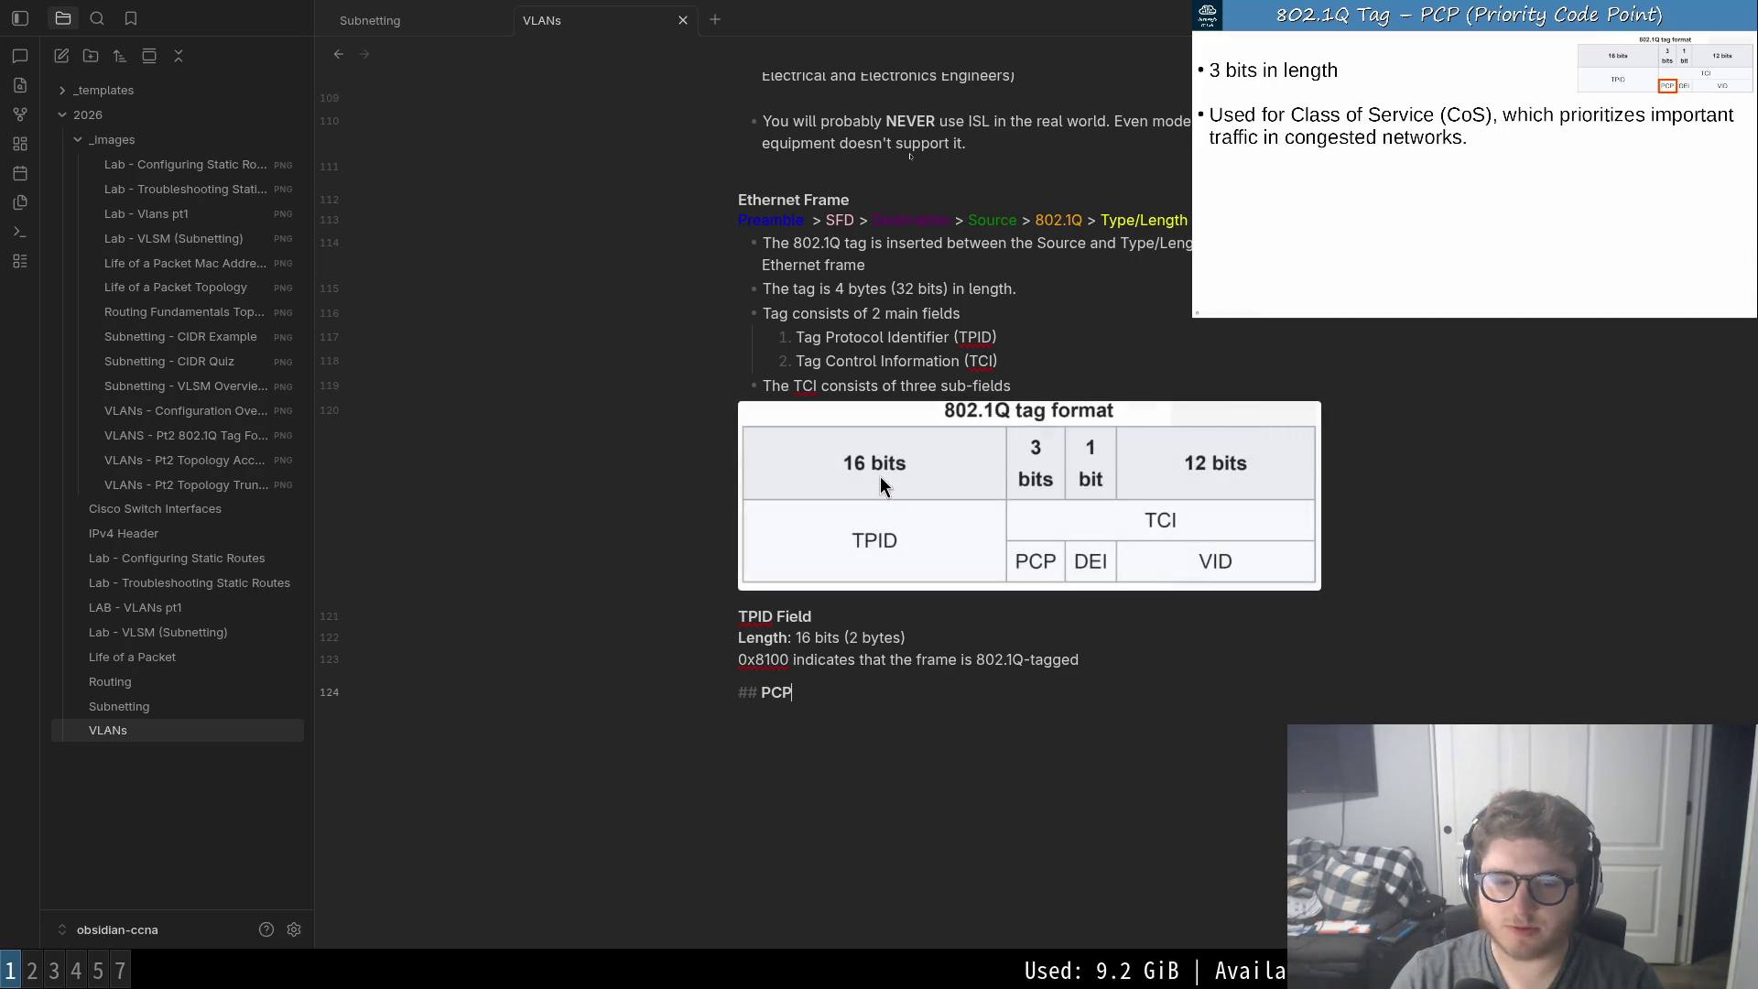
pyautogui.write(' F')
pyautogui.press('BackSpace')
pyautogui.press('BackSpace')
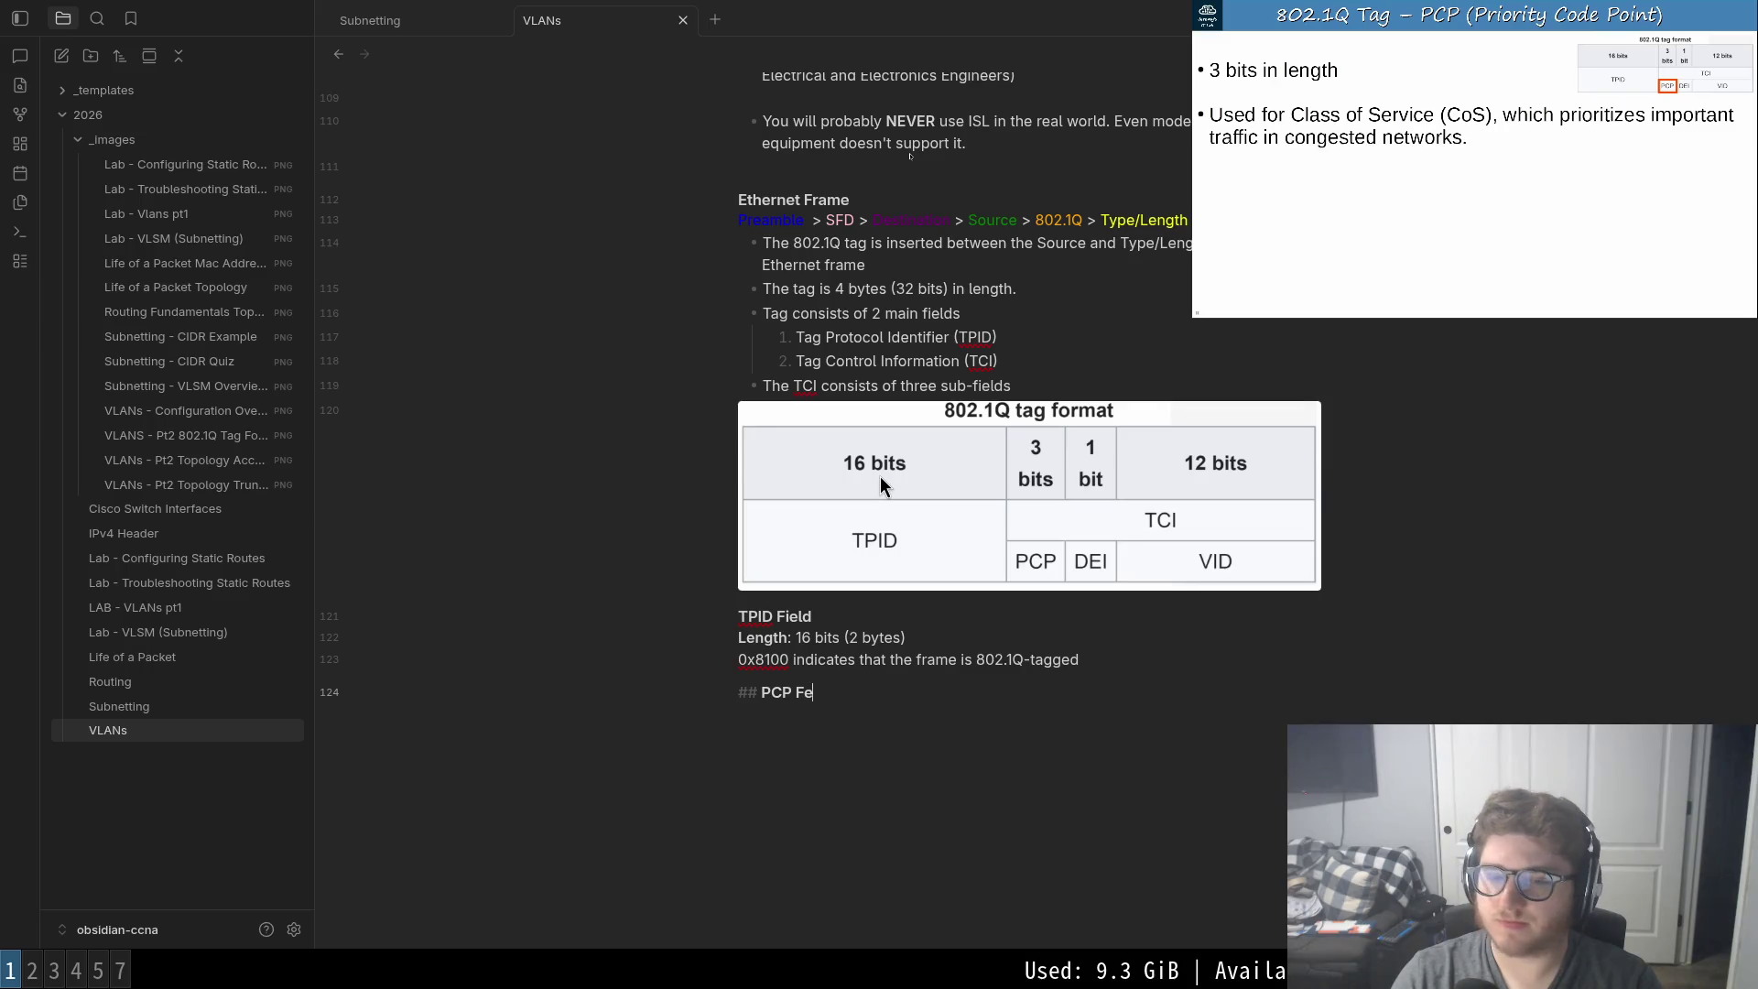
pyautogui.write('Priority Code')
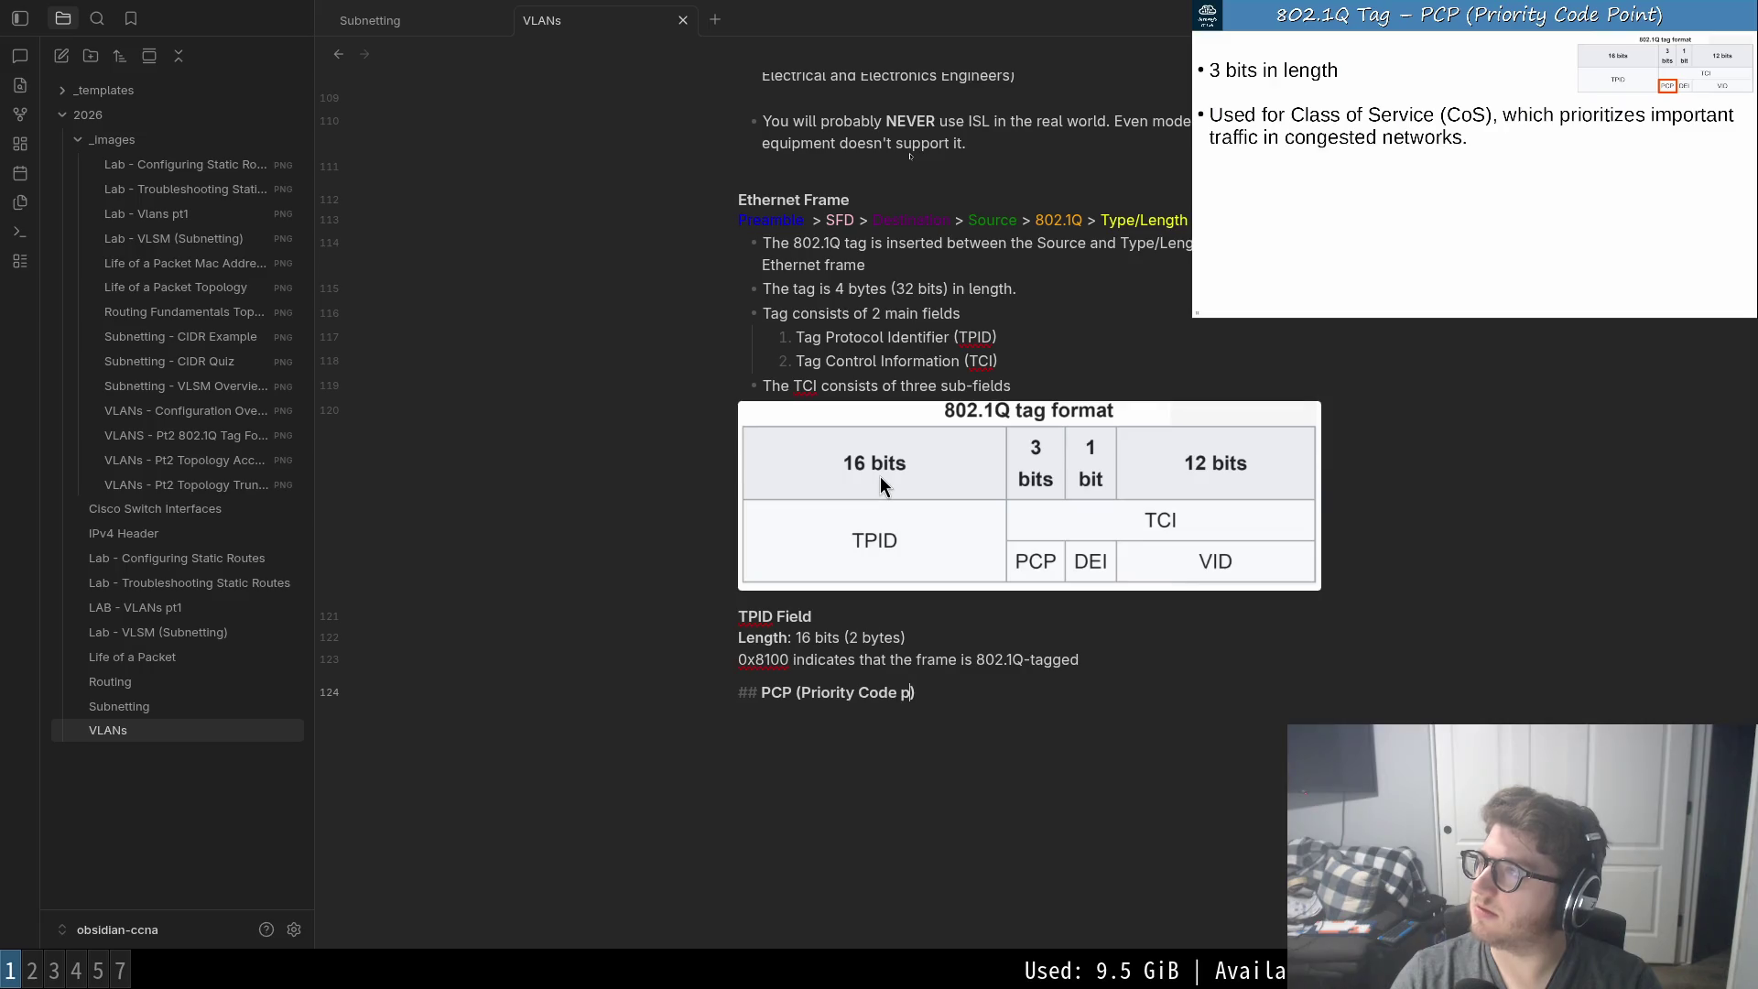
pyautogui.write(' Point')
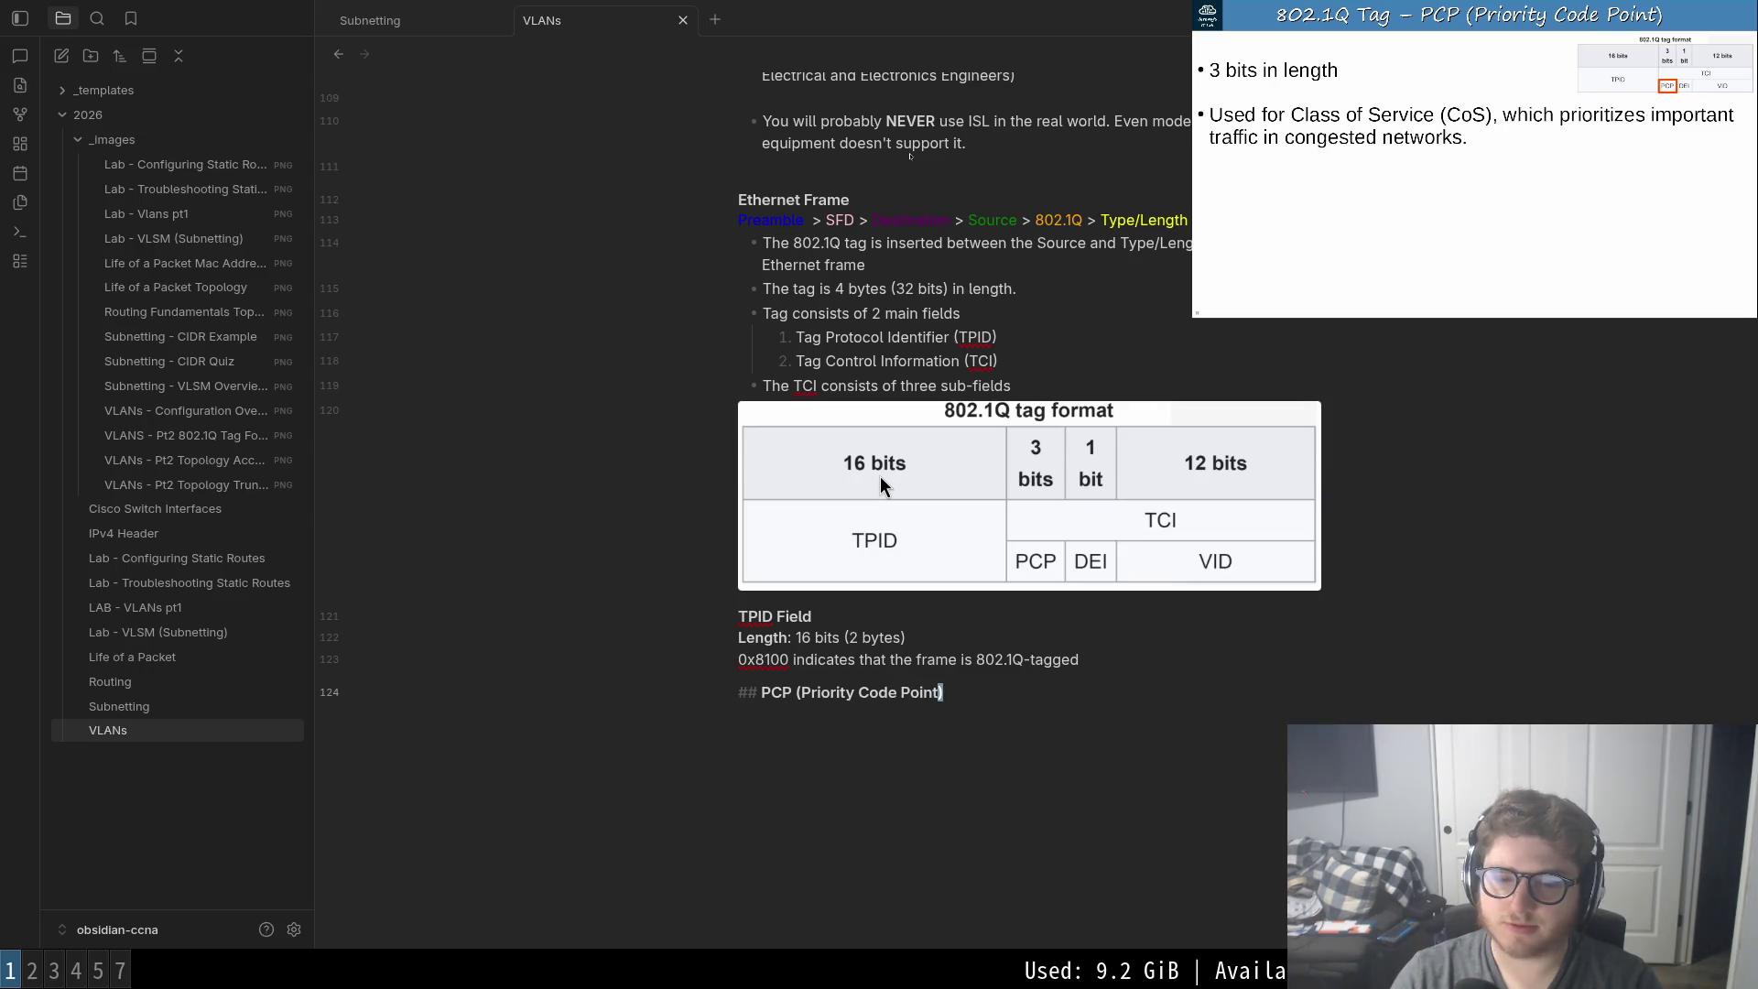
pyautogui.press('Left')
pyautogui.press('Left')
pyautogui.press('Left')
pyautogui.press('Left')
pyautogui.press('Left')
pyautogui.press('Left')
pyautogui.press('Left')
pyautogui.press('Left')
# Move the caret through the TPID and PCP lines to review them, then consult the lesson video for PCP details
pyautogui.press('Up')
pyautogui.press('Down')
pyautogui.press('End')
pyautogui.press('Up')
pyautogui.press('Down')
pyautogui.press('End')
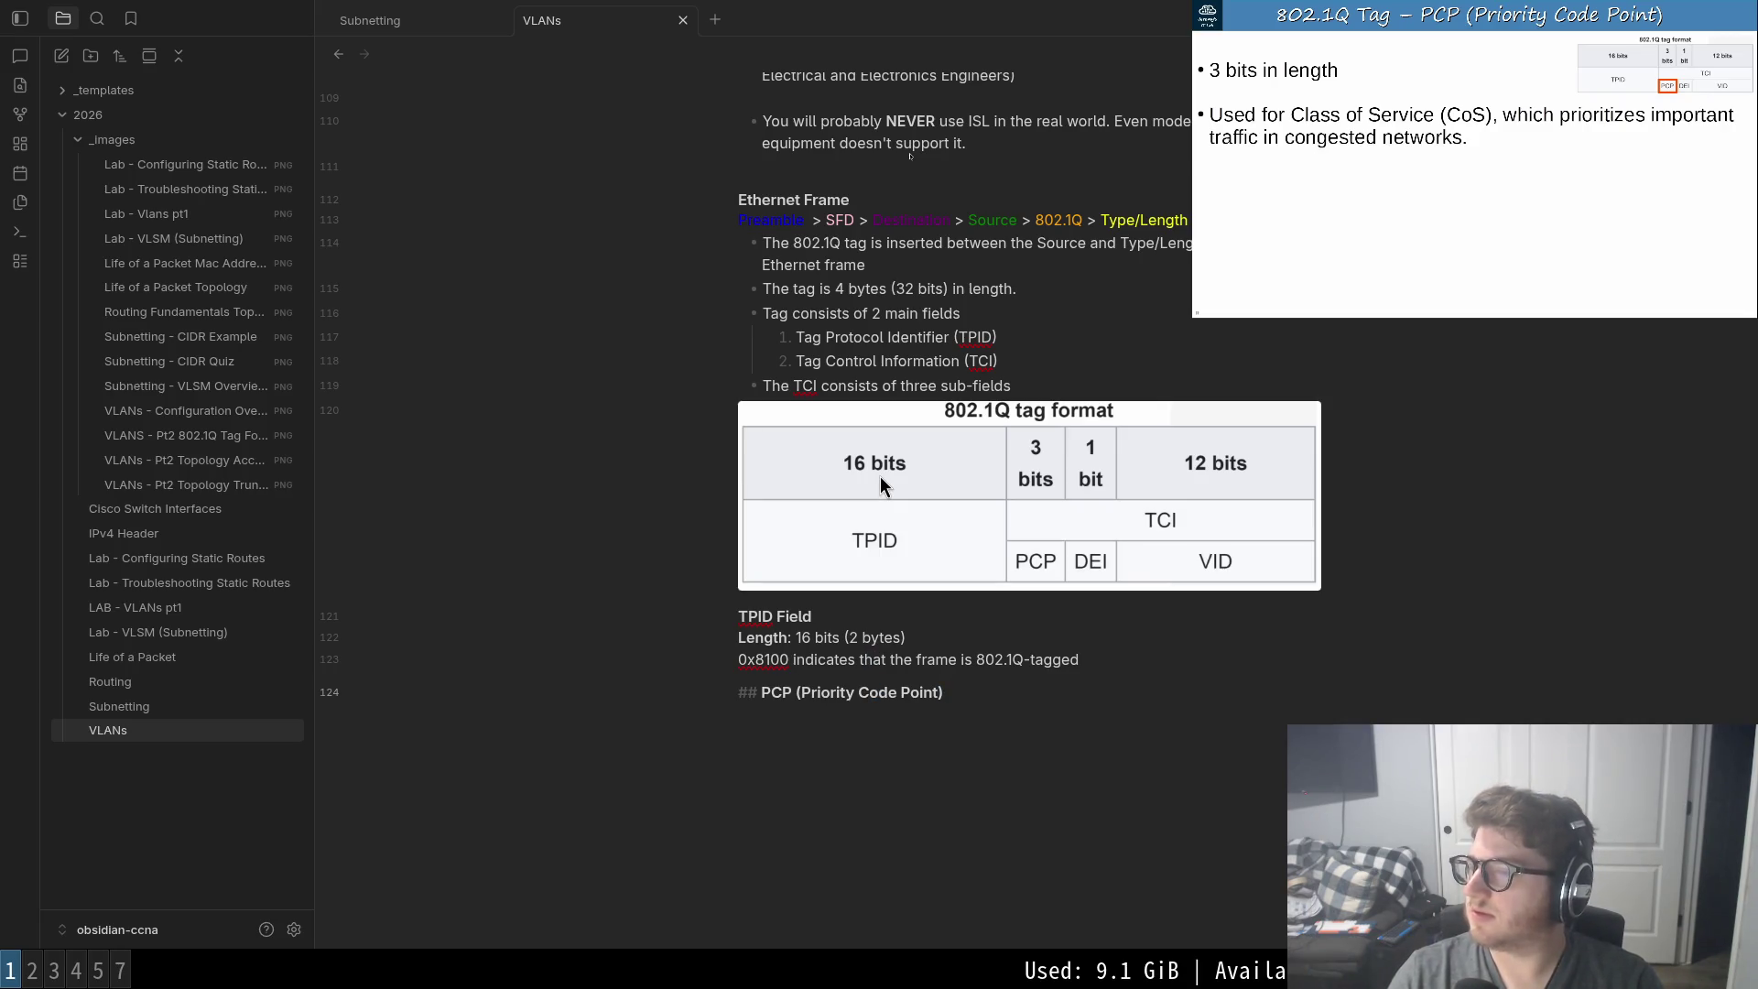
pyautogui.press('Up')
pyautogui.press('Down')
pyautogui.press('End')
pyautogui.press('Up')
pyautogui.press('Down')
pyautogui.press('End')
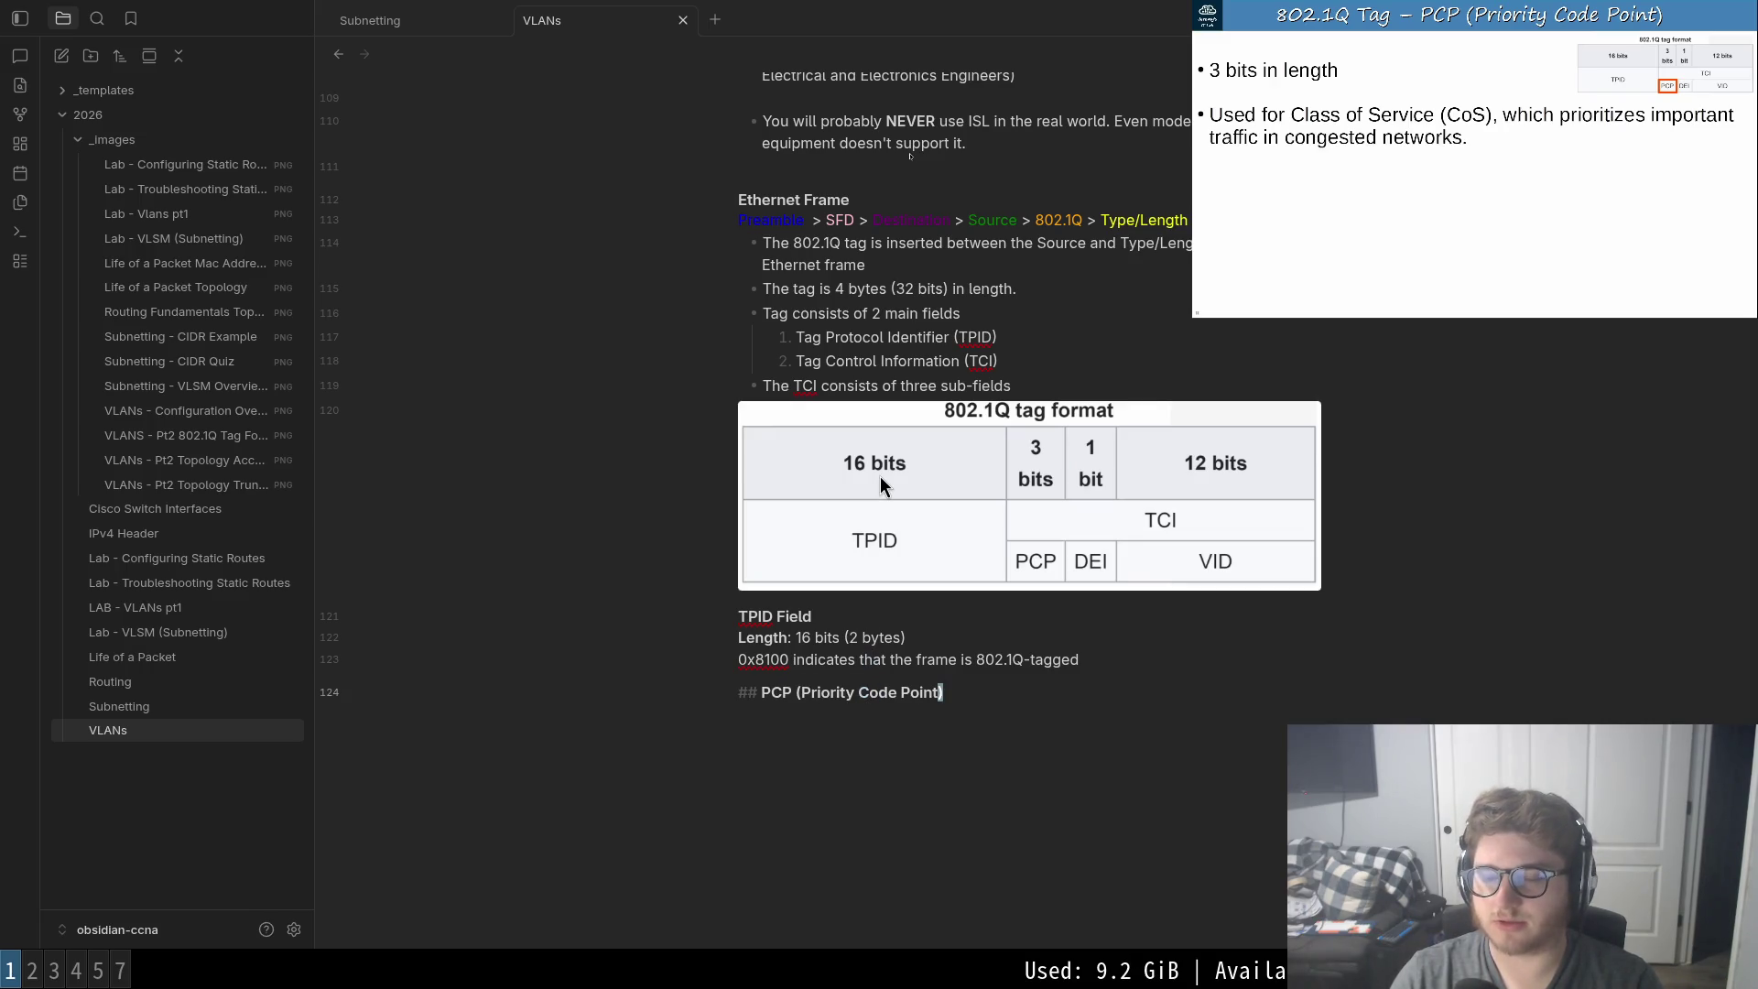
pyautogui.press('Up')
pyautogui.press('Up')
pyautogui.press('Down')
pyautogui.press('Down')
pyautogui.press('Up')
pyautogui.press('Down')
pyautogui.press('Up')
pyautogui.press('Down')
pyautogui.press('Up')
pyautogui.press('Down')
pyautogui.press('Up')
pyautogui.press('Down')
pyautogui.press('Up')
pyautogui.press('Down')
pyautogui.click(1477, 162)
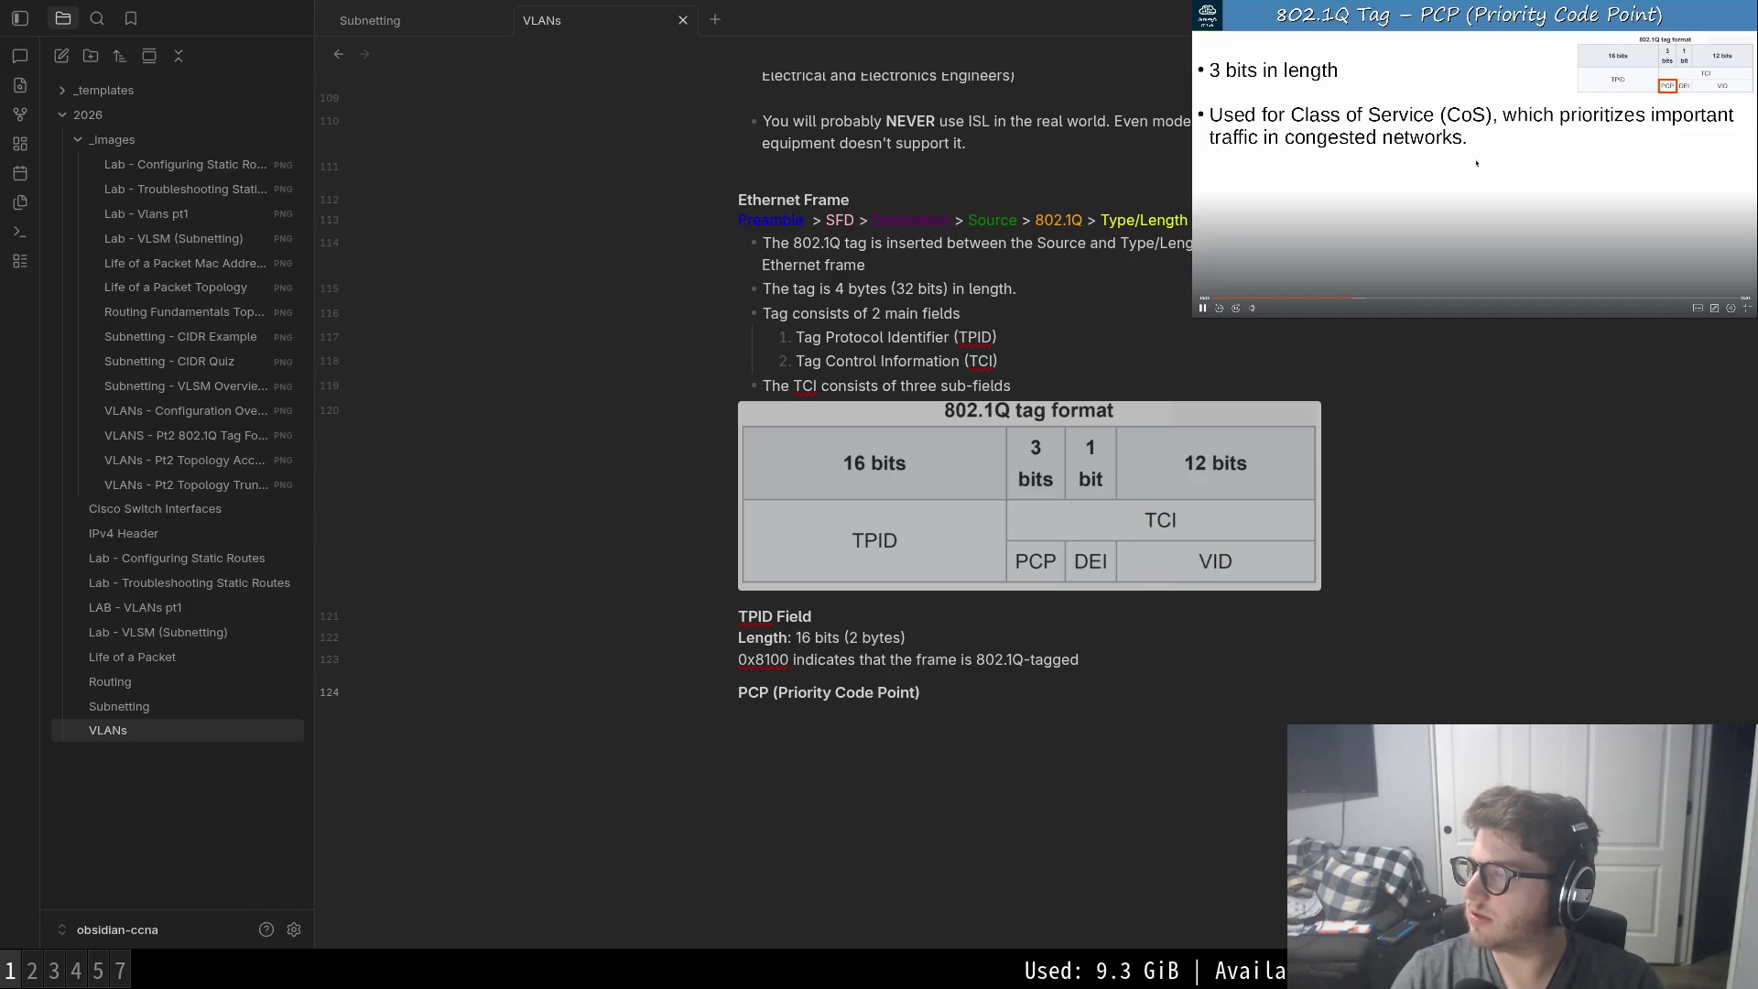
pyautogui.click(948, 692)
# Add a bold 'Length: 3 bits' line under the PCP heading
pyautogui.press('Return')
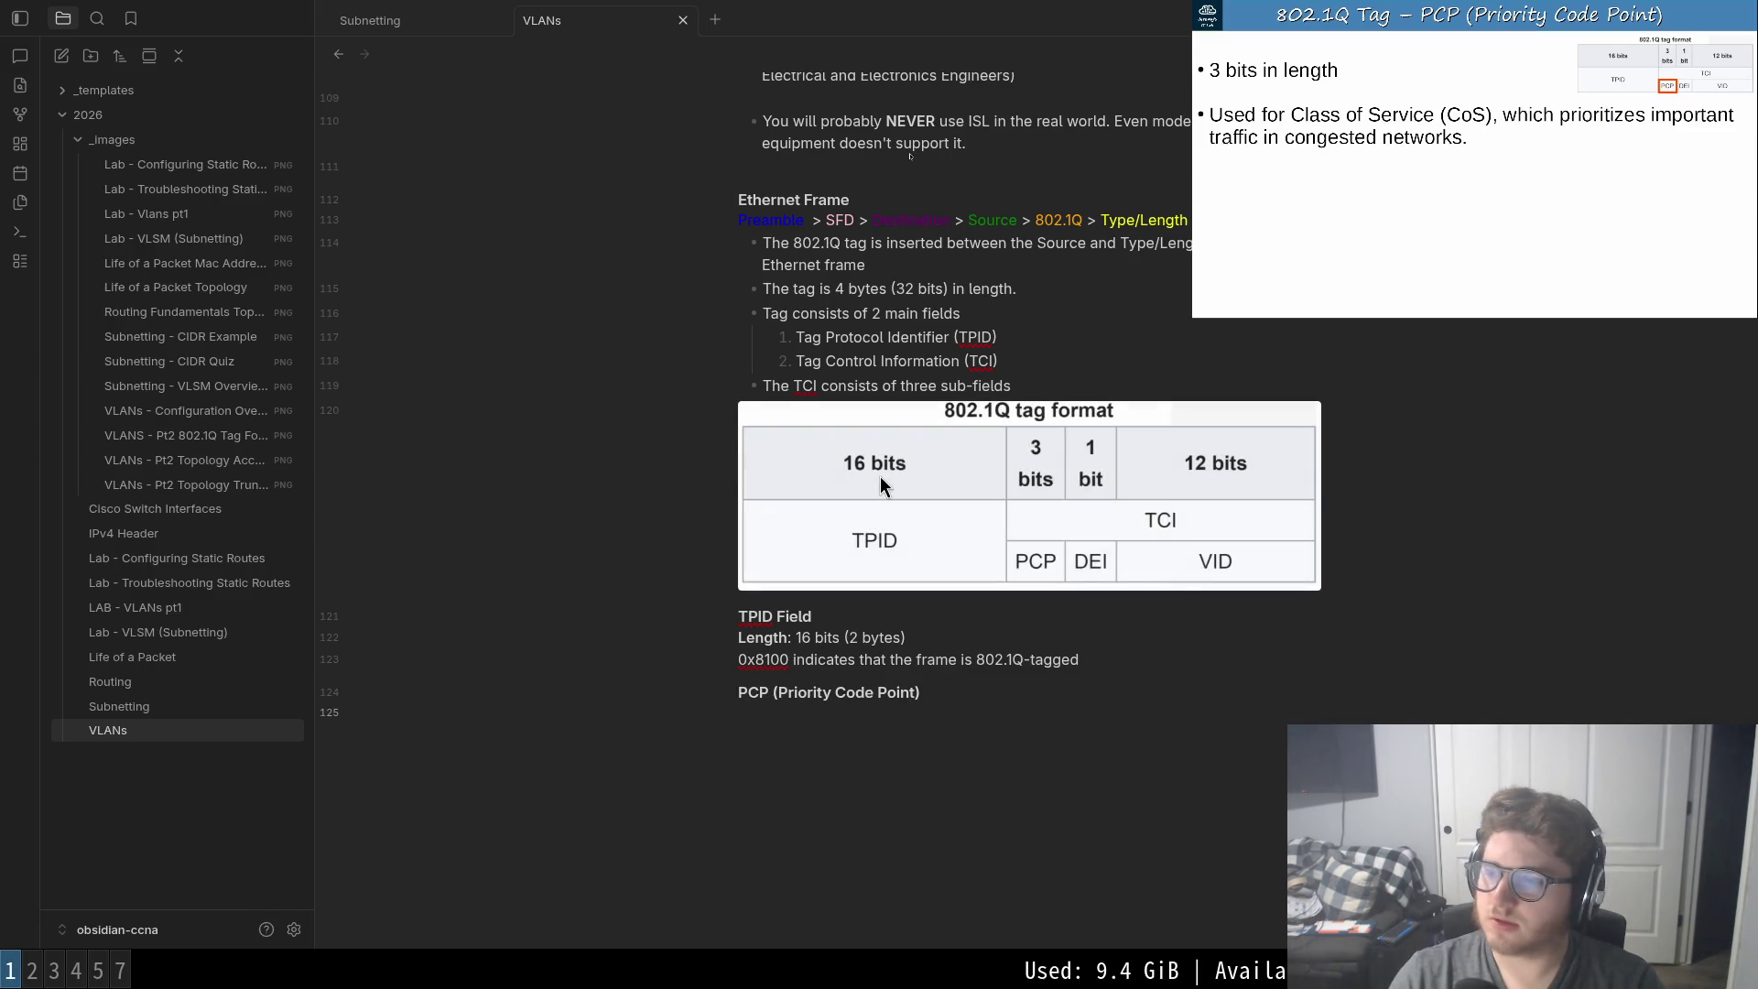
pyautogui.write('Length')
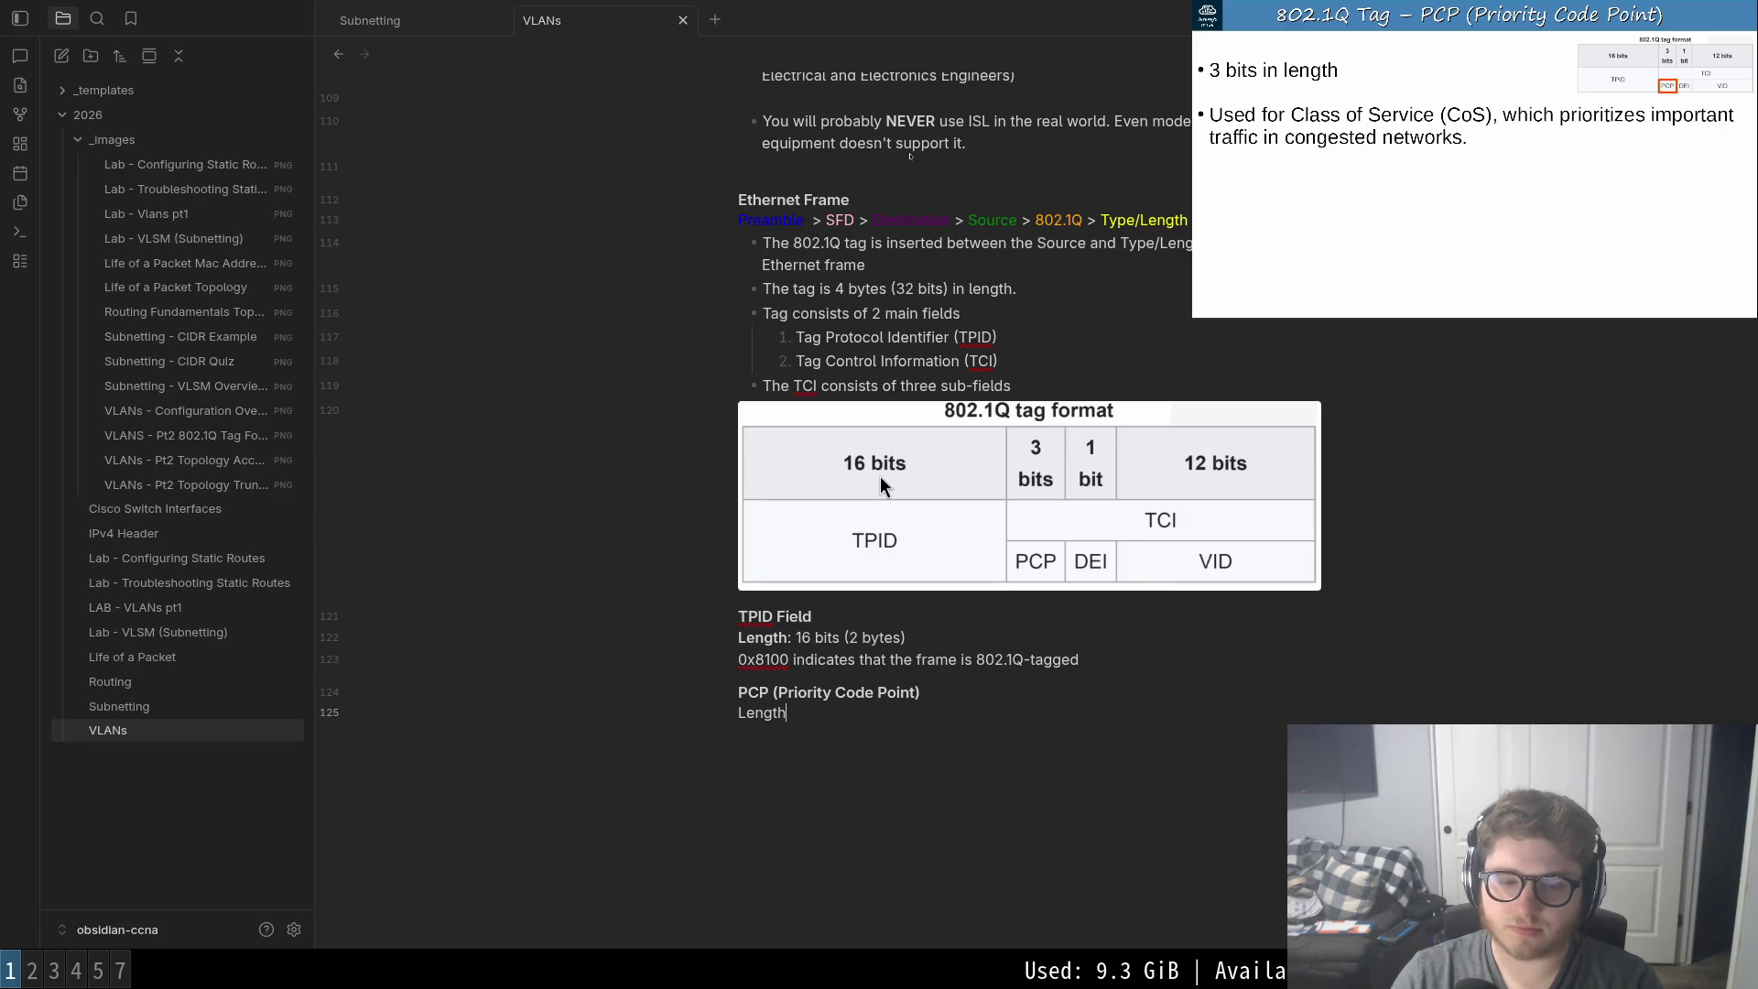
pyautogui.hotkey('ctrl', 'b')
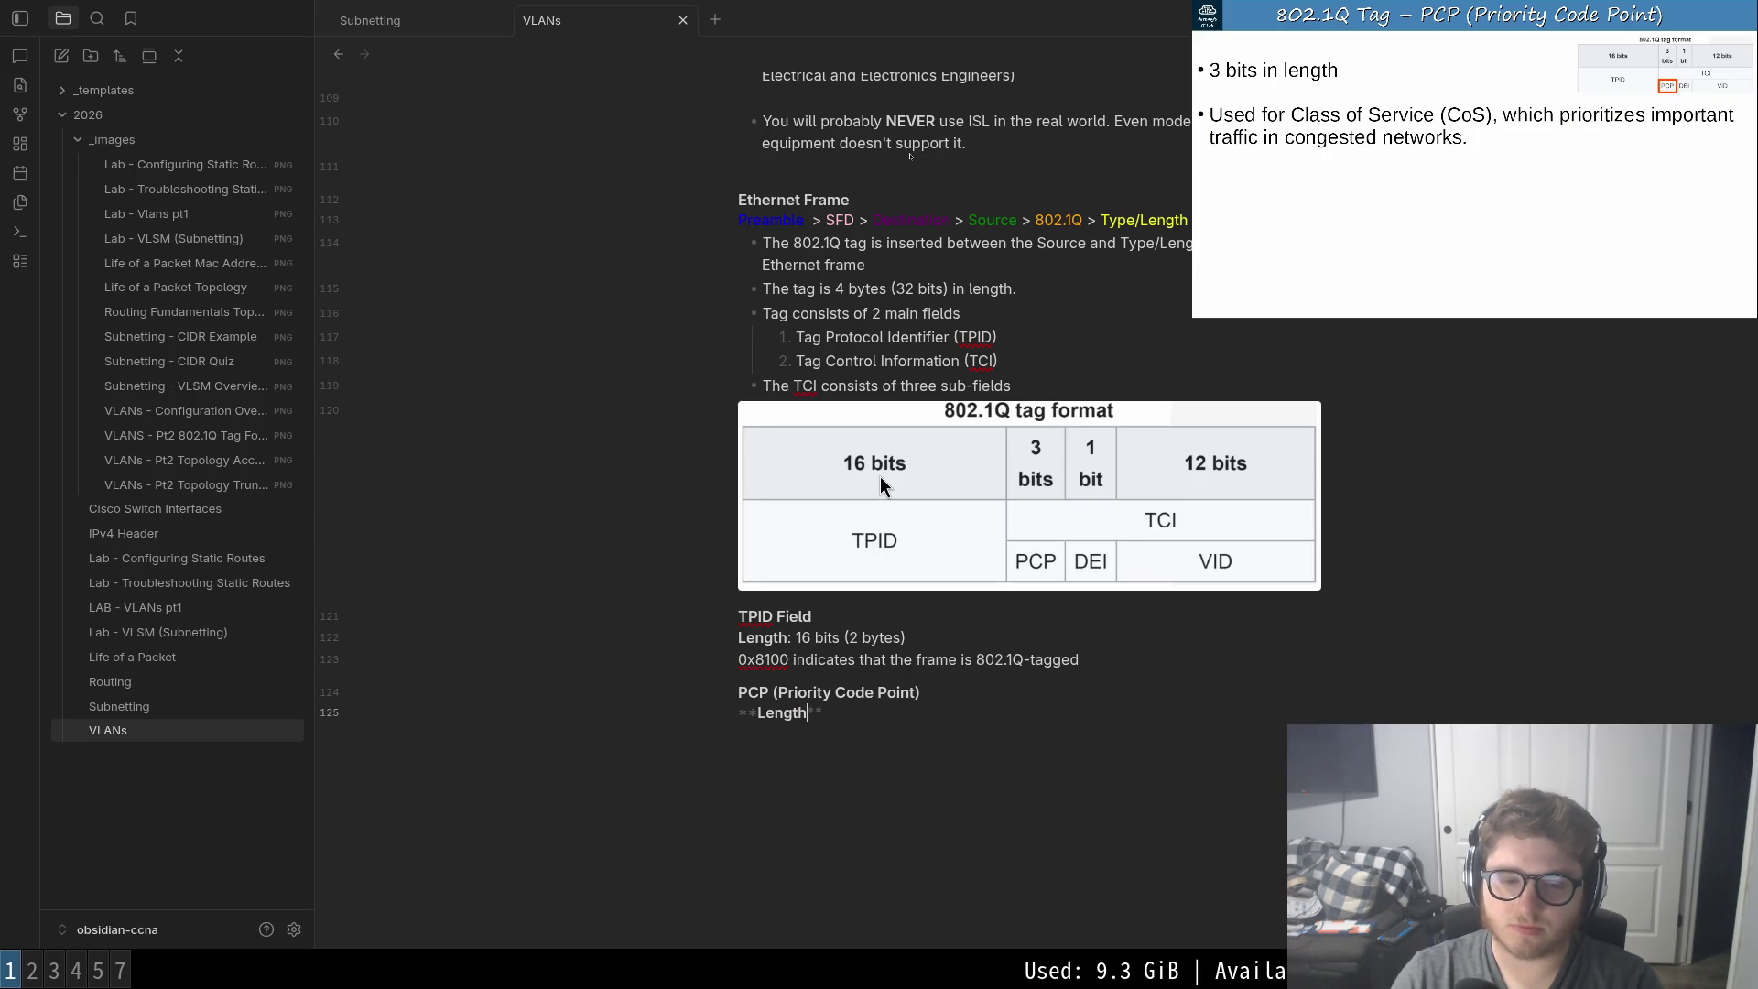
pyautogui.write(': 3 ')
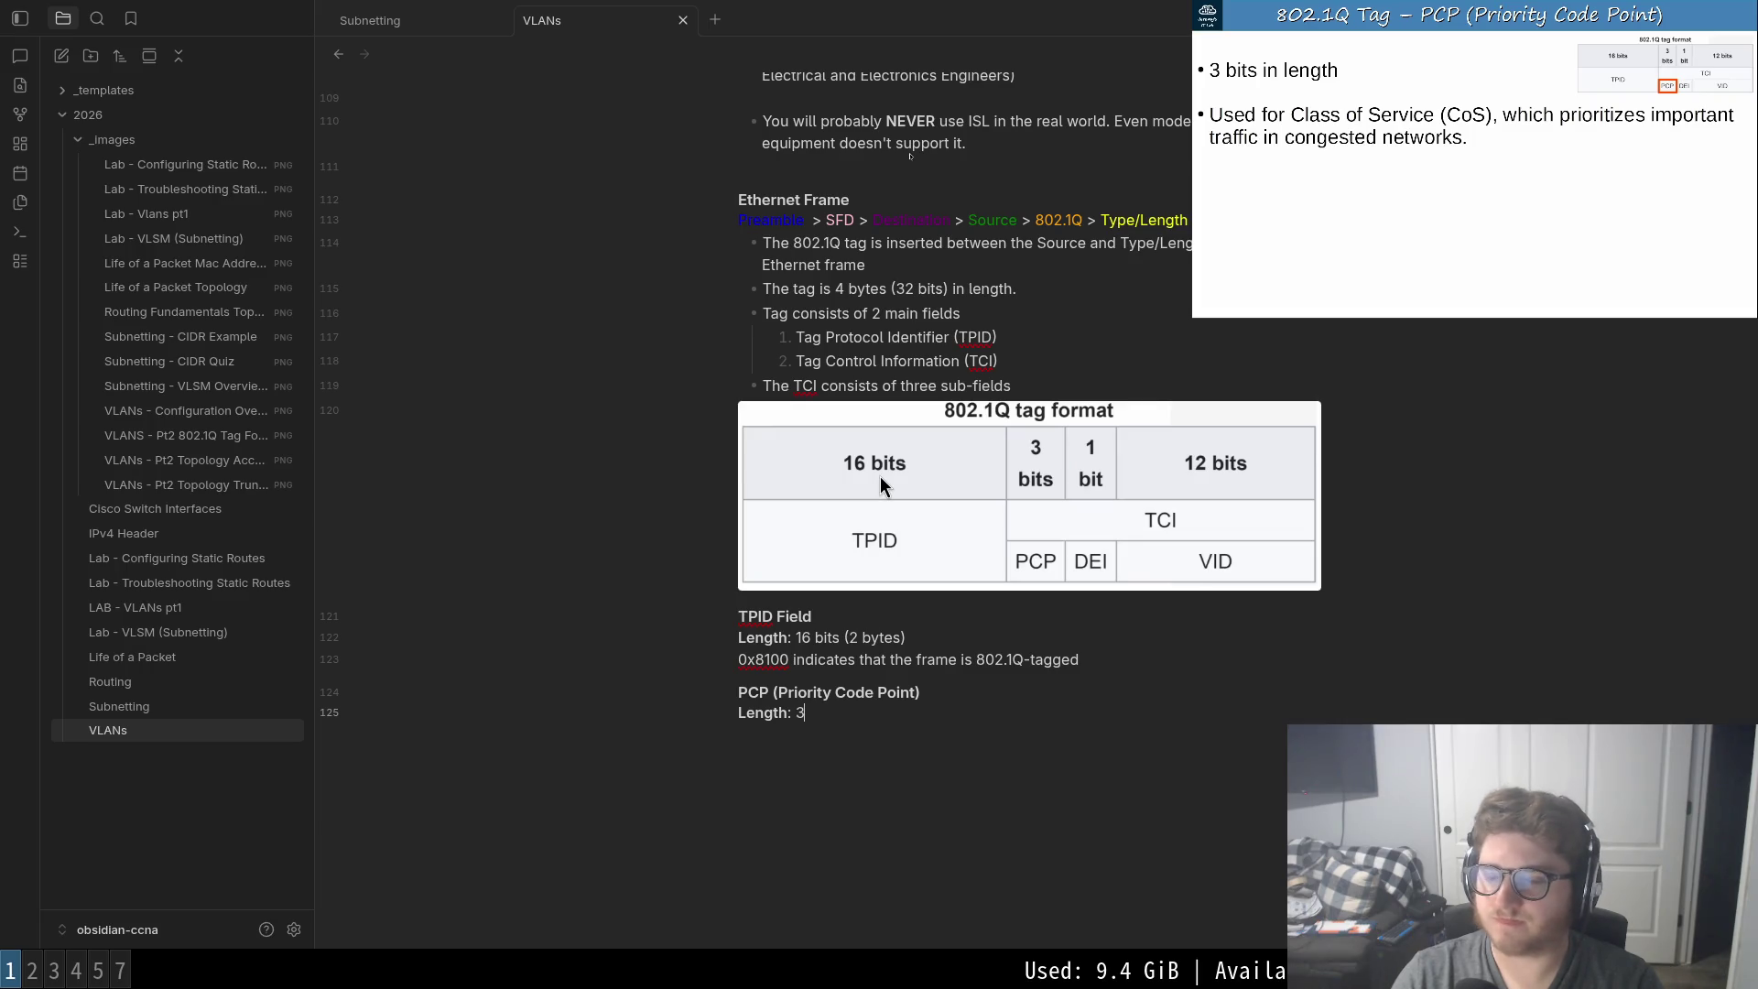
pyautogui.write('bits')
pyautogui.press('Return')
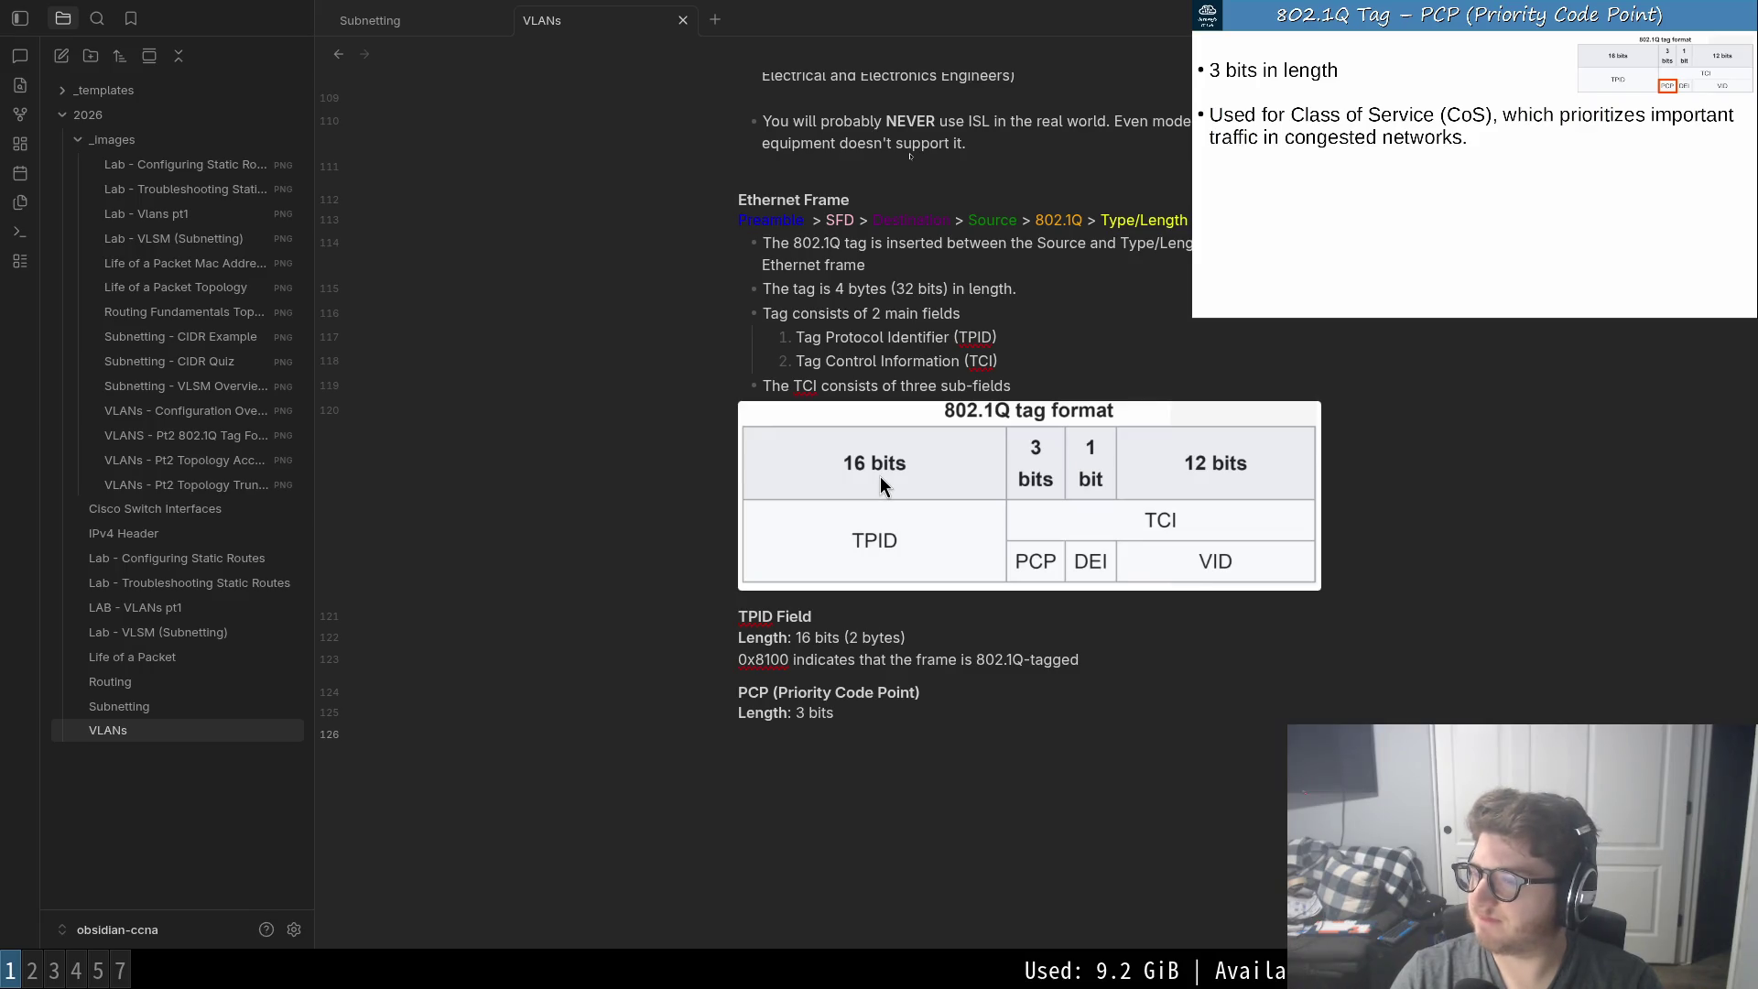
# Bullet the 0x8100 line and add the Class of Service (COS) bullet on prioritizing traffic in congested networks
pyautogui.press('Up')
pyautogui.press('Up')
pyautogui.press('Up')
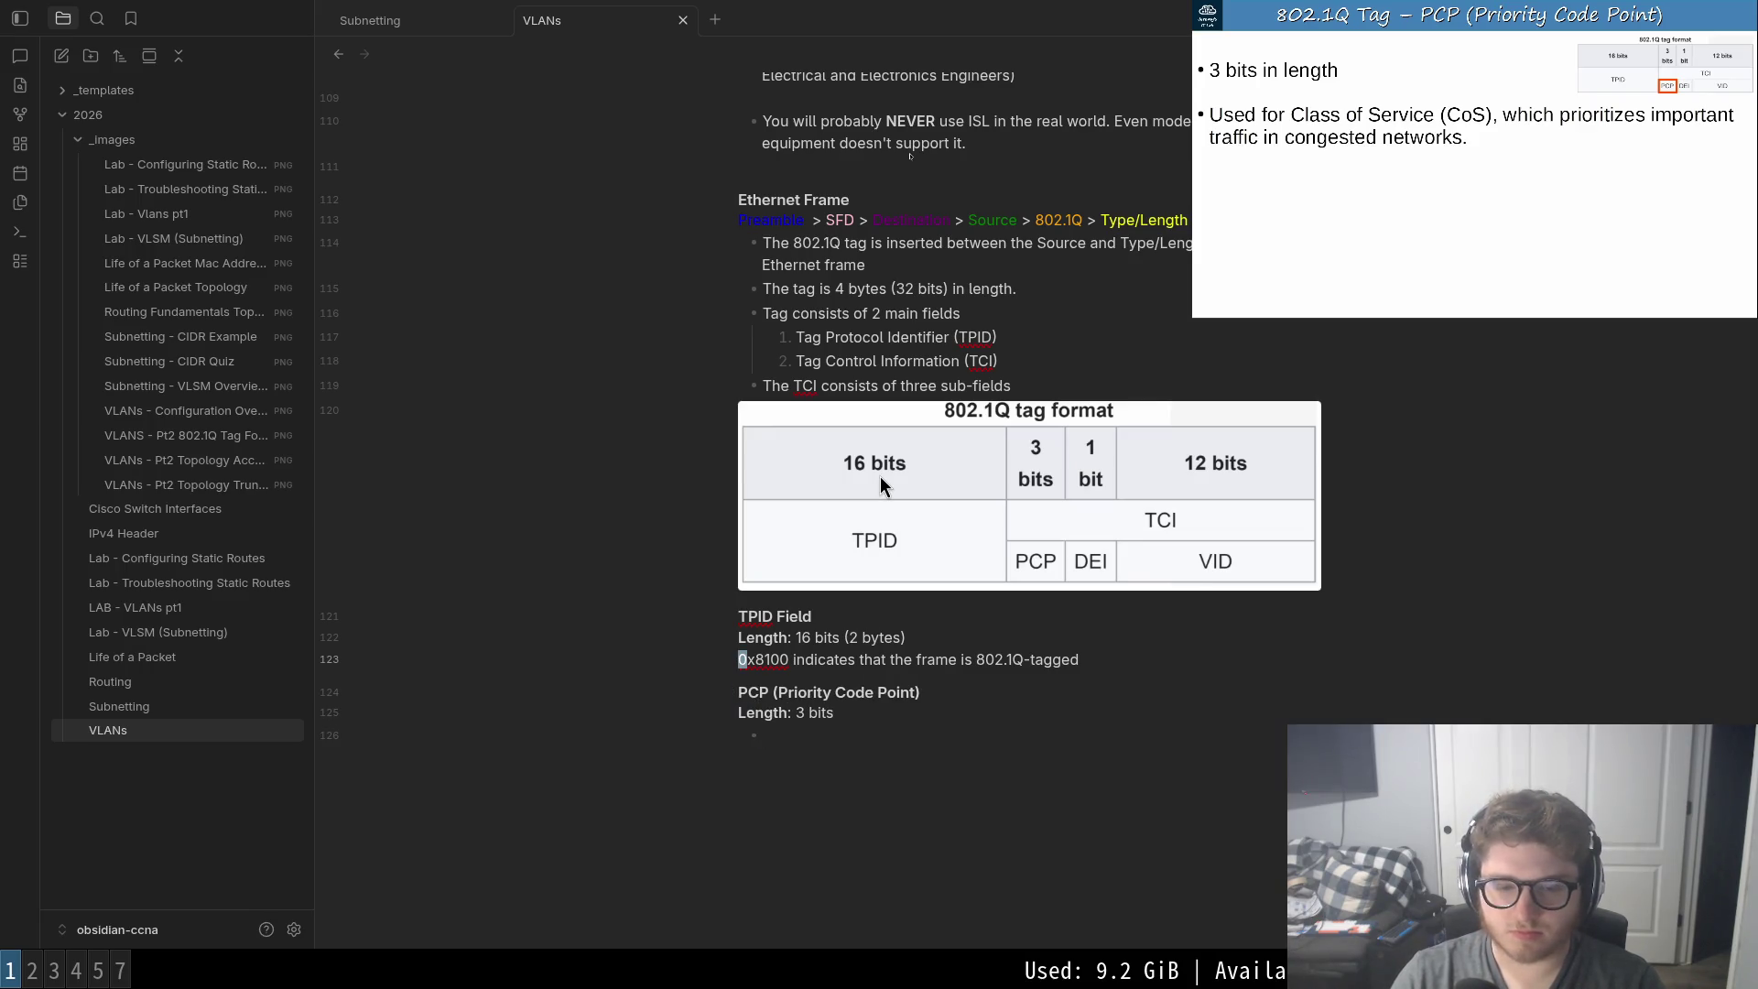
pyautogui.press('Down')
pyautogui.press('Down')
pyautogui.press('Down')
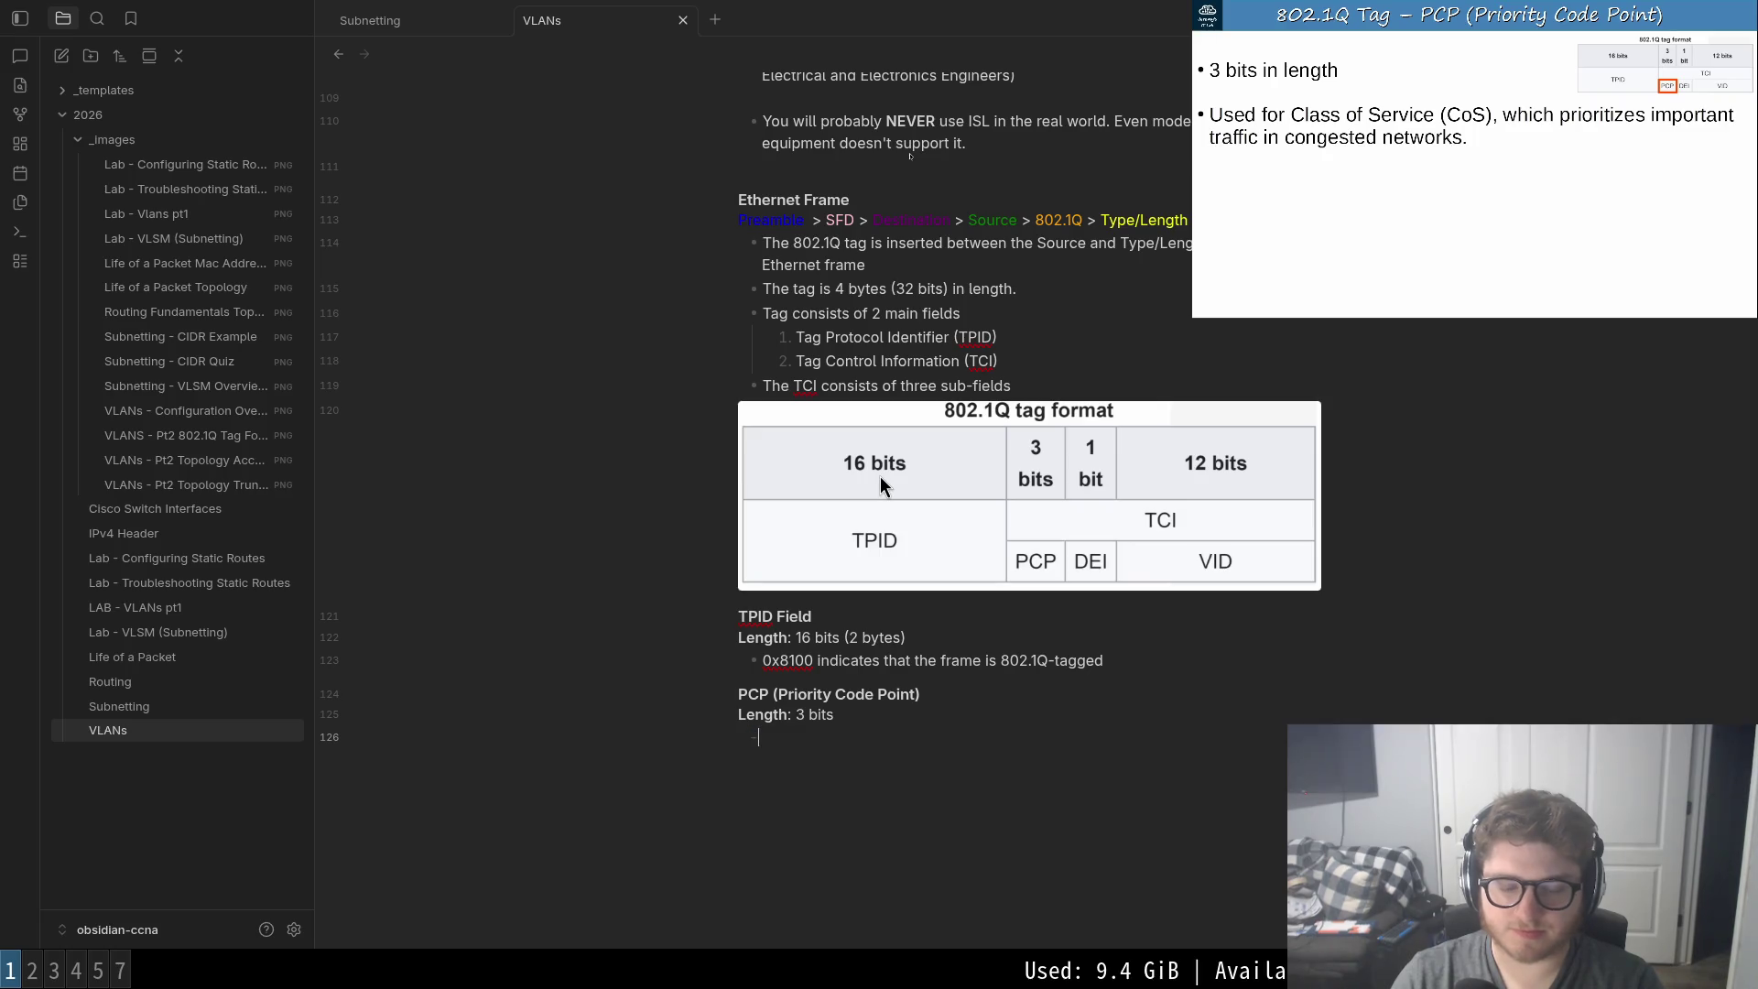
pyautogui.write('use')
pyautogui.write('Use')
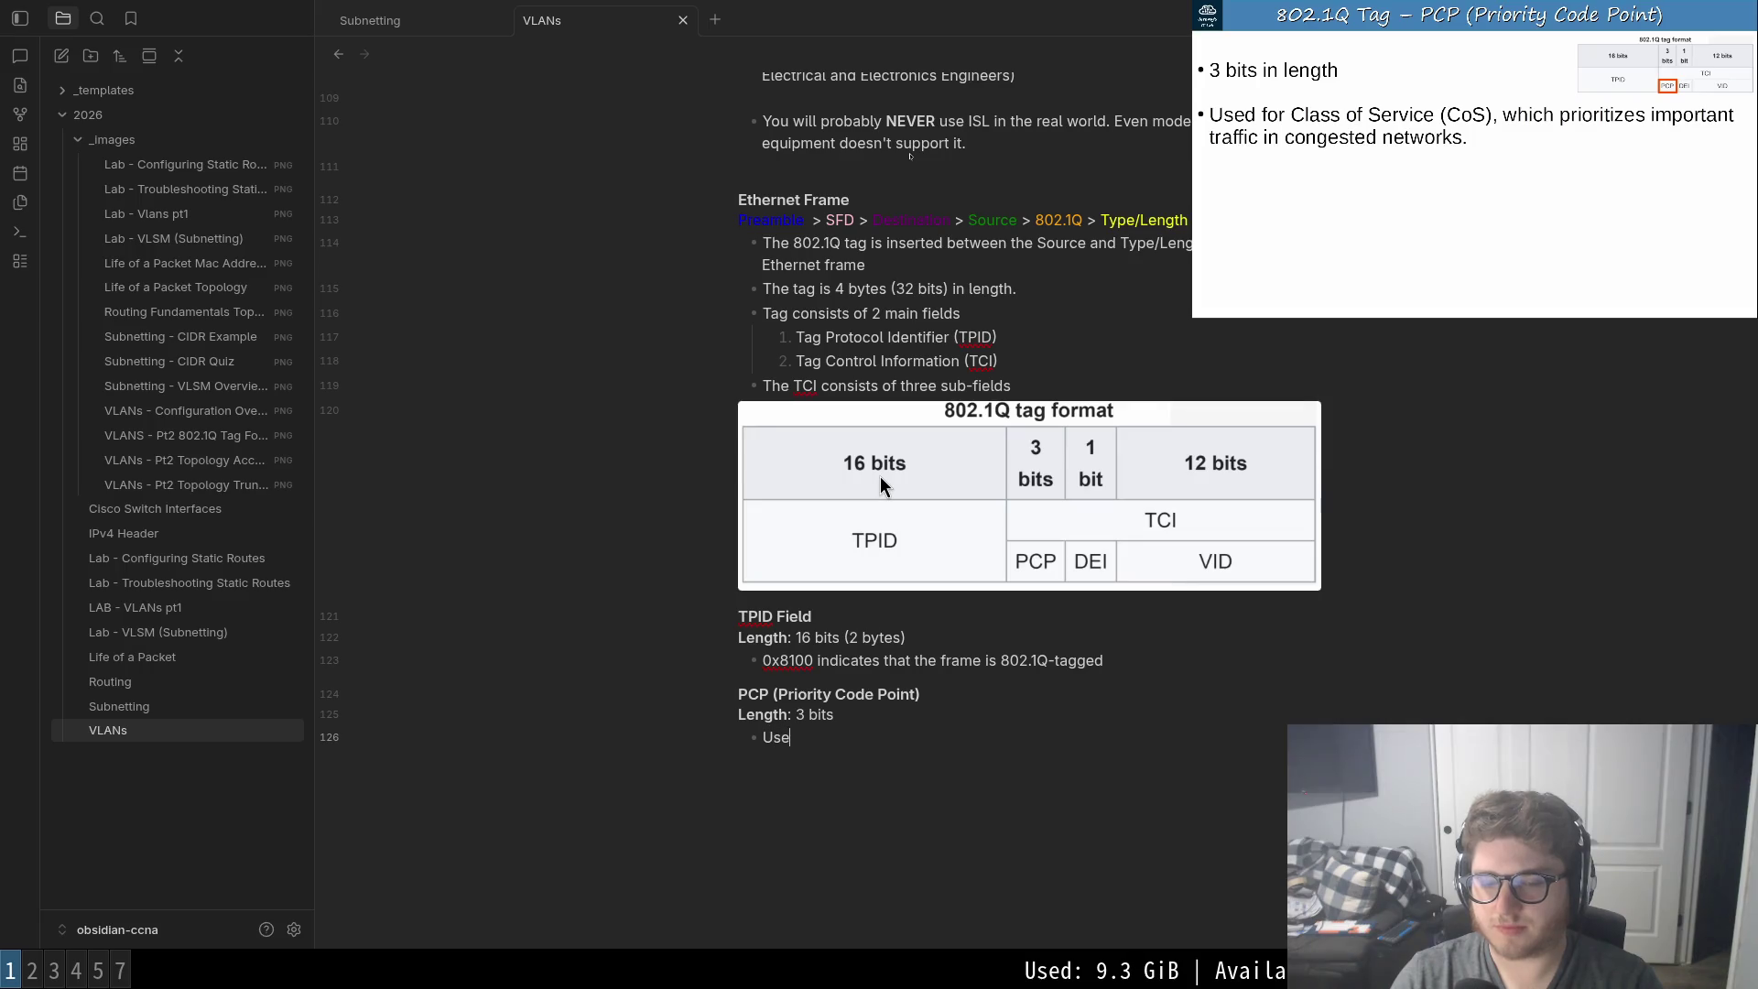
pyautogui.write('for Class')
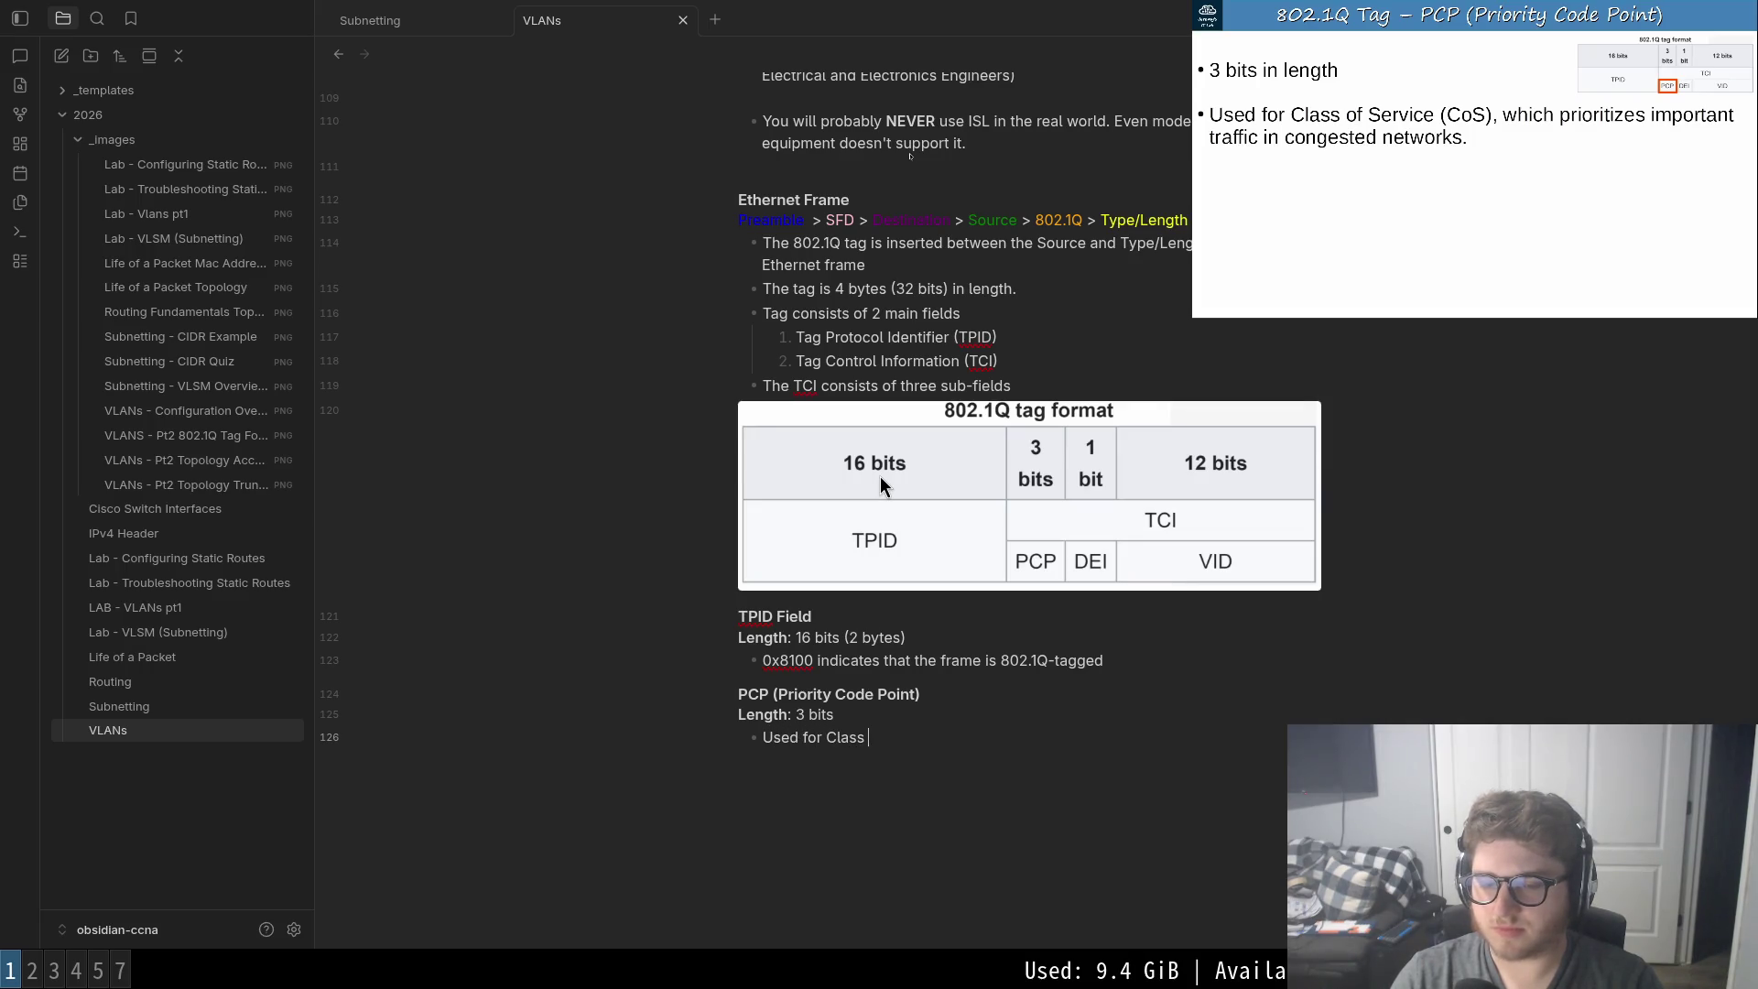
pyautogui.write('Service')
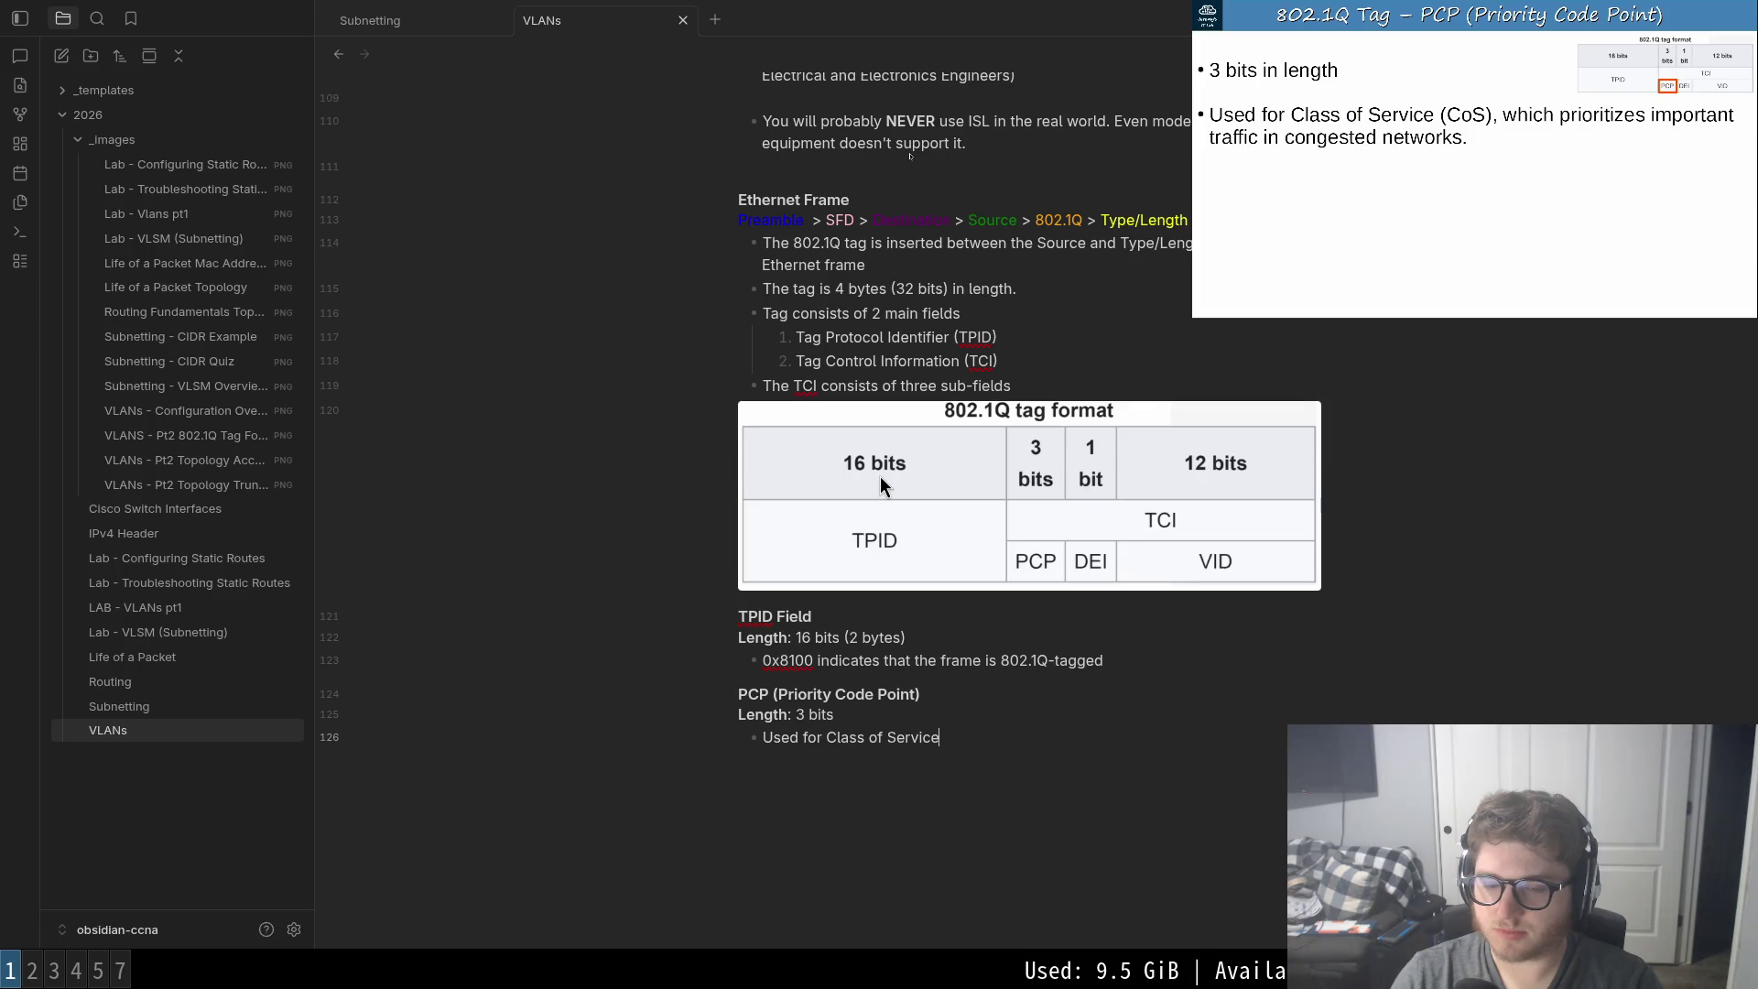
pyautogui.write('(COS)')
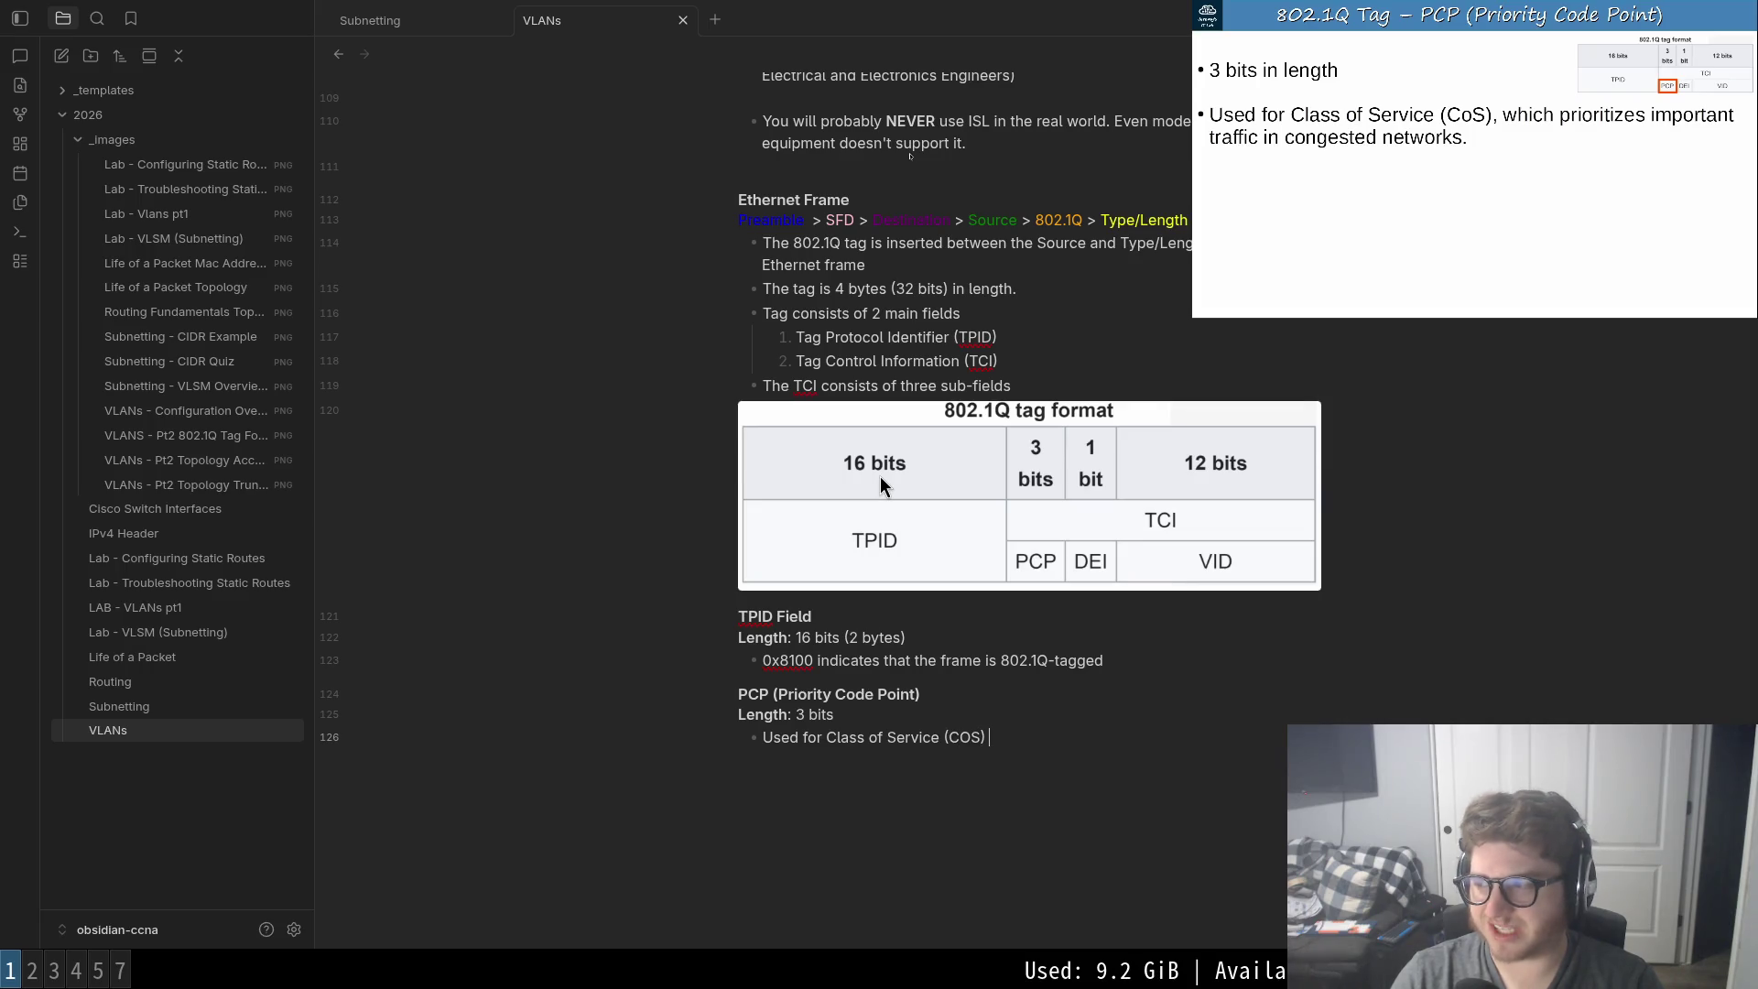
pyautogui.write('which prio')
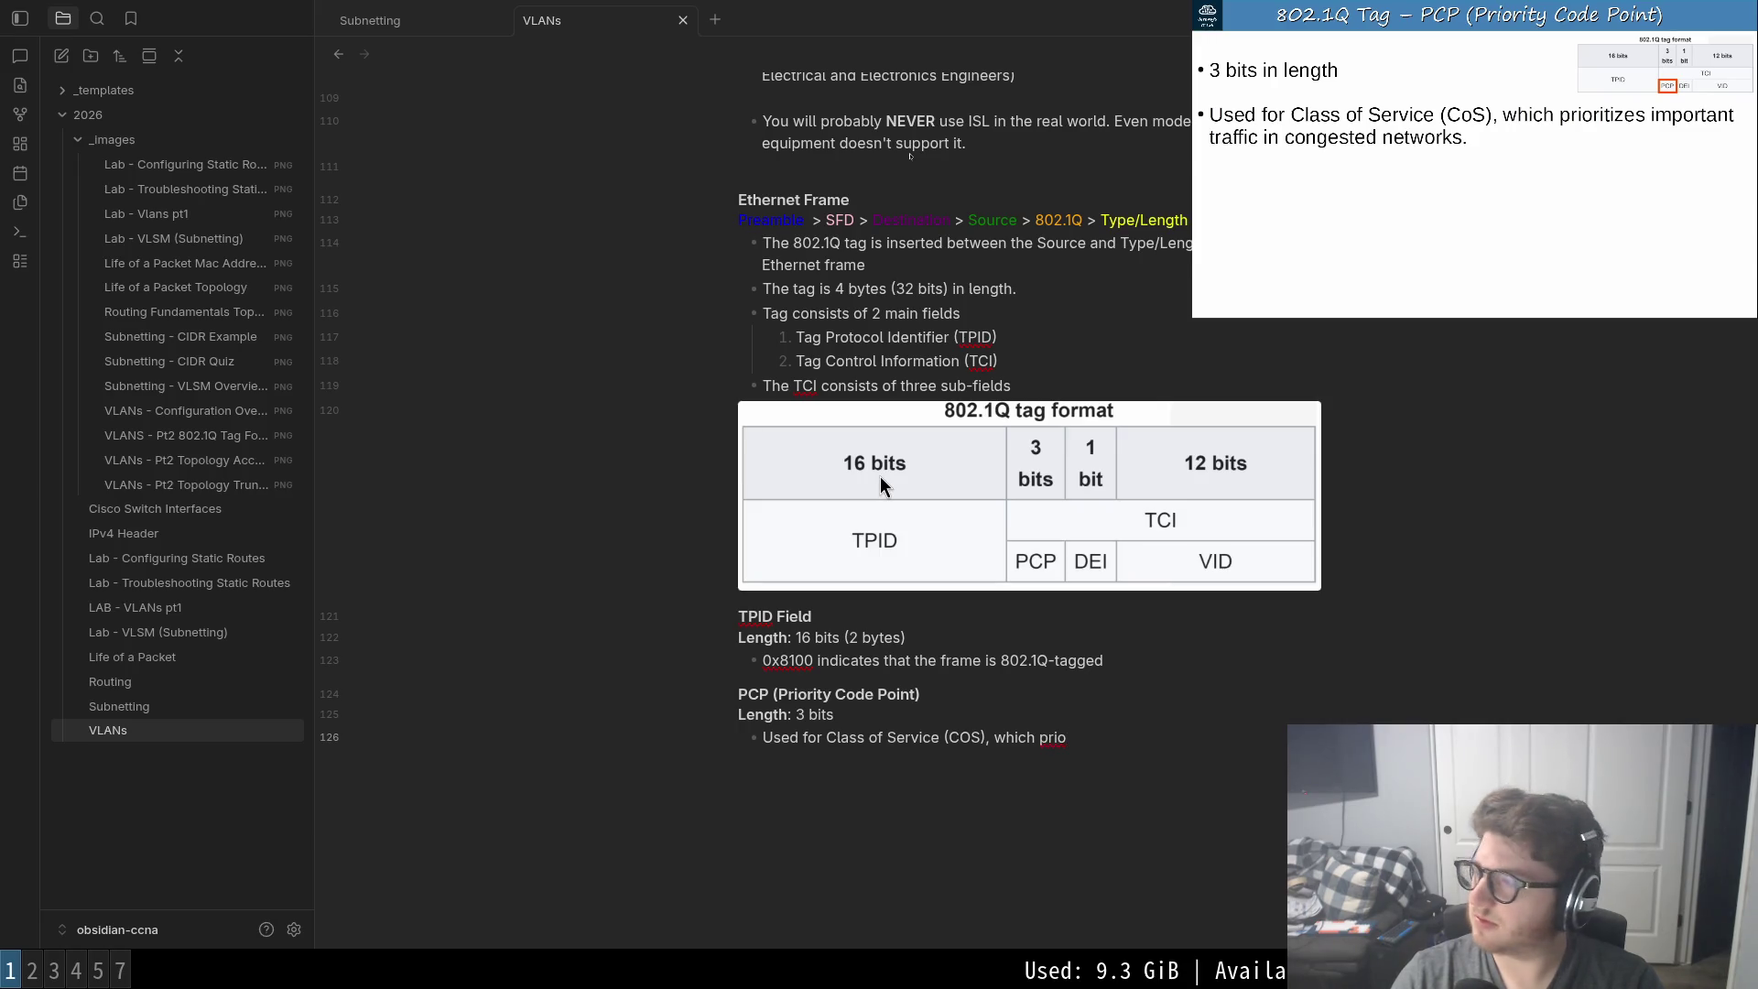
pyautogui.write('ritize')
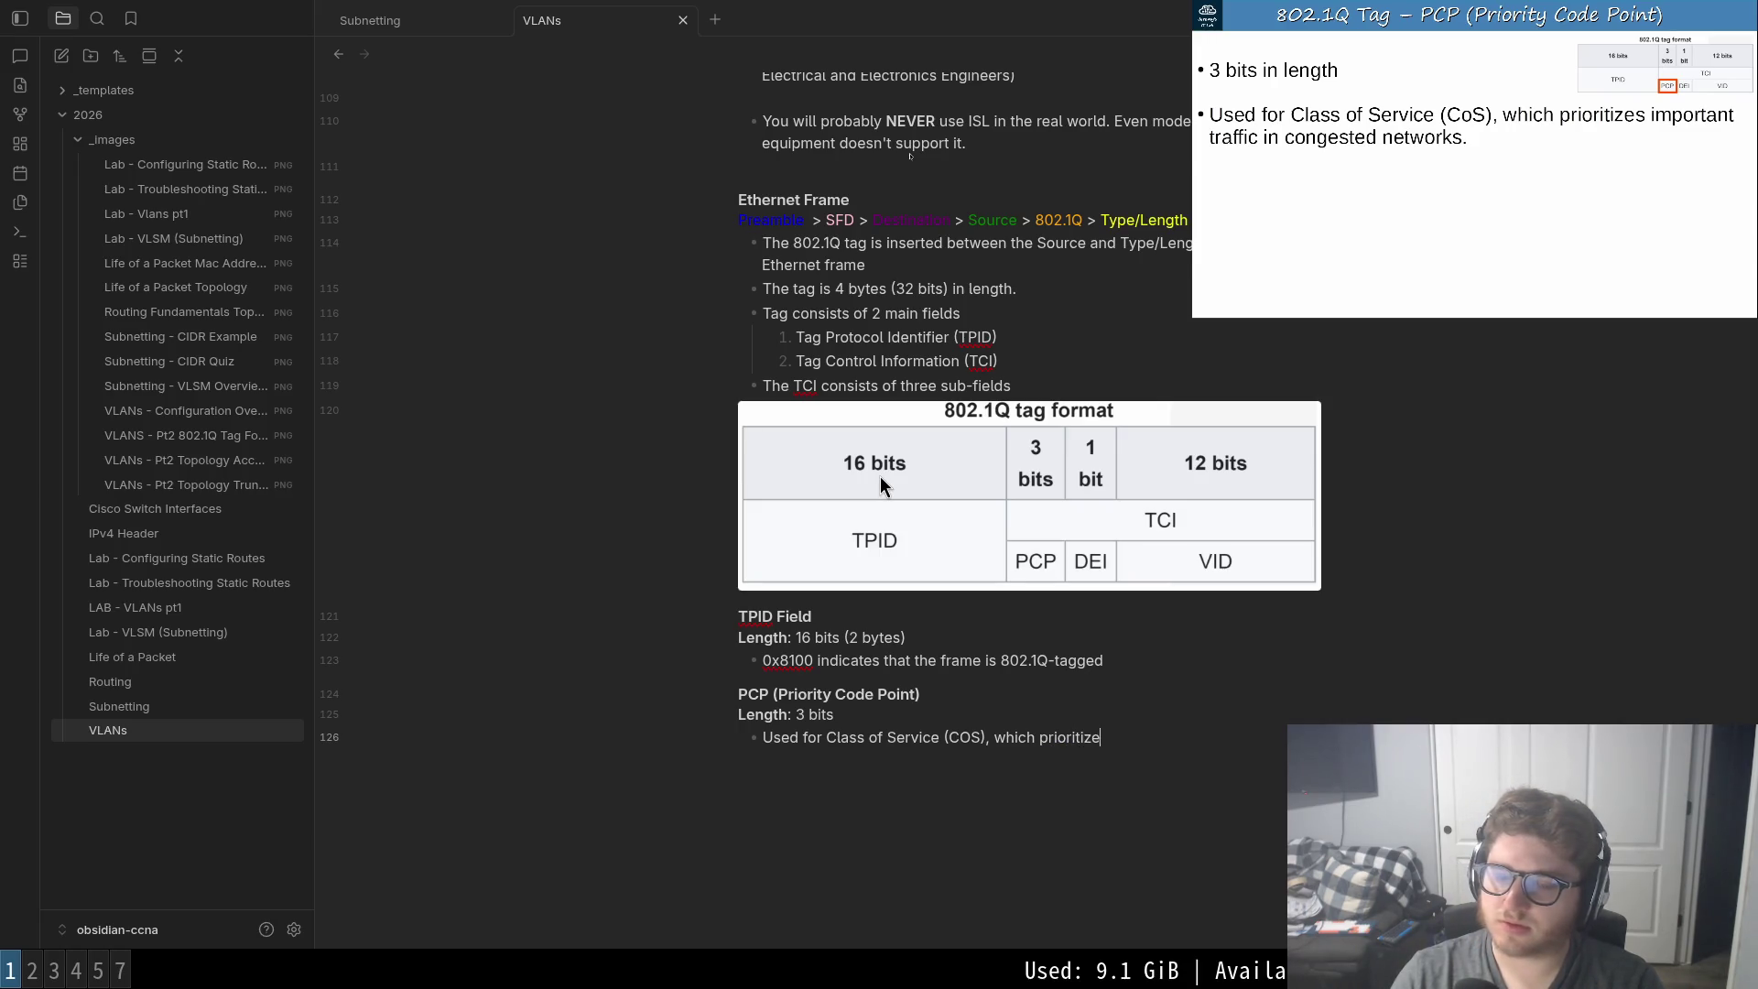
pyautogui.write('s importan')
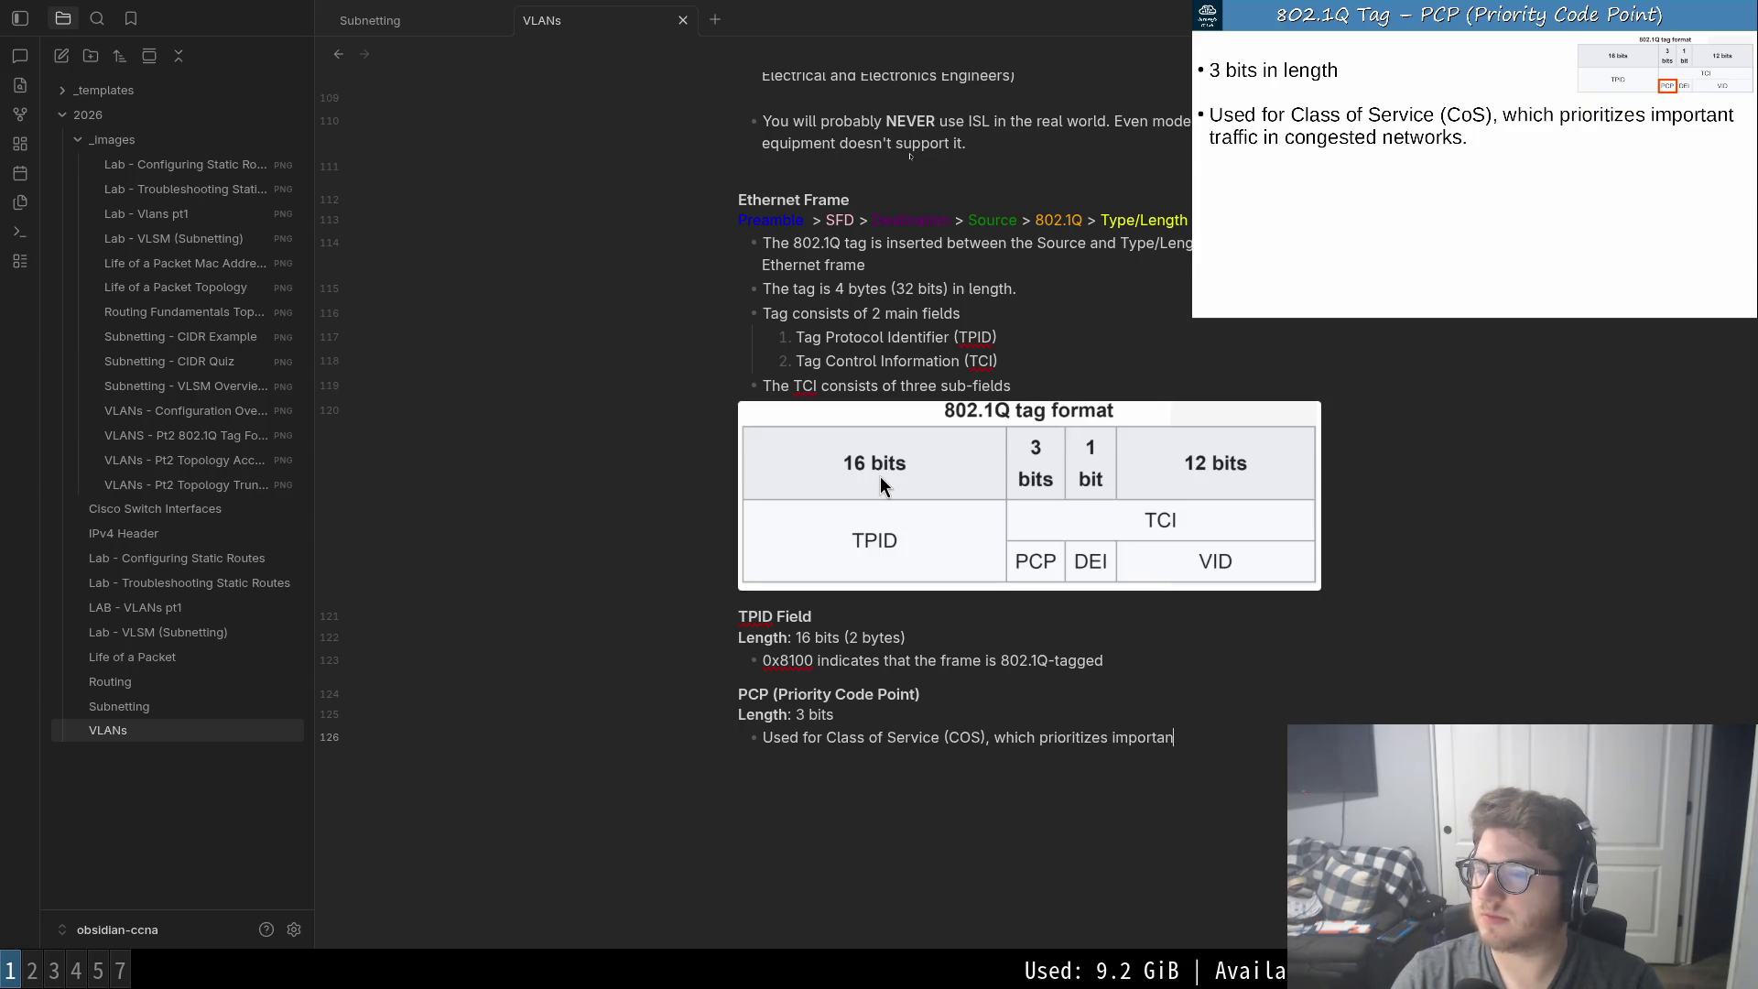
pyautogui.write('raffic in')
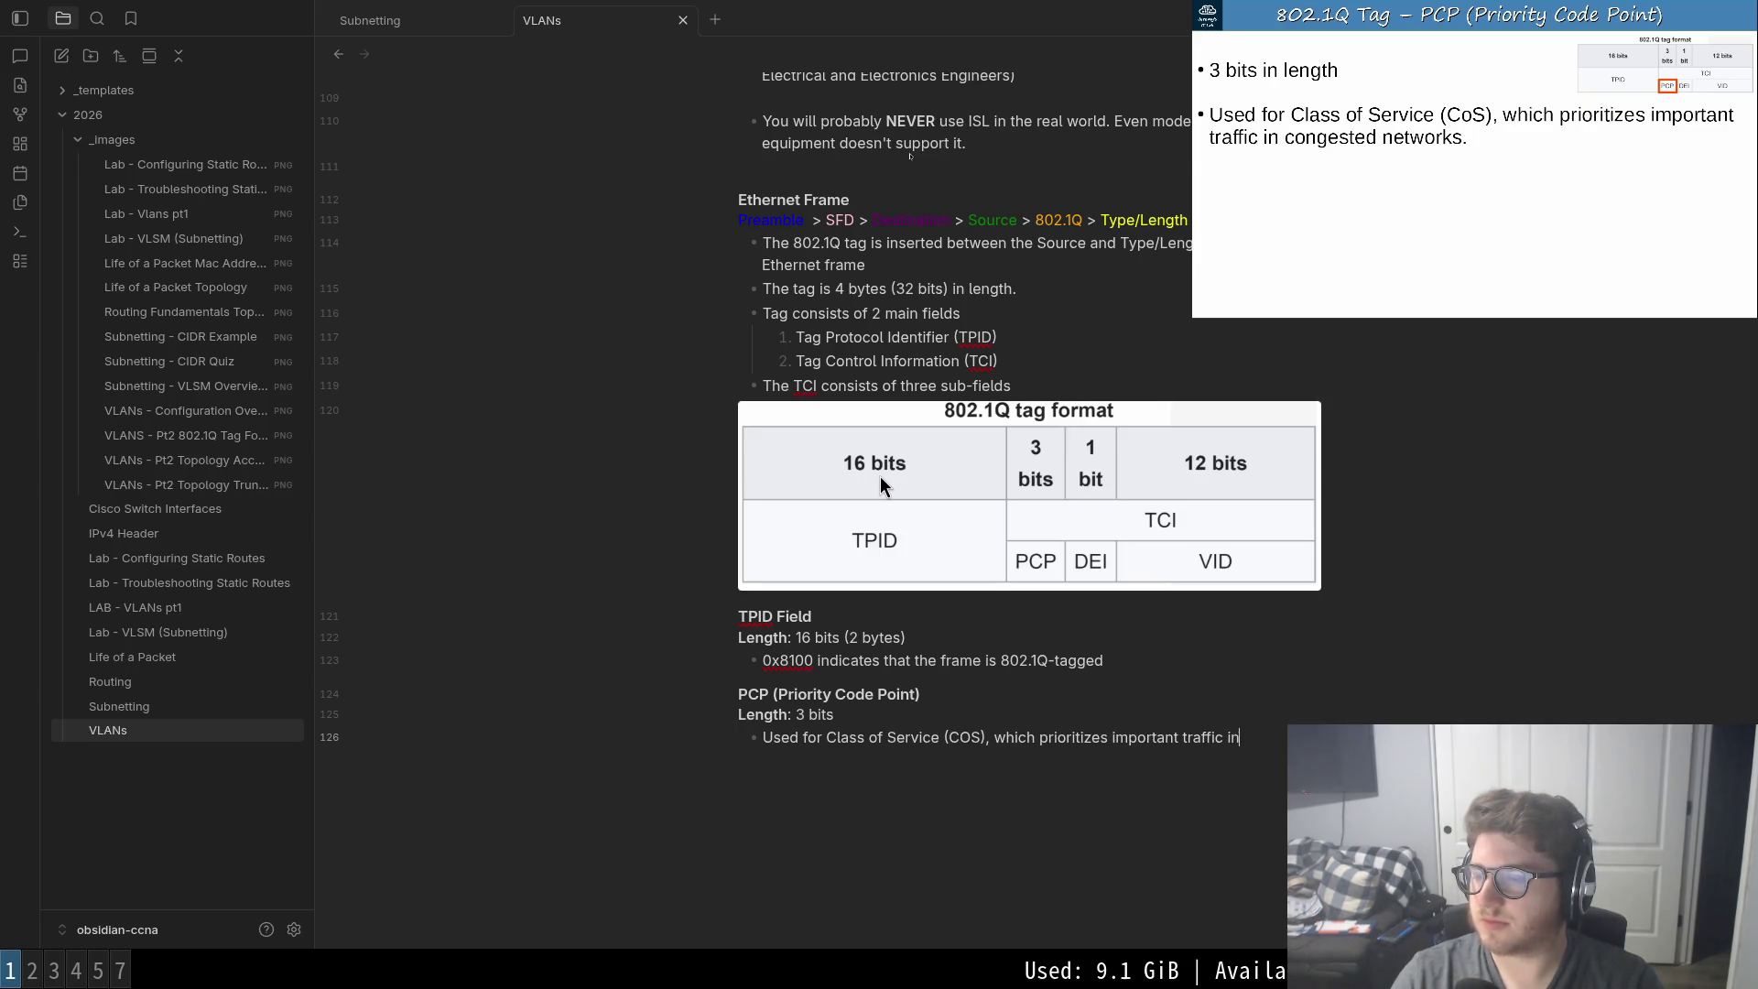
pyautogui.write('nge networks')
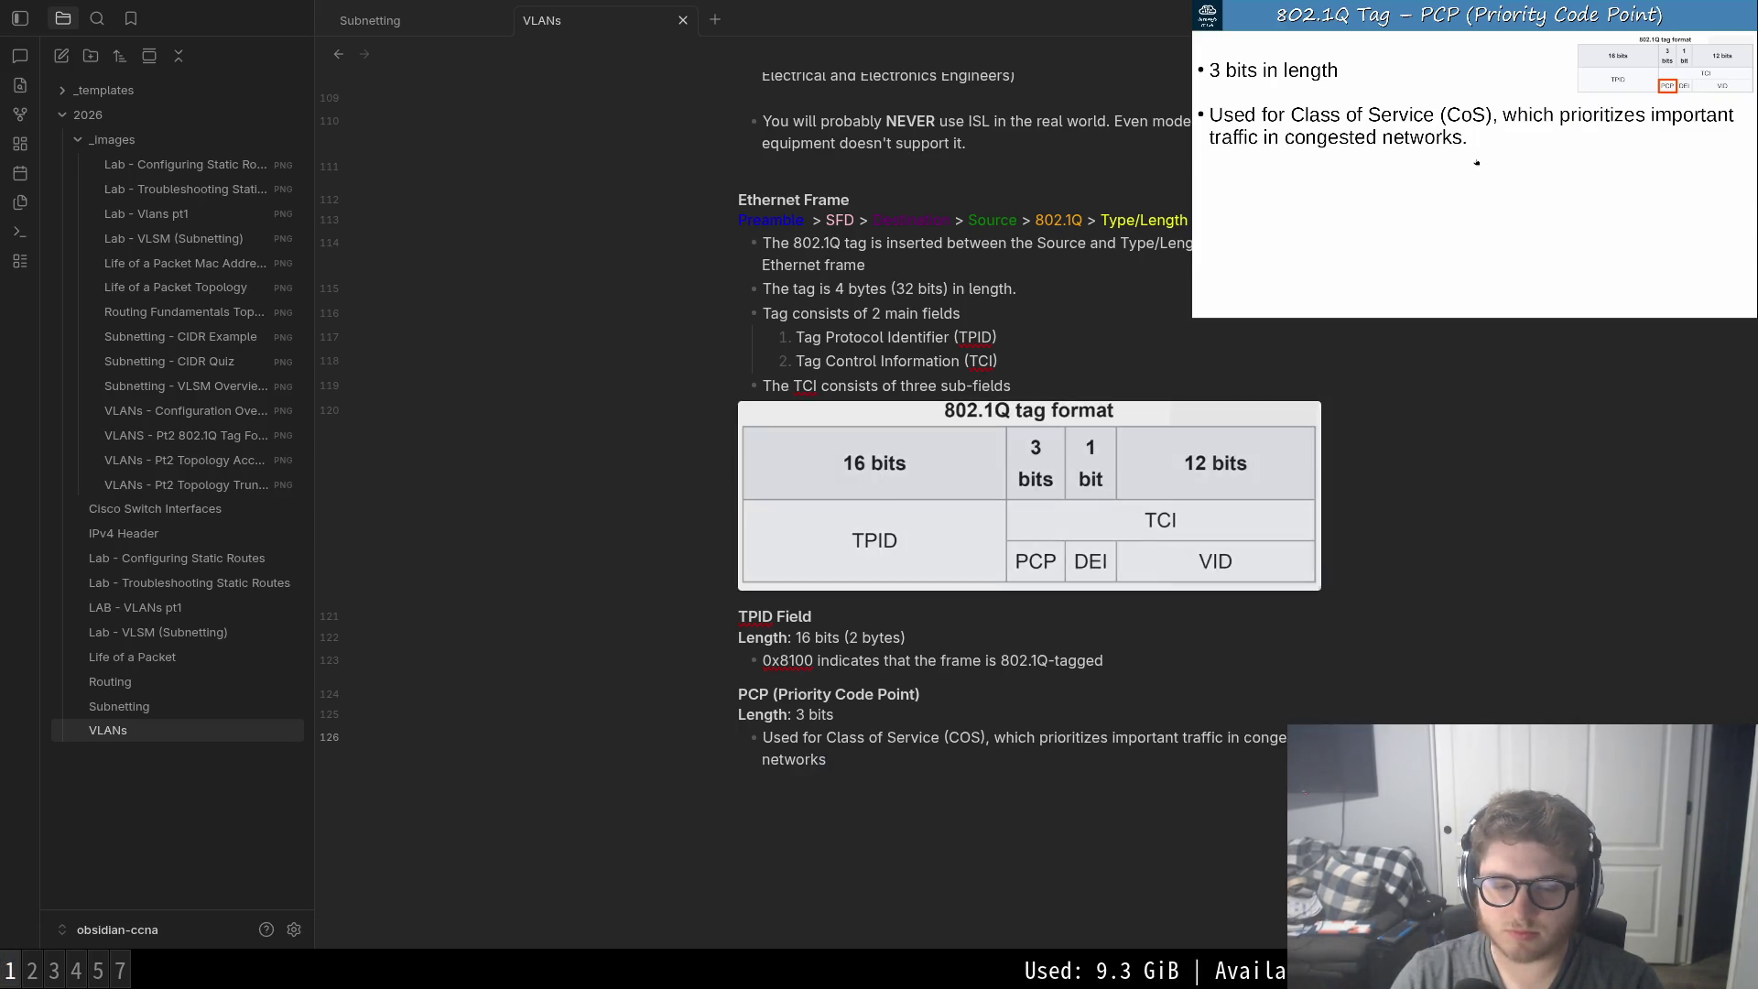
pyautogui.press('Left')
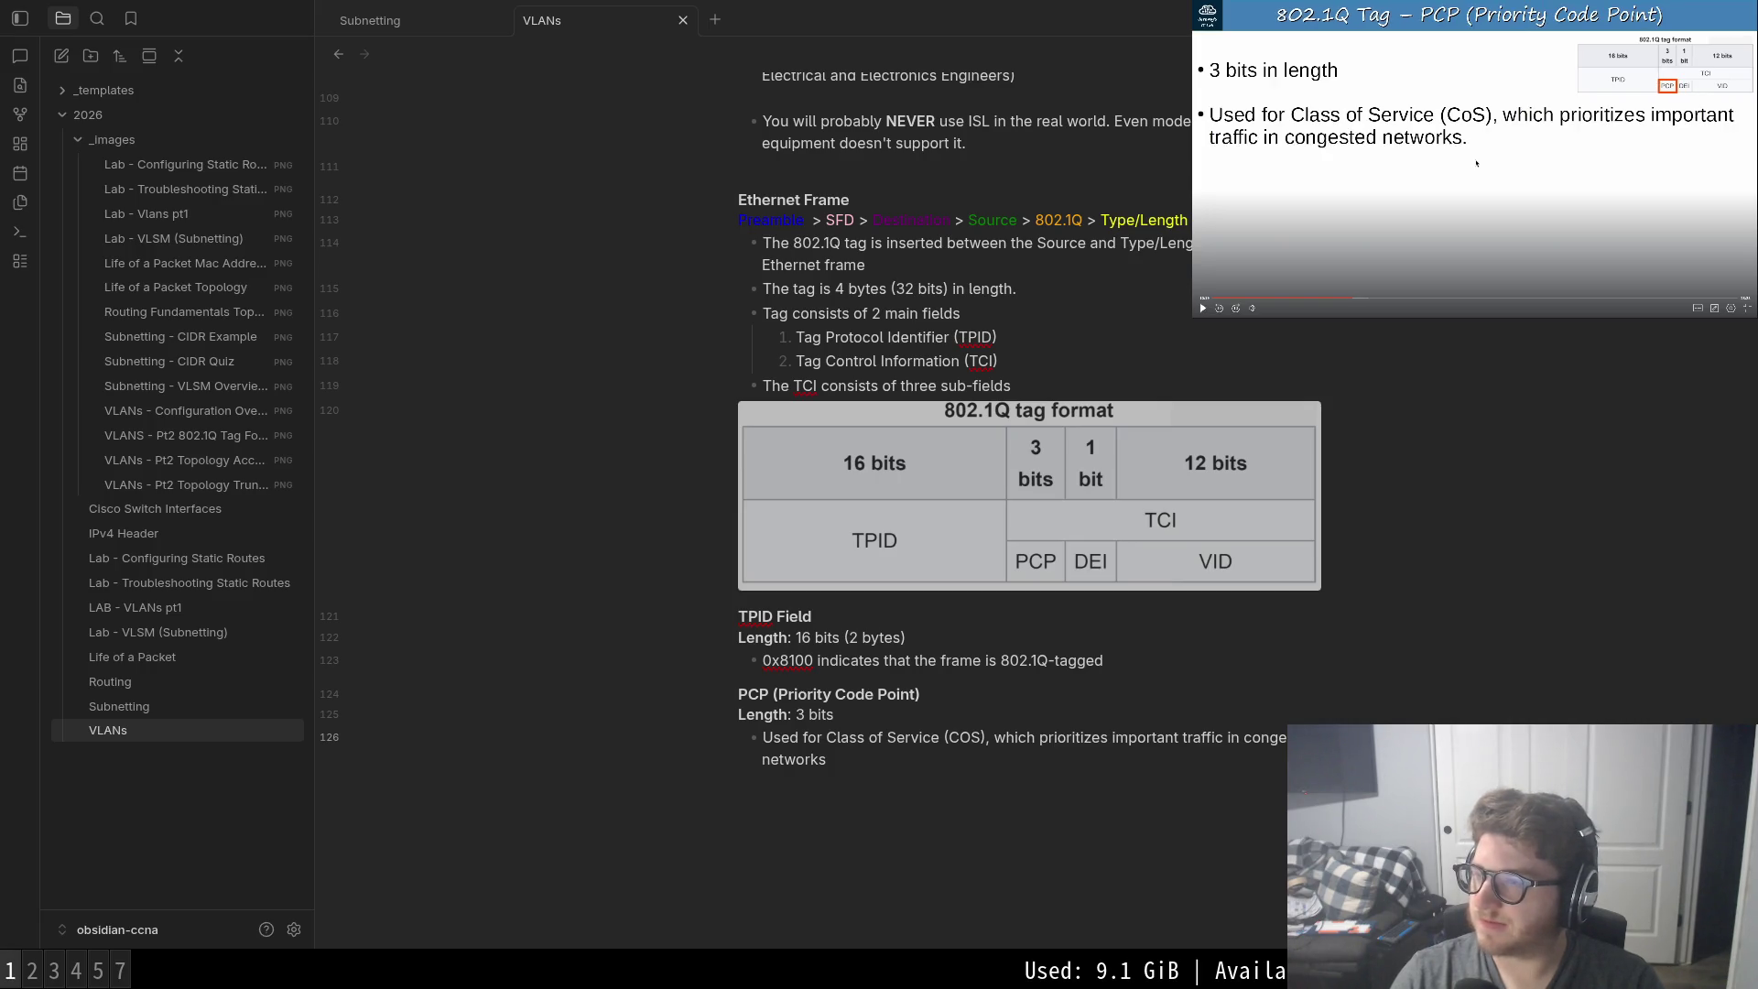
pyautogui.hotkey('ctrl', 't')
pyautogui.write('tcos f')
pyautogui.write('or')
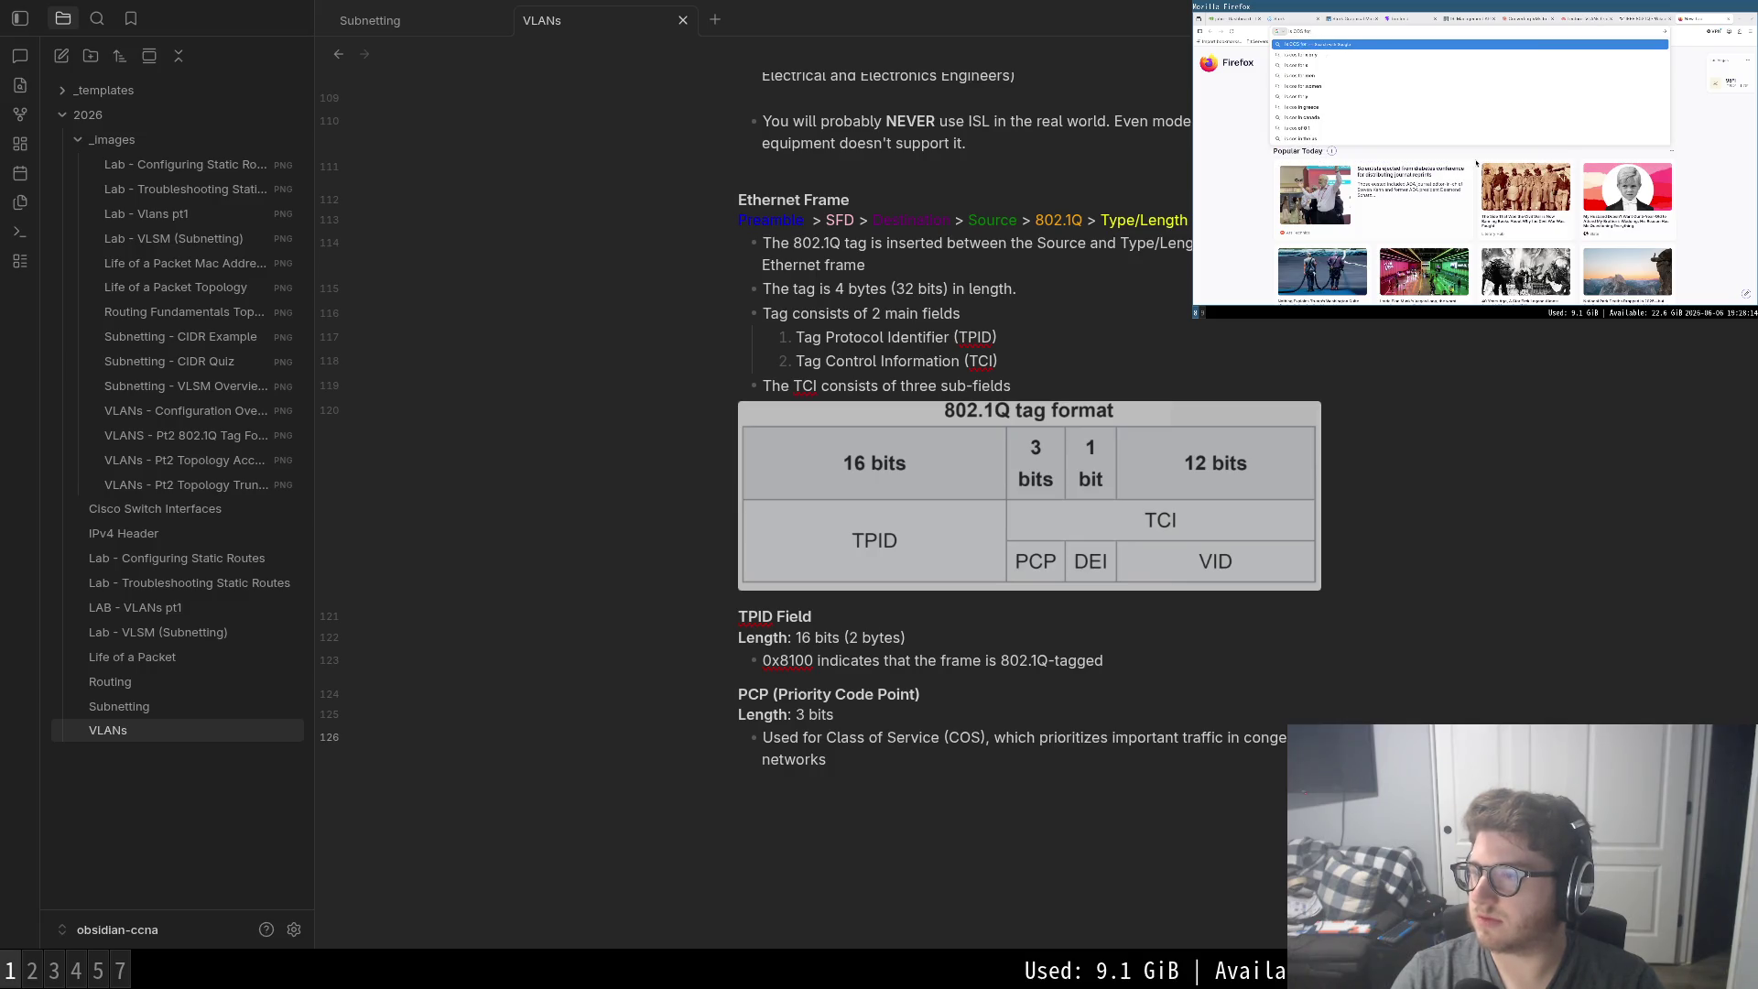
pyautogui.write(' vlan')
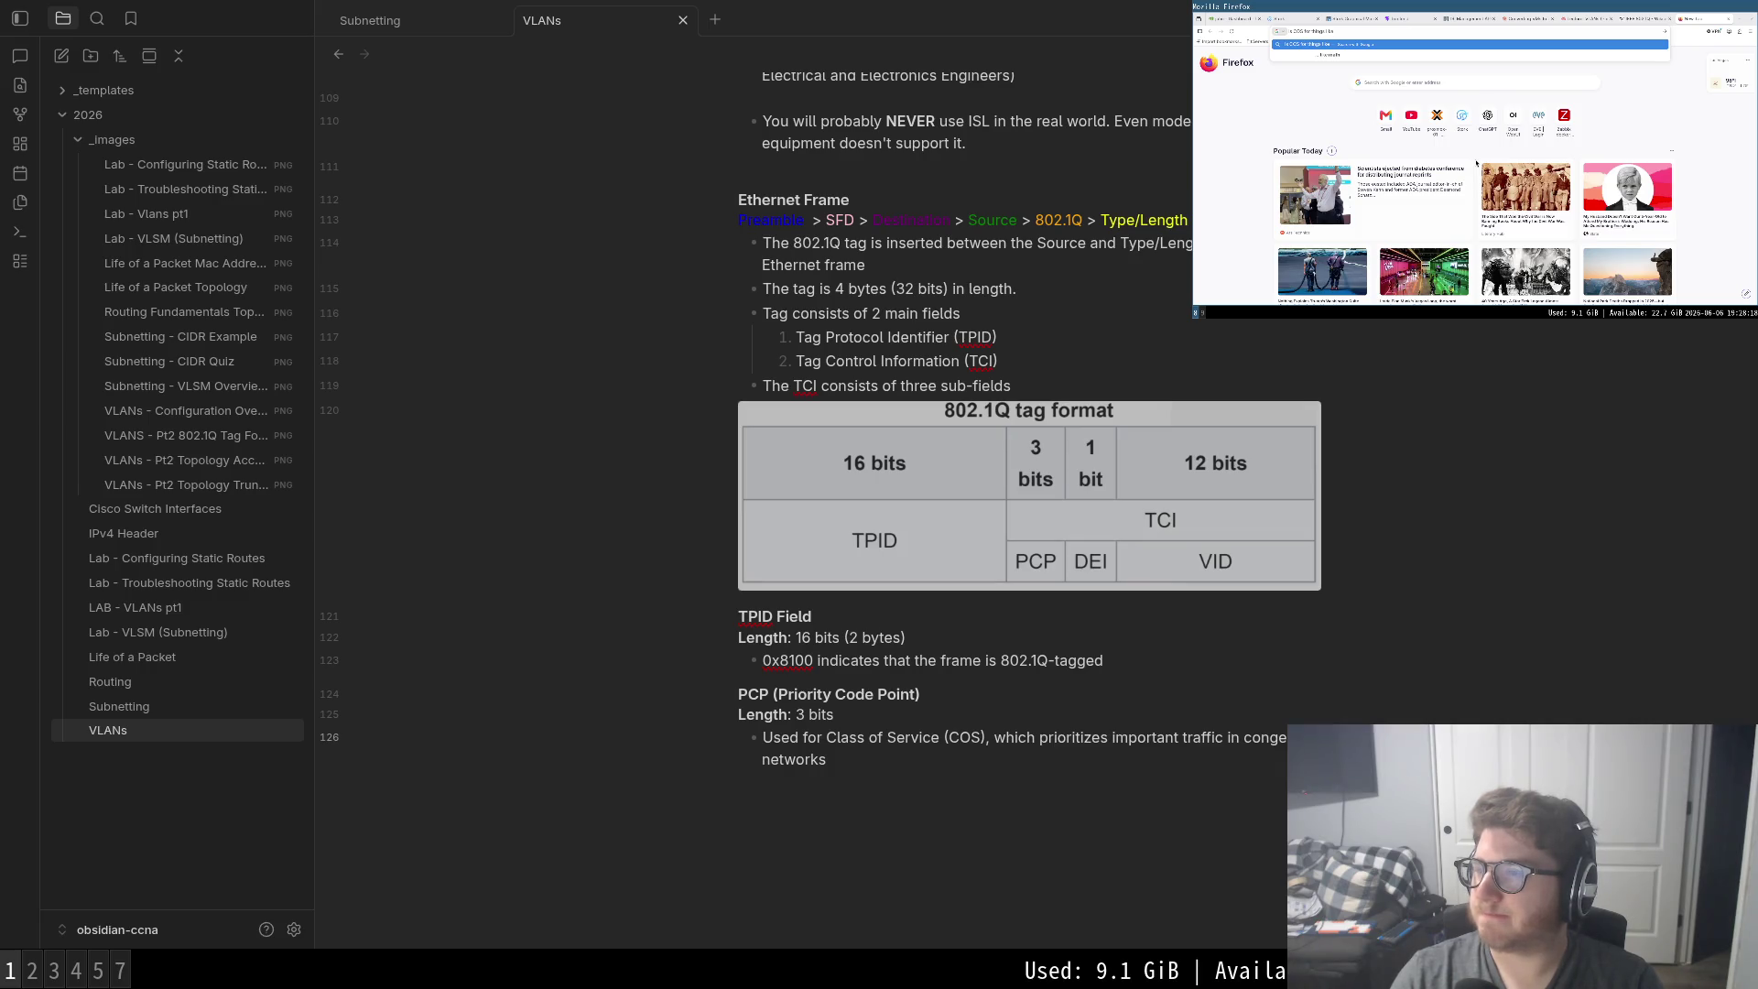
pyautogui.write(' voip, video')
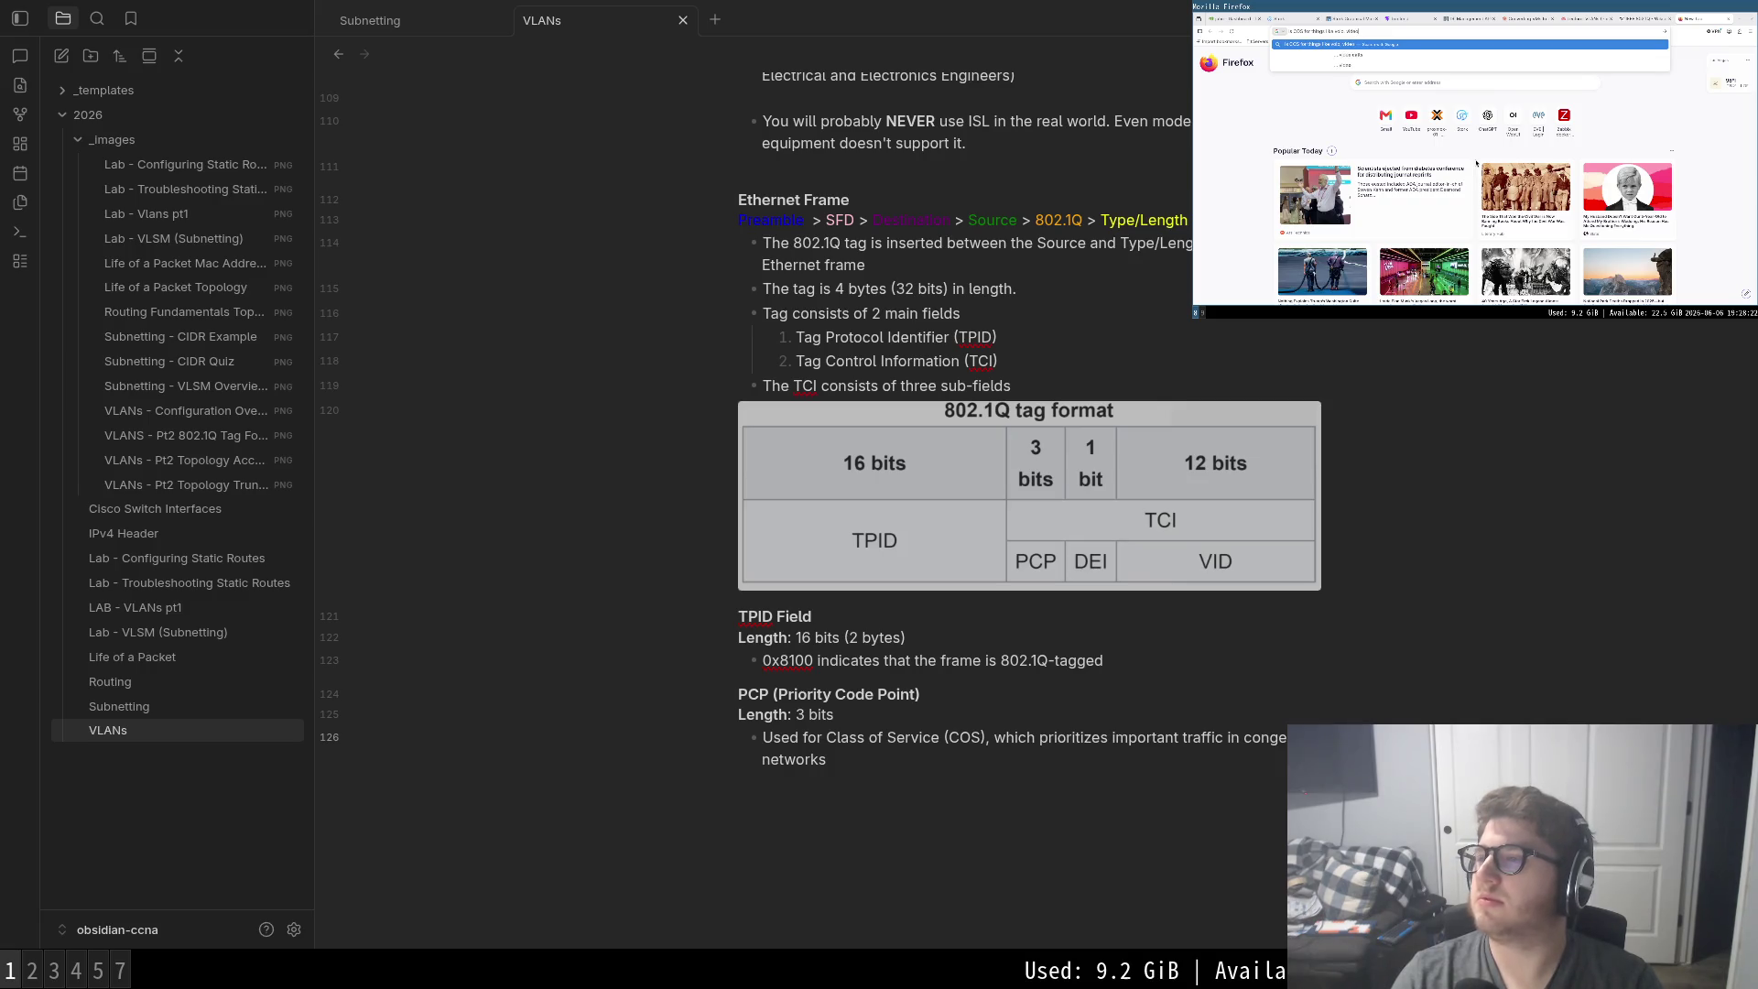
pyautogui.write('if')
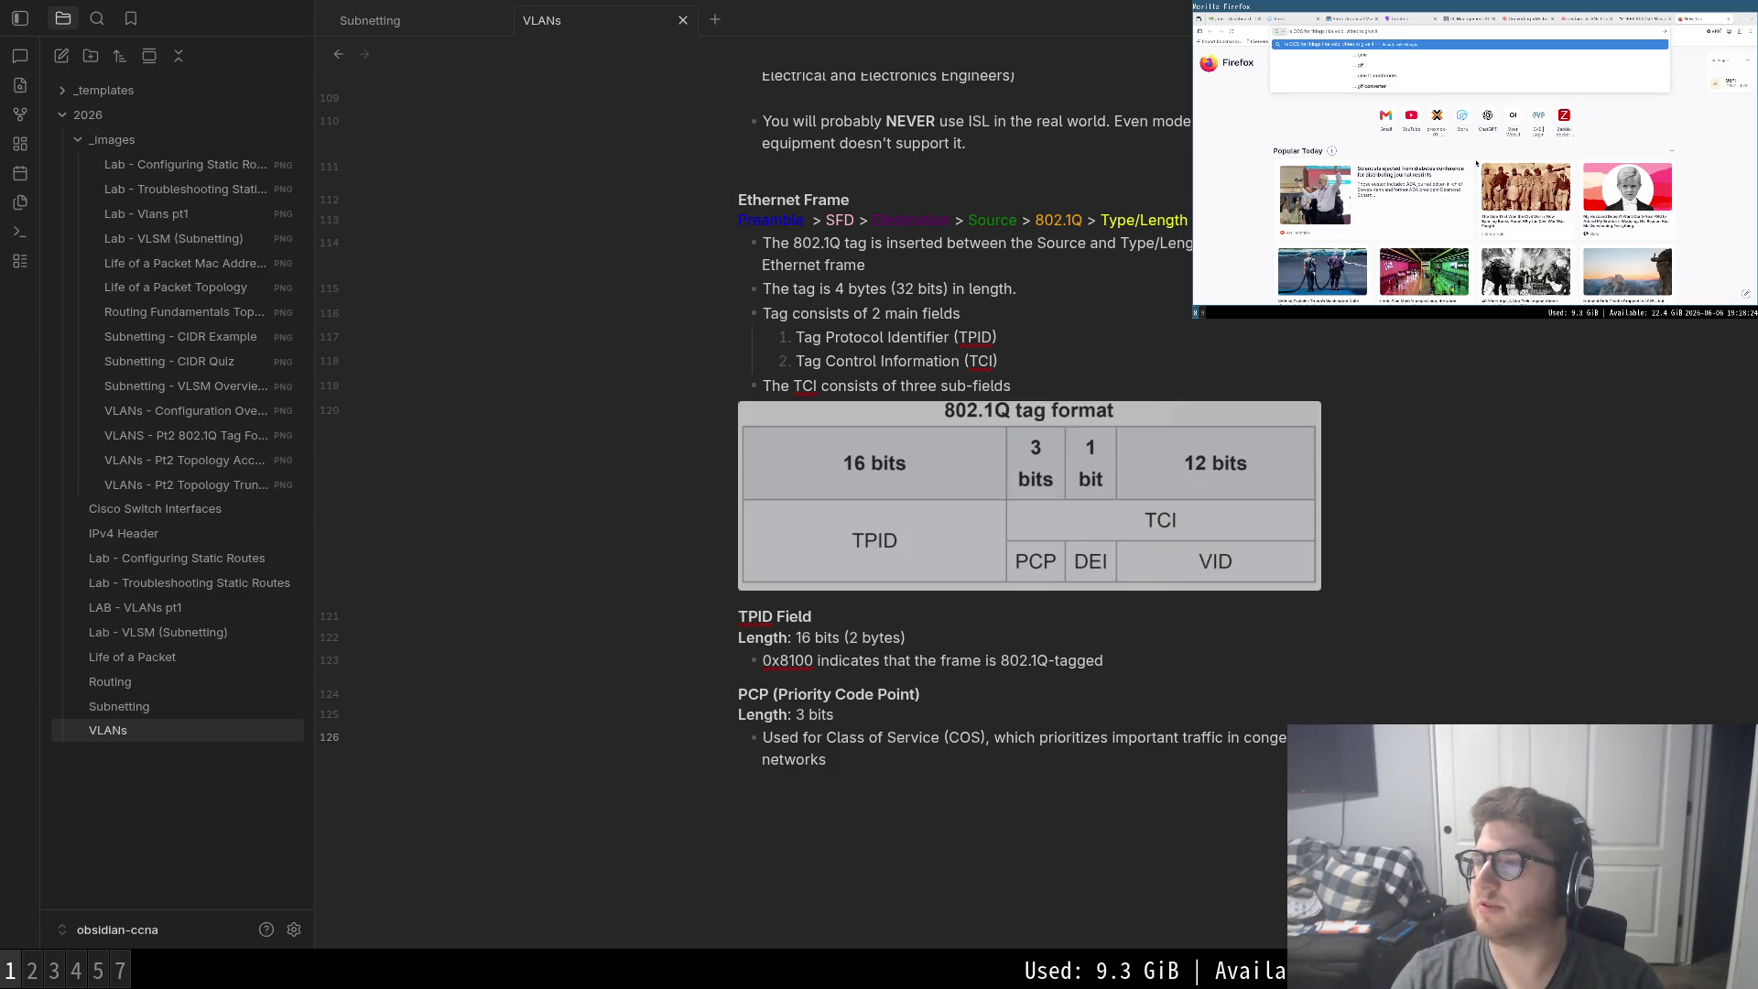
pyautogui.write(' lower')
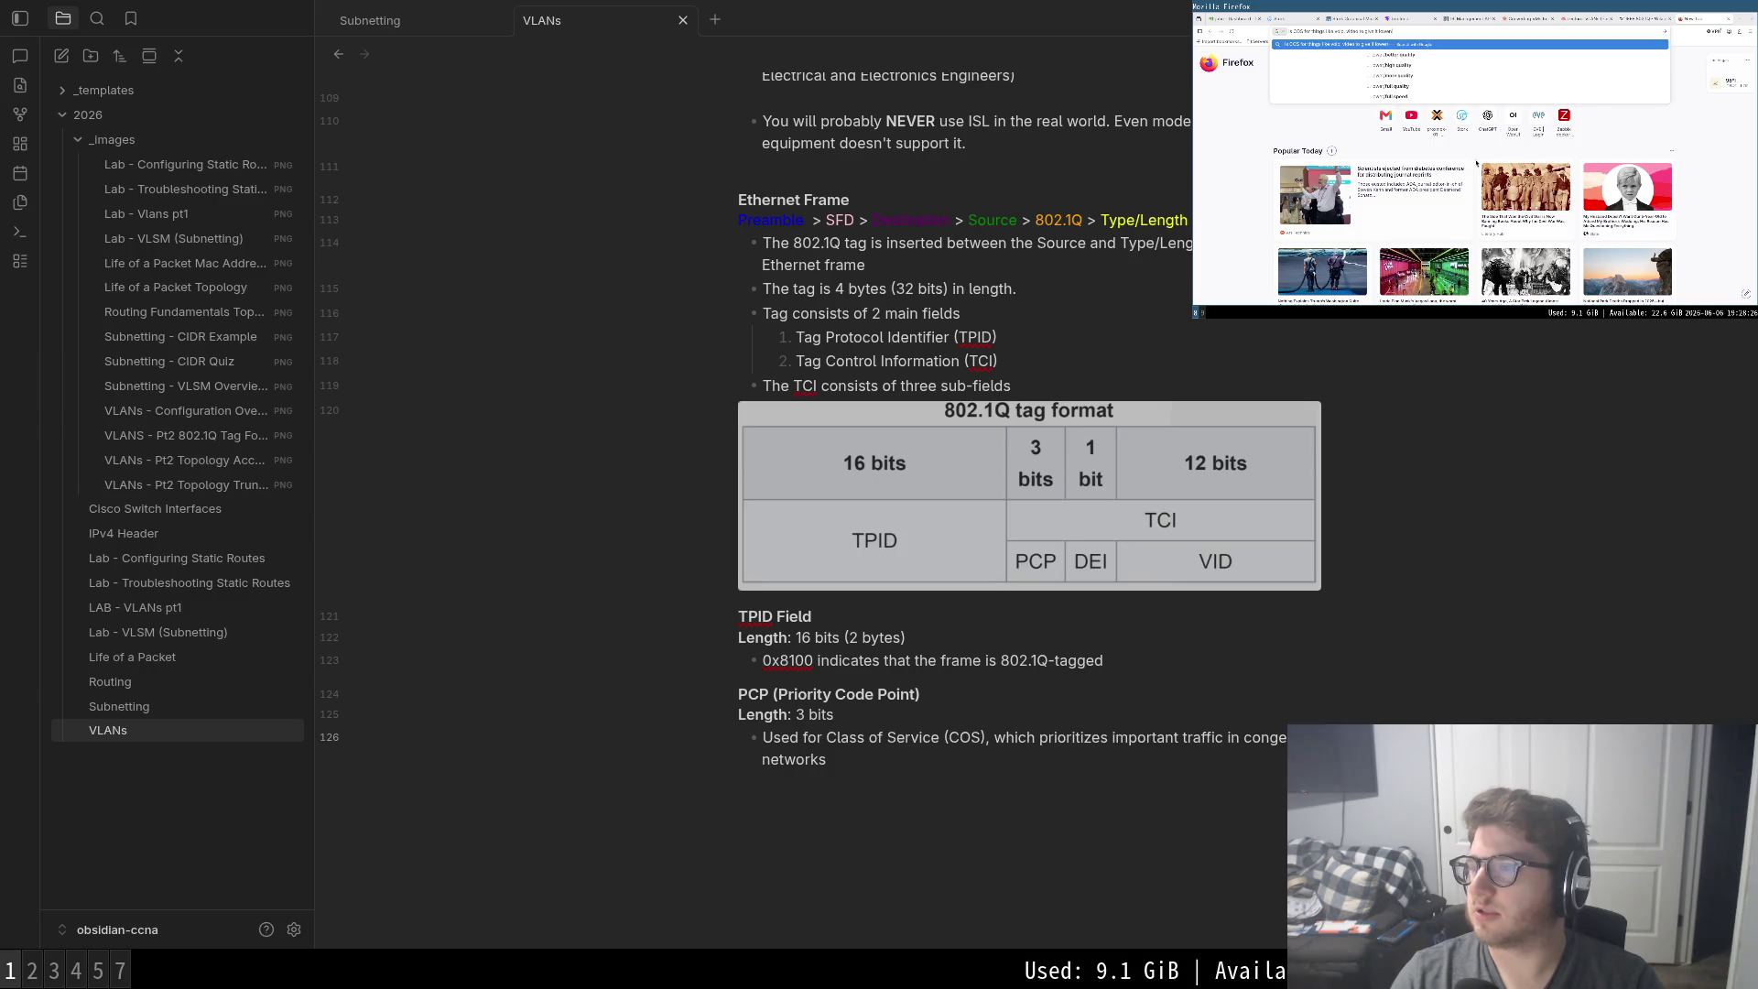
pyautogui.write('er')
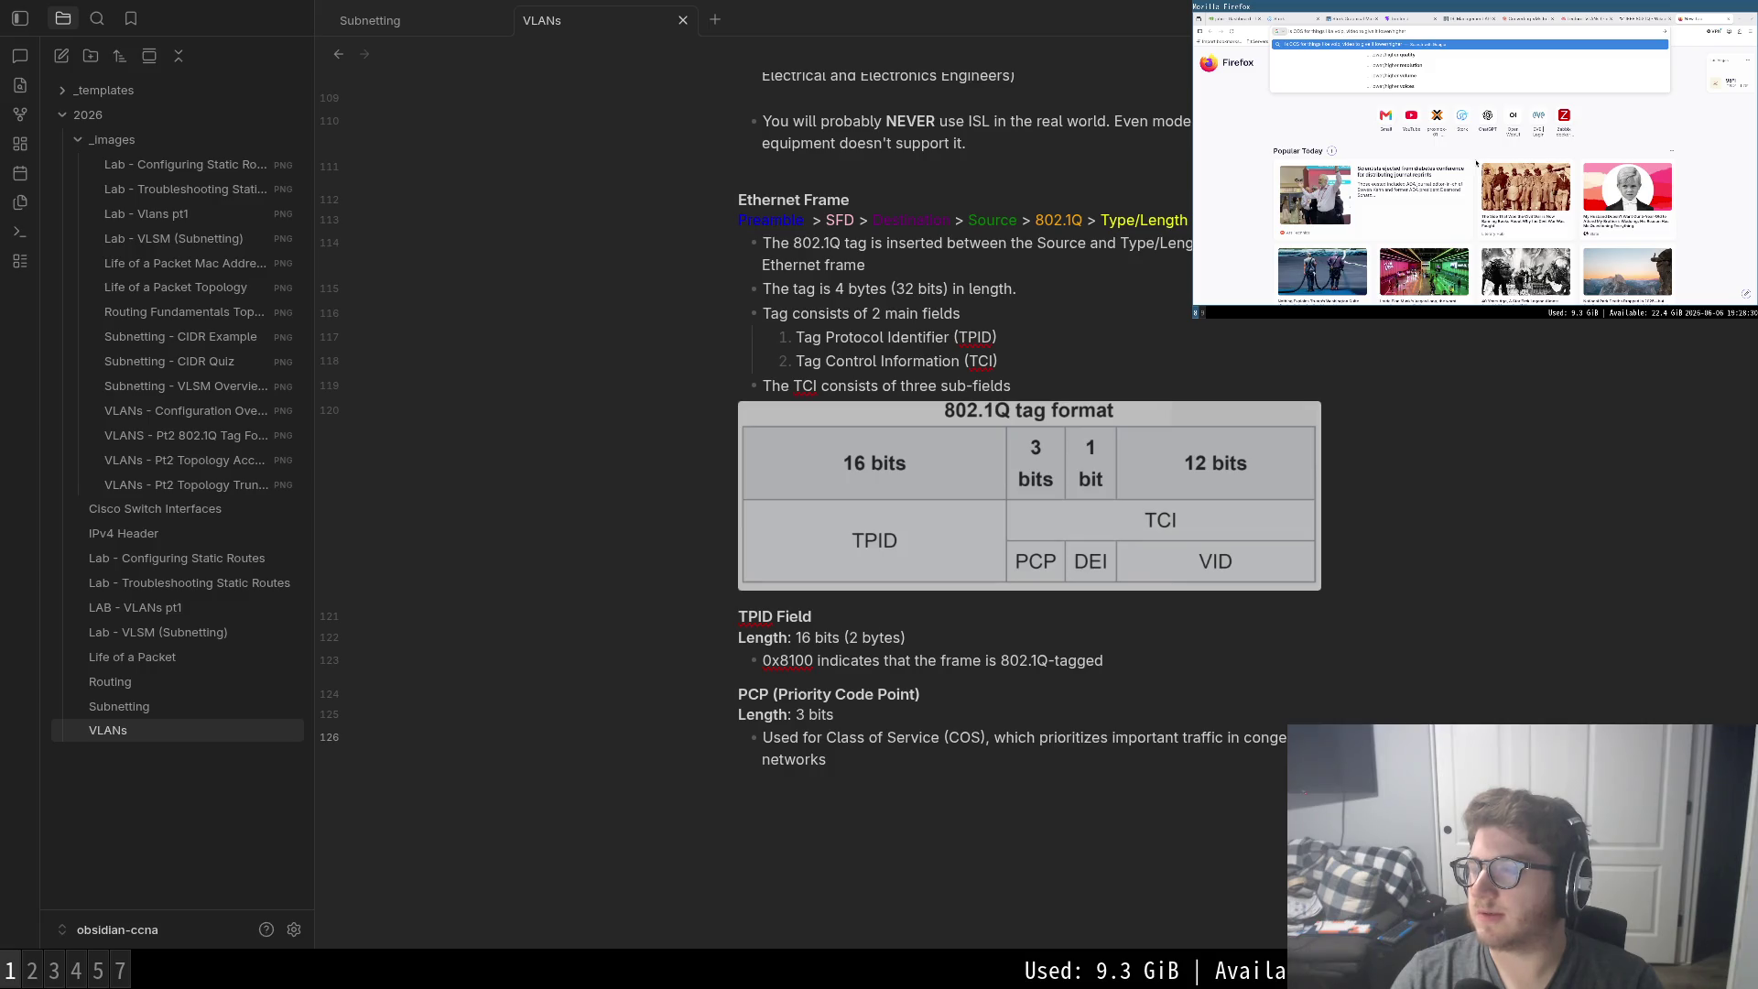
pyautogui.press('Return')
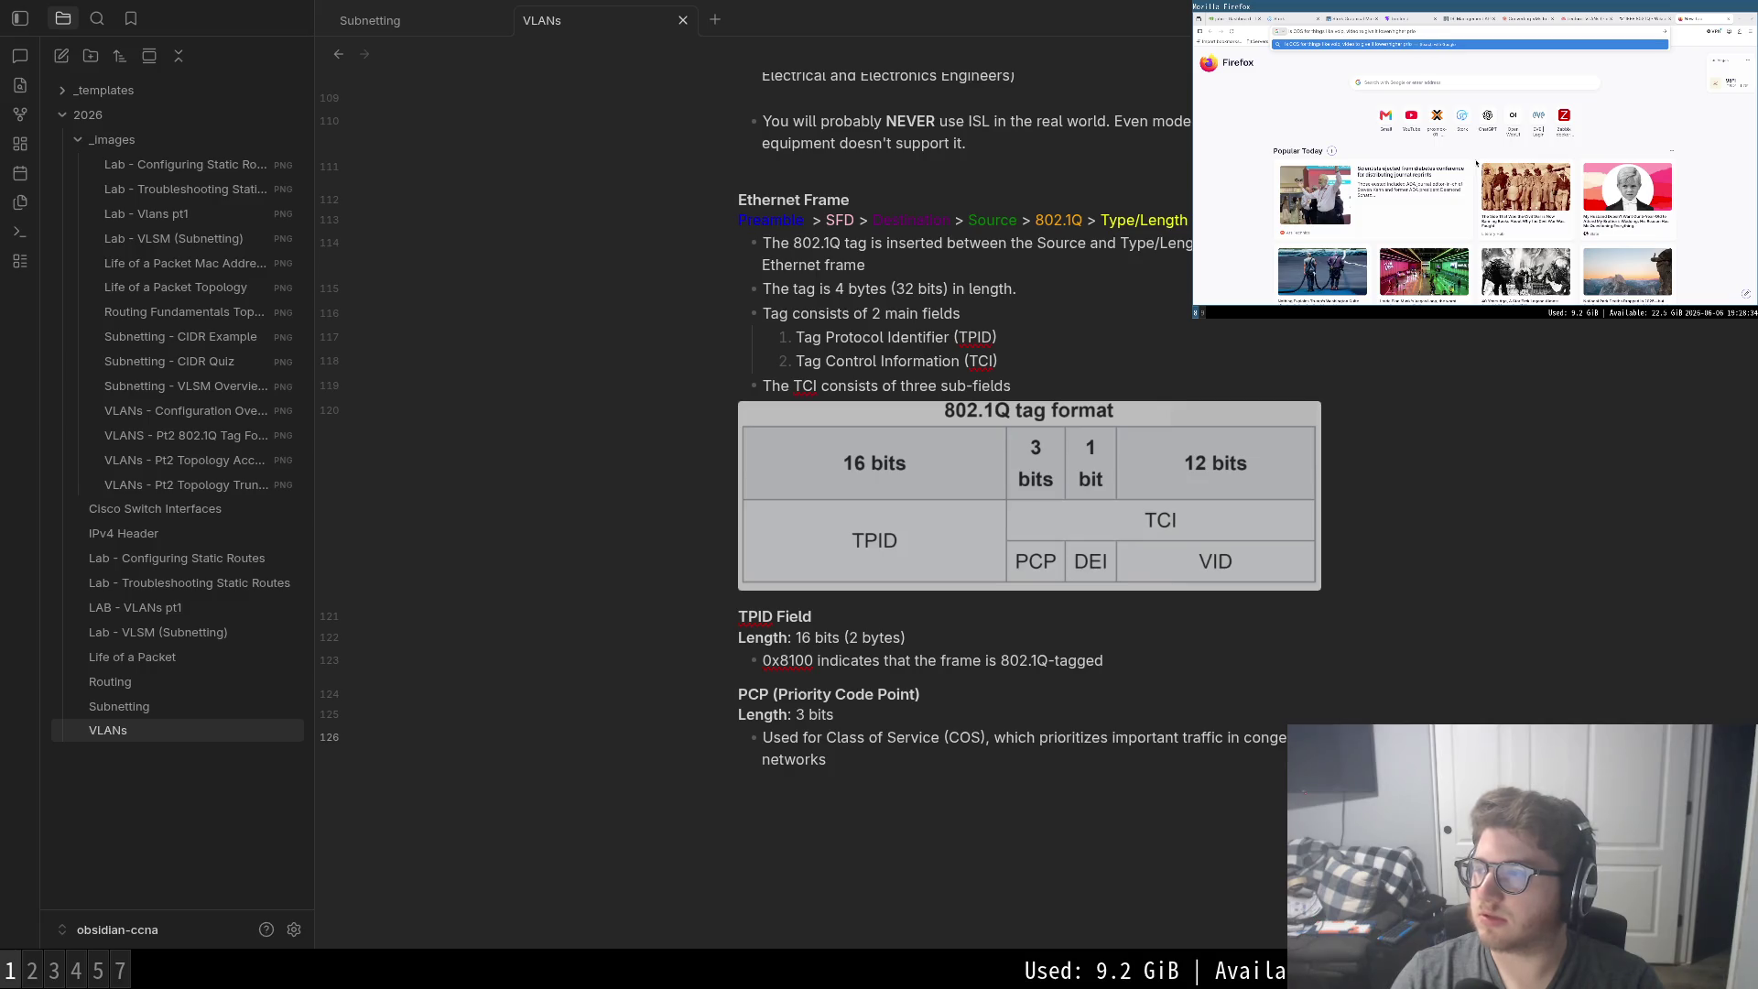
pyautogui.press('Return')
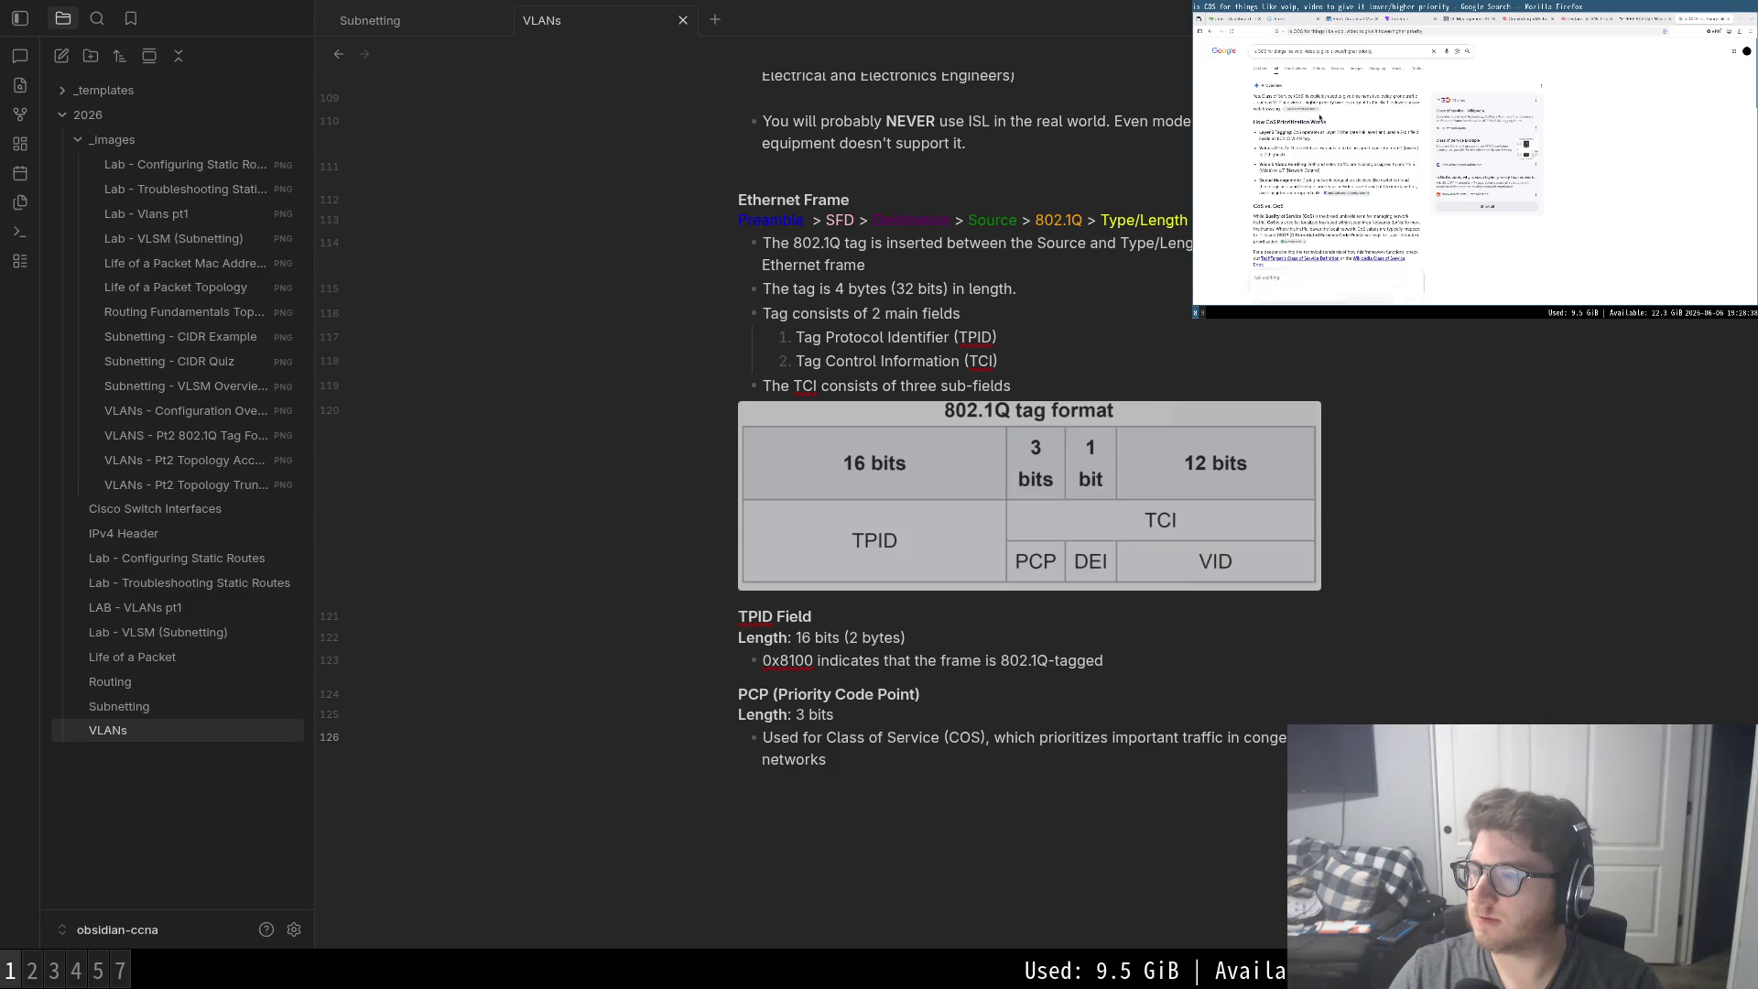
pyautogui.moveTo(1314, 97); pyautogui.dragTo(1318, 104)
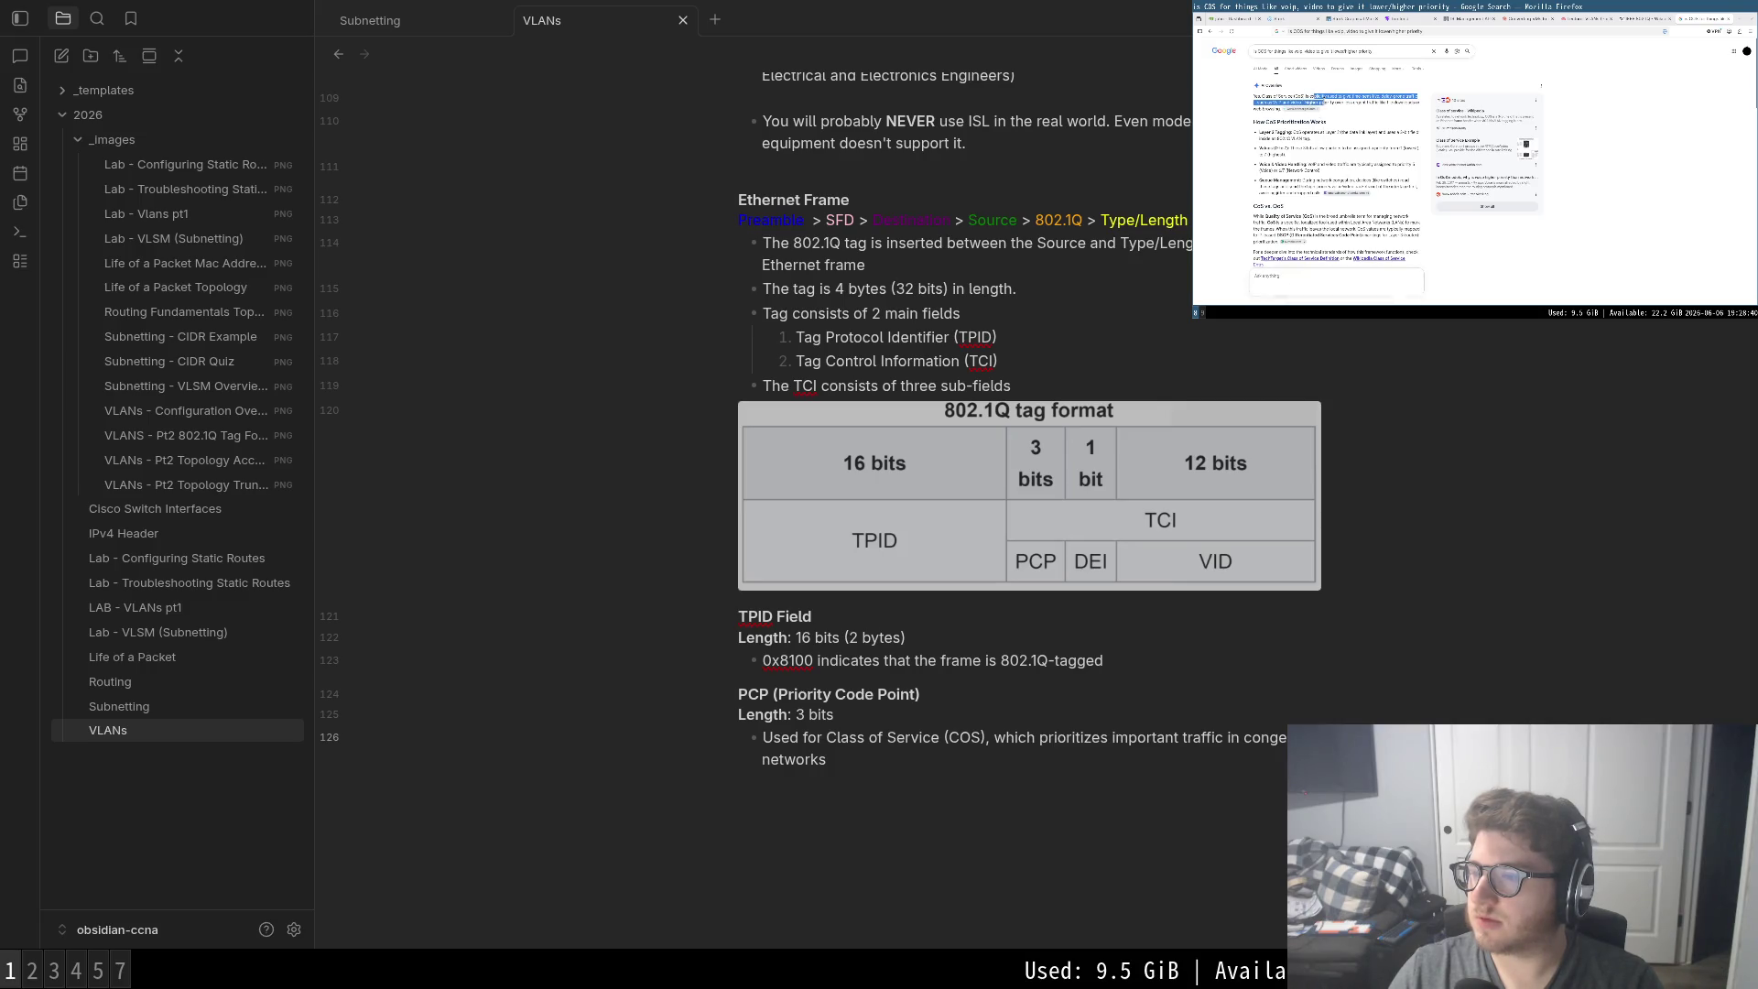
pyautogui.click(1314, 102)
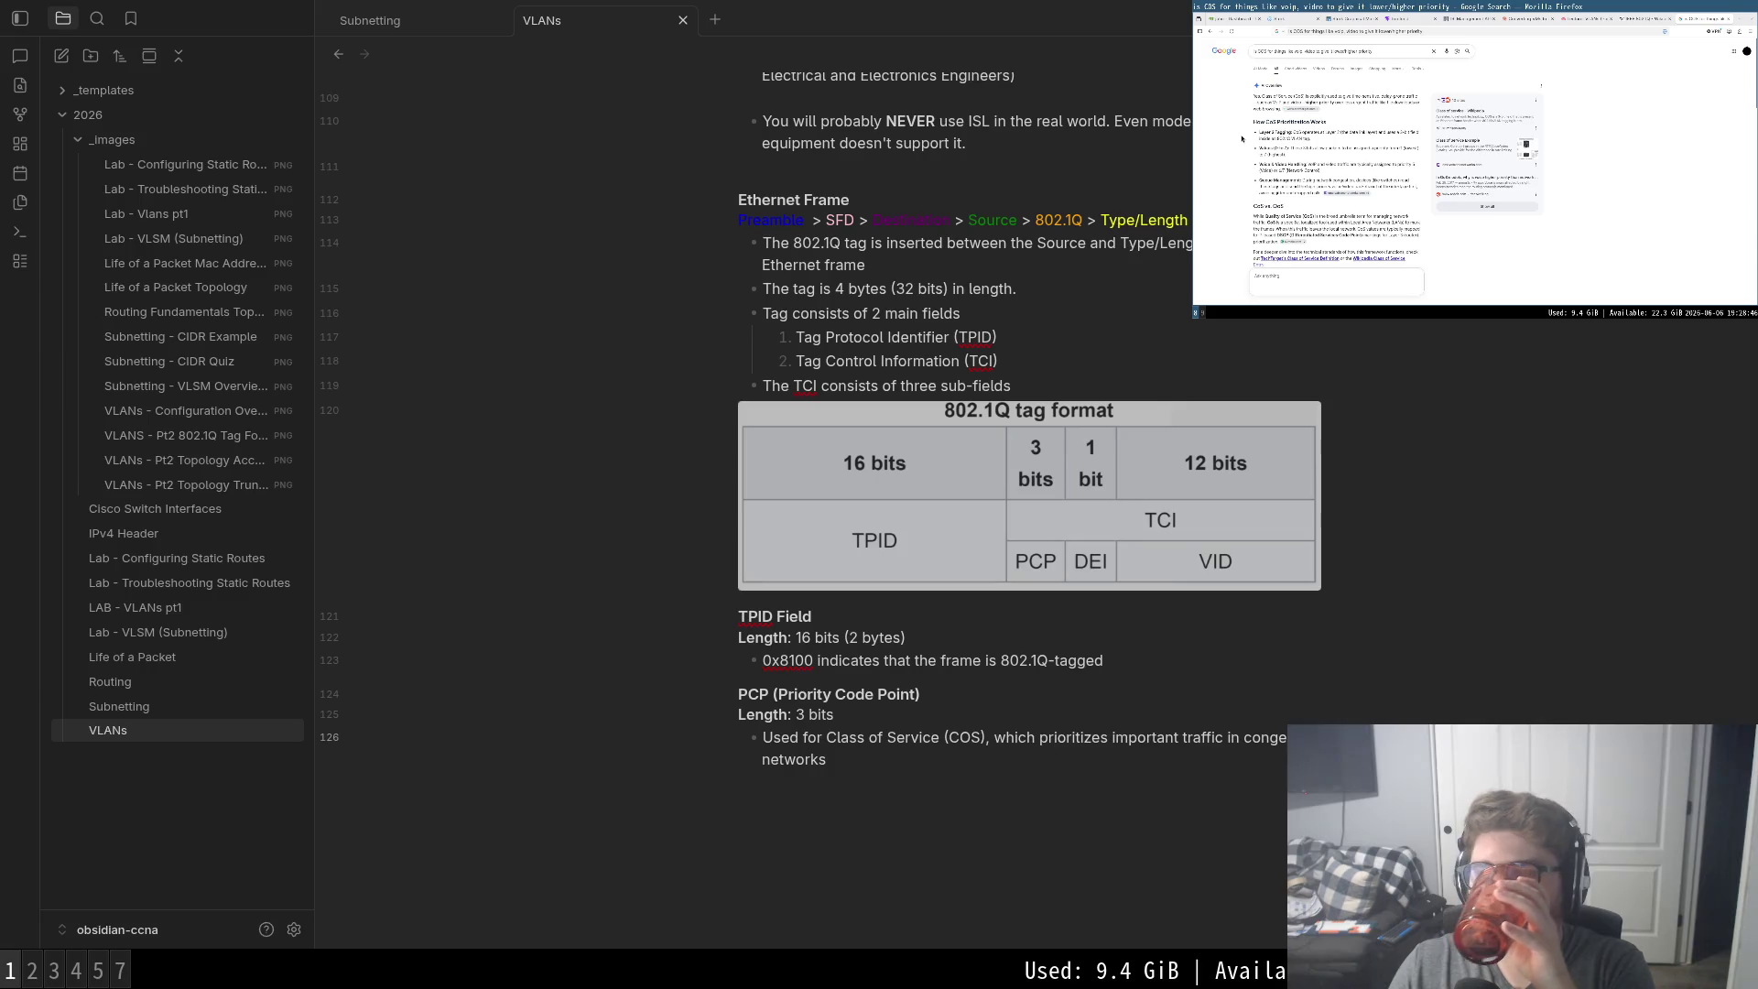
pyautogui.scroll(-2, 1243, 138)
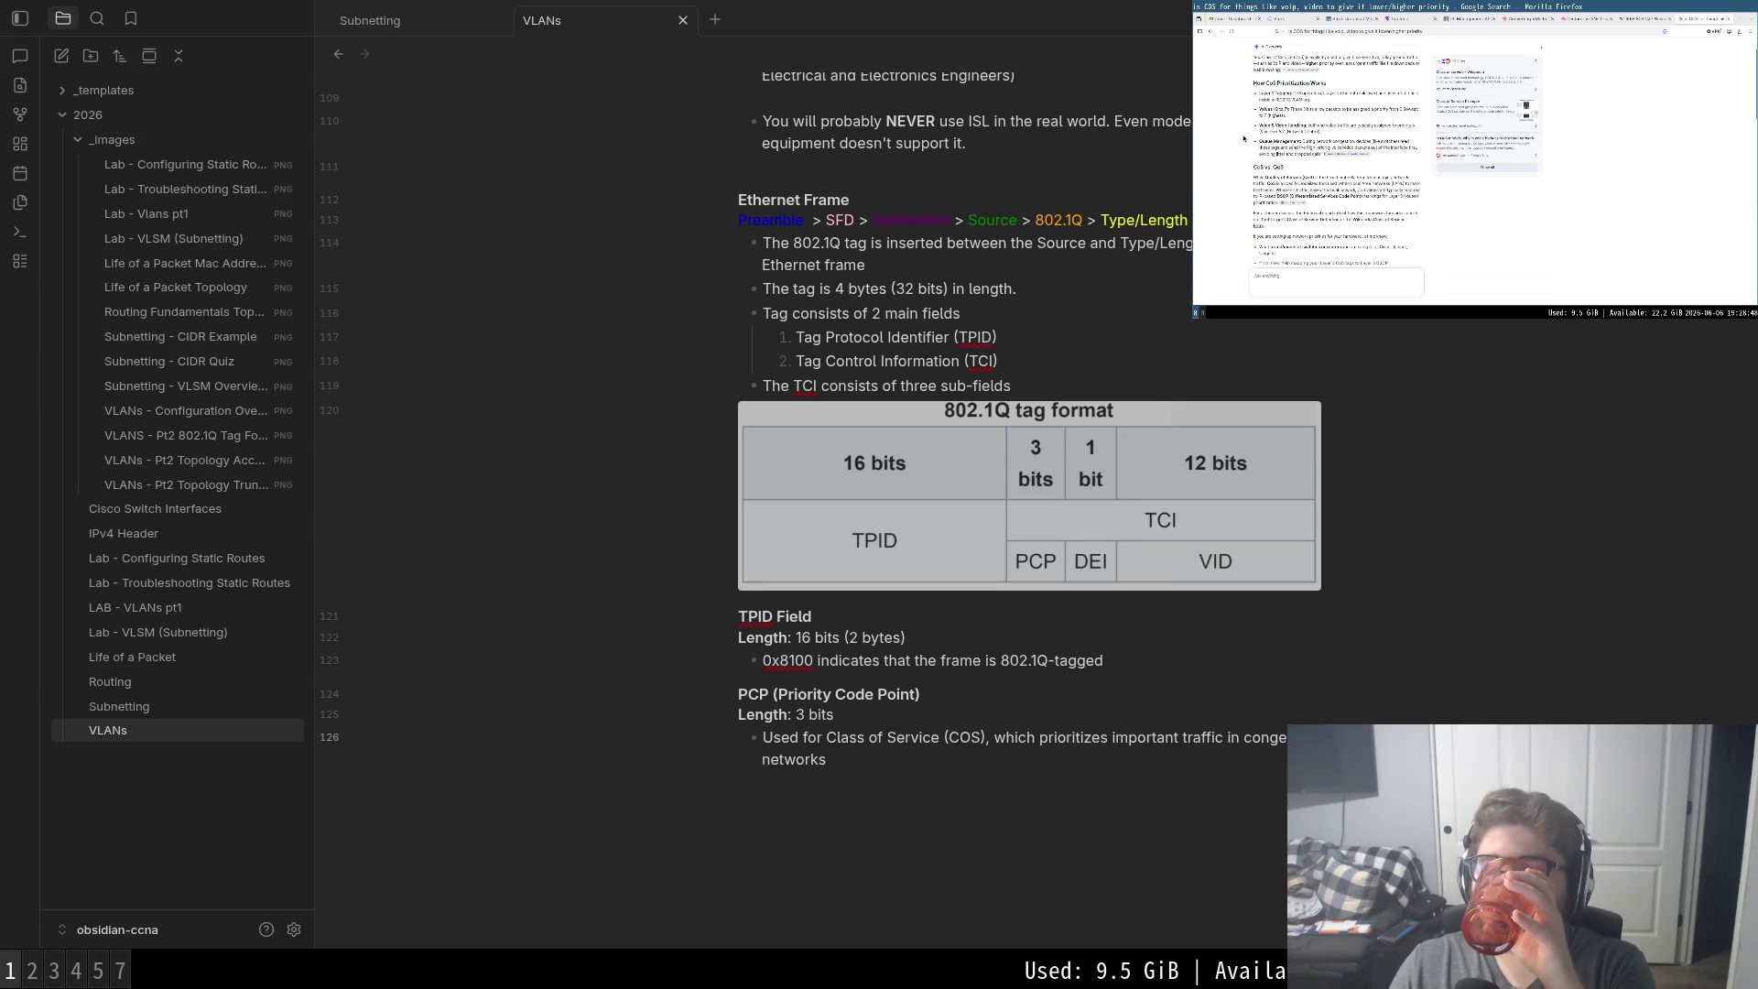
pyautogui.scroll(-2, 1243, 138)
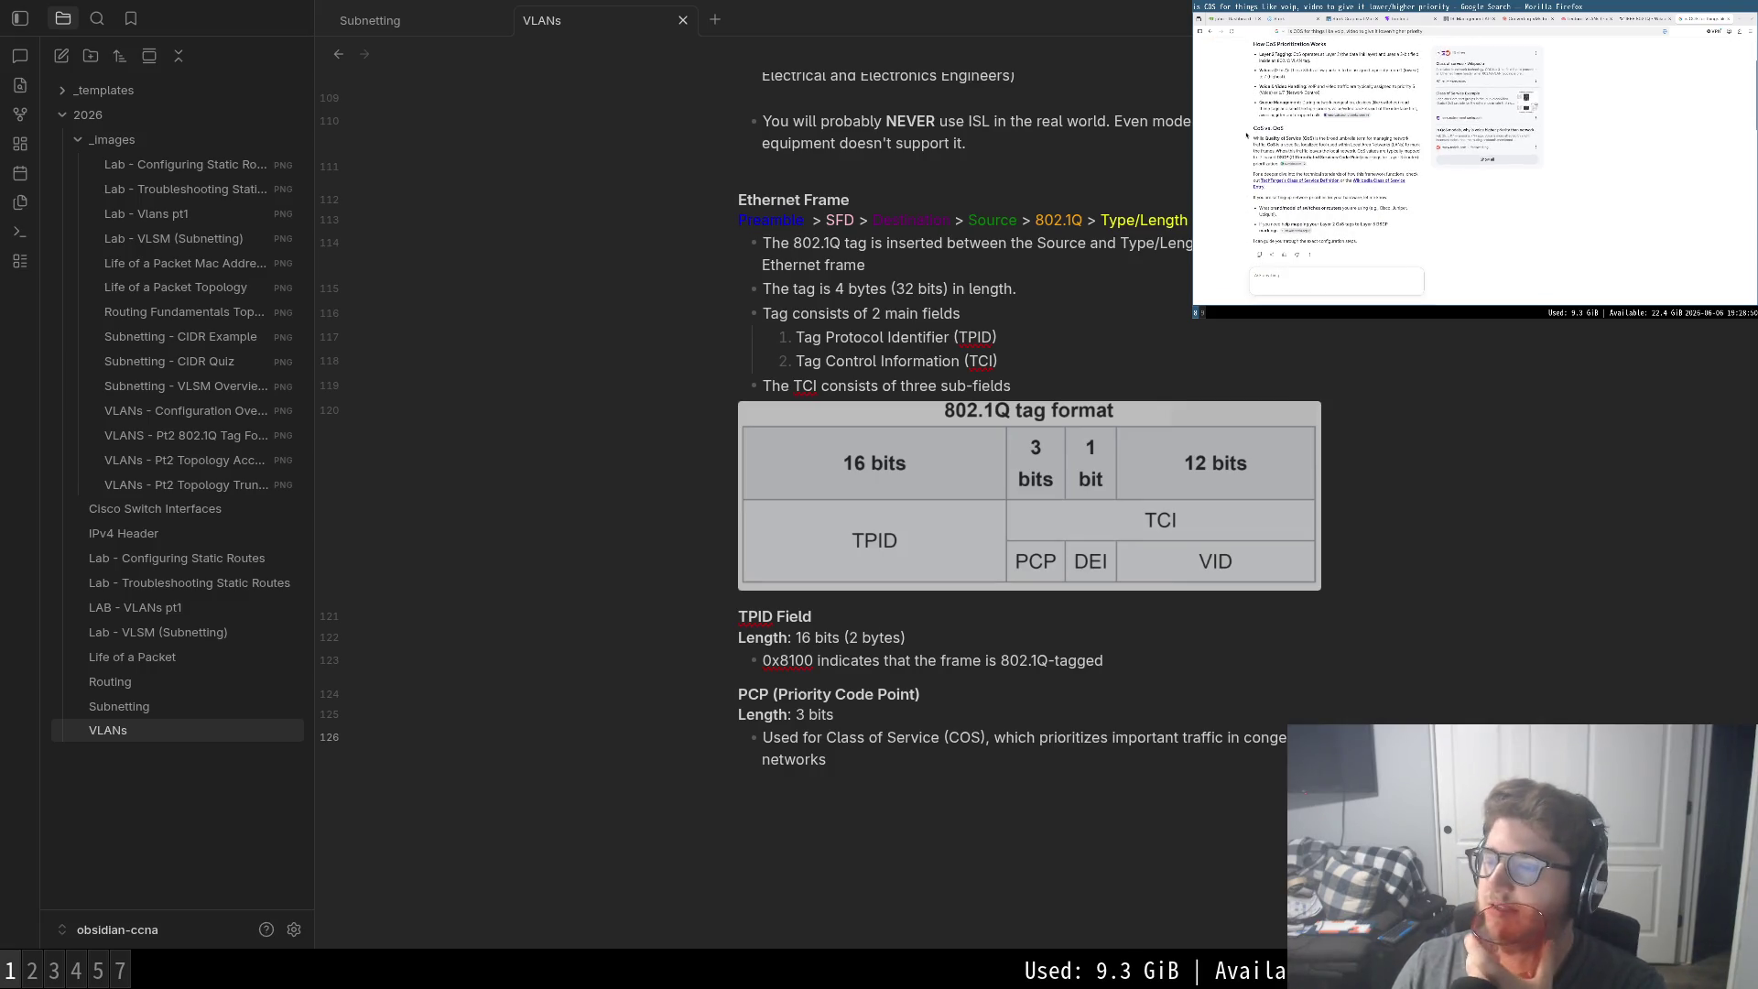
pyautogui.moveTo(1265, 138); pyautogui.dragTo(1376, 139)
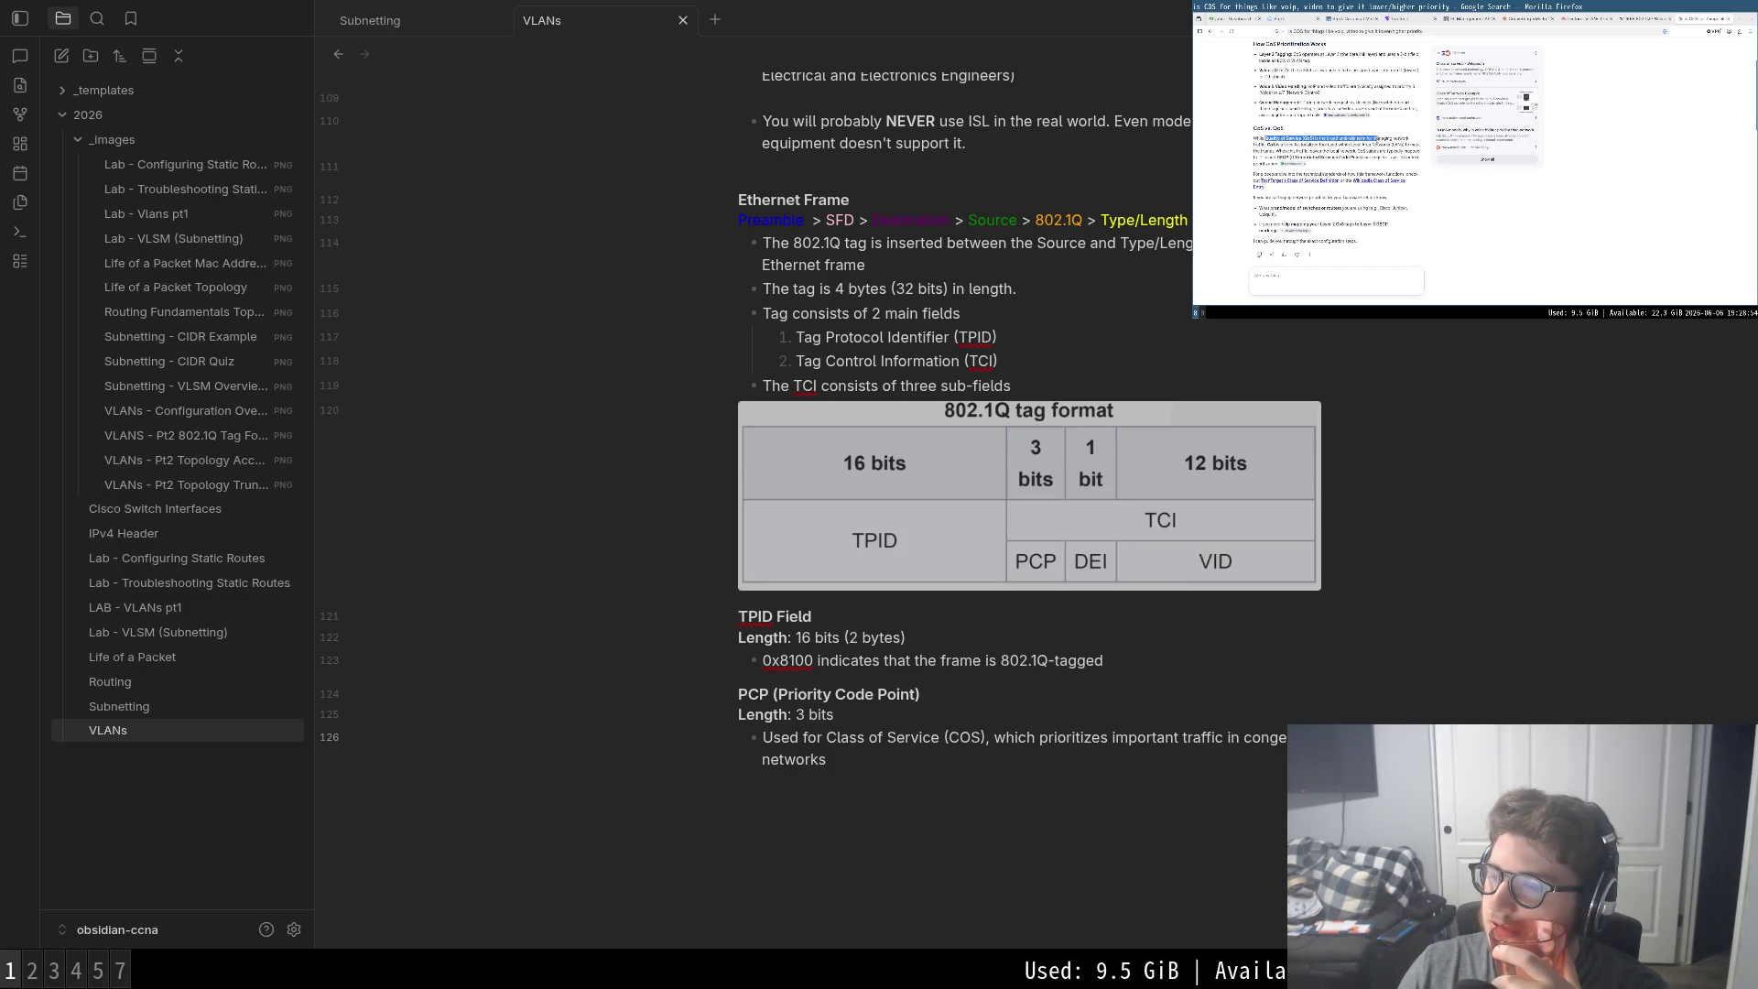
pyautogui.click(1377, 139)
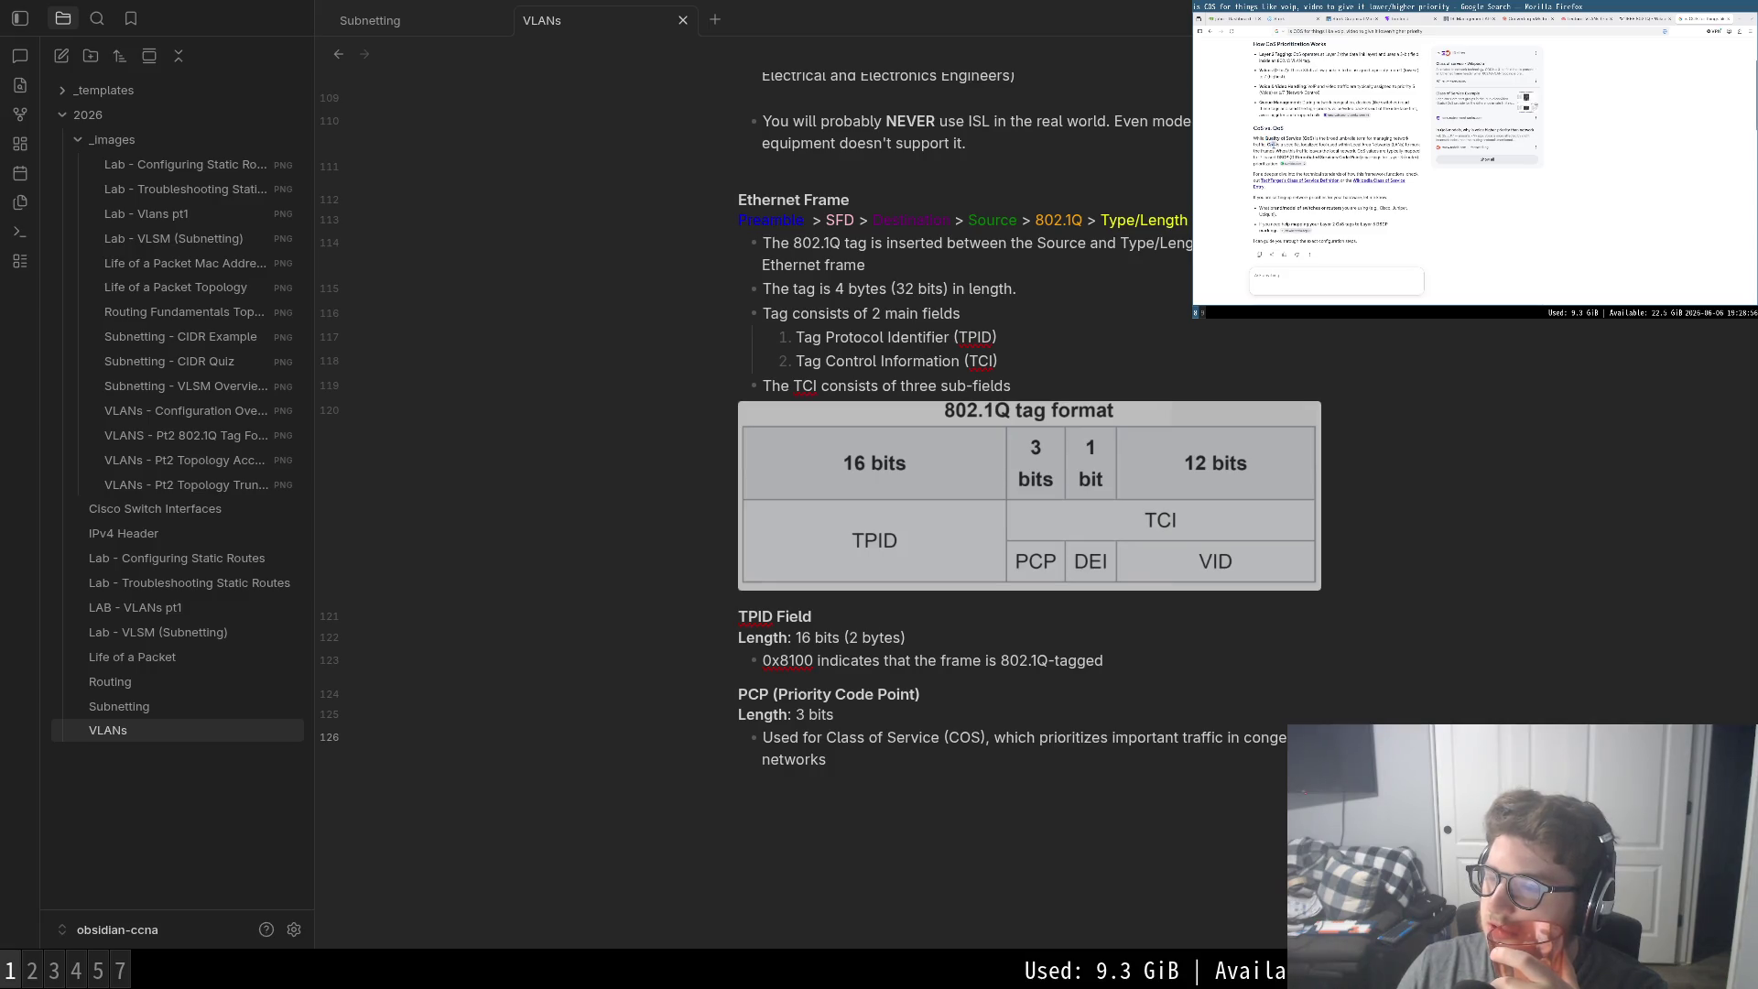
pyautogui.moveTo(1288, 143)
pyautogui.mouseDown()
pyautogui.moveTo(1401, 143)
pyautogui.moveTo(1267, 151)
pyautogui.moveTo(1423, 151)
pyautogui.mouseUp()
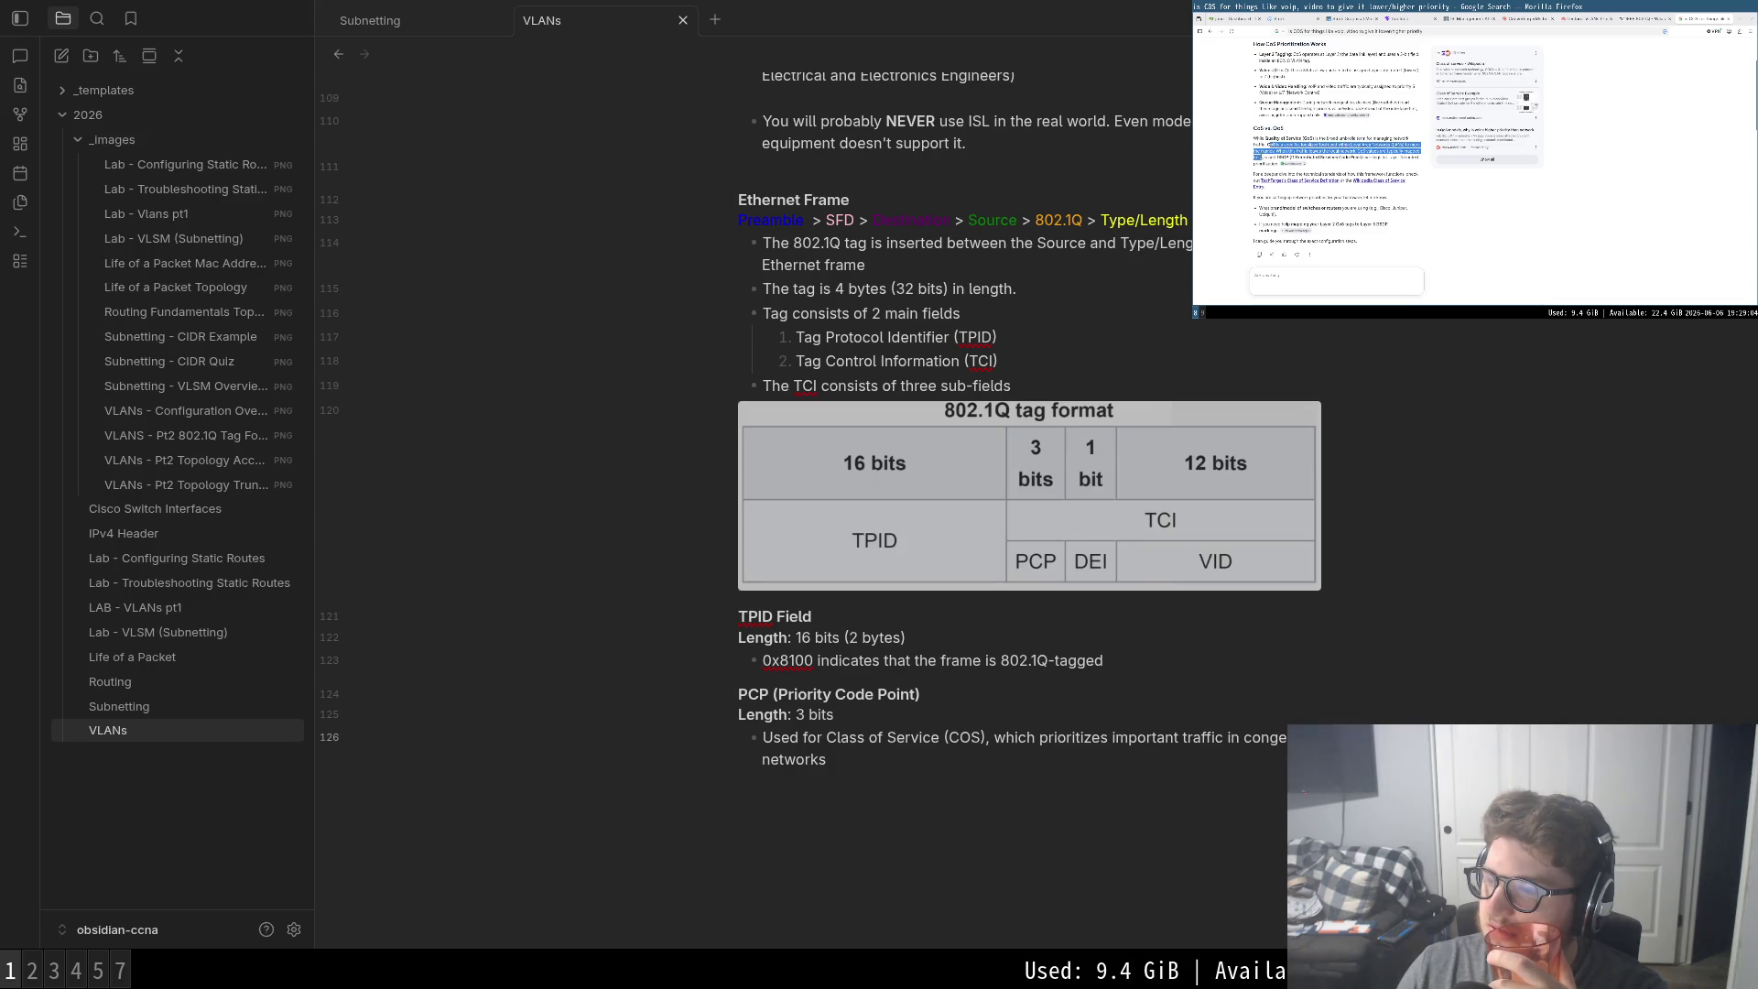
pyautogui.moveTo(1280, 158); pyautogui.dragTo(1316, 158)
pyautogui.click(1357, 155)
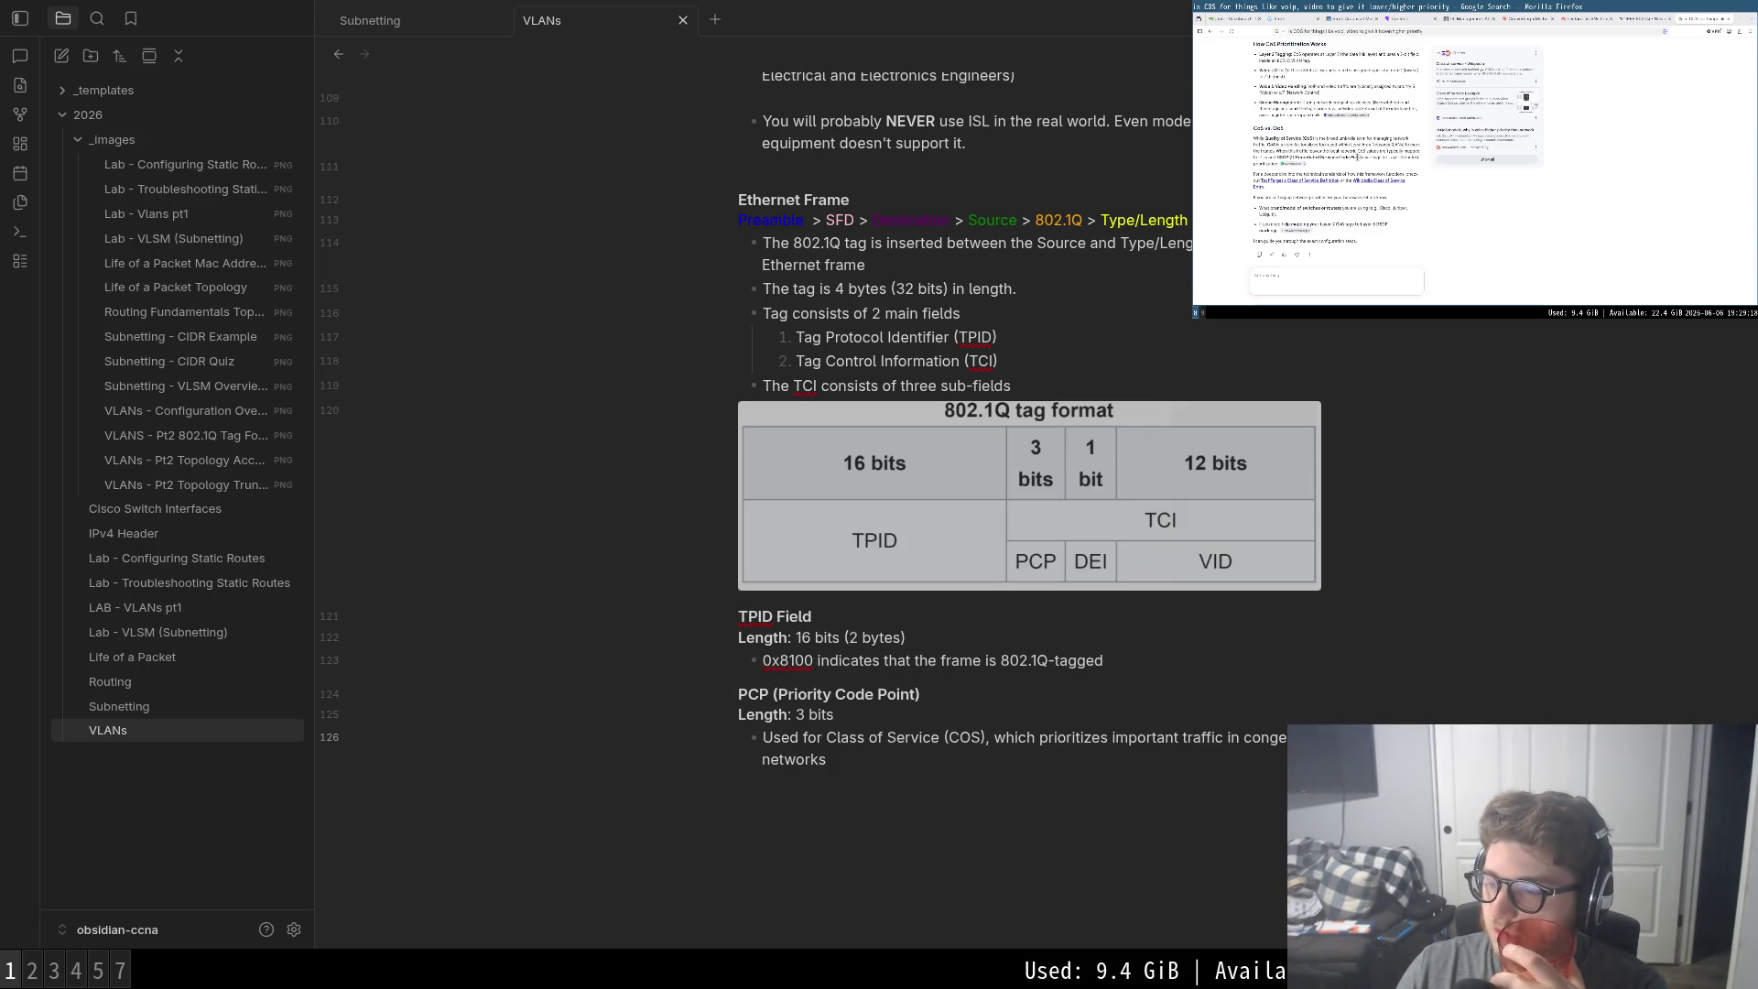
pyautogui.scroll(3, 1358, 159)
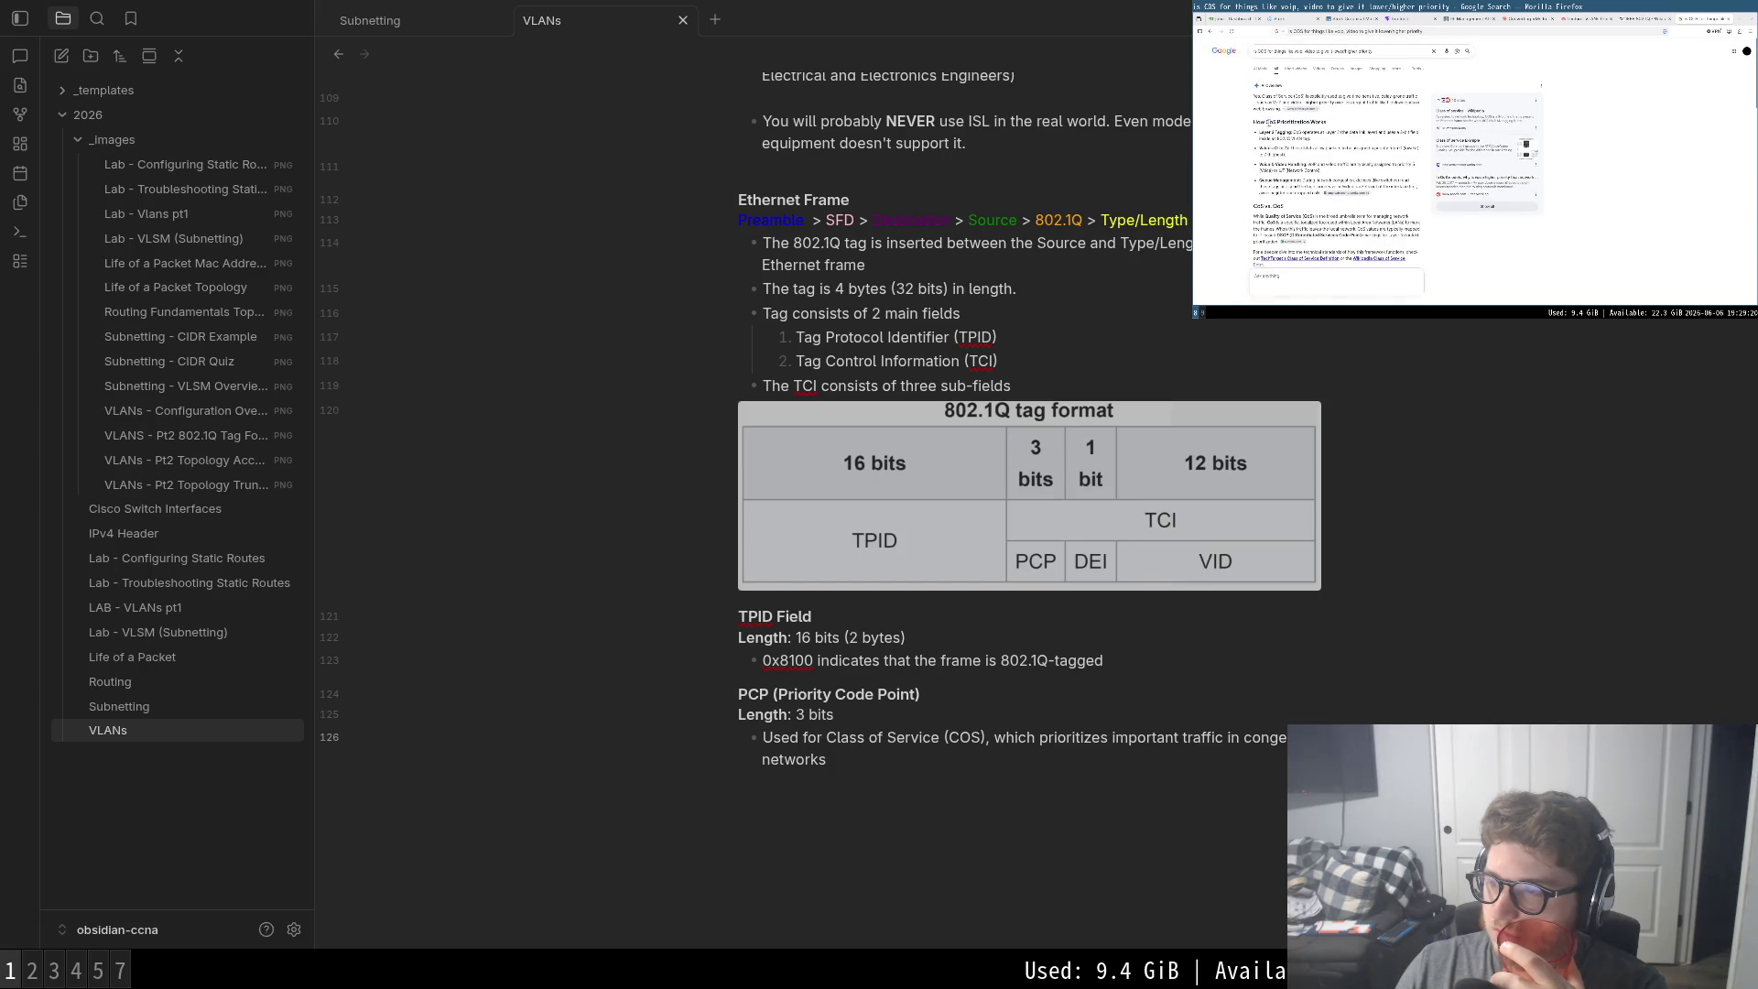
pyautogui.click(1635, 18)
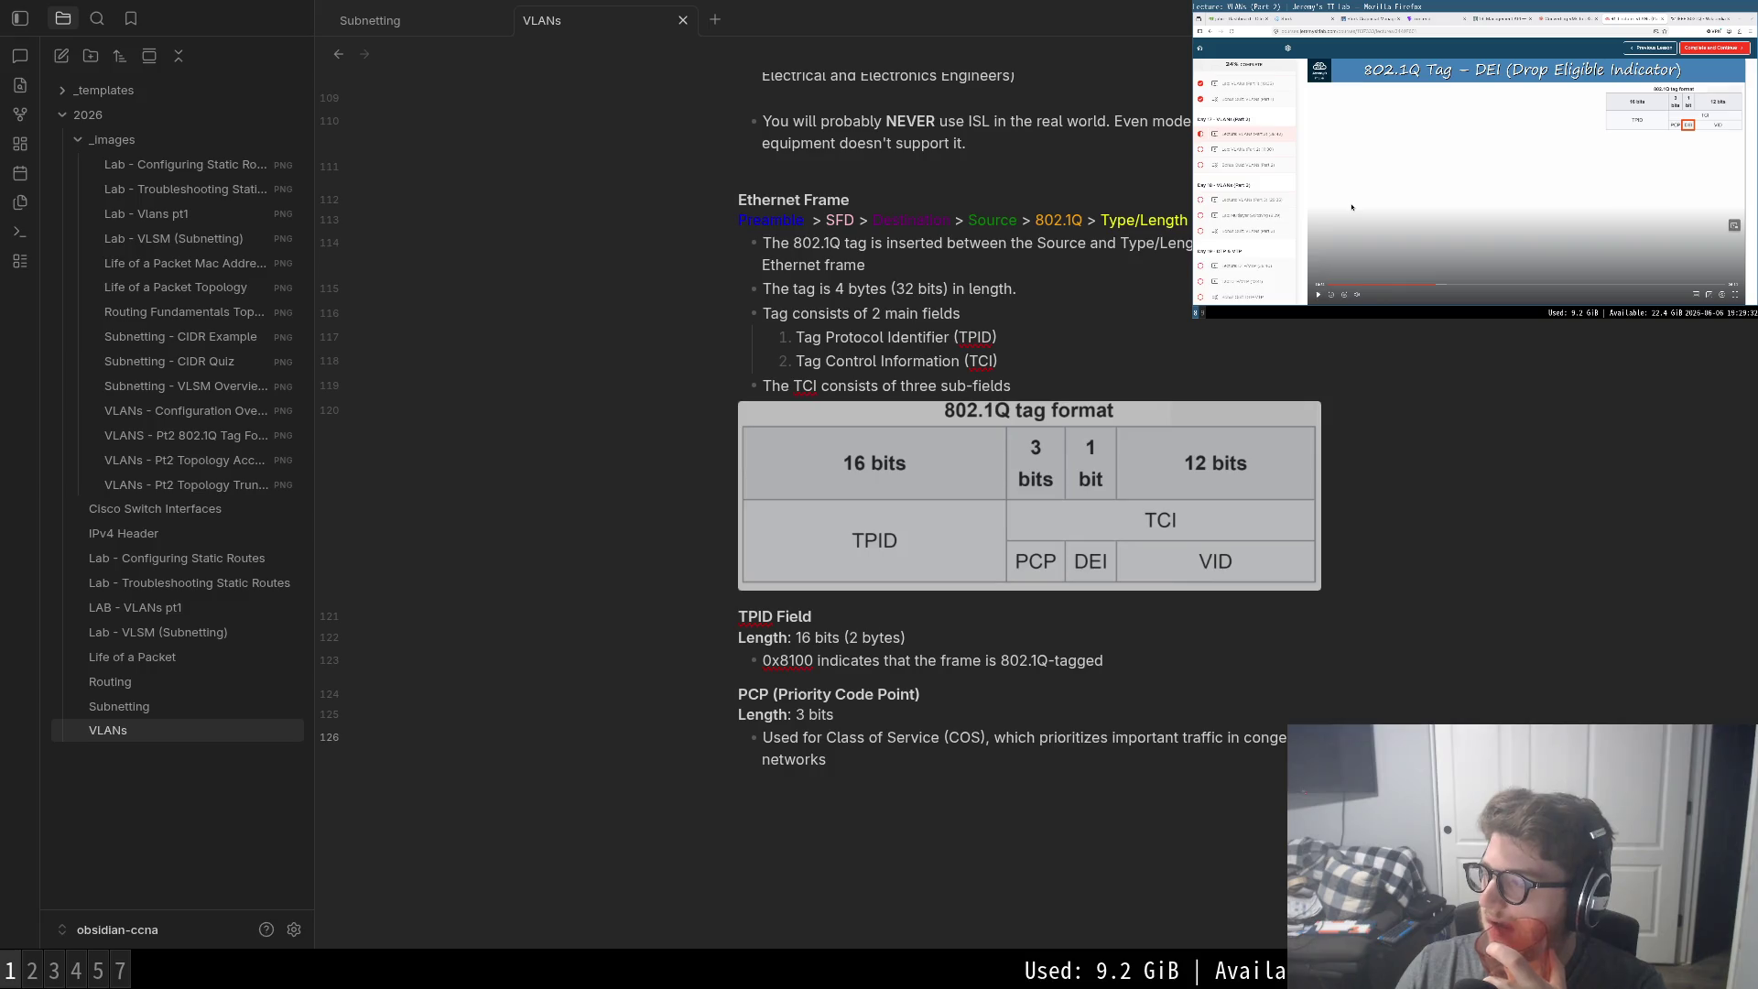
# Pause and resume the lecture video on the DEI (Drop Eligible Indicator) slide
pyautogui.press('space')
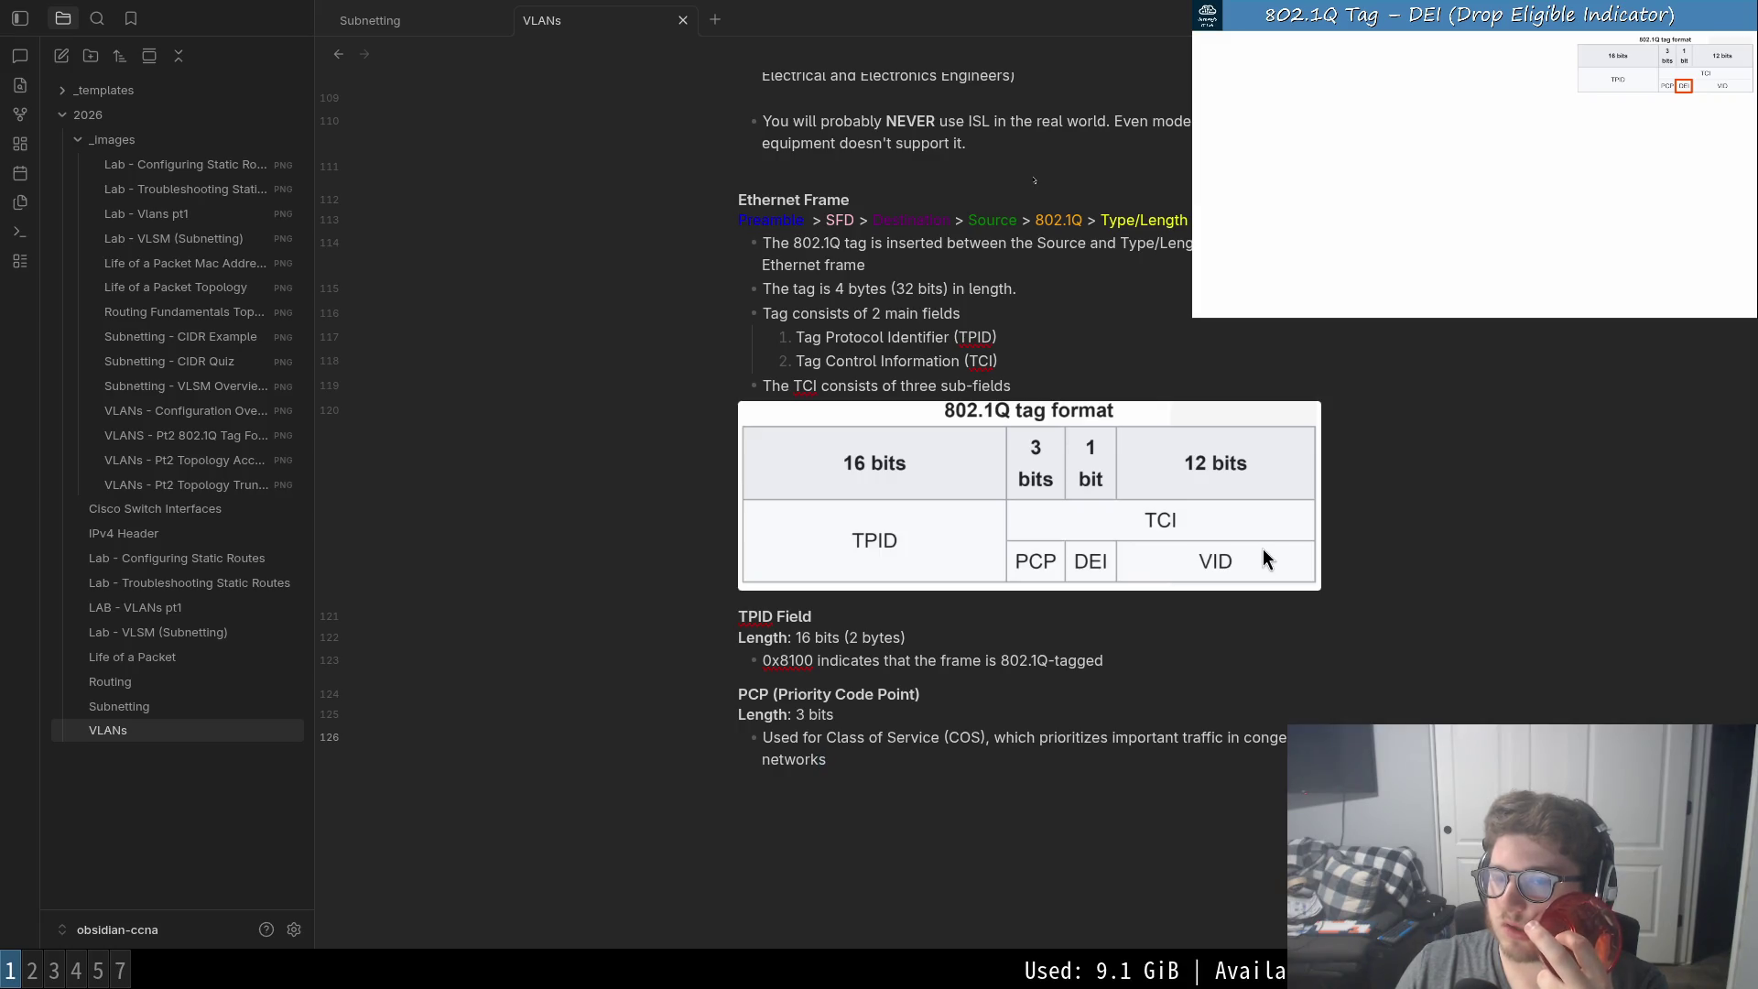
pyautogui.scroll(-1, 1194, 529)
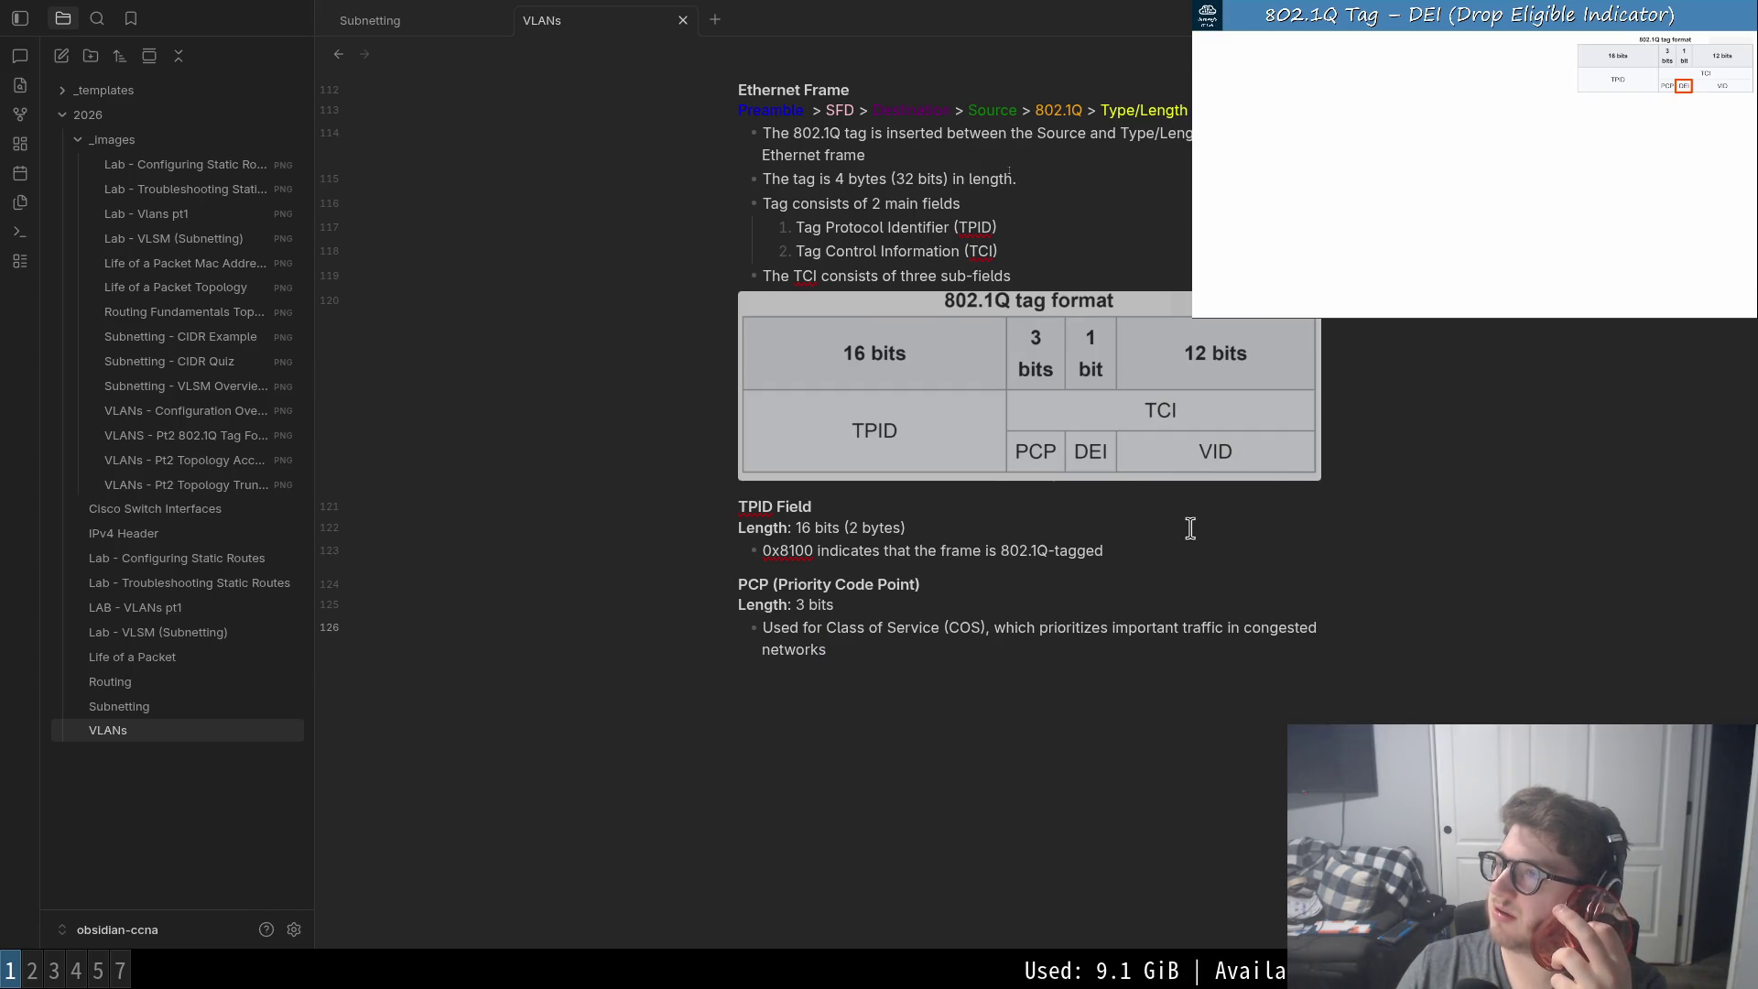
pyautogui.click(1240, 167)
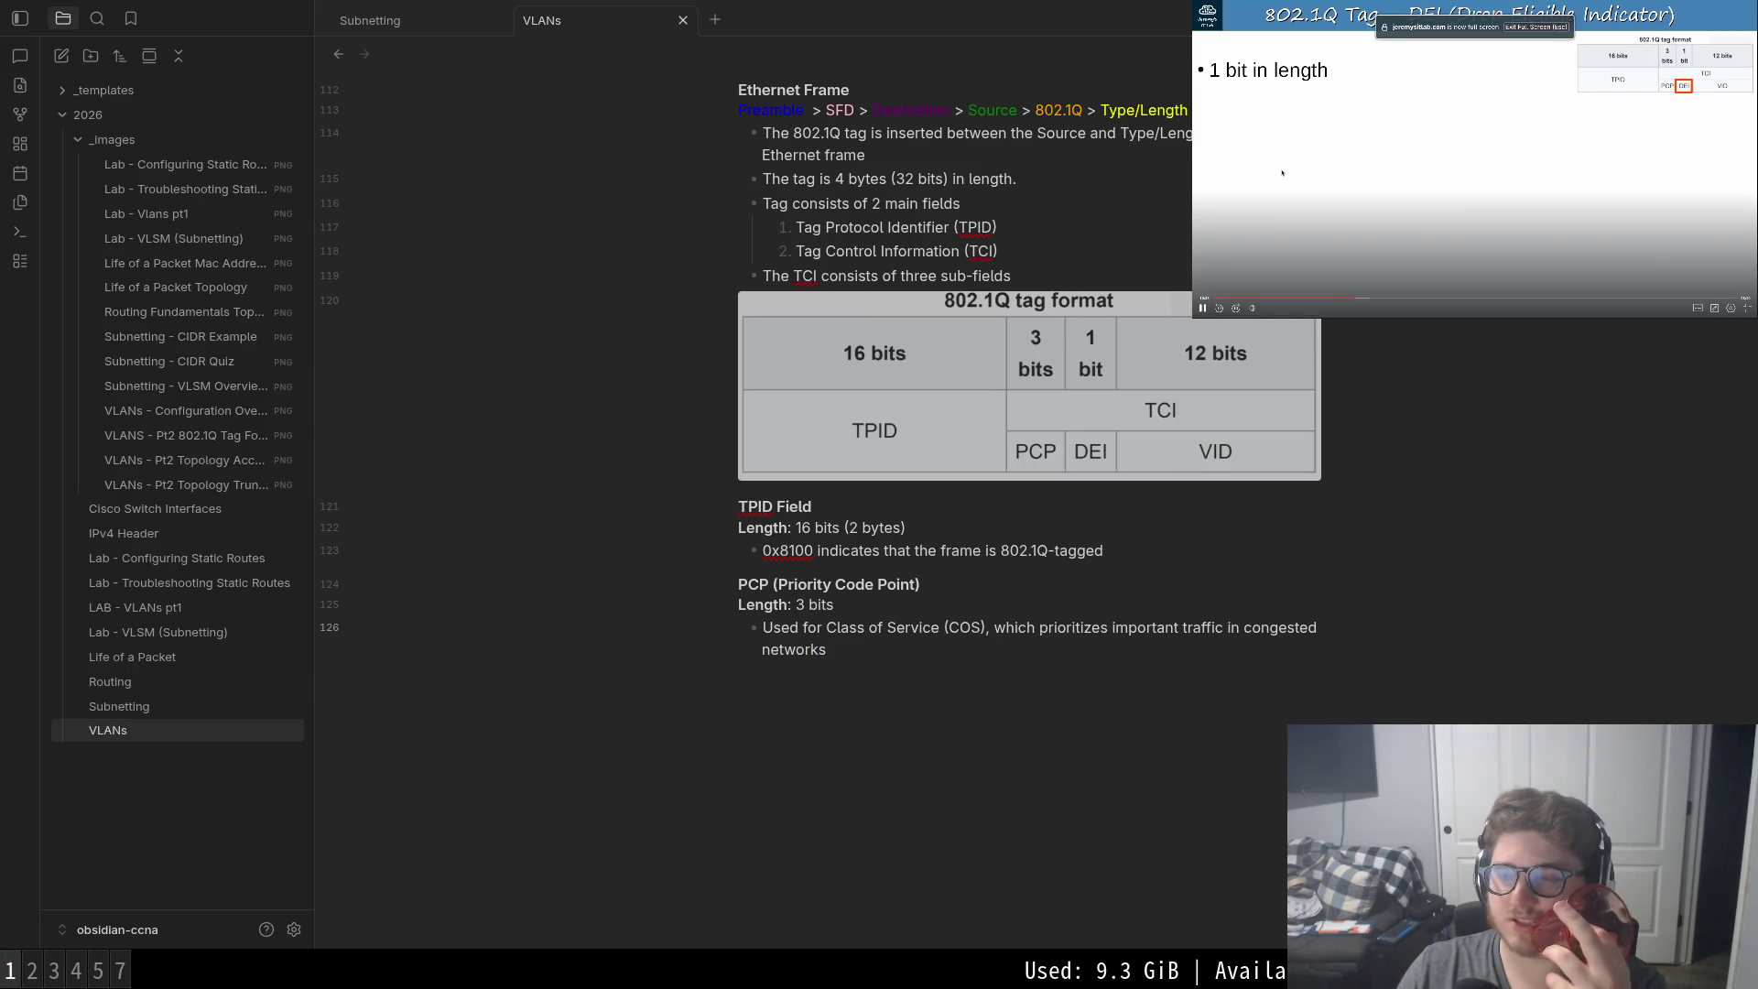
# Add a '## DEI (Drop Eligible Indicator)' heading below PCP, fixing the 'Eligible' typo
pyautogui.press('Return')
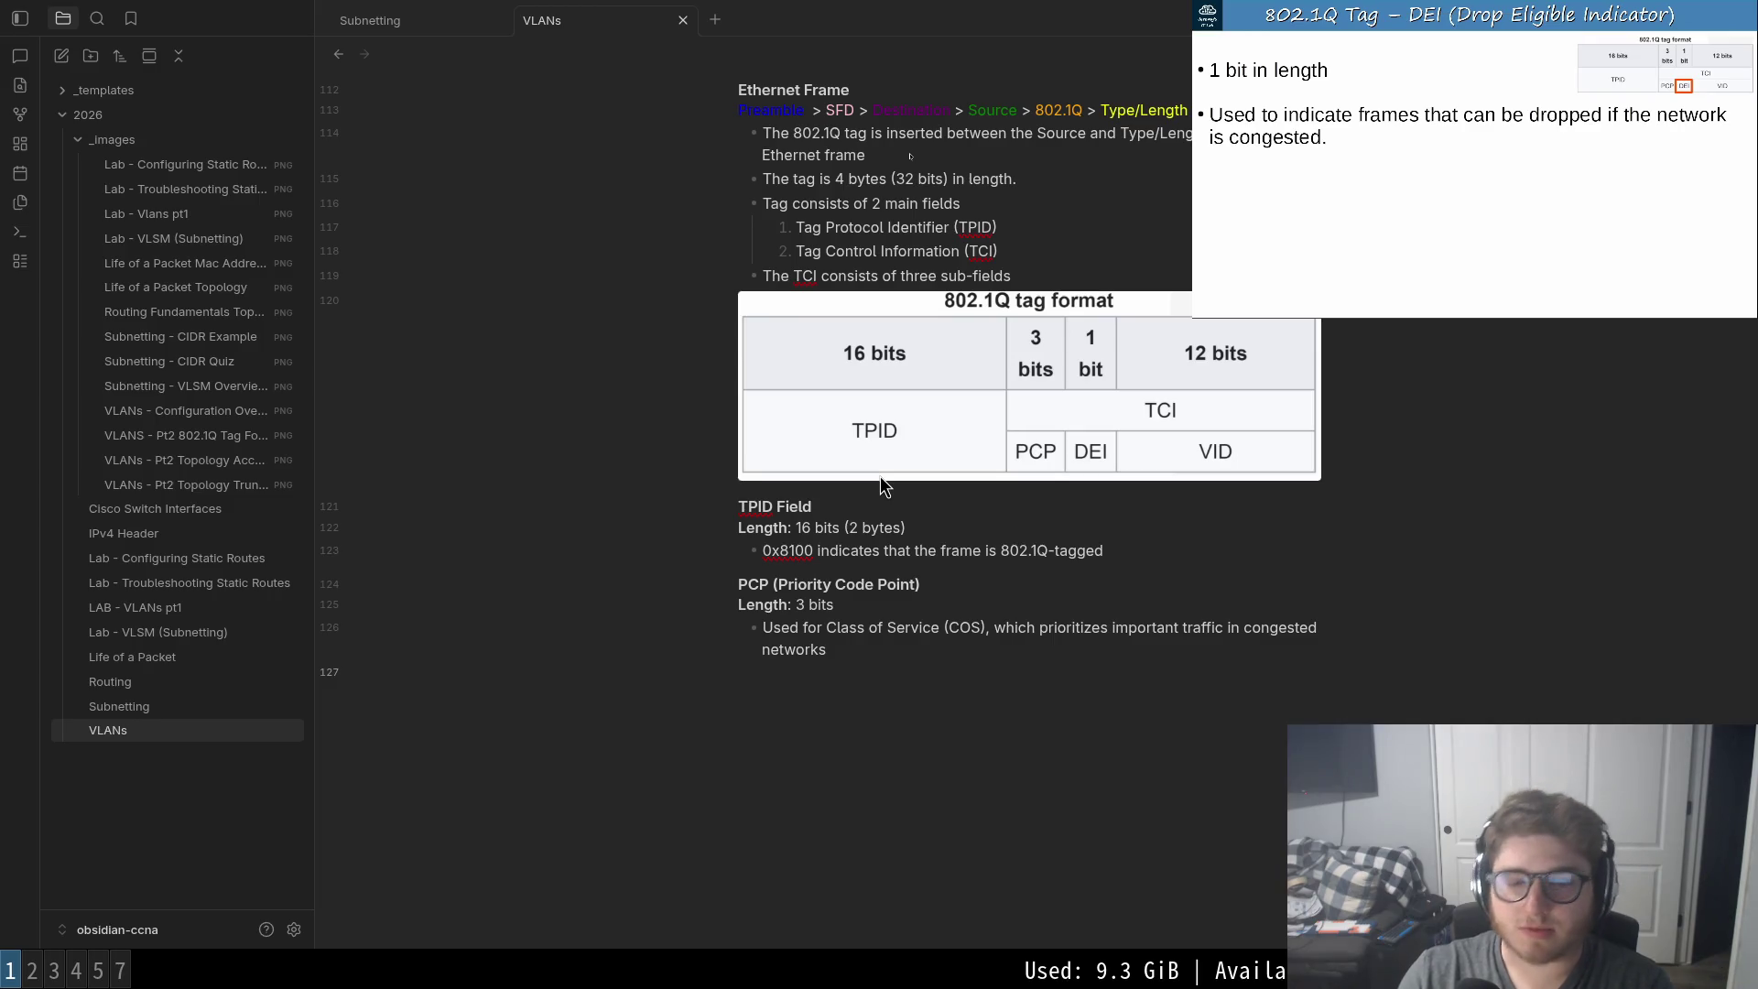
pyautogui.write('##')
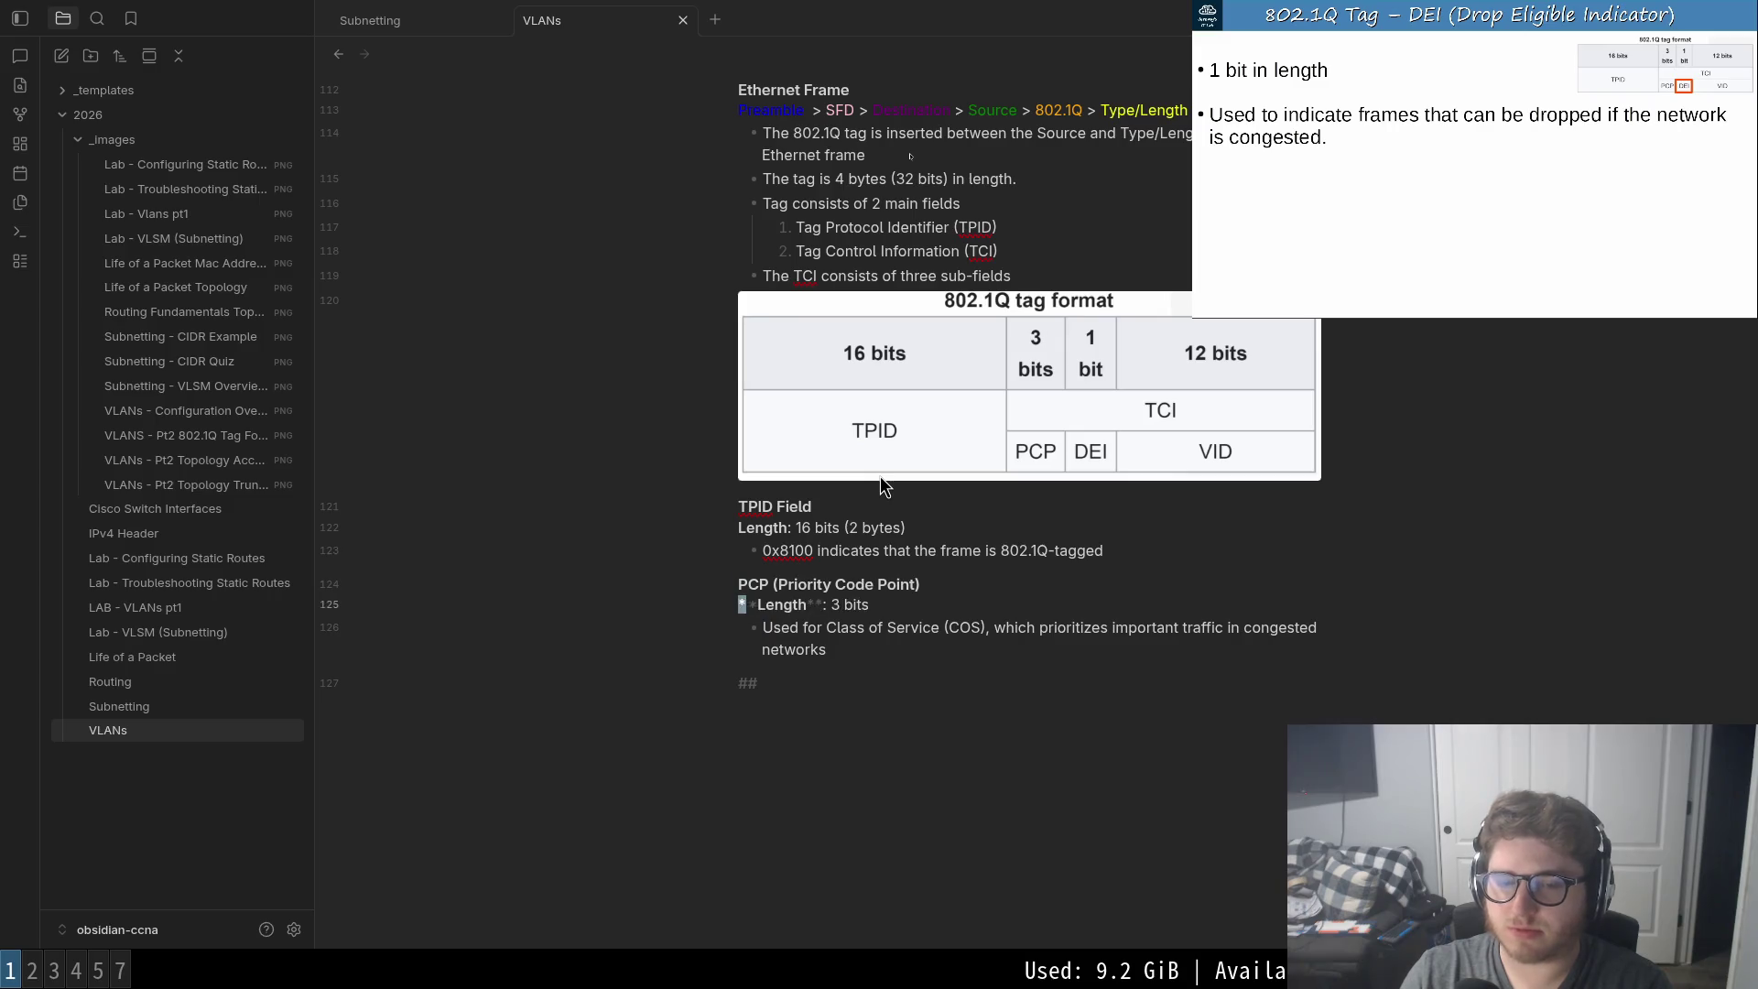
pyautogui.press('BackSpace')
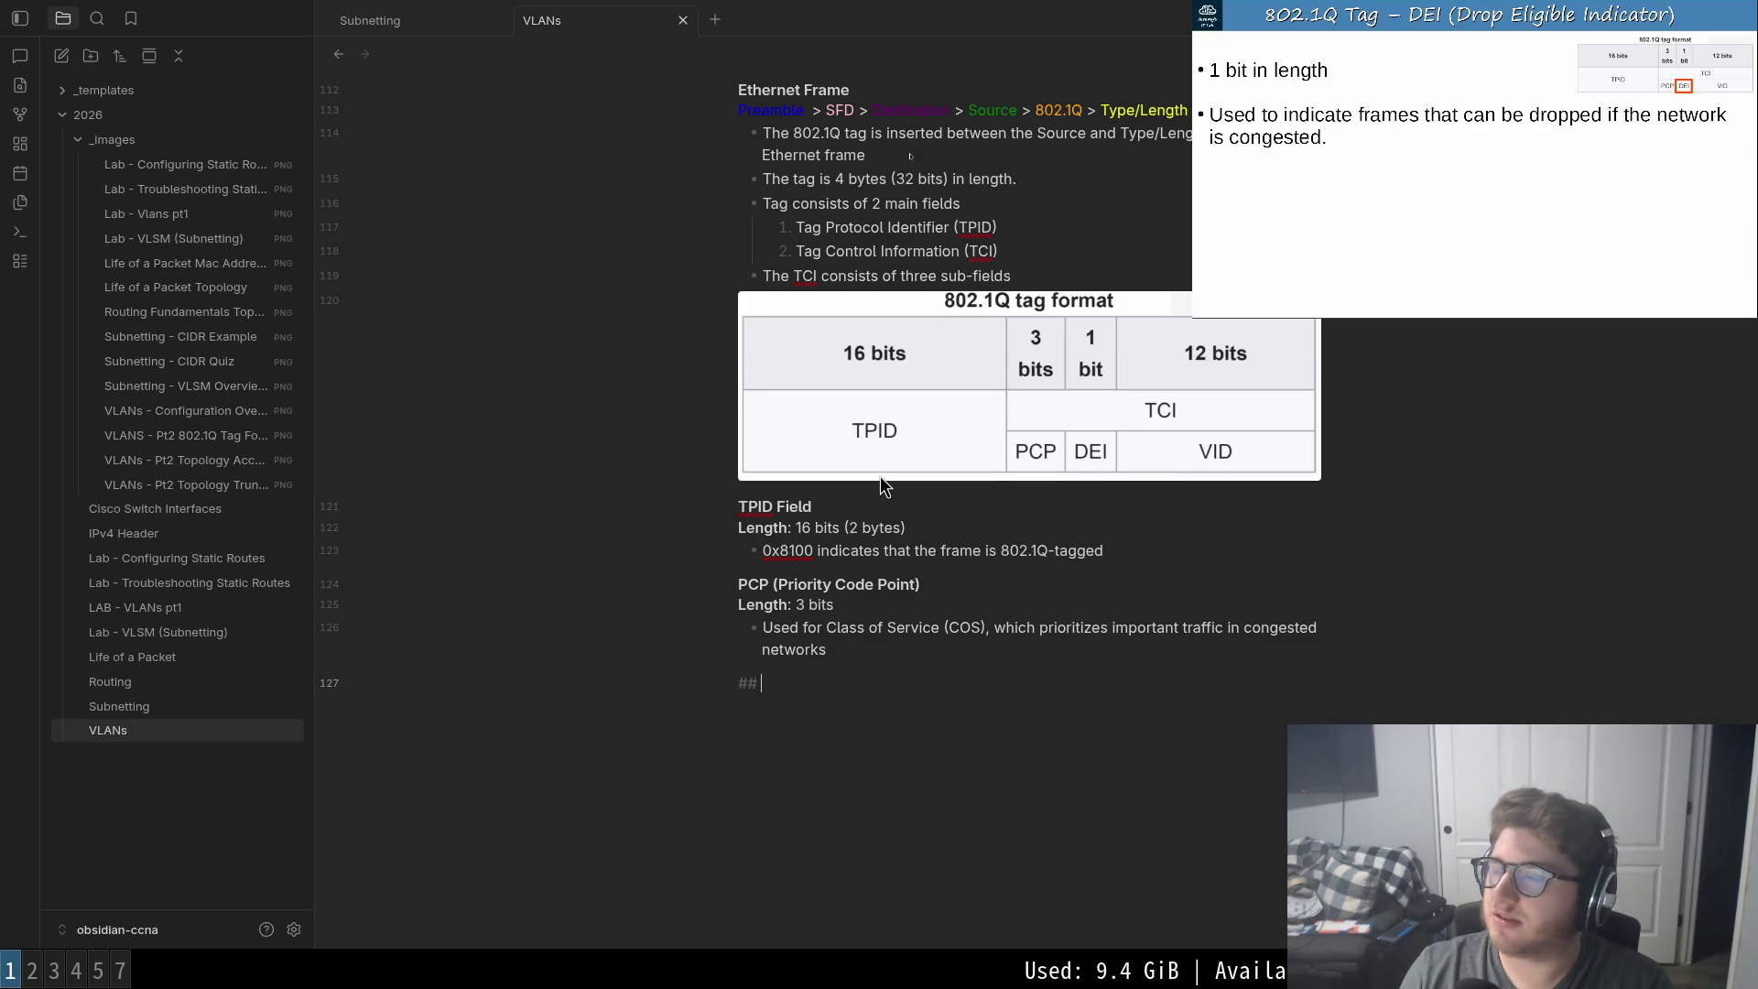
pyautogui.write('DEI (')
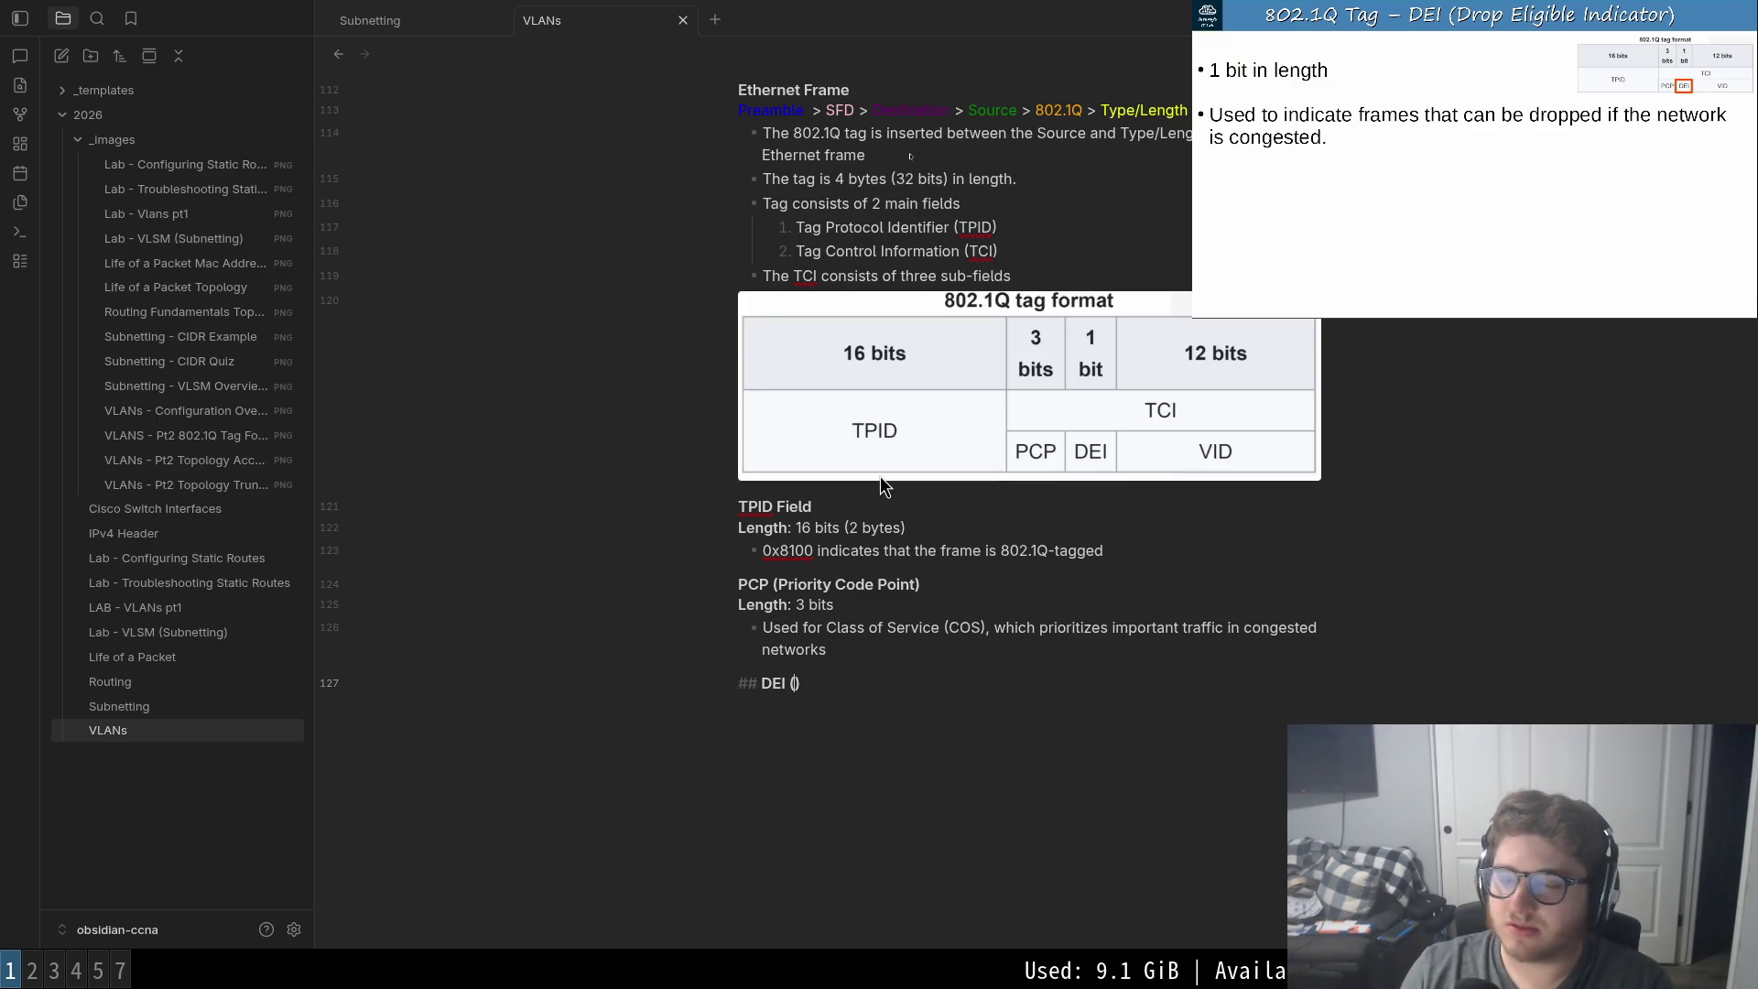
pyautogui.write('Drop En')
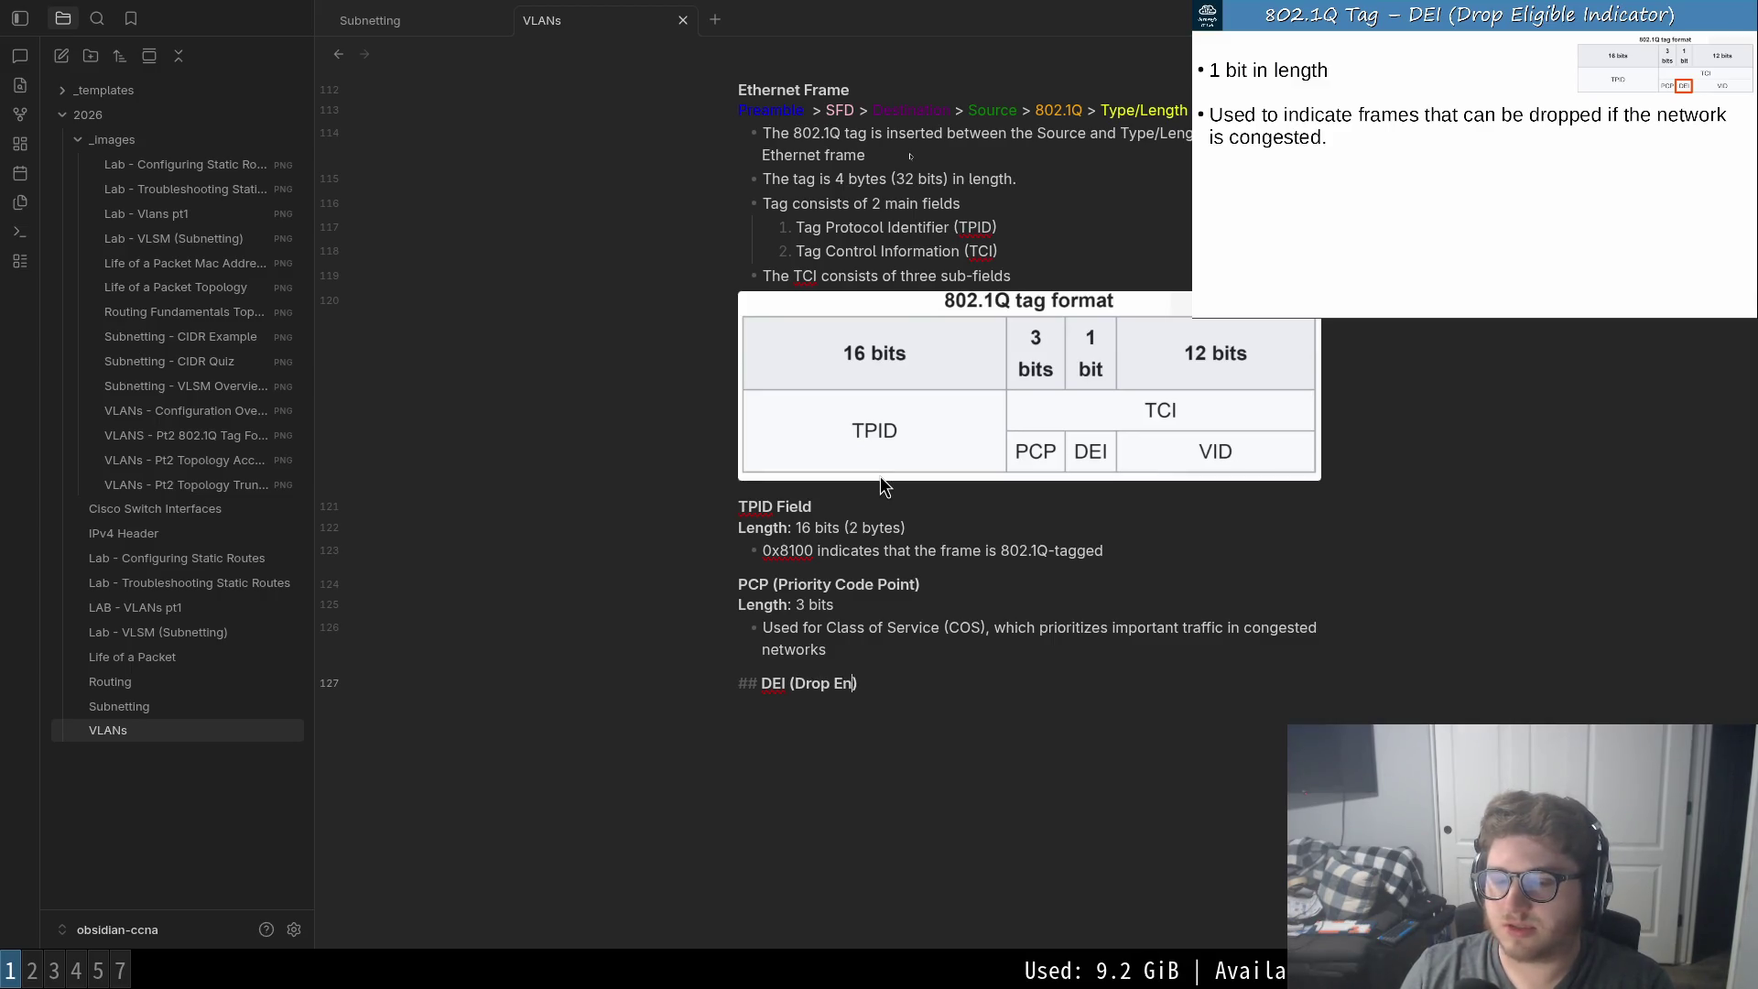
pyautogui.write('ilgi')
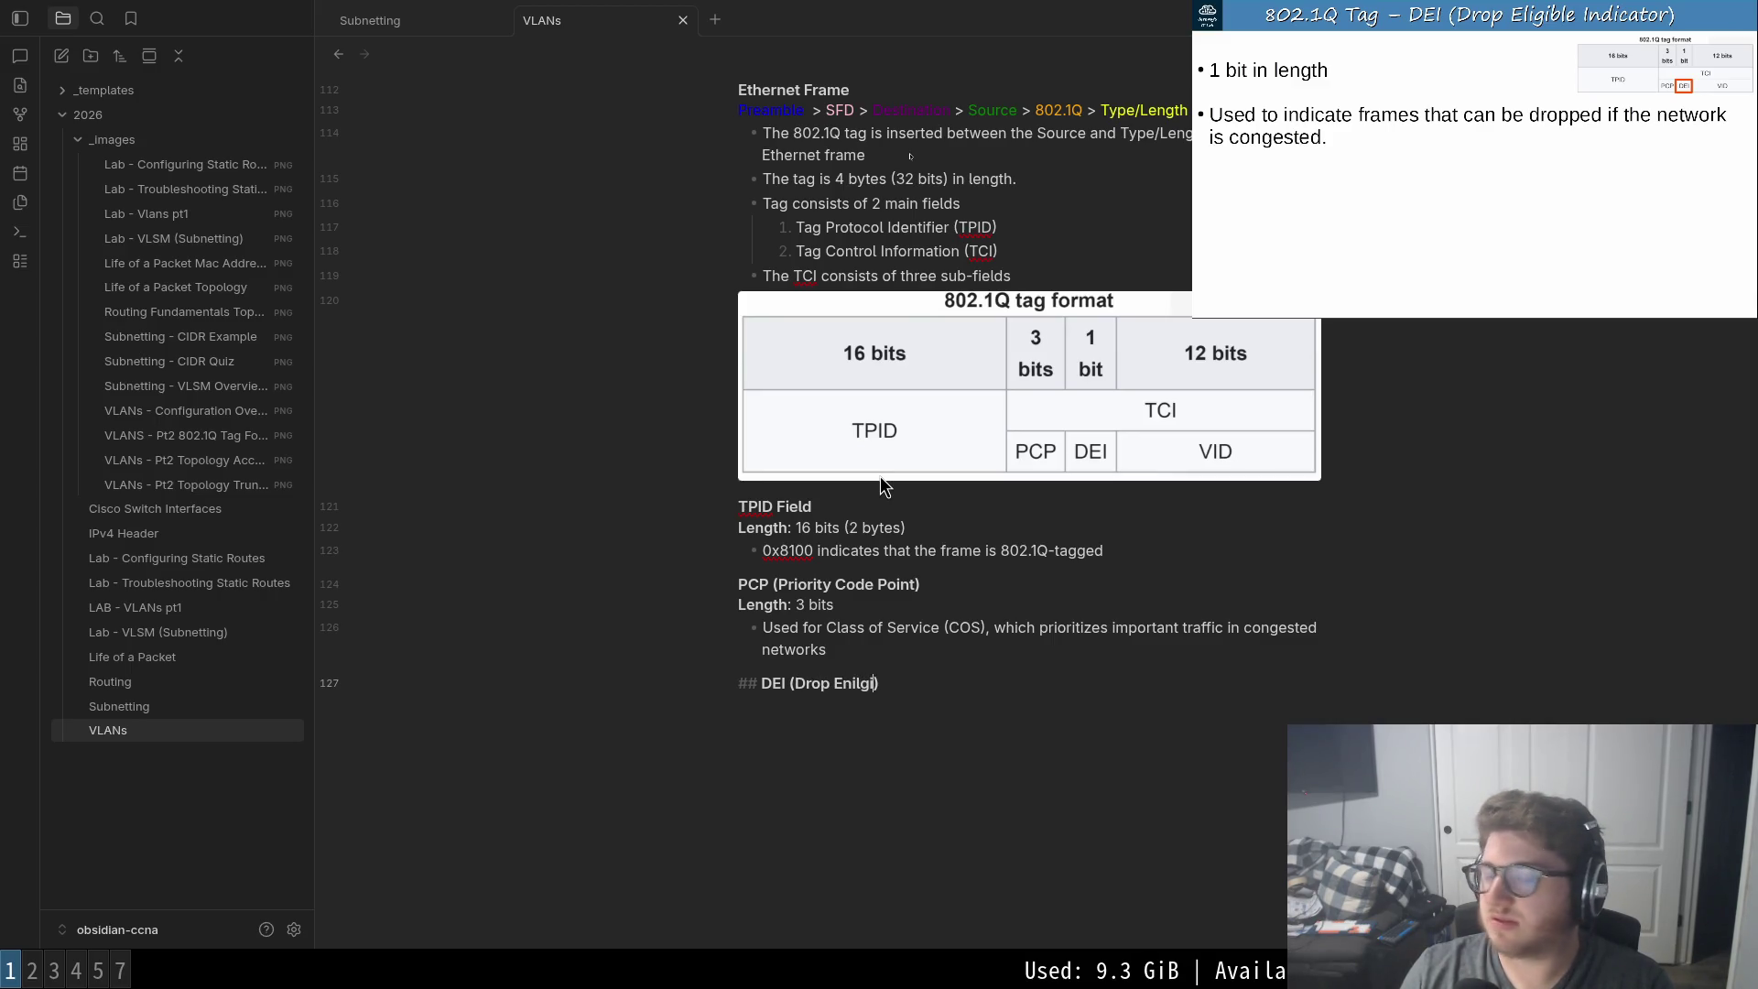
pyautogui.write('ble')
pyautogui.press('BackSpace')
pyautogui.press('BackSpace')
pyautogui.press('BackSpace')
pyautogui.write('gible')
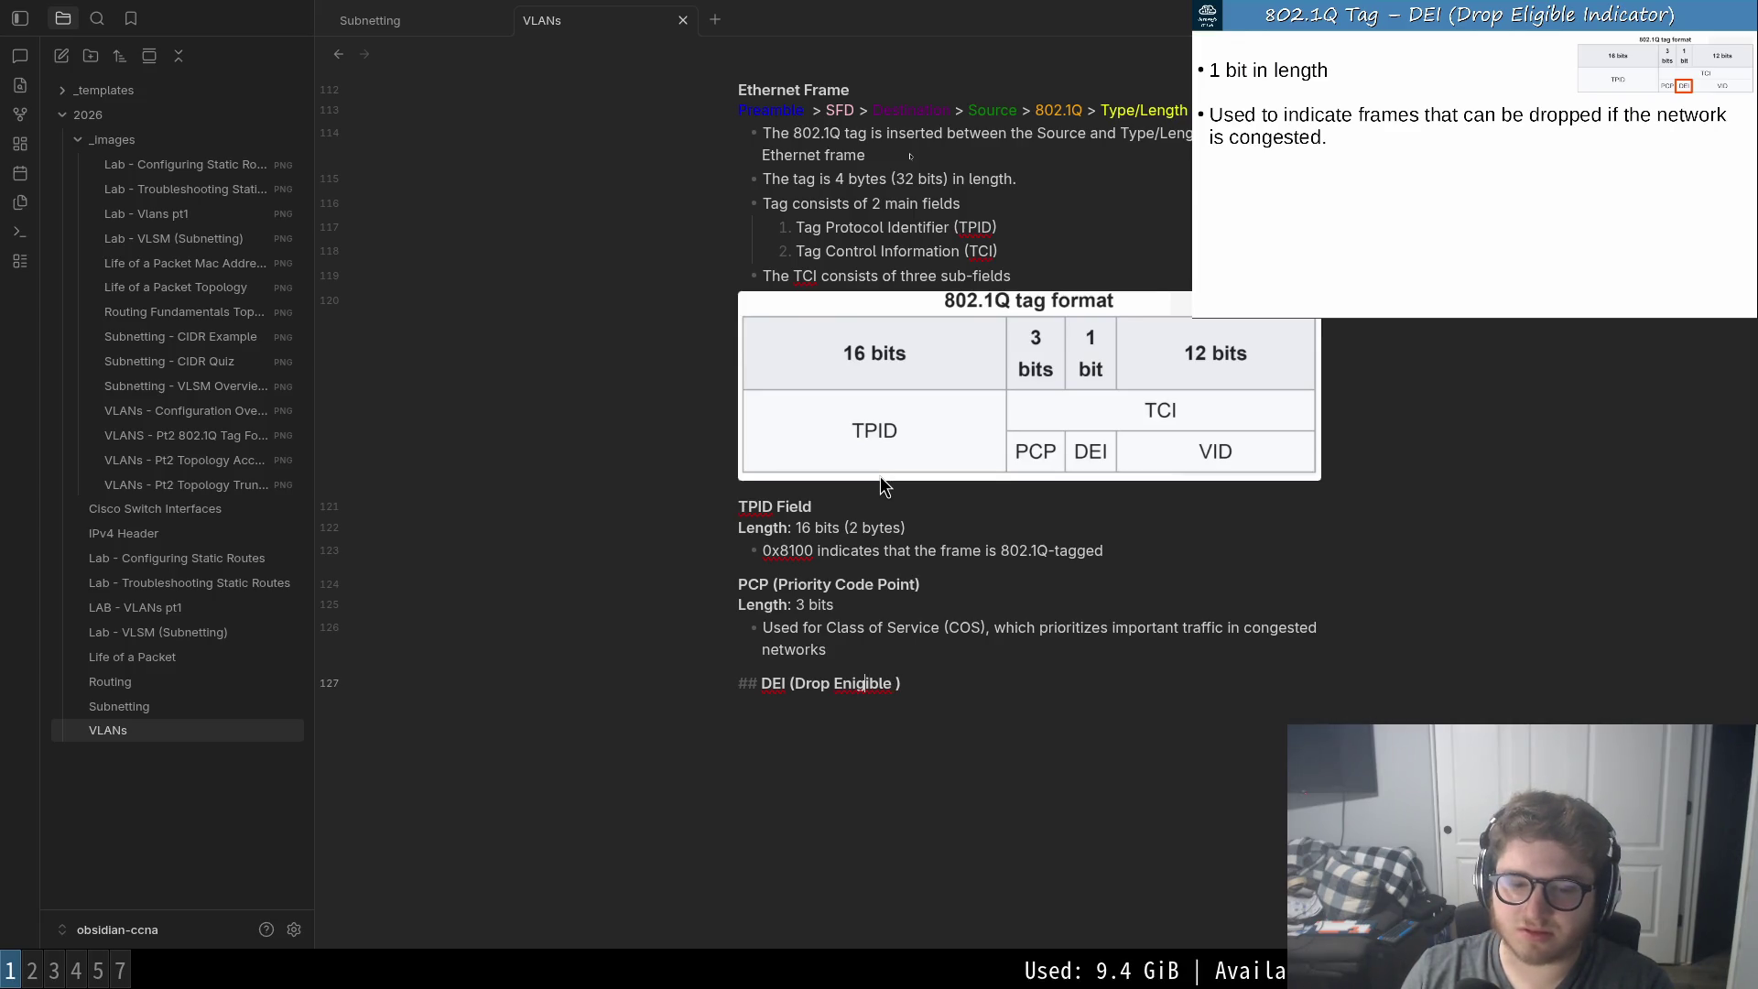
pyautogui.press('BackSpace')
pyautogui.write('l')
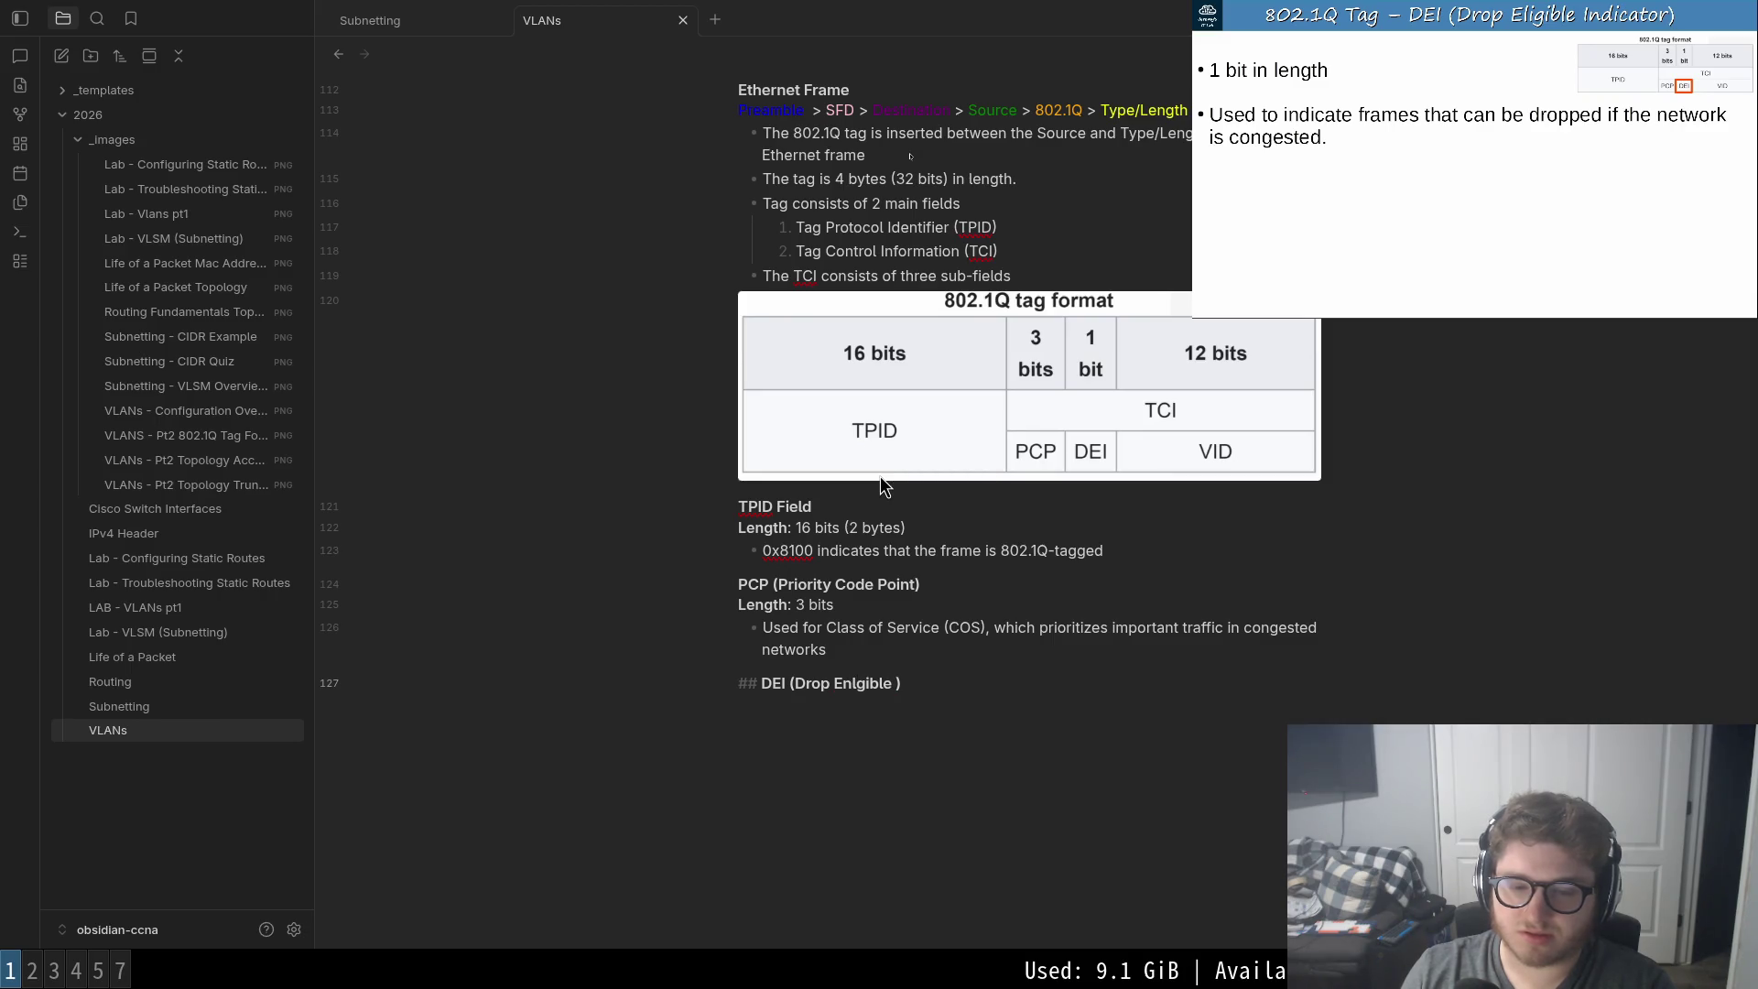
pyautogui.press('Left')
pyautogui.press('BackSpace')
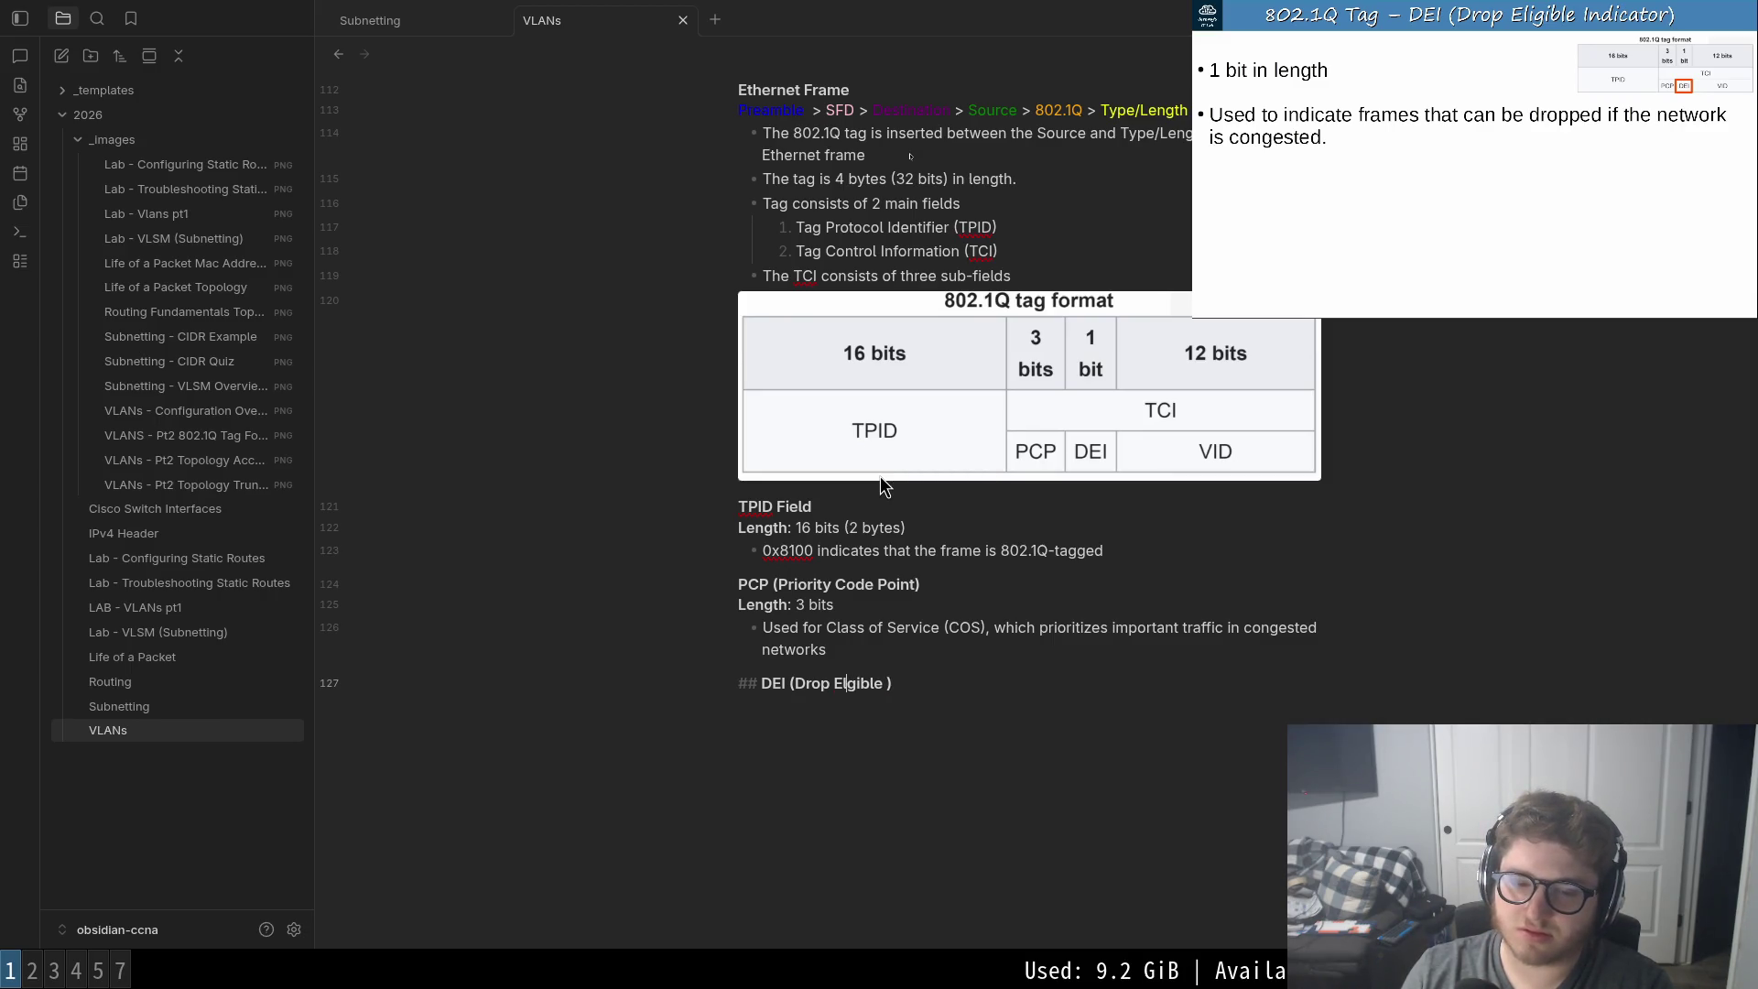
pyautogui.write('i')
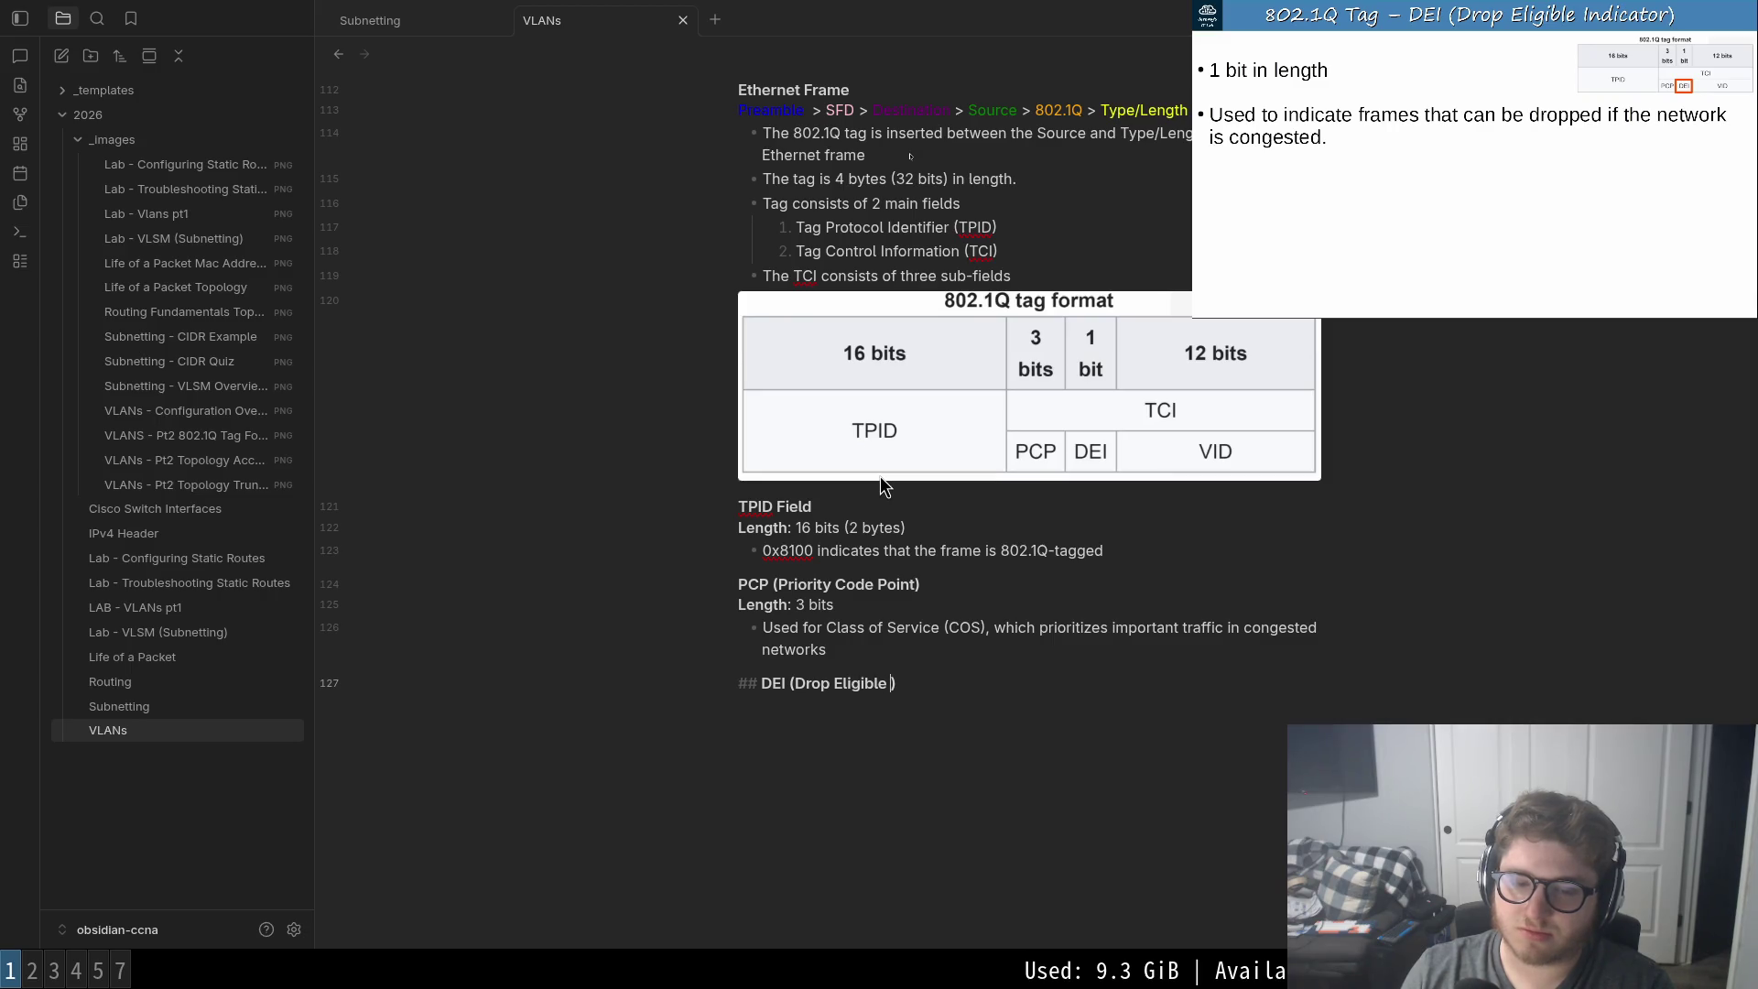
pyautogui.write(' Indeicator)')
pyautogui.press('Return')
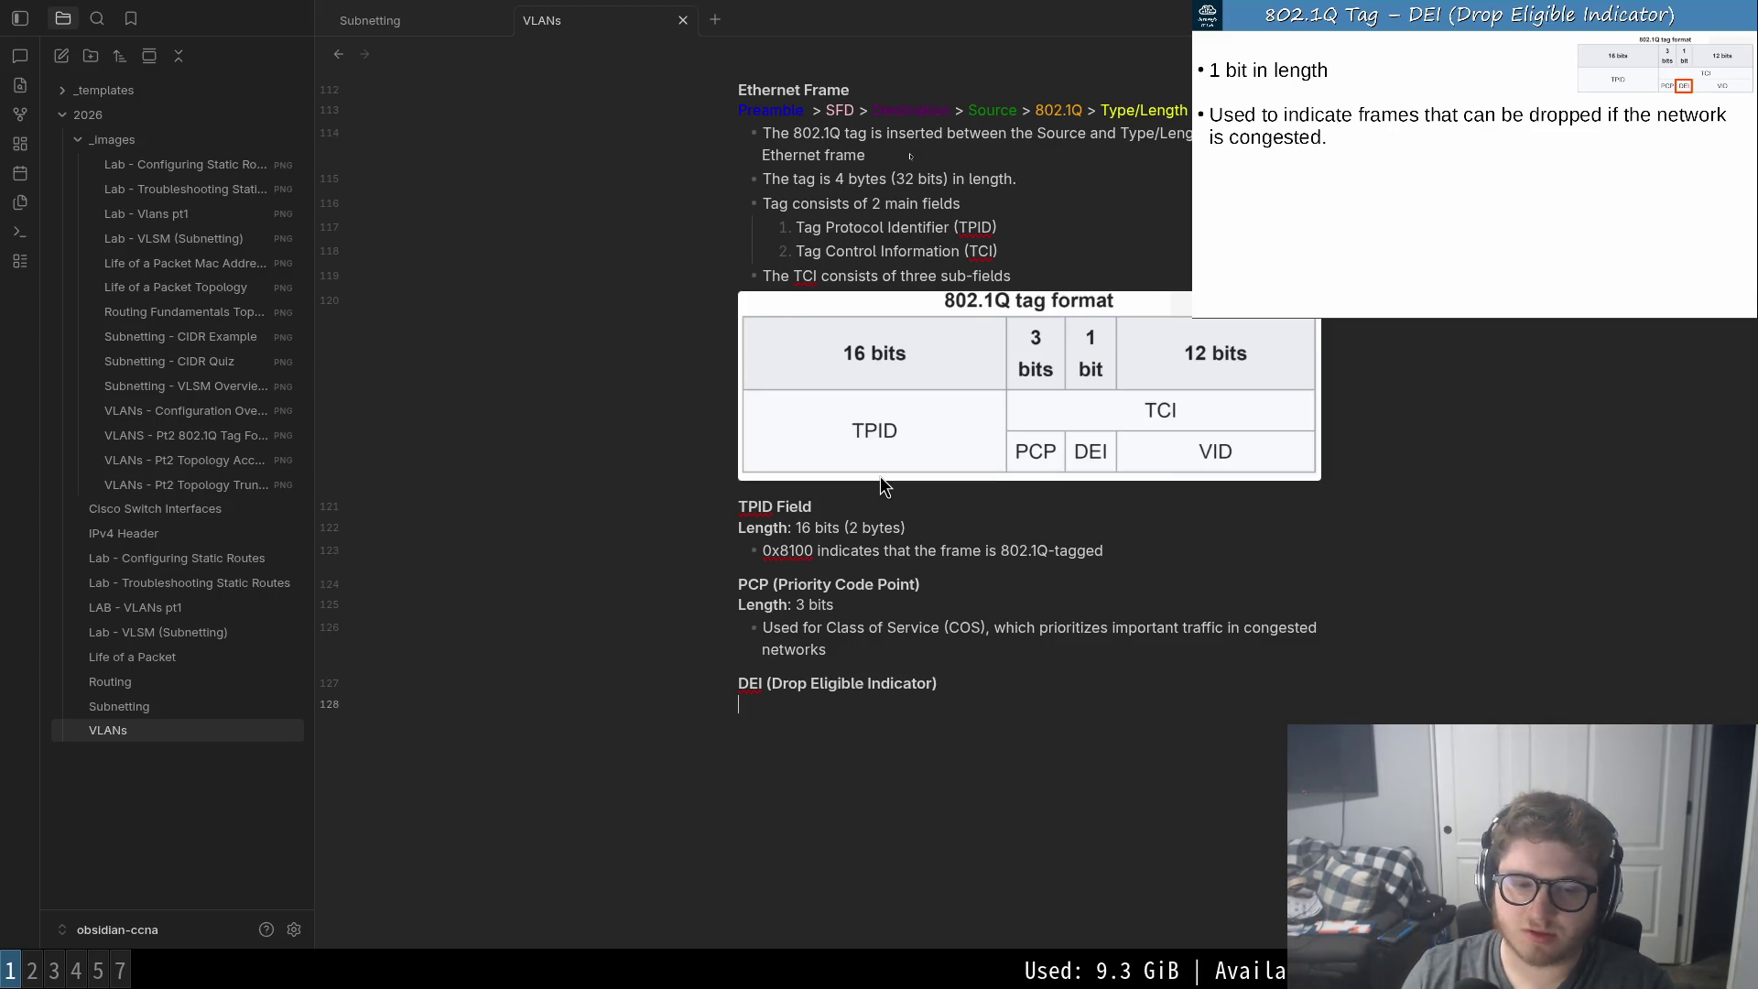
pyautogui.write('ngth')
# Add a bold 'Length: 1 bit' line and a bullet that frames can be dropped if congested, then move to the terminal workspace
pyautogui.hotkey('shift', 'Home')
pyautogui.hotkey('ctrl', 'b')
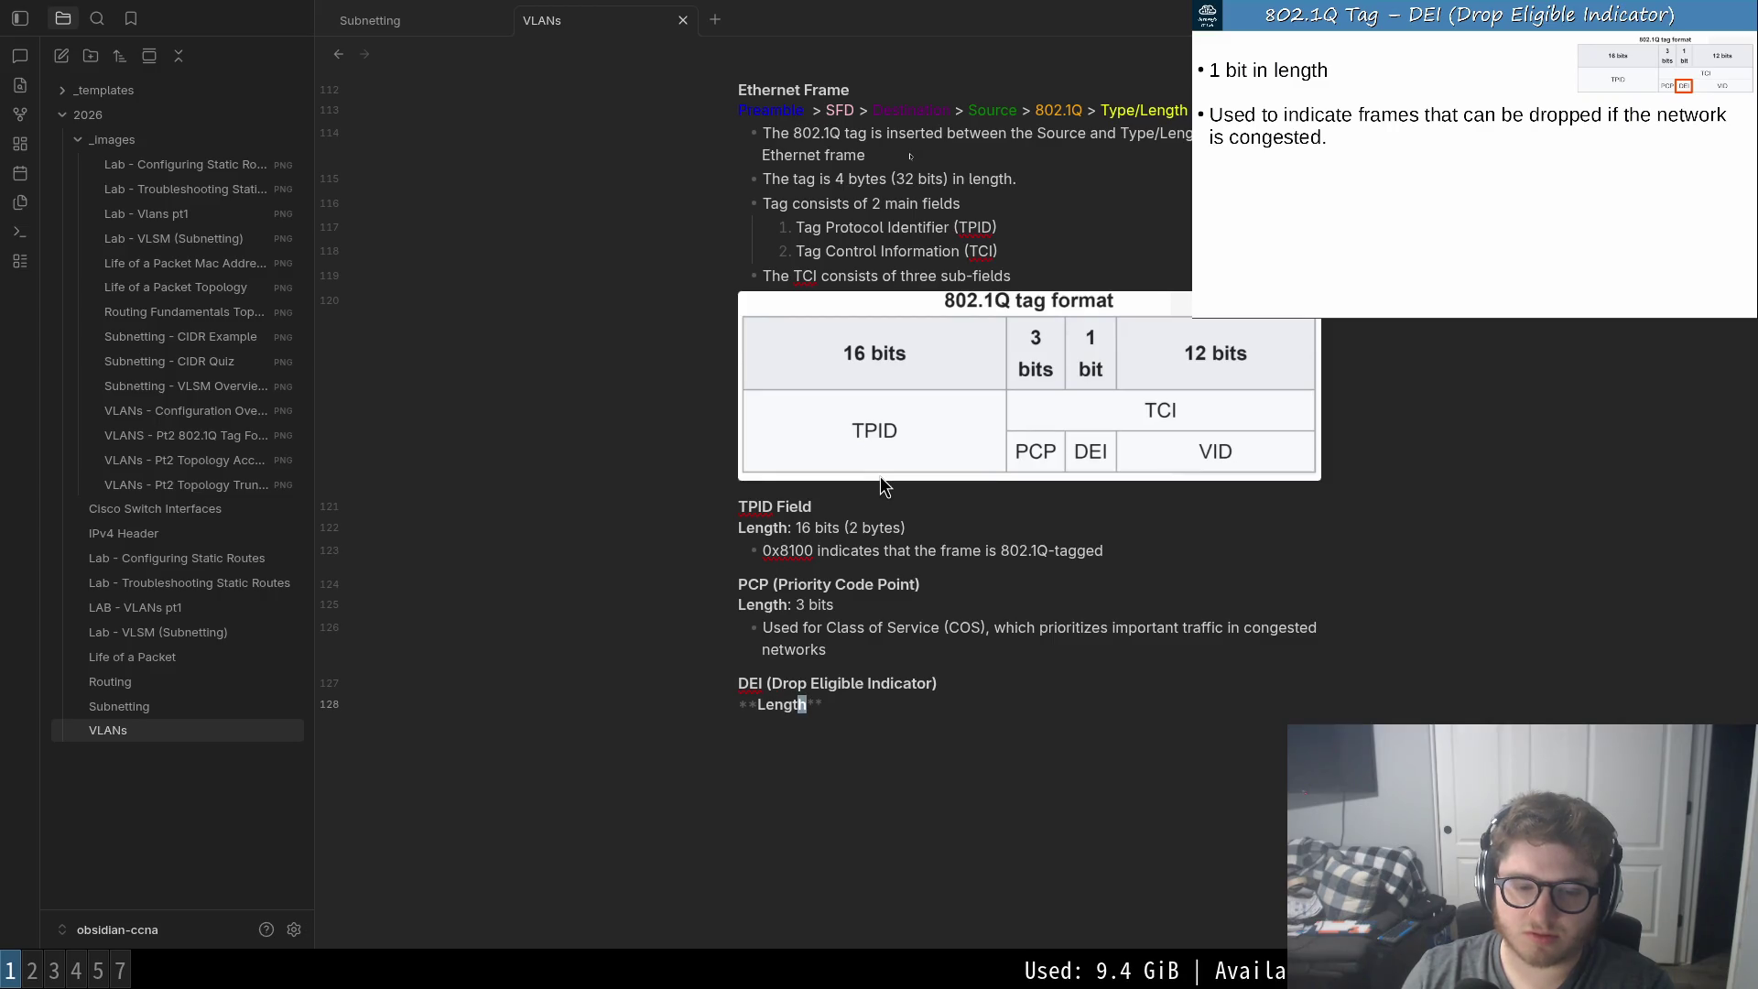
pyautogui.write(': 1 bit')
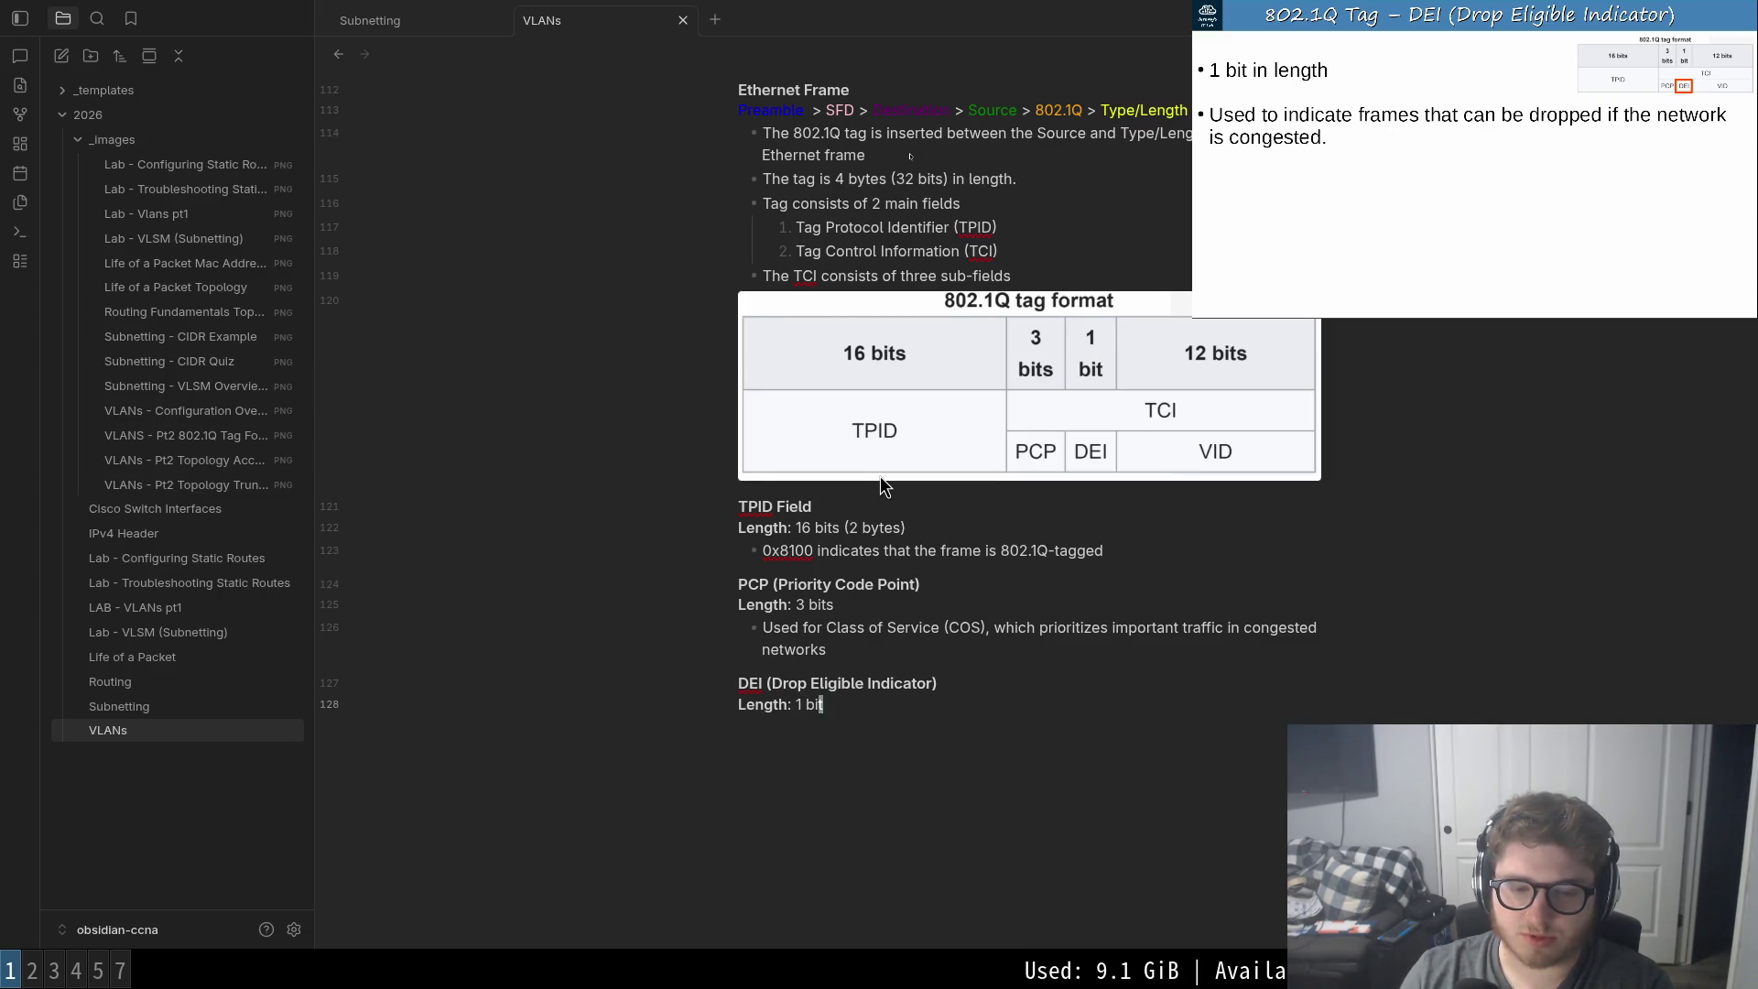
pyautogui.press('Return')
pyautogui.write('- ')
pyautogui.write('Use')
pyautogui.write('indicated')
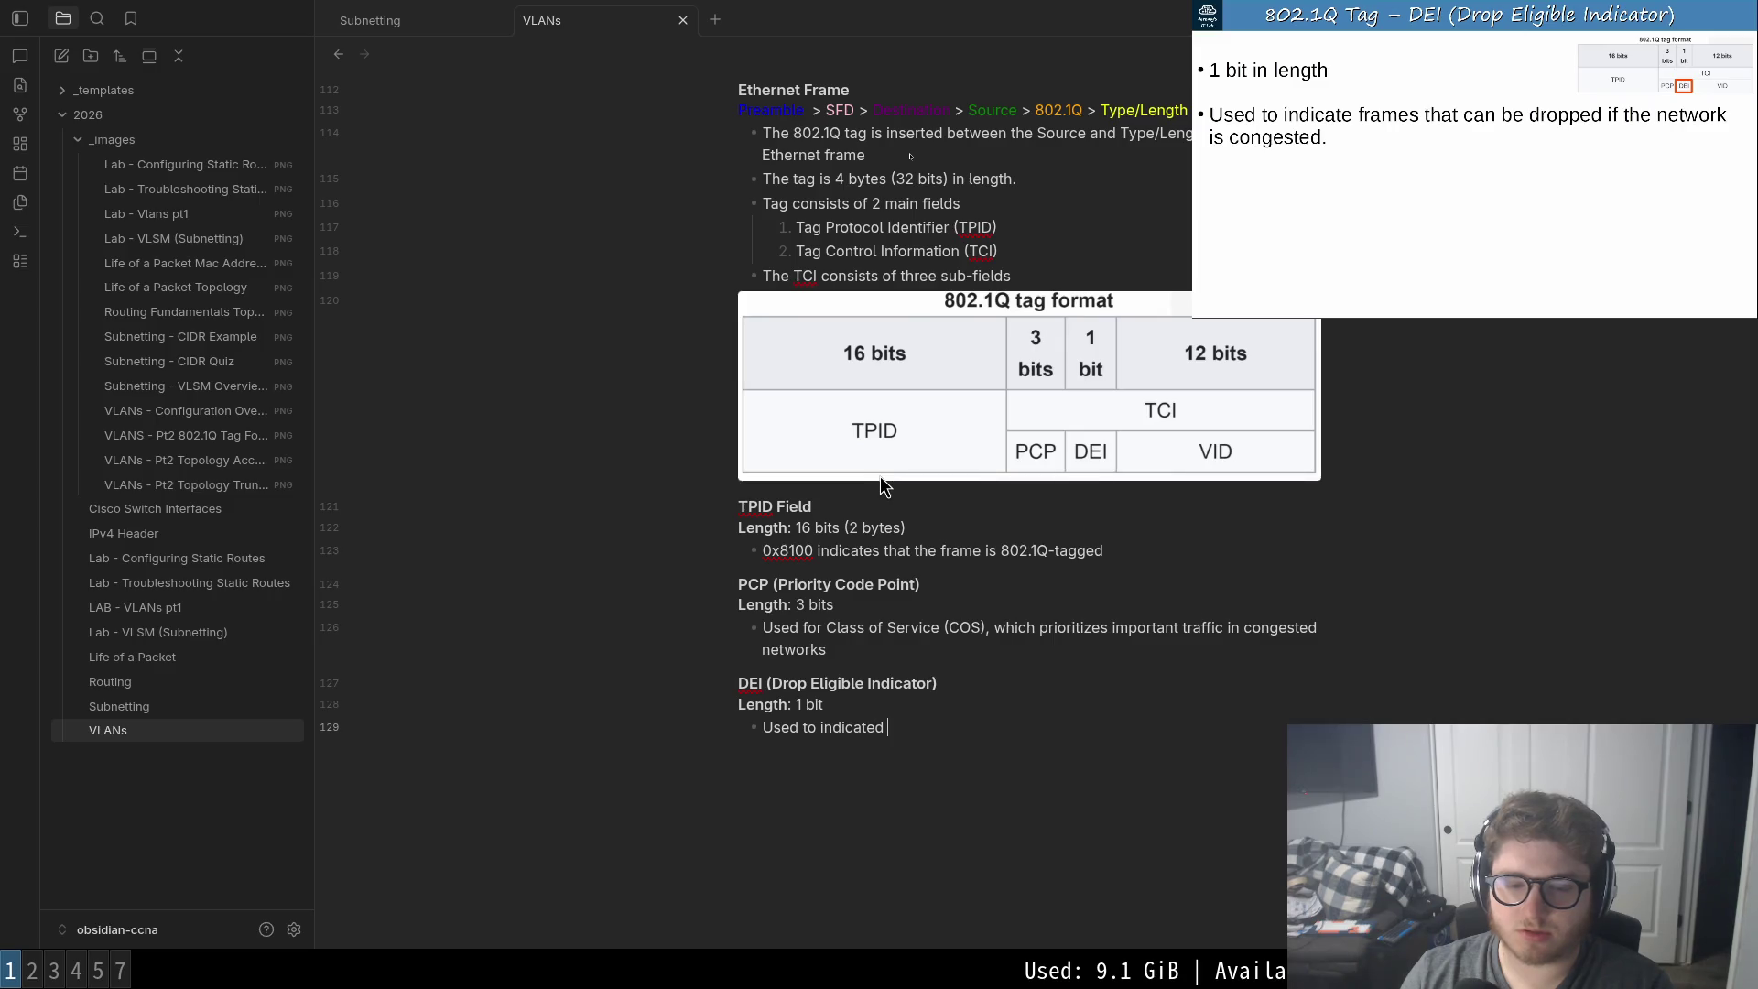
pyautogui.write('eathe')
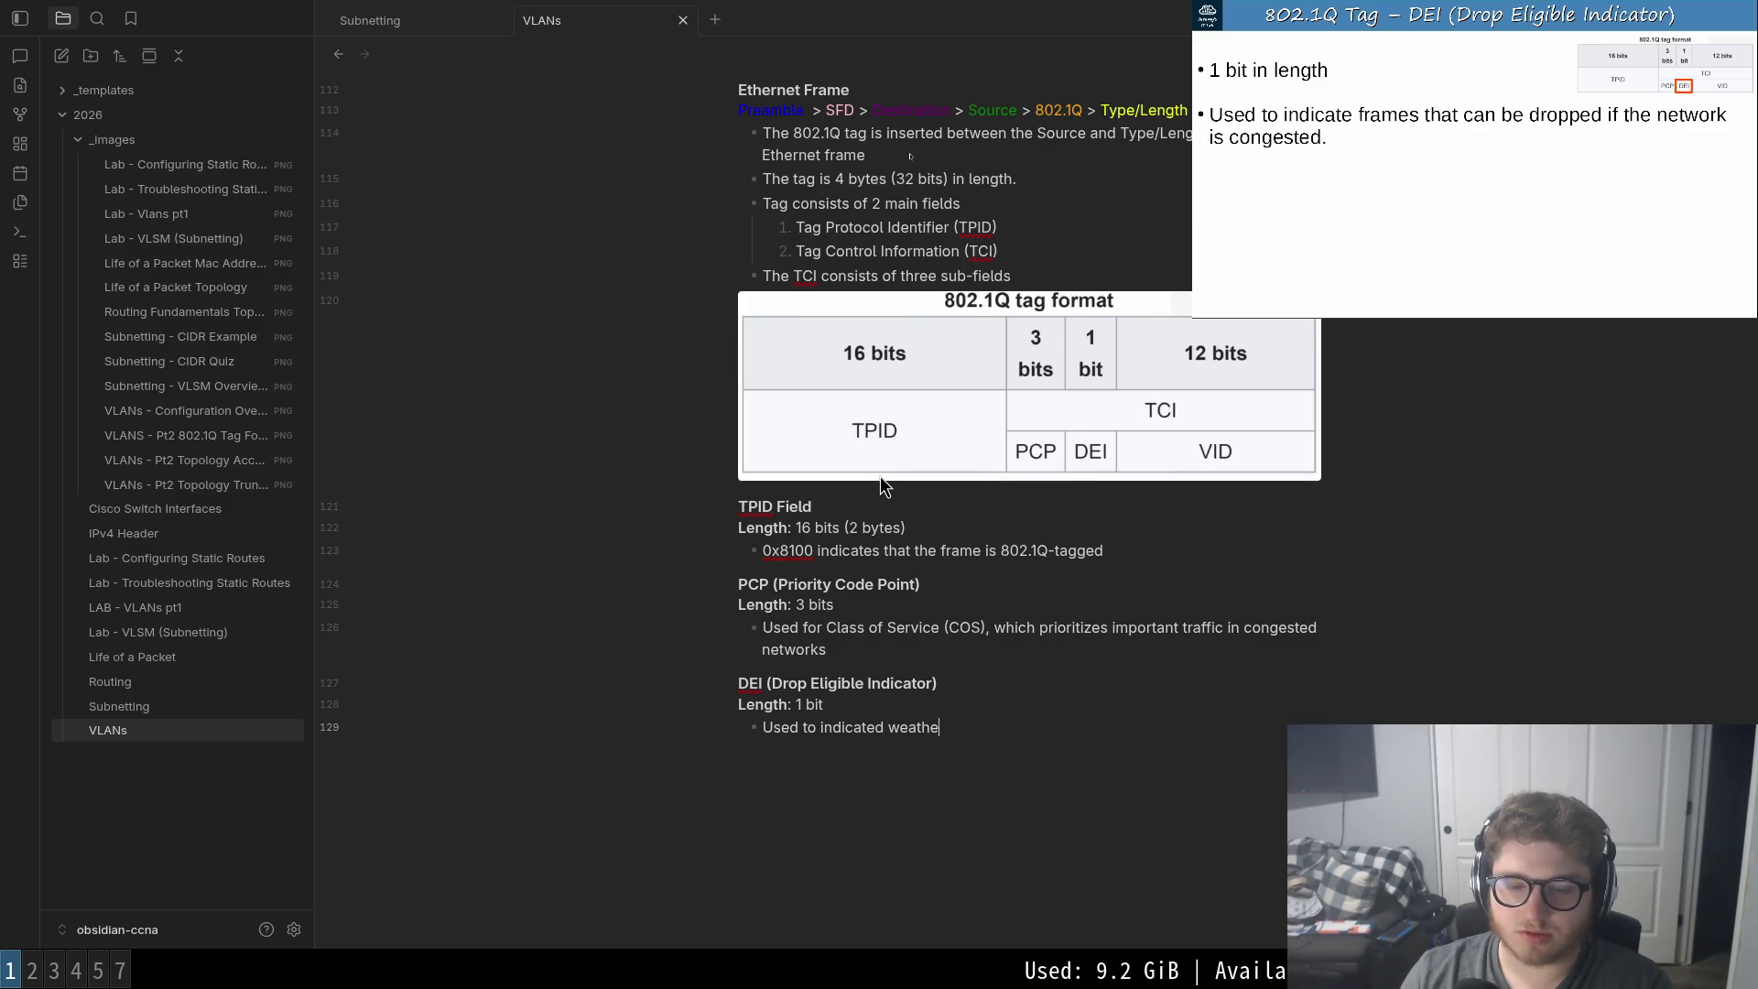
pyautogui.press('BackSpace')
pyautogui.press('BackSpace')
pyautogui.press('BackSpace')
pyautogui.write('ith')
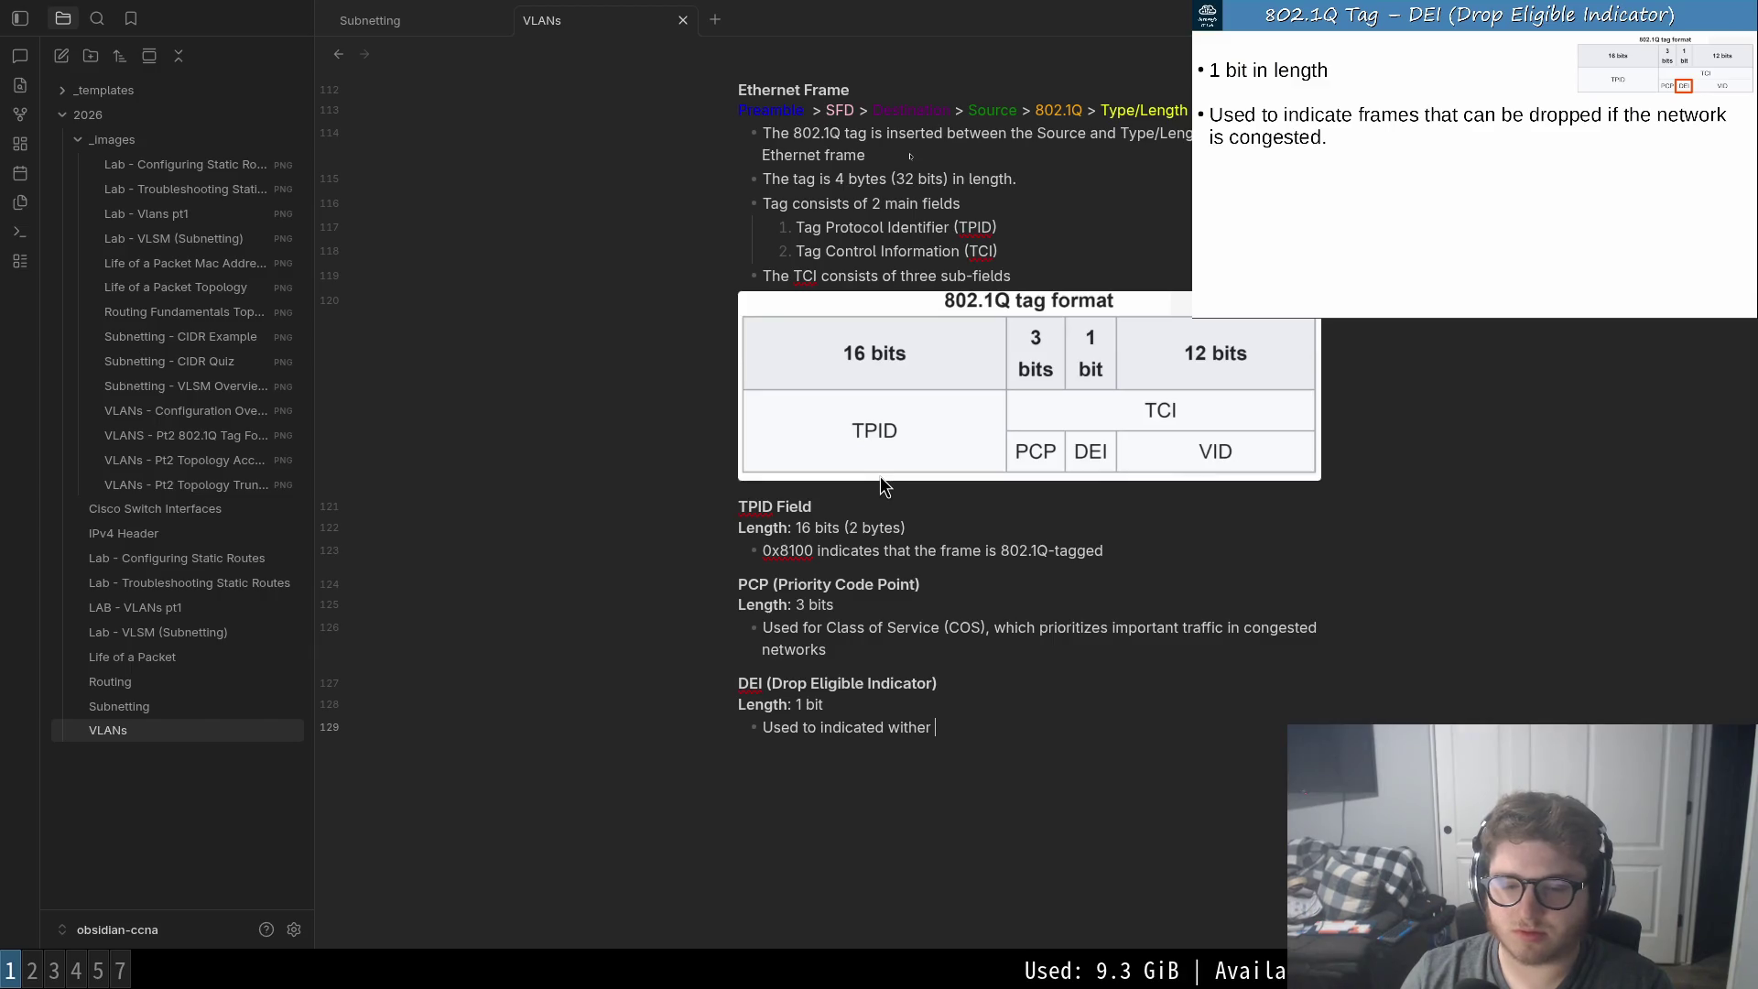
pyautogui.write('er a fr')
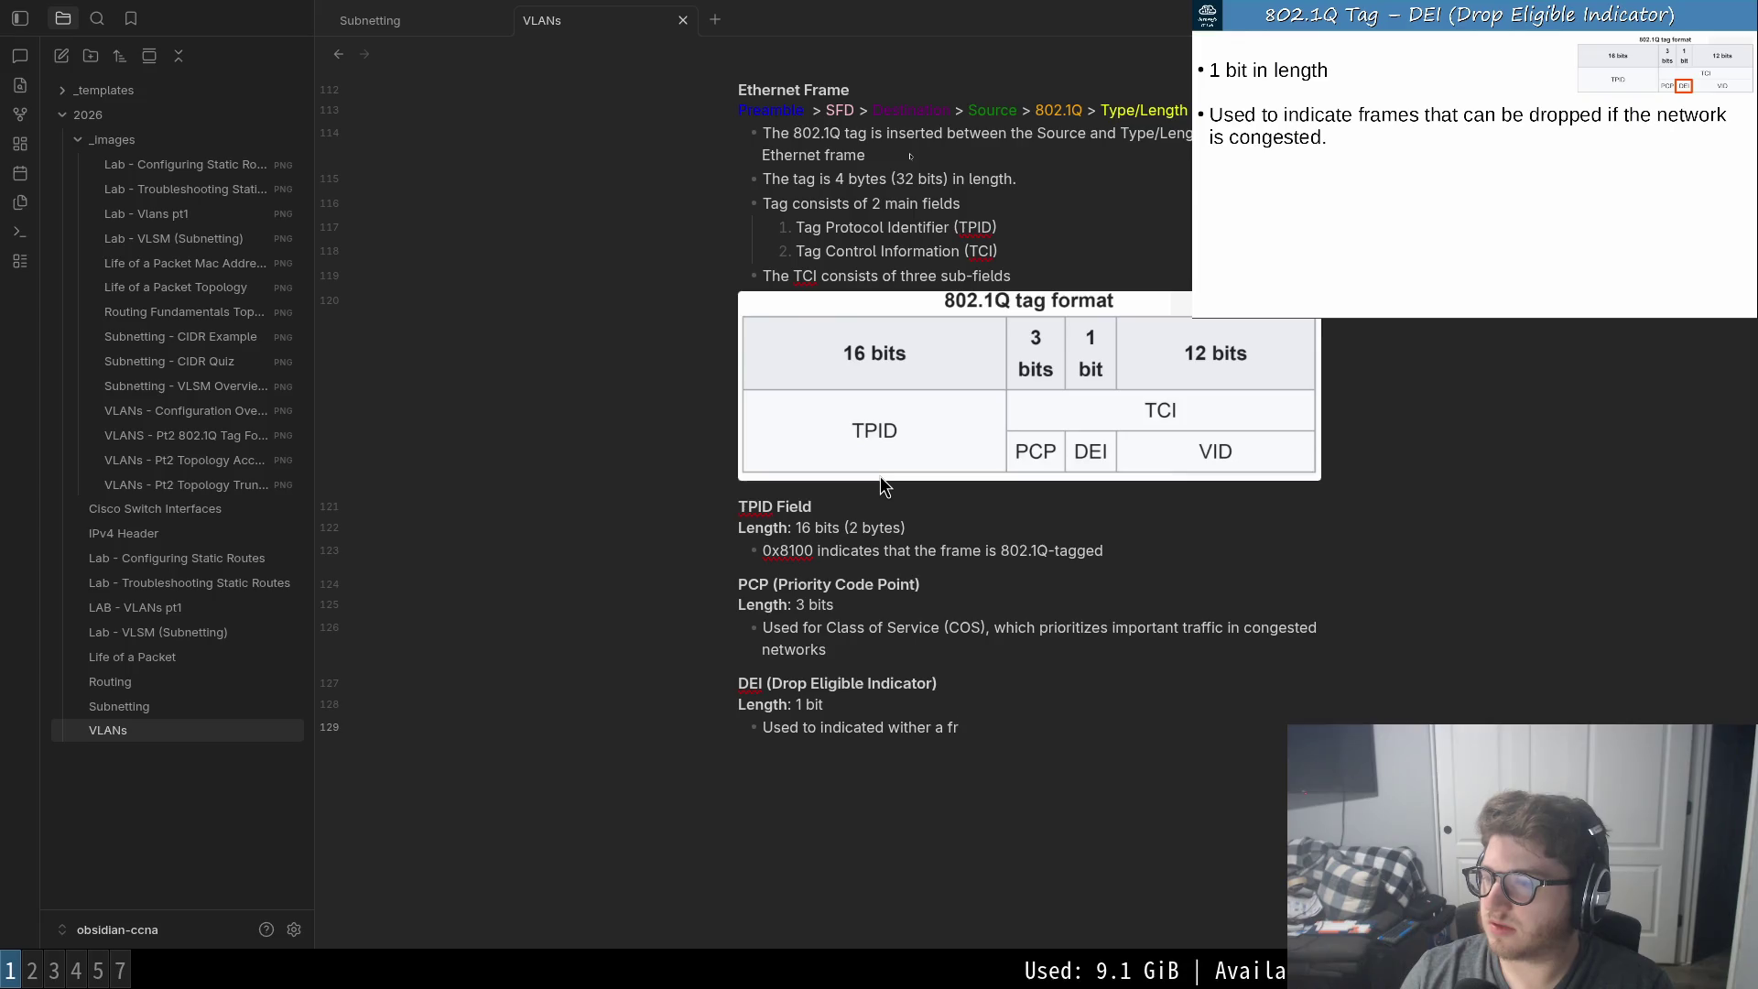
pyautogui.write('ame can be ')
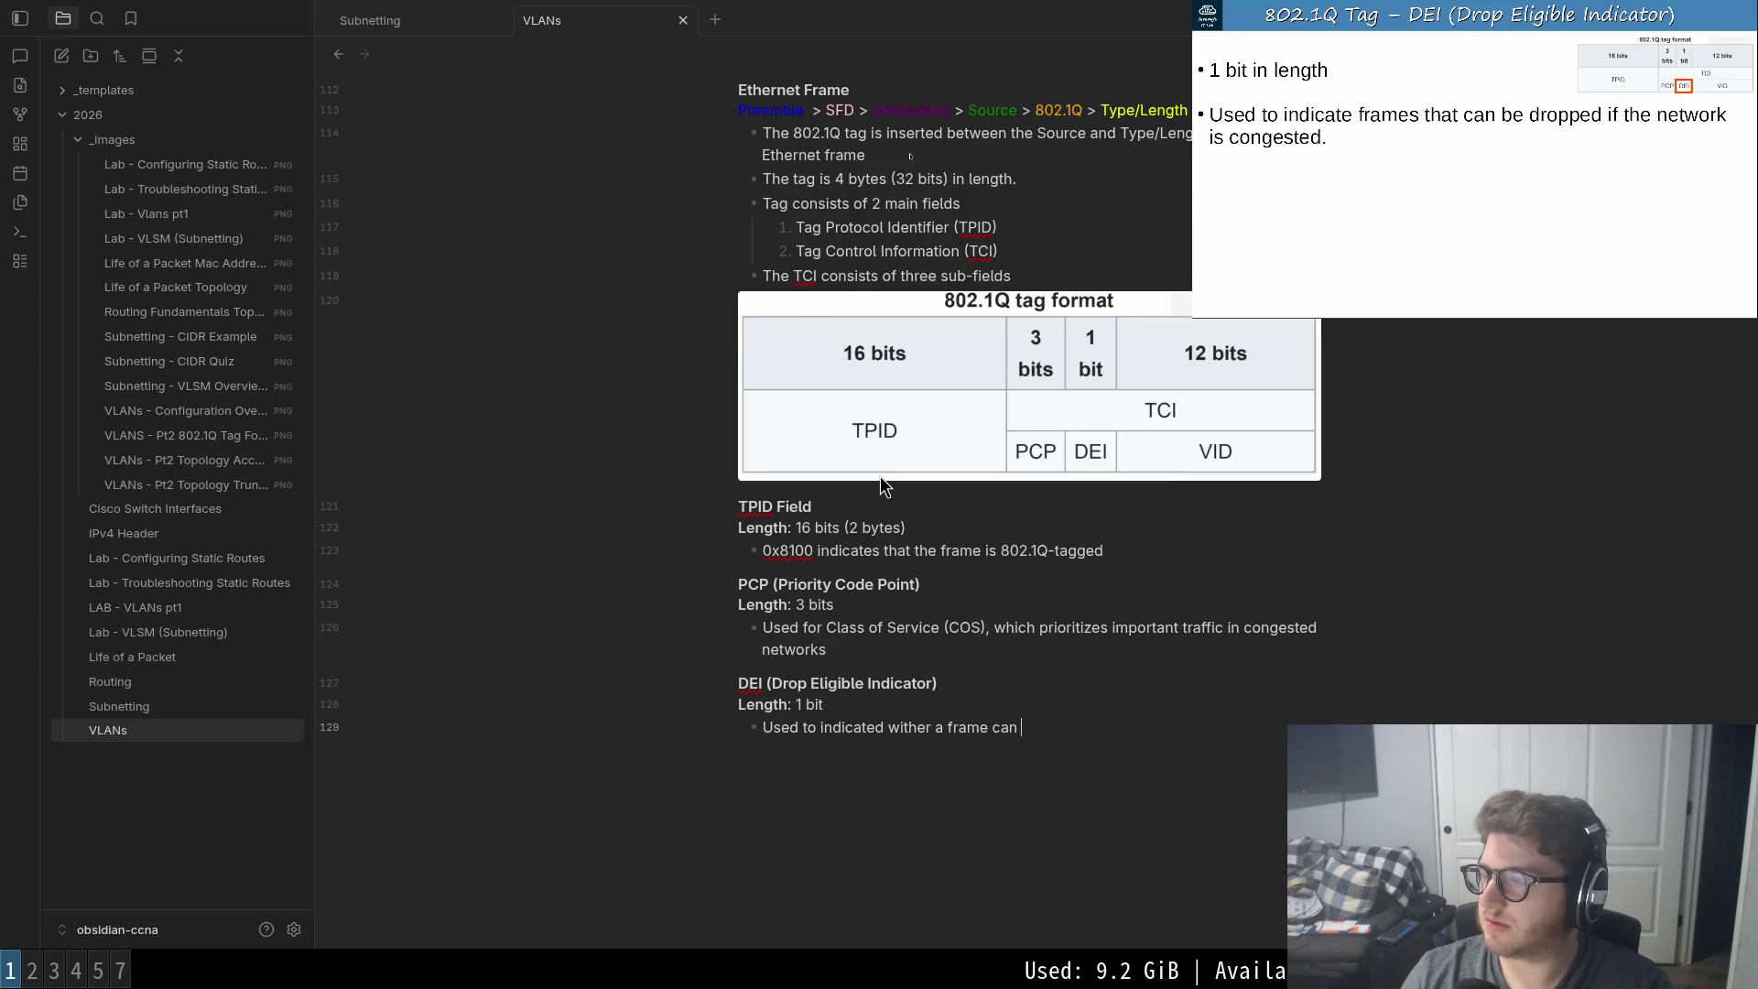
pyautogui.write('dropped is')
pyautogui.press('BackSpace')
pyautogui.write('f the packet is ')
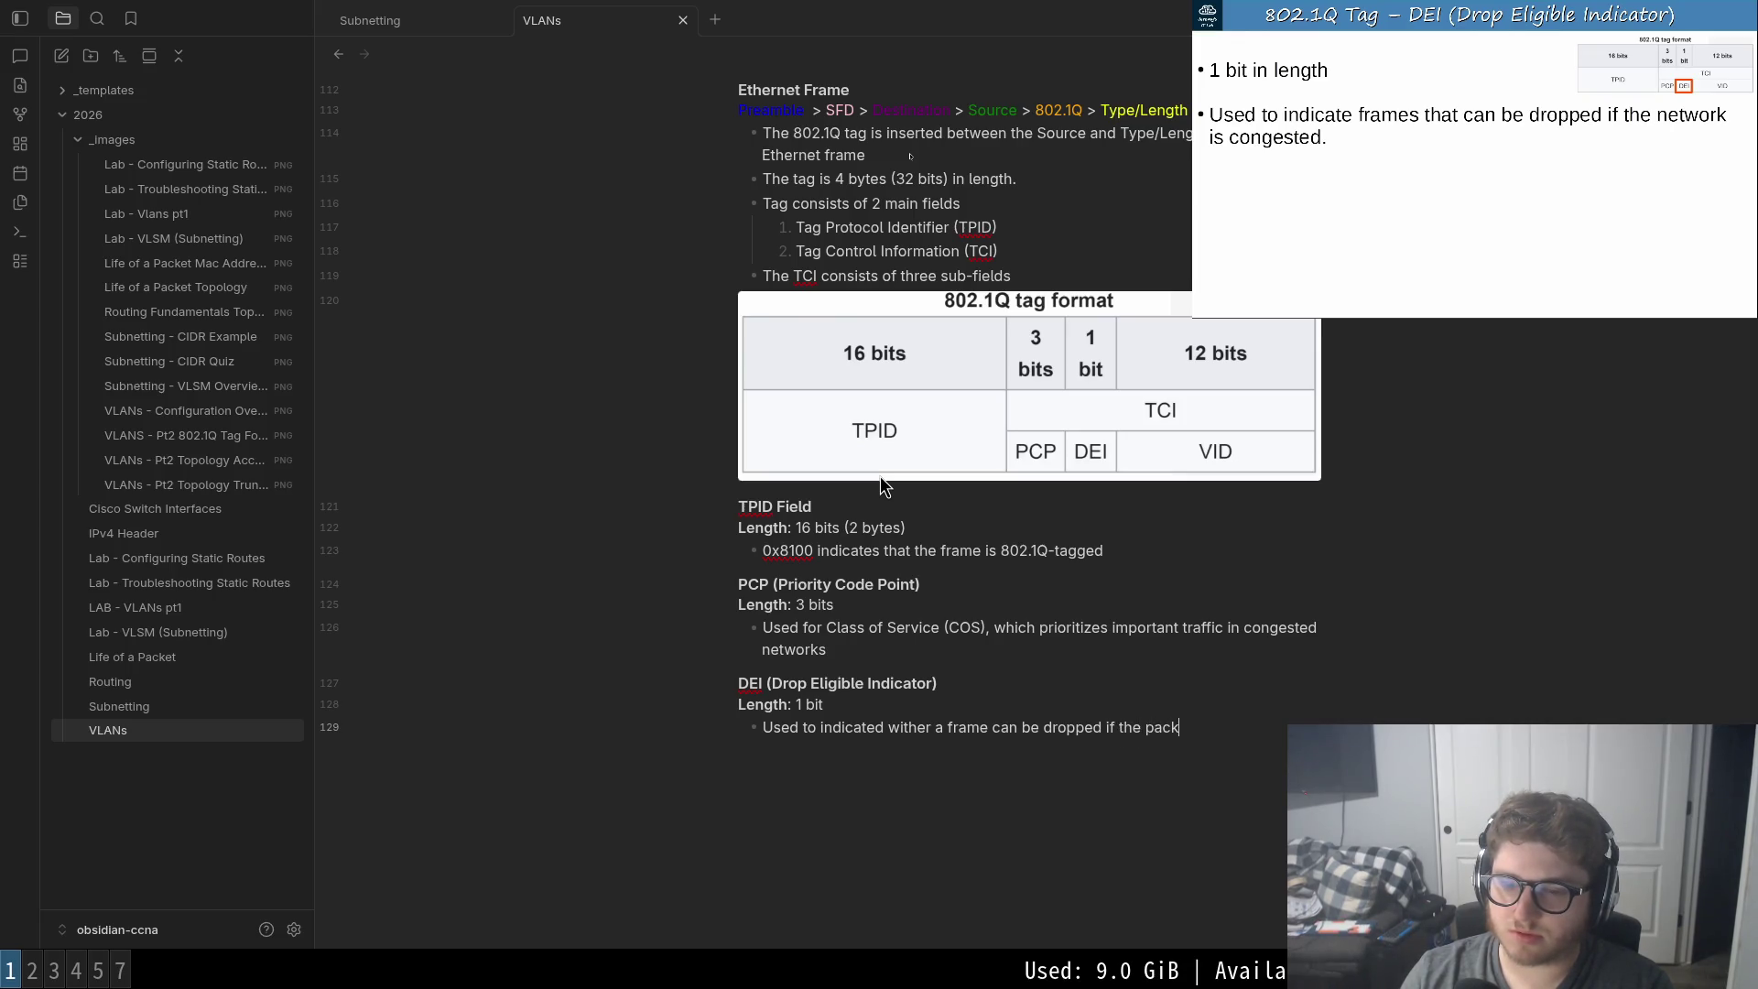
pyautogui.write('congested')
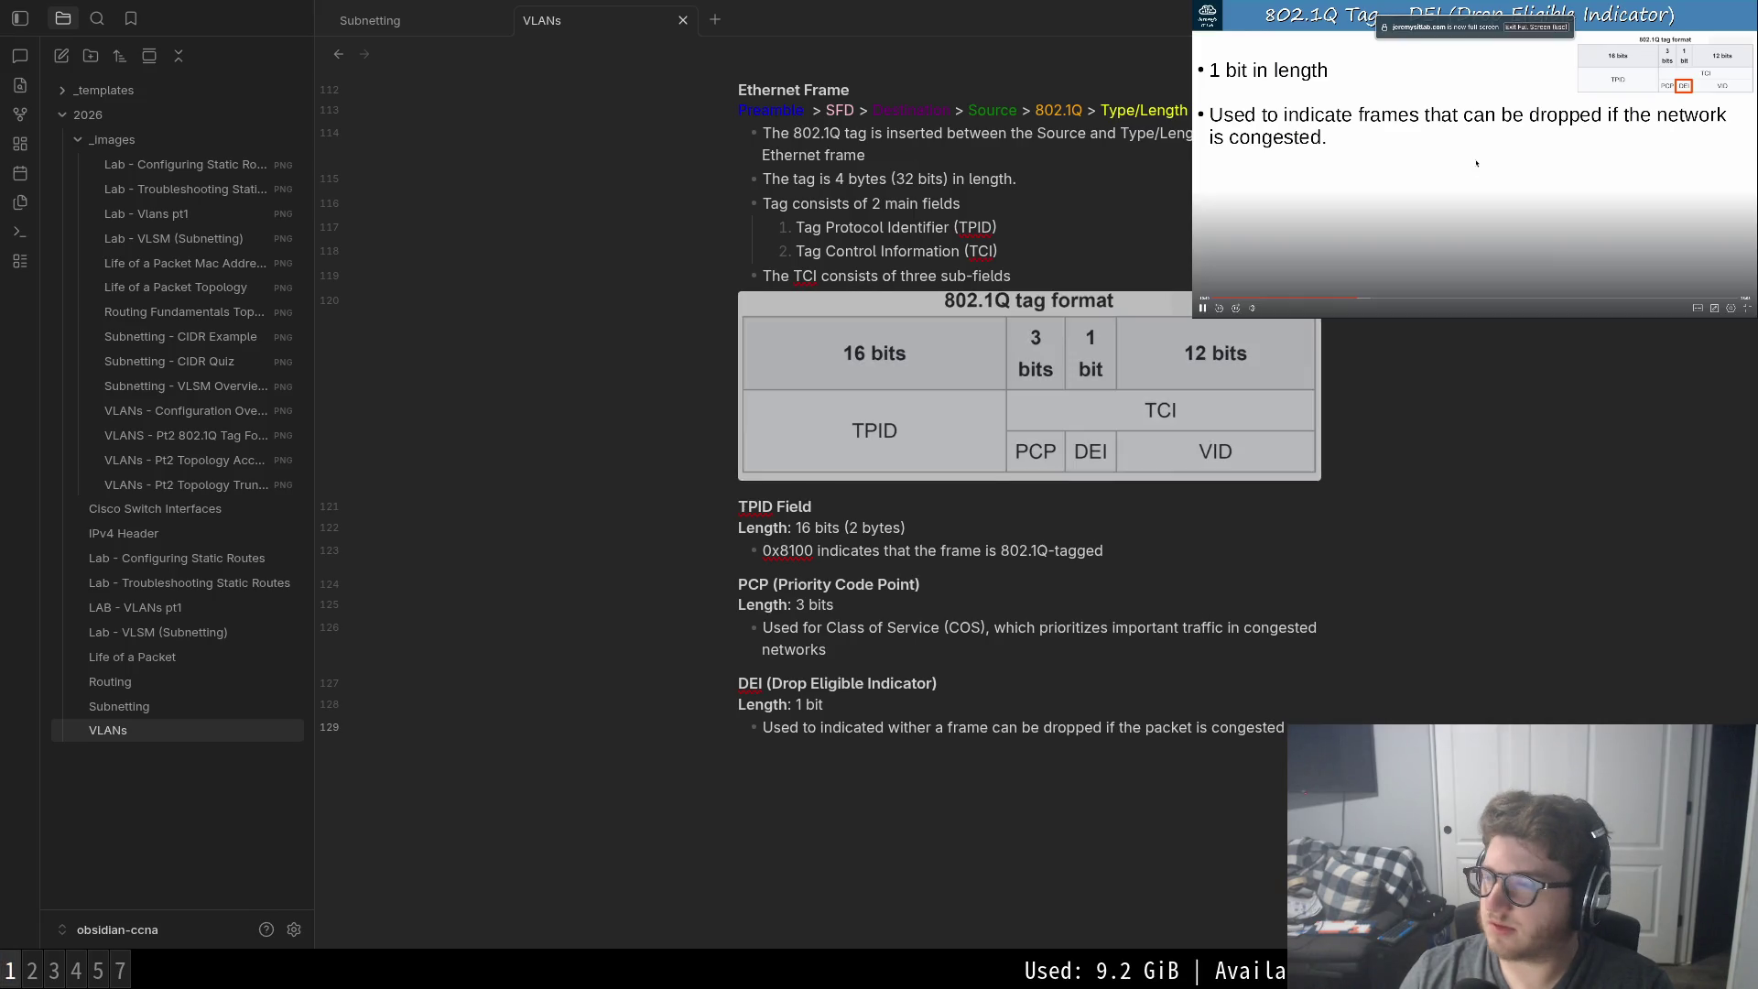
pyautogui.moveTo(1476, 162)
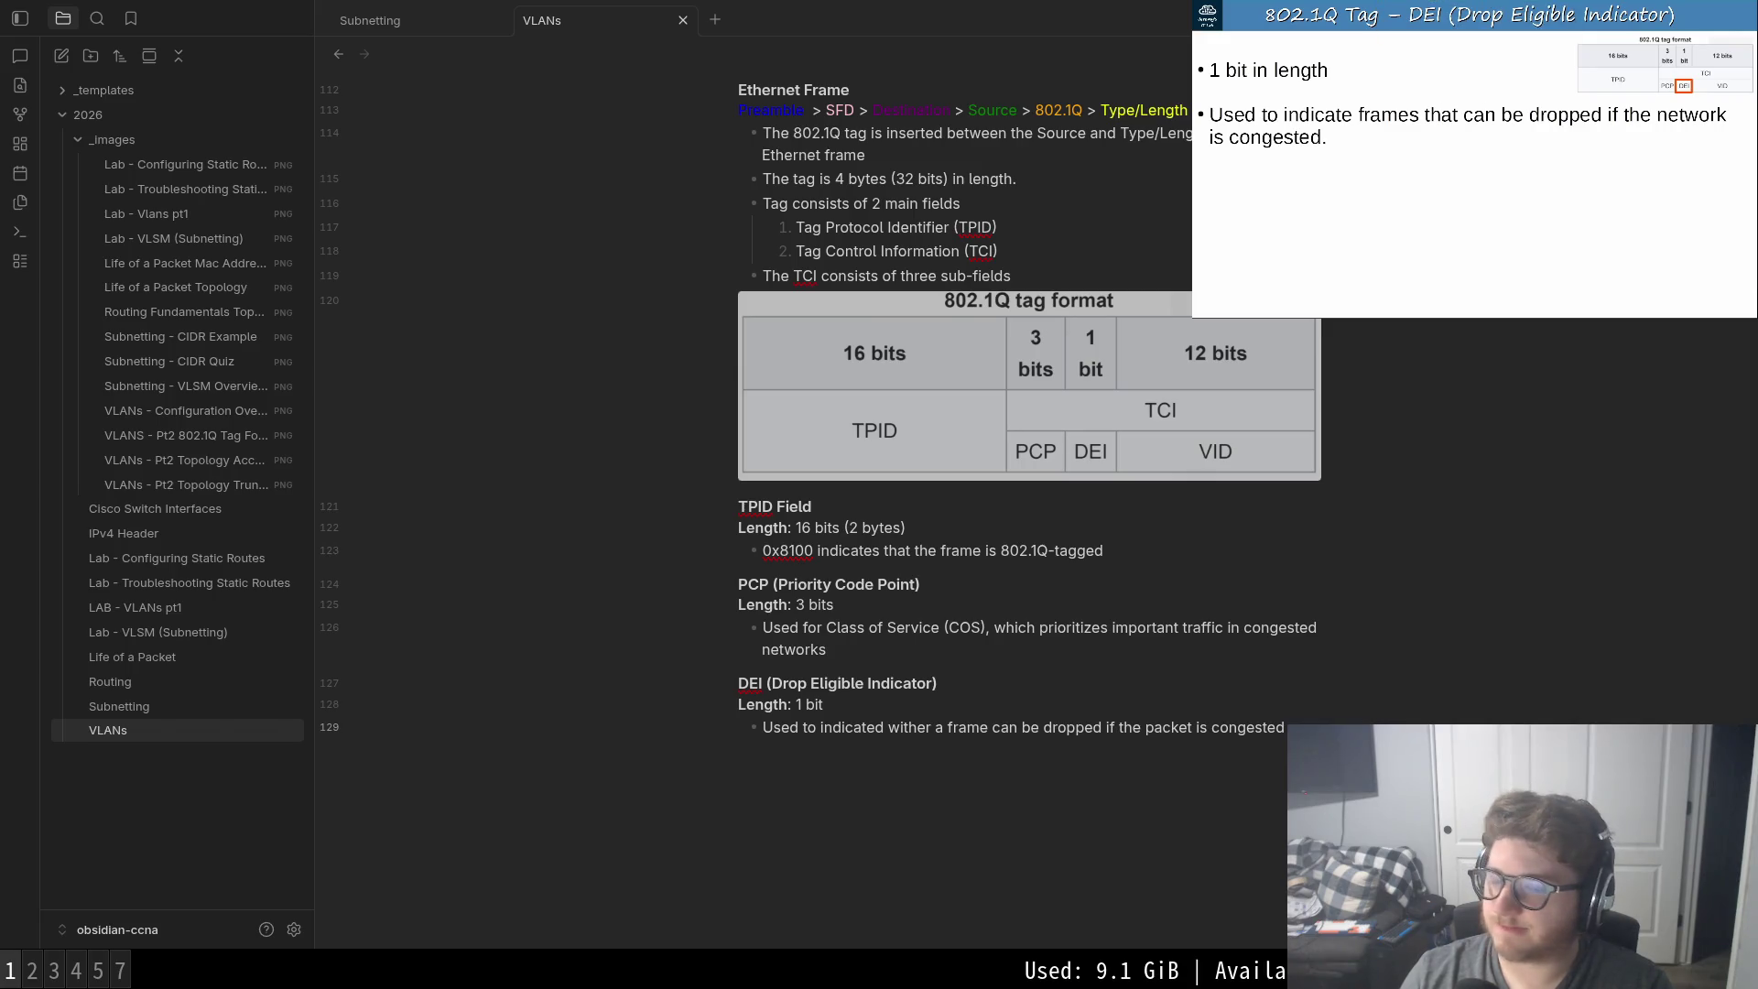
pyautogui.click(1477, 164)
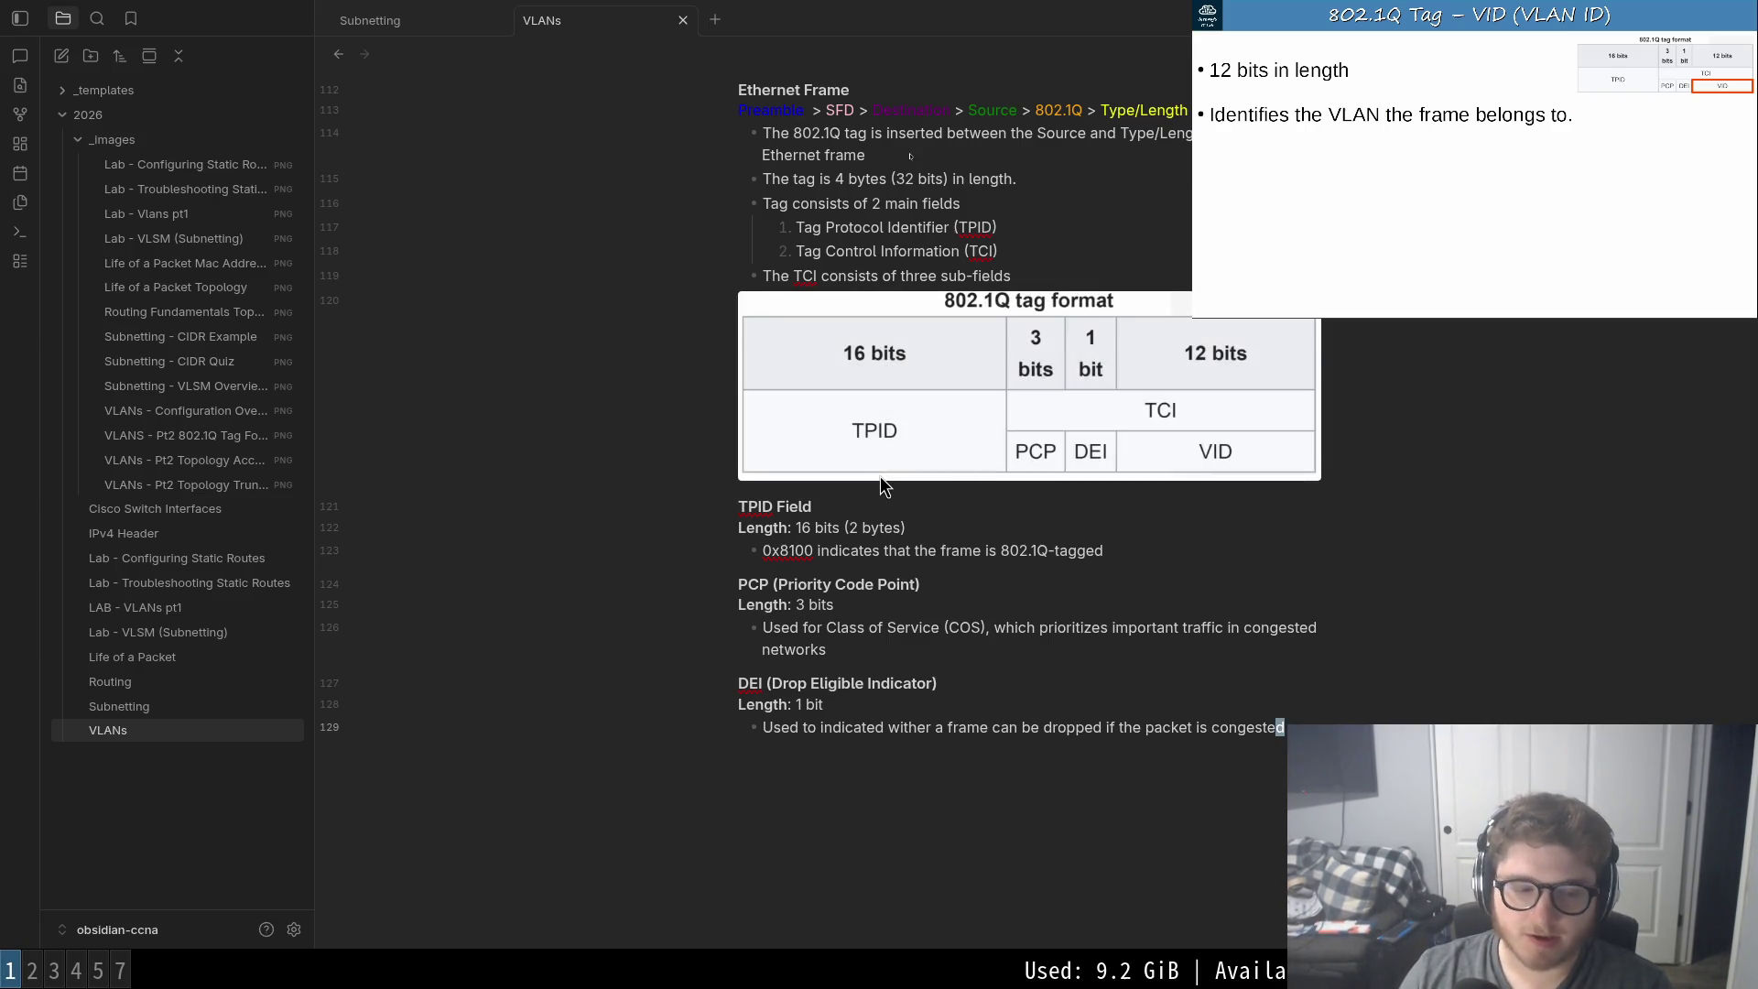
pyautogui.press('super+2')
# Reach workspace 5 and SSH into switch 192.168.50.224, entering the password
pyautogui.press('super+7')
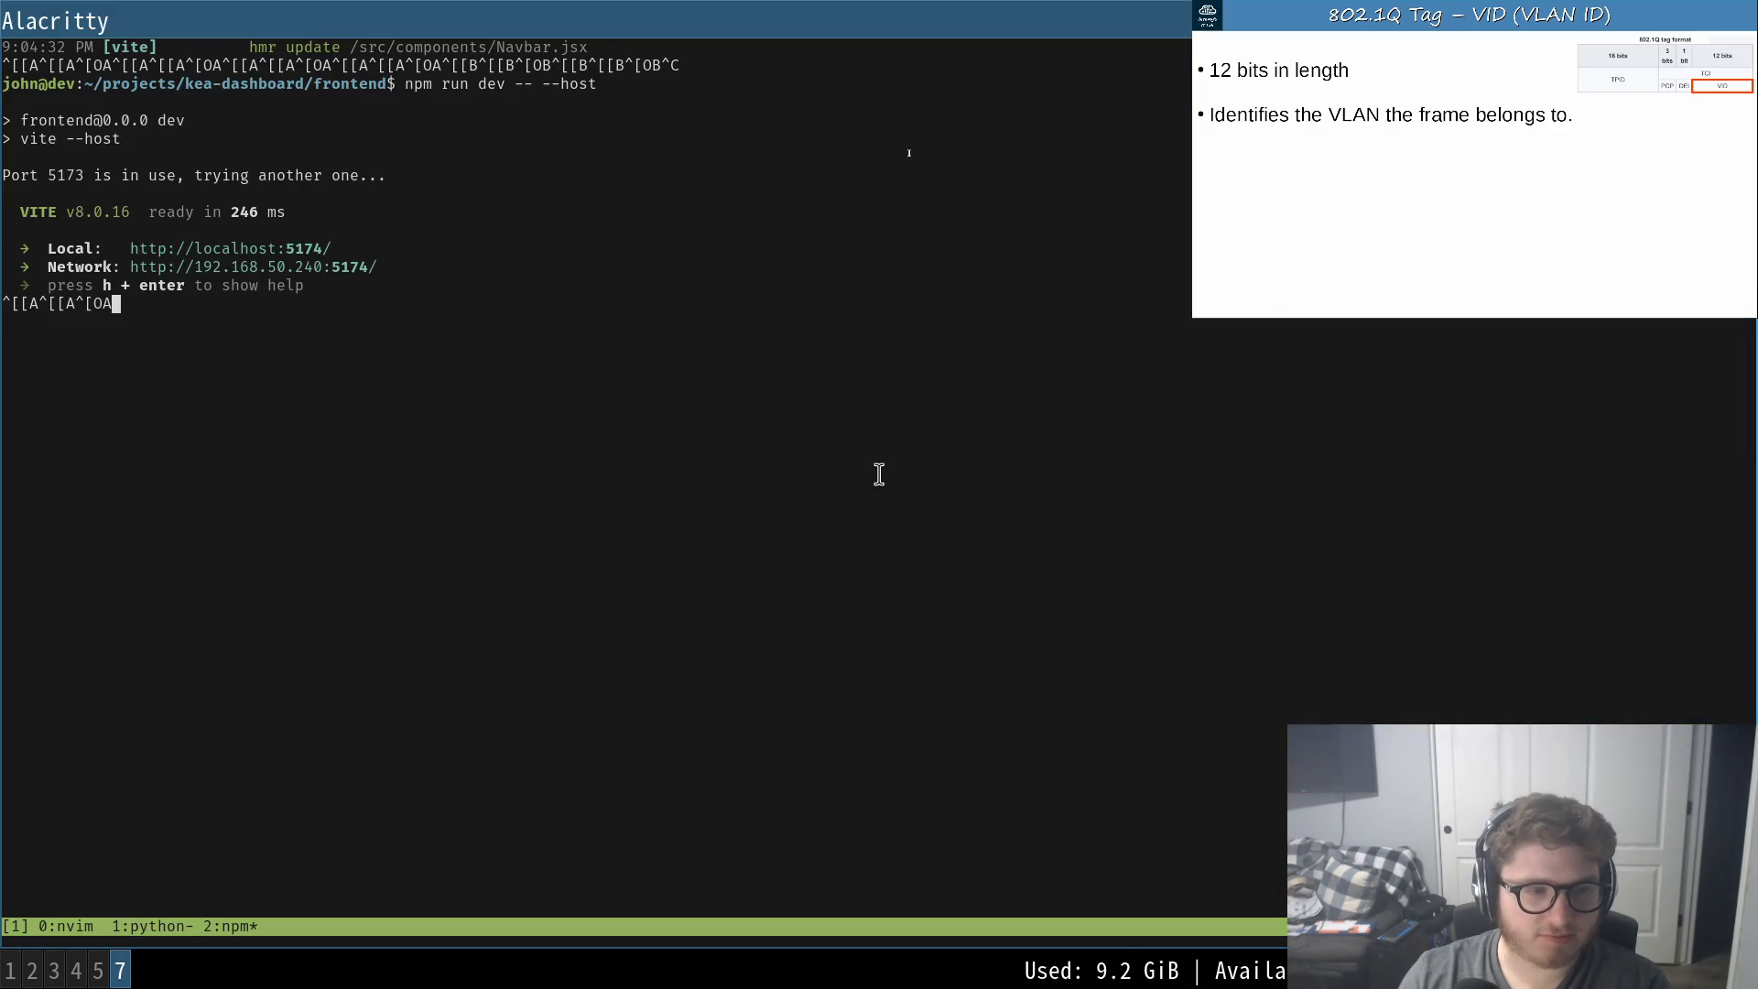
pyautogui.press('super+6')
pyautogui.press('super+5')
pyautogui.press('super+4')
pyautogui.press('super+5')
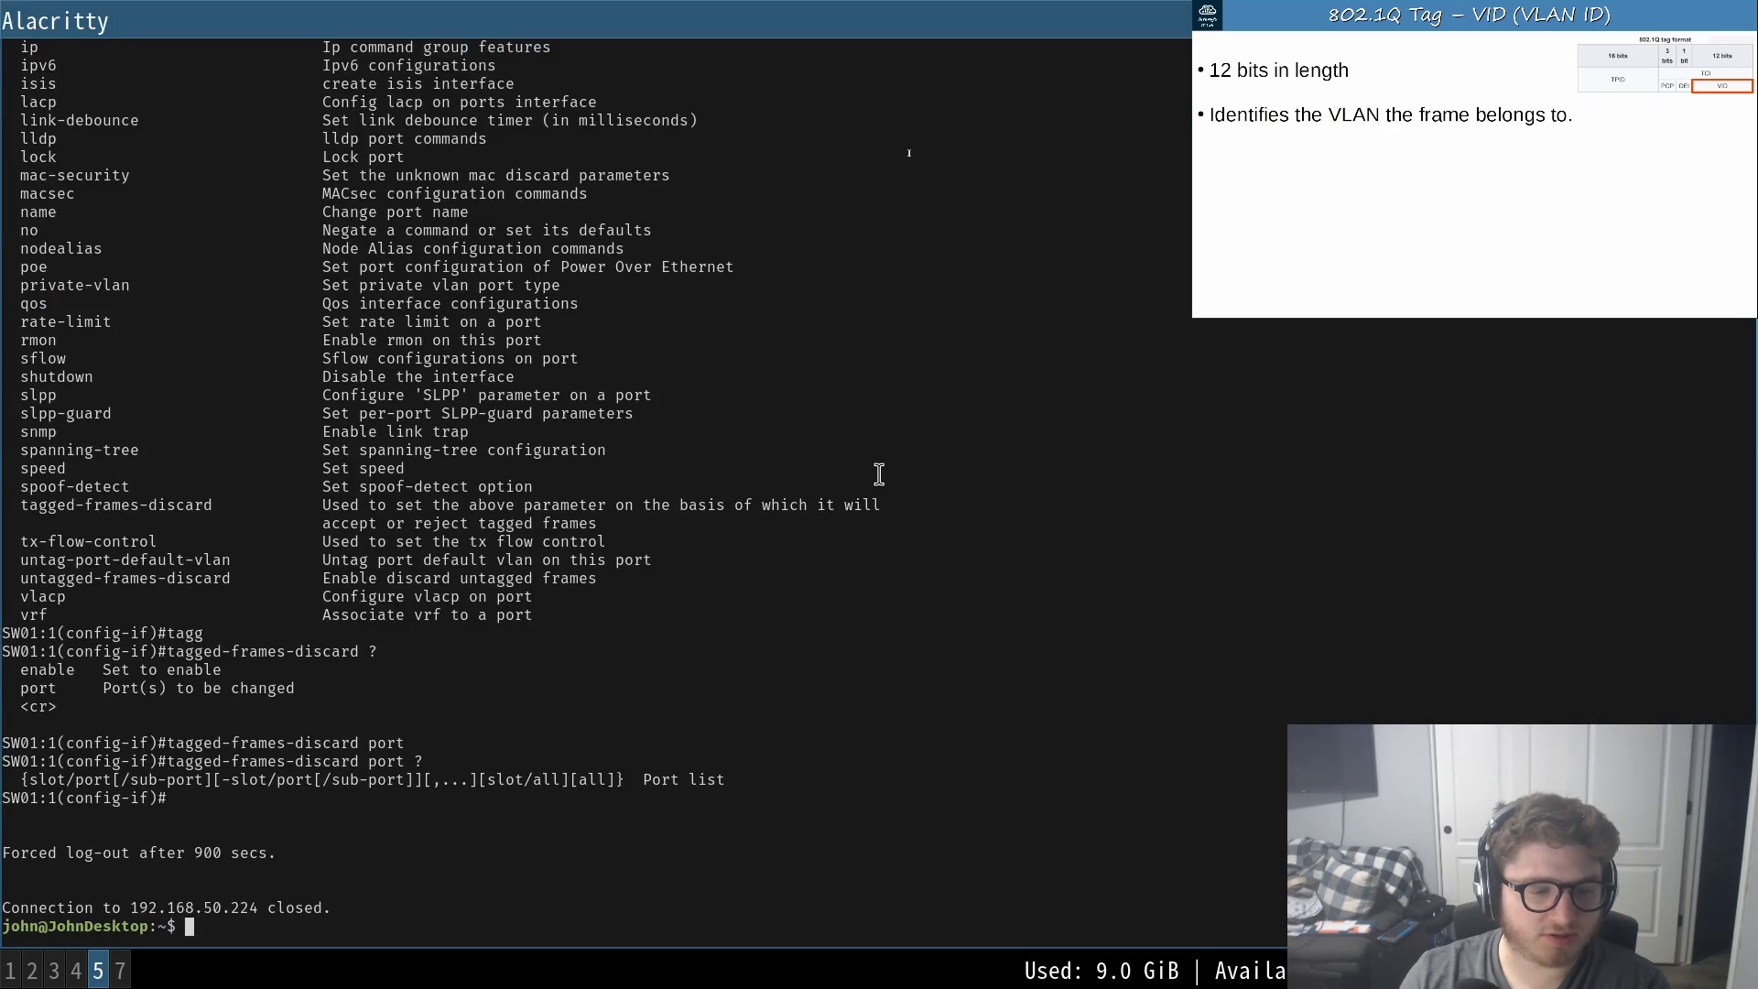
pyautogui.press('Up')
pyautogui.press('Return')
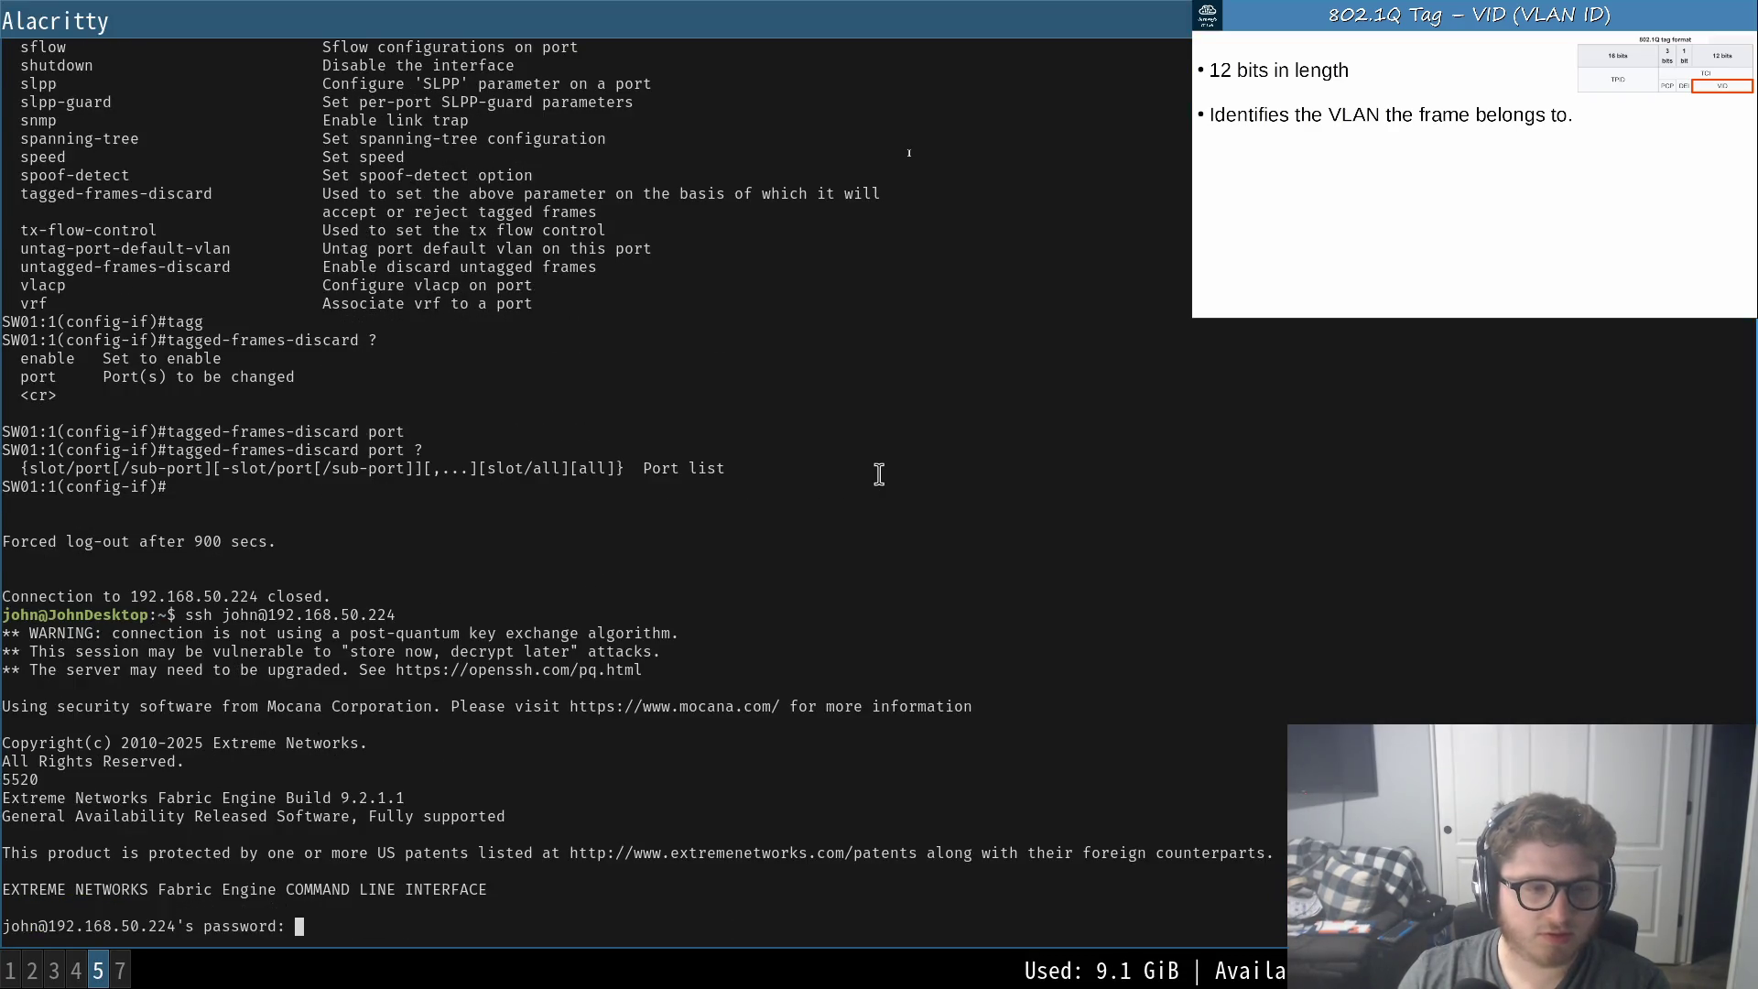
pyautogui.press('Return')
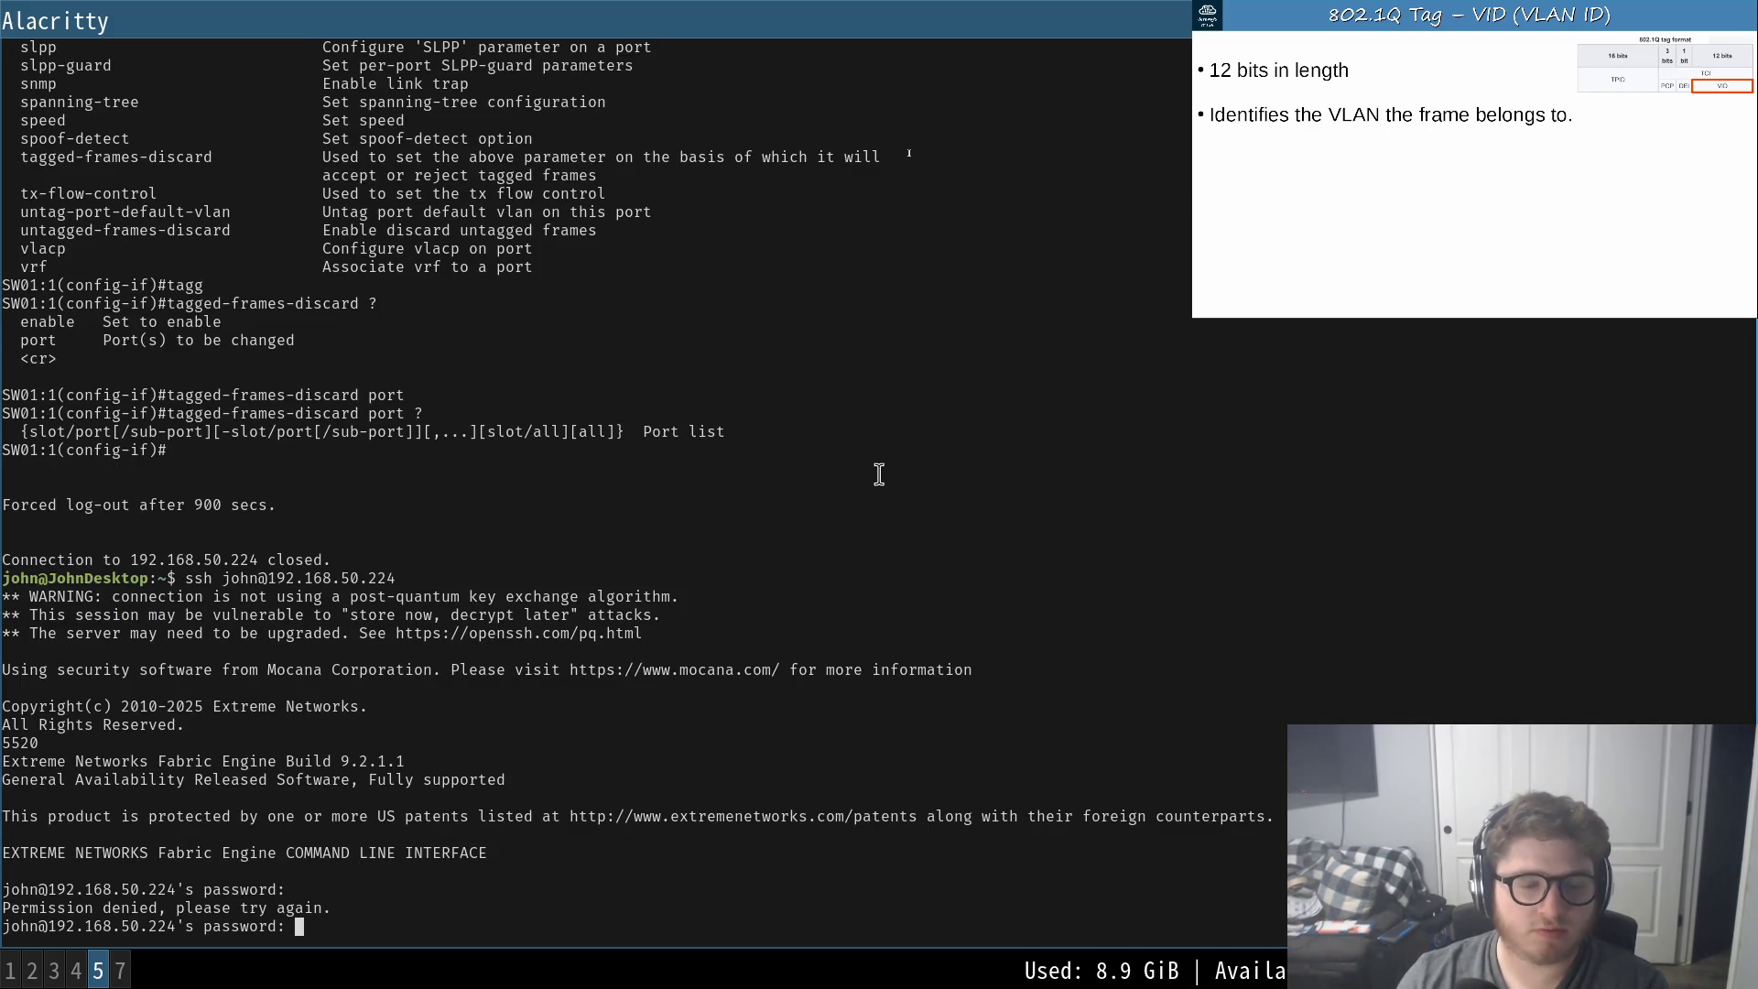
pyautogui.press('Return')
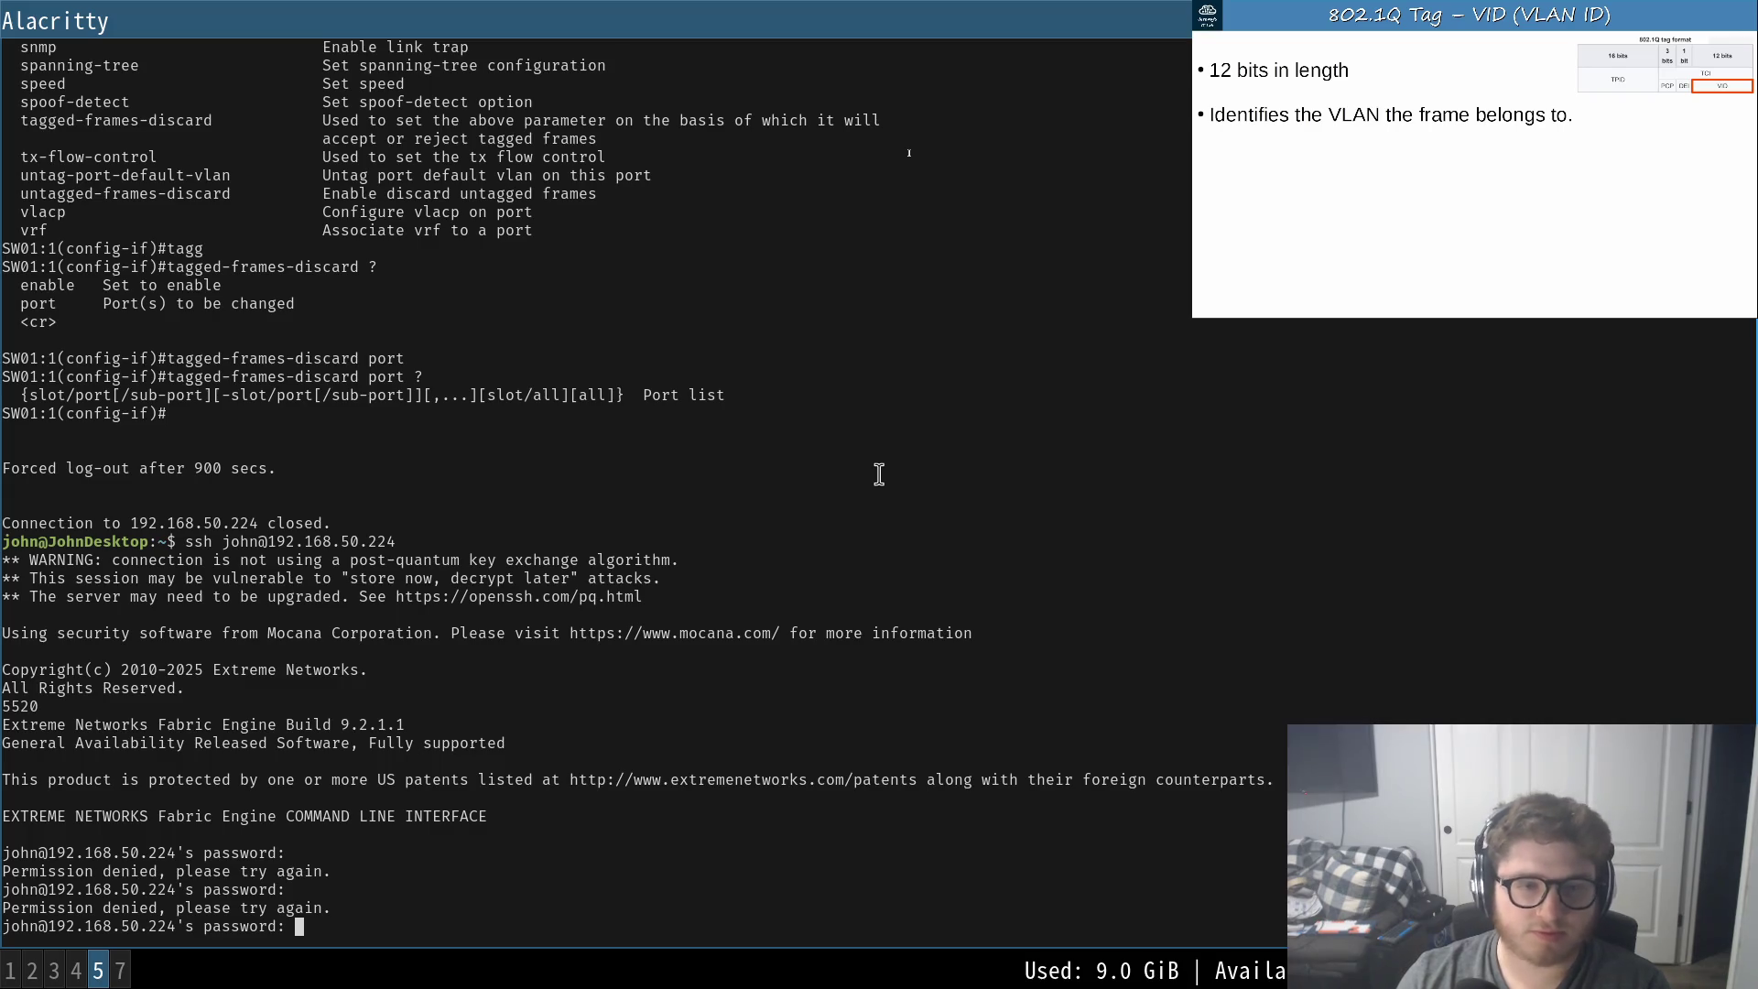
pyautogui.press('Return')
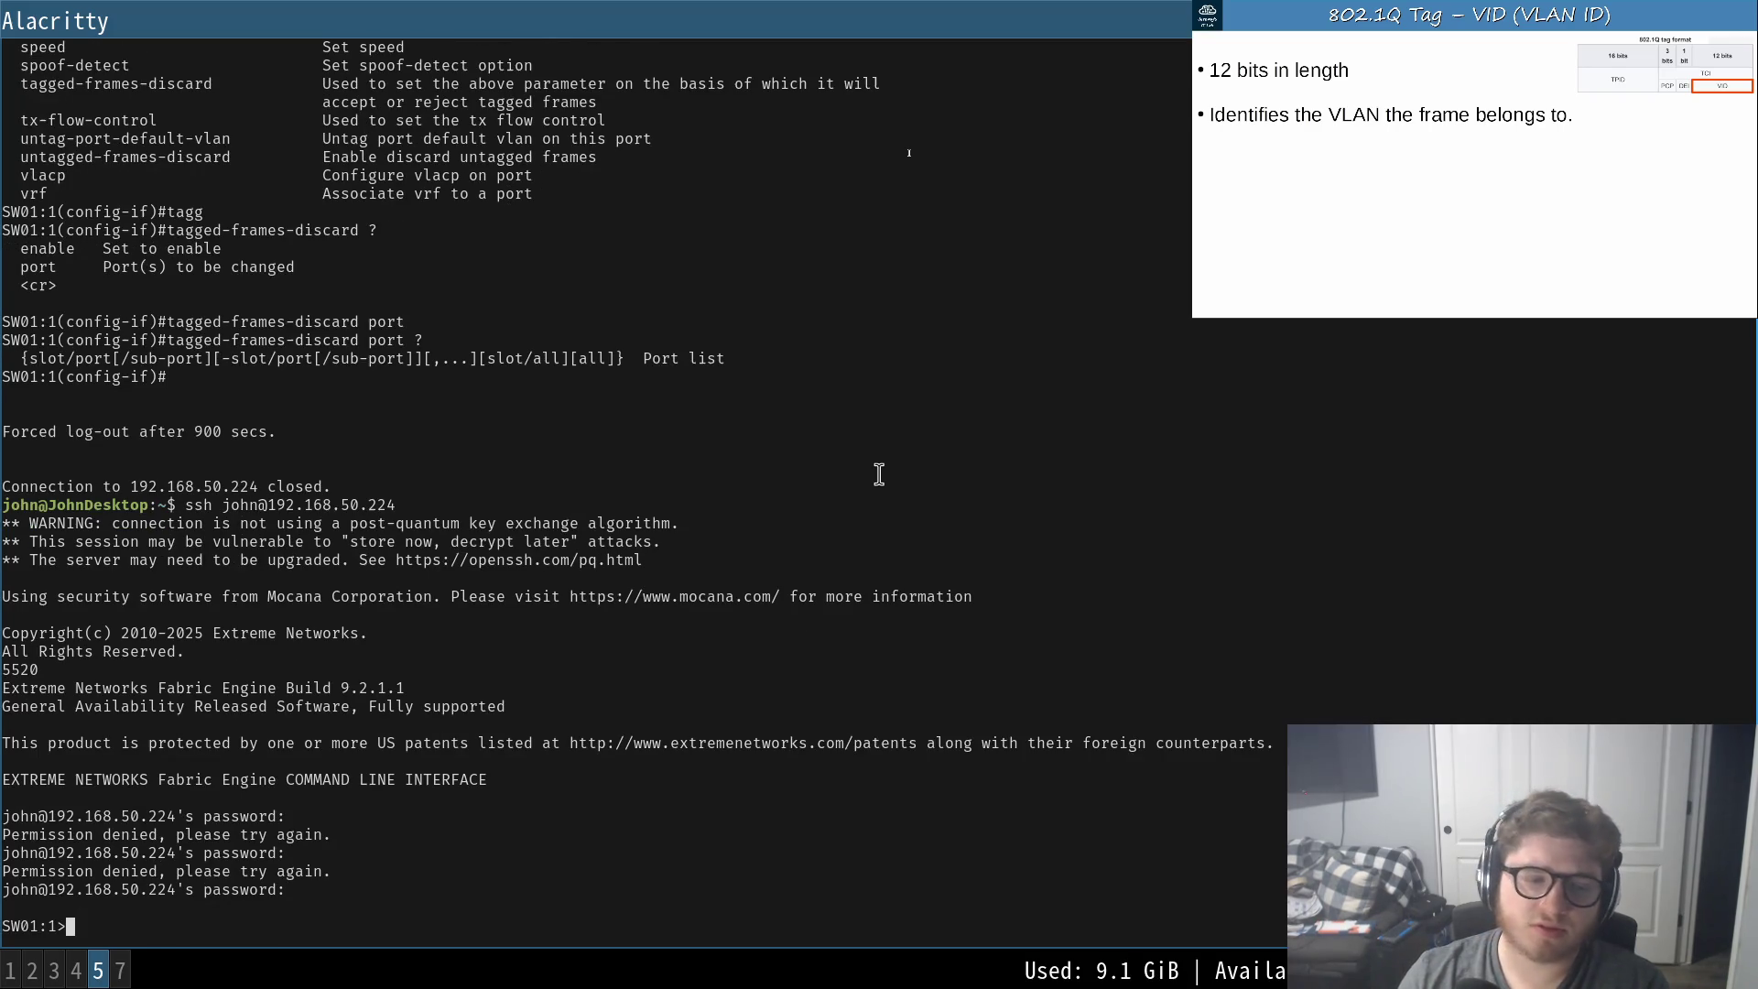
pyautogui.write('en')
# Enter privileged and config modes, then run show vlan basic to list the VLANs
pyautogui.press('Return')
pyautogui.write('conf t')
pyautogui.press('Return')
pyautogui.write('show vlan')
pyautogui.press('Tab')
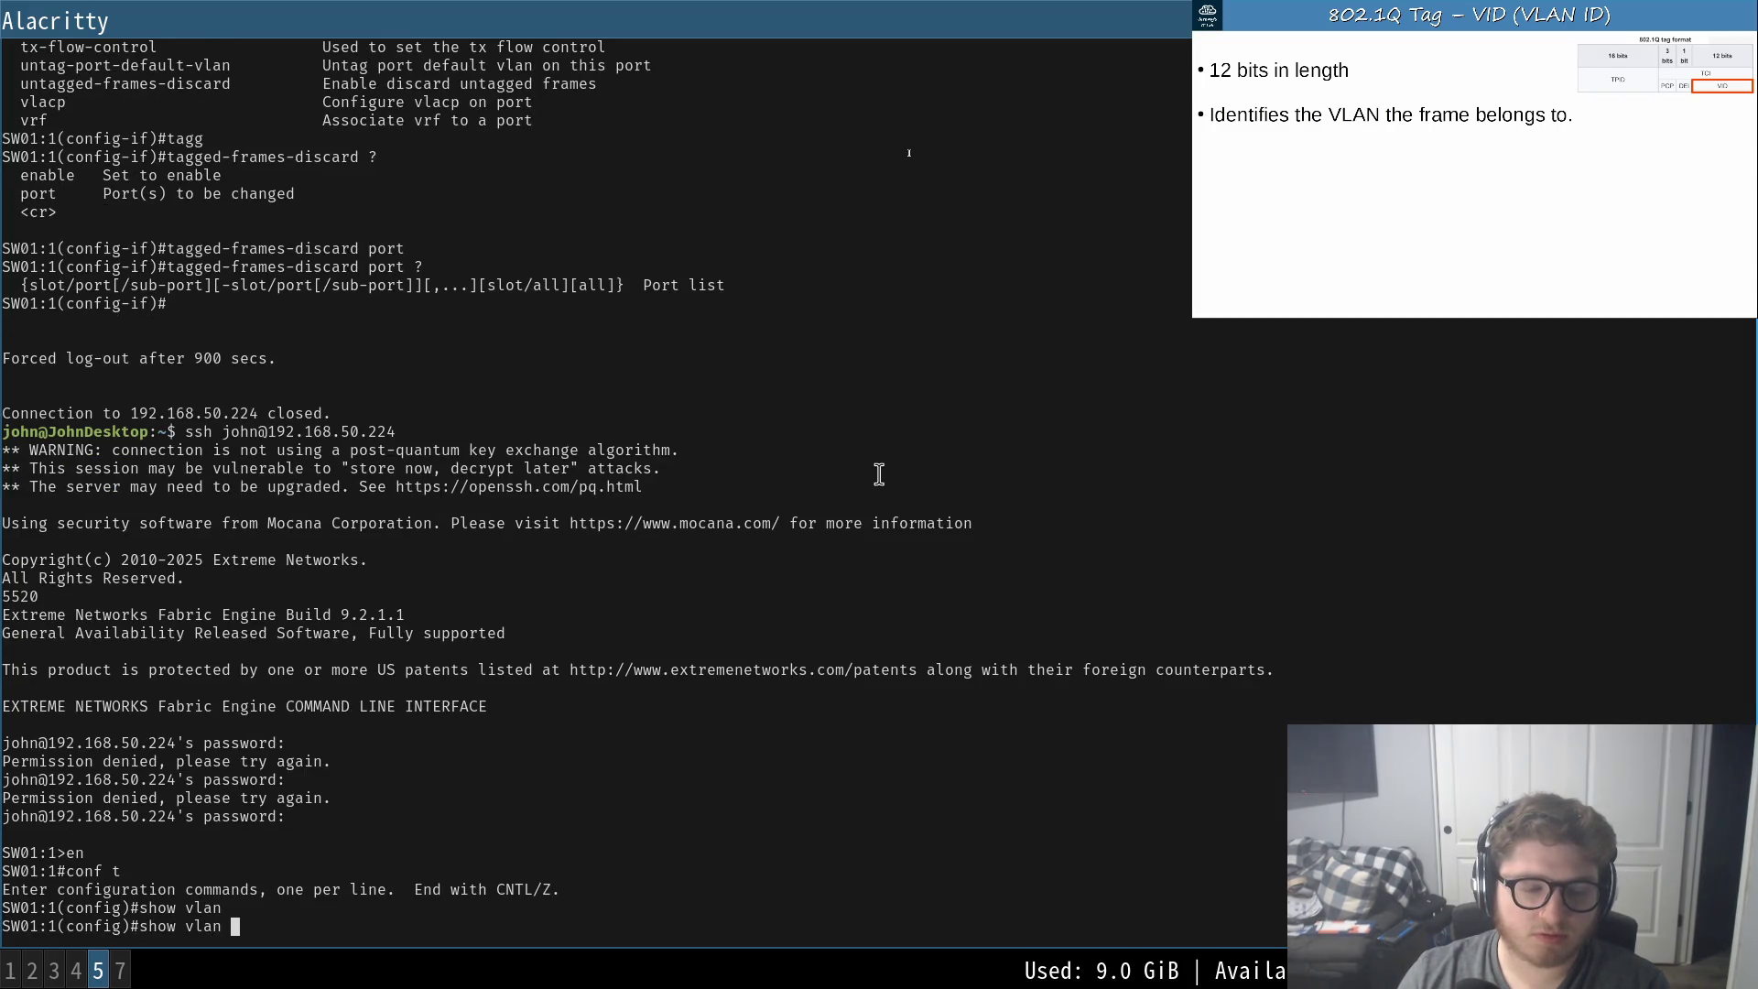
pyautogui.write('?')
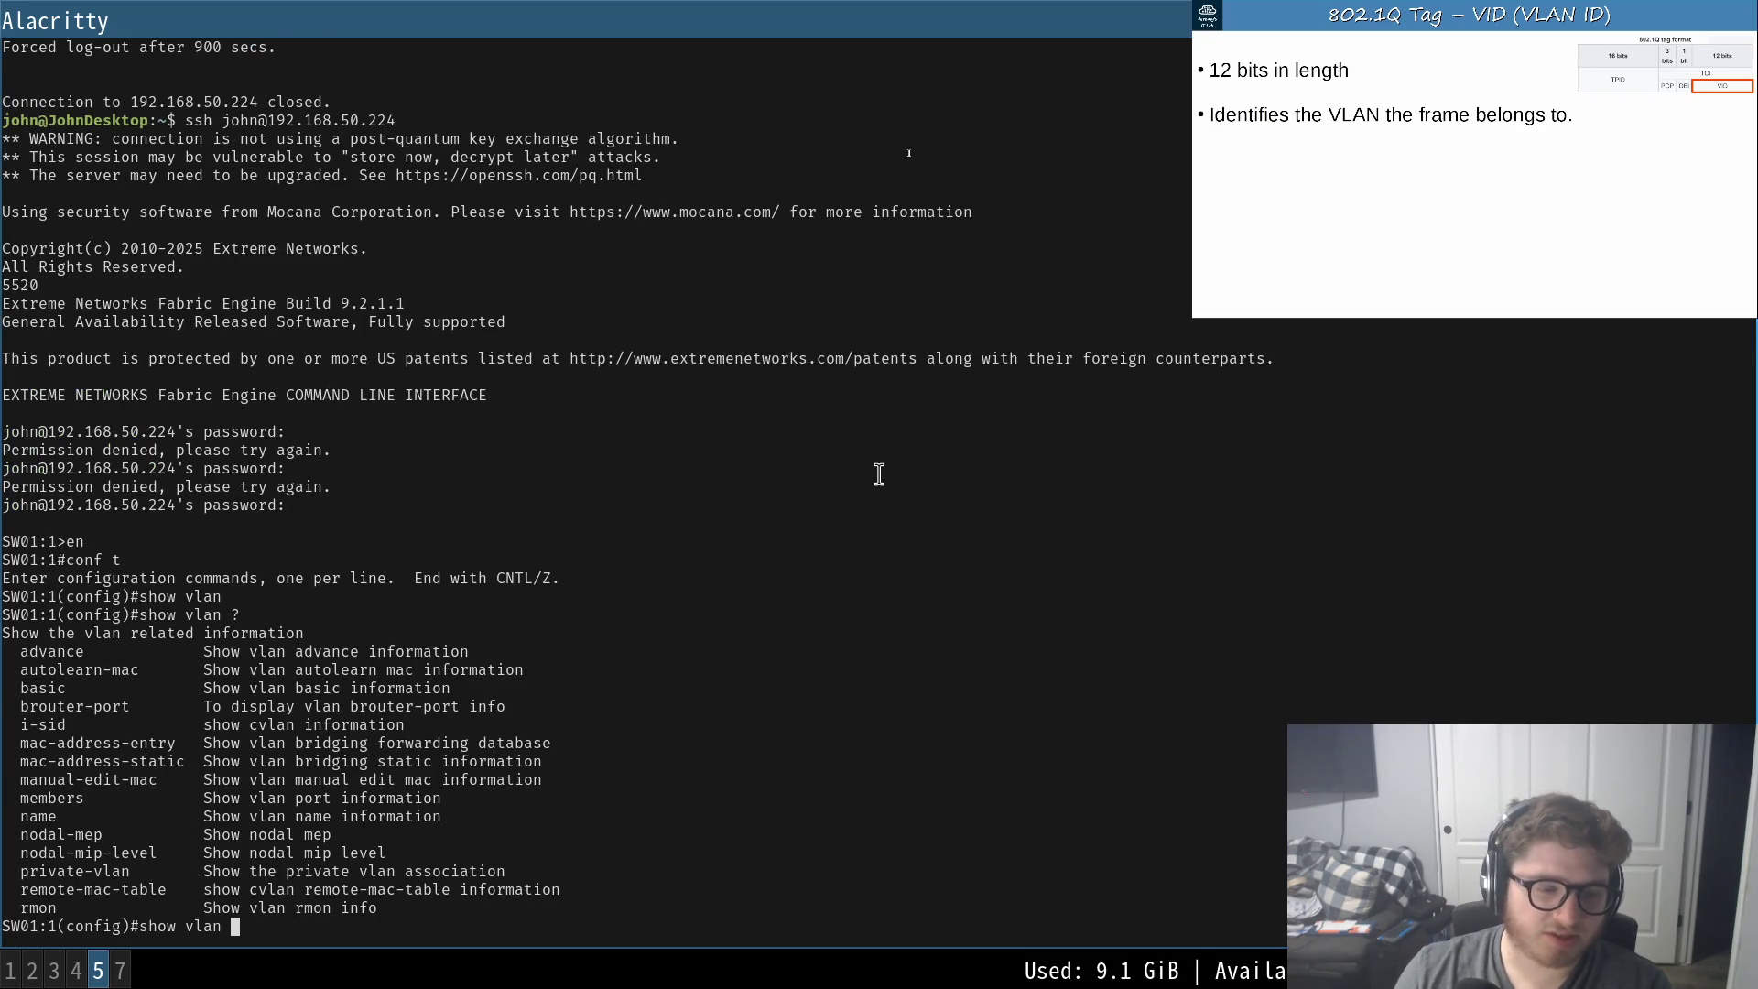
pyautogui.press('Return')
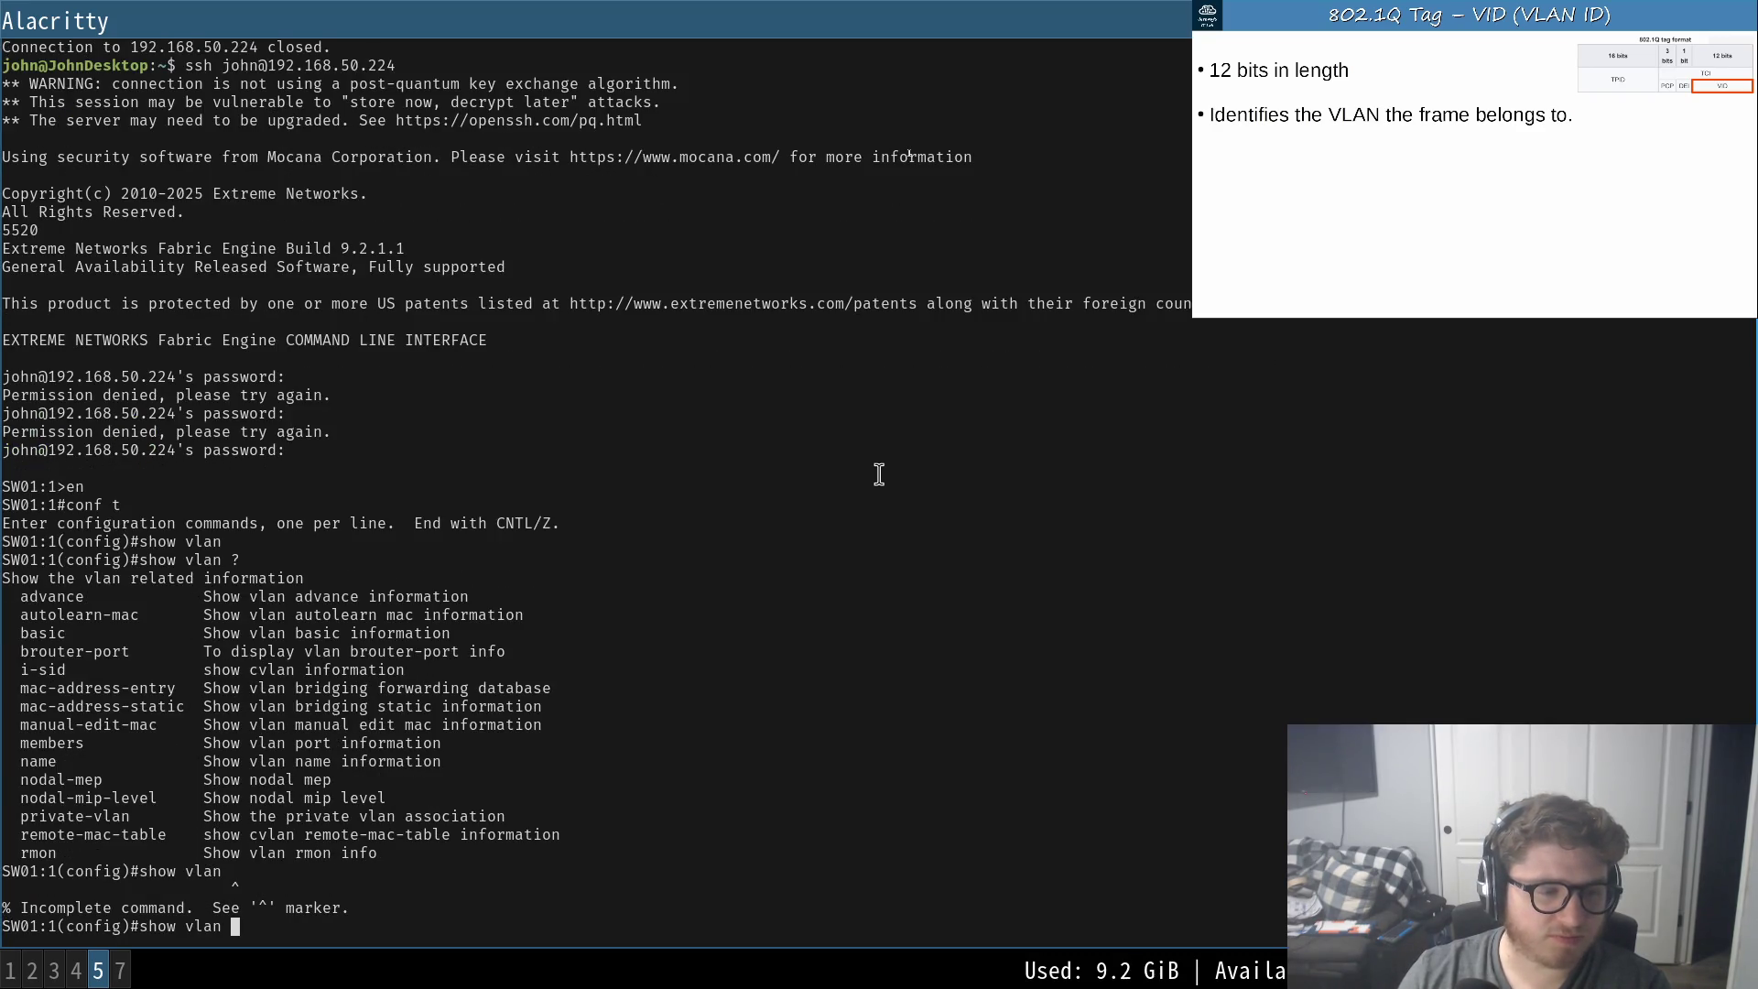
pyautogui.write('basi')
pyautogui.press('Tab')
pyautogui.press('Return')
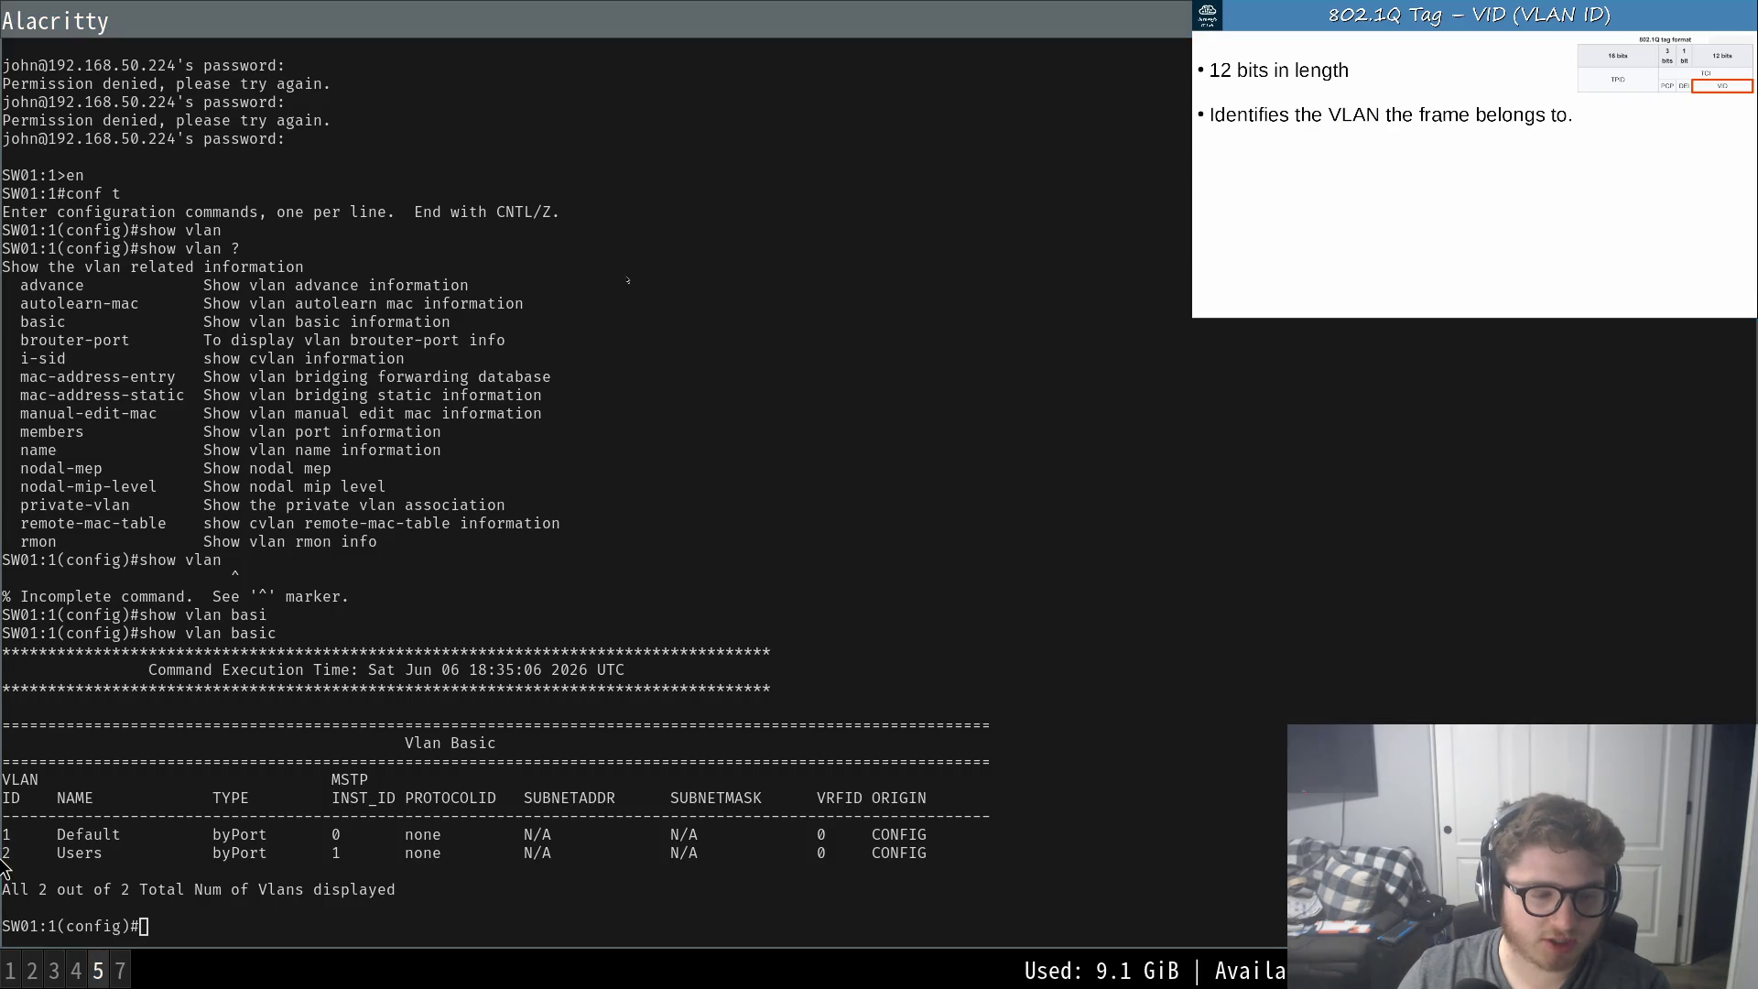
# Inspect the Default and Users VLAN rows, then exit configuration mode and the SSH session
pyautogui.moveTo(394, 918); pyautogui.dragTo(24, 853)
pyautogui.click(499, 930)
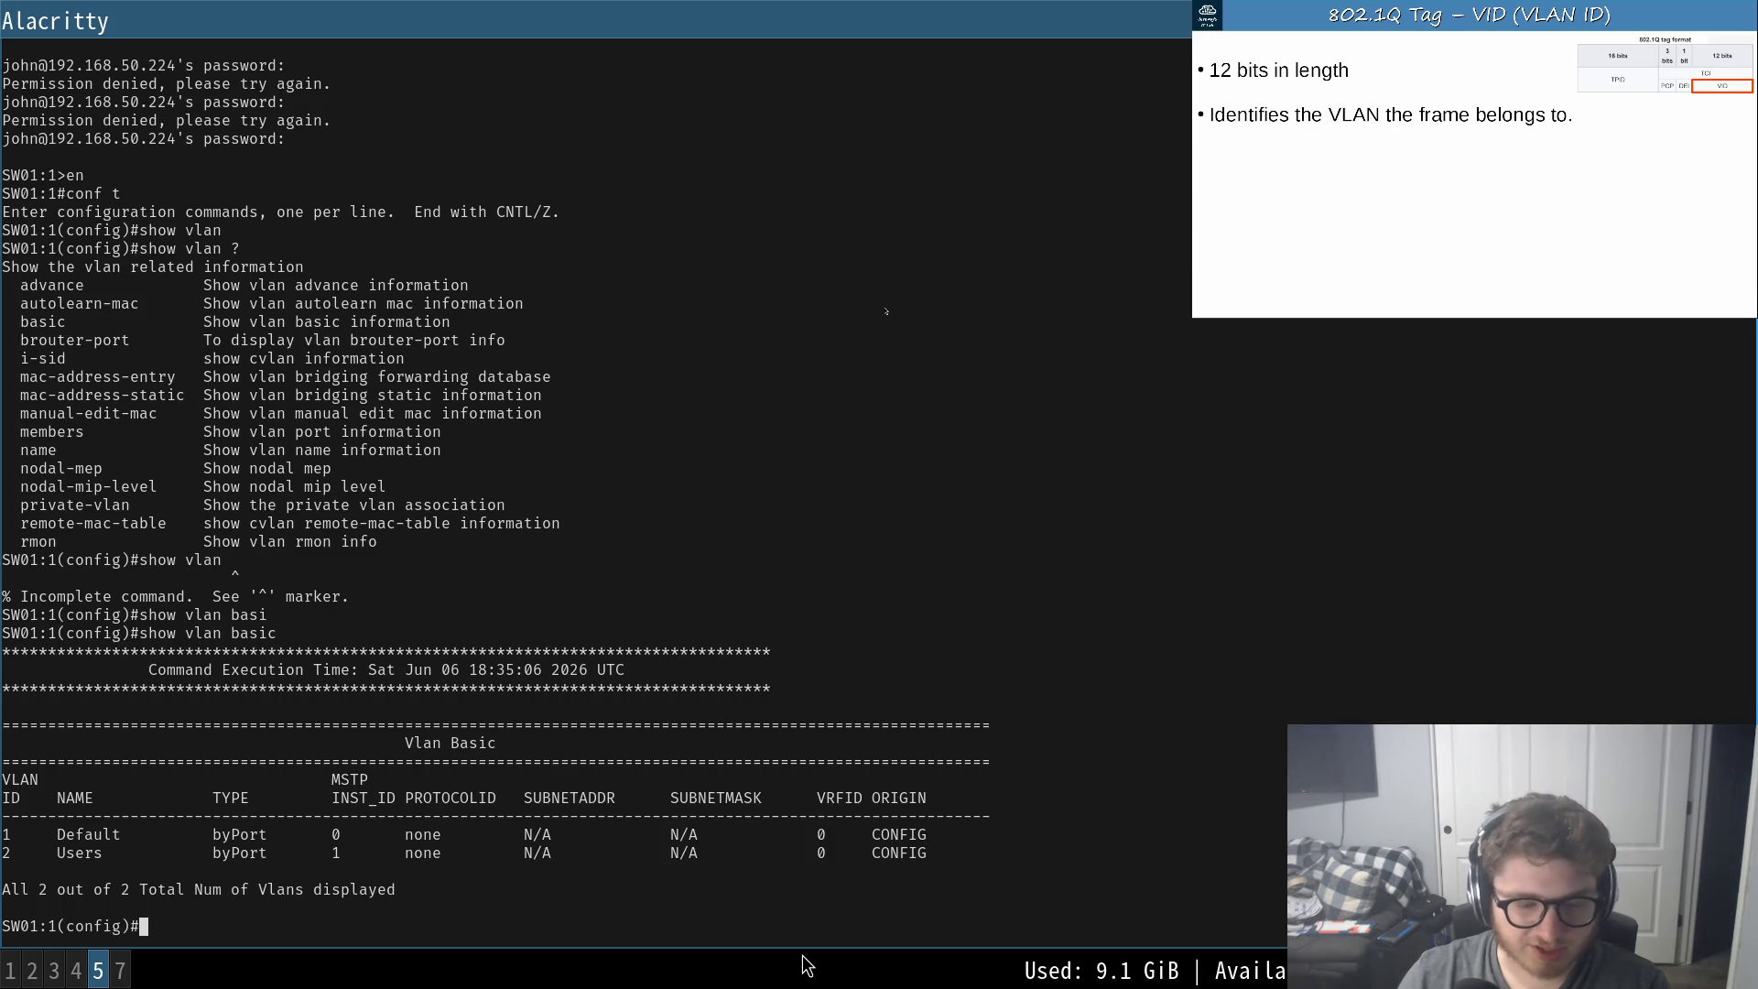
pyautogui.moveTo(950, 848); pyautogui.dragTo(948, 853)
pyautogui.click(949, 853)
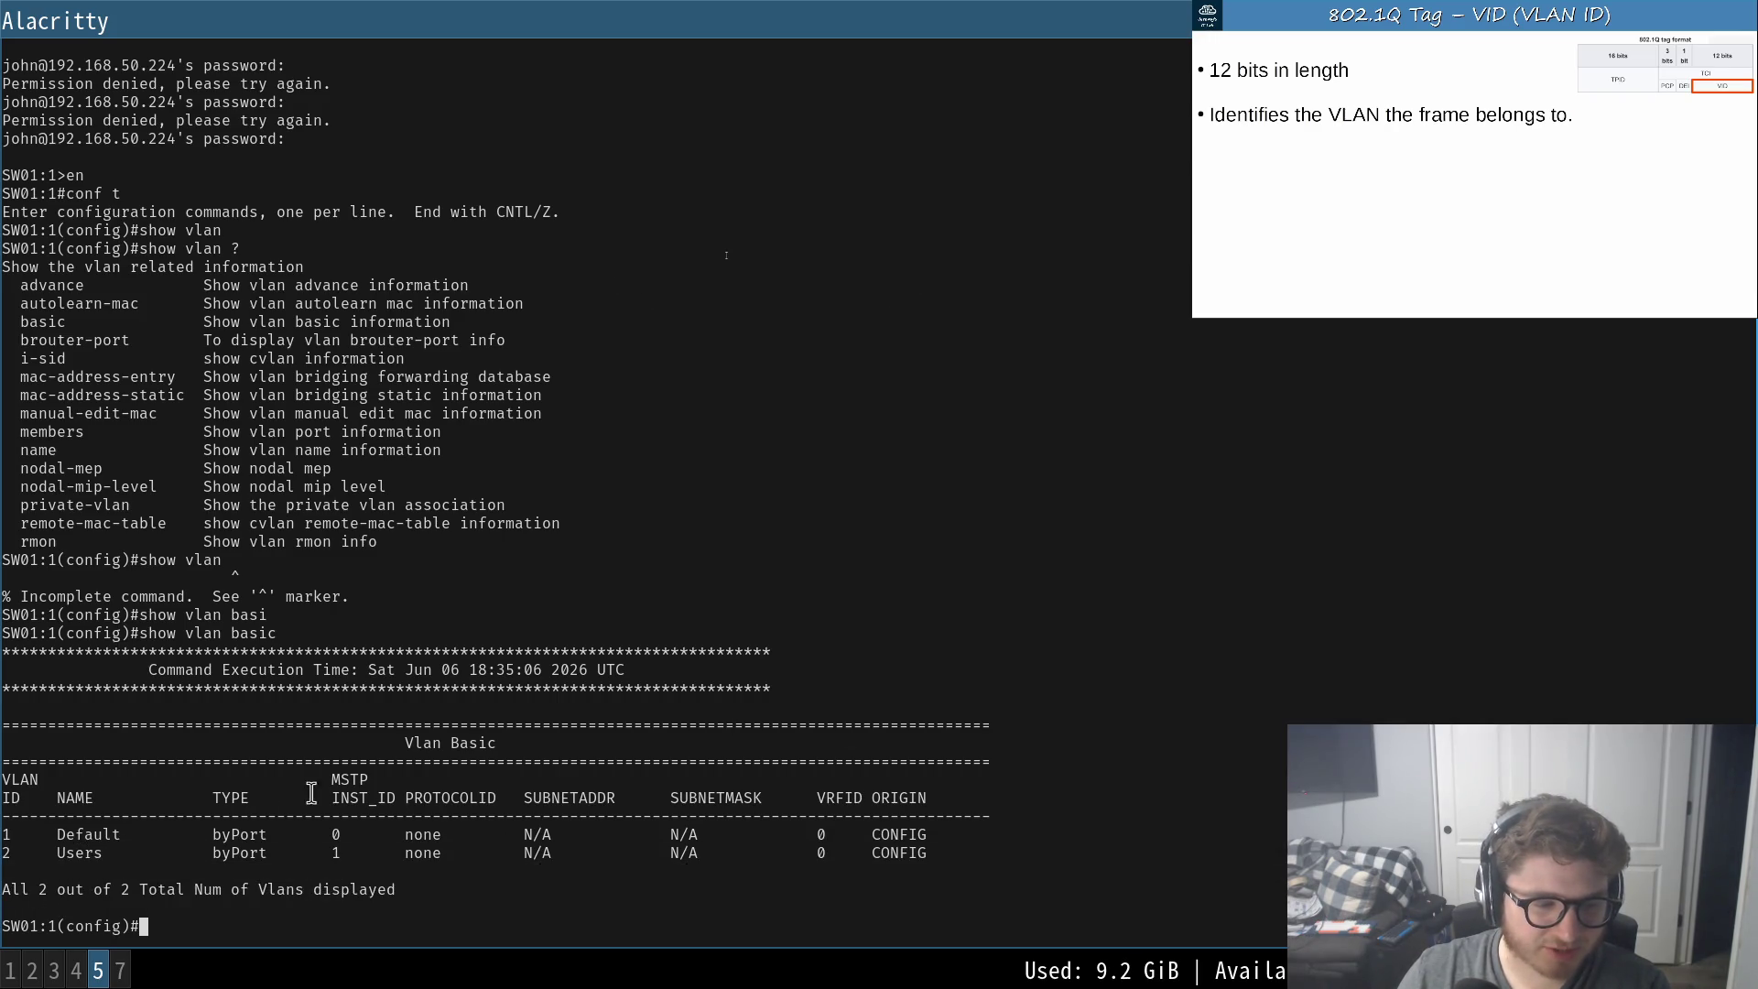
pyautogui.press('Return')
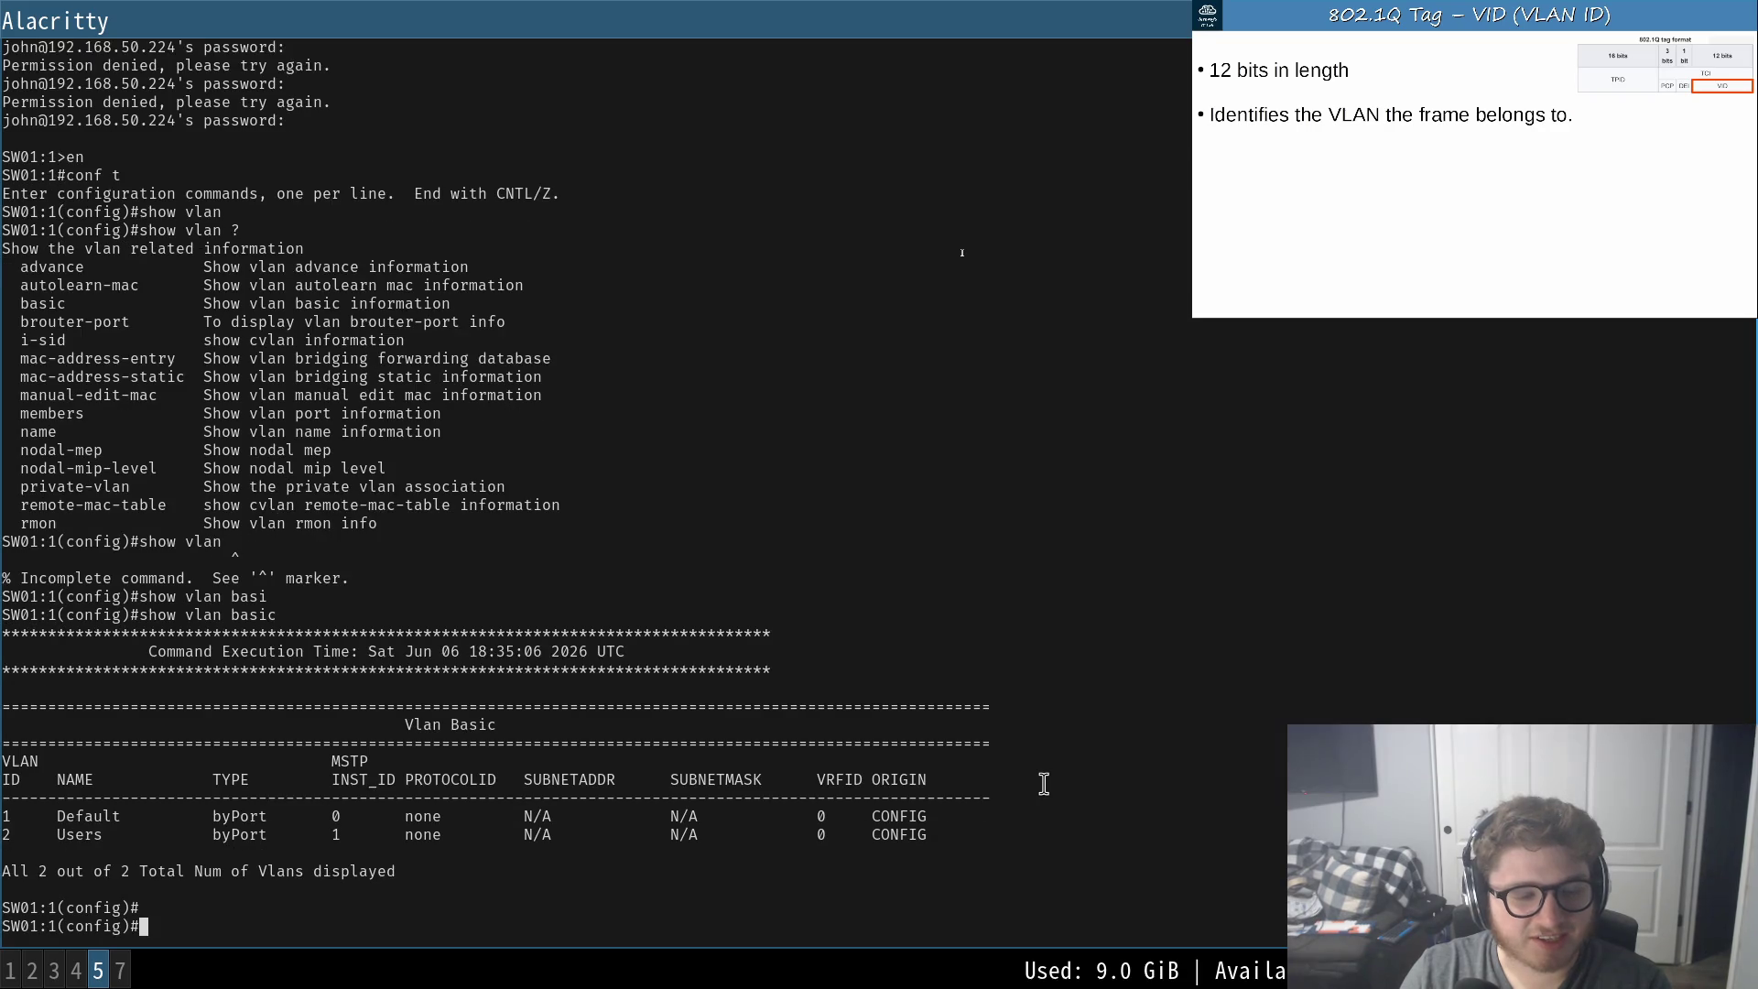
pyautogui.write('exit')
pyautogui.press('Return')
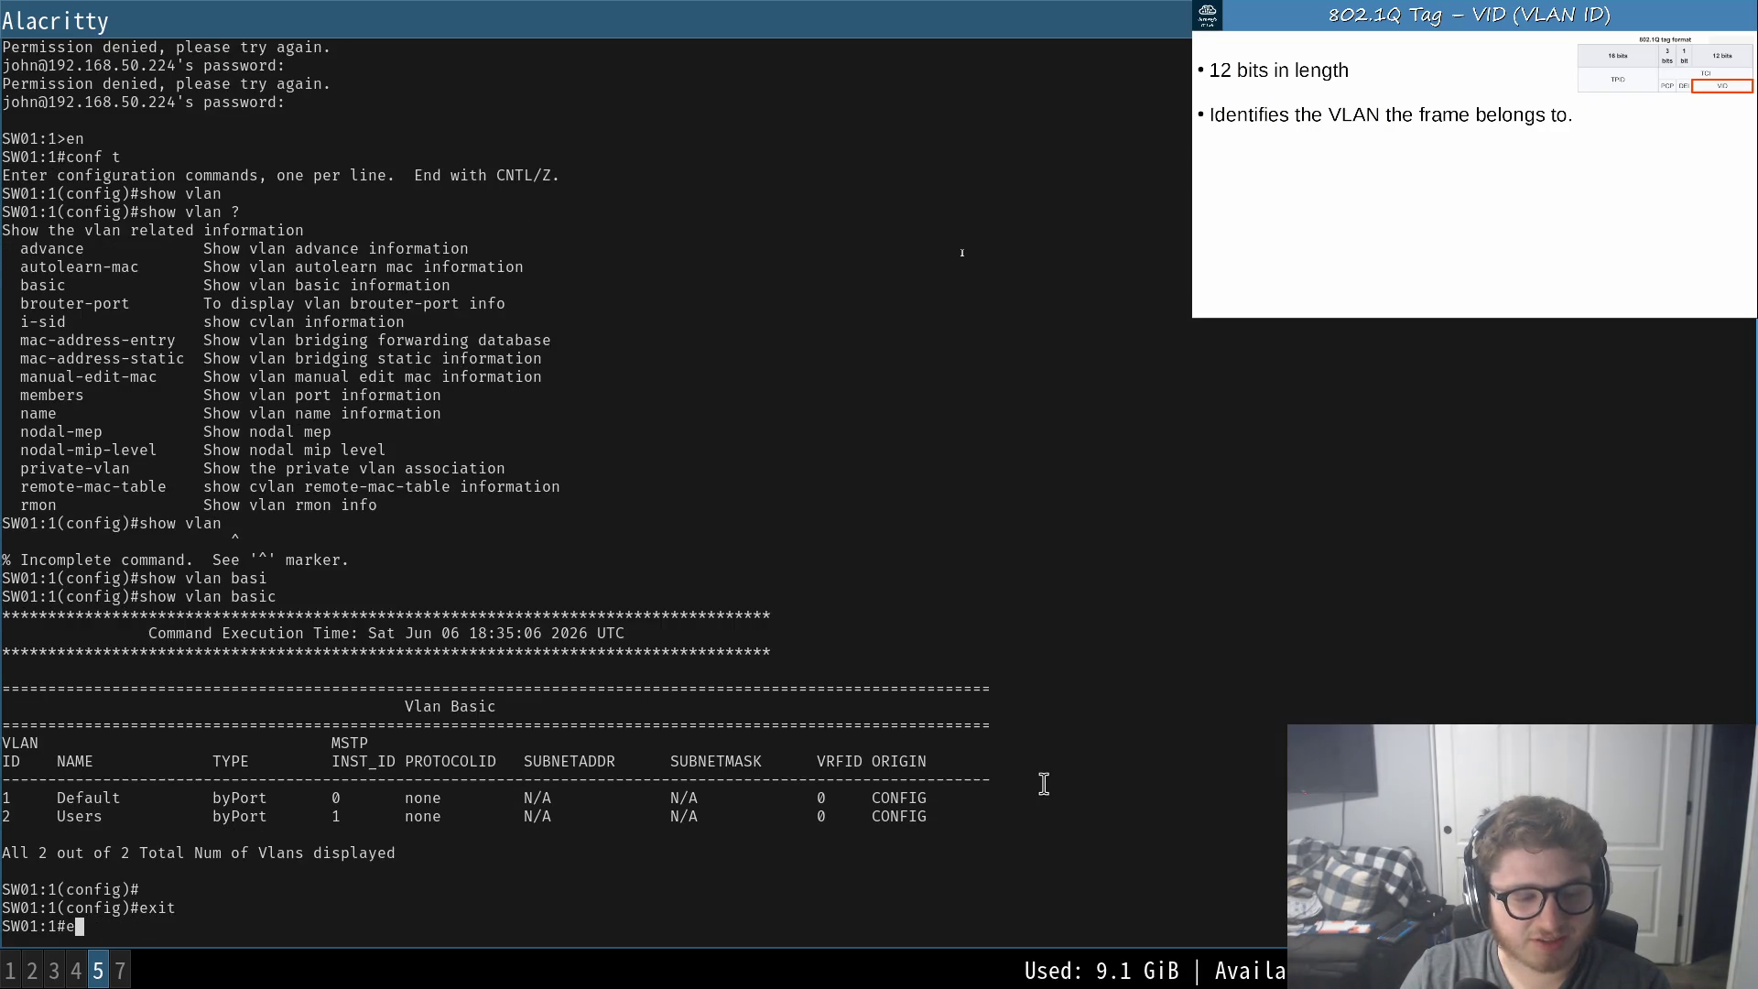
pyautogui.write('exit')
pyautogui.press('Return')
pyautogui.press('super+7')
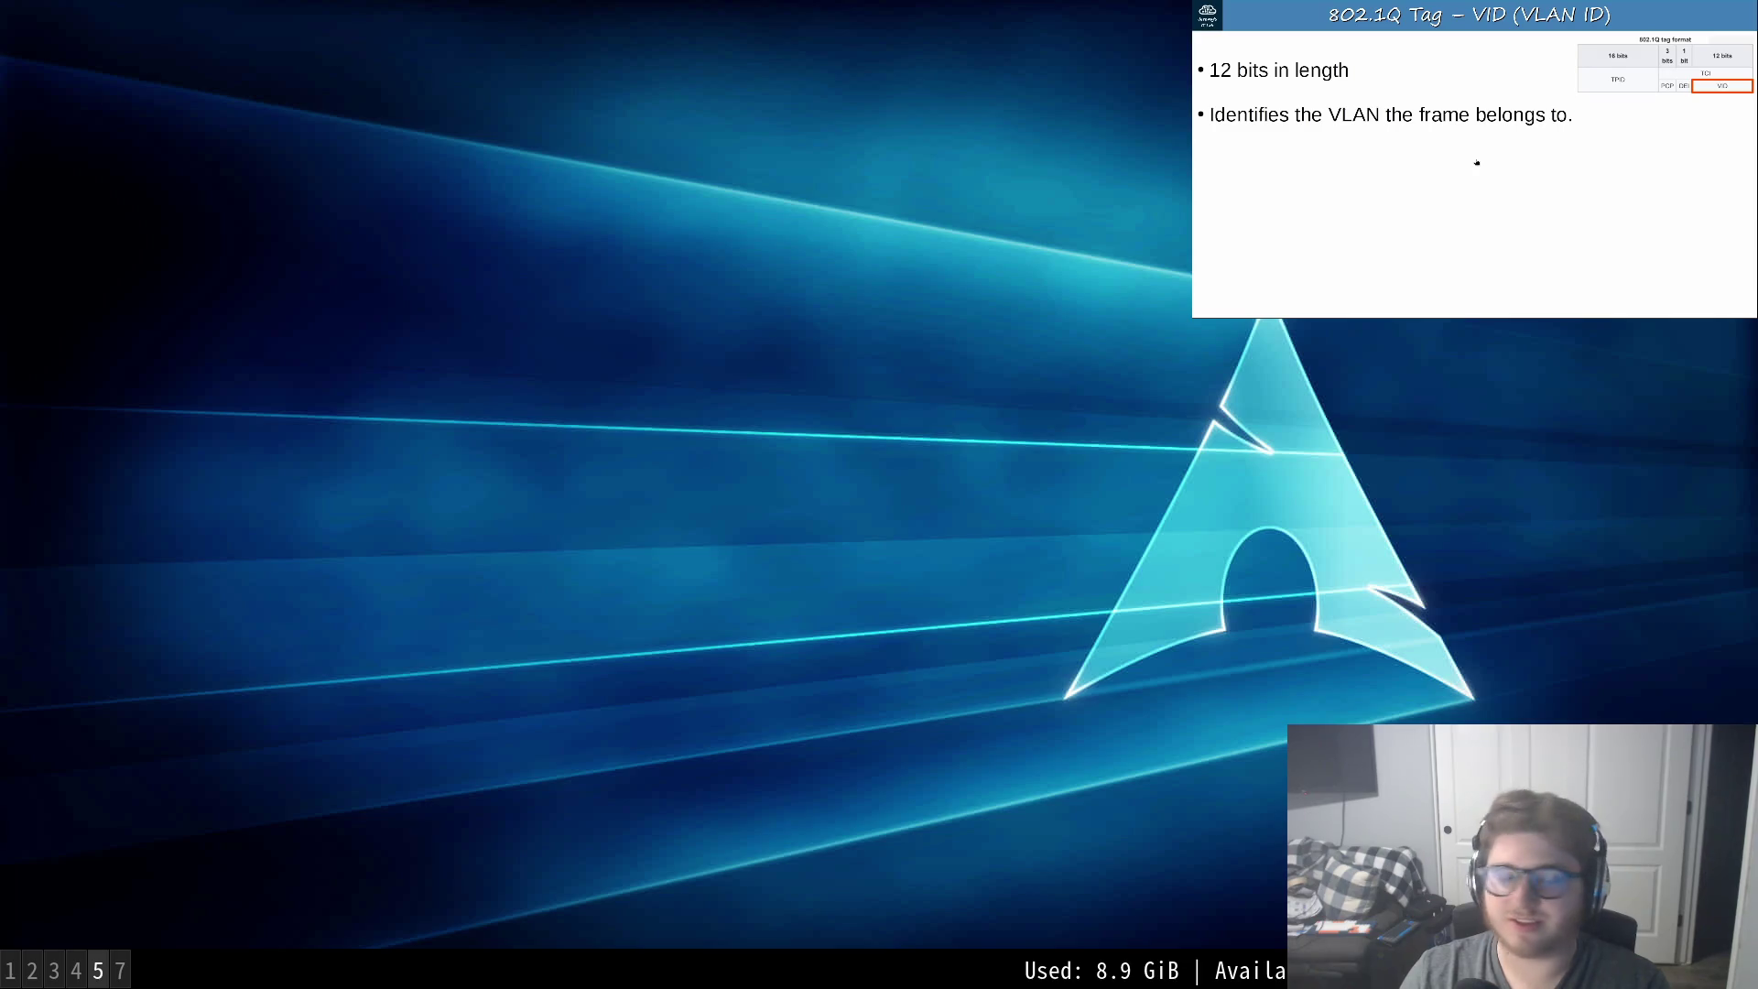
# Switch to the router terminal on workspace 4 and cancel the unfinished host mapping command
pyautogui.press('super+1')
pyautogui.press('super+3')
pyautogui.press('super+7')
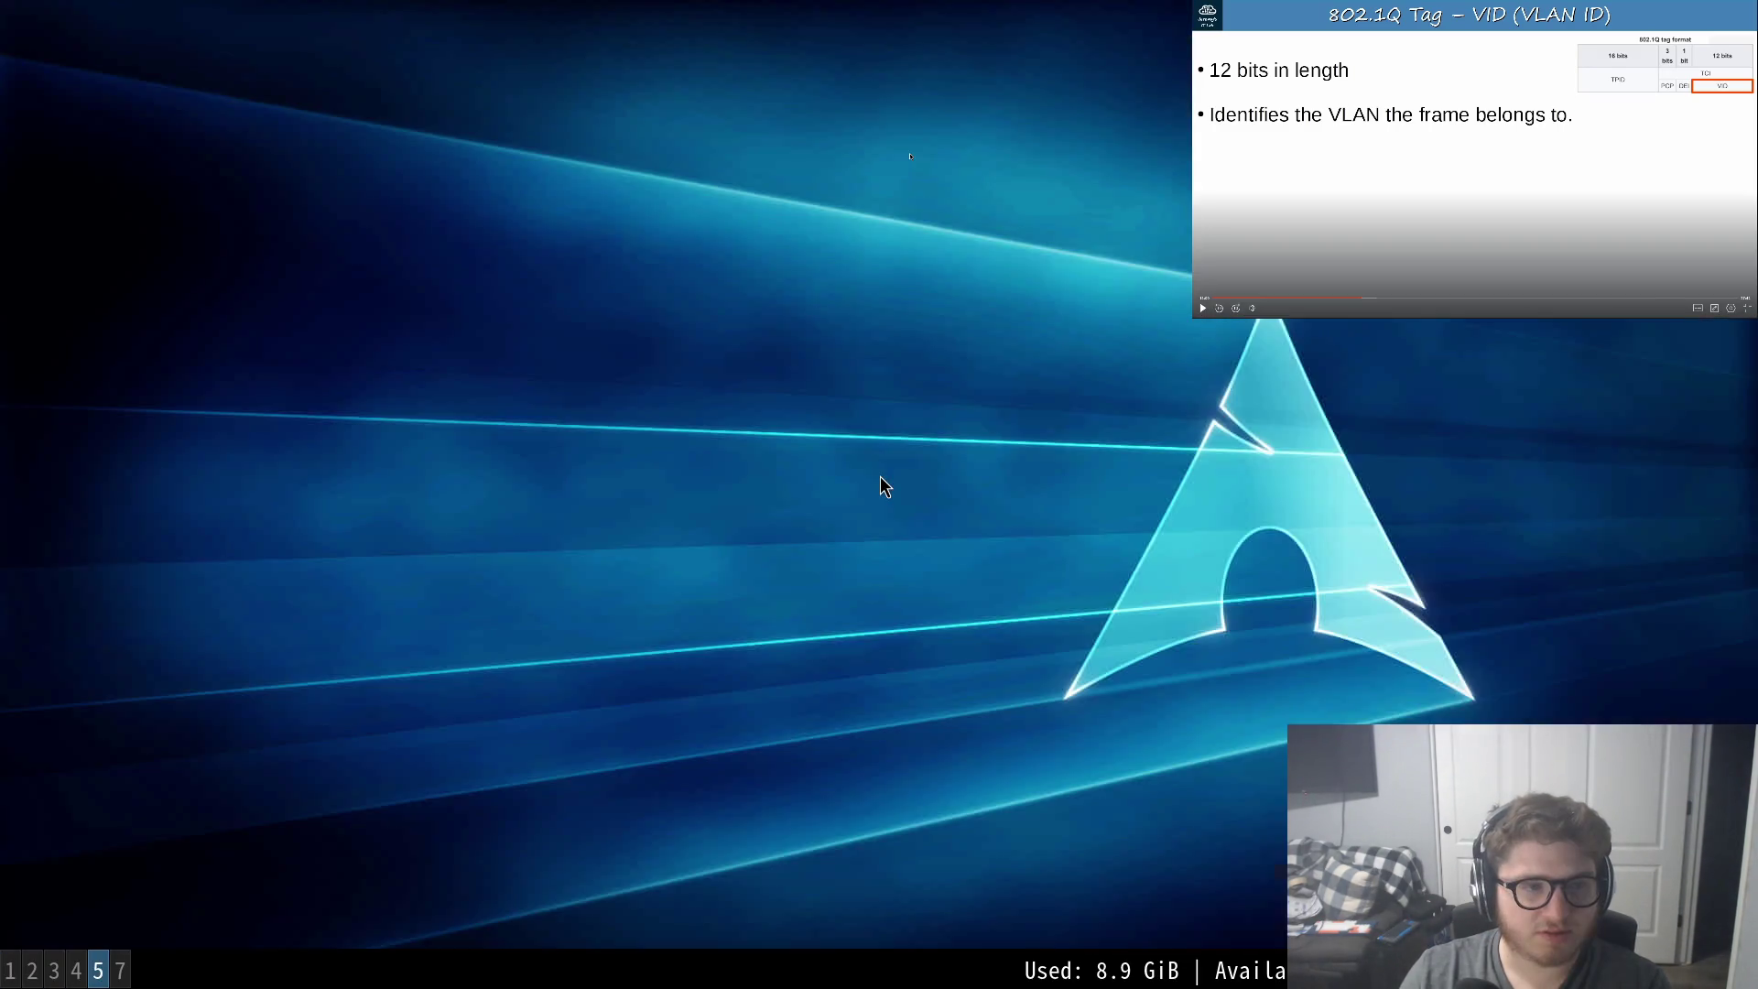
pyautogui.press('super+4')
pyautogui.hotkey('ctrl', 'c')
pyautogui.write('clear')
pyautogui.press('BackSpace')
pyautogui.press('BackSpace')
pyautogui.press('BackSpace')
pyautogui.press('BackSpace')
pyautogui.press('BackSpace')
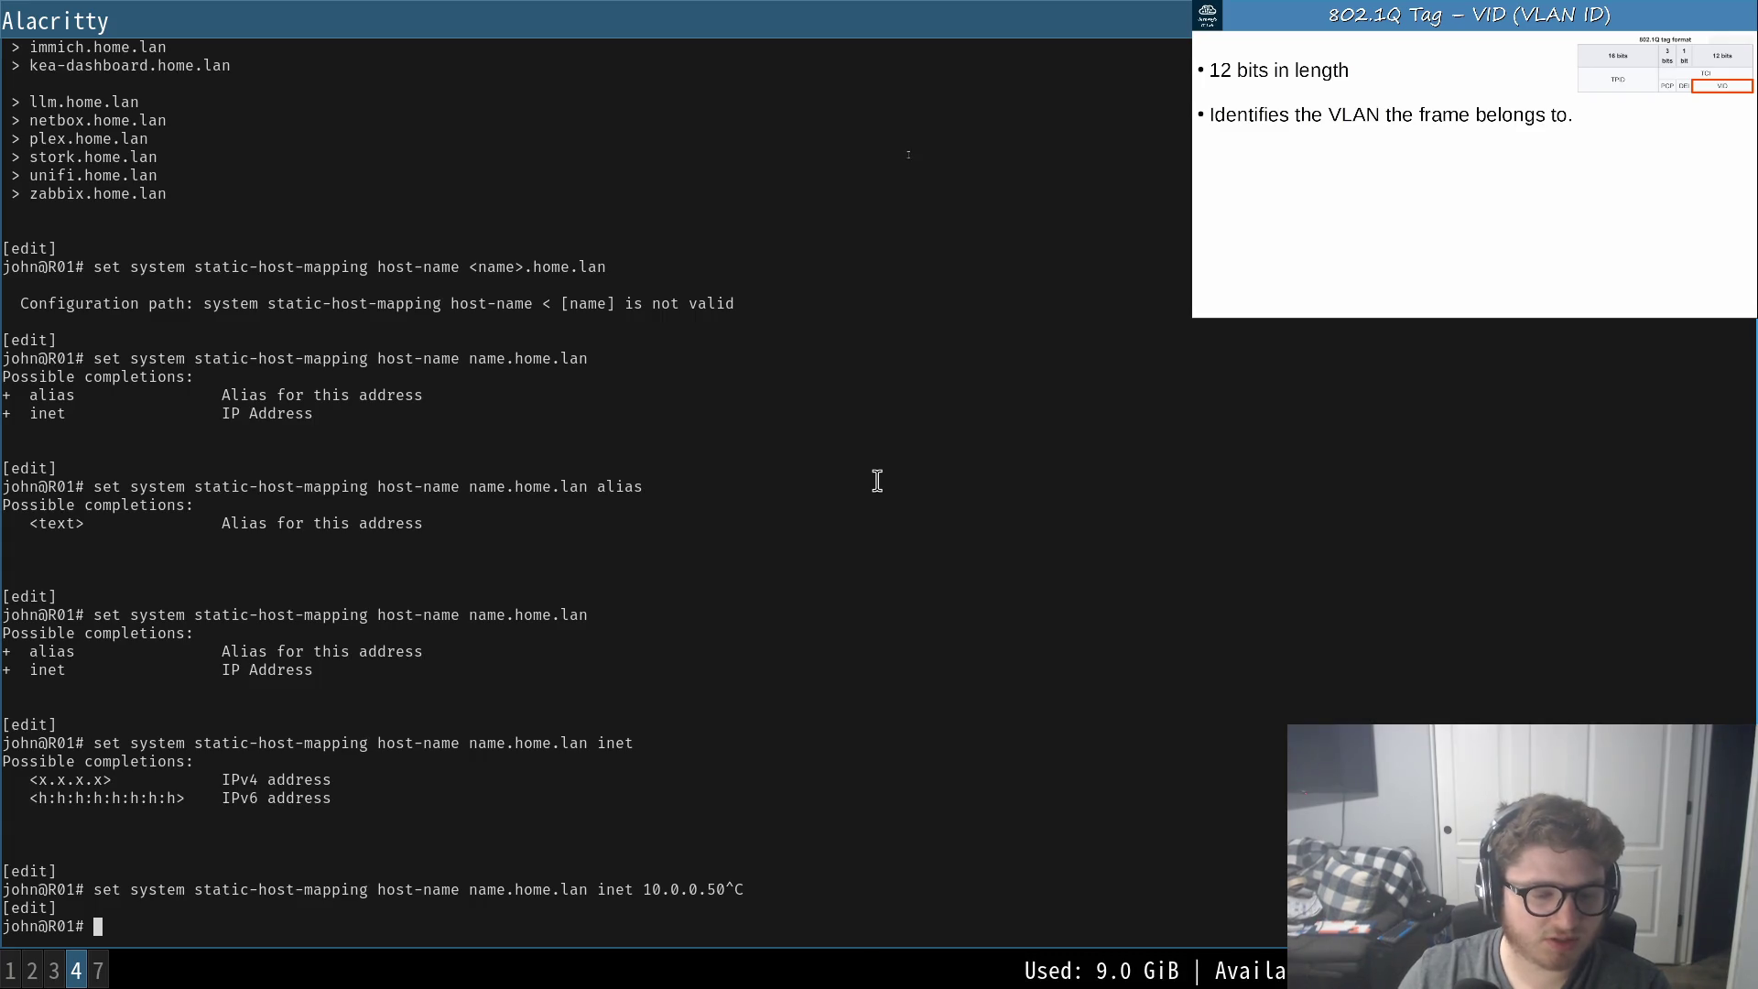
# Review the router output, then exit R01 twice and close the Alacritty window
pyautogui.moveTo(819, 961); pyautogui.dragTo(54, 724)
pyautogui.click(659, 928)
pyautogui.moveTo(656, 893); pyautogui.dragTo(440, 824)
pyautogui.click(440, 824)
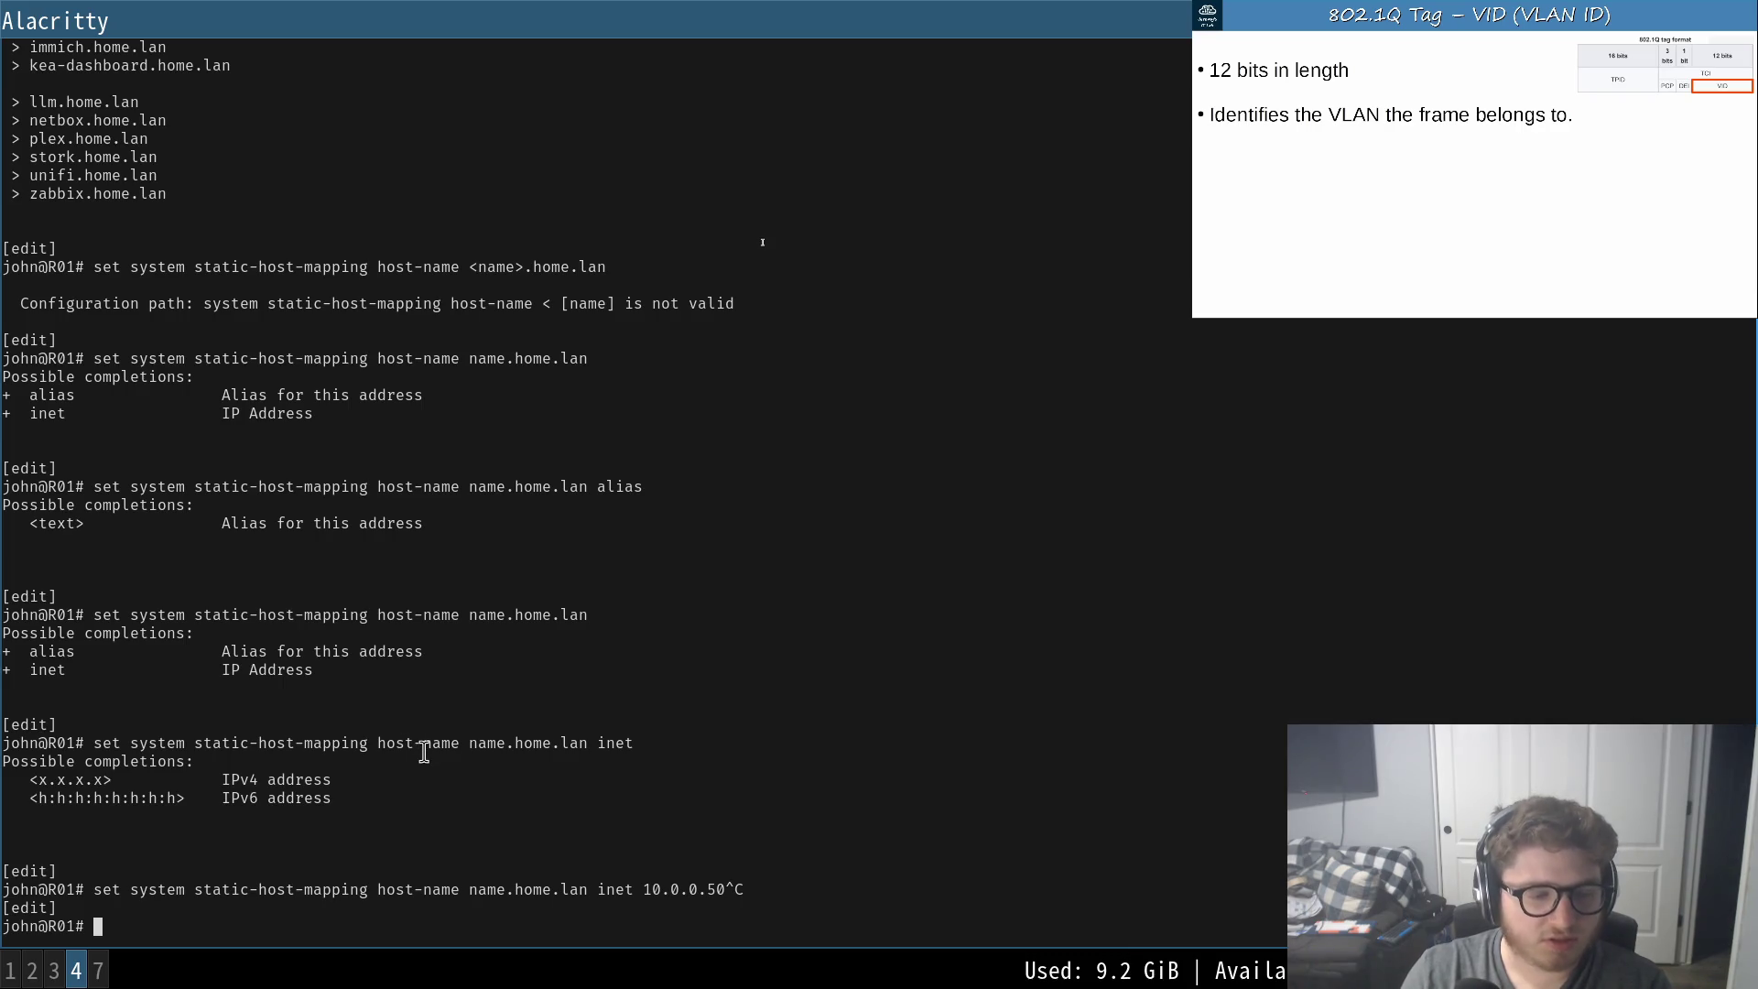
pyautogui.write('exit')
pyautogui.press('Return')
pyautogui.write('exit')
pyautogui.press('Return')
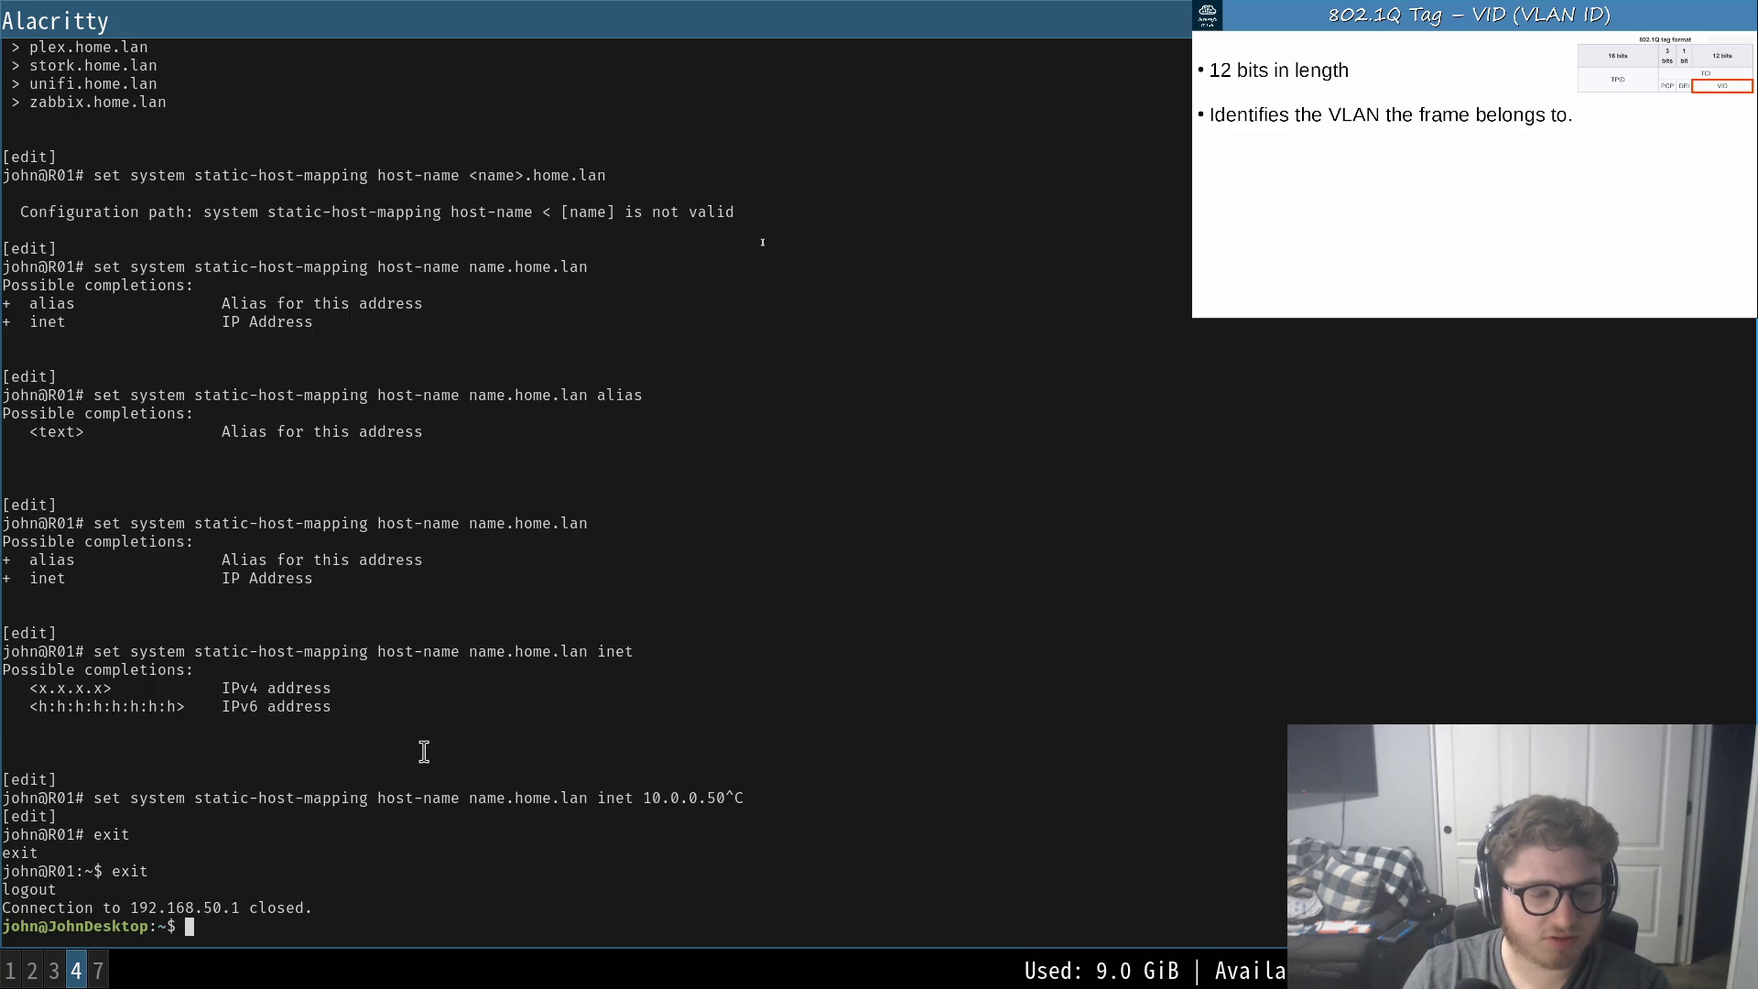
pyautogui.hotkey('ctrl', 'd')
# Cycle through workspaces back to the VLANs note in Obsidian on workspace 1
pyautogui.press('super+7')
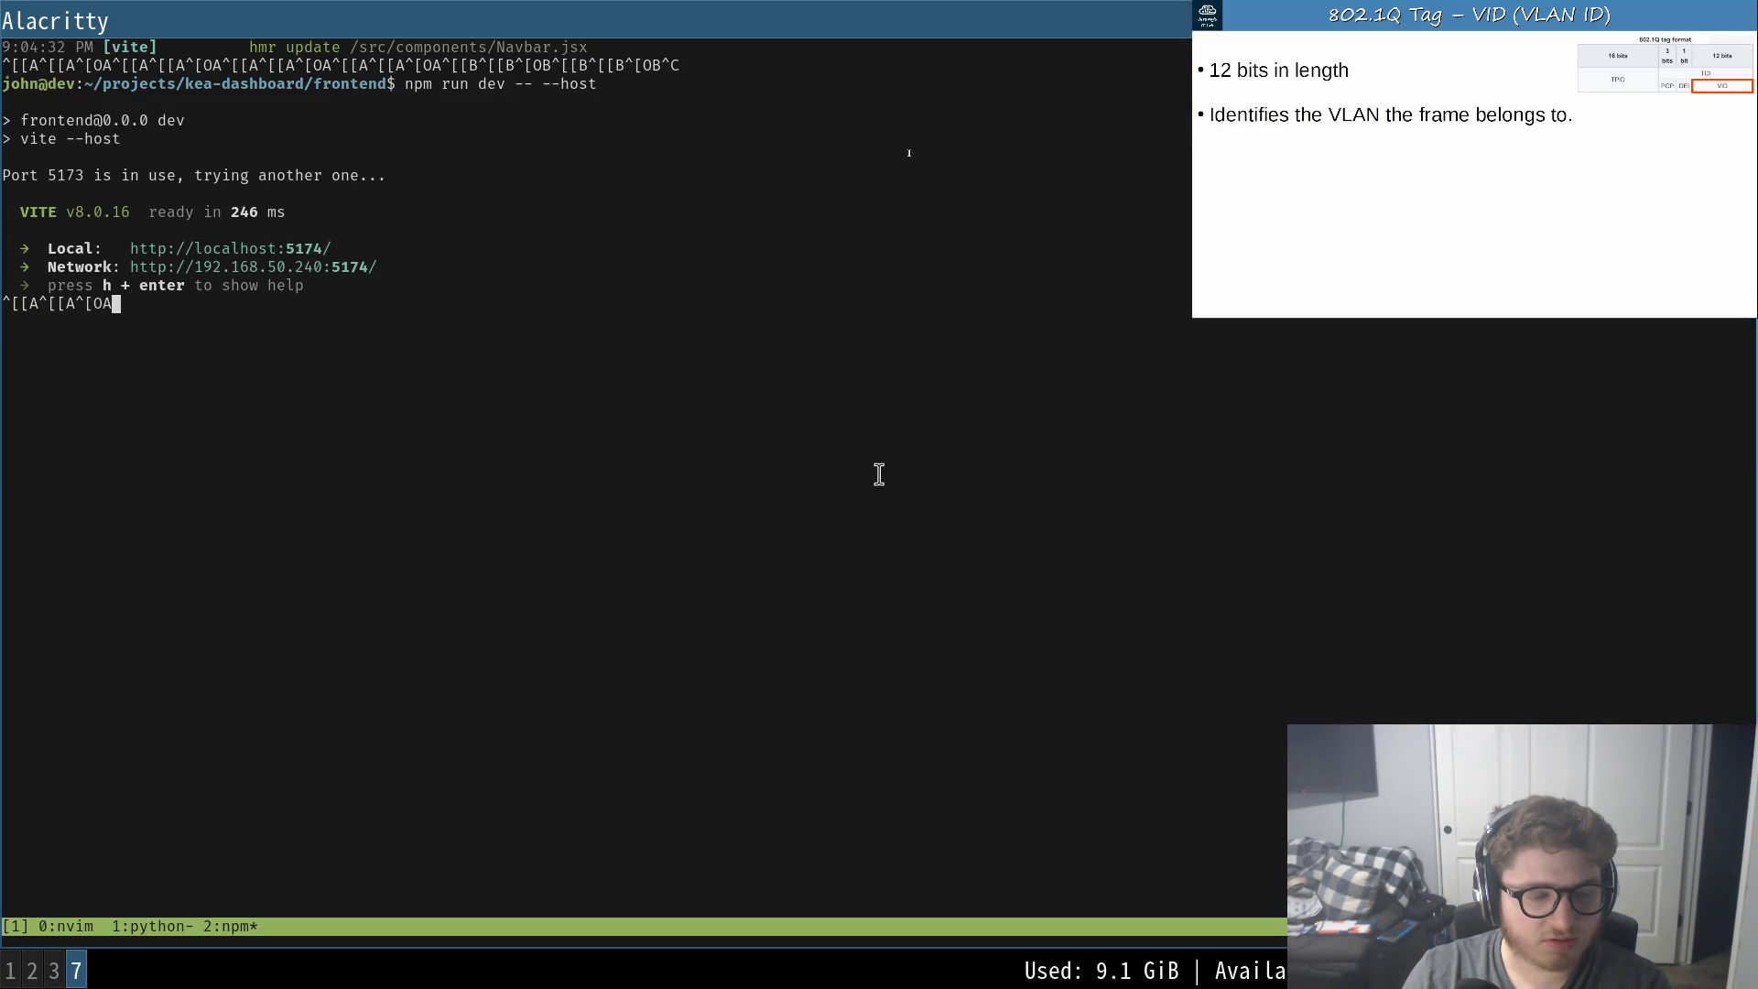
pyautogui.press('super+6')
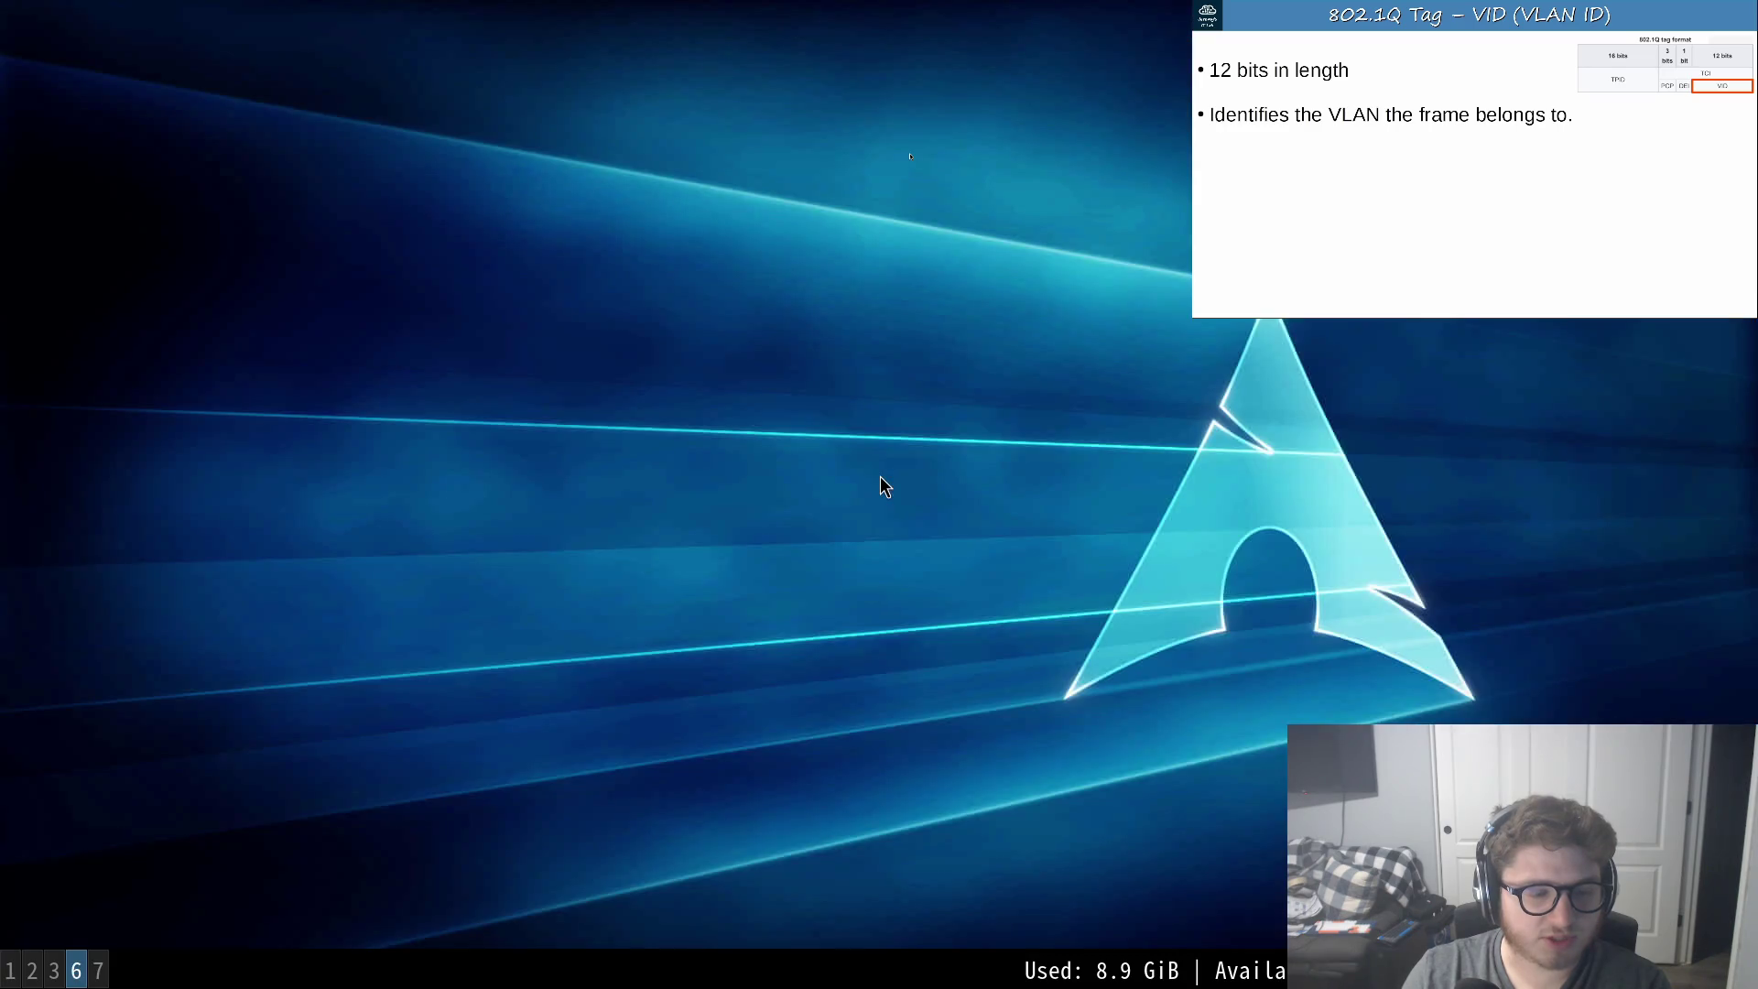
pyautogui.press('super+1')
pyautogui.press('super+2')
pyautogui.press('super+3')
pyautogui.press('super+2')
pyautogui.press('super+1')
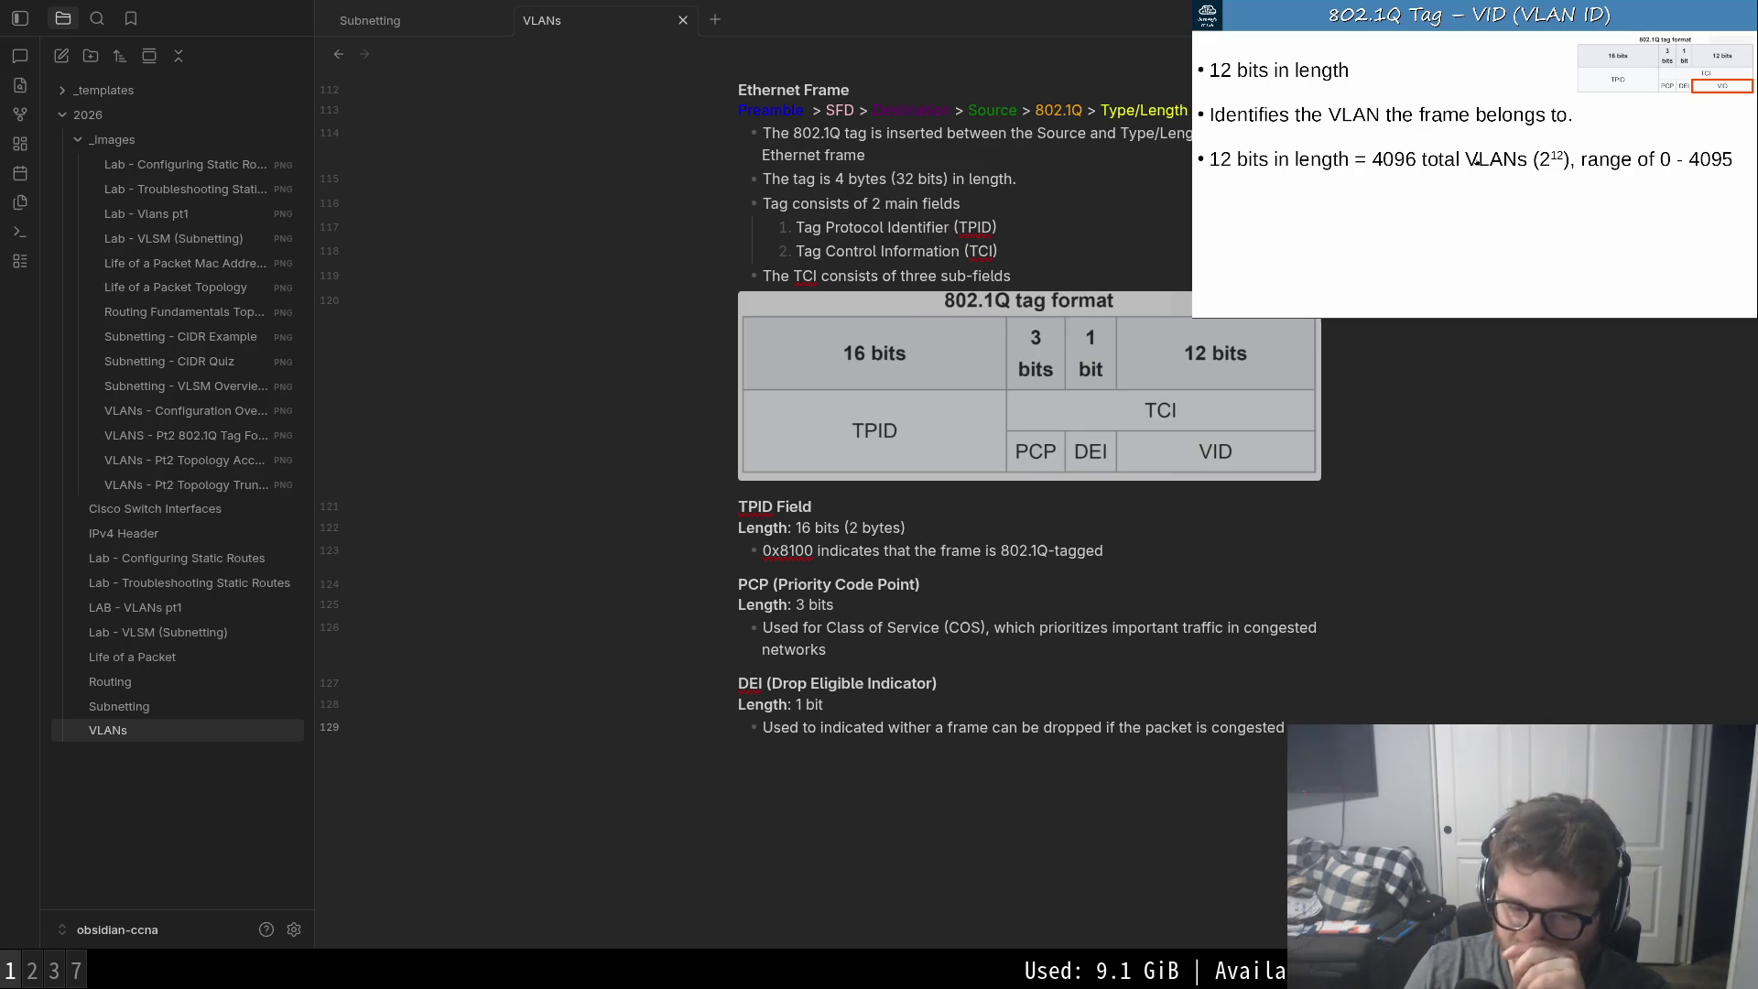
# Add a '## VID (VLAN ID)' heading below the DEI bullet
pyautogui.click(881, 477)
pyautogui.press('Return')
pyautogui.press('Return')
pyautogui.write('## VLan')
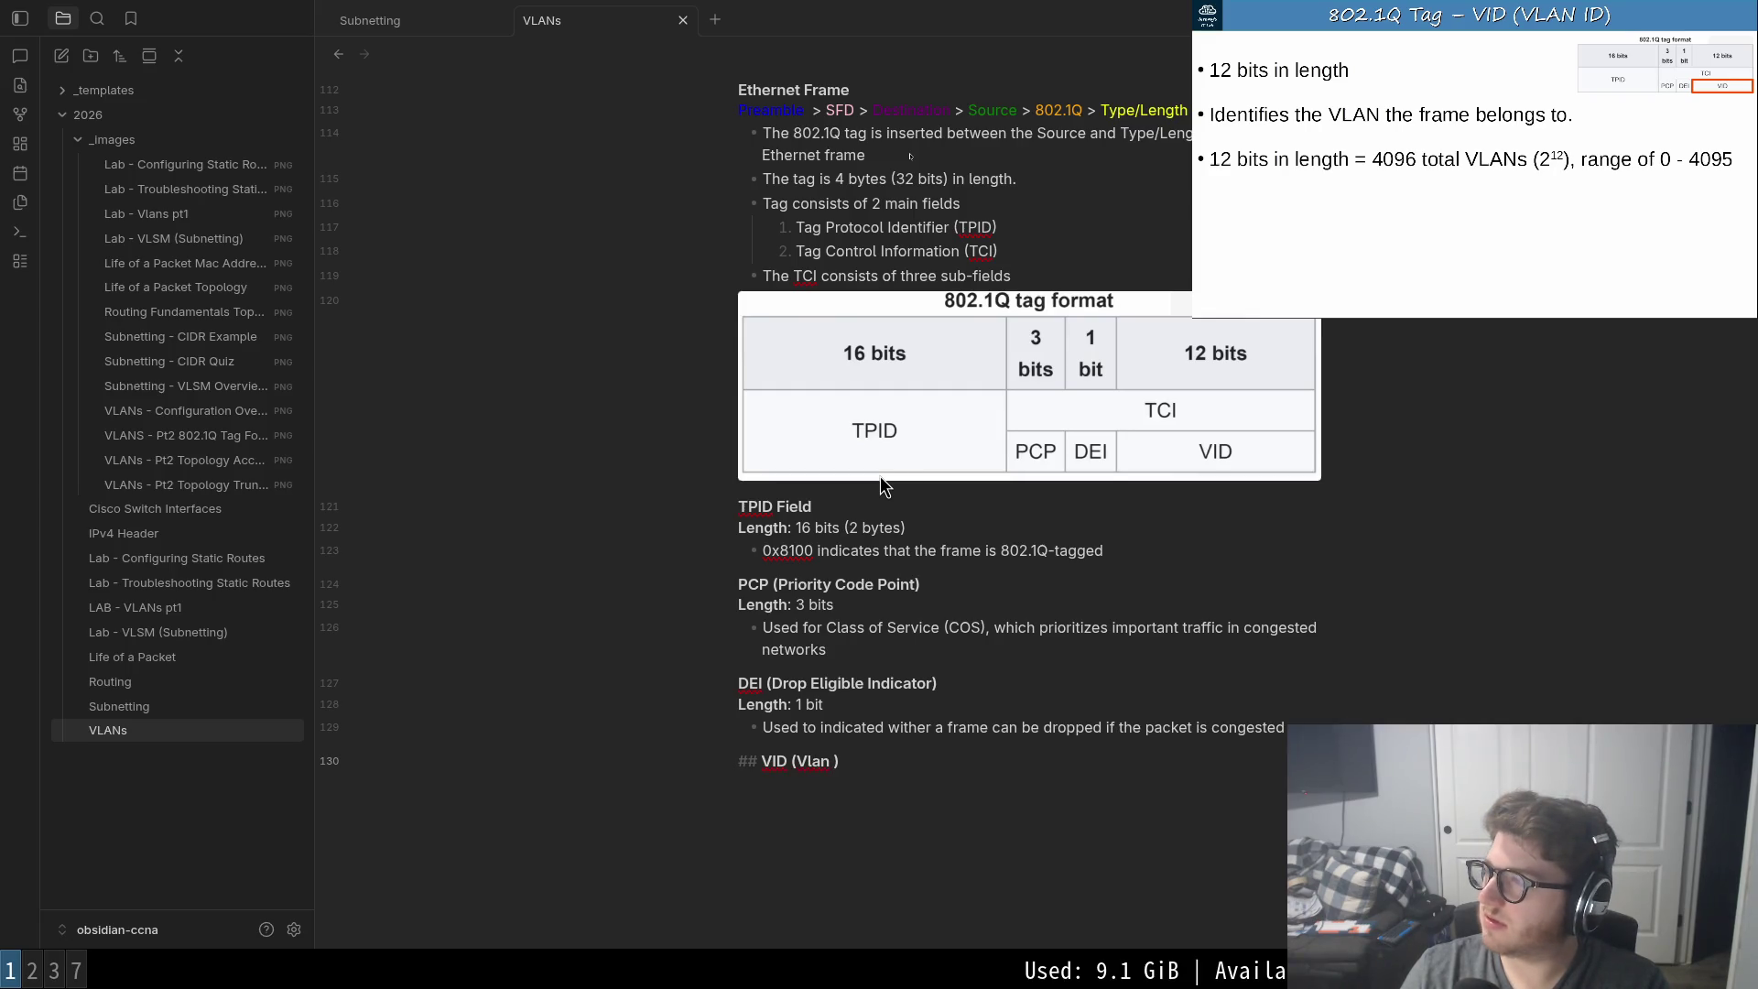
pyautogui.press('BackSpace')
pyautogui.press('BackSpace')
pyautogui.press('BackSpace')
pyautogui.write('LAN')
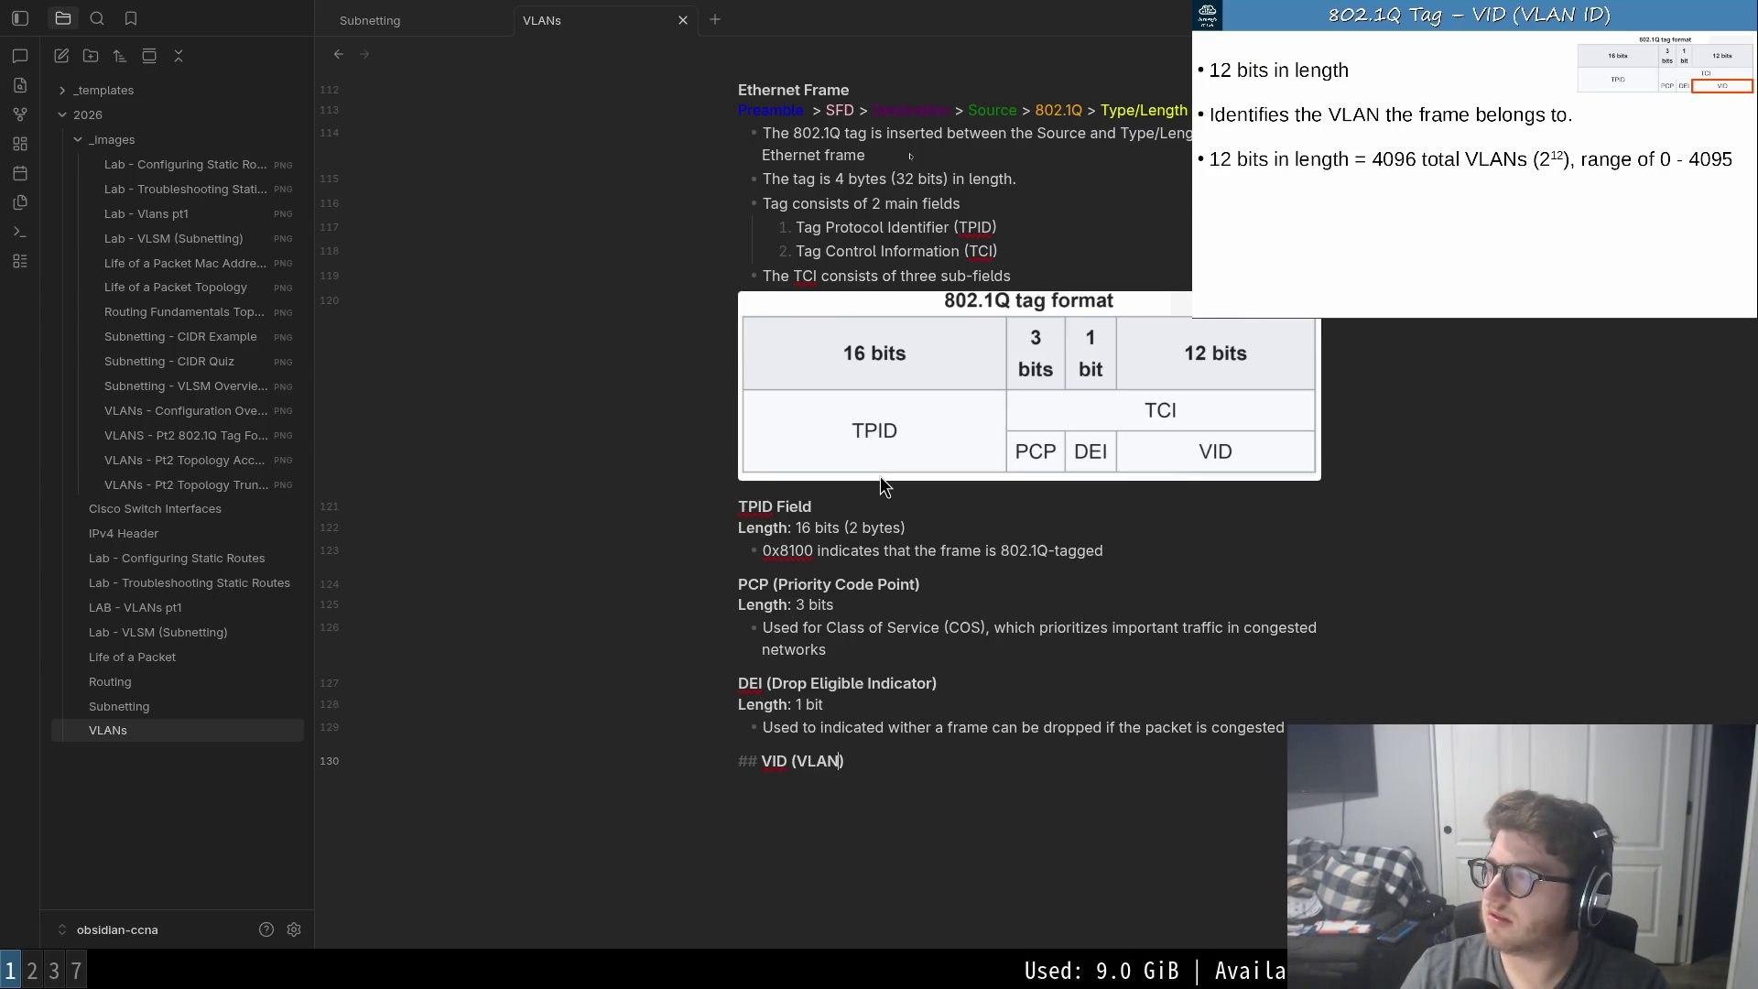
pyautogui.write(' ID')
pyautogui.press('Return')
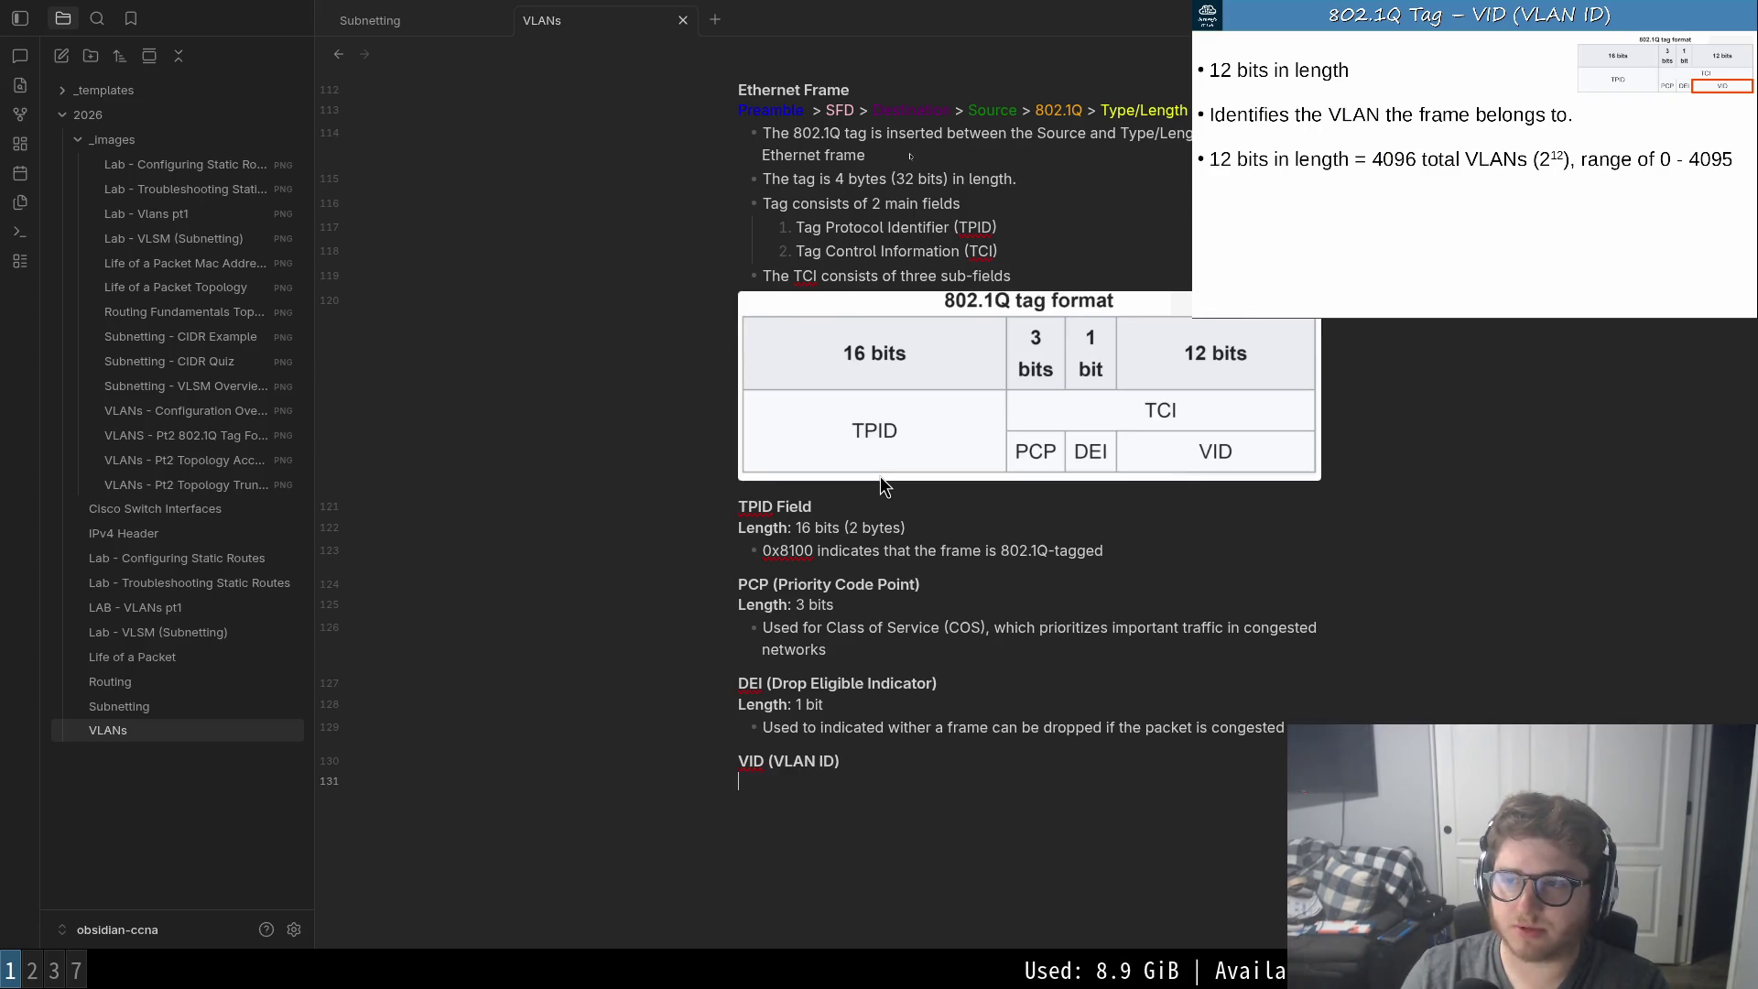
pyautogui.write('**')
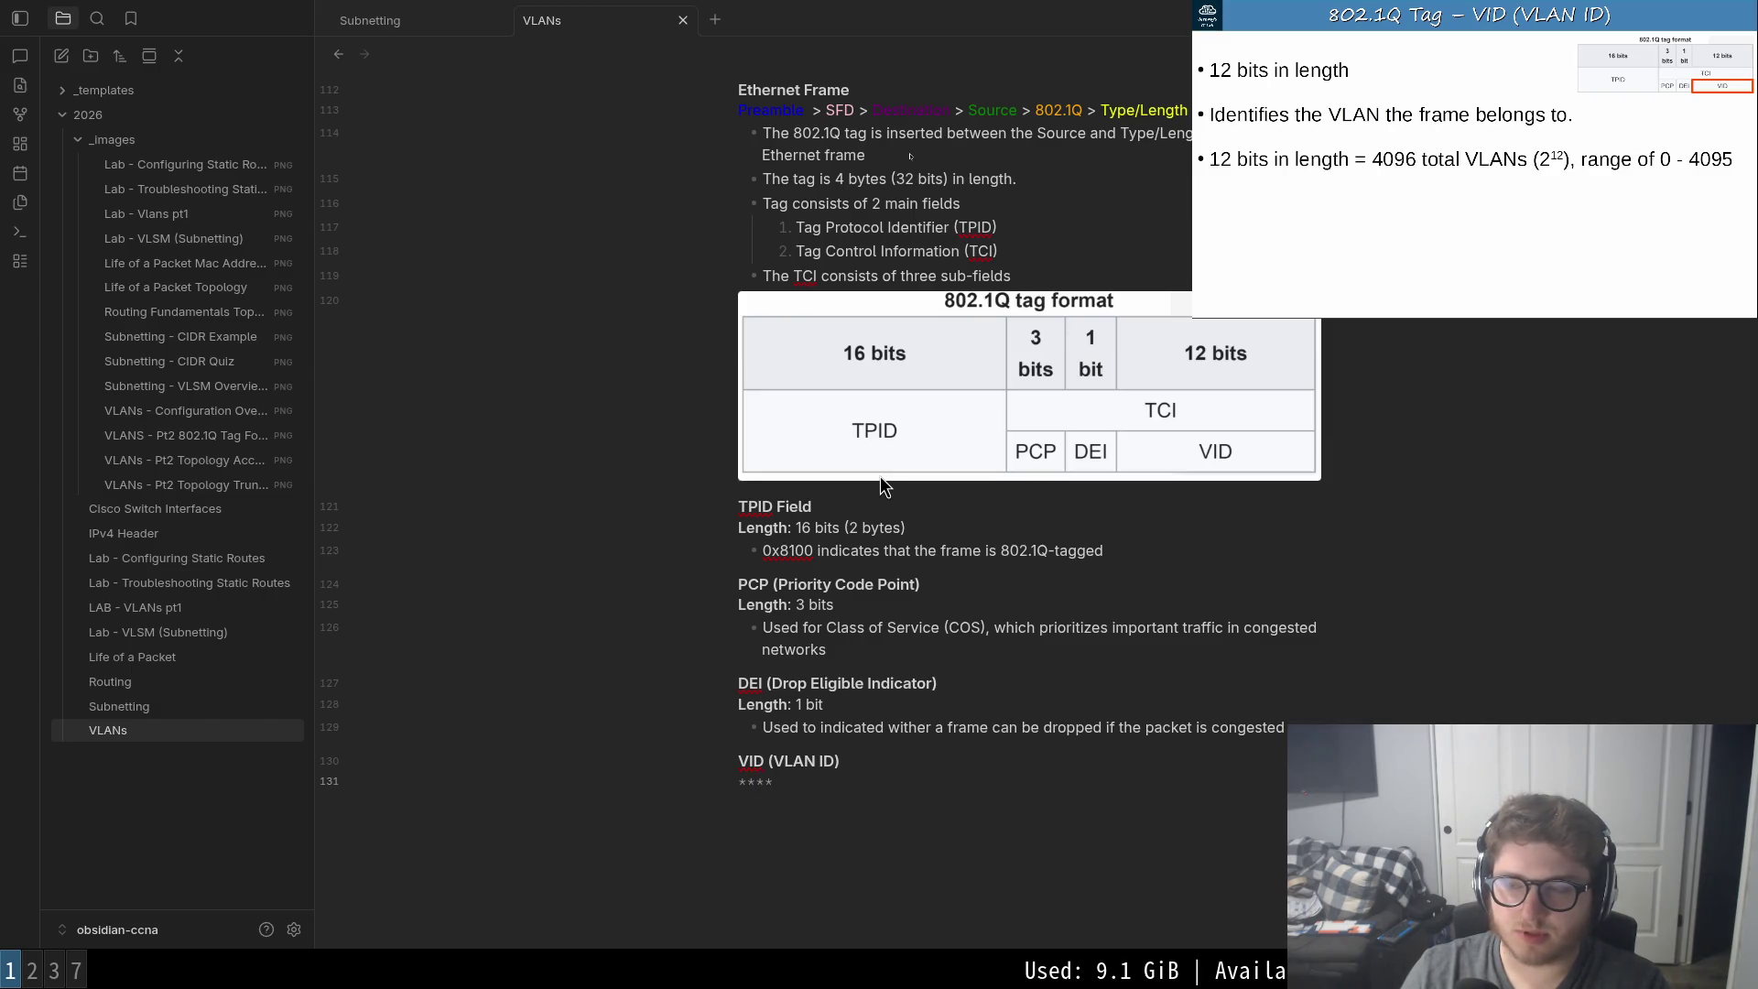
pyautogui.write('Length:')
# Add a bold 'Length: 12 bits' line and a bullet that VID identifies the VLAN the frame belongs to
pyautogui.press('End')
pyautogui.write('12 bit')
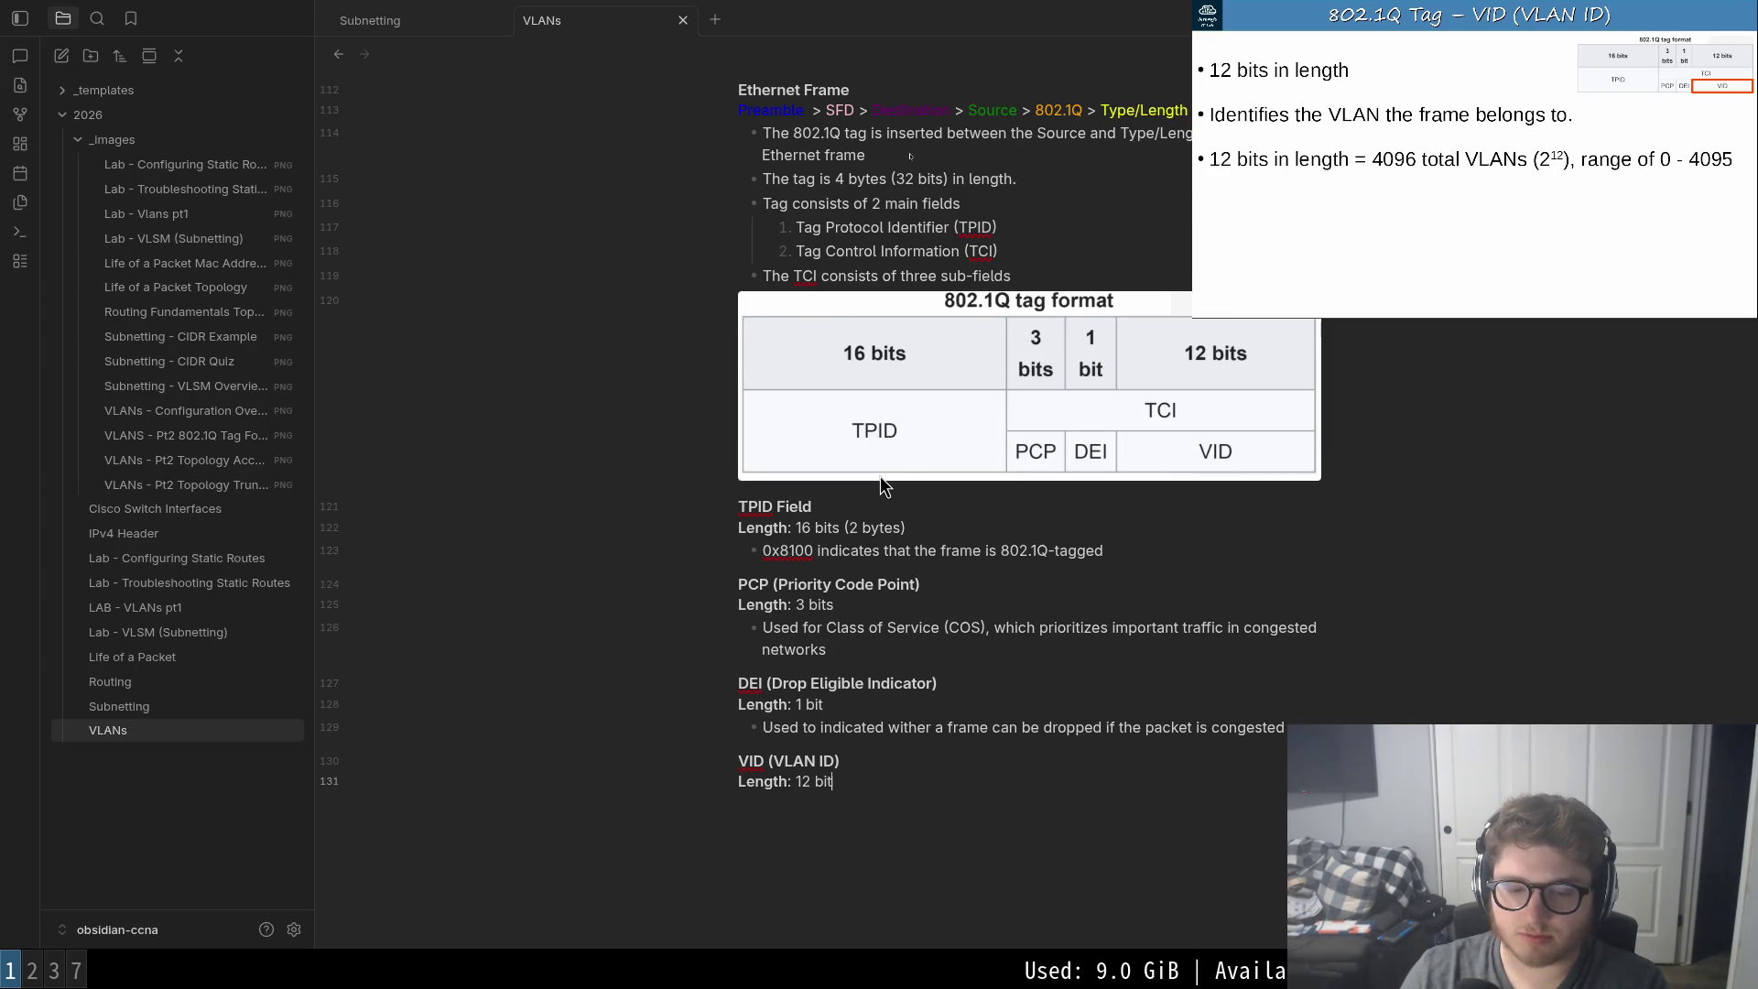
pyautogui.write('s in length')
pyautogui.press('Return')
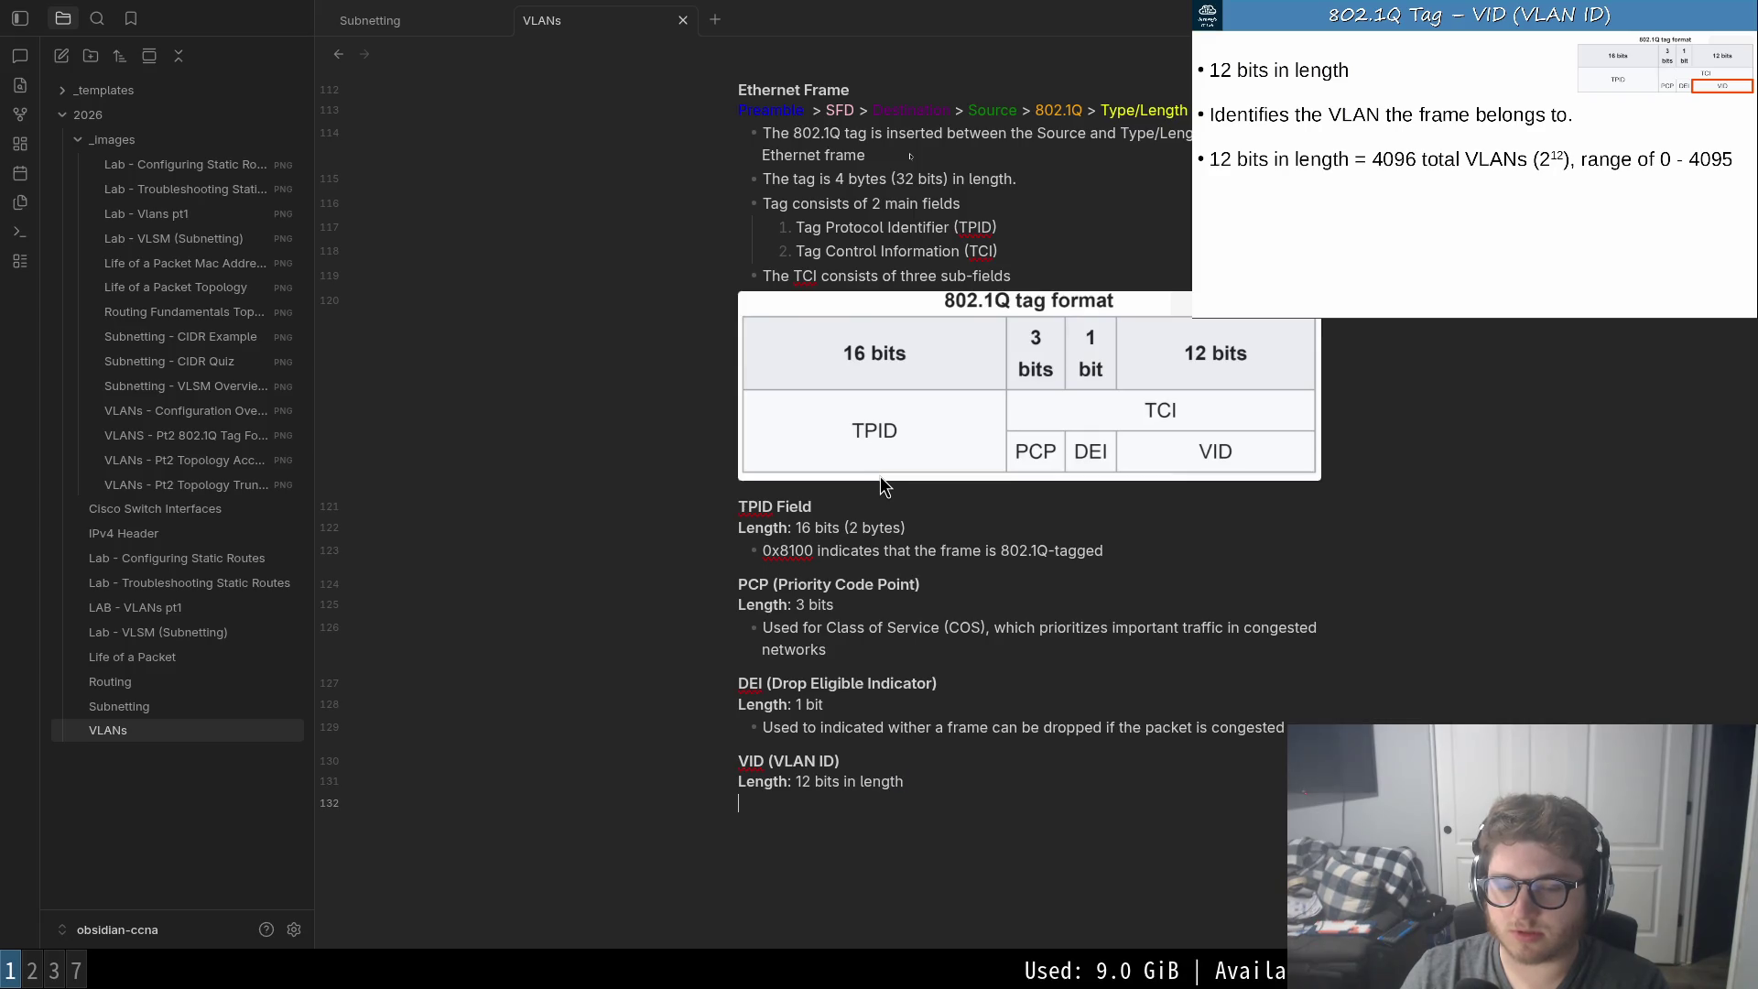
pyautogui.write('- Identifies ')
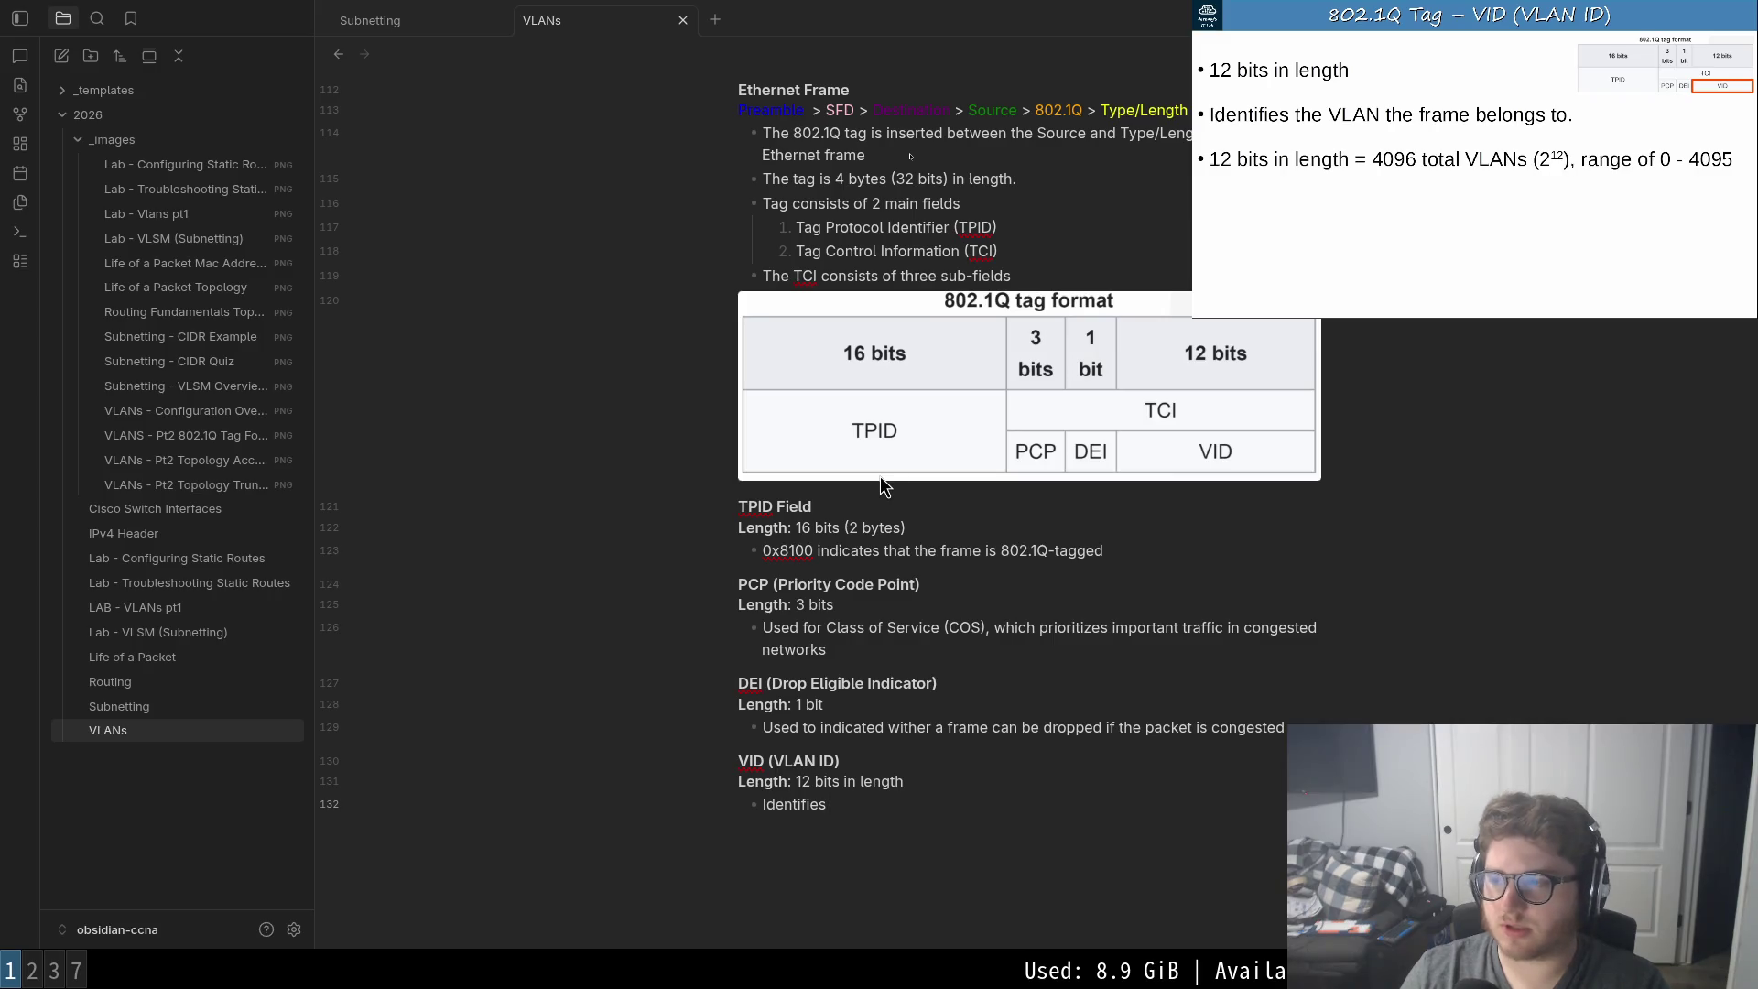
pyautogui.write('the VLAN')
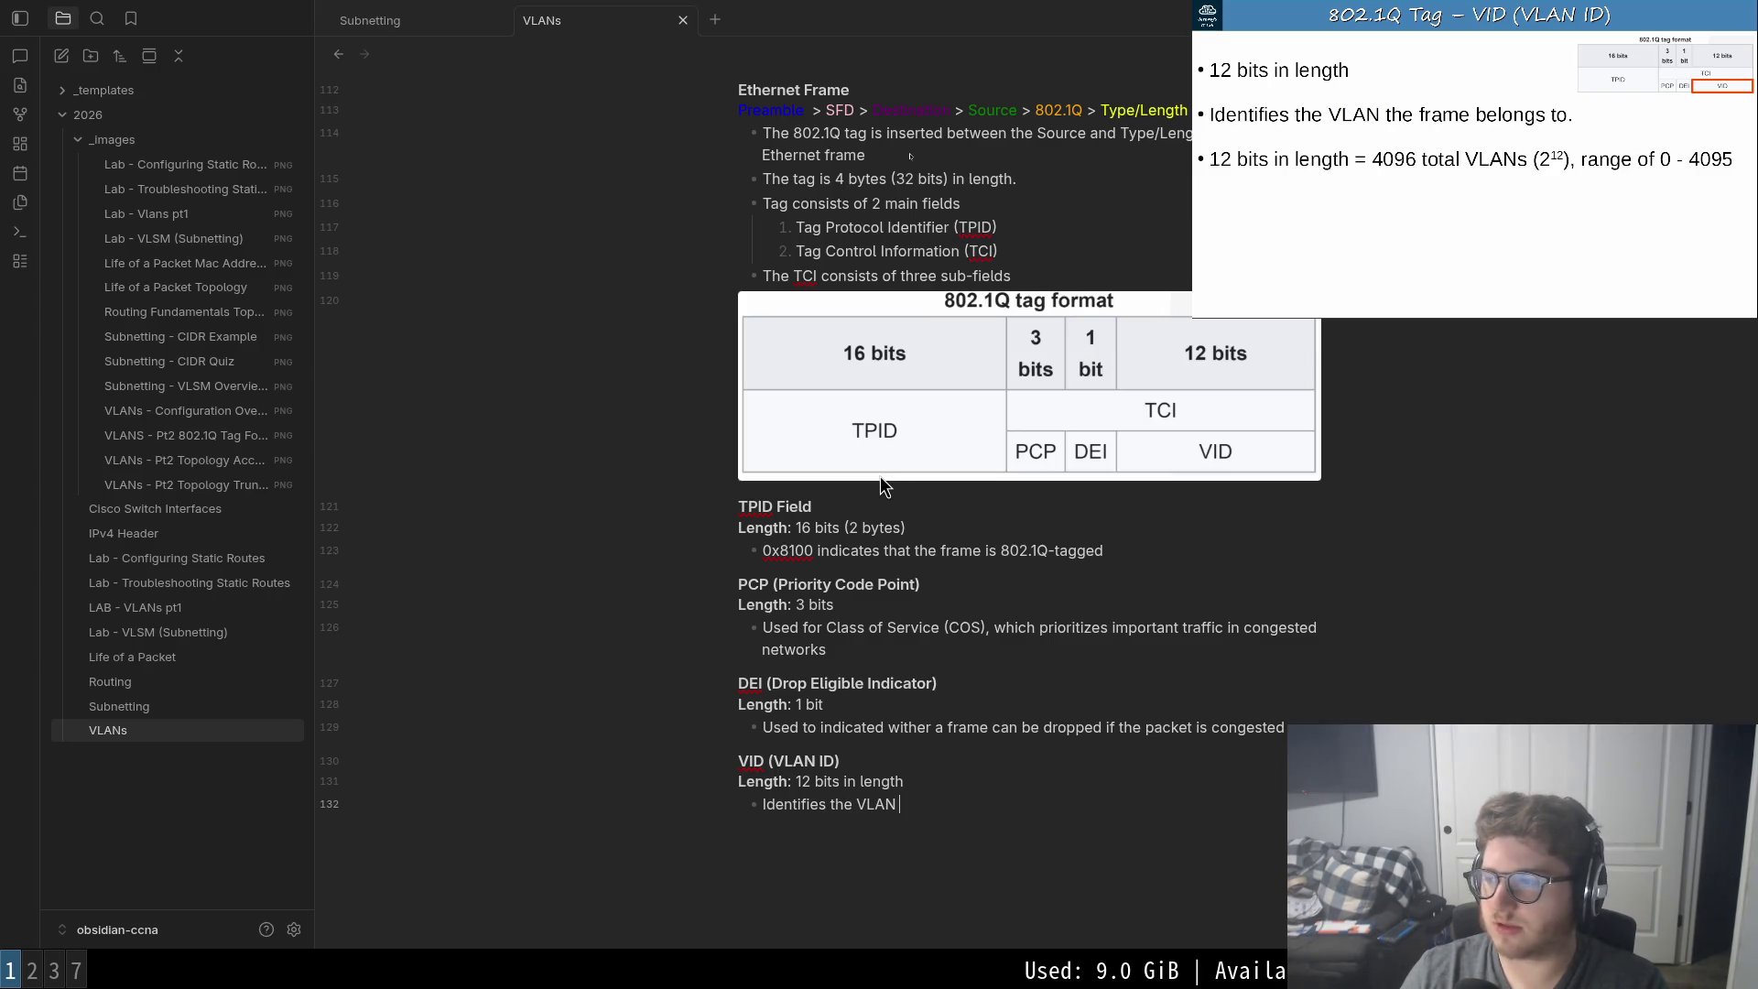
pyautogui.write(' the frame bl')
pyautogui.press('BackSpace')
pyautogui.press('BackSpace')
pyautogui.press('BackSpace')
pyautogui.press('BackSpace')
pyautogui.press('BackSpace')
pyautogui.write('elongs to')
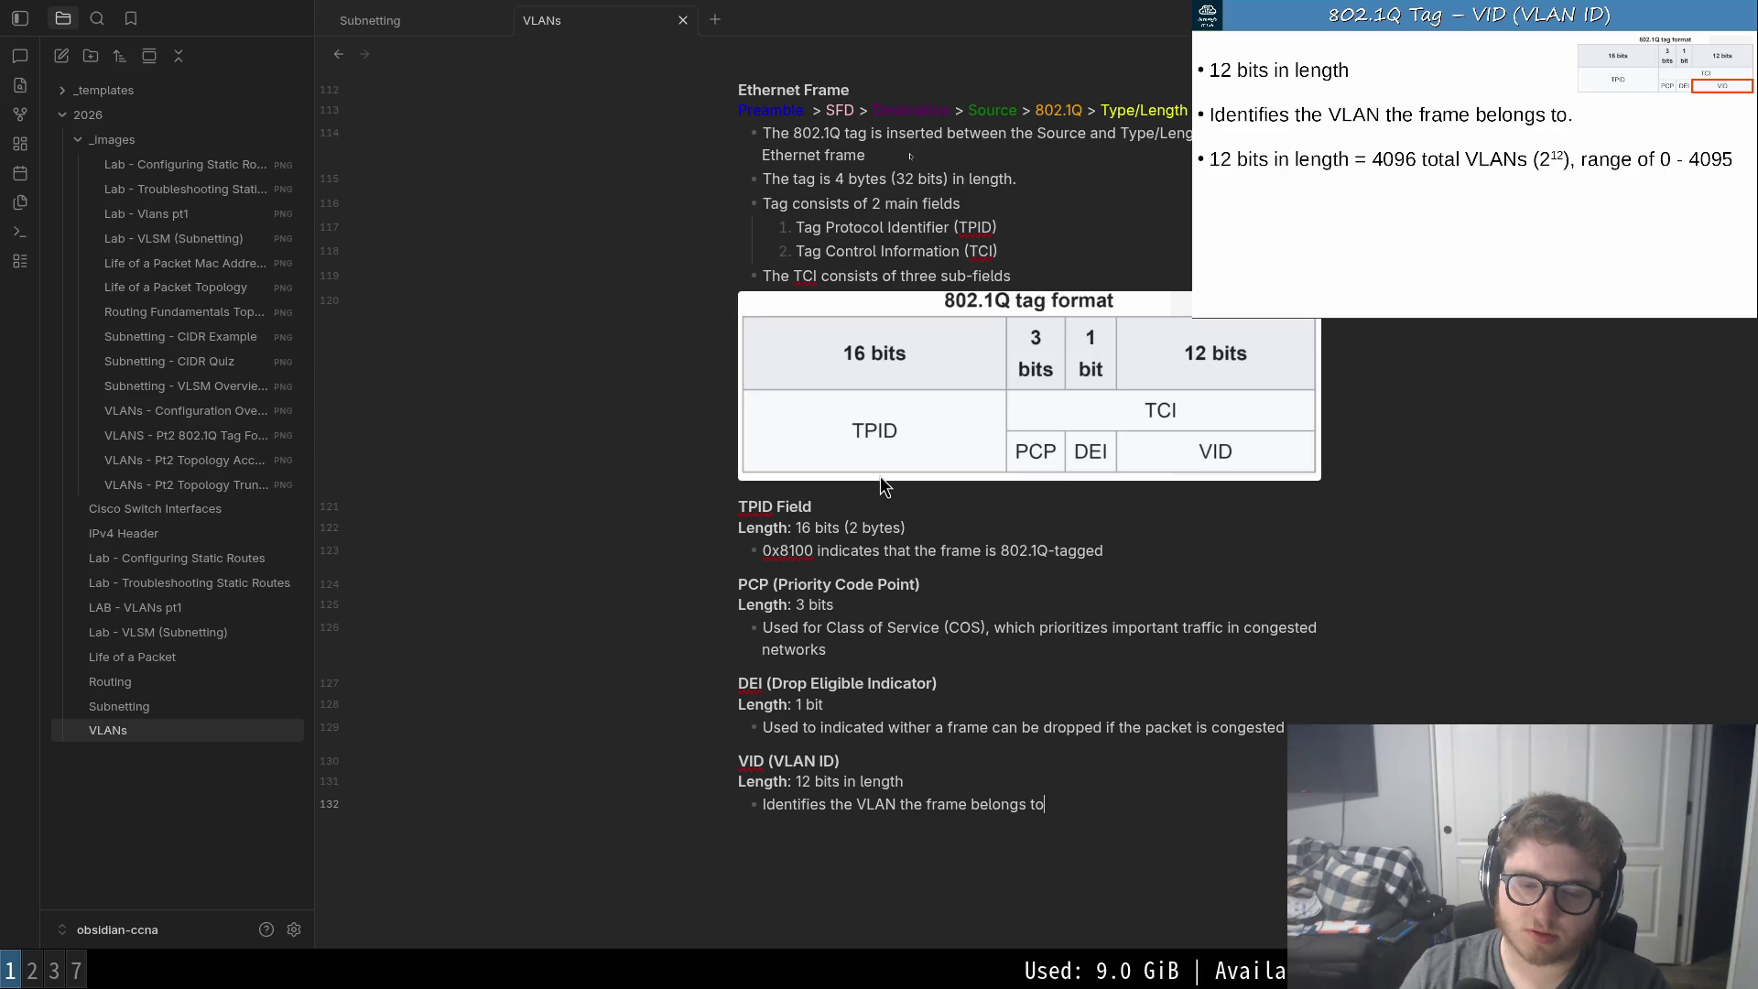
pyautogui.press('Return')
pyautogui.write('2 bits')
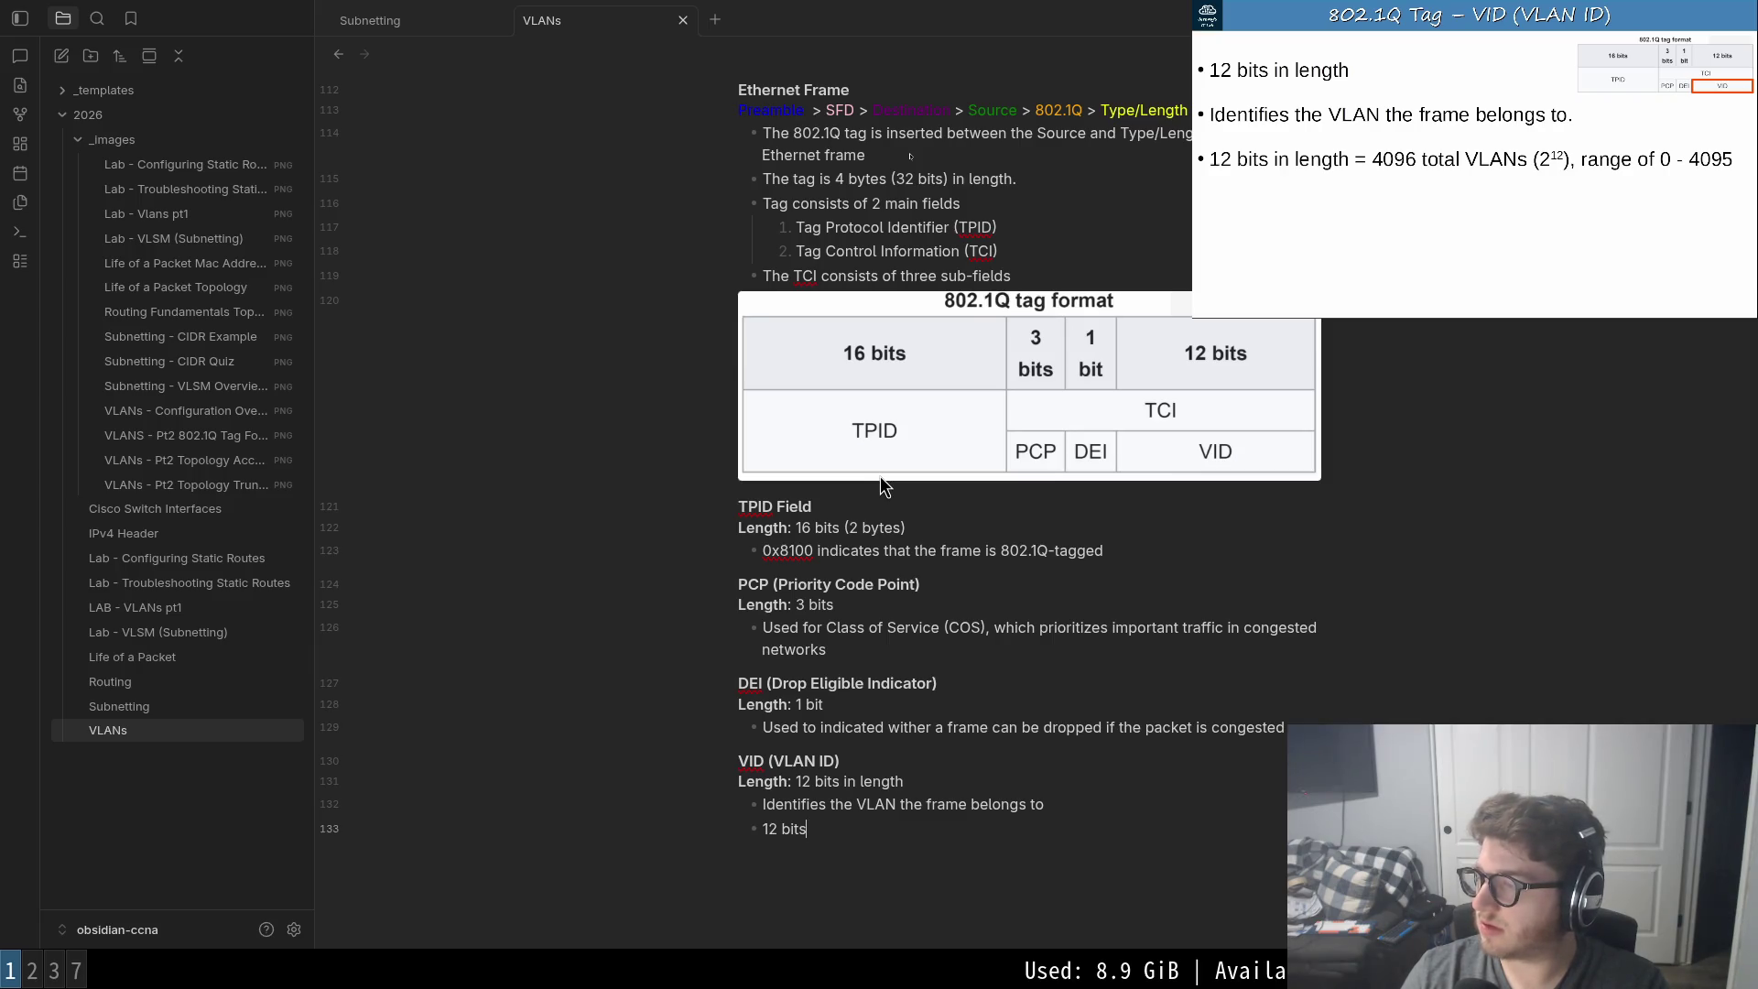
# Write a blockquote note that $2^{12}$ = 4096 VLANs ranging 0 - 4095, checking the exponent source
pyautogui.press('BackSpace')
pyautogui.press('BackSpace')
pyautogui.press('BackSpace')
pyautogui.press('BackSpace')
pyautogui.write('> Note')
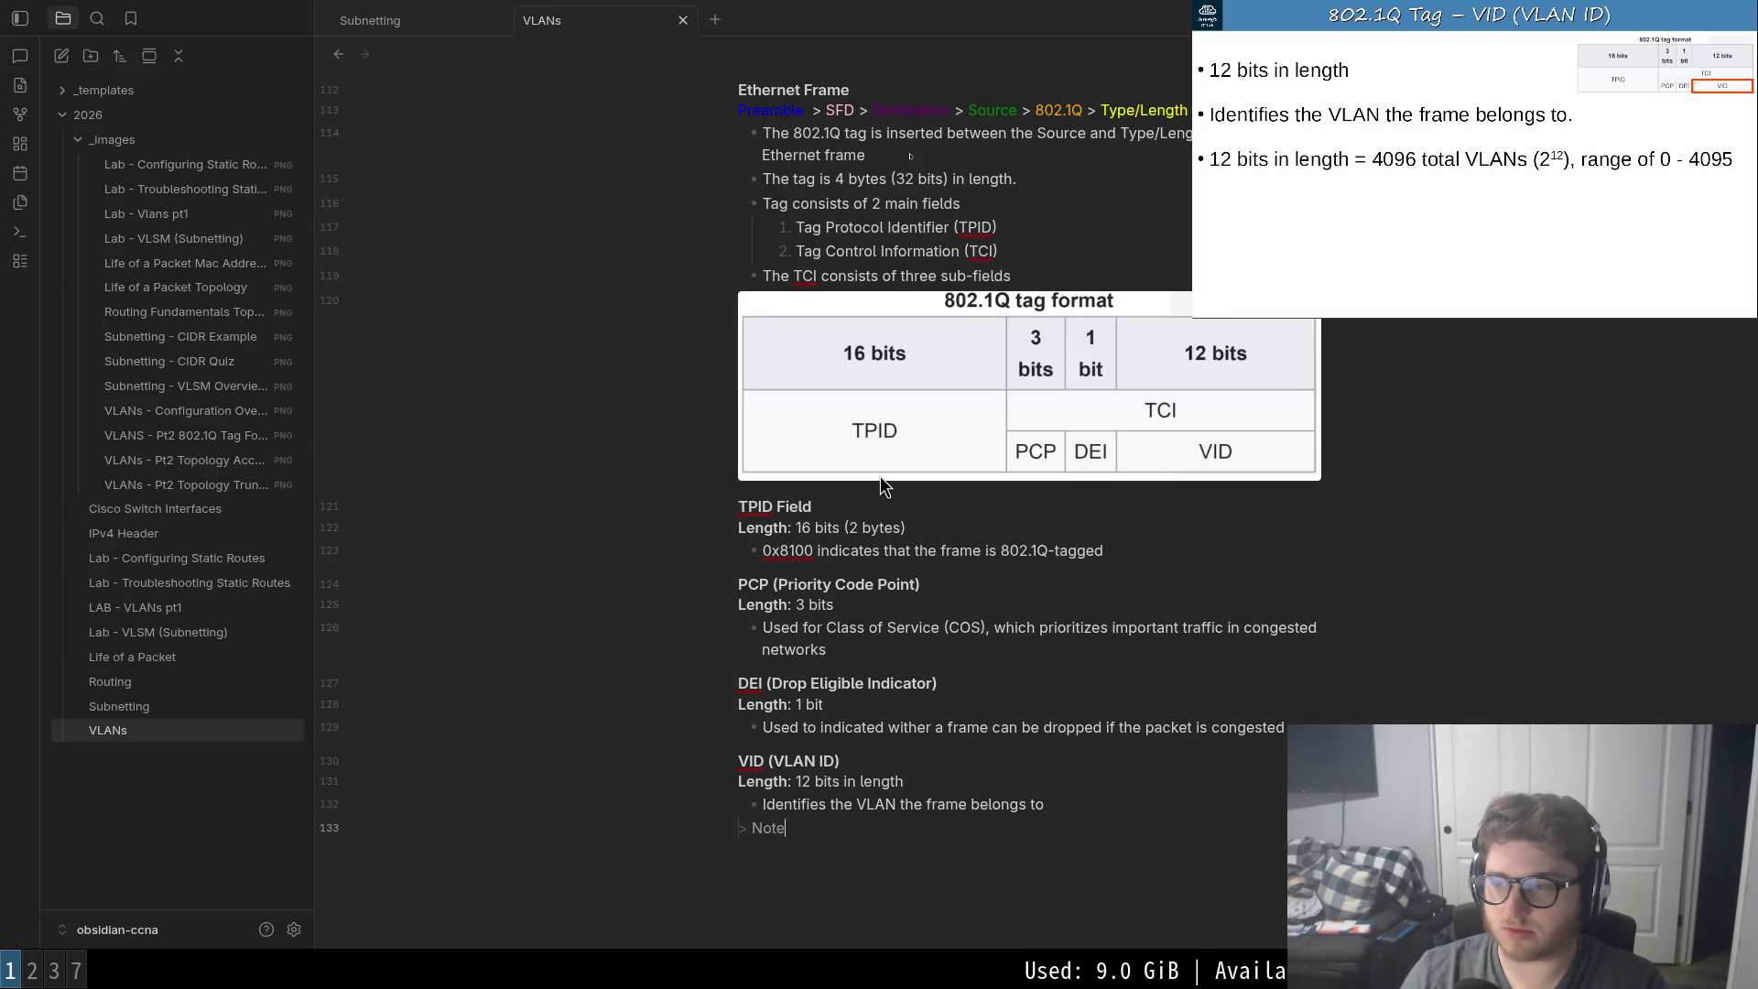
pyautogui.write(': 12 bits ')
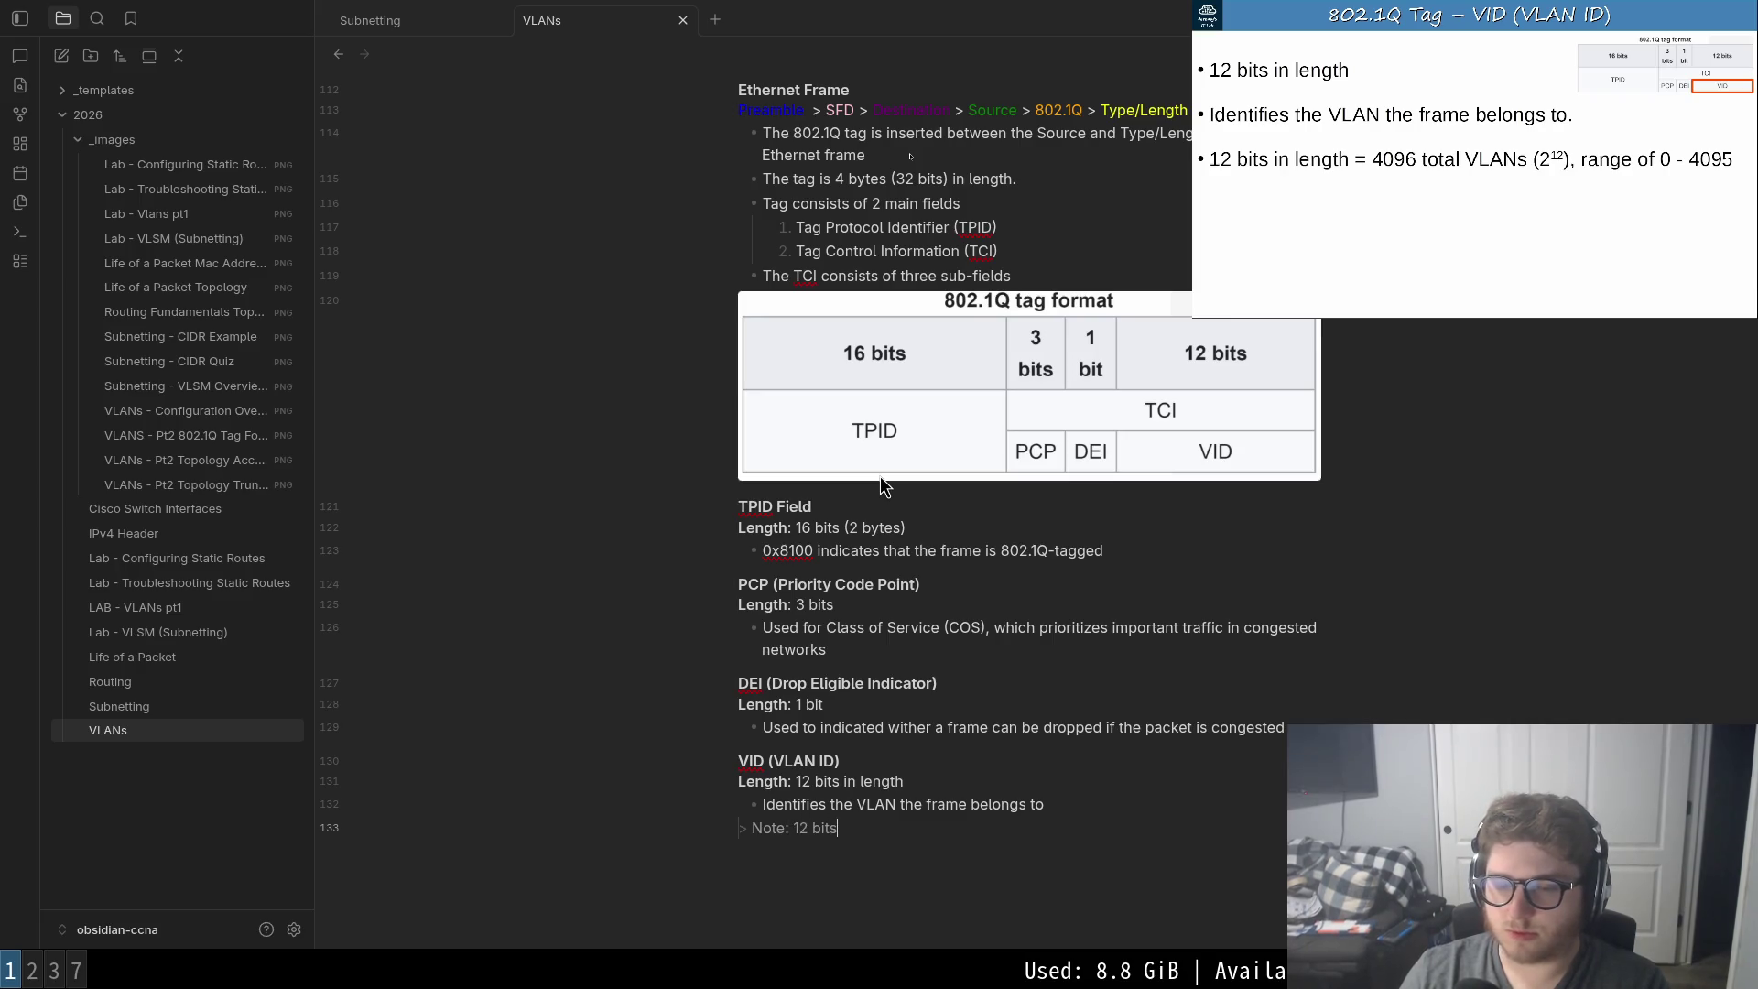
pyautogui.write('in length ')
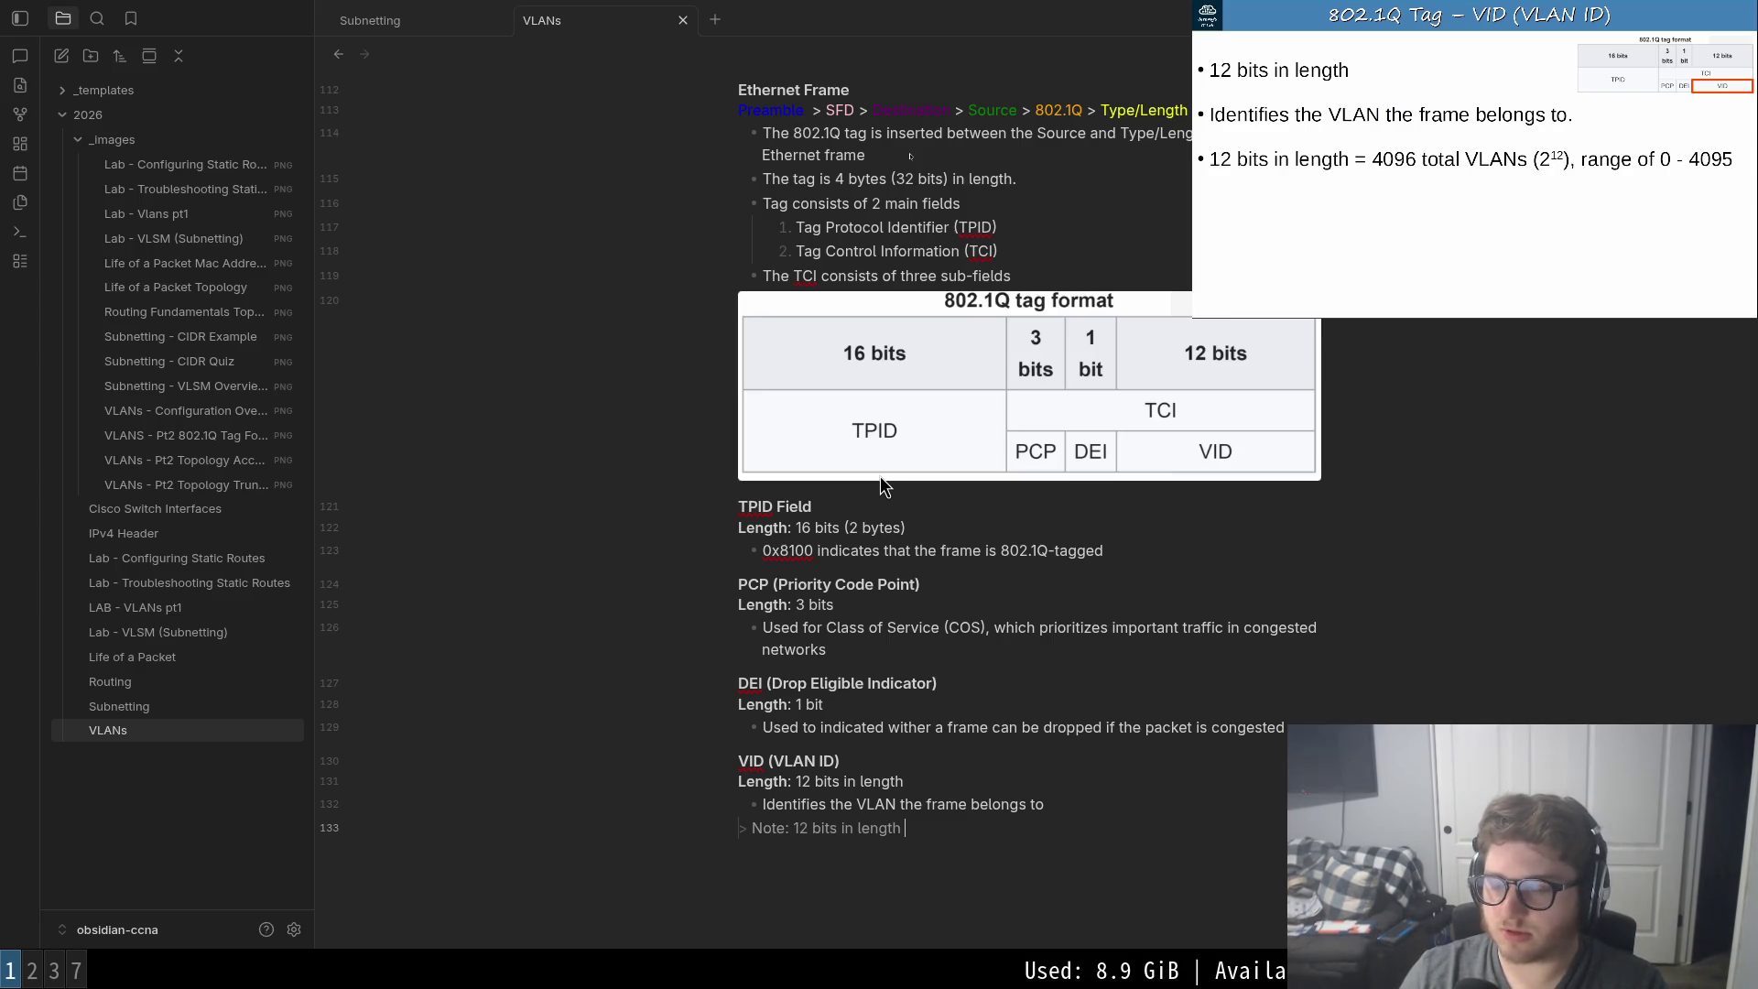
pyautogui.write('= 4096')
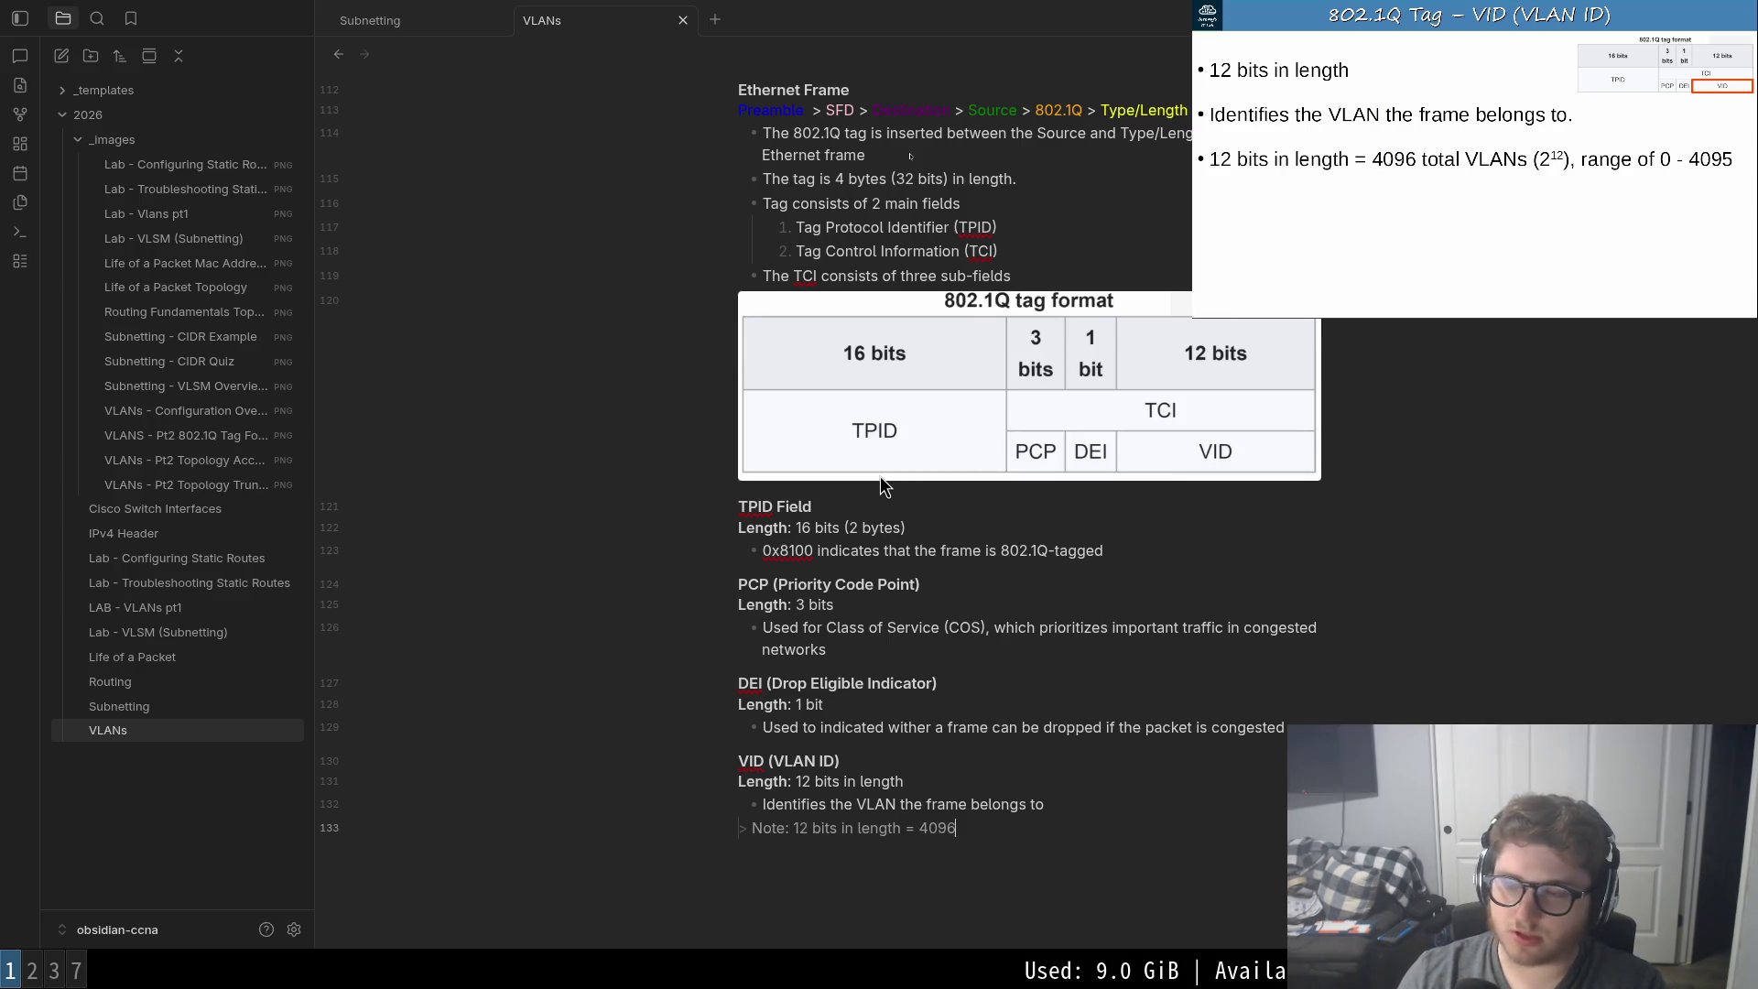
pyautogui.write(' total ')
pyautogui.write('VLANs')
pyautogui.write(' (')
pyautogui.write('2^')
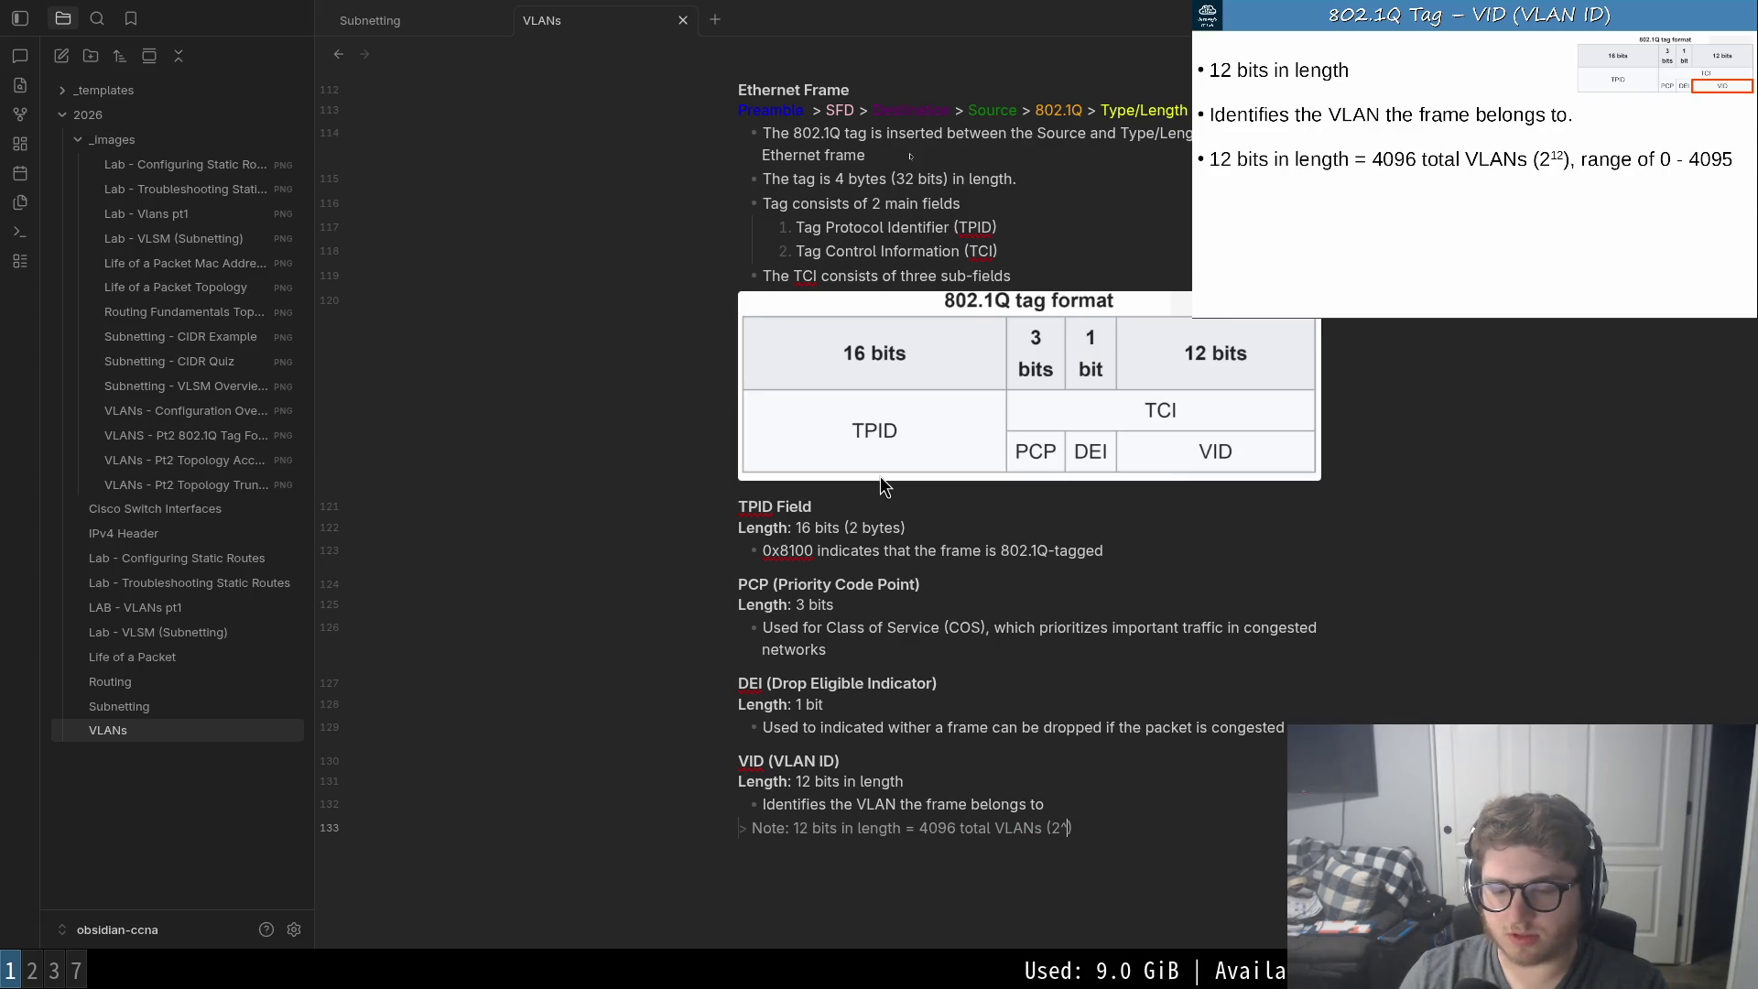
pyautogui.press('BackSpace')
pyautogui.write('<sup>1</su')
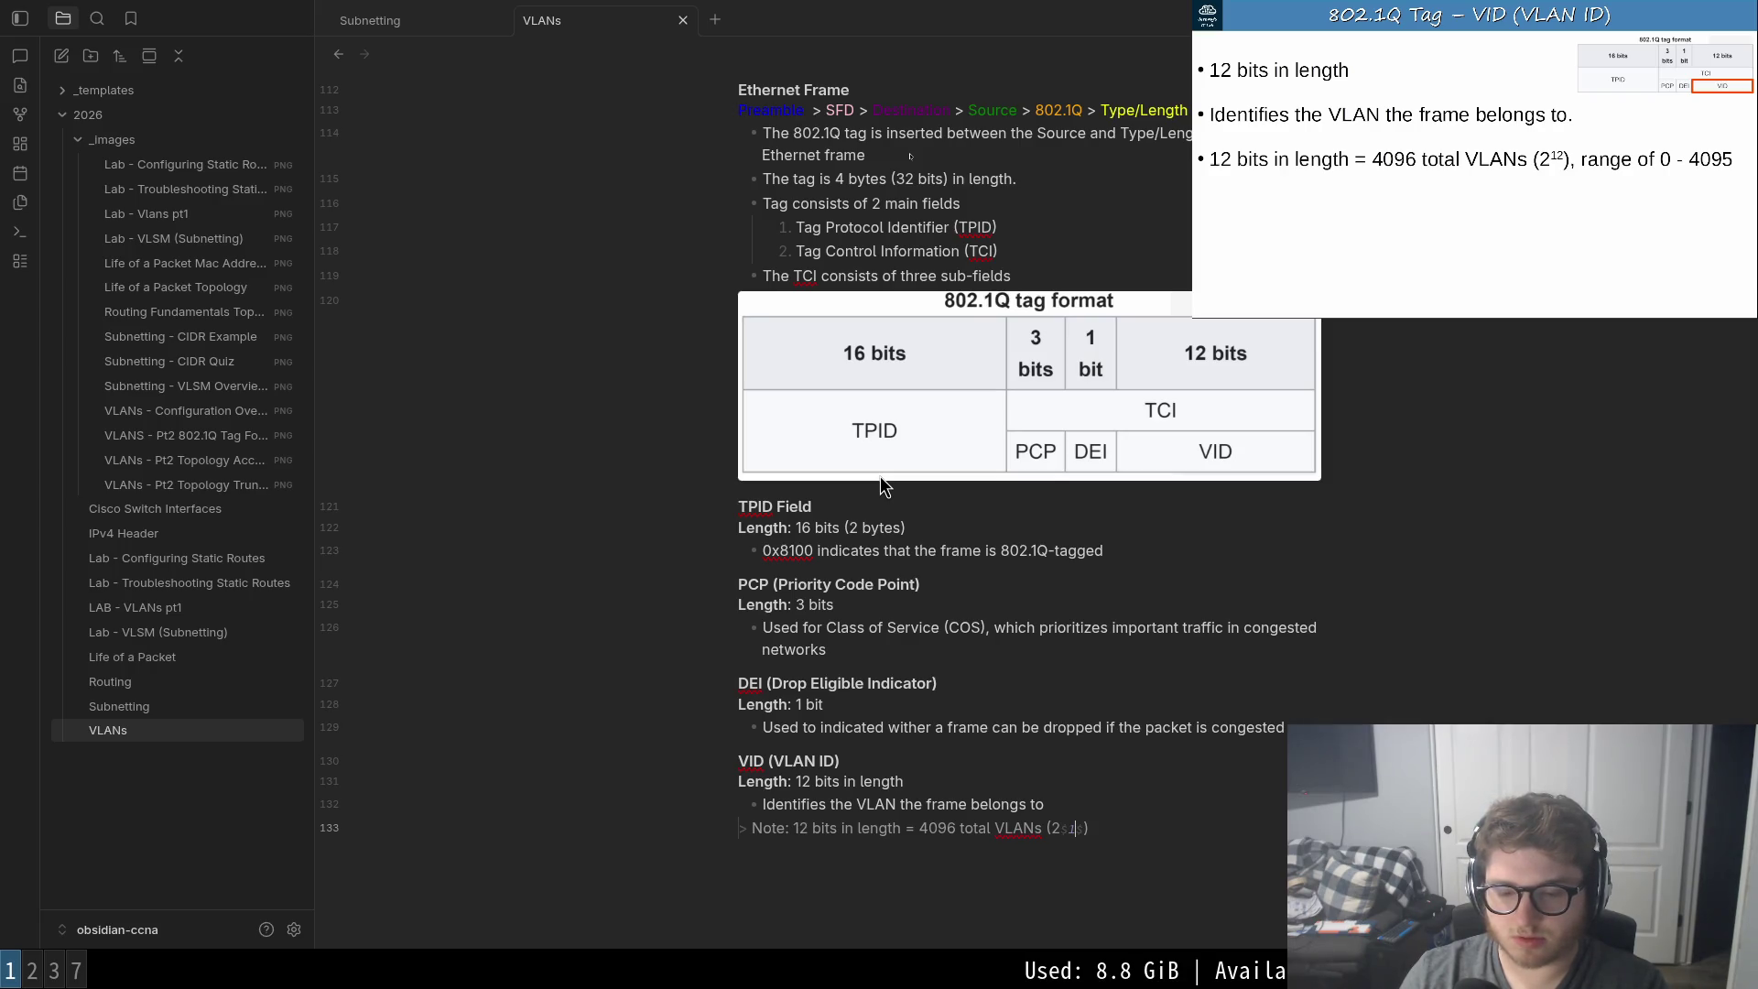
pyautogui.write('p>12')
pyautogui.write('</')
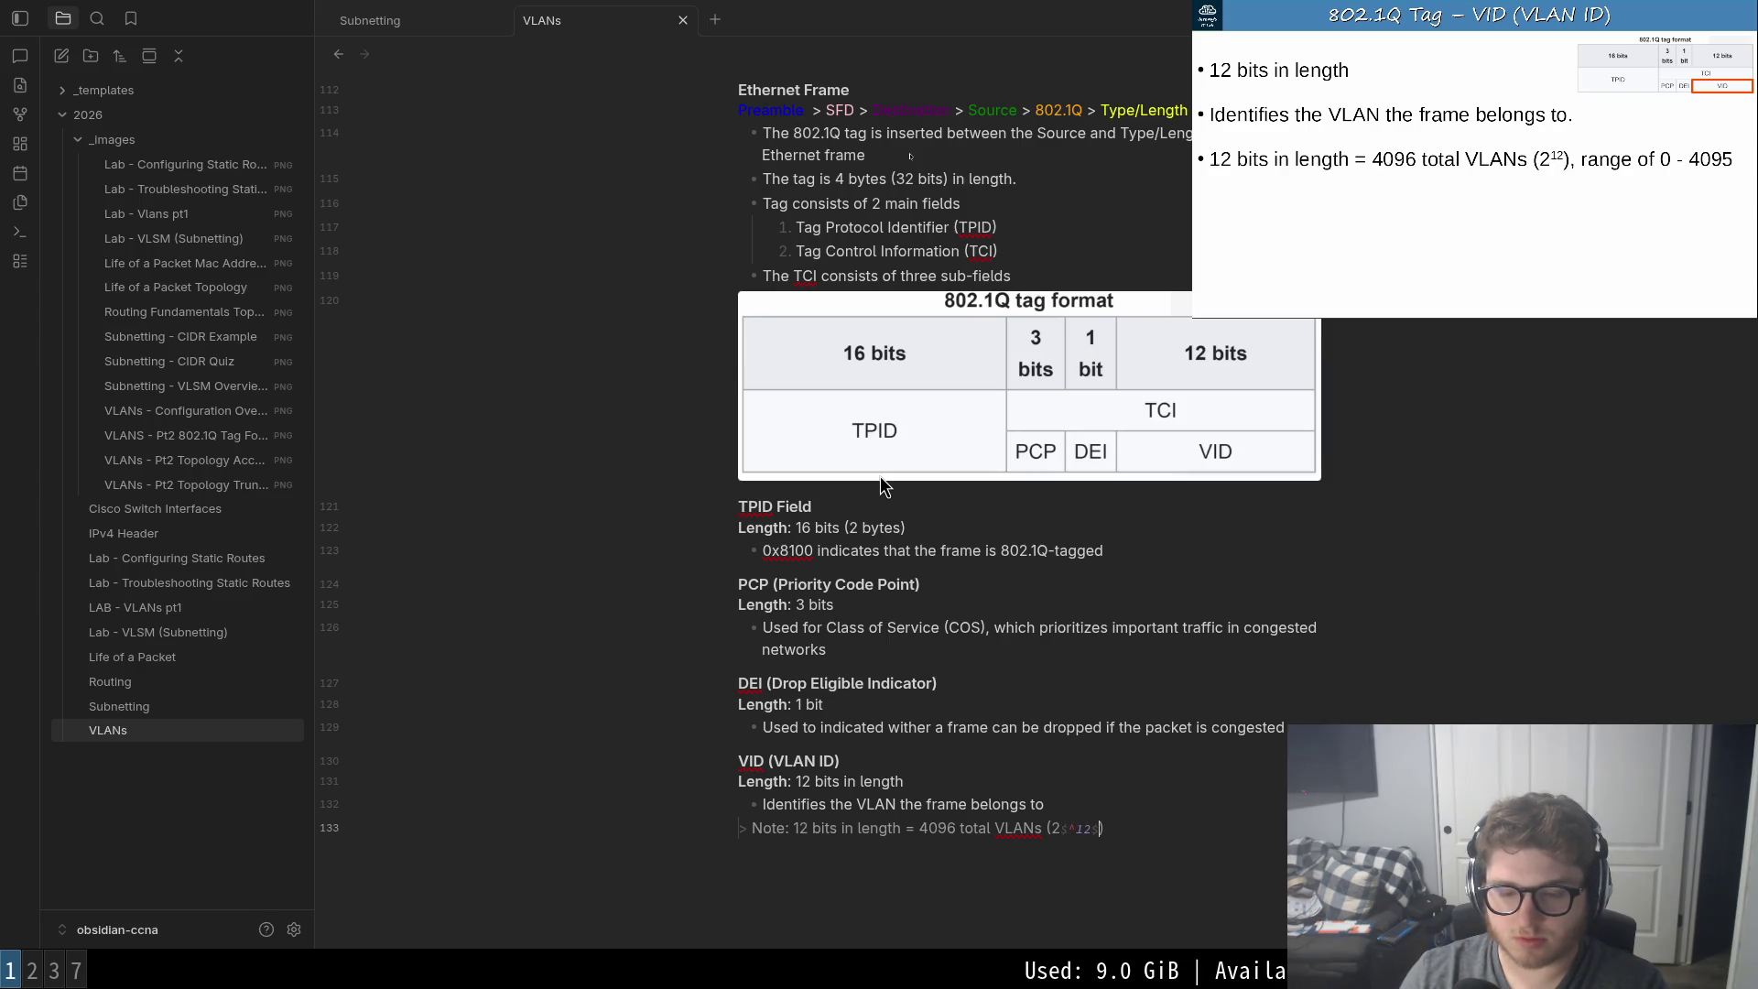
pyautogui.write('>')
pyautogui.press('Left')
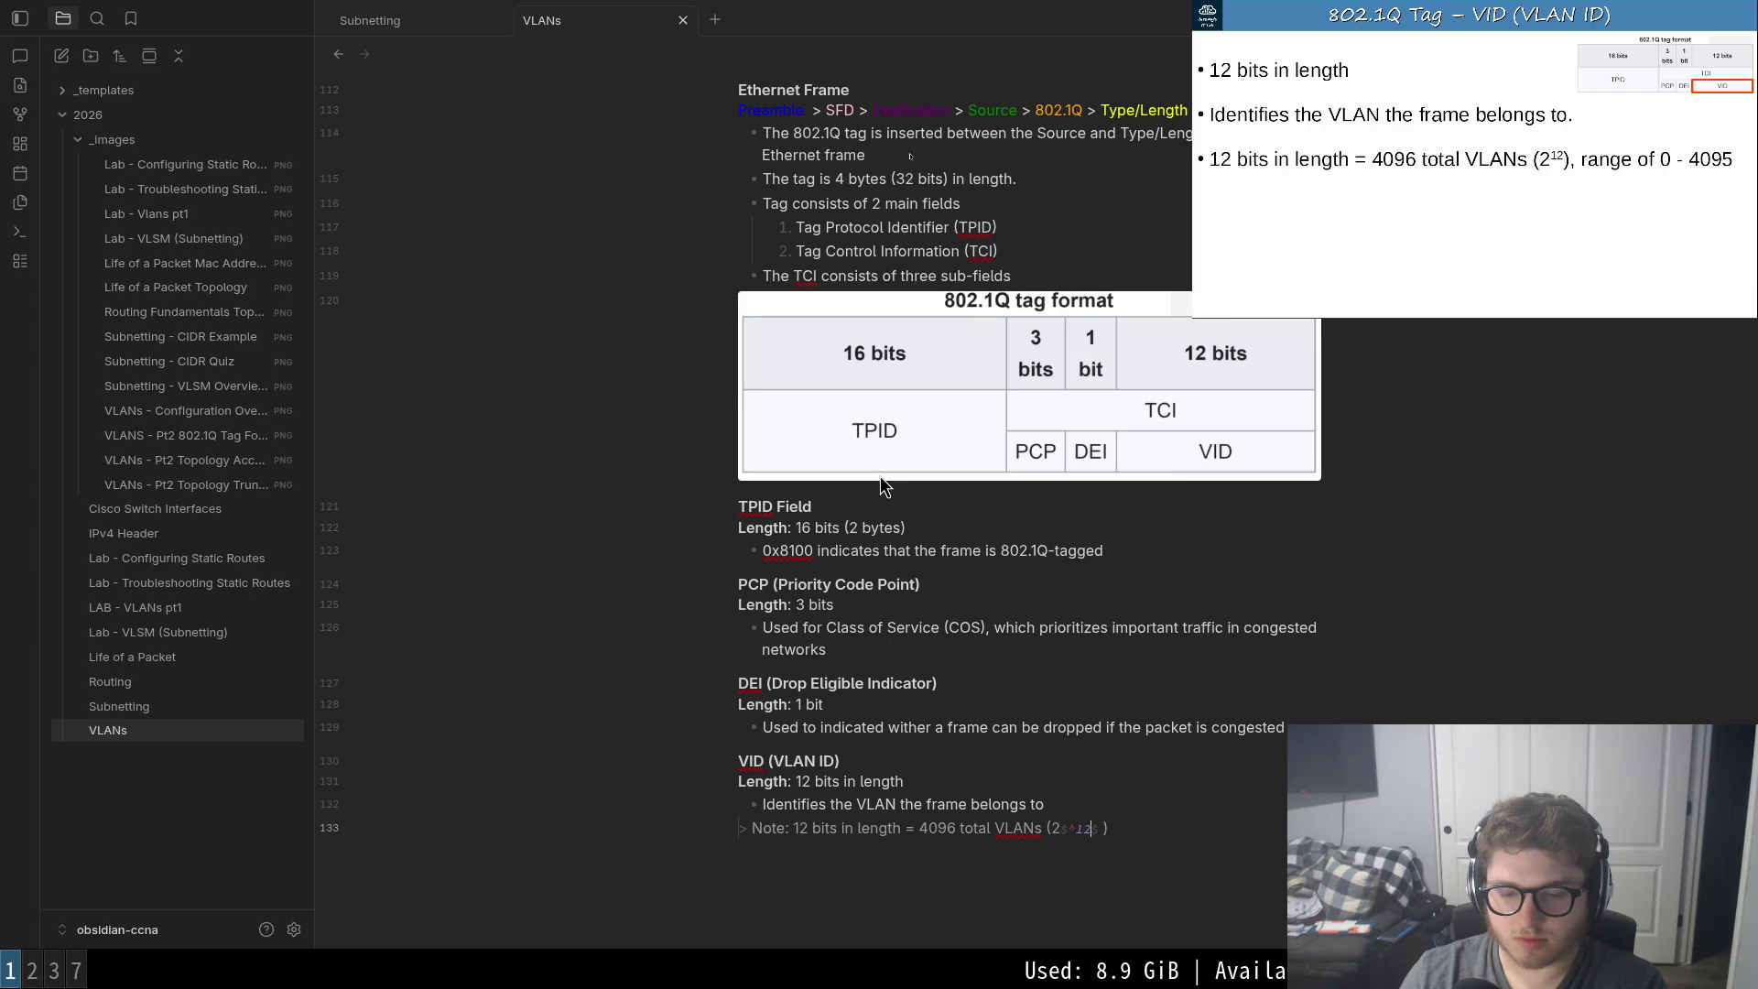
pyautogui.write('s')
pyautogui.press('Right')
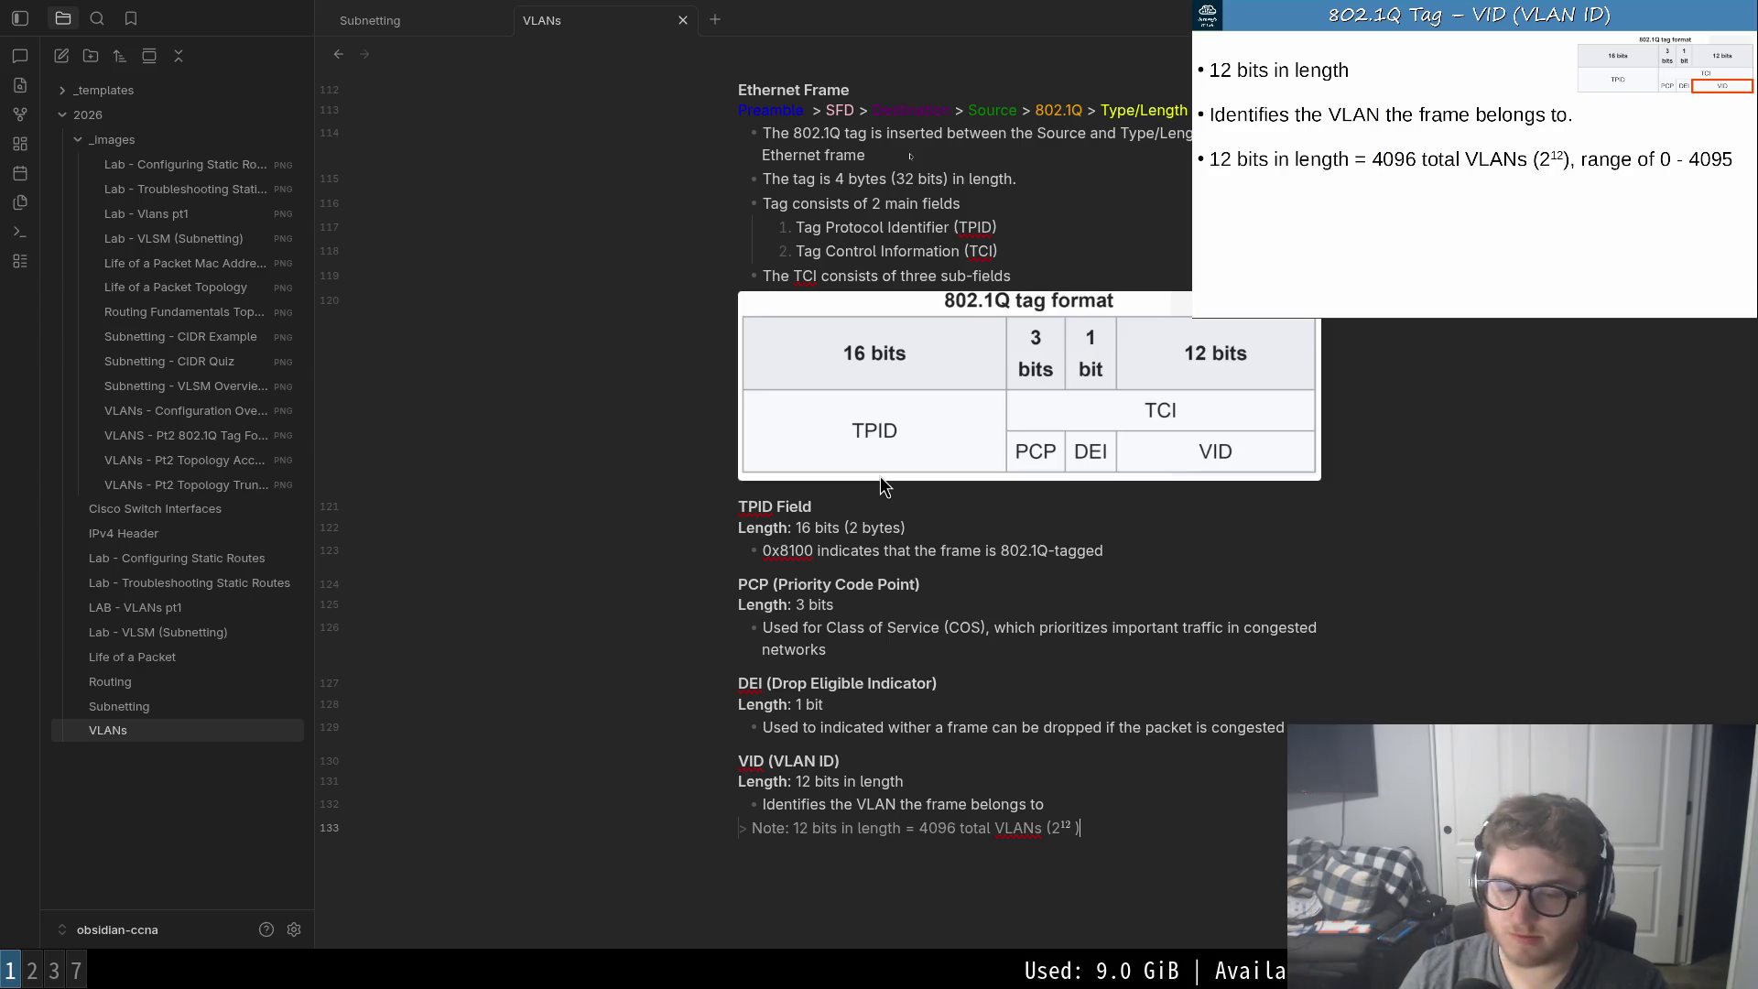
pyautogui.write('r')
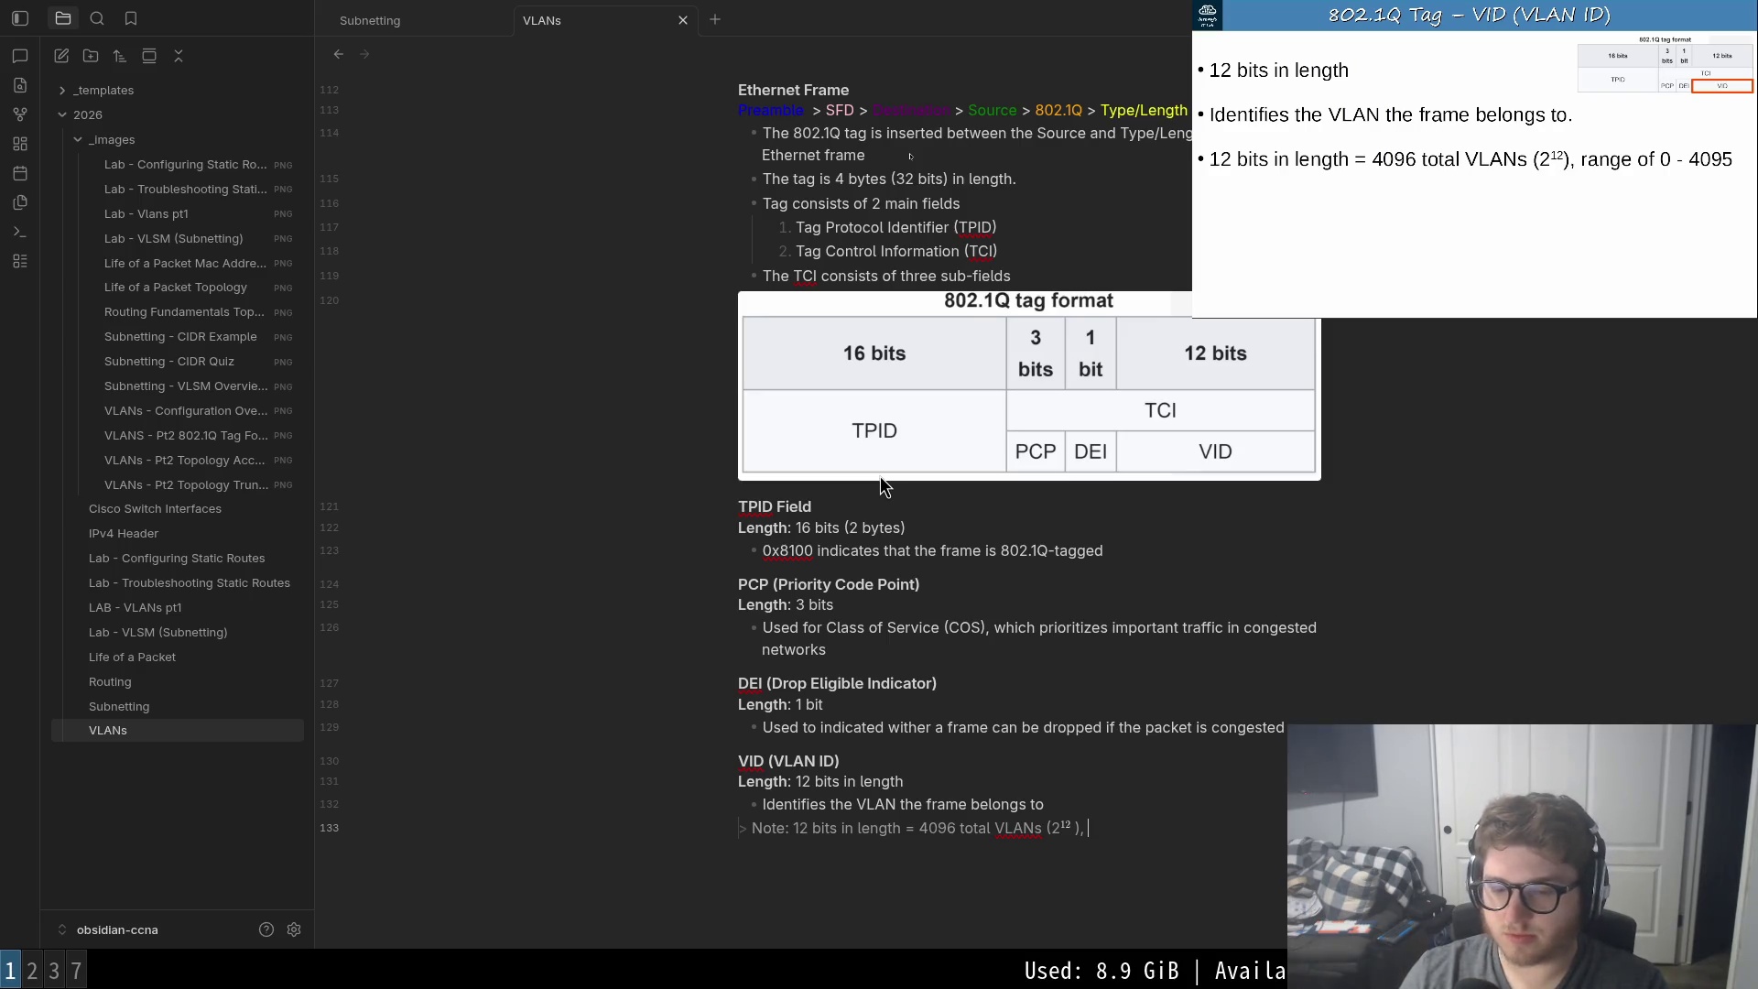
pyautogui.write('ange of 0 - 4095')
pyautogui.press('b')
pyautogui.press('b')
pyautogui.press('b')
pyautogui.press('b')
pyautogui.press('b')
pyautogui.press('b')
pyautogui.press('b')
pyautogui.press('l')
pyautogui.press('l')
pyautogui.press('$')
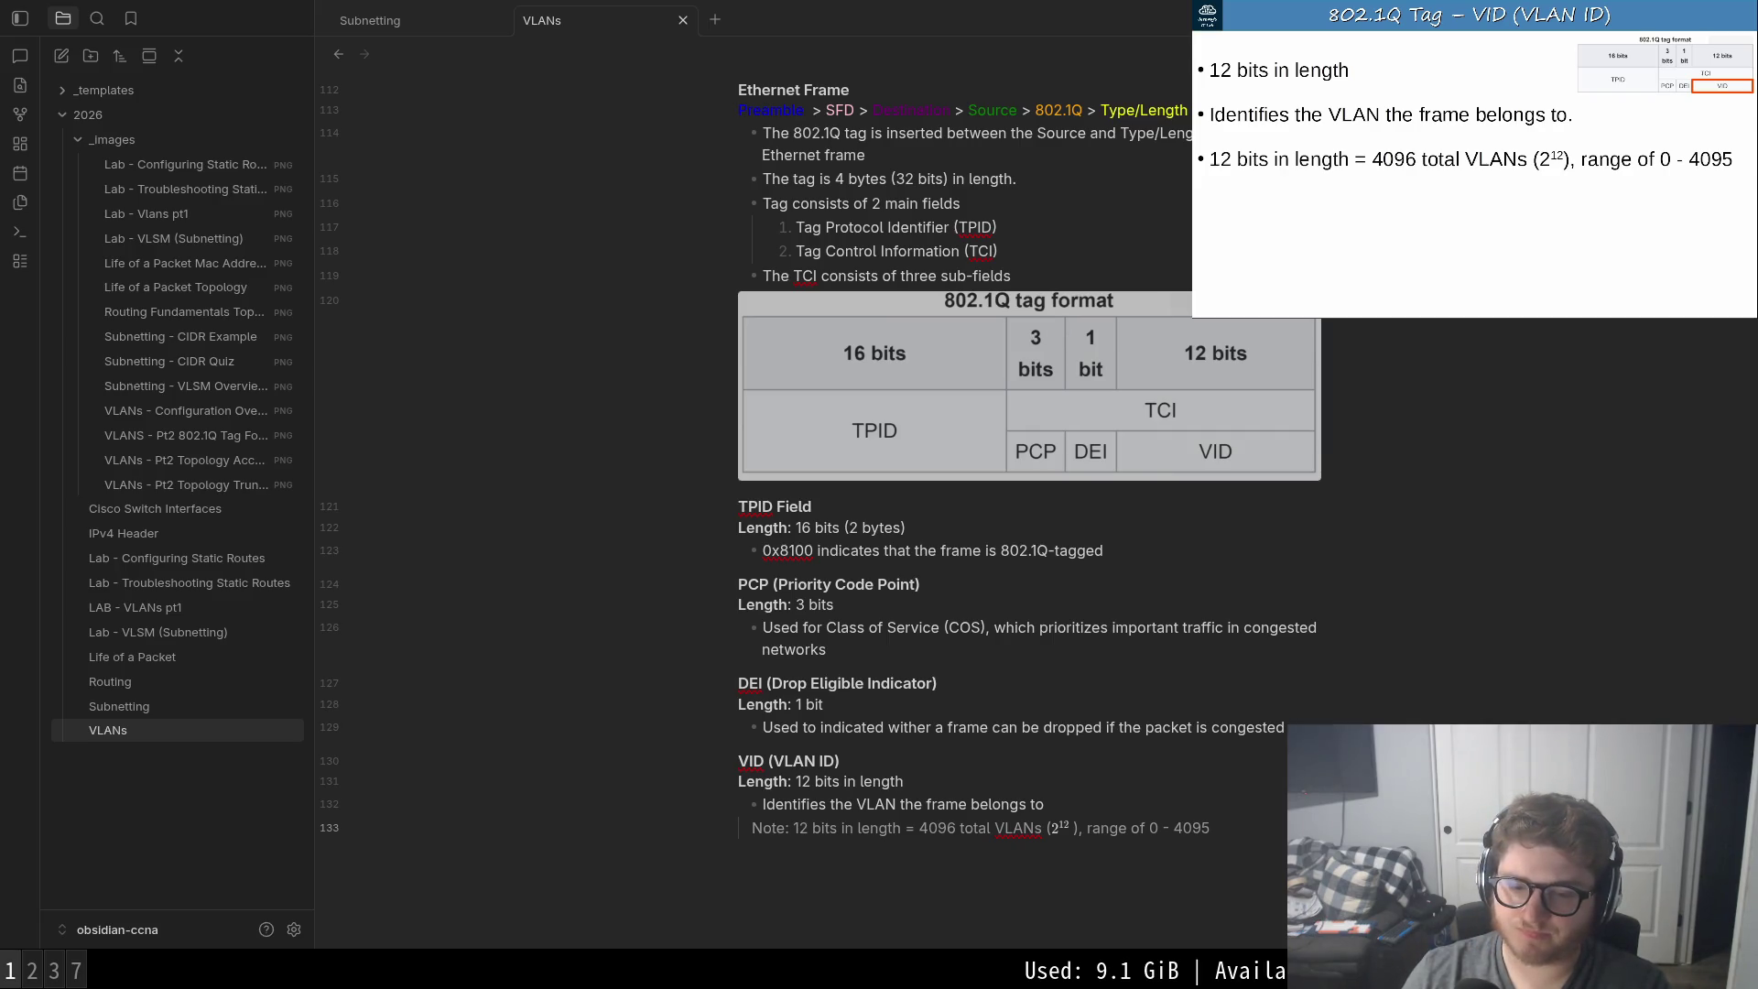
# Check the lesson video for the next point and start a new line after the note
pyautogui.click(1474, 161)
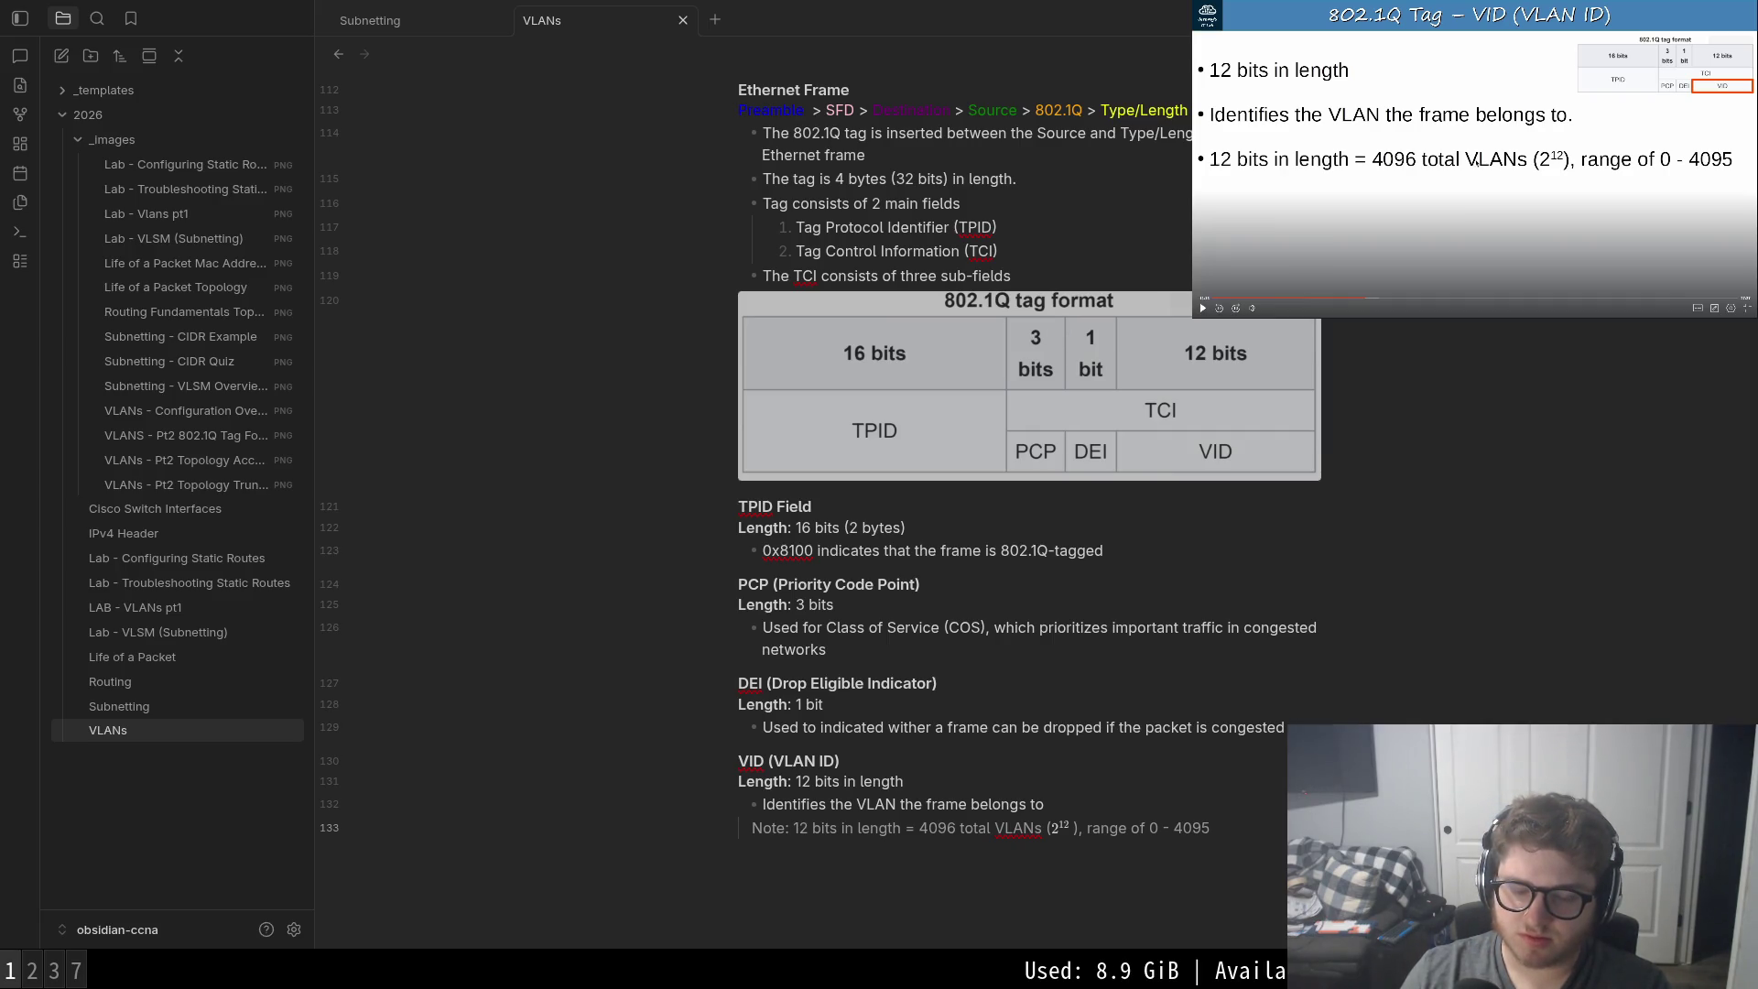
pyautogui.click(1474, 161)
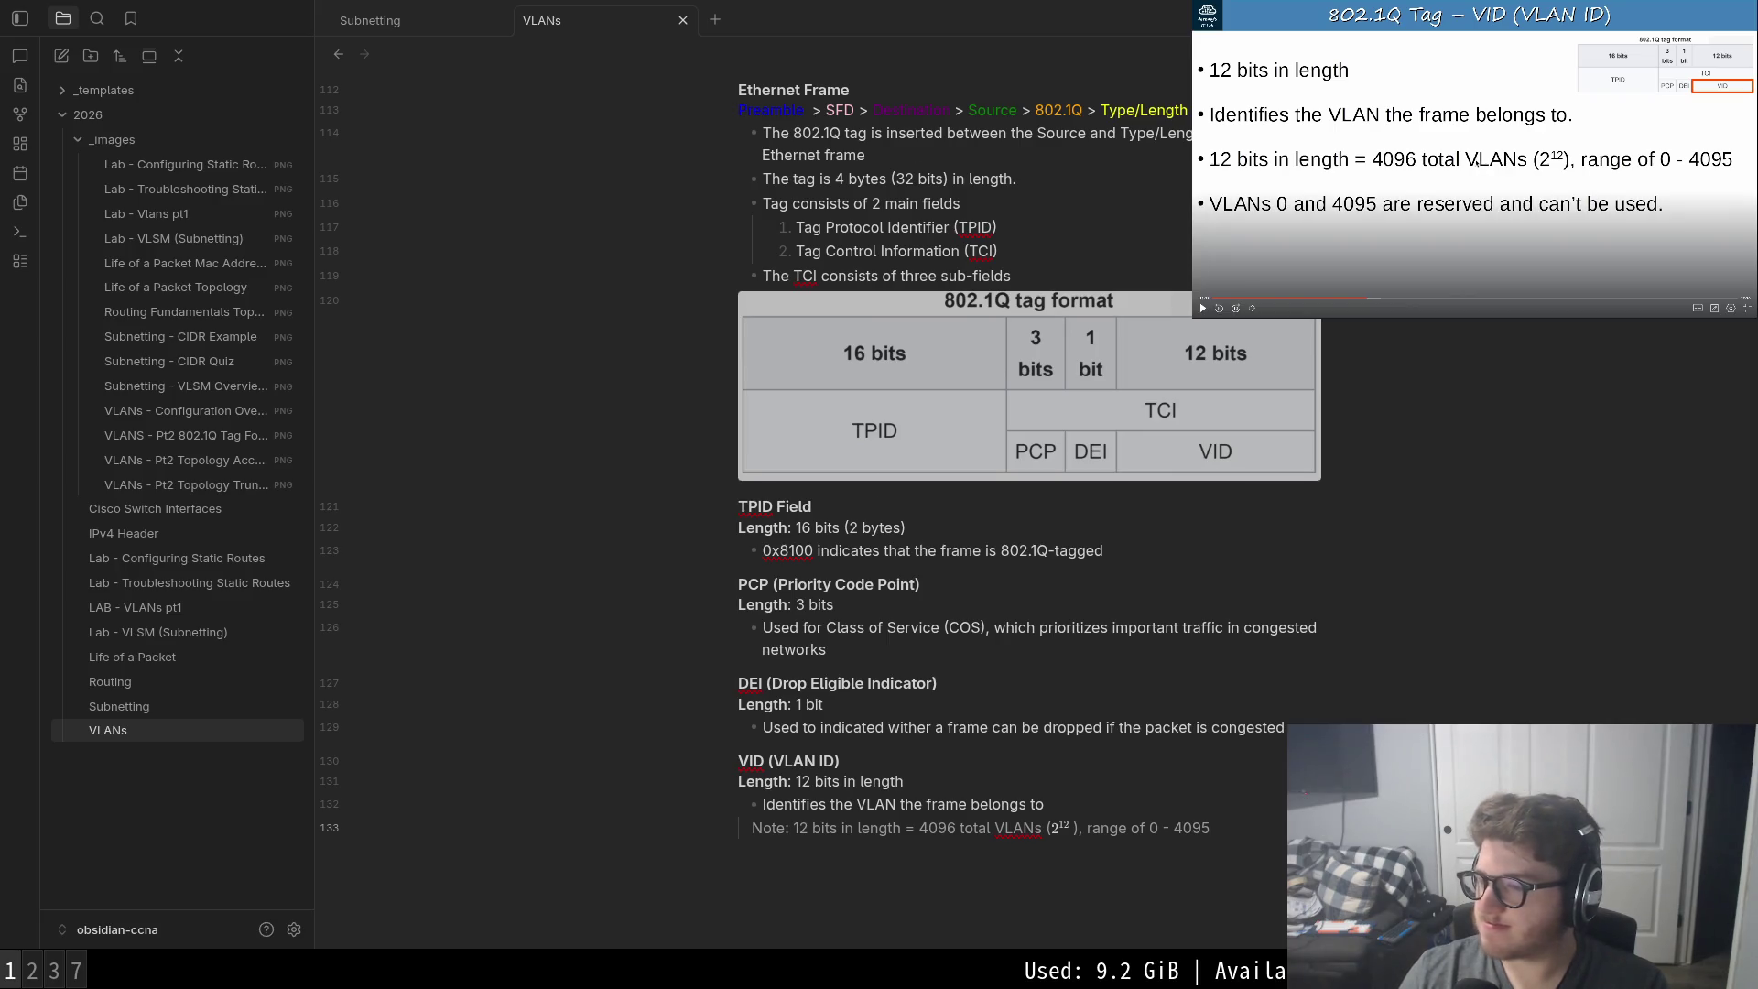
pyautogui.click(882, 486)
pyautogui.press('Return')
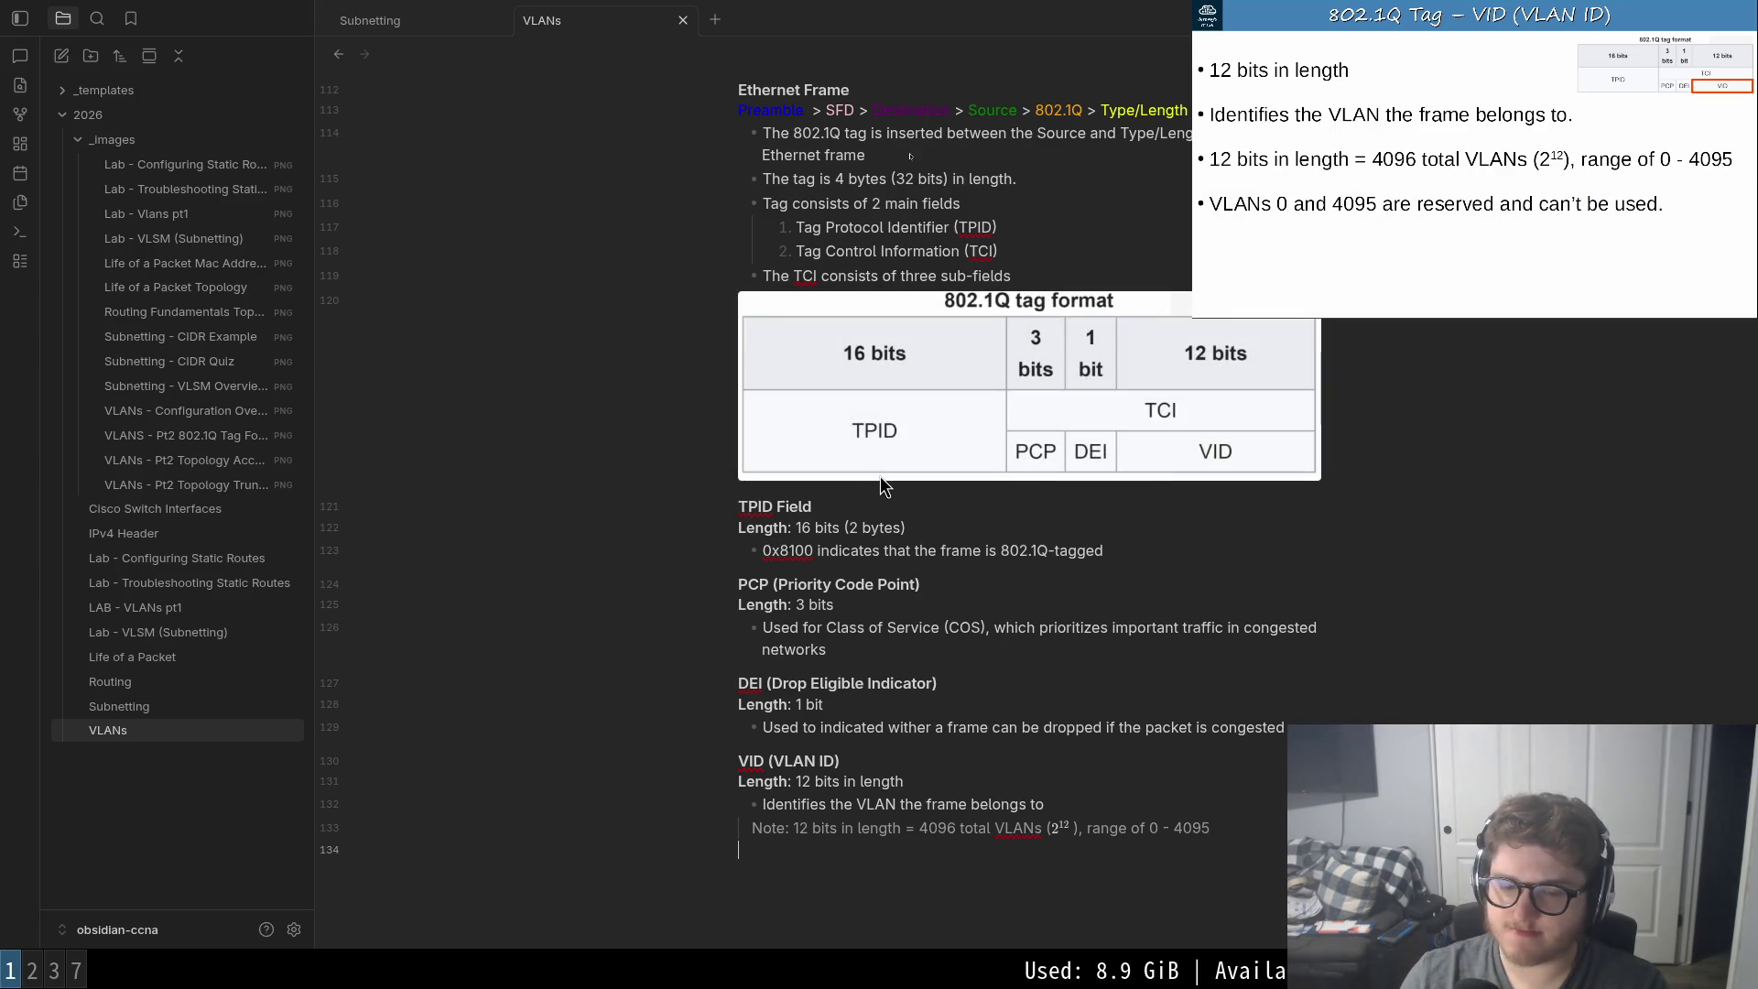
pyautogui.write('>')
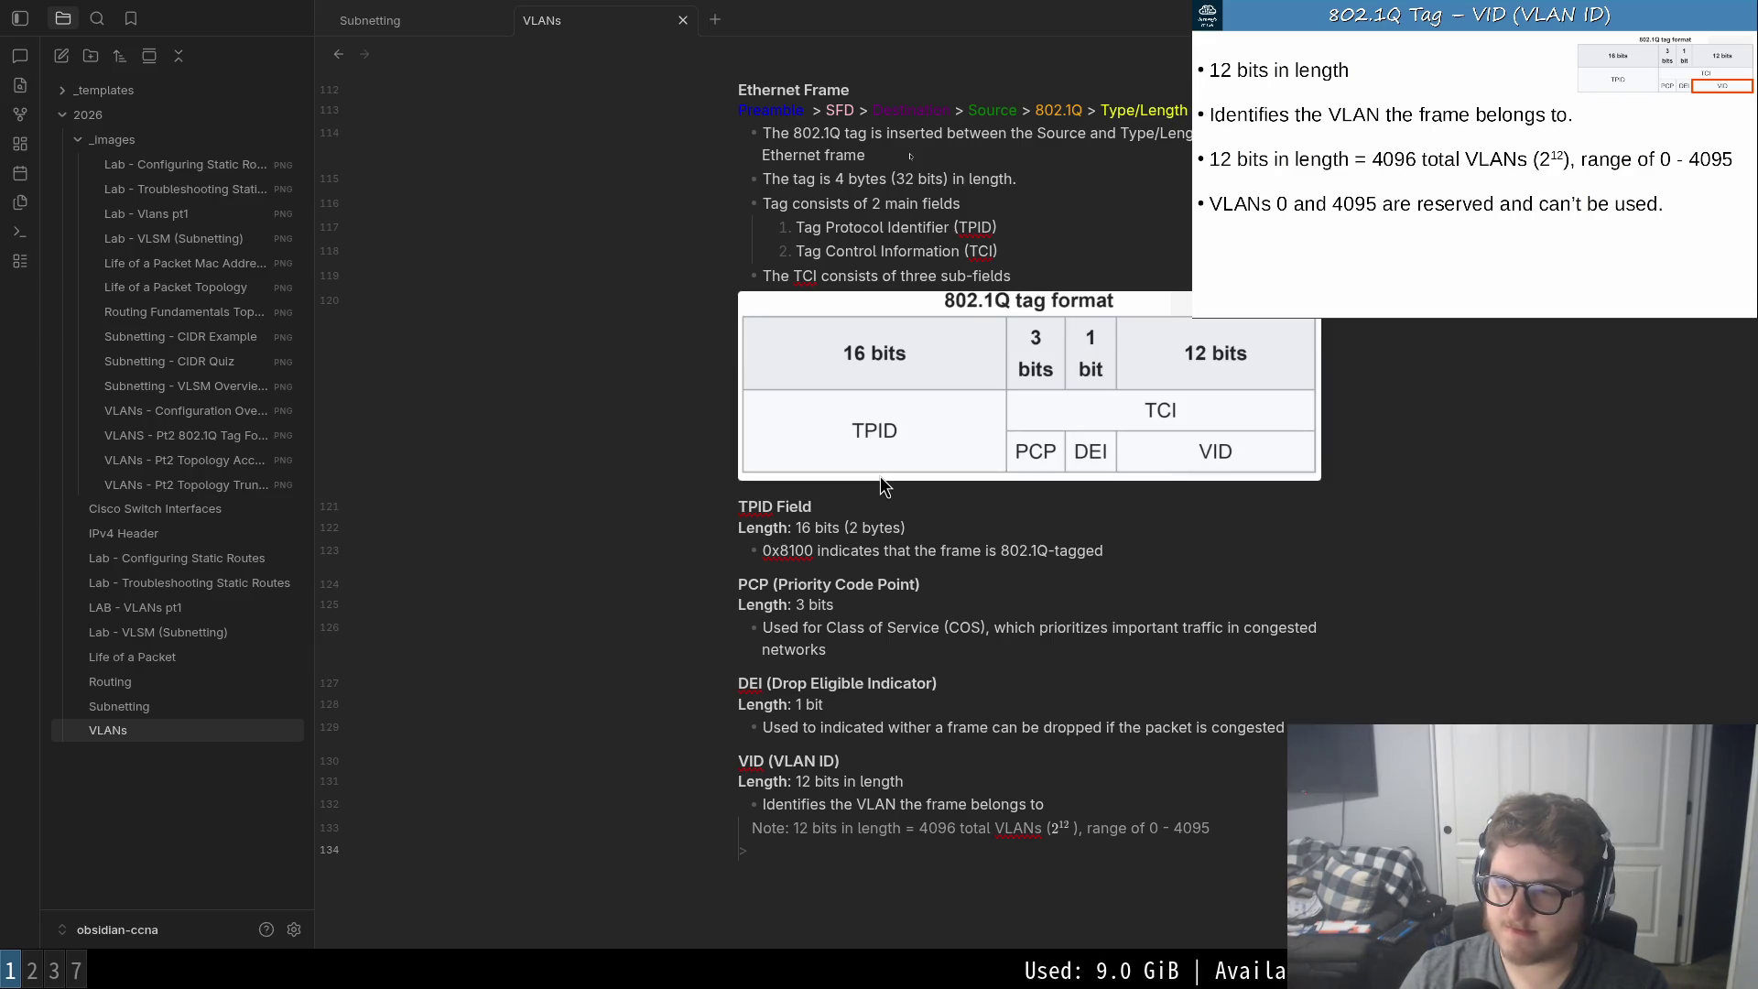
pyautogui.write(' Vlans')
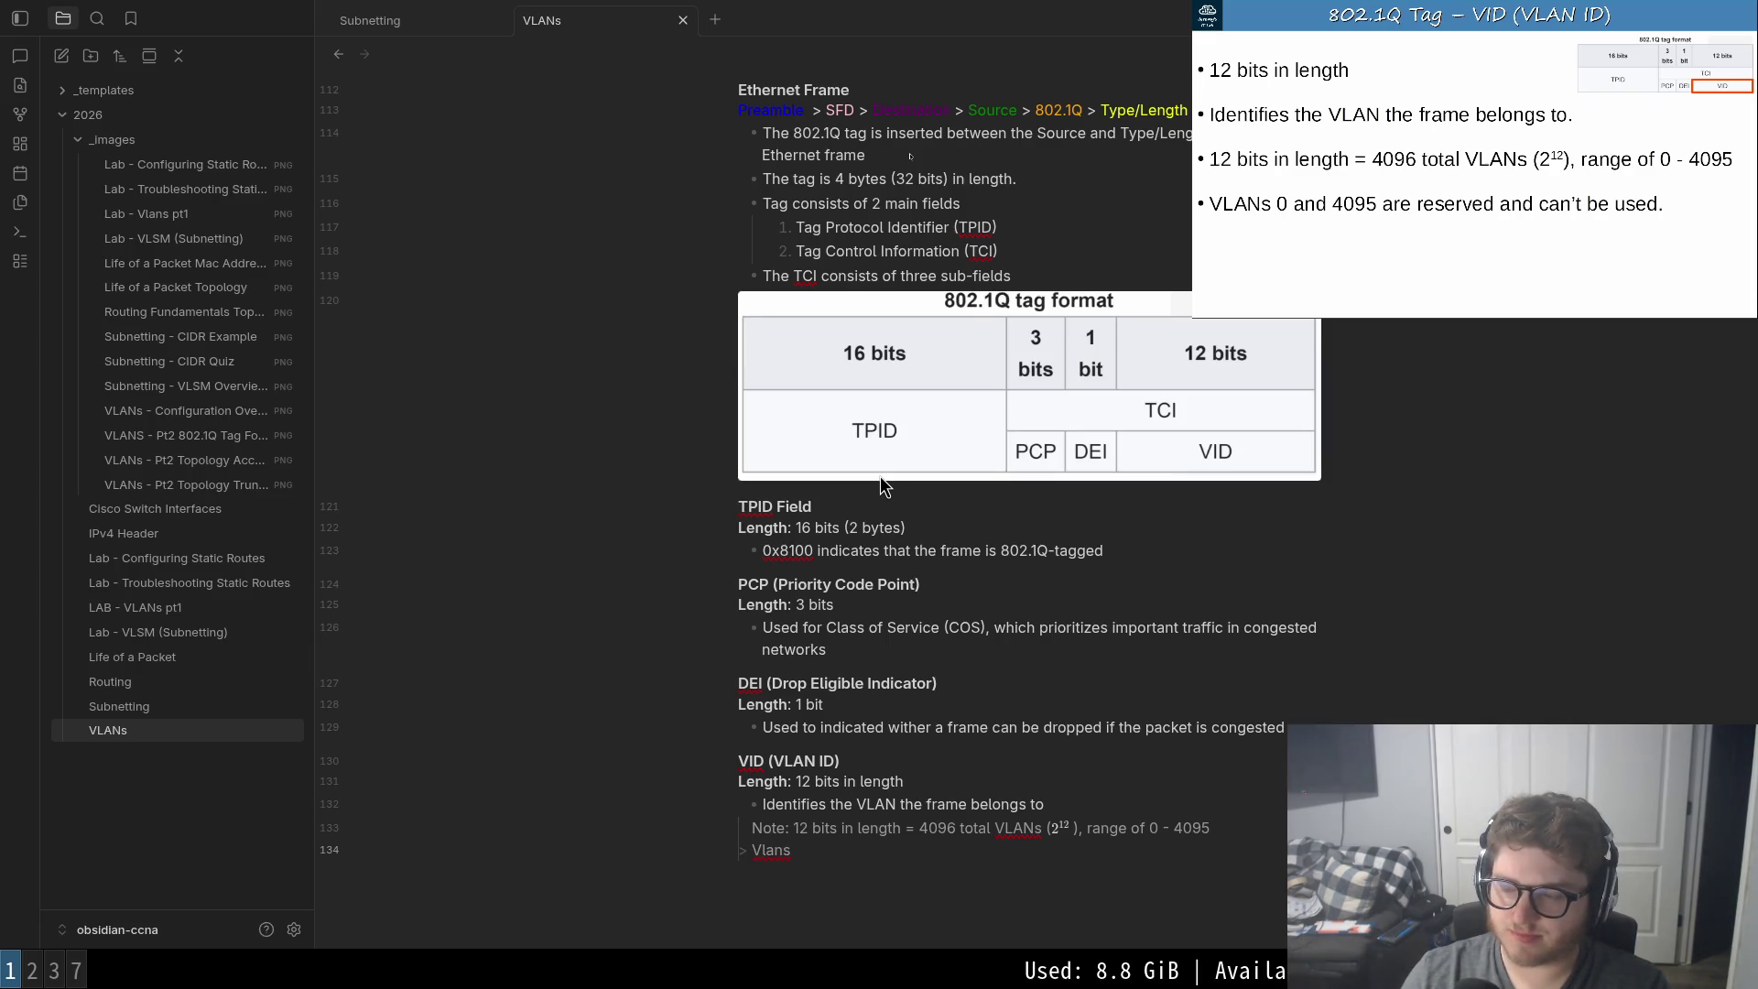
pyautogui.write(' 0 and 4095')
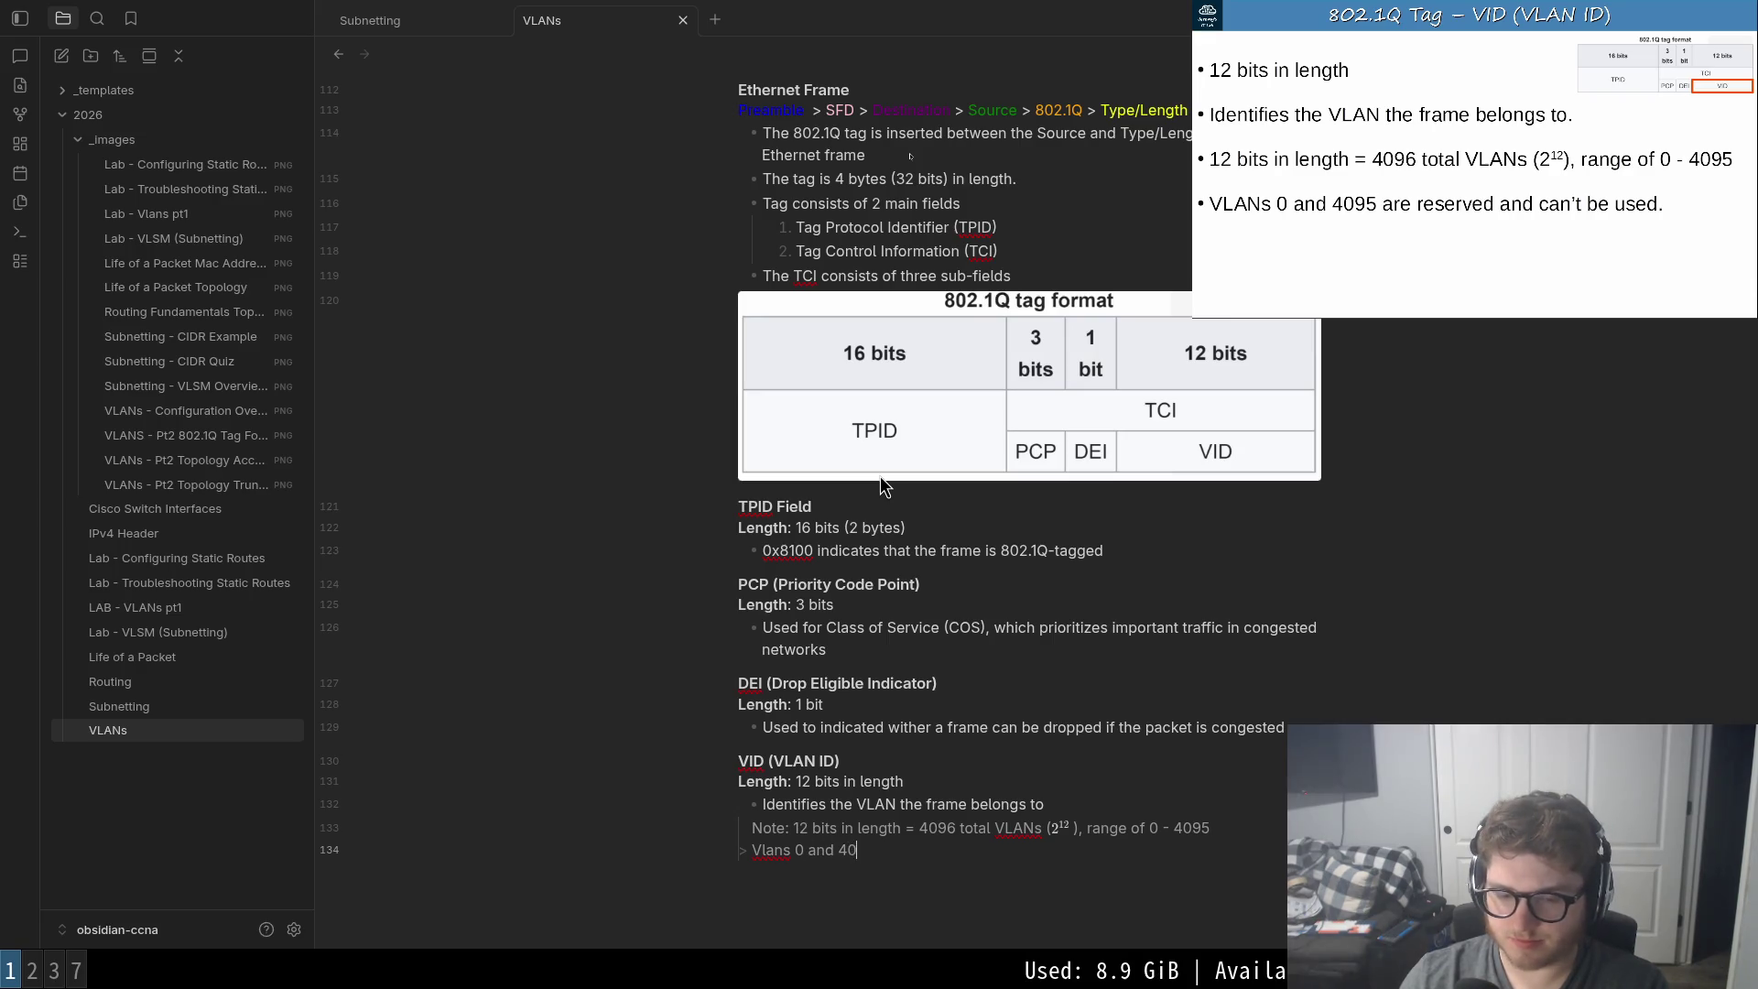
pyautogui.write(' are ')
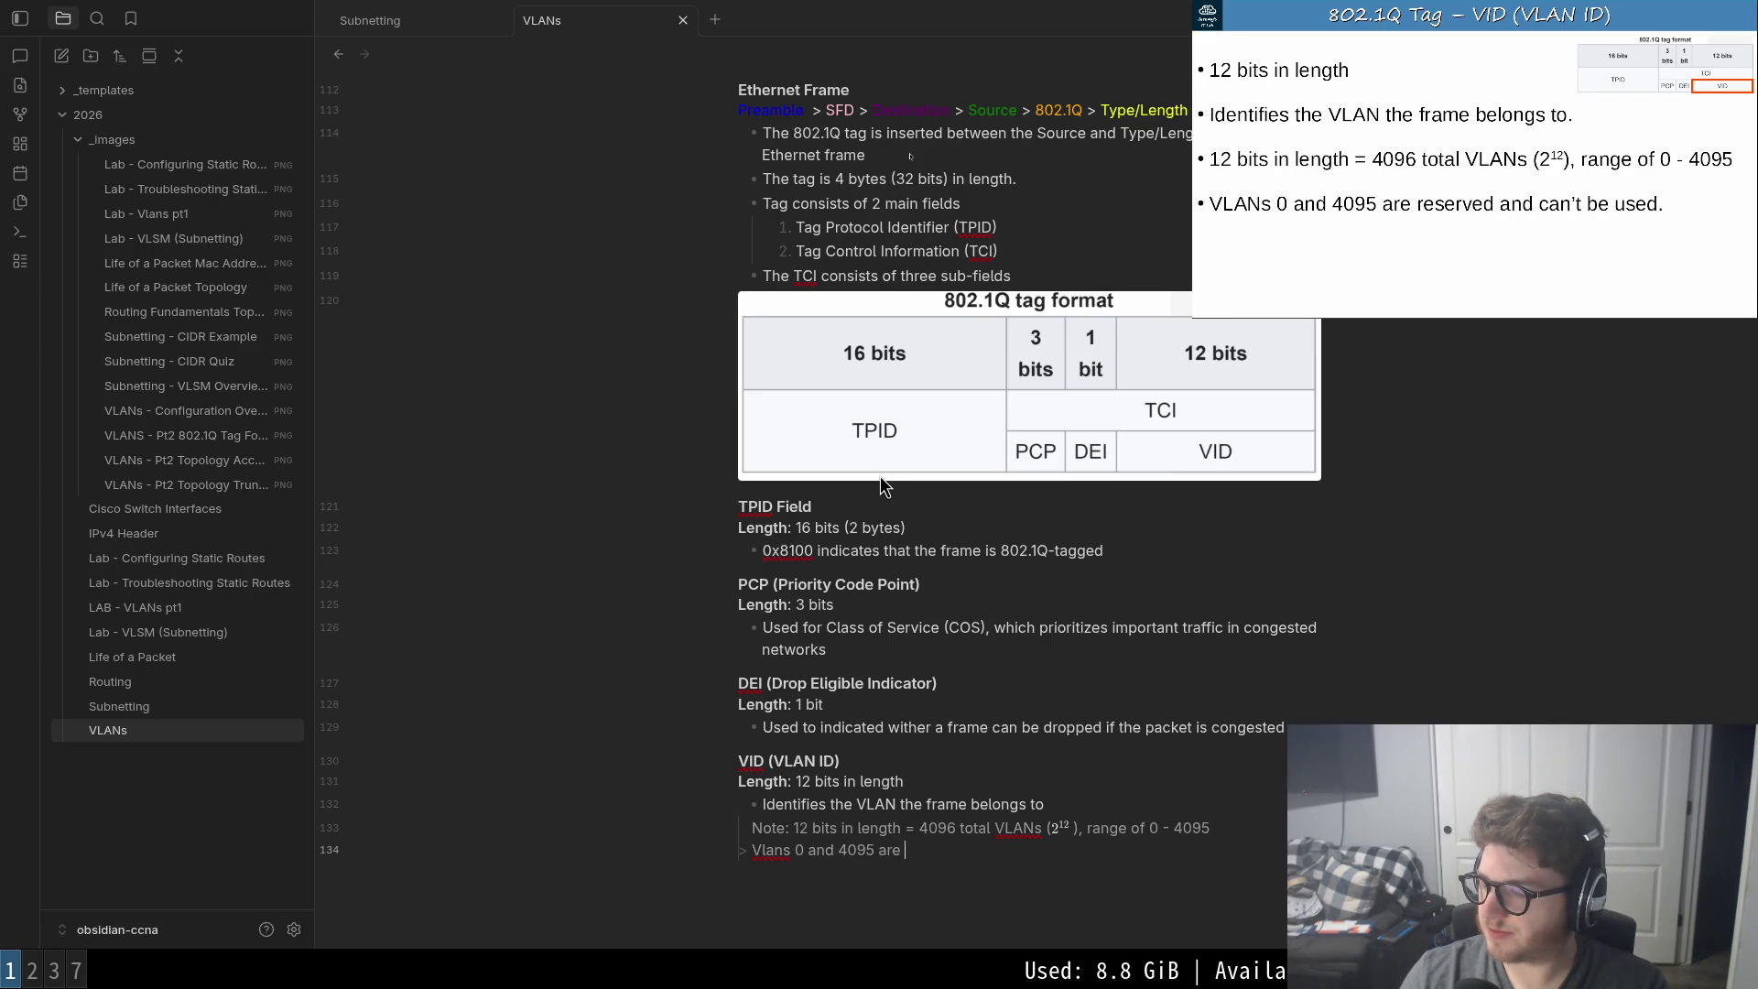
pyautogui.write('reserved')
# Complete the line 'VLANs 0 and 4095 are reserved and can't be used' and start a new line below
pyautogui.press('Up')
pyautogui.press('End')
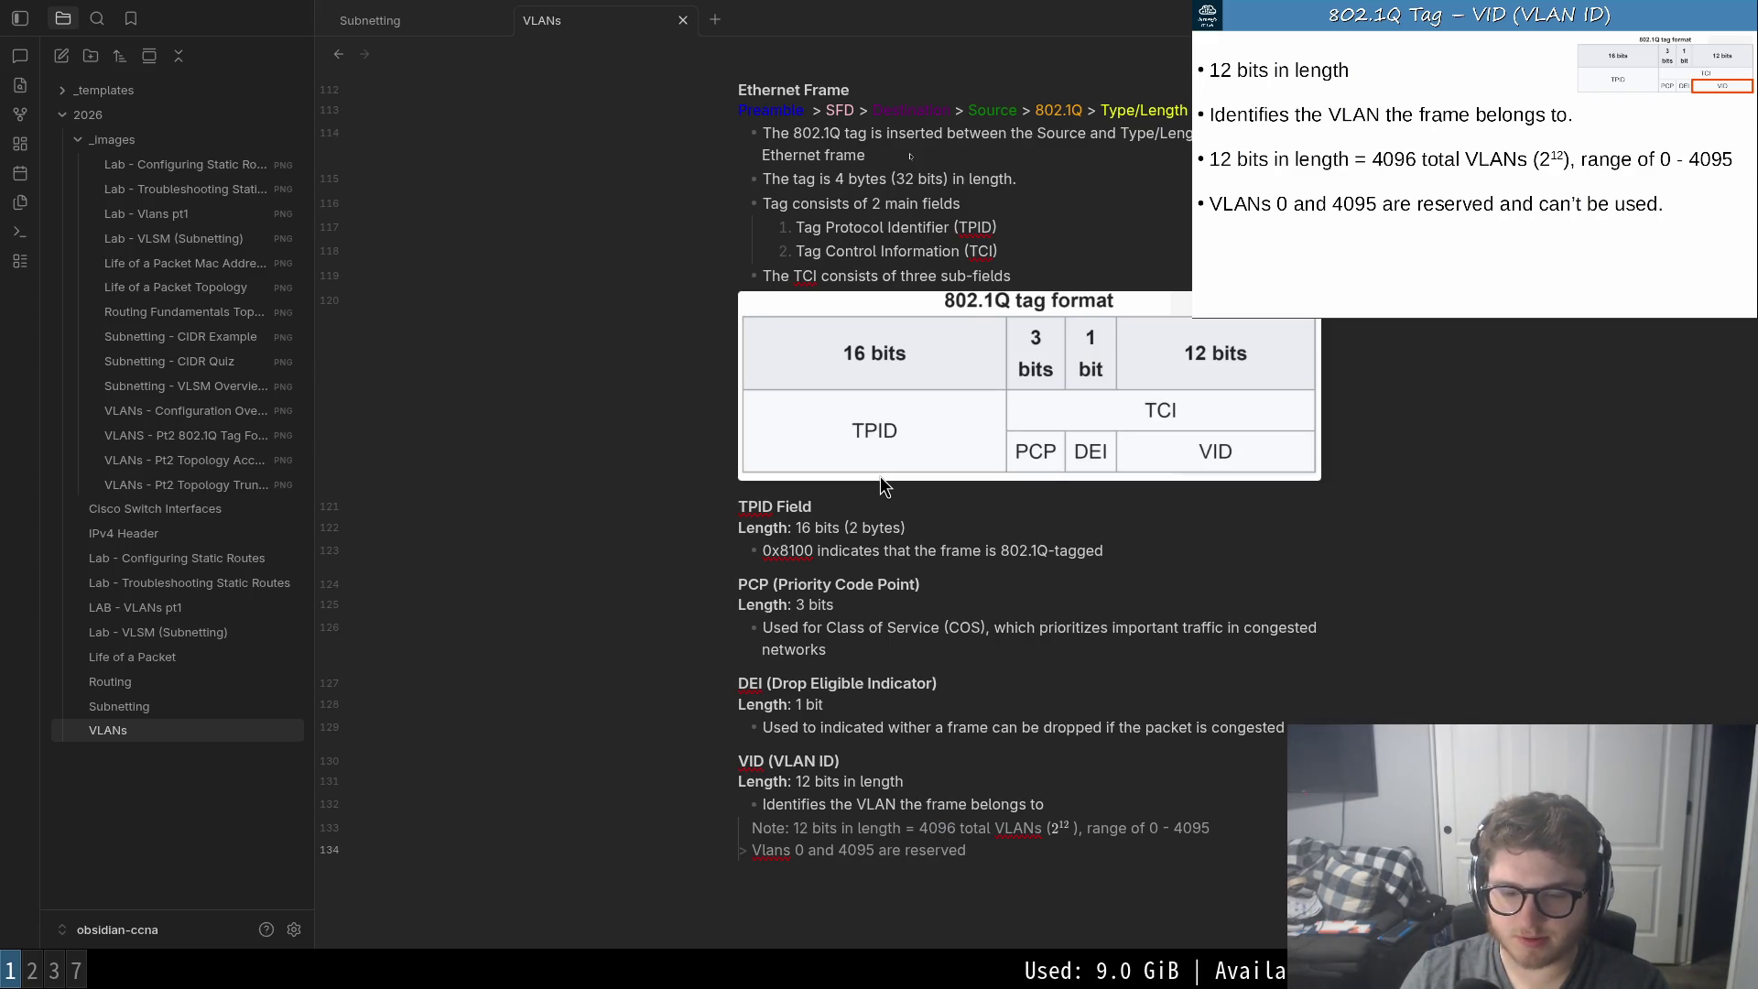
pyautogui.press('Up')
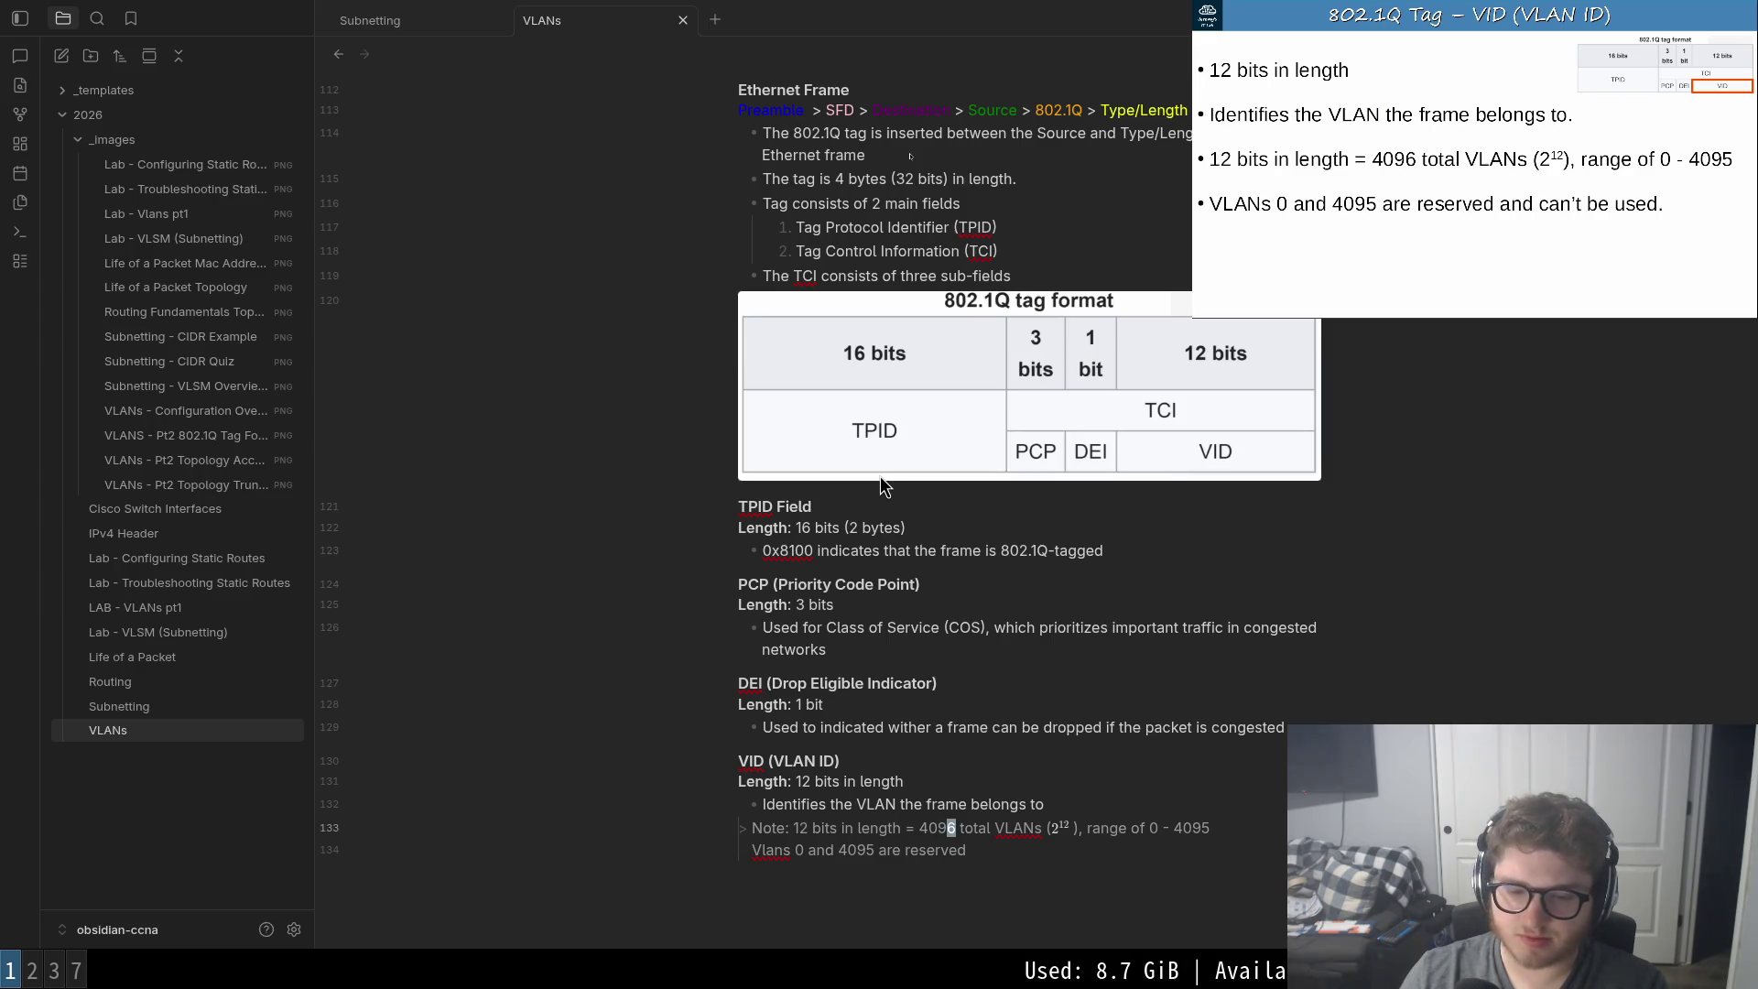
pyautogui.press('Down')
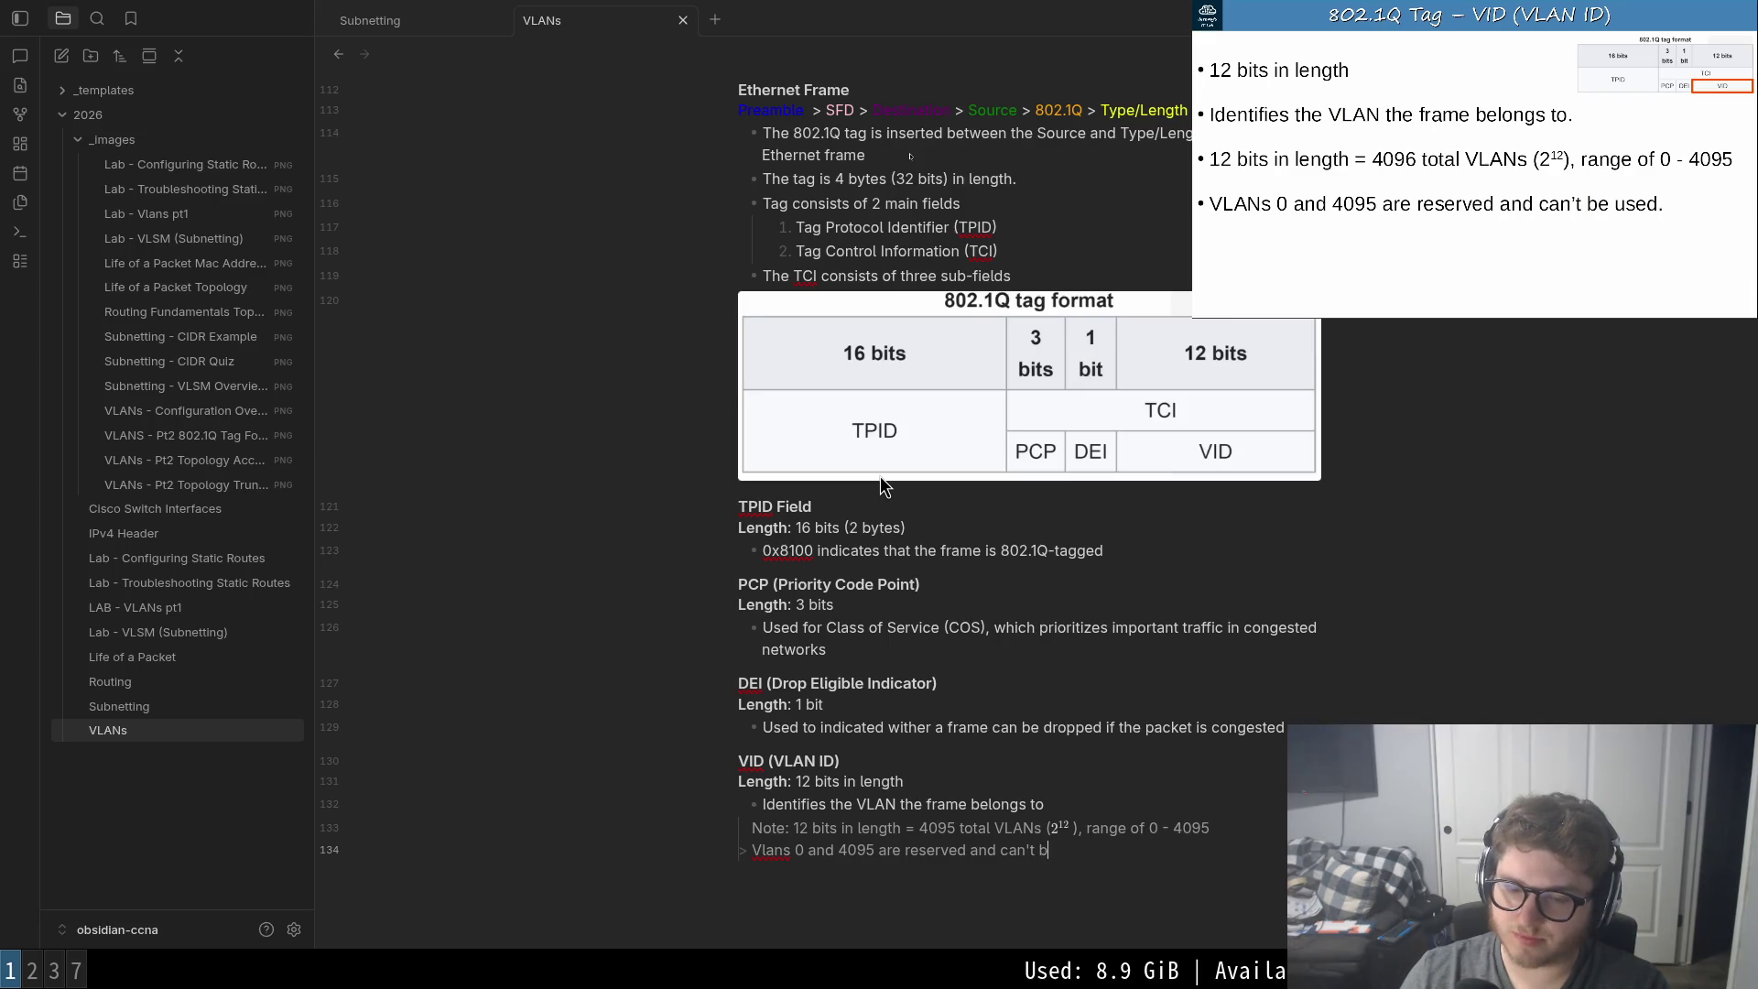
pyautogui.write('ed')
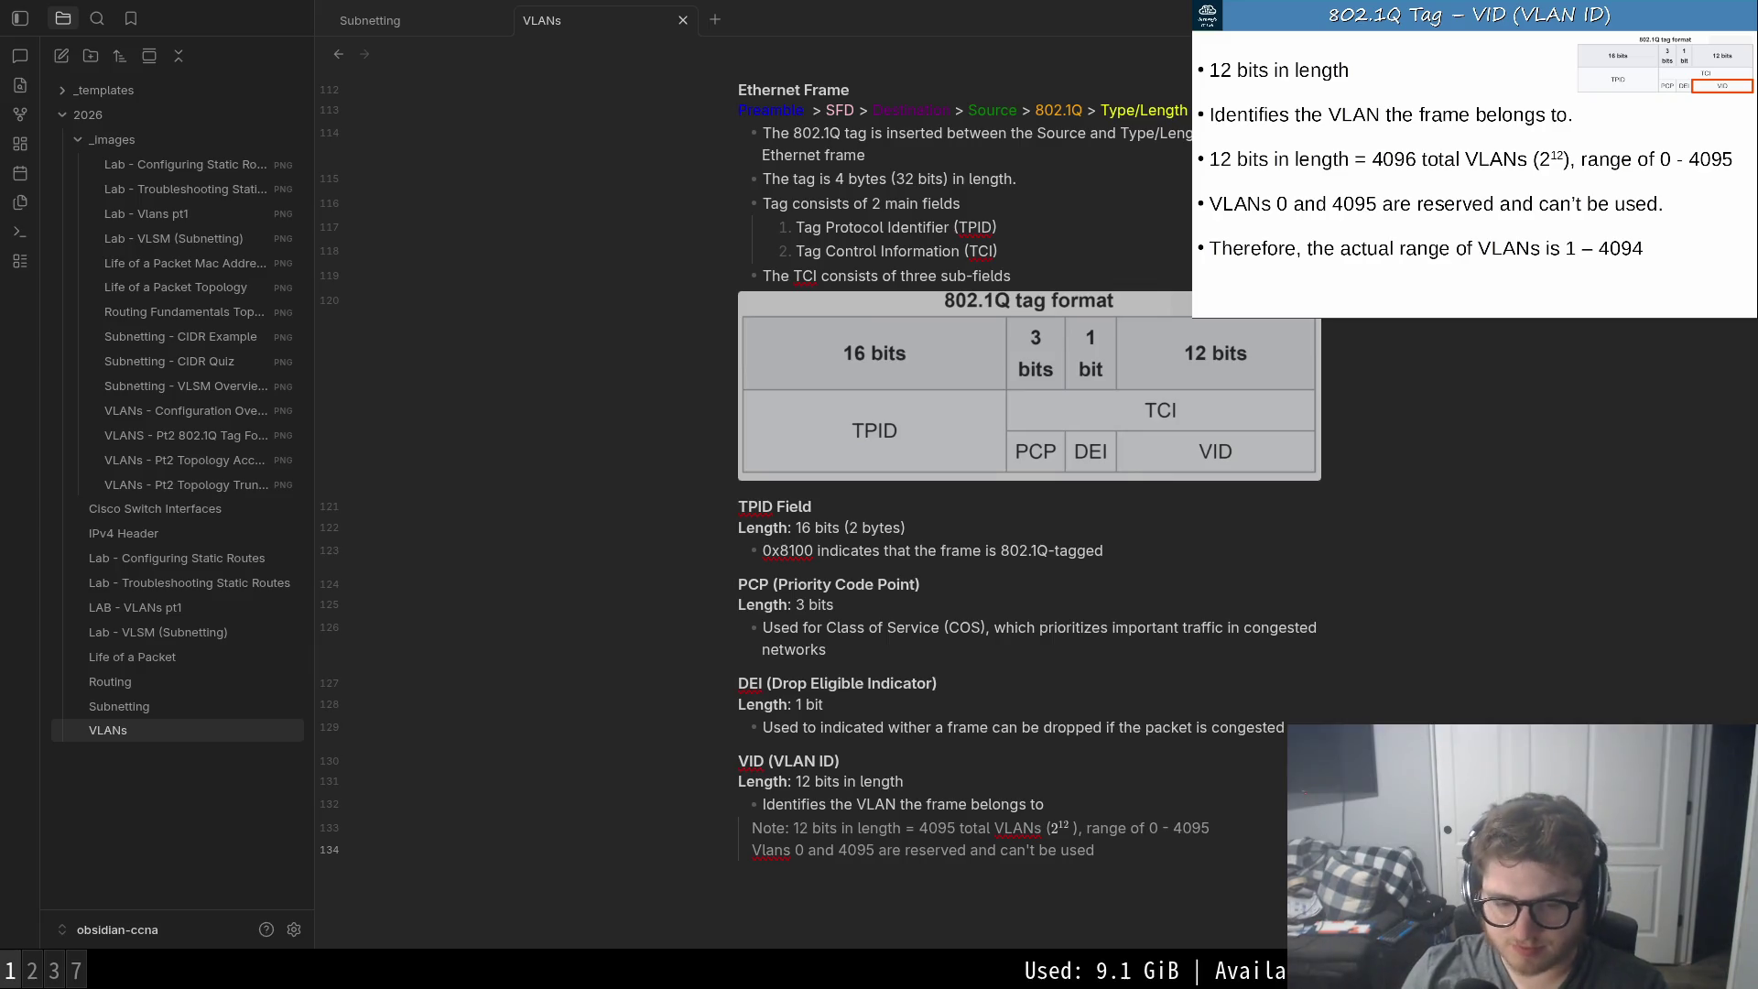
pyautogui.press('Return')
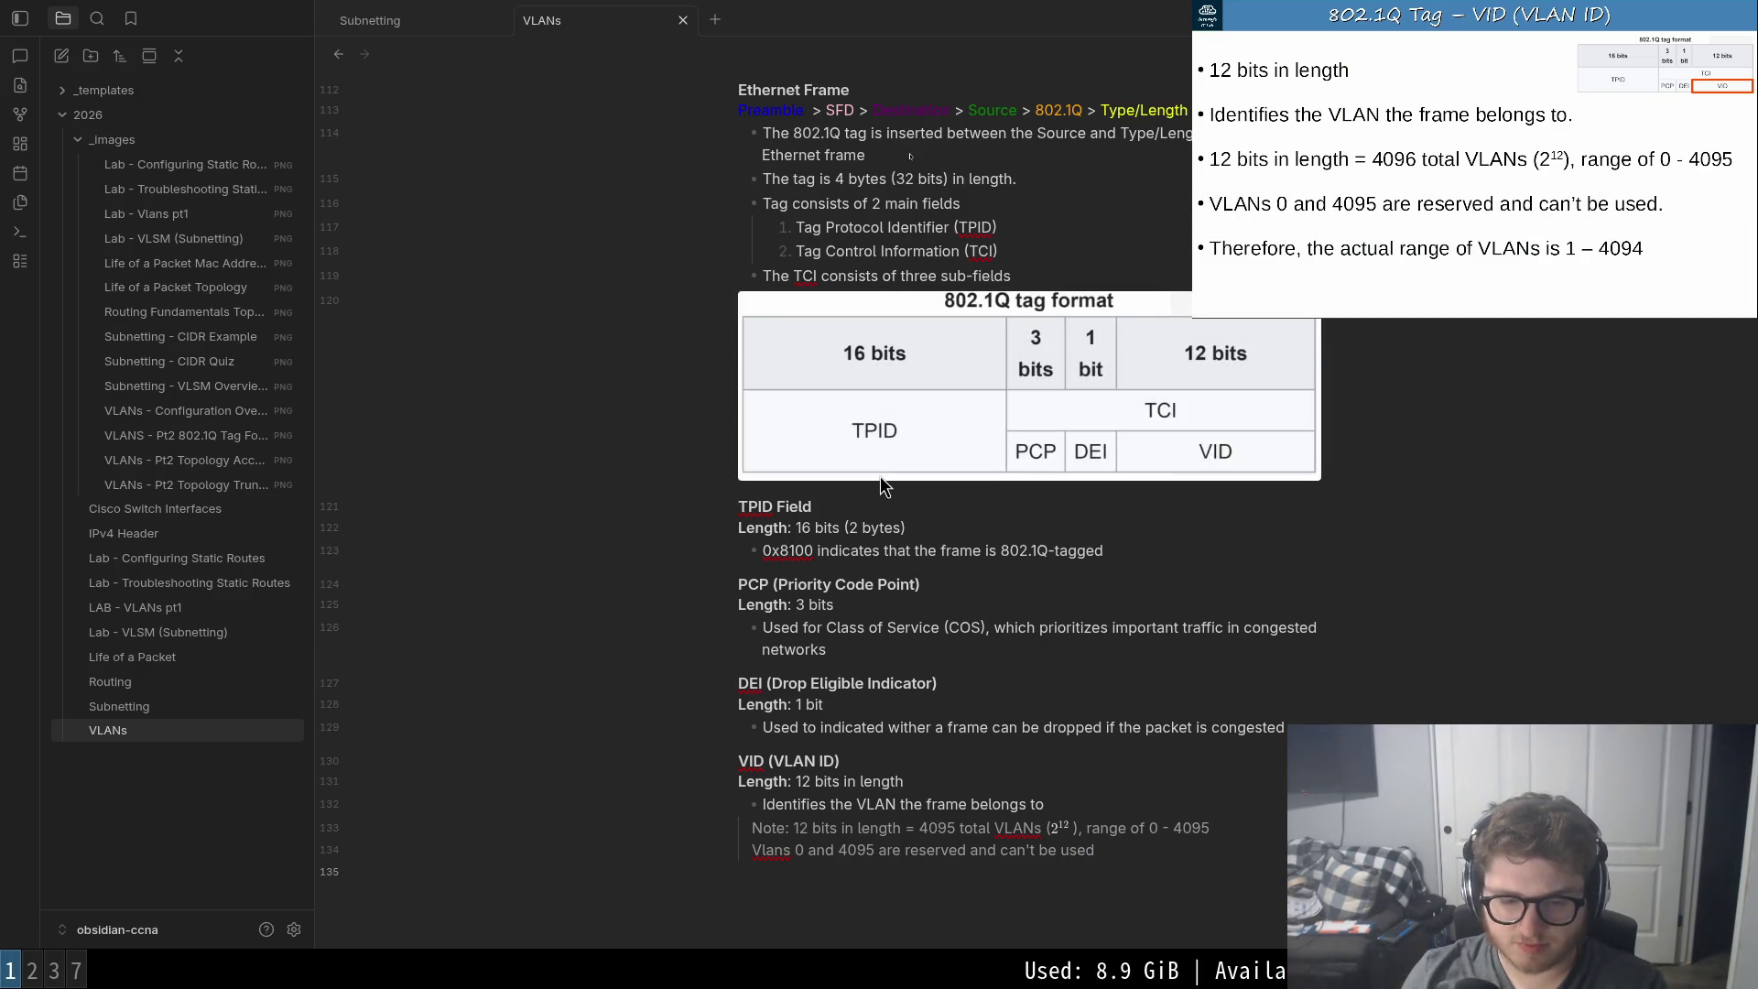
pyautogui.write('The vlane')
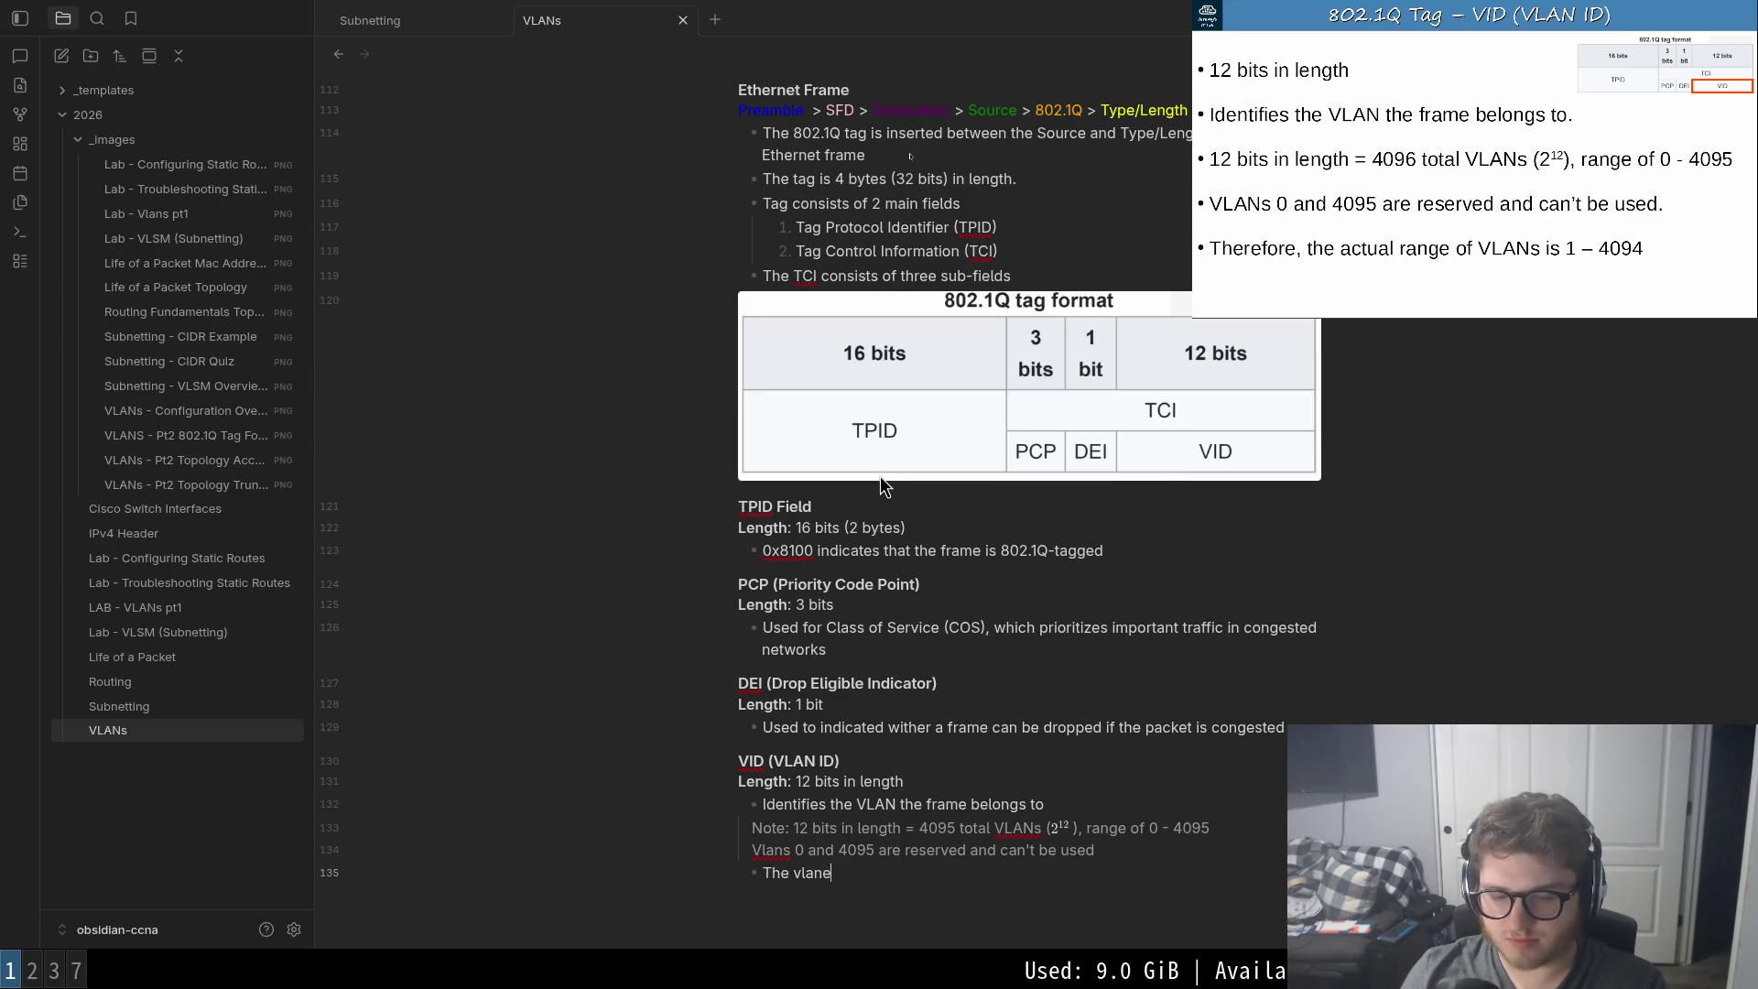
# Finish the VID bullet 'The actual range of VLANs that can be used is 1 - 4094' and resume the lecture
pyautogui.press('BackSpace')
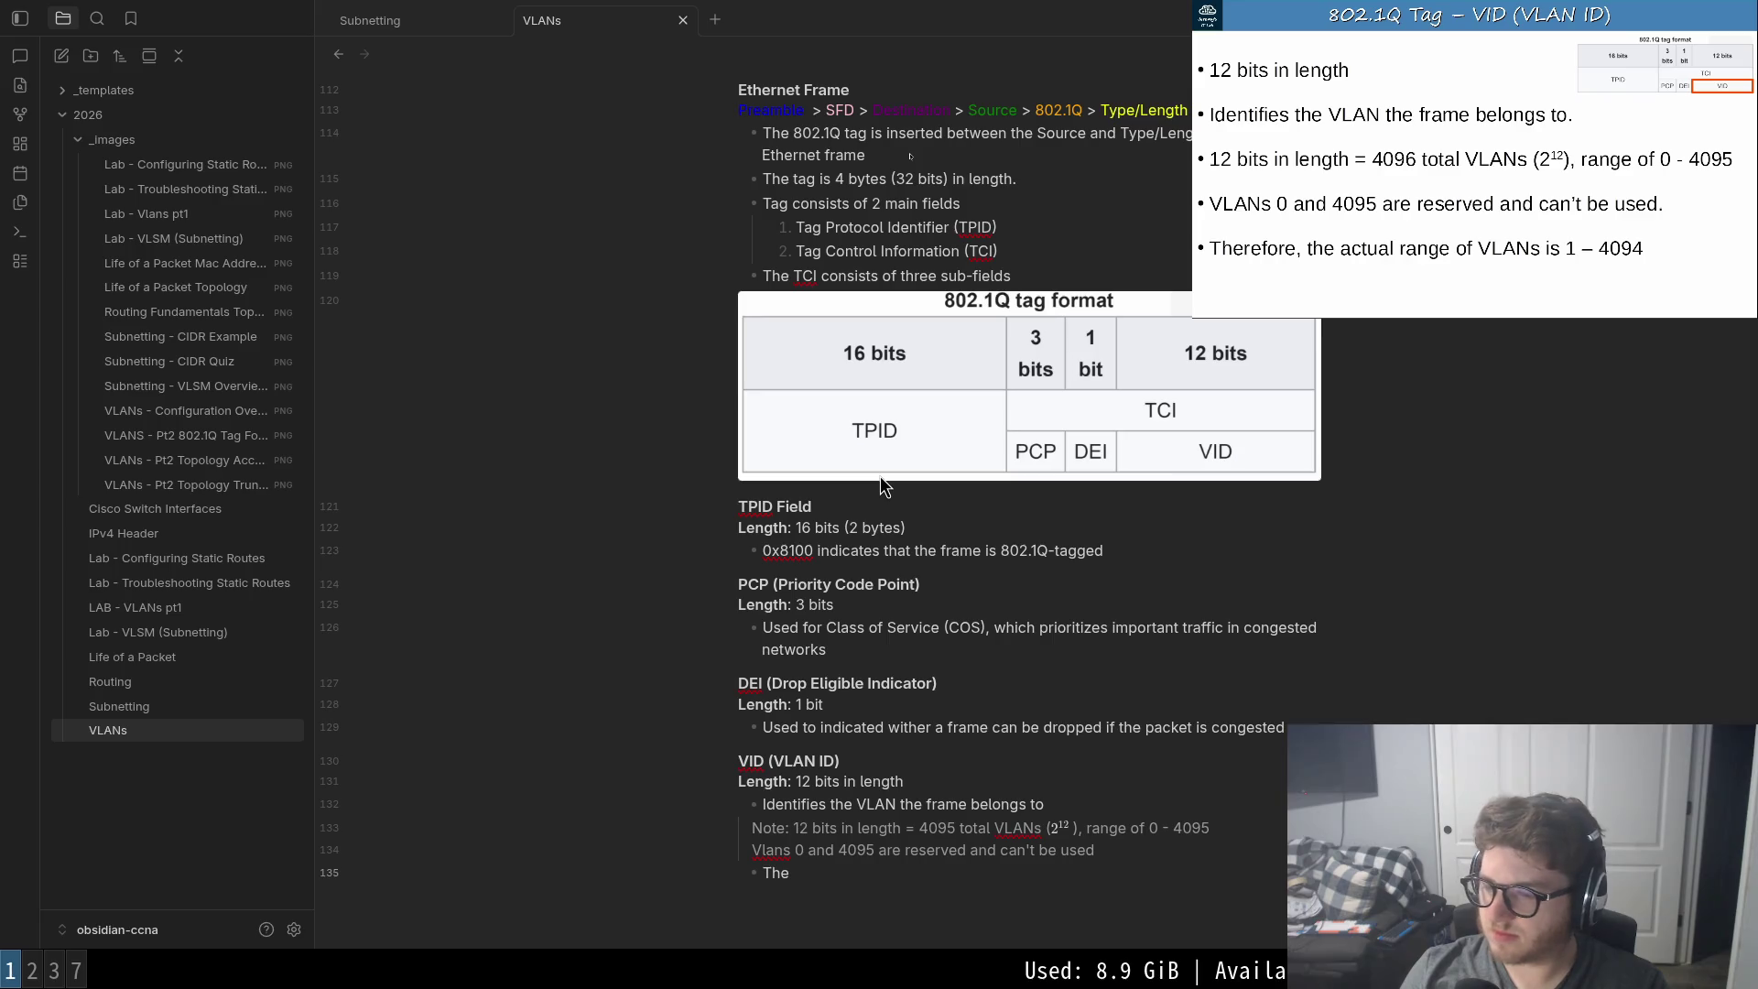
pyautogui.write('tual')
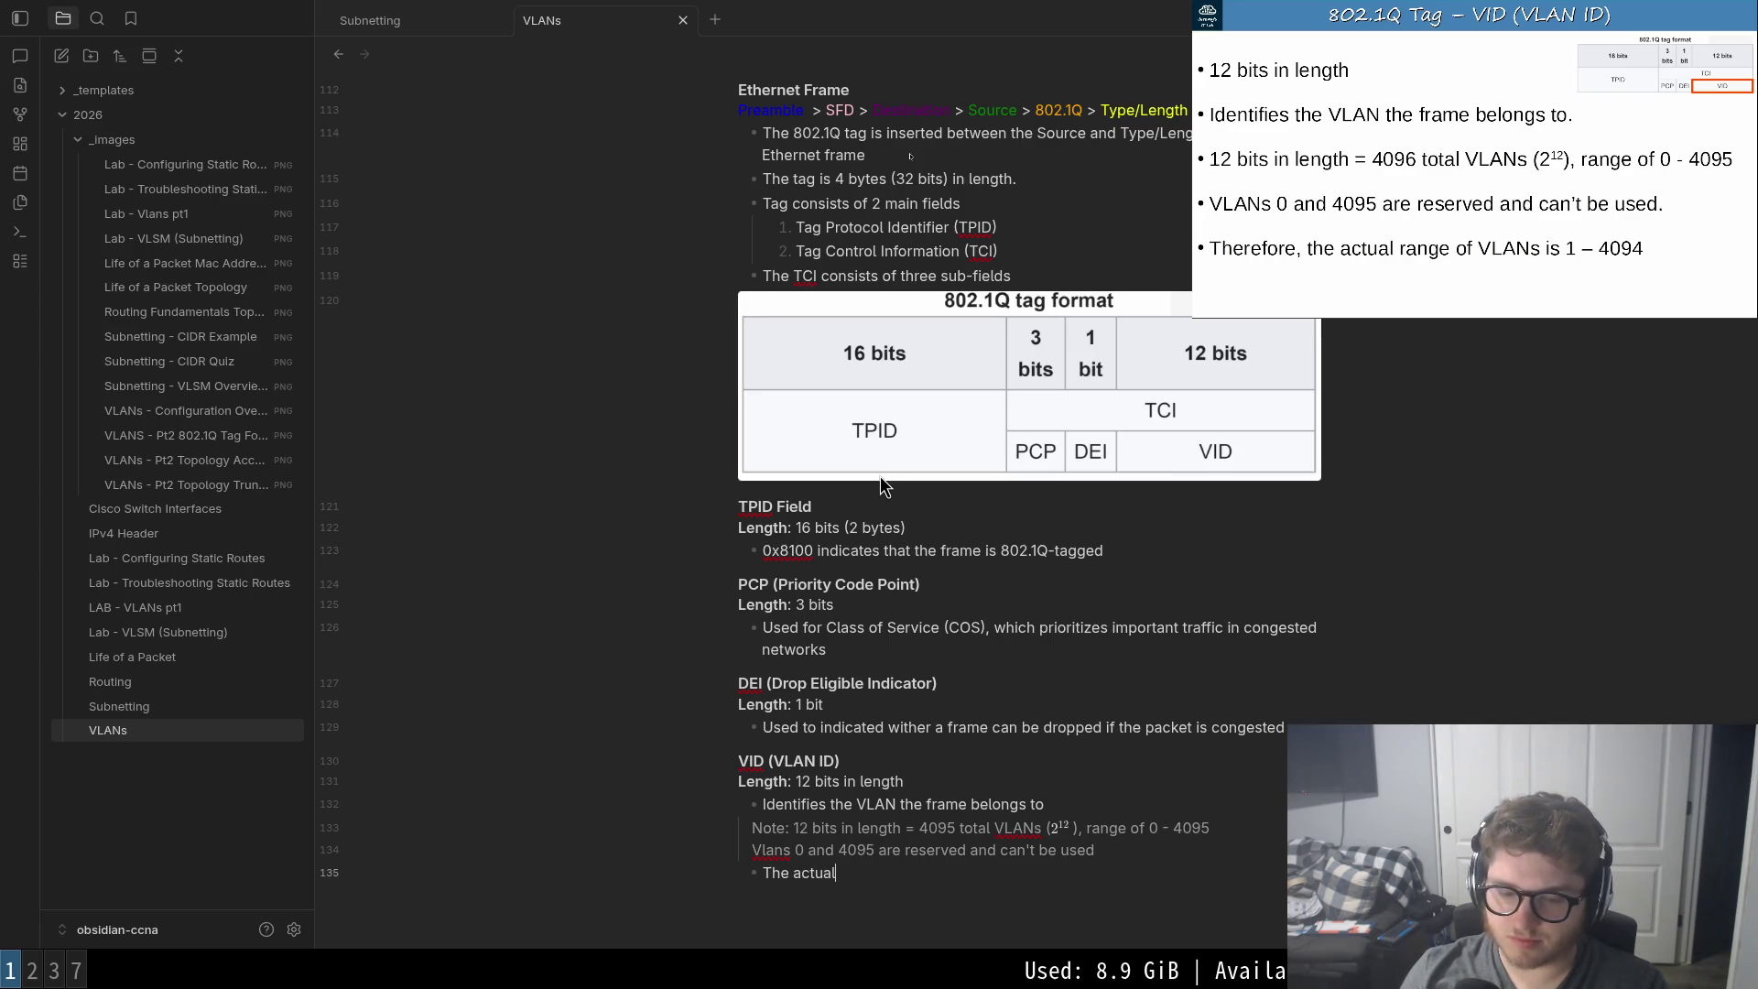
pyautogui.write('nge of')
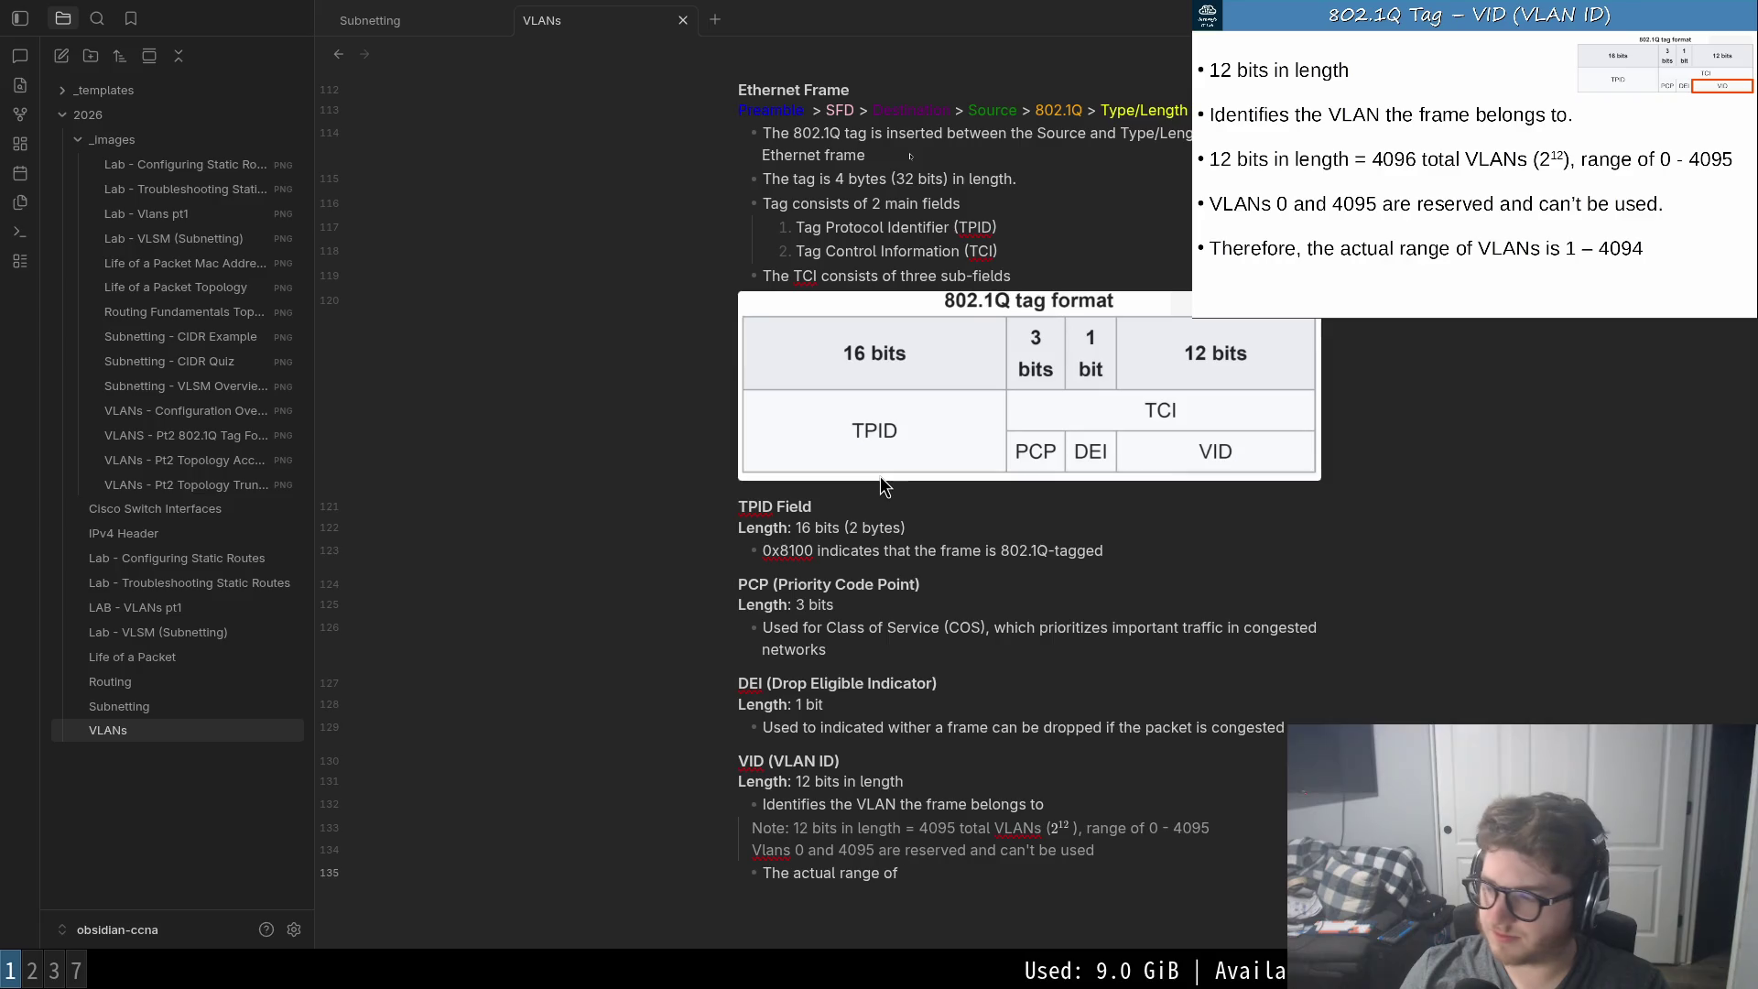
pyautogui.write('v')
pyautogui.write('Vl')
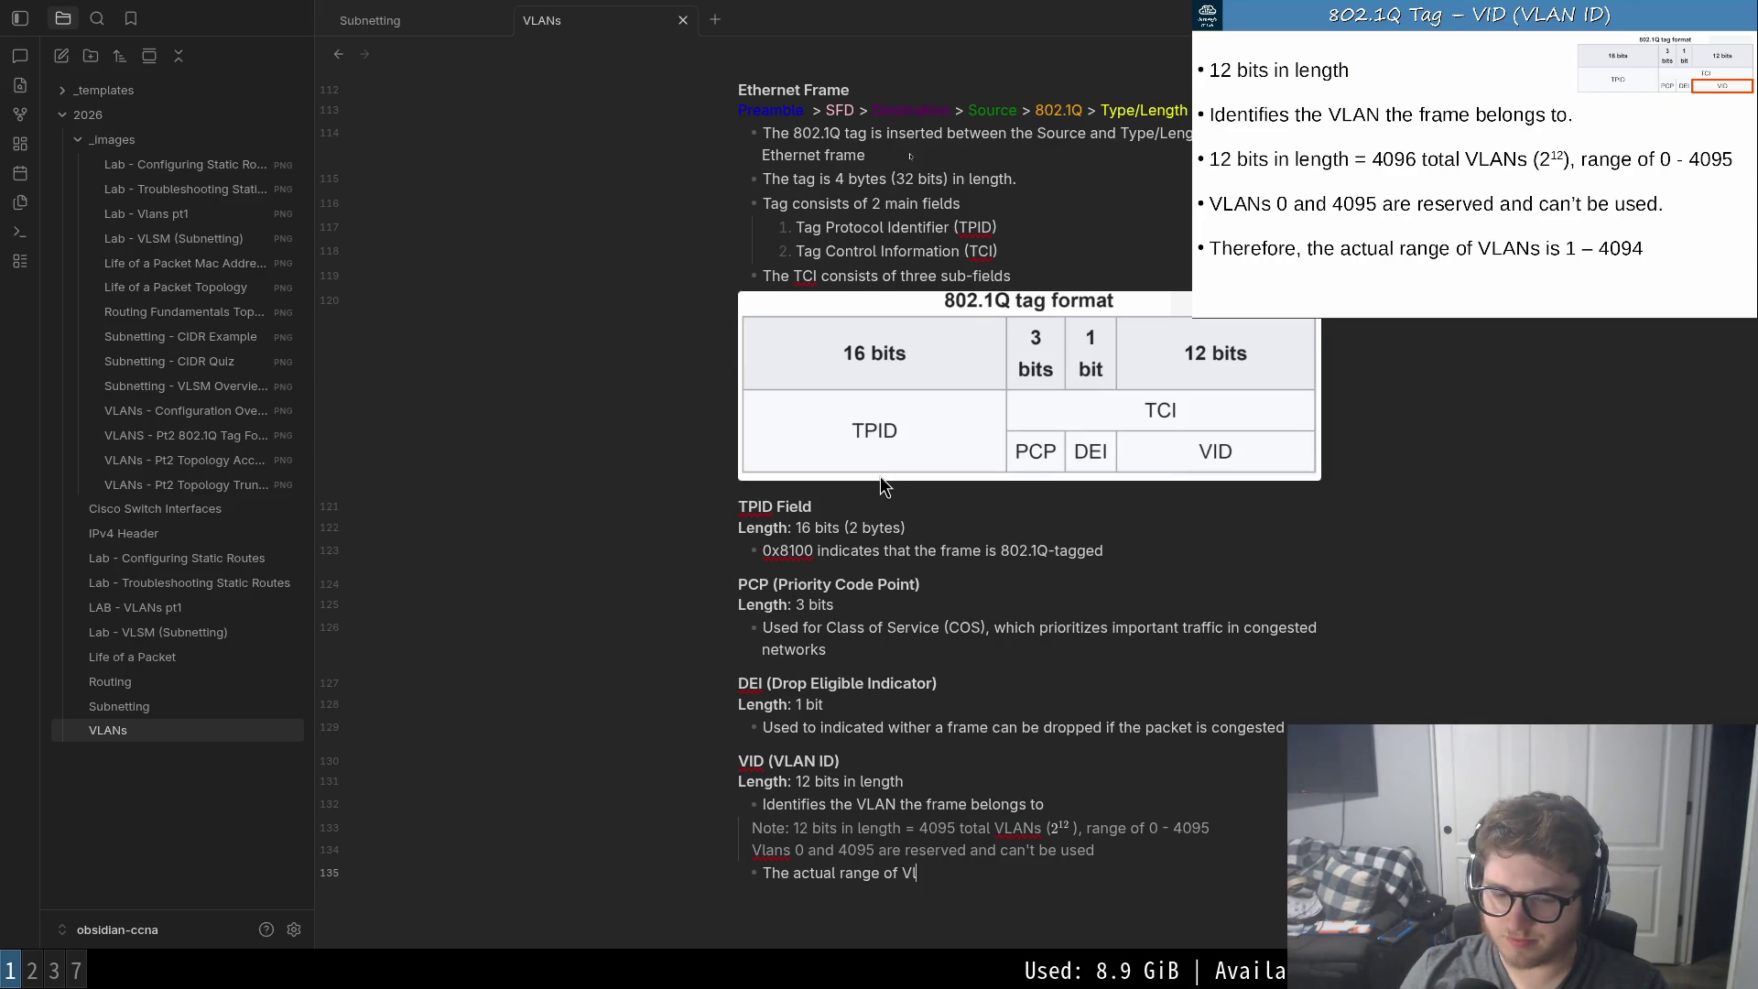
pyautogui.write('that')
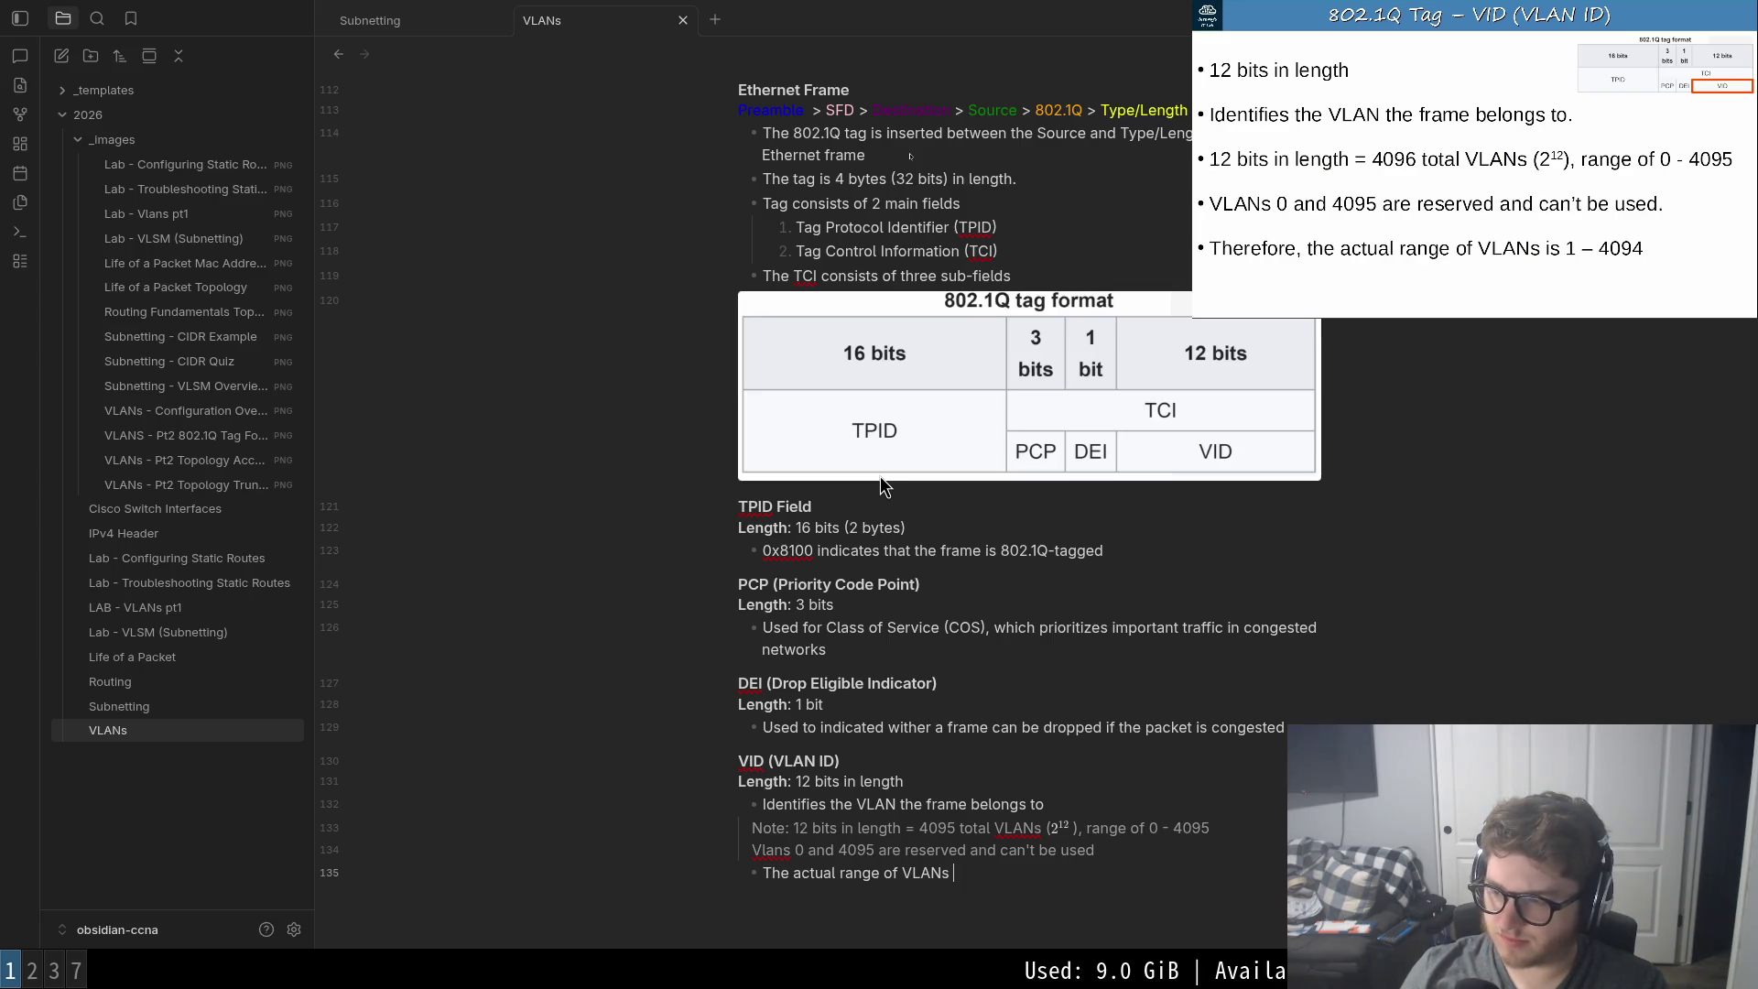
pyautogui.write('be used is')
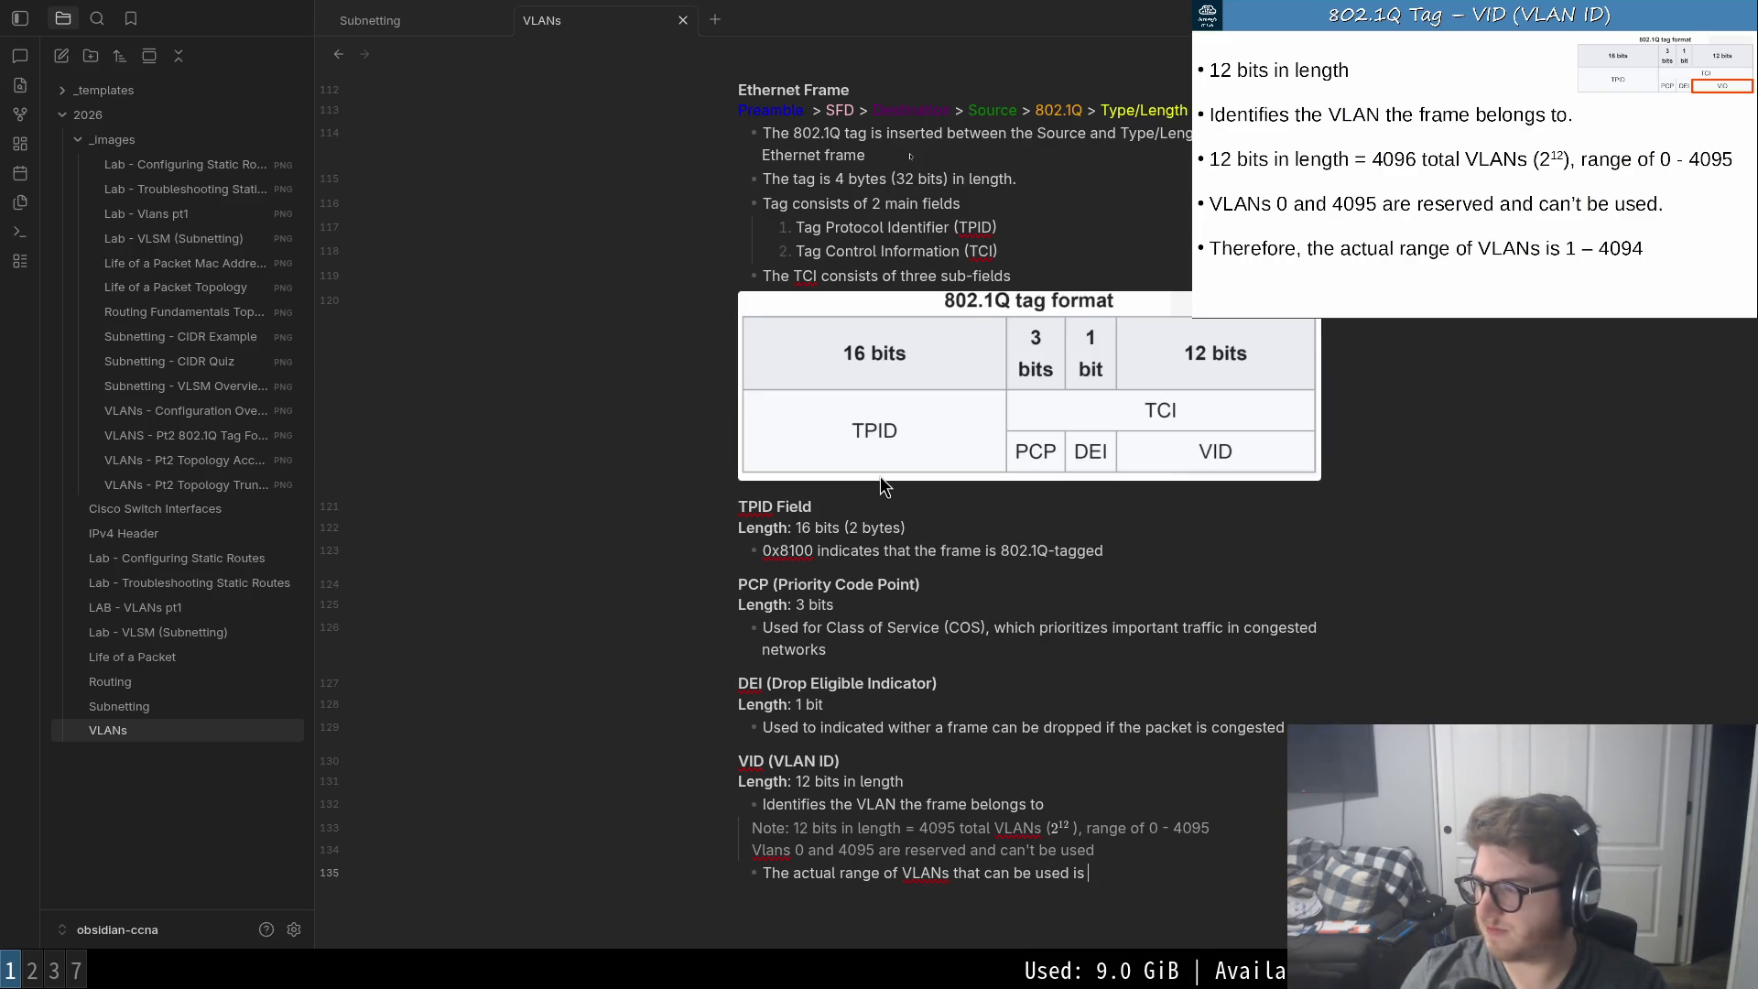
pyautogui.write(' 1 -4094')
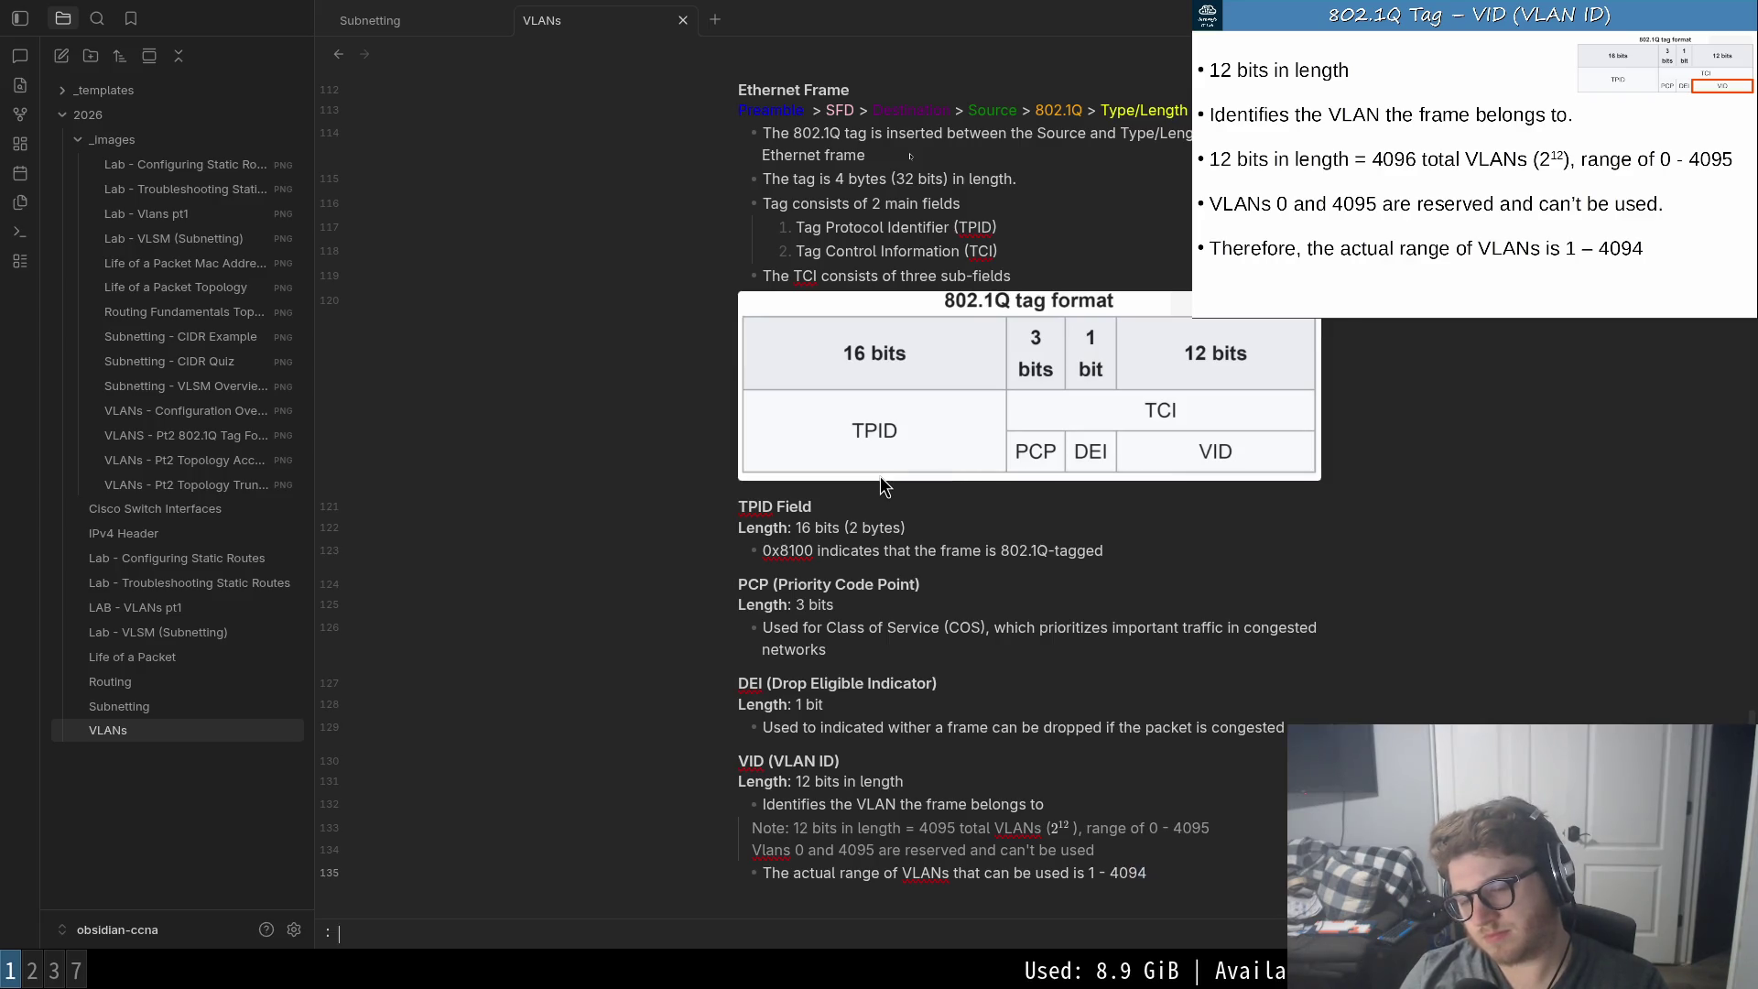
pyautogui.moveTo(1475, 161)
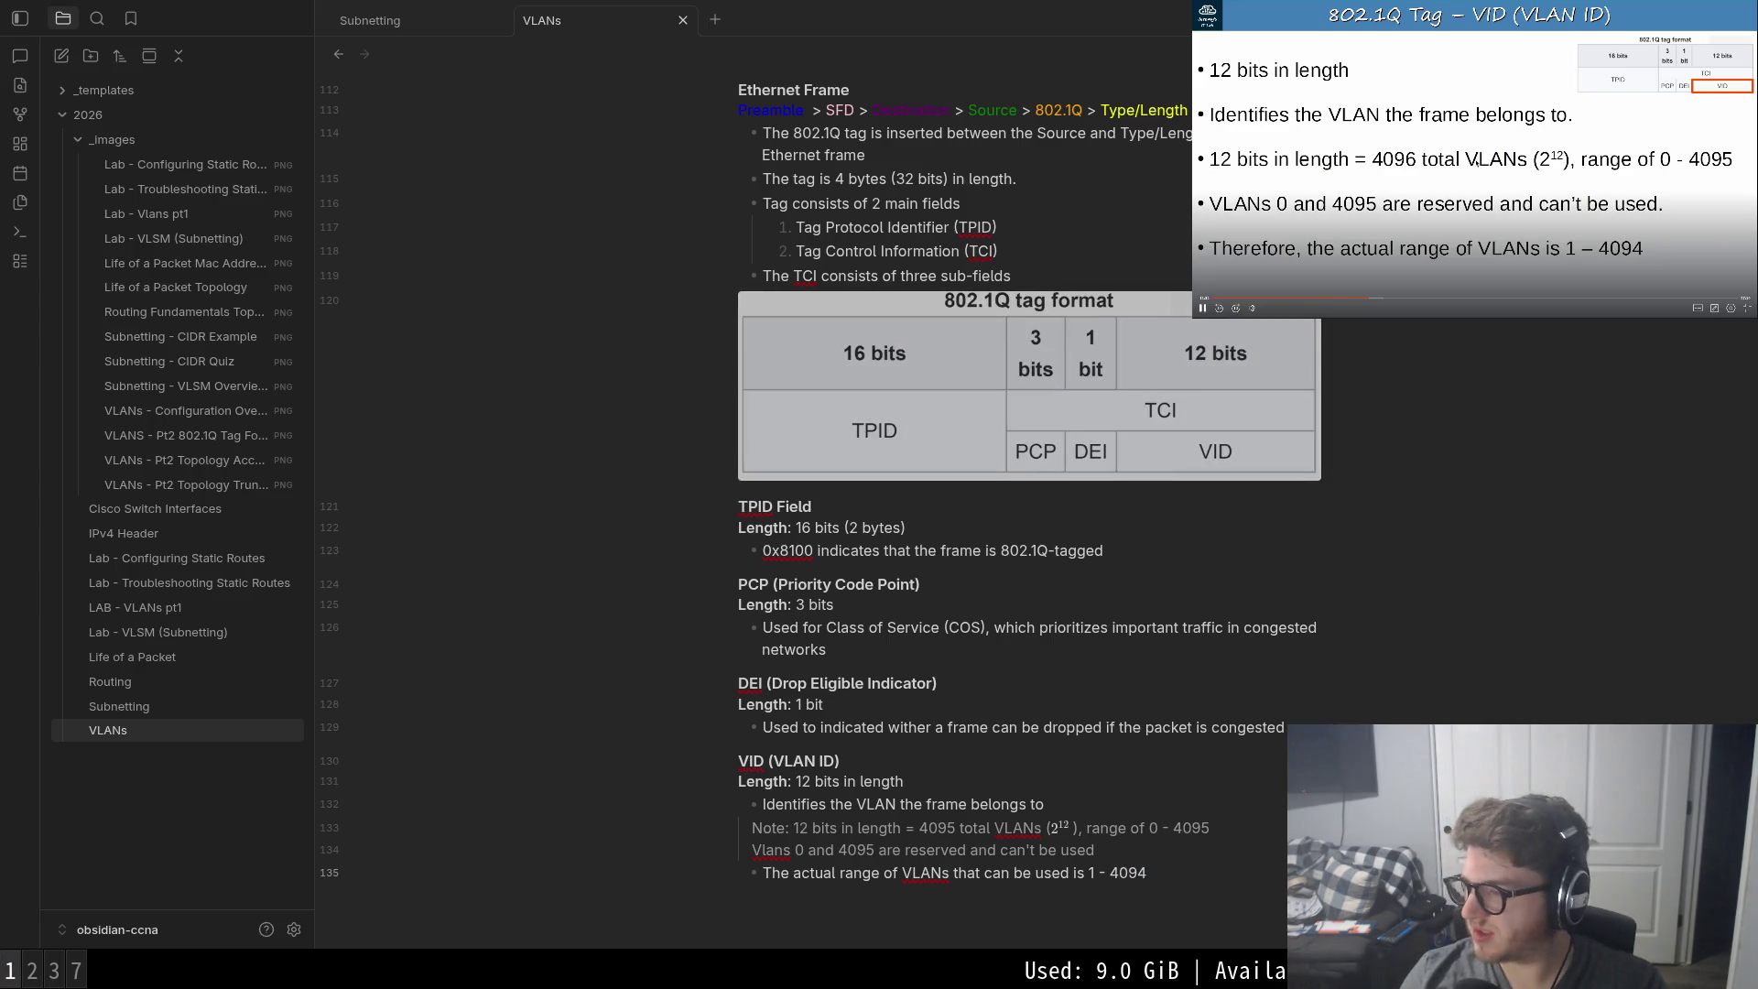
pyautogui.click(1477, 160)
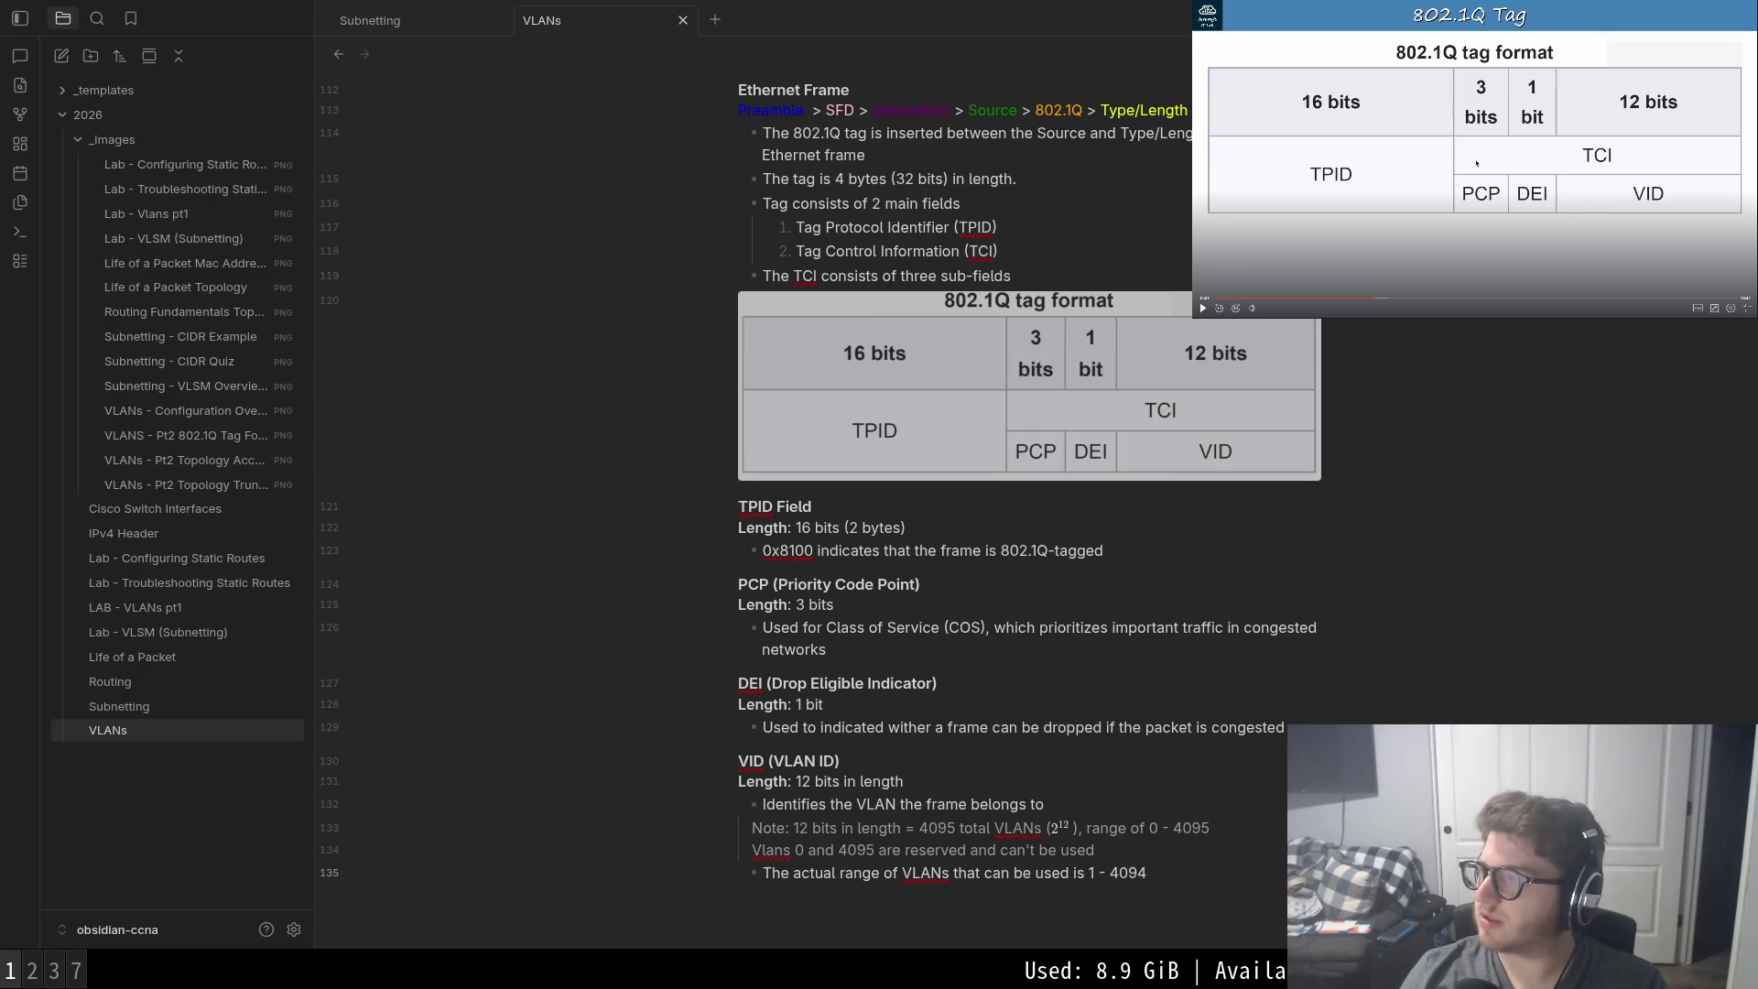
# Pause and resume the lecture video until it reaches the VLAN Ranges slide
pyautogui.click(1477, 161)
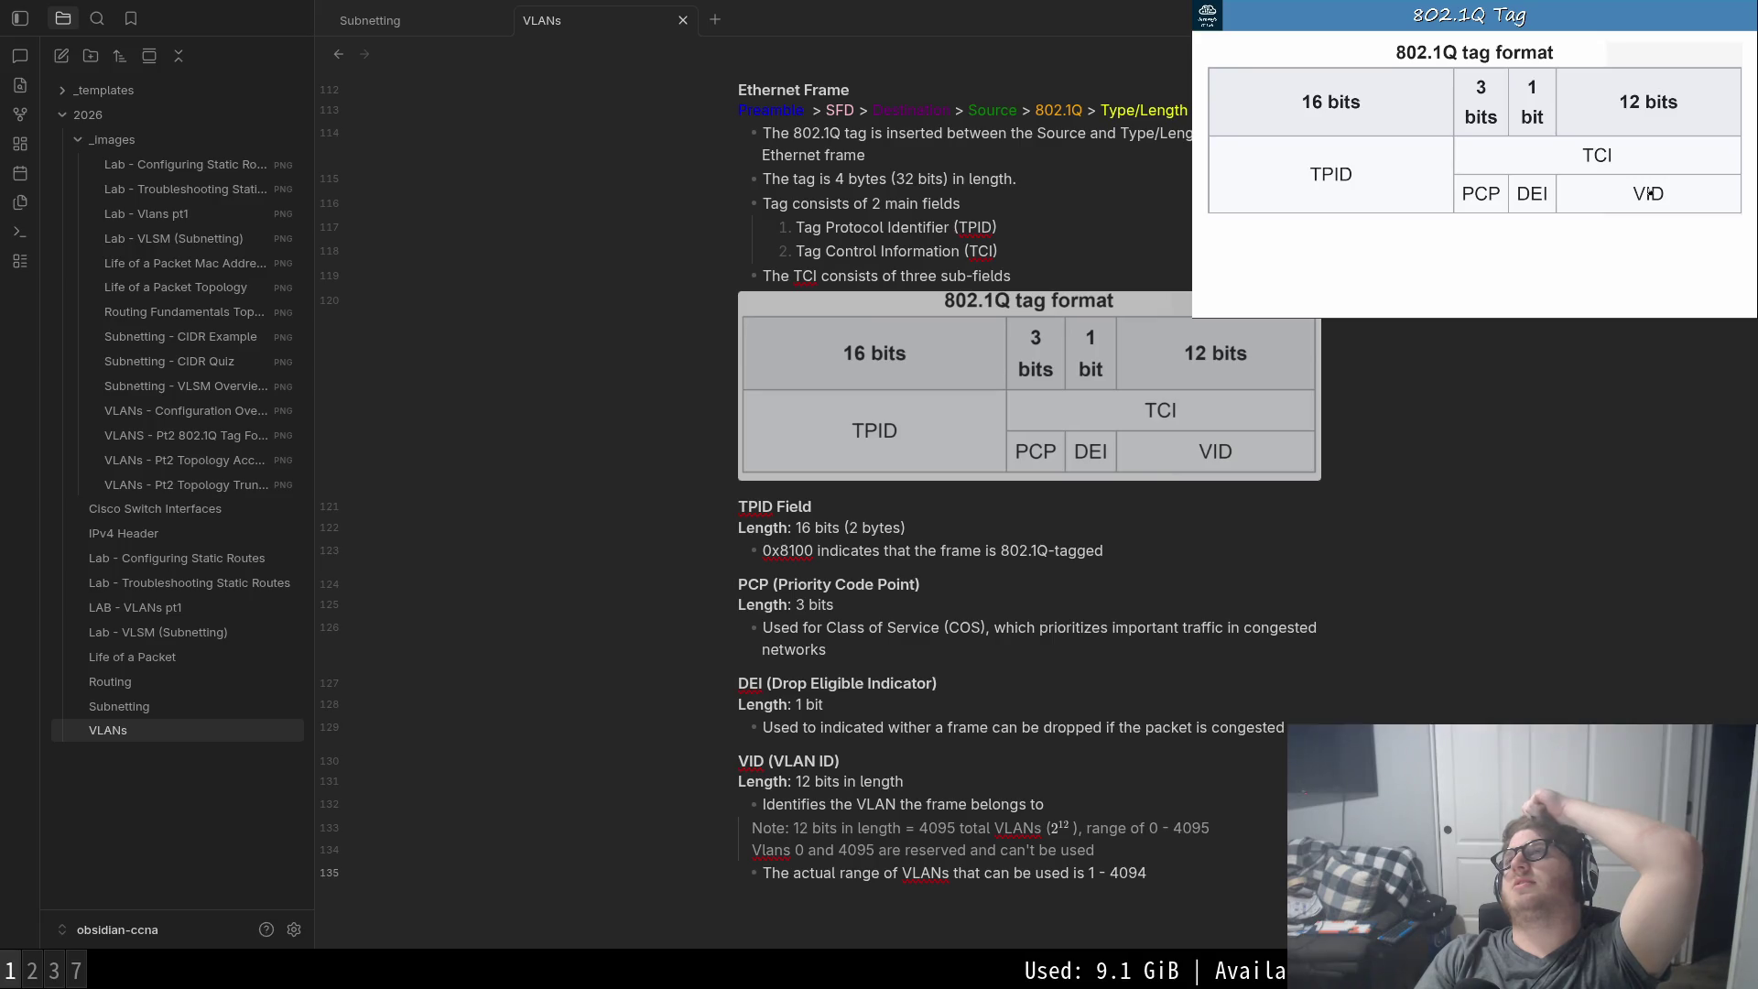
pyautogui.click(1649, 194)
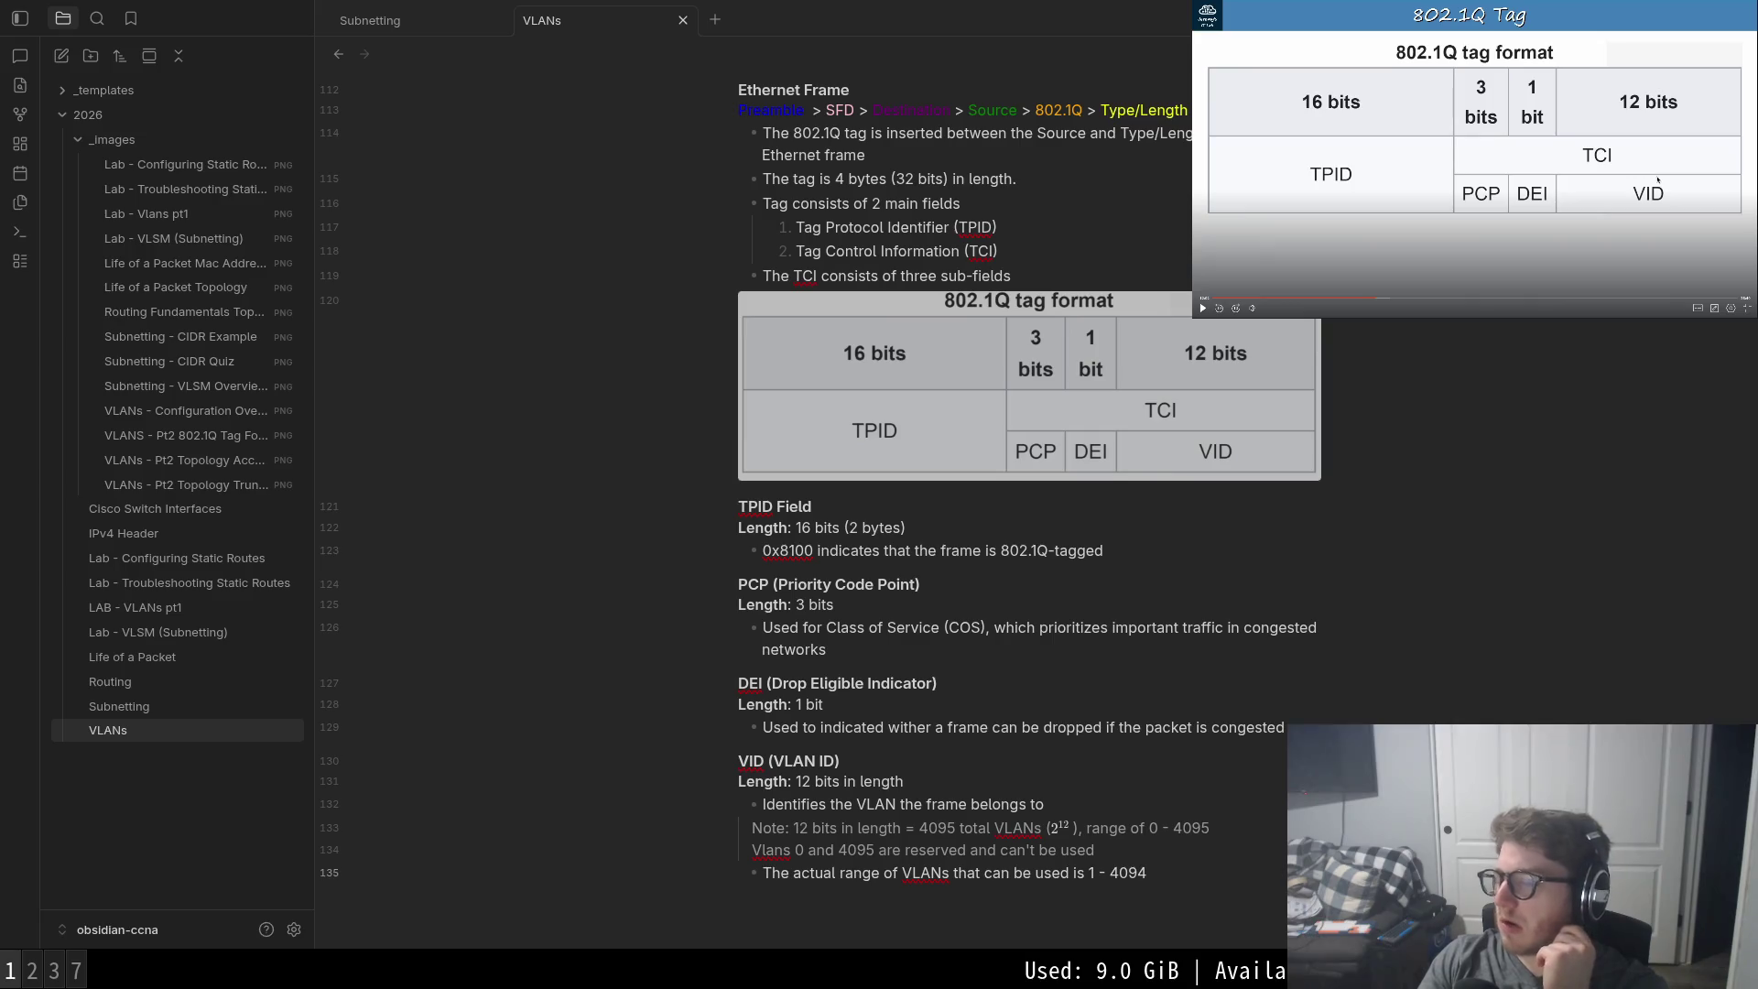
pyautogui.click(1657, 175)
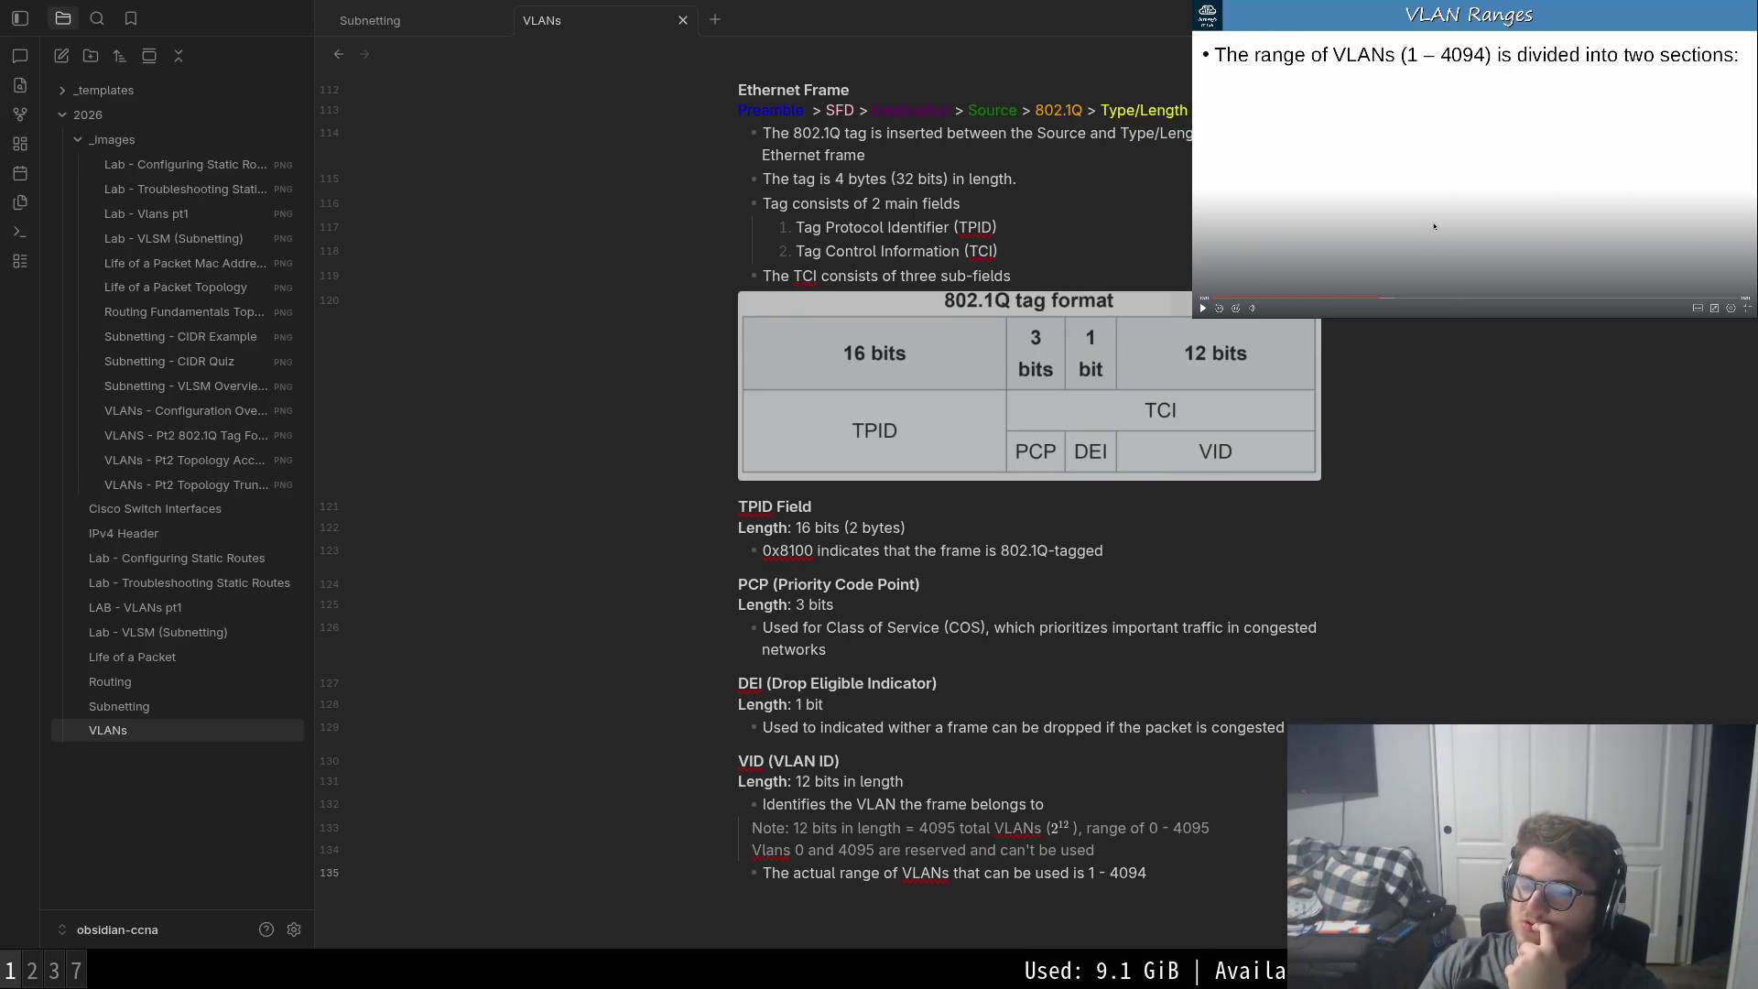
pyautogui.scroll(-3, 1240, 828)
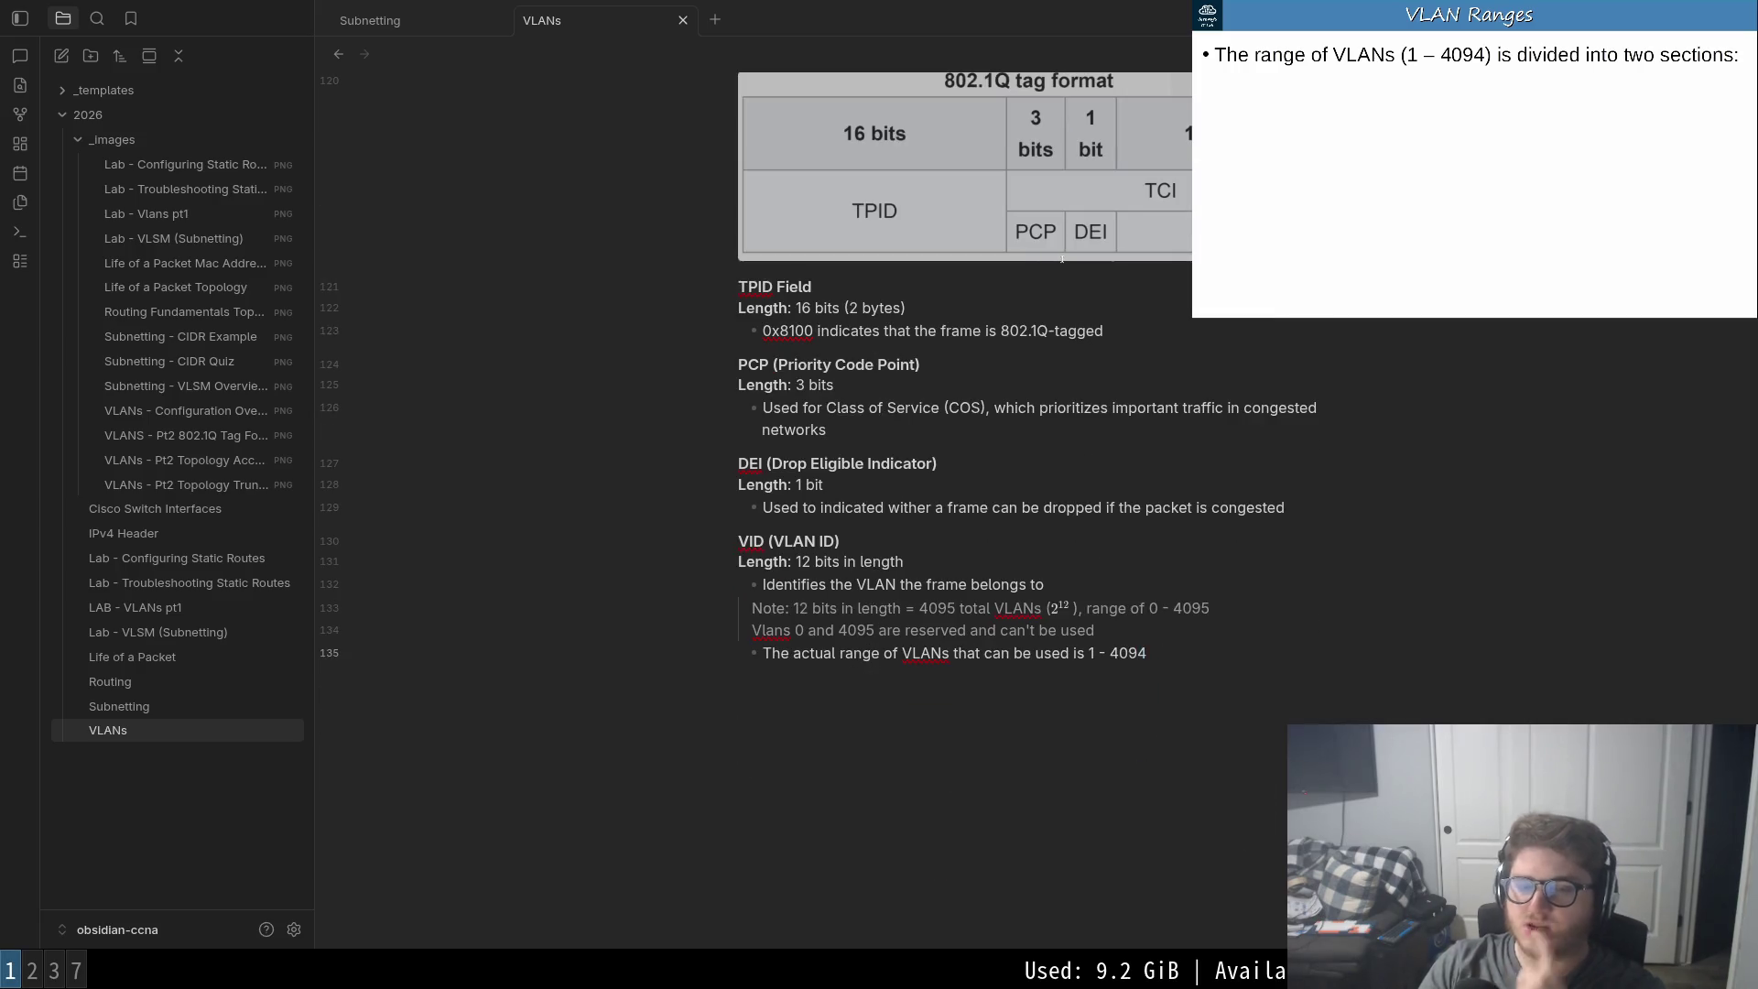
# Add blank lines at the note's end and review the heading levels of the sections above
pyautogui.press('Return')
pyautogui.press('Return')
pyautogui.press('Return')
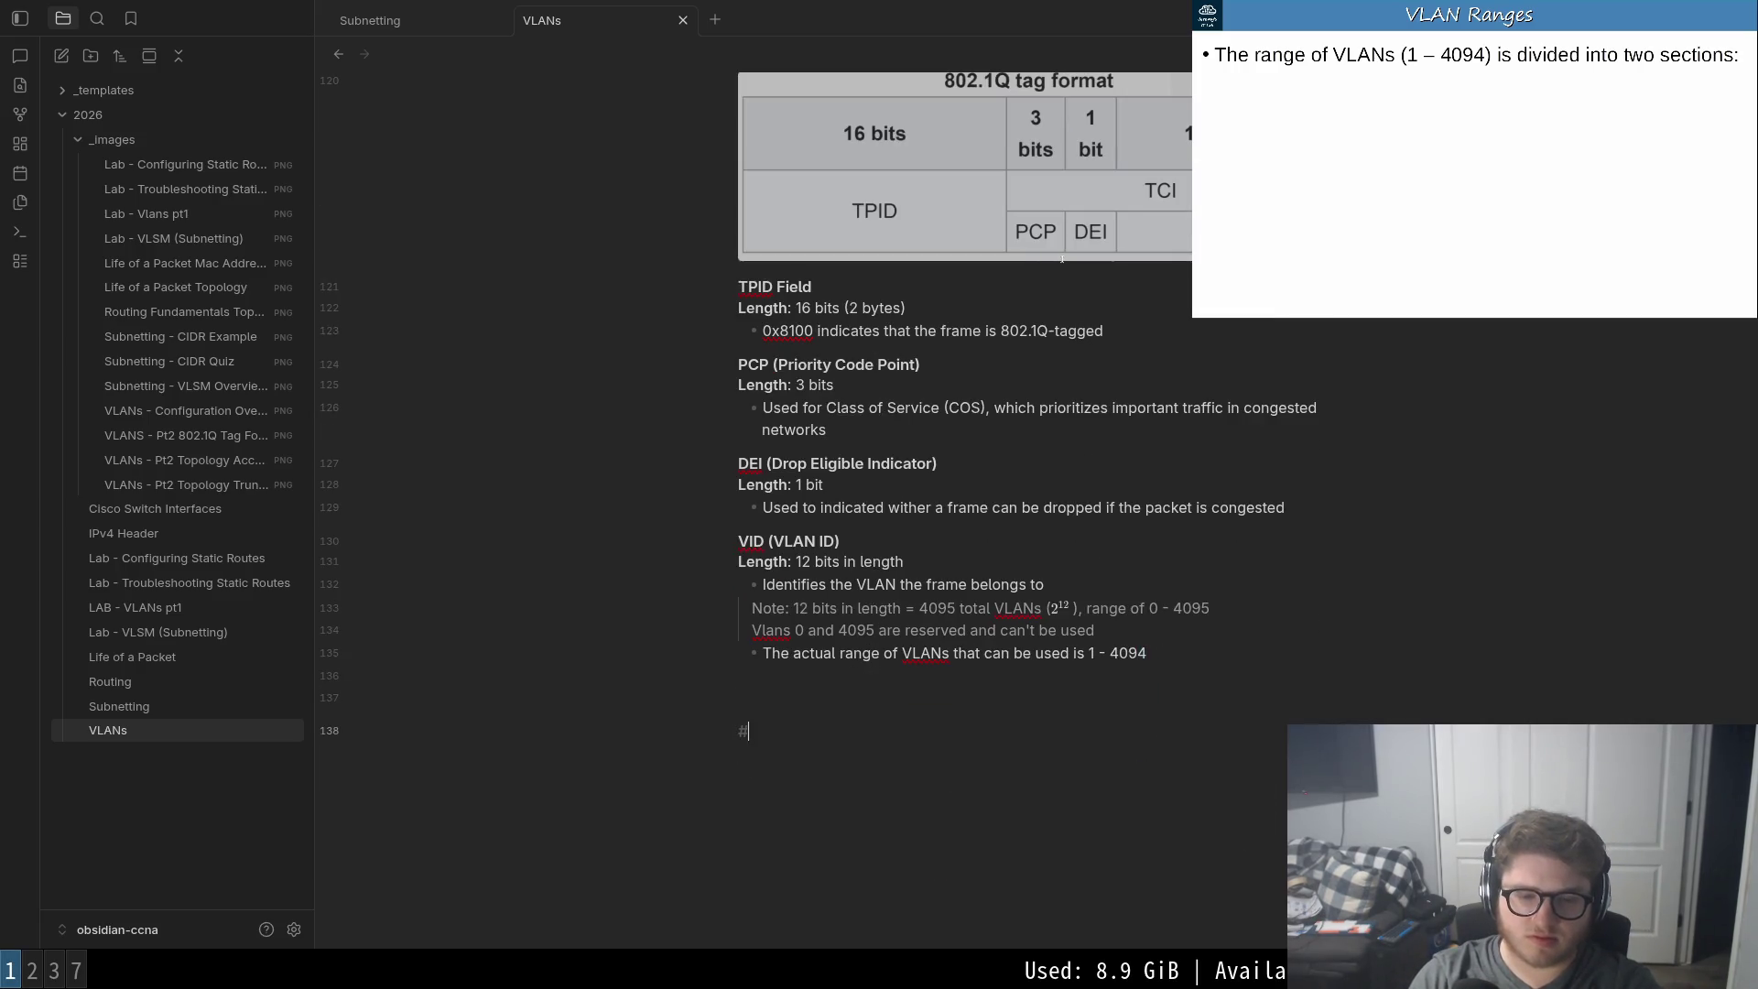
pyautogui.write('##')
pyautogui.press('Up')
pyautogui.press('Up')
pyautogui.press('Up')
pyautogui.press('Up')
pyautogui.press('Up')
pyautogui.press('Up')
pyautogui.press('Down')
pyautogui.press('Up')
pyautogui.press('Up')
pyautogui.press('Up')
pyautogui.press('Up')
pyautogui.press('Up')
pyautogui.press('Up')
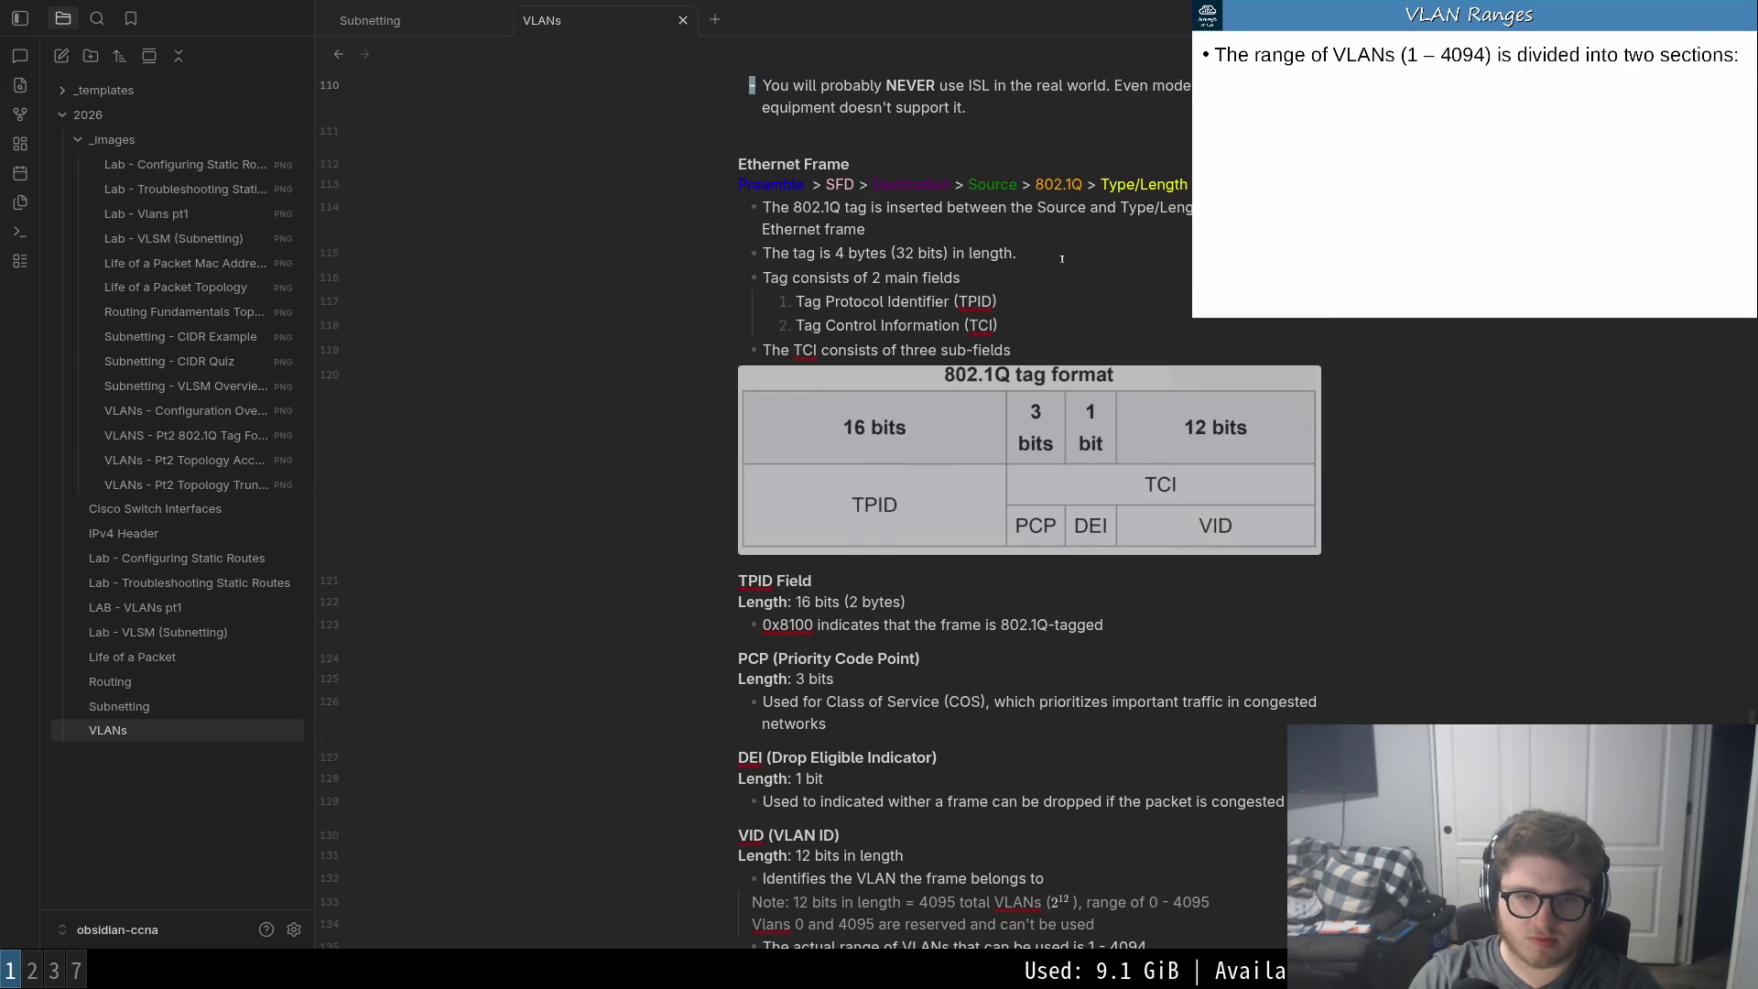
pyautogui.press('Up')
pyautogui.press('Up')
pyautogui.press('Up')
pyautogui.press('Up')
pyautogui.press('Up')
pyautogui.press('Up')
pyautogui.press('Up')
pyautogui.press('Up')
pyautogui.press('Up')
pyautogui.press('Up')
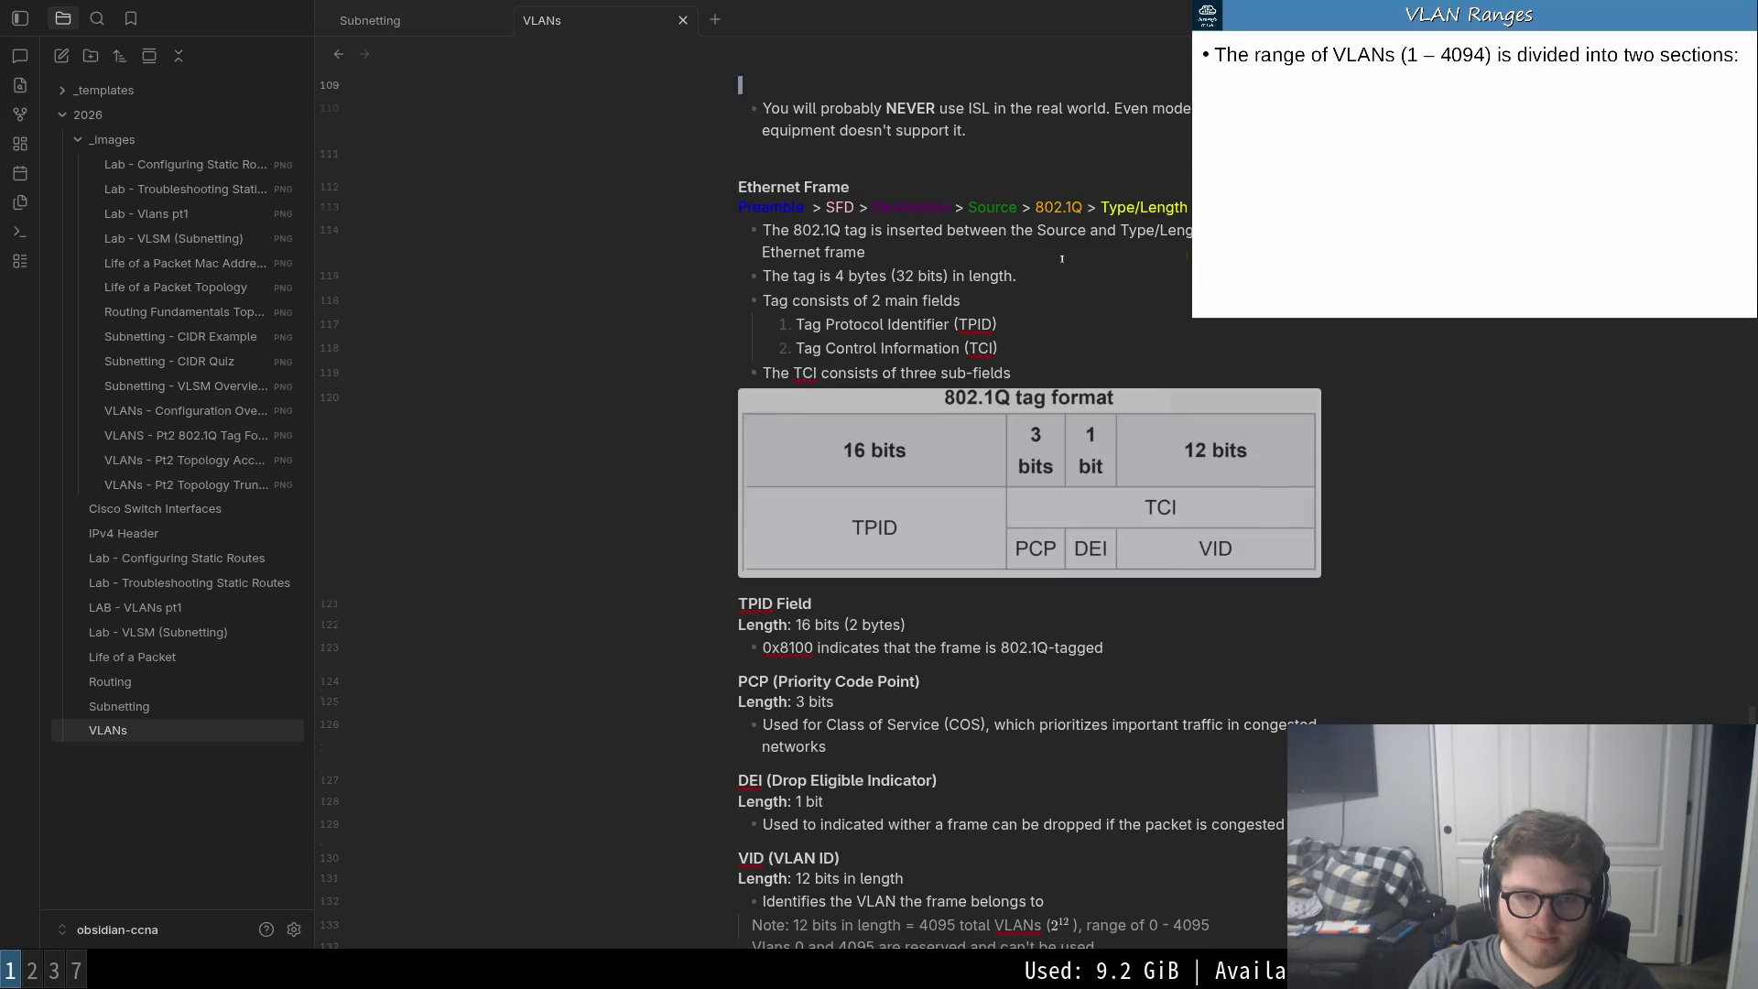
pyautogui.press('Up')
pyautogui.press('Up')
pyautogui.press('Up')
pyautogui.press('Up')
pyautogui.press('Up')
pyautogui.press('Up')
pyautogui.press('Down')
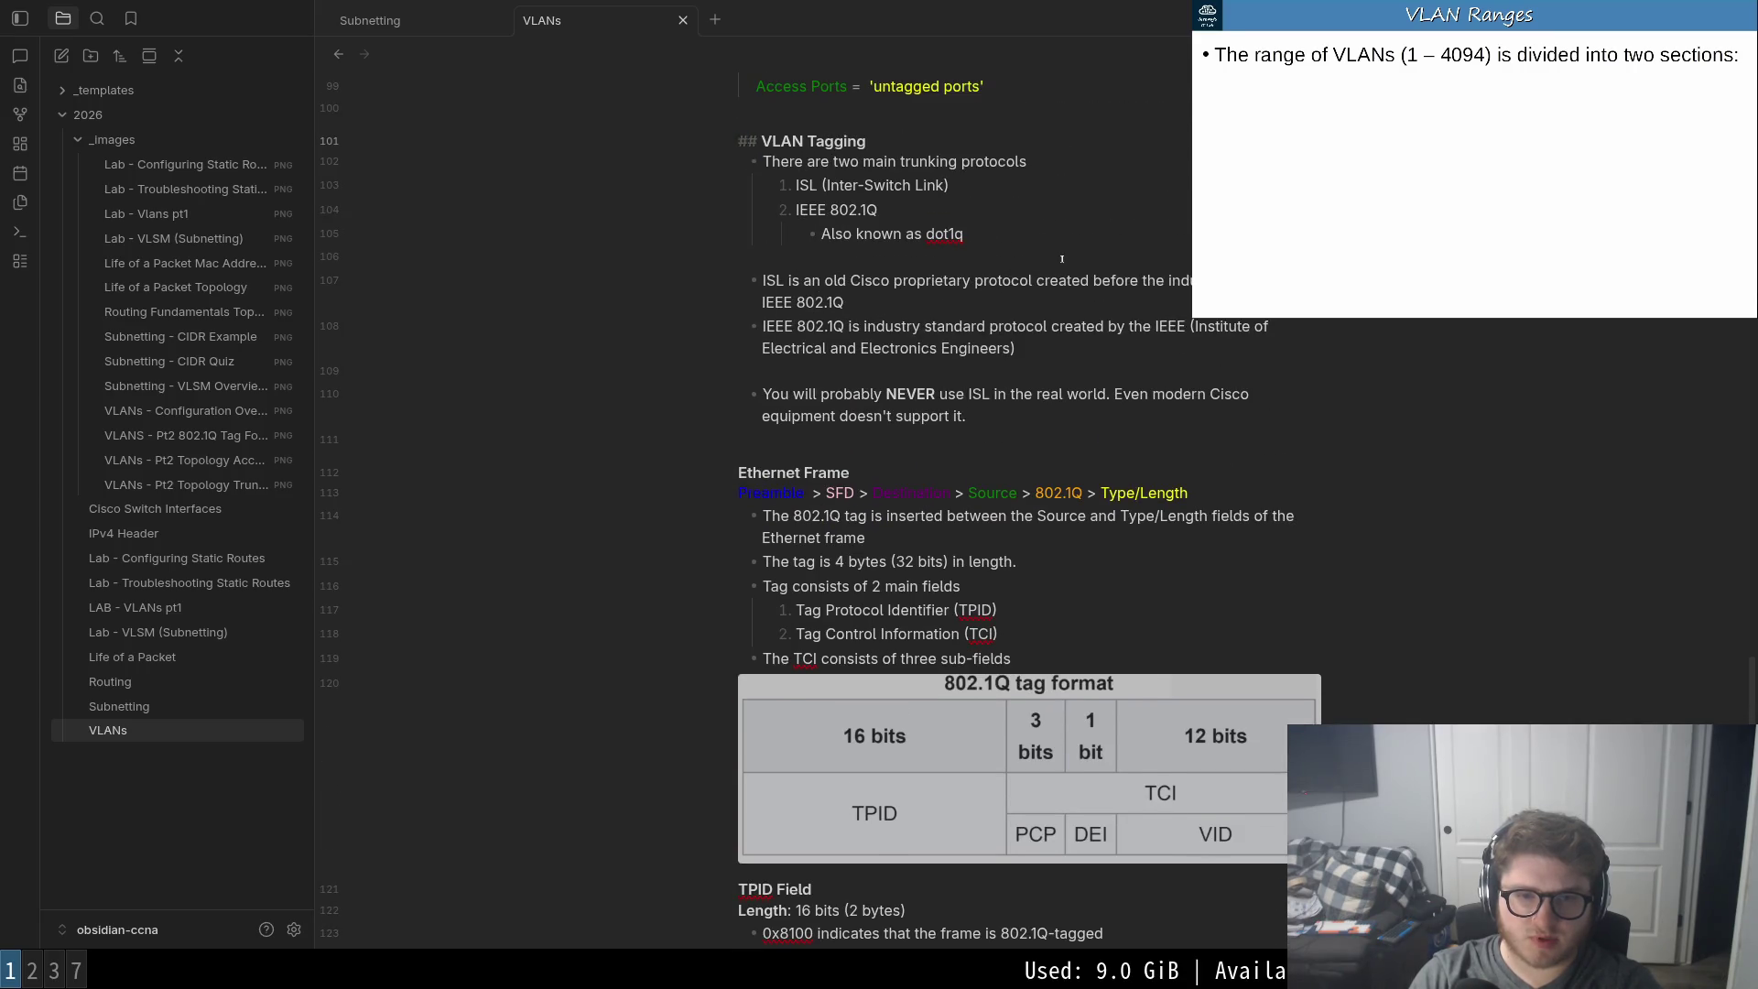
pyautogui.press('Up')
pyautogui.press('Up')
pyautogui.press('Up')
pyautogui.press('Up')
pyautogui.press('Up')
pyautogui.press('Up')
pyautogui.press('Up')
pyautogui.press('Up')
pyautogui.press('Up')
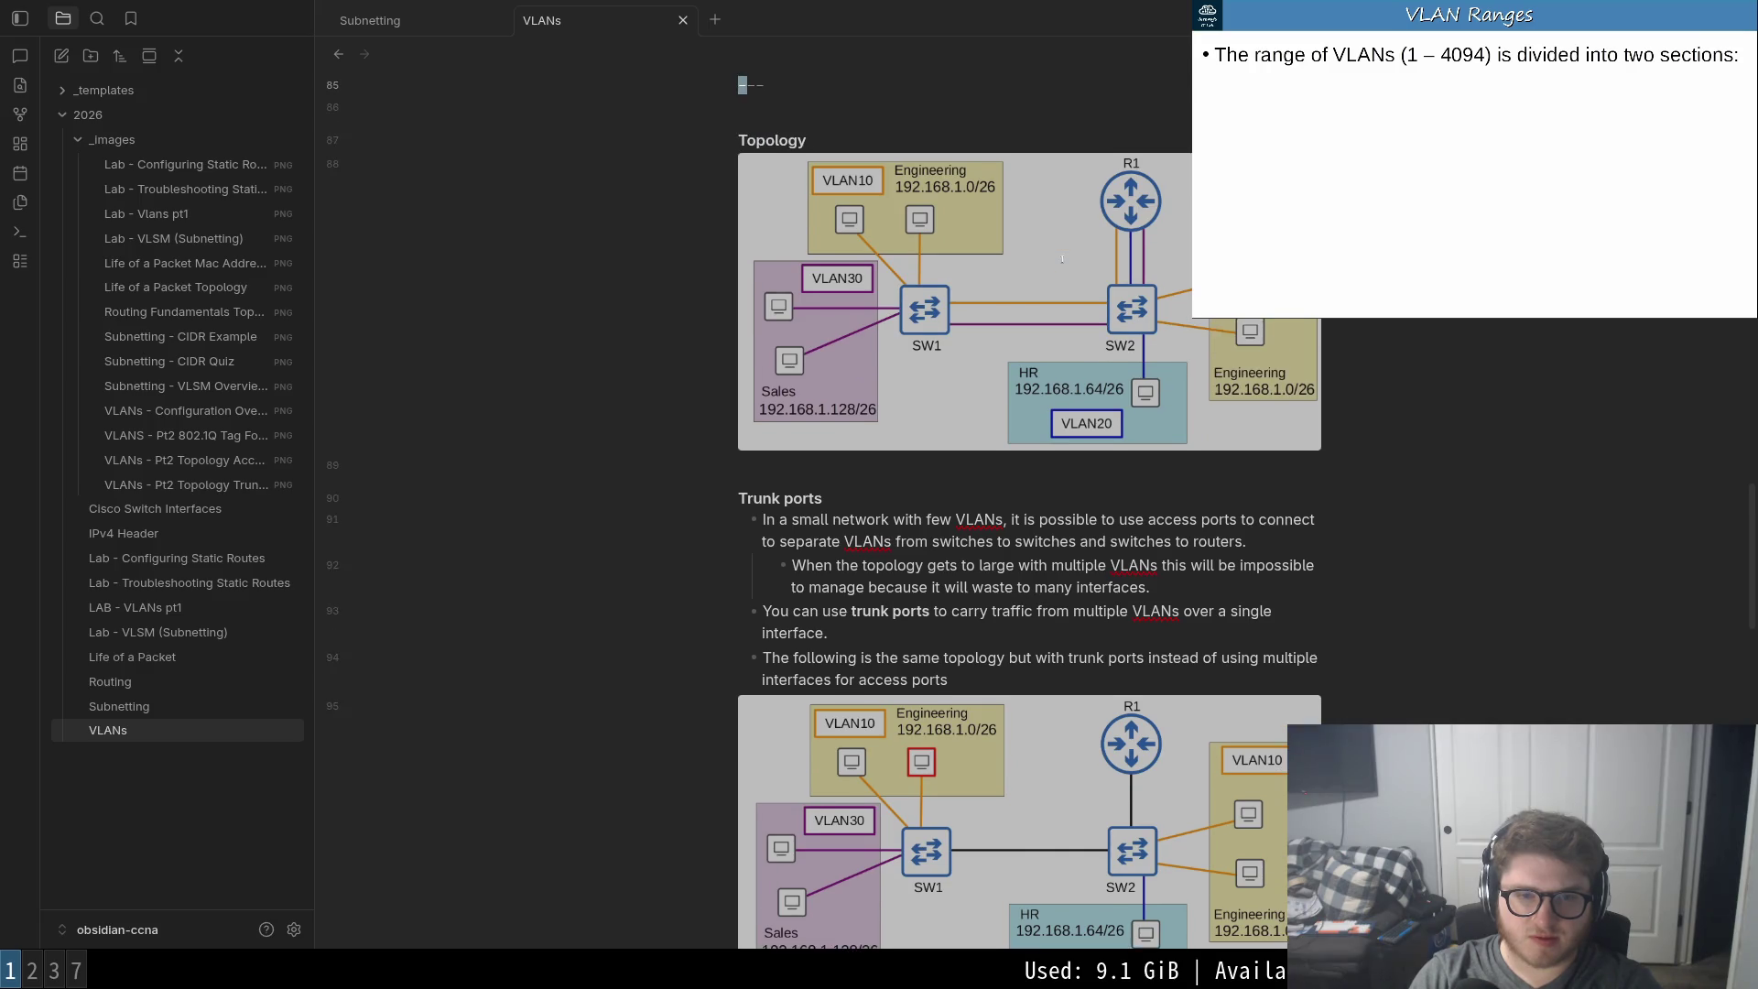
pyautogui.press('Up')
pyautogui.press('Up')
pyautogui.press('Down')
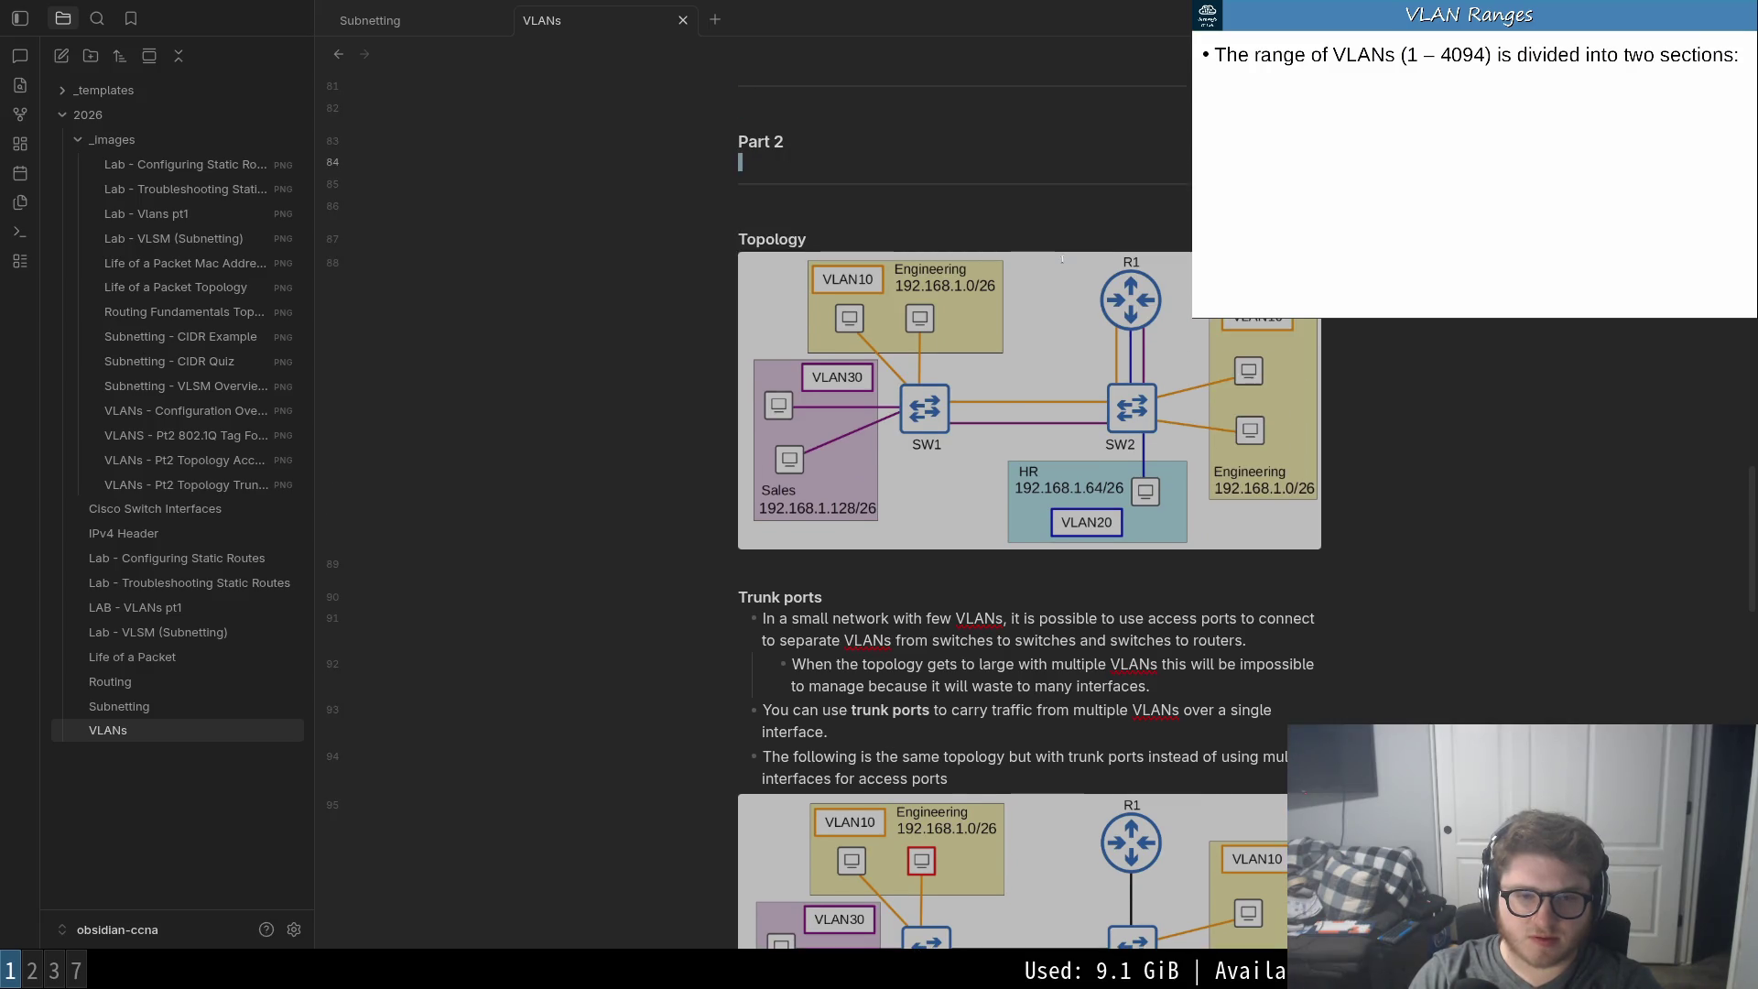
pyautogui.hotkey('ctrl', 'End')
pyautogui.write('#')
# Adjust the VID, DEI, PCP and TPID heading levels to match the Ethernet Frame section
pyautogui.press('Home')
pyautogui.press('BackSpace')
pyautogui.press('Up')
pyautogui.press('Up')
pyautogui.press('Up')
pyautogui.press('Up')
pyautogui.press('Up')
pyautogui.press('Up')
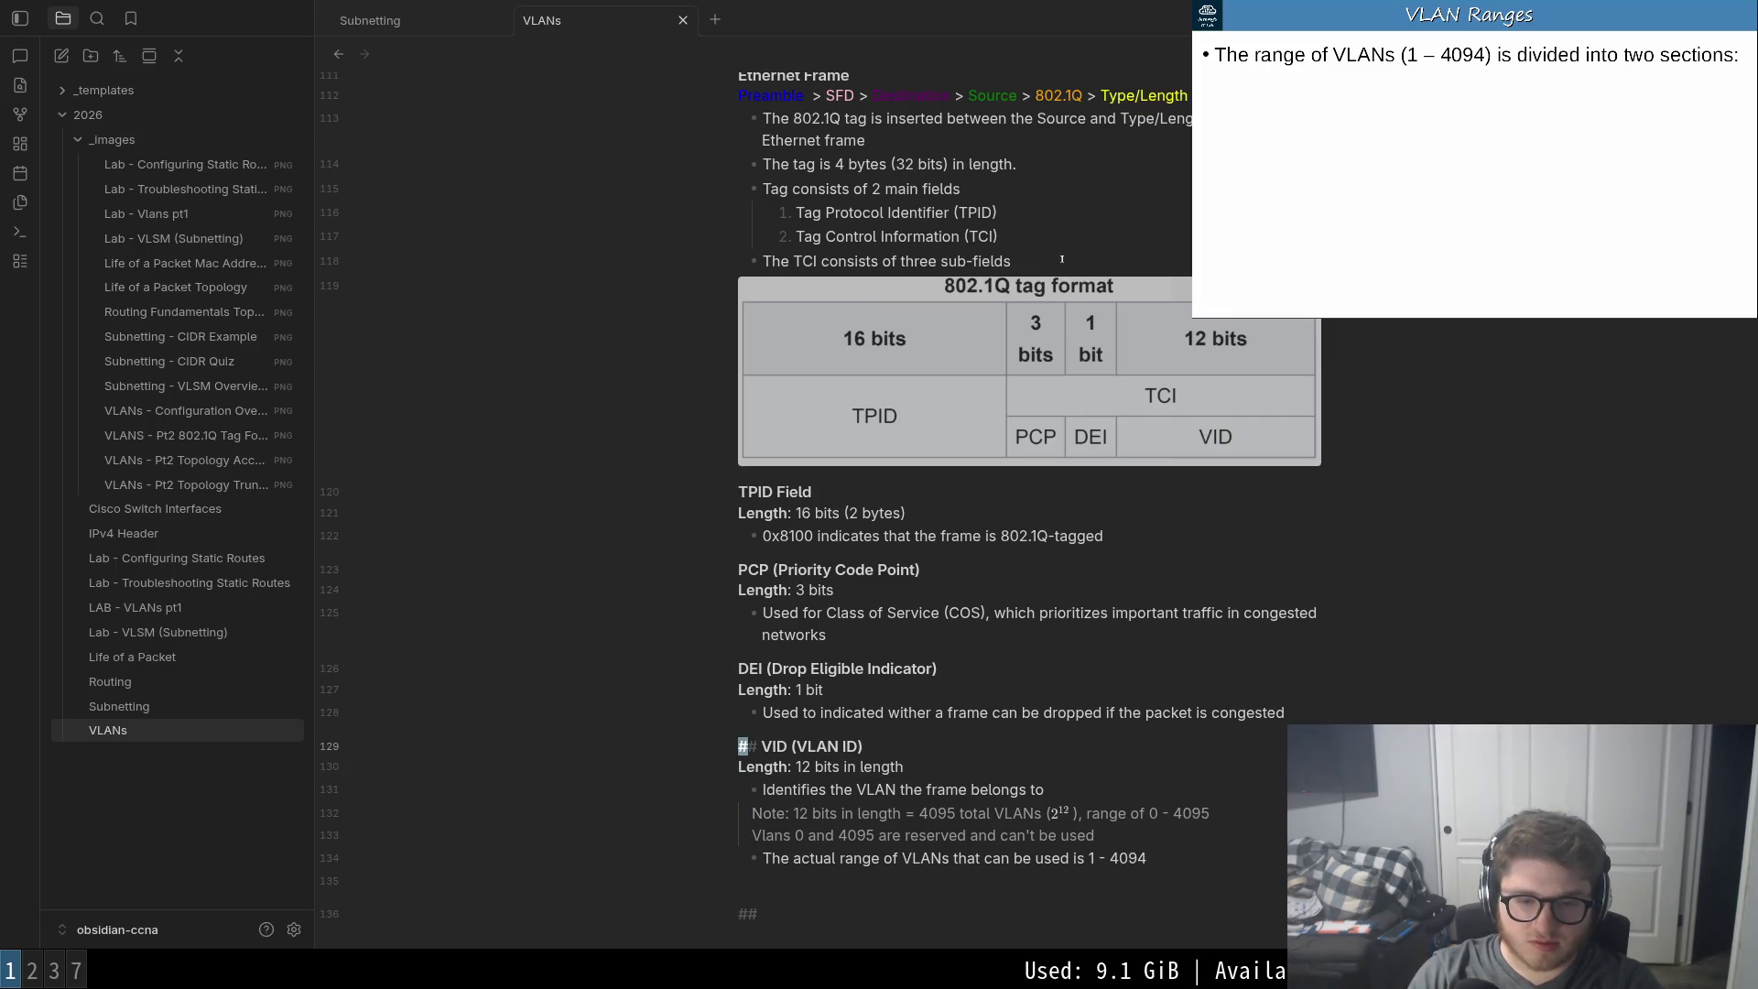
pyautogui.press('Delete')
pyautogui.press('Delete')
pyautogui.press('Up')
pyautogui.press('Up')
pyautogui.press('Up')
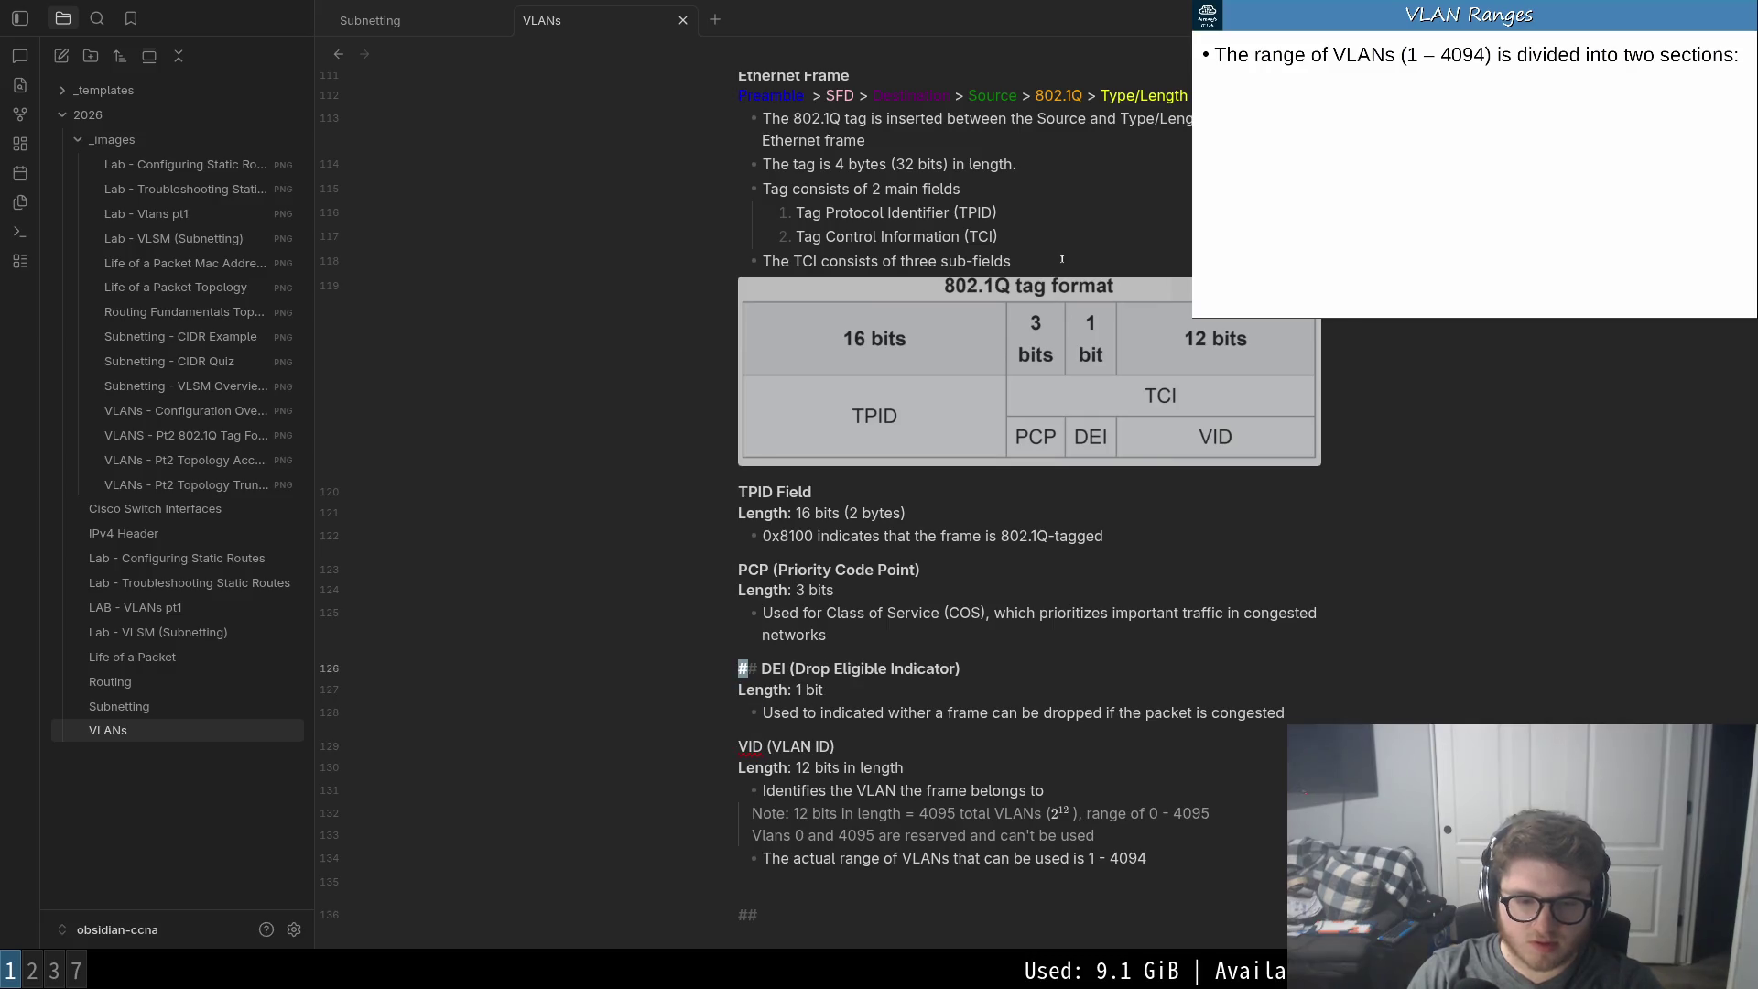
pyautogui.press('Delete')
pyautogui.press('Delete')
pyautogui.press('Up')
pyautogui.press('Up')
pyautogui.press('Up')
pyautogui.press('Delete')
pyautogui.press('Delete')
pyautogui.press('Up')
pyautogui.press('Up')
pyautogui.press('Up')
pyautogui.press('Delete')
pyautogui.press('Delete')
pyautogui.press('Up')
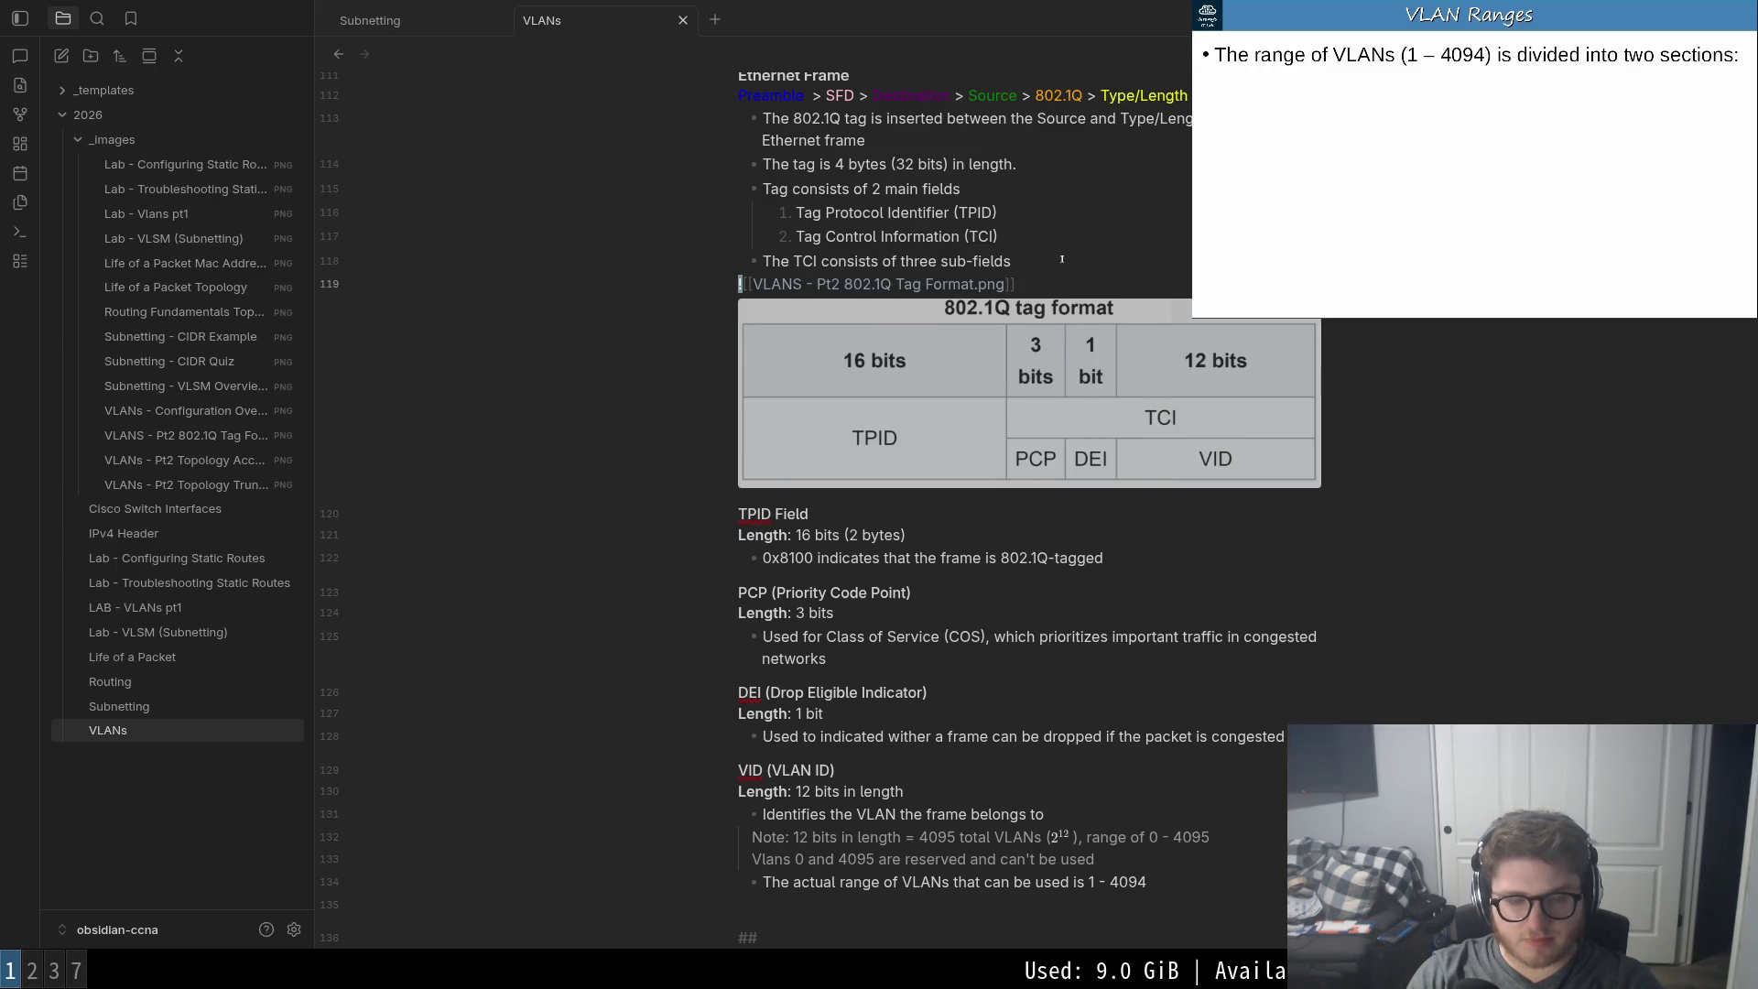
pyautogui.press('Up')
pyautogui.press('Up')
pyautogui.press('Up')
pyautogui.scroll(3, 1062, 259)
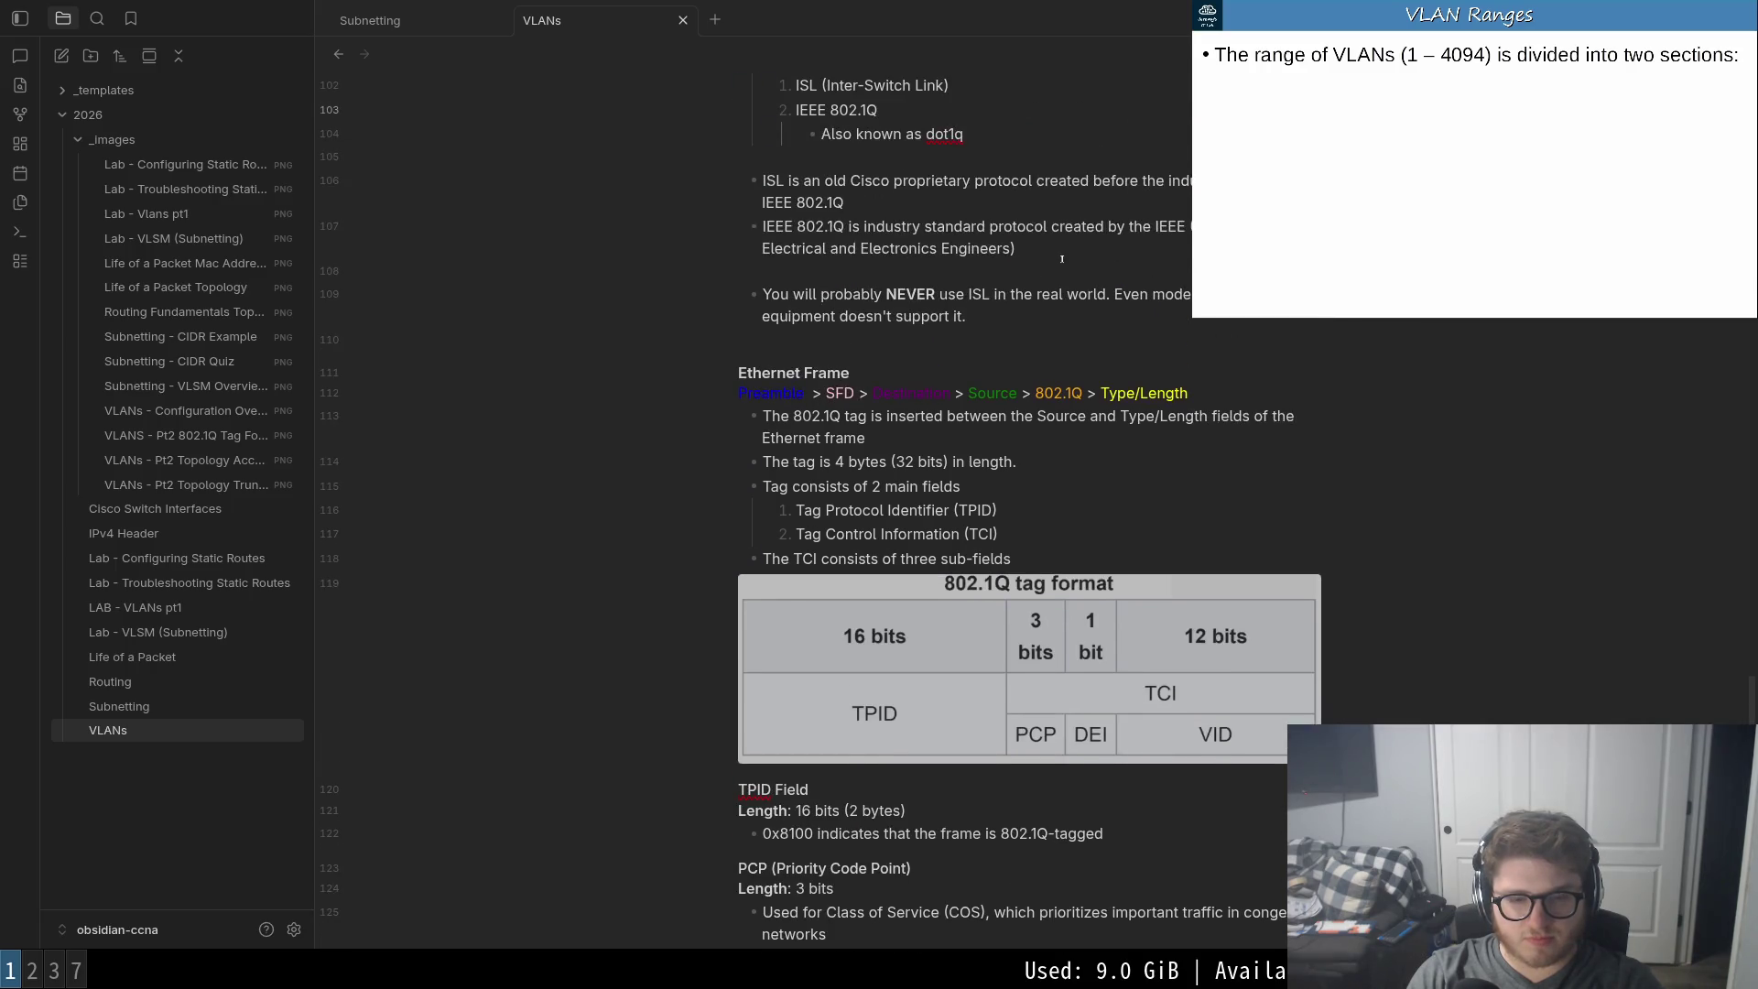
pyautogui.press('Up')
pyautogui.press('Up')
pyautogui.press('Up')
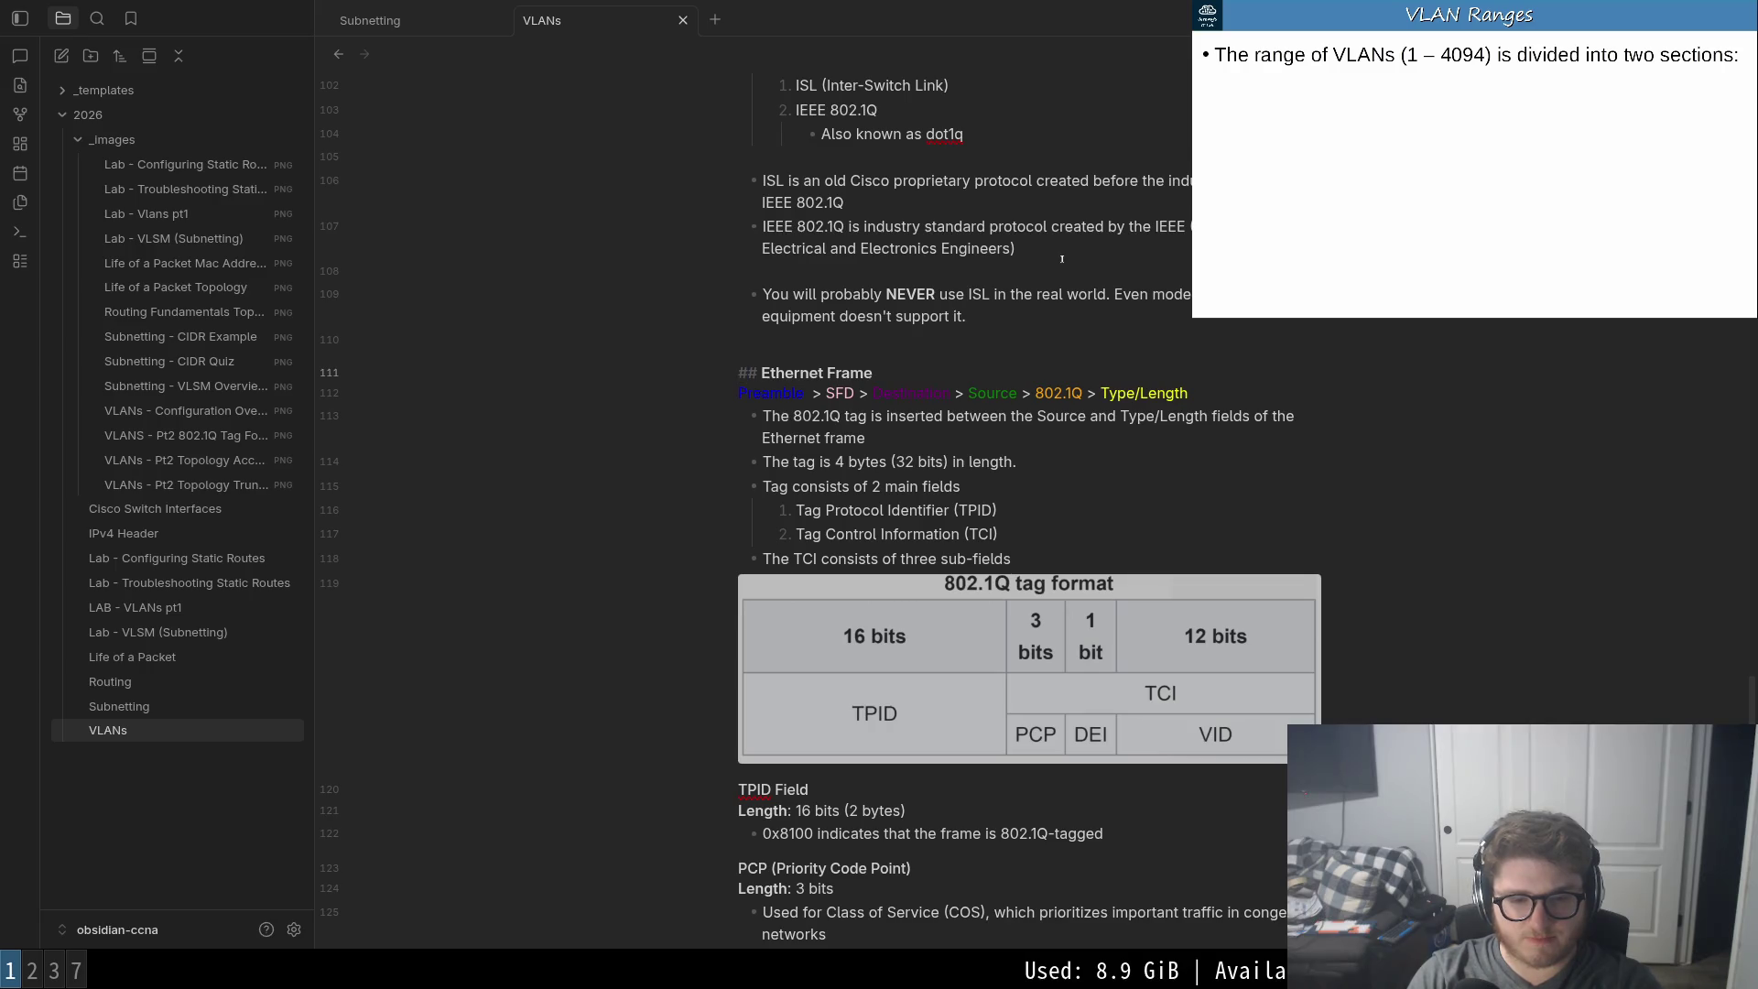
pyautogui.press('Down')
pyautogui.press('Down')
pyautogui.press('Down')
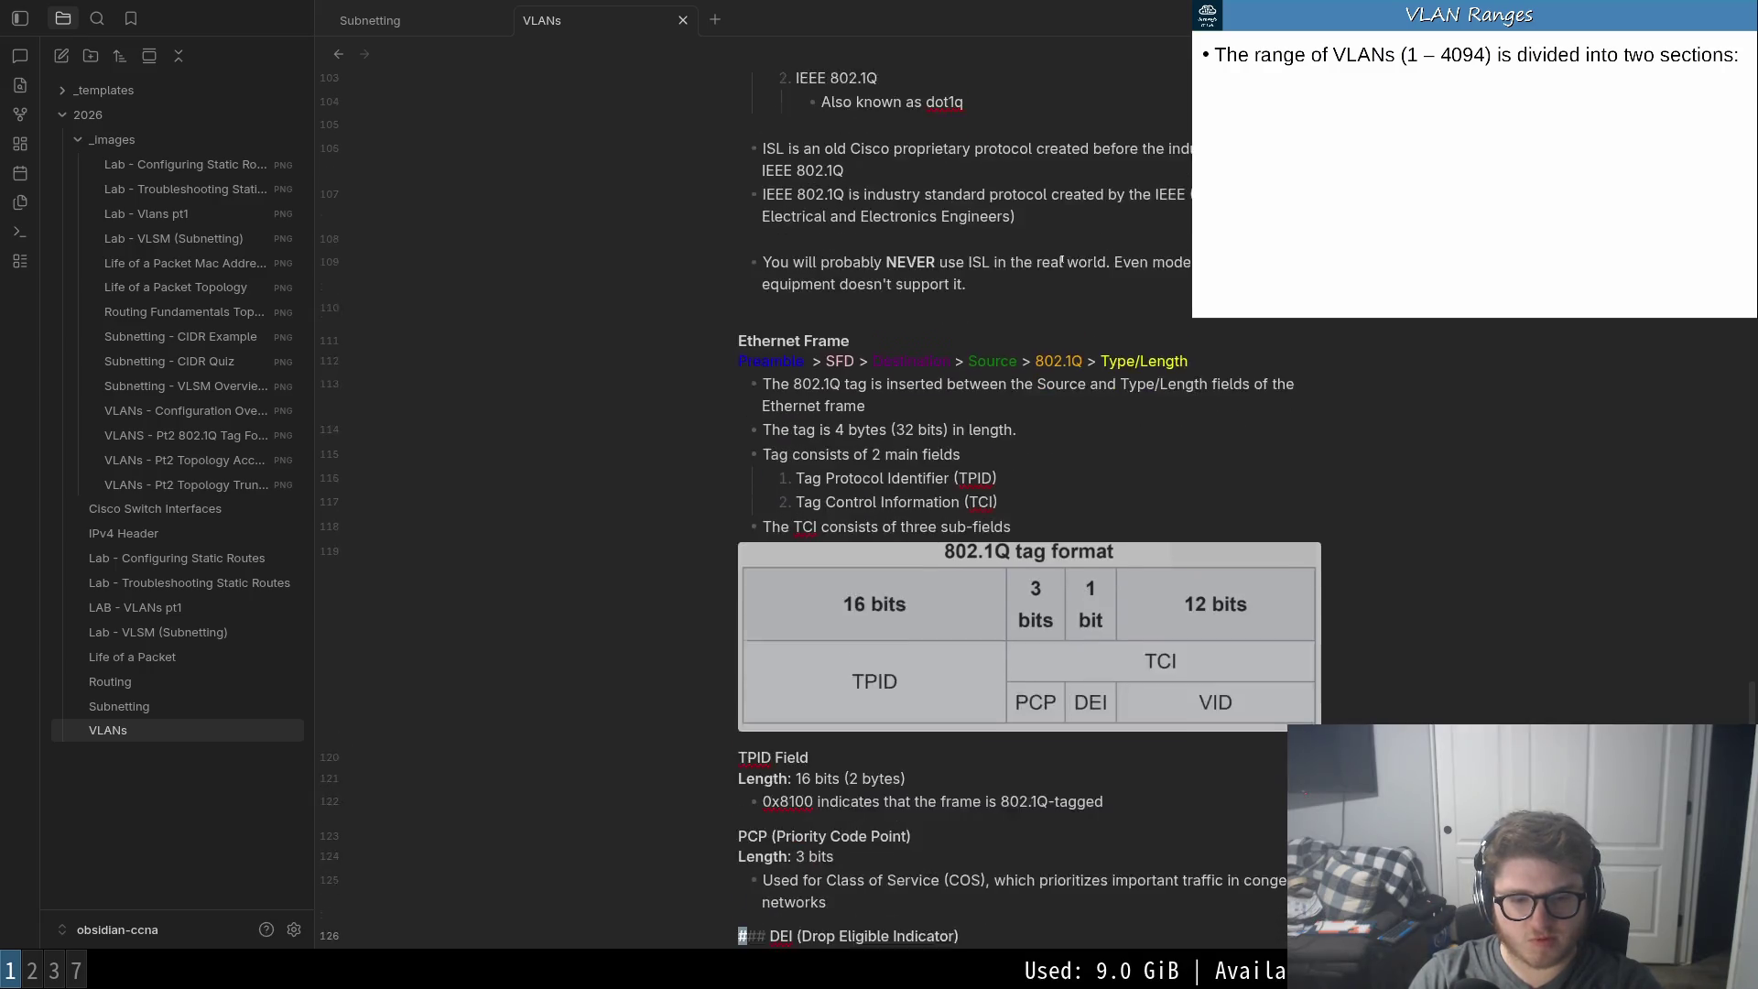
pyautogui.hotkey('ctrl', 'End')
pyautogui.write('VLAN Ranges')
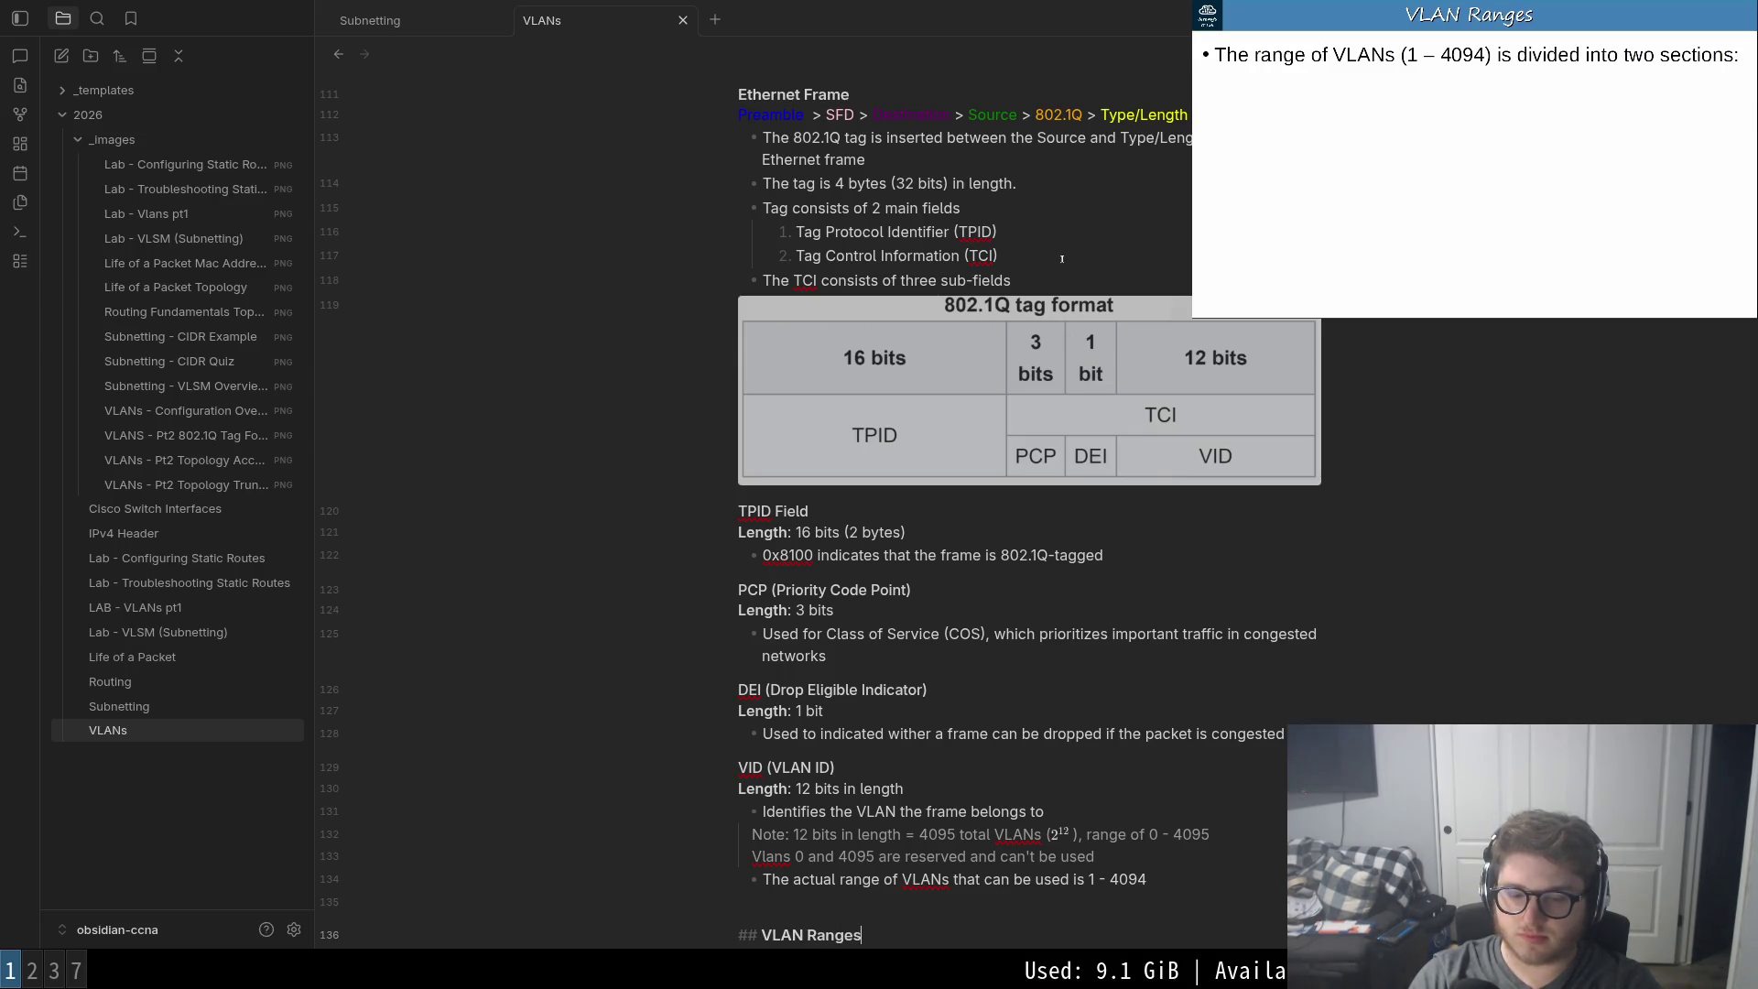
pyautogui.scroll(3, 1029, 551)
# Check the Ethernet Frame section folds correctly and start a line under the new '## VLAN Ranges' heading
pyautogui.click(729, 313)
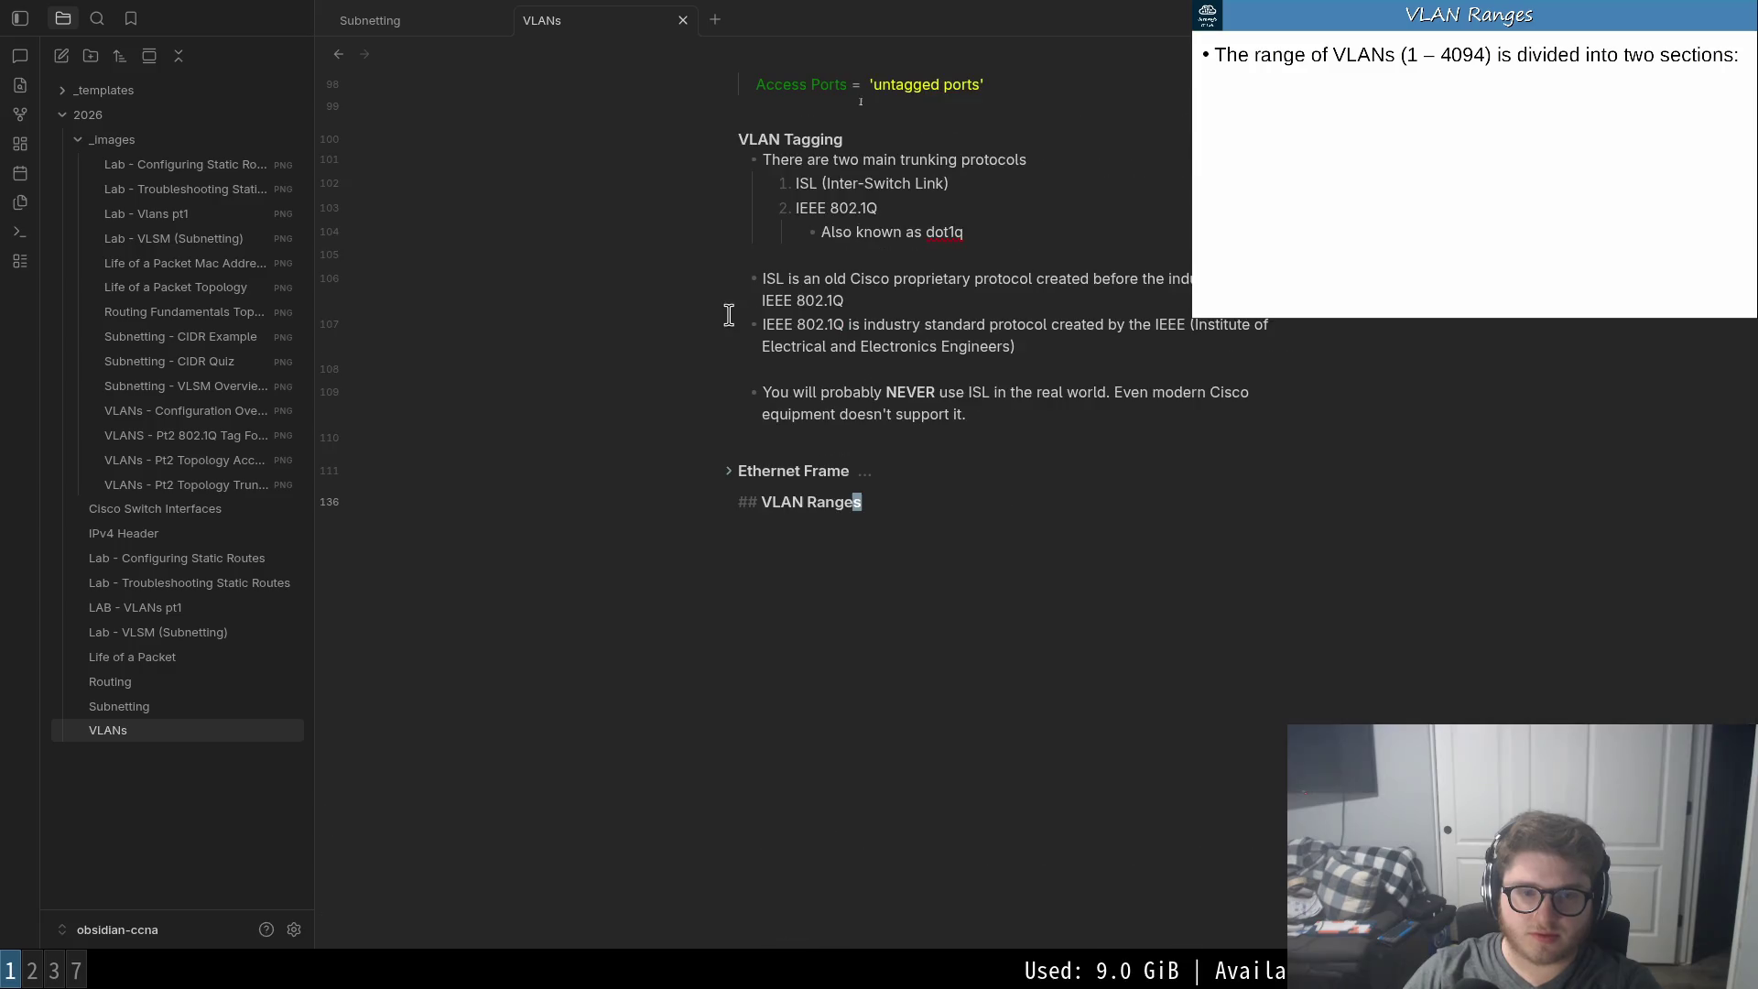
pyautogui.click(729, 472)
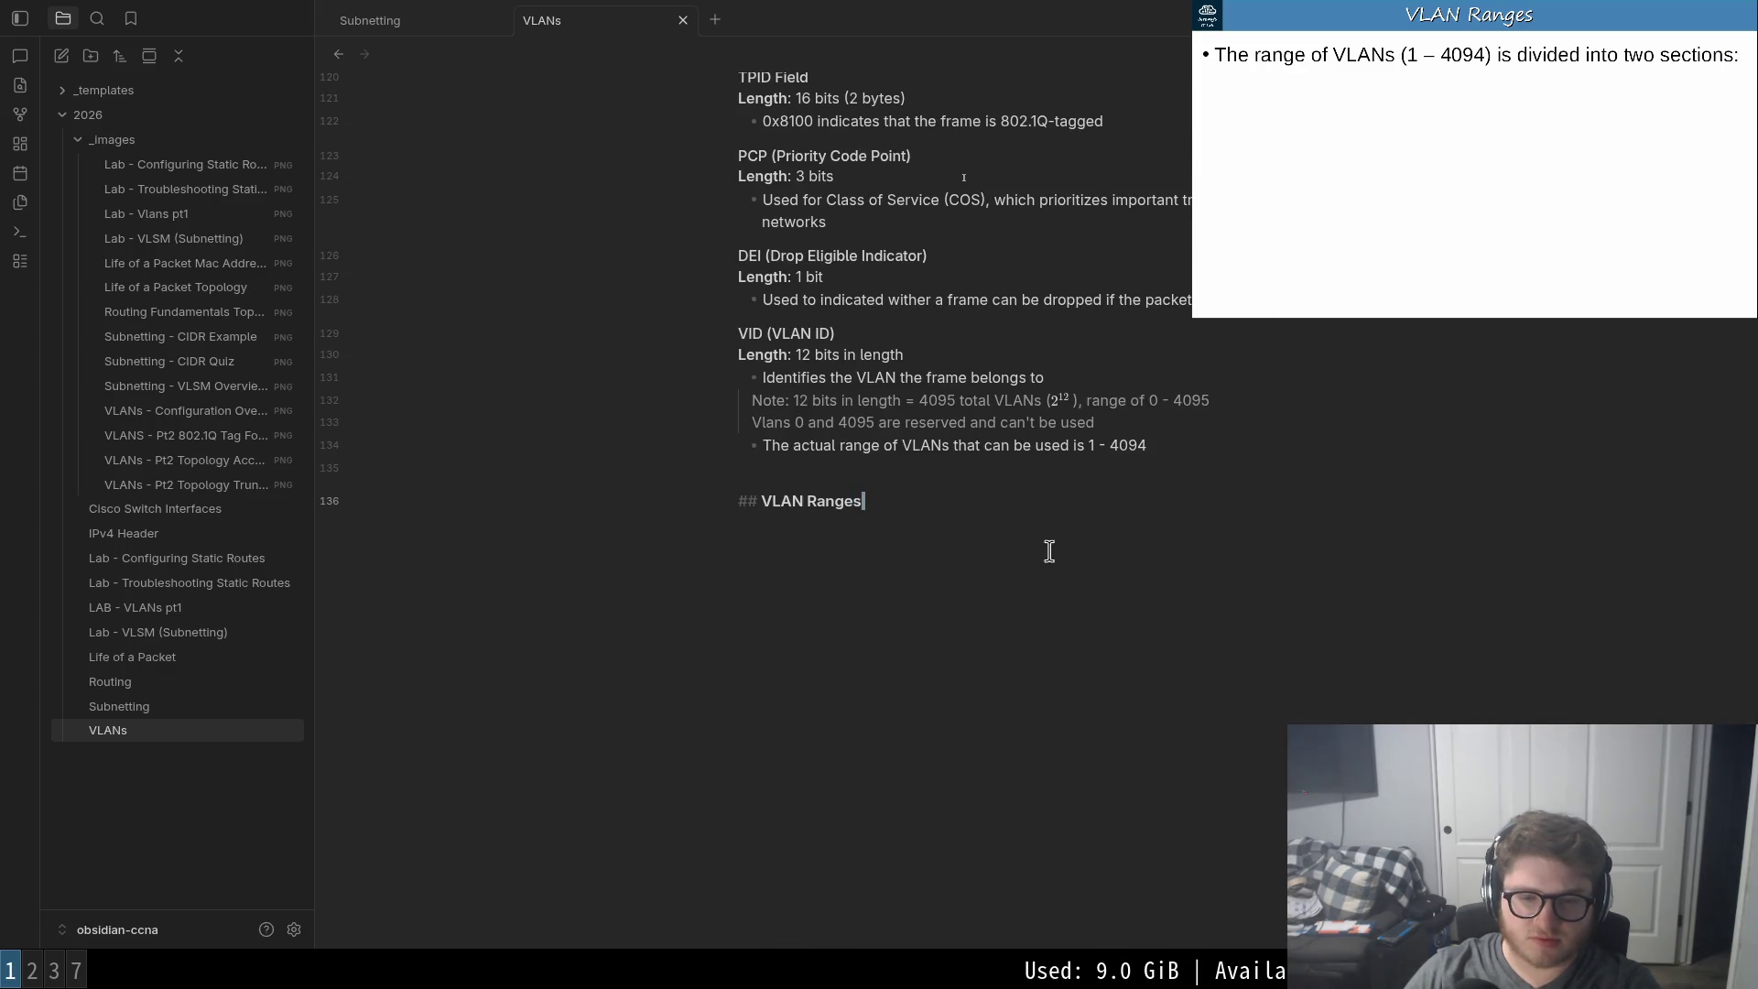
pyautogui.press('Return')
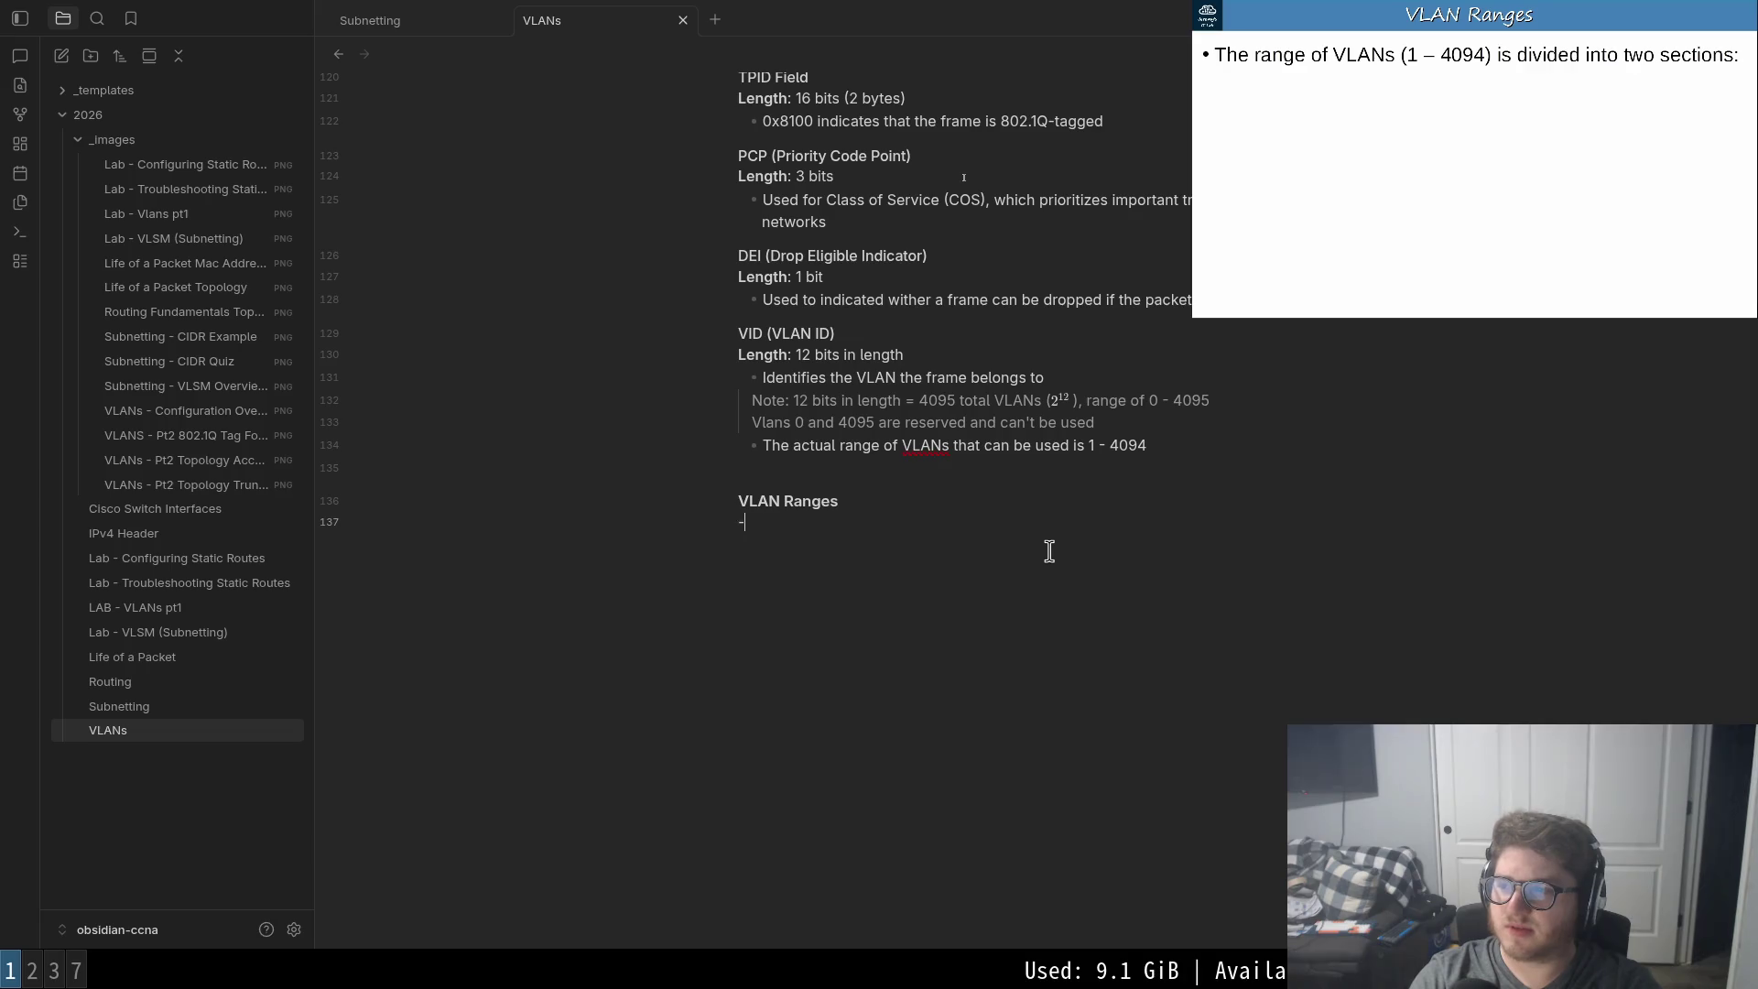
pyautogui.write('Tha')
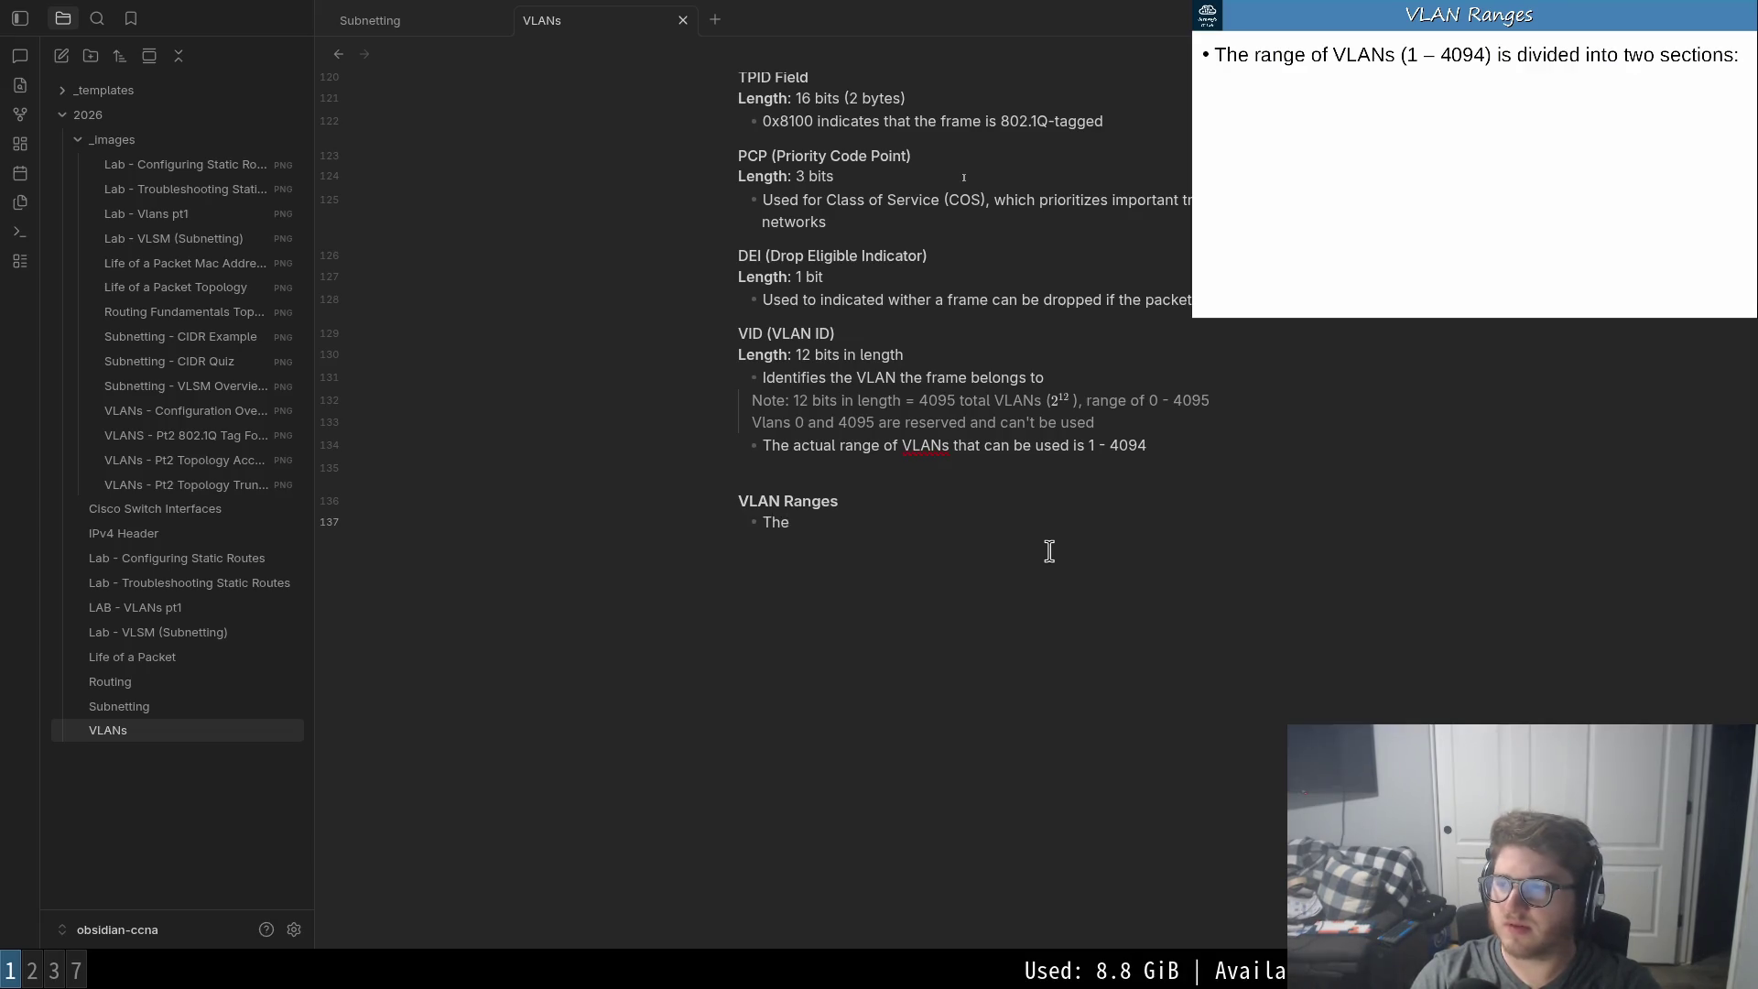
pyautogui.write('ge of VLA')
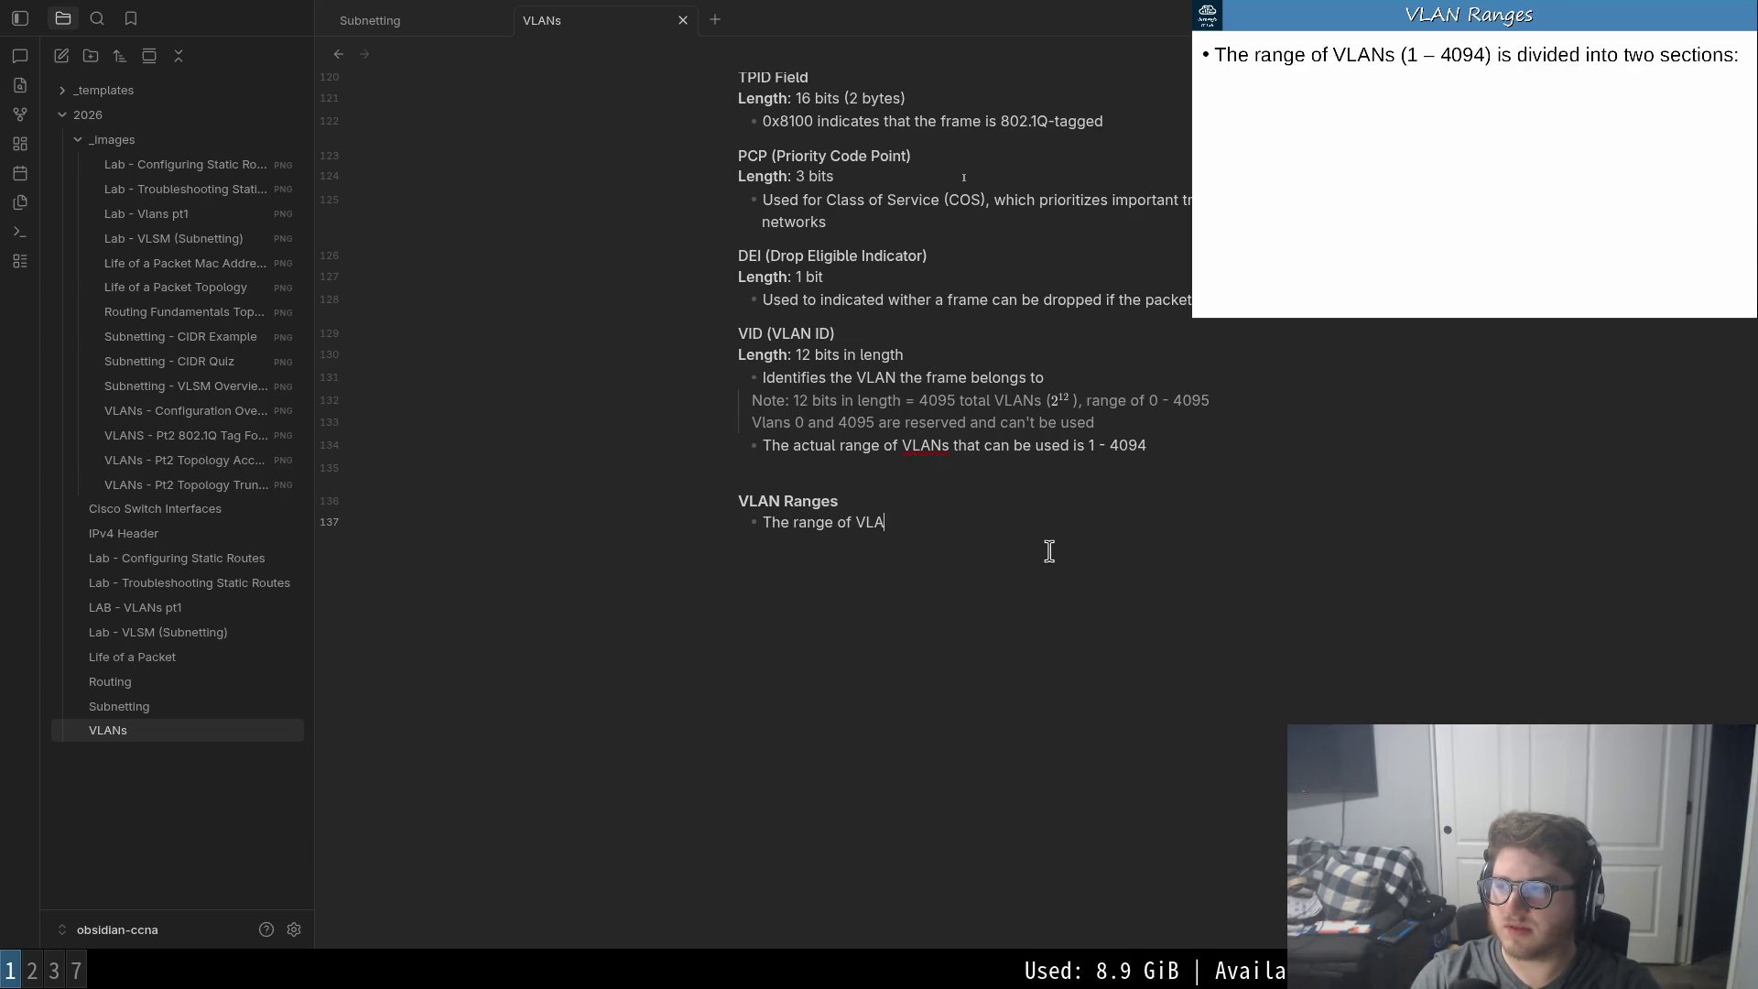
pyautogui.write(' (1')
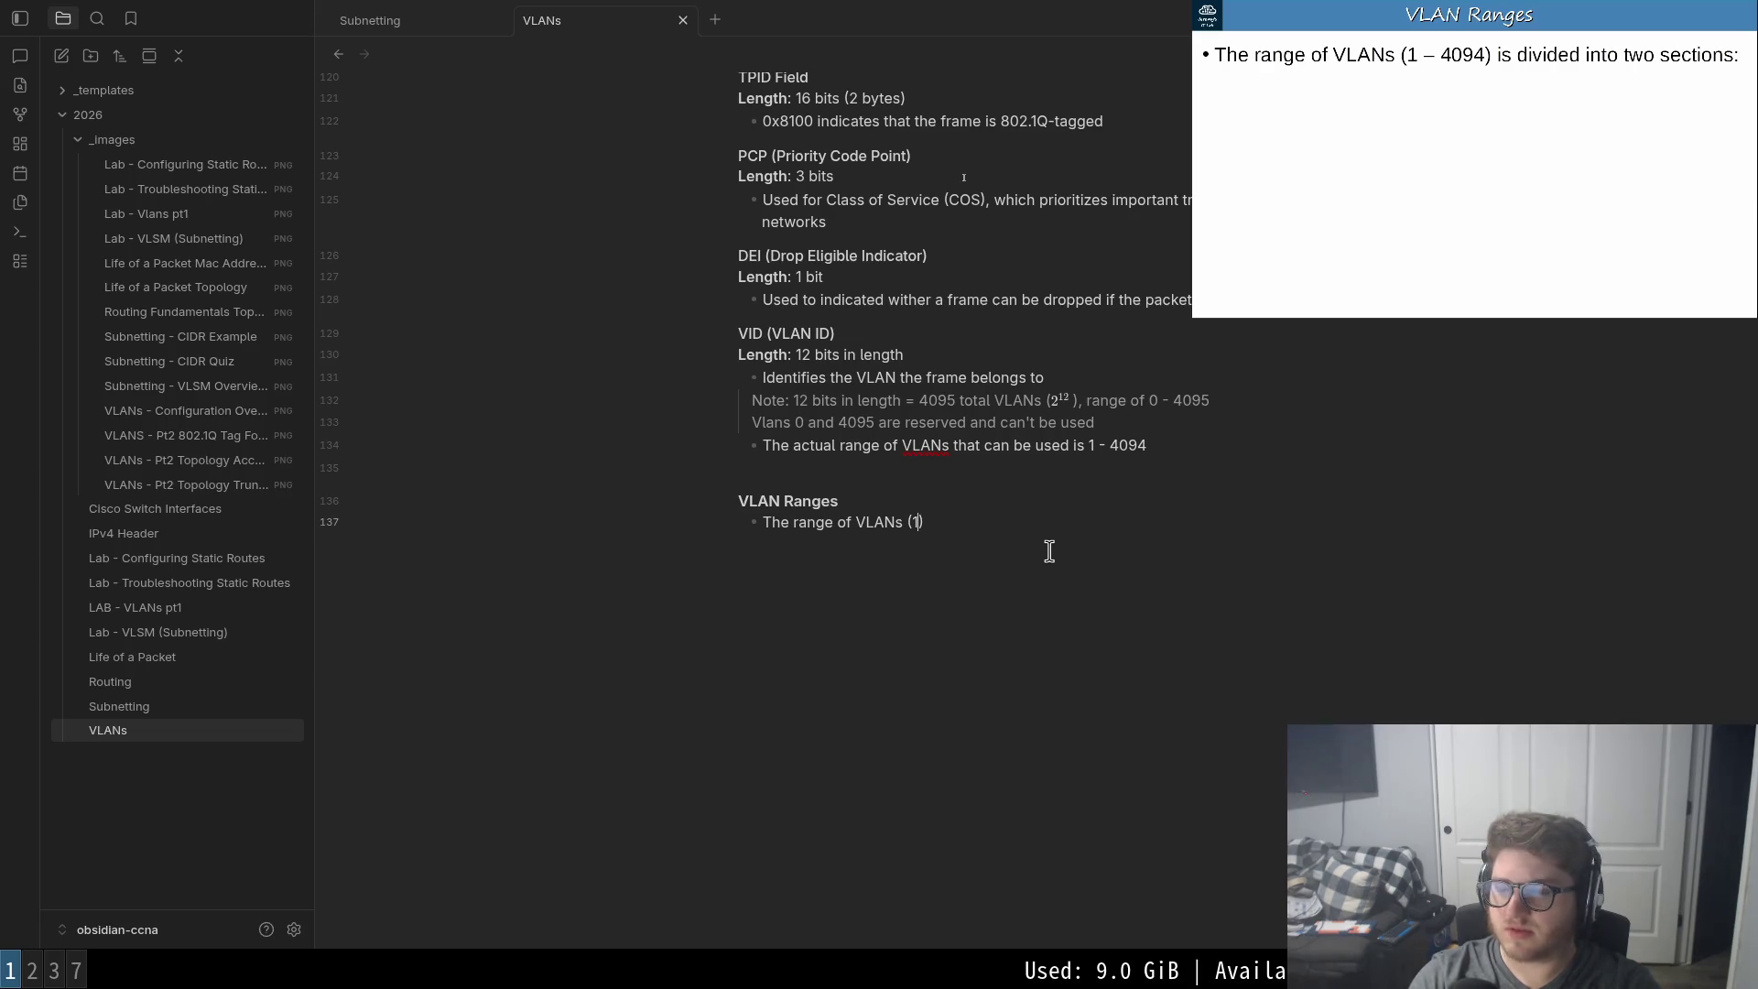
pyautogui.write(' - 4094) is')
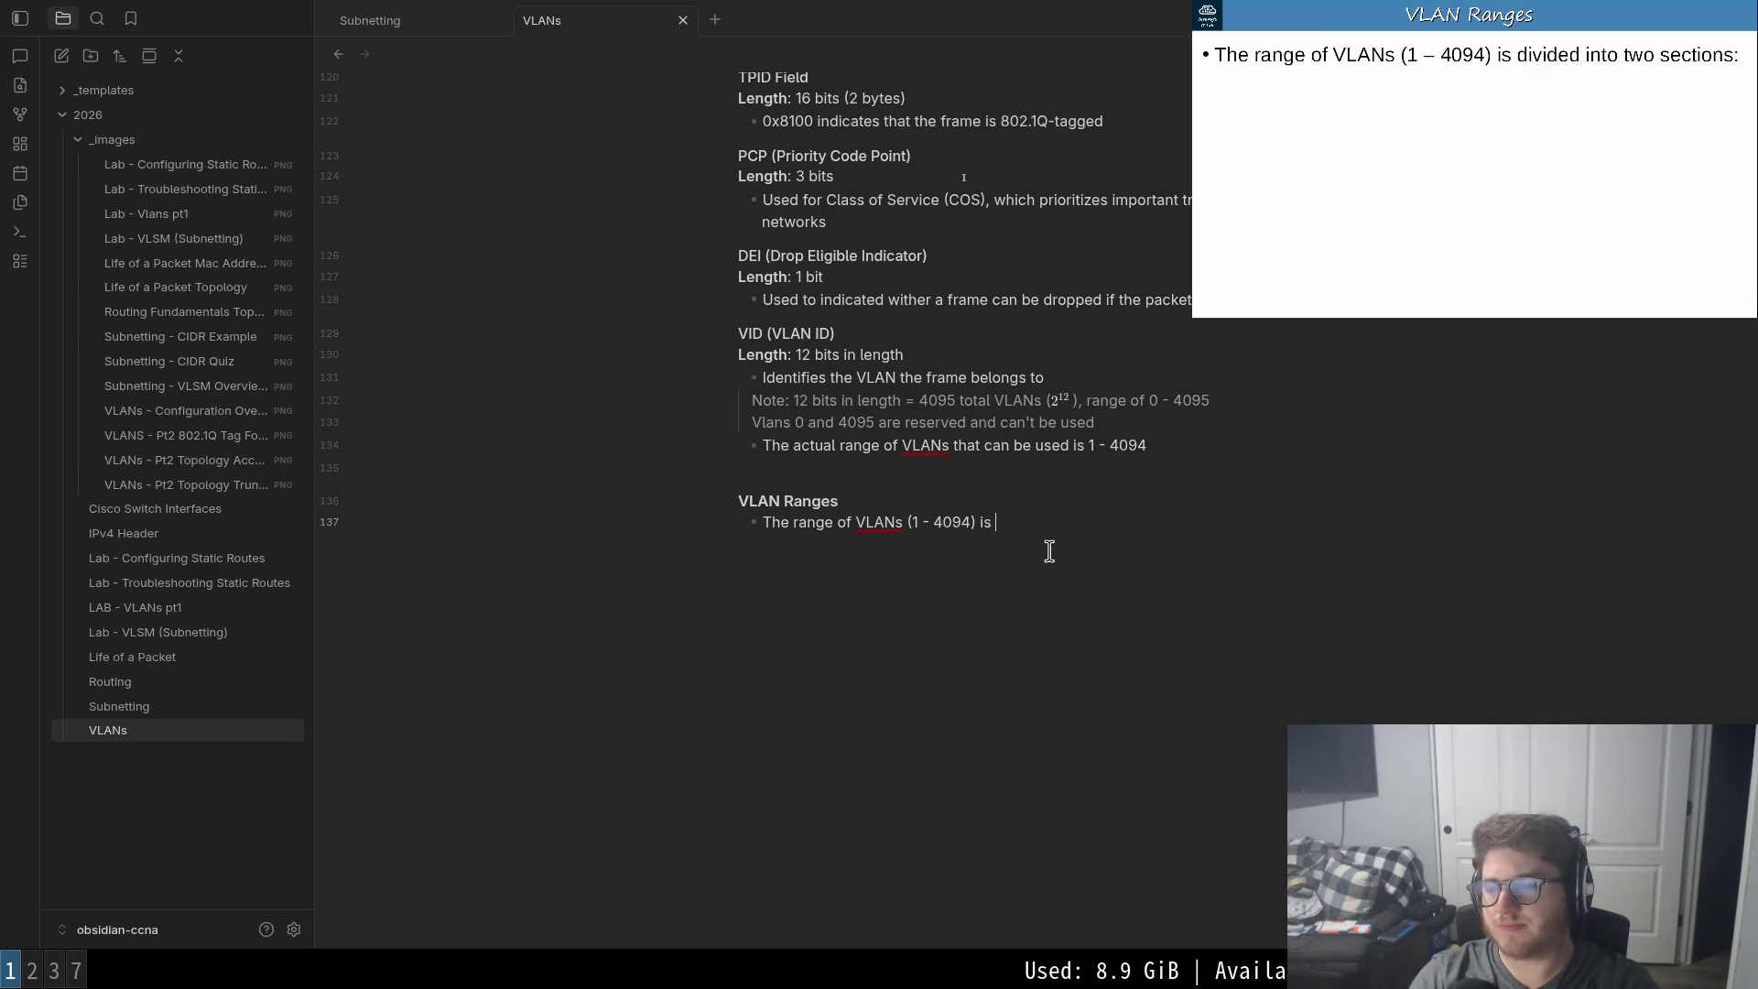
pyautogui.write('v')
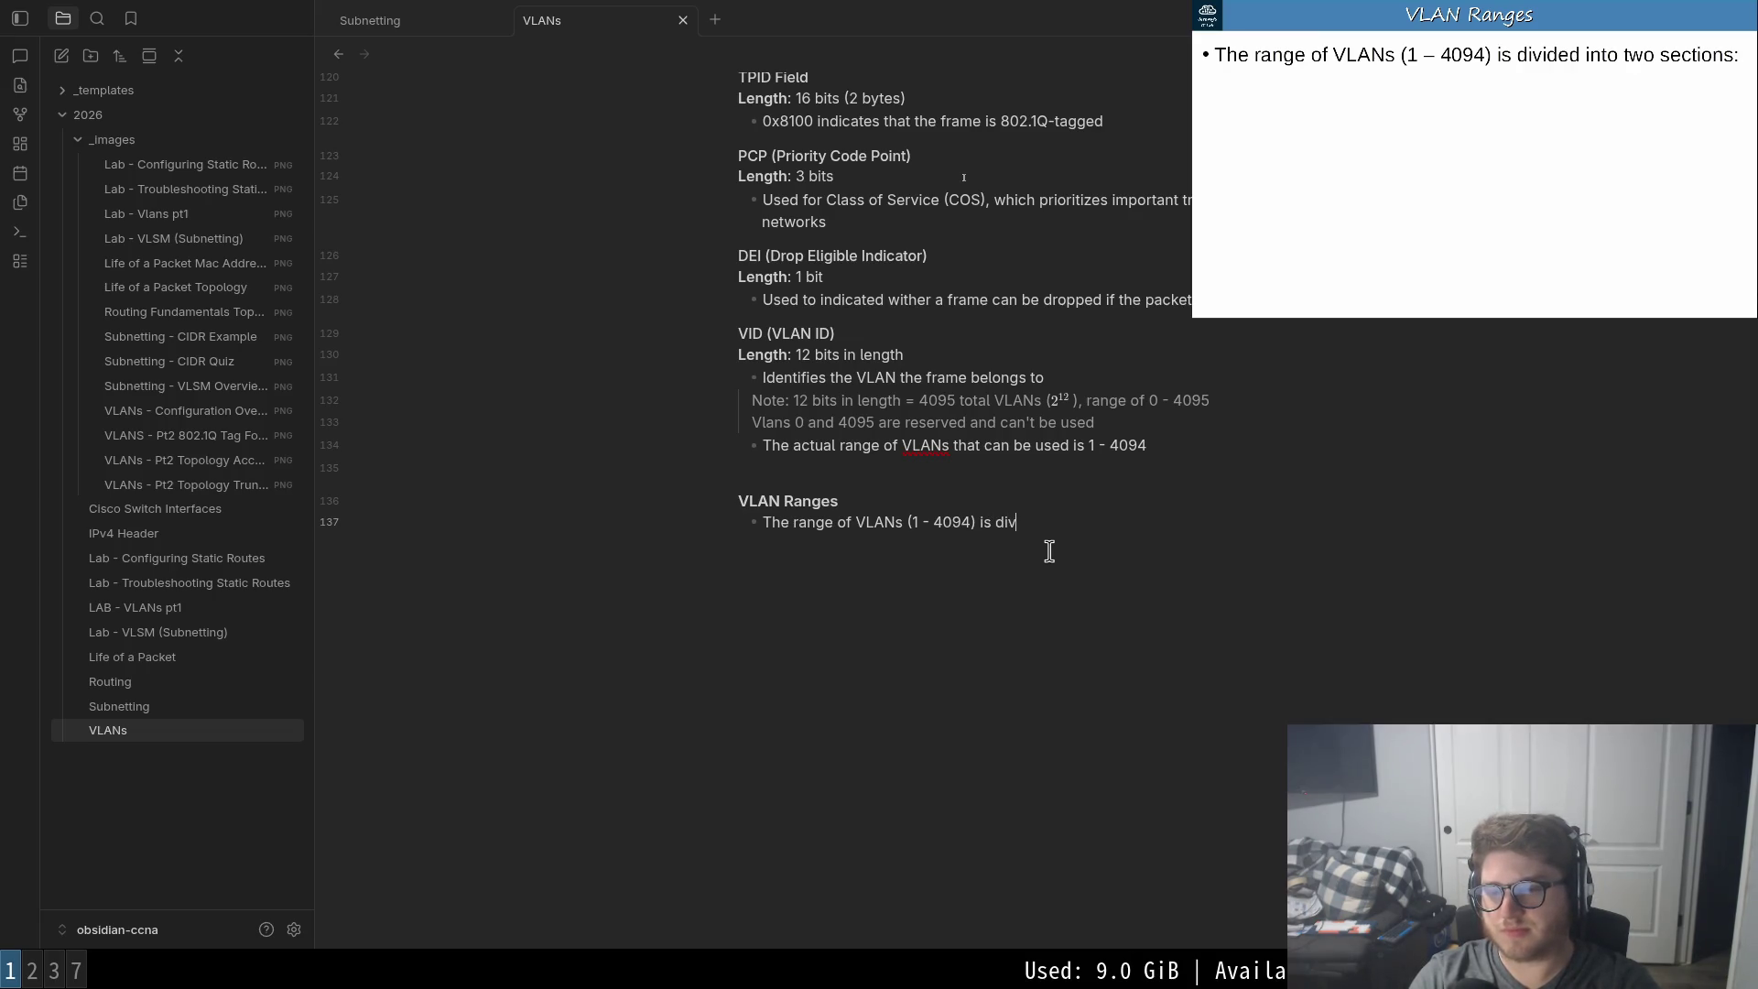
pyautogui.write('iinto two second')
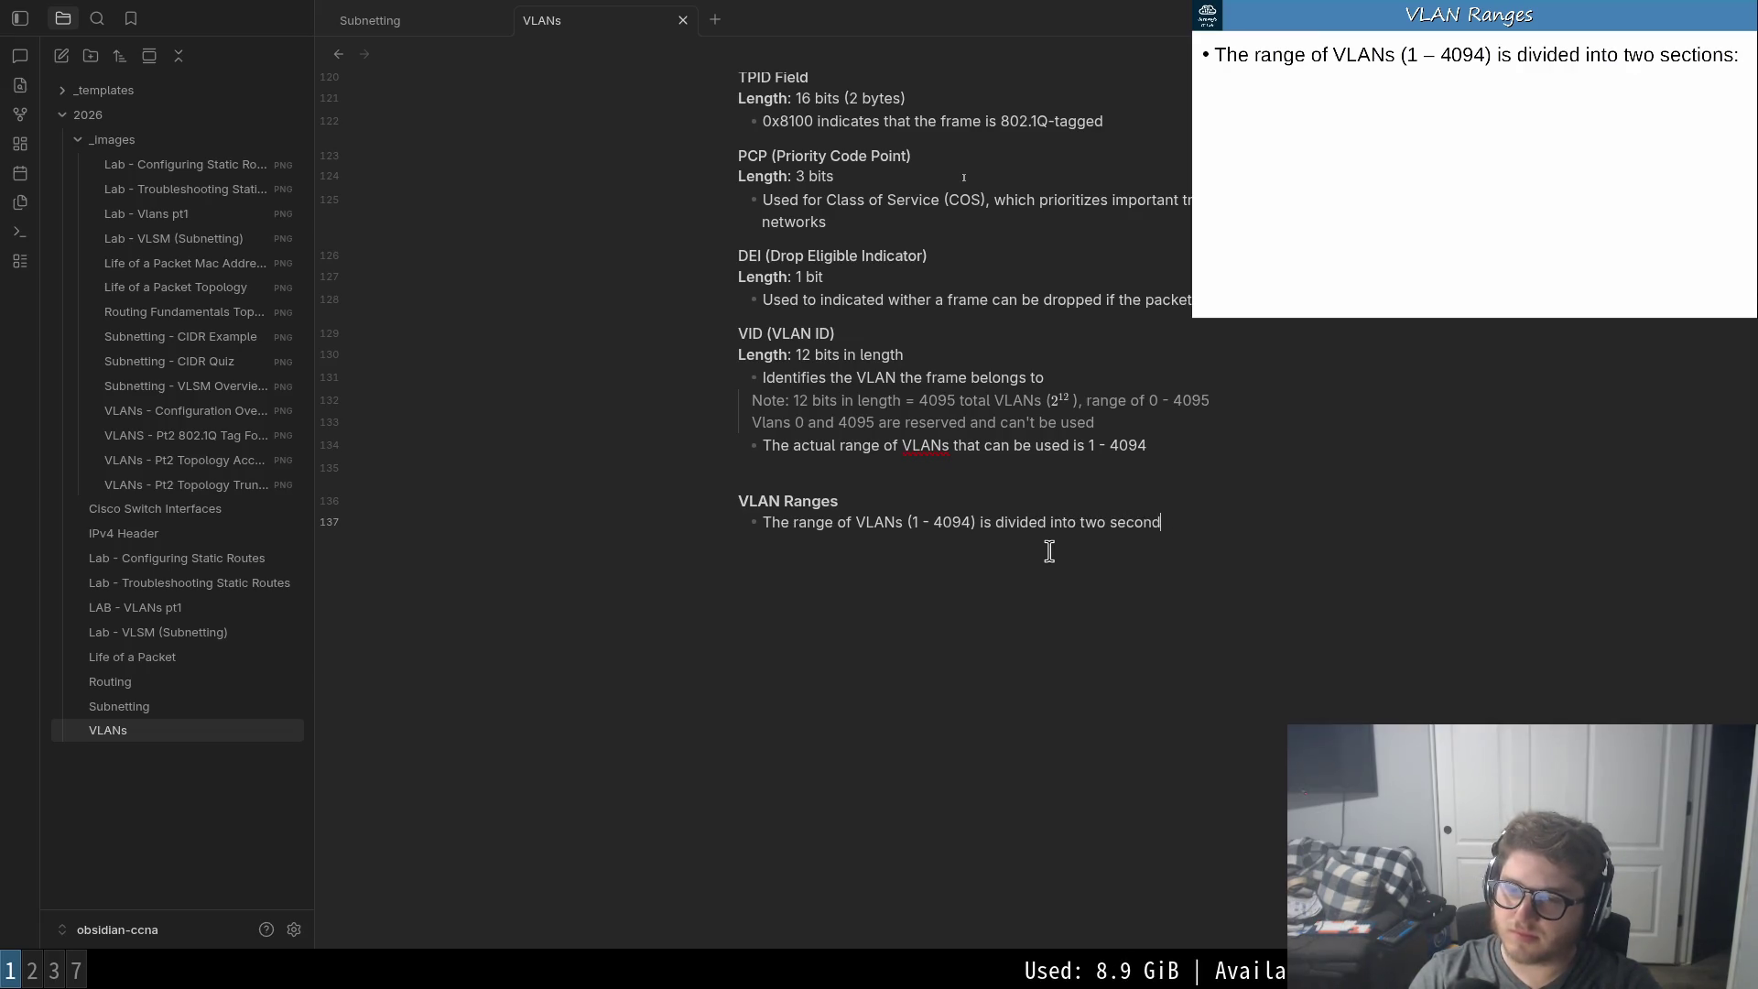
pyautogui.write('ions')
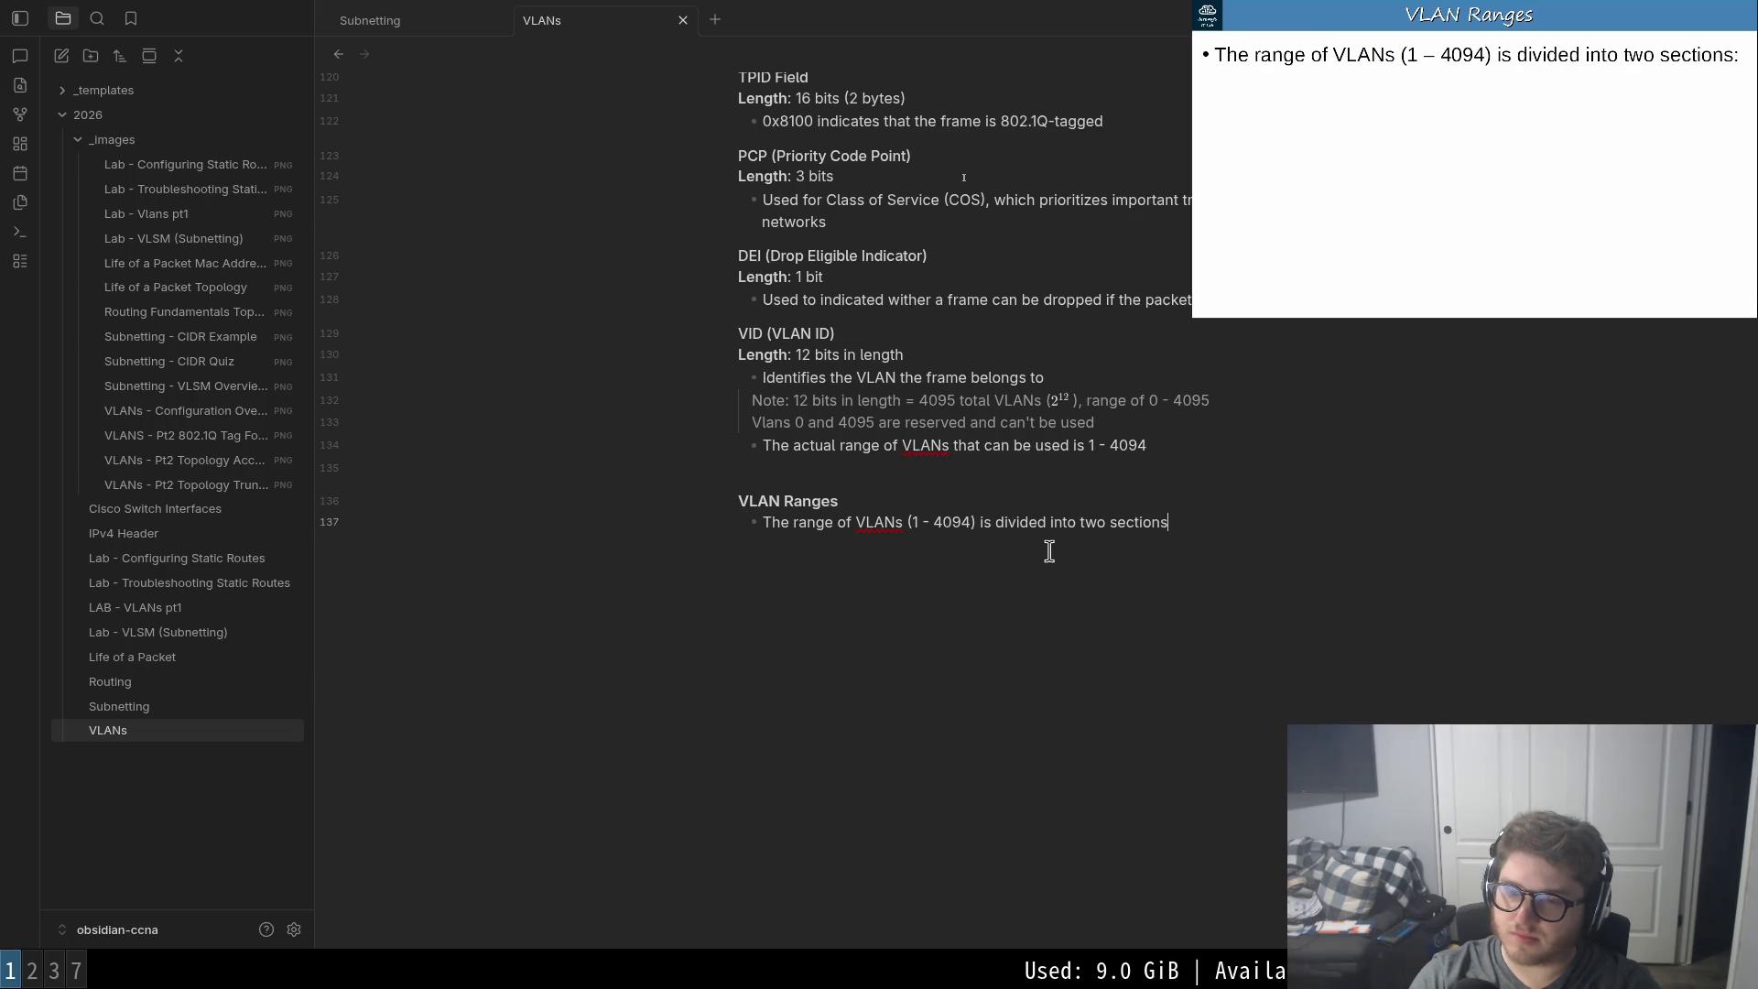
pyautogui.write('.')
# Add the bullet 'The range of VLANs (1 - 4094) is divided into two sections.' and pause the lecture
pyautogui.press('Return')
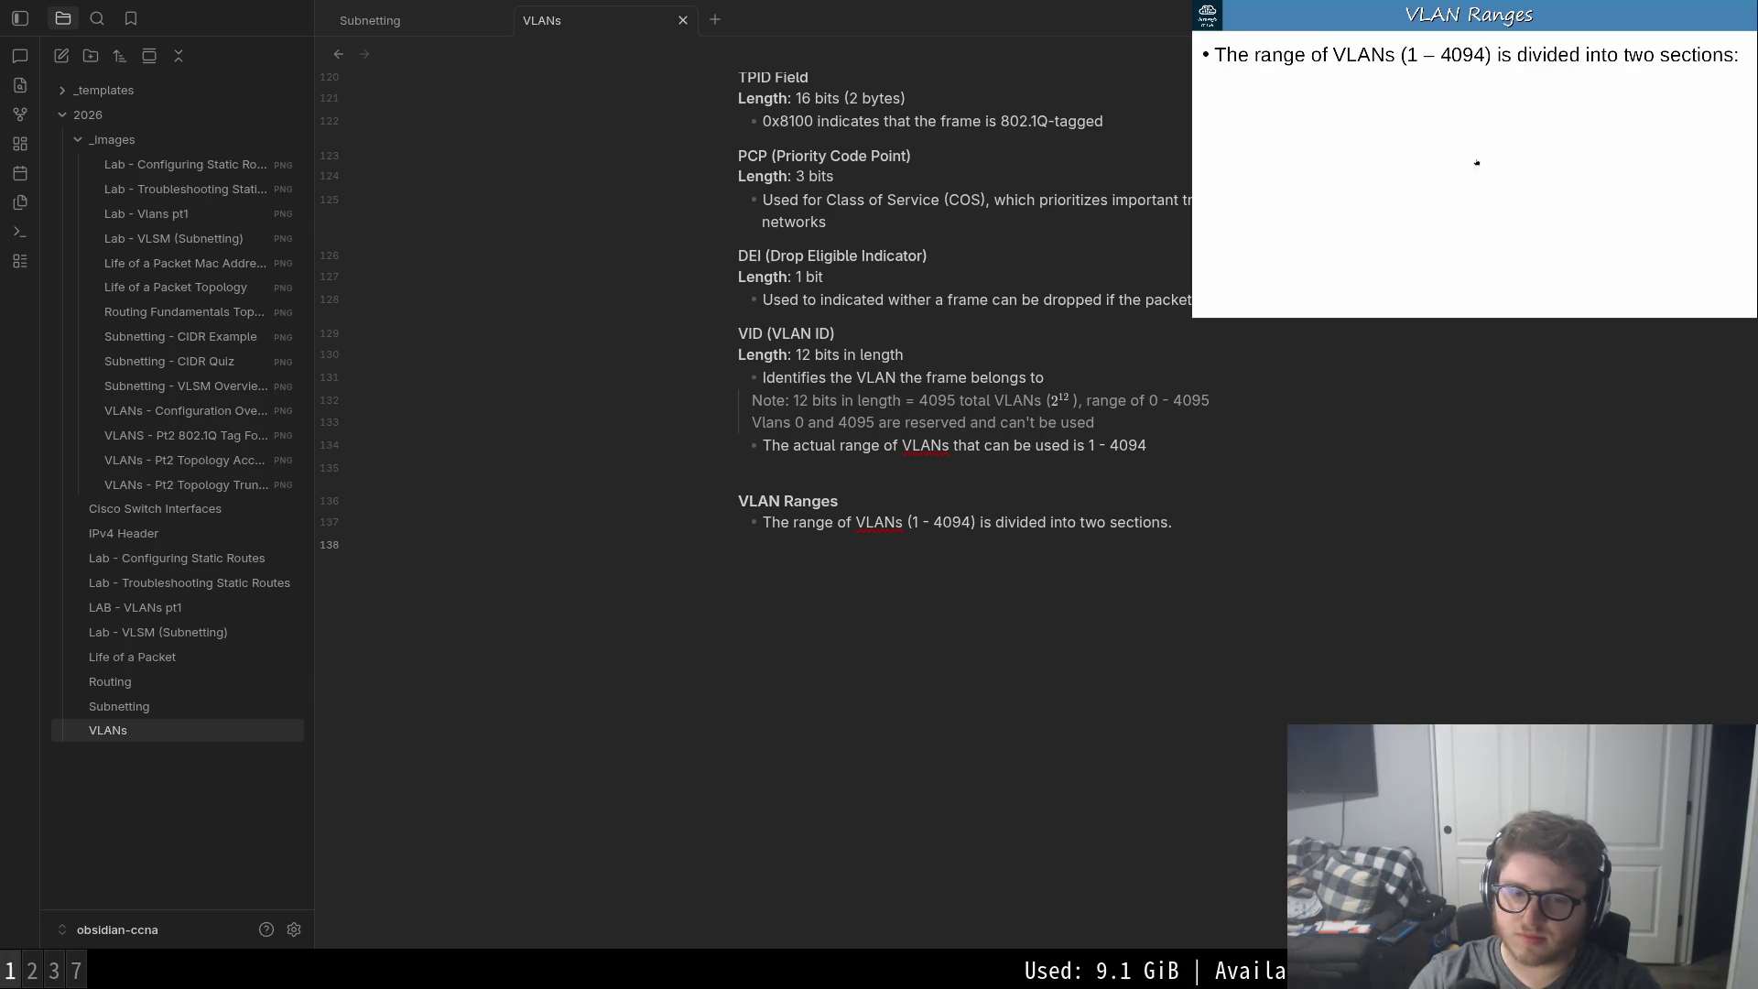
pyautogui.click(1475, 164)
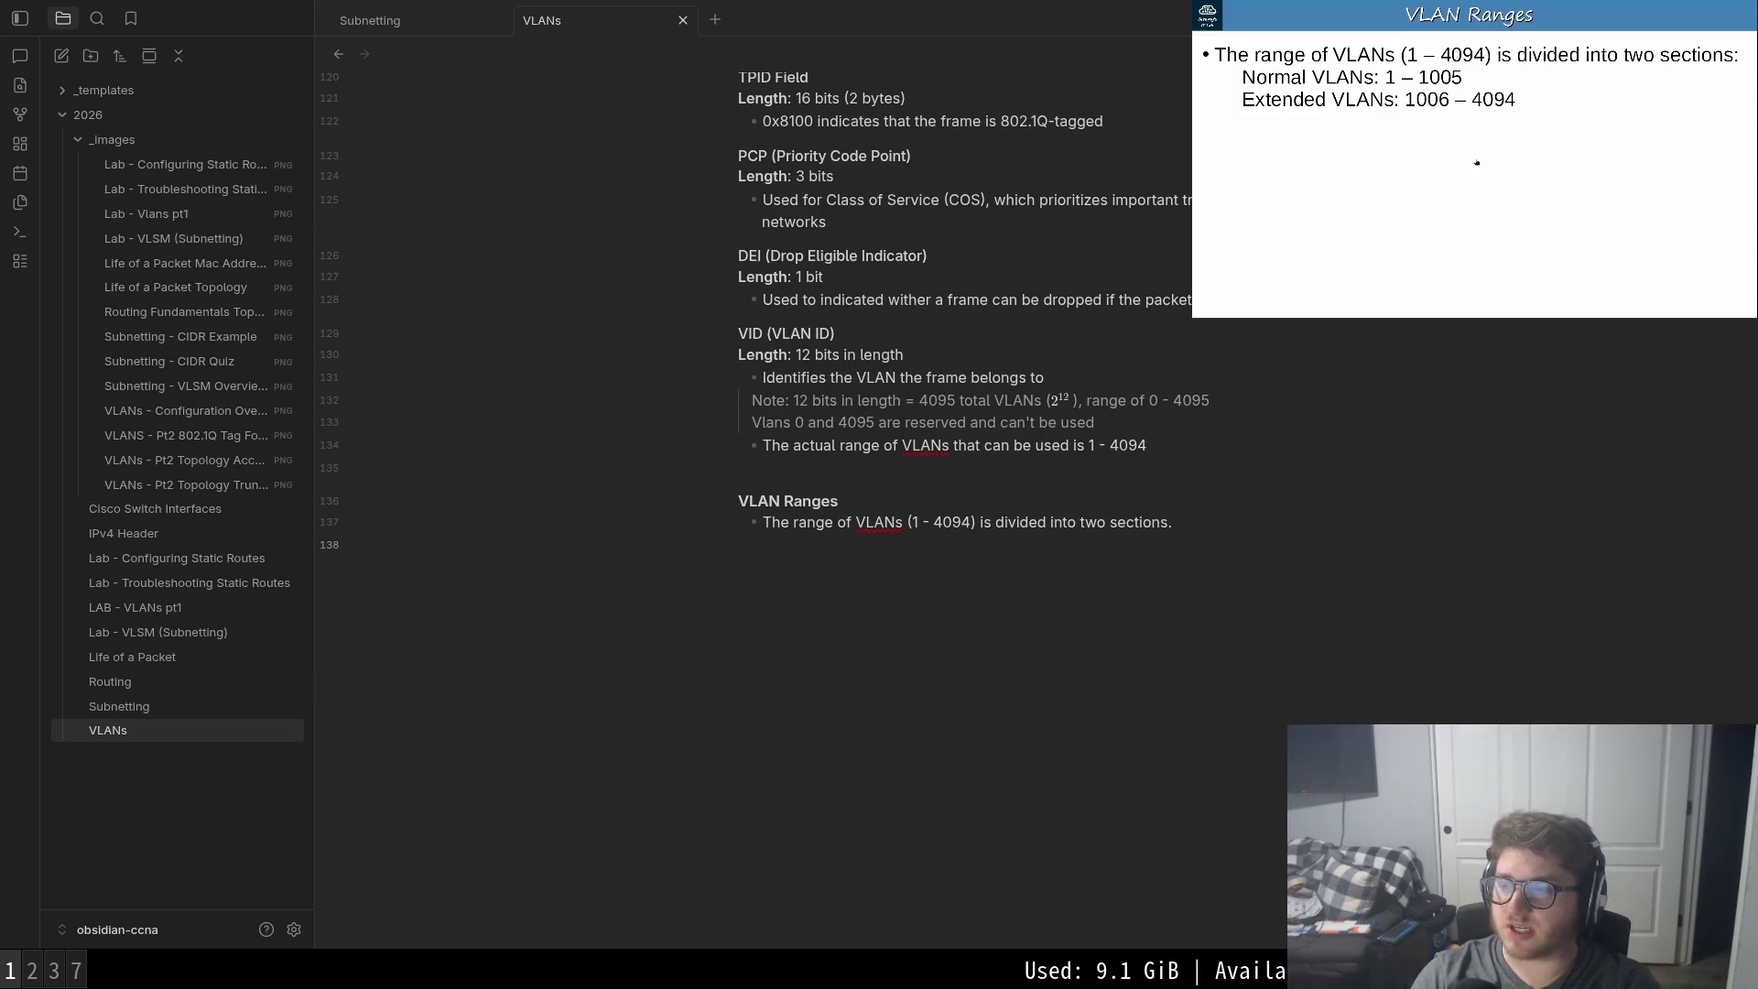
pyautogui.write('- ')
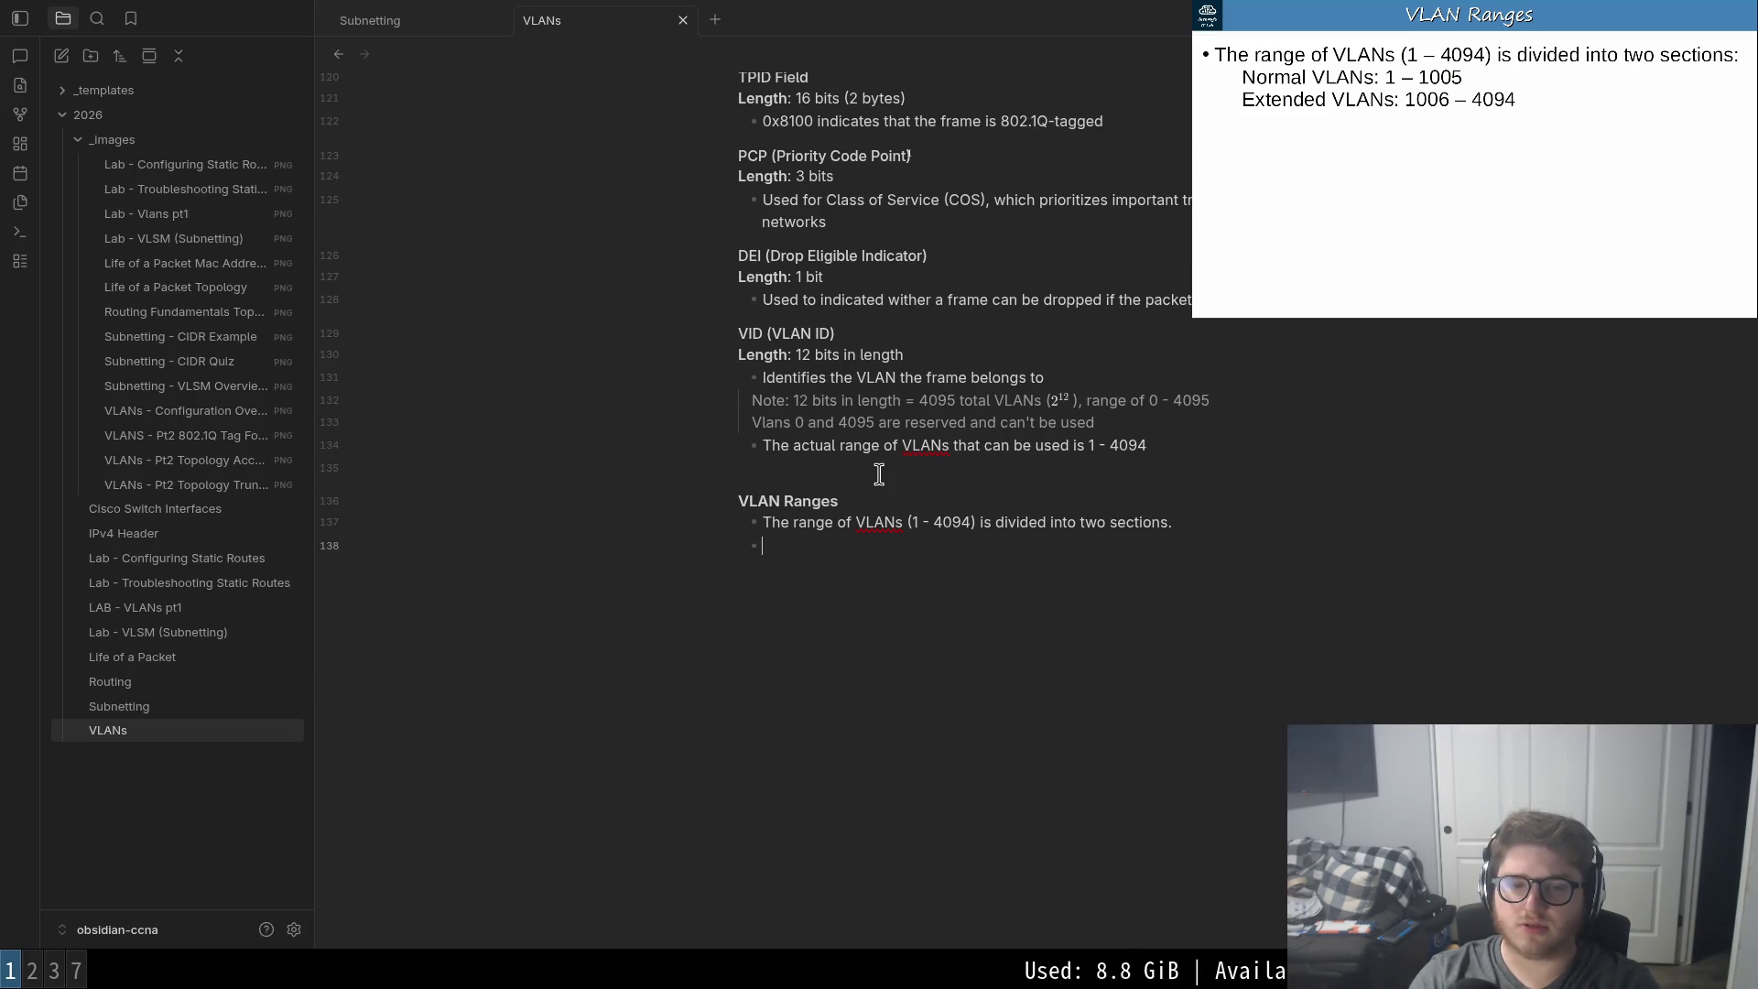
pyautogui.write('Norm')
# Nest sub-bullets 'Normal VLANs: 1 - 1005' and 'Extended VLANs: 1006 - 4094' under the two-sections bullet
pyautogui.press('BackSpace')
pyautogui.press('BackSpace')
pyautogui.press('BackSpace')
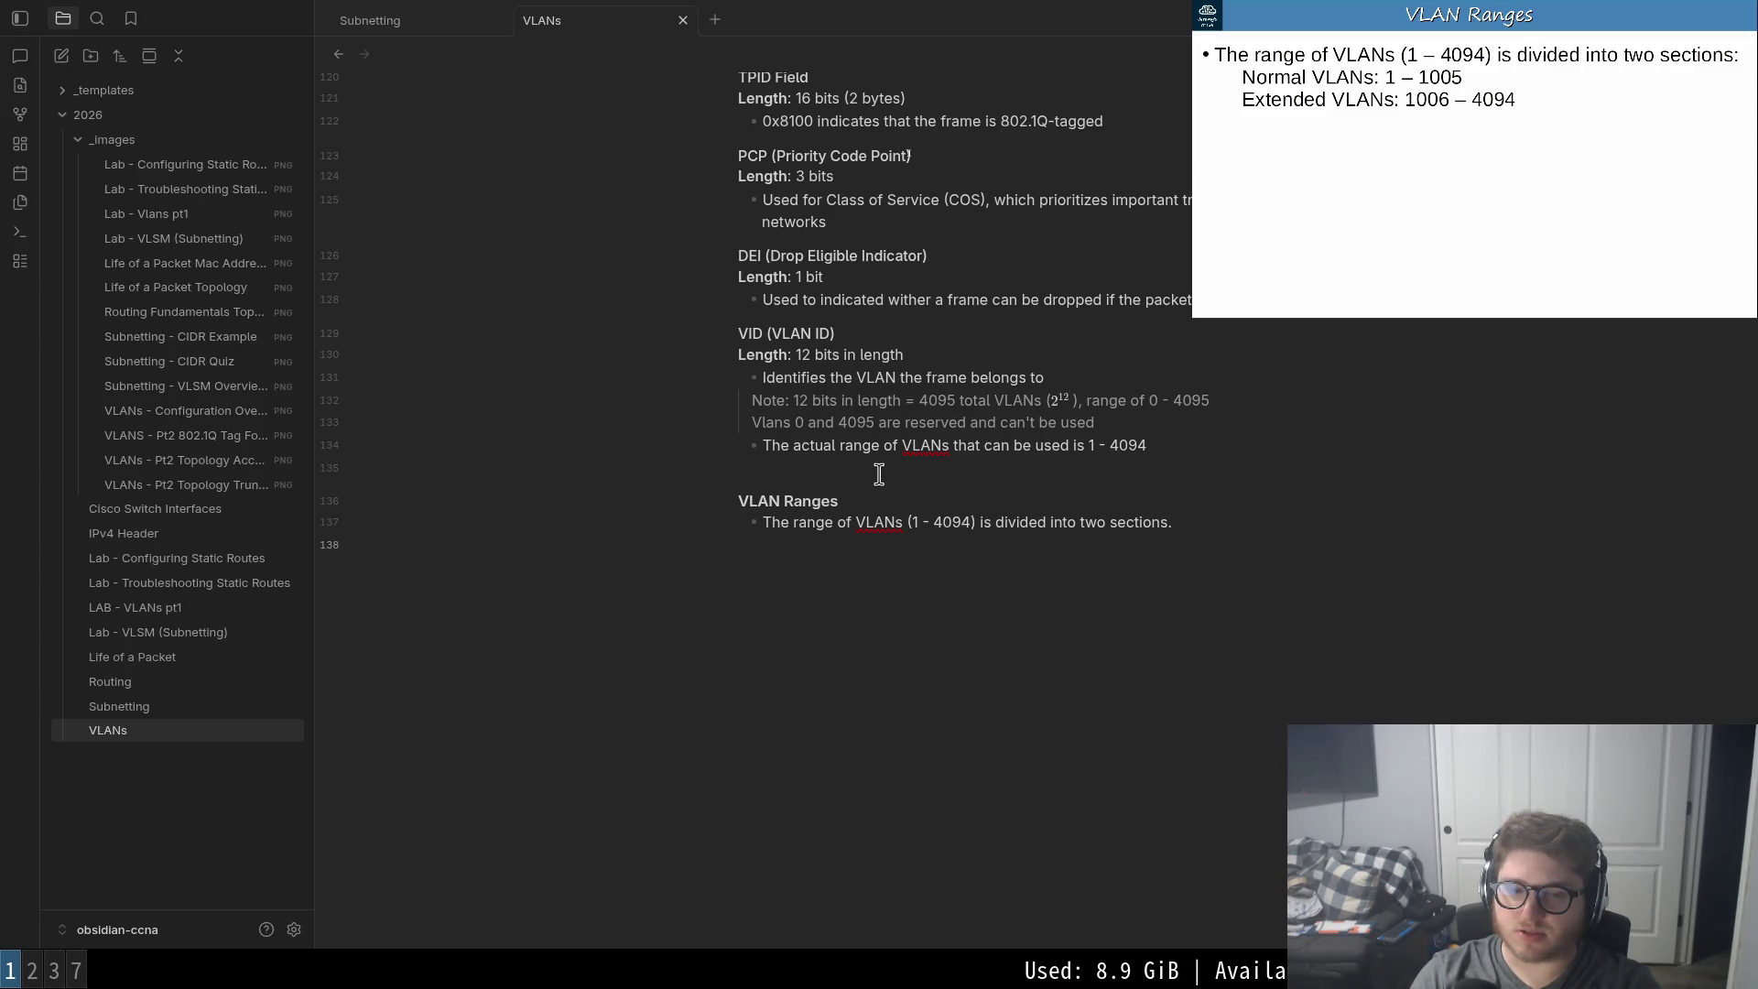
pyautogui.press('Tab')
pyautogui.write('Nomral')
pyautogui.press('BackSpace')
pyautogui.press('BackSpace')
pyautogui.press('BackSpace')
pyautogui.write('rmalVLAN')
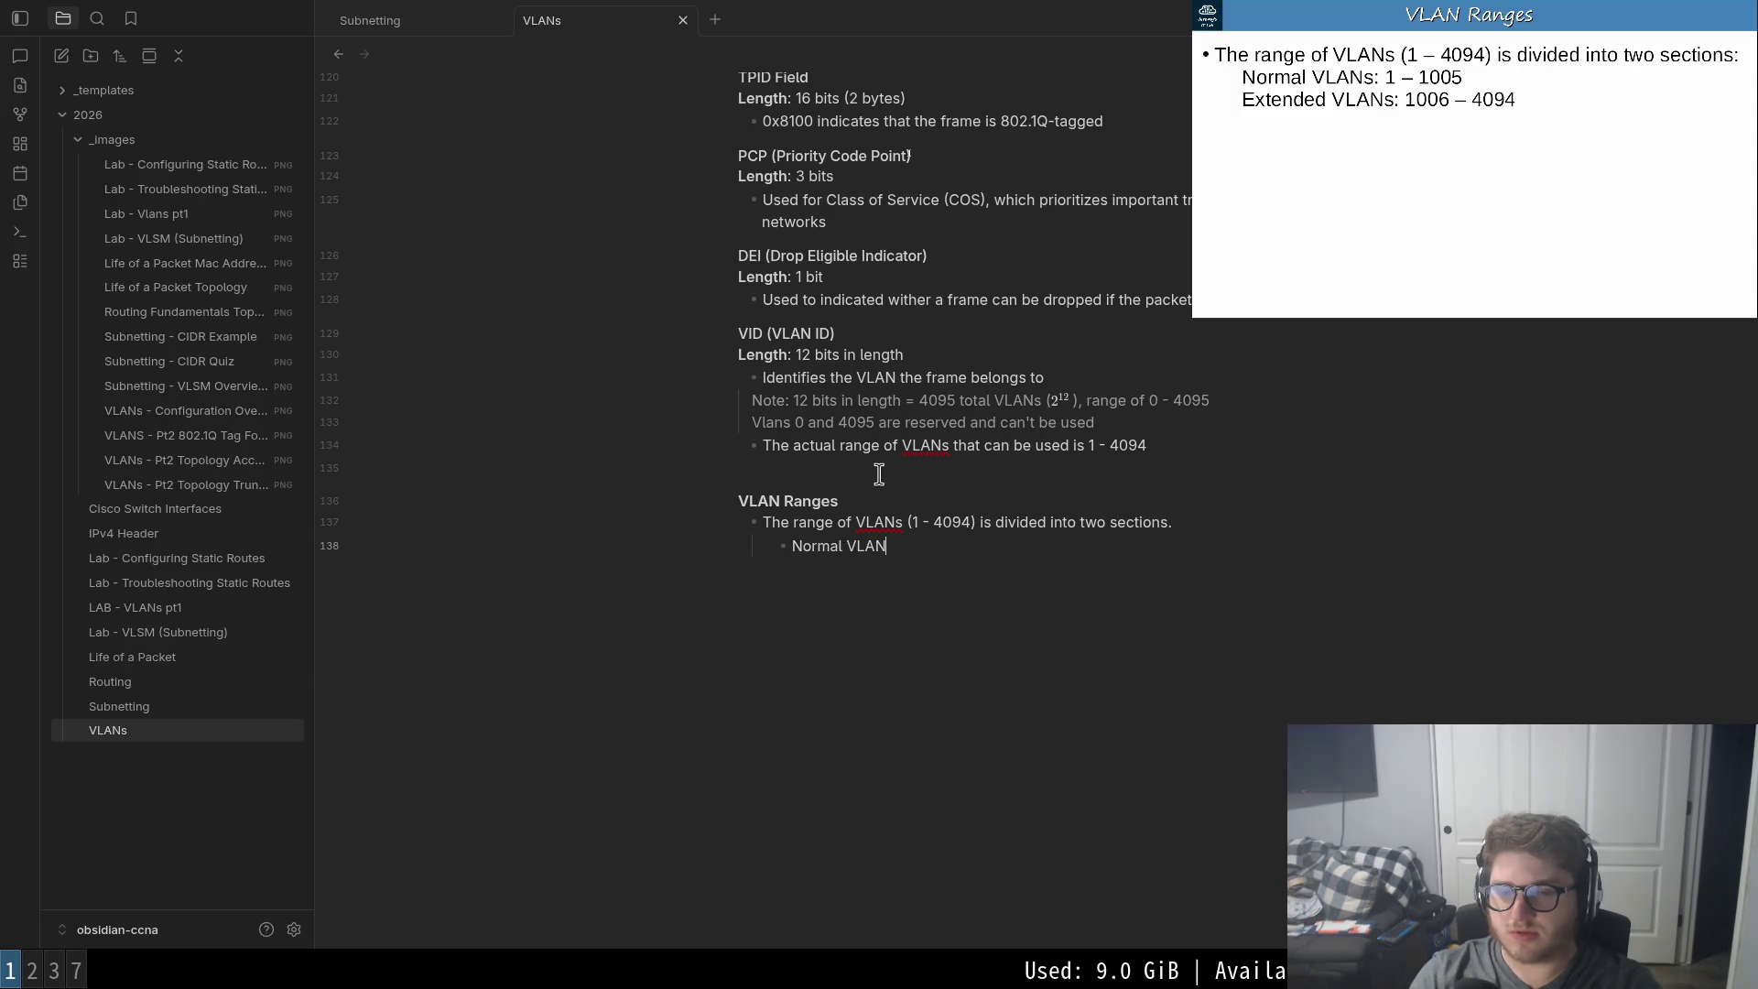
pyautogui.write(':: 1 -')
pyautogui.press('BackSpace')
pyautogui.press('BackSpace')
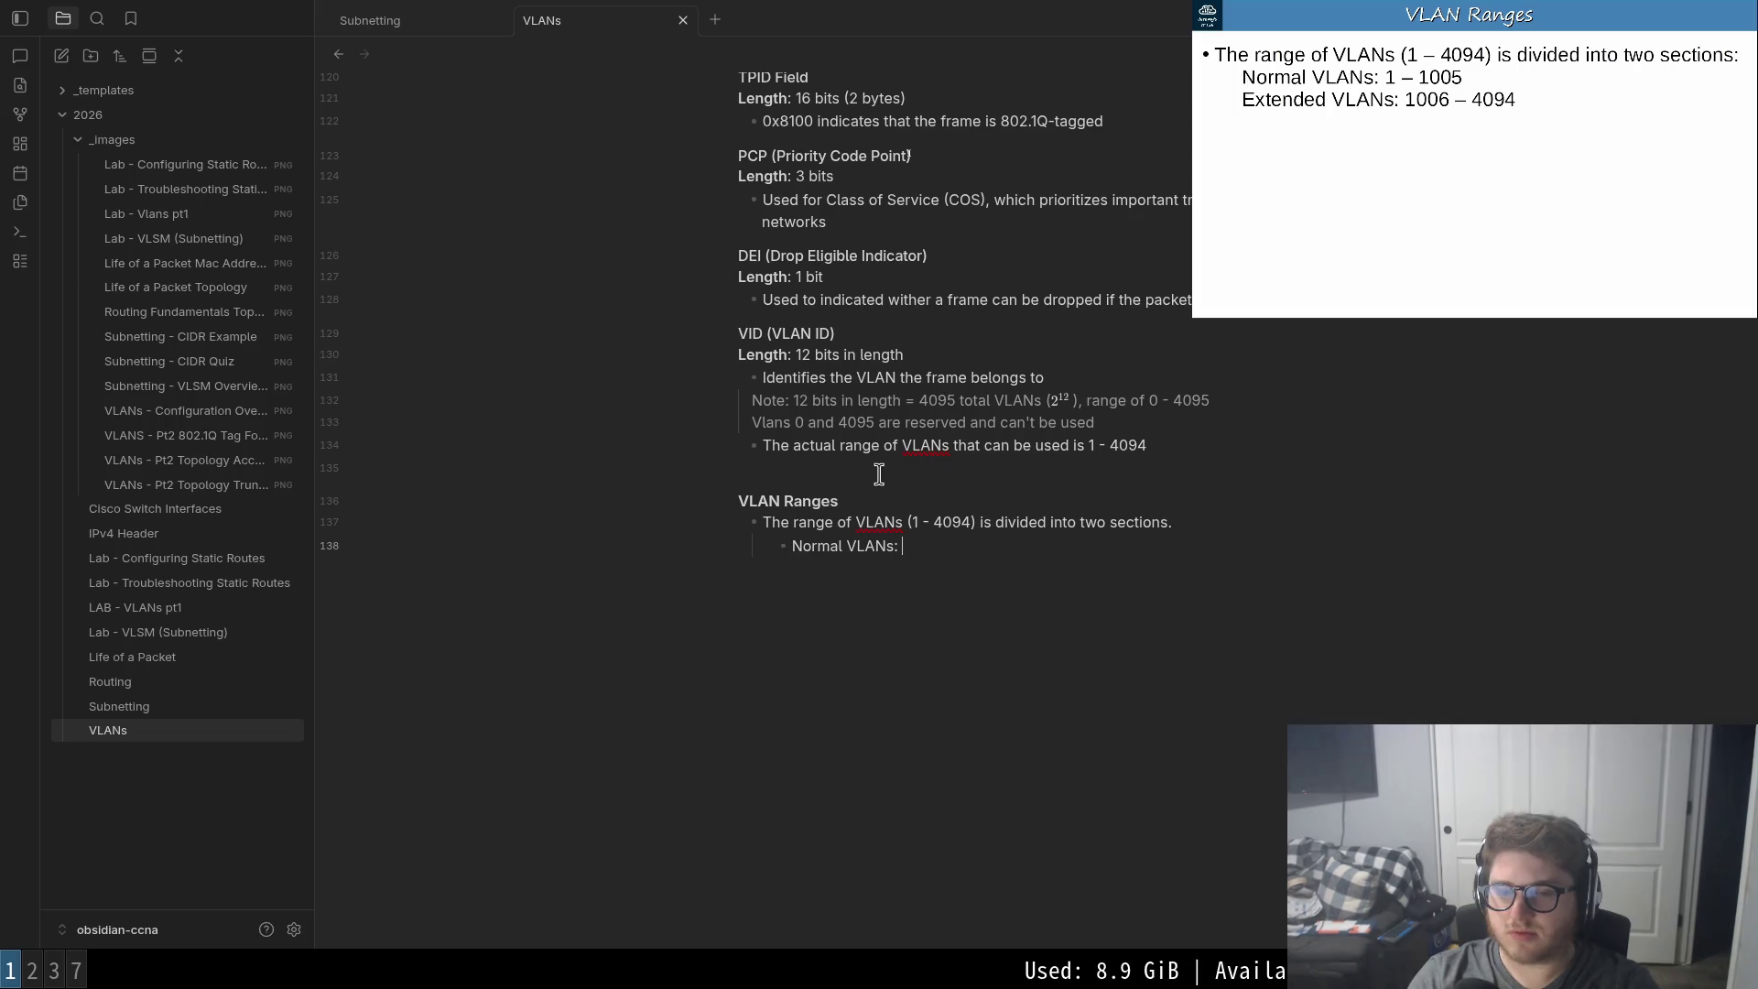
pyautogui.write('1 - 1')
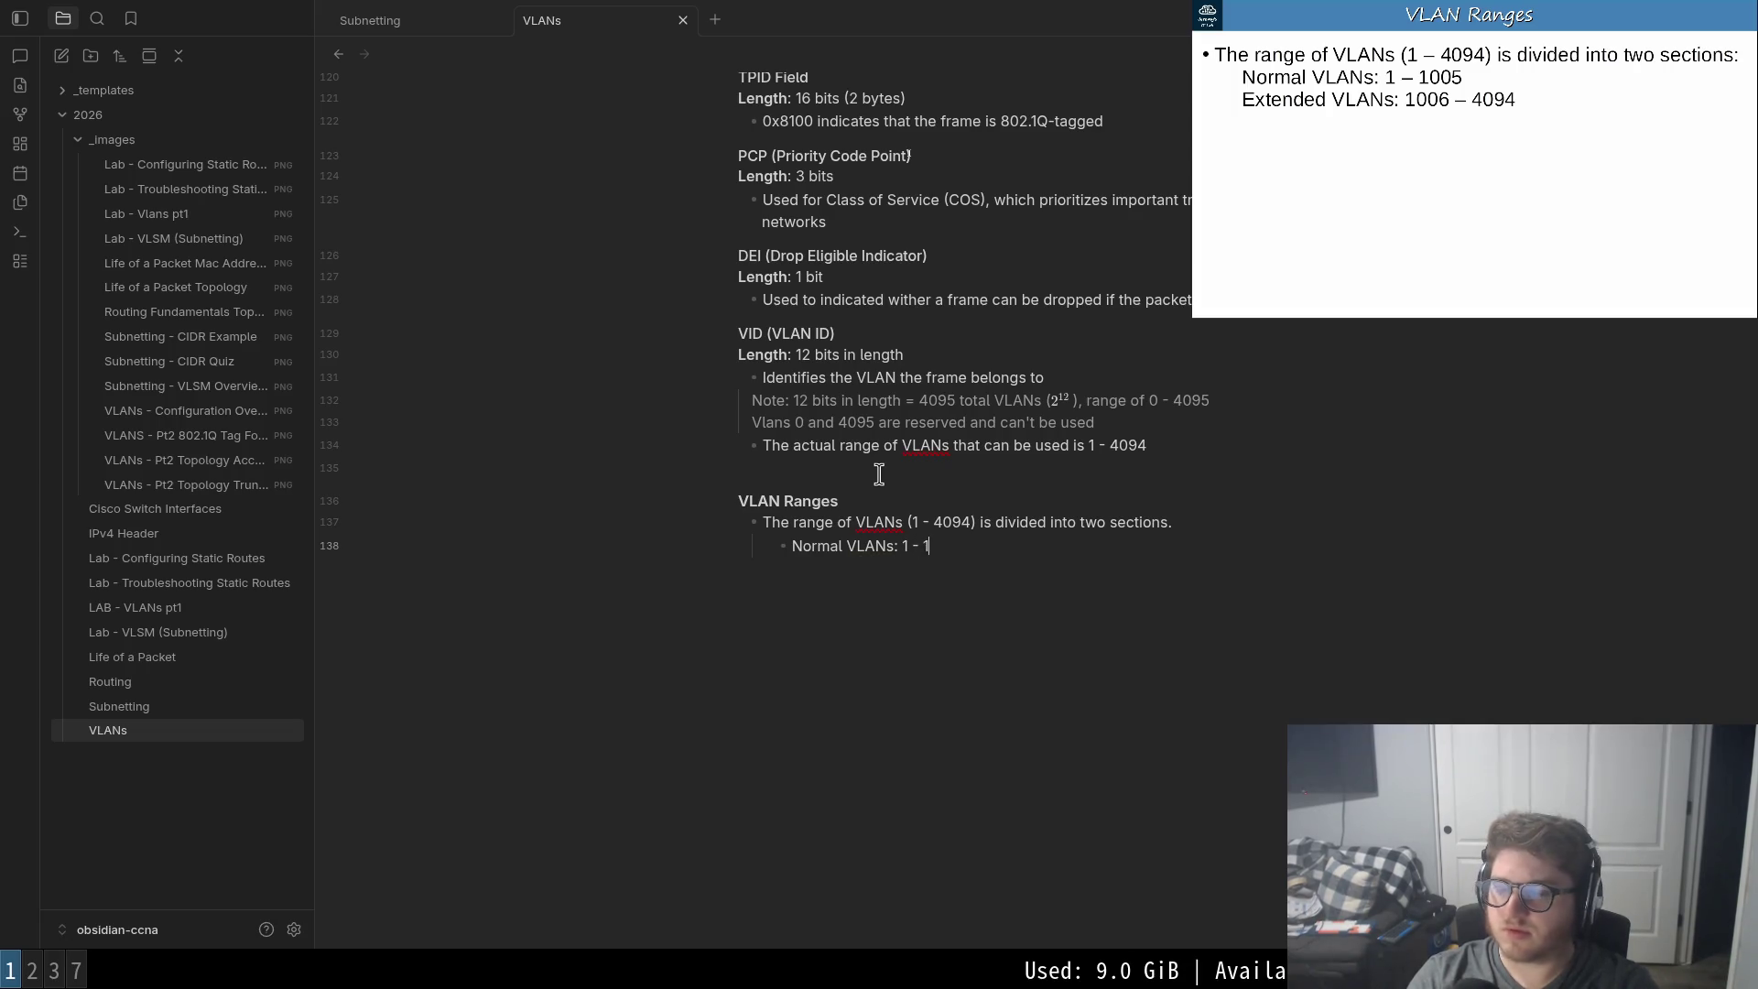
pyautogui.write('005')
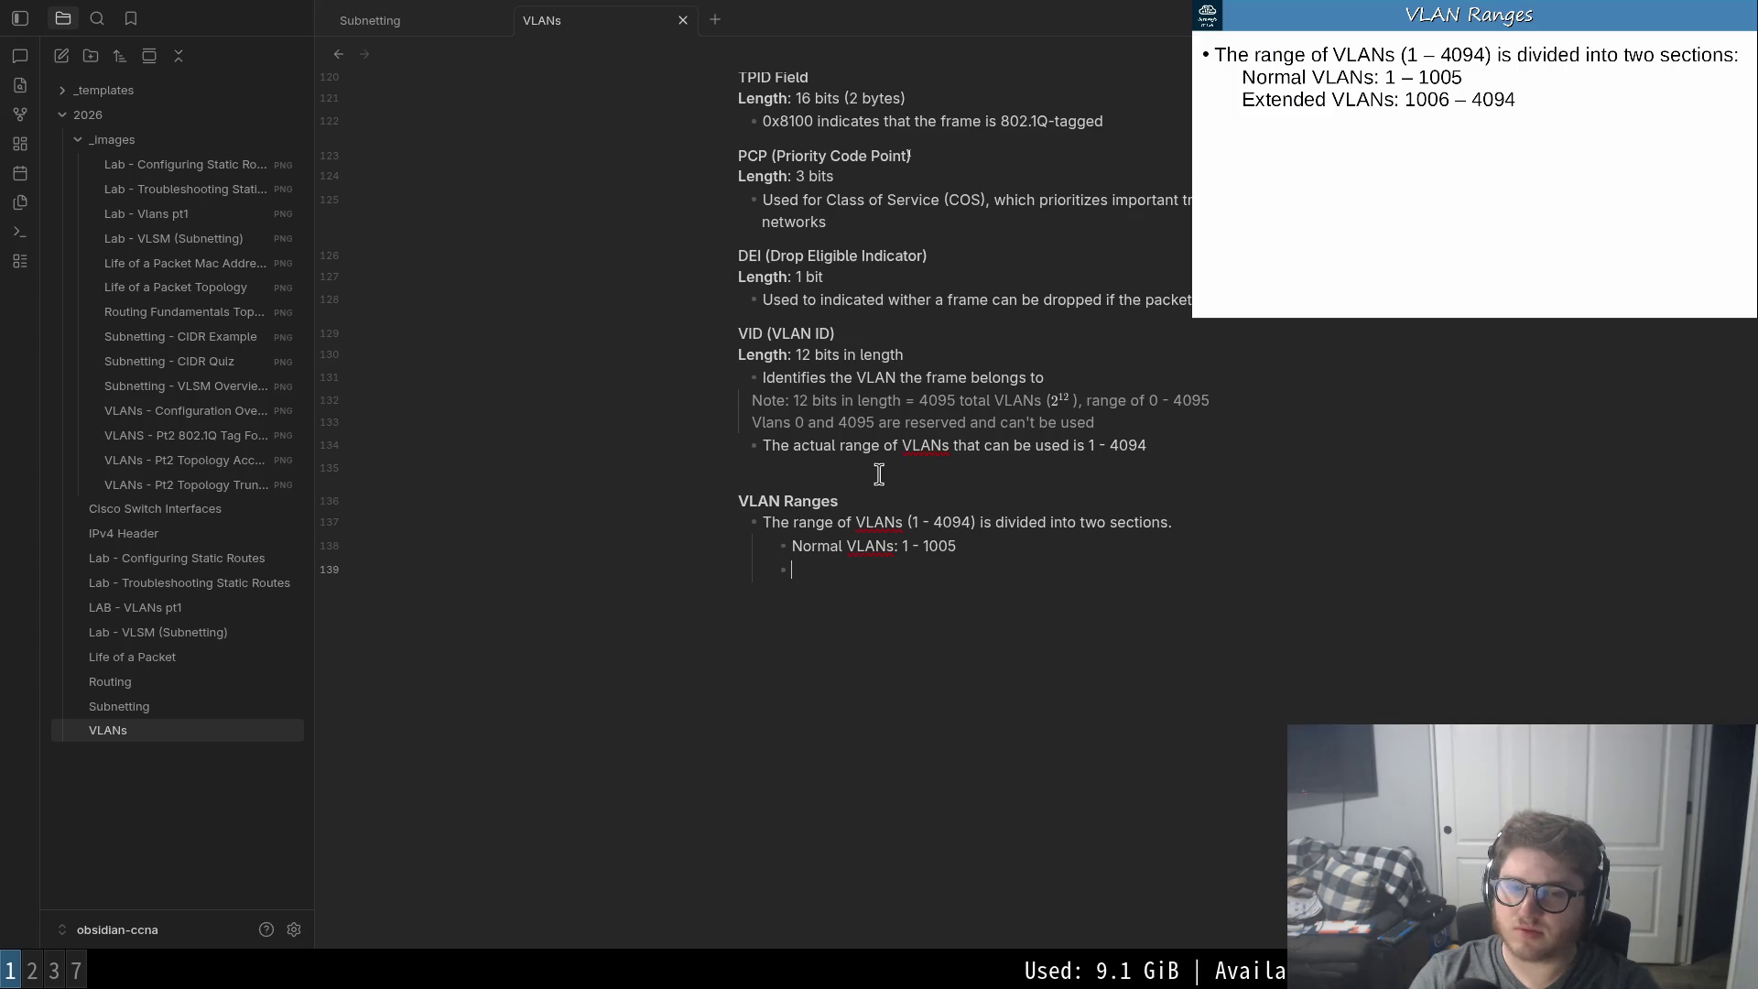
pyautogui.write('tende')
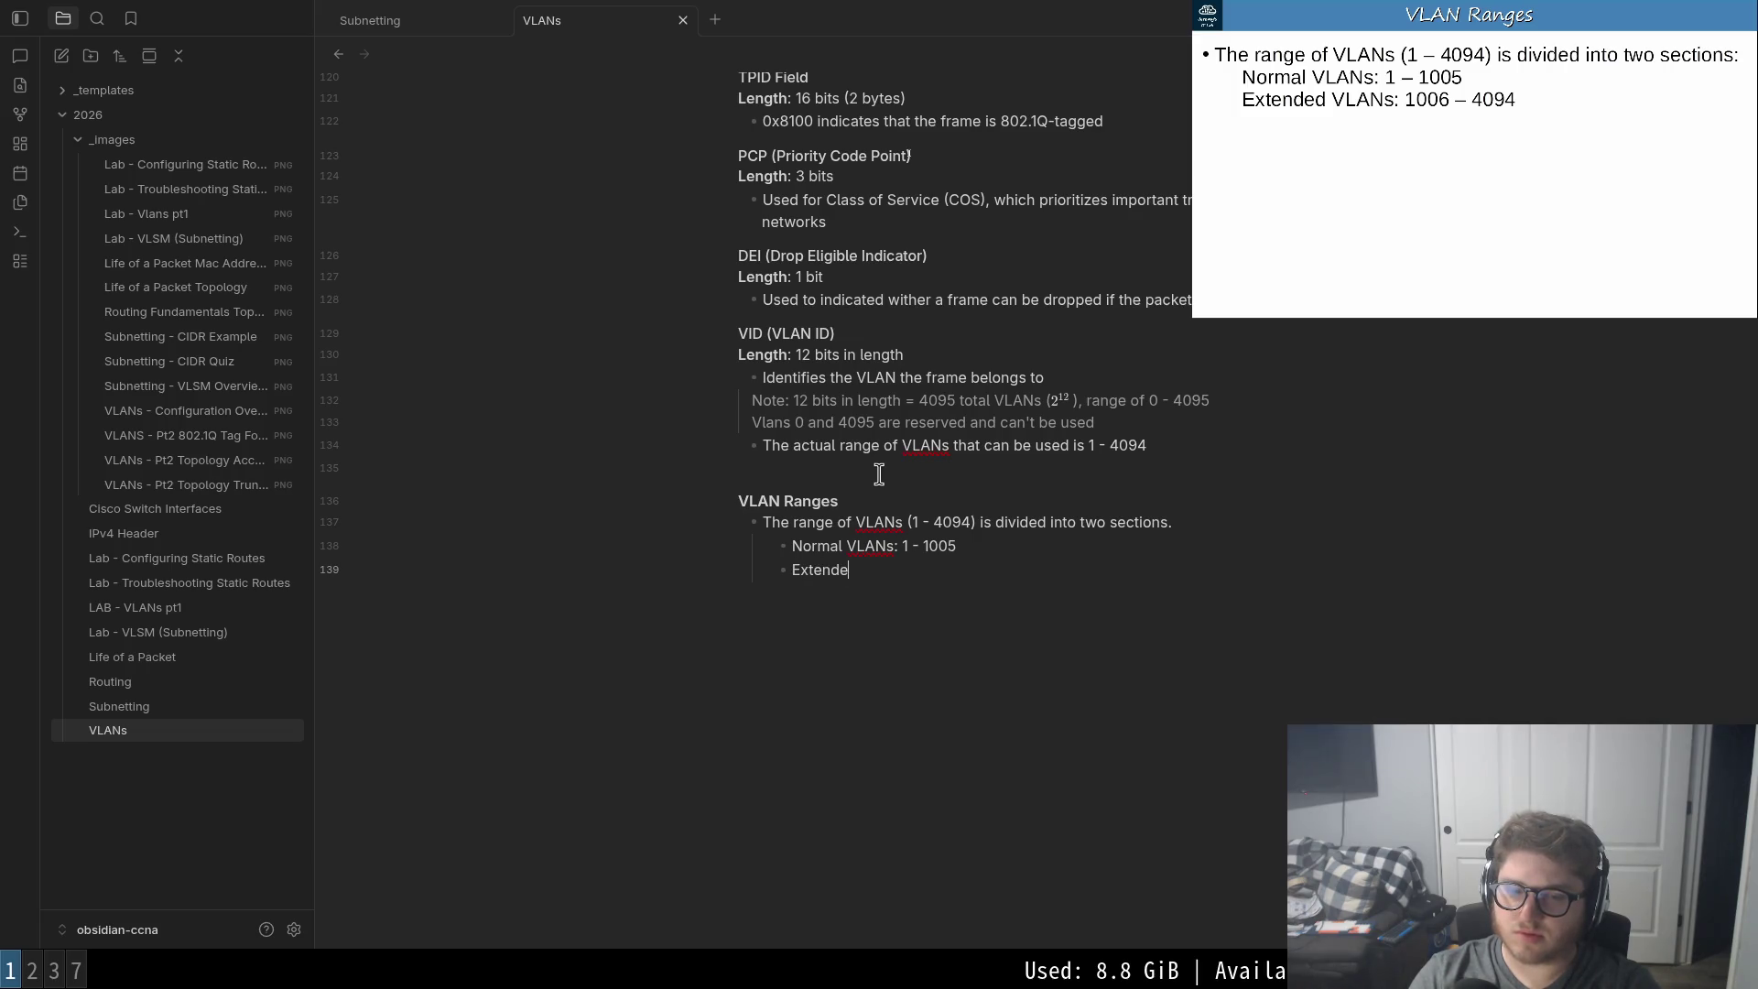
pyautogui.write('LANs ')
pyautogui.write('10')
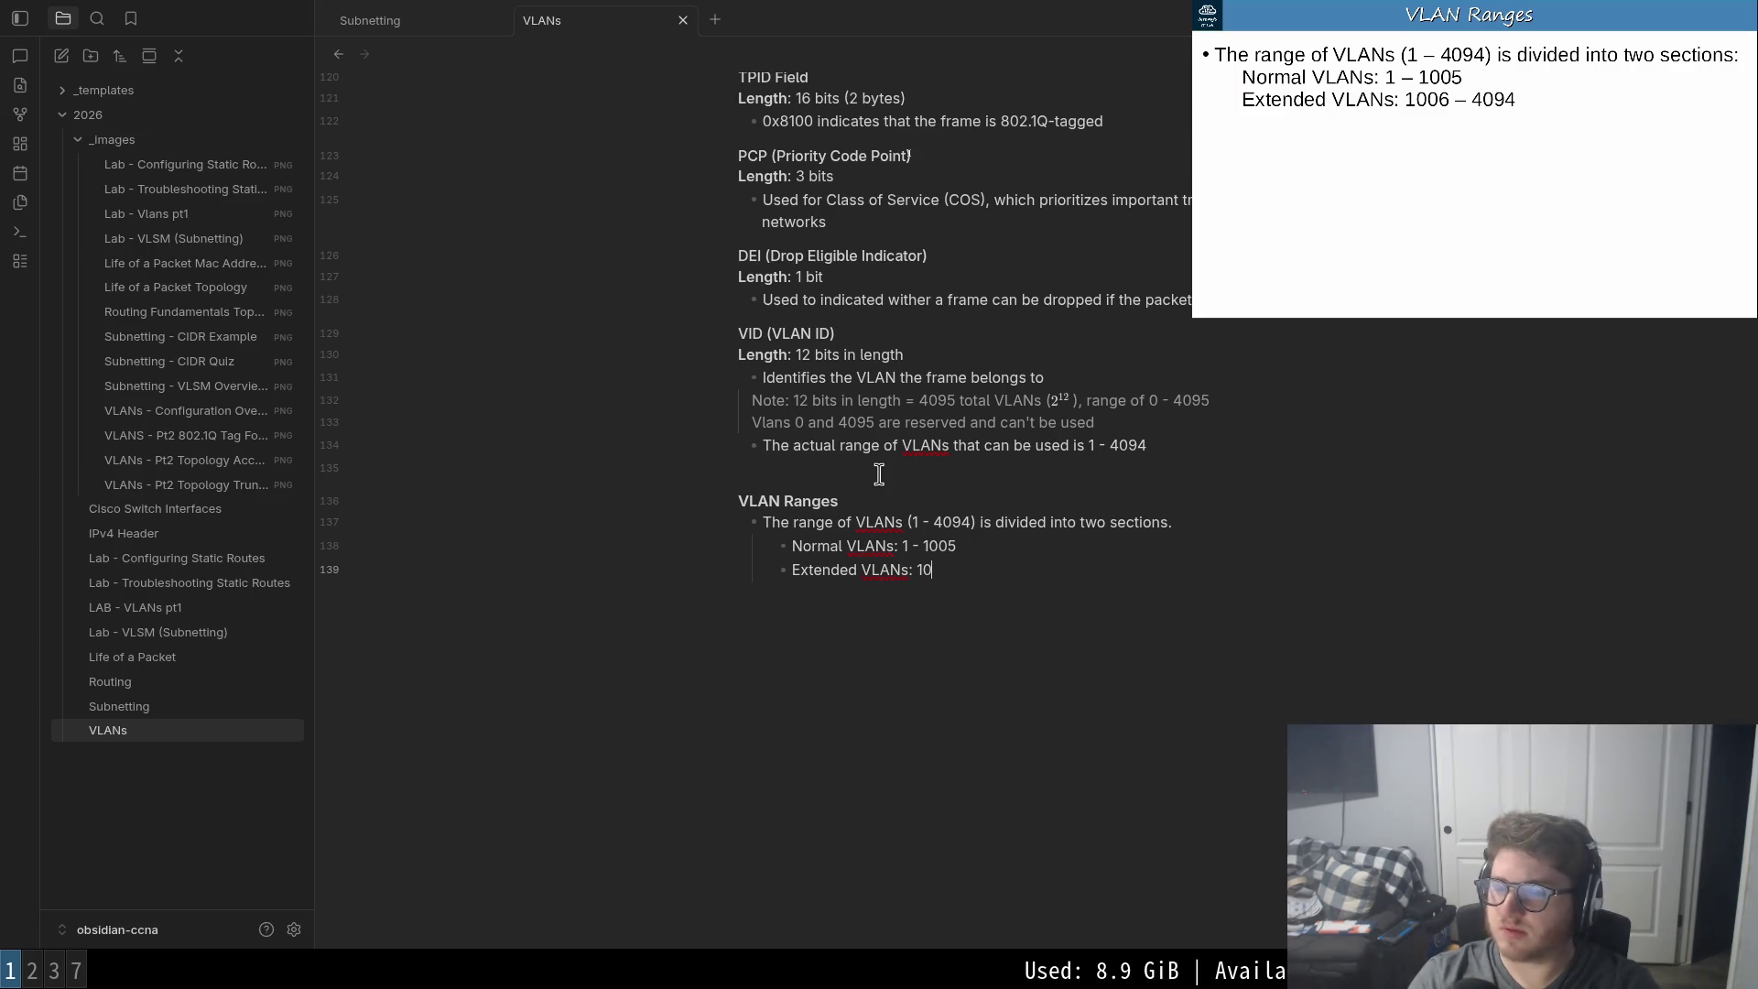
pyautogui.write('7')
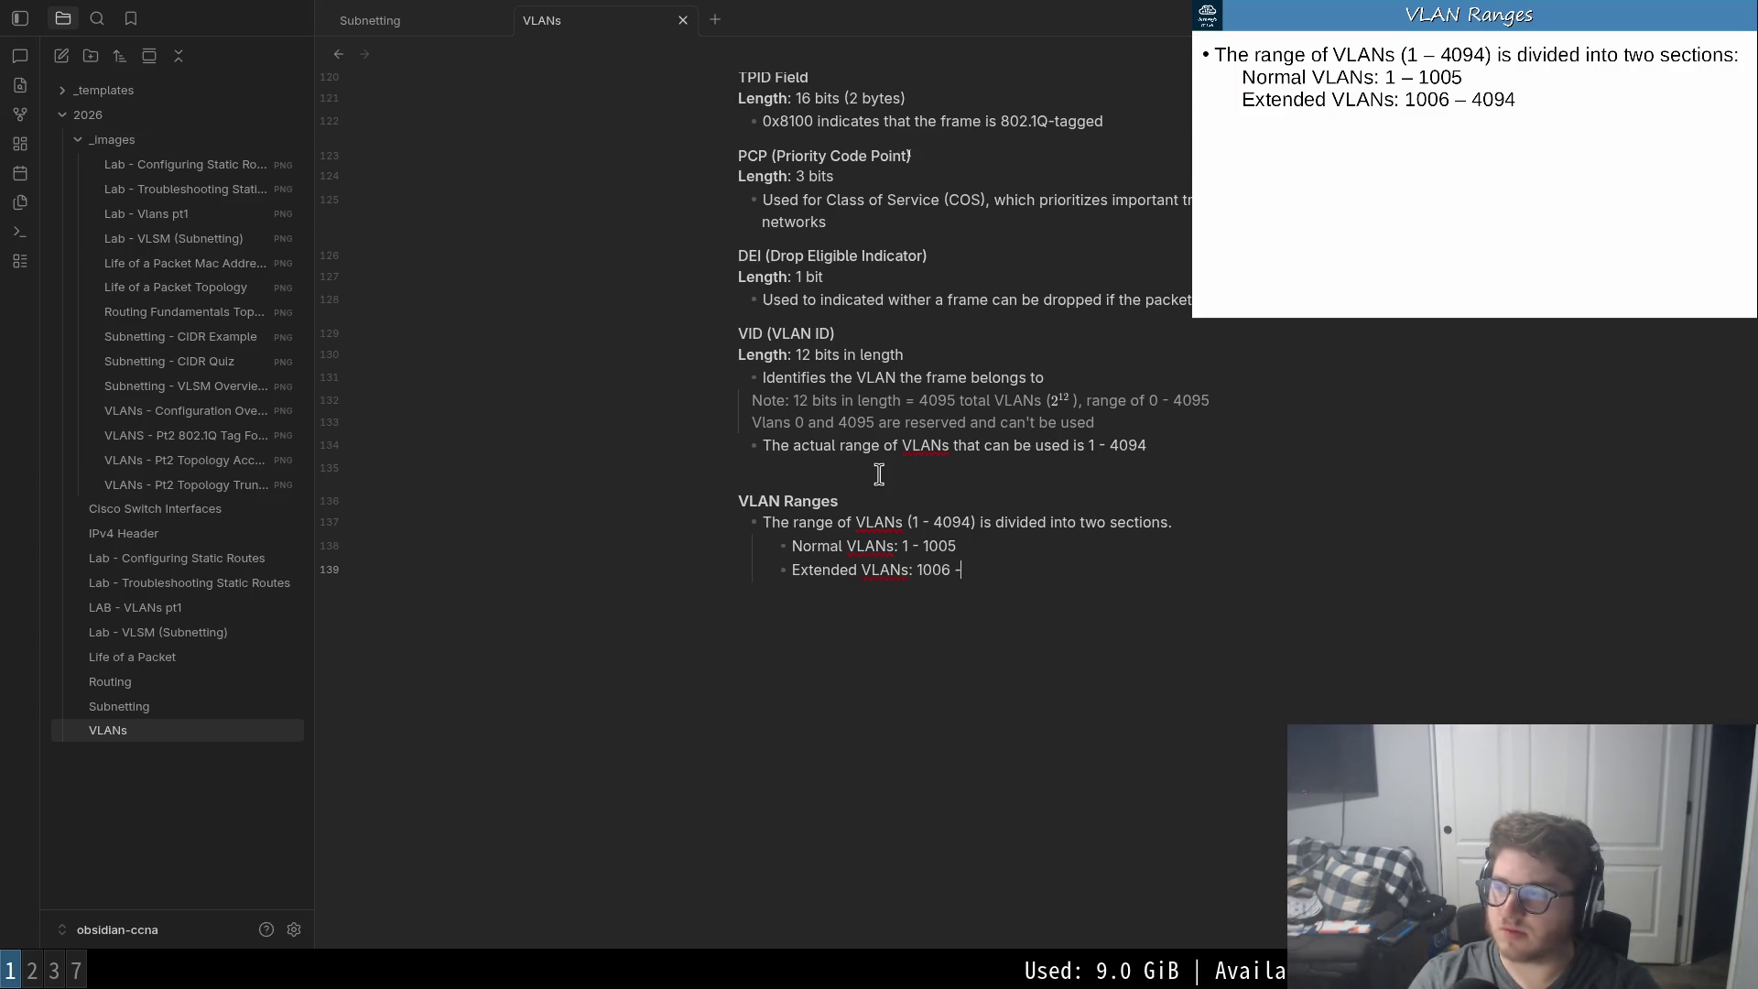
pyautogui.write(' 4094')
pyautogui.press('Return')
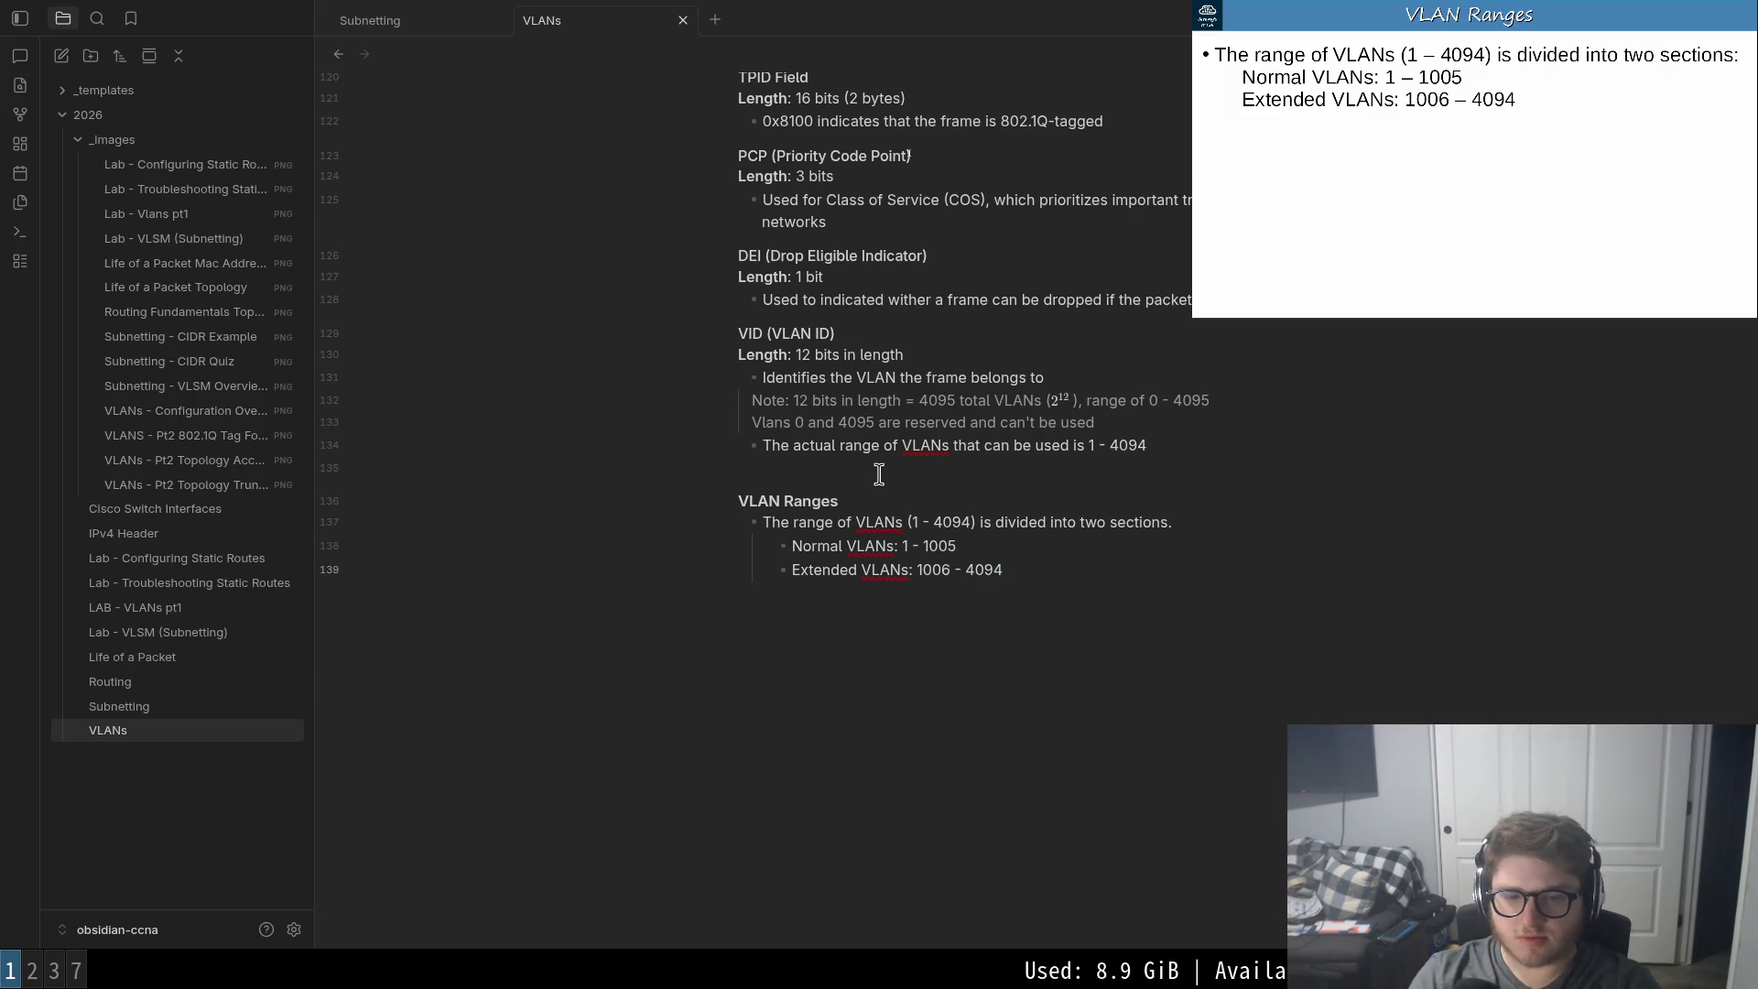
pyautogui.click(1477, 163)
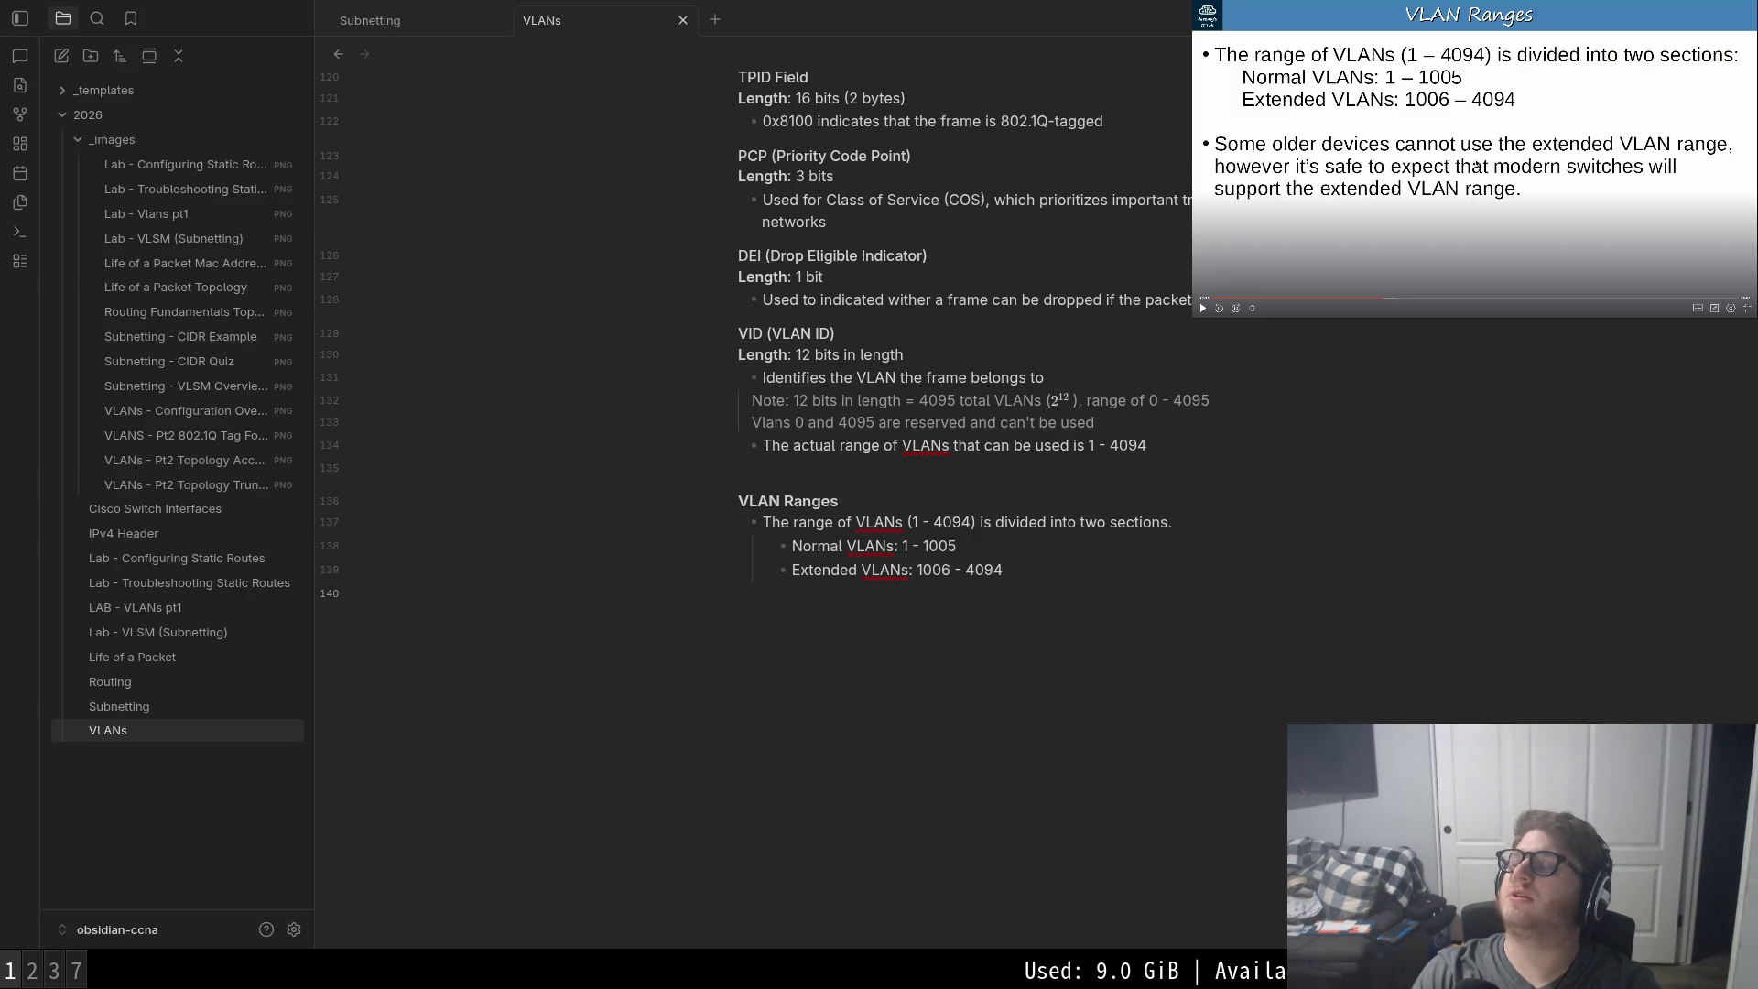
# Start the bullet 'Some older devices cannot use the Extended VLANs', fixing a typo
pyautogui.press('Return')
pyautogui.write('- Some o')
pyautogui.write('er devices can not su')
pyautogui.press('BackSpace')
pyautogui.press('BackSpace')
pyautogui.press('BackSpace')
pyautogui.press('BackSpace')
pyautogui.press('BackSpace')
pyautogui.press('BackSpace')
pyautogui.write('ot use the Extended VL')
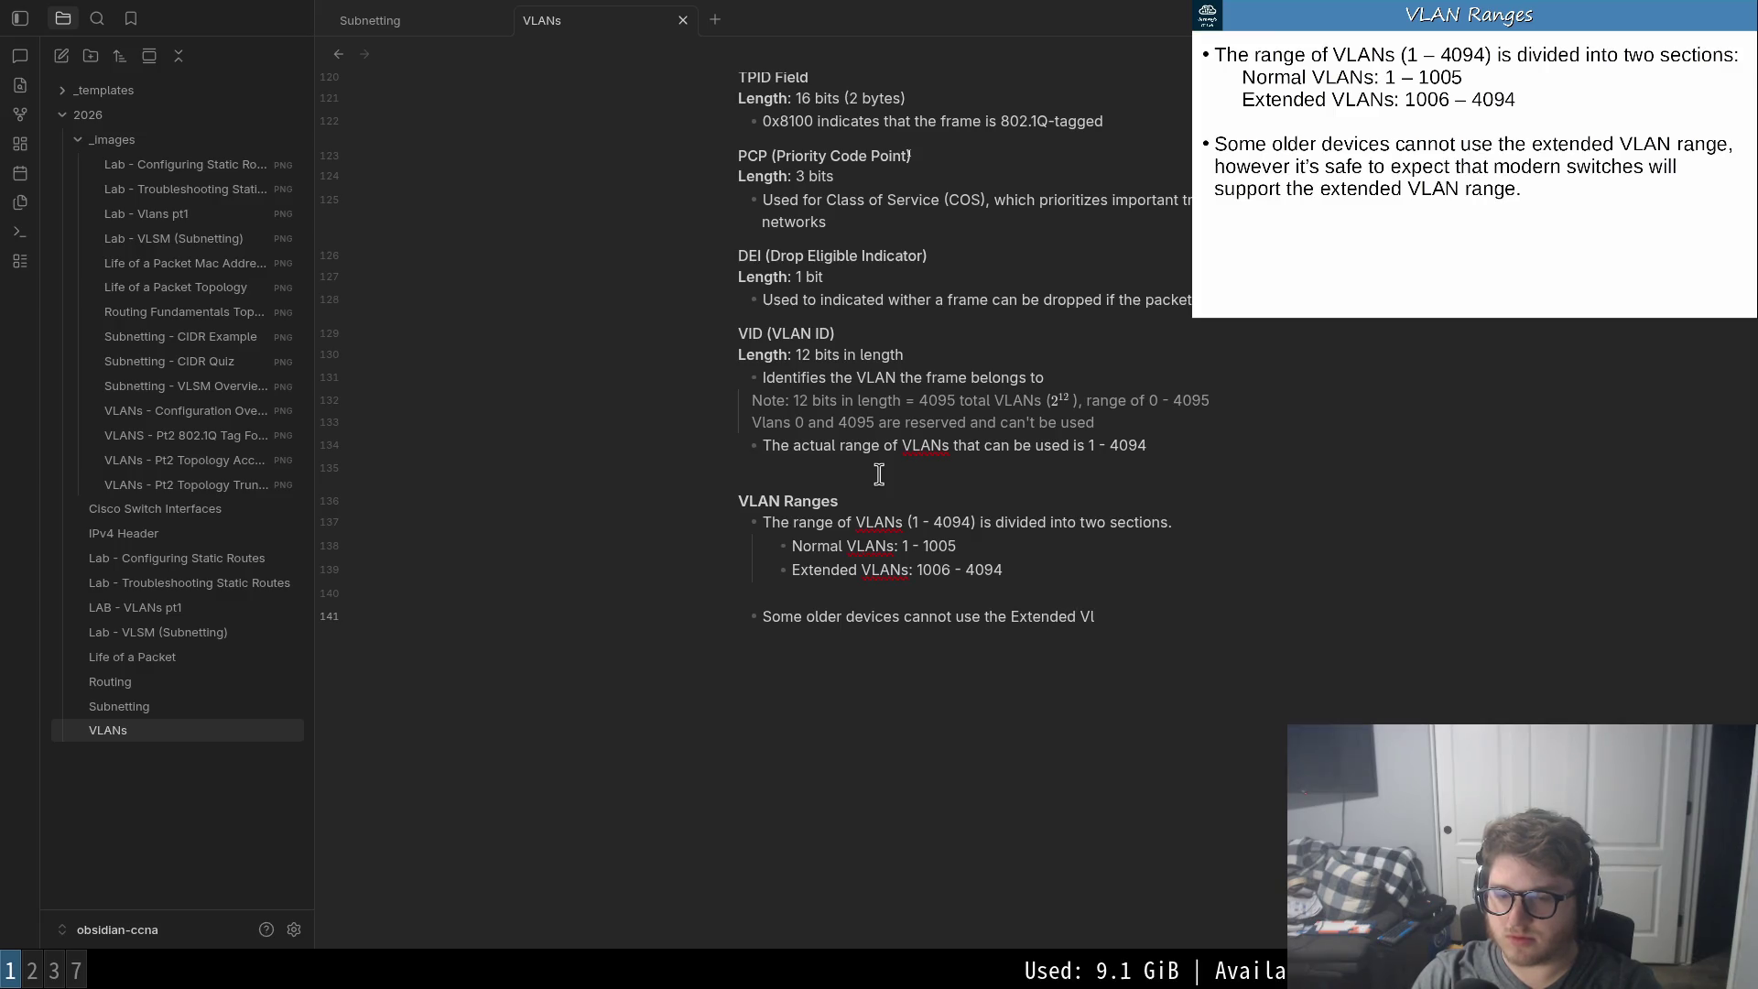